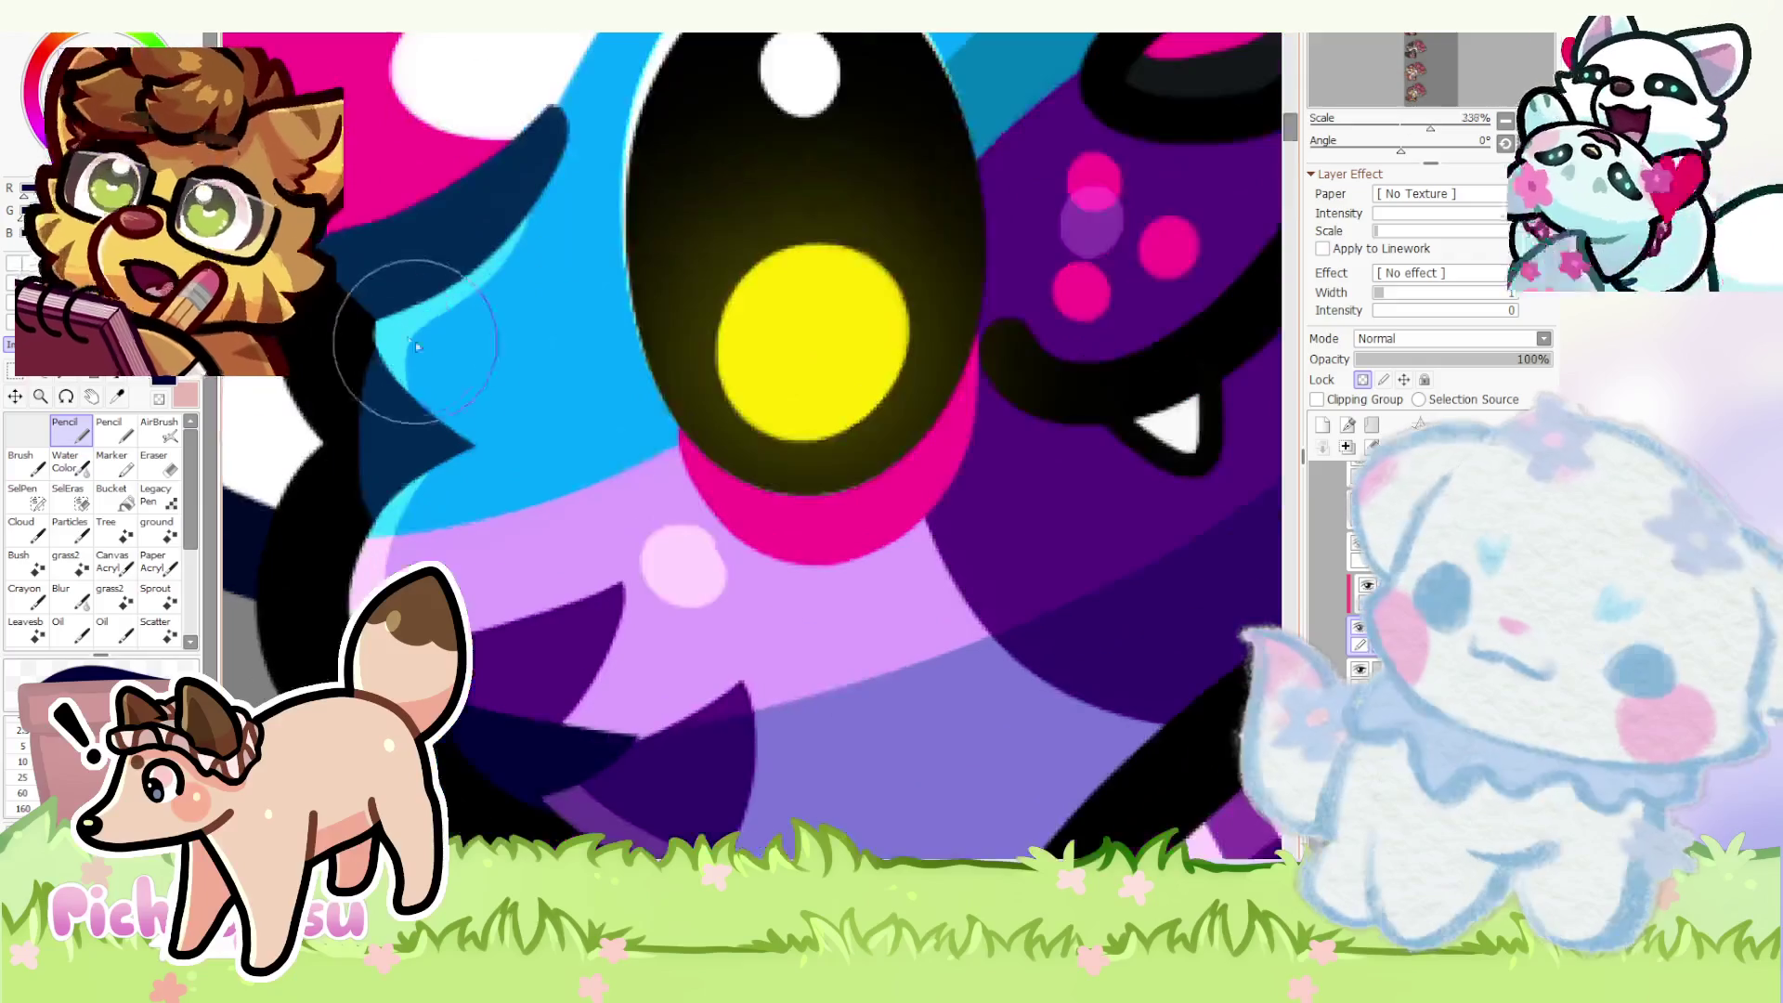
{"action": "scroll", "coordinate": [358, 337], "scroll_direction": "down", "scroll_amount": 2}
{"action": "scroll", "coordinate": [359, 337], "scroll_direction": "down", "scroll_amount": 1}
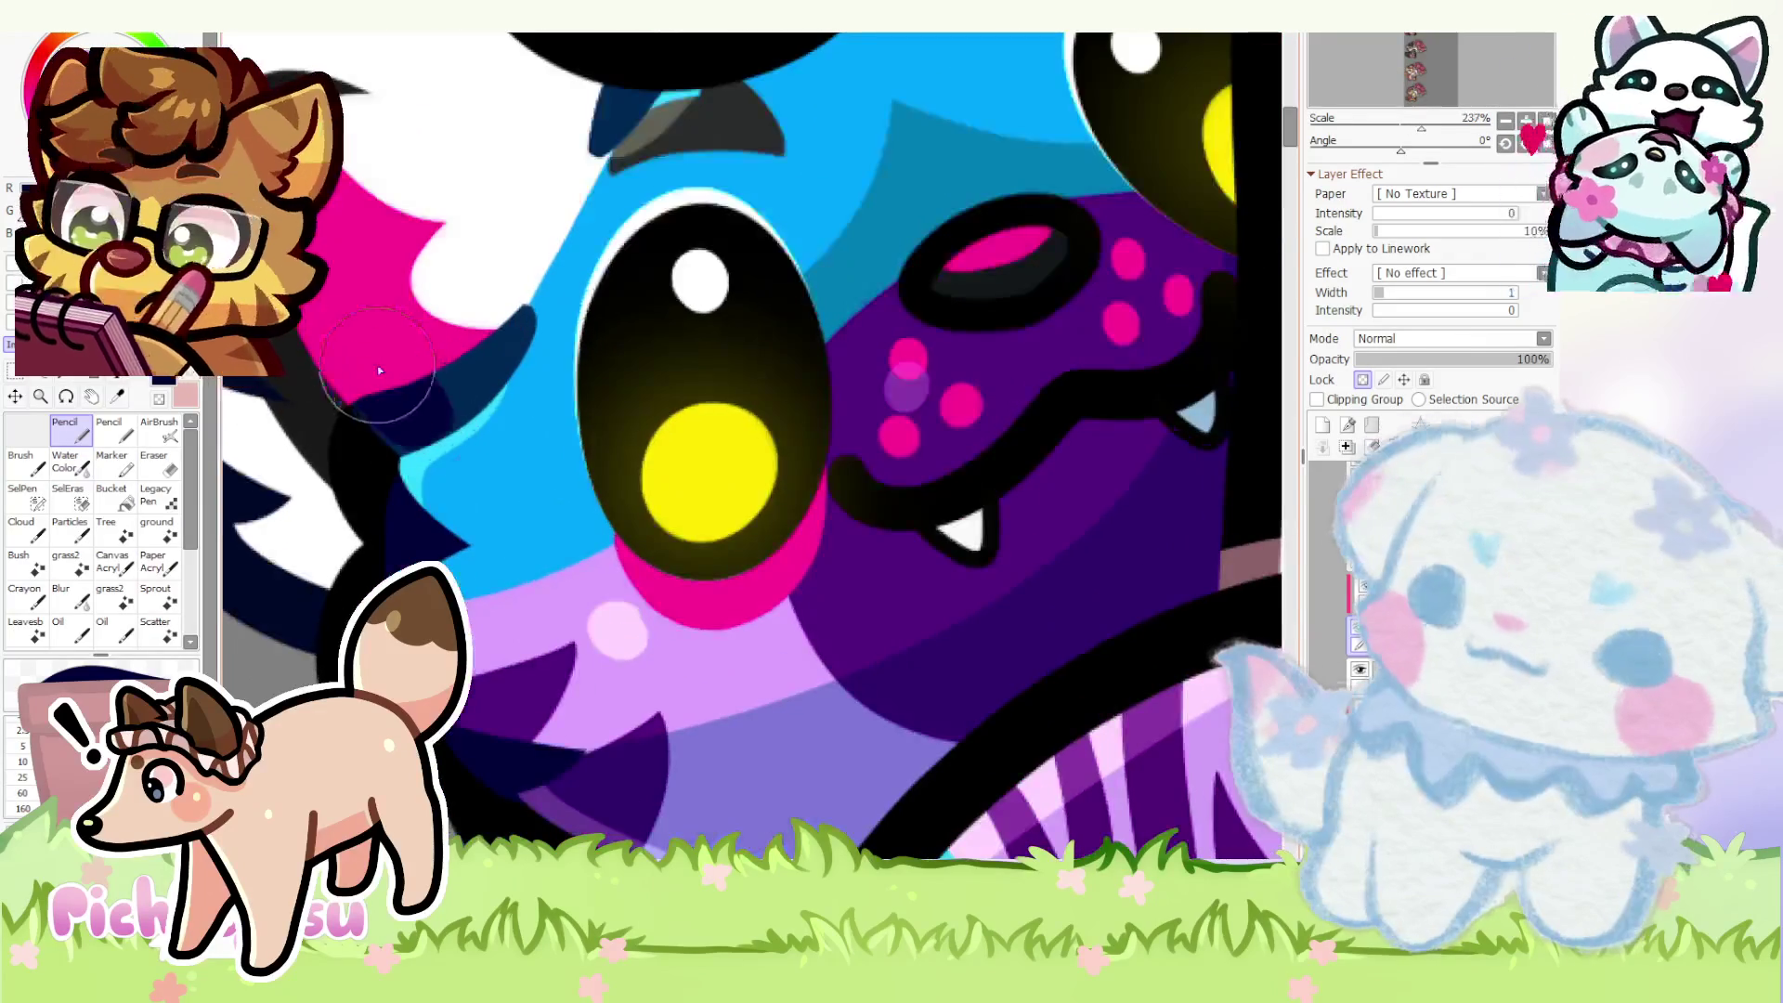
{"action": "scroll", "coordinate": [536, 275], "scroll_direction": "down", "scroll_amount": 2}
{"action": "scroll", "coordinate": [537, 275], "scroll_direction": "down", "scroll_amount": 2}
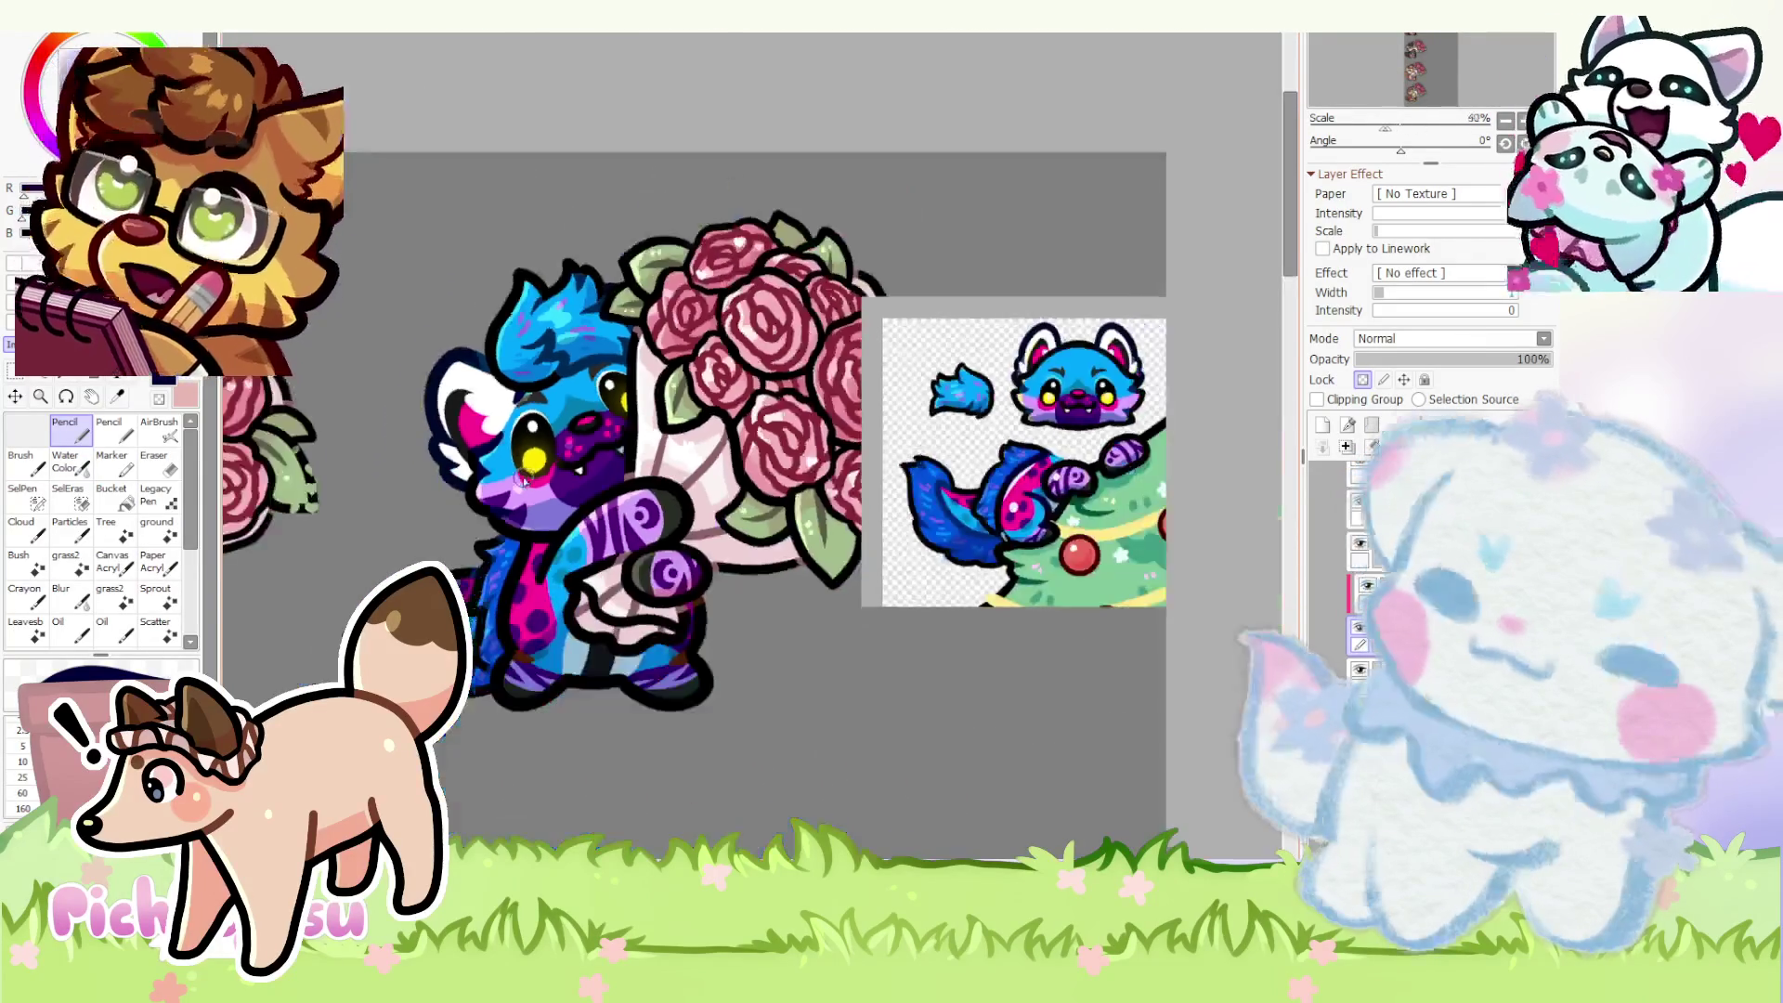
{"action": "scroll", "coordinate": [596, 469], "scroll_direction": "up", "scroll_amount": 3}
{"action": "scroll", "coordinate": [708, 441], "scroll_direction": "up", "scroll_amount": 1}
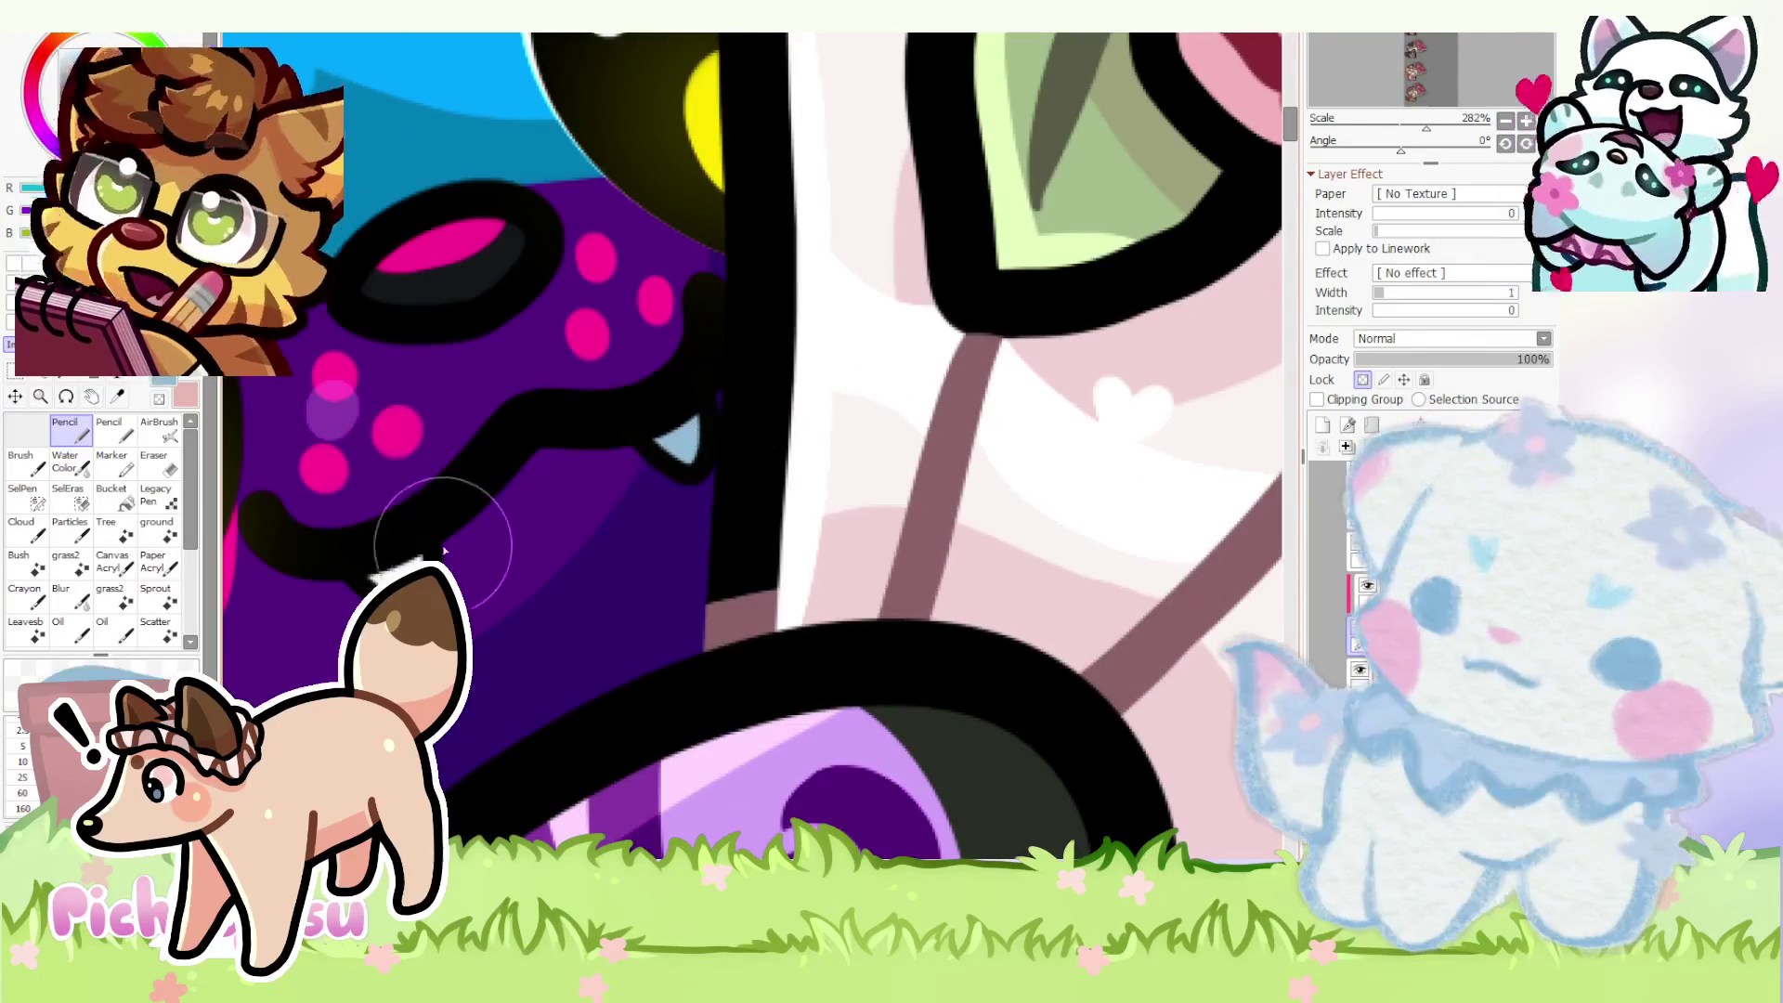
{"action": "scroll", "coordinate": [460, 599], "scroll_direction": "up", "scroll_amount": 2}
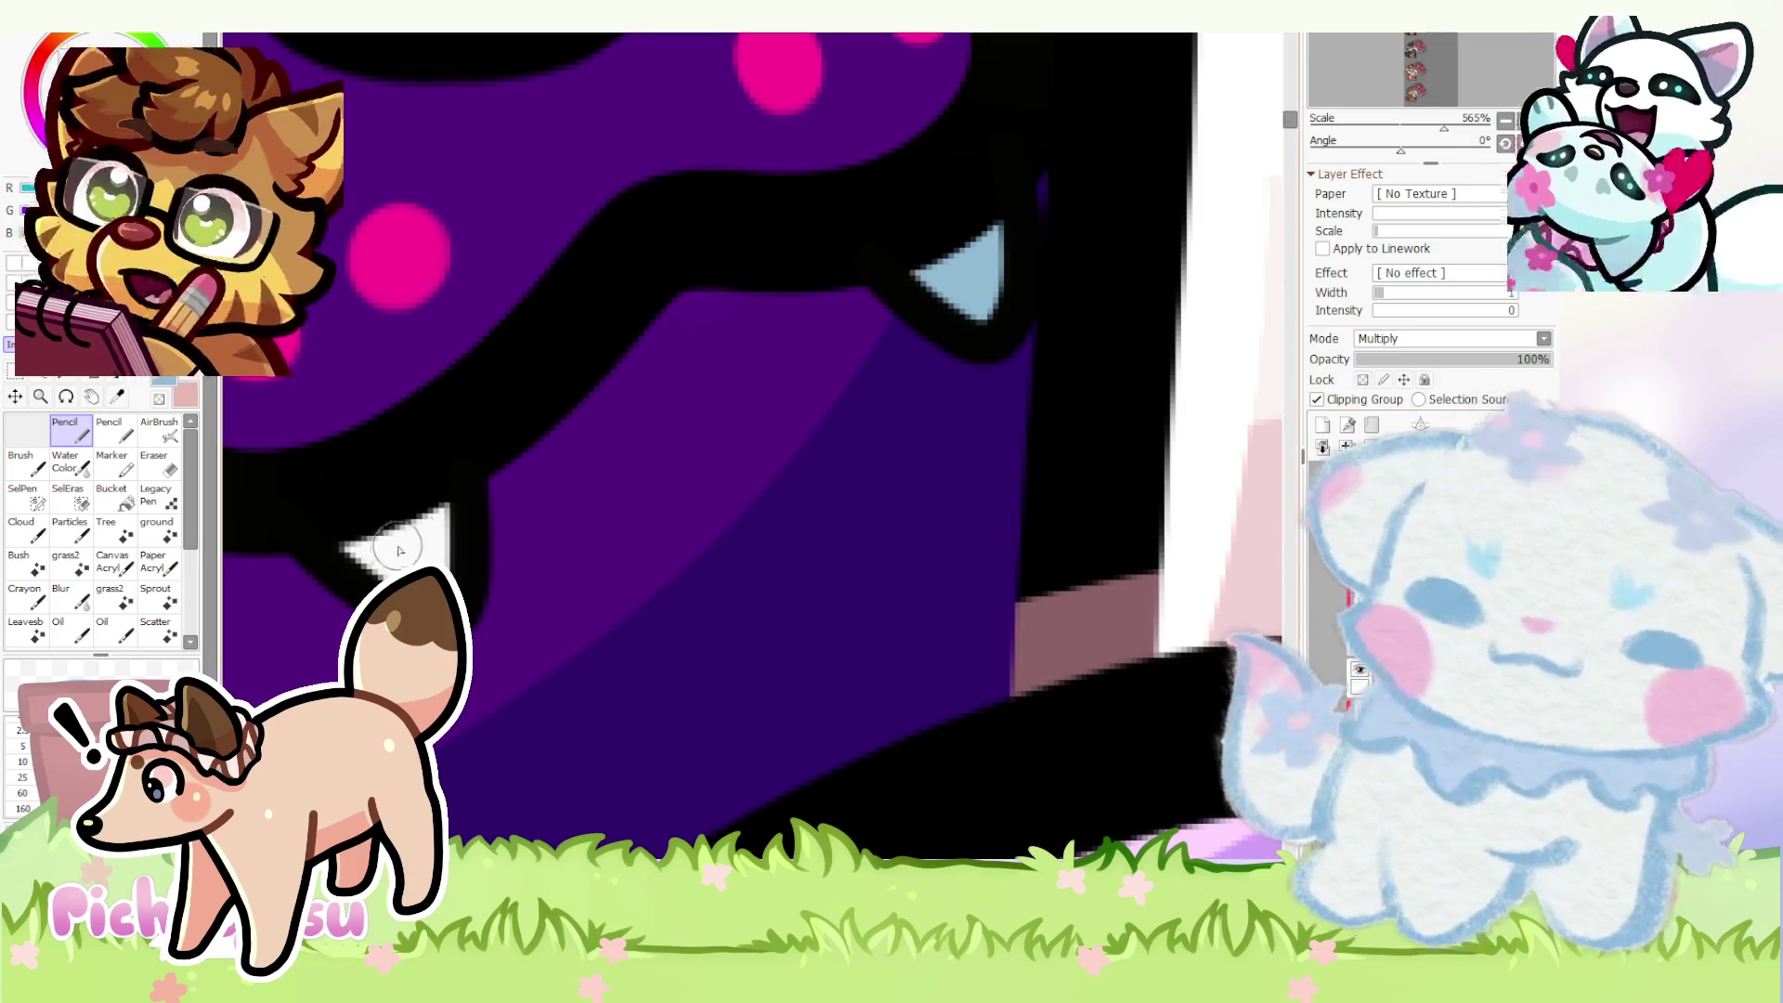
{"action": "scroll", "coordinate": [718, 502], "scroll_direction": "down", "scroll_amount": 4}
{"action": "scroll", "coordinate": [718, 502], "scroll_direction": "down", "scroll_amount": 3}
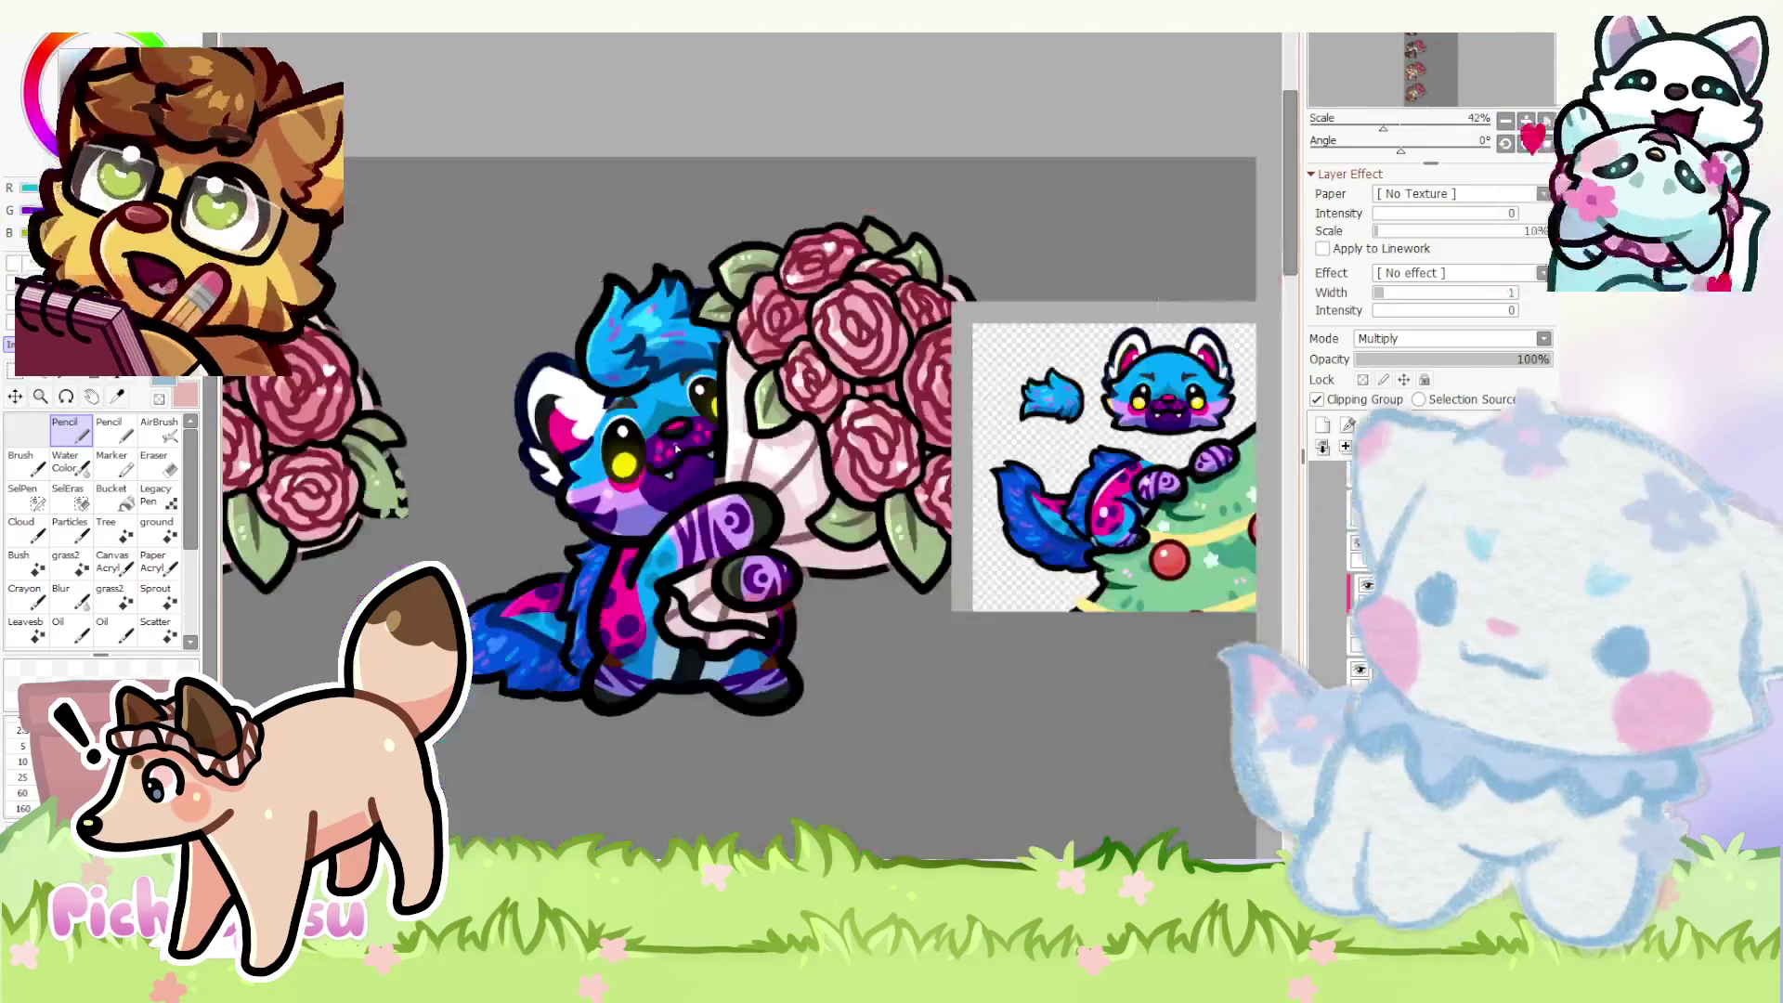
{"action": "scroll", "coordinate": [575, 657], "scroll_direction": "up", "scroll_amount": 1}
{"action": "scroll", "coordinate": [575, 657], "scroll_direction": "up", "scroll_amount": 2}
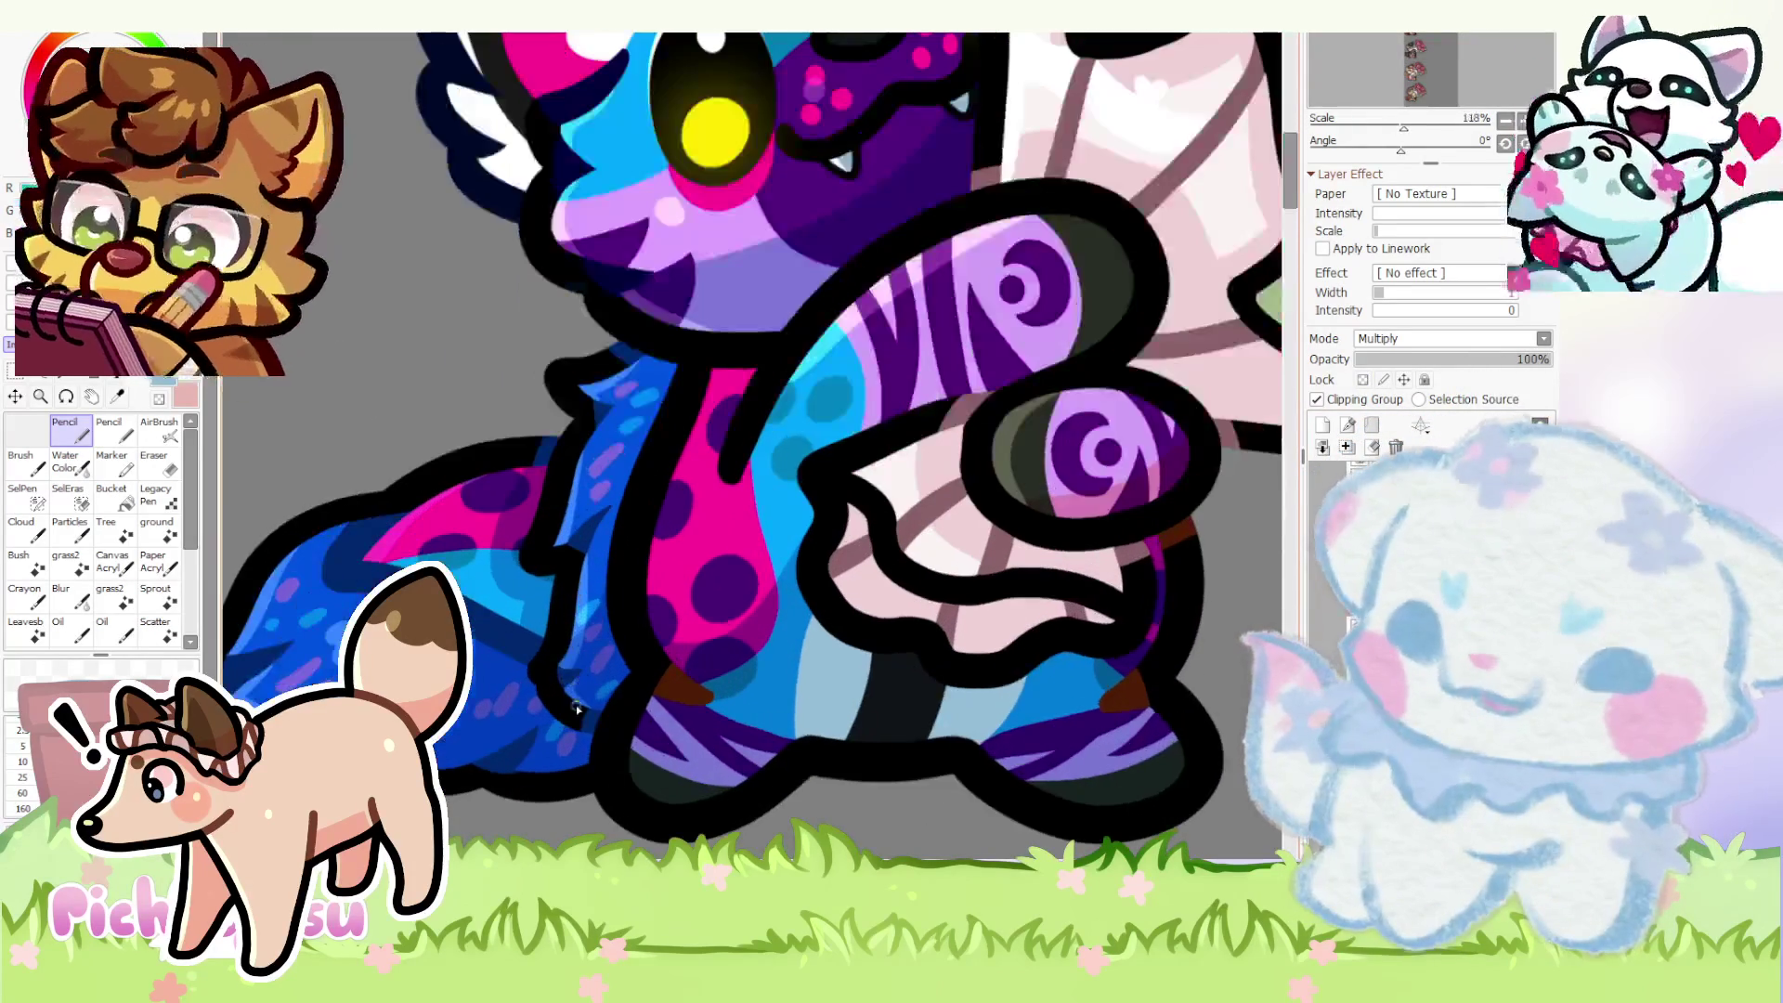
{"action": "scroll", "coordinate": [613, 614], "scroll_direction": "up", "scroll_amount": 1}
{"action": "scroll", "coordinate": [639, 360], "scroll_direction": "down", "scroll_amount": 2}
{"action": "scroll", "coordinate": [638, 364], "scroll_direction": "up", "scroll_amount": 1}
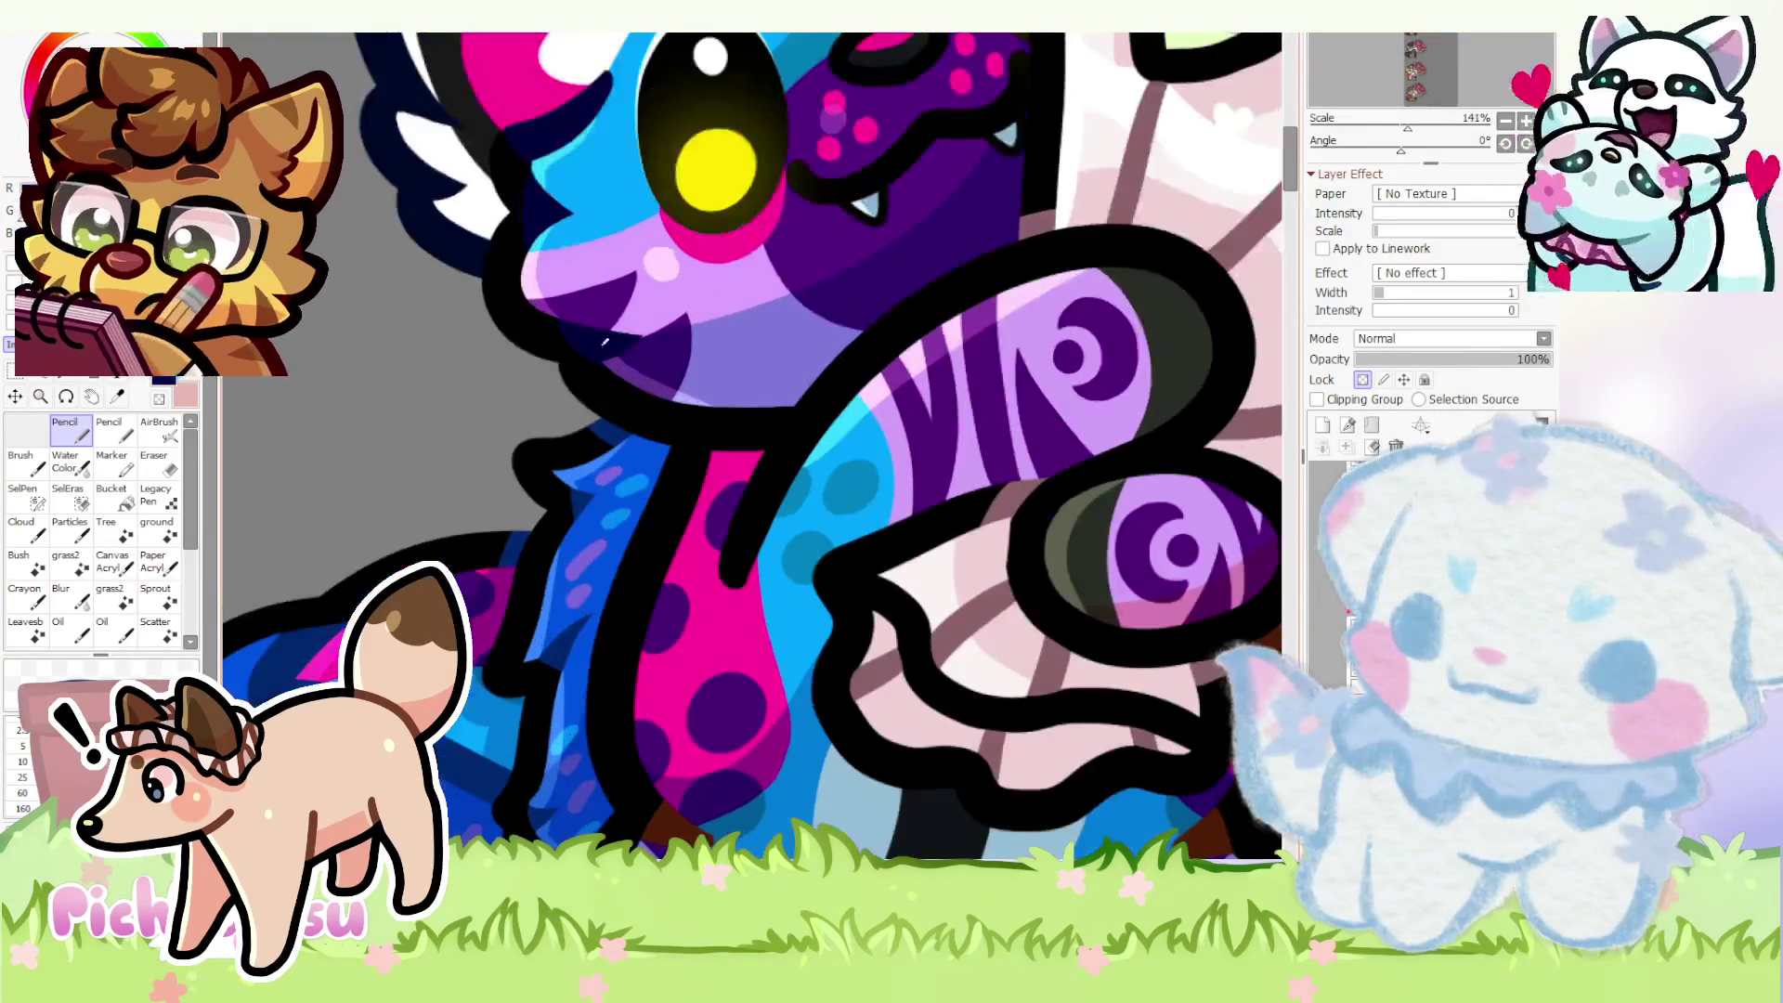
{"action": "scroll", "coordinate": [639, 364], "scroll_direction": "down", "scroll_amount": 2}
{"action": "scroll", "coordinate": [637, 617], "scroll_direction": "up", "scroll_amount": 2}
{"action": "scroll", "coordinate": [789, 715], "scroll_direction": "up", "scroll_amount": 2}
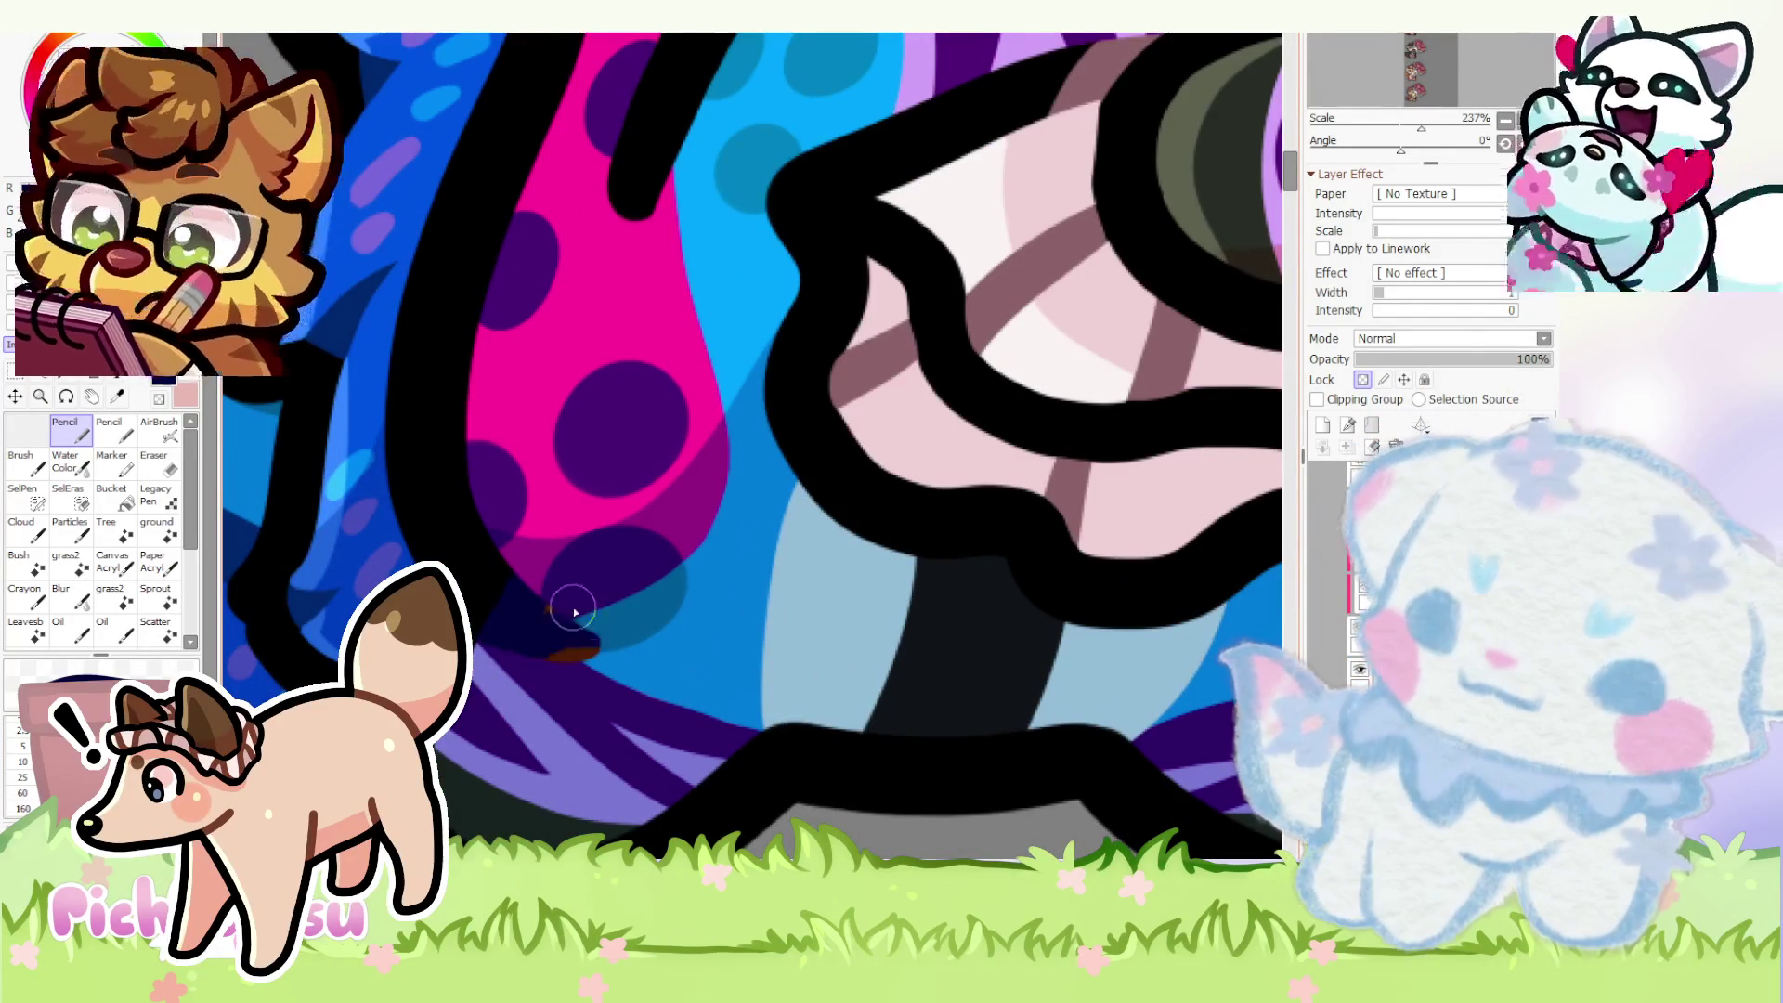
{"action": "scroll", "coordinate": [553, 600], "scroll_direction": "down", "scroll_amount": 2}
{"action": "scroll", "coordinate": [743, 653], "scroll_direction": "up", "scroll_amount": 2}
- Brush dark navy over the two stray brown patches on the blue character's tail
{"action": "mouse_move", "coordinate": [743, 653]}
{"action": "left_mouse_down"}
{"action": "mouse_move", "coordinate": [770, 618]}
{"action": "mouse_move", "coordinate": [711, 718]}
{"action": "left_mouse_up"}
{"action": "left_click_drag", "start_coordinate": [818, 359], "coordinate": [878, 333]}
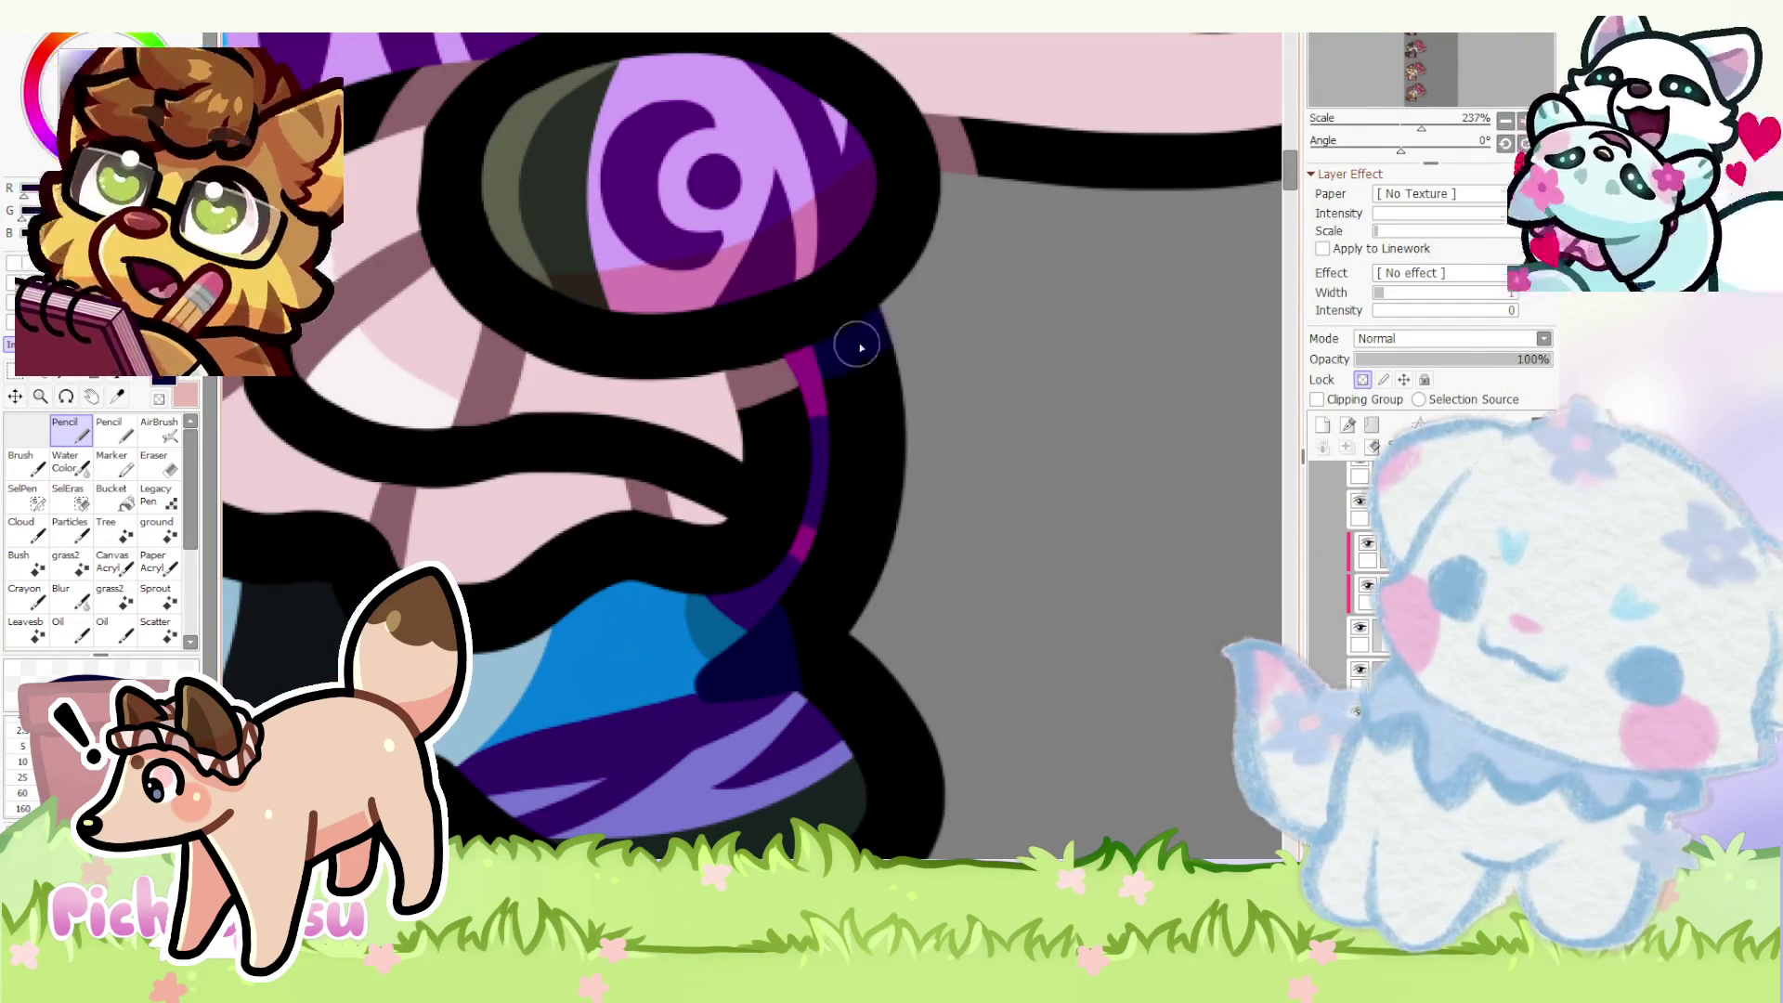
{"action": "scroll", "coordinate": [836, 357], "scroll_direction": "down", "scroll_amount": 5}
{"action": "scroll", "coordinate": [951, 316], "scroll_direction": "up", "scroll_amount": 1}
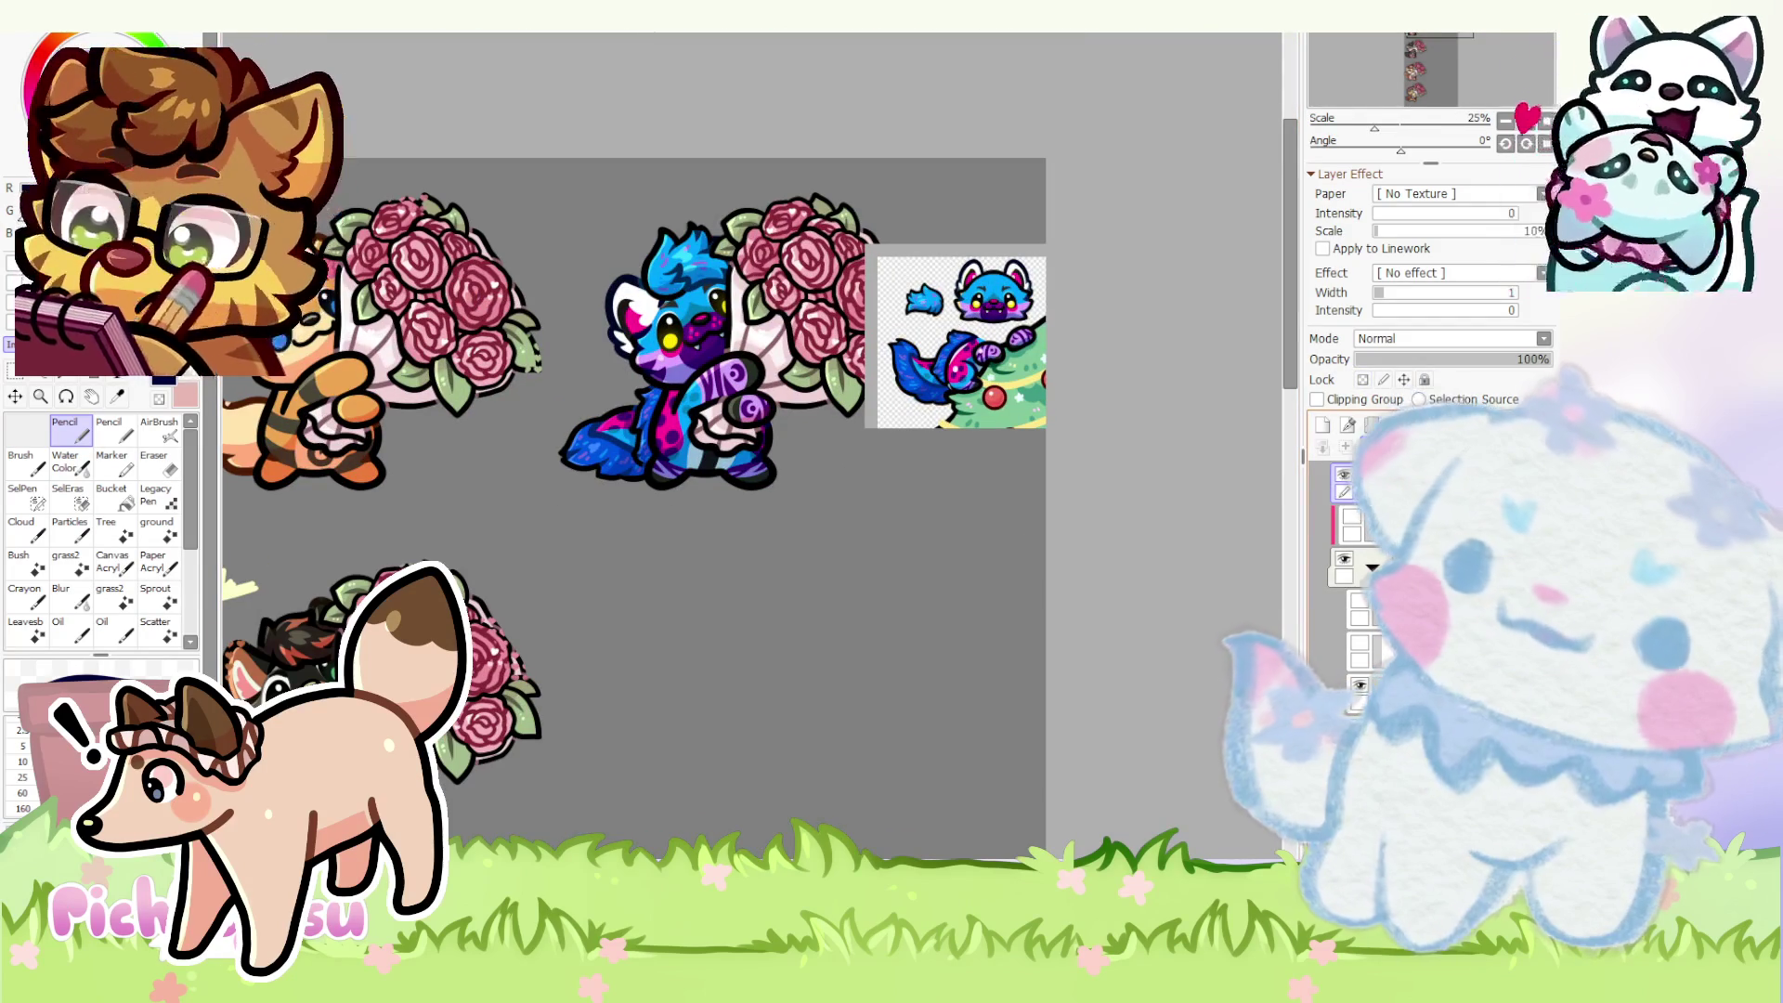
- Hide the reference picture and prepare a transparency-locked layer with a crisp brush for the hearts
{"action": "left_click", "coordinate": [1394, 474]}
{"action": "left_click", "coordinate": [1393, 488]}
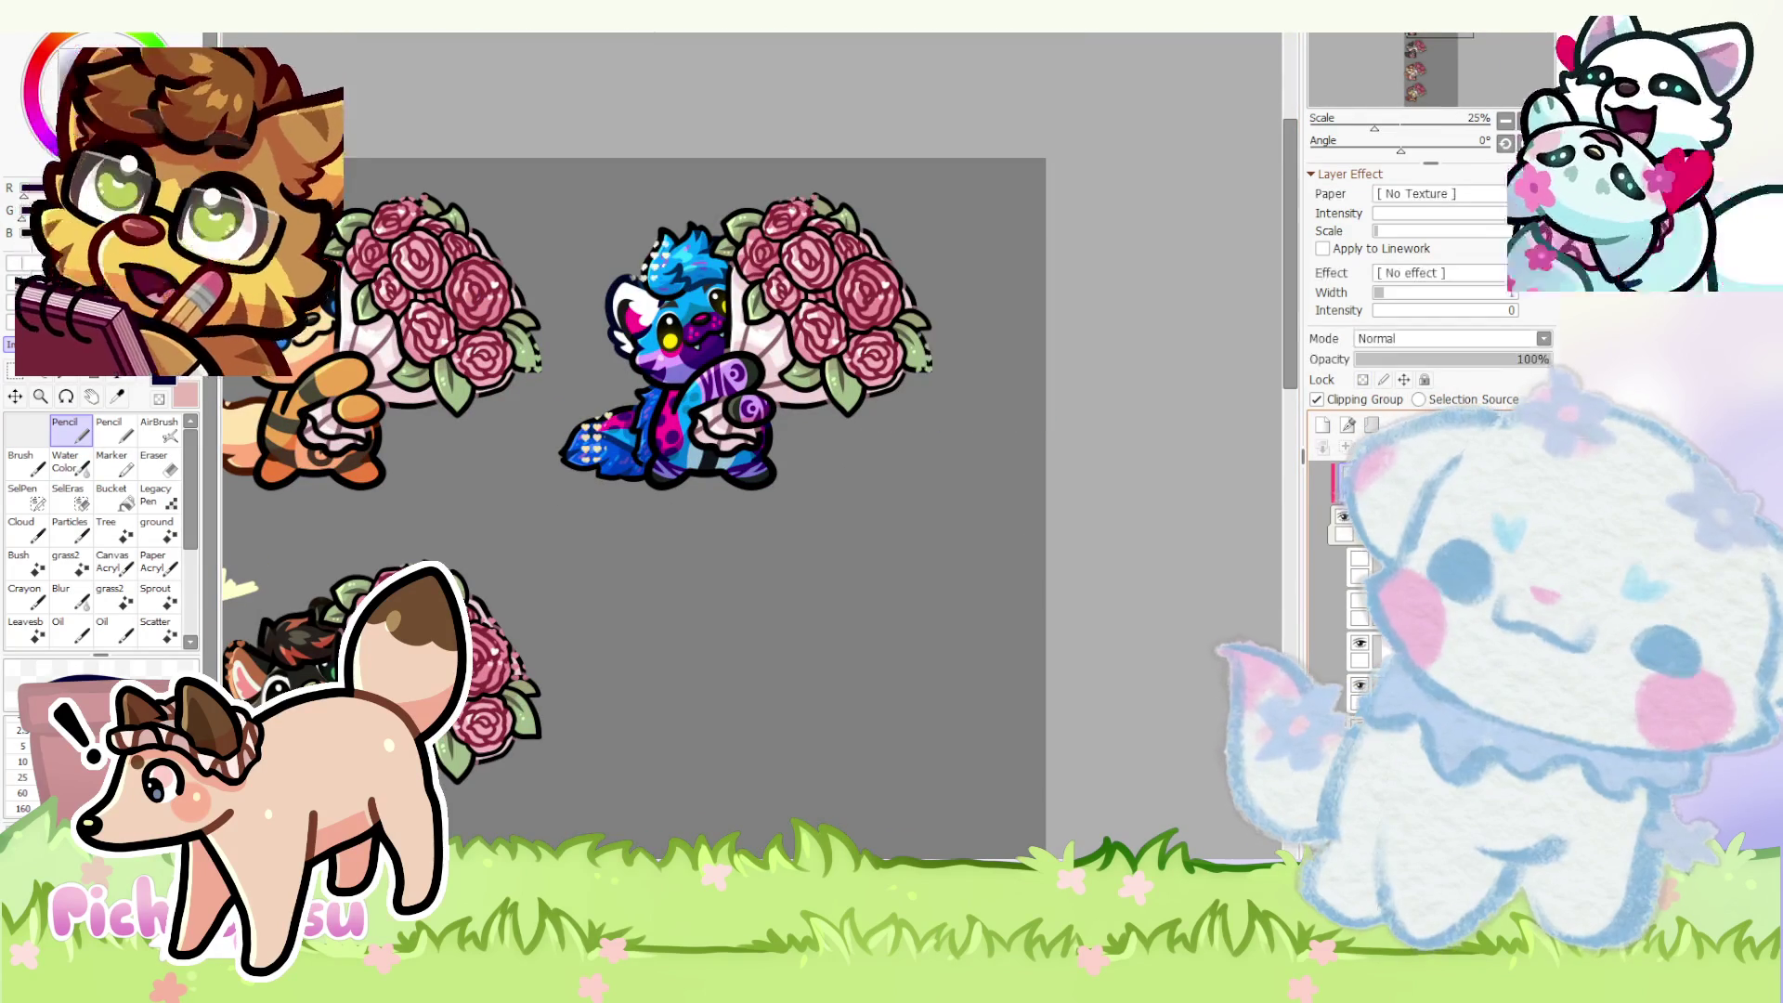
{"action": "scroll", "coordinate": [543, 391], "scroll_direction": "up", "scroll_amount": 2}
{"action": "scroll", "coordinate": [543, 390], "scroll_direction": "up", "scroll_amount": 3}
{"action": "scroll", "coordinate": [543, 391], "scroll_direction": "down", "scroll_amount": 3}
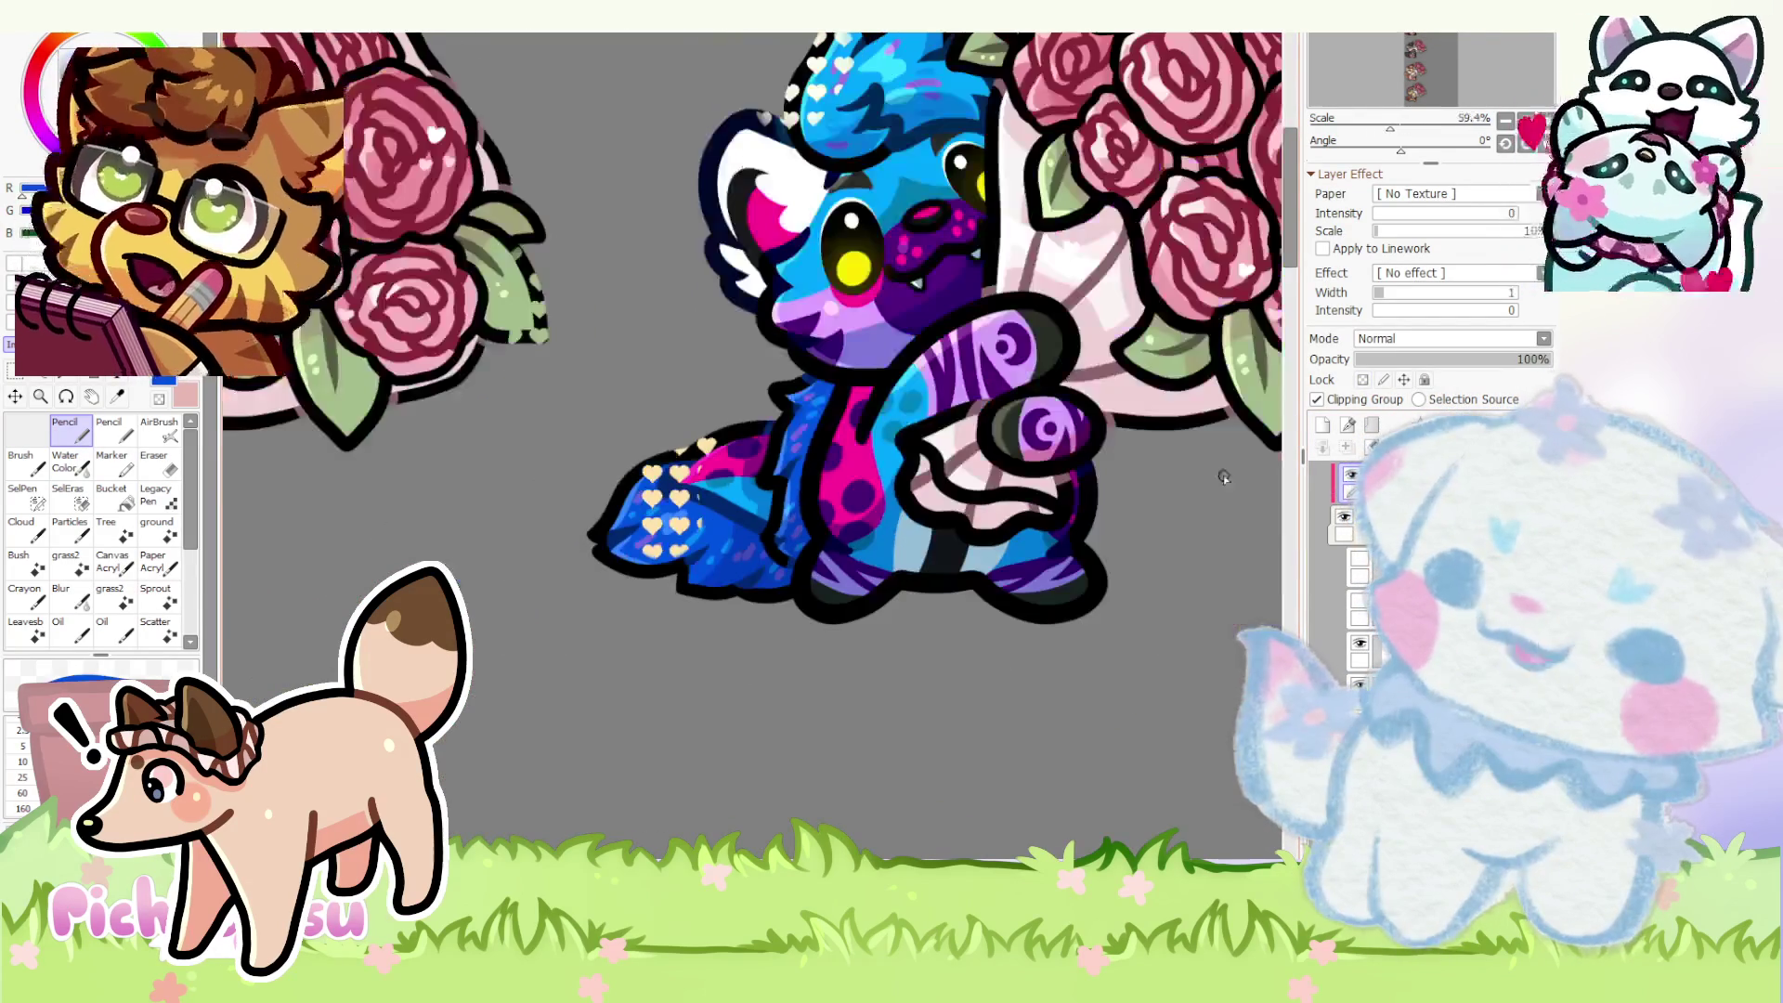
{"action": "scroll", "coordinate": [655, 637], "scroll_direction": "down", "scroll_amount": 2}
{"action": "scroll", "coordinate": [656, 637], "scroll_direction": "up", "scroll_amount": 3}
{"action": "scroll", "coordinate": [98, 530], "scroll_direction": "down", "scroll_amount": 3}
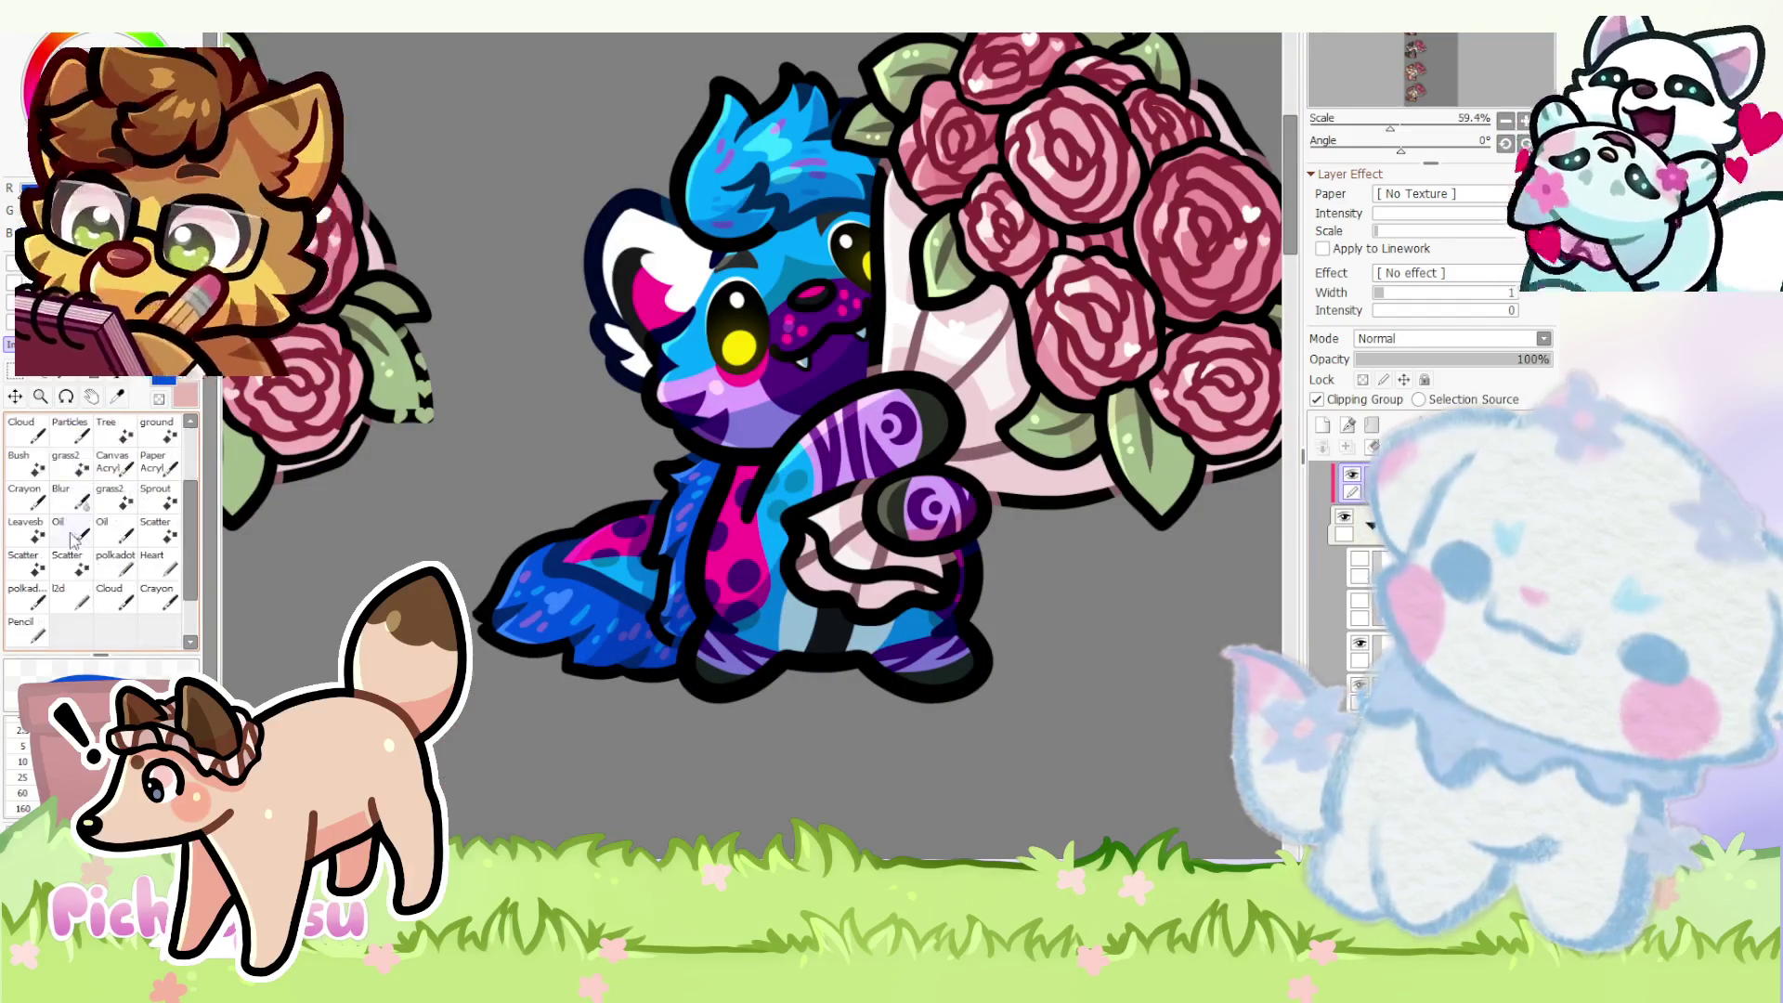
{"action": "scroll", "coordinate": [653, 635], "scroll_direction": "down", "scroll_amount": 2}
{"action": "scroll", "coordinate": [719, 358], "scroll_direction": "up", "scroll_amount": 1}
{"action": "scroll", "coordinate": [720, 359], "scroll_direction": "up", "scroll_amount": 3}
{"action": "left_click", "coordinate": [1325, 428]}
{"action": "left_click", "coordinate": [1363, 381]}
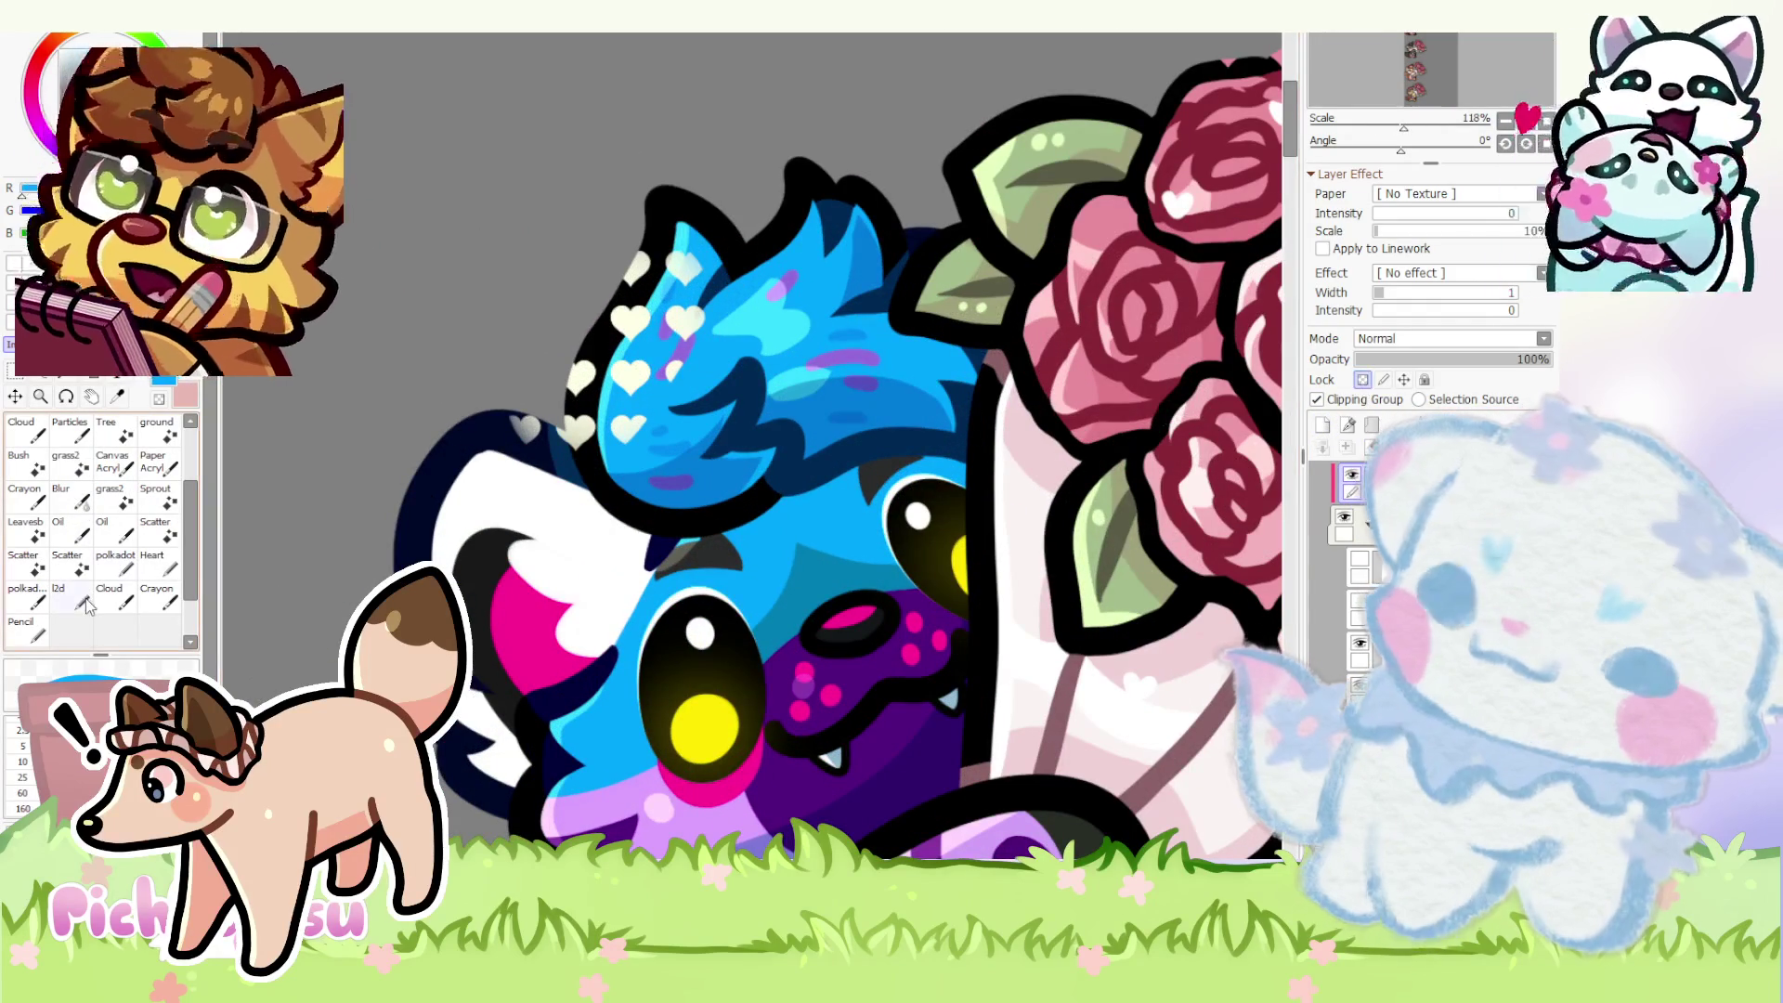
{"action": "scroll", "coordinate": [125, 530], "scroll_direction": "up", "scroll_amount": 3}
{"action": "left_click", "coordinate": [65, 431]}
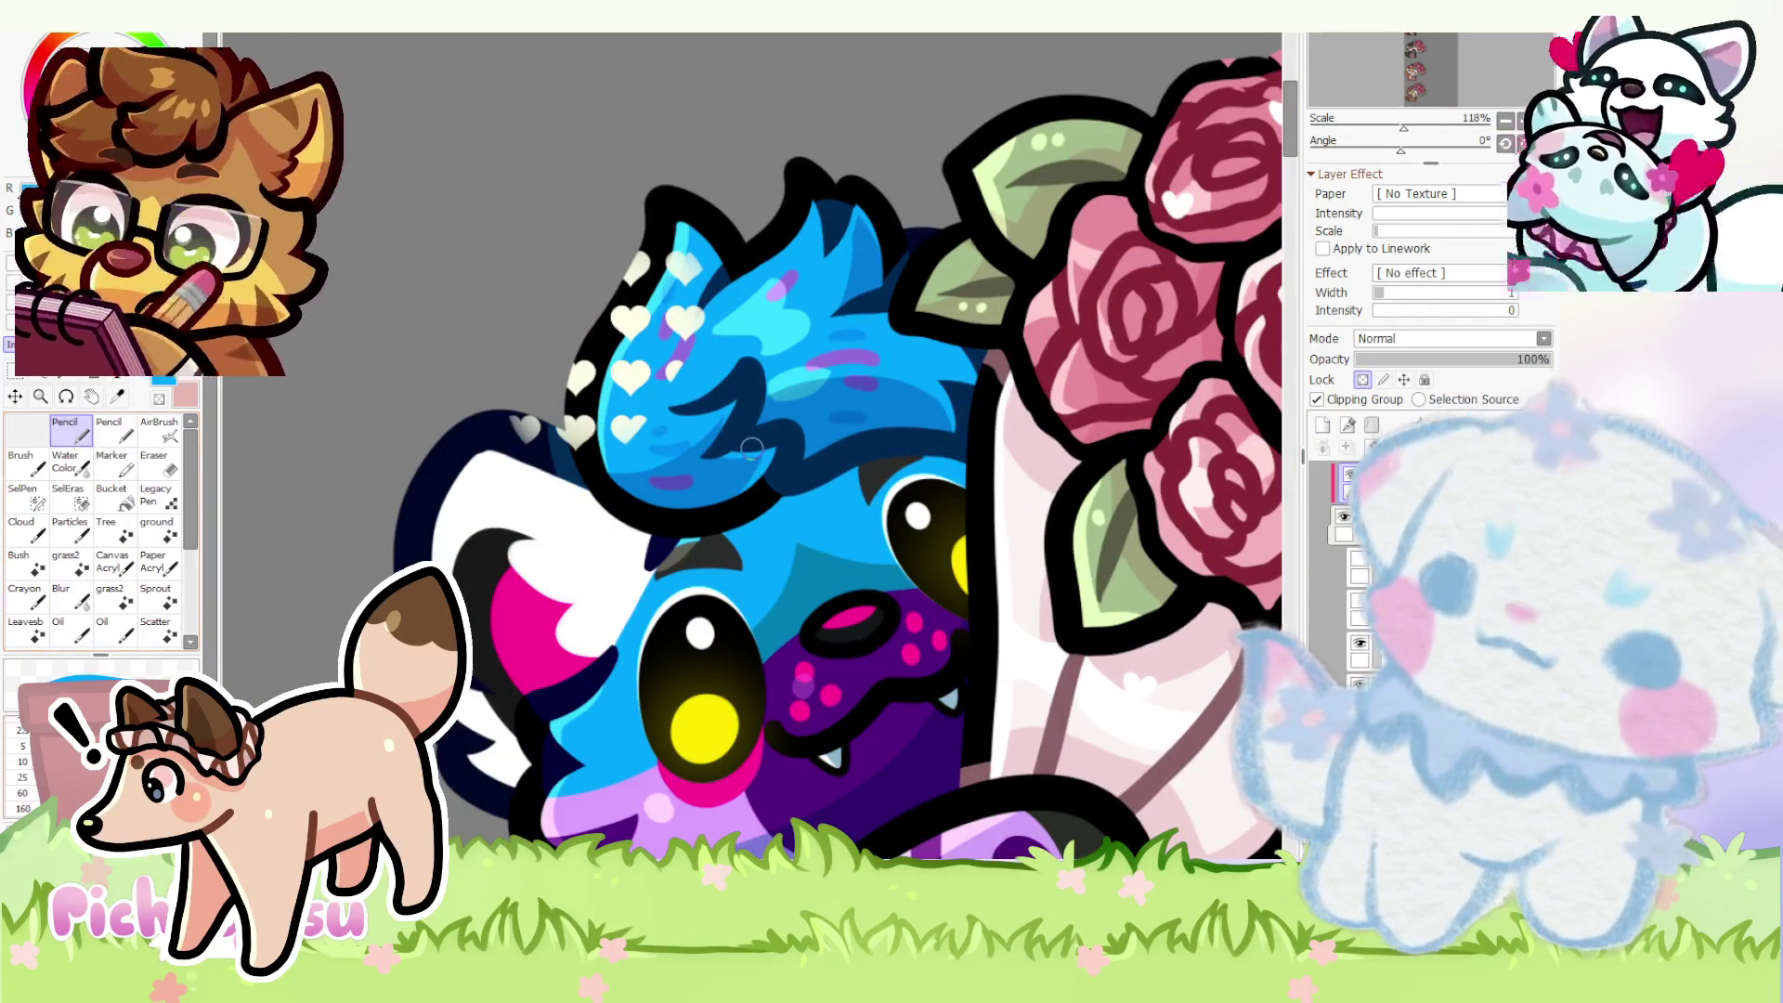
{"action": "scroll", "coordinate": [558, 220], "scroll_direction": "down", "scroll_amount": 2}
{"action": "scroll", "coordinate": [617, 219], "scroll_direction": "down", "scroll_amount": 2}
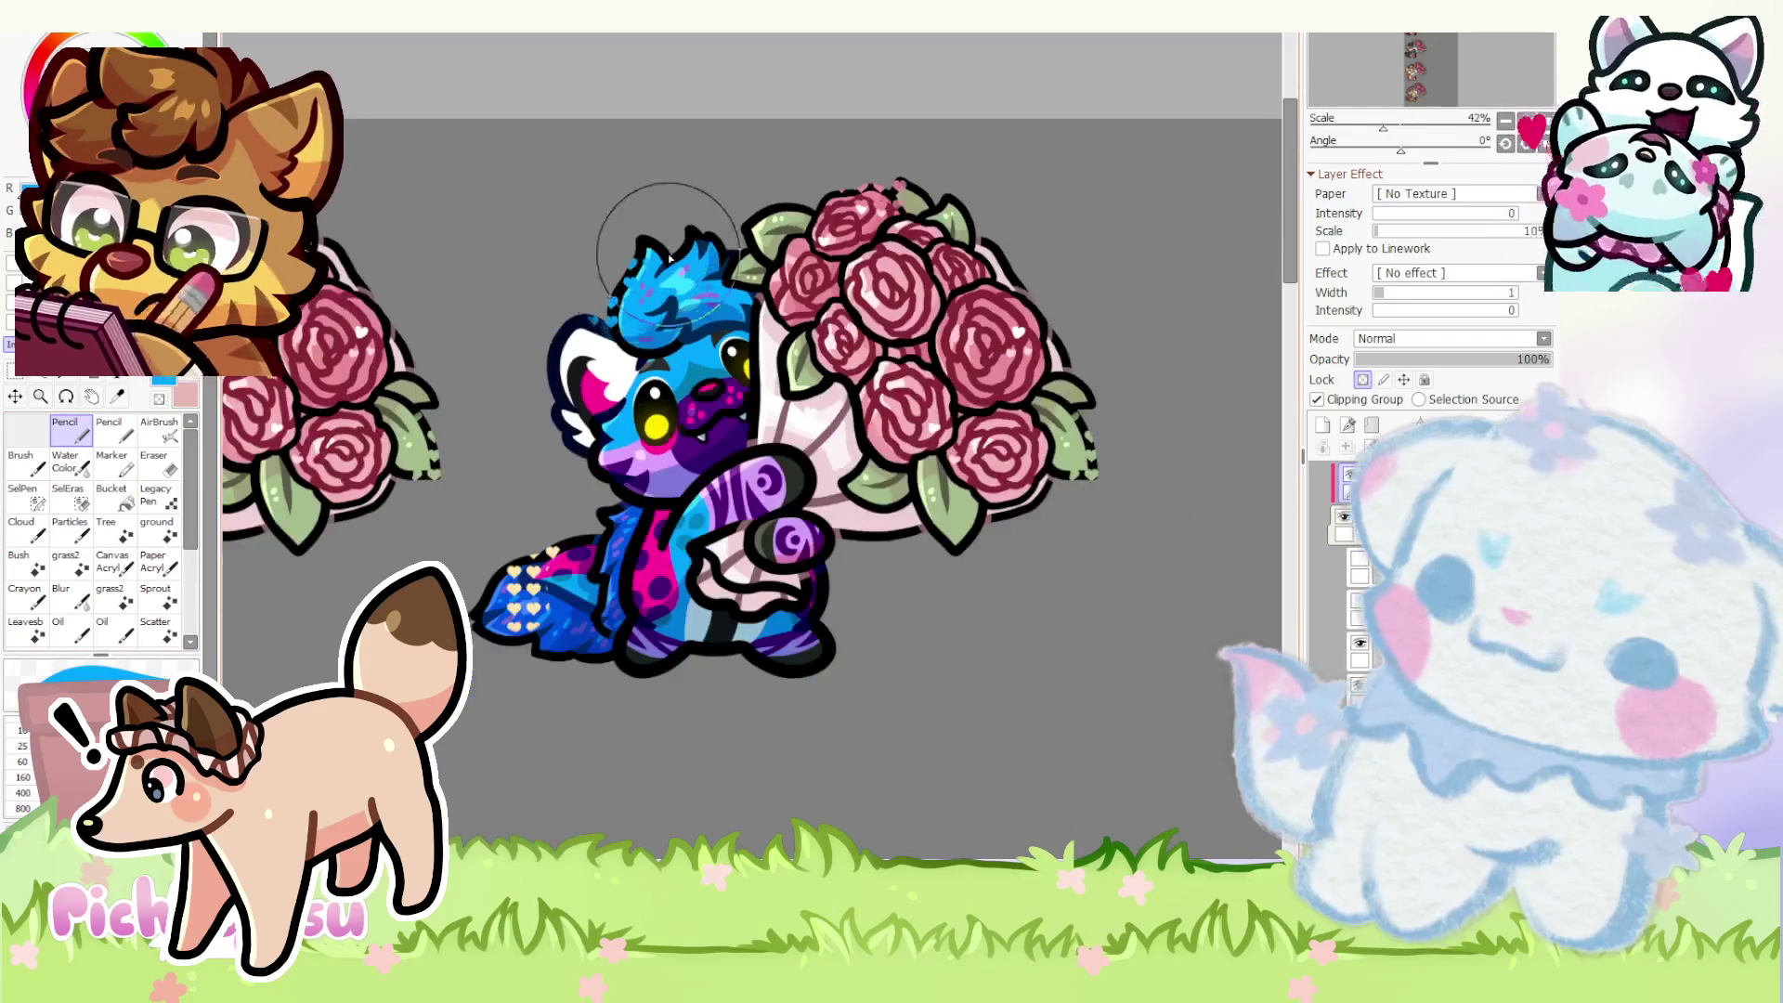
{"action": "scroll", "coordinate": [586, 590], "scroll_direction": "up", "scroll_amount": 3}
{"action": "scroll", "coordinate": [585, 590], "scroll_direction": "up", "scroll_amount": 3}
- Paint the yellow tail hearts blue and shift them down and left along the tail edge
{"action": "left_click_drag", "start_coordinate": [418, 405], "coordinate": [595, 473]}
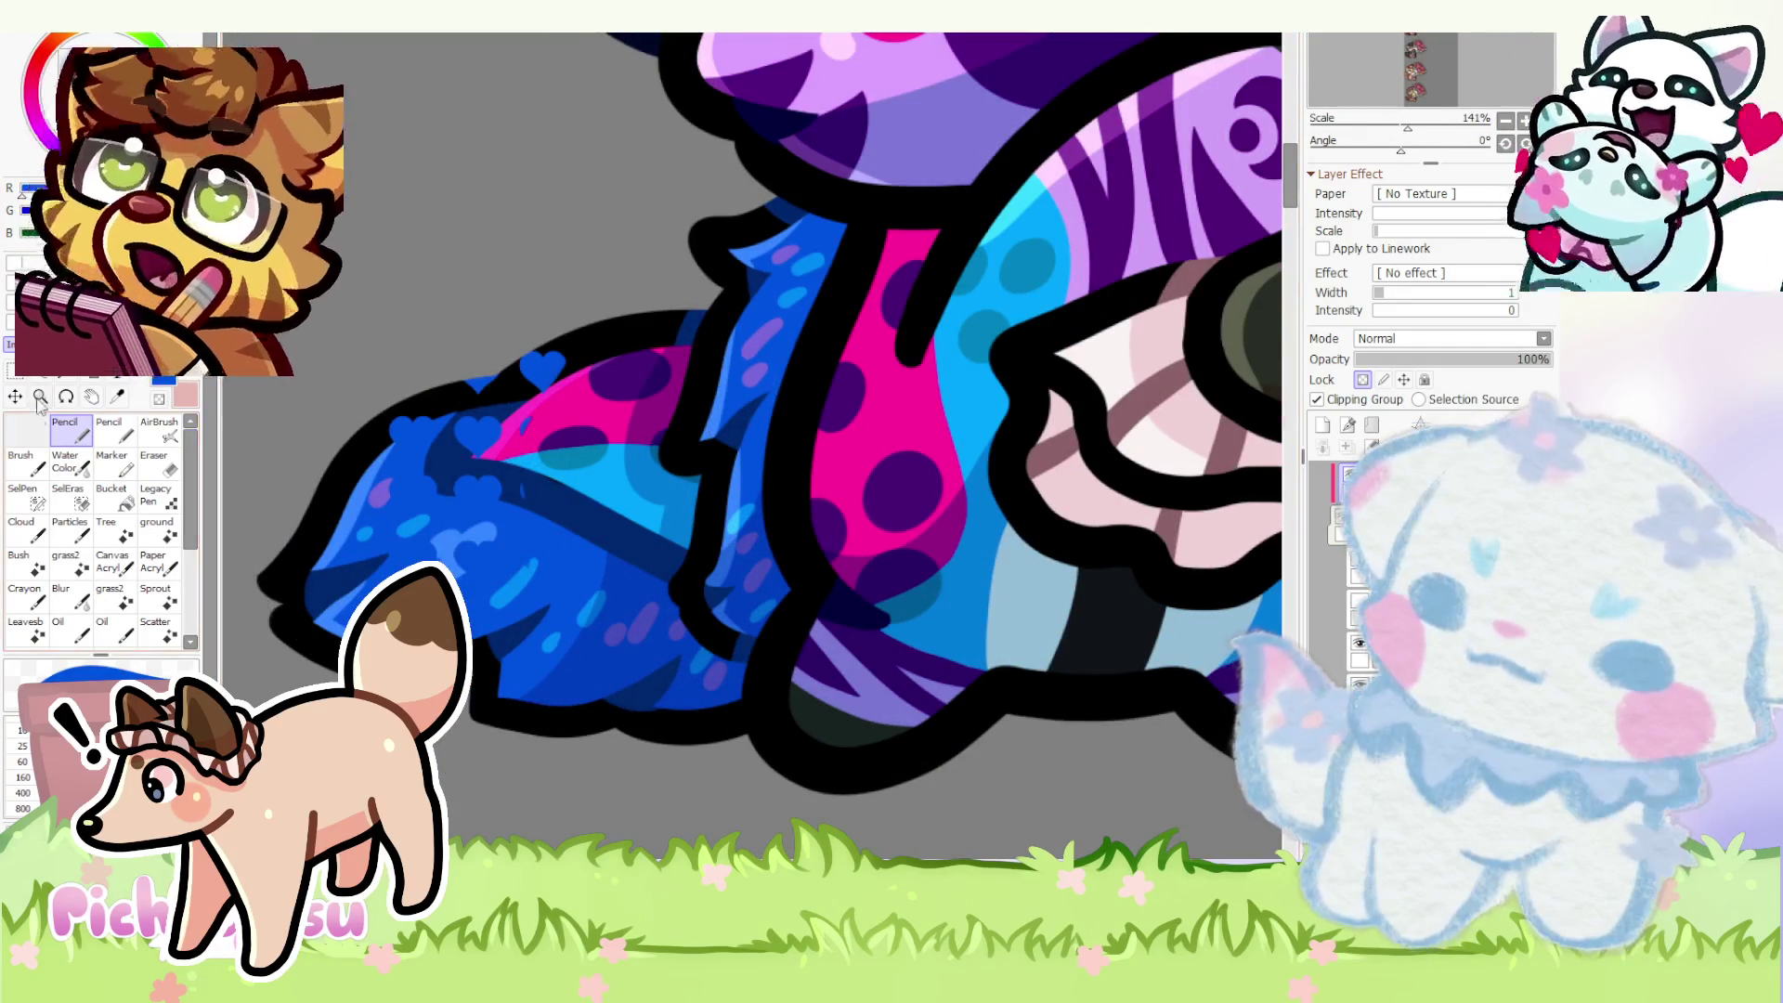
{"action": "key", "text": "ctrl+t"}
{"action": "left_click_drag", "start_coordinate": [373, 564], "coordinate": [320, 571]}
{"action": "key", "text": "Return"}
{"action": "scroll", "coordinate": [321, 571], "scroll_direction": "down", "scroll_amount": 3}
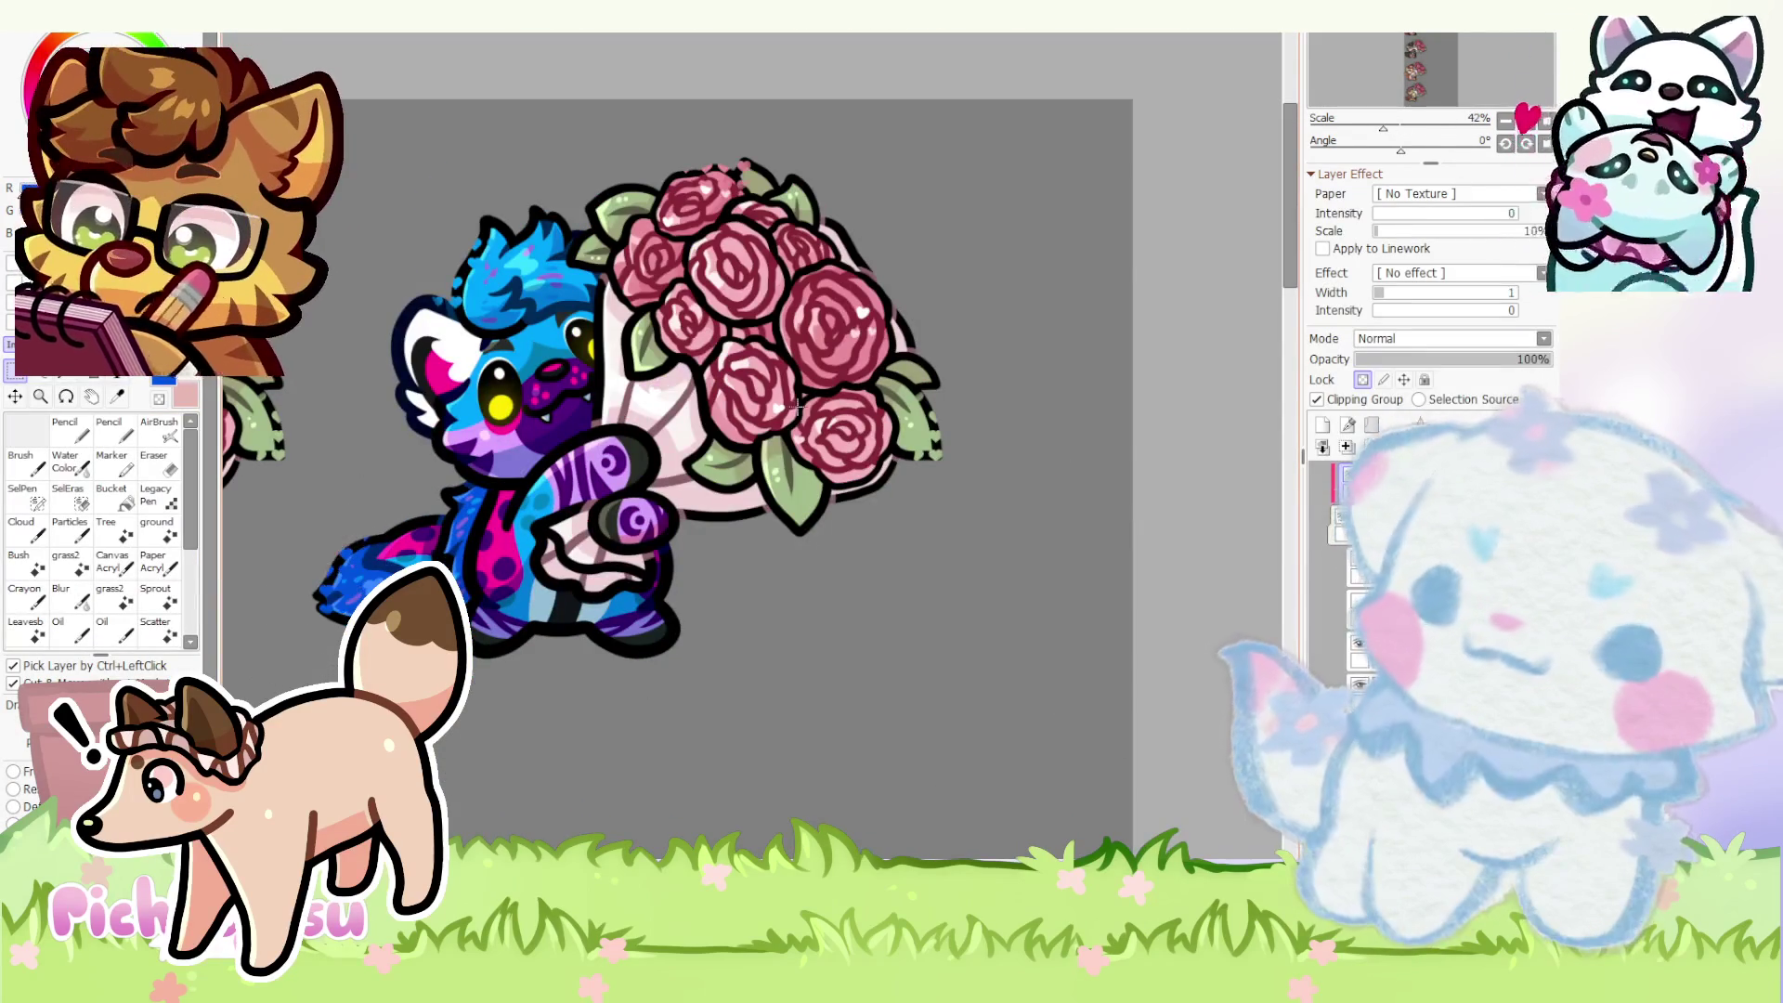
{"action": "scroll", "coordinate": [321, 572], "scroll_direction": "down", "scroll_amount": 3}
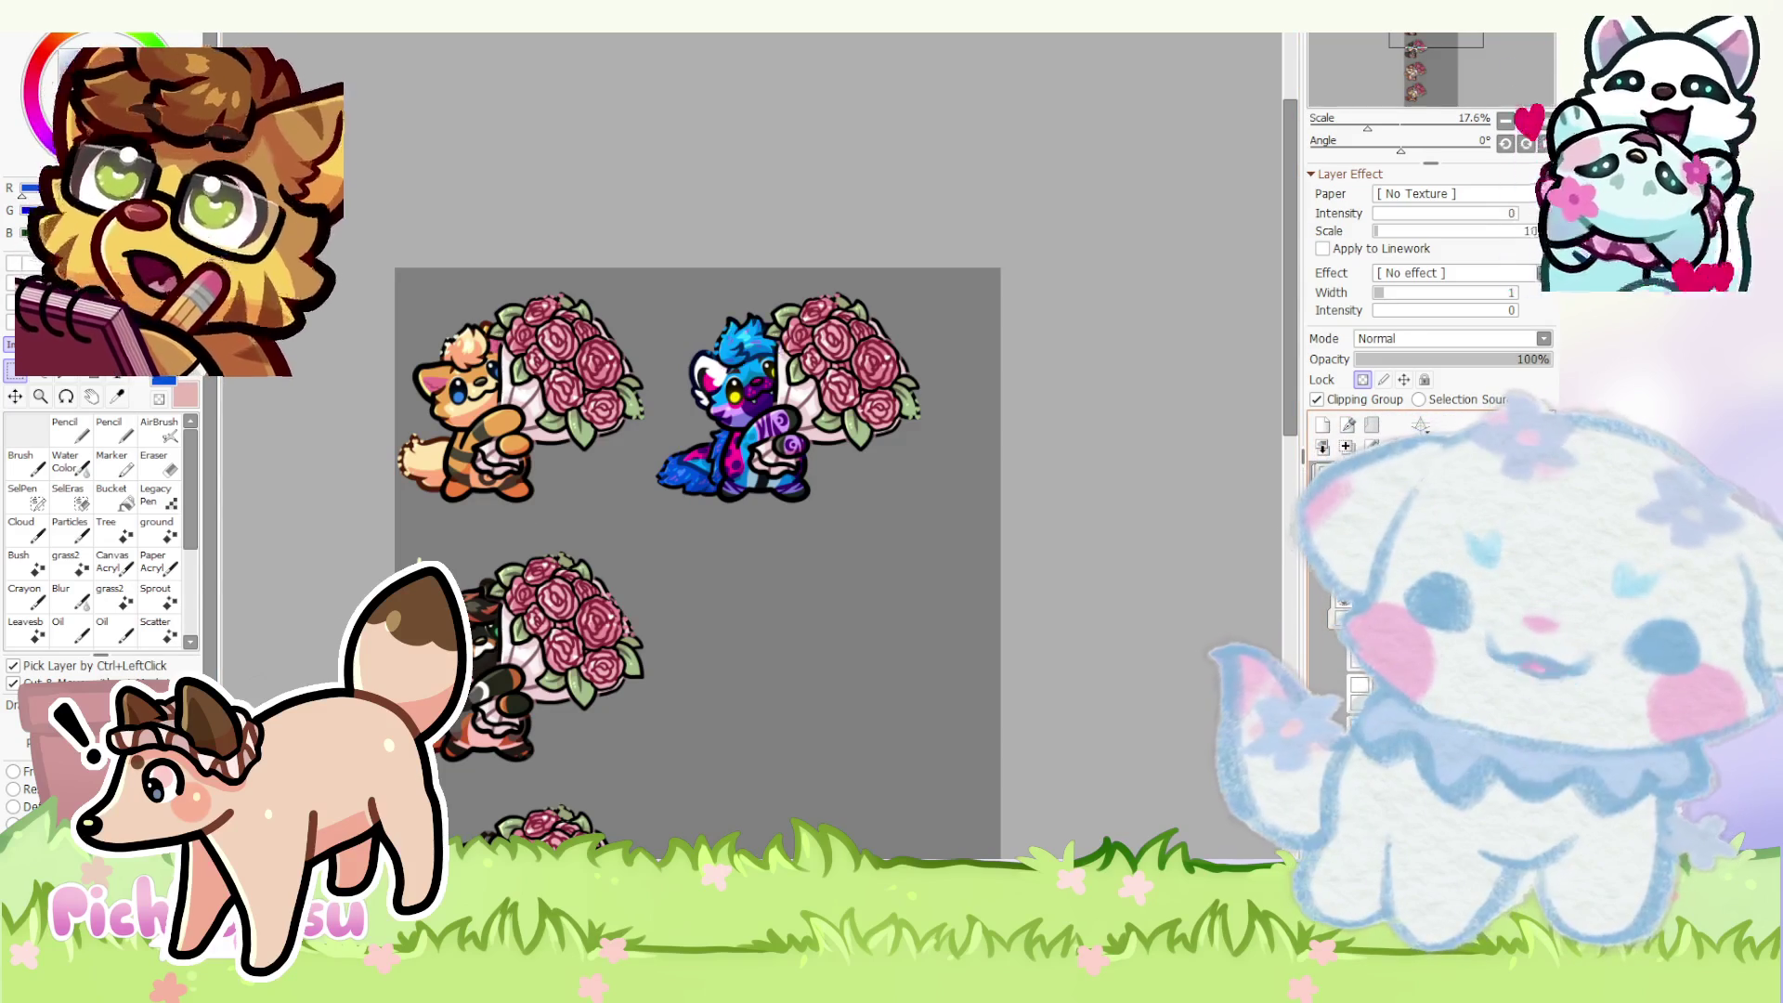
{"action": "key", "text": "ctrl+t"}
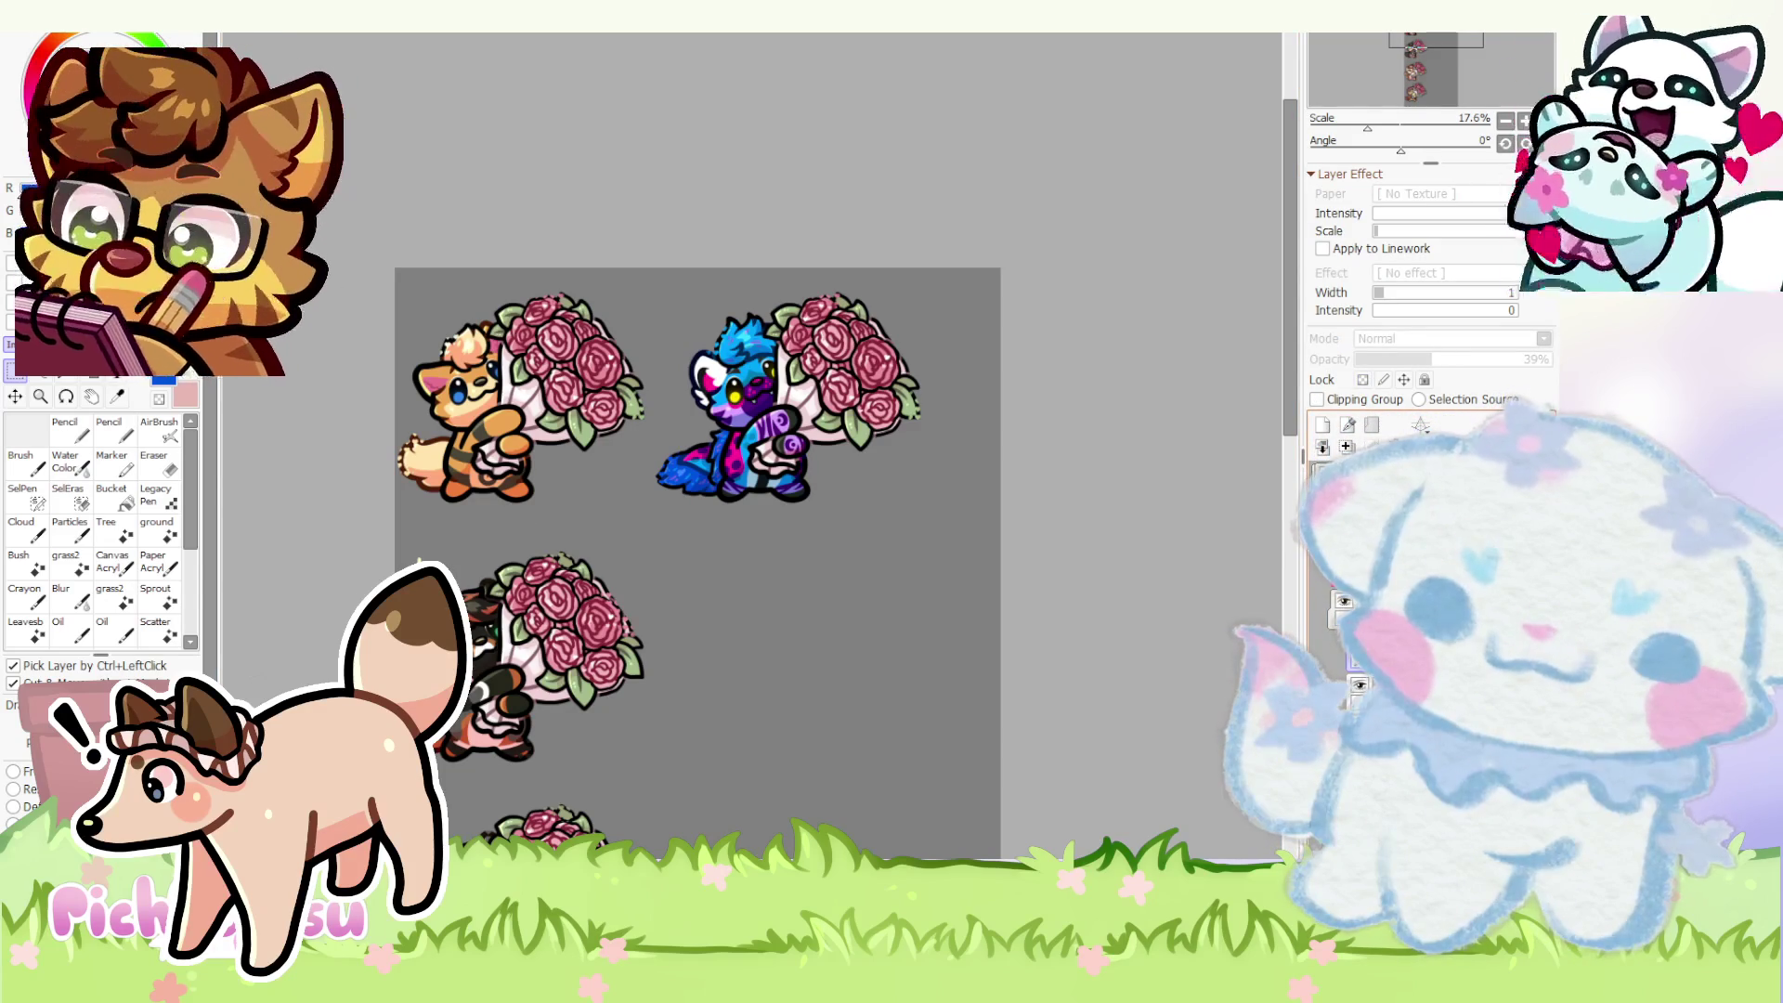
{"action": "key", "text": "Return"}
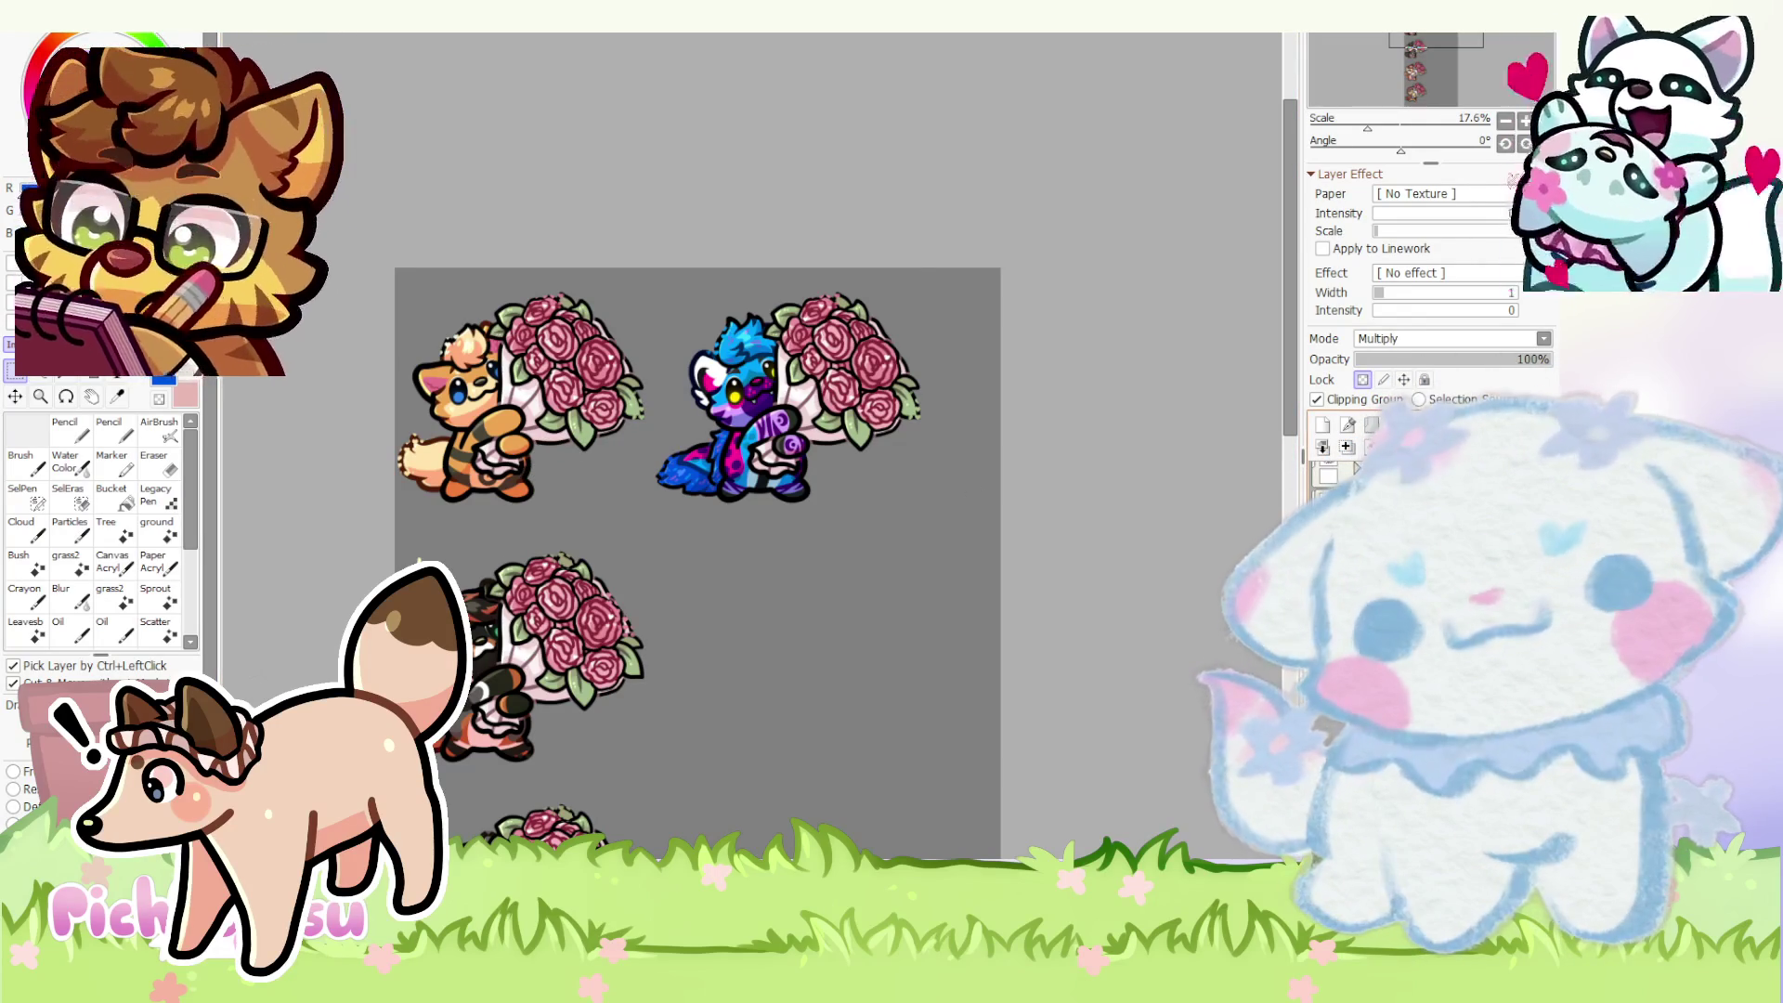
{"action": "left_click", "coordinate": [517, 404], "text": "ctrl"}
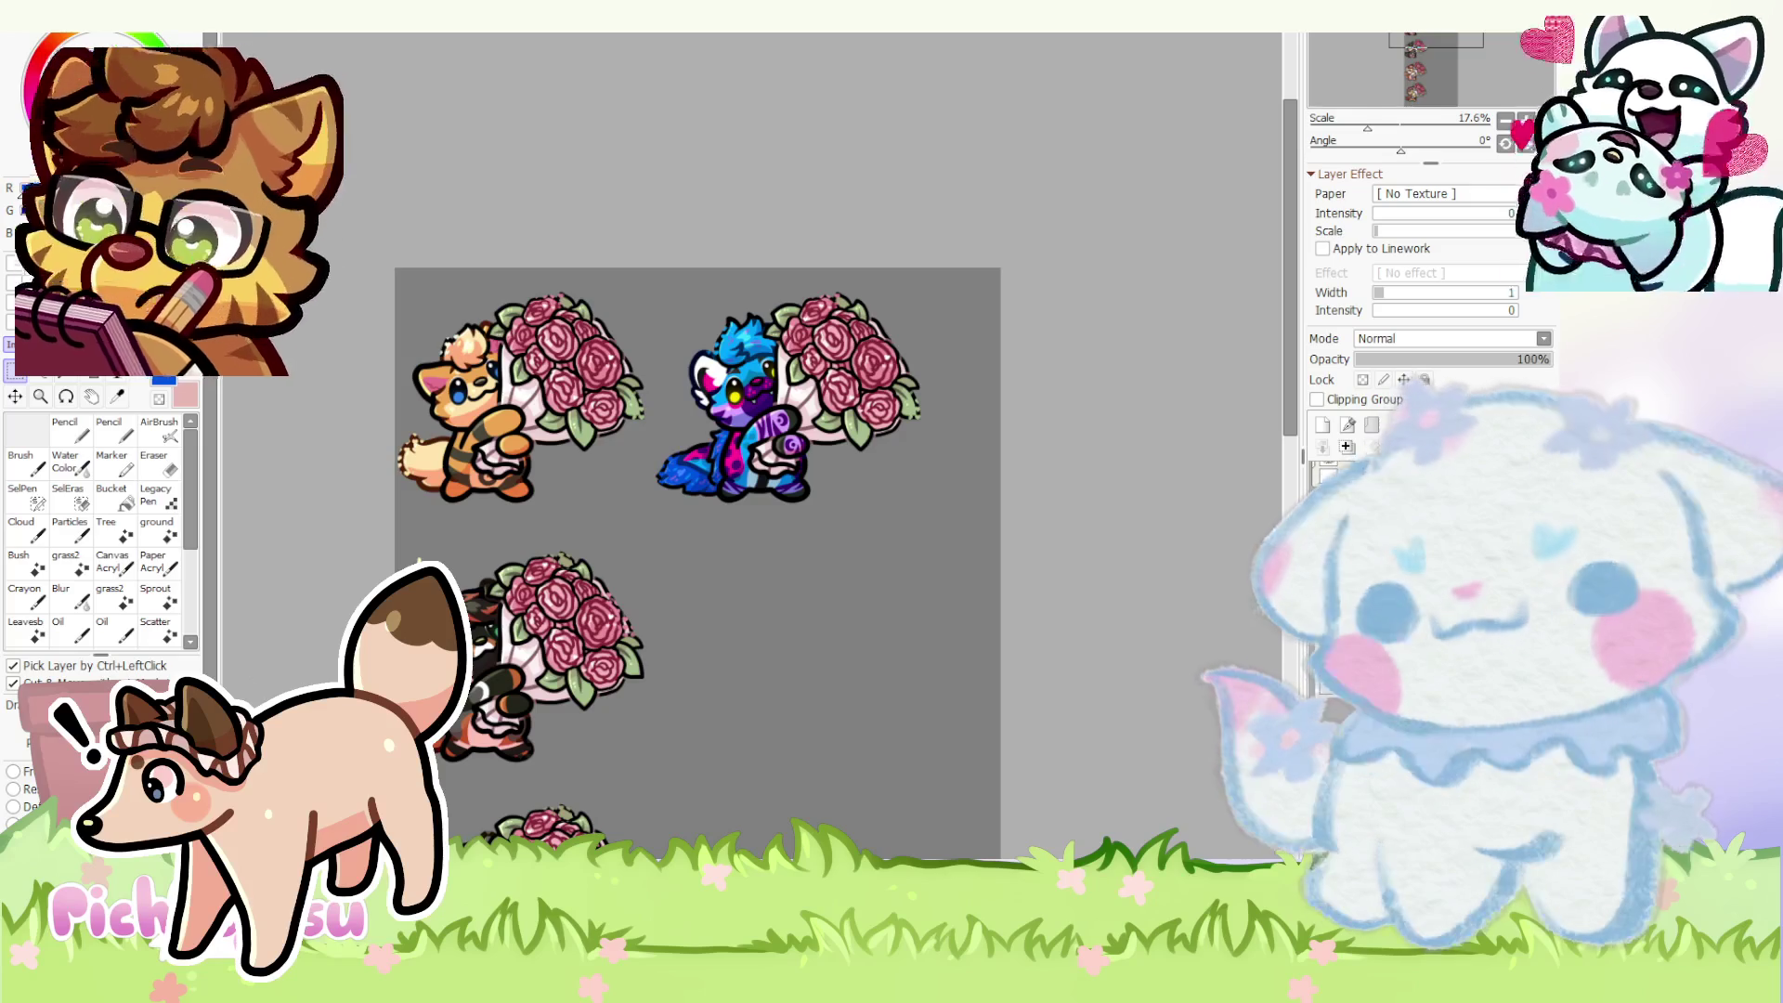
{"action": "scroll", "coordinate": [482, 420], "scroll_direction": "up", "scroll_amount": 1}
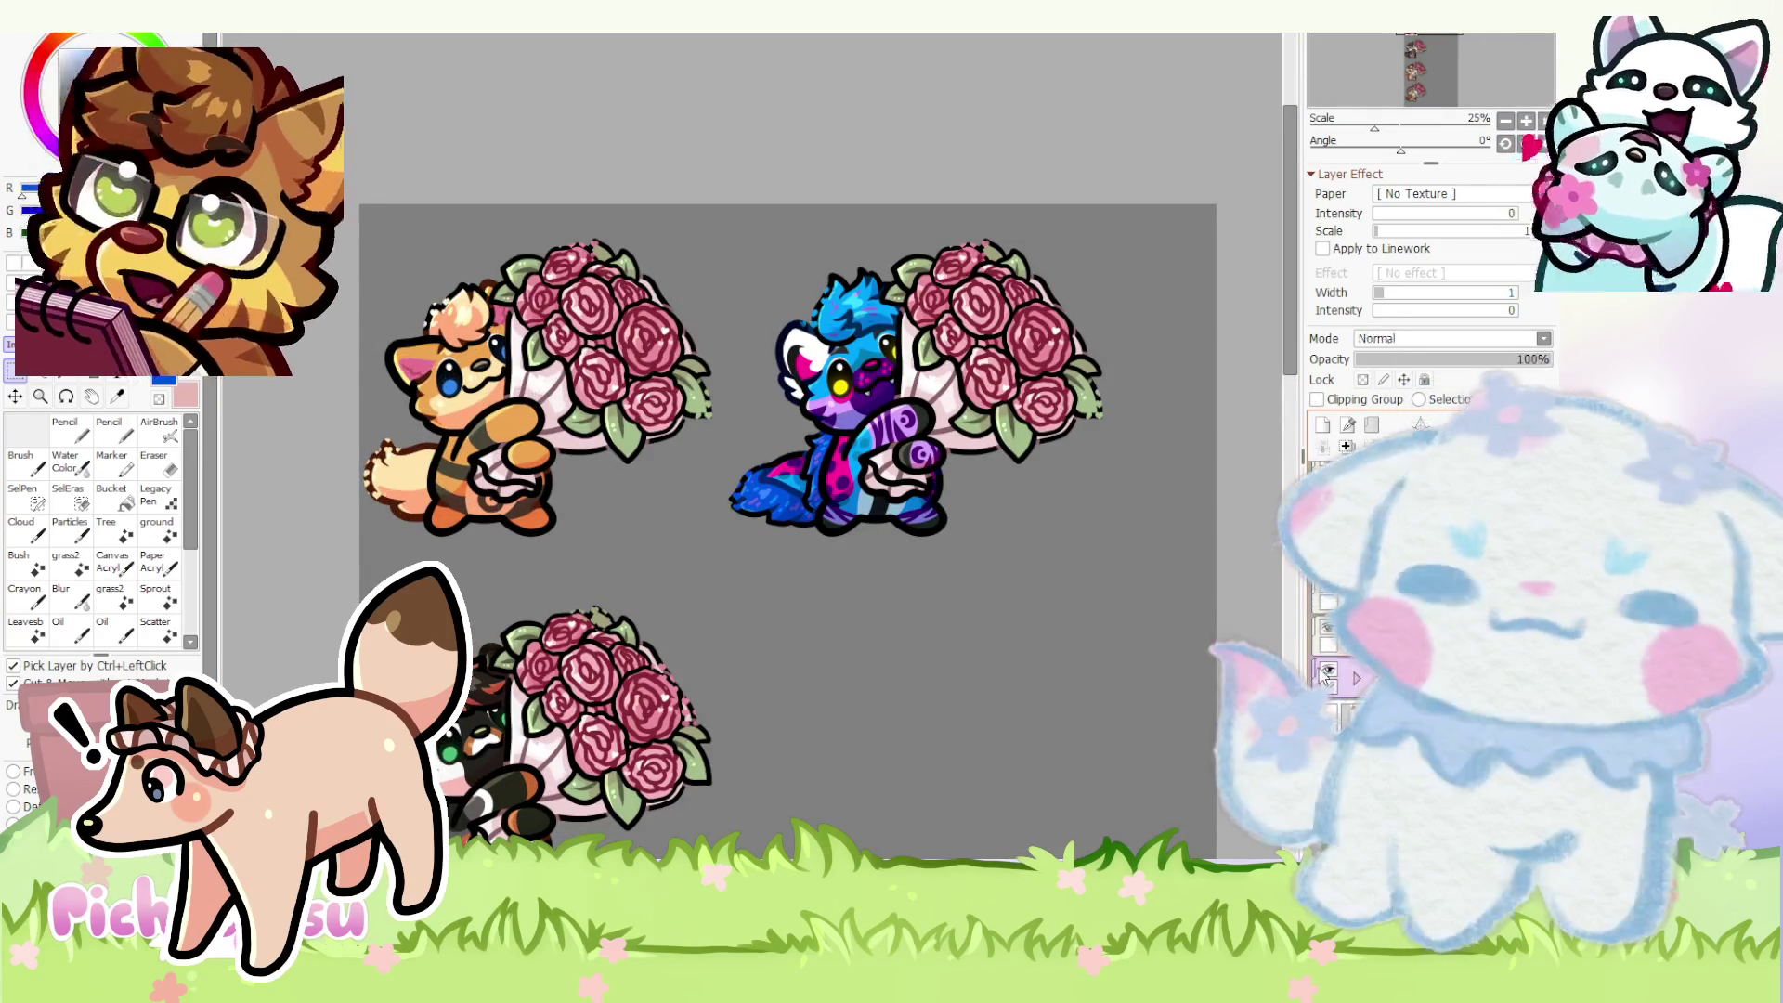
{"action": "scroll", "coordinate": [566, 316], "scroll_direction": "down", "scroll_amount": 1}
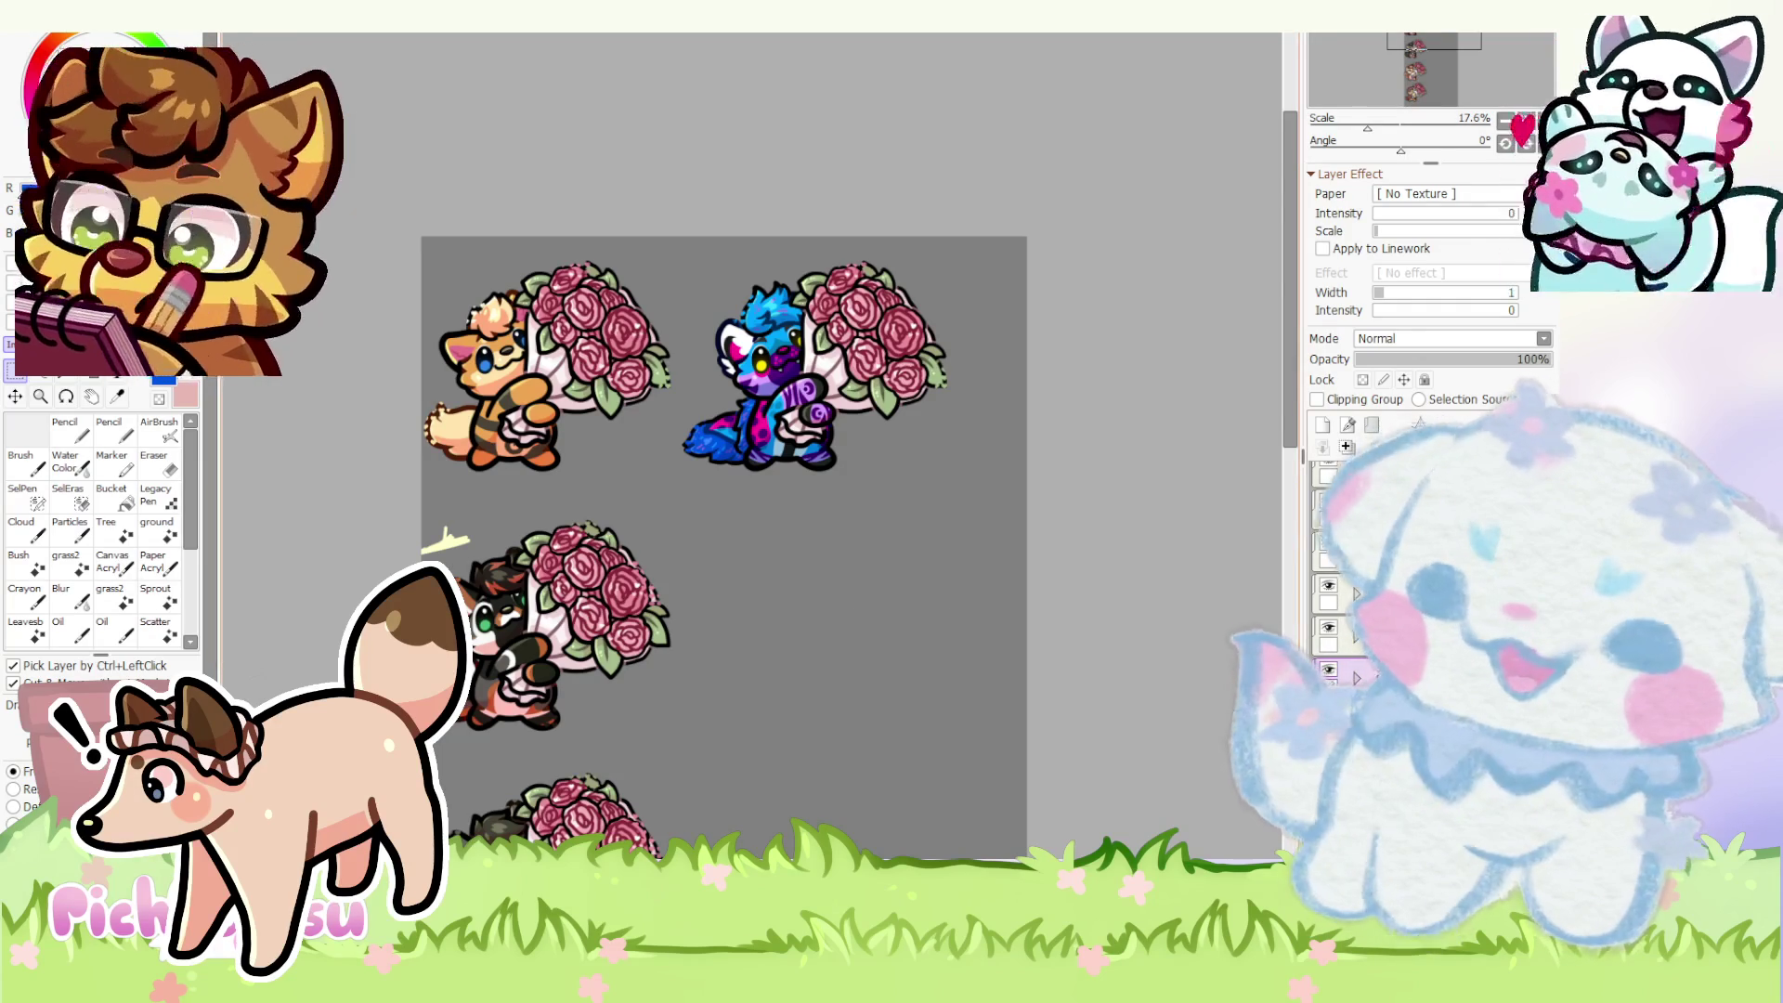
{"action": "left_click", "coordinate": [1359, 675]}
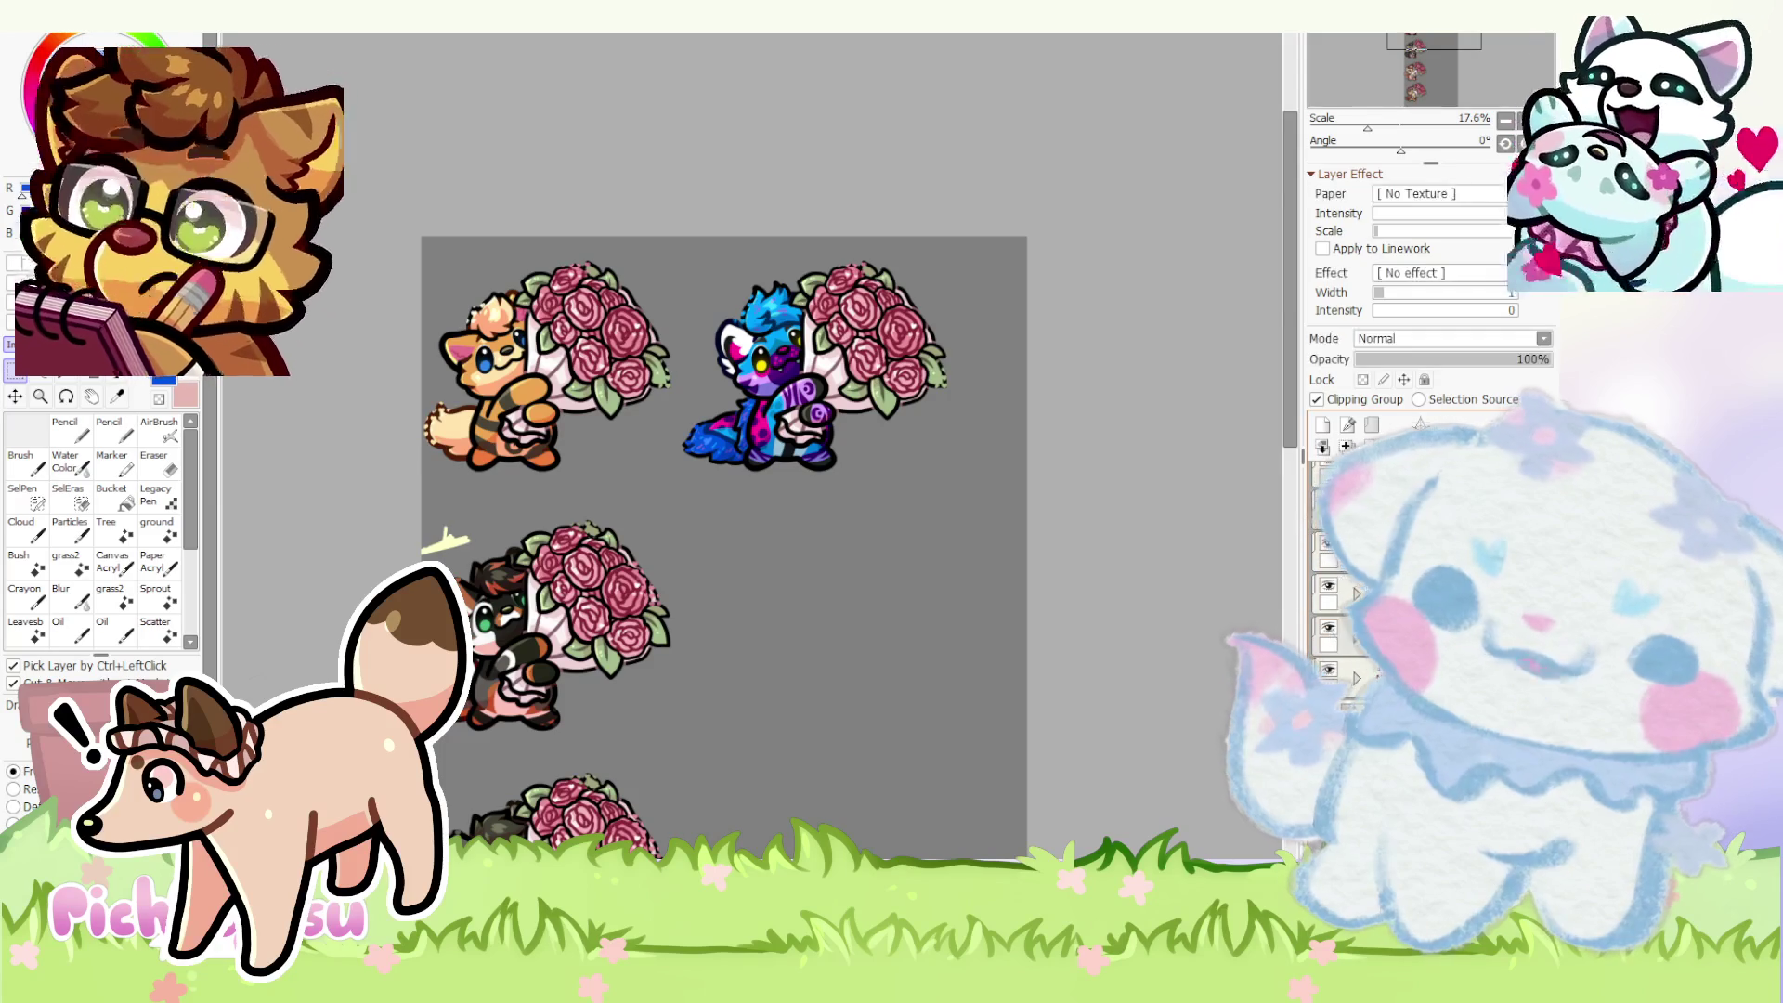
{"action": "left_click", "coordinate": [1359, 633]}
{"action": "left_click", "coordinate": [1359, 668]}
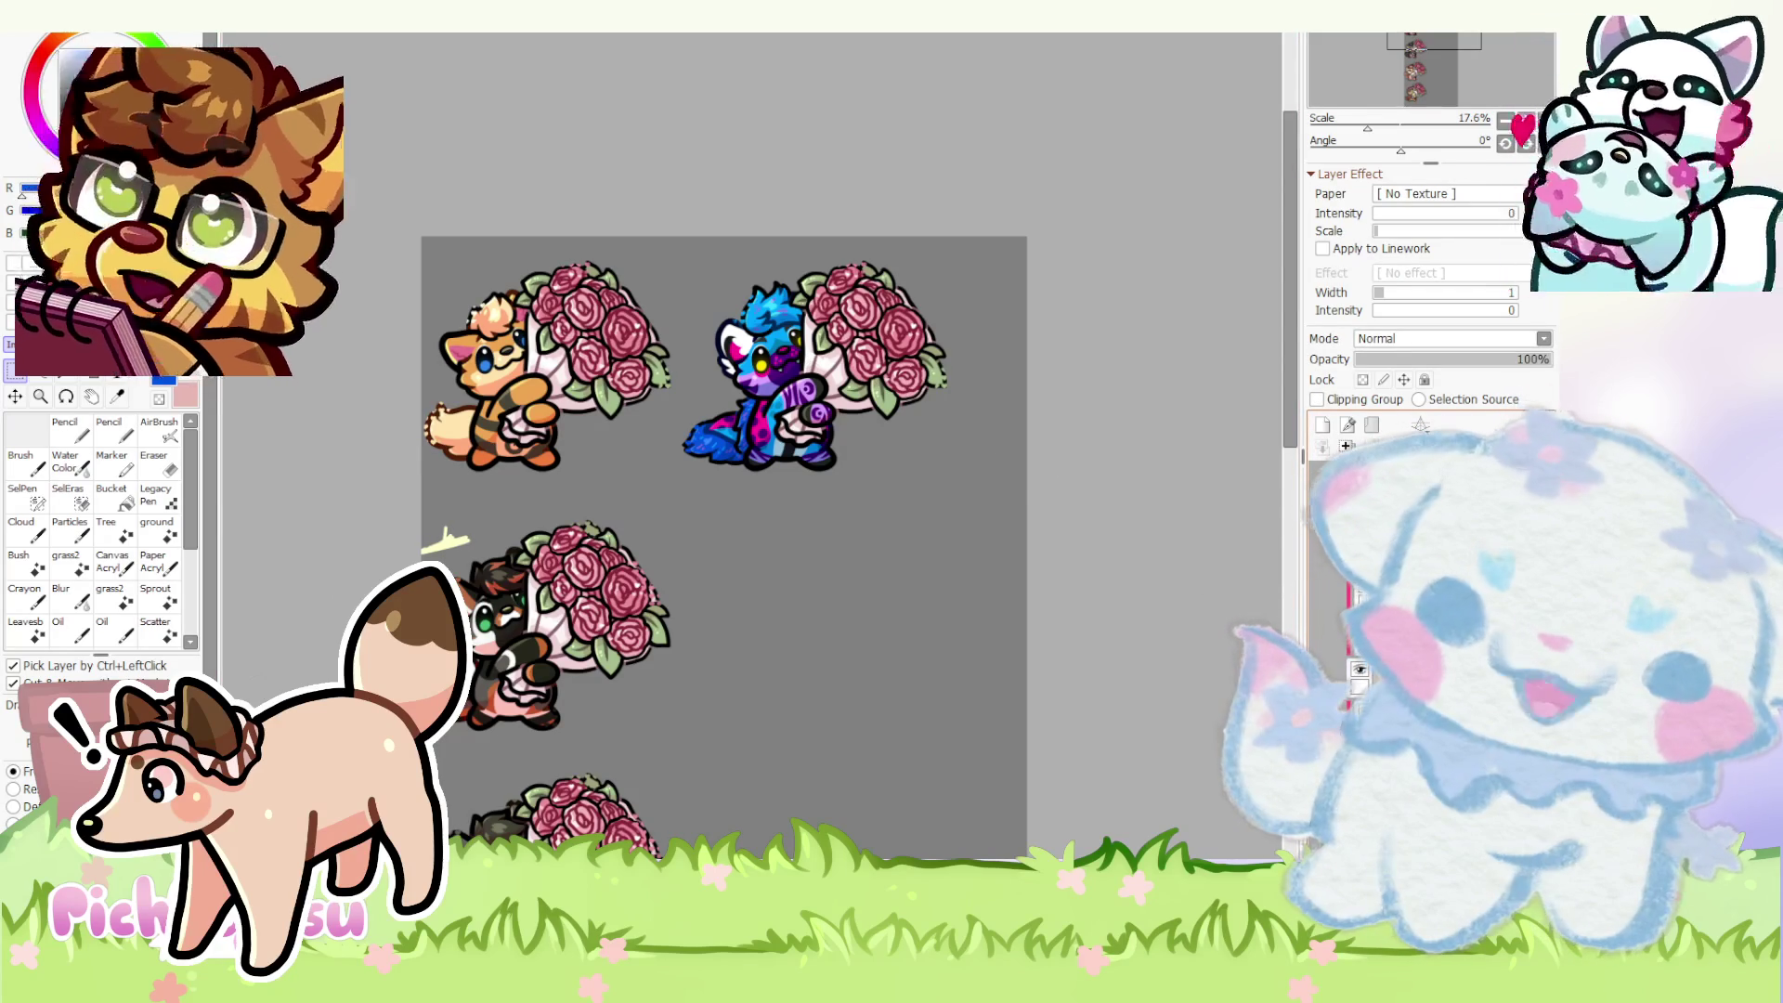
{"action": "left_click", "coordinate": [1358, 680]}
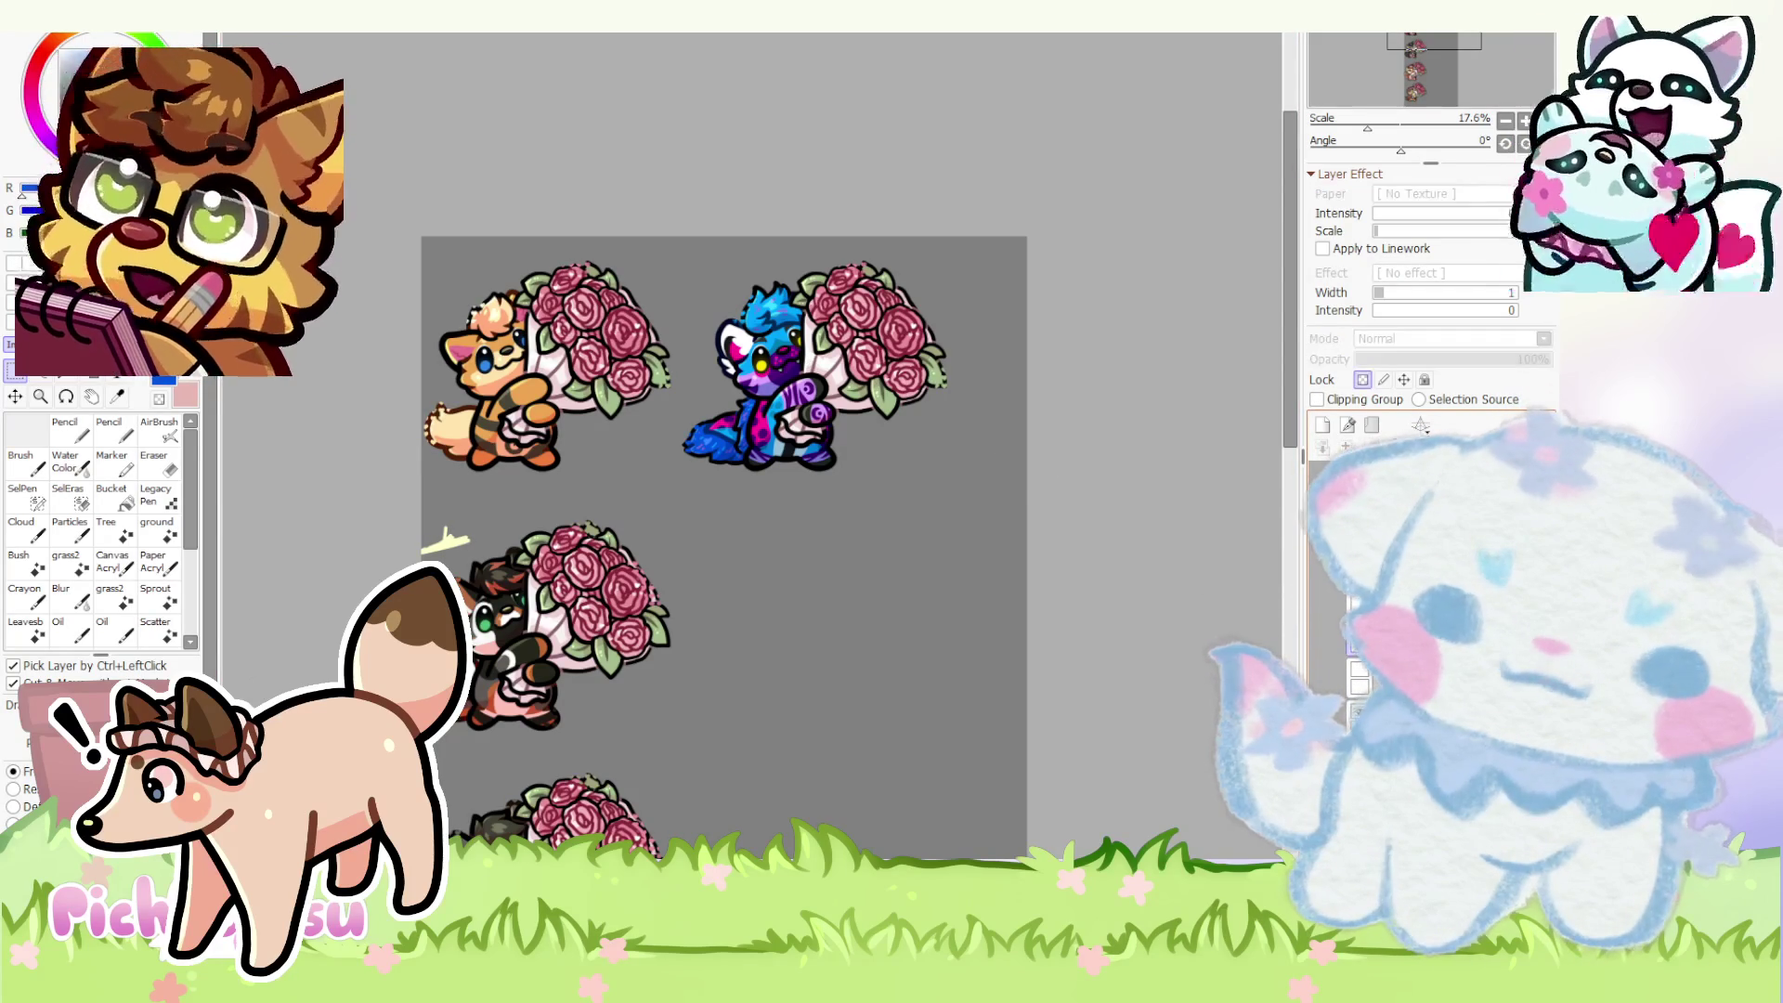
{"action": "left_click", "coordinate": [1359, 655]}
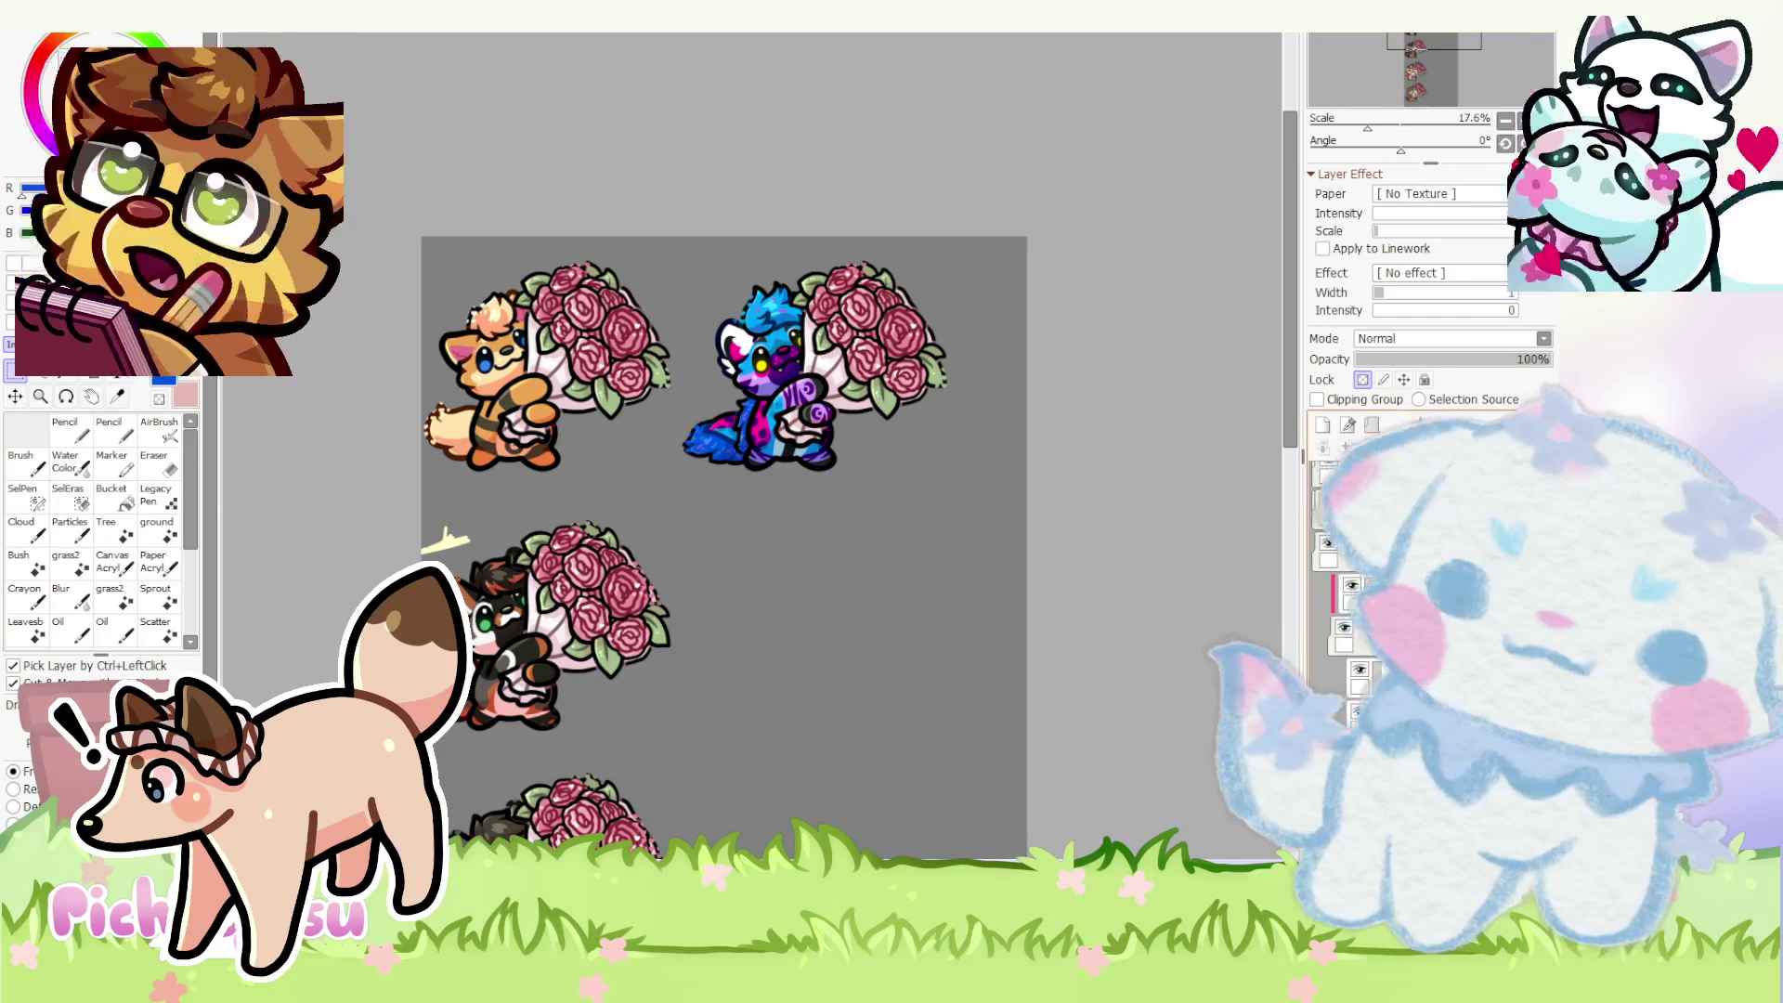
{"action": "mouse_move", "coordinate": [567, 429]}
{"action": "left_mouse_down"}
{"action": "mouse_move", "coordinate": [658, 513]}
{"action": "mouse_move", "coordinate": [867, 647]}
{"action": "left_mouse_up"}
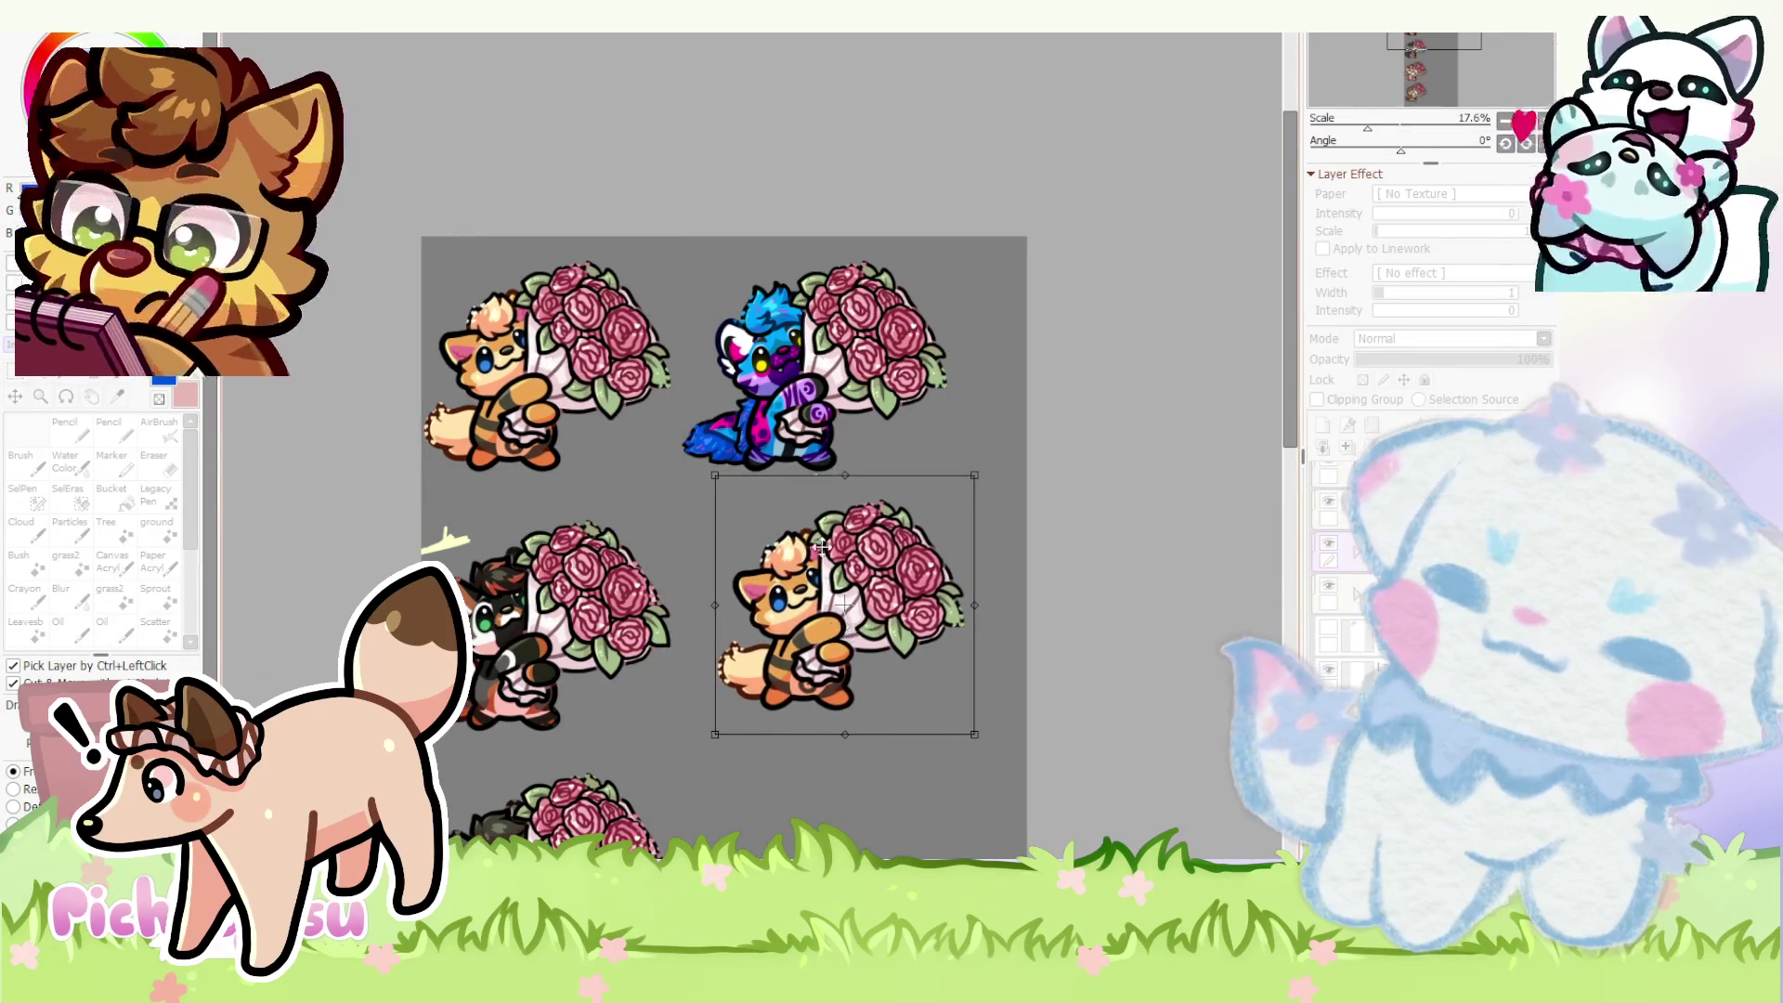
{"action": "scroll", "coordinate": [830, 592], "scroll_direction": "down", "scroll_amount": 1}
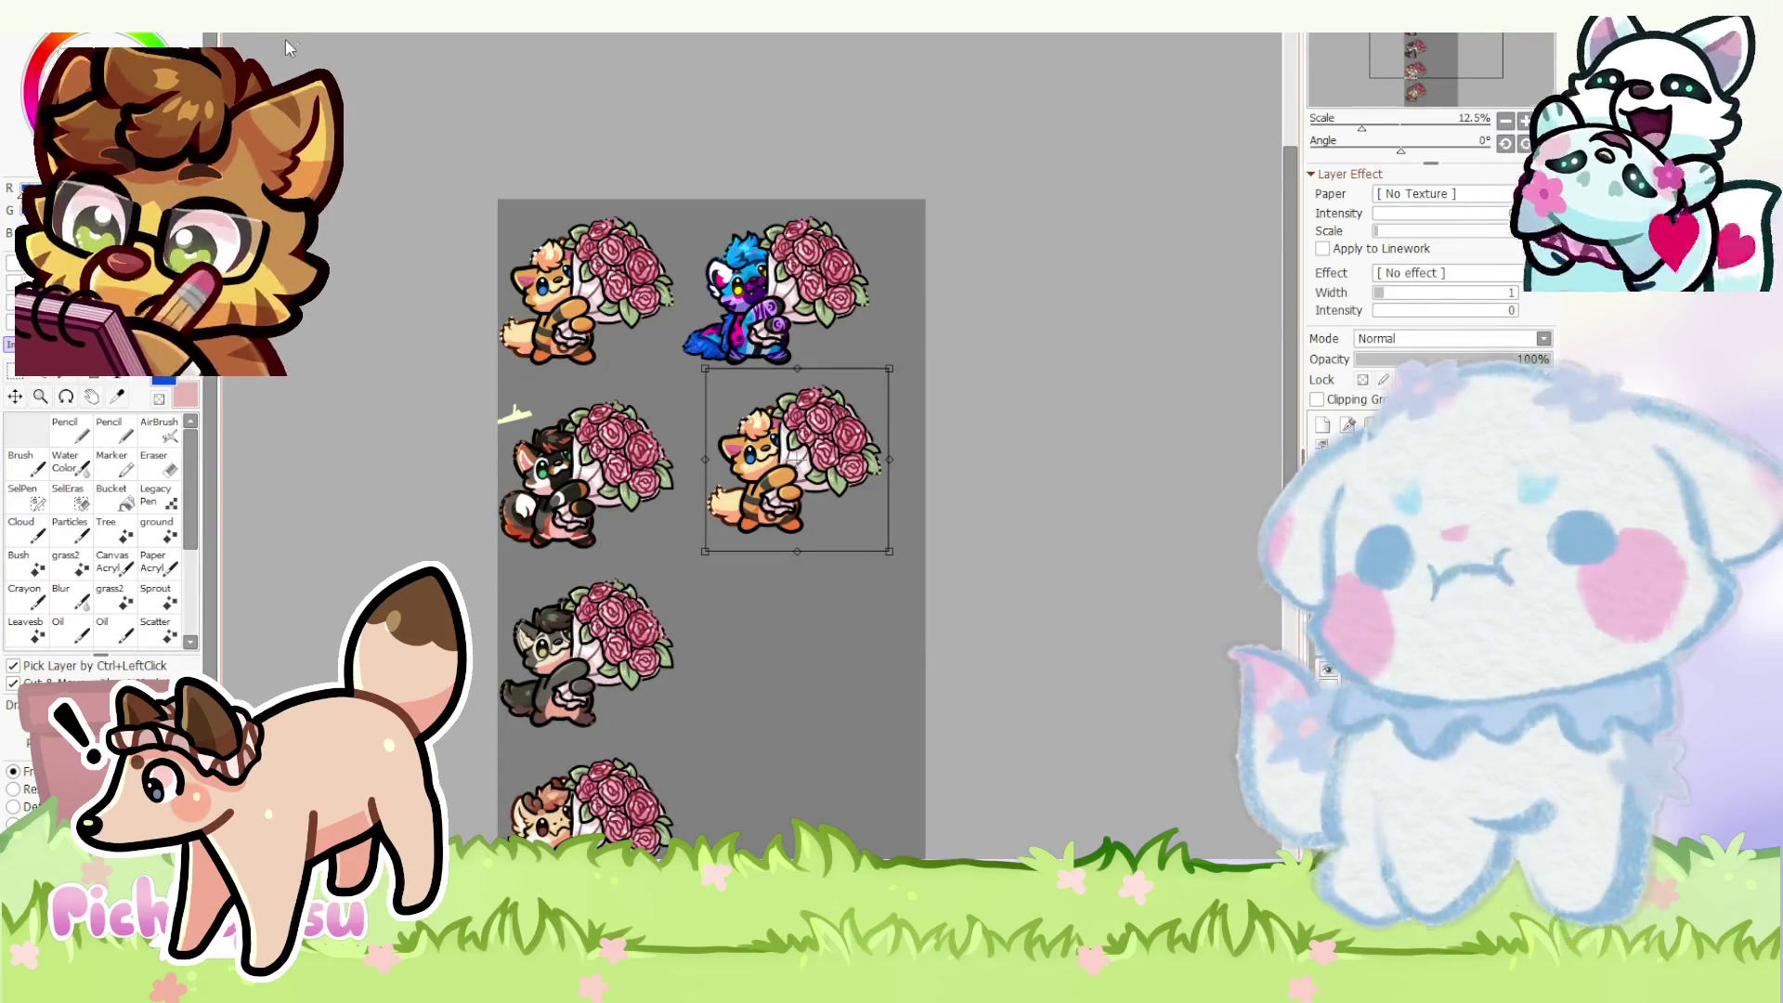
- Place a copy of the middle-right fox into the empty third-row slot and commit it
{"action": "key", "text": "Return"}
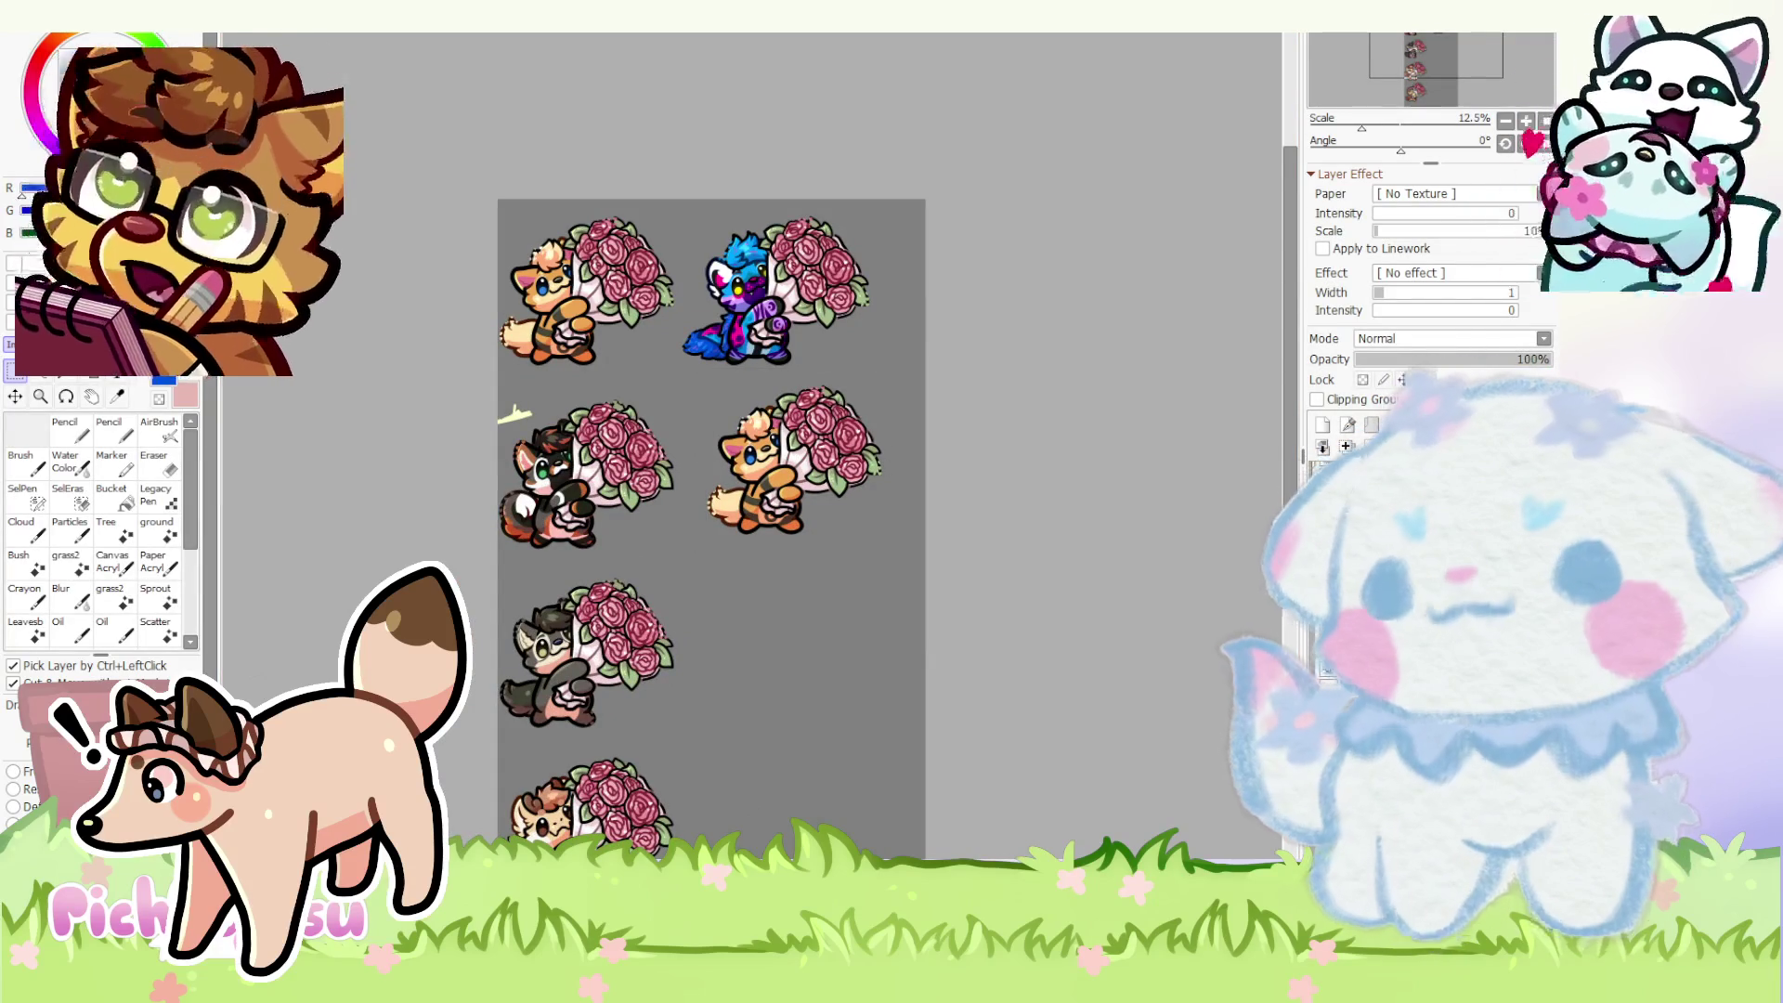
{"action": "key", "text": "ctrl+t"}
{"action": "left_click_drag", "start_coordinate": [797, 460], "coordinate": [796, 641]}
{"action": "left_click_drag", "start_coordinate": [881, 590], "coordinate": [871, 599]}
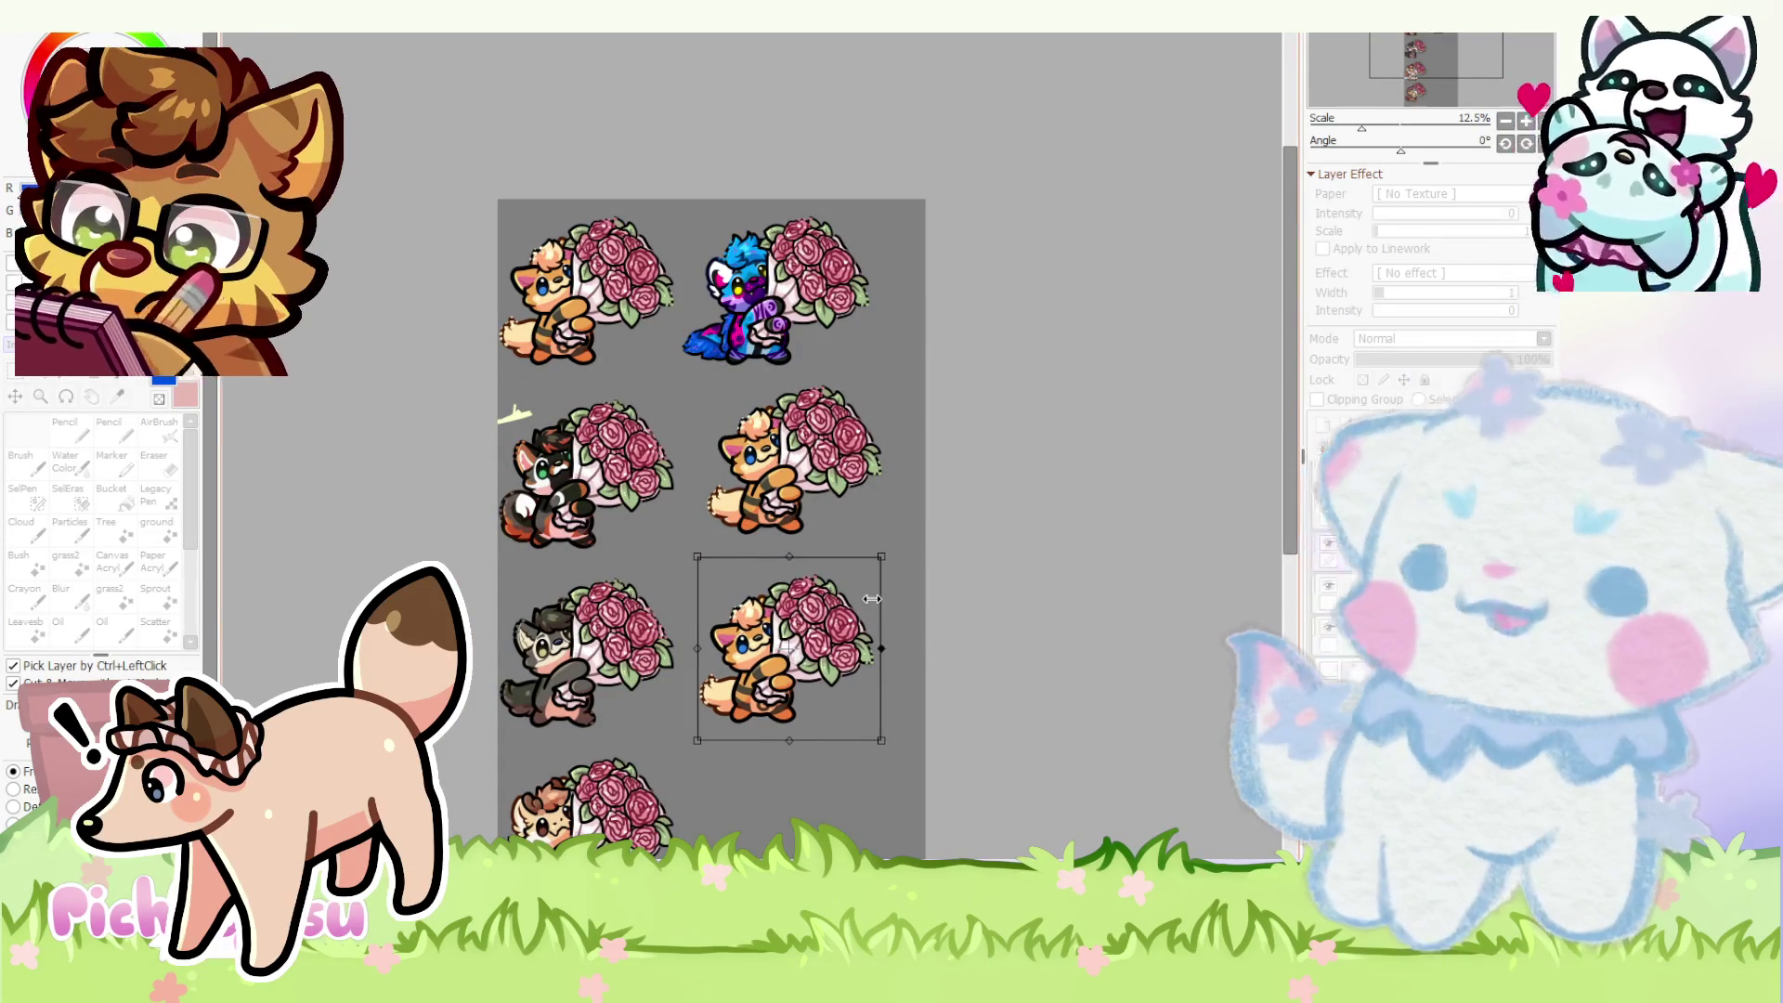
{"action": "key", "text": "Return"}
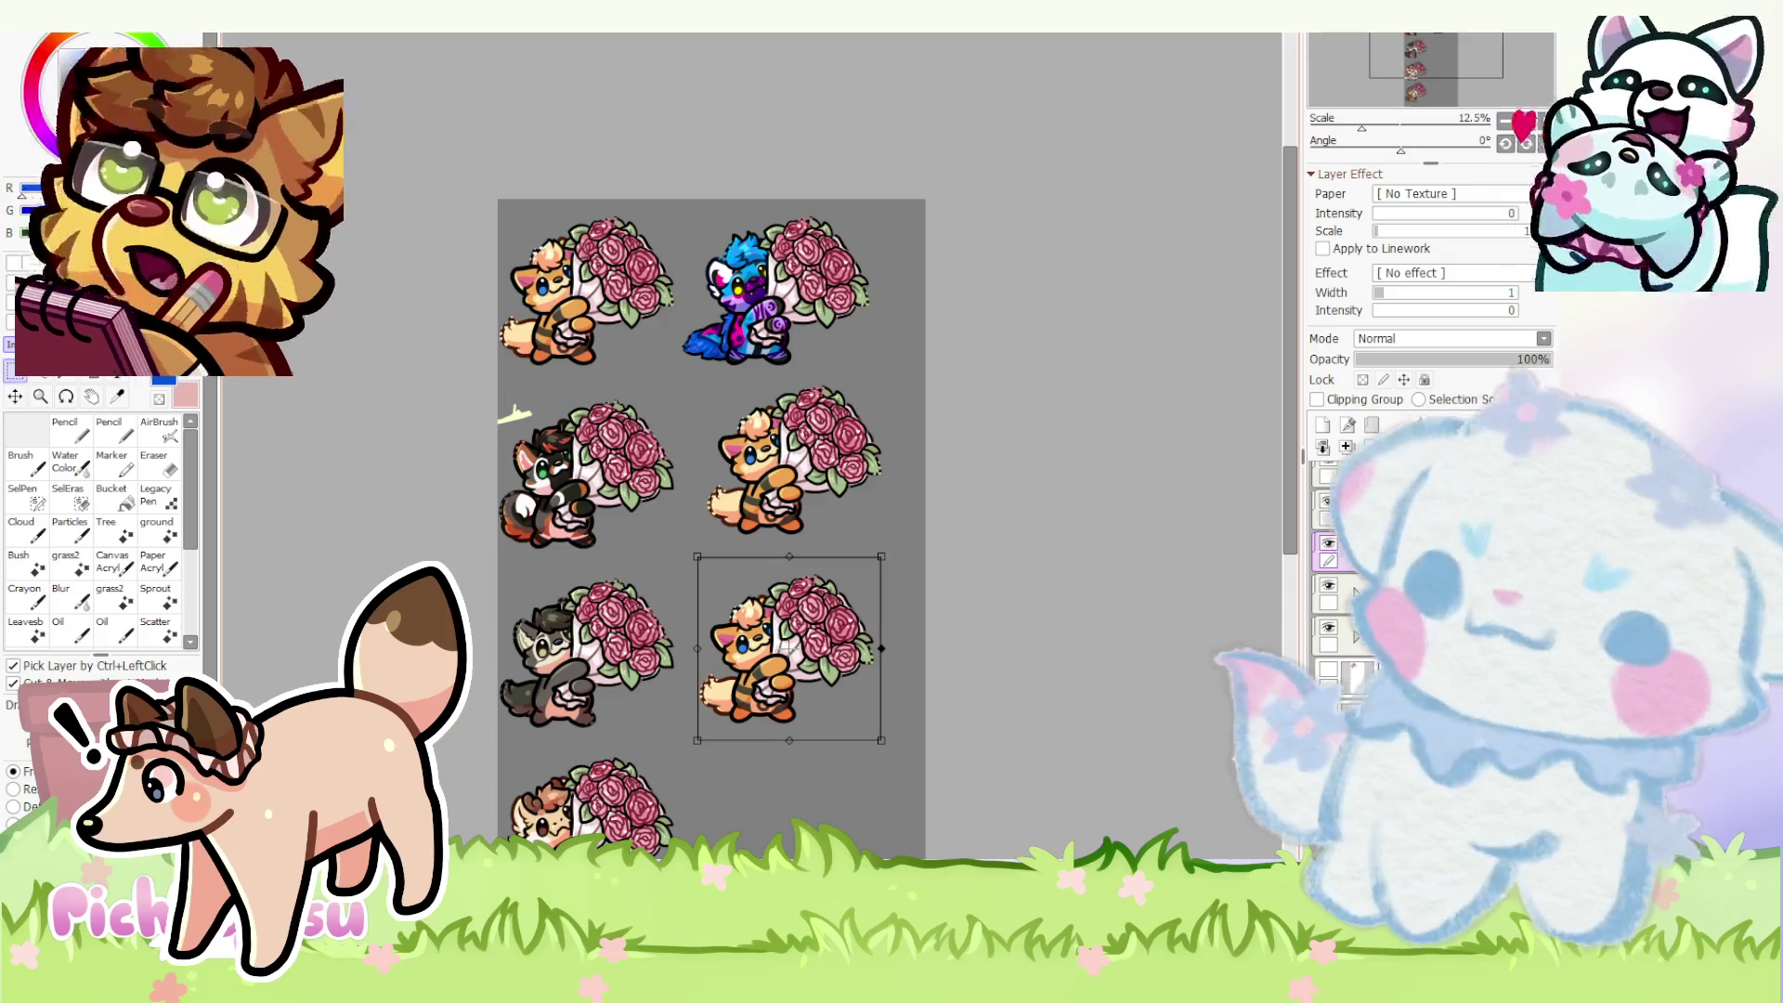
- Deselect the fox copy and bring up the chair-sprite sheet
{"action": "key", "text": "ctrl+d"}
{"action": "key", "text": "ctrl+Tab"}
{"action": "scroll", "coordinate": [719, 399], "scroll_direction": "down", "scroll_amount": 2}
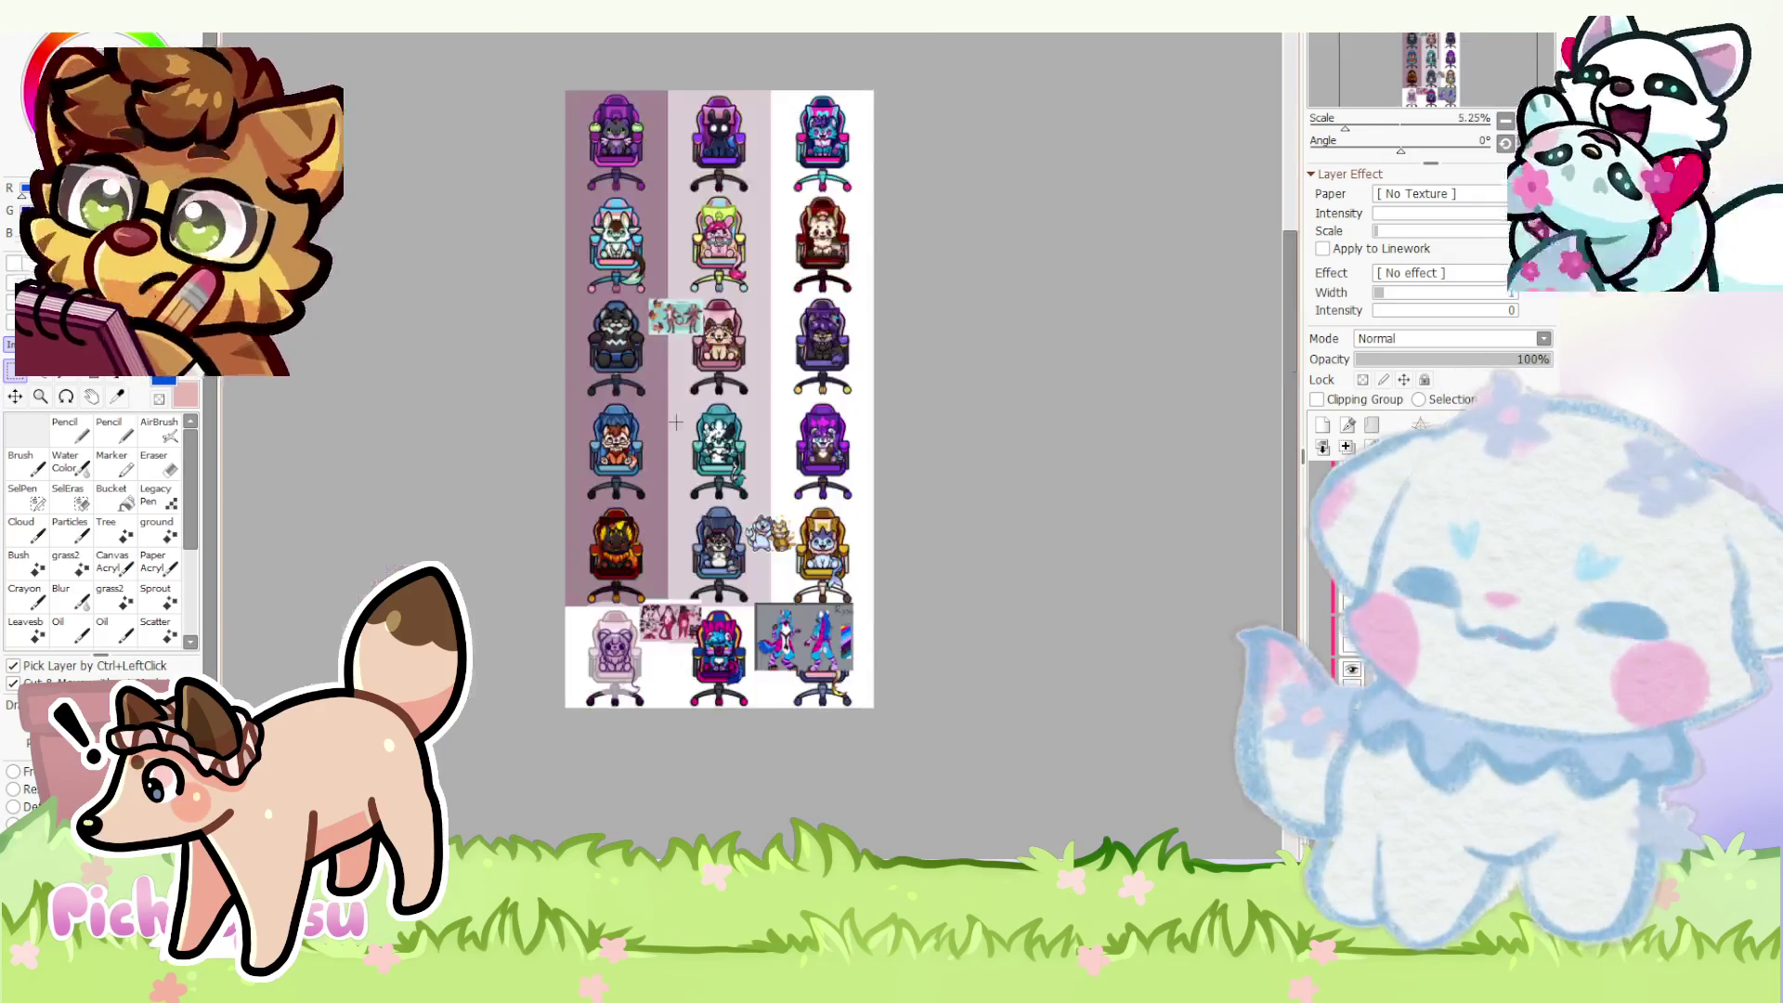
{"action": "scroll", "coordinate": [689, 322], "scroll_direction": "up", "scroll_amount": 2}
{"action": "scroll", "coordinate": [689, 321], "scroll_direction": "up", "scroll_amount": 2}
{"action": "scroll", "coordinate": [689, 322], "scroll_direction": "up", "scroll_amount": 2}
{"action": "scroll", "coordinate": [689, 320], "scroll_direction": "up", "scroll_amount": 2}
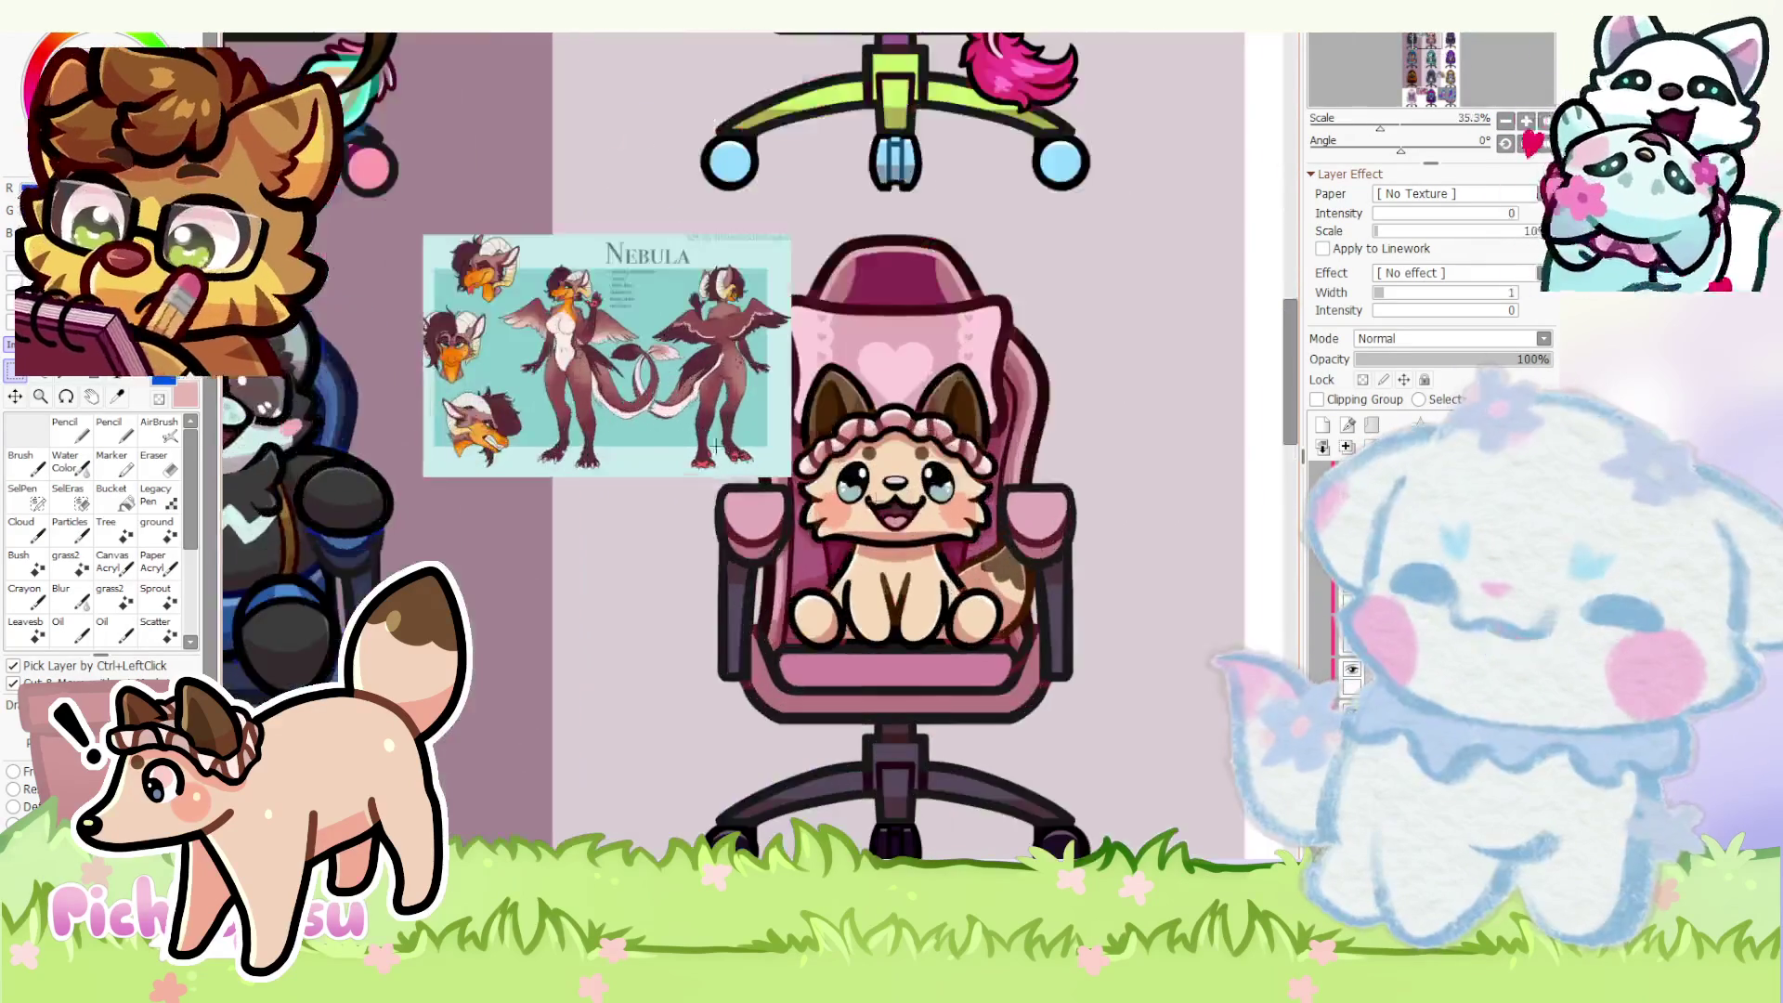
{"action": "scroll", "coordinate": [688, 320], "scroll_direction": "down", "scroll_amount": 2}
{"action": "scroll", "coordinate": [689, 320], "scroll_direction": "up", "scroll_amount": 1}
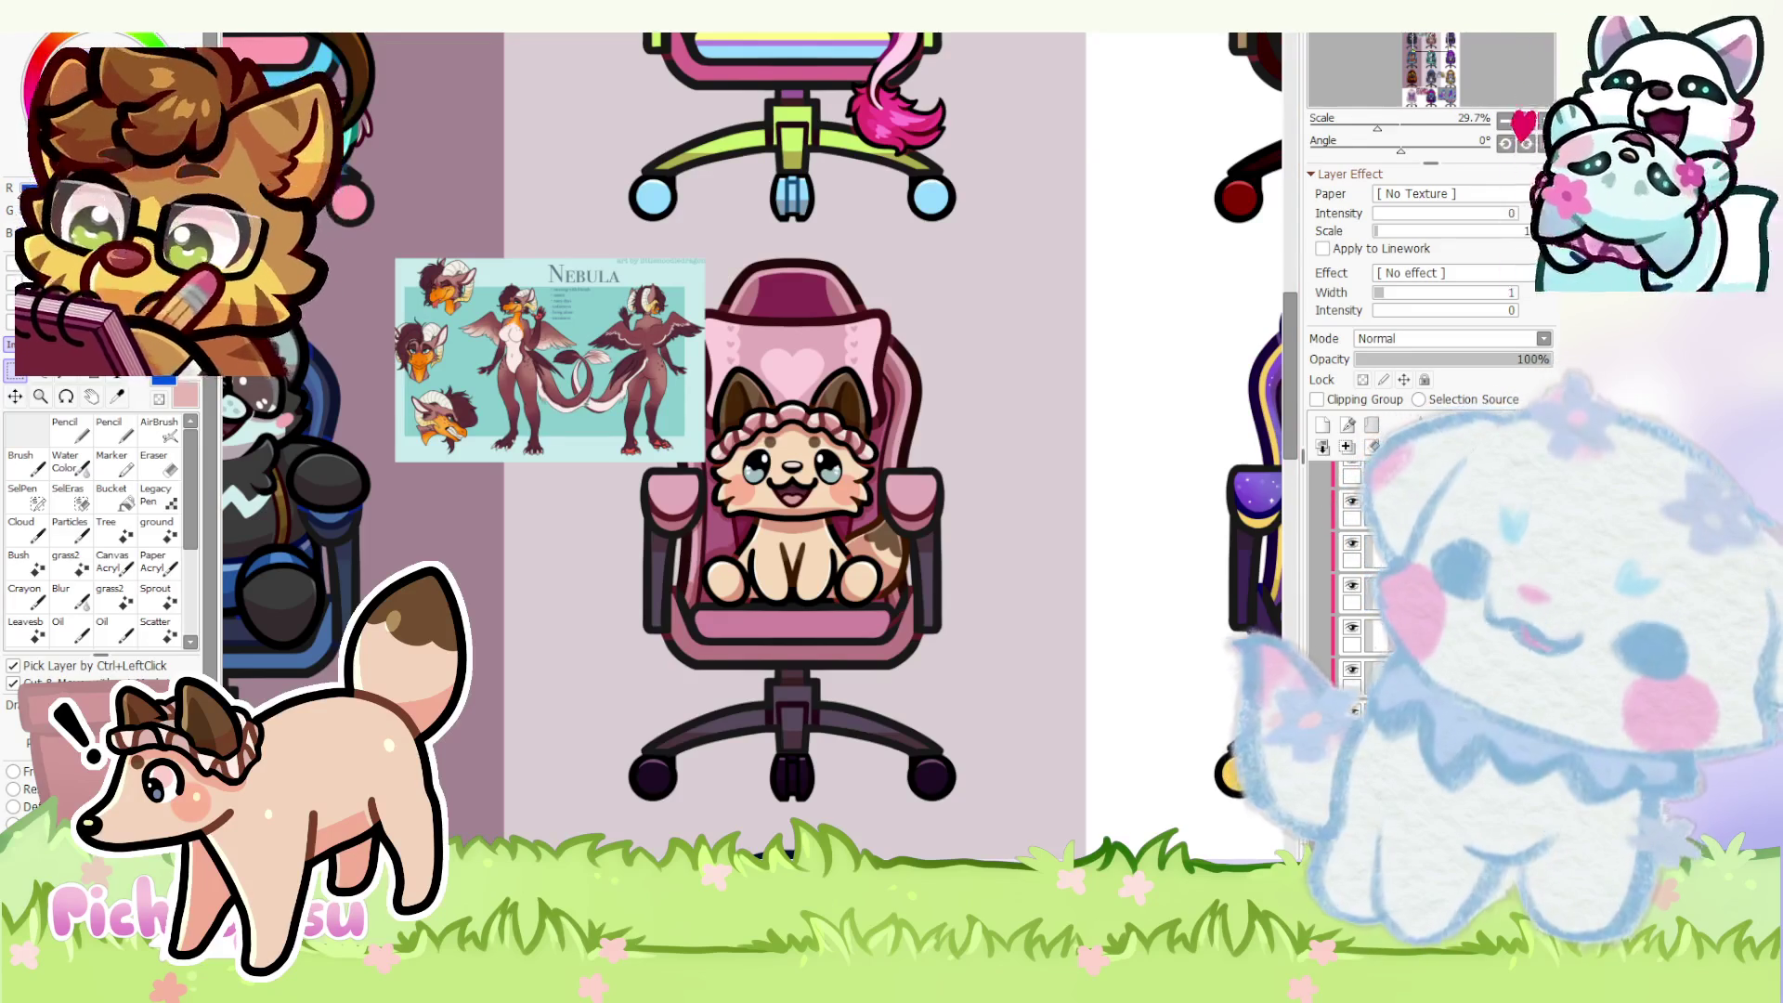
- Cycle through the tree and chair sheets, then paste the pink-chair fox into the bouquet sheet
{"action": "key", "text": "ctrl+Tab"}
{"action": "scroll", "coordinate": [794, 600], "scroll_direction": "down", "scroll_amount": 2}
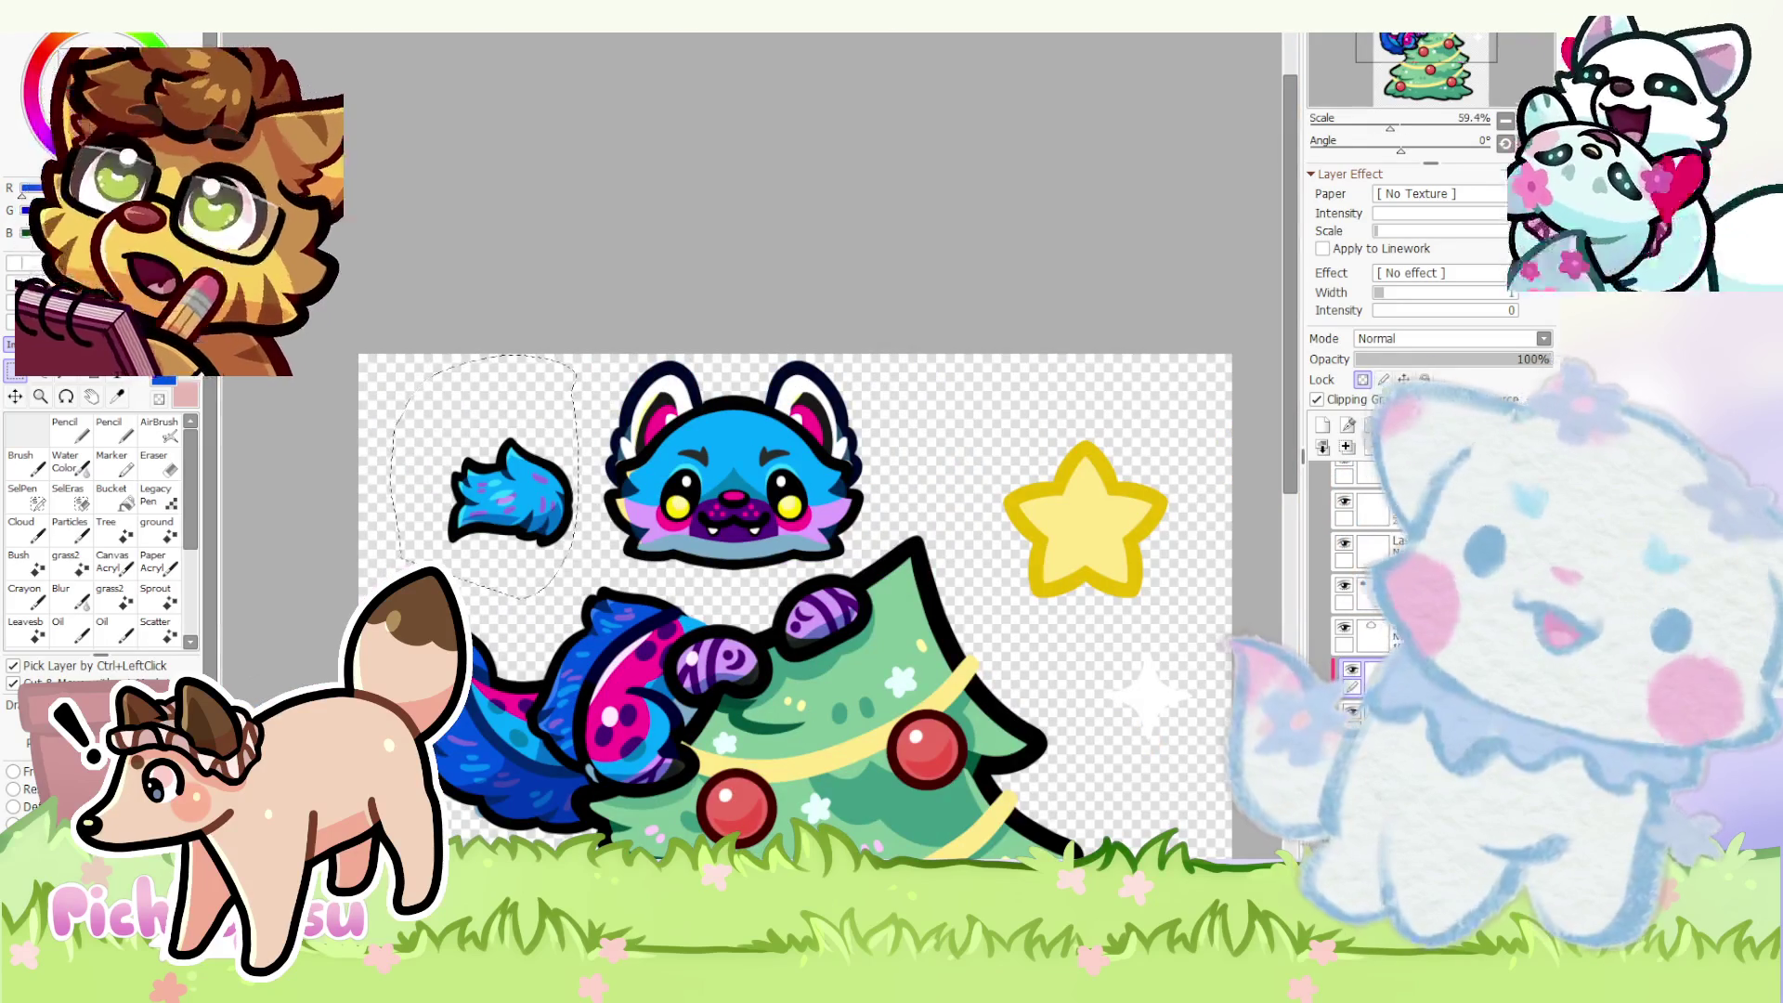
{"action": "key", "text": "ctrl+Tab"}
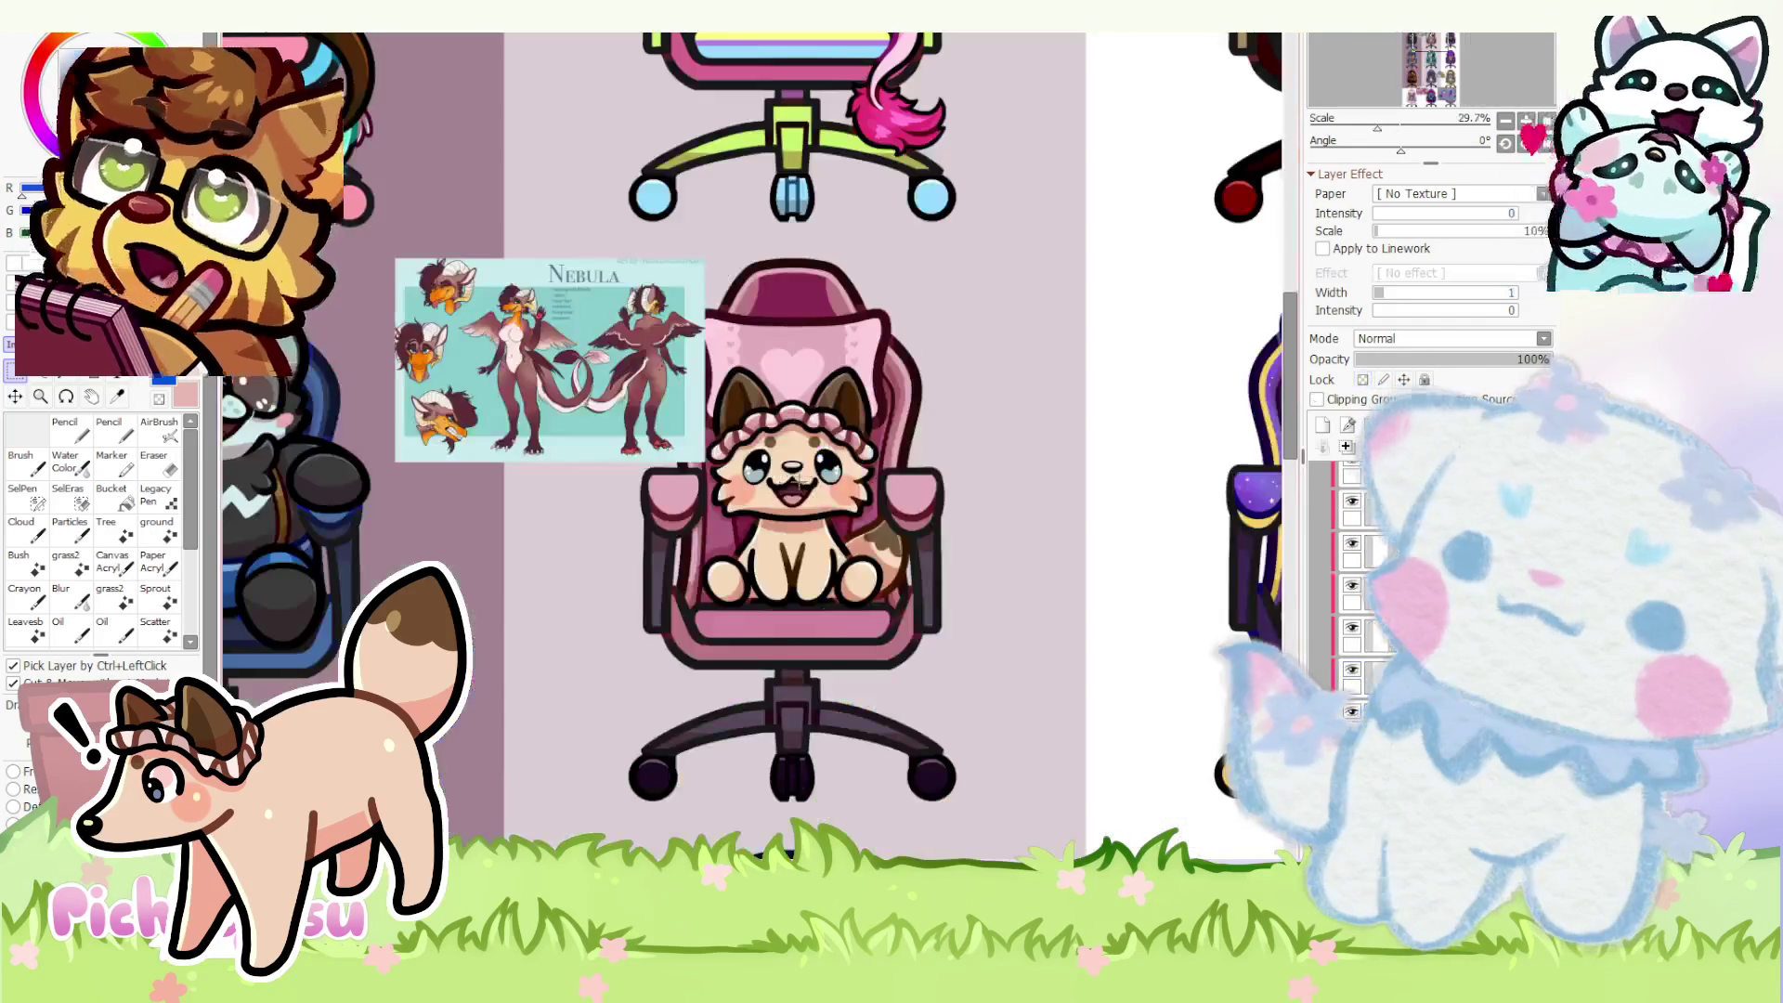
{"action": "scroll", "coordinate": [622, 783], "scroll_direction": "down", "scroll_amount": 2}
{"action": "key", "text": "ctrl+Tab"}
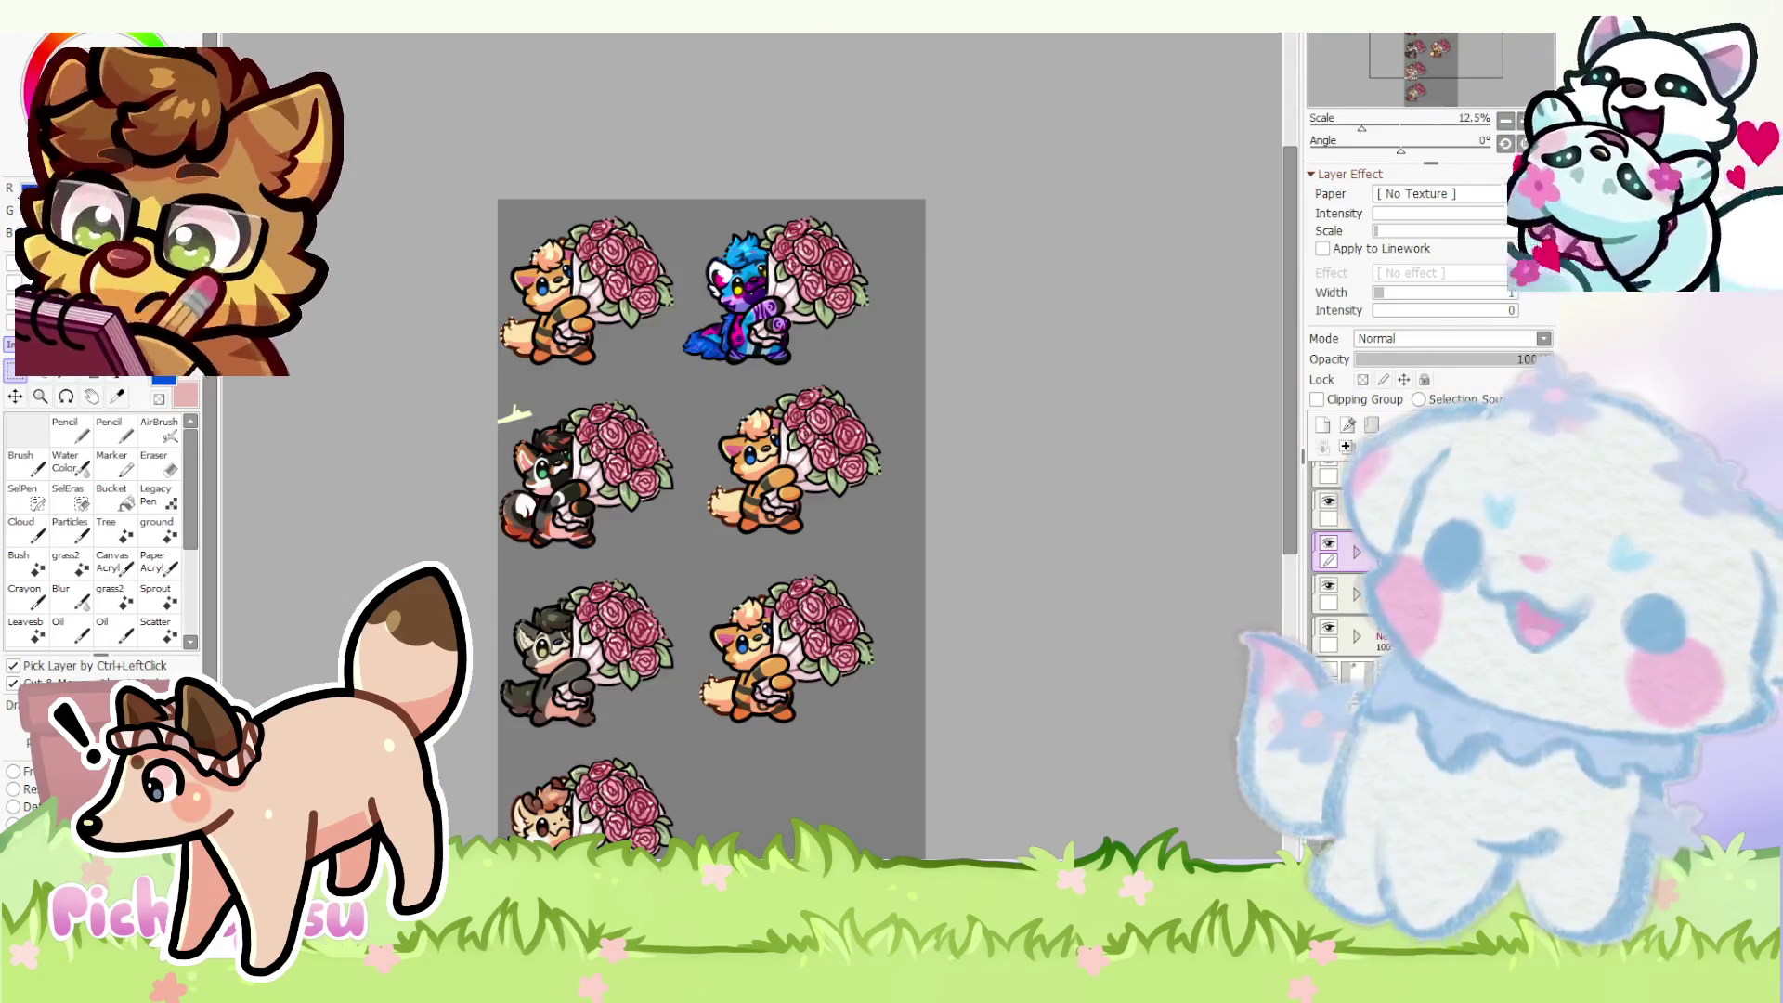
{"action": "scroll", "coordinate": [793, 679], "scroll_direction": "up", "scroll_amount": 1}
{"action": "scroll", "coordinate": [825, 351], "scroll_direction": "up", "scroll_amount": 2}
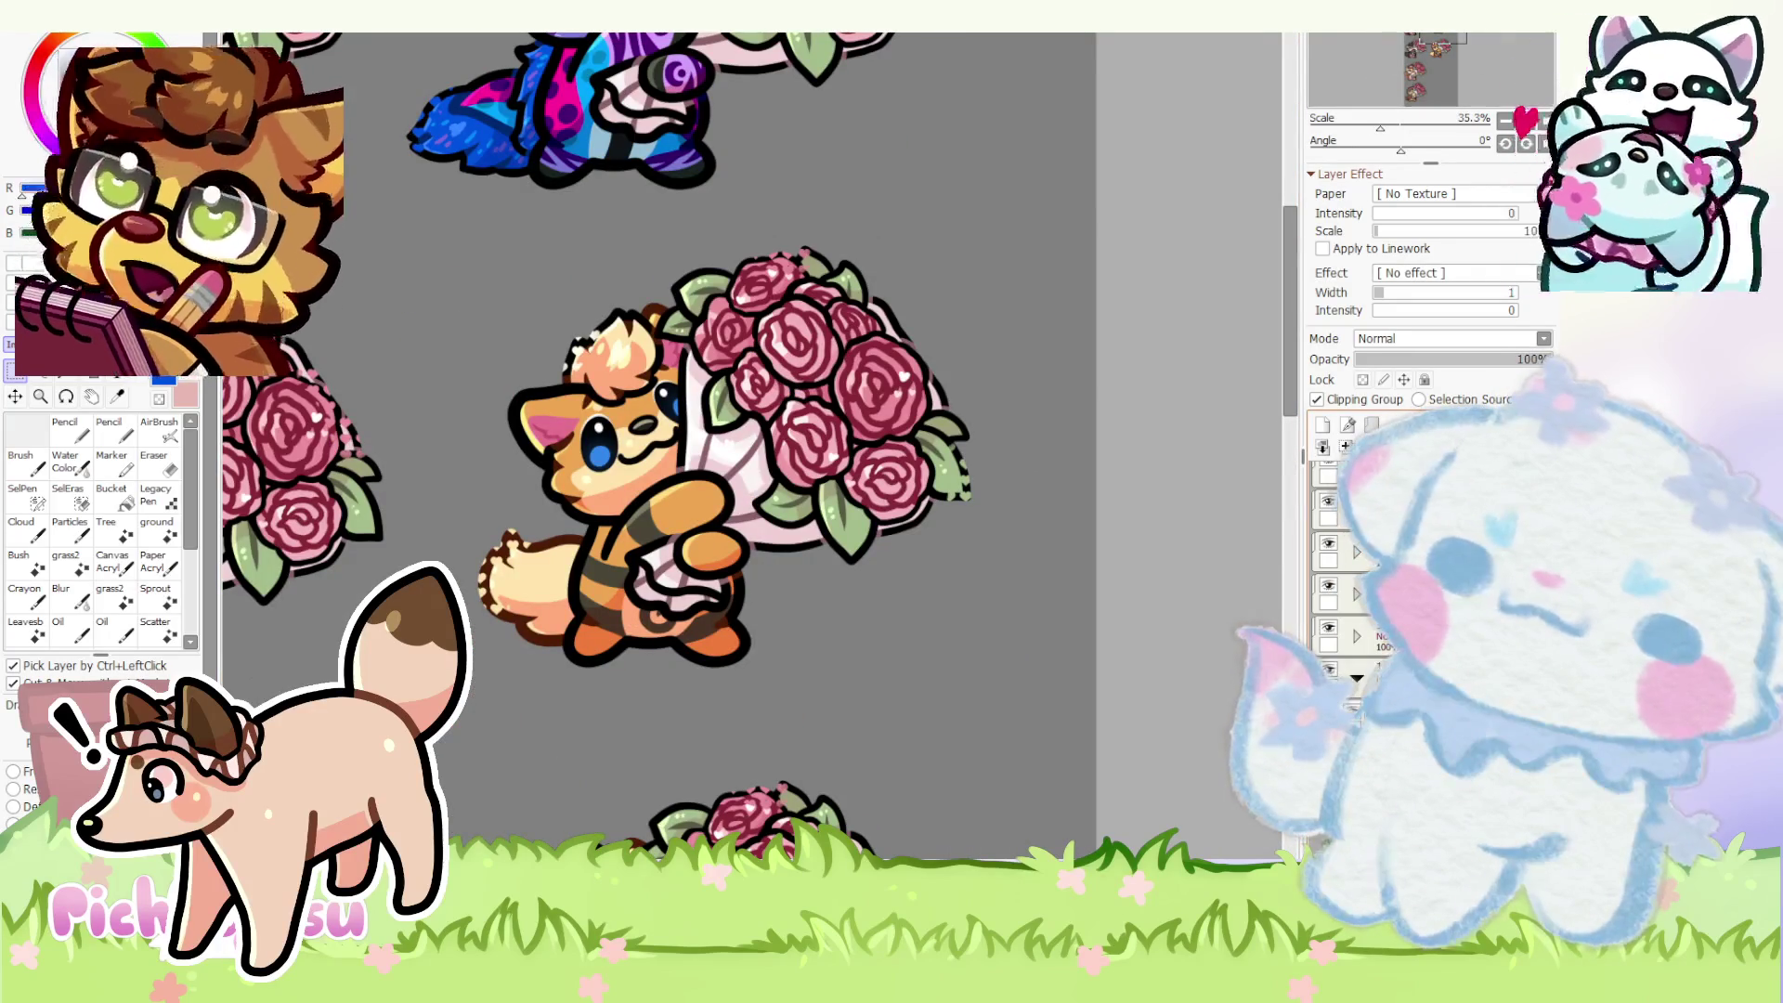
{"action": "scroll", "coordinate": [759, 485], "scroll_direction": "down", "scroll_amount": 2}
{"action": "key", "text": "ctrl+v"}
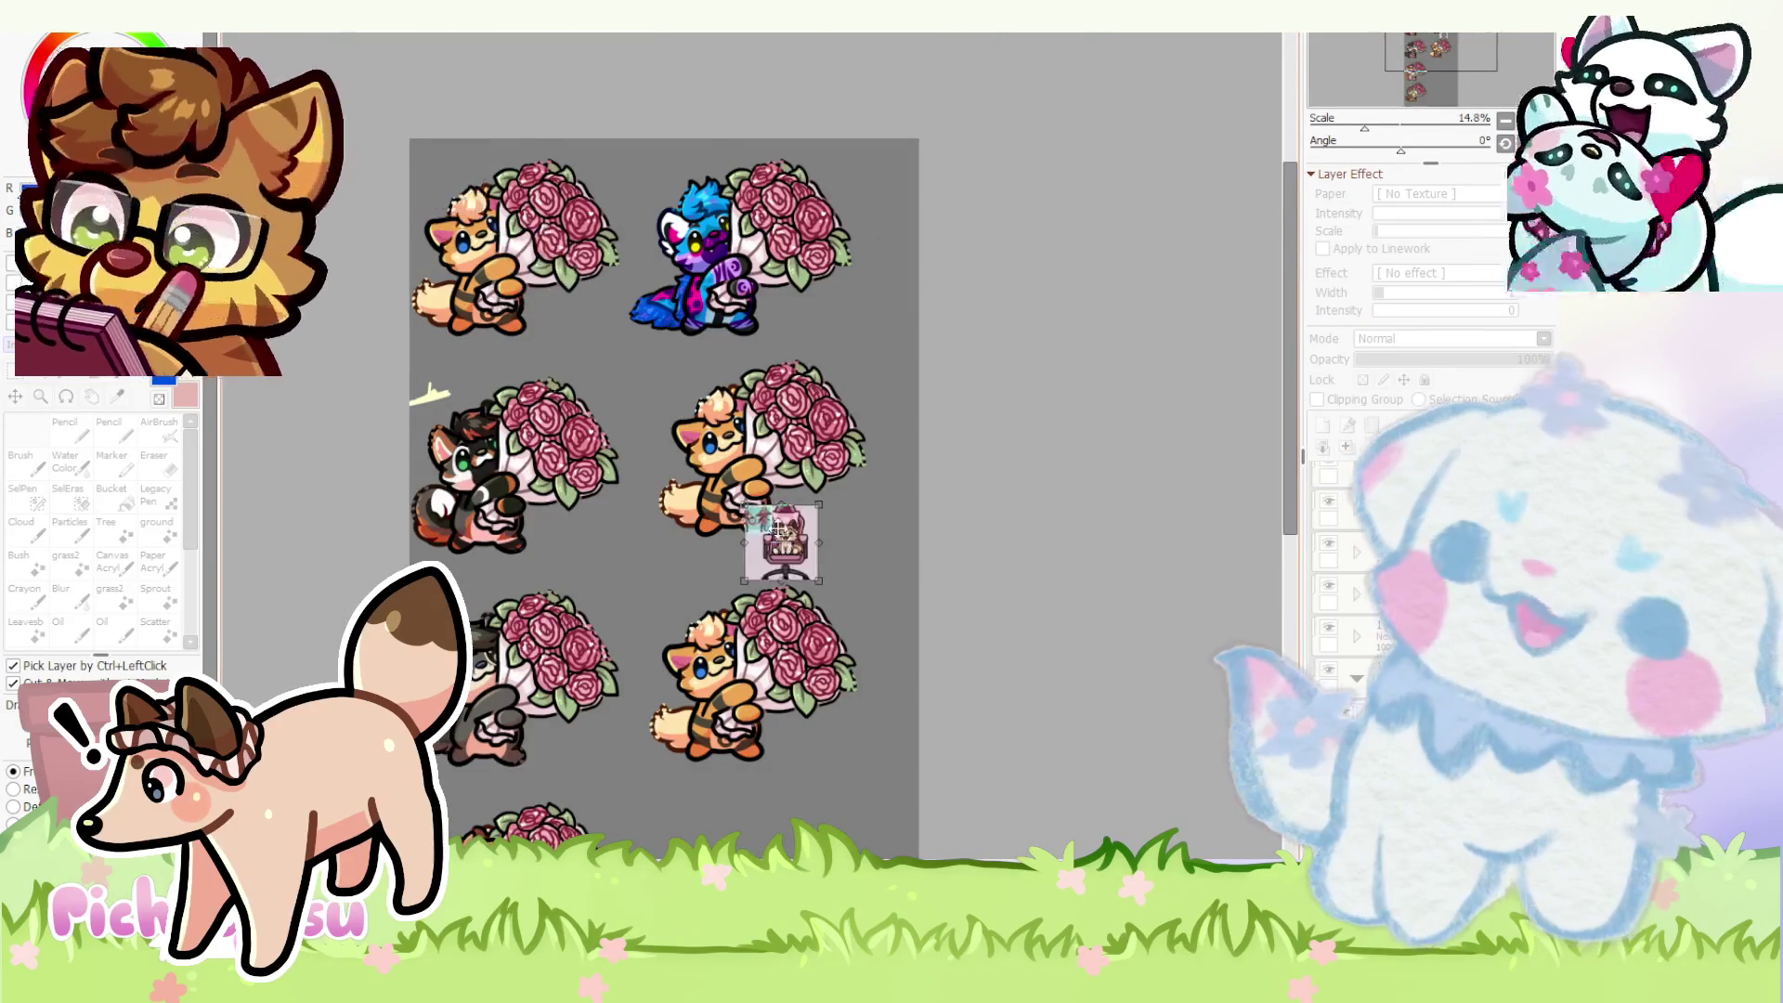
{"action": "scroll", "coordinate": [762, 527], "scroll_direction": "up", "scroll_amount": 3}
- Move the pasted reference right of the middle fox and paint its dark body stripes peach
{"action": "left_click_drag", "start_coordinate": [765, 527], "coordinate": [1038, 467]}
{"action": "scroll", "coordinate": [1066, 530], "scroll_direction": "up", "scroll_amount": 3}
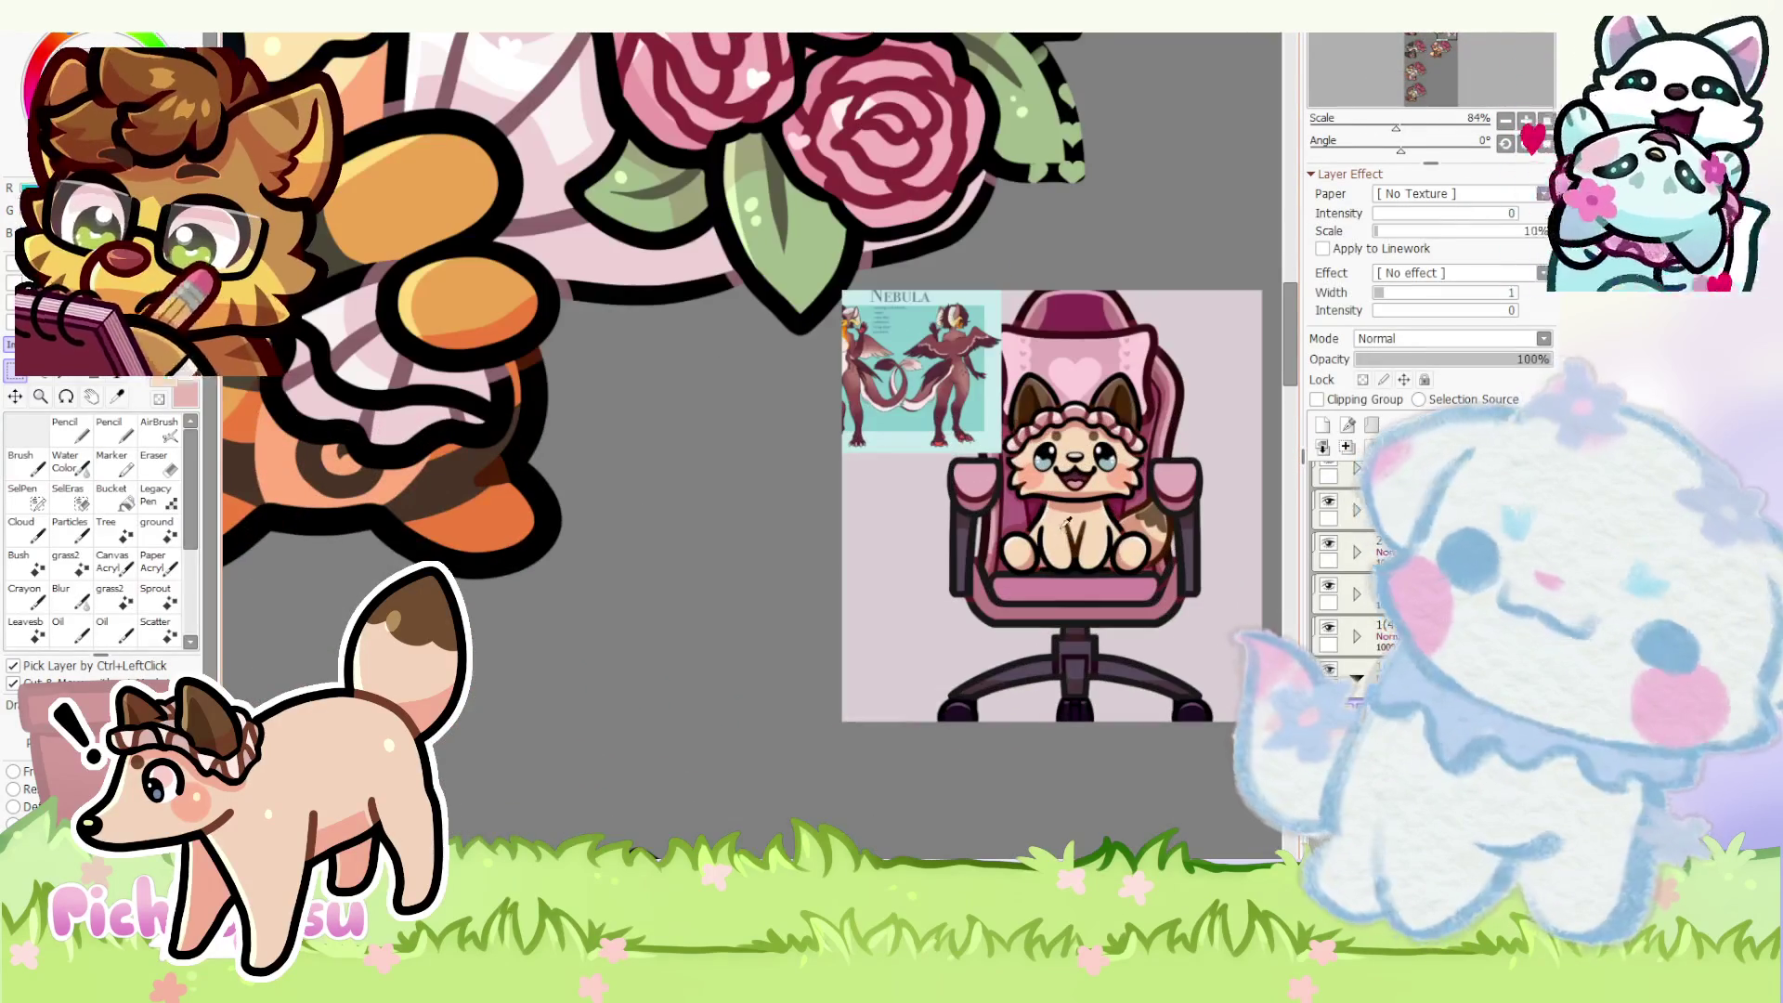
{"action": "scroll", "coordinate": [658, 555], "scroll_direction": "down", "scroll_amount": 3}
{"action": "scroll", "coordinate": [657, 555], "scroll_direction": "up", "scroll_amount": 3}
{"action": "key", "text": "n"}
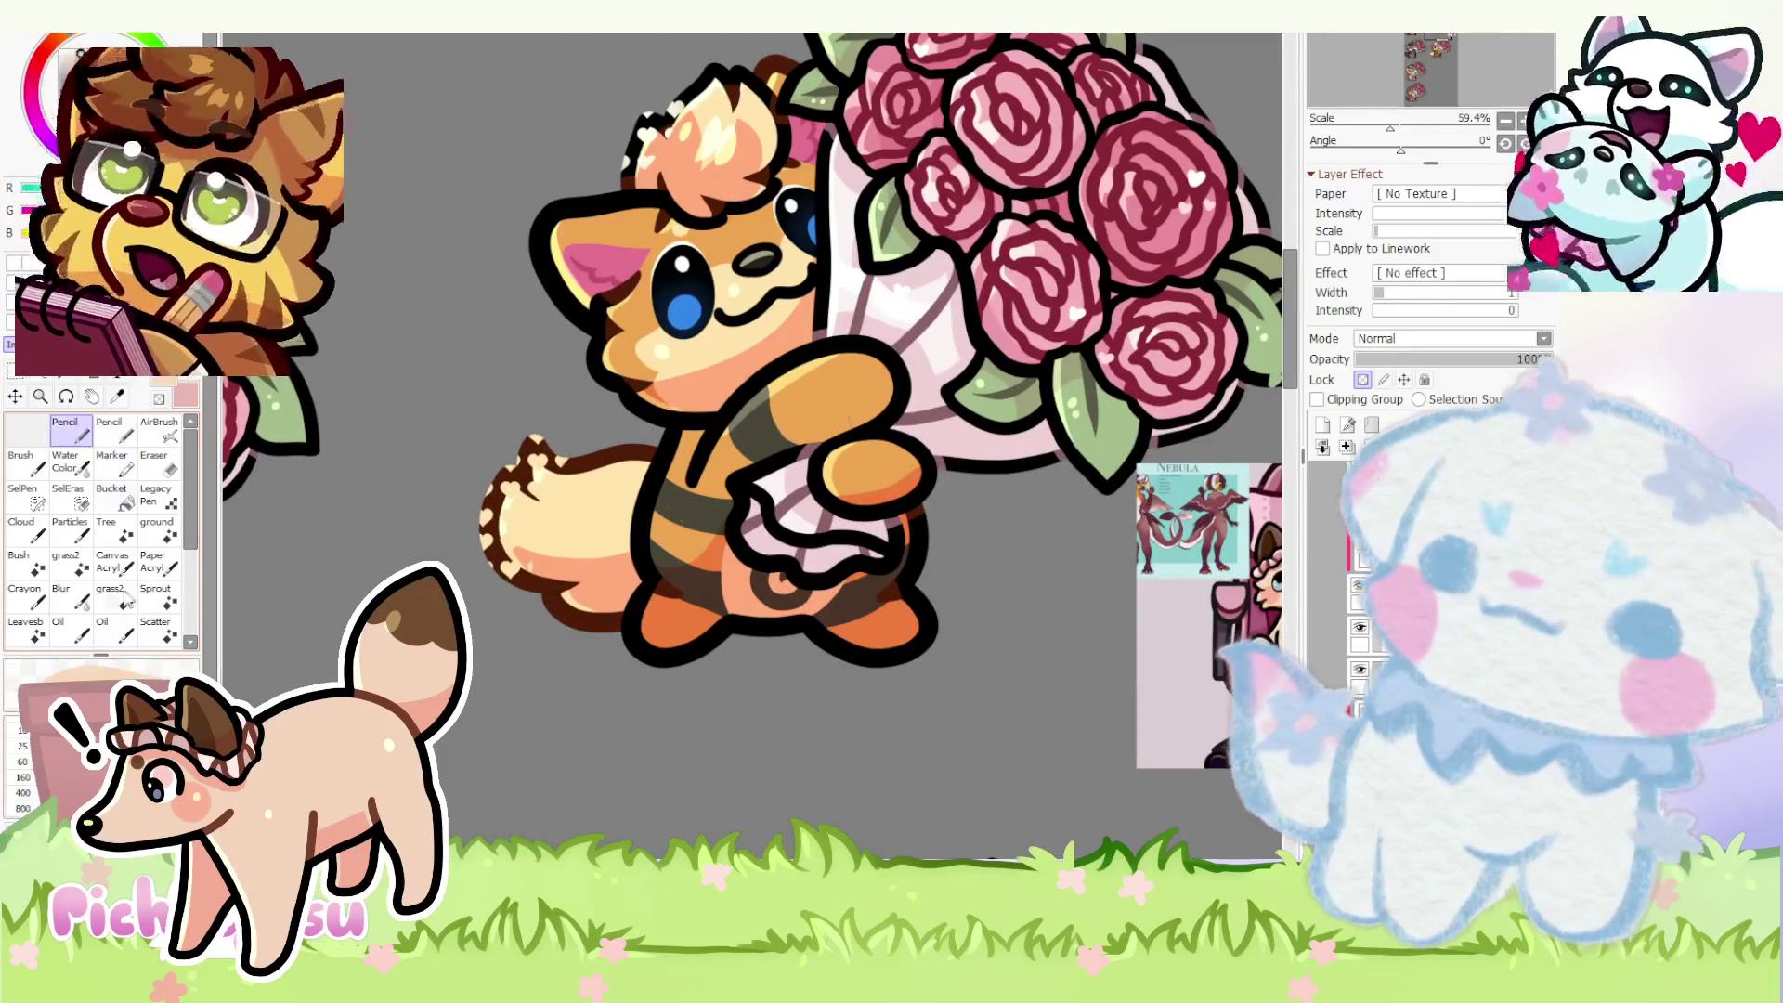
{"action": "left_click_drag", "start_coordinate": [698, 459], "coordinate": [655, 607]}
{"action": "scroll", "coordinate": [579, 527], "scroll_direction": "down", "scroll_amount": 2}
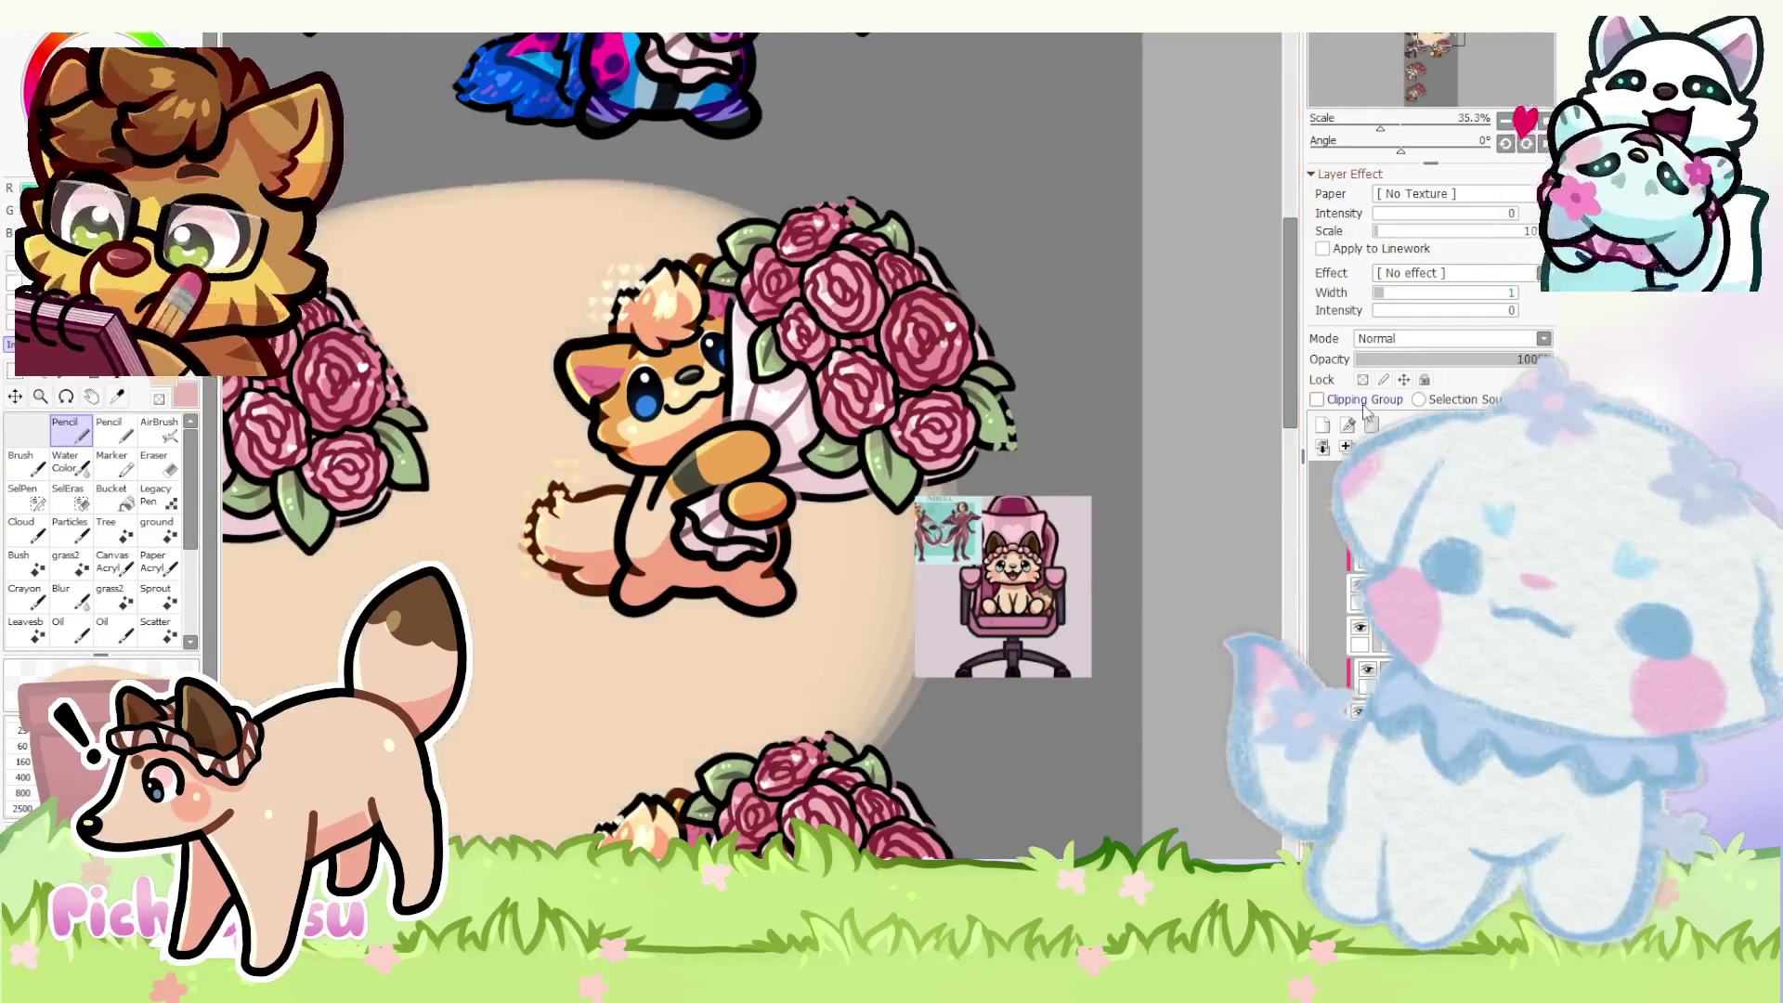
{"action": "scroll", "coordinate": [627, 545], "scroll_direction": "down", "scroll_amount": 2}
{"action": "scroll", "coordinate": [696, 523], "scroll_direction": "up", "scroll_amount": 1}
{"action": "scroll", "coordinate": [705, 514], "scroll_direction": "up", "scroll_amount": 3}
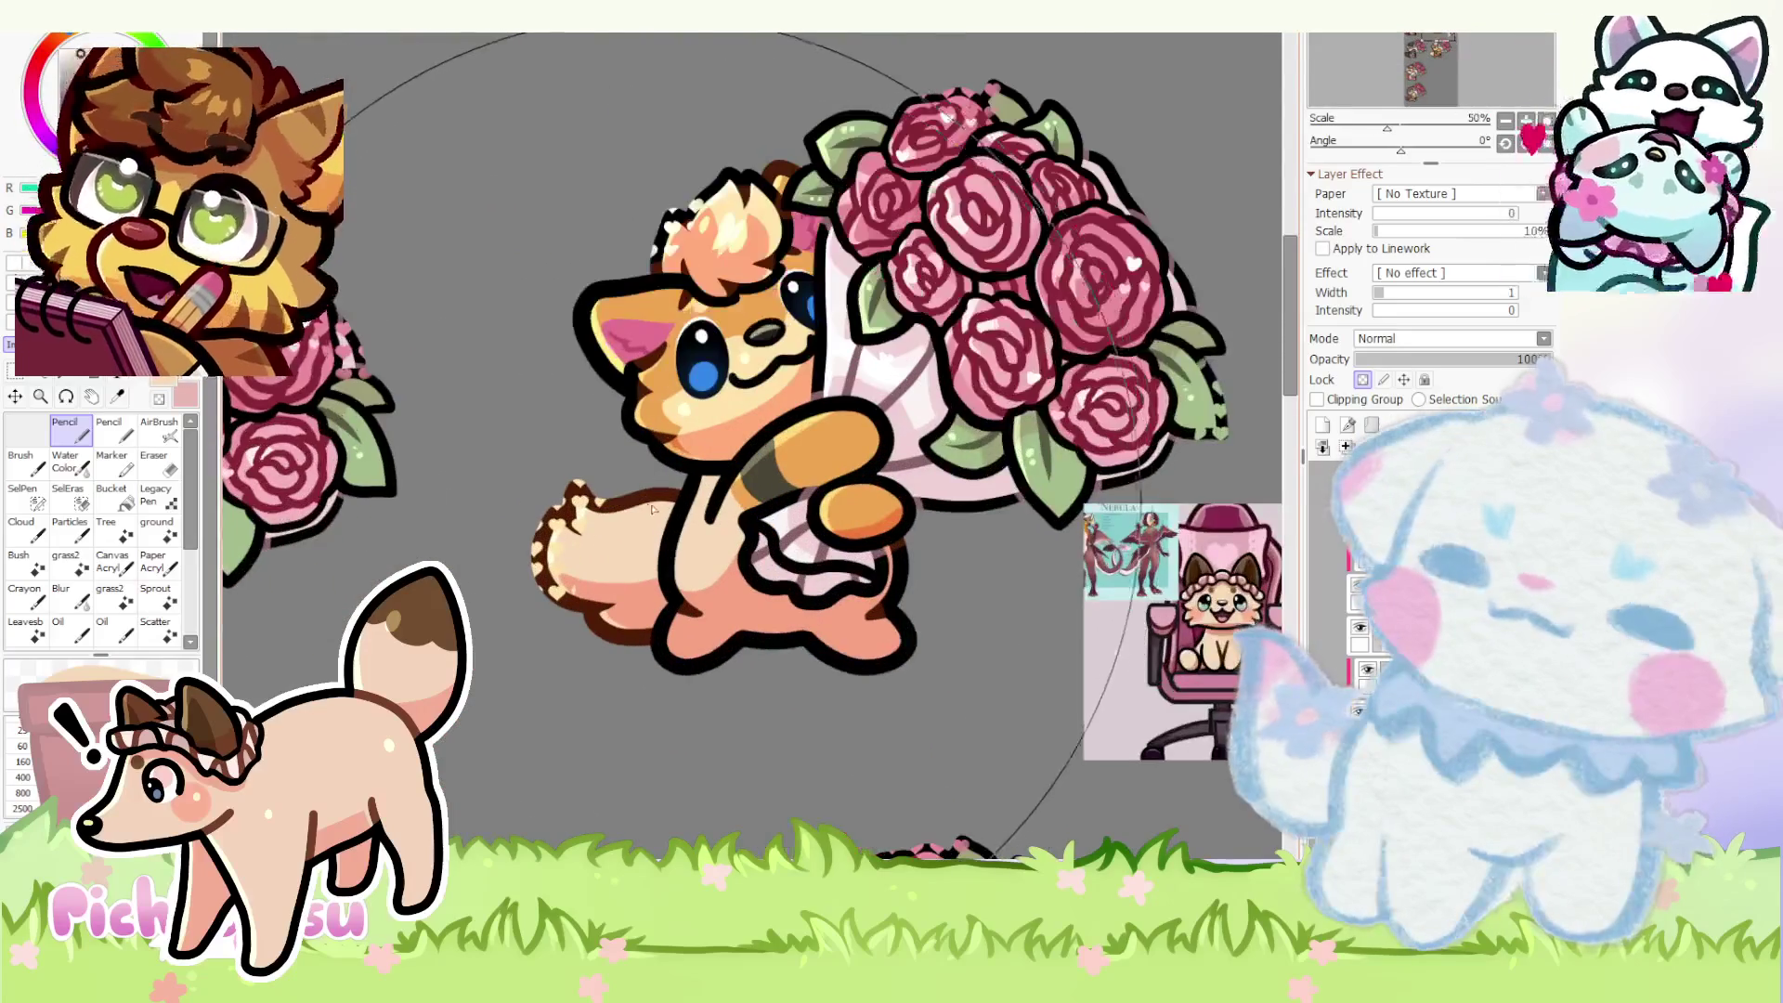
{"action": "scroll", "coordinate": [631, 620], "scroll_direction": "down", "scroll_amount": 2}
{"action": "scroll", "coordinate": [633, 621], "scroll_direction": "up", "scroll_amount": 4}
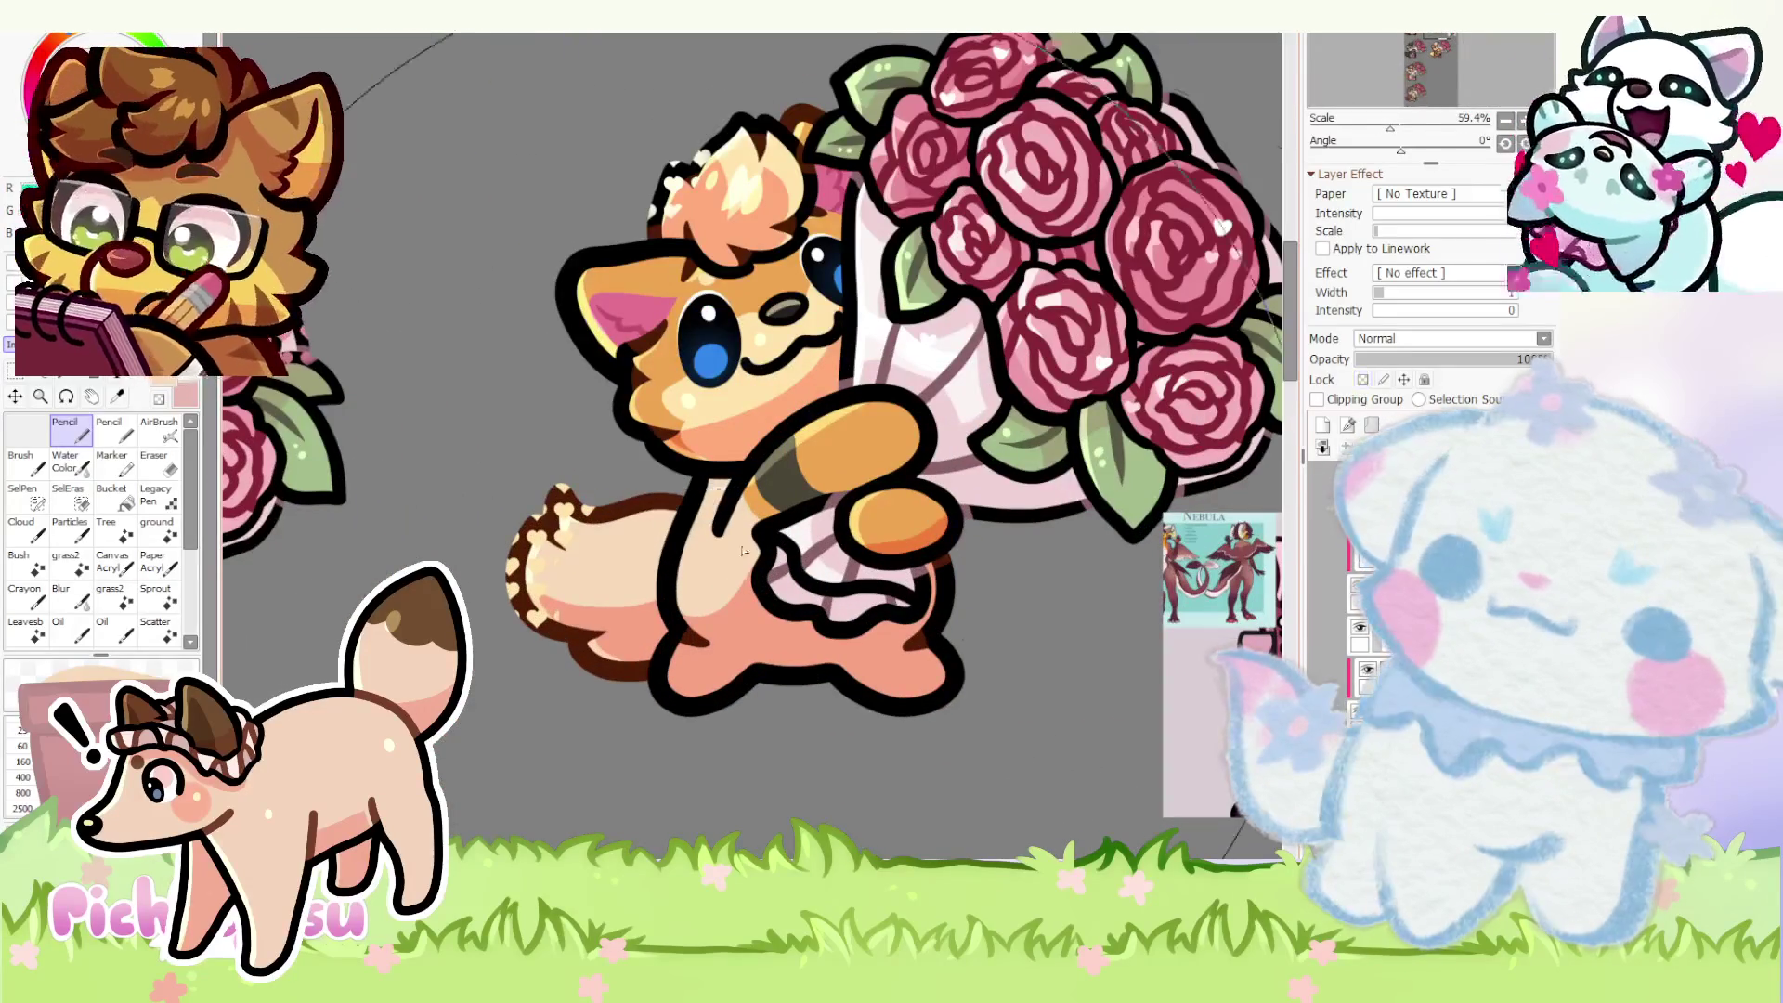
{"action": "scroll", "coordinate": [748, 605], "scroll_direction": "down", "scroll_amount": 4}
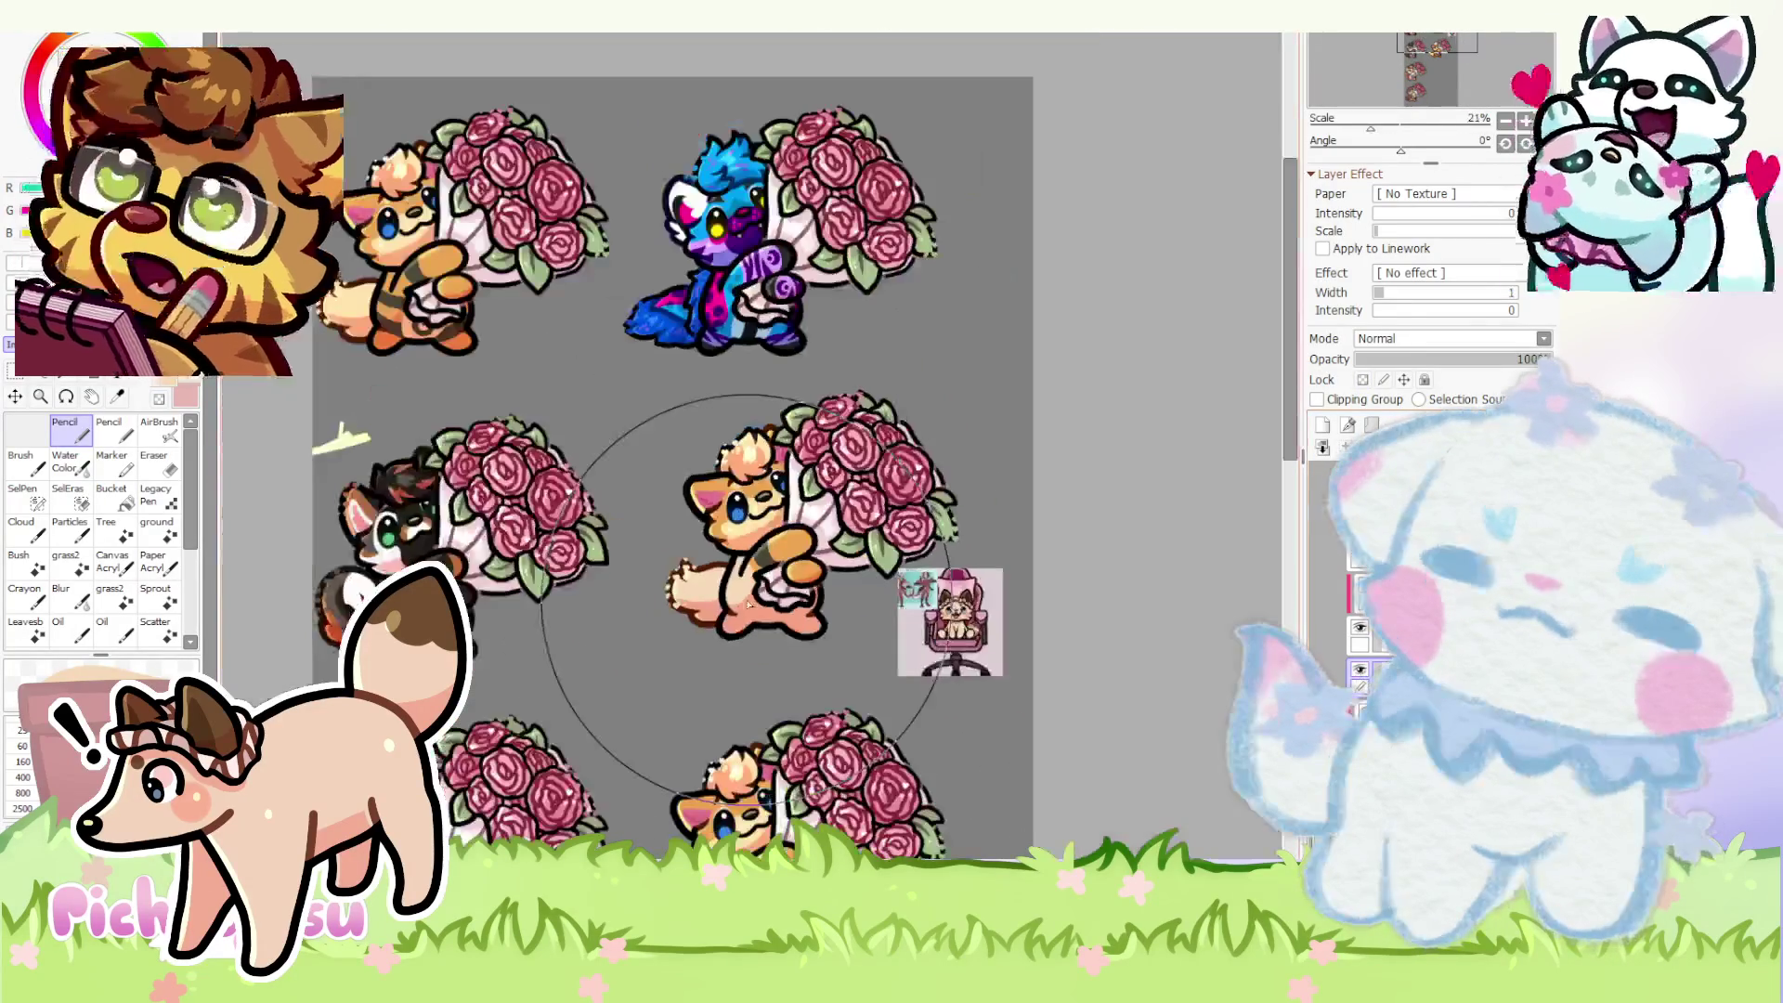
{"action": "scroll", "coordinate": [748, 607], "scroll_direction": "down", "scroll_amount": 1}
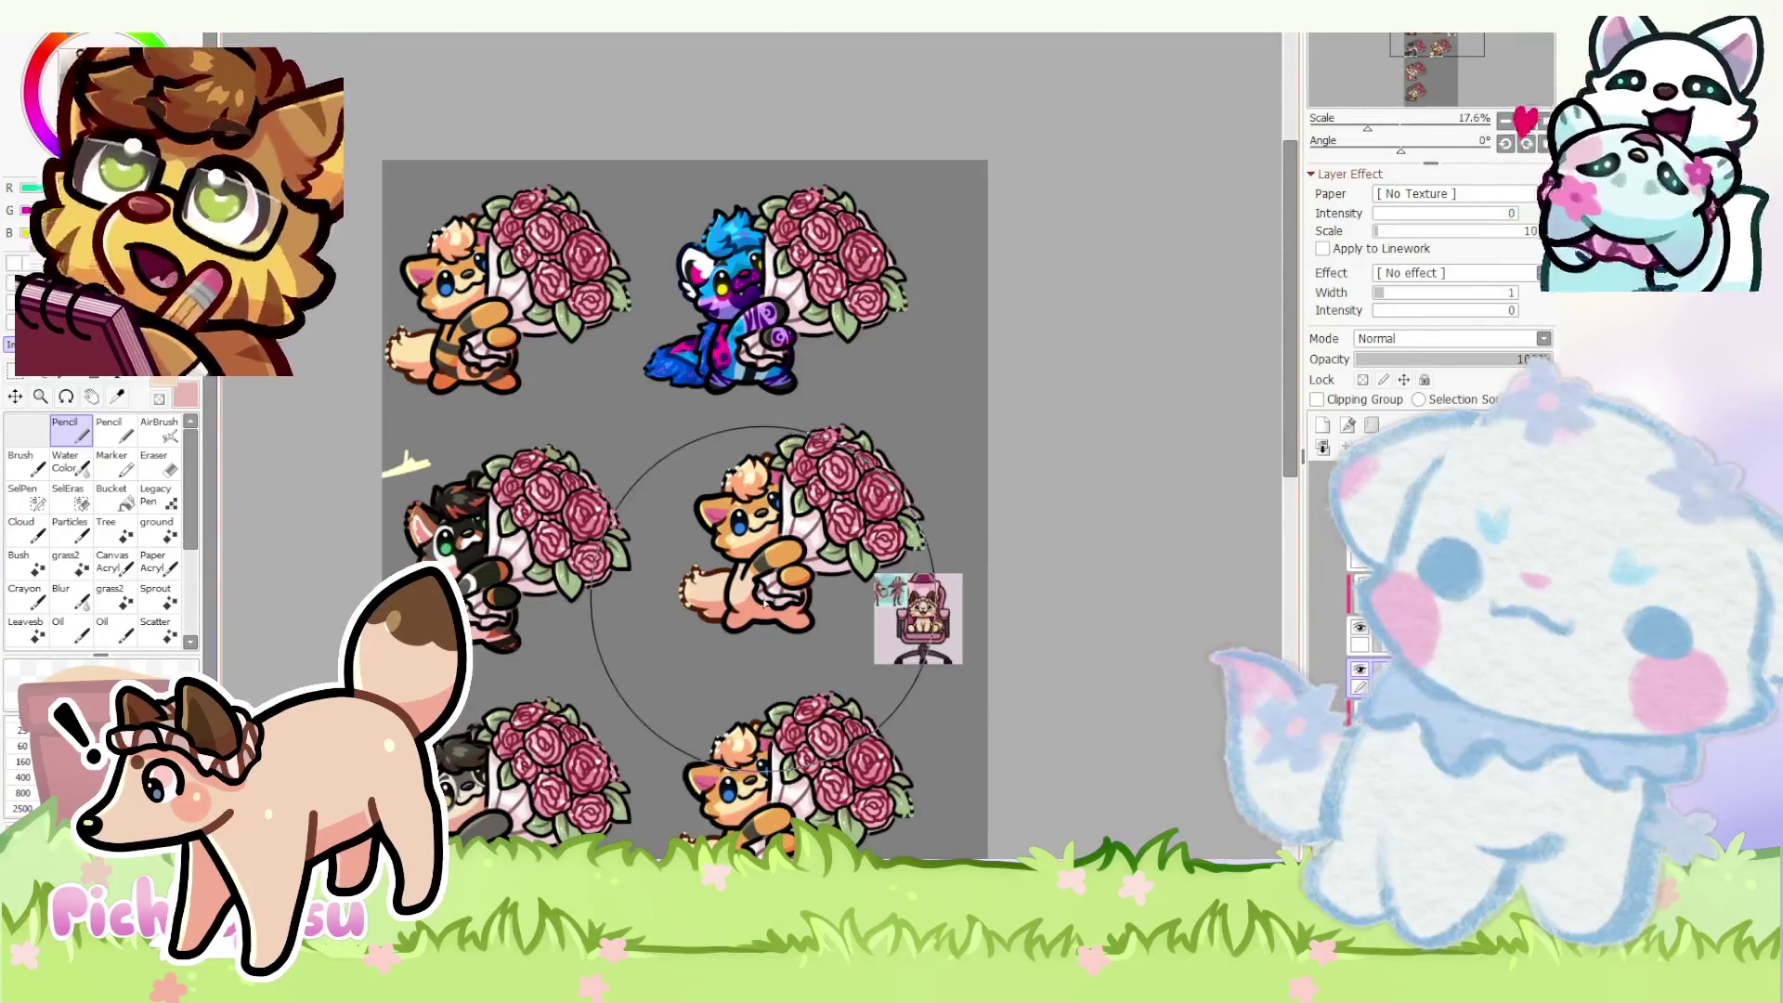
{"action": "scroll", "coordinate": [753, 606], "scroll_direction": "down", "scroll_amount": 1}
{"action": "scroll", "coordinate": [759, 607], "scroll_direction": "down", "scroll_amount": 1}
{"action": "scroll", "coordinate": [767, 588], "scroll_direction": "up", "scroll_amount": 3}
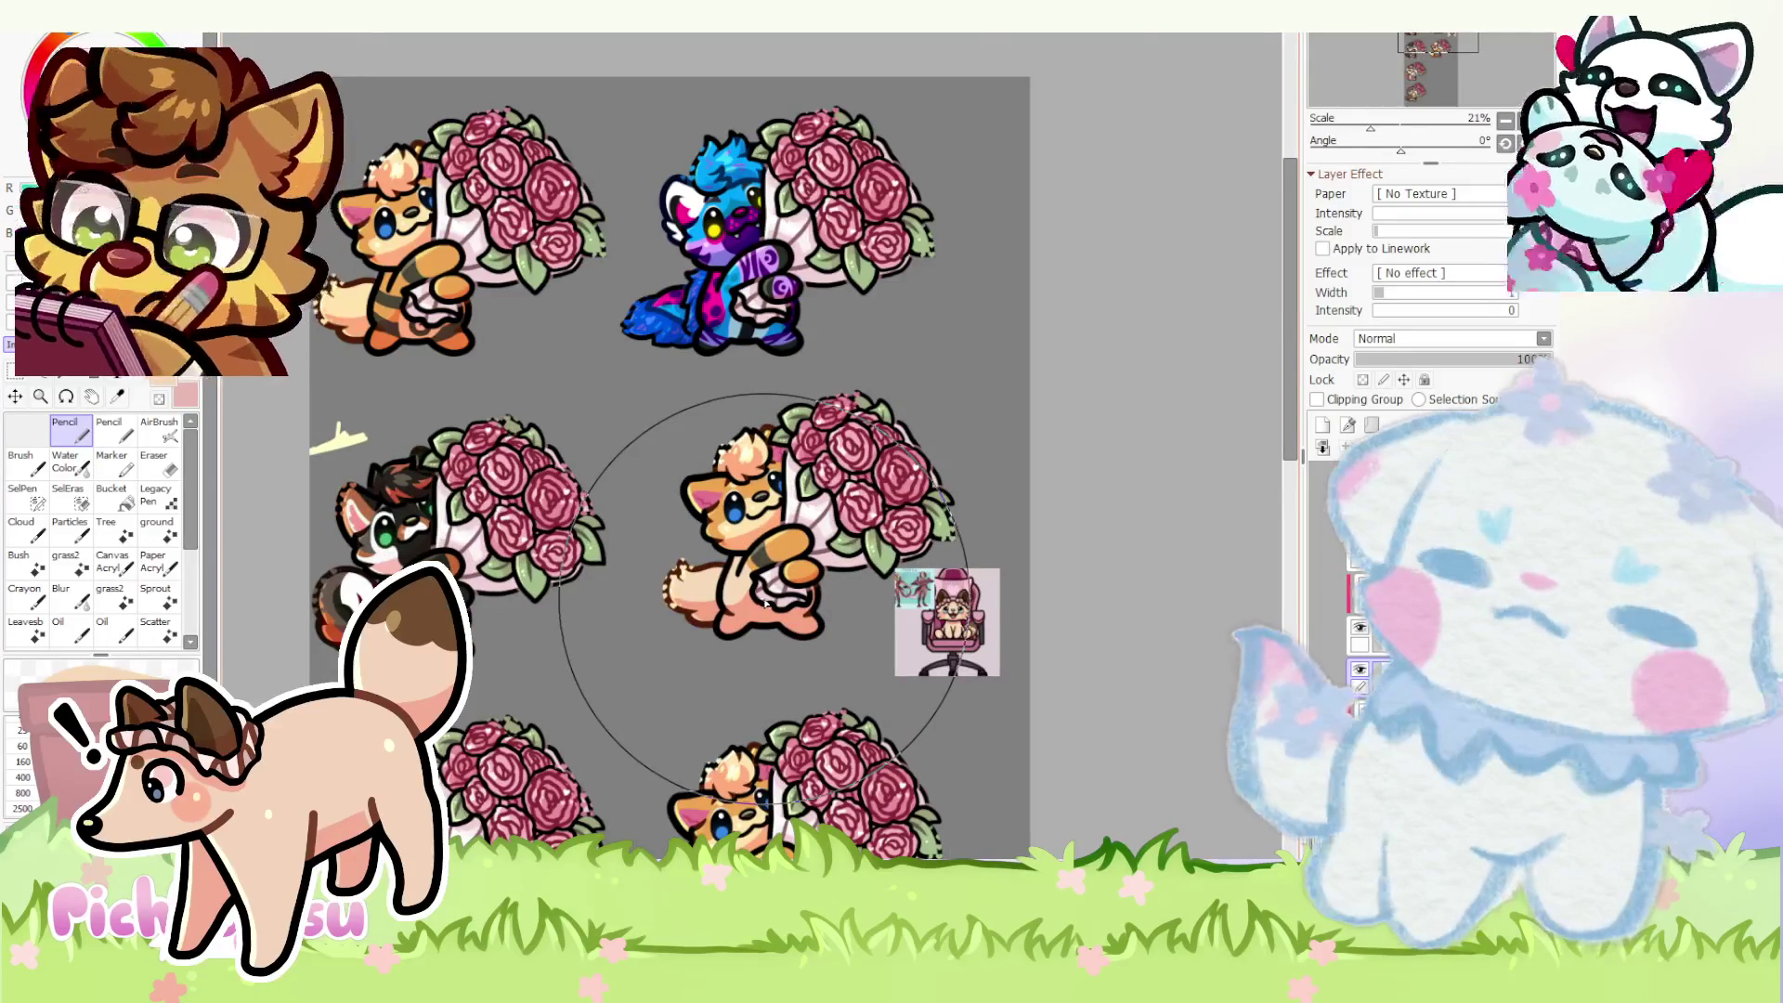
{"action": "scroll", "coordinate": [766, 605], "scroll_direction": "up", "scroll_amount": 3}
{"action": "scroll", "coordinate": [752, 583], "scroll_direction": "up", "scroll_amount": 2}
{"action": "scroll", "coordinate": [669, 572], "scroll_direction": "down", "scroll_amount": 2}
{"action": "scroll", "coordinate": [657, 571], "scroll_direction": "up", "scroll_amount": 2}
{"action": "scroll", "coordinate": [657, 570], "scroll_direction": "down", "scroll_amount": 2}
{"action": "scroll", "coordinate": [721, 557], "scroll_direction": "up", "scroll_amount": 2}
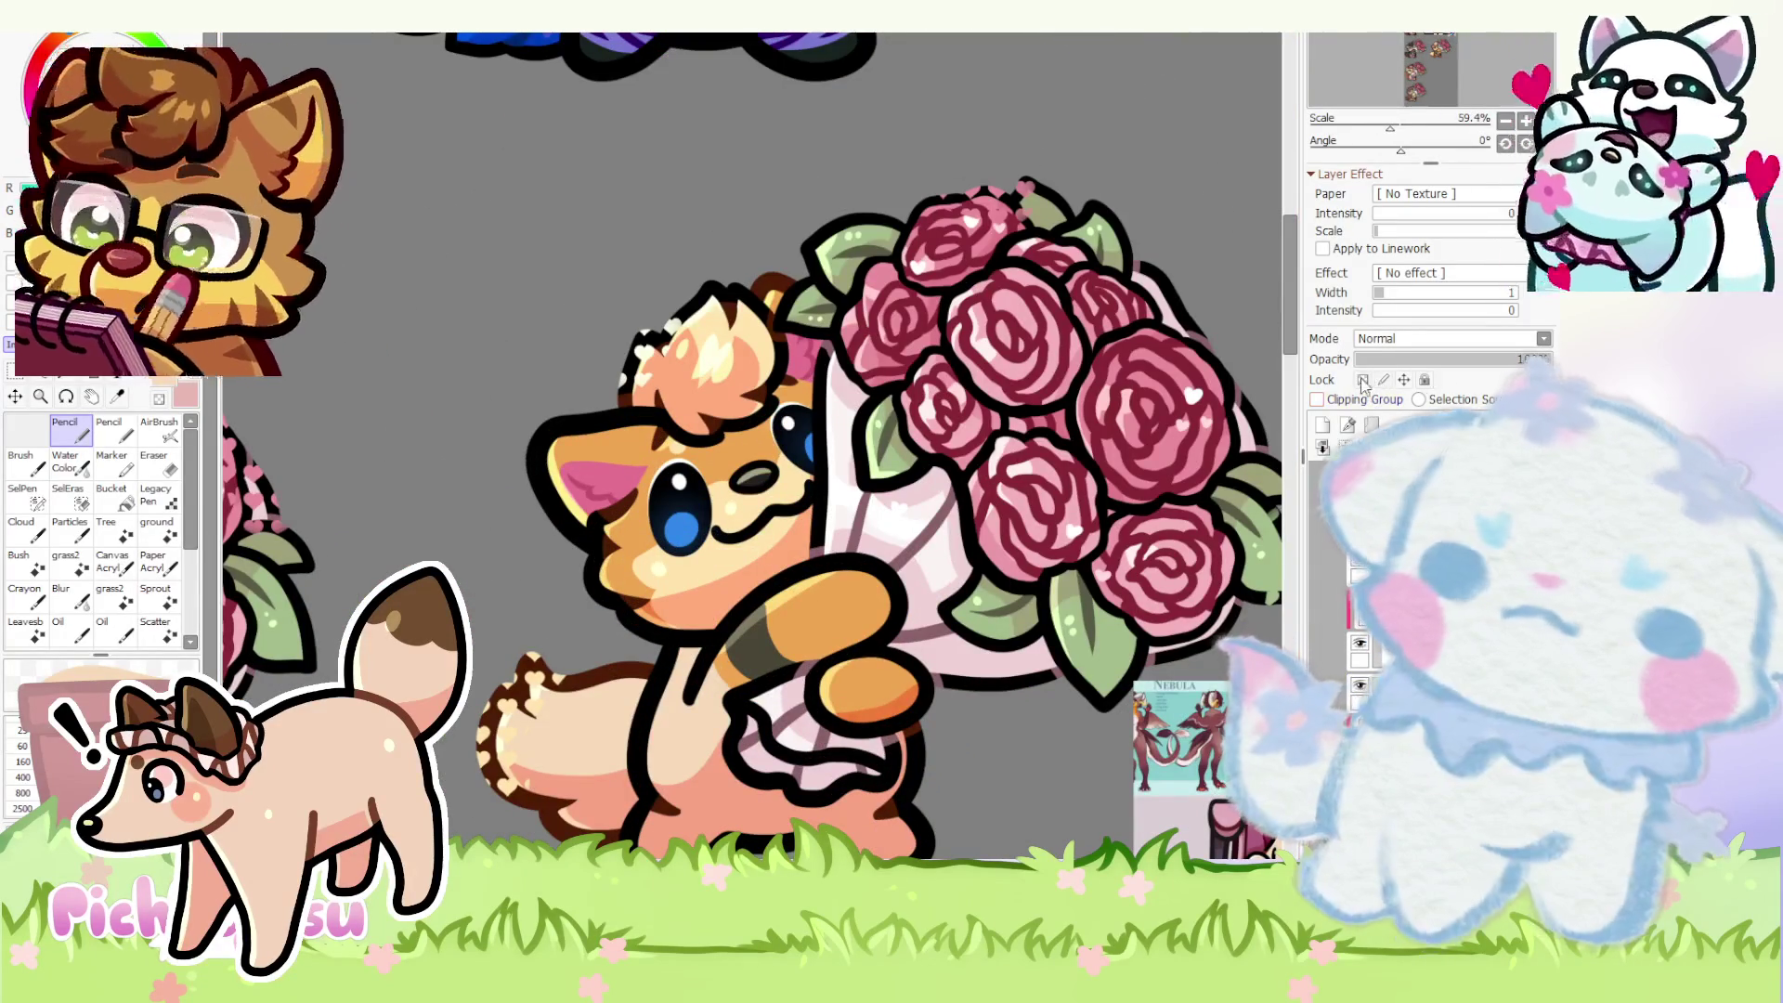
- With transparency preserved, lighten the fox's orange face to cream, then release the lock
{"action": "left_click", "coordinate": [1363, 379]}
{"action": "left_click_drag", "start_coordinate": [725, 531], "coordinate": [592, 490]}
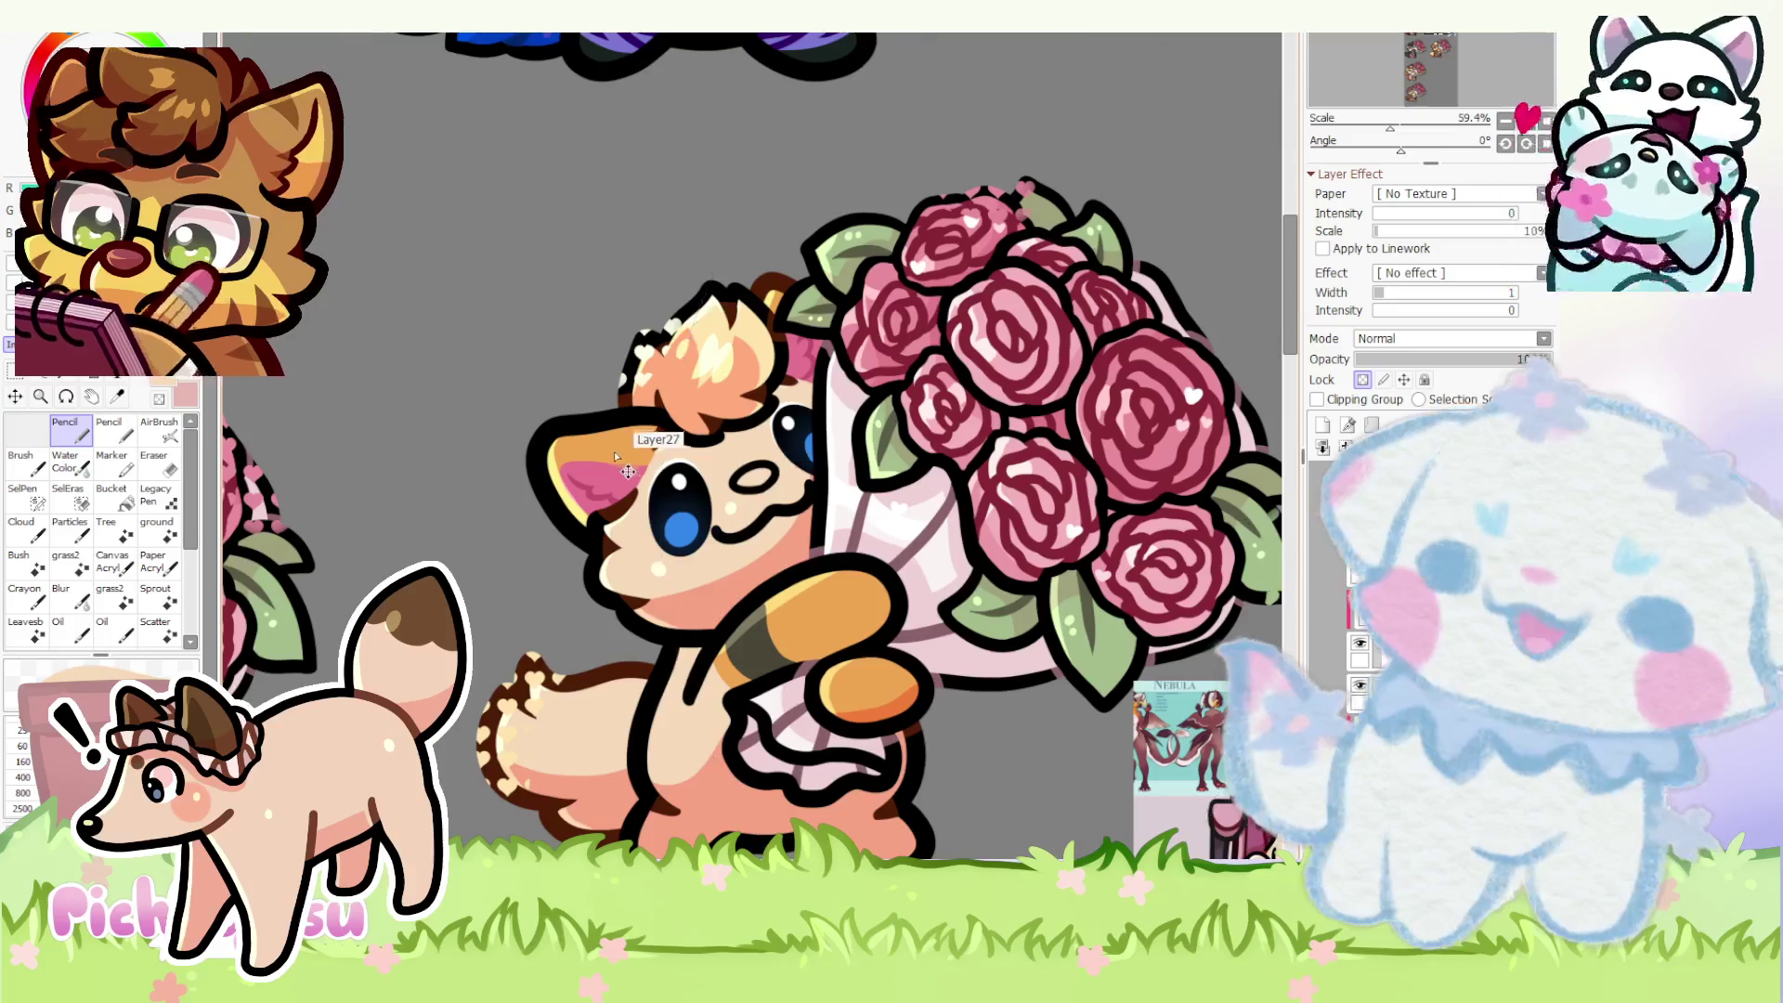
{"action": "scroll", "coordinate": [763, 597], "scroll_direction": "down", "scroll_amount": 2}
{"action": "left_click", "coordinate": [1364, 380]}
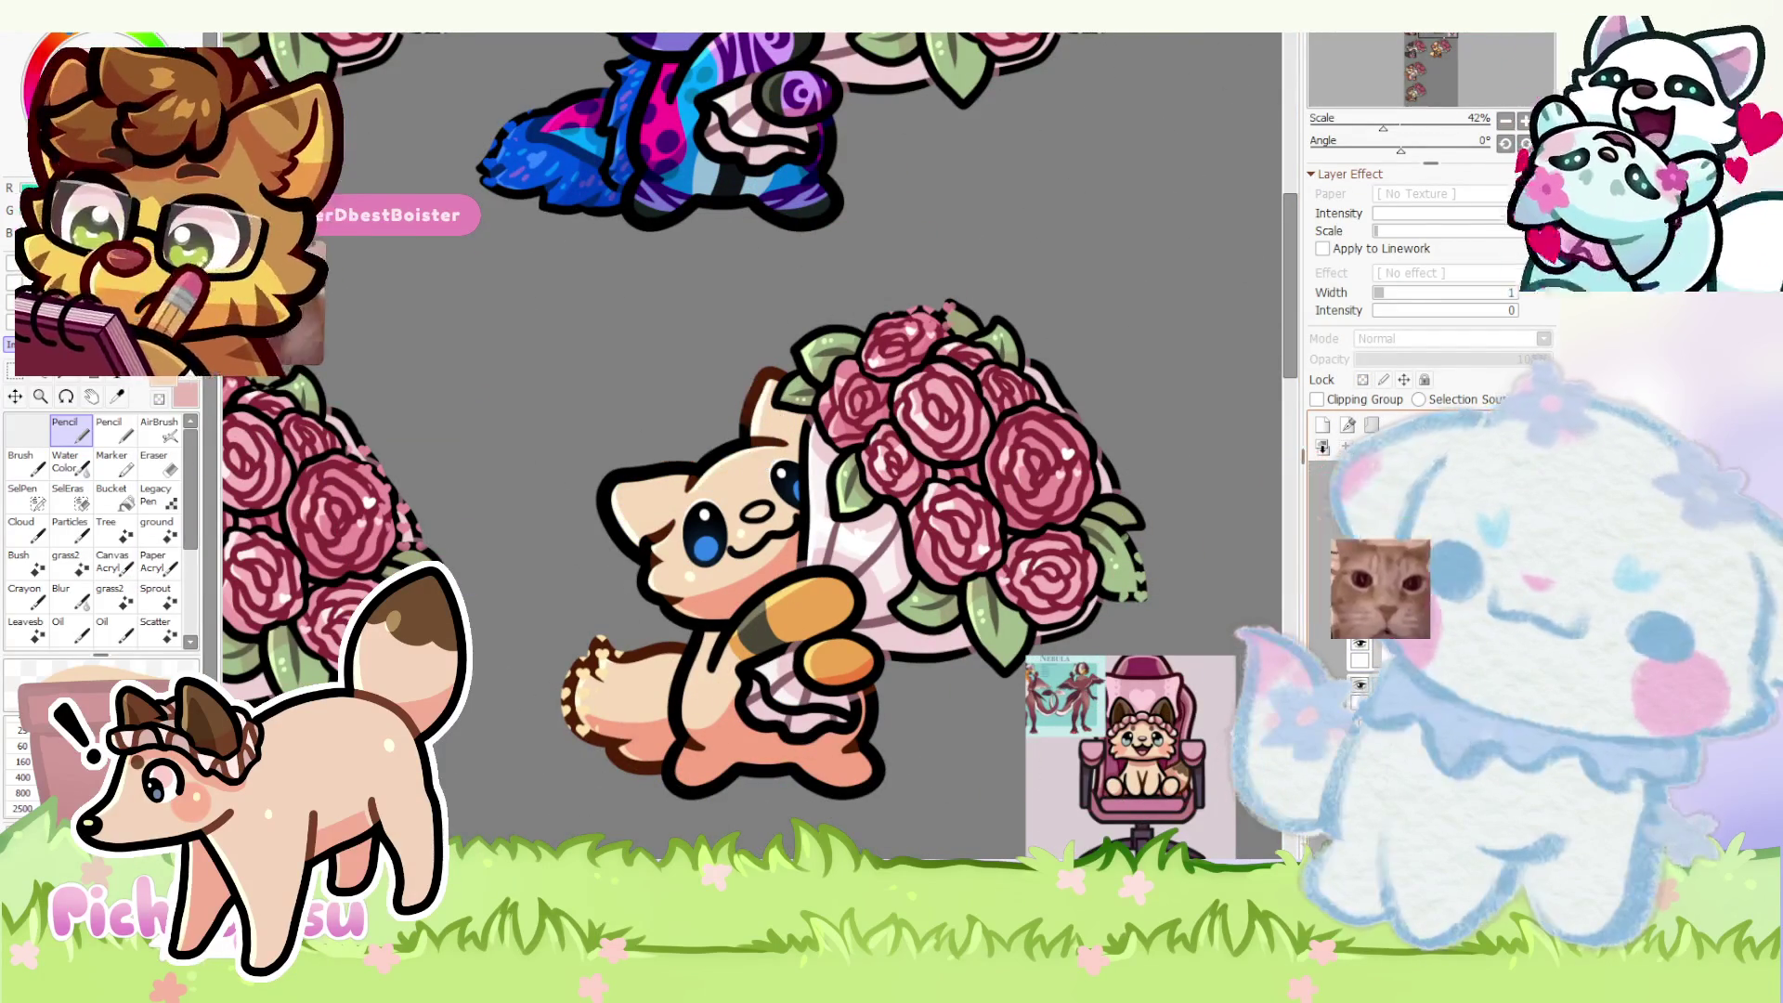
{"action": "scroll", "coordinate": [730, 580], "scroll_direction": "down", "scroll_amount": 1}
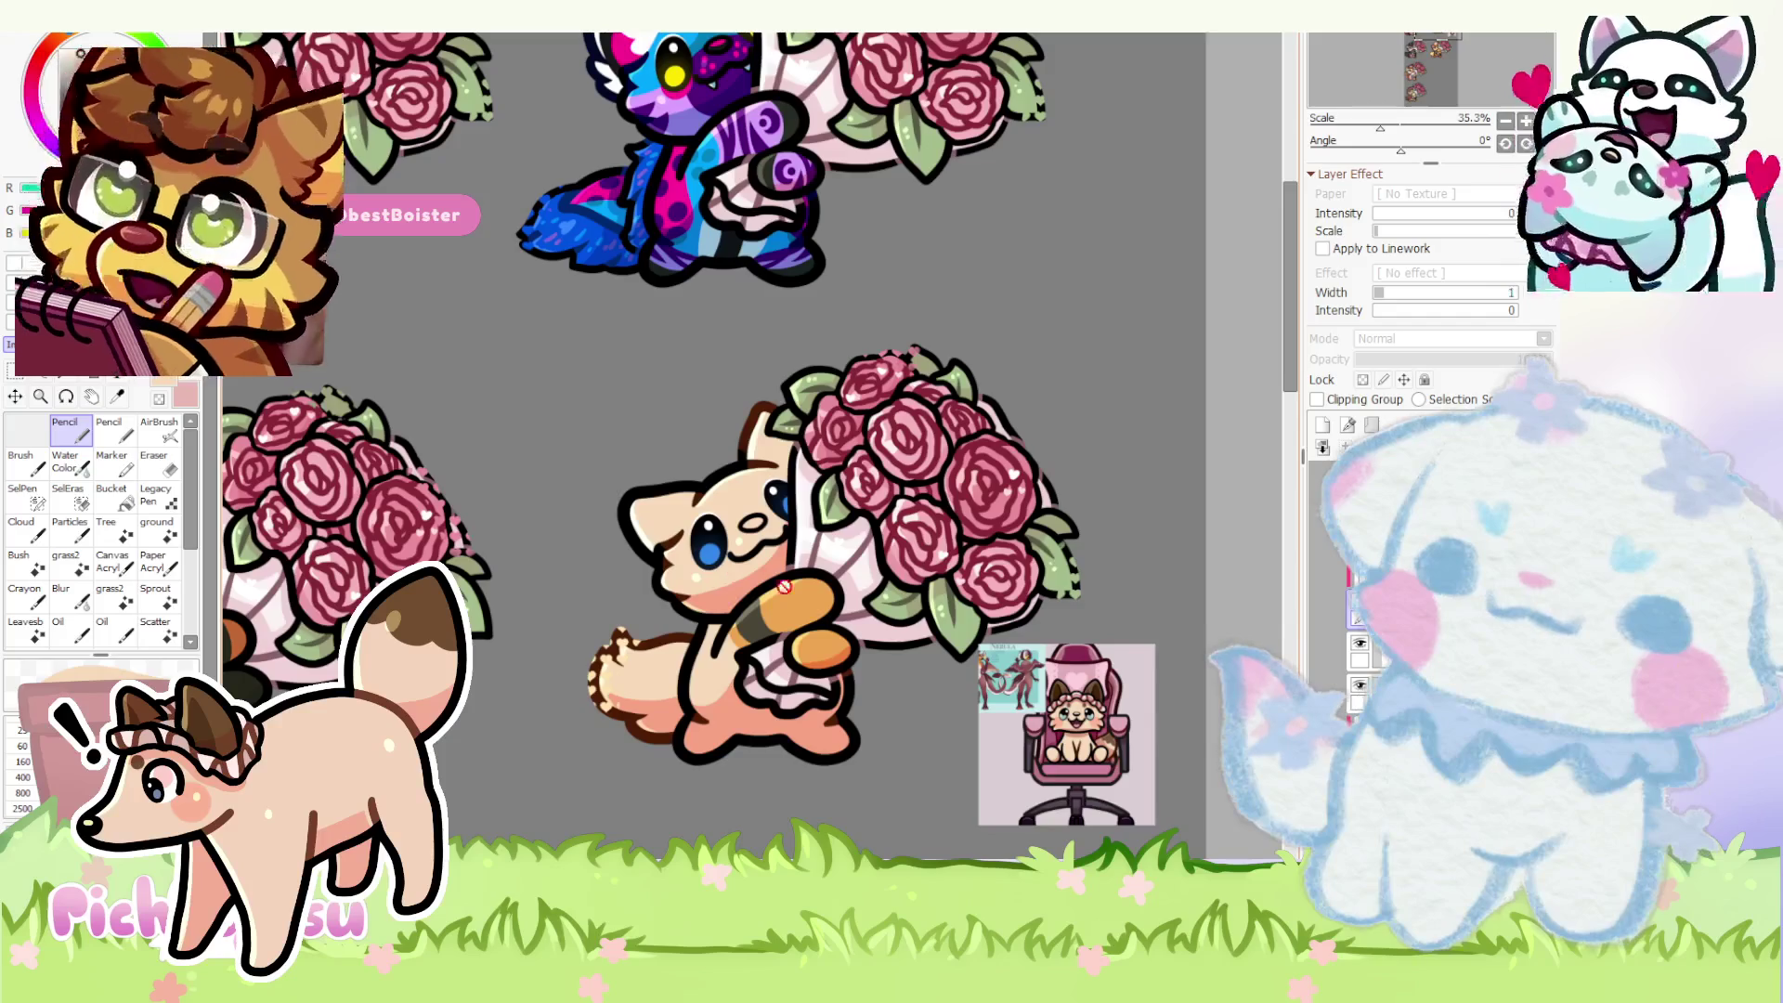
{"action": "scroll", "coordinate": [1087, 655], "scroll_direction": "up", "scroll_amount": 3}
{"action": "scroll", "coordinate": [1087, 655], "scroll_direction": "up", "scroll_amount": 3}
{"action": "scroll", "coordinate": [684, 502], "scroll_direction": "down", "scroll_amount": 4}
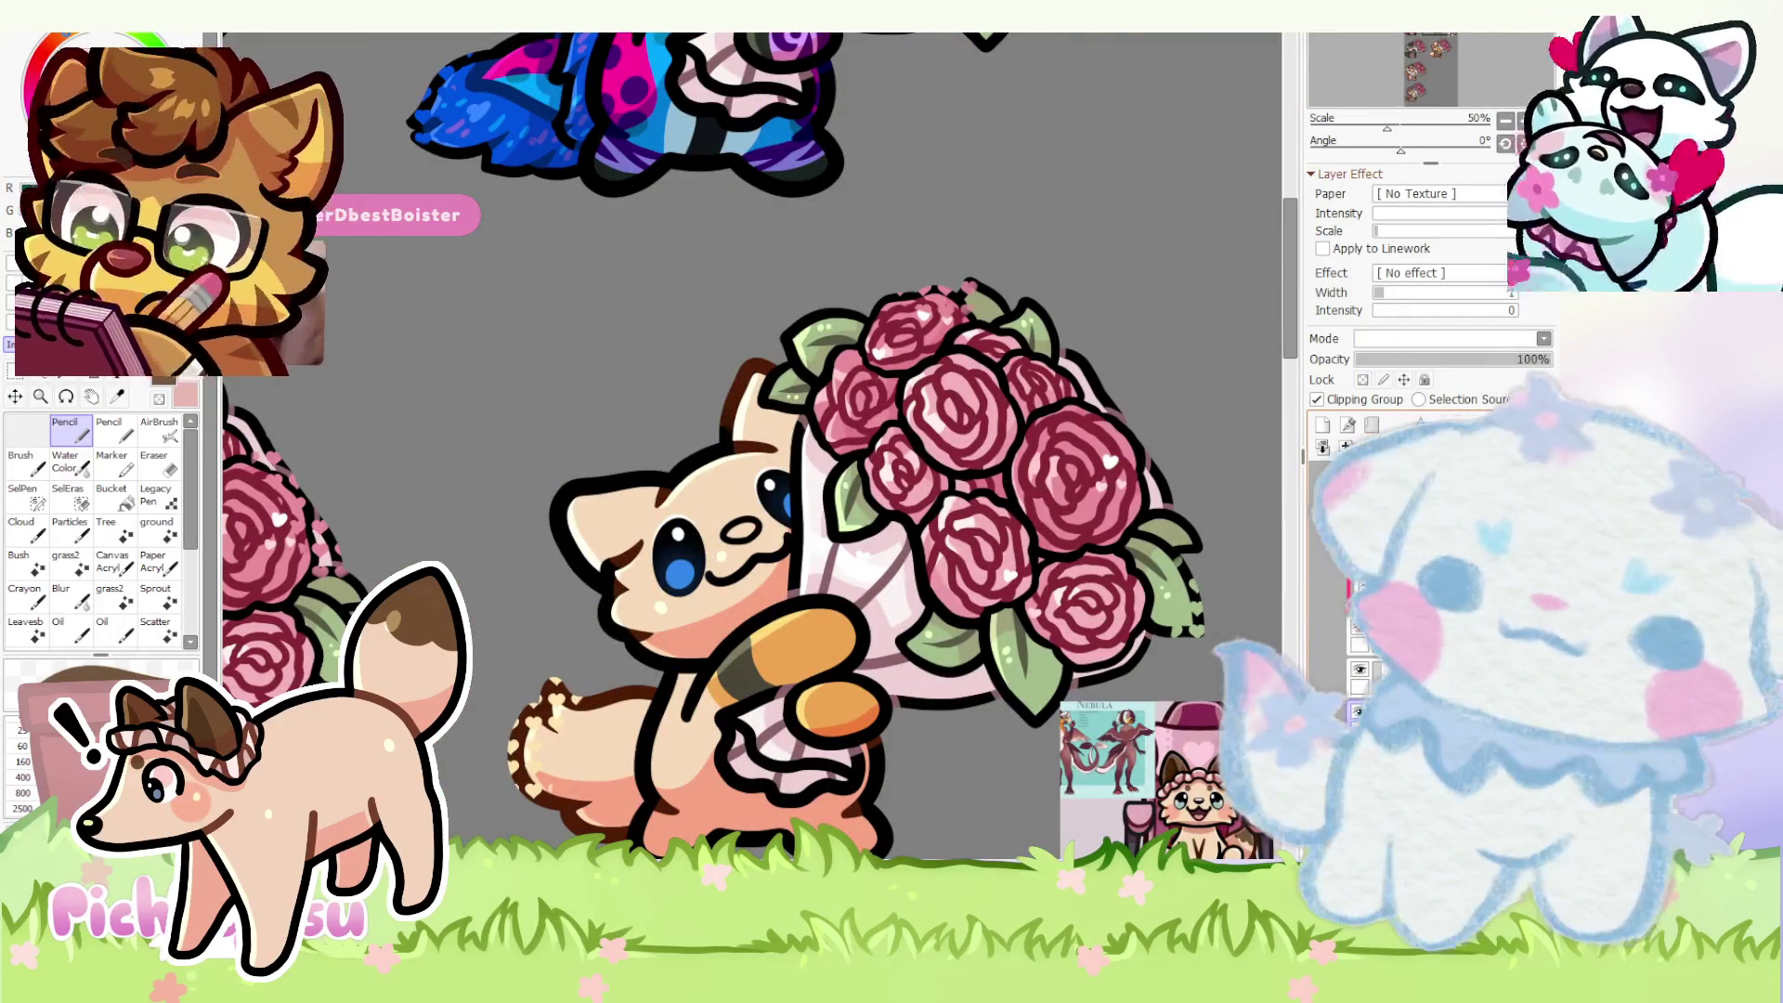
{"action": "key", "text": "ctrl"}
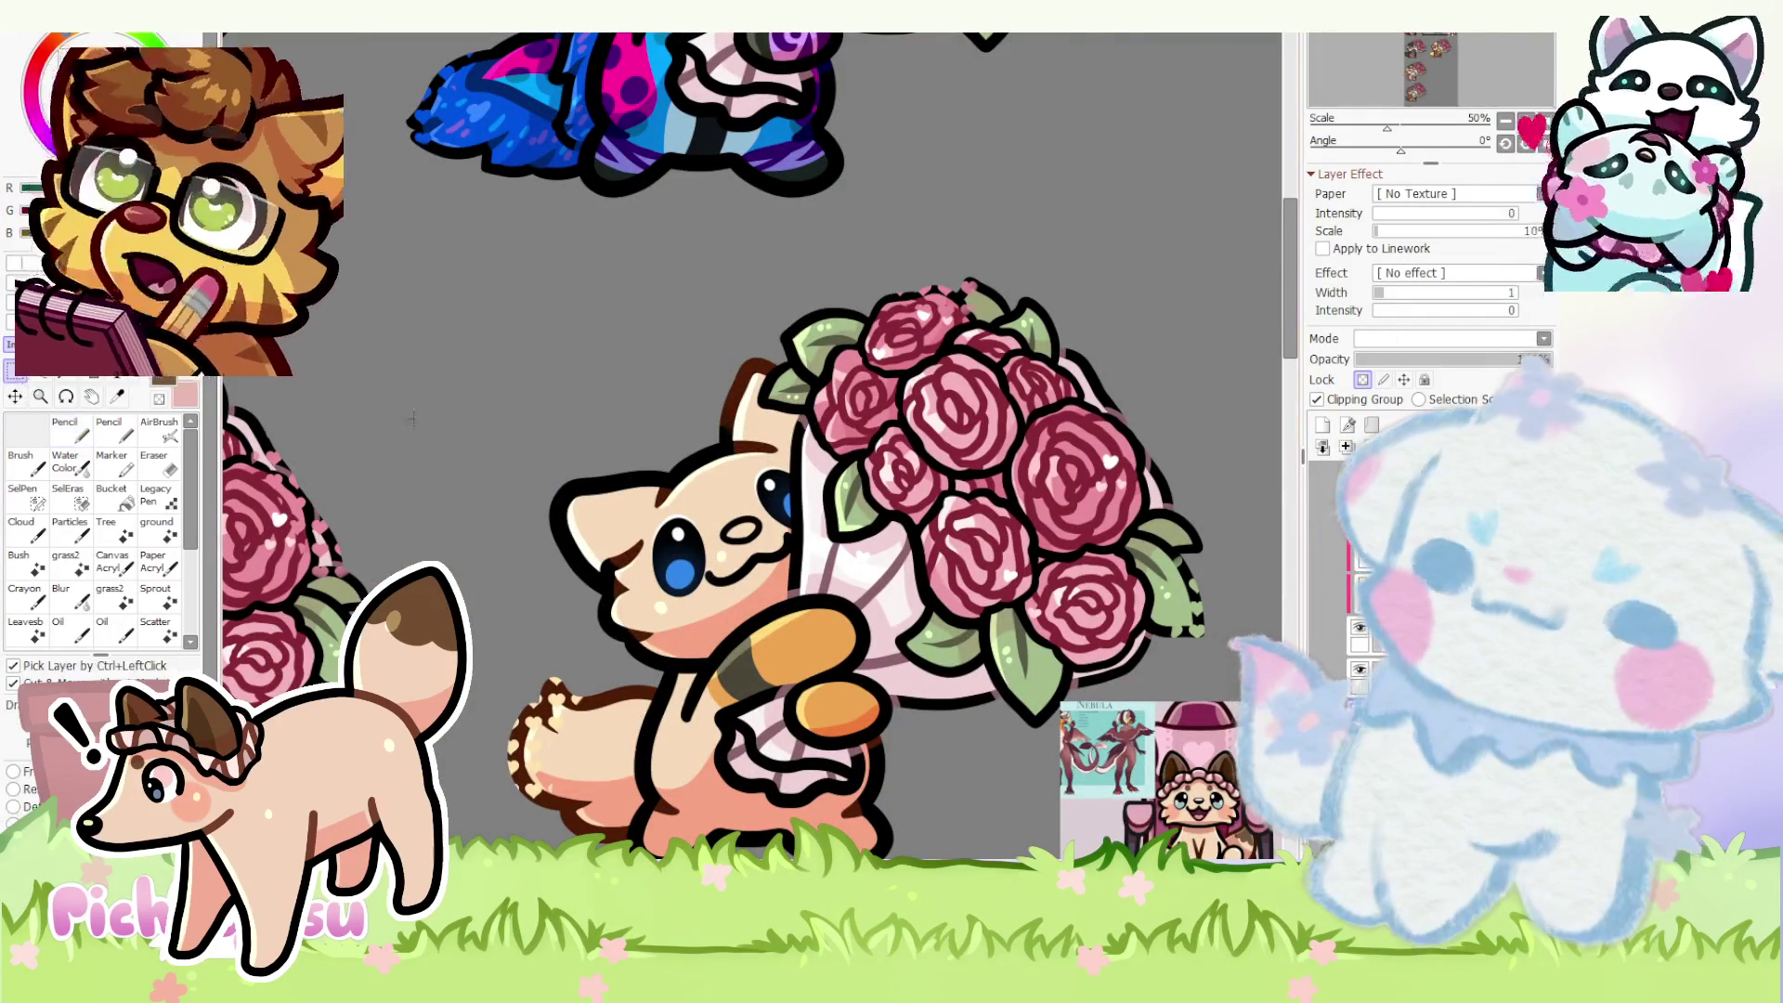
{"action": "scroll", "coordinate": [534, 498], "scroll_direction": "up", "scroll_amount": 1}
- Reshape the fox's head by pulling its top-left corner upward
{"action": "key", "text": "ctrl+t"}
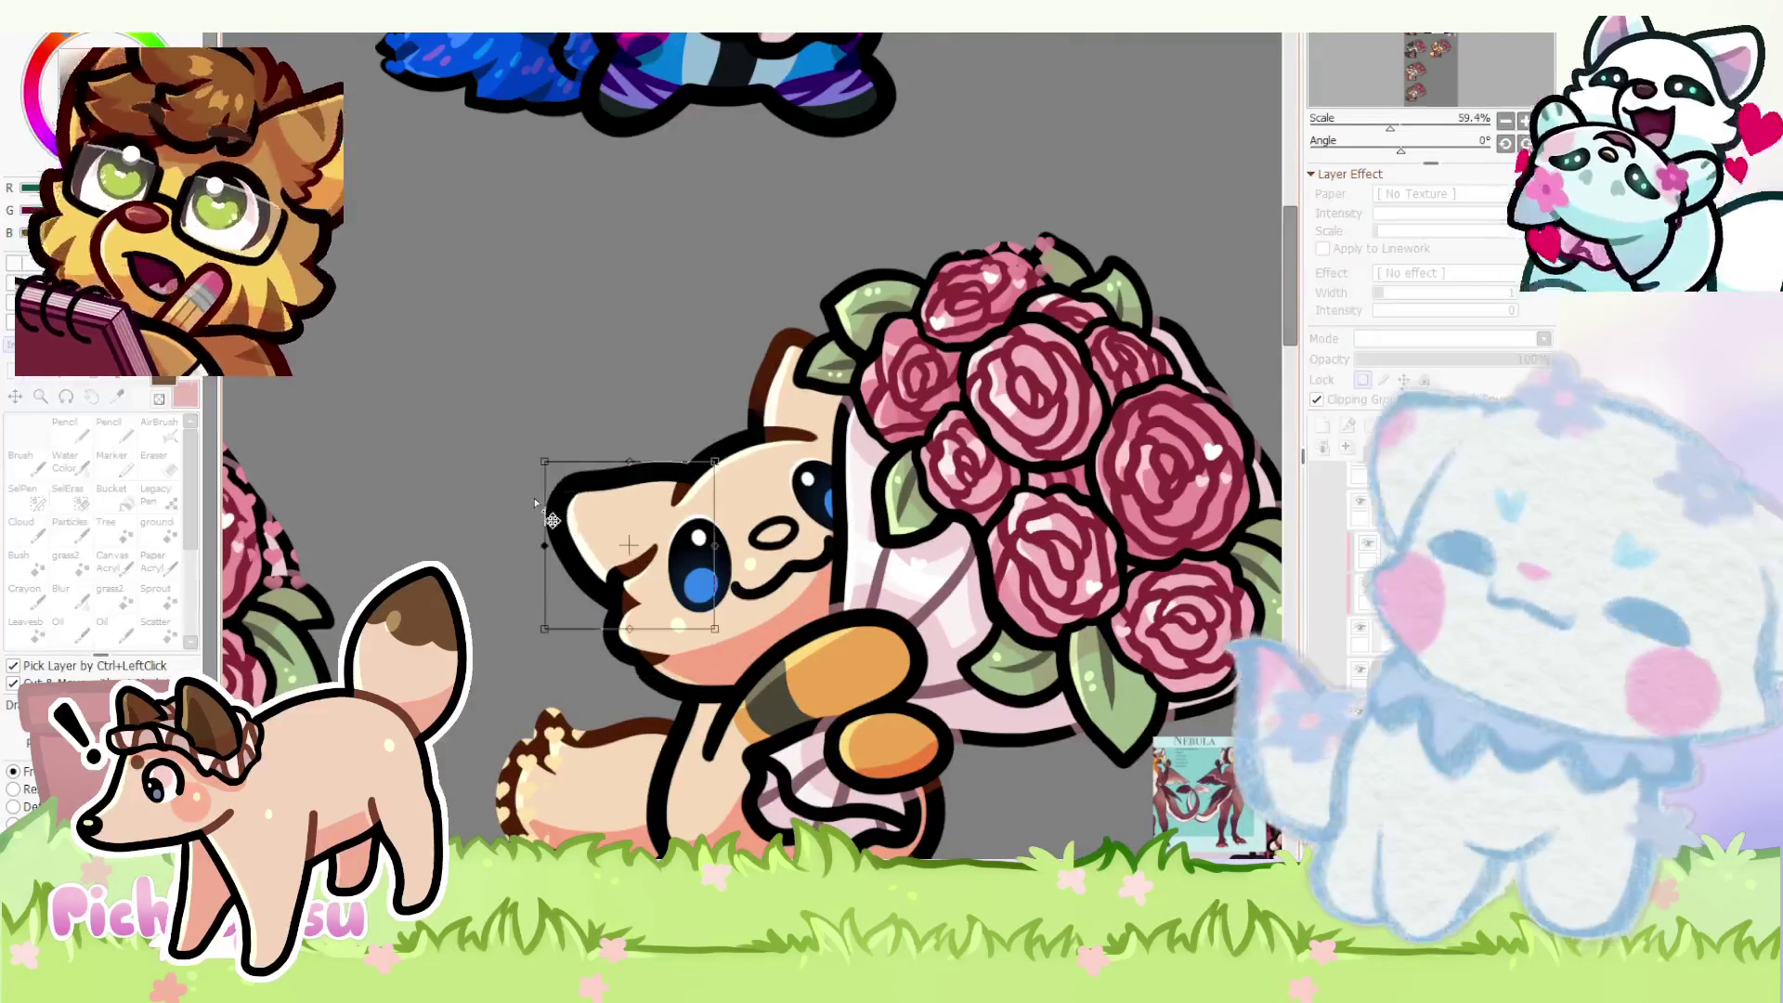
{"action": "left_click_drag", "start_coordinate": [546, 449], "coordinate": [546, 415]}
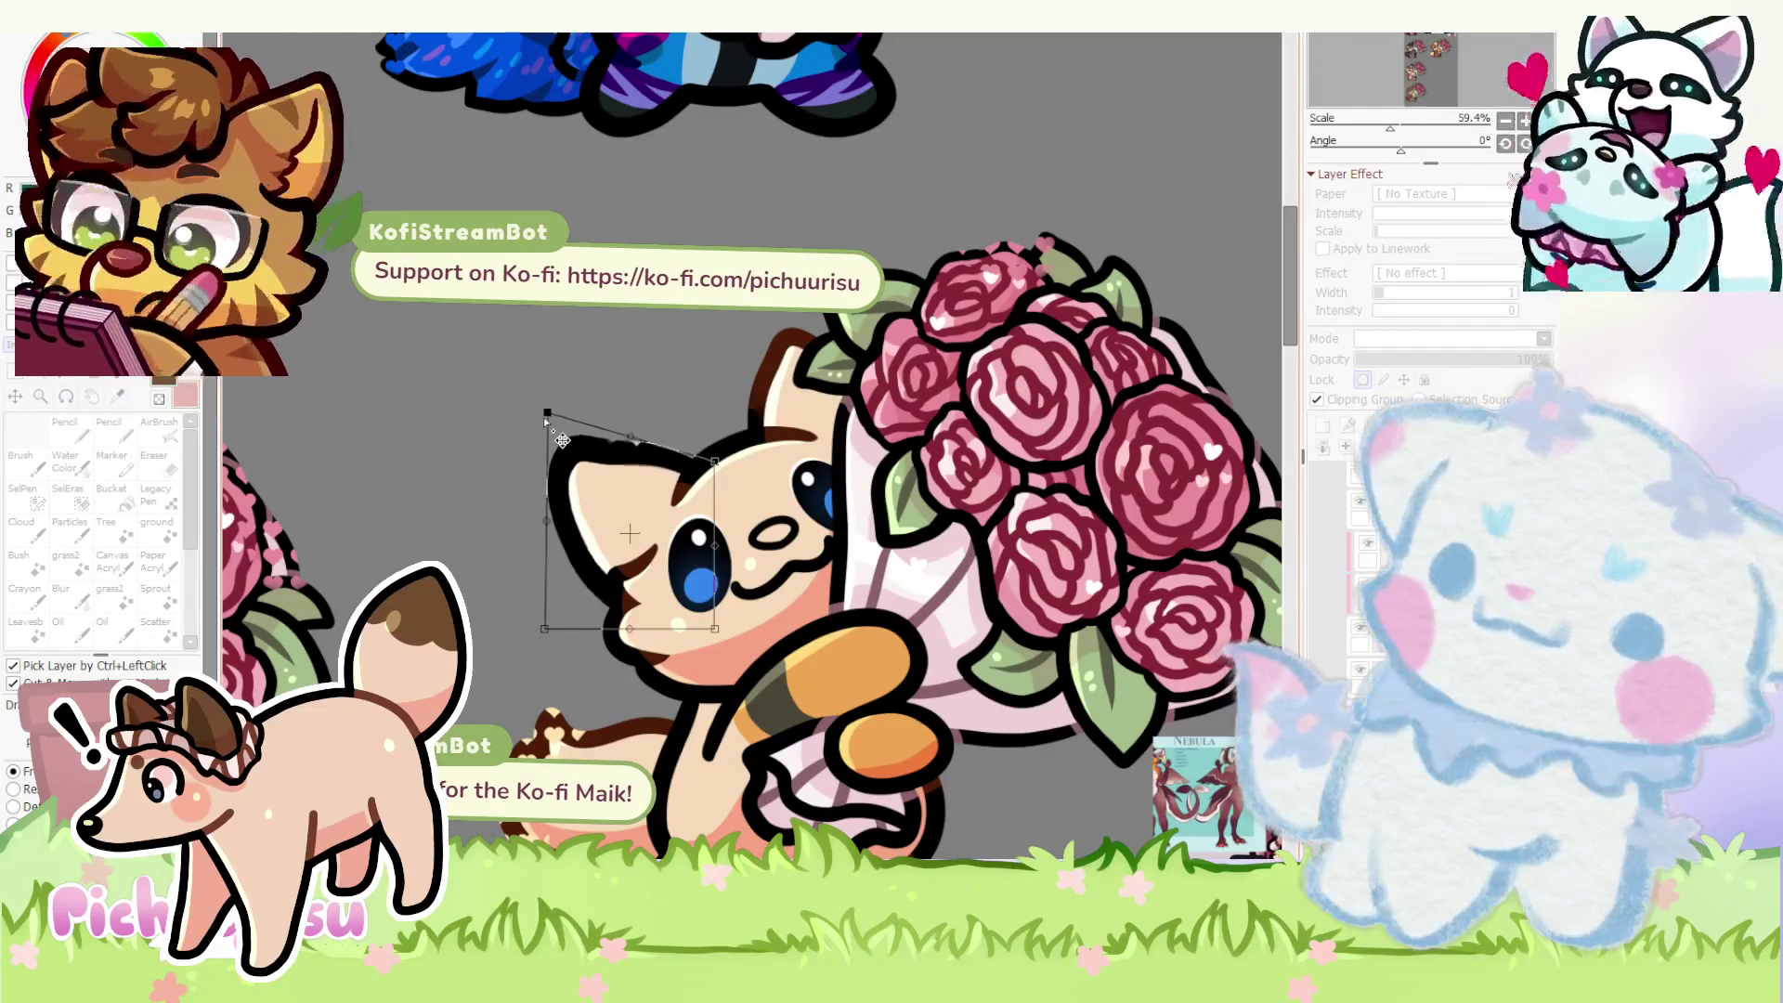
{"action": "key", "text": "Return"}
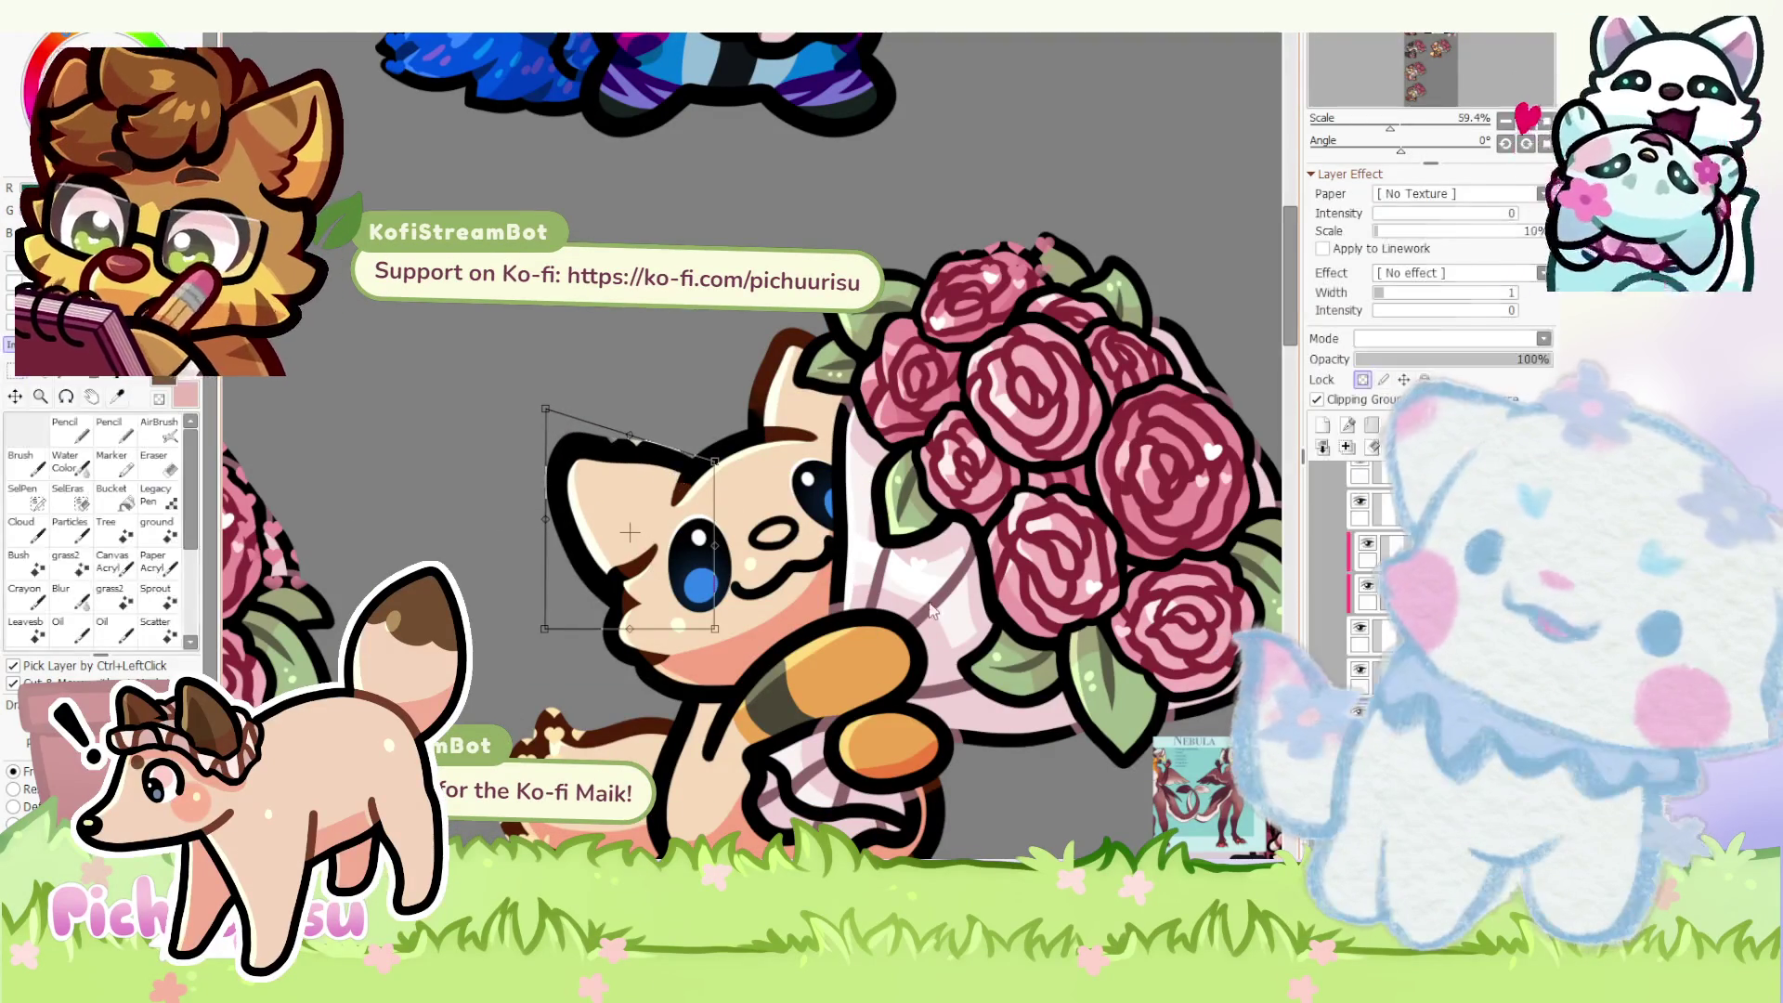
- Lasso the fox's left ear and tilt it slightly, then return to hard-edged drawing
{"action": "key", "text": "l"}
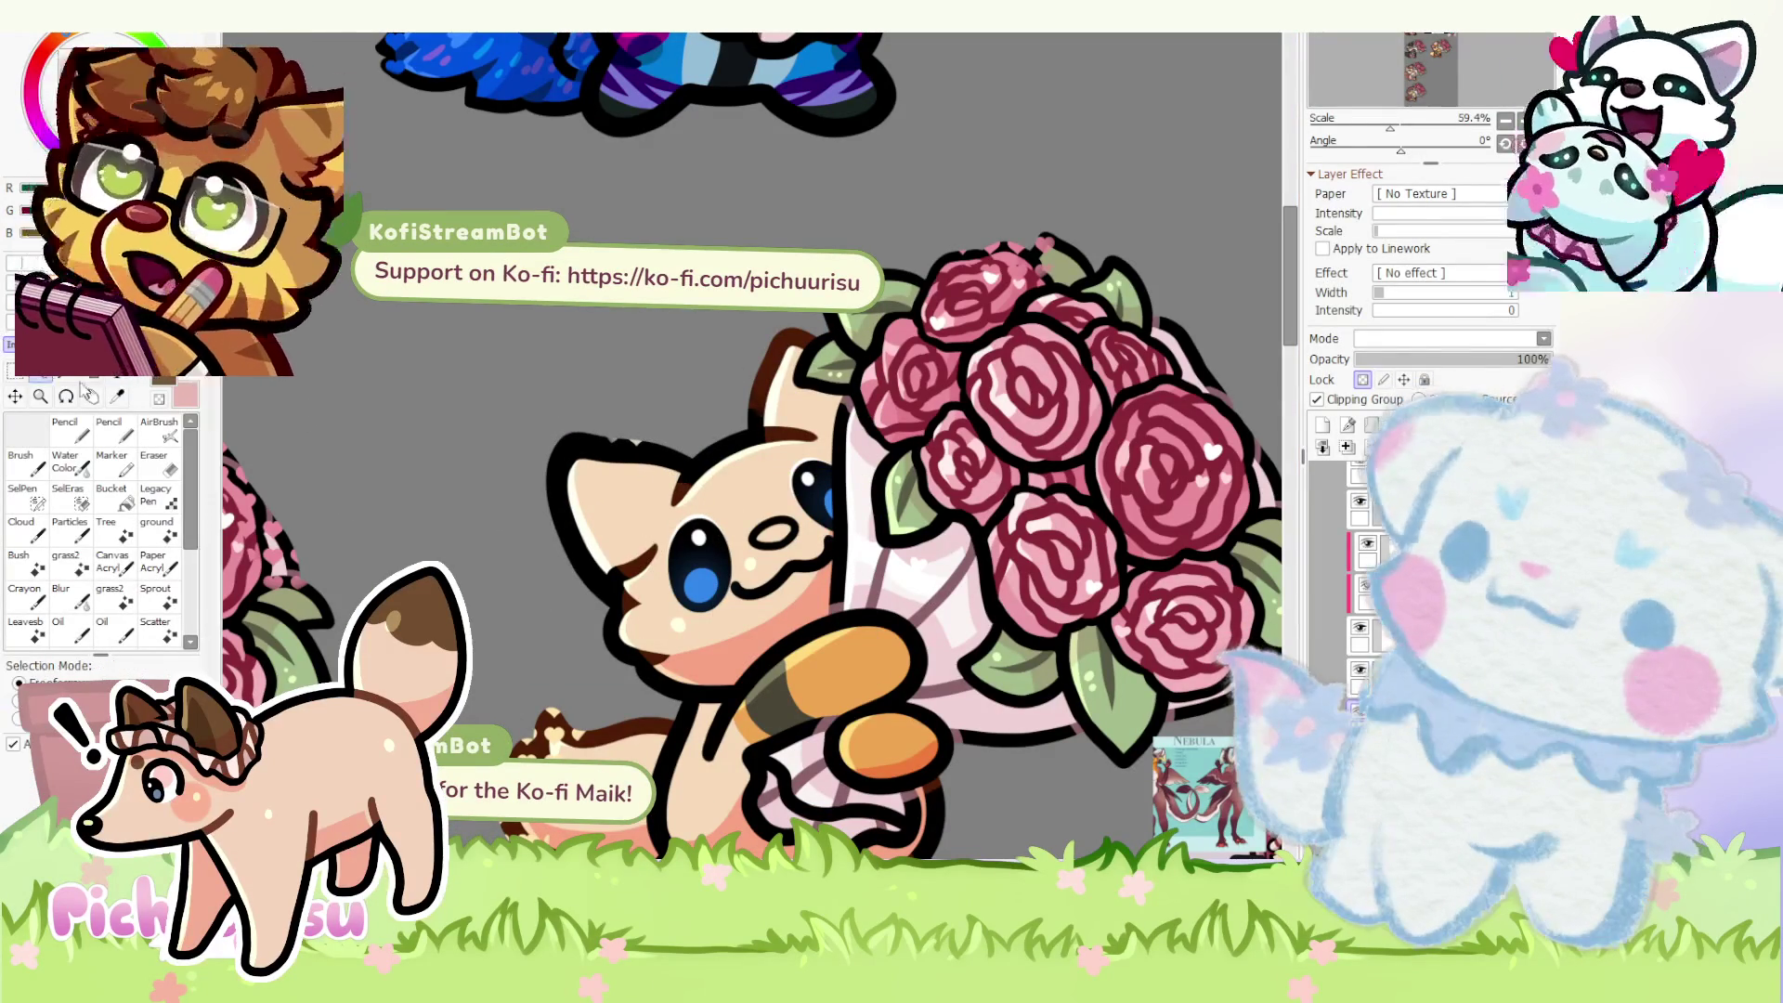
{"action": "left_click_drag", "start_coordinate": [930, 298], "coordinate": [898, 568]}
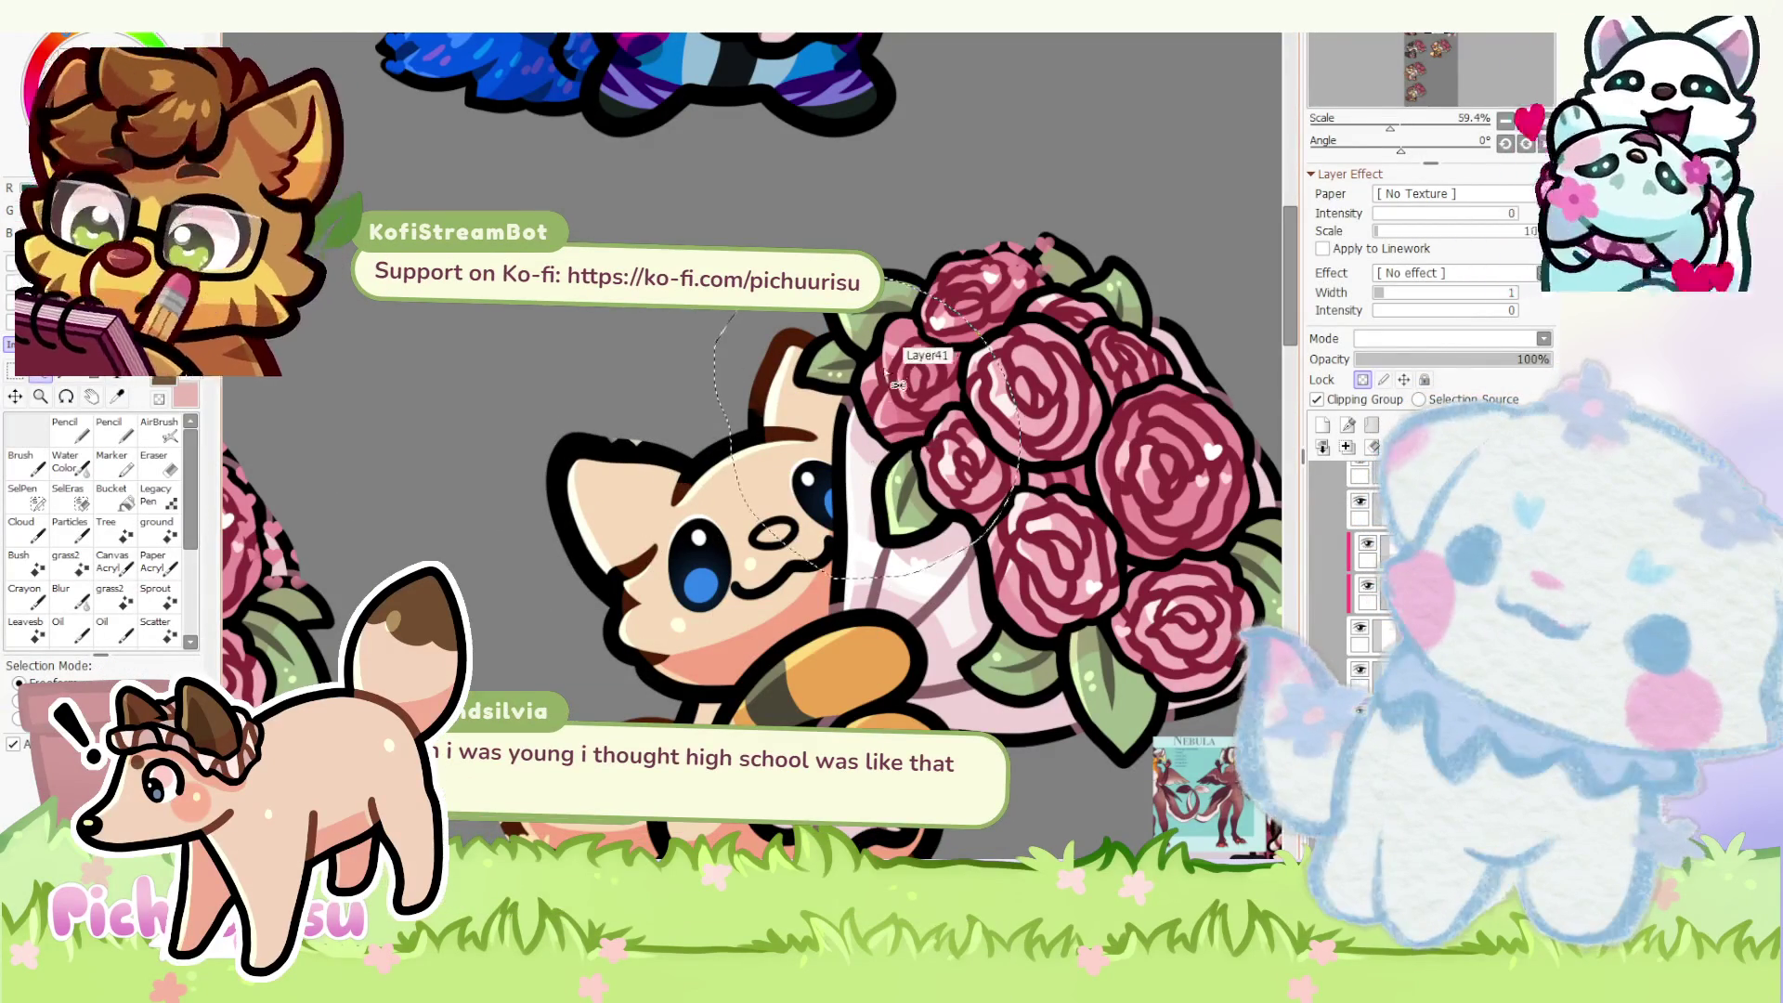
{"action": "key", "text": "ctrl+t"}
{"action": "left_click_drag", "start_coordinate": [897, 374], "coordinate": [903, 346]}
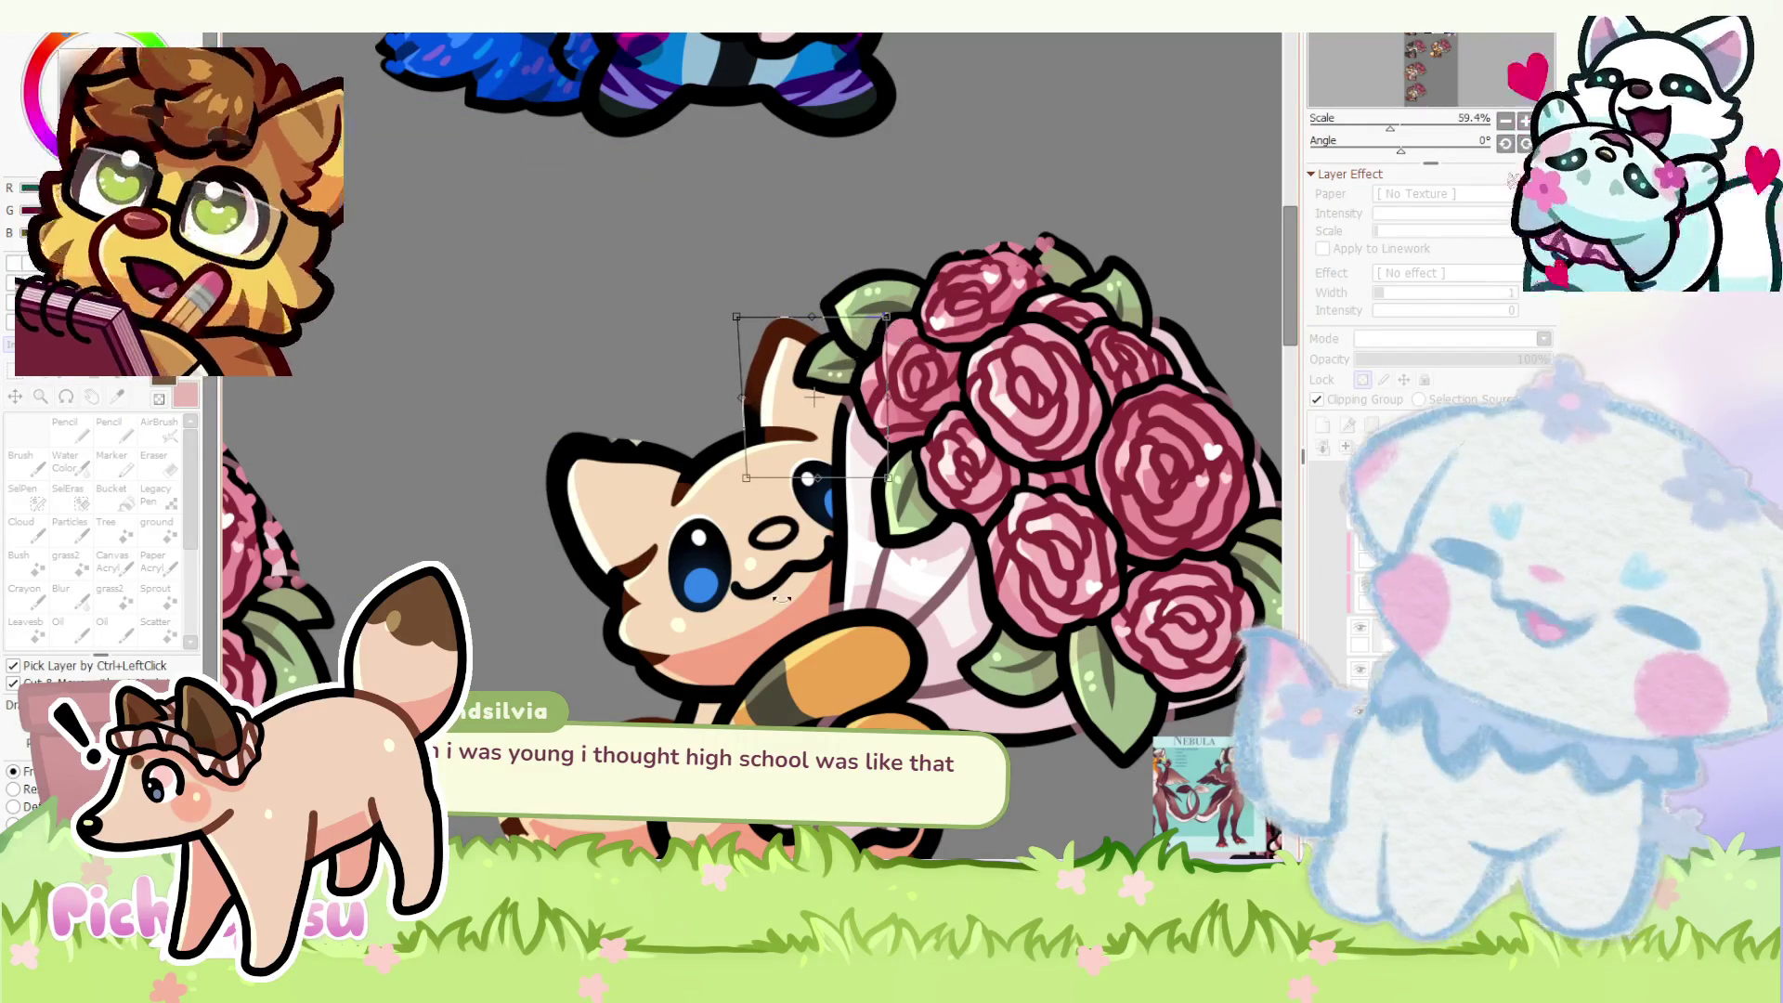
{"action": "key", "text": "Return"}
{"action": "scroll", "coordinate": [711, 576], "scroll_direction": "down", "scroll_amount": 2}
{"action": "scroll", "coordinate": [704, 501], "scroll_direction": "up", "scroll_amount": 4}
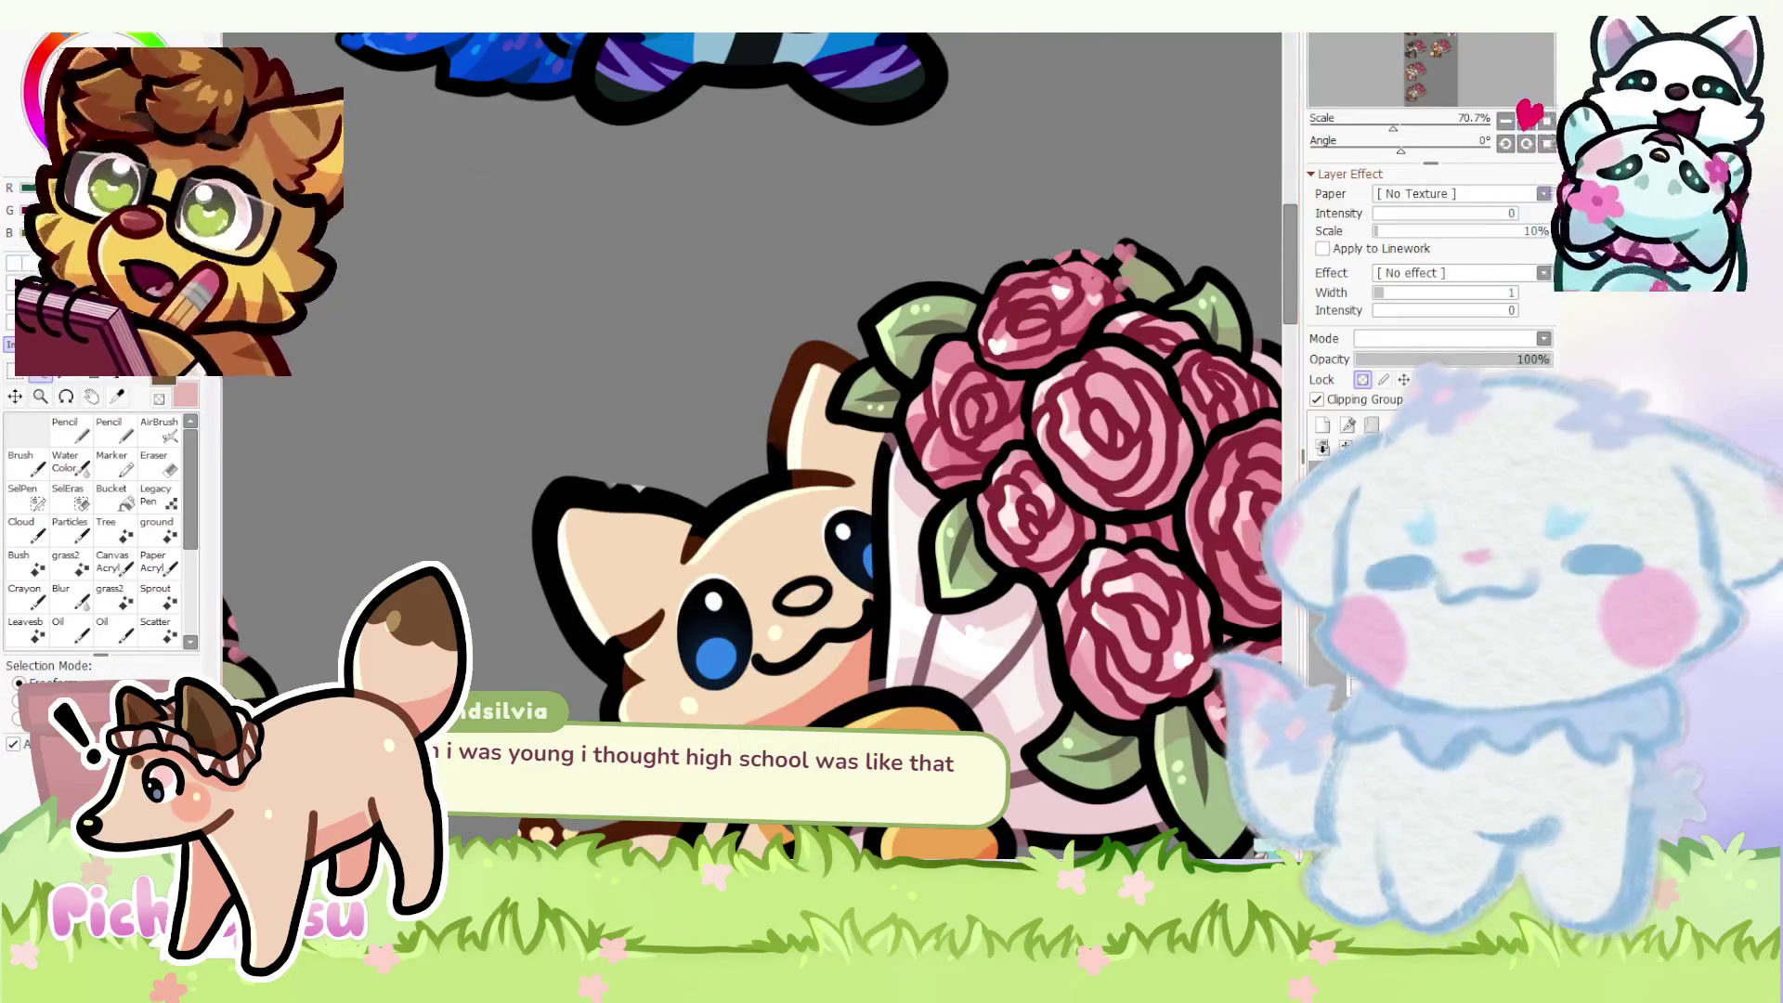
{"action": "scroll", "coordinate": [599, 432], "scroll_direction": "up", "scroll_amount": 5}
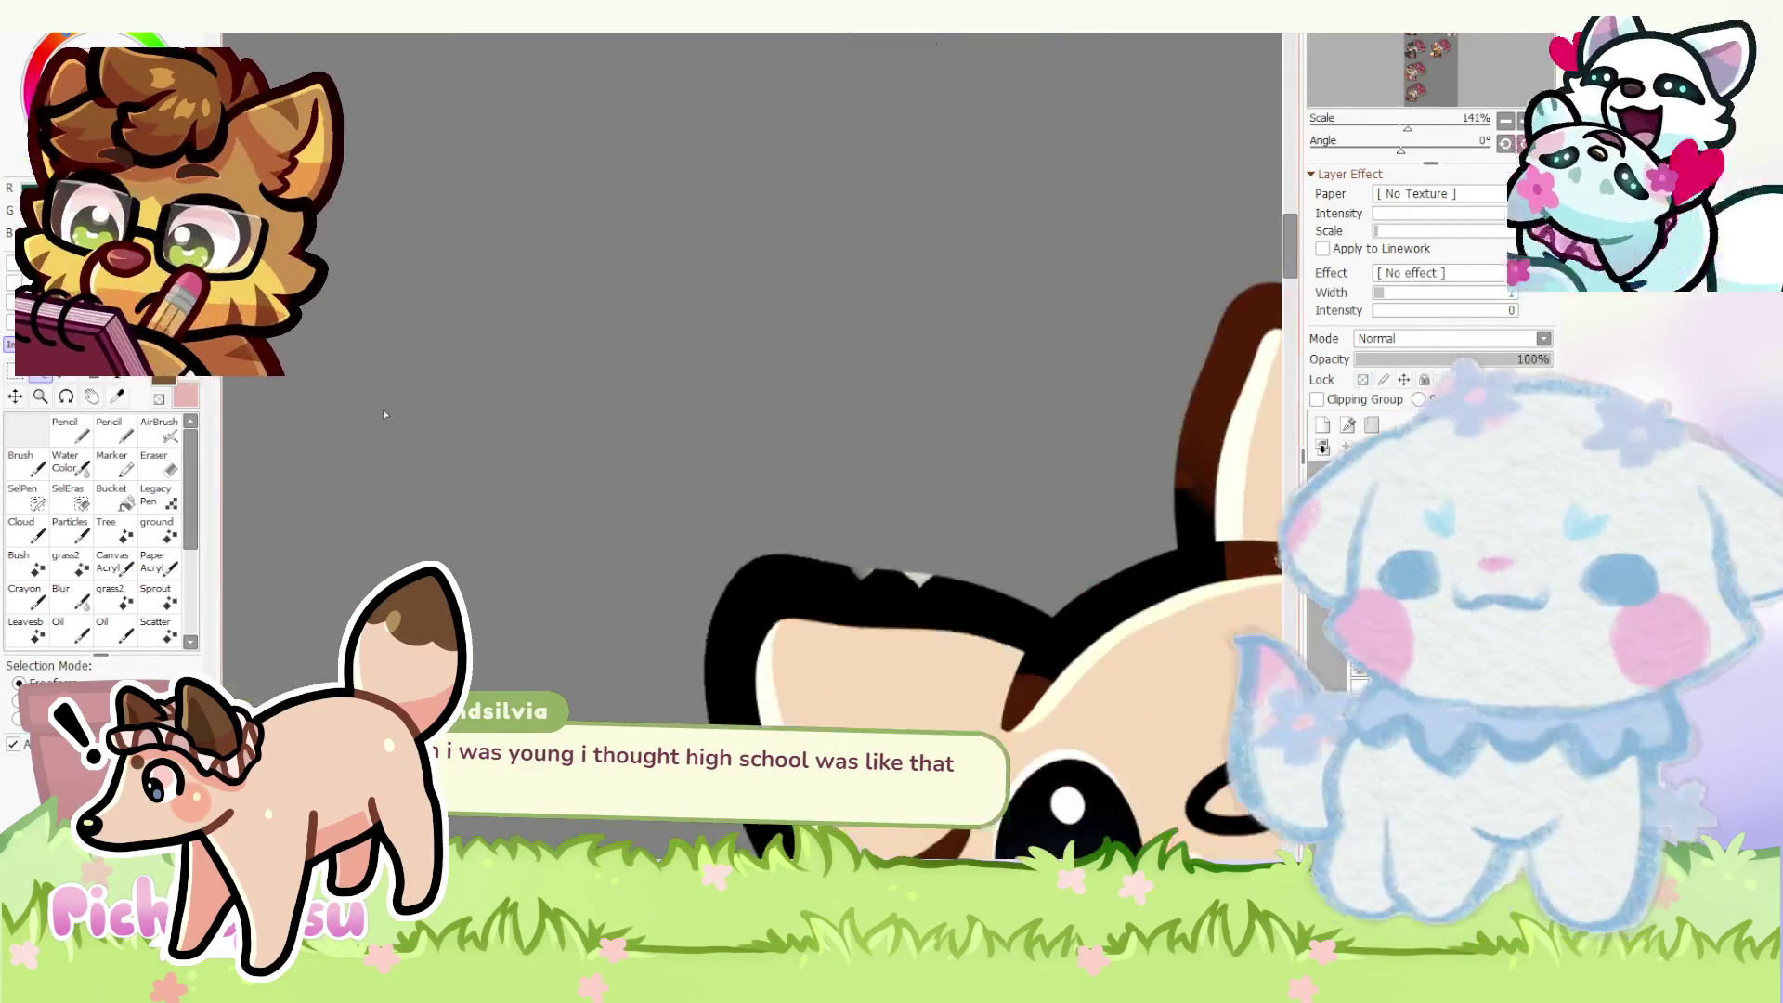
{"action": "left_click", "coordinate": [159, 425]}
{"action": "key", "text": "n"}
{"action": "scroll", "coordinate": [669, 519], "scroll_direction": "down", "scroll_amount": 5}
{"action": "scroll", "coordinate": [669, 514], "scroll_direction": "down", "scroll_amount": 3}
{"action": "scroll", "coordinate": [668, 558], "scroll_direction": "up", "scroll_amount": 2}
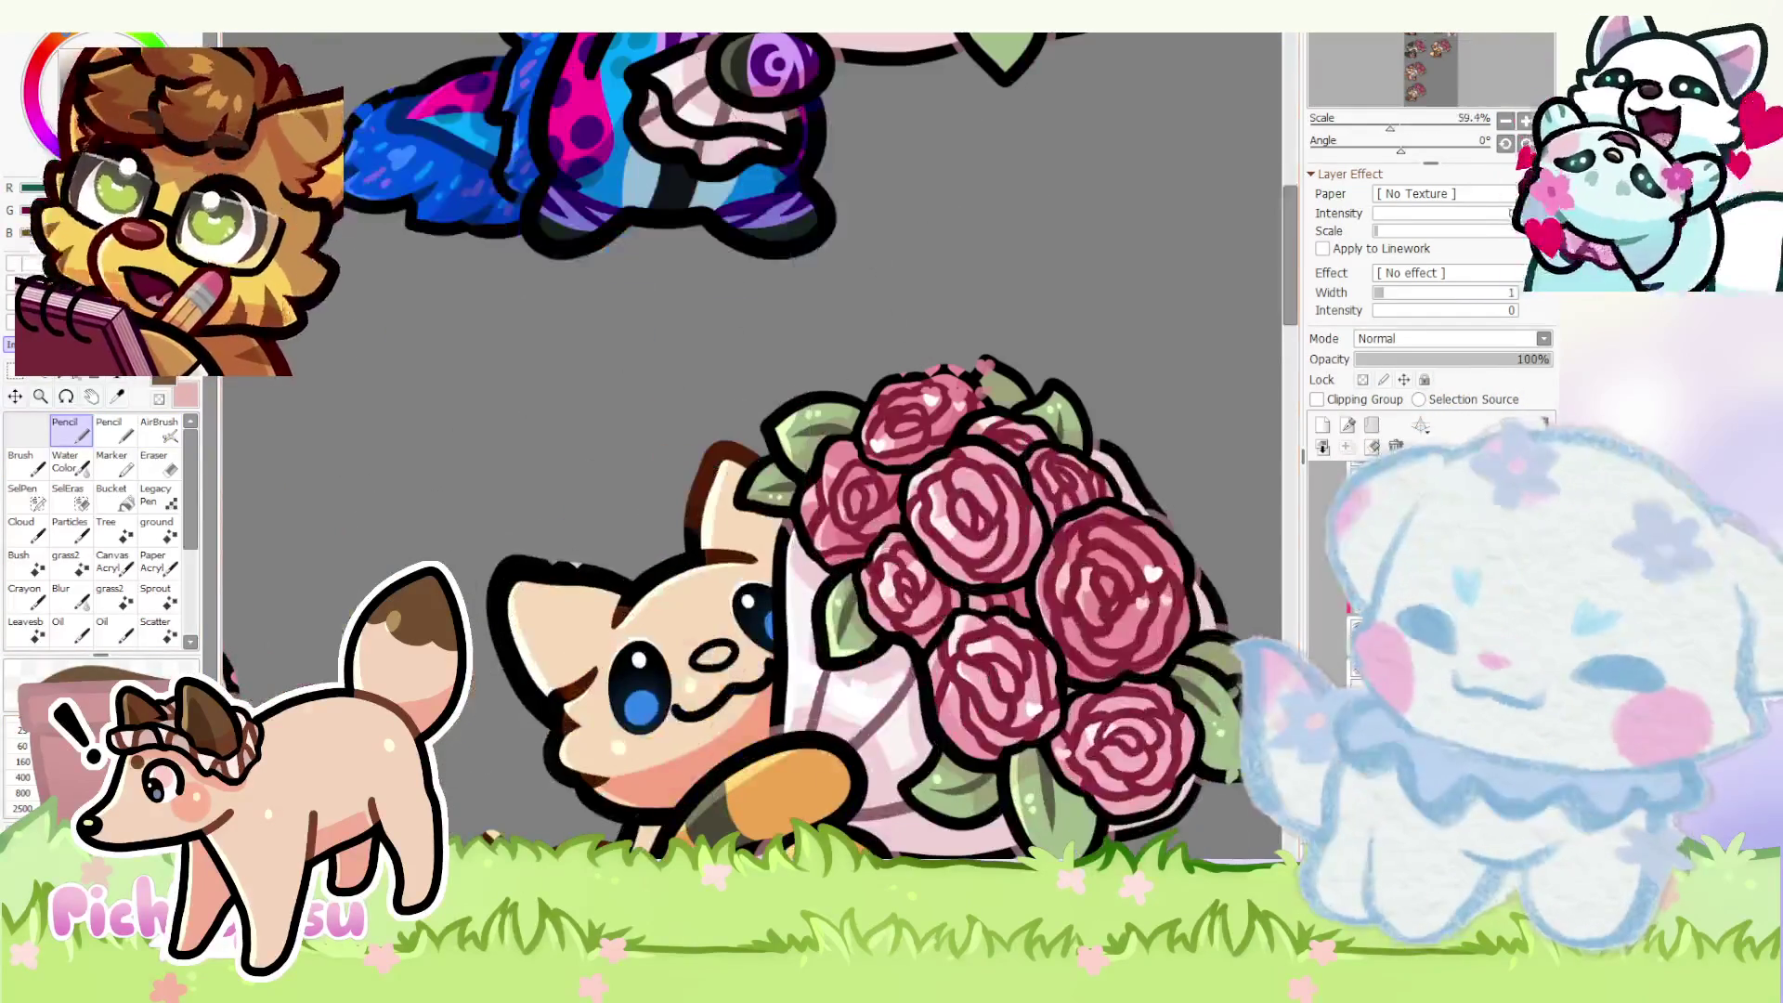
- Draw a thick black outline along the top and left edges of the fox's left ear
{"action": "key", "text": "m"}
{"action": "key", "text": "n"}
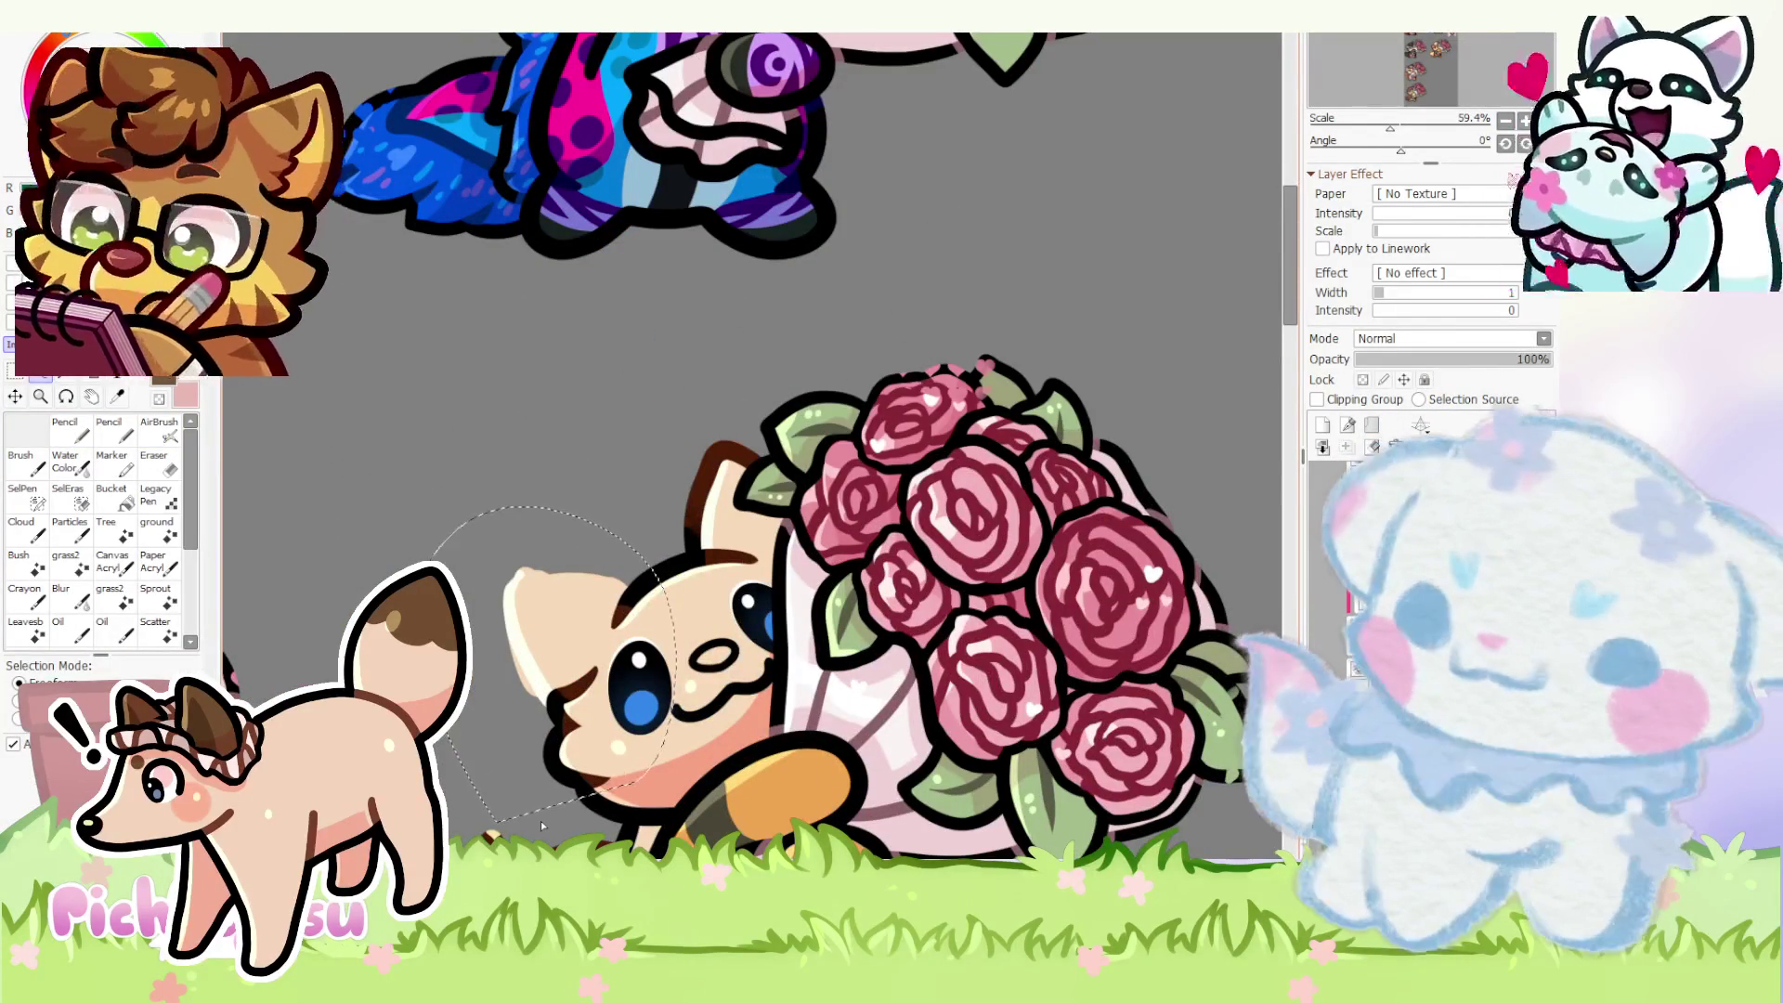
{"action": "scroll", "coordinate": [627, 590], "scroll_direction": "up", "scroll_amount": 2}
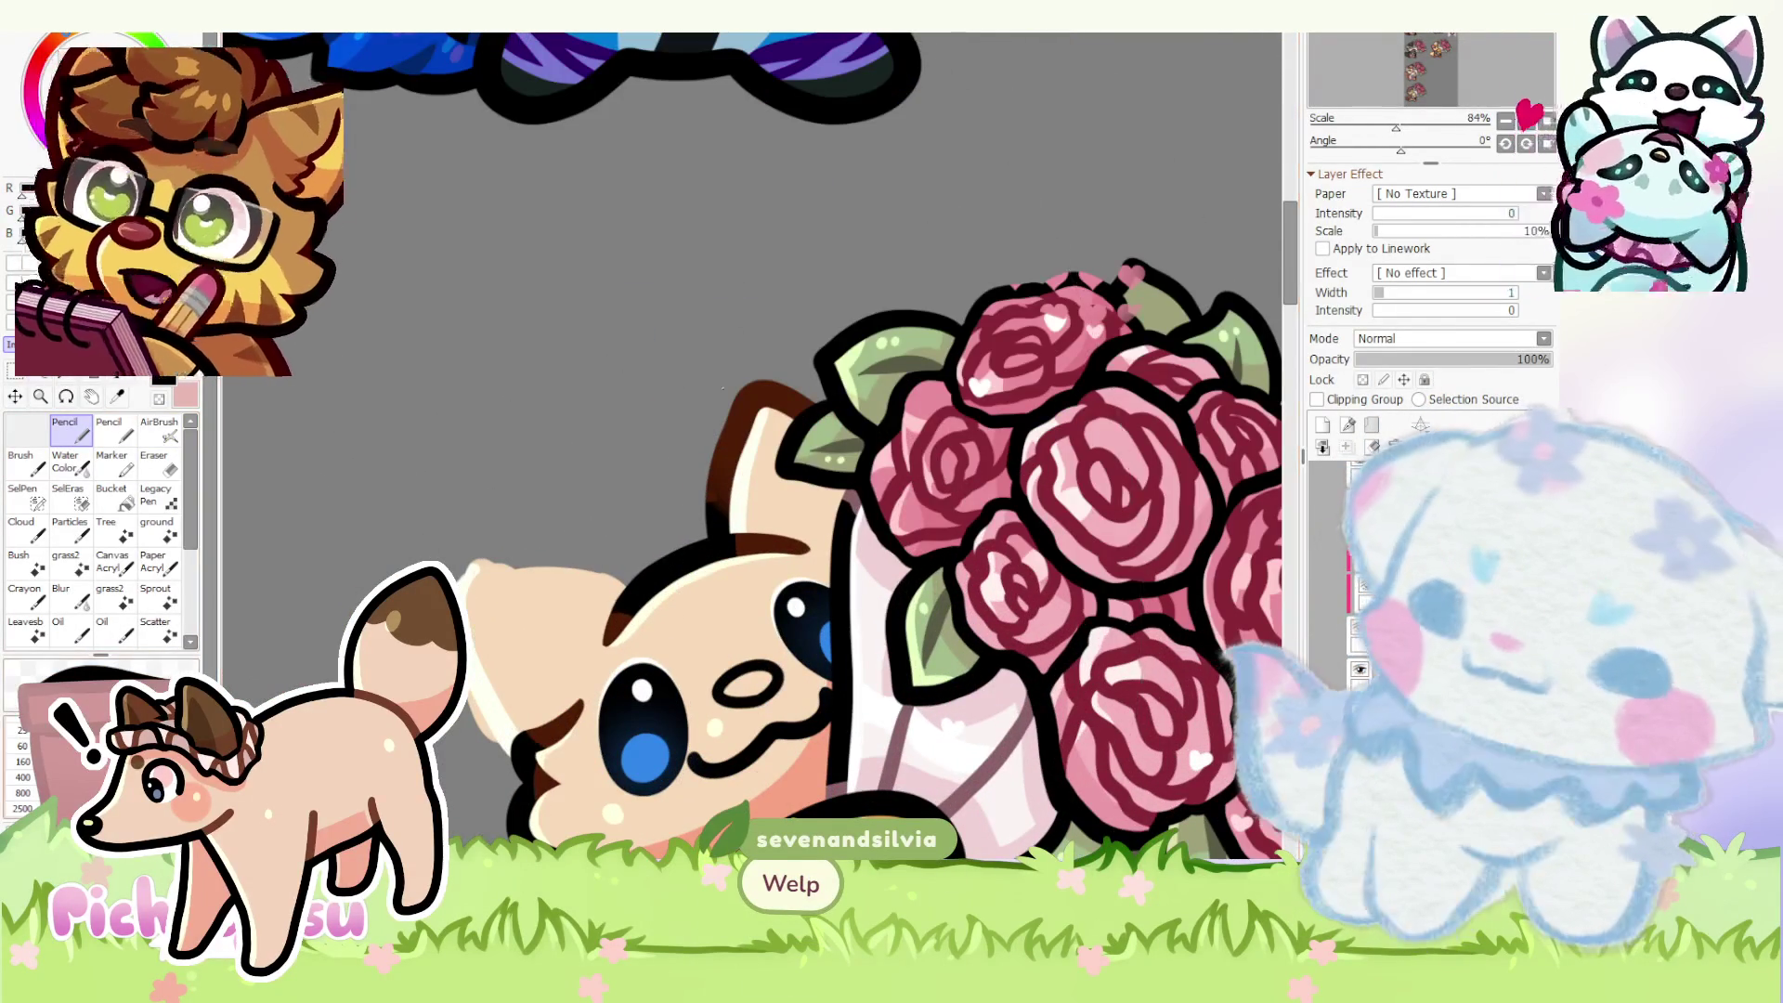
{"action": "scroll", "coordinate": [628, 620], "scroll_direction": "up", "scroll_amount": 2}
{"action": "scroll", "coordinate": [628, 621], "scroll_direction": "up", "scroll_amount": 1}
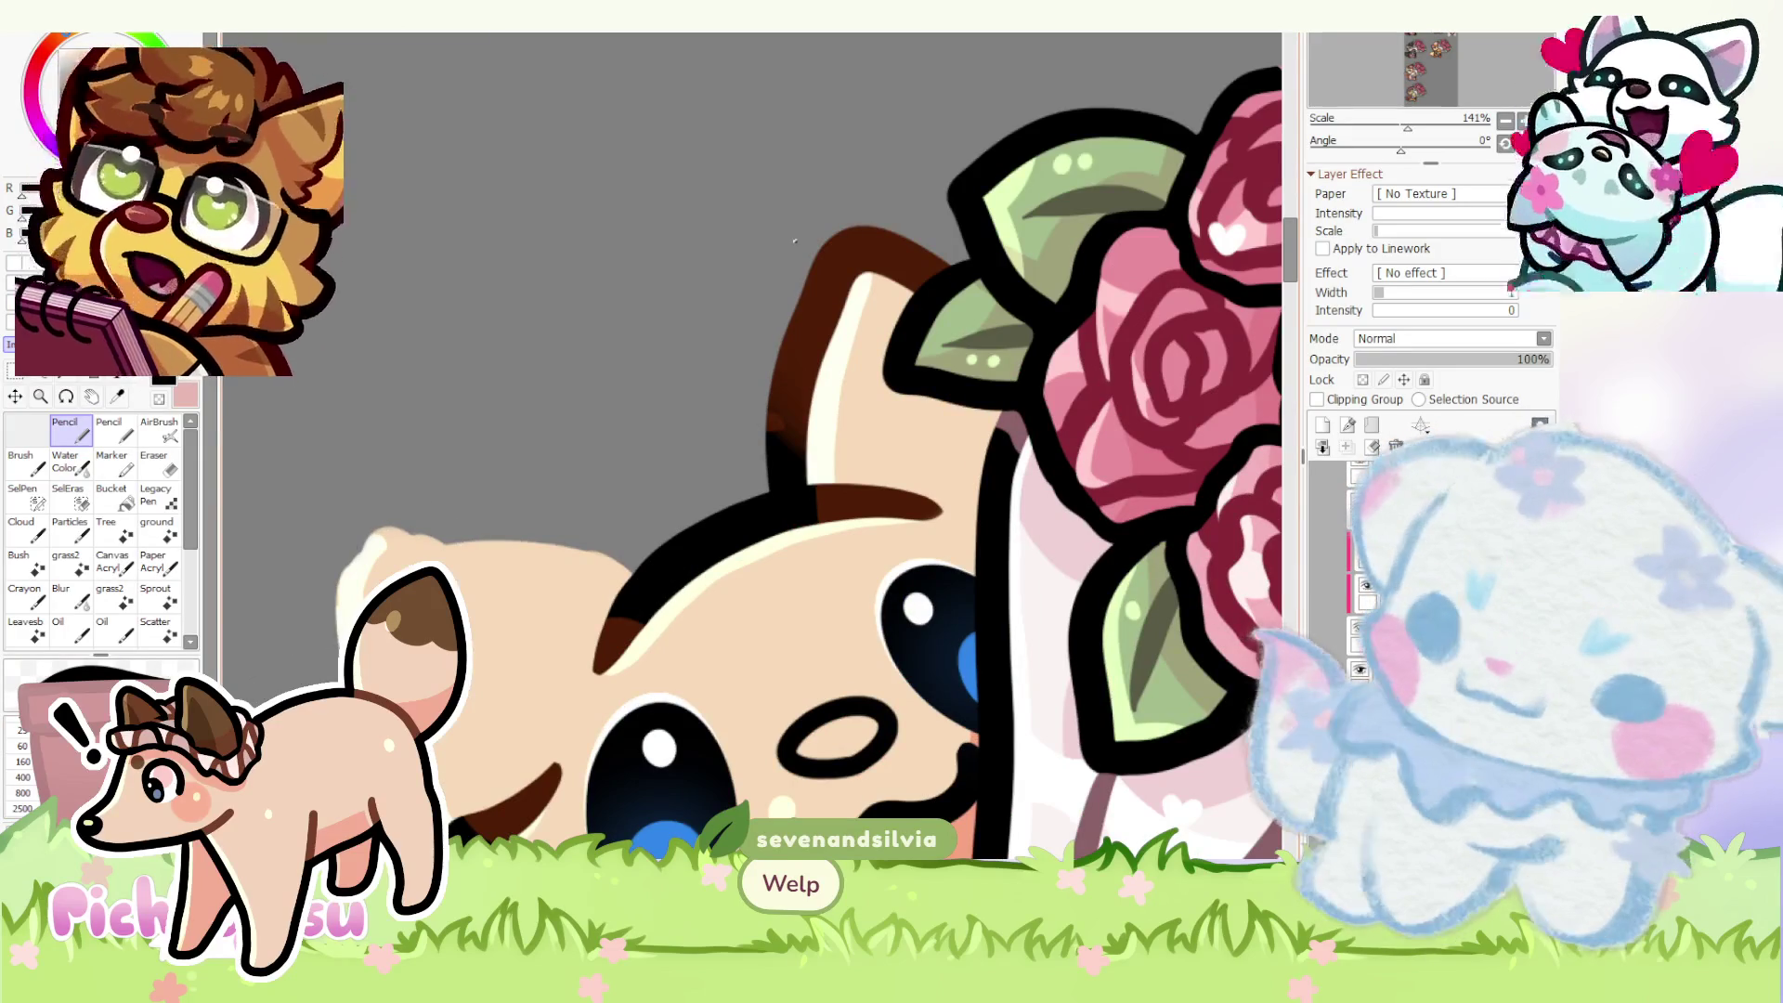
{"action": "scroll", "coordinate": [804, 586], "scroll_direction": "down", "scroll_amount": 3}
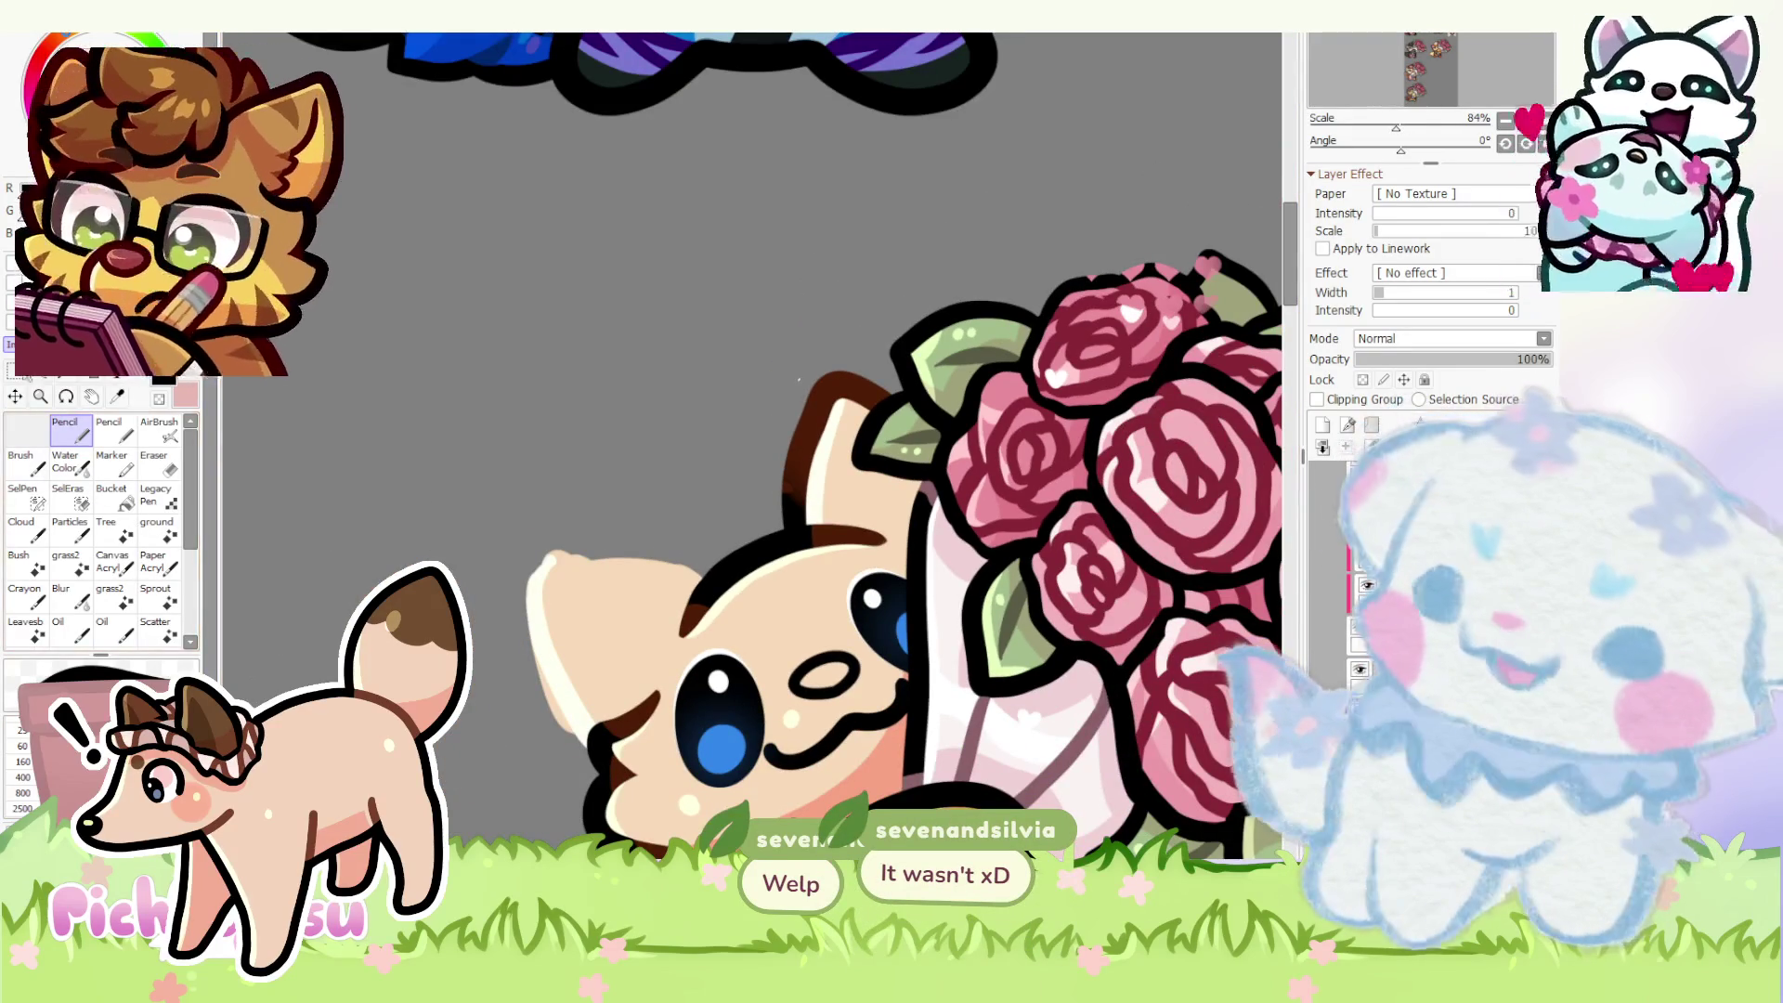
{"action": "scroll", "coordinate": [713, 586], "scroll_direction": "up", "scroll_amount": 1}
{"action": "scroll", "coordinate": [714, 585], "scroll_direction": "up", "scroll_amount": 1}
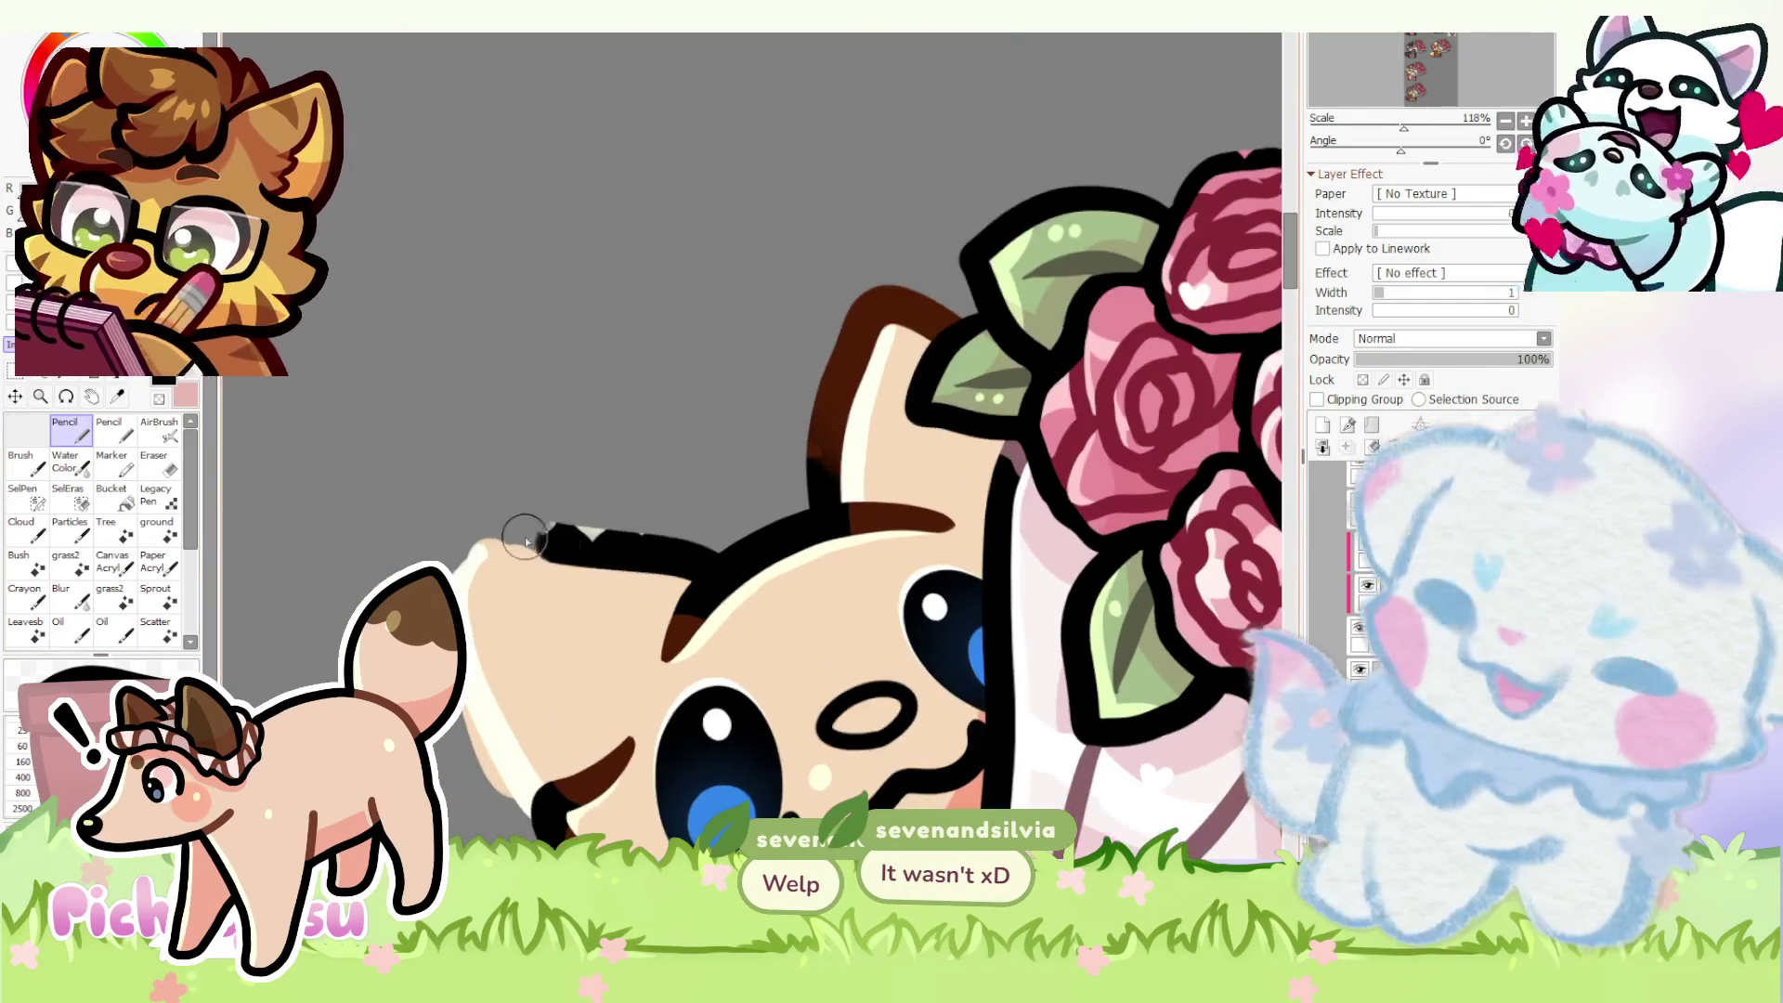
{"action": "scroll", "coordinate": [470, 527], "scroll_direction": "down", "scroll_amount": 3}
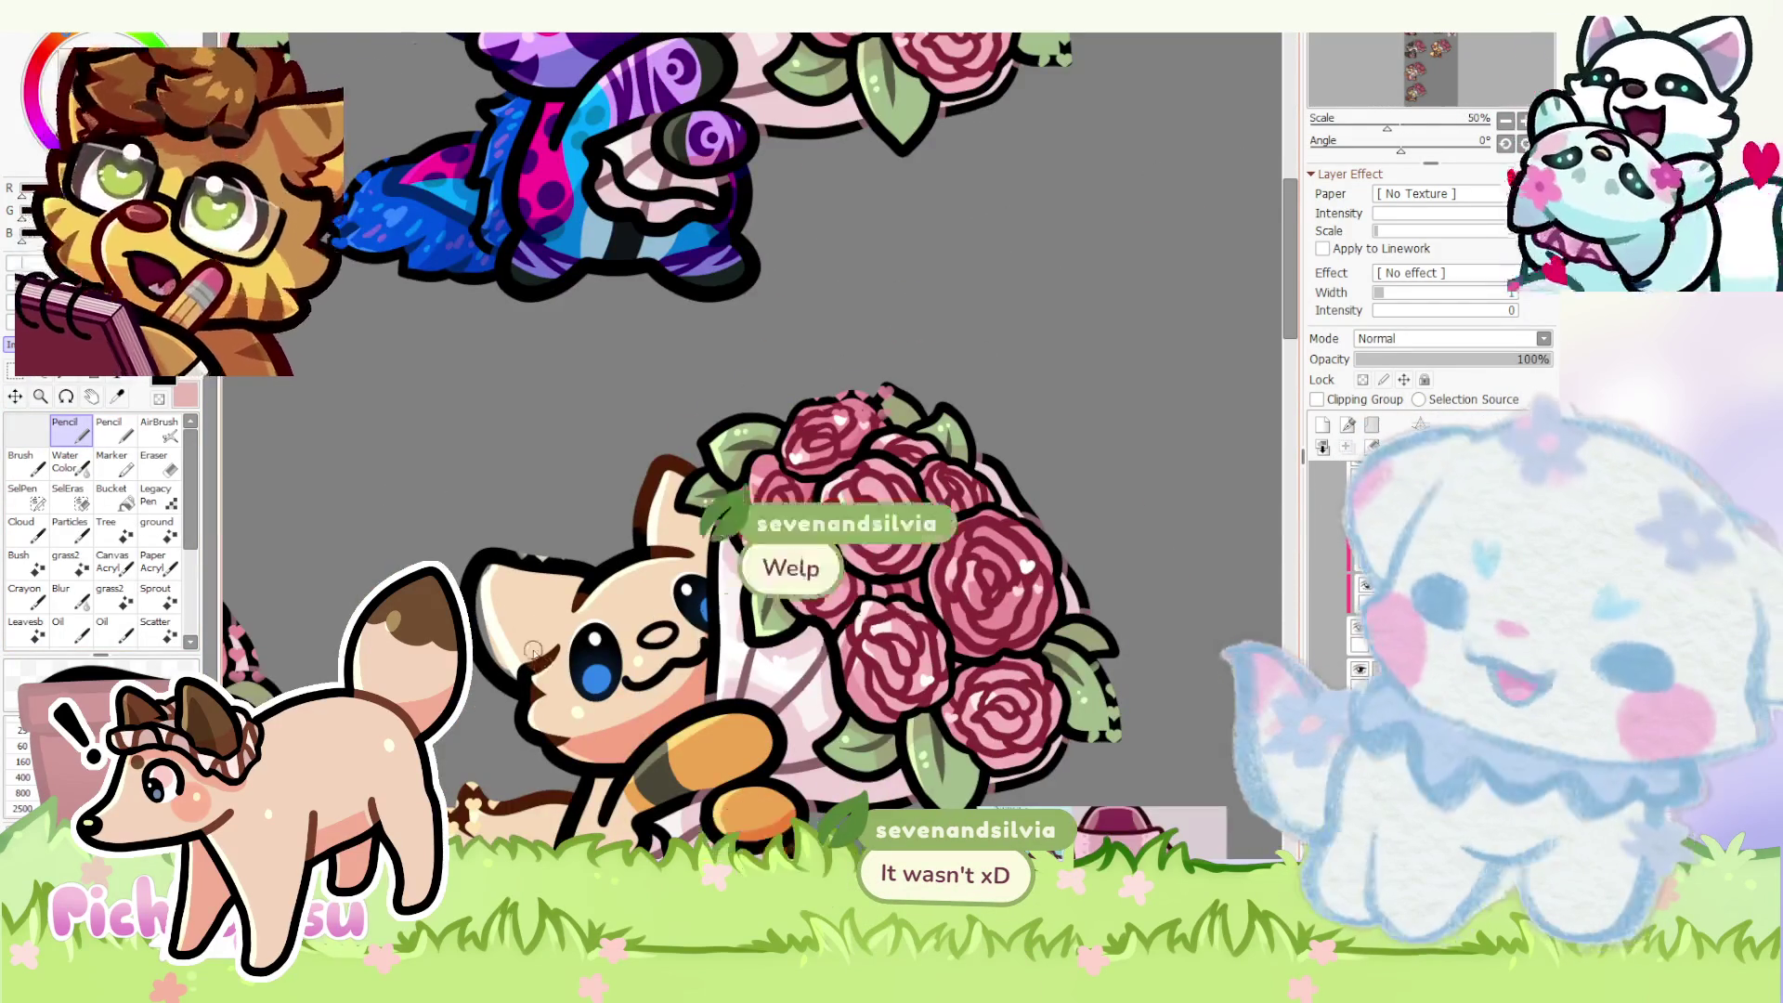
{"action": "scroll", "coordinate": [530, 644], "scroll_direction": "up", "scroll_amount": 3}
{"action": "key", "text": "ctrl+z"}
{"action": "mouse_move", "coordinate": [683, 467]}
{"action": "left_mouse_down"}
{"action": "mouse_move", "coordinate": [377, 497]}
{"action": "mouse_move", "coordinate": [404, 585]}
{"action": "left_mouse_up"}
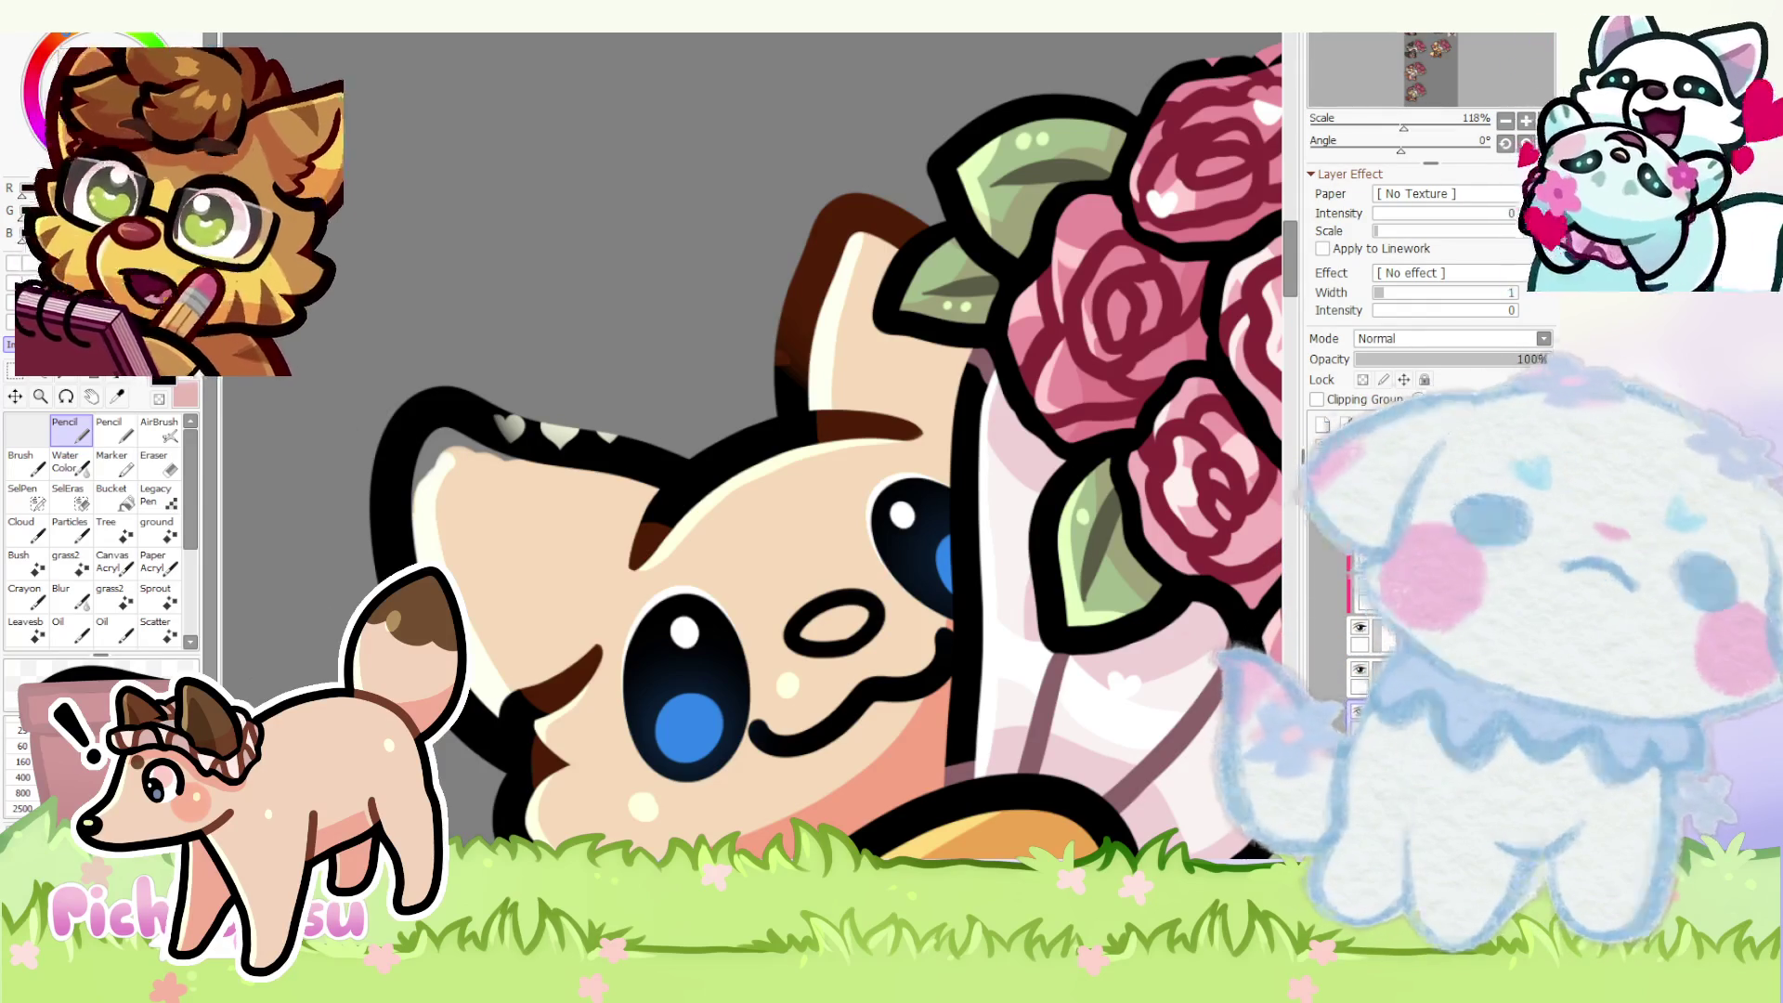
{"action": "scroll", "coordinate": [753, 445], "scroll_direction": "down", "scroll_amount": 1}
{"action": "scroll", "coordinate": [753, 445], "scroll_direction": "down", "scroll_amount": 1}
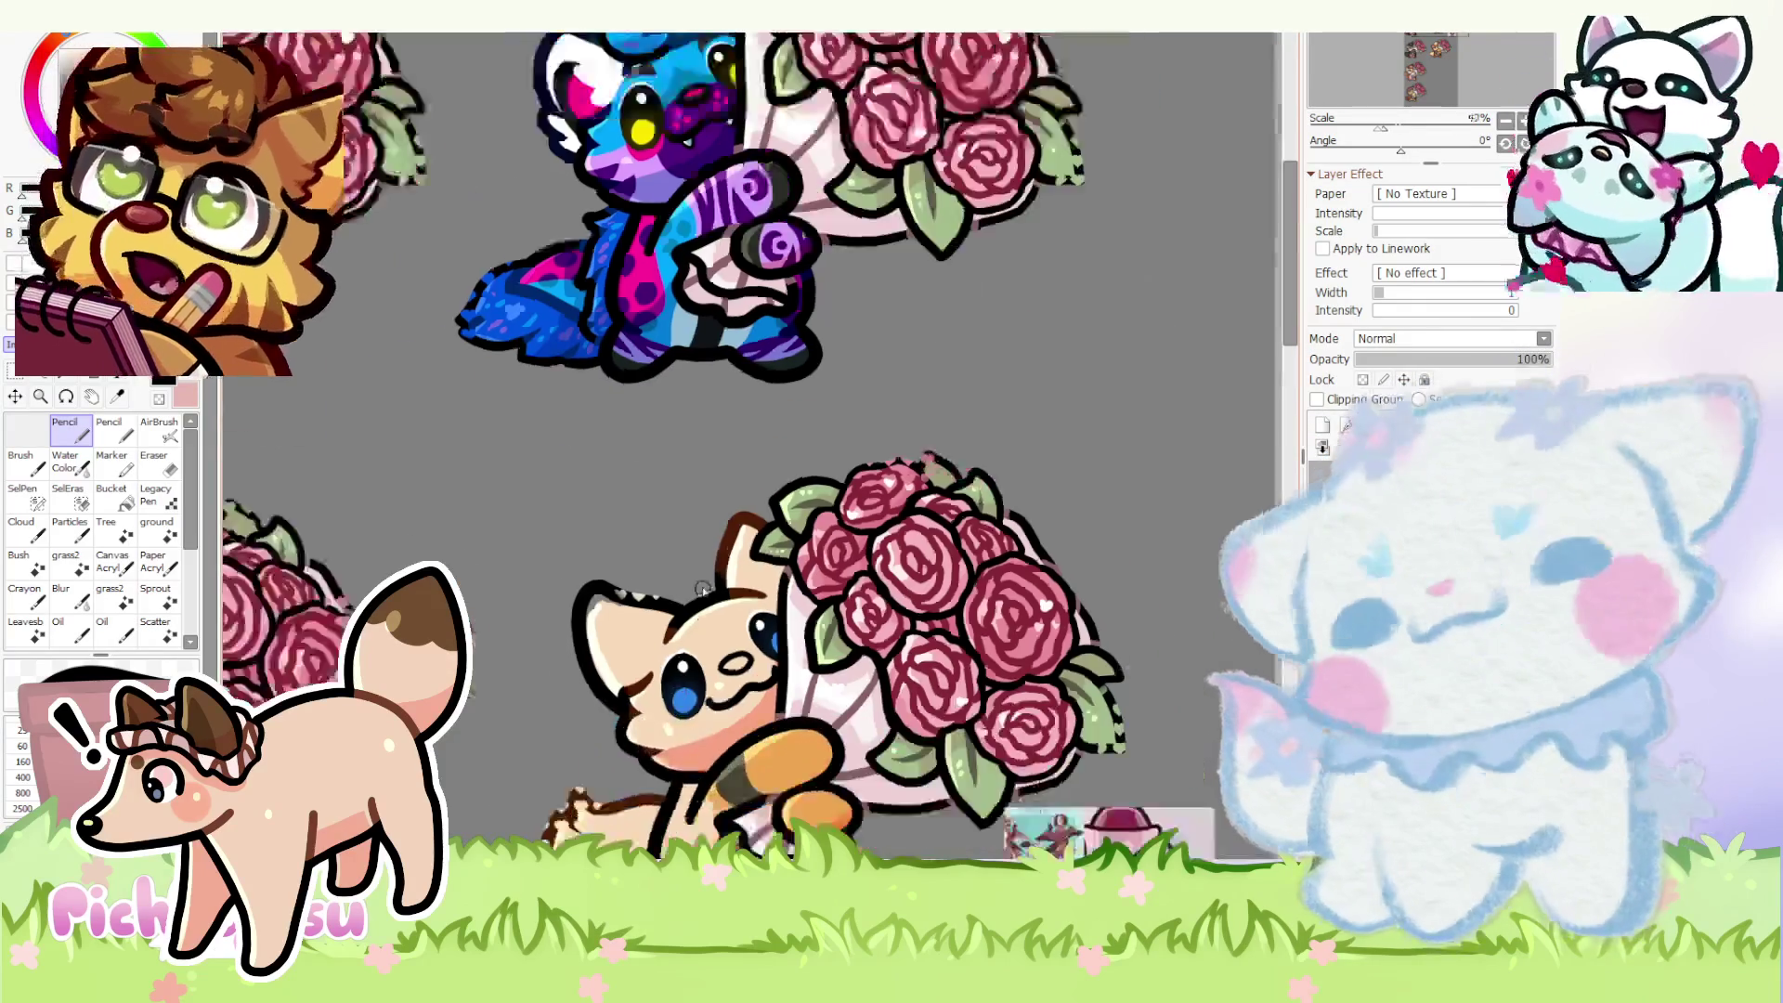
{"action": "scroll", "coordinate": [753, 447], "scroll_direction": "down", "scroll_amount": 2}
{"action": "scroll", "coordinate": [753, 446], "scroll_direction": "up", "scroll_amount": 1}
{"action": "scroll", "coordinate": [1010, 766], "scroll_direction": "up", "scroll_amount": 3}
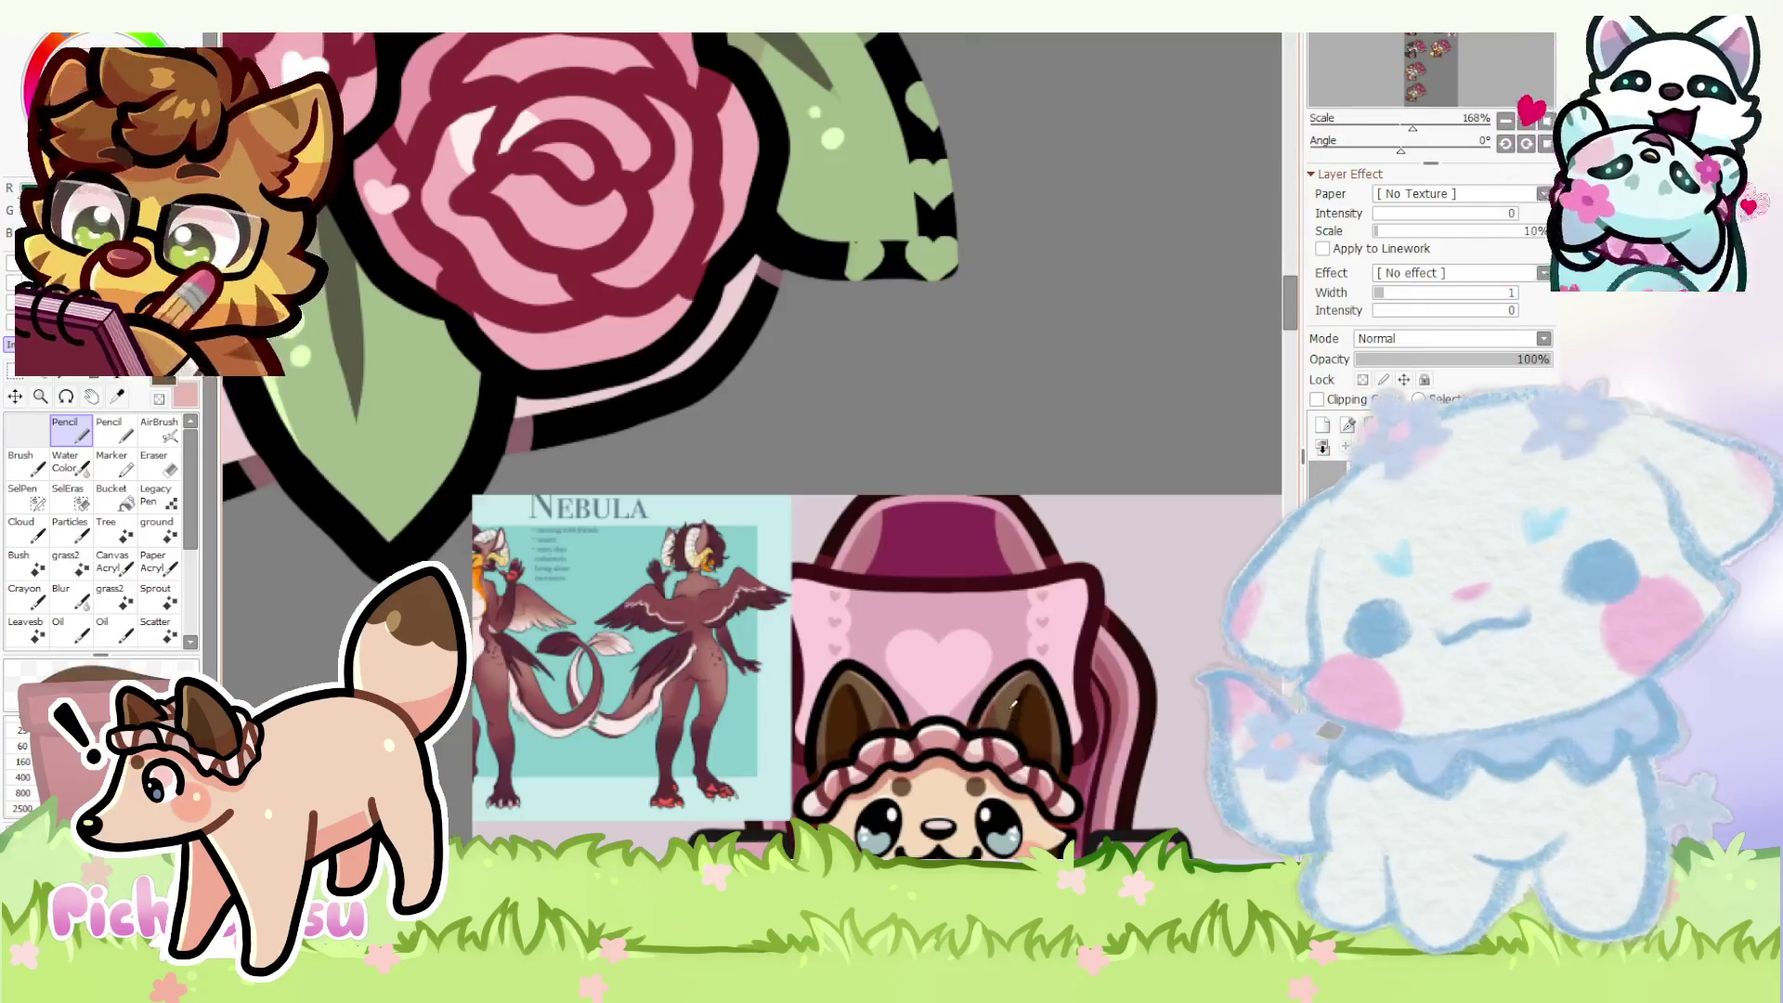
{"action": "scroll", "coordinate": [1011, 766], "scroll_direction": "down", "scroll_amount": 3}
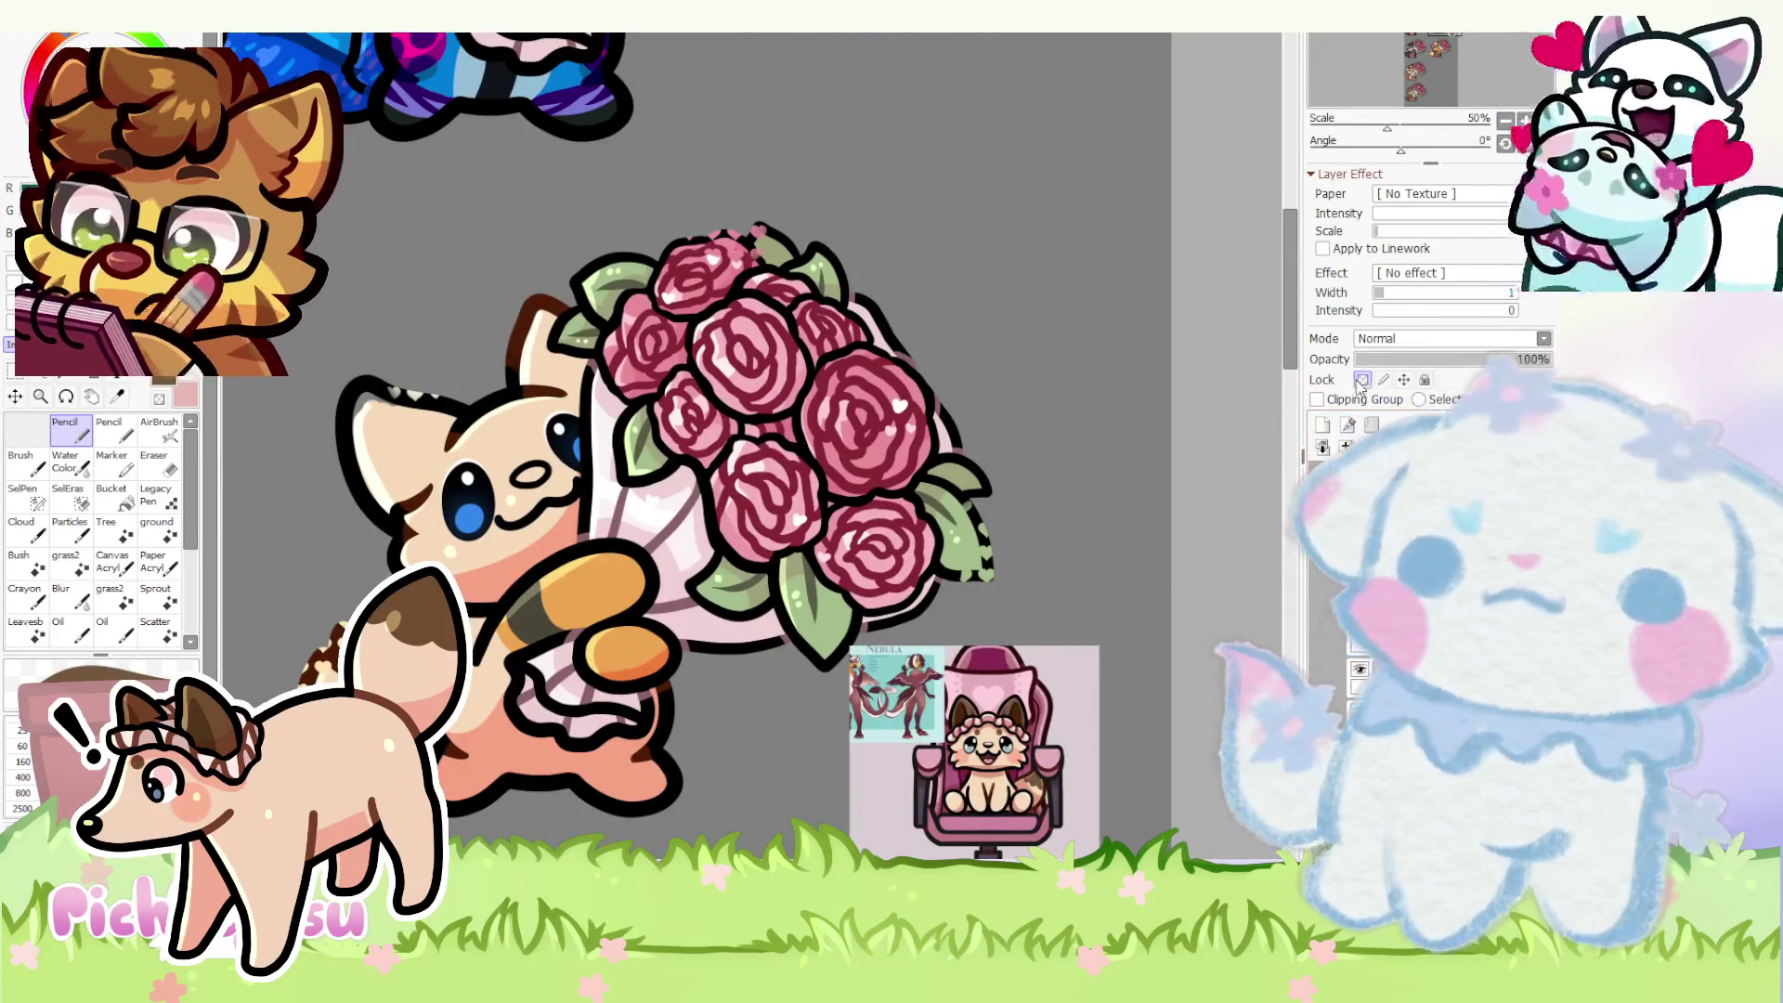
{"action": "scroll", "coordinate": [684, 707], "scroll_direction": "down", "scroll_amount": 1}
{"action": "scroll", "coordinate": [509, 578], "scroll_direction": "up", "scroll_amount": 2}
{"action": "scroll", "coordinate": [509, 578], "scroll_direction": "up", "scroll_amount": 1}
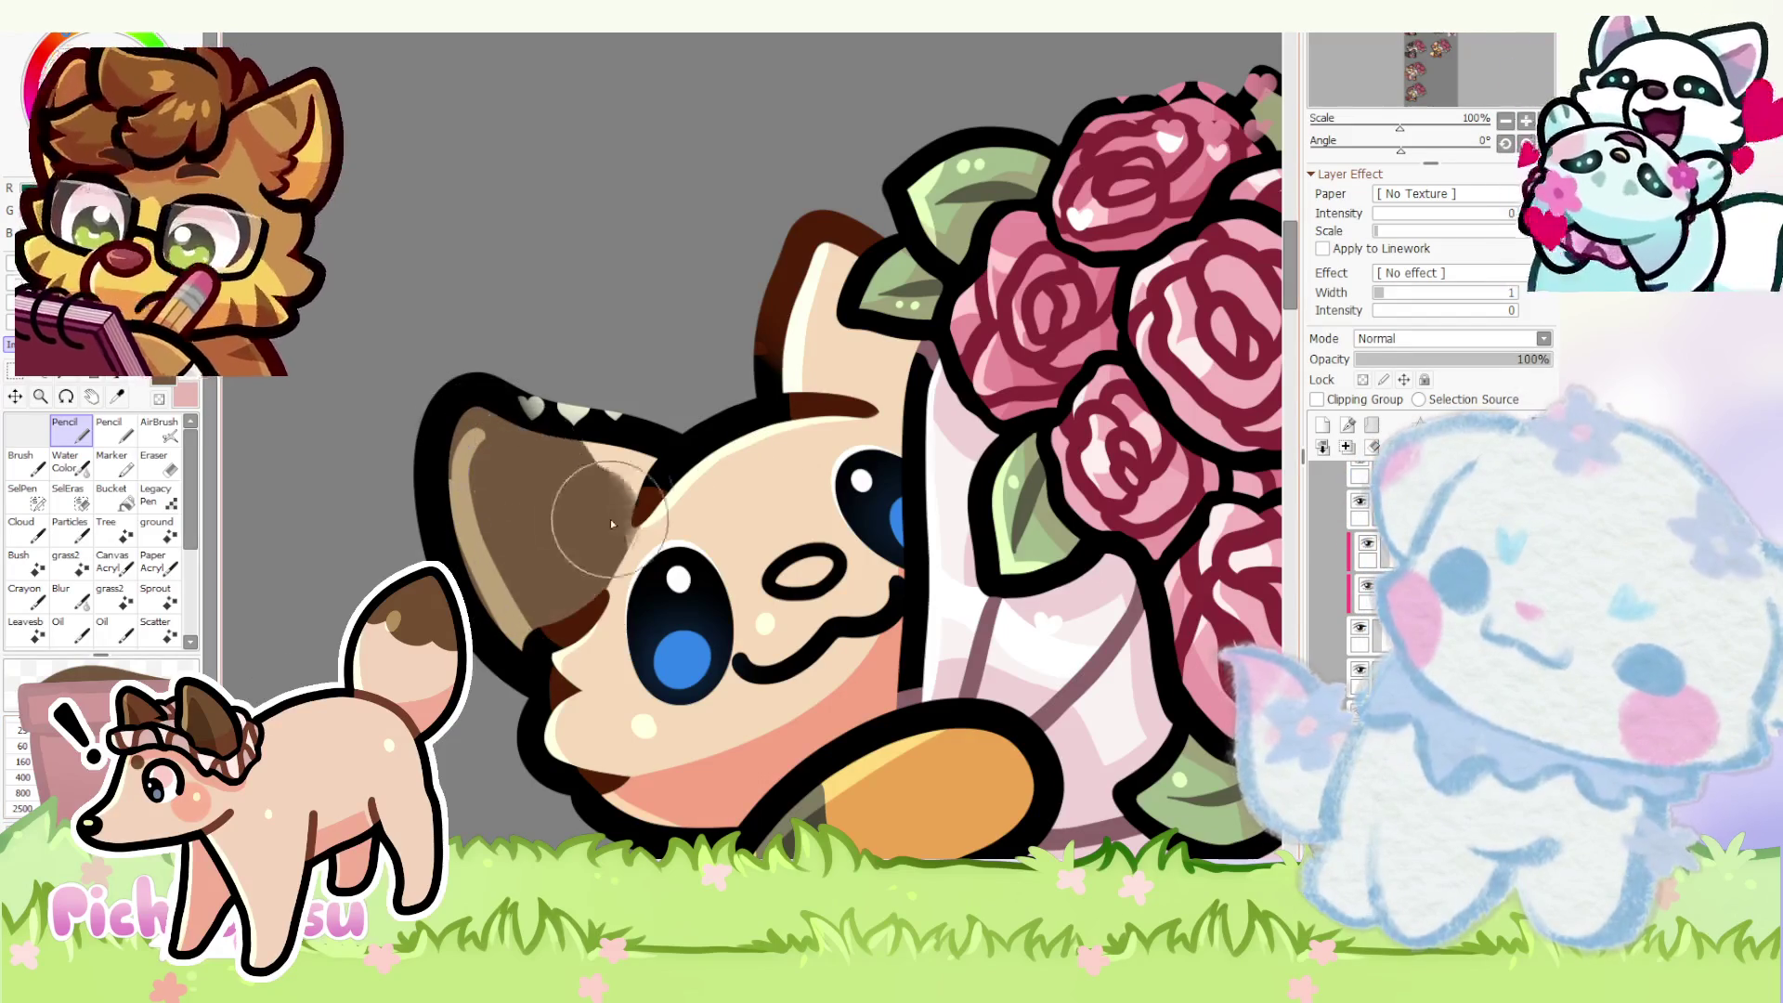
{"action": "scroll", "coordinate": [683, 450], "scroll_direction": "down", "scroll_amount": 1}
{"action": "scroll", "coordinate": [687, 456], "scroll_direction": "up", "scroll_amount": 1}
- Paint brown shading inside the fox's left ear and clip its layer to the one below
{"action": "left_click_drag", "start_coordinate": [635, 475], "coordinate": [621, 549]}
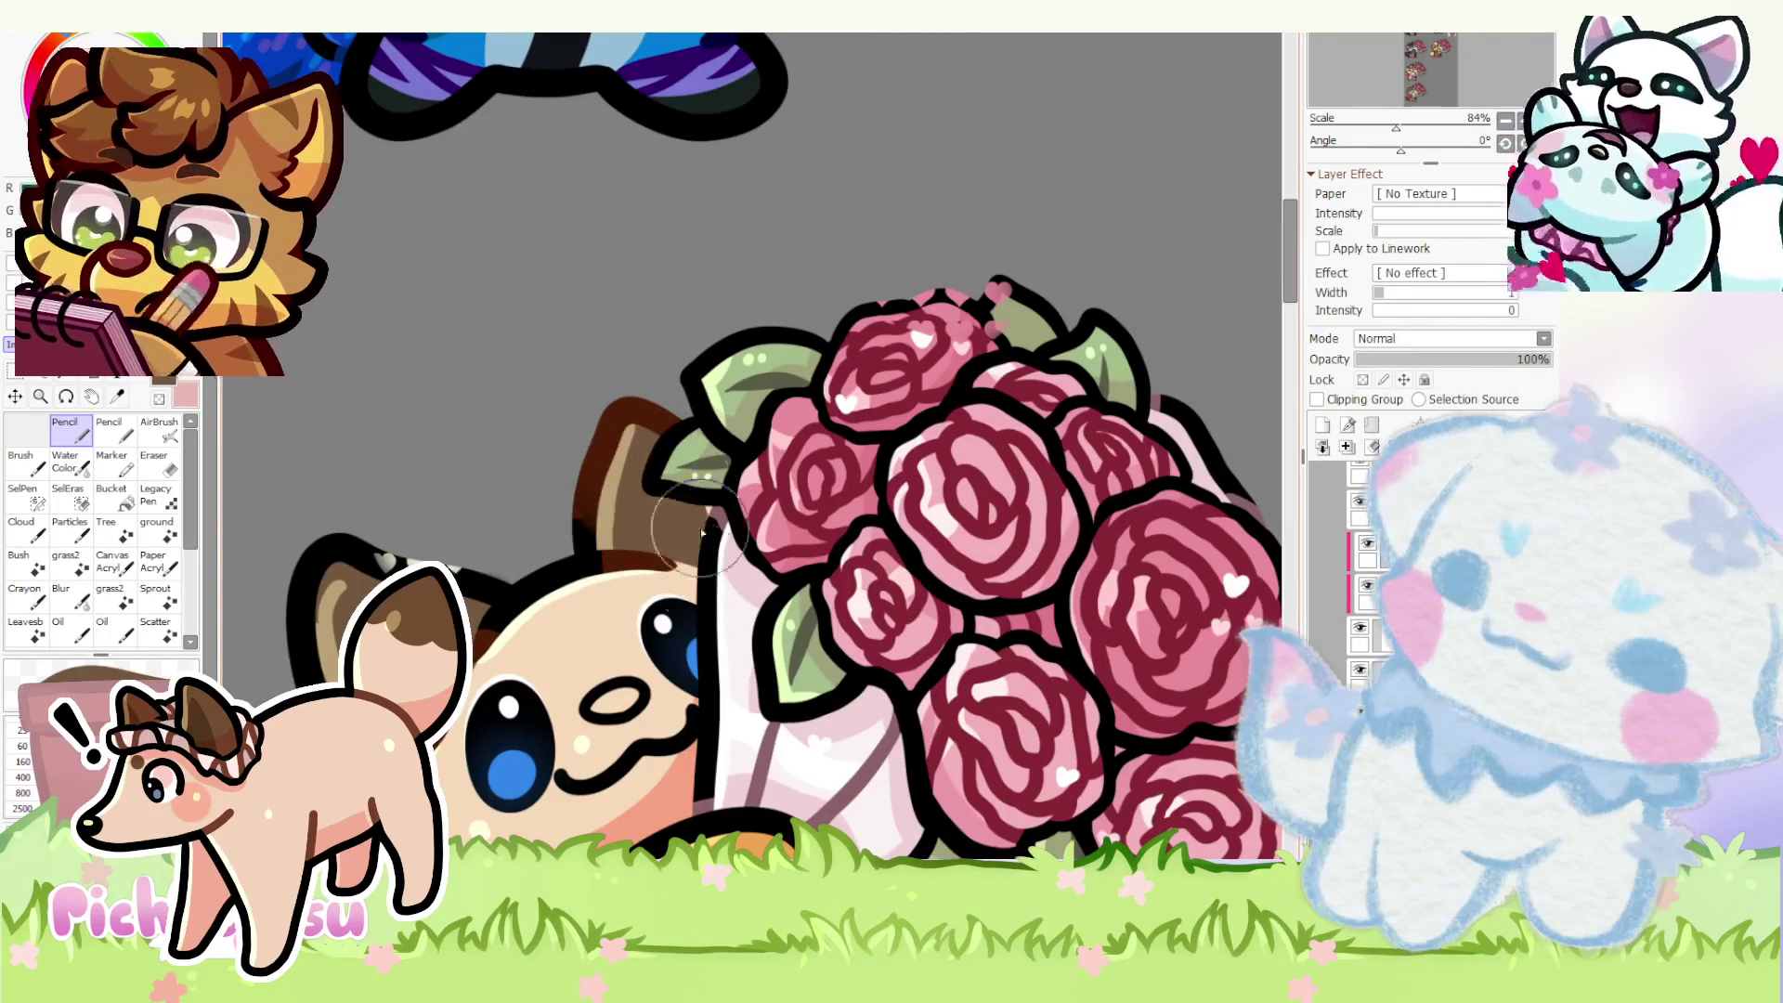
{"action": "key", "text": "e"}
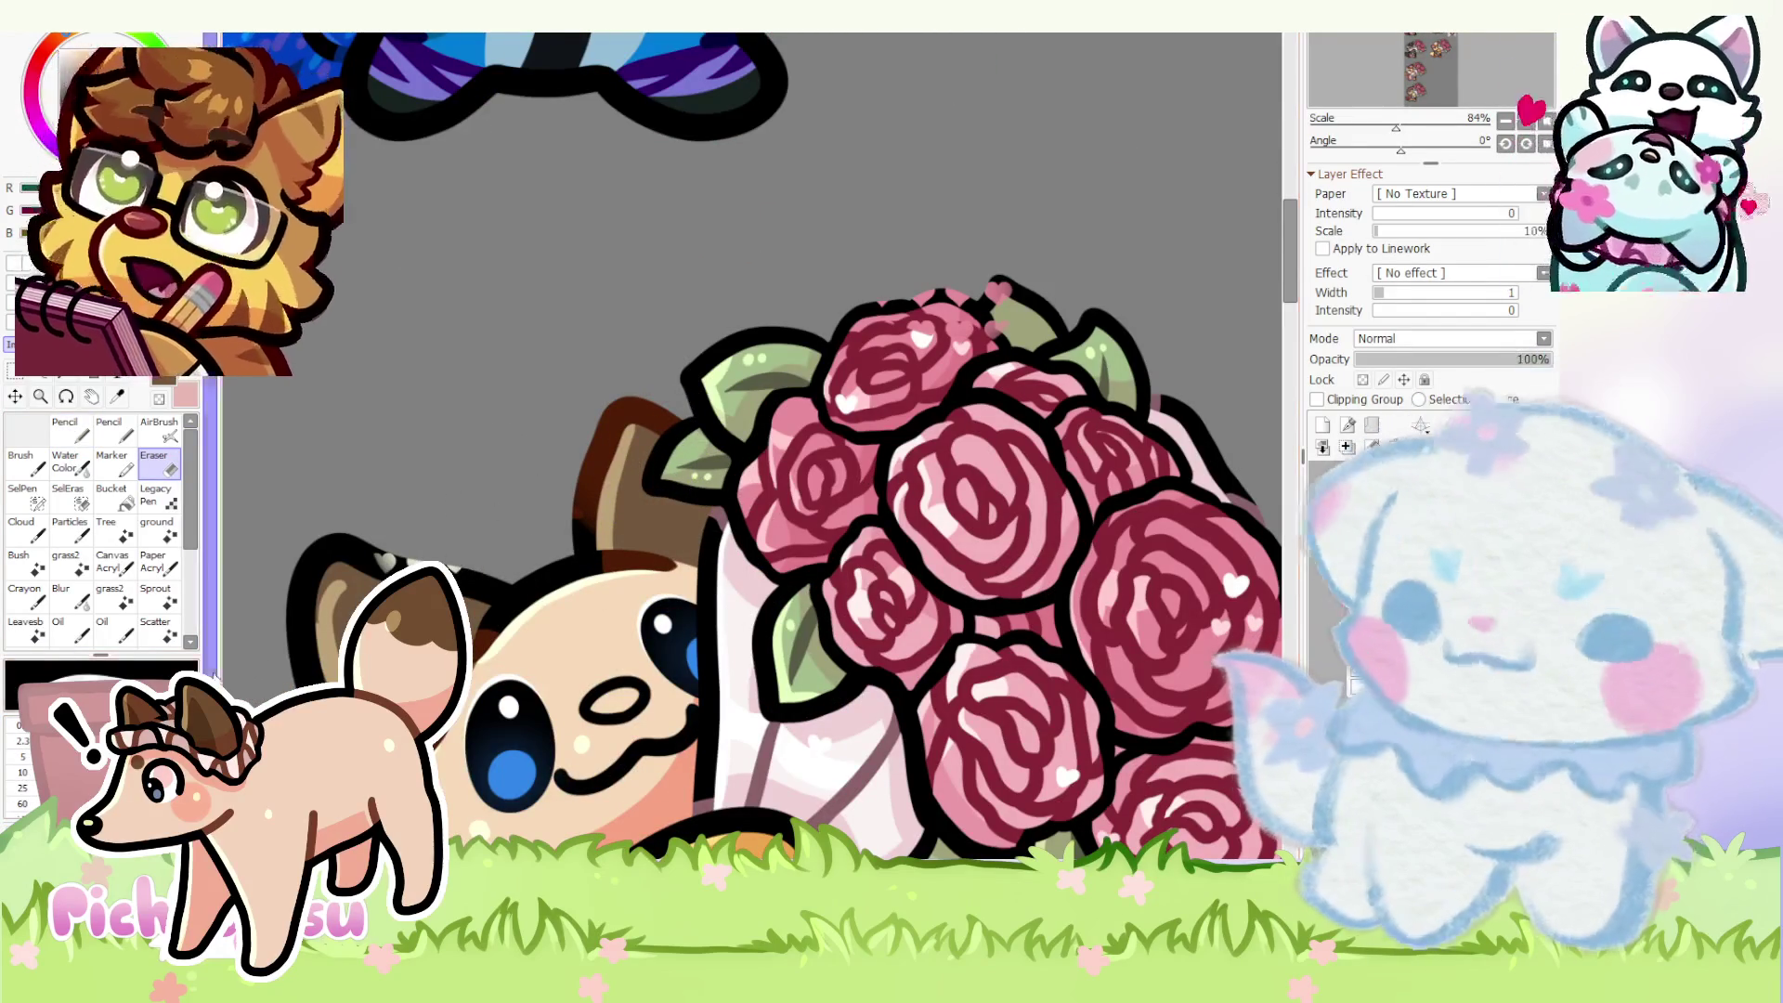
{"action": "scroll", "coordinate": [752, 448], "scroll_direction": "up", "scroll_amount": 1}
{"action": "scroll", "coordinate": [548, 509], "scroll_direction": "down", "scroll_amount": 2}
{"action": "scroll", "coordinate": [547, 509], "scroll_direction": "down", "scroll_amount": 1}
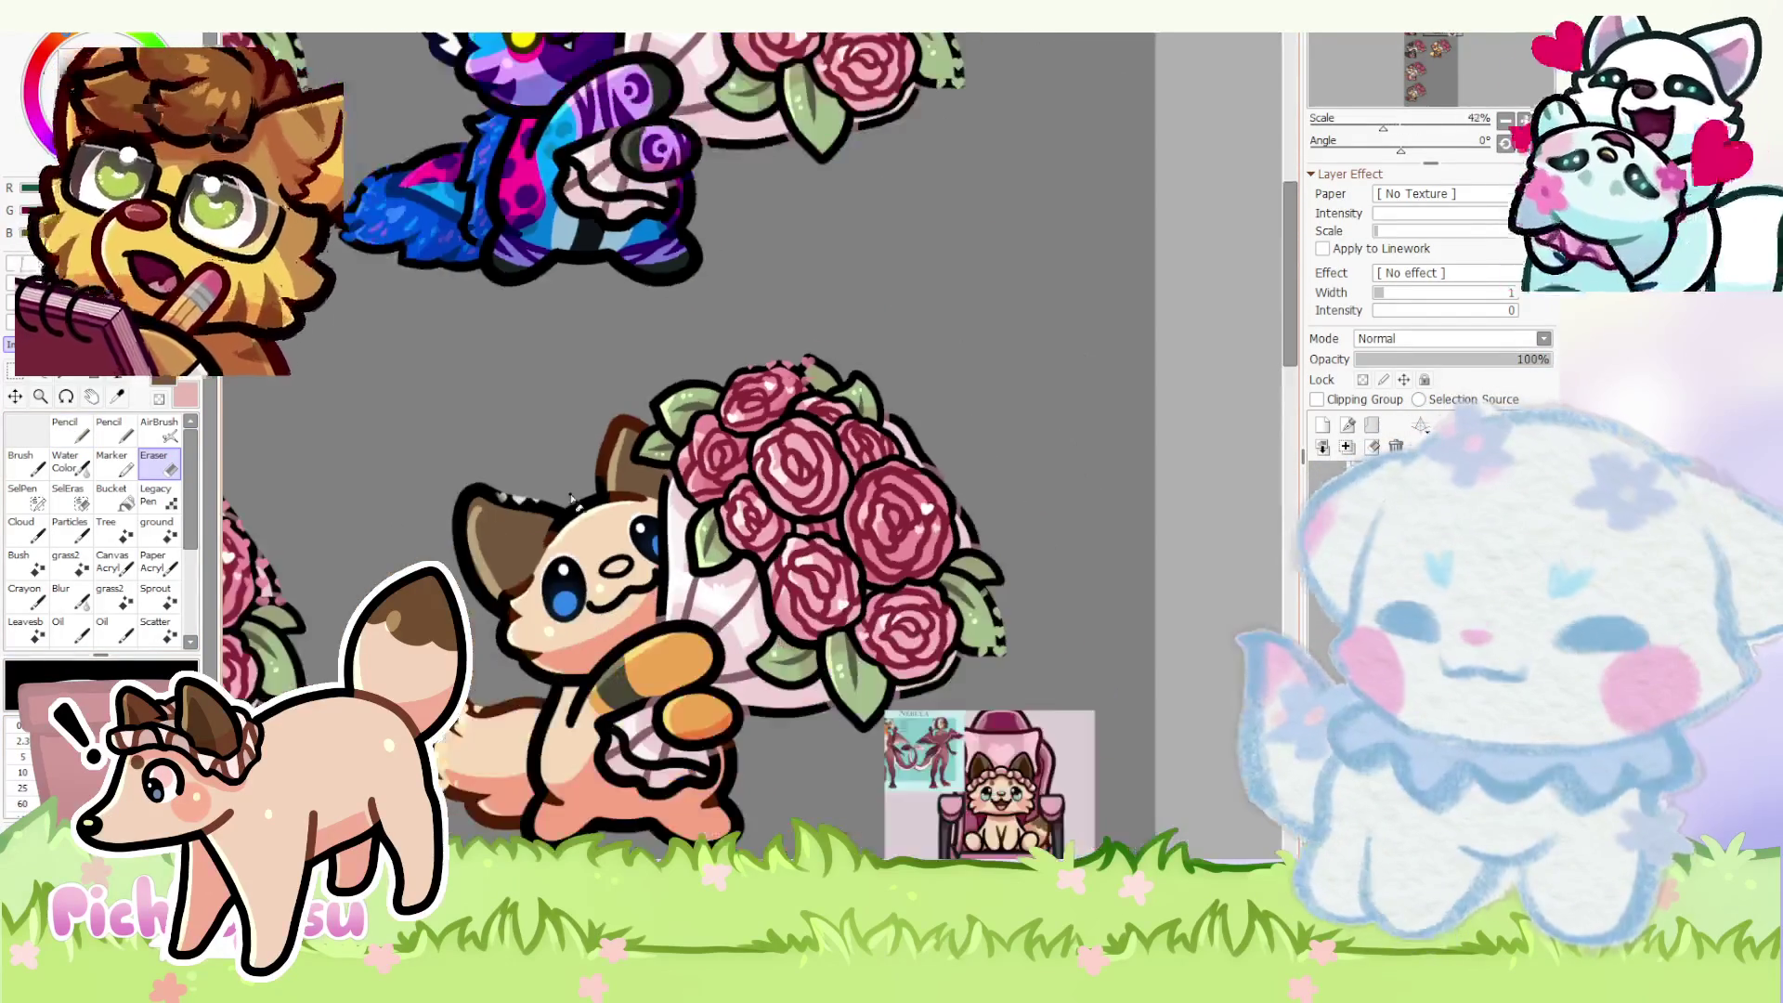
{"action": "scroll", "coordinate": [579, 502], "scroll_direction": "down", "scroll_amount": 1}
{"action": "scroll", "coordinate": [577, 500], "scroll_direction": "down", "scroll_amount": 1}
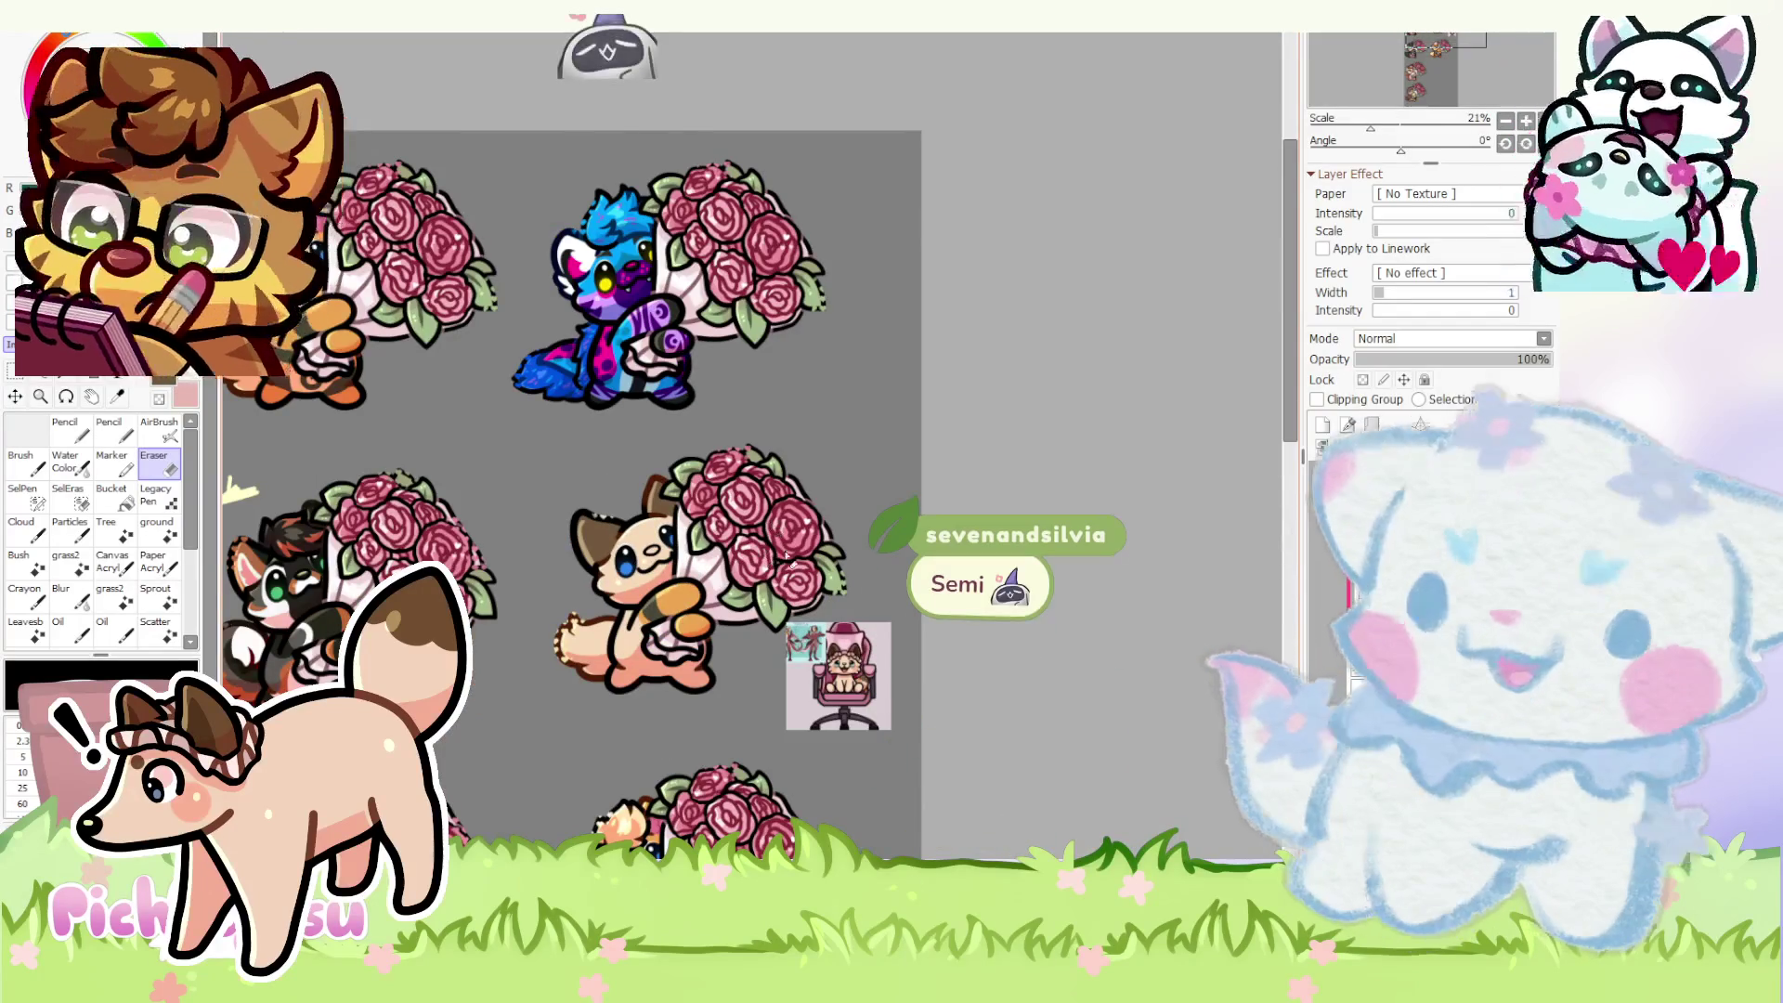
{"action": "scroll", "coordinate": [847, 624], "scroll_direction": "up", "scroll_amount": 2}
{"action": "scroll", "coordinate": [847, 625], "scroll_direction": "up", "scroll_amount": 2}
{"action": "scroll", "coordinate": [847, 625], "scroll_direction": "up", "scroll_amount": 1}
{"action": "scroll", "coordinate": [847, 624], "scroll_direction": "down", "scroll_amount": 3}
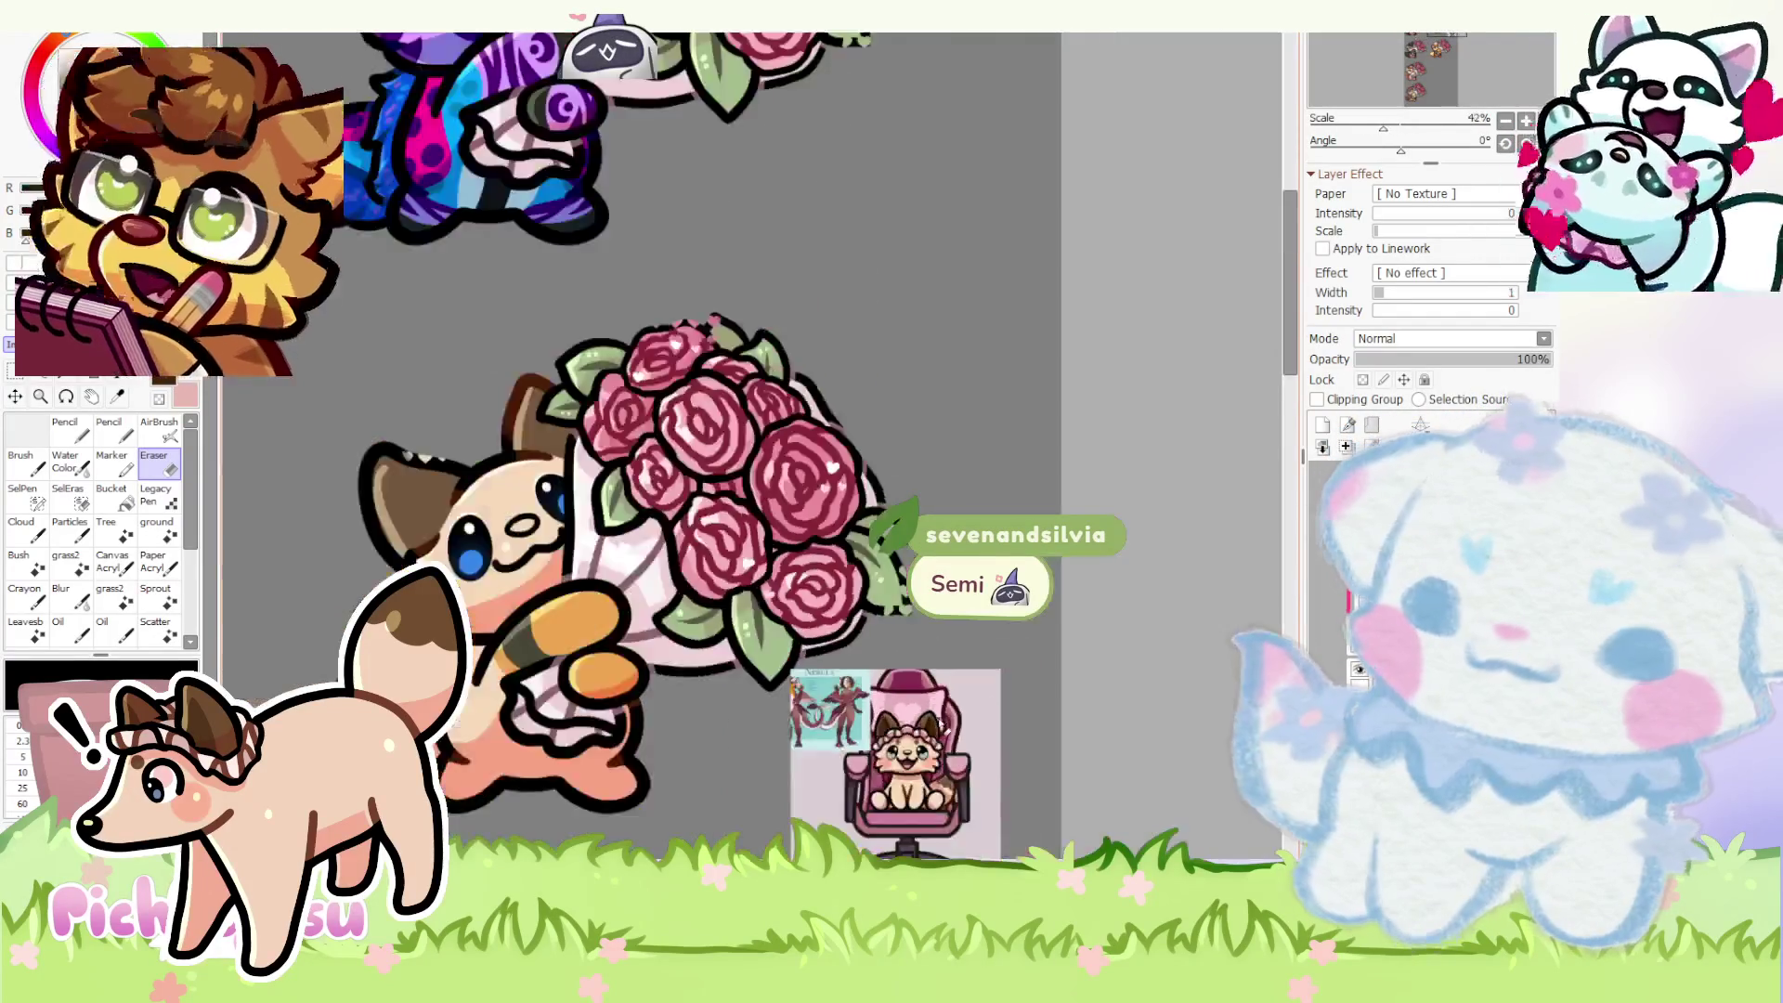
{"action": "scroll", "coordinate": [847, 625], "scroll_direction": "down", "scroll_amount": 2}
{"action": "left_click", "coordinate": [1317, 399]}
{"action": "scroll", "coordinate": [494, 485], "scroll_direction": "up", "scroll_amount": 2}
{"action": "key", "text": "n"}
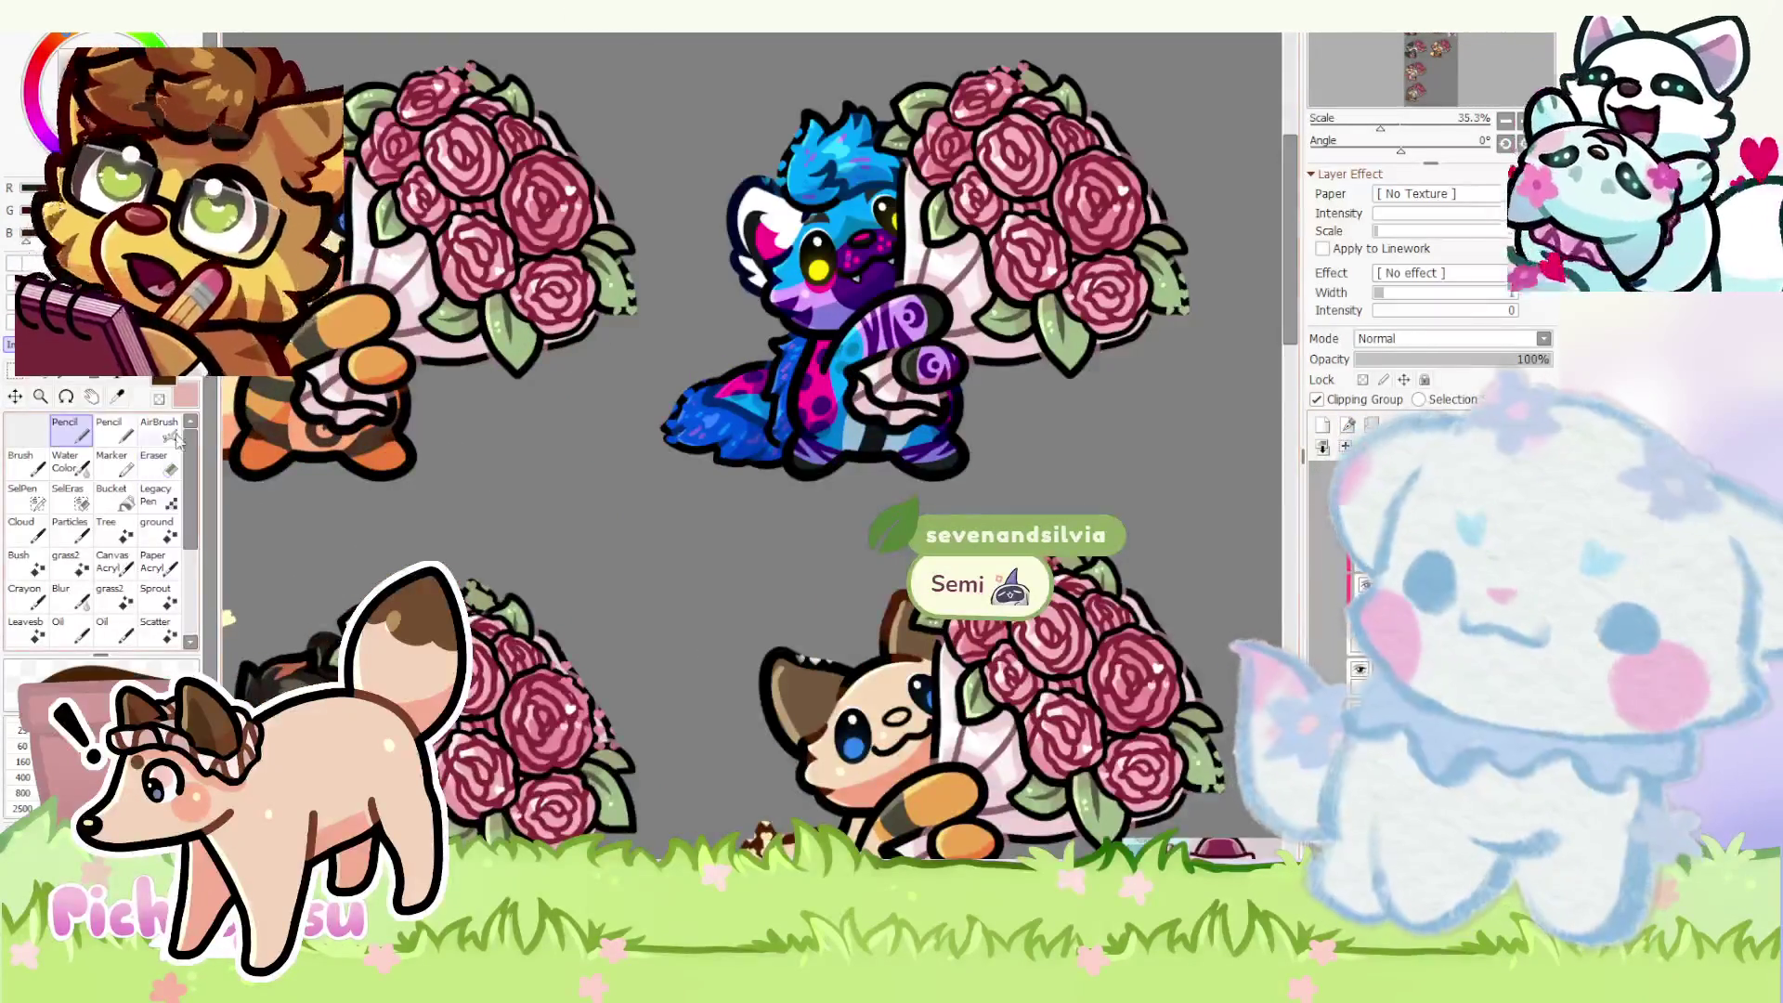
{"action": "scroll", "coordinate": [670, 508], "scroll_direction": "down", "scroll_amount": 3}
{"action": "scroll", "coordinate": [669, 508], "scroll_direction": "up", "scroll_amount": 9}
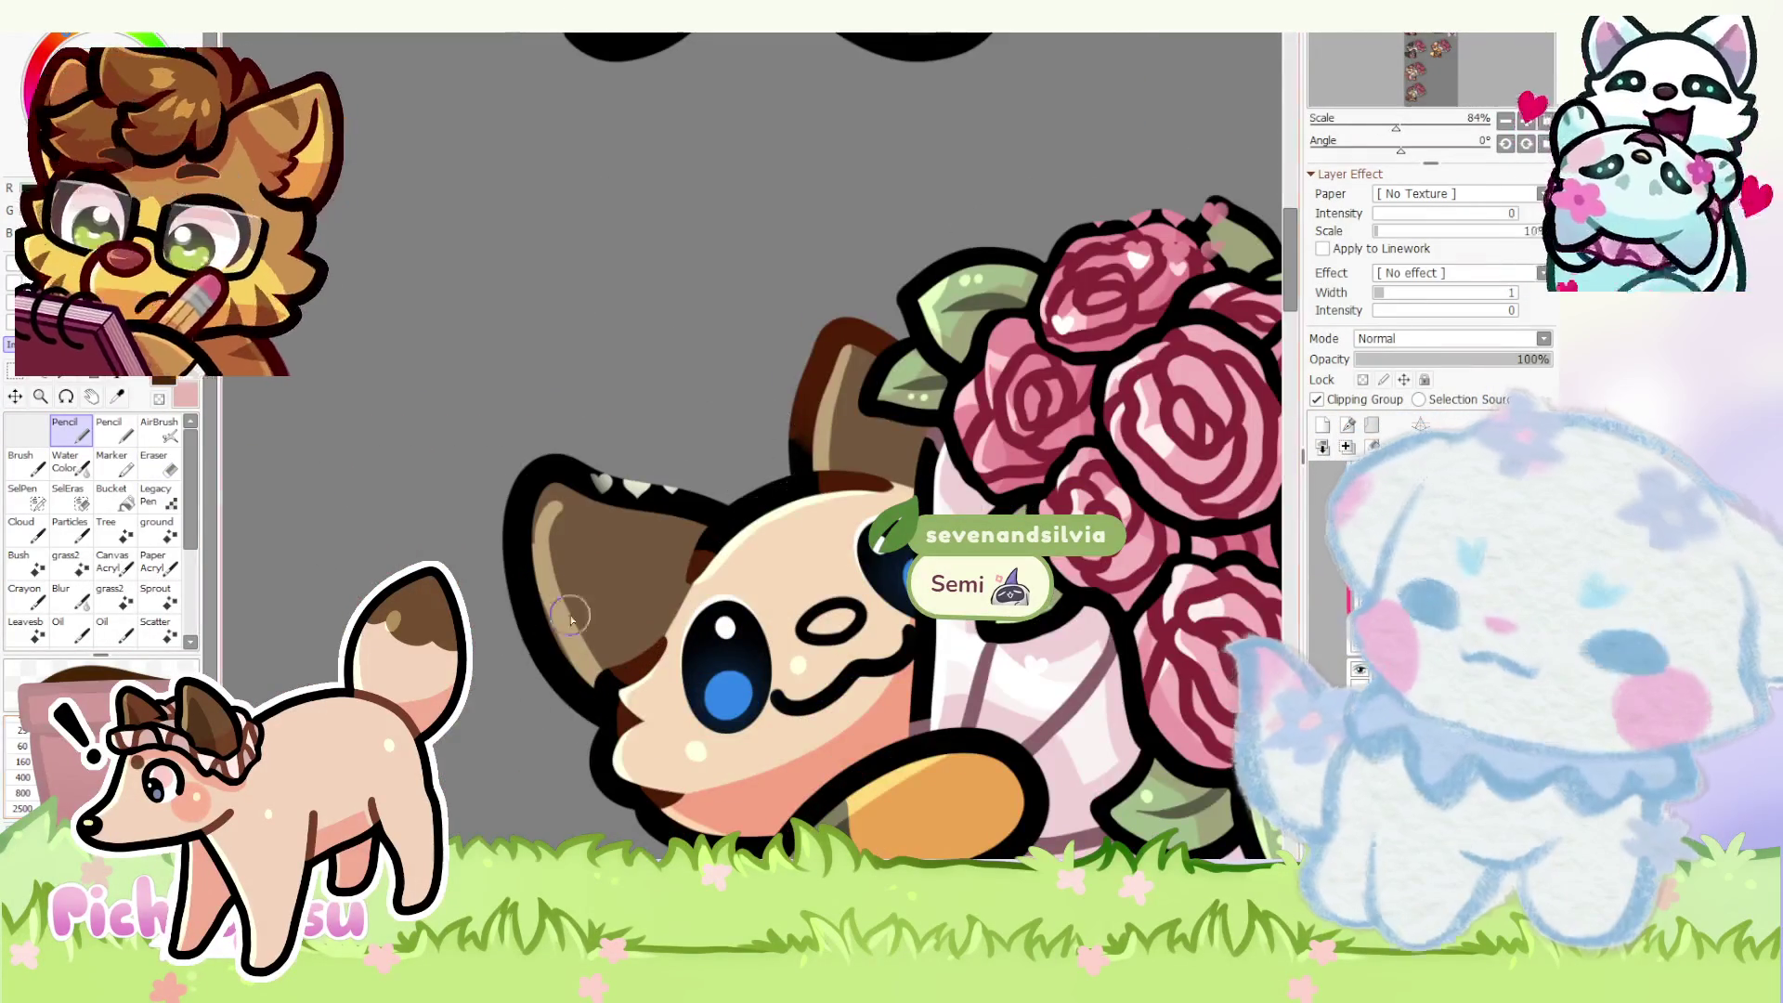
{"action": "scroll", "coordinate": [512, 635], "scroll_direction": "up", "scroll_amount": 5}
- Fill the ear interior with dark brown shading strokes
{"action": "left_click_drag", "start_coordinate": [479, 451], "coordinate": [617, 732]}
{"action": "mouse_move", "coordinate": [504, 443]}
{"action": "left_mouse_down"}
{"action": "mouse_move", "coordinate": [716, 590]}
{"action": "mouse_move", "coordinate": [490, 470]}
{"action": "mouse_move", "coordinate": [606, 709]}
{"action": "mouse_move", "coordinate": [528, 533]}
{"action": "left_mouse_up"}
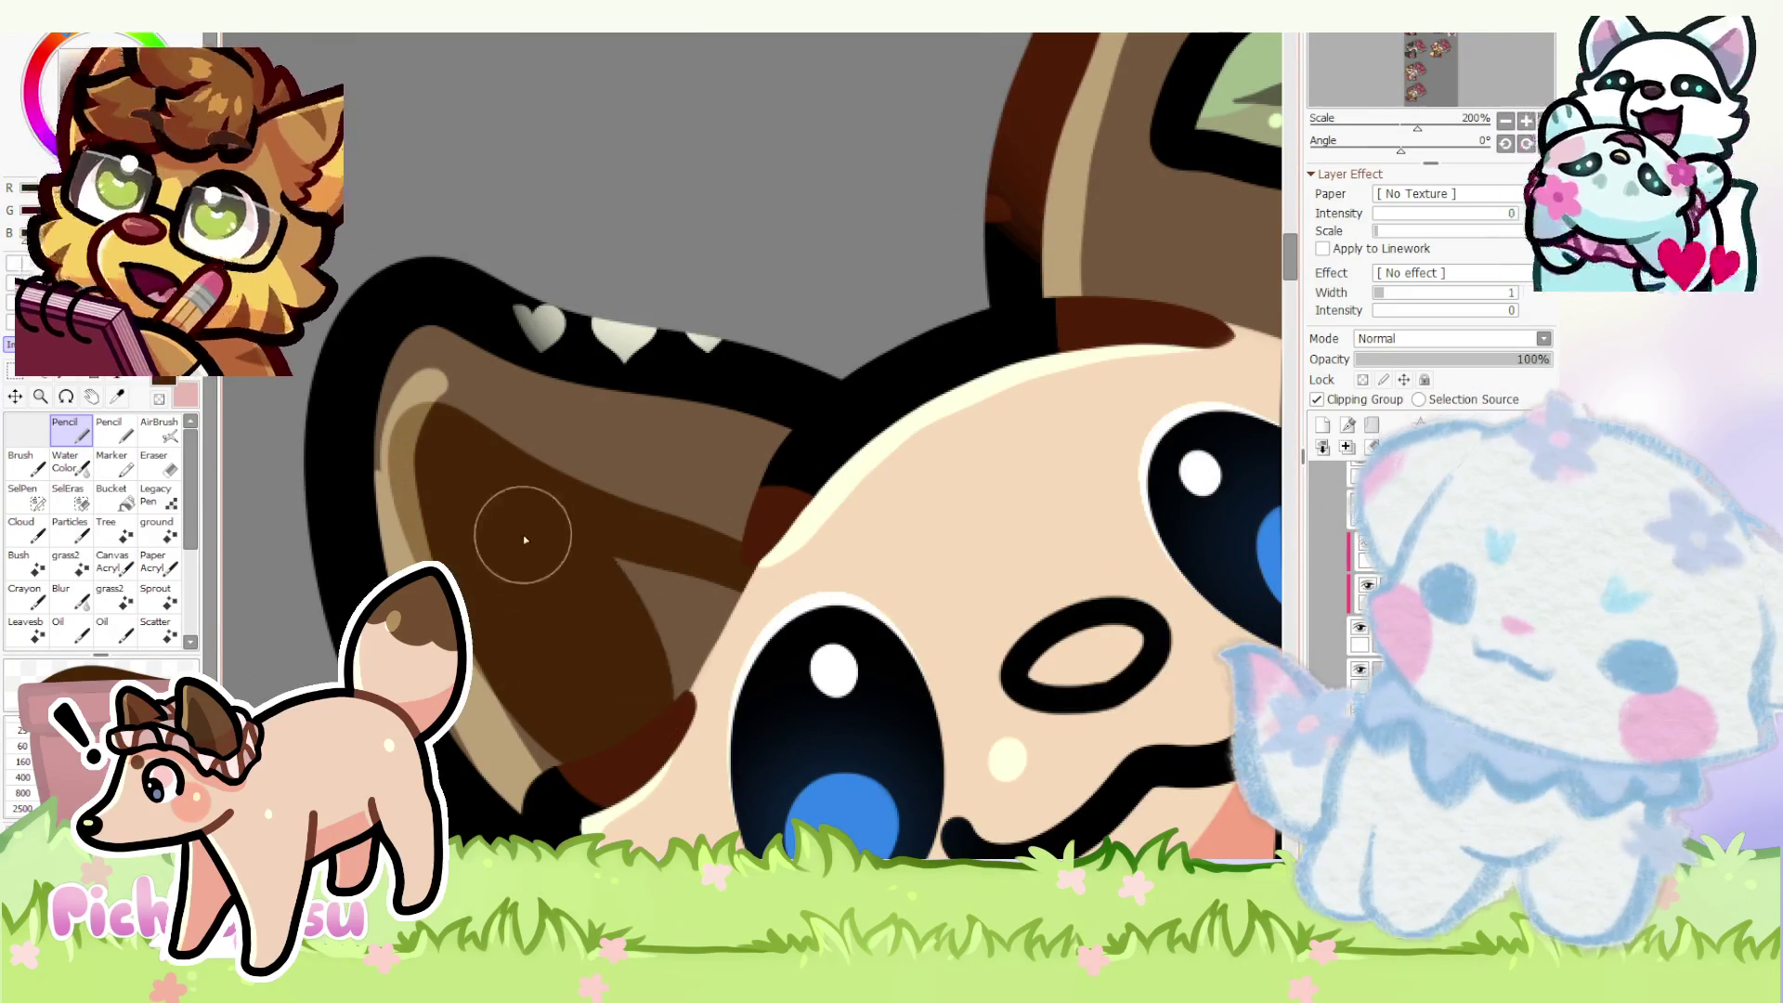
{"action": "scroll", "coordinate": [656, 717], "scroll_direction": "down", "scroll_amount": 4}
{"action": "scroll", "coordinate": [671, 559], "scroll_direction": "up", "scroll_amount": 2}
{"action": "mouse_move", "coordinate": [672, 559]}
{"action": "left_mouse_down"}
{"action": "mouse_move", "coordinate": [655, 460]}
{"action": "mouse_move", "coordinate": [724, 557]}
{"action": "left_mouse_up"}
{"action": "scroll", "coordinate": [725, 558], "scroll_direction": "down", "scroll_amount": 3}
{"action": "scroll", "coordinate": [724, 558], "scroll_direction": "down", "scroll_amount": 2}
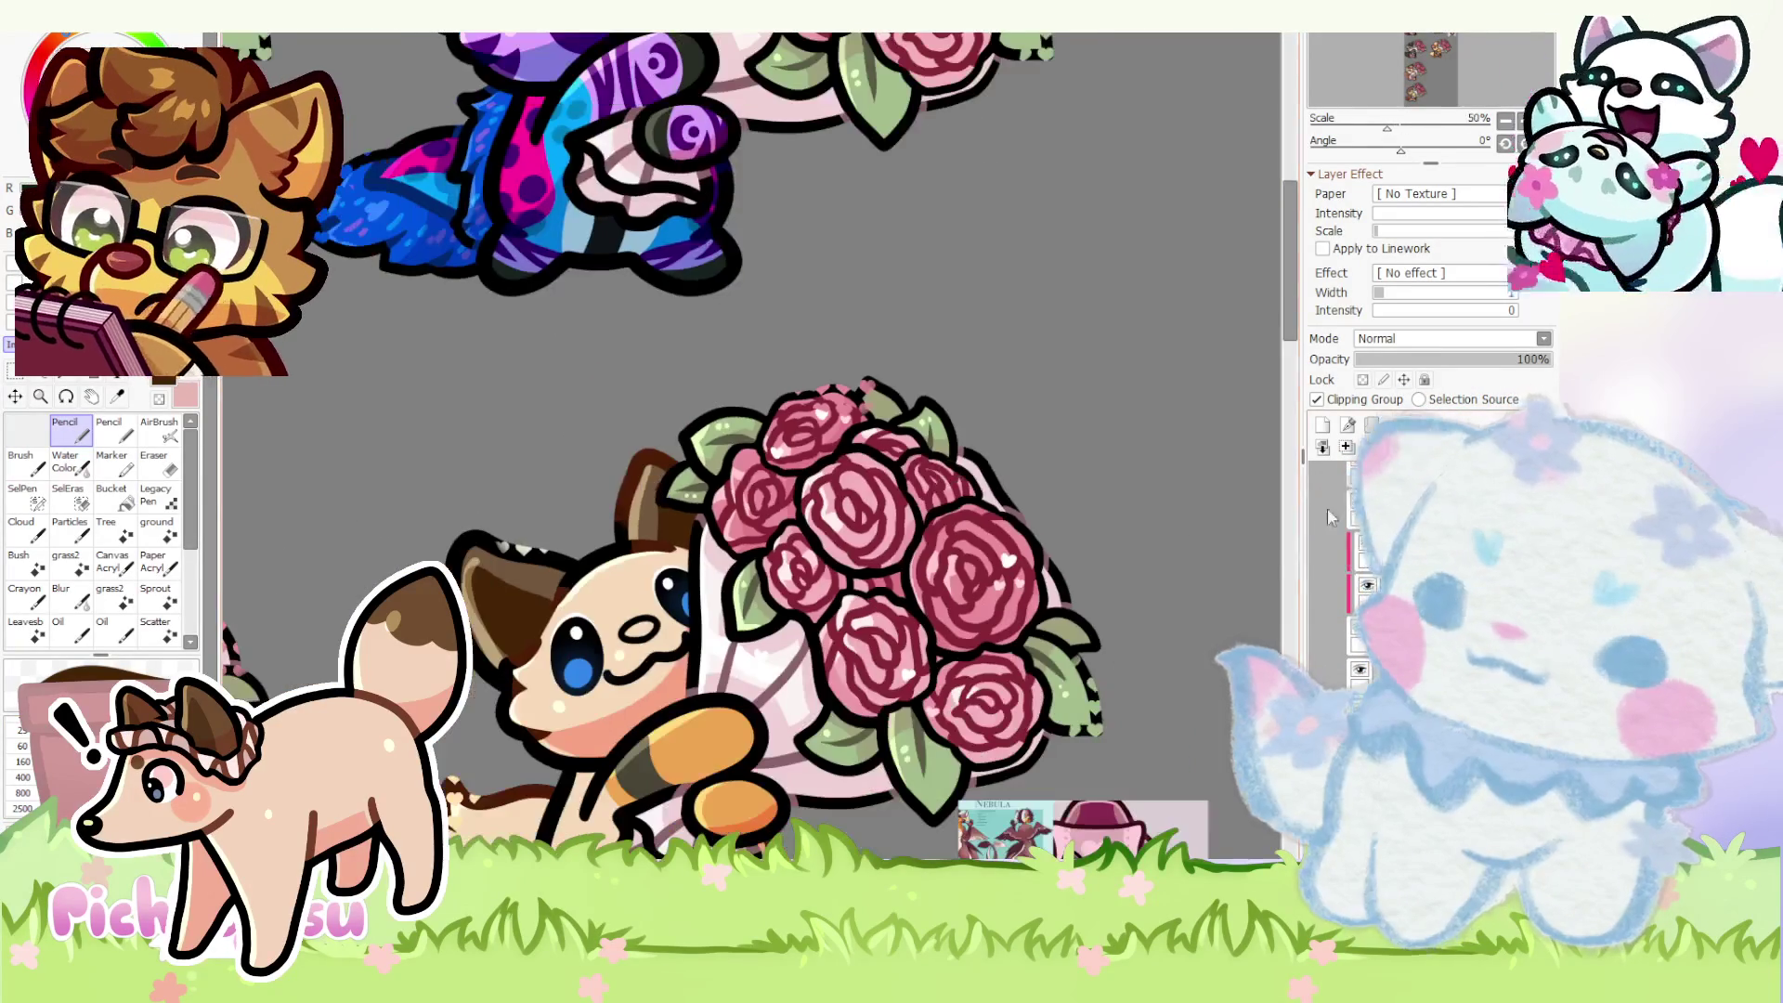
{"action": "scroll", "coordinate": [461, 649], "scroll_direction": "up", "scroll_amount": 3}
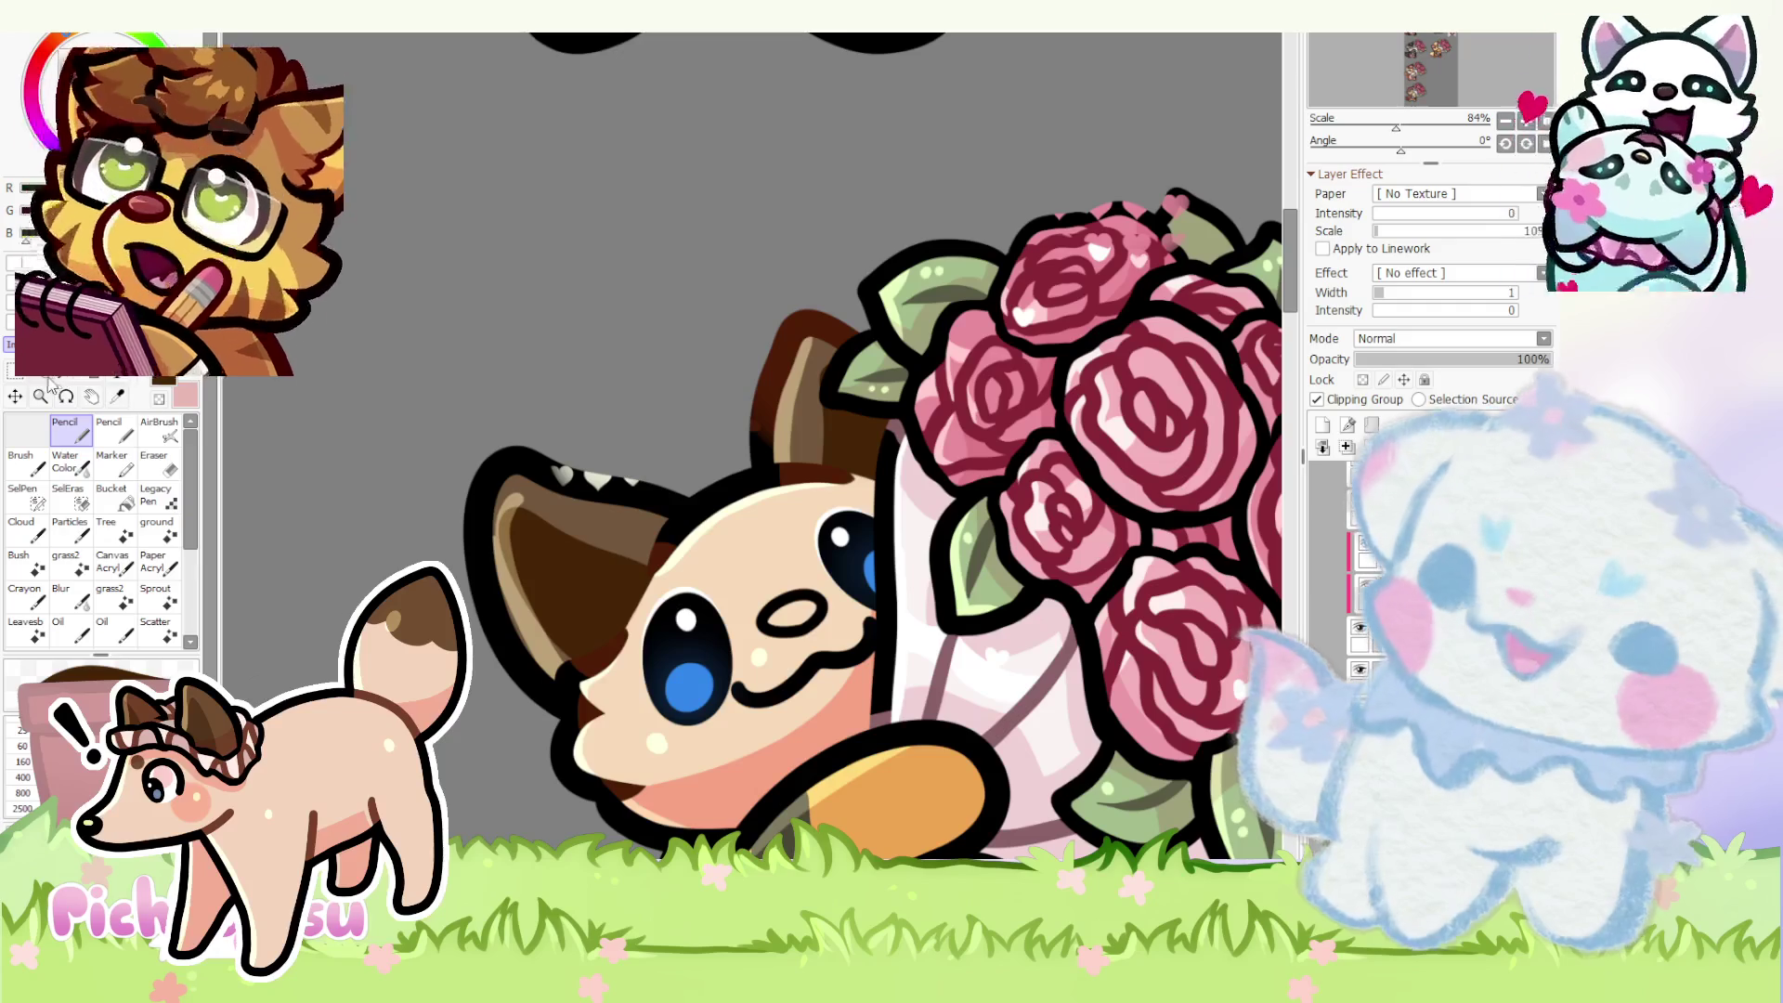
- Lasso the ear and stretch its lower edge down and left
{"action": "left_click", "coordinate": [51, 383]}
{"action": "left_click_drag", "start_coordinate": [371, 578], "coordinate": [376, 583]}
{"action": "key", "text": "ctrl+t"}
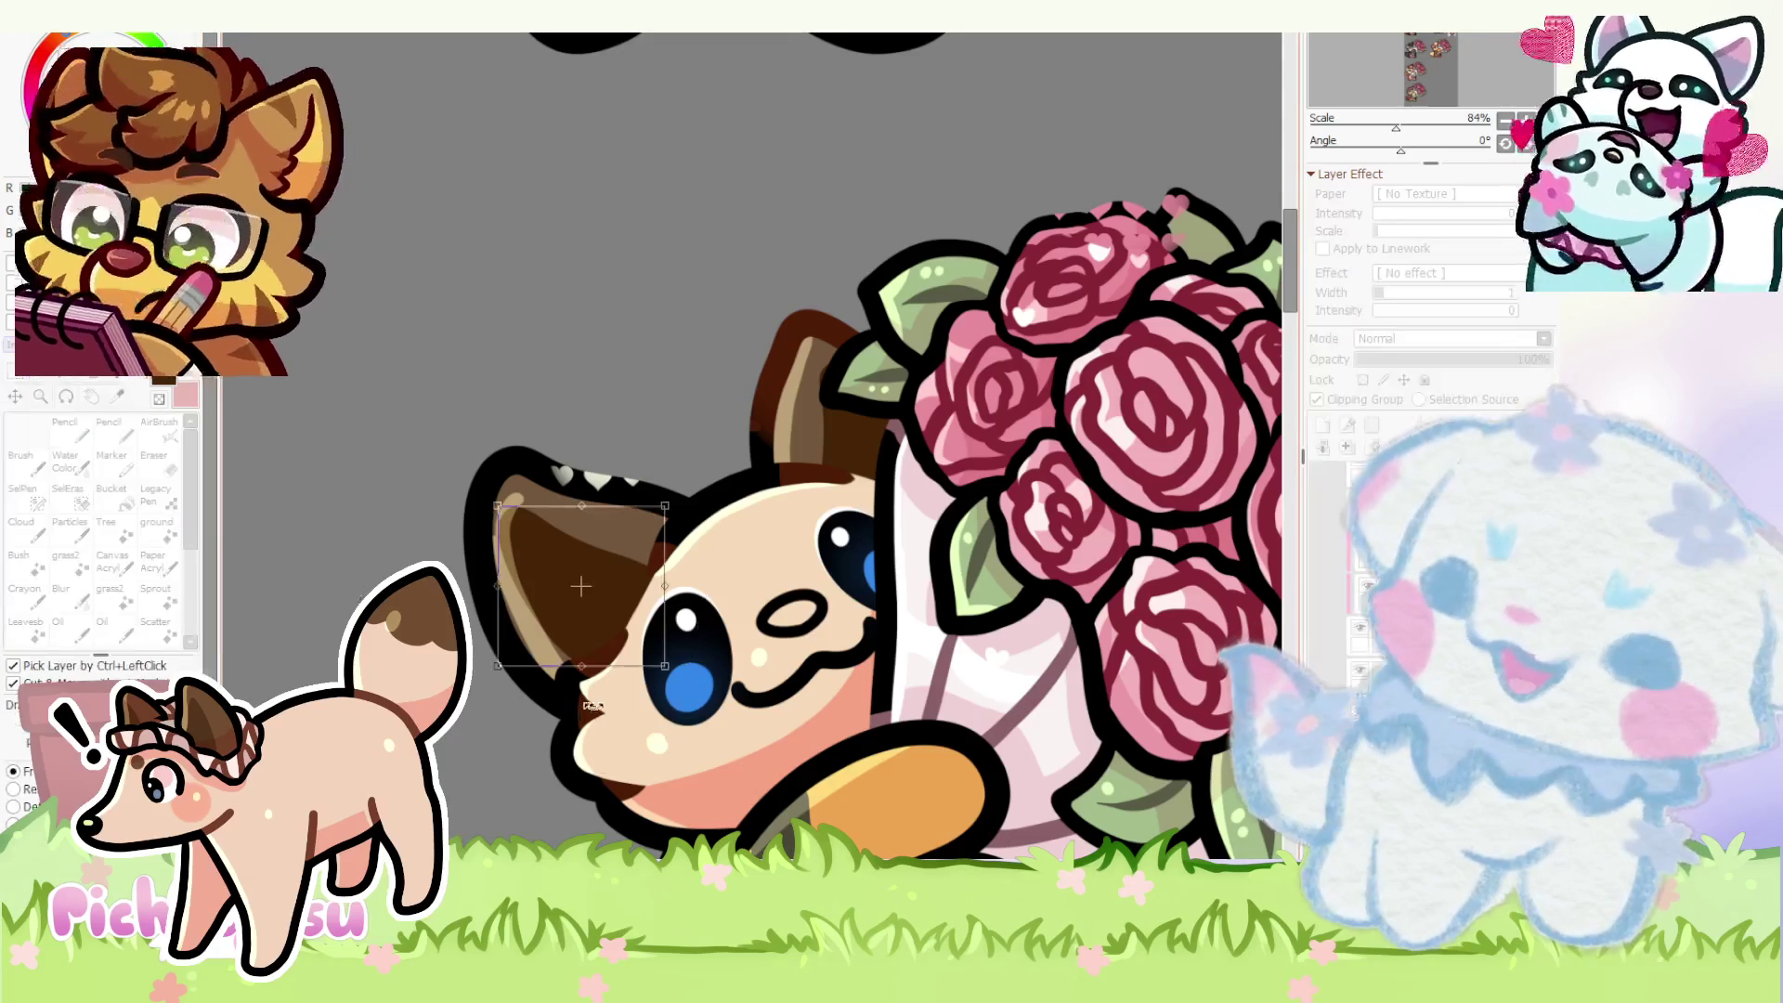
{"action": "left_click_drag", "start_coordinate": [614, 682], "coordinate": [610, 707]}
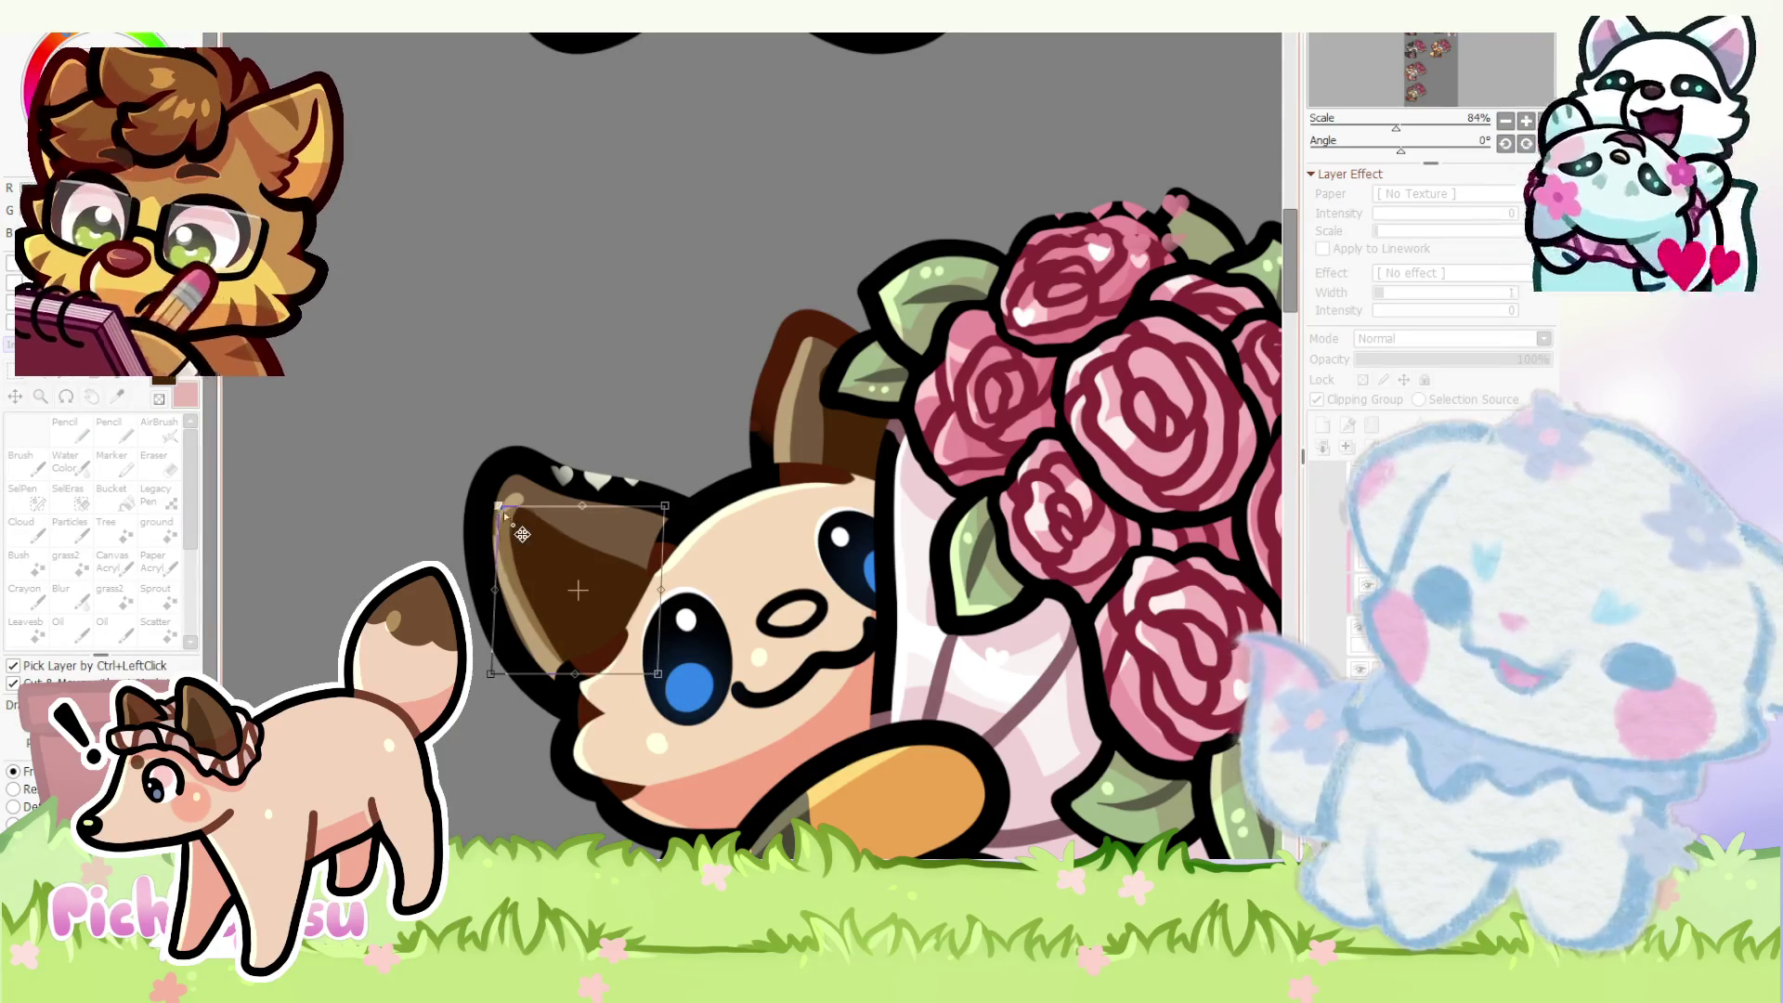
{"action": "key", "text": "Return"}
{"action": "scroll", "coordinate": [648, 369], "scroll_direction": "down", "scroll_amount": 5}
{"action": "scroll", "coordinate": [920, 697], "scroll_direction": "up", "scroll_amount": 3}
{"action": "scroll", "coordinate": [905, 674], "scroll_direction": "up", "scroll_amount": 2}
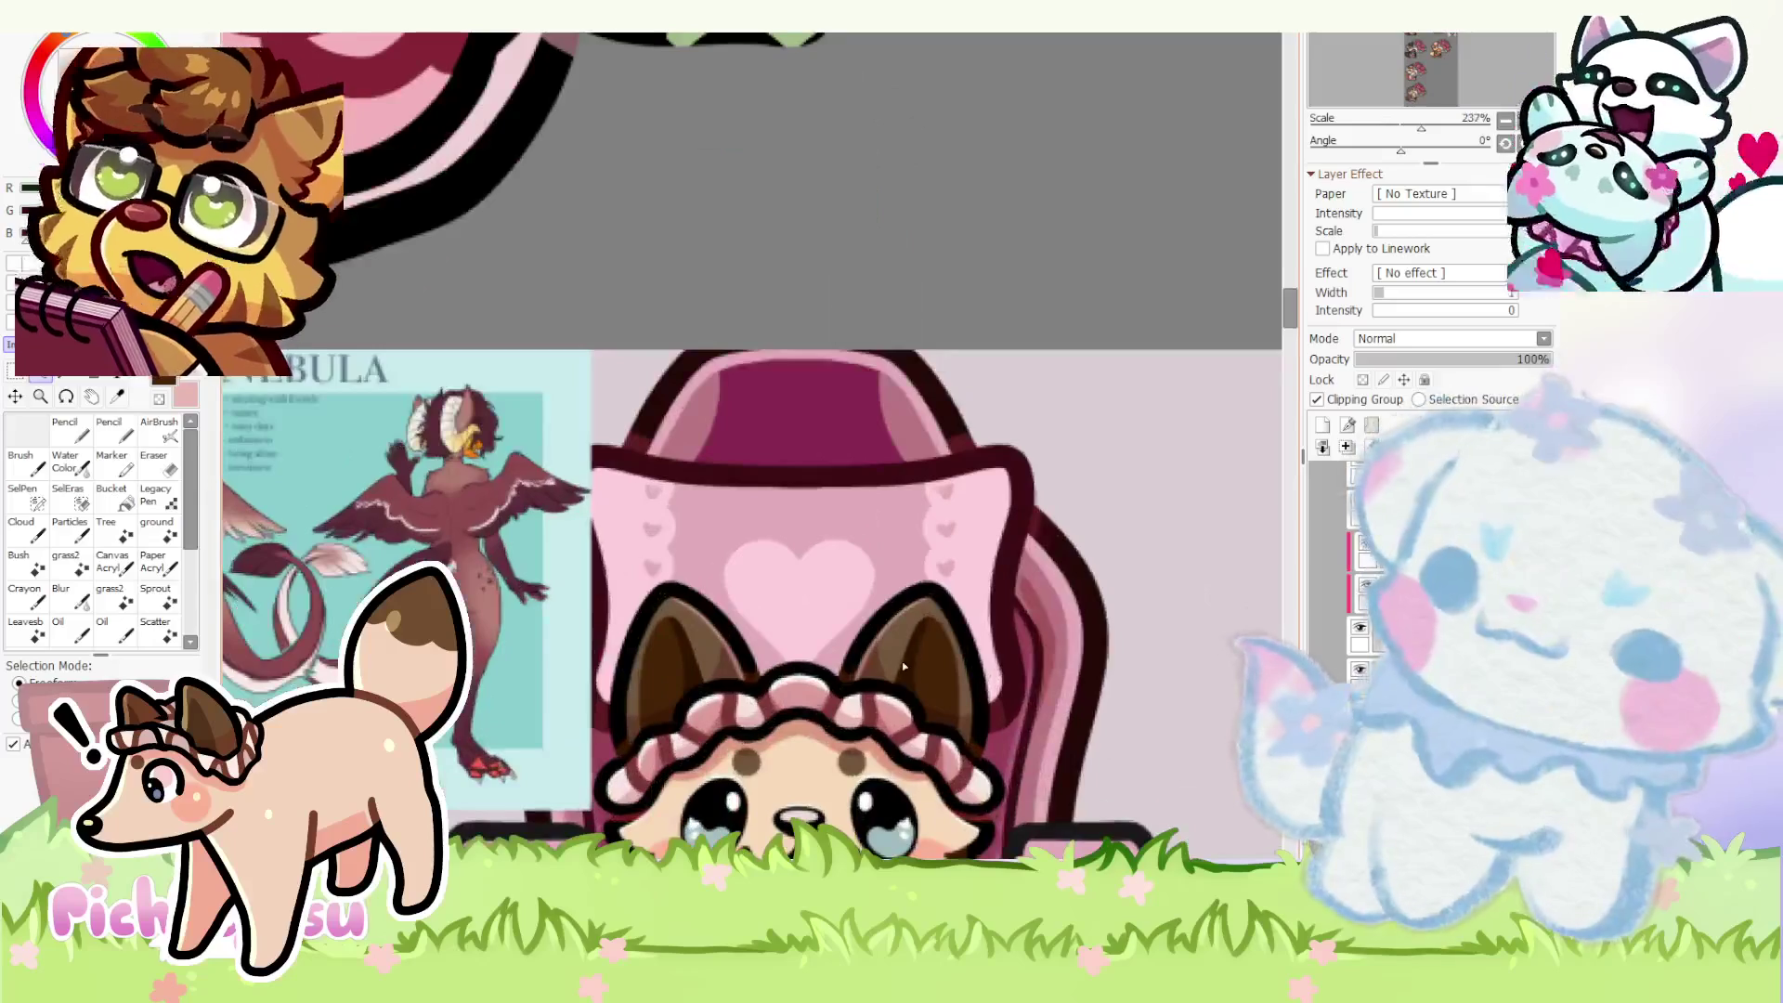
{"action": "scroll", "coordinate": [915, 665], "scroll_direction": "down", "scroll_amount": 3}
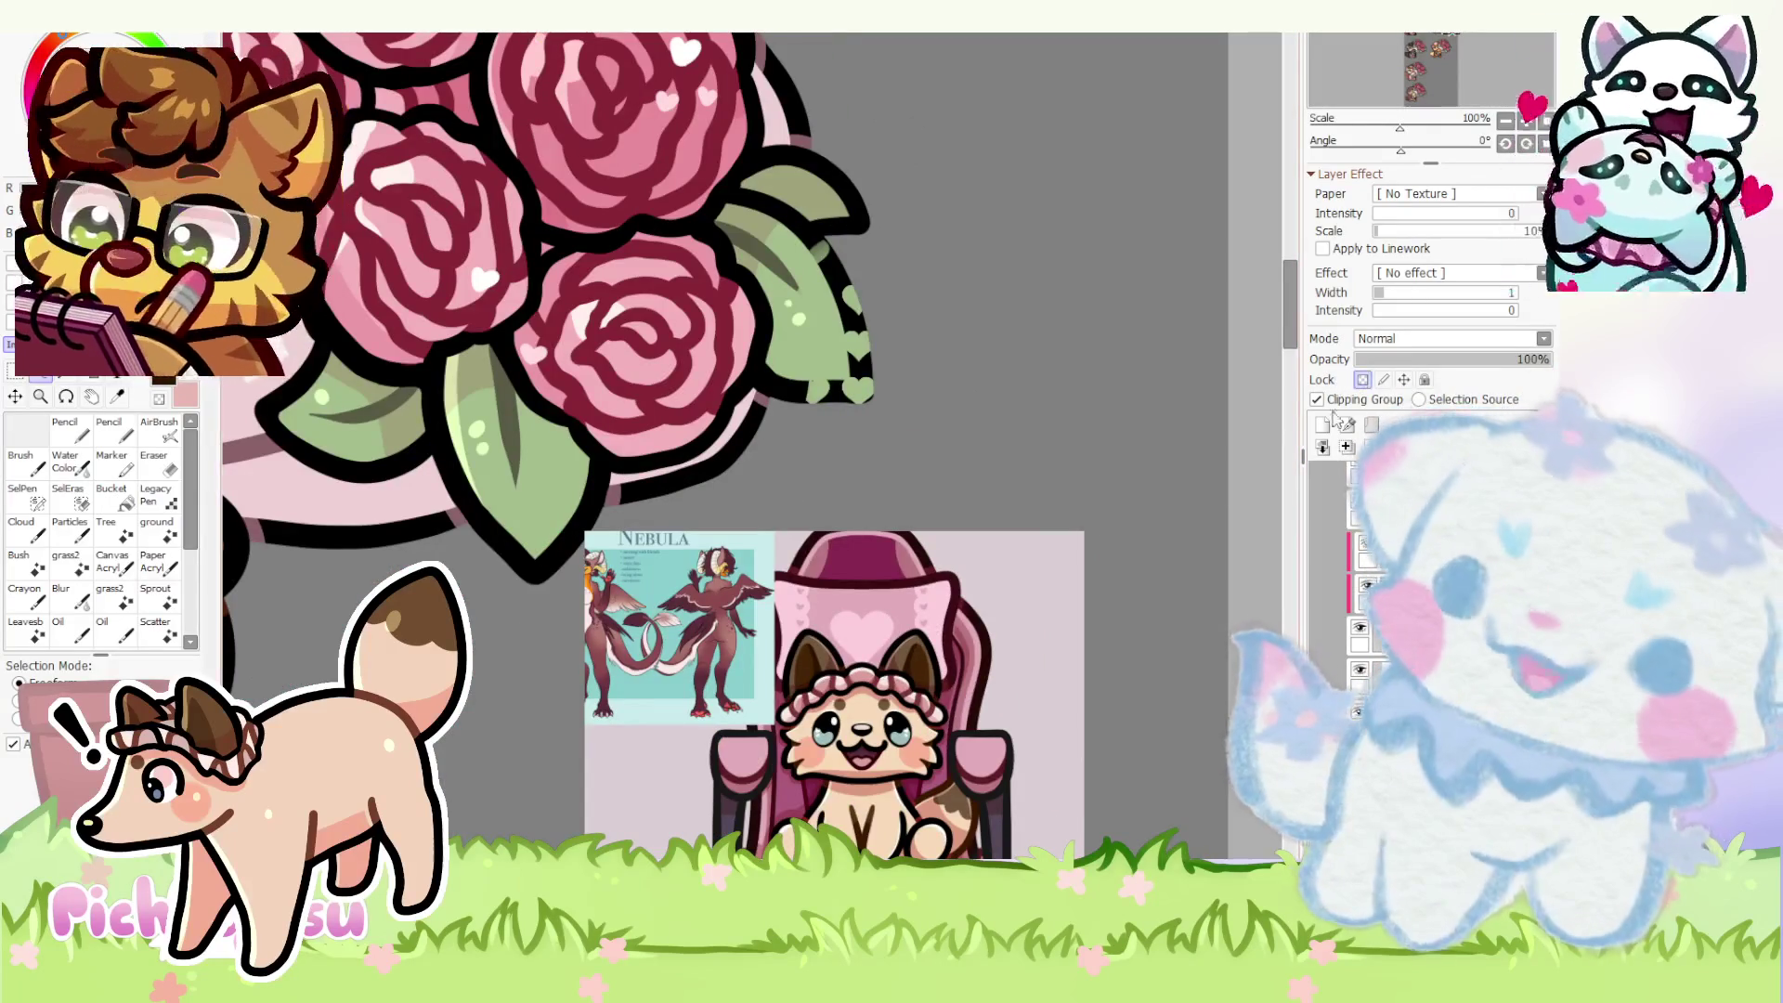
{"action": "scroll", "coordinate": [541, 458], "scroll_direction": "down", "scroll_amount": 2}
{"action": "scroll", "coordinate": [542, 458], "scroll_direction": "up", "scroll_amount": 2}
- Clean up the ear outline with the eraser, returning to the pencil
{"action": "key", "text": "n"}
{"action": "scroll", "coordinate": [541, 457], "scroll_direction": "down", "scroll_amount": 2}
{"action": "scroll", "coordinate": [541, 458], "scroll_direction": "up", "scroll_amount": 3}
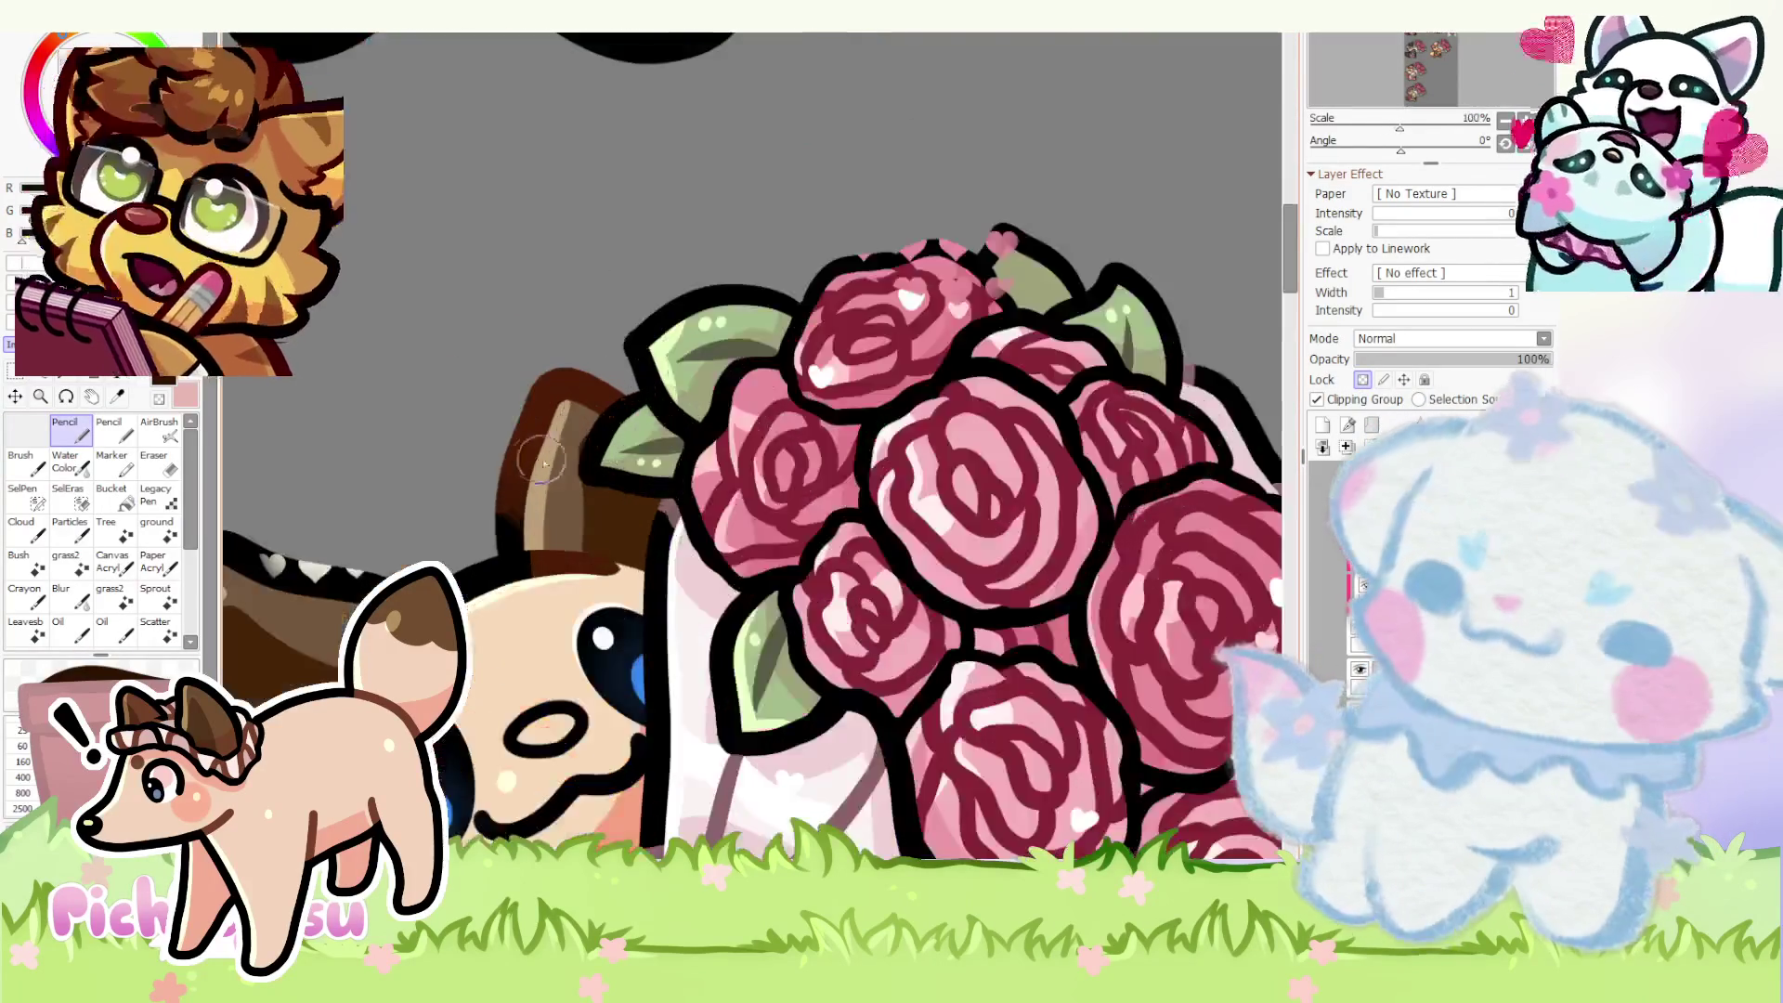
{"action": "scroll", "coordinate": [541, 457], "scroll_direction": "up", "scroll_amount": 2}
{"action": "scroll", "coordinate": [581, 561], "scroll_direction": "down", "scroll_amount": 2}
{"action": "scroll", "coordinate": [580, 562], "scroll_direction": "up", "scroll_amount": 2}
{"action": "scroll", "coordinate": [580, 562], "scroll_direction": "down", "scroll_amount": 2}
{"action": "scroll", "coordinate": [582, 562], "scroll_direction": "down", "scroll_amount": 1}
{"action": "scroll", "coordinate": [606, 504], "scroll_direction": "up", "scroll_amount": 1}
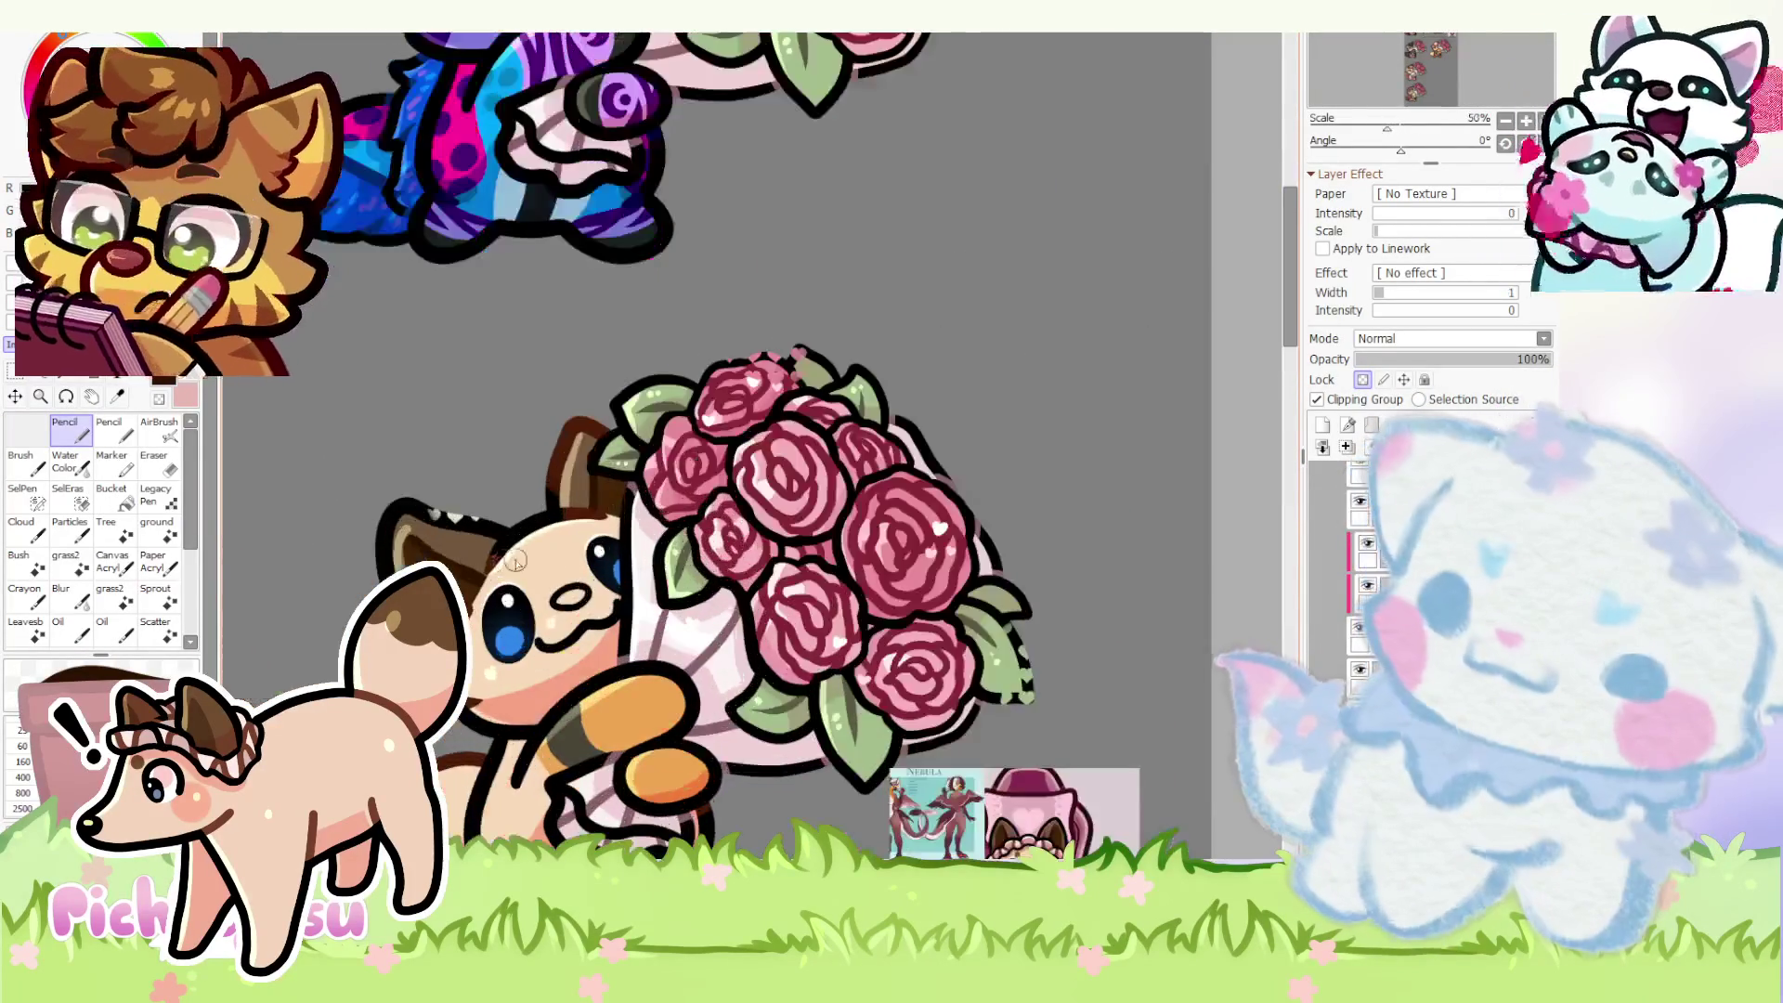
{"action": "scroll", "coordinate": [606, 505], "scroll_direction": "down", "scroll_amount": 3}
{"action": "scroll", "coordinate": [661, 567], "scroll_direction": "up", "scroll_amount": 1}
{"action": "scroll", "coordinate": [561, 513], "scroll_direction": "up", "scroll_amount": 2}
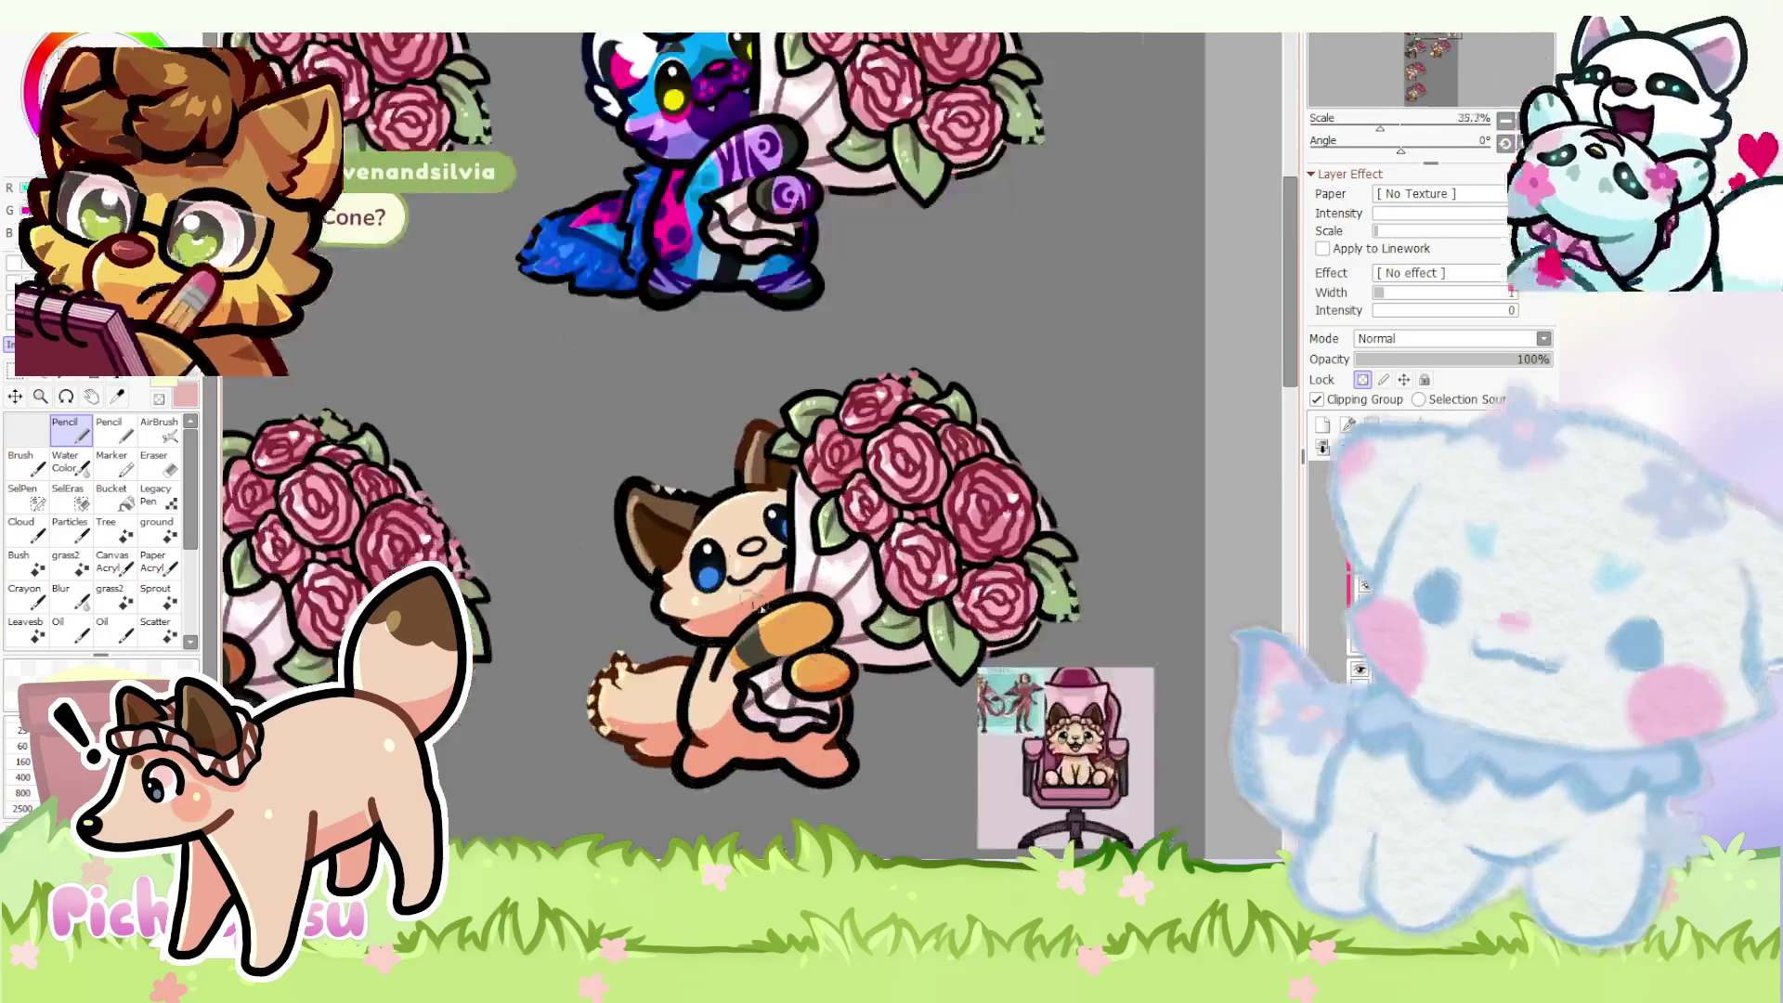
{"action": "scroll", "coordinate": [562, 513], "scroll_direction": "up", "scroll_amount": 2}
{"action": "scroll", "coordinate": [561, 513], "scroll_direction": "up", "scroll_amount": 1}
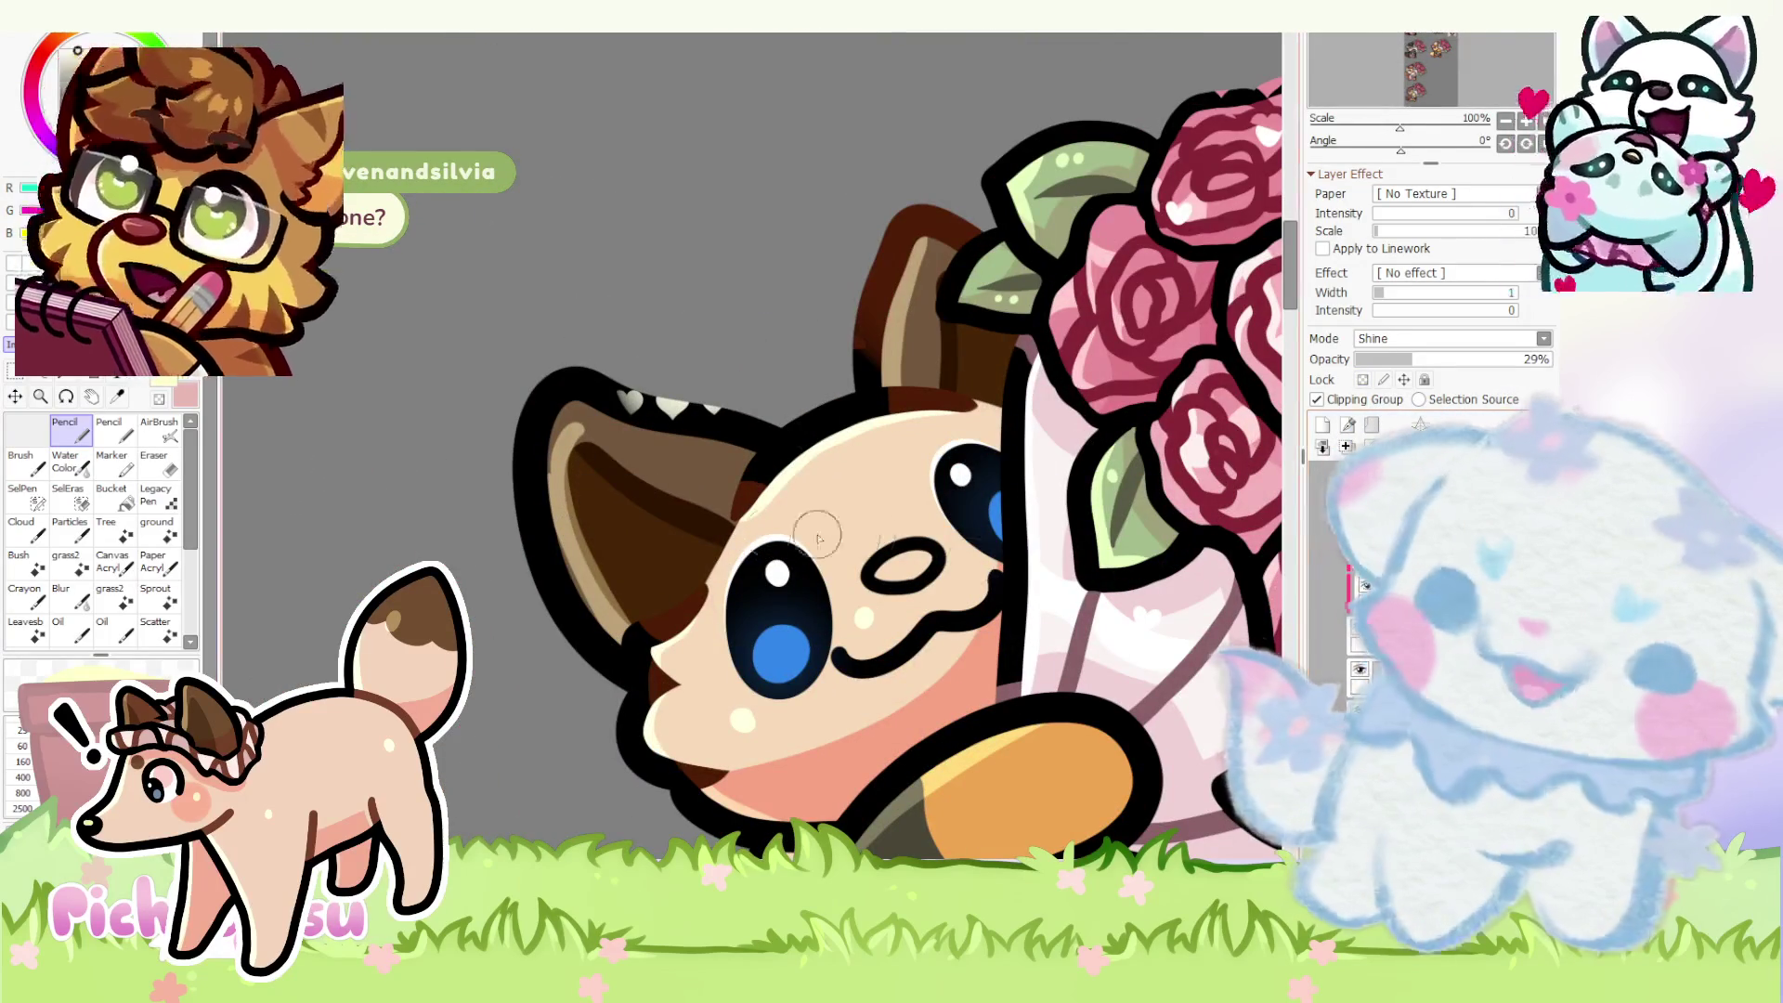
{"action": "left_click", "coordinate": [156, 465]}
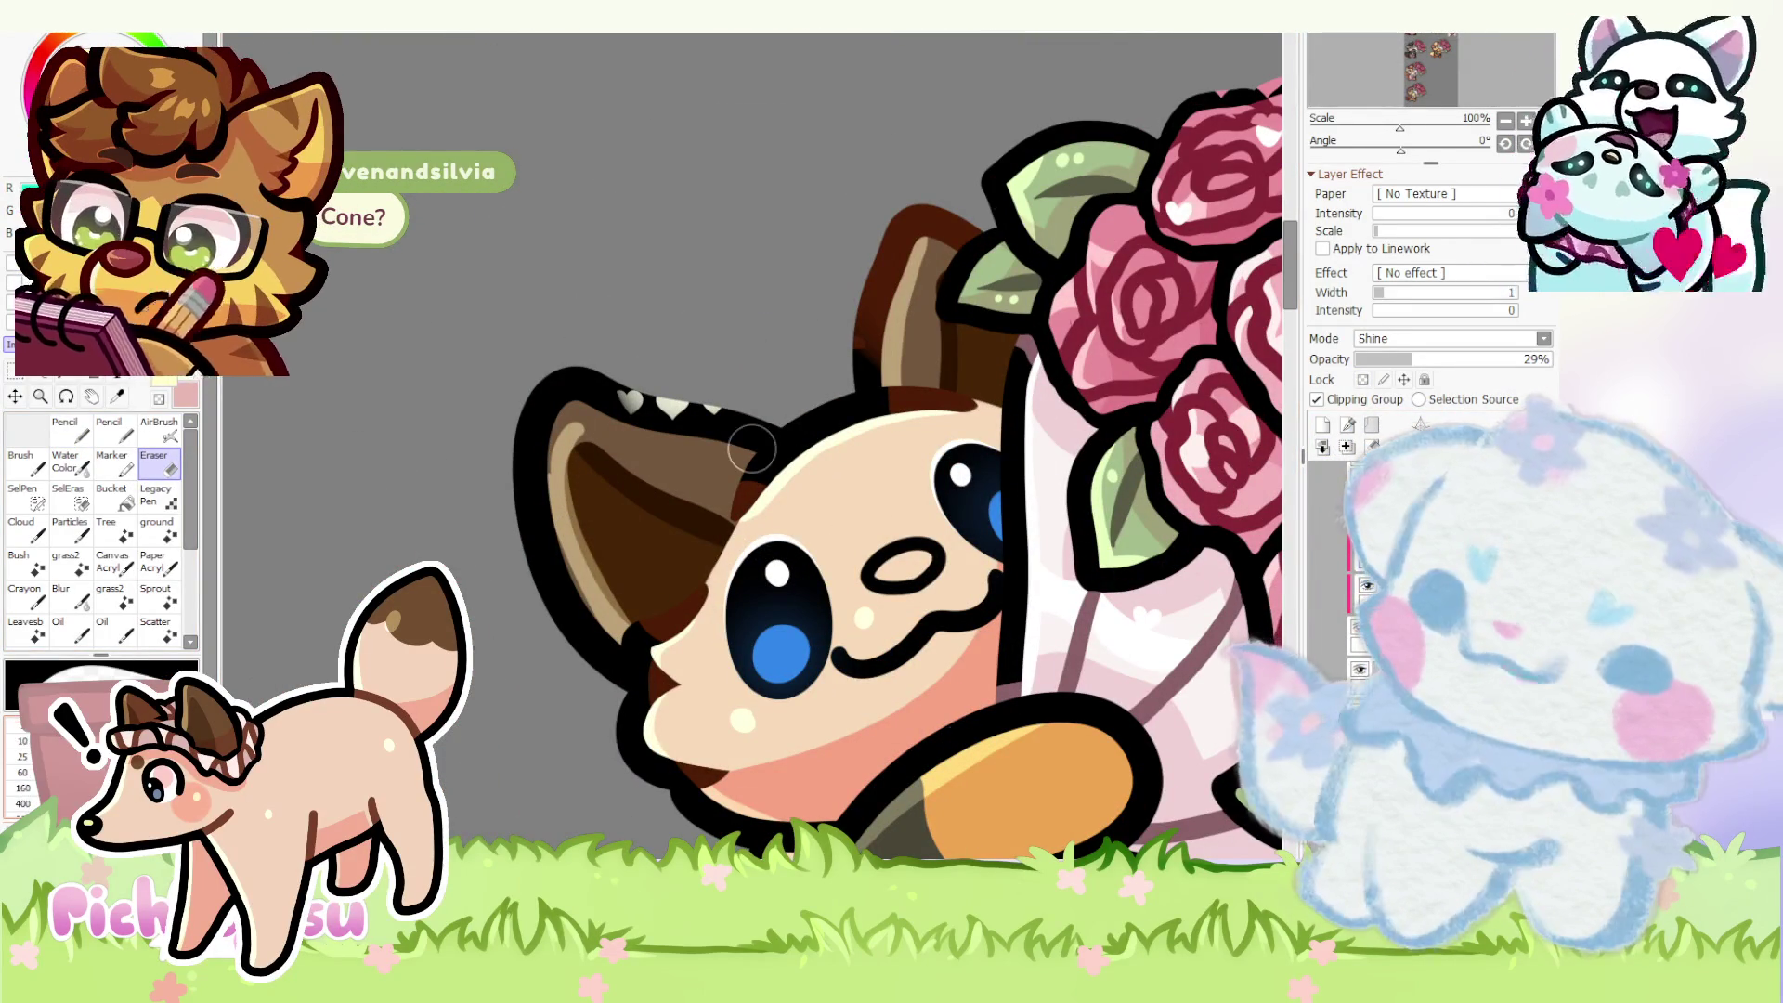
{"action": "key", "text": "n"}
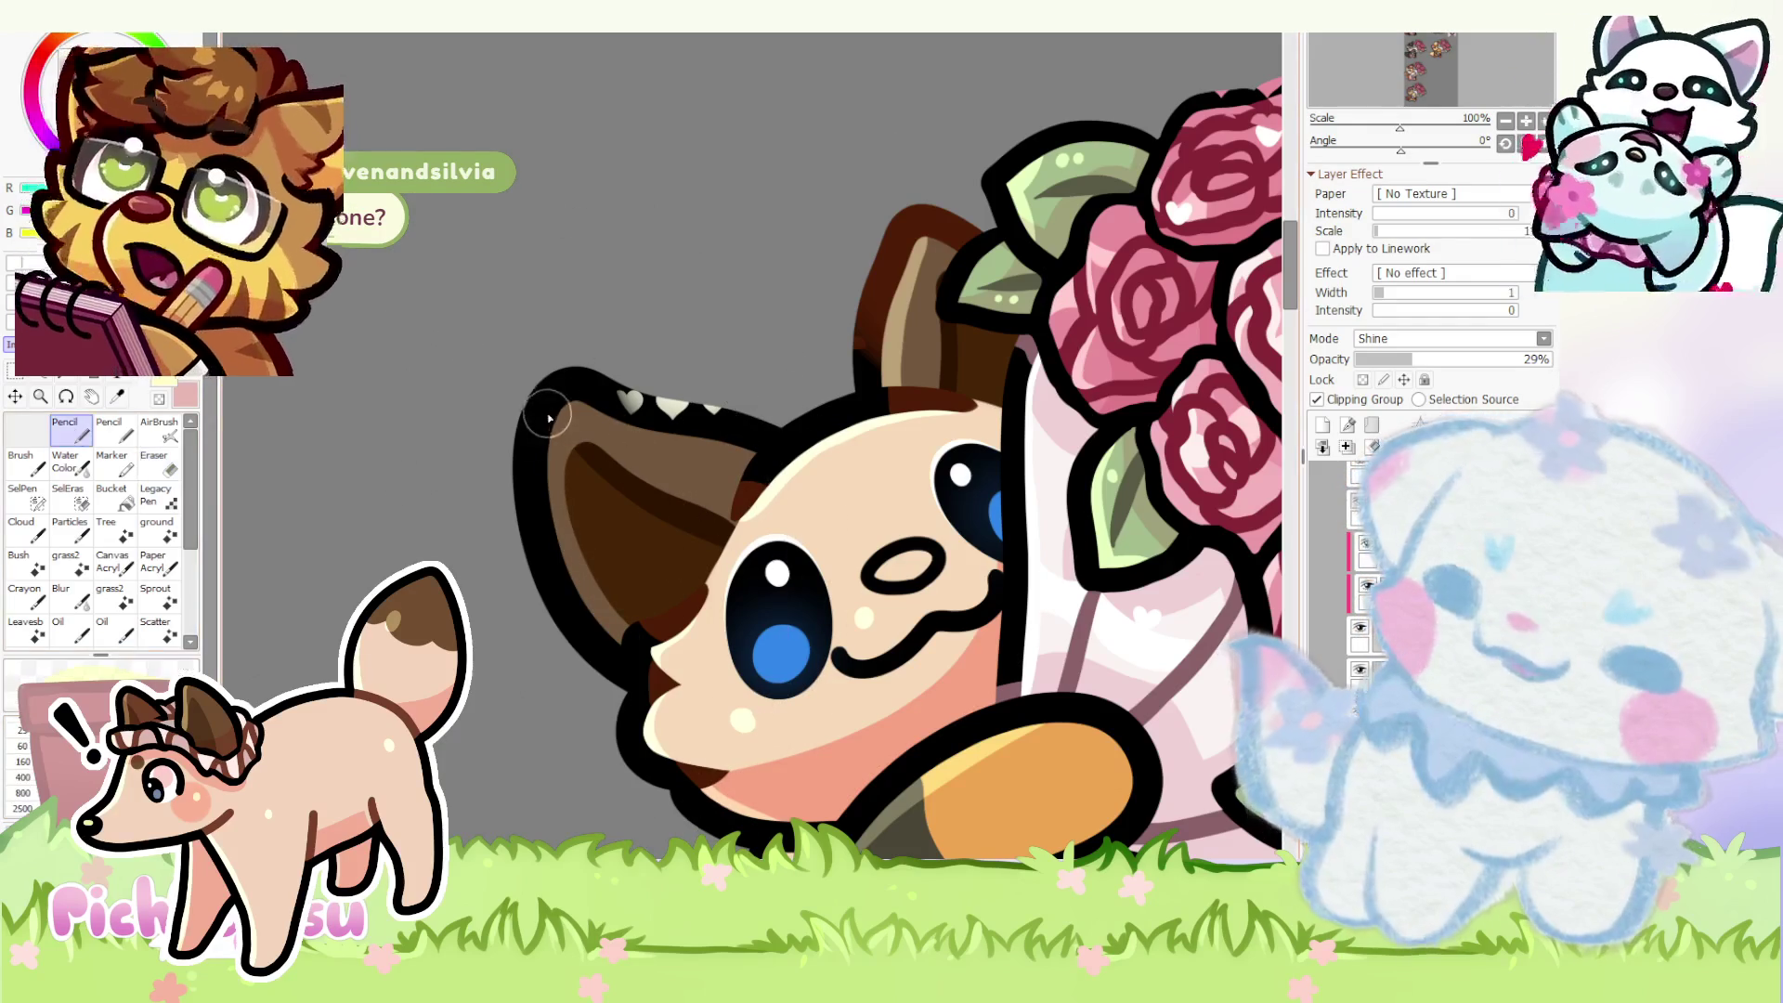
{"action": "scroll", "coordinate": [553, 499], "scroll_direction": "down", "scroll_amount": 2}
{"action": "scroll", "coordinate": [498, 517], "scroll_direction": "down", "scroll_amount": 1}
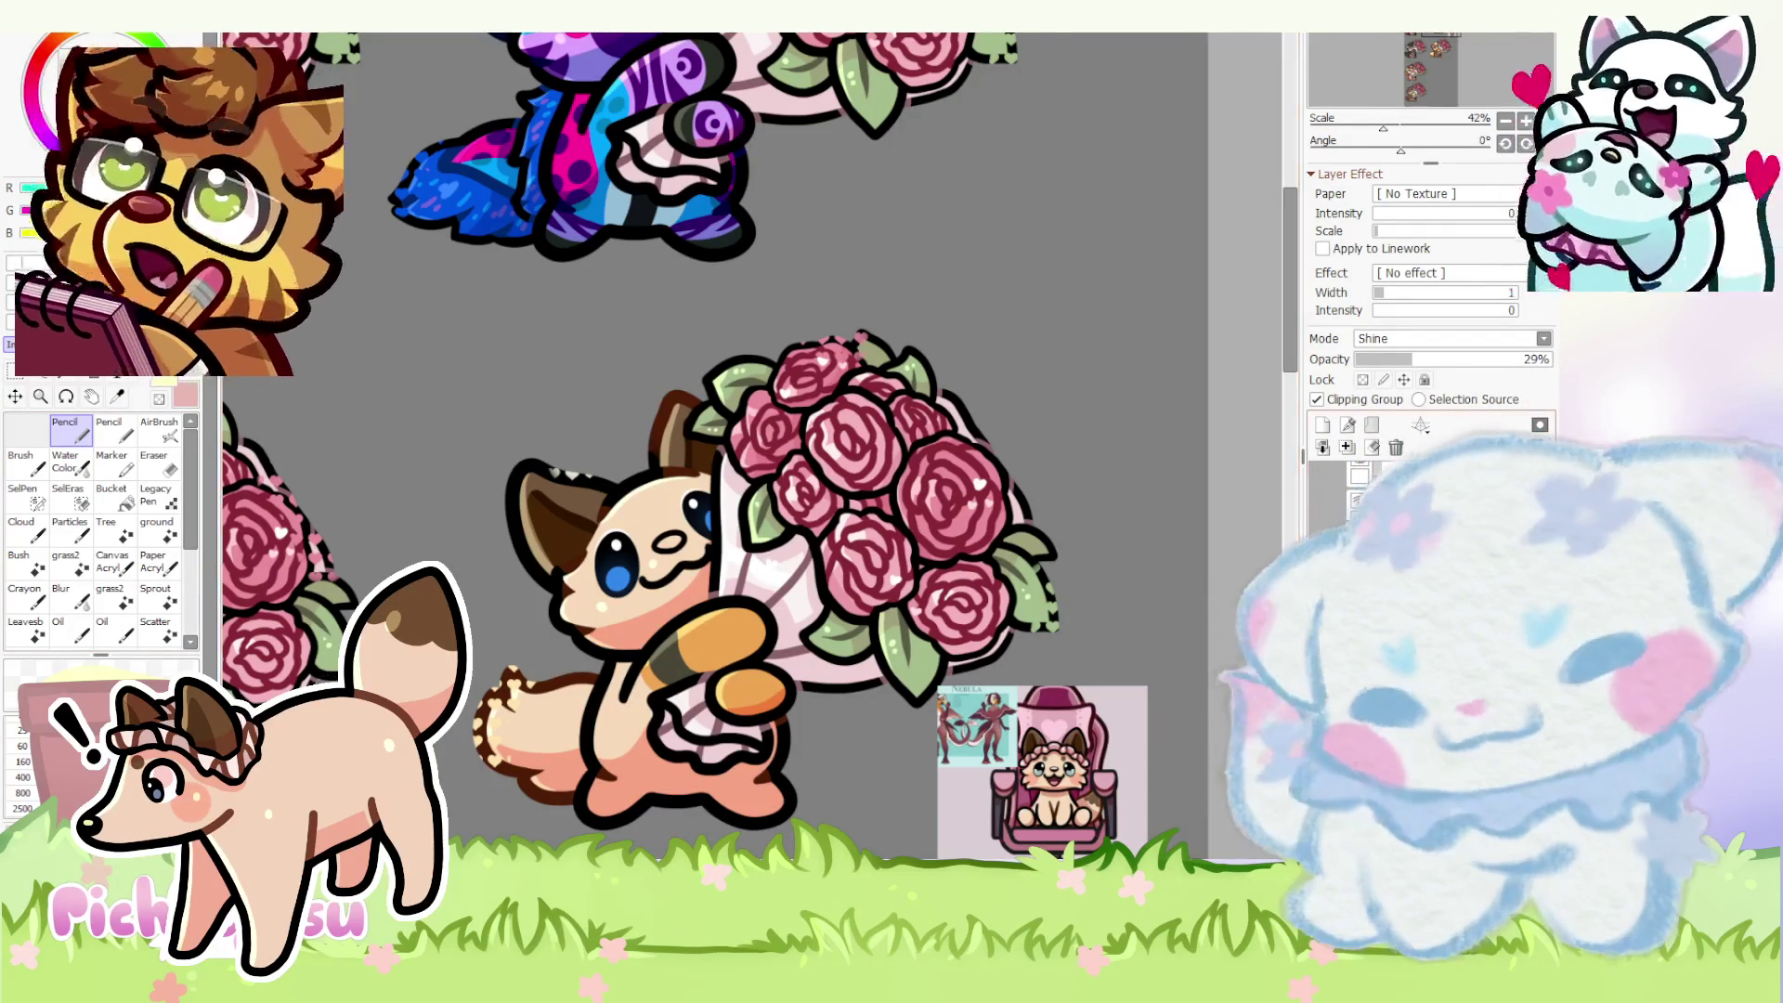
{"action": "scroll", "coordinate": [564, 281], "scroll_direction": "down", "scroll_amount": 2}
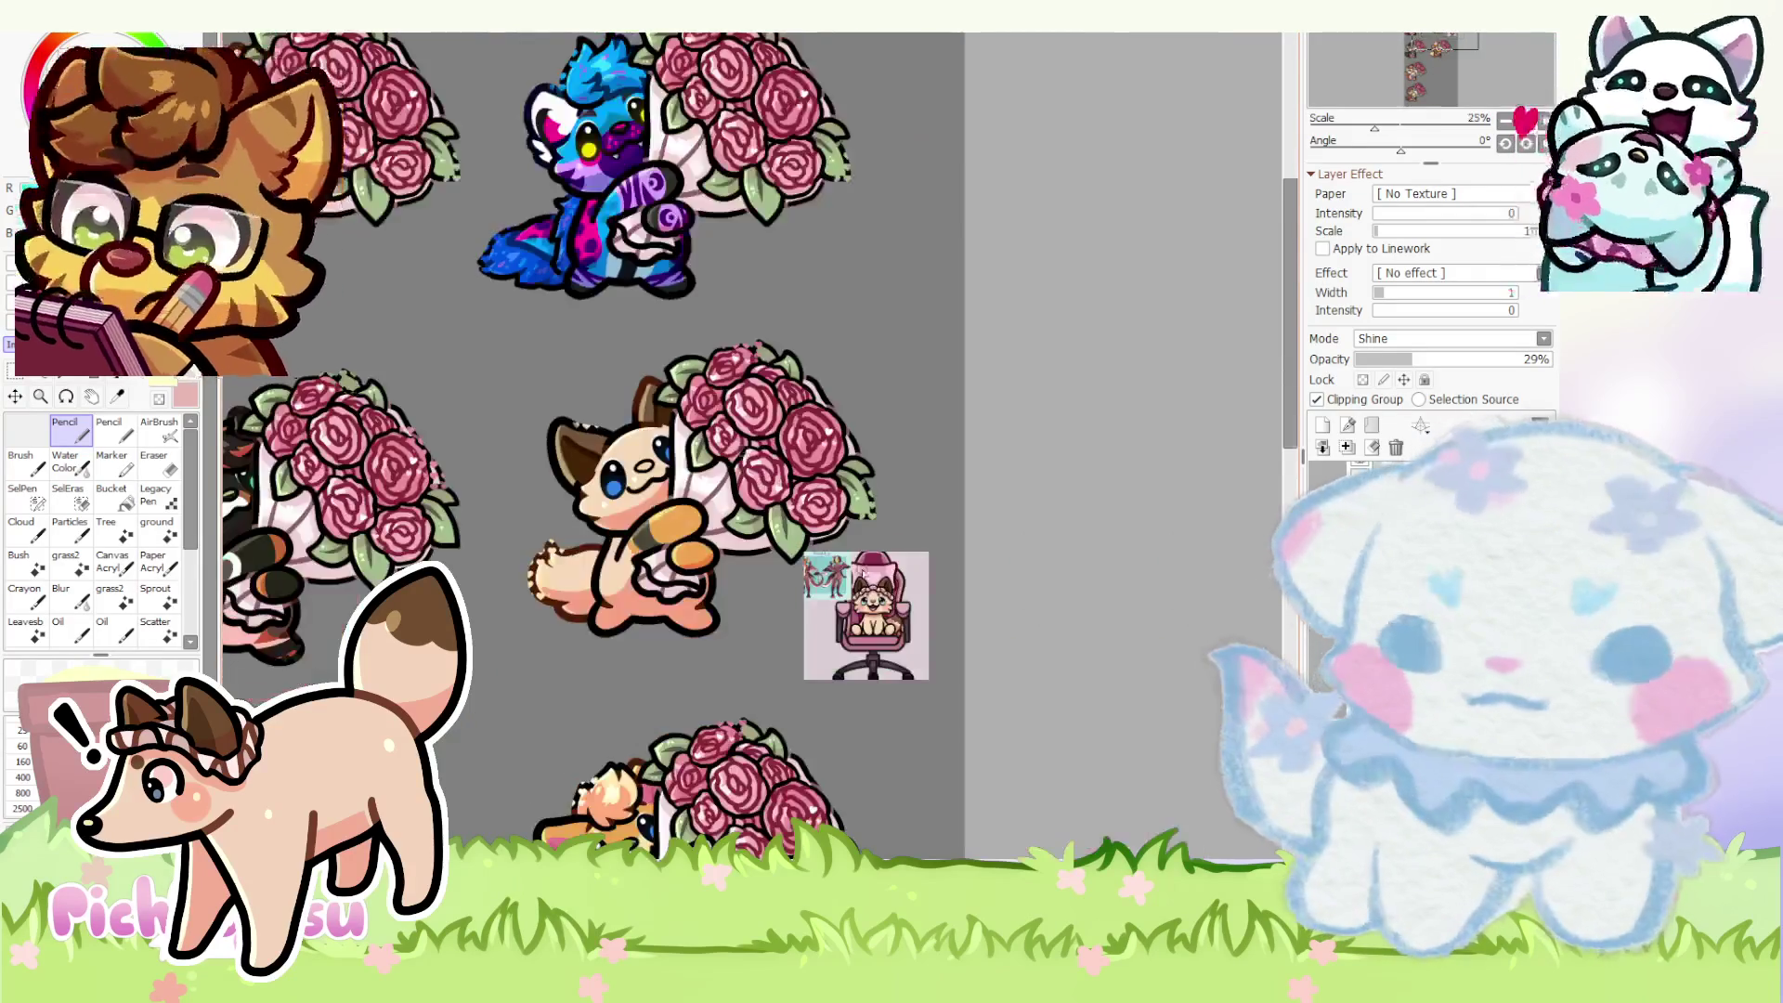
{"action": "scroll", "coordinate": [835, 530], "scroll_direction": "up", "scroll_amount": 3}
{"action": "scroll", "coordinate": [864, 522], "scroll_direction": "up", "scroll_amount": 2}
{"action": "scroll", "coordinate": [865, 523], "scroll_direction": "down", "scroll_amount": 2}
{"action": "scroll", "coordinate": [864, 526], "scroll_direction": "down", "scroll_amount": 2}
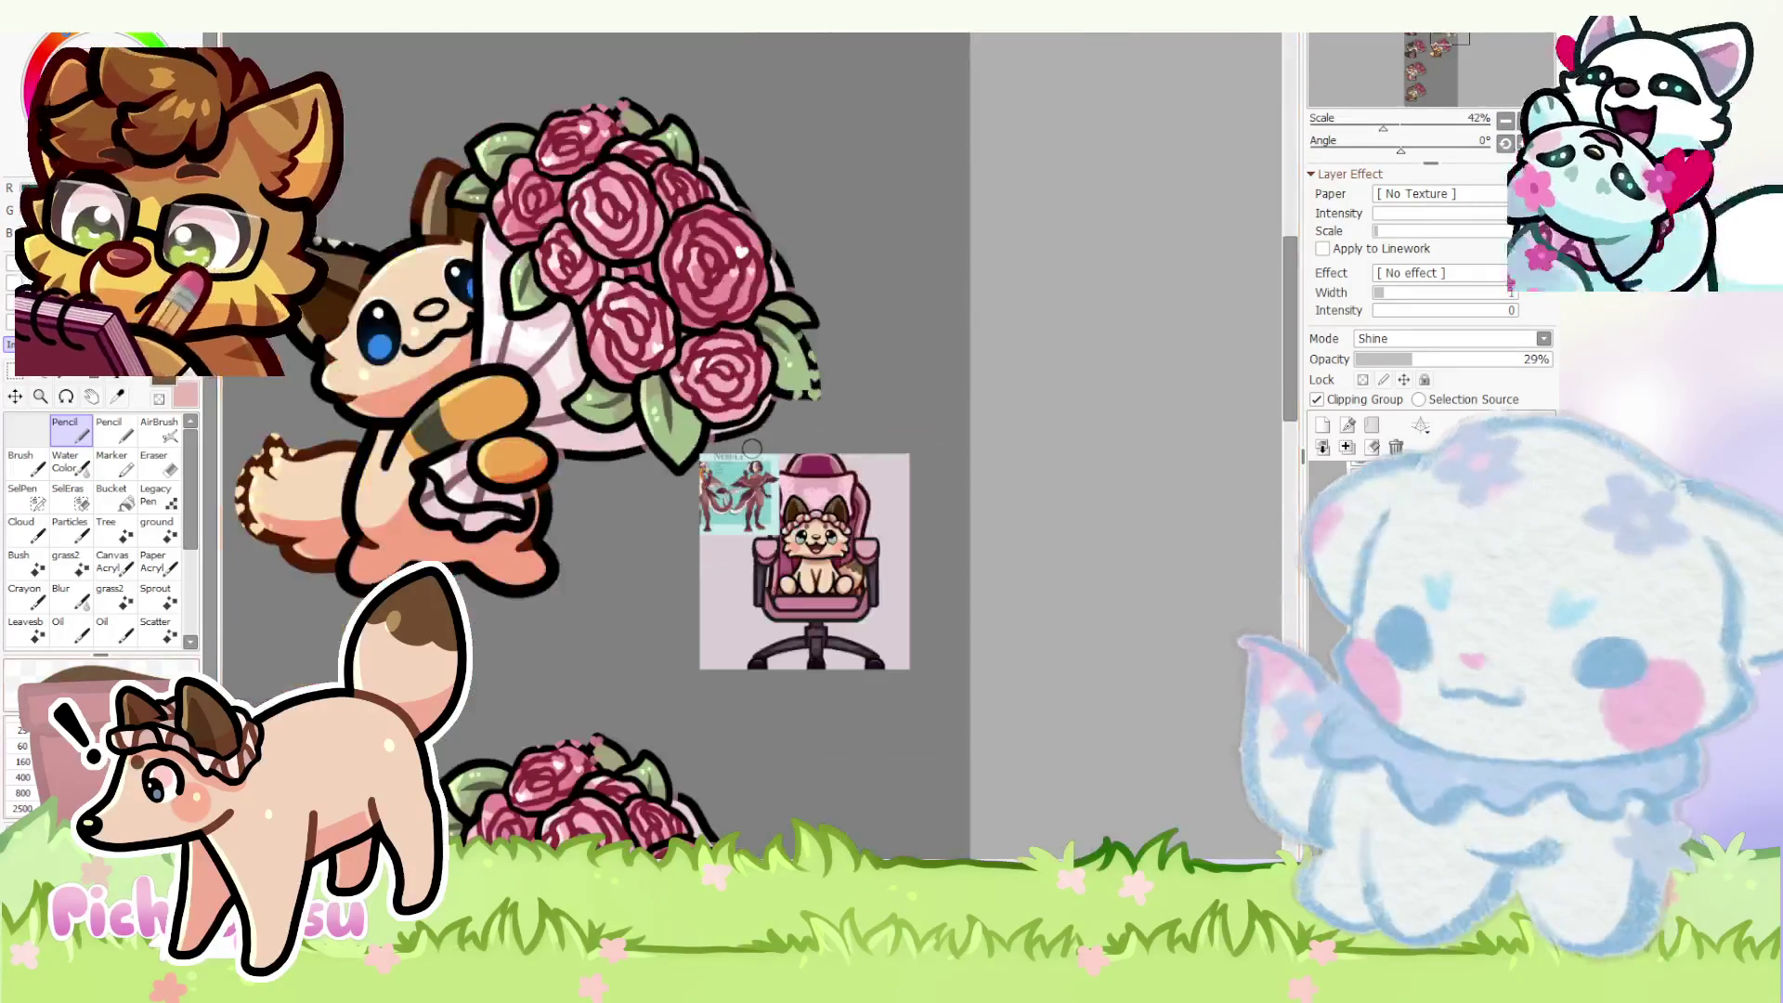
{"action": "scroll", "coordinate": [395, 312], "scroll_direction": "up", "scroll_amount": 5}
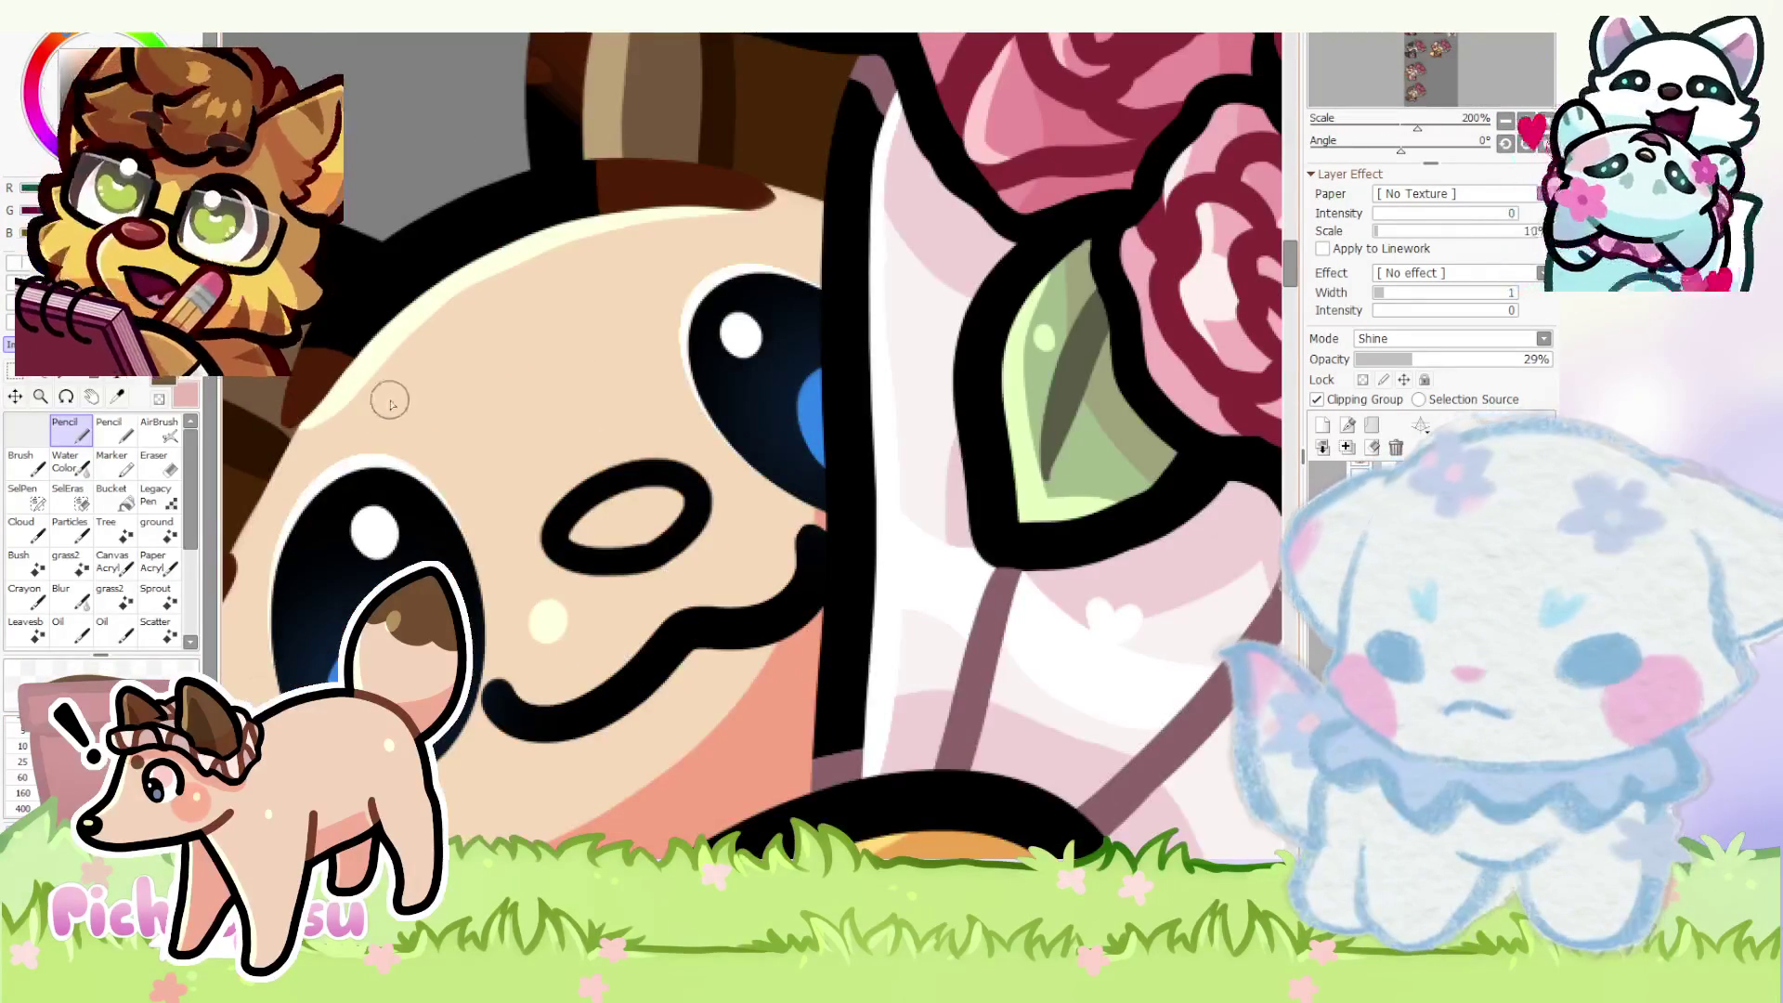
{"action": "scroll", "coordinate": [509, 401], "scroll_direction": "up", "scroll_amount": 1}
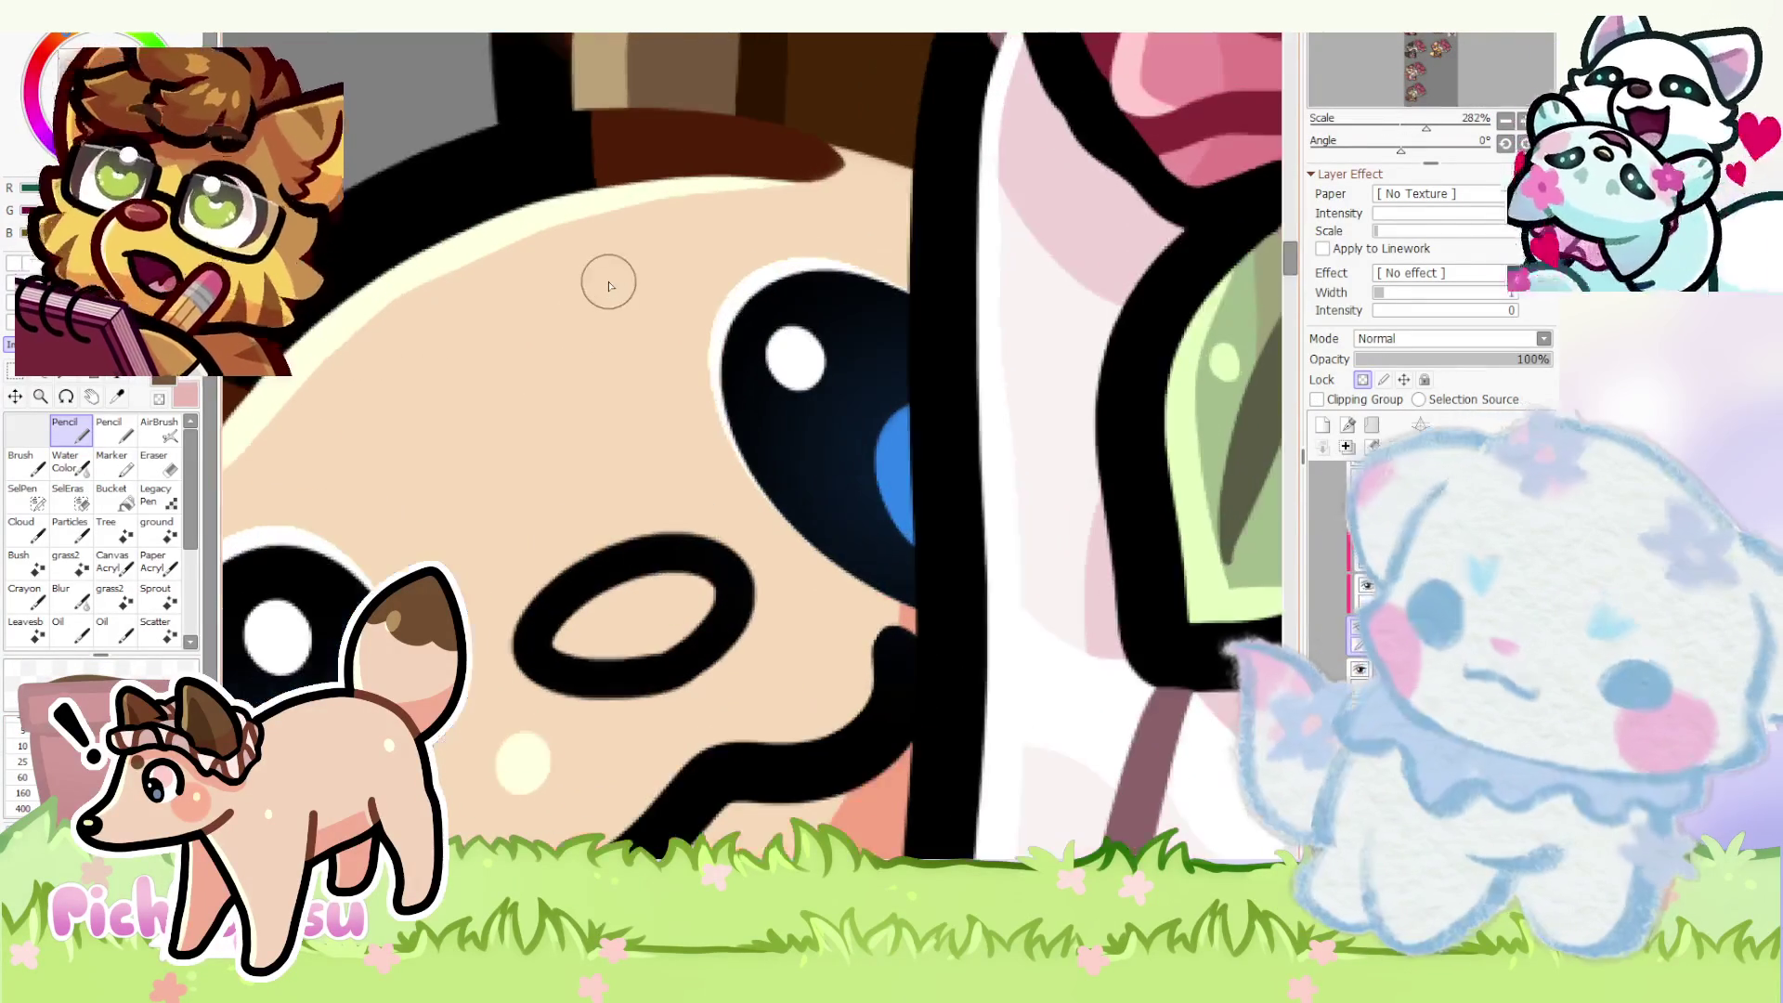
{"action": "scroll", "coordinate": [605, 279], "scroll_direction": "up", "scroll_amount": 1}
- Dab a brown spot on the fox's head with the Pencil
{"action": "left_click_drag", "start_coordinate": [645, 260], "coordinate": [627, 242]}
{"action": "scroll", "coordinate": [680, 247], "scroll_direction": "down", "scroll_amount": 3}
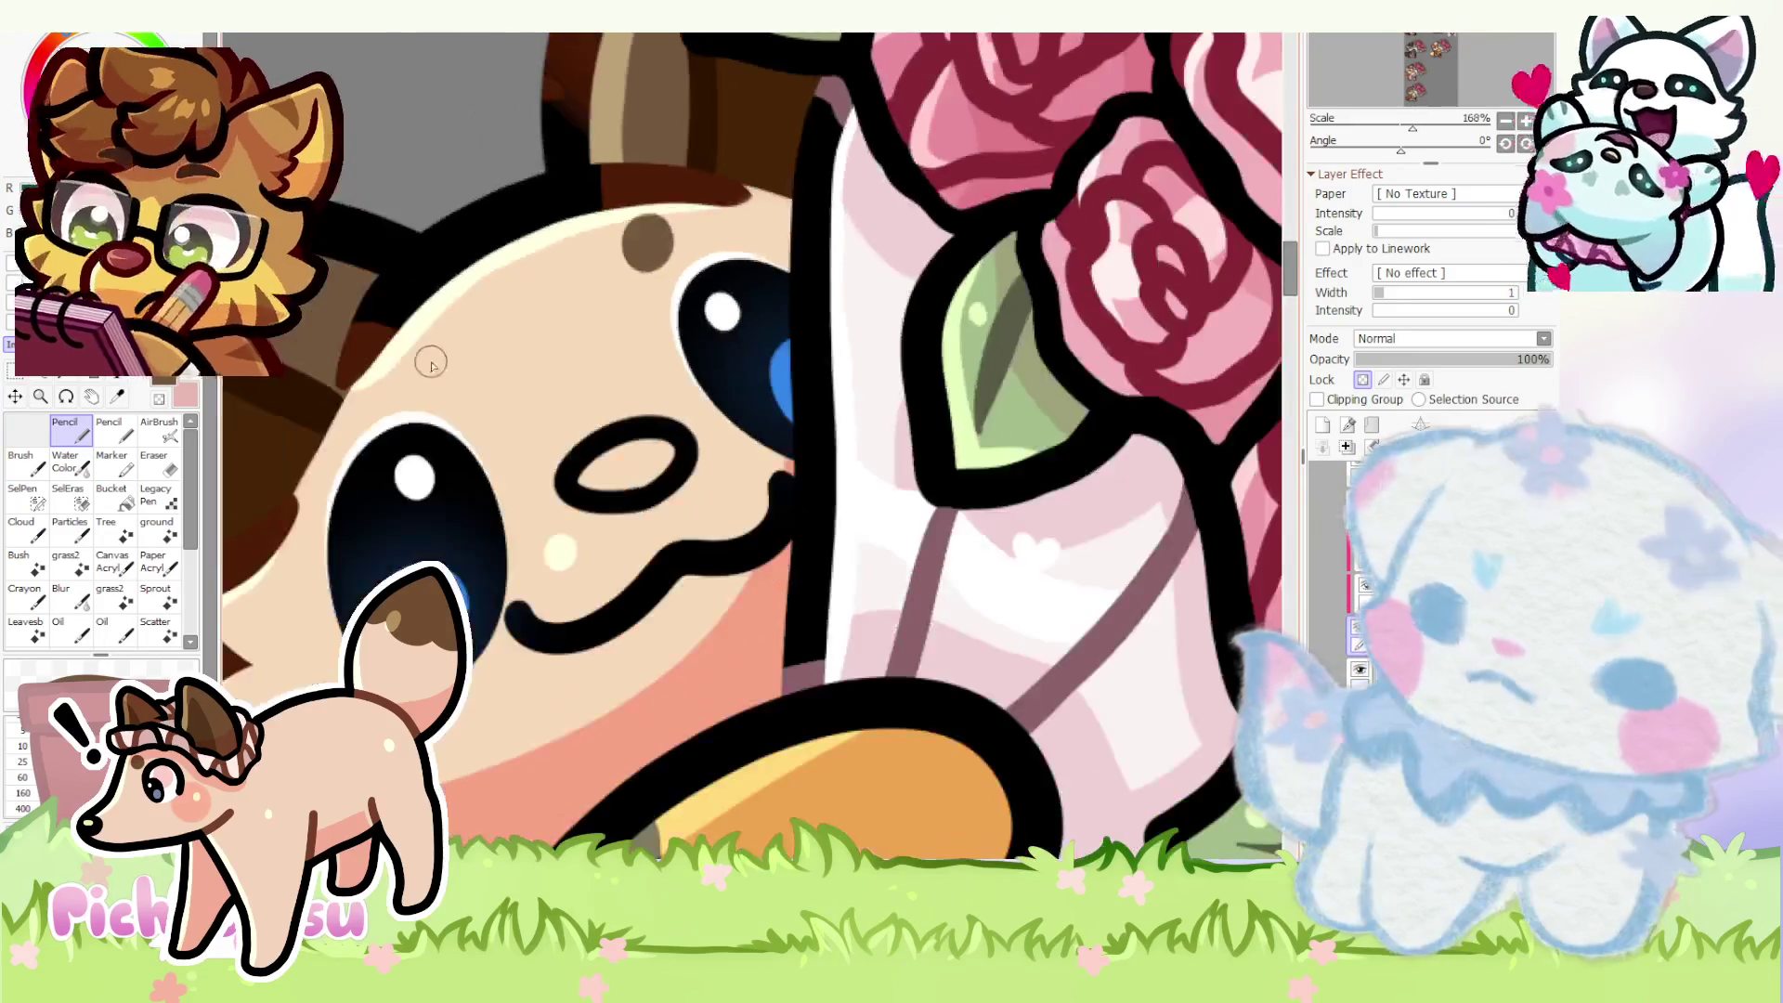
{"action": "scroll", "coordinate": [431, 369], "scroll_direction": "down", "scroll_amount": 3}
{"action": "scroll", "coordinate": [475, 321], "scroll_direction": "up", "scroll_amount": 1}
{"action": "scroll", "coordinate": [493, 278], "scroll_direction": "up", "scroll_amount": 4}
{"action": "scroll", "coordinate": [516, 330], "scroll_direction": "down", "scroll_amount": 1}
{"action": "scroll", "coordinate": [515, 328], "scroll_direction": "down", "scroll_amount": 2}
{"action": "scroll", "coordinate": [516, 328], "scroll_direction": "up", "scroll_amount": 1}
{"action": "scroll", "coordinate": [515, 329], "scroll_direction": "up", "scroll_amount": 1}
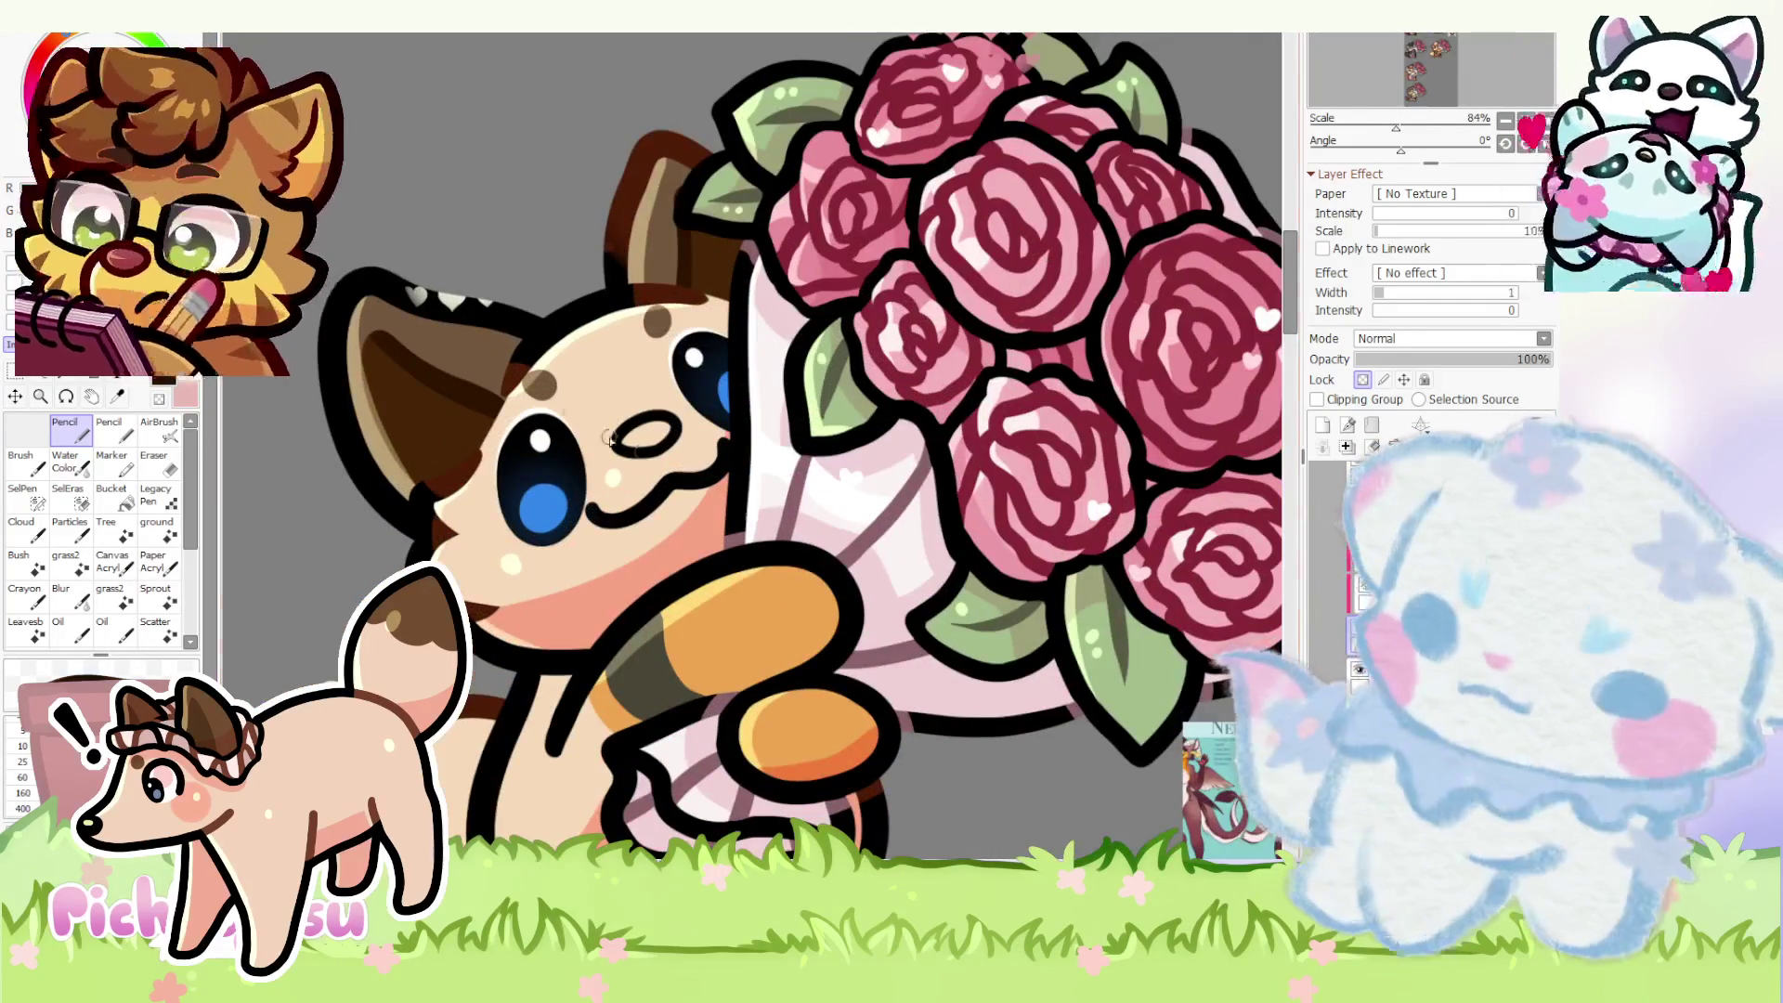
{"action": "scroll", "coordinate": [571, 412], "scroll_direction": "up", "scroll_amount": 3}
{"action": "scroll", "coordinate": [578, 431], "scroll_direction": "up", "scroll_amount": 2}
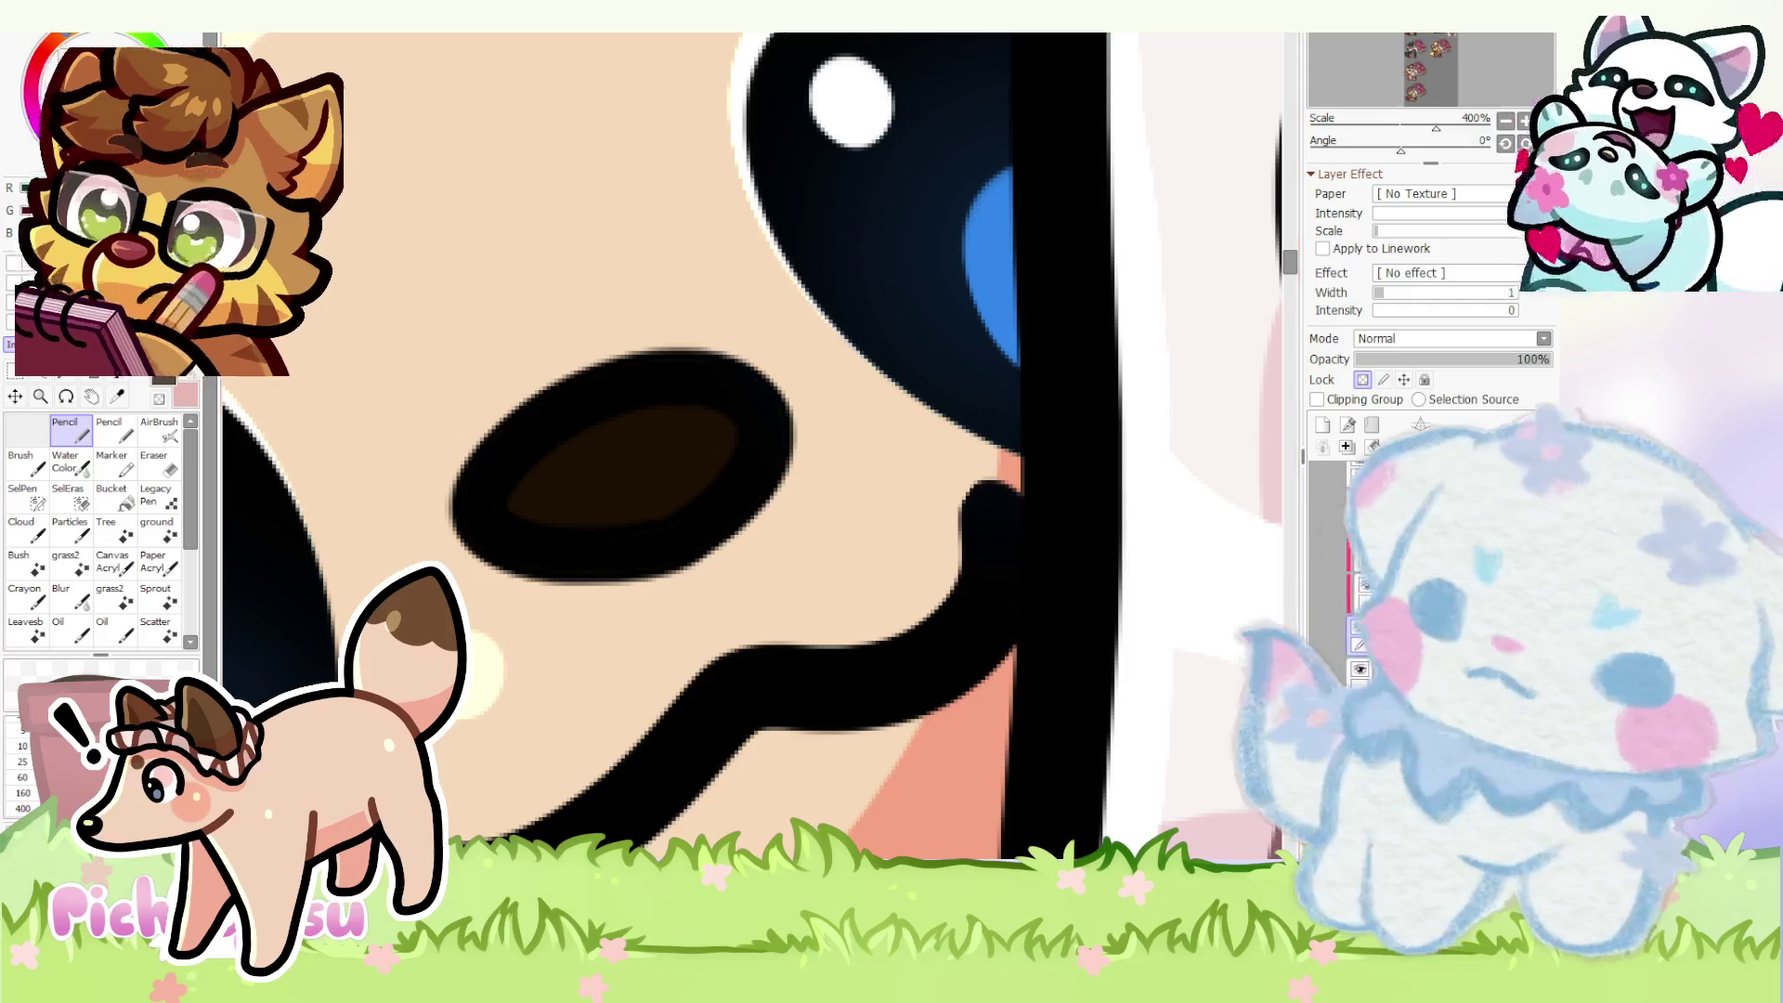
{"action": "scroll", "coordinate": [547, 460], "scroll_direction": "down", "scroll_amount": 1}
{"action": "scroll", "coordinate": [637, 400], "scroll_direction": "down", "scroll_amount": 2}
{"action": "scroll", "coordinate": [638, 399], "scroll_direction": "down", "scroll_amount": 2}
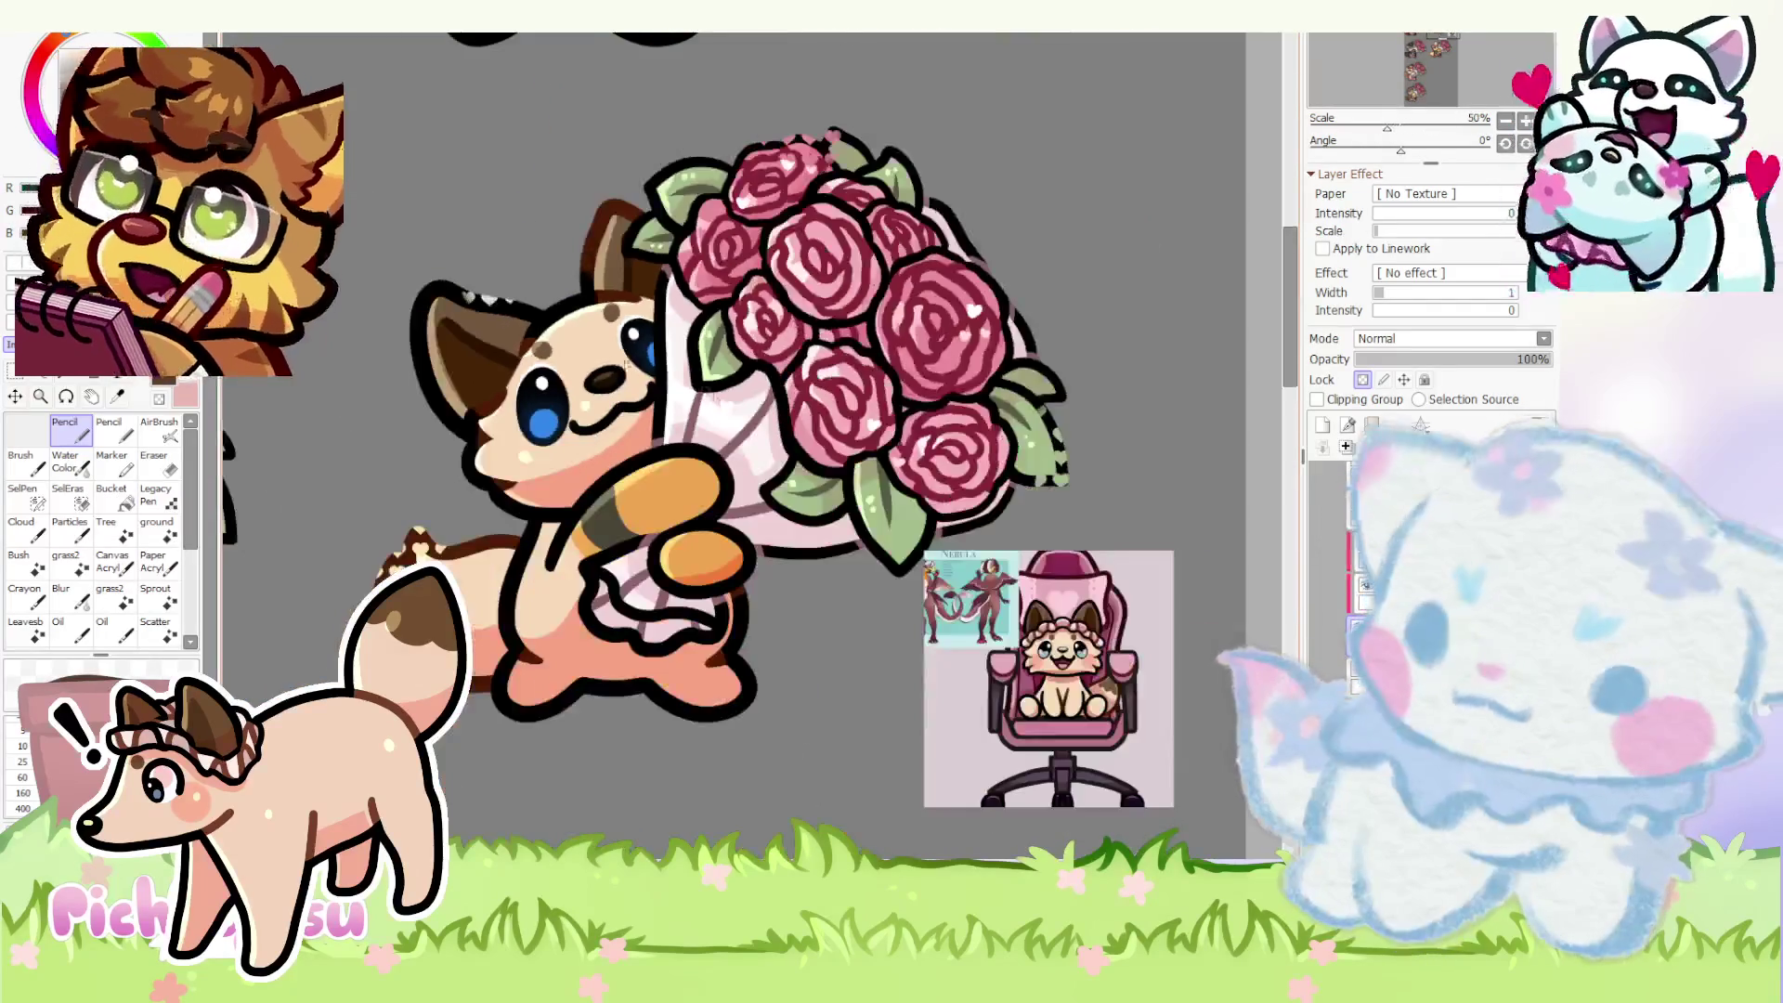
{"action": "scroll", "coordinate": [1163, 720], "scroll_direction": "up", "scroll_amount": 2}
{"action": "scroll", "coordinate": [1164, 721], "scroll_direction": "up", "scroll_amount": 2}
{"action": "scroll", "coordinate": [1163, 720], "scroll_direction": "up", "scroll_amount": 2}
{"action": "scroll", "coordinate": [976, 585], "scroll_direction": "down", "scroll_amount": 3}
{"action": "scroll", "coordinate": [771, 470], "scroll_direction": "down", "scroll_amount": 3}
{"action": "scroll", "coordinate": [543, 349], "scroll_direction": "up", "scroll_amount": 2}
{"action": "scroll", "coordinate": [662, 438], "scroll_direction": "up", "scroll_amount": 1}
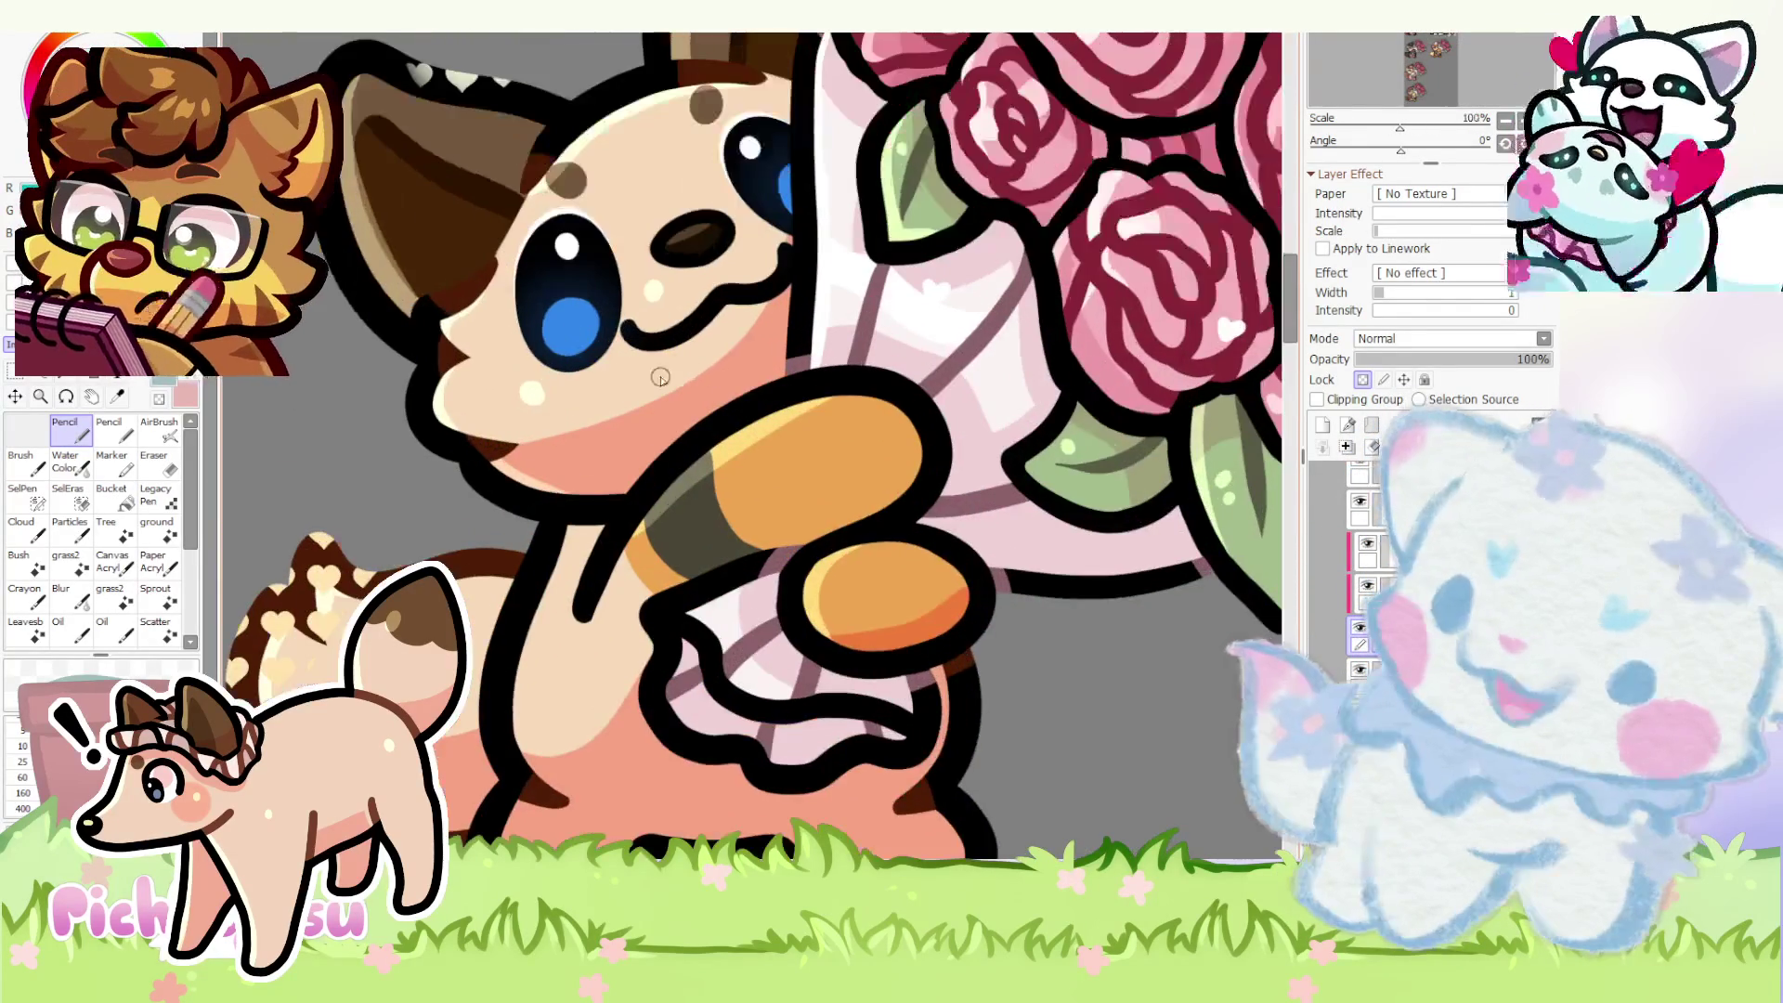
{"action": "scroll", "coordinate": [579, 342], "scroll_direction": "up", "scroll_amount": 2}
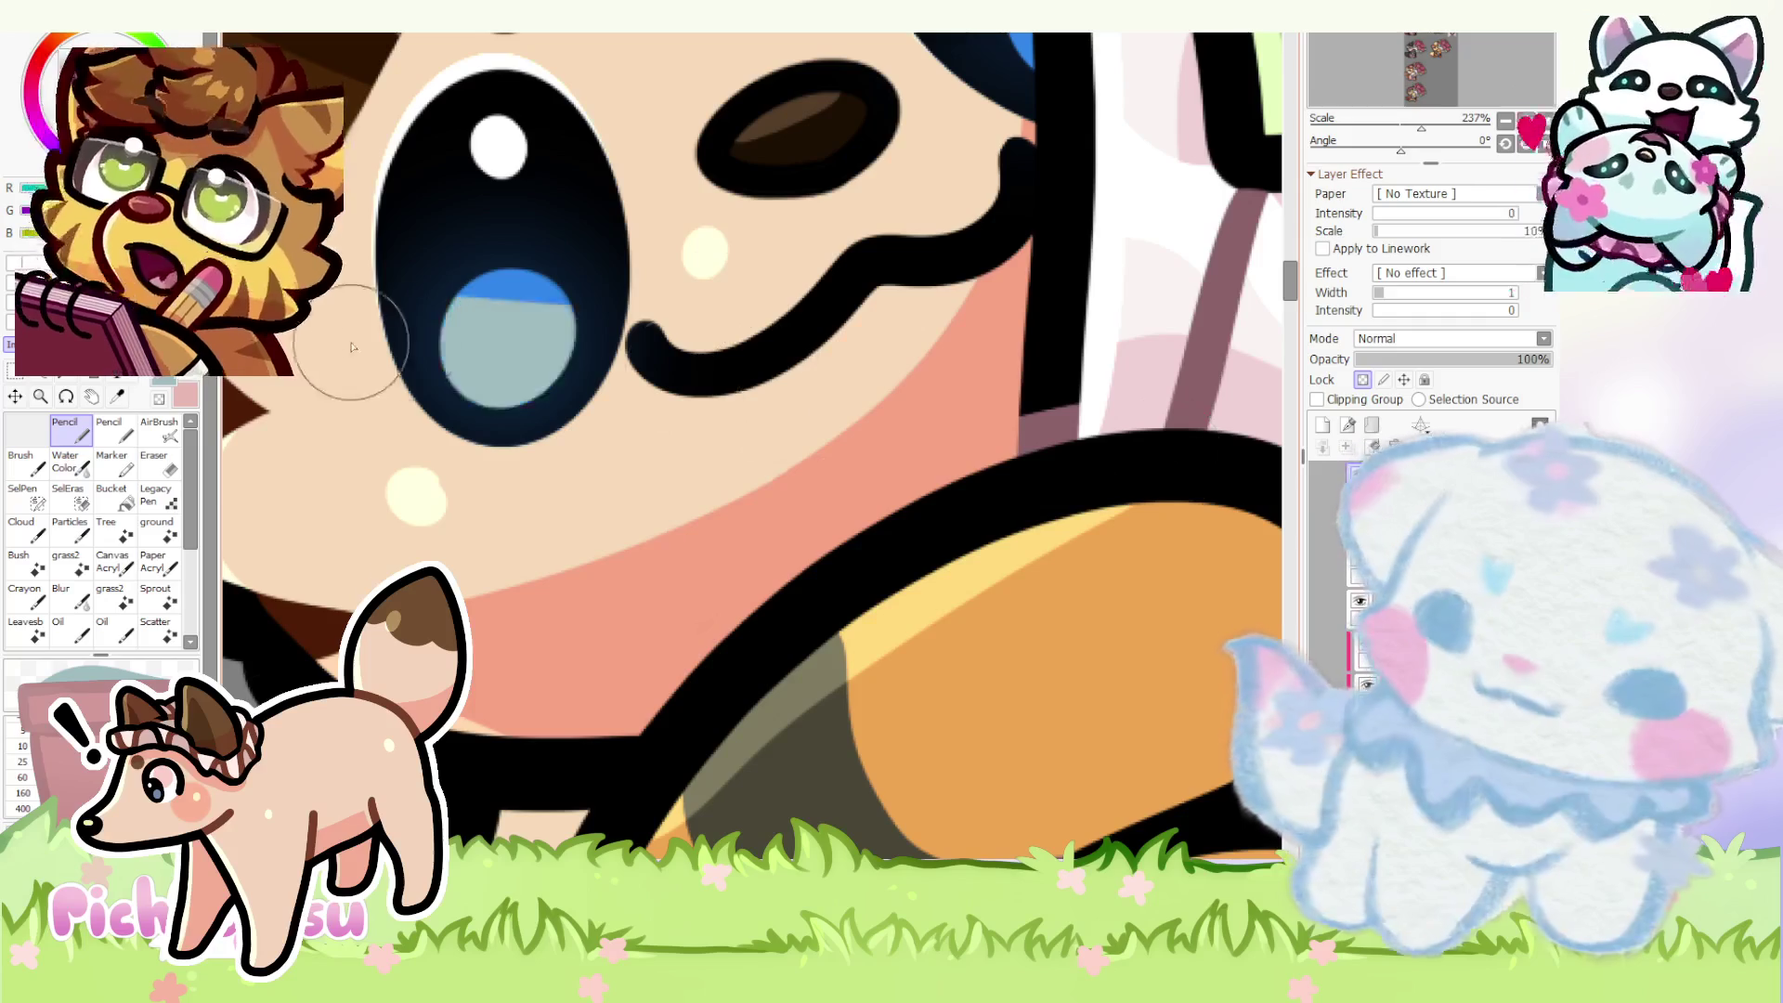
{"action": "scroll", "coordinate": [539, 498], "scroll_direction": "down", "scroll_amount": 1}
{"action": "scroll", "coordinate": [934, 199], "scroll_direction": "up", "scroll_amount": 1}
{"action": "scroll", "coordinate": [867, 447], "scroll_direction": "down", "scroll_amount": 1}
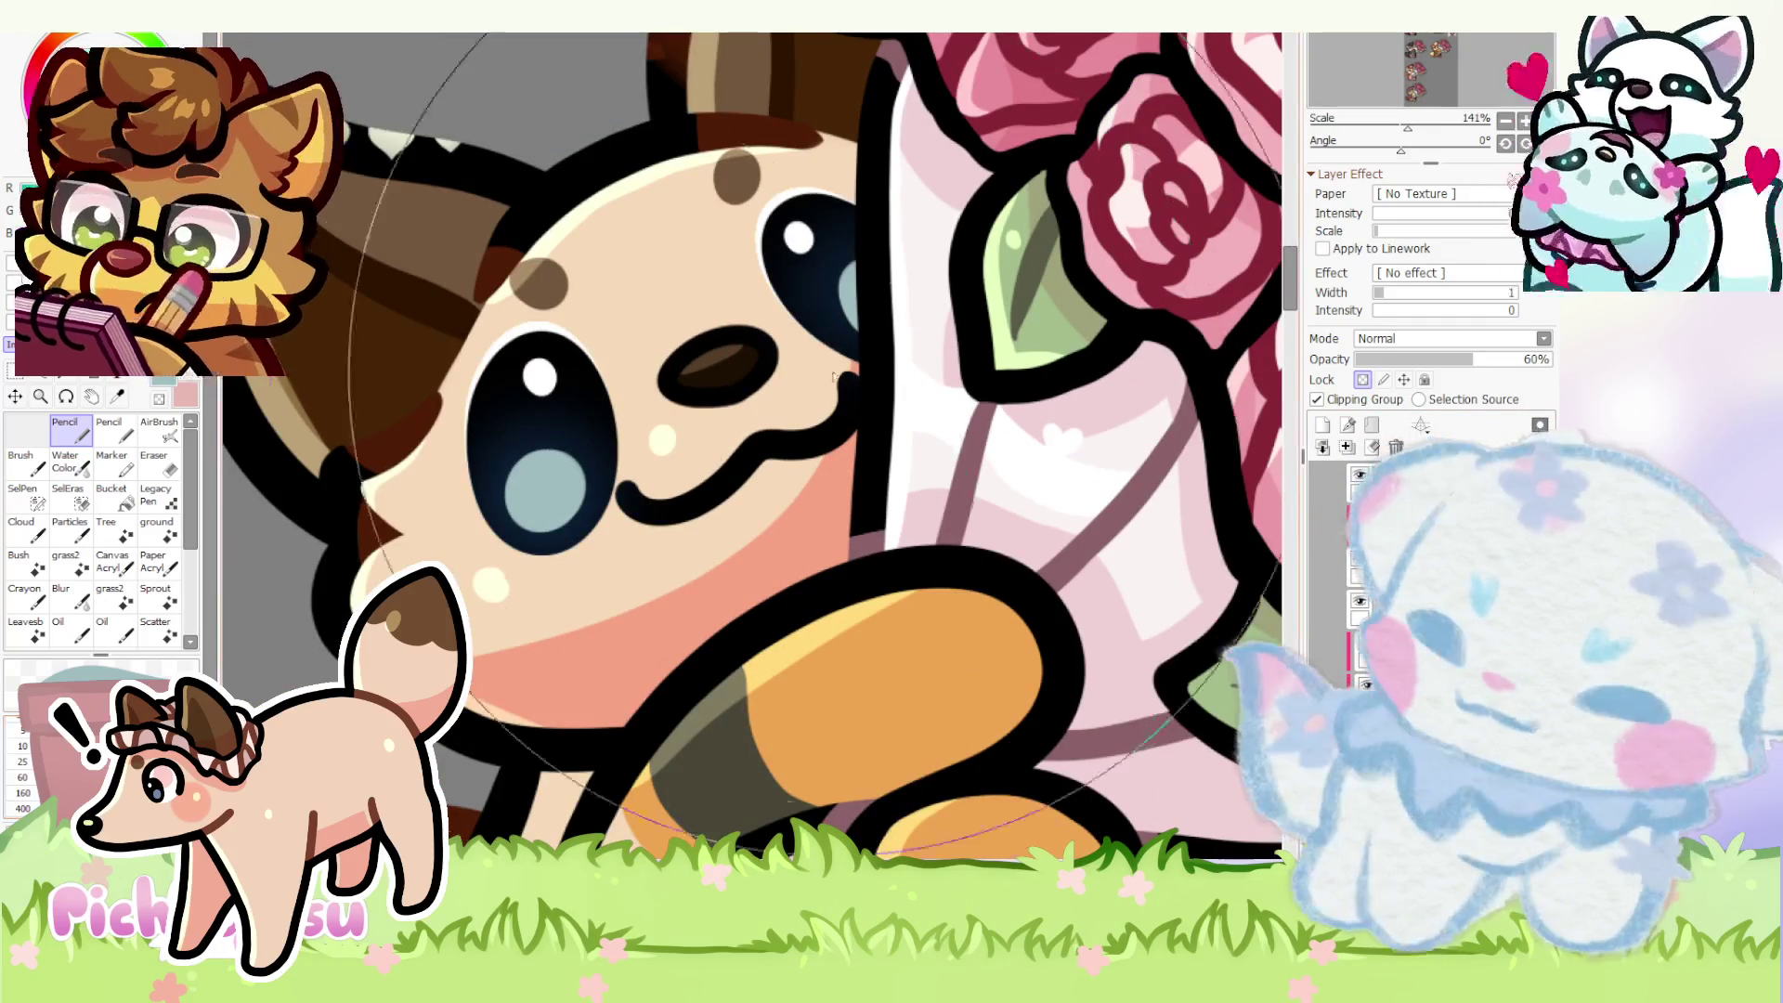
{"action": "scroll", "coordinate": [709, 318], "scroll_direction": "down", "scroll_amount": 3}
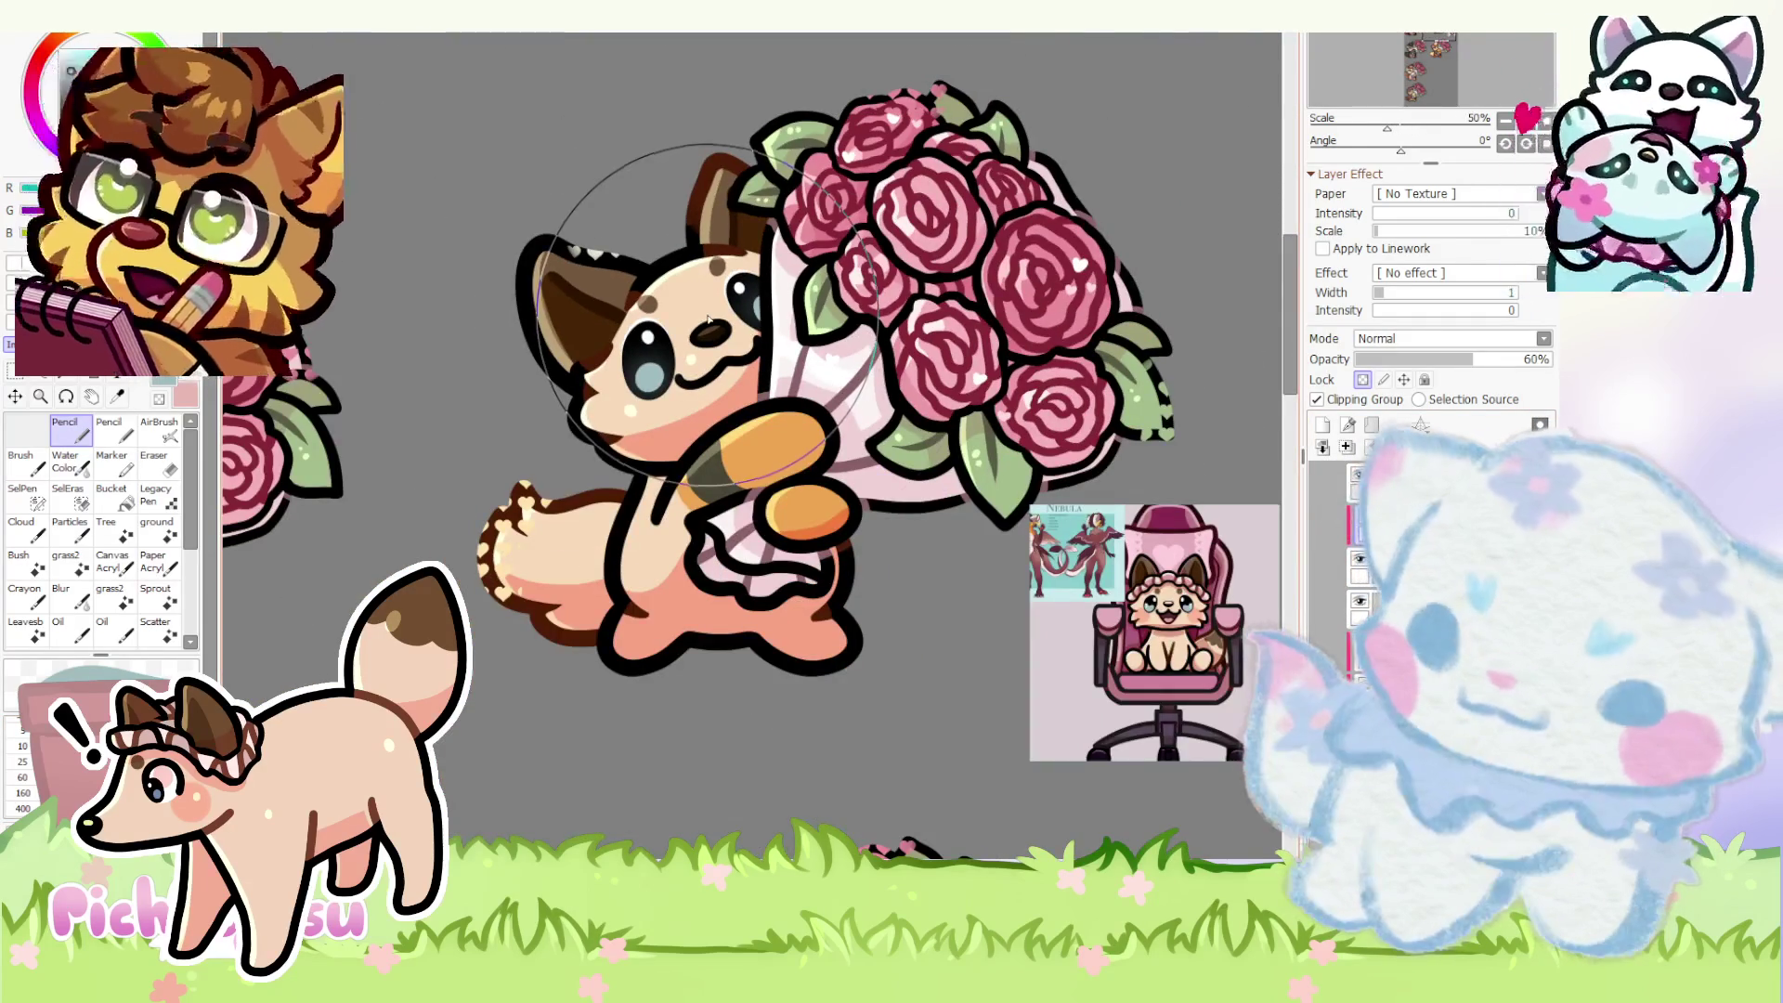
{"action": "scroll", "coordinate": [807, 418], "scroll_direction": "up", "scroll_amount": 1}
{"action": "scroll", "coordinate": [776, 446], "scroll_direction": "up", "scroll_amount": 1}
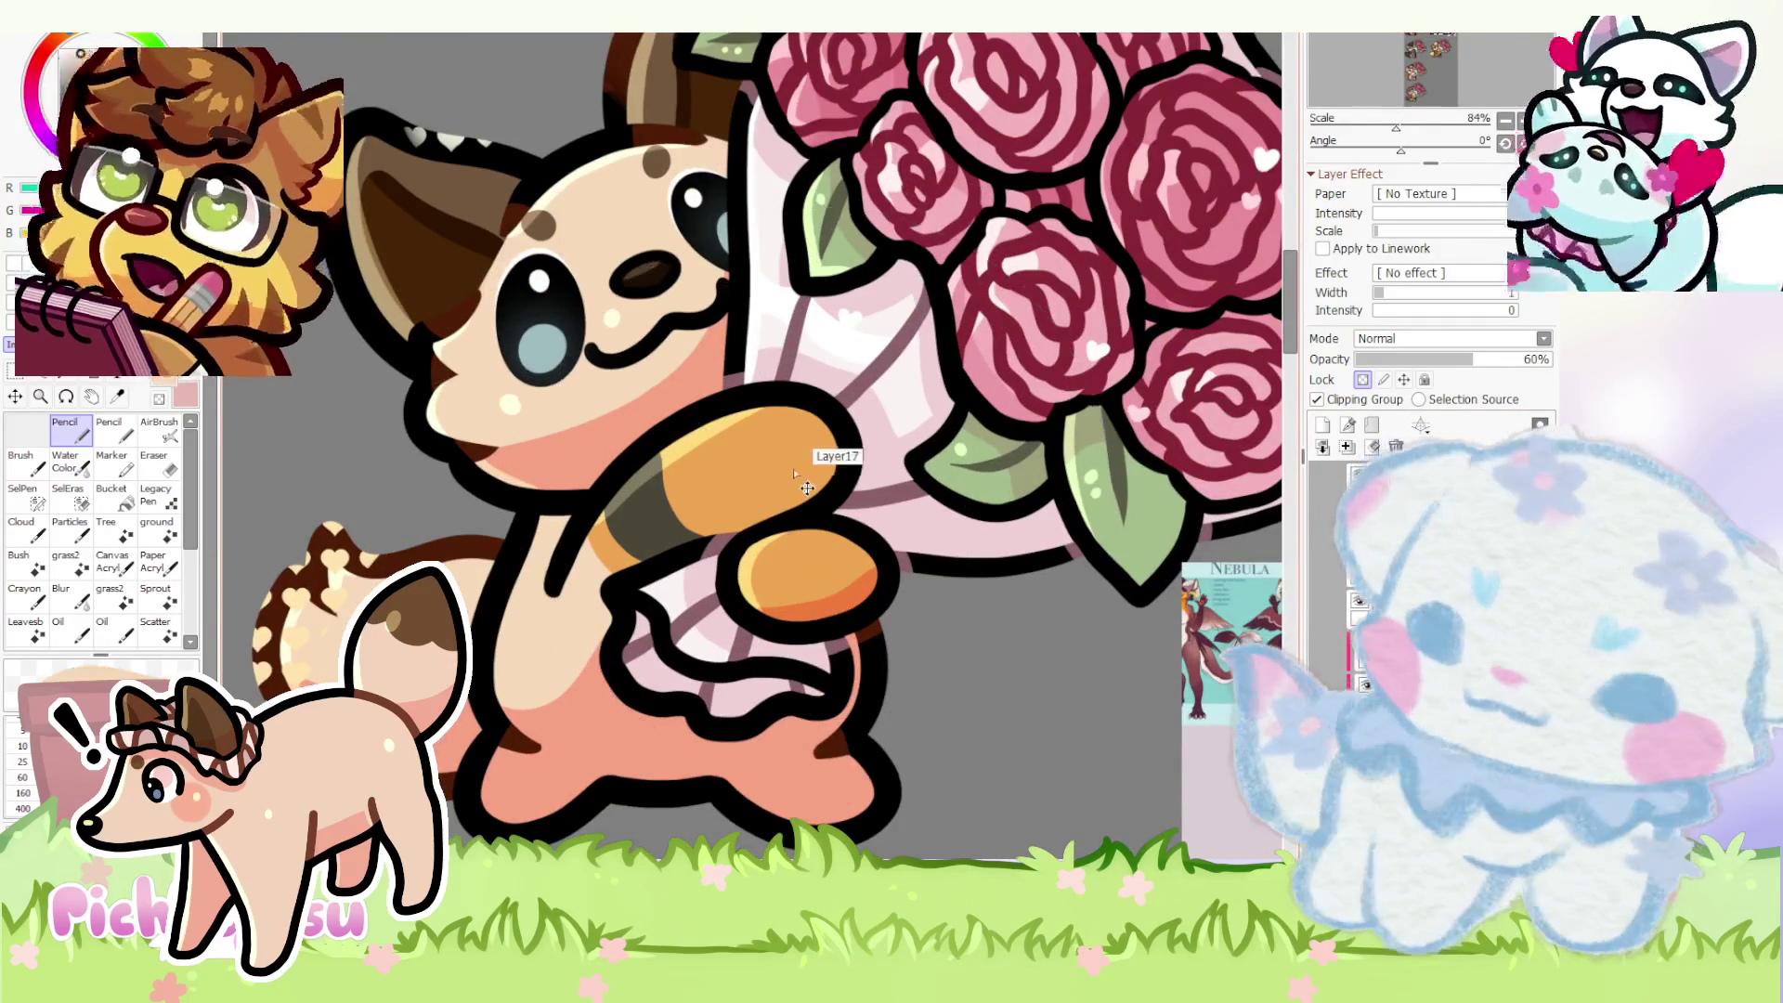
- On Layer17, repaint the upper paw's orange shading and paw pad in beige
{"action": "left_click", "coordinate": [805, 488], "text": "ctrl+shift"}
{"action": "scroll", "coordinate": [806, 488], "scroll_direction": "up", "scroll_amount": 3}
{"action": "mouse_move", "coordinate": [815, 475]}
{"action": "left_mouse_down"}
{"action": "mouse_move", "coordinate": [832, 469]}
{"action": "mouse_move", "coordinate": [757, 530]}
{"action": "mouse_move", "coordinate": [576, 526]}
{"action": "mouse_move", "coordinate": [477, 557]}
{"action": "mouse_move", "coordinate": [515, 635]}
{"action": "left_mouse_up"}
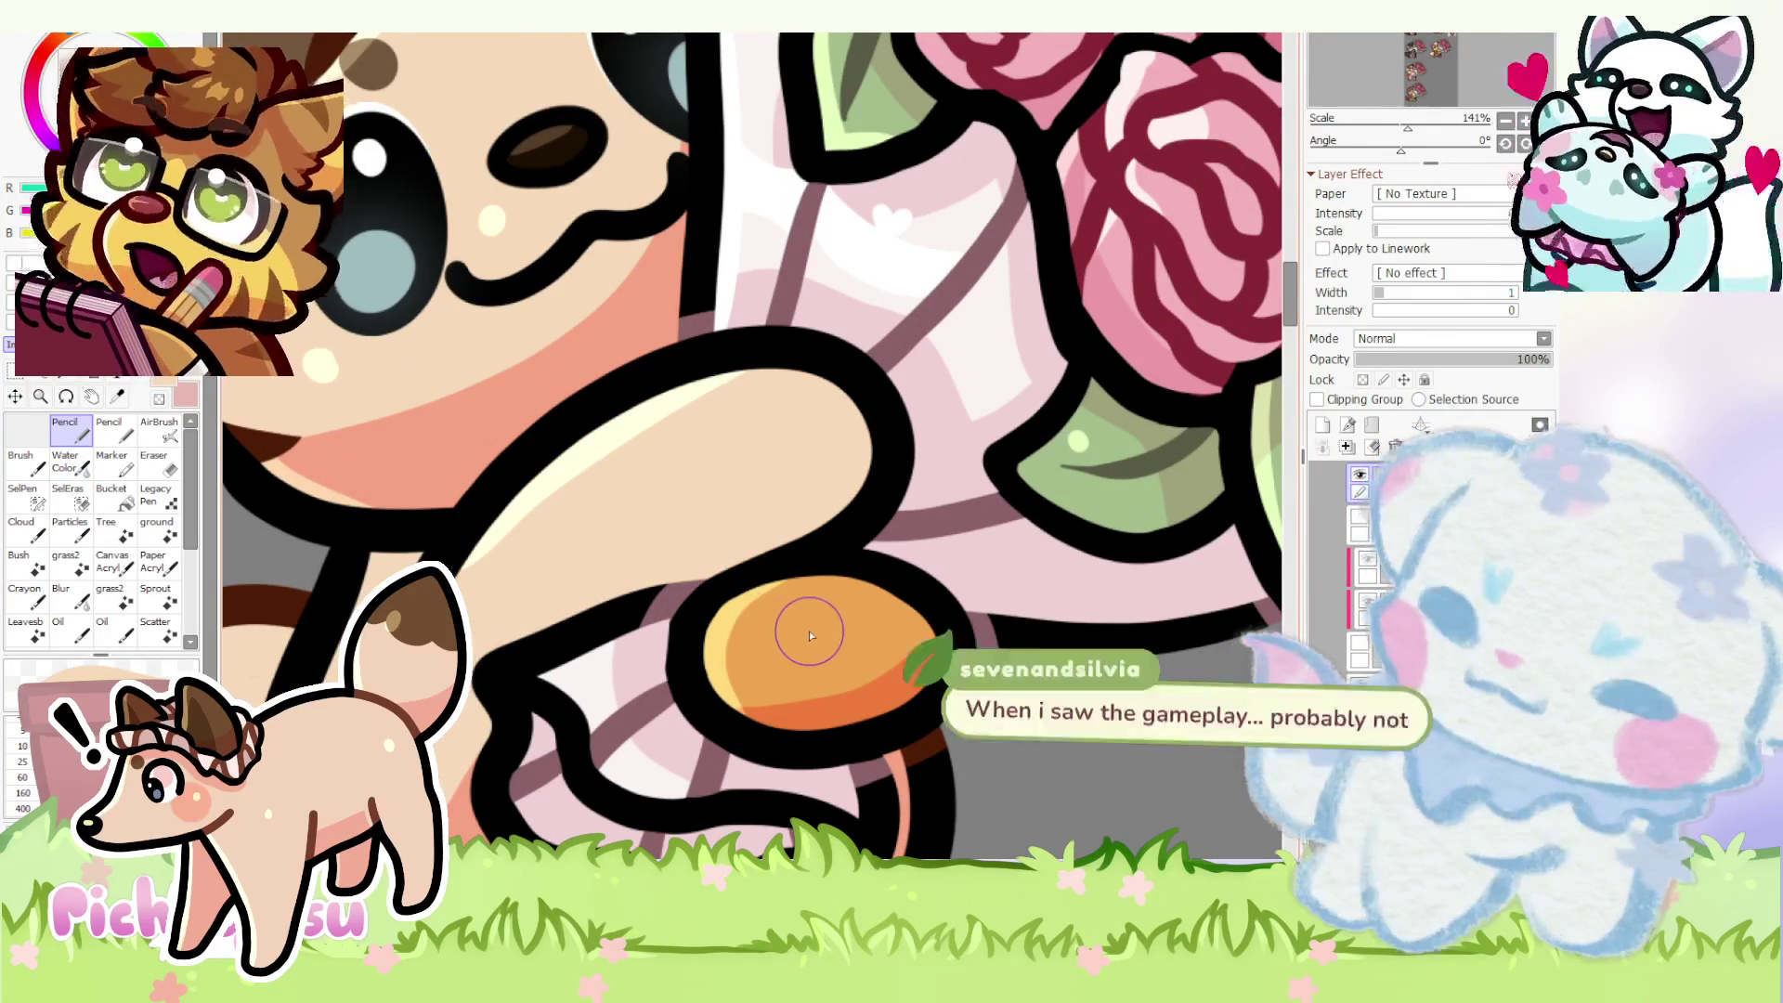
{"action": "scroll", "coordinate": [879, 673], "scroll_direction": "up", "scroll_amount": 2}
{"action": "mouse_move", "coordinate": [691, 621]}
{"action": "left_mouse_down"}
{"action": "mouse_move", "coordinate": [696, 710]}
{"action": "mouse_move", "coordinate": [677, 617]}
{"action": "mouse_move", "coordinate": [698, 597]}
{"action": "mouse_move", "coordinate": [743, 645]}
{"action": "left_mouse_up"}
{"action": "scroll", "coordinate": [743, 644], "scroll_direction": "down", "scroll_amount": 5}
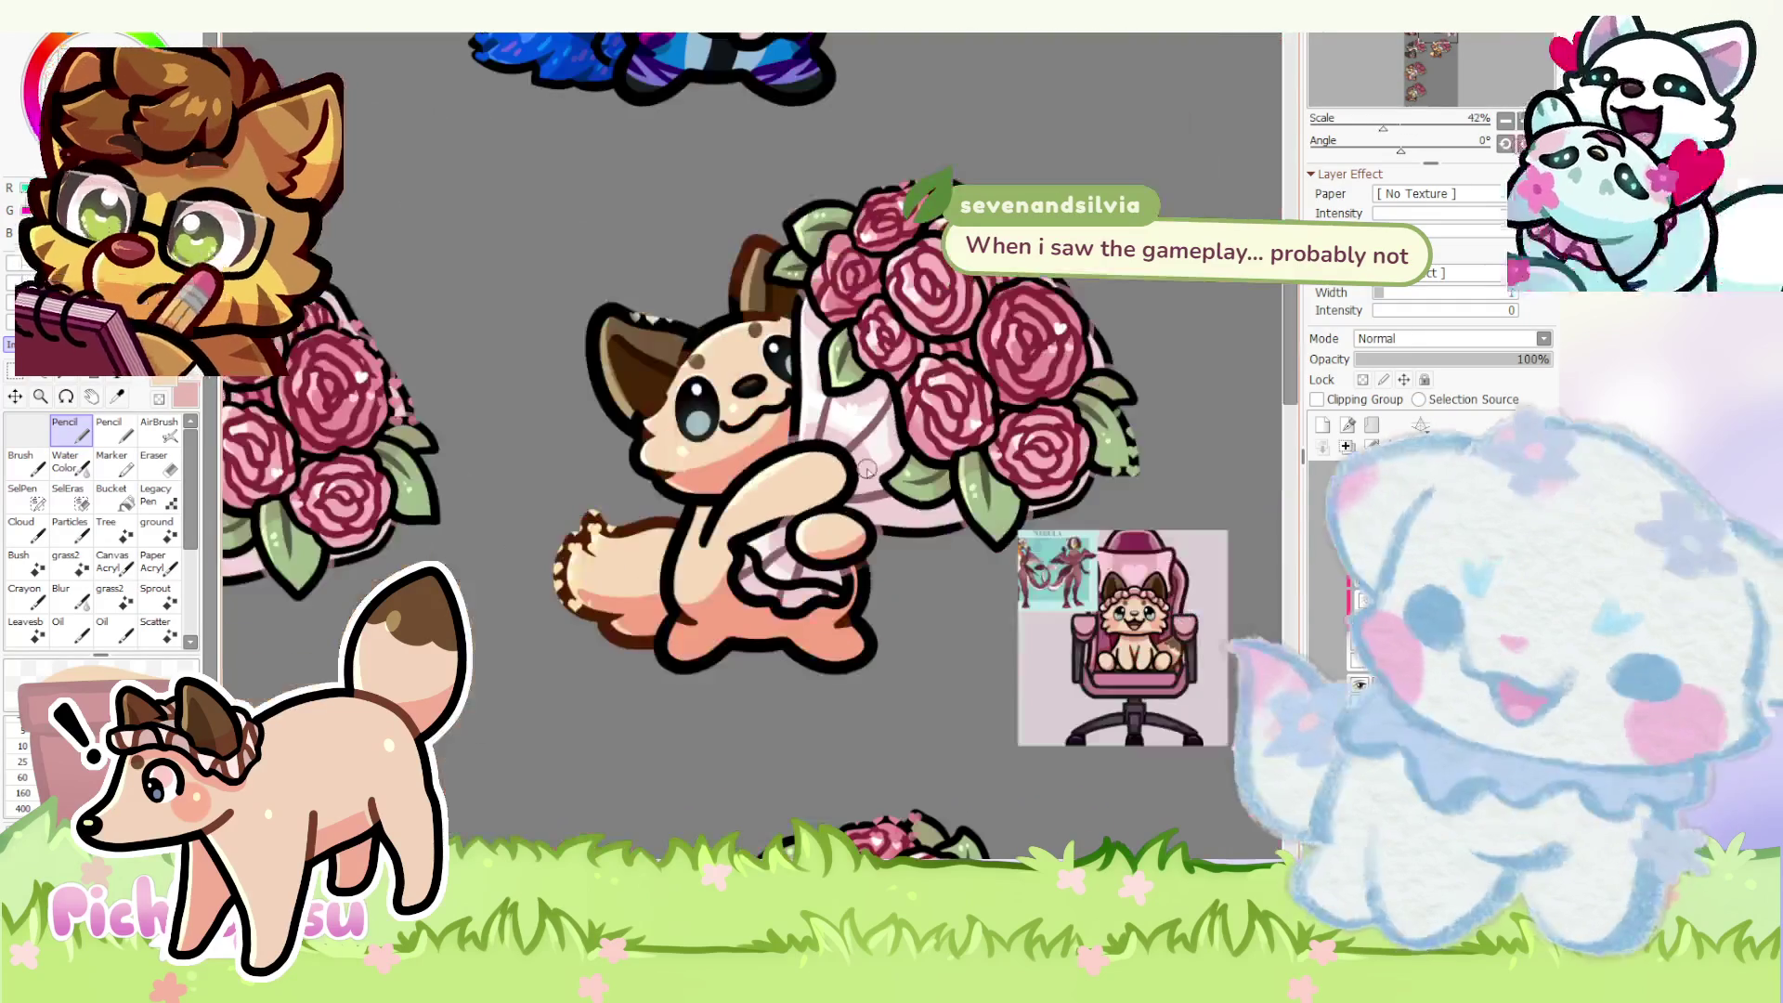
{"action": "scroll", "coordinate": [1070, 676], "scroll_direction": "up", "scroll_amount": 5}
{"action": "scroll", "coordinate": [1071, 679], "scroll_direction": "up", "scroll_amount": 3}
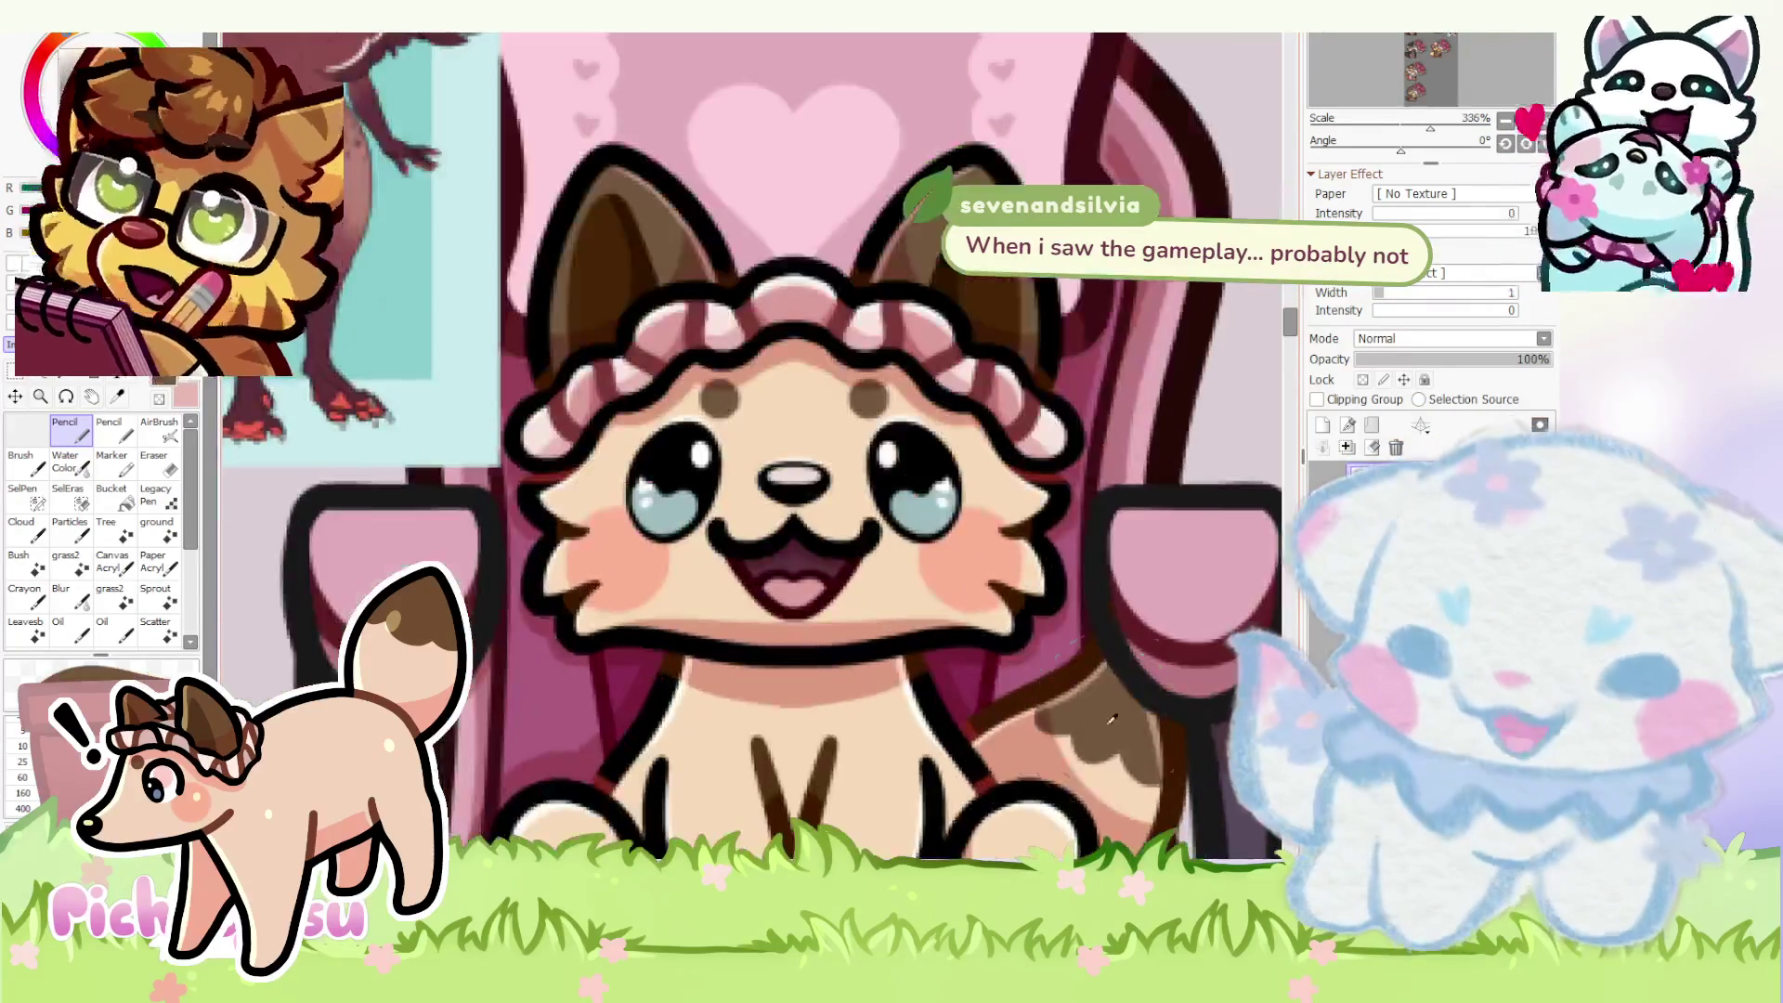
{"action": "scroll", "coordinate": [1070, 679], "scroll_direction": "down", "scroll_amount": 1}
{"action": "scroll", "coordinate": [409, 439], "scroll_direction": "down", "scroll_amount": 4}
{"action": "scroll", "coordinate": [823, 494], "scroll_direction": "down", "scroll_amount": 2}
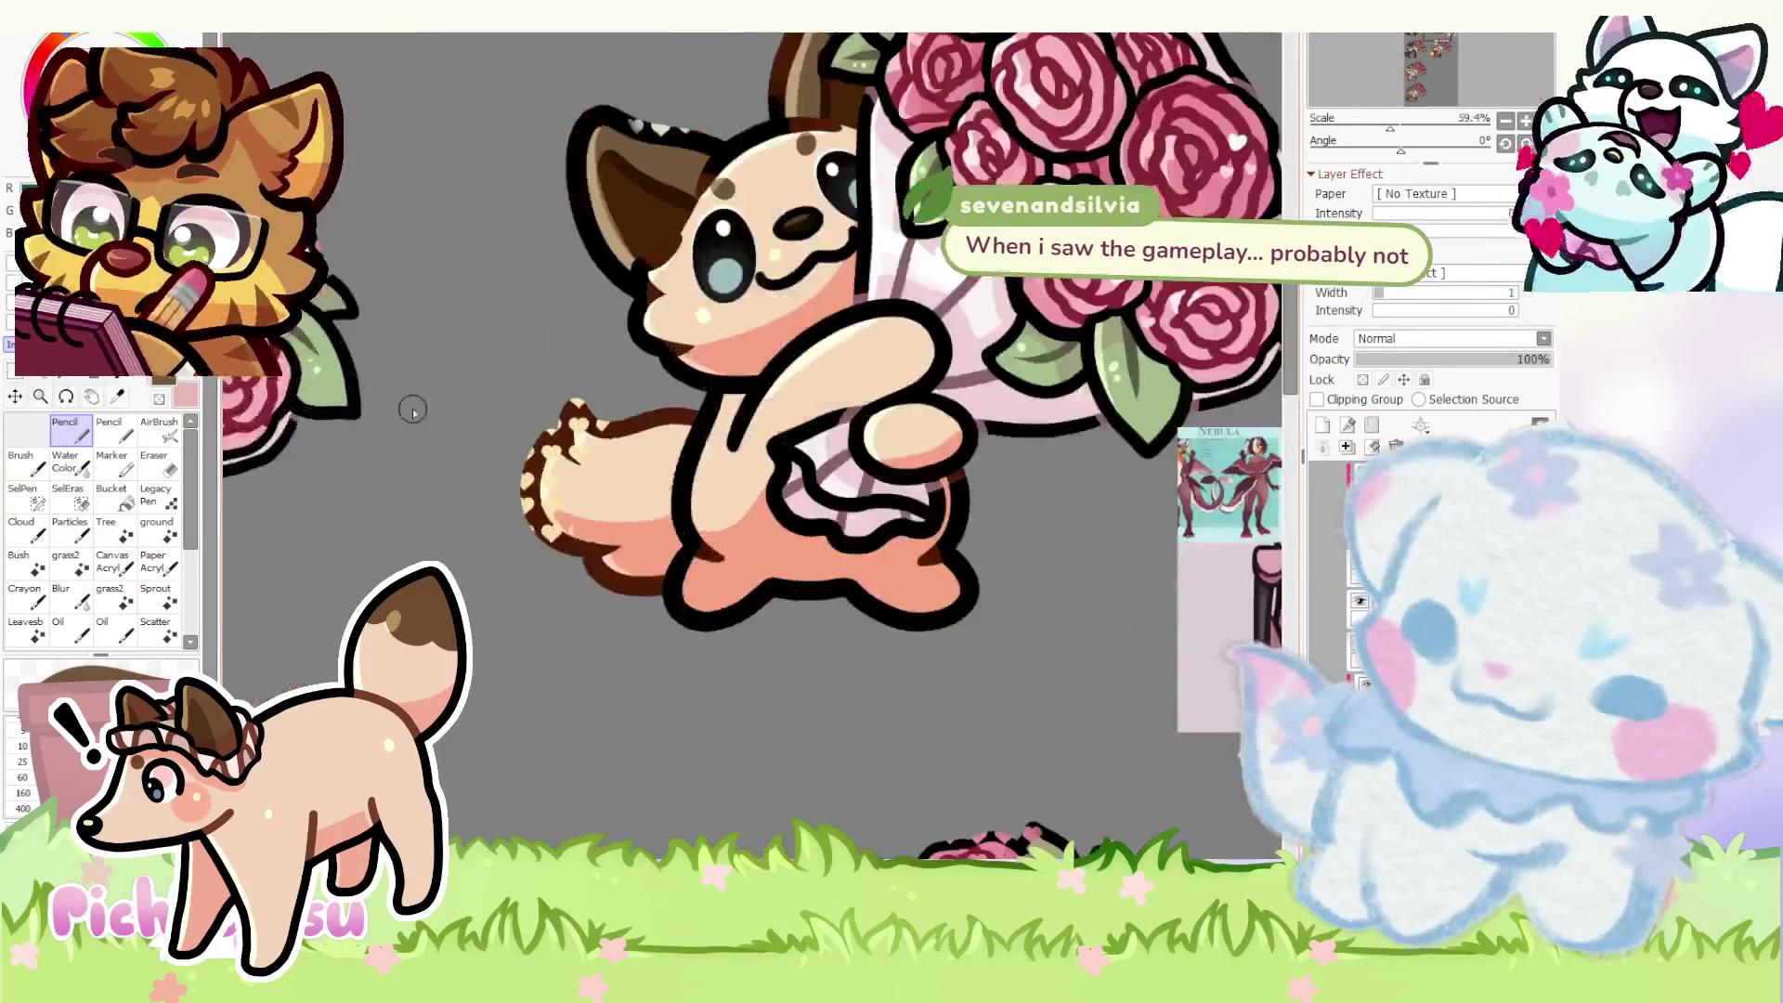
{"action": "scroll", "coordinate": [411, 405], "scroll_direction": "up", "scroll_amount": 3}
{"action": "scroll", "coordinate": [890, 584], "scroll_direction": "up", "scroll_amount": 1}
- Try translucent brown shading on the tail, then undo it and delete the markings layer
{"action": "mouse_move", "coordinate": [531, 365]}
{"action": "left_mouse_down"}
{"action": "mouse_move", "coordinate": [578, 370]}
{"action": "mouse_move", "coordinate": [515, 613]}
{"action": "mouse_move", "coordinate": [419, 416]}
{"action": "left_mouse_up"}
{"action": "left_click_drag", "start_coordinate": [526, 454], "coordinate": [536, 359]}
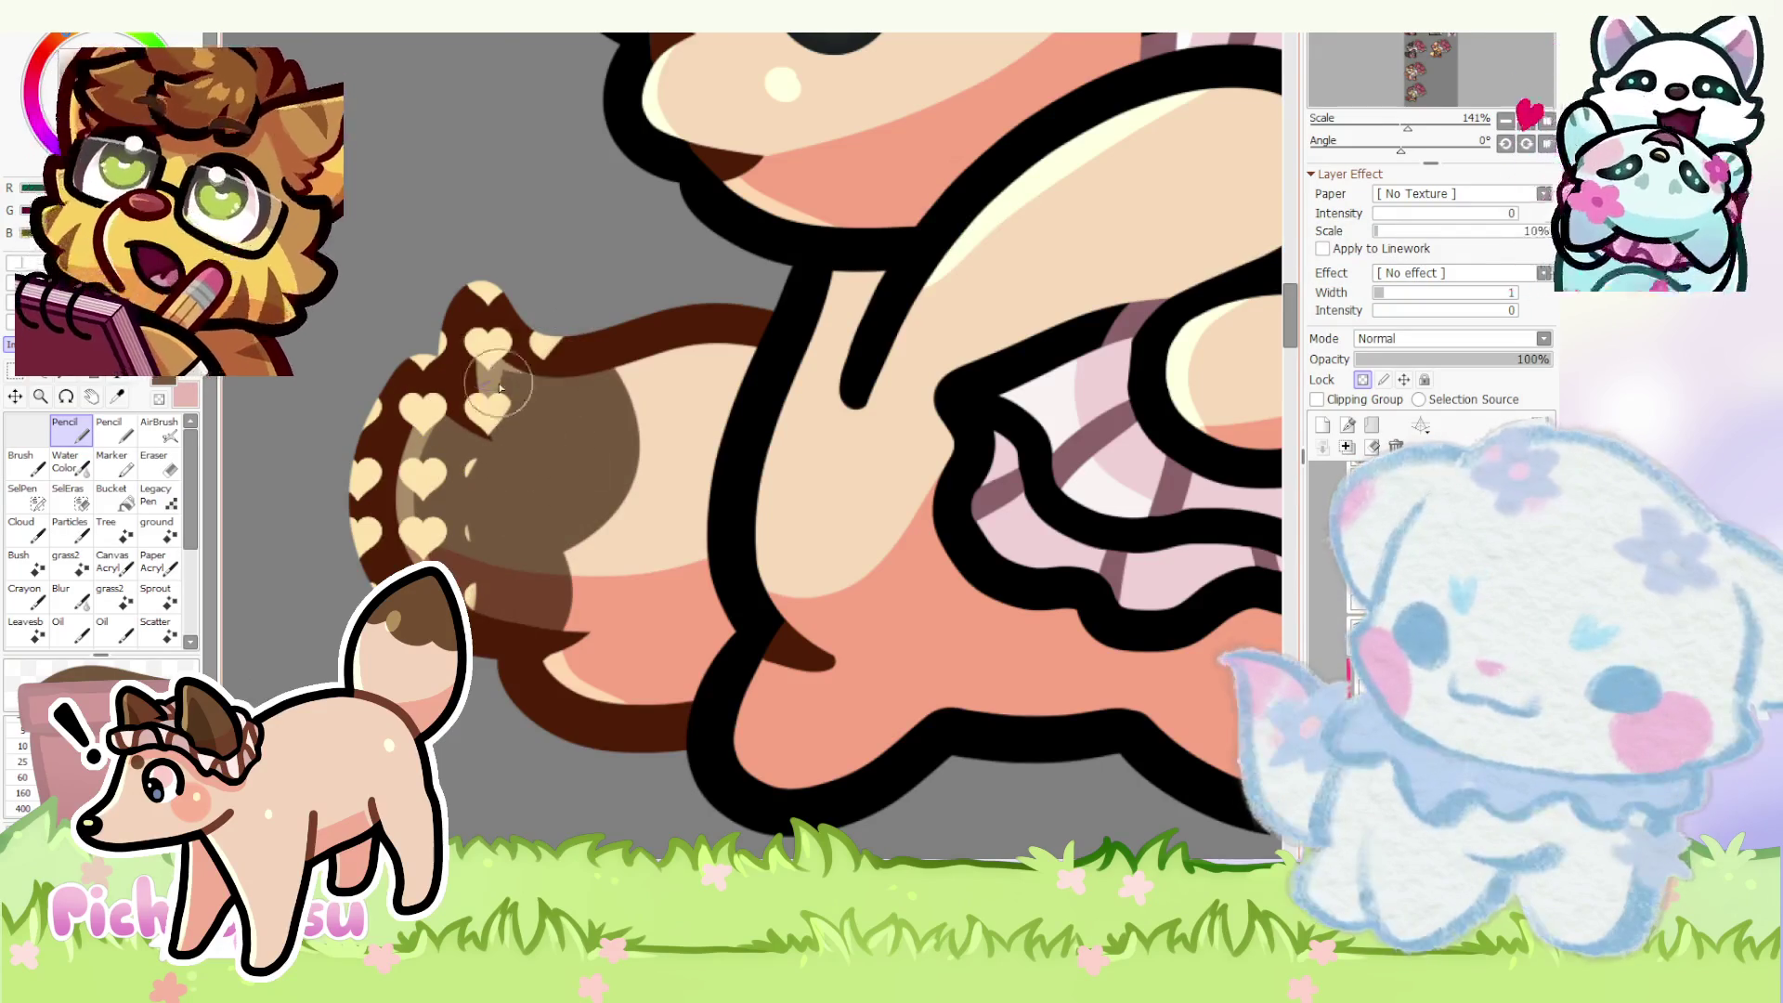
{"action": "scroll", "coordinate": [754, 488], "scroll_direction": "down", "scroll_amount": 5}
{"action": "scroll", "coordinate": [801, 501], "scroll_direction": "down", "scroll_amount": 2}
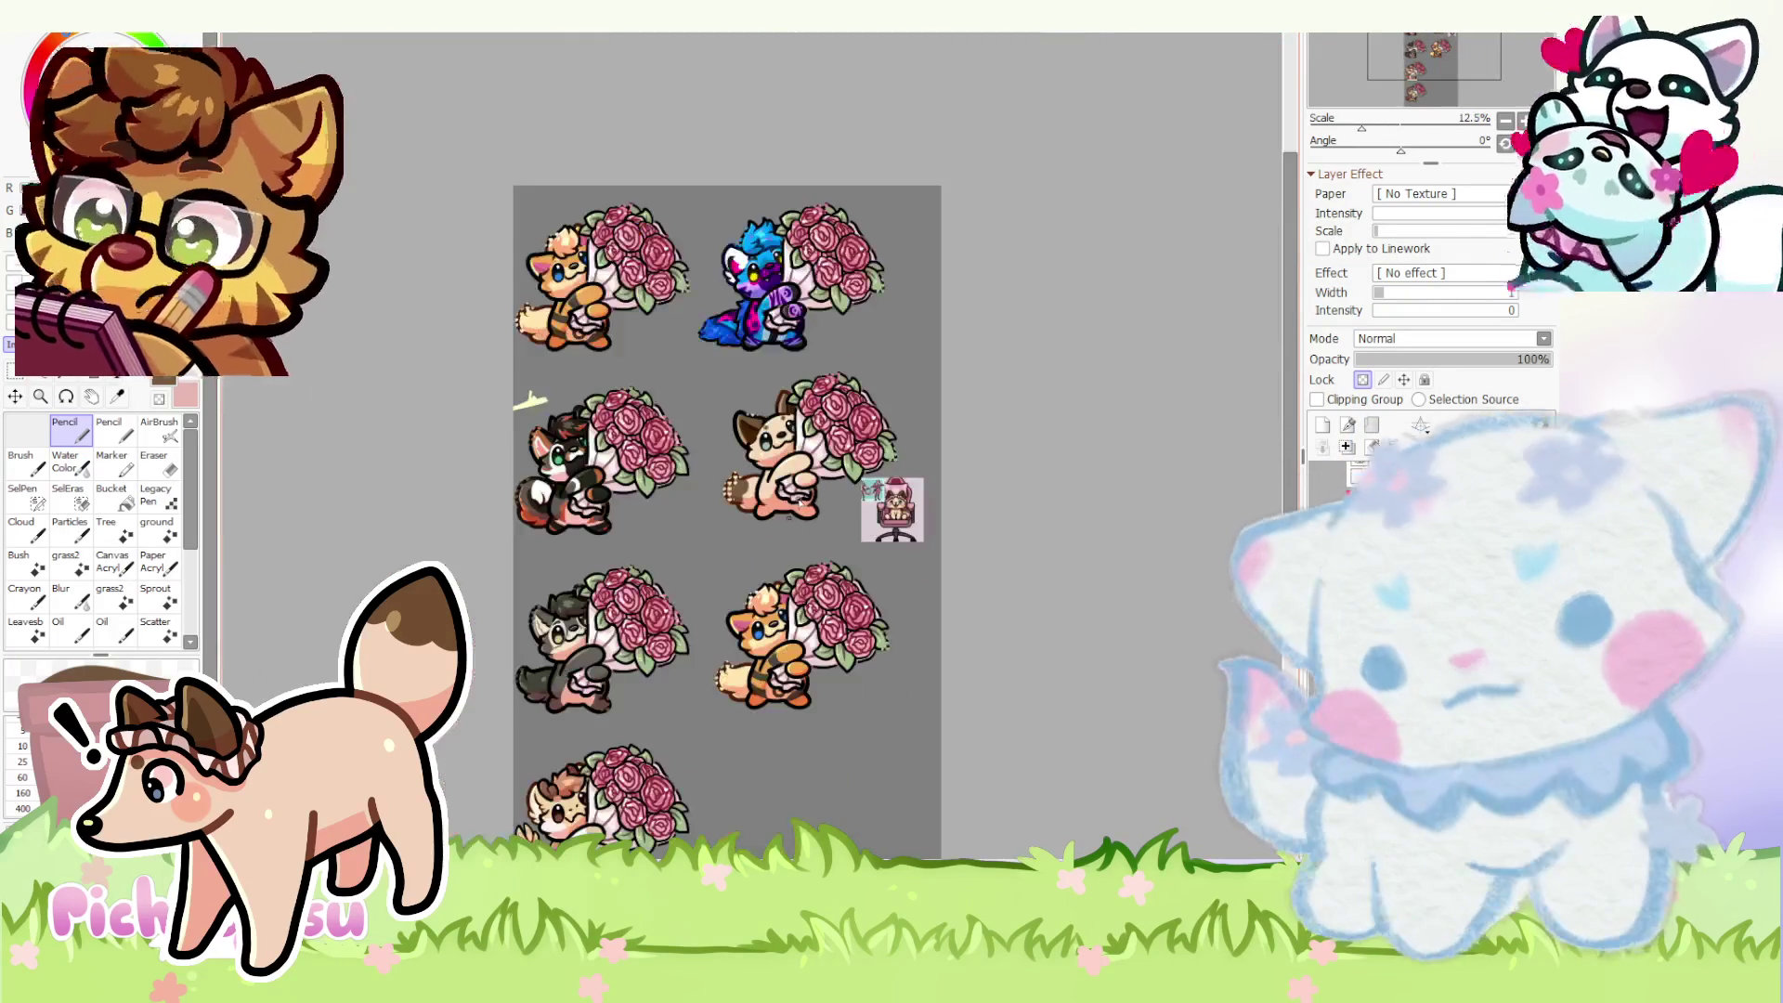
{"action": "scroll", "coordinate": [752, 490], "scroll_direction": "up", "scroll_amount": 2}
{"action": "scroll", "coordinate": [718, 485], "scroll_direction": "up", "scroll_amount": 4}
{"action": "key", "text": "ctrl+z"}
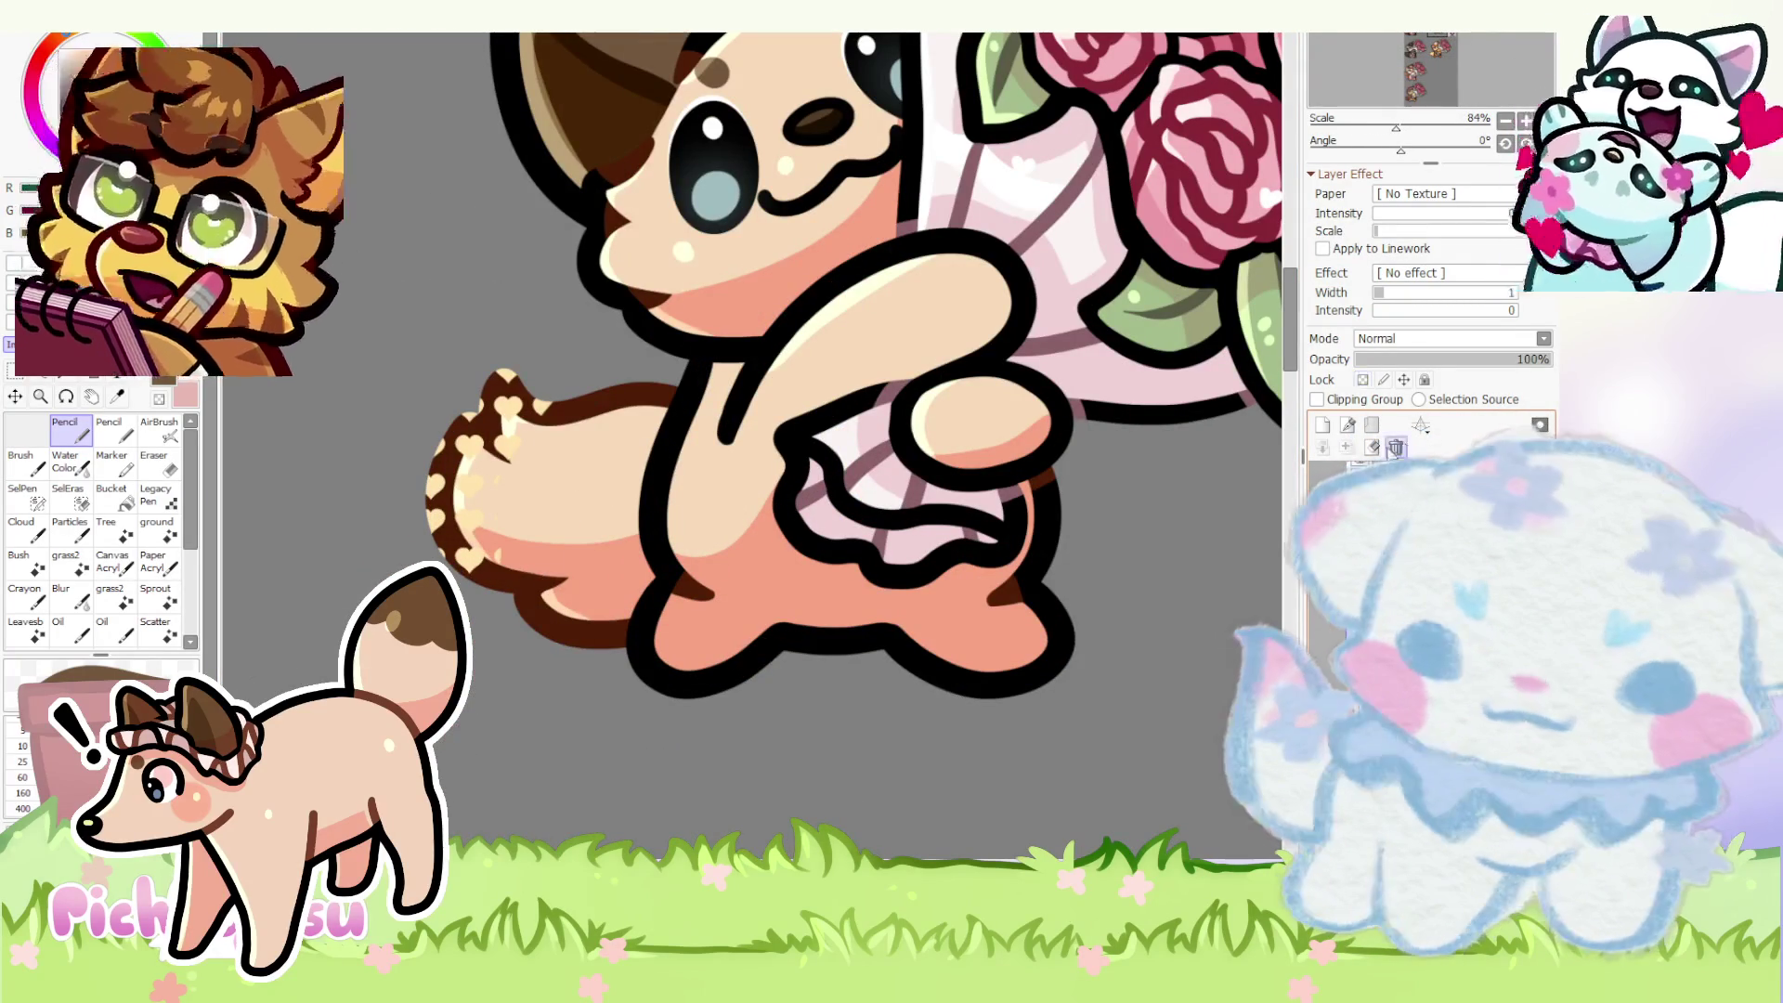
{"action": "left_click", "coordinate": [1395, 447]}
{"action": "scroll", "coordinate": [591, 525], "scroll_direction": "down", "scroll_amount": 5}
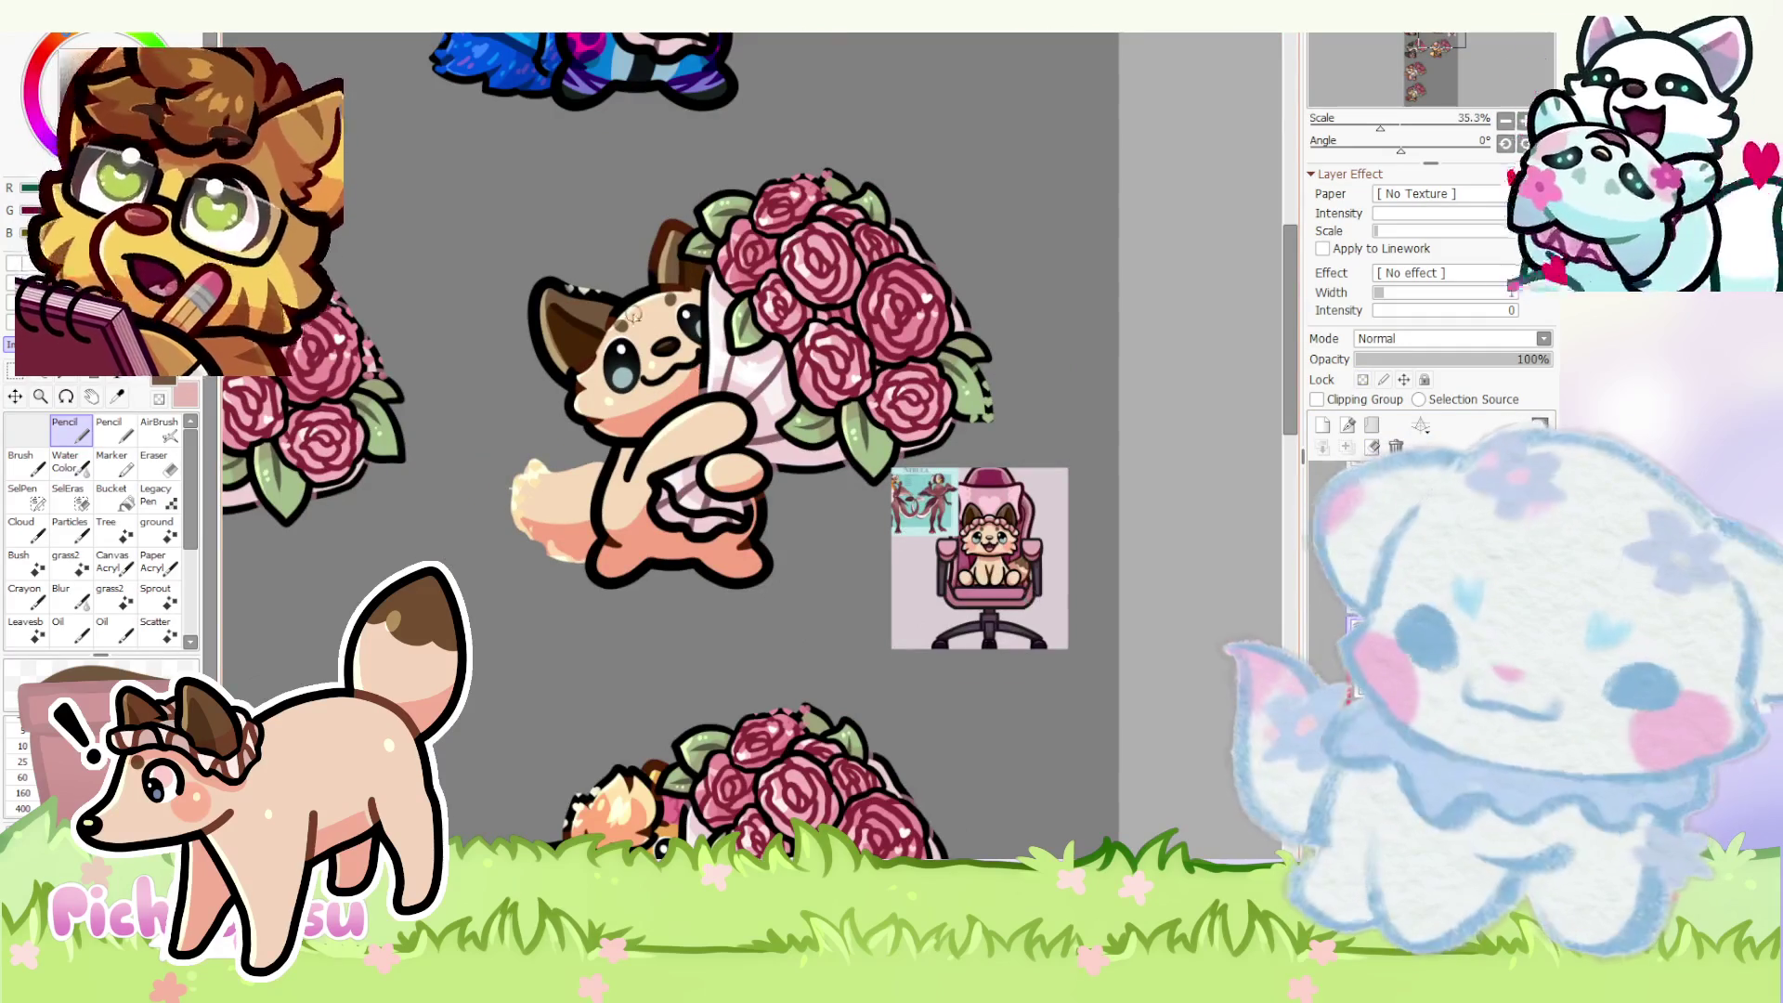
{"action": "scroll", "coordinate": [979, 529], "scroll_direction": "up", "scroll_amount": 2}
{"action": "scroll", "coordinate": [979, 529], "scroll_direction": "up", "scroll_amount": 2}
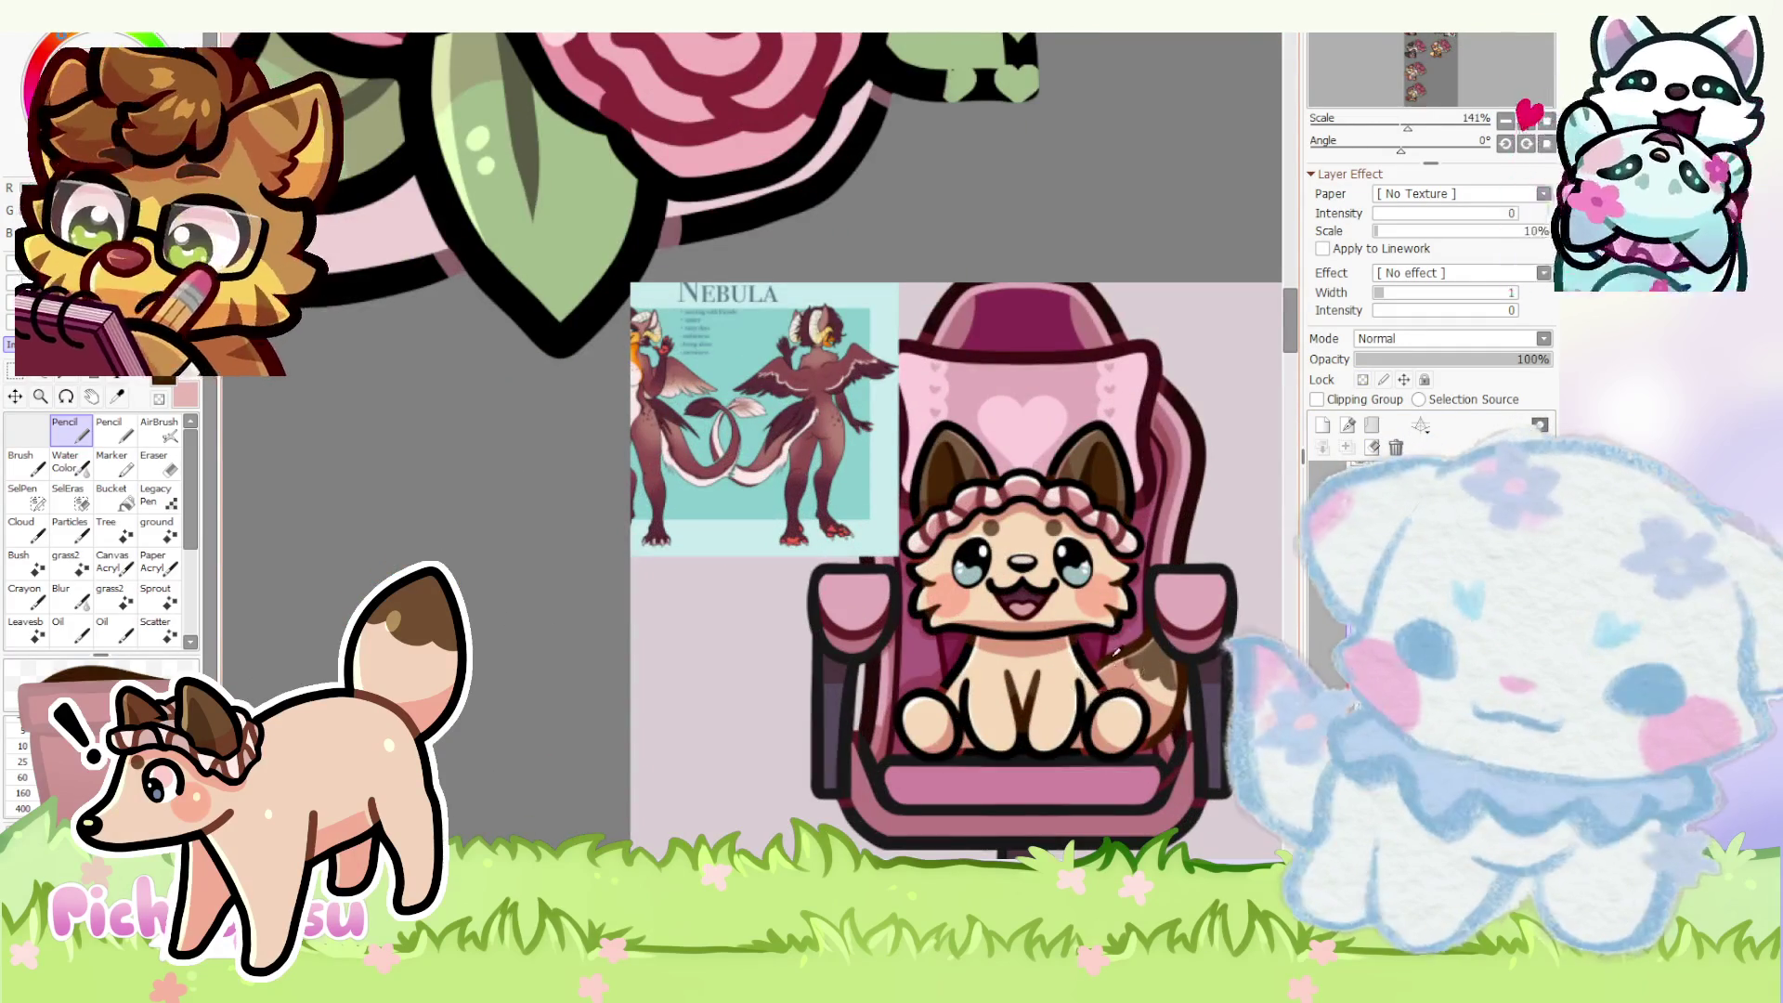
{"action": "scroll", "coordinate": [1114, 641], "scroll_direction": "down", "scroll_amount": 2}
{"action": "scroll", "coordinate": [585, 529], "scroll_direction": "down", "scroll_amount": 4}
{"action": "scroll", "coordinate": [525, 557], "scroll_direction": "up", "scroll_amount": 1}
{"action": "scroll", "coordinate": [685, 516], "scroll_direction": "up", "scroll_amount": 4}
{"action": "scroll", "coordinate": [692, 429], "scroll_direction": "up", "scroll_amount": 2}
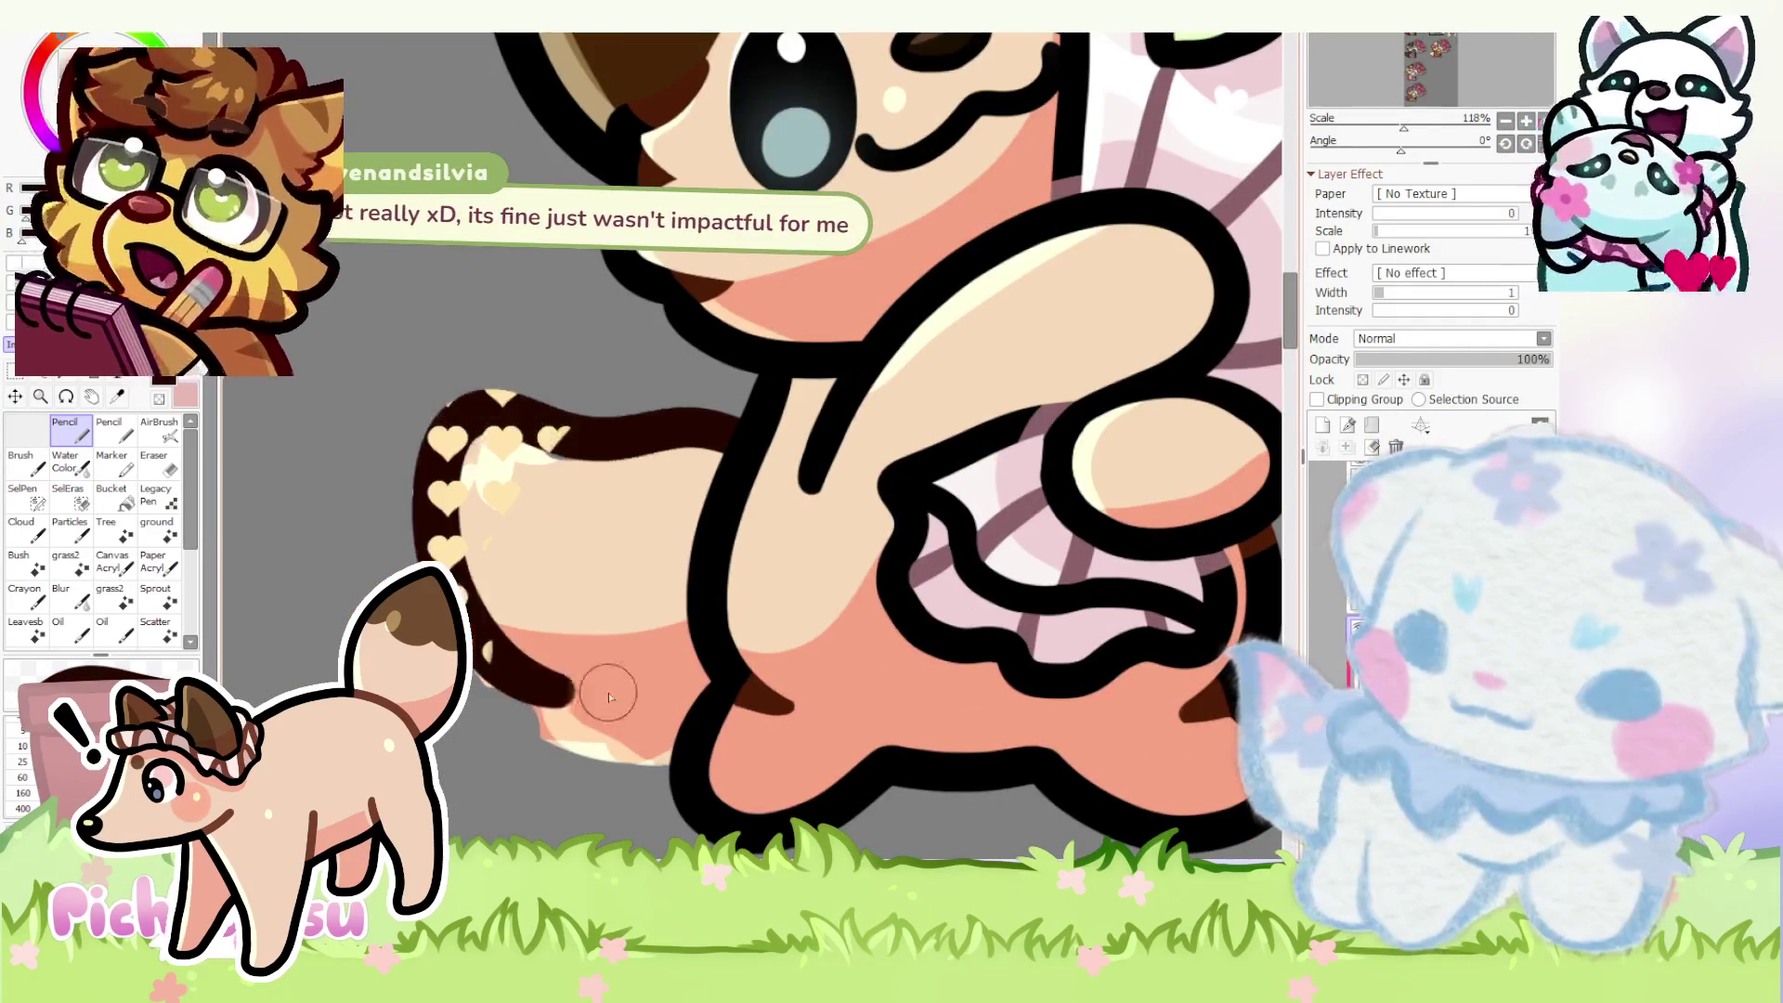
{"action": "scroll", "coordinate": [1036, 642], "scroll_direction": "down", "scroll_amount": 3}
{"action": "scroll", "coordinate": [1037, 643], "scroll_direction": "down", "scroll_amount": 1}
{"action": "scroll", "coordinate": [1037, 643], "scroll_direction": "down", "scroll_amount": 2}
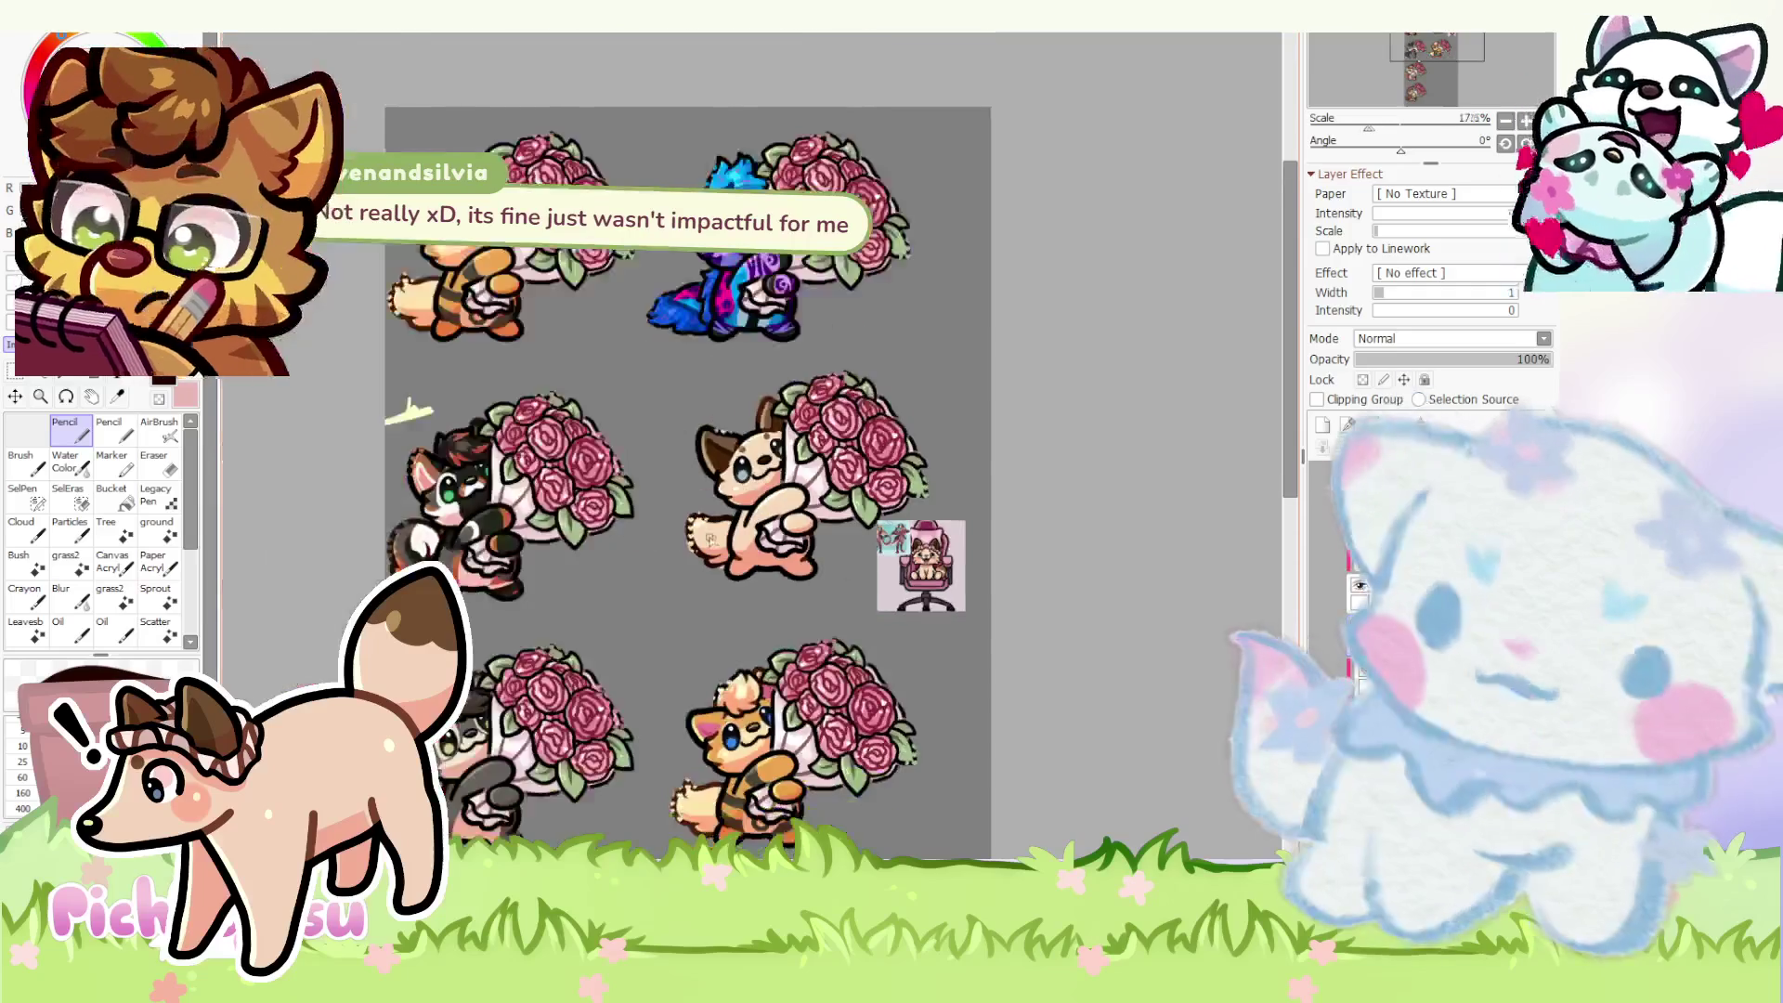
{"action": "scroll", "coordinate": [715, 527], "scroll_direction": "up", "scroll_amount": 1}
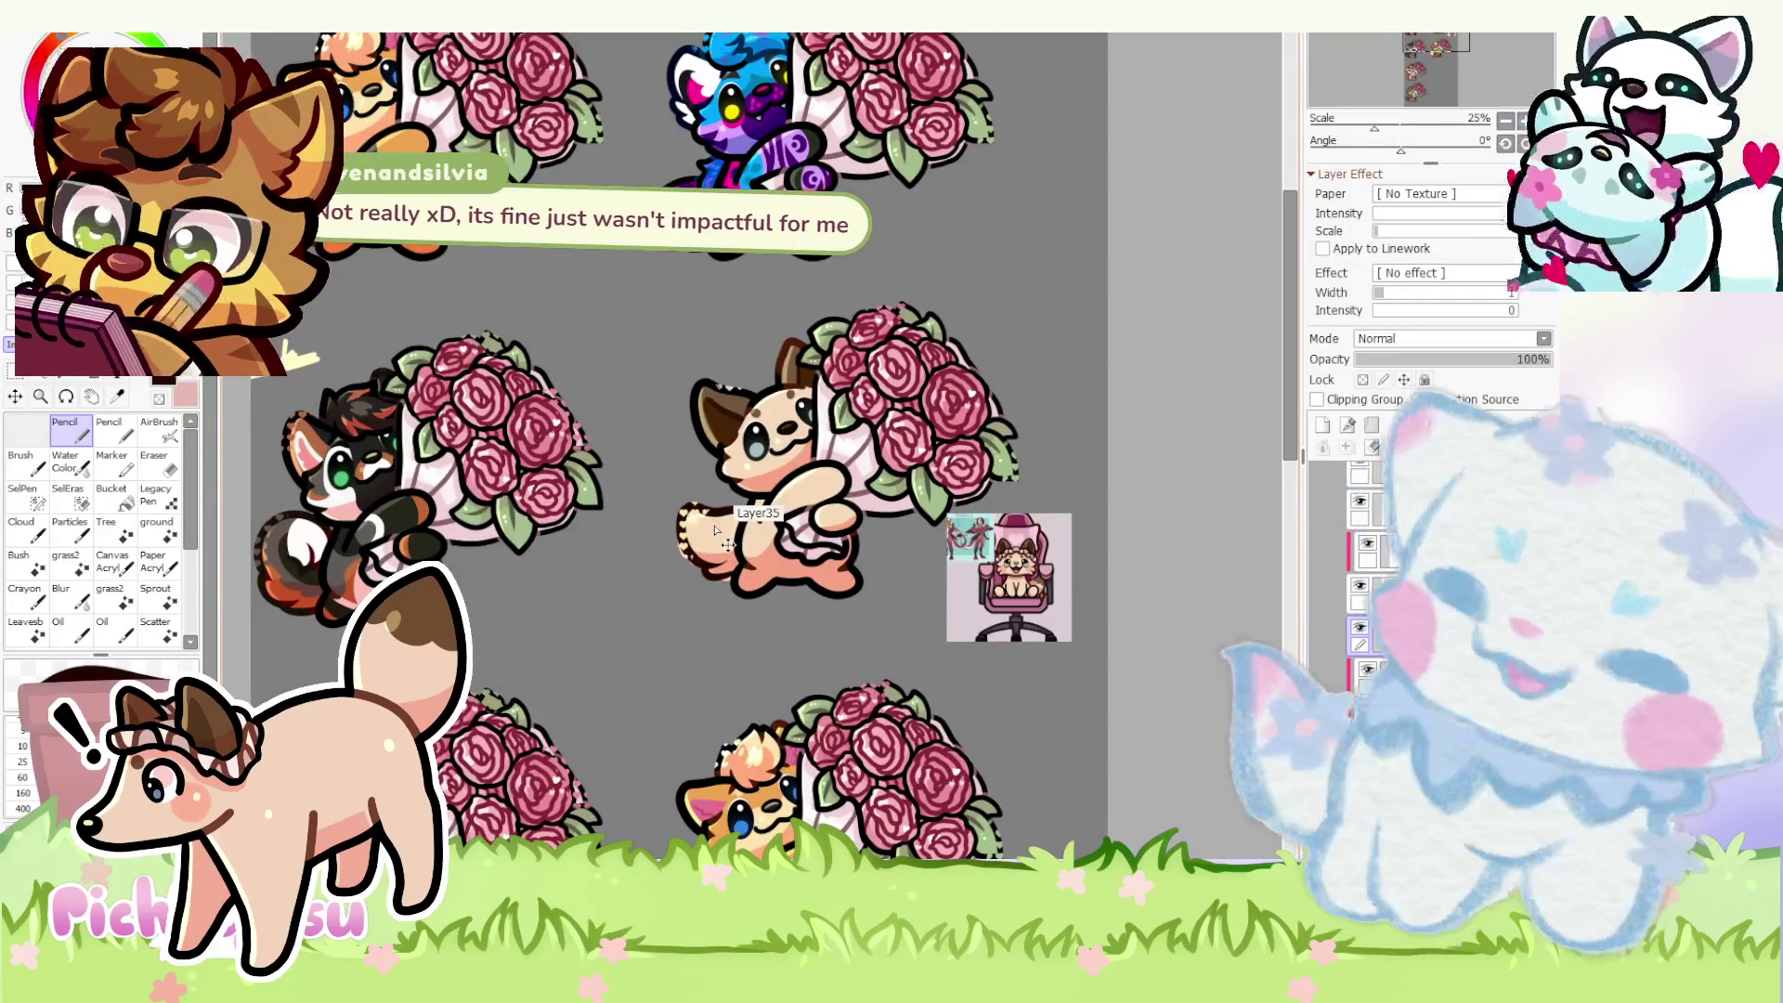
{"action": "scroll", "coordinate": [715, 528], "scroll_direction": "up", "scroll_amount": 2}
{"action": "scroll", "coordinate": [711, 586], "scroll_direction": "up", "scroll_amount": 7}
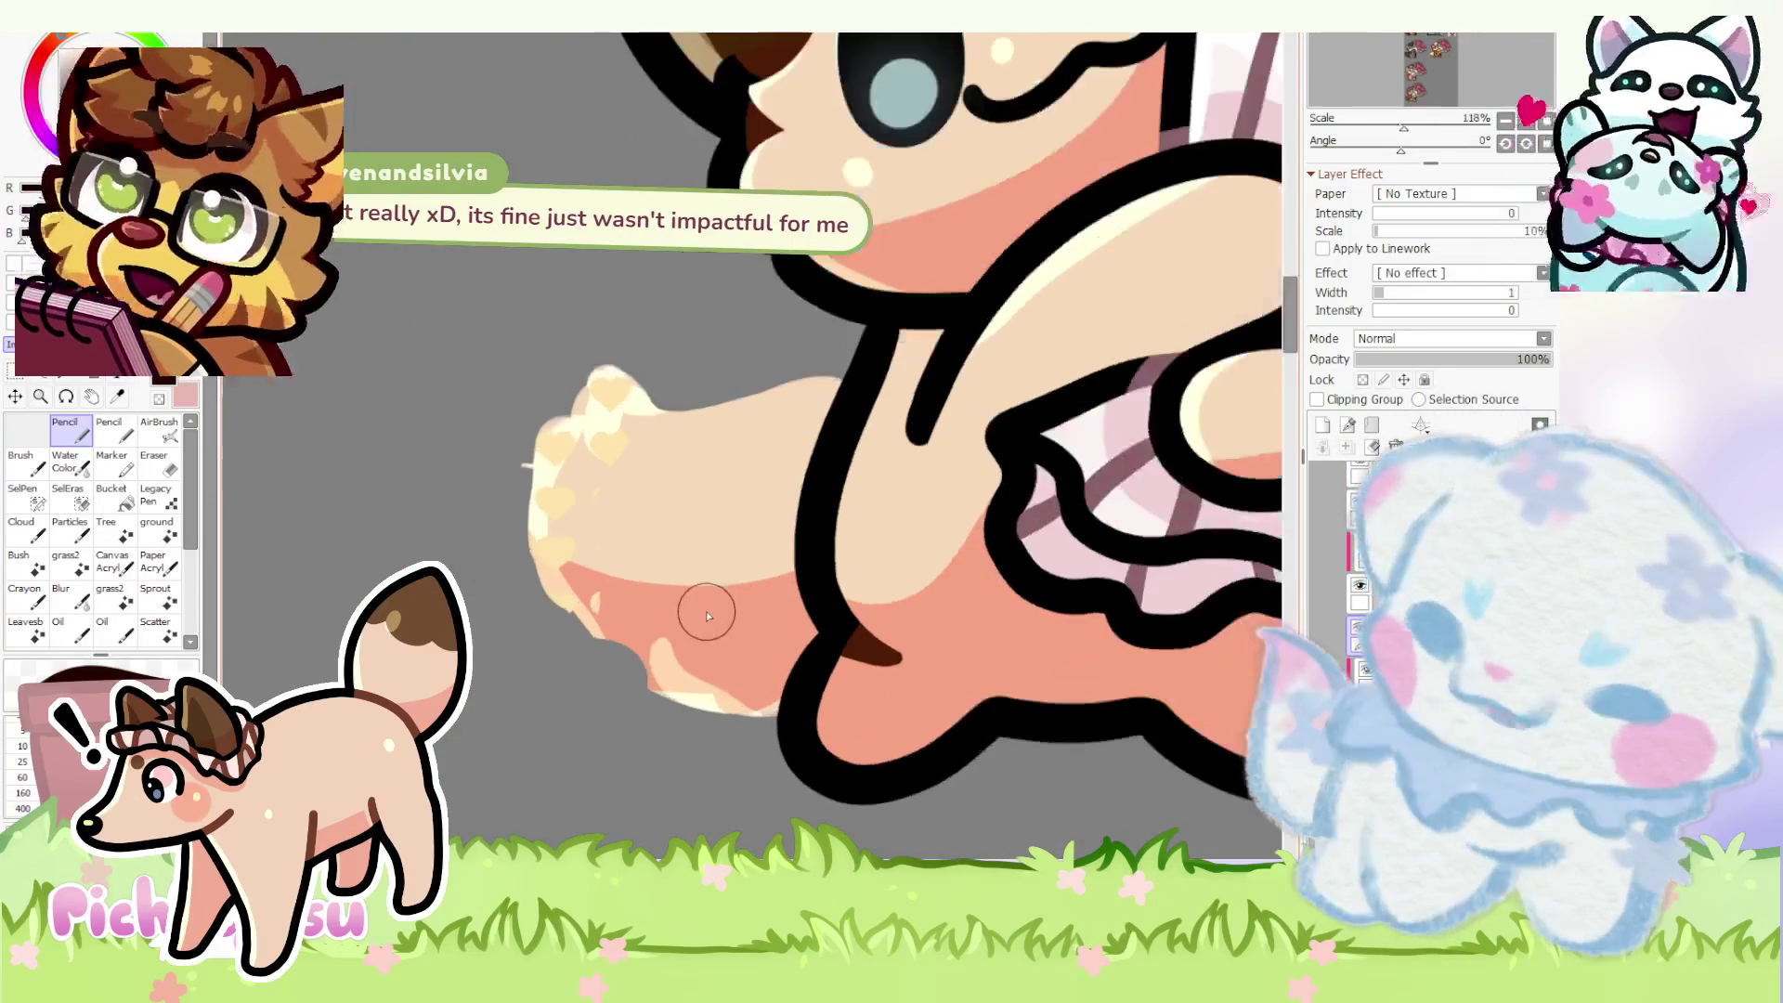
{"action": "scroll", "coordinate": [780, 474], "scroll_direction": "up", "scroll_amount": 2}
- Draw a dark brown stroke along the top edge of the tail
{"action": "left_click_drag", "start_coordinate": [907, 314], "coordinate": [495, 342]}
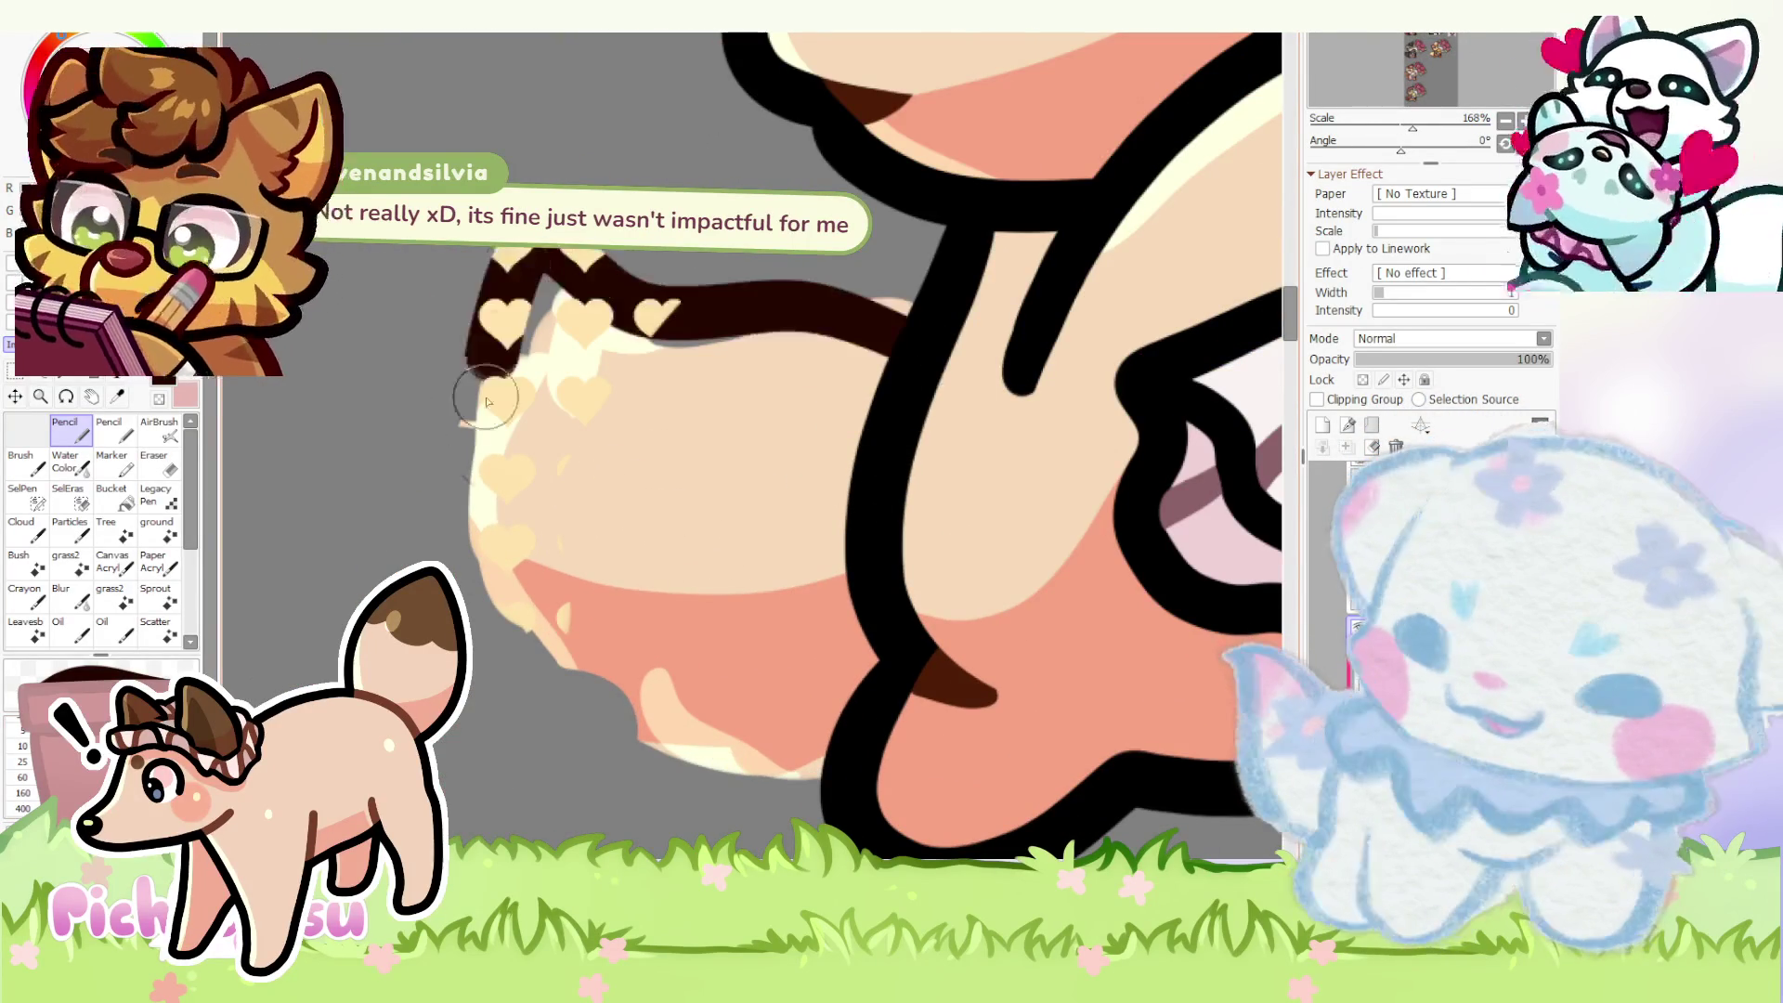
{"action": "scroll", "coordinate": [494, 349], "scroll_direction": "down", "scroll_amount": 2}
{"action": "scroll", "coordinate": [474, 477], "scroll_direction": "down", "scroll_amount": 3}
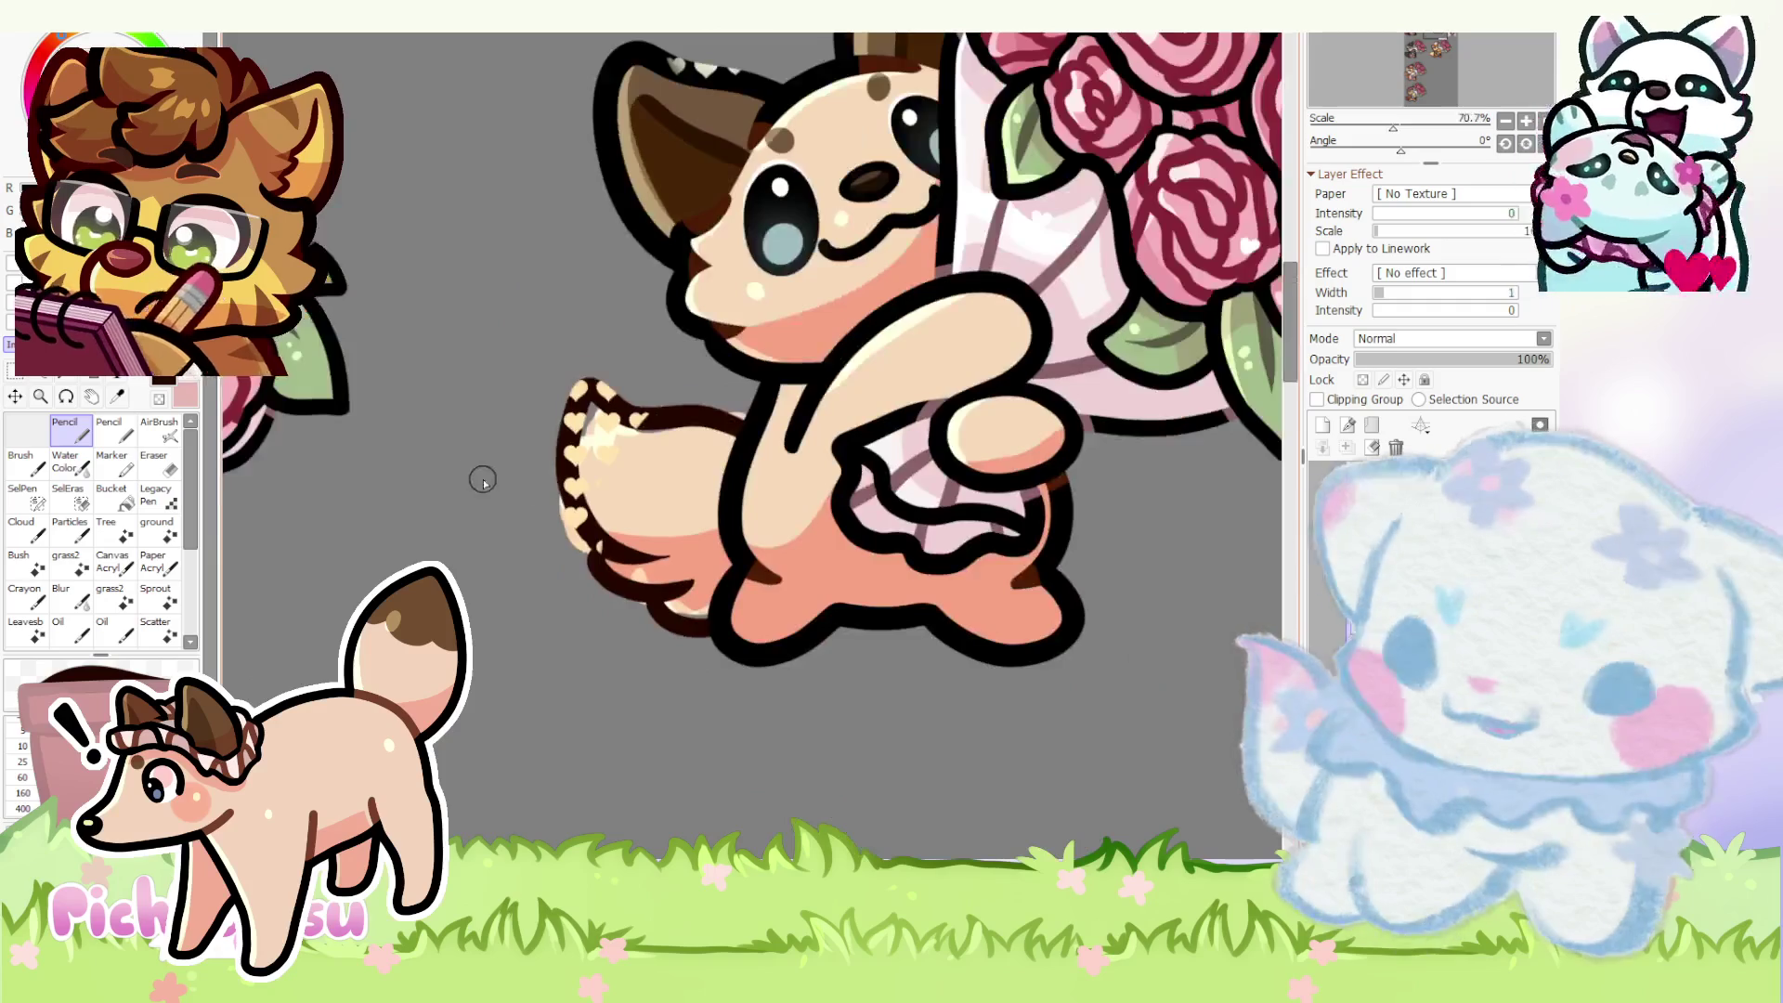
{"action": "scroll", "coordinate": [473, 477], "scroll_direction": "up", "scroll_amount": 3}
{"action": "scroll", "coordinate": [637, 577], "scroll_direction": "up", "scroll_amount": 2}
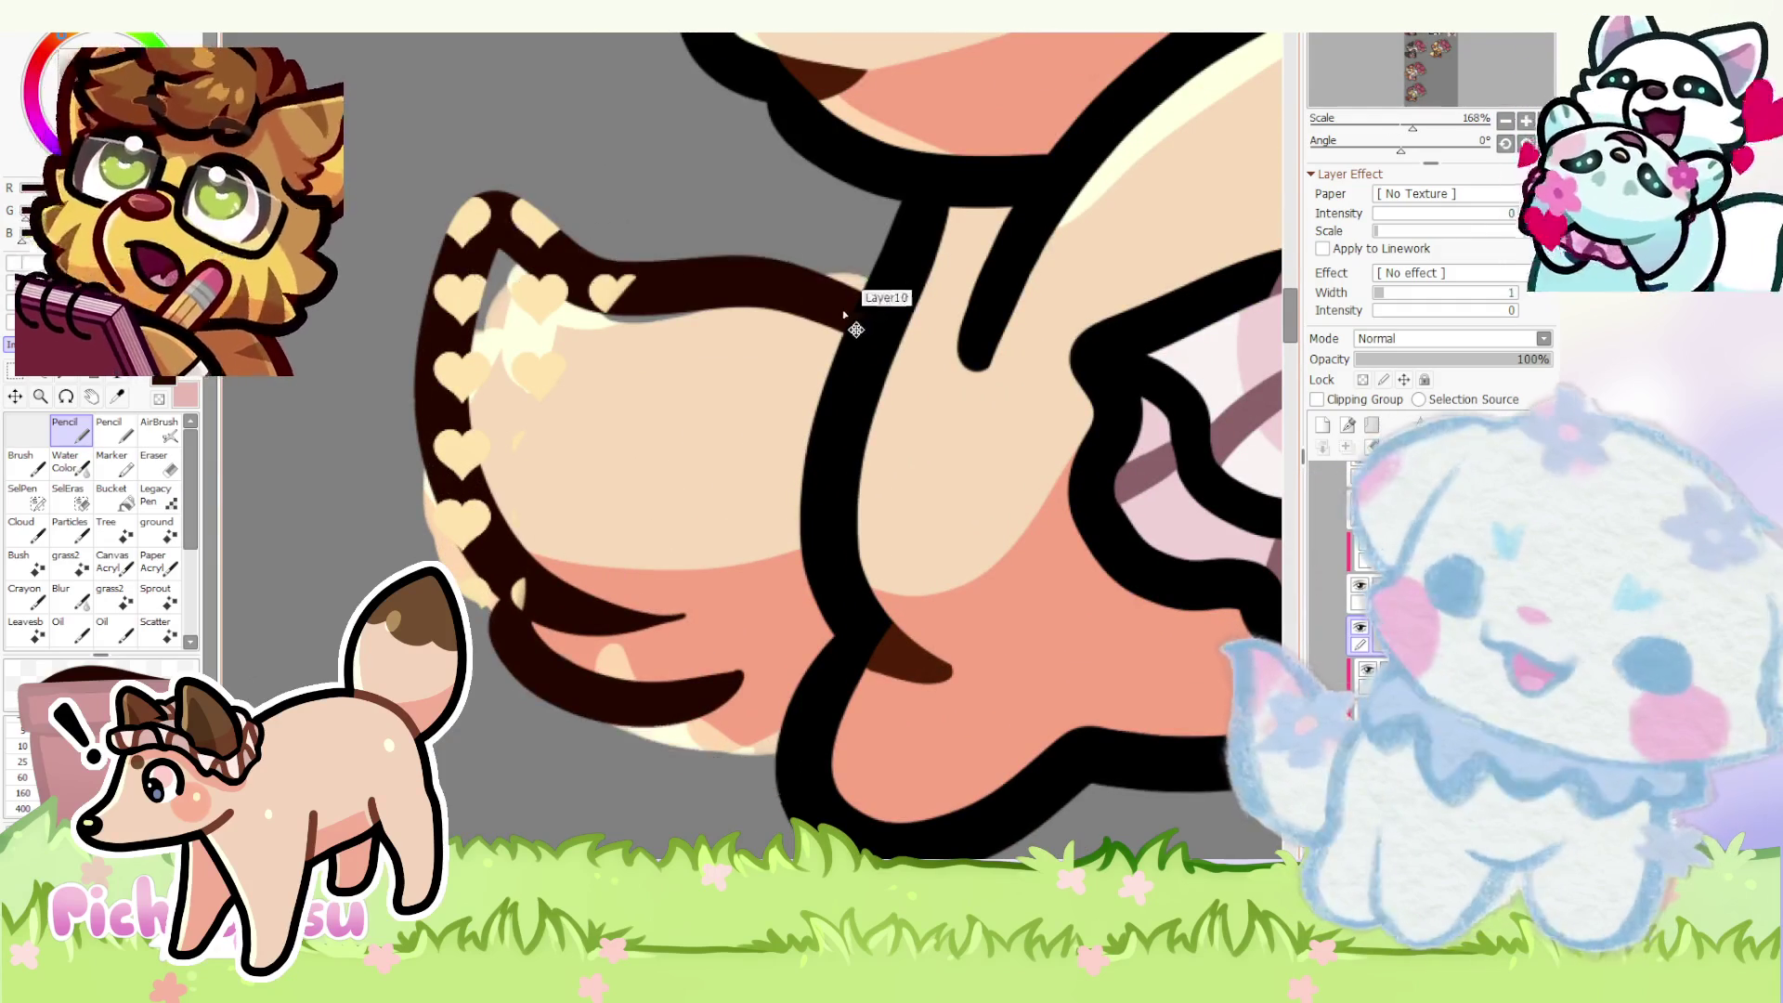
- Clear the first strokes and redraw the dark brown heart band on the tail, ready to erase edges
{"action": "key", "text": "Delete"}
{"action": "mouse_move", "coordinate": [888, 333]}
{"action": "left_mouse_down"}
{"action": "mouse_move", "coordinate": [465, 247]}
{"action": "mouse_move", "coordinate": [634, 614]}
{"action": "mouse_move", "coordinate": [571, 712]}
{"action": "mouse_move", "coordinate": [680, 743]}
{"action": "left_mouse_up"}
{"action": "key", "text": "e"}
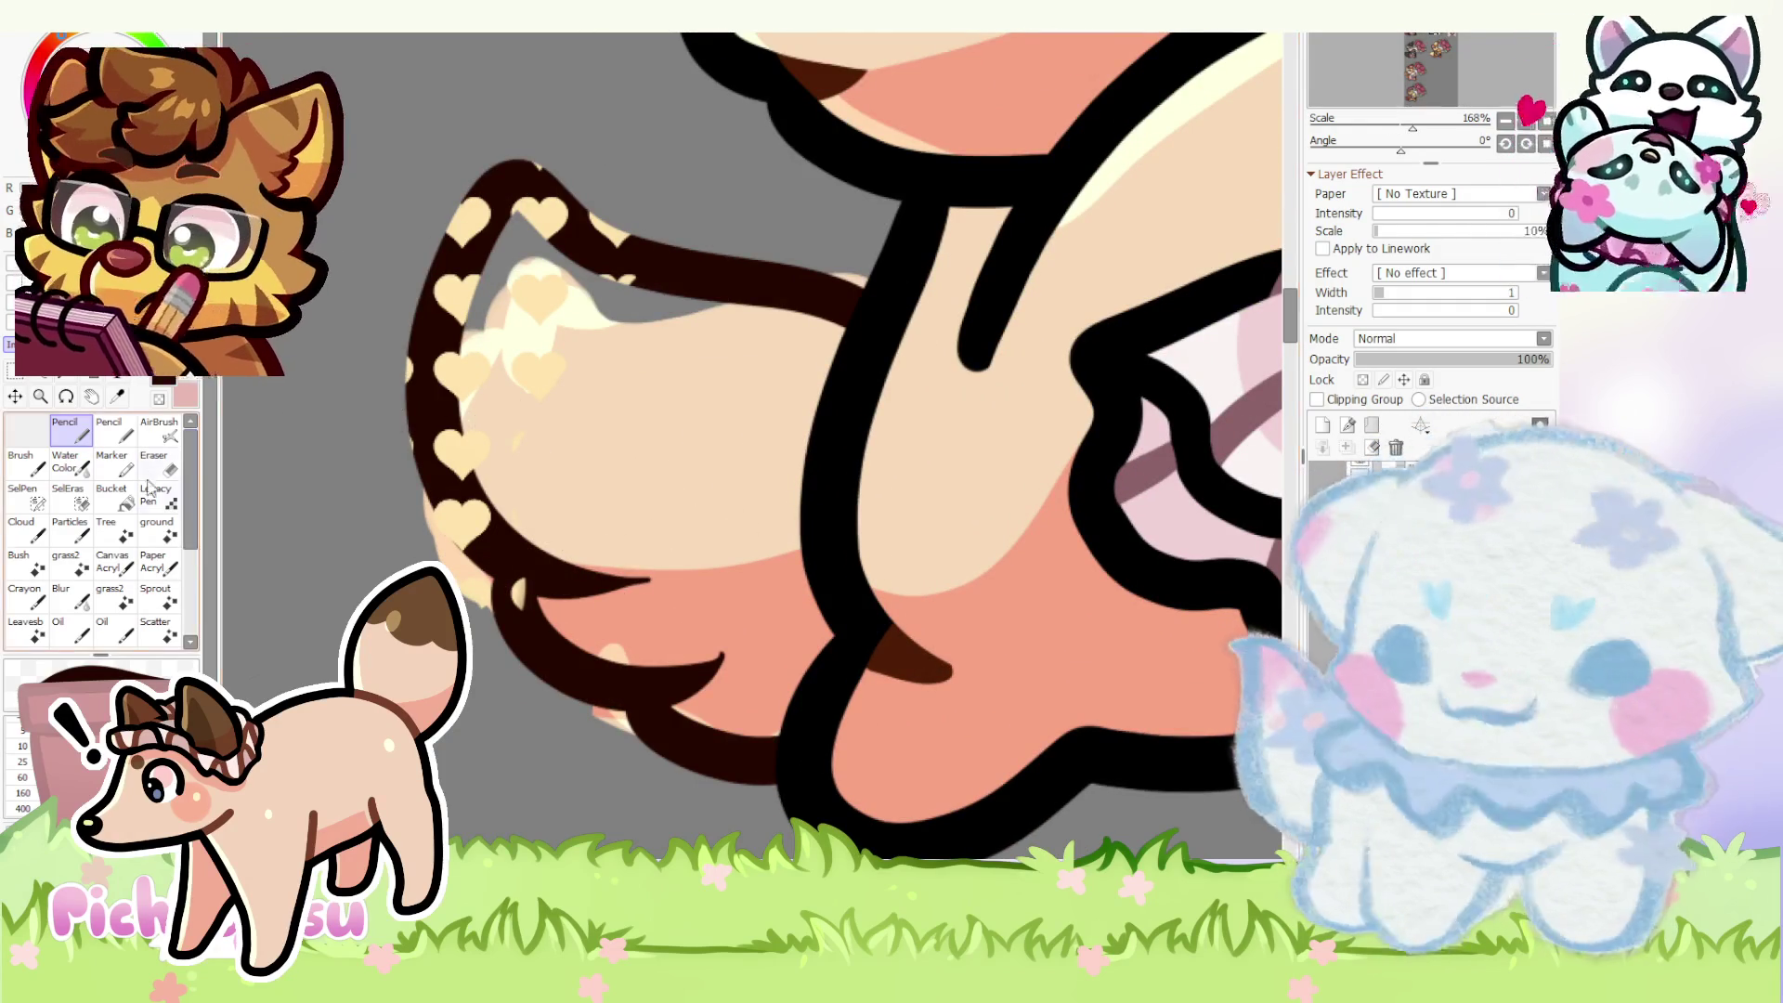
{"action": "scroll", "coordinate": [546, 532], "scroll_direction": "up", "scroll_amount": 5}
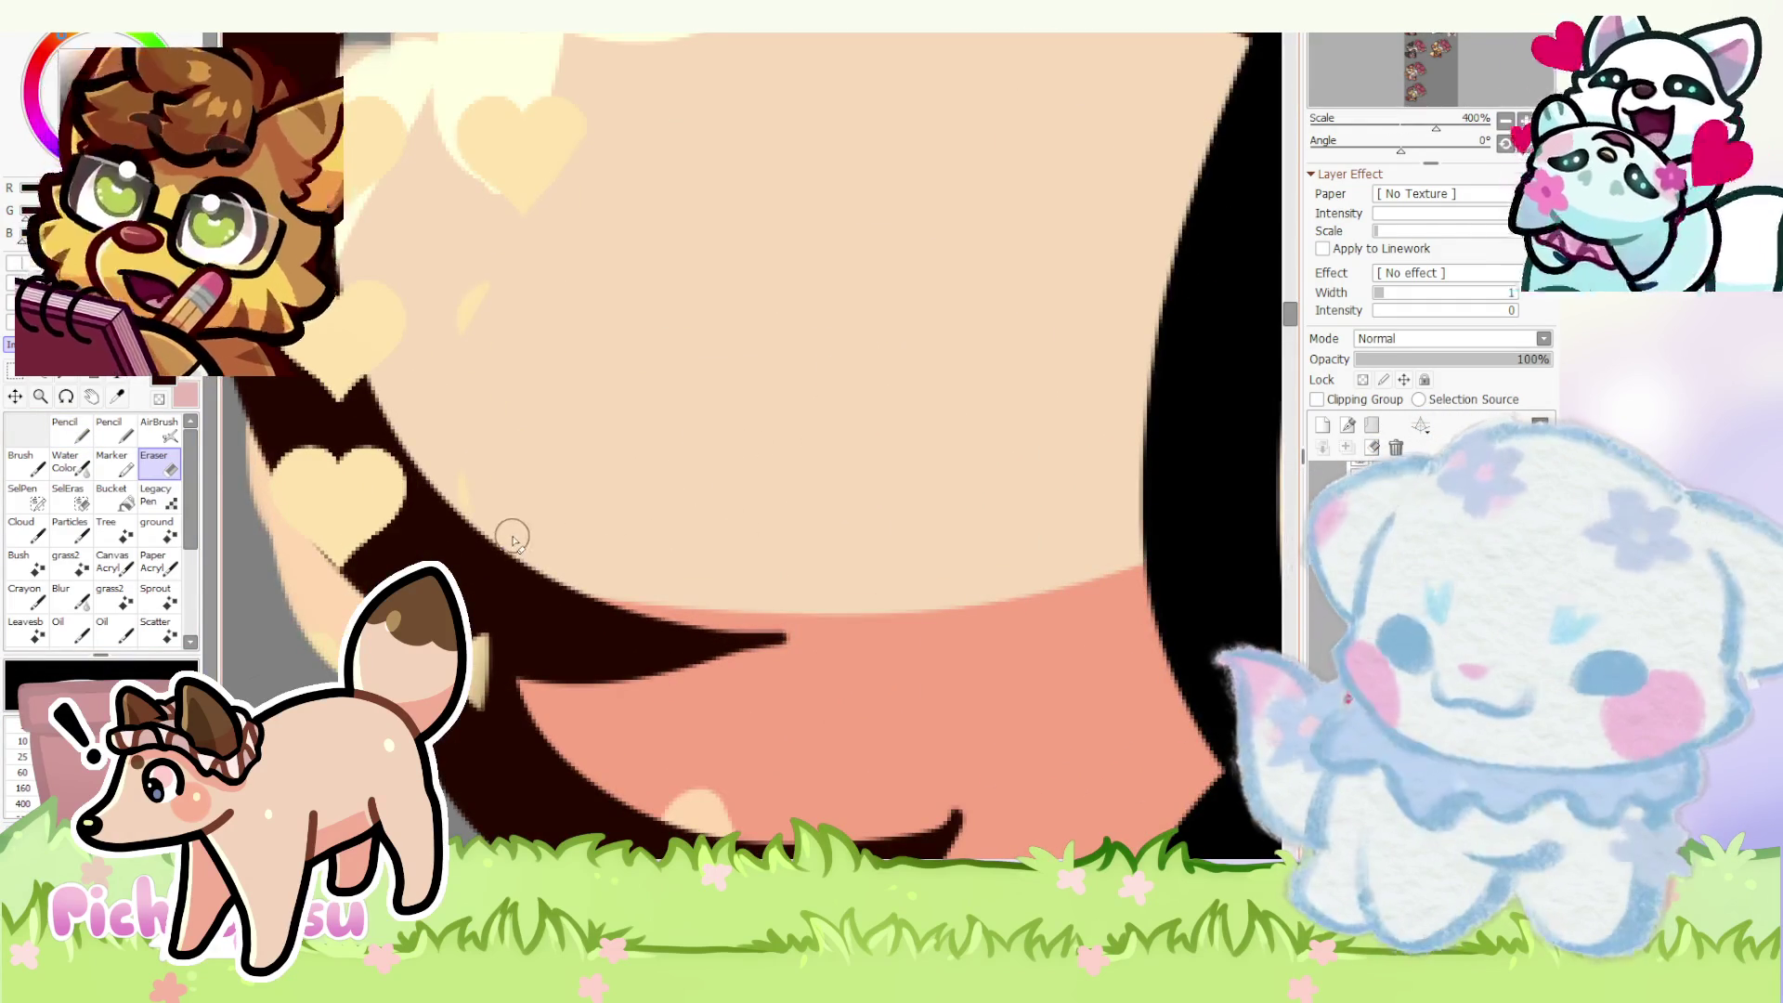
{"action": "scroll", "coordinate": [510, 530], "scroll_direction": "up", "scroll_amount": 2}
{"action": "scroll", "coordinate": [753, 446], "scroll_direction": "down", "scroll_amount": 3}
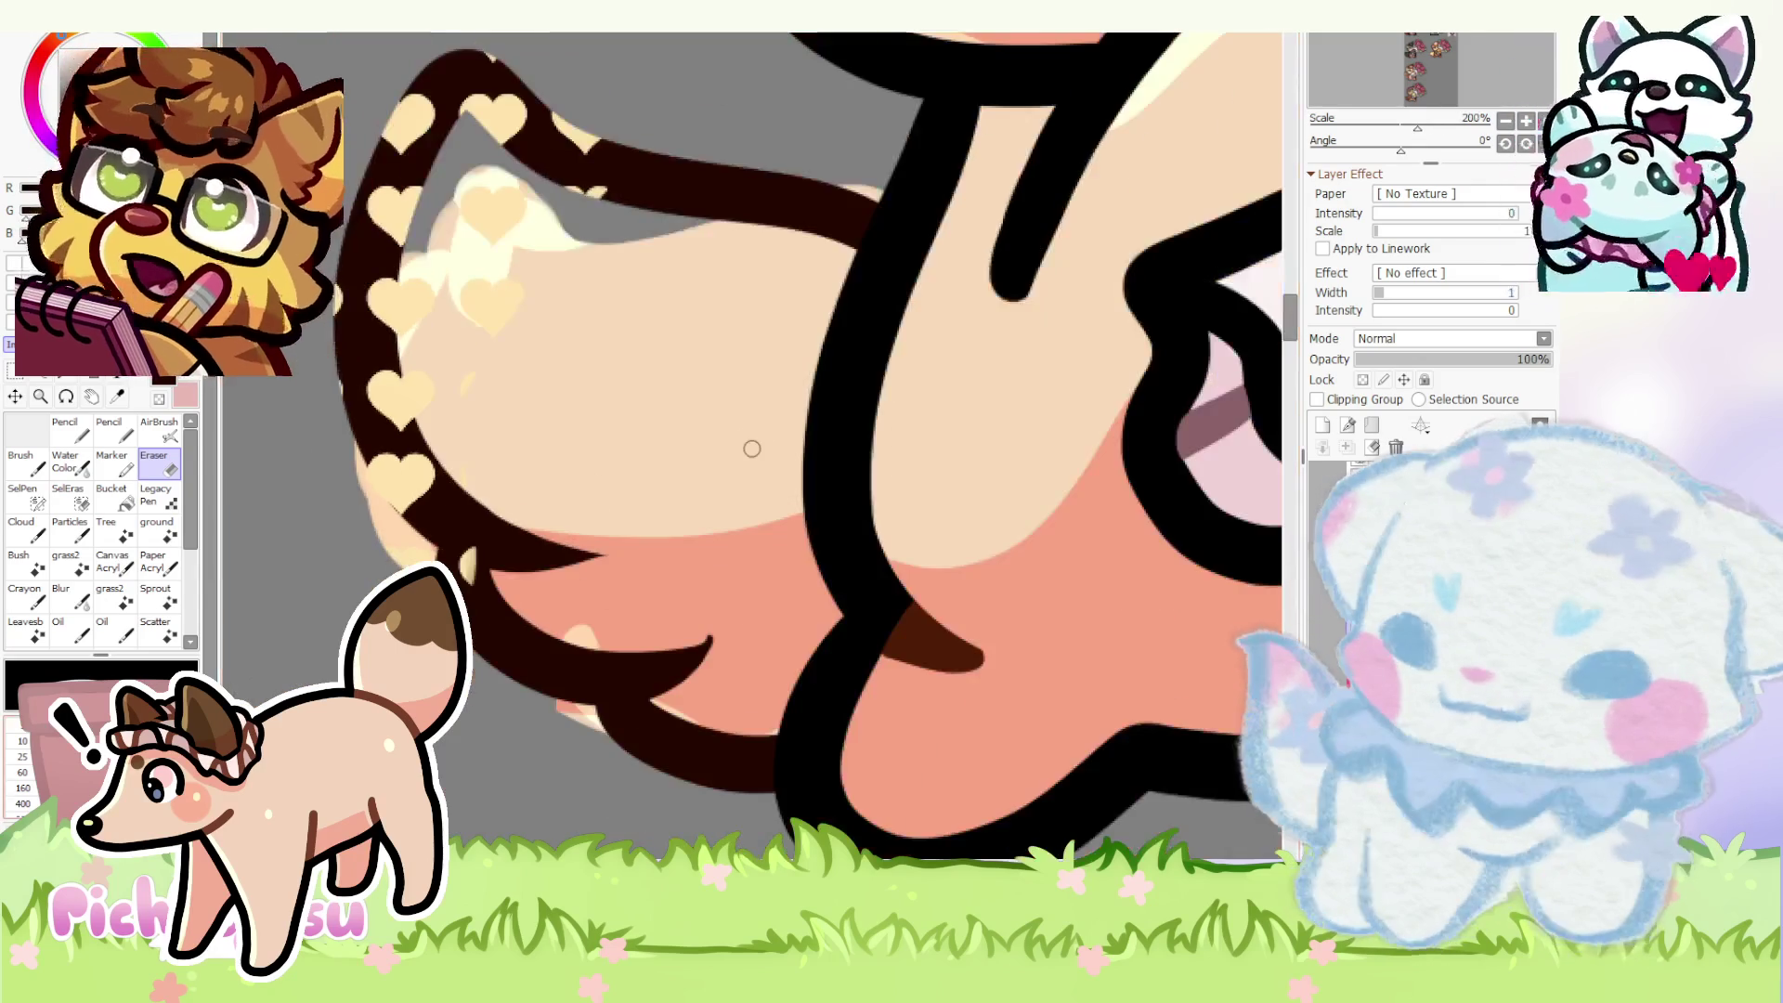
{"action": "scroll", "coordinate": [569, 605], "scroll_direction": "up", "scroll_amount": 2}
{"action": "scroll", "coordinate": [924, 645], "scroll_direction": "down", "scroll_amount": 2}
{"action": "scroll", "coordinate": [499, 488], "scroll_direction": "down", "scroll_amount": 2}
{"action": "scroll", "coordinate": [502, 490], "scroll_direction": "down", "scroll_amount": 2}
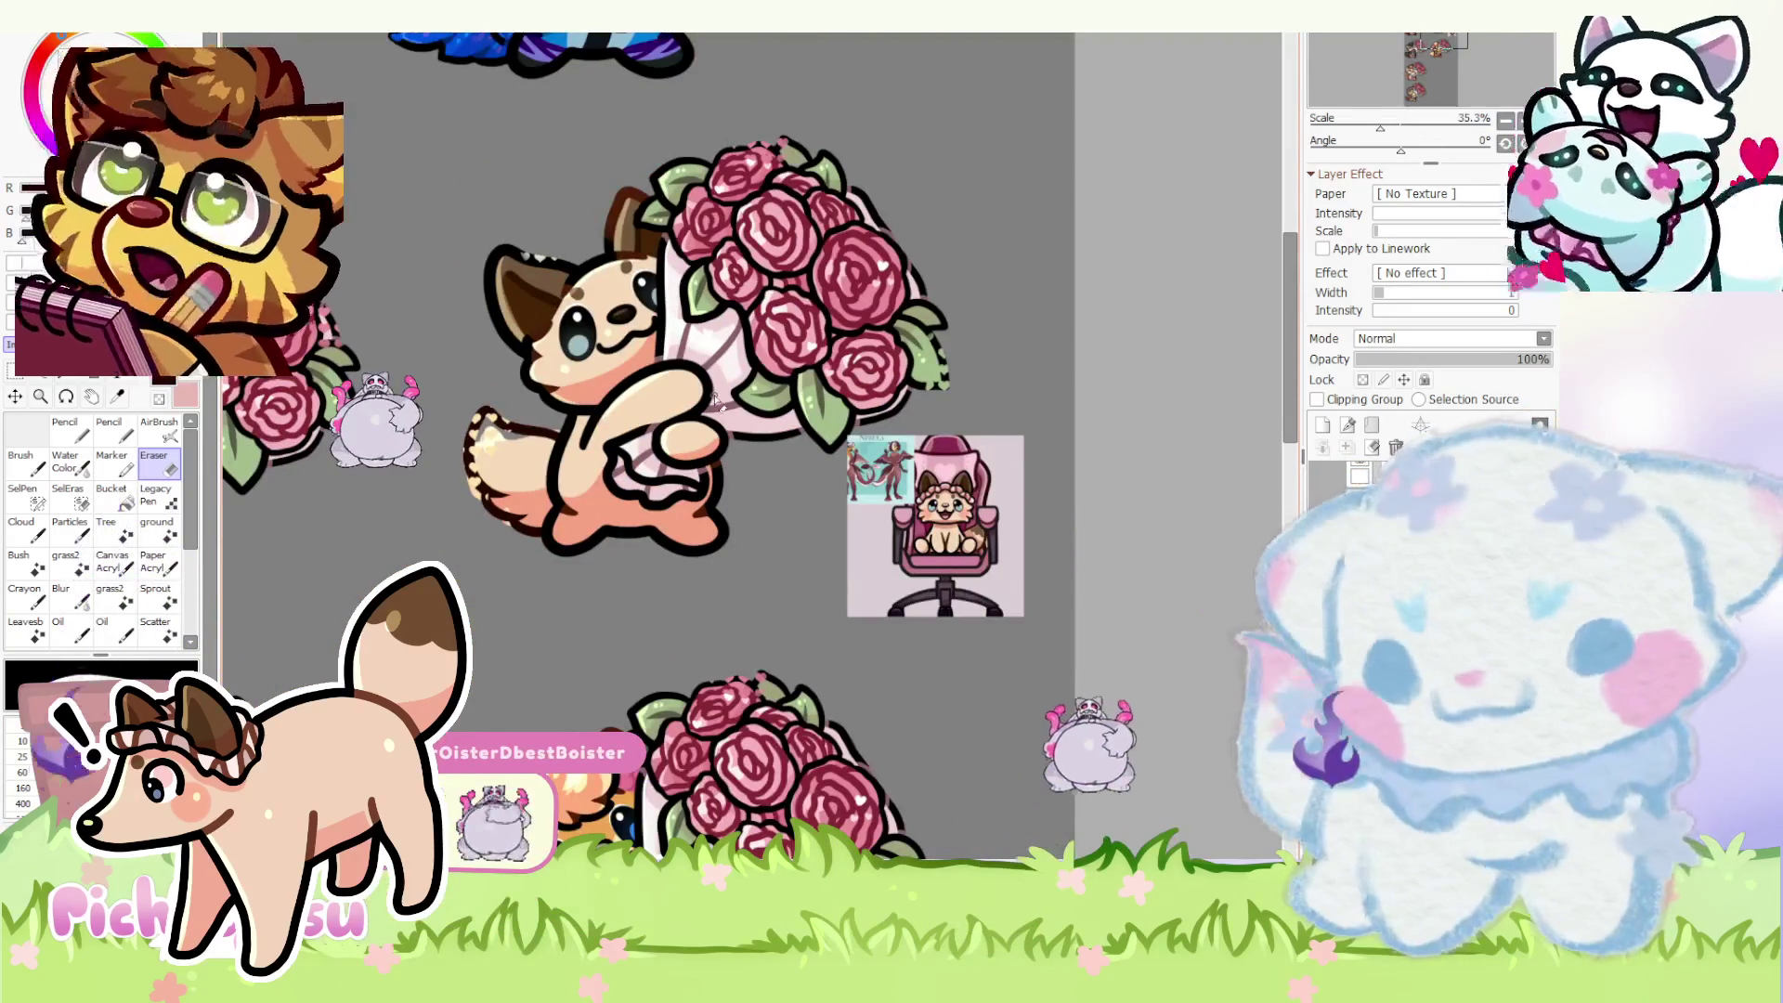
{"action": "scroll", "coordinate": [489, 461], "scroll_direction": "up", "scroll_amount": 1}
{"action": "scroll", "coordinate": [489, 460], "scroll_direction": "up", "scroll_amount": 1}
{"action": "scroll", "coordinate": [490, 460], "scroll_direction": "down", "scroll_amount": 3}
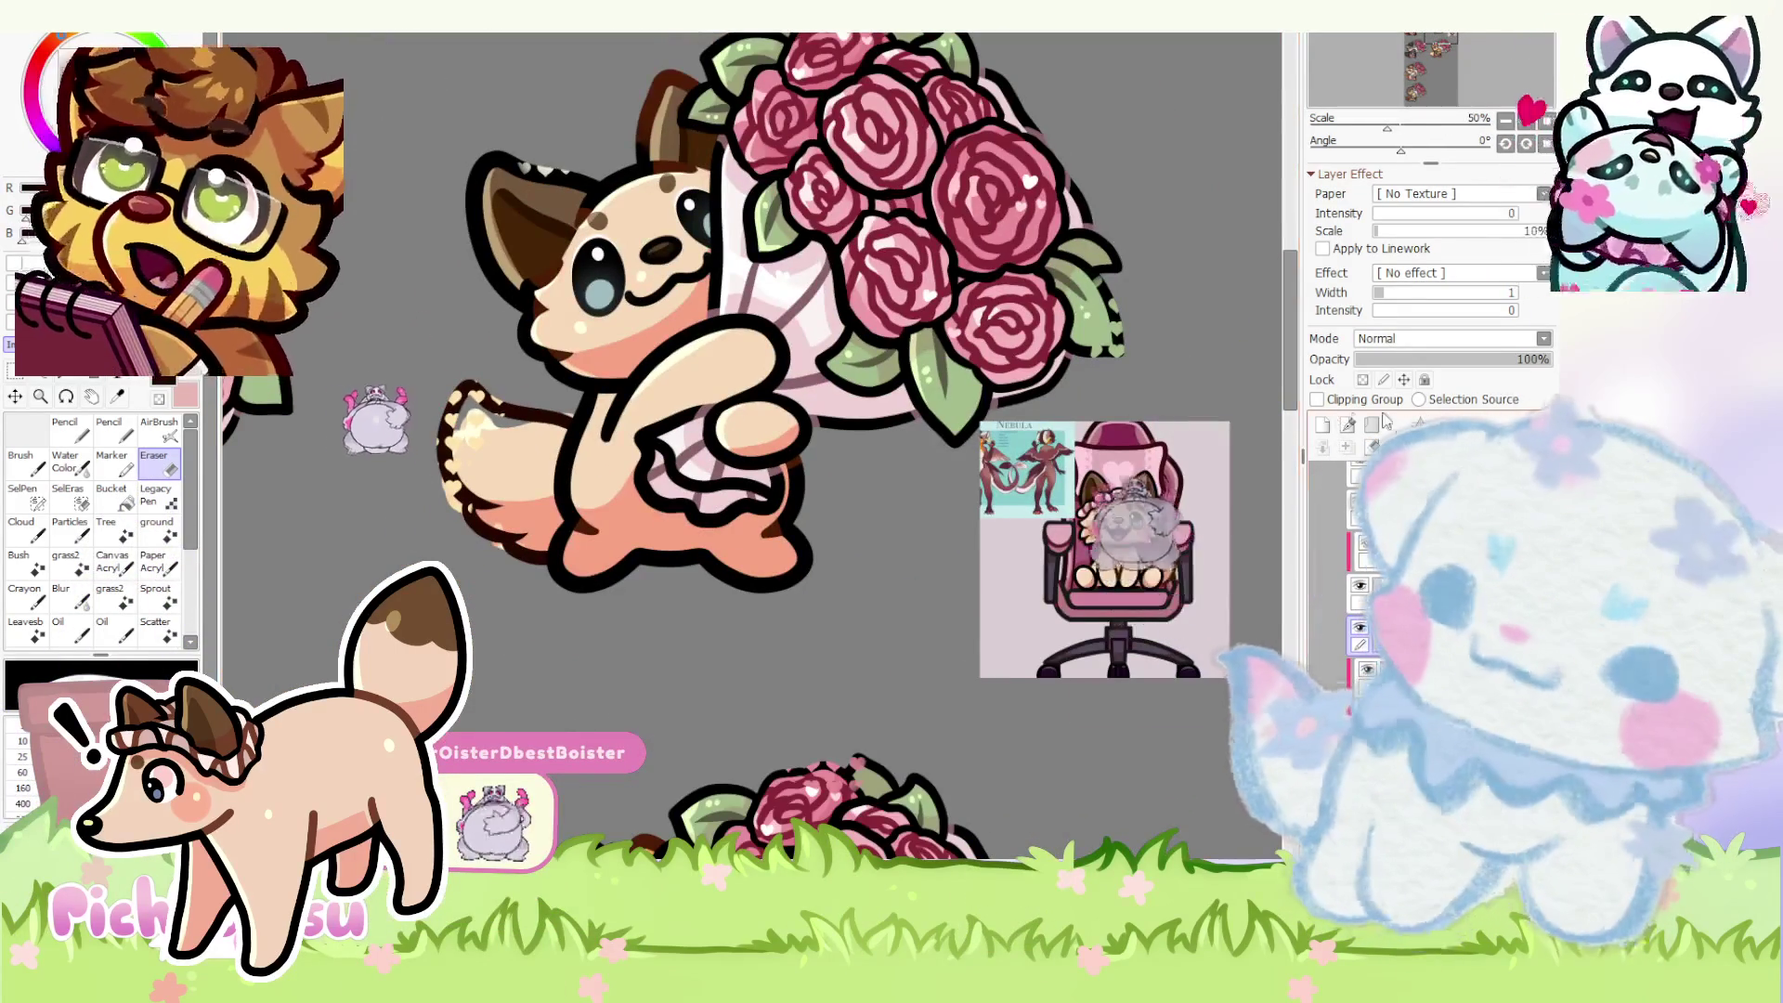
{"action": "scroll", "coordinate": [948, 536], "scroll_direction": "up", "scroll_amount": 1}
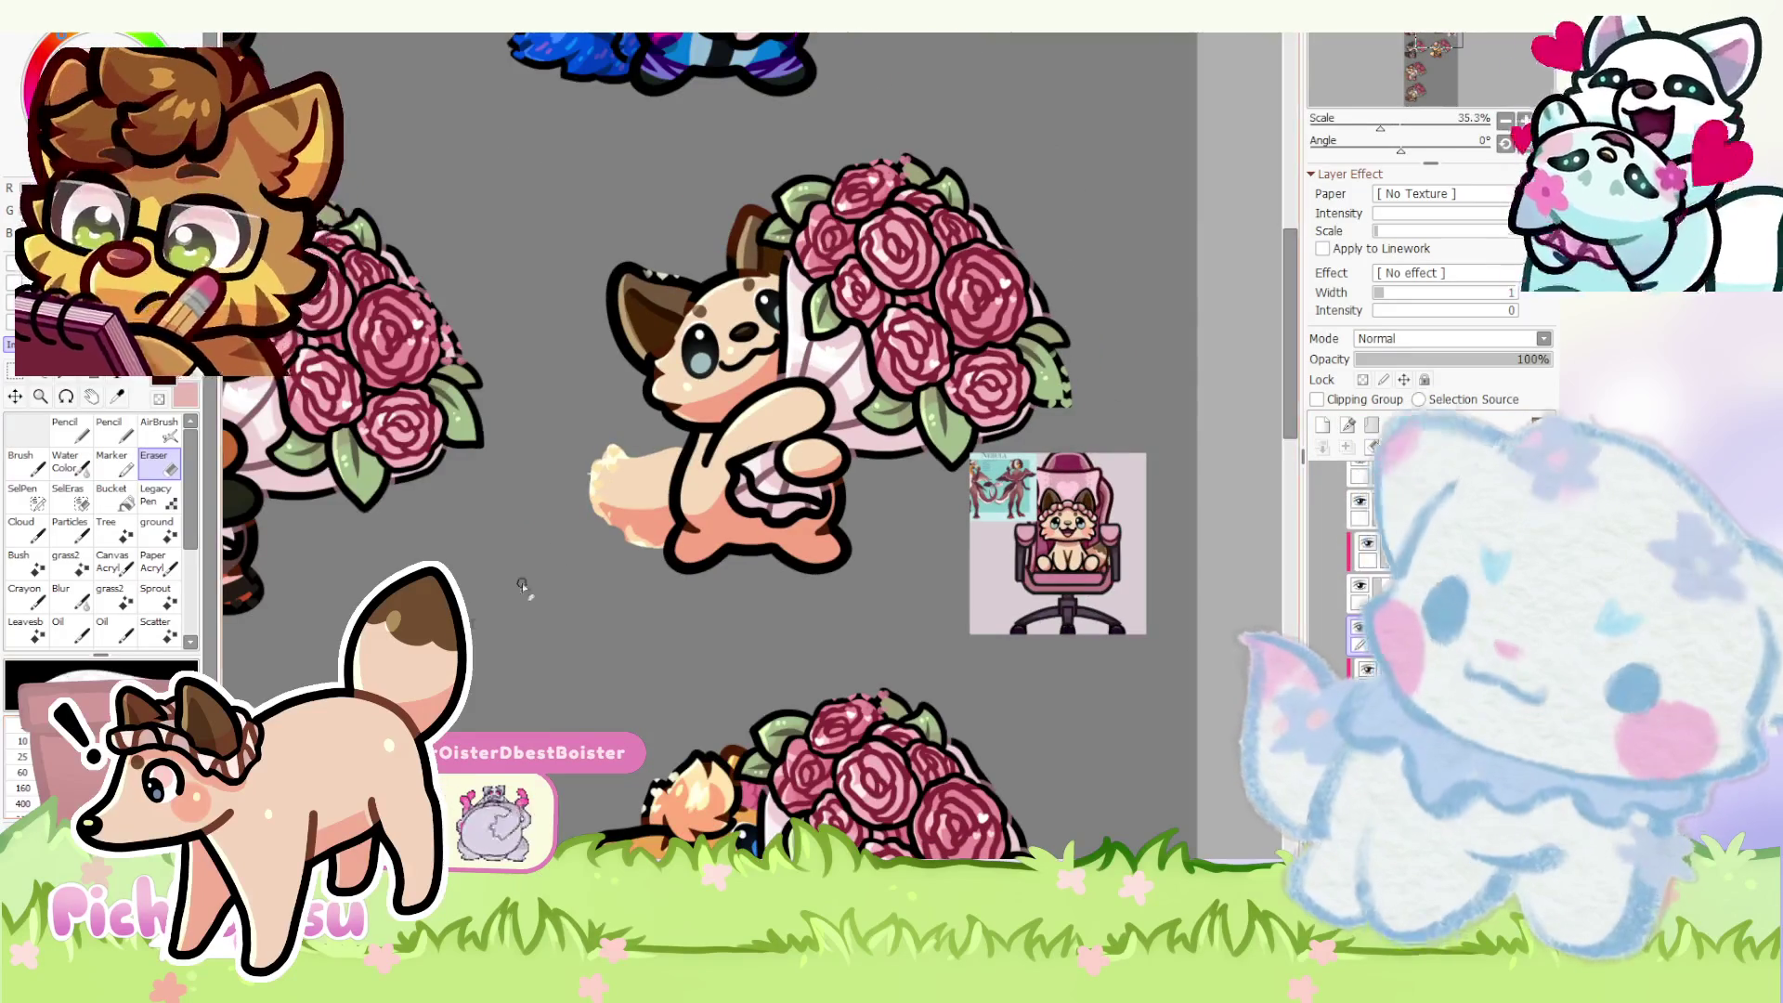
{"action": "scroll", "coordinate": [947, 537], "scroll_direction": "up", "scroll_amount": 2}
{"action": "scroll", "coordinate": [860, 437], "scroll_direction": "up", "scroll_amount": 1}
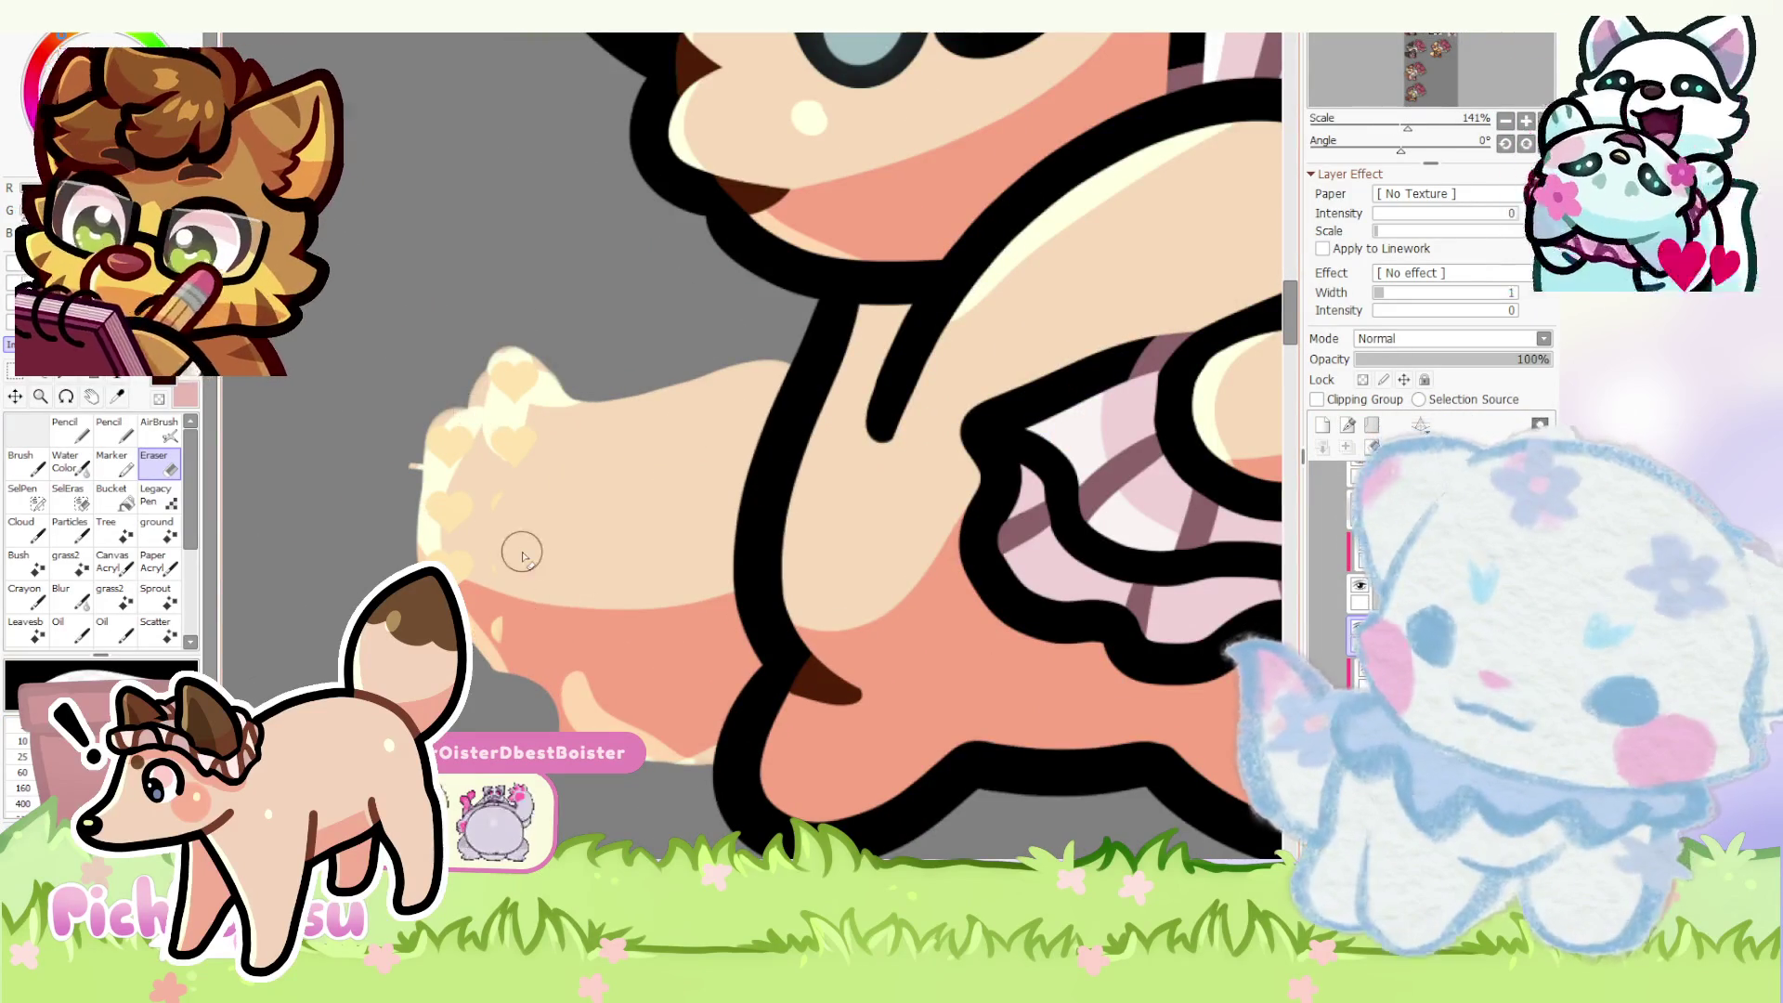
- Outline the tail's top, side and bottom in dark brown, redrawing after an undo
{"action": "key", "text": "n"}
{"action": "mouse_move", "coordinate": [780, 365]}
{"action": "left_mouse_down"}
{"action": "mouse_move", "coordinate": [474, 319]}
{"action": "mouse_move", "coordinate": [647, 617]}
{"action": "left_mouse_up"}
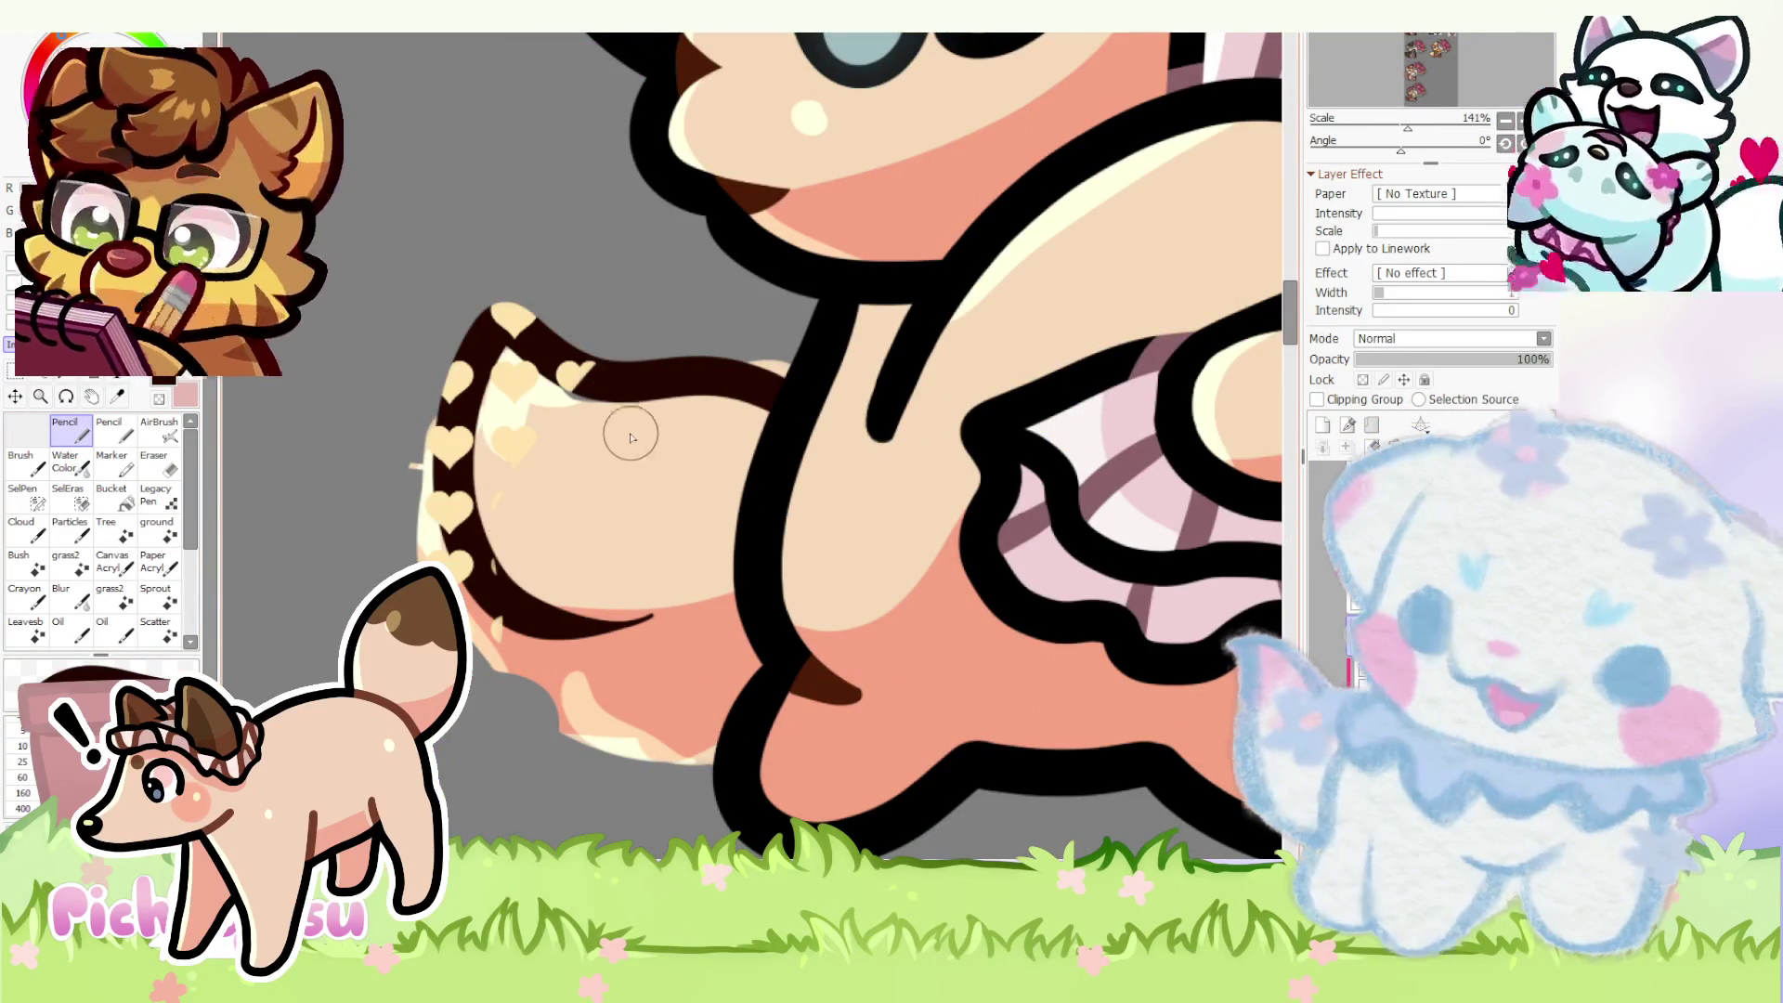
{"action": "key", "text": "ctrl+z"}
{"action": "key", "text": "ctrl+z"}
{"action": "mouse_move", "coordinate": [787, 365]}
{"action": "left_mouse_down"}
{"action": "mouse_move", "coordinate": [618, 359]}
{"action": "mouse_move", "coordinate": [637, 635]}
{"action": "left_mouse_up"}
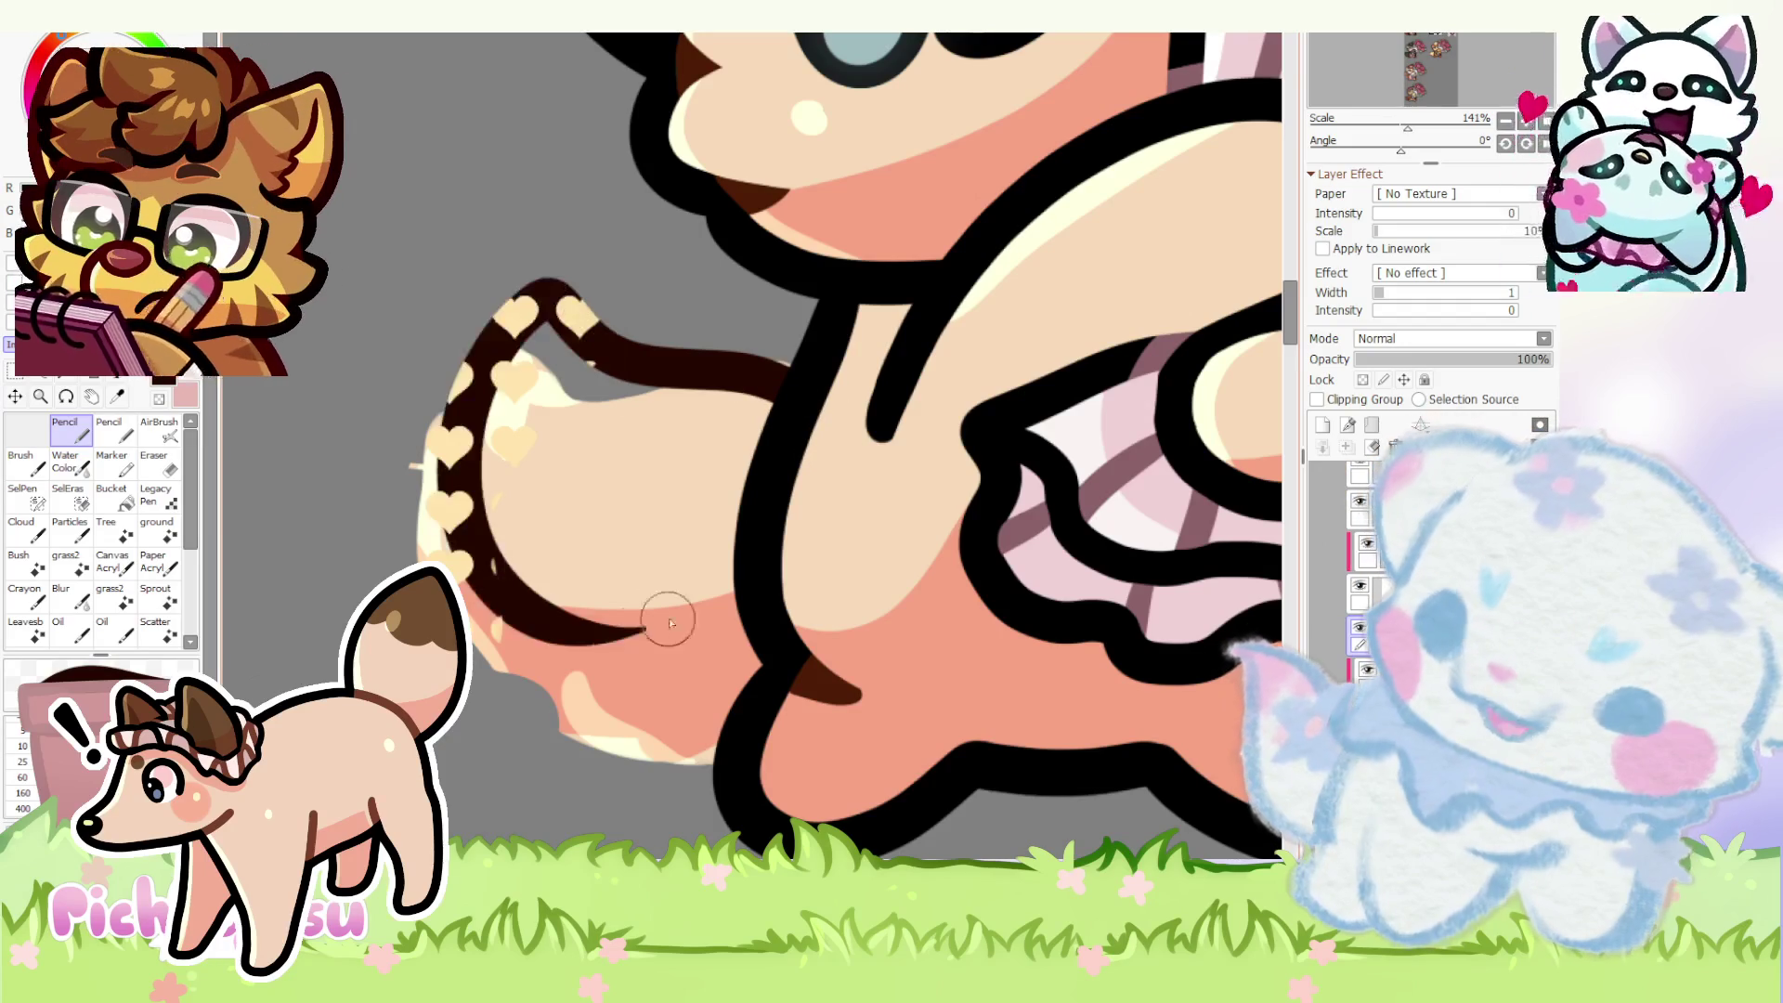
- Draw the tail's bumpy lower edge, undoing and redrawing until it reads right
{"action": "left_click_drag", "start_coordinate": [509, 627], "coordinate": [700, 693]}
{"action": "key", "text": "ctrl+z"}
{"action": "left_click_drag", "start_coordinate": [513, 614], "coordinate": [725, 689]}
{"action": "left_click_drag", "start_coordinate": [655, 746], "coordinate": [767, 788]}
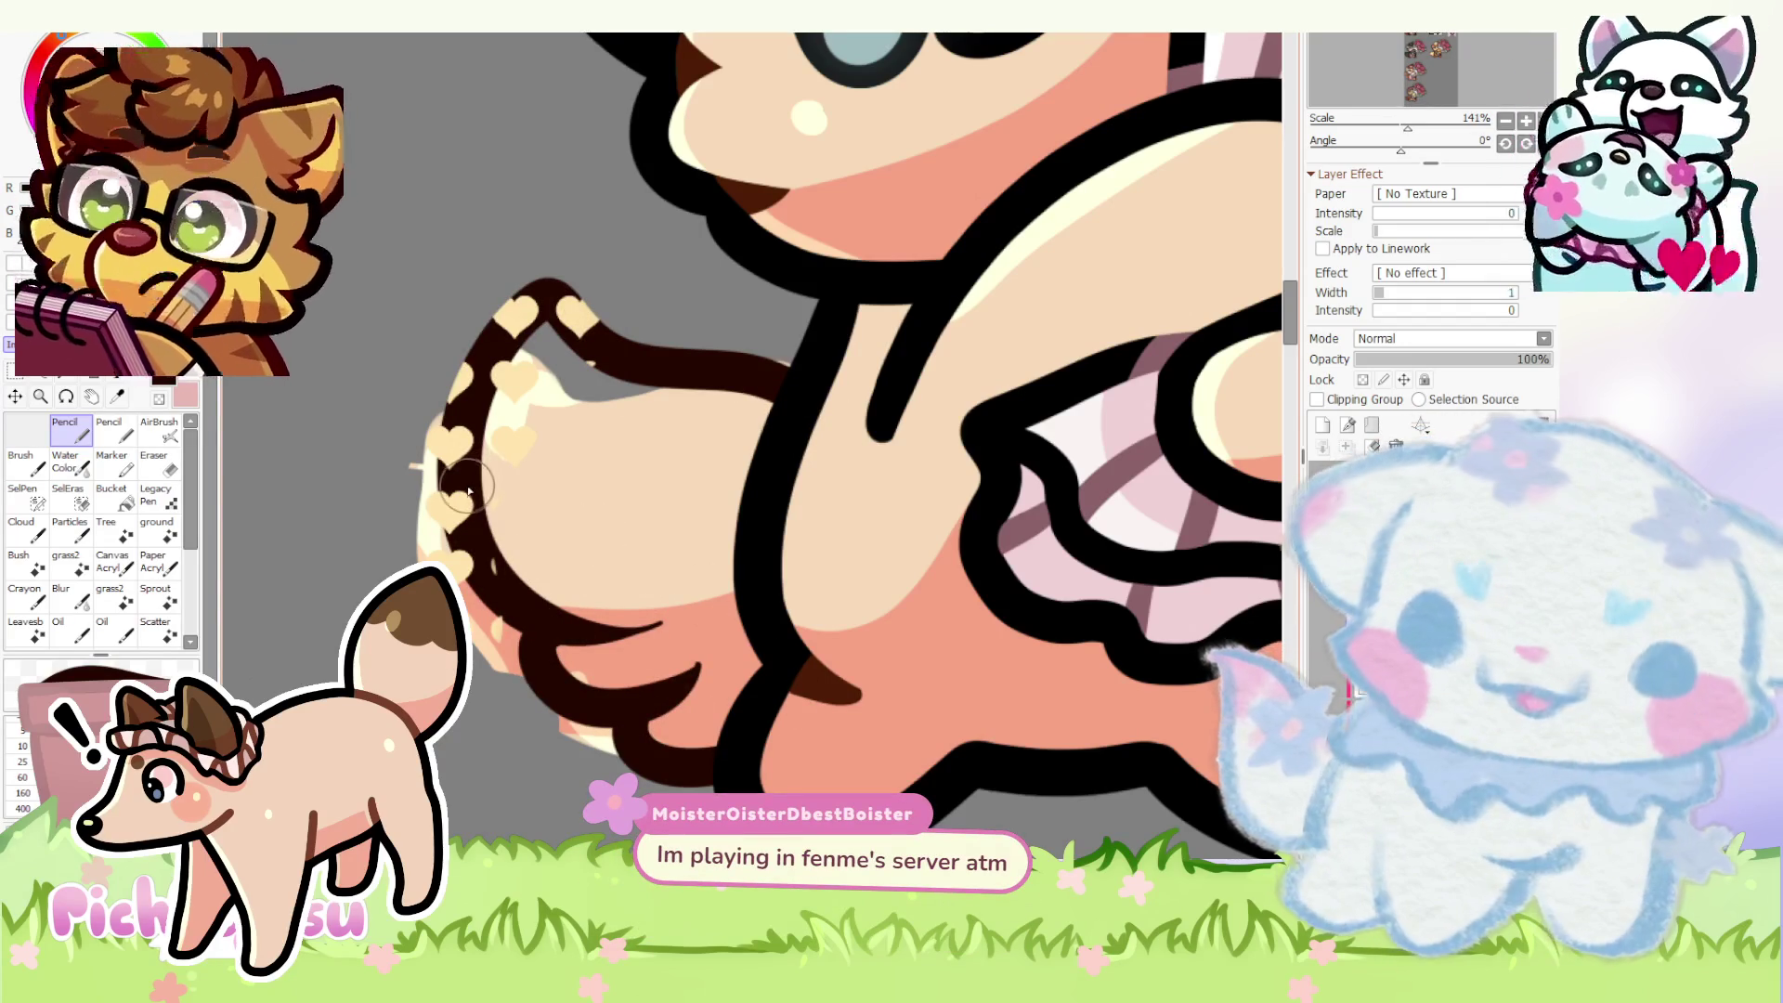
{"action": "key", "text": "ctrl+z"}
{"action": "key", "text": "ctrl+z"}
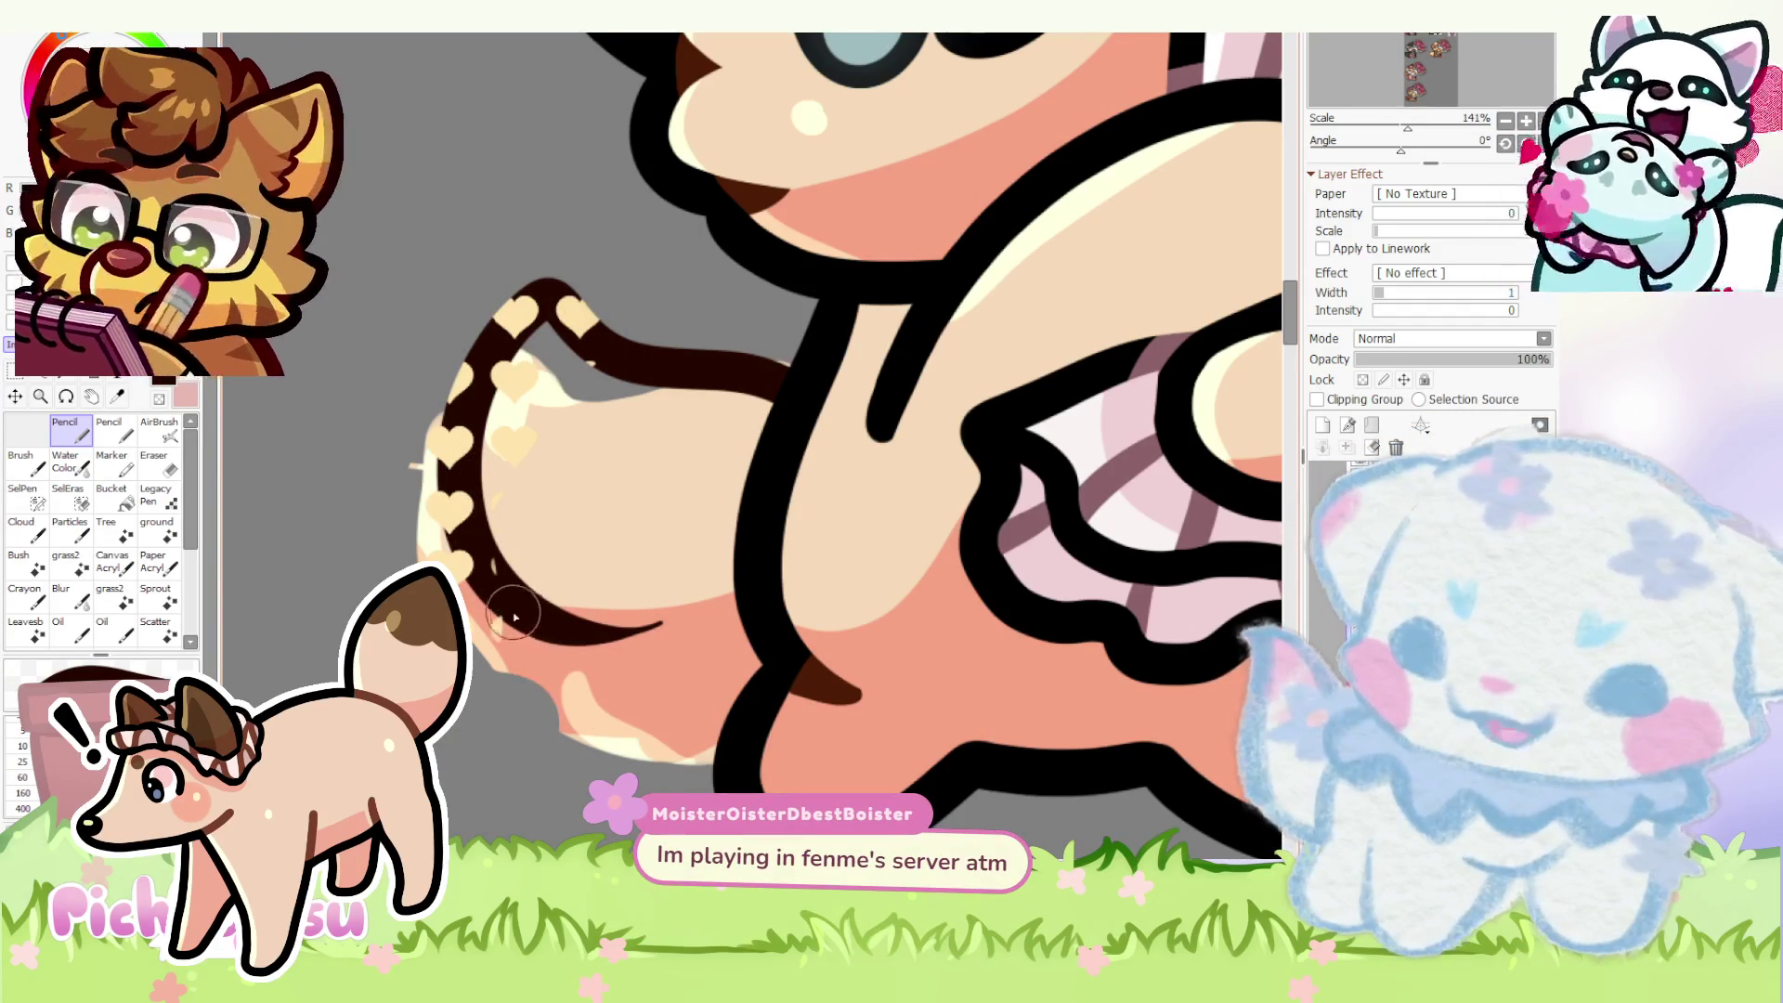
{"action": "left_click_drag", "start_coordinate": [518, 618], "coordinate": [721, 742]}
- Erase the excess dark wedge on the tail, then return to the Pencil
{"action": "key", "text": "e"}
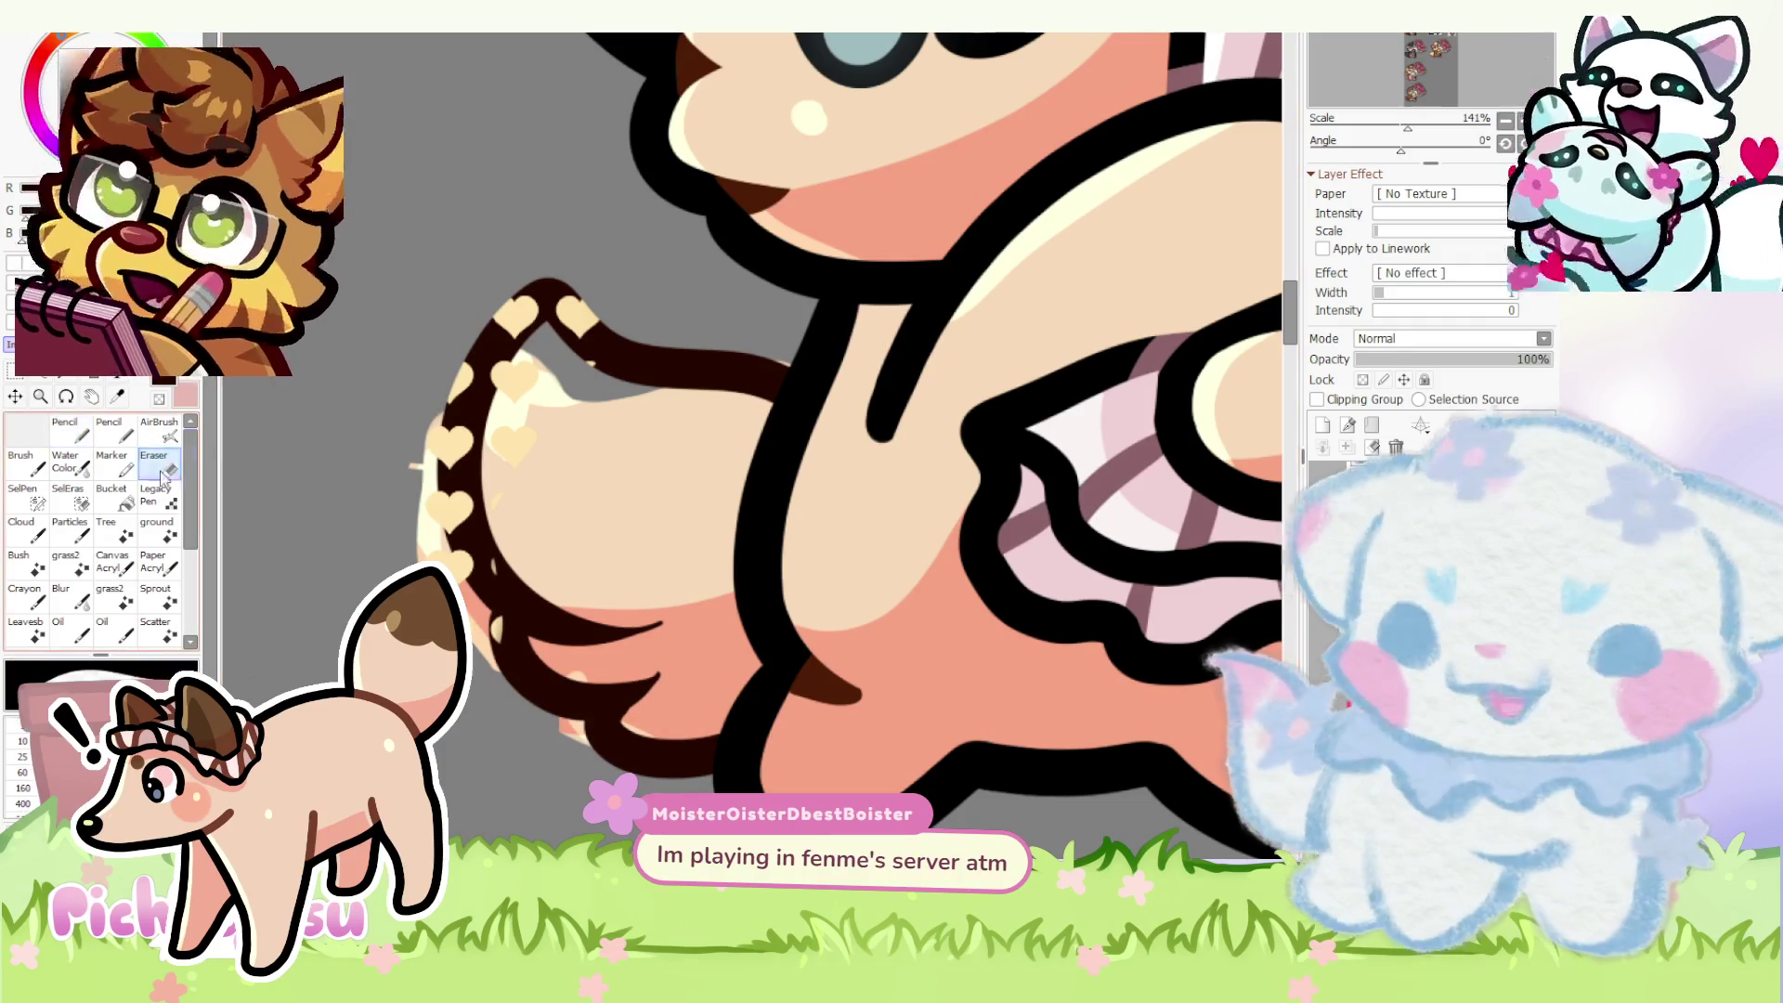
{"action": "scroll", "coordinate": [582, 587], "scroll_direction": "up", "scroll_amount": 3}
{"action": "mouse_move", "coordinate": [652, 644]}
{"action": "left_mouse_down"}
{"action": "mouse_move", "coordinate": [678, 557]}
{"action": "mouse_move", "coordinate": [678, 577]}
{"action": "mouse_move", "coordinate": [537, 617]}
{"action": "mouse_move", "coordinate": [1118, 704]}
{"action": "mouse_move", "coordinate": [907, 530]}
{"action": "left_mouse_up"}
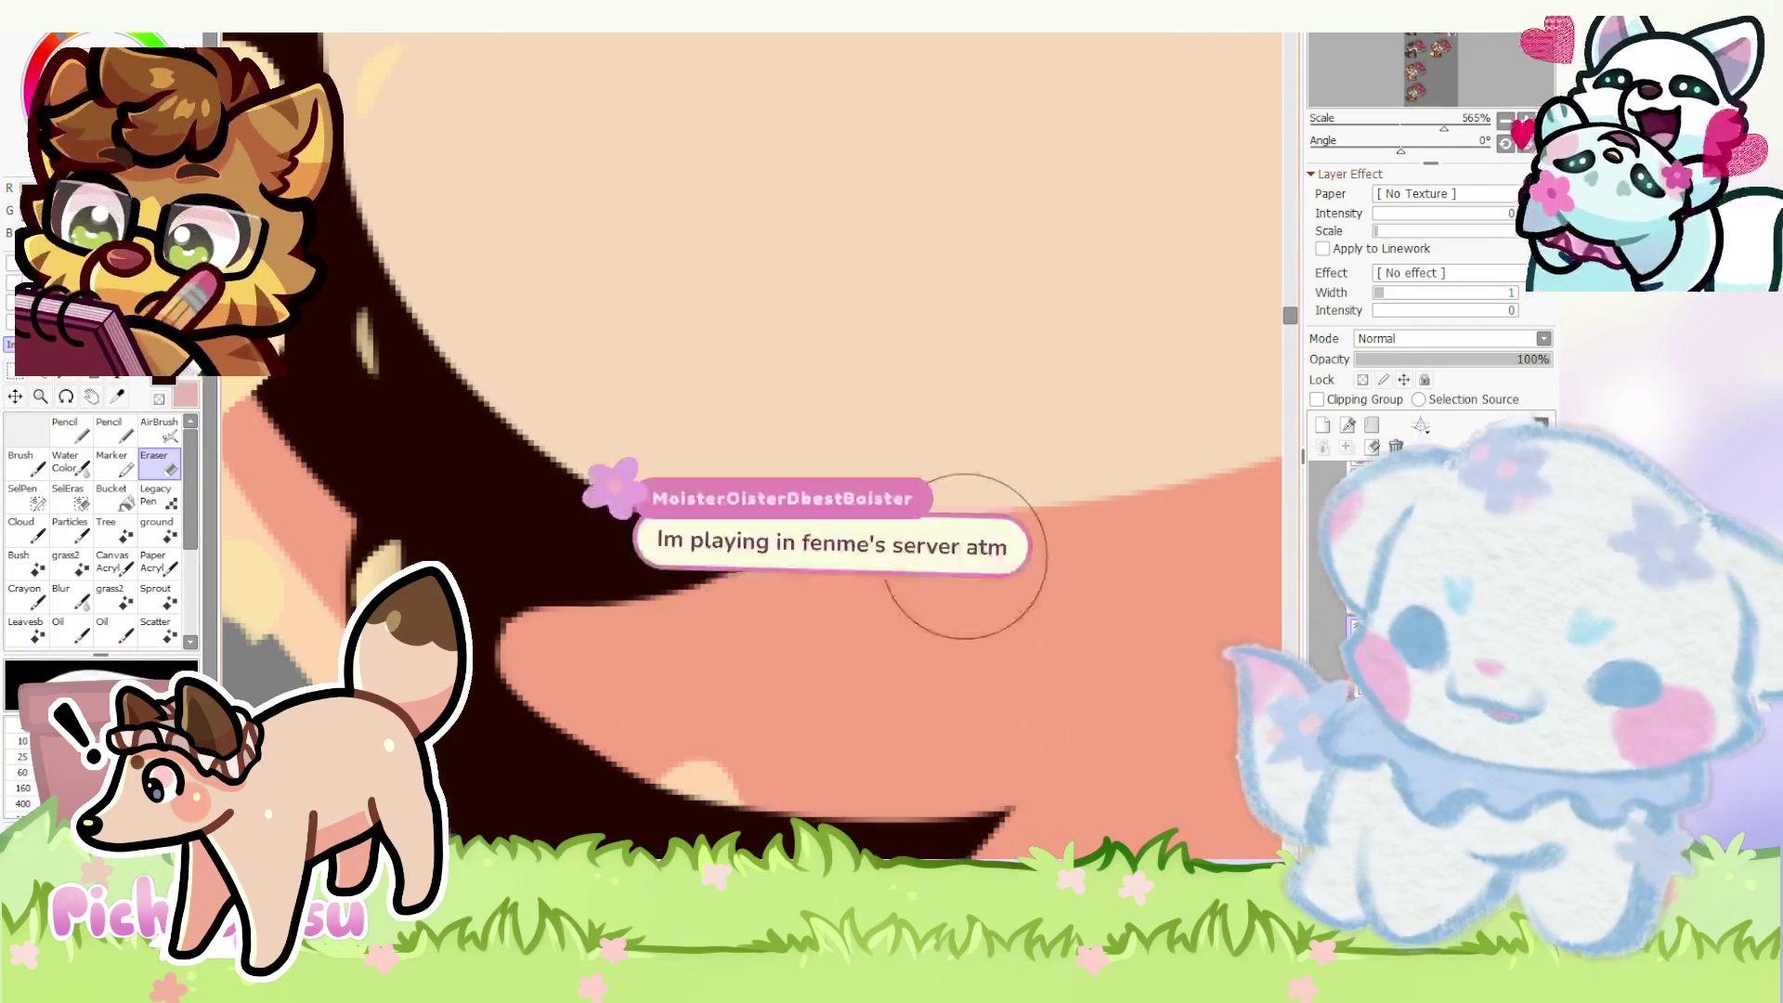
{"action": "scroll", "coordinate": [527, 652], "scroll_direction": "up", "scroll_amount": 1}
{"action": "left_click_drag", "start_coordinate": [524, 646], "coordinate": [777, 518]}
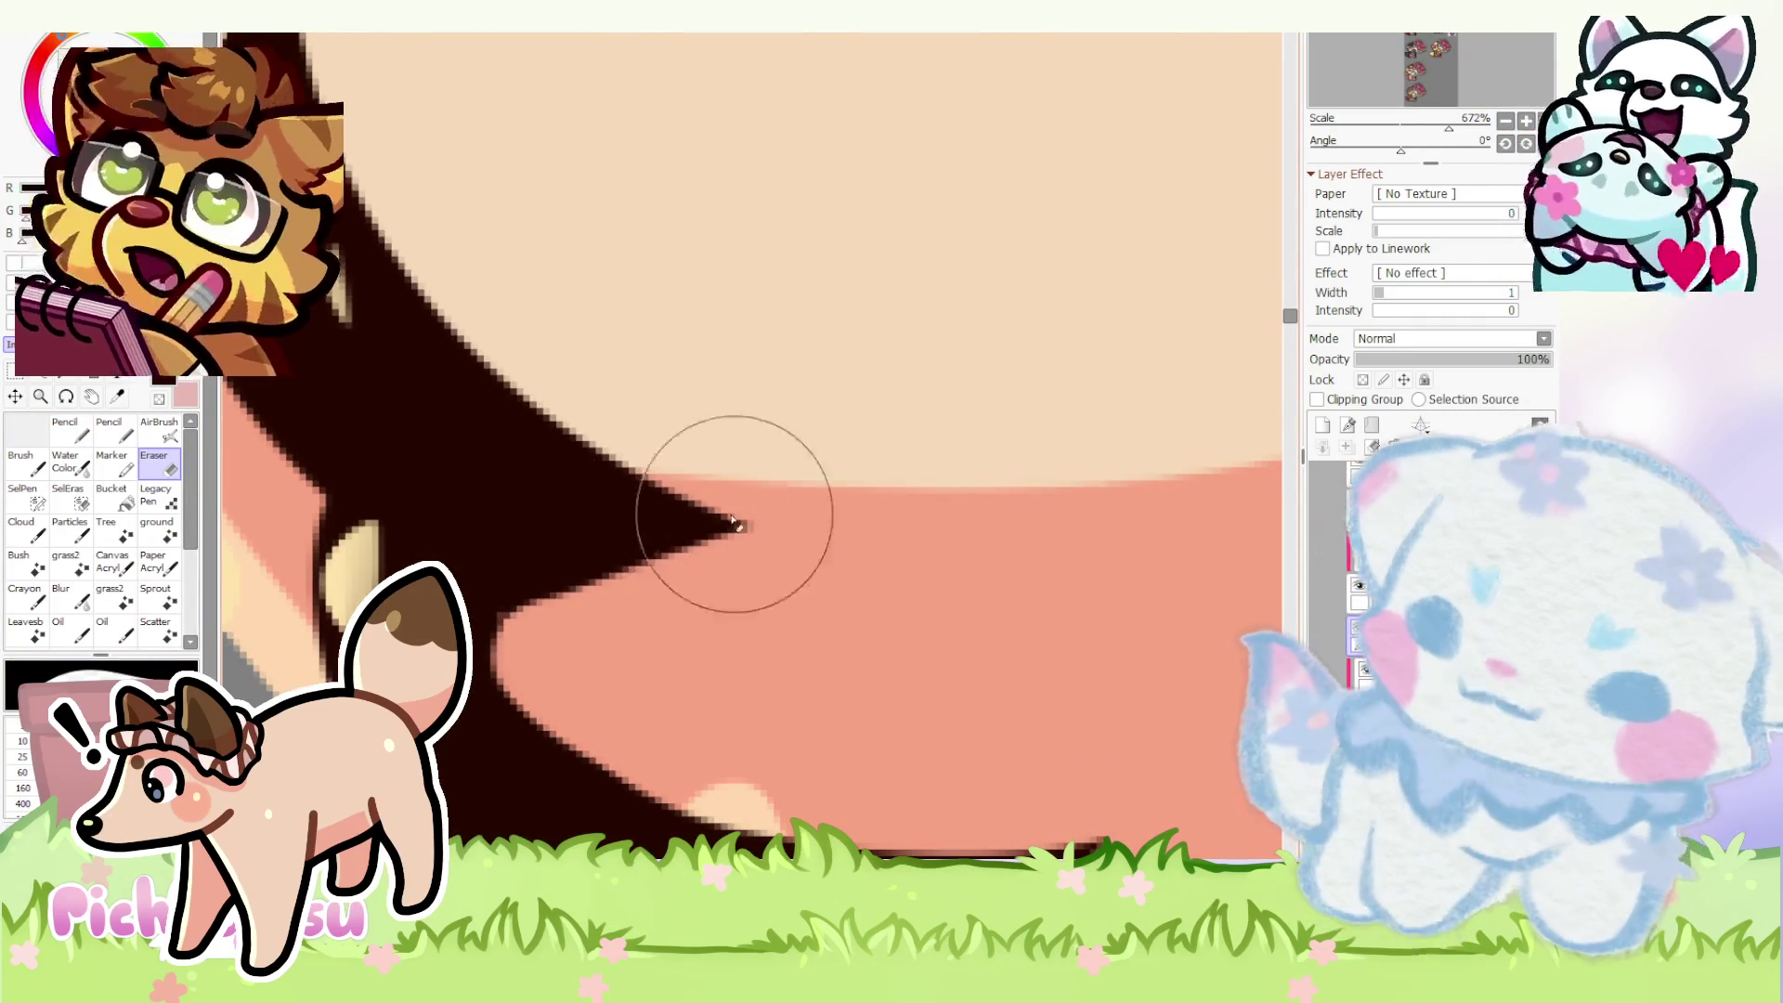
{"action": "scroll", "coordinate": [776, 518], "scroll_direction": "down", "scroll_amount": 3}
{"action": "scroll", "coordinate": [683, 612], "scroll_direction": "up", "scroll_amount": 2}
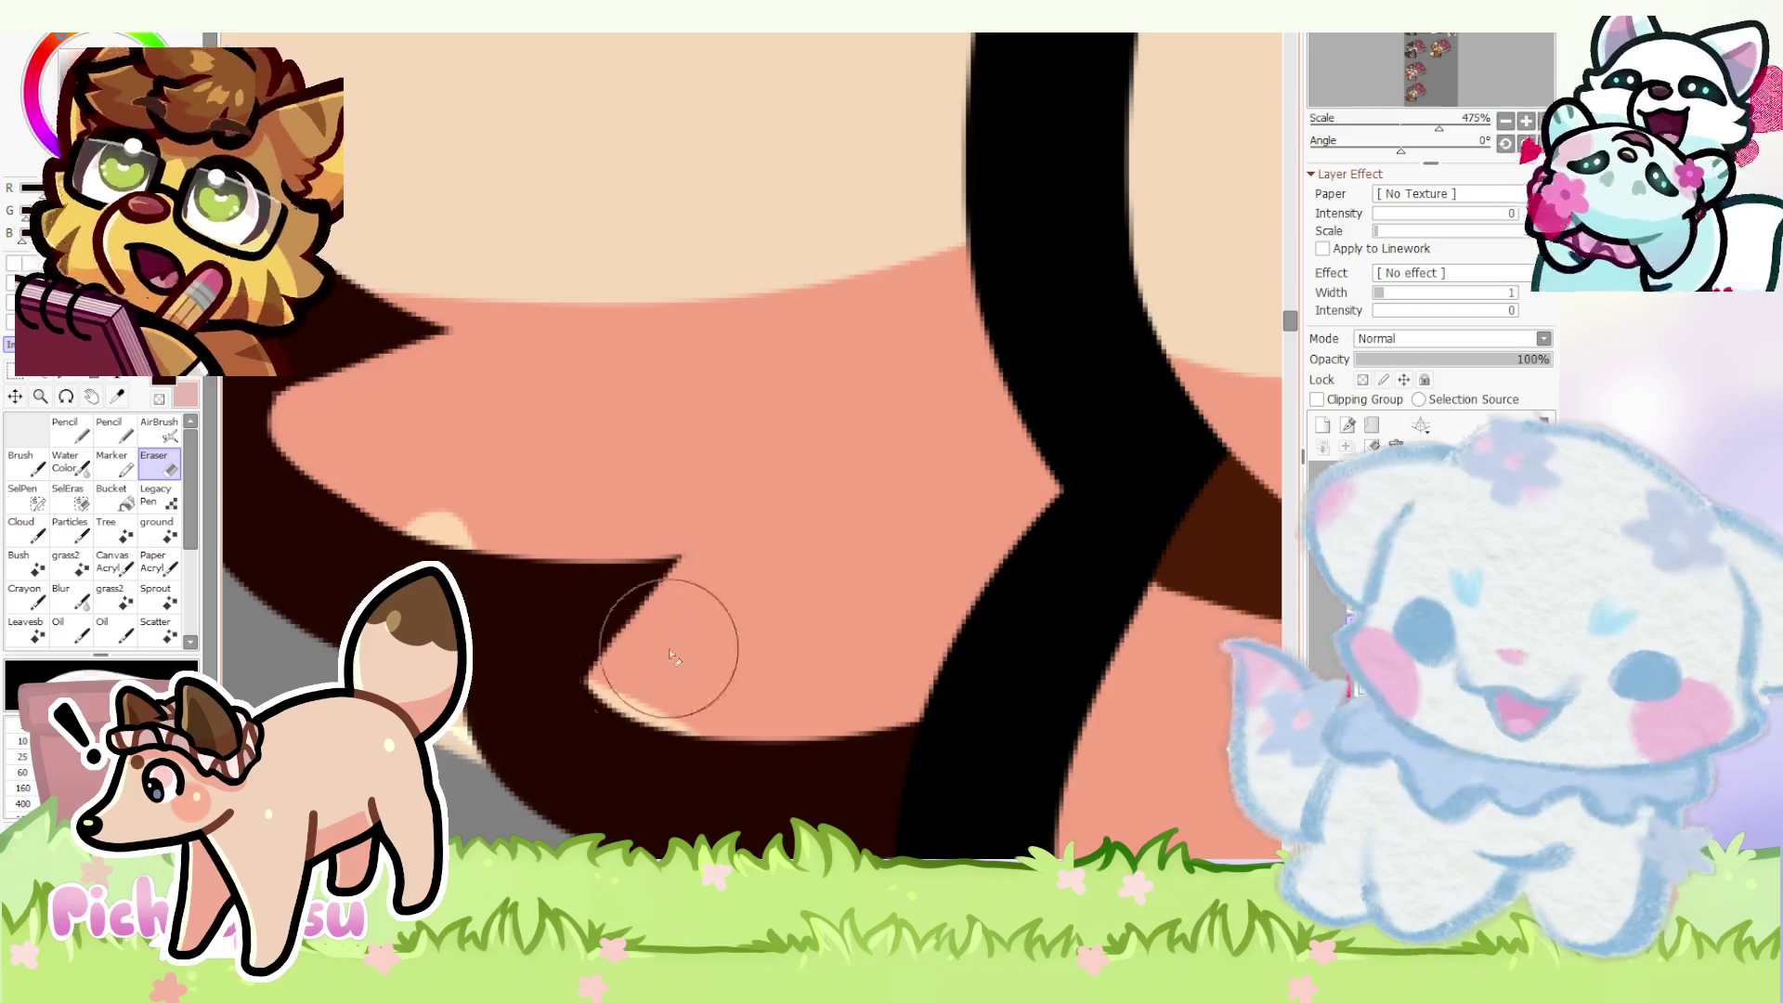
{"action": "scroll", "coordinate": [640, 635], "scroll_direction": "down", "scroll_amount": 5}
{"action": "scroll", "coordinate": [783, 560], "scroll_direction": "down", "scroll_amount": 1}
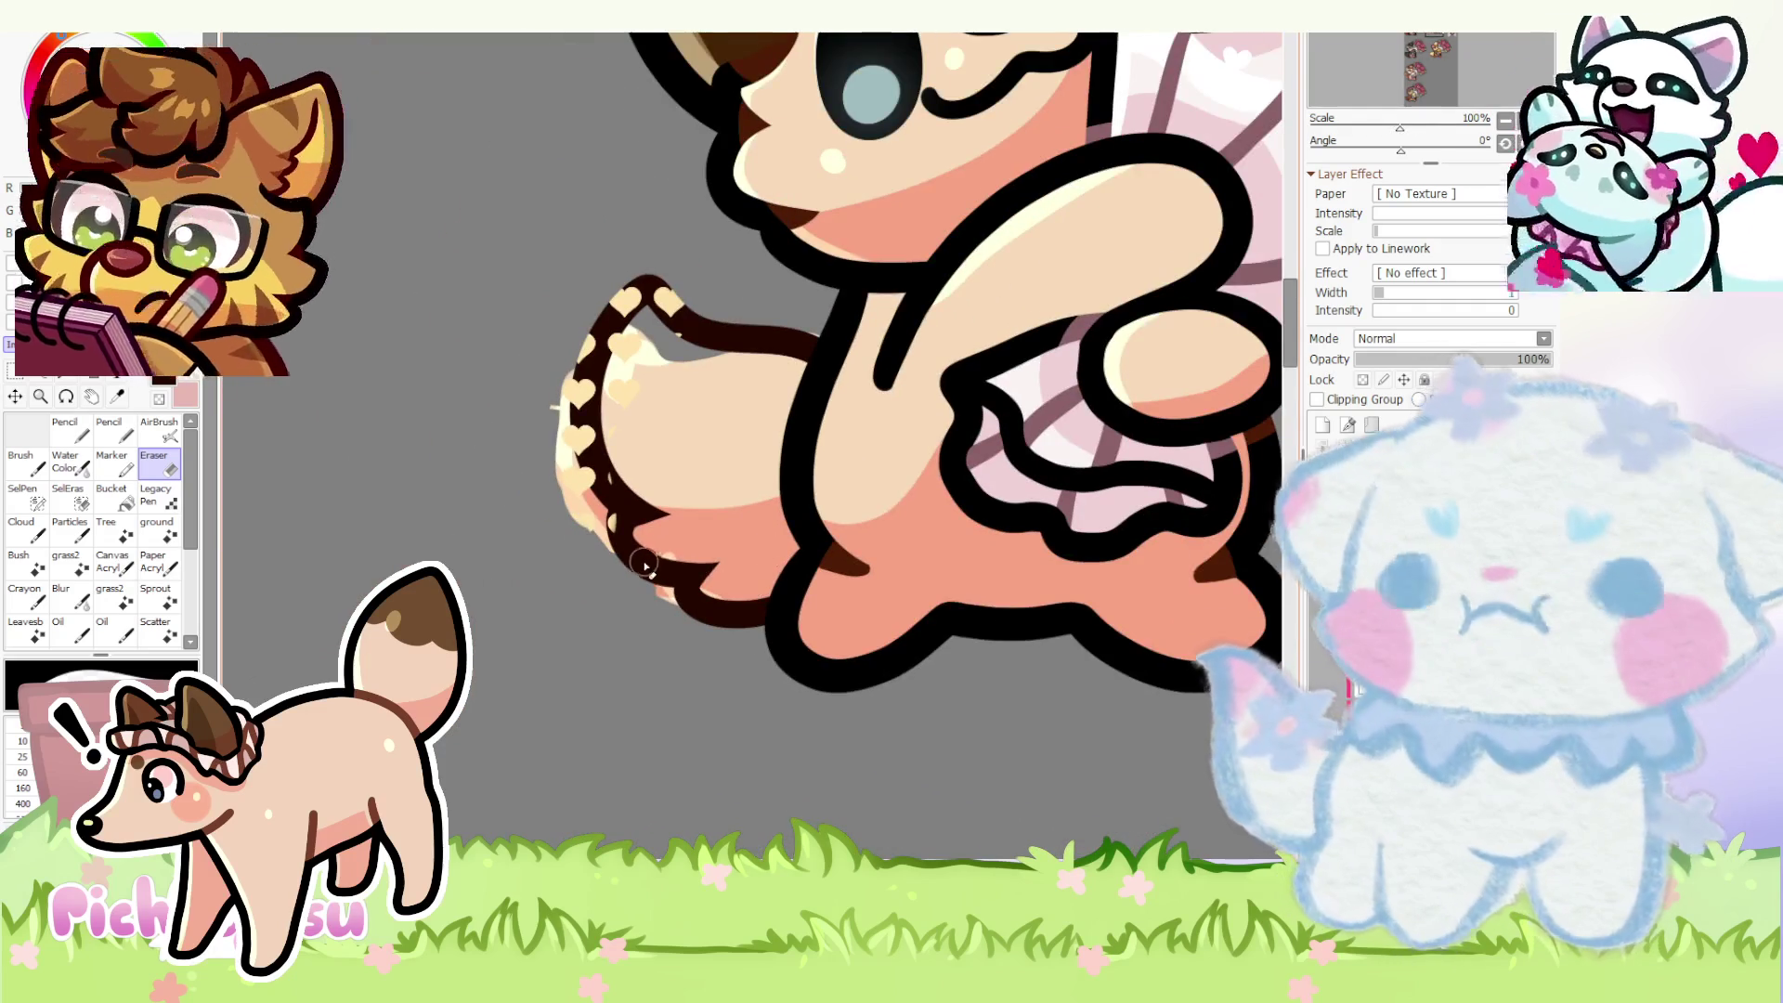
{"action": "scroll", "coordinate": [784, 560], "scroll_direction": "down", "scroll_amount": 1}
{"action": "scroll", "coordinate": [784, 561], "scroll_direction": "down", "scroll_amount": 2}
{"action": "scroll", "coordinate": [906, 495], "scroll_direction": "up", "scroll_amount": 2}
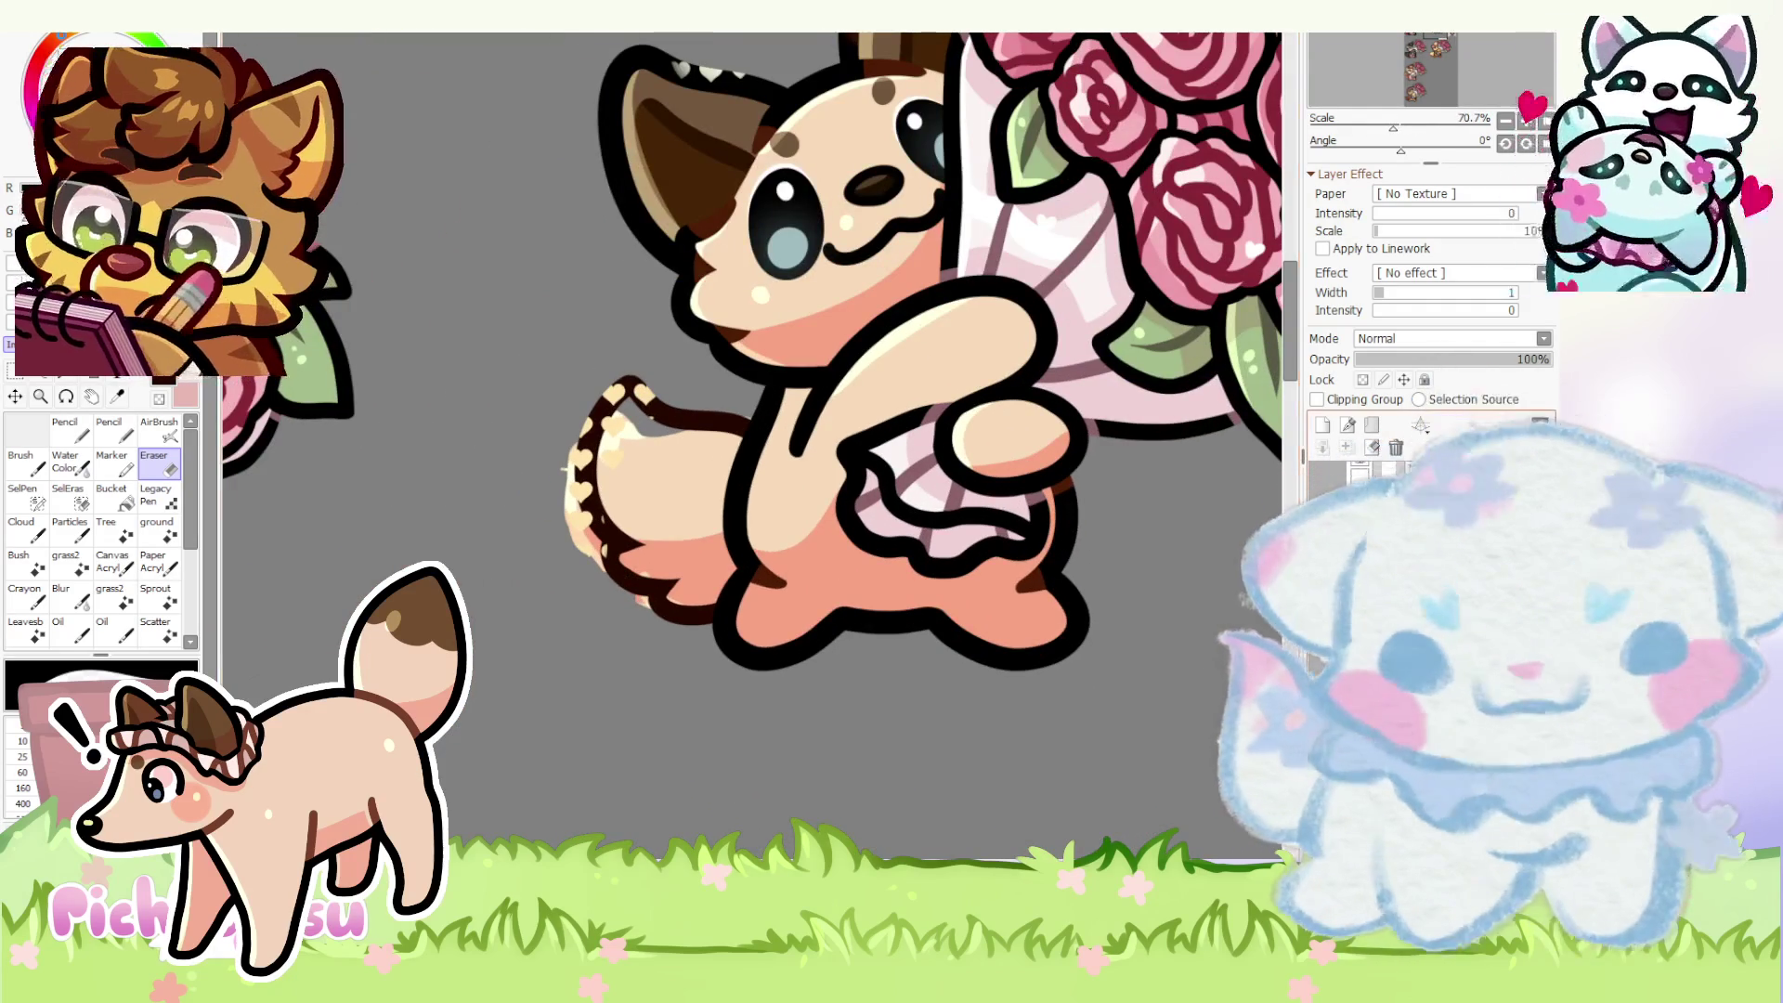
{"action": "scroll", "coordinate": [674, 496], "scroll_direction": "up", "scroll_amount": 3}
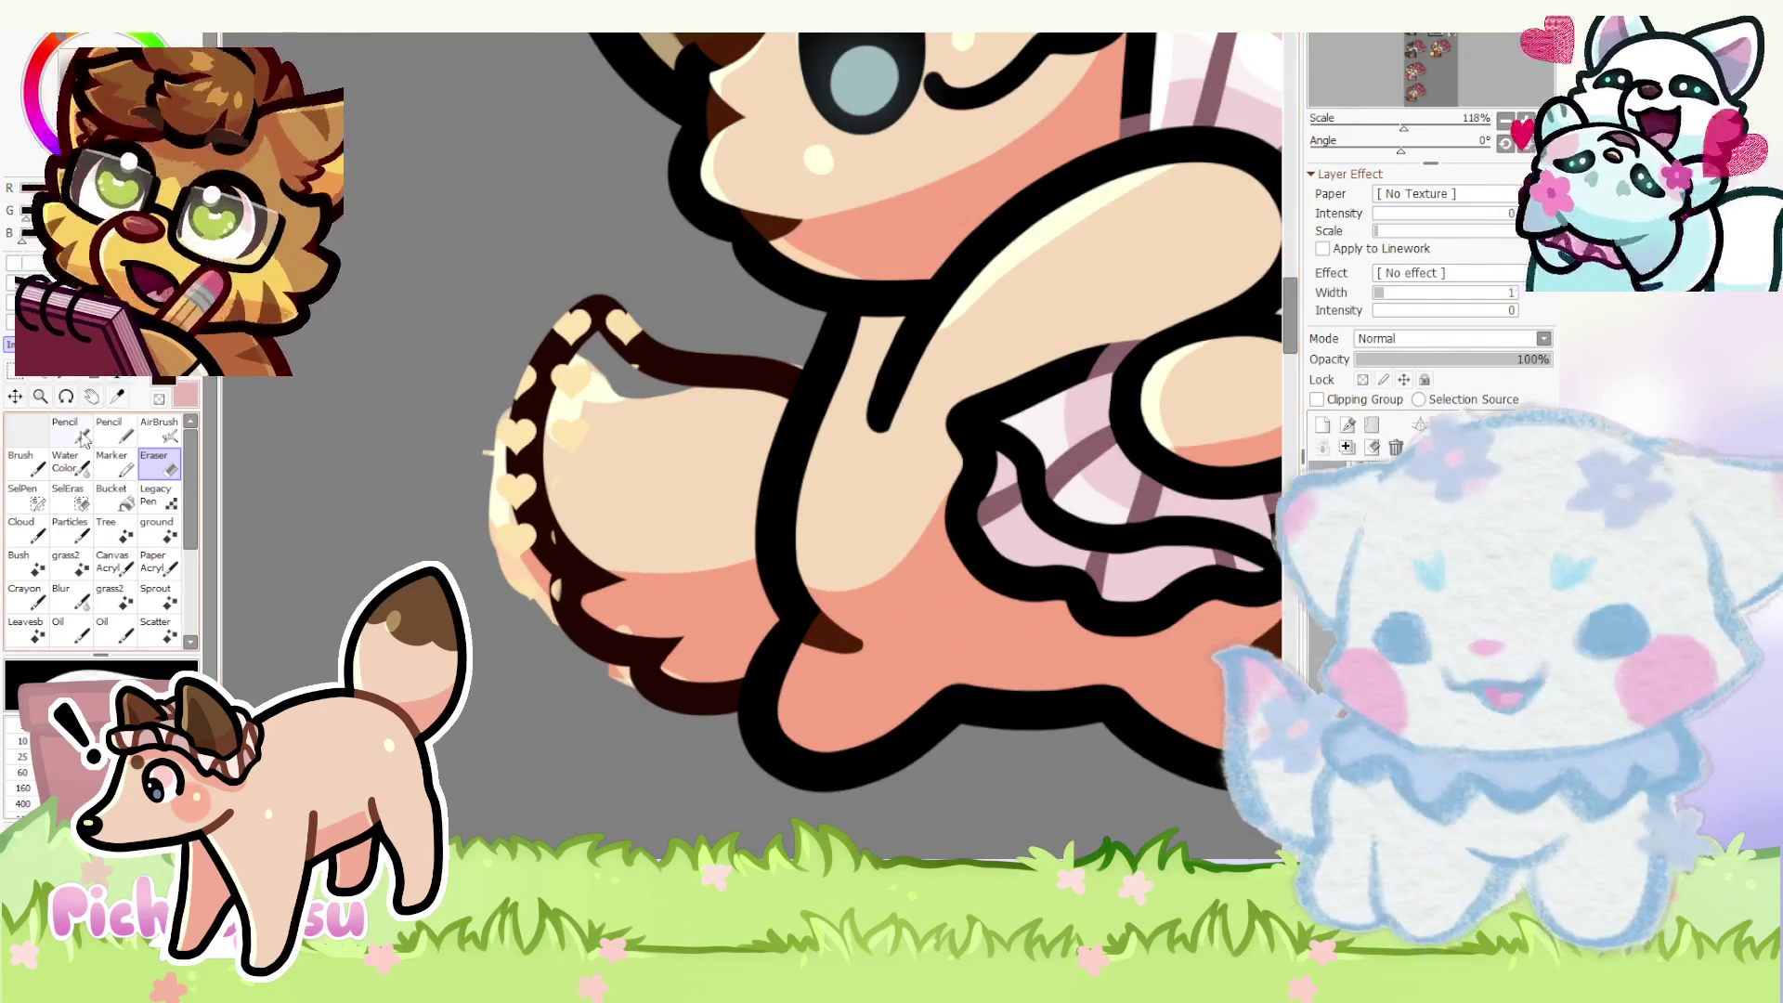
{"action": "key", "text": "n"}
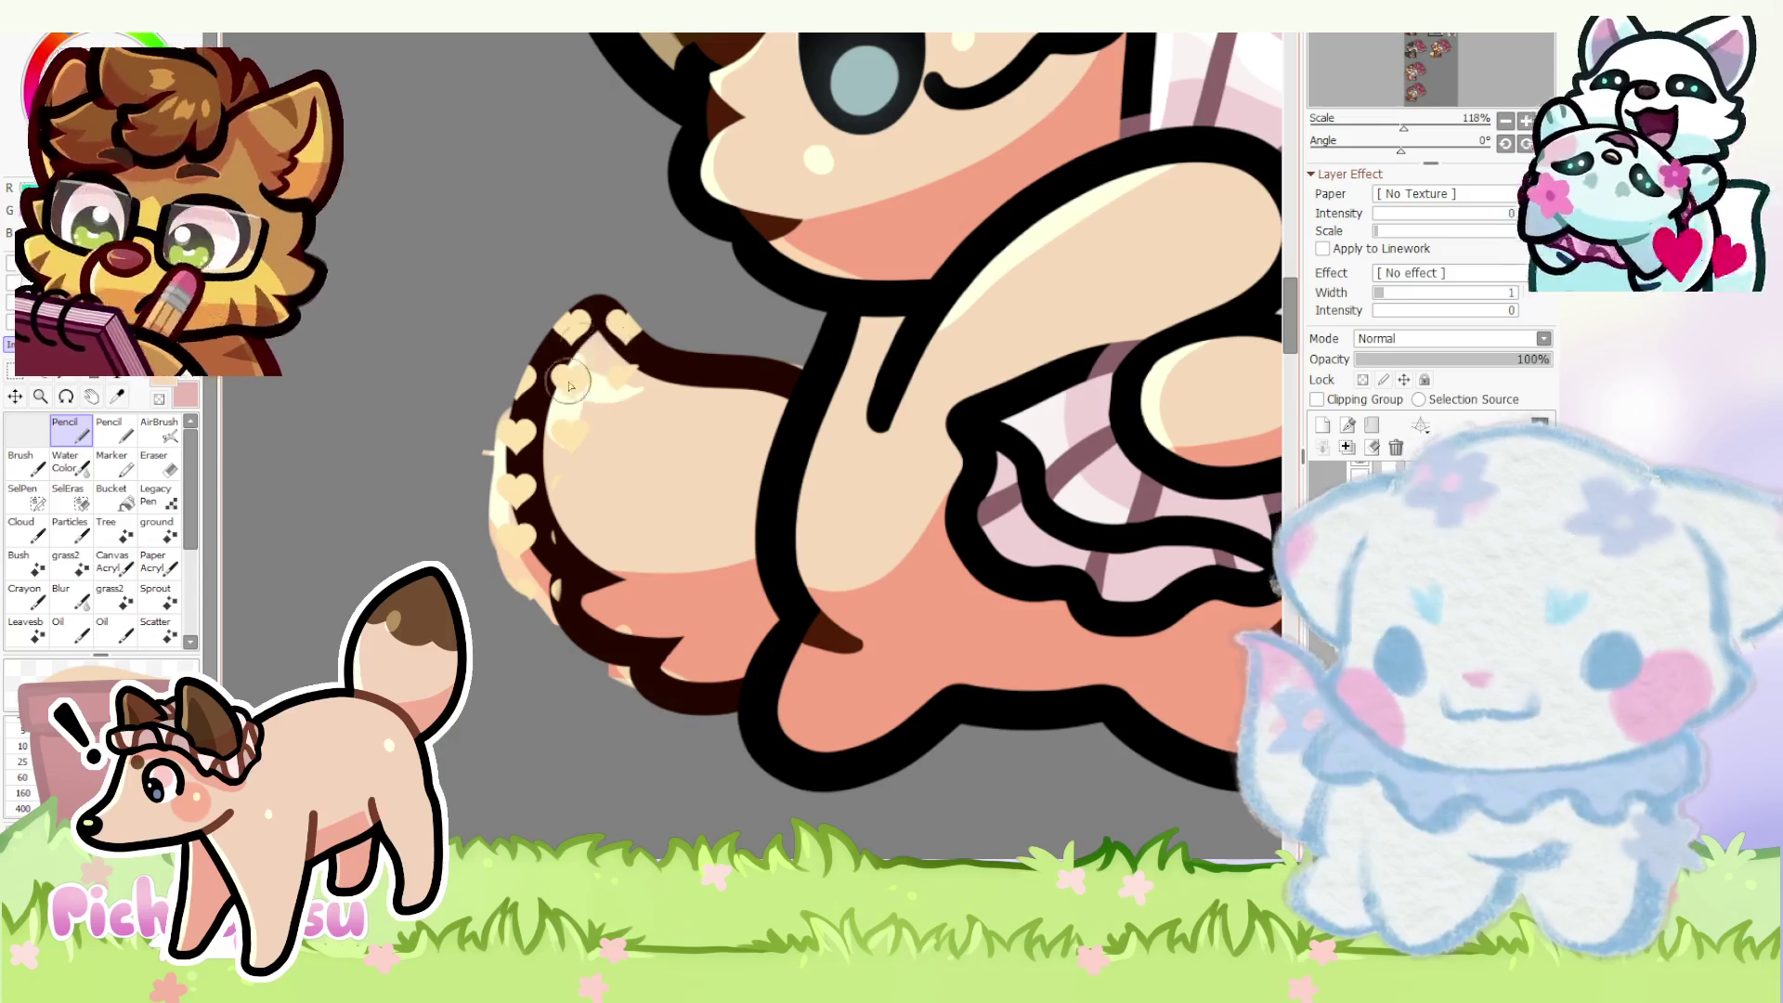
- Lasso-select around the tail, deselect, and zoom out to see the fox and bouquet
{"action": "key", "text": "l"}
{"action": "left_click_drag", "start_coordinate": [732, 760], "coordinate": [609, 648]}
{"action": "mouse_move", "coordinate": [558, 583]}
{"action": "left_mouse_down"}
{"action": "mouse_move", "coordinate": [416, 332]}
{"action": "mouse_move", "coordinate": [519, 762]}
{"action": "left_mouse_up"}
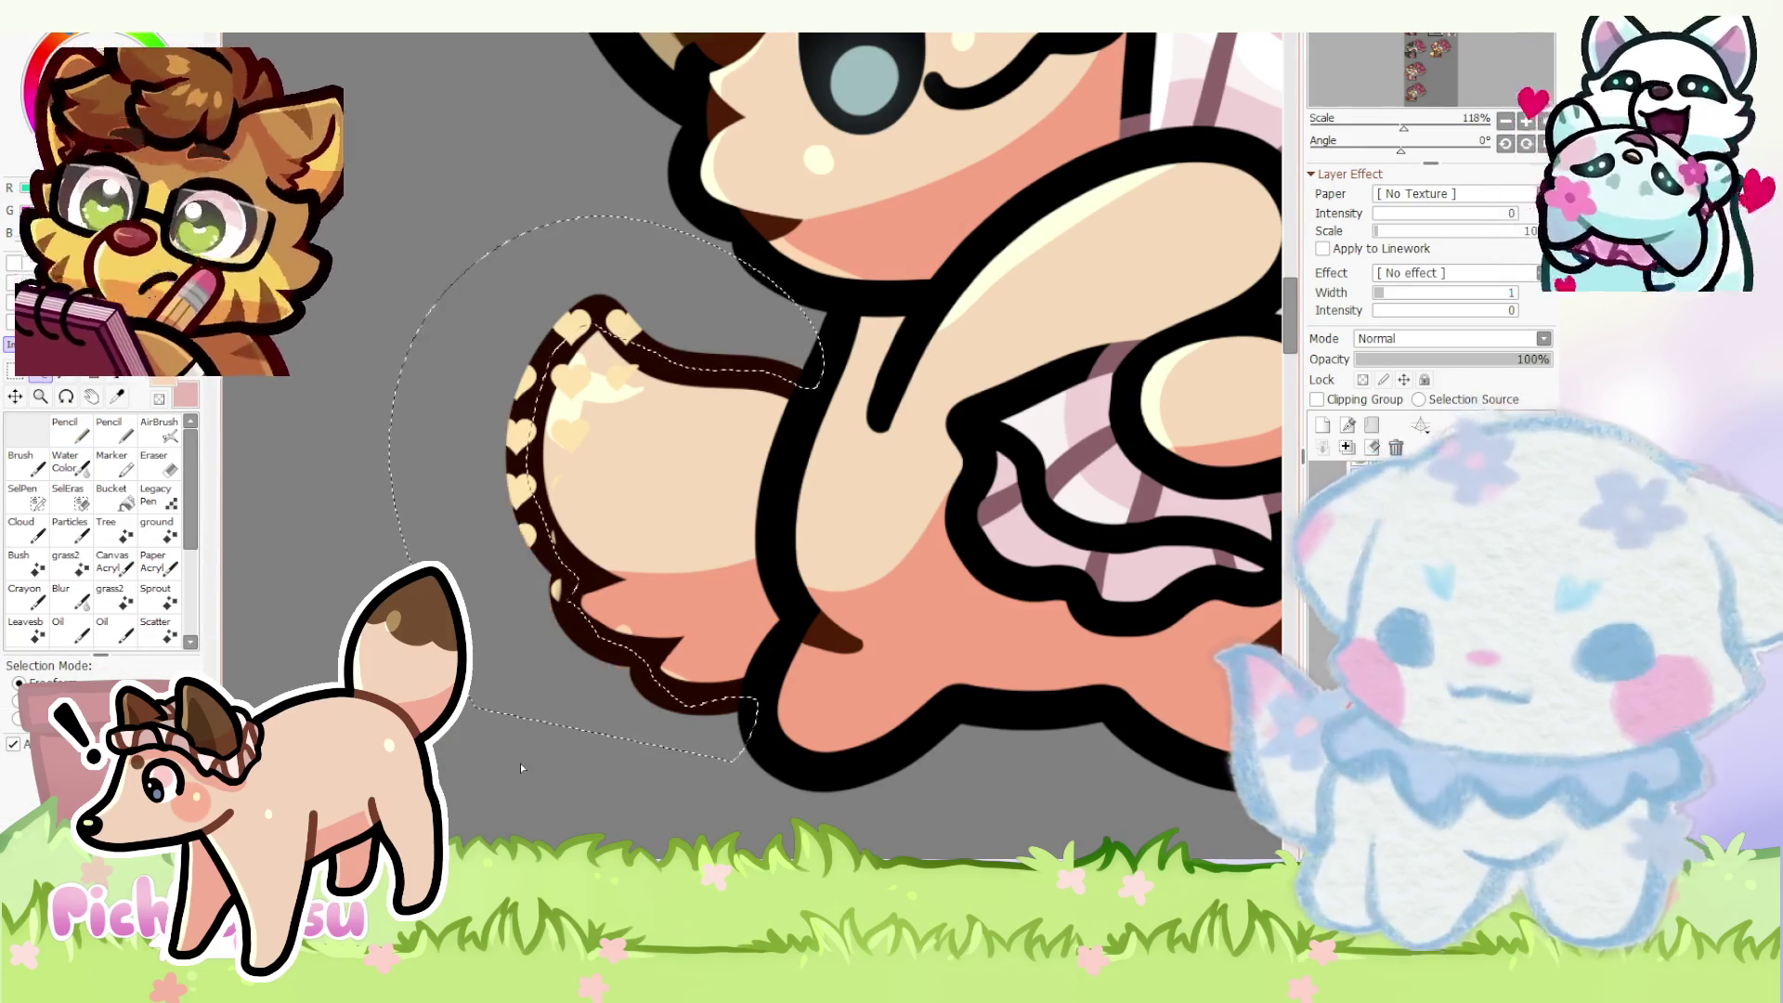
{"action": "key", "text": "ctrl+d"}
{"action": "key", "text": "minus"}
{"action": "key", "text": "minus"}
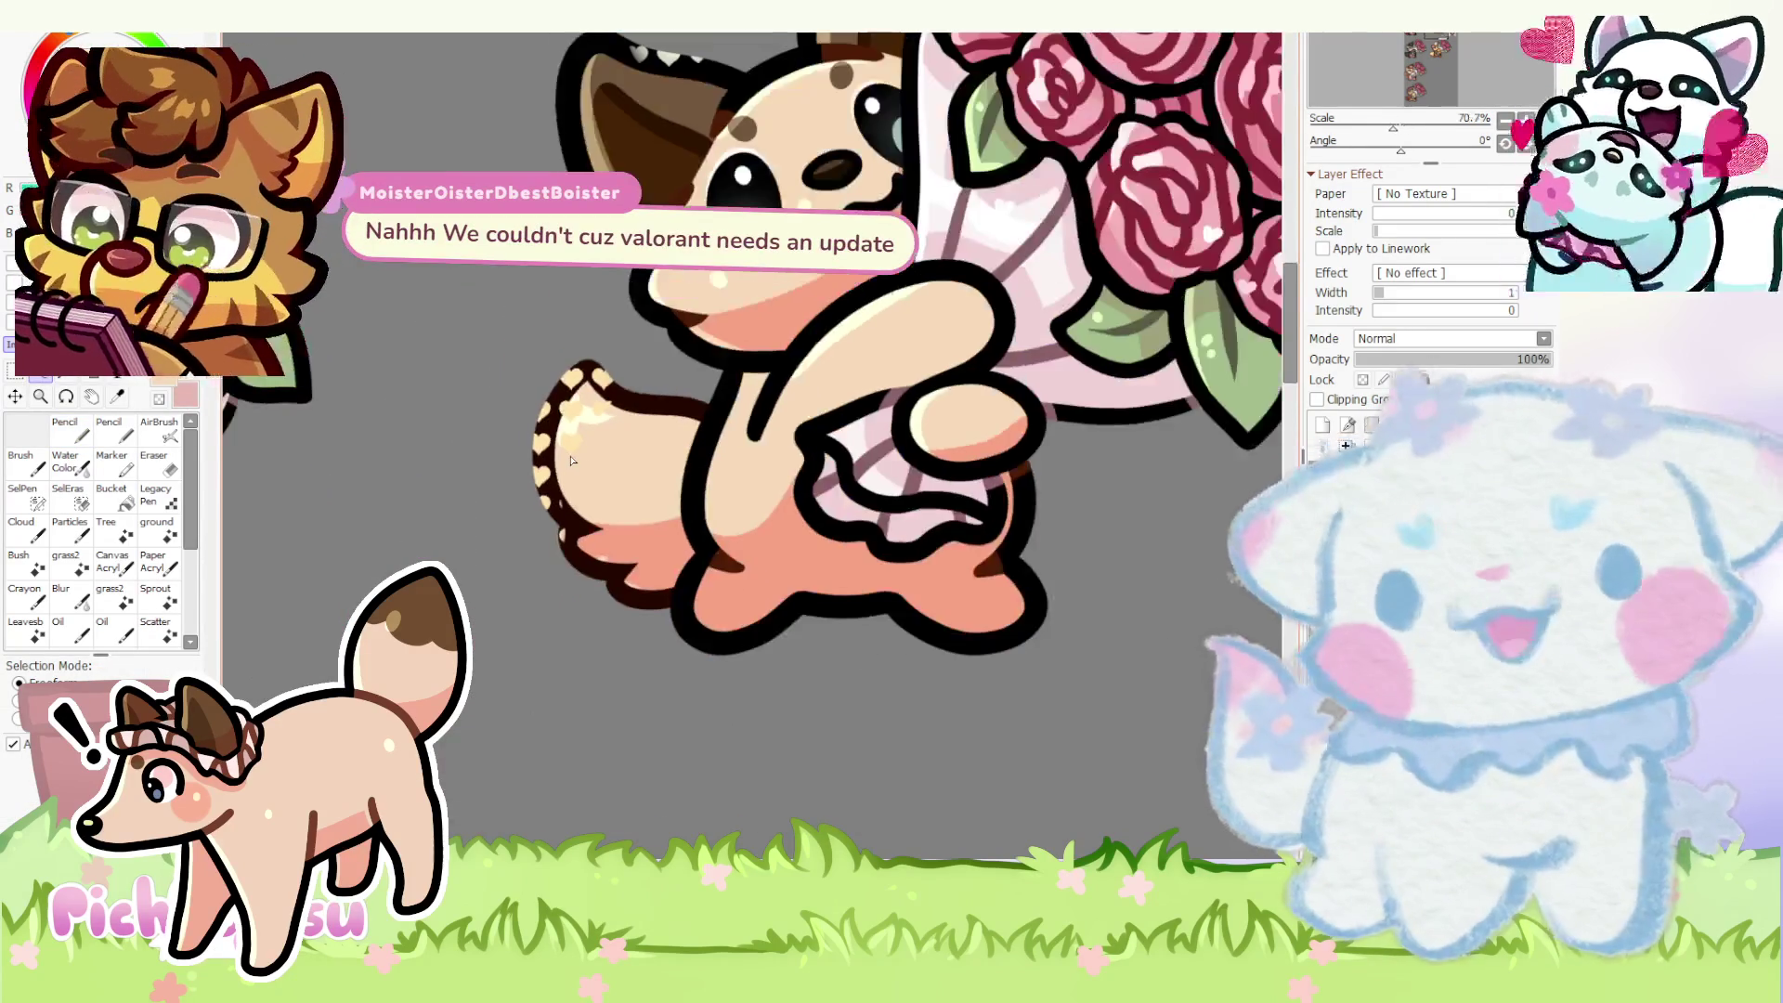
{"action": "key", "text": "minus"}
{"action": "key", "text": "minus"}
- With painting locked to existing pixels, brush brown shading onto the tail tip
{"action": "left_click", "coordinate": [64, 426]}
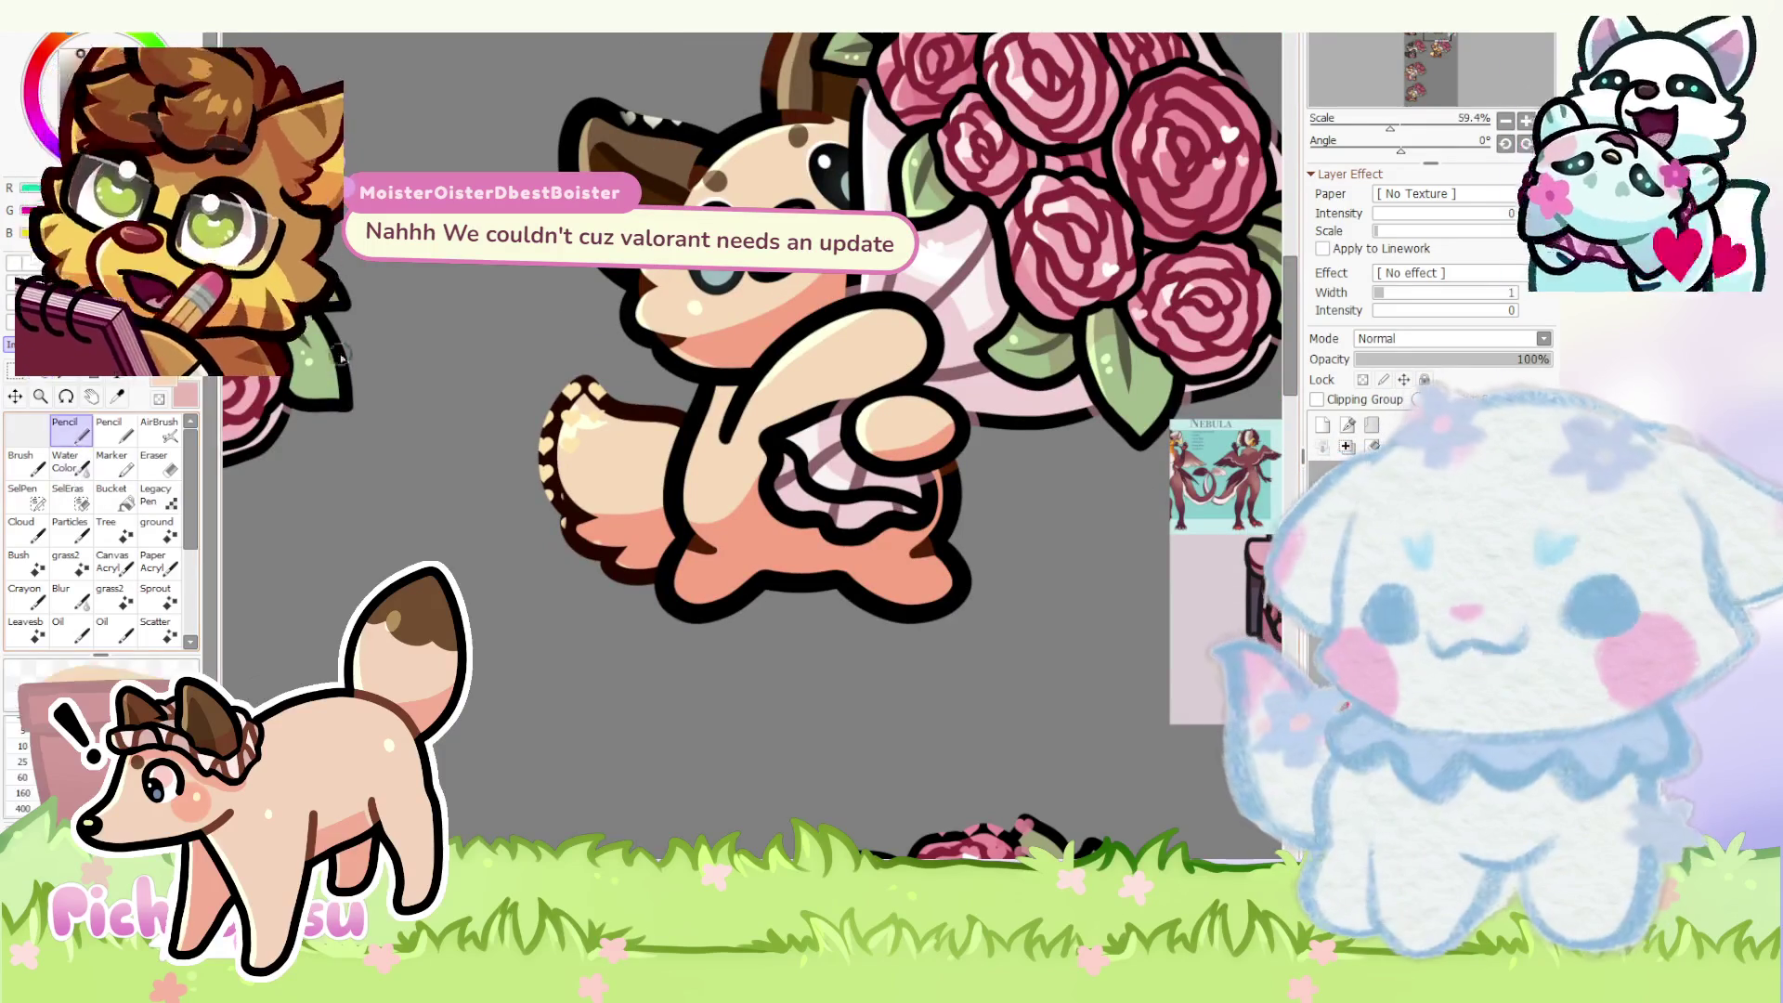
{"action": "key", "text": "plus"}
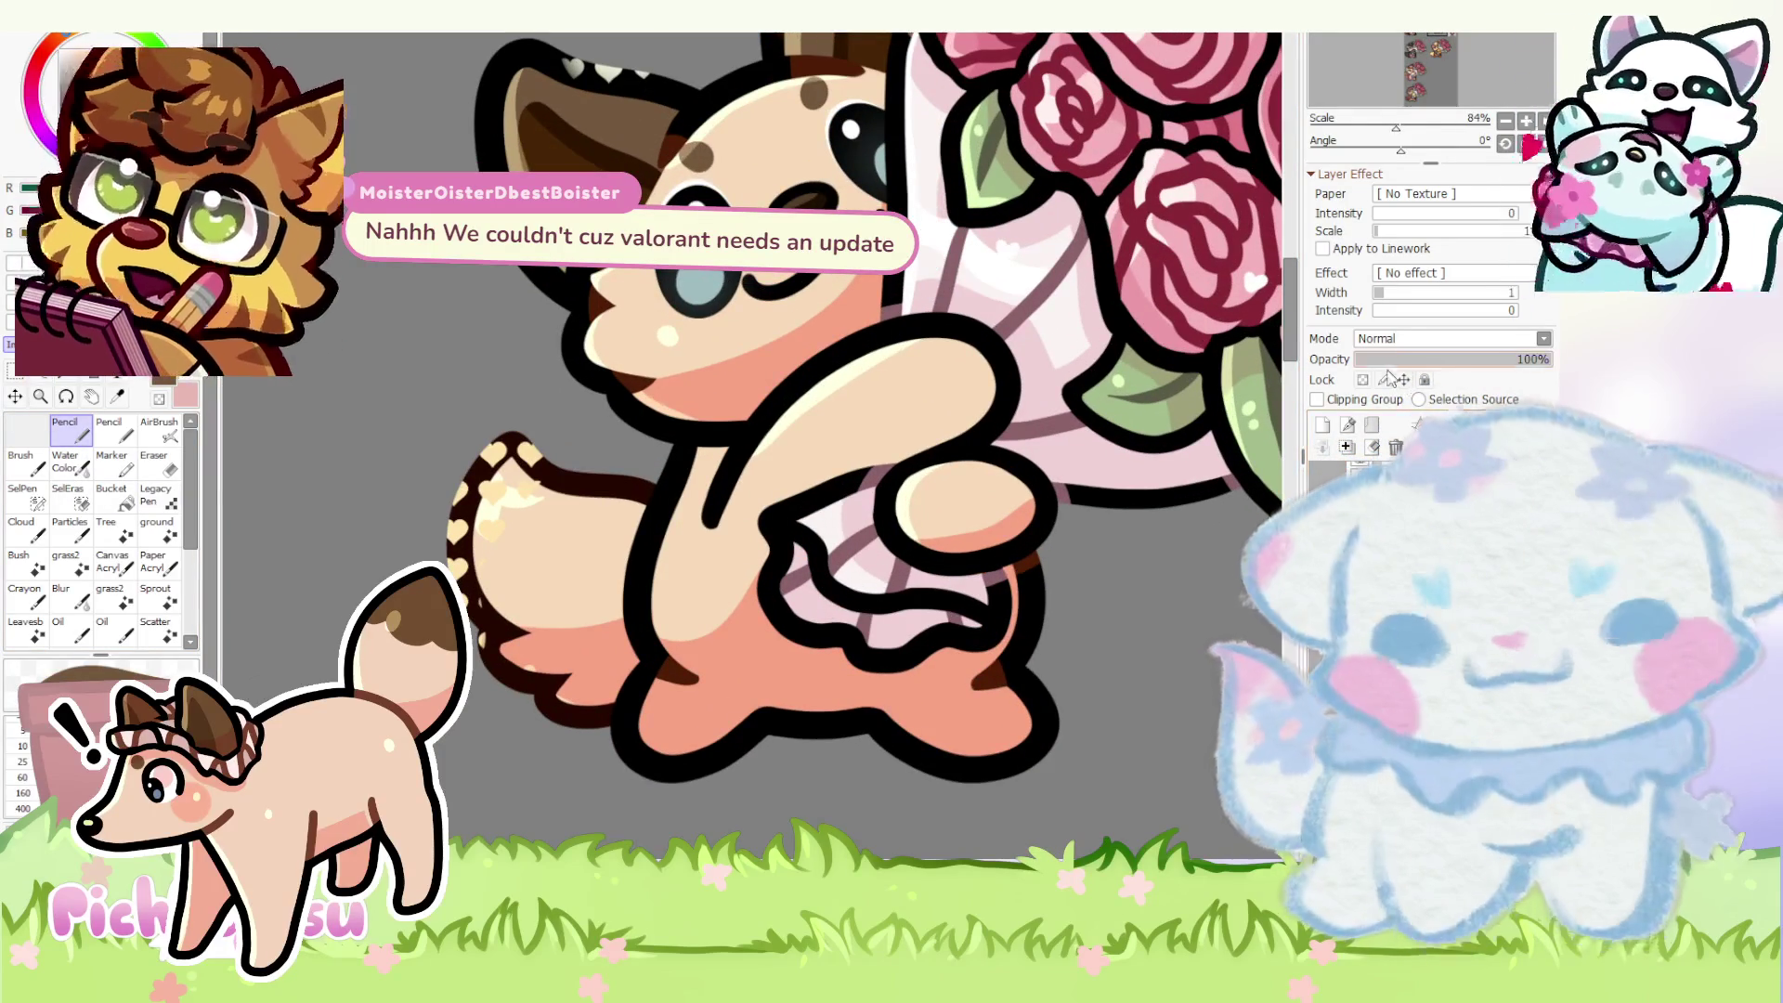
{"action": "left_click", "coordinate": [1362, 380]}
{"action": "mouse_move", "coordinate": [575, 447]}
{"action": "left_mouse_down"}
{"action": "mouse_move", "coordinate": [516, 557]}
{"action": "mouse_move", "coordinate": [474, 515]}
{"action": "mouse_move", "coordinate": [544, 490]}
{"action": "left_mouse_up"}
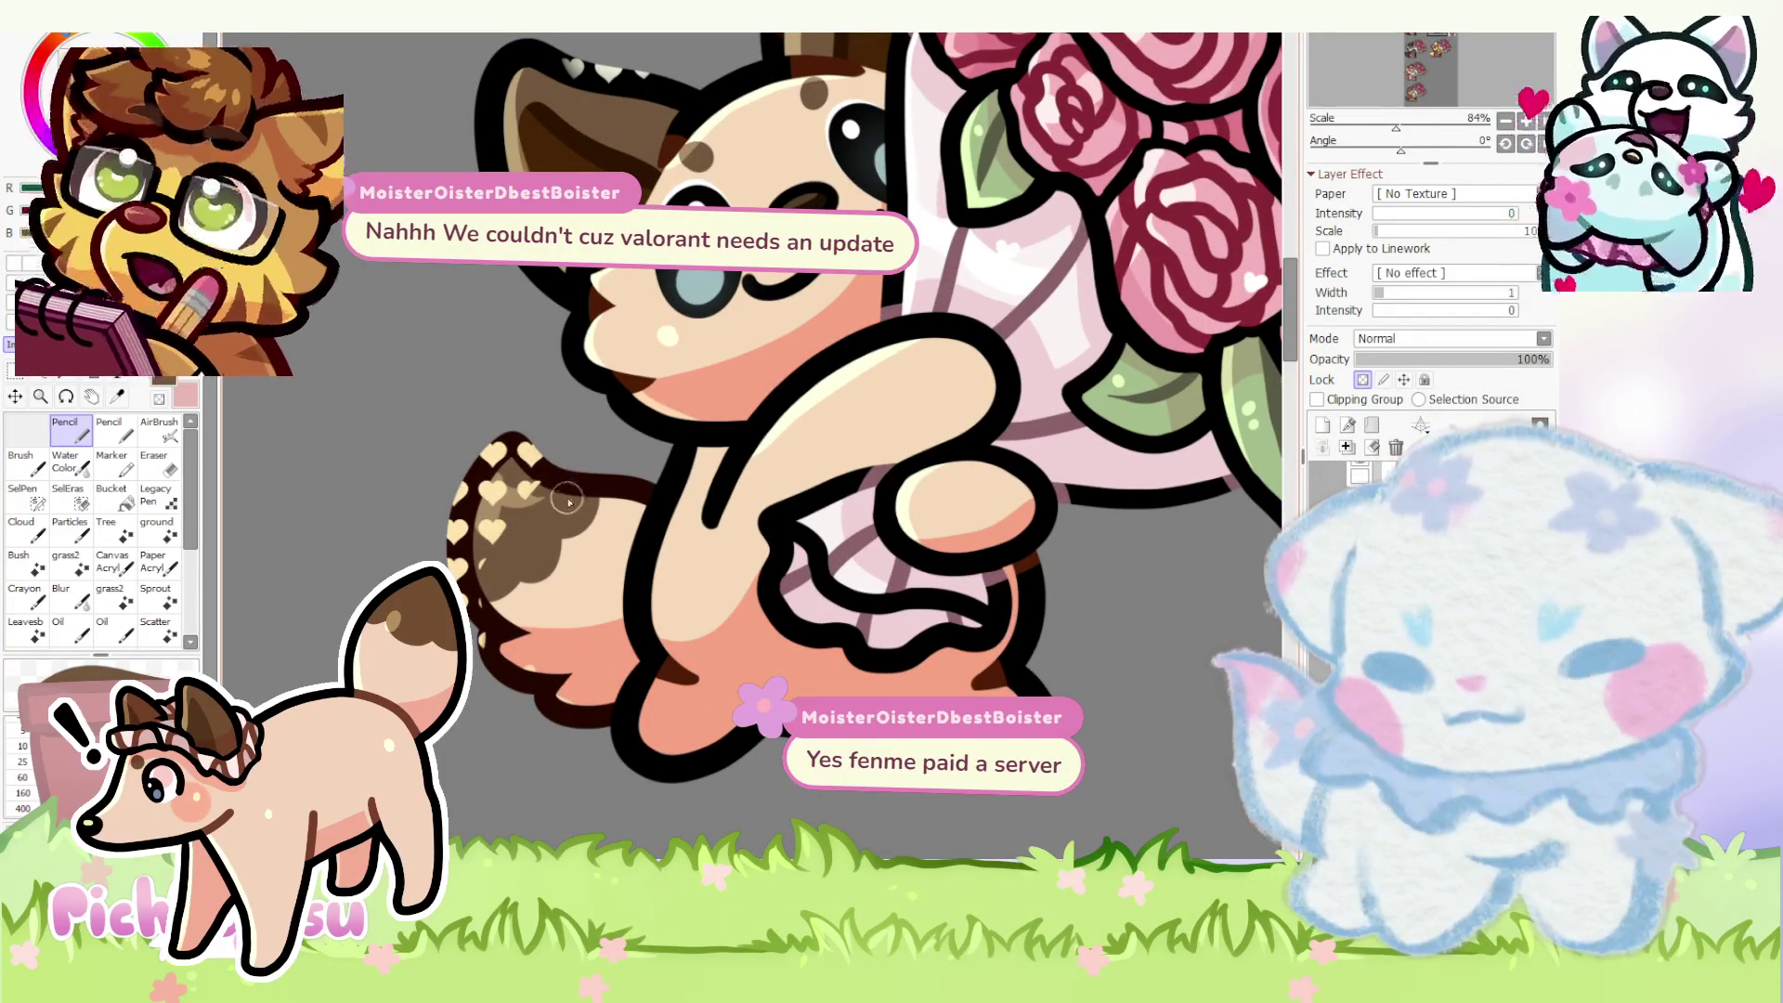
{"action": "key", "text": "minus"}
{"action": "scroll", "coordinate": [672, 504], "scroll_direction": "up", "scroll_amount": 4}
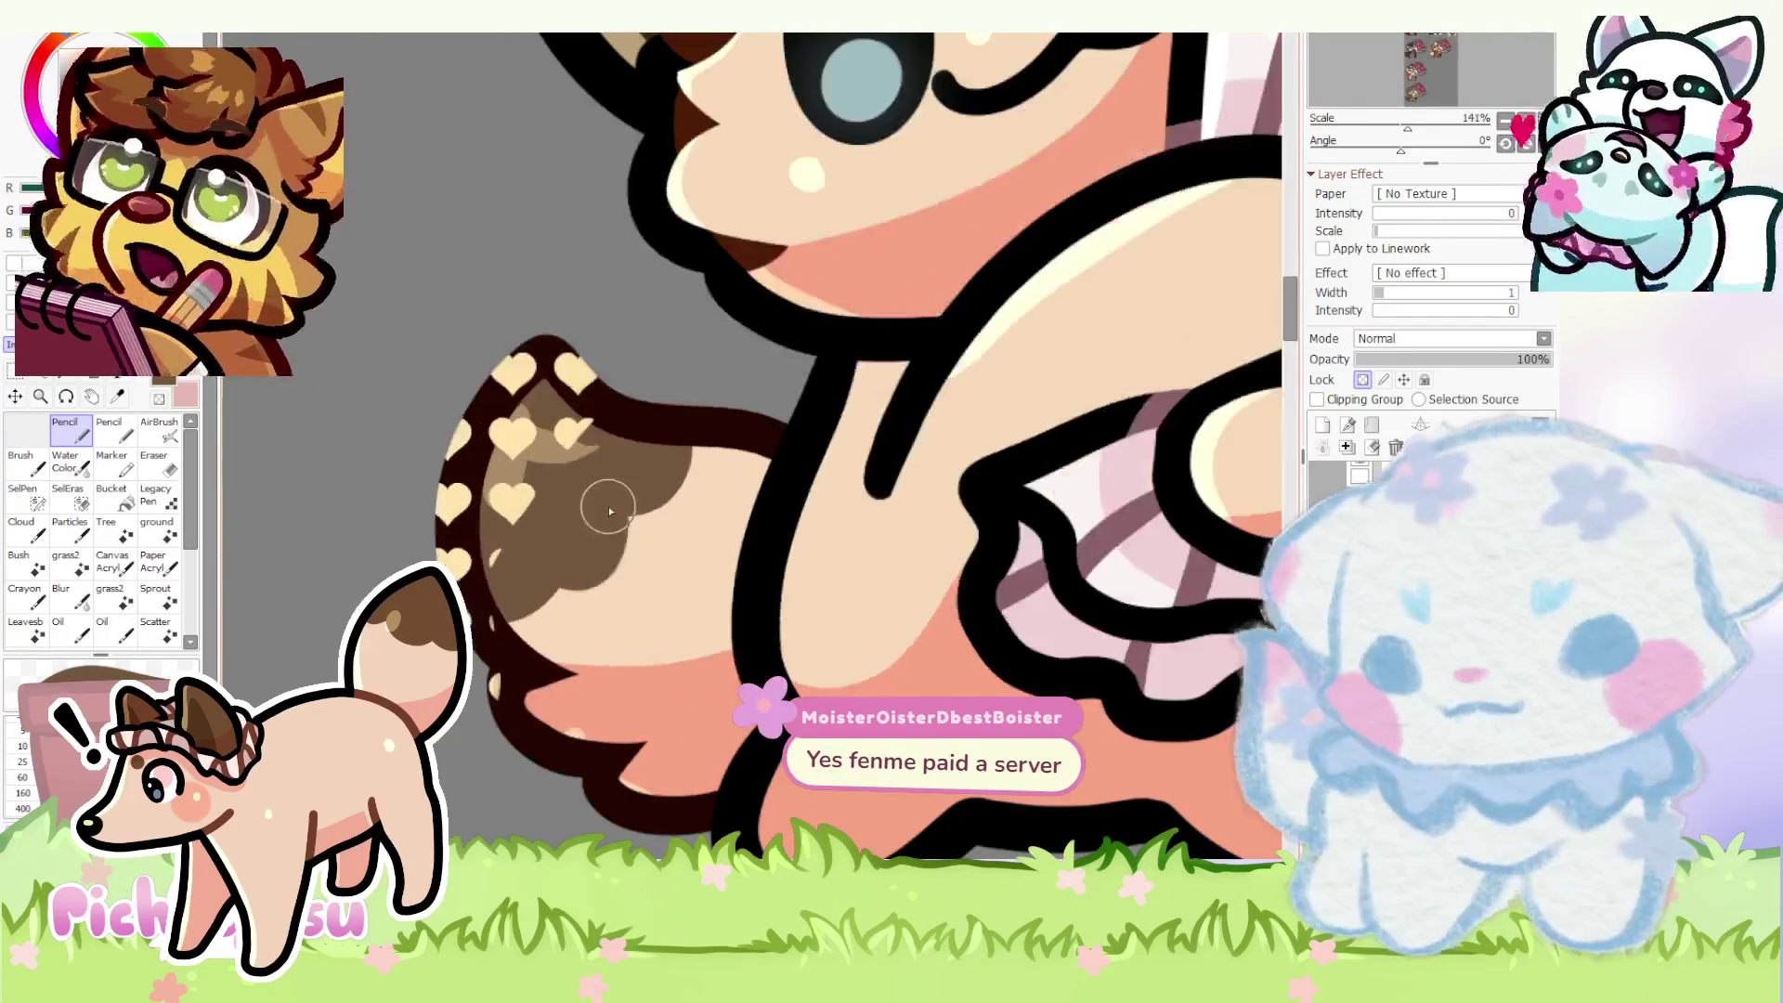
{"action": "scroll", "coordinate": [529, 567], "scroll_direction": "down", "scroll_amount": 3}
{"action": "scroll", "coordinate": [817, 459], "scroll_direction": "down", "scroll_amount": 3}
{"action": "scroll", "coordinate": [444, 209], "scroll_direction": "down", "scroll_amount": 2}
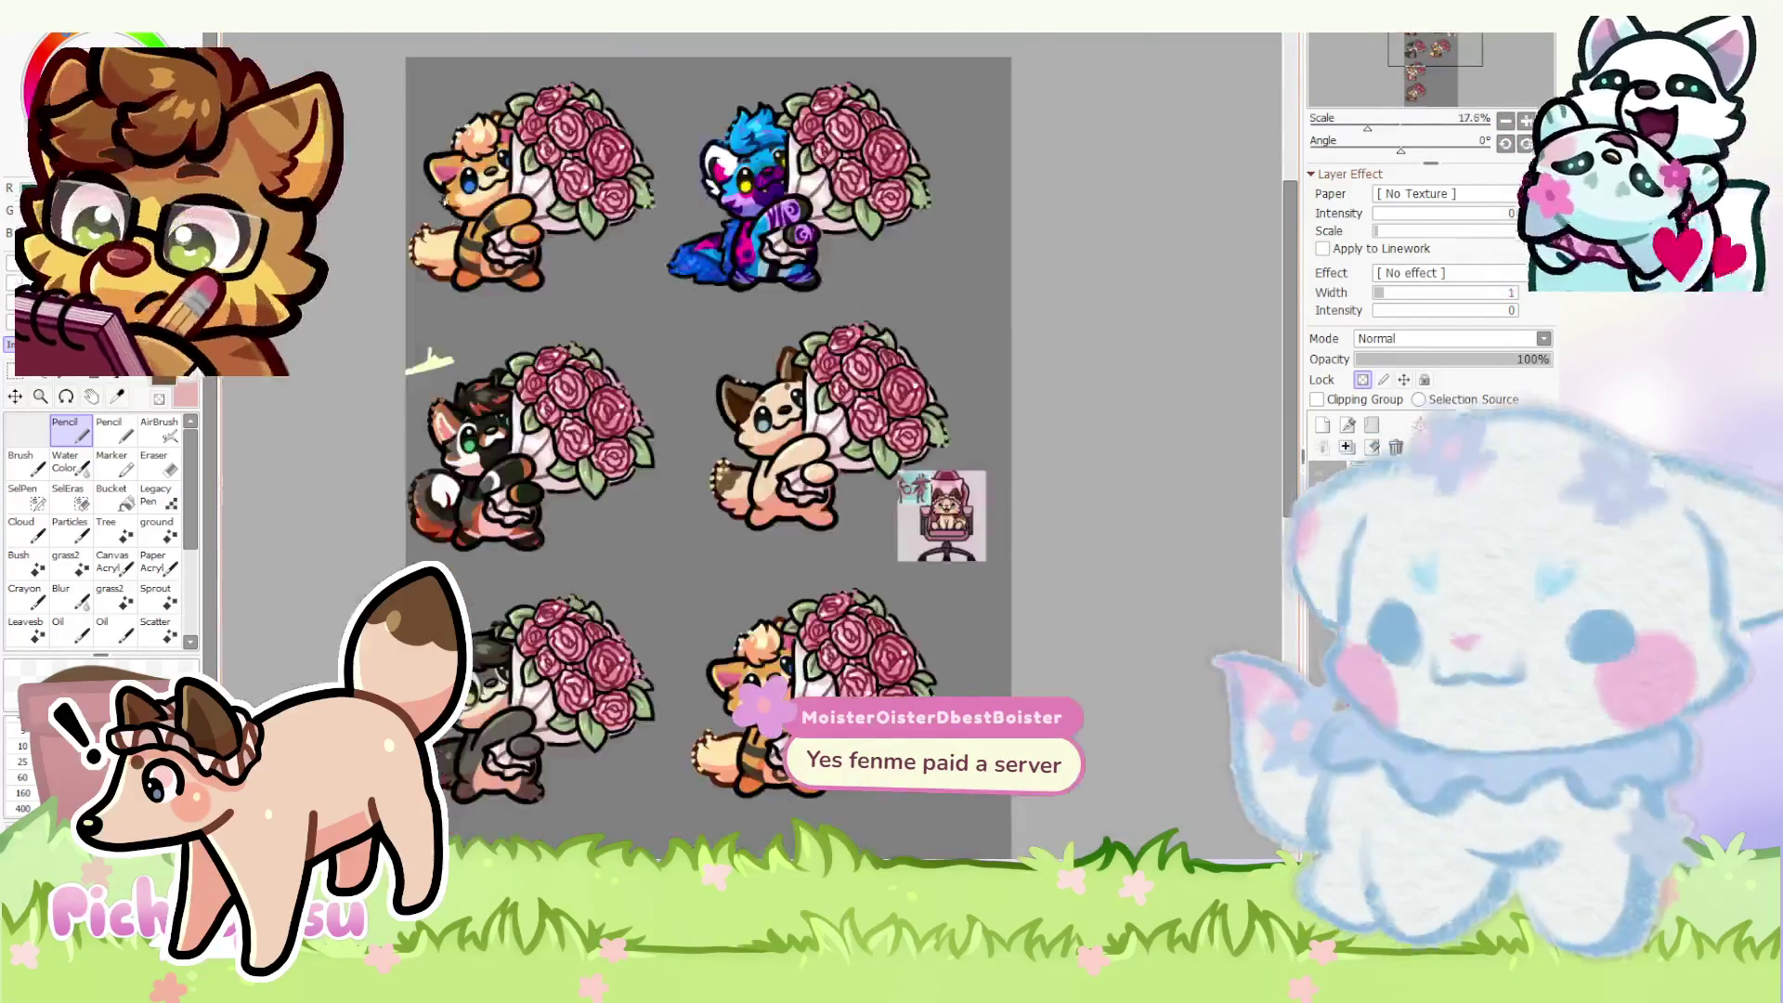
{"action": "scroll", "coordinate": [437, 298], "scroll_direction": "up", "scroll_amount": 2}
{"action": "scroll", "coordinate": [446, 324], "scroll_direction": "down", "scroll_amount": 1}
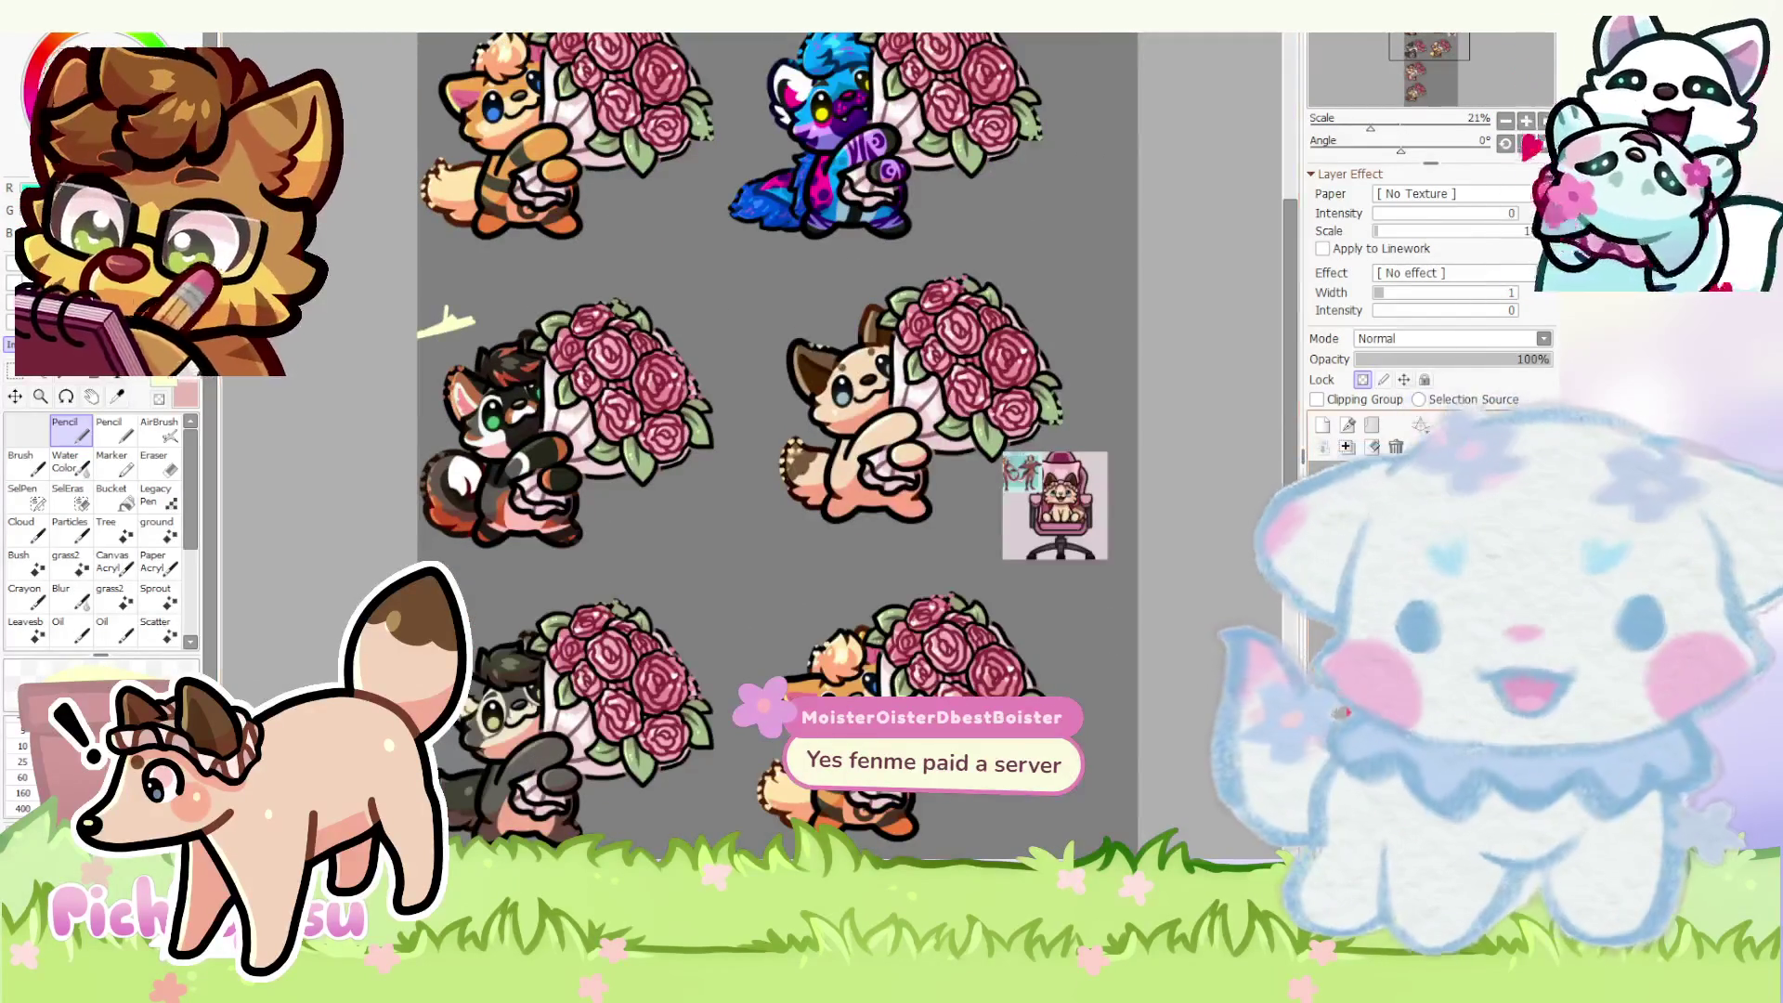
{"action": "scroll", "coordinate": [418, 293], "scroll_direction": "up", "scroll_amount": 1}
- On the 21% Shine layer, brush a light highlight along the tail
{"action": "left_click", "coordinate": [1393, 502]}
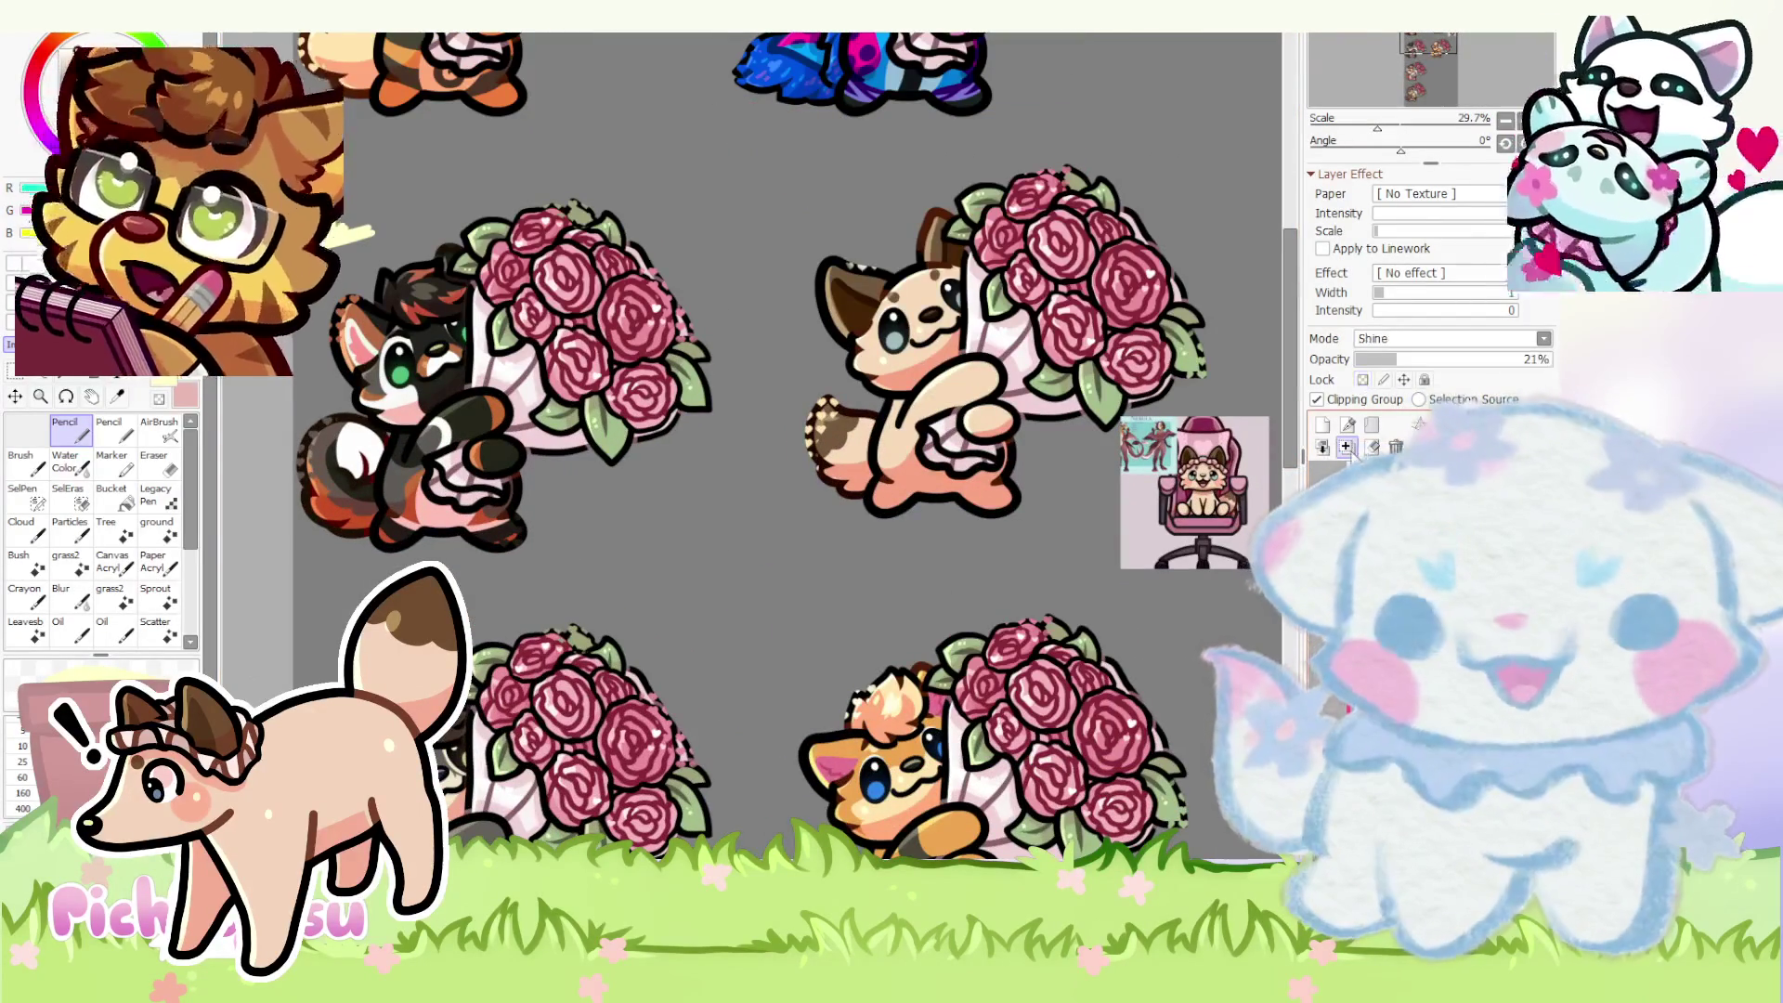
{"action": "scroll", "coordinate": [872, 406], "scroll_direction": "up", "scroll_amount": 5}
{"action": "left_click_drag", "start_coordinate": [780, 377], "coordinate": [694, 707]}
{"action": "scroll", "coordinate": [780, 557], "scroll_direction": "up", "scroll_amount": 1}
{"action": "scroll", "coordinate": [597, 259], "scroll_direction": "down", "scroll_amount": 2}
{"action": "scroll", "coordinate": [703, 665], "scroll_direction": "up", "scroll_amount": 3}
{"action": "scroll", "coordinate": [703, 664], "scroll_direction": "down", "scroll_amount": 2}
{"action": "scroll", "coordinate": [736, 677], "scroll_direction": "up", "scroll_amount": 1}
{"action": "scroll", "coordinate": [749, 656], "scroll_direction": "down", "scroll_amount": 3}
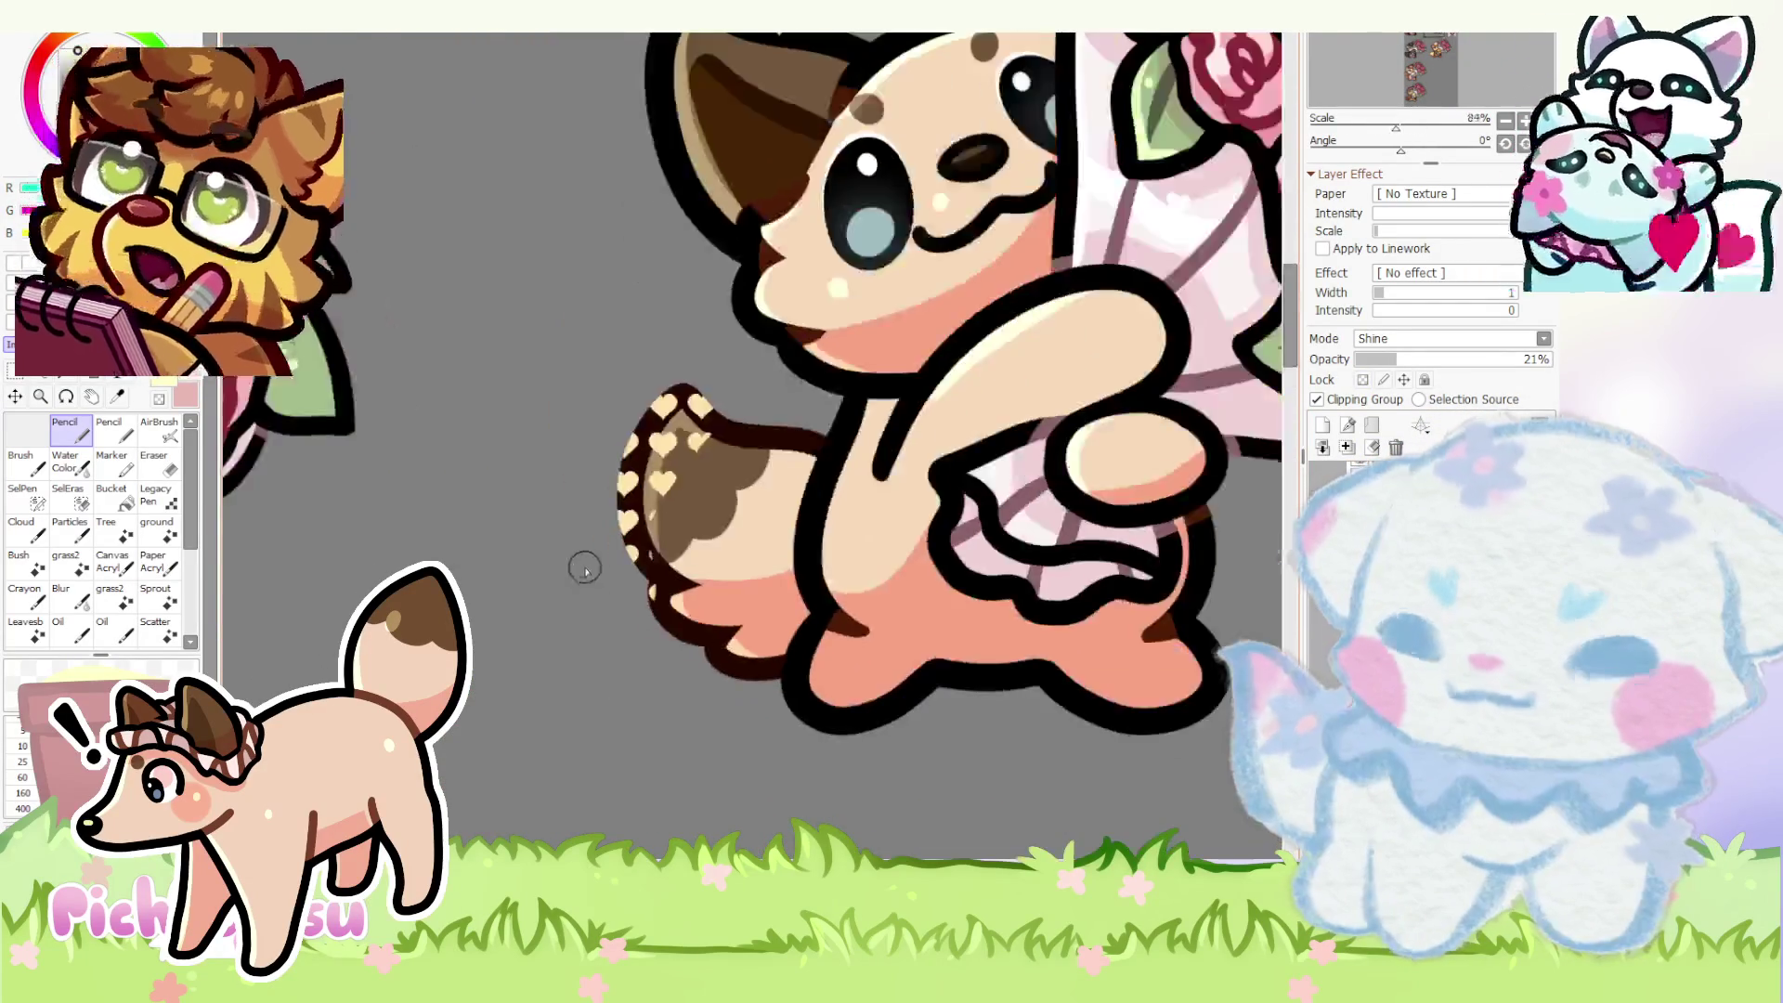
{"action": "scroll", "coordinate": [590, 570], "scroll_direction": "down", "scroll_amount": 2}
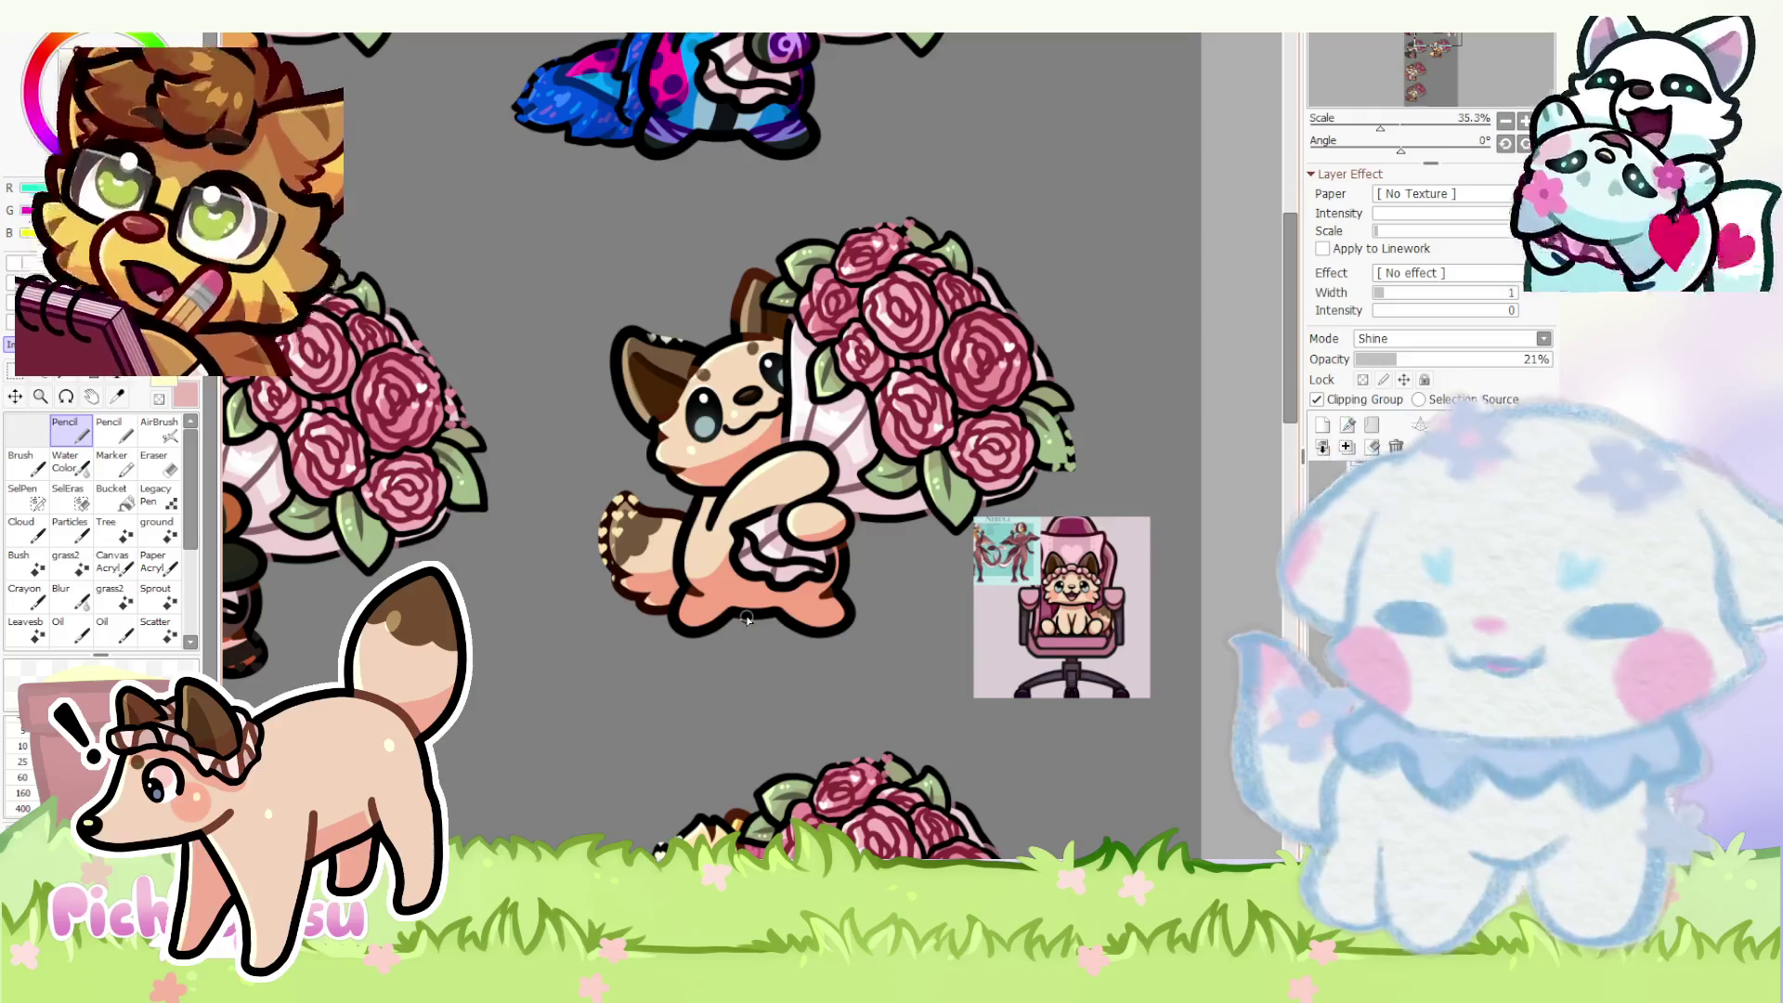
{"action": "scroll", "coordinate": [625, 523], "scroll_direction": "up", "scroll_amount": 2}
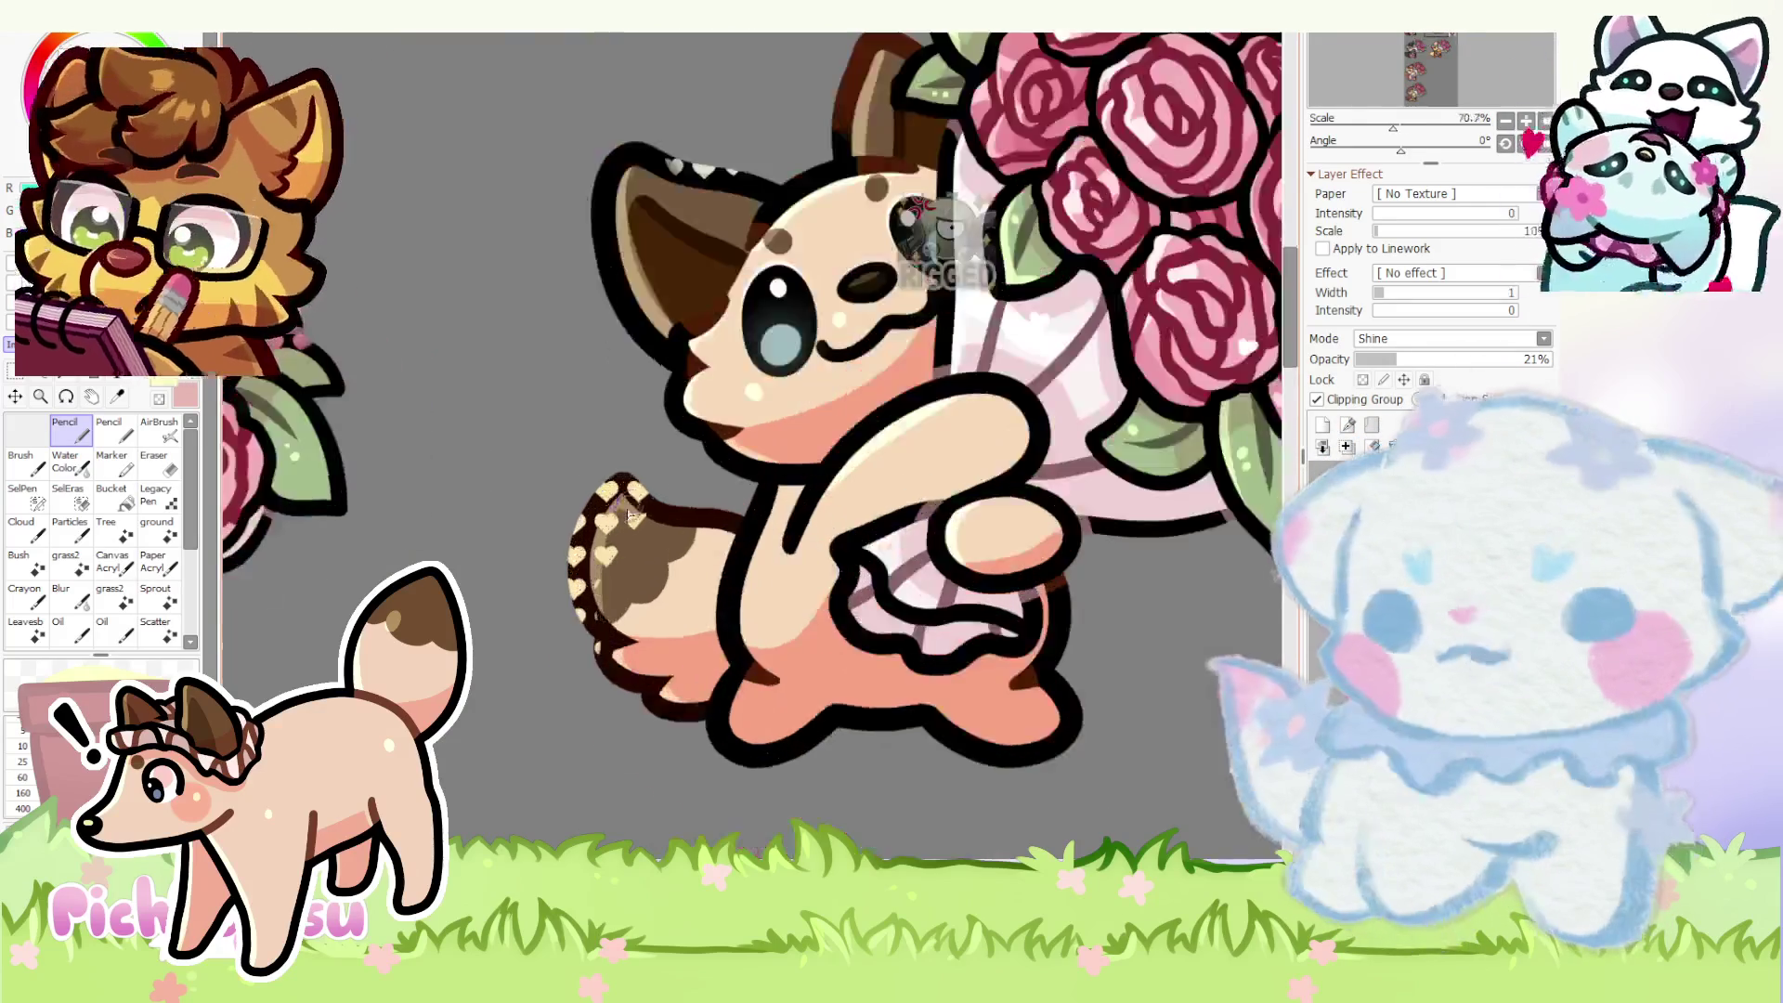
{"action": "scroll", "coordinate": [627, 513], "scroll_direction": "up", "scroll_amount": 2}
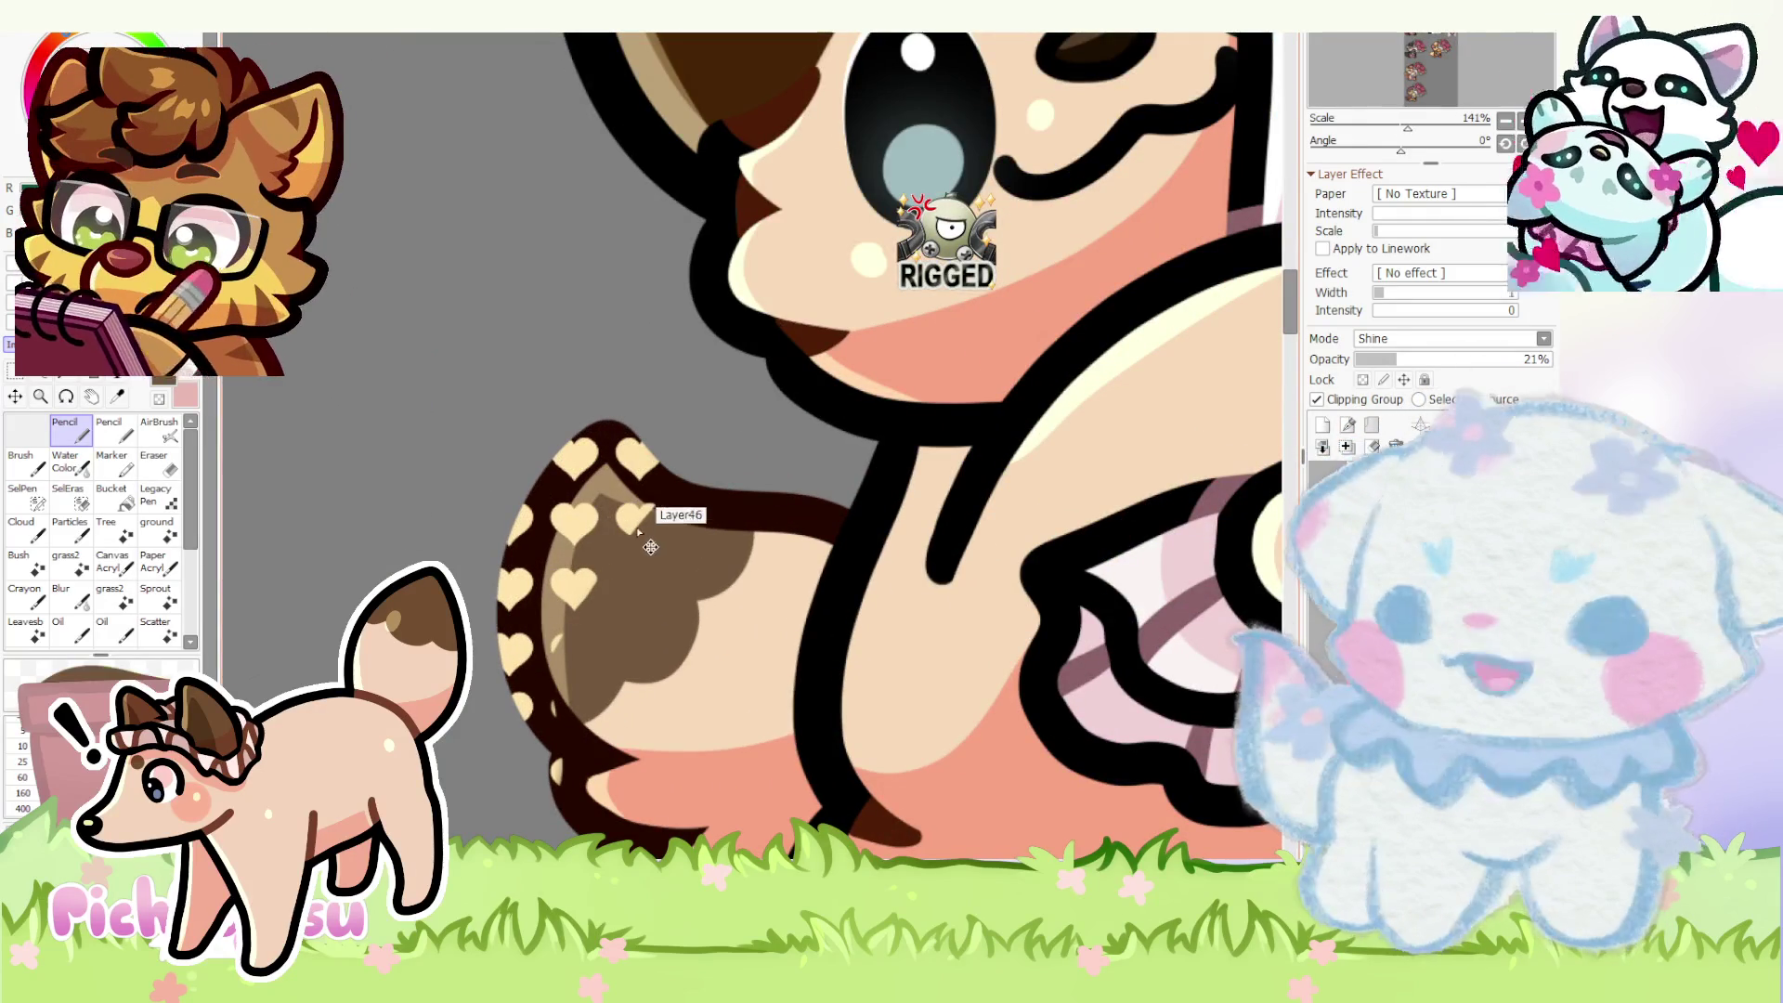
- Pick the tail layer, undo a stray brown stroke, and resize the brush for the cheek blush
{"action": "left_click", "coordinate": [649, 546], "text": "ctrl"}
{"action": "left_click_drag", "start_coordinate": [438, 536], "coordinate": [598, 479]}
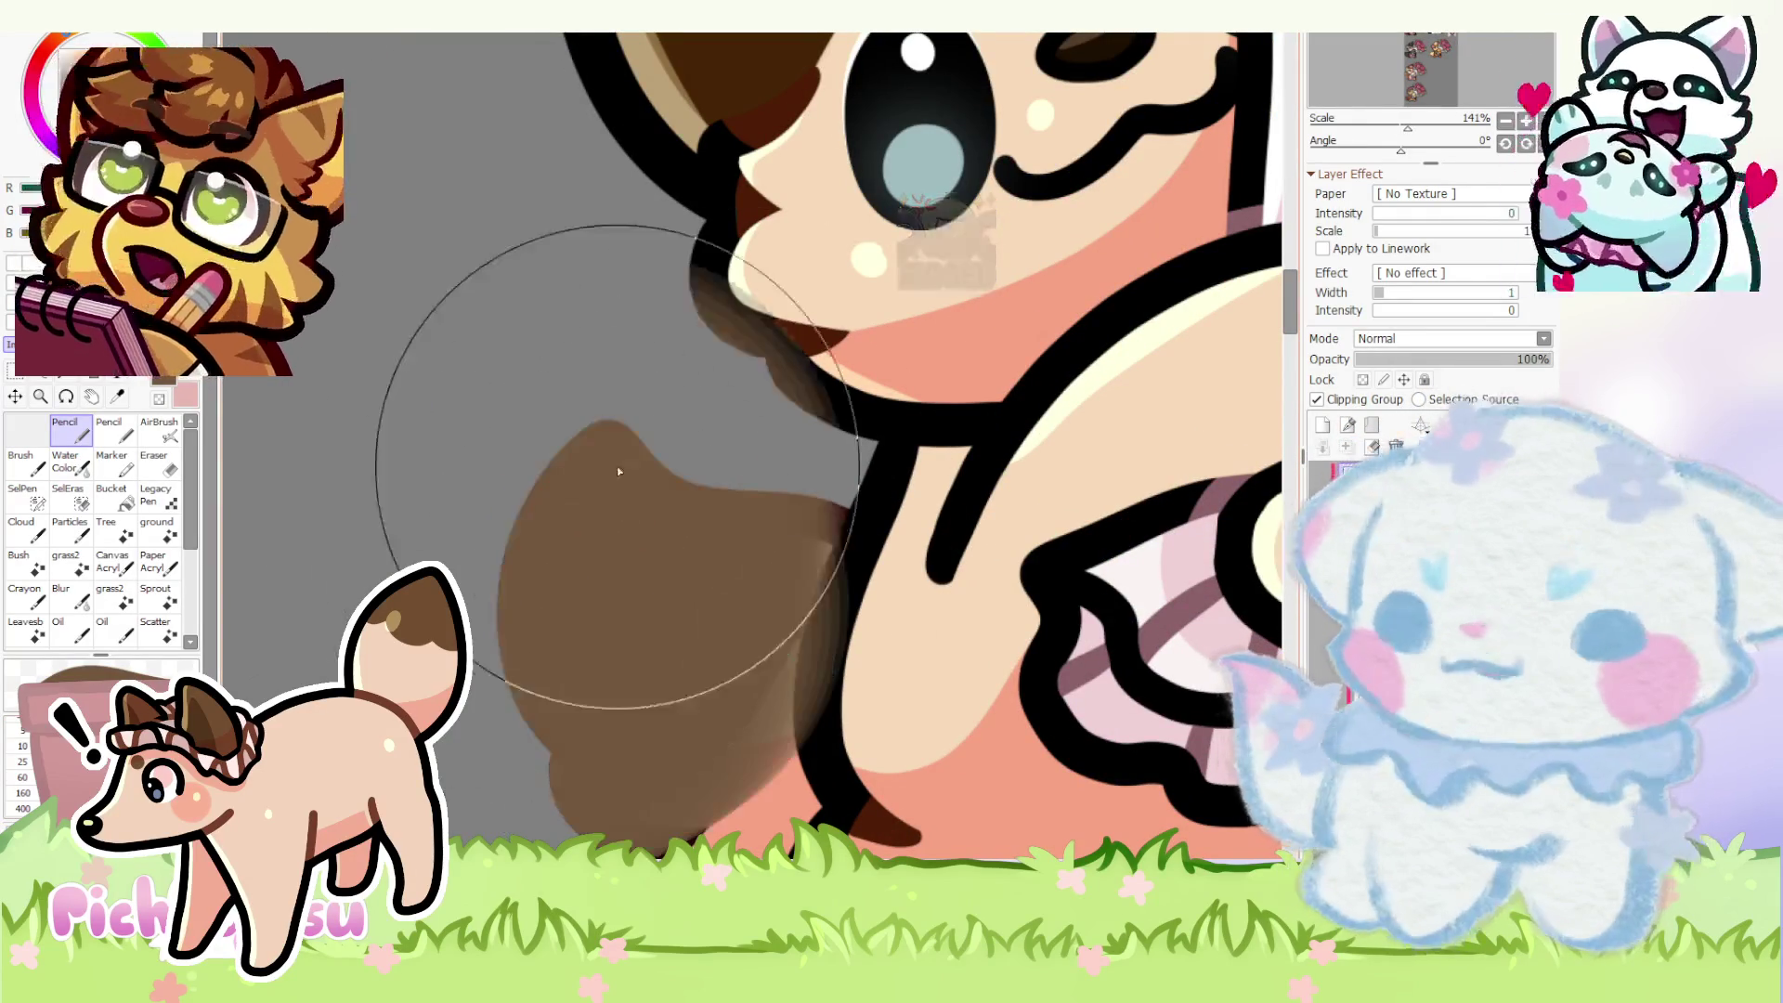
{"action": "key", "text": "ctrl+z"}
{"action": "scroll", "coordinate": [460, 599], "scroll_direction": "down", "scroll_amount": 2}
{"action": "scroll", "coordinate": [460, 599], "scroll_direction": "down", "scroll_amount": 3}
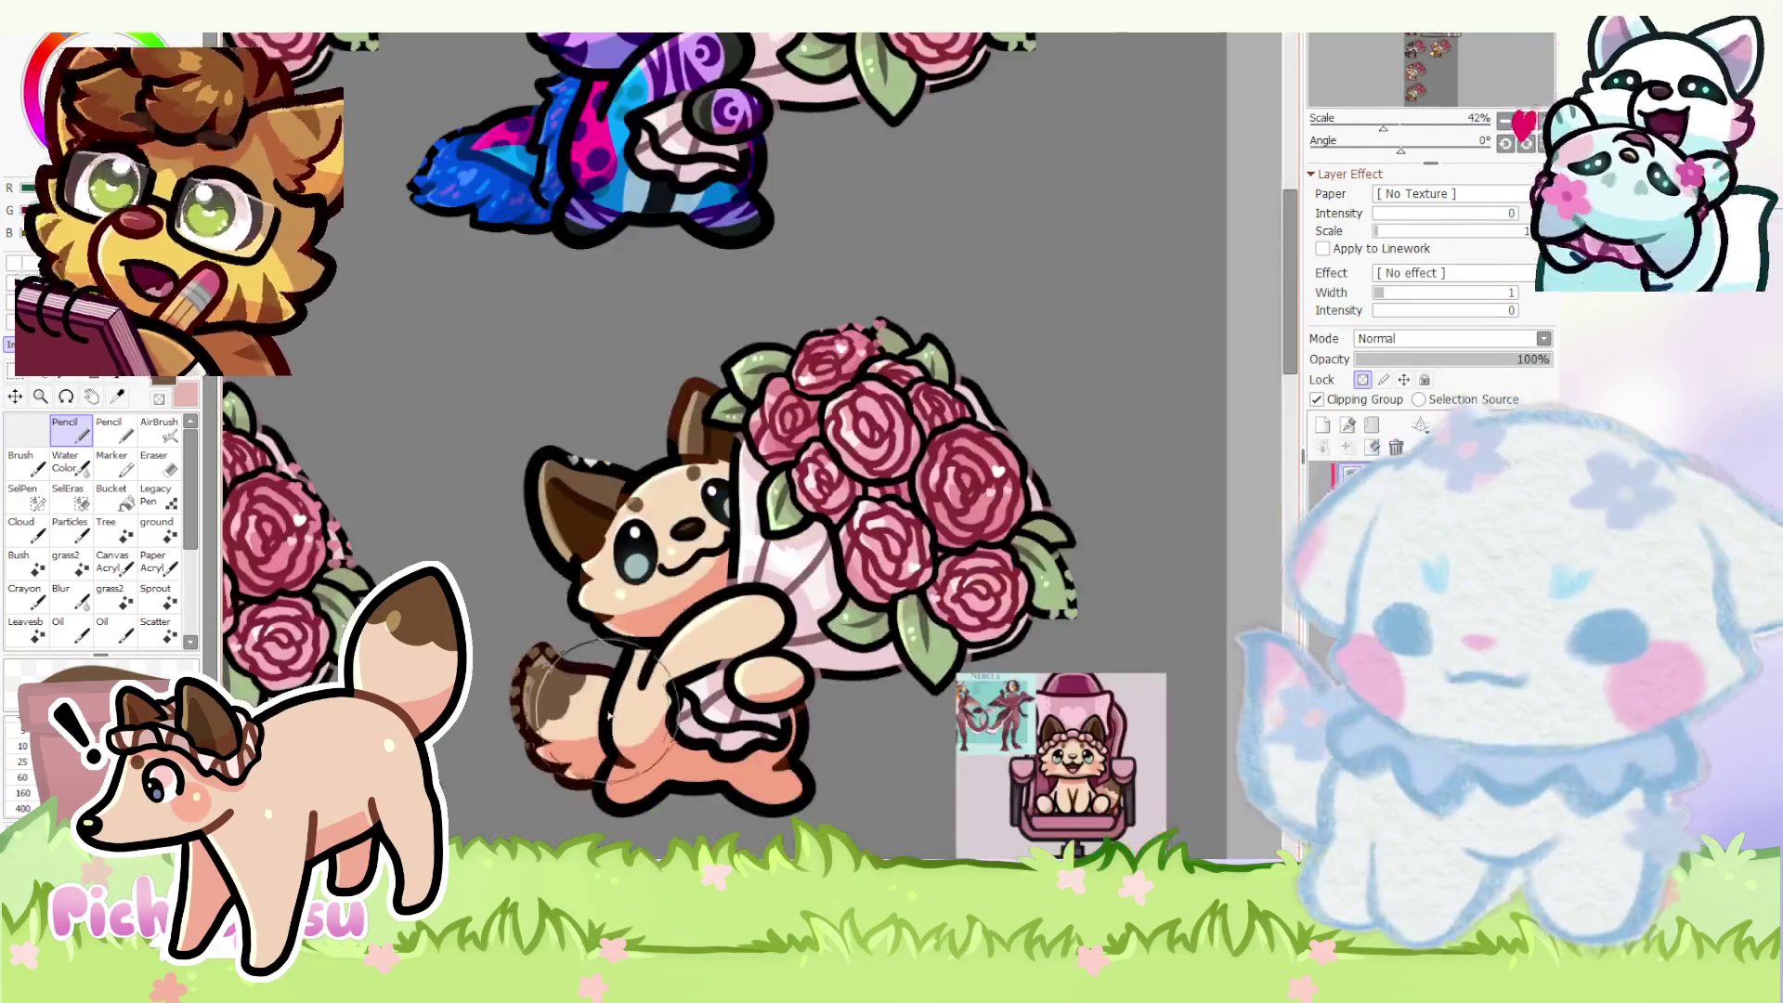
{"action": "scroll", "coordinate": [577, 570], "scroll_direction": "up", "scroll_amount": 1}
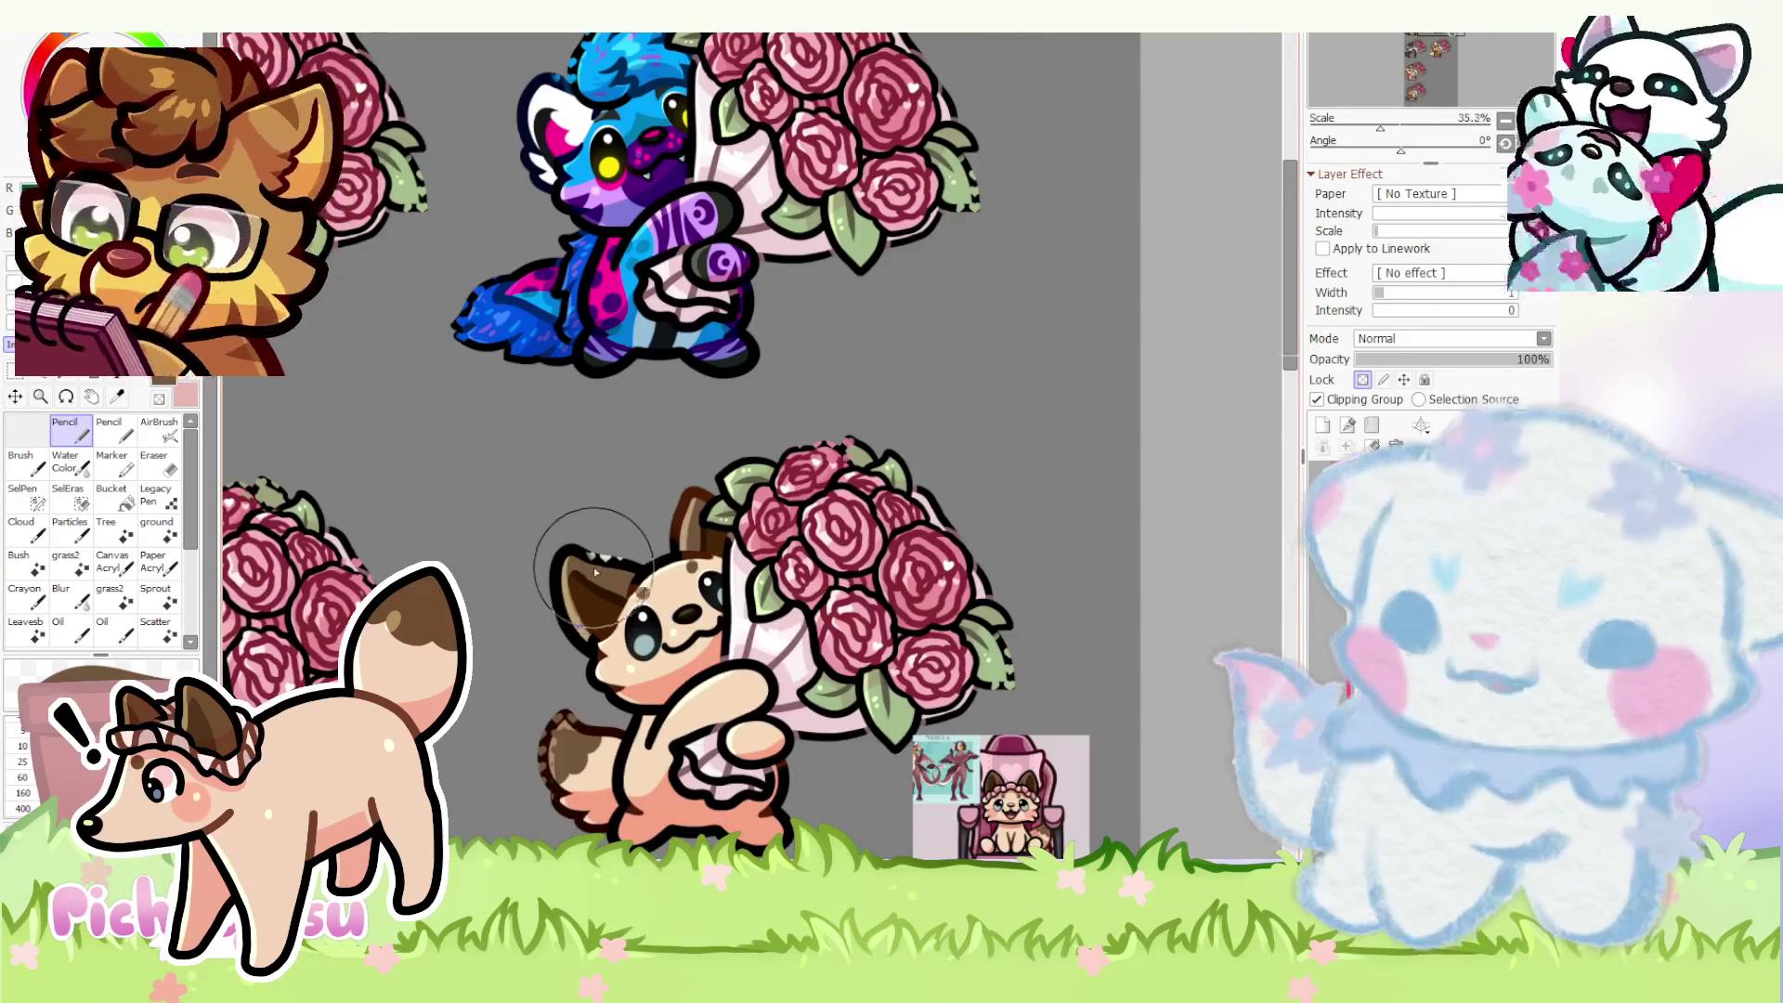
{"action": "scroll", "coordinate": [570, 538], "scroll_direction": "up", "scroll_amount": 1}
{"action": "scroll", "coordinate": [597, 478], "scroll_direction": "up", "scroll_amount": 2}
{"action": "scroll", "coordinate": [616, 469], "scroll_direction": "down", "scroll_amount": 3}
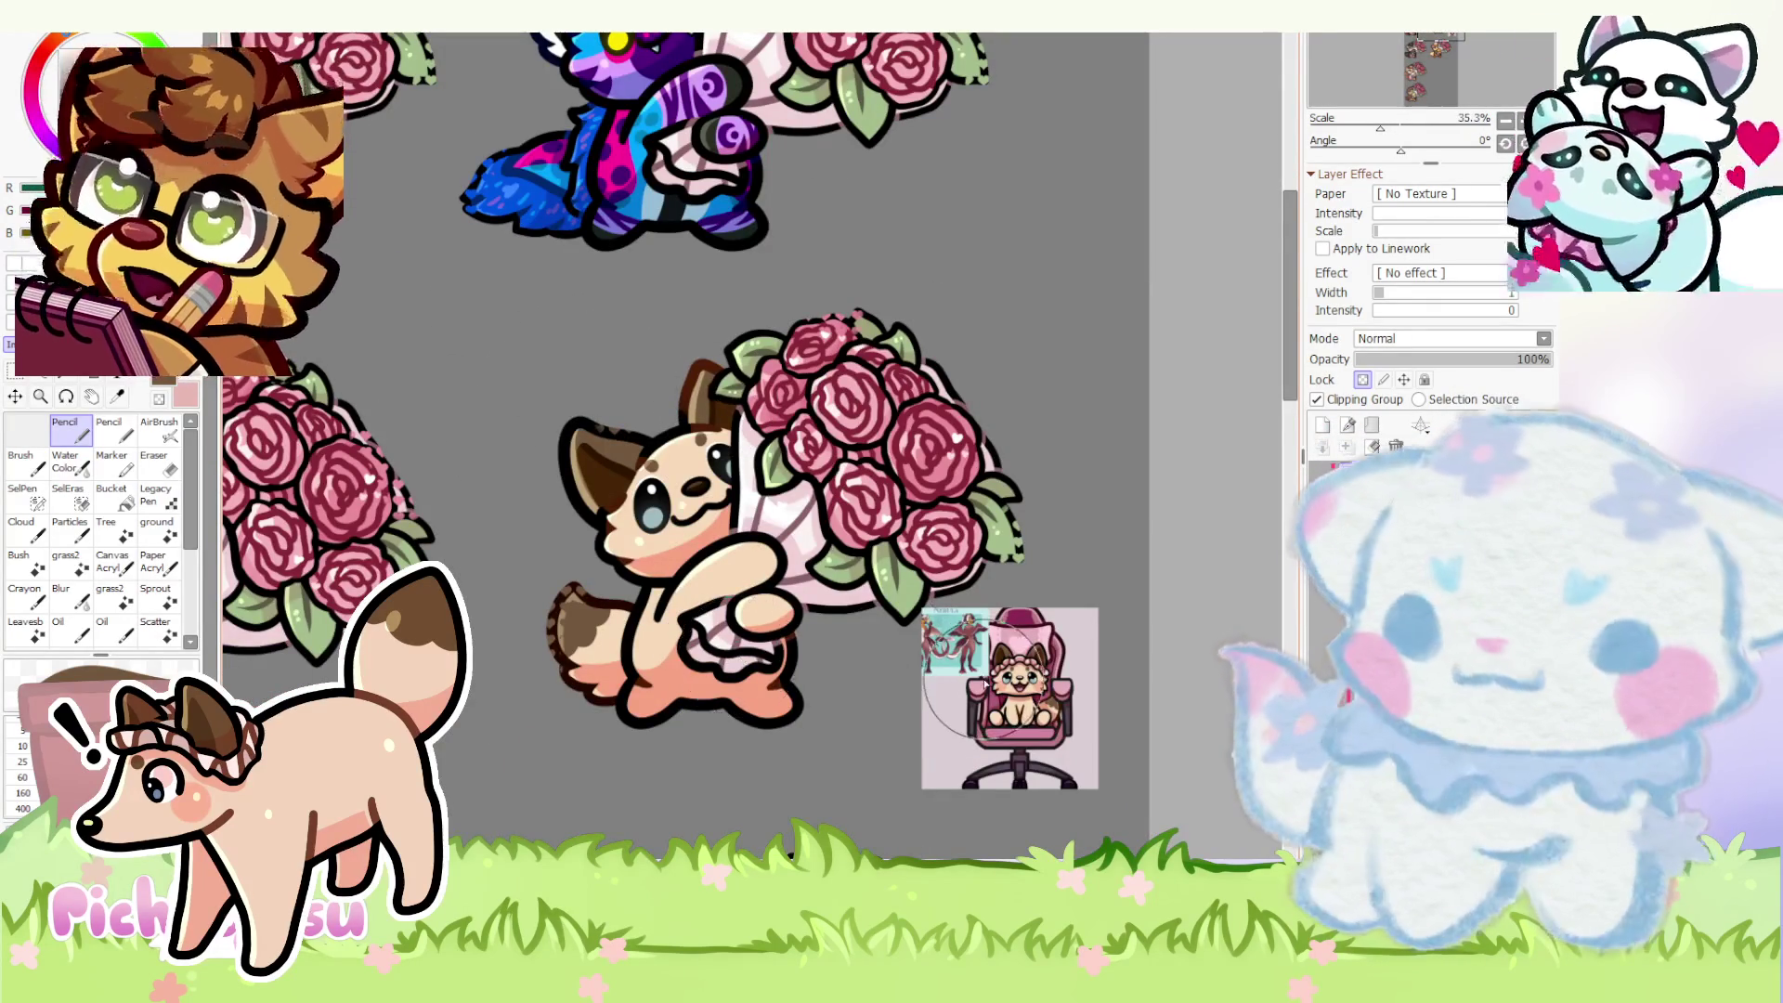
{"action": "scroll", "coordinate": [732, 634], "scroll_direction": "up", "scroll_amount": 2}
{"action": "scroll", "coordinate": [724, 614], "scroll_direction": "up", "scroll_amount": 1}
{"action": "scroll", "coordinate": [709, 576], "scroll_direction": "down", "scroll_amount": 3}
{"action": "scroll", "coordinate": [706, 568], "scroll_direction": "up", "scroll_amount": 3}
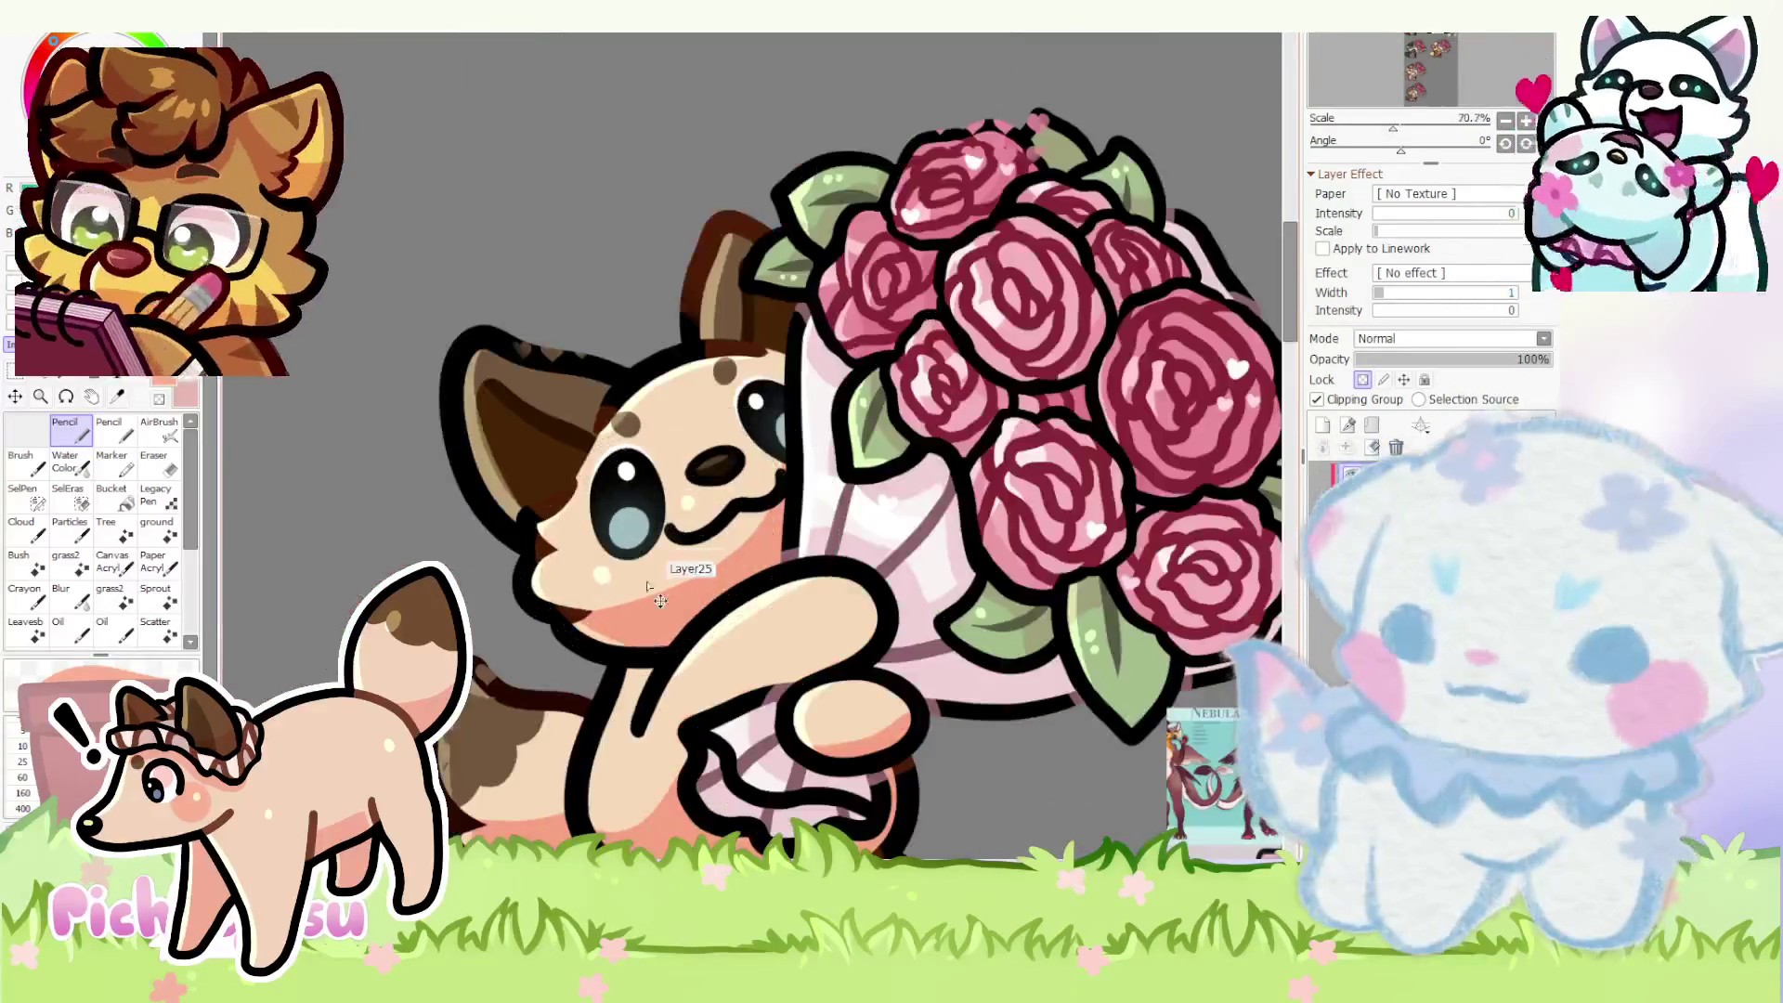
{"action": "scroll", "coordinate": [725, 530], "scroll_direction": "up", "scroll_amount": 1}
{"action": "key", "text": "bracketleft"}
{"action": "key", "text": "bracketleft"}
{"action": "key", "text": "bracketleft"}
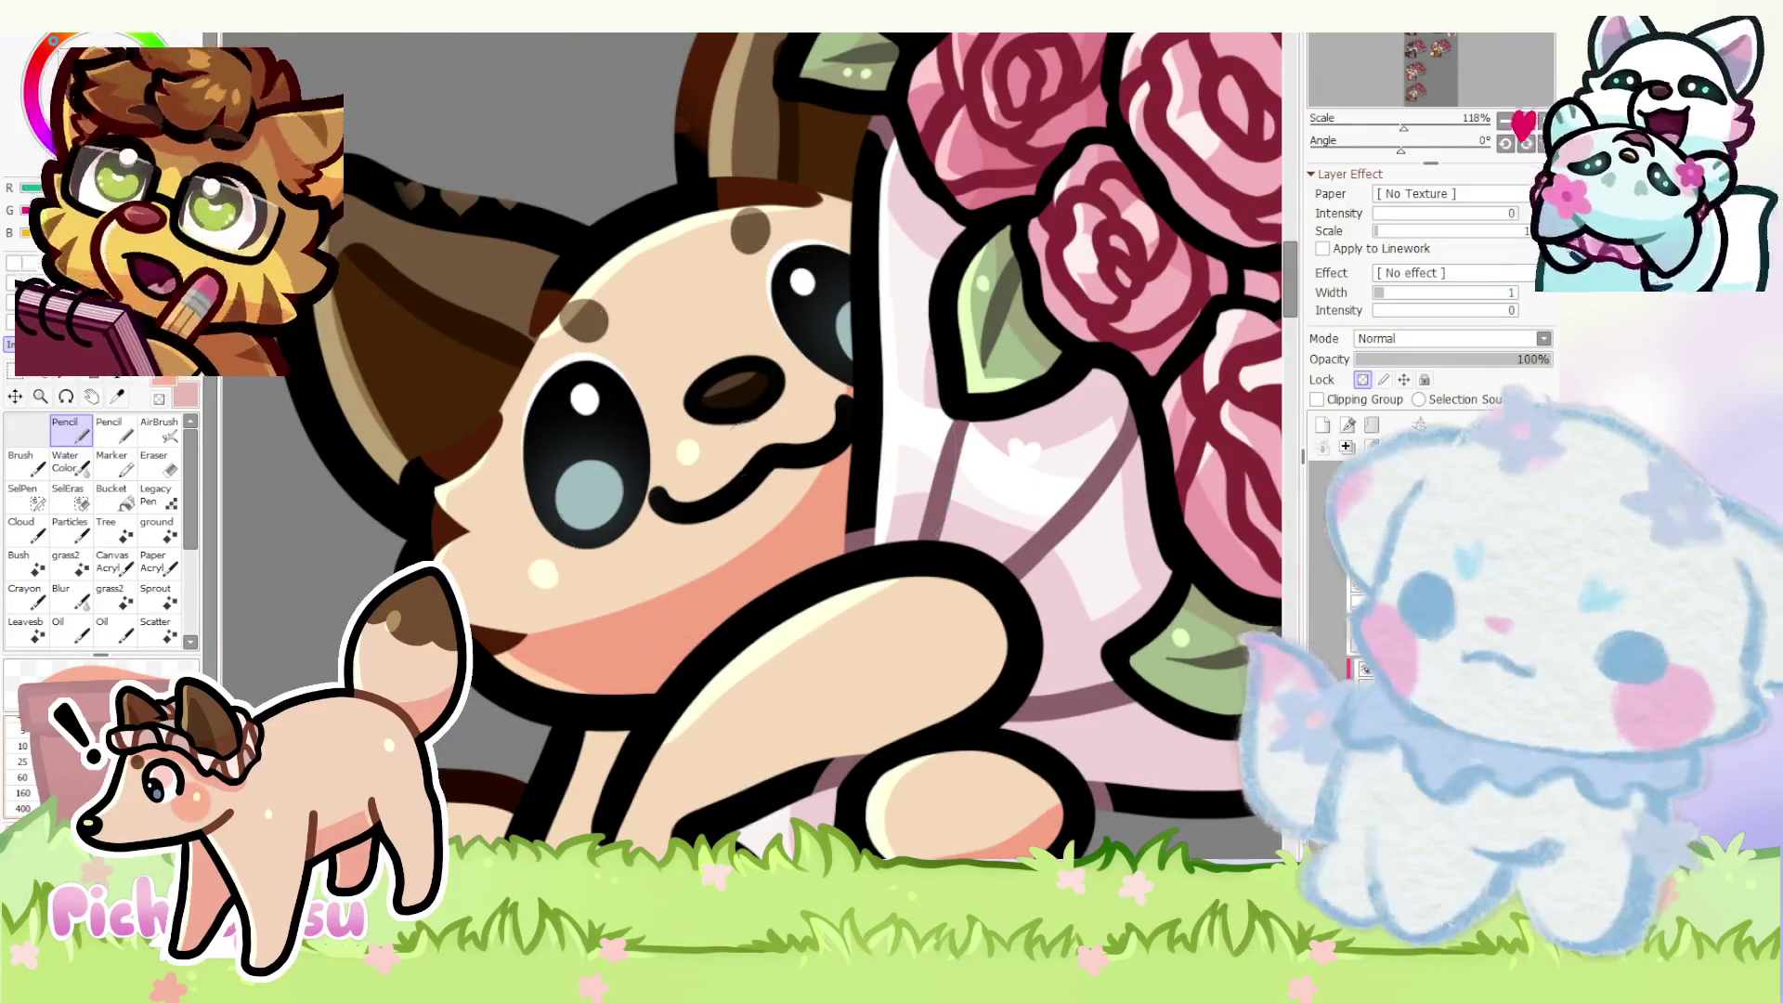
{"action": "key", "text": "bracketright"}
{"action": "key", "text": "bracketright"}
{"action": "key", "text": "bracketright"}
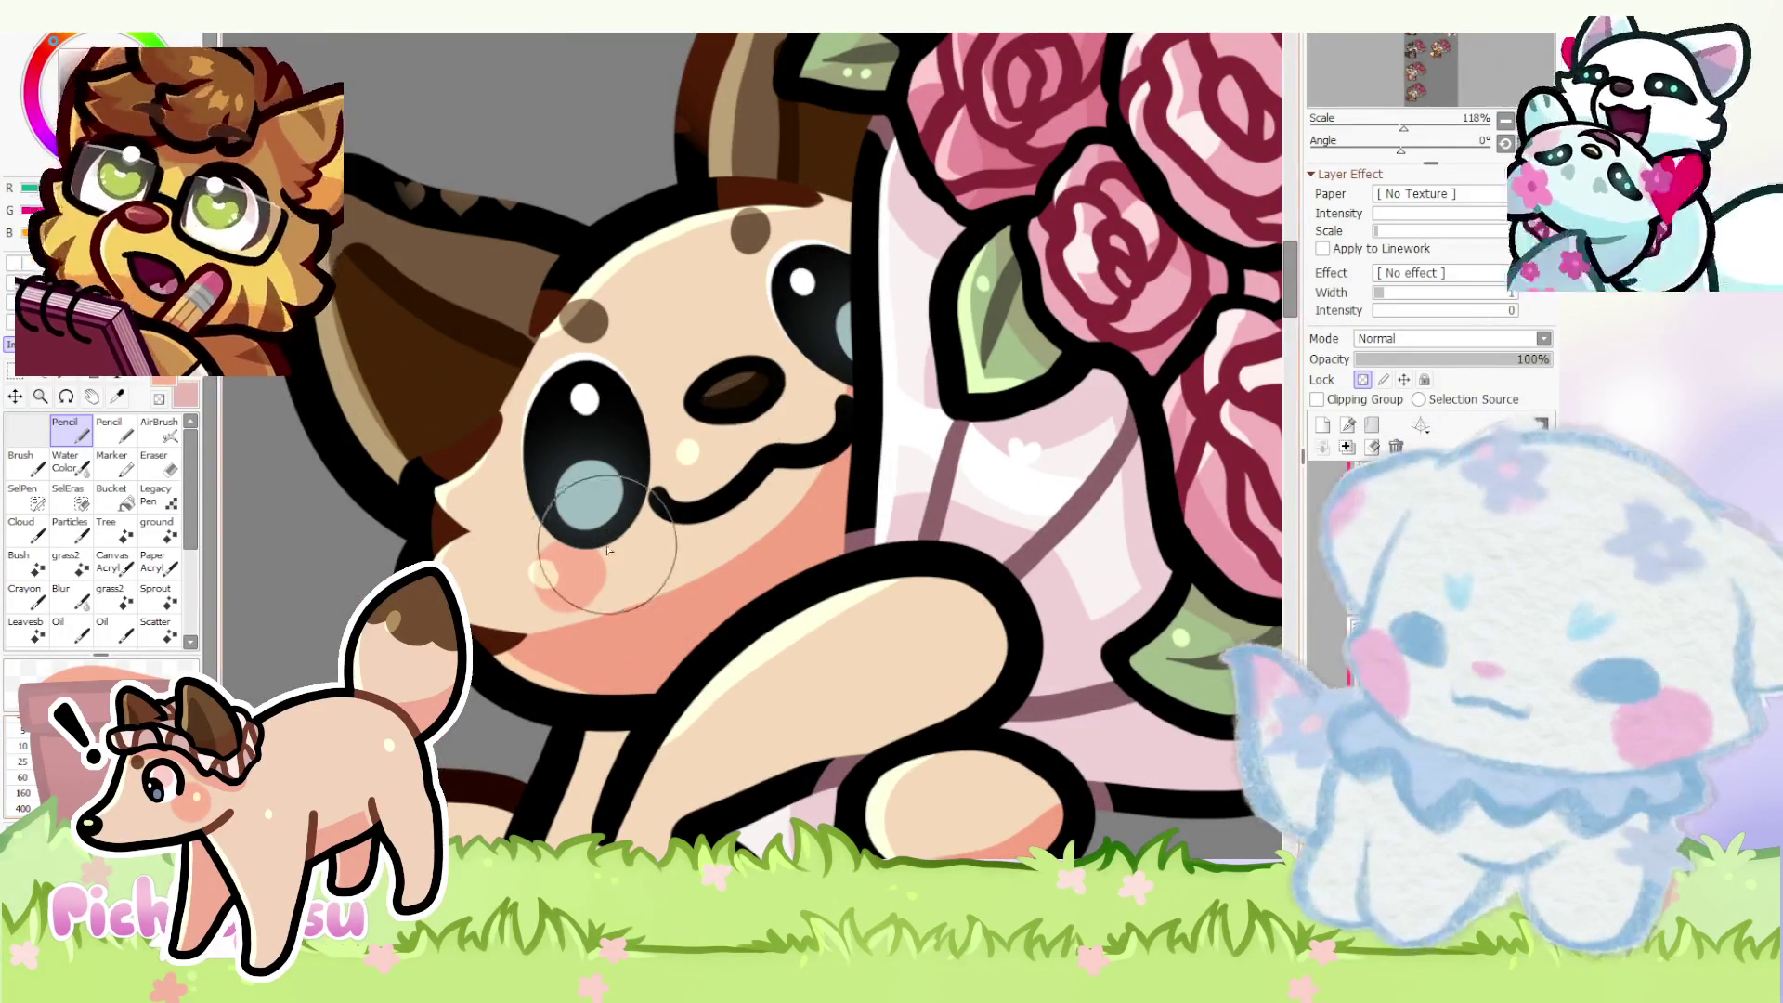
{"action": "scroll", "coordinate": [578, 586], "scroll_direction": "down", "scroll_amount": 4}
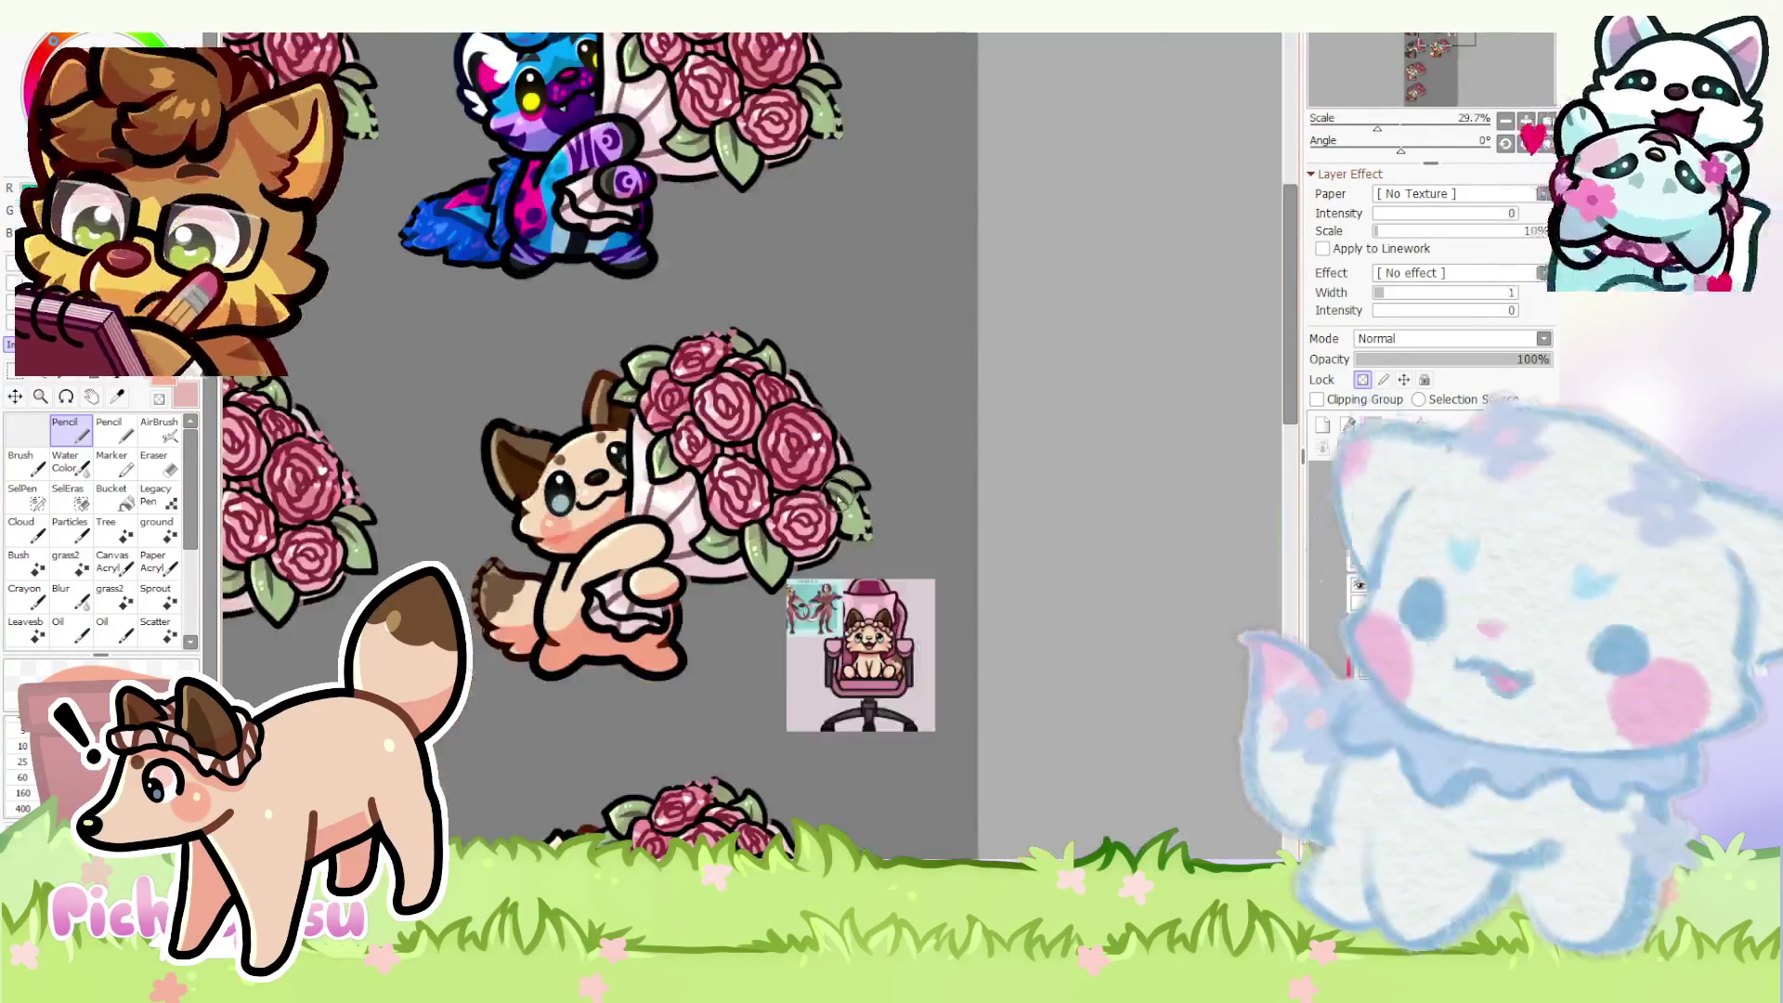
{"action": "scroll", "coordinate": [576, 529], "scroll_direction": "down", "scroll_amount": 2}
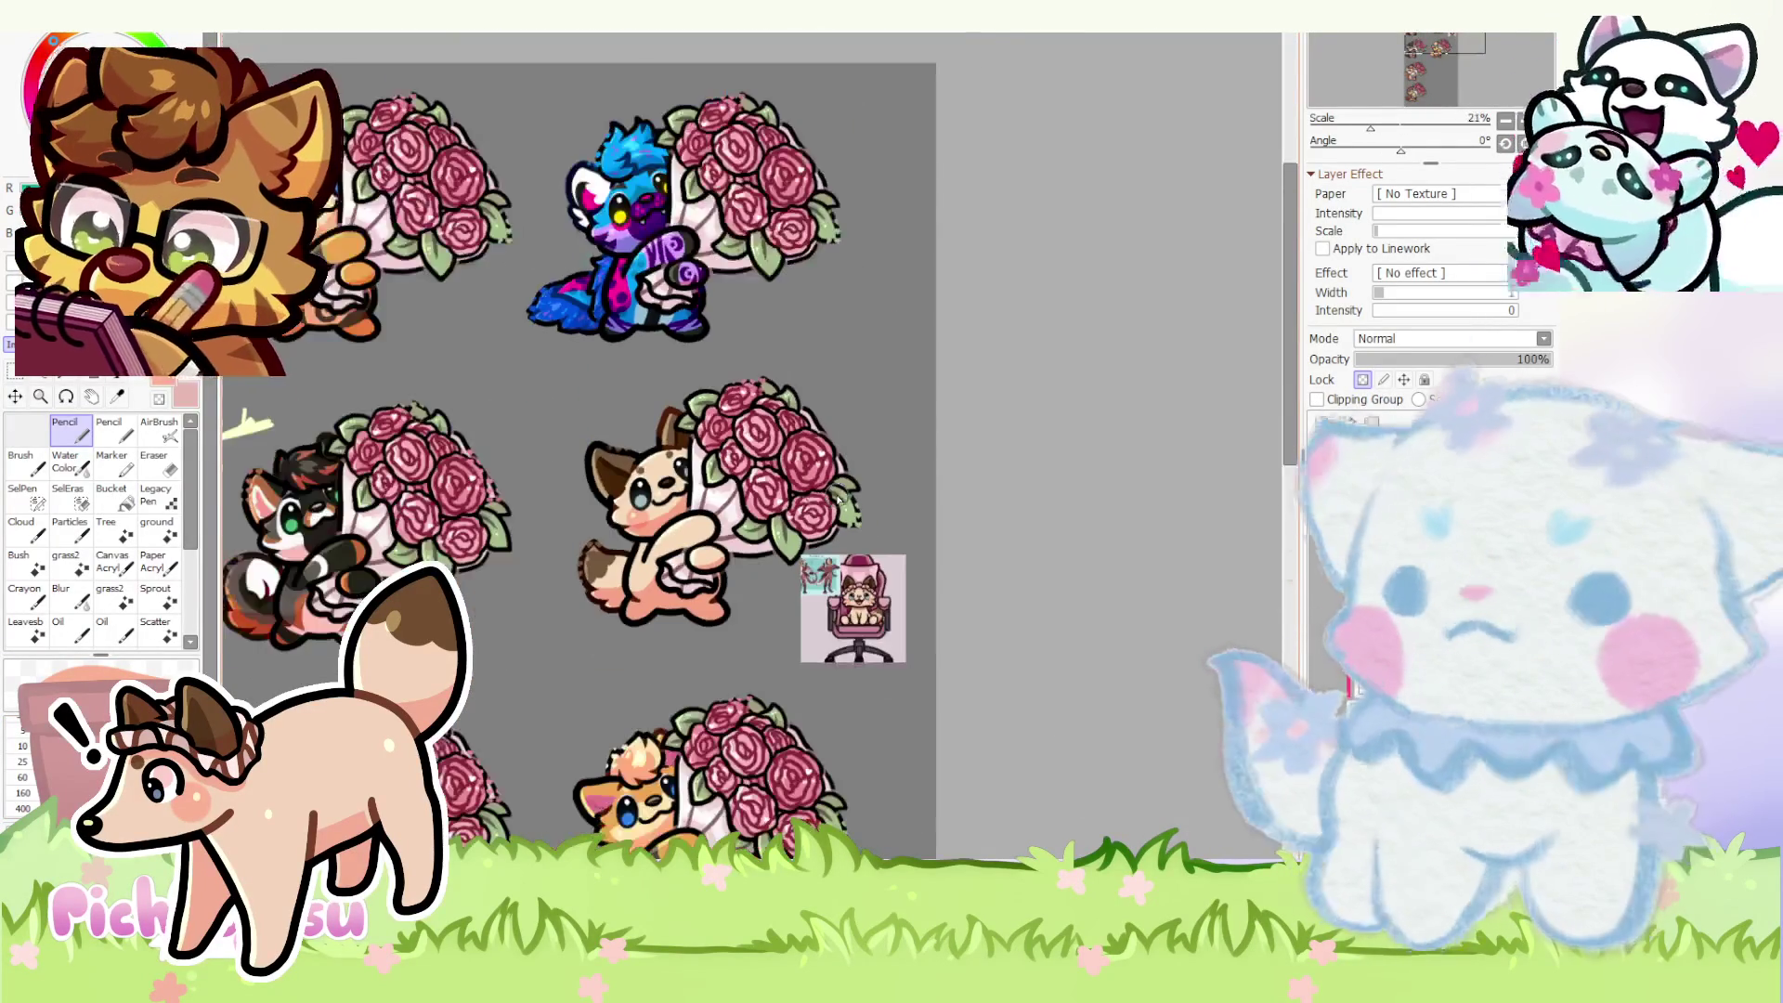
{"action": "scroll", "coordinate": [714, 538], "scroll_direction": "up", "scroll_amount": 3}
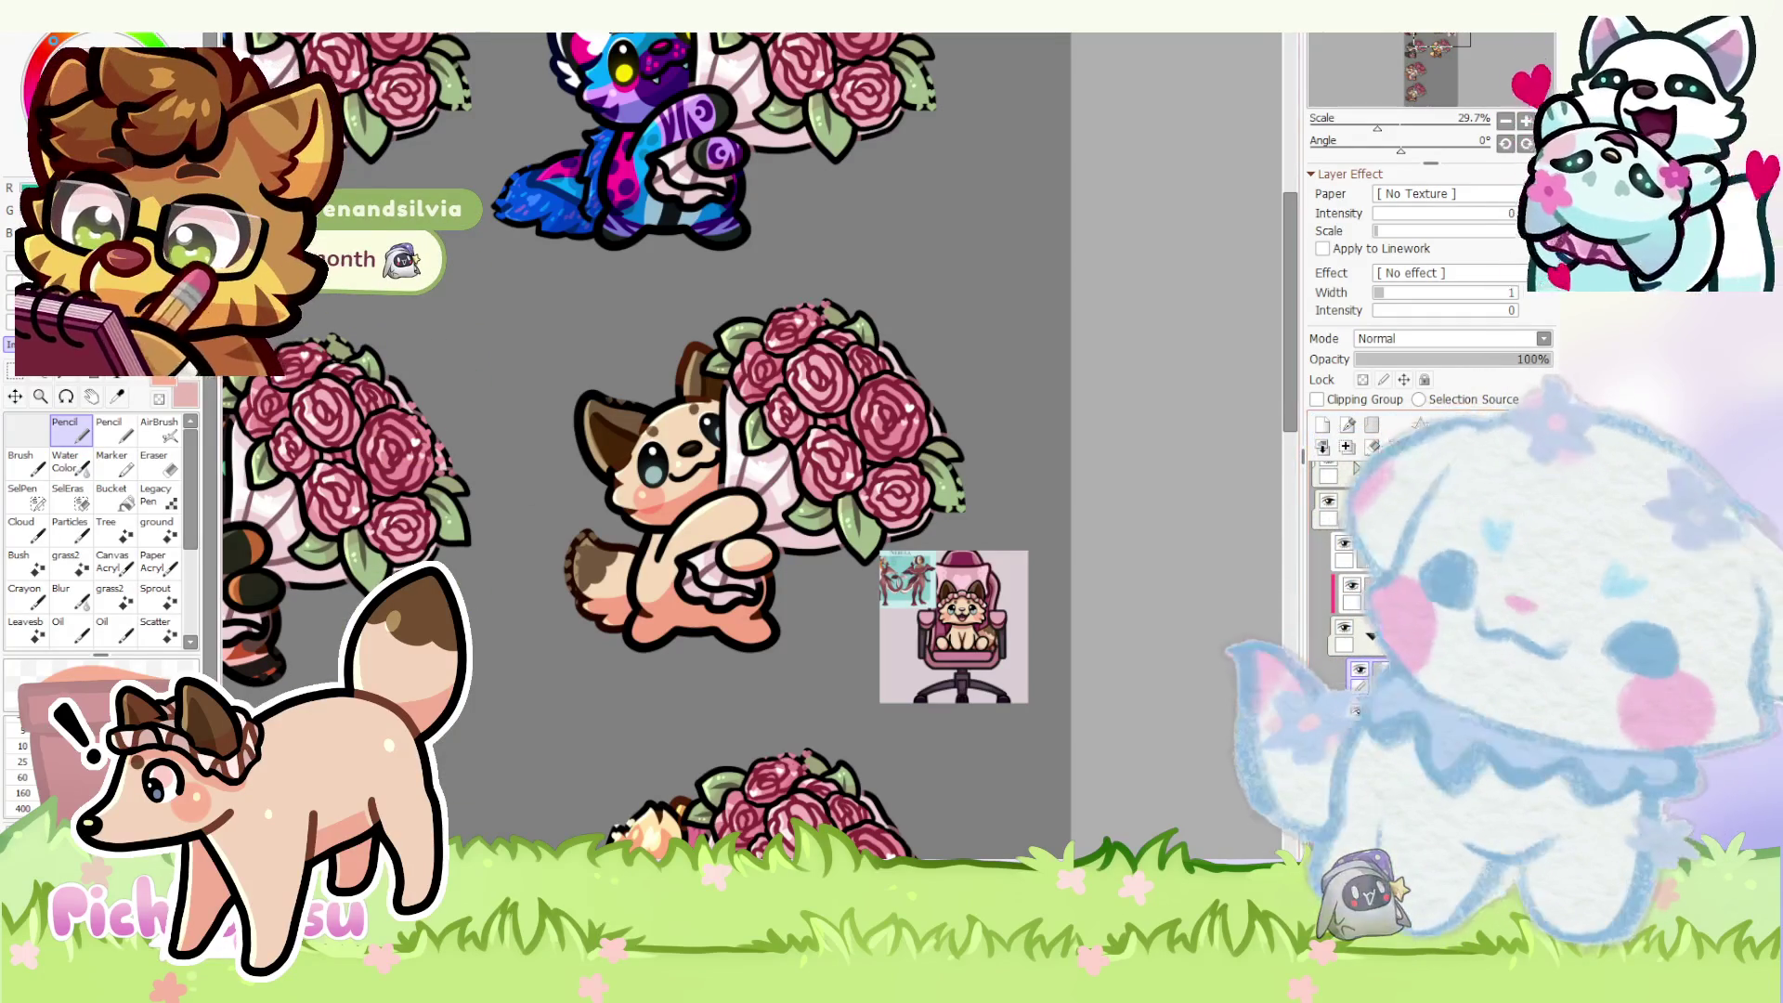
{"action": "scroll", "coordinate": [530, 419], "scroll_direction": "up", "scroll_amount": 5}
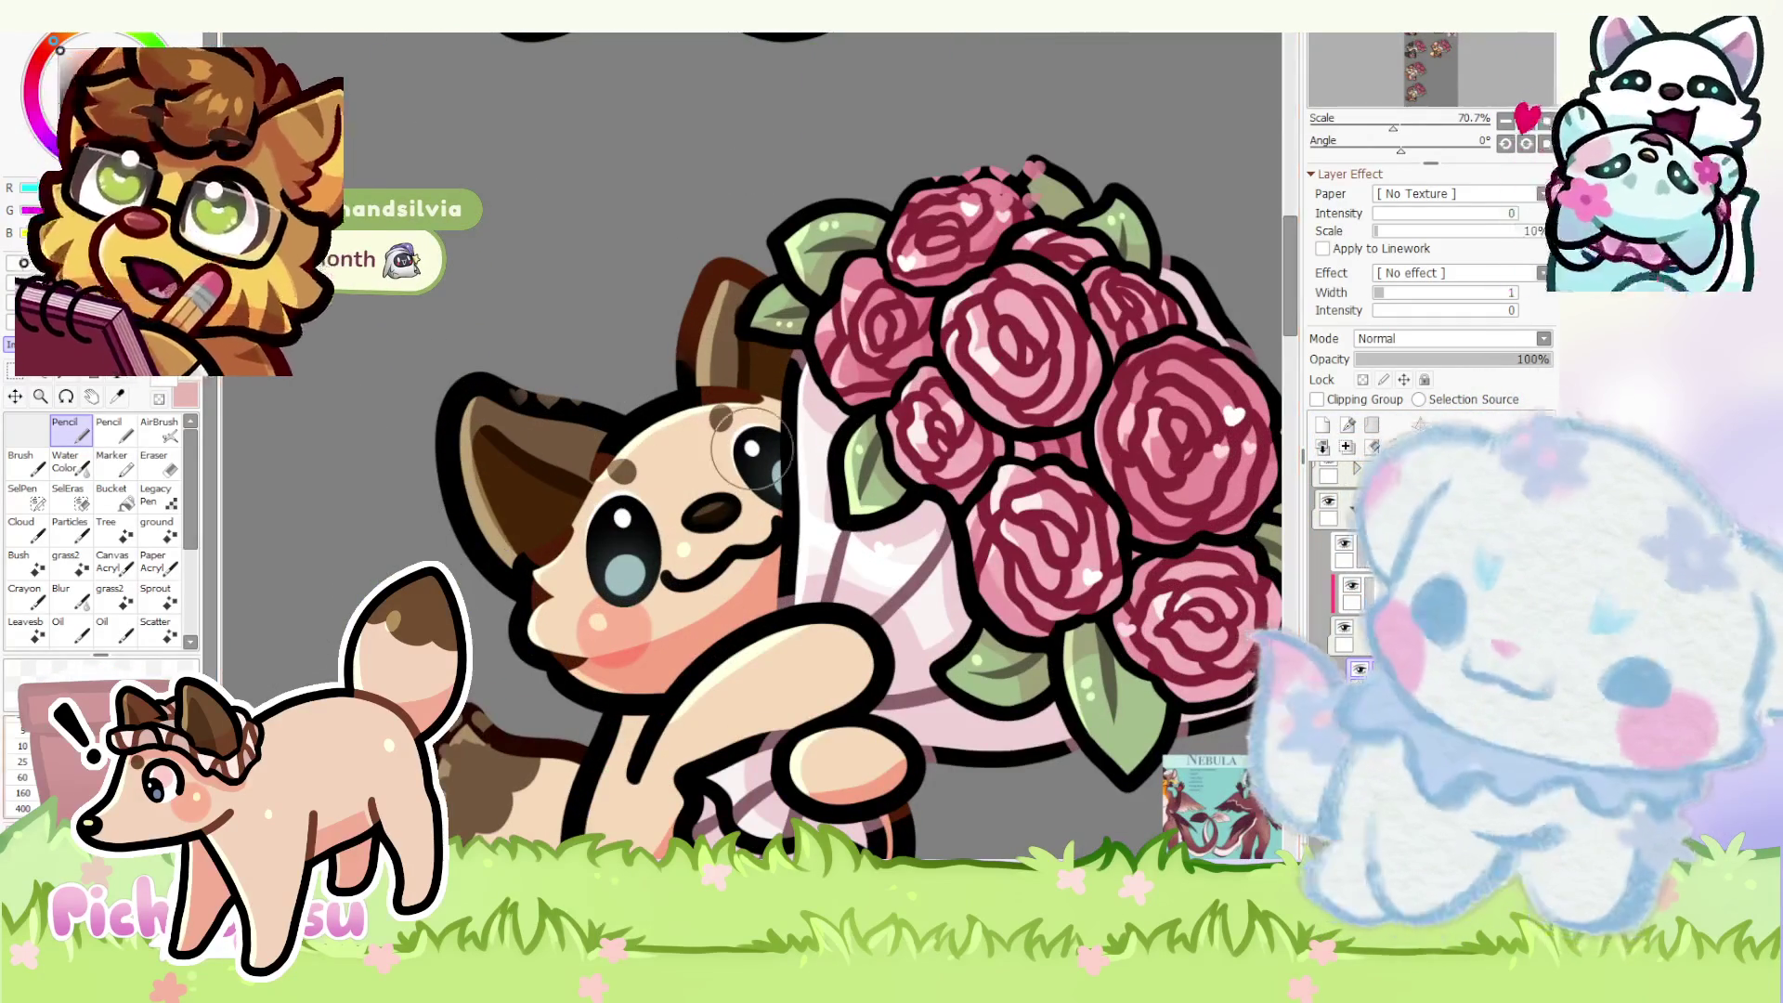
- Block in a white bonnet shape over the head and lower its layer opacity to 23%
{"action": "mouse_move", "coordinate": [549, 517]}
{"action": "left_mouse_down"}
{"action": "mouse_move", "coordinate": [598, 438]}
{"action": "mouse_move", "coordinate": [538, 458]}
{"action": "mouse_move", "coordinate": [558, 446]}
{"action": "left_mouse_up"}
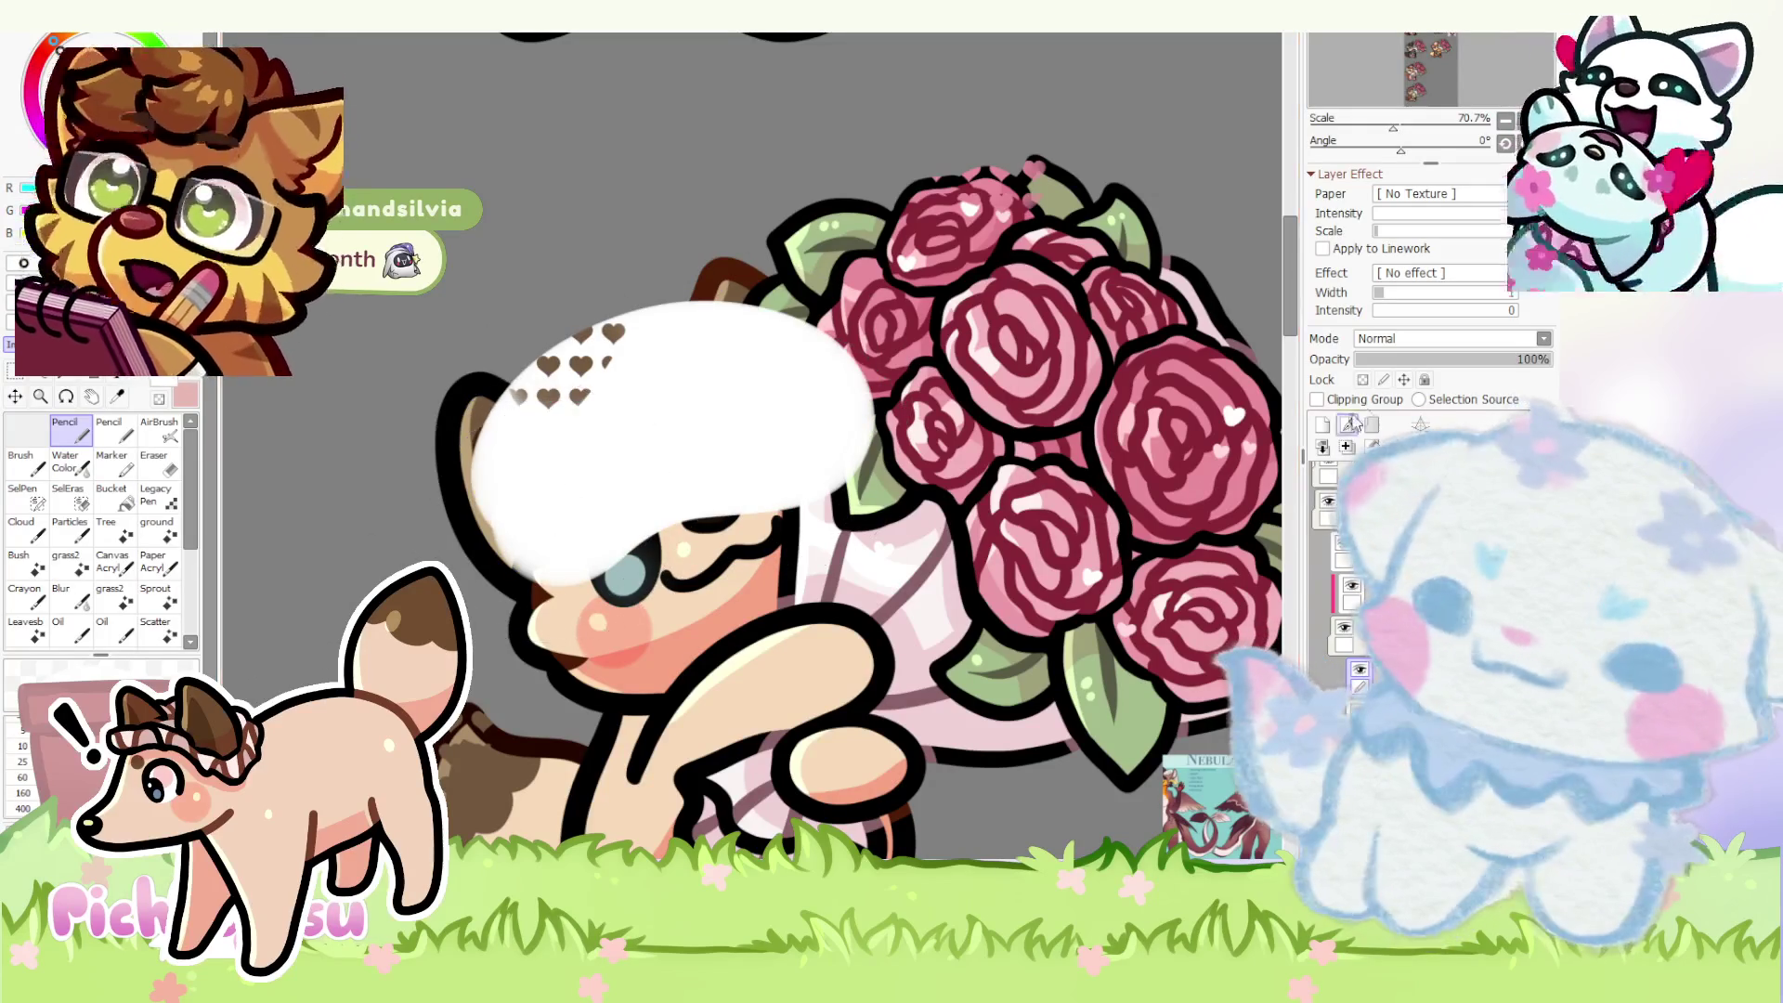
{"action": "left_click_drag", "start_coordinate": [1407, 361], "coordinate": [1399, 359]}
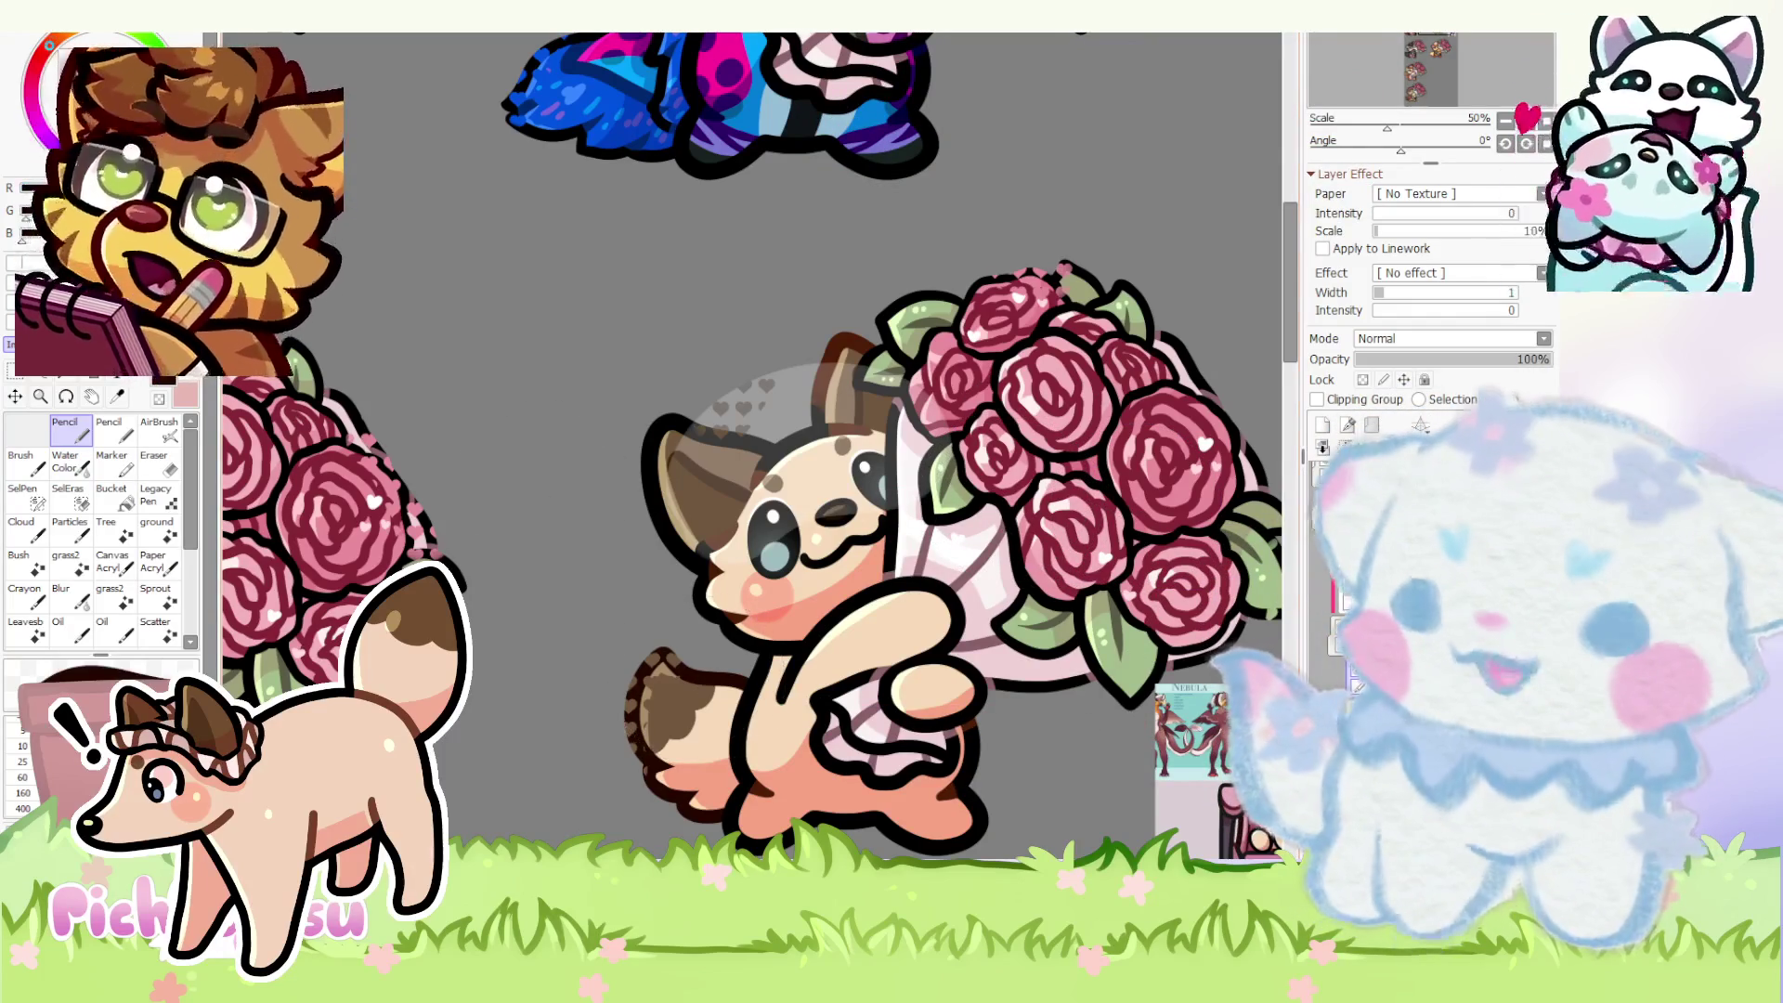
{"action": "scroll", "coordinate": [712, 516], "scroll_direction": "down", "scroll_amount": 2}
{"action": "scroll", "coordinate": [712, 515], "scroll_direction": "up", "scroll_amount": 3}
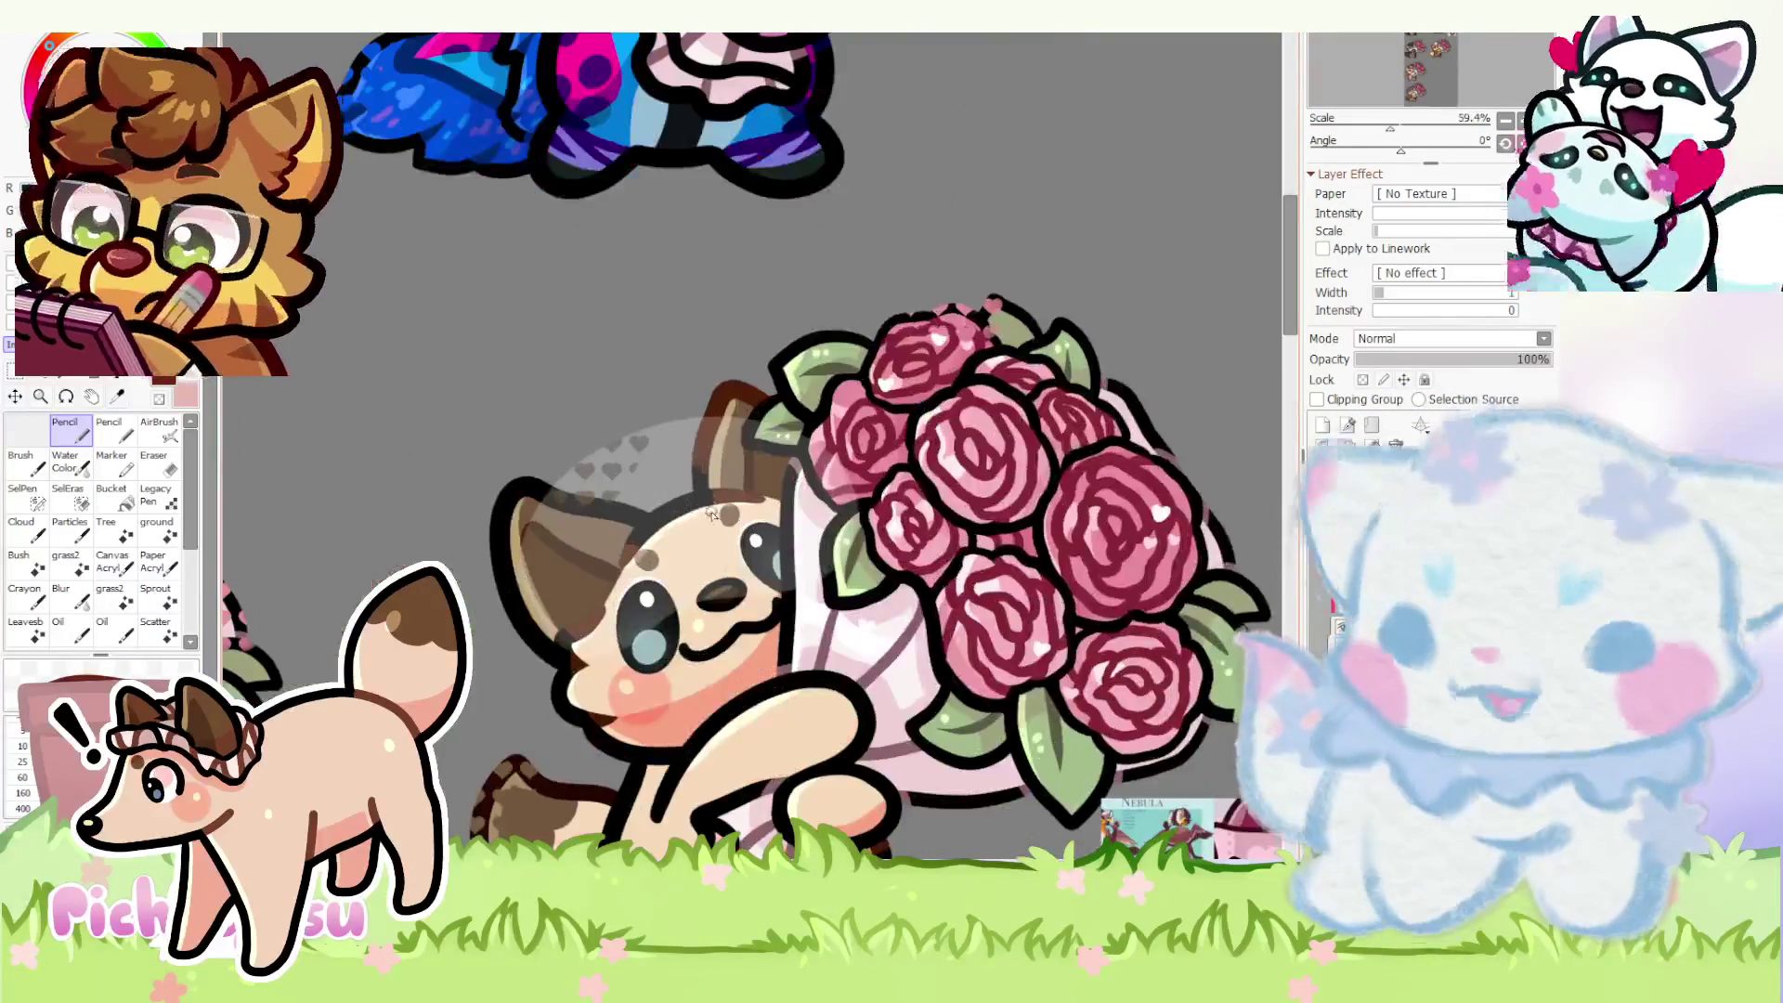
{"action": "scroll", "coordinate": [648, 515], "scroll_direction": "down", "scroll_amount": 1}
{"action": "scroll", "coordinate": [650, 512], "scroll_direction": "up", "scroll_amount": 3}
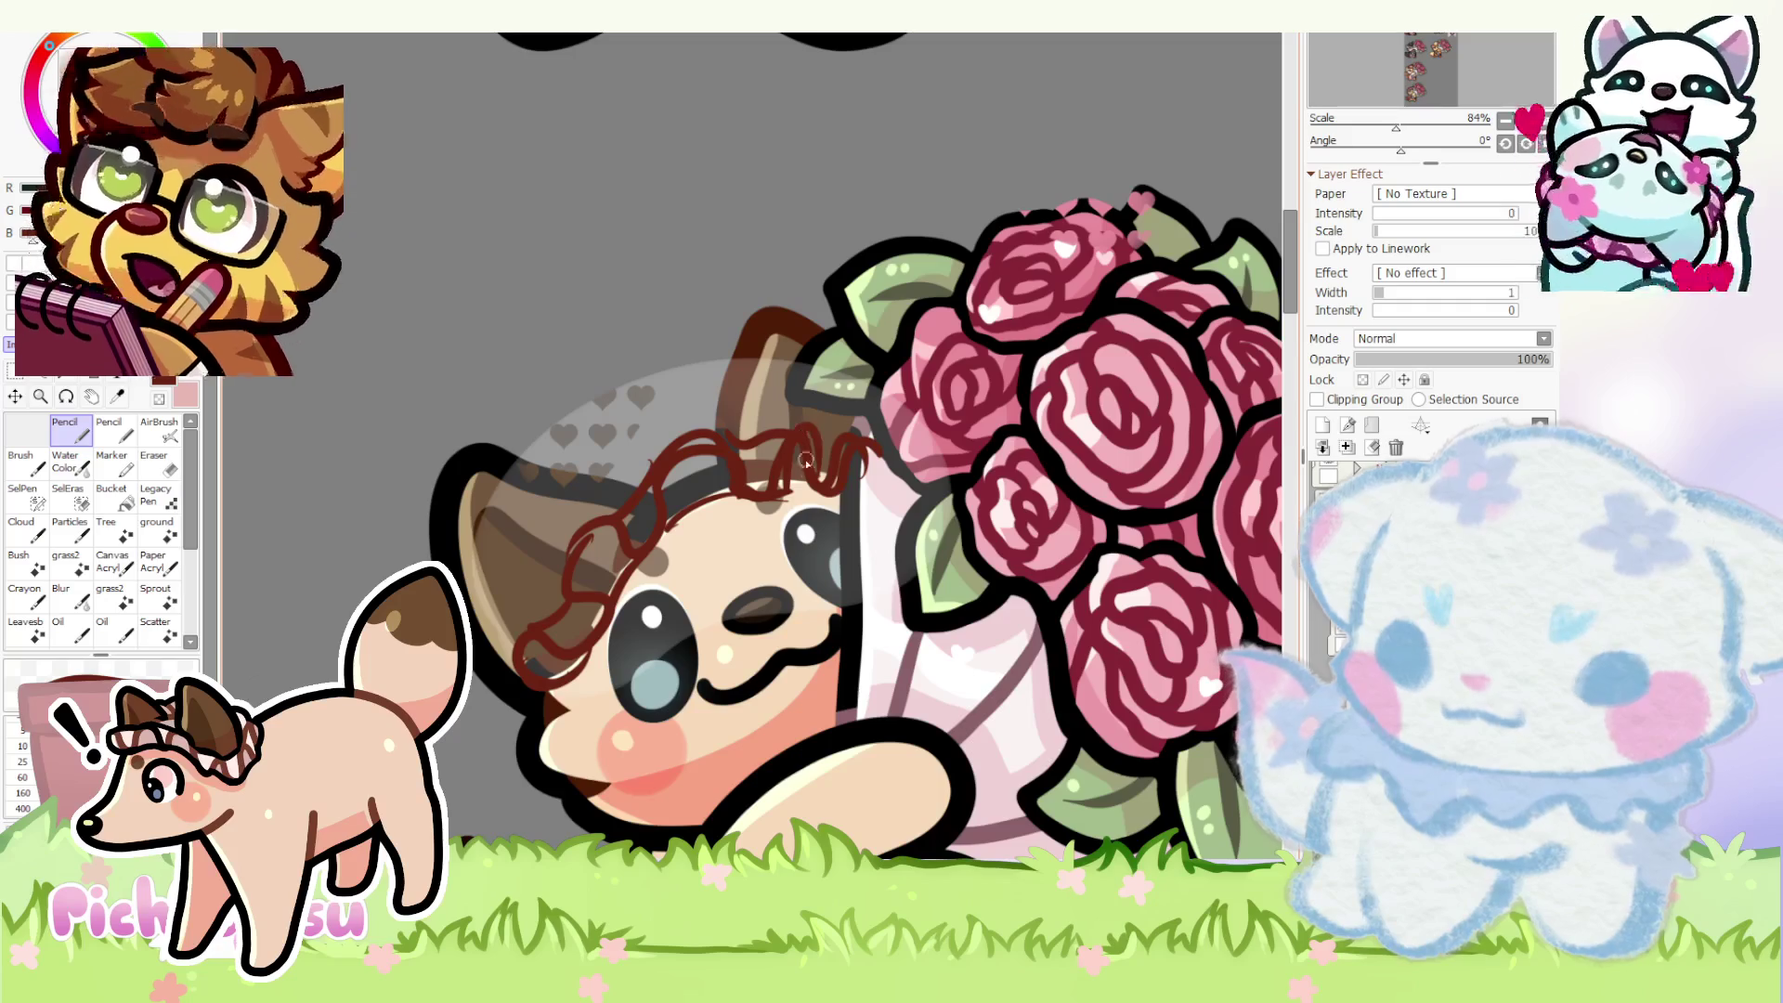
{"action": "left_click_drag", "start_coordinate": [773, 495], "coordinate": [836, 481]}
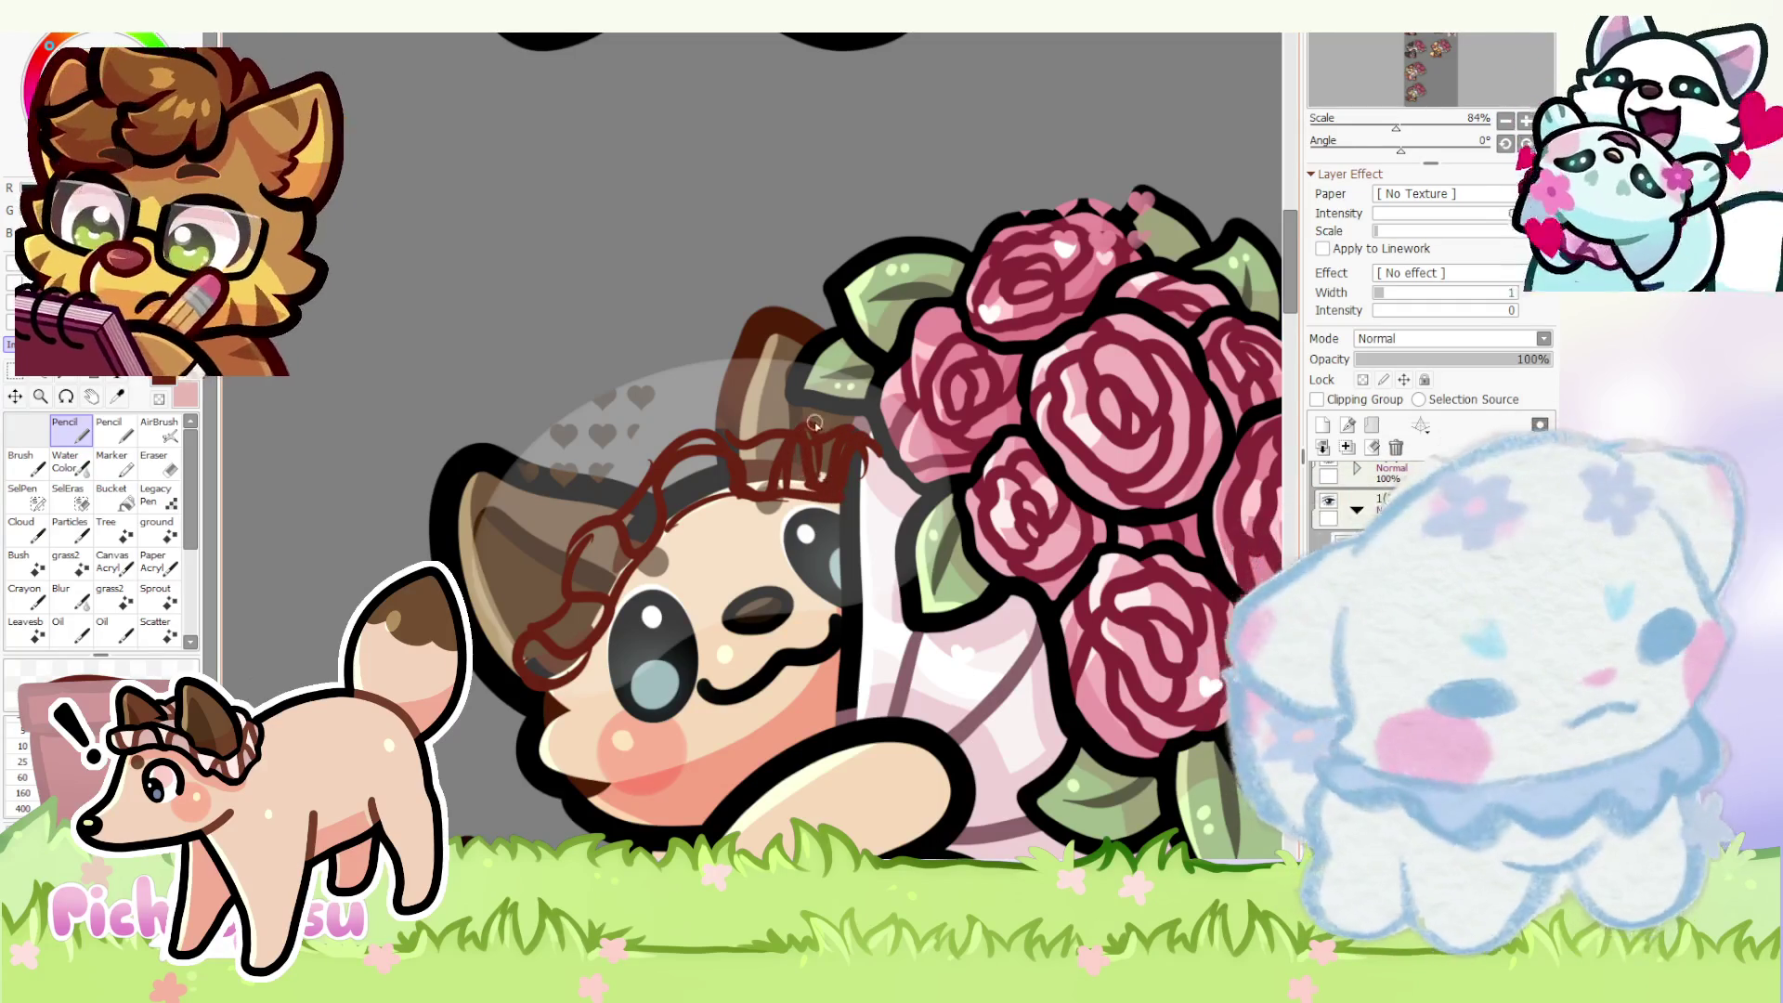
{"action": "scroll", "coordinate": [784, 445], "scroll_direction": "down", "scroll_amount": 5}
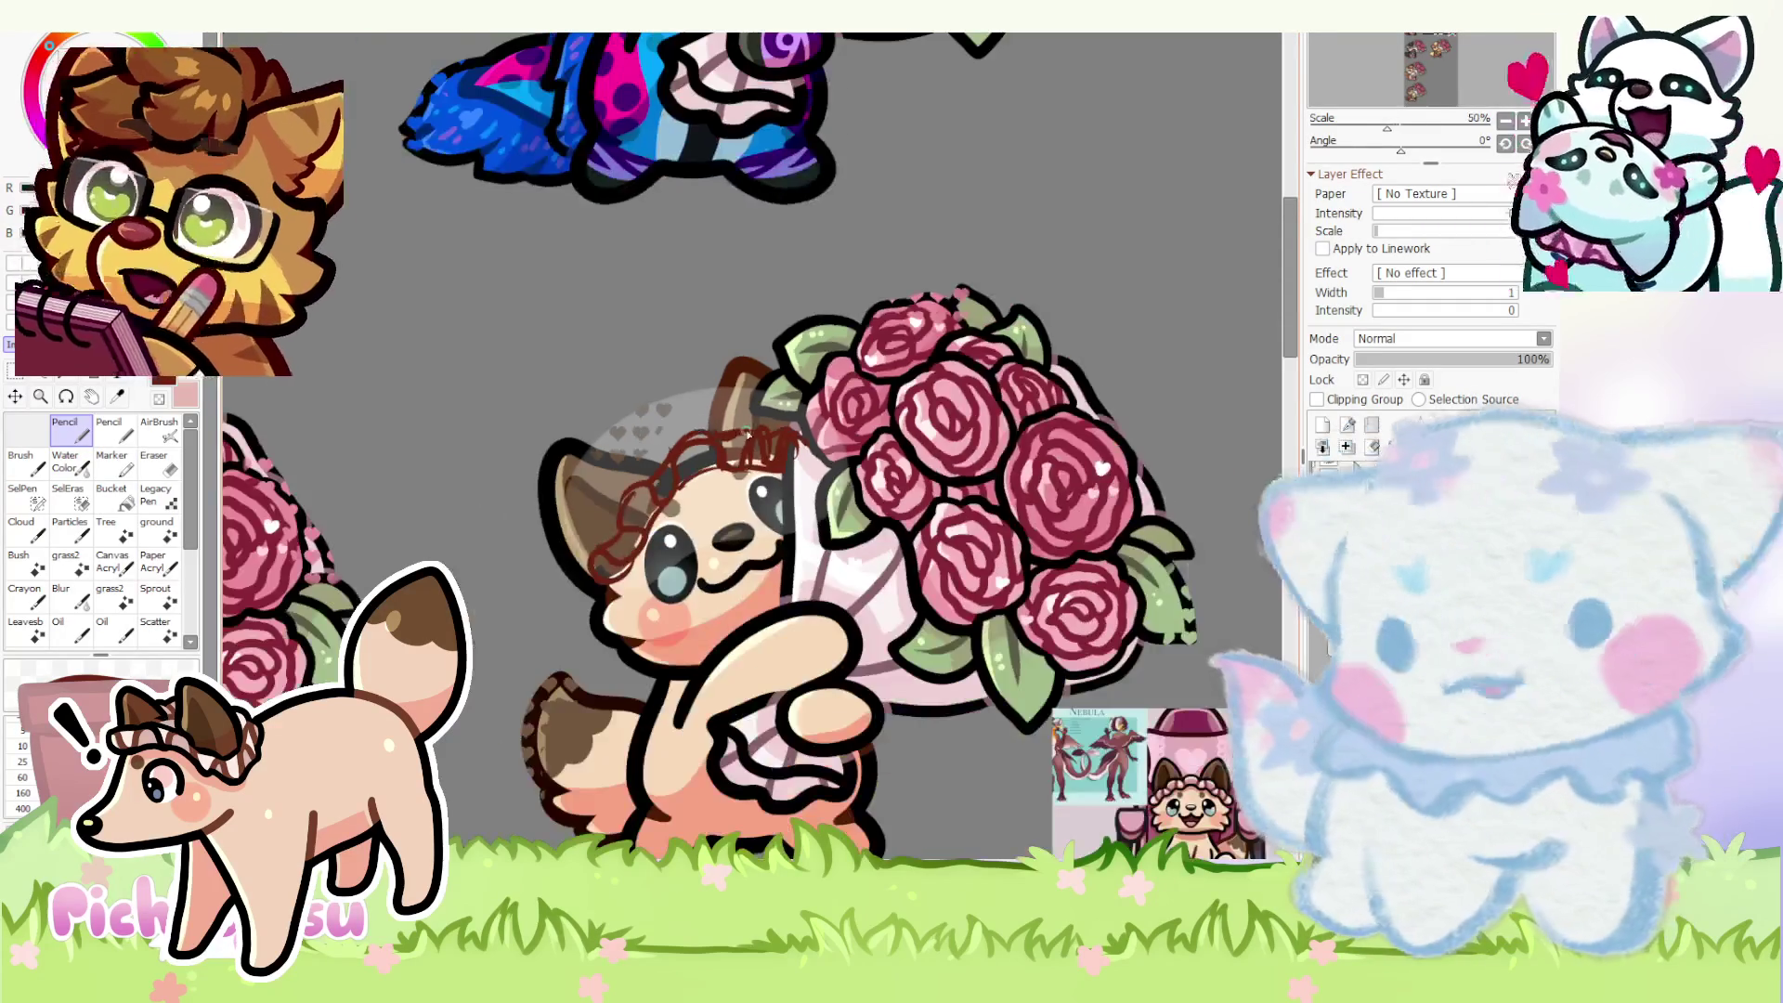
{"action": "scroll", "coordinate": [687, 474], "scroll_direction": "up", "scroll_amount": 5}
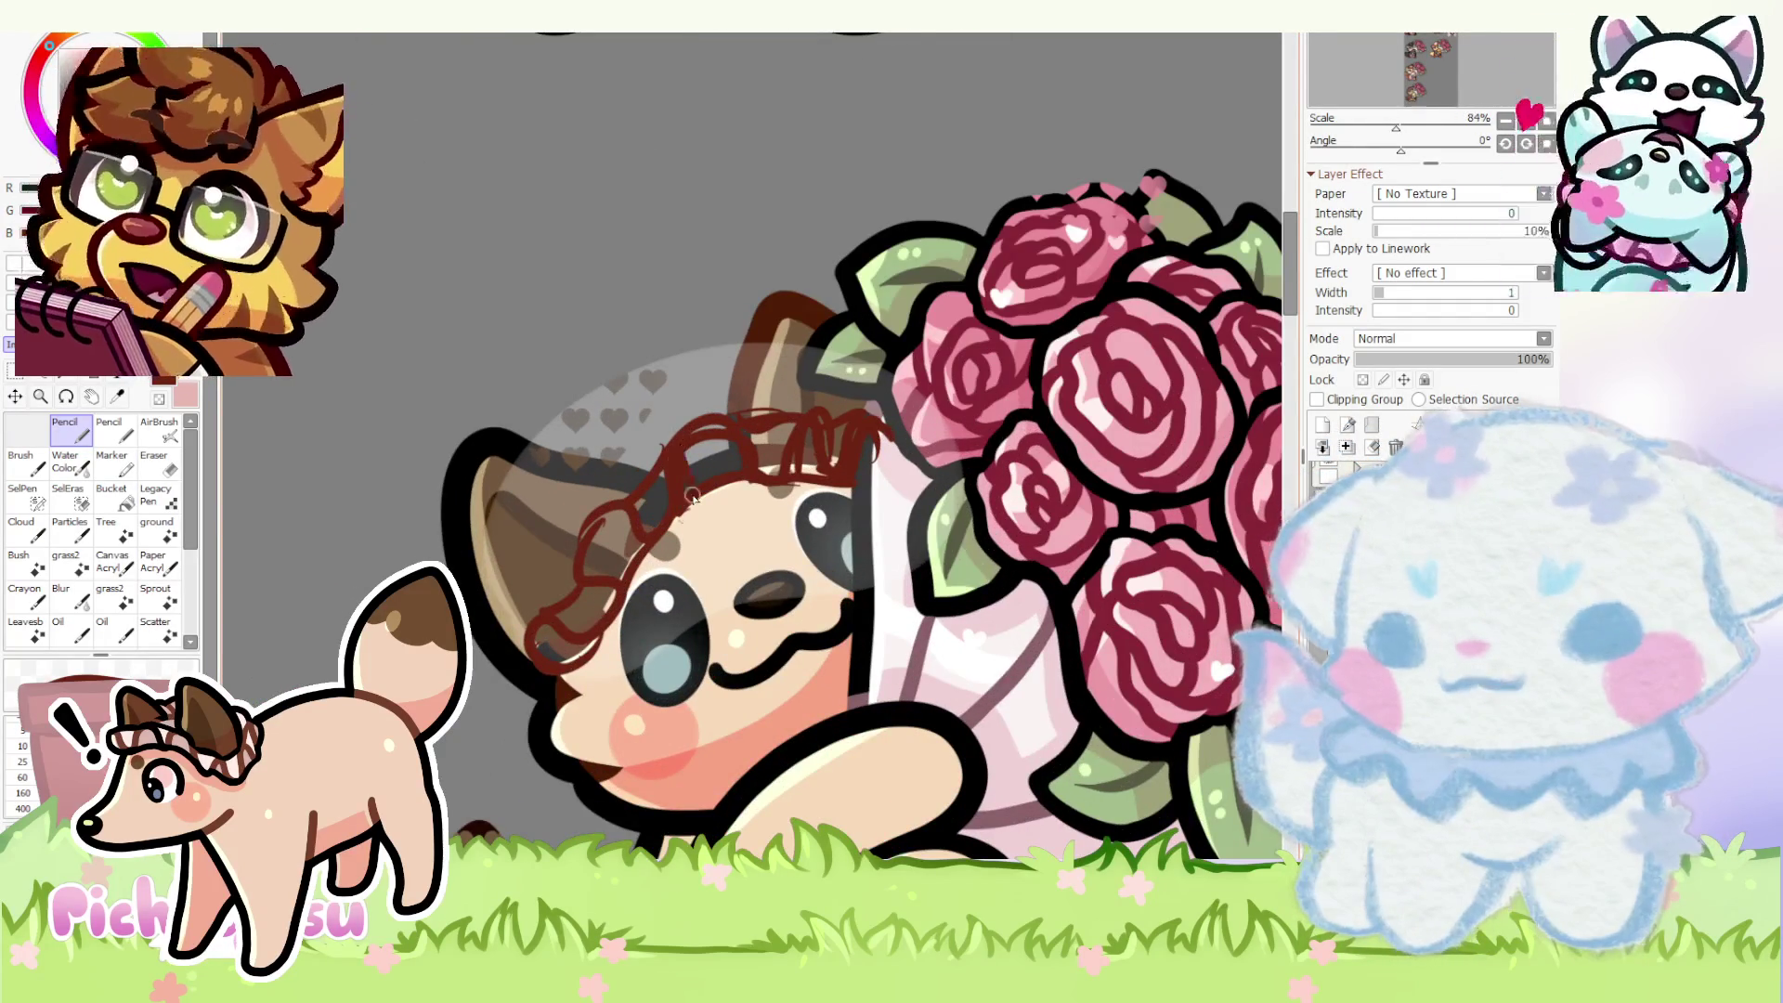
{"action": "scroll", "coordinate": [675, 474], "scroll_direction": "down", "scroll_amount": 5}
{"action": "scroll", "coordinate": [667, 572], "scroll_direction": "up", "scroll_amount": 6}
{"action": "scroll", "coordinate": [663, 579], "scroll_direction": "down", "scroll_amount": 4}
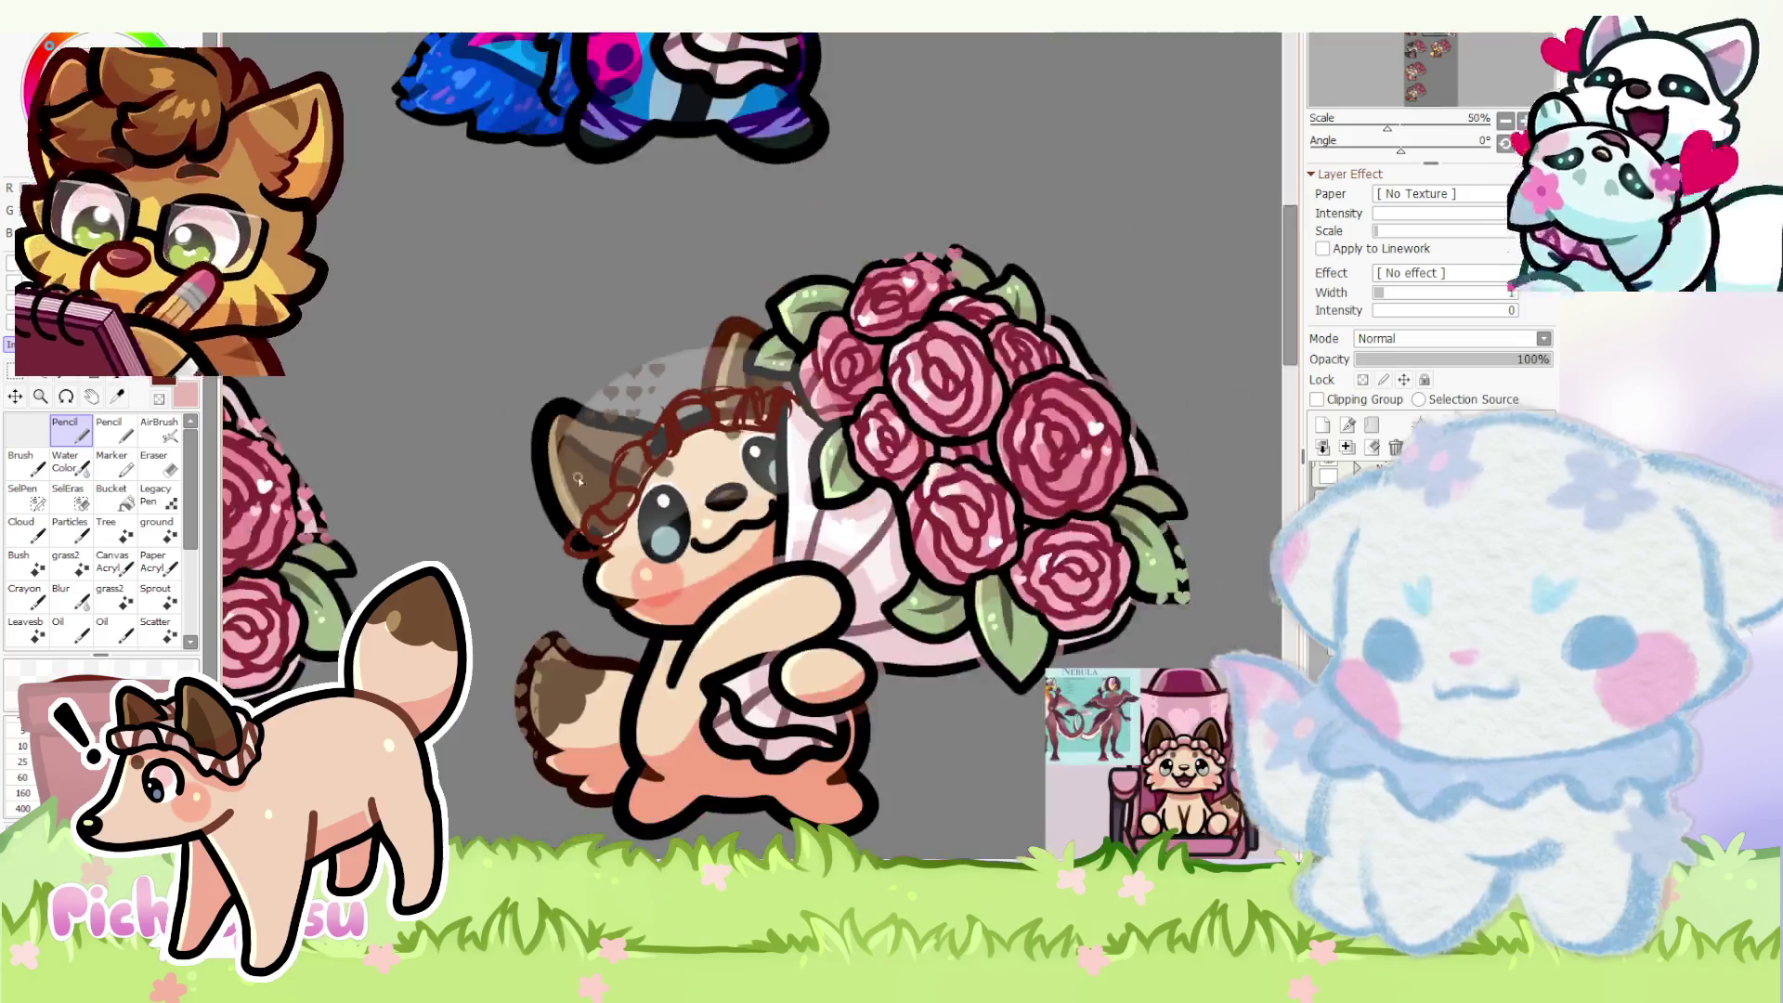
{"action": "scroll", "coordinate": [667, 390], "scroll_direction": "down", "scroll_amount": 2}
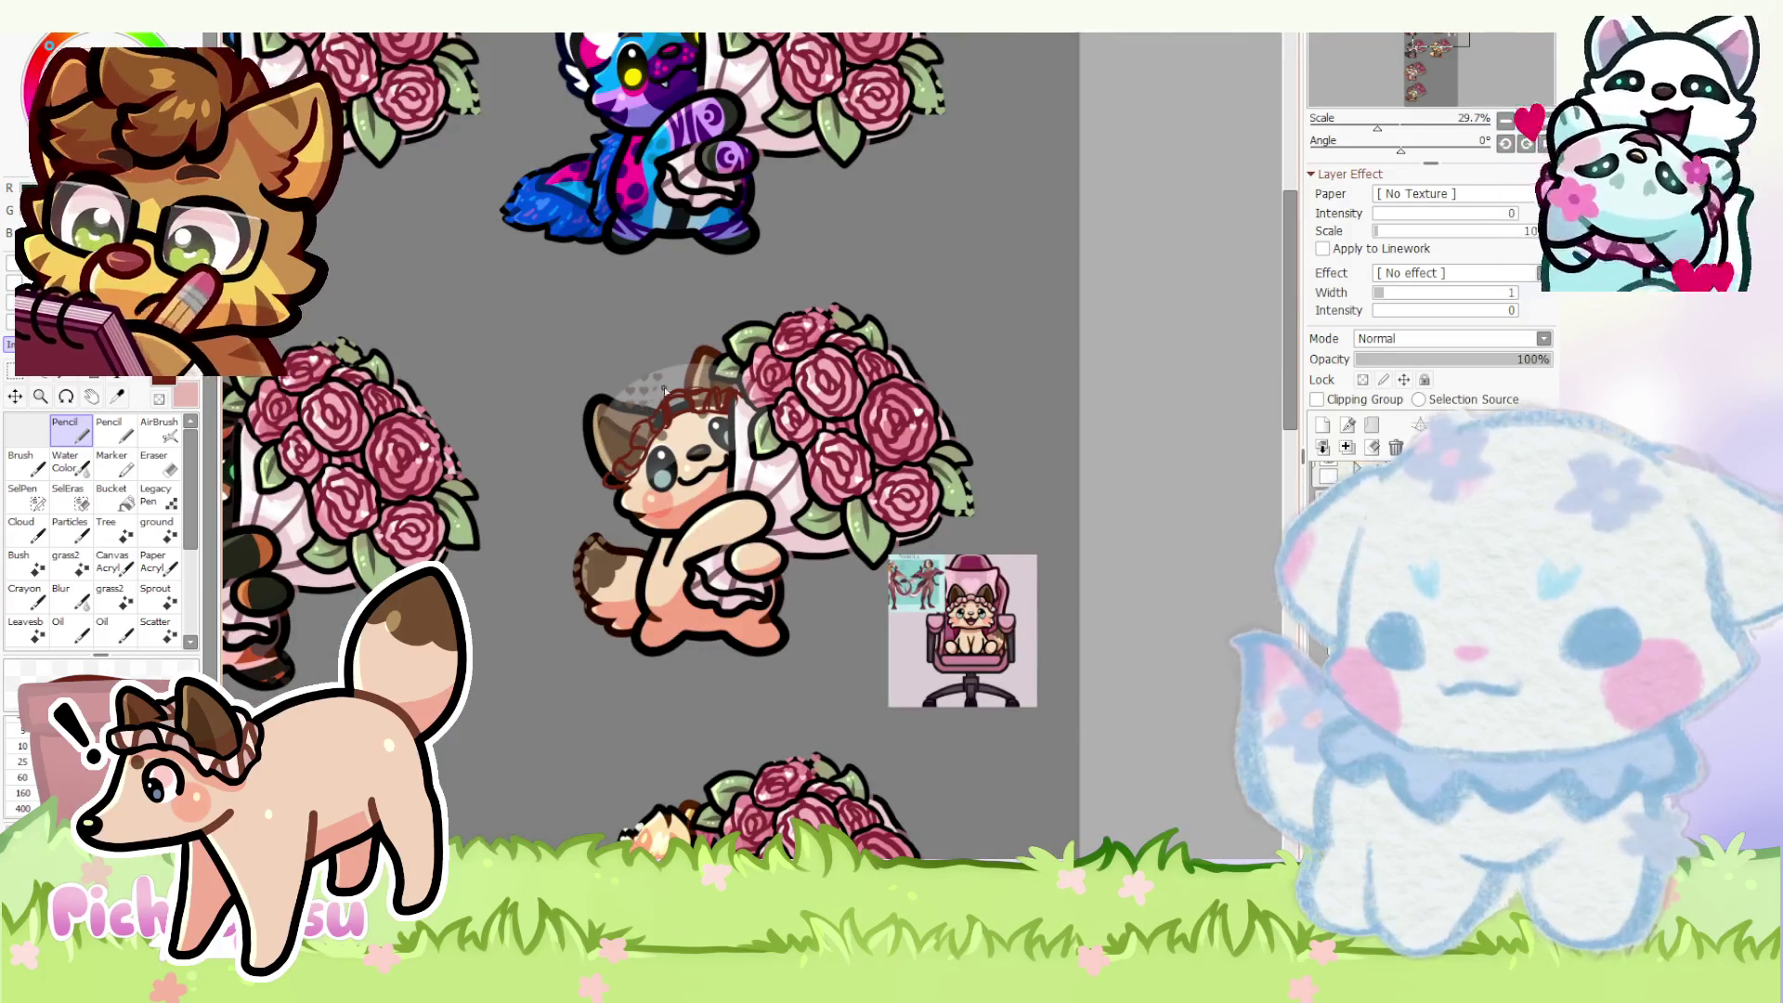
{"action": "scroll", "coordinate": [665, 390], "scroll_direction": "up", "scroll_amount": 2}
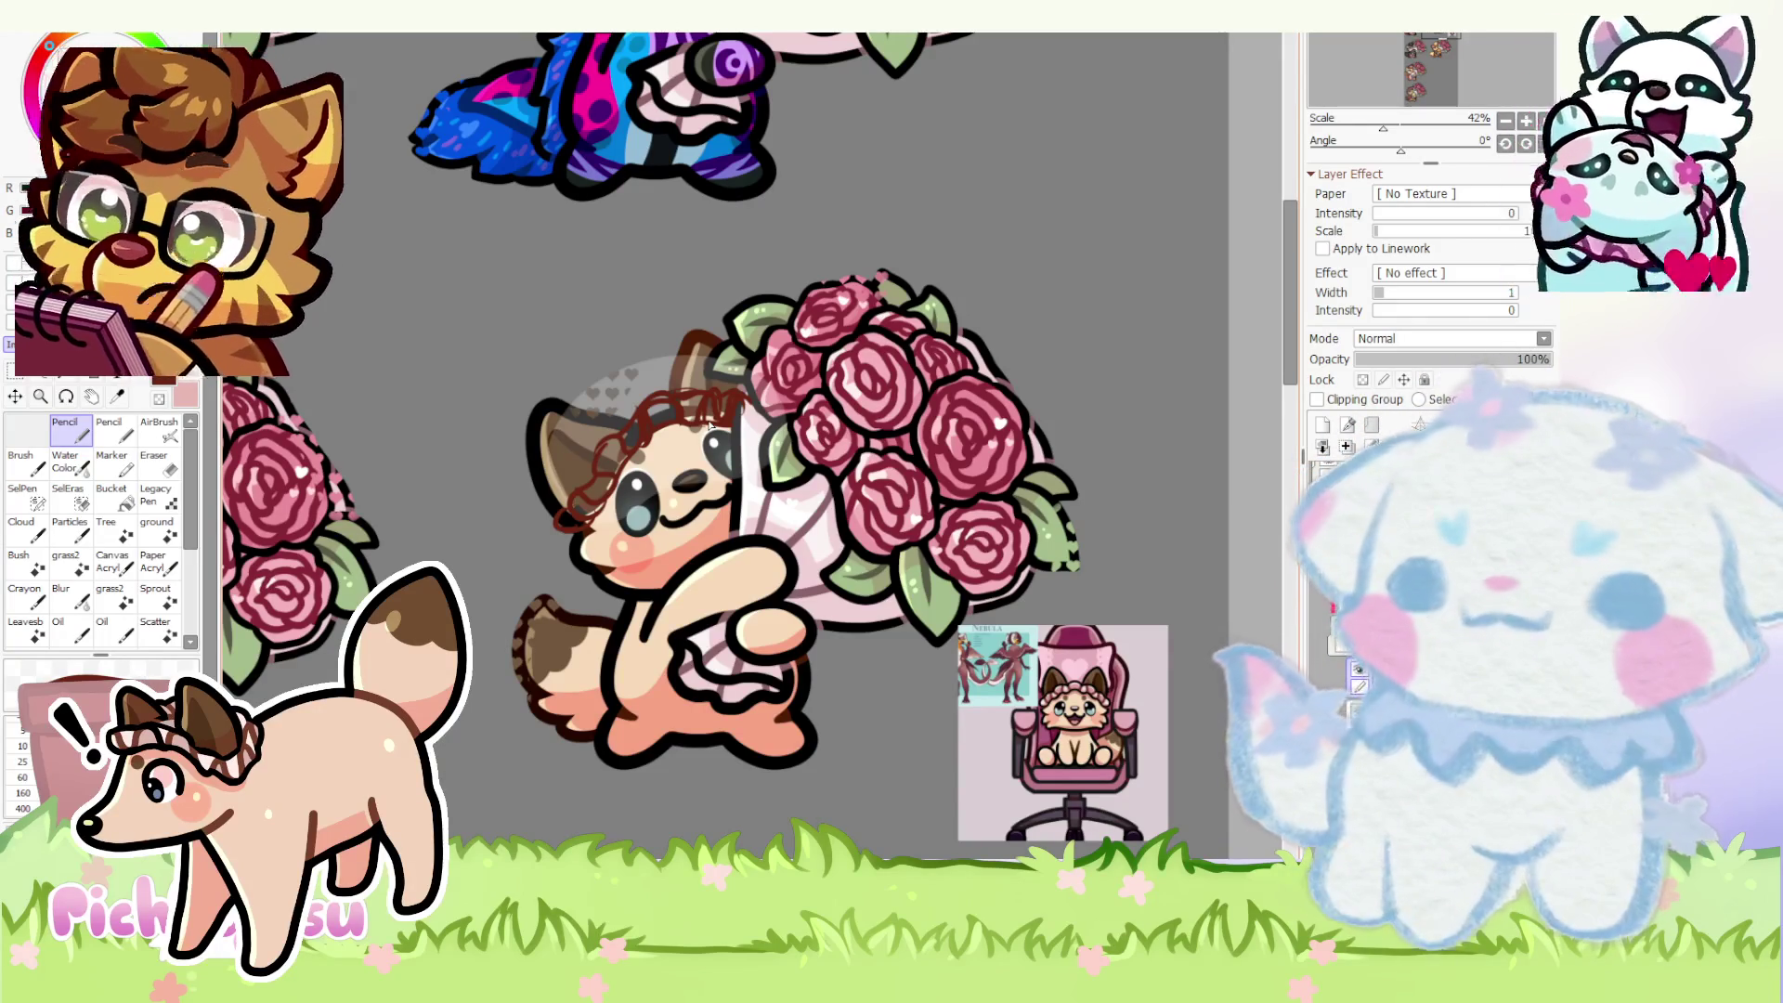
{"action": "left_click", "coordinate": [1400, 358]}
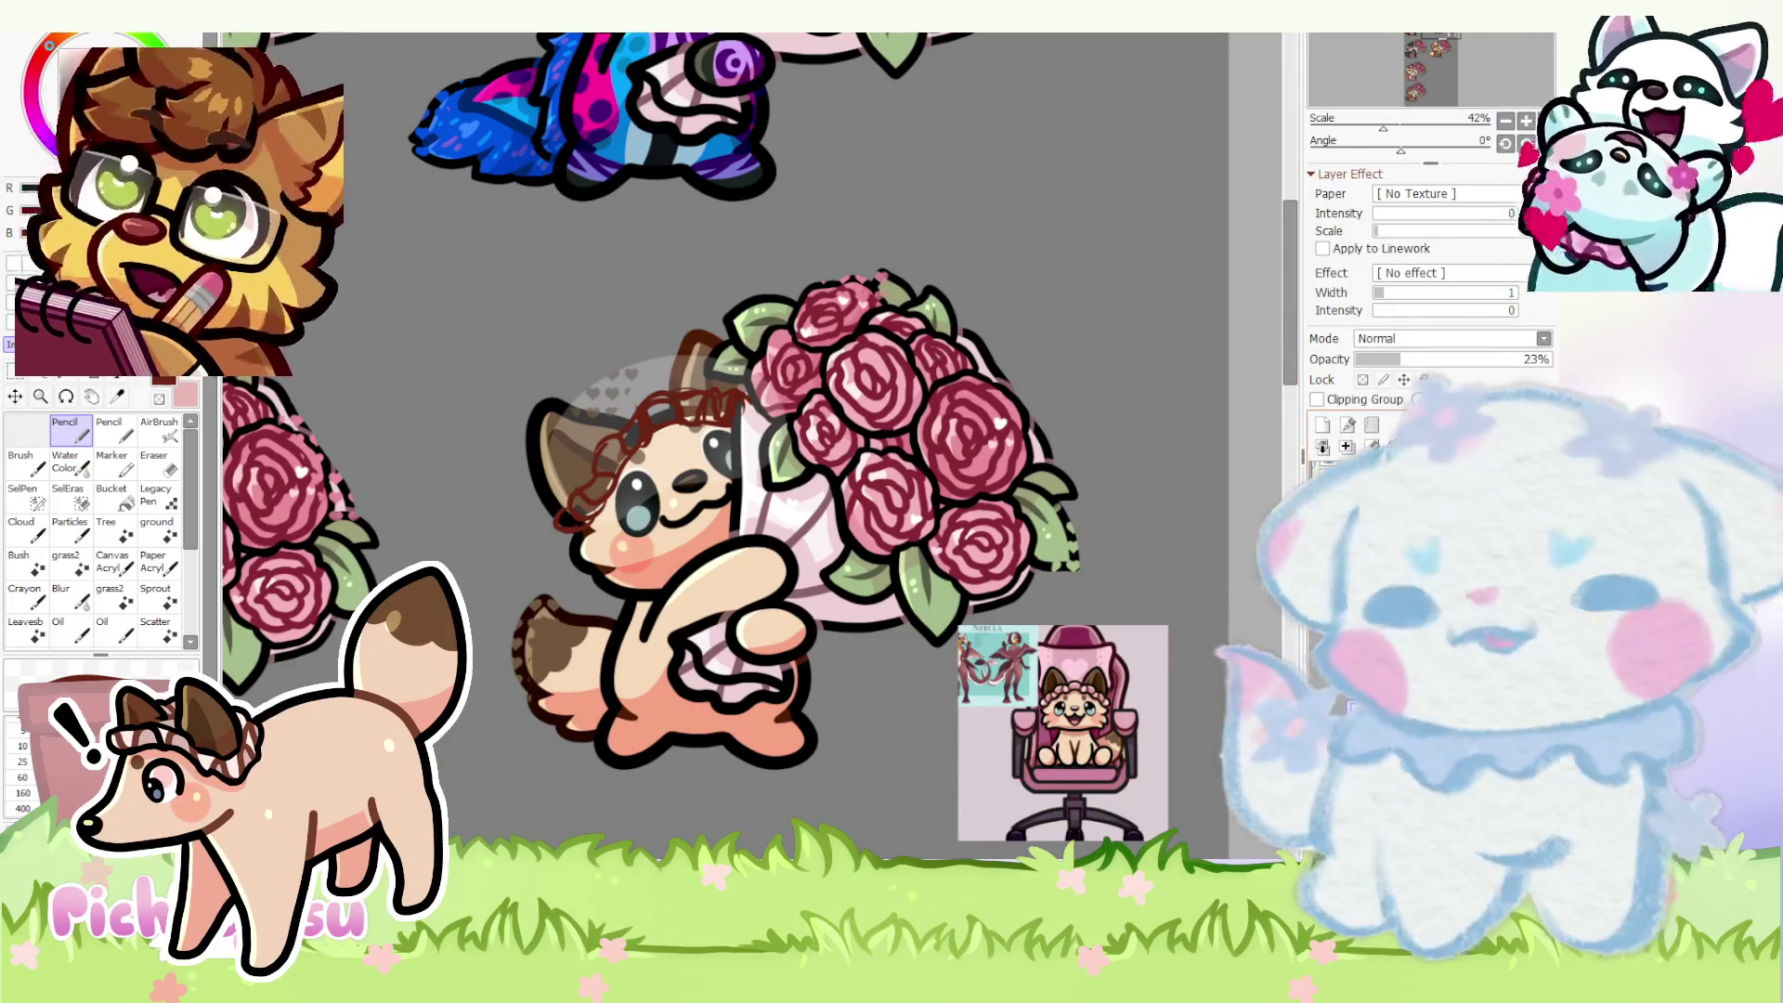
{"action": "left_click_drag", "start_coordinate": [1401, 358], "coordinate": [1550, 360]}
{"action": "left_click", "coordinate": [1476, 359]}
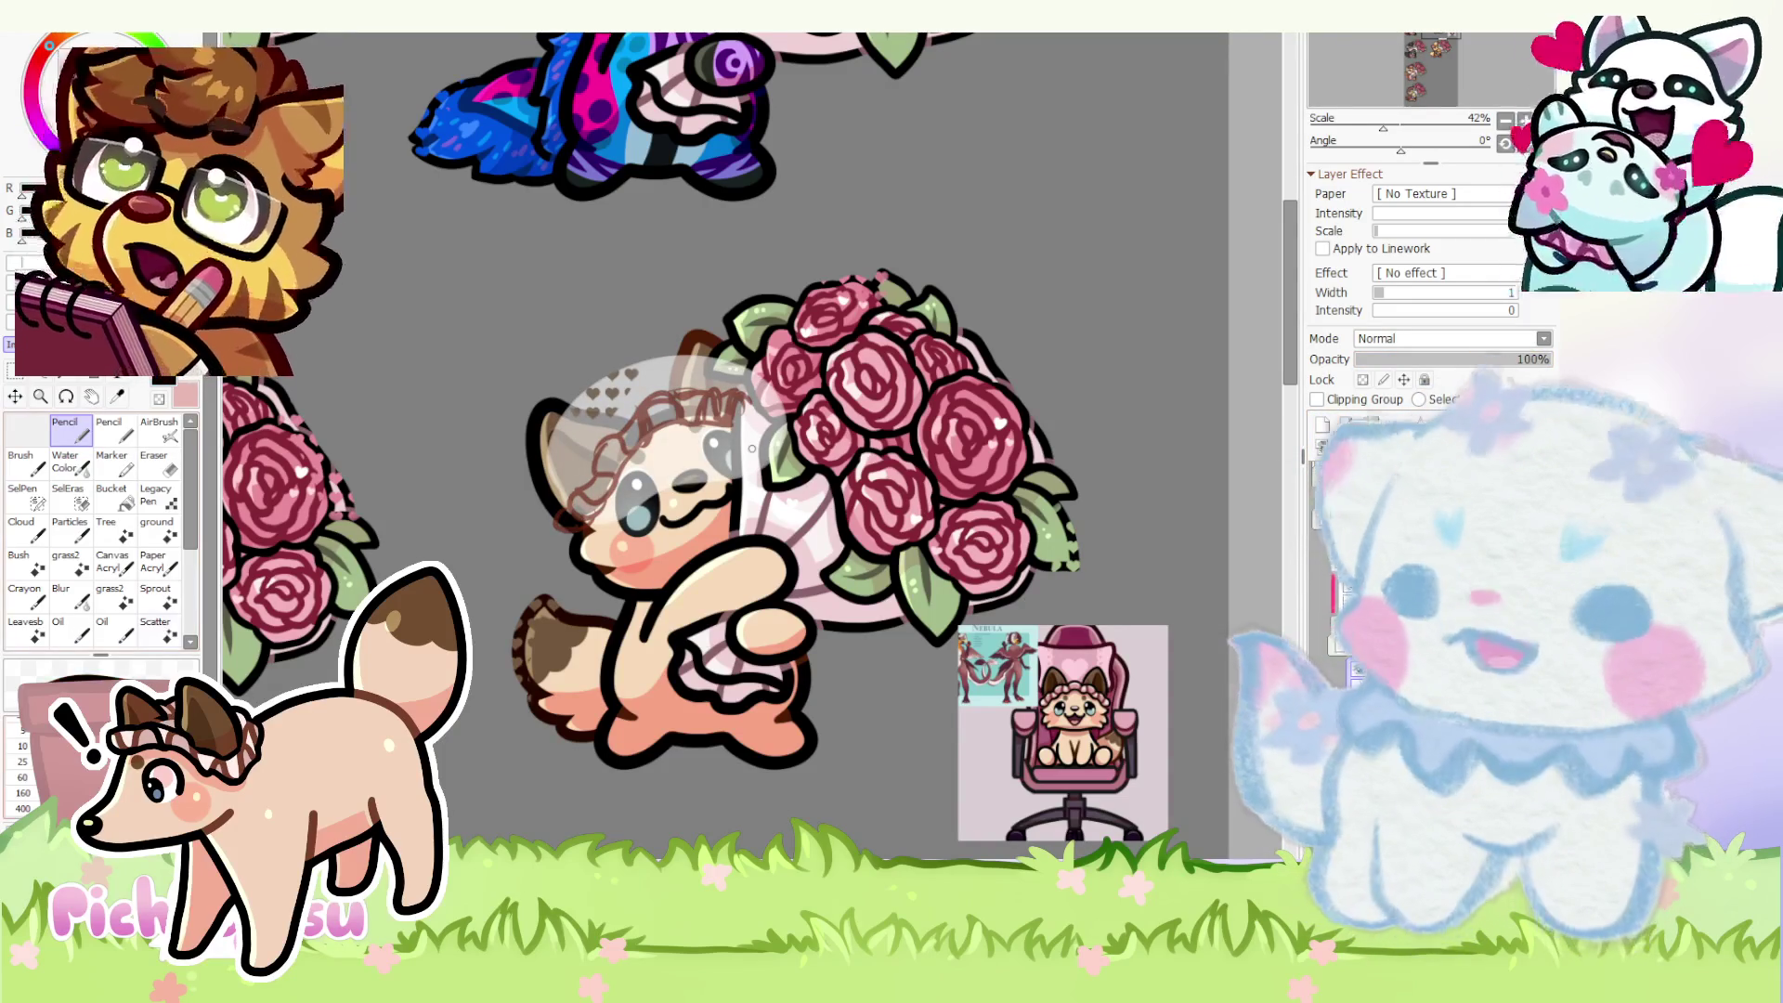
{"action": "scroll", "coordinate": [636, 453], "scroll_direction": "up", "scroll_amount": 2}
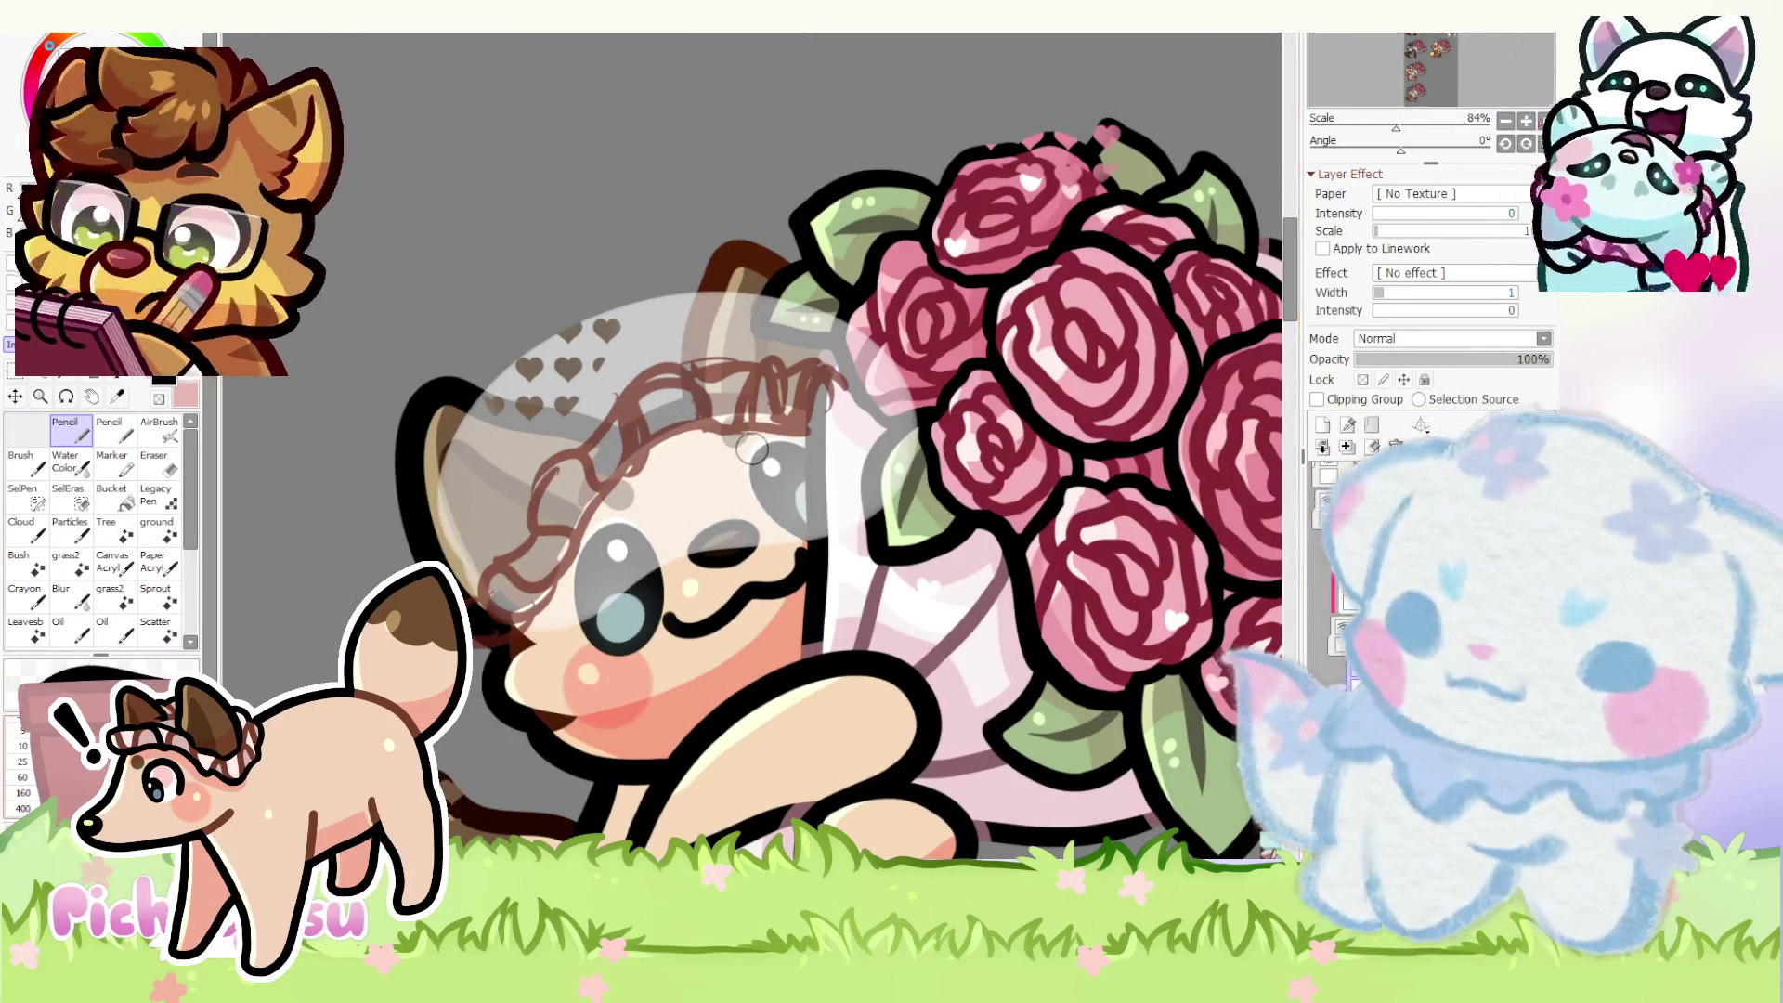
{"action": "scroll", "coordinate": [752, 450], "scroll_direction": "up", "scroll_amount": 2}
{"action": "left_click_drag", "start_coordinate": [687, 365], "coordinate": [425, 563]}
{"action": "mouse_move", "coordinate": [536, 613]}
{"action": "left_mouse_down"}
{"action": "mouse_move", "coordinate": [460, 718]}
{"action": "mouse_move", "coordinate": [473, 711]}
{"action": "left_mouse_up"}
{"action": "key", "text": "ctrl+z"}
{"action": "scroll", "coordinate": [744, 540], "scroll_direction": "down", "scroll_amount": 3}
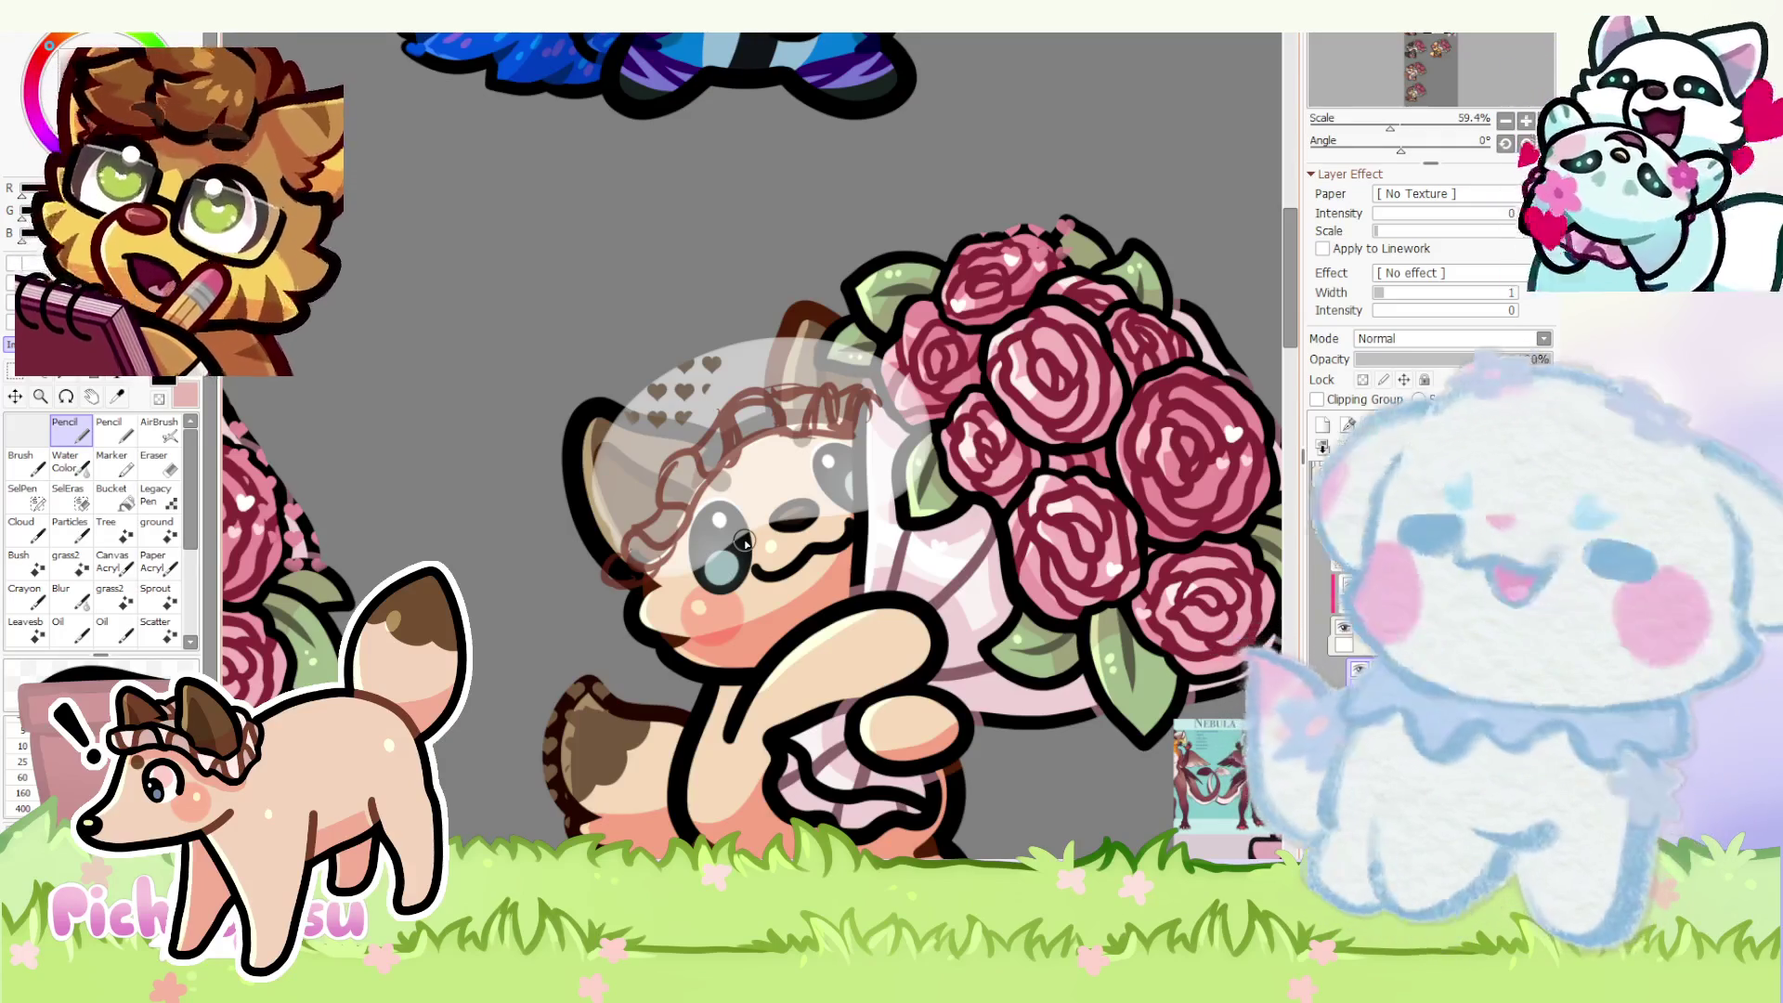
{"action": "scroll", "coordinate": [721, 484], "scroll_direction": "up", "scroll_amount": 3}
{"action": "mouse_move", "coordinate": [937, 366]}
{"action": "left_mouse_down"}
{"action": "mouse_move", "coordinate": [622, 527]}
{"action": "mouse_move", "coordinate": [481, 635]}
{"action": "mouse_move", "coordinate": [461, 746]}
{"action": "left_mouse_up"}
{"action": "scroll", "coordinate": [559, 634], "scroll_direction": "up", "scroll_amount": 2}
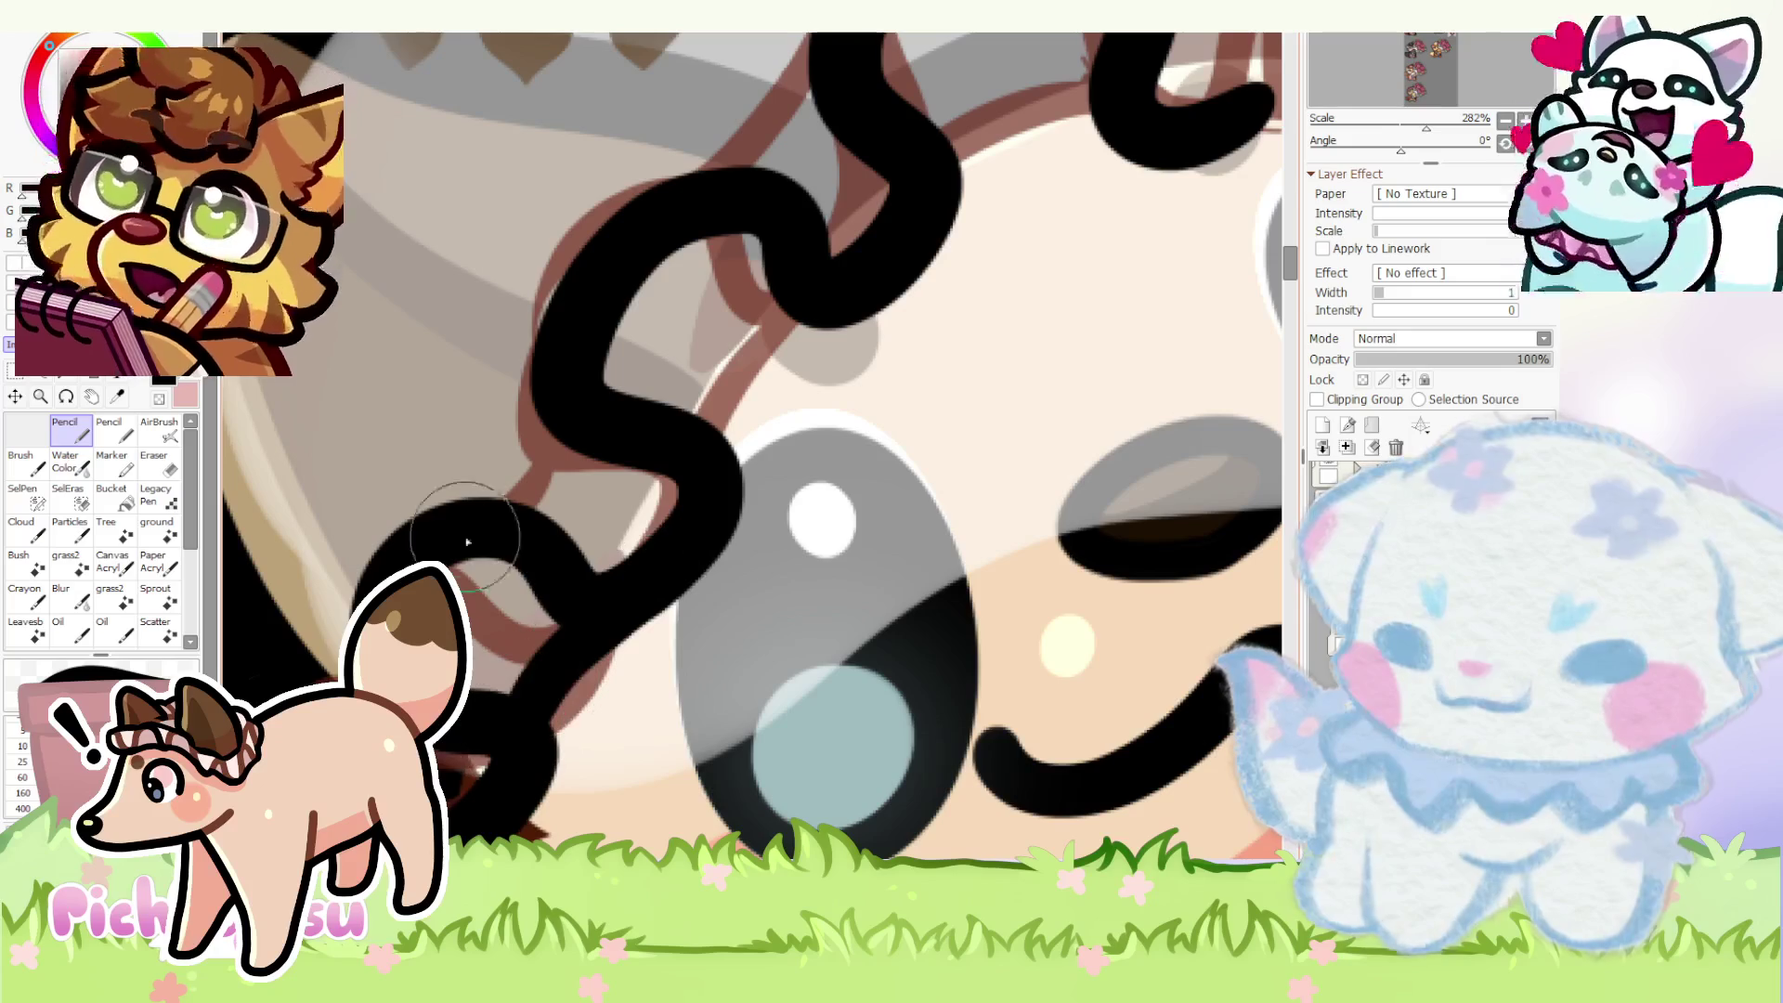
{"action": "scroll", "coordinate": [481, 518], "scroll_direction": "down", "scroll_amount": 3}
{"action": "scroll", "coordinate": [738, 357], "scroll_direction": "up", "scroll_amount": 3}
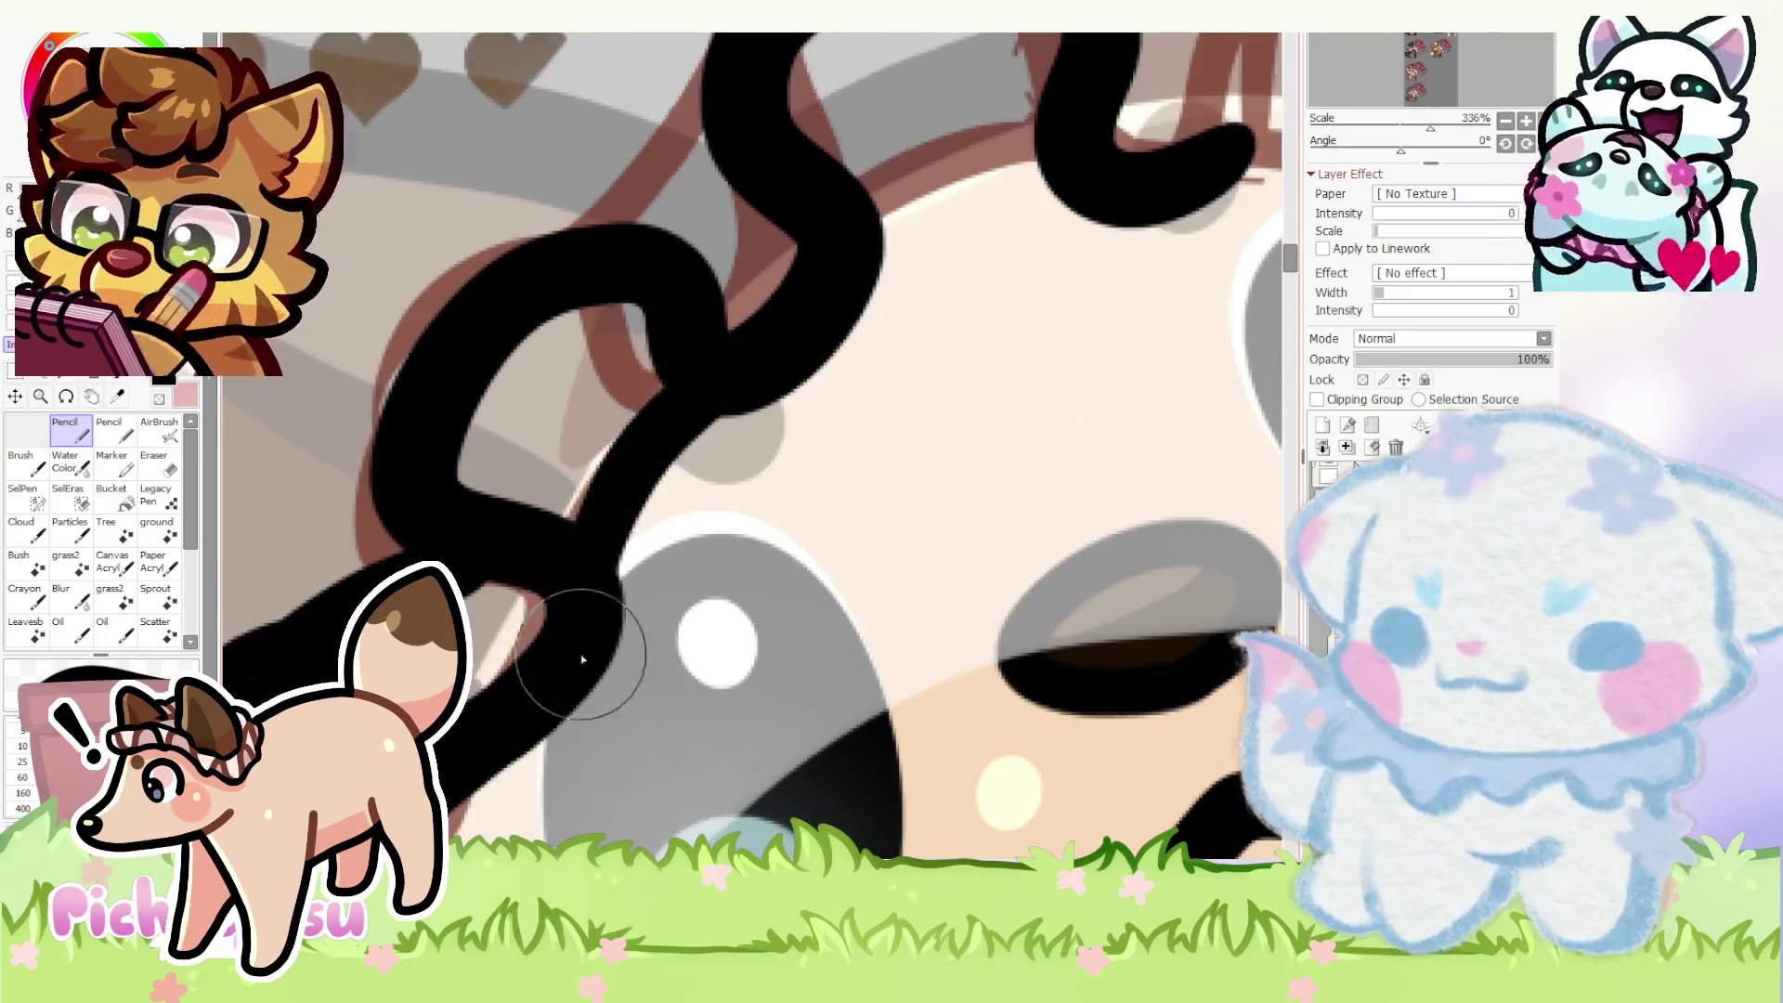
{"action": "scroll", "coordinate": [647, 384], "scroll_direction": "down", "scroll_amount": 1}
{"action": "scroll", "coordinate": [614, 460], "scroll_direction": "down", "scroll_amount": 2}
{"action": "scroll", "coordinate": [589, 597], "scroll_direction": "up", "scroll_amount": 4}
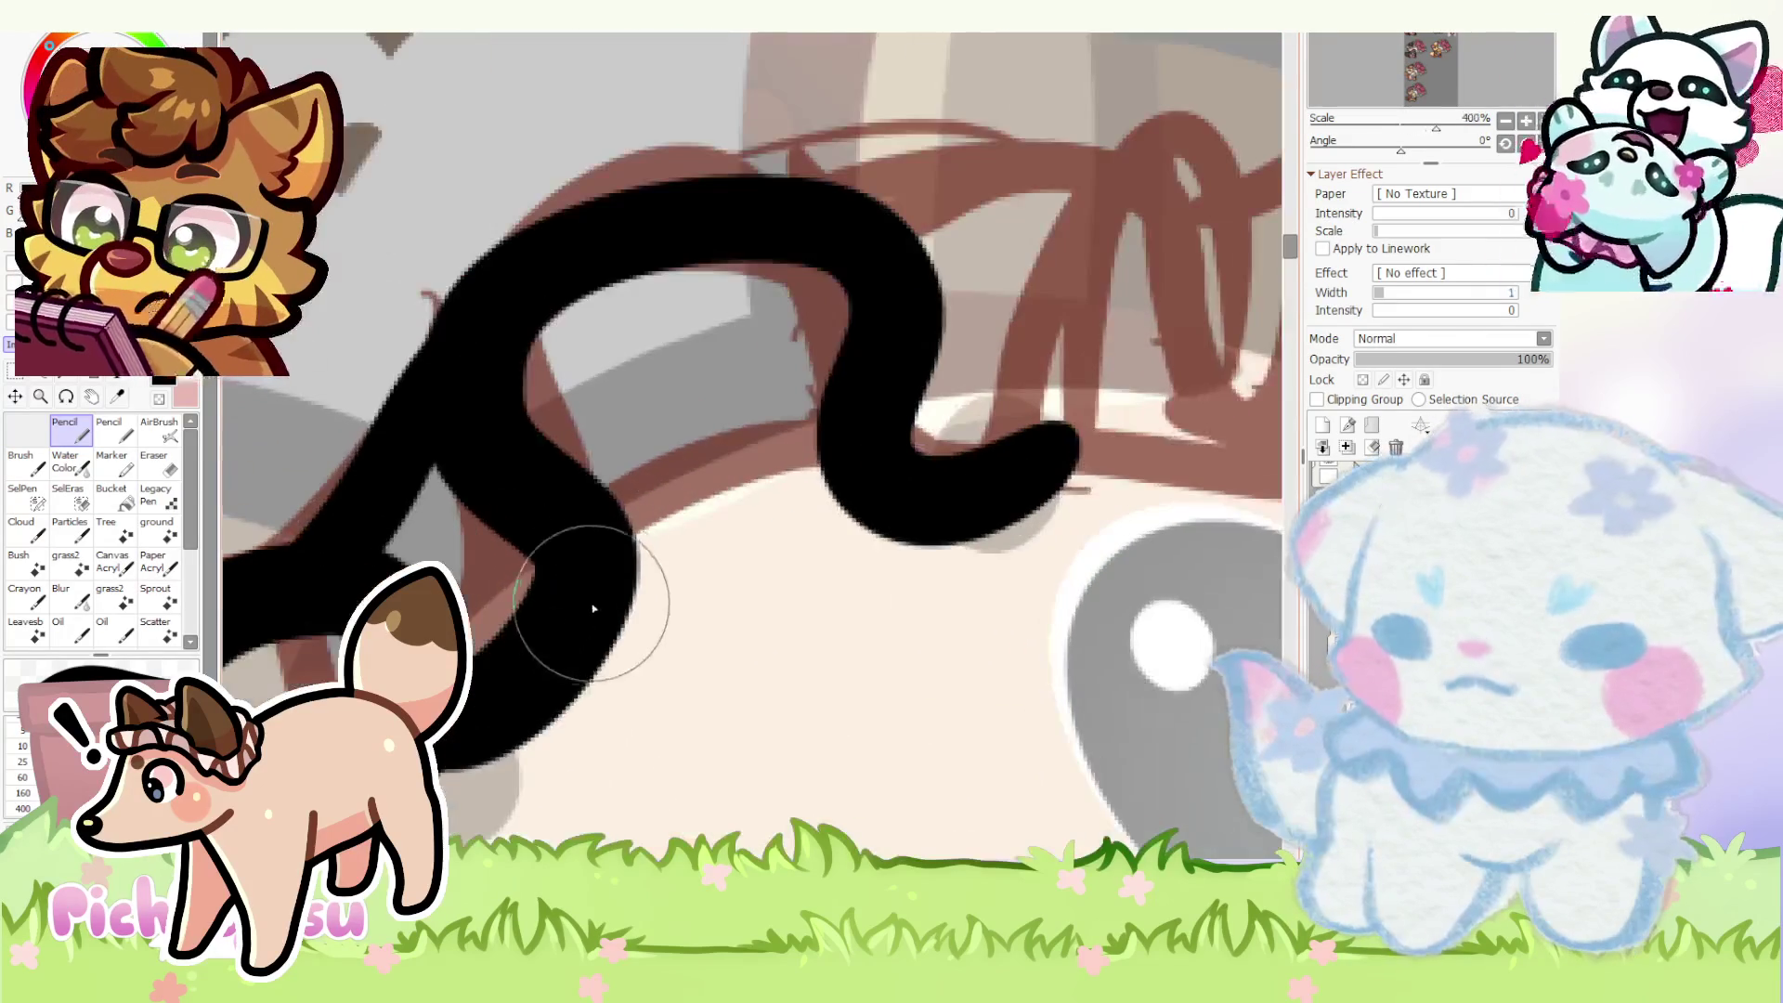
{"action": "scroll", "coordinate": [969, 509], "scroll_direction": "down", "scroll_amount": 3}
{"action": "scroll", "coordinate": [795, 510], "scroll_direction": "up", "scroll_amount": 2}
- Ink the wavy black frill outline across the head, close its end loop, and start a transform
{"action": "left_click_drag", "start_coordinate": [752, 481], "coordinate": [1156, 366]}
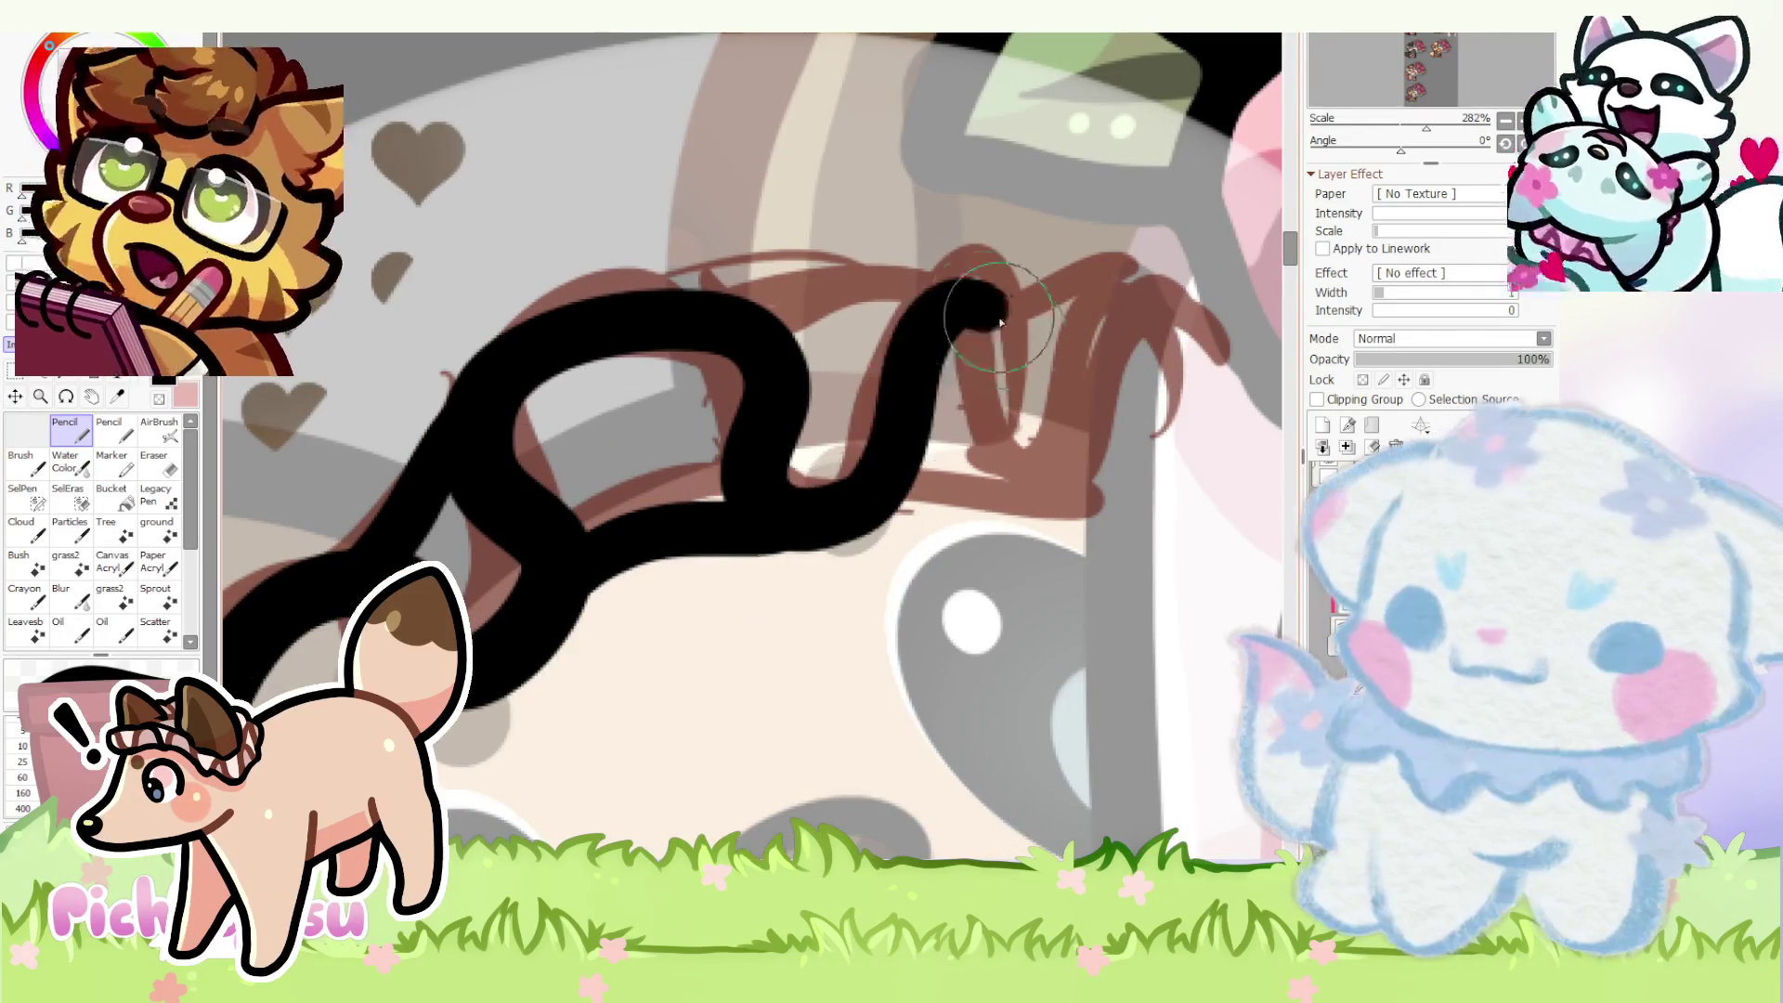
{"action": "scroll", "coordinate": [1058, 415], "scroll_direction": "up", "scroll_amount": 1}
{"action": "left_click_drag", "start_coordinate": [1075, 477], "coordinate": [737, 498]}
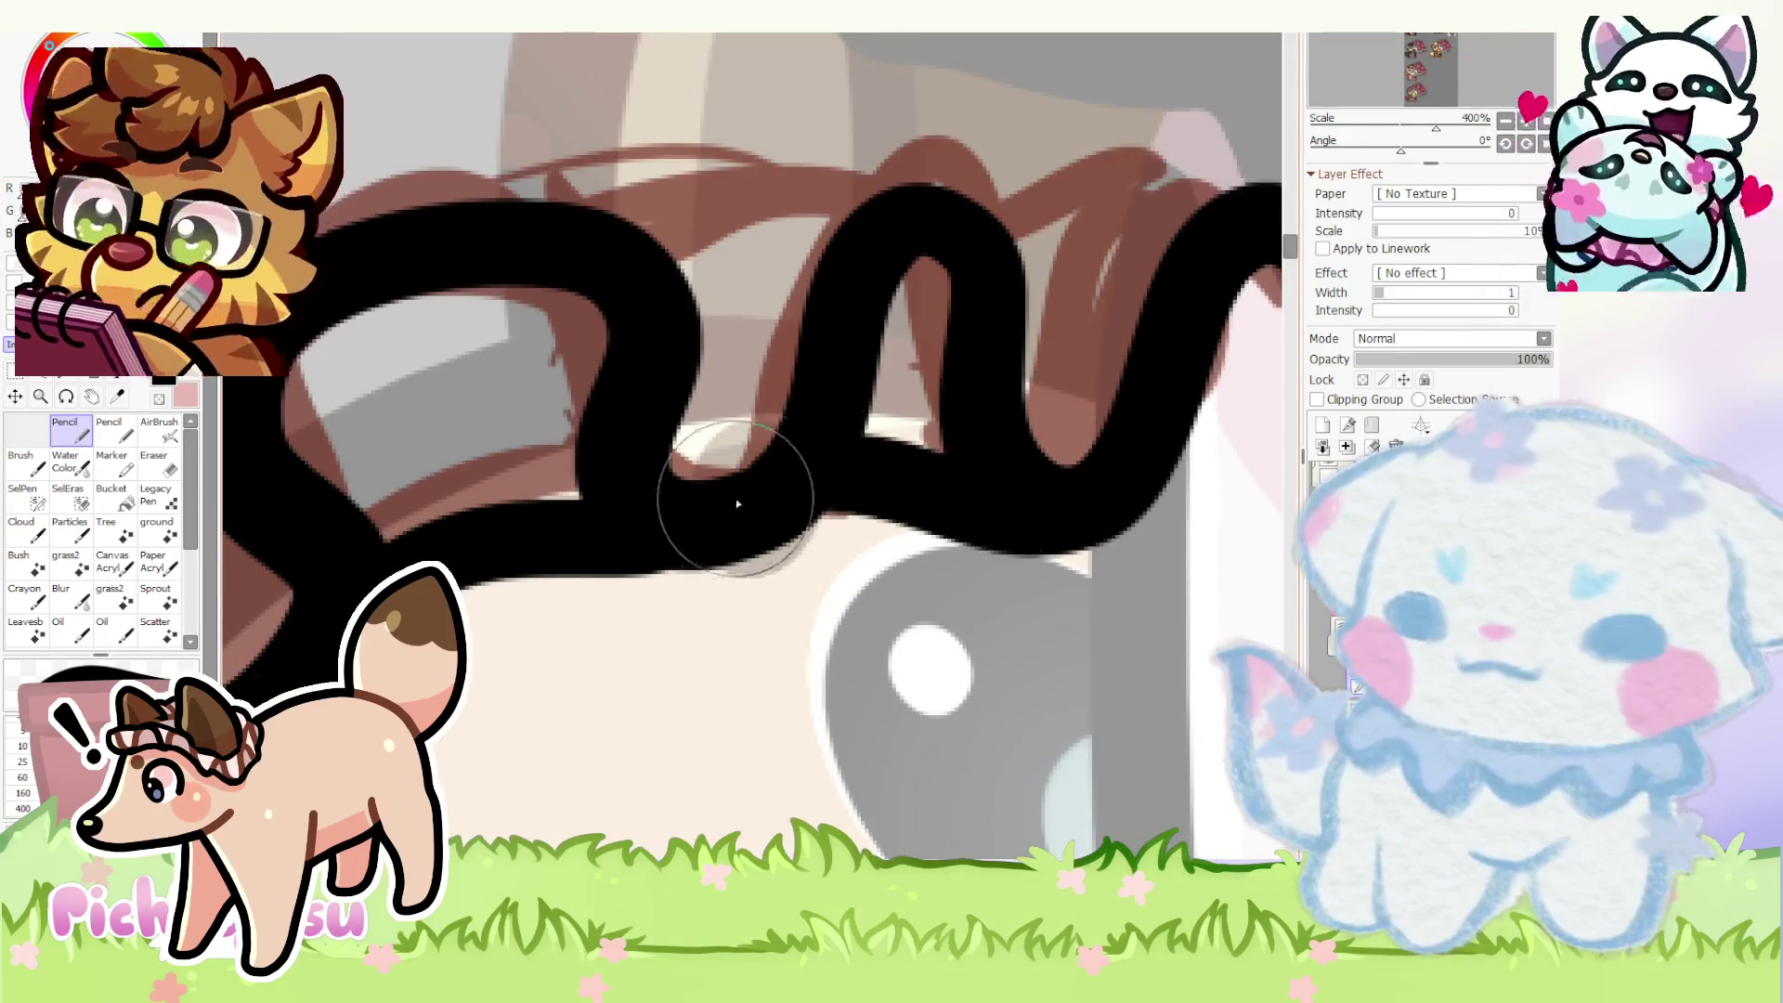
{"action": "scroll", "coordinate": [836, 461], "scroll_direction": "down", "scroll_amount": 4}
{"action": "scroll", "coordinate": [907, 415], "scroll_direction": "up", "scroll_amount": 2}
{"action": "left_click_drag", "start_coordinate": [796, 399], "coordinate": [1129, 391]}
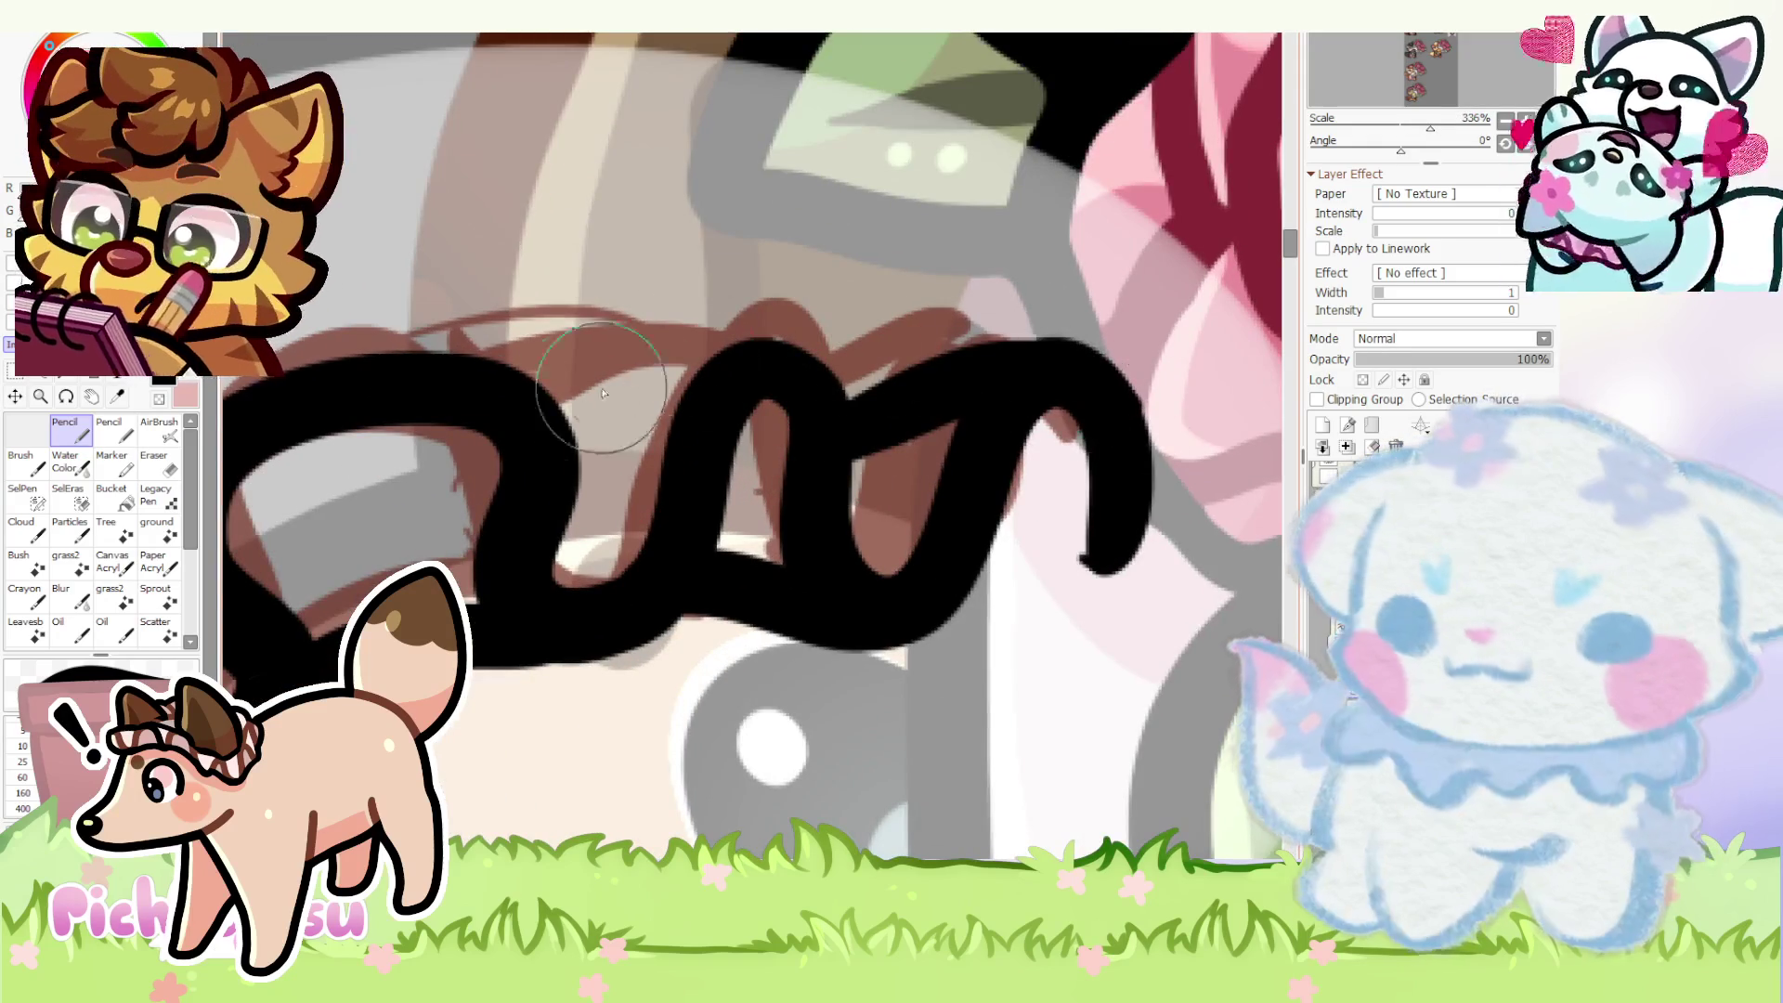
{"action": "scroll", "coordinate": [529, 492], "scroll_direction": "up", "scroll_amount": 2}
{"action": "scroll", "coordinate": [738, 338], "scroll_direction": "down", "scroll_amount": 2}
{"action": "scroll", "coordinate": [677, 418], "scroll_direction": "down", "scroll_amount": 2}
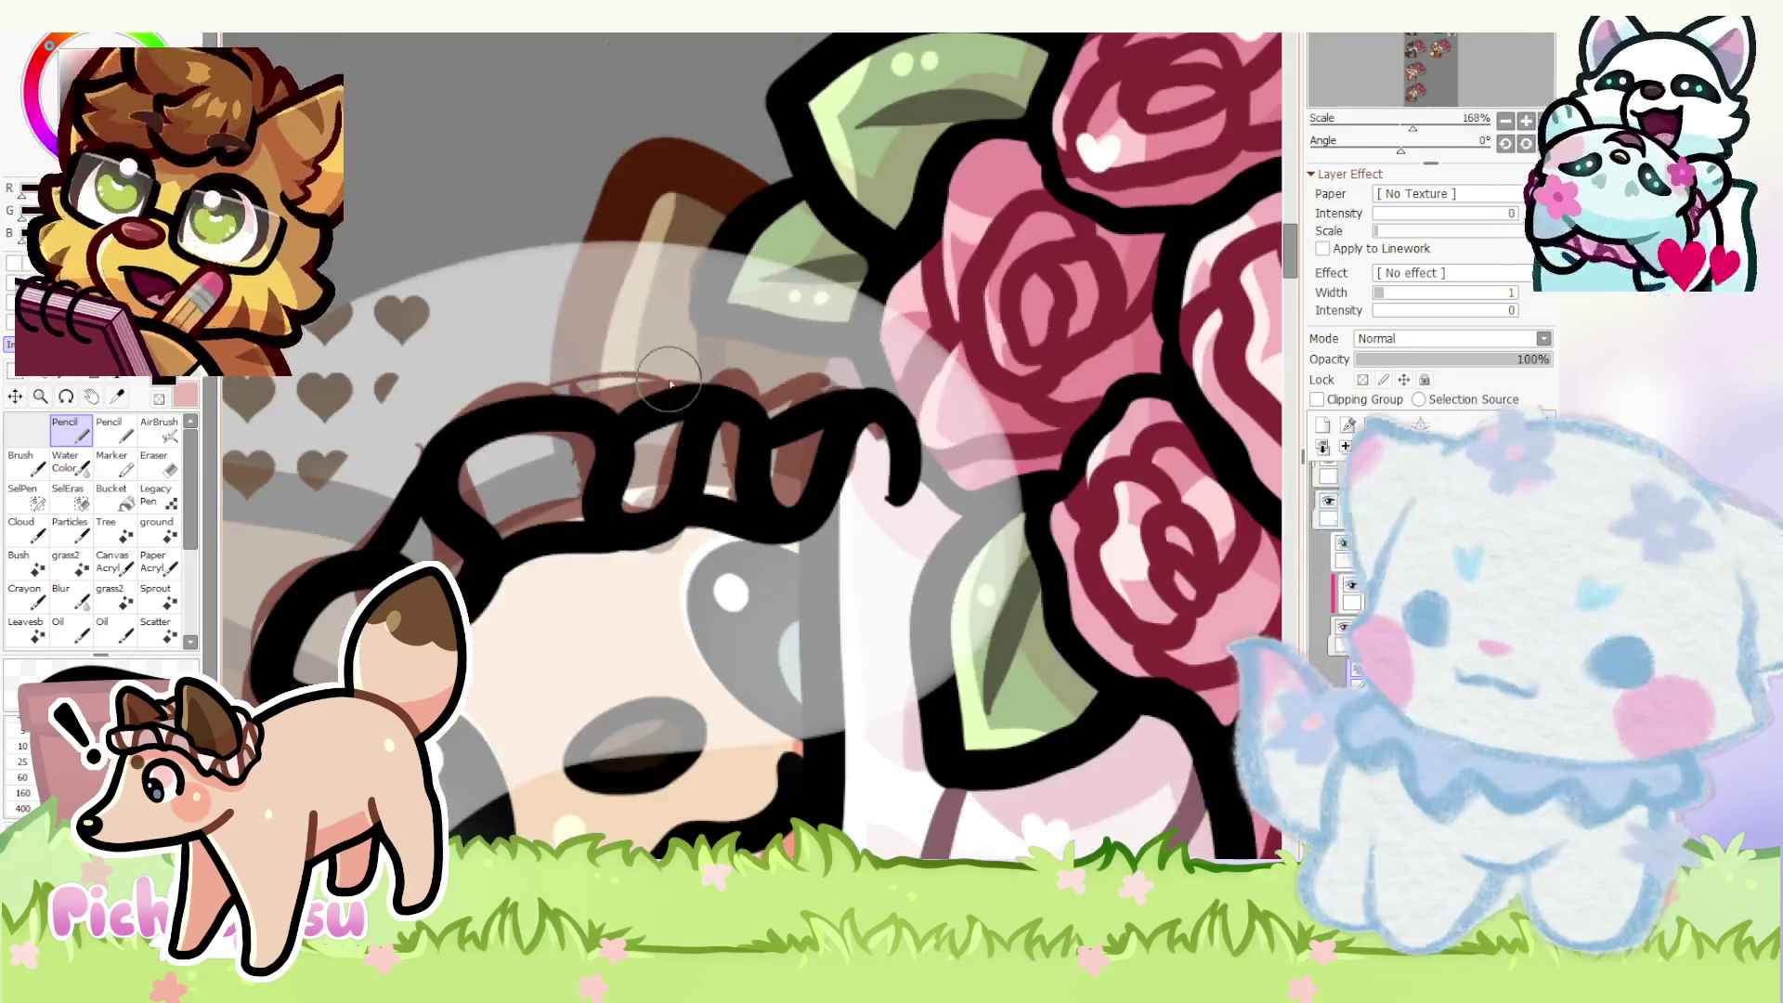
{"action": "scroll", "coordinate": [794, 433], "scroll_direction": "up", "scroll_amount": 3}
{"action": "left_click_drag", "start_coordinate": [725, 446], "coordinate": [820, 559]}
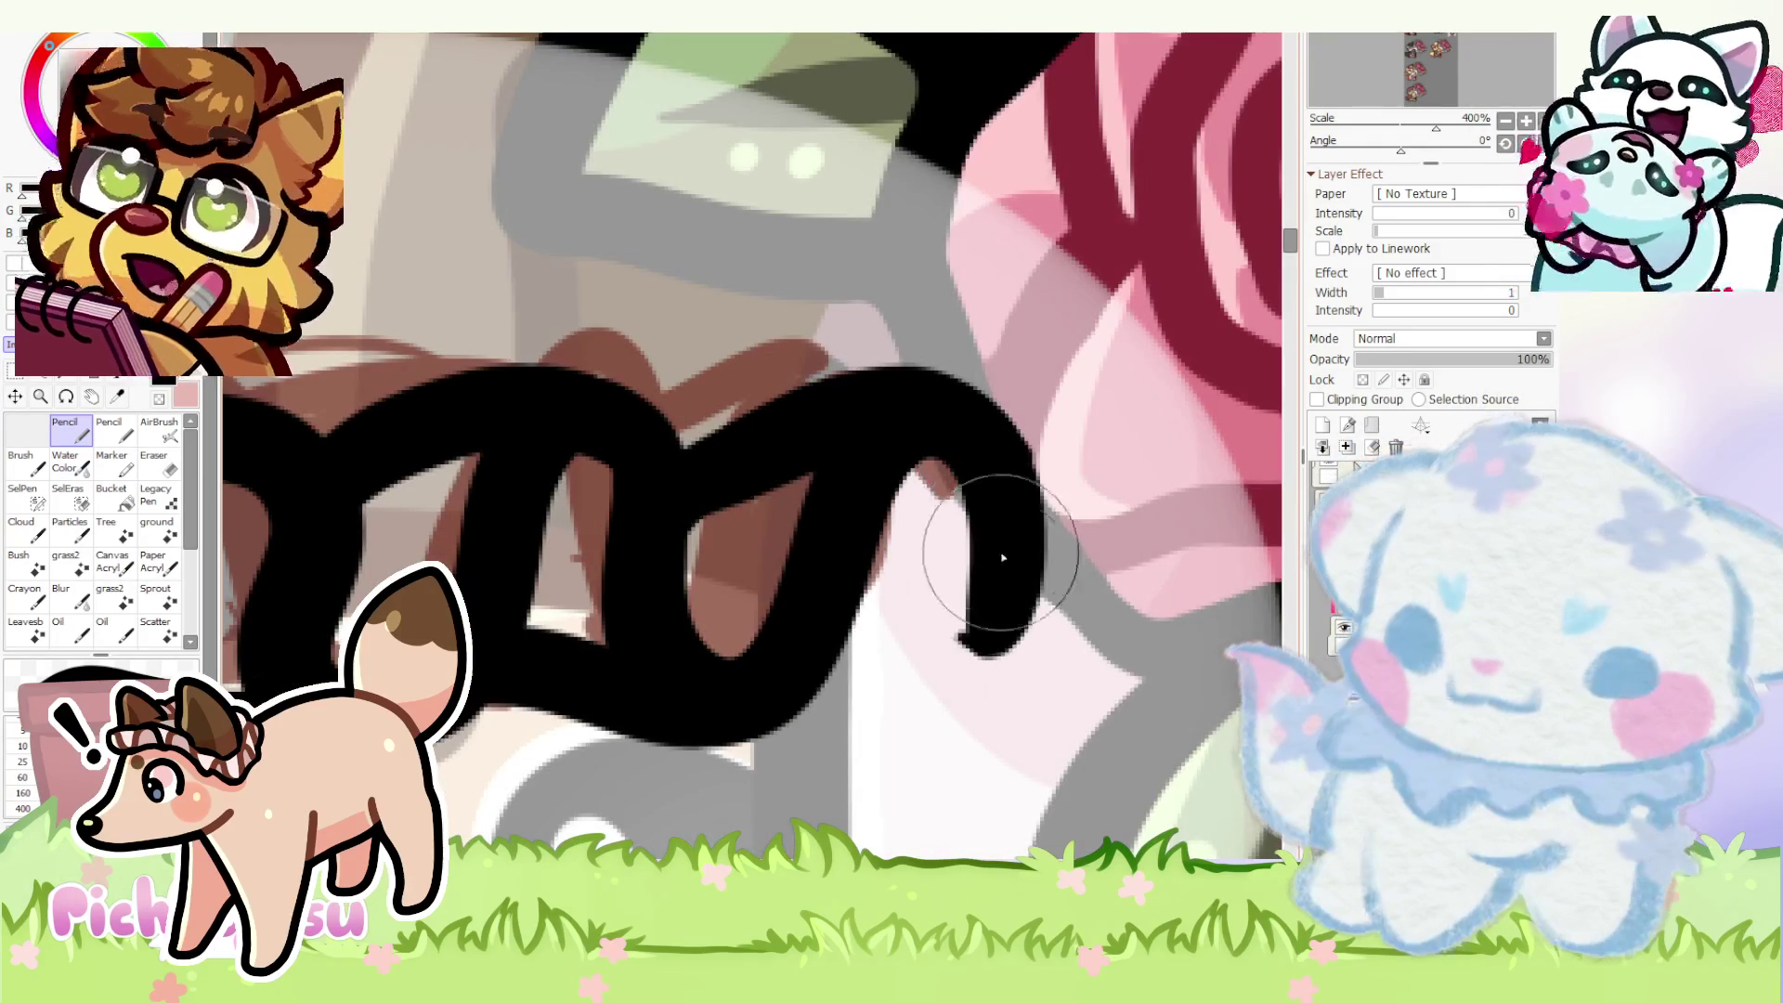
{"action": "scroll", "coordinate": [821, 559], "scroll_direction": "down", "scroll_amount": 4}
{"action": "scroll", "coordinate": [527, 461], "scroll_direction": "down", "scroll_amount": 3}
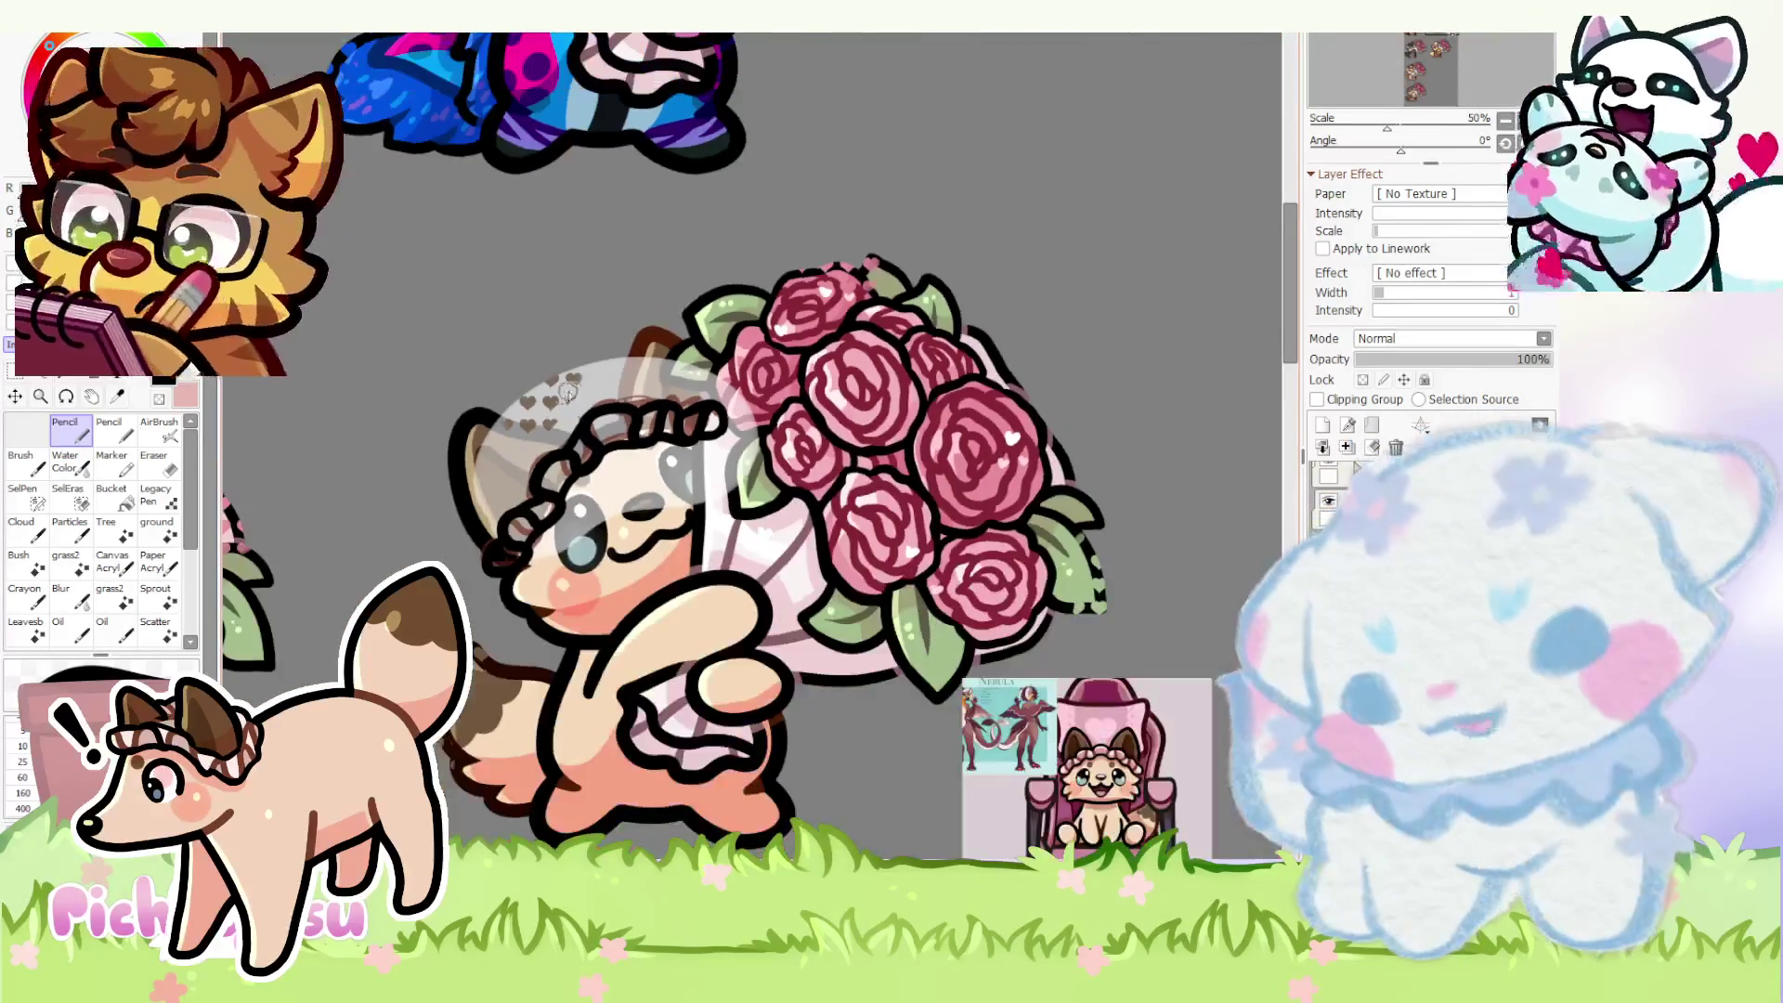
{"action": "scroll", "coordinate": [527, 460], "scroll_direction": "down", "scroll_amount": 3}
{"action": "scroll", "coordinate": [1114, 604], "scroll_direction": "up", "scroll_amount": 2}
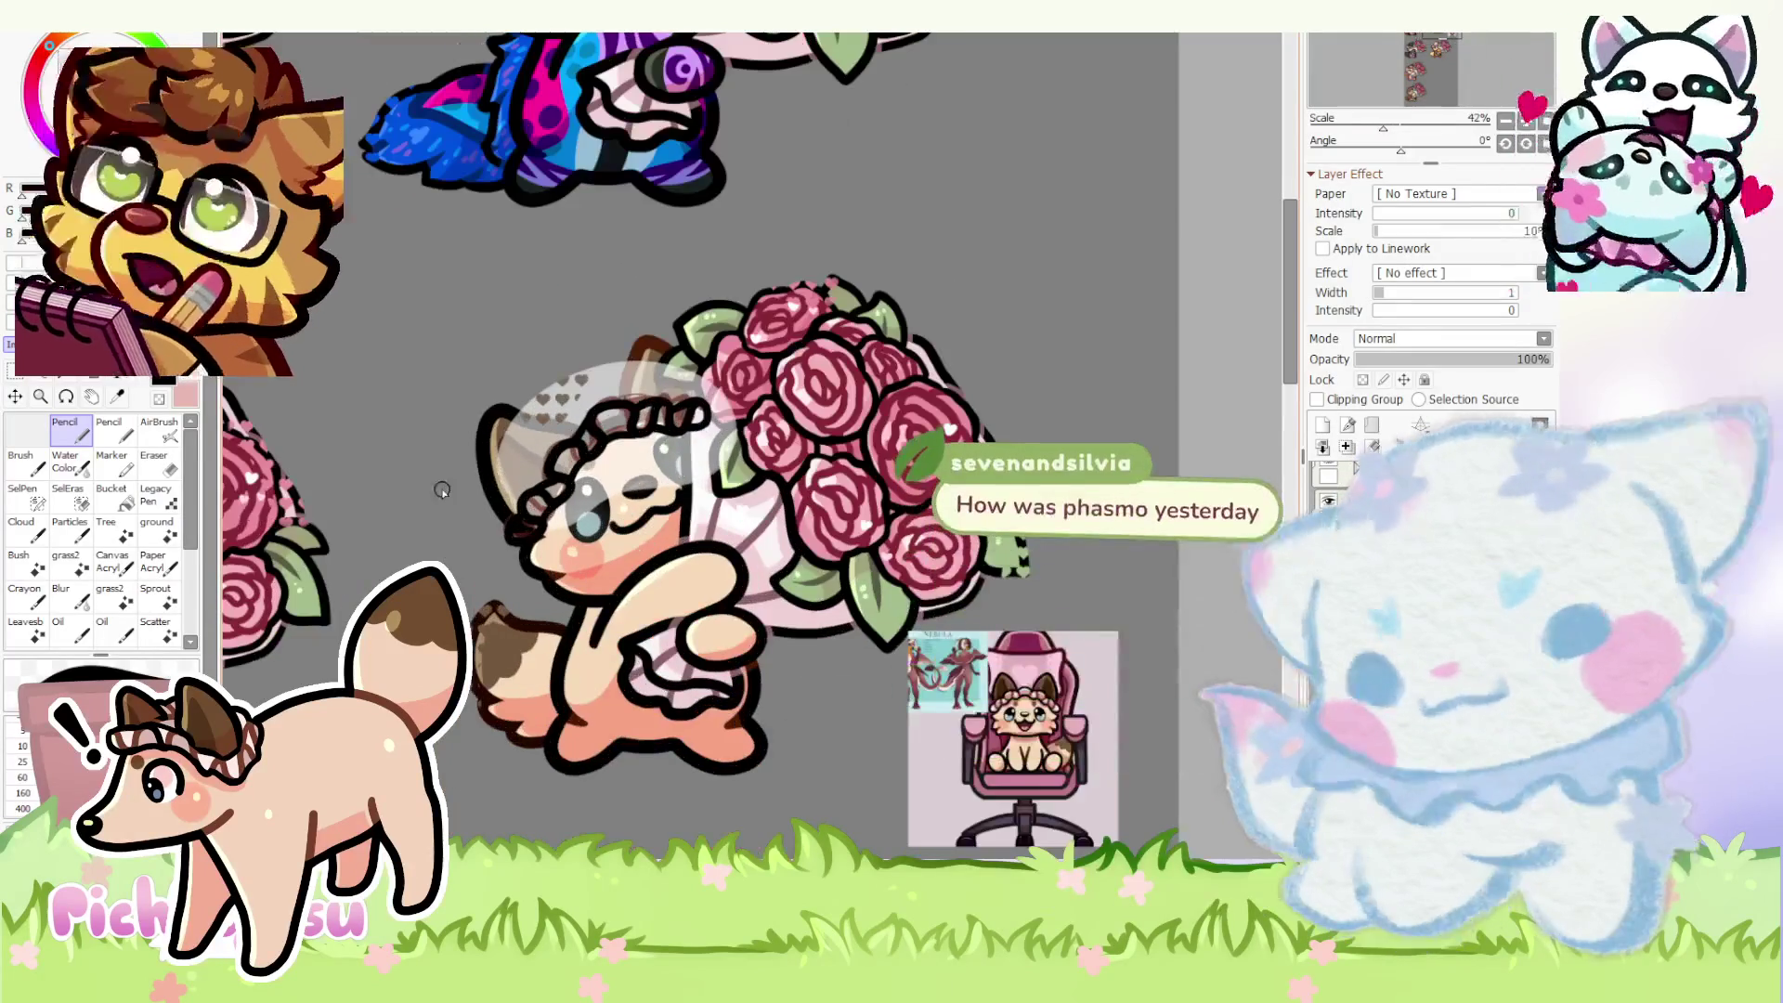
{"action": "scroll", "coordinate": [502, 550], "scroll_direction": "up", "scroll_amount": 5}
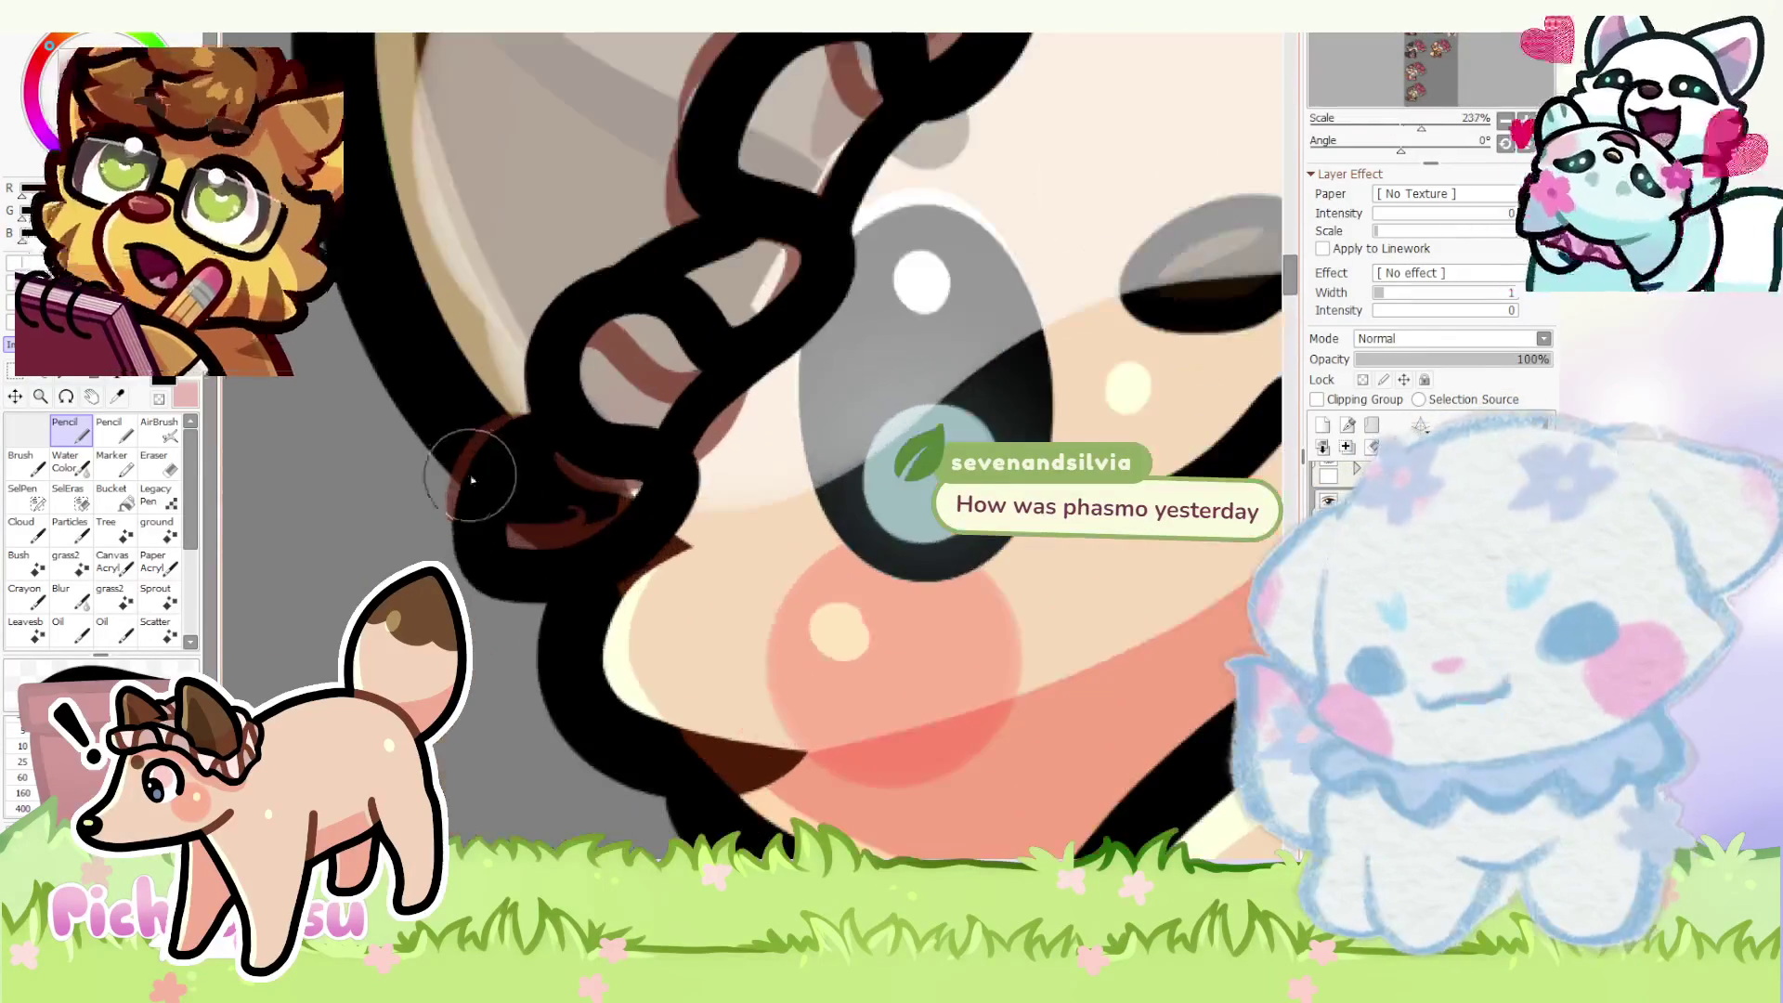
{"action": "scroll", "coordinate": [484, 597], "scroll_direction": "down", "scroll_amount": 2}
{"action": "scroll", "coordinate": [749, 540], "scroll_direction": "down", "scroll_amount": 2}
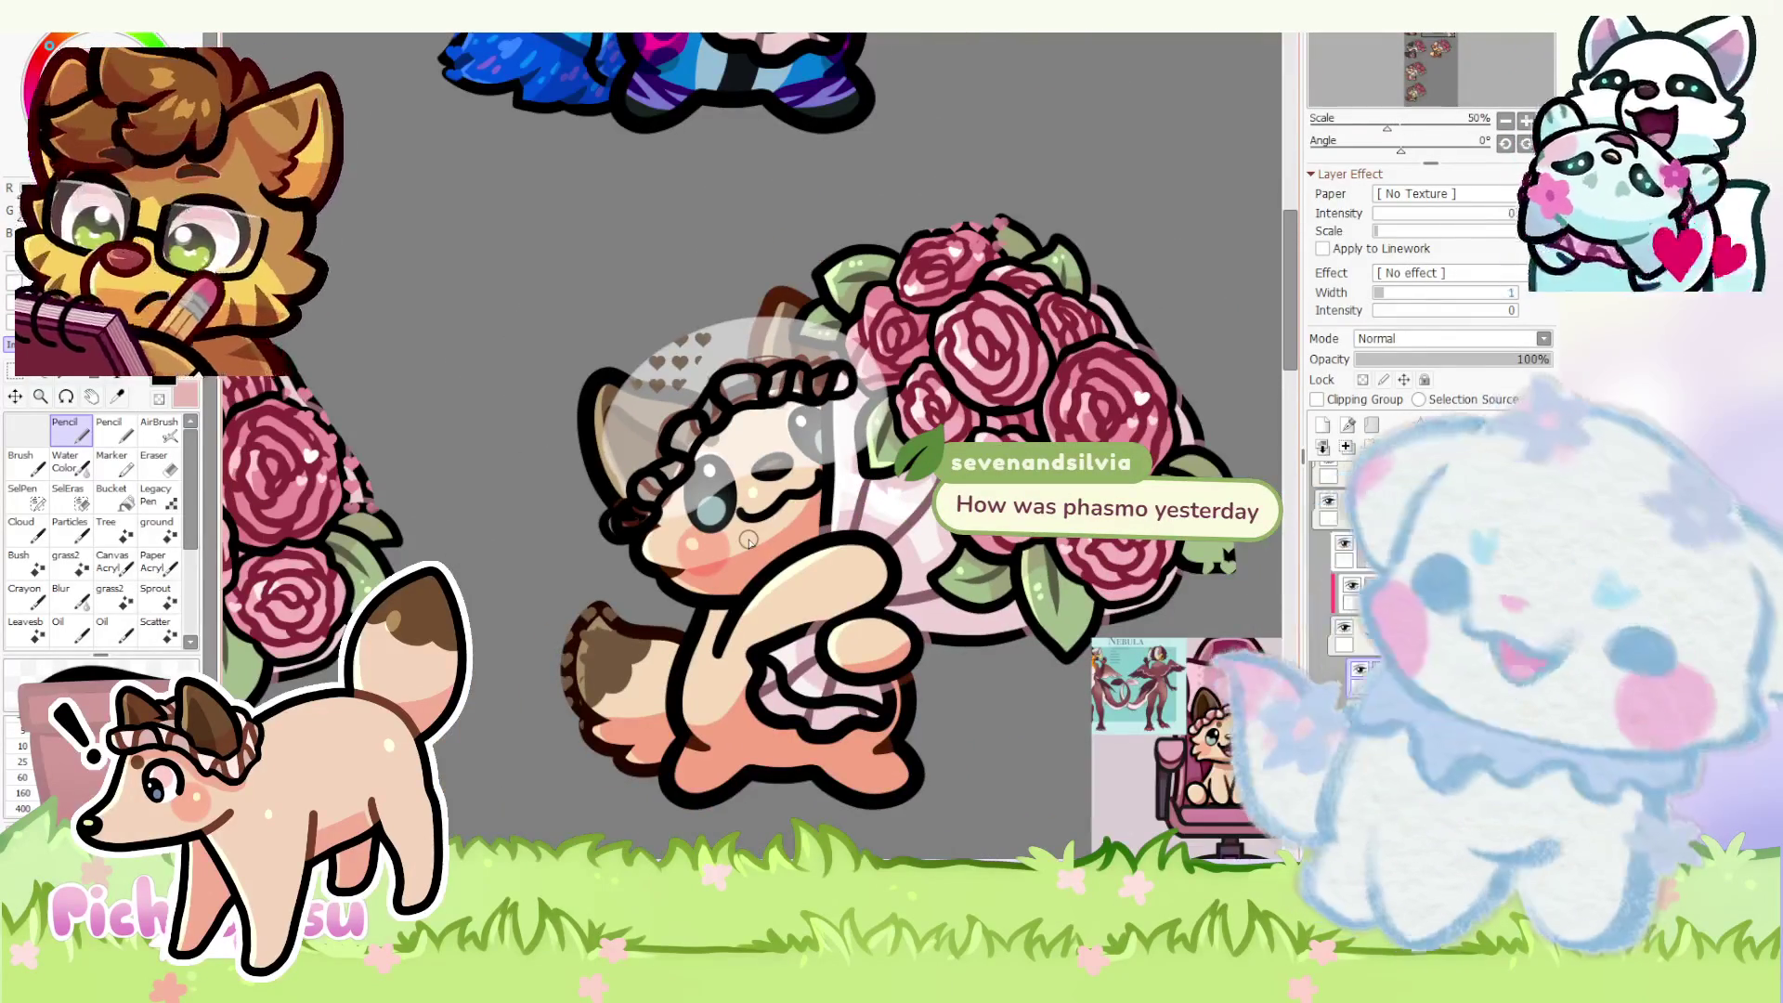
{"action": "scroll", "coordinate": [748, 539], "scroll_direction": "up", "scroll_amount": 3}
{"action": "key", "text": "ctrl+t"}
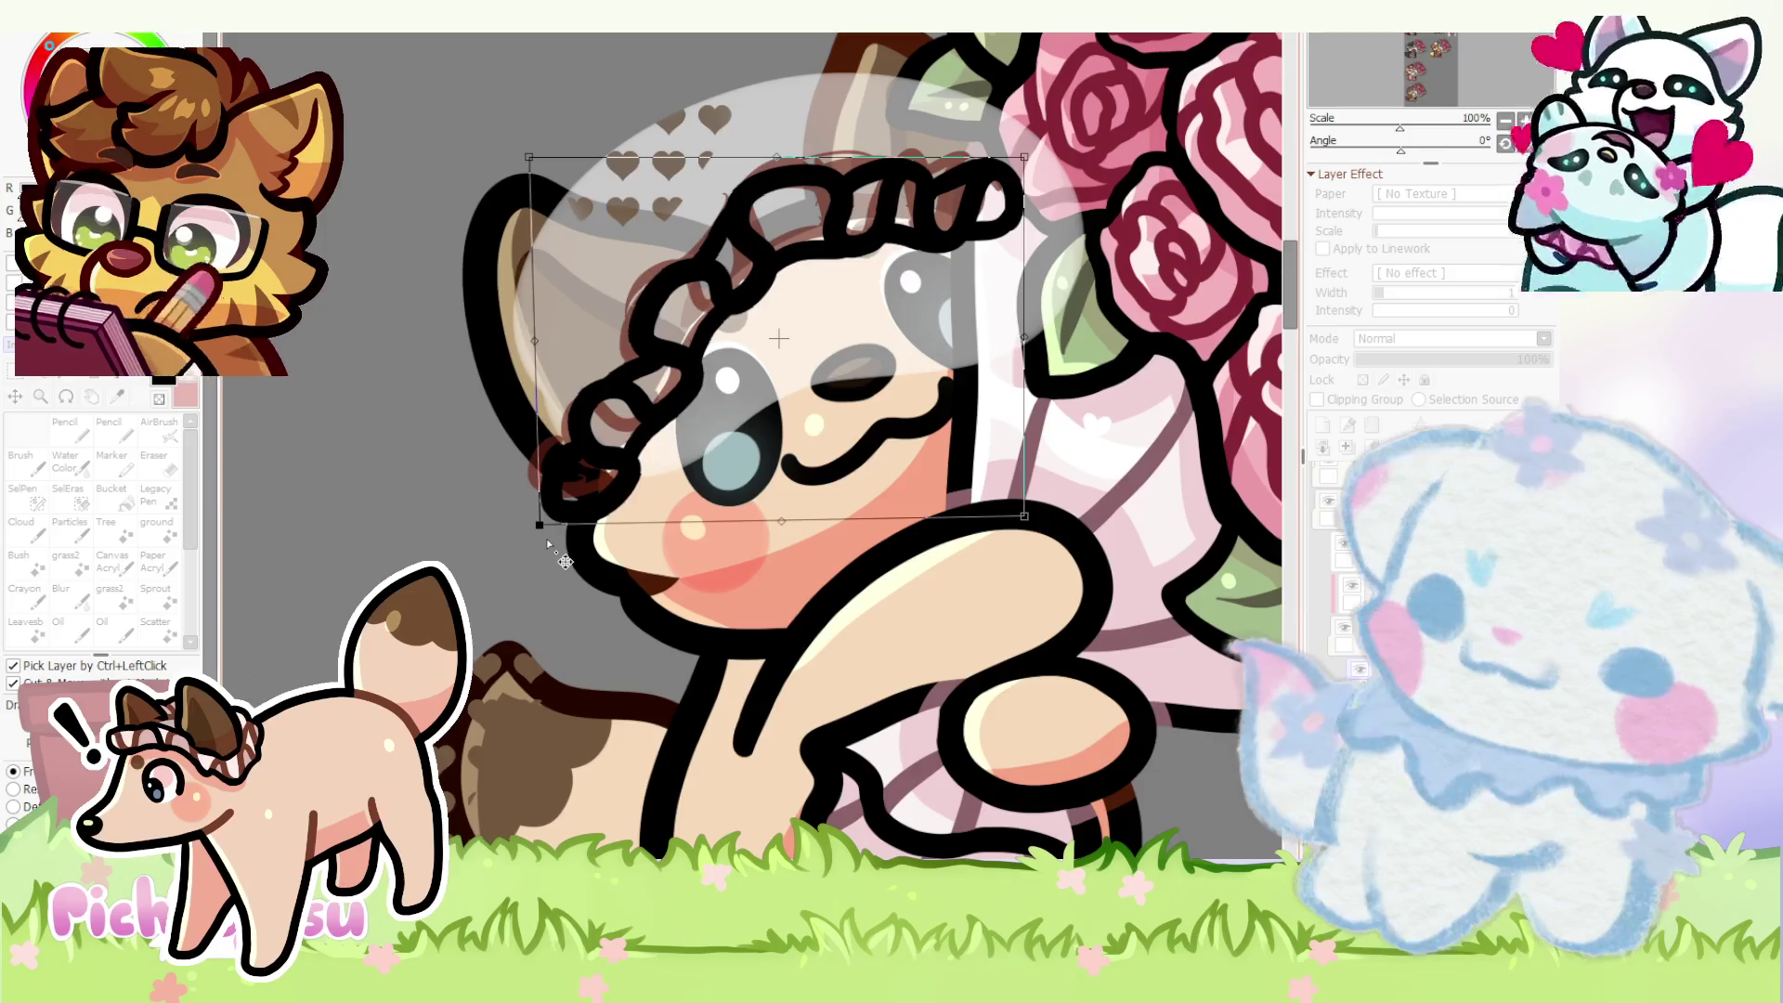
{"action": "scroll", "coordinate": [581, 490], "scroll_direction": "down", "scroll_amount": 2}
- Leave the bonnet untransformed, select just the bonnet via inverted Magic Wand, fill it white and deselect
{"action": "key", "text": "Return"}
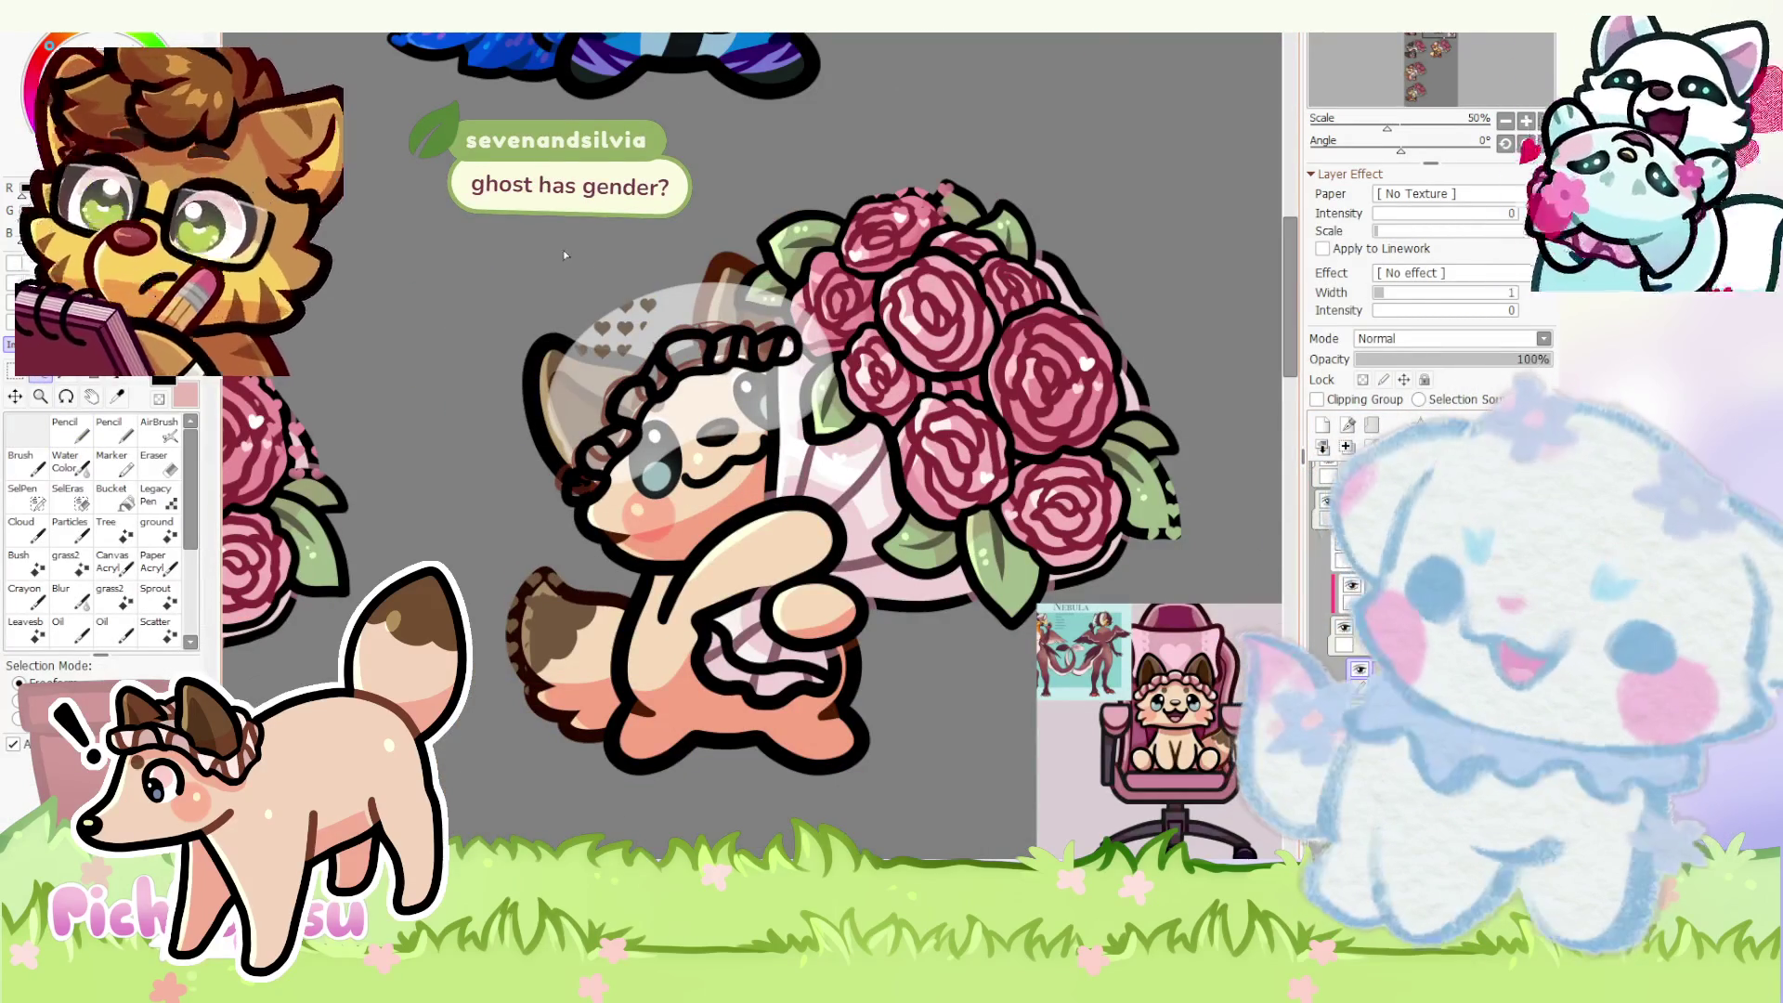
{"action": "left_click", "coordinate": [67, 377]}
{"action": "left_click", "coordinate": [500, 254]}
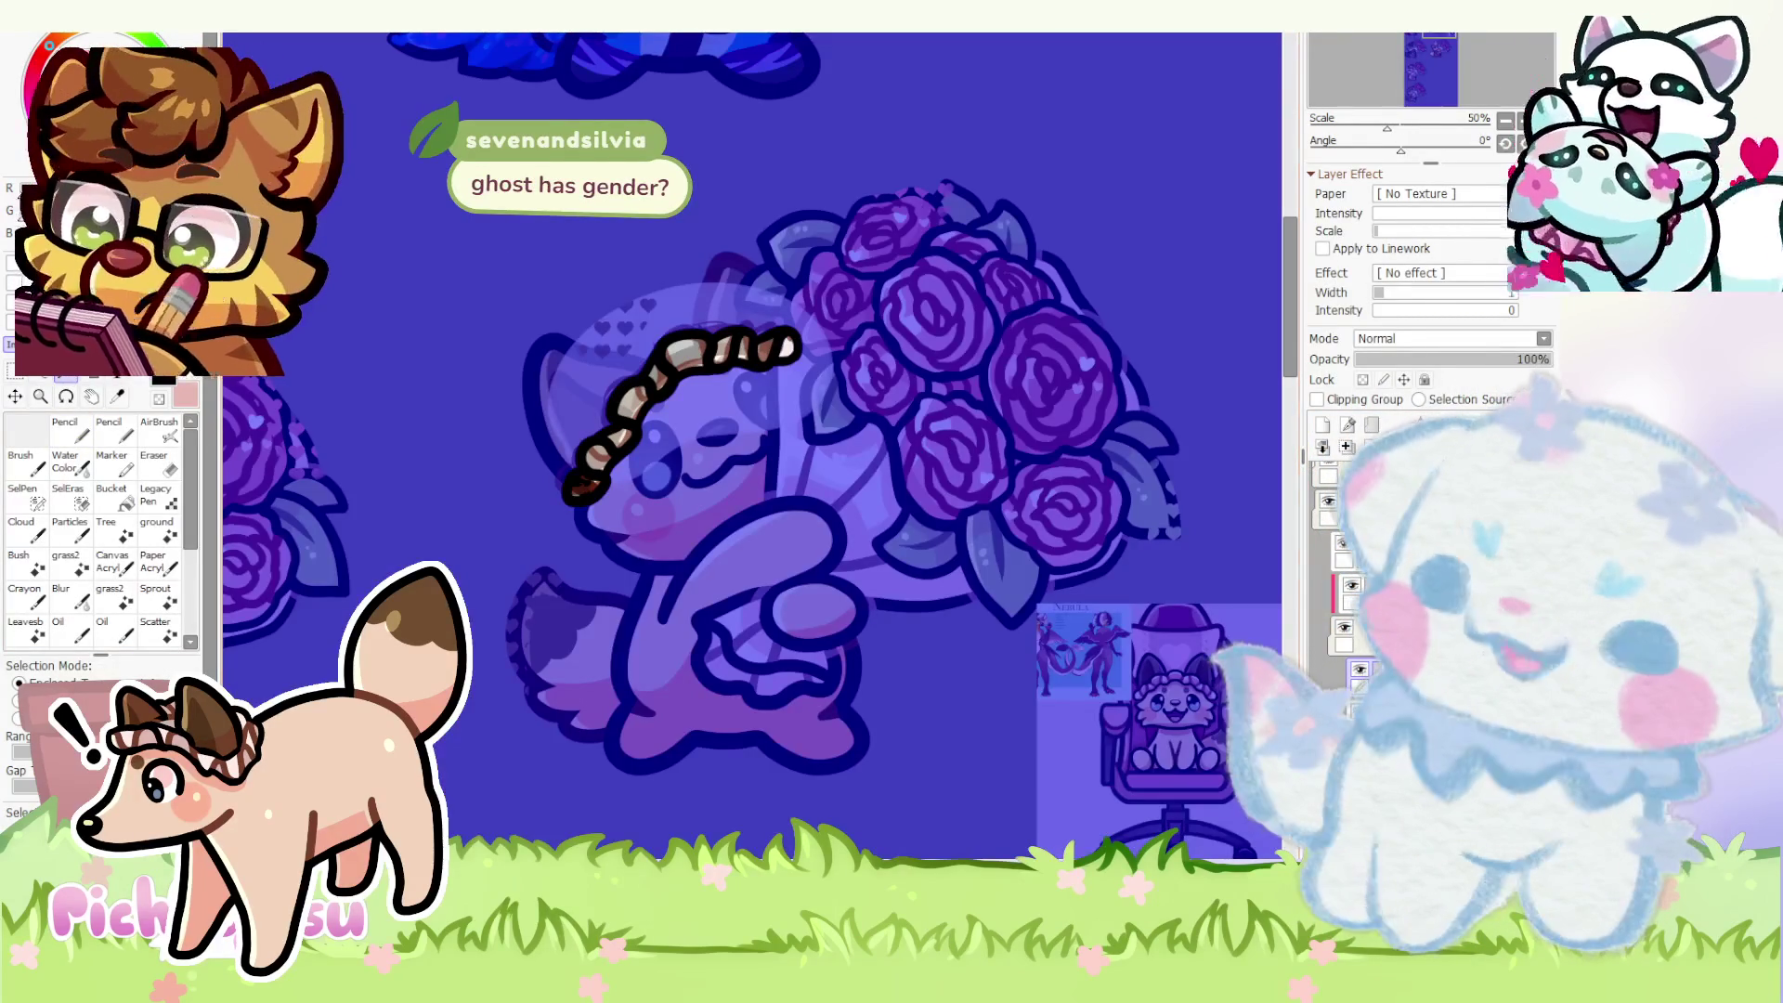
{"action": "key", "text": "ctrl+i"}
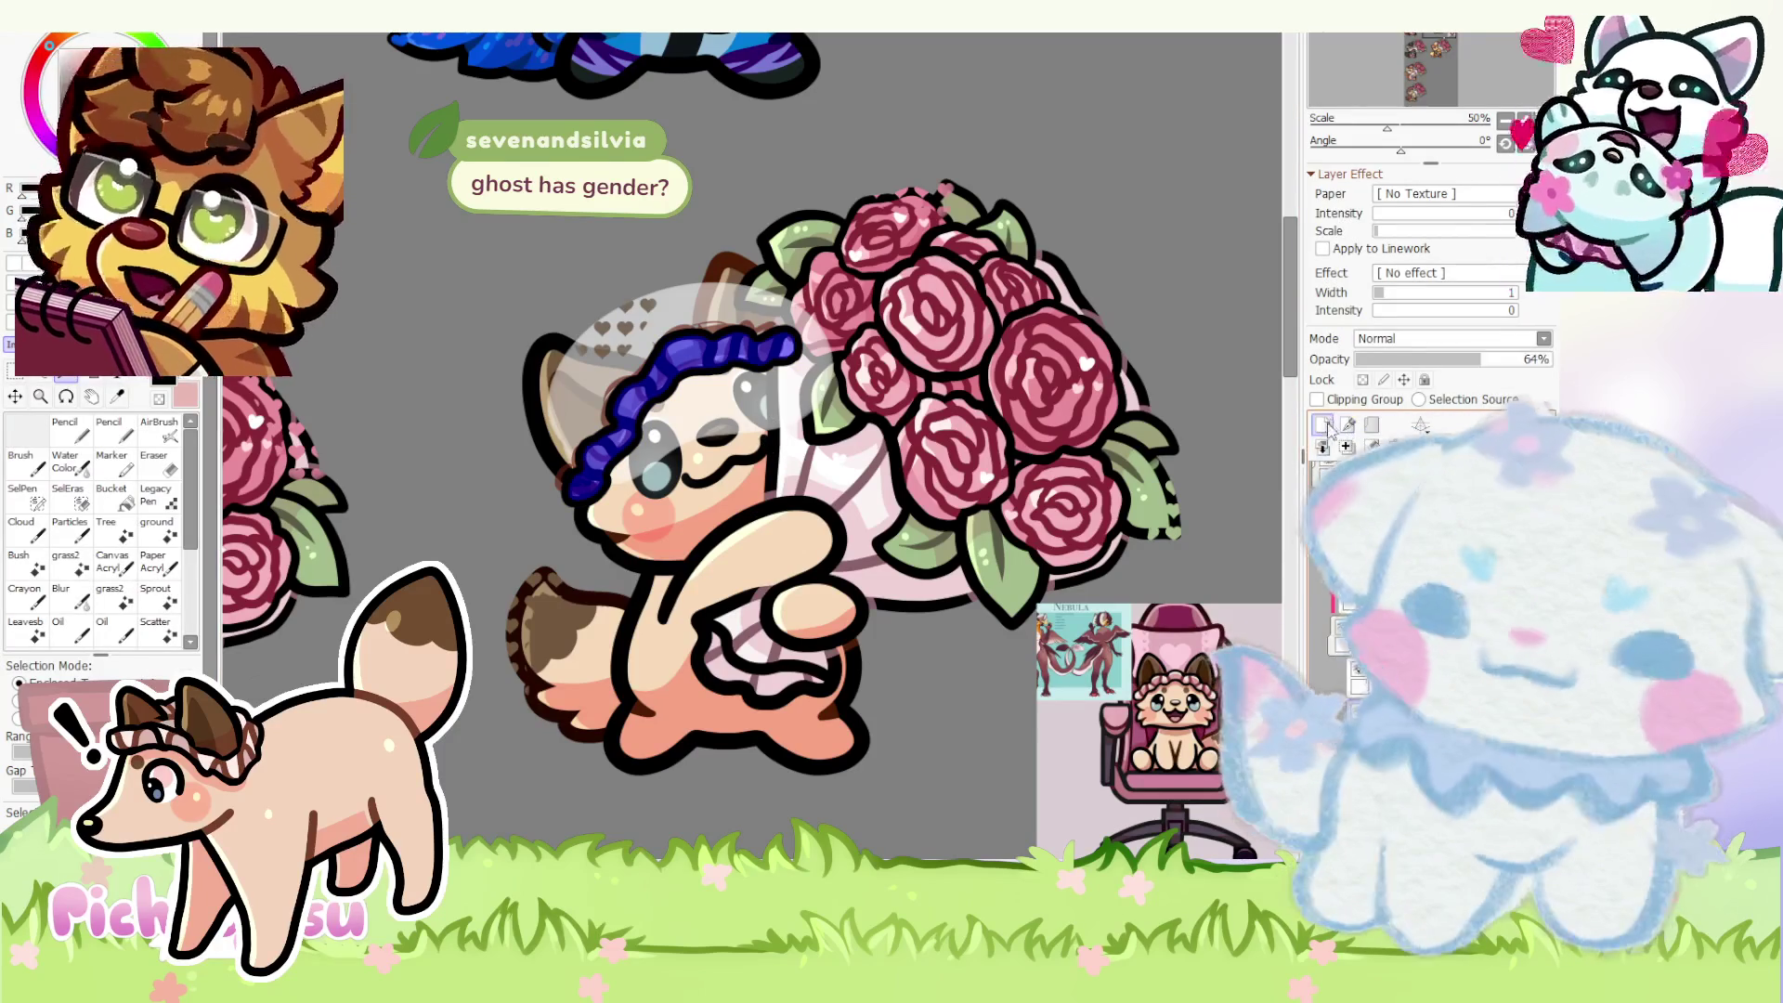
{"action": "key", "text": "ctrl+d"}
{"action": "scroll", "coordinate": [1157, 669], "scroll_direction": "up", "scroll_amount": 3}
{"action": "scroll", "coordinate": [1156, 668], "scroll_direction": "up", "scroll_amount": 2}
{"action": "scroll", "coordinate": [1206, 696], "scroll_direction": "up", "scroll_amount": 1}
{"action": "scroll", "coordinate": [1220, 683], "scroll_direction": "down", "scroll_amount": 7}
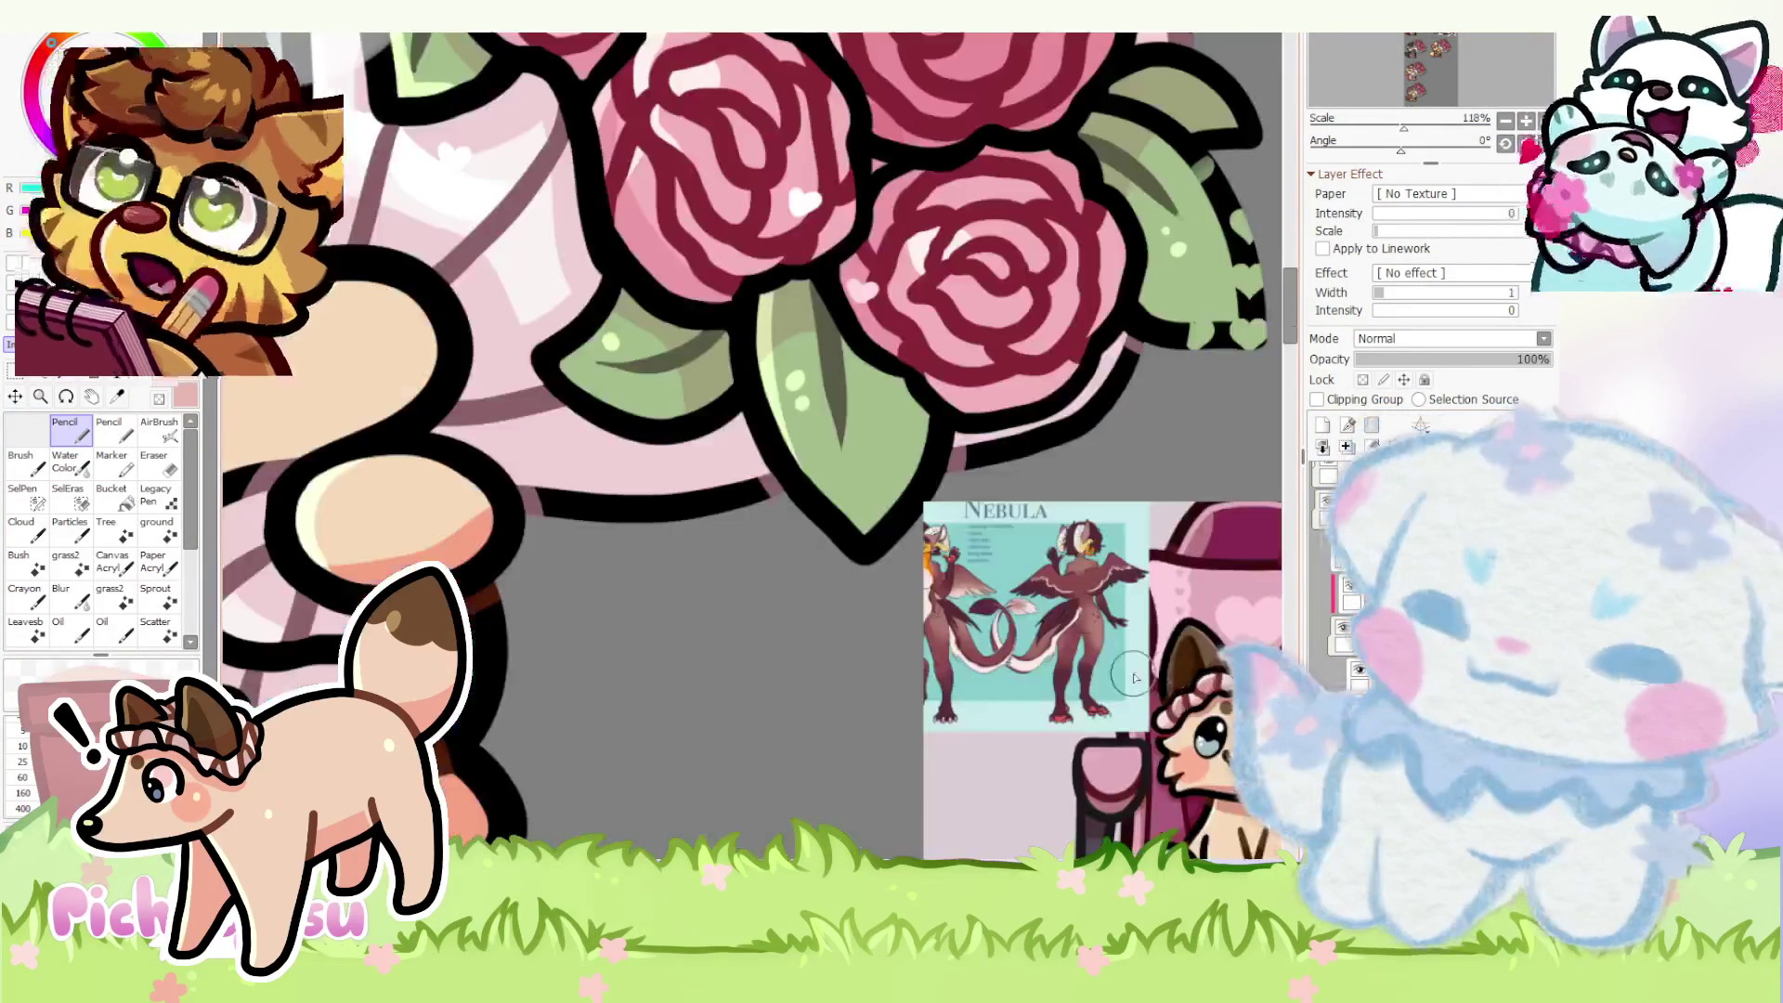
{"action": "scroll", "coordinate": [656, 224], "scroll_direction": "down", "scroll_amount": 5}
{"action": "scroll", "coordinate": [655, 223], "scroll_direction": "up", "scroll_amount": 1}
- Restore the bold bonnet lineart, hide the sketch overlay on the face and pick the bonnet layer for drawing
{"action": "left_click", "coordinate": [67, 53]}
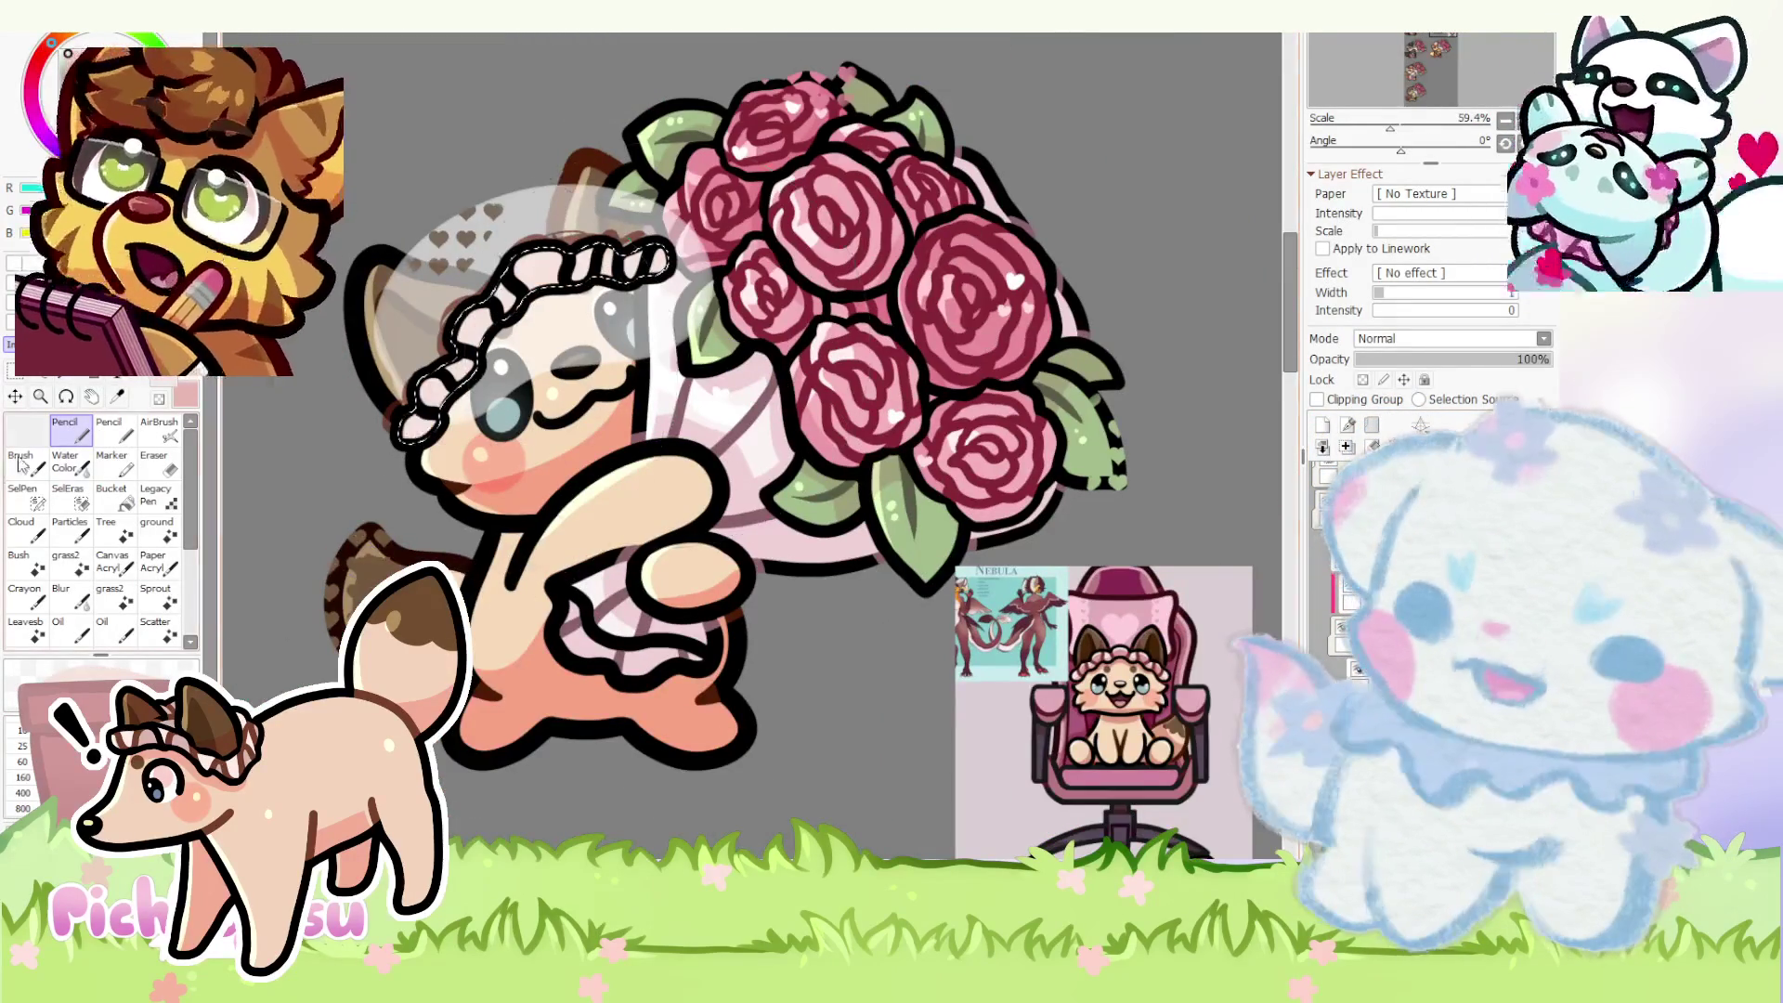
{"action": "key", "text": "ctrl"}
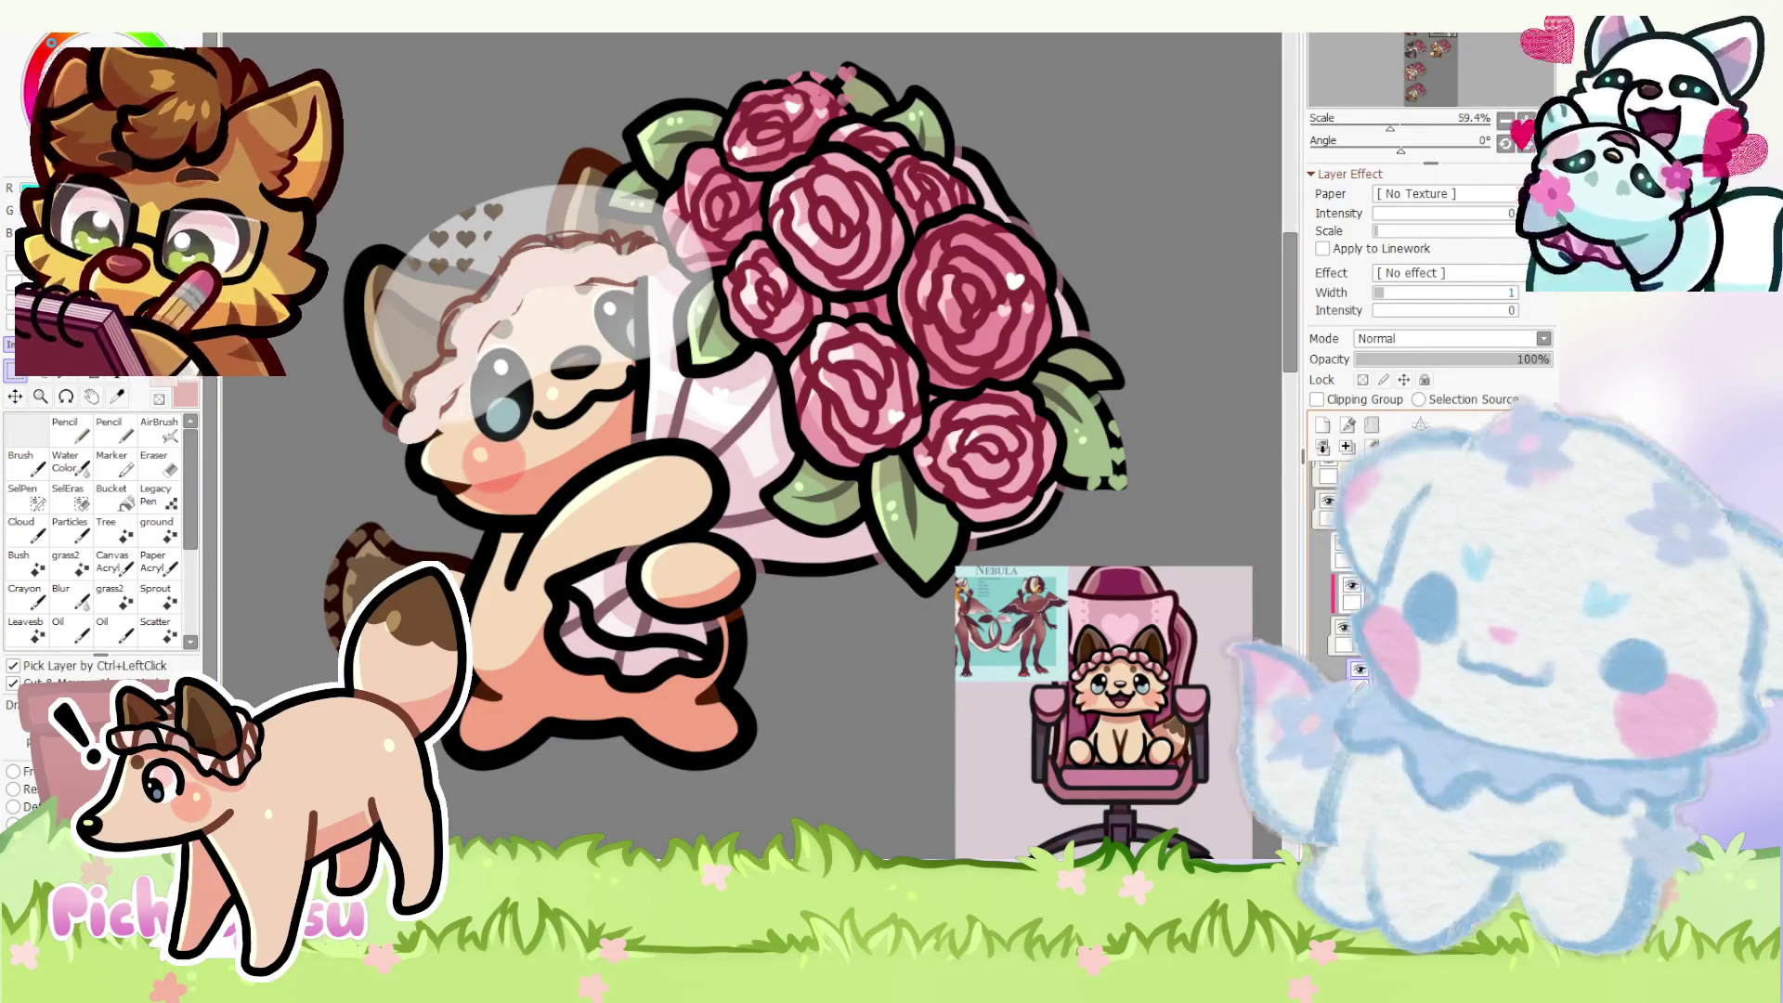
{"action": "key", "text": "ctrl+z"}
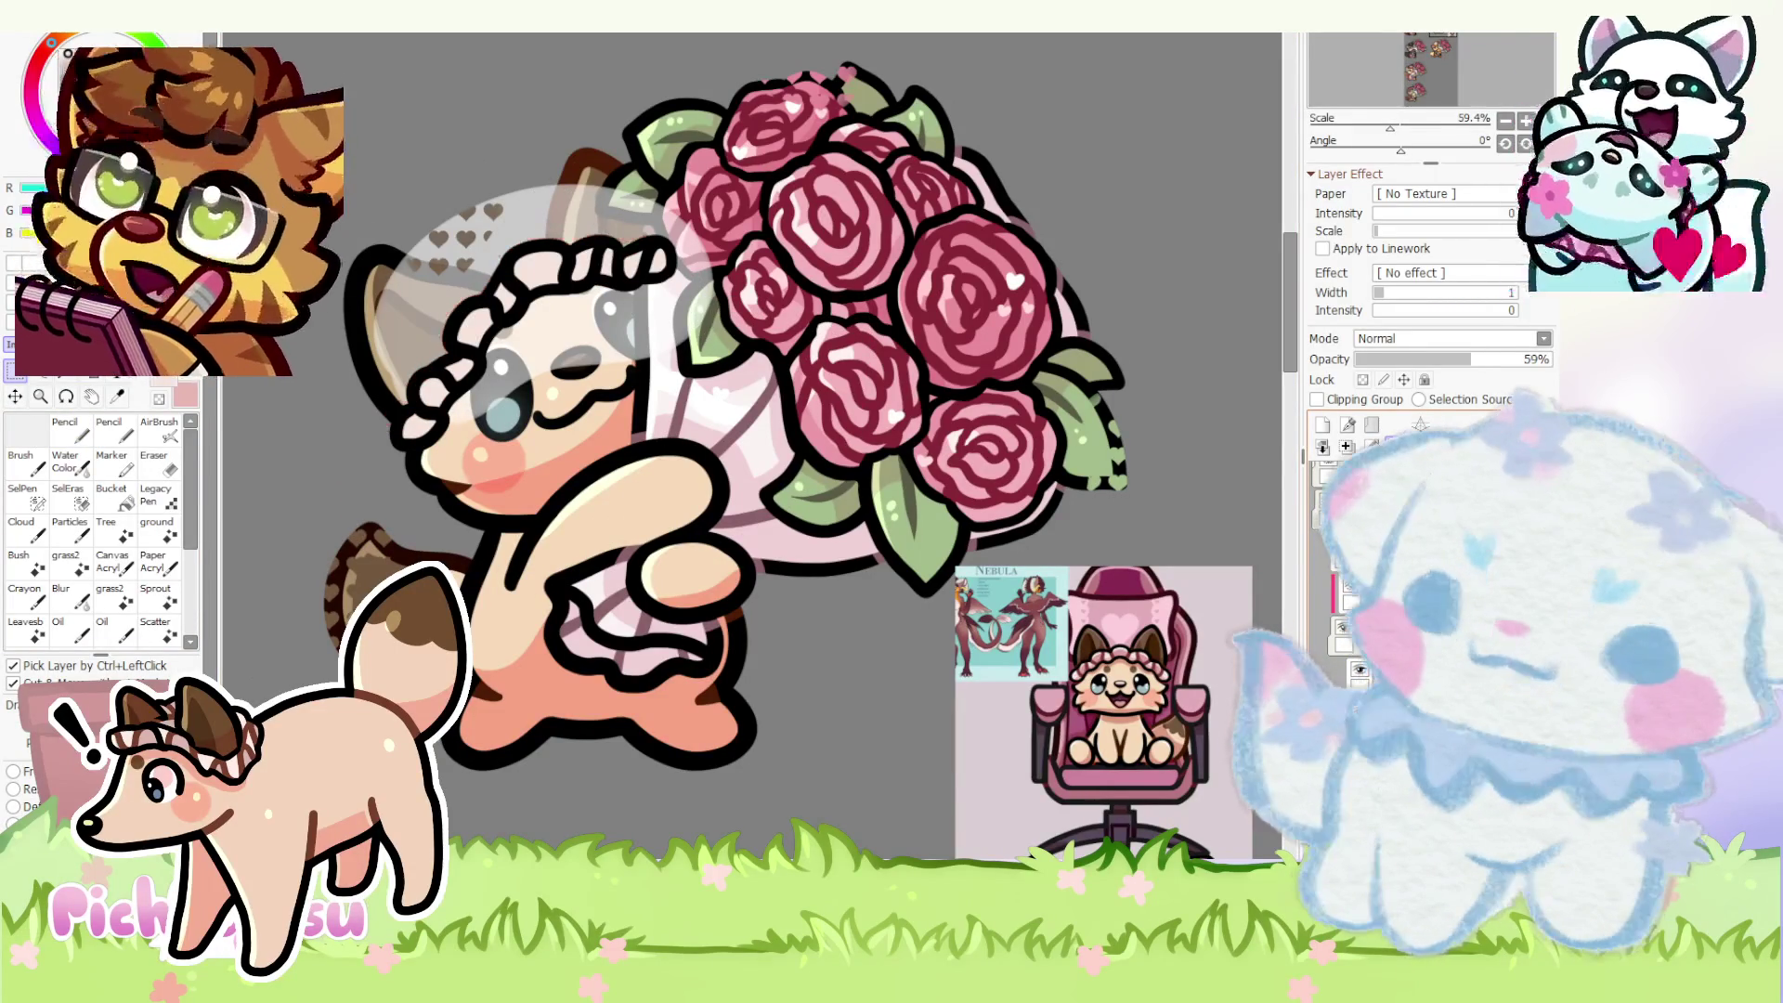
{"action": "scroll", "coordinate": [947, 634], "scroll_direction": "down", "scroll_amount": 1}
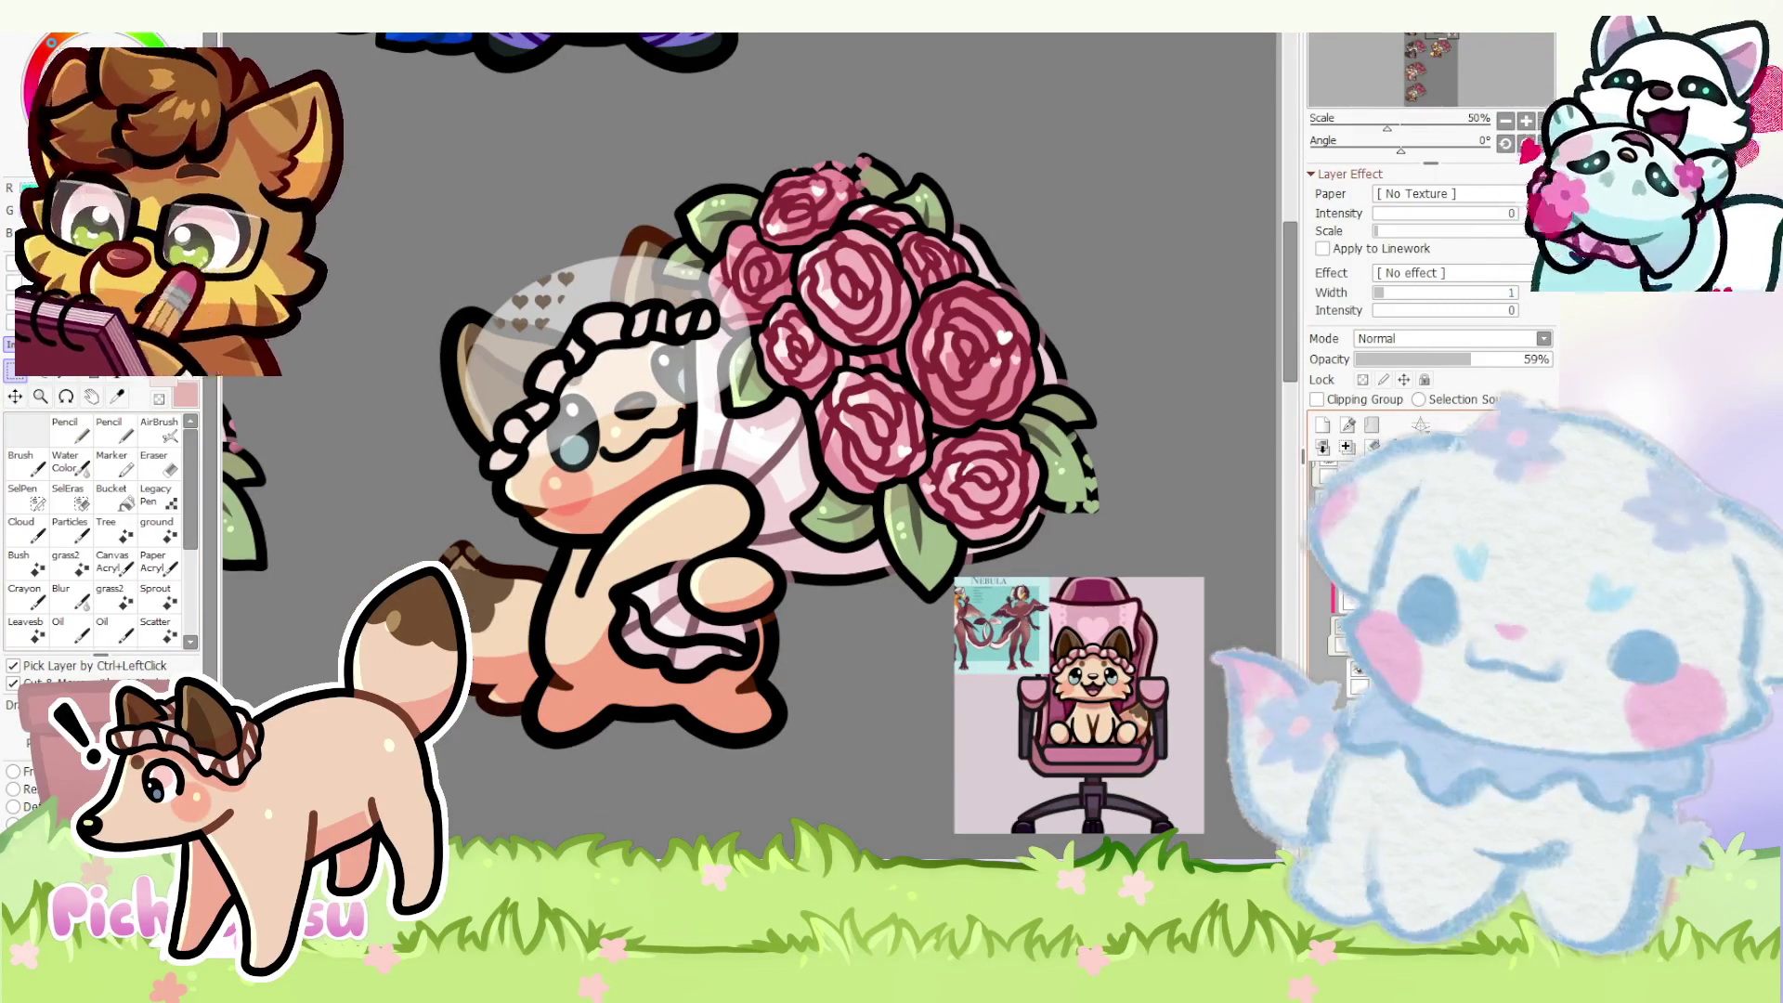
{"action": "key", "text": "ctrl+z"}
{"action": "scroll", "coordinate": [588, 359], "scroll_direction": "up", "scroll_amount": 2}
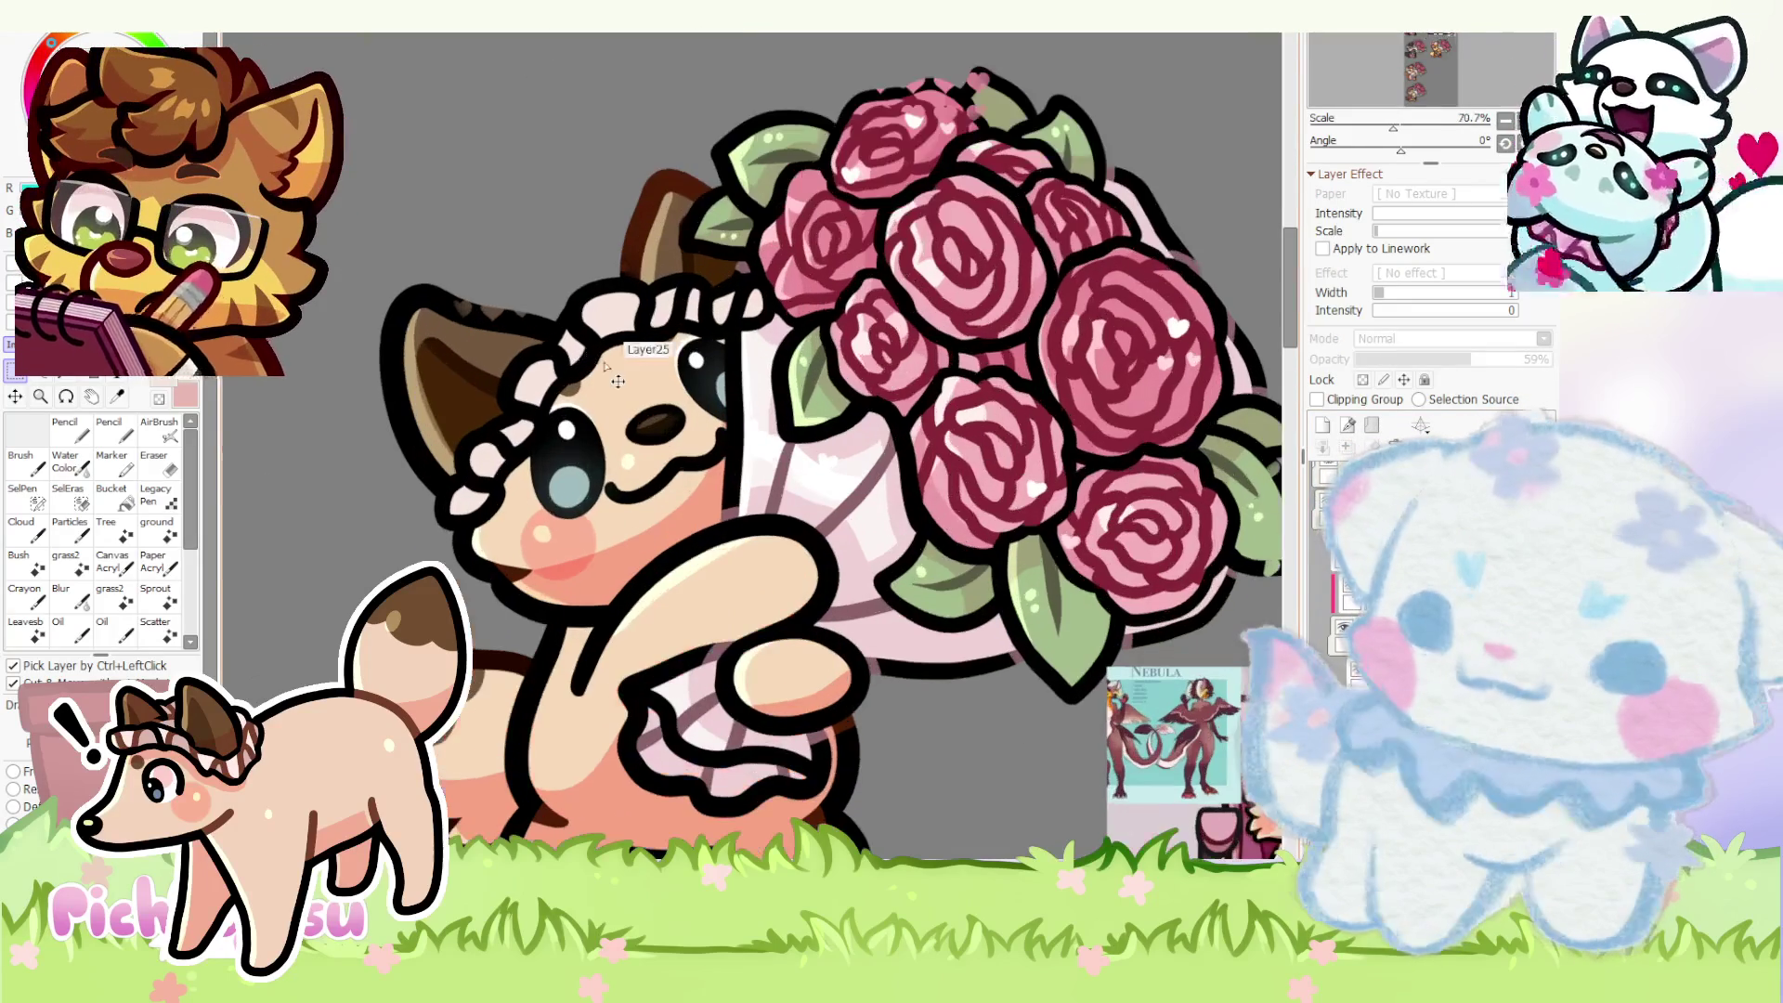
{"action": "left_click", "coordinate": [602, 377], "text": "ctrl"}
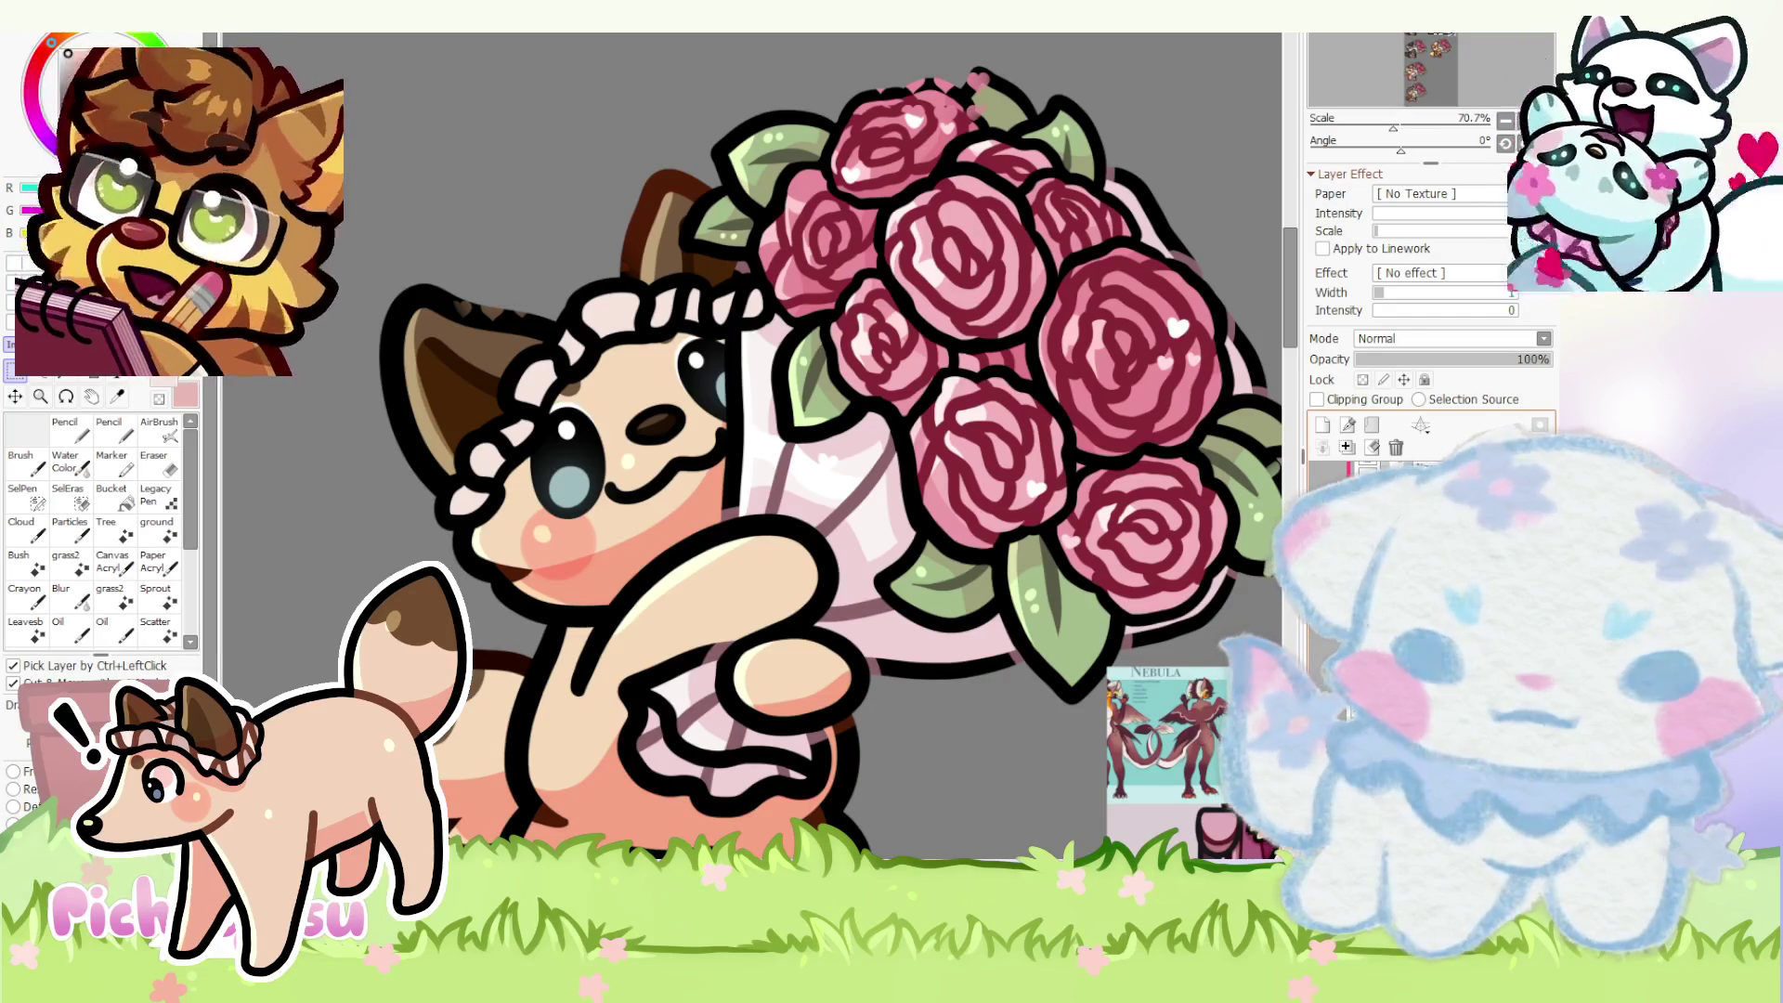
{"action": "scroll", "coordinate": [816, 461], "scroll_direction": "down", "scroll_amount": 3}
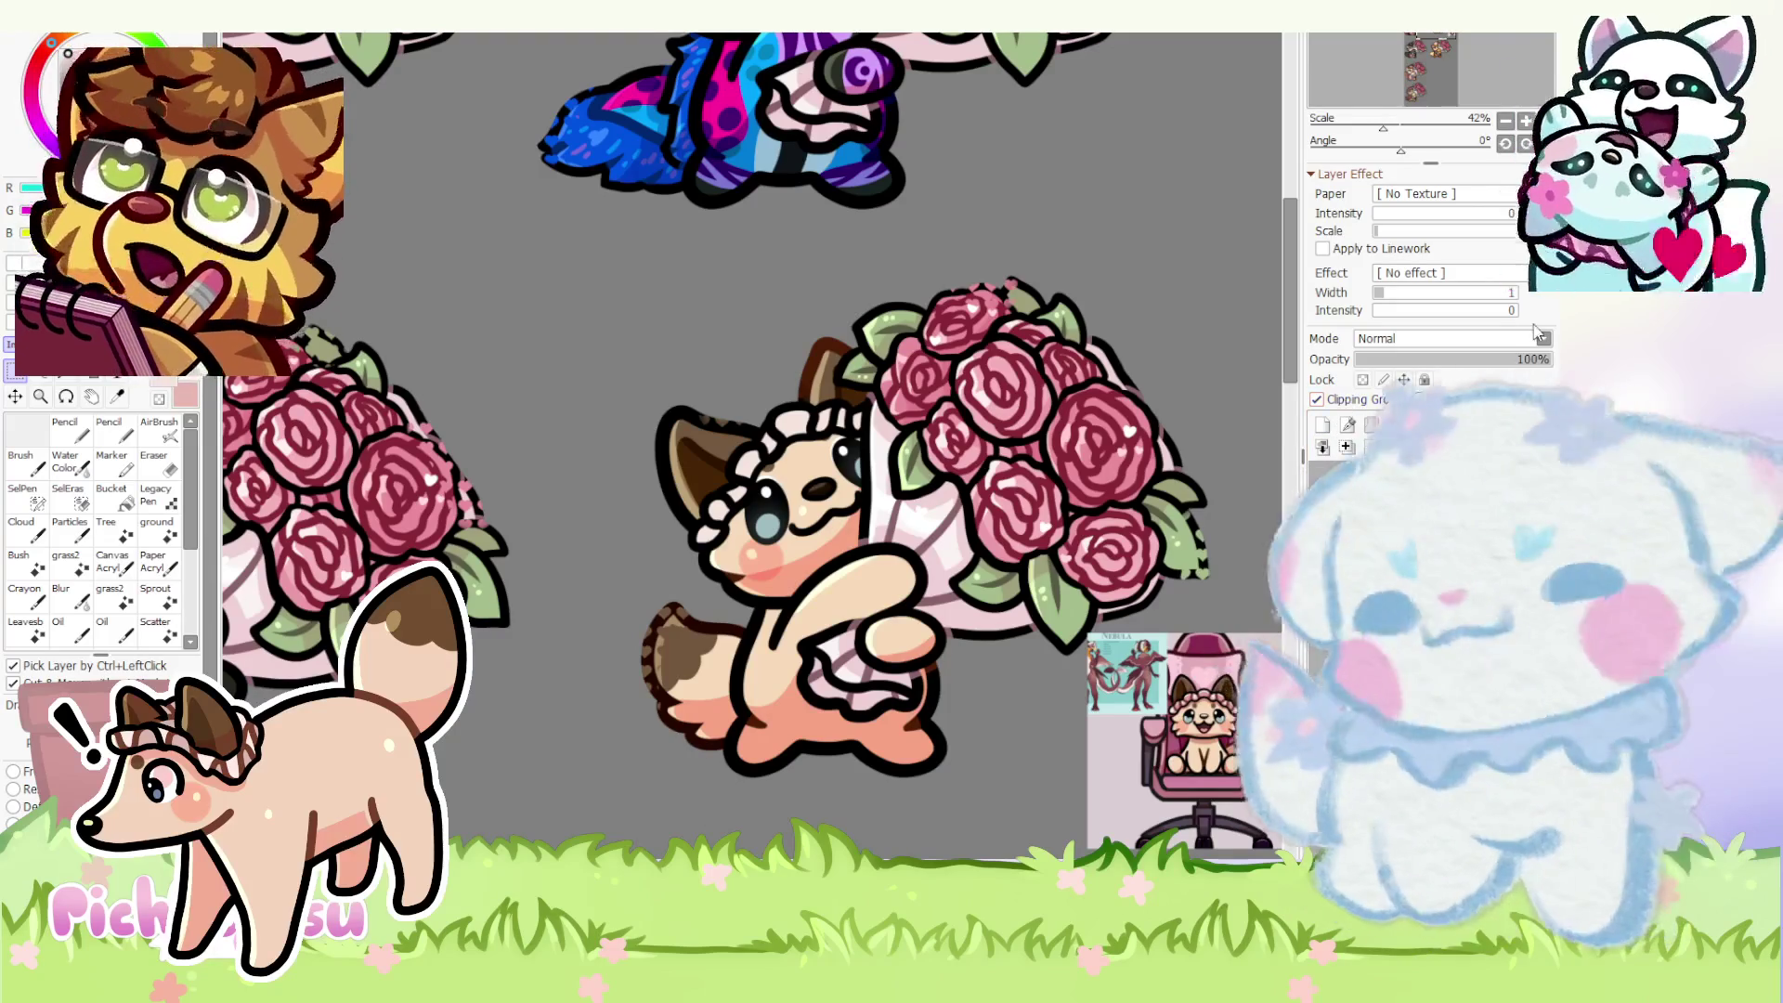
{"action": "scroll", "coordinate": [752, 418], "scroll_direction": "down", "scroll_amount": 3}
{"action": "left_click", "coordinate": [64, 425]}
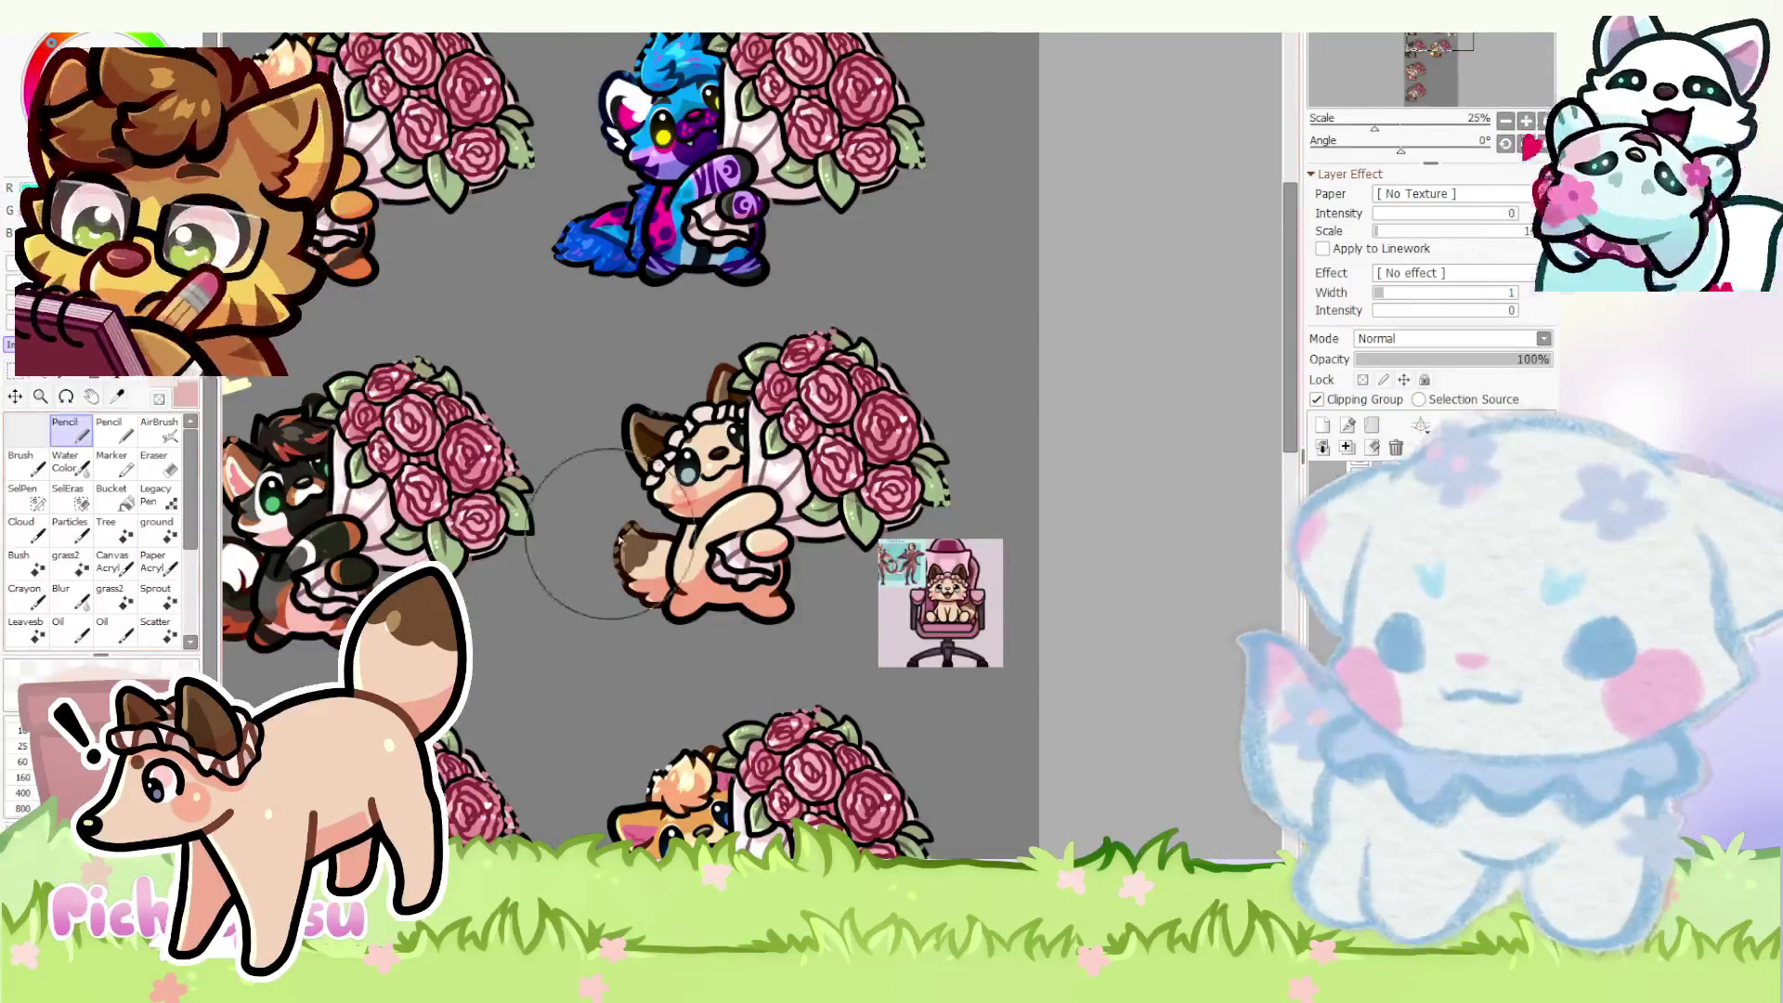
{"action": "scroll", "coordinate": [915, 516], "scroll_direction": "up", "scroll_amount": 2}
{"action": "scroll", "coordinate": [934, 559], "scroll_direction": "up", "scroll_amount": 2}
{"action": "scroll", "coordinate": [960, 586], "scroll_direction": "down", "scroll_amount": 2}
{"action": "scroll", "coordinate": [959, 586], "scroll_direction": "down", "scroll_amount": 2}
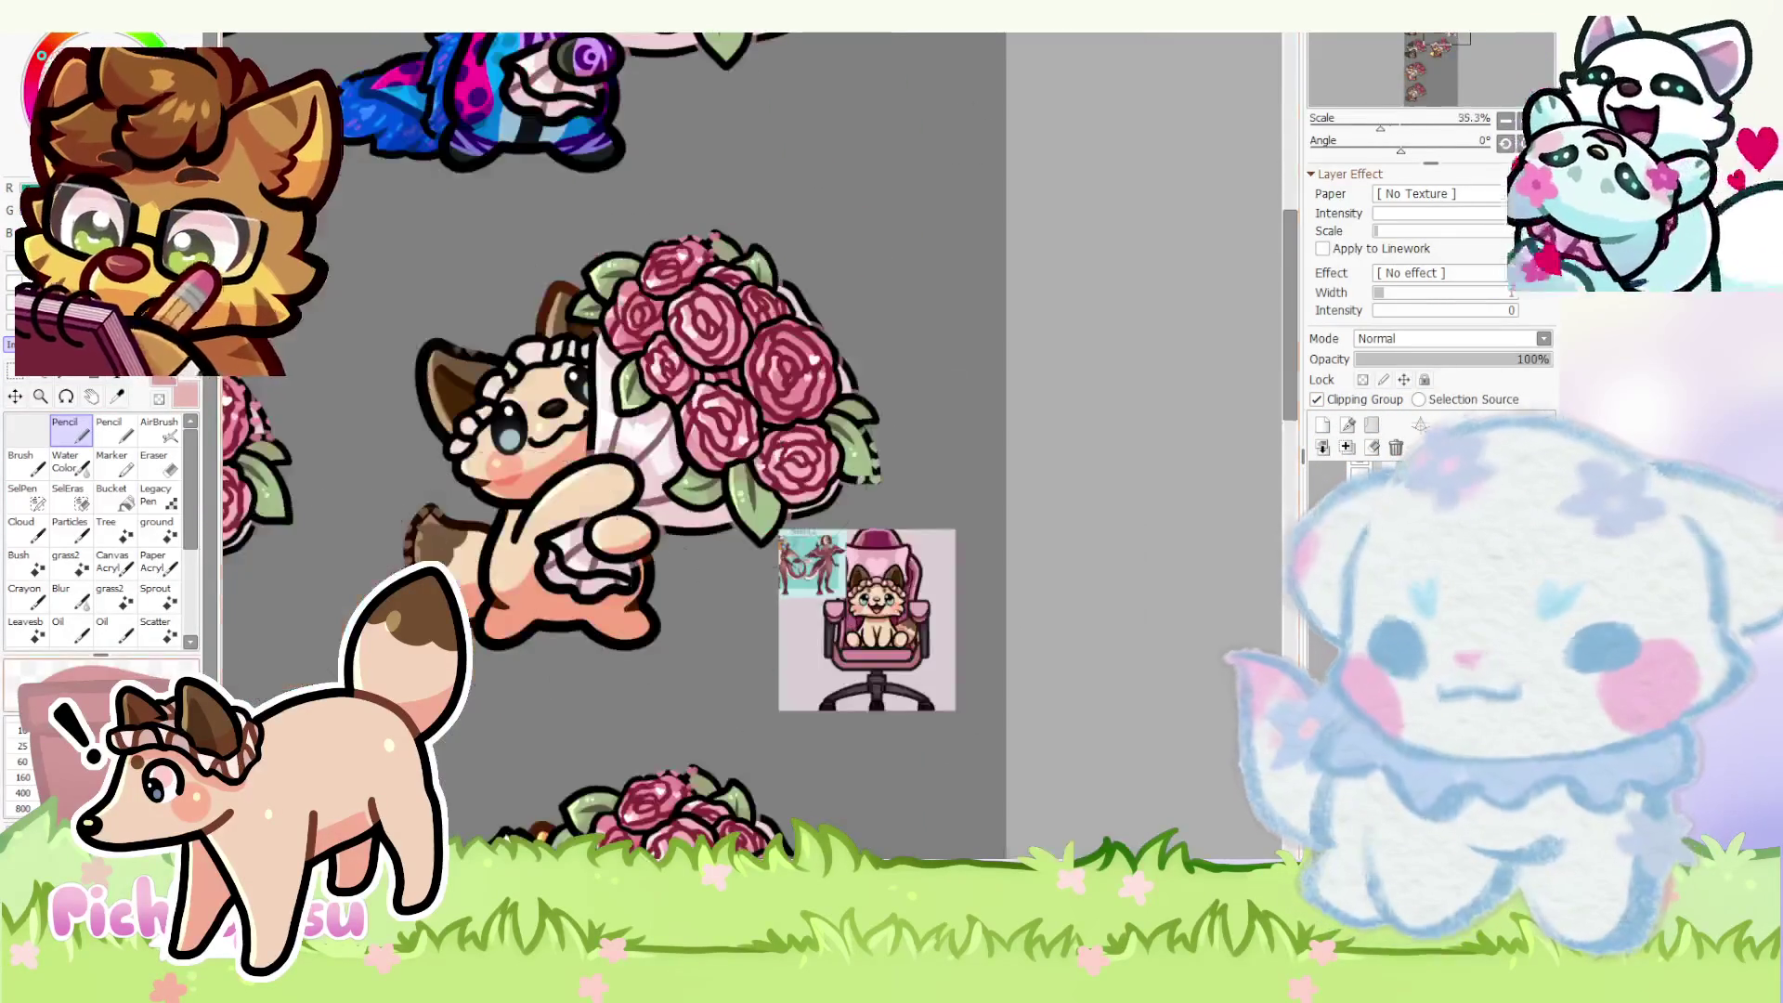
{"action": "scroll", "coordinate": [481, 400], "scroll_direction": "up", "scroll_amount": 5}
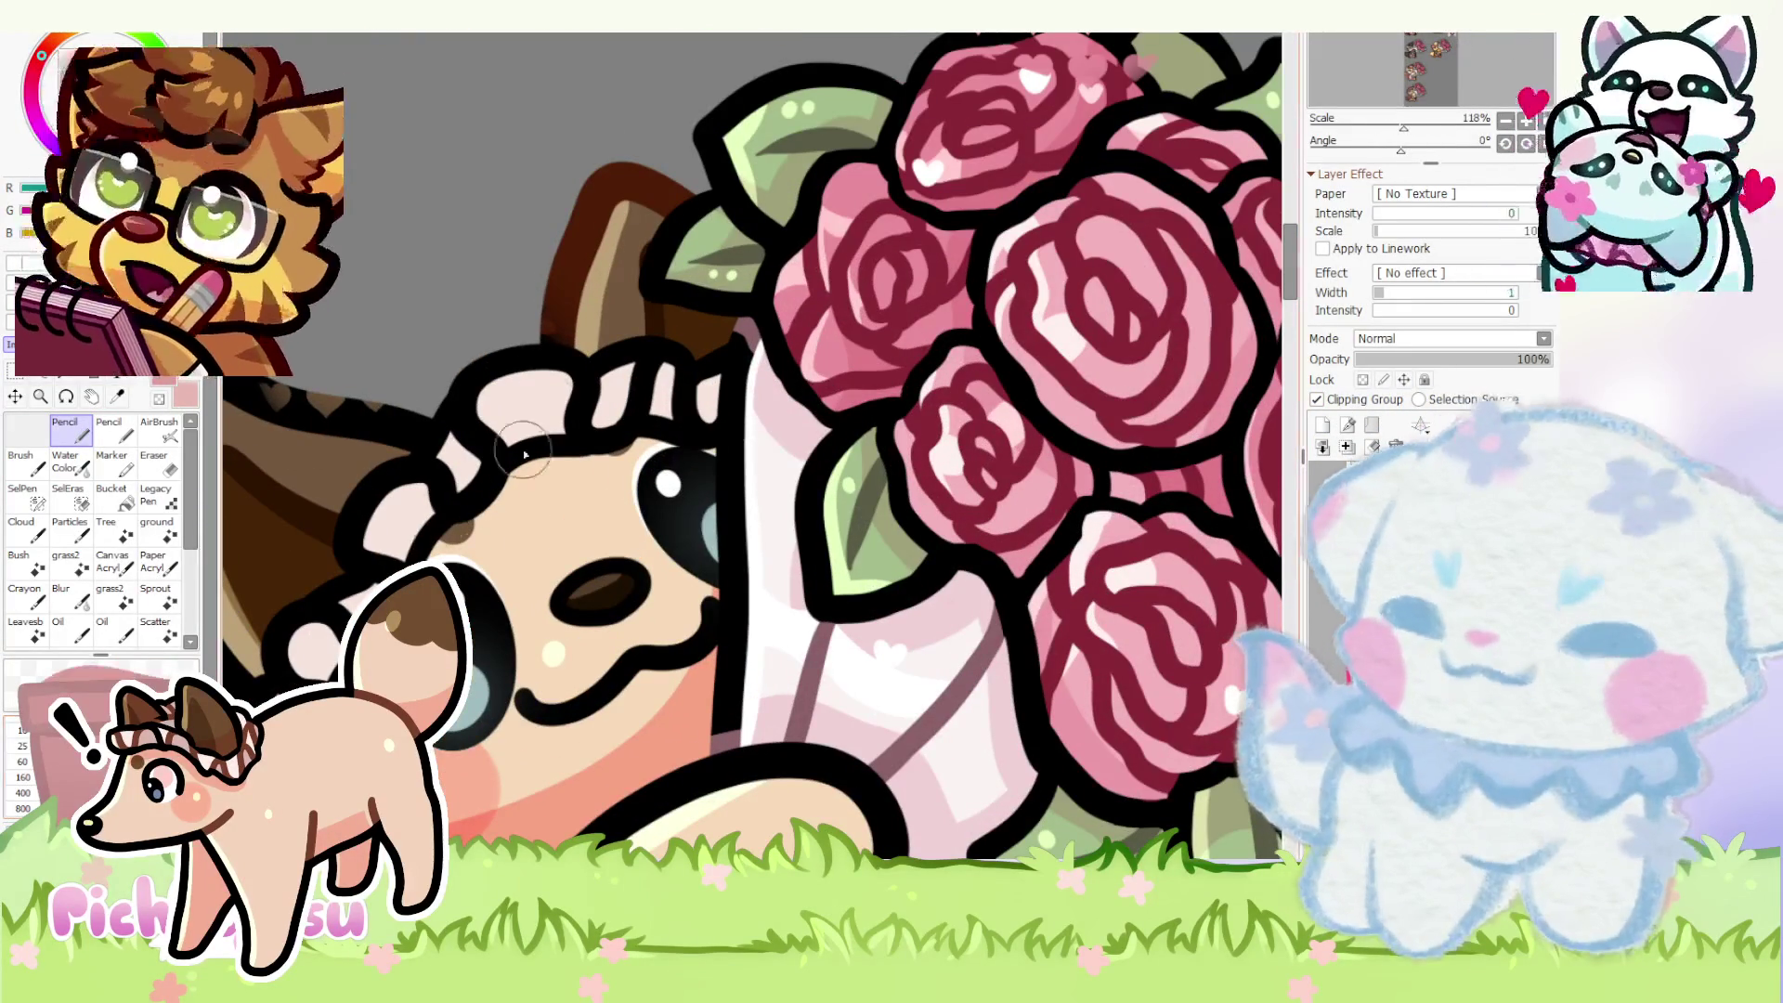
{"action": "left_click_drag", "start_coordinate": [529, 379], "coordinate": [552, 416]}
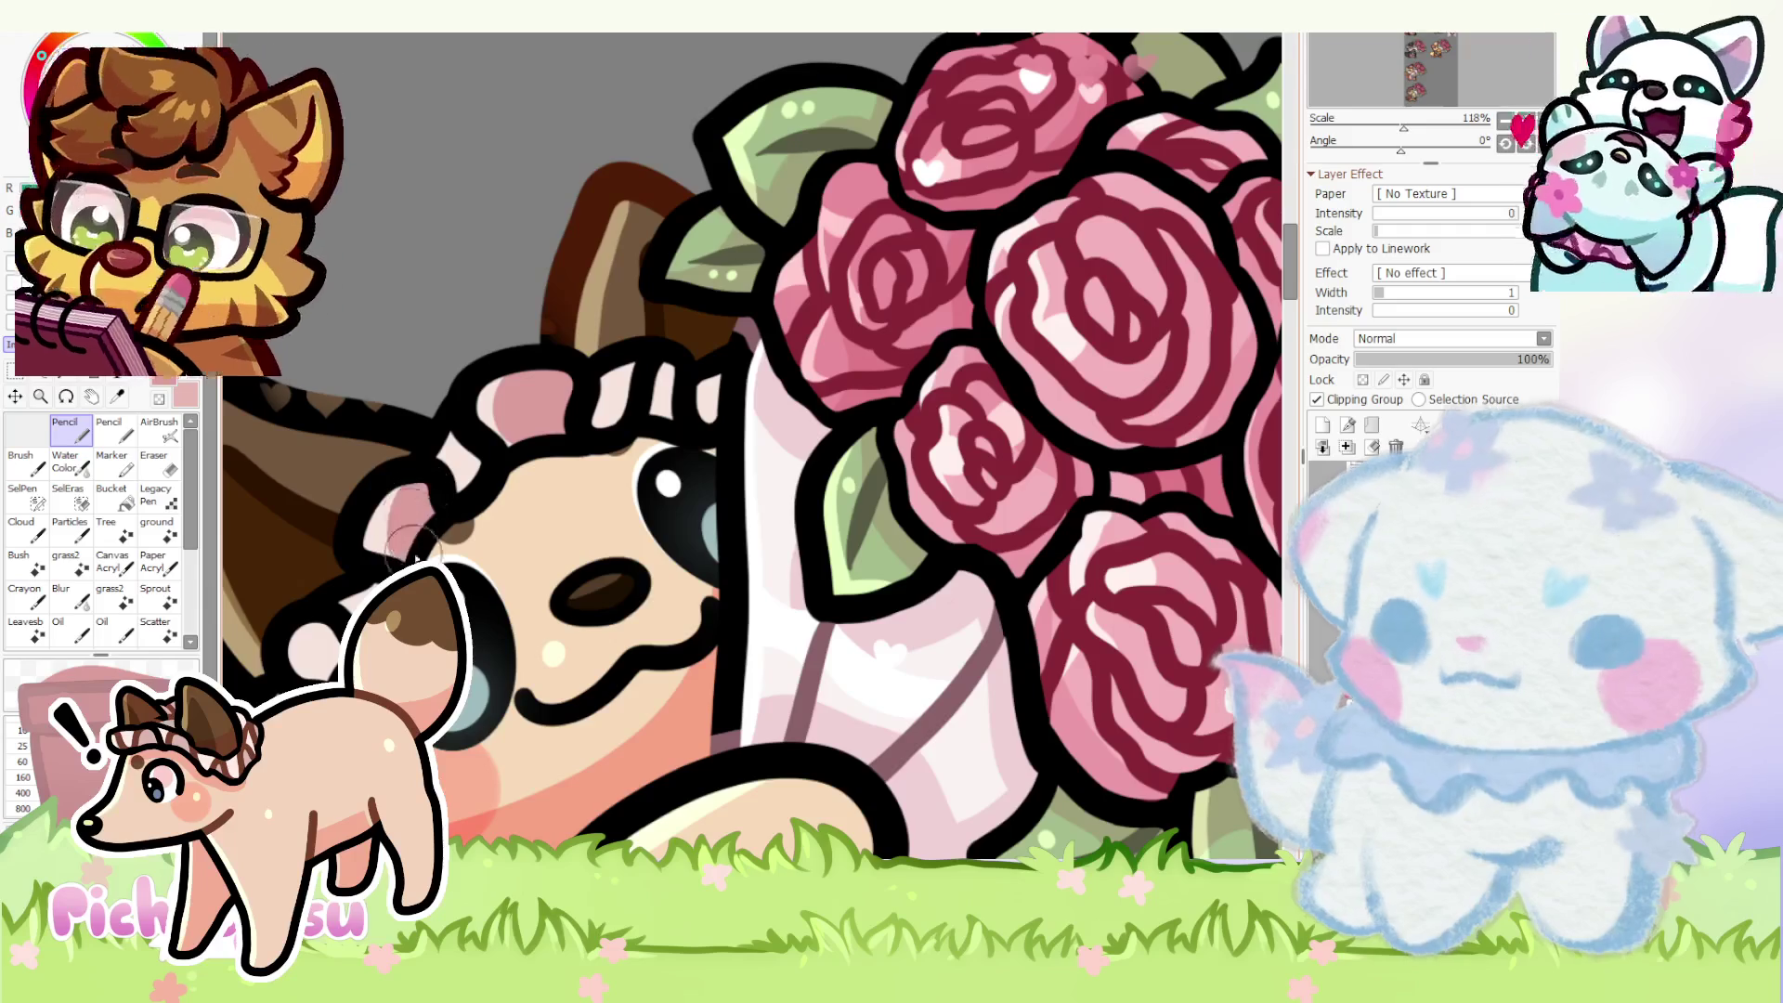
{"action": "scroll", "coordinate": [404, 526], "scroll_direction": "down", "scroll_amount": 3}
{"action": "scroll", "coordinate": [480, 419], "scroll_direction": "up", "scroll_amount": 3}
{"action": "scroll", "coordinate": [482, 418], "scroll_direction": "down", "scroll_amount": 3}
{"action": "scroll", "coordinate": [557, 404], "scroll_direction": "up", "scroll_amount": 3}
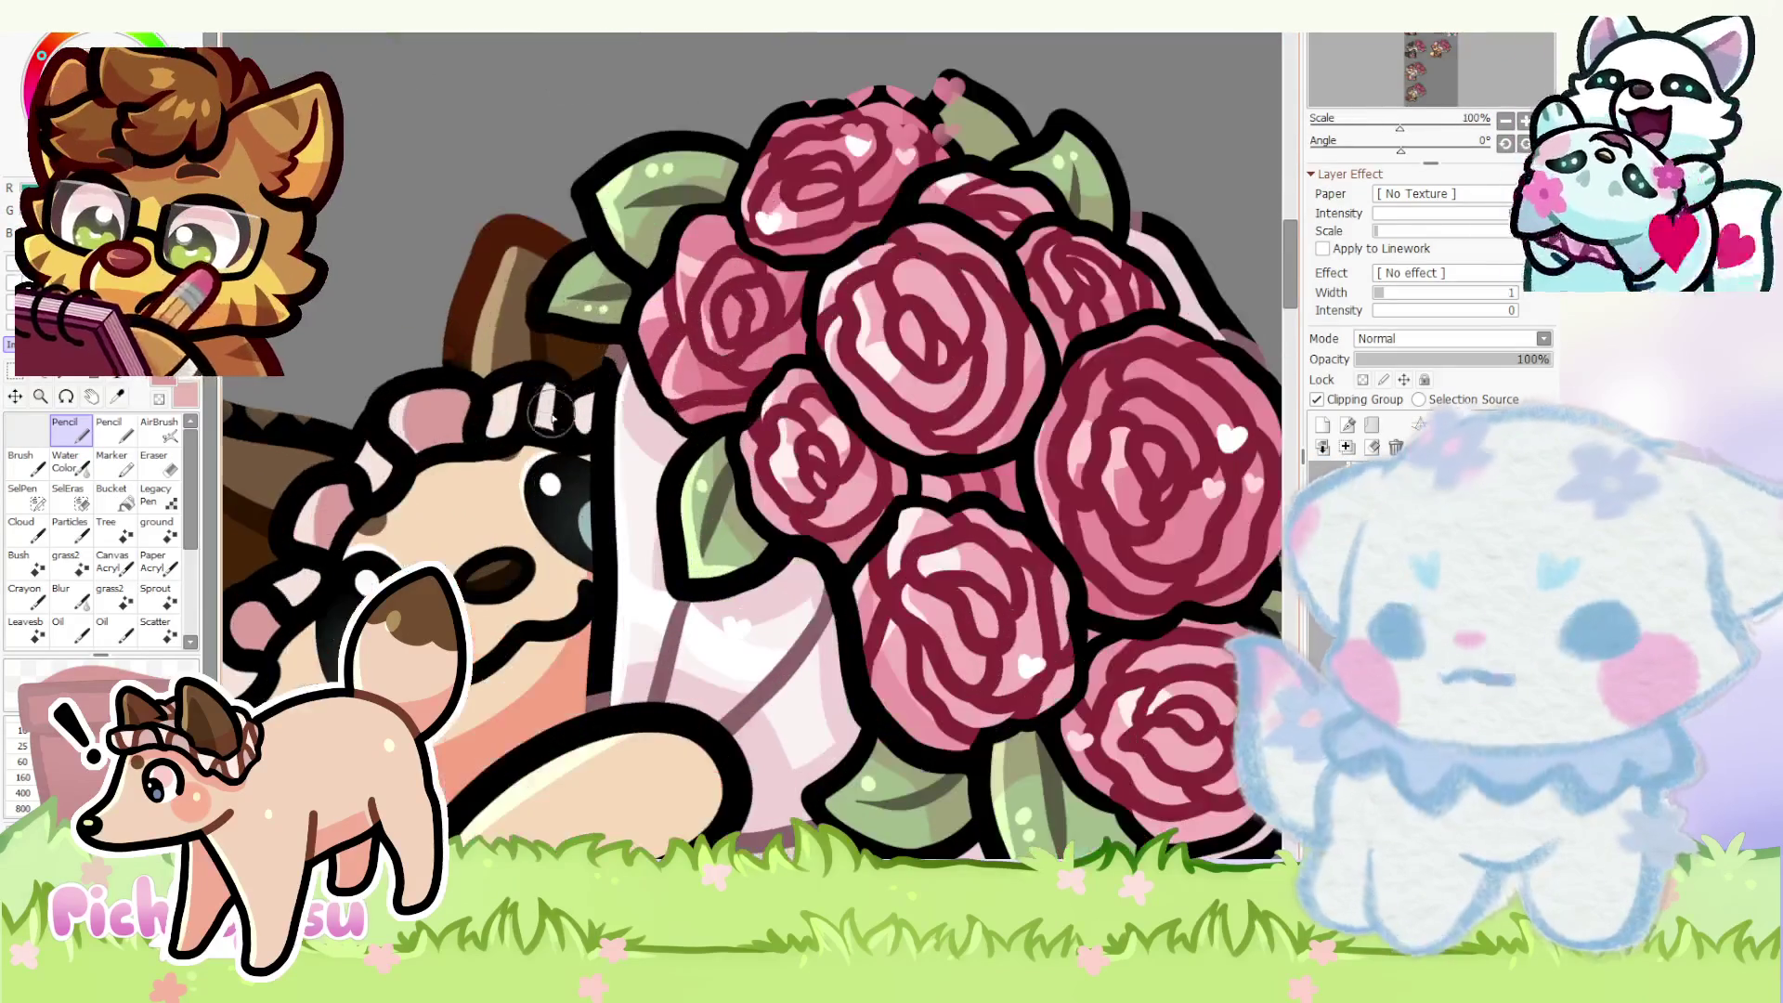
{"action": "scroll", "coordinate": [581, 399], "scroll_direction": "down", "scroll_amount": 3}
{"action": "scroll", "coordinate": [531, 404], "scroll_direction": "up", "scroll_amount": 3}
{"action": "scroll", "coordinate": [489, 412], "scroll_direction": "down", "scroll_amount": 3}
{"action": "scroll", "coordinate": [456, 416], "scroll_direction": "up", "scroll_amount": 4}
{"action": "scroll", "coordinate": [460, 415], "scroll_direction": "down", "scroll_amount": 3}
{"action": "scroll", "coordinate": [487, 418], "scroll_direction": "up", "scroll_amount": 3}
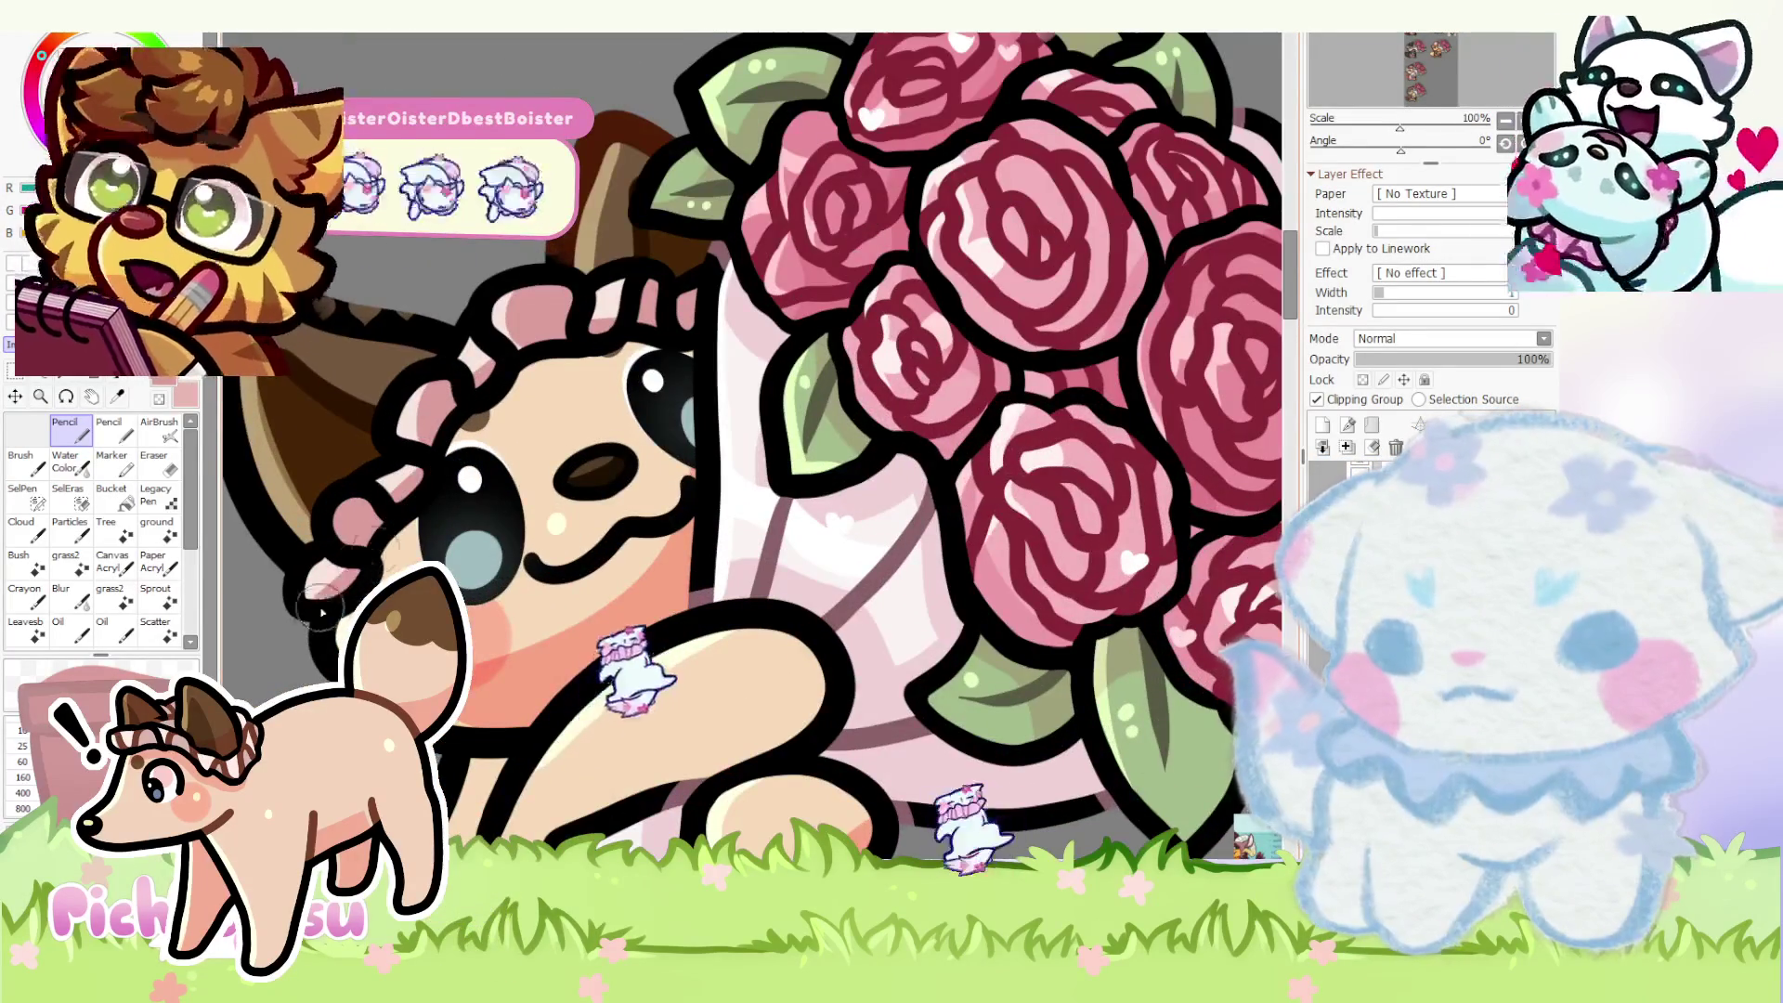
{"action": "scroll", "coordinate": [517, 433], "scroll_direction": "down", "scroll_amount": 3}
{"action": "scroll", "coordinate": [794, 628], "scroll_direction": "up", "scroll_amount": 2}
{"action": "scroll", "coordinate": [795, 628], "scroll_direction": "up", "scroll_amount": 3}
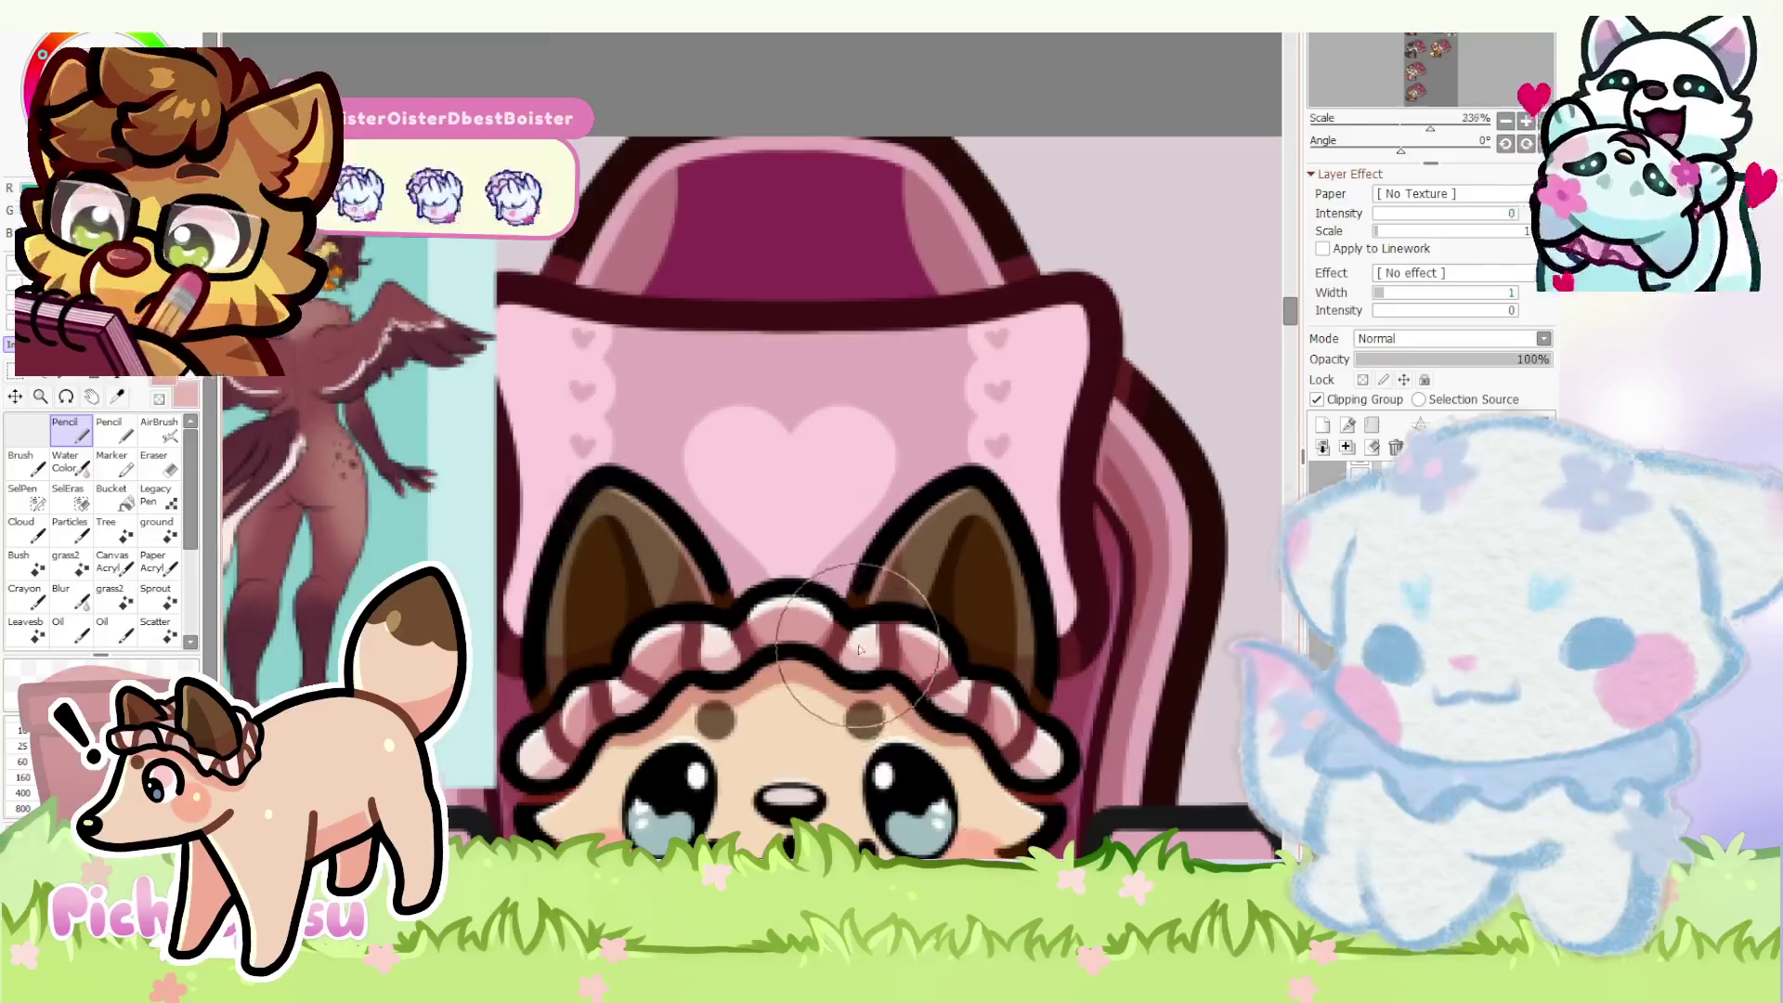
{"action": "scroll", "coordinate": [788, 495], "scroll_direction": "down", "scroll_amount": 4}
{"action": "scroll", "coordinate": [785, 493], "scroll_direction": "up", "scroll_amount": 3}
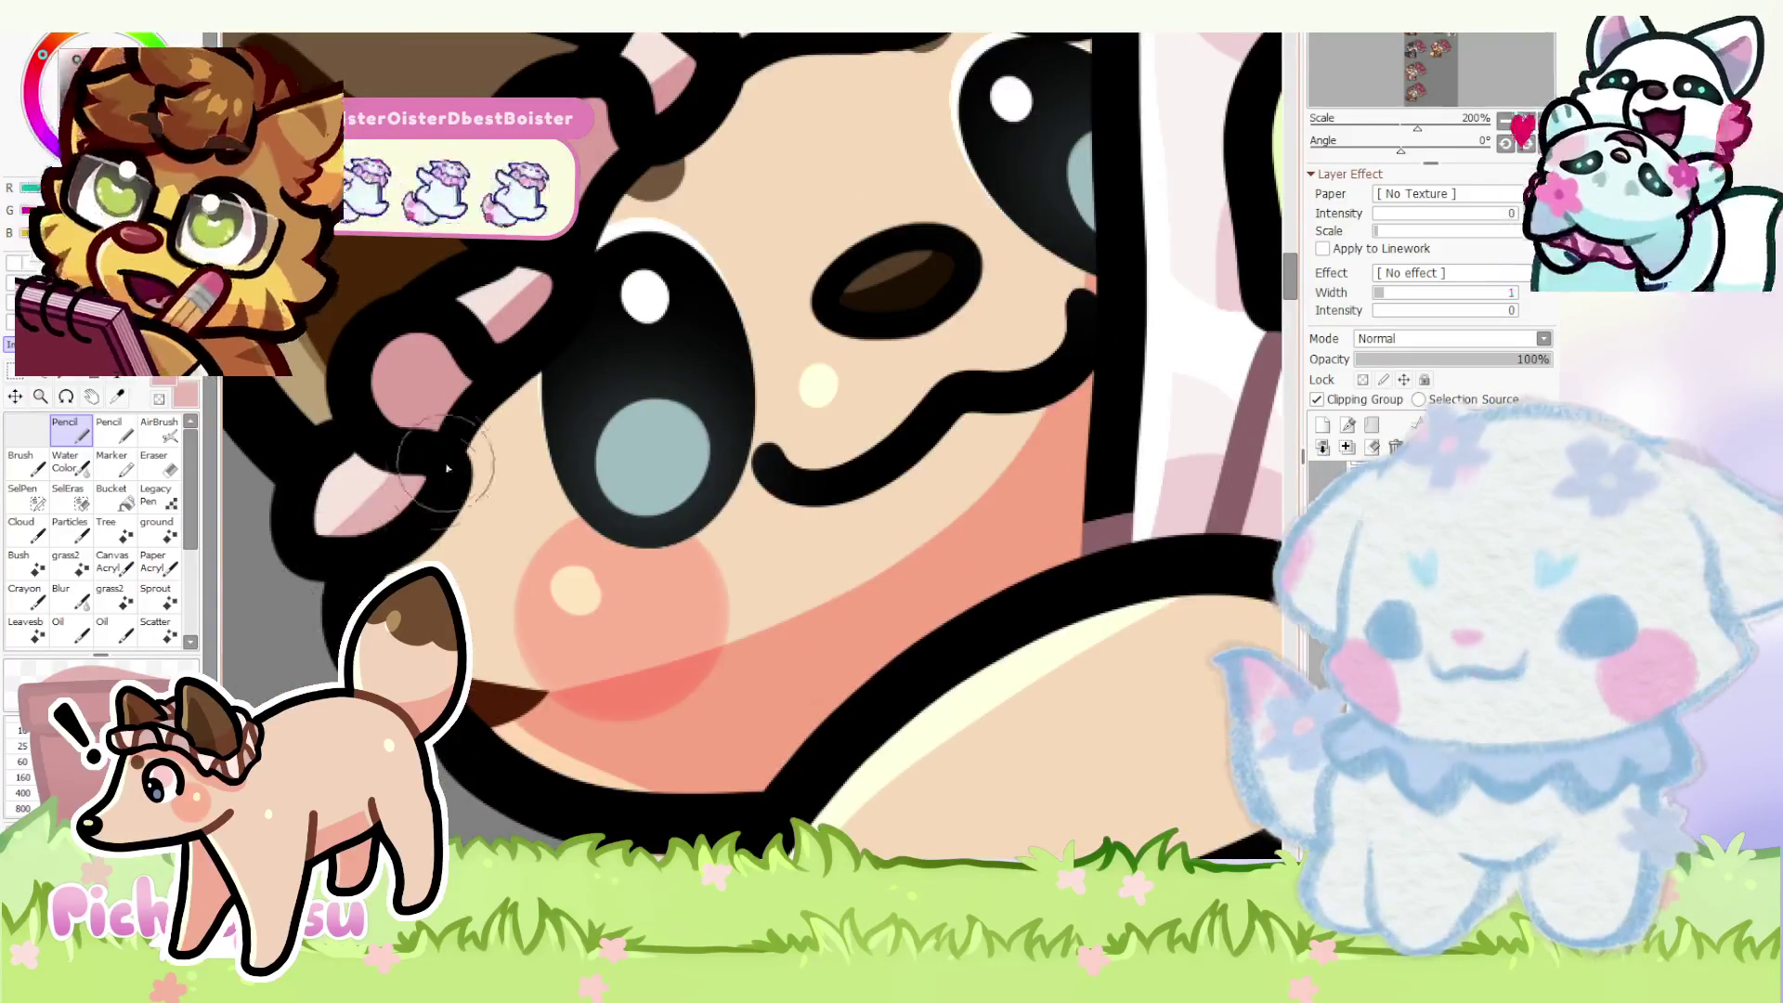
{"action": "scroll", "coordinate": [784, 493], "scroll_direction": "down", "scroll_amount": 2}
{"action": "scroll", "coordinate": [446, 422], "scroll_direction": "up", "scroll_amount": 3}
{"action": "scroll", "coordinate": [439, 475], "scroll_direction": "down", "scroll_amount": 3}
{"action": "scroll", "coordinate": [434, 520], "scroll_direction": "up", "scroll_amount": 3}
{"action": "scroll", "coordinate": [418, 522], "scroll_direction": "down", "scroll_amount": 1}
{"action": "scroll", "coordinate": [419, 523], "scroll_direction": "down", "scroll_amount": 3}
{"action": "scroll", "coordinate": [419, 522], "scroll_direction": "down", "scroll_amount": 1}
{"action": "scroll", "coordinate": [1055, 622], "scroll_direction": "up", "scroll_amount": 2}
{"action": "scroll", "coordinate": [1055, 624], "scroll_direction": "up", "scroll_amount": 2}
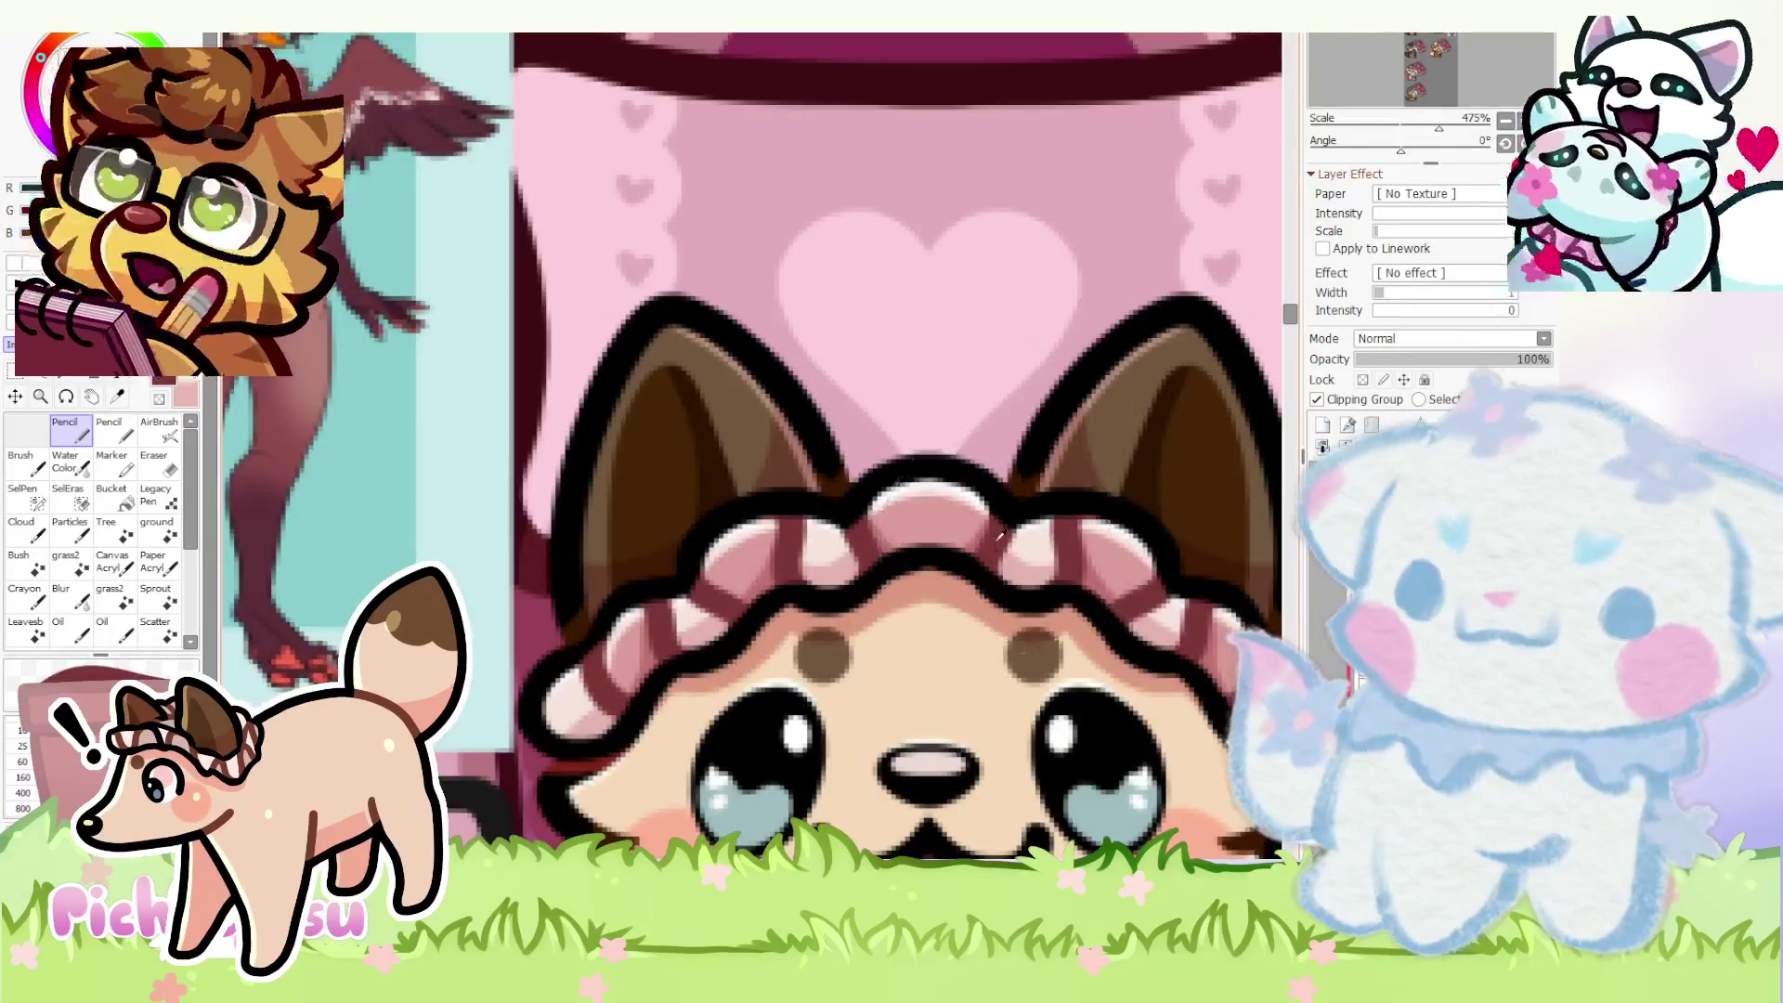
{"action": "scroll", "coordinate": [1074, 574], "scroll_direction": "down", "scroll_amount": 2}
{"action": "scroll", "coordinate": [987, 571], "scroll_direction": "down", "scroll_amount": 2}
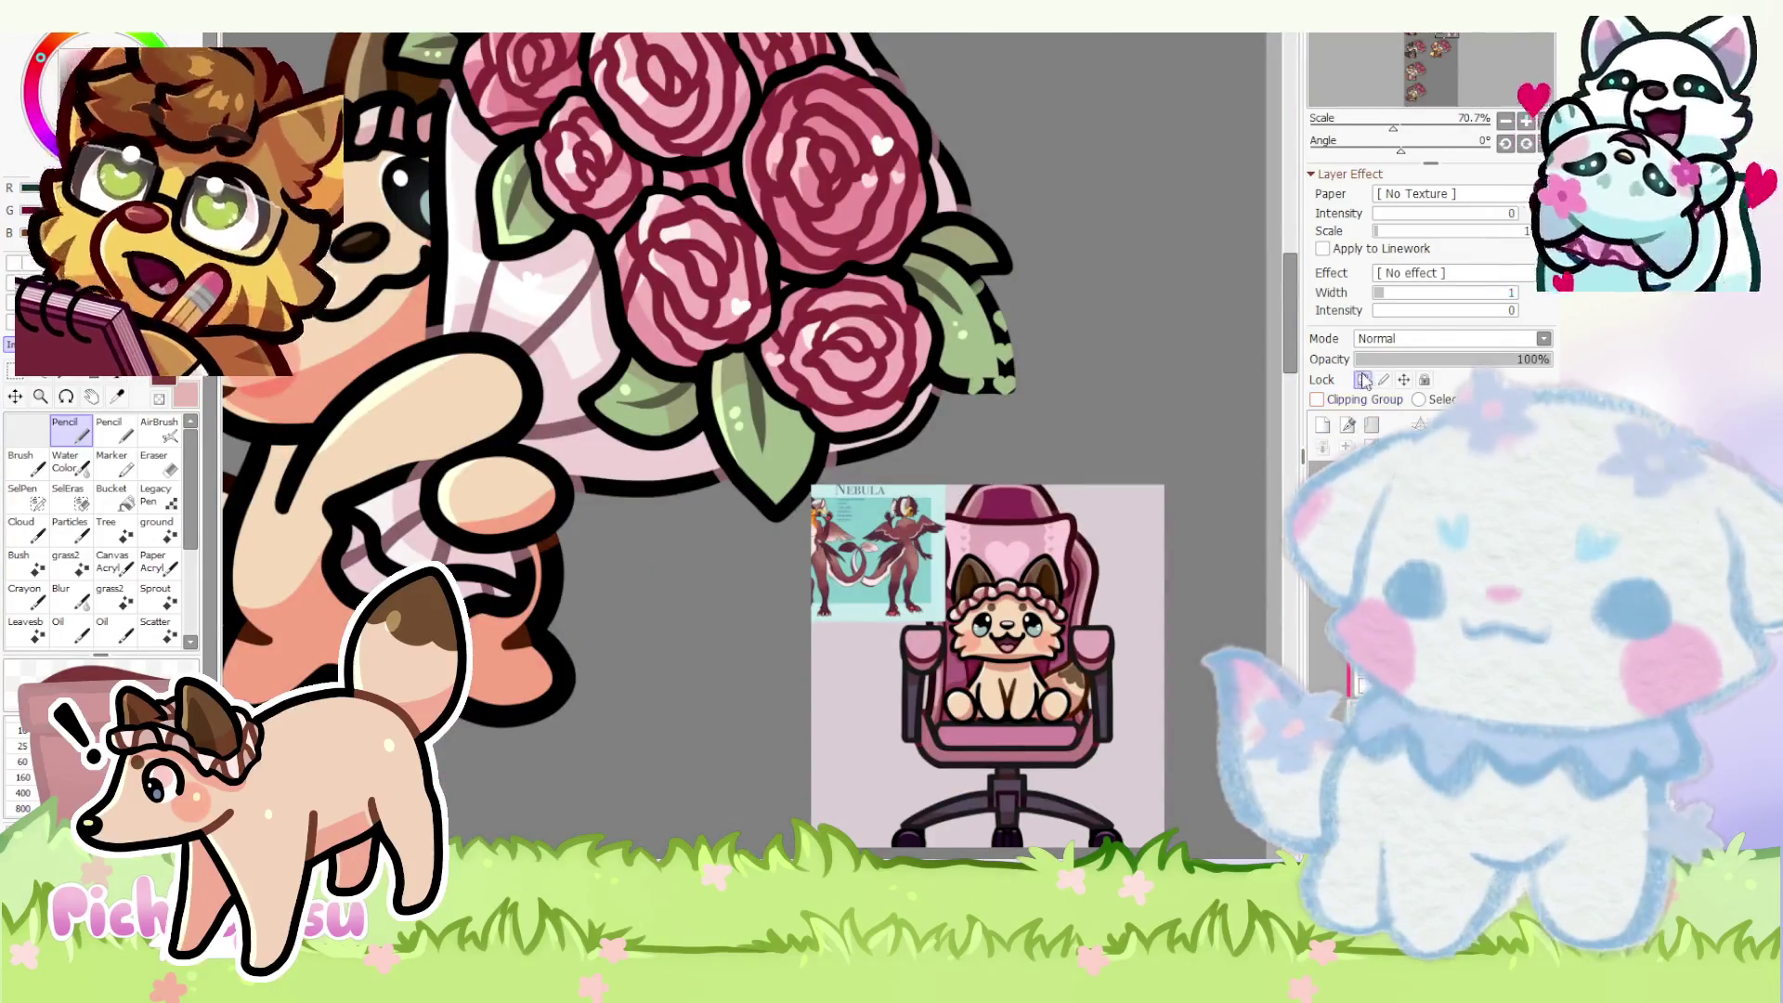
{"action": "scroll", "coordinate": [1022, 507], "scroll_direction": "down", "scroll_amount": 4}
{"action": "scroll", "coordinate": [568, 421], "scroll_direction": "up", "scroll_amount": 7}
{"action": "scroll", "coordinate": [569, 425], "scroll_direction": "up", "scroll_amount": 4}
- Paint dark red stripes over successive pink frill segments along the fox's bonnet
{"action": "left_click_drag", "start_coordinate": [538, 477], "coordinate": [536, 518]}
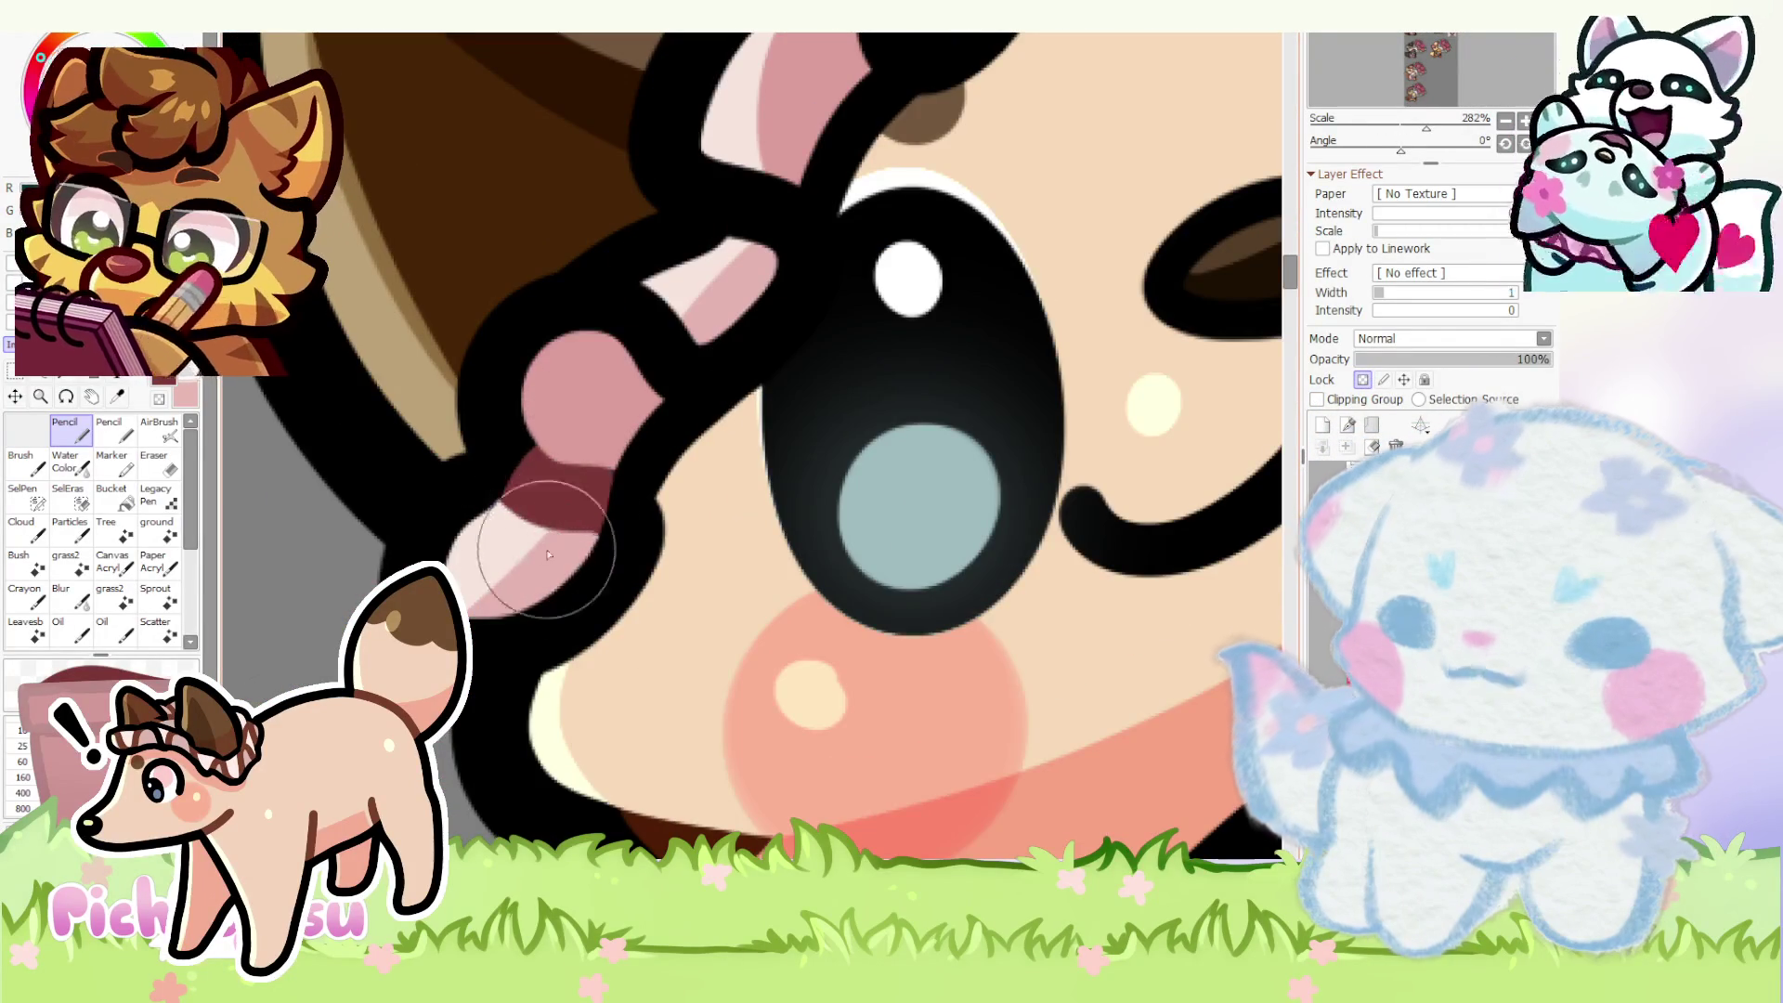
{"action": "scroll", "coordinate": [555, 508], "scroll_direction": "down", "scroll_amount": 4}
{"action": "scroll", "coordinate": [557, 471], "scroll_direction": "up", "scroll_amount": 2}
{"action": "scroll", "coordinate": [558, 471], "scroll_direction": "up", "scroll_amount": 3}
{"action": "mouse_move", "coordinate": [544, 428]}
{"action": "left_mouse_down"}
{"action": "mouse_move", "coordinate": [486, 477]}
{"action": "mouse_move", "coordinate": [630, 411]}
{"action": "left_mouse_up"}
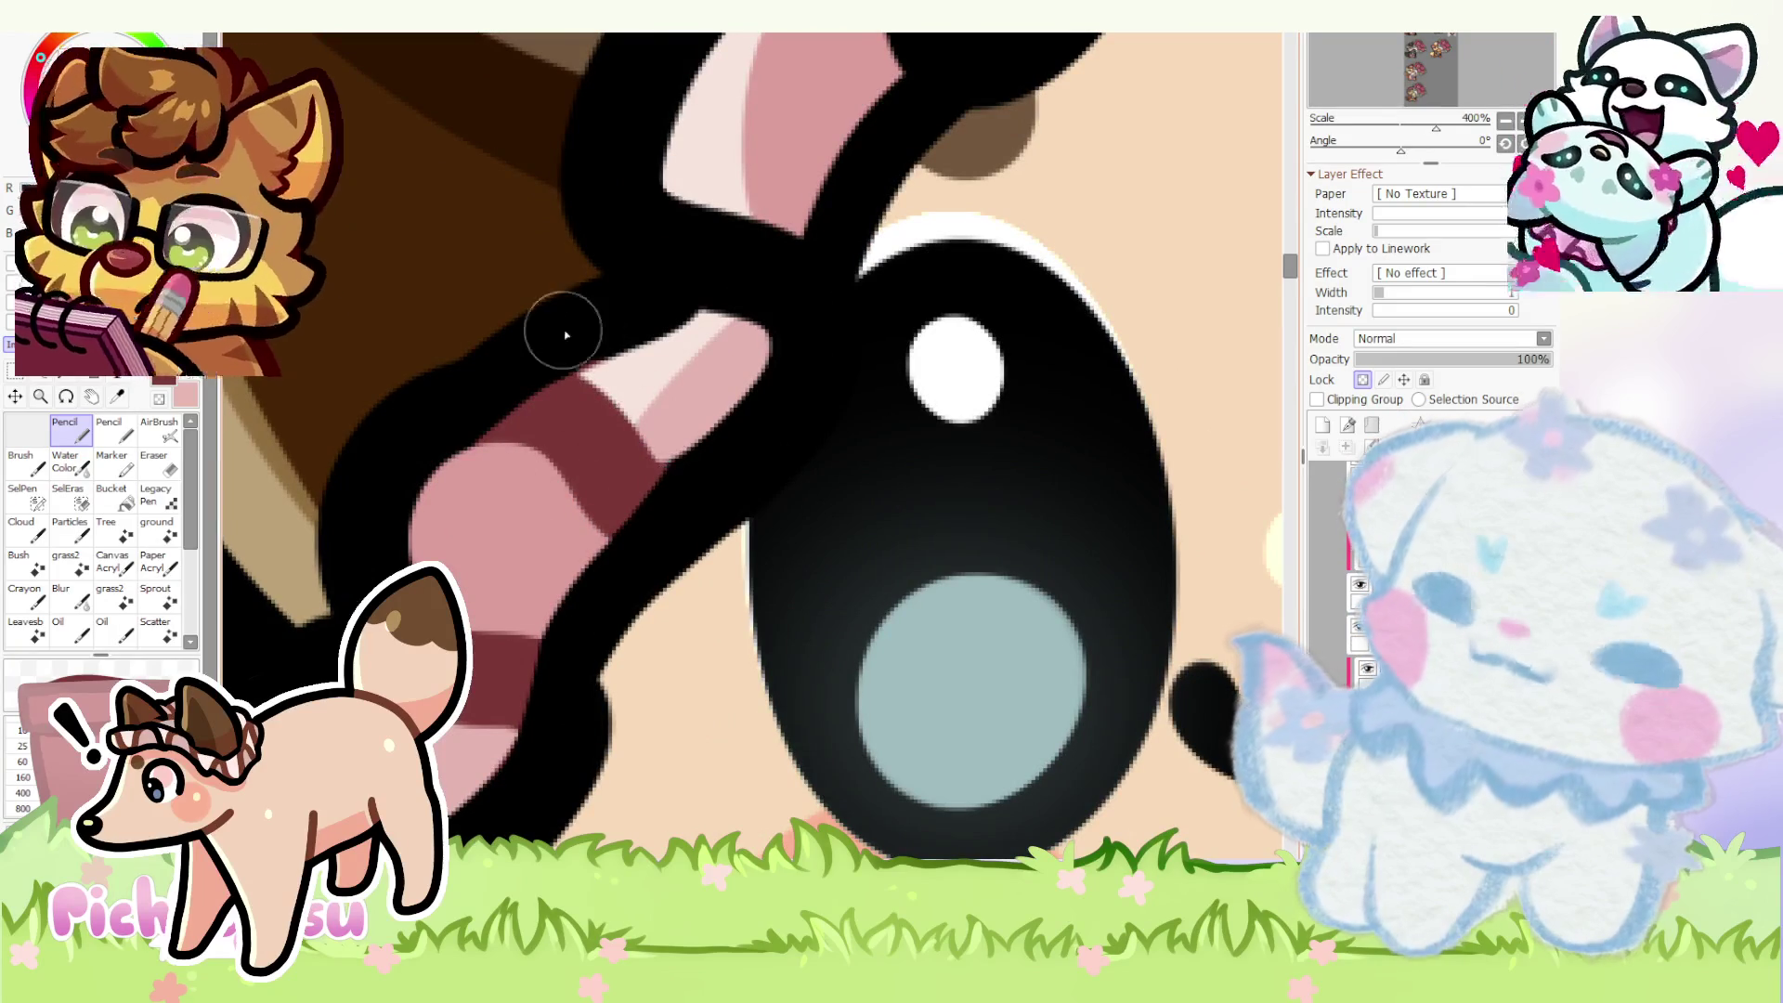
{"action": "scroll", "coordinate": [571, 473], "scroll_direction": "down", "scroll_amount": 4}
{"action": "scroll", "coordinate": [613, 363], "scroll_direction": "up", "scroll_amount": 4}
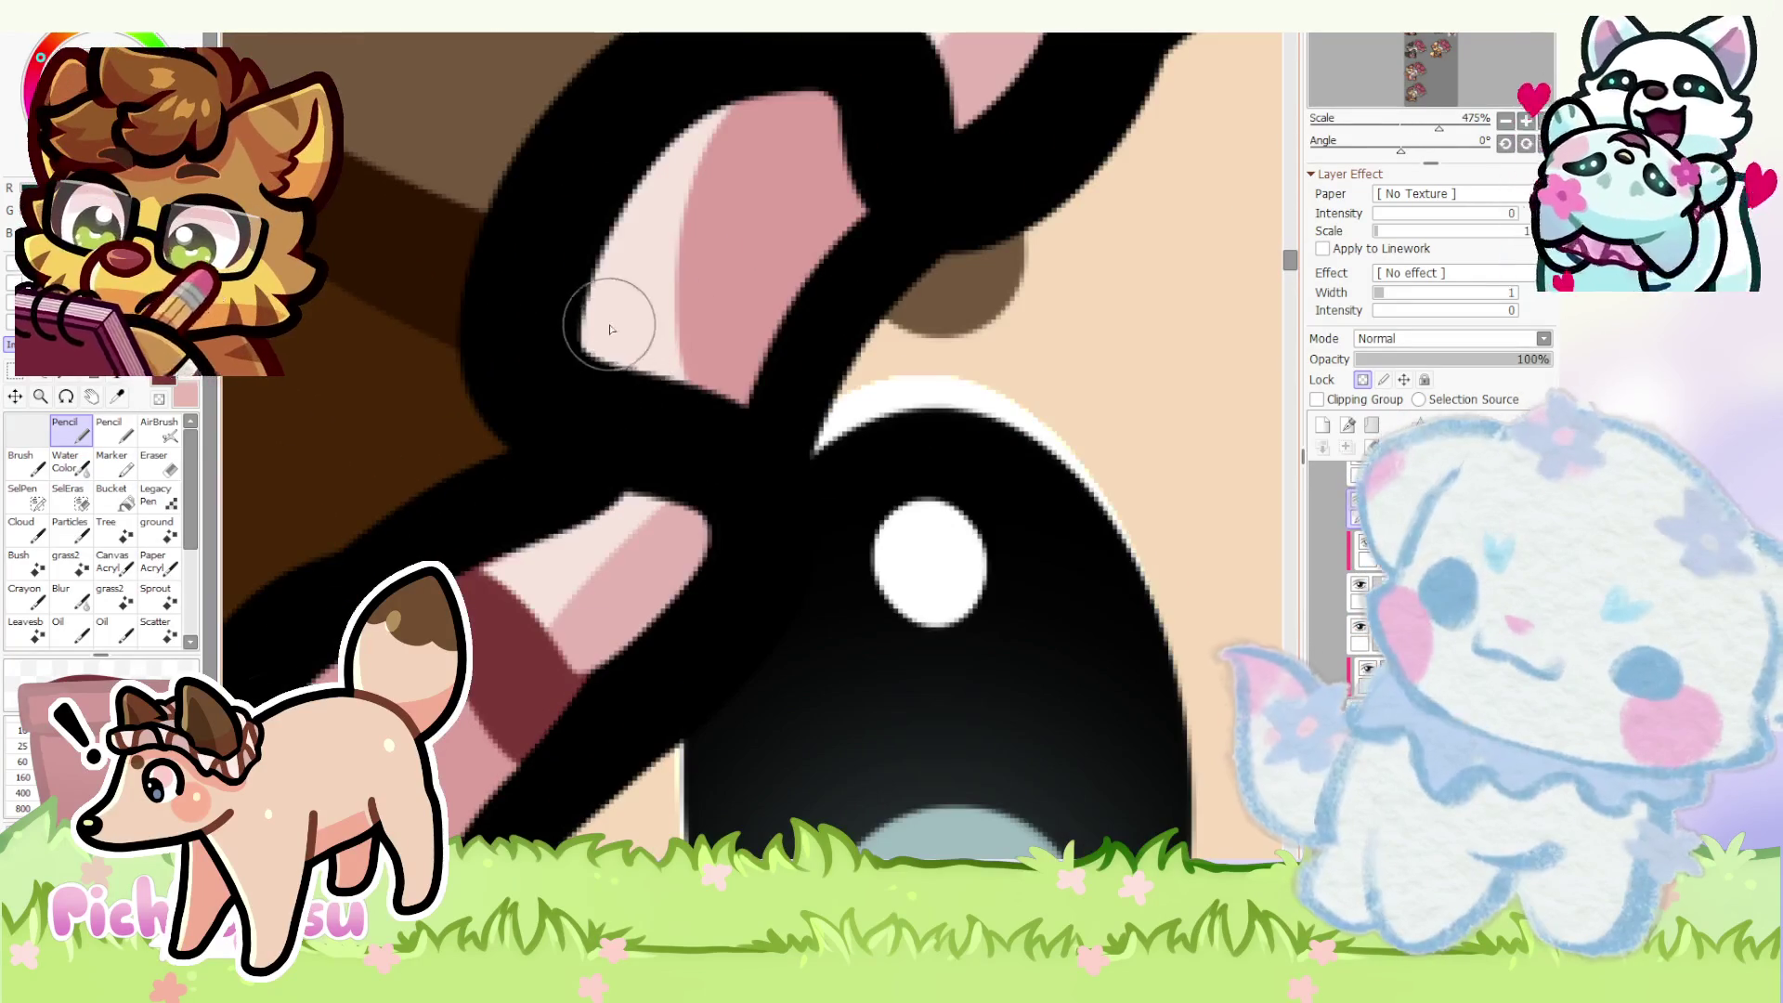
{"action": "mouse_move", "coordinate": [685, 535]}
{"action": "left_mouse_down"}
{"action": "mouse_move", "coordinate": [717, 388]}
{"action": "mouse_move", "coordinate": [728, 493]}
{"action": "left_mouse_up"}
{"action": "scroll", "coordinate": [648, 552], "scroll_direction": "down", "scroll_amount": 4}
{"action": "scroll", "coordinate": [672, 464], "scroll_direction": "up", "scroll_amount": 4}
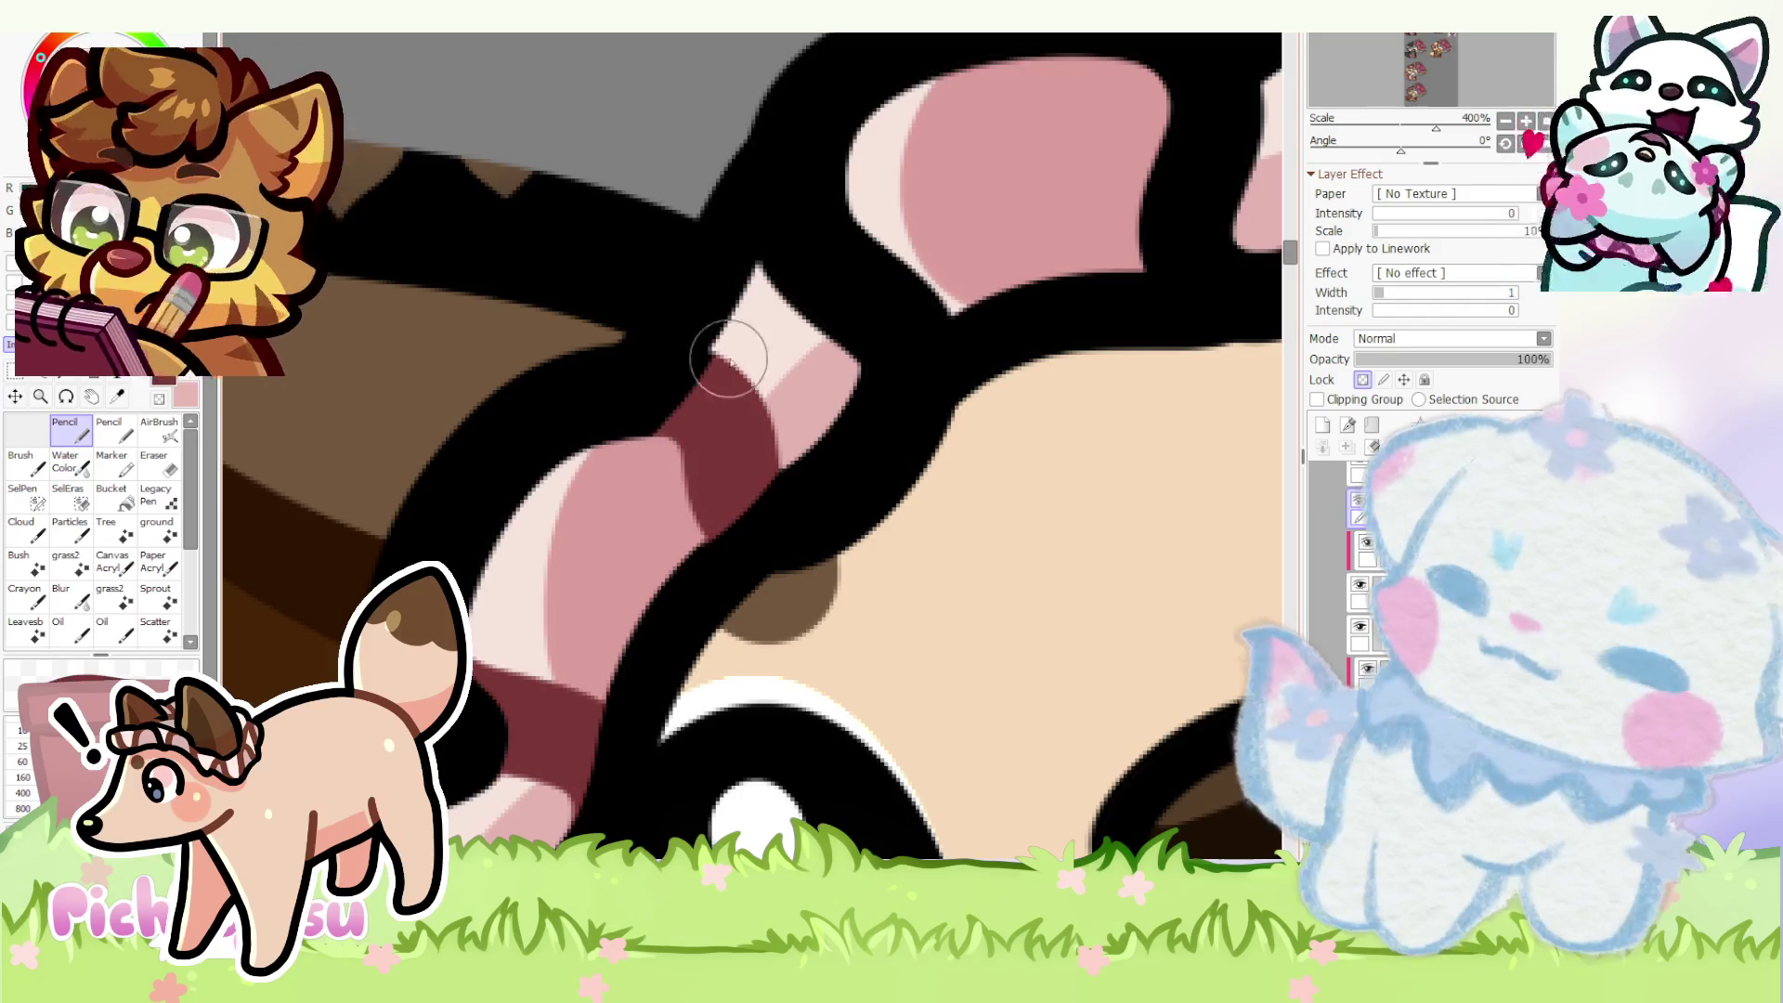
{"action": "scroll", "coordinate": [717, 403], "scroll_direction": "down", "scroll_amount": 4}
{"action": "scroll", "coordinate": [690, 460], "scroll_direction": "up", "scroll_amount": 3}
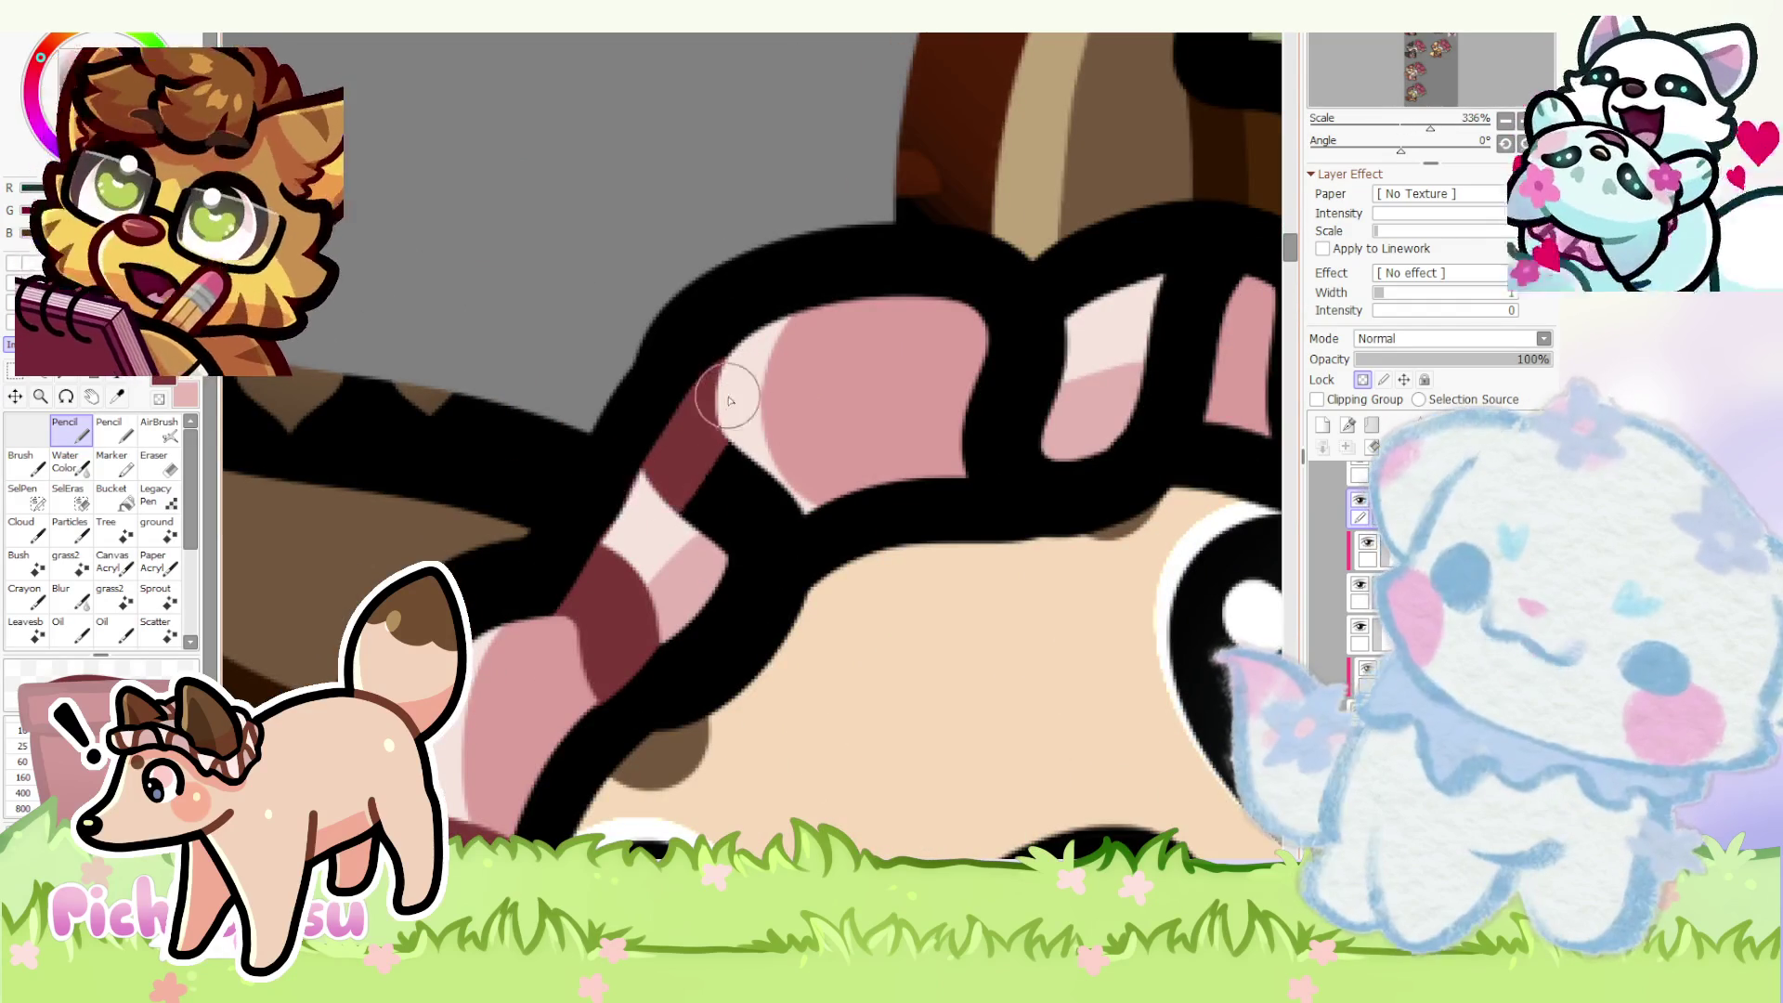
{"action": "left_click_drag", "start_coordinate": [728, 404], "coordinate": [760, 483]}
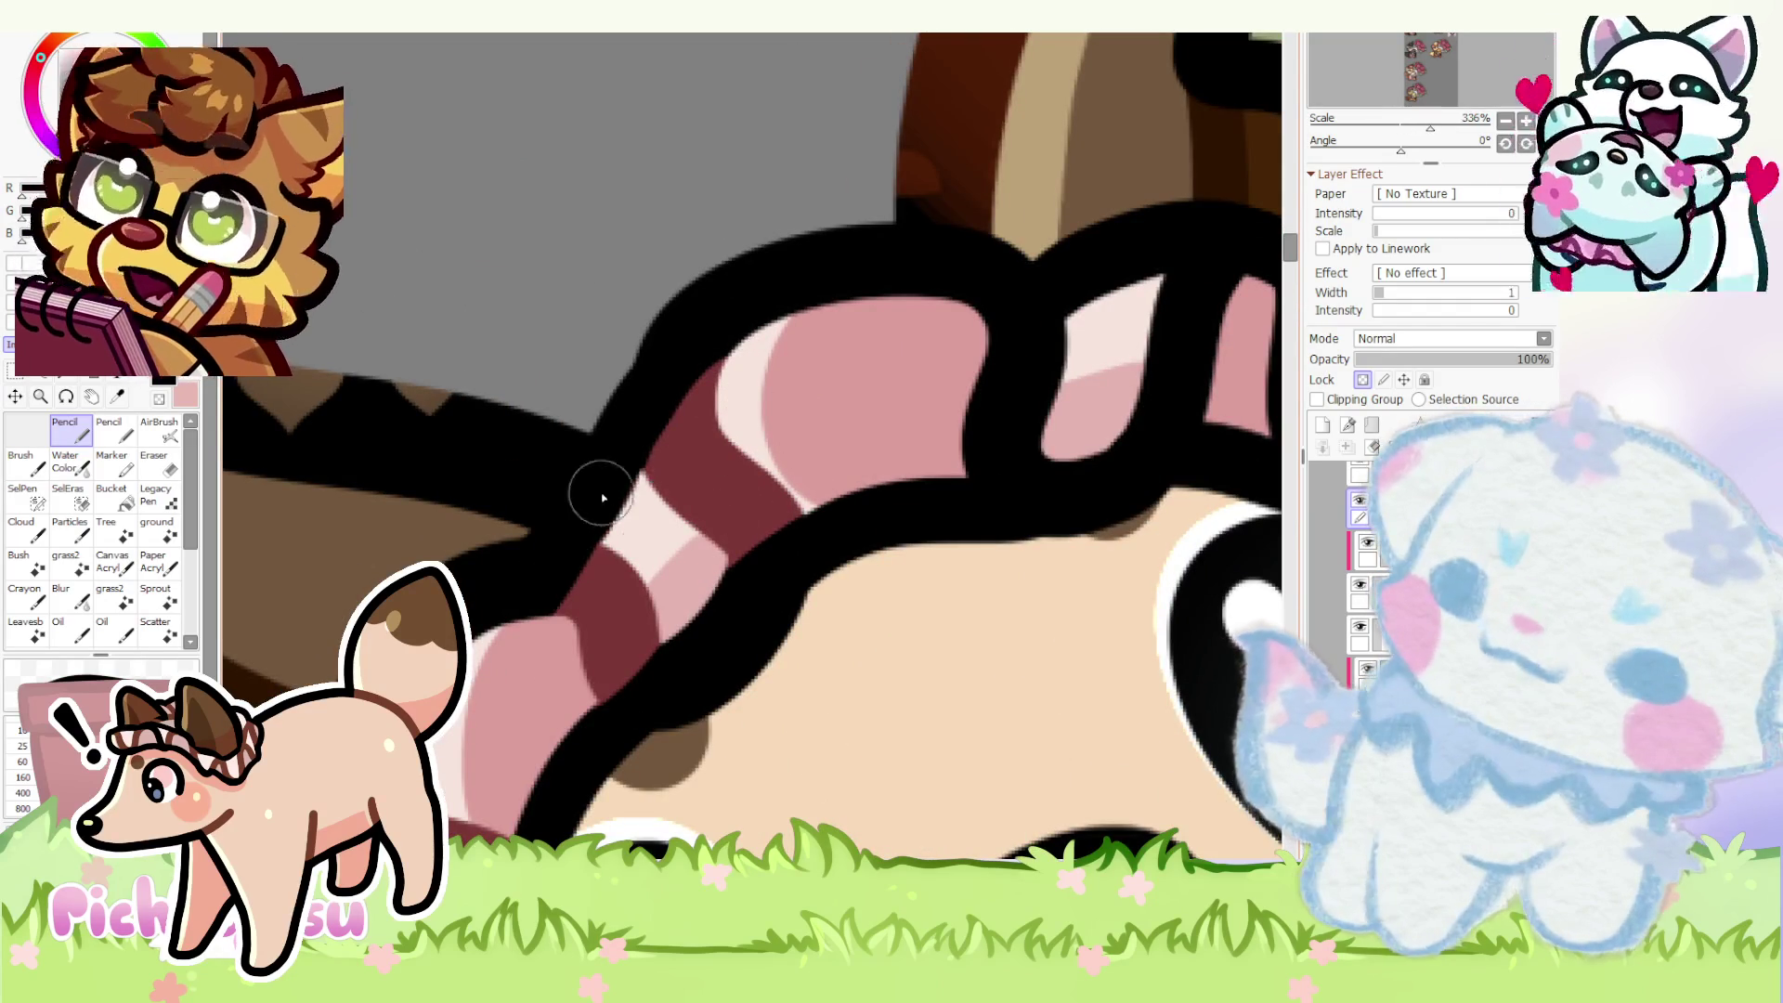
{"action": "scroll", "coordinate": [616, 504], "scroll_direction": "up", "scroll_amount": 1}
{"action": "mouse_move", "coordinate": [790, 496]}
{"action": "left_mouse_down"}
{"action": "mouse_move", "coordinate": [703, 610]}
{"action": "mouse_move", "coordinate": [817, 577]}
{"action": "left_mouse_up"}
{"action": "mouse_move", "coordinate": [816, 429]}
{"action": "left_mouse_down"}
{"action": "mouse_move", "coordinate": [740, 518]}
{"action": "mouse_move", "coordinate": [932, 444]}
{"action": "mouse_move", "coordinate": [884, 511]}
{"action": "mouse_move", "coordinate": [977, 539]}
{"action": "mouse_move", "coordinate": [1116, 487]}
{"action": "mouse_move", "coordinate": [1077, 583]}
{"action": "left_mouse_up"}
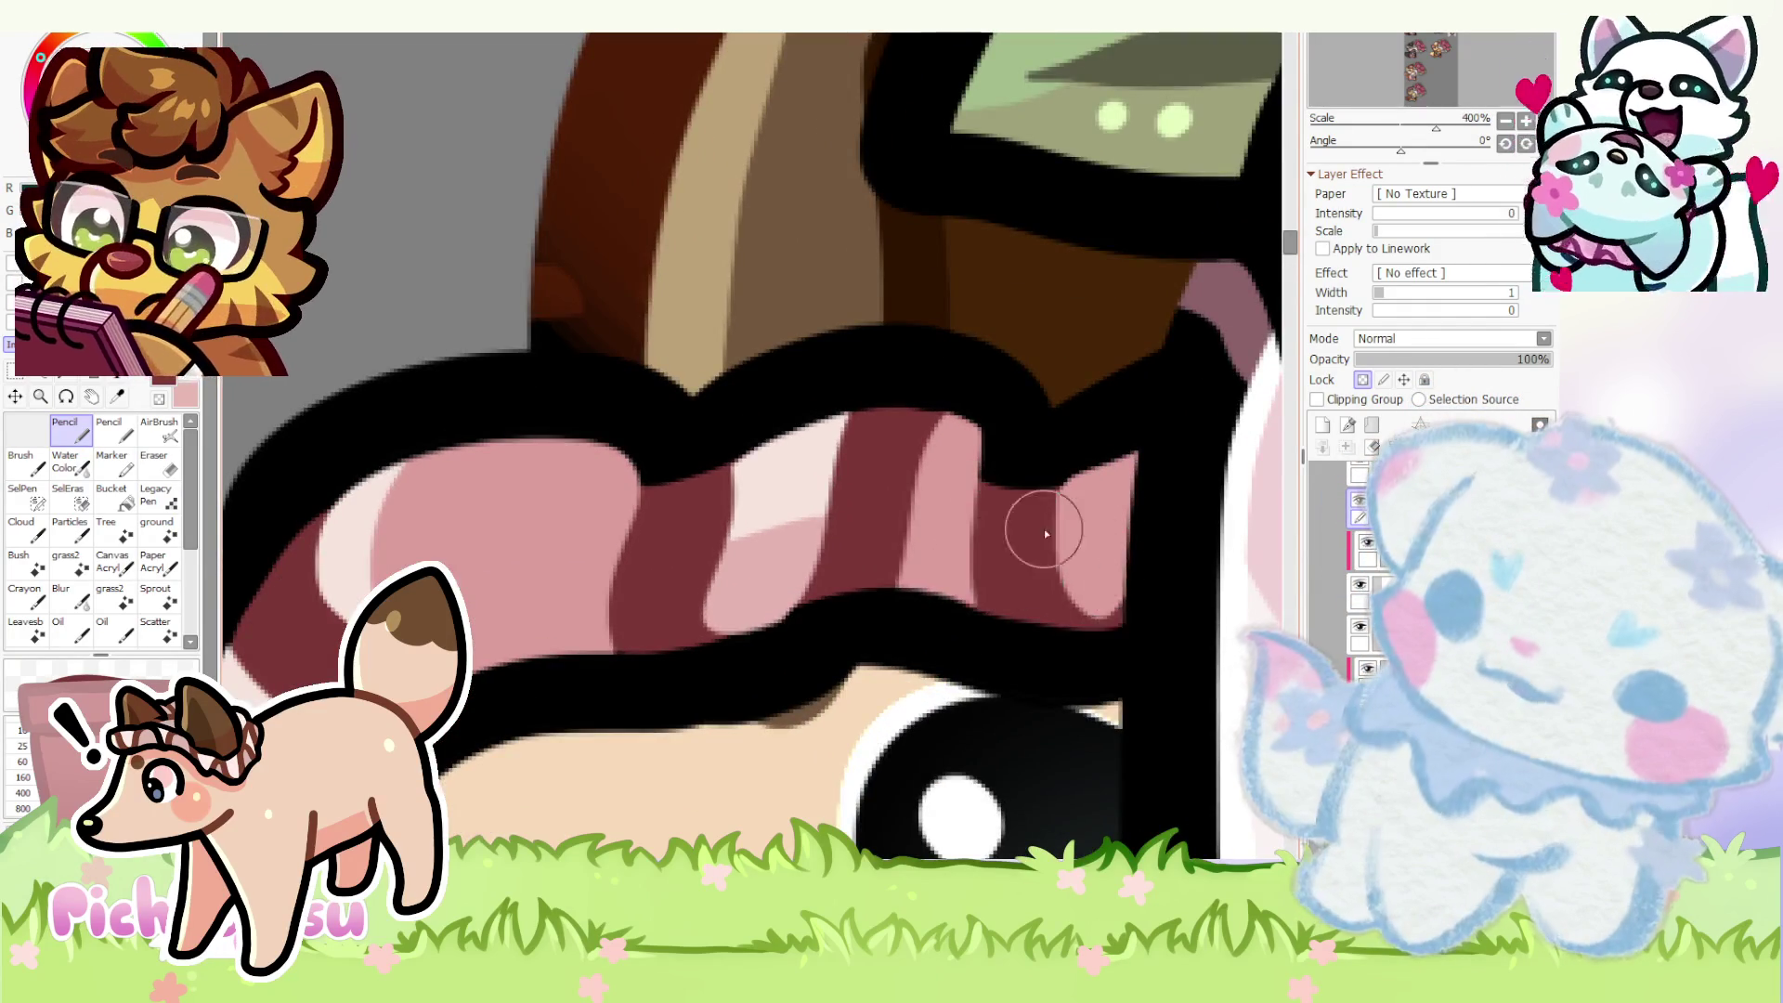
{"action": "scroll", "coordinate": [1099, 382], "scroll_direction": "down", "scroll_amount": 3}
{"action": "scroll", "coordinate": [1103, 385], "scroll_direction": "down", "scroll_amount": 3}
{"action": "scroll", "coordinate": [905, 390], "scroll_direction": "down", "scroll_amount": 2}
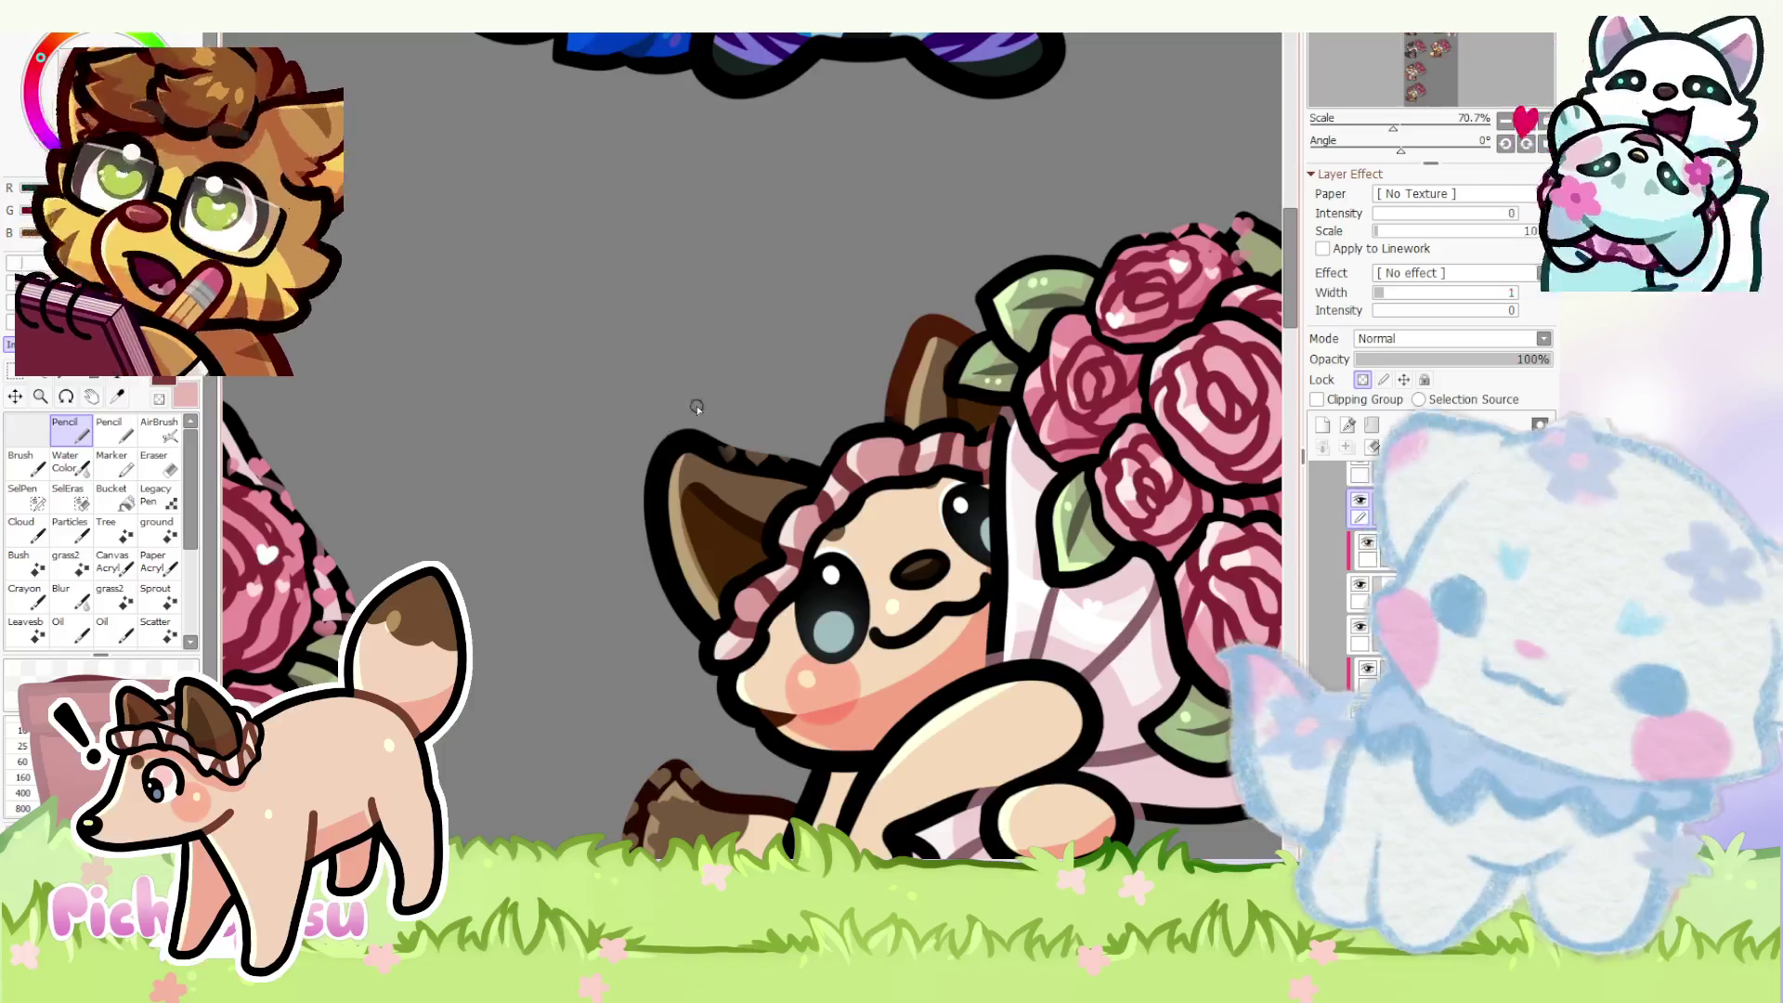
{"action": "scroll", "coordinate": [721, 392], "scroll_direction": "down", "scroll_amount": 3}
{"action": "scroll", "coordinate": [720, 392], "scroll_direction": "up", "scroll_amount": 3}
{"action": "scroll", "coordinate": [836, 391], "scroll_direction": "up", "scroll_amount": 2}
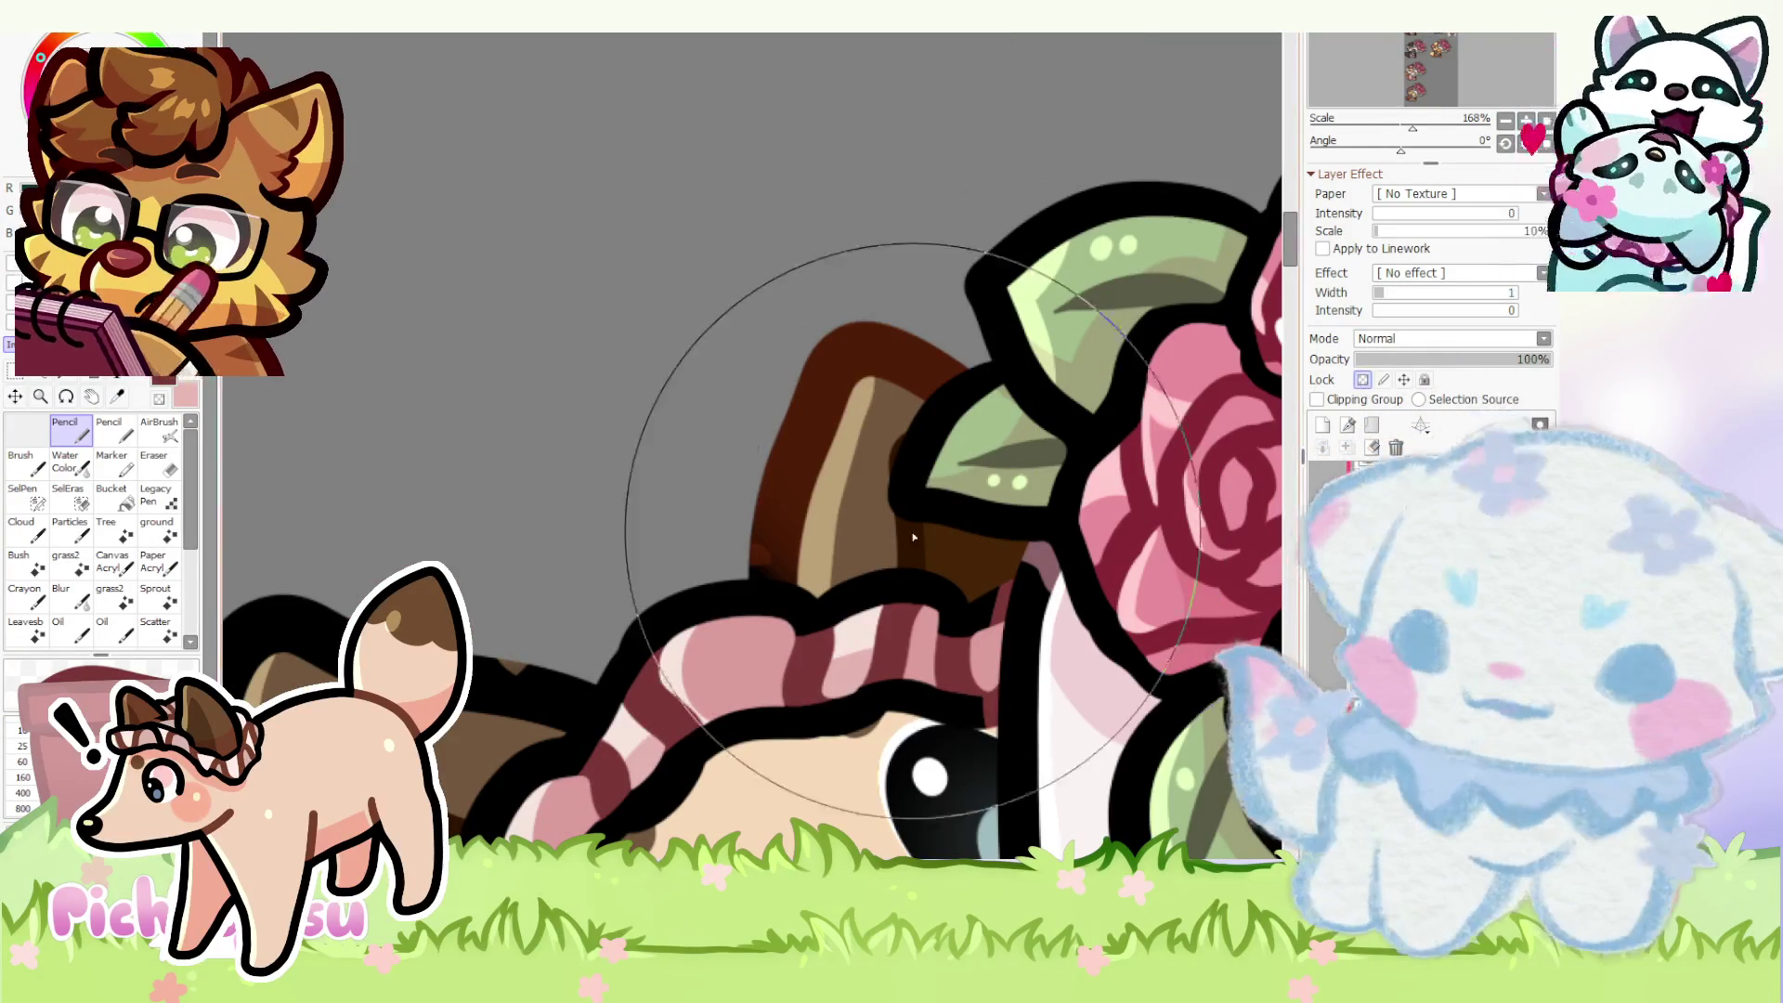
{"action": "scroll", "coordinate": [1000, 425], "scroll_direction": "down", "scroll_amount": 3}
{"action": "scroll", "coordinate": [836, 418], "scroll_direction": "down", "scroll_amount": 1}
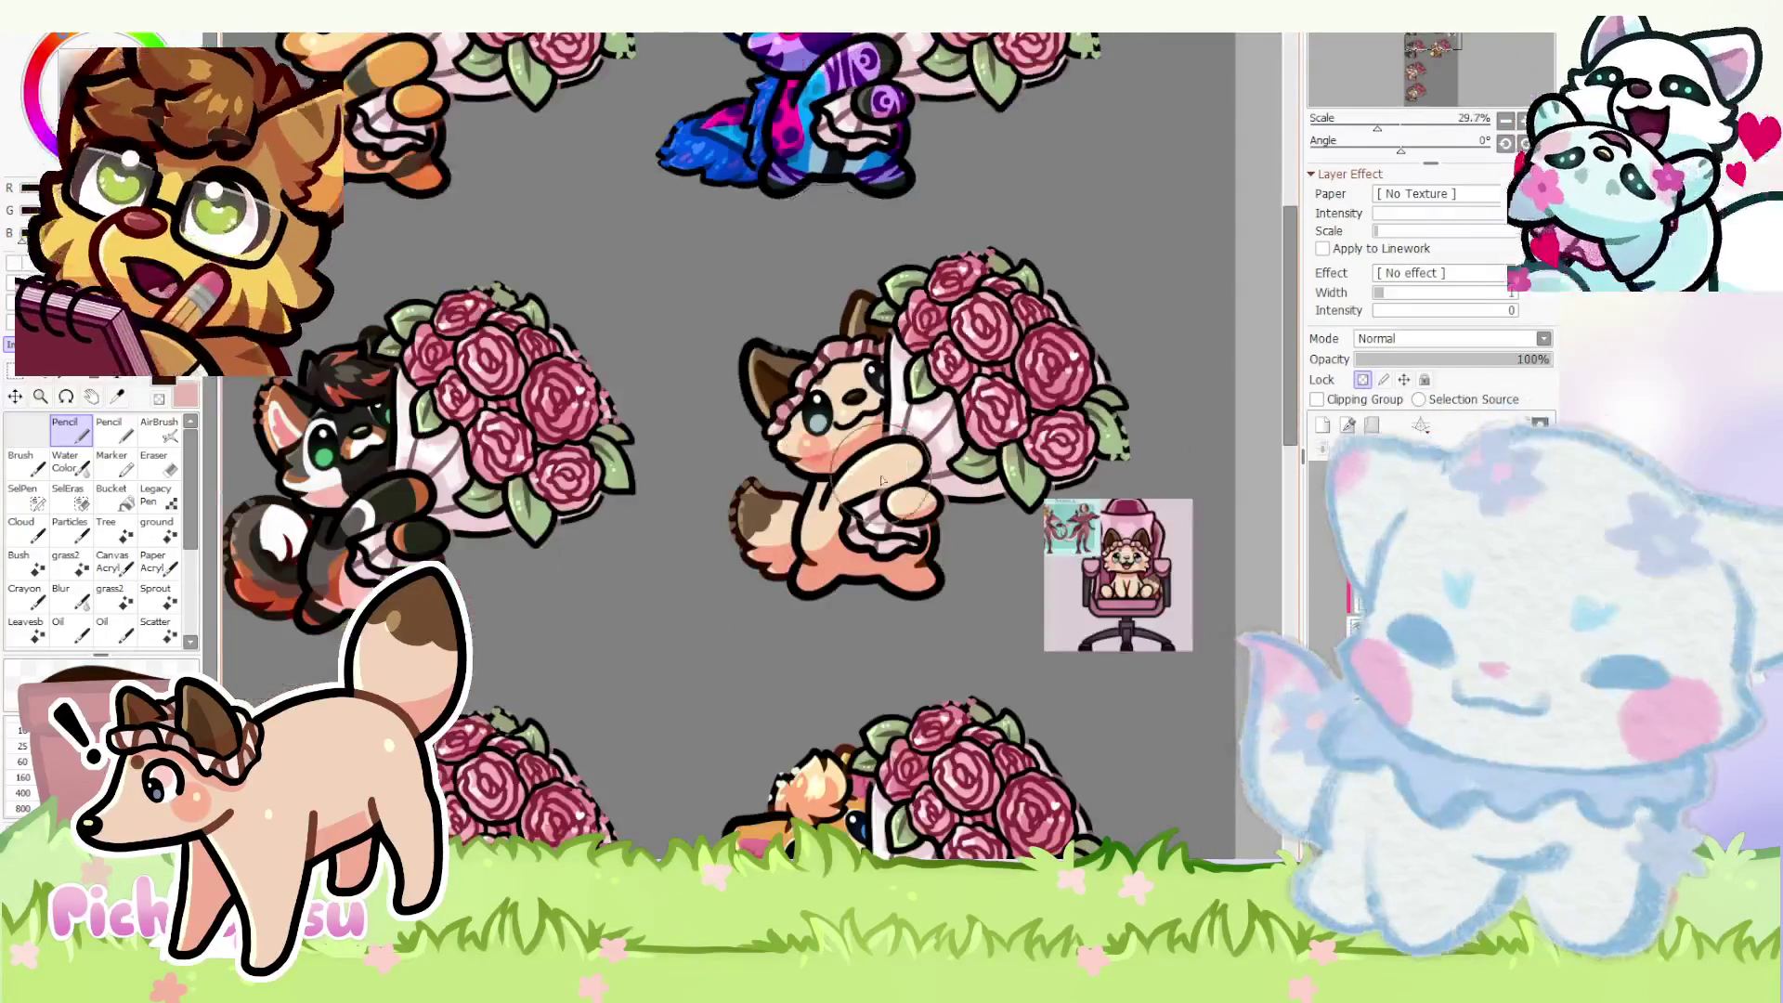
{"action": "scroll", "coordinate": [781, 473], "scroll_direction": "up", "scroll_amount": 1}
{"action": "scroll", "coordinate": [759, 498], "scroll_direction": "up", "scroll_amount": 2}
{"action": "scroll", "coordinate": [759, 498], "scroll_direction": "down", "scroll_amount": 1}
{"action": "scroll", "coordinate": [796, 199], "scroll_direction": "up", "scroll_amount": 2}
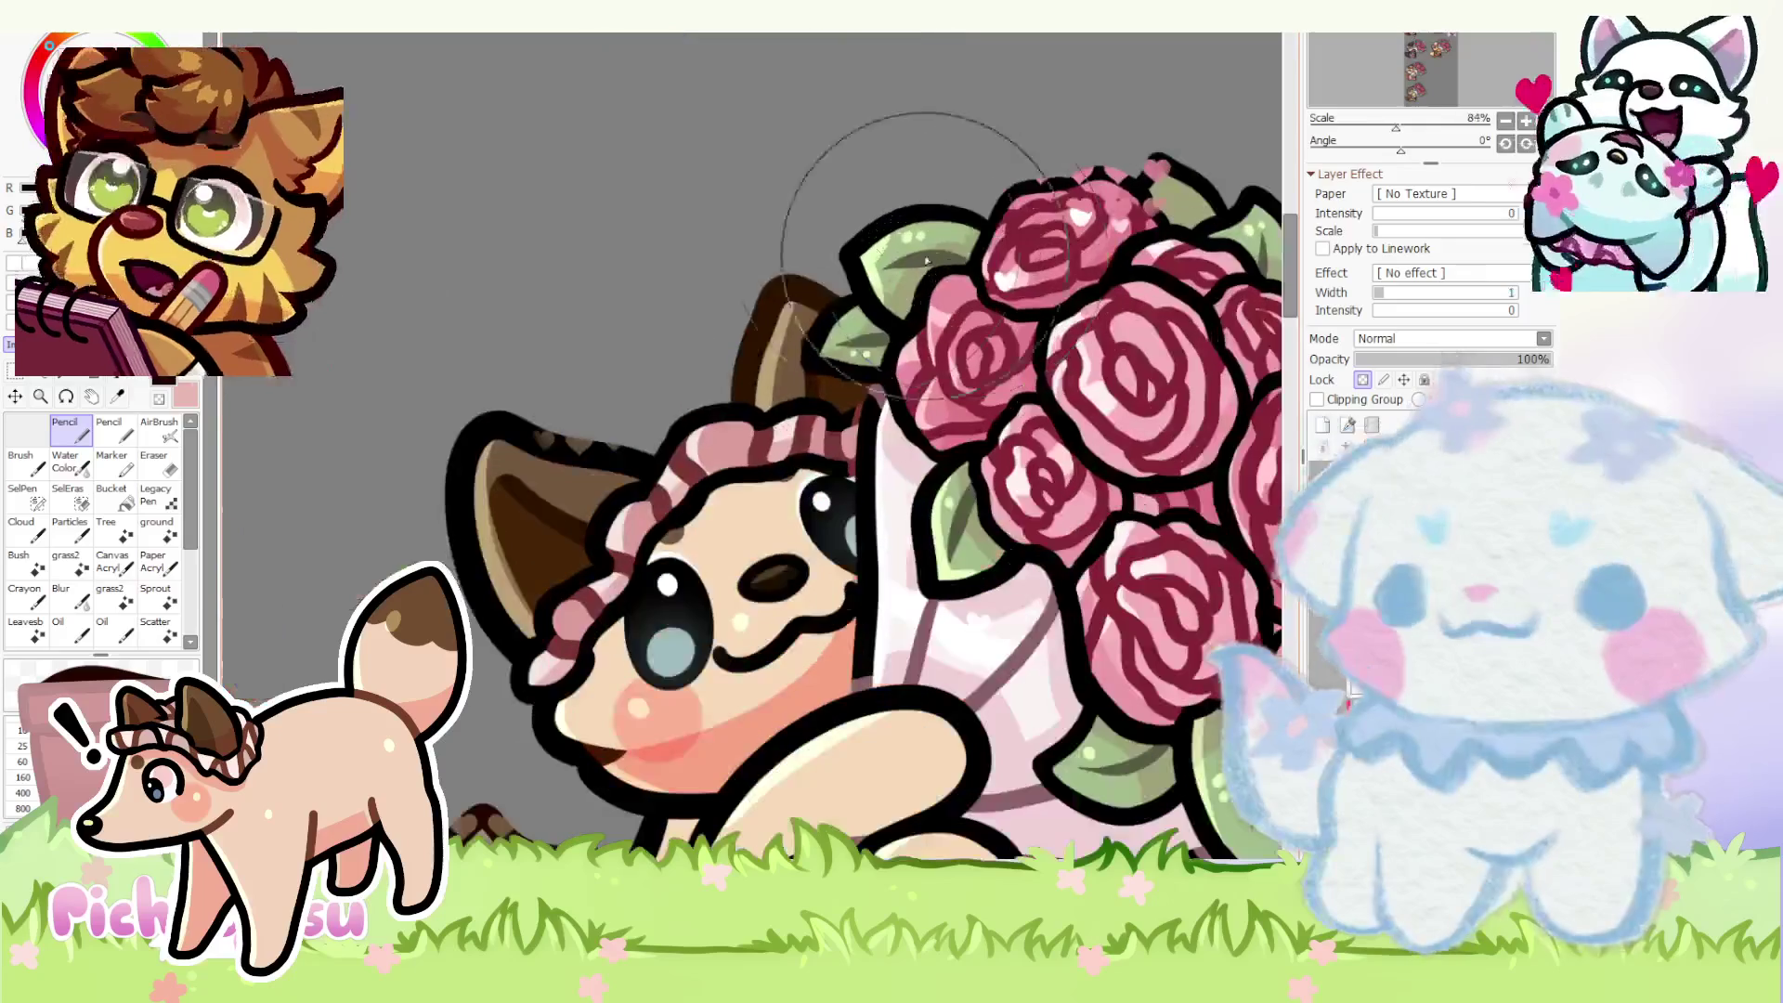
{"action": "scroll", "coordinate": [771, 709], "scroll_direction": "down", "scroll_amount": 3}
{"action": "scroll", "coordinate": [770, 708], "scroll_direction": "up", "scroll_amount": 1}
{"action": "scroll", "coordinate": [735, 677], "scroll_direction": "up", "scroll_amount": 1}
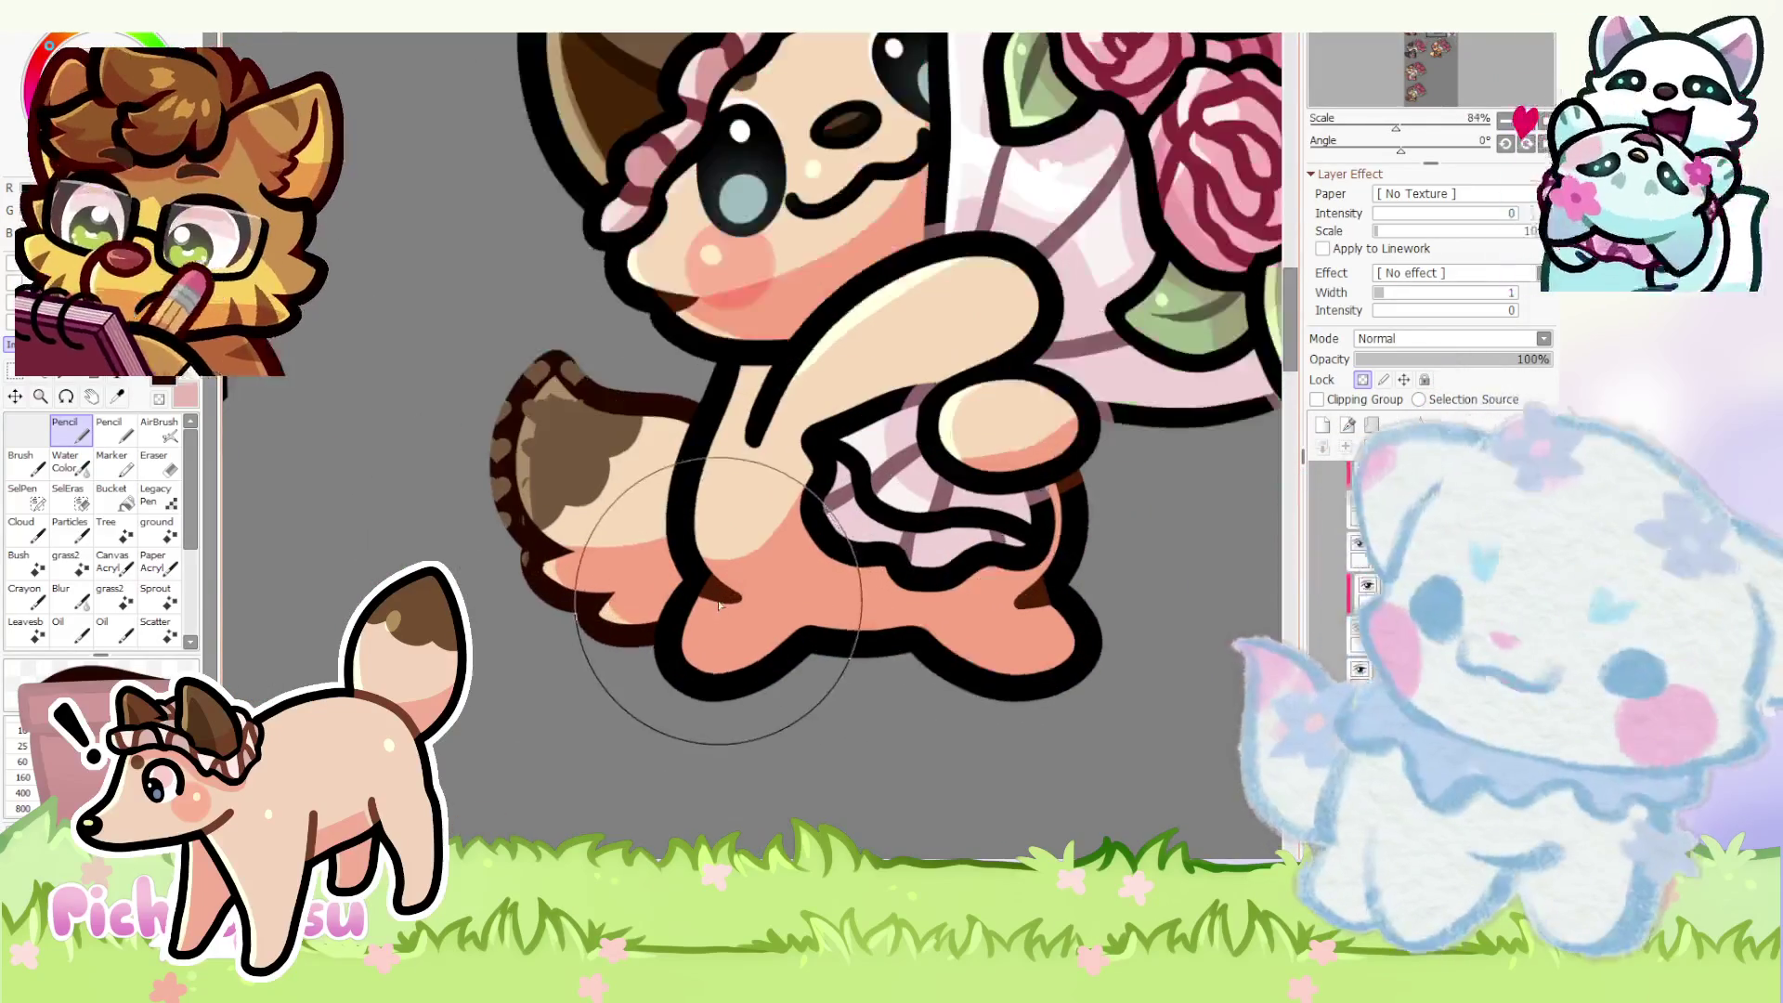
{"action": "scroll", "coordinate": [711, 669], "scroll_direction": "down", "scroll_amount": 3}
{"action": "scroll", "coordinate": [734, 474], "scroll_direction": "up", "scroll_amount": 1}
{"action": "scroll", "coordinate": [735, 473], "scroll_direction": "up", "scroll_amount": 1}
{"action": "scroll", "coordinate": [736, 447], "scroll_direction": "down", "scroll_amount": 2}
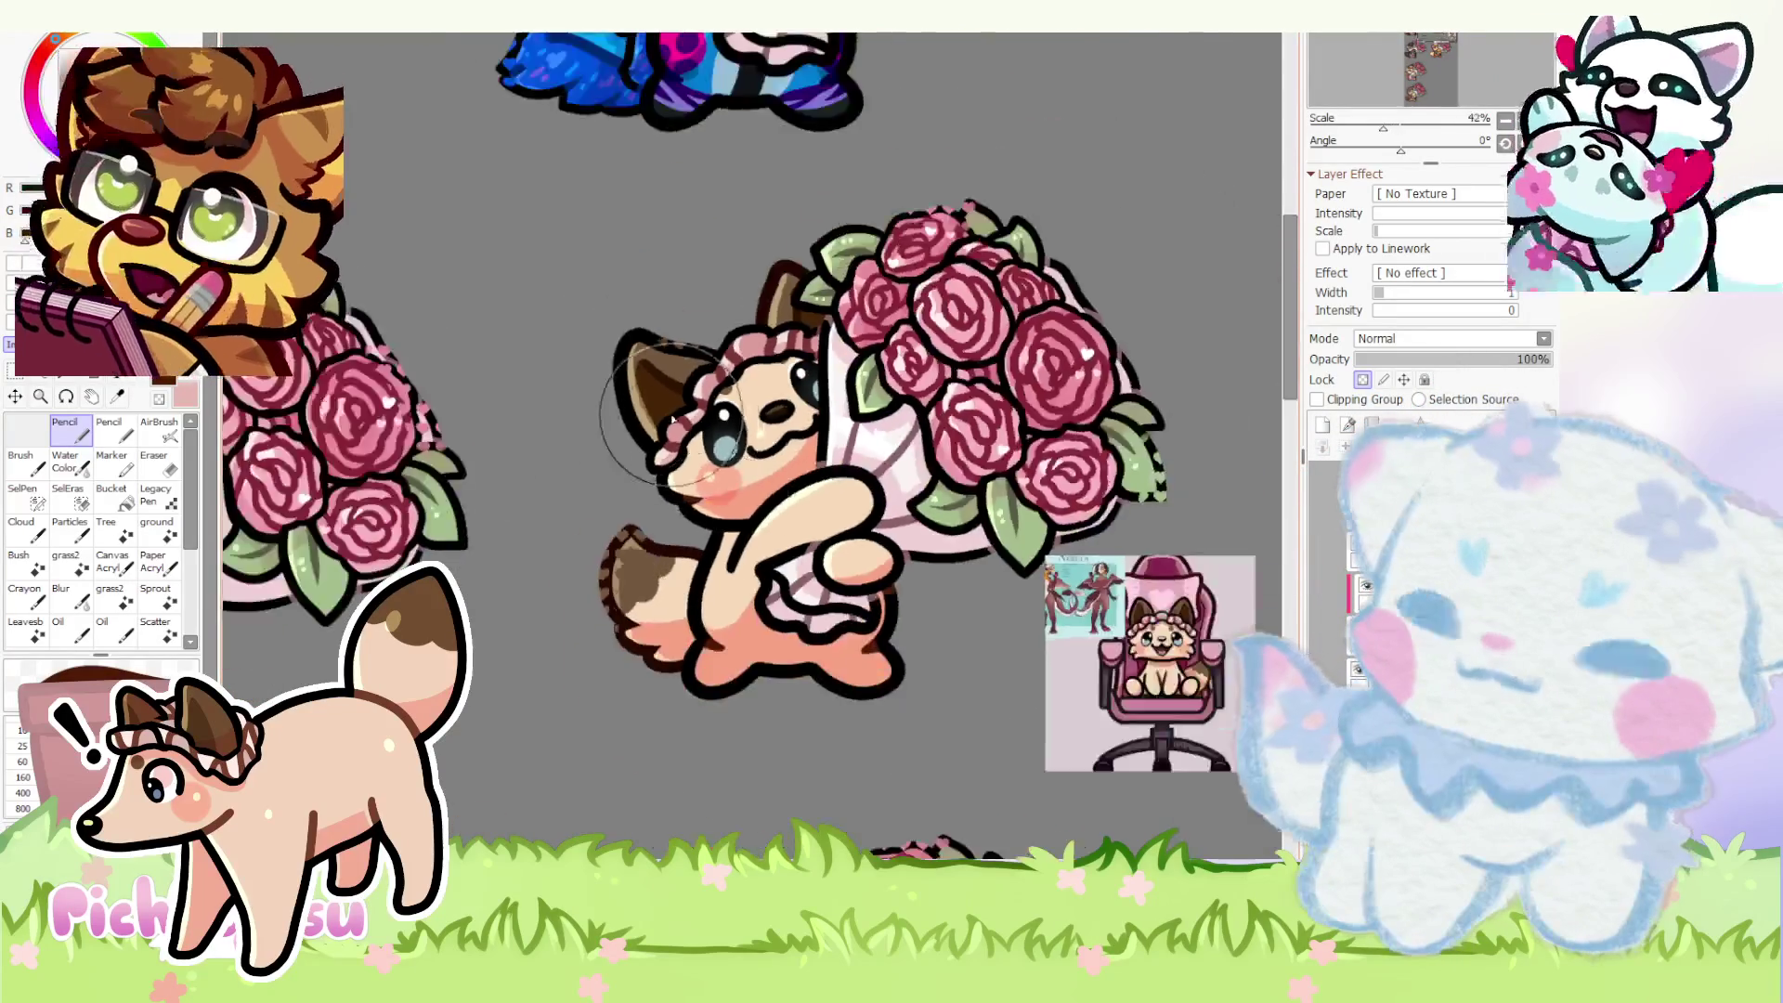
{"action": "scroll", "coordinate": [781, 501], "scroll_direction": "up", "scroll_amount": 3}
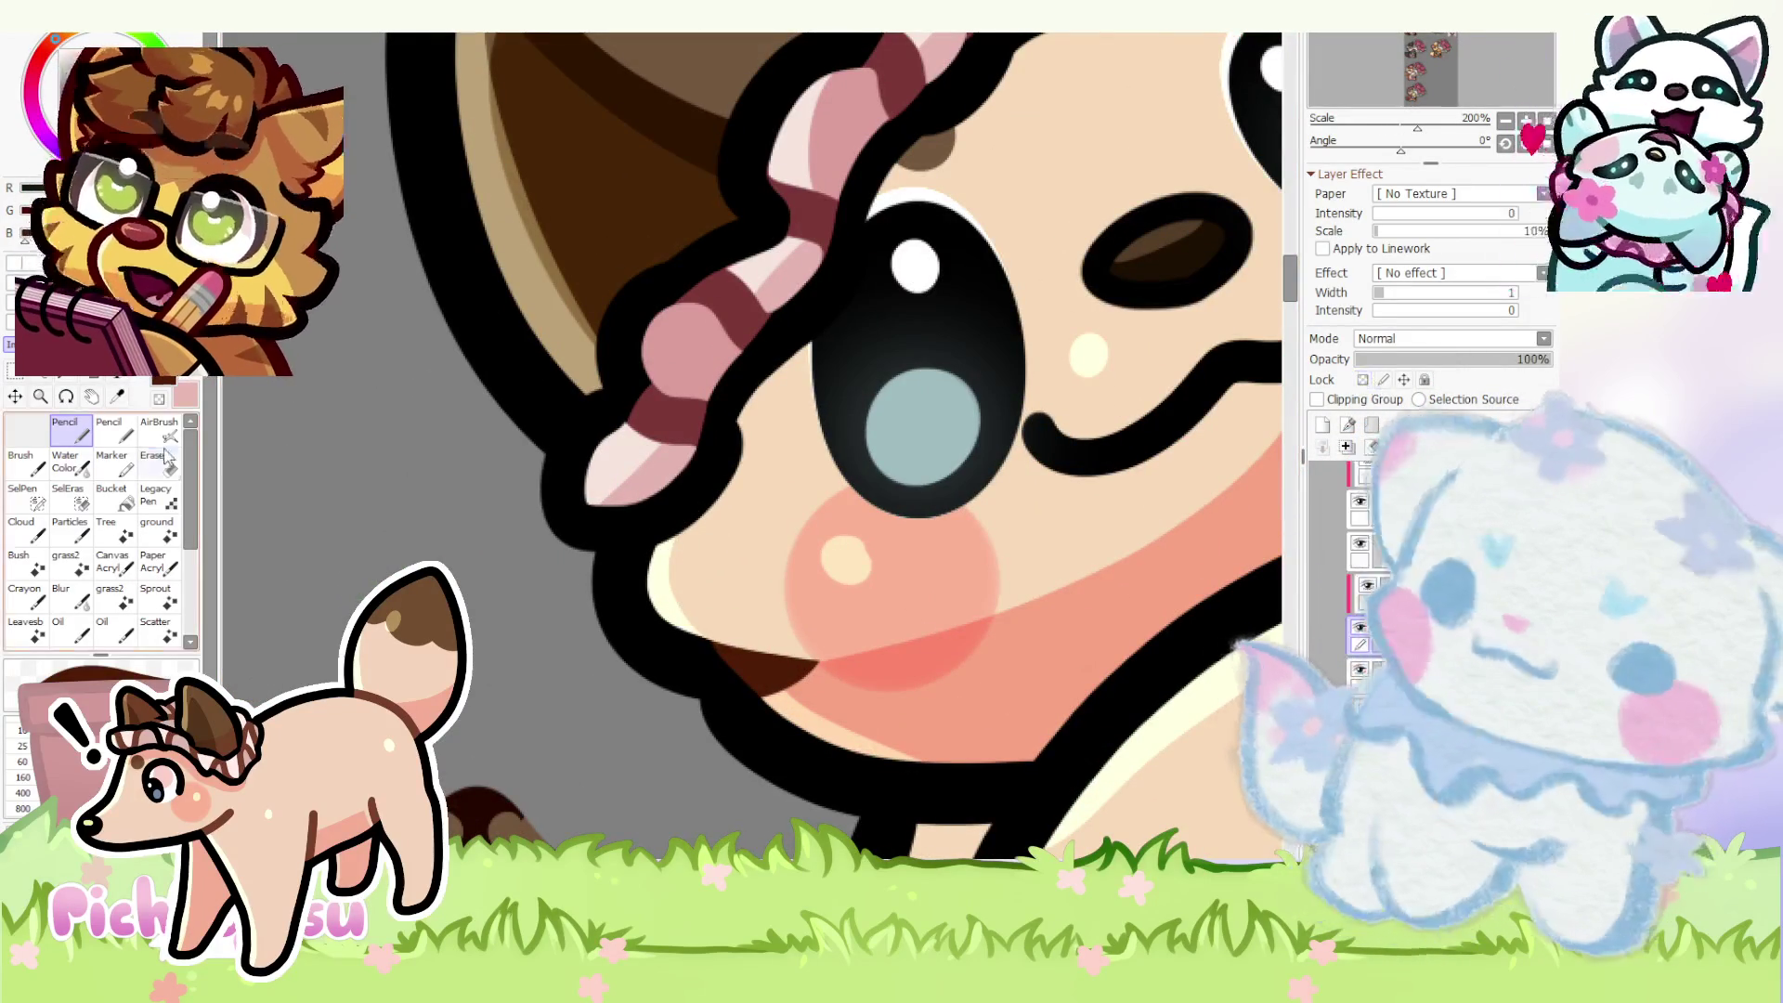
{"action": "left_click", "coordinate": [156, 456]}
{"action": "scroll", "coordinate": [735, 460], "scroll_direction": "up", "scroll_amount": 1}
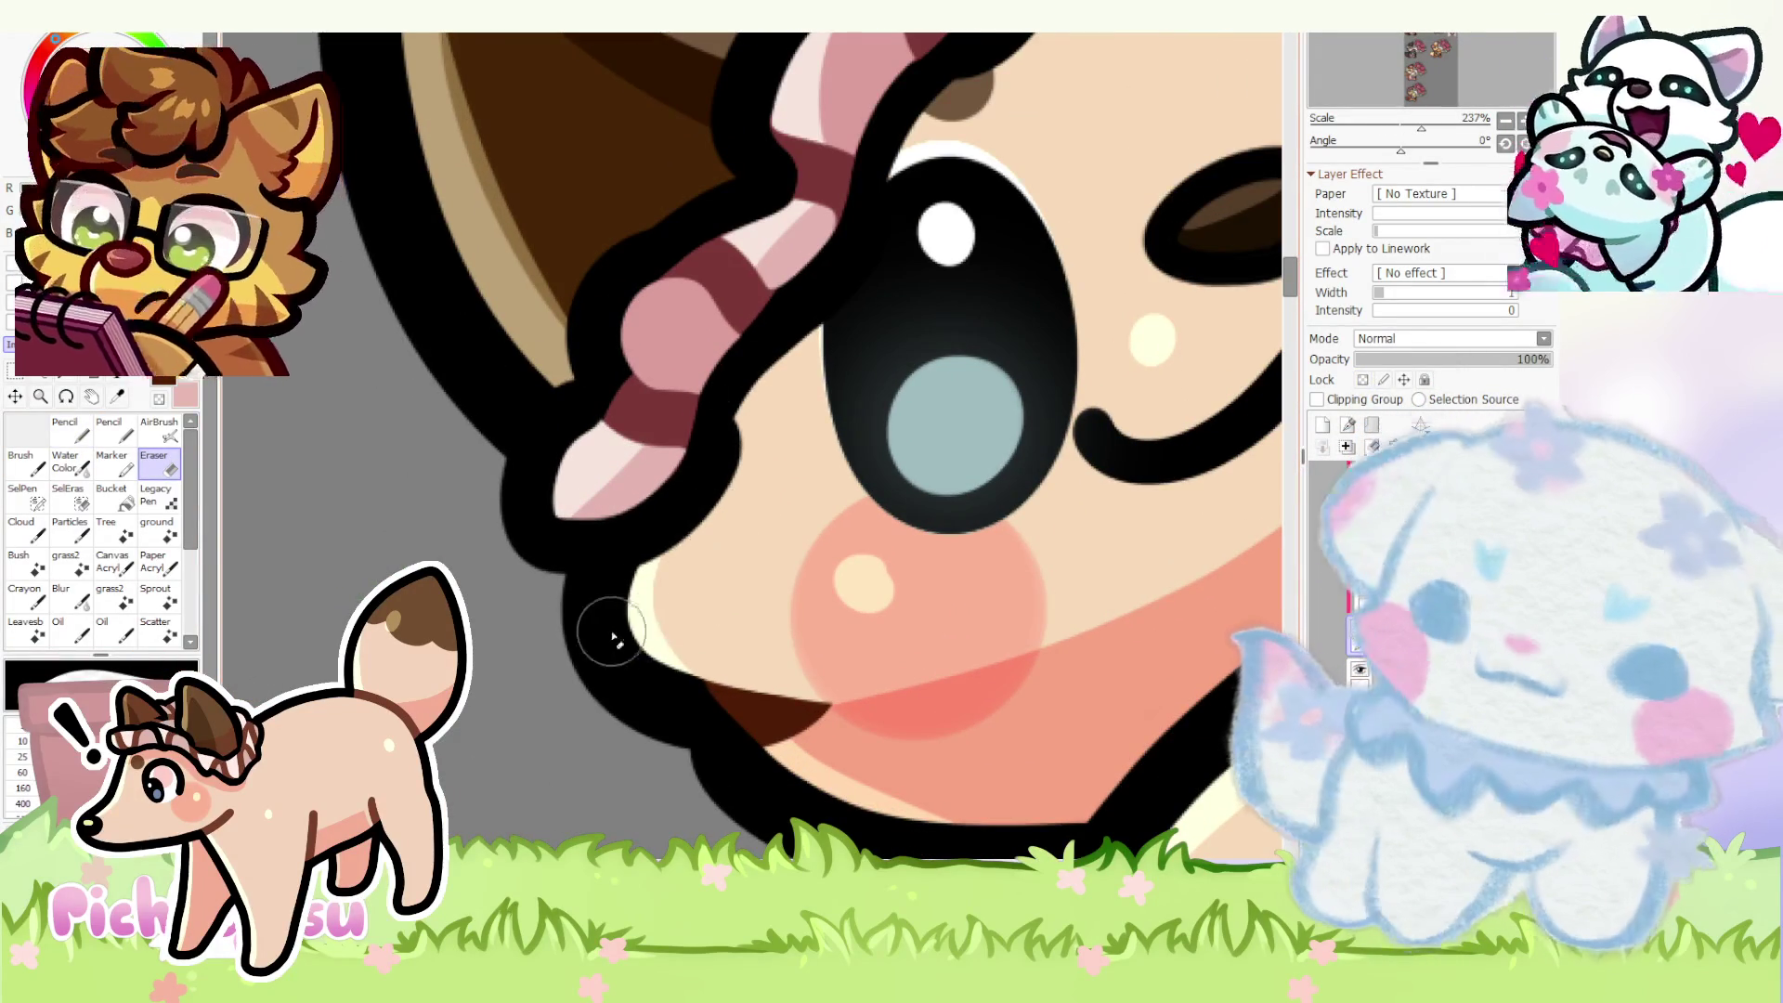
{"action": "scroll", "coordinate": [754, 449], "scroll_direction": "up", "scroll_amount": 3}
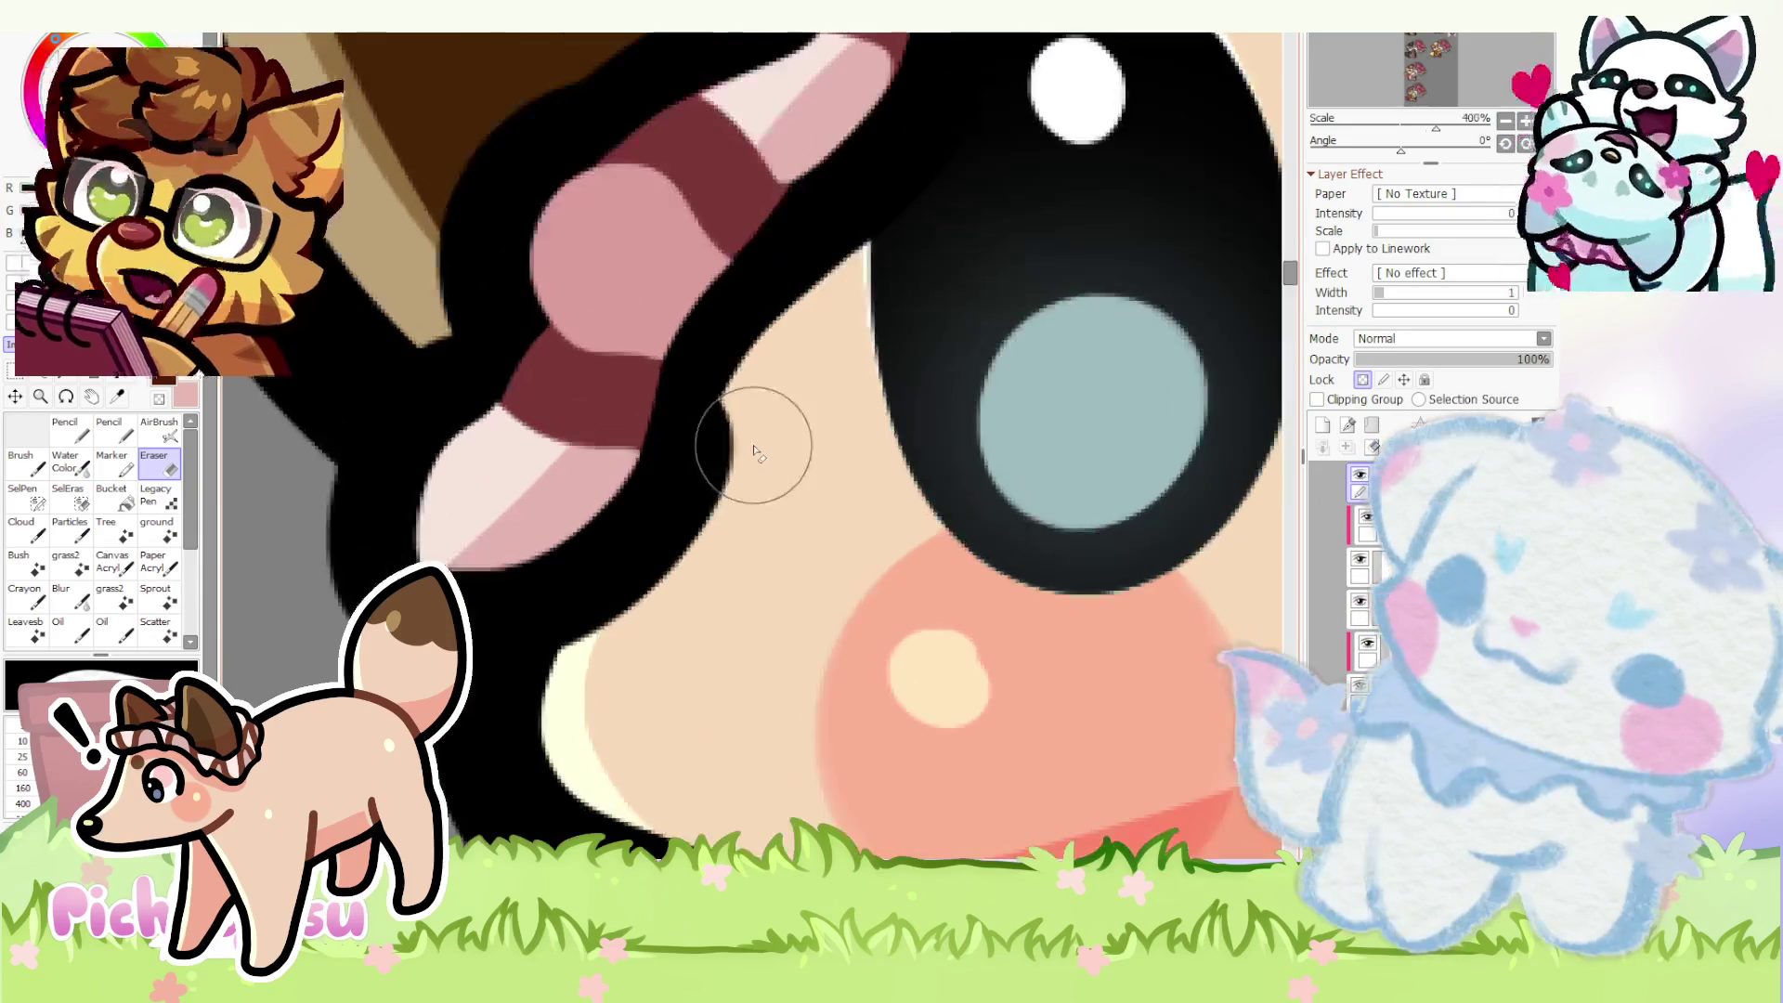
{"action": "key", "text": "bracketleft"}
{"action": "scroll", "coordinate": [753, 449], "scroll_direction": "up", "scroll_amount": 1}
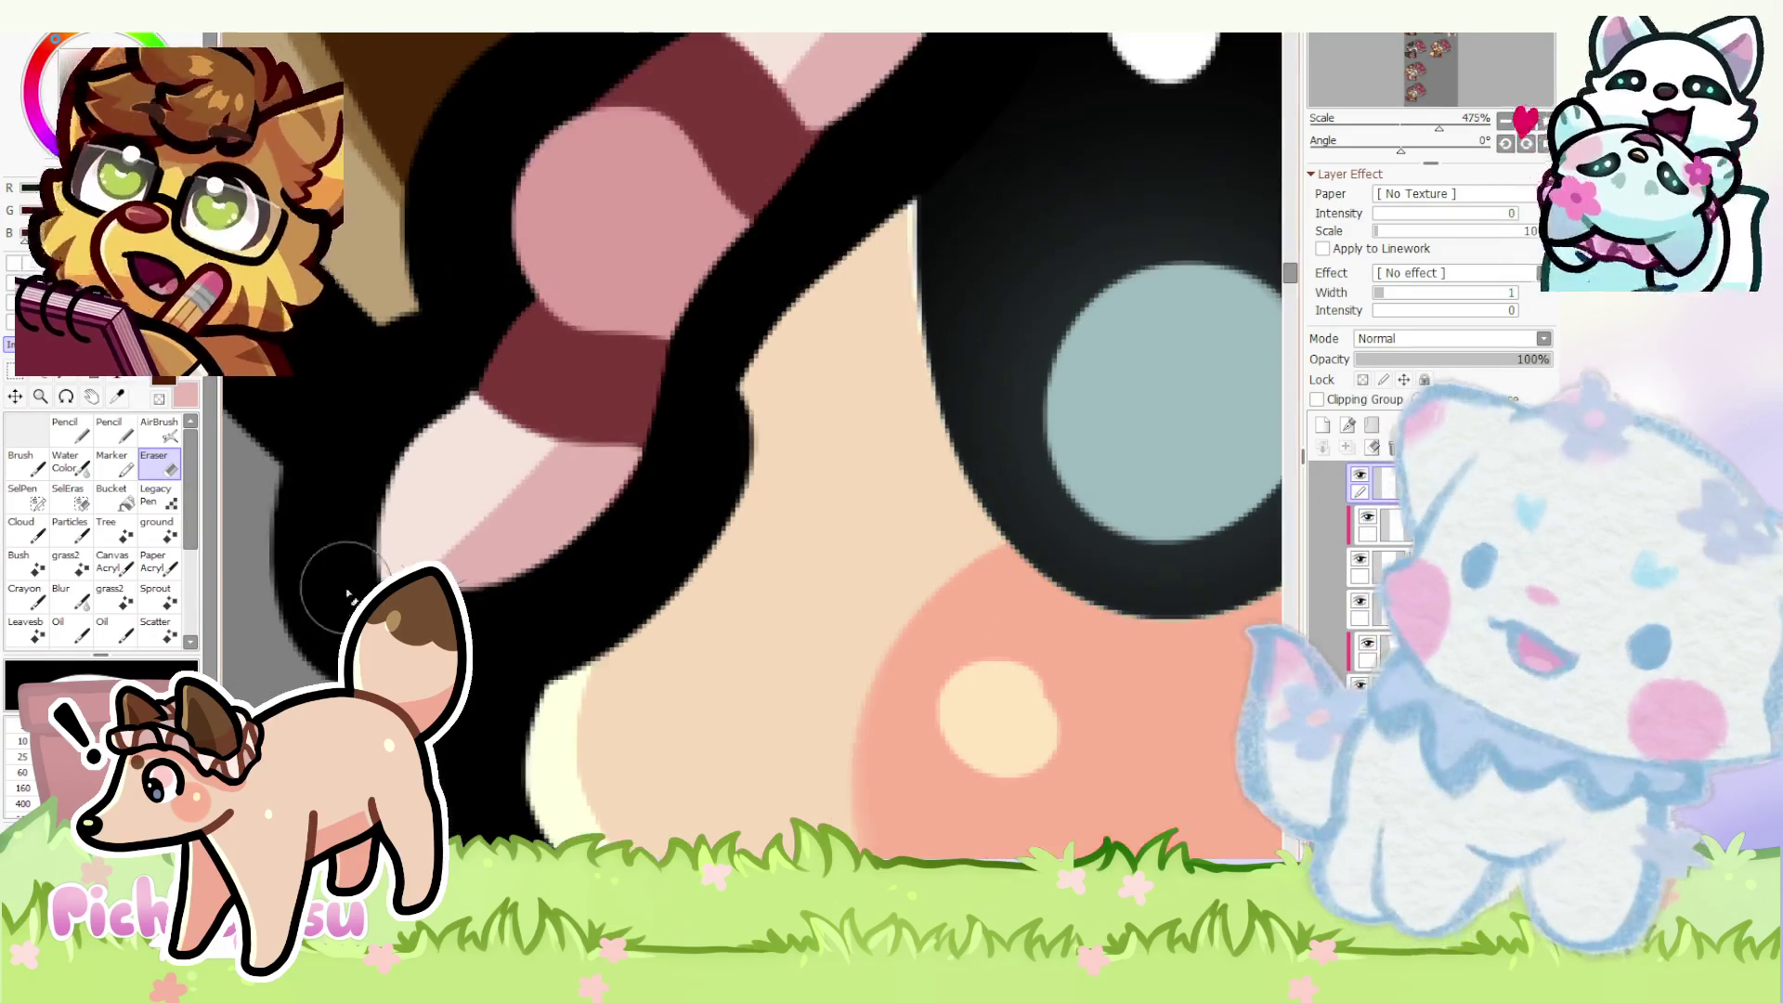
{"action": "scroll", "coordinate": [670, 537], "scroll_direction": "up", "scroll_amount": 2}
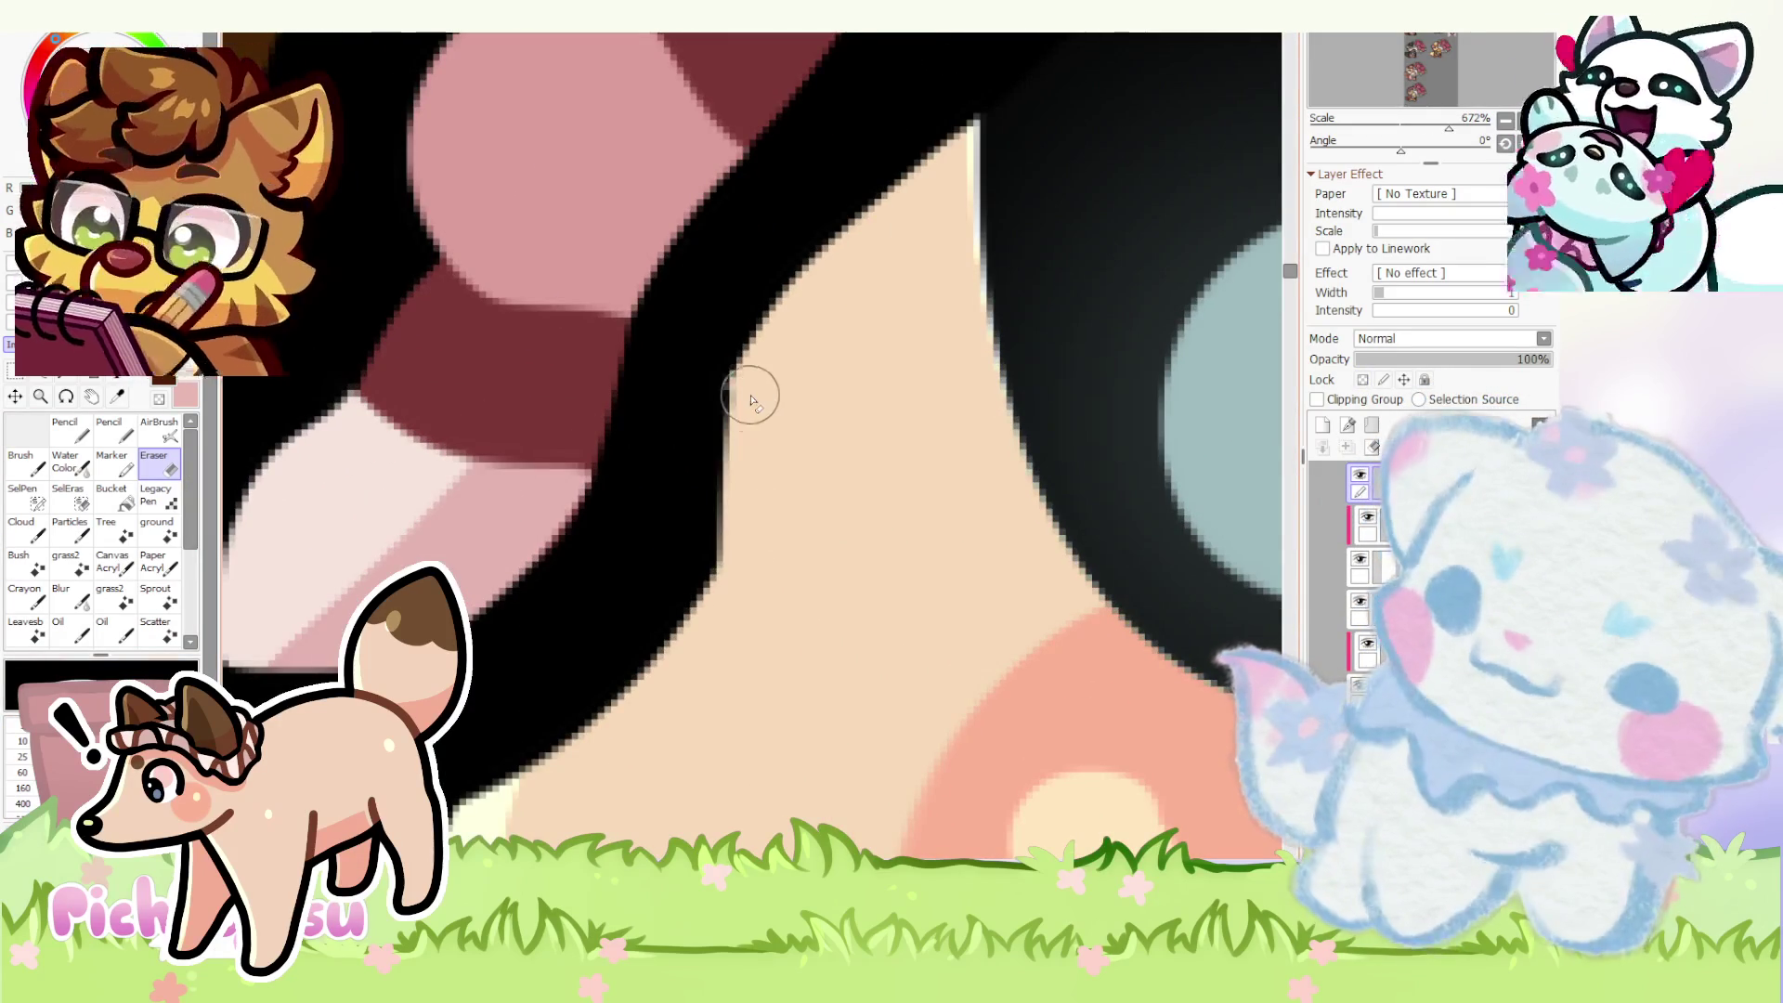
{"action": "scroll", "coordinate": [755, 398], "scroll_direction": "down", "scroll_amount": 3}
{"action": "scroll", "coordinate": [740, 391], "scroll_direction": "down", "scroll_amount": 3}
{"action": "scroll", "coordinate": [728, 426], "scroll_direction": "down", "scroll_amount": 3}
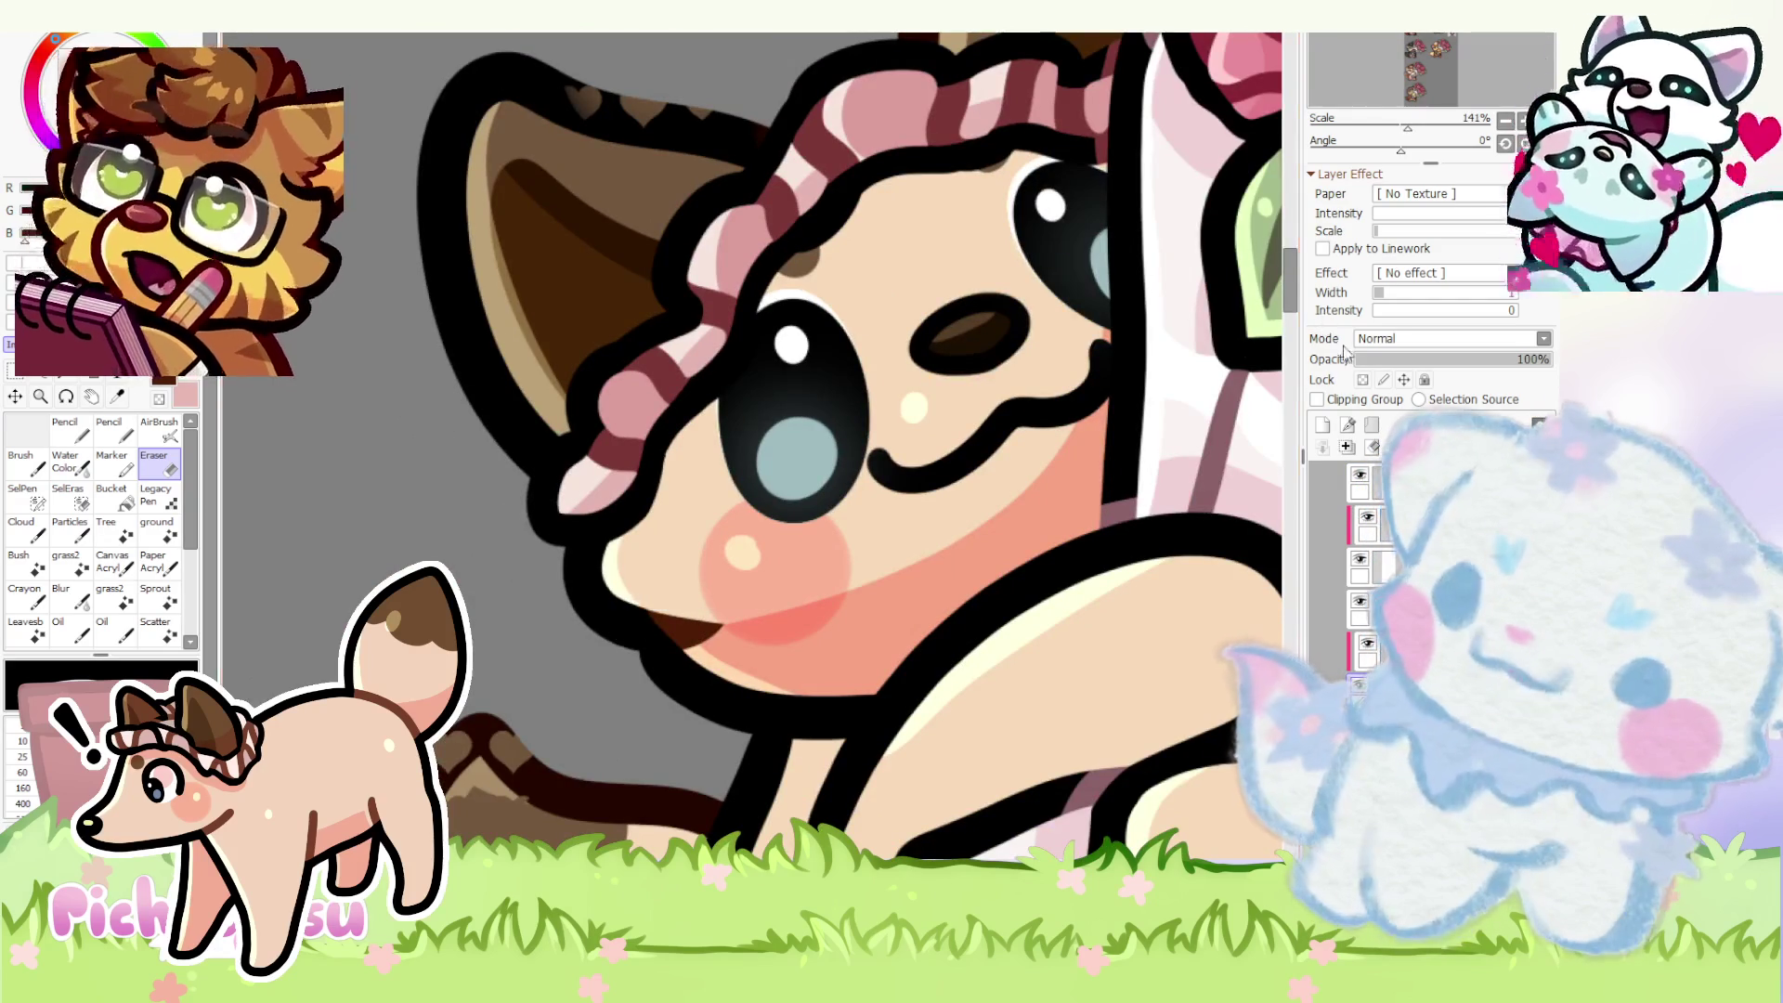
{"action": "key", "text": "n"}
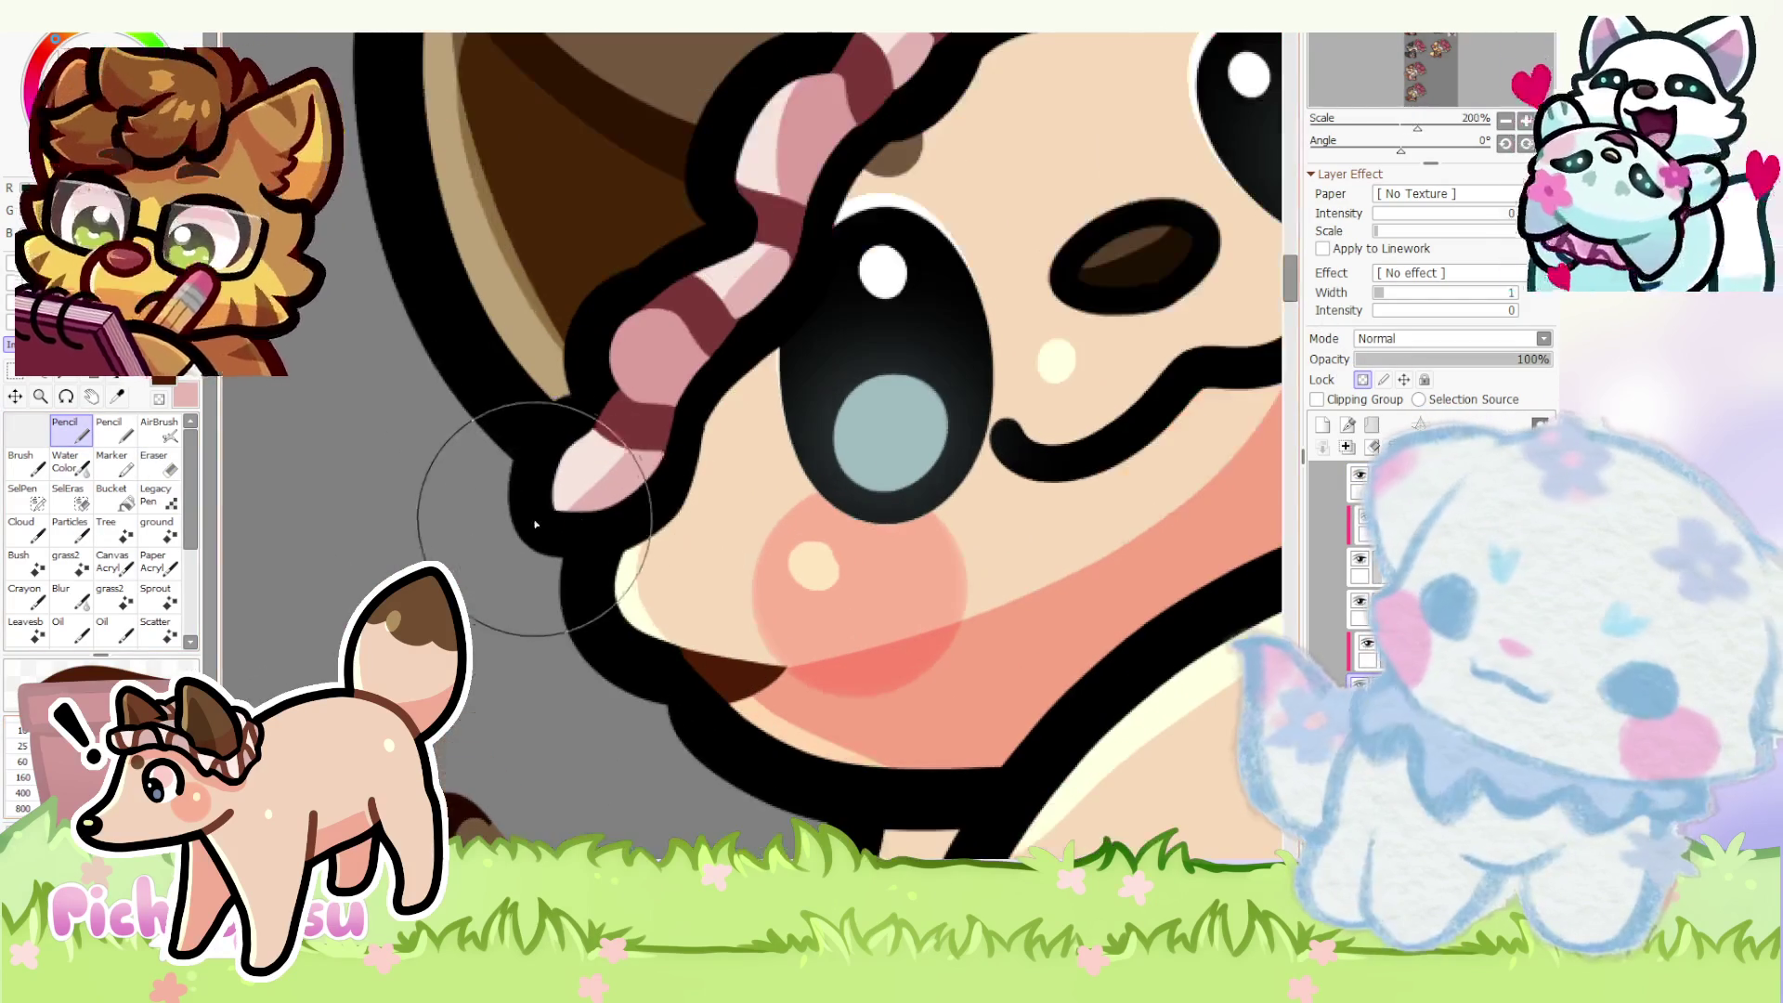
{"action": "scroll", "coordinate": [561, 496], "scroll_direction": "up", "scroll_amount": 1}
{"action": "scroll", "coordinate": [599, 377], "scroll_direction": "down", "scroll_amount": 1}
{"action": "scroll", "coordinate": [642, 210], "scroll_direction": "down", "scroll_amount": 1}
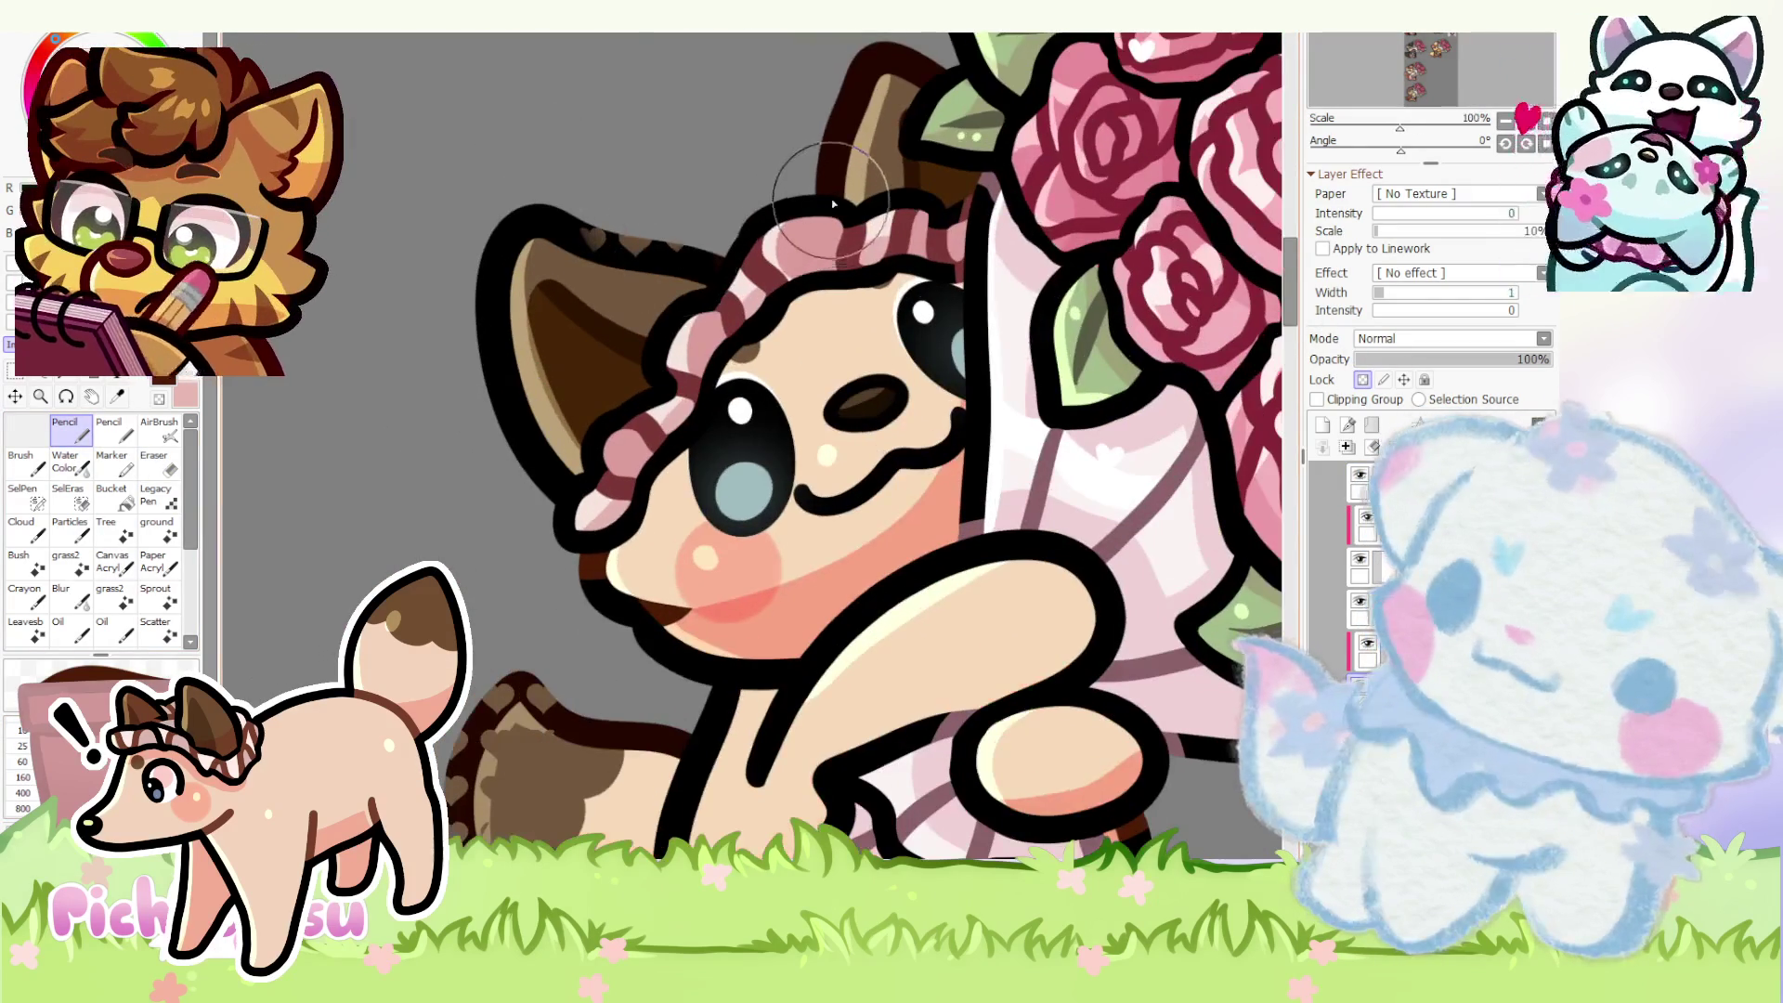
{"action": "scroll", "coordinate": [697, 266], "scroll_direction": "up", "scroll_amount": 5}
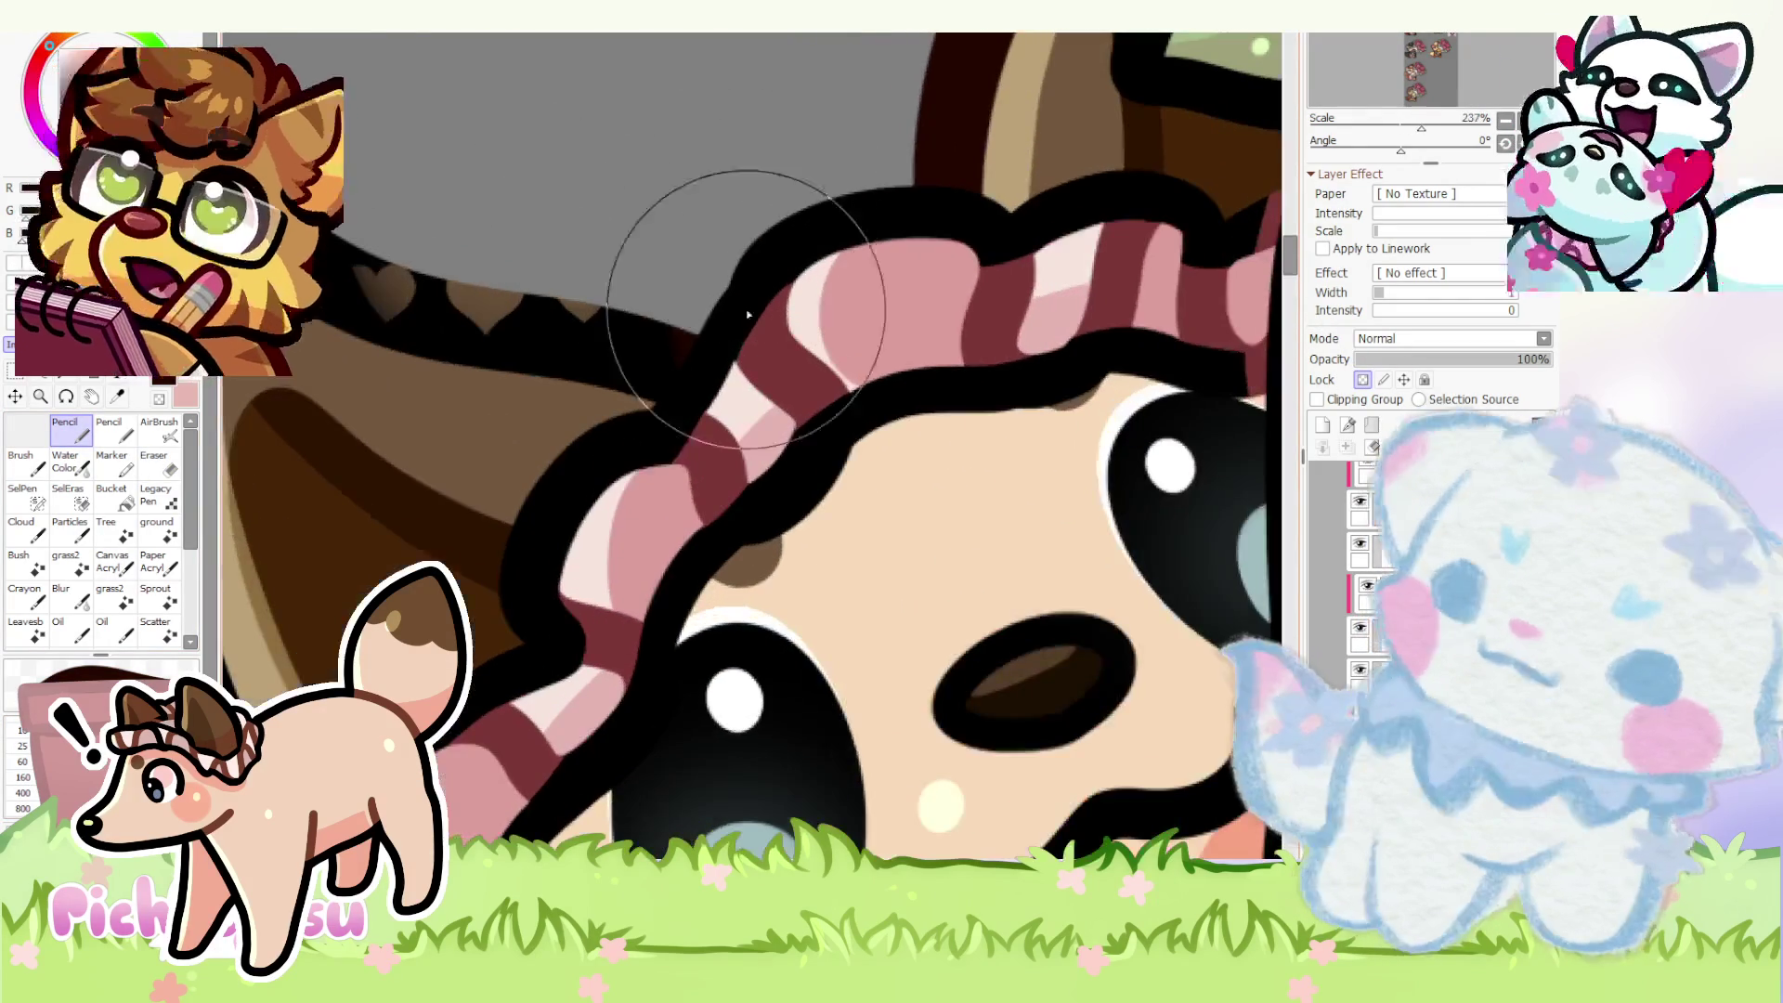
{"action": "scroll", "coordinate": [655, 365], "scroll_direction": "down", "scroll_amount": 4}
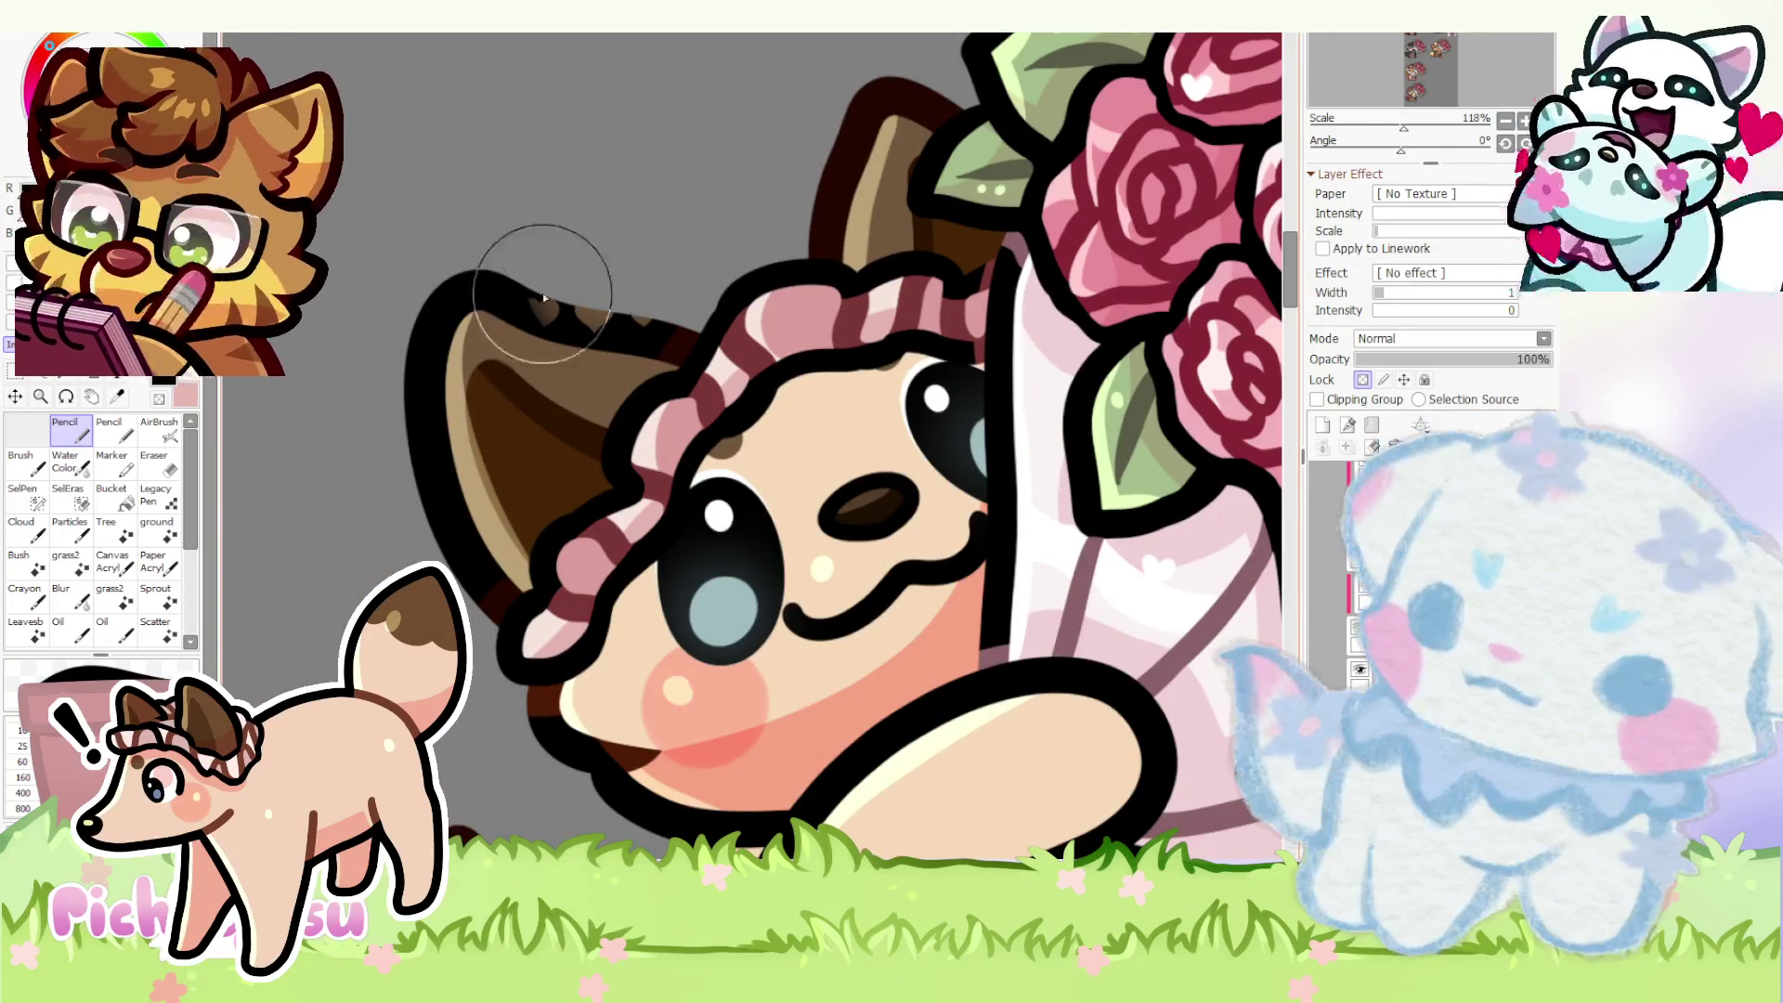
{"action": "scroll", "coordinate": [530, 428], "scroll_direction": "up", "scroll_amount": 2}
{"action": "scroll", "coordinate": [627, 391], "scroll_direction": "up", "scroll_amount": 1}
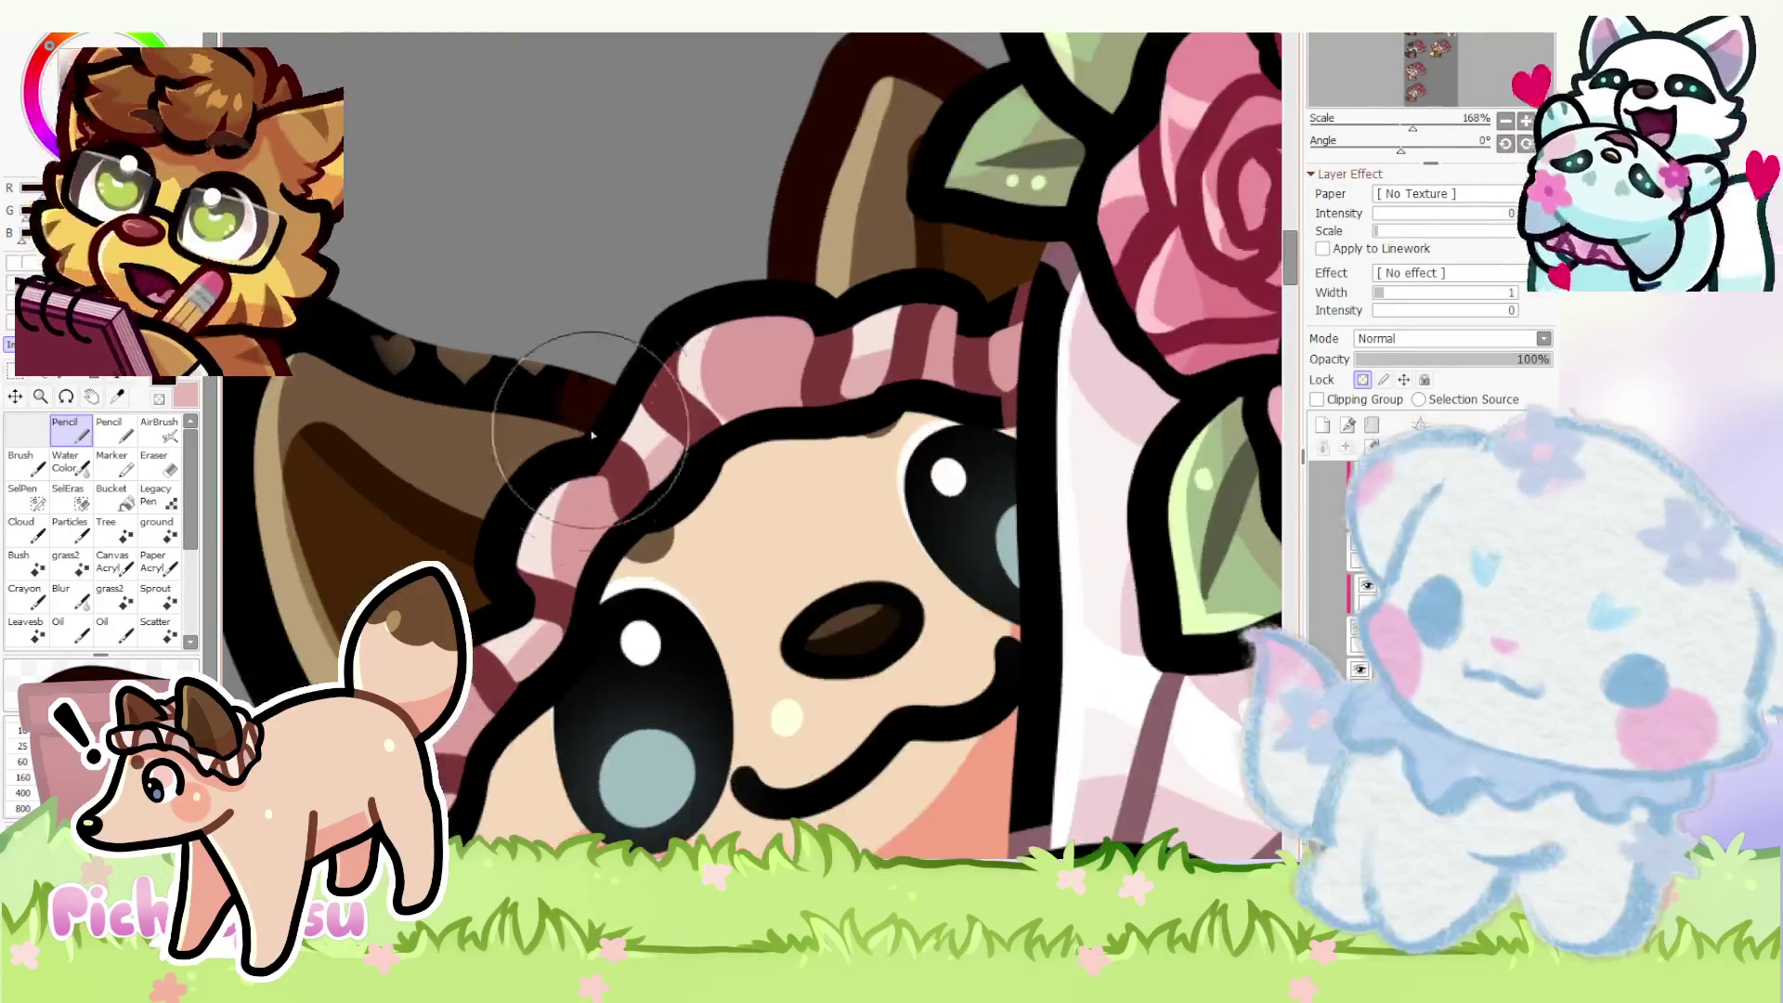
{"action": "scroll", "coordinate": [796, 340], "scroll_direction": "down", "scroll_amount": 4}
{"action": "scroll", "coordinate": [745, 358], "scroll_direction": "down", "scroll_amount": 6}
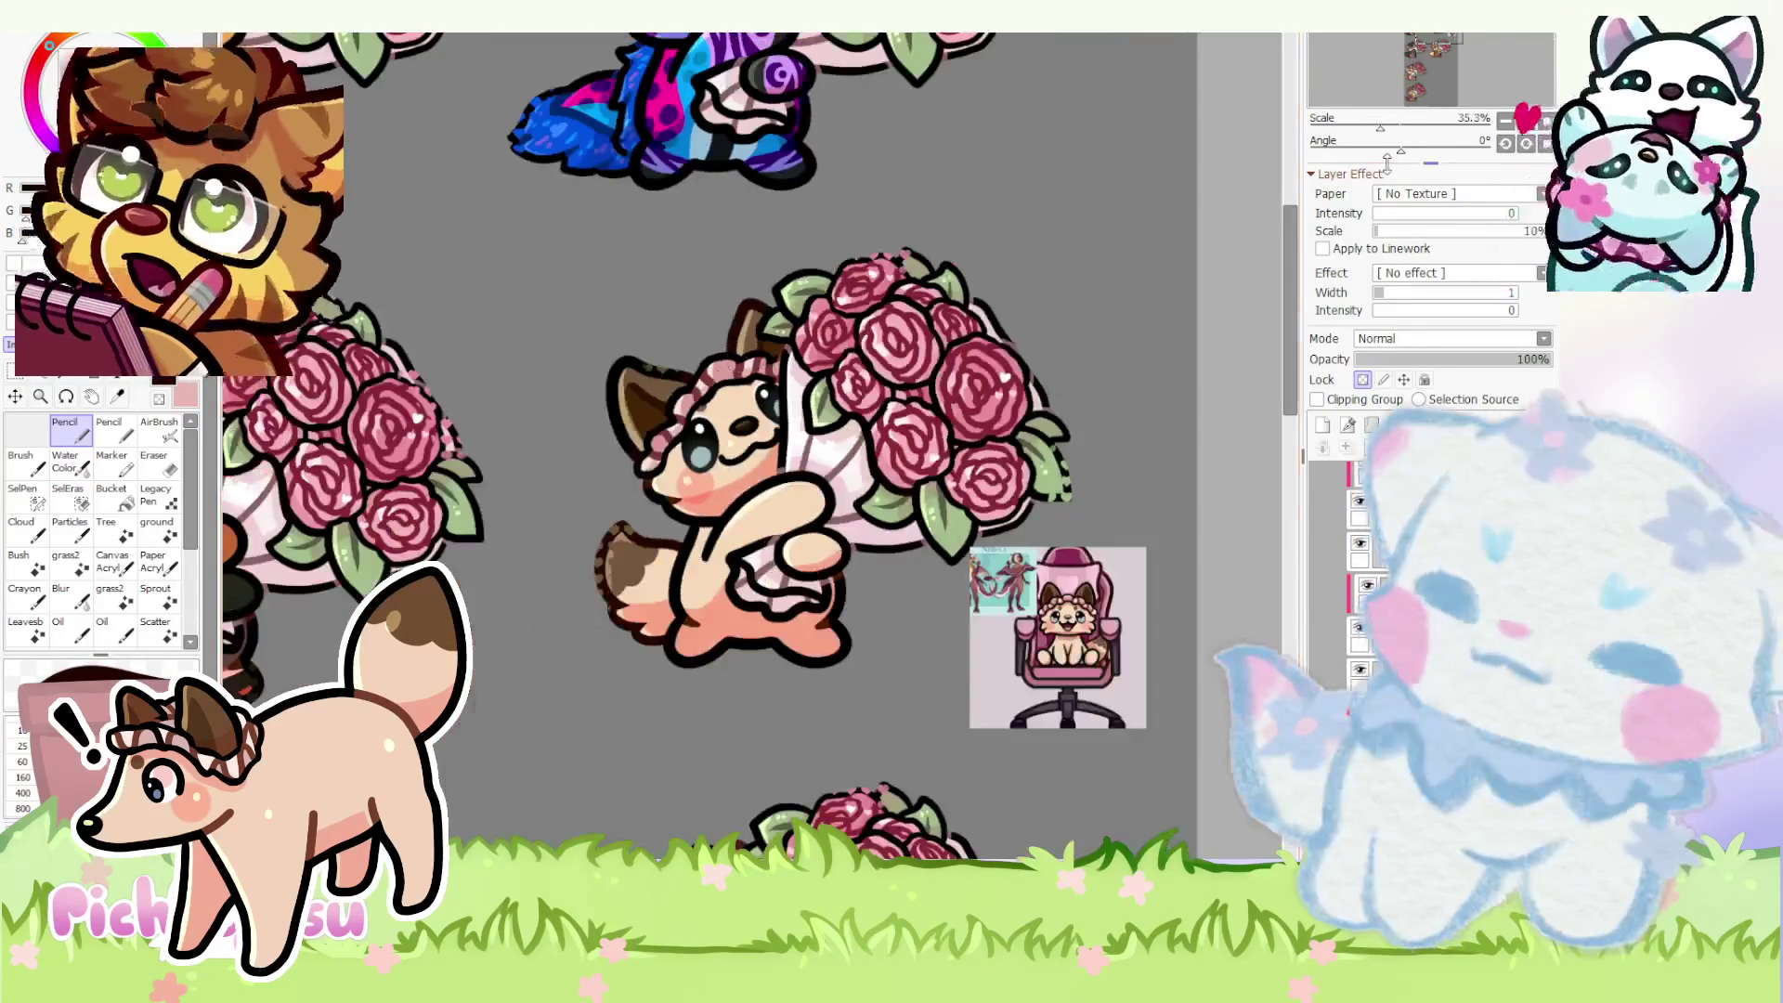
- With the view rotated, erase along the brown ear's right edge behind the bonnet, then set the view upright
{"action": "left_click_drag", "start_coordinate": [1400, 148], "coordinate": [1462, 148]}
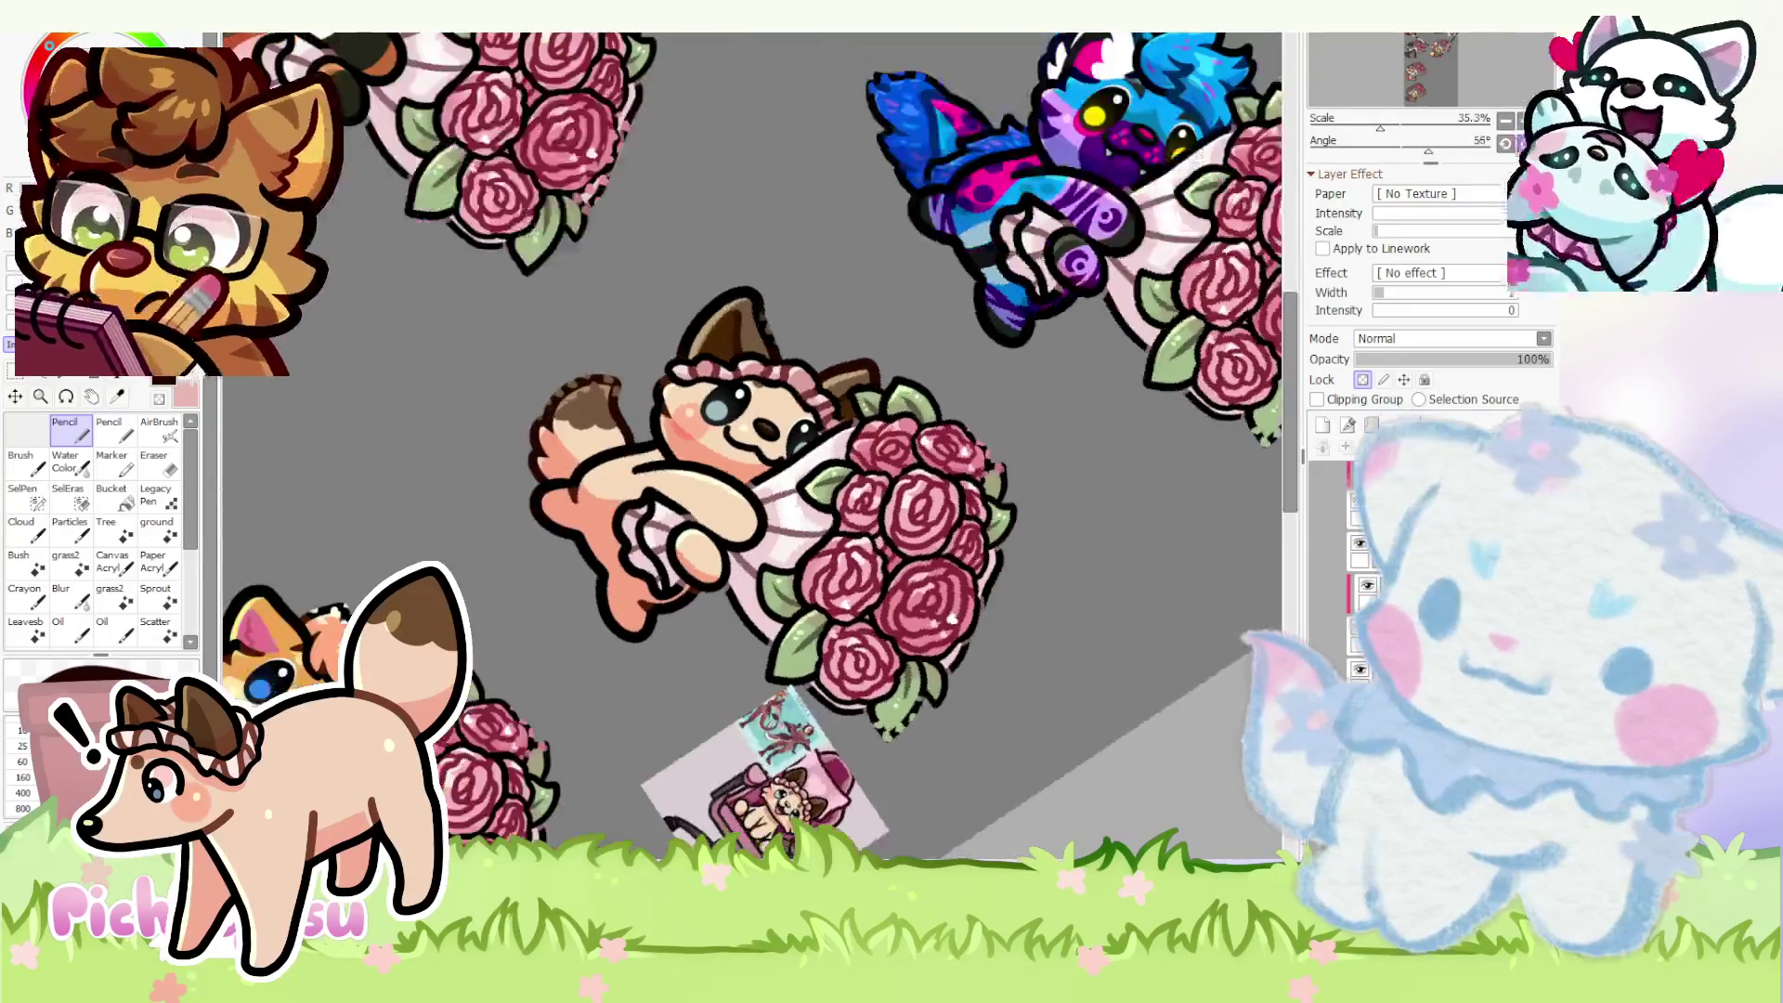
{"action": "scroll", "coordinate": [857, 449], "scroll_direction": "up", "scroll_amount": 2}
{"action": "scroll", "coordinate": [957, 478], "scroll_direction": "up", "scroll_amount": 2}
{"action": "scroll", "coordinate": [956, 478], "scroll_direction": "down", "scroll_amount": 1}
{"action": "scroll", "coordinate": [961, 487], "scroll_direction": "up", "scroll_amount": 1}
{"action": "key", "text": "e"}
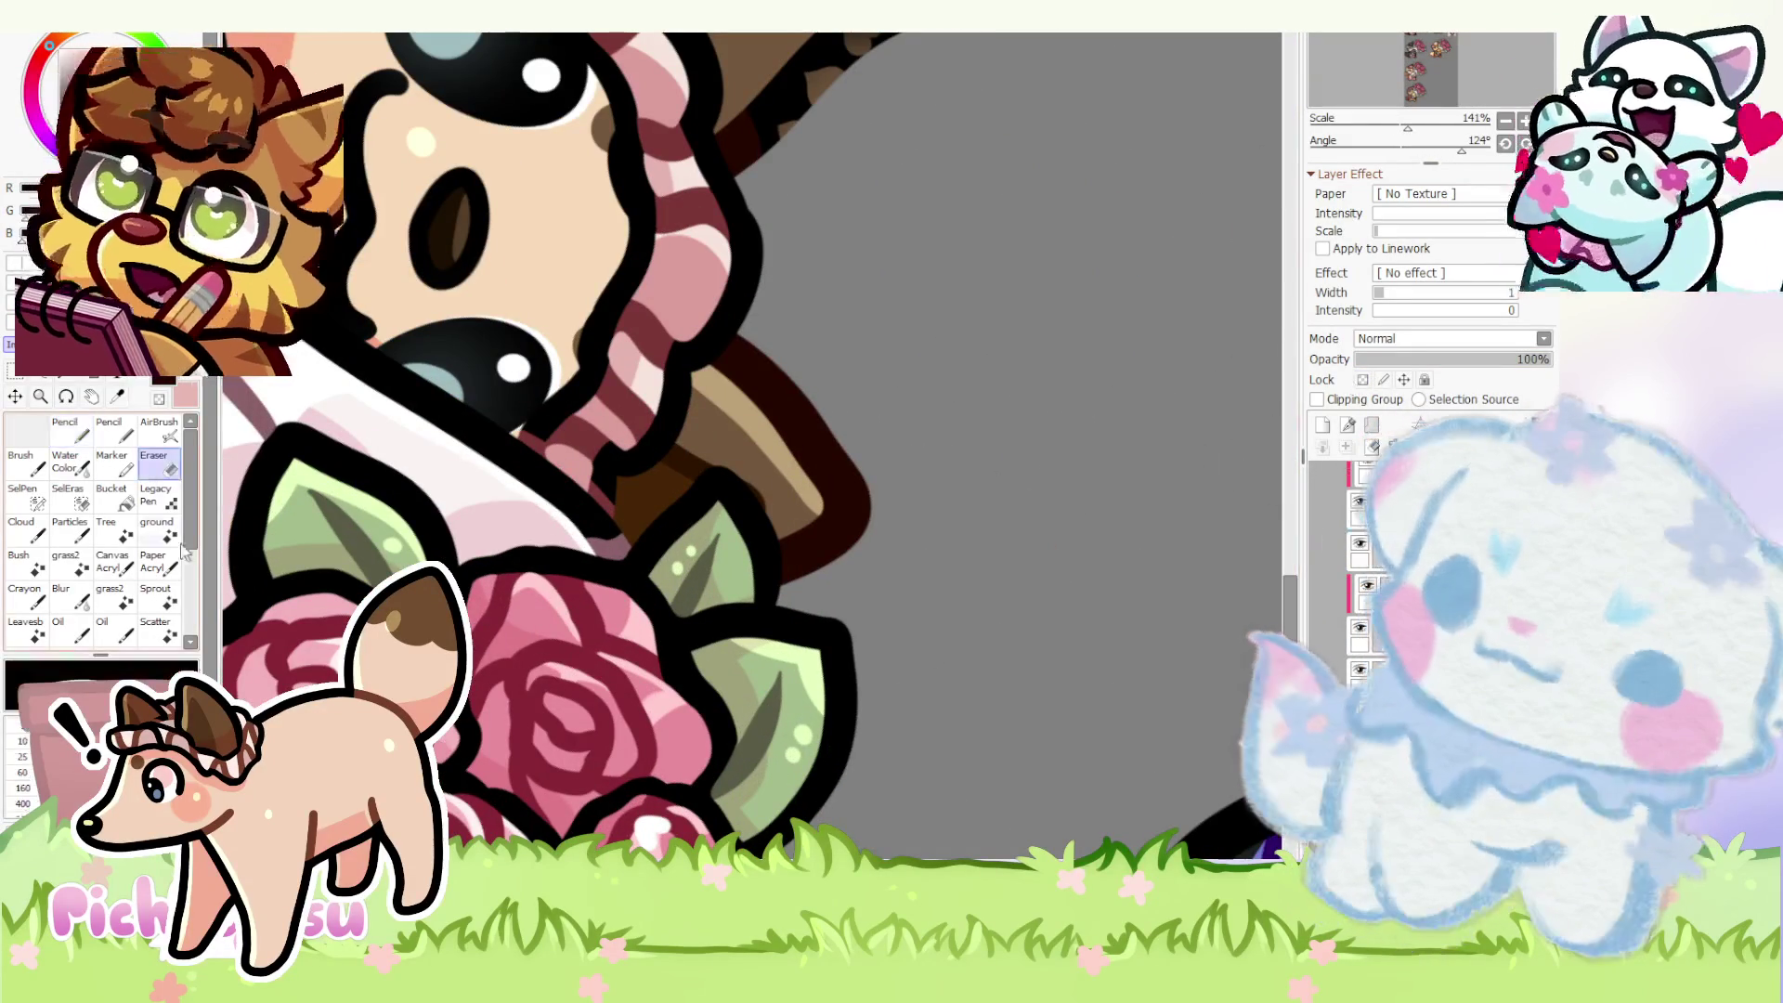
{"action": "scroll", "coordinate": [752, 448], "scroll_direction": "up", "scroll_amount": 3}
{"action": "left_click_drag", "start_coordinate": [802, 373], "coordinate": [689, 279]}
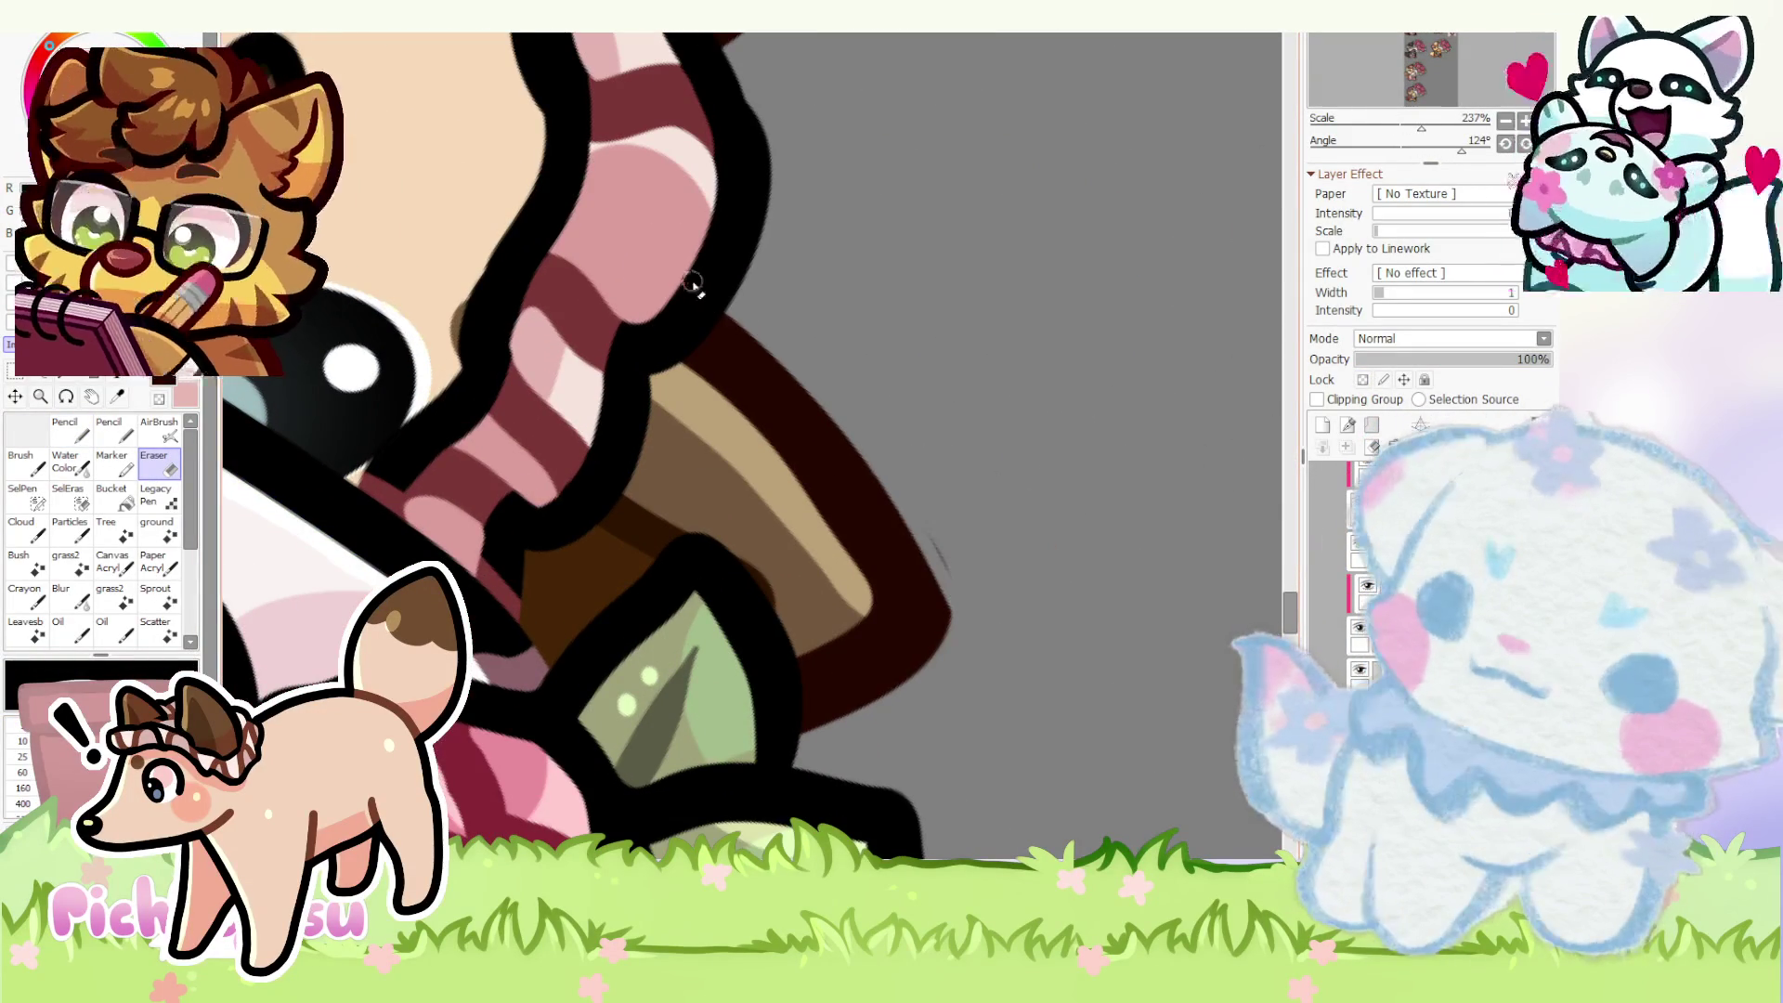
{"action": "scroll", "coordinate": [920, 548], "scroll_direction": "up", "scroll_amount": 3}
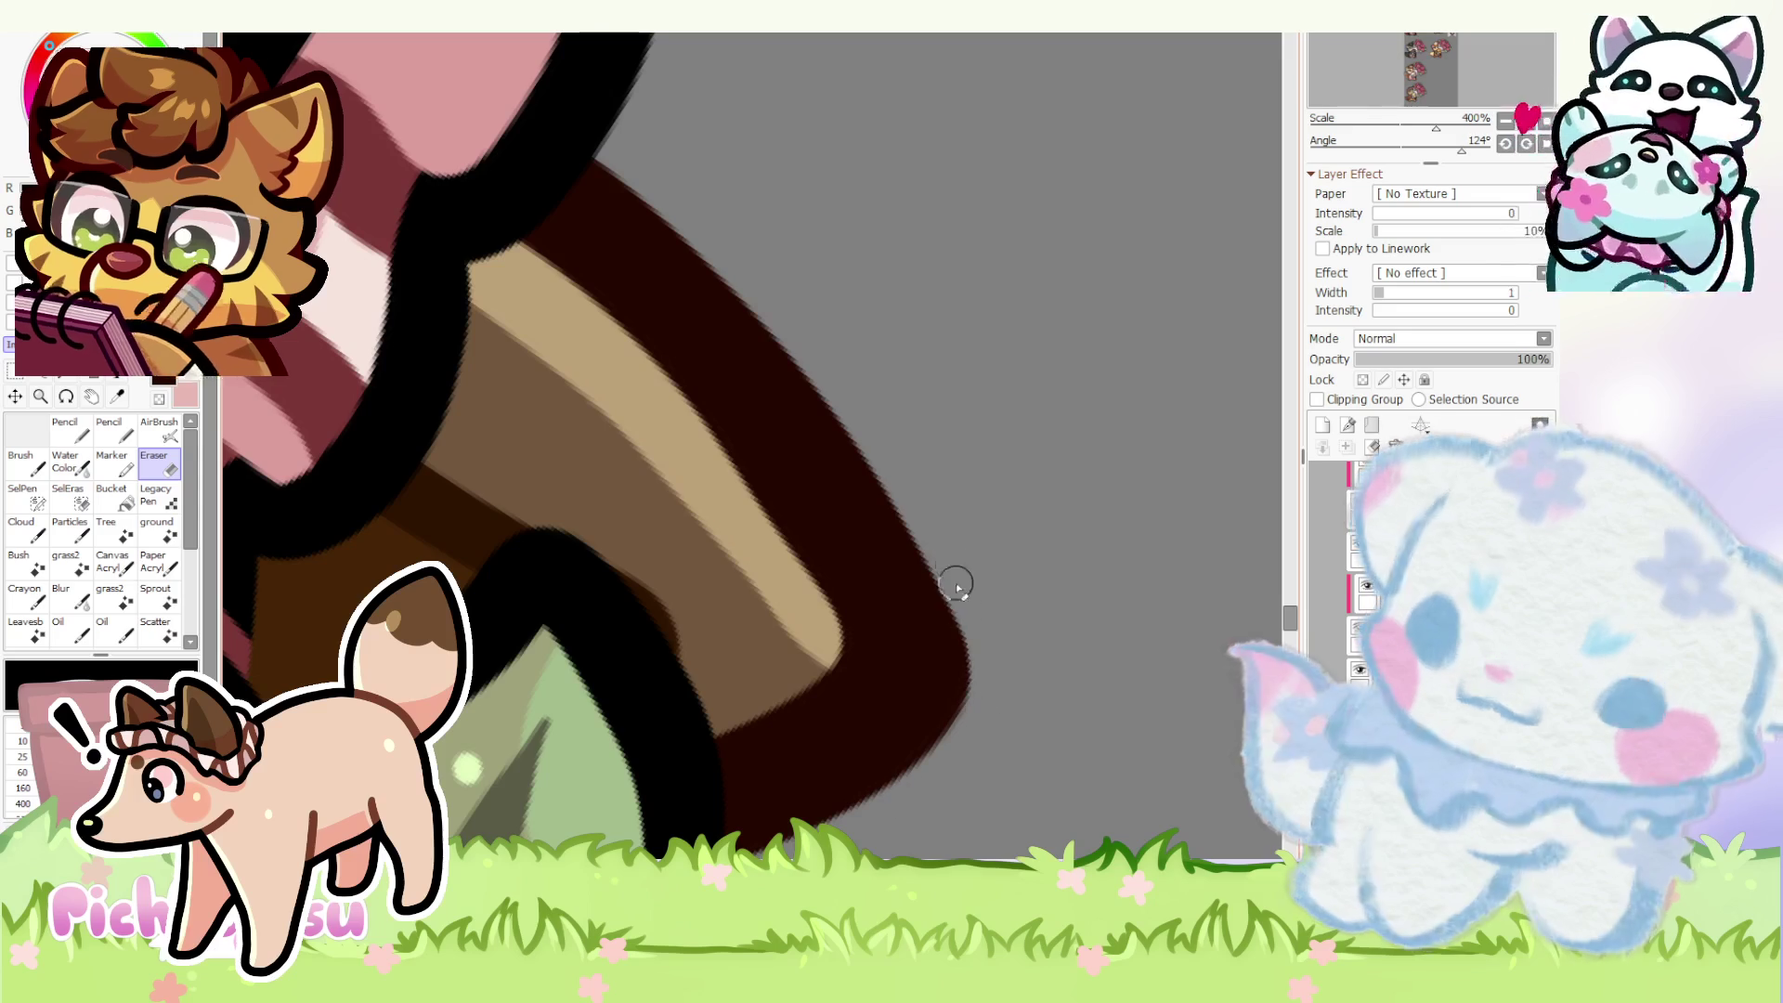
{"action": "scroll", "coordinate": [936, 753], "scroll_direction": "down", "scroll_amount": 1}
{"action": "scroll", "coordinate": [767, 665], "scroll_direction": "down", "scroll_amount": 2}
{"action": "scroll", "coordinate": [849, 466], "scroll_direction": "down", "scroll_amount": 1}
{"action": "scroll", "coordinate": [840, 498], "scroll_direction": "up", "scroll_amount": 3}
{"action": "scroll", "coordinate": [836, 460], "scroll_direction": "up", "scroll_amount": 1}
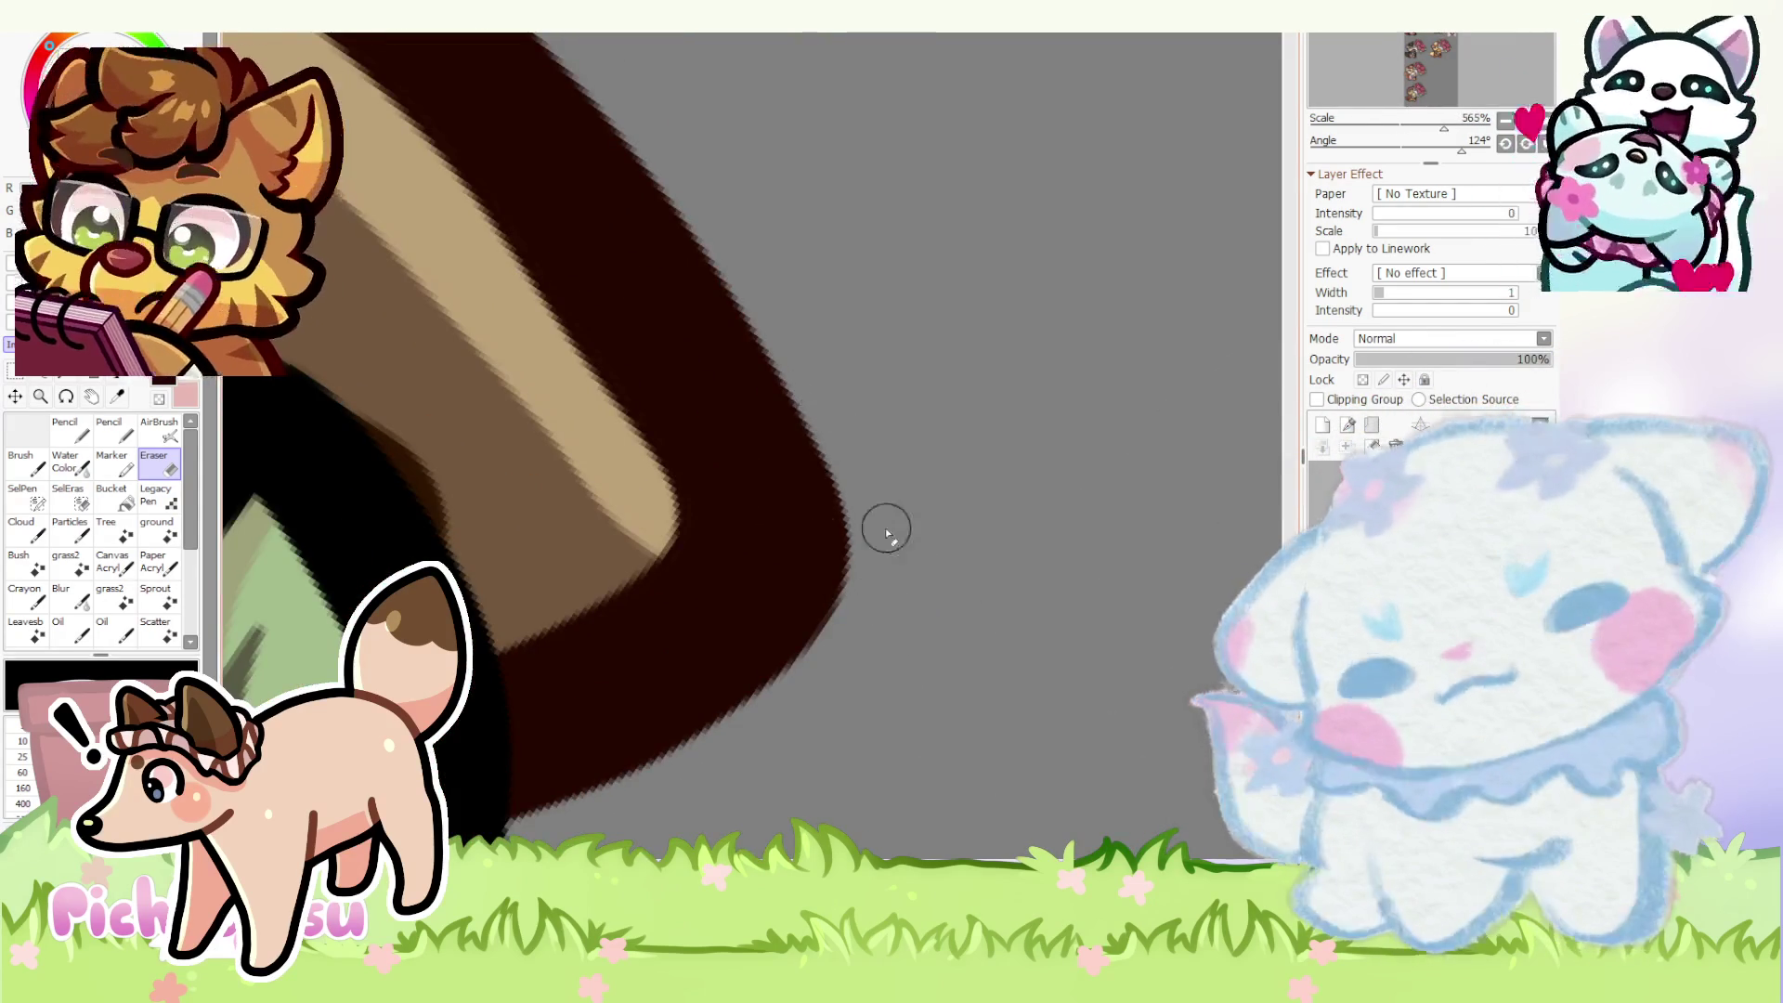
{"action": "scroll", "coordinate": [883, 545], "scroll_direction": "down", "scroll_amount": 2}
{"action": "scroll", "coordinate": [1116, 435], "scroll_direction": "down", "scroll_amount": 3}
{"action": "key", "text": "ctrl+Tab"}
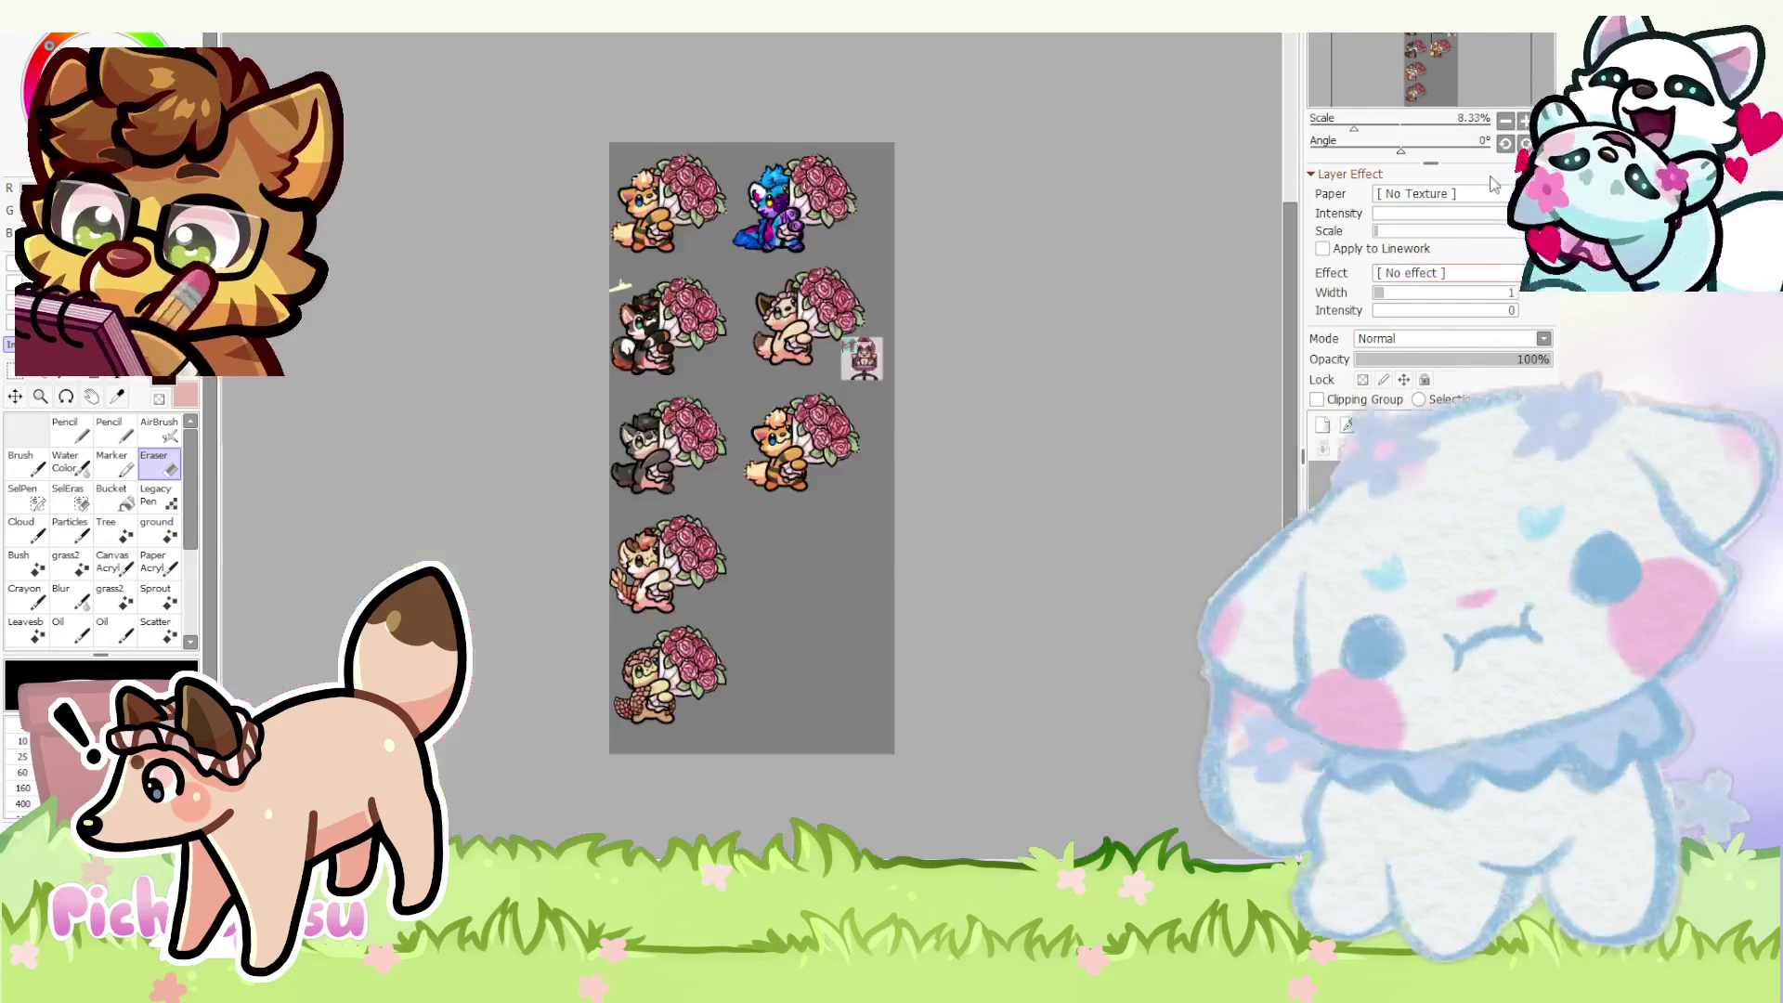
{"action": "scroll", "coordinate": [930, 333], "scroll_direction": "up", "scroll_amount": 2}
{"action": "scroll", "coordinate": [929, 334], "scroll_direction": "up", "scroll_amount": 2}
{"action": "scroll", "coordinate": [864, 419], "scroll_direction": "up", "scroll_amount": 2}
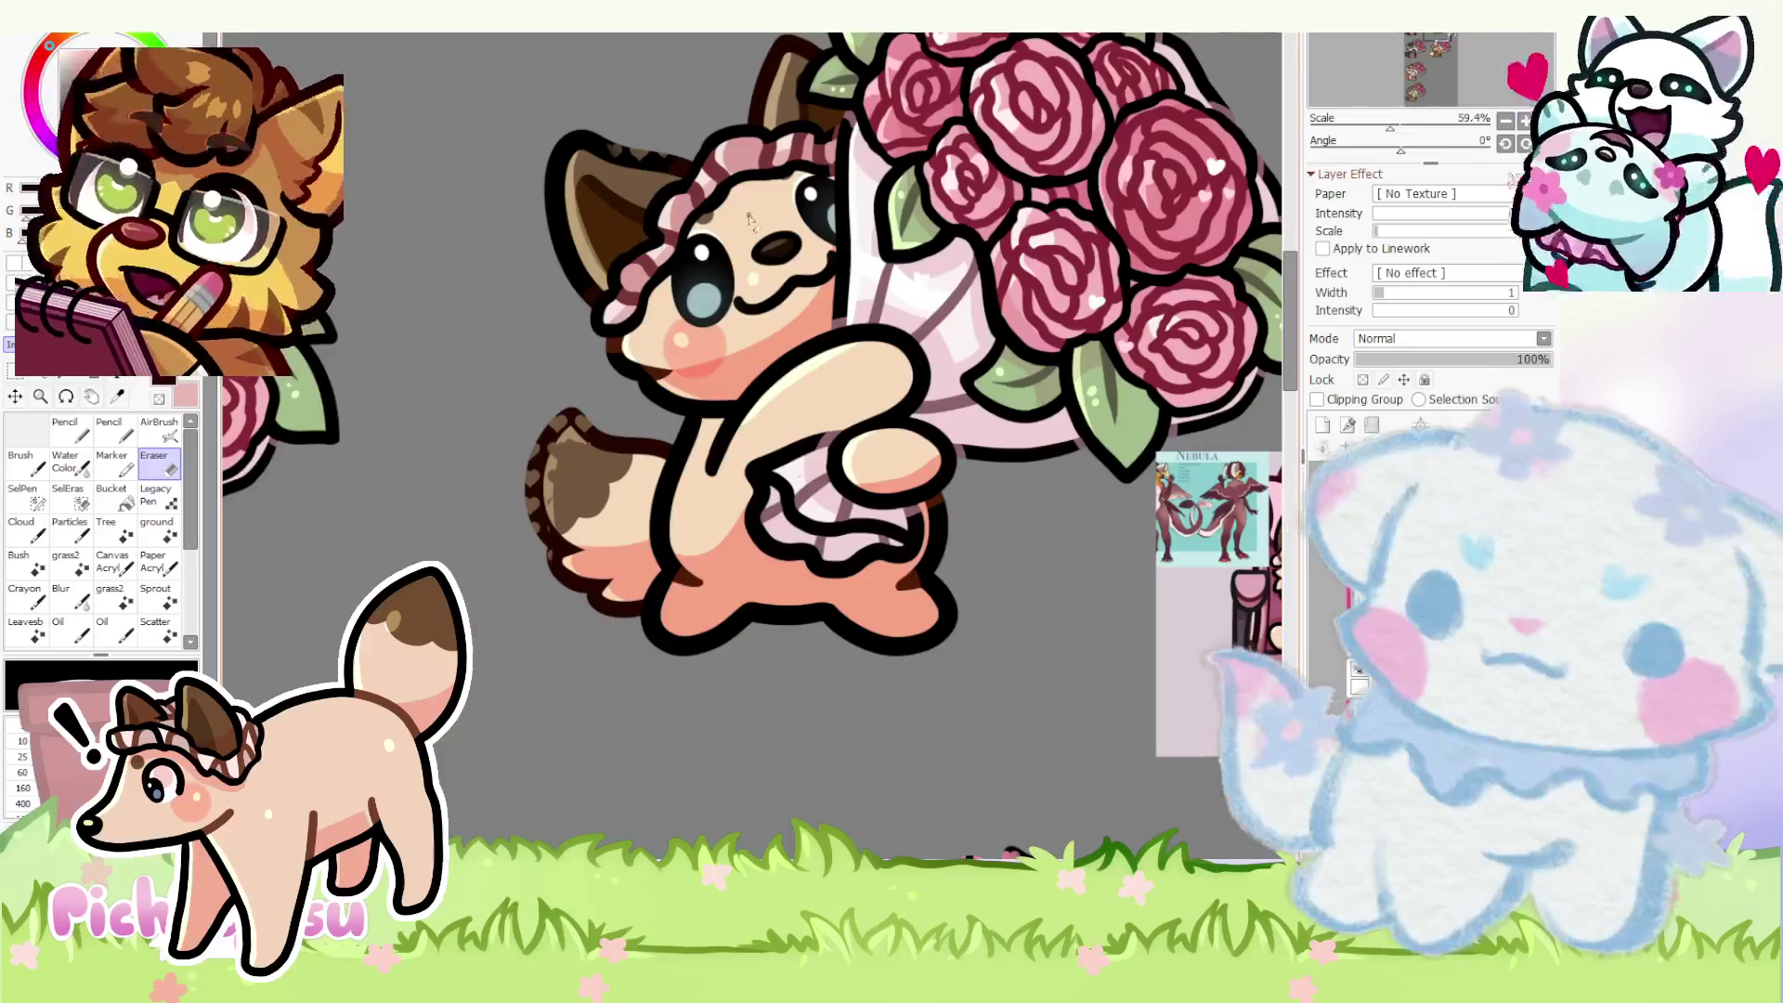
{"action": "scroll", "coordinate": [760, 505], "scroll_direction": "up", "scroll_amount": 1}
{"action": "scroll", "coordinate": [760, 505], "scroll_direction": "down", "scroll_amount": 3}
{"action": "scroll", "coordinate": [987, 578], "scroll_direction": "up", "scroll_amount": 3}
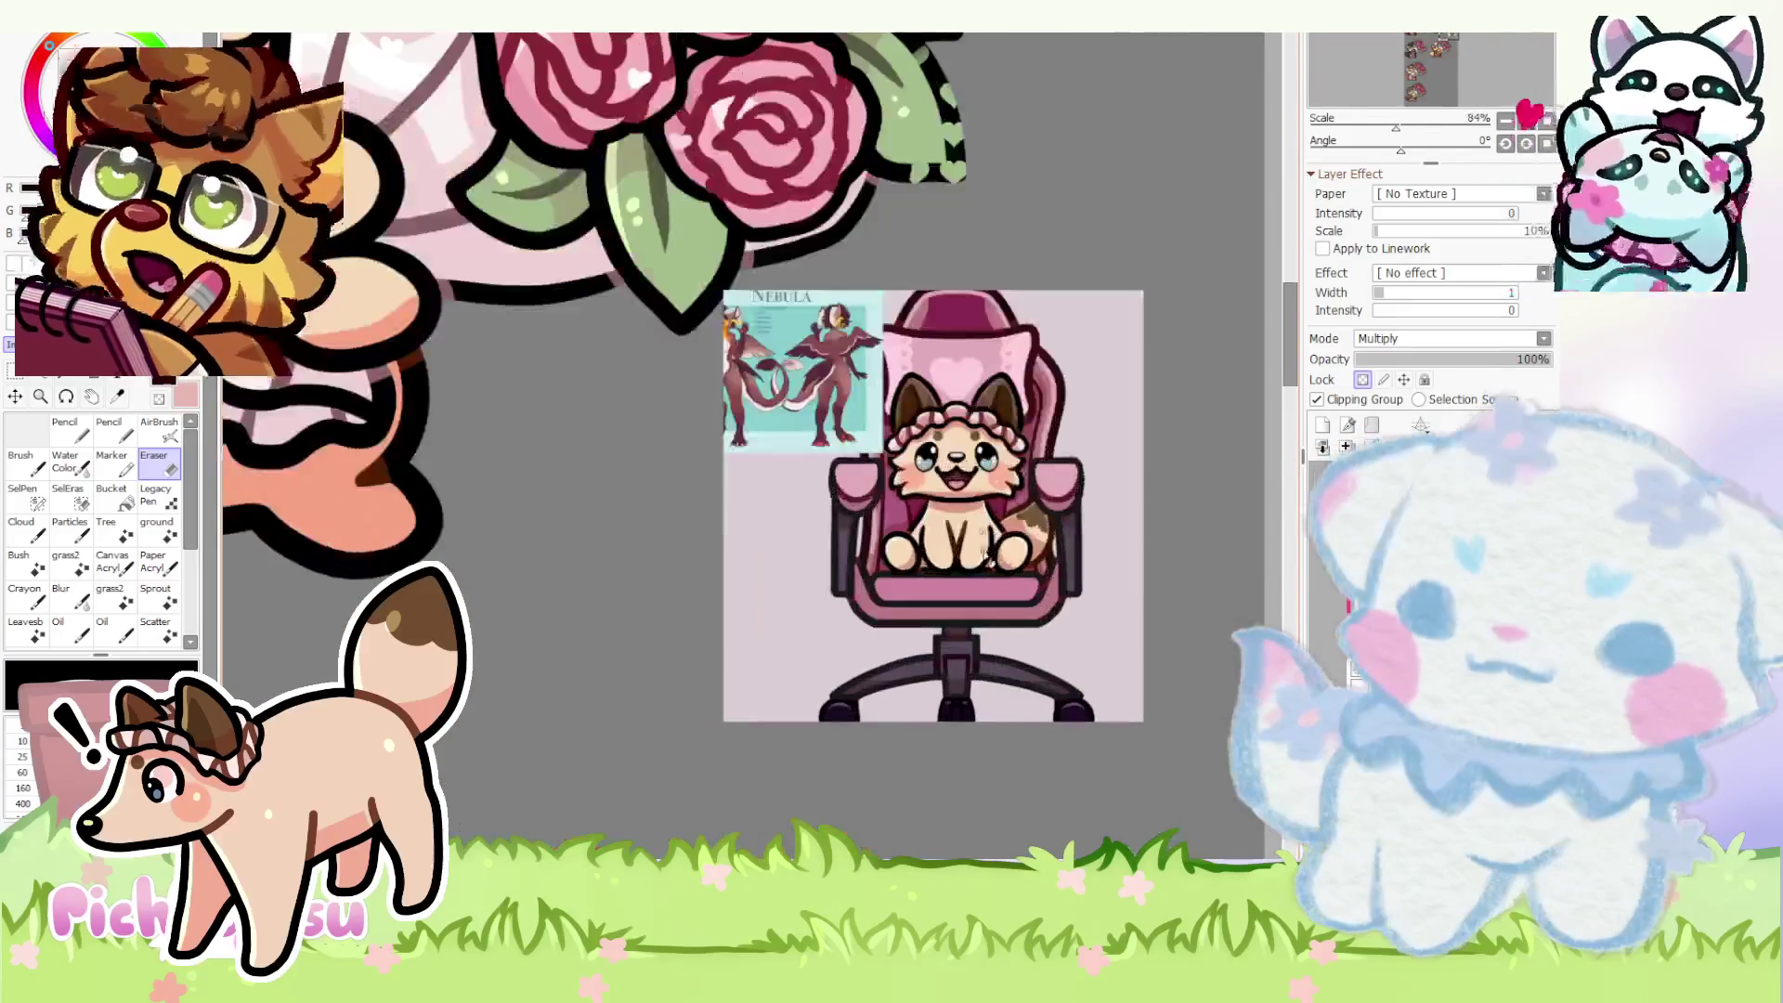
{"action": "key", "text": "ctrl+Tab"}
{"action": "scroll", "coordinate": [759, 586], "scroll_direction": "up", "scroll_amount": 2}
{"action": "scroll", "coordinate": [759, 585], "scroll_direction": "up", "scroll_amount": 2}
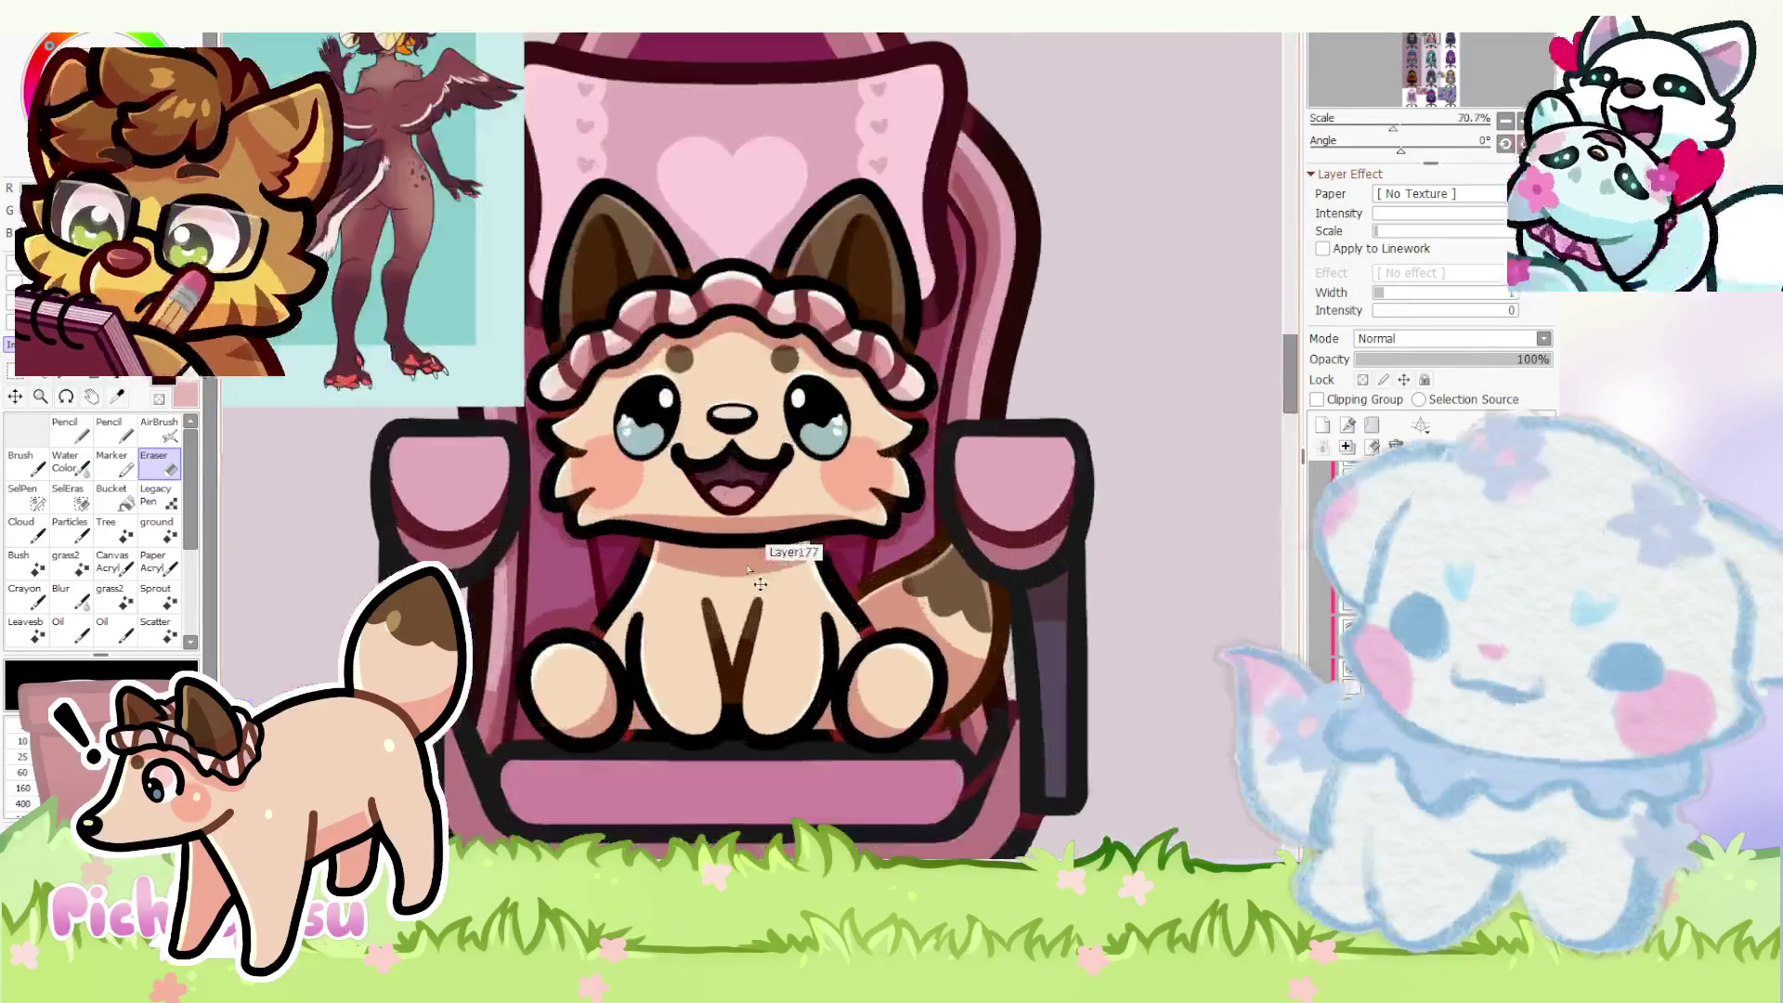
{"action": "key", "text": "ctrl+Tab"}
{"action": "key", "text": "ctrl+Tab"}
{"action": "scroll", "coordinate": [623, 609], "scroll_direction": "down", "scroll_amount": 2}
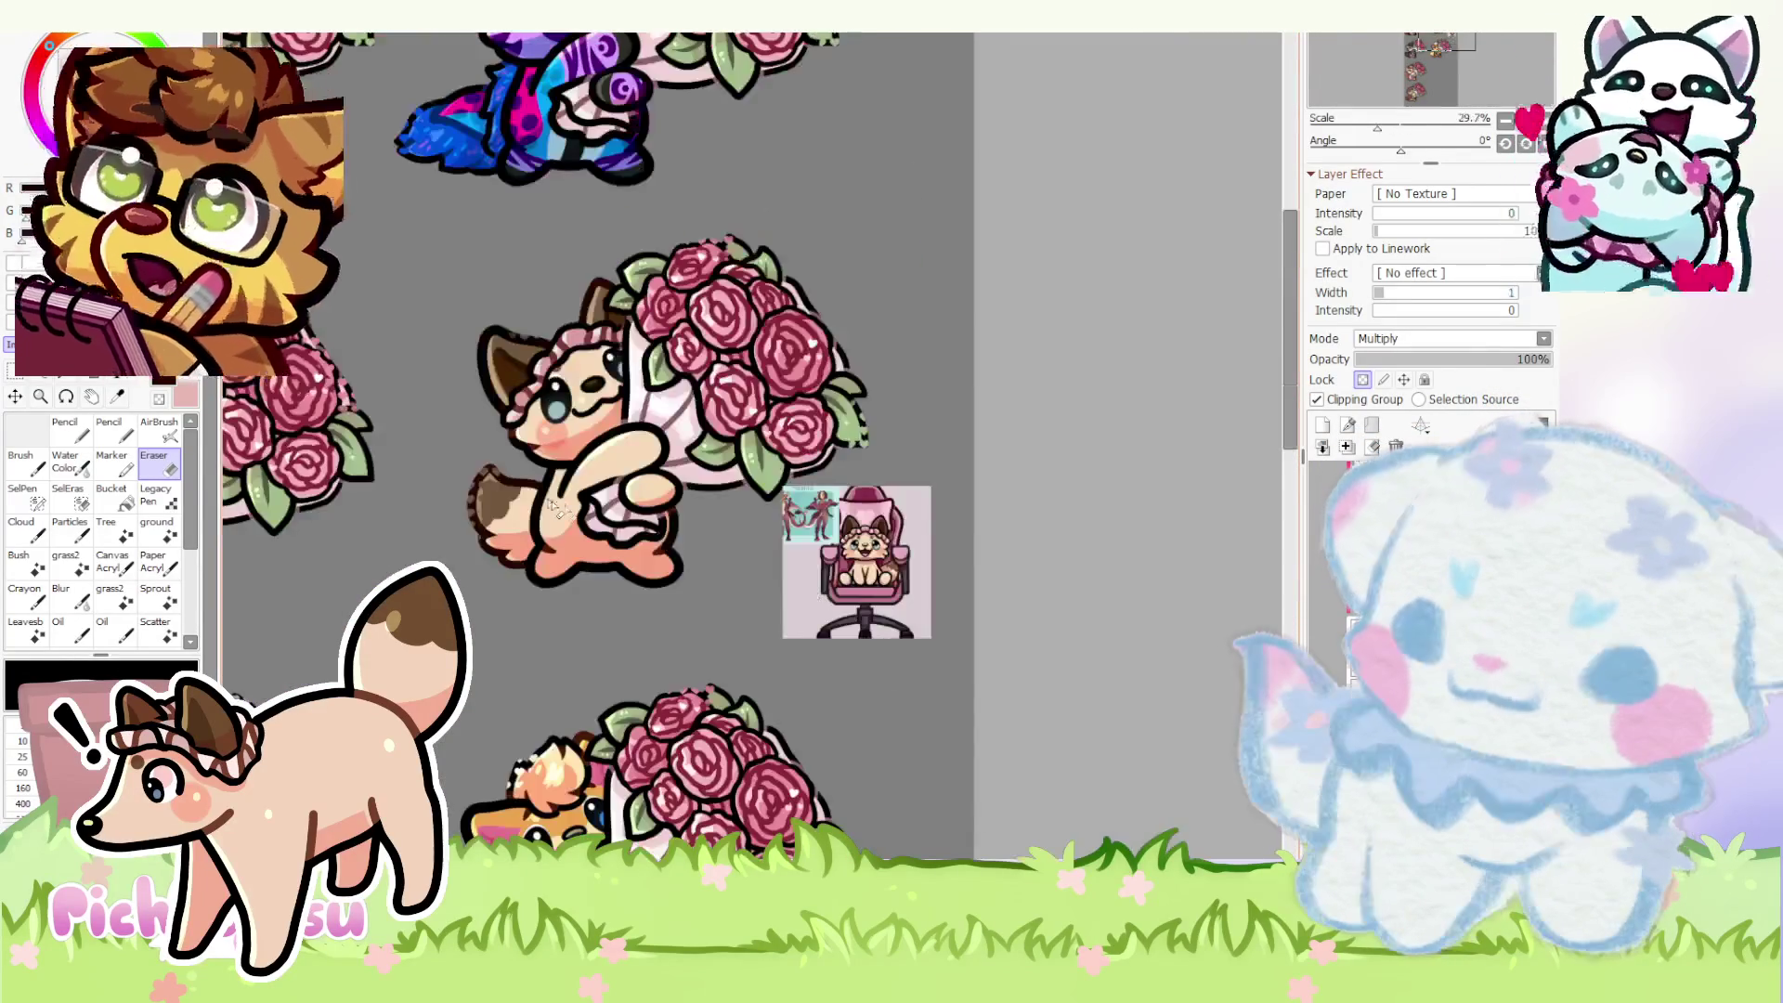
{"action": "scroll", "coordinate": [623, 609], "scroll_direction": "up", "scroll_amount": 3}
{"action": "scroll", "coordinate": [1380, 341], "scroll_direction": "up", "scroll_amount": 1}
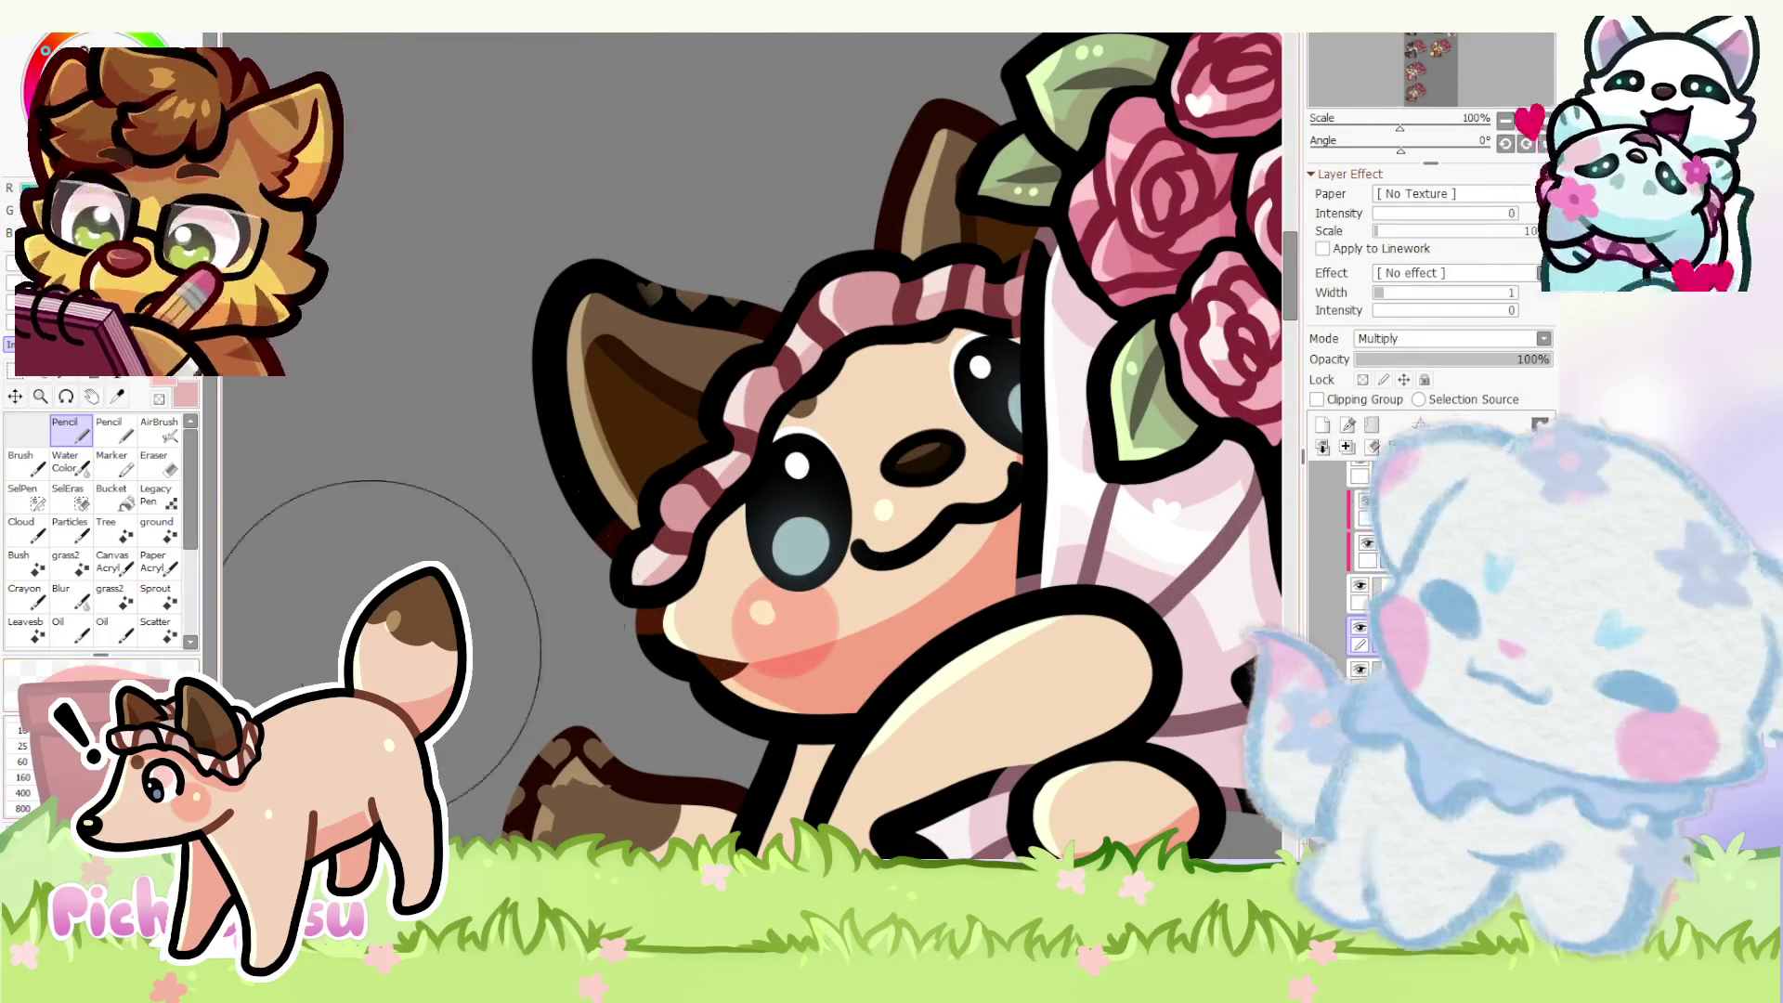
{"action": "scroll", "coordinate": [695, 586], "scroll_direction": "up", "scroll_amount": 1}
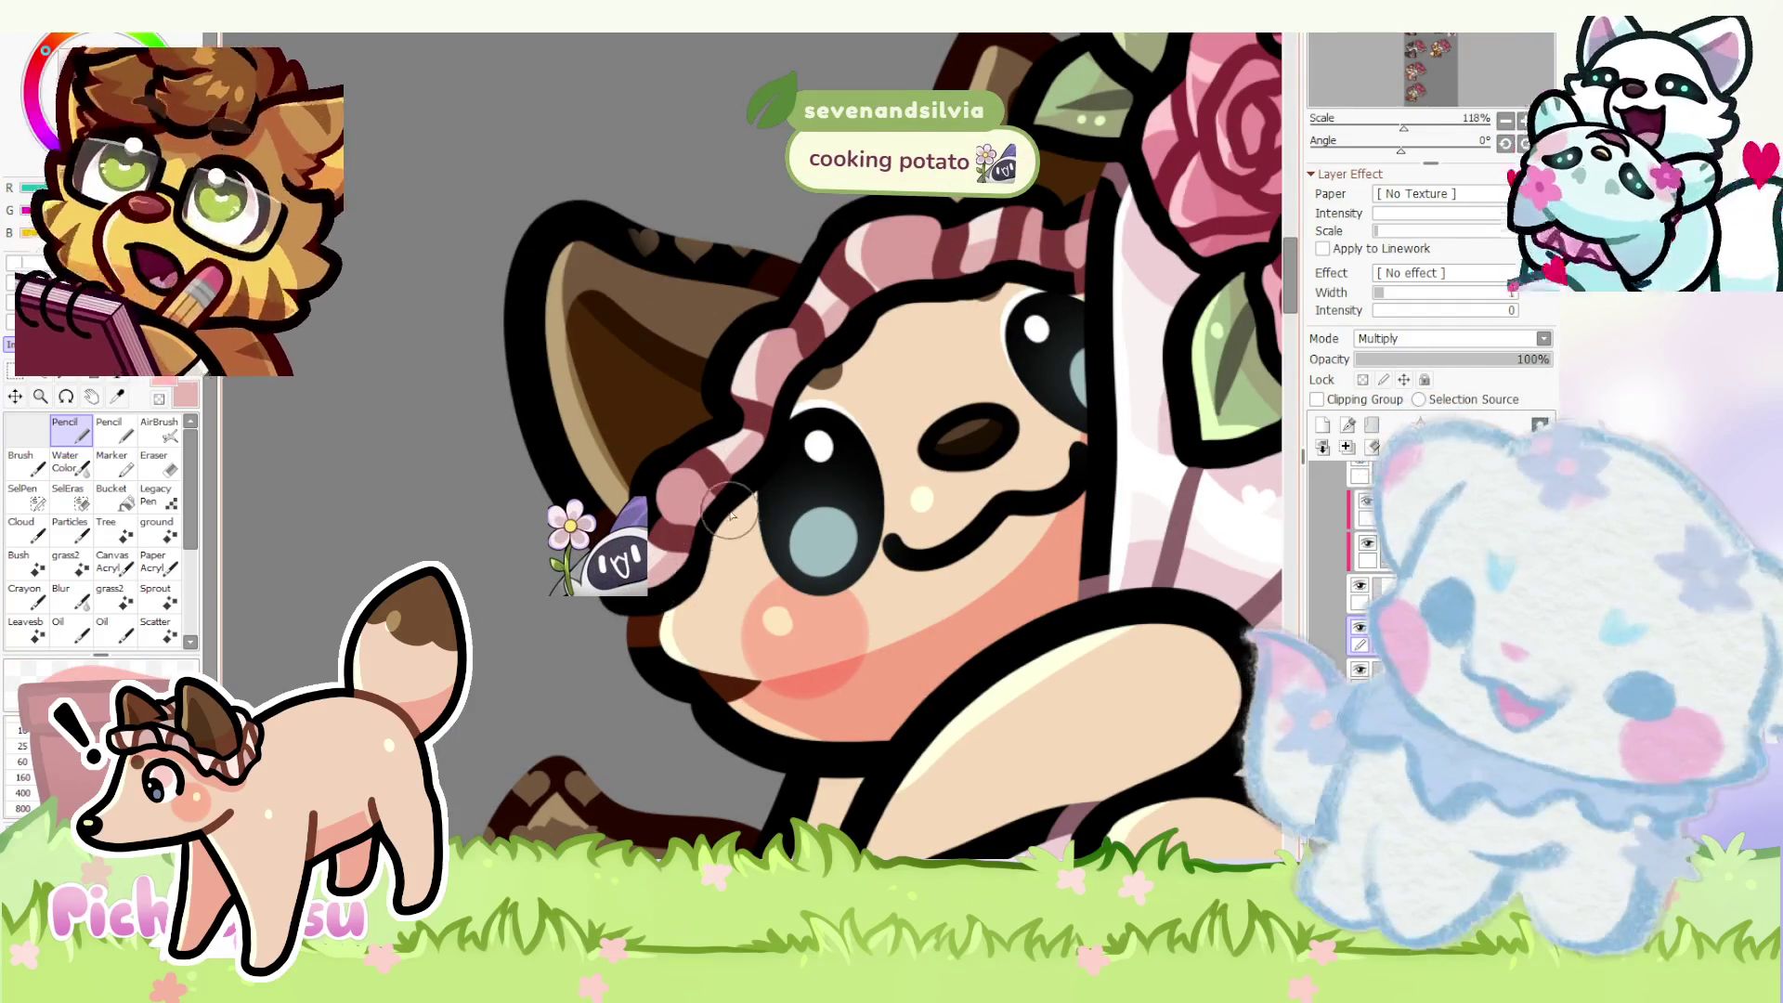
- Clip the shading layer to the face below, then transform the fox's head layer and apply it
{"action": "left_click", "coordinate": [1317, 400]}
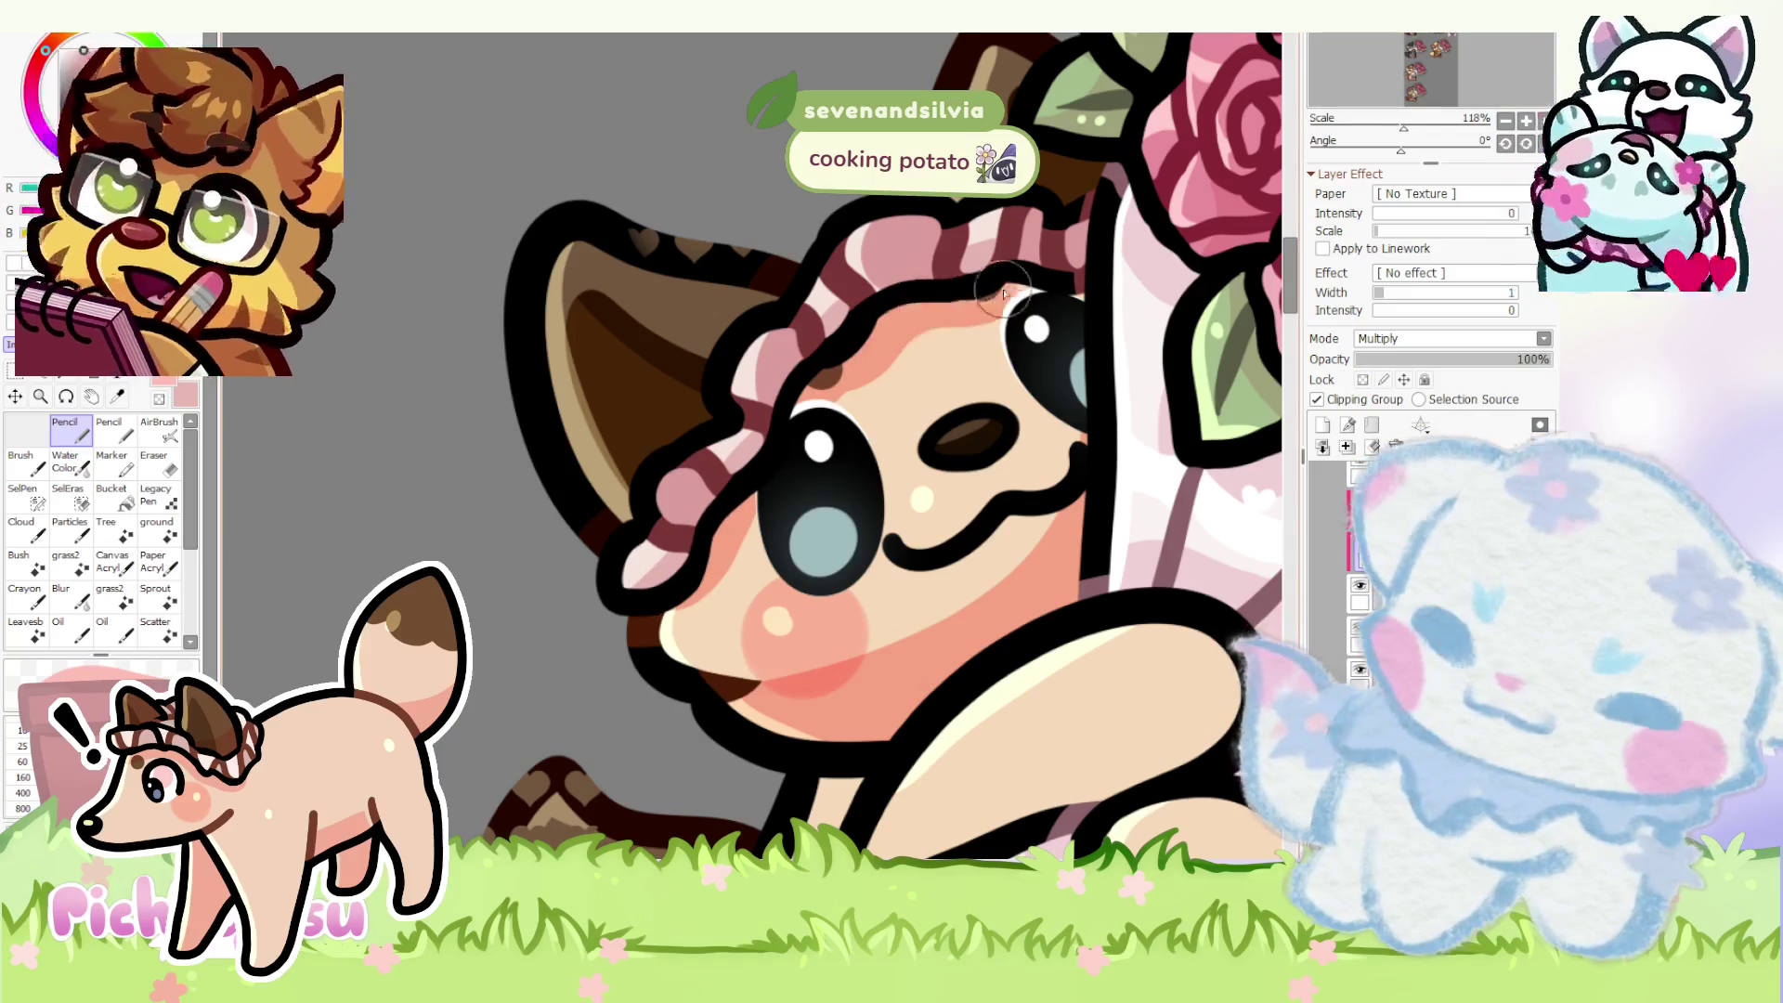
{"action": "scroll", "coordinate": [1029, 299], "scroll_direction": "down", "scroll_amount": 4}
{"action": "scroll", "coordinate": [752, 446], "scroll_direction": "up", "scroll_amount": 2}
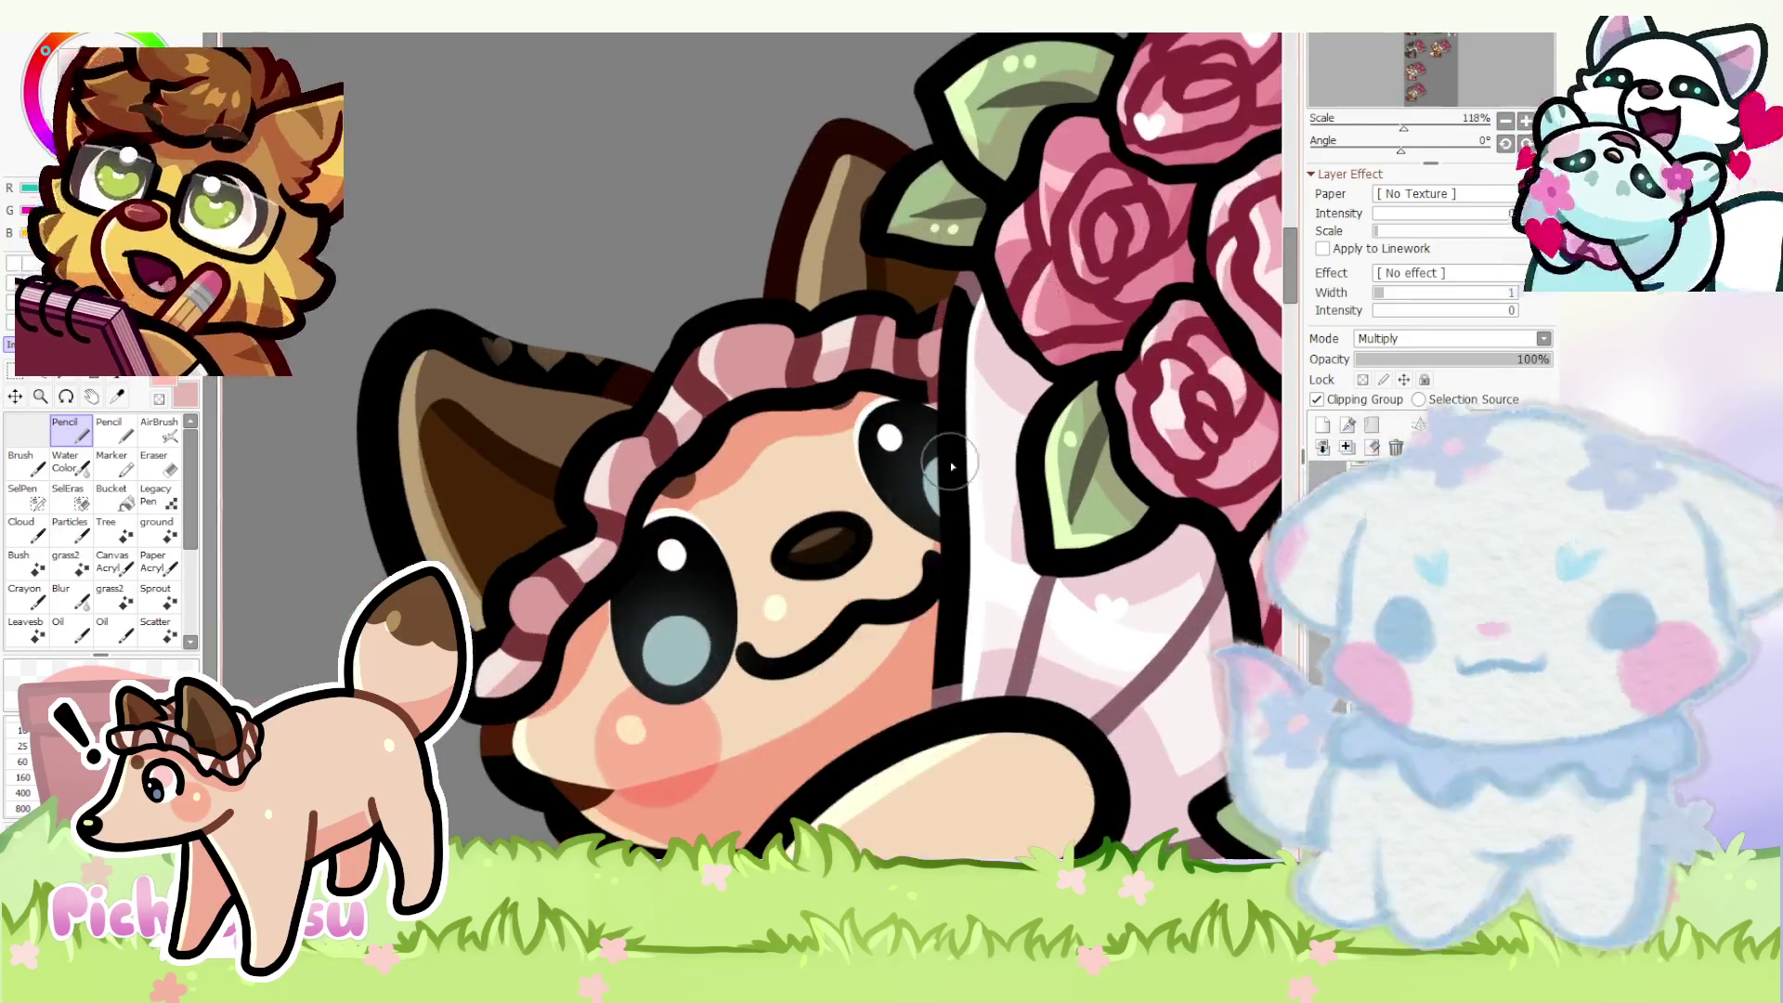
{"action": "scroll", "coordinate": [752, 446], "scroll_direction": "down", "scroll_amount": 4}
{"action": "scroll", "coordinate": [731, 491], "scroll_direction": "down", "scroll_amount": 2}
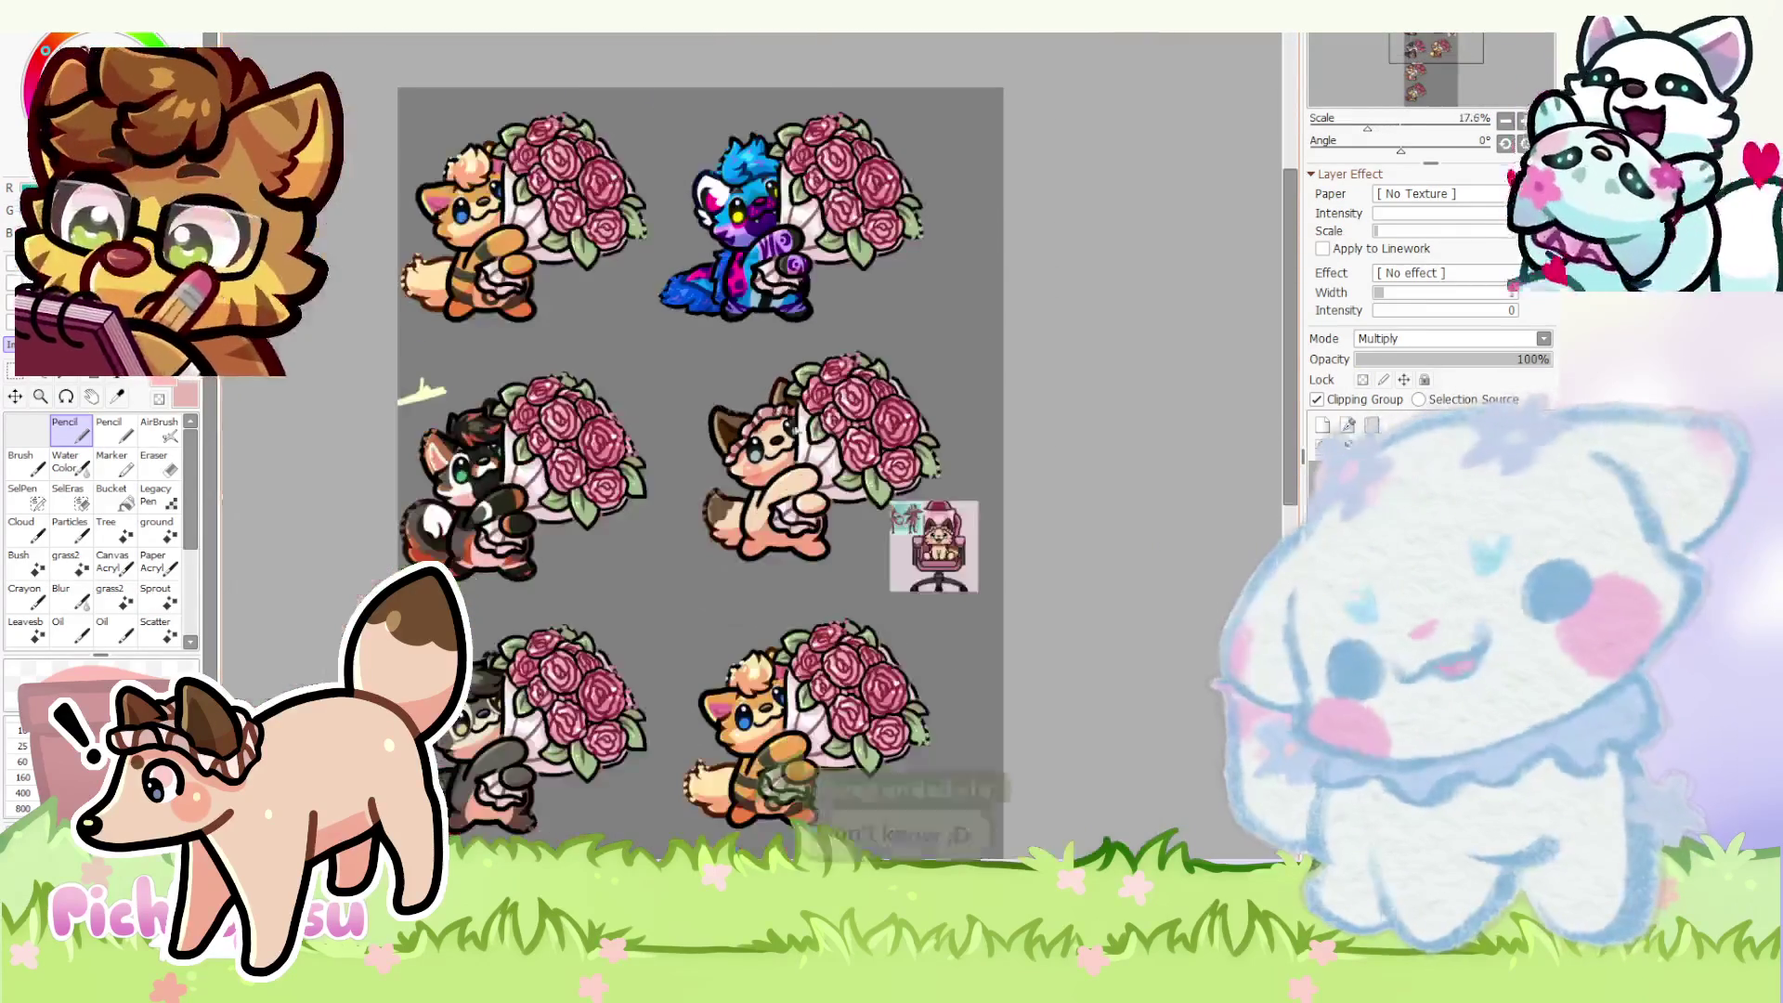
{"action": "scroll", "coordinate": [731, 491], "scroll_direction": "down", "scroll_amount": 1}
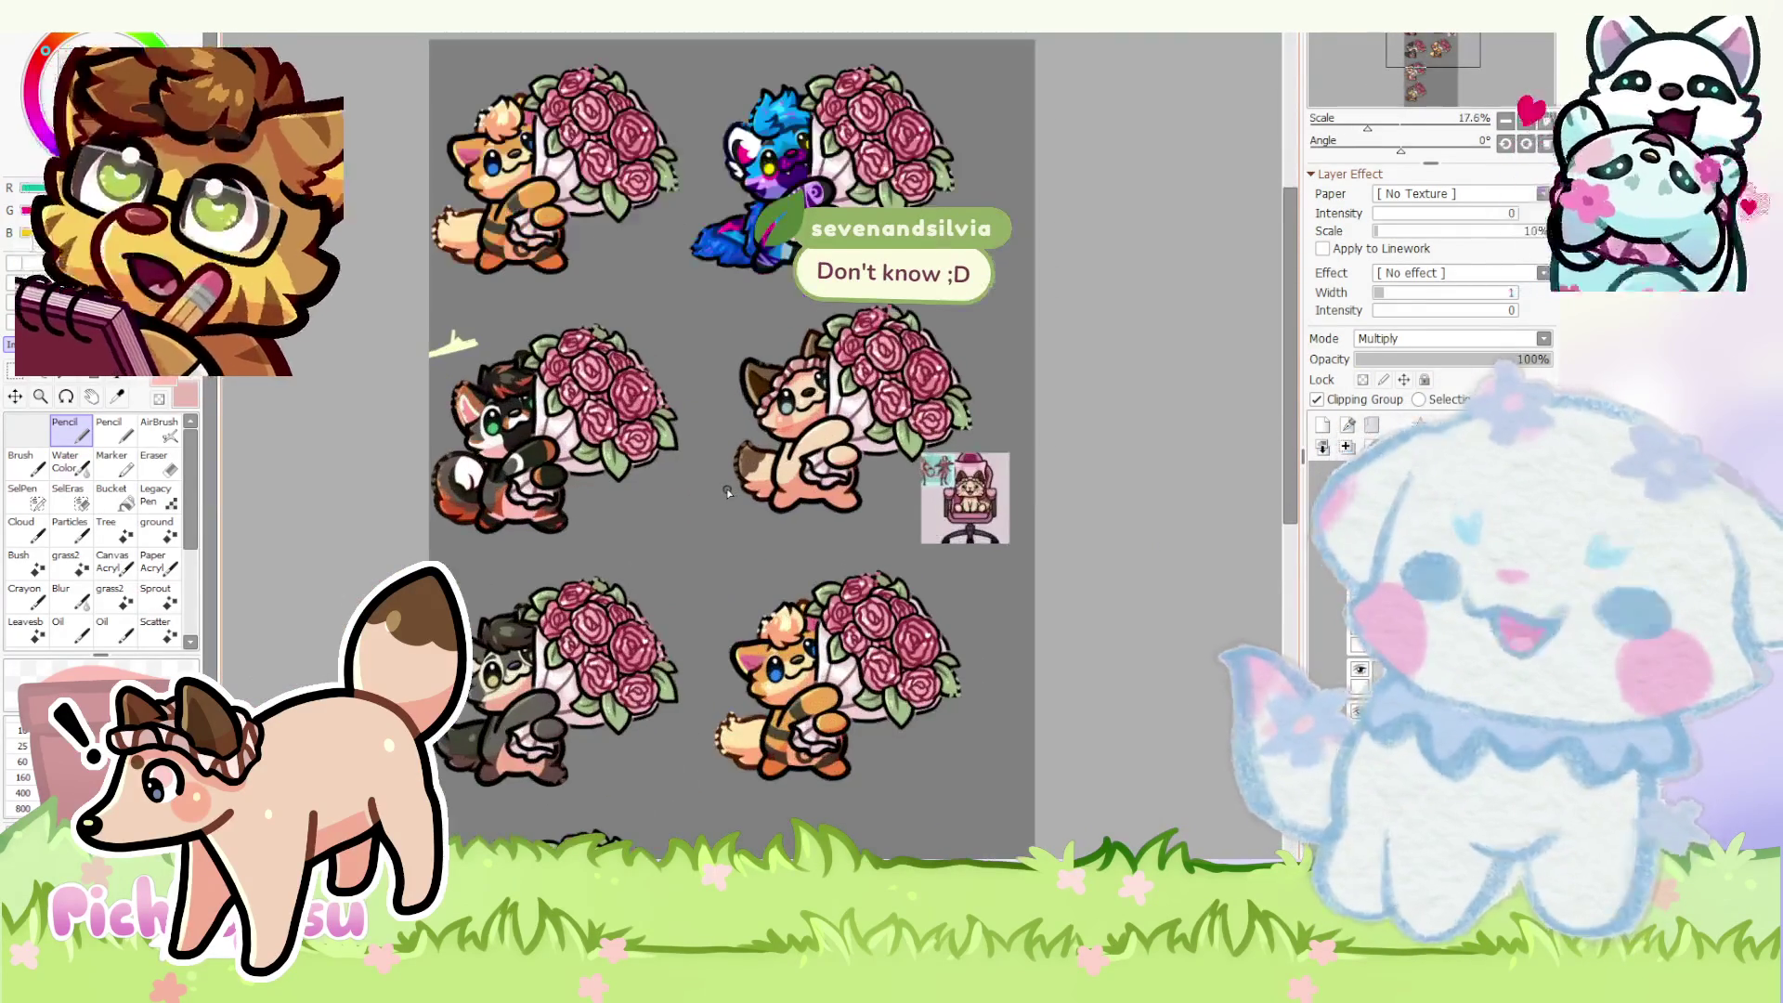
{"action": "scroll", "coordinate": [731, 486], "scroll_direction": "up", "scroll_amount": 3}
{"action": "scroll", "coordinate": [824, 370], "scroll_direction": "up", "scroll_amount": 2}
{"action": "left_click", "coordinate": [1365, 644]}
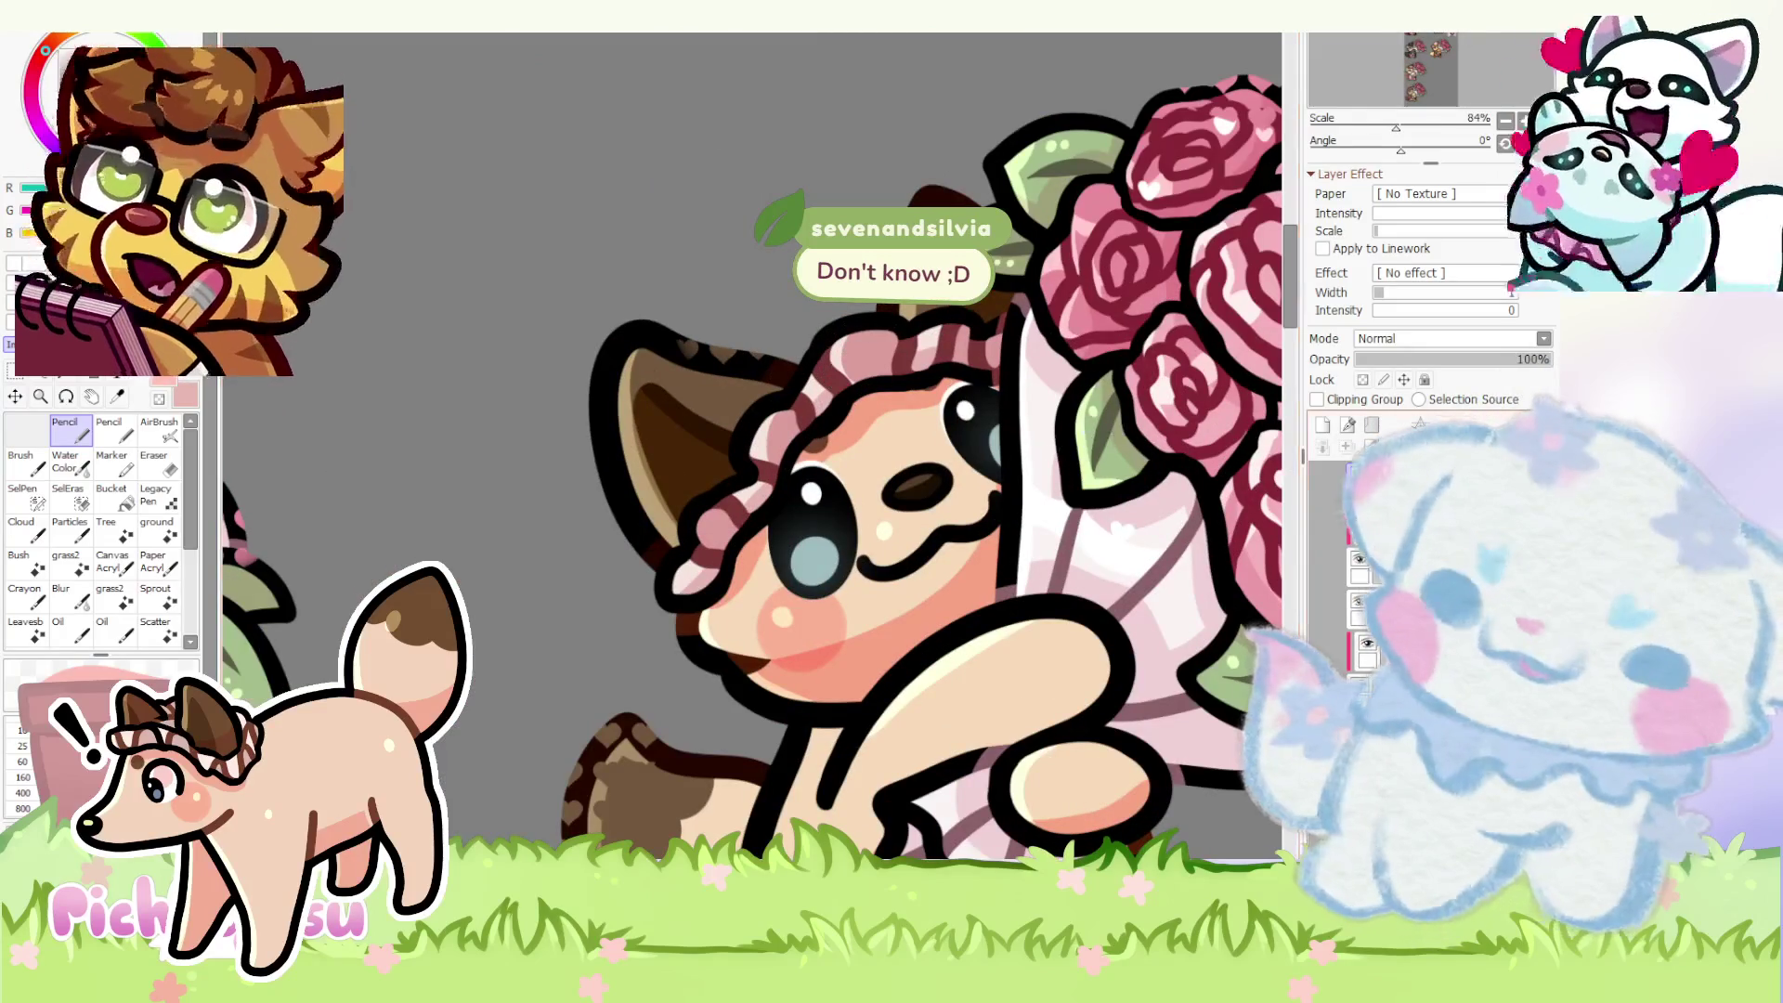
{"action": "key", "text": "ctrl+t"}
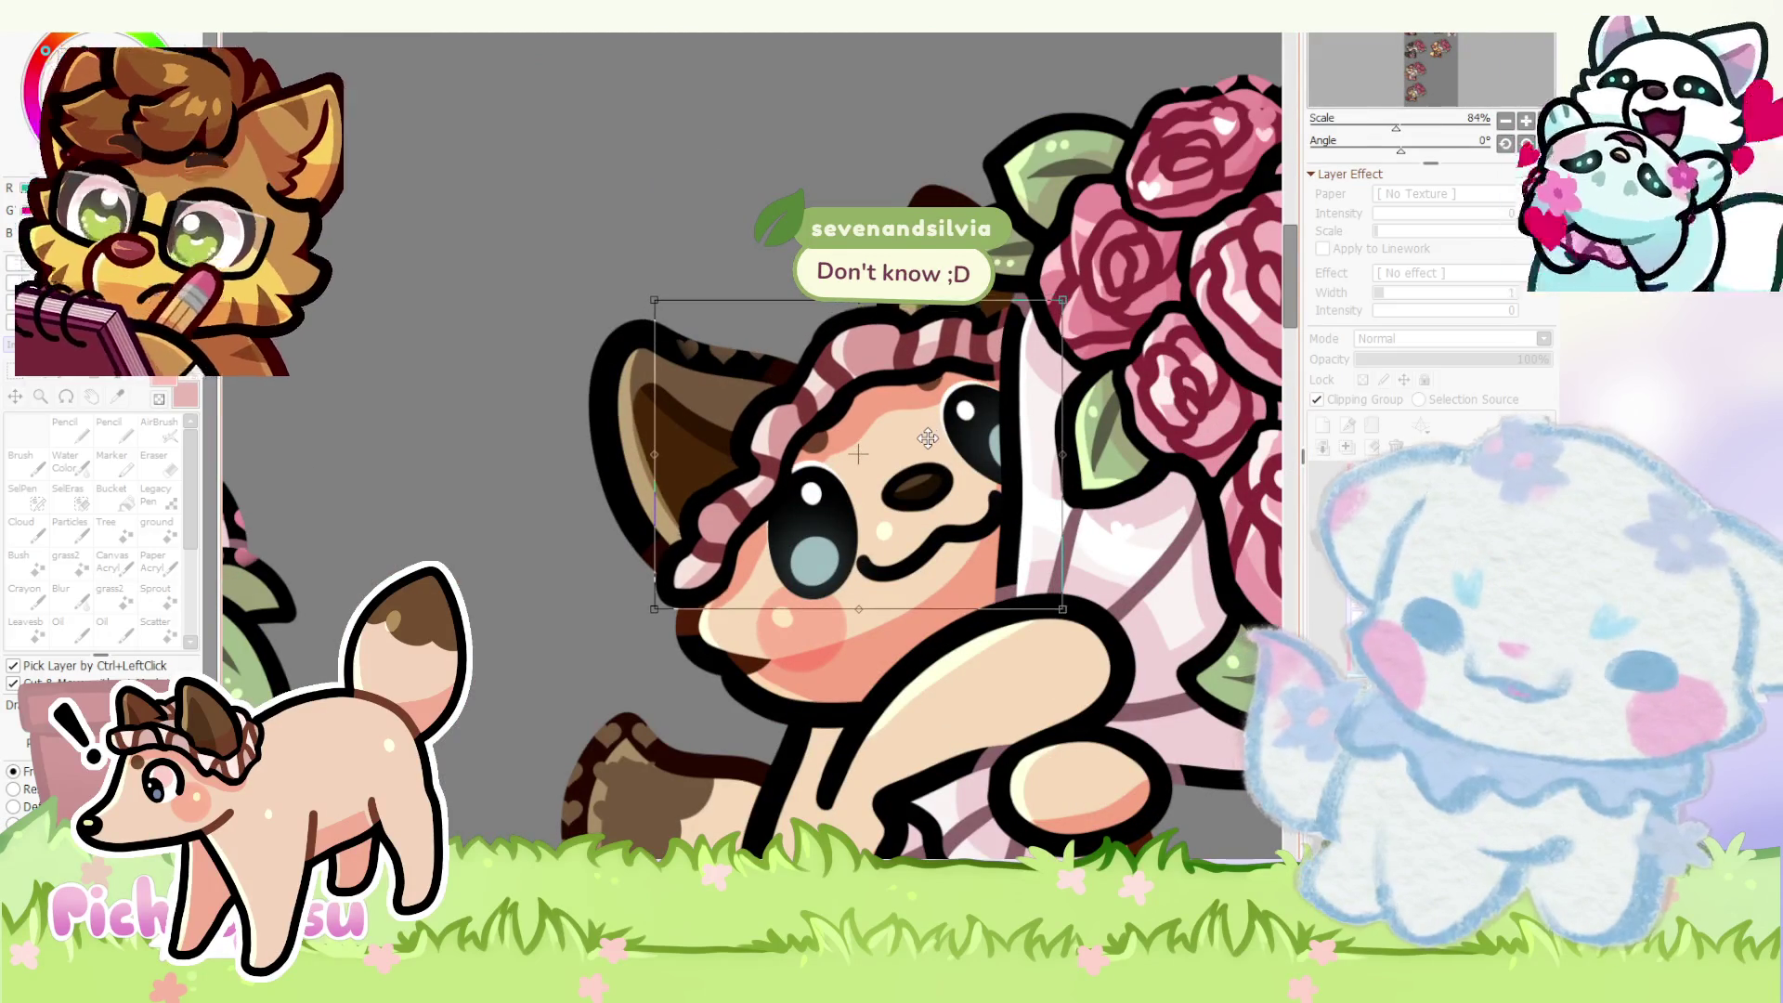
{"action": "key", "text": "Return"}
{"action": "scroll", "coordinate": [927, 437], "scroll_direction": "down", "scroll_amount": 3}
{"action": "scroll", "coordinate": [927, 439], "scroll_direction": "down", "scroll_amount": 2}
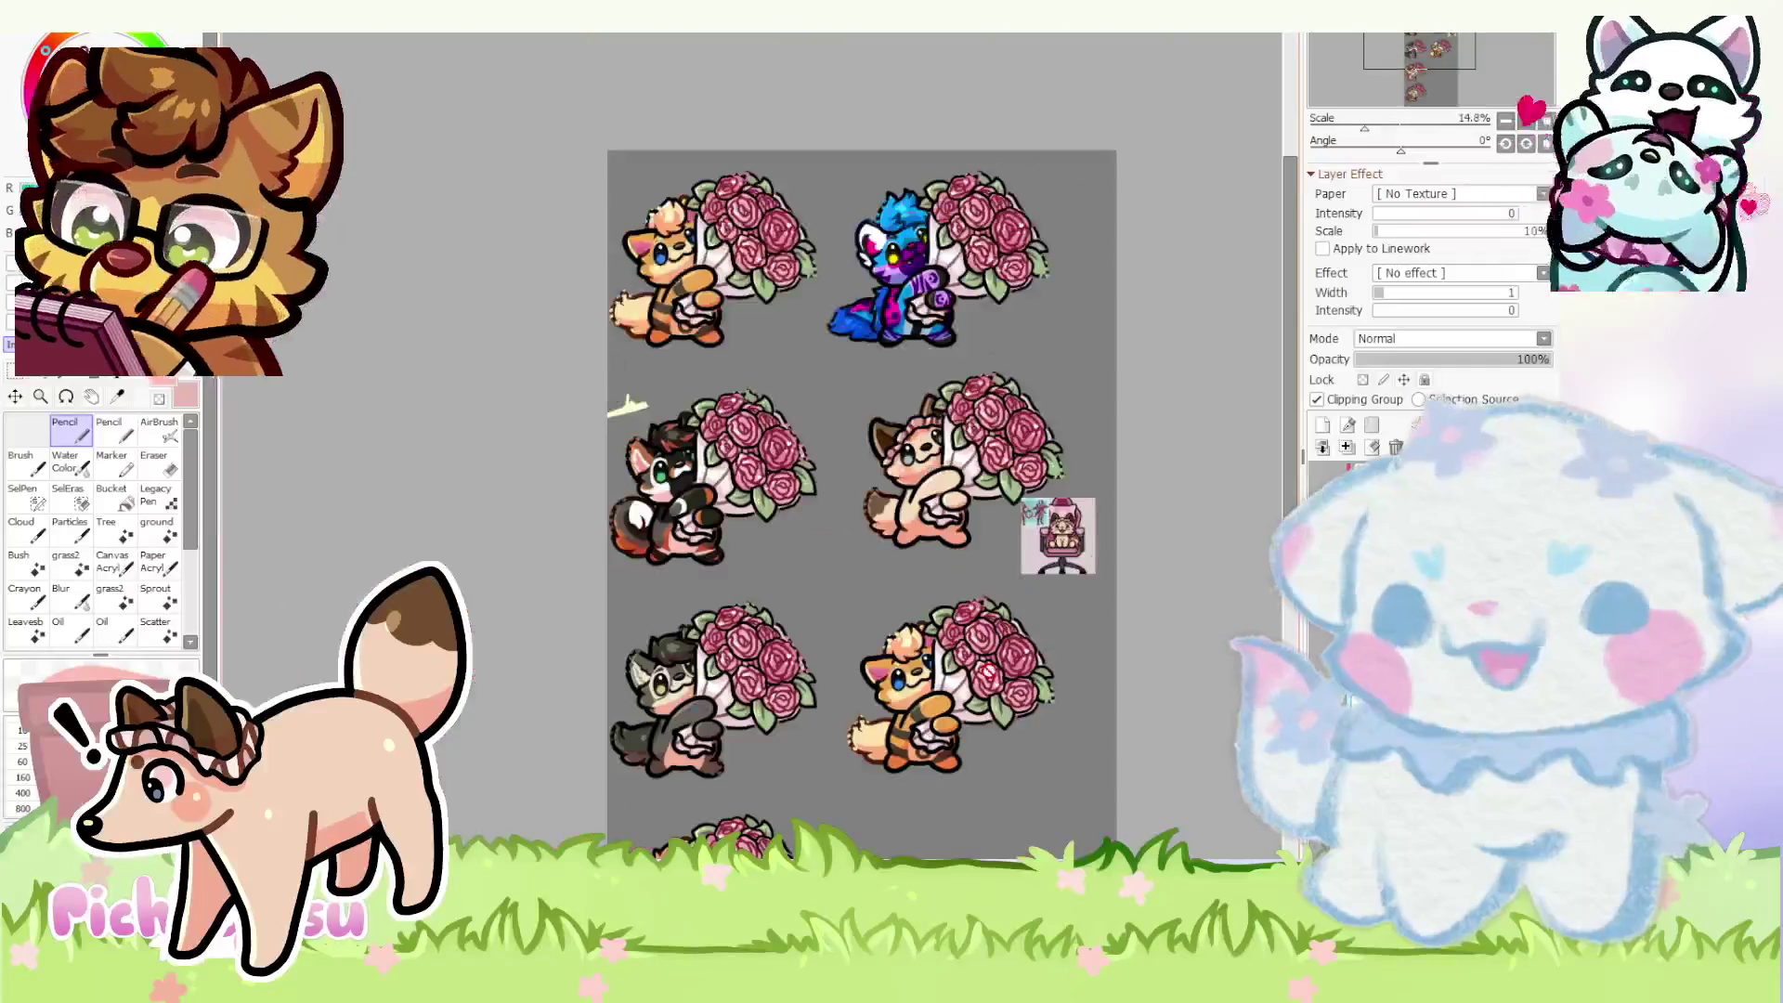
{"action": "scroll", "coordinate": [926, 437], "scroll_direction": "up", "scroll_amount": 2}
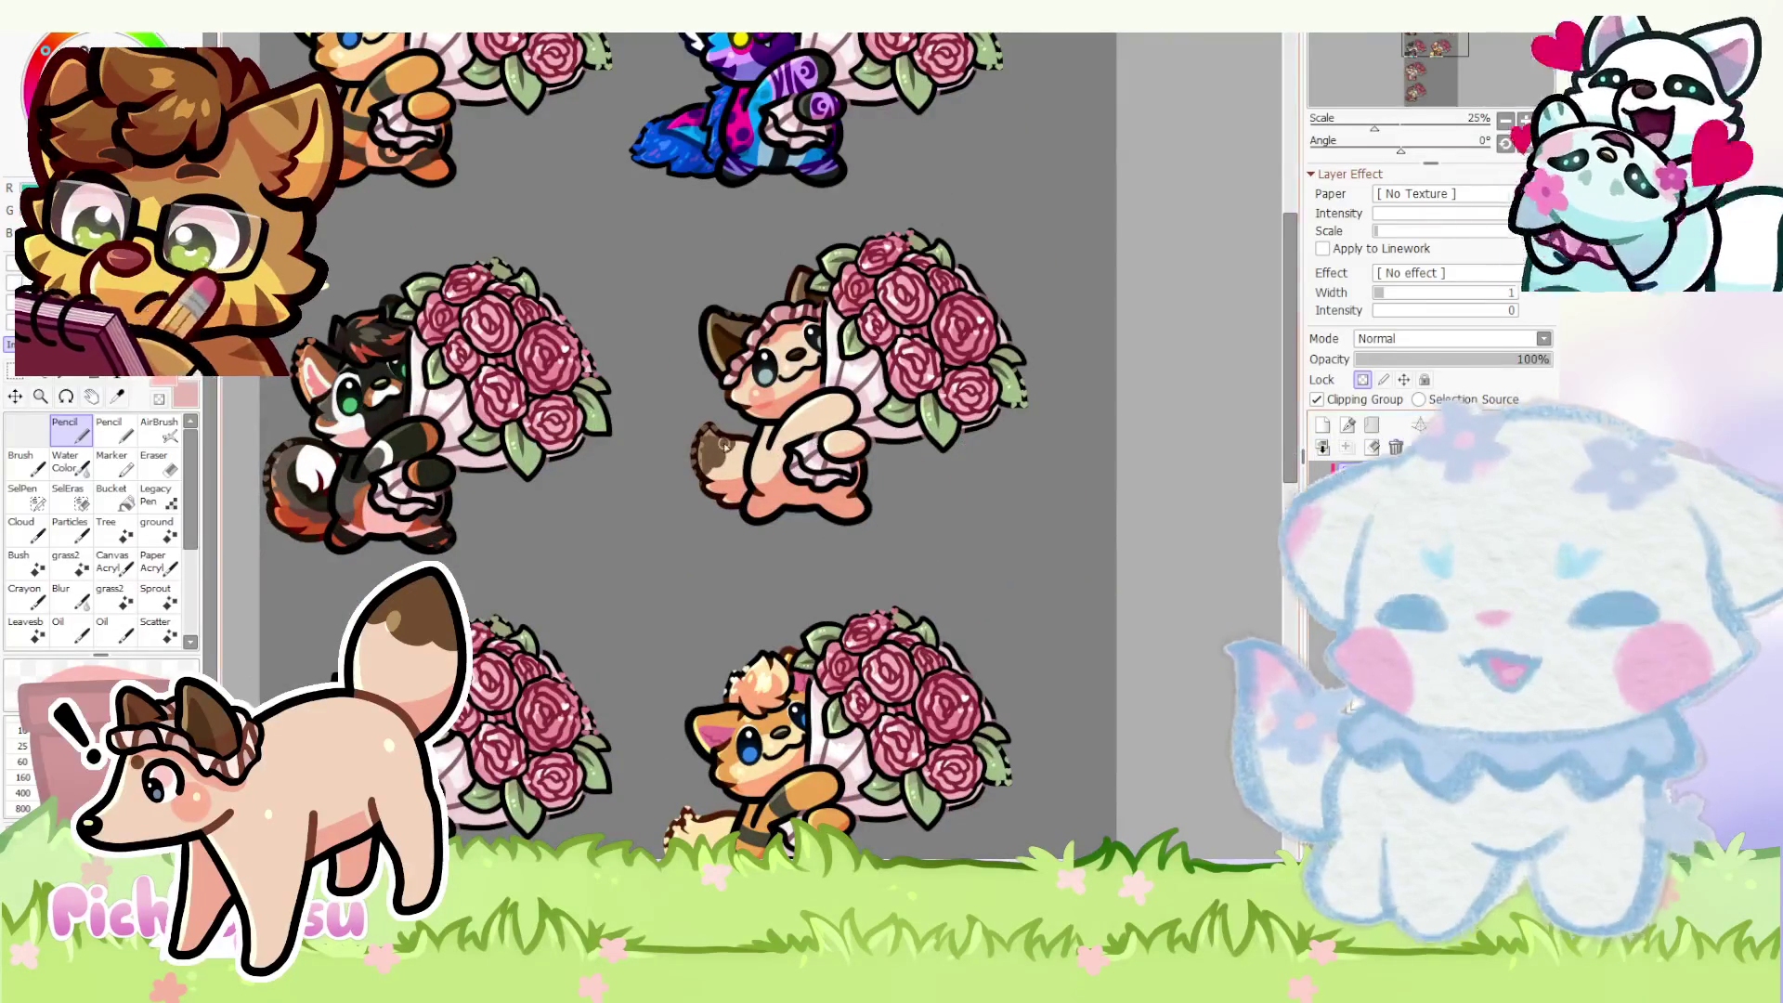
{"action": "scroll", "coordinate": [467, 351], "scroll_direction": "down", "scroll_amount": 2}
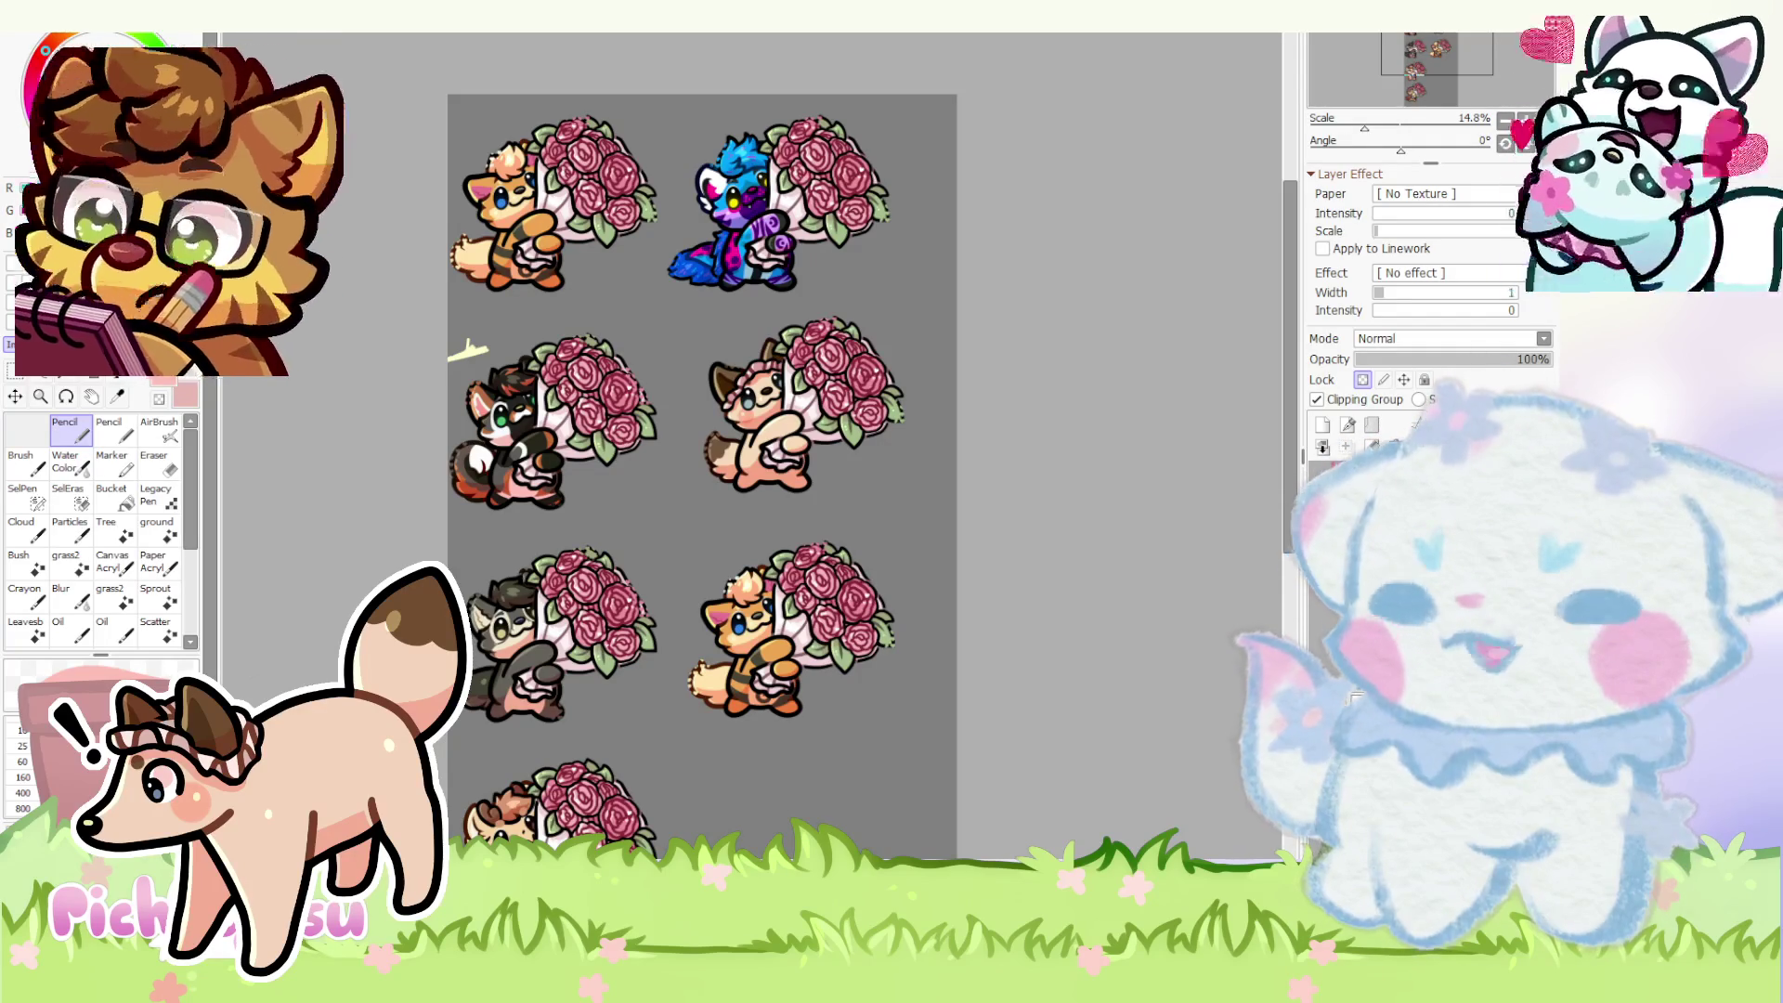
- Switch from the character sheet to the browser's potato soy sauce YouTube results
{"action": "key", "text": "alt+Tab"}
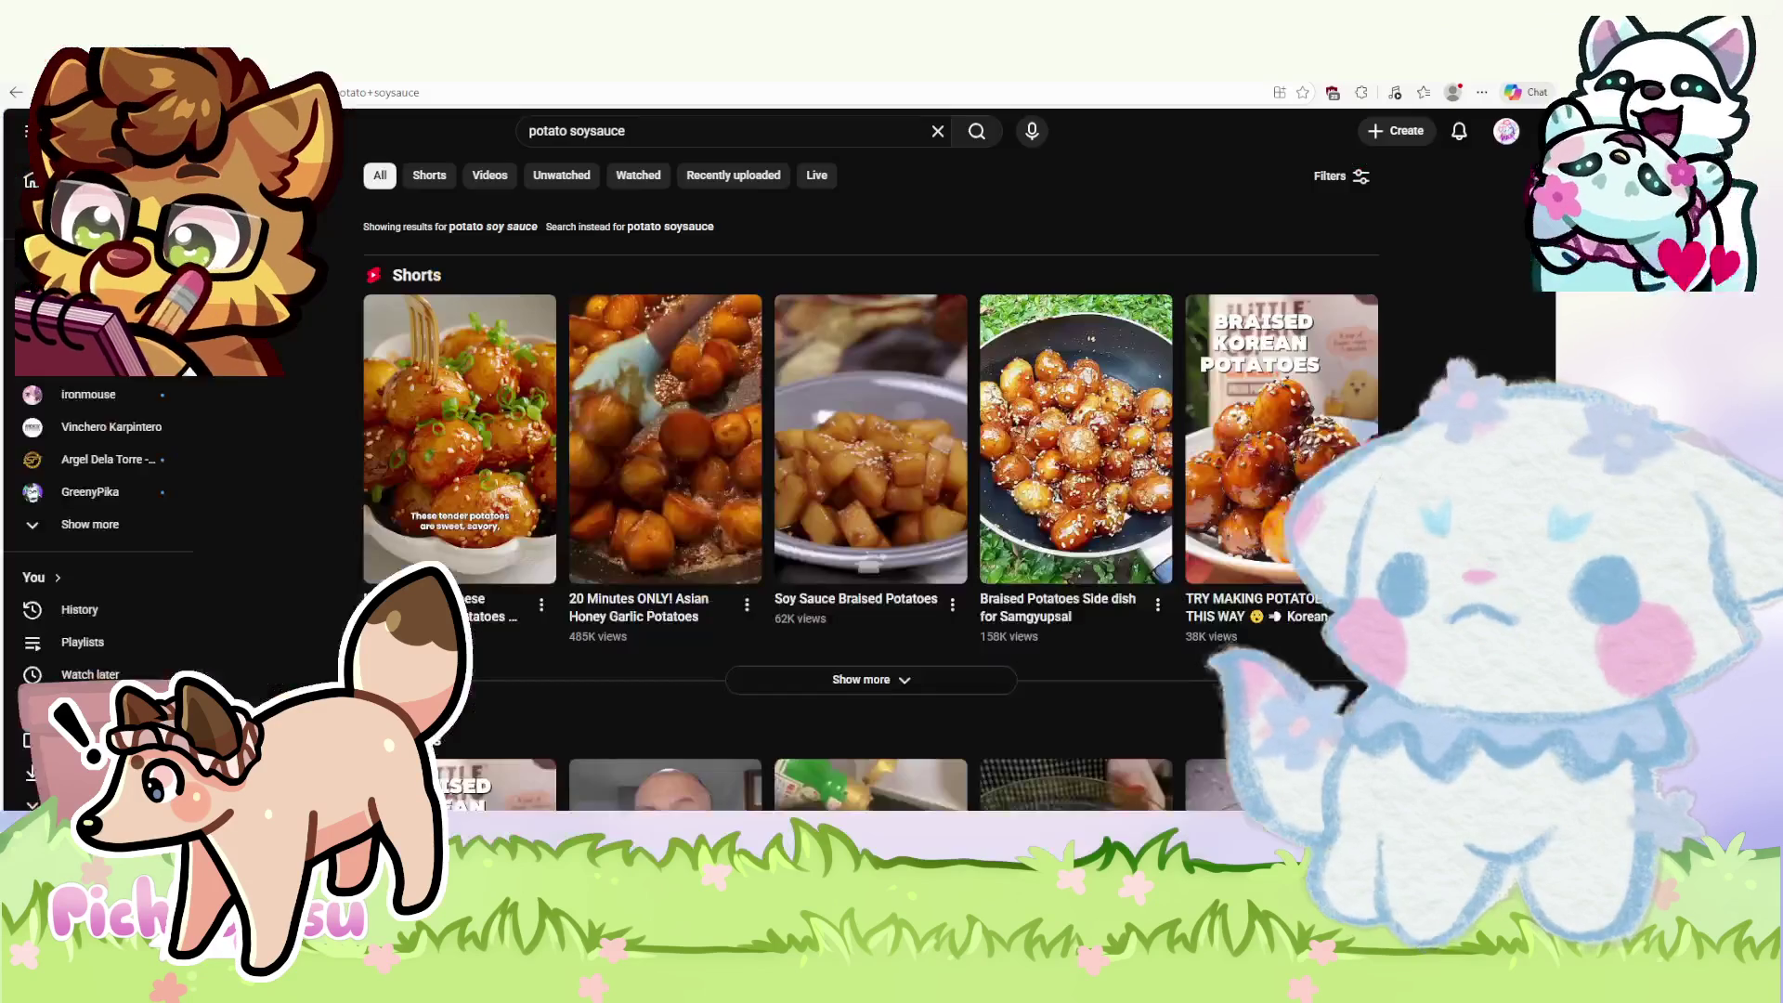
- Play then pause the Korean braised potatoes short and return to the character sheet in SAI
{"action": "left_click", "coordinate": [991, 464]}
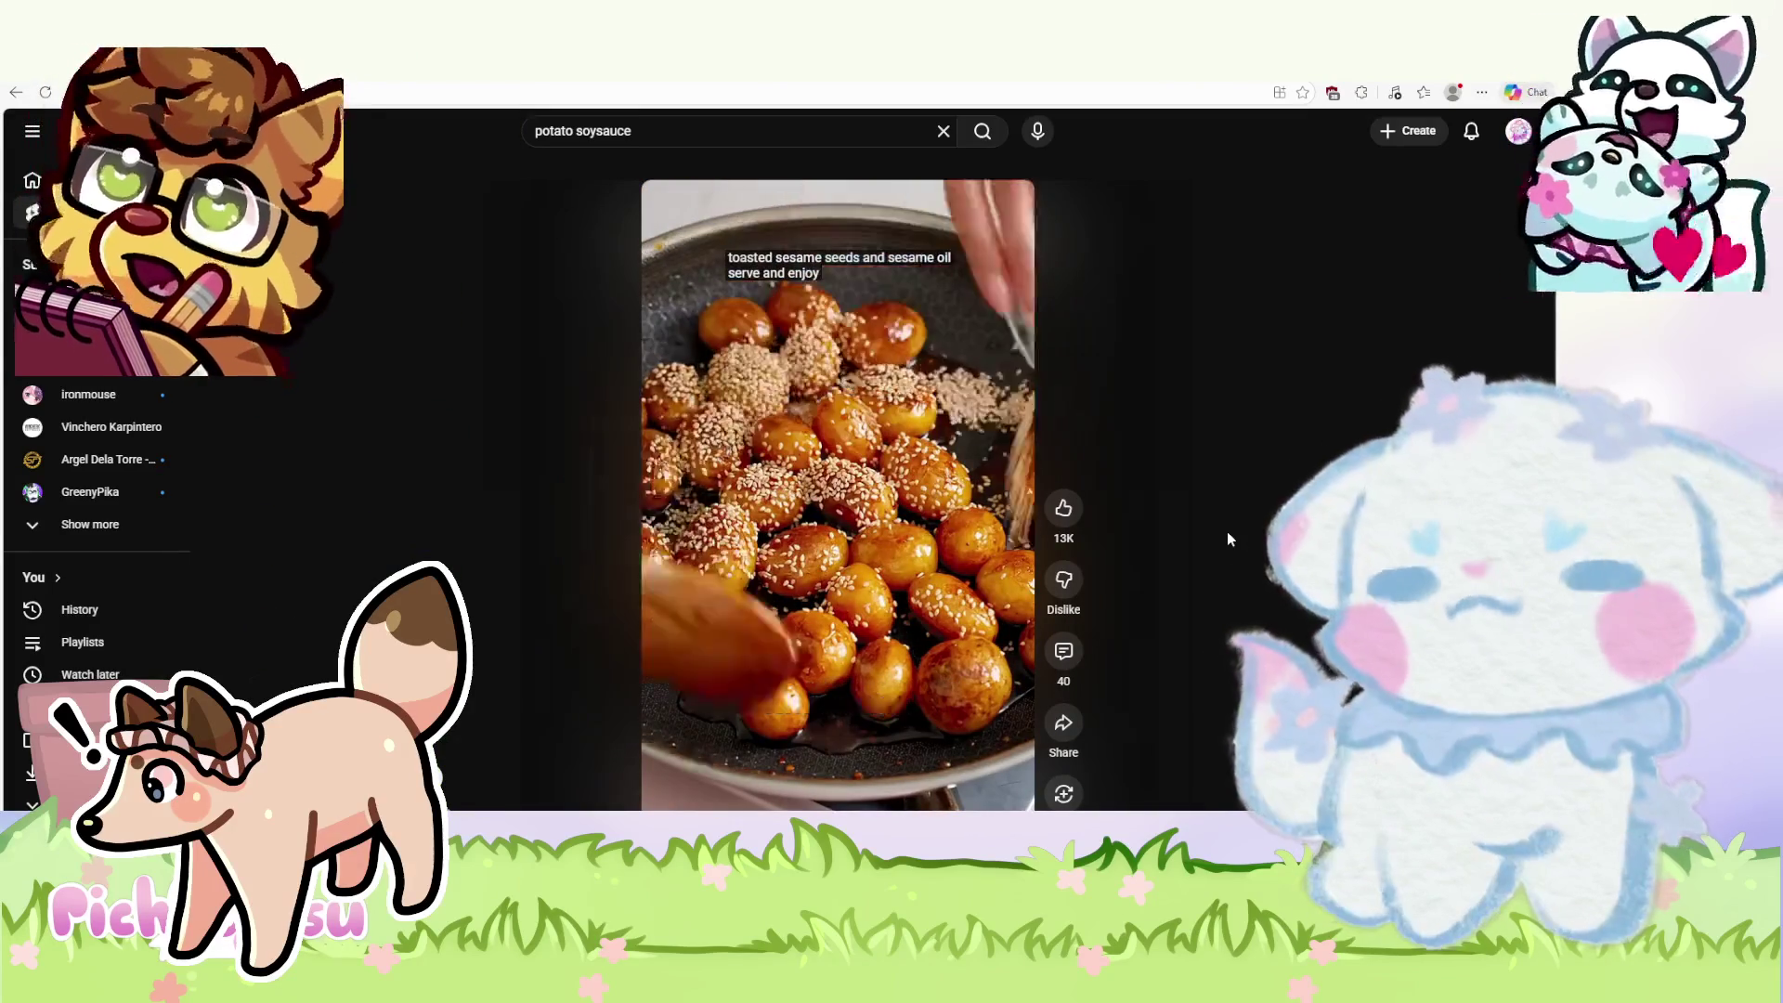
{"action": "left_click", "coordinate": [999, 295]}
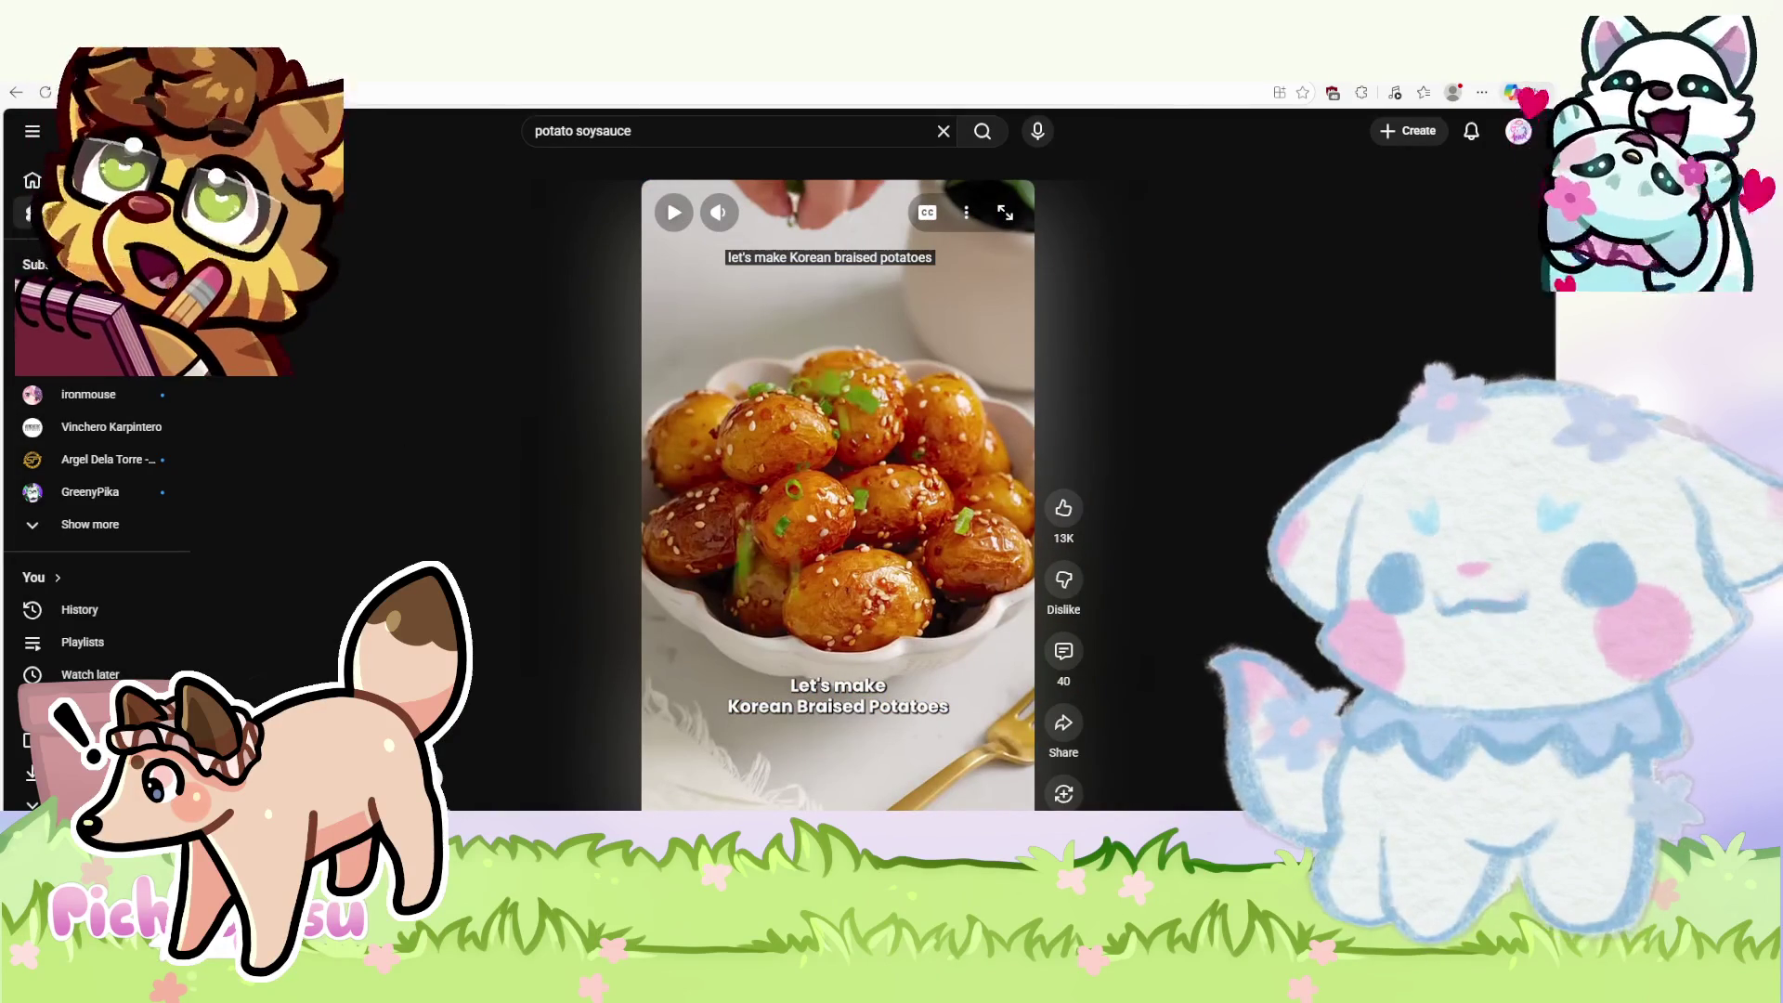
{"action": "key", "text": "alt+Tab"}
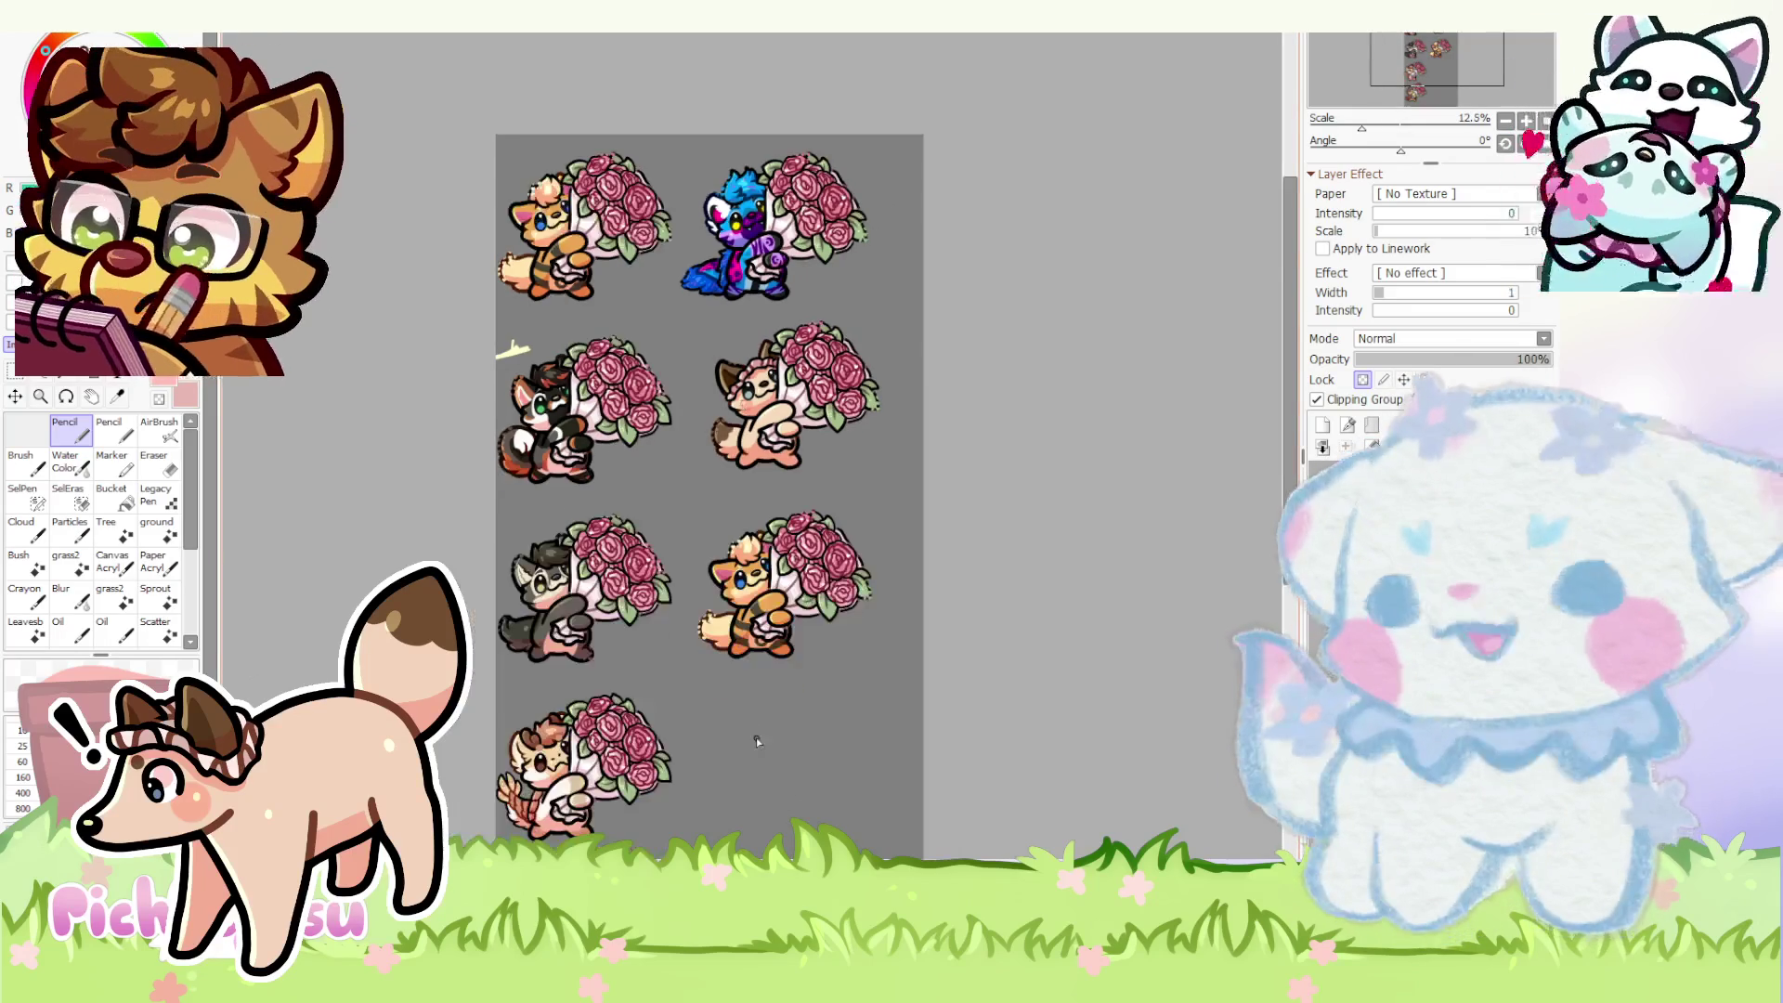
{"action": "scroll", "coordinate": [756, 738], "scroll_direction": "up", "scroll_amount": 1}
{"action": "scroll", "coordinate": [757, 446], "scroll_direction": "up", "scroll_amount": 3}
{"action": "scroll", "coordinate": [757, 446], "scroll_direction": "down", "scroll_amount": 4}
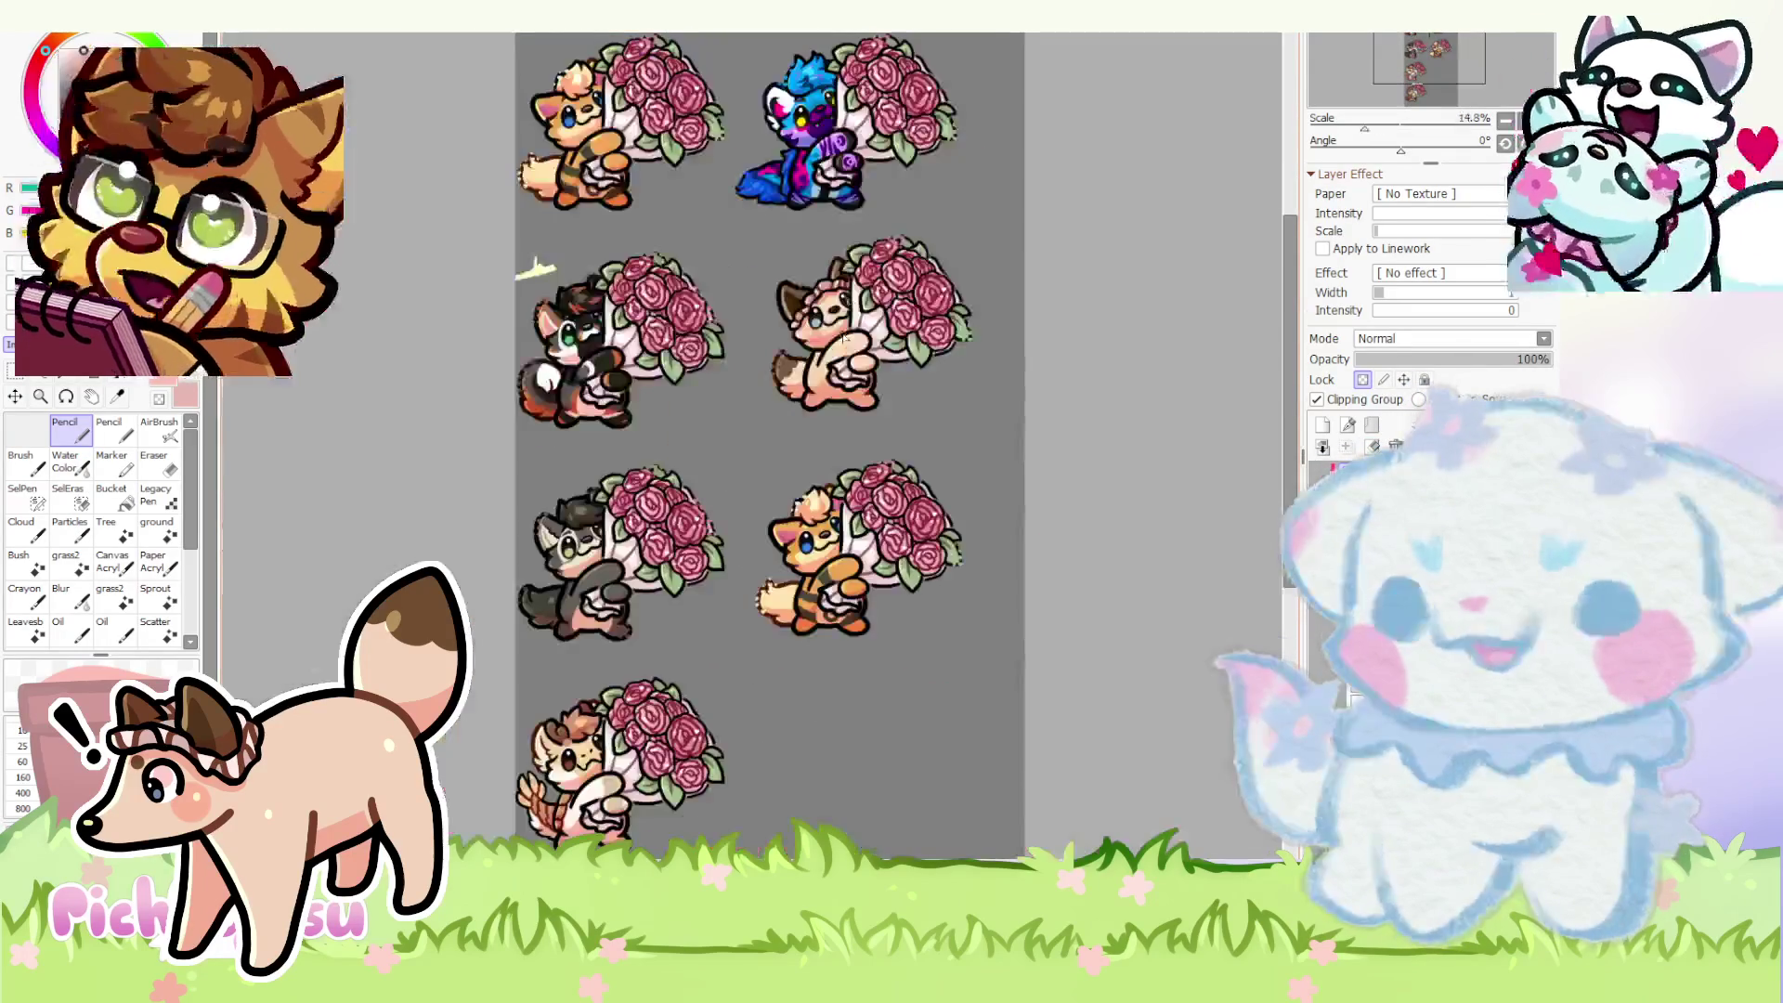
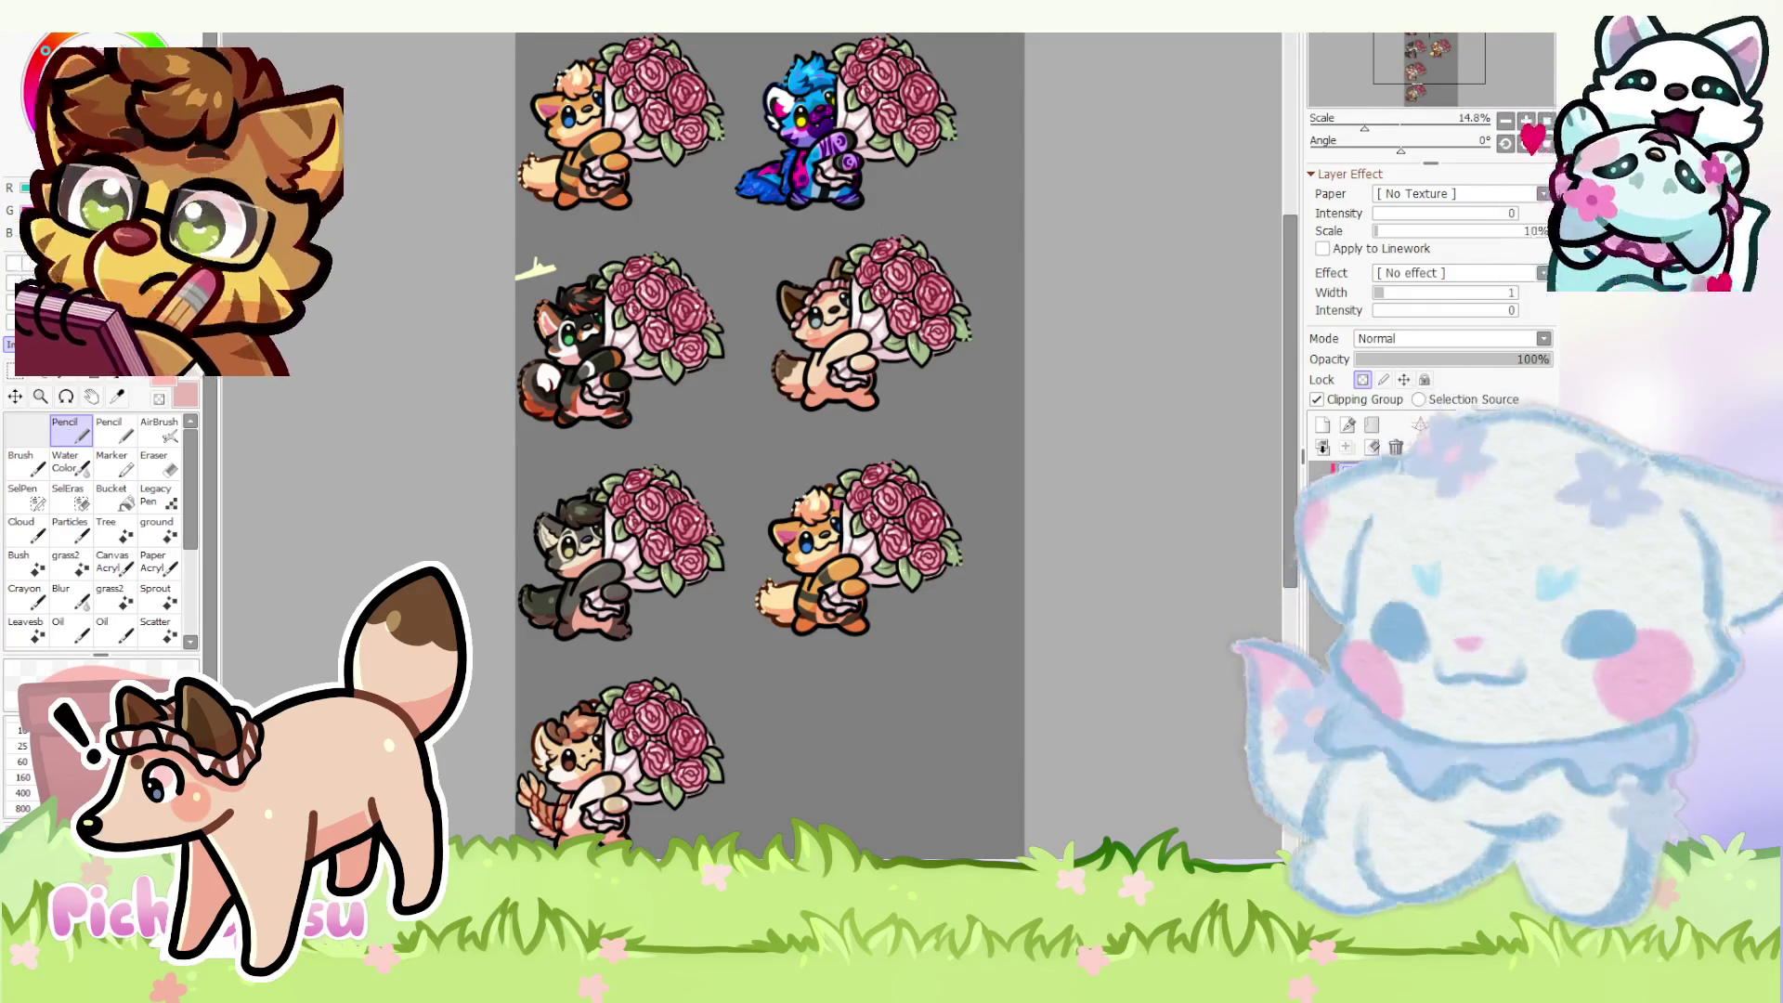
{"action": "scroll", "coordinate": [877, 779], "scroll_direction": "down", "scroll_amount": 2}
{"action": "scroll", "coordinate": [878, 778], "scroll_direction": "up", "scroll_amount": 3}
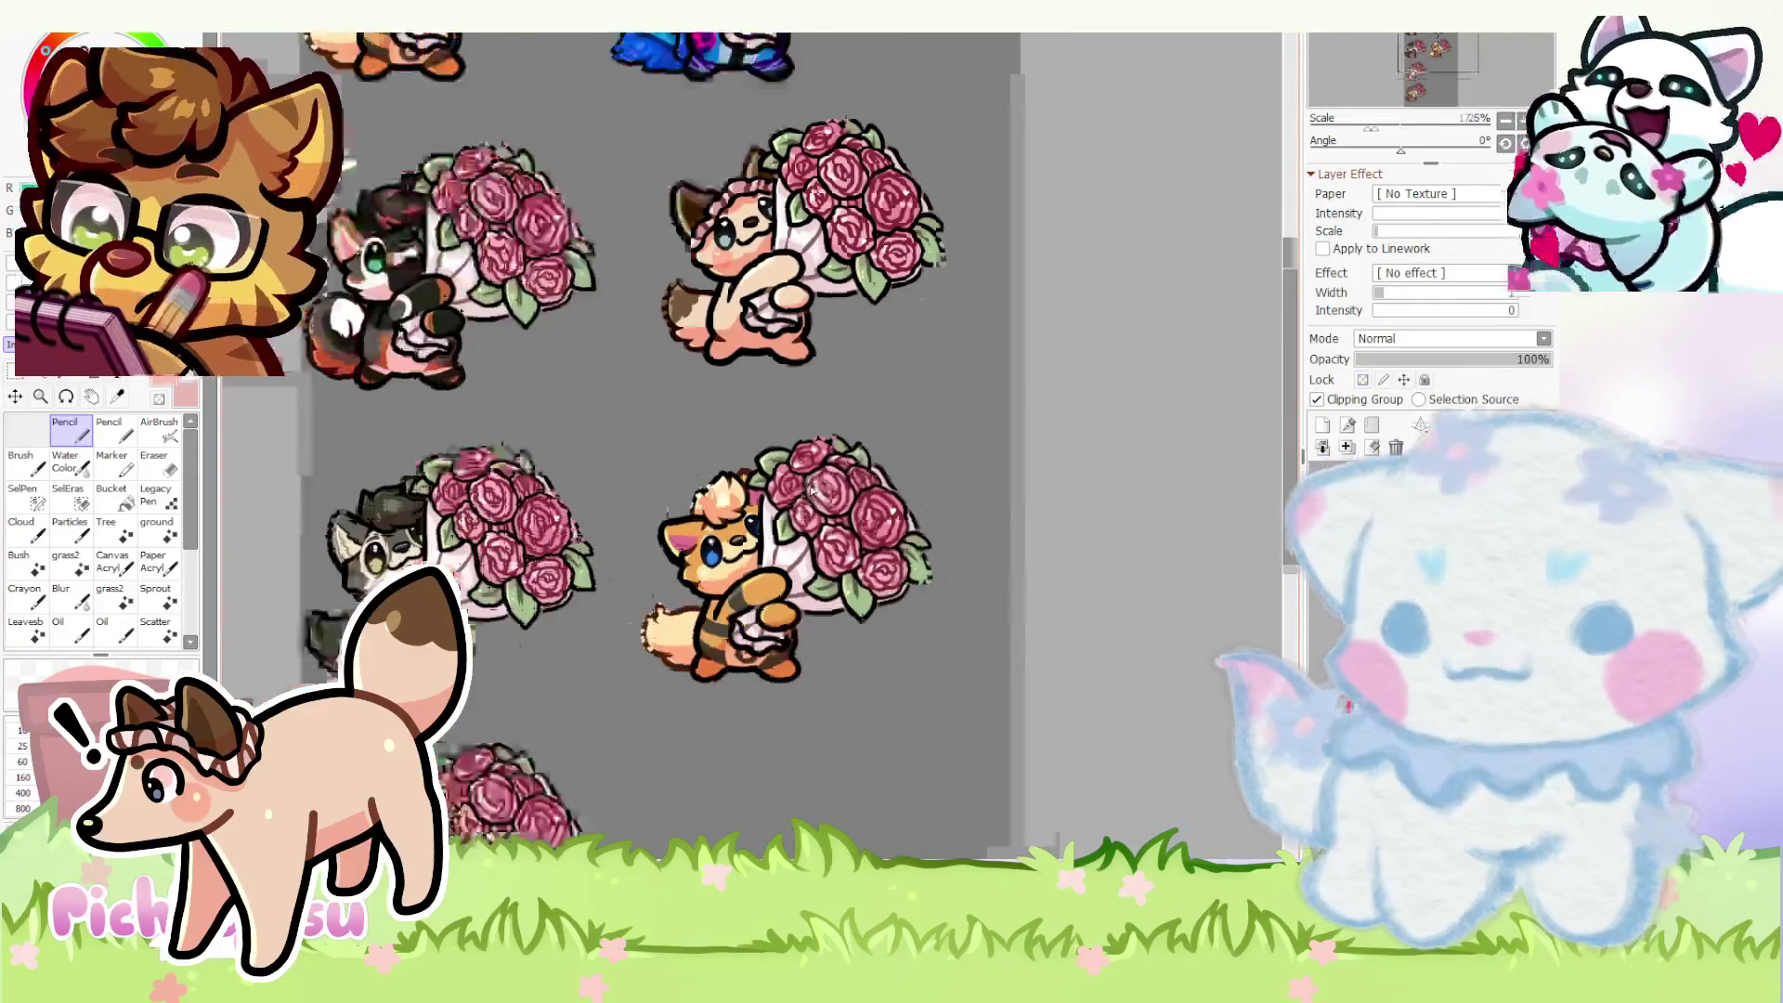
{"action": "scroll", "coordinate": [752, 446], "scroll_direction": "down", "scroll_amount": 2}
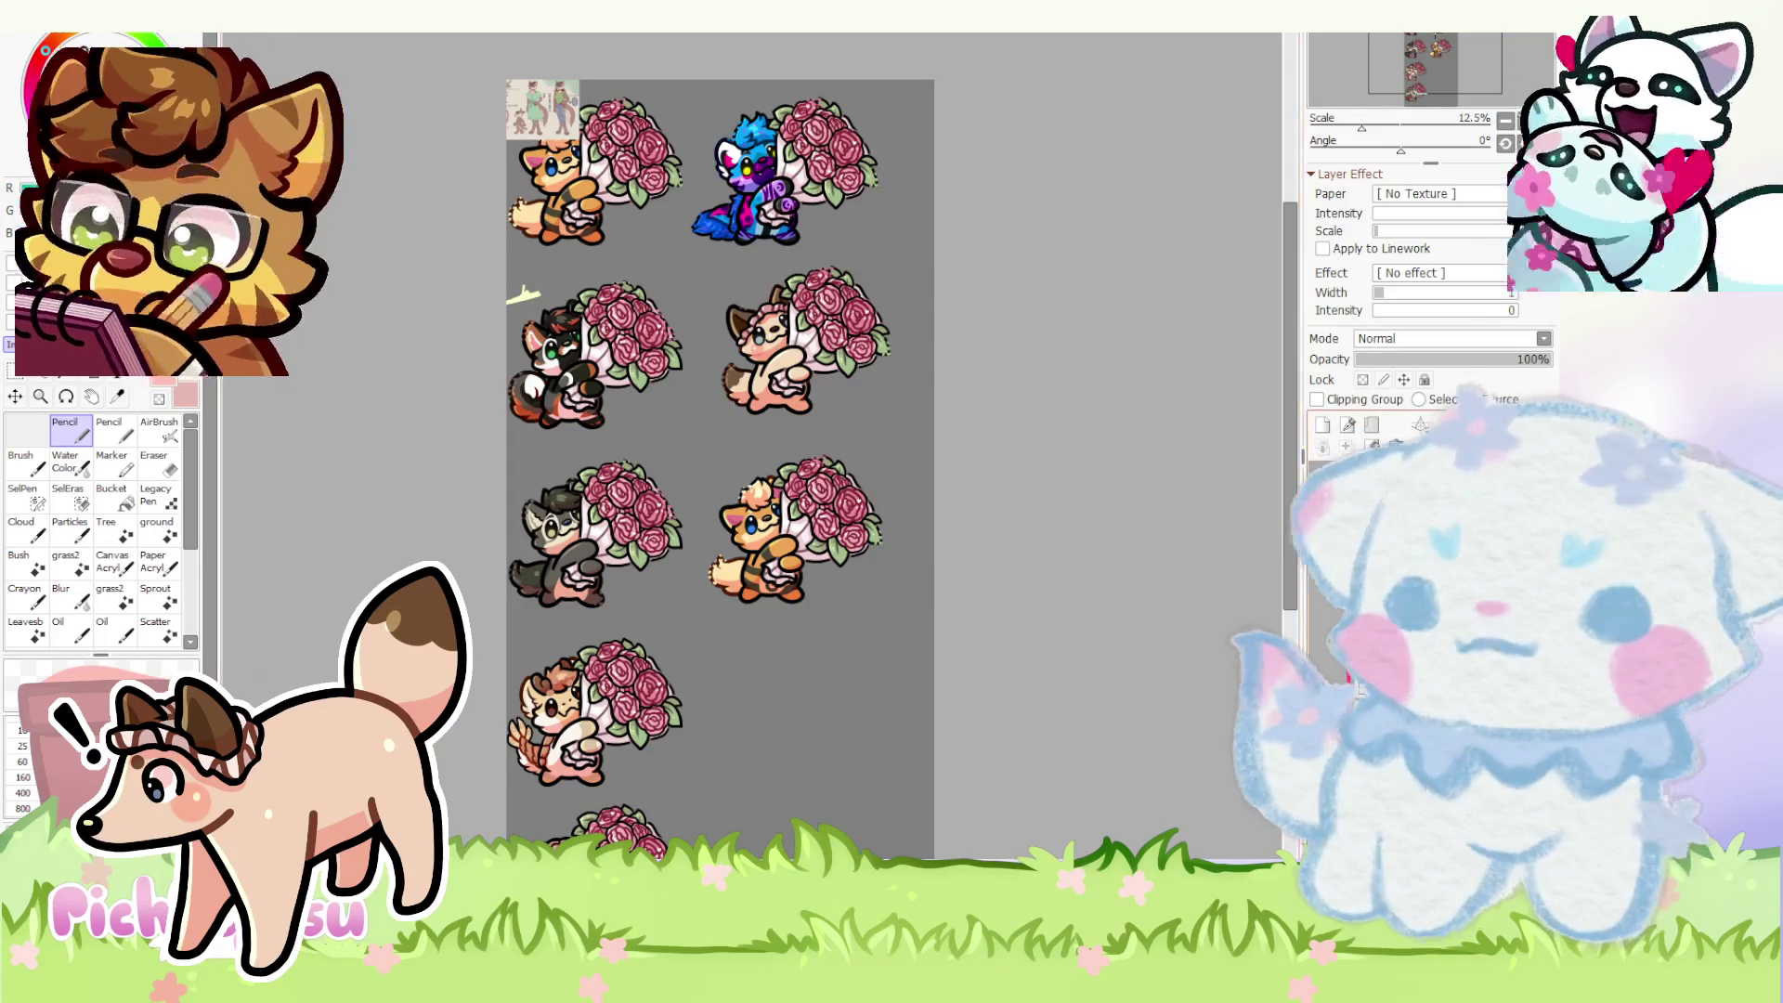
{"action": "scroll", "coordinate": [772, 555], "scroll_direction": "up", "scroll_amount": 2}
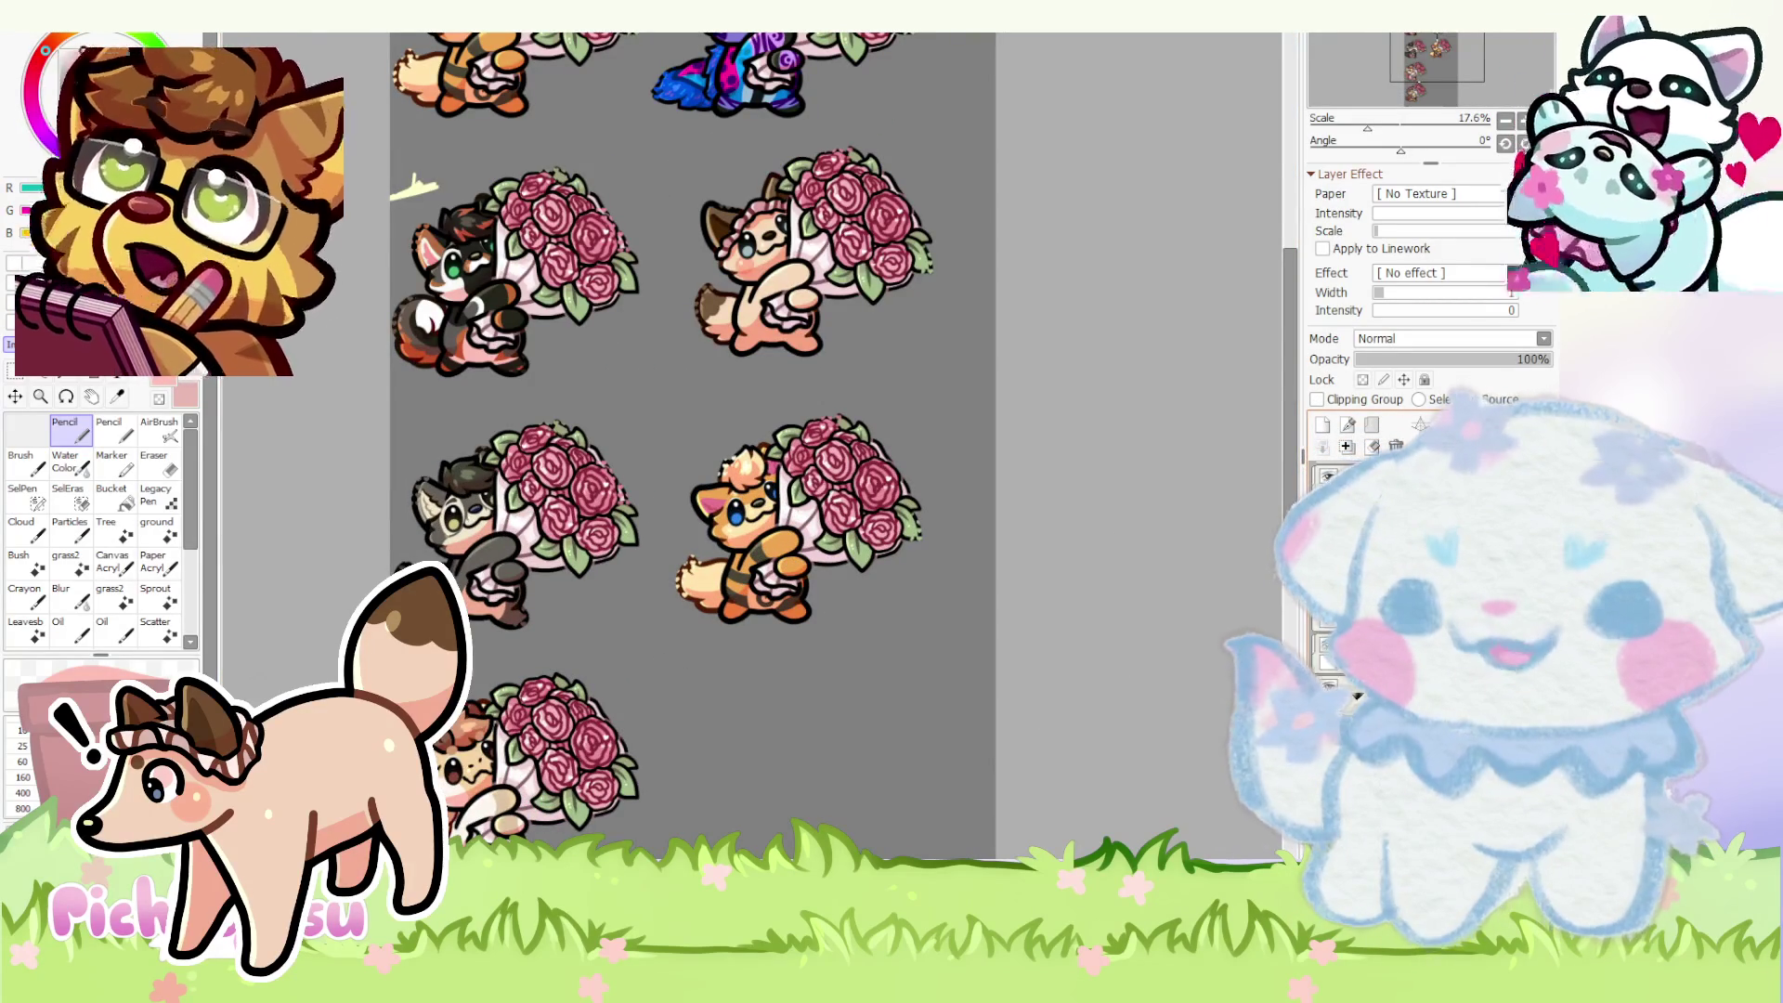
- Check the orange bouquet fox layer, then move a copy of it down into a new row
{"action": "left_click", "coordinate": [1354, 696]}
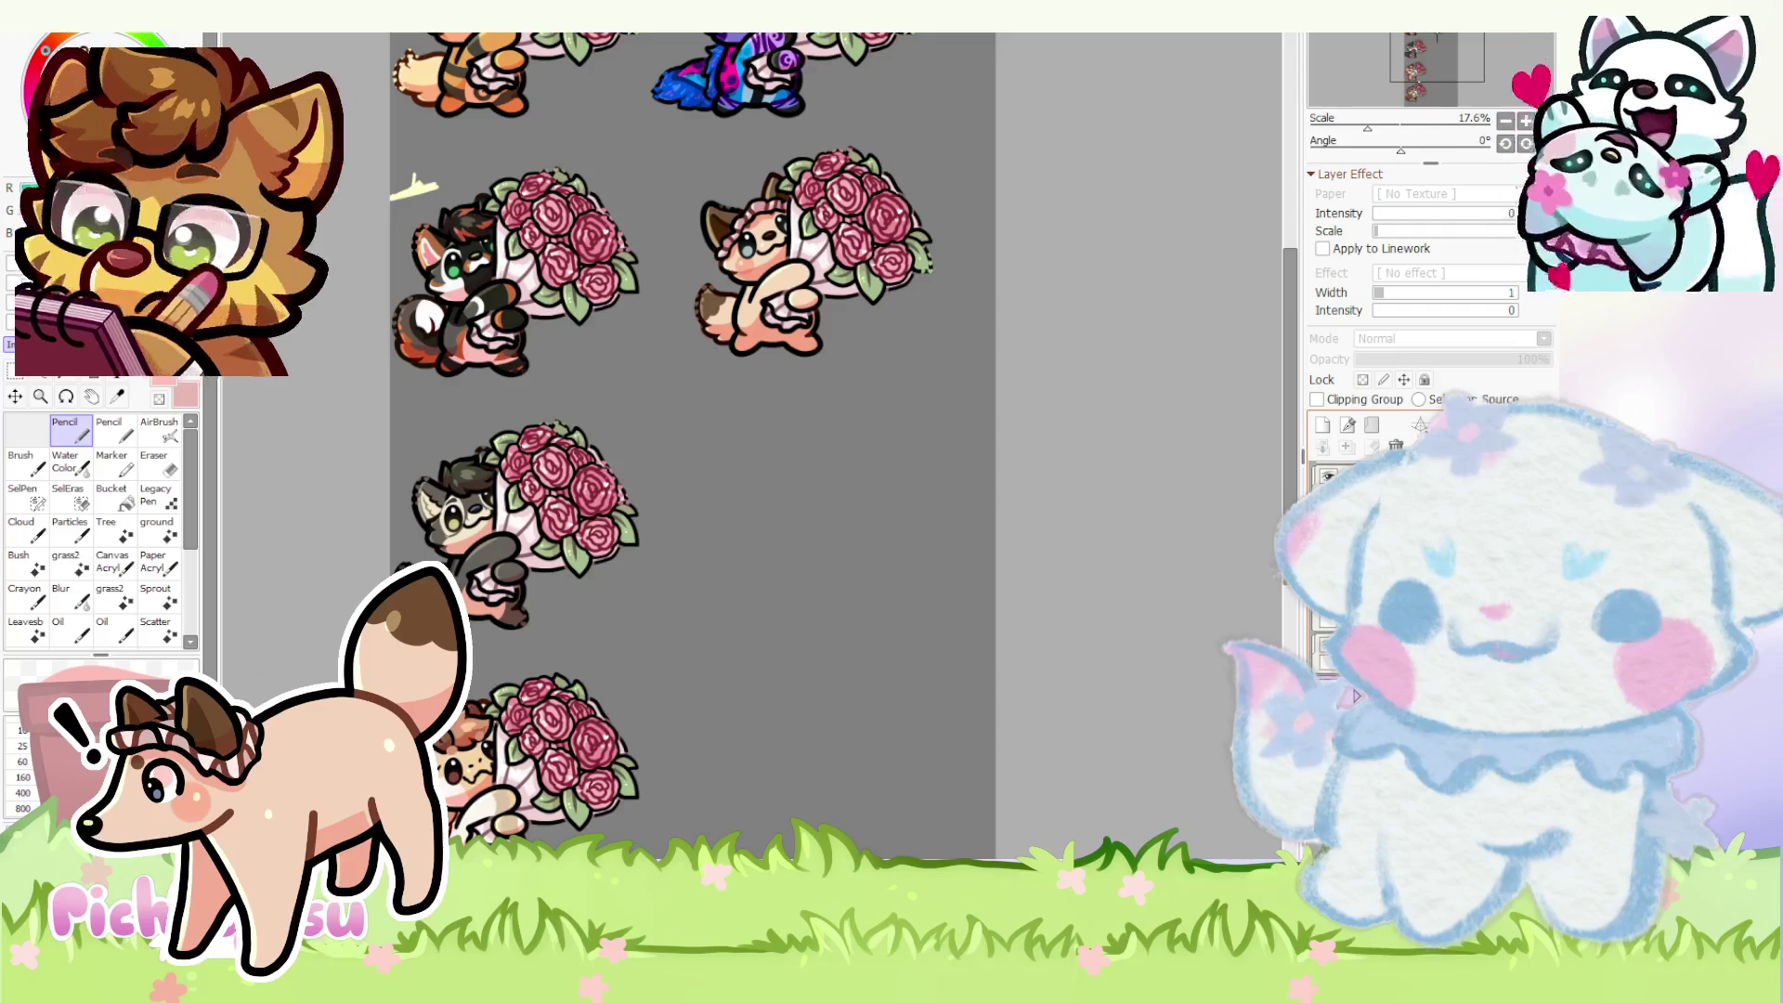
{"action": "left_click", "coordinate": [1353, 696]}
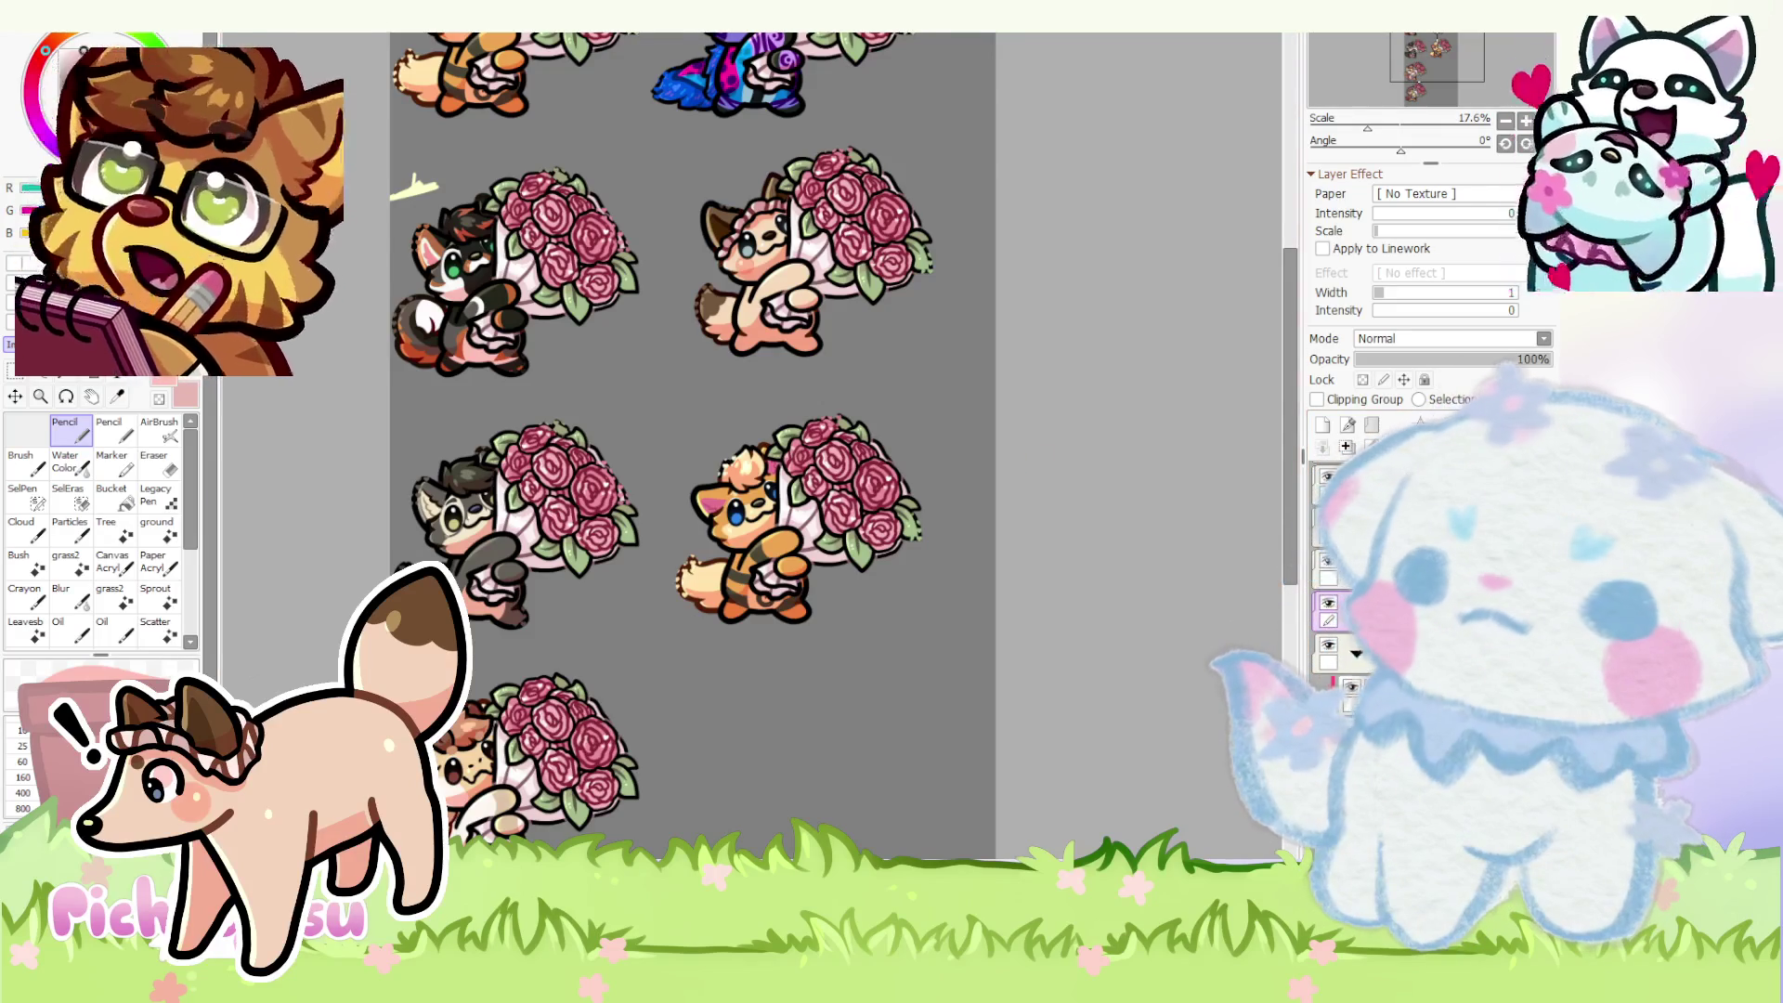
{"action": "scroll", "coordinate": [753, 447], "scroll_direction": "down", "scroll_amount": 1}
{"action": "left_click_drag", "start_coordinate": [750, 411], "coordinate": [750, 592]}
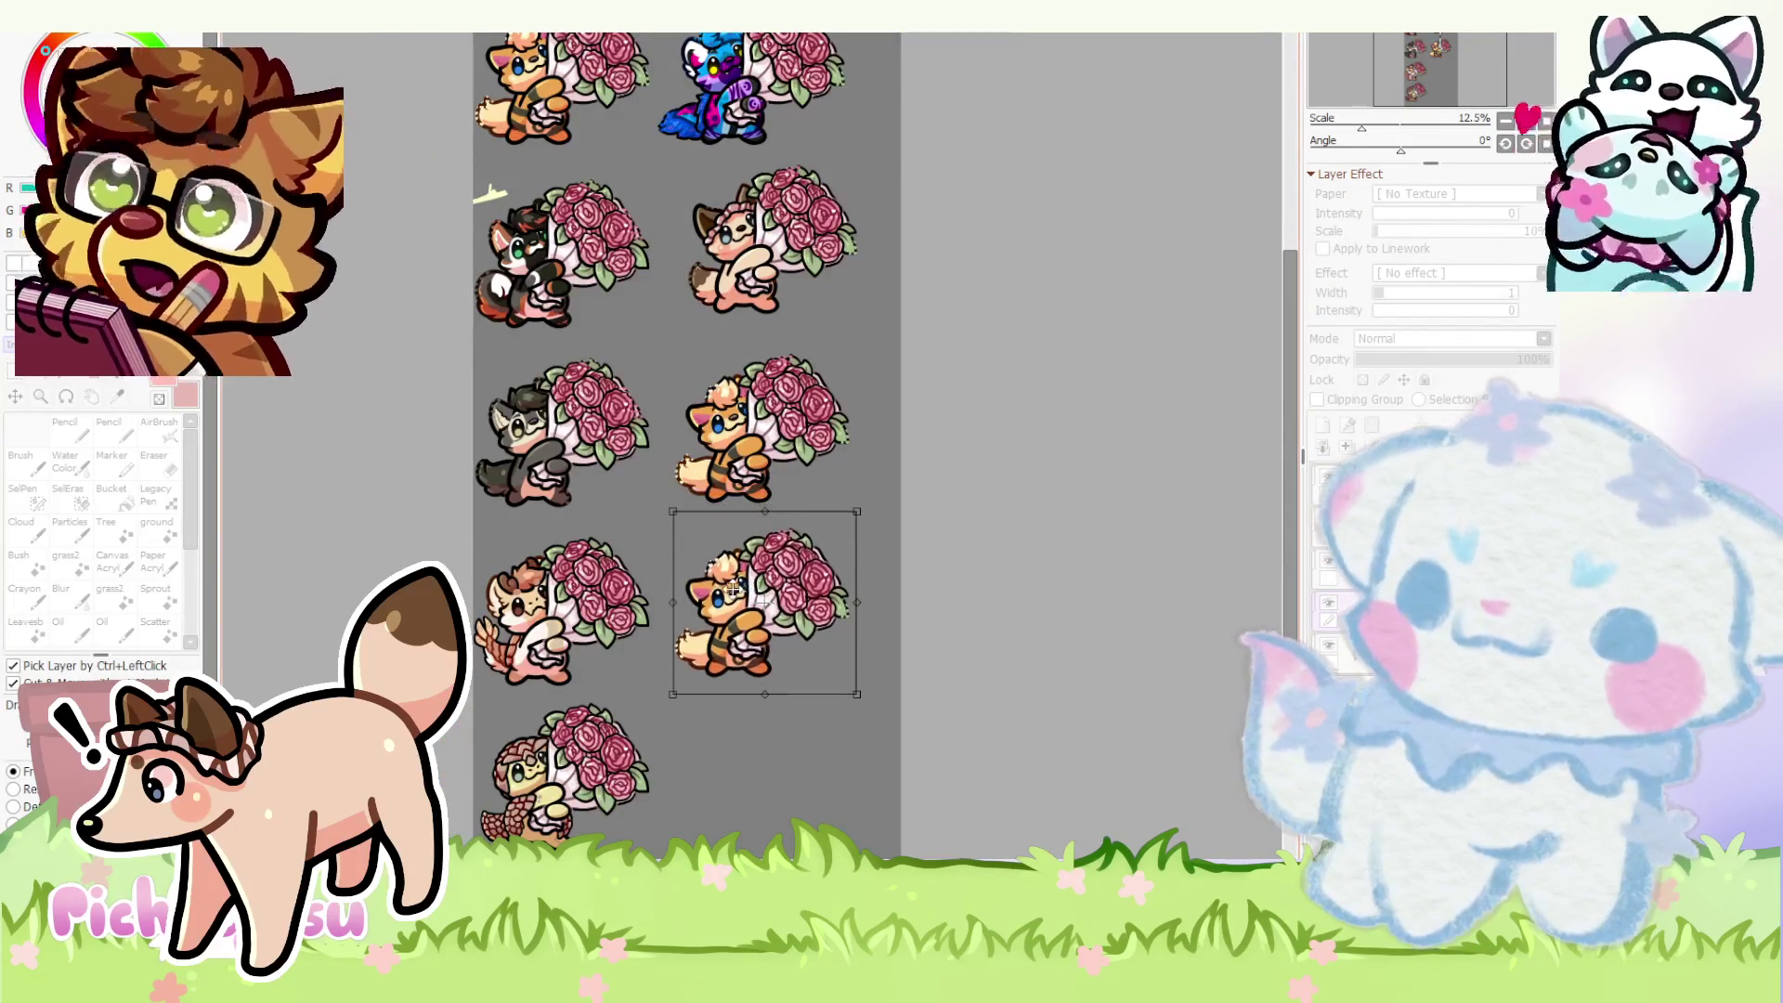
{"action": "left_click_drag", "start_coordinate": [798, 504], "coordinate": [797, 504]}
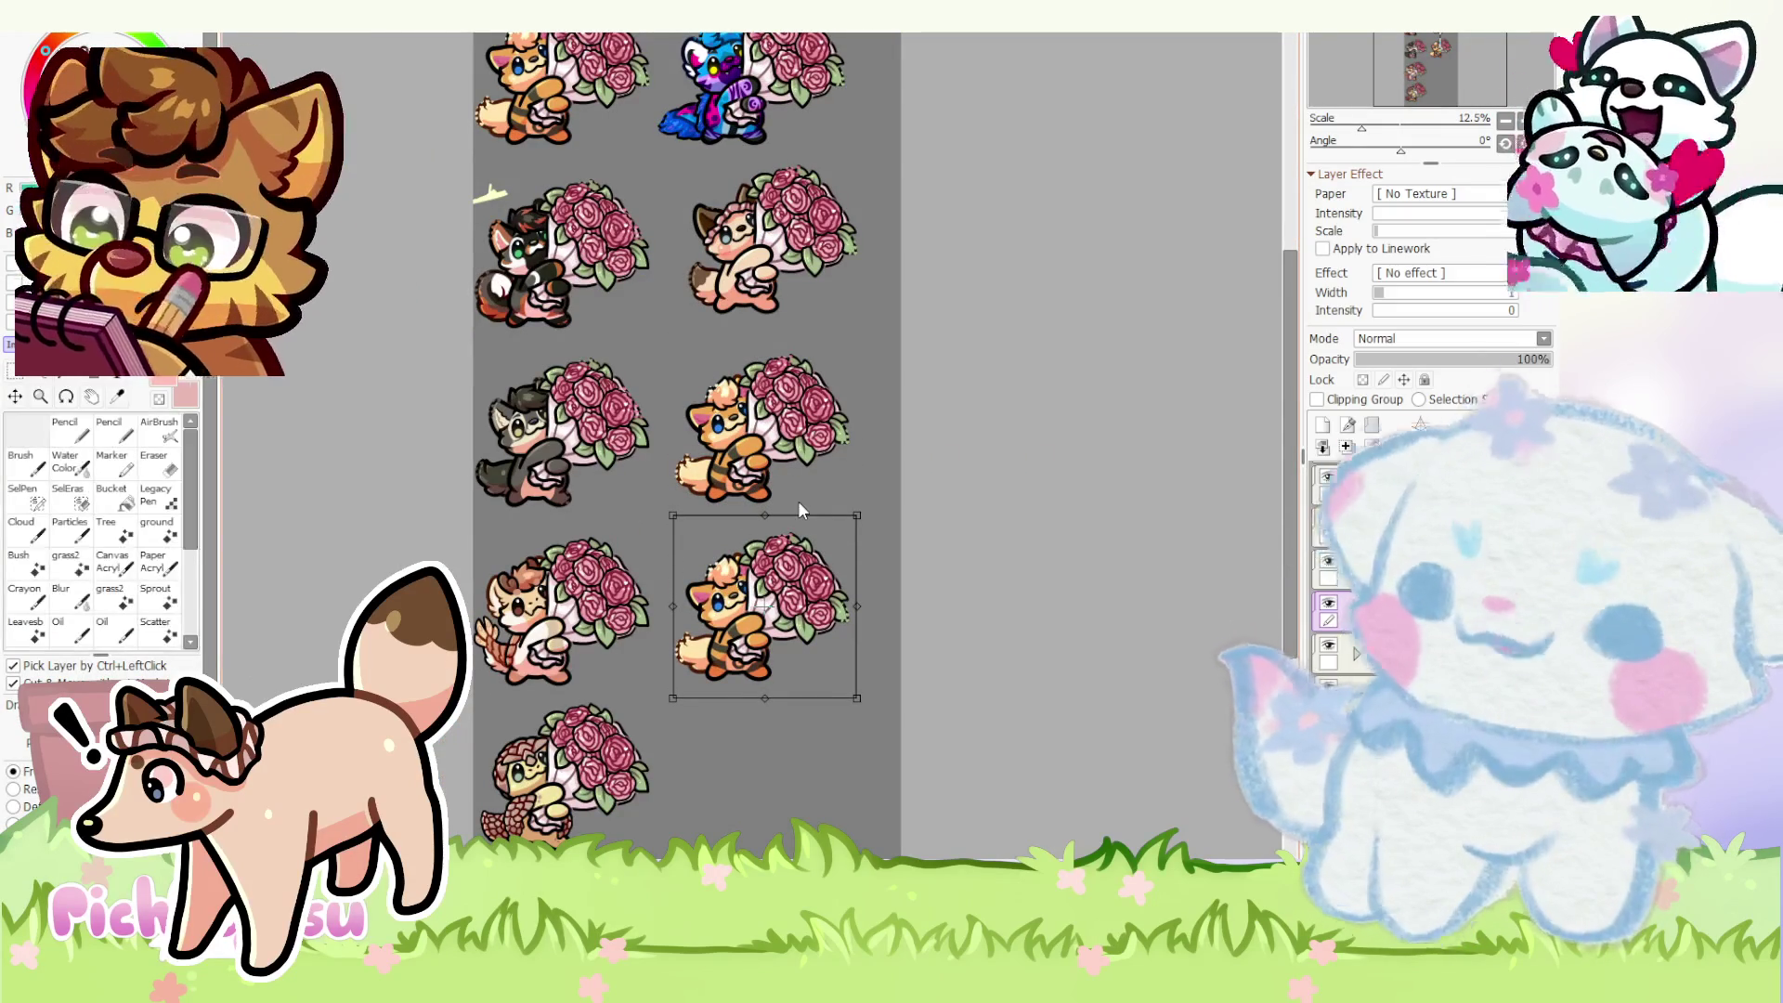
{"action": "key", "text": "Return"}
{"action": "scroll", "coordinate": [799, 510], "scroll_direction": "up", "scroll_amount": 2}
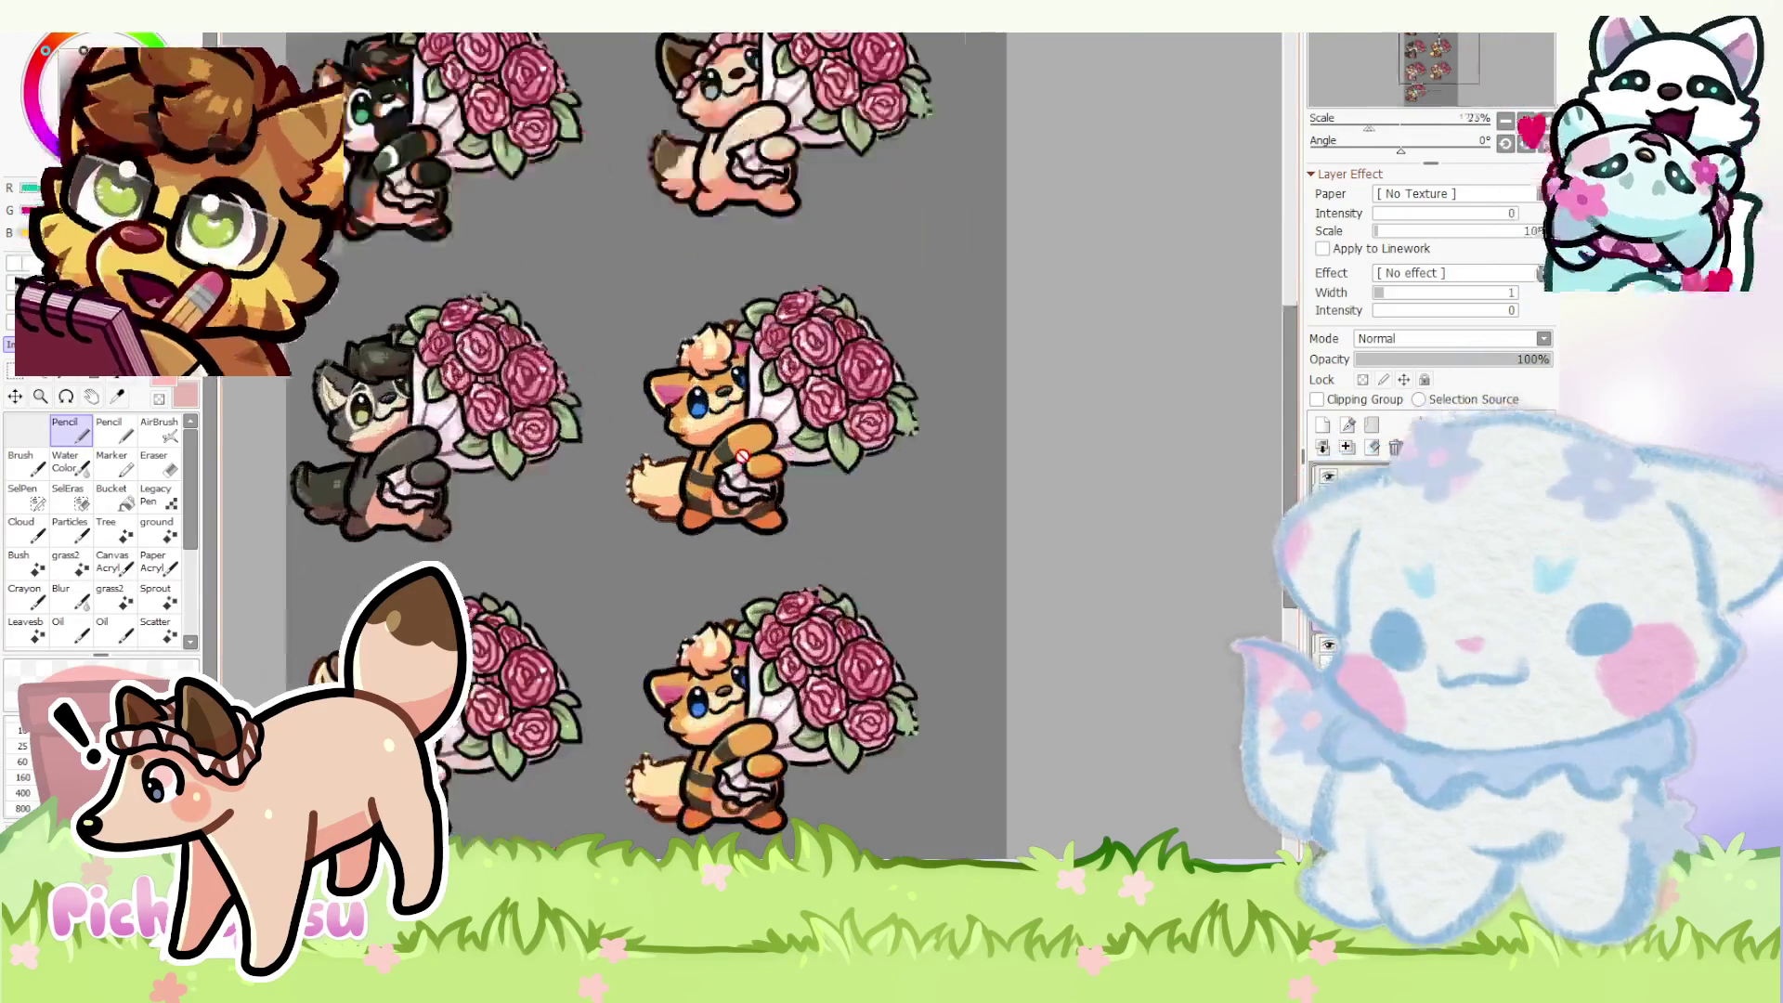
{"action": "scroll", "coordinate": [780, 480], "scroll_direction": "up", "scroll_amount": 2}
{"action": "scroll", "coordinate": [778, 475], "scroll_direction": "down", "scroll_amount": 2}
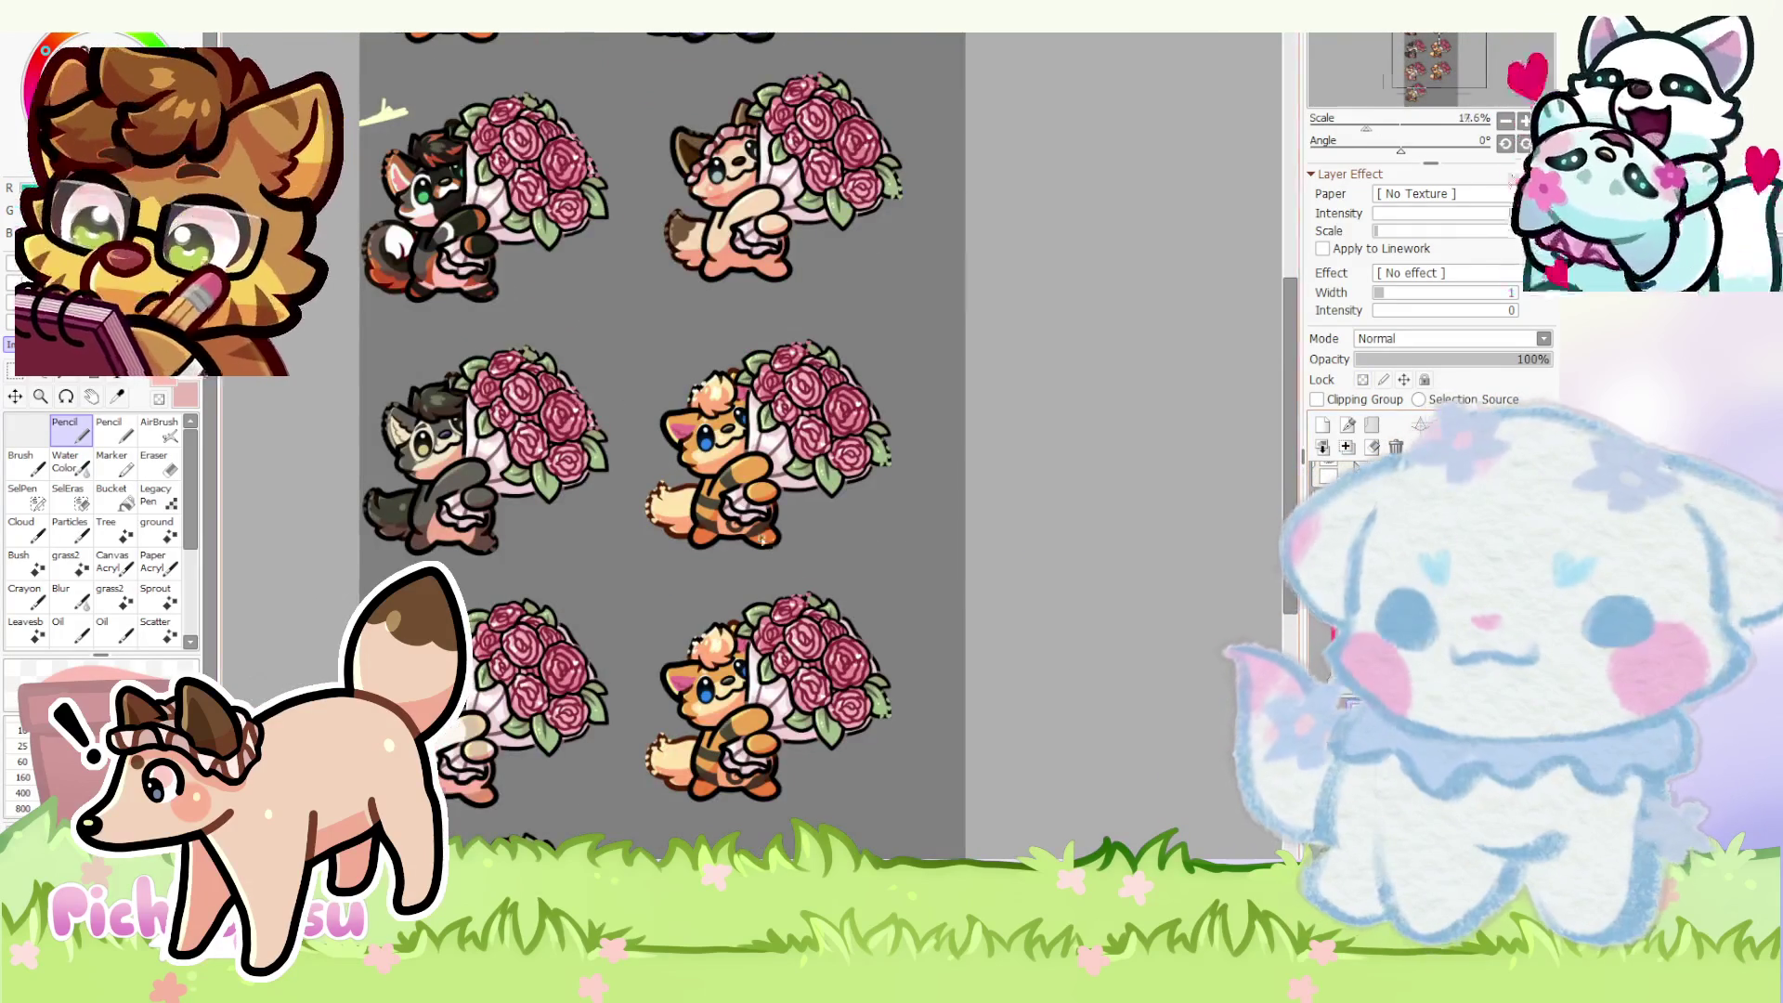
{"action": "scroll", "coordinate": [769, 545], "scroll_direction": "down", "scroll_amount": 1}
- Bring the wolf reference sheet toward the centre of the sprite grid
{"action": "left_click_drag", "start_coordinate": [489, 237], "coordinate": [721, 432]}
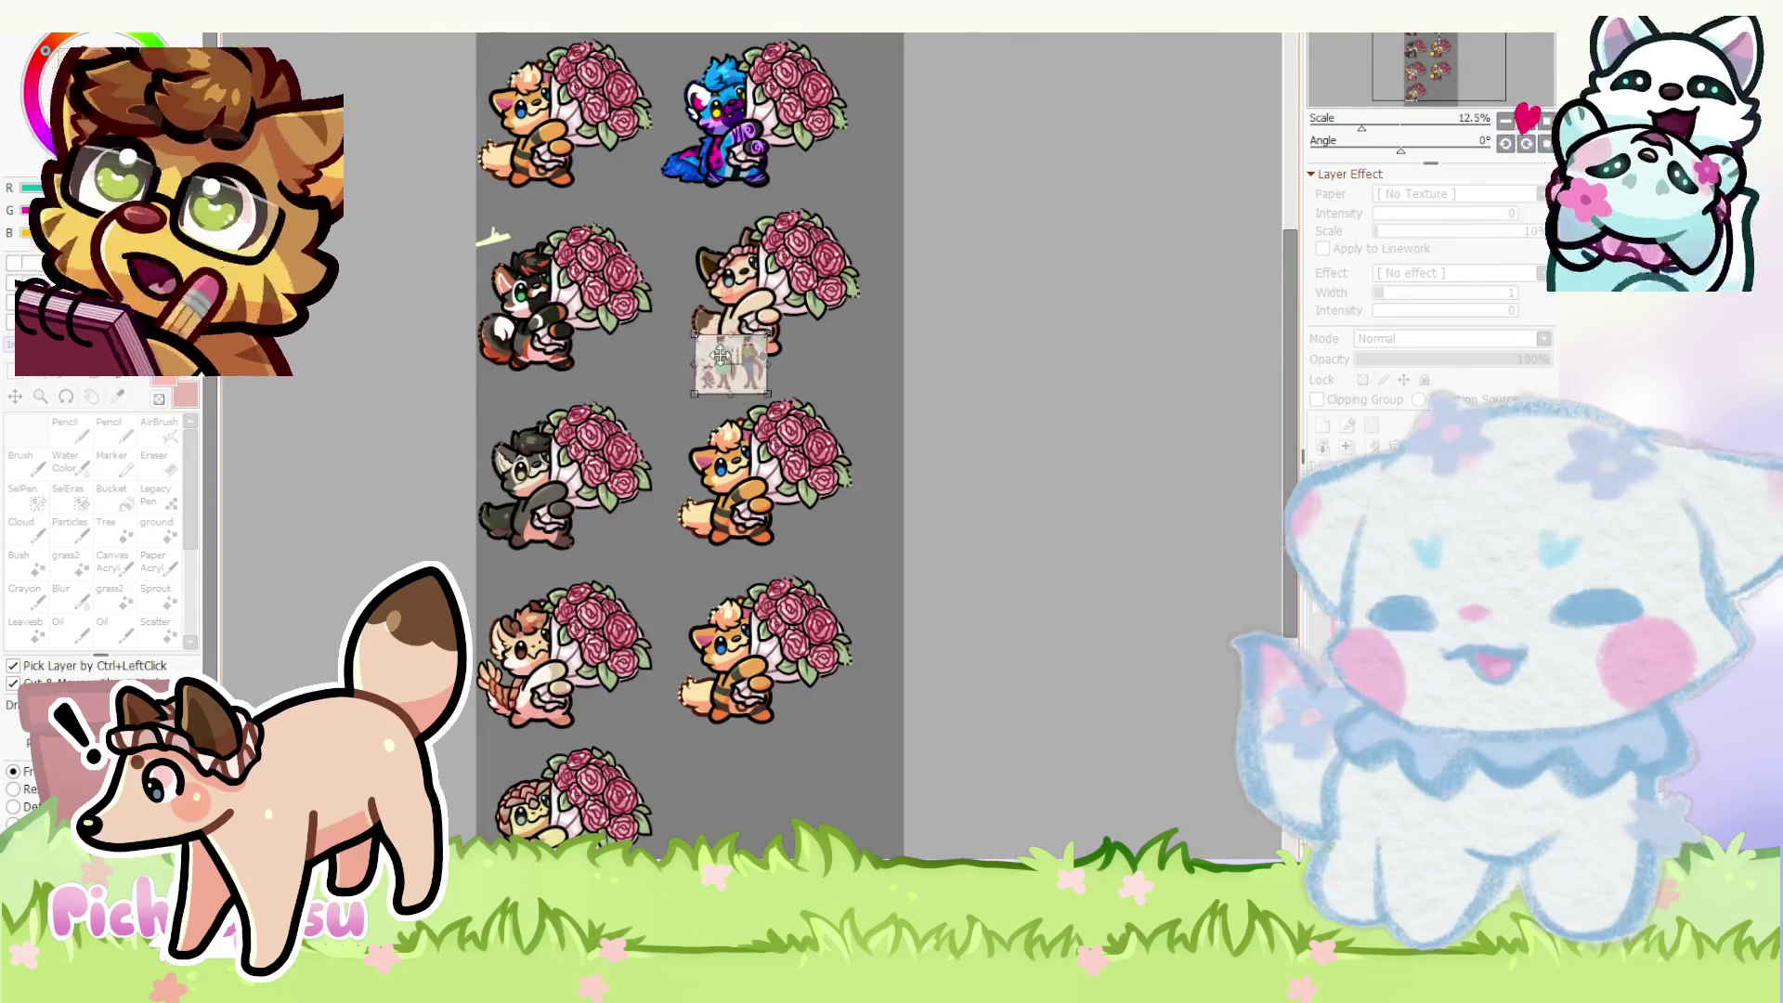
{"action": "scroll", "coordinate": [721, 434], "scroll_direction": "up", "scroll_amount": 2}
- Place the reference sheet beside the fox copy and start a soft white patch over its face
{"action": "left_click_drag", "start_coordinate": [747, 325], "coordinate": [921, 495]}
{"action": "scroll", "coordinate": [919, 495], "scroll_direction": "up", "scroll_amount": 2}
{"action": "scroll", "coordinate": [952, 511], "scroll_direction": "up", "scroll_amount": 1}
{"action": "scroll", "coordinate": [952, 512], "scroll_direction": "down", "scroll_amount": 1}
{"action": "scroll", "coordinate": [933, 492], "scroll_direction": "up", "scroll_amount": 1}
{"action": "scroll", "coordinate": [1108, 491], "scroll_direction": "down", "scroll_amount": 1}
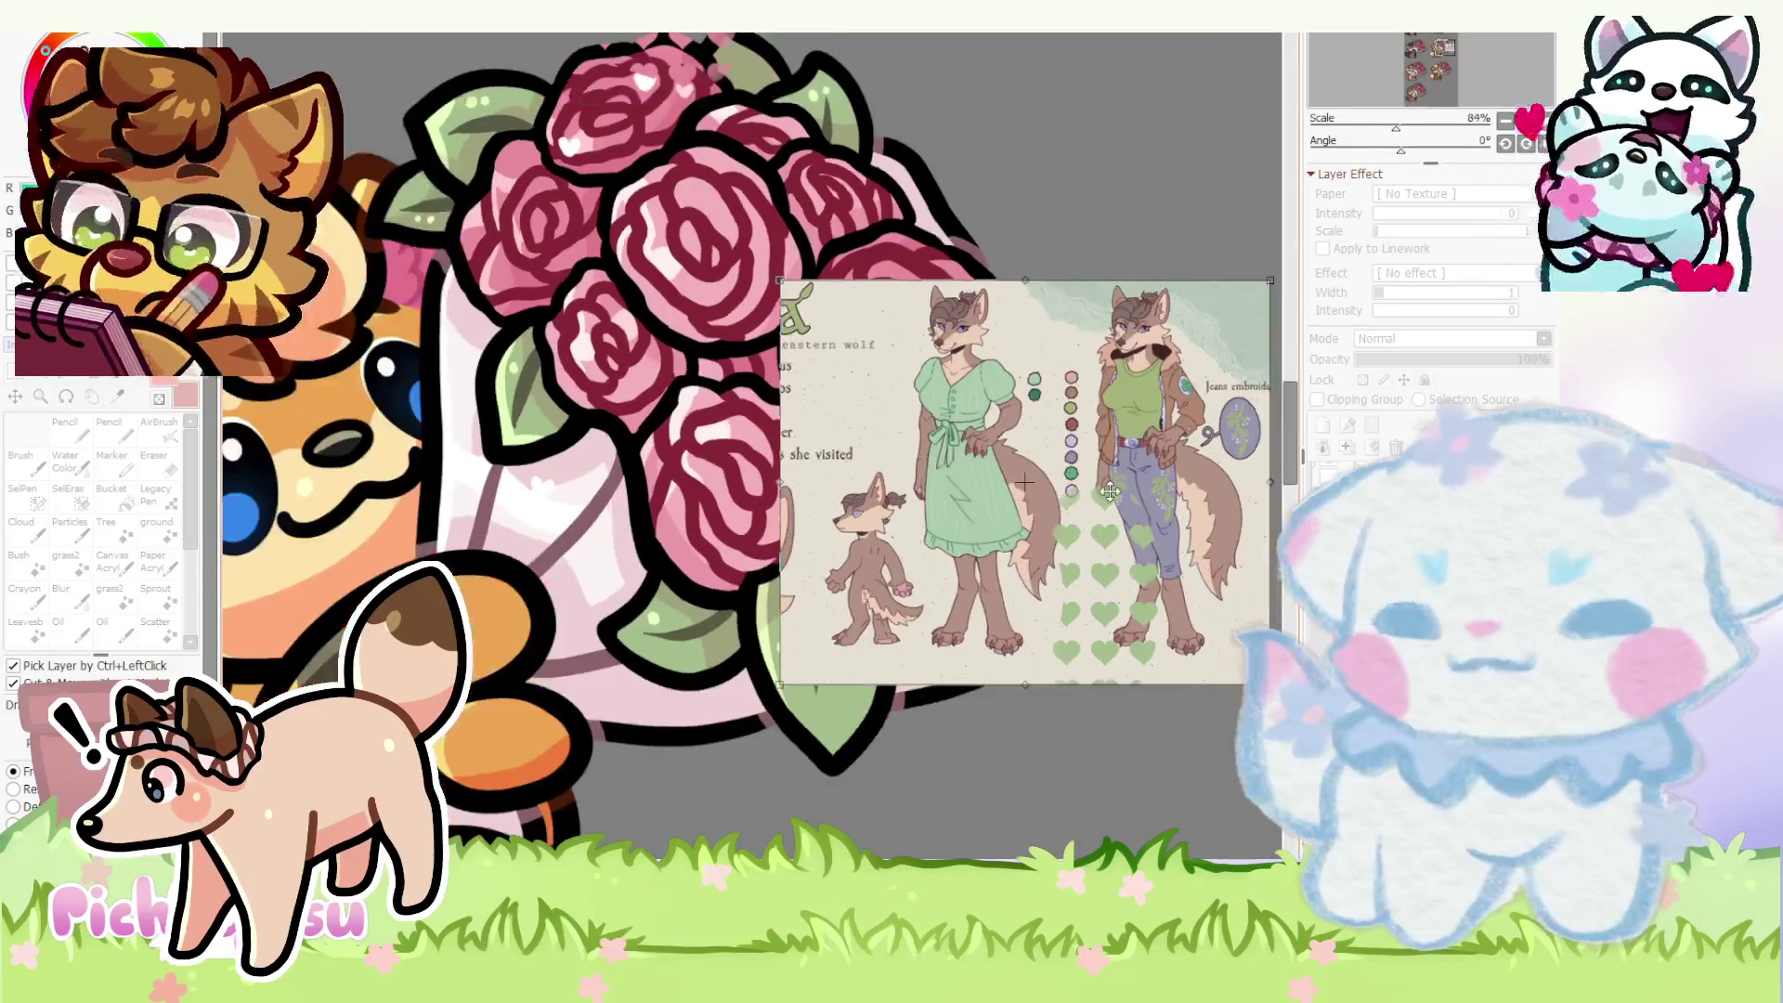
{"action": "scroll", "coordinate": [1108, 490], "scroll_direction": "down", "scroll_amount": 1}
{"action": "scroll", "coordinate": [1108, 491], "scroll_direction": "down", "scroll_amount": 1}
{"action": "scroll", "coordinate": [1111, 491], "scroll_direction": "up", "scroll_amount": 2}
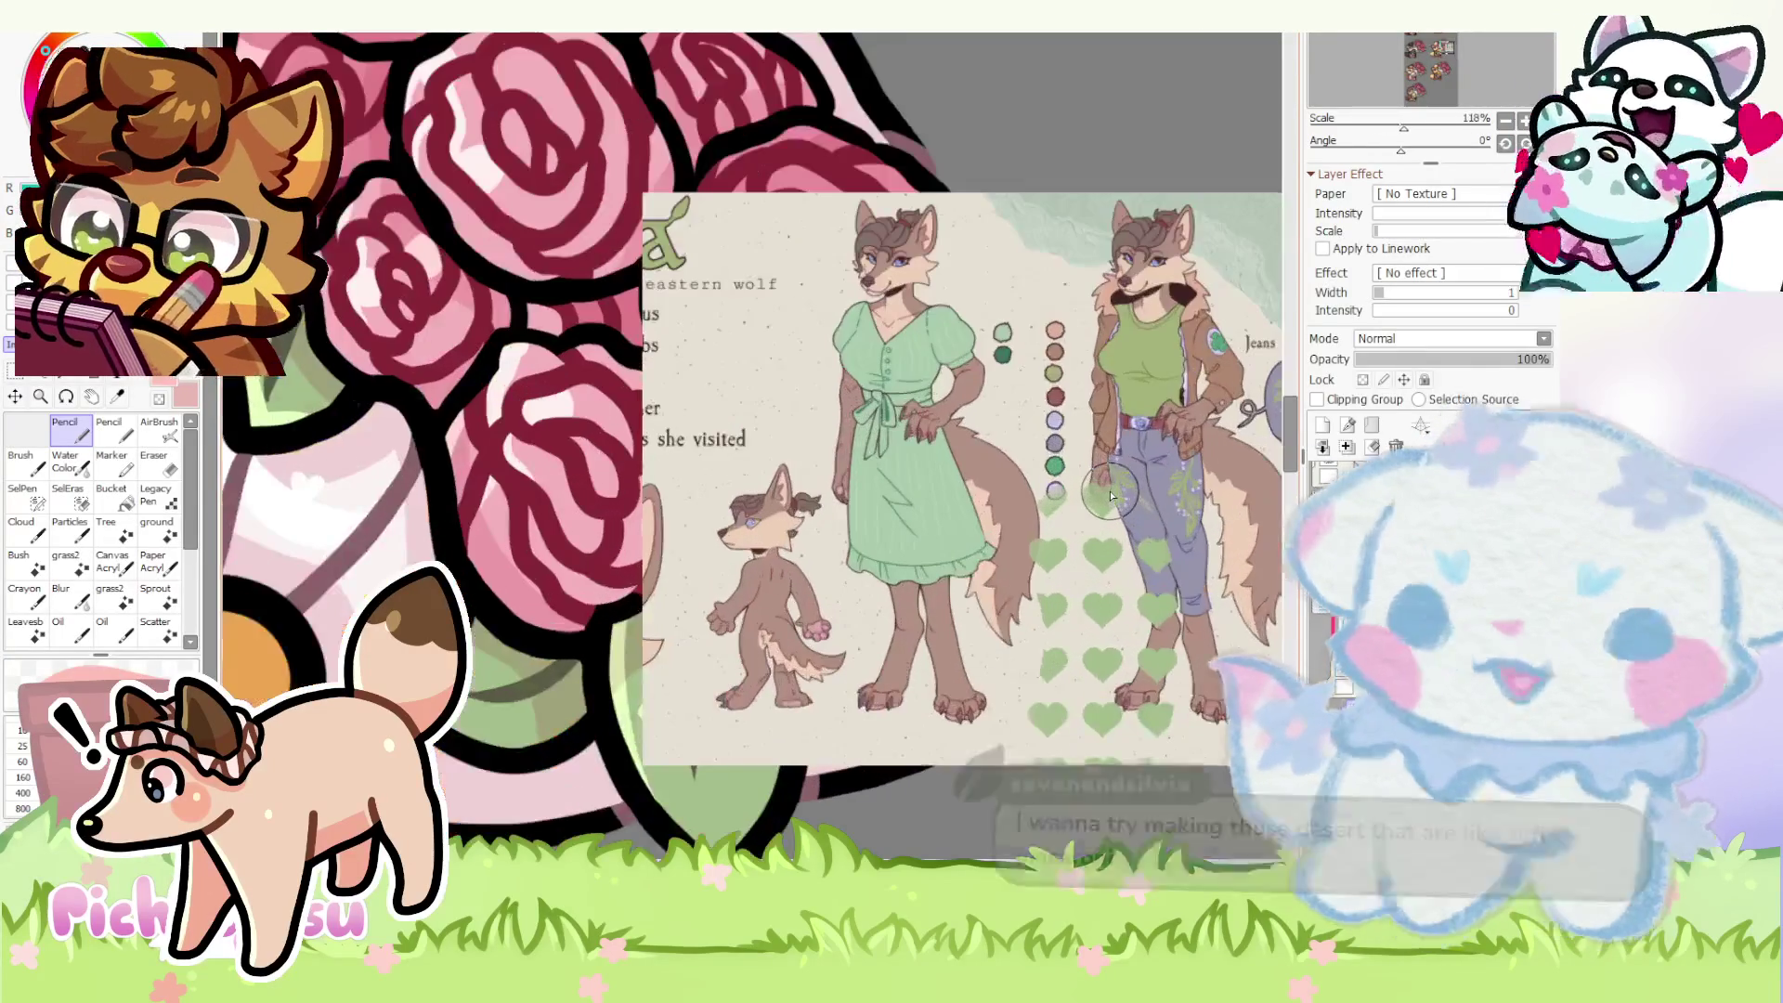
{"action": "scroll", "coordinate": [1109, 490], "scroll_direction": "down", "scroll_amount": 1}
{"action": "scroll", "coordinate": [1111, 491], "scroll_direction": "down", "scroll_amount": 1}
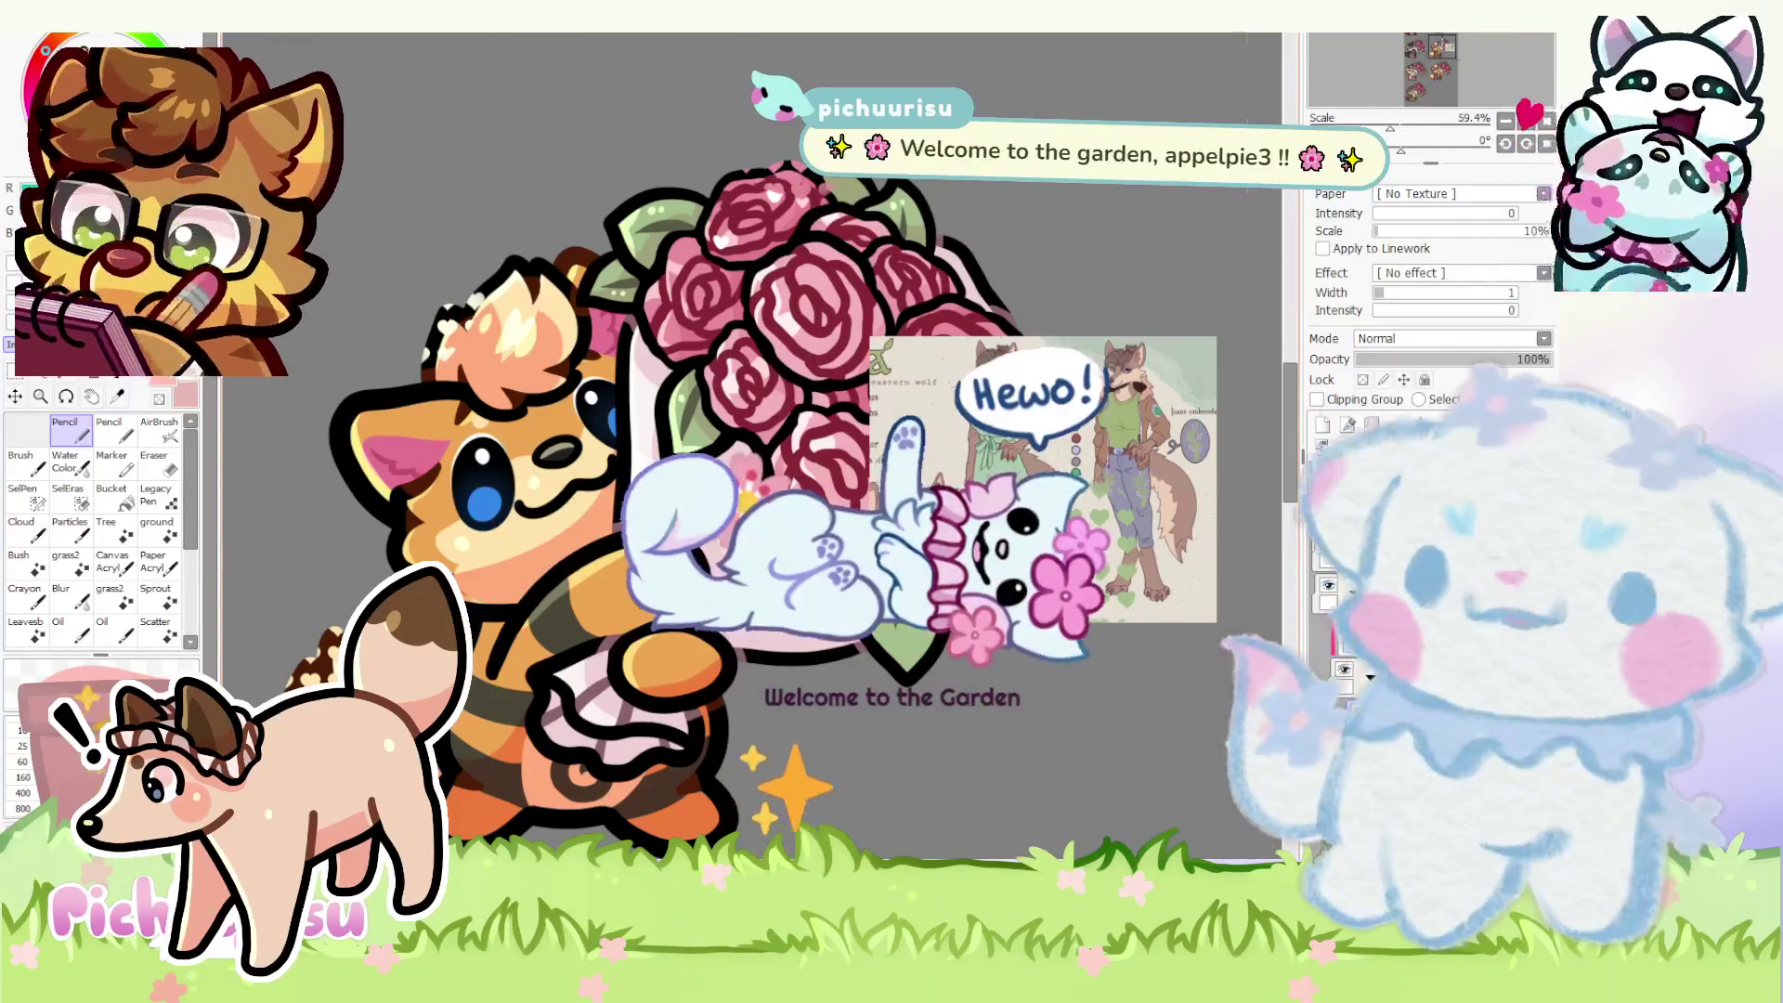
{"action": "scroll", "coordinate": [541, 324], "scroll_direction": "up", "scroll_amount": 2}
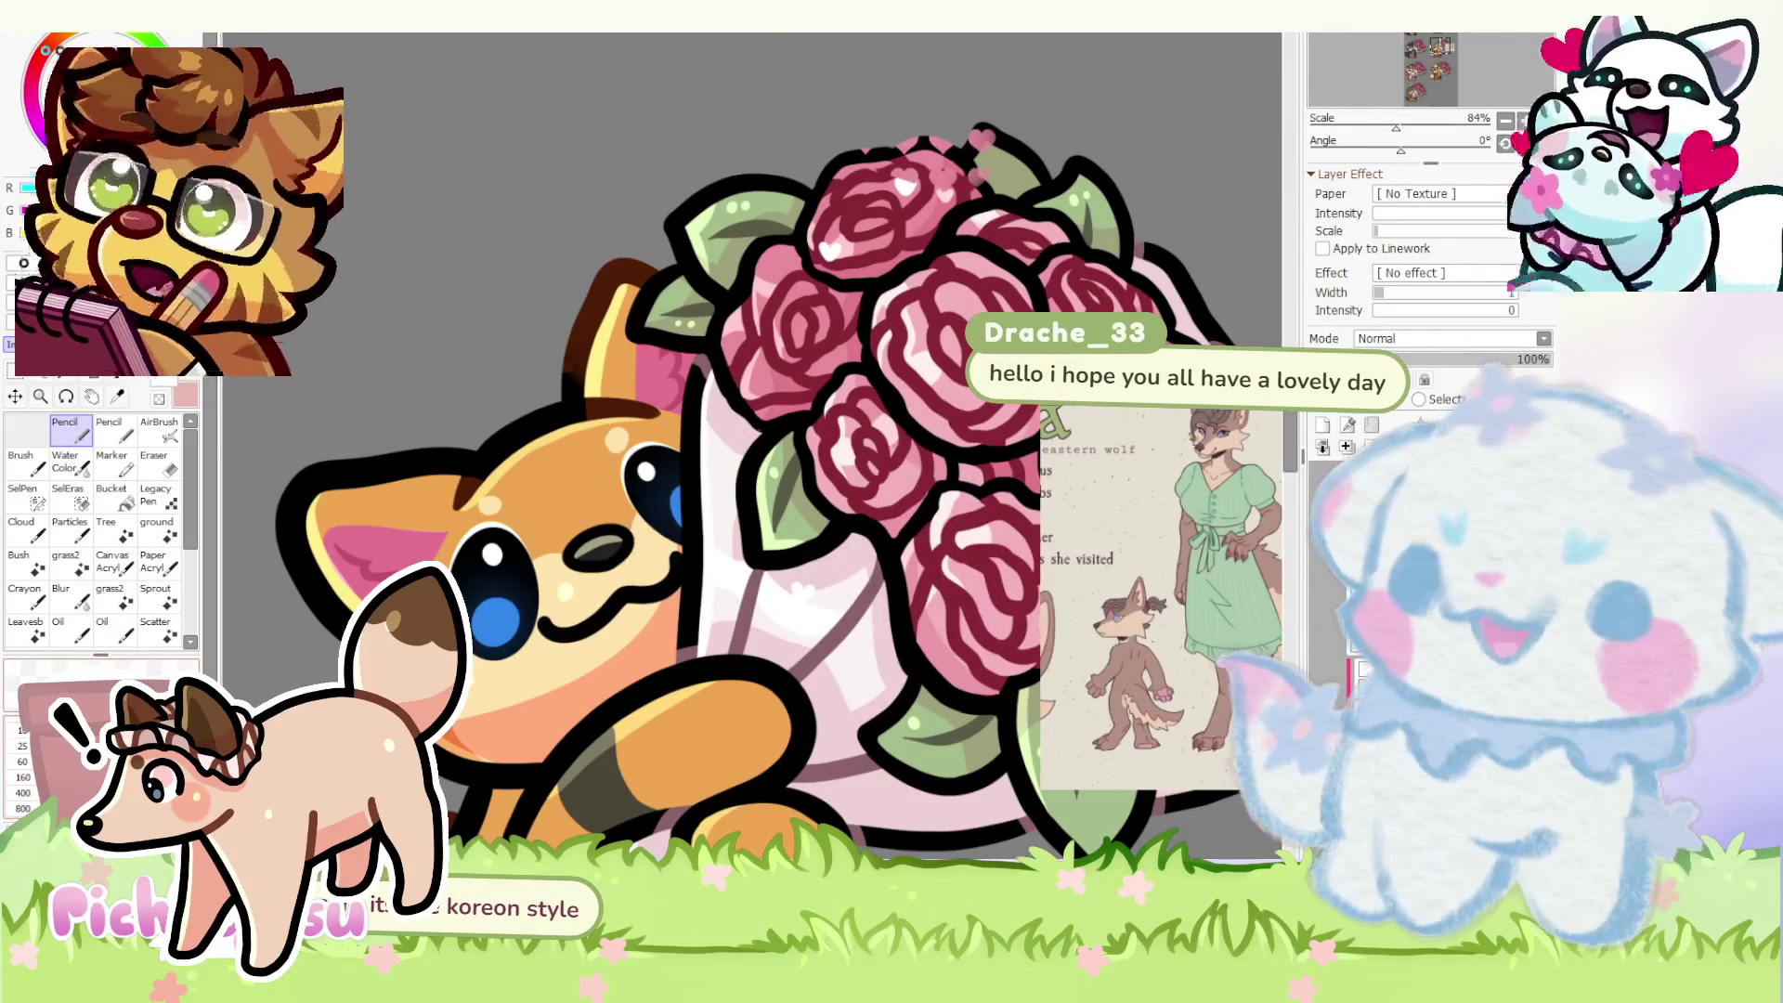
{"action": "left_click_drag", "start_coordinate": [418, 627], "coordinate": [573, 529]}
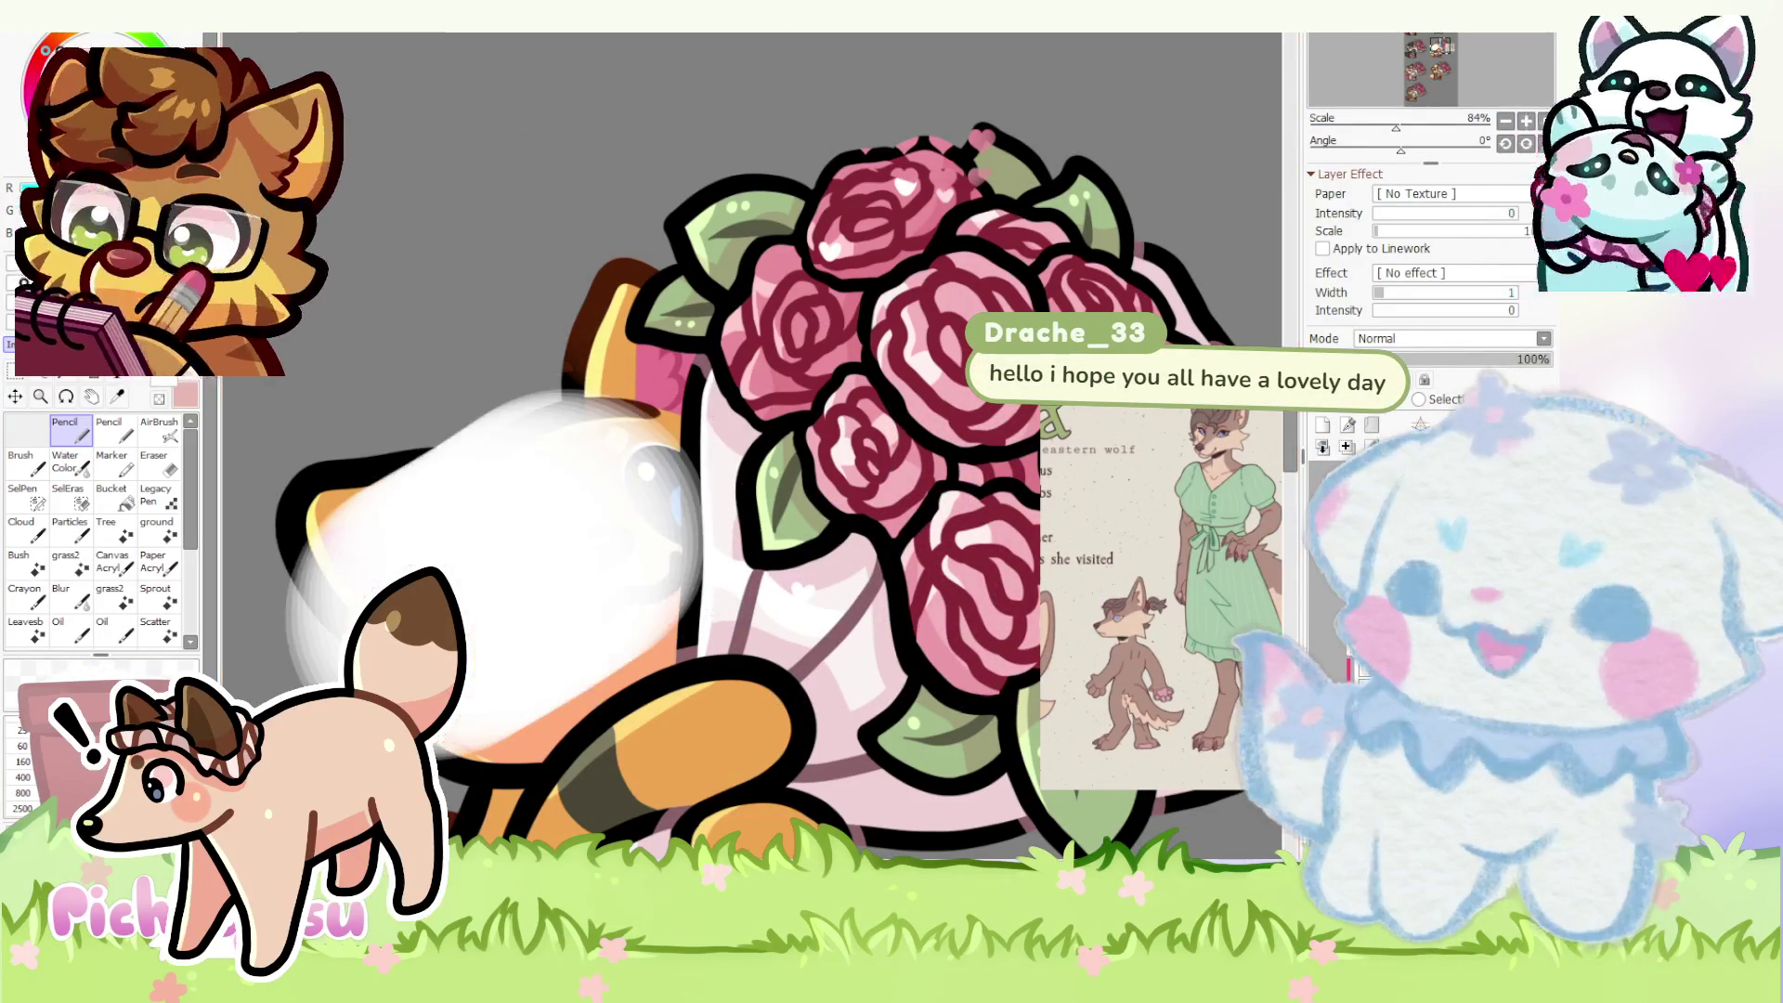
- Enlarge the white patch over the fox, fade its layer to 22% opacity, then restore full opacity
{"action": "left_click_drag", "start_coordinate": [752, 449], "coordinate": [558, 418]}
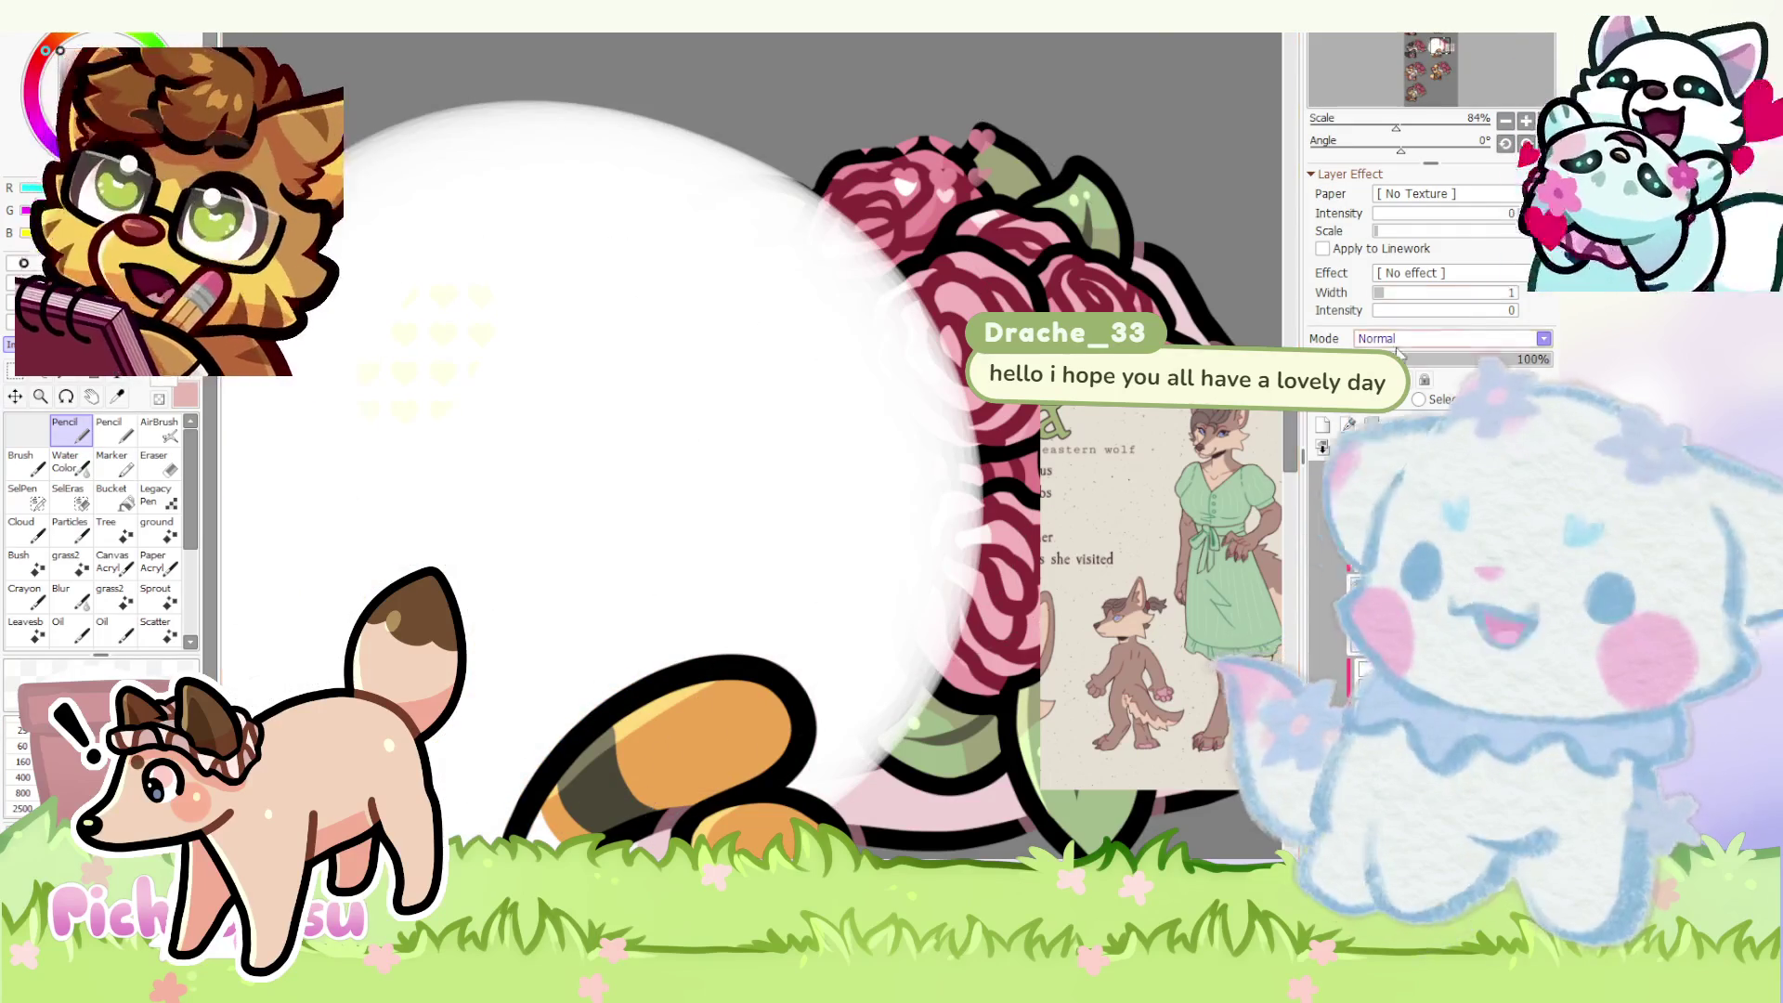
{"action": "left_click_drag", "start_coordinate": [1549, 359], "coordinate": [1363, 359]}
{"action": "scroll", "coordinate": [697, 446], "scroll_direction": "down", "scroll_amount": 4}
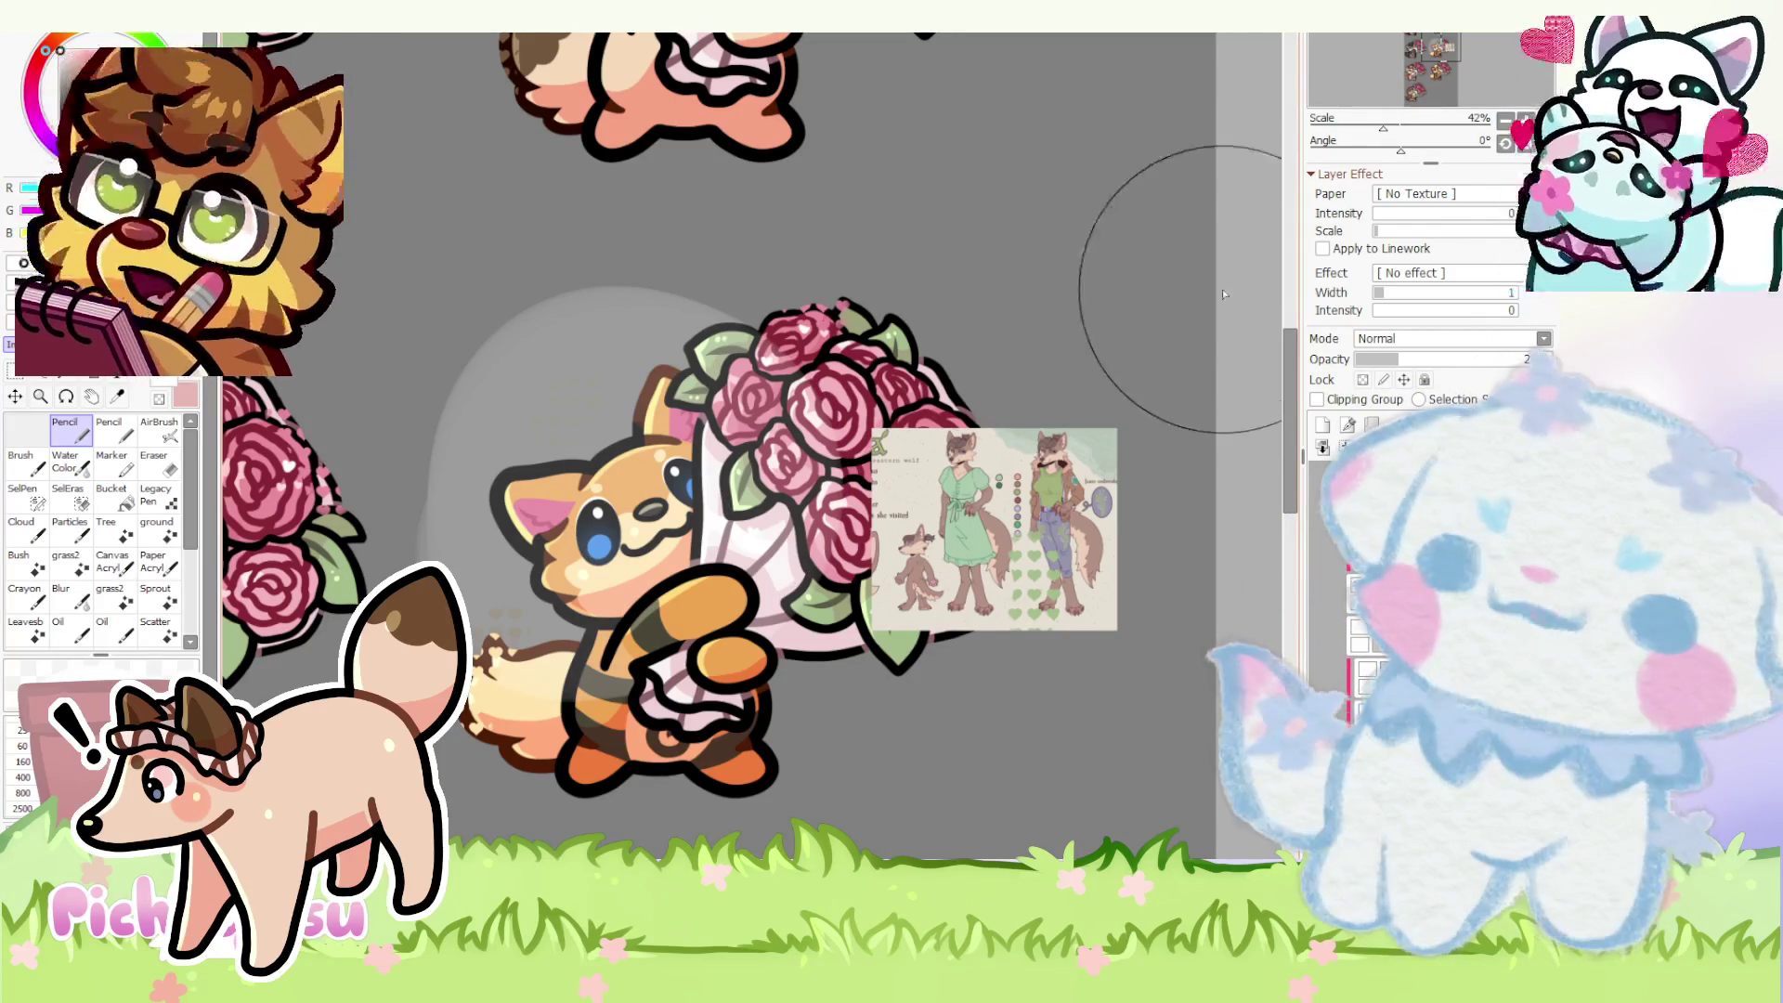
{"action": "scroll", "coordinate": [899, 312], "scroll_direction": "down", "scroll_amount": 1}
{"action": "scroll", "coordinate": [899, 313], "scroll_direction": "up", "scroll_amount": 1}
{"action": "scroll", "coordinate": [899, 312], "scroll_direction": "up", "scroll_amount": 2}
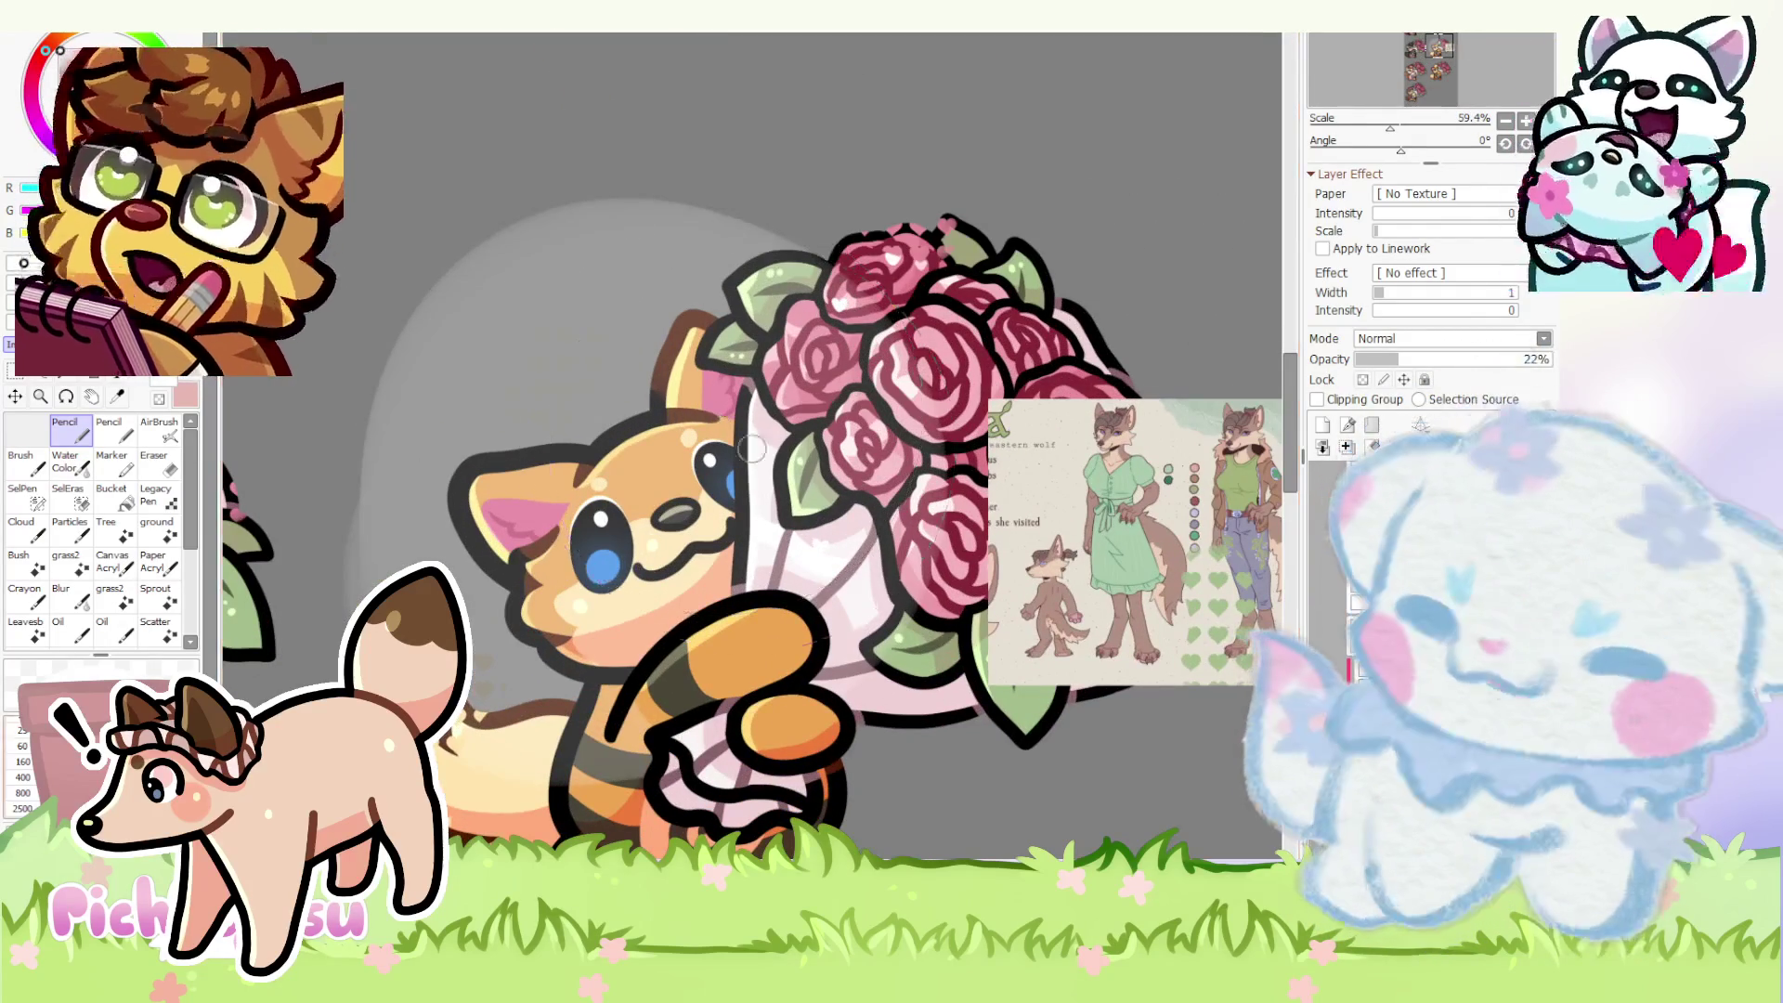
{"action": "scroll", "coordinate": [898, 312], "scroll_direction": "down", "scroll_amount": 1}
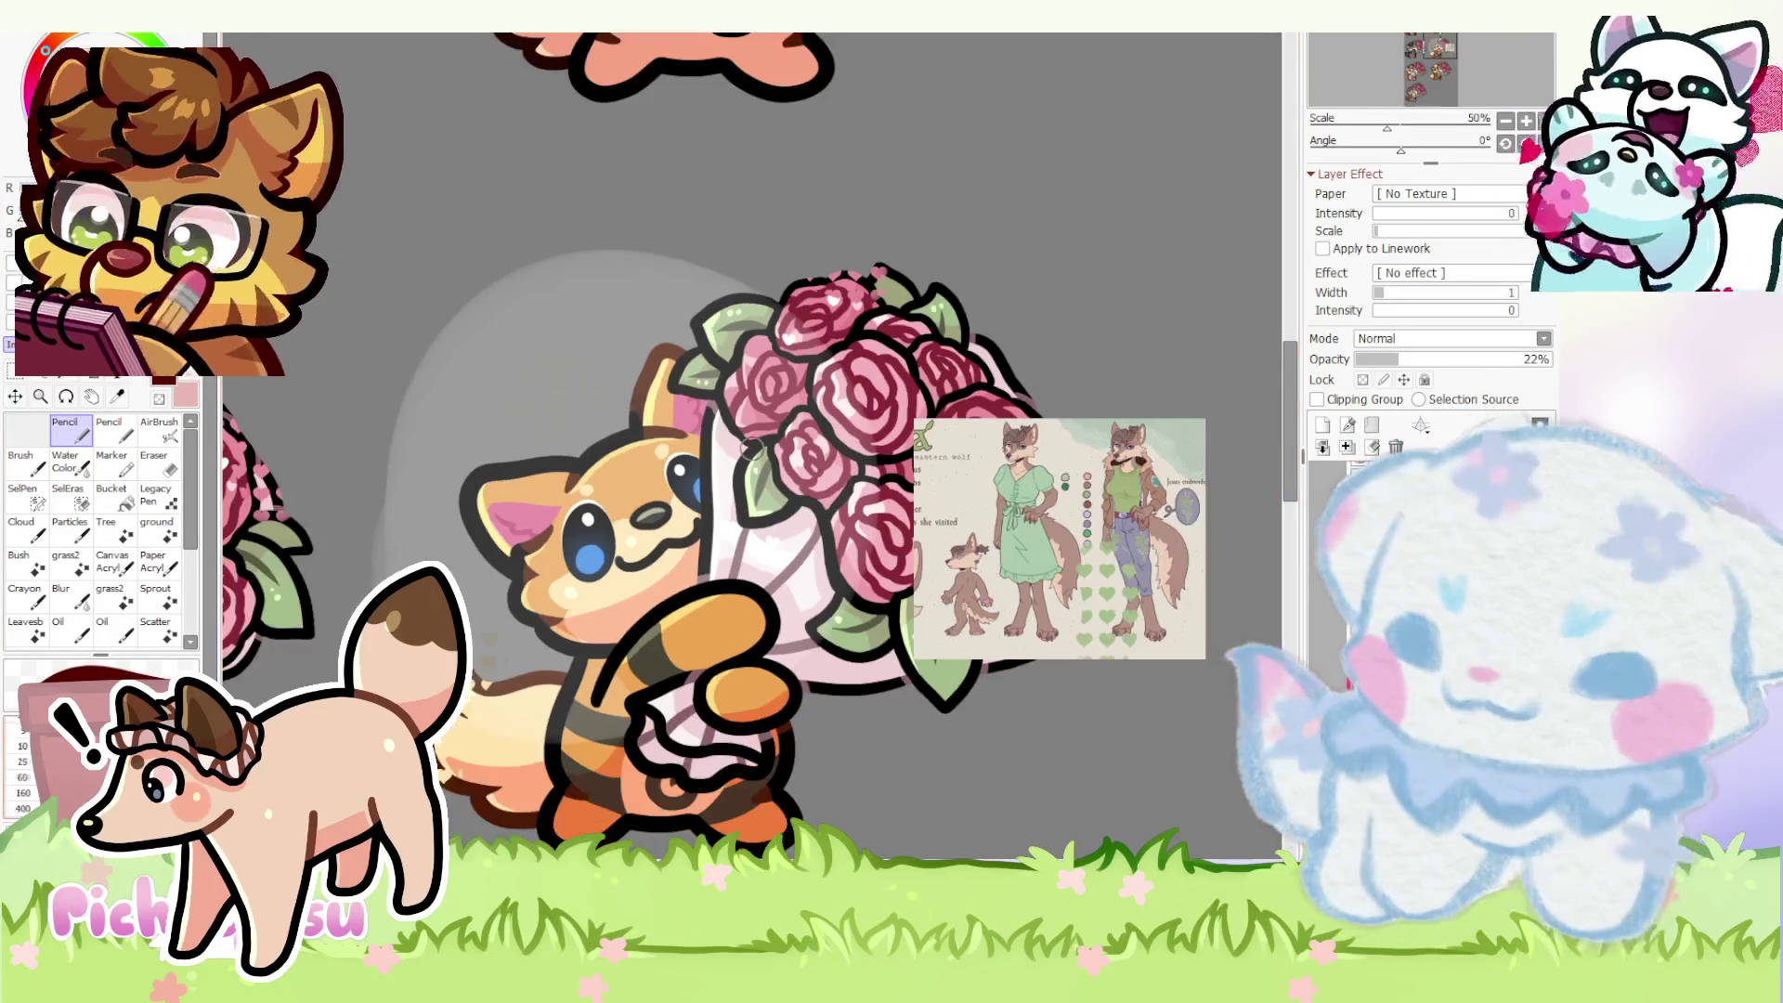
{"action": "scroll", "coordinate": [374, 439], "scroll_direction": "up", "scroll_amount": 4}
{"action": "scroll", "coordinate": [374, 439], "scroll_direction": "down", "scroll_amount": 2}
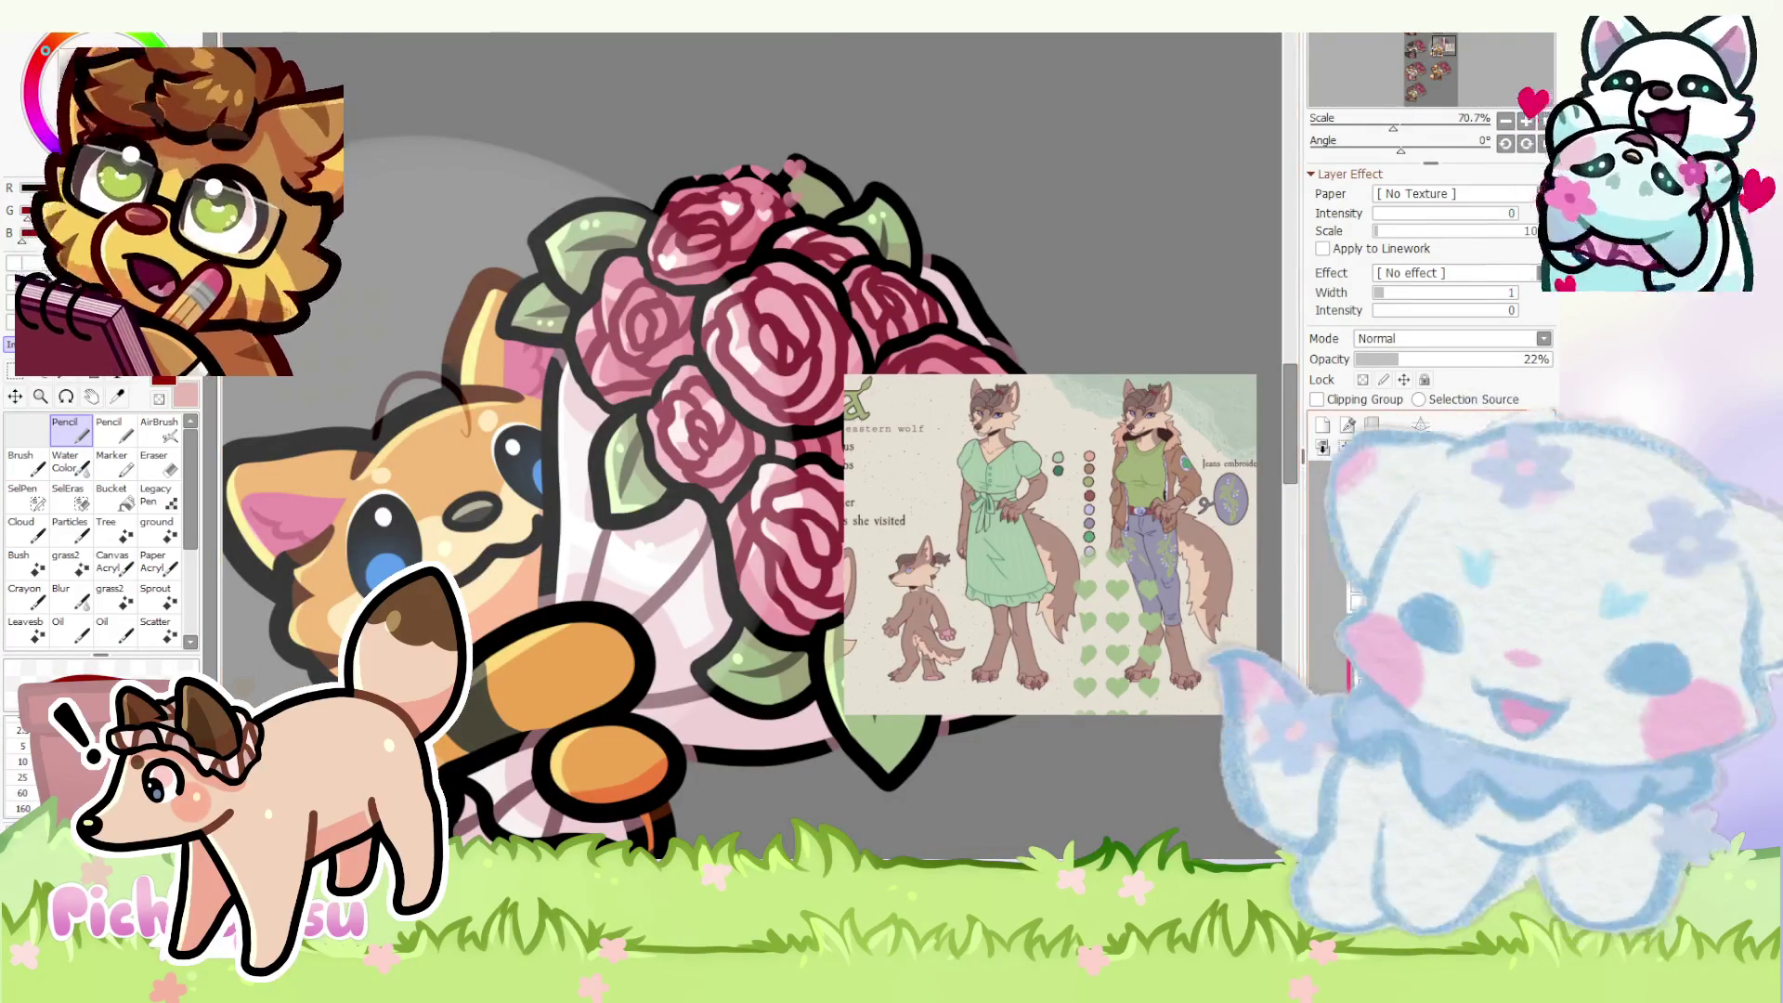
{"action": "left_click", "coordinate": [1340, 421]}
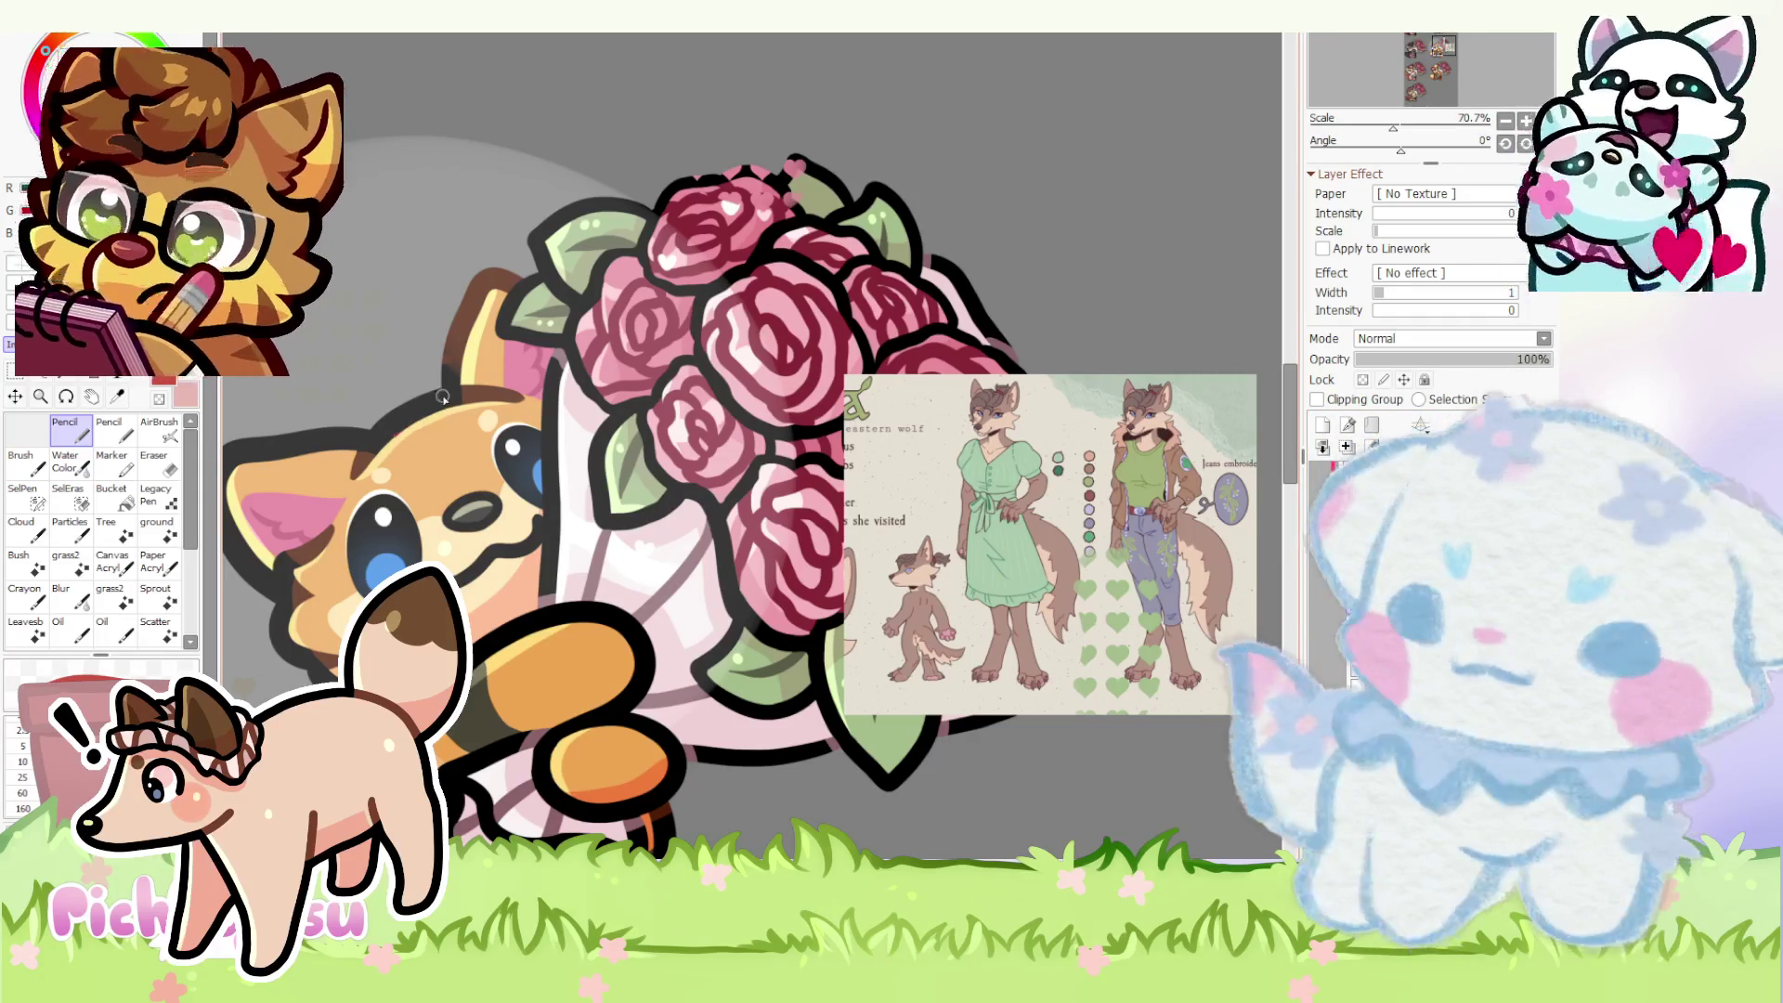
- Sketch red guide lines over the fox's head and cheek
{"action": "mouse_move", "coordinate": [440, 402]}
{"action": "left_mouse_down"}
{"action": "mouse_move", "coordinate": [495, 459]}
{"action": "mouse_move", "coordinate": [537, 419]}
{"action": "left_mouse_up"}
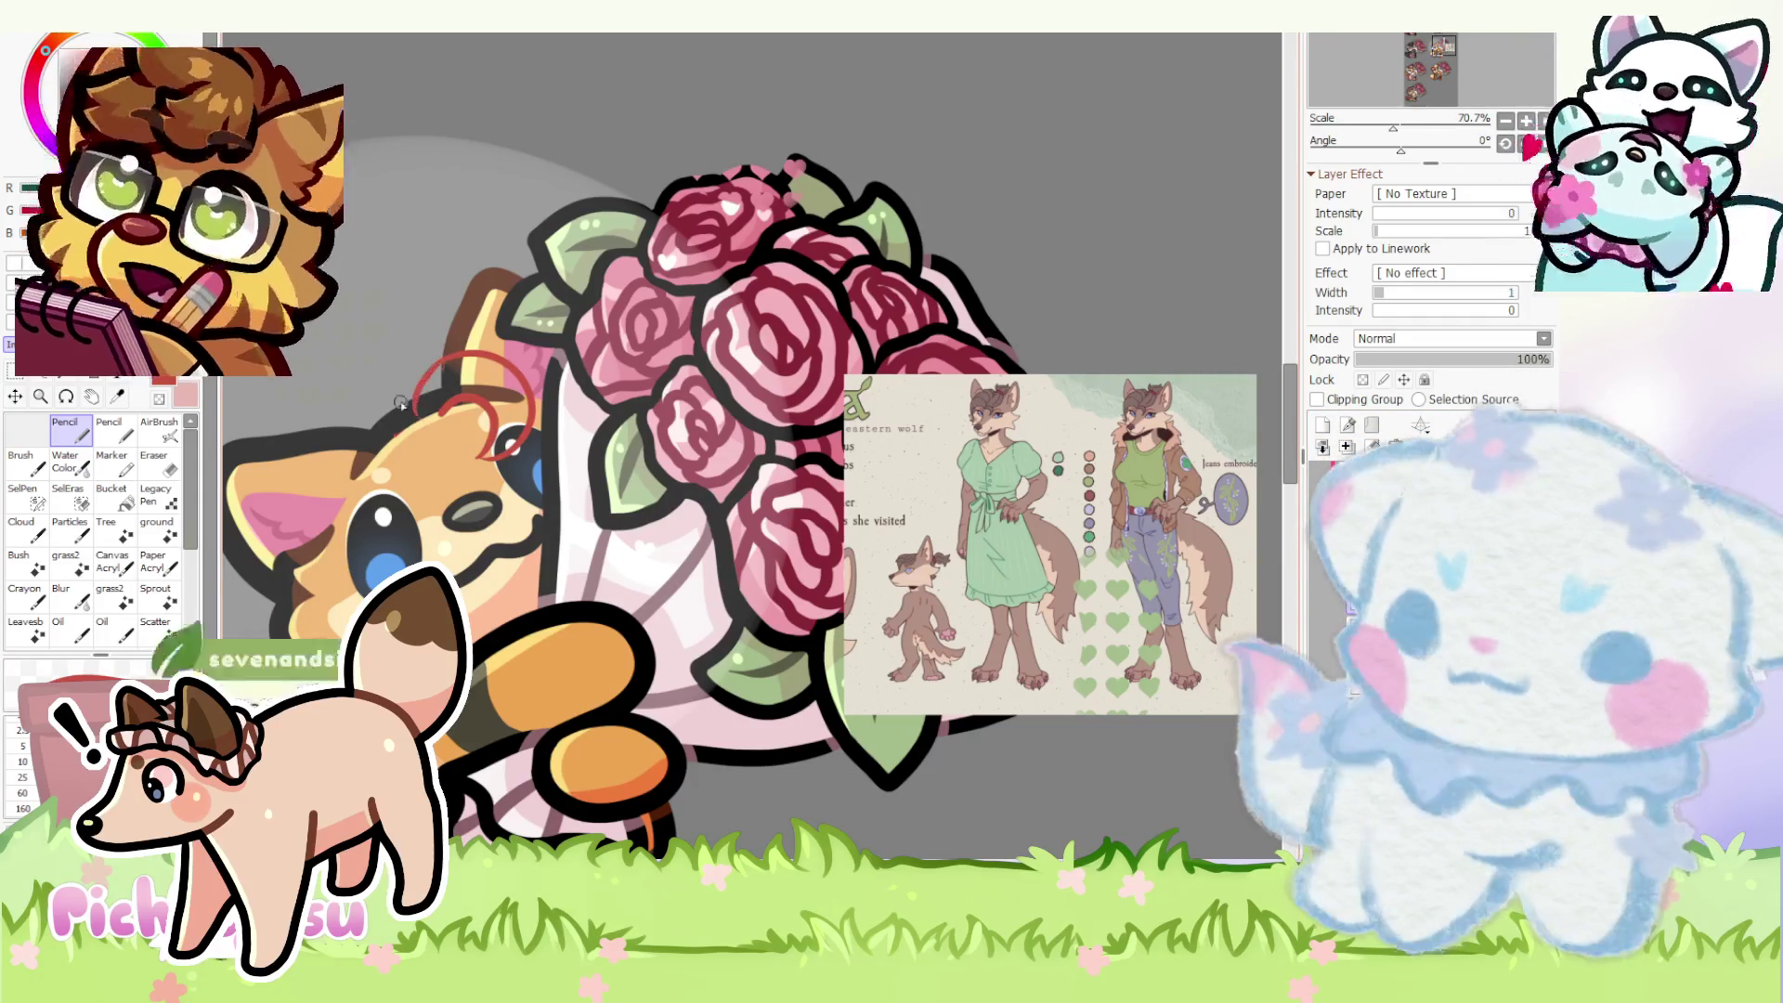
{"action": "scroll", "coordinate": [935, 432], "scroll_direction": "up", "scroll_amount": 2}
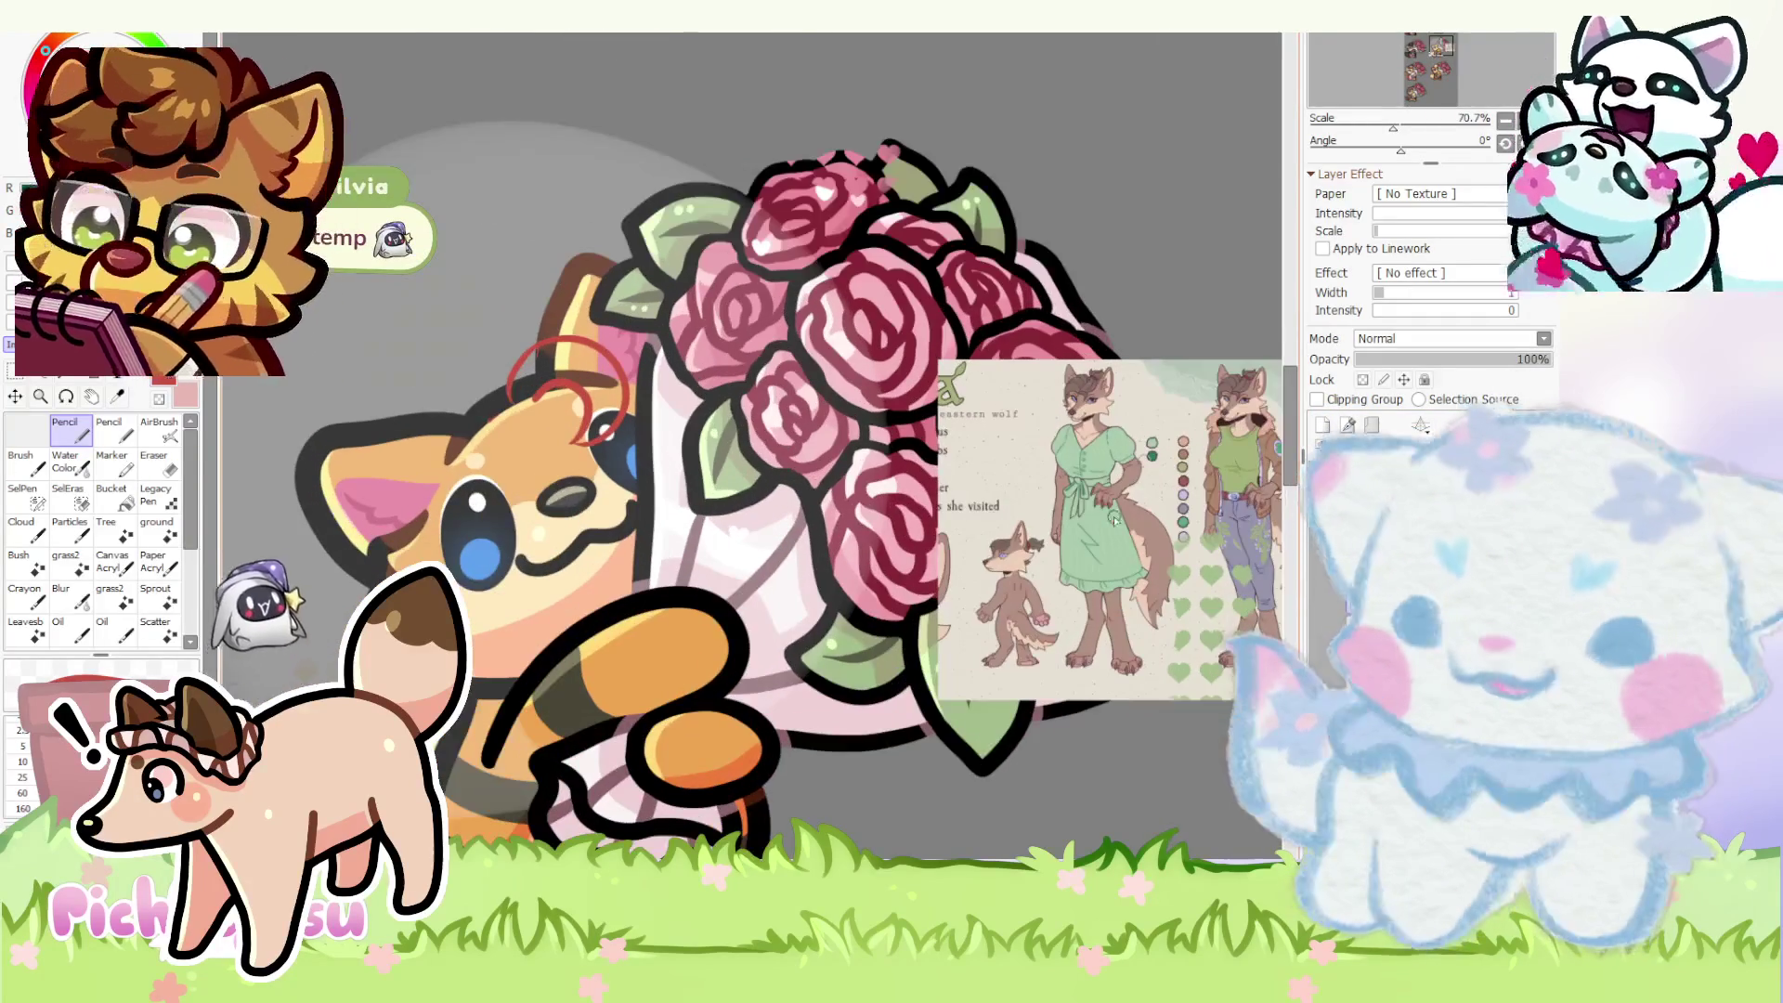
{"action": "scroll", "coordinate": [1143, 402], "scroll_direction": "up", "scroll_amount": 1}
{"action": "scroll", "coordinate": [1144, 402], "scroll_direction": "down", "scroll_amount": 4}
{"action": "left_click_drag", "start_coordinate": [614, 377], "coordinate": [474, 494]}
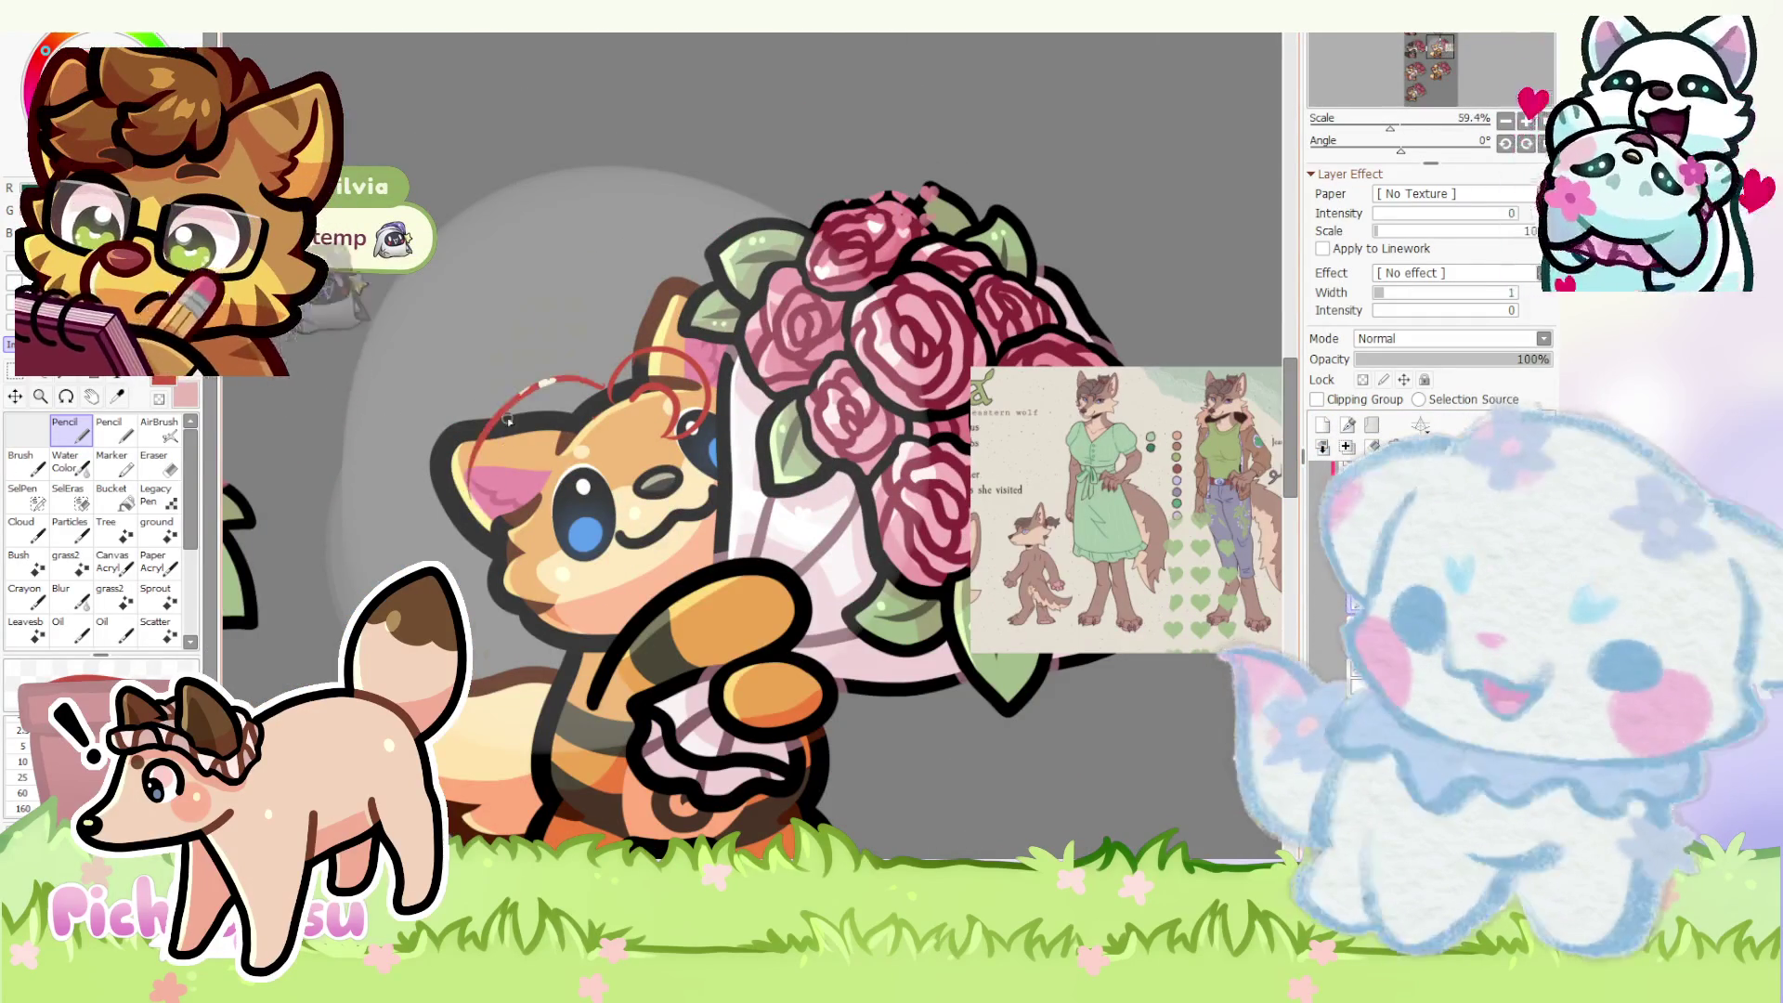
{"action": "scroll", "coordinate": [481, 557], "scroll_direction": "up", "scroll_amount": 1}
{"action": "scroll", "coordinate": [480, 558], "scroll_direction": "up", "scroll_amount": 1}
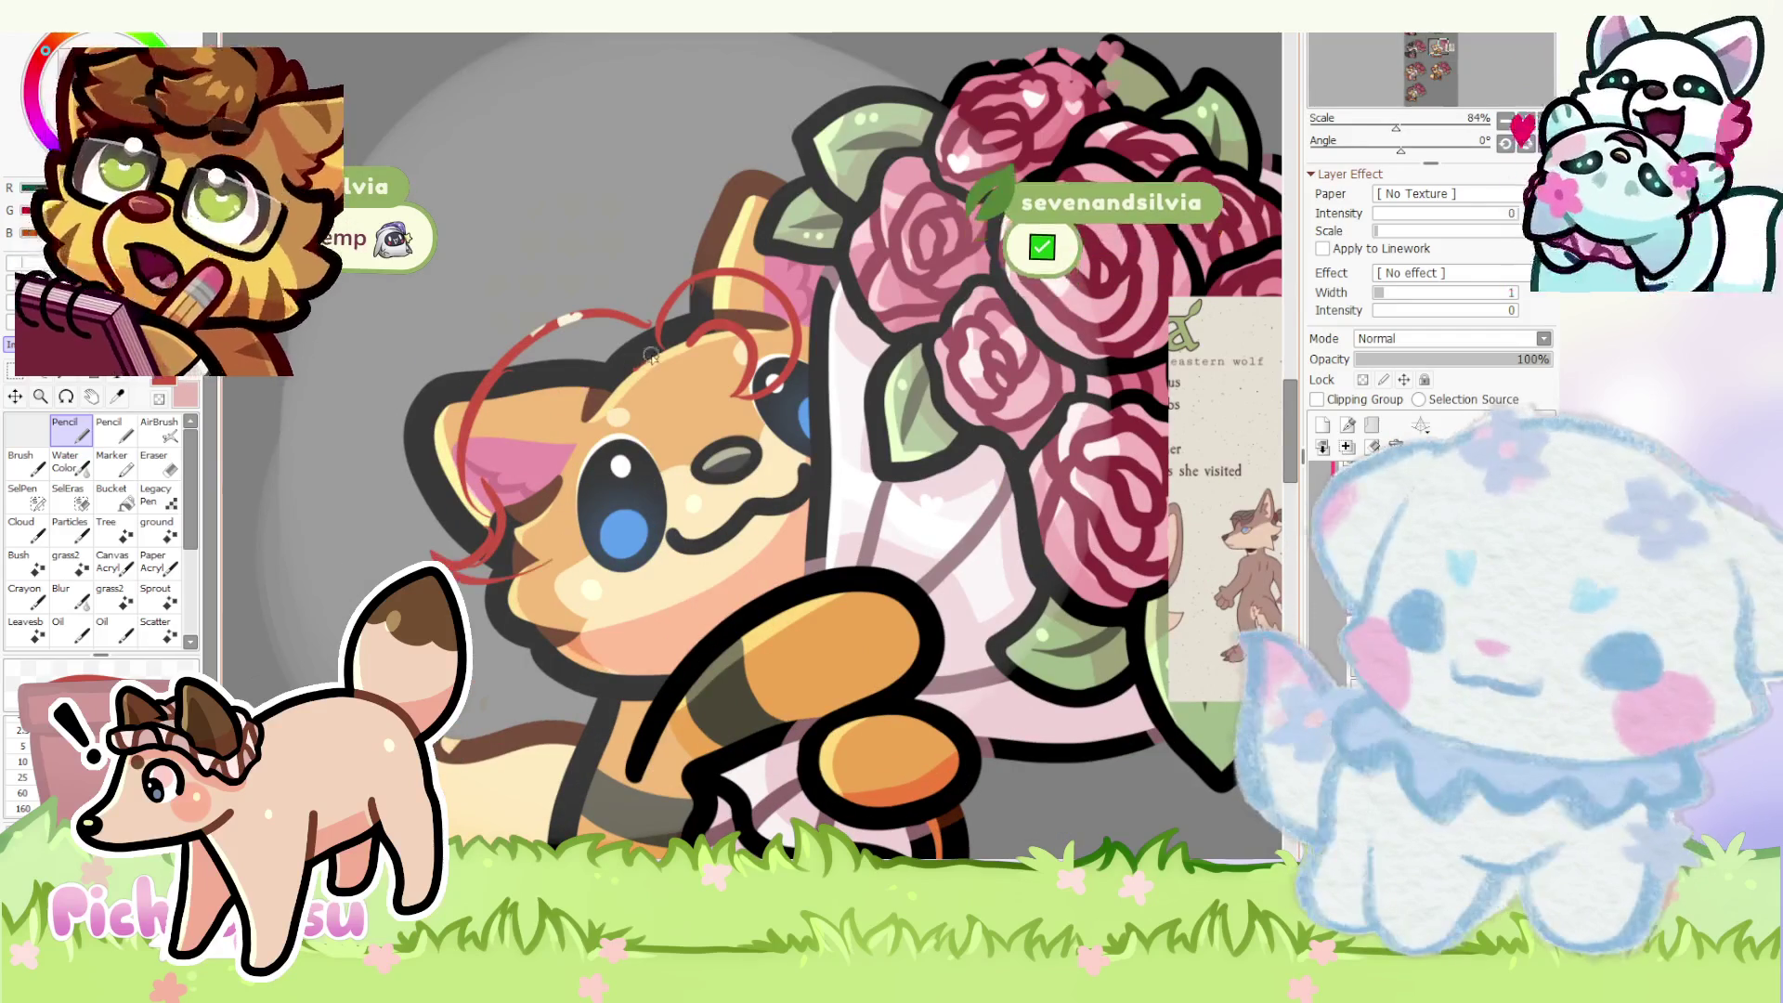
{"action": "scroll", "coordinate": [1084, 379], "scroll_direction": "up", "scroll_amount": 1}
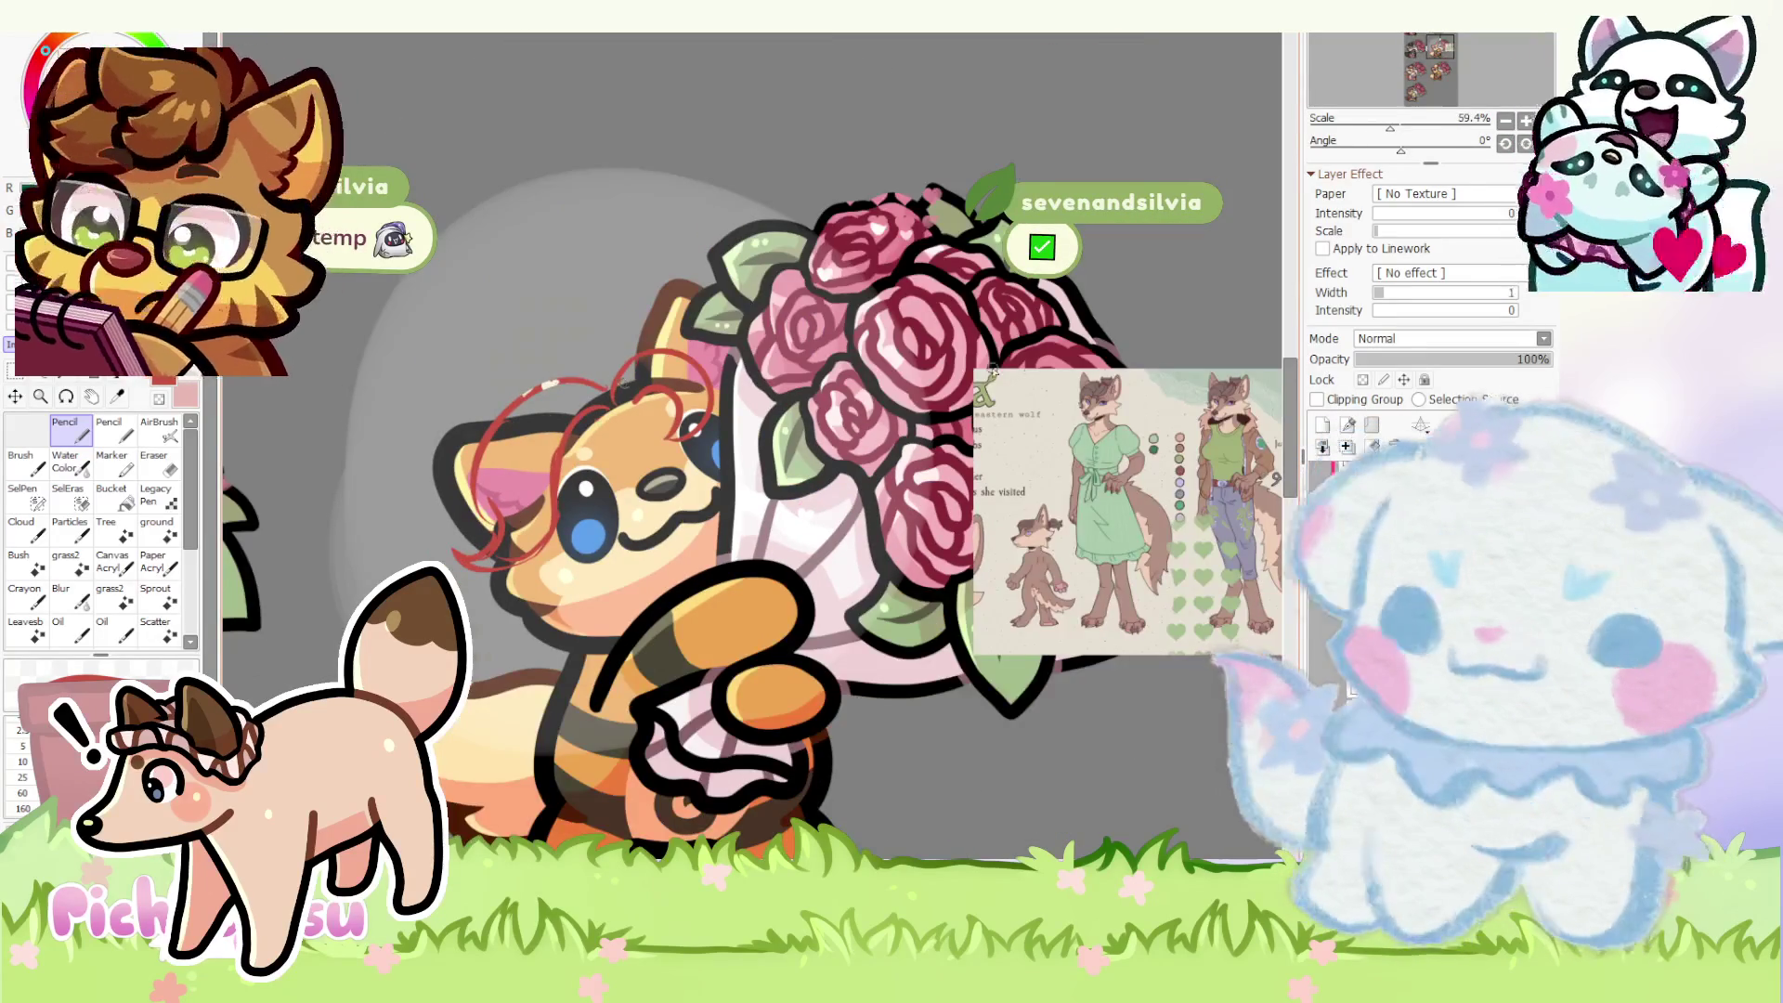
{"action": "scroll", "coordinate": [1084, 379], "scroll_direction": "up", "scroll_amount": 1}
{"action": "scroll", "coordinate": [1084, 379], "scroll_direction": "down", "scroll_amount": 2}
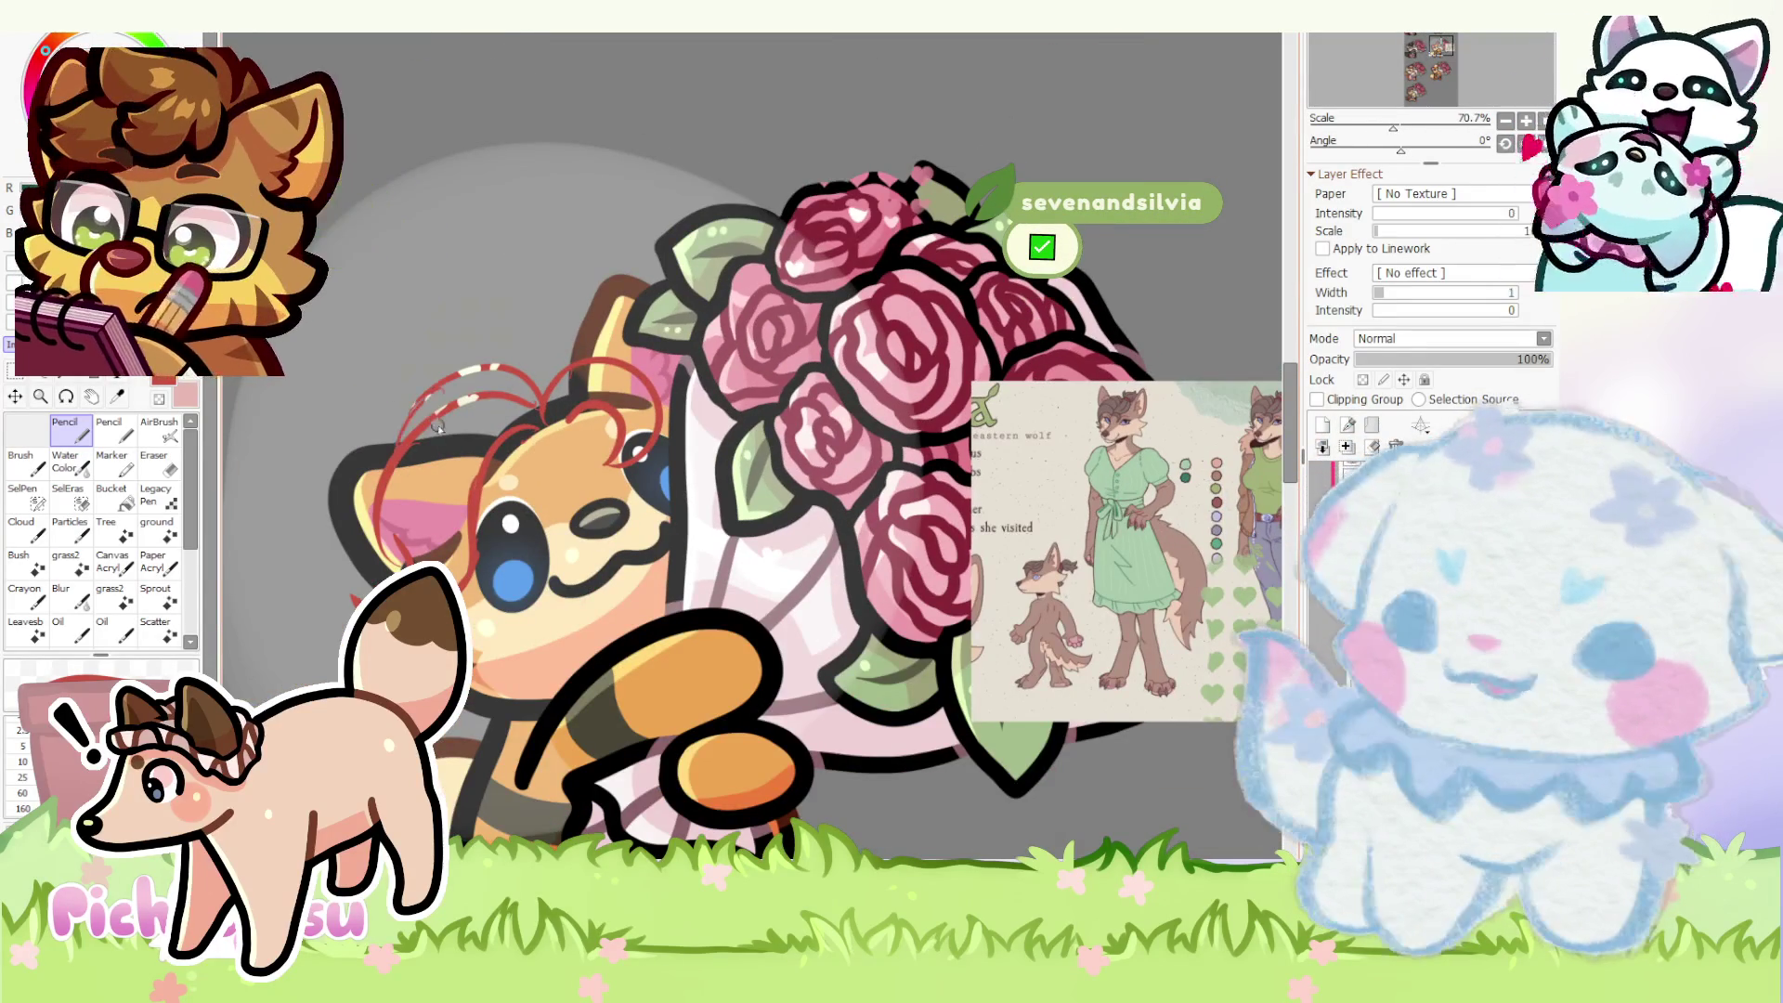
{"action": "scroll", "coordinate": [959, 384], "scroll_direction": "up", "scroll_amount": 2}
{"action": "scroll", "coordinate": [959, 384], "scroll_direction": "up", "scroll_amount": 2}
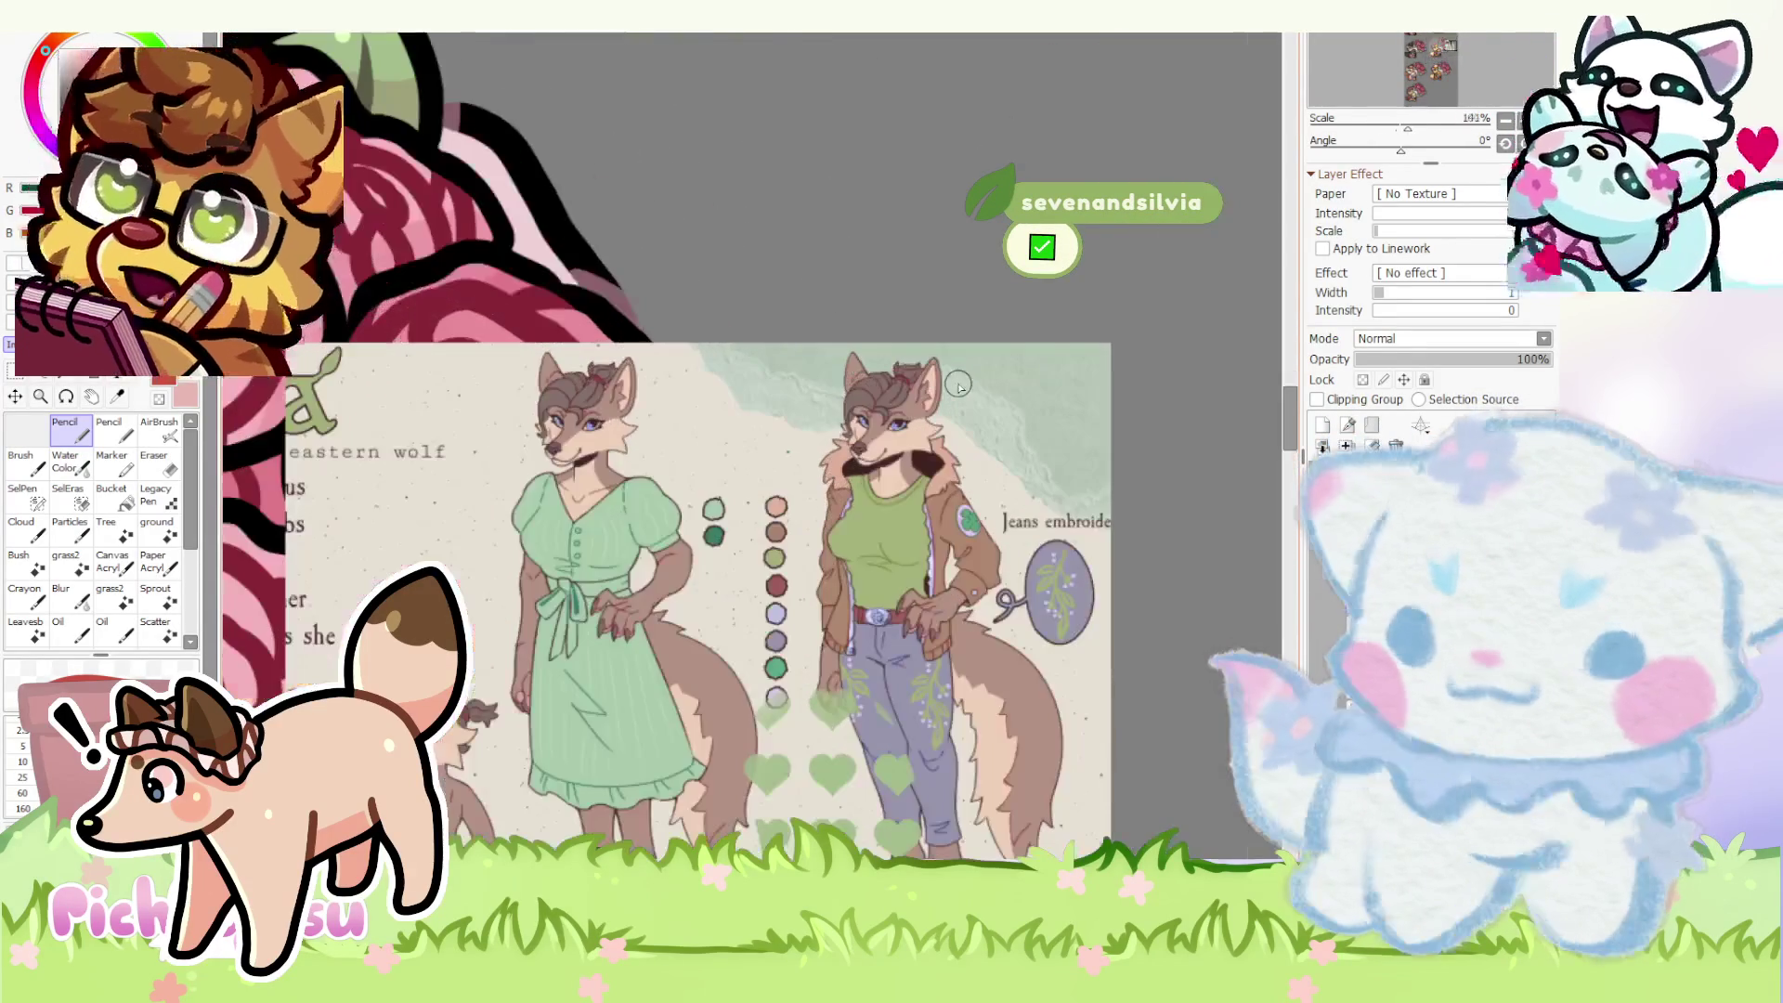
{"action": "scroll", "coordinate": [959, 384], "scroll_direction": "down", "scroll_amount": 3}
{"action": "scroll", "coordinate": [557, 390], "scroll_direction": "up", "scroll_amount": 1}
{"action": "scroll", "coordinate": [414, 390], "scroll_direction": "up", "scroll_amount": 1}
{"action": "scroll", "coordinate": [1065, 379], "scroll_direction": "down", "scroll_amount": 1}
{"action": "scroll", "coordinate": [1066, 380], "scroll_direction": "up", "scroll_amount": 1}
{"action": "scroll", "coordinate": [1066, 380], "scroll_direction": "up", "scroll_amount": 1}
{"action": "scroll", "coordinate": [1066, 379], "scroll_direction": "down", "scroll_amount": 4}
{"action": "scroll", "coordinate": [556, 386], "scroll_direction": "up", "scroll_amount": 4}
{"action": "mouse_move", "coordinate": [535, 334]}
{"action": "left_mouse_down"}
{"action": "mouse_move", "coordinate": [383, 473]}
{"action": "mouse_move", "coordinate": [404, 537]}
{"action": "mouse_move", "coordinate": [475, 585]}
{"action": "left_mouse_up"}
{"action": "scroll", "coordinate": [501, 557], "scroll_direction": "down", "scroll_amount": 3}
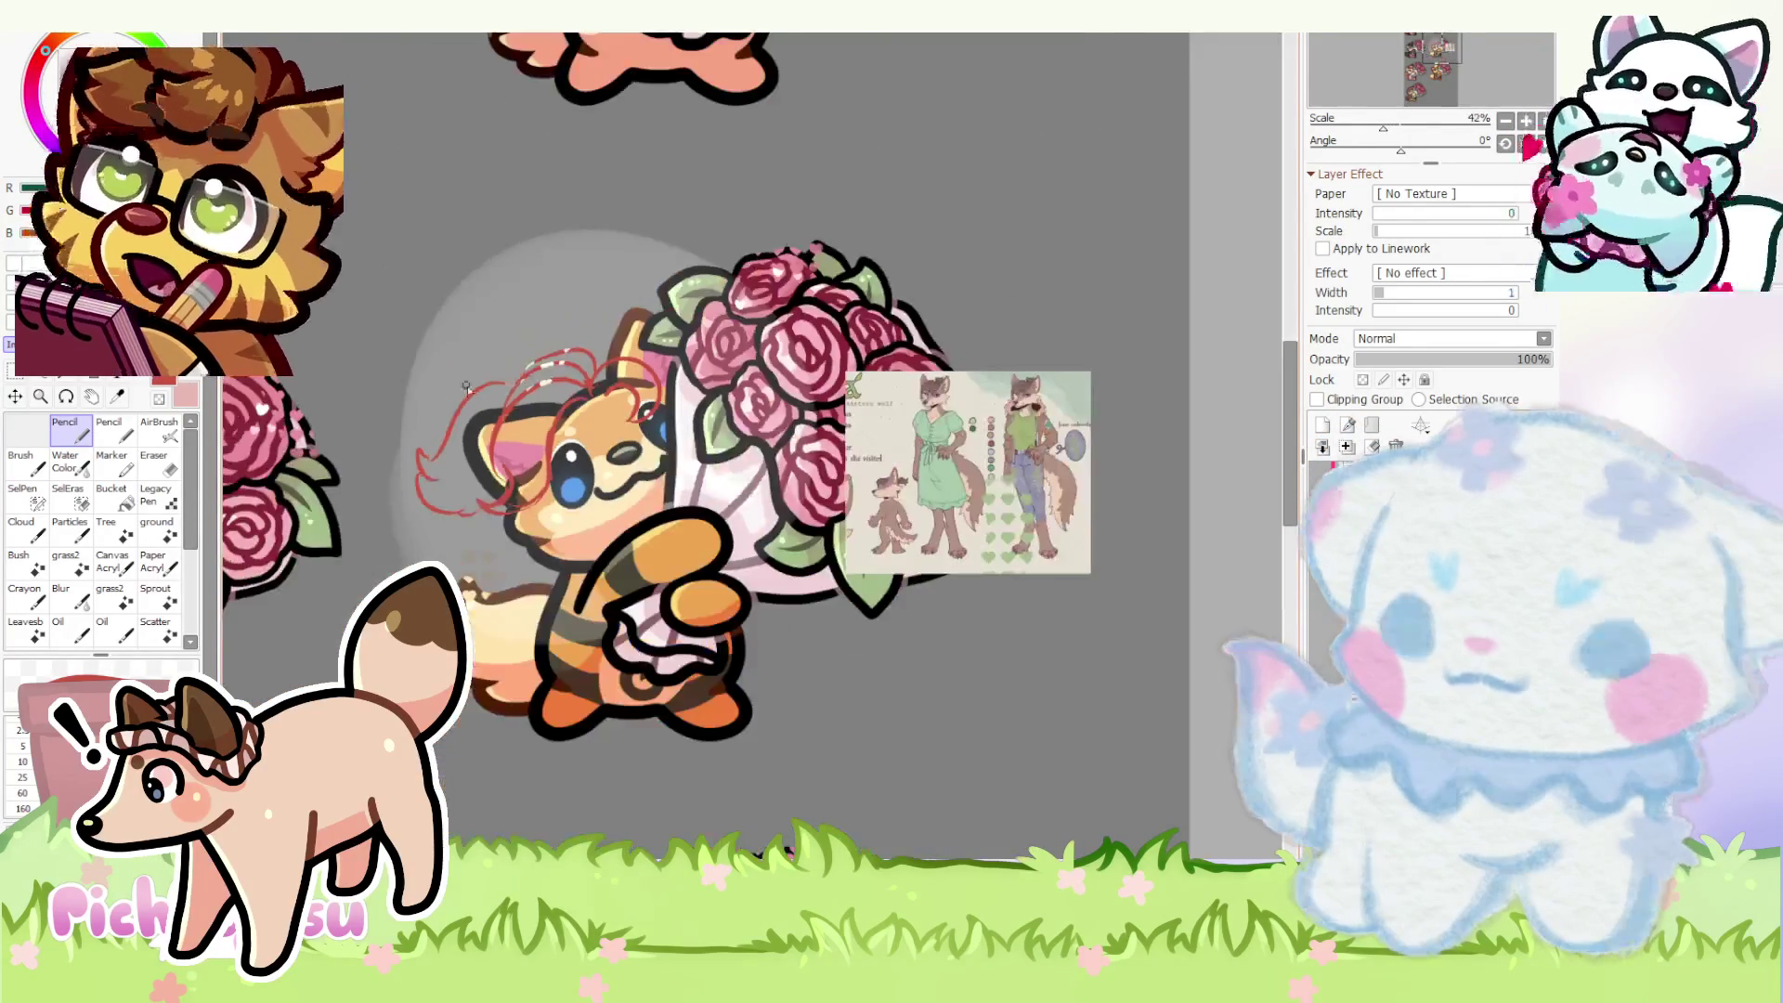
{"action": "scroll", "coordinate": [523, 494], "scroll_direction": "up", "scroll_amount": 3}
{"action": "scroll", "coordinate": [524, 503], "scroll_direction": "up", "scroll_amount": 1}
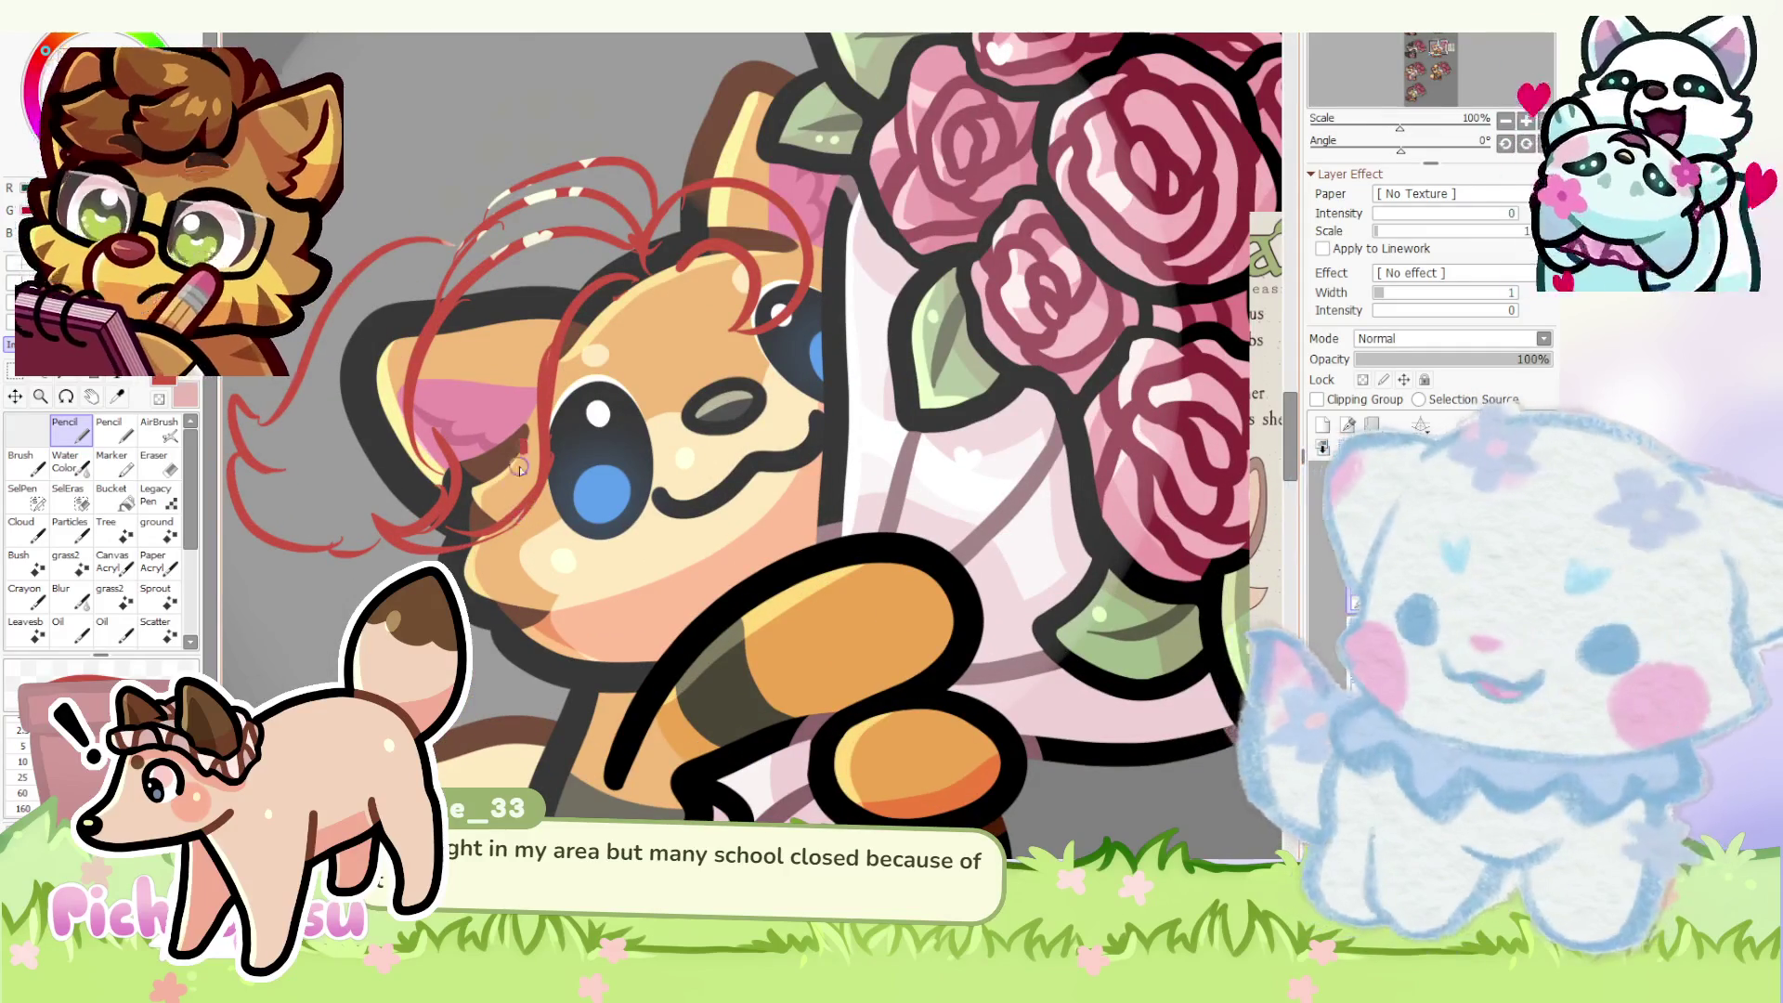
{"action": "left_click_drag", "start_coordinate": [453, 568], "coordinate": [511, 634]}
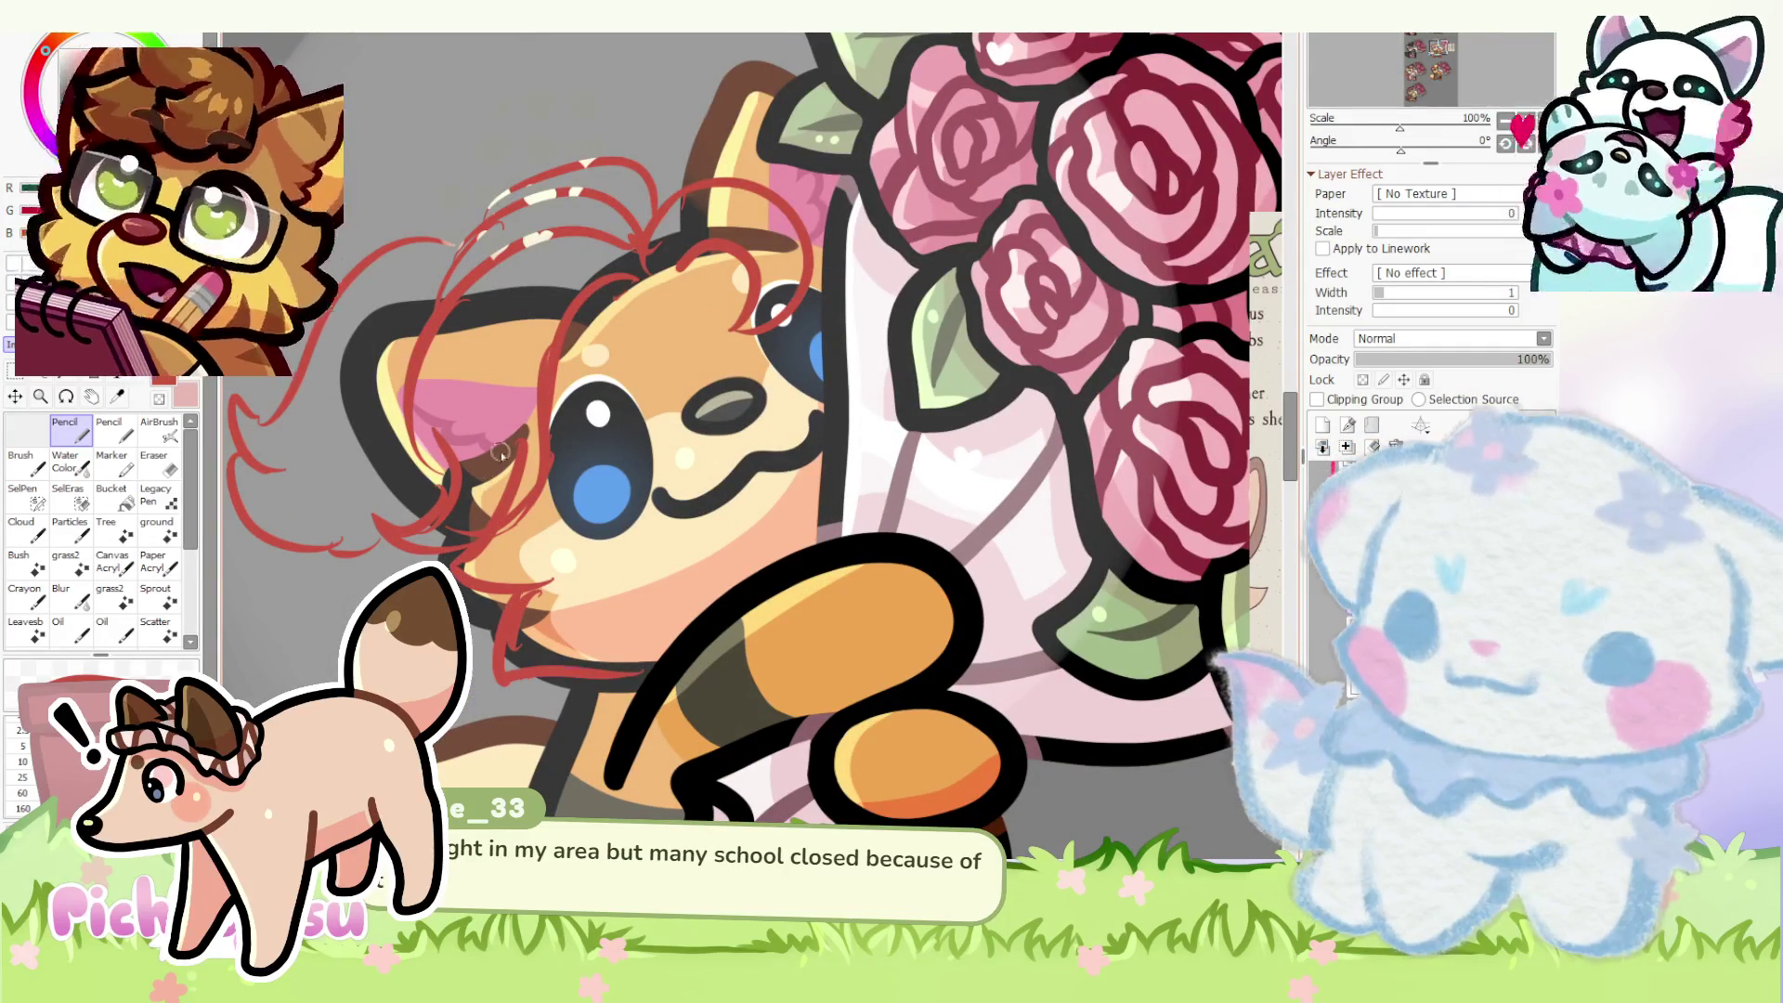
{"action": "scroll", "coordinate": [479, 464], "scroll_direction": "down", "scroll_amount": 4}
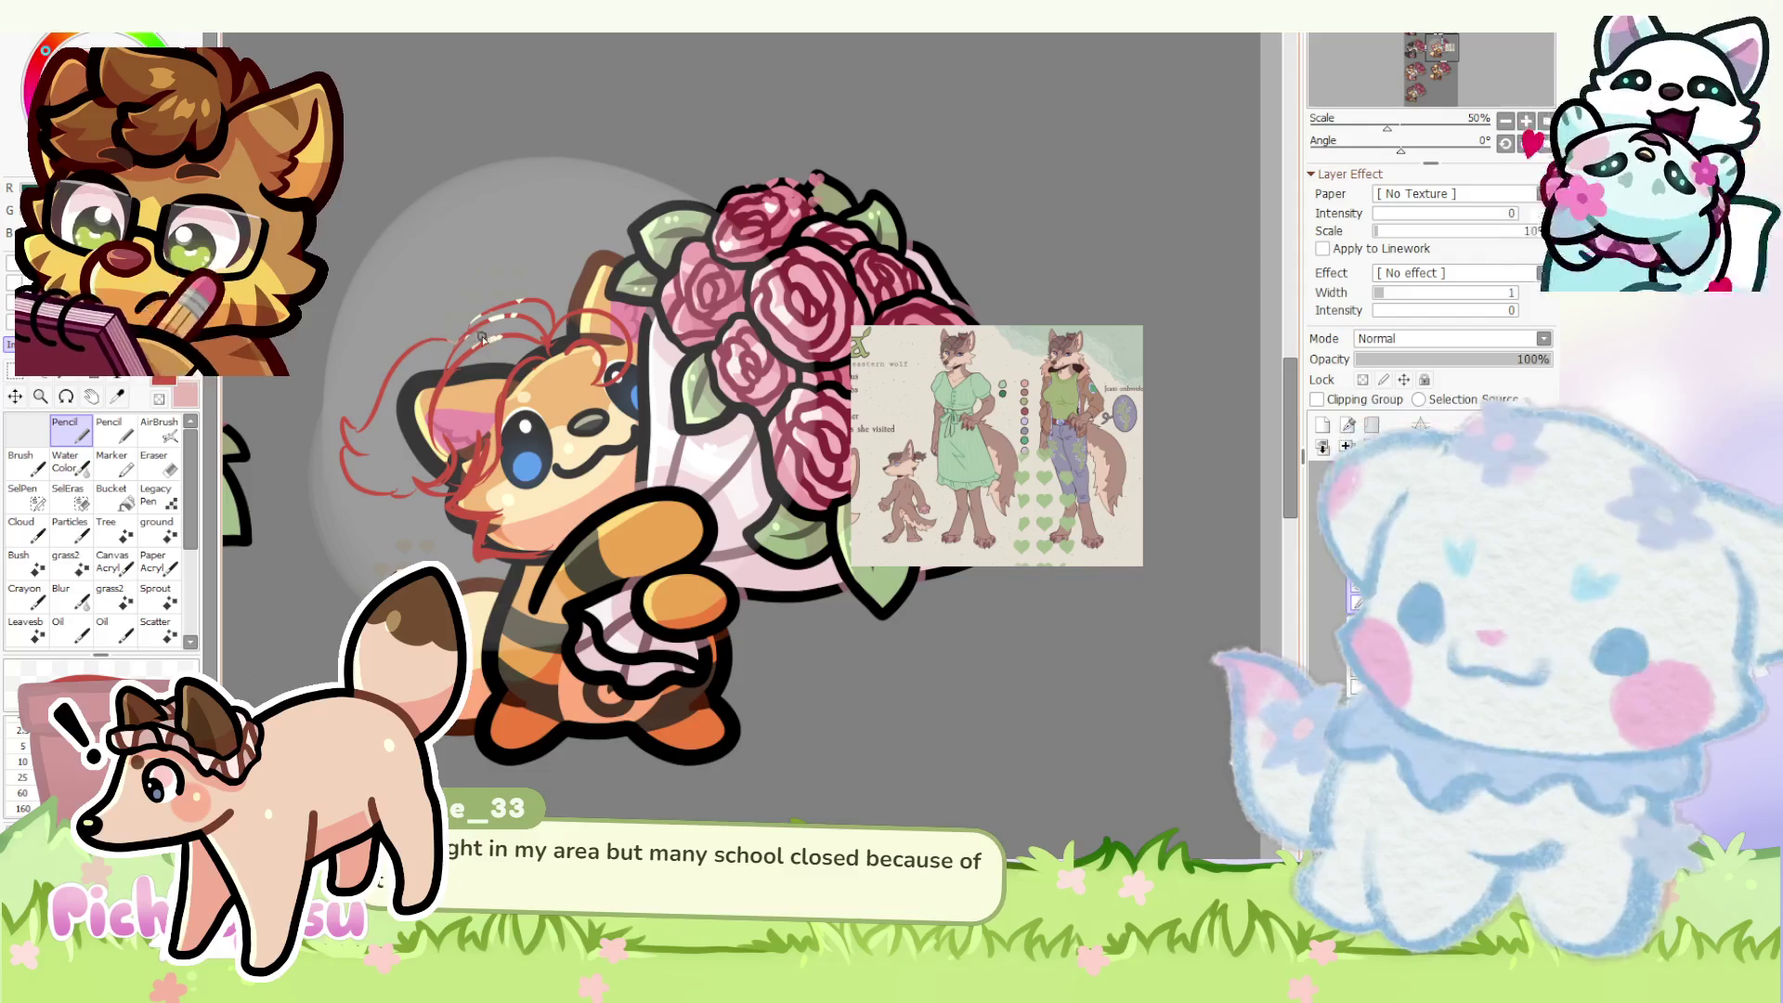
{"action": "scroll", "coordinate": [1045, 331], "scroll_direction": "up", "scroll_amount": 3}
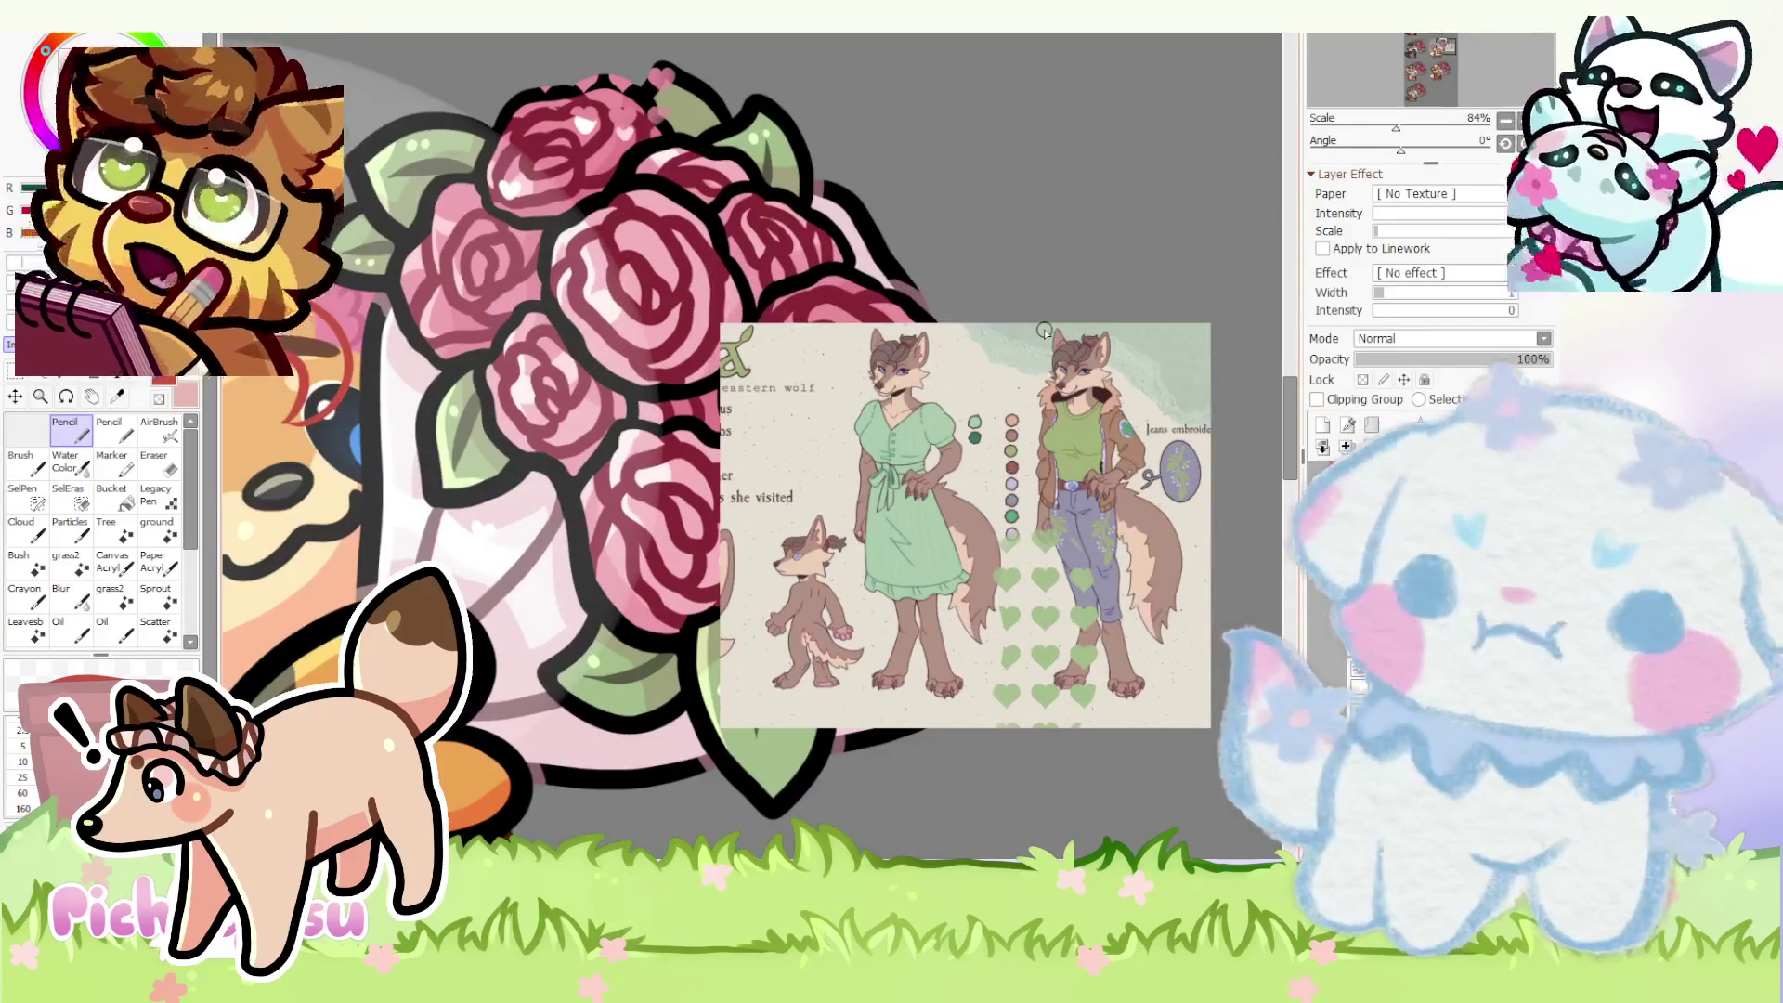
{"action": "scroll", "coordinate": [1045, 330], "scroll_direction": "down", "scroll_amount": 2}
{"action": "scroll", "coordinate": [548, 320], "scroll_direction": "up", "scroll_amount": 3}
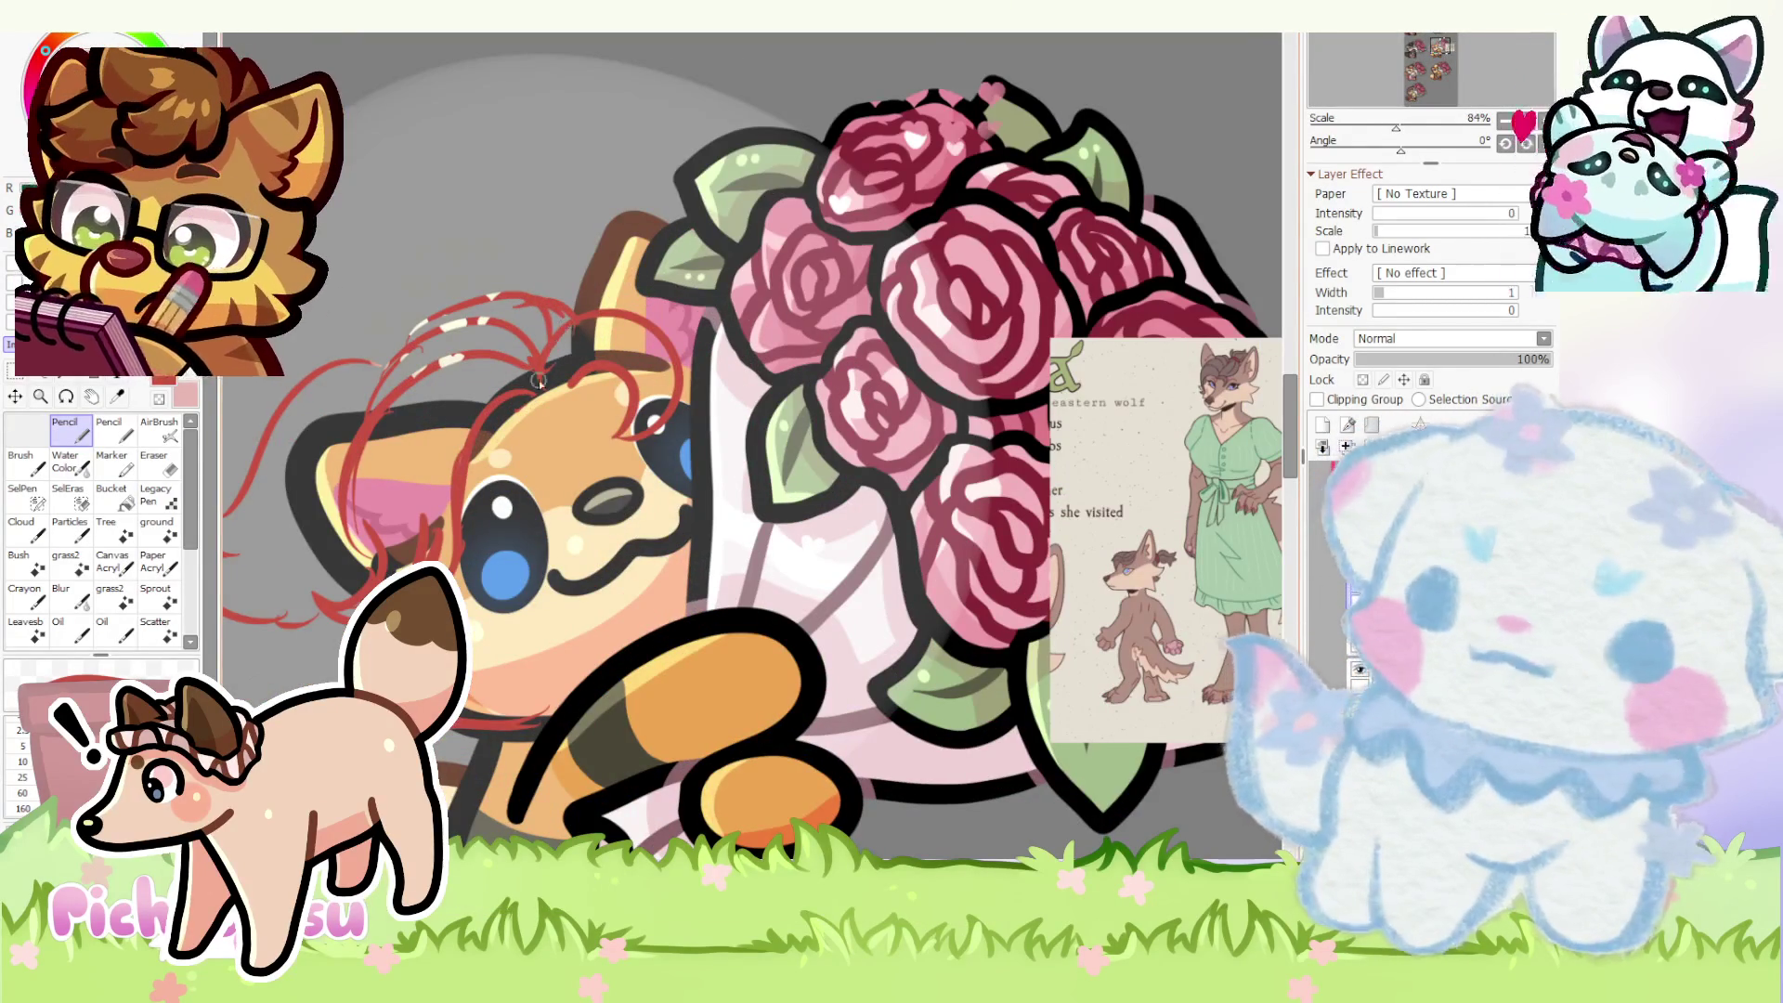
{"action": "scroll", "coordinate": [633, 434], "scroll_direction": "down", "scroll_amount": 1}
{"action": "scroll", "coordinate": [563, 354], "scroll_direction": "down", "scroll_amount": 2}
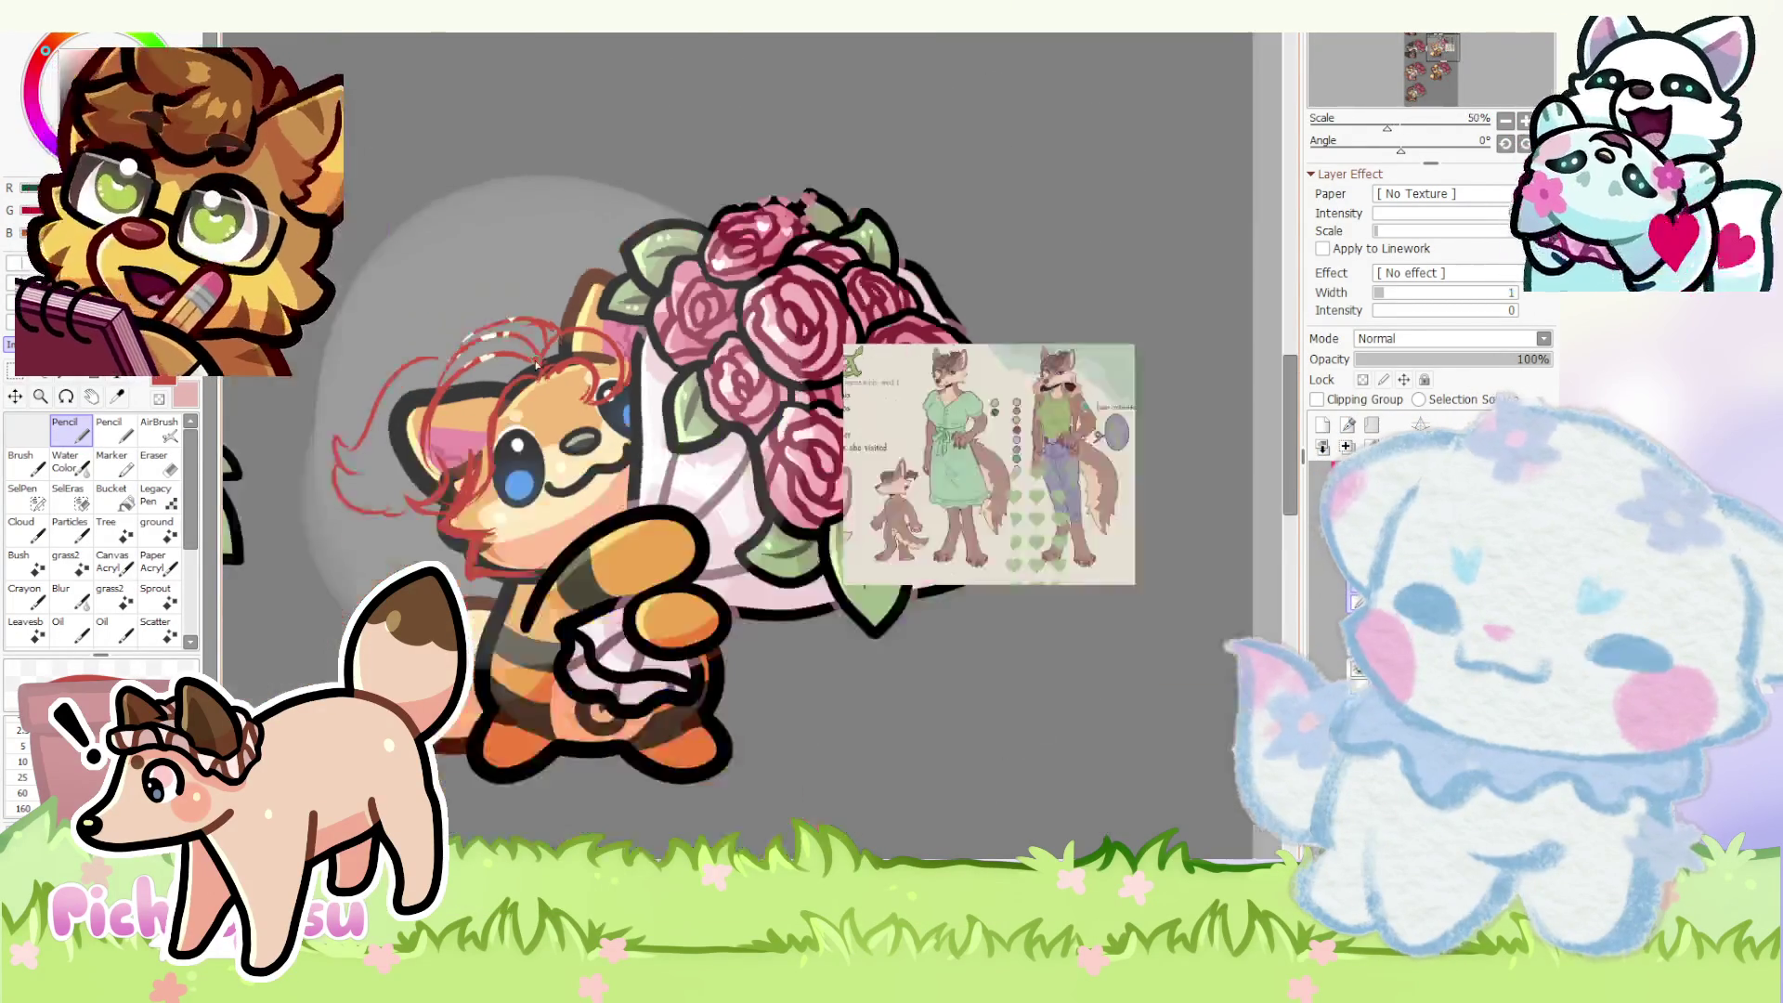
{"action": "scroll", "coordinate": [563, 355], "scroll_direction": "up", "scroll_amount": 2}
{"action": "scroll", "coordinate": [524, 319], "scroll_direction": "up", "scroll_amount": 2}
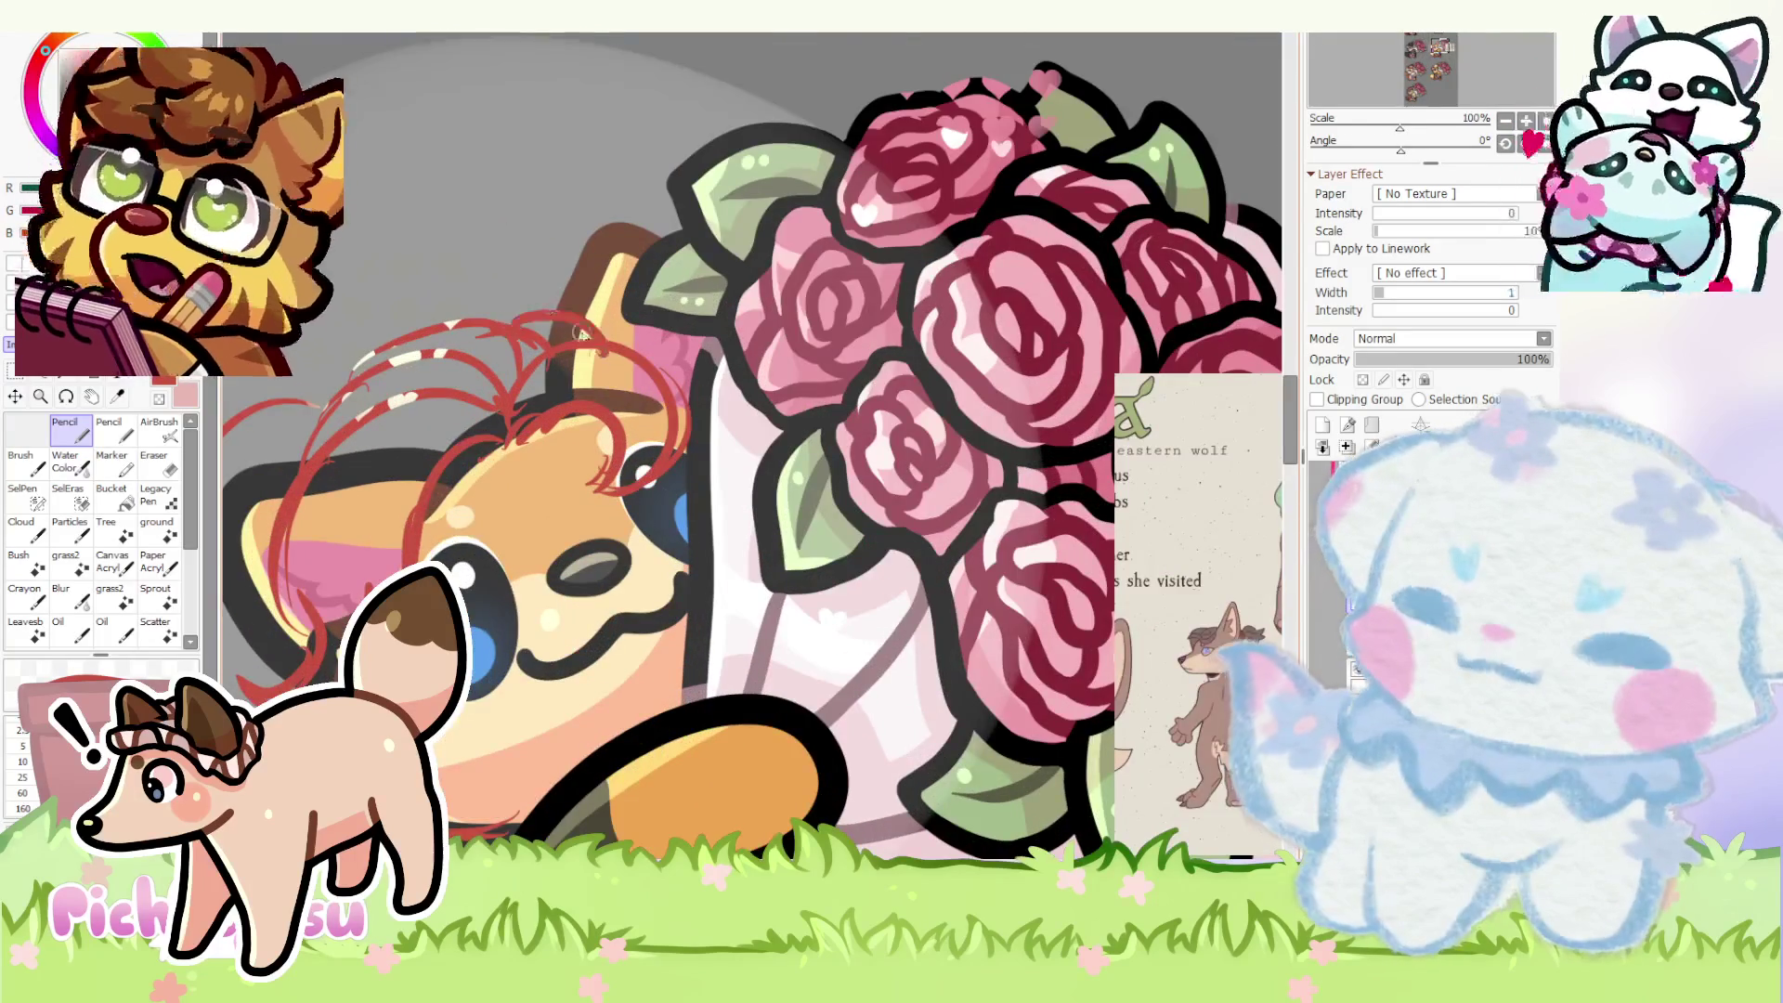
{"action": "scroll", "coordinate": [594, 348], "scroll_direction": "down", "scroll_amount": 2}
{"action": "scroll", "coordinate": [594, 346], "scroll_direction": "down", "scroll_amount": 1}
{"action": "scroll", "coordinate": [771, 453], "scroll_direction": "up", "scroll_amount": 1}
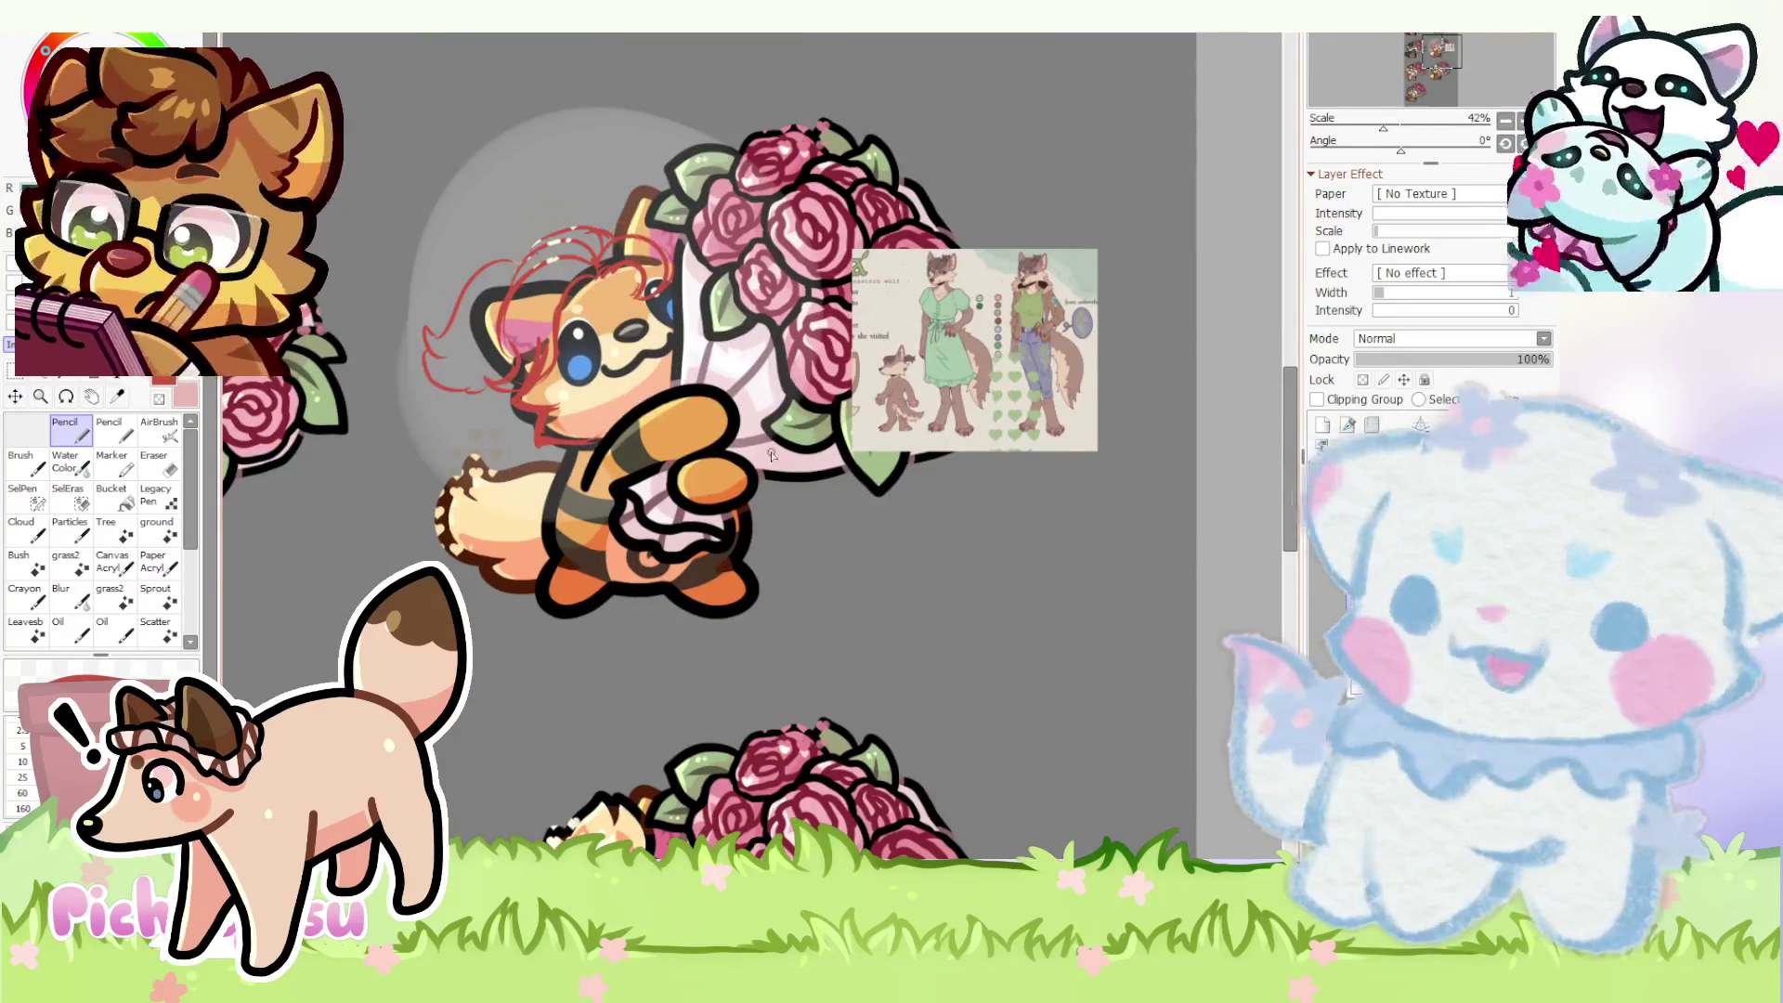
{"action": "scroll", "coordinate": [769, 455], "scroll_direction": "up", "scroll_amount": 1}
{"action": "scroll", "coordinate": [616, 424], "scroll_direction": "up", "scroll_amount": 1}
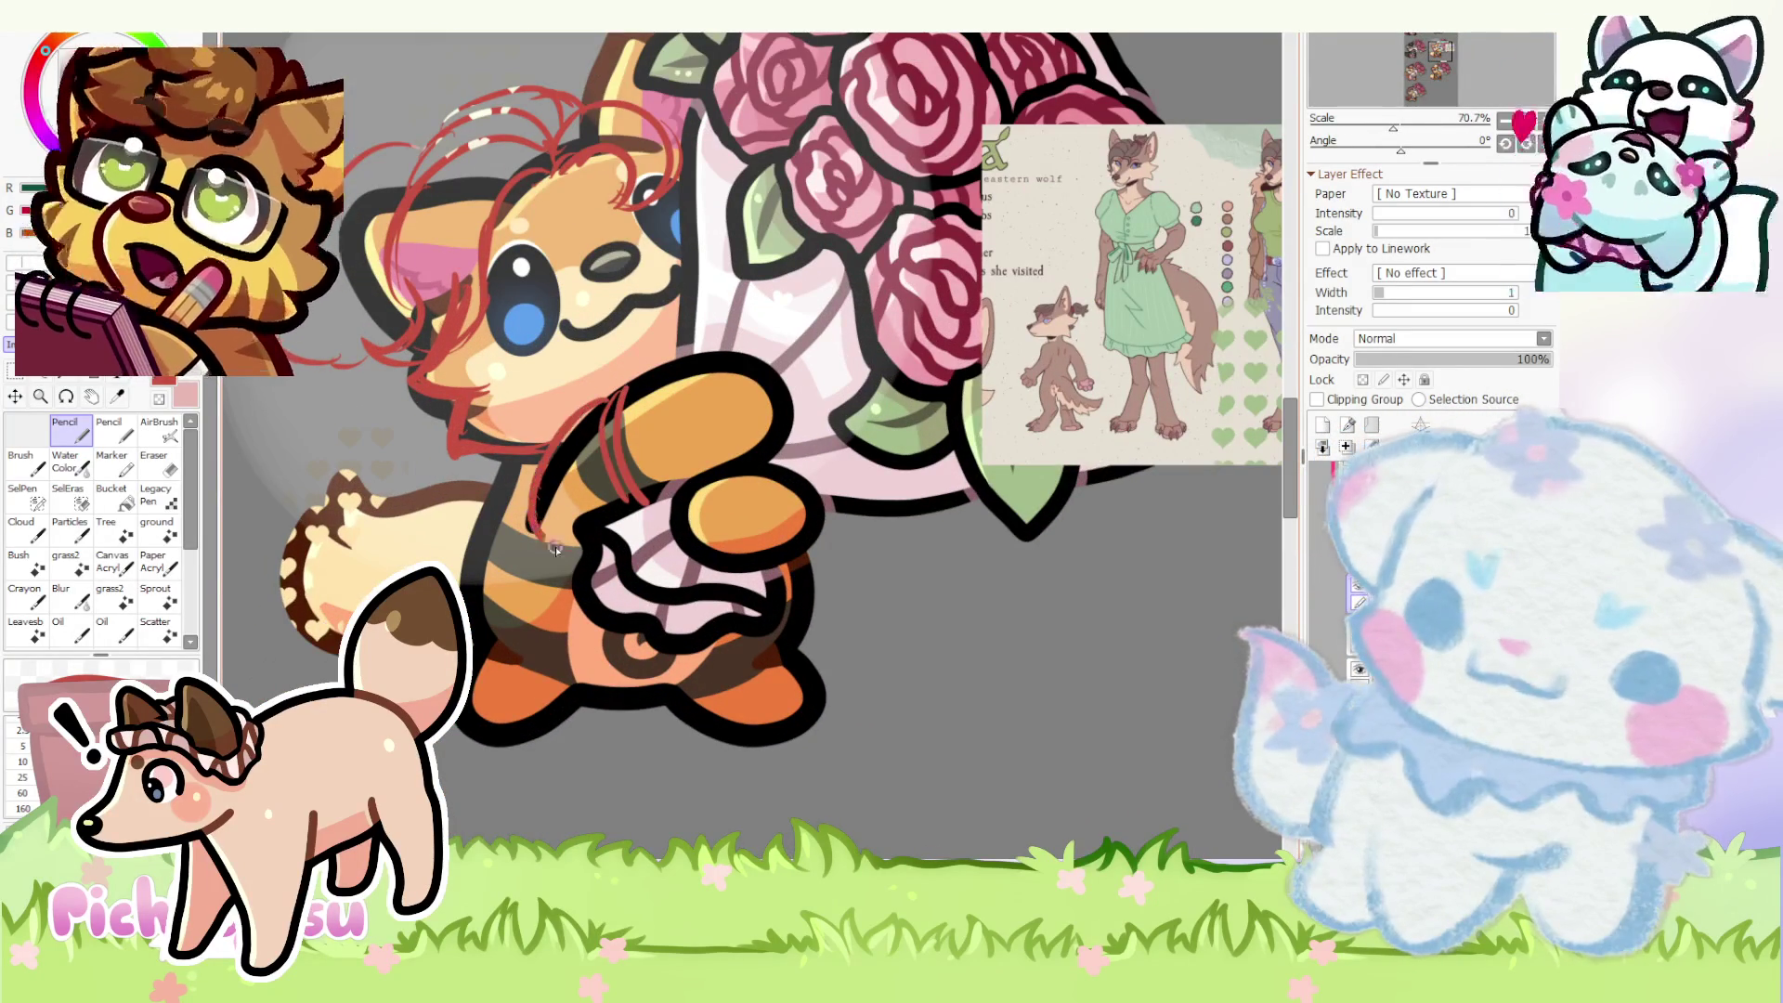
{"action": "scroll", "coordinate": [625, 340], "scroll_direction": "down", "scroll_amount": 1}
{"action": "scroll", "coordinate": [539, 467], "scroll_direction": "up", "scroll_amount": 1}
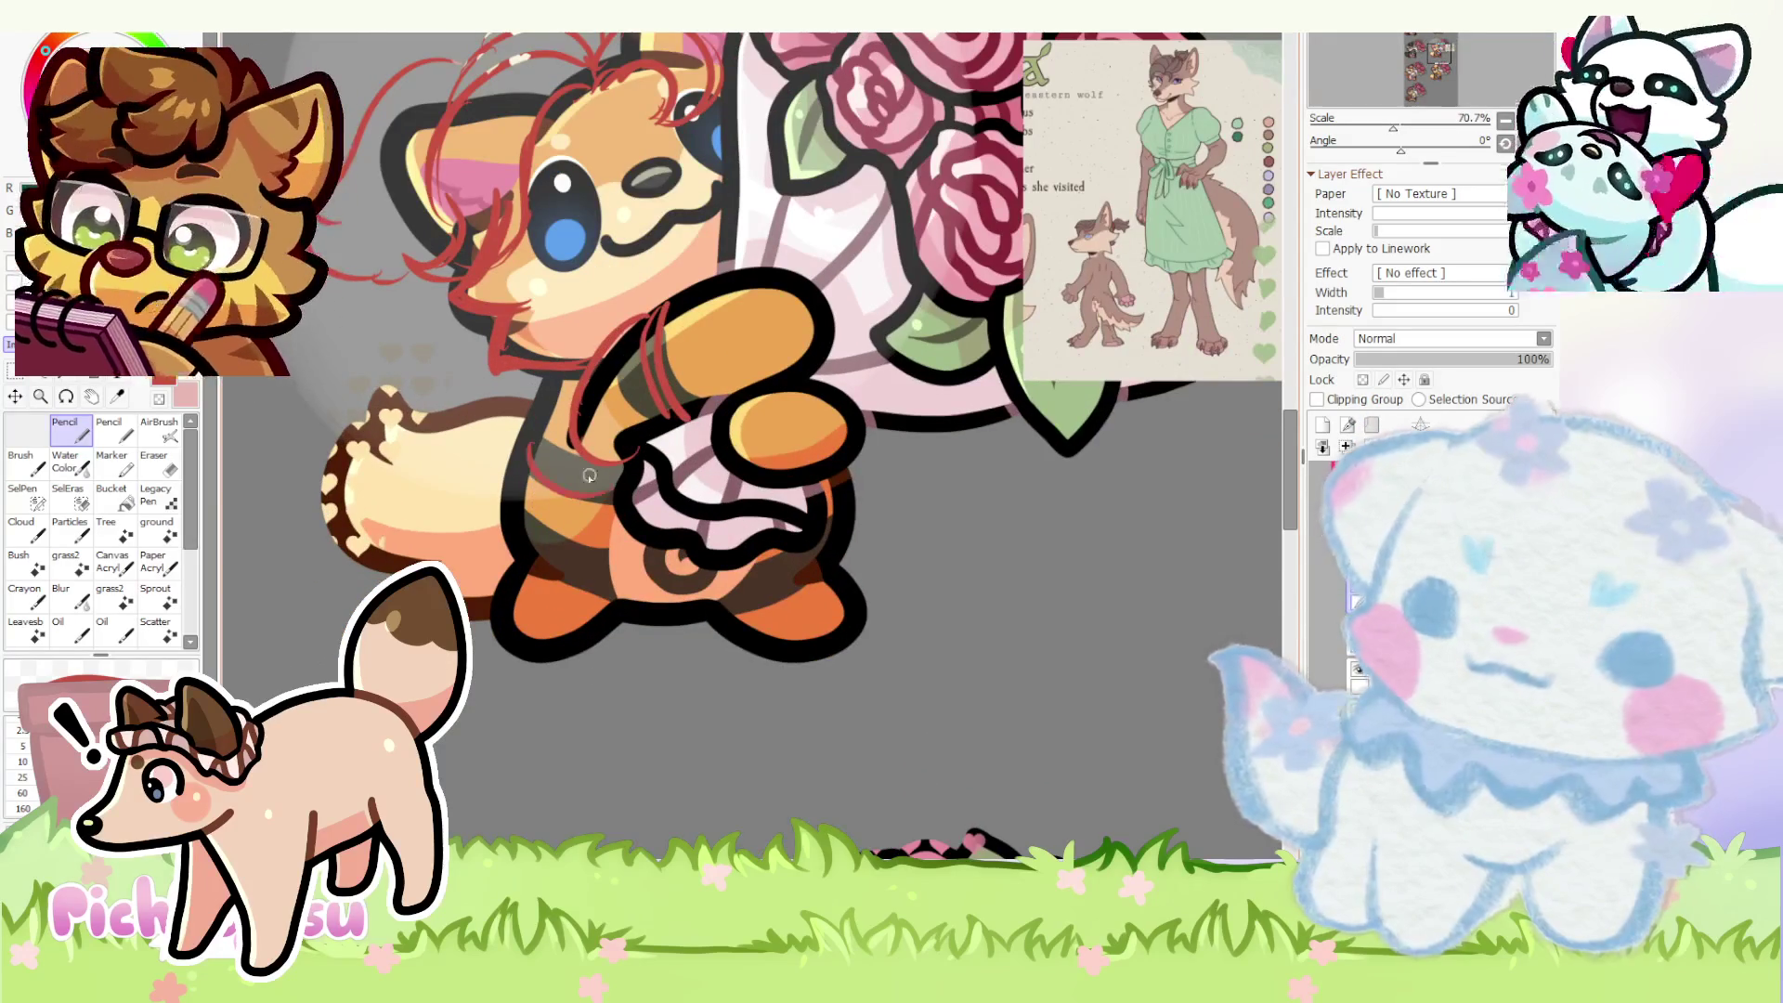
{"action": "scroll", "coordinate": [631, 497], "scroll_direction": "down", "scroll_amount": 1}
{"action": "scroll", "coordinate": [814, 468], "scroll_direction": "up", "scroll_amount": 1}
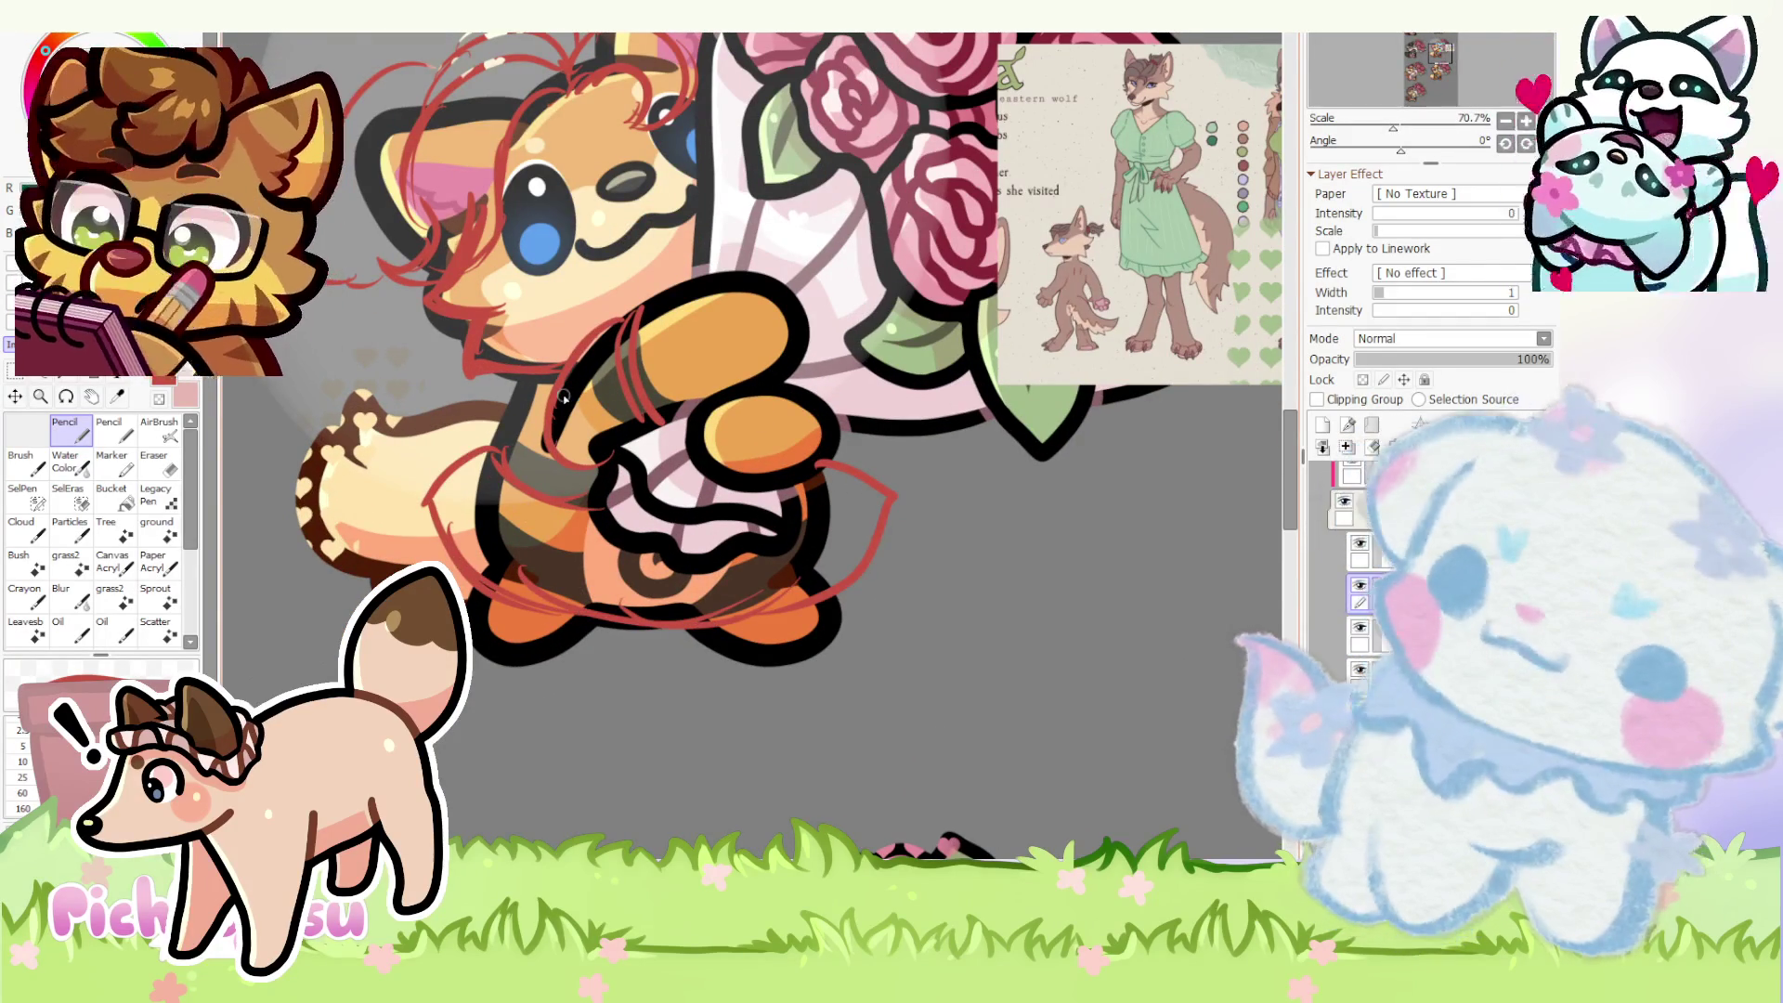
- Lasso the lower-body sketch and transform it smaller and narrower to fit the figure
{"action": "left_click", "coordinate": [186, 398]}
{"action": "left_click_drag", "start_coordinate": [866, 438], "coordinate": [780, 693]}
{"action": "key", "text": "ctrl+t"}
{"action": "left_click_drag", "start_coordinate": [907, 511], "coordinate": [884, 507]}
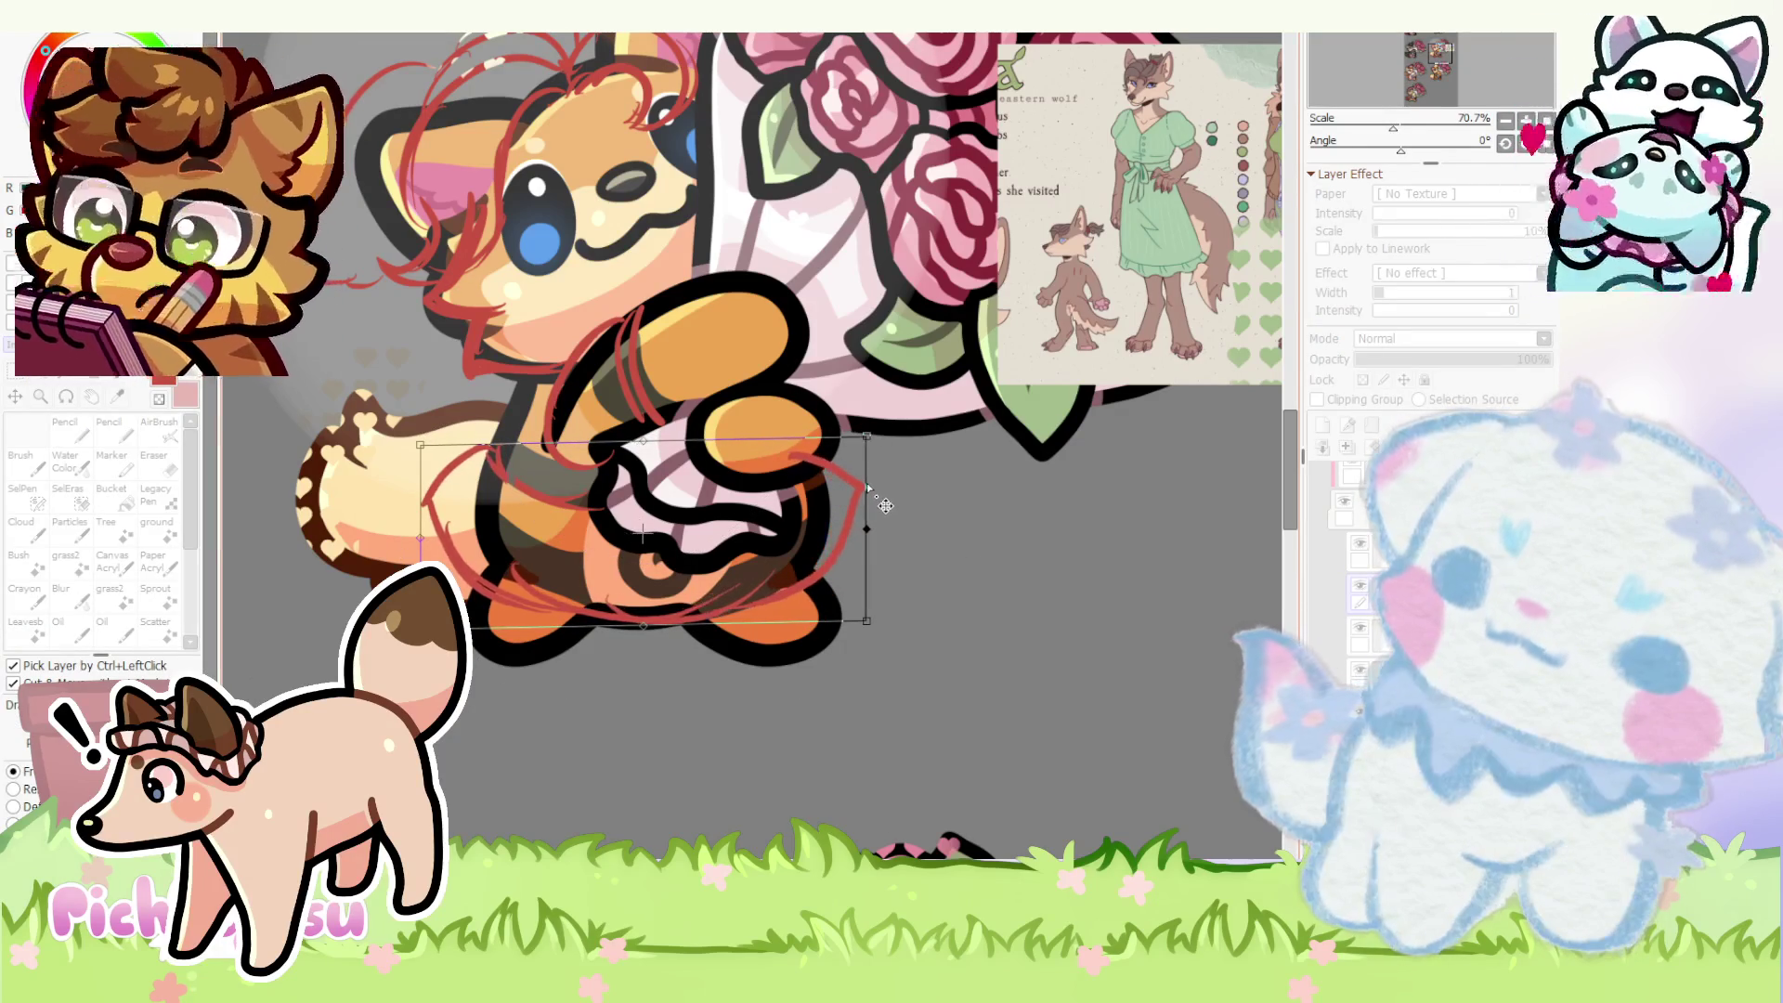
{"action": "left_click_drag", "start_coordinate": [421, 445], "coordinate": [429, 443]}
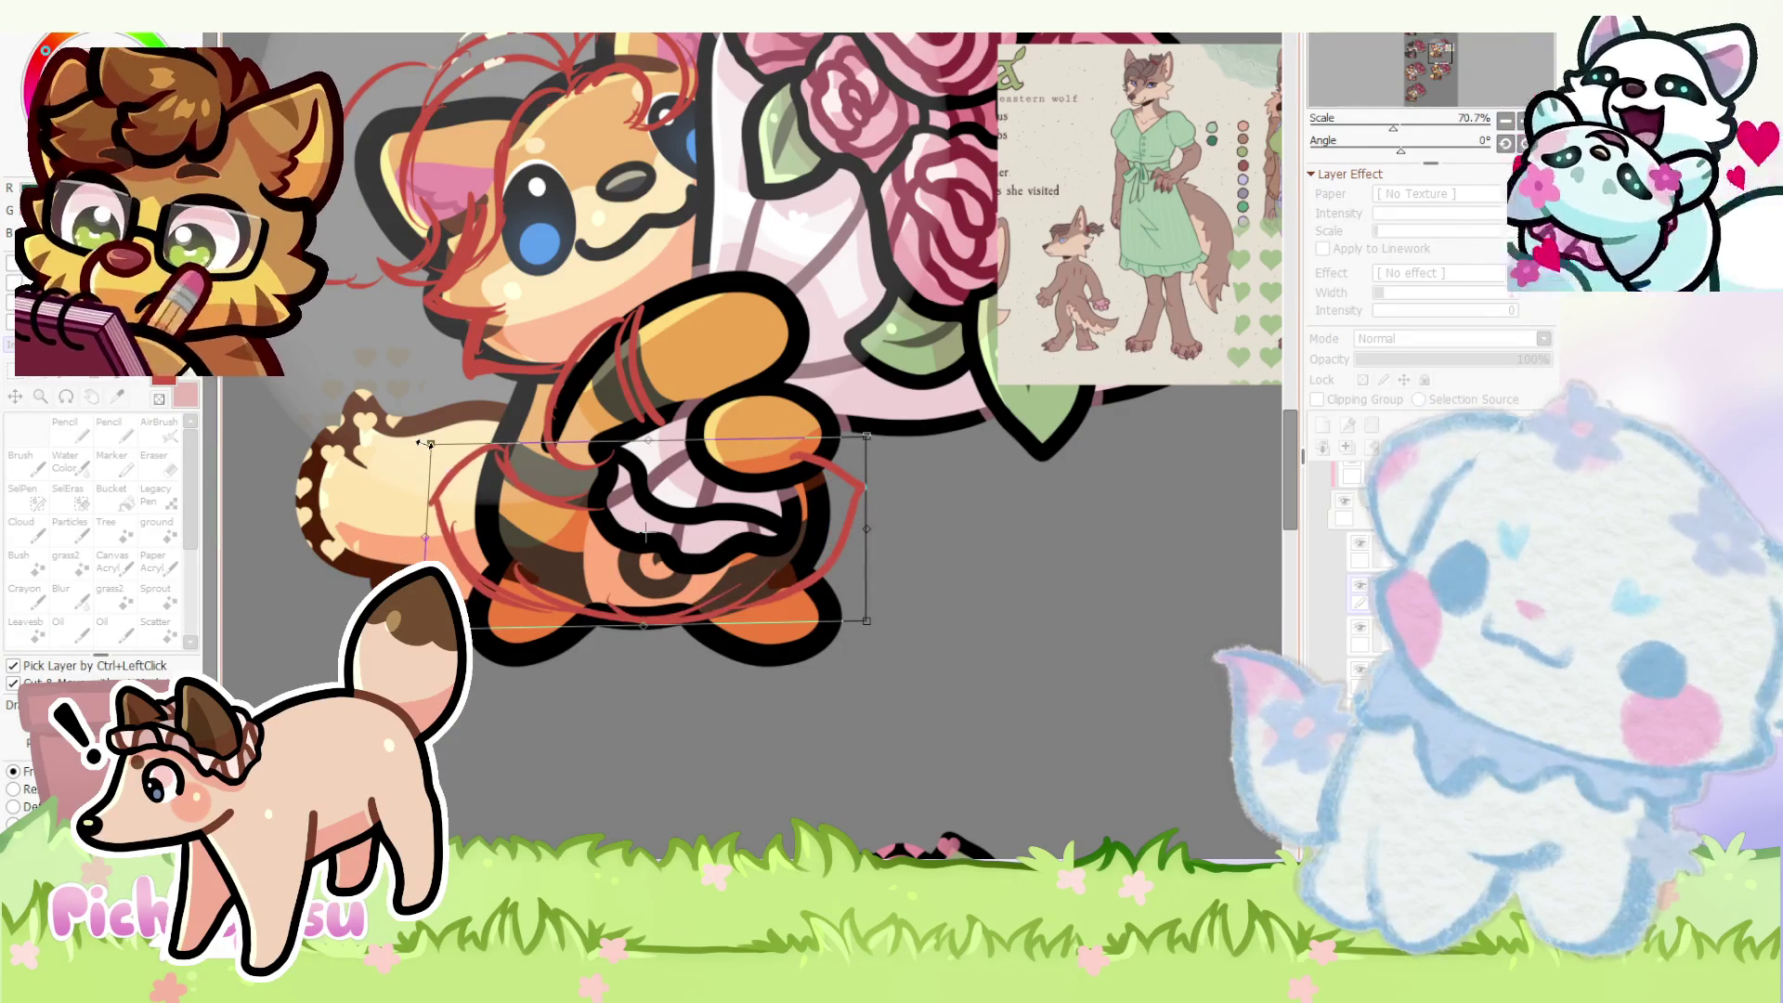
{"action": "key", "text": "Return"}
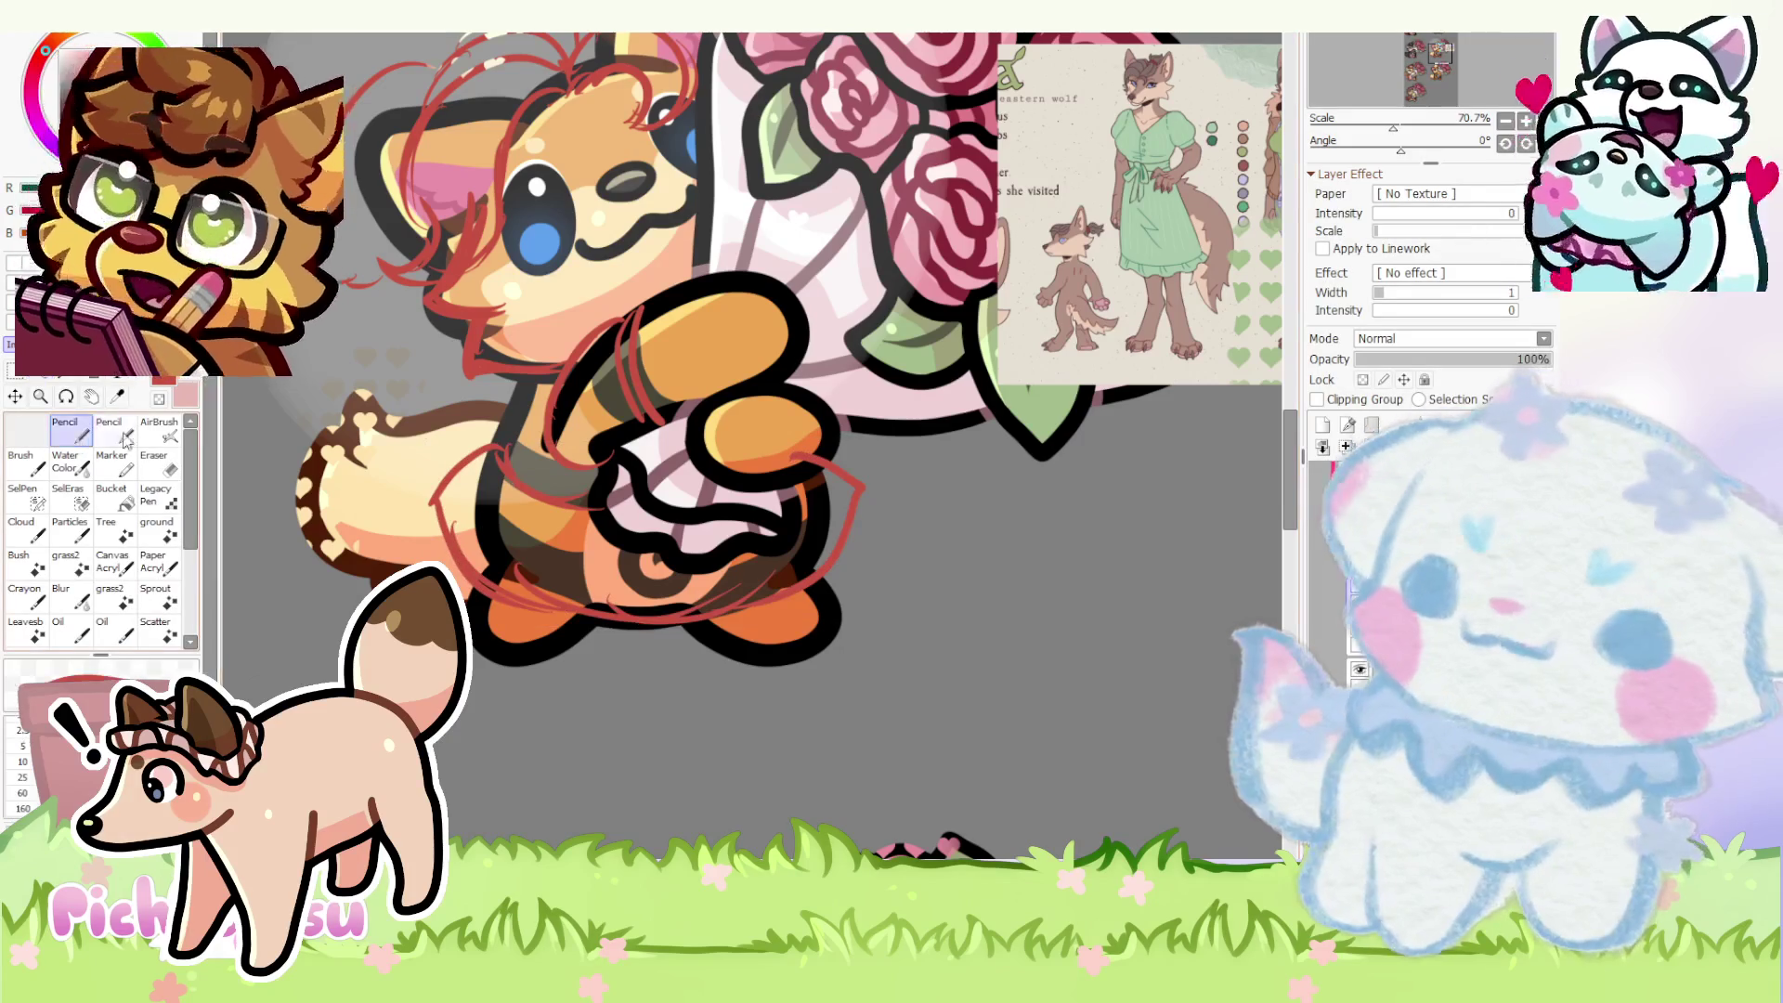
{"action": "scroll", "coordinate": [513, 452], "scroll_direction": "up", "scroll_amount": 1}
{"action": "scroll", "coordinate": [512, 452], "scroll_direction": "down", "scroll_amount": 2}
{"action": "scroll", "coordinate": [484, 437], "scroll_direction": "down", "scroll_amount": 1}
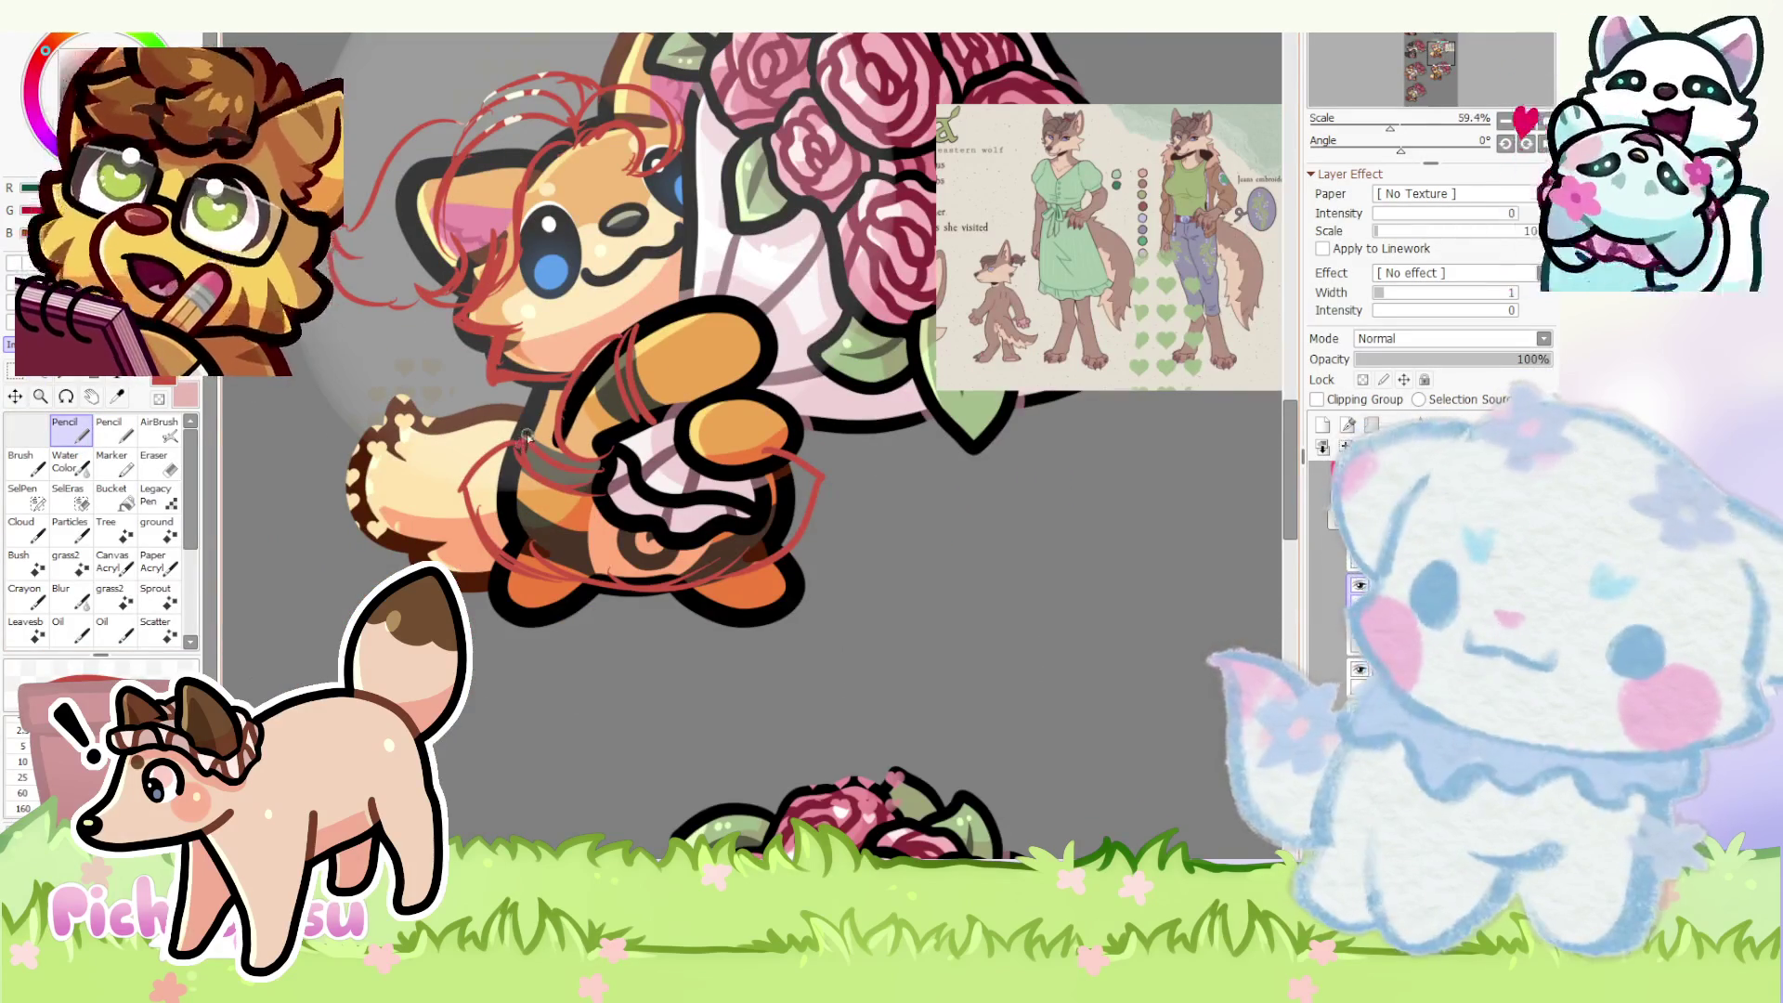
{"action": "scroll", "coordinate": [532, 424], "scroll_direction": "up", "scroll_amount": 4}
- Add red sketch strokes on the lower body and toggle the sketch layer to compare
{"action": "left_click_drag", "start_coordinate": [513, 556], "coordinate": [574, 531]}
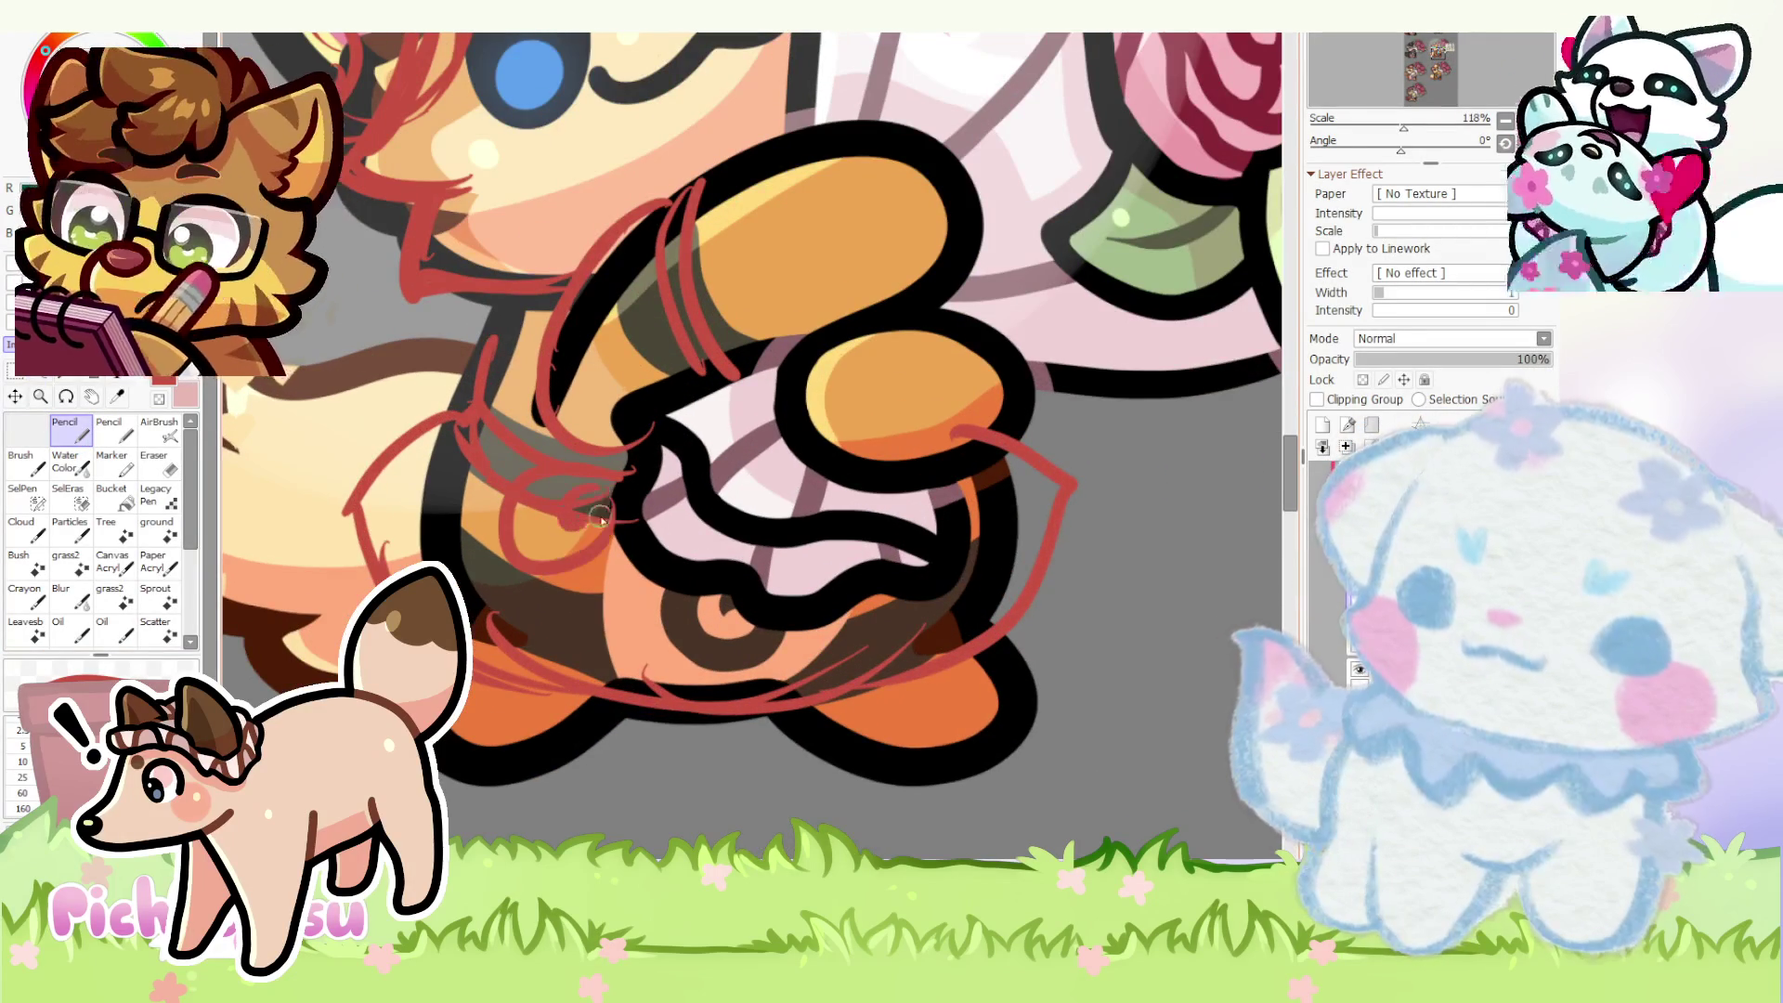
{"action": "scroll", "coordinate": [543, 418], "scroll_direction": "down", "scroll_amount": 5}
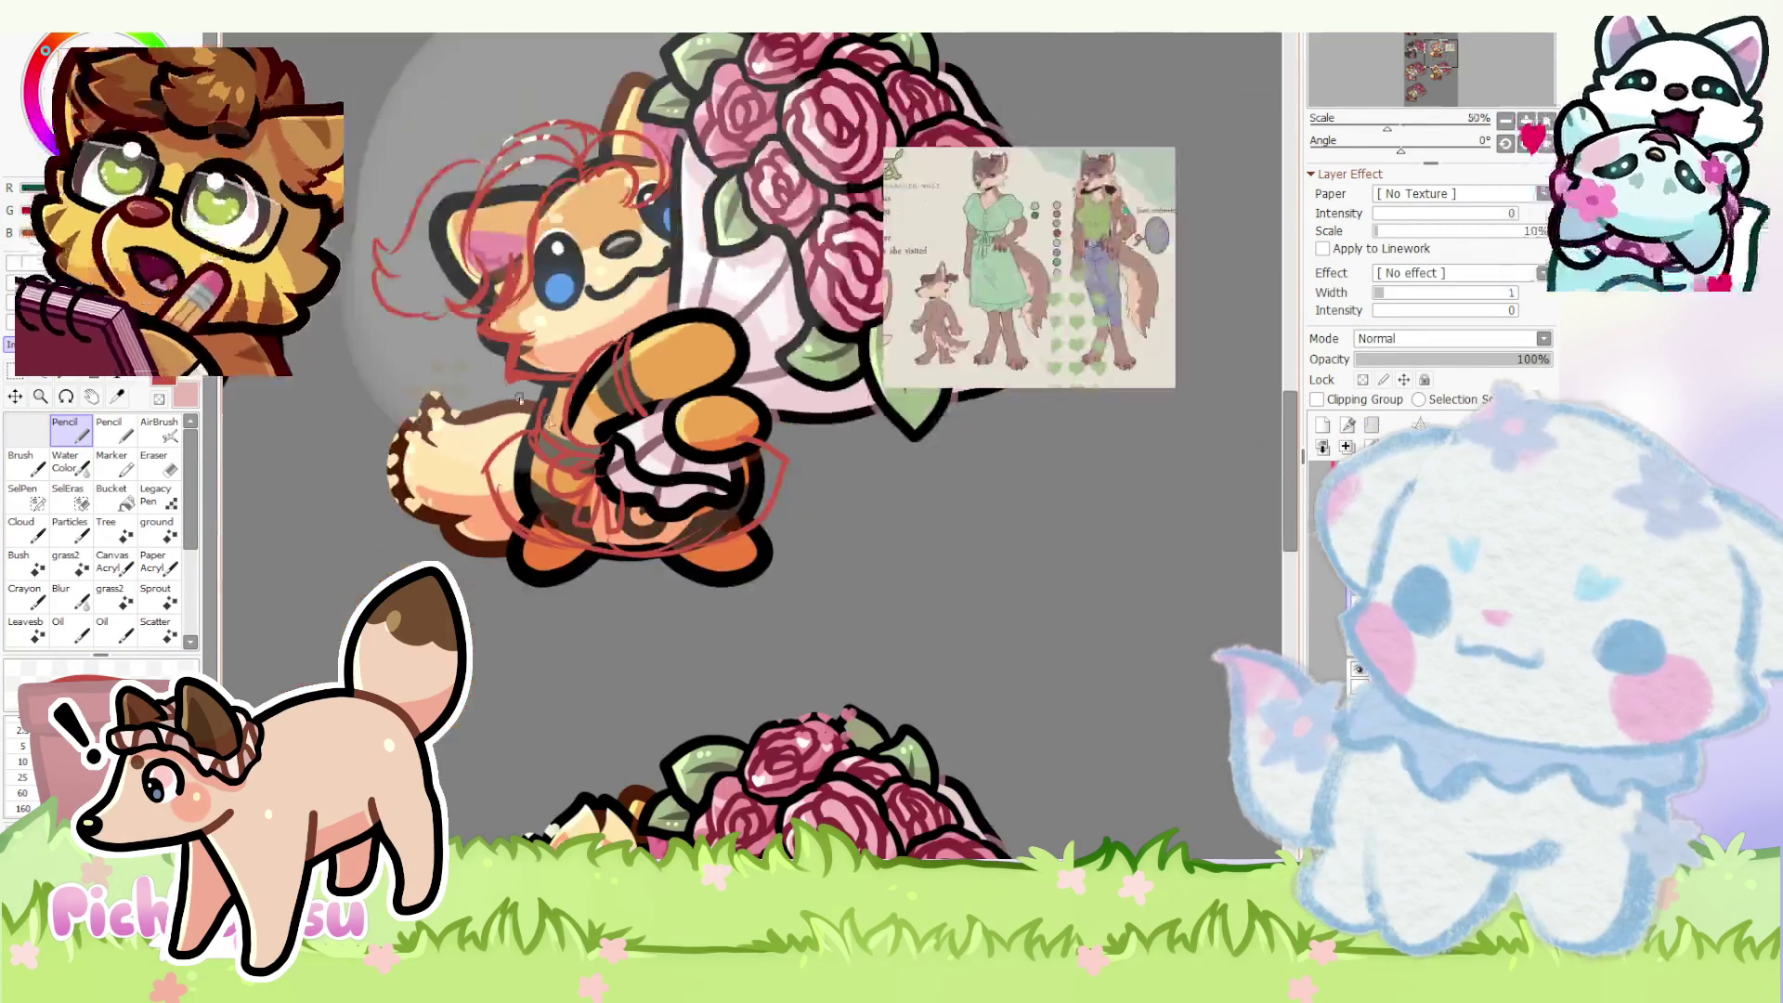
{"action": "scroll", "coordinate": [486, 475], "scroll_direction": "up", "scroll_amount": 2}
{"action": "scroll", "coordinate": [553, 424], "scroll_direction": "up", "scroll_amount": 2}
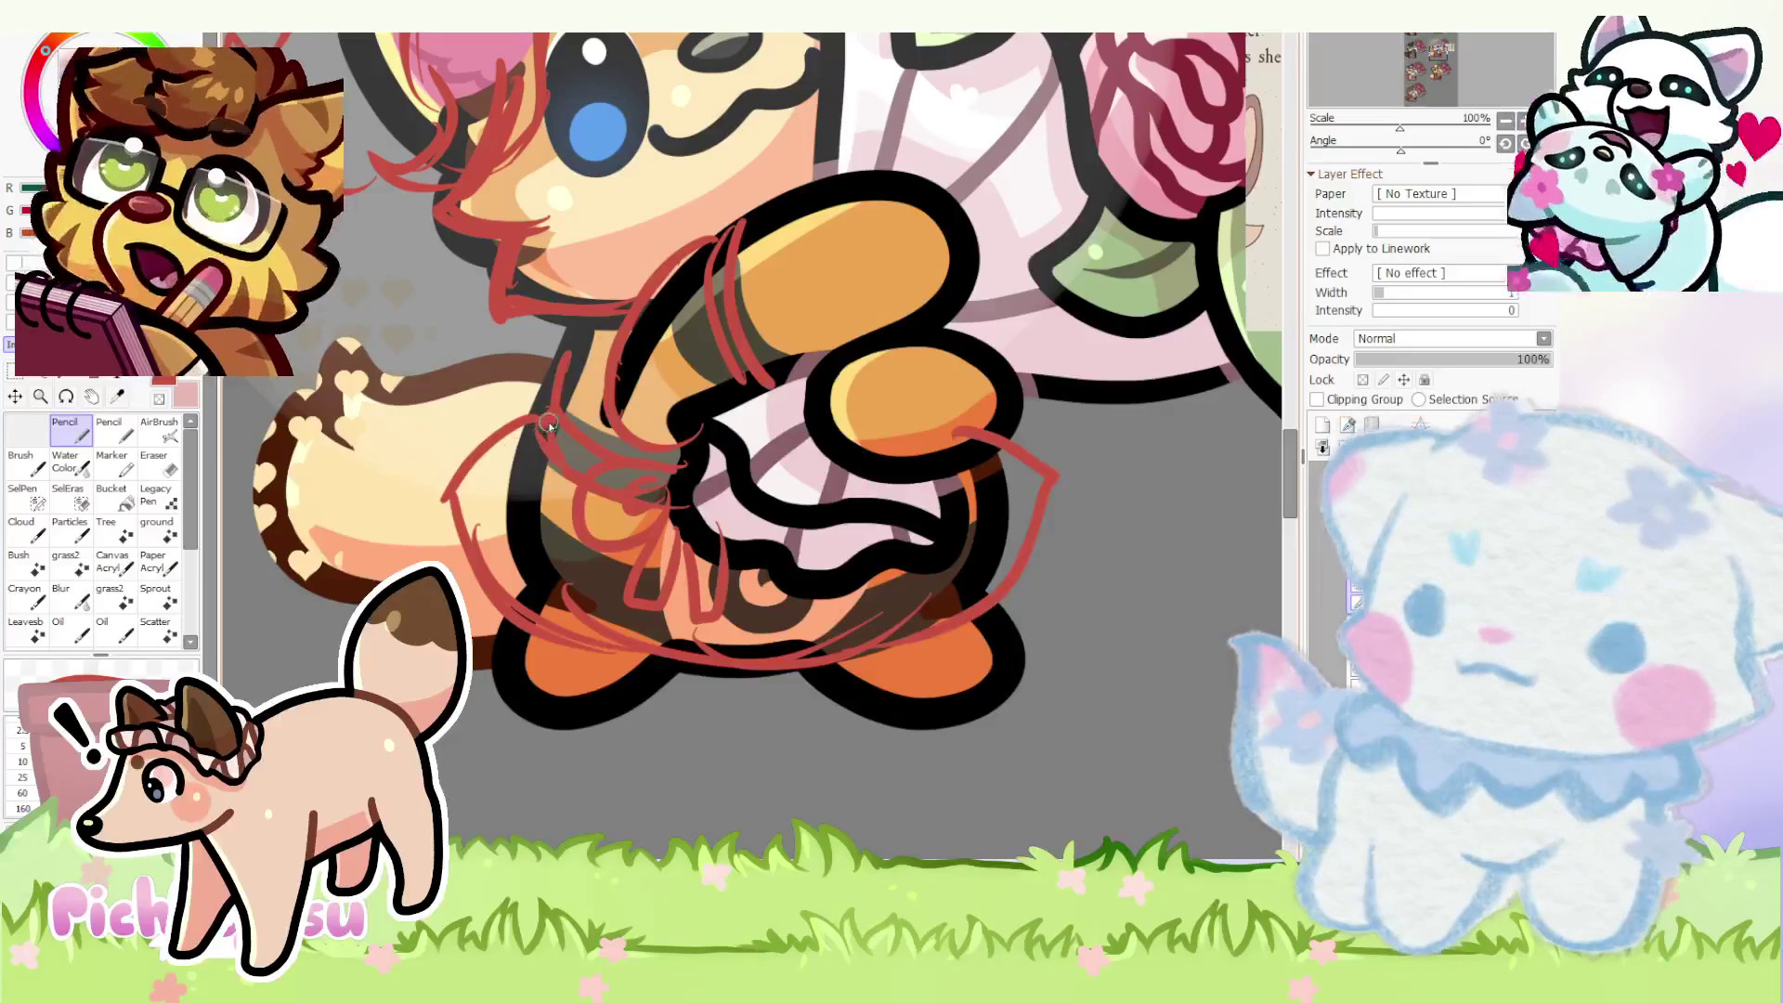
{"action": "scroll", "coordinate": [491, 414], "scroll_direction": "down", "scroll_amount": 1}
{"action": "key", "text": "e"}
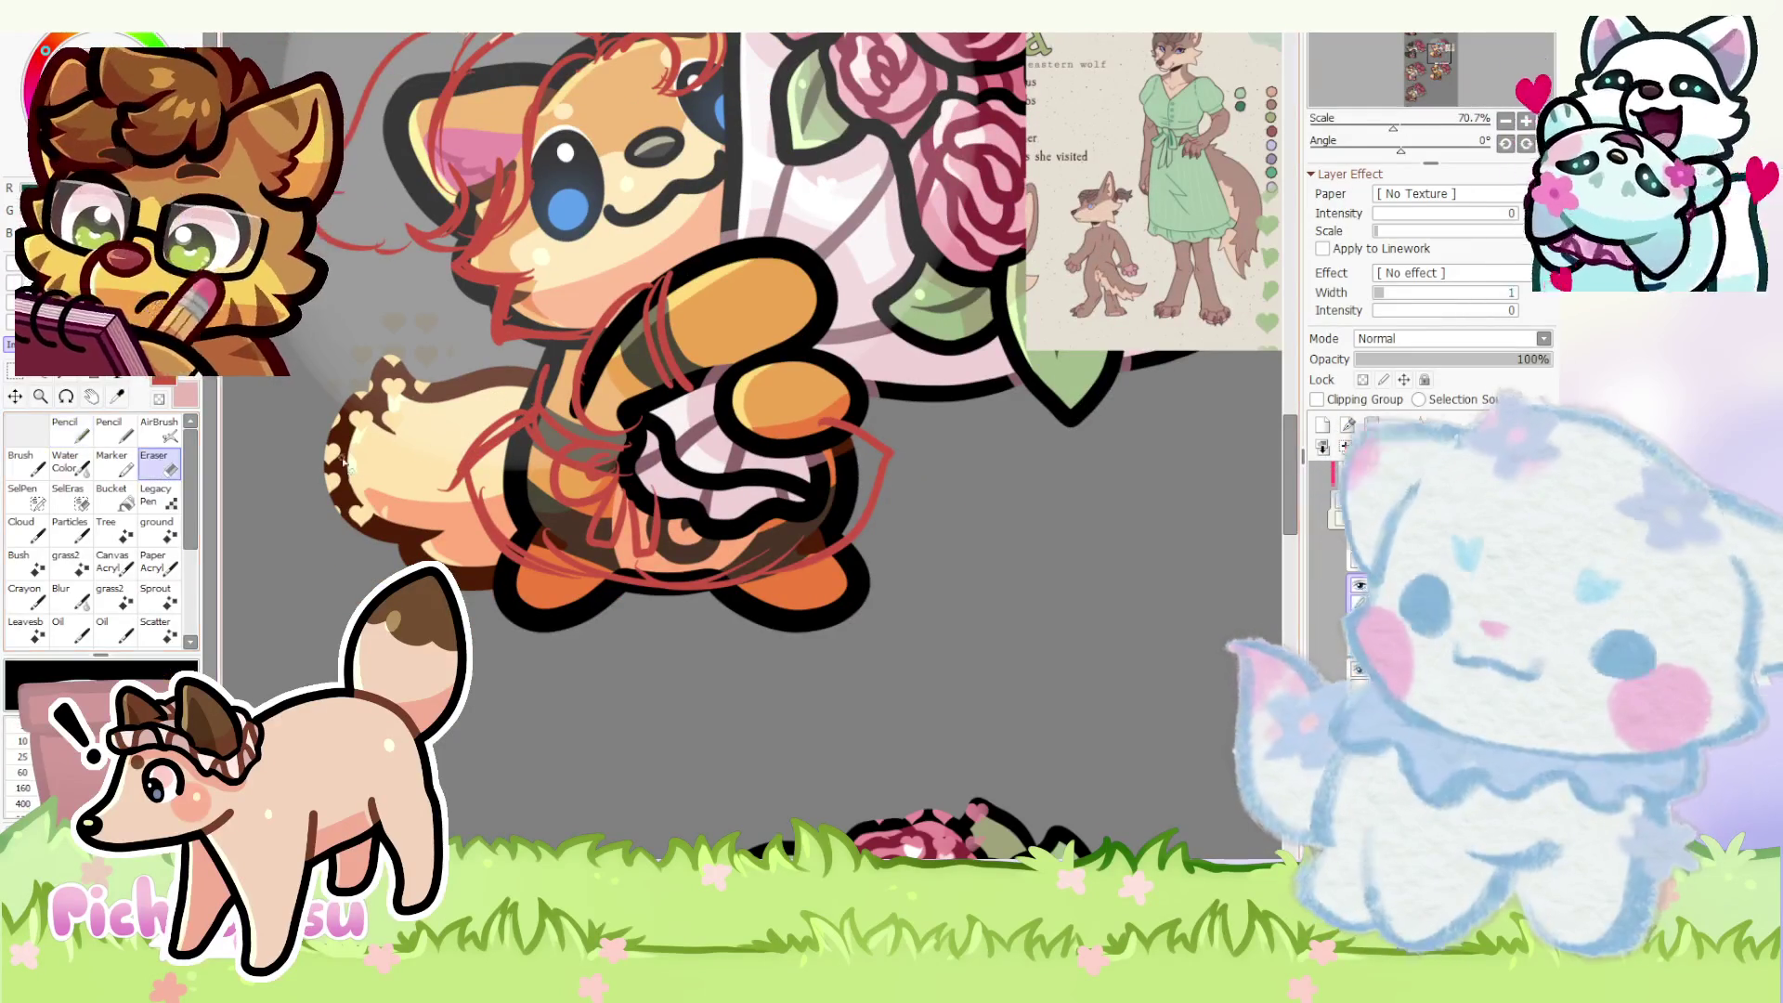
{"action": "scroll", "coordinate": [488, 438], "scroll_direction": "up", "scroll_amount": 1}
{"action": "scroll", "coordinate": [452, 457], "scroll_direction": "down", "scroll_amount": 2}
{"action": "key", "text": "n"}
{"action": "scroll", "coordinate": [421, 471], "scroll_direction": "up", "scroll_amount": 2}
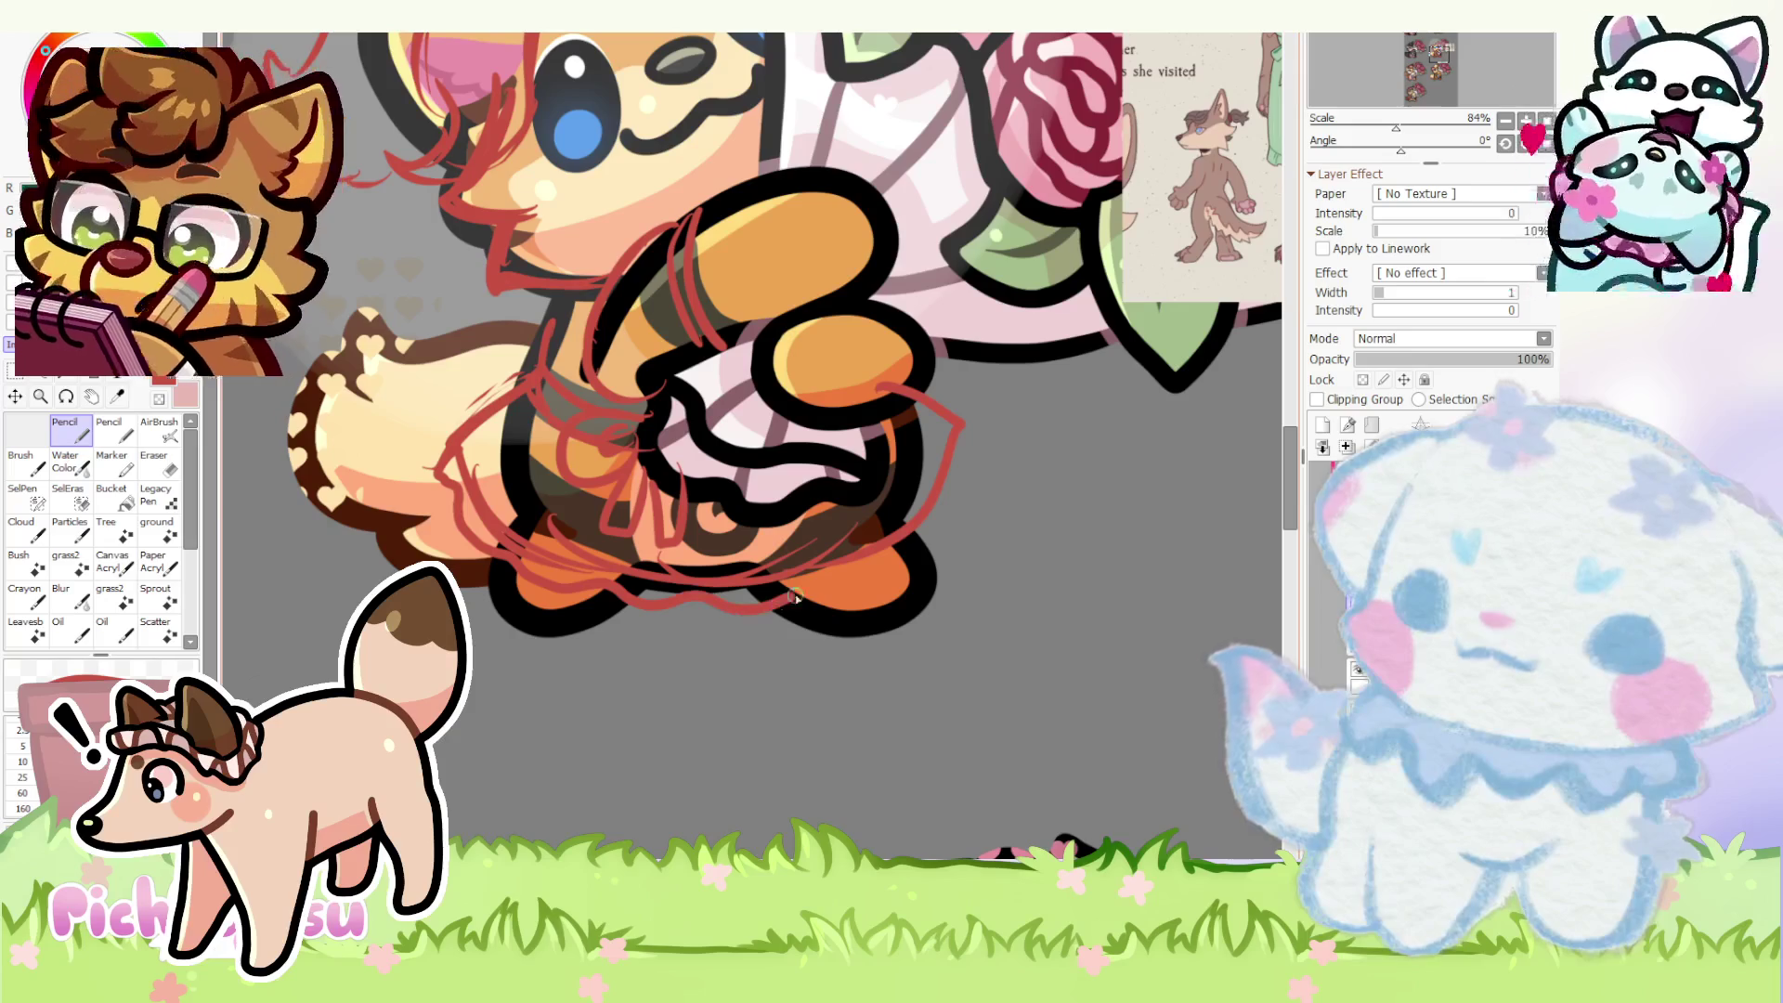
{"action": "scroll", "coordinate": [976, 475], "scroll_direction": "down", "scroll_amount": 1}
{"action": "scroll", "coordinate": [976, 475], "scroll_direction": "down", "scroll_amount": 2}
{"action": "scroll", "coordinate": [873, 394], "scroll_direction": "up", "scroll_amount": 3}
{"action": "left_click_drag", "start_coordinate": [829, 413], "coordinate": [853, 485]}
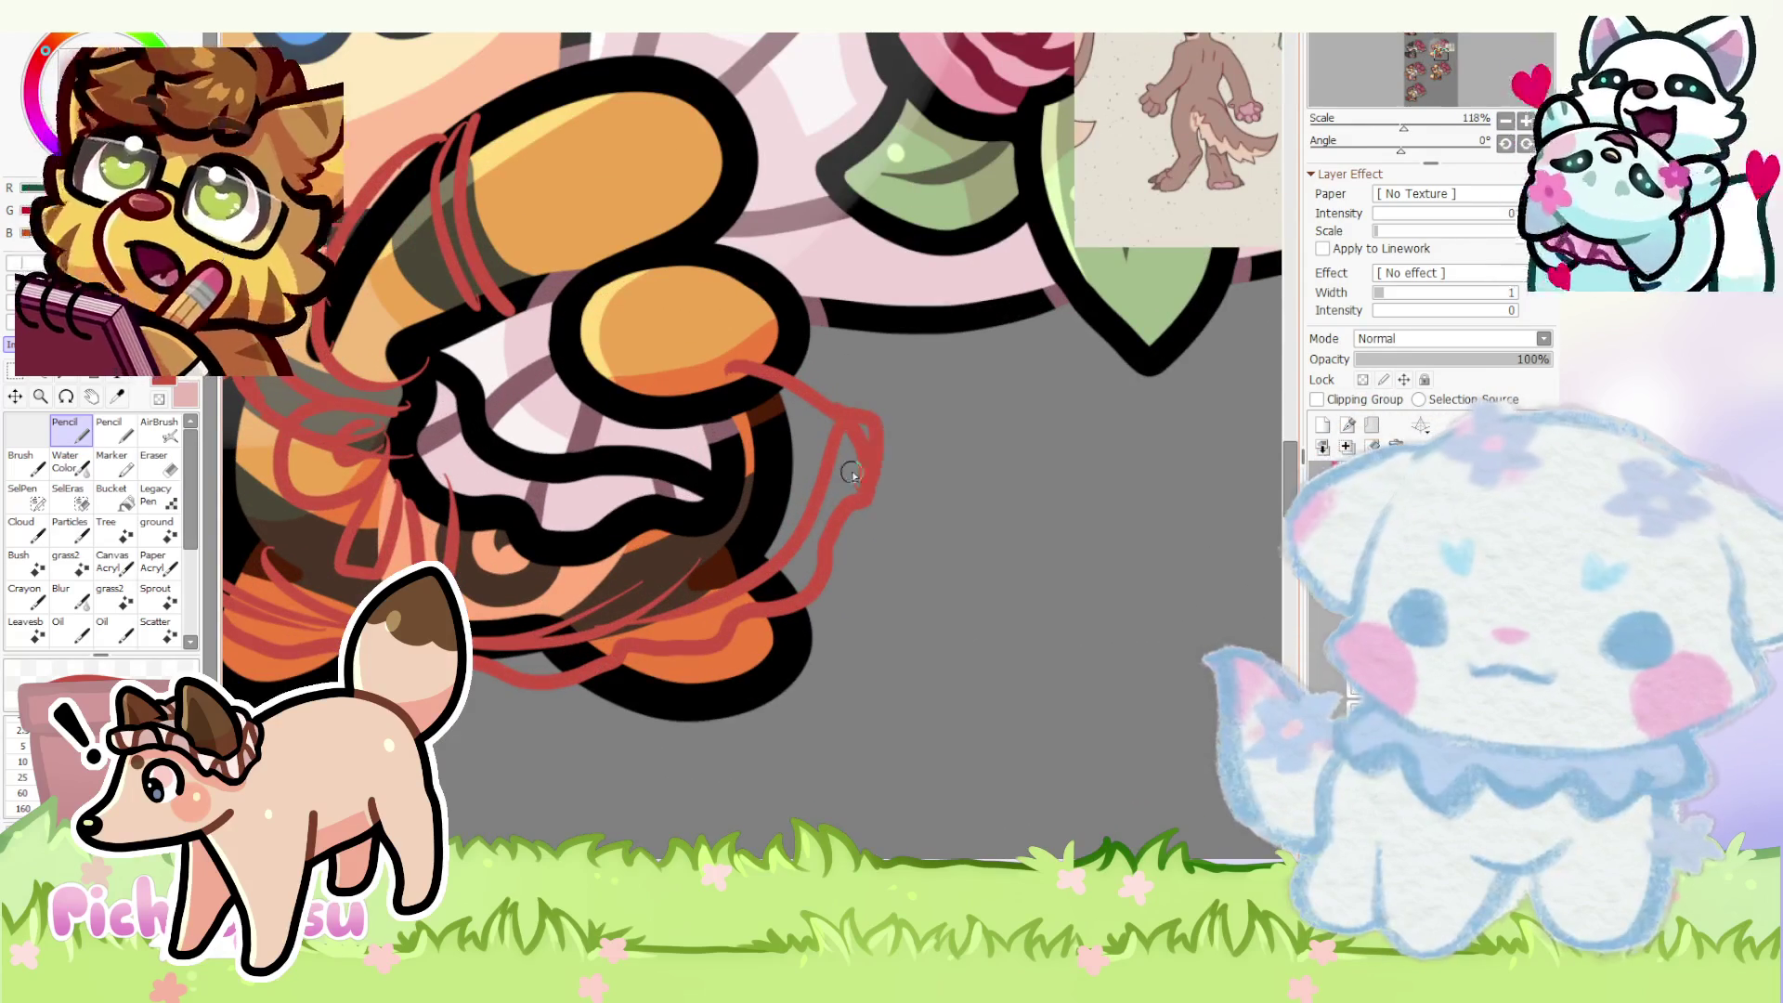
{"action": "scroll", "coordinate": [827, 526], "scroll_direction": "down", "scroll_amount": 3}
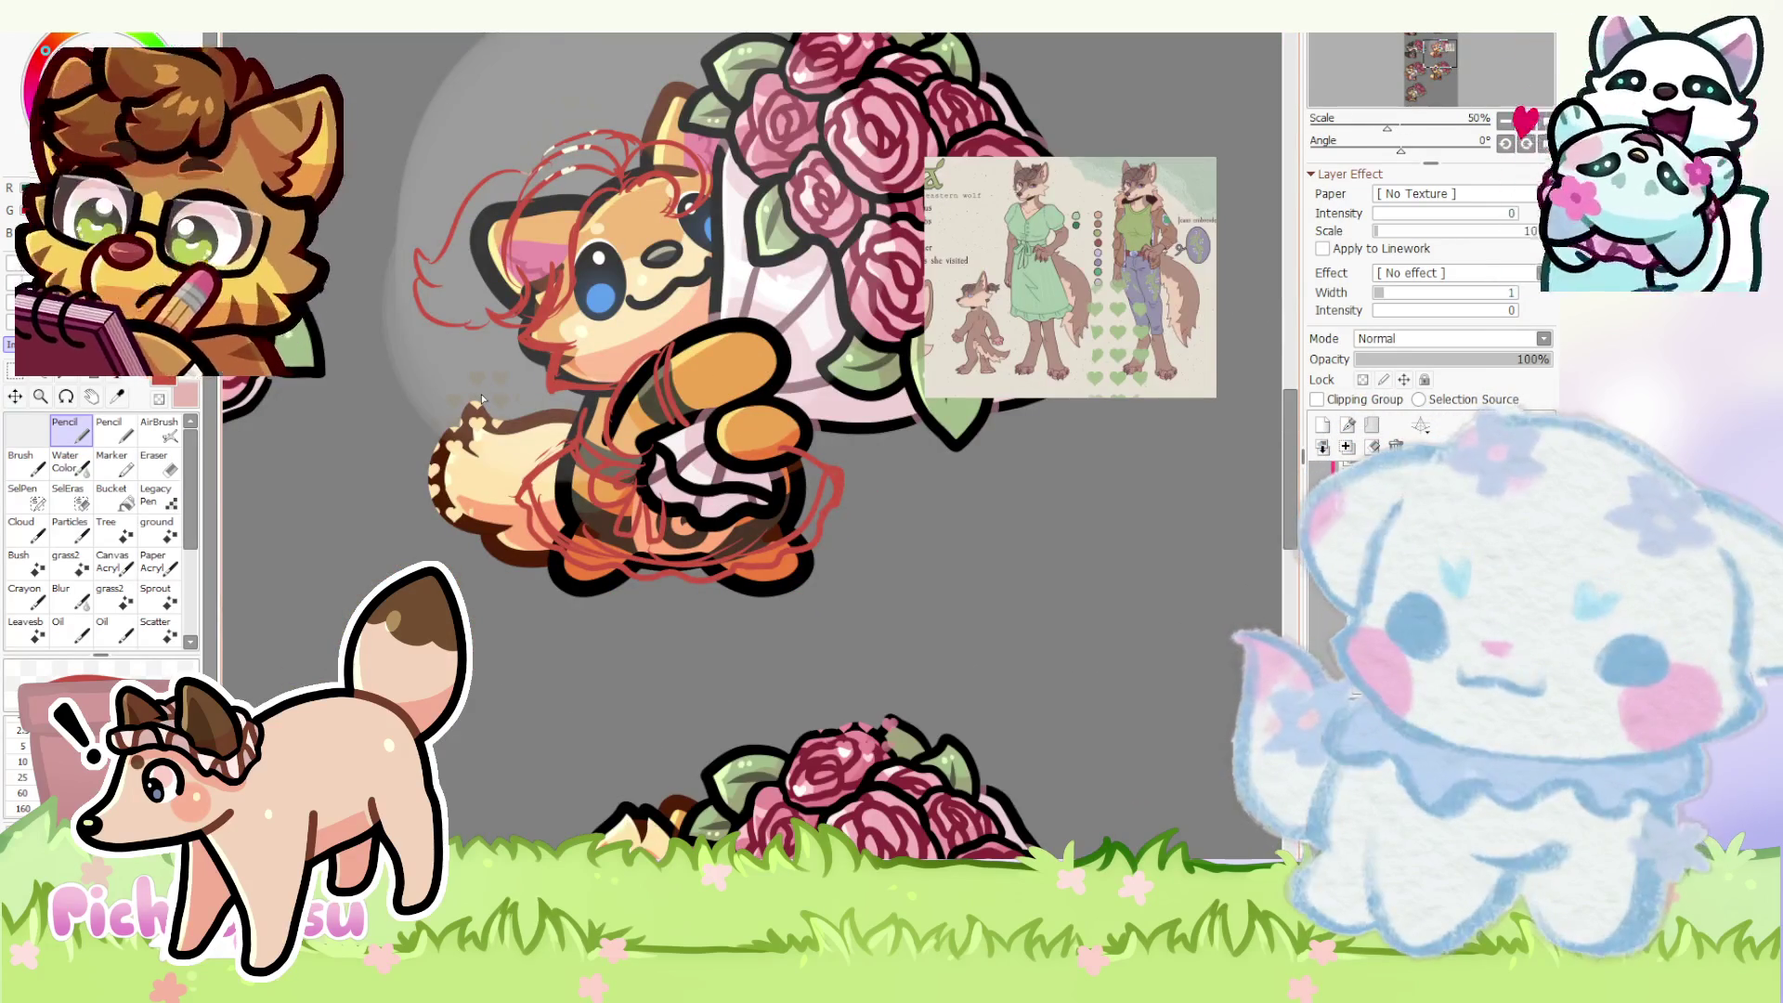
{"action": "scroll", "coordinate": [577, 395], "scroll_direction": "up", "scroll_amount": 1}
{"action": "scroll", "coordinate": [598, 406], "scroll_direction": "down", "scroll_amount": 3}
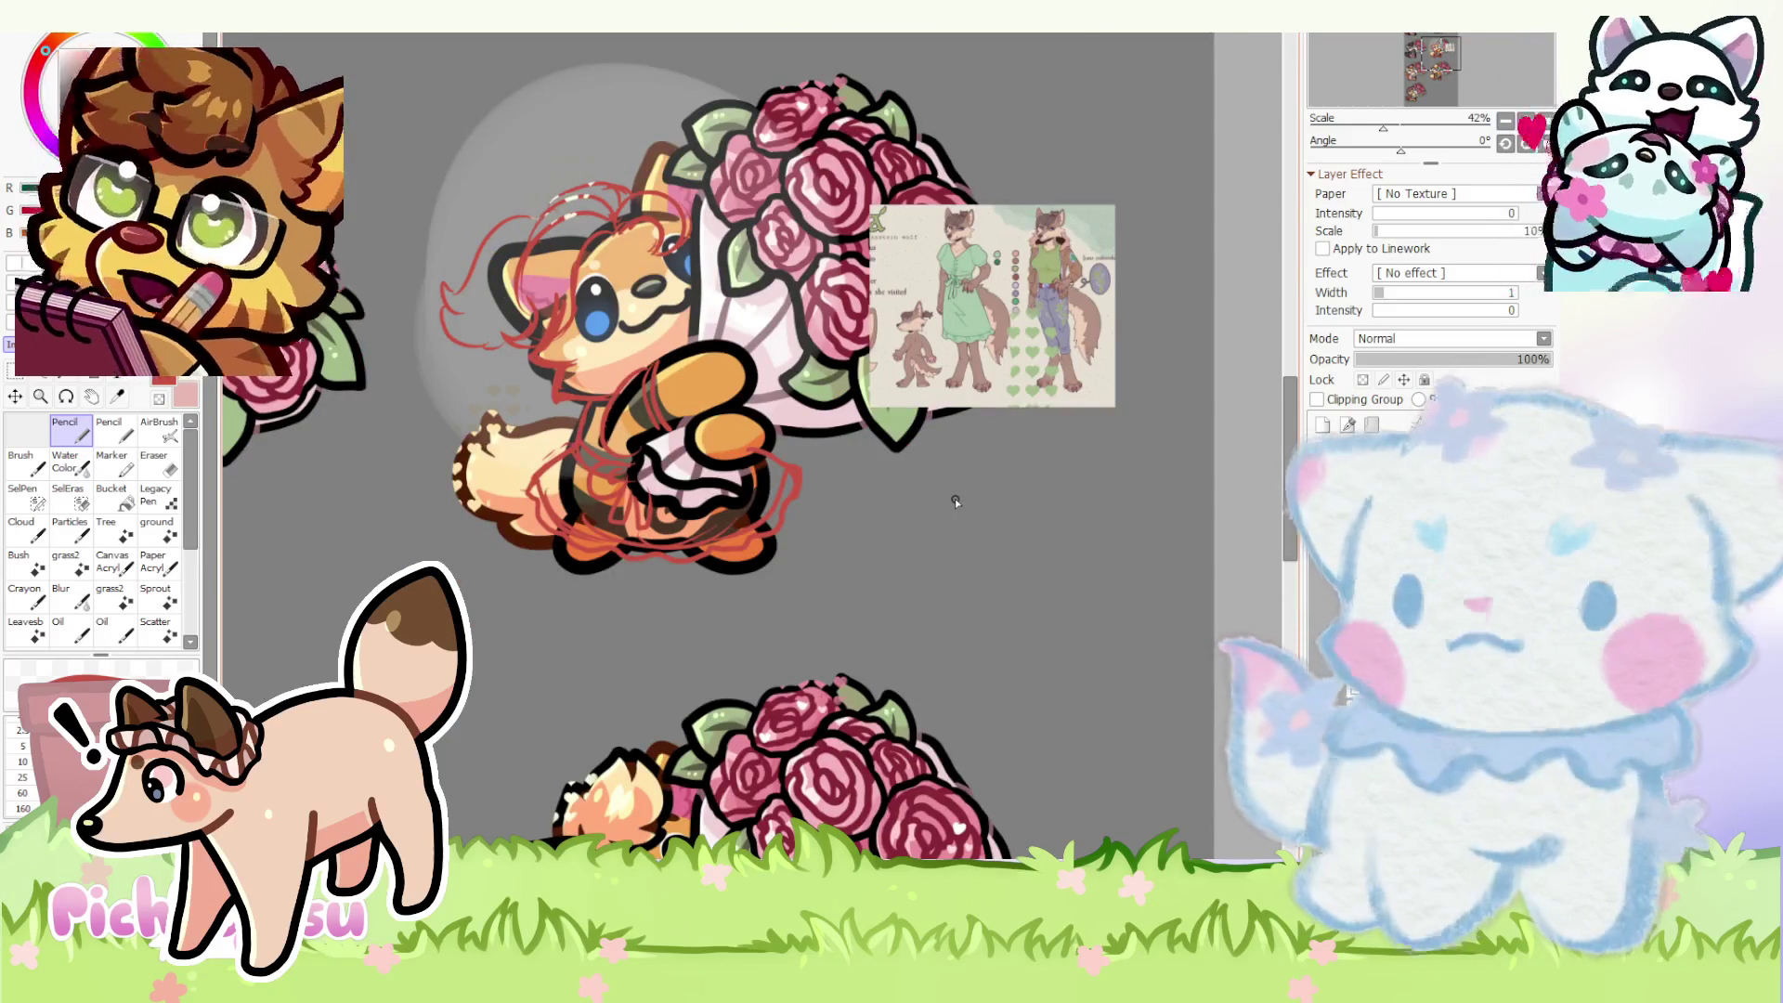
{"action": "scroll", "coordinate": [955, 498], "scroll_direction": "down", "scroll_amount": 1}
{"action": "scroll", "coordinate": [955, 498], "scroll_direction": "down", "scroll_amount": 1}
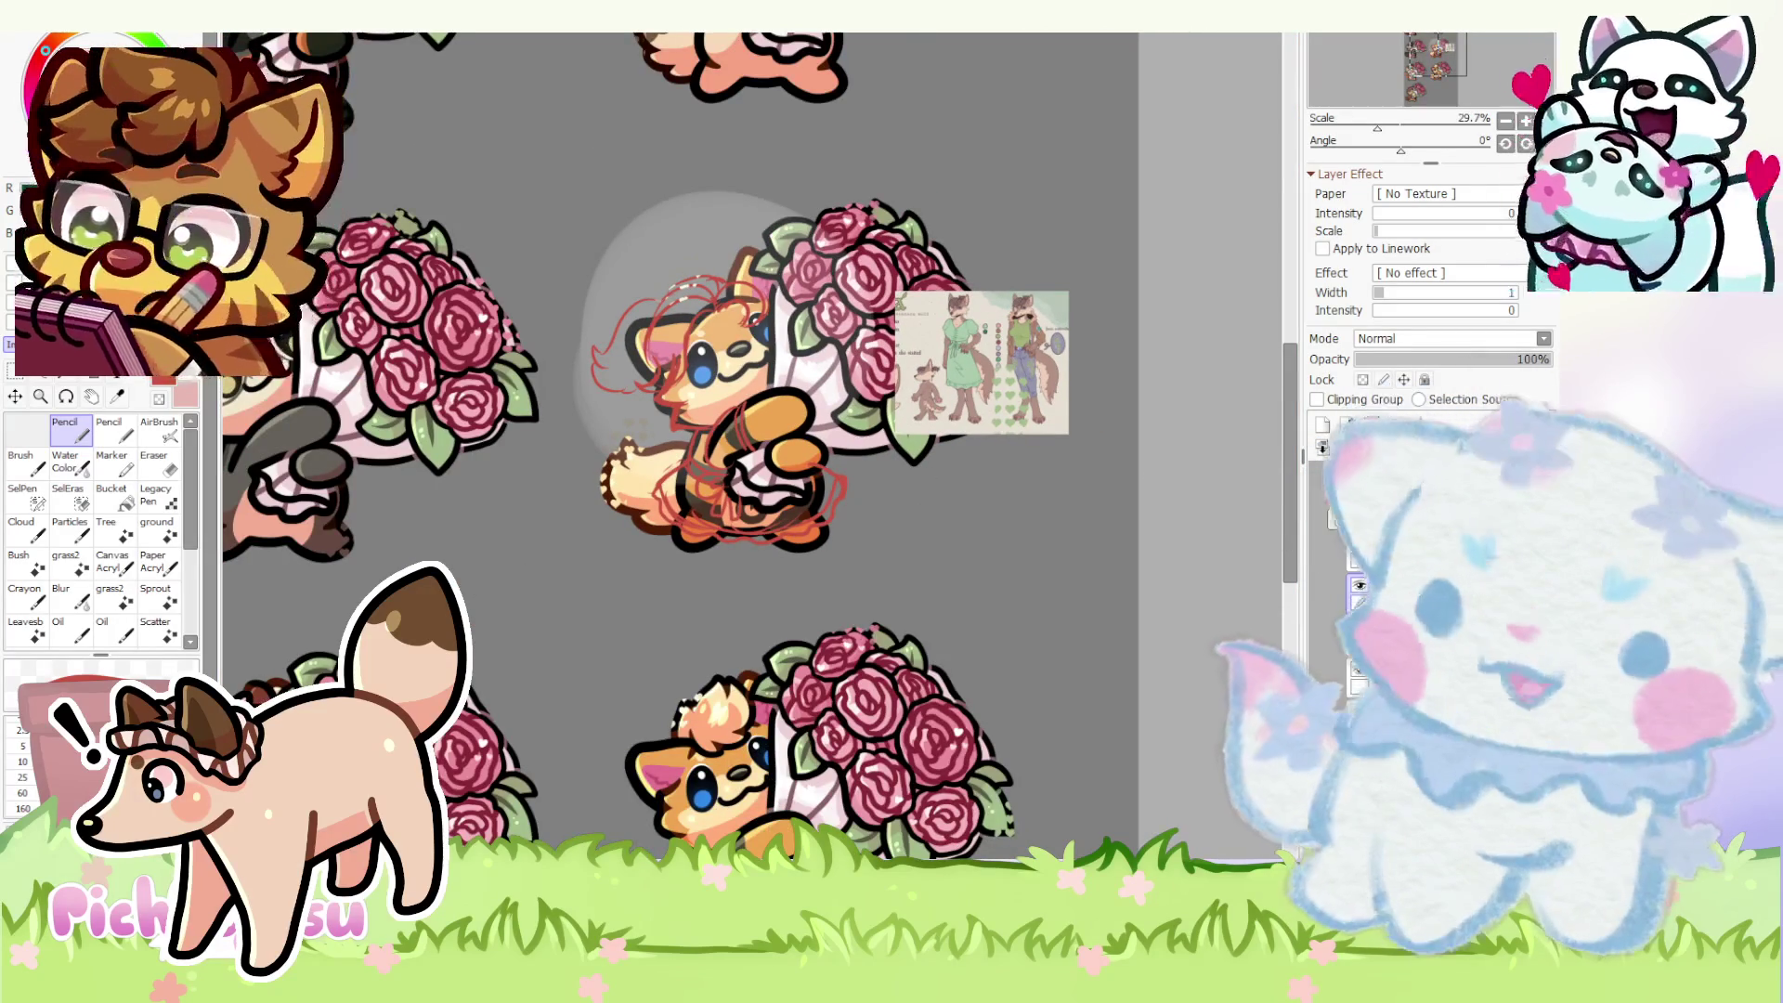
{"action": "left_click", "coordinate": [1322, 475]}
{"action": "left_click", "coordinate": [1322, 473]}
{"action": "left_click", "coordinate": [1321, 474]}
{"action": "left_click", "coordinate": [1323, 474]}
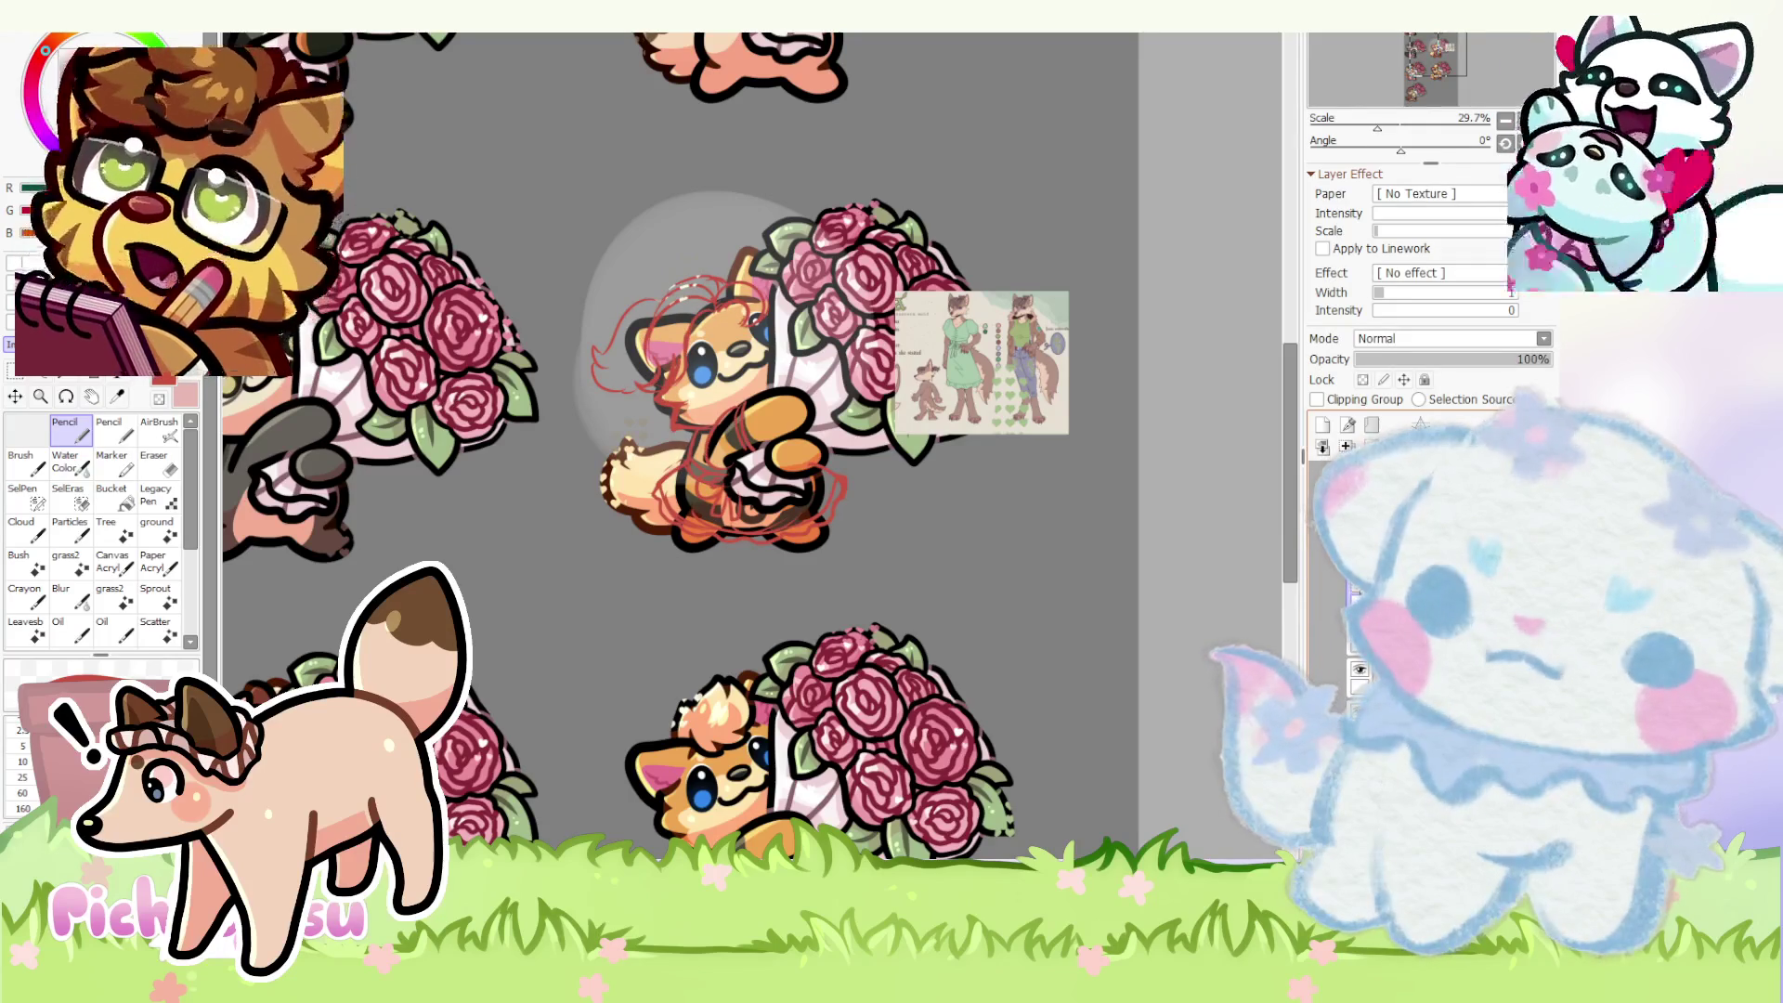
{"action": "scroll", "coordinate": [685, 453], "scroll_direction": "up", "scroll_amount": 1}
{"action": "scroll", "coordinate": [754, 473], "scroll_direction": "up", "scroll_amount": 3}
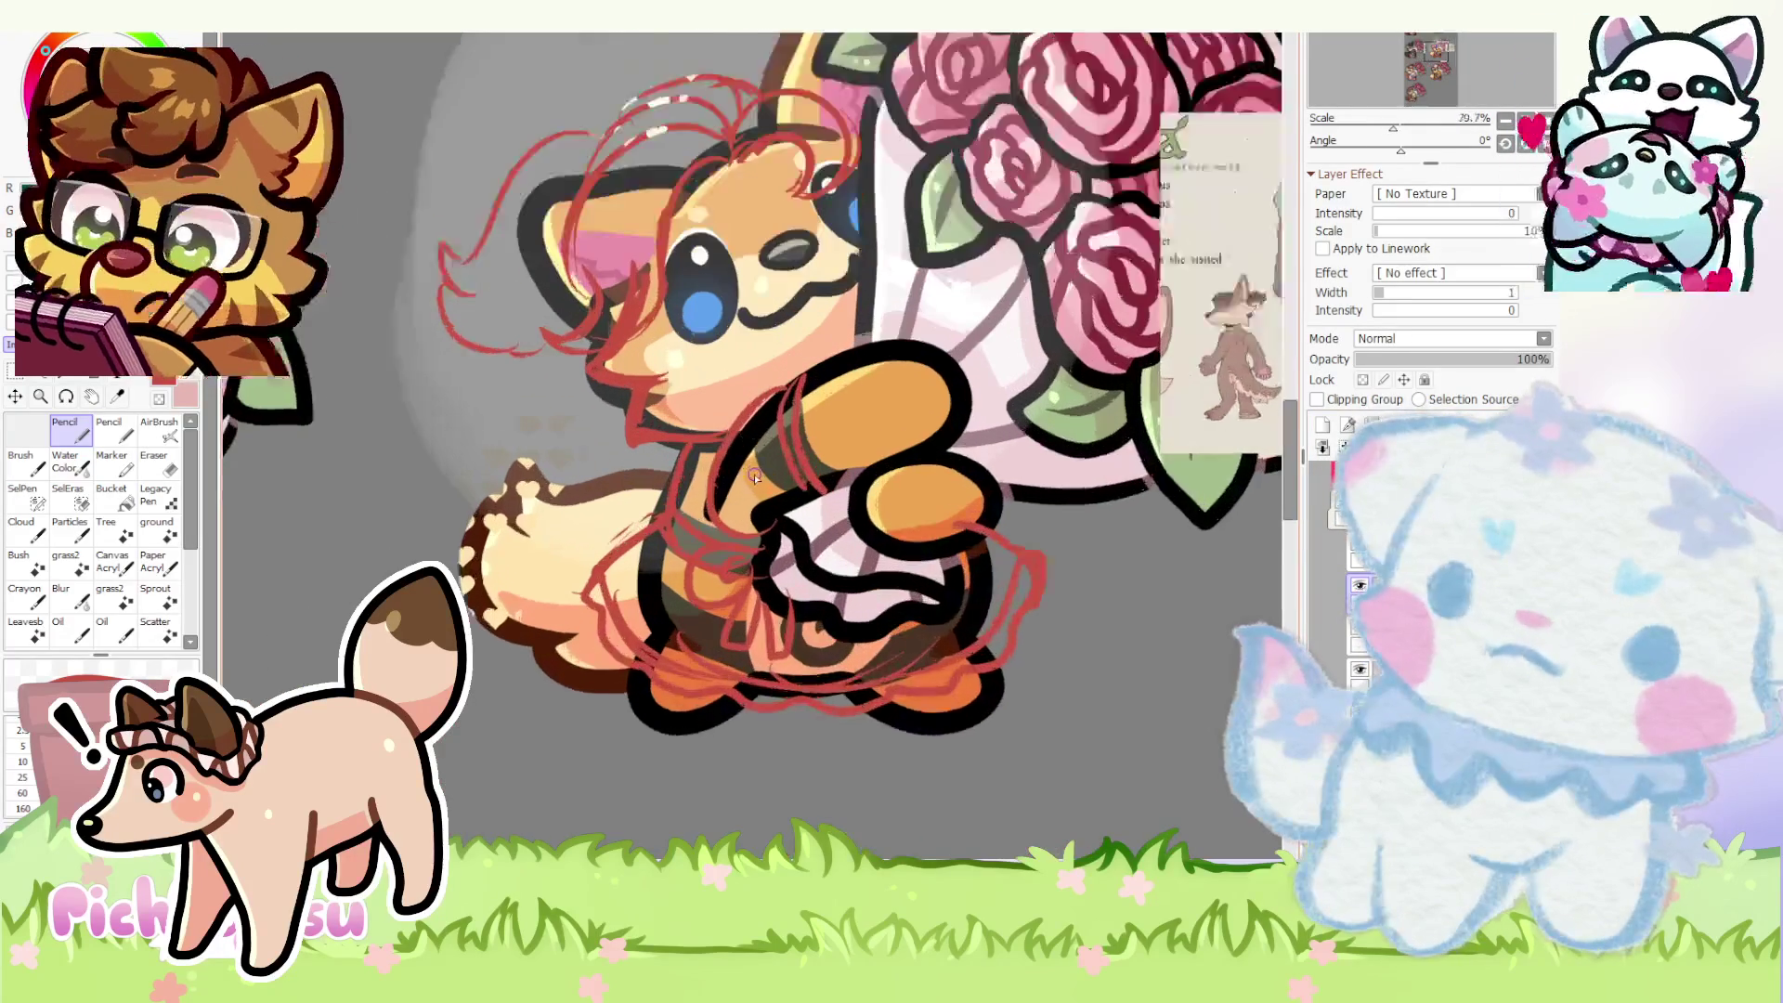
{"action": "scroll", "coordinate": [753, 474], "scroll_direction": "up", "scroll_amount": 2}
{"action": "scroll", "coordinate": [753, 474], "scroll_direction": "down", "scroll_amount": 2}
{"action": "scroll", "coordinate": [753, 474], "scroll_direction": "down", "scroll_amount": 2}
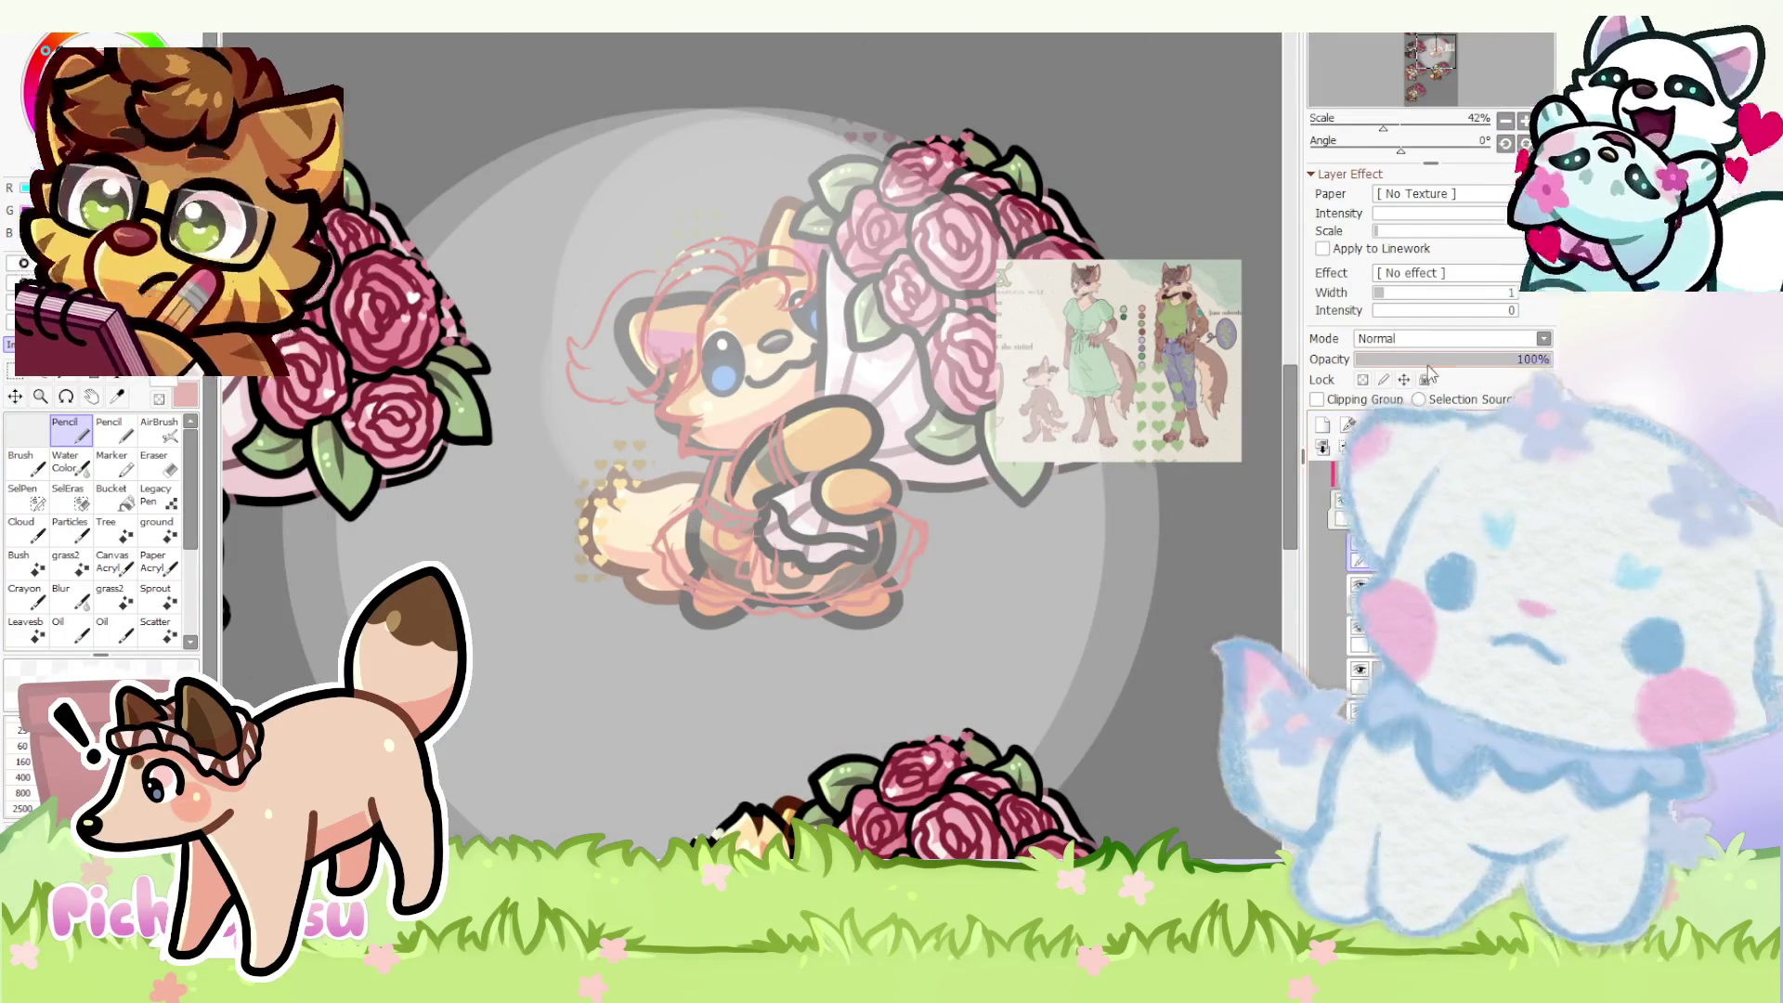
{"action": "left_click", "coordinate": [1434, 357]}
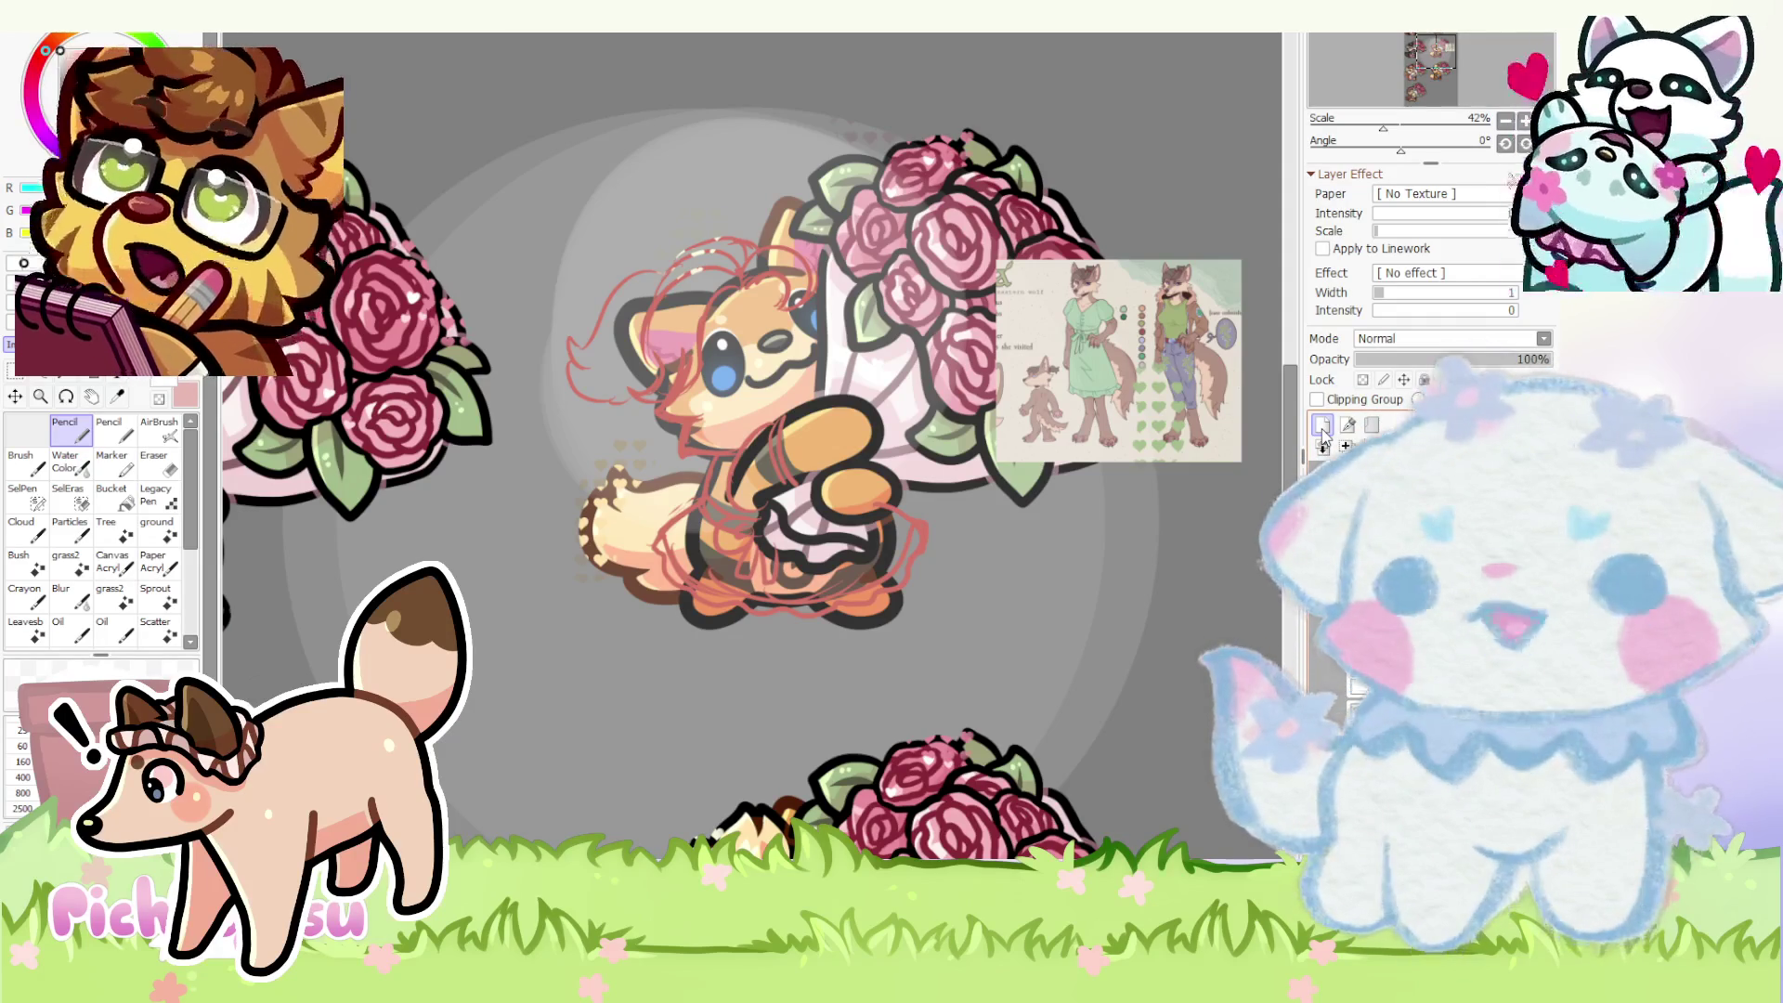
{"action": "scroll", "coordinate": [797, 485], "scroll_direction": "down", "scroll_amount": 5}
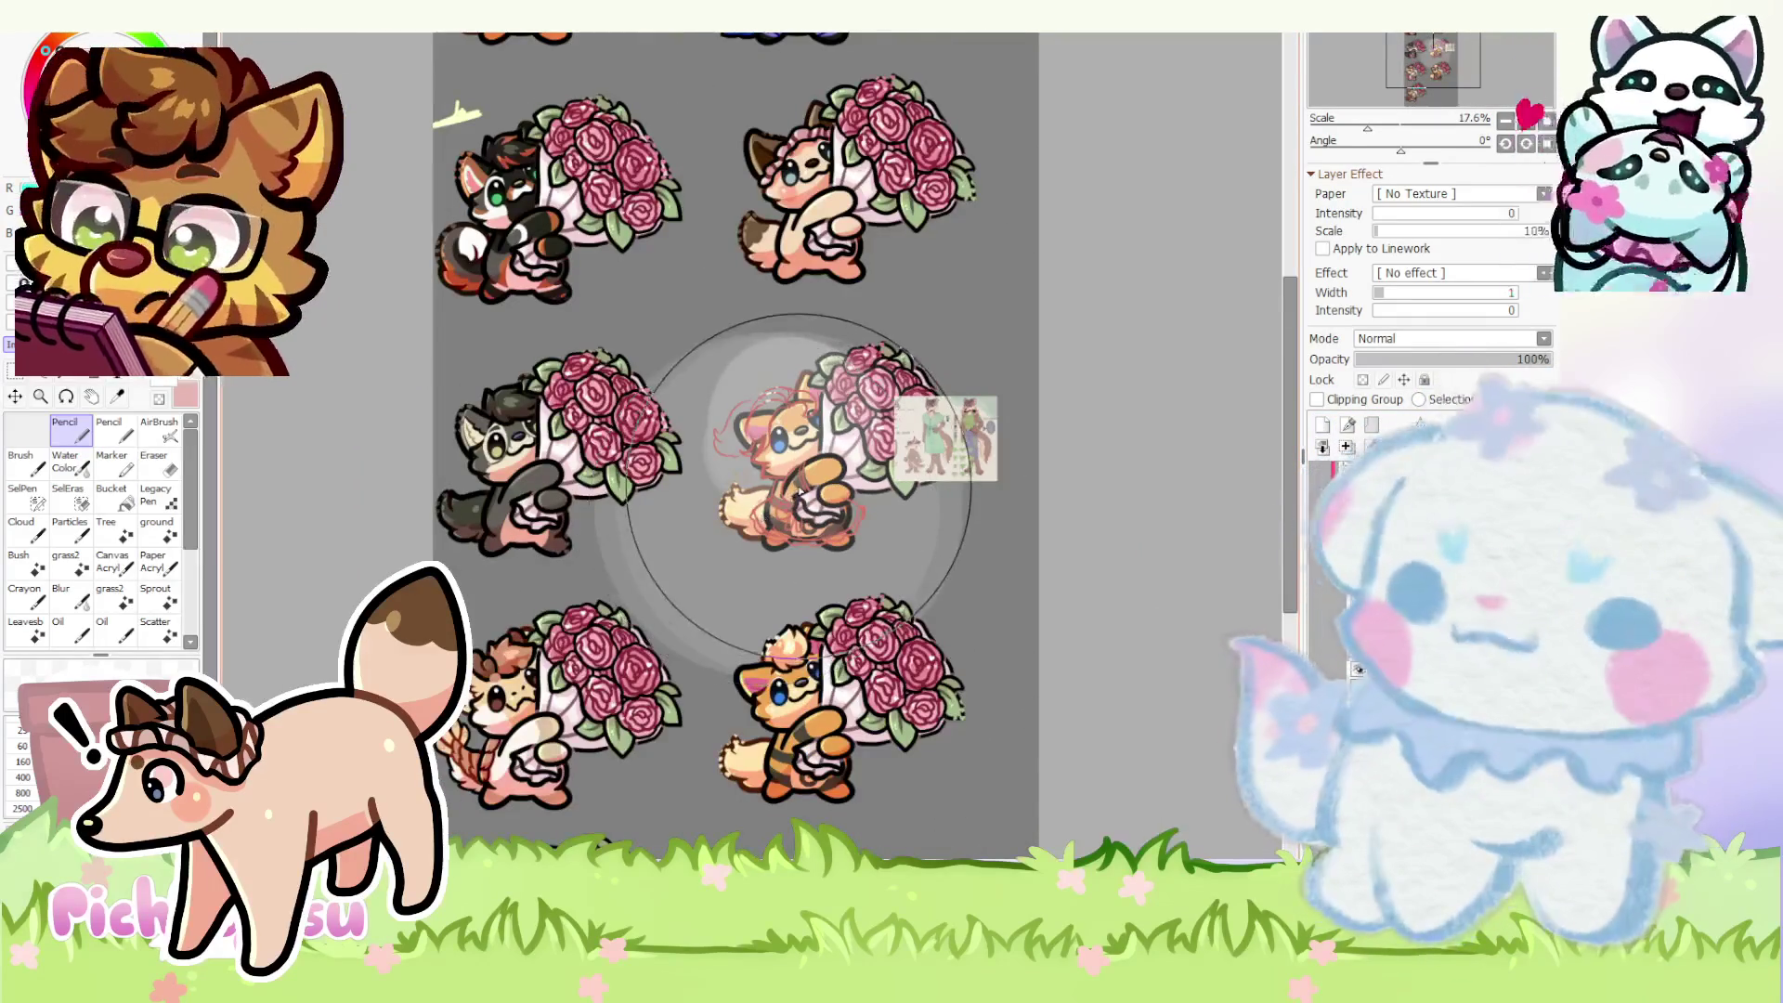
{"action": "scroll", "coordinate": [798, 486], "scroll_direction": "up", "scroll_amount": 1}
{"action": "scroll", "coordinate": [752, 452], "scroll_direction": "up", "scroll_amount": 1}
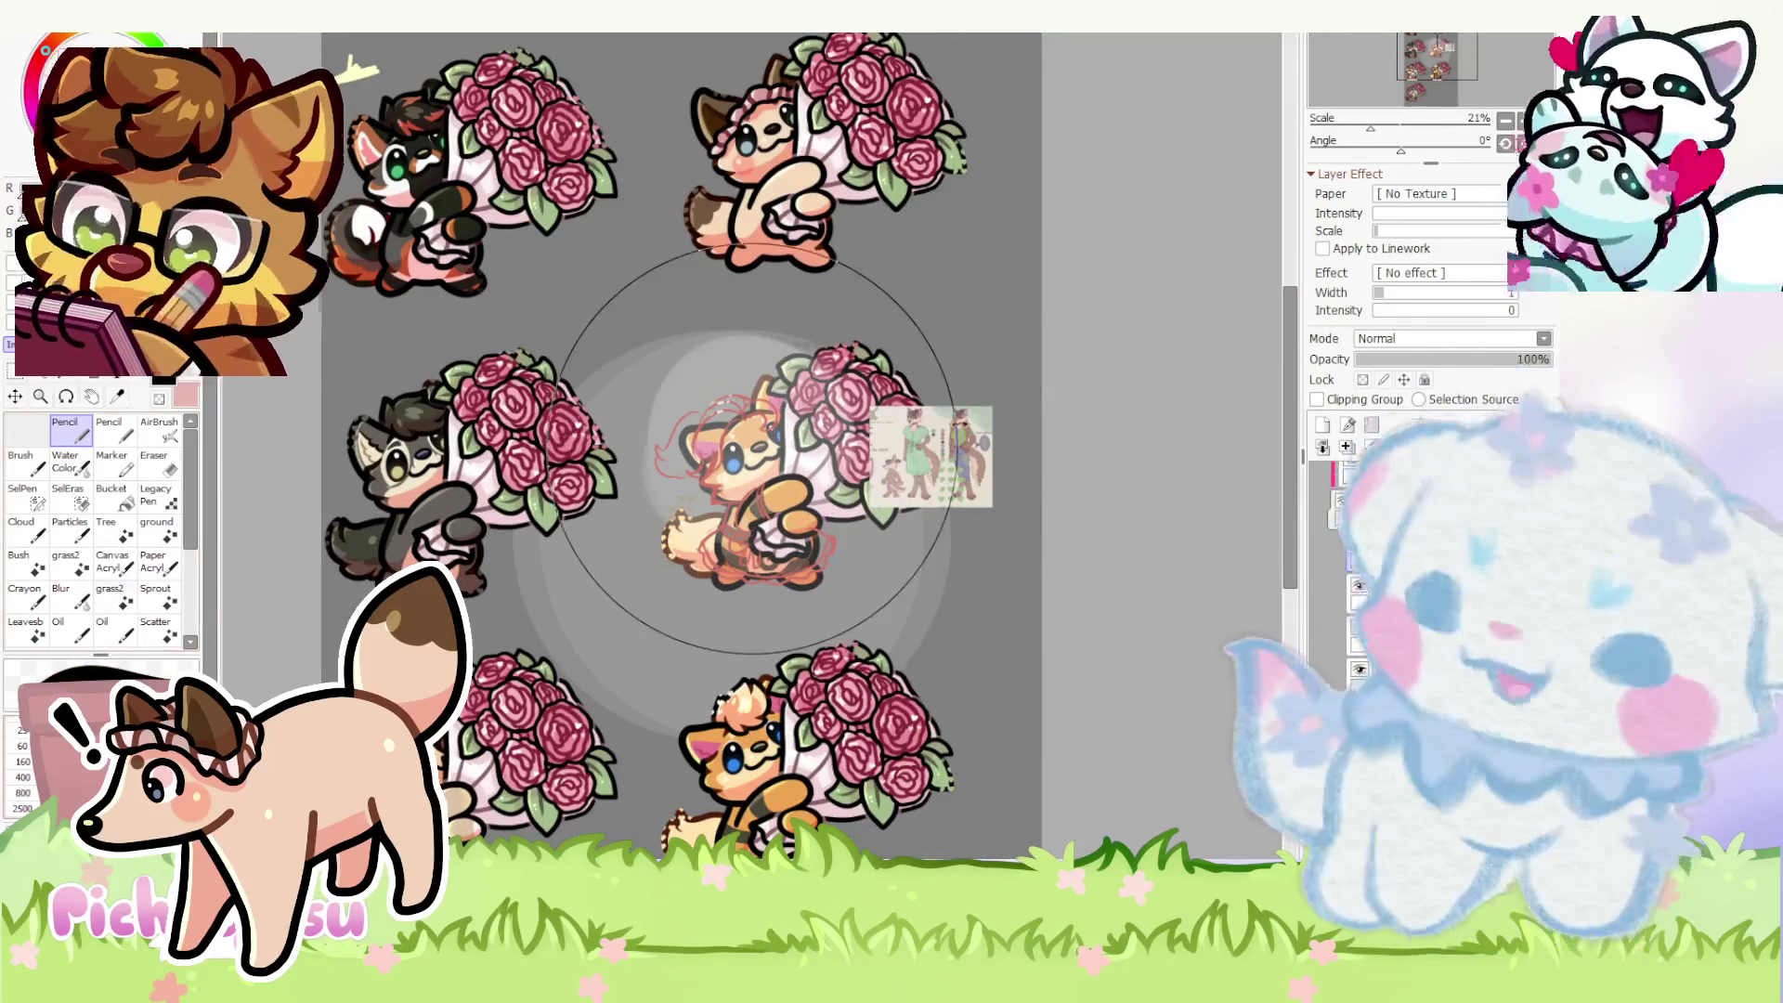
{"action": "scroll", "coordinate": [742, 384], "scroll_direction": "up", "scroll_amount": 3}
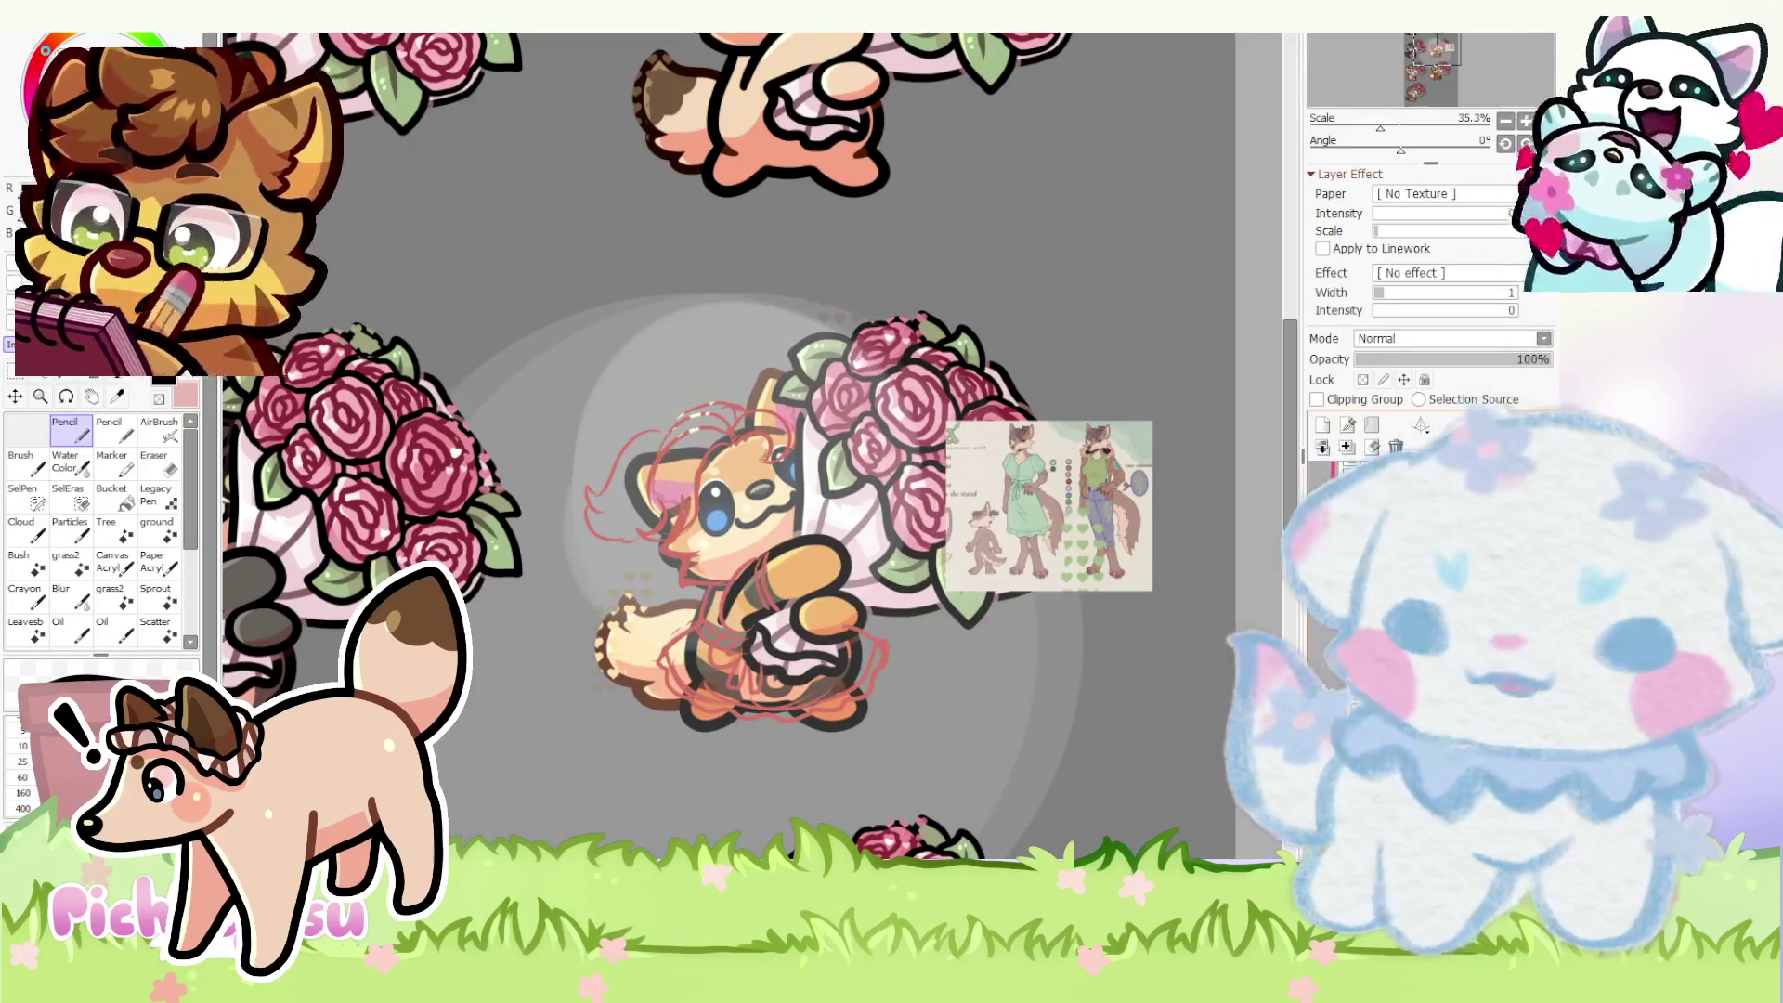
{"action": "scroll", "coordinate": [659, 498], "scroll_direction": "up", "scroll_amount": 1}
{"action": "scroll", "coordinate": [659, 498], "scroll_direction": "up", "scroll_amount": 2}
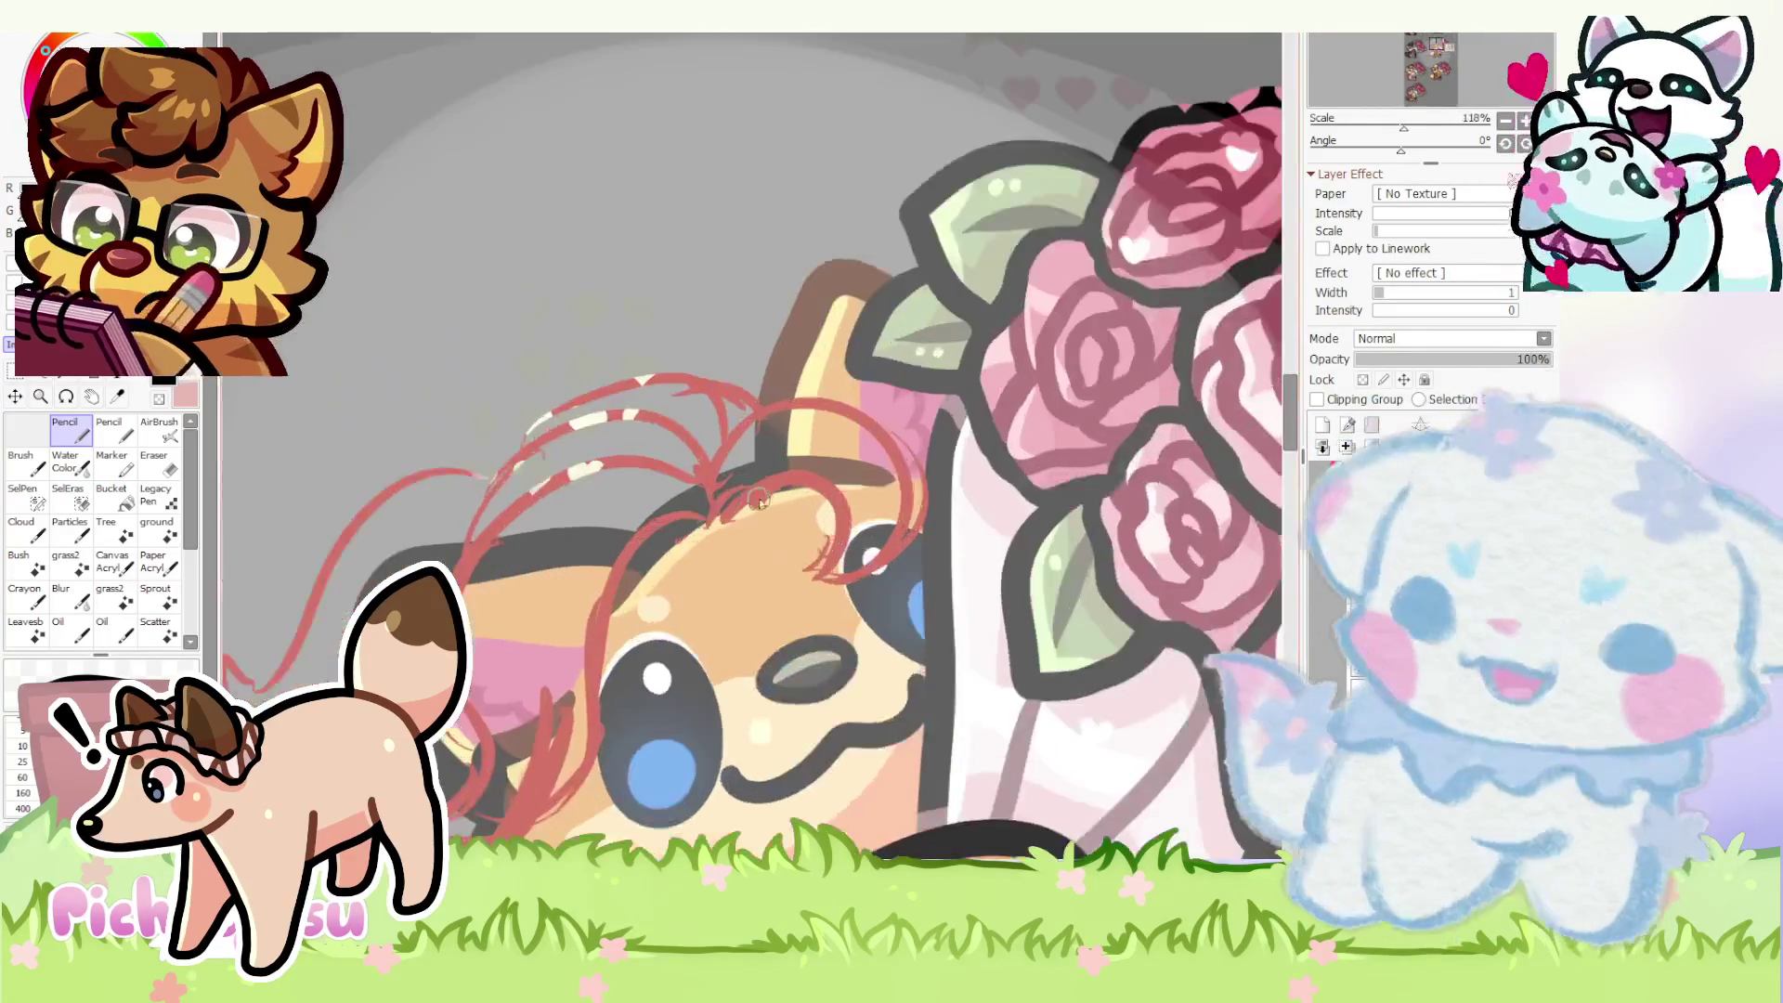
{"action": "scroll", "coordinate": [660, 497], "scroll_direction": "up", "scroll_amount": 1}
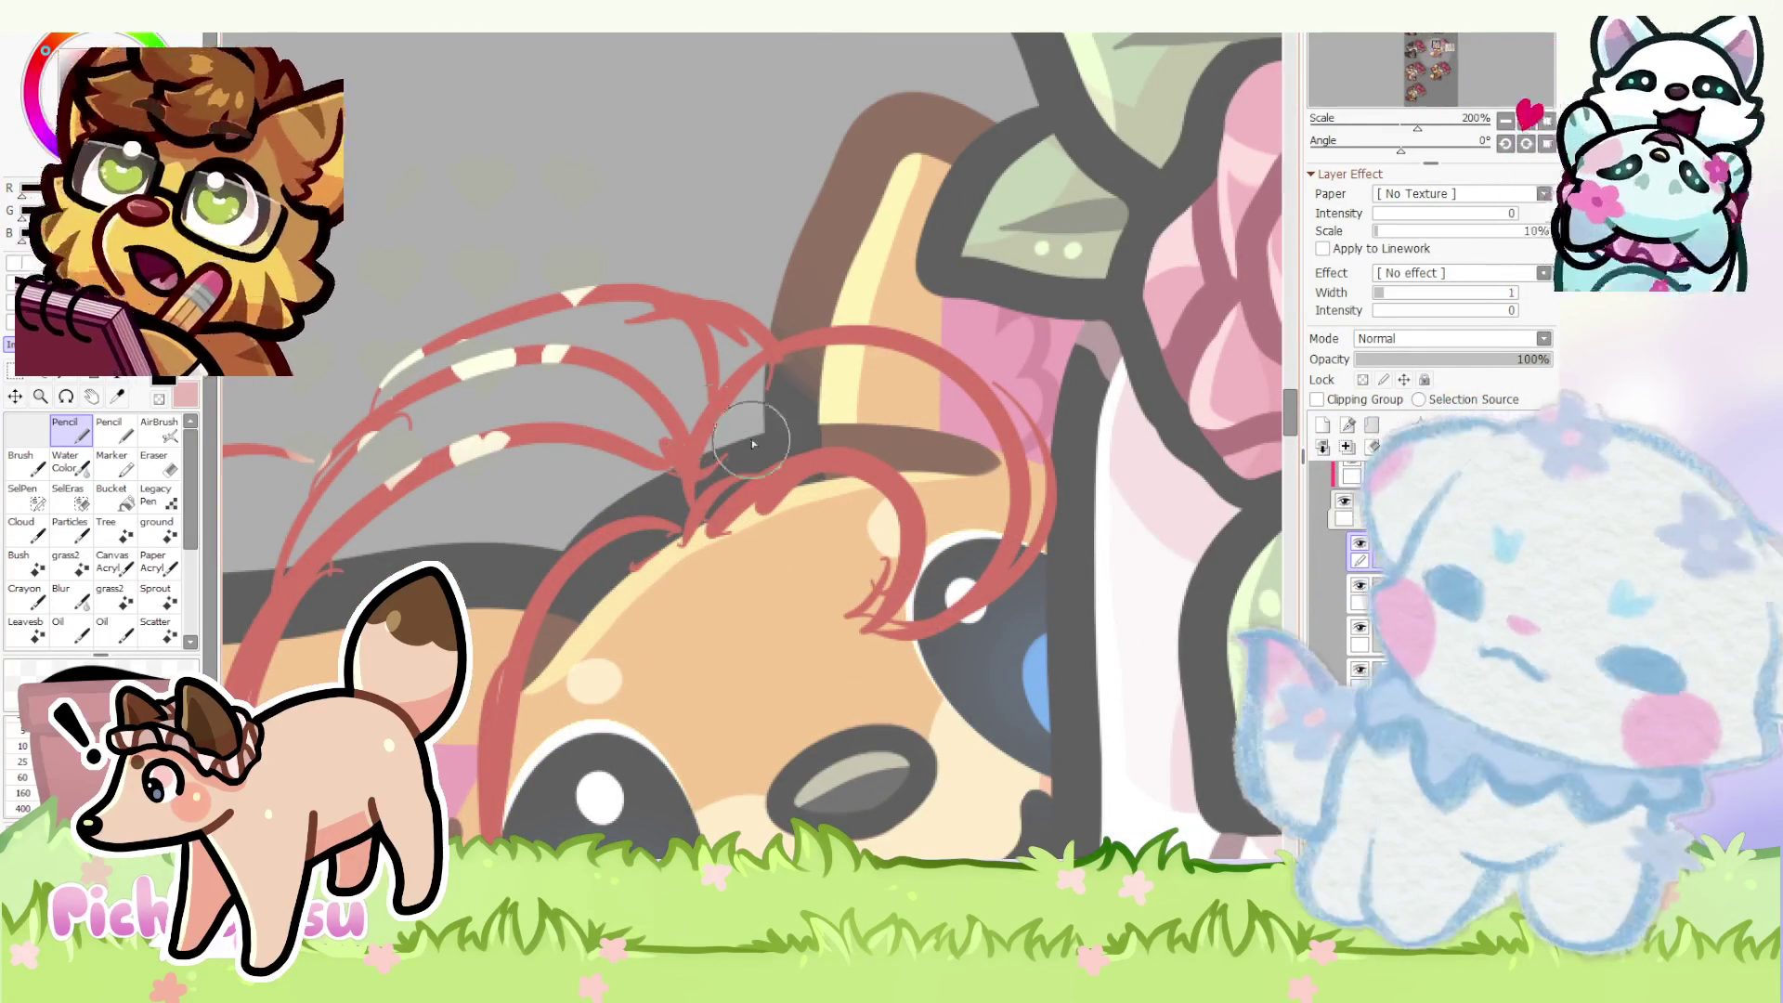
- Ink the first hair curl and fill the headband black around the white hearts
{"action": "left_click_drag", "start_coordinate": [712, 518], "coordinate": [851, 613]}
{"action": "scroll", "coordinate": [850, 613], "scroll_direction": "down", "scroll_amount": 3}
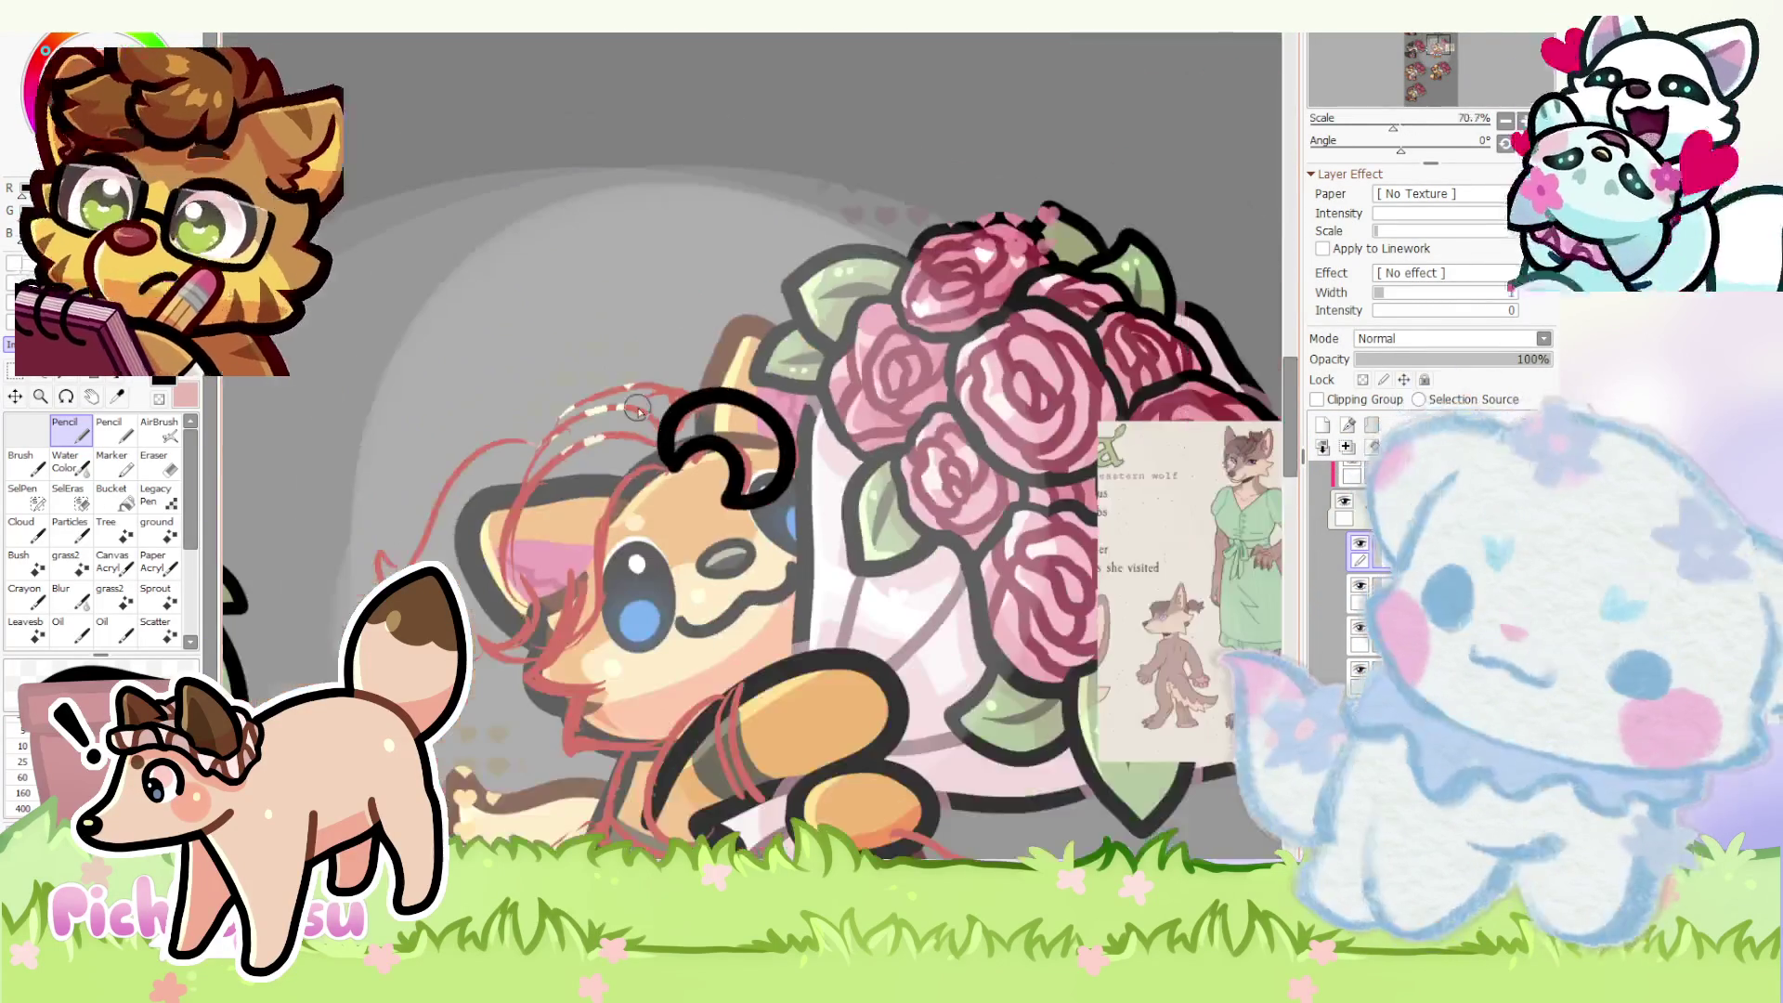
{"action": "scroll", "coordinate": [982, 480], "scroll_direction": "down", "scroll_amount": 1}
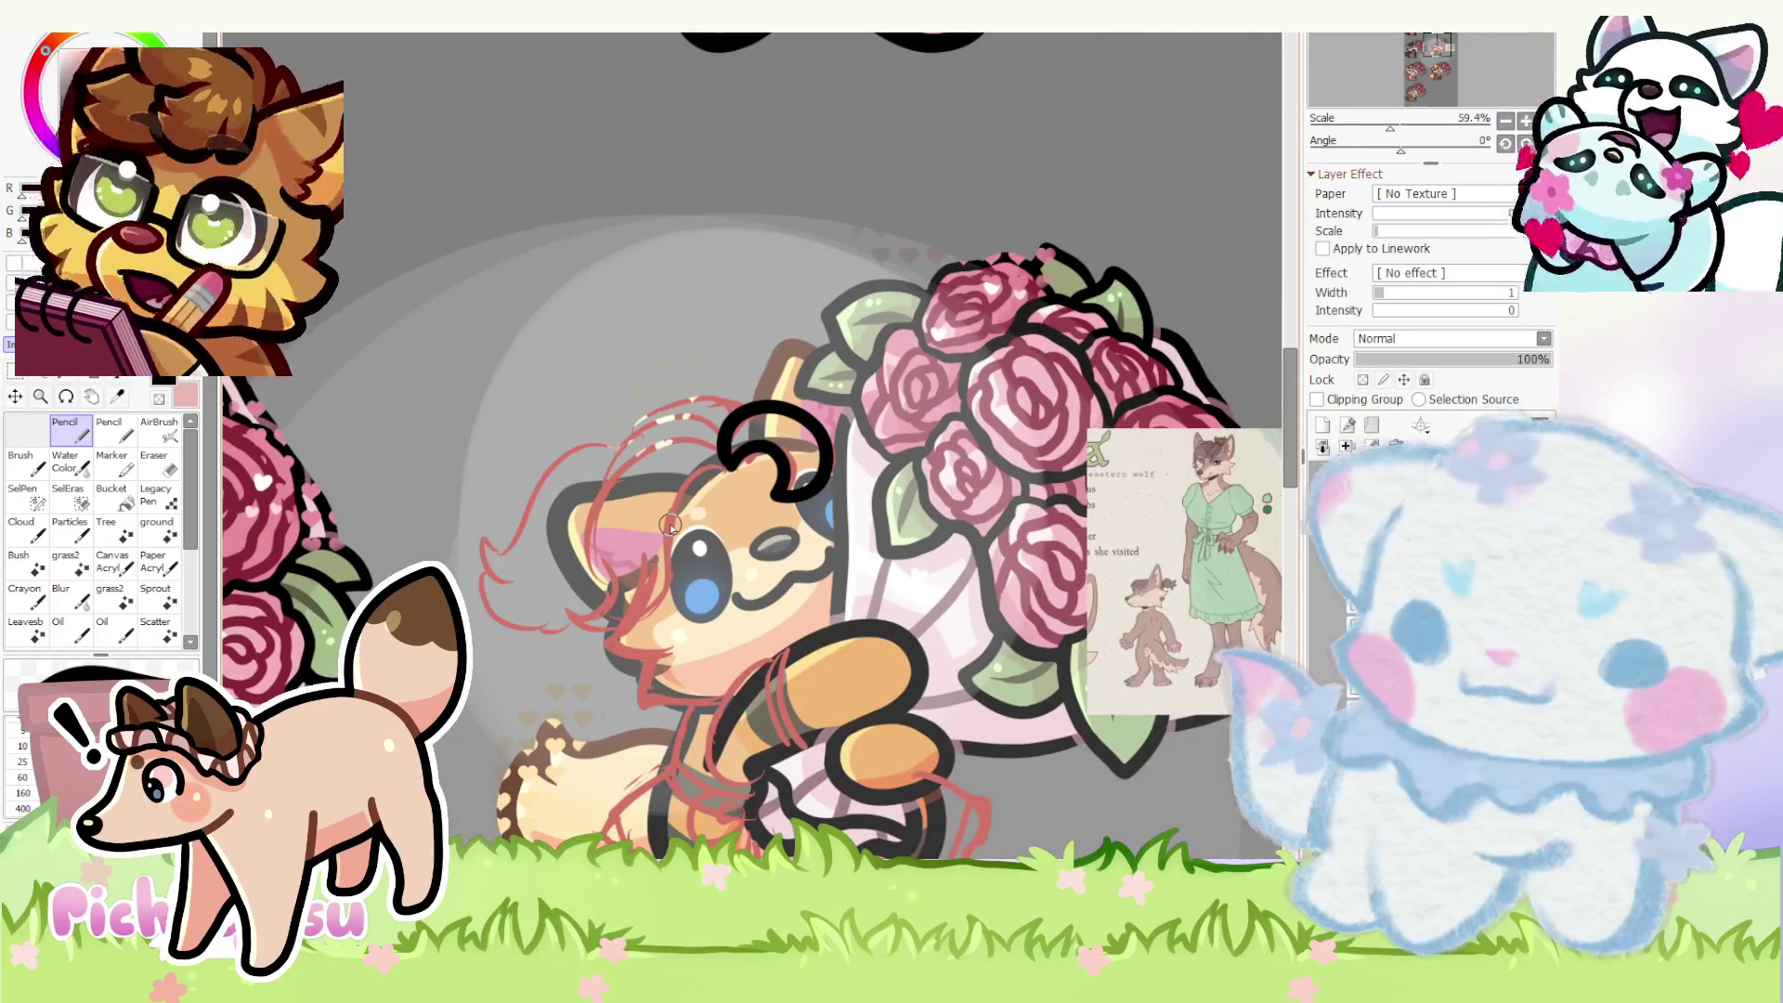
{"action": "scroll", "coordinate": [669, 526], "scroll_direction": "up", "scroll_amount": 2}
{"action": "scroll", "coordinate": [774, 369], "scroll_direction": "up", "scroll_amount": 2}
{"action": "mouse_move", "coordinate": [801, 366]}
{"action": "left_mouse_down"}
{"action": "mouse_move", "coordinate": [489, 697]}
{"action": "mouse_move", "coordinate": [851, 388]}
{"action": "left_mouse_up"}
{"action": "key", "text": "ctrl+z"}
{"action": "scroll", "coordinate": [698, 488], "scroll_direction": "up", "scroll_amount": 1}
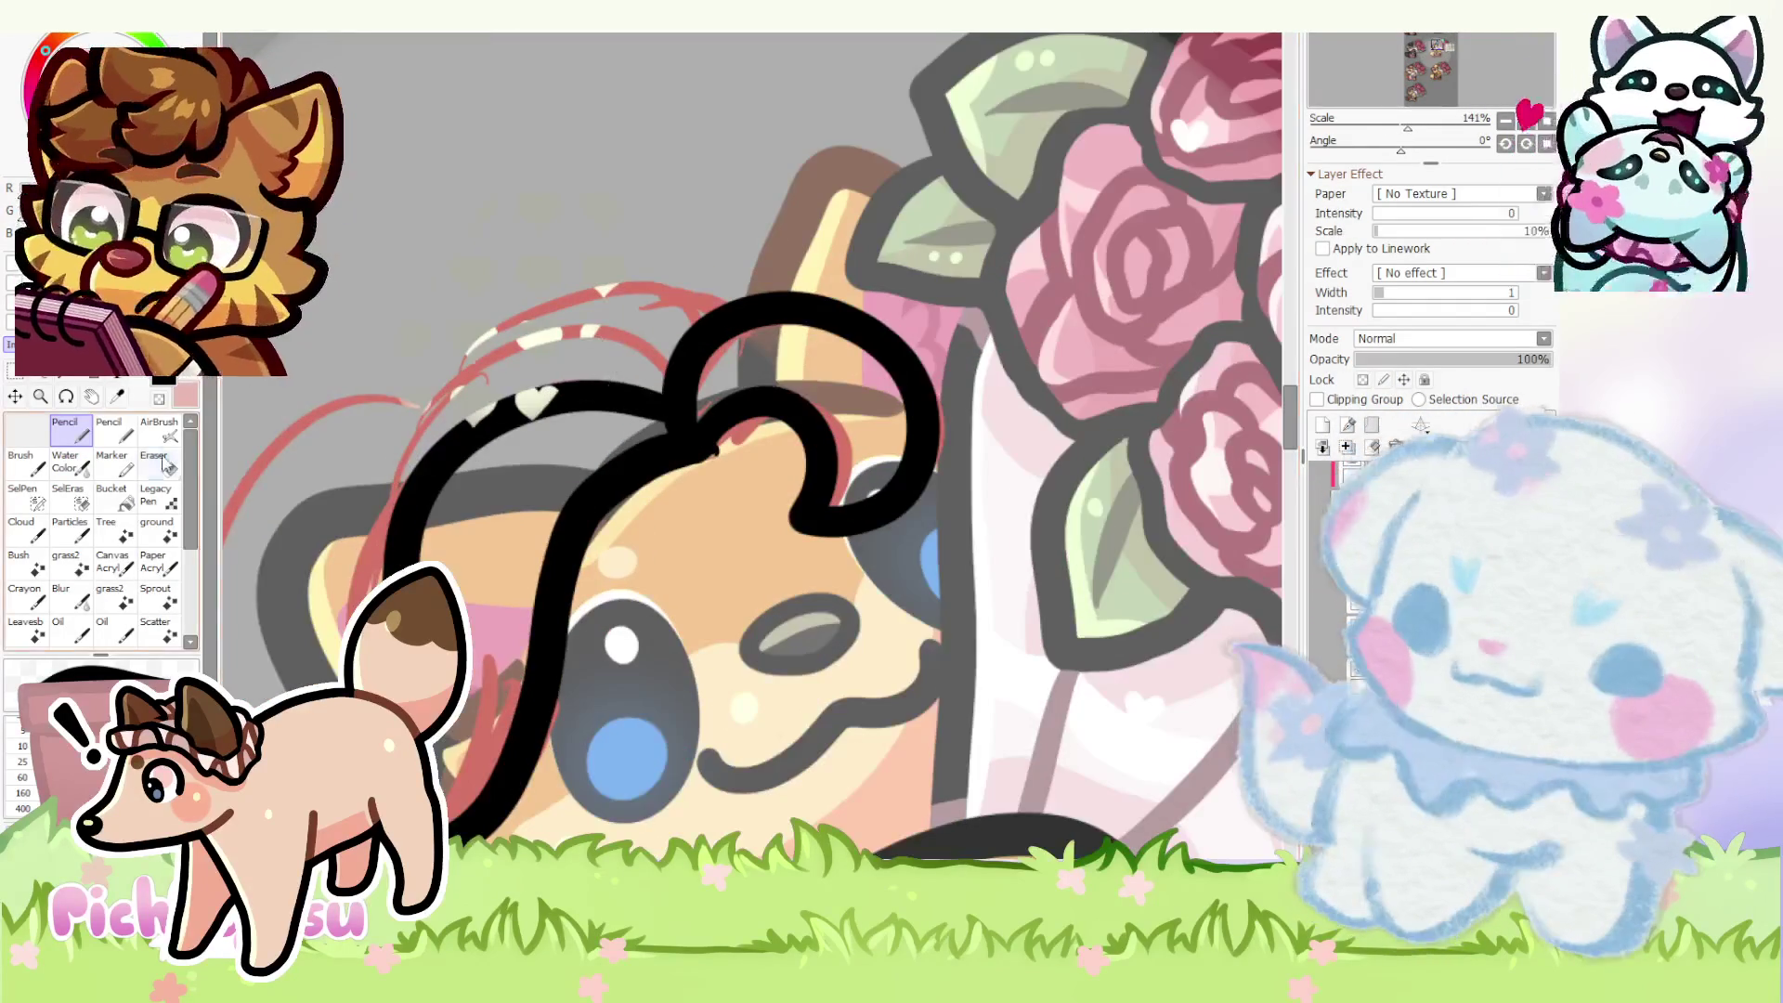
{"action": "left_click", "coordinate": [165, 464]}
{"action": "scroll", "coordinate": [725, 445], "scroll_direction": "up", "scroll_amount": 2}
{"action": "scroll", "coordinate": [701, 471], "scroll_direction": "down", "scroll_amount": 4}
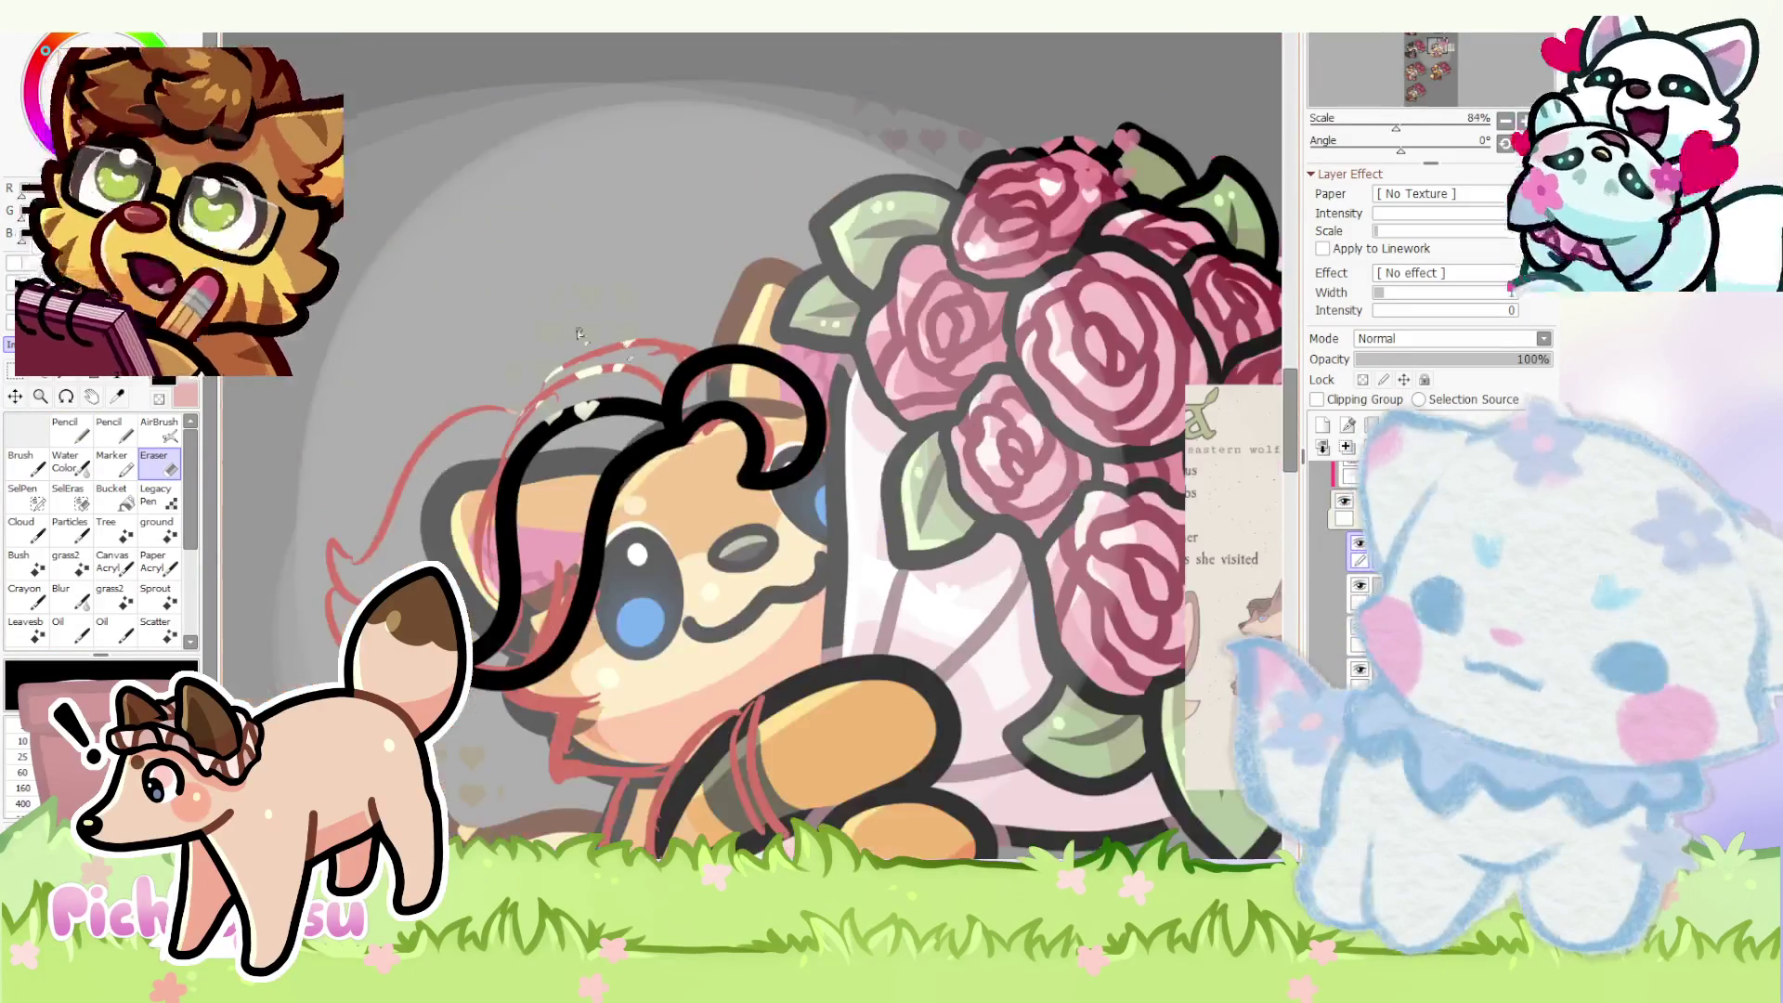
{"action": "left_click", "coordinate": [66, 429]}
{"action": "scroll", "coordinate": [558, 445], "scroll_direction": "up", "scroll_amount": 2}
{"action": "scroll", "coordinate": [557, 446], "scroll_direction": "up", "scroll_amount": 1}
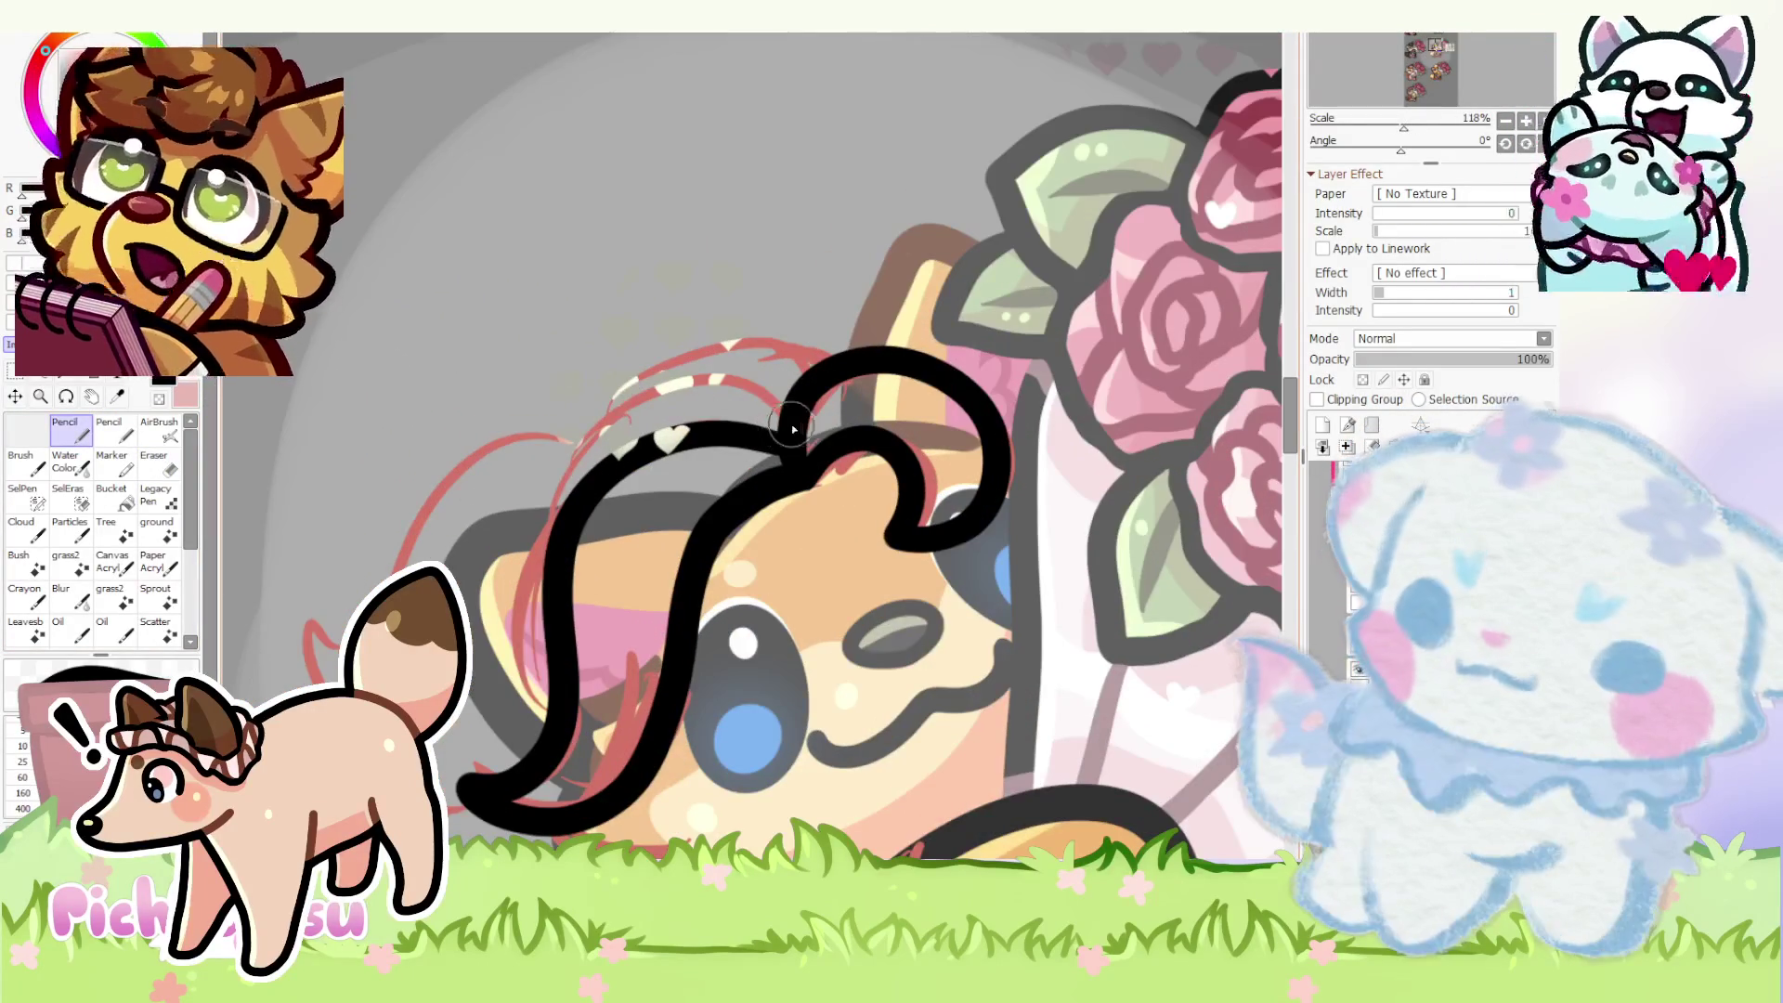
{"action": "scroll", "coordinate": [514, 433], "scroll_direction": "down", "scroll_amount": 2}
{"action": "scroll", "coordinate": [525, 459], "scroll_direction": "up", "scroll_amount": 3}
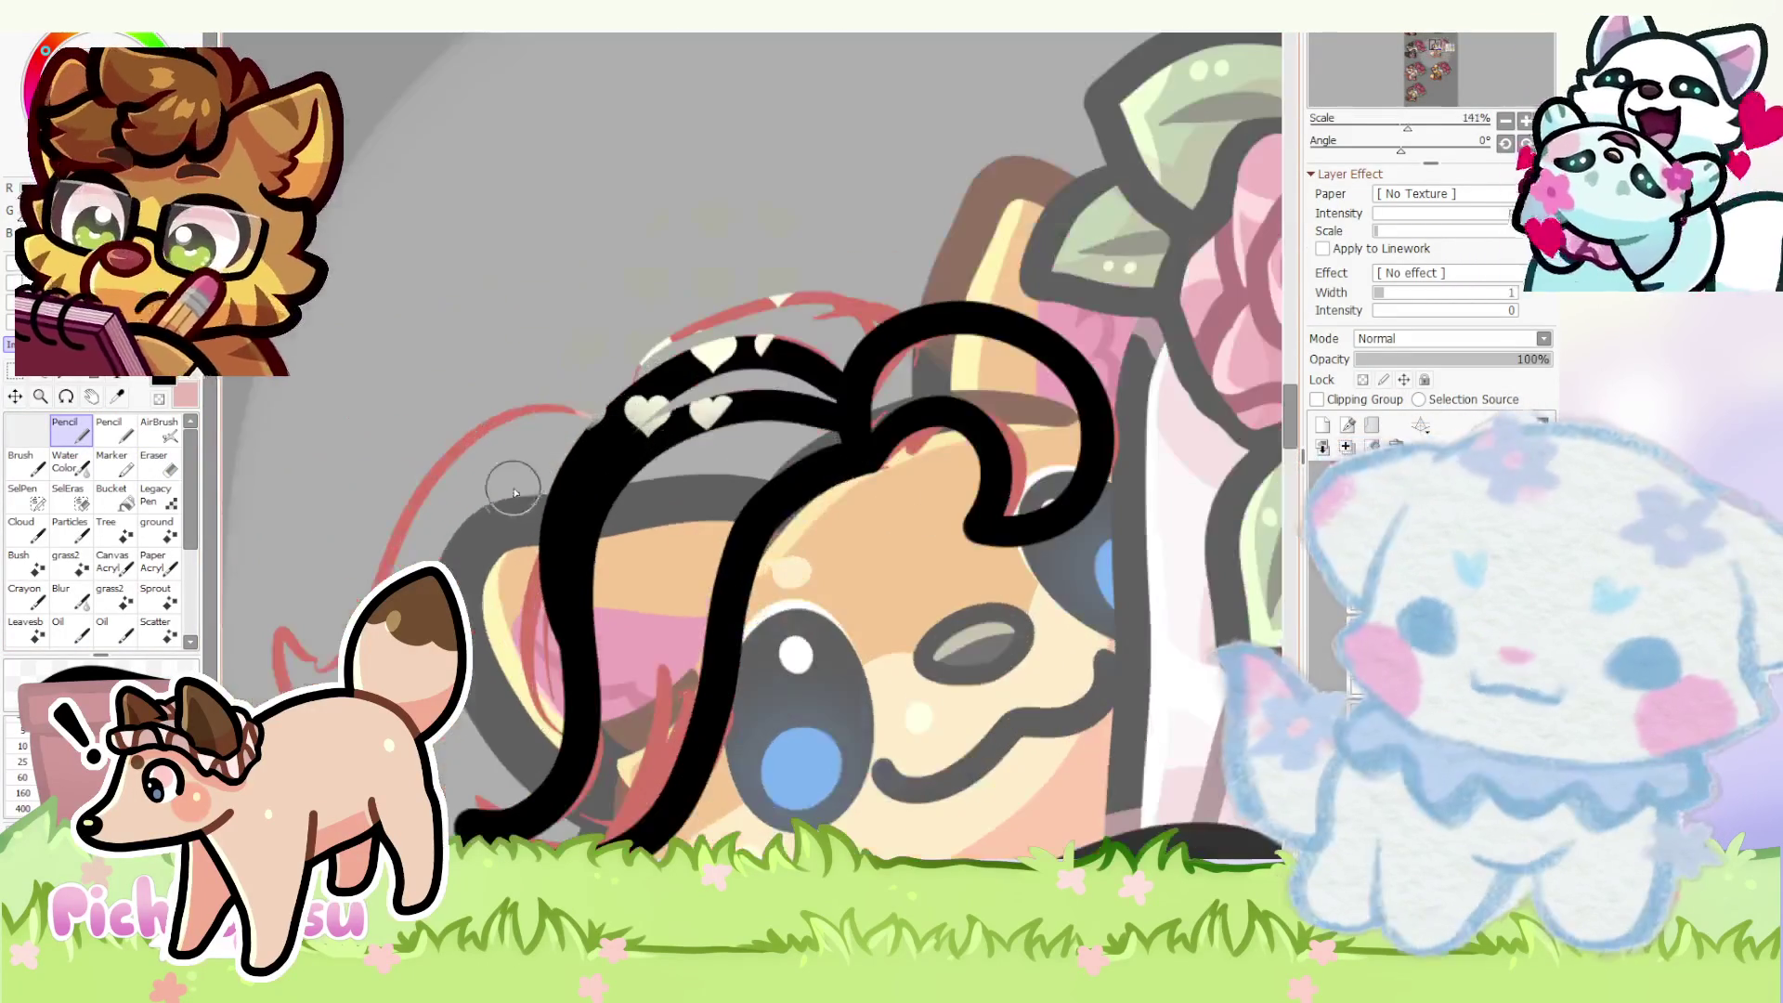
{"action": "left_click_drag", "start_coordinate": [836, 340], "coordinate": [572, 445]}
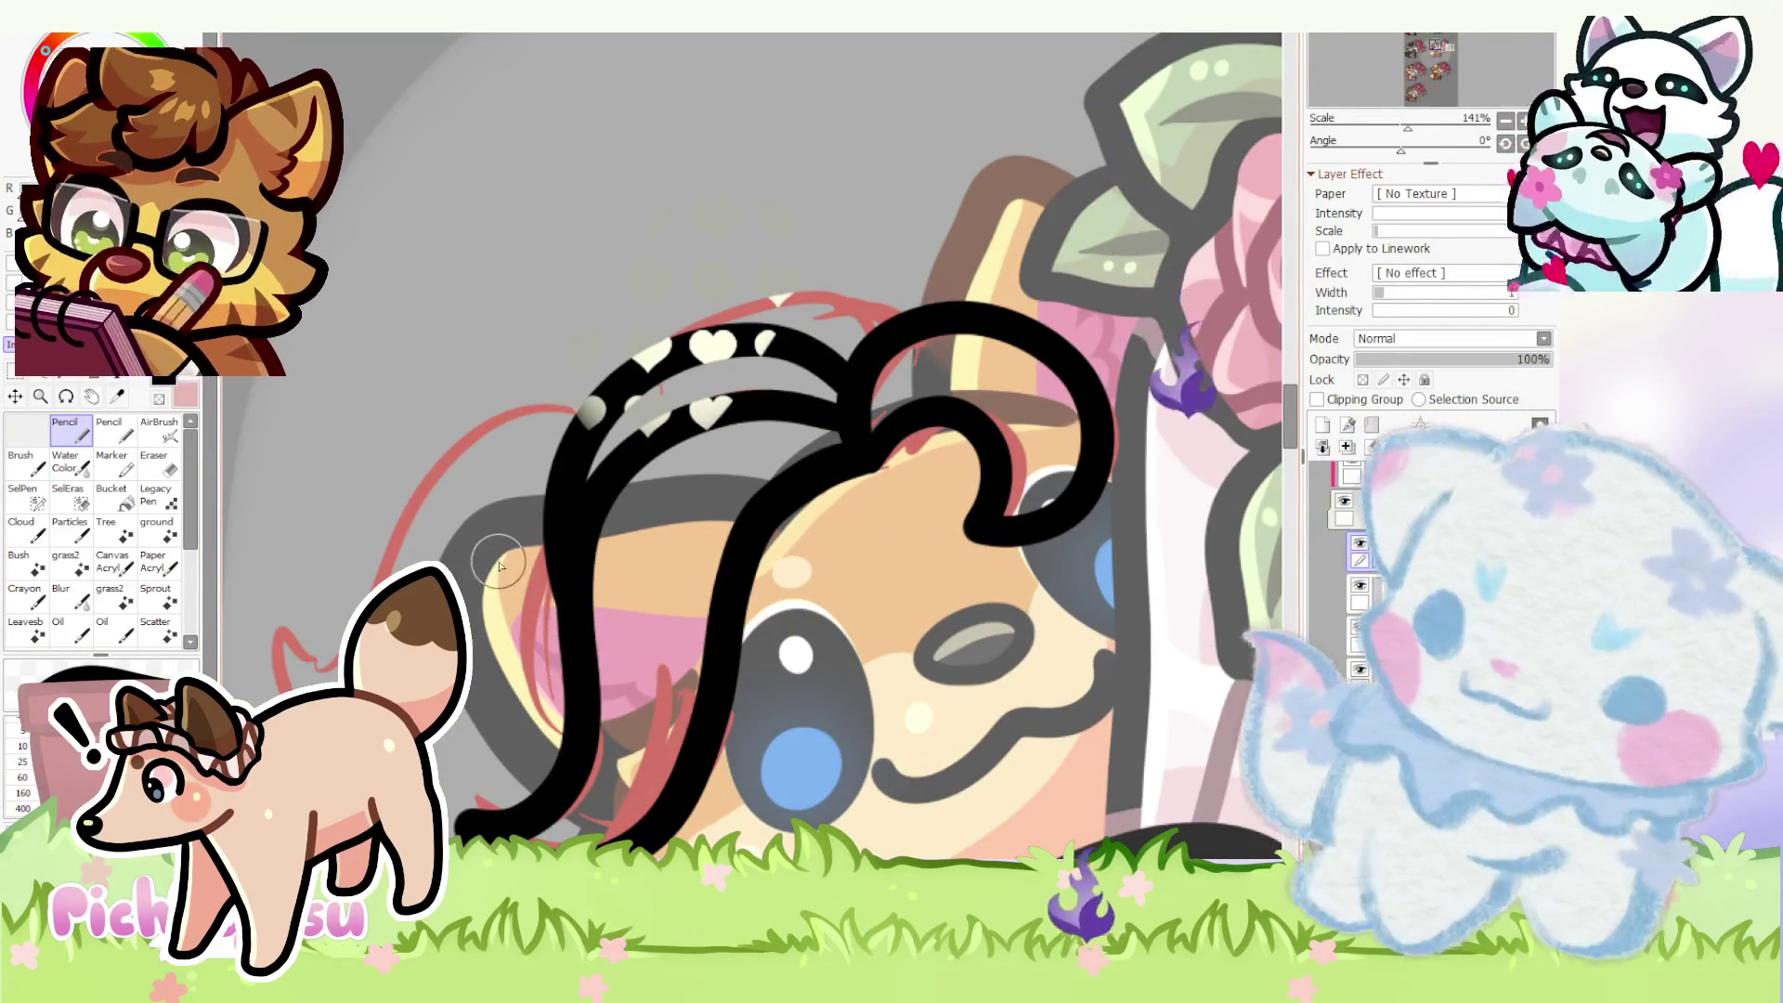
{"action": "key", "text": "ctrl+z"}
{"action": "key", "text": "ctrl+y"}
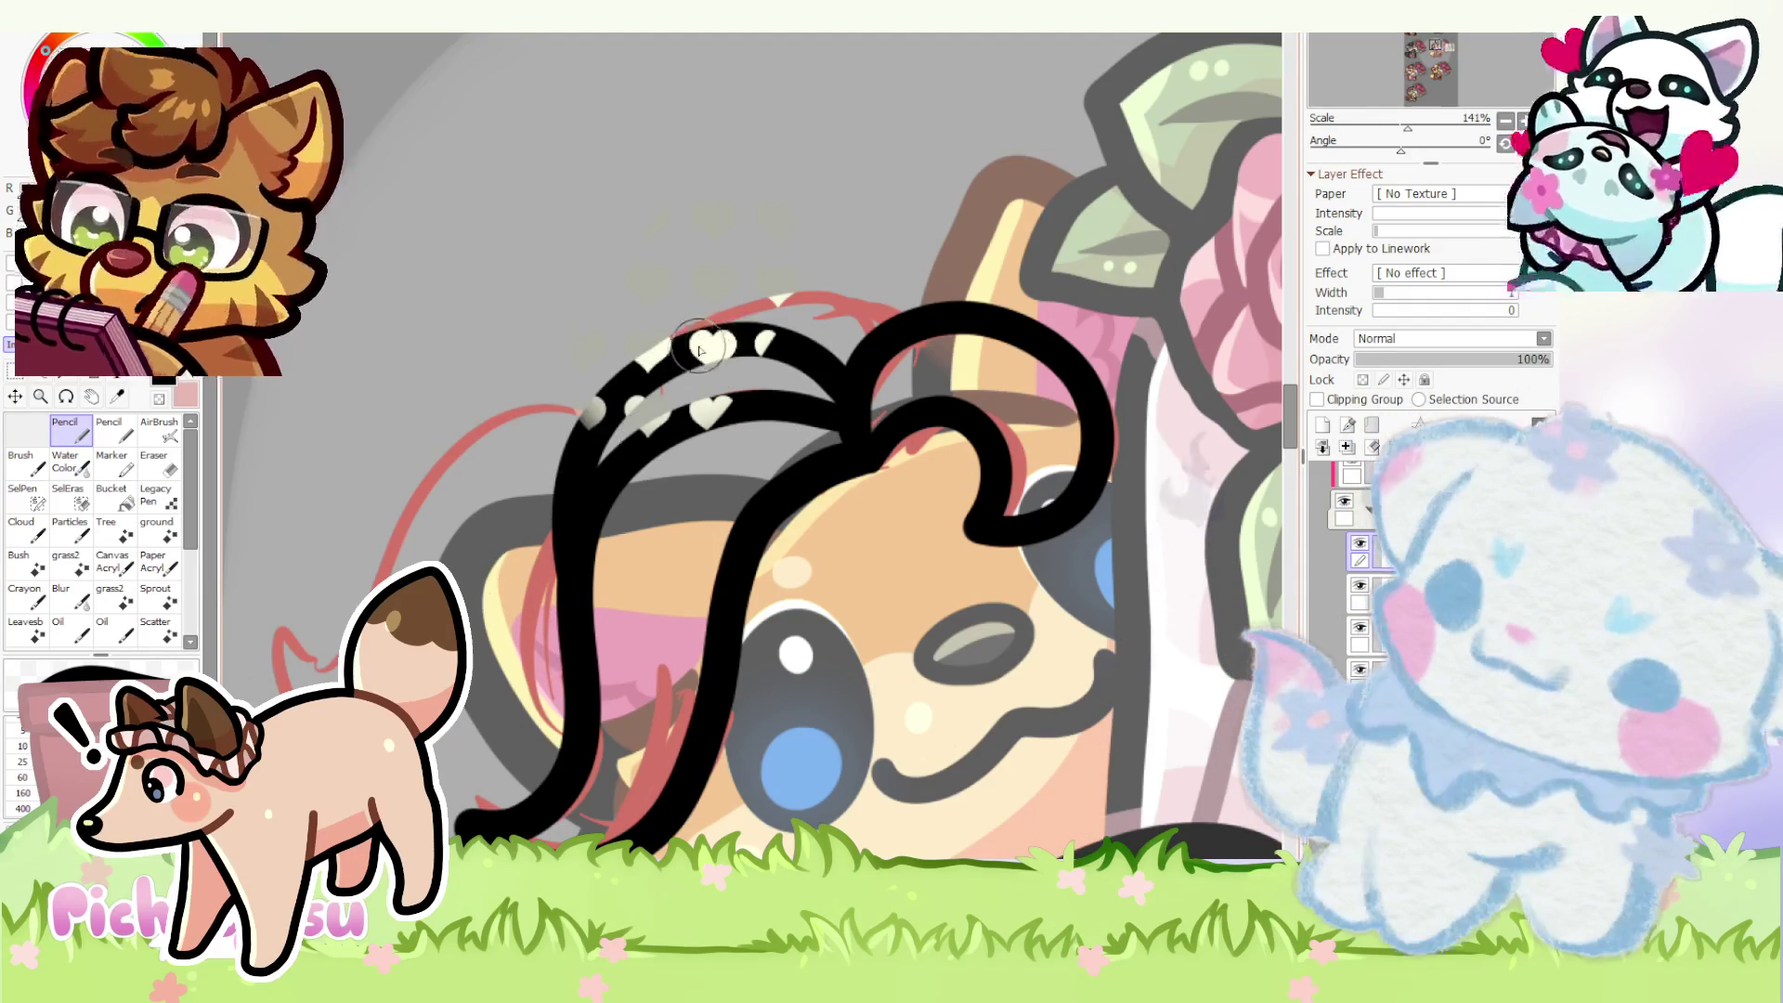
{"action": "left_click_drag", "start_coordinate": [689, 334], "coordinate": [862, 313]}
{"action": "scroll", "coordinate": [861, 319], "scroll_direction": "down", "scroll_amount": 2}
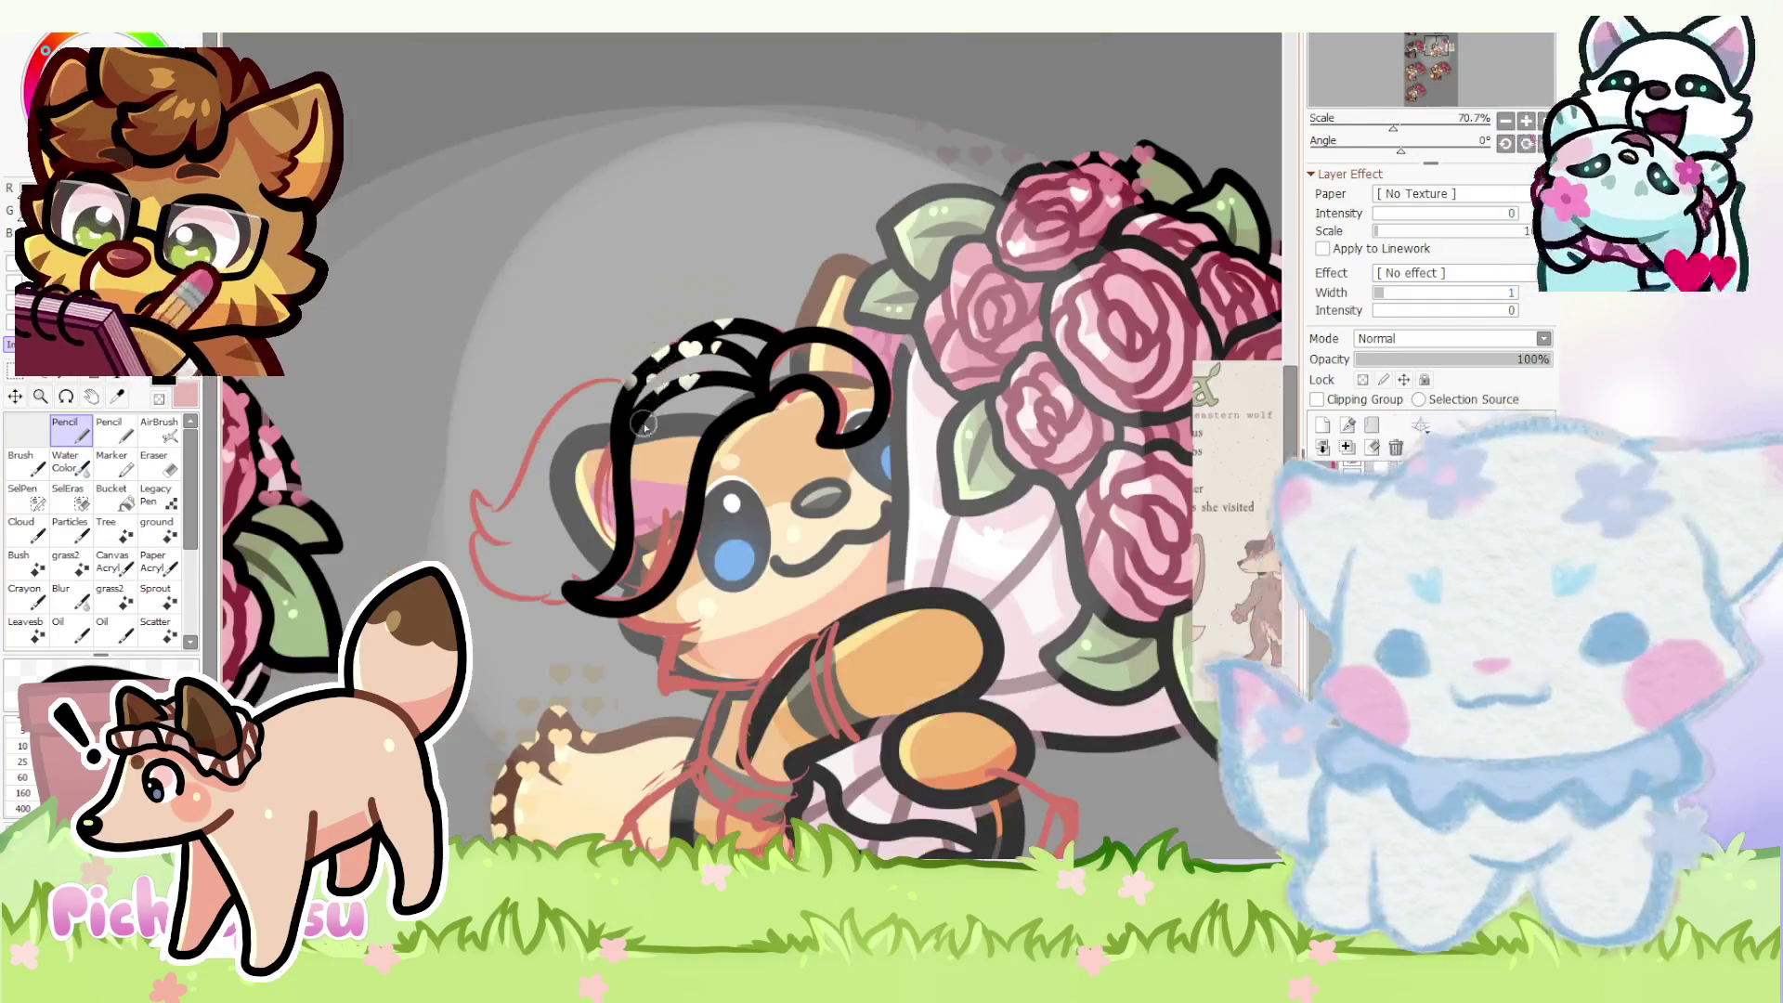
{"action": "scroll", "coordinate": [861, 317], "scroll_direction": "down", "scroll_amount": 1}
- Draw the long curving hair outline on the left and trim its edge and tip with the eraser
{"action": "left_click_drag", "start_coordinate": [609, 577], "coordinate": [680, 578]}
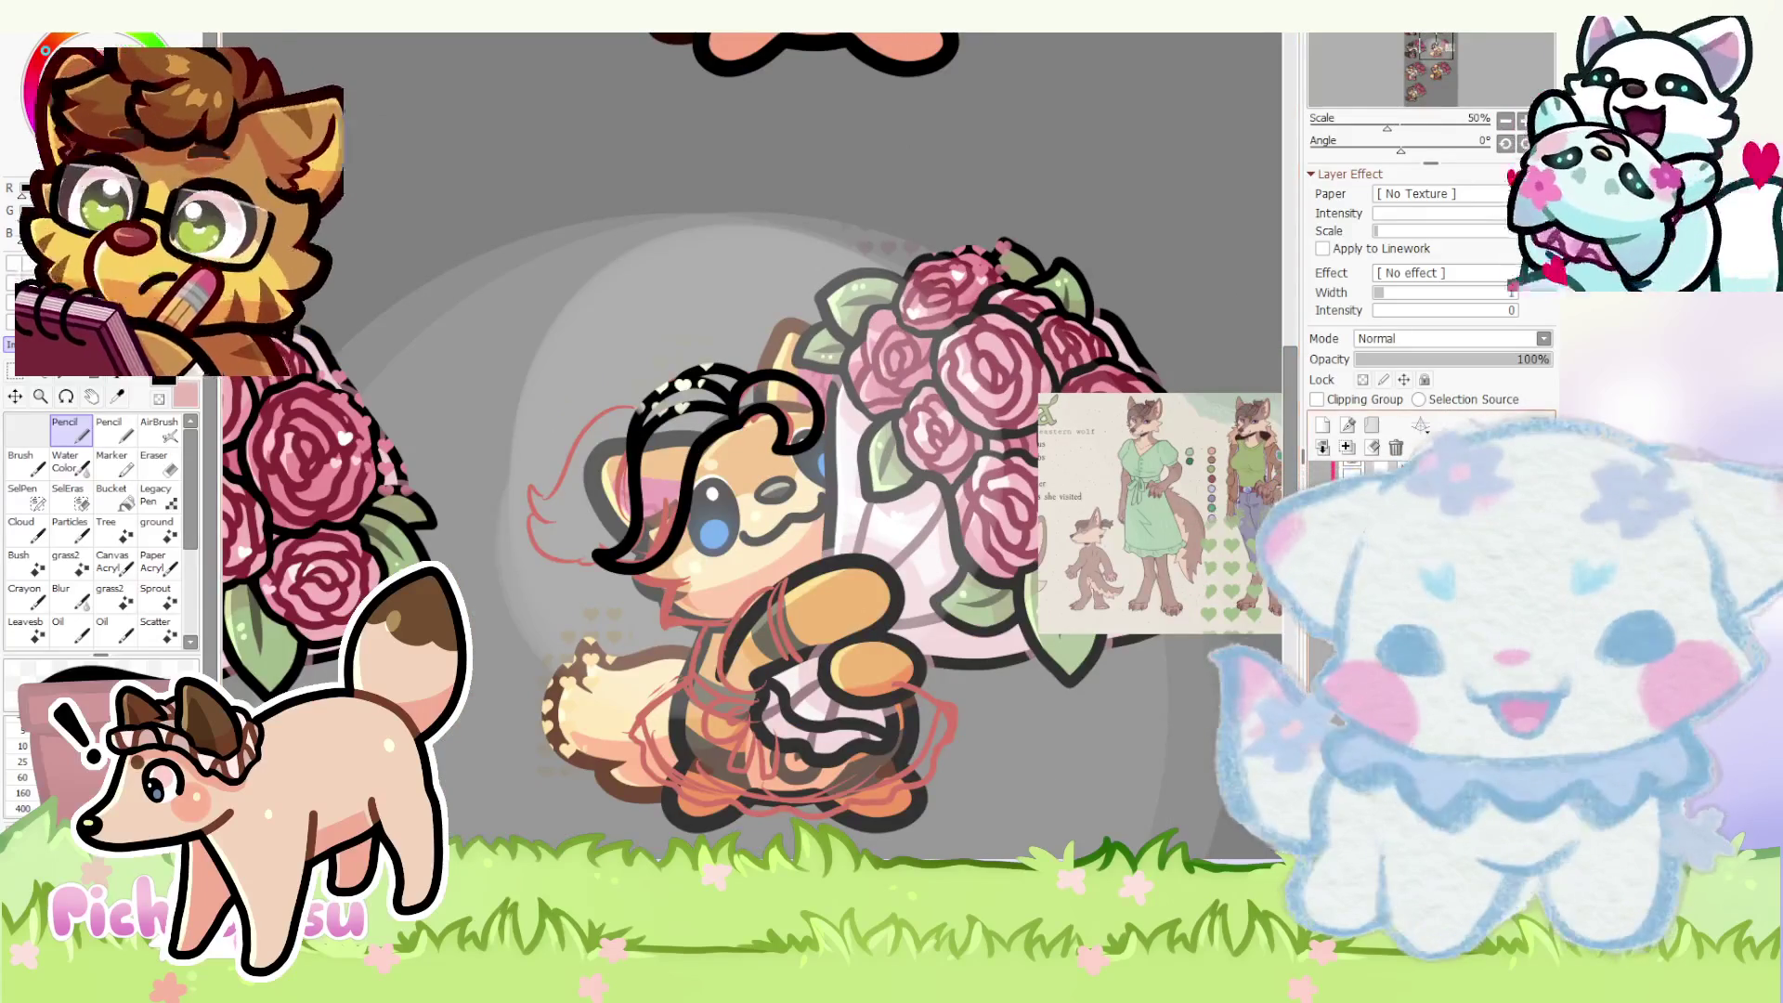
{"action": "scroll", "coordinate": [668, 418], "scroll_direction": "up", "scroll_amount": 2}
{"action": "left_click_drag", "start_coordinate": [669, 376], "coordinate": [441, 530]}
{"action": "scroll", "coordinate": [447, 531], "scroll_direction": "up", "scroll_amount": 1}
{"action": "key", "text": "ctrl+z"}
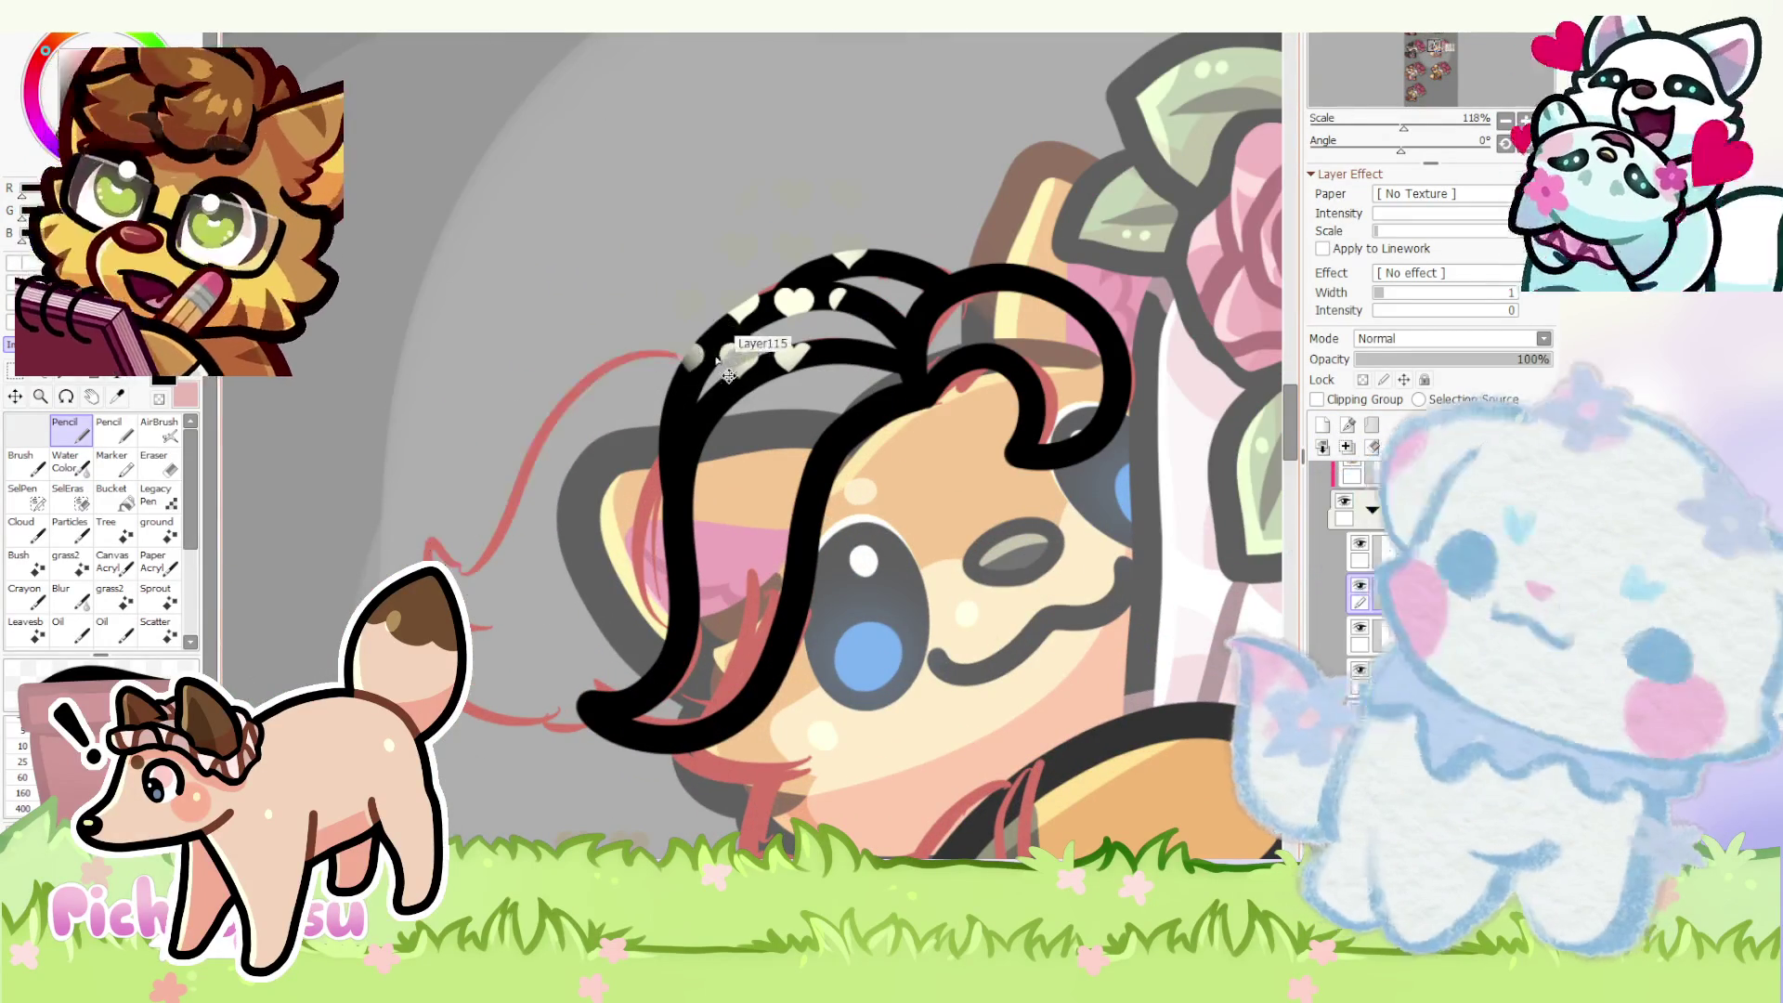
{"action": "mouse_move", "coordinate": [731, 359]}
{"action": "left_mouse_down"}
{"action": "mouse_move", "coordinate": [460, 481]}
{"action": "mouse_move", "coordinate": [557, 627]}
{"action": "mouse_move", "coordinate": [687, 600]}
{"action": "left_mouse_up"}
{"action": "left_click", "coordinate": [167, 465]}
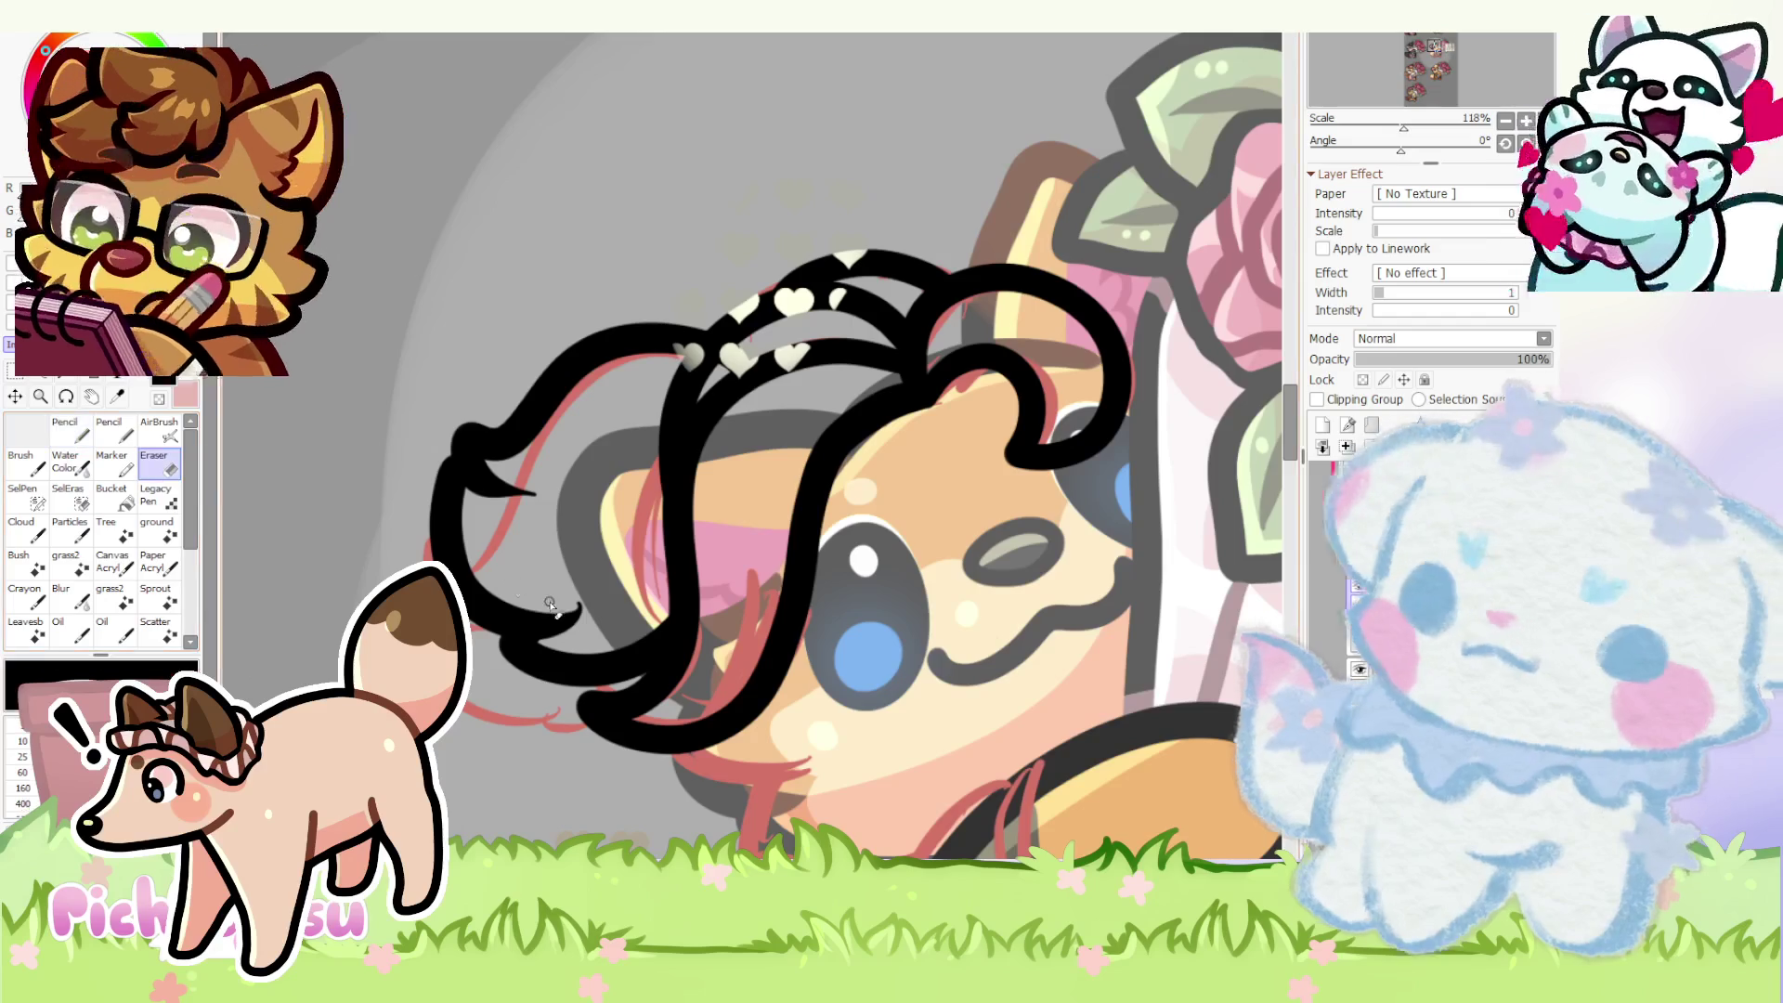
{"action": "scroll", "coordinate": [511, 604], "scroll_direction": "up", "scroll_amount": 8}
{"action": "mouse_move", "coordinate": [510, 605]}
{"action": "left_mouse_down"}
{"action": "mouse_move", "coordinate": [776, 678]}
{"action": "mouse_move", "coordinate": [873, 628]}
{"action": "left_mouse_up"}
{"action": "scroll", "coordinate": [872, 628], "scroll_direction": "down", "scroll_amount": 8}
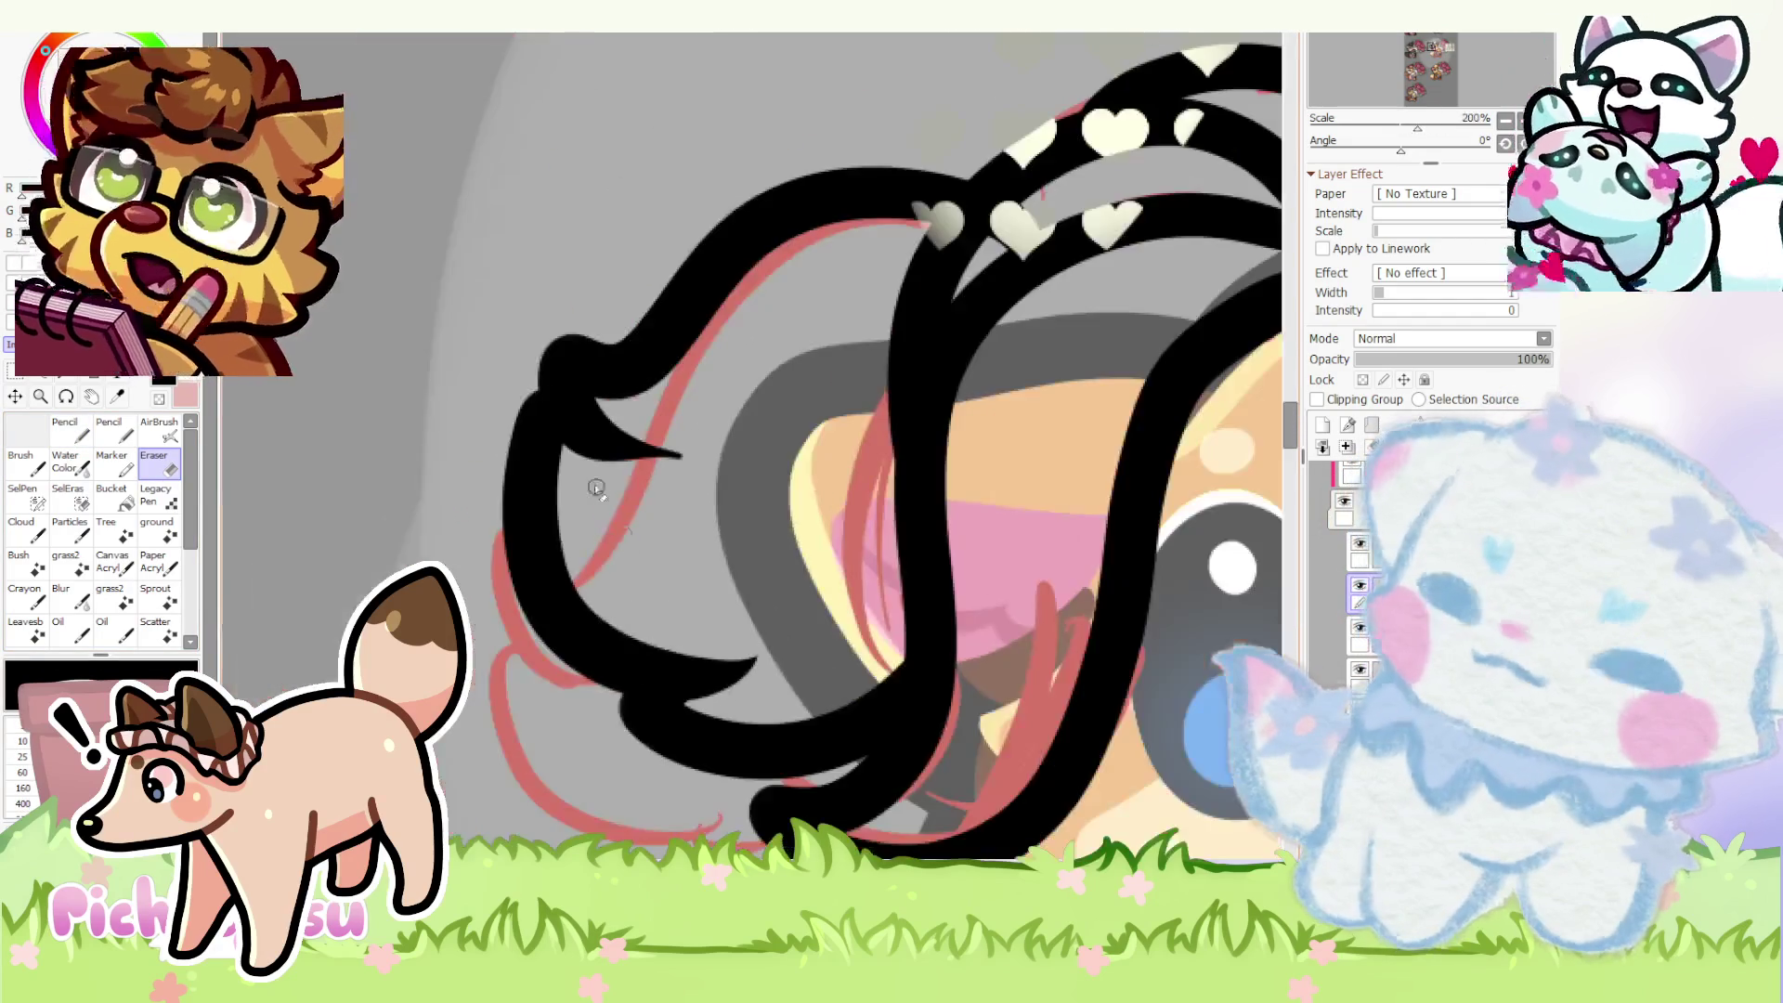
{"action": "scroll", "coordinate": [598, 398], "scroll_direction": "up", "scroll_amount": 8}
{"action": "scroll", "coordinate": [589, 410], "scroll_direction": "up", "scroll_amount": 1}
{"action": "left_click_drag", "start_coordinate": [604, 410], "coordinate": [879, 586]}
{"action": "scroll", "coordinate": [880, 586], "scroll_direction": "down", "scroll_amount": 6}
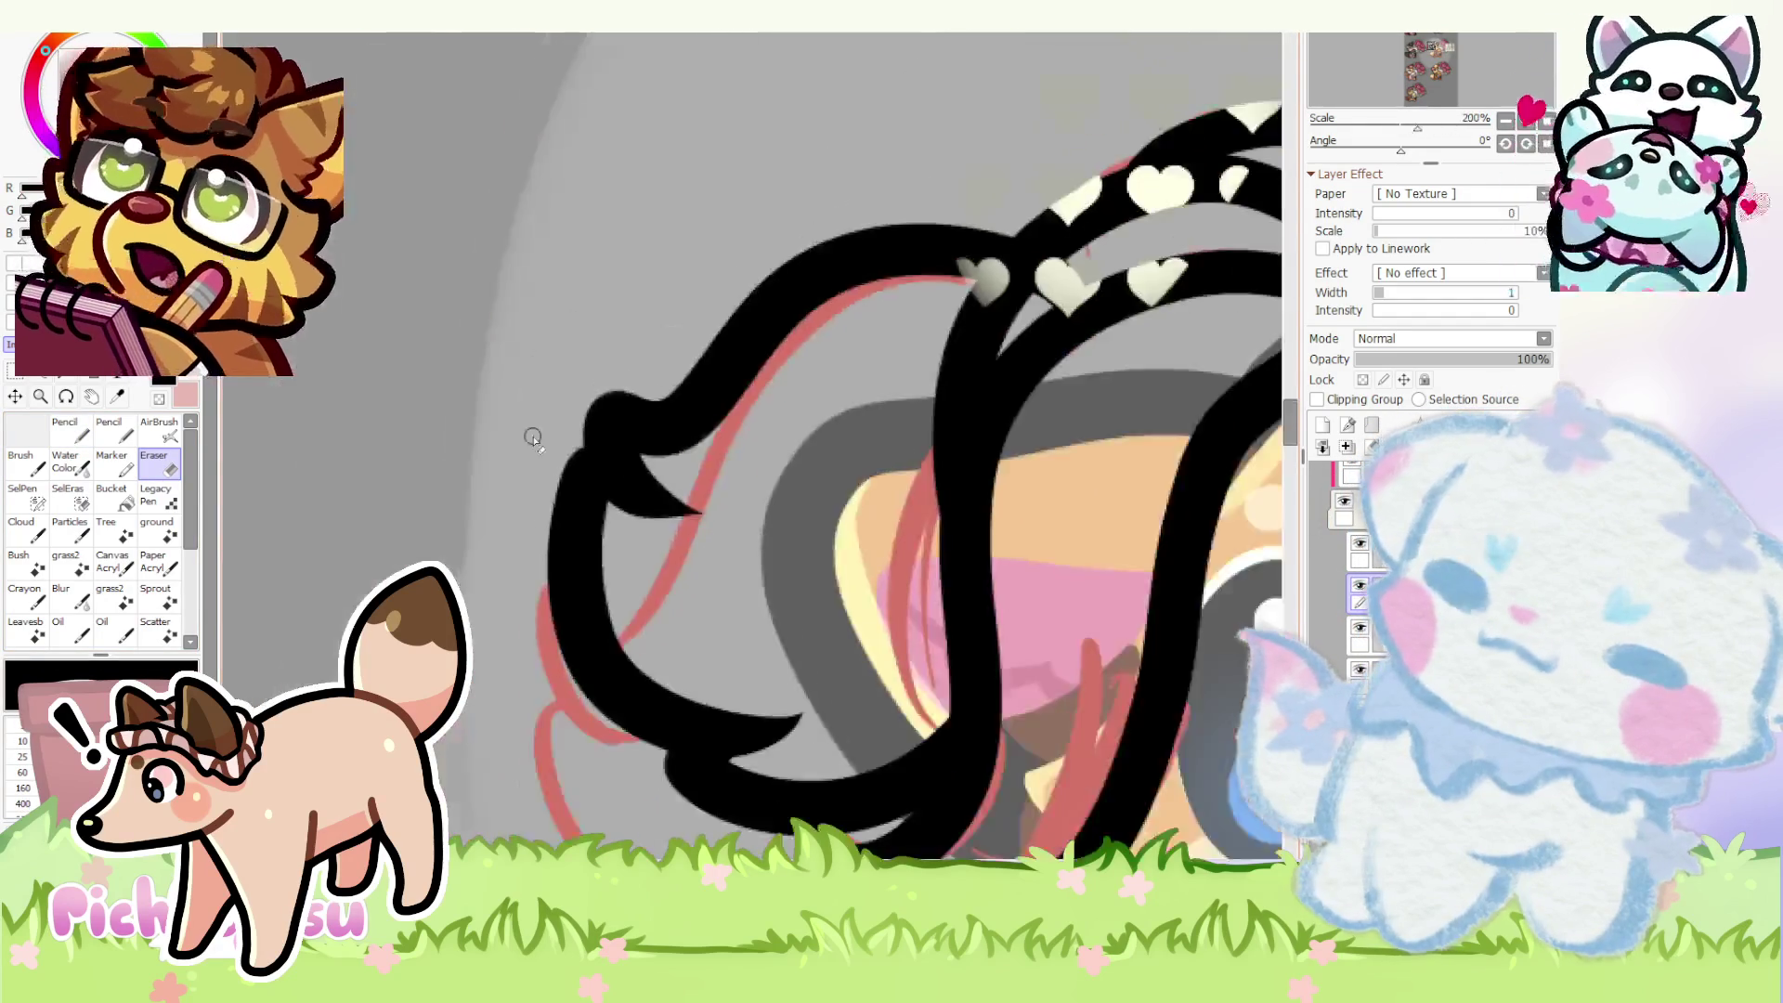
{"action": "scroll", "coordinate": [521, 432], "scroll_direction": "down", "scroll_amount": 5}
{"action": "scroll", "coordinate": [522, 433], "scroll_direction": "down", "scroll_amount": 2}
{"action": "scroll", "coordinate": [533, 436], "scroll_direction": "up", "scroll_amount": 2}
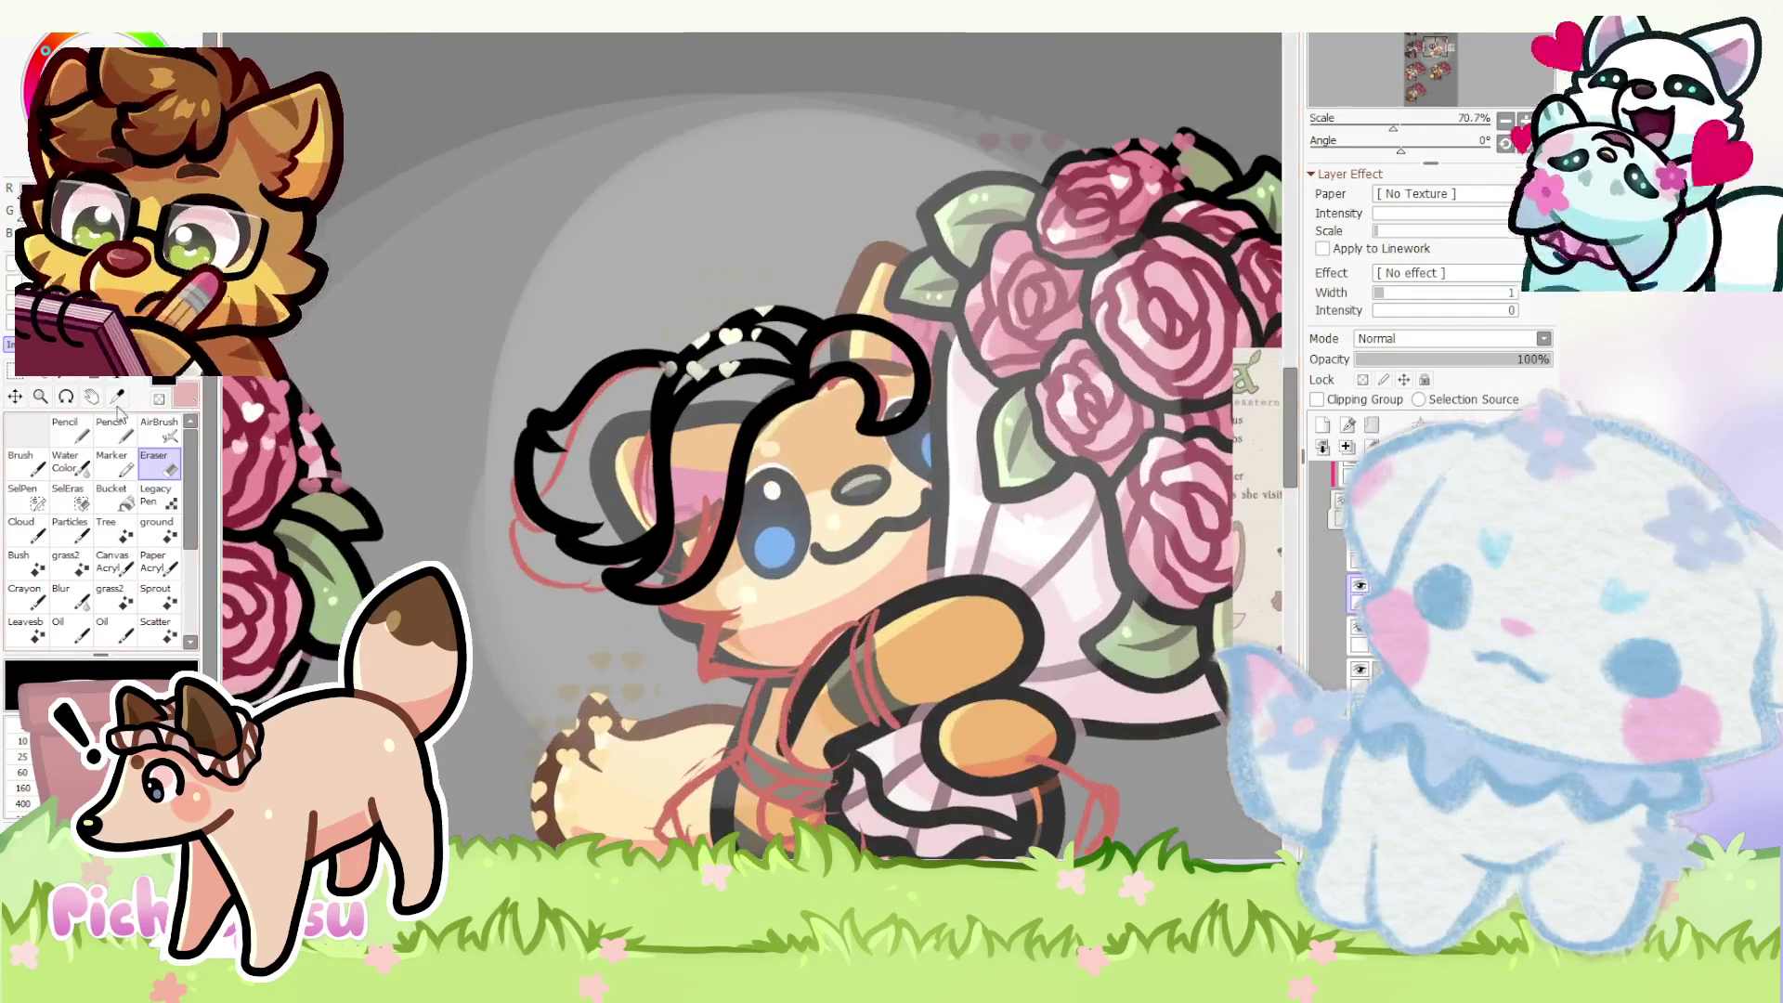
- Fill the hair with dark brown colour
{"action": "left_click", "coordinate": [65, 428]}
{"action": "scroll", "coordinate": [664, 369], "scroll_direction": "up", "scroll_amount": 3}
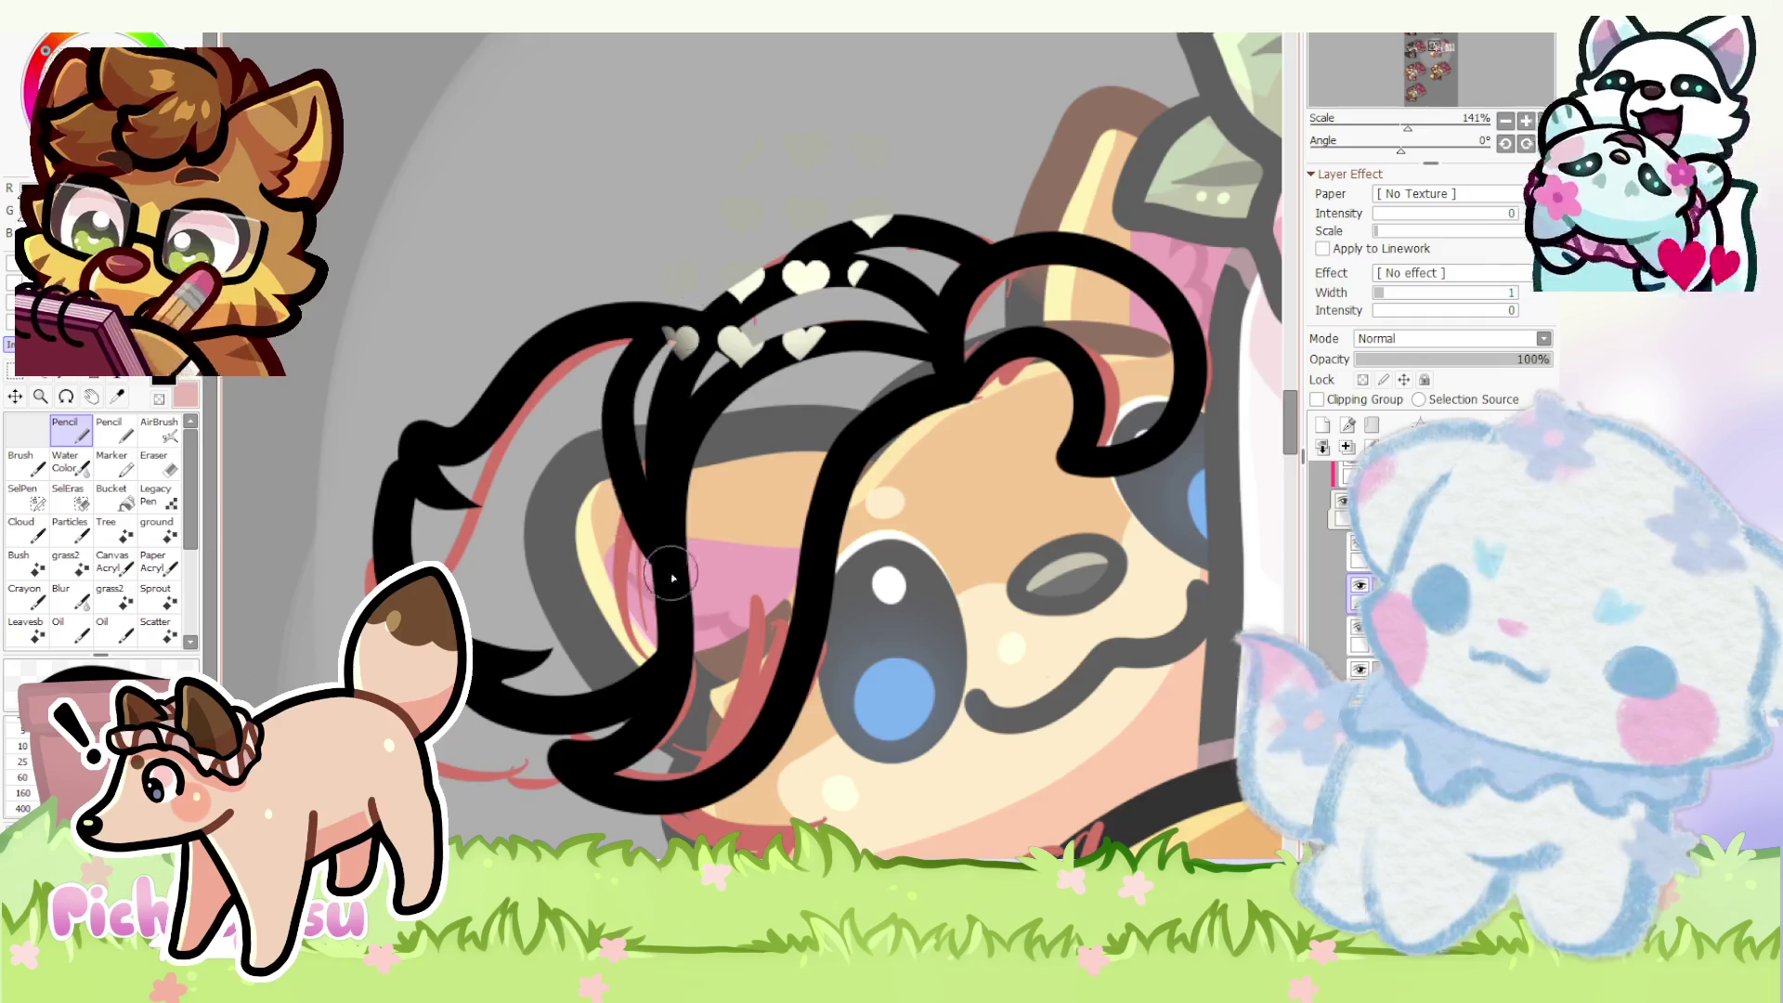
{"action": "scroll", "coordinate": [544, 405], "scroll_direction": "down", "scroll_amount": 4}
{"action": "scroll", "coordinate": [542, 411], "scroll_direction": "up", "scroll_amount": 1}
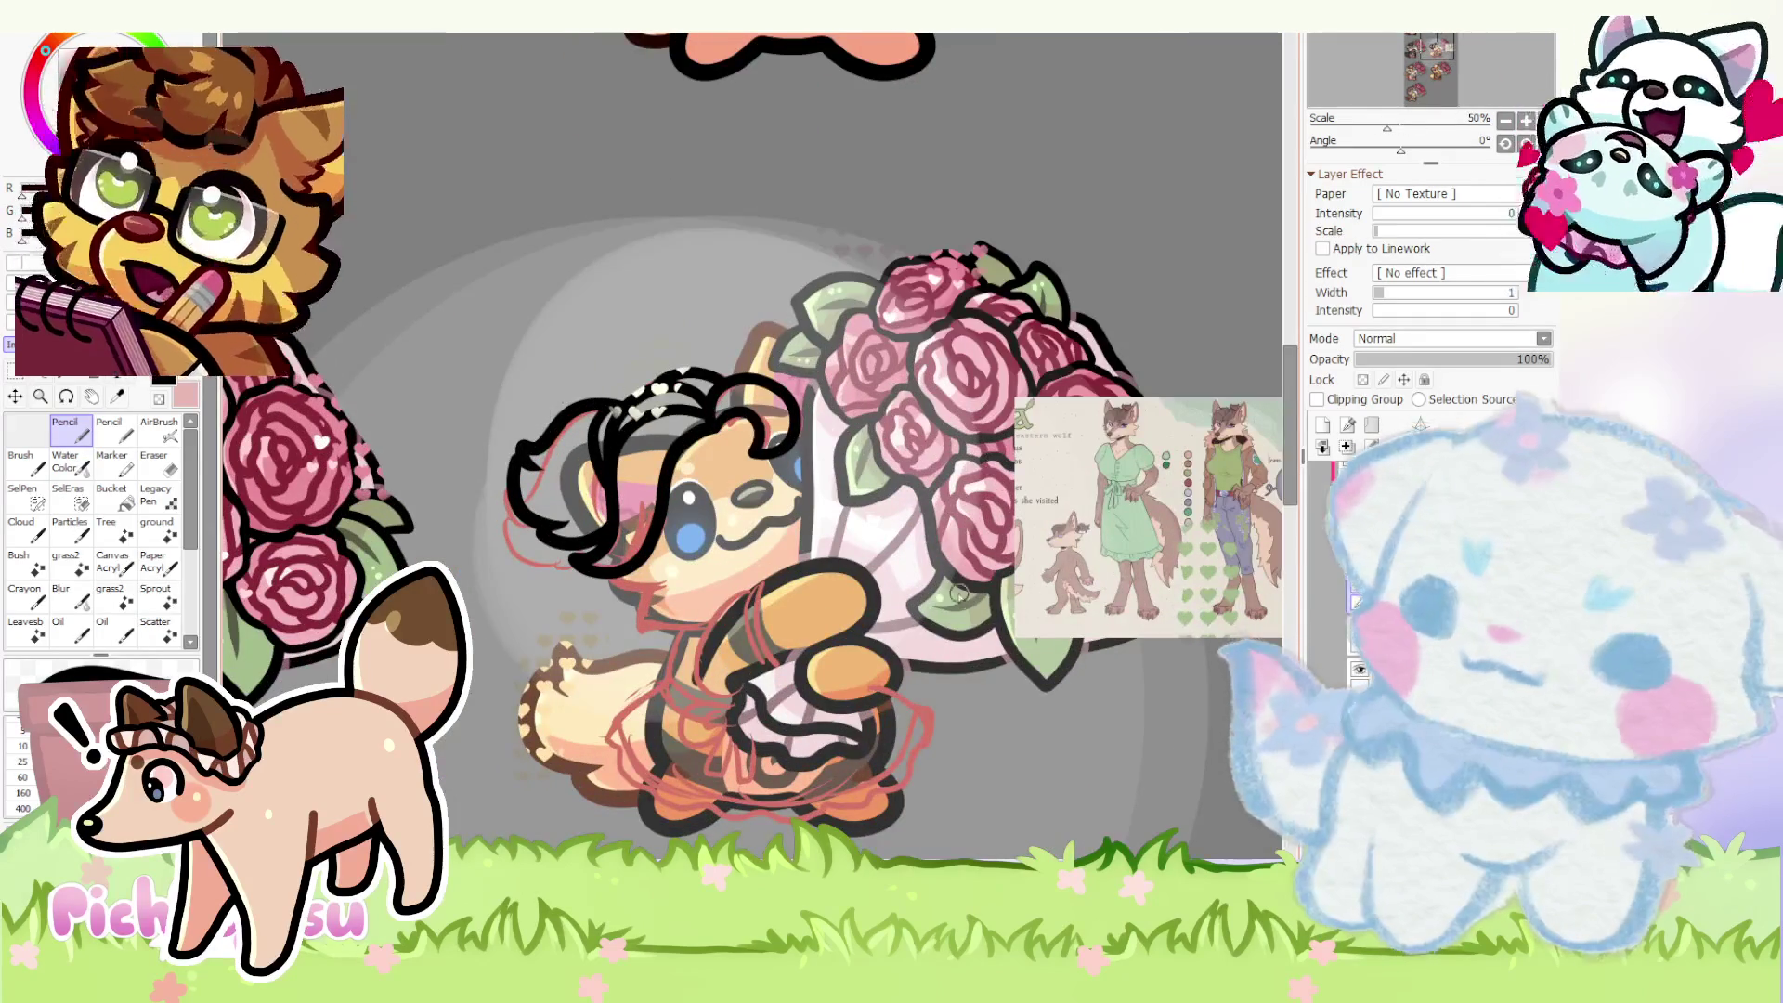
{"action": "scroll", "coordinate": [545, 404], "scroll_direction": "down", "scroll_amount": 1}
{"action": "scroll", "coordinate": [544, 405], "scroll_direction": "up", "scroll_amount": 1}
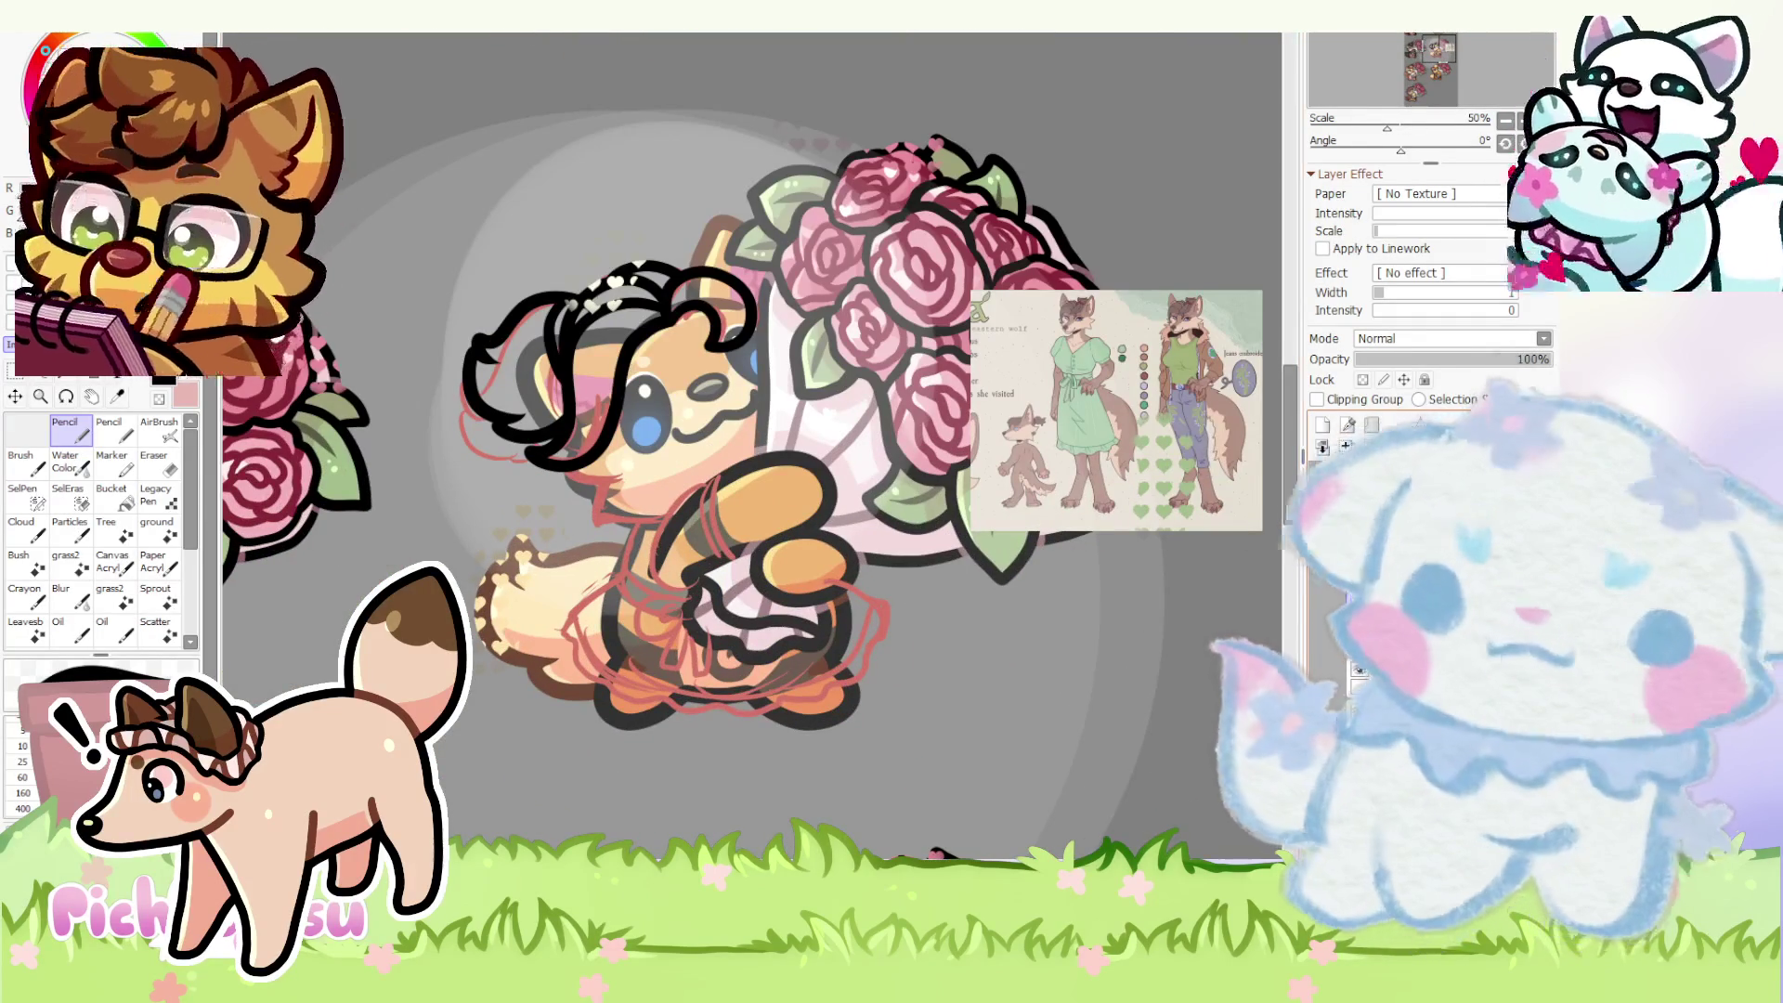
{"action": "scroll", "coordinate": [1070, 300], "scroll_direction": "up", "scroll_amount": 6}
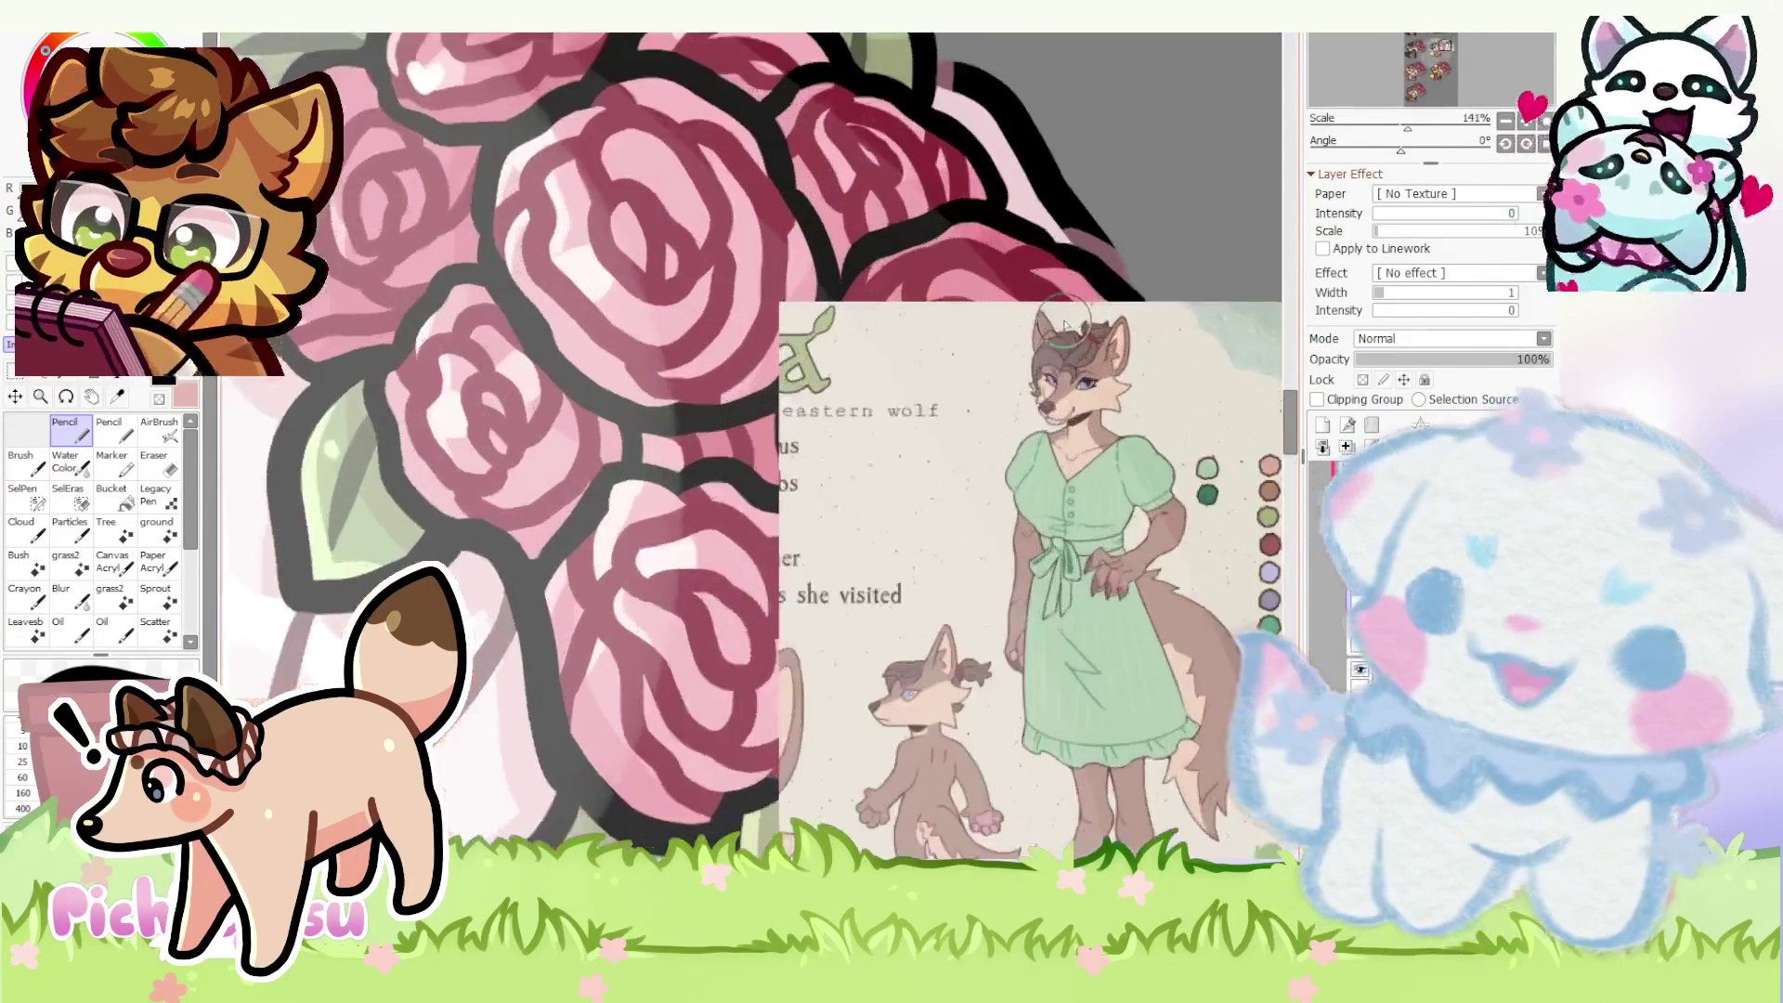
{"action": "scroll", "coordinate": [1067, 318], "scroll_direction": "up", "scroll_amount": 2}
{"action": "scroll", "coordinate": [1078, 390], "scroll_direction": "up", "scroll_amount": 2}
{"action": "scroll", "coordinate": [1128, 359], "scroll_direction": "down", "scroll_amount": 4}
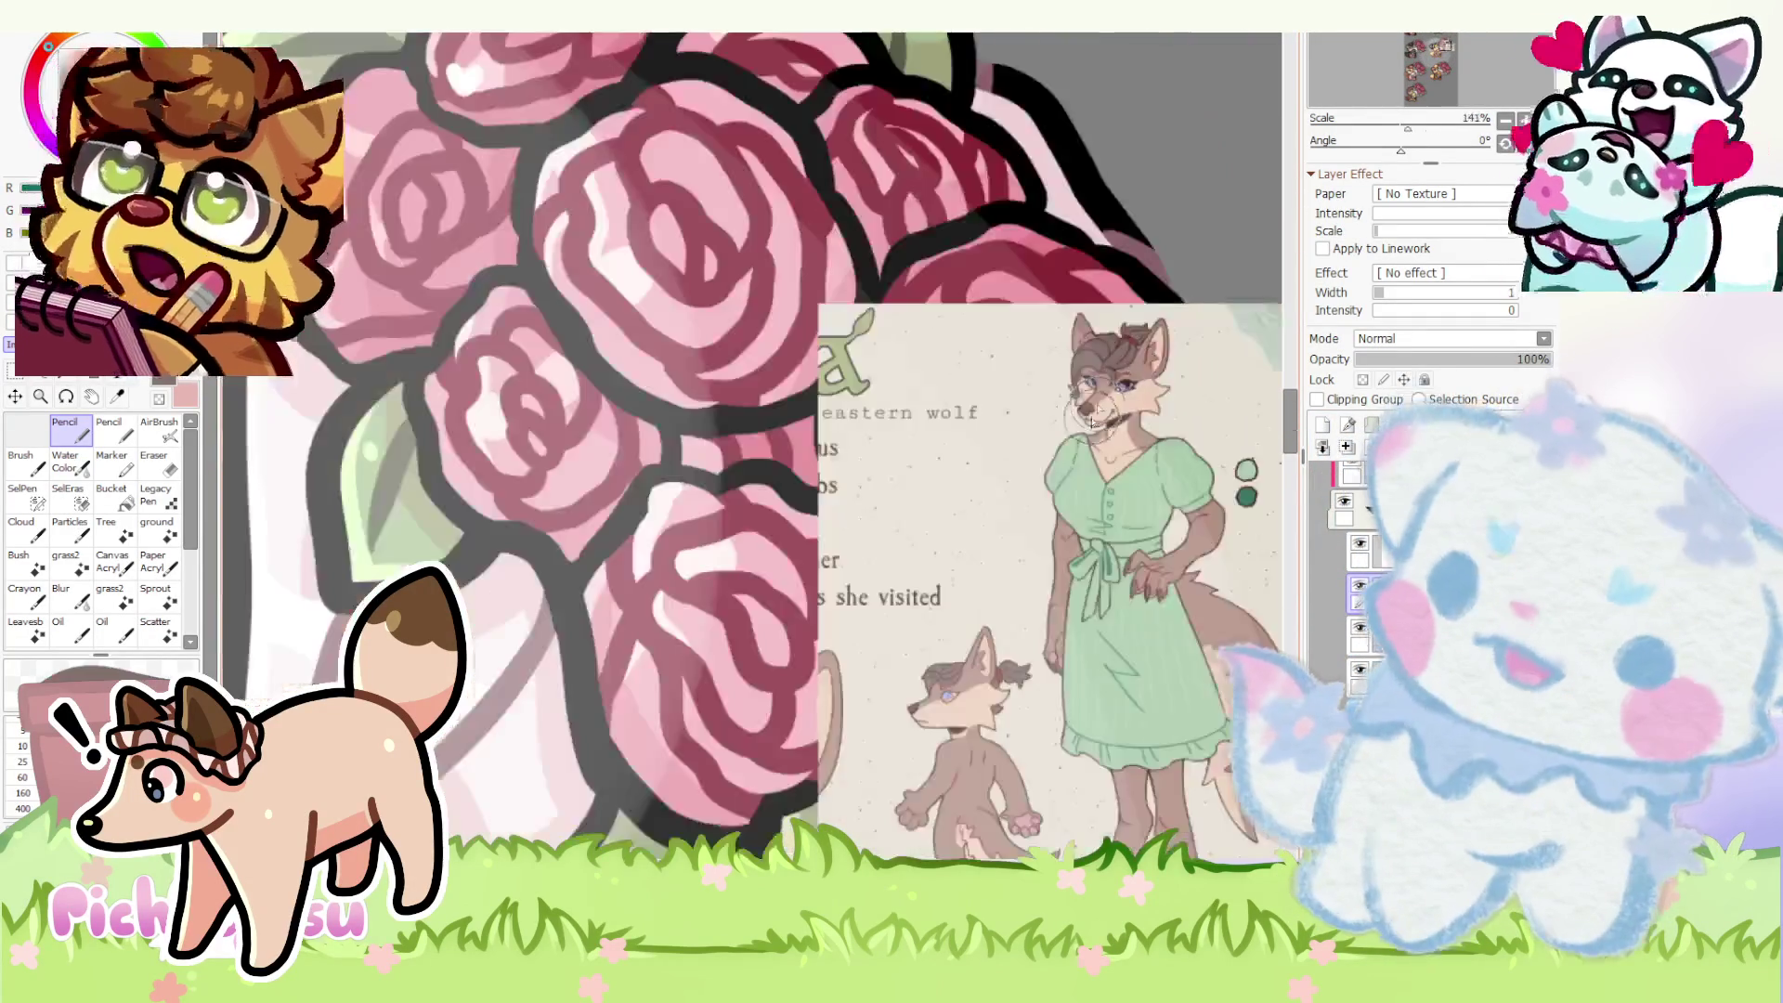
{"action": "scroll", "coordinate": [1115, 390], "scroll_direction": "down", "scroll_amount": 3}
{"action": "scroll", "coordinate": [688, 348], "scroll_direction": "up", "scroll_amount": 2}
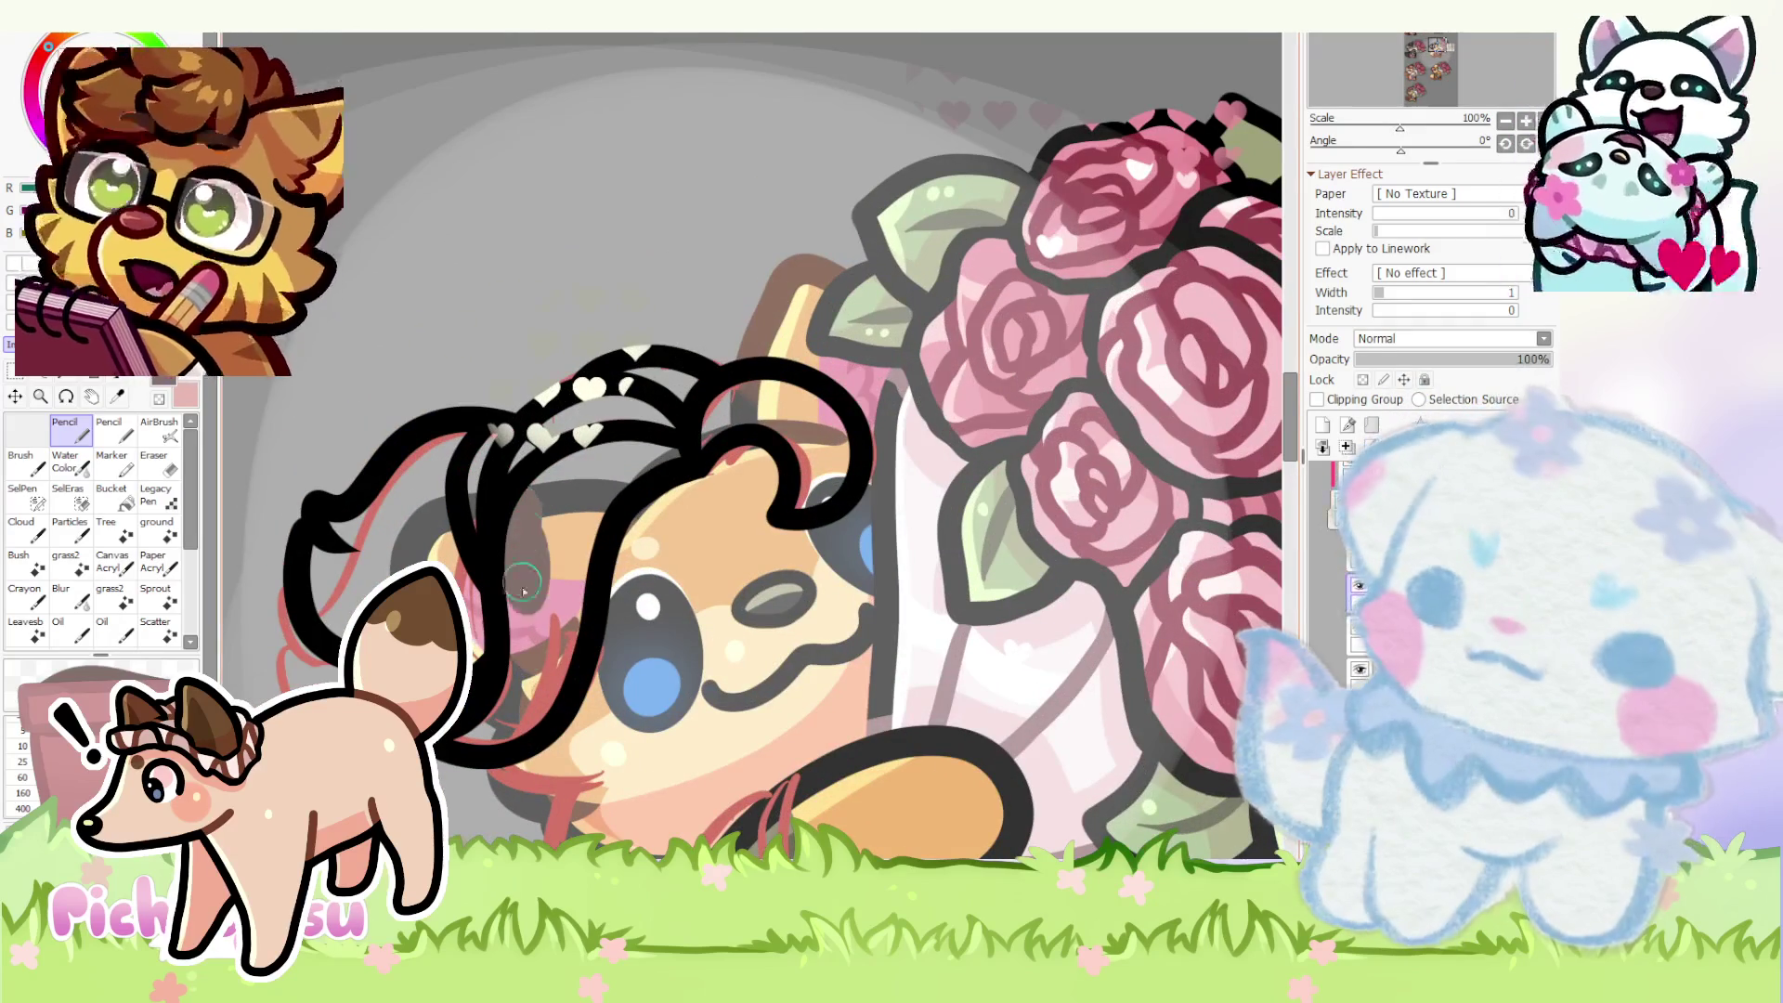
{"action": "mouse_move", "coordinate": [525, 489]}
{"action": "left_mouse_down"}
{"action": "mouse_move", "coordinate": [527, 676]}
{"action": "mouse_move", "coordinate": [640, 448]}
{"action": "mouse_move", "coordinate": [526, 502]}
{"action": "left_mouse_up"}
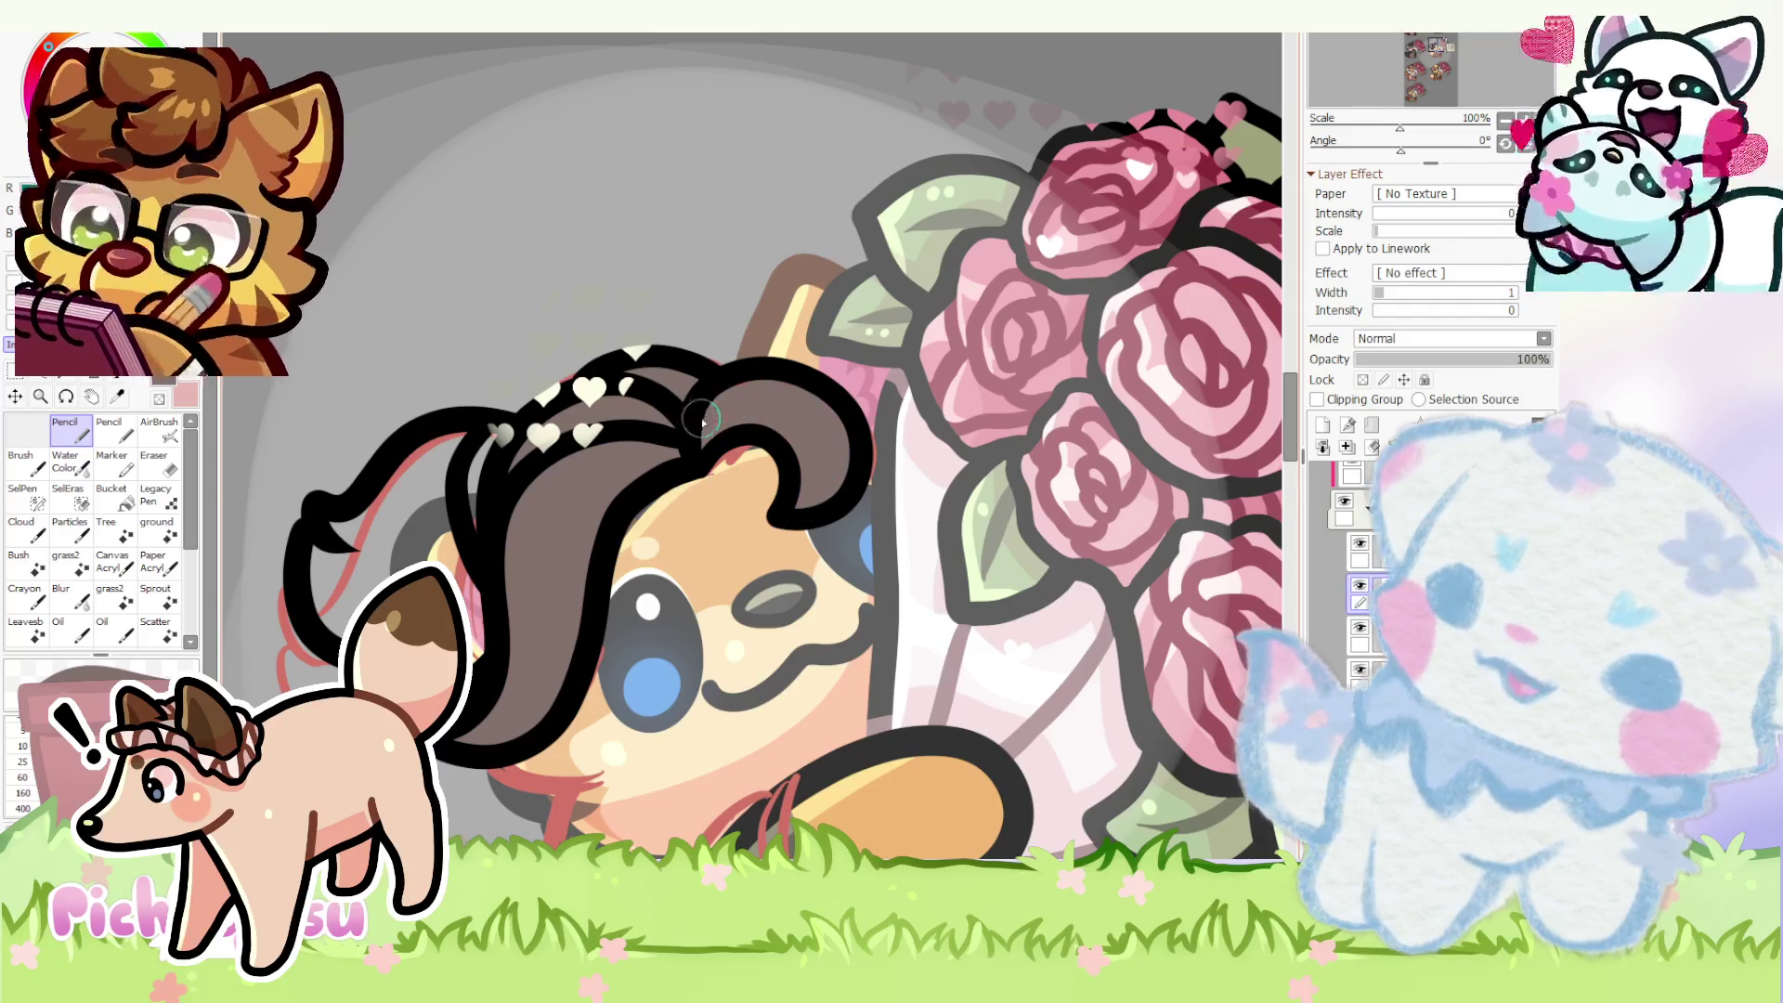
{"action": "scroll", "coordinate": [701, 413], "scroll_direction": "down", "scroll_amount": 6}
{"action": "scroll", "coordinate": [927, 463], "scroll_direction": "up", "scroll_amount": 2}
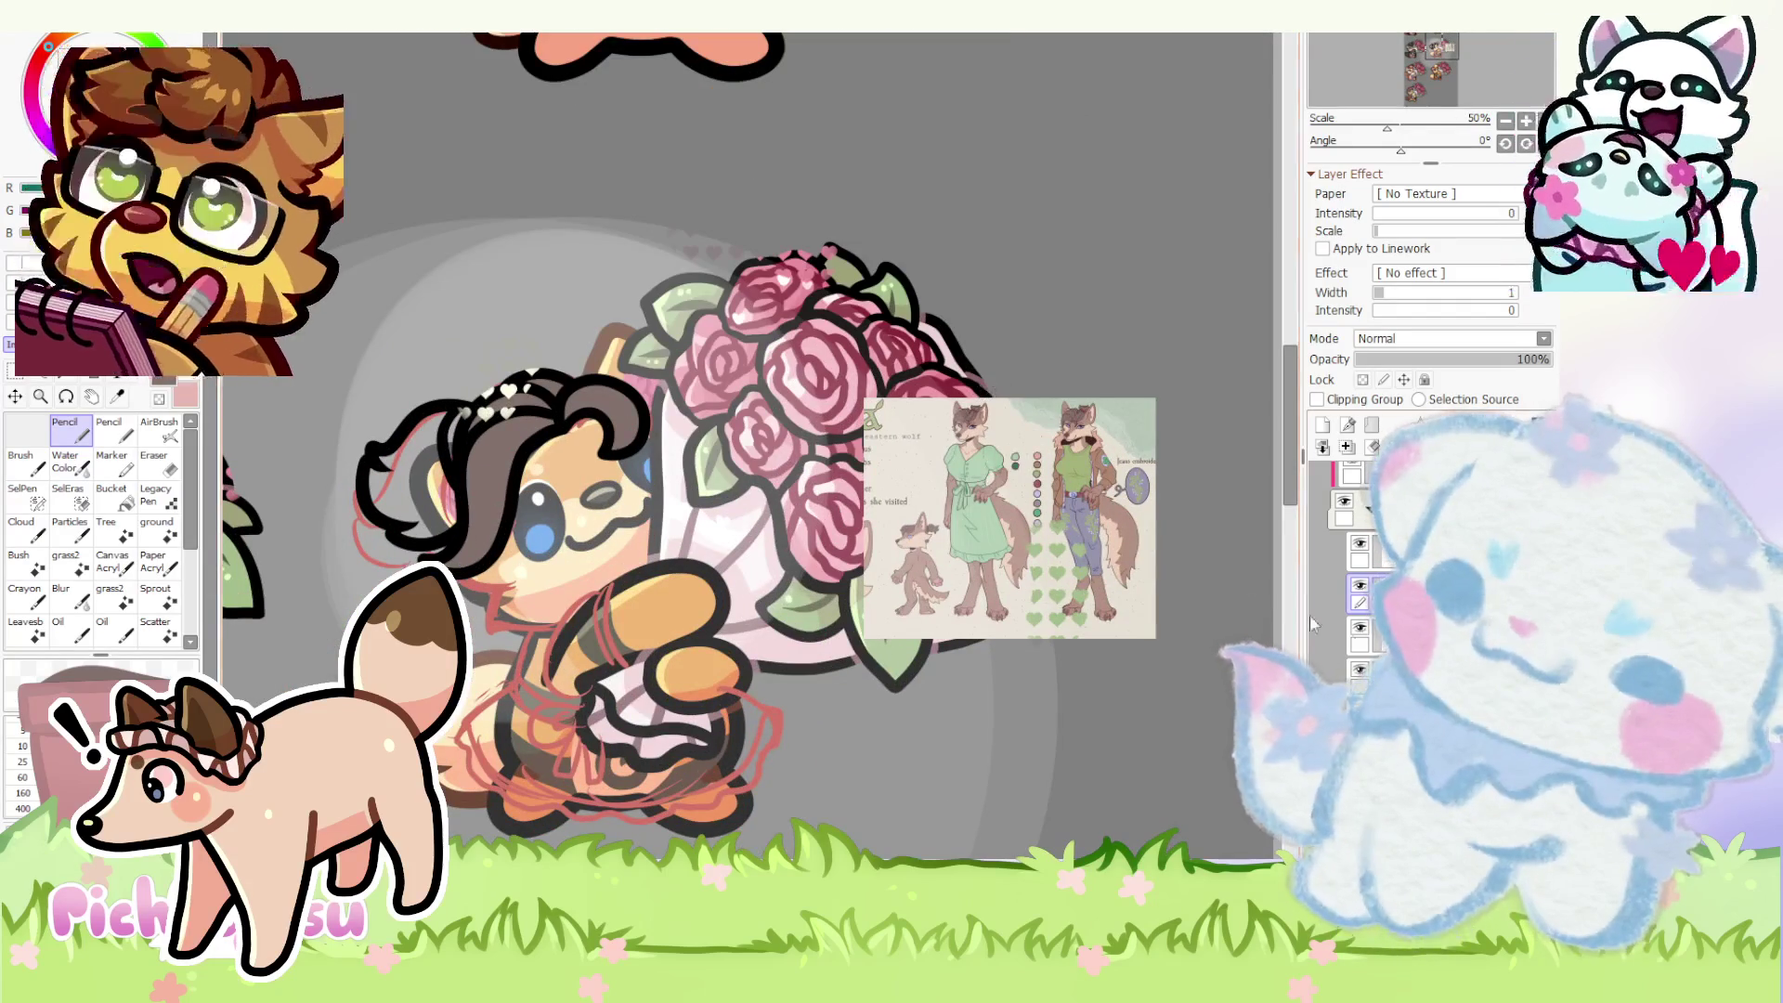
{"action": "scroll", "coordinate": [1284, 609], "scroll_direction": "up", "scroll_amount": 1}
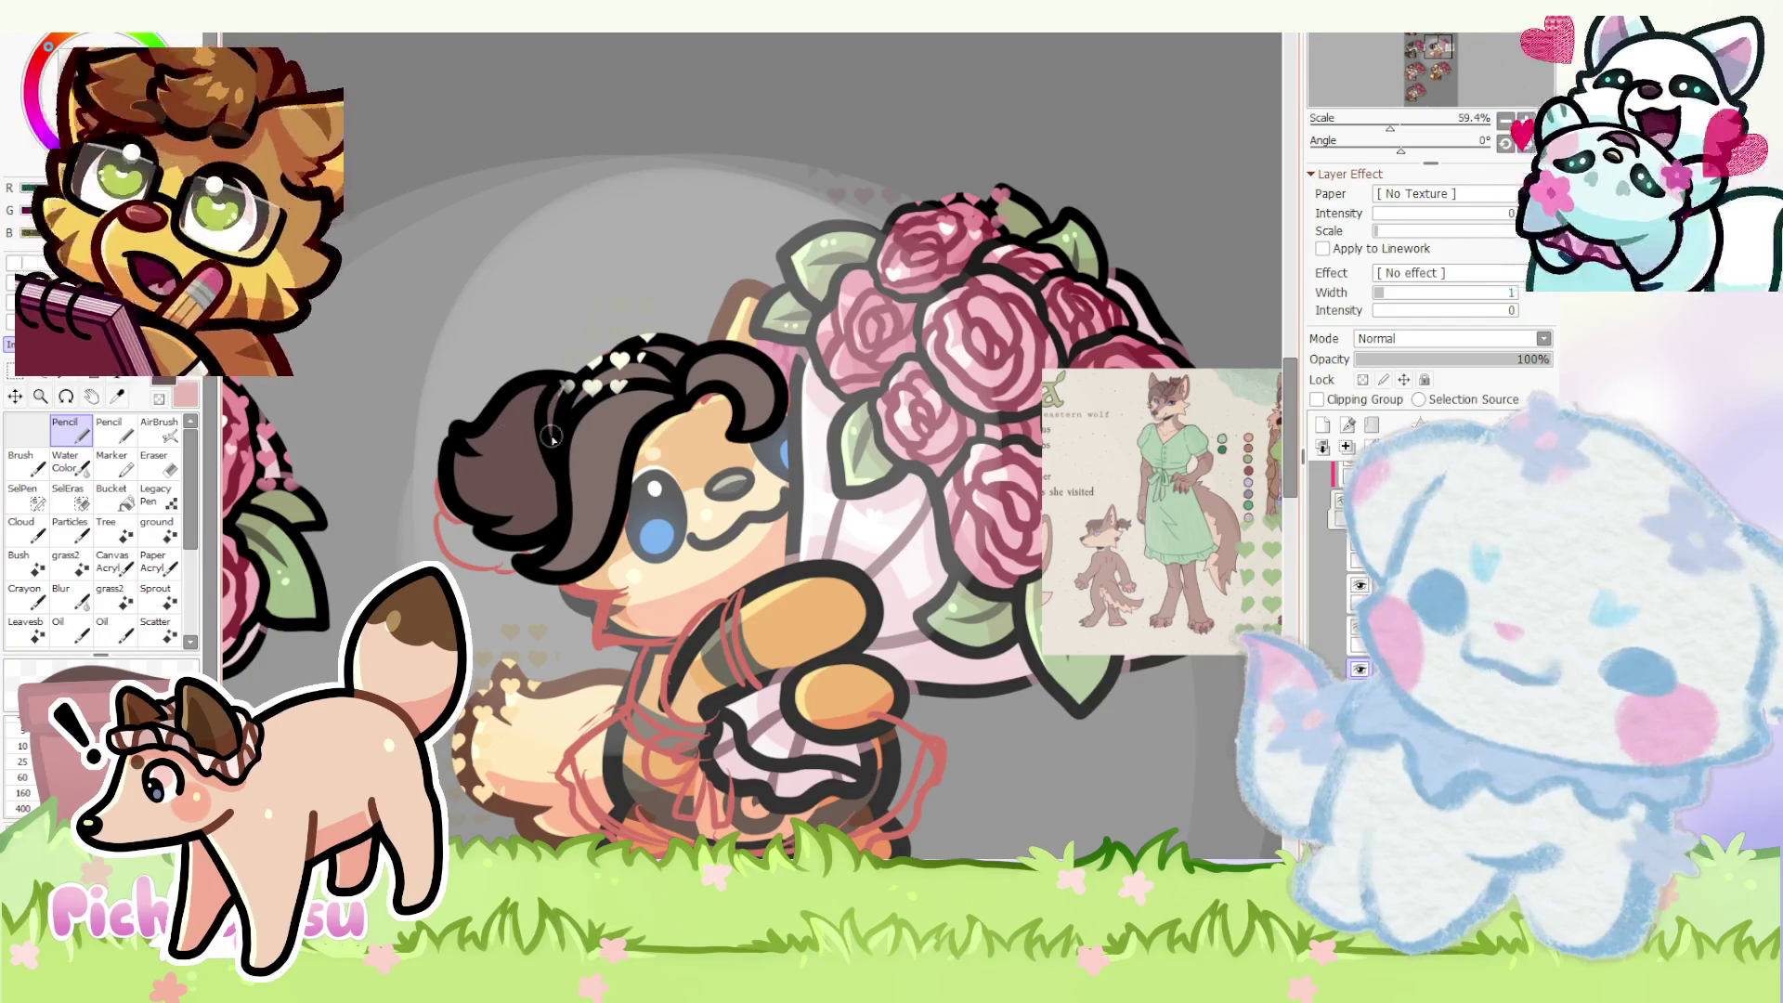
{"action": "scroll", "coordinate": [1182, 404], "scroll_direction": "up", "scroll_amount": 3}
{"action": "scroll", "coordinate": [1182, 405], "scroll_direction": "up", "scroll_amount": 4}
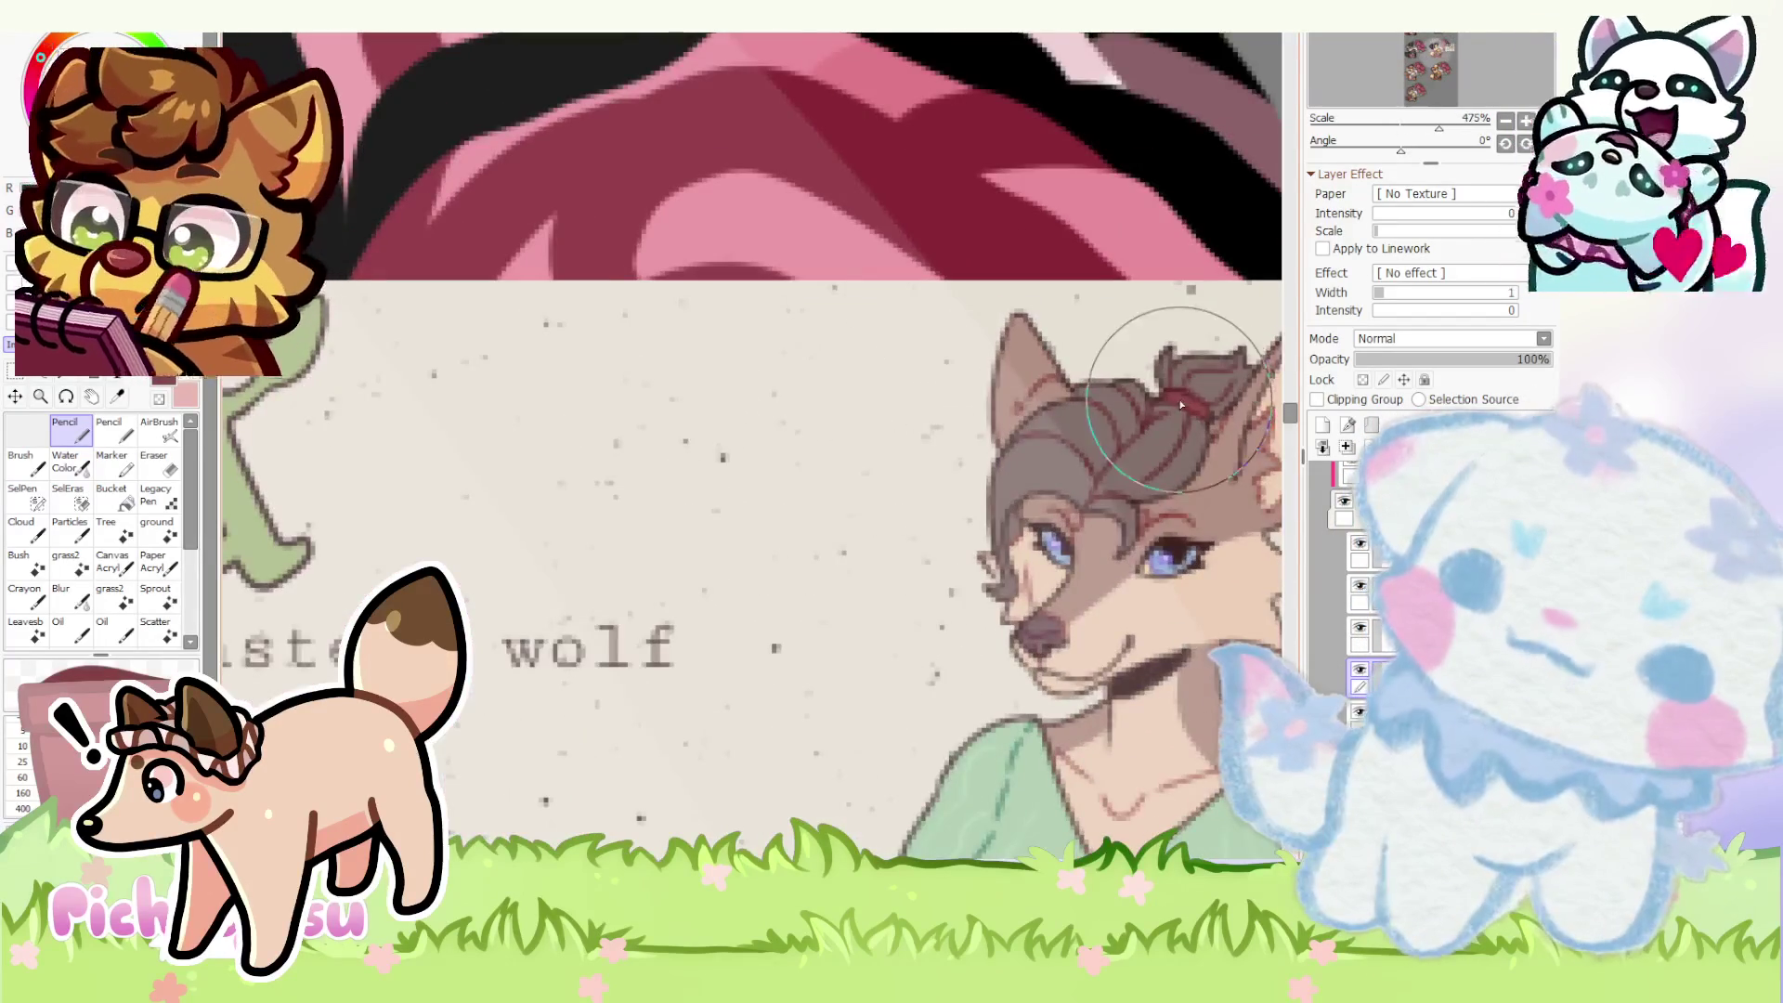
{"action": "scroll", "coordinate": [1182, 404], "scroll_direction": "down", "scroll_amount": 5}
{"action": "scroll", "coordinate": [407, 474], "scroll_direction": "up", "scroll_amount": 2}
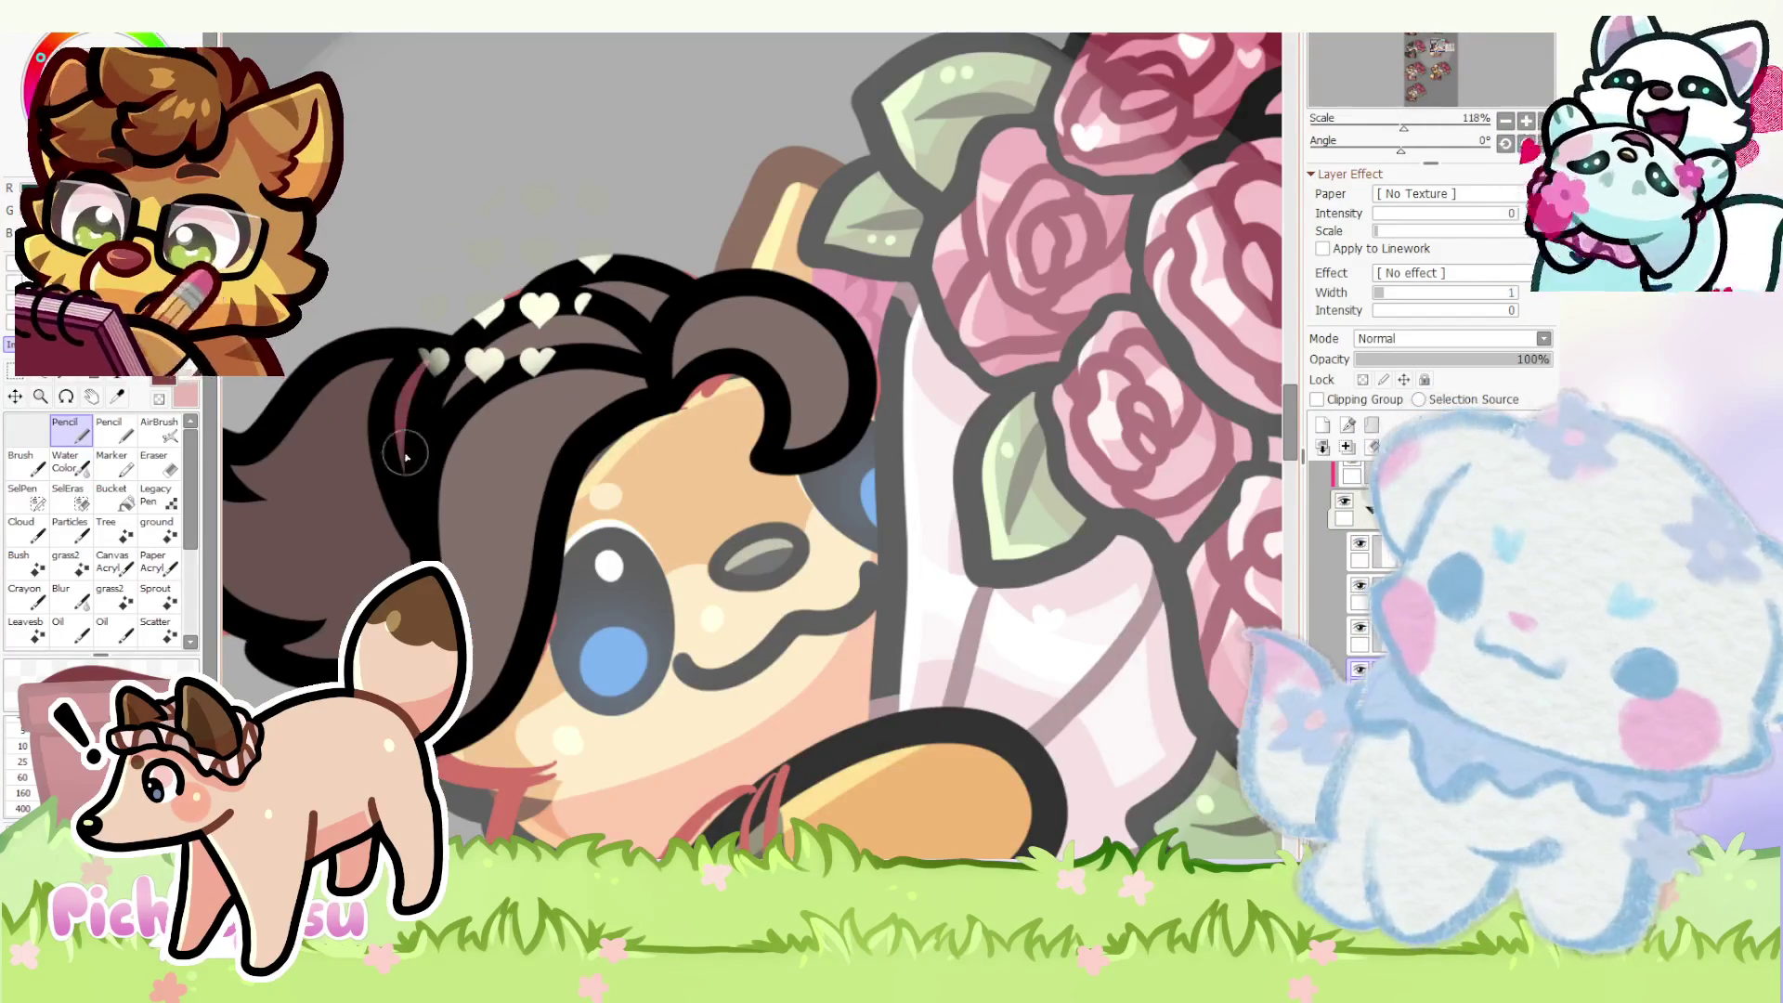
{"action": "scroll", "coordinate": [424, 442], "scroll_direction": "down", "scroll_amount": 2}
{"action": "scroll", "coordinate": [559, 446], "scroll_direction": "down", "scroll_amount": 3}
{"action": "scroll", "coordinate": [609, 466], "scroll_direction": "up", "scroll_amount": 2}
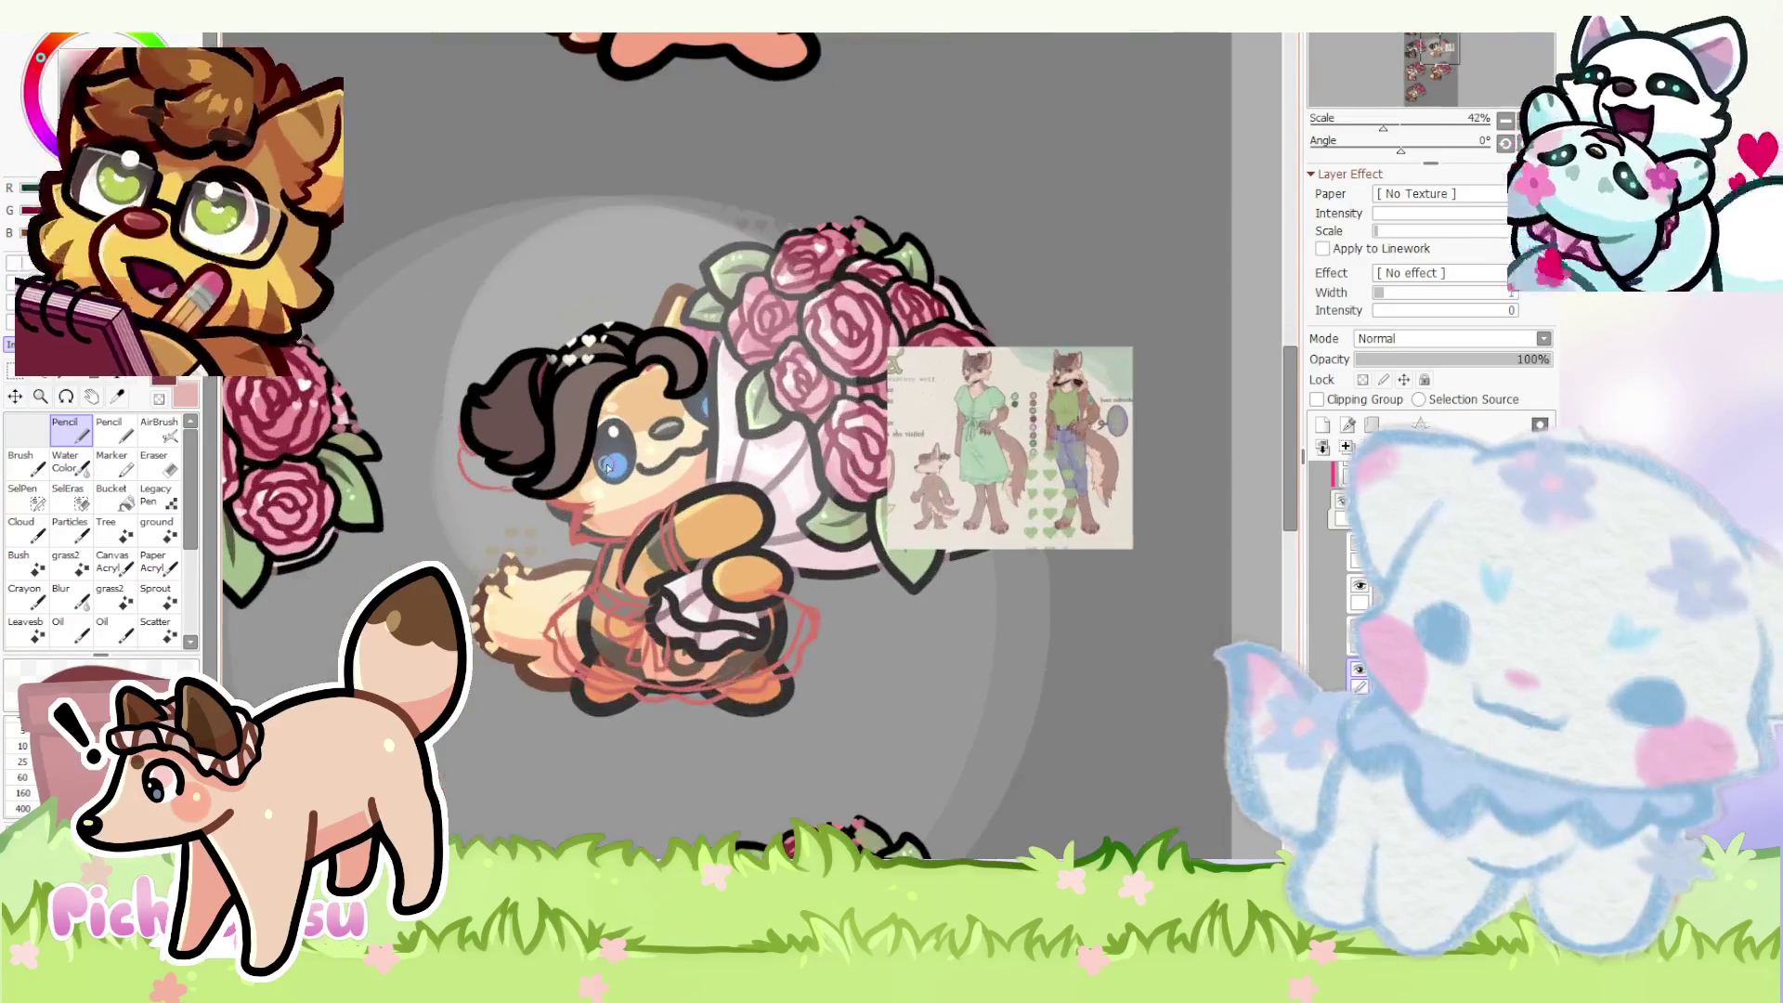
{"action": "scroll", "coordinate": [666, 597], "scroll_direction": "up", "scroll_amount": 3}
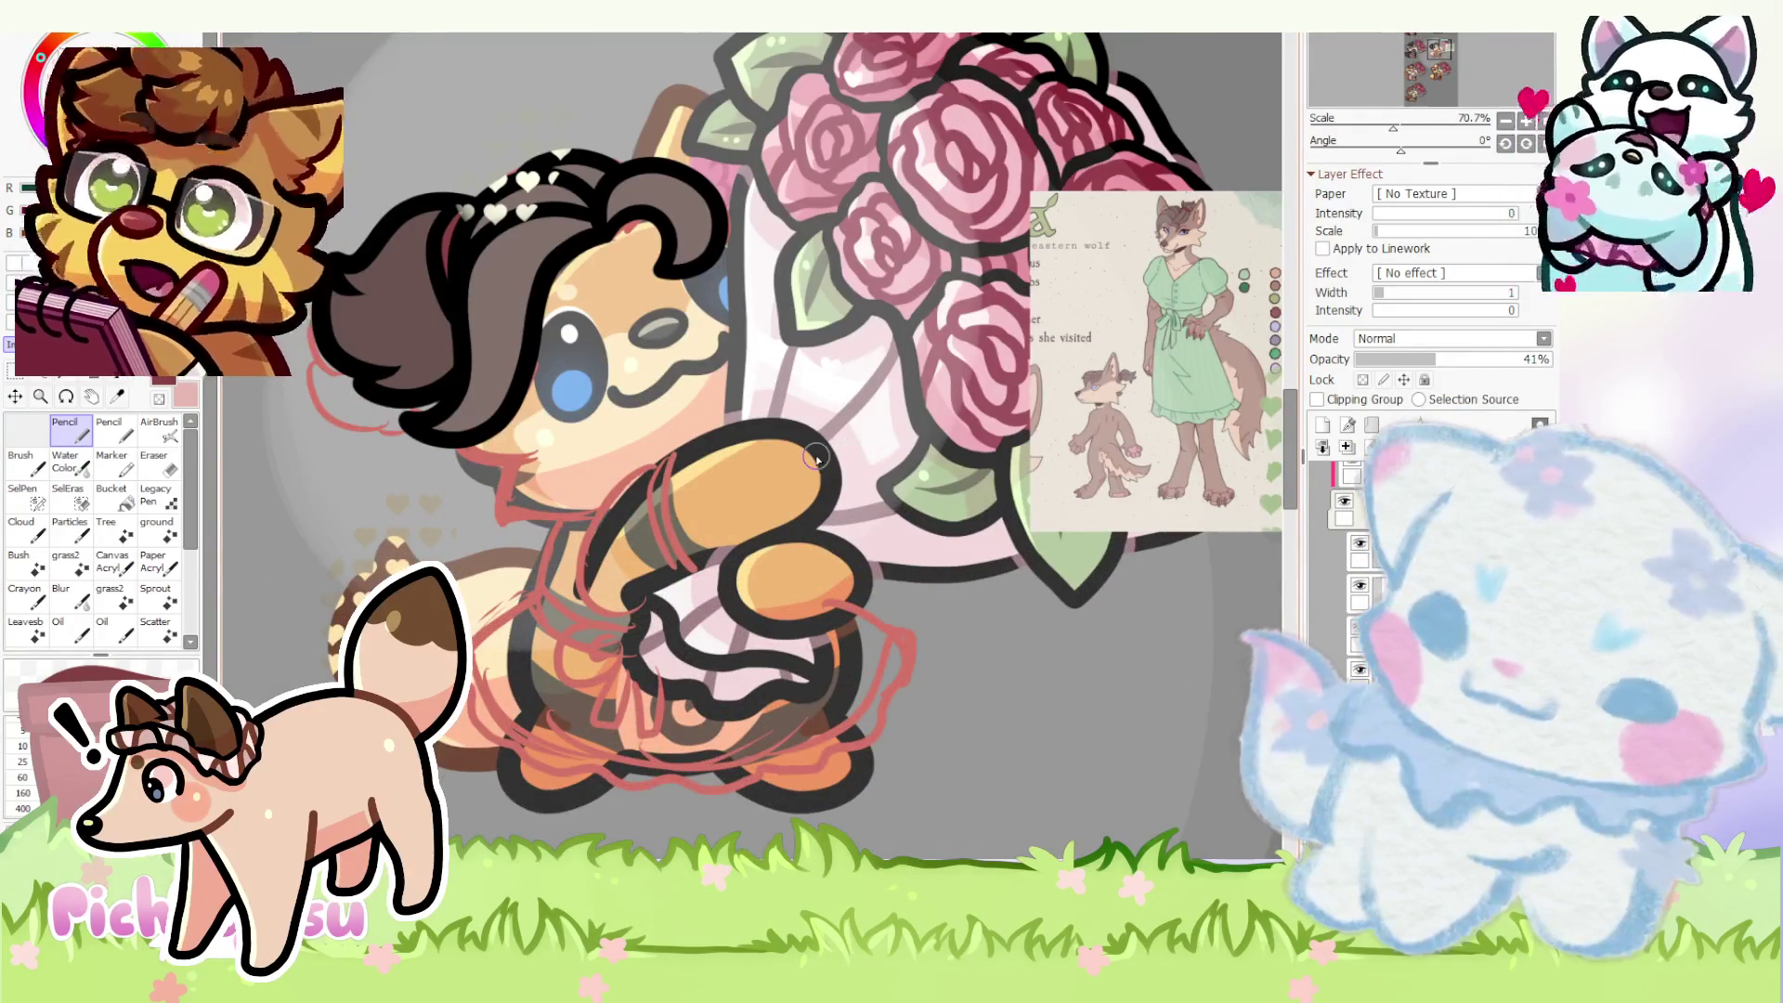
{"action": "scroll", "coordinate": [815, 457], "scroll_direction": "down", "scroll_amount": 1}
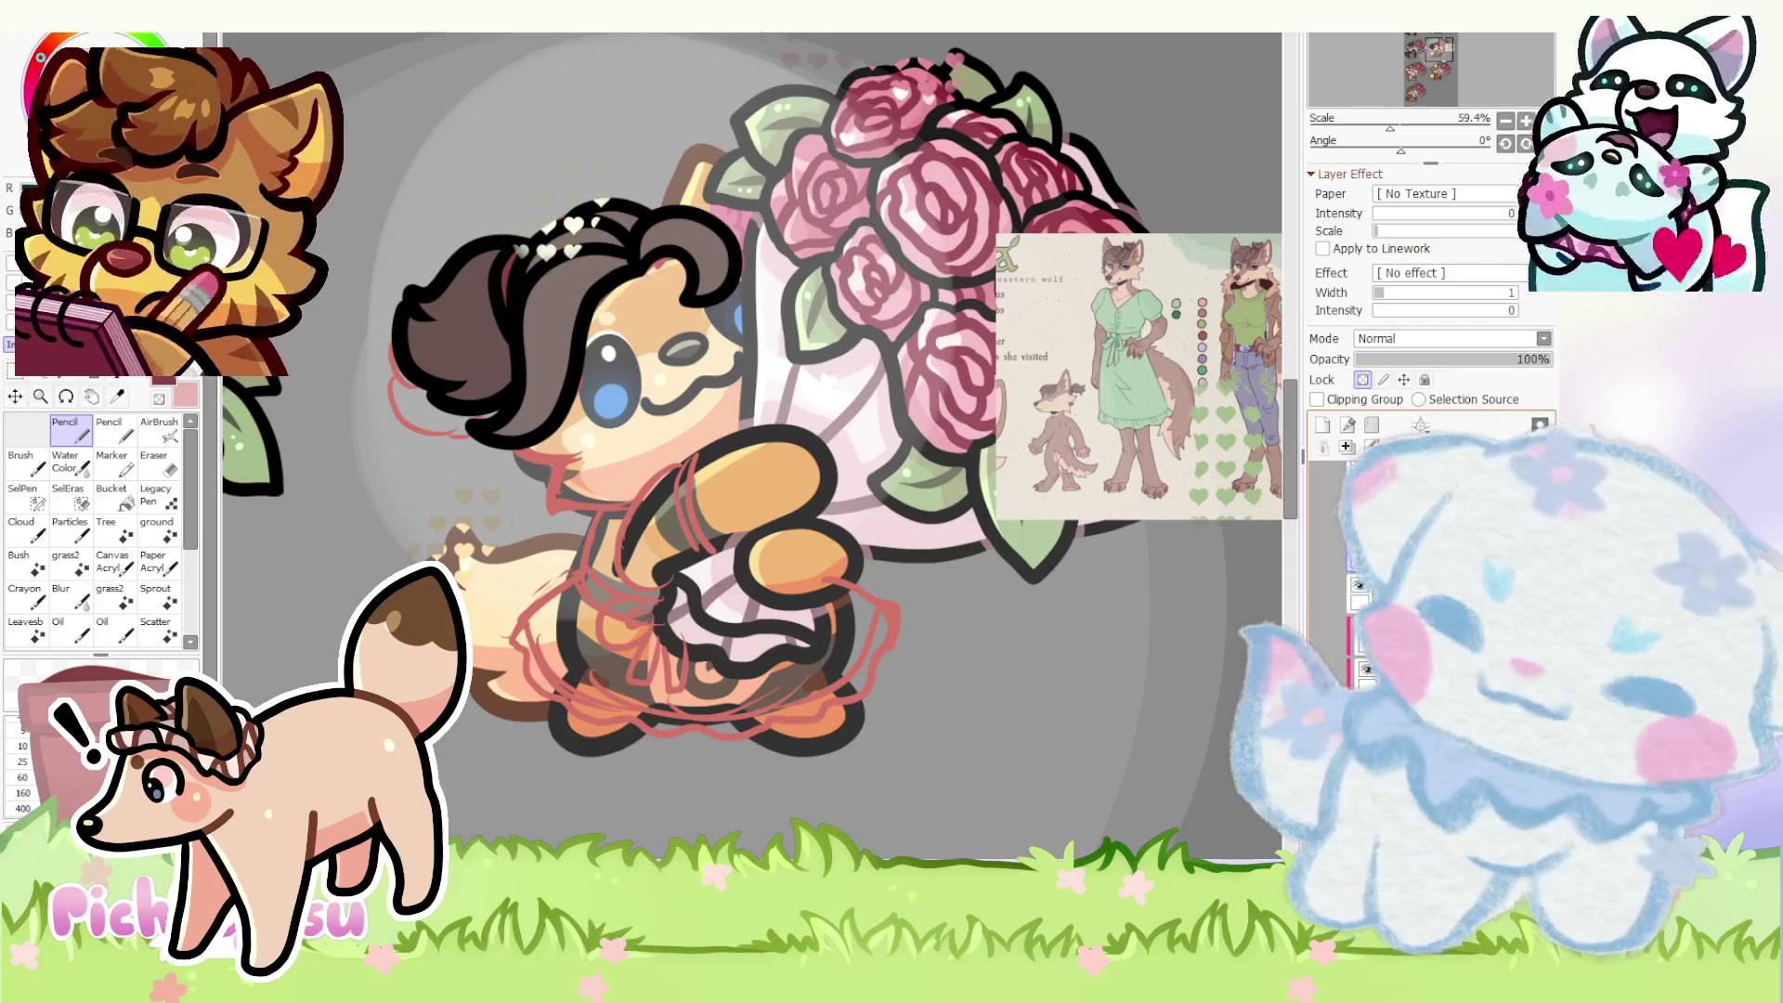
{"action": "scroll", "coordinate": [739, 395], "scroll_direction": "up", "scroll_amount": 1}
{"action": "key", "text": "e"}
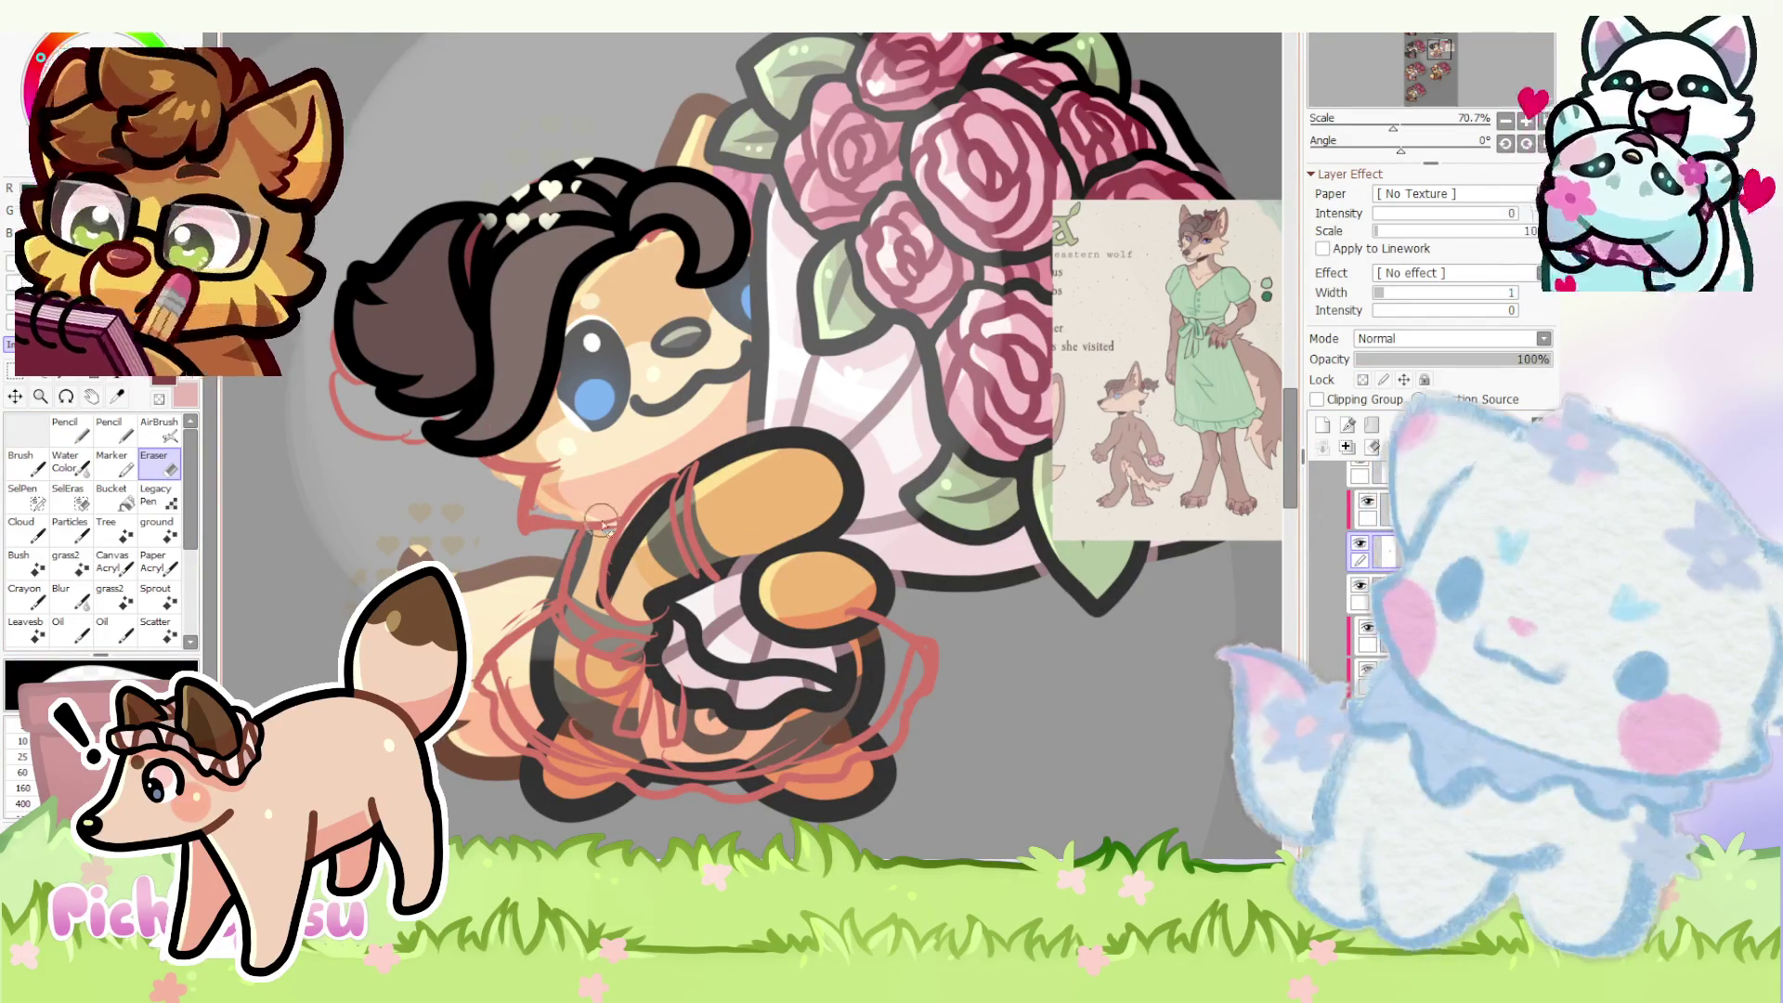
- Sketch the red chin-to-collar line along the neck, undoing the extra thicker stroke
{"action": "left_click", "coordinate": [67, 433]}
{"action": "scroll", "coordinate": [505, 387], "scroll_direction": "up", "scroll_amount": 3}
{"action": "scroll", "coordinate": [505, 385], "scroll_direction": "up", "scroll_amount": 2}
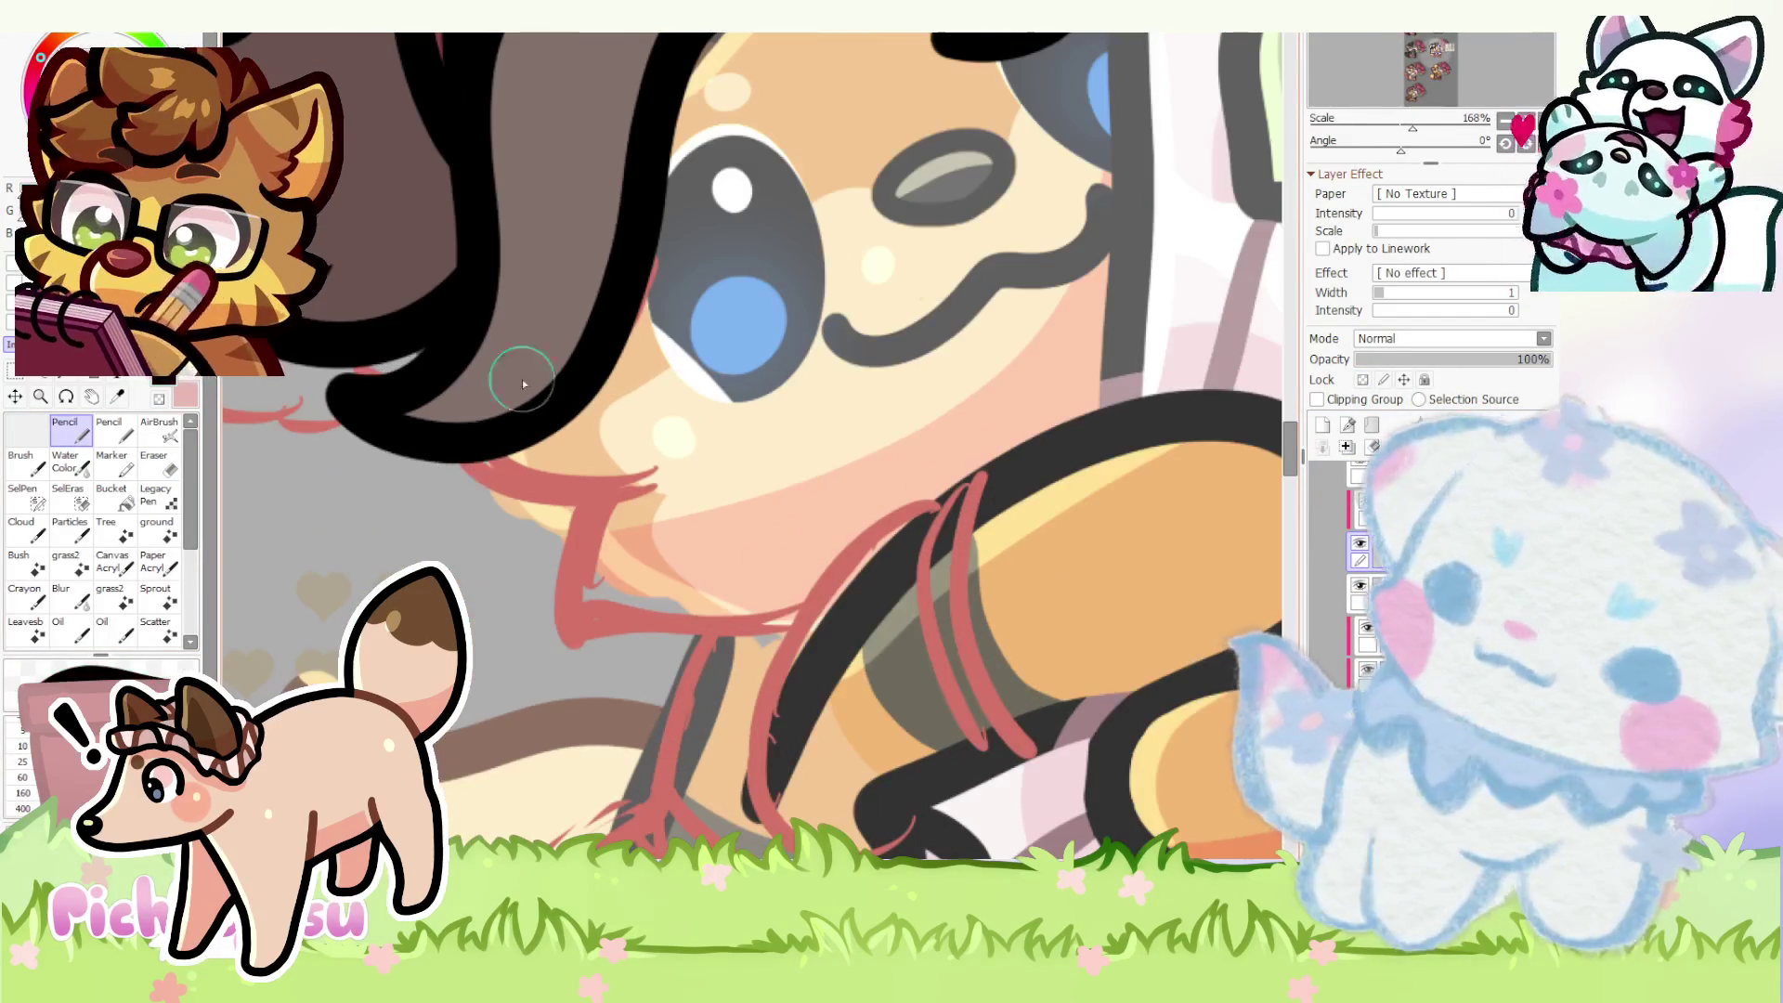
{"action": "left_click_drag", "start_coordinate": [597, 527], "coordinate": [801, 613]}
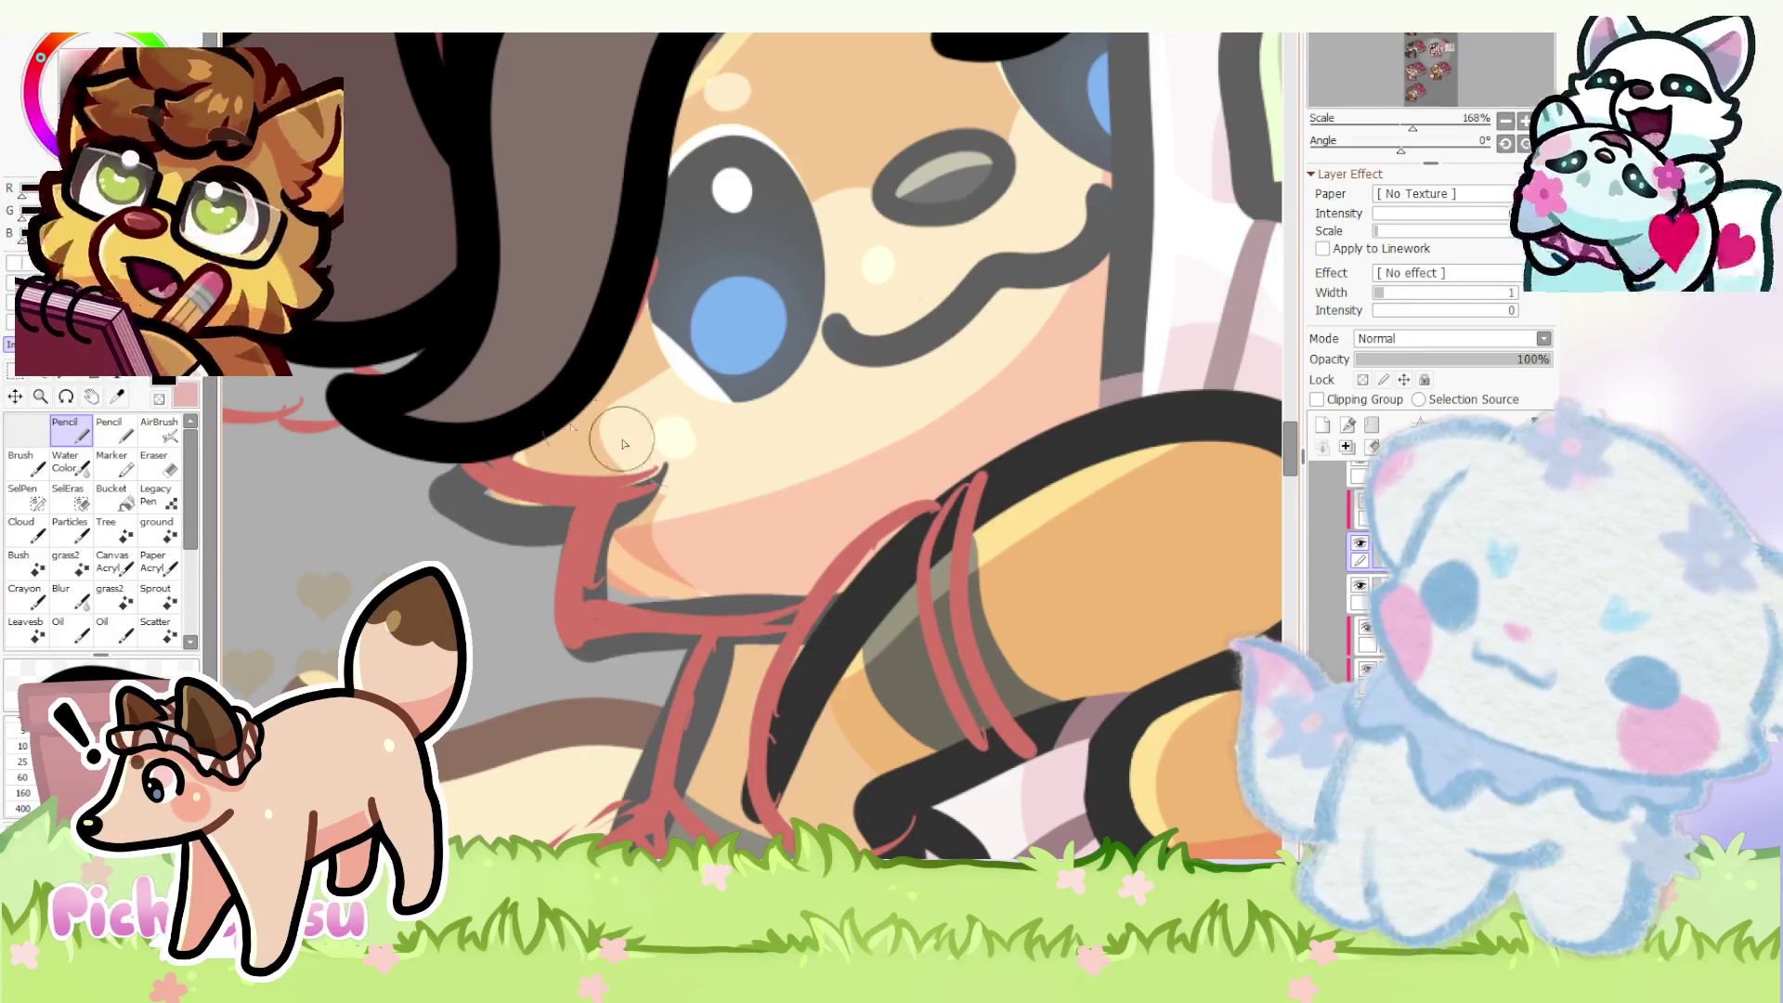
{"action": "scroll", "coordinate": [495, 398], "scroll_direction": "up", "scroll_amount": 1}
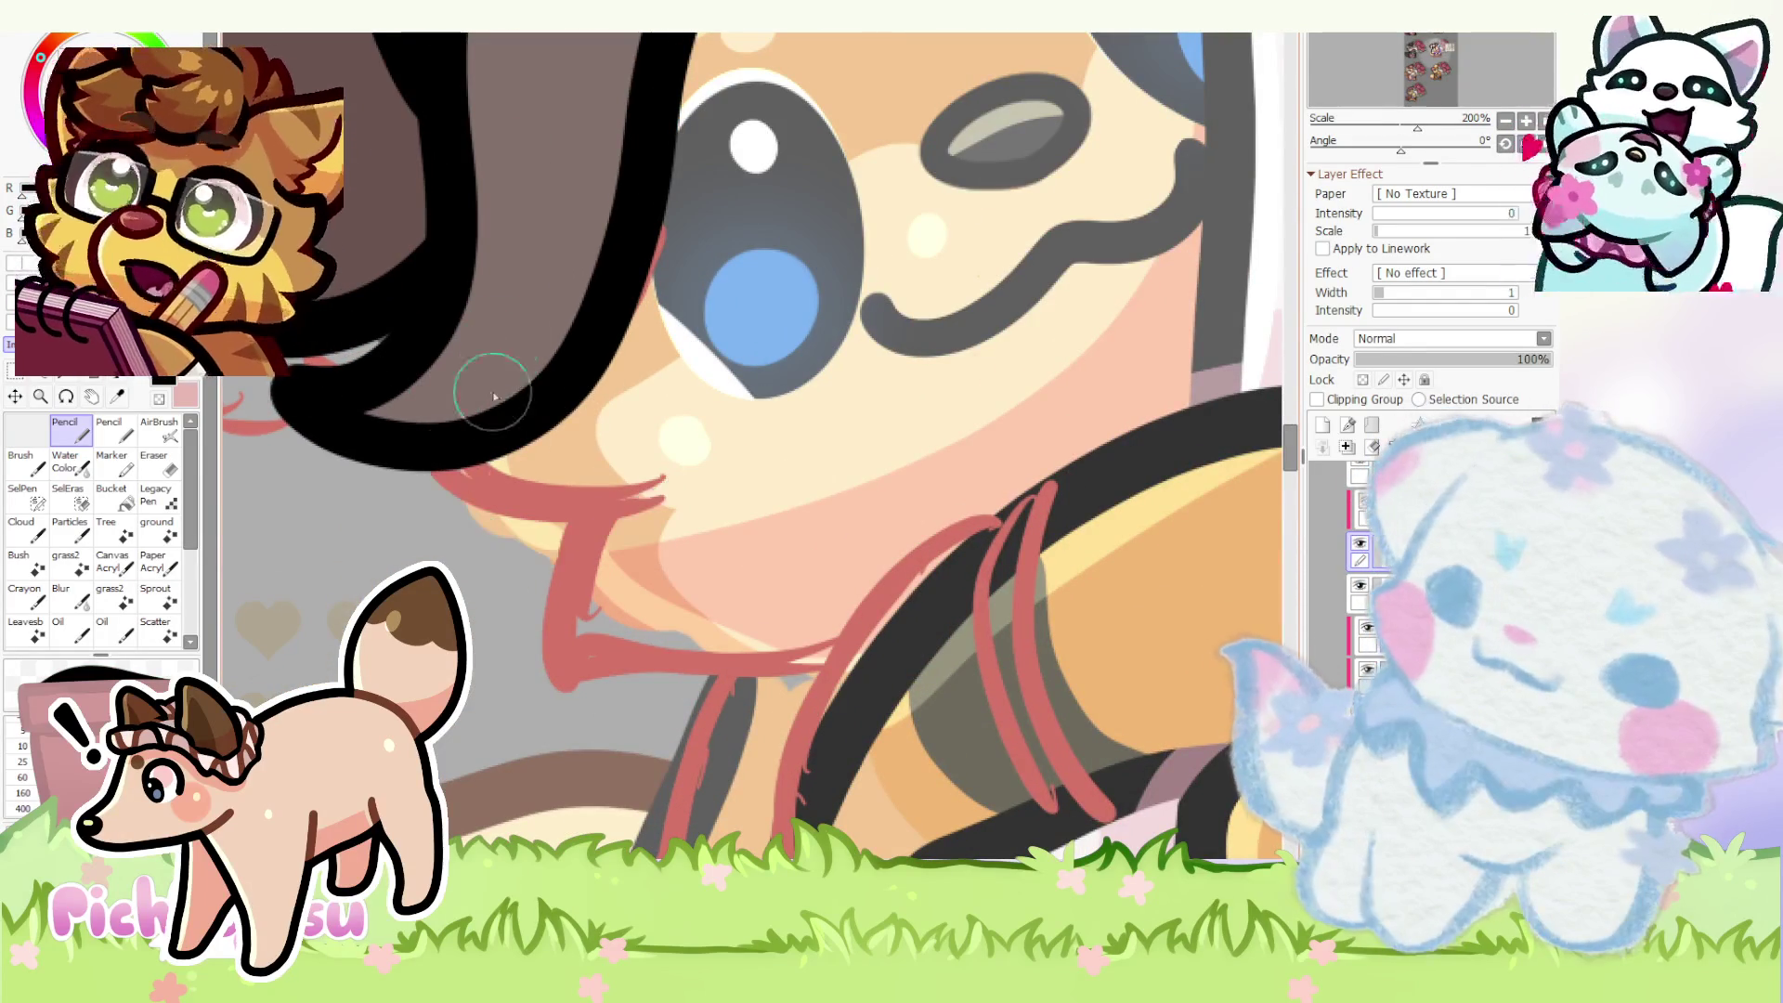
{"action": "left_click_drag", "start_coordinate": [628, 480], "coordinate": [558, 644]}
{"action": "key", "text": "ctrl+z"}
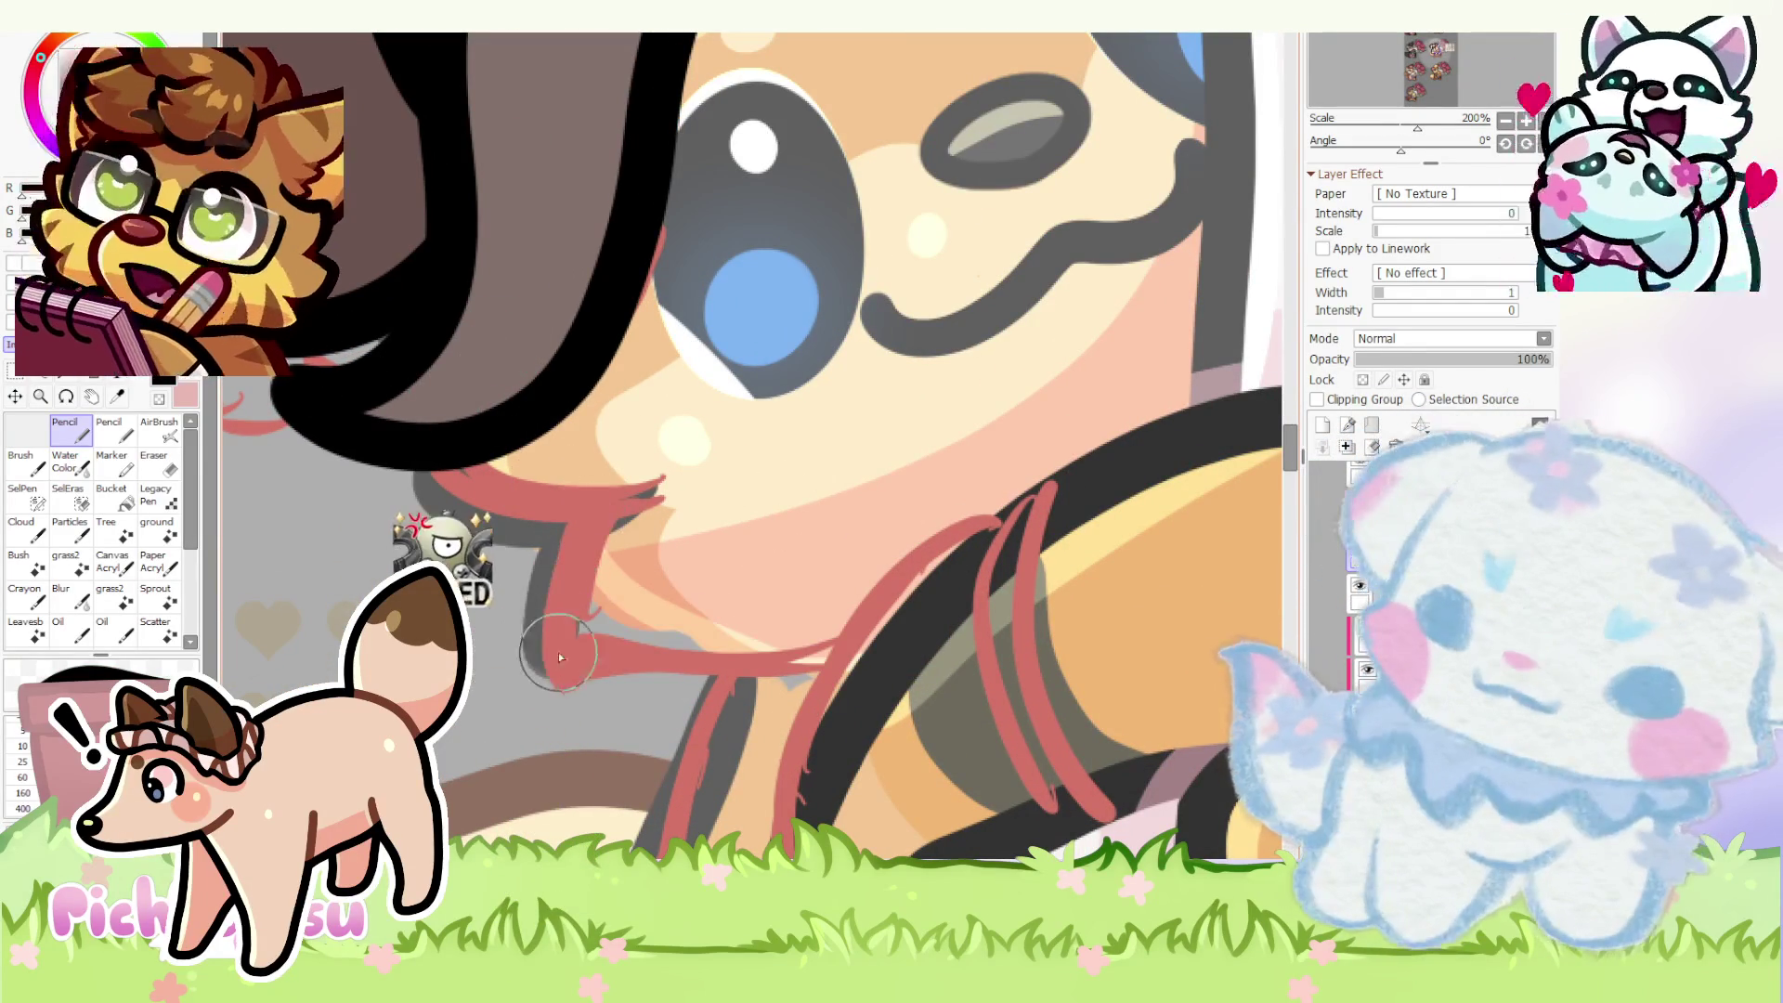
{"action": "scroll", "coordinate": [755, 502], "scroll_direction": "down", "scroll_amount": 2}
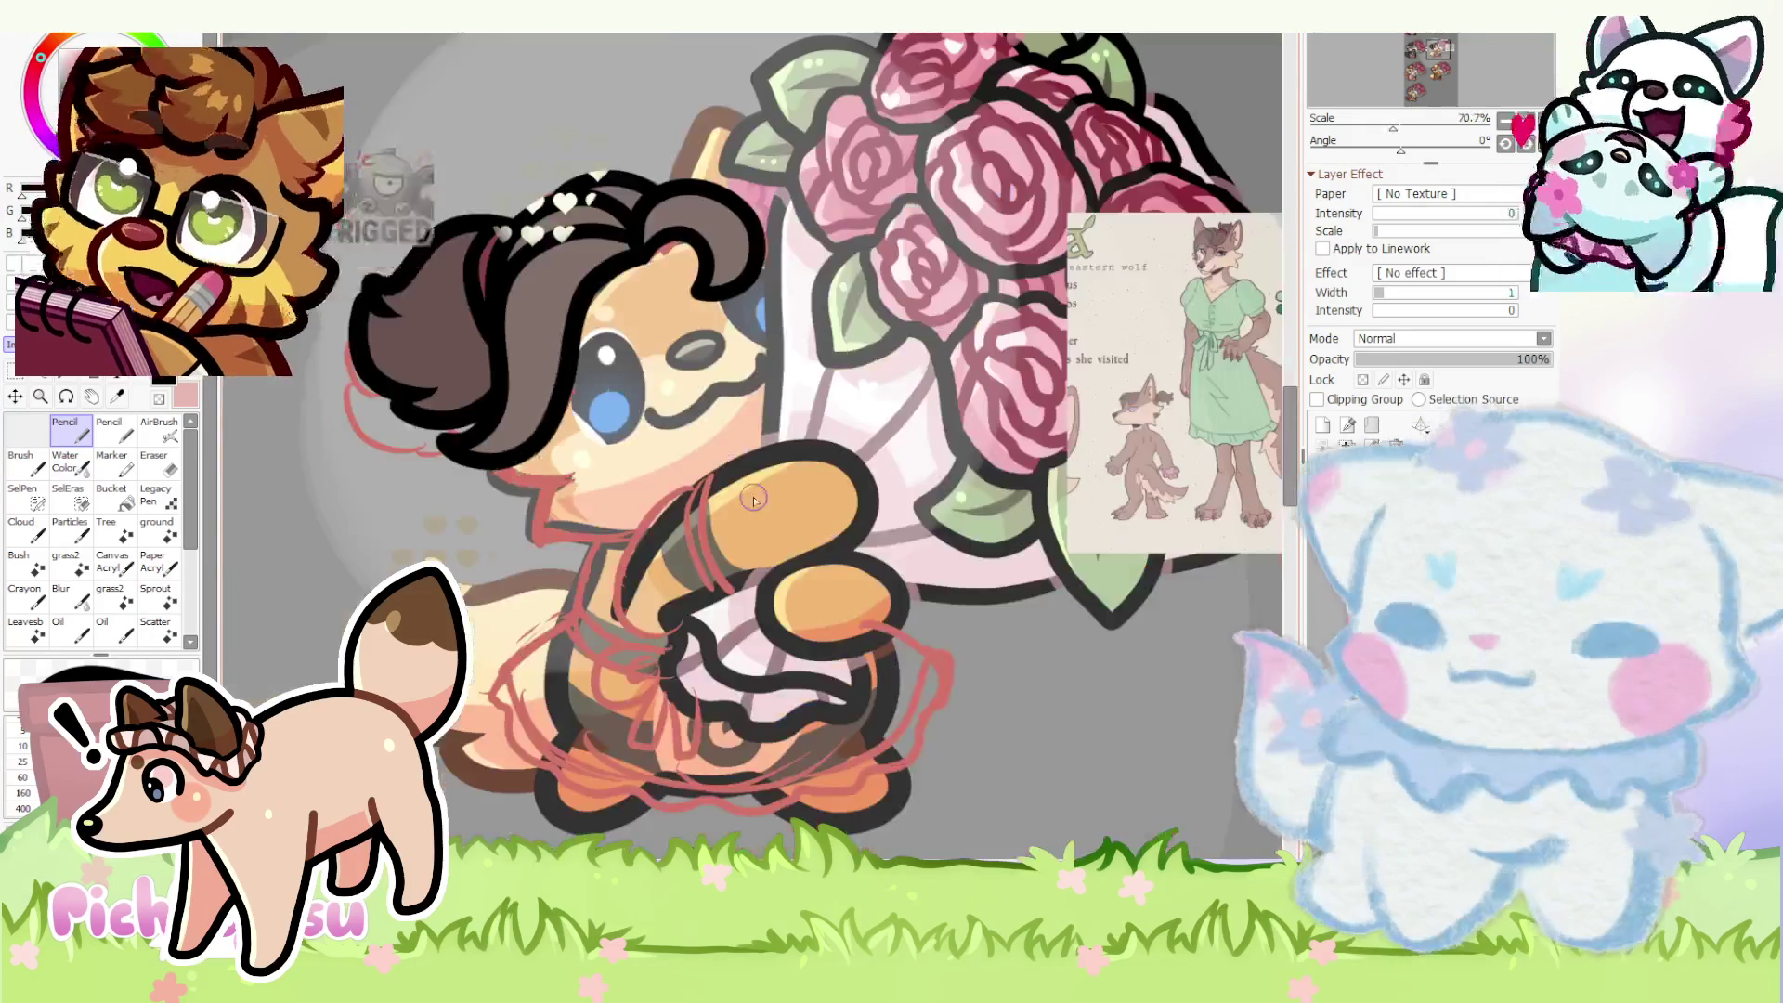
{"action": "scroll", "coordinate": [754, 502], "scroll_direction": "down", "scroll_amount": 2}
{"action": "scroll", "coordinate": [754, 502], "scroll_direction": "down", "scroll_amount": 2}
{"action": "scroll", "coordinate": [755, 499], "scroll_direction": "up", "scroll_amount": 2}
{"action": "scroll", "coordinate": [724, 418], "scroll_direction": "up", "scroll_amount": 2}
{"action": "scroll", "coordinate": [678, 295], "scroll_direction": "up", "scroll_amount": 2}
{"action": "scroll", "coordinate": [676, 295], "scroll_direction": "up", "scroll_amount": 2}
{"action": "scroll", "coordinate": [676, 296], "scroll_direction": "down", "scroll_amount": 2}
{"action": "scroll", "coordinate": [675, 297], "scroll_direction": "down", "scroll_amount": 2}
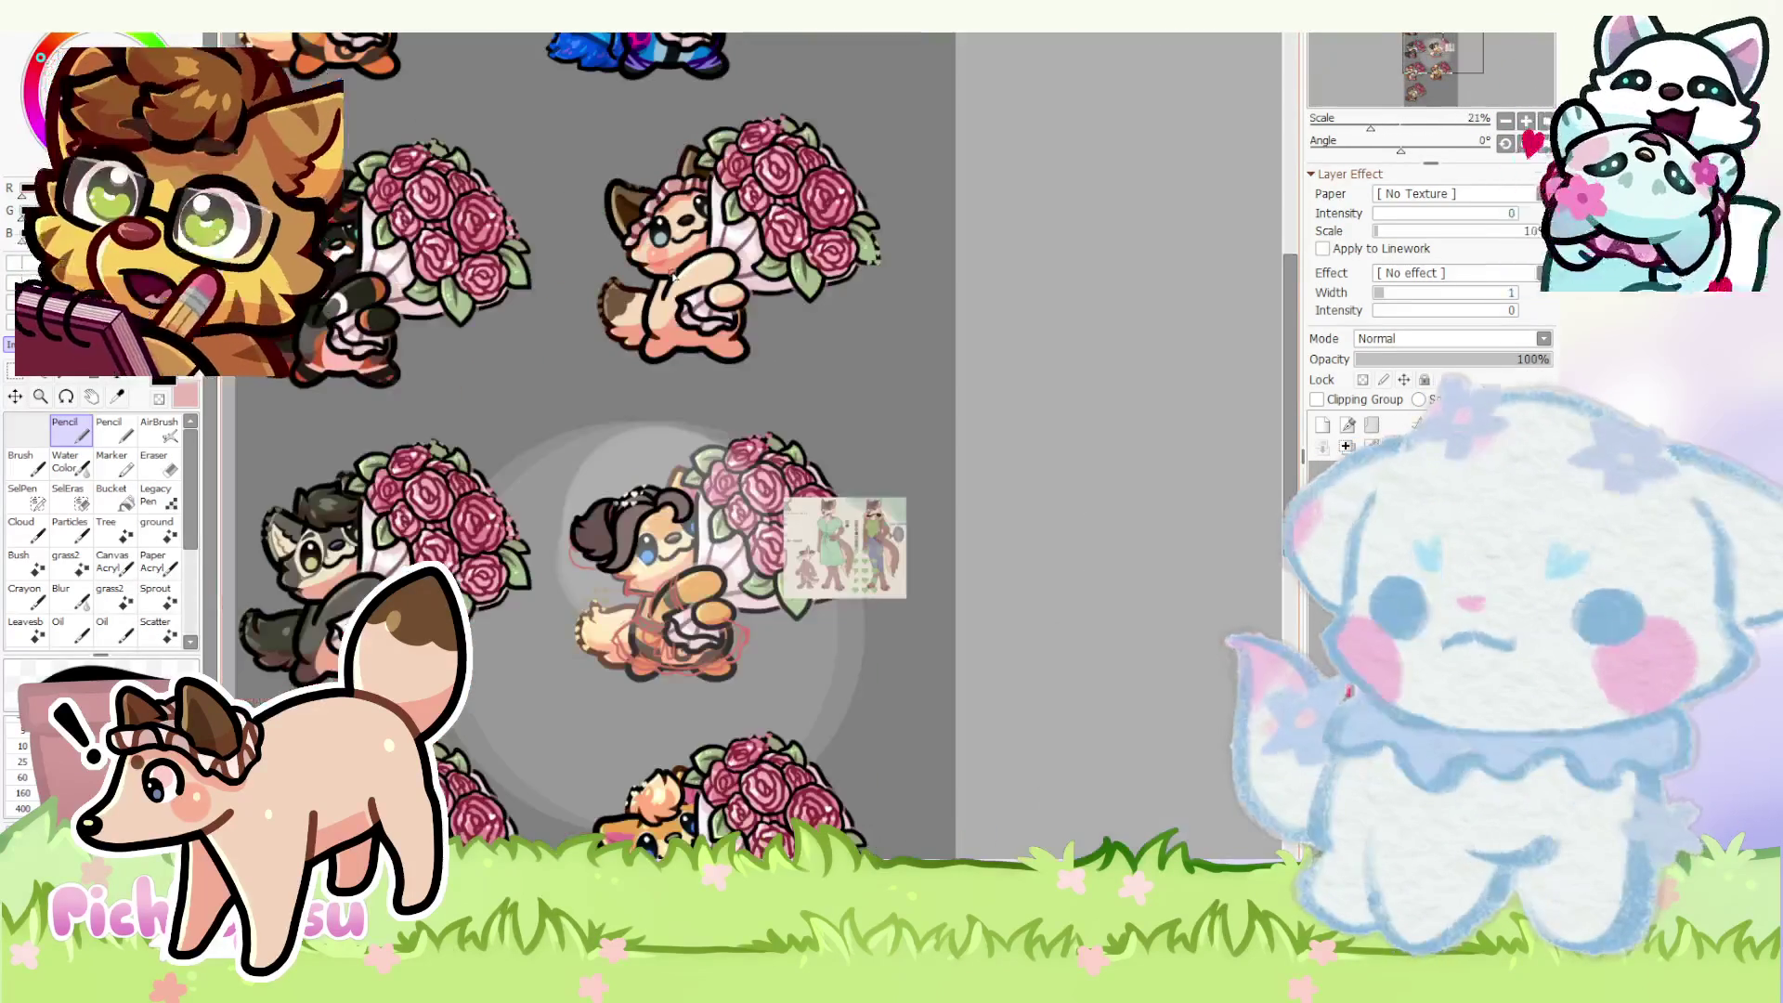
{"action": "scroll", "coordinate": [1015, 468], "scroll_direction": "down", "scroll_amount": 1}
{"action": "scroll", "coordinate": [756, 507], "scroll_direction": "up", "scroll_amount": 3}
{"action": "scroll", "coordinate": [756, 507], "scroll_direction": "up", "scroll_amount": 2}
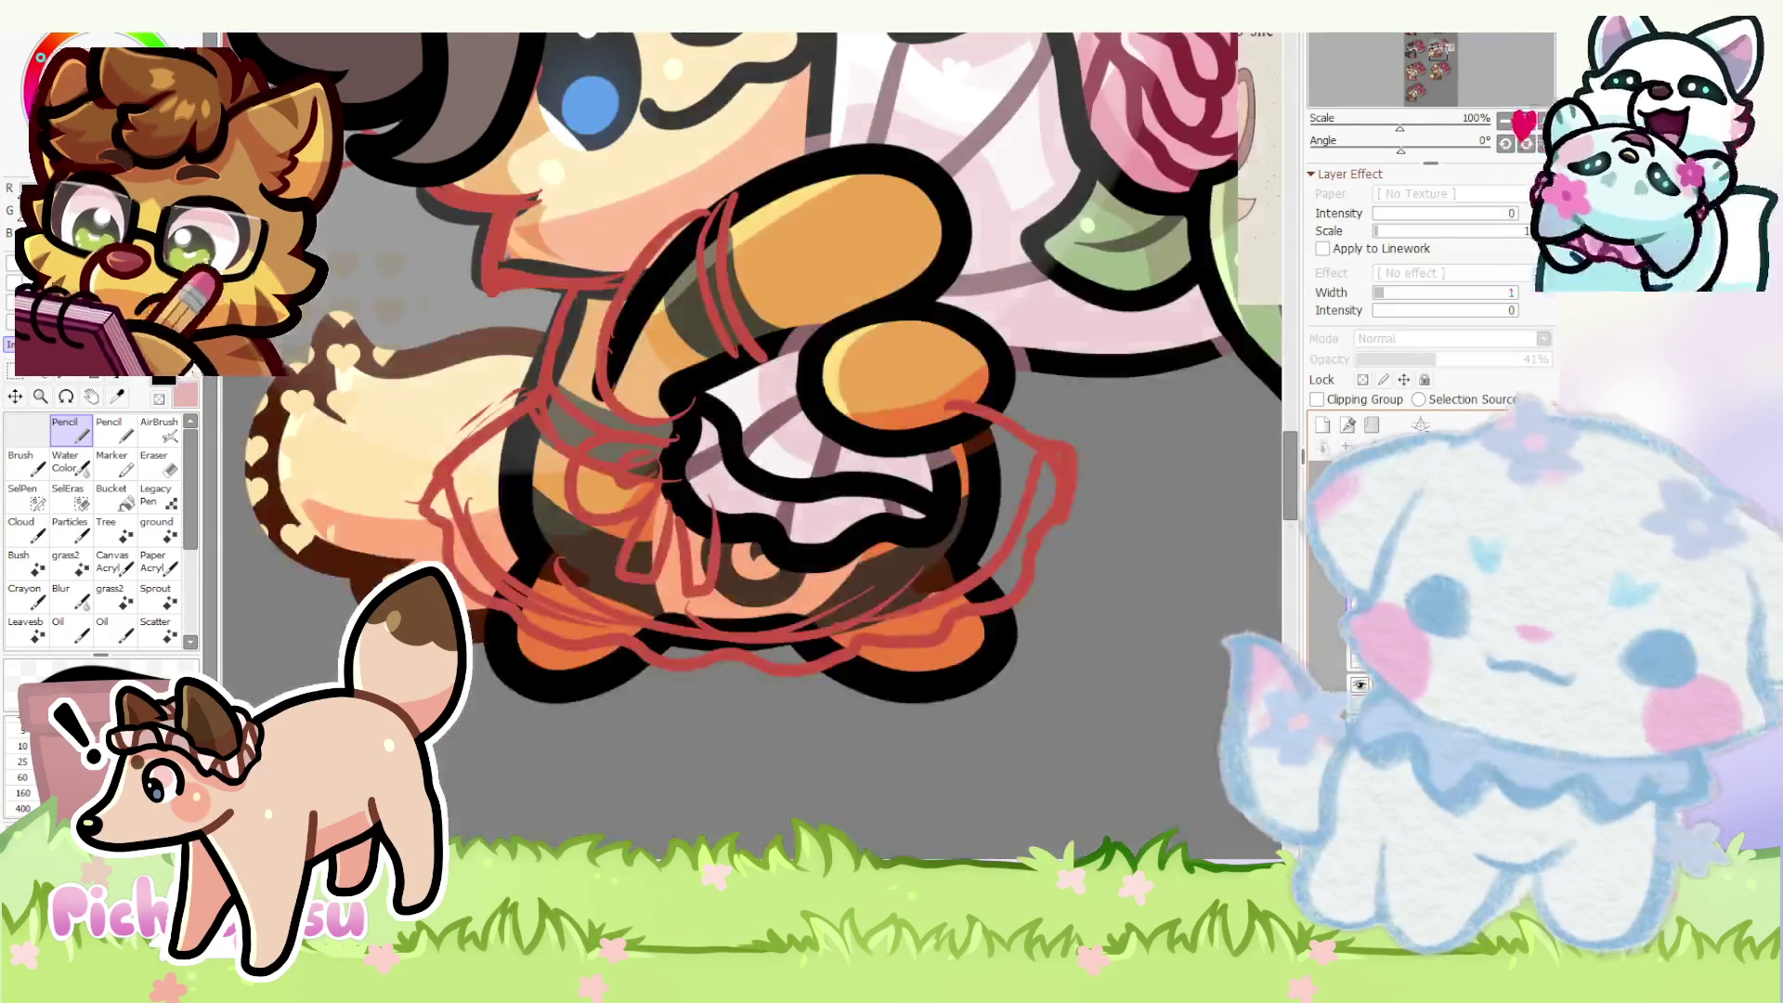
{"action": "scroll", "coordinate": [756, 507], "scroll_direction": "down", "scroll_amount": 2}
{"action": "scroll", "coordinate": [807, 408], "scroll_direction": "up", "scroll_amount": 1}
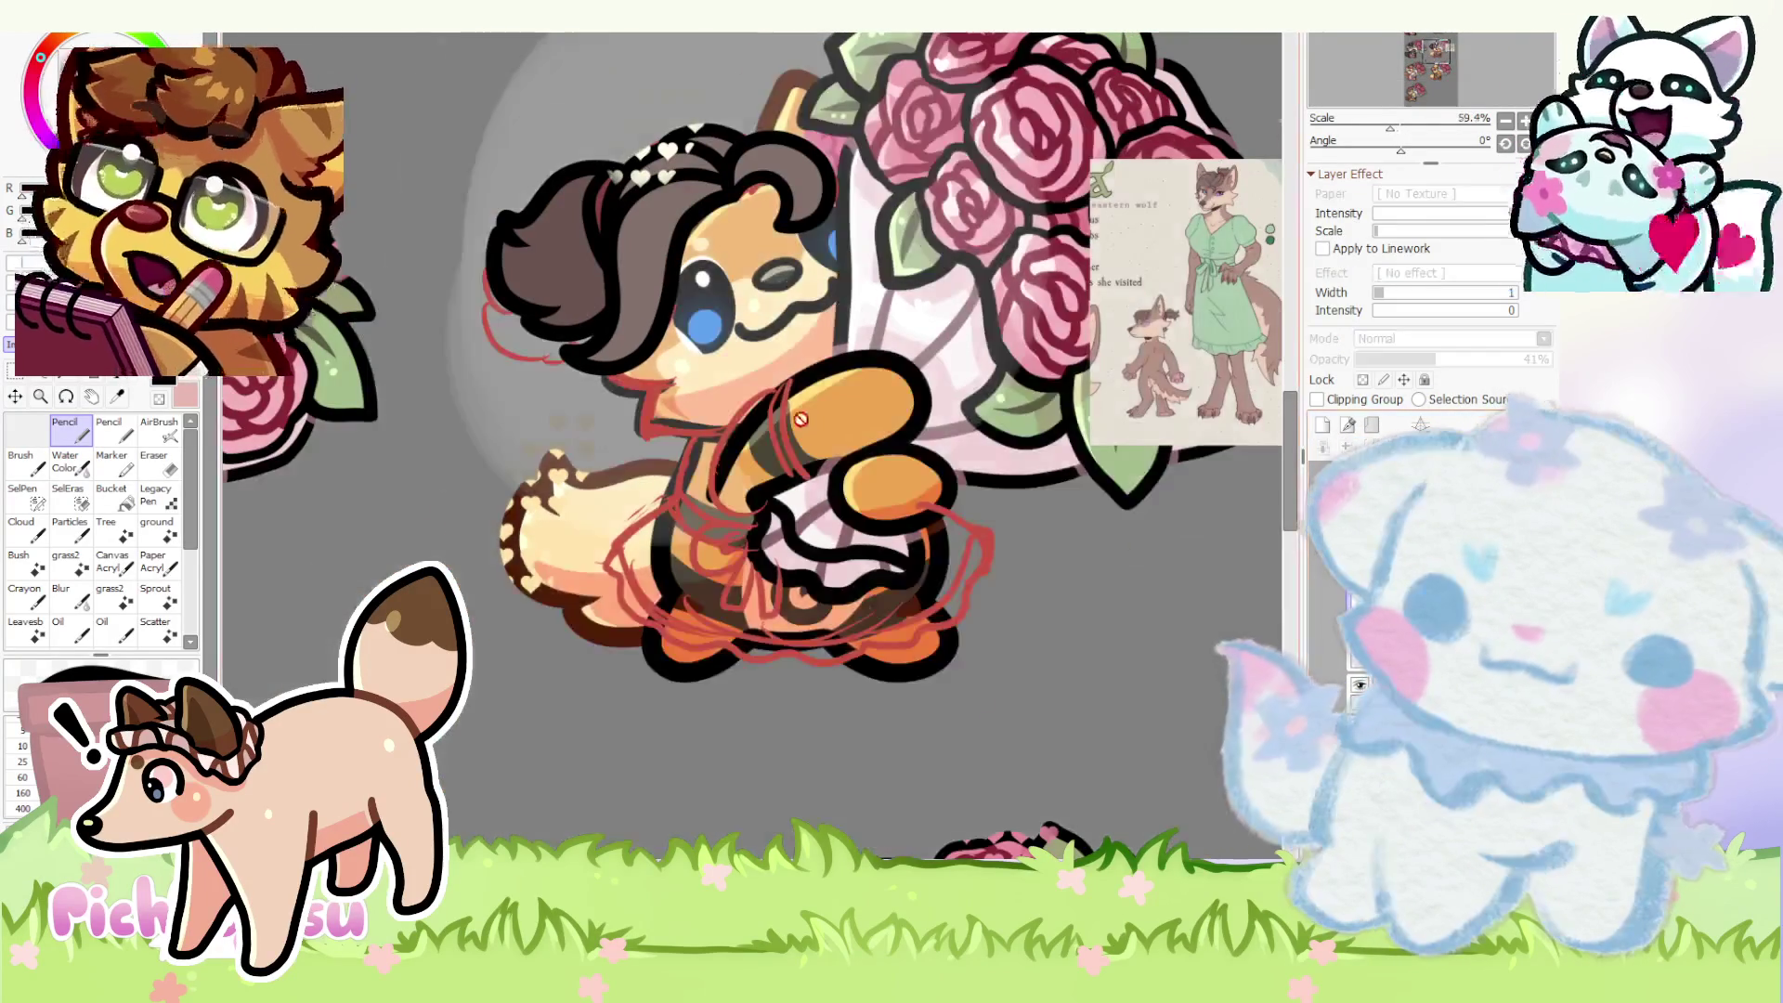
{"action": "scroll", "coordinate": [806, 409], "scroll_direction": "up", "scroll_amount": 1}
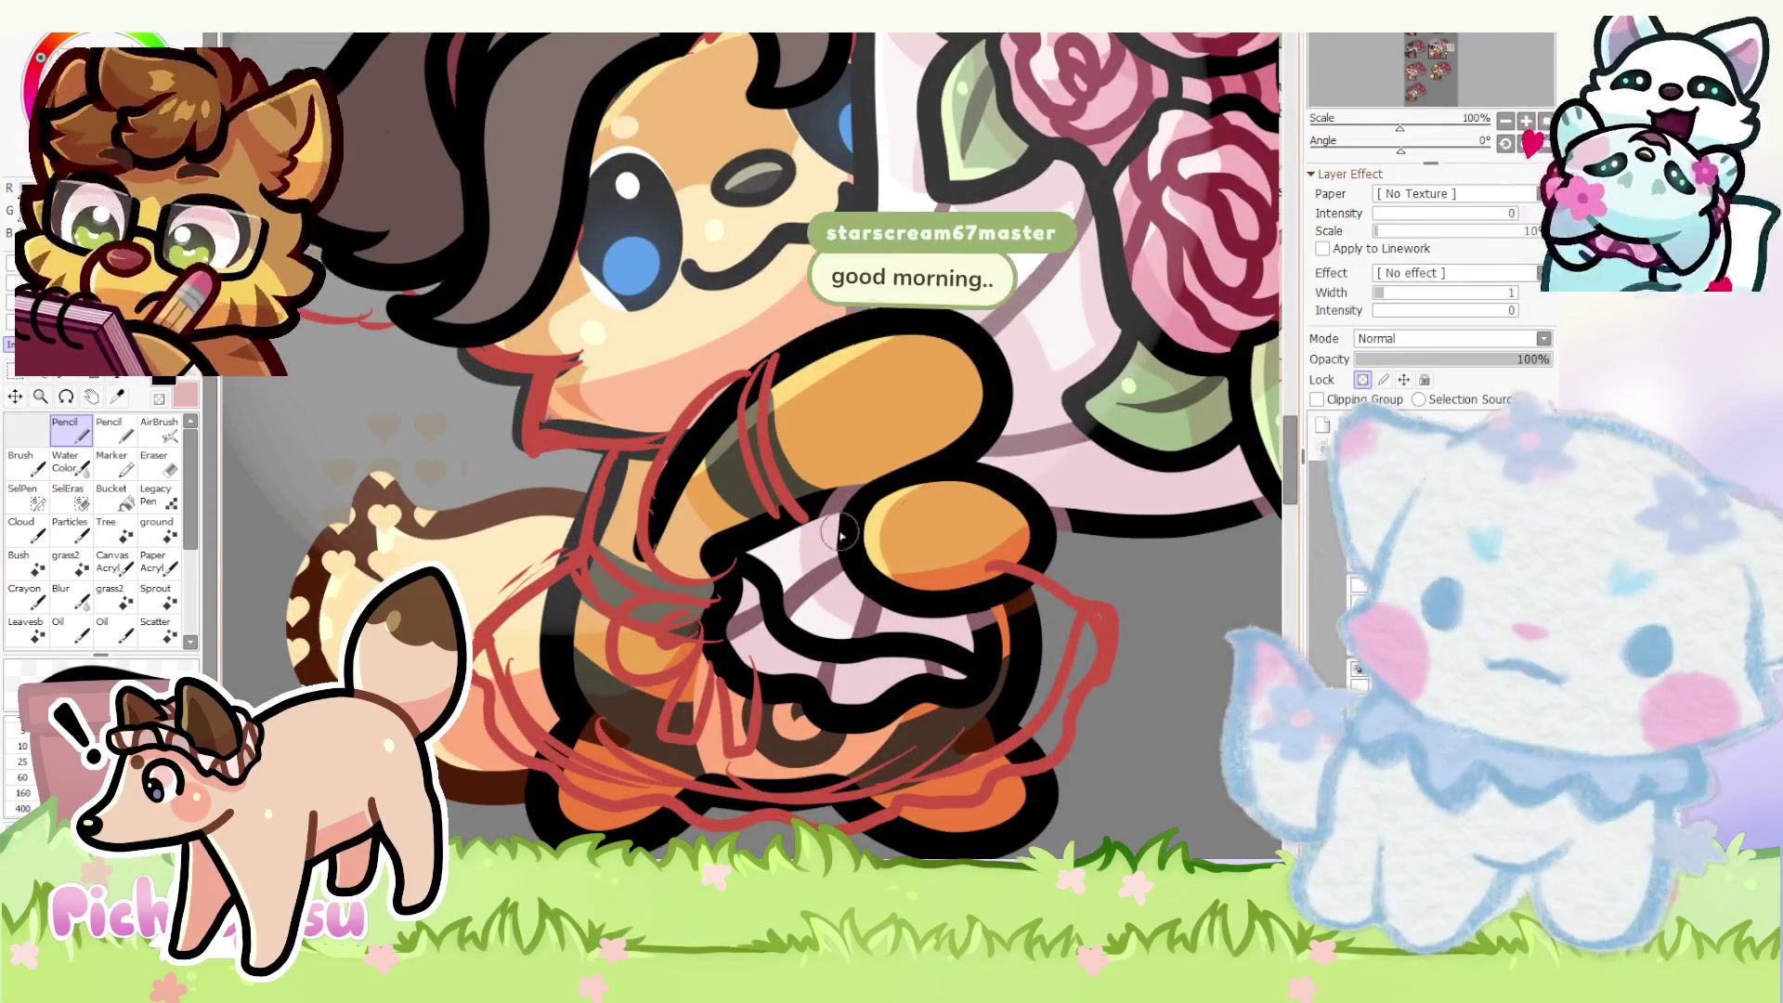
{"action": "scroll", "coordinate": [1036, 436], "scroll_direction": "down", "scroll_amount": 1}
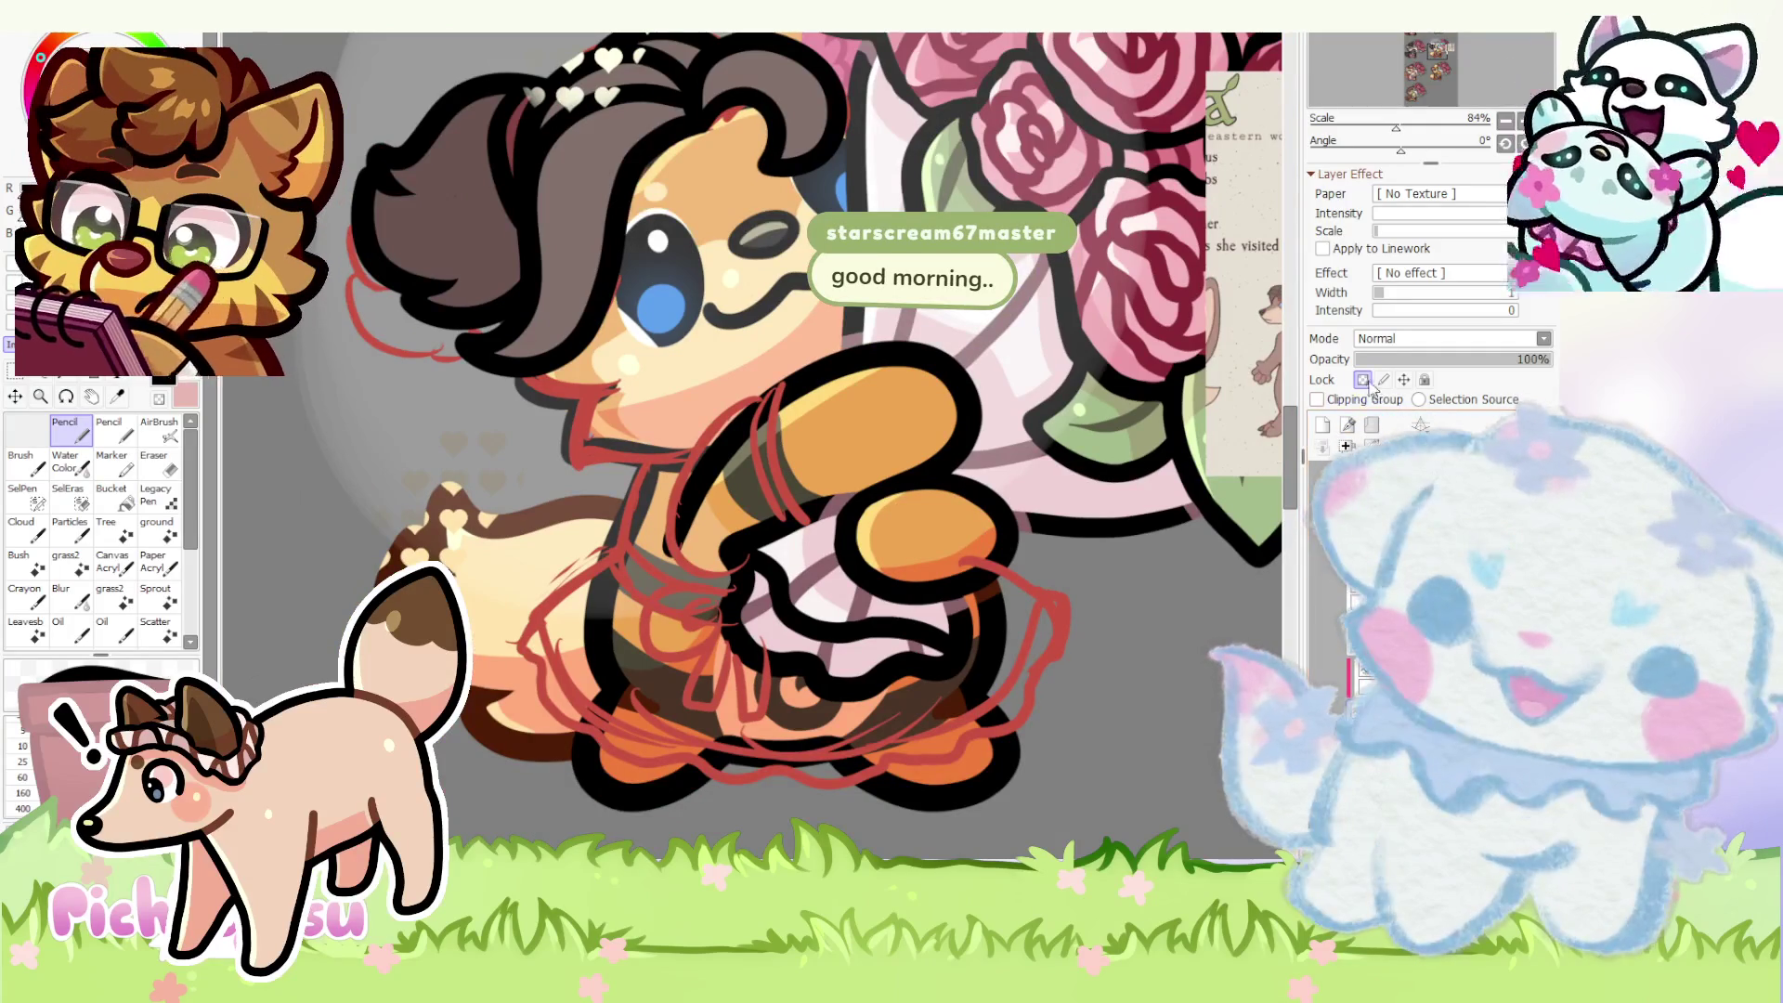
{"action": "scroll", "coordinate": [930, 363], "scroll_direction": "up", "scroll_amount": 1}
{"action": "left_click", "coordinate": [167, 464]}
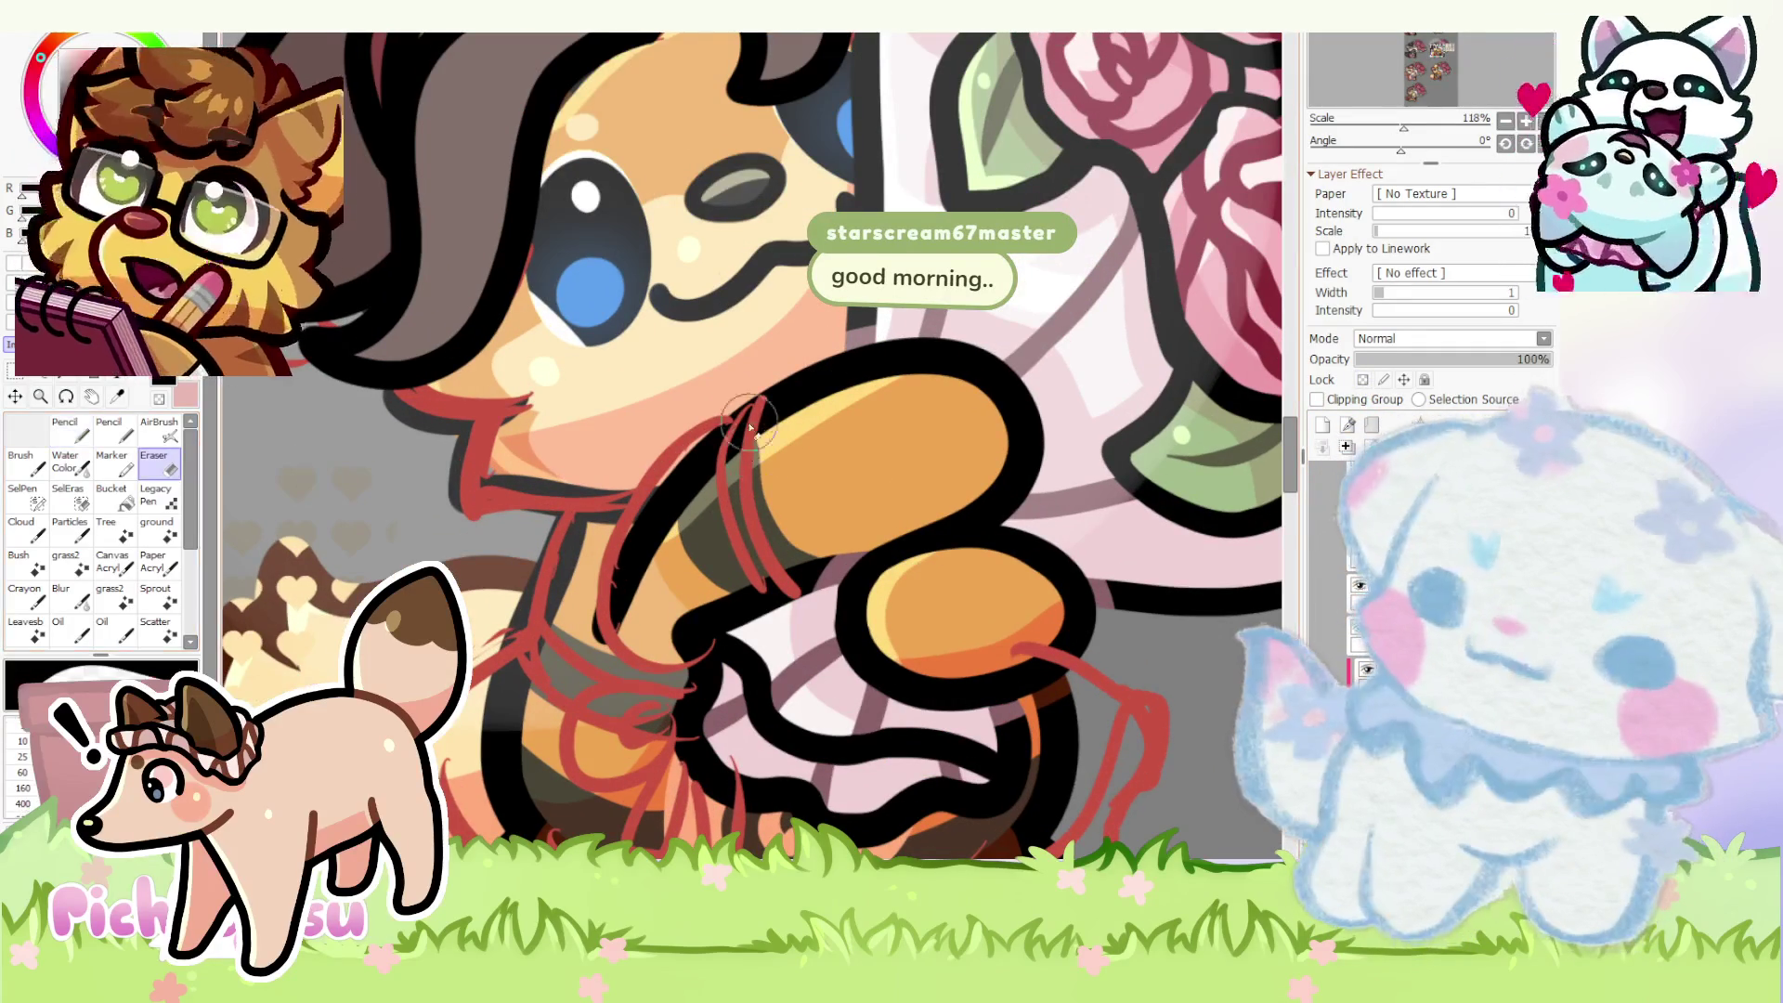
- Erase stray red sketch on the orange arm and ink black outlines along the arm band
{"action": "left_click_drag", "start_coordinate": [724, 466], "coordinate": [638, 599]}
{"action": "left_click", "coordinate": [66, 430]}
{"action": "scroll", "coordinate": [481, 456], "scroll_direction": "up", "scroll_amount": 2}
{"action": "scroll", "coordinate": [761, 443], "scroll_direction": "up", "scroll_amount": 2}
{"action": "left_click_drag", "start_coordinate": [808, 605], "coordinate": [842, 669]}
{"action": "left_click_drag", "start_coordinate": [774, 377], "coordinate": [739, 718]}
{"action": "scroll", "coordinate": [715, 384], "scroll_direction": "down", "scroll_amount": 1}
{"action": "left_click_drag", "start_coordinate": [718, 390], "coordinate": [634, 767]}
{"action": "scroll", "coordinate": [726, 390], "scroll_direction": "down", "scroll_amount": 2}
{"action": "scroll", "coordinate": [736, 383], "scroll_direction": "up", "scroll_amount": 2}
{"action": "scroll", "coordinate": [732, 384], "scroll_direction": "down", "scroll_amount": 2}
{"action": "scroll", "coordinate": [762, 651], "scroll_direction": "up", "scroll_amount": 2}
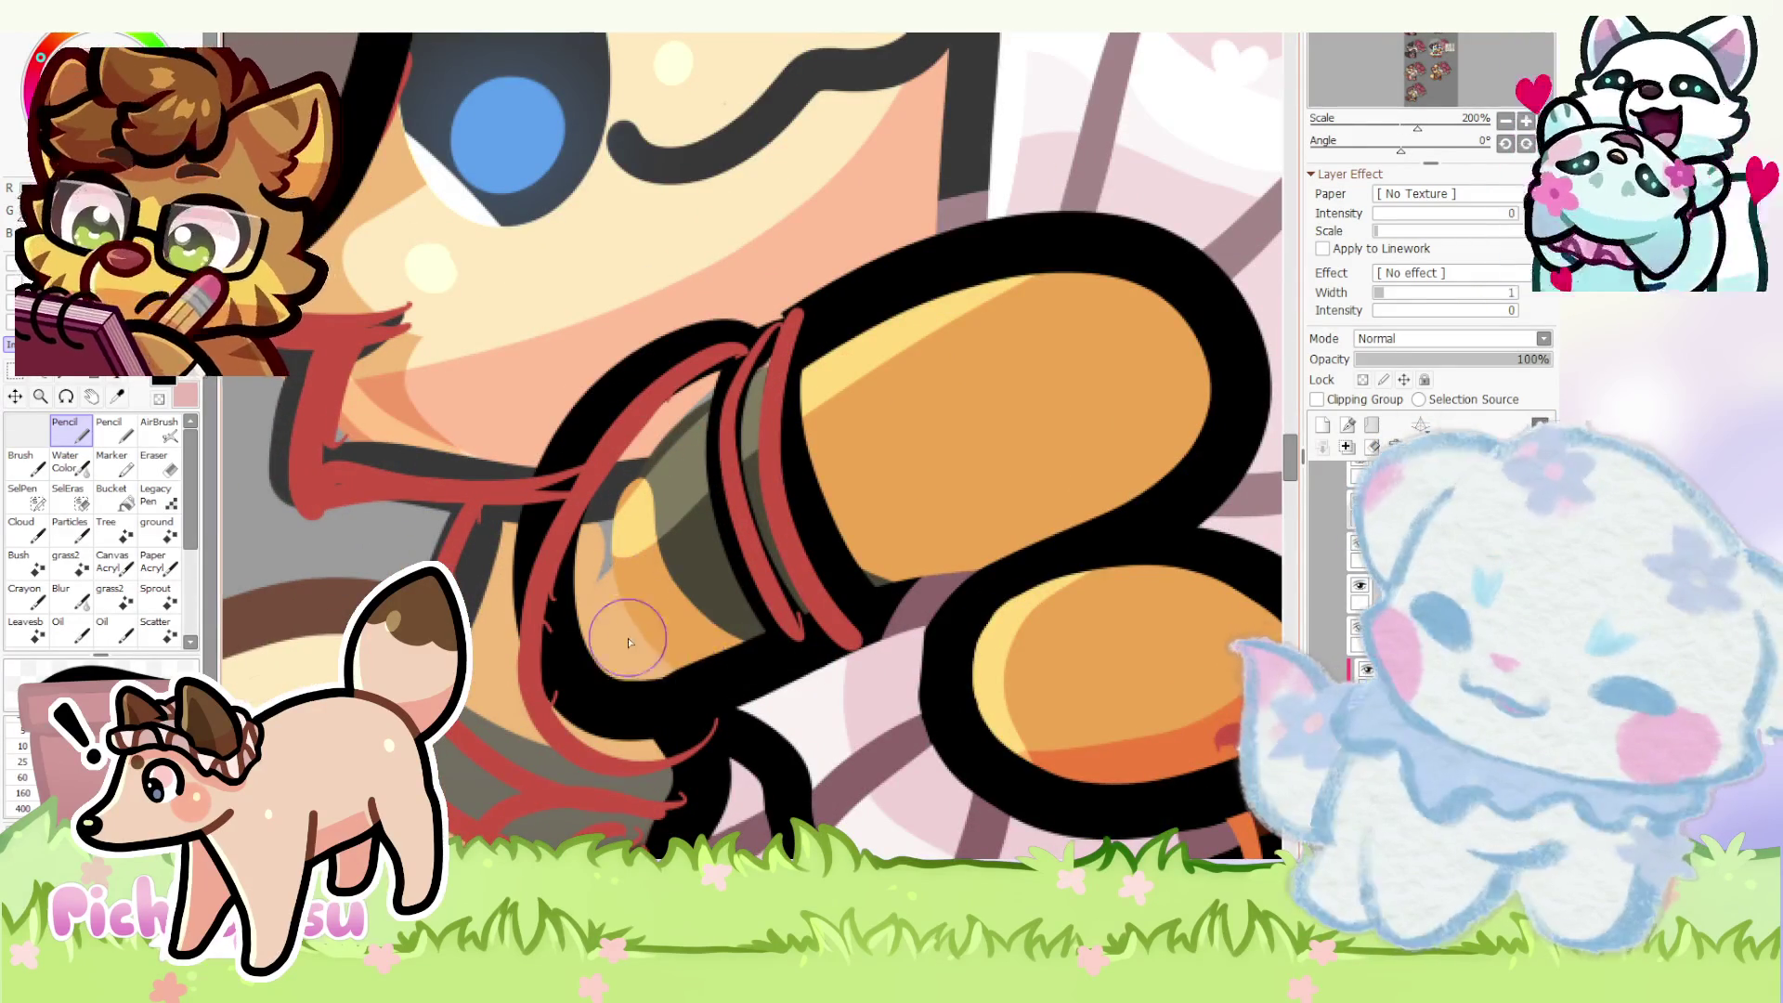
{"action": "scroll", "coordinate": [664, 424], "scroll_direction": "up", "scroll_amount": 3}
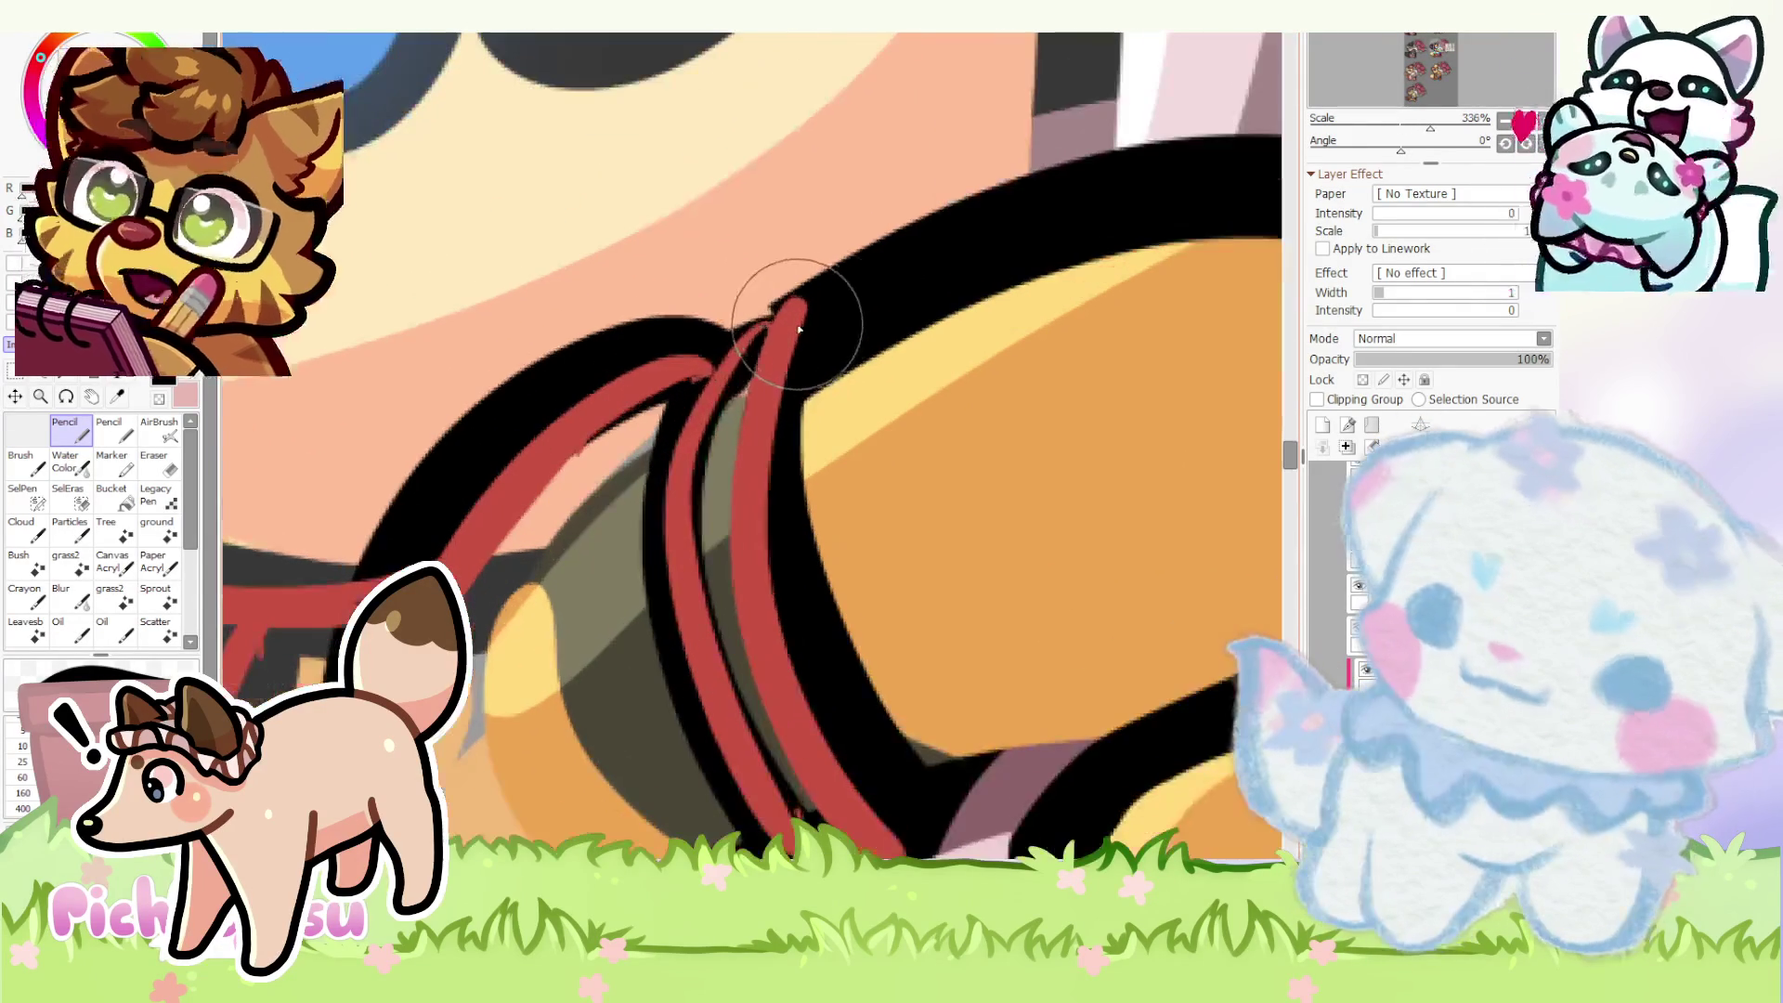
{"action": "scroll", "coordinate": [710, 384], "scroll_direction": "down", "scroll_amount": 5}
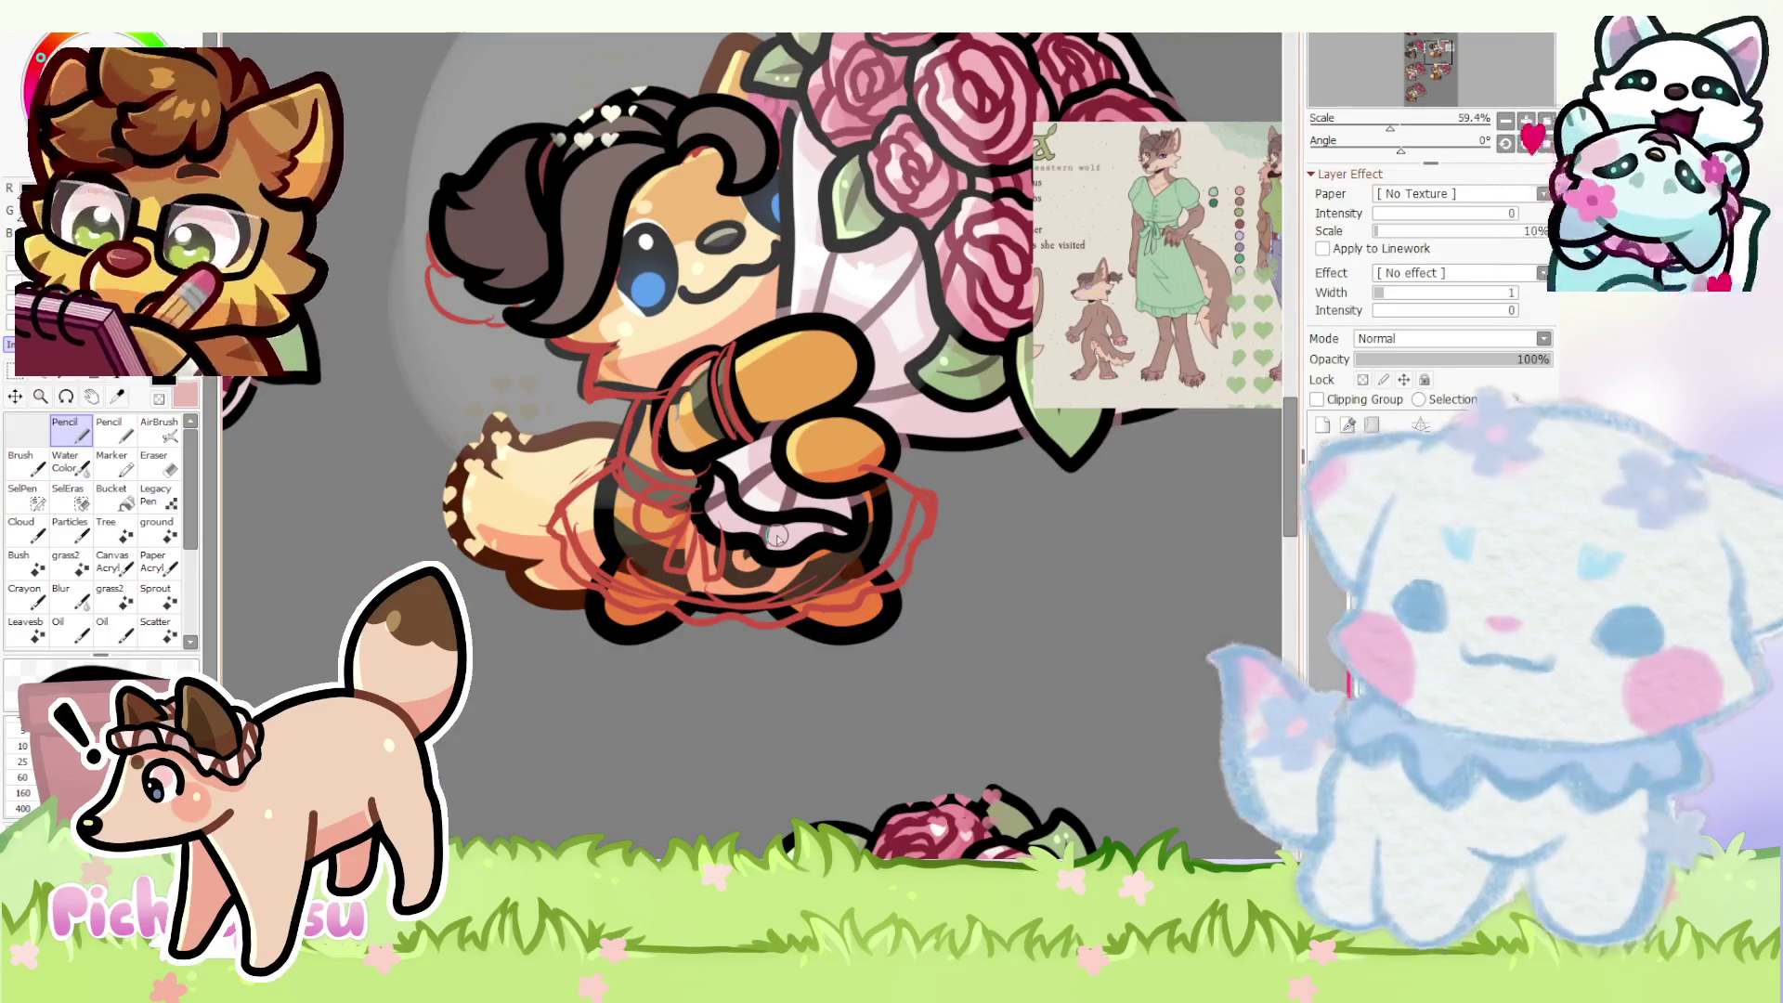
{"action": "scroll", "coordinate": [692, 553], "scroll_direction": "up", "scroll_amount": 2}
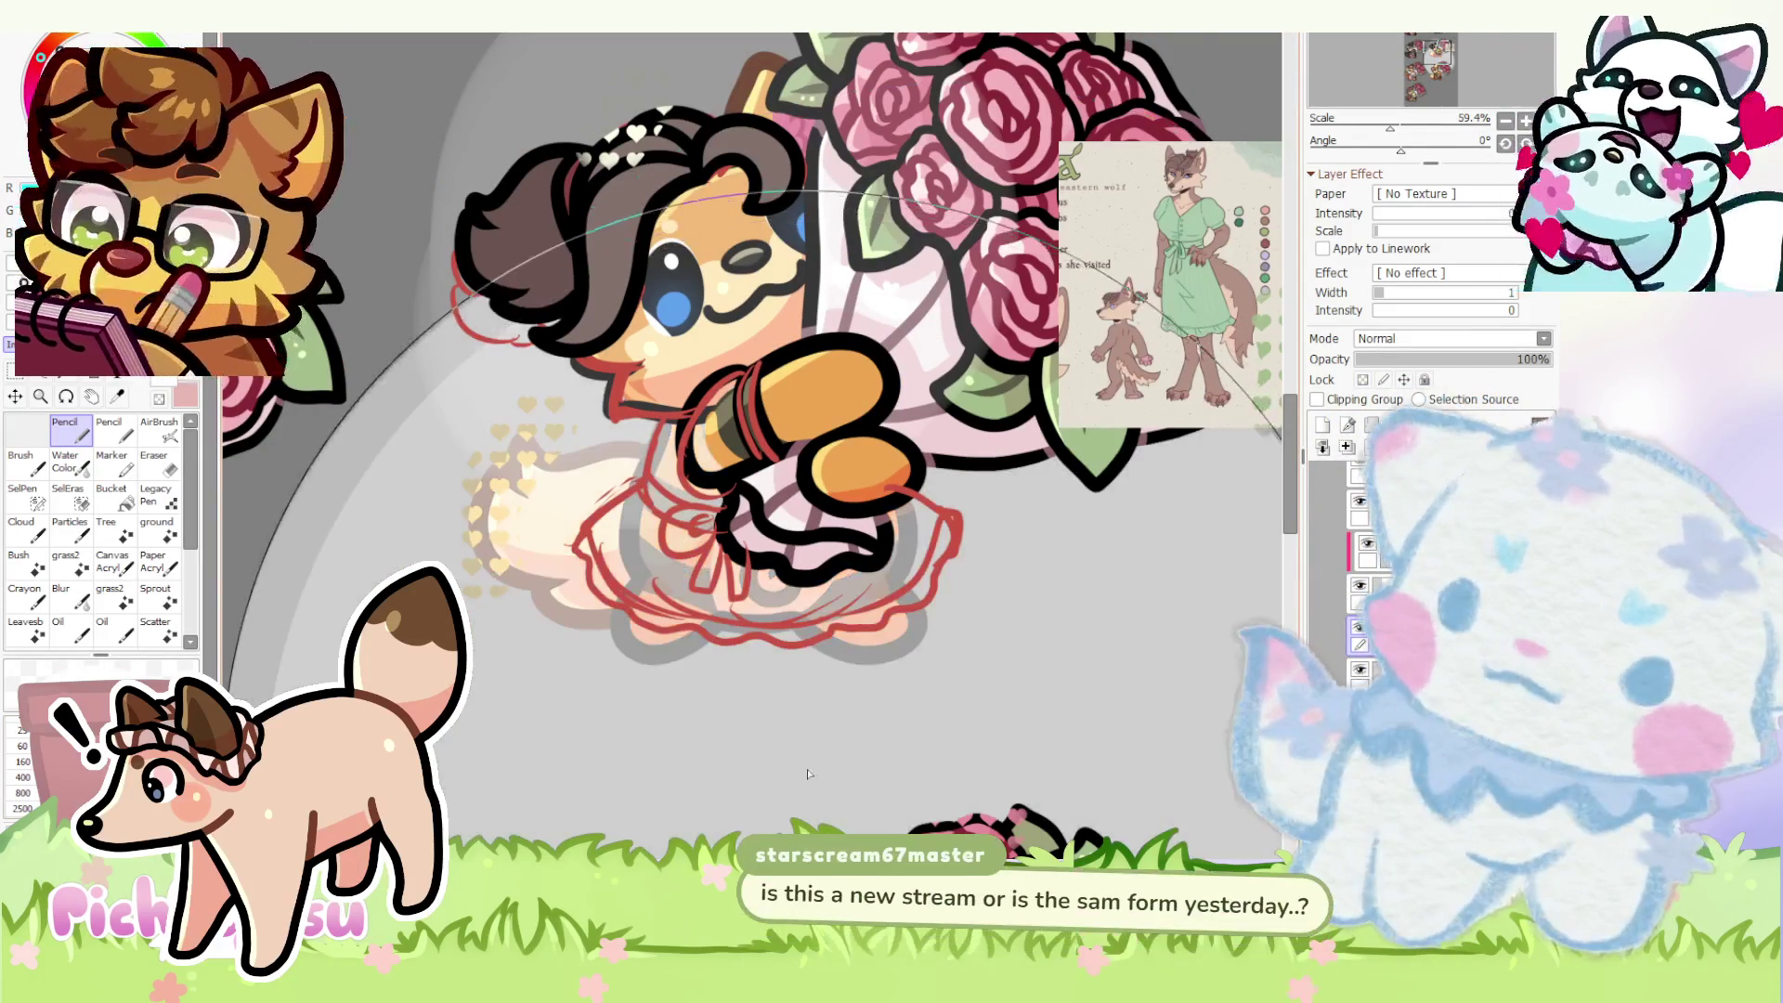
- Swing the curved ruler guide to a vertical angle for the skirt ruffles
{"action": "left_click_drag", "start_coordinate": [807, 775], "coordinate": [1243, 478]}
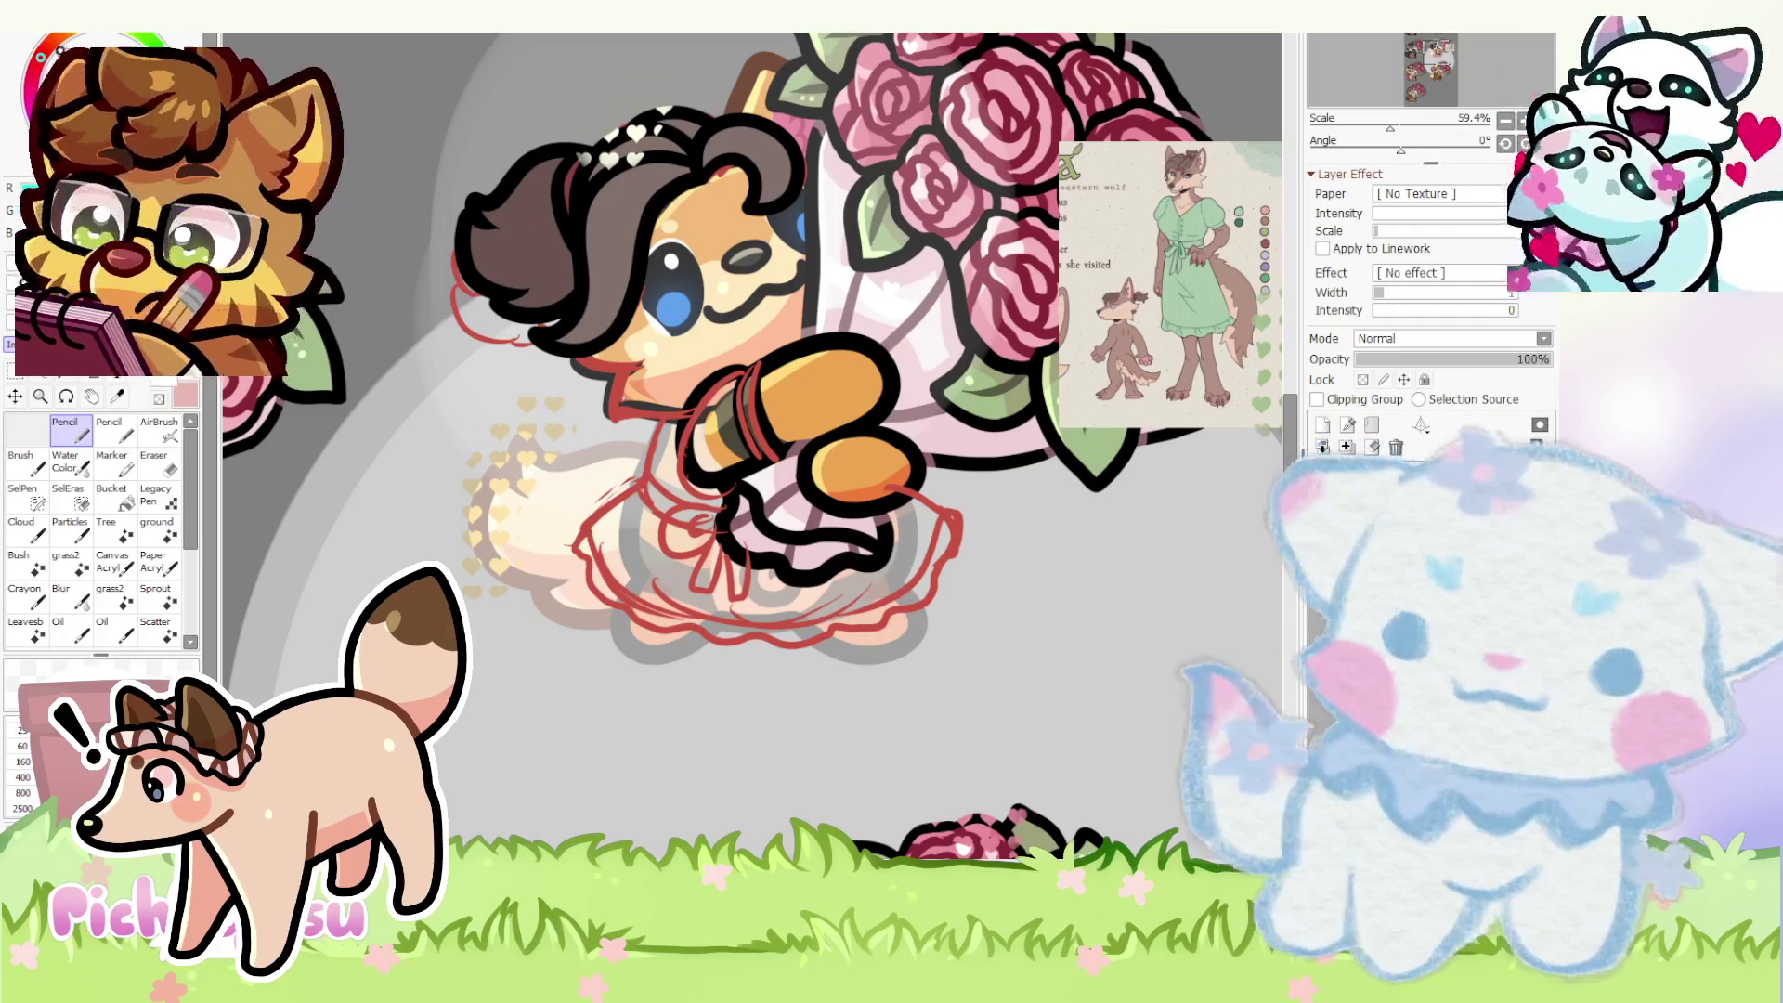
{"action": "scroll", "coordinate": [689, 446], "scroll_direction": "up", "scroll_amount": 1}
{"action": "scroll", "coordinate": [690, 447], "scroll_direction": "up", "scroll_amount": 2}
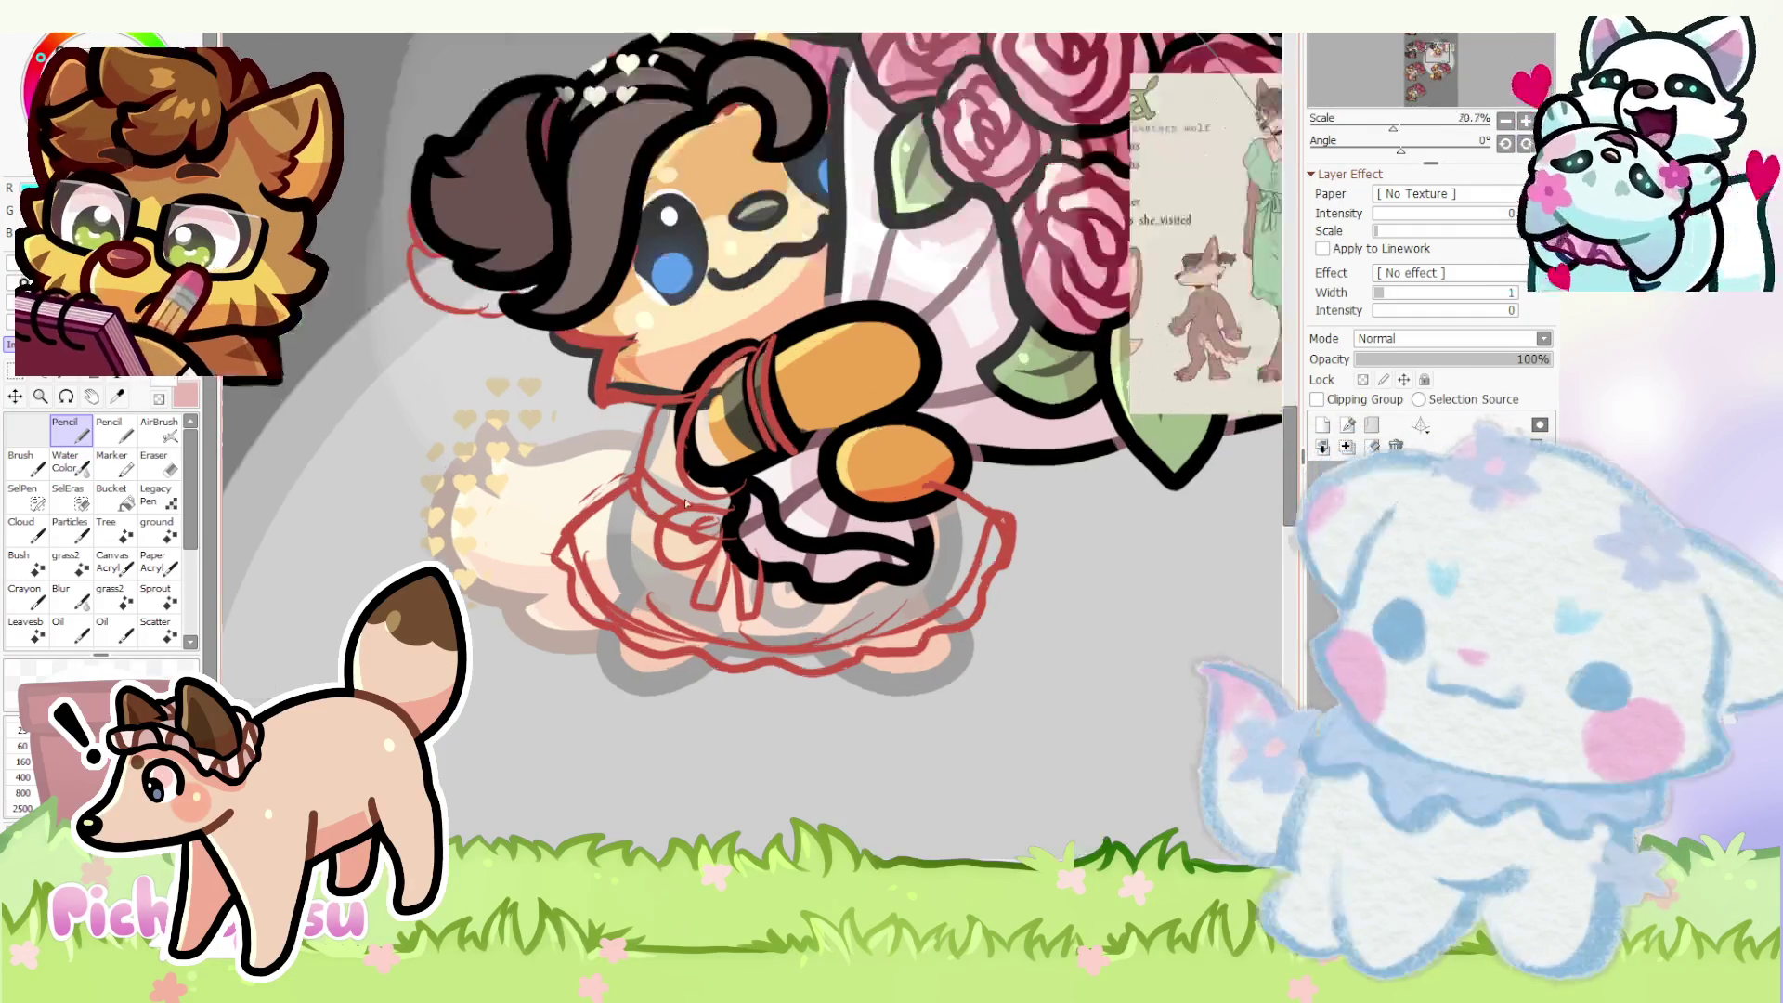
{"action": "scroll", "coordinate": [689, 446], "scroll_direction": "up", "scroll_amount": 2}
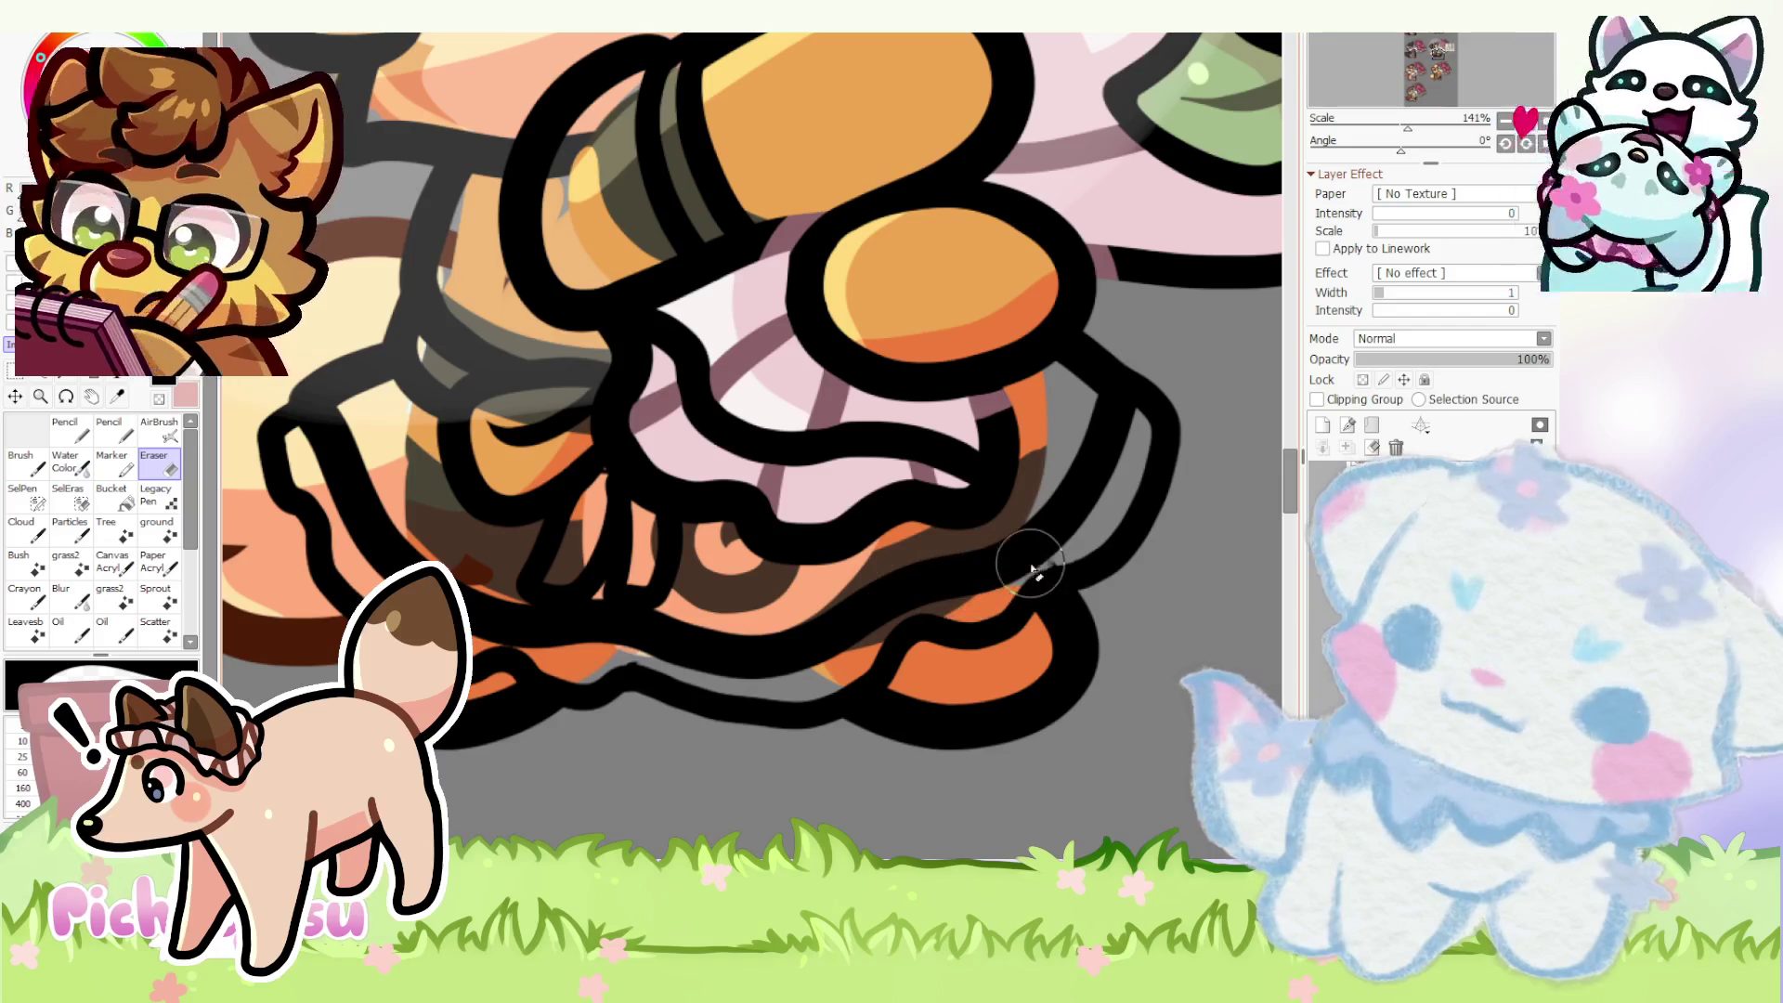
{"action": "scroll", "coordinate": [609, 656], "scroll_direction": "down", "scroll_amount": 3}
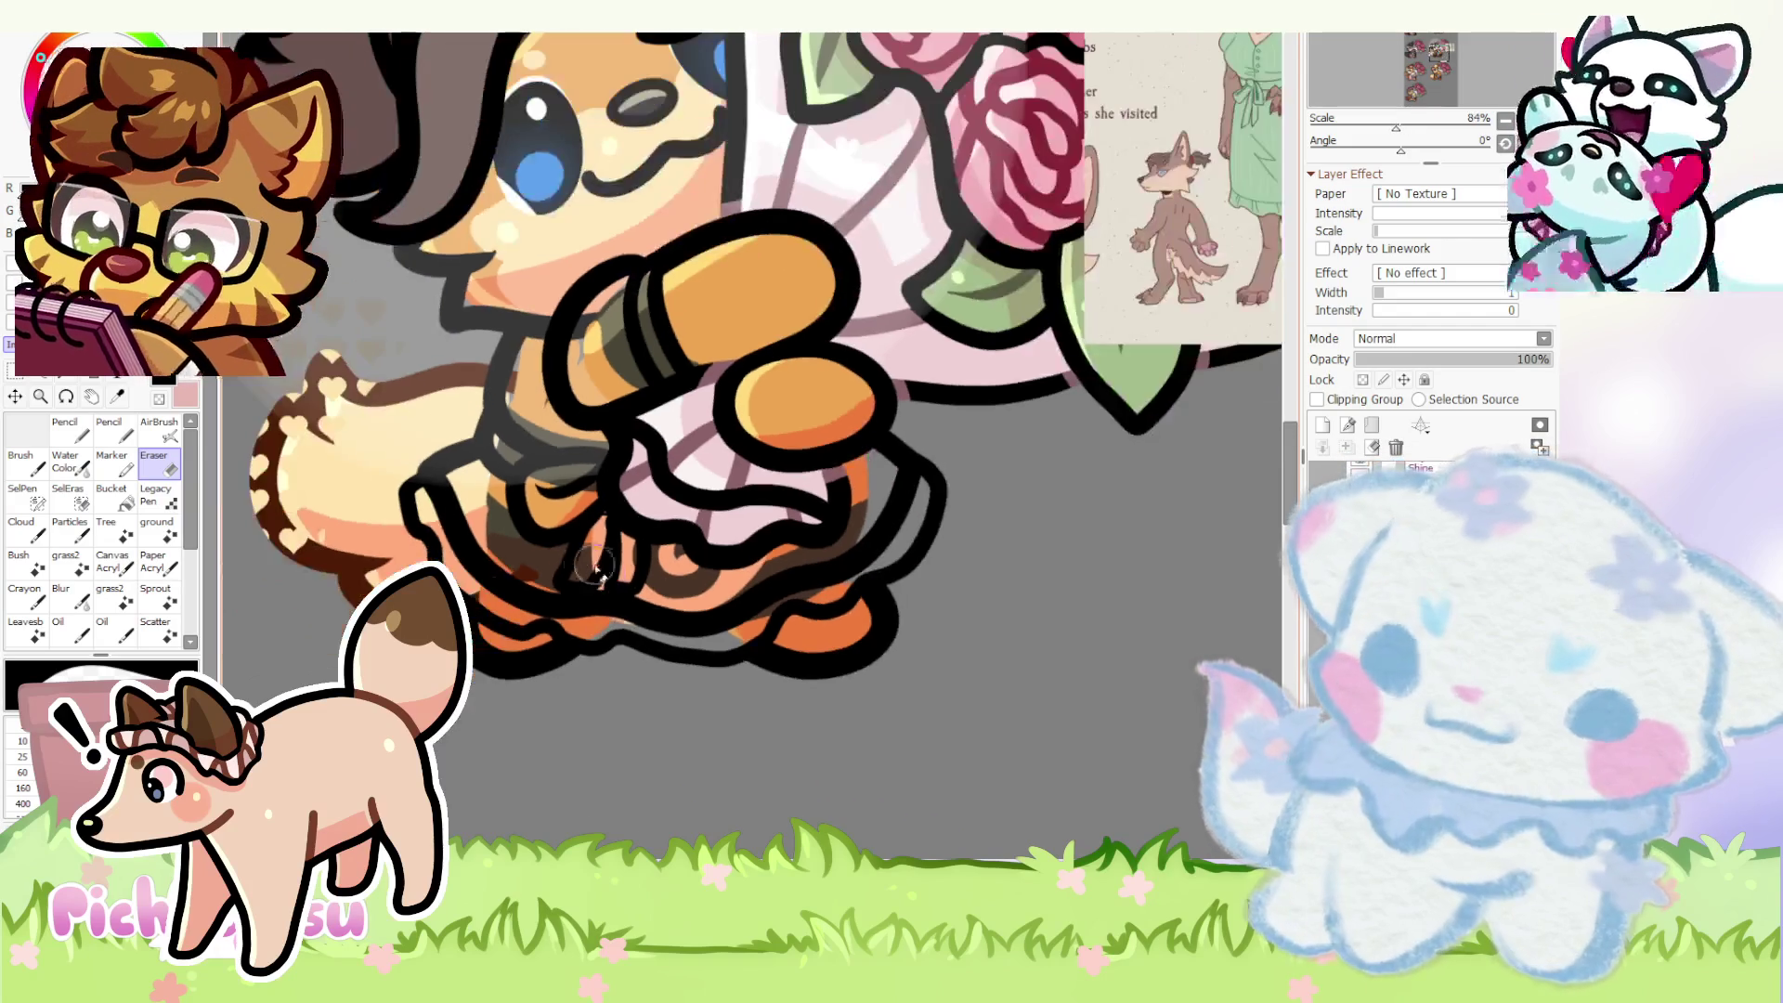
{"action": "scroll", "coordinate": [590, 517], "scroll_direction": "down", "scroll_amount": 4}
{"action": "scroll", "coordinate": [446, 474], "scroll_direction": "down", "scroll_amount": 1}
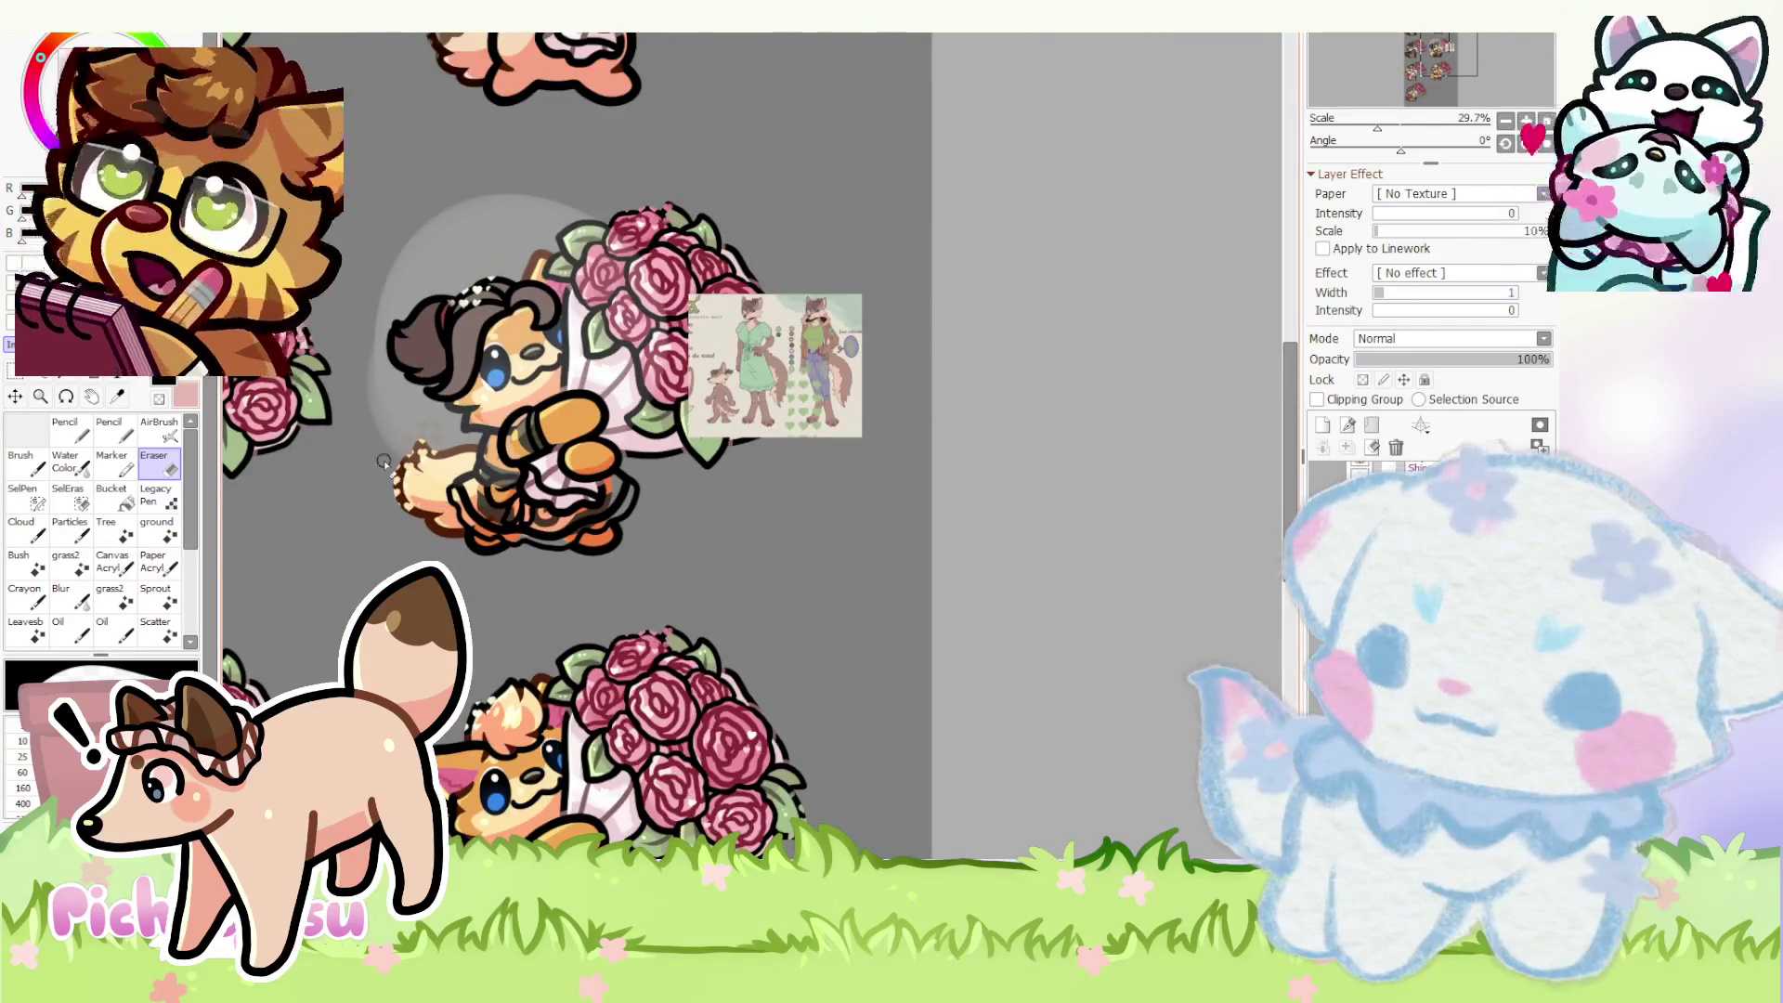
{"action": "scroll", "coordinate": [392, 464], "scroll_direction": "up", "scroll_amount": 2}
{"action": "scroll", "coordinate": [483, 423], "scroll_direction": "up", "scroll_amount": 1}
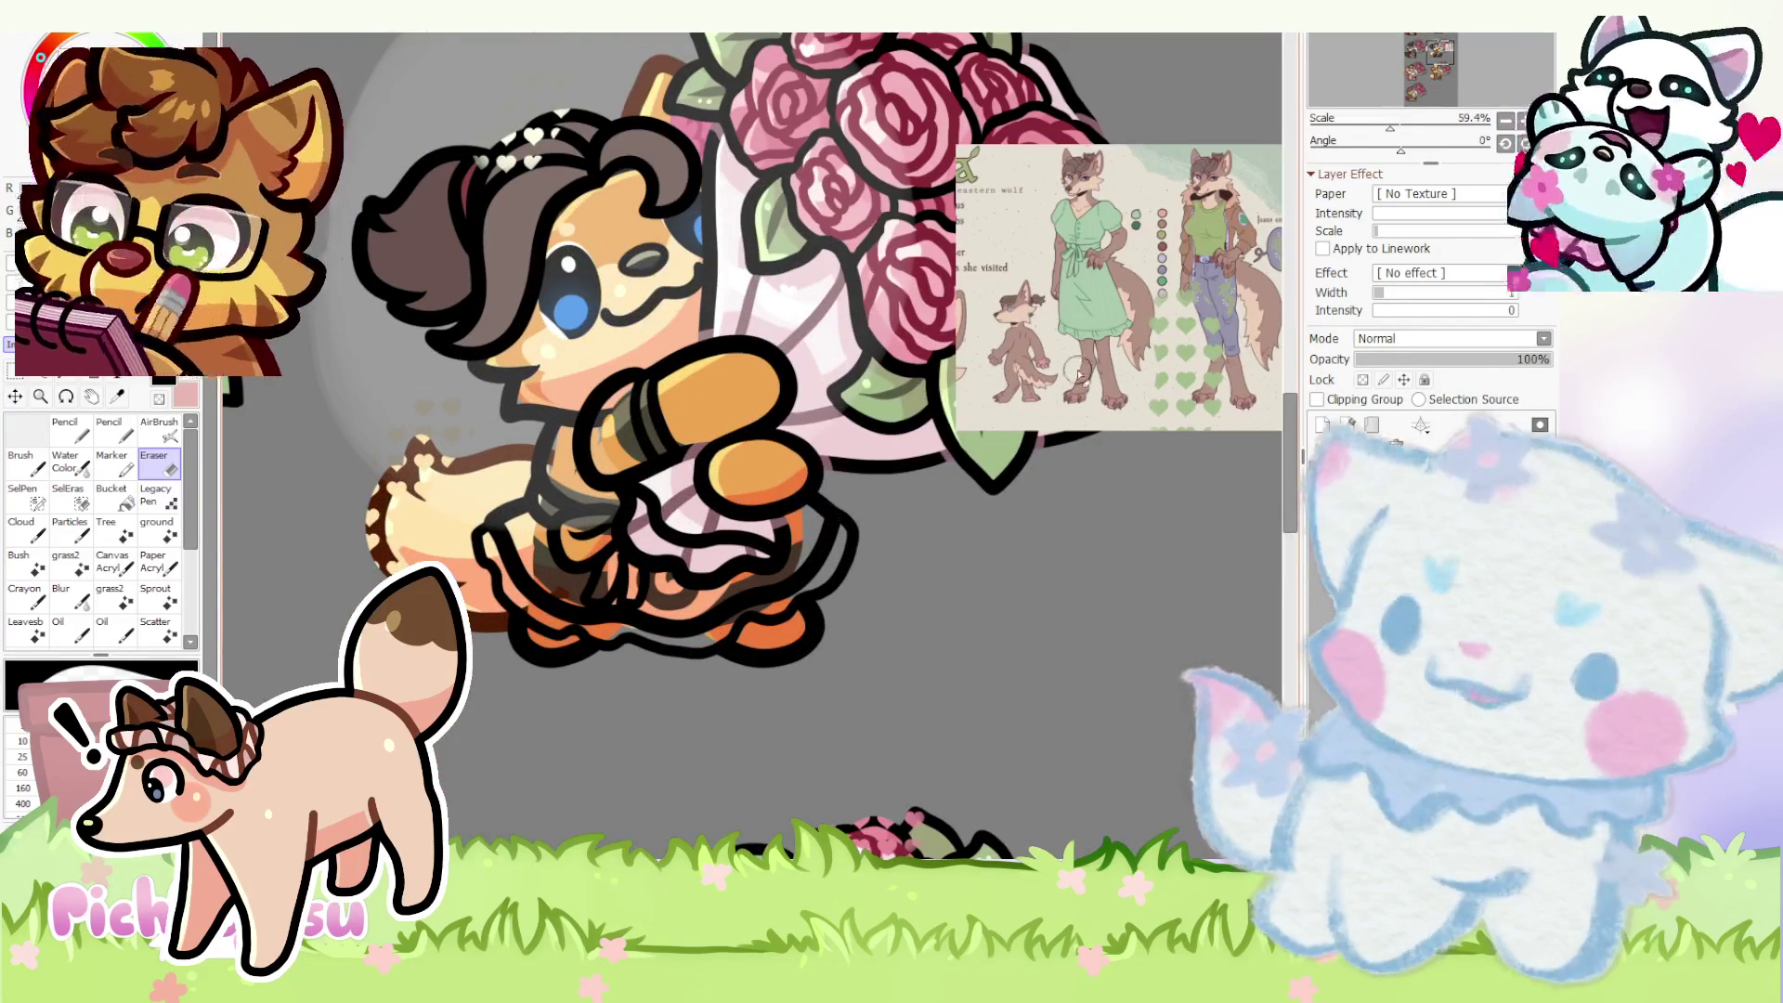
{"action": "scroll", "coordinate": [1089, 371], "scroll_direction": "up", "scroll_amount": 1}
{"action": "scroll", "coordinate": [1088, 362], "scroll_direction": "up", "scroll_amount": 1}
{"action": "scroll", "coordinate": [1091, 348], "scroll_direction": "up", "scroll_amount": 1}
{"action": "scroll", "coordinate": [1093, 317], "scroll_direction": "up", "scroll_amount": 5}
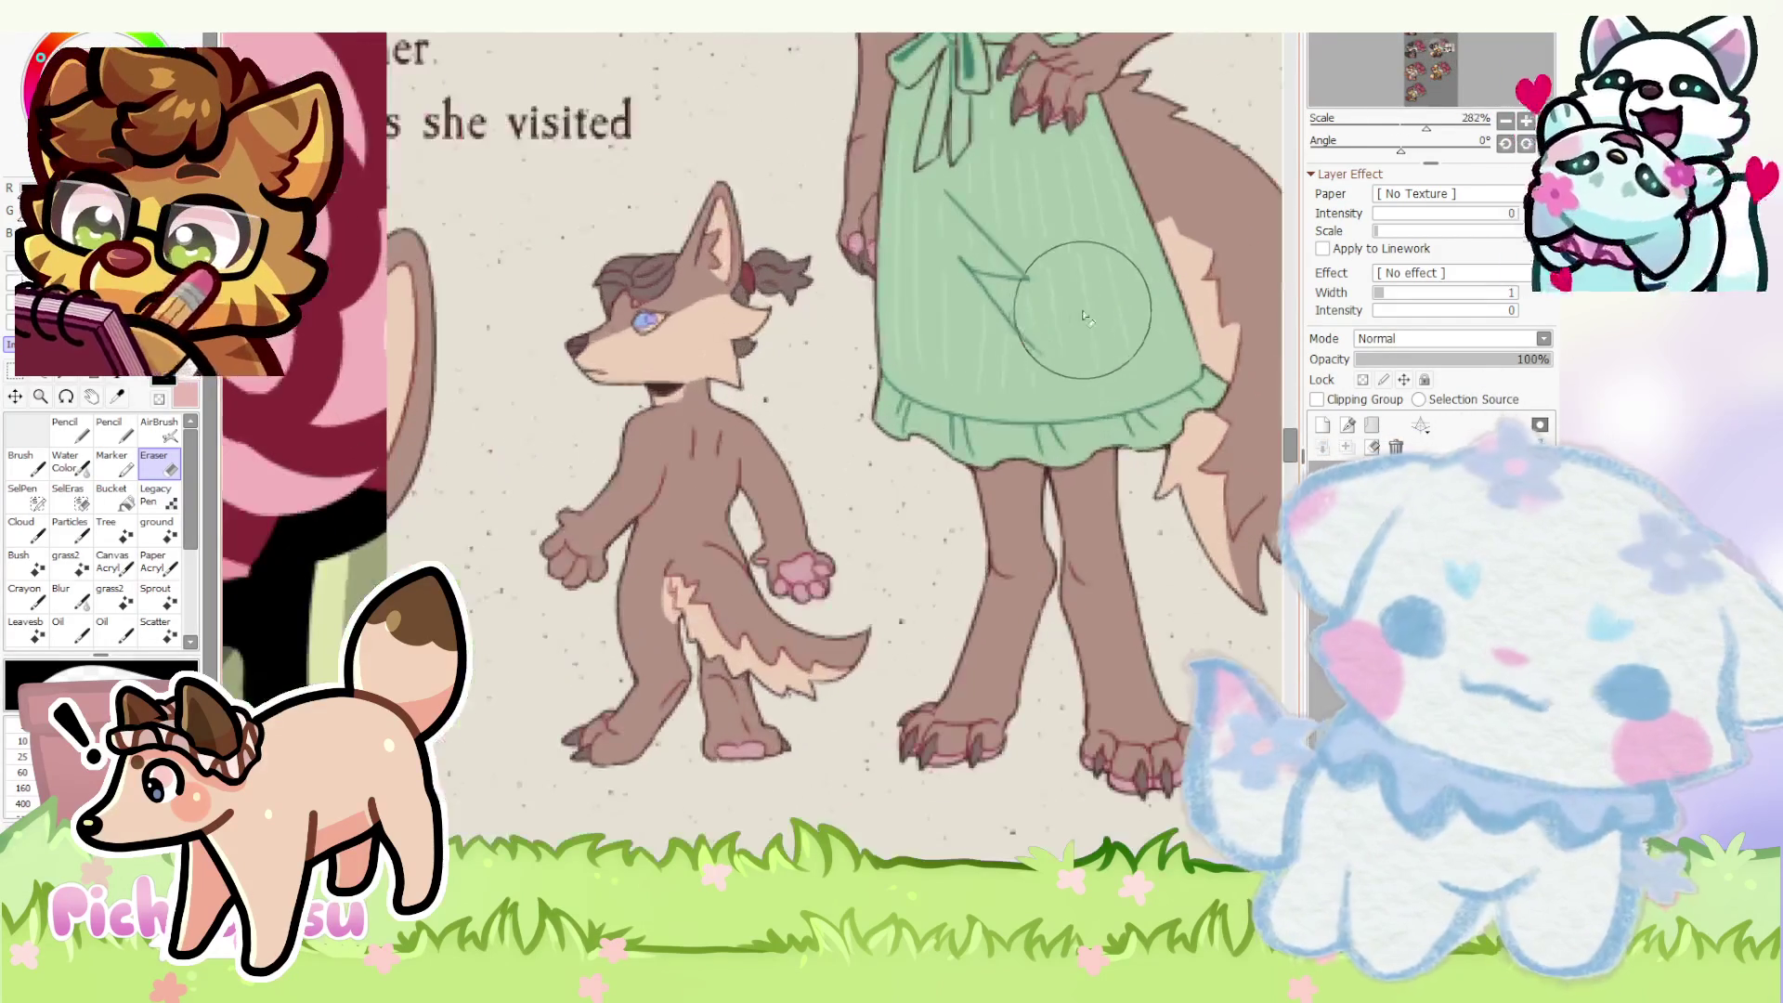
{"action": "scroll", "coordinate": [1094, 319], "scroll_direction": "down", "scroll_amount": 4}
{"action": "scroll", "coordinate": [1094, 318], "scroll_direction": "down", "scroll_amount": 3}
{"action": "scroll", "coordinate": [506, 232], "scroll_direction": "down", "scroll_amount": 1}
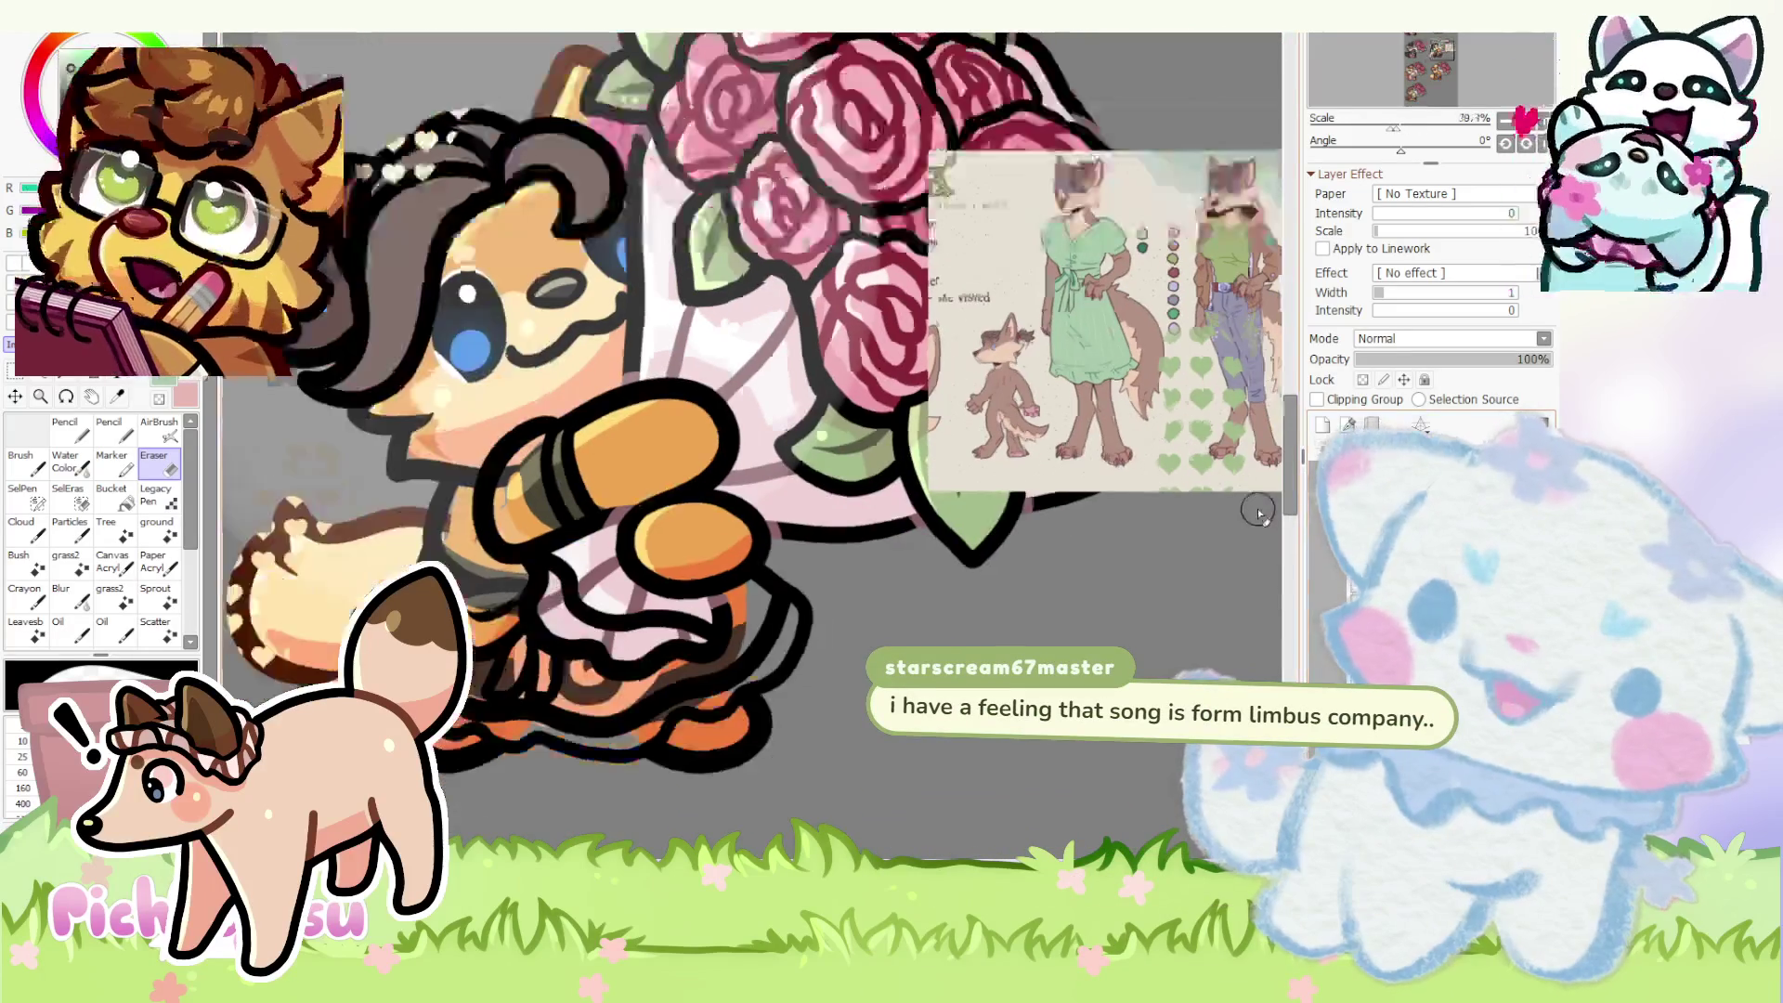
{"action": "left_click_drag", "start_coordinate": [507, 232], "coordinate": [719, 545]}
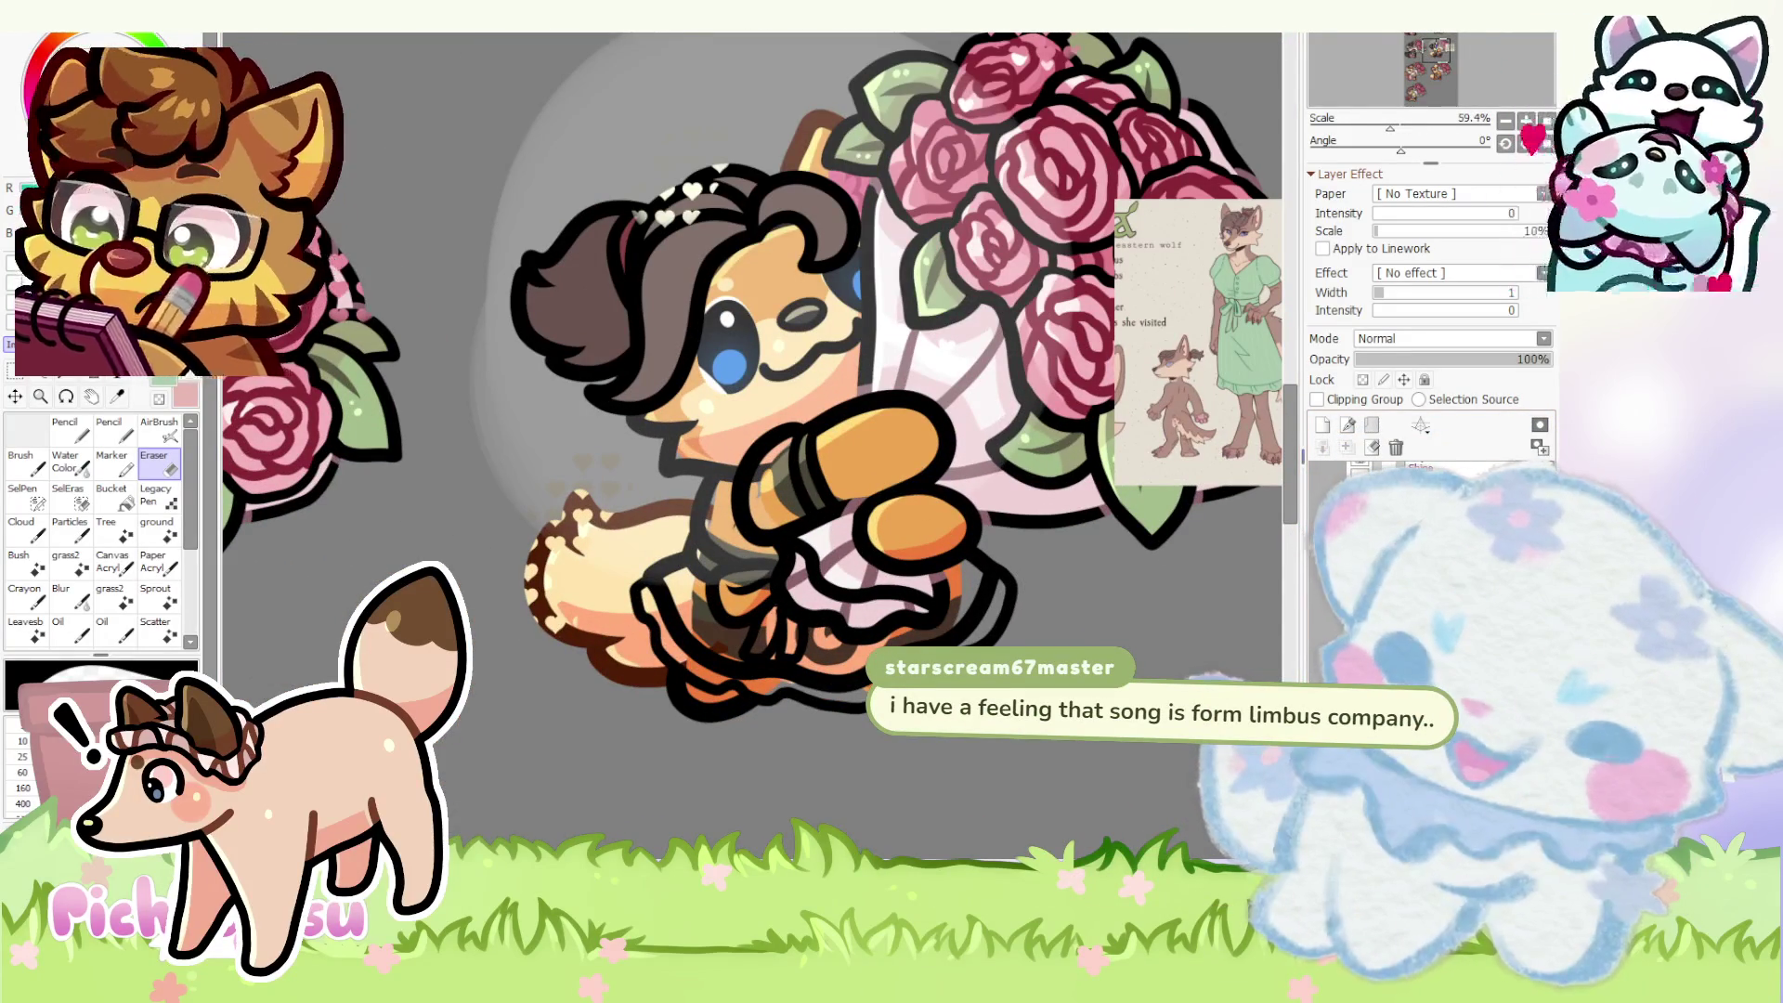
{"action": "scroll", "coordinate": [785, 565], "scroll_direction": "up", "scroll_amount": 1}
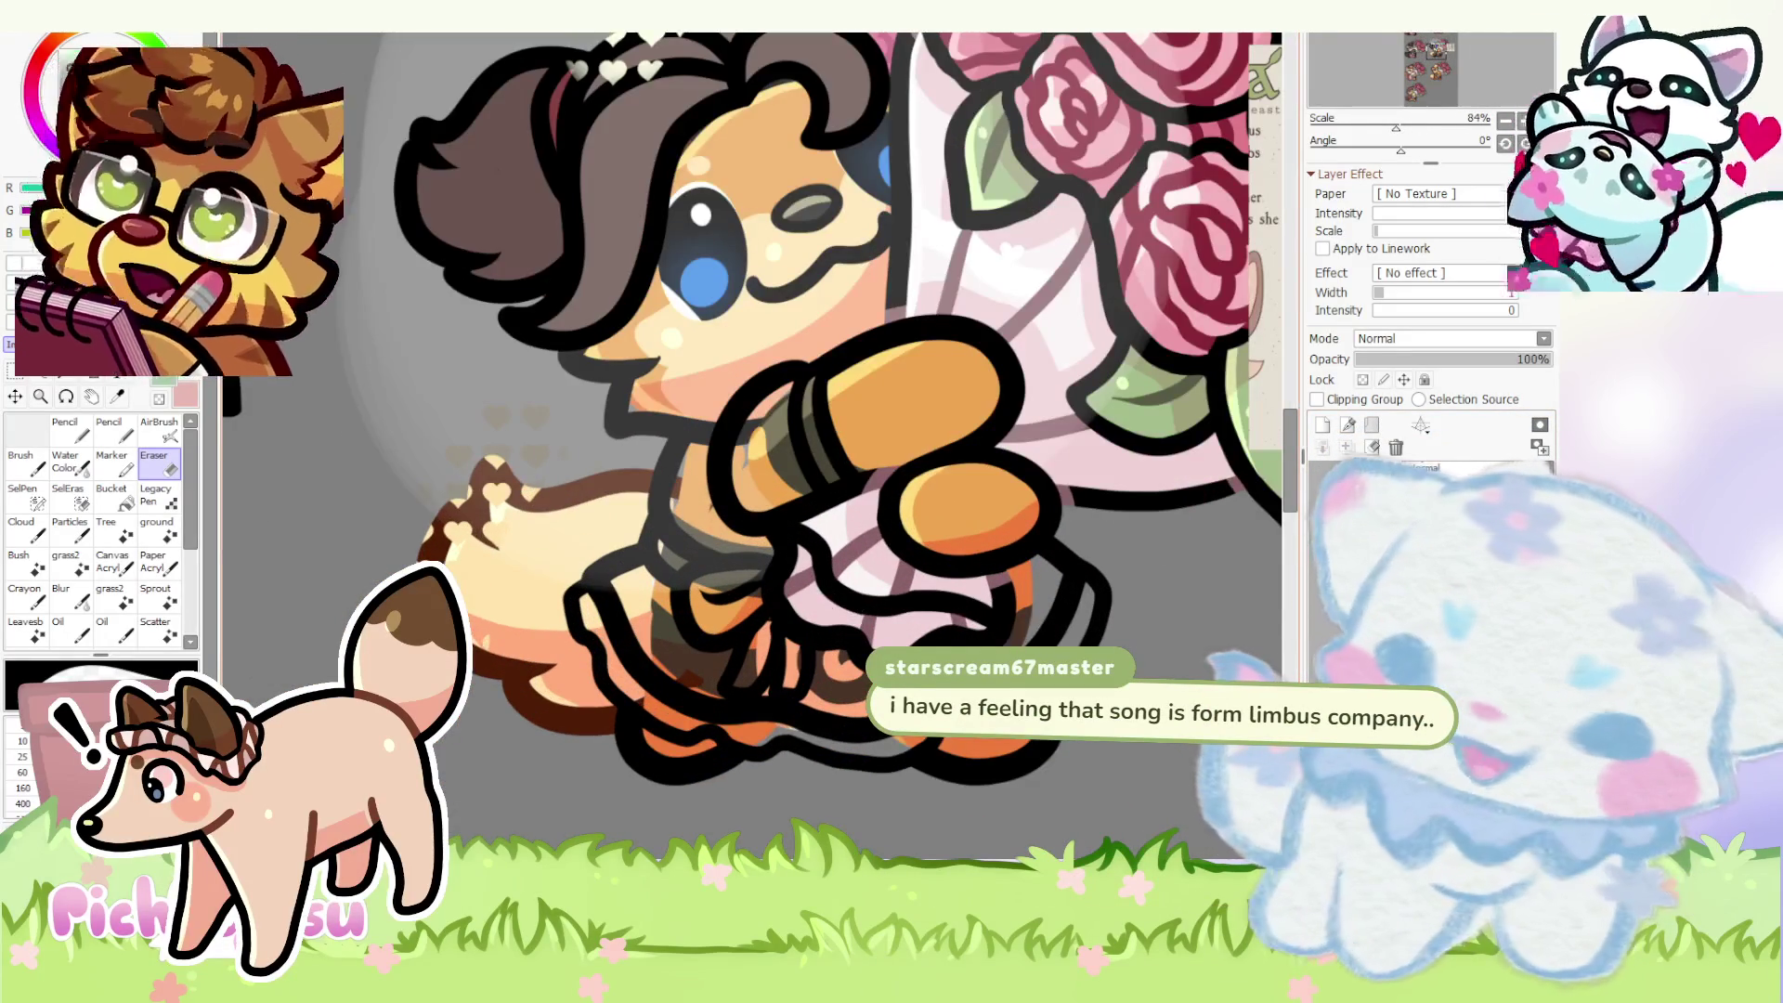
{"action": "scroll", "coordinate": [785, 564], "scroll_direction": "up", "scroll_amount": 1}
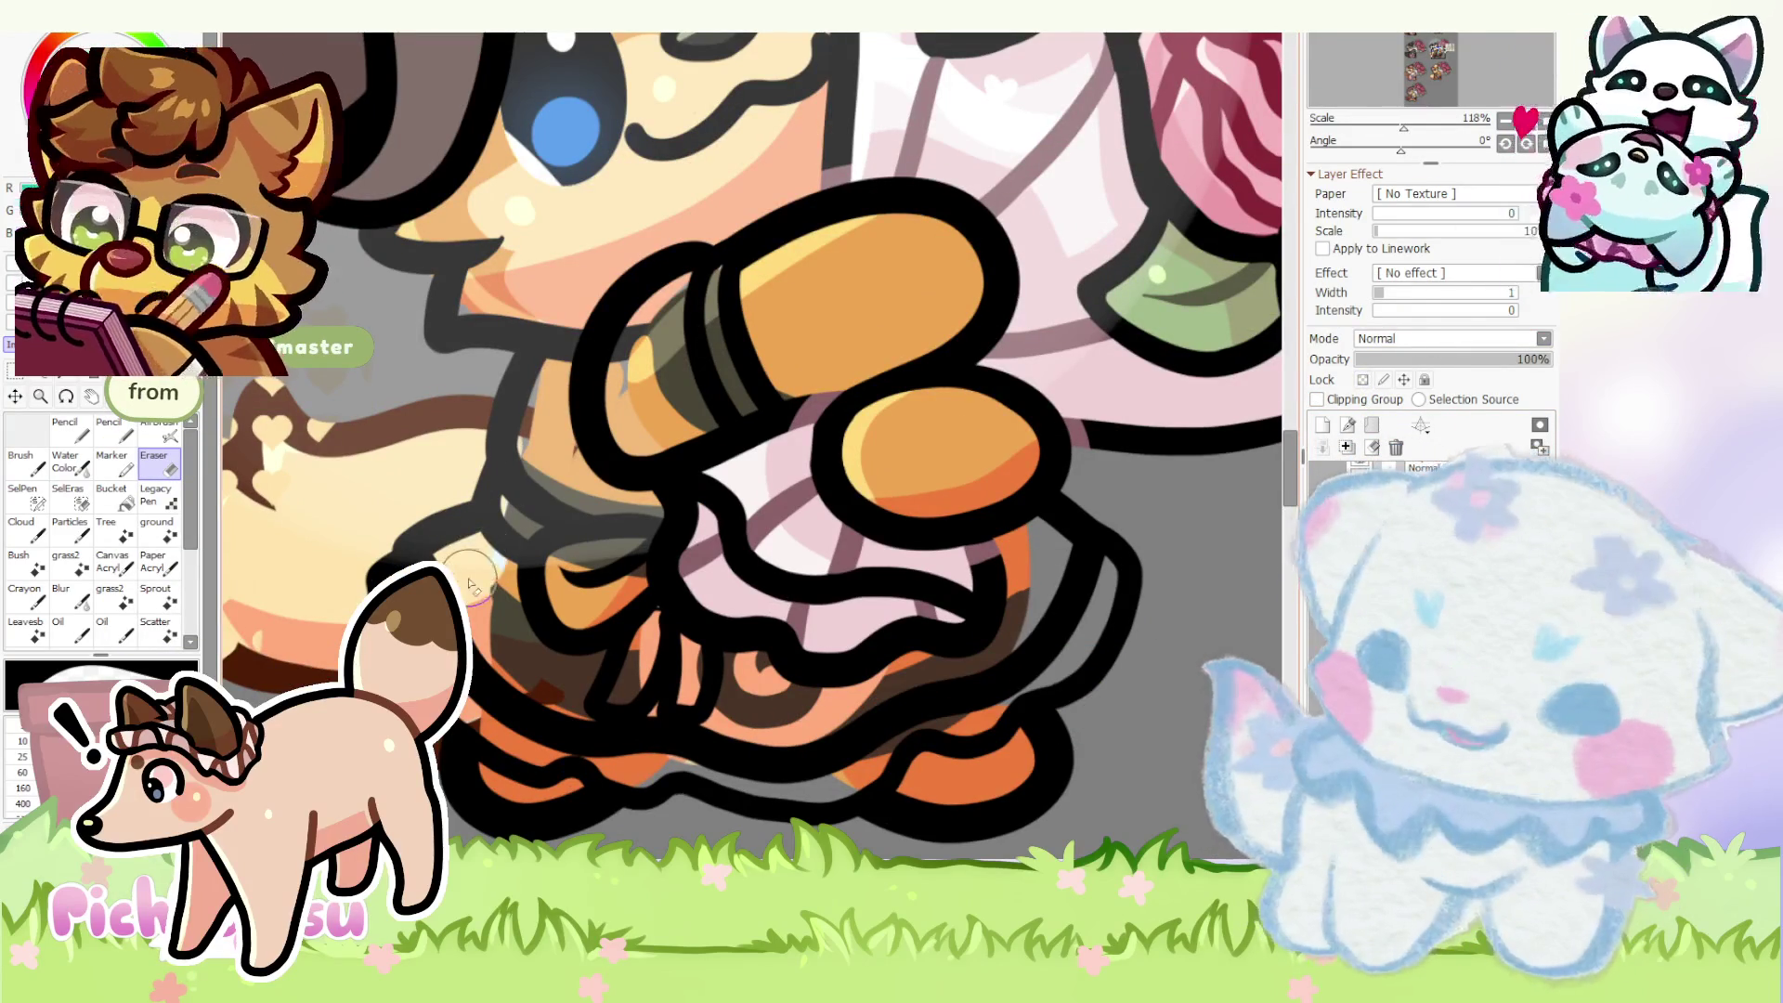
{"action": "left_click", "coordinate": [84, 436]}
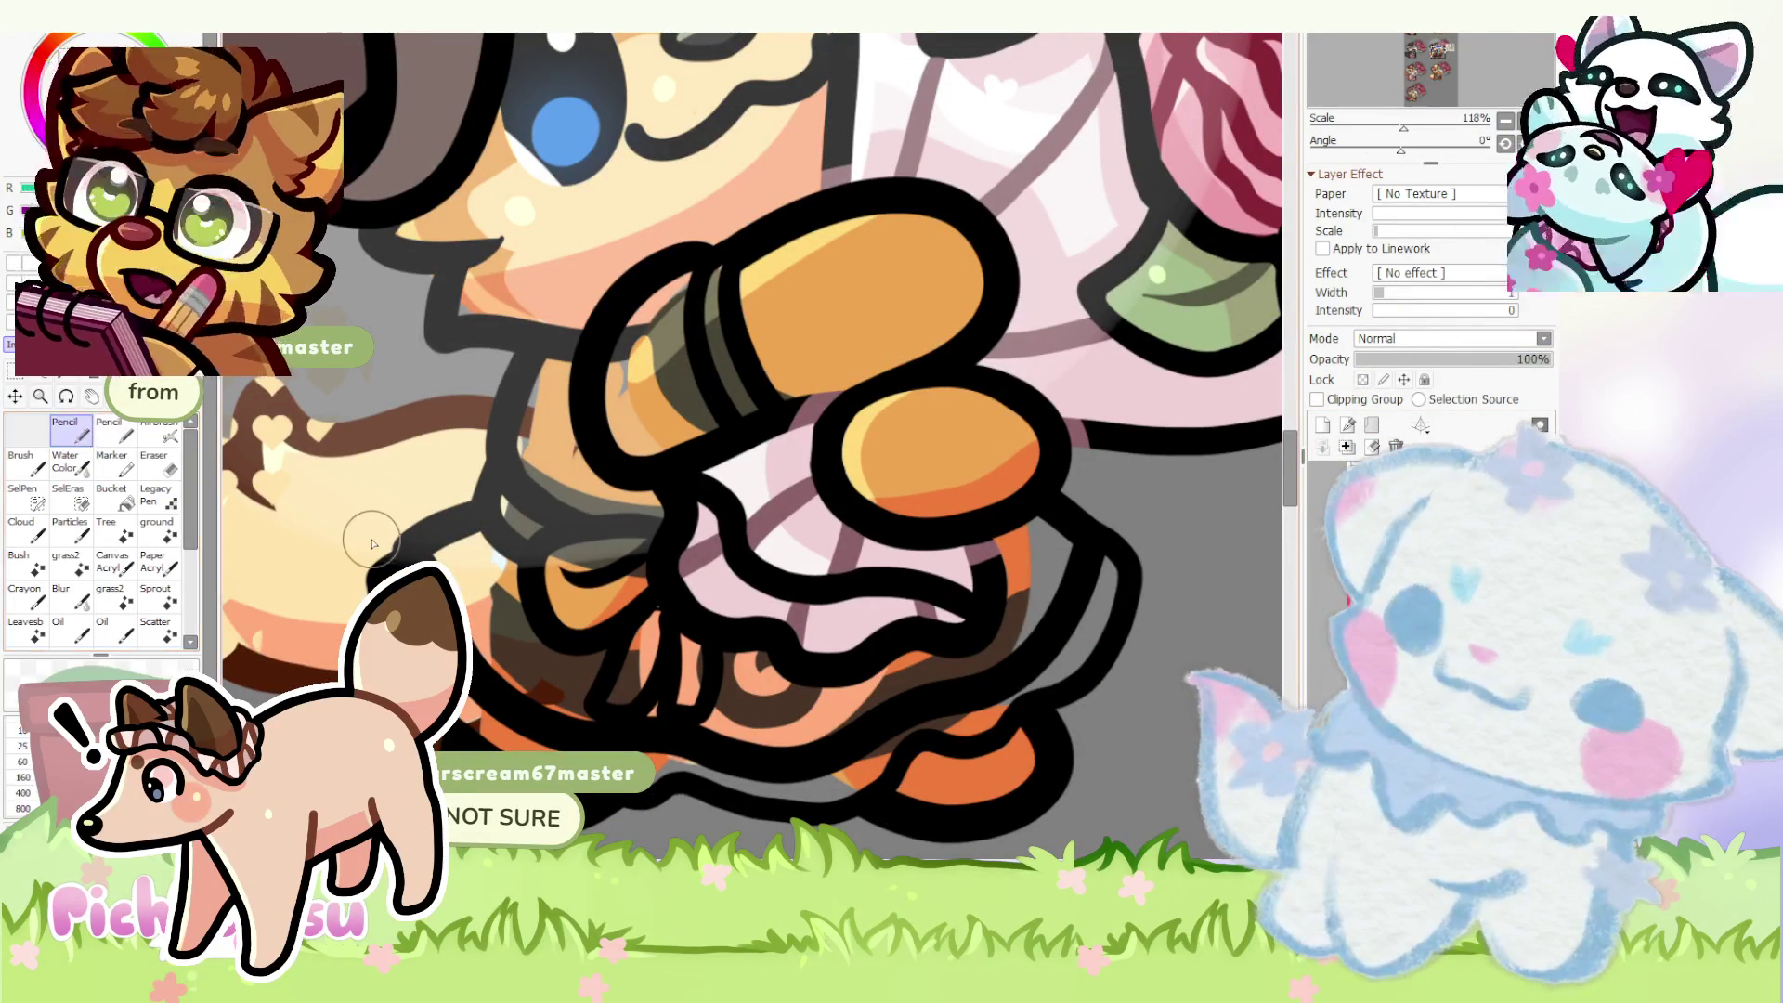
- Fill the skirt mint green with a tan-grey lower layer, restoring green on the left
{"action": "left_click_drag", "start_coordinate": [474, 593], "coordinate": [470, 557]}
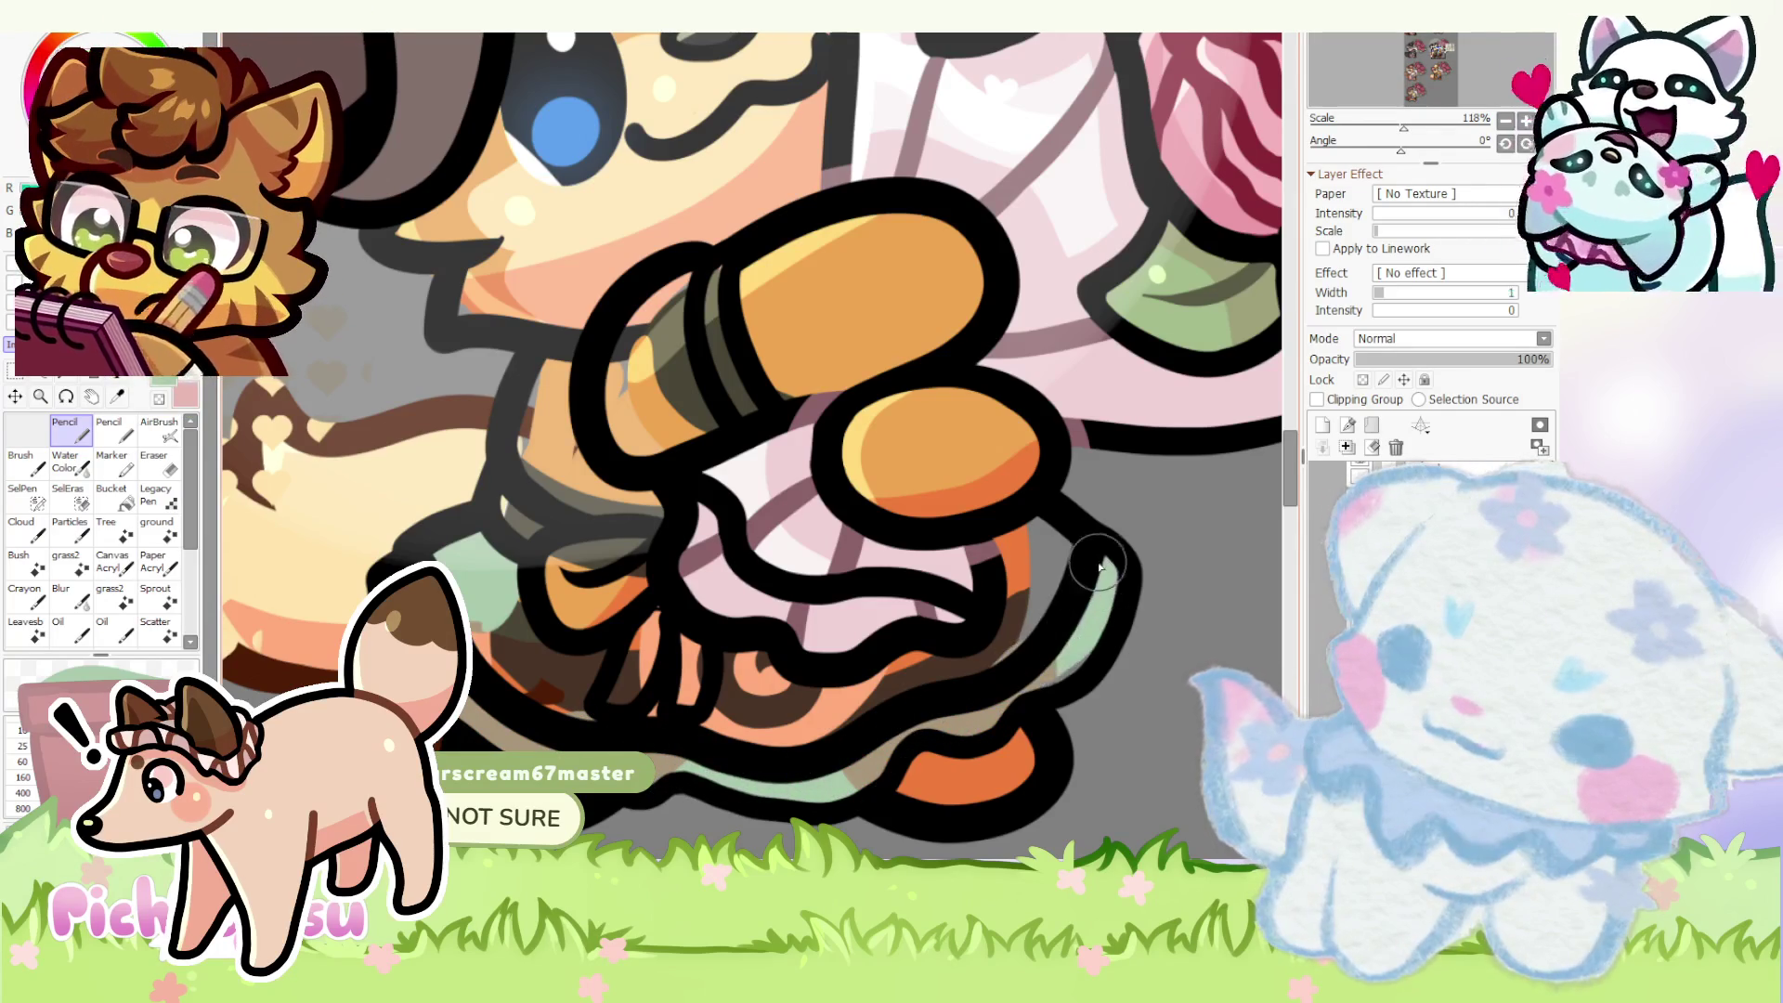
{"action": "left_click_drag", "start_coordinate": [1051, 557], "coordinate": [722, 743]}
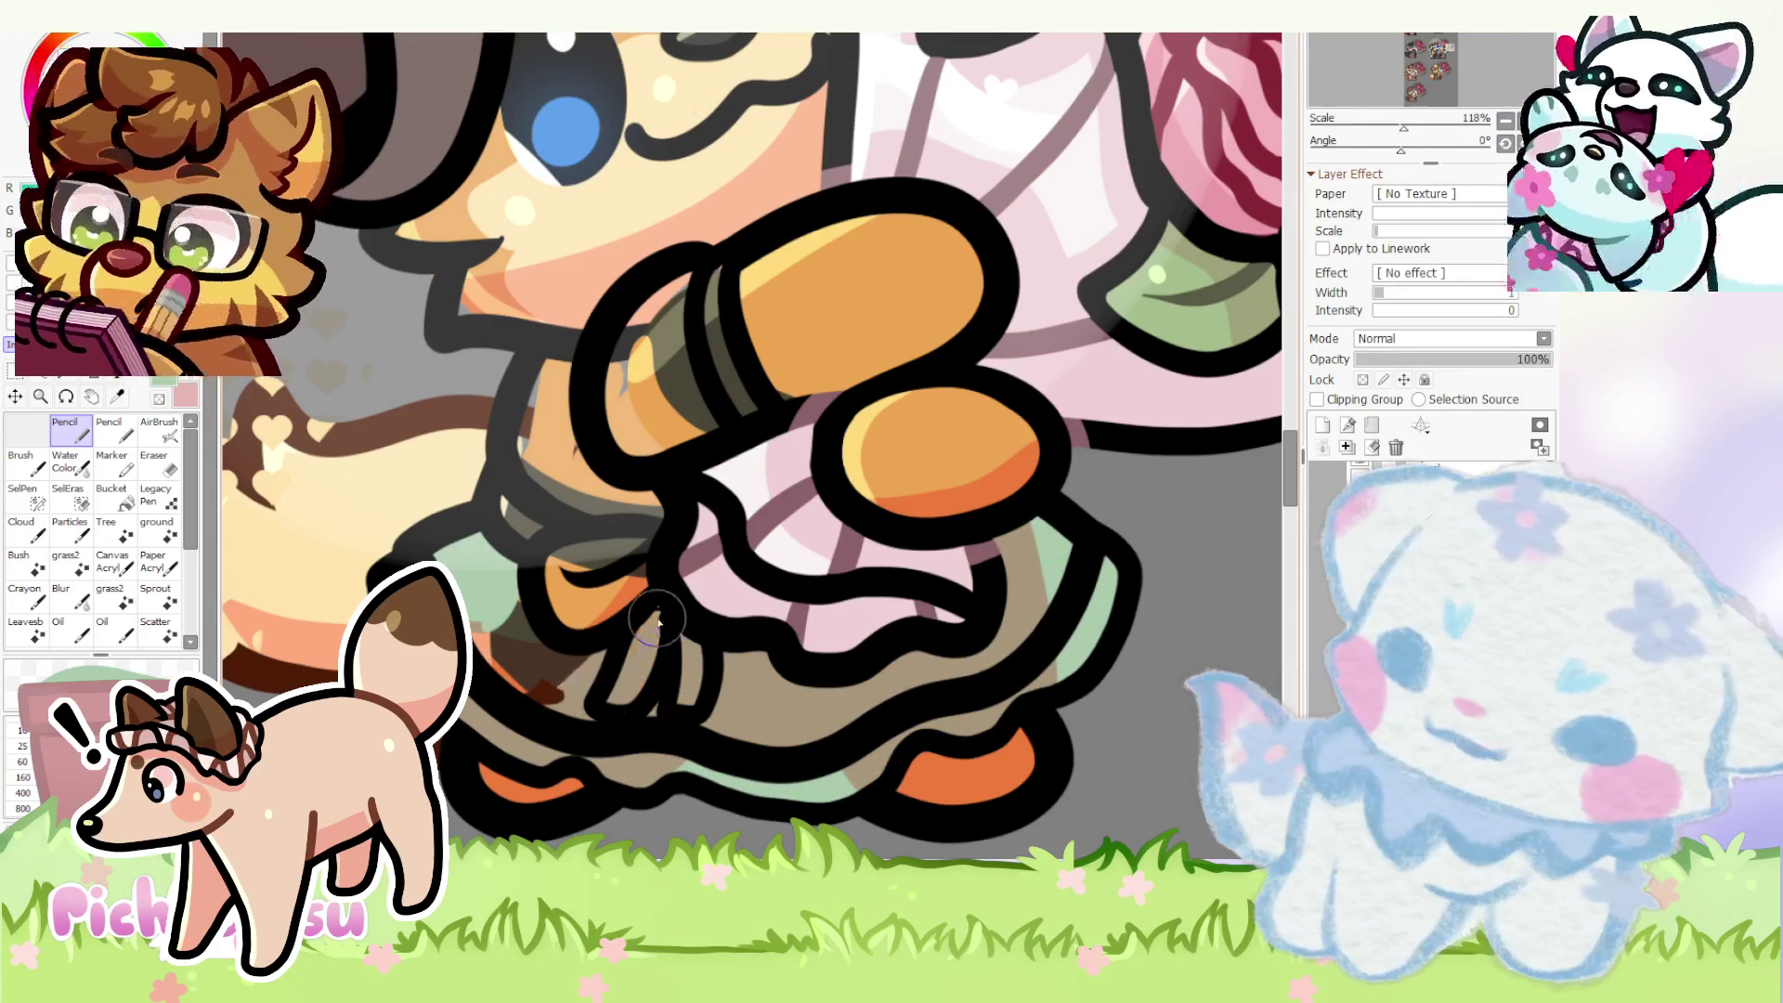
{"action": "left_click_drag", "start_coordinate": [627, 670], "coordinate": [554, 414]}
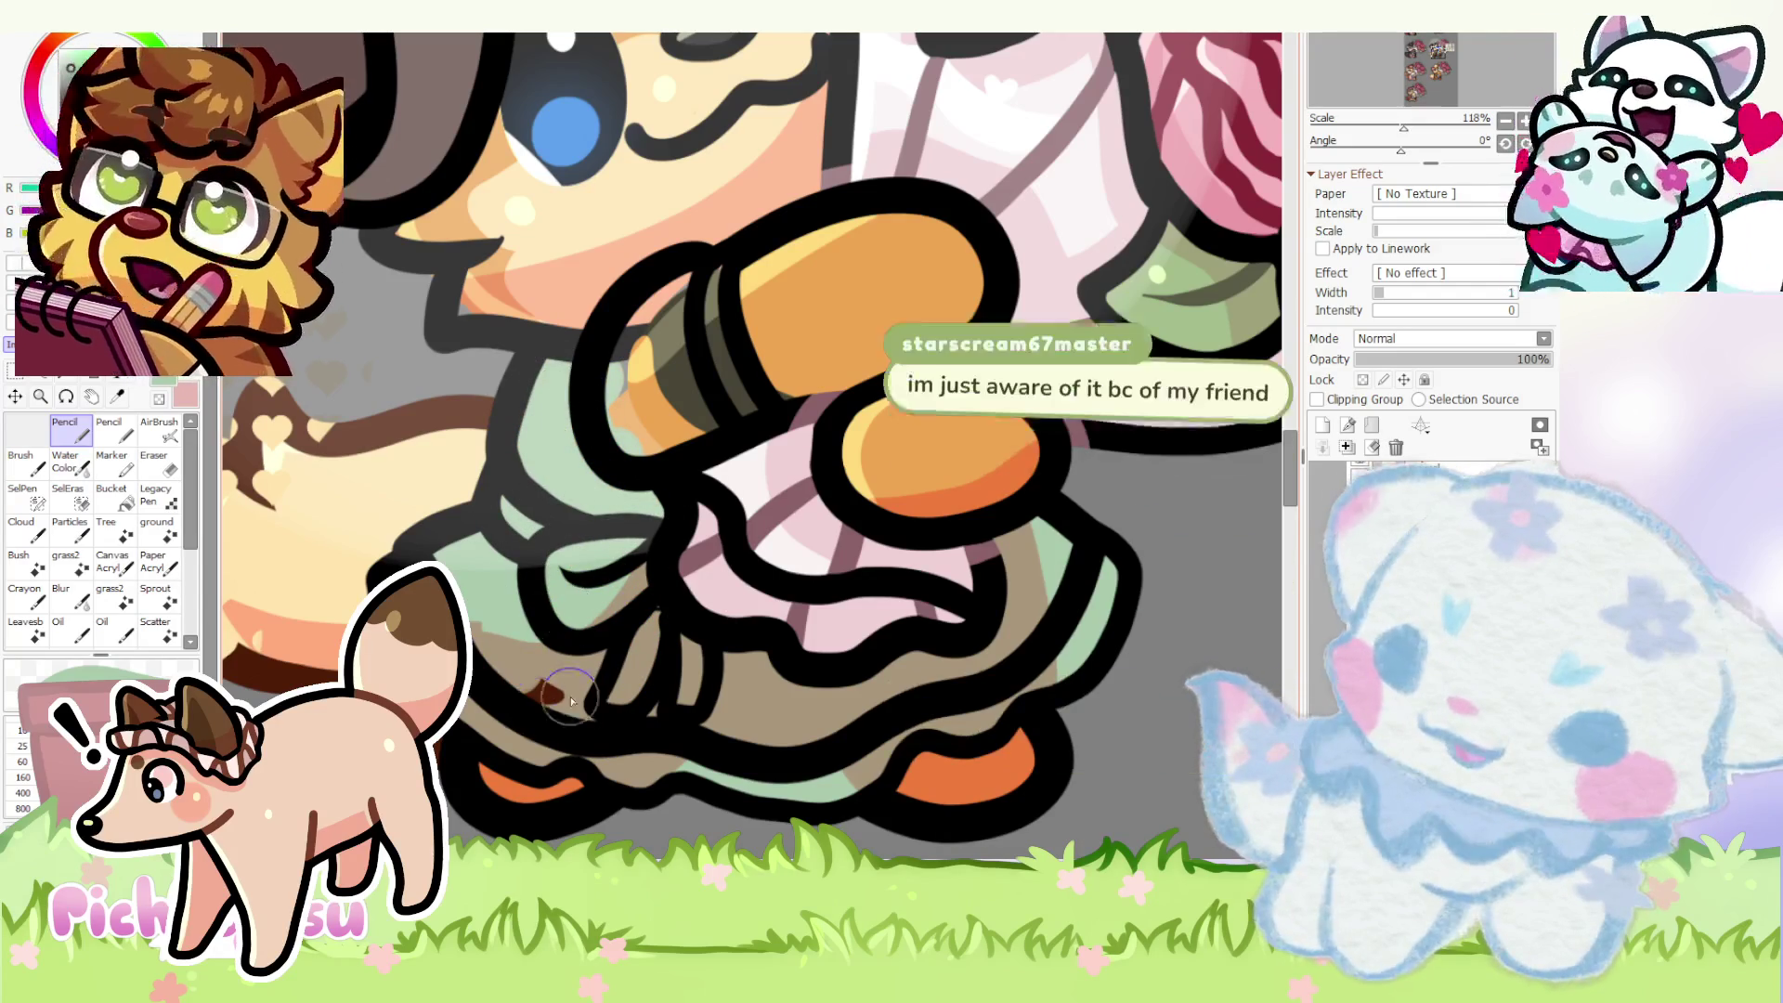
{"action": "scroll", "coordinate": [624, 566], "scroll_direction": "down", "scroll_amount": 1}
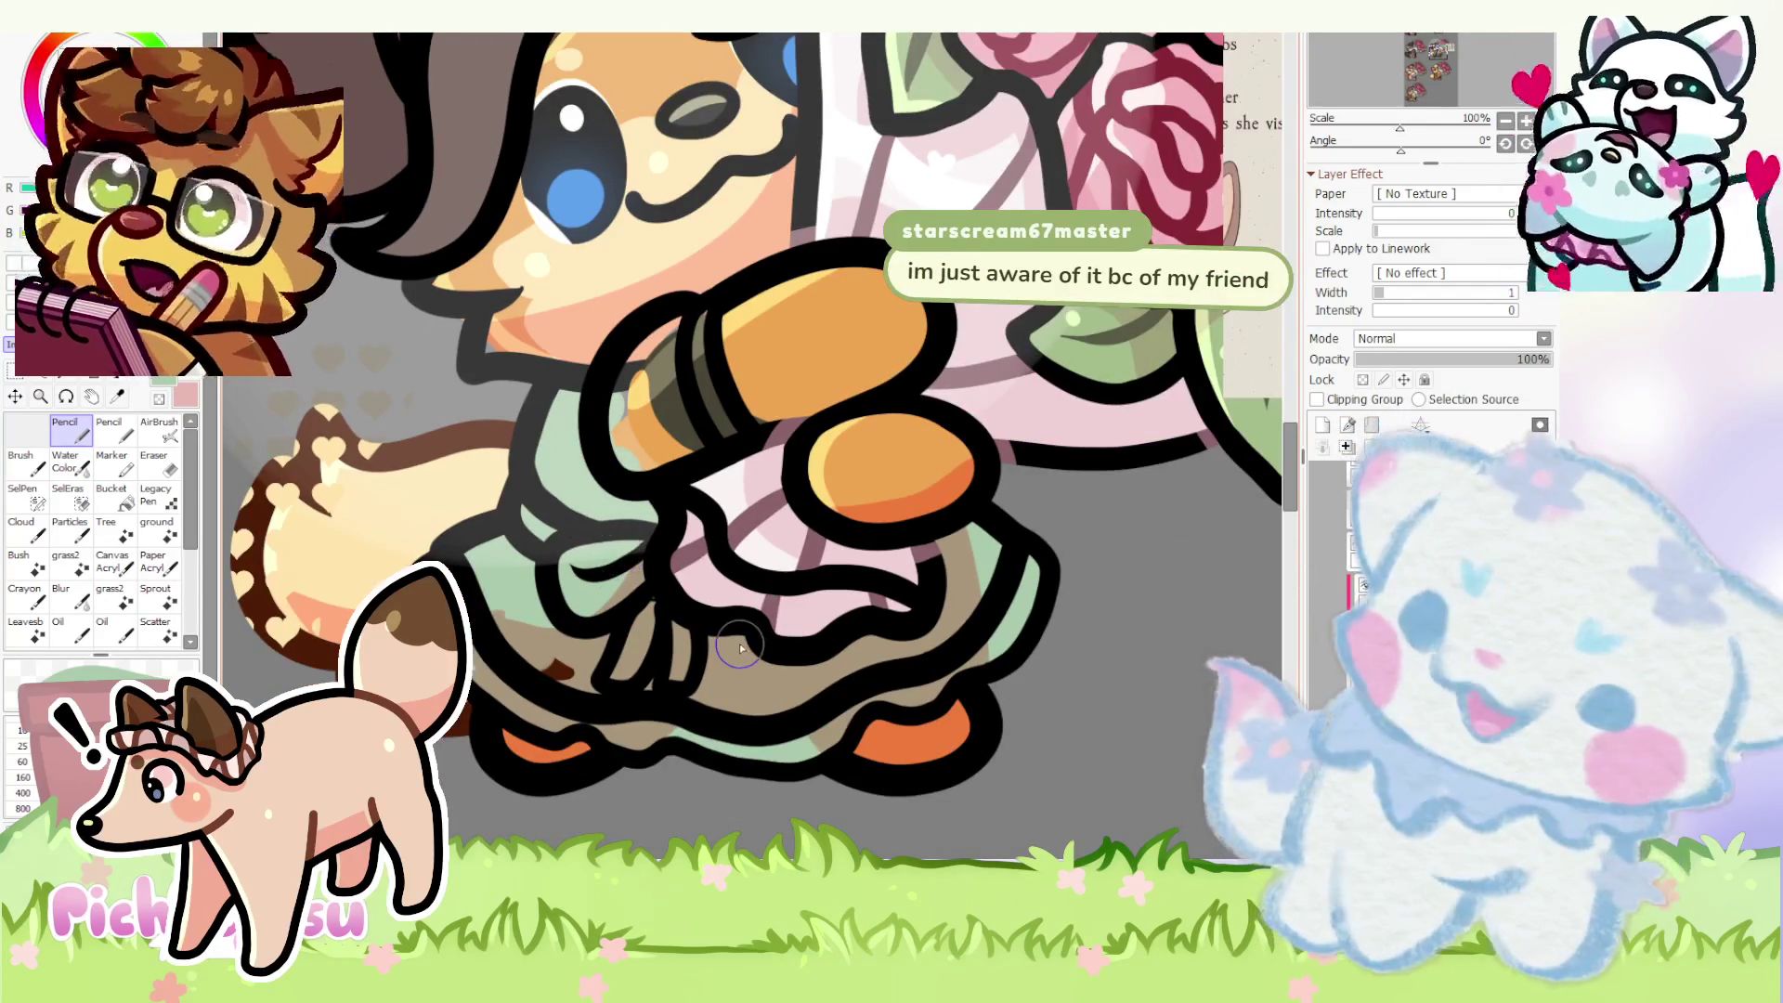
{"action": "scroll", "coordinate": [624, 566], "scroll_direction": "up", "scroll_amount": 2}
{"action": "scroll", "coordinate": [622, 675], "scroll_direction": "up", "scroll_amount": 1}
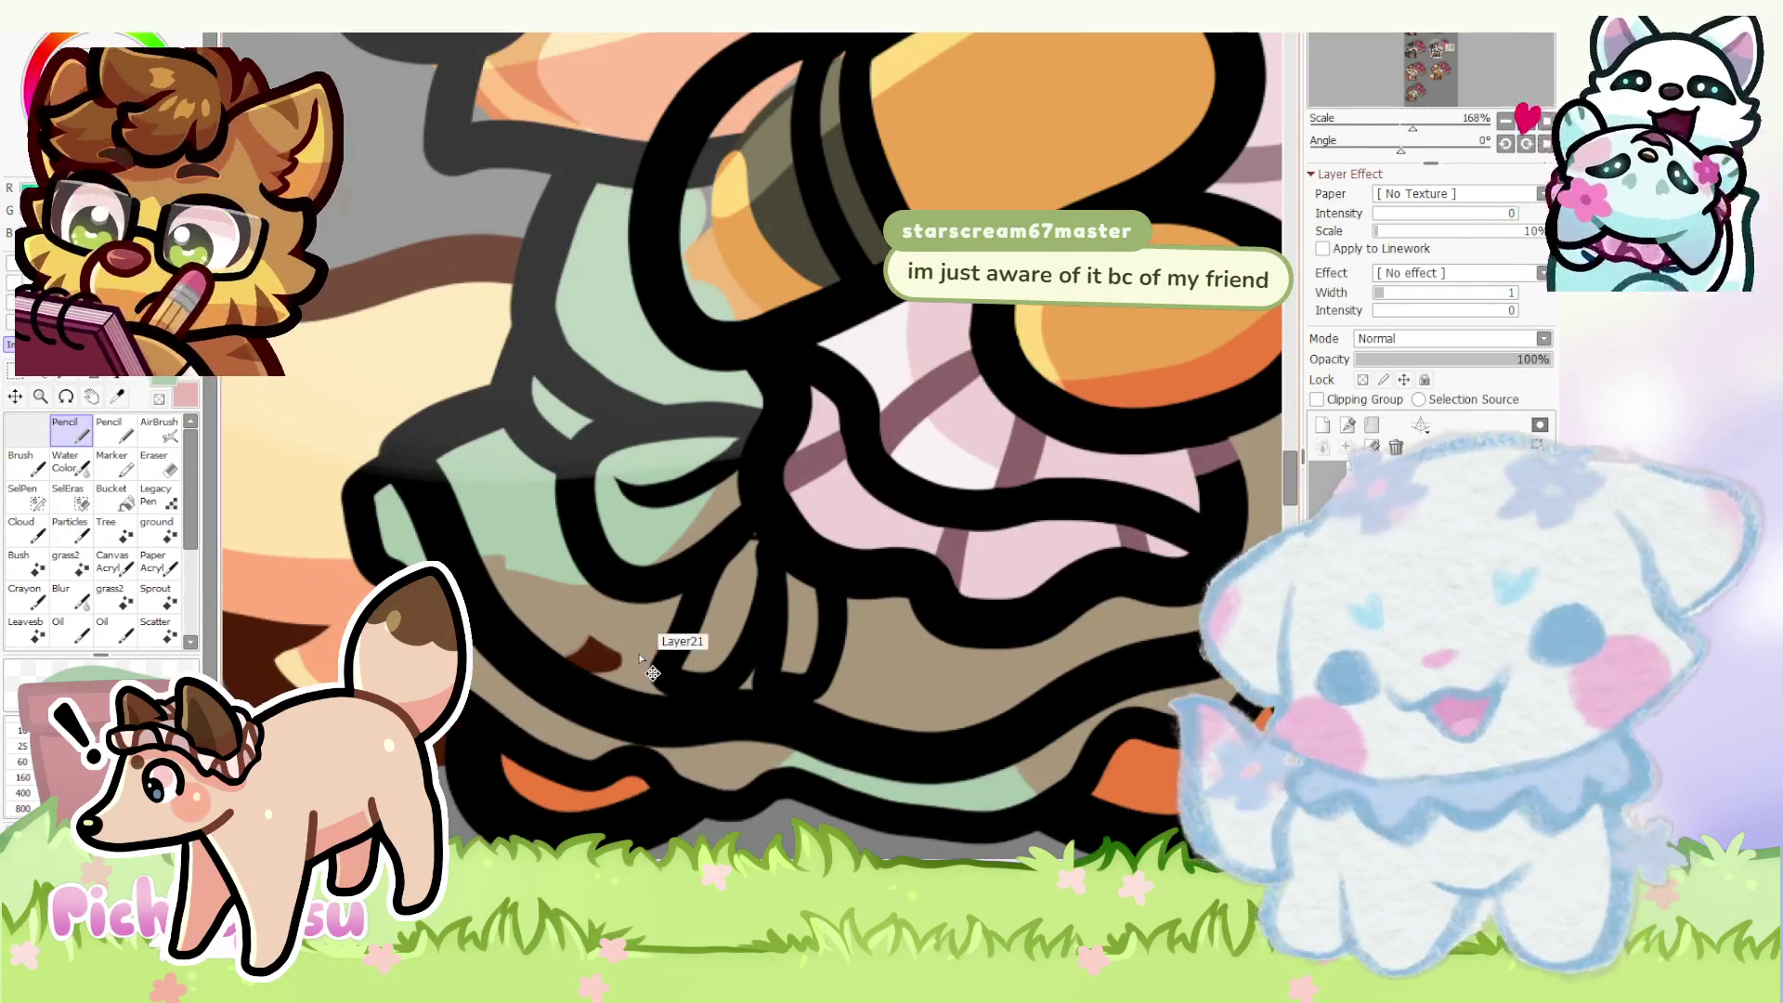
{"action": "scroll", "coordinate": [622, 676], "scroll_direction": "up", "scroll_amount": 2}
{"action": "scroll", "coordinate": [613, 662], "scroll_direction": "up", "scroll_amount": 2}
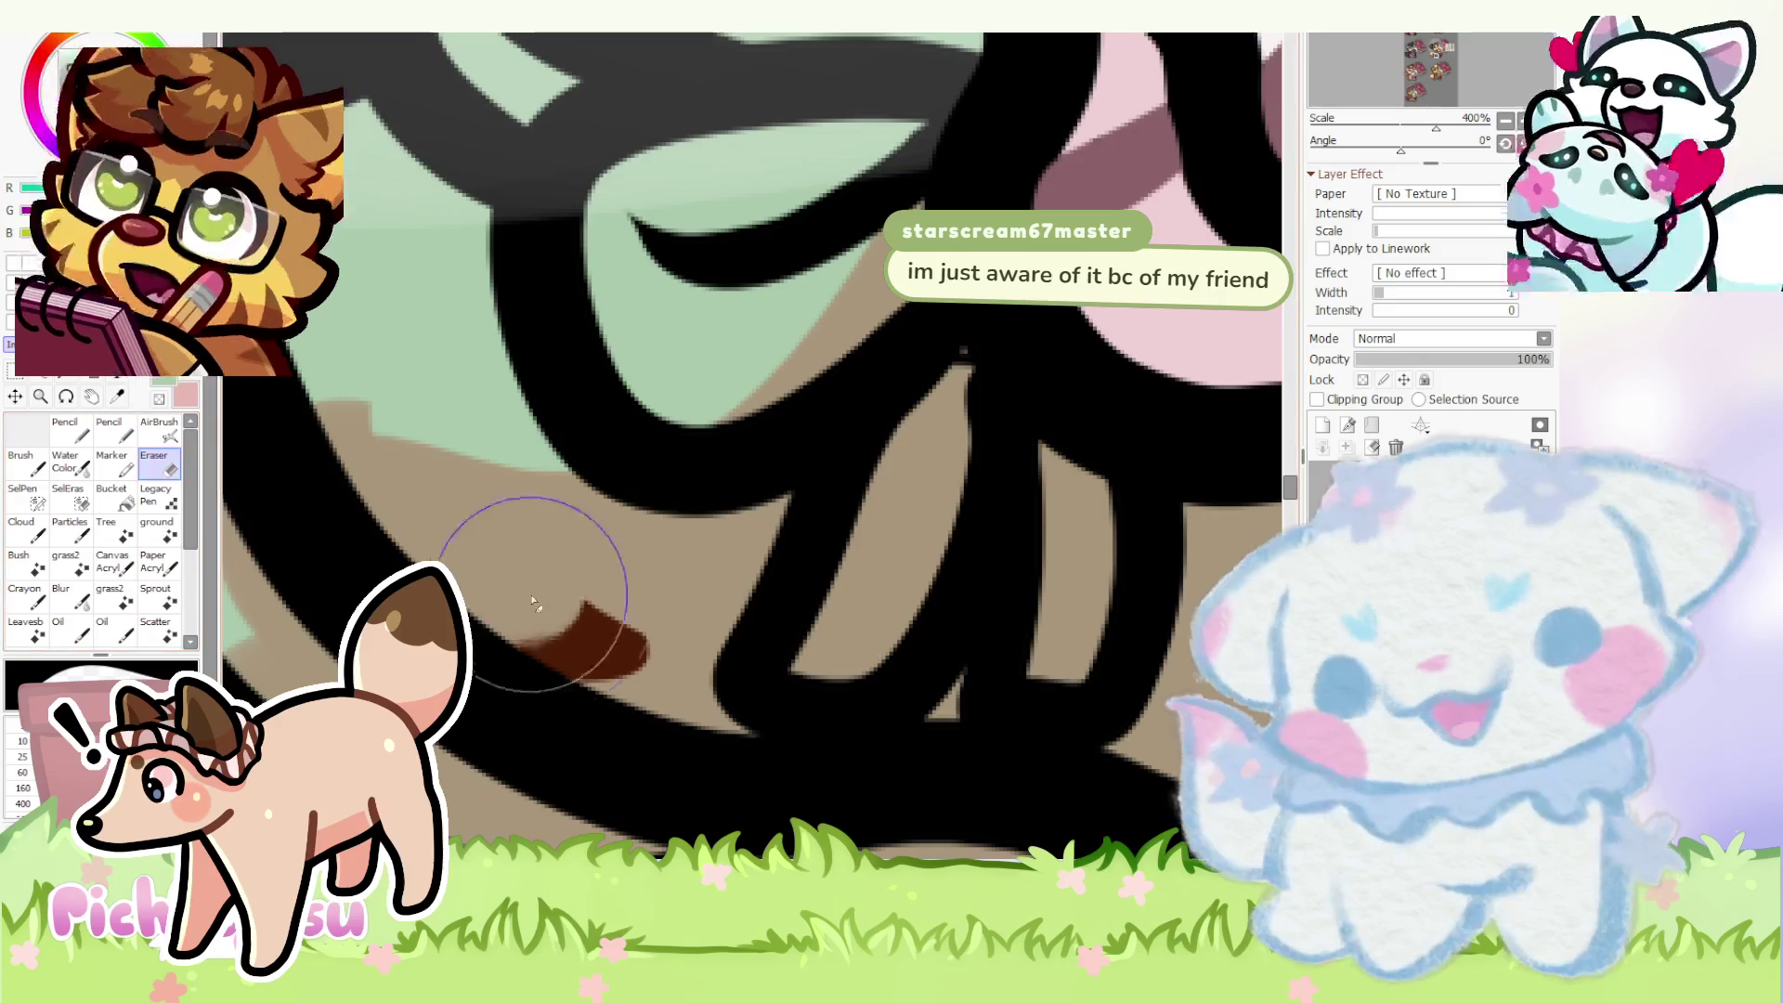
{"action": "key", "text": "e"}
{"action": "scroll", "coordinate": [466, 458], "scroll_direction": "down", "scroll_amount": 10}
{"action": "scroll", "coordinate": [468, 457], "scroll_direction": "down", "scroll_amount": 5}
{"action": "scroll", "coordinate": [467, 457], "scroll_direction": "up", "scroll_amount": 2}
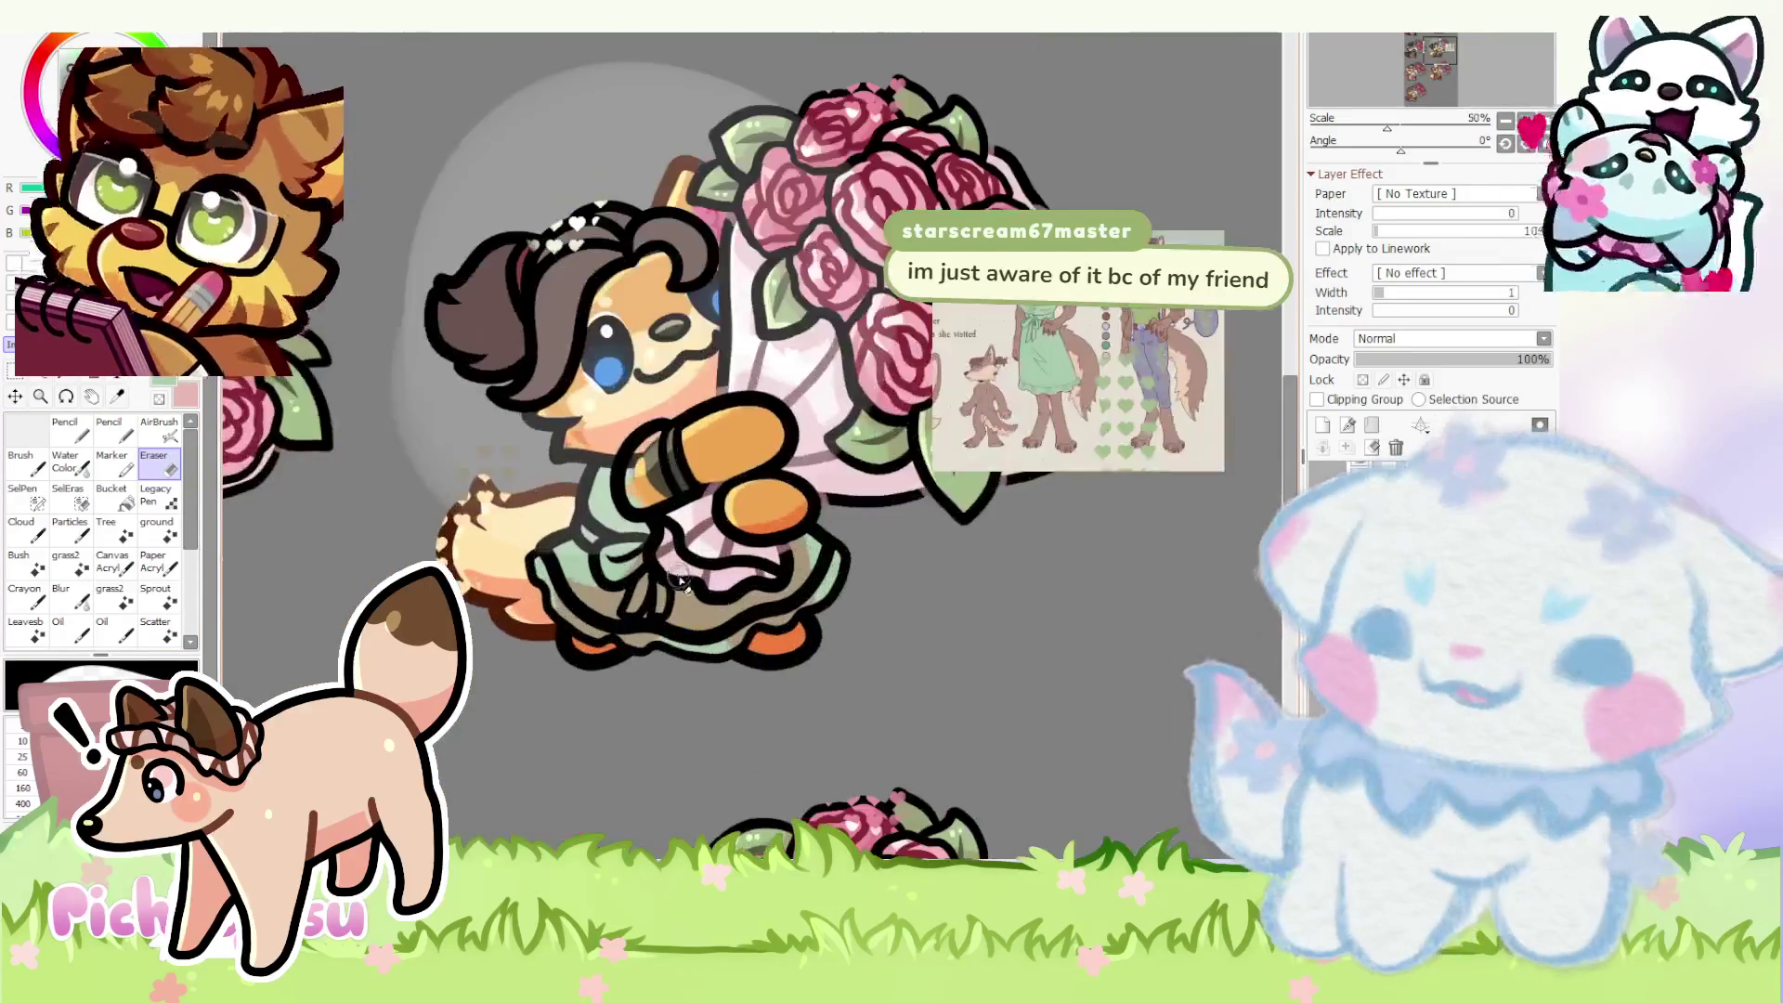
{"action": "scroll", "coordinate": [501, 467], "scroll_direction": "down", "scroll_amount": 2}
{"action": "scroll", "coordinate": [600, 481], "scroll_direction": "up", "scroll_amount": 4}
{"action": "scroll", "coordinate": [689, 507], "scroll_direction": "up", "scroll_amount": 1}
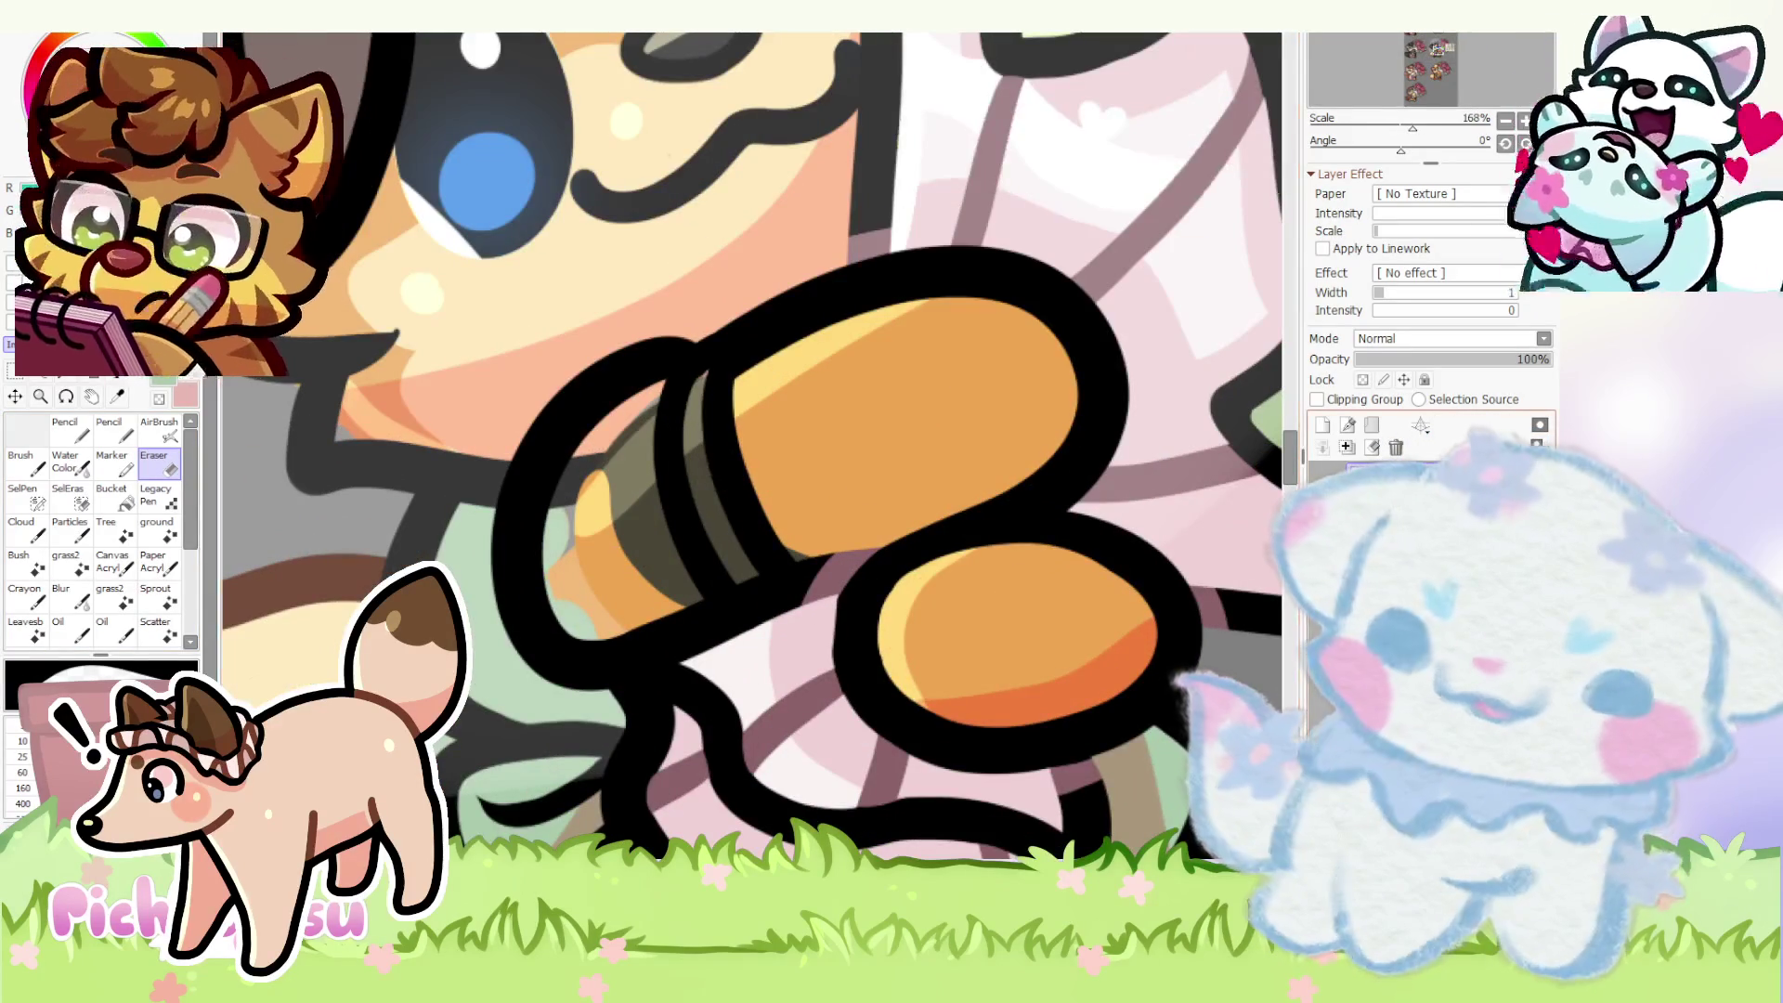
- Paint the sleeve cuff mint green and hide the grey circle behind the character
{"action": "key", "text": "n"}
{"action": "mouse_move", "coordinate": [689, 397]}
{"action": "left_mouse_down"}
{"action": "mouse_move", "coordinate": [558, 557]}
{"action": "mouse_move", "coordinate": [662, 509]}
{"action": "left_mouse_up"}
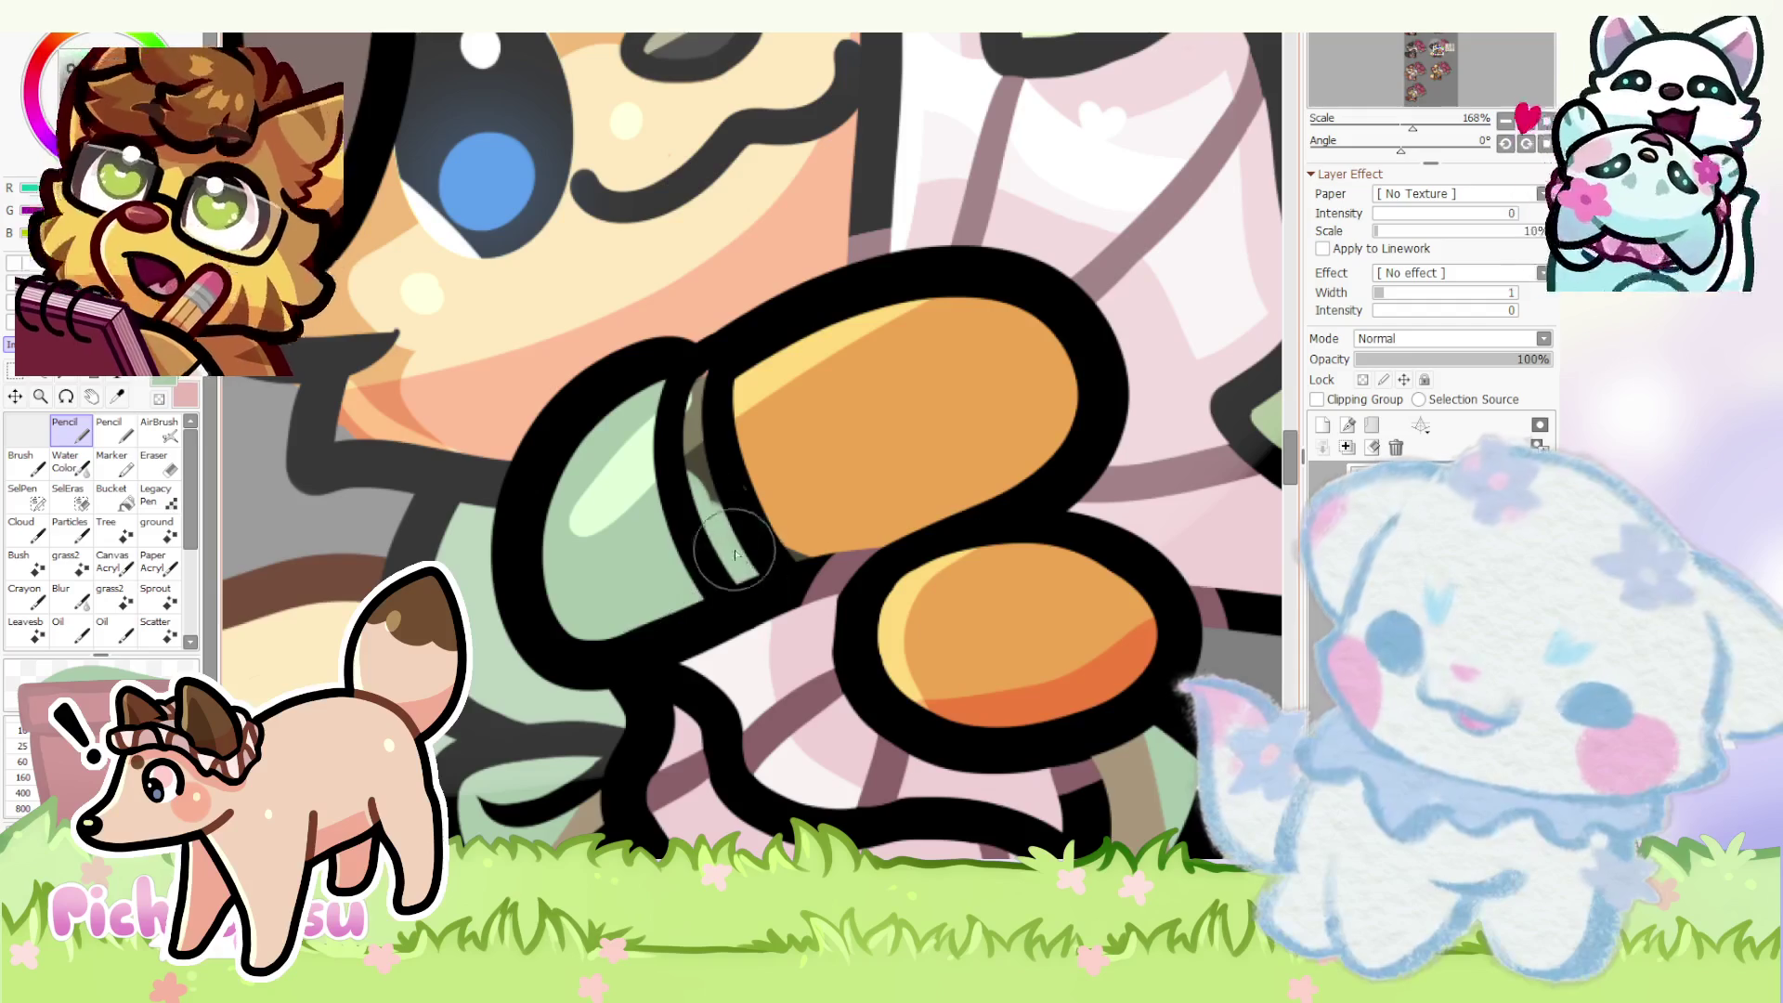
{"action": "scroll", "coordinate": [808, 545], "scroll_direction": "down", "scroll_amount": 5}
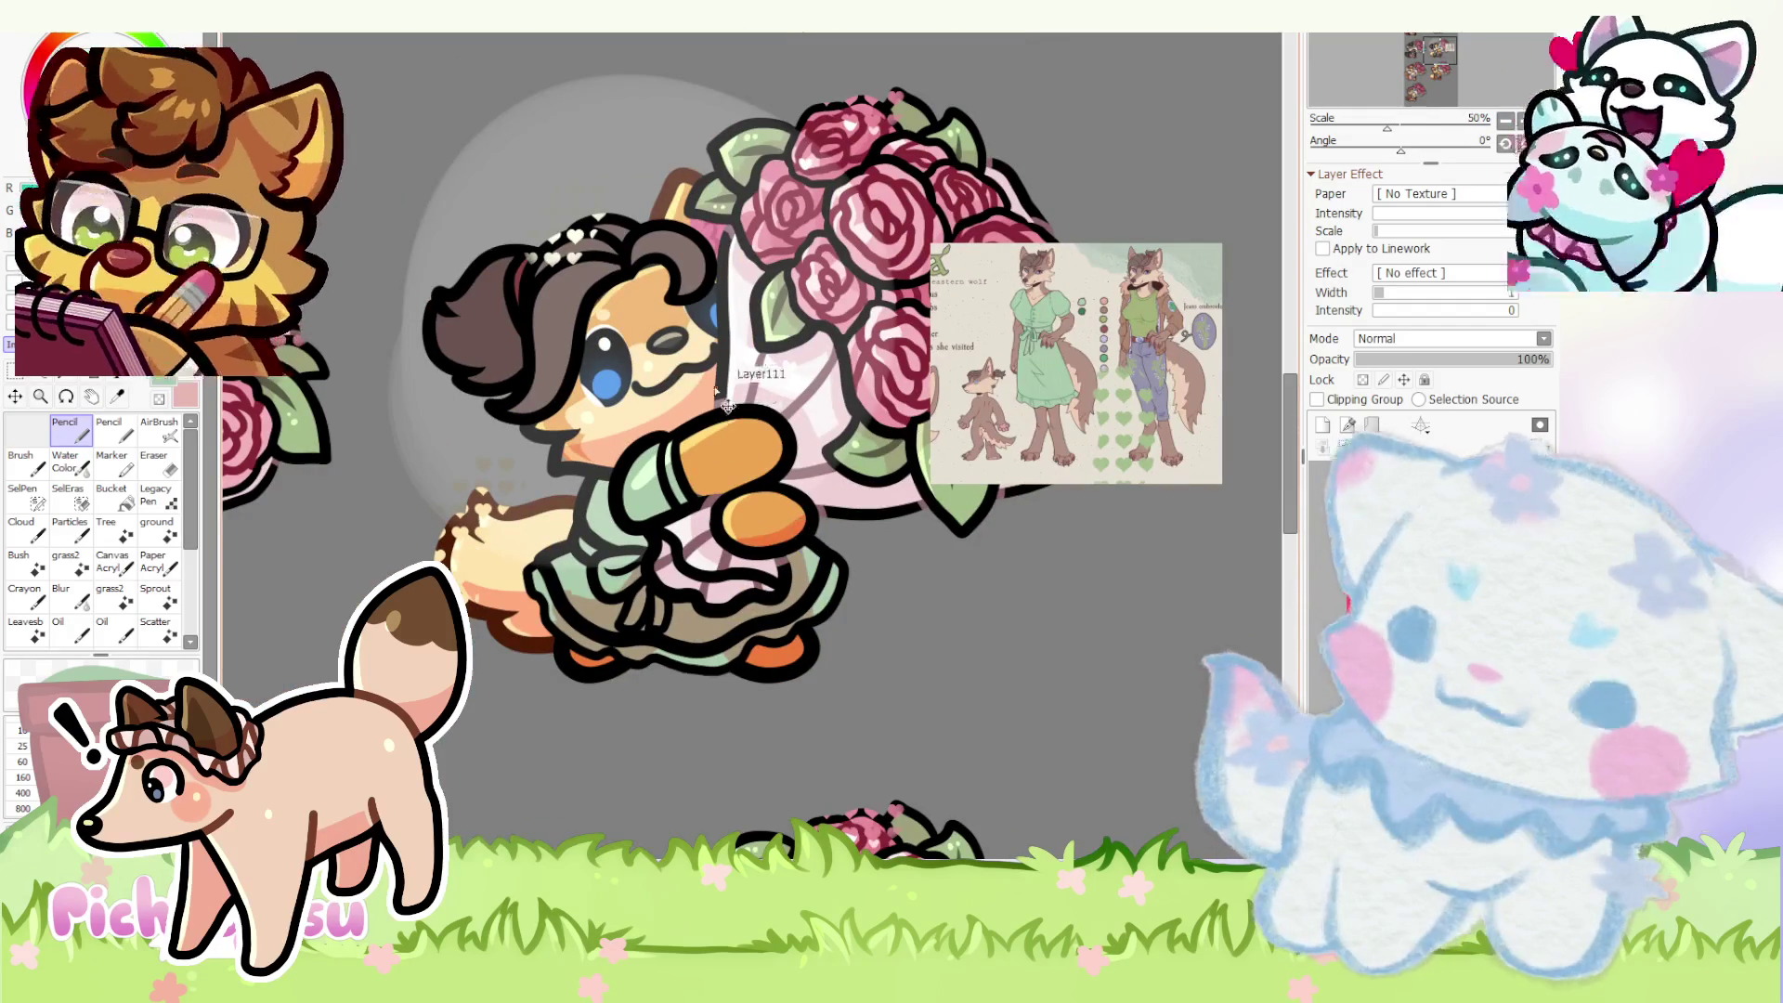
{"action": "left_click", "coordinate": [1540, 449]}
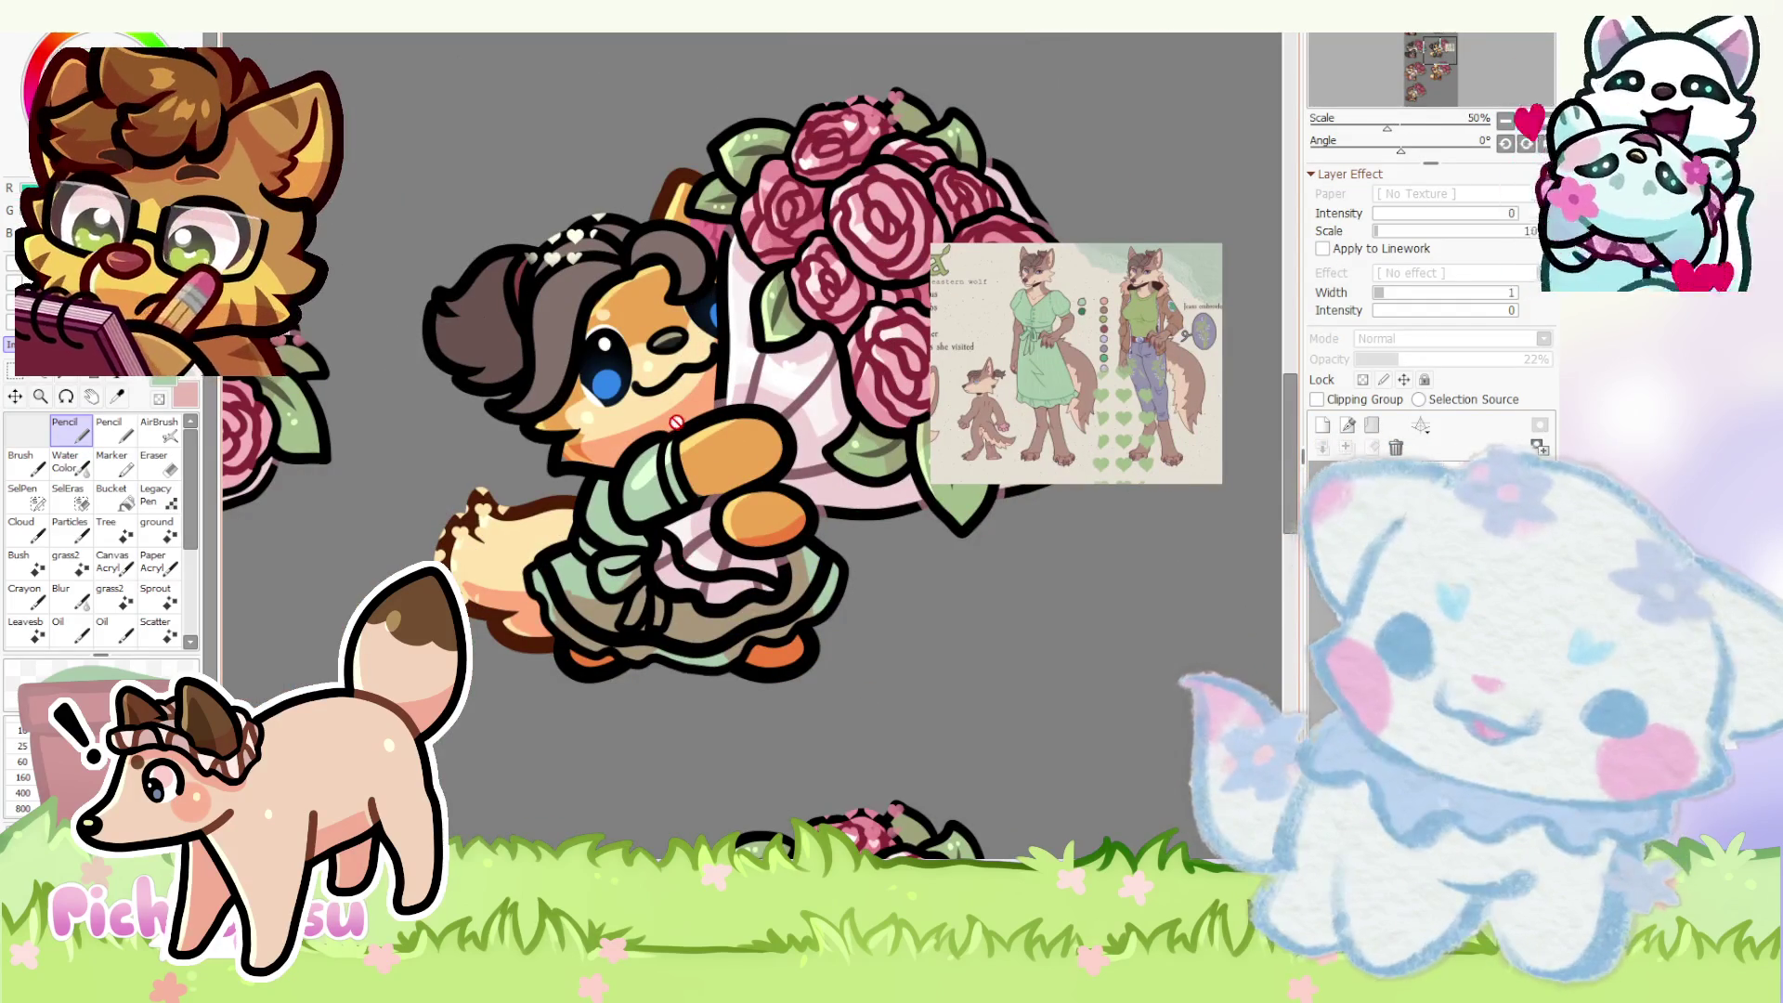
{"action": "scroll", "coordinate": [677, 422], "scroll_direction": "down", "scroll_amount": 1}
{"action": "scroll", "coordinate": [685, 526], "scroll_direction": "up", "scroll_amount": 3}
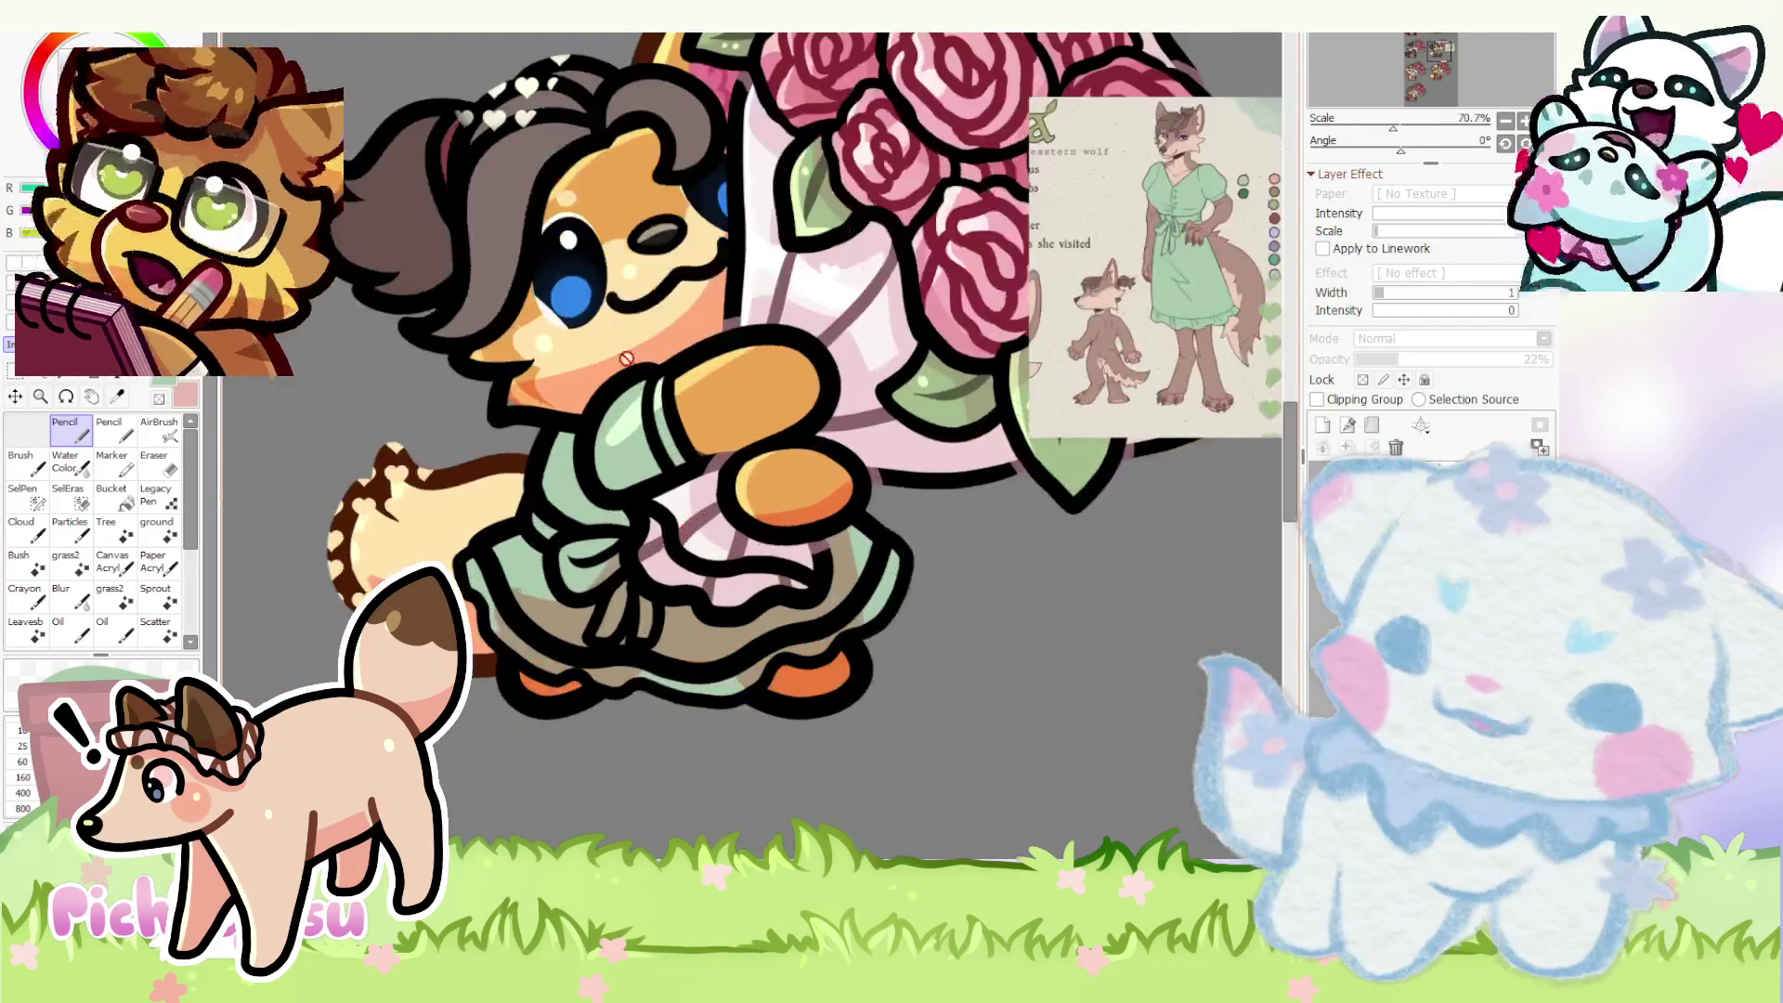
- Undo an accidental deletion of the skirt shading layer
{"action": "left_click", "coordinate": [701, 649], "text": "ctrl+shift"}
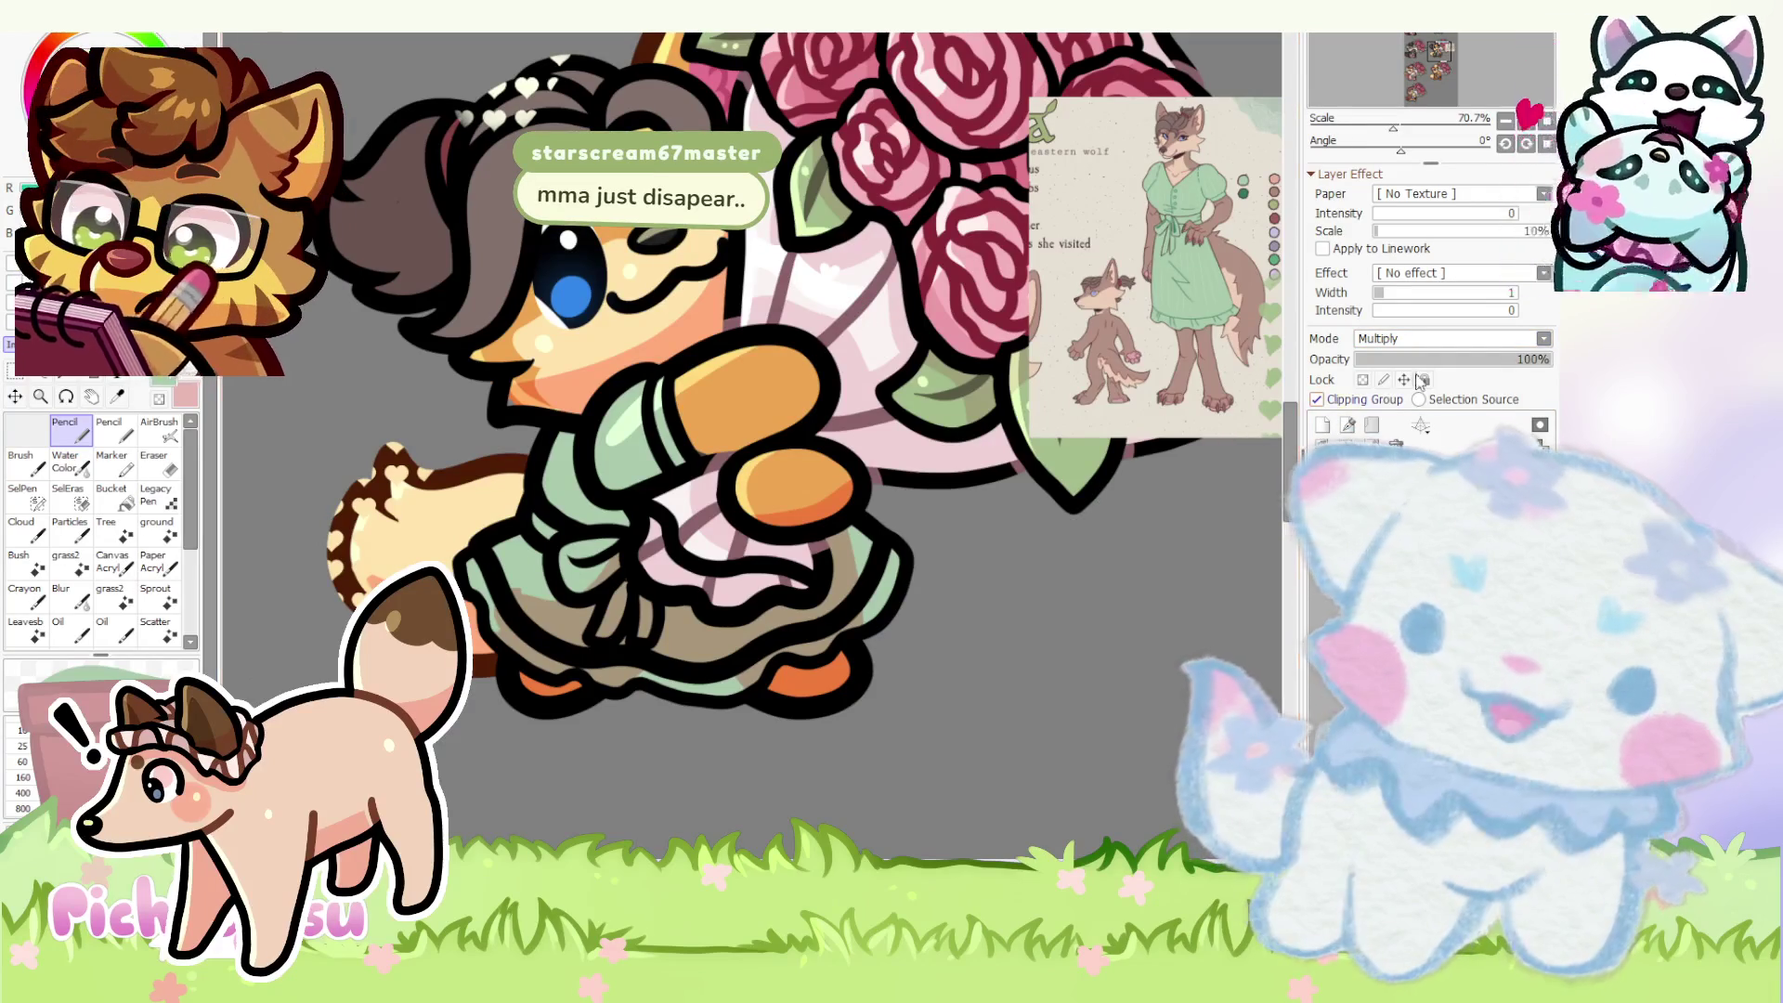
{"action": "left_click", "coordinate": [1395, 447]}
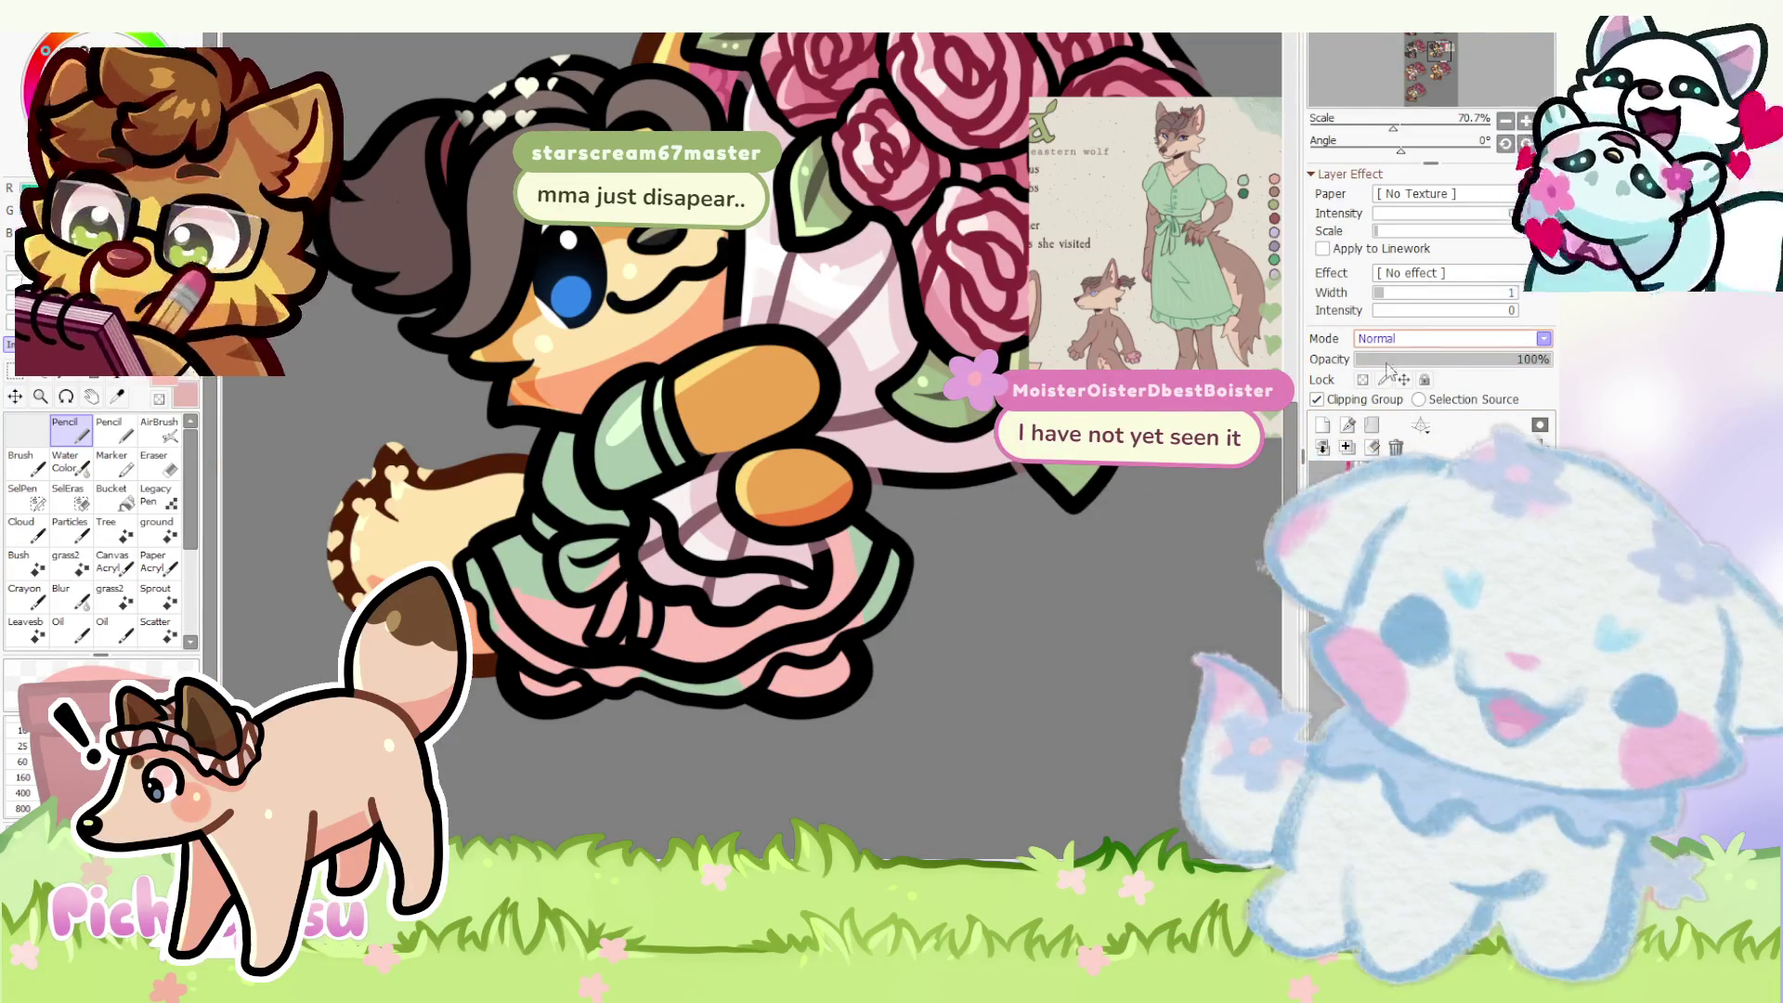
{"action": "key", "text": "ctrl+z"}
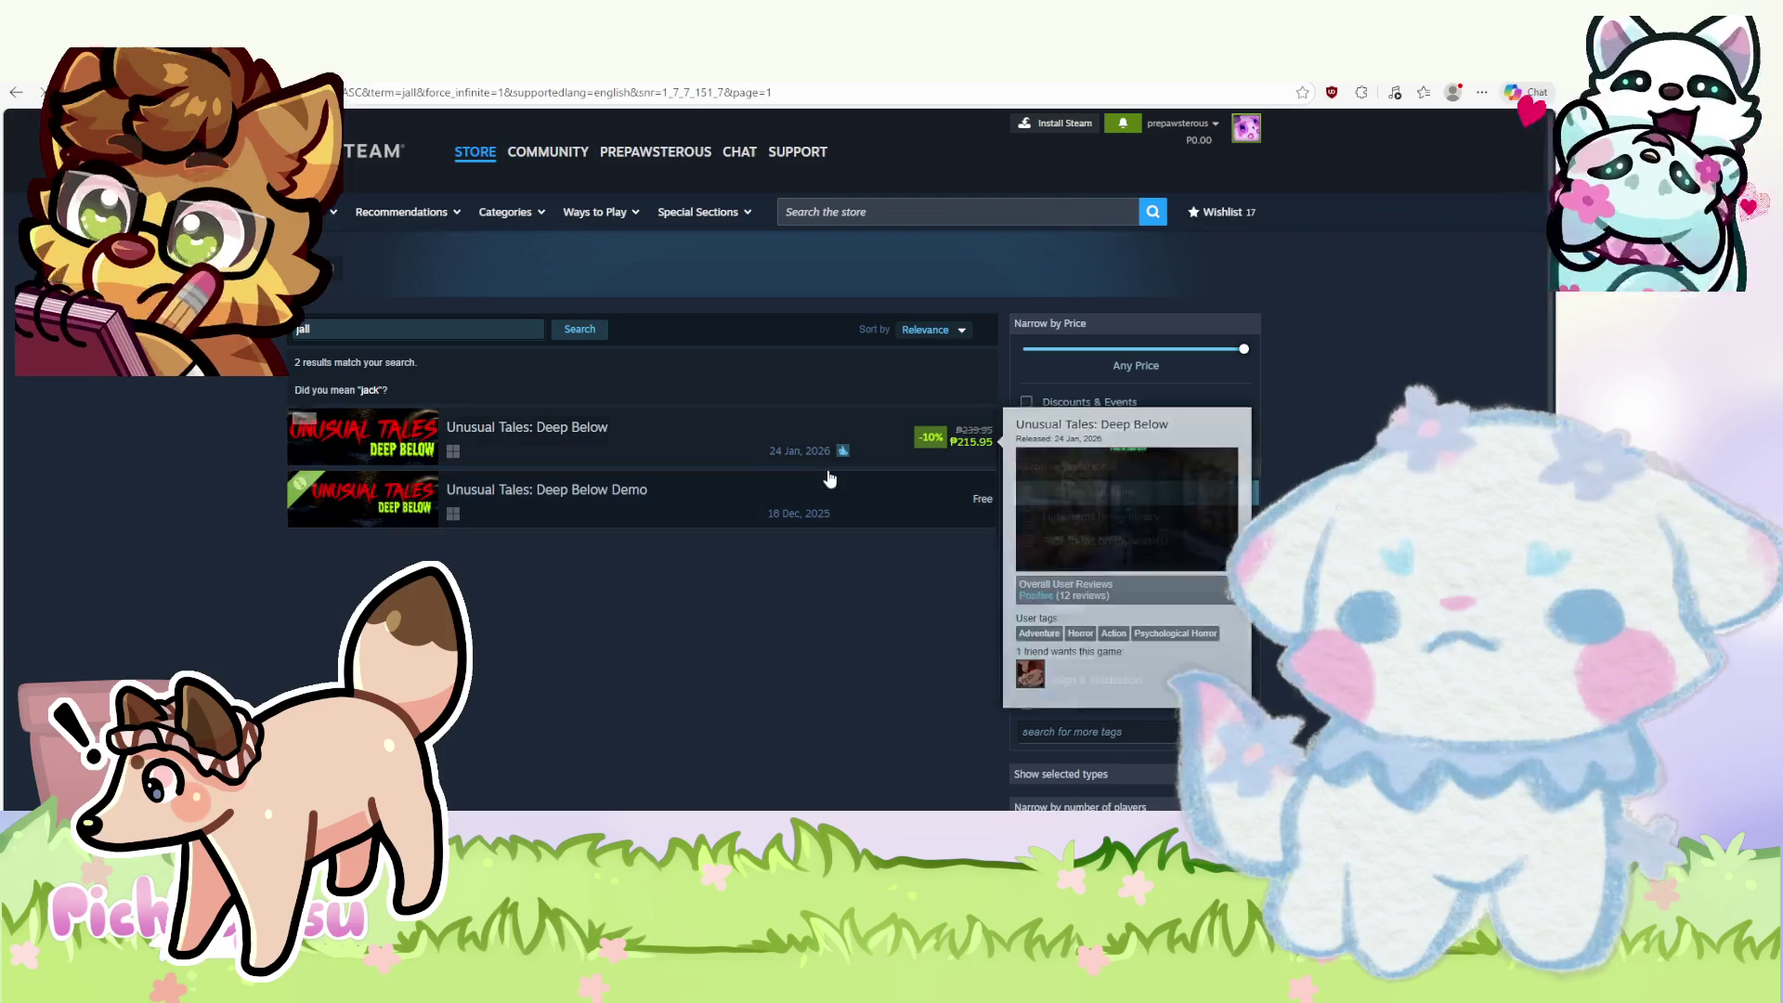
- Open the Unusual Tales: Deep Below store page from the search results
{"action": "mouse_move", "coordinate": [628, 437]}
{"action": "left_click", "coordinate": [828, 470]}
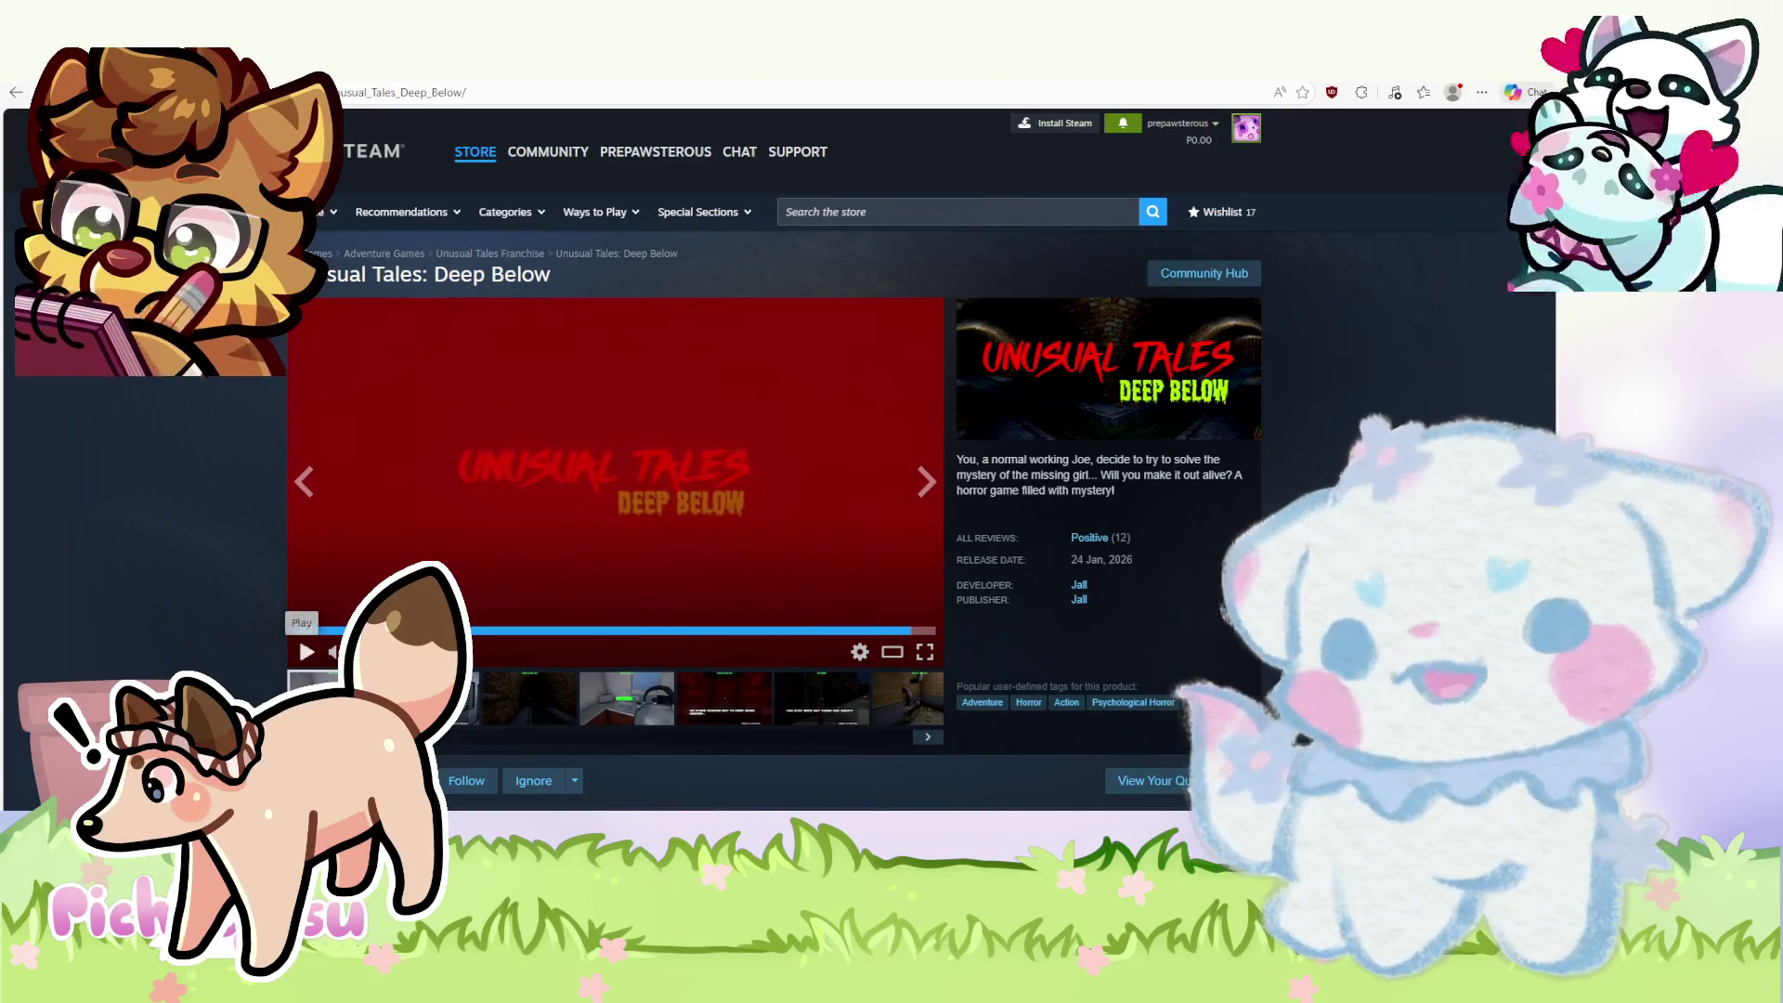
{"action": "scroll", "coordinate": [780, 488], "scroll_direction": "down", "scroll_amount": 3}
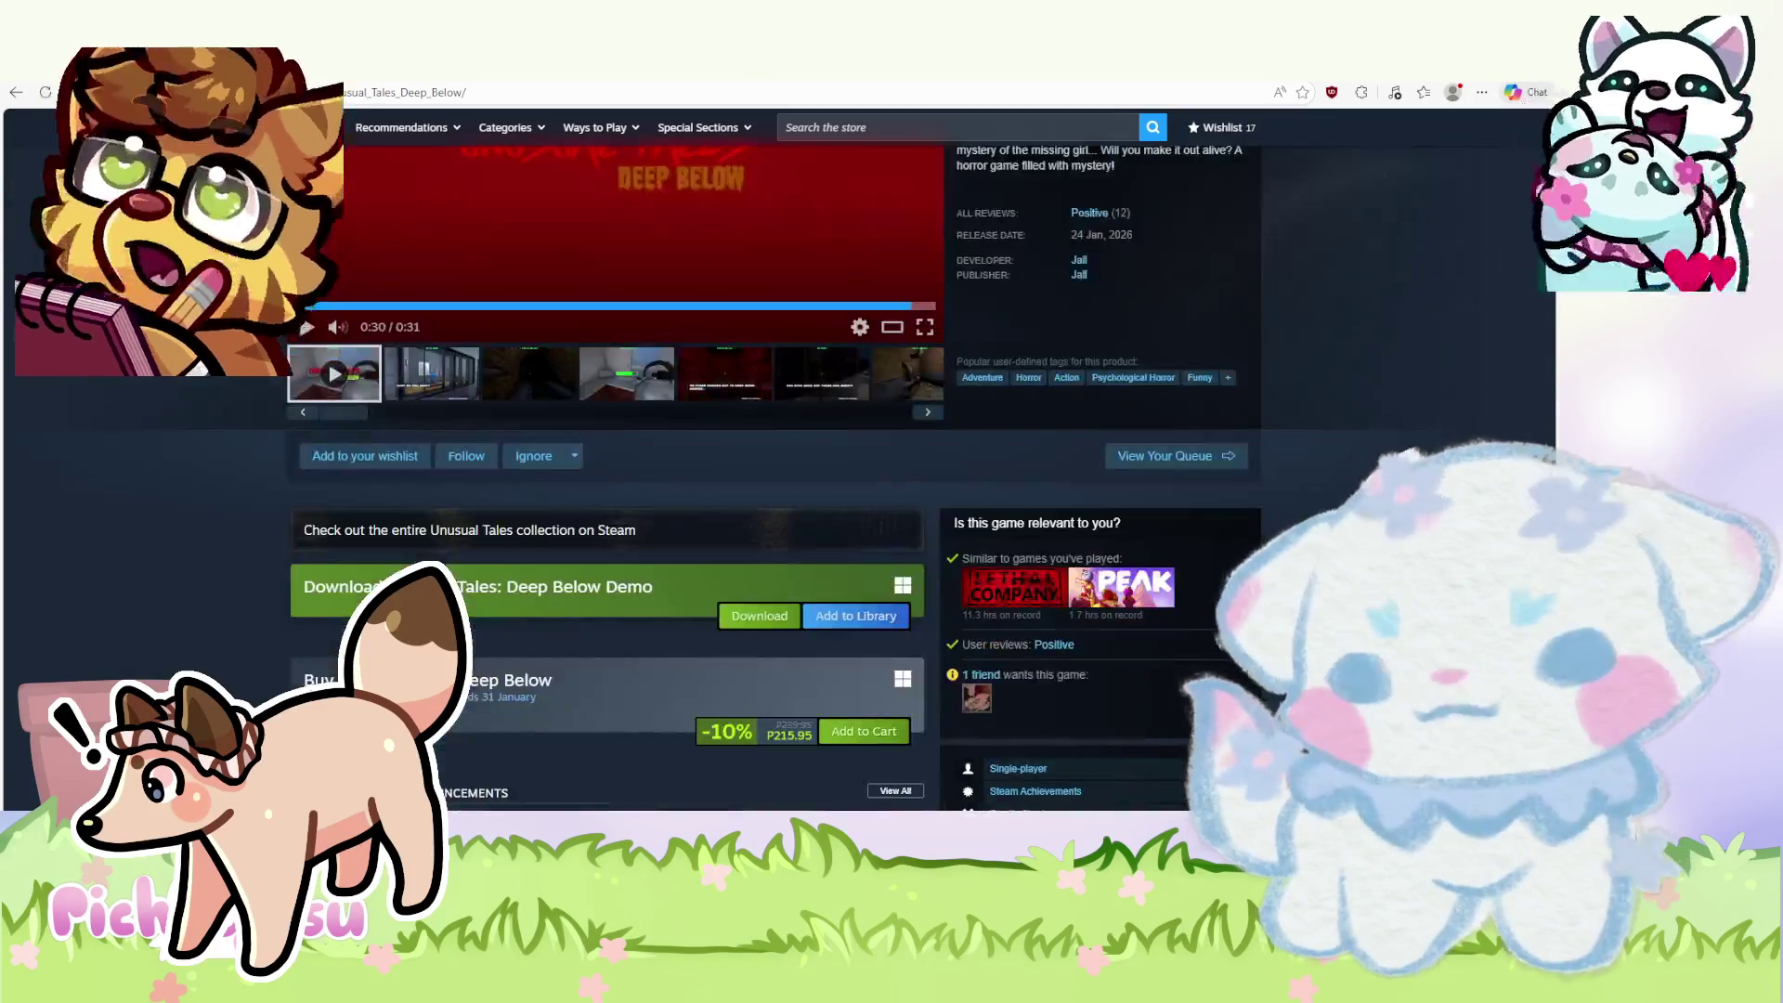
{"action": "scroll", "coordinate": [781, 488], "scroll_direction": "down", "scroll_amount": 2}
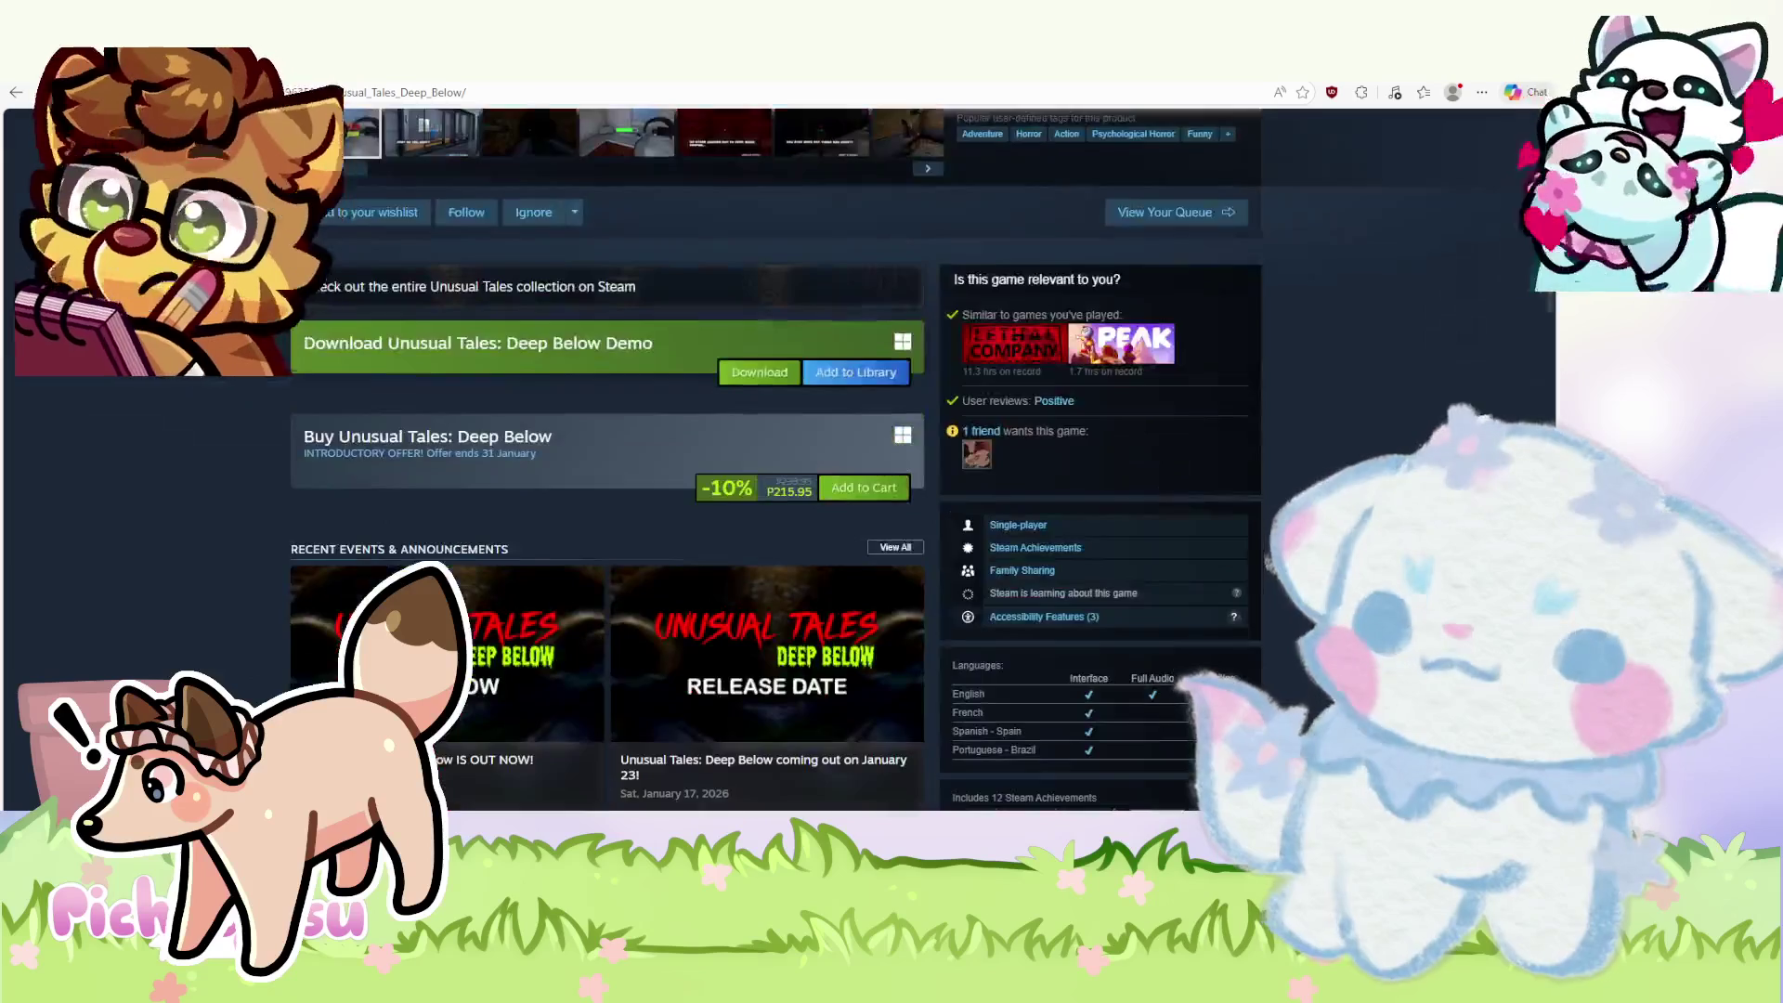
{"action": "scroll", "coordinate": [781, 488], "scroll_direction": "down", "scroll_amount": 3}
{"action": "scroll", "coordinate": [780, 489], "scroll_direction": "down", "scroll_amount": 3}
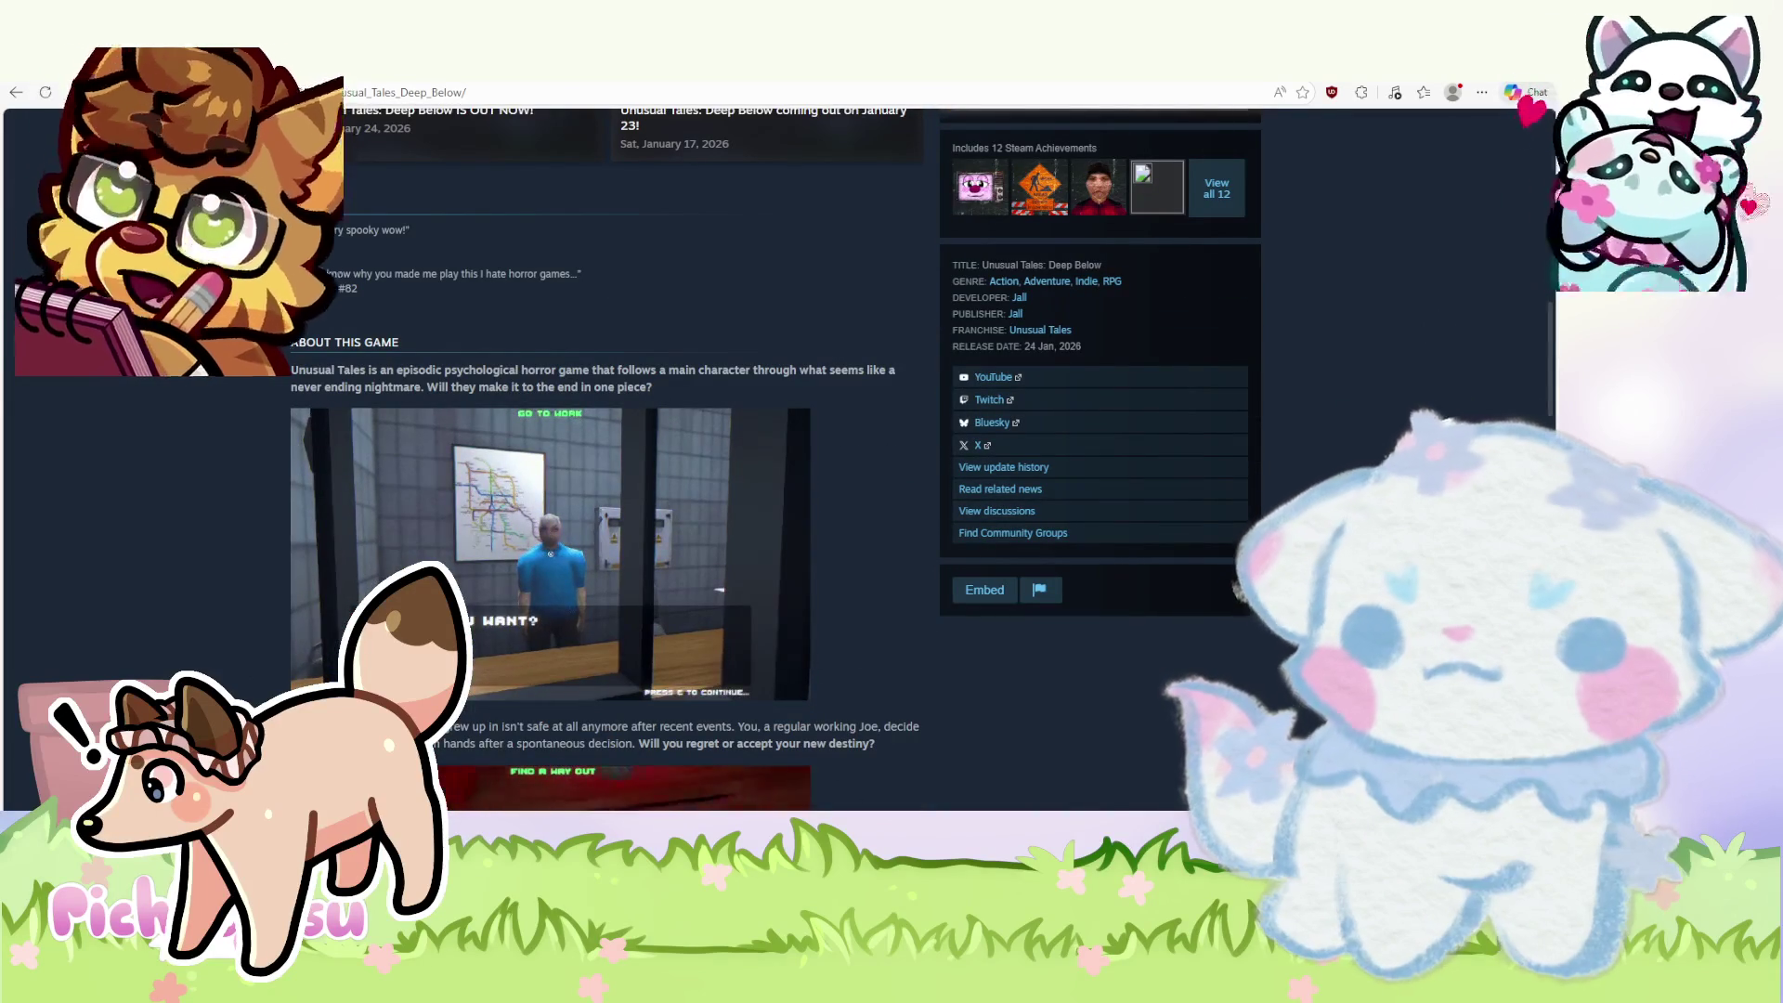
{"action": "scroll", "coordinate": [682, 580], "scroll_direction": "down", "scroll_amount": 4}
{"action": "scroll", "coordinate": [682, 580], "scroll_direction": "down", "scroll_amount": 1}
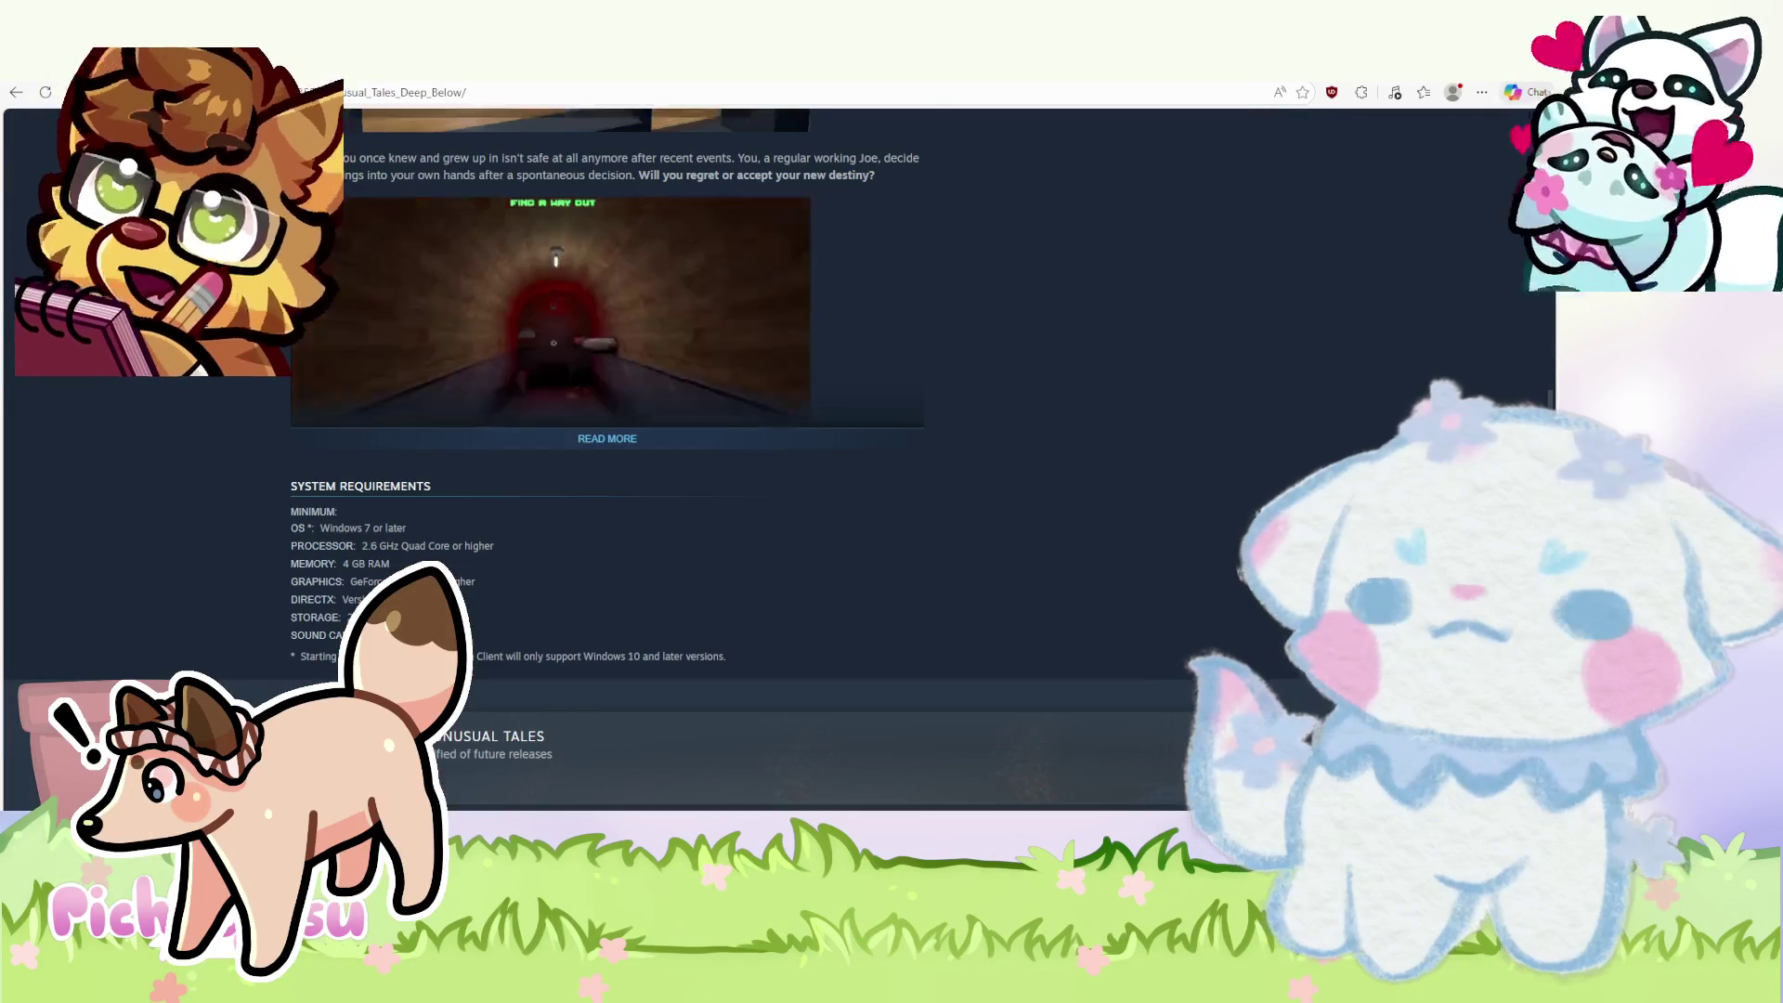
{"action": "scroll", "coordinate": [681, 580], "scroll_direction": "down", "scroll_amount": 3}
{"action": "scroll", "coordinate": [781, 459], "scroll_direction": "up", "scroll_amount": 1}
{"action": "scroll", "coordinate": [781, 459], "scroll_direction": "up", "scroll_amount": 2}
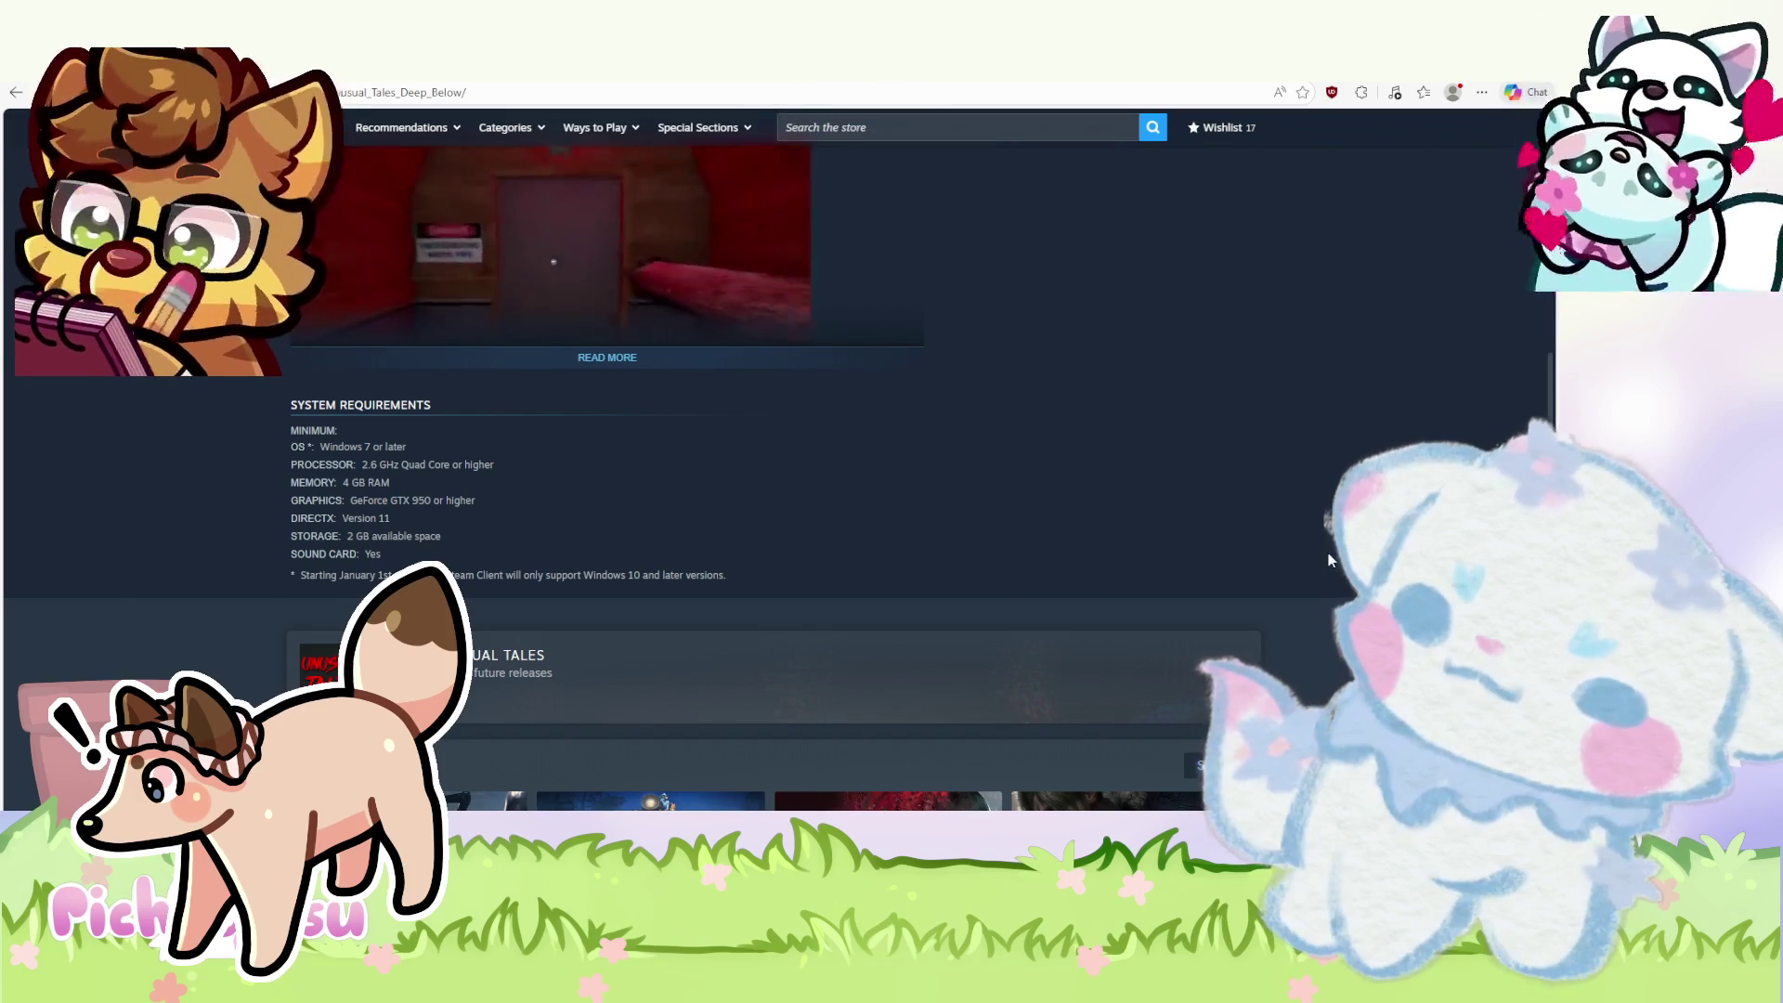
{"action": "scroll", "coordinate": [1330, 560], "scroll_direction": "up", "scroll_amount": 5}
{"action": "scroll", "coordinate": [1329, 558], "scroll_direction": "up", "scroll_amount": 5}
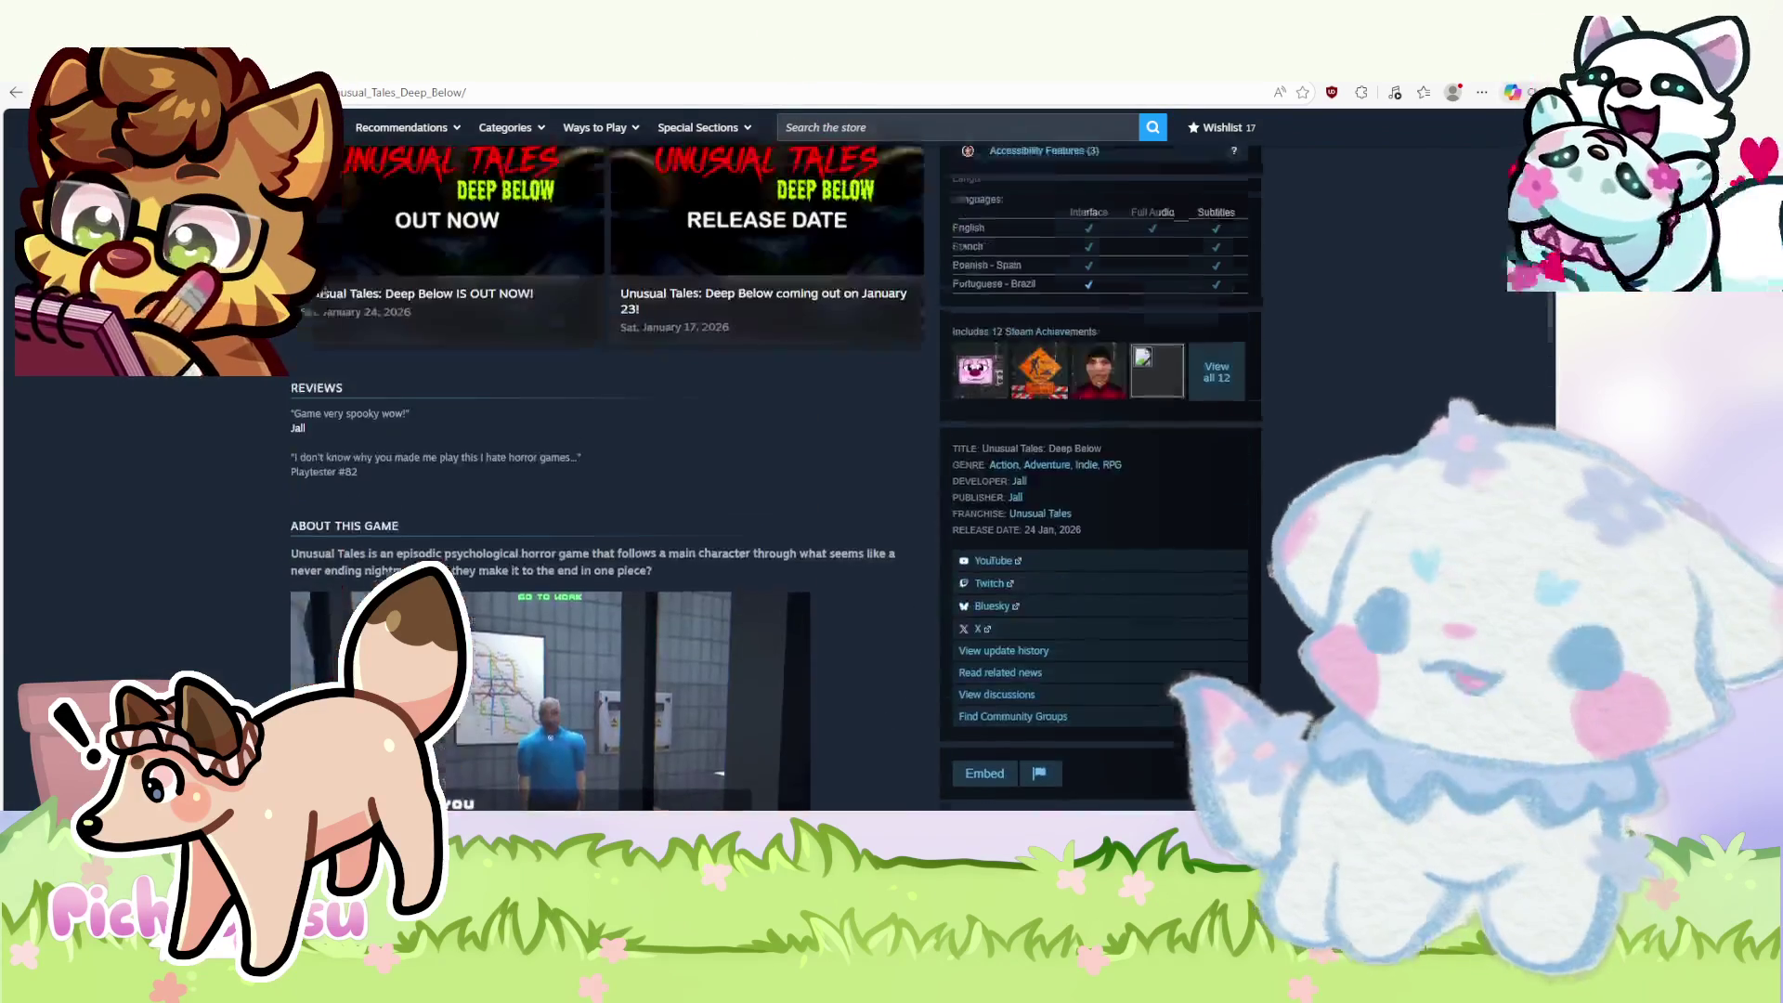
{"action": "scroll", "coordinate": [1329, 558], "scroll_direction": "up", "scroll_amount": 5}
{"action": "scroll", "coordinate": [1329, 559], "scroll_direction": "up", "scroll_amount": 3}
{"action": "scroll", "coordinate": [1330, 558], "scroll_direction": "up", "scroll_amount": 1}
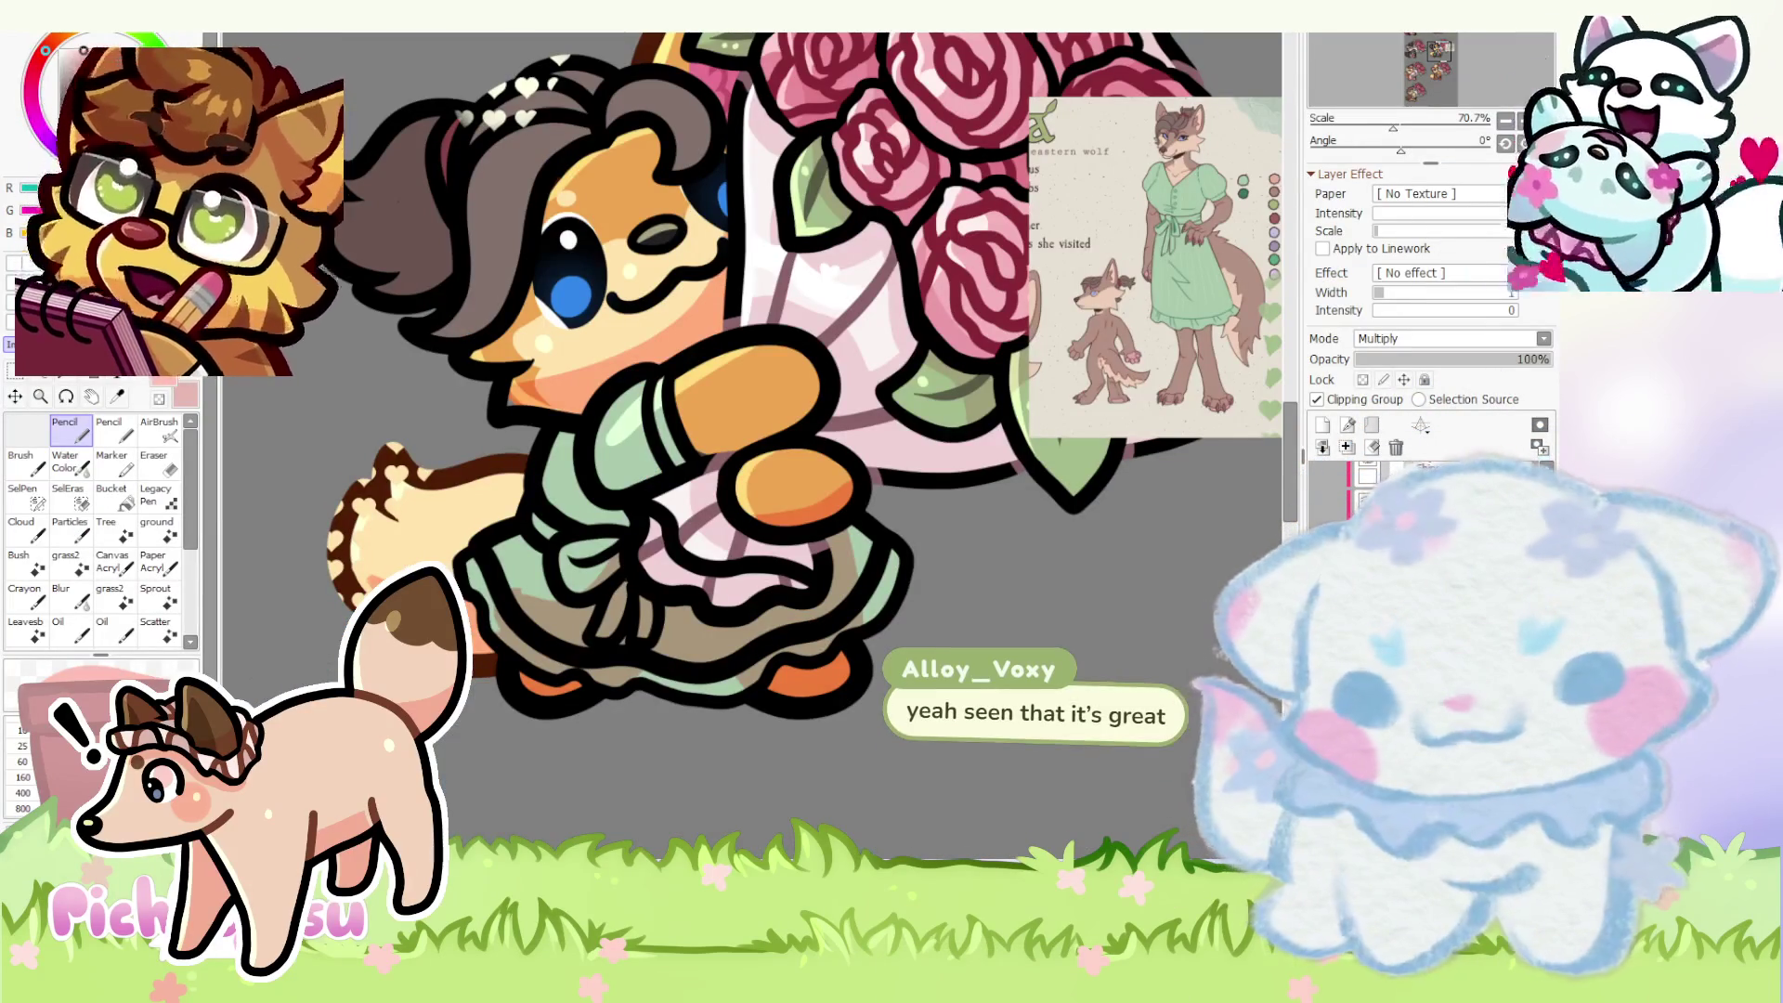
{"action": "scroll", "coordinate": [801, 666], "scroll_direction": "up", "scroll_amount": 3}
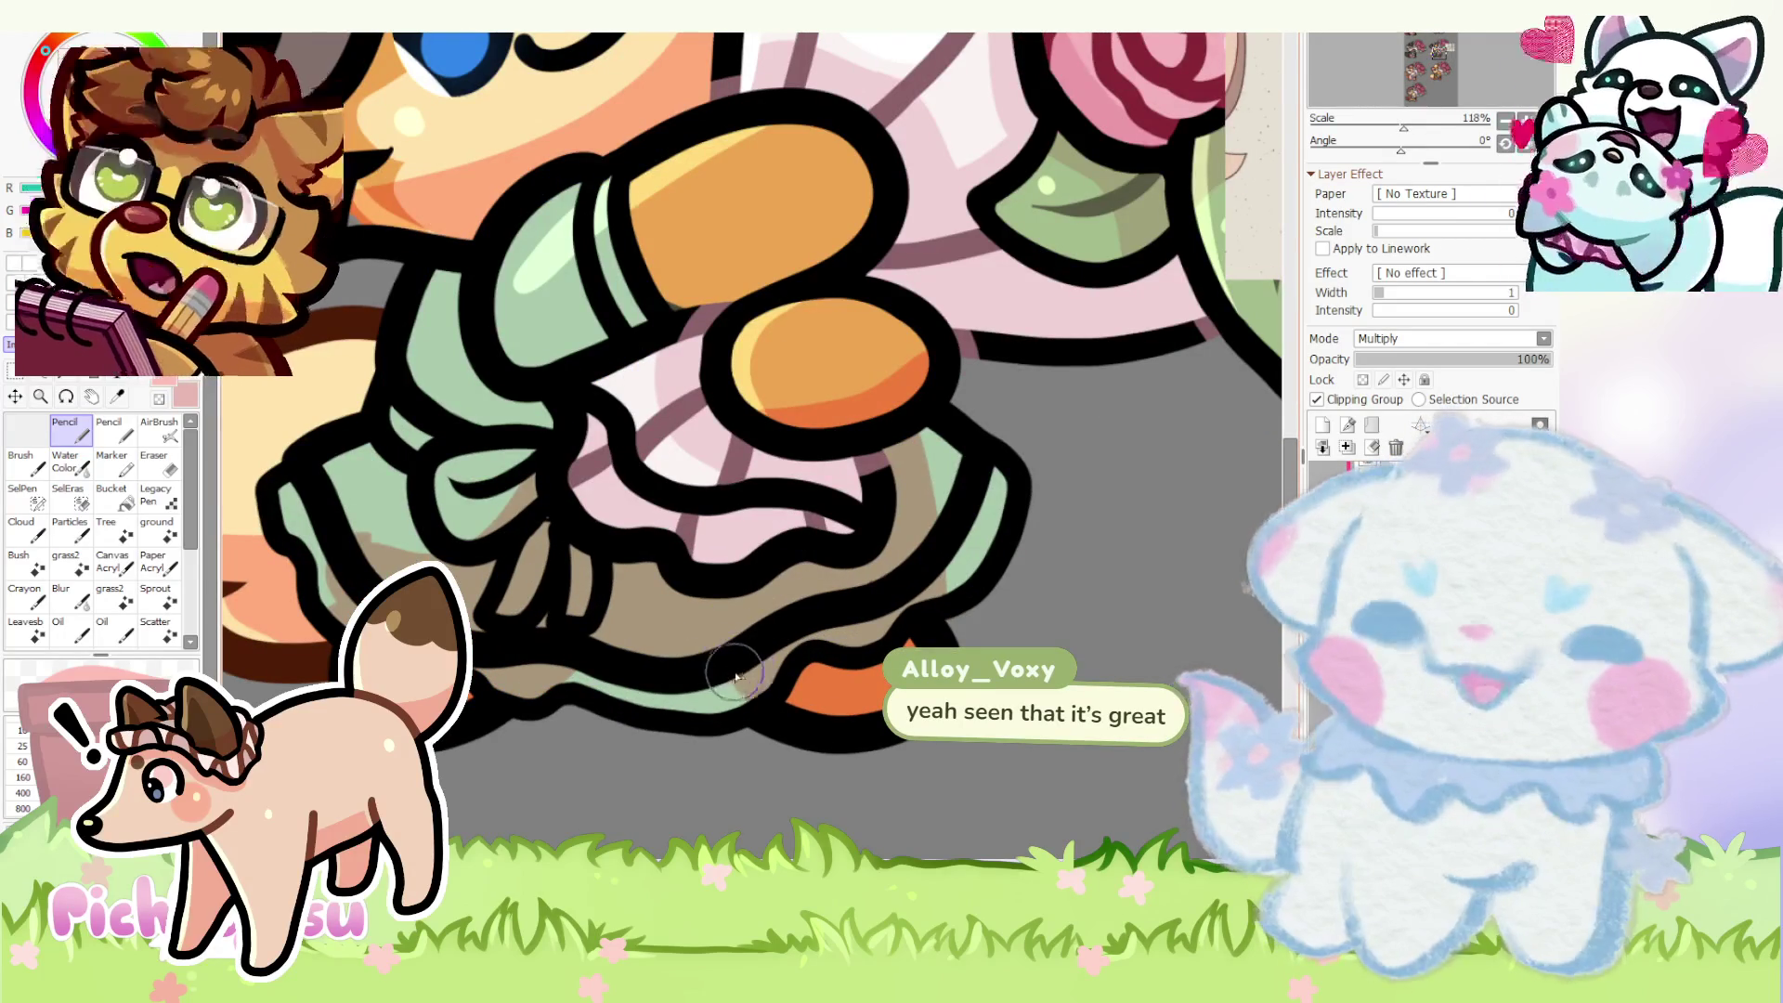
{"action": "scroll", "coordinate": [563, 613], "scroll_direction": "down", "scroll_amount": 2}
{"action": "scroll", "coordinate": [527, 558], "scroll_direction": "up", "scroll_amount": 3}
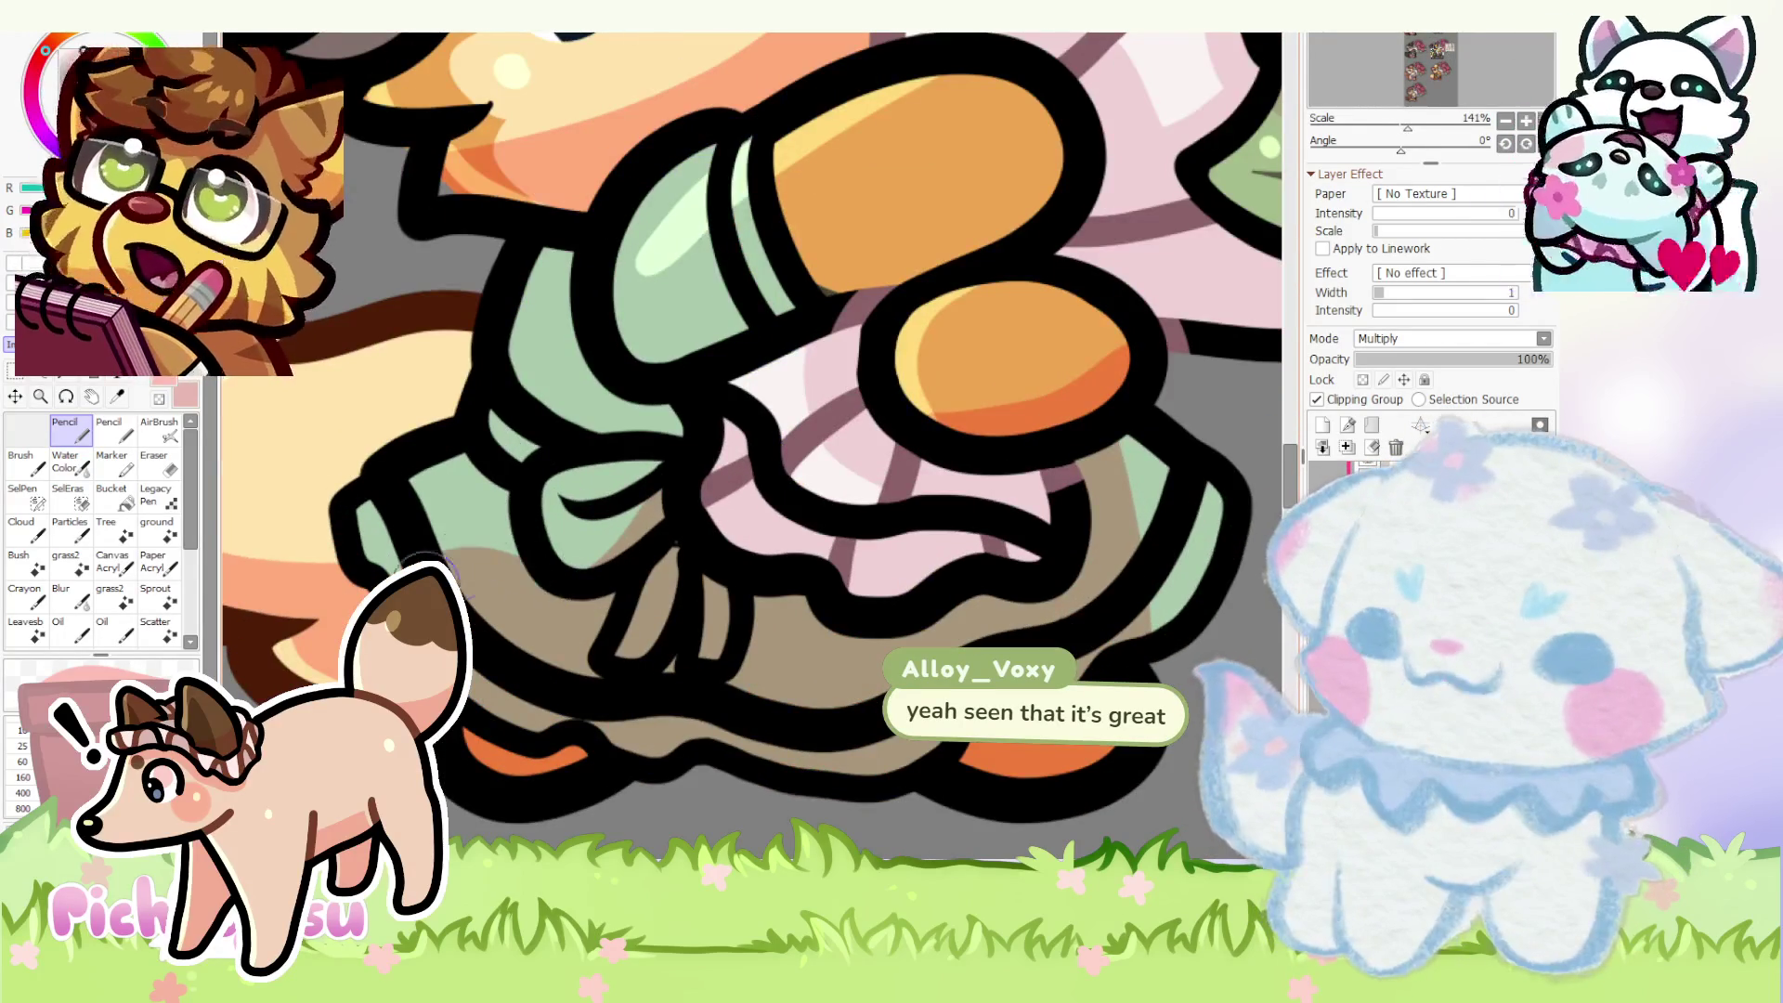
{"action": "scroll", "coordinate": [446, 562], "scroll_direction": "down", "scroll_amount": 3}
{"action": "scroll", "coordinate": [461, 549], "scroll_direction": "up", "scroll_amount": 2}
{"action": "scroll", "coordinate": [481, 548], "scroll_direction": "up", "scroll_amount": 2}
{"action": "scroll", "coordinate": [464, 454], "scroll_direction": "down", "scroll_amount": 1}
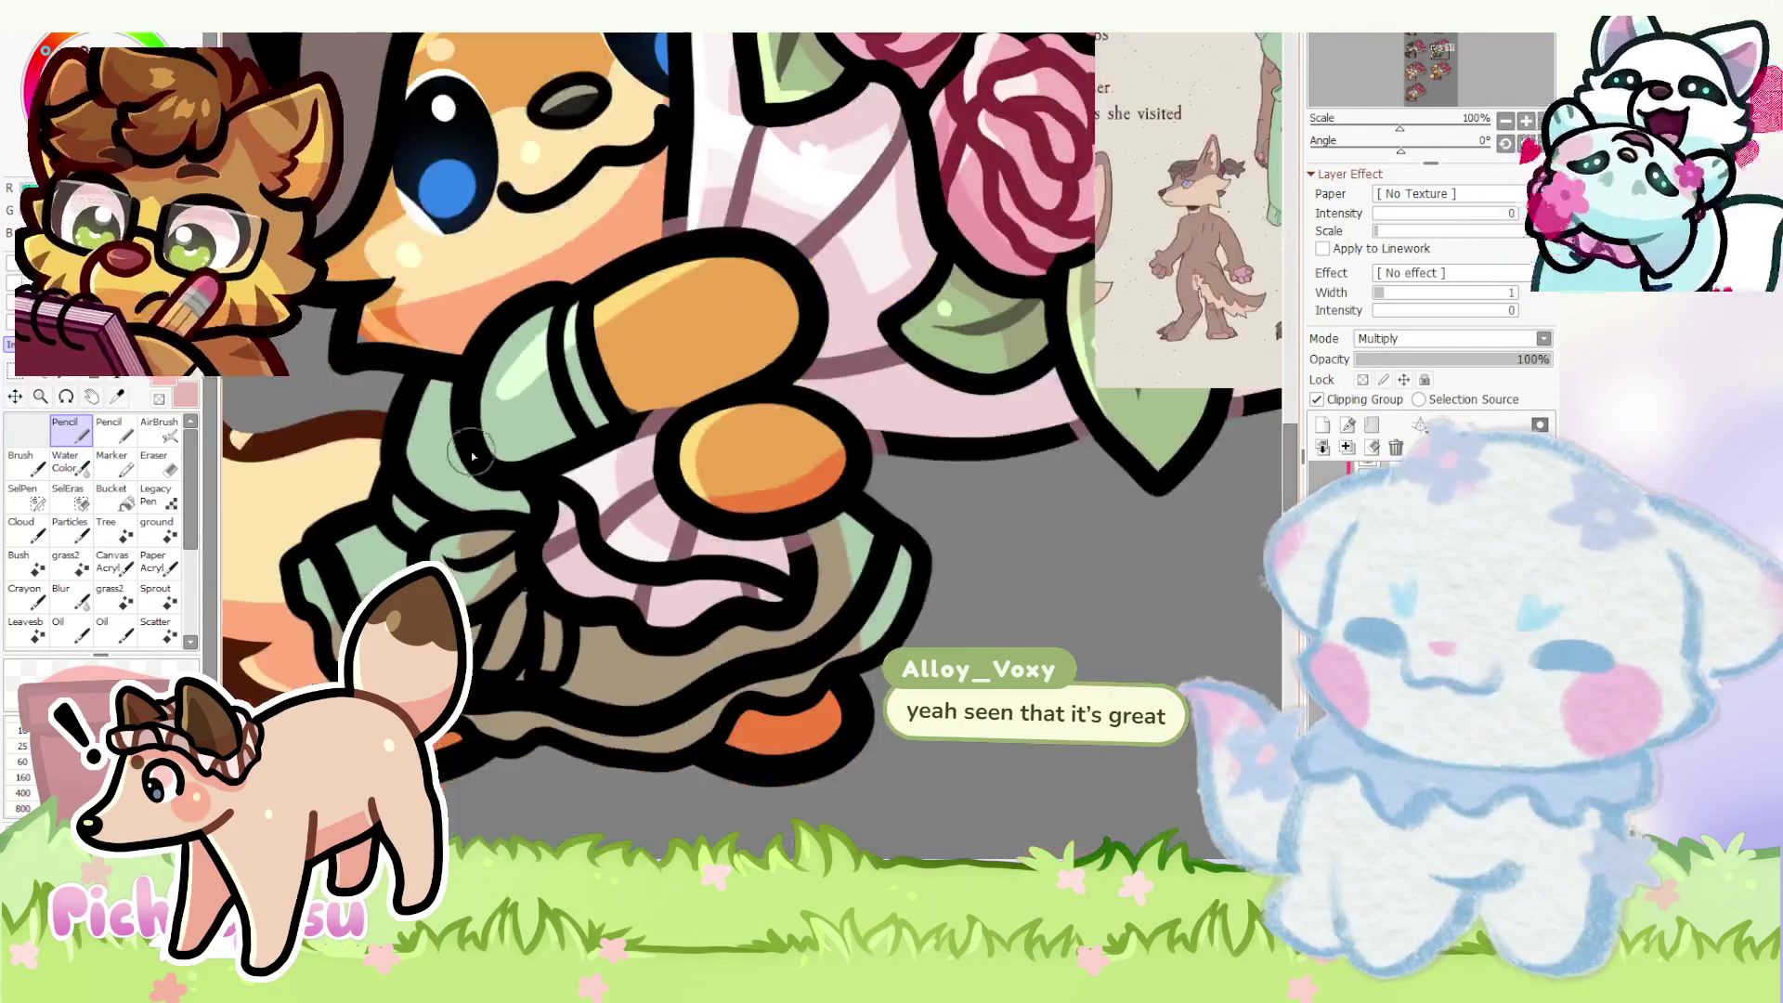
{"action": "scroll", "coordinate": [474, 459], "scroll_direction": "up", "scroll_amount": 2}
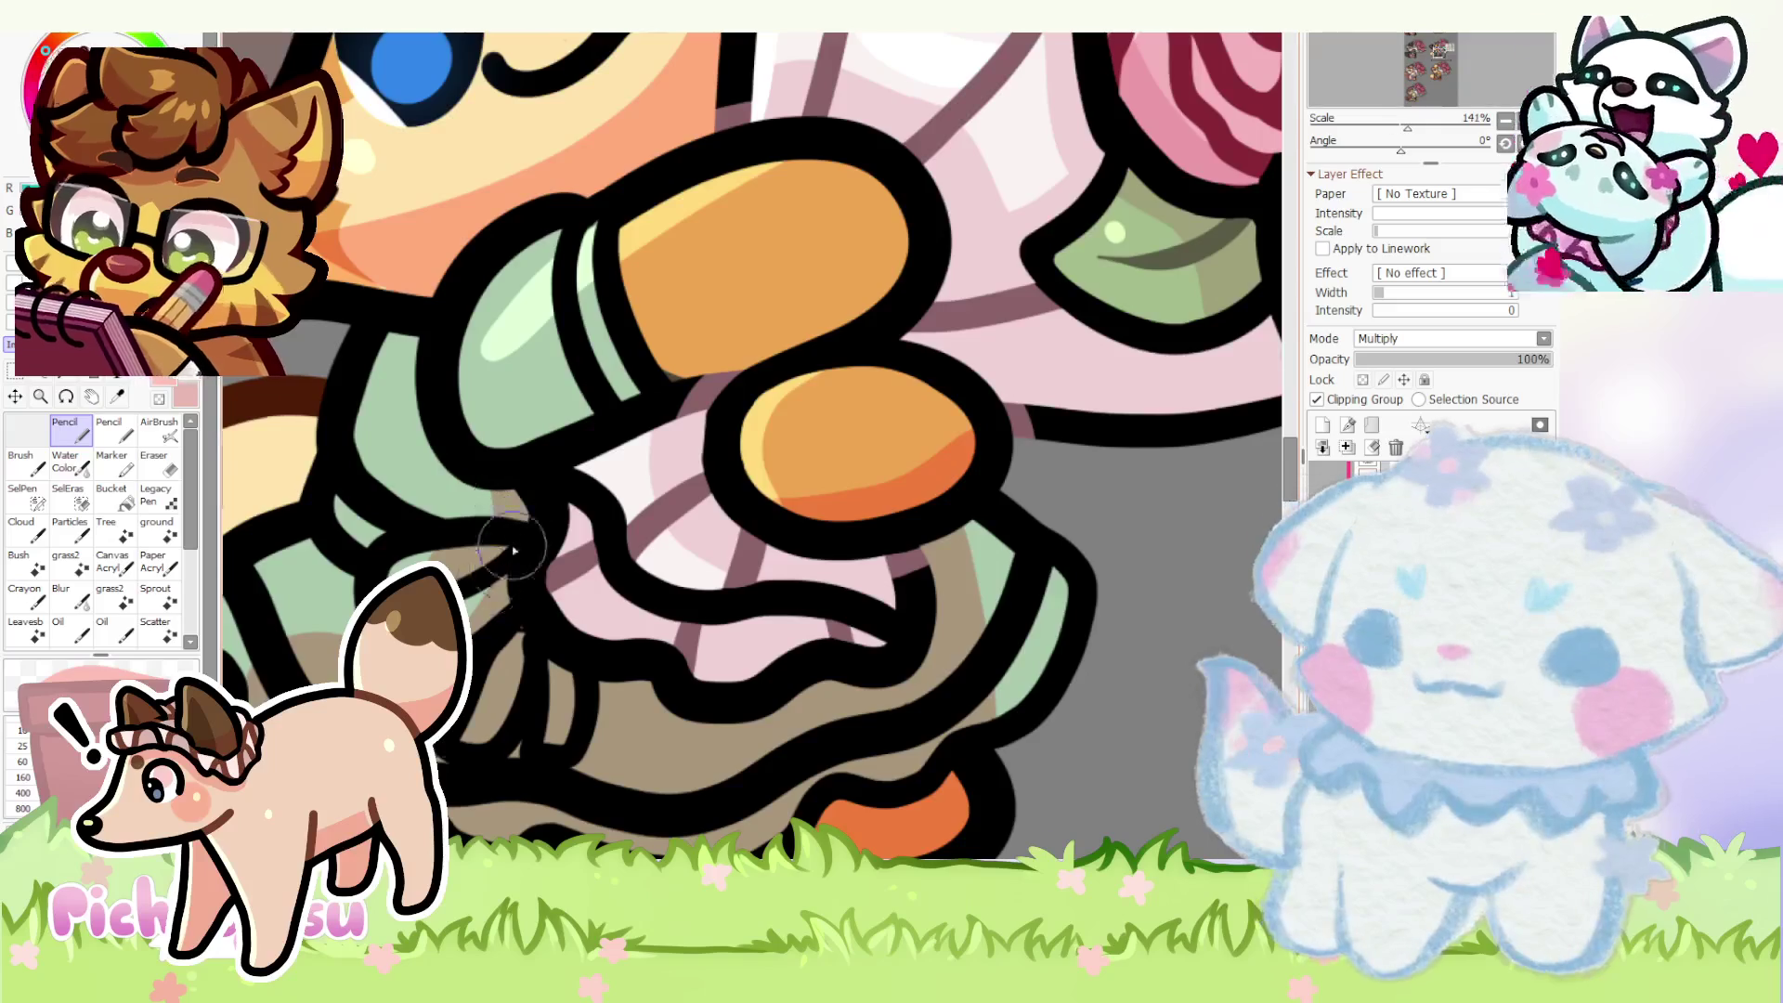
{"action": "scroll", "coordinate": [504, 569], "scroll_direction": "down", "scroll_amount": 3}
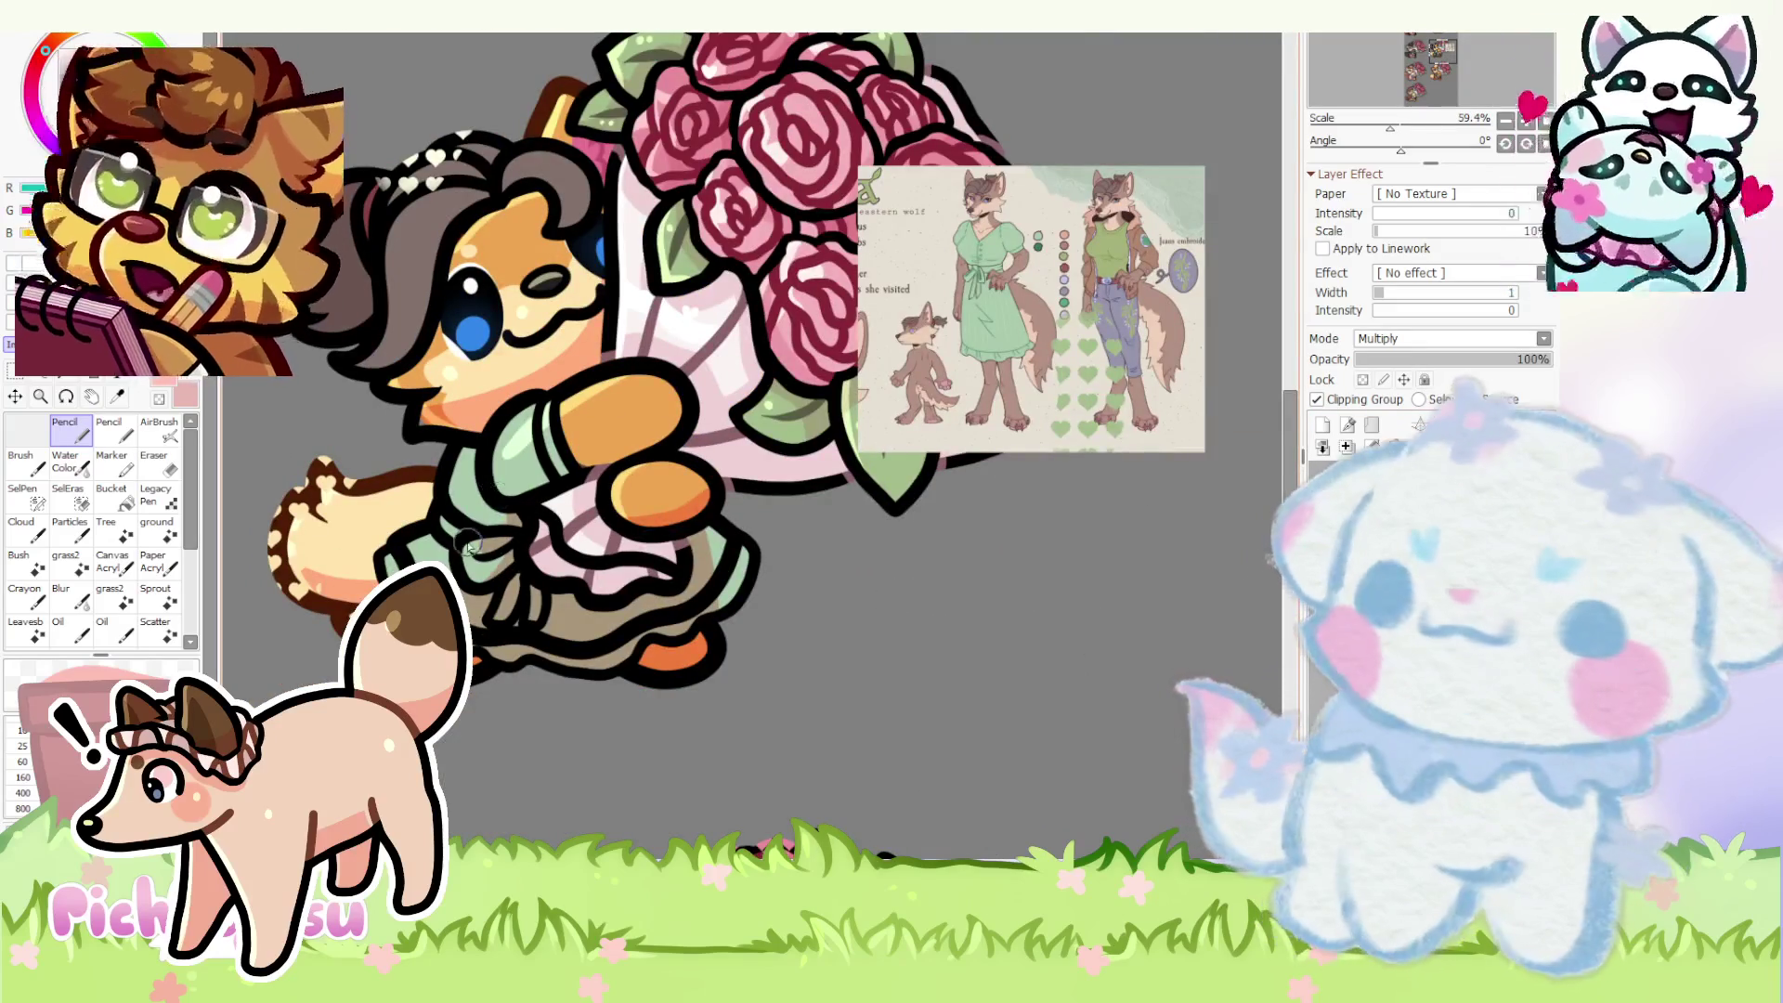
{"action": "scroll", "coordinate": [674, 495], "scroll_direction": "up", "scroll_amount": 3}
{"action": "scroll", "coordinate": [673, 494], "scroll_direction": "up", "scroll_amount": 2}
{"action": "scroll", "coordinate": [672, 494], "scroll_direction": "down", "scroll_amount": 2}
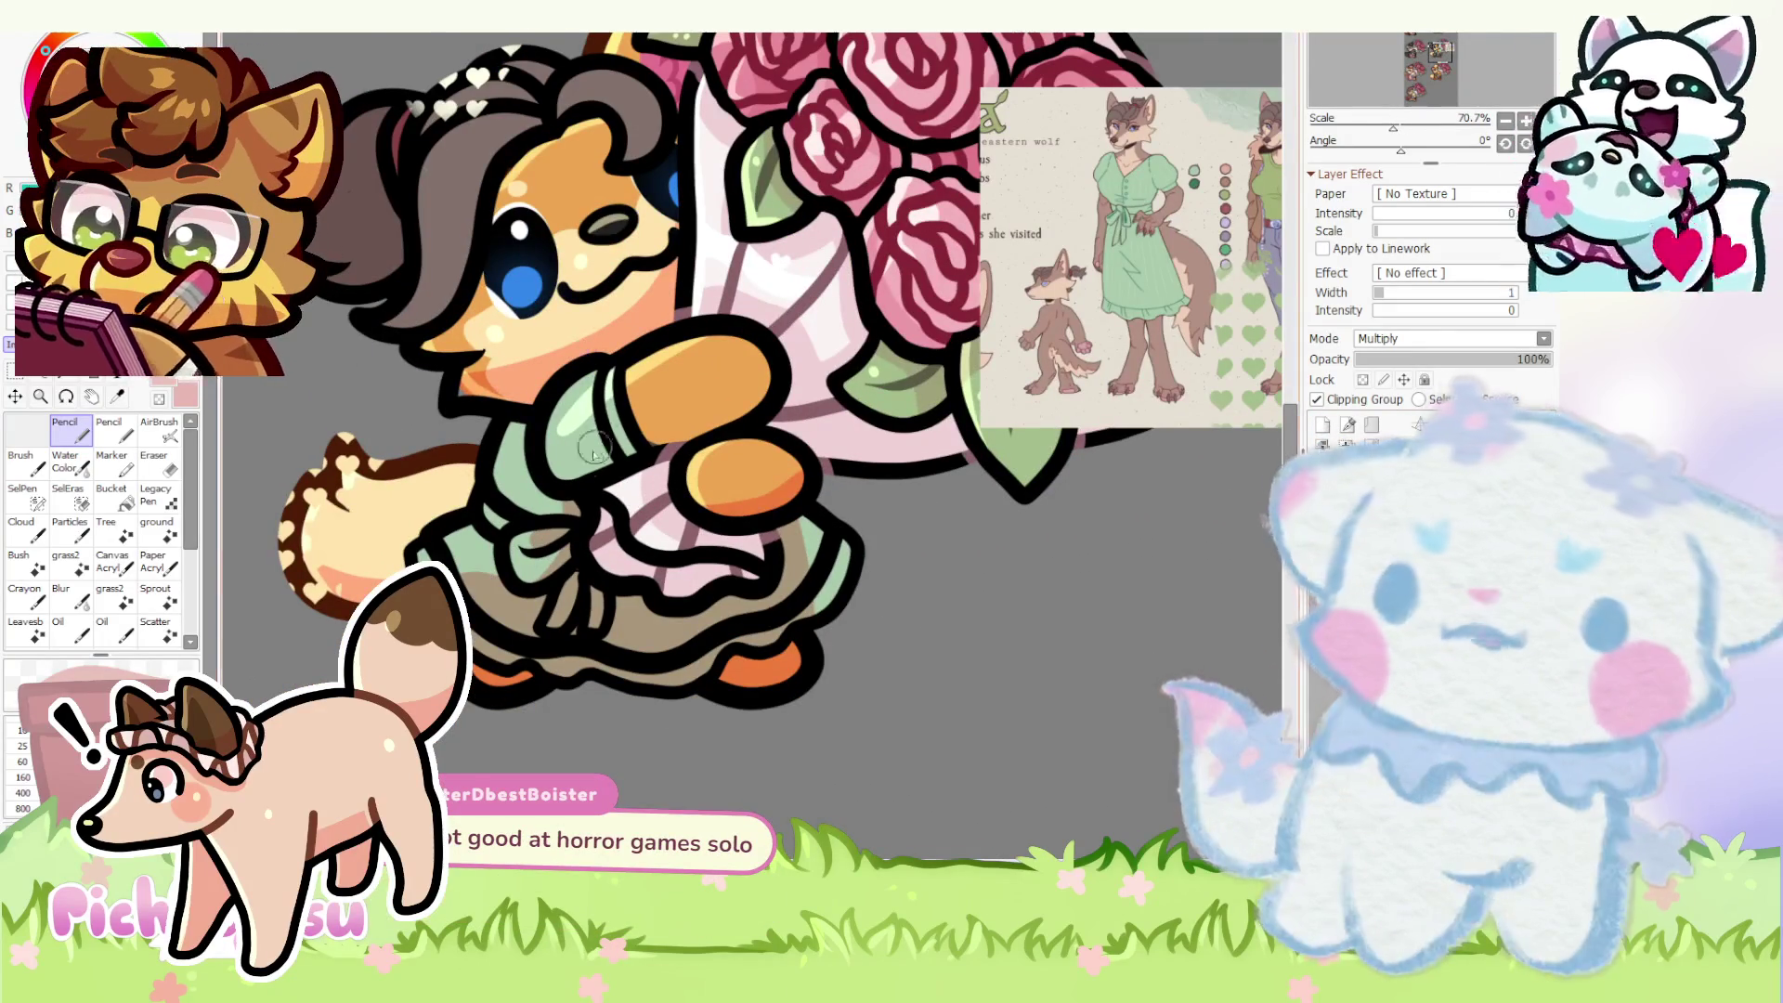
{"action": "scroll", "coordinate": [569, 522], "scroll_direction": "up", "scroll_amount": 2}
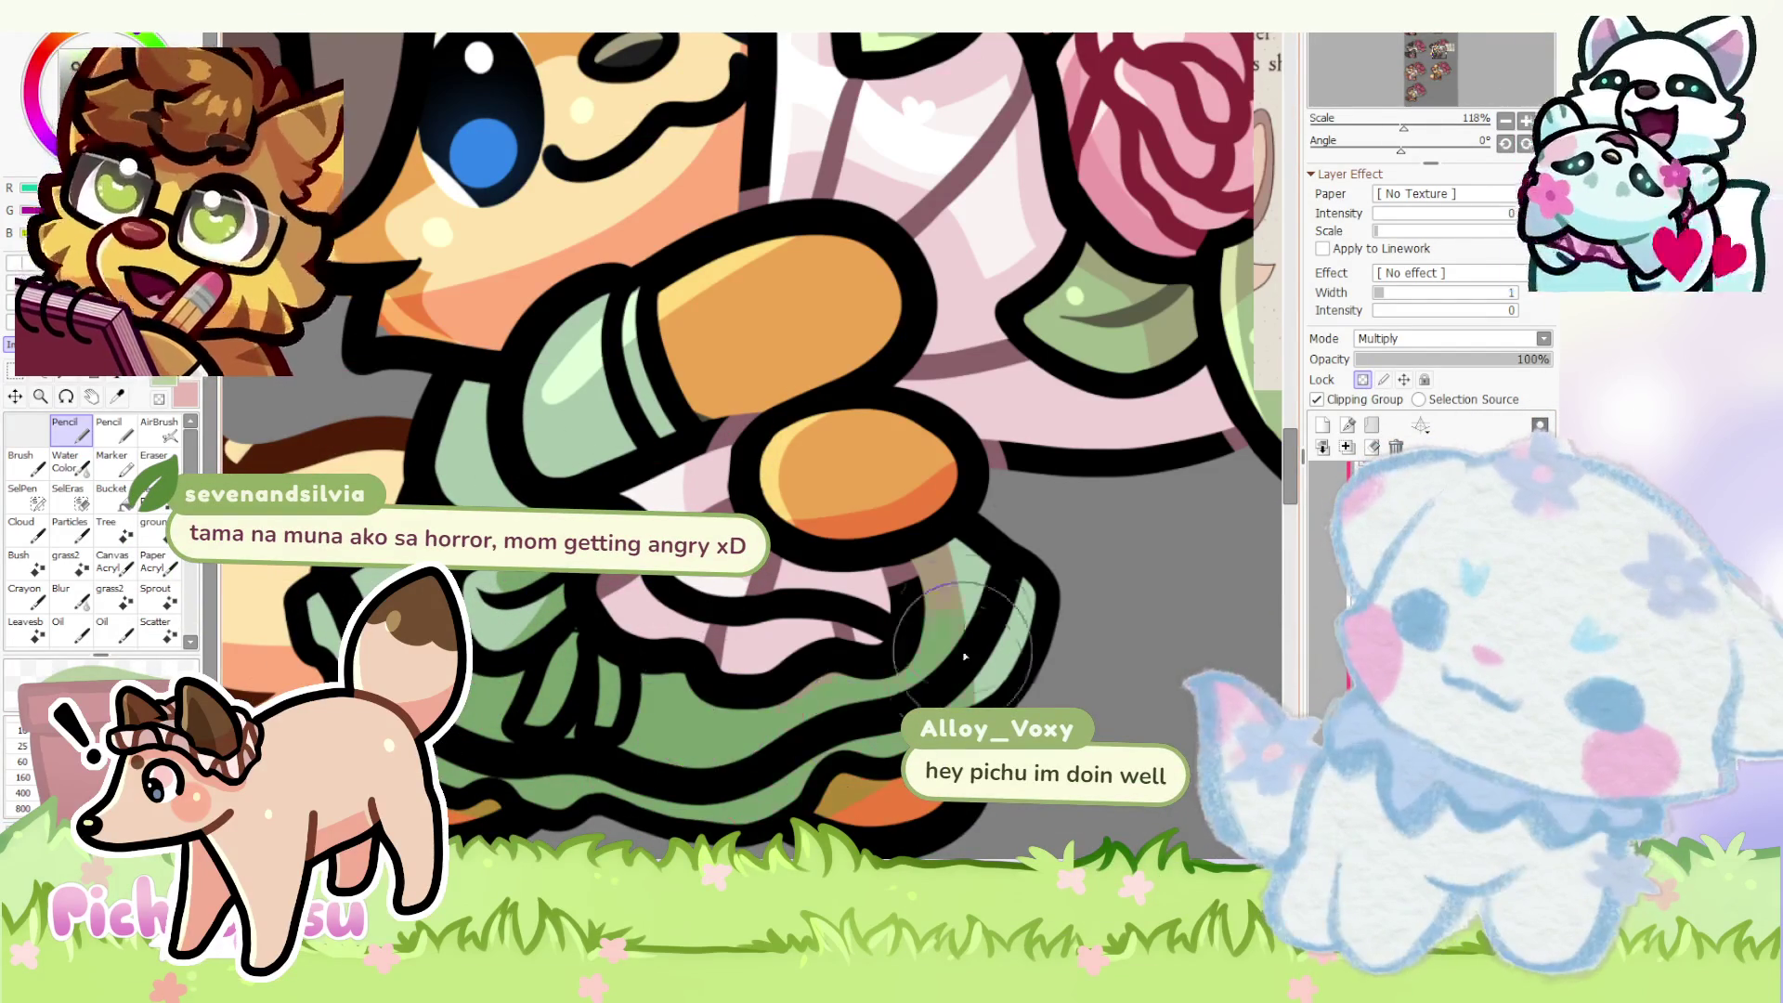
{"action": "scroll", "coordinate": [511, 769], "scroll_direction": "down", "scroll_amount": 5}
{"action": "scroll", "coordinate": [752, 447], "scroll_direction": "up", "scroll_amount": 1}
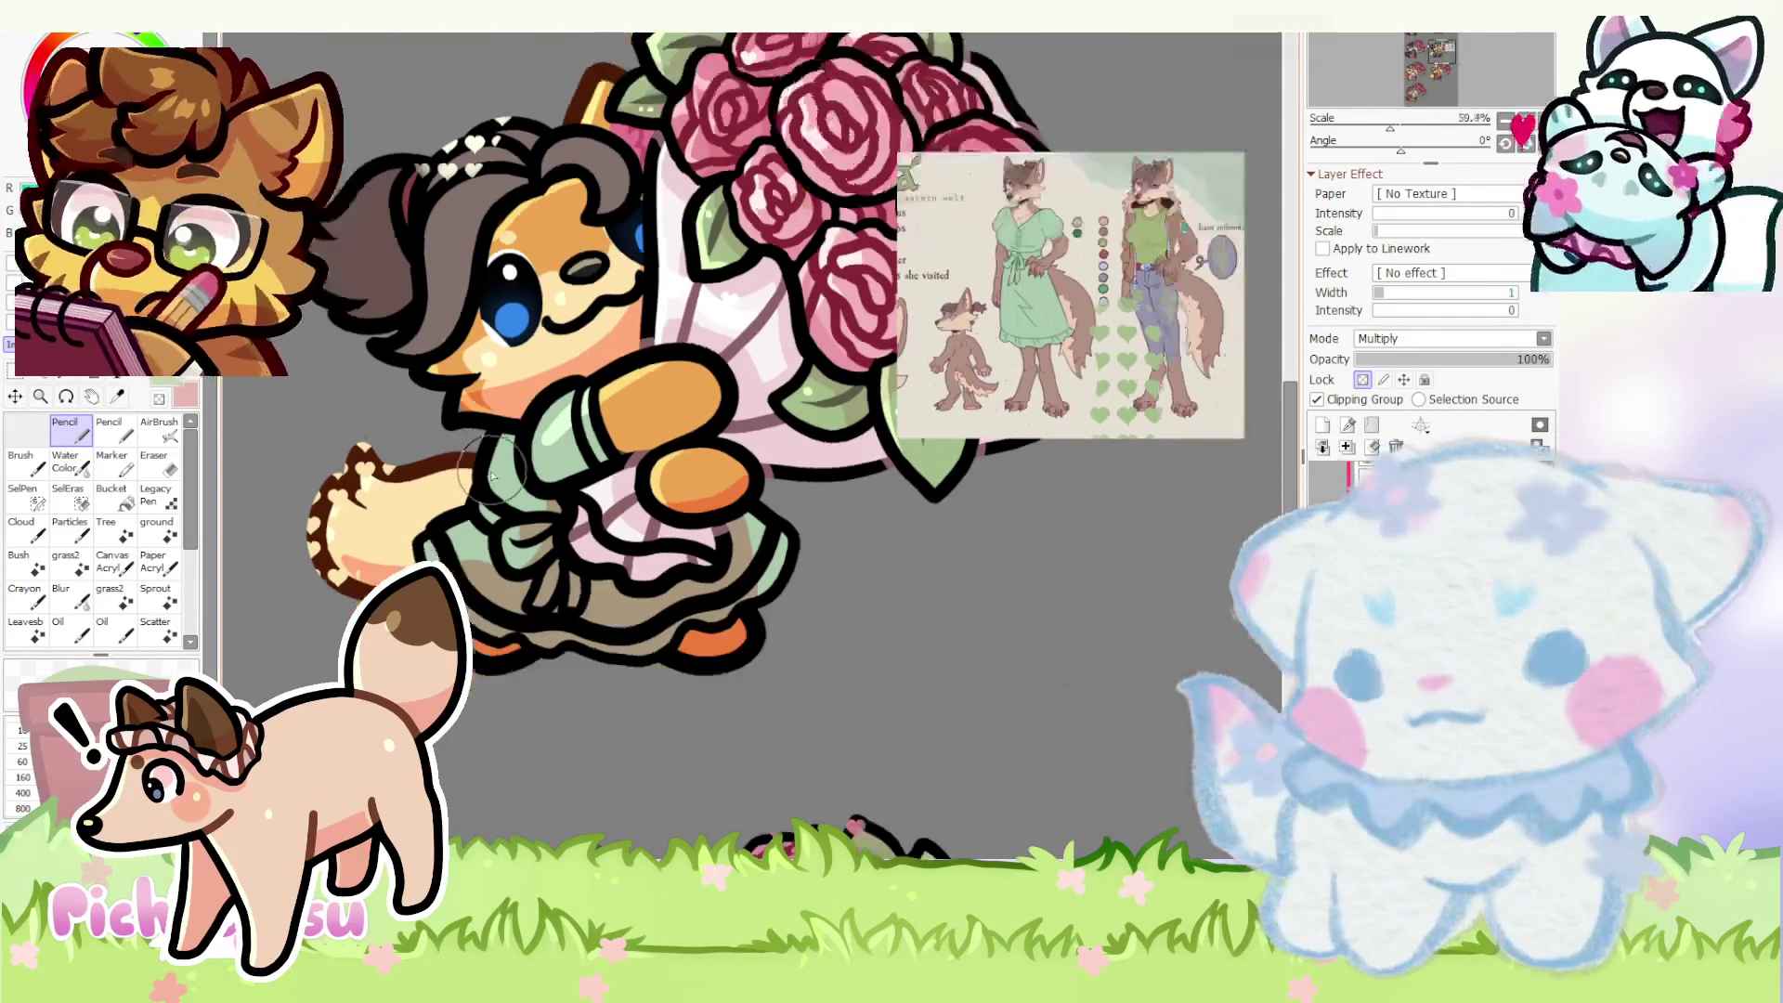
{"action": "scroll", "coordinate": [406, 436], "scroll_direction": "up", "scroll_amount": 1}
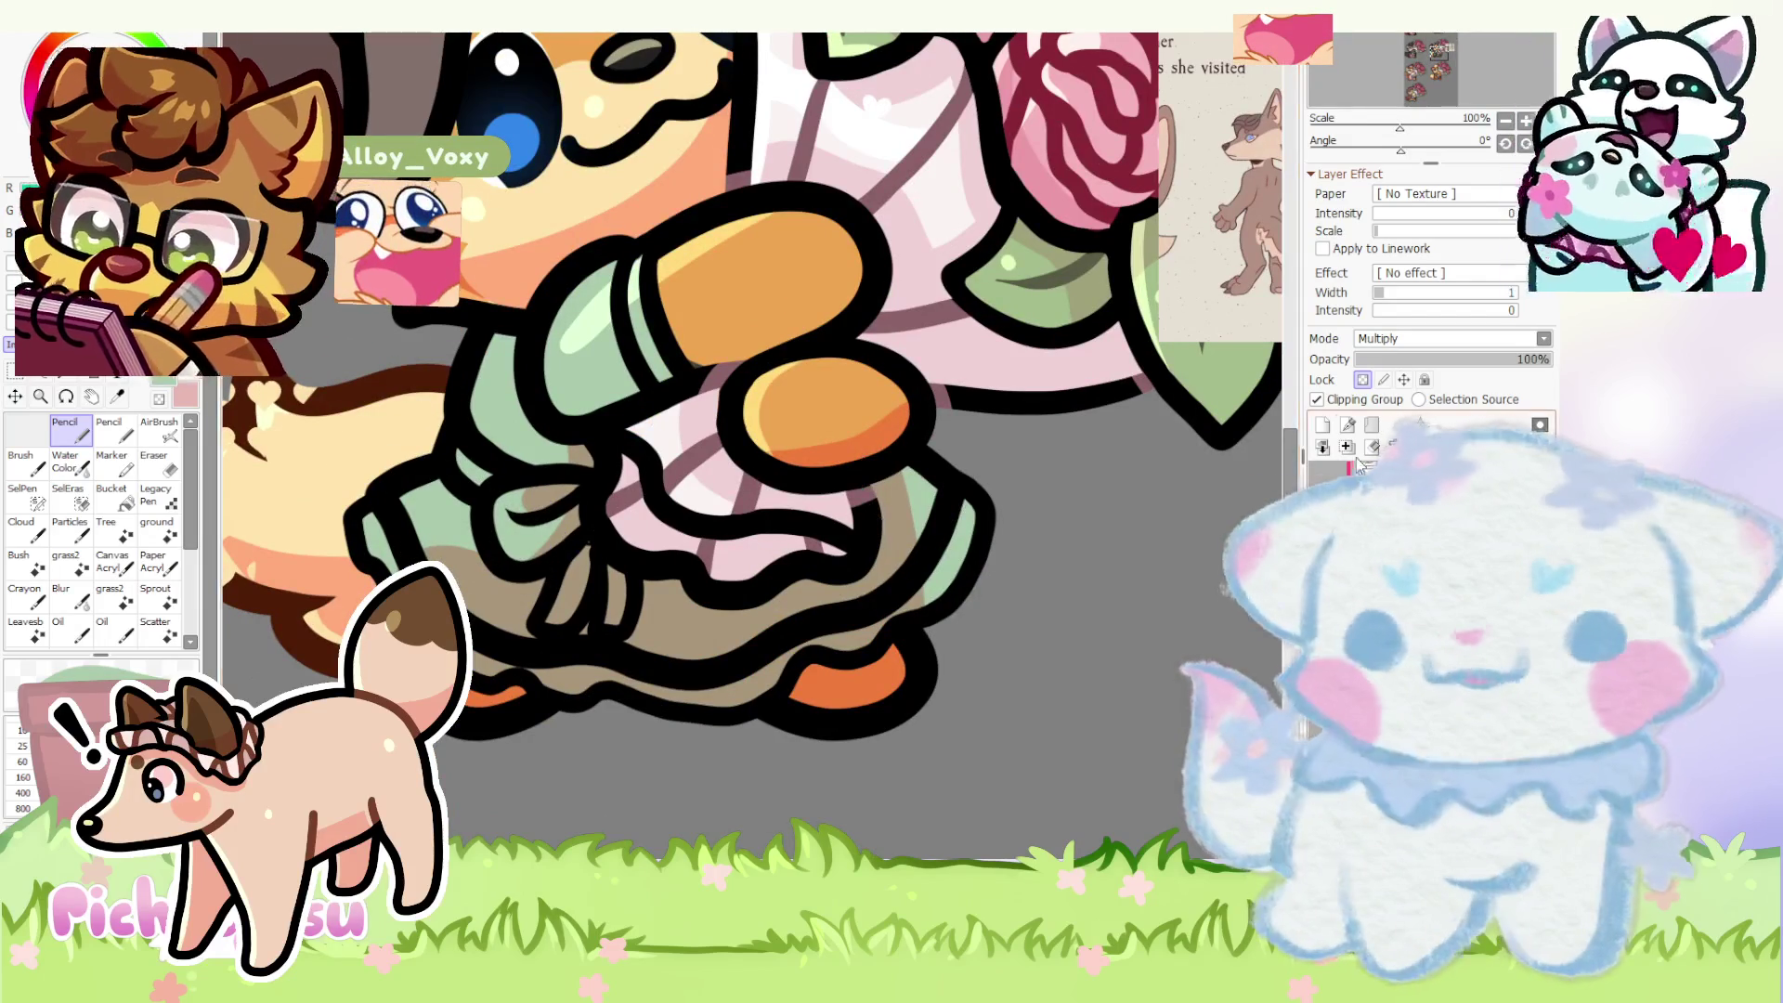
- Check the skirt shading with and without Multiply blending, then paint green over the lower skirt ruffles
{"action": "key", "text": "ctrl+z"}
{"action": "scroll", "coordinate": [533, 520], "scroll_direction": "up", "scroll_amount": 1}
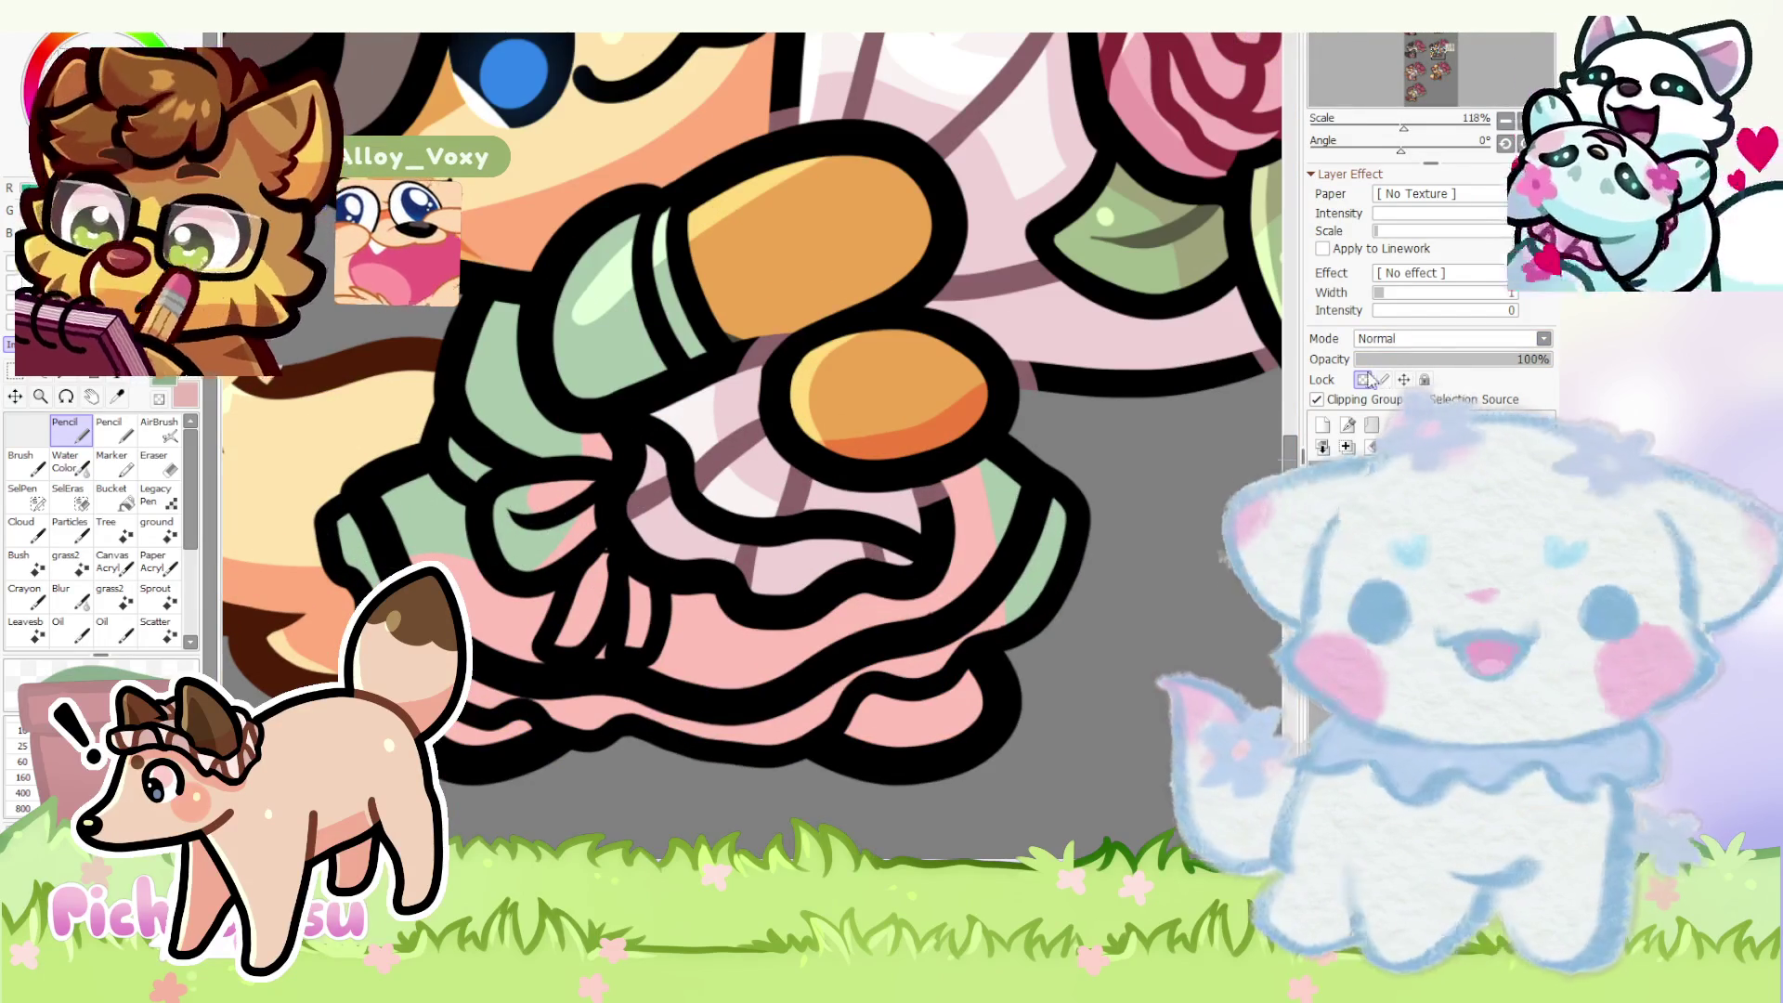
{"action": "key", "text": "ctrl+y"}
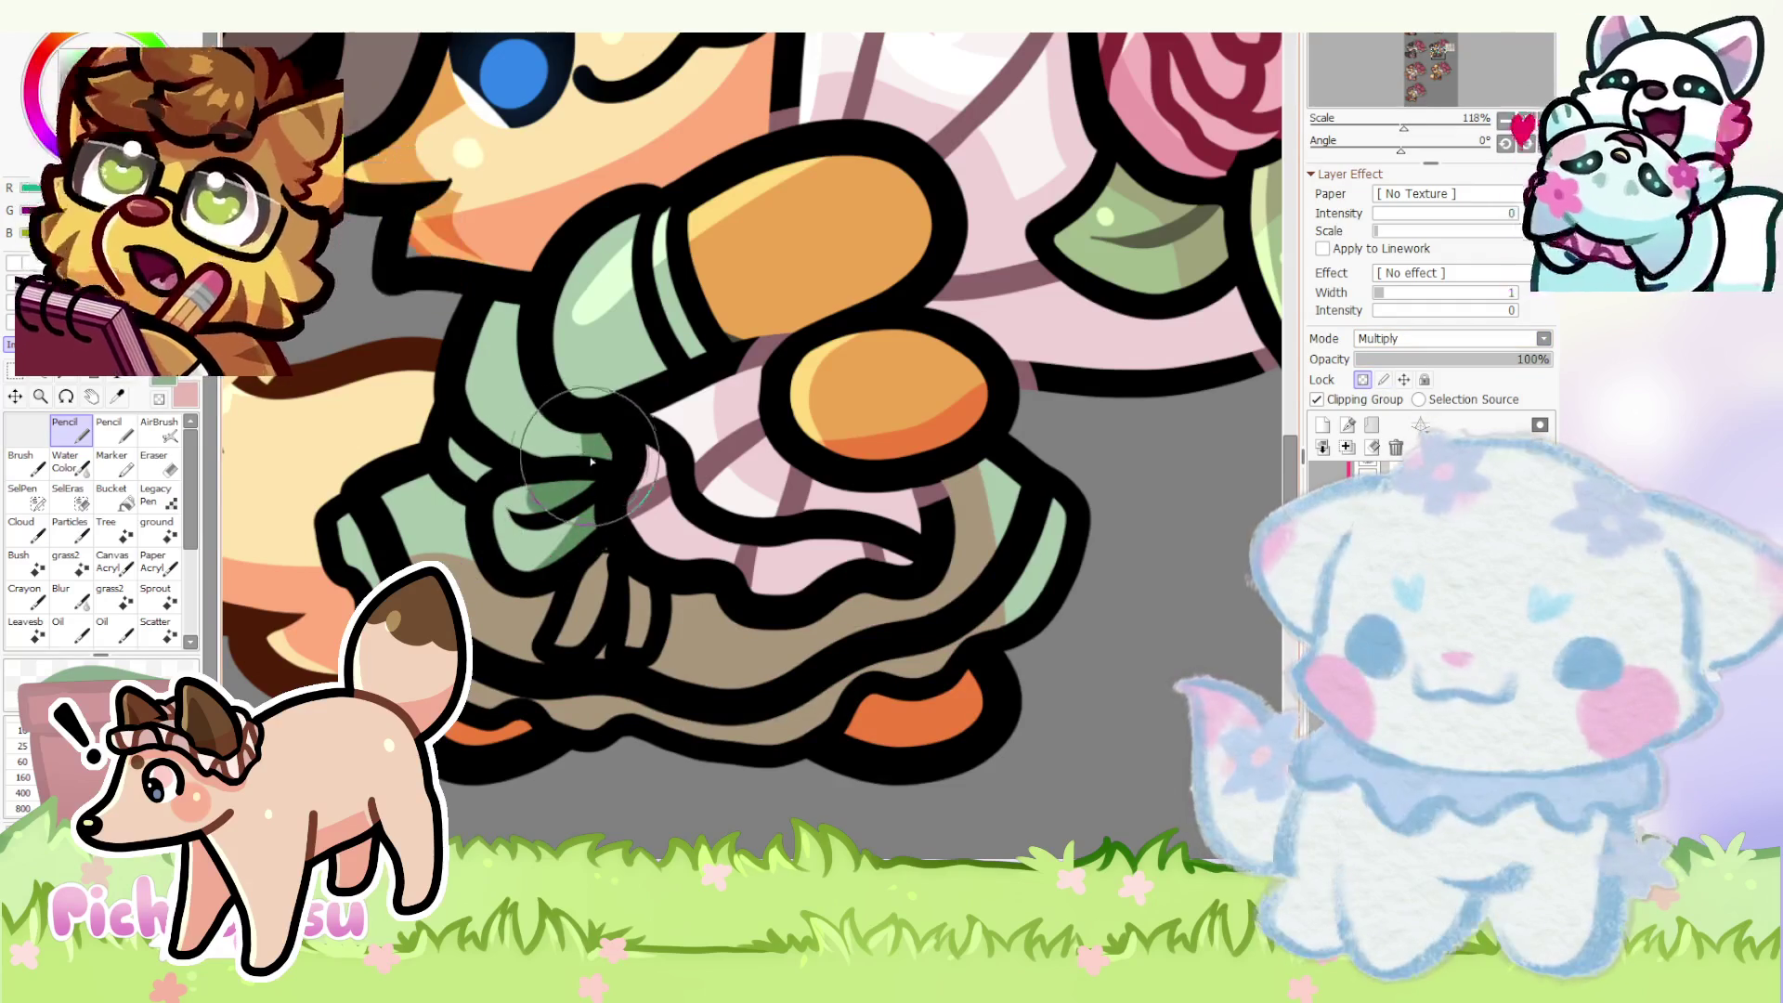
{"action": "mouse_move", "coordinate": [432, 557]}
{"action": "left_mouse_down"}
{"action": "mouse_move", "coordinate": [493, 630]}
{"action": "mouse_move", "coordinate": [599, 599]}
{"action": "mouse_move", "coordinate": [585, 682]}
{"action": "mouse_move", "coordinate": [665, 648]}
{"action": "mouse_move", "coordinate": [791, 694]}
{"action": "mouse_move", "coordinate": [878, 627]}
{"action": "mouse_move", "coordinate": [981, 607]}
{"action": "mouse_move", "coordinate": [836, 697]}
{"action": "mouse_move", "coordinate": [1003, 557]}
{"action": "mouse_move", "coordinate": [990, 473]}
{"action": "left_mouse_up"}
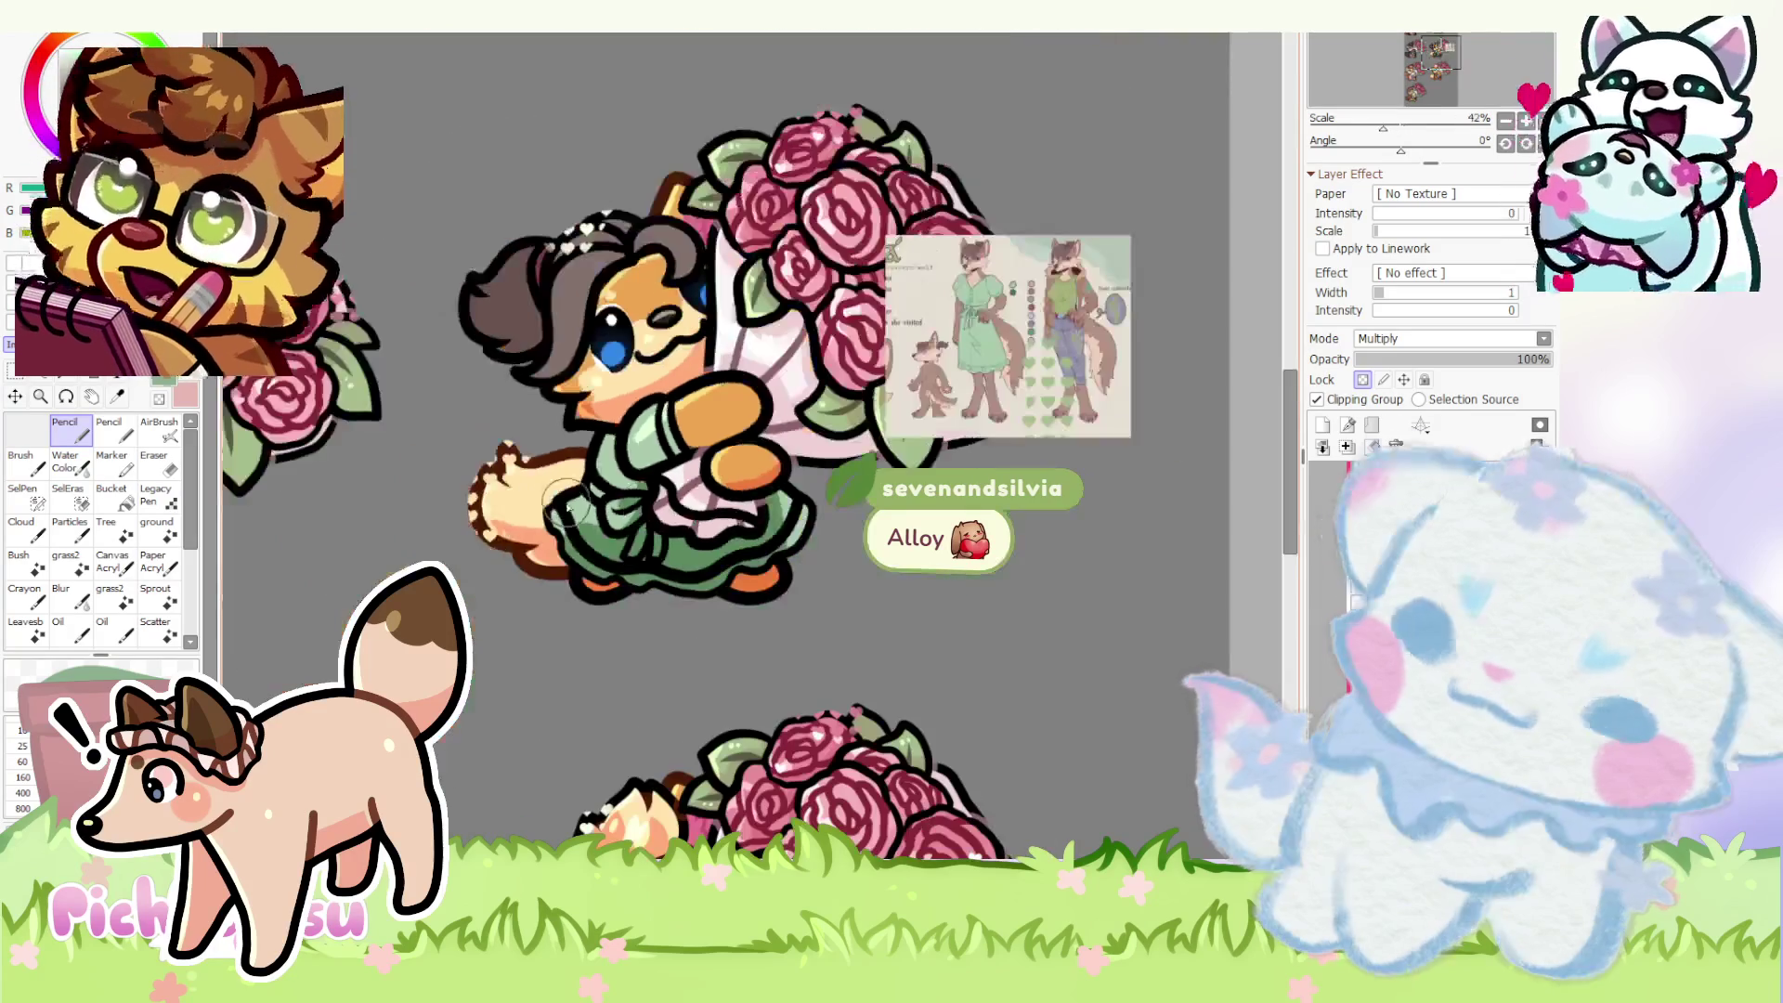
{"action": "scroll", "coordinate": [658, 414], "scroll_direction": "down", "scroll_amount": 5}
{"action": "scroll", "coordinate": [774, 504], "scroll_direction": "up", "scroll_amount": 3}
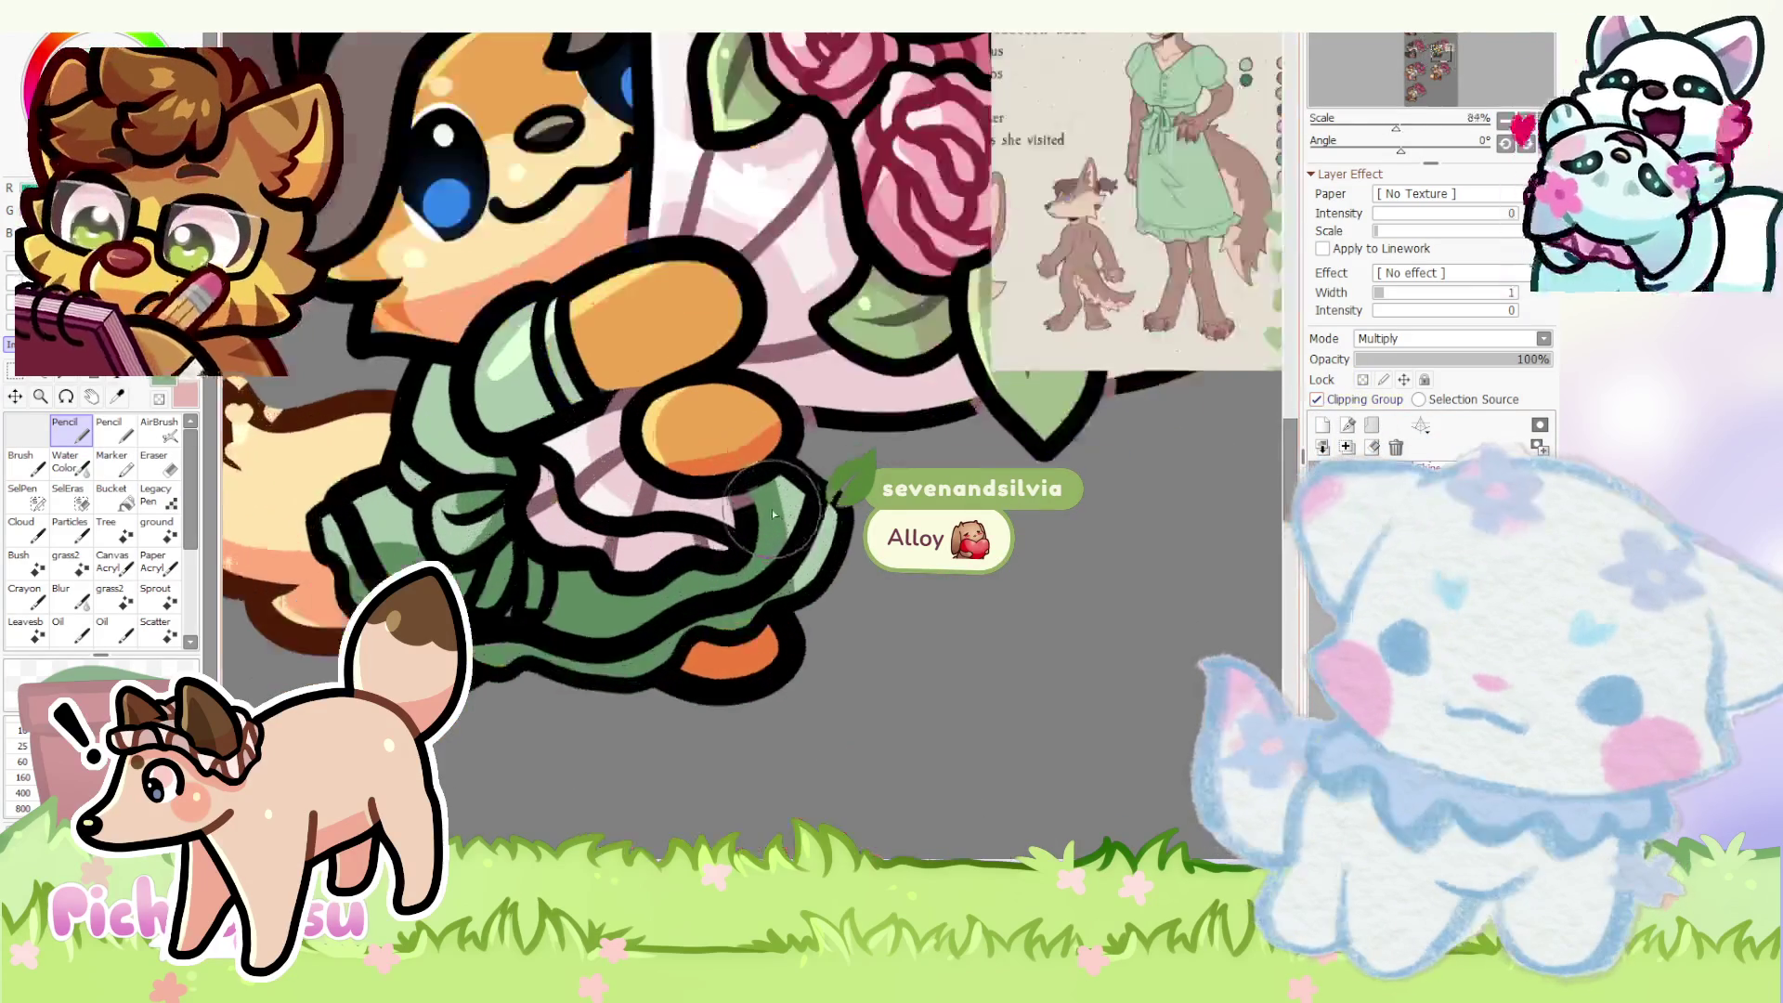
{"action": "scroll", "coordinate": [774, 504], "scroll_direction": "up", "scroll_amount": 2}
- Find the layer holding the stray shading by picking the green shading, lineart and underskirt layers from the canvas
{"action": "left_click", "coordinate": [154, 457]}
{"action": "scroll", "coordinate": [837, 565], "scroll_direction": "up", "scroll_amount": 1}
{"action": "scroll", "coordinate": [850, 575], "scroll_direction": "down", "scroll_amount": 2}
{"action": "scroll", "coordinate": [851, 575], "scroll_direction": "up", "scroll_amount": 2}
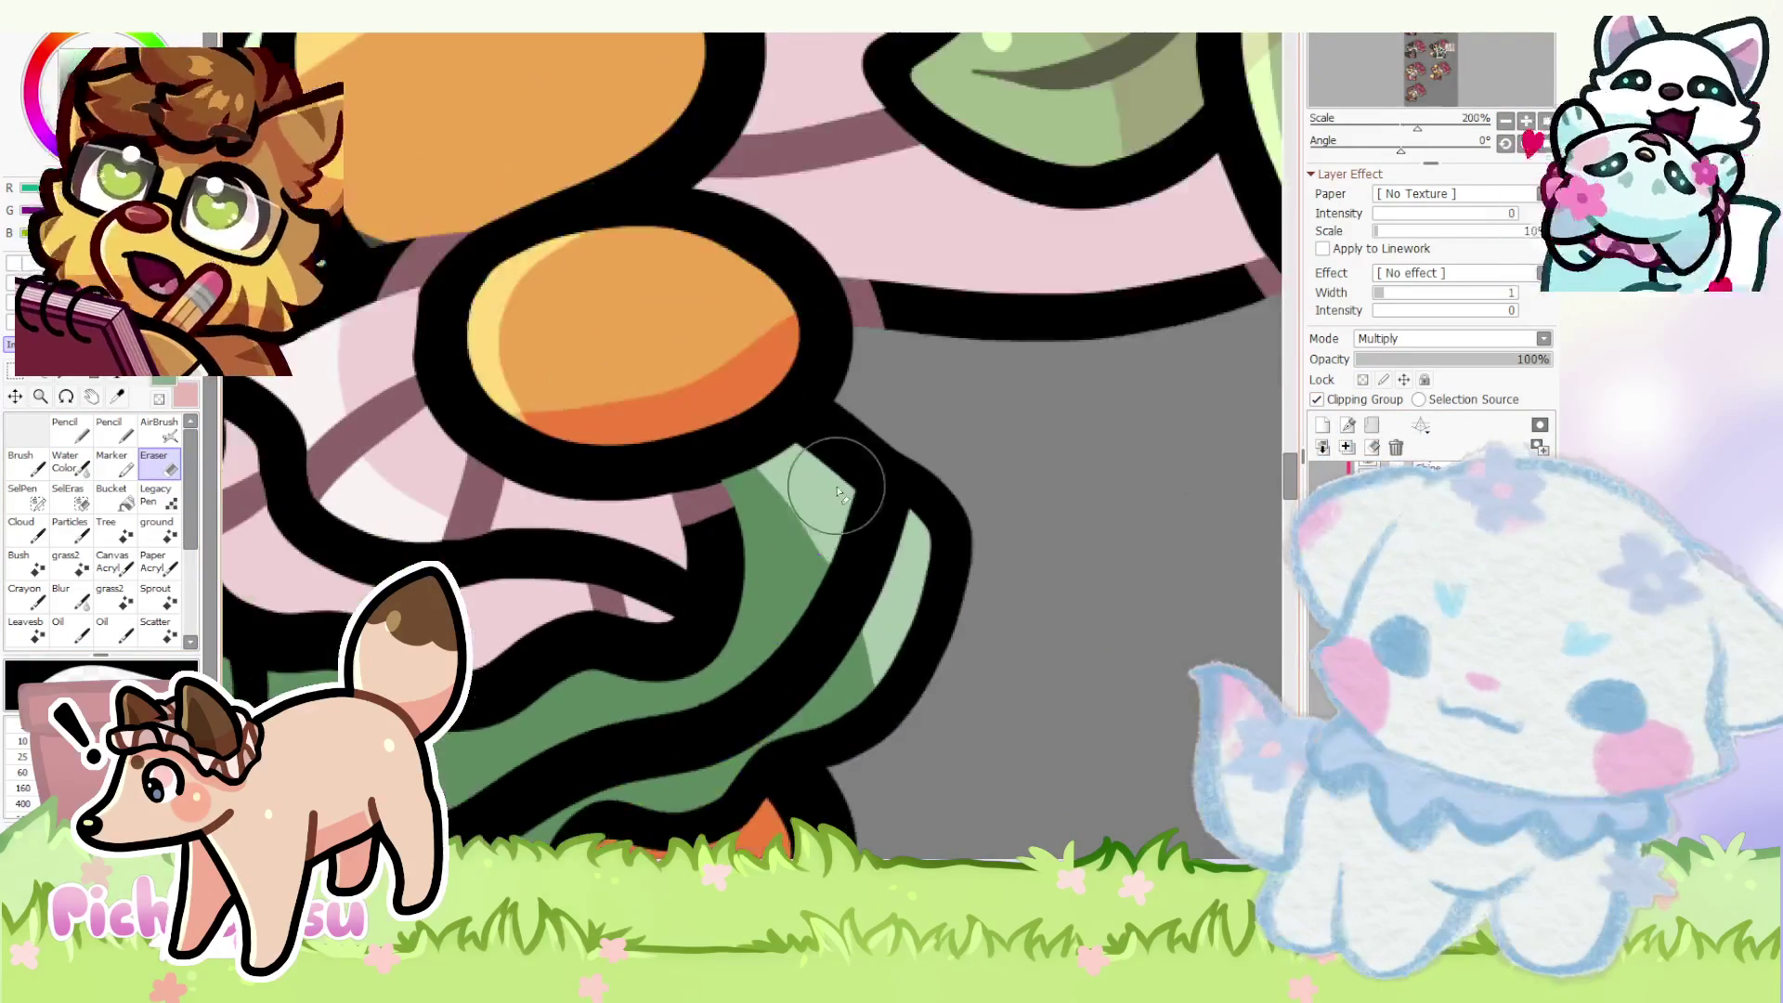
{"action": "scroll", "coordinate": [976, 669], "scroll_direction": "down", "scroll_amount": 1}
{"action": "scroll", "coordinate": [1081, 654], "scroll_direction": "up", "scroll_amount": 2}
{"action": "scroll", "coordinate": [796, 678], "scroll_direction": "up", "scroll_amount": 2}
{"action": "scroll", "coordinate": [840, 678], "scroll_direction": "up", "scroll_amount": 1}
{"action": "scroll", "coordinate": [735, 678], "scroll_direction": "up", "scroll_amount": 1}
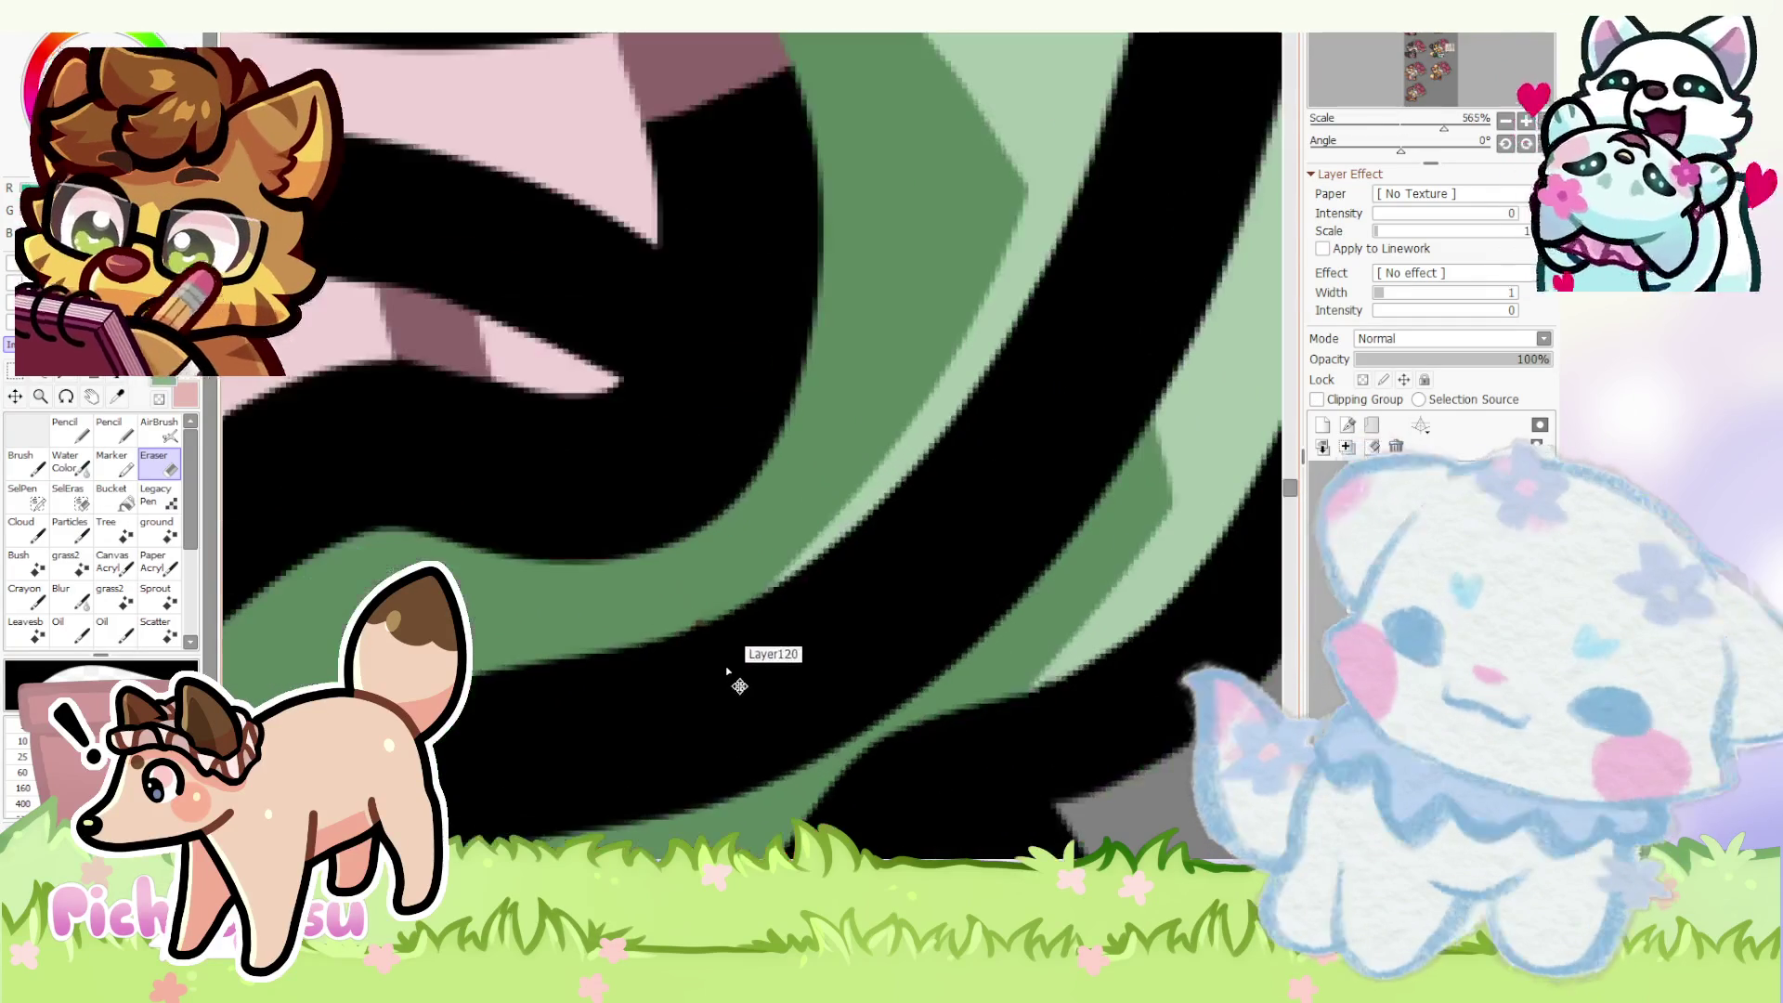
{"action": "scroll", "coordinate": [835, 618], "scroll_direction": "down", "scroll_amount": 1}
{"action": "left_click", "coordinate": [67, 427]}
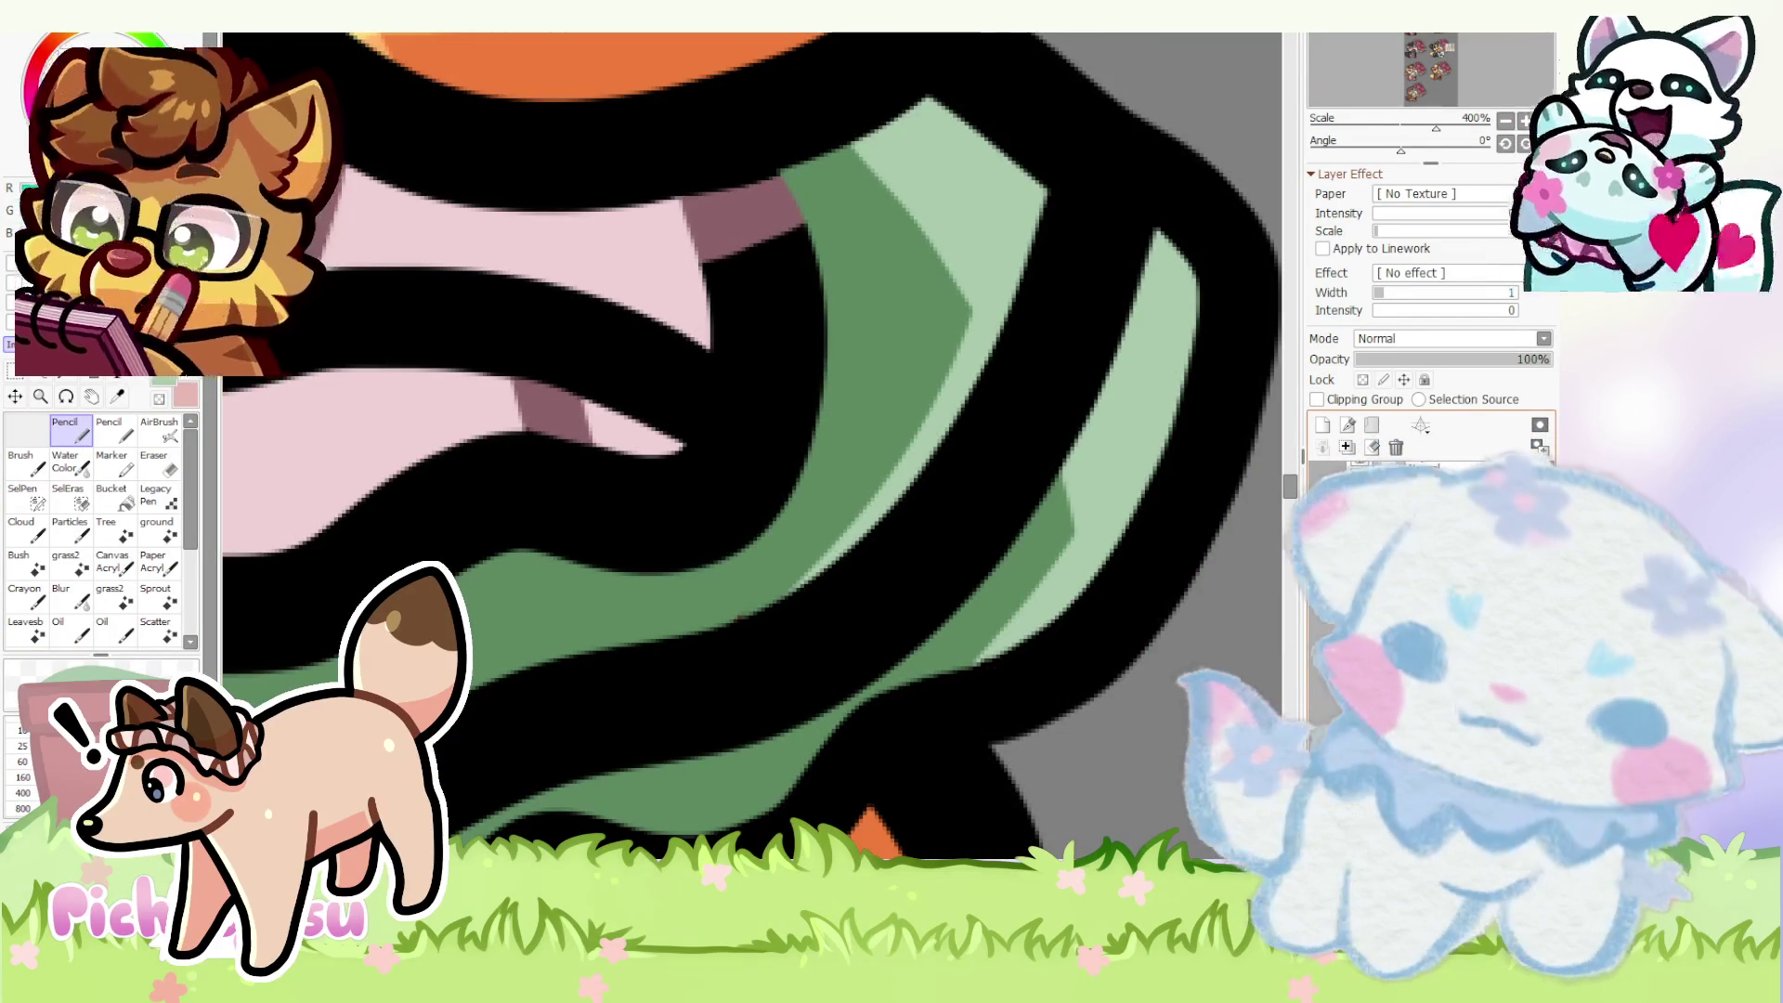
{"action": "left_click", "coordinate": [816, 589], "text": "ctrl"}
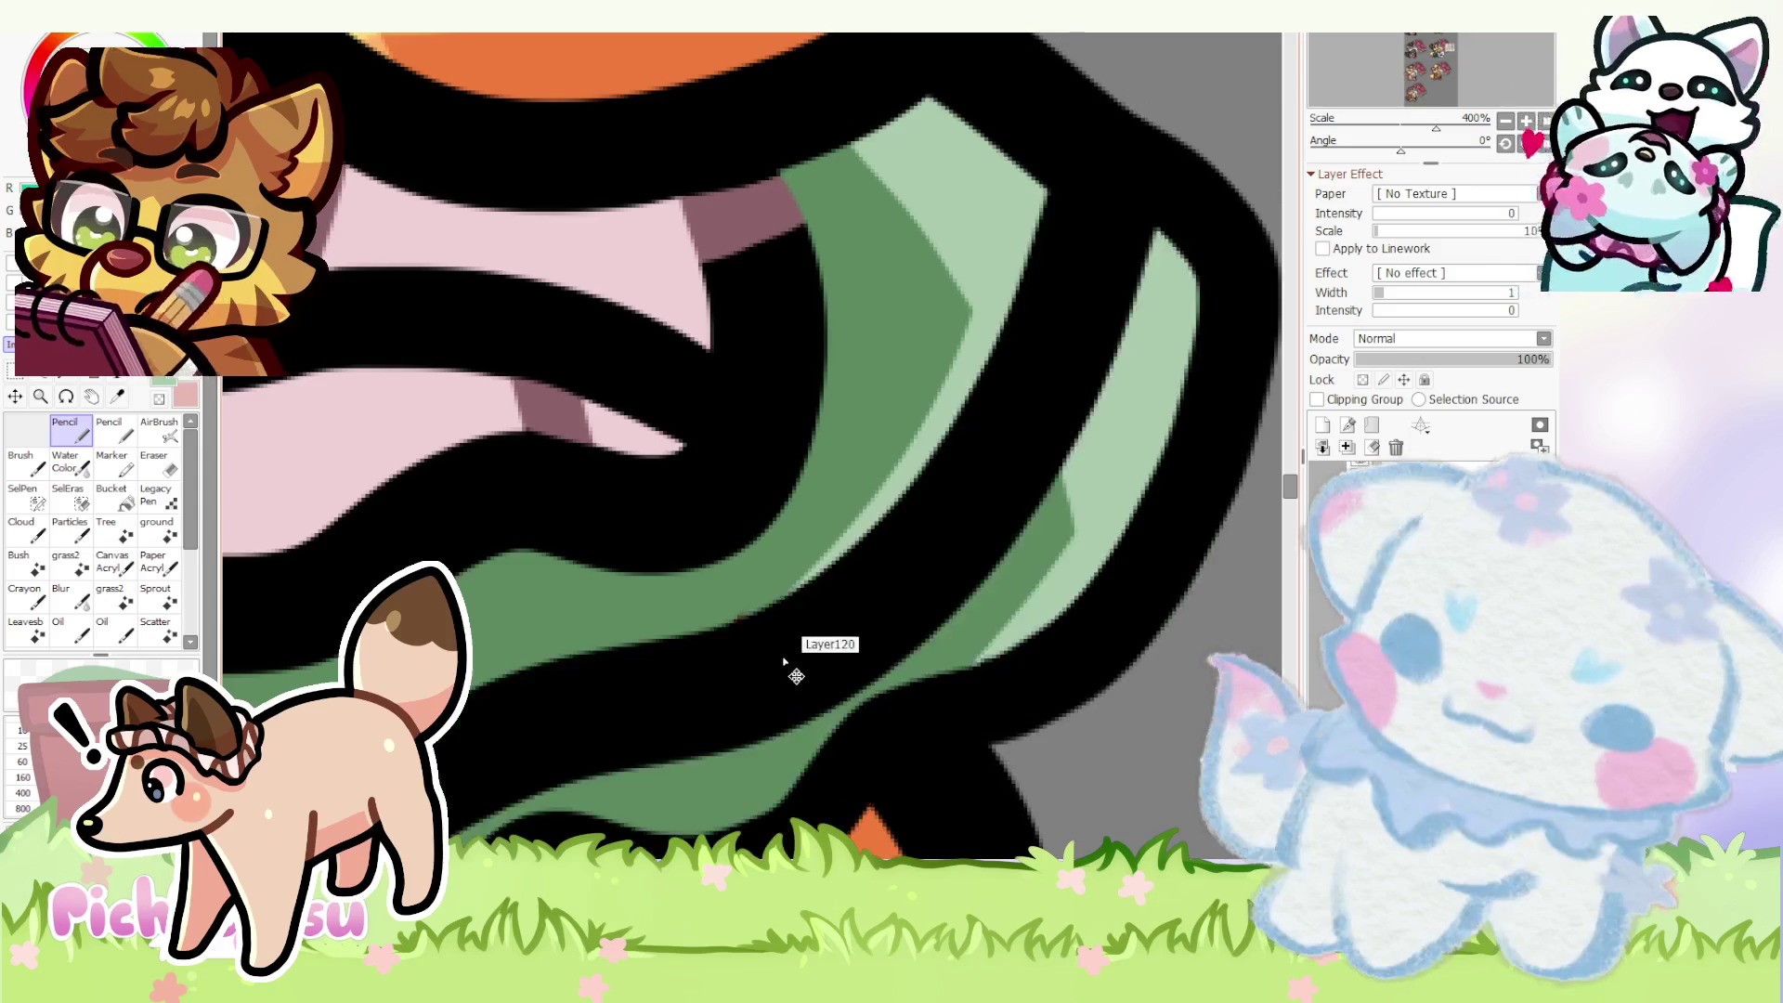
{"action": "scroll", "coordinate": [801, 677], "scroll_direction": "down", "scroll_amount": 4}
{"action": "scroll", "coordinate": [962, 641], "scroll_direction": "down", "scroll_amount": 5}
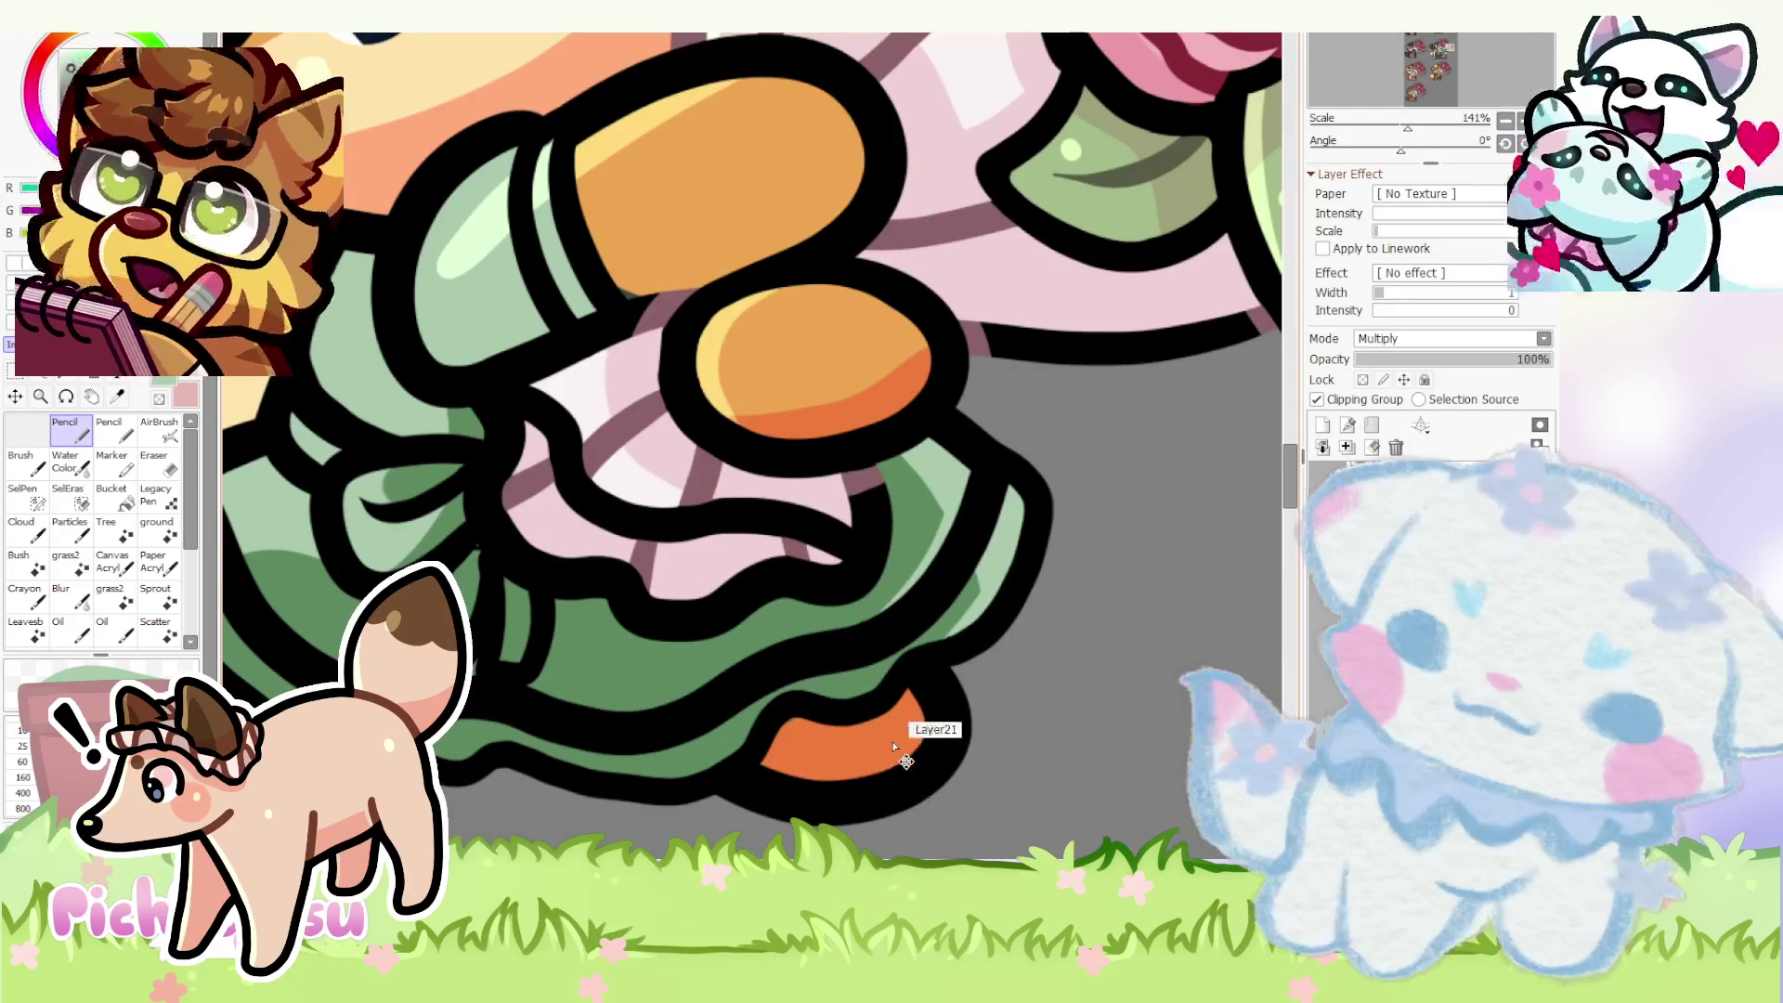
{"action": "scroll", "coordinate": [963, 599], "scroll_direction": "up", "scroll_amount": 3}
{"action": "scroll", "coordinate": [892, 627], "scroll_direction": "up", "scroll_amount": 2}
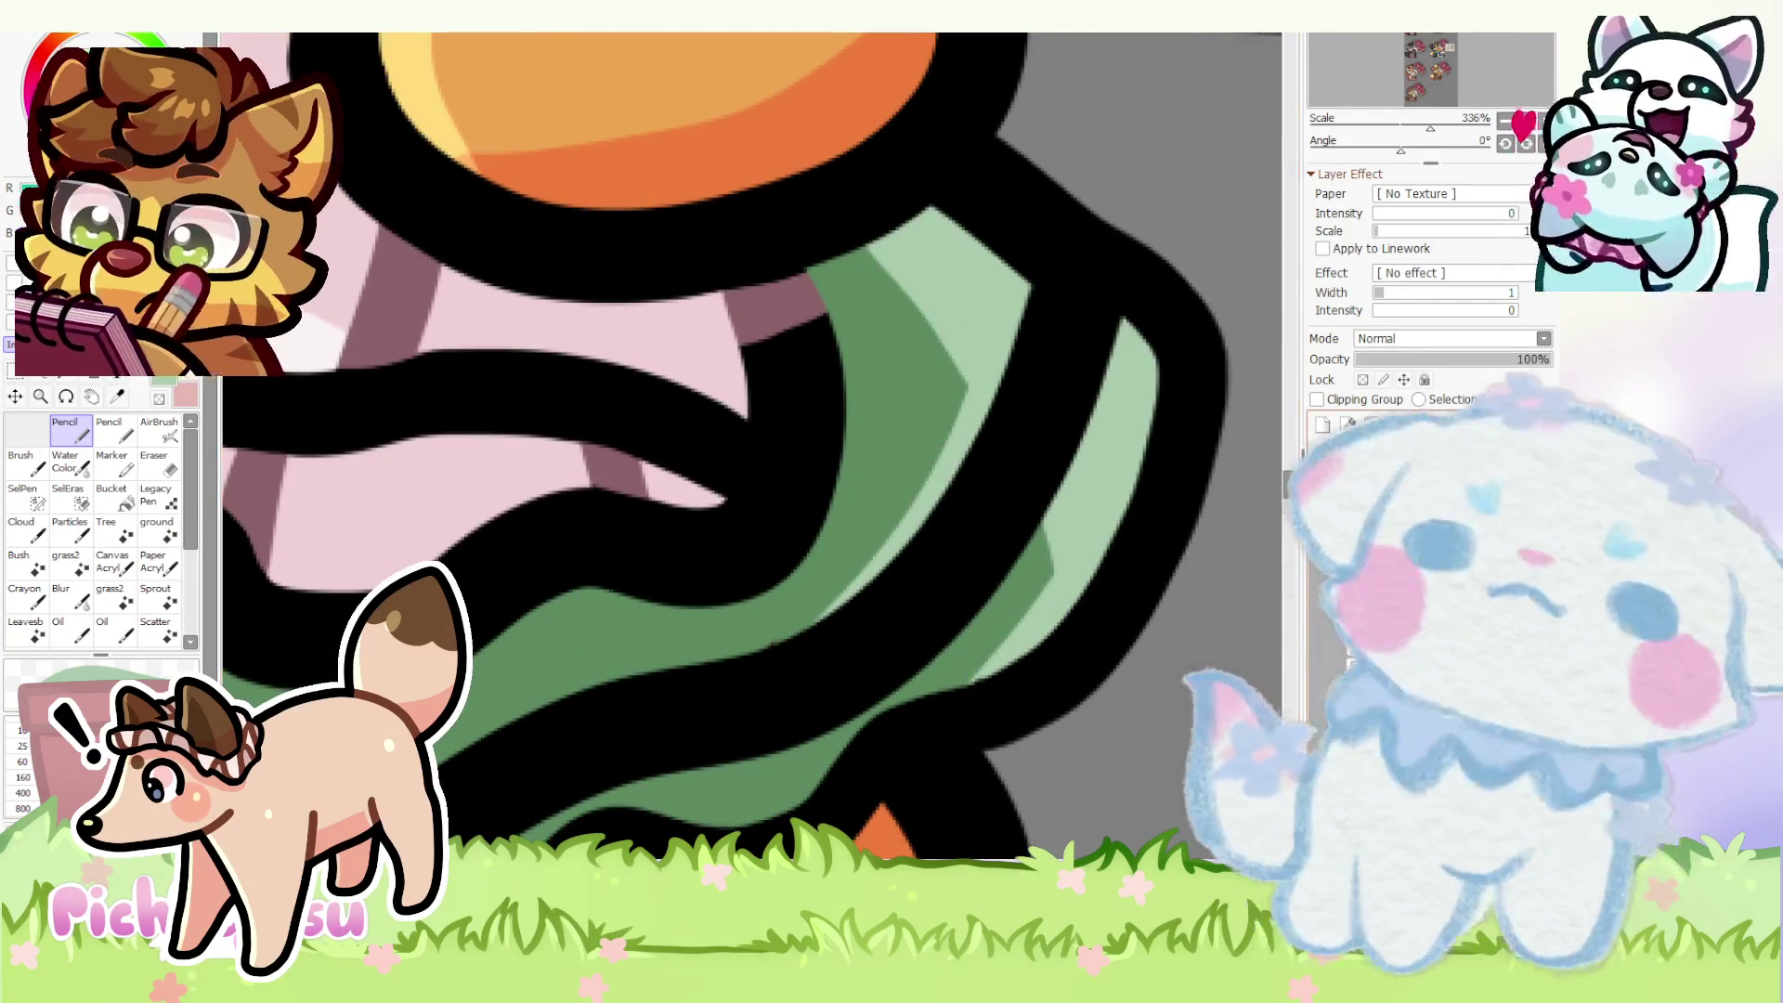
{"action": "left_click", "coordinate": [805, 681], "text": "ctrl+shift"}
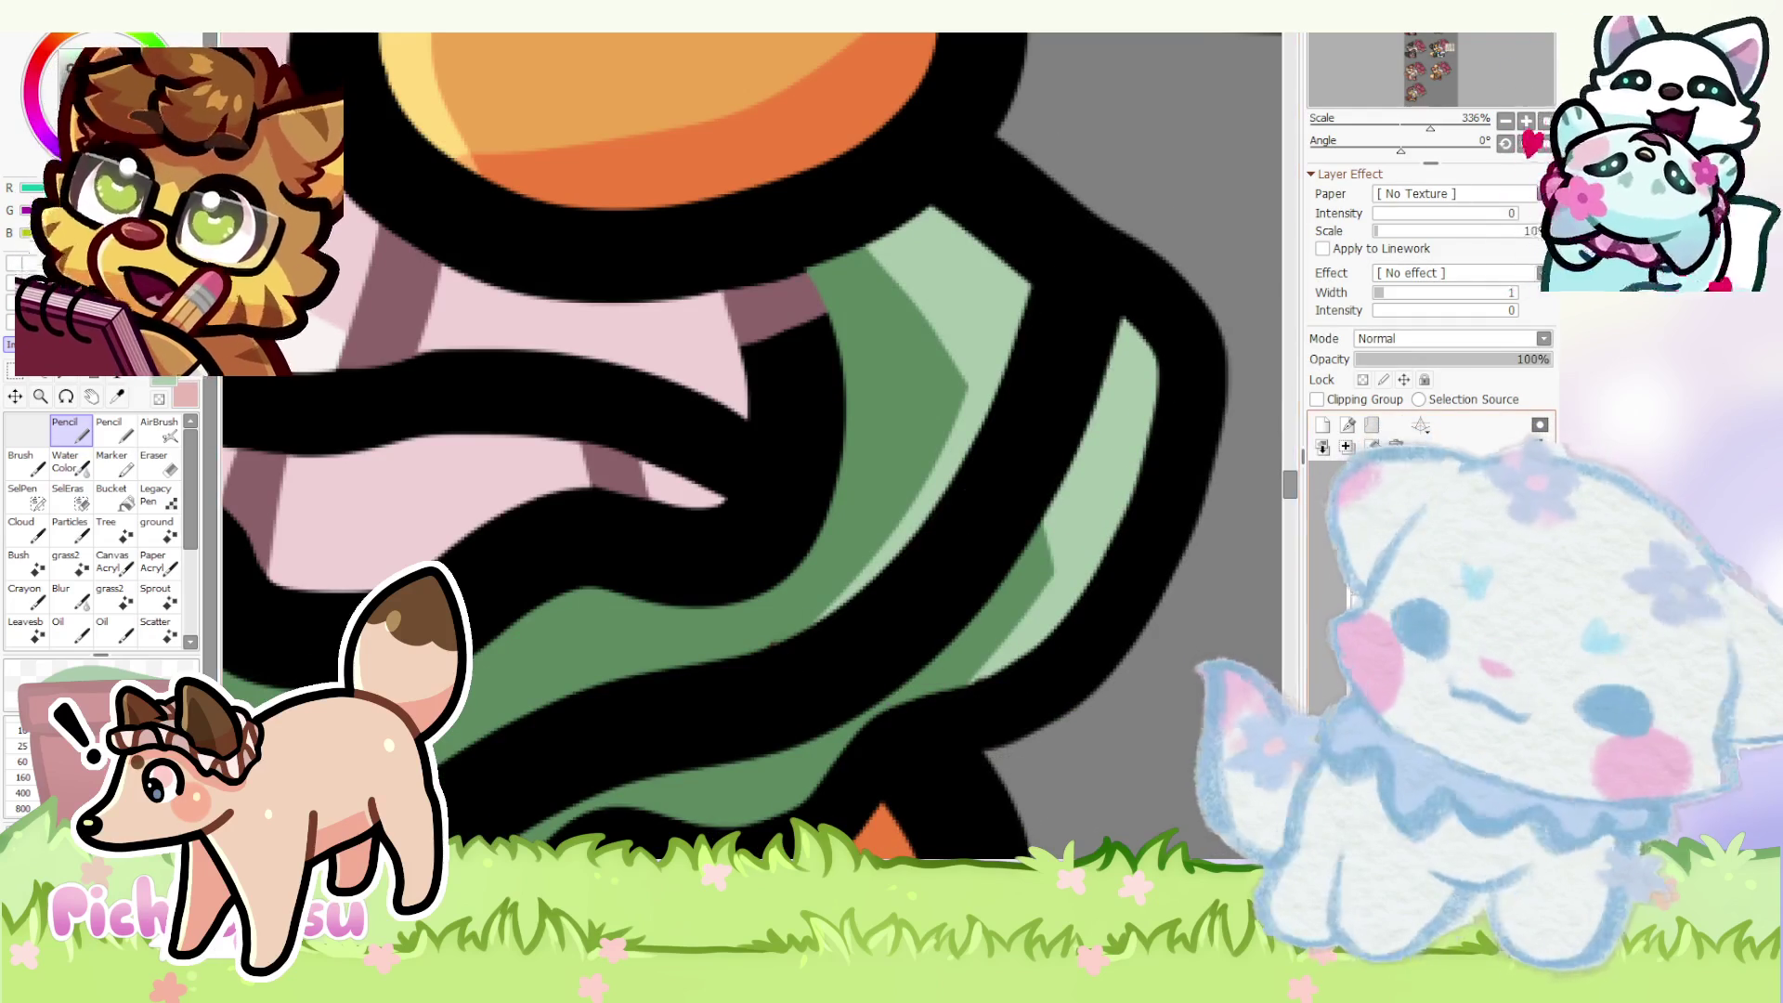
{"action": "left_click", "coordinate": [834, 678], "text": "ctrl+shift"}
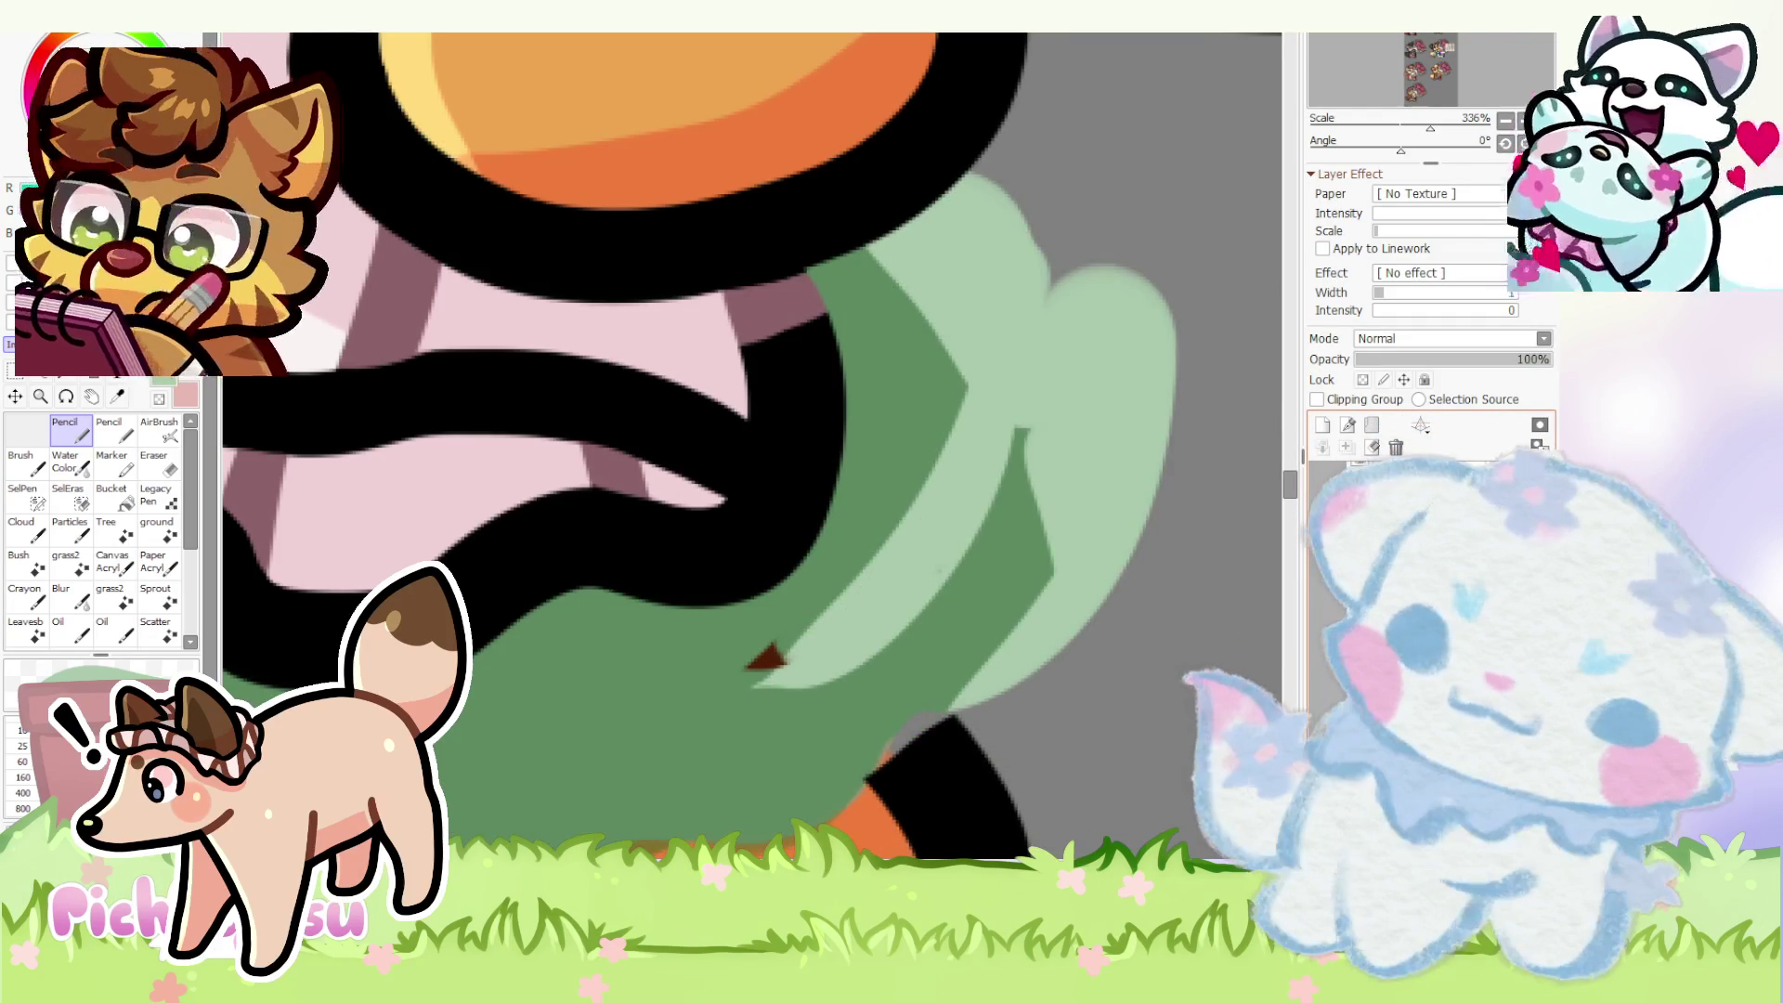
{"action": "left_click", "coordinate": [156, 461]}
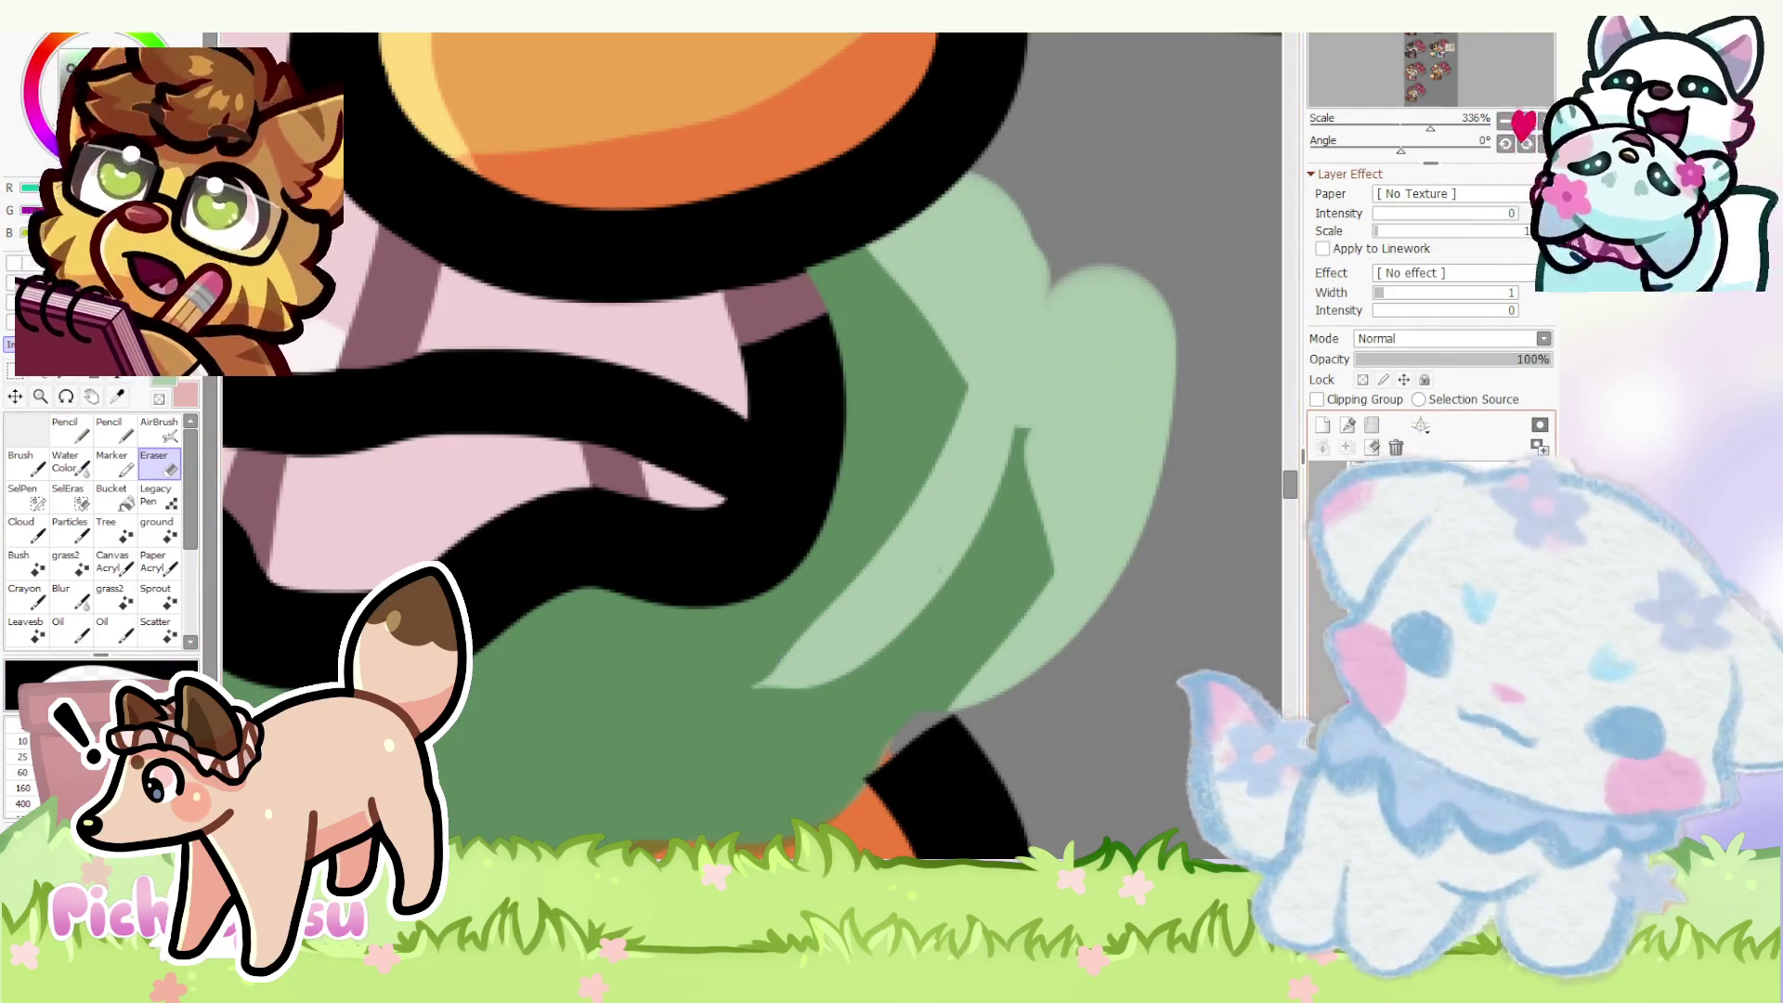
{"action": "scroll", "coordinate": [1025, 624], "scroll_direction": "down", "scroll_amount": 4}
{"action": "scroll", "coordinate": [1024, 624], "scroll_direction": "down", "scroll_amount": 5}
{"action": "scroll", "coordinate": [1024, 623], "scroll_direction": "up", "scroll_amount": 2}
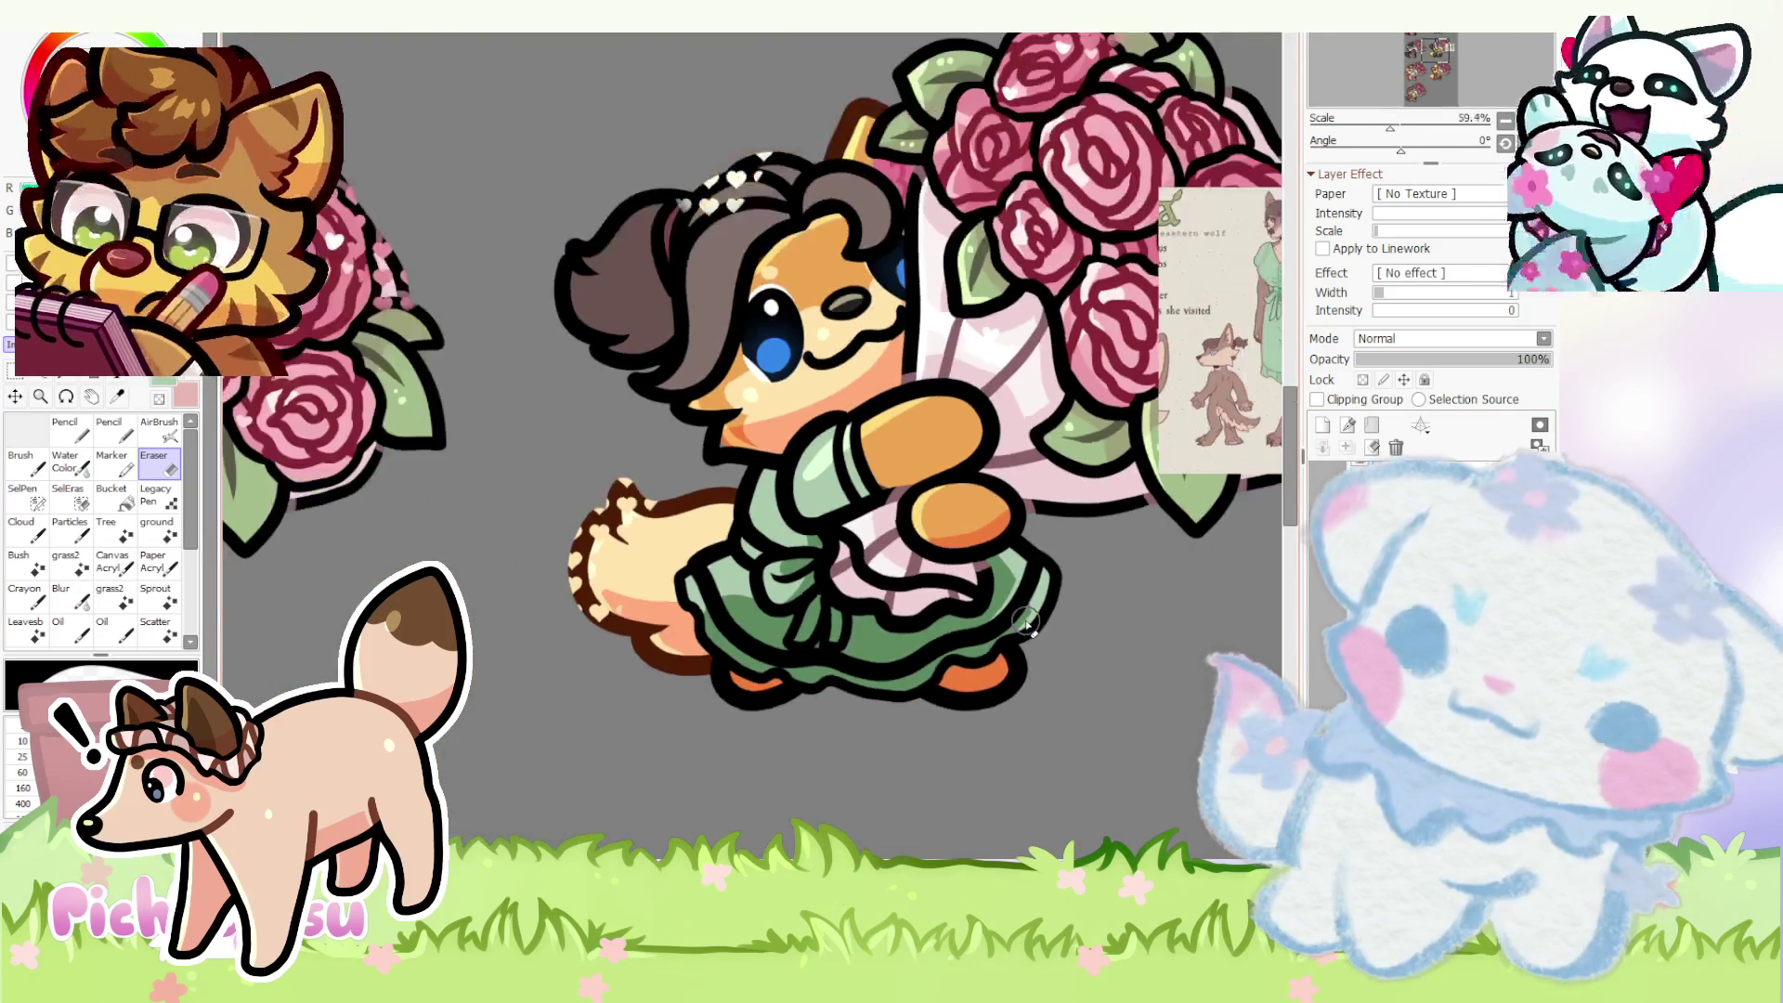
{"action": "scroll", "coordinate": [1024, 623], "scroll_direction": "up", "scroll_amount": 3}
{"action": "left_click", "coordinate": [1028, 630], "text": "ctrl+shift"}
{"action": "scroll", "coordinate": [792, 784], "scroll_direction": "up", "scroll_amount": 2}
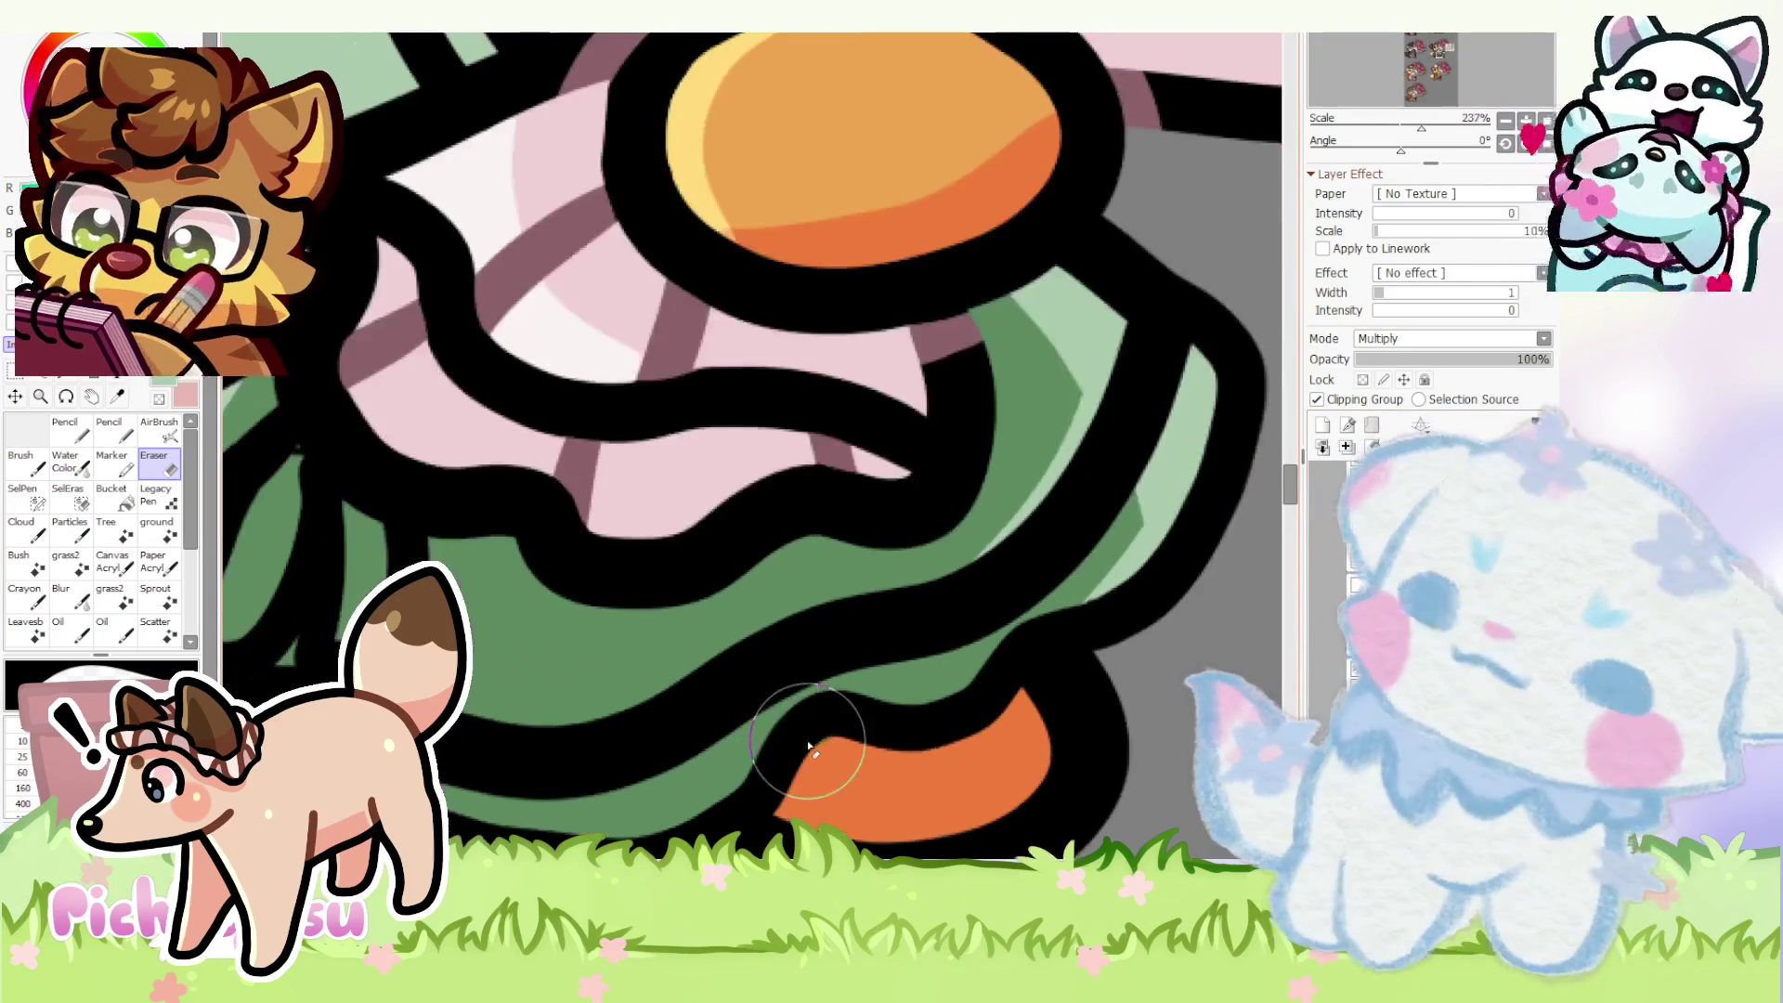
{"action": "scroll", "coordinate": [800, 724], "scroll_direction": "up", "scroll_amount": 2}
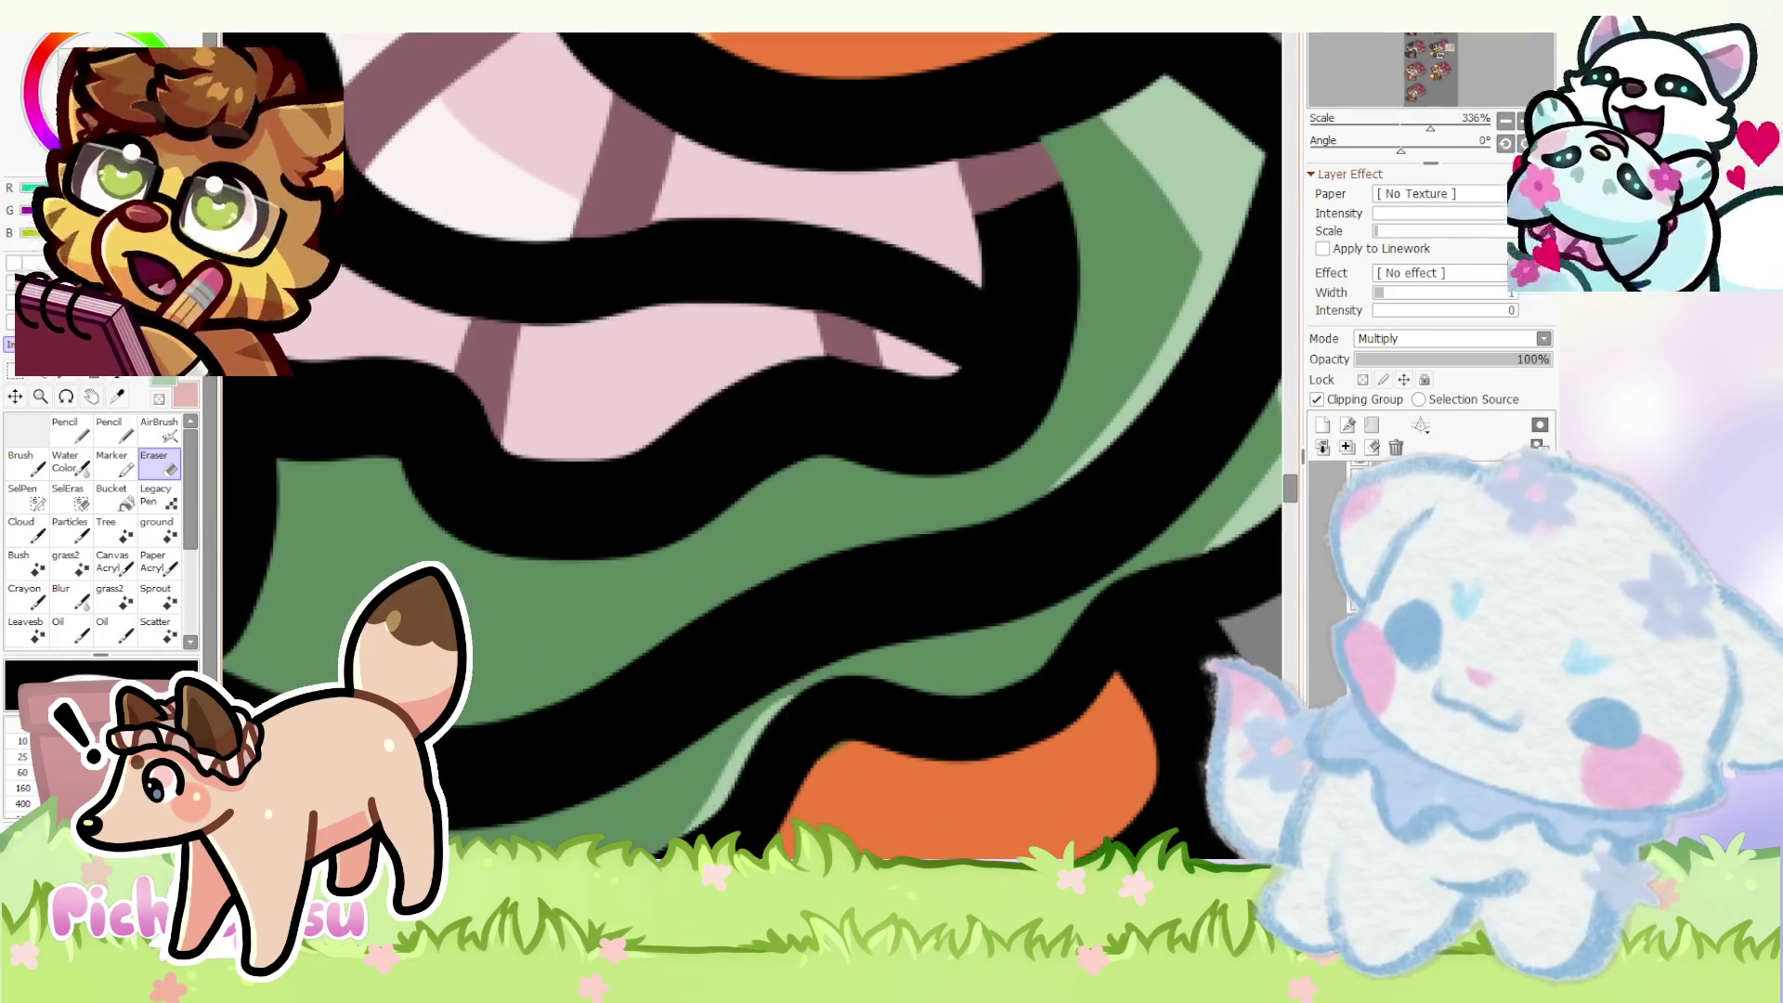
{"action": "scroll", "coordinate": [669, 696], "scroll_direction": "down", "scroll_amount": 4}
{"action": "scroll", "coordinate": [600, 711], "scroll_direction": "down", "scroll_amount": 3}
{"action": "scroll", "coordinate": [511, 743], "scroll_direction": "up", "scroll_amount": 8}
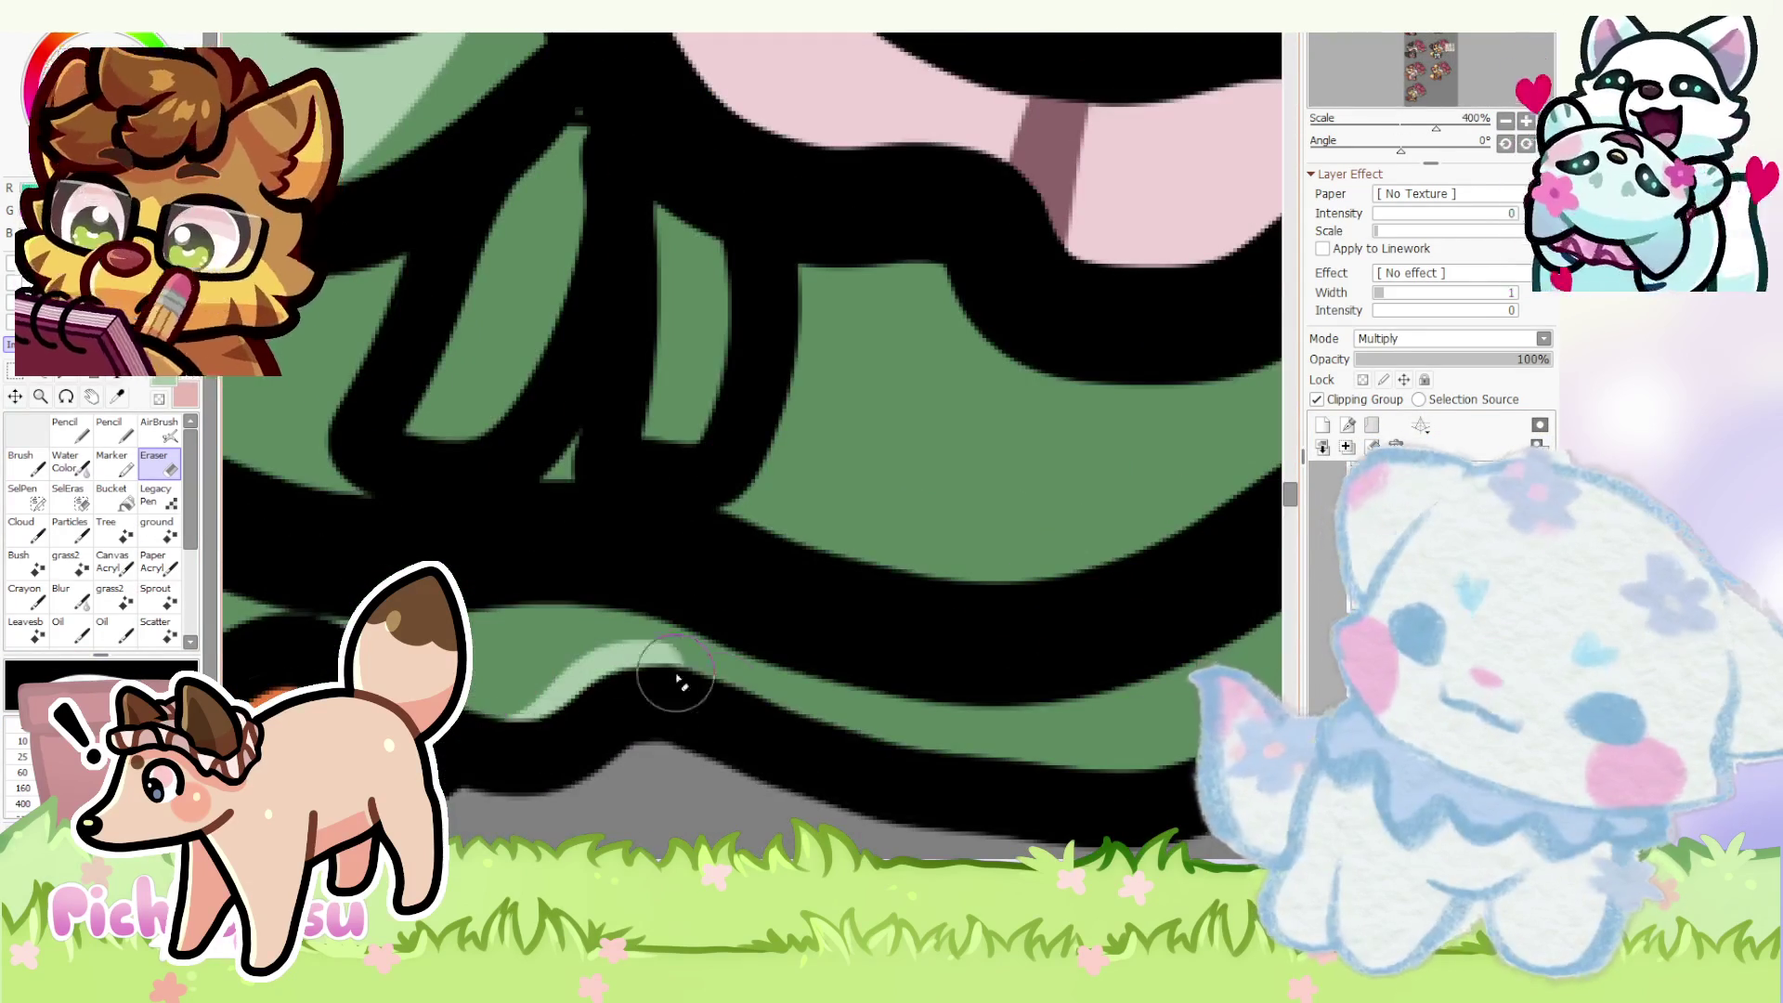
{"action": "scroll", "coordinate": [599, 649], "scroll_direction": "down", "scroll_amount": 5}
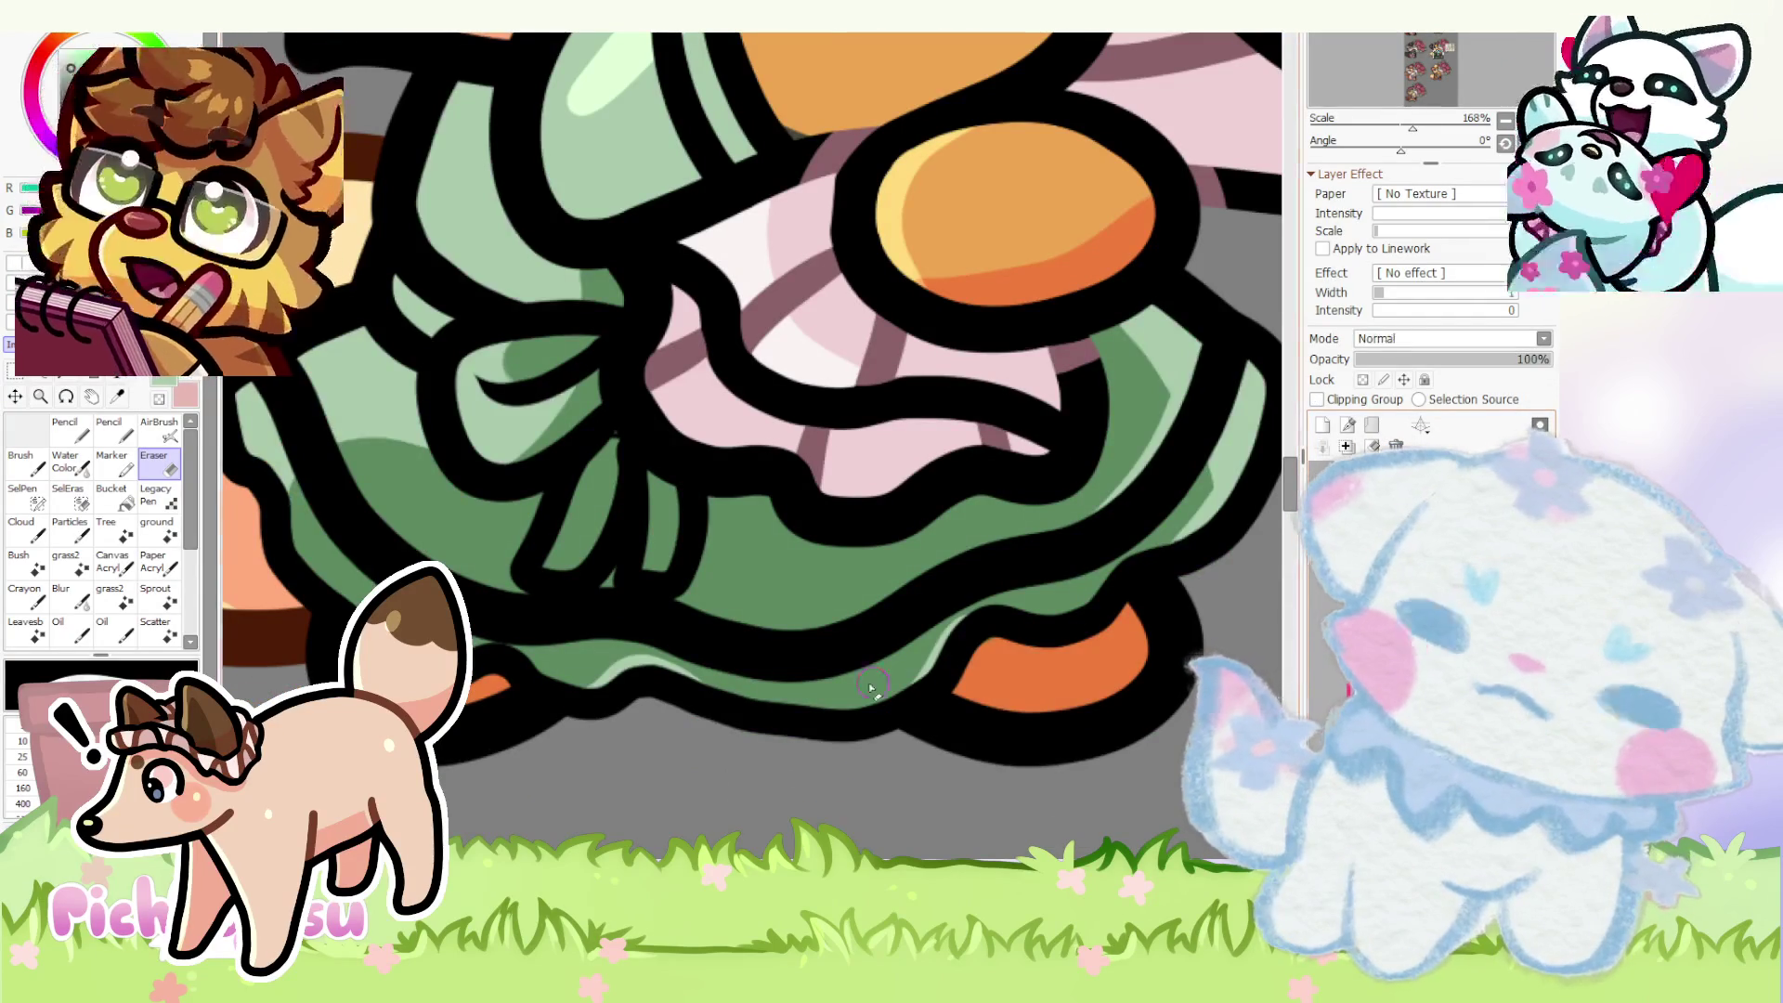
- Erase the stray grey shading speck at the skirt hem beside the orange underskirt
{"action": "left_click_drag", "start_coordinate": [972, 707], "coordinate": [762, 783]}
{"action": "key", "text": "n"}
{"action": "scroll", "coordinate": [752, 445], "scroll_direction": "up", "scroll_amount": 1}
{"action": "scroll", "coordinate": [768, 715], "scroll_direction": "up", "scroll_amount": 1}
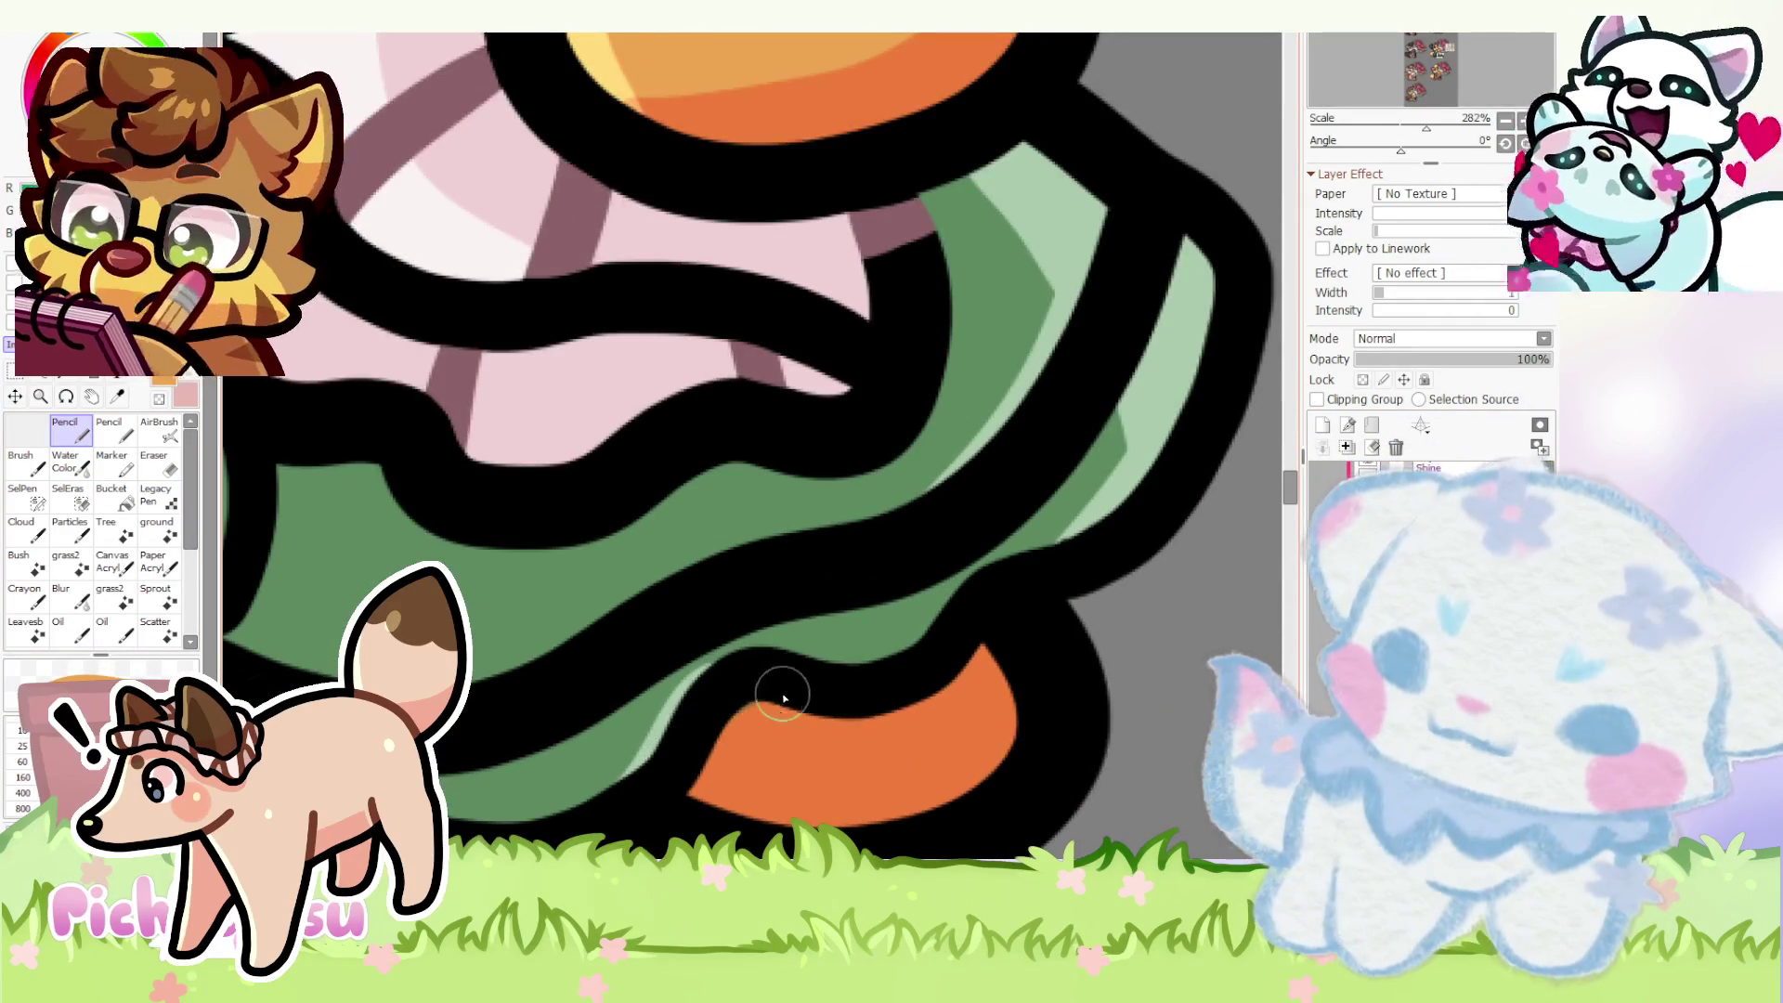
{"action": "scroll", "coordinate": [774, 705], "scroll_direction": "down", "scroll_amount": 1}
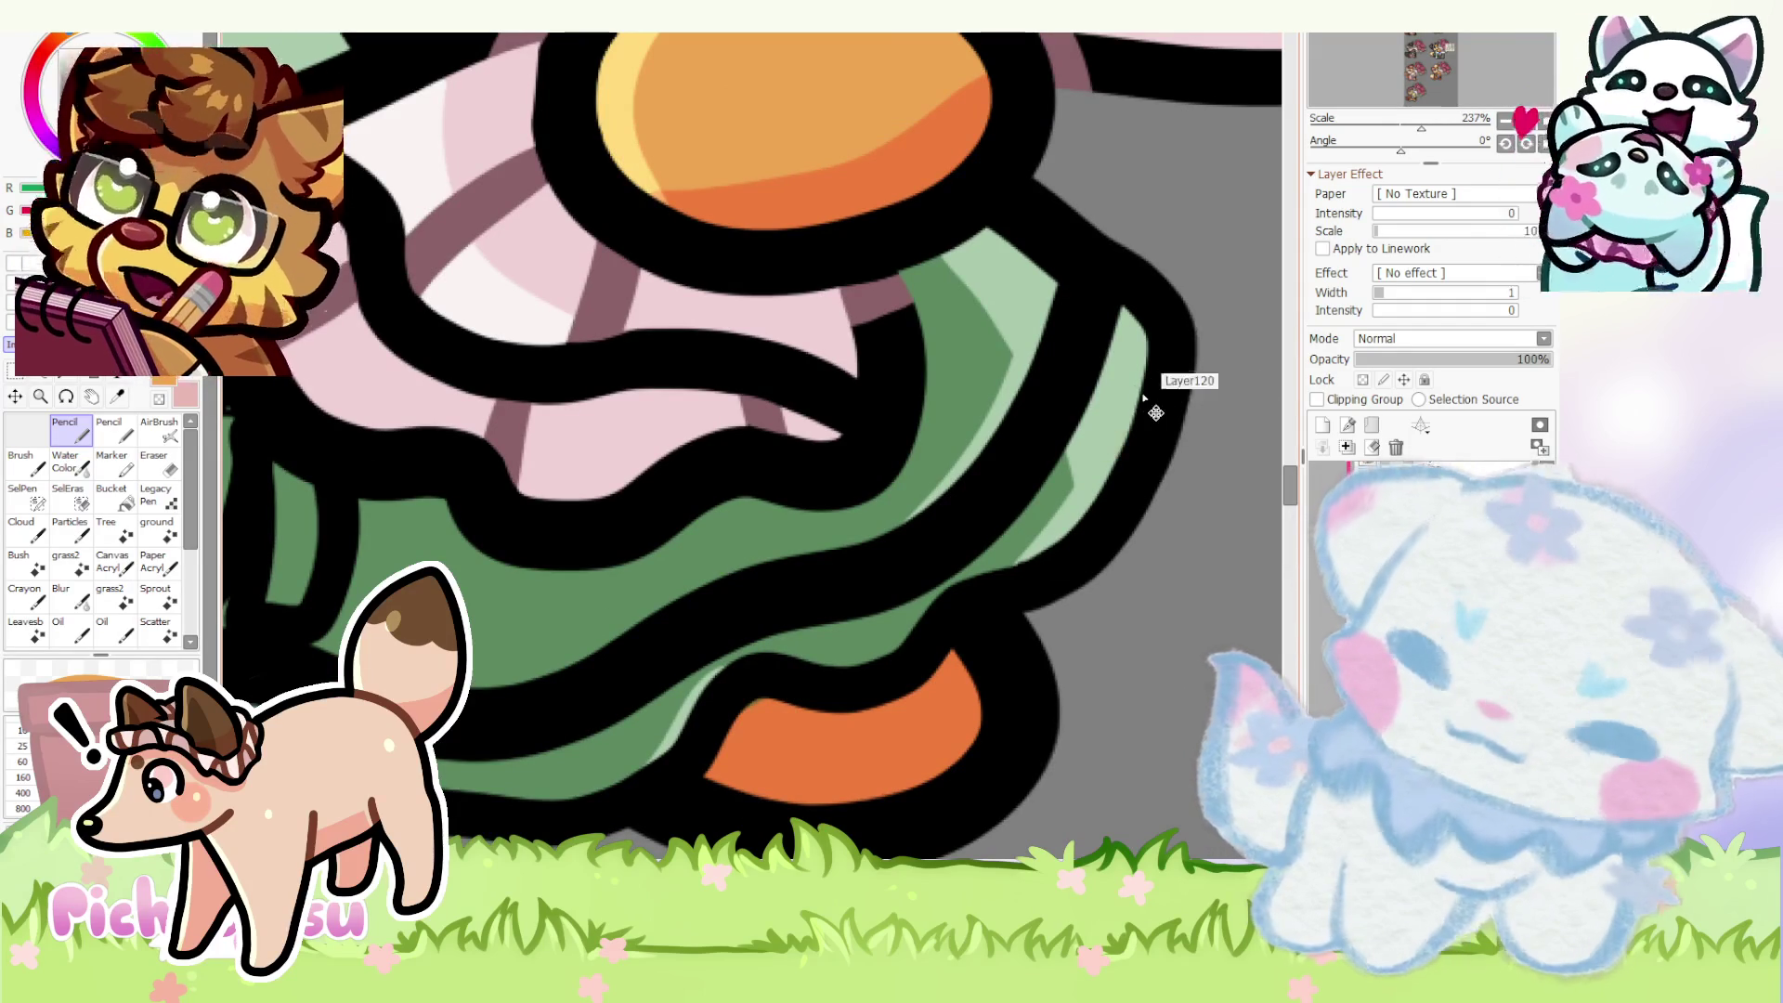
{"action": "scroll", "coordinate": [884, 684], "scroll_direction": "up", "scroll_amount": 1}
{"action": "key", "text": "e"}
{"action": "scroll", "coordinate": [717, 705], "scroll_direction": "up", "scroll_amount": 1}
{"action": "left_click_drag", "start_coordinate": [659, 756], "coordinate": [714, 708]}
{"action": "scroll", "coordinate": [714, 707], "scroll_direction": "down", "scroll_amount": 4}
{"action": "key", "text": "n"}
{"action": "scroll", "coordinate": [714, 709], "scroll_direction": "down", "scroll_amount": 2}
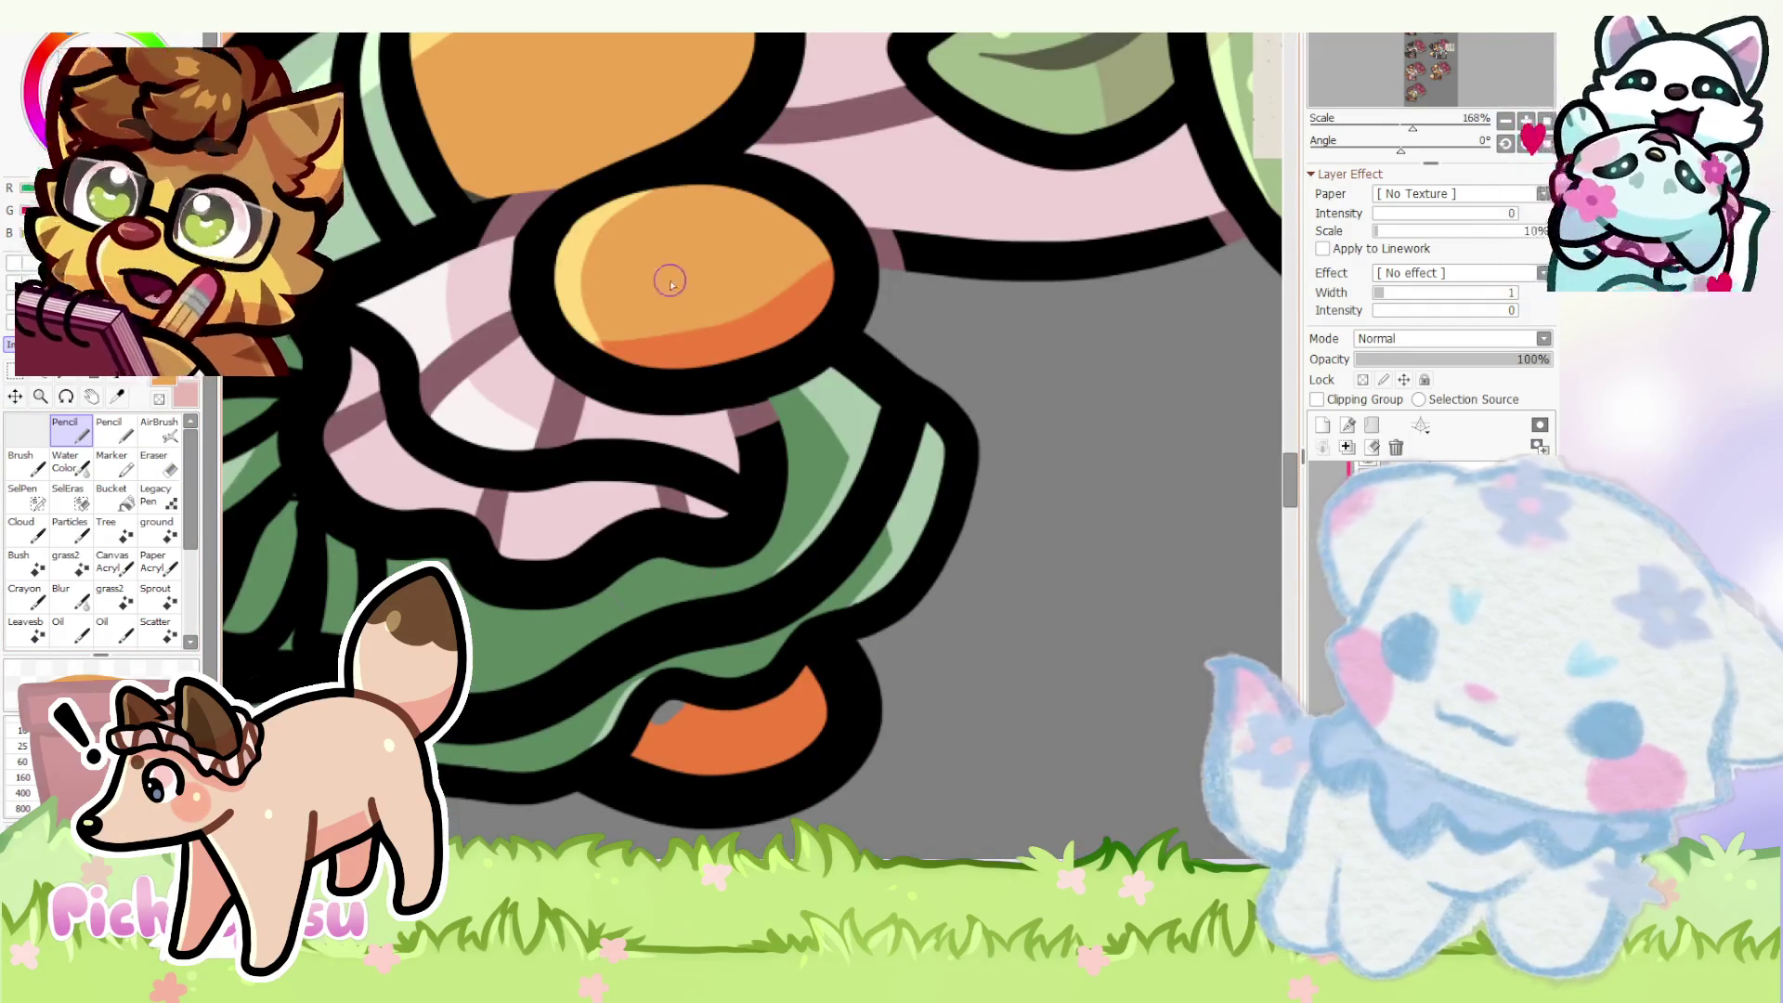
{"action": "scroll", "coordinate": [679, 718], "scroll_direction": "up", "scroll_amount": 3}
{"action": "scroll", "coordinate": [690, 692], "scroll_direction": "down", "scroll_amount": 1}
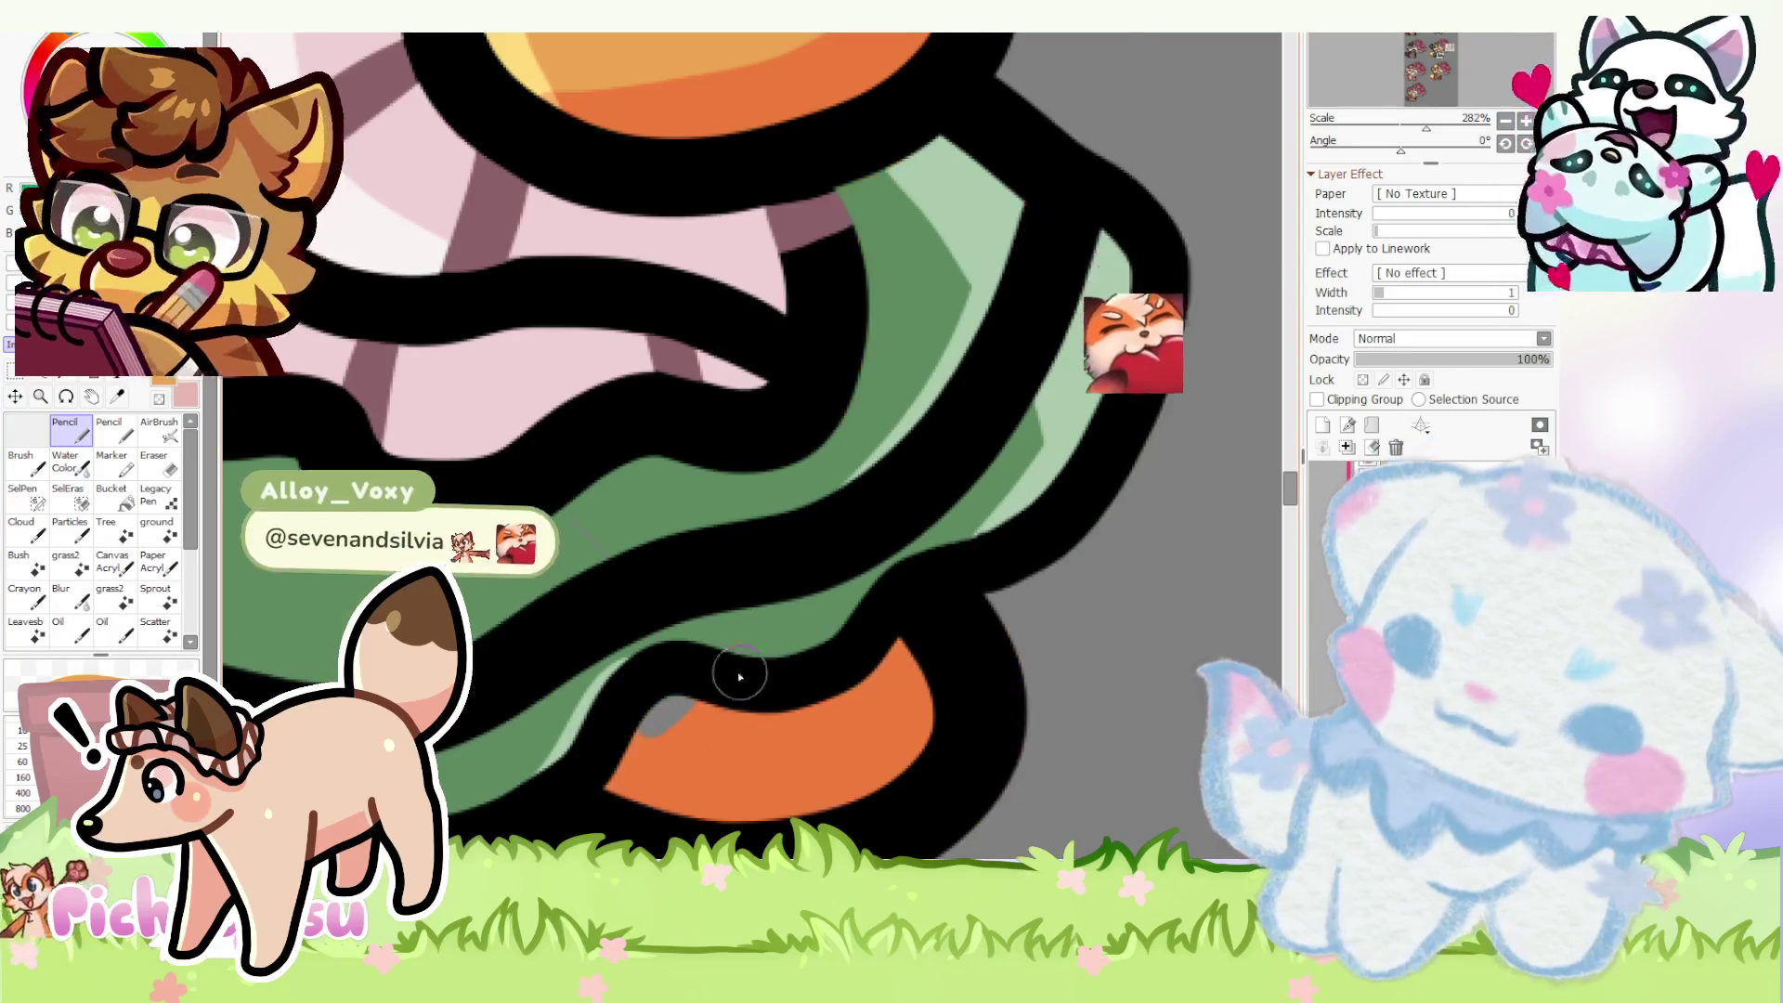
{"action": "scroll", "coordinate": [764, 672], "scroll_direction": "up", "scroll_amount": 1}
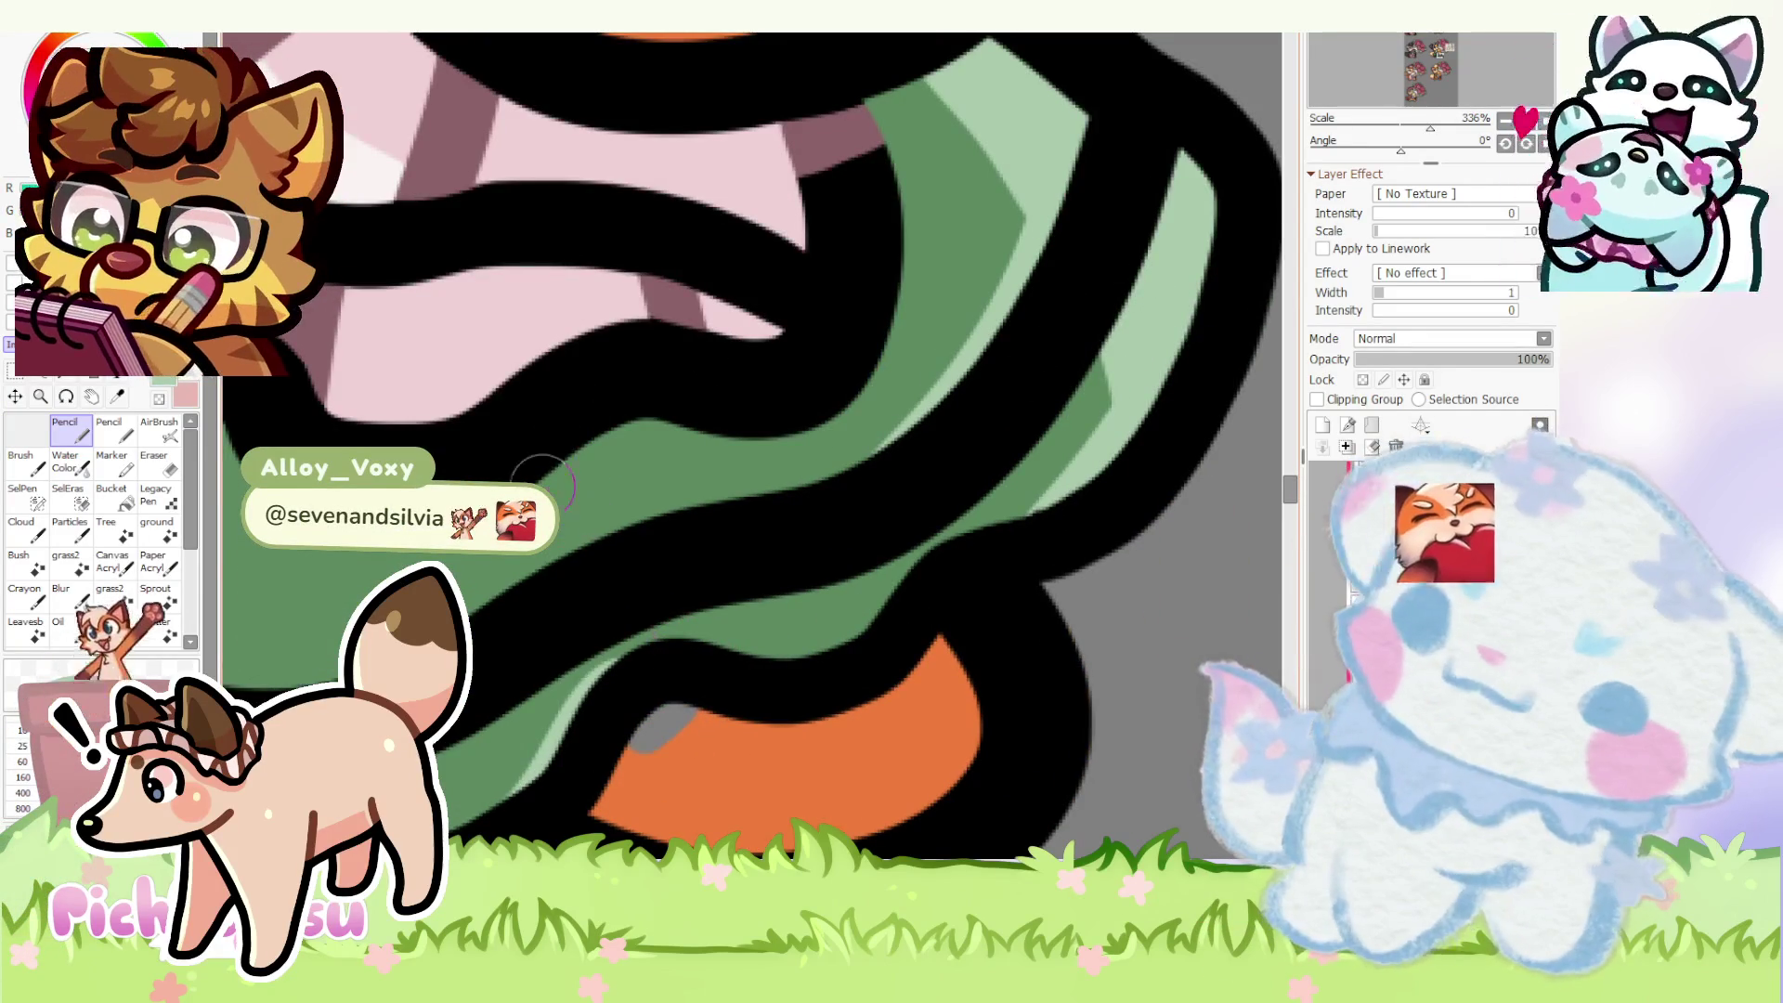
{"action": "scroll", "coordinate": [649, 625], "scroll_direction": "down", "scroll_amount": 2}
{"action": "scroll", "coordinate": [670, 590], "scroll_direction": "down", "scroll_amount": 2}
{"action": "scroll", "coordinate": [668, 683], "scroll_direction": "up", "scroll_amount": 1}
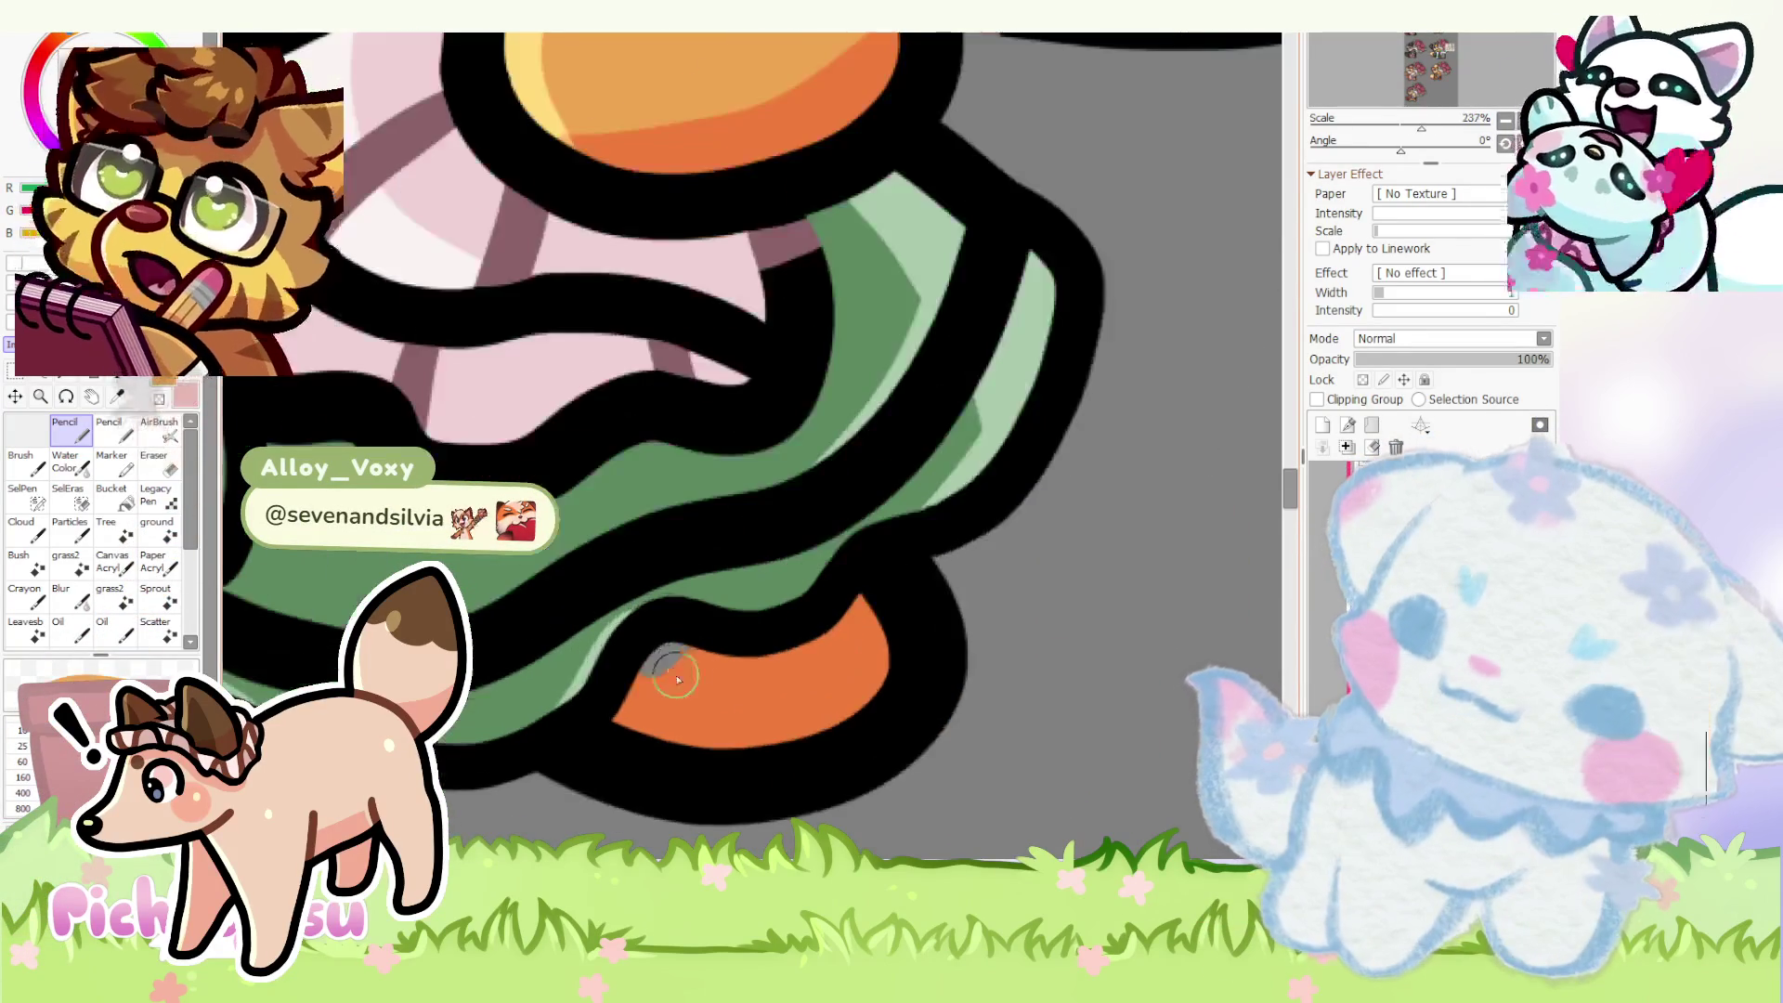
{"action": "scroll", "coordinate": [780, 661], "scroll_direction": "down", "scroll_amount": 1}
{"action": "scroll", "coordinate": [864, 666], "scroll_direction": "up", "scroll_amount": 1}
{"action": "scroll", "coordinate": [781, 690], "scroll_direction": "up", "scroll_amount": 1}
{"action": "scroll", "coordinate": [745, 698], "scroll_direction": "up", "scroll_amount": 2}
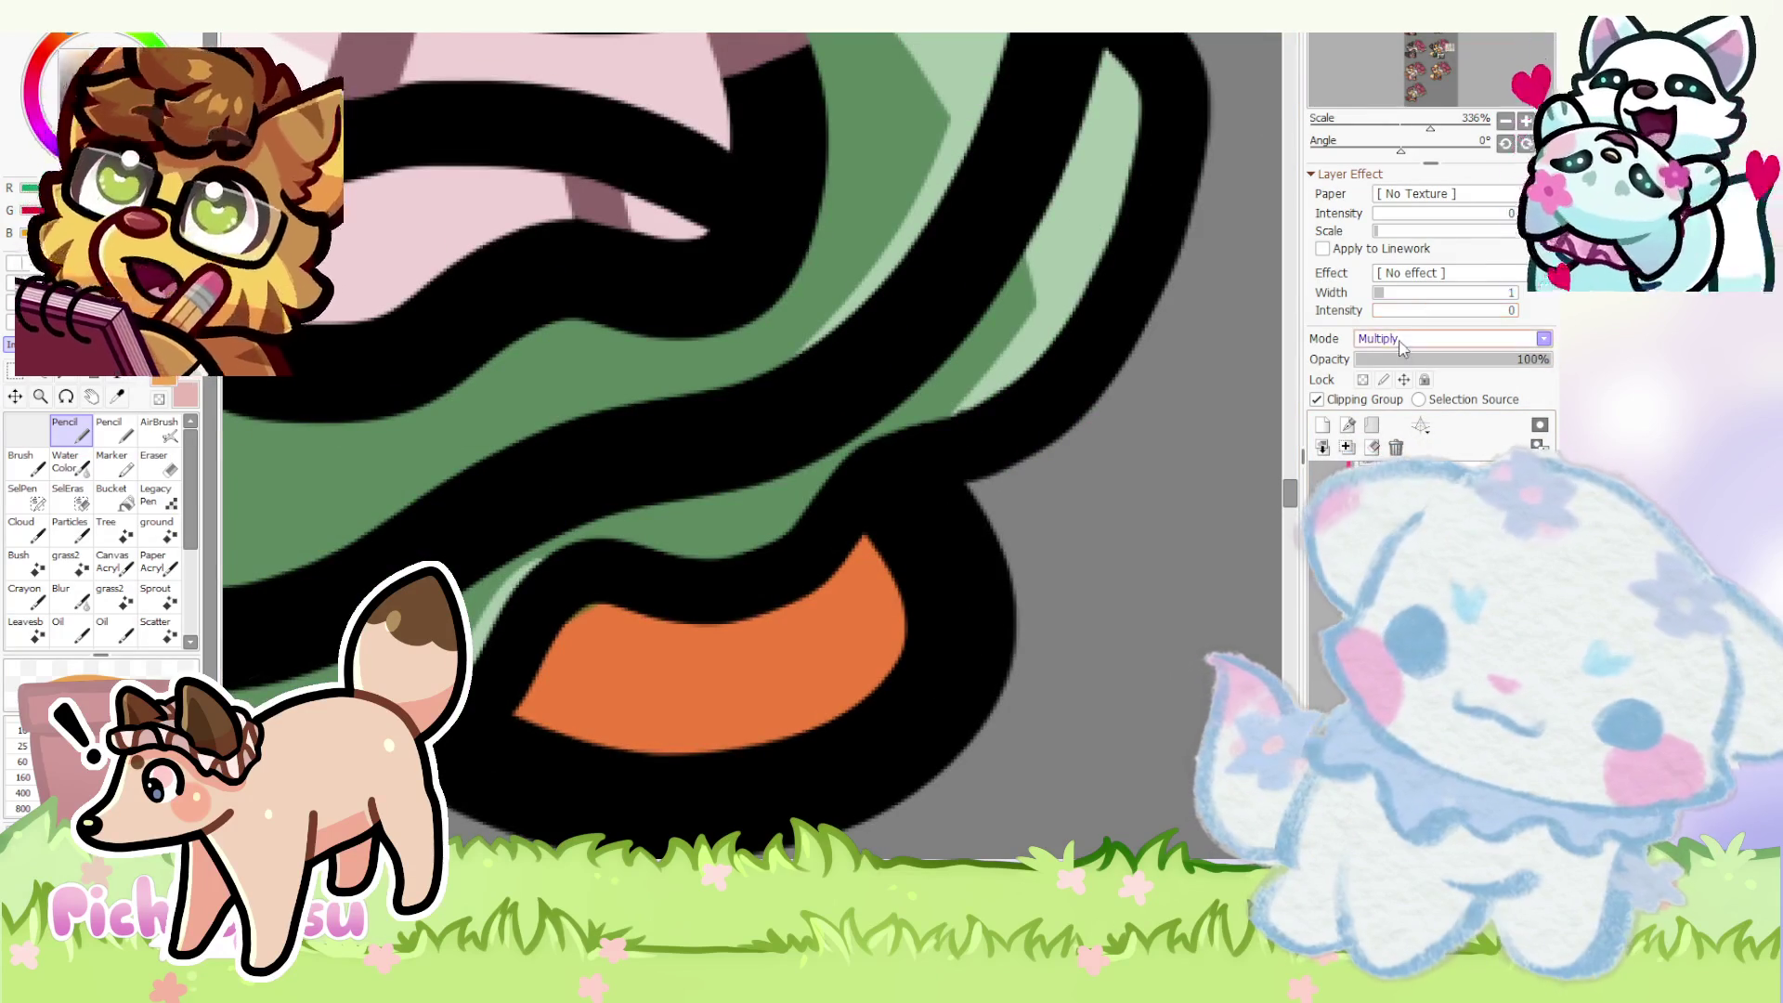
- Switch to another layer, turn off its Clipping Group, and select the Eraser
{"action": "left_click", "coordinate": [1396, 447]}
{"action": "scroll", "coordinate": [638, 697], "scroll_direction": "up", "scroll_amount": 2}
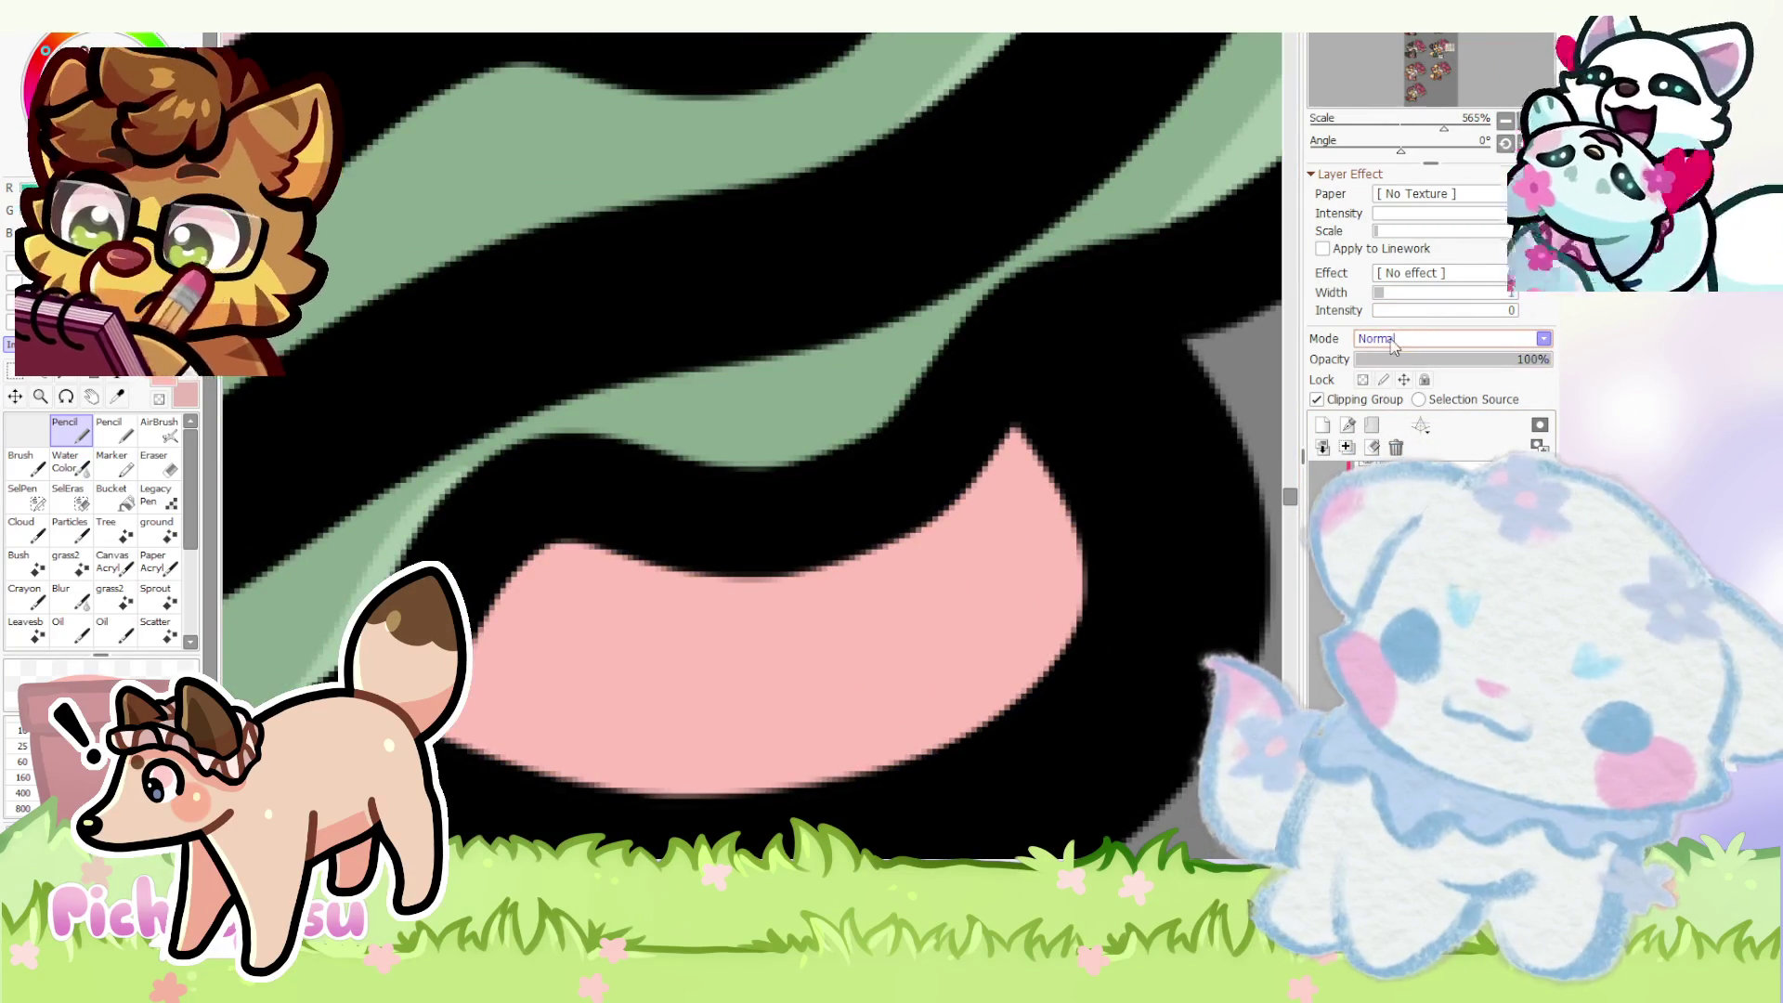
{"action": "left_click", "coordinate": [1387, 400]}
{"action": "scroll", "coordinate": [1036, 538], "scroll_direction": "up", "scroll_amount": 4}
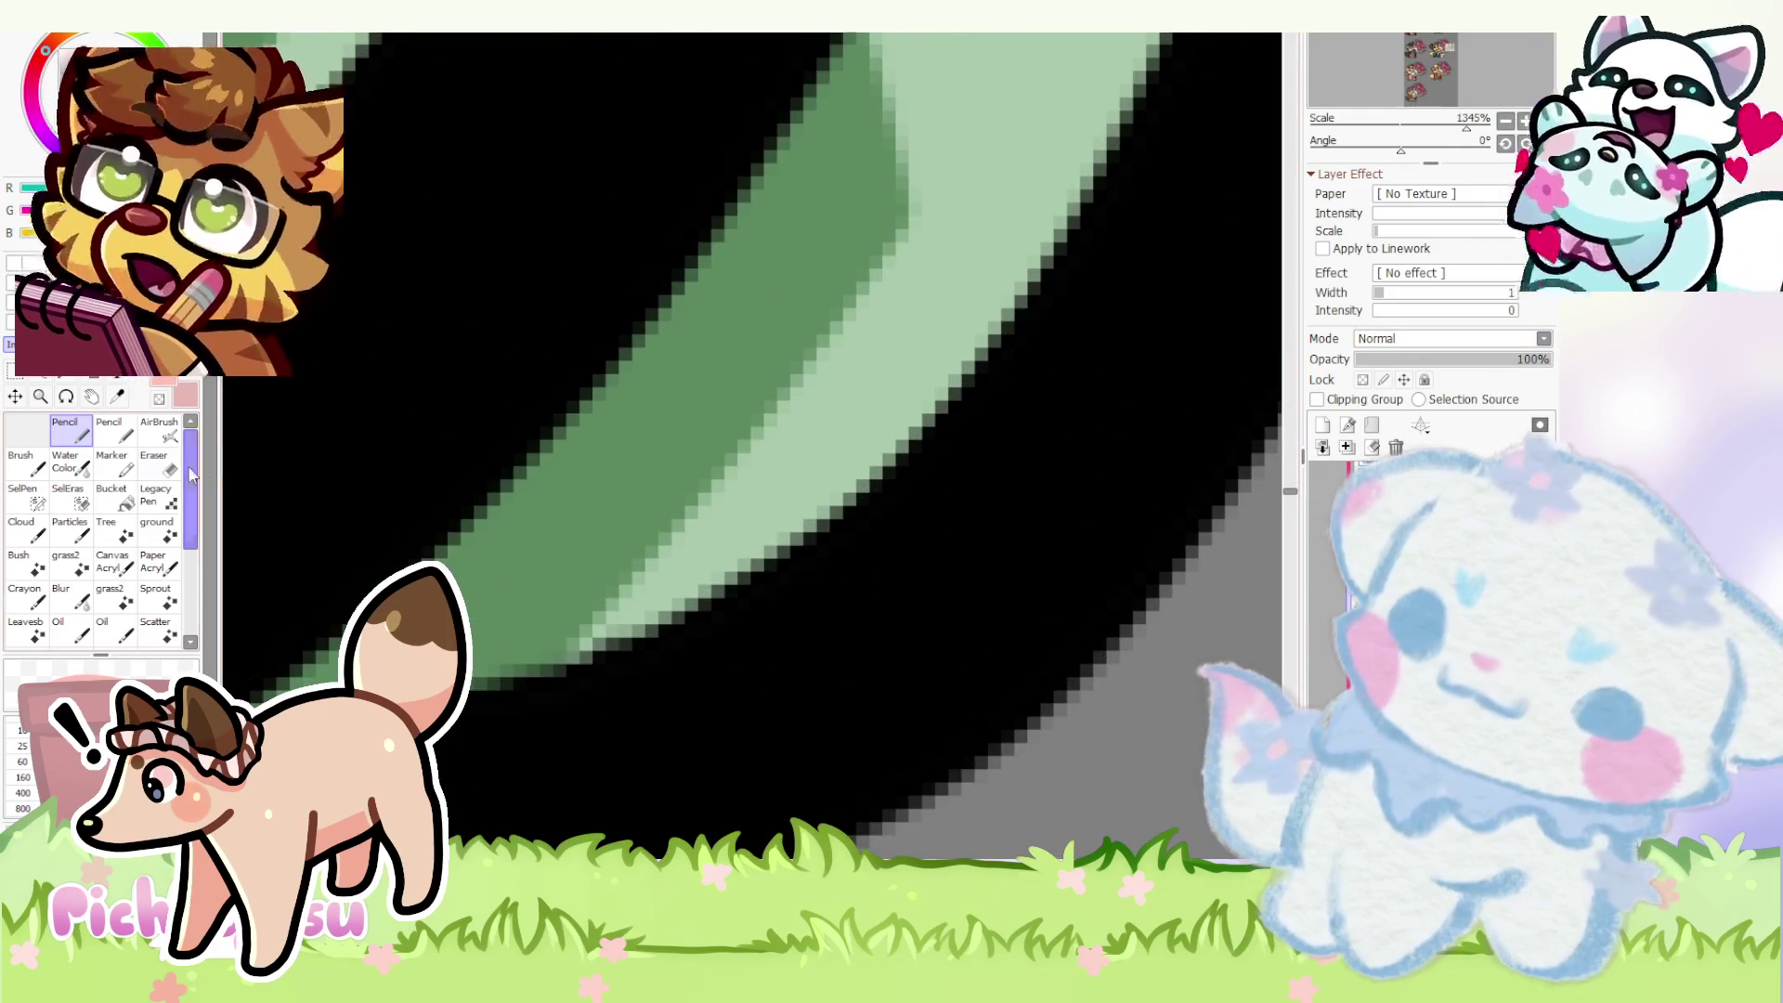
{"action": "left_click", "coordinate": [153, 461]}
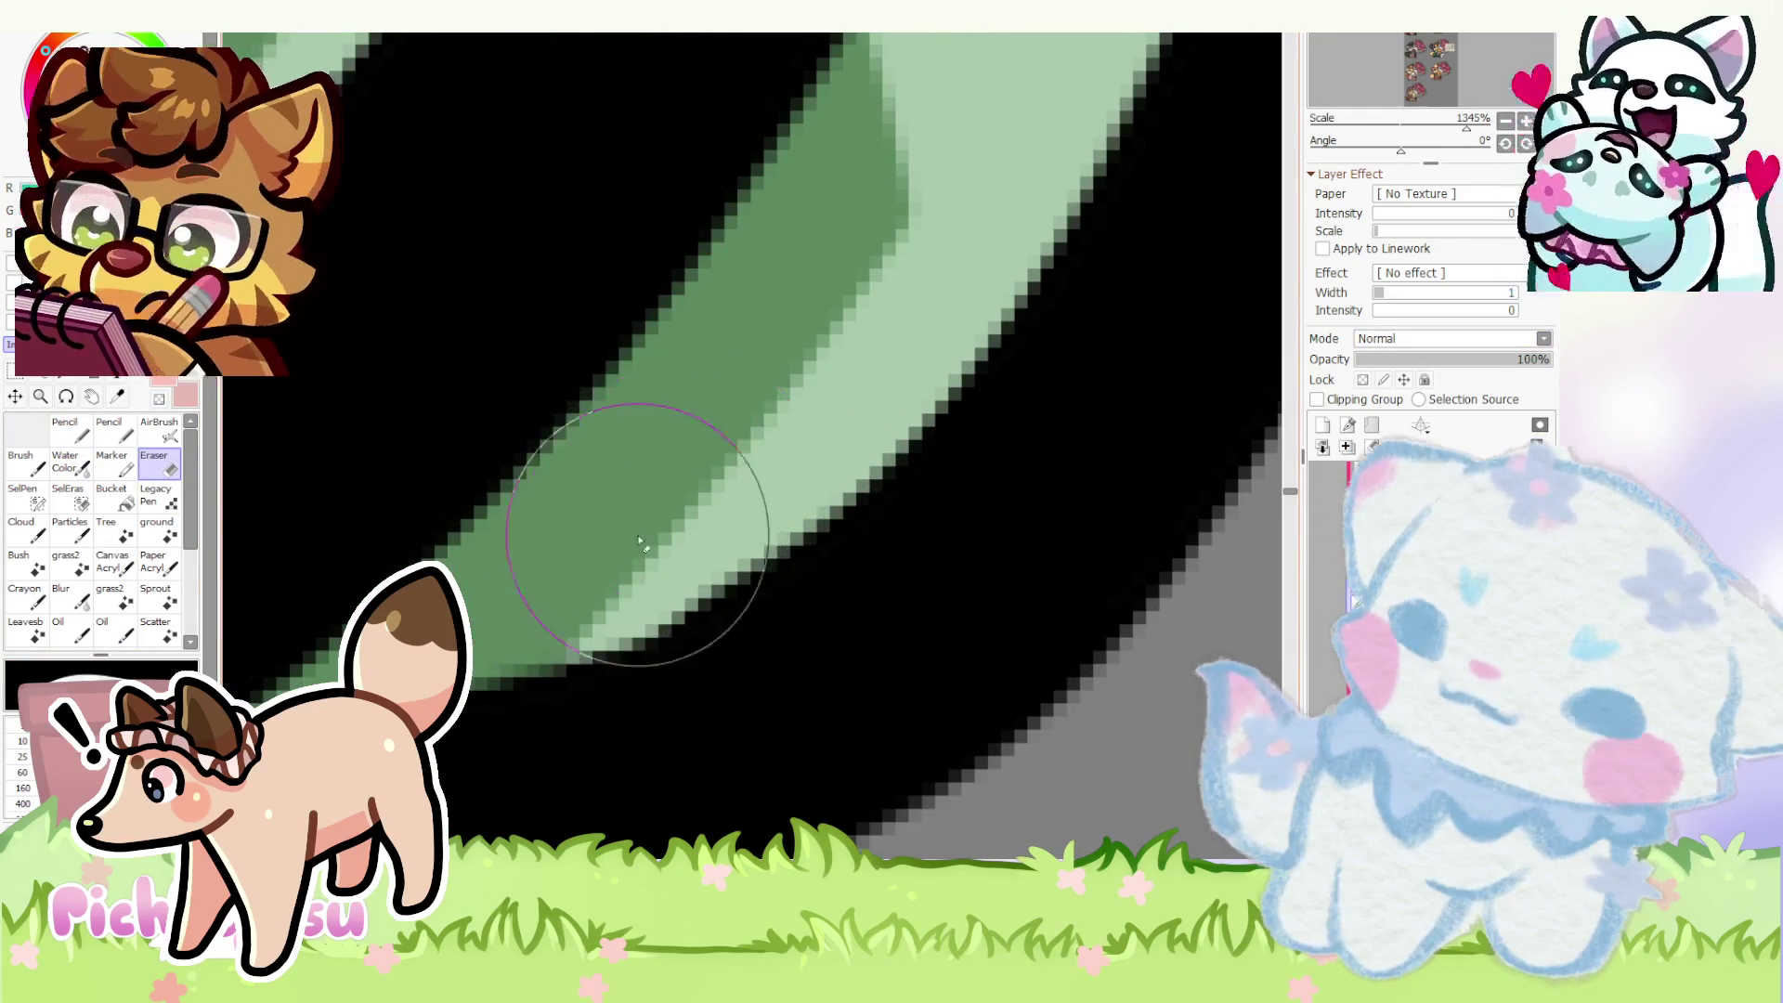
{"action": "scroll", "coordinate": [954, 551], "scroll_direction": "down", "scroll_amount": 10}
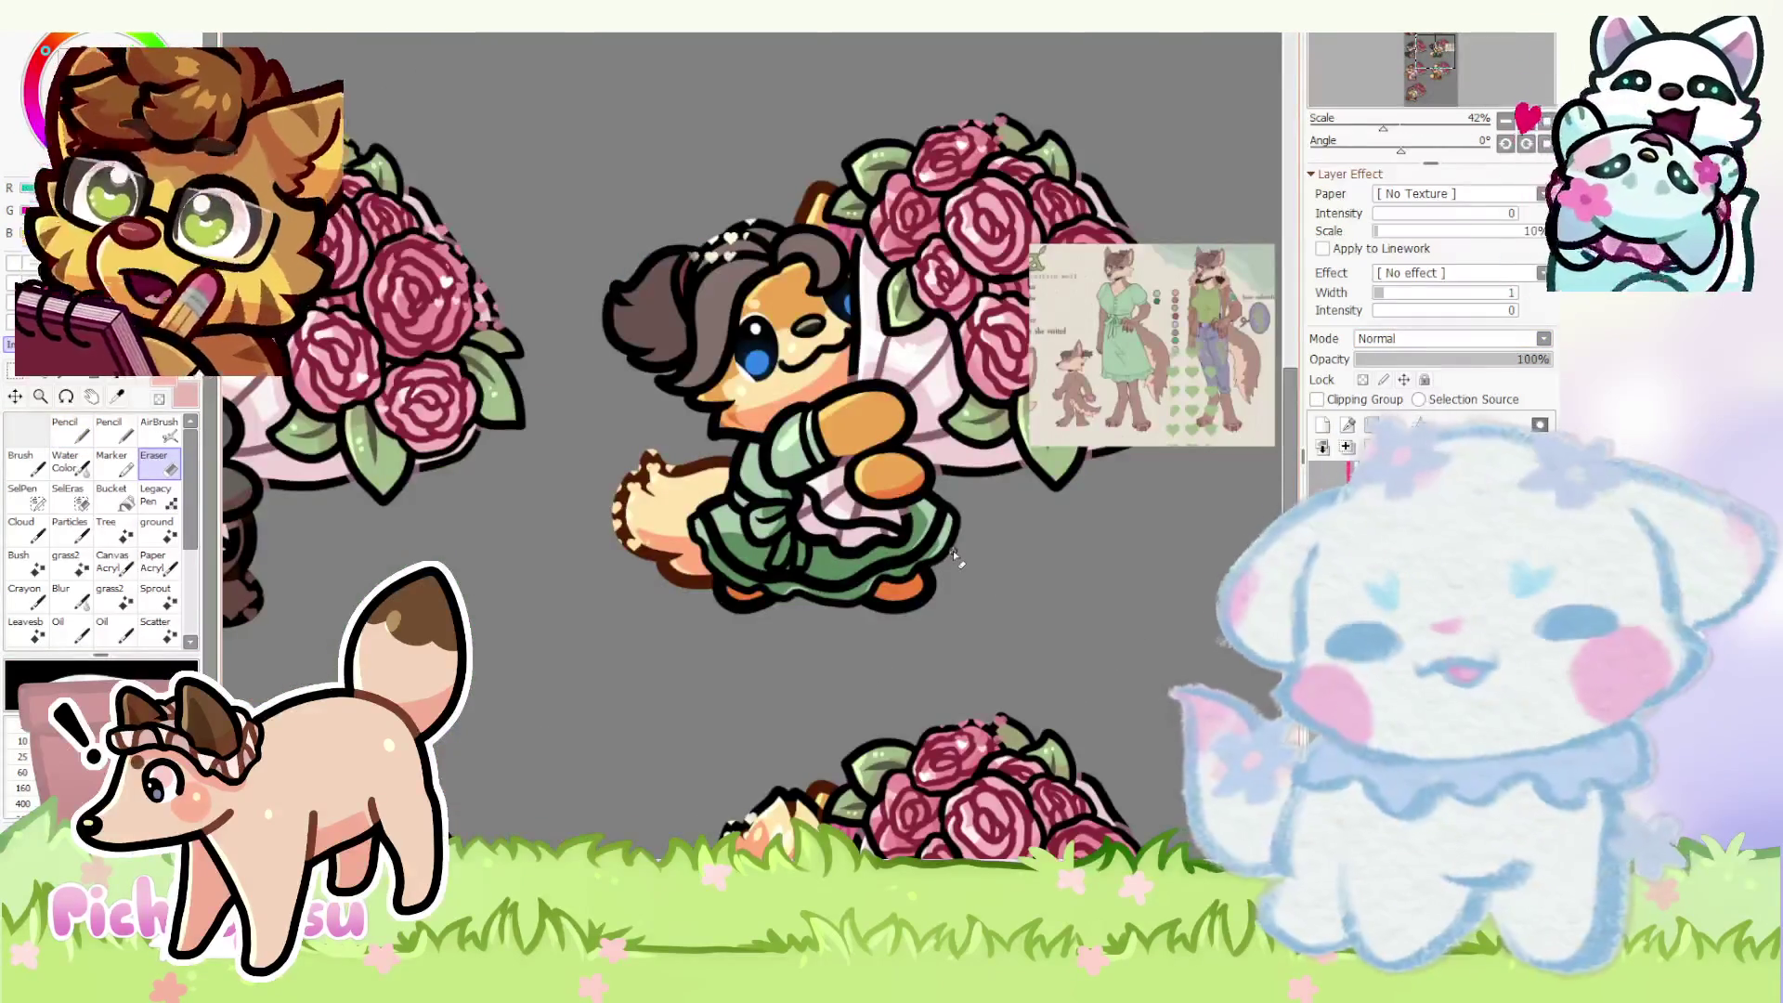
- On the dress shading layer, erase the stray black lineart spot between the dress folds
{"action": "left_click", "coordinate": [1393, 474]}
{"action": "scroll", "coordinate": [802, 590], "scroll_direction": "up", "scroll_amount": 2}
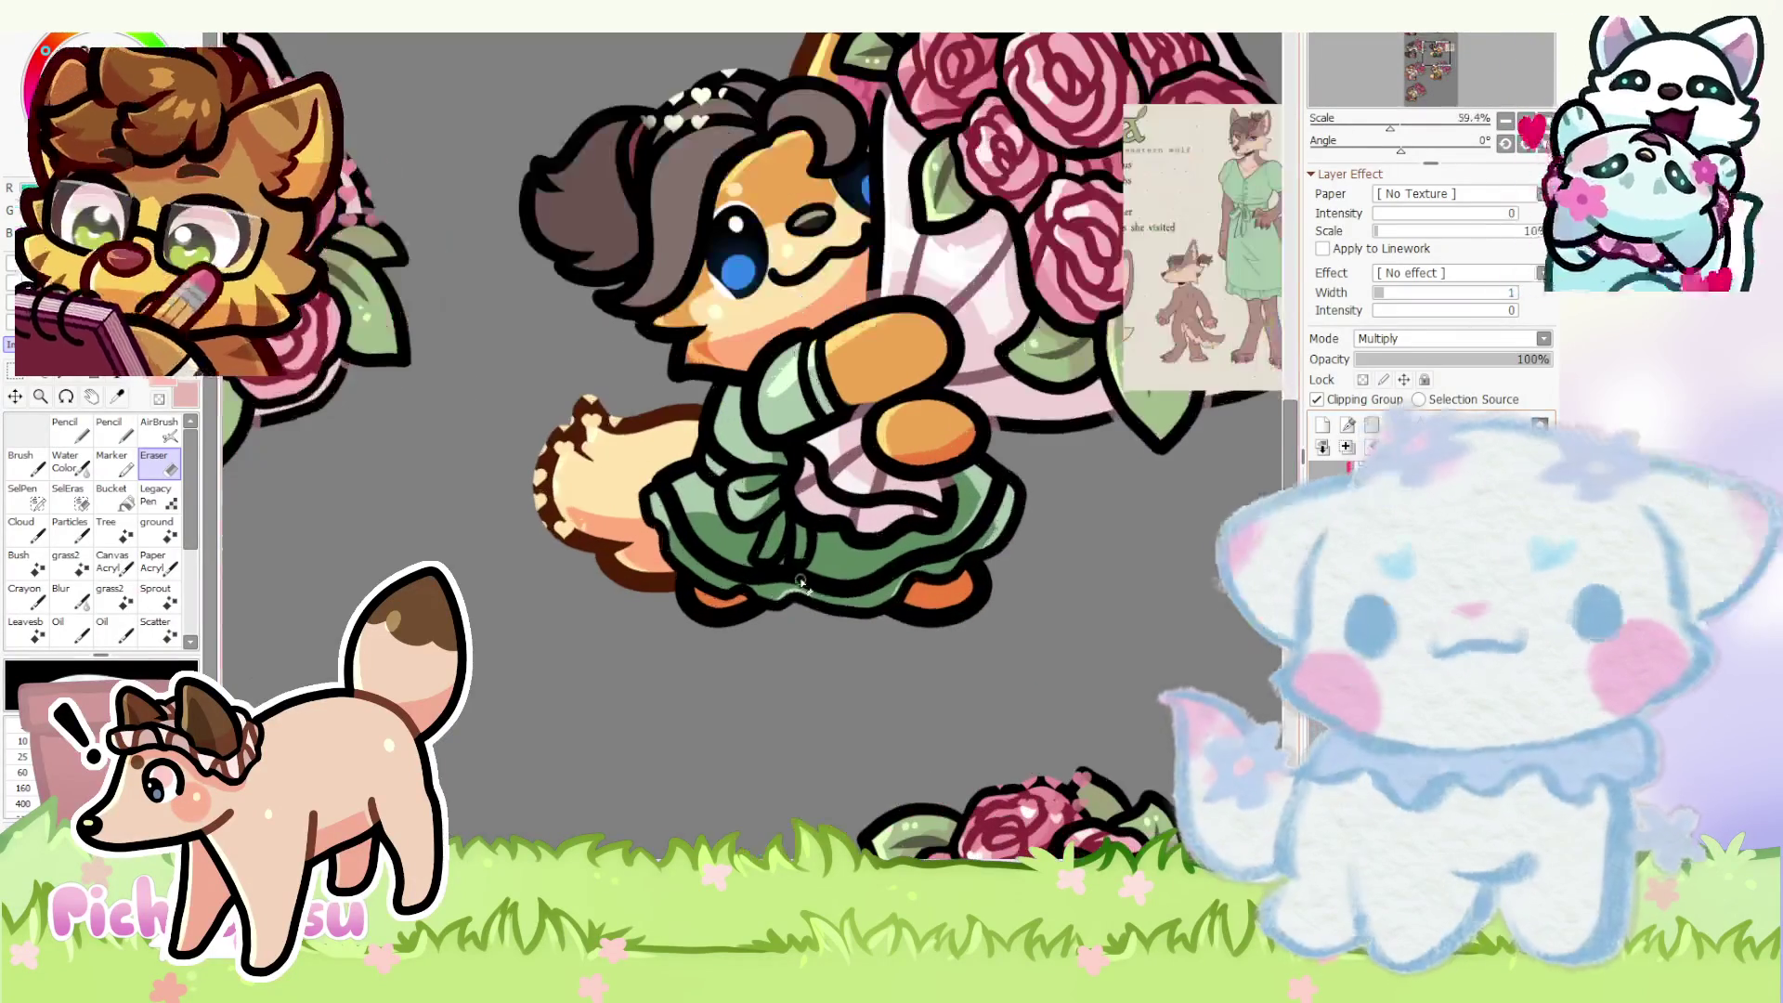
{"action": "scroll", "coordinate": [800, 585], "scroll_direction": "up", "scroll_amount": 5}
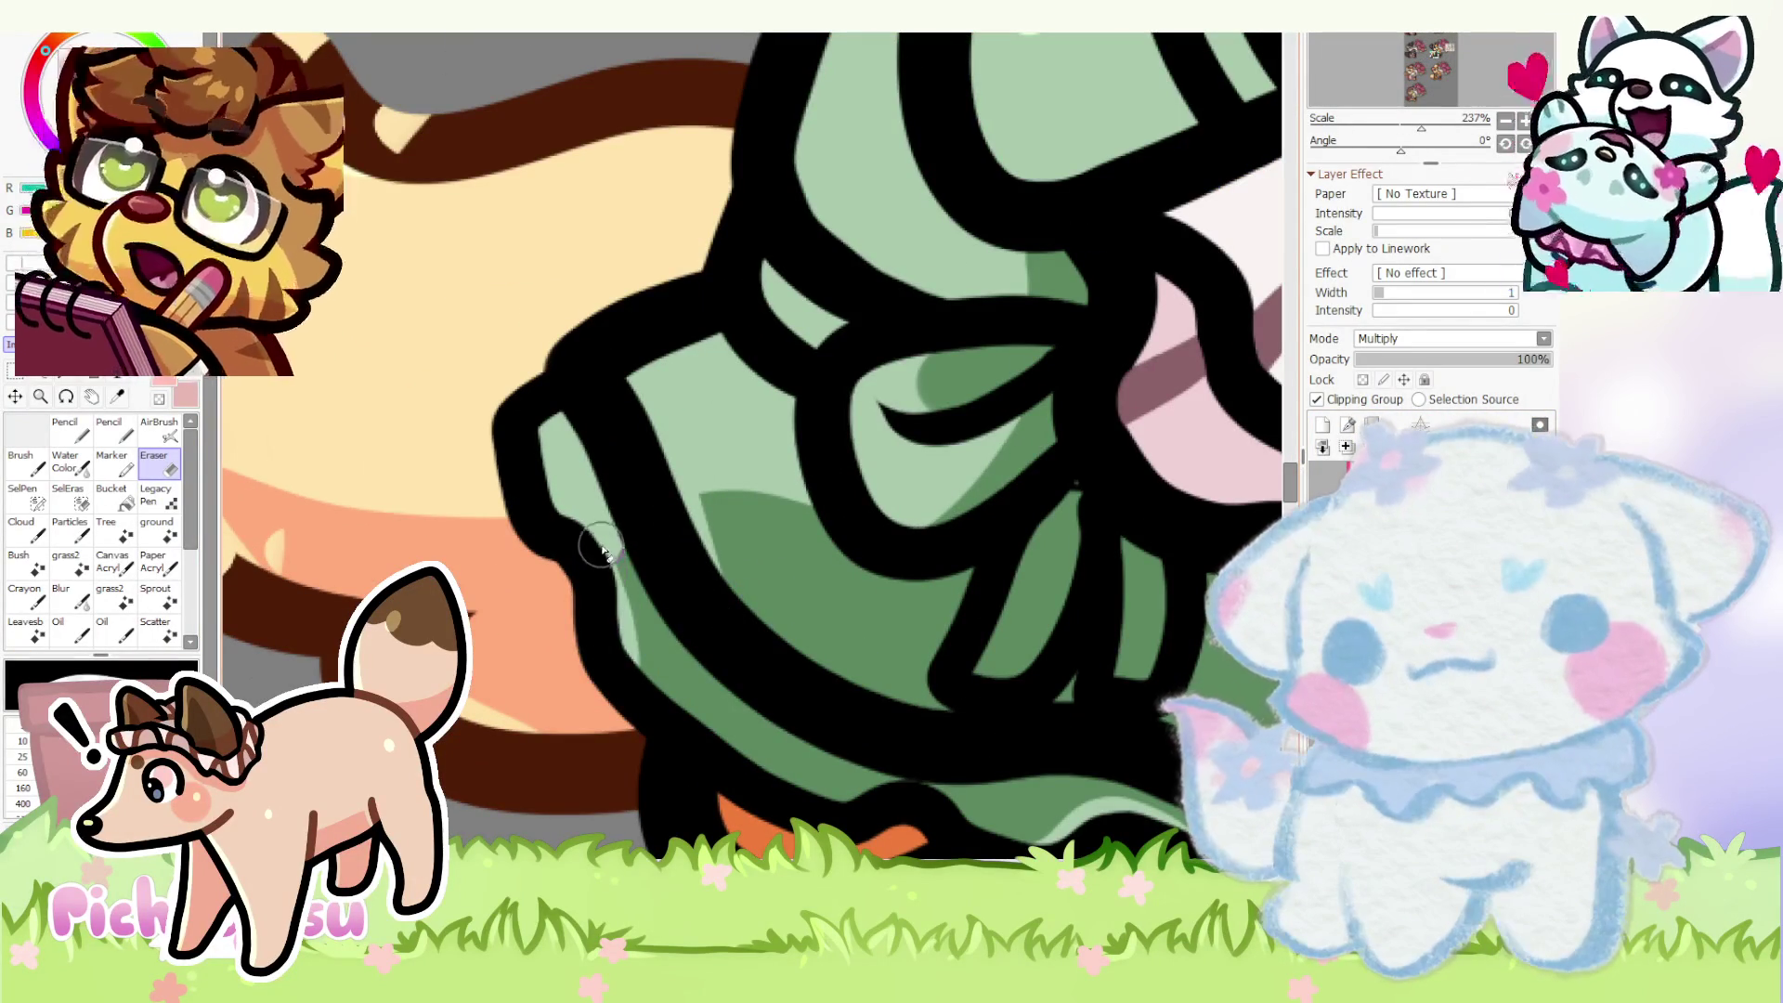
{"action": "scroll", "coordinate": [599, 560], "scroll_direction": "down", "scroll_amount": 2}
{"action": "scroll", "coordinate": [585, 557], "scroll_direction": "down", "scroll_amount": 2}
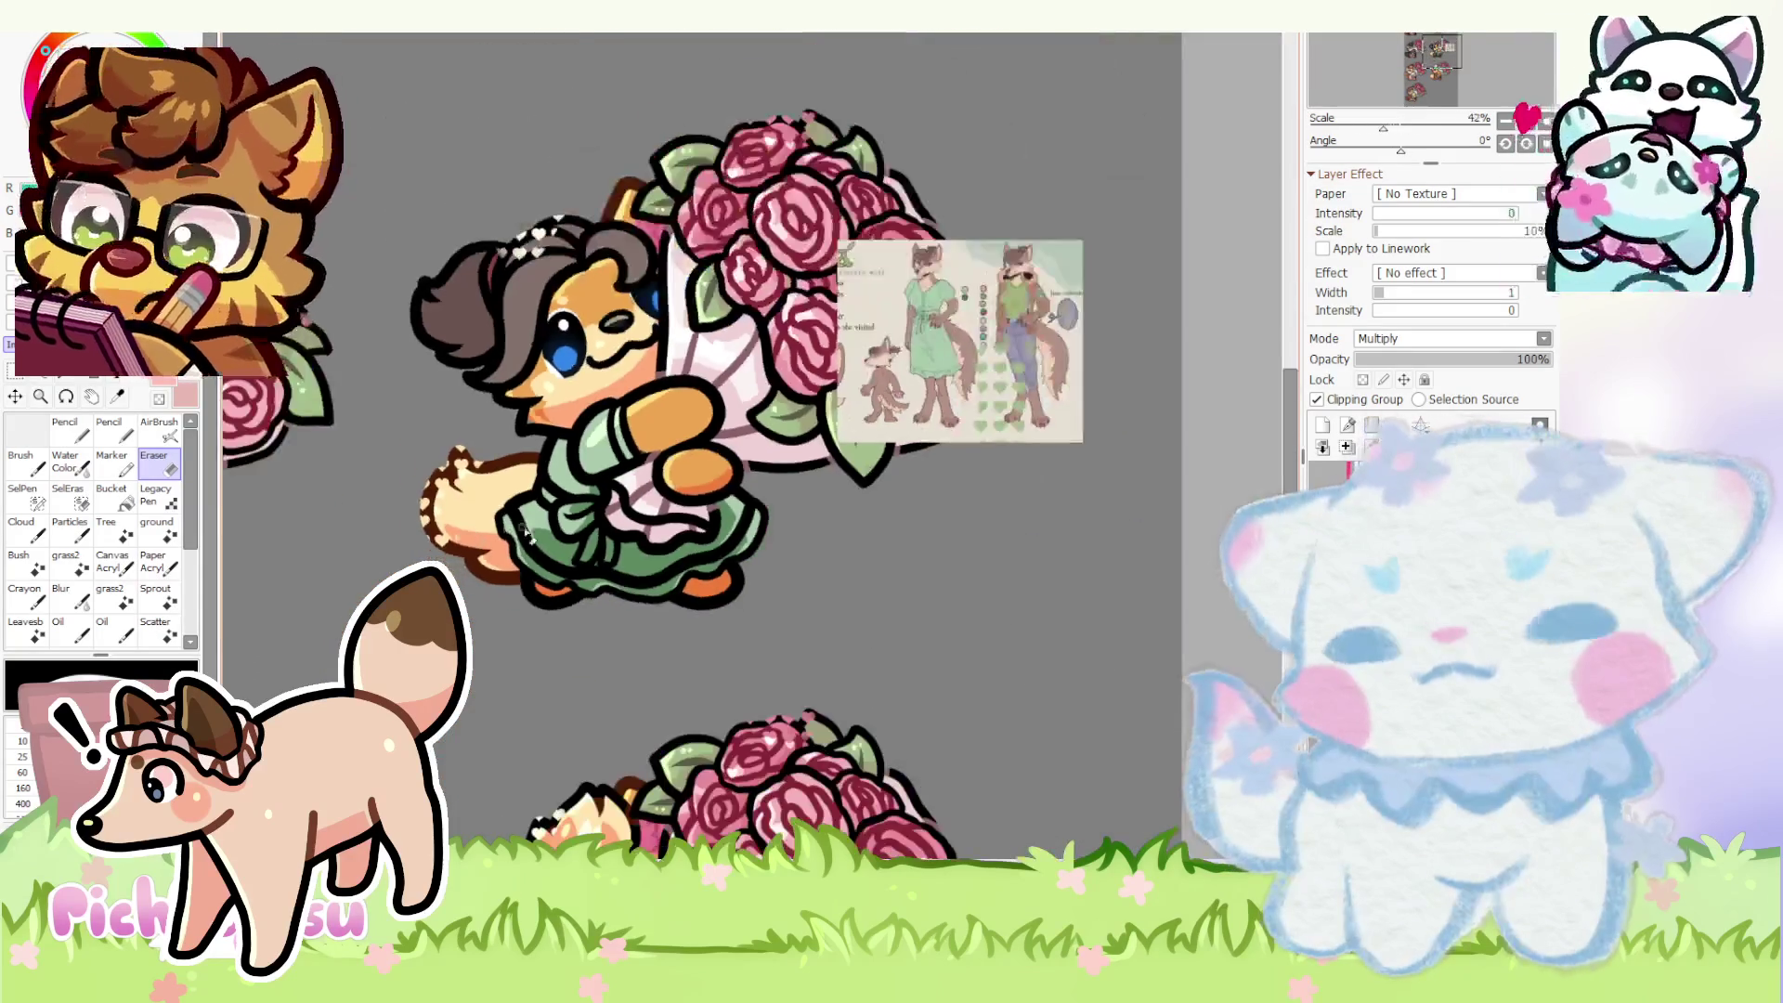
{"action": "scroll", "coordinate": [568, 552], "scroll_direction": "up", "scroll_amount": 2}
{"action": "scroll", "coordinate": [569, 552], "scroll_direction": "up", "scroll_amount": 2}
{"action": "scroll", "coordinate": [683, 558], "scroll_direction": "up", "scroll_amount": 1}
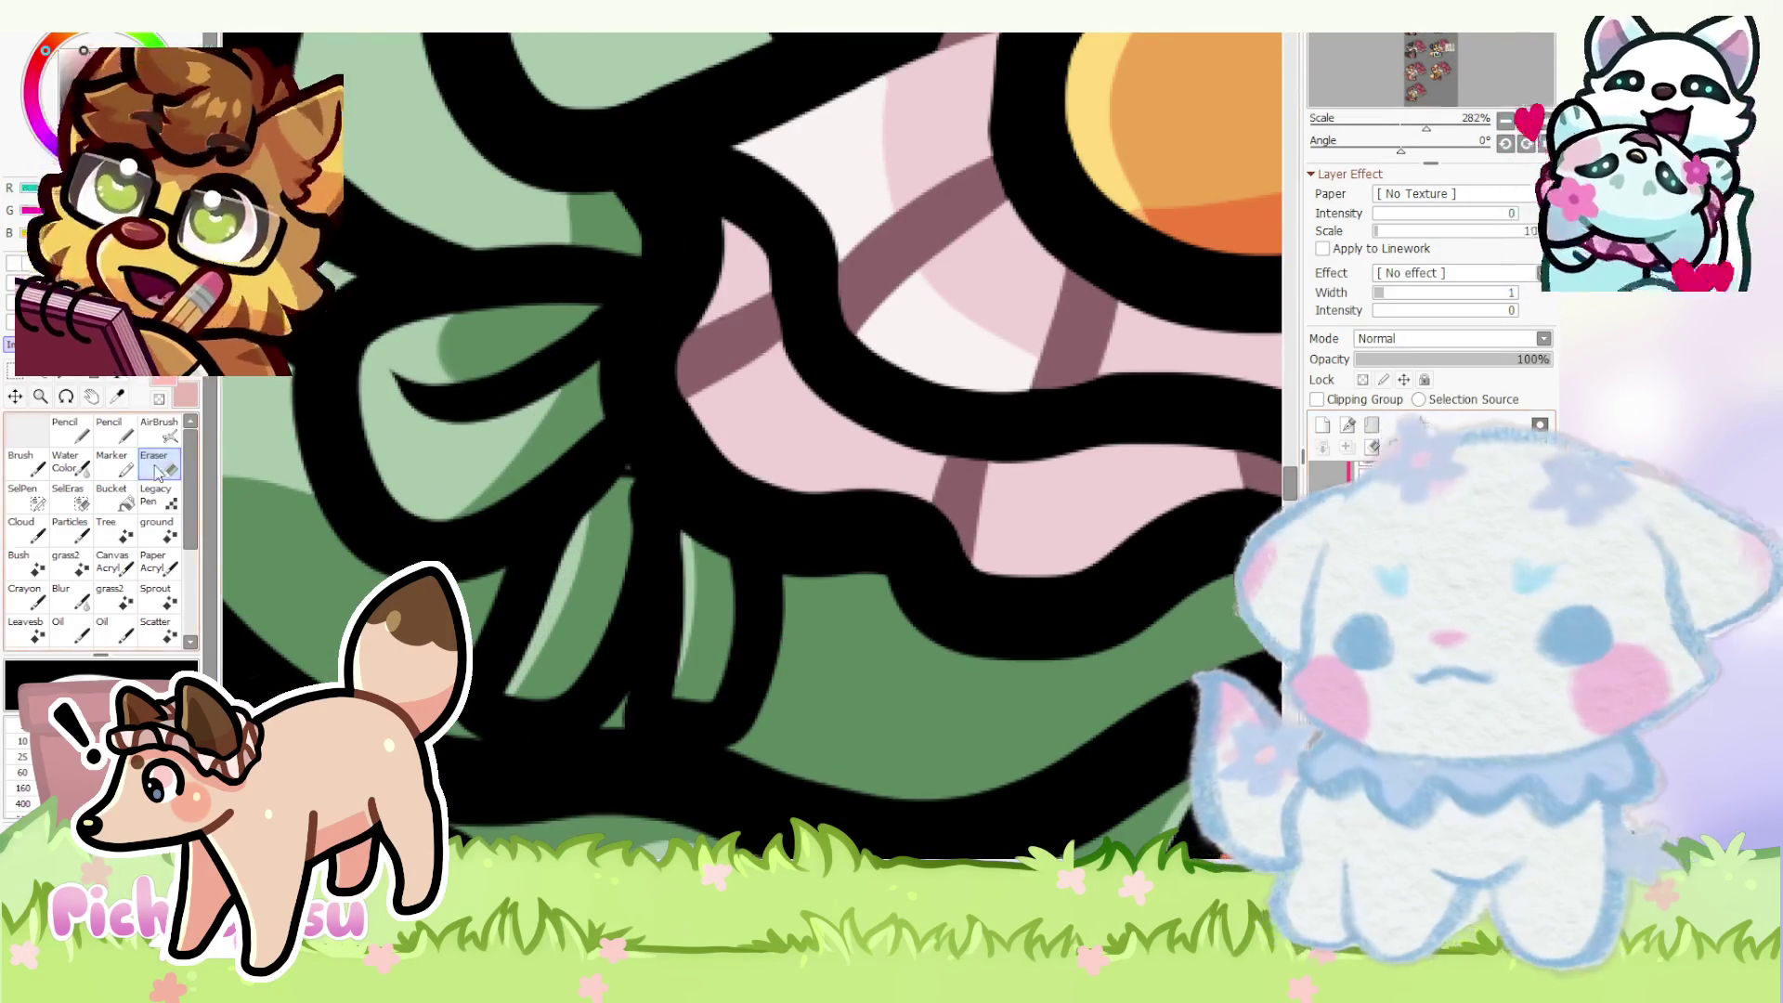
{"action": "scroll", "coordinate": [616, 494], "scroll_direction": "up", "scroll_amount": 3}
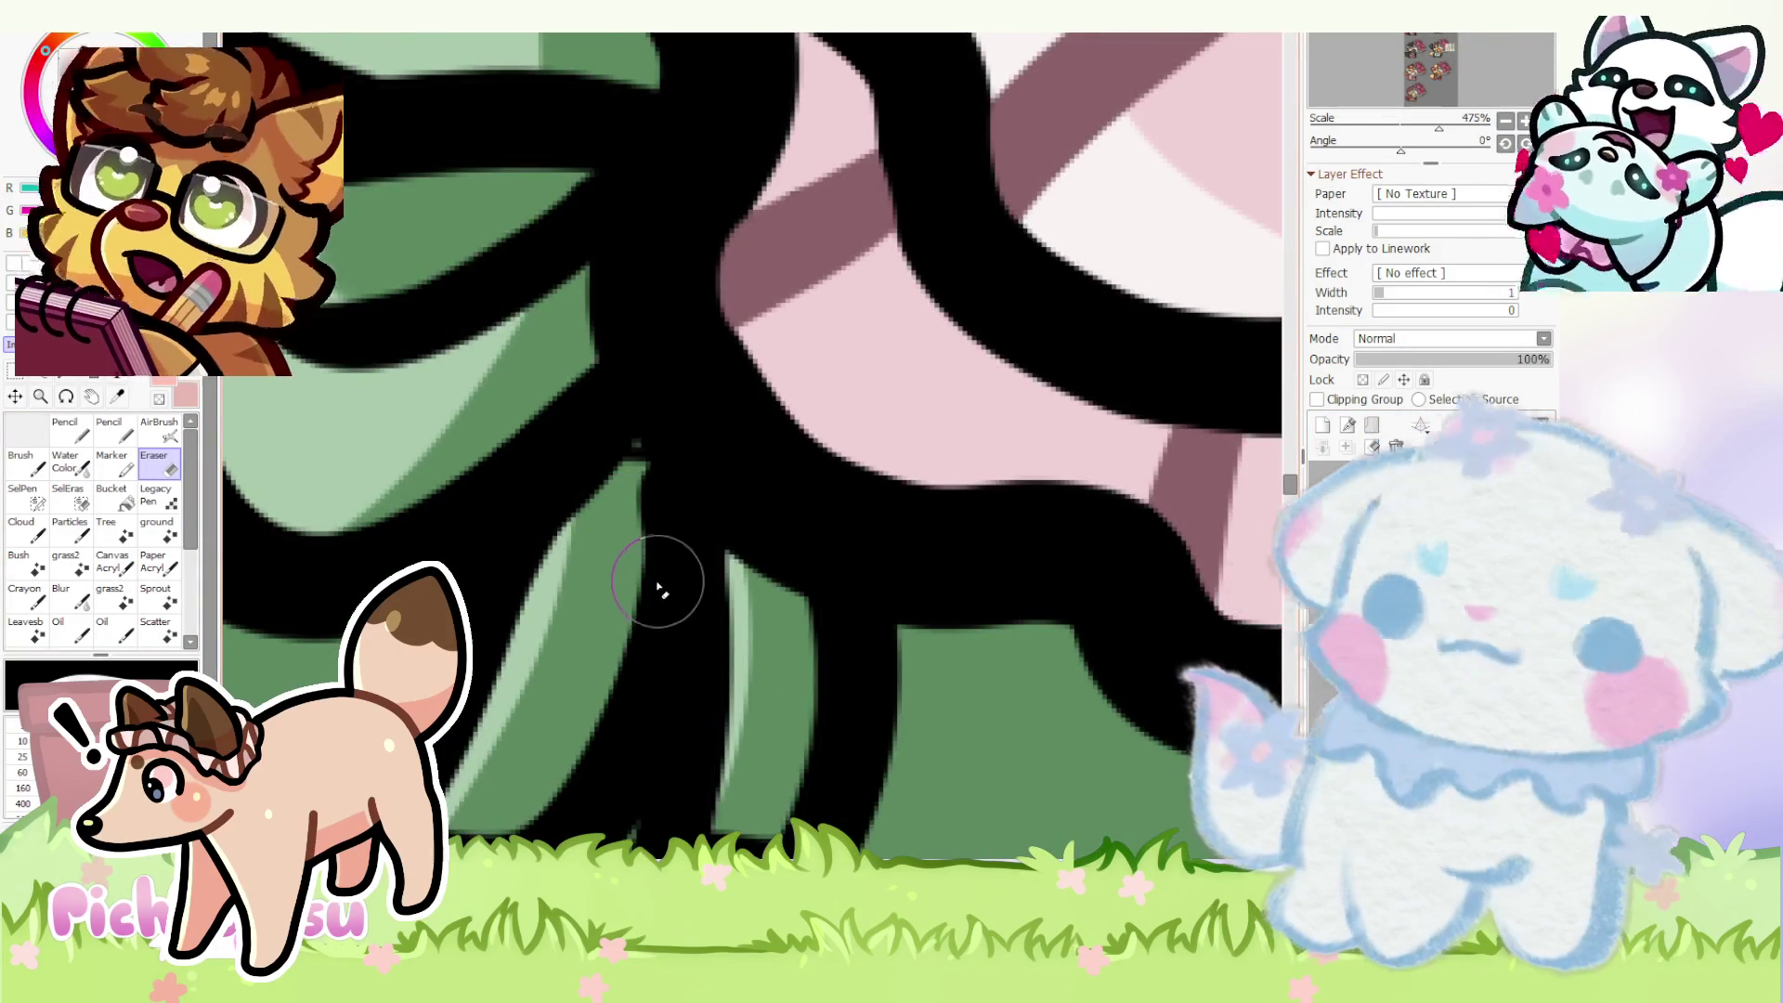
{"action": "scroll", "coordinate": [697, 530], "scroll_direction": "up", "scroll_amount": 1}
{"action": "left_click_drag", "start_coordinate": [593, 474], "coordinate": [626, 470]}
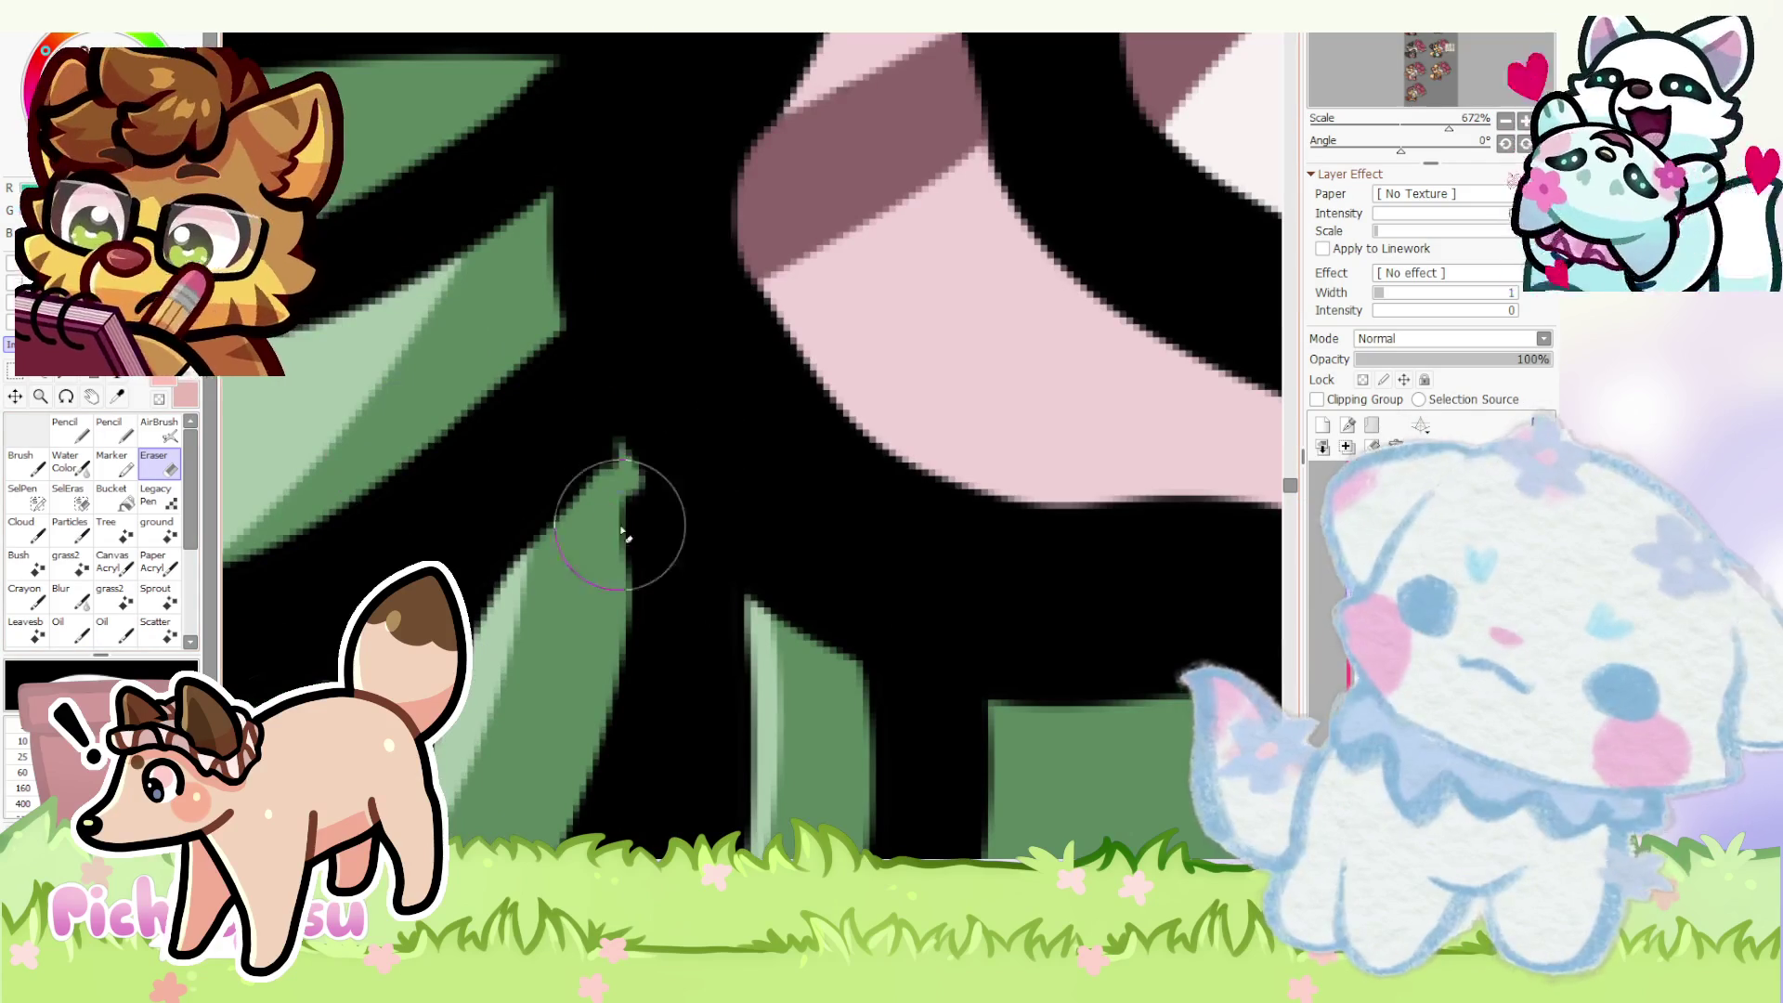
{"action": "scroll", "coordinate": [570, 583], "scroll_direction": "down", "scroll_amount": 8}
{"action": "scroll", "coordinate": [599, 613], "scroll_direction": "down", "scroll_amount": 3}
{"action": "scroll", "coordinate": [647, 642], "scroll_direction": "down", "scroll_amount": 2}
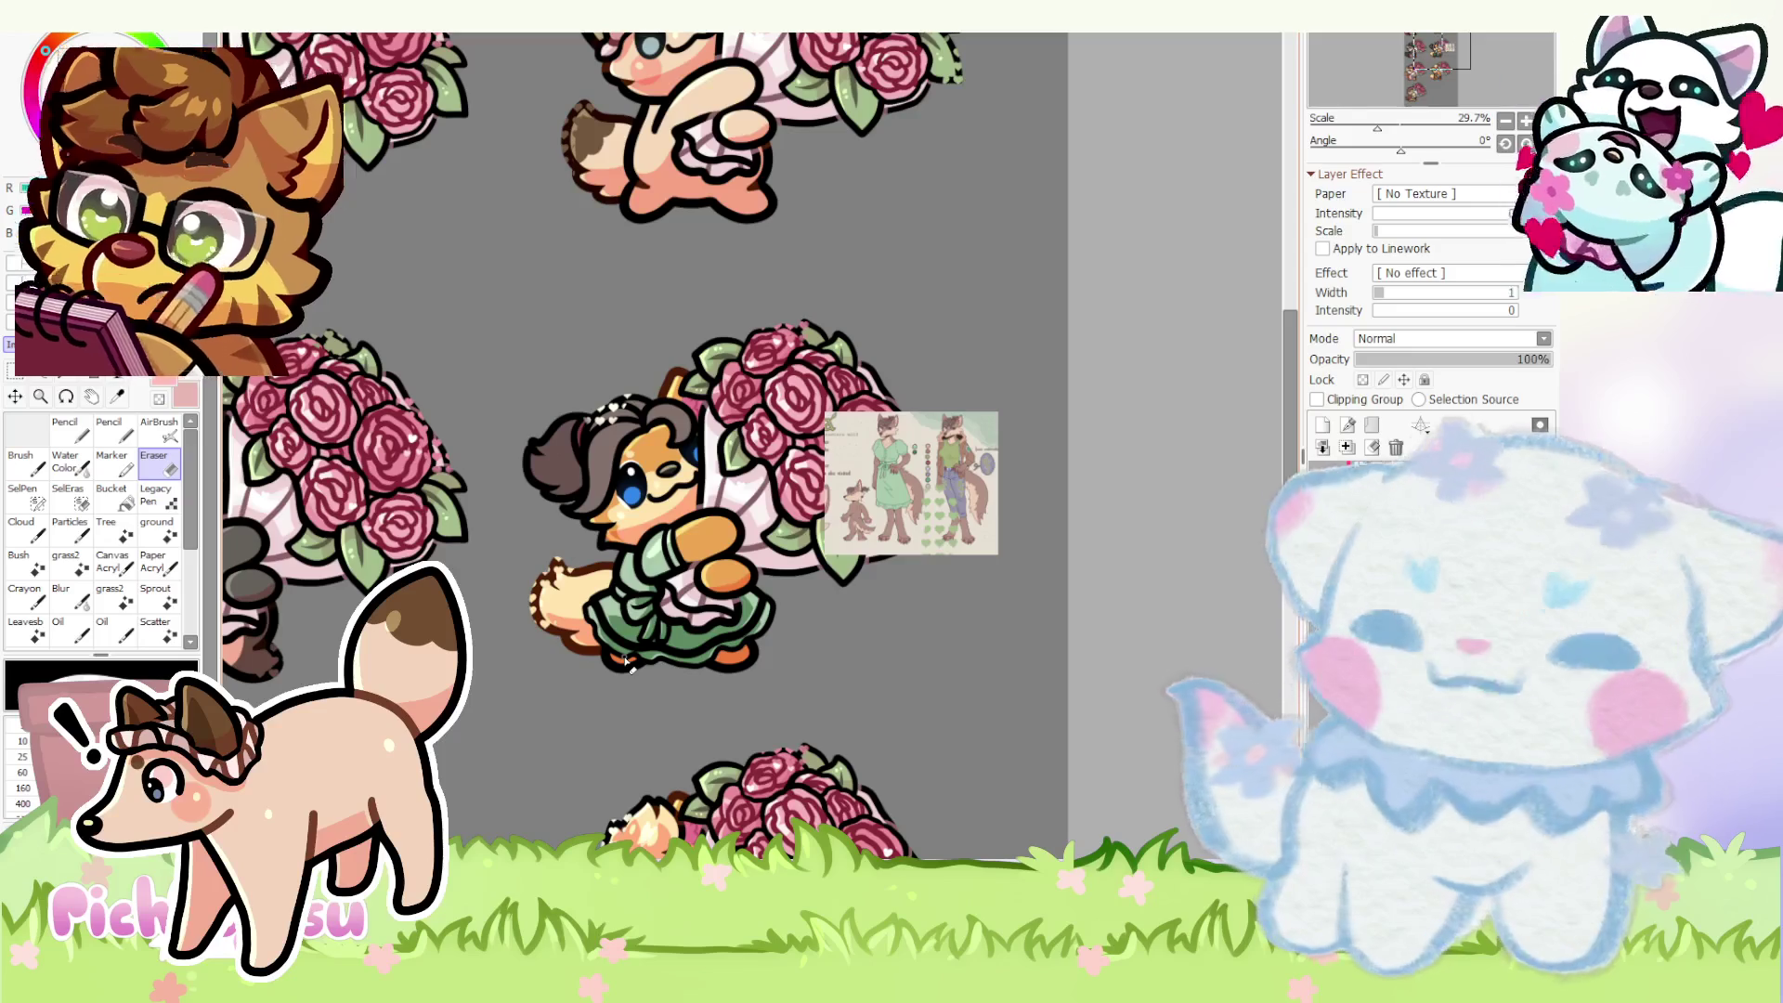
{"action": "scroll", "coordinate": [627, 665], "scroll_direction": "up", "scroll_amount": 2}
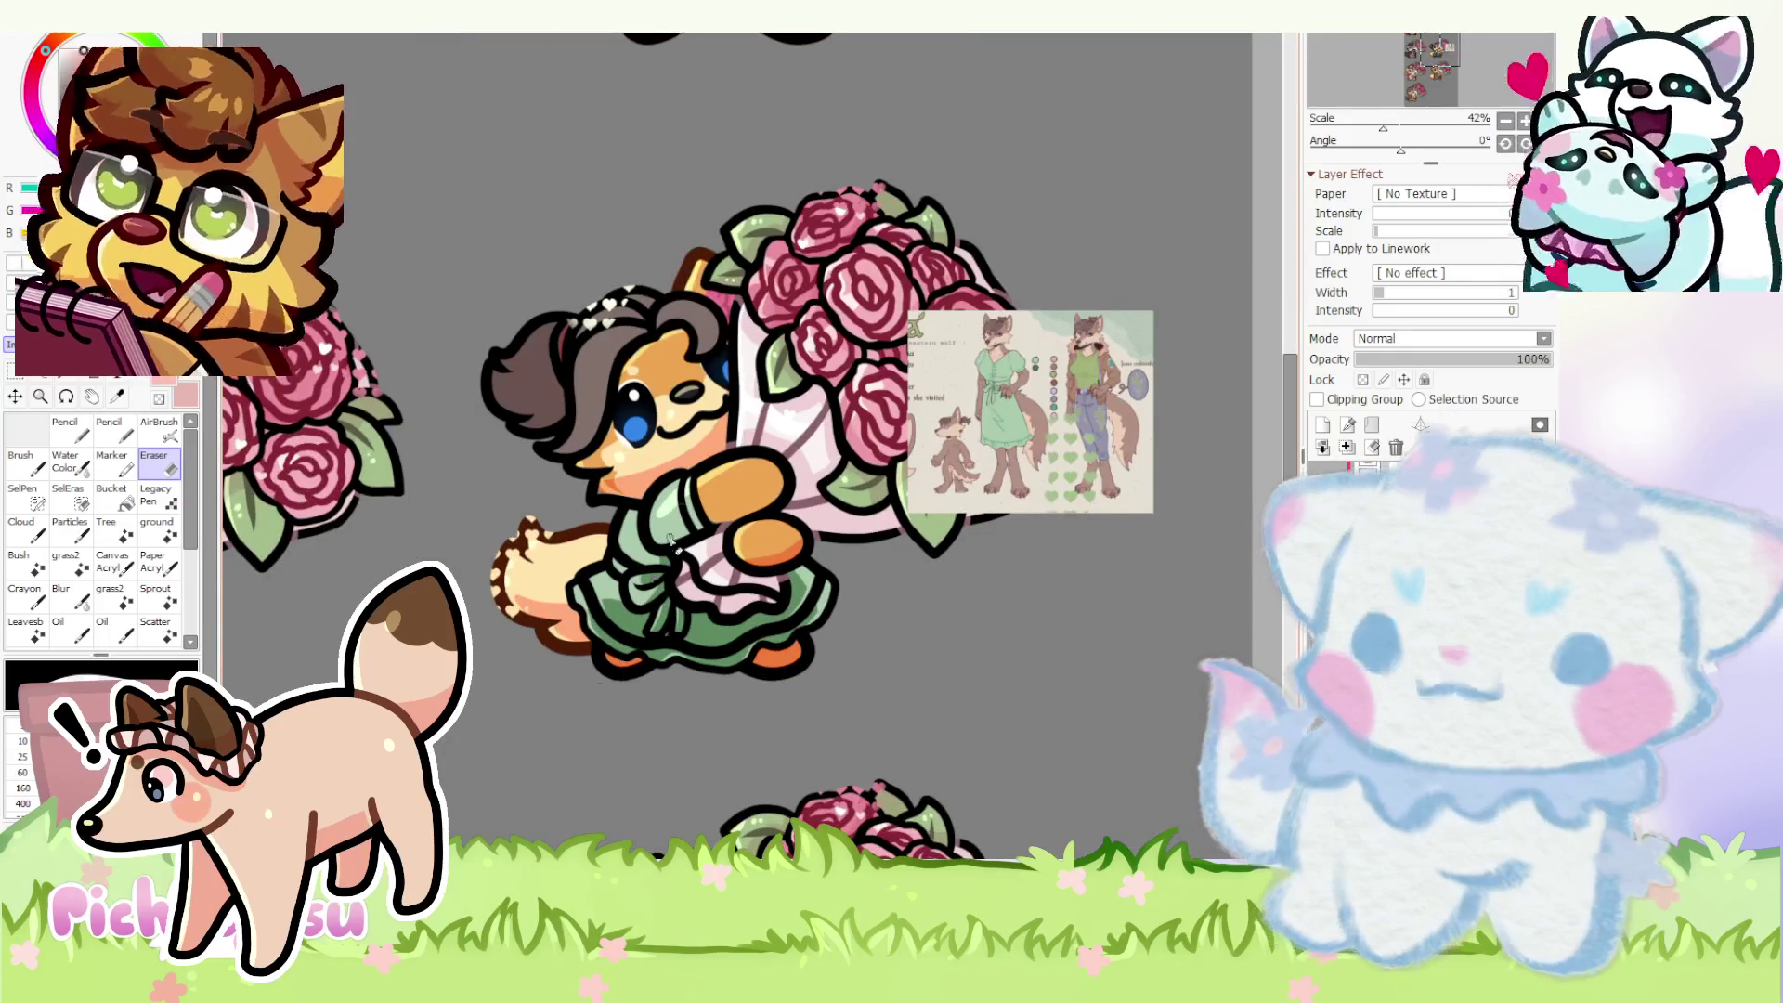
{"action": "scroll", "coordinate": [658, 589], "scroll_direction": "up", "scroll_amount": 1}
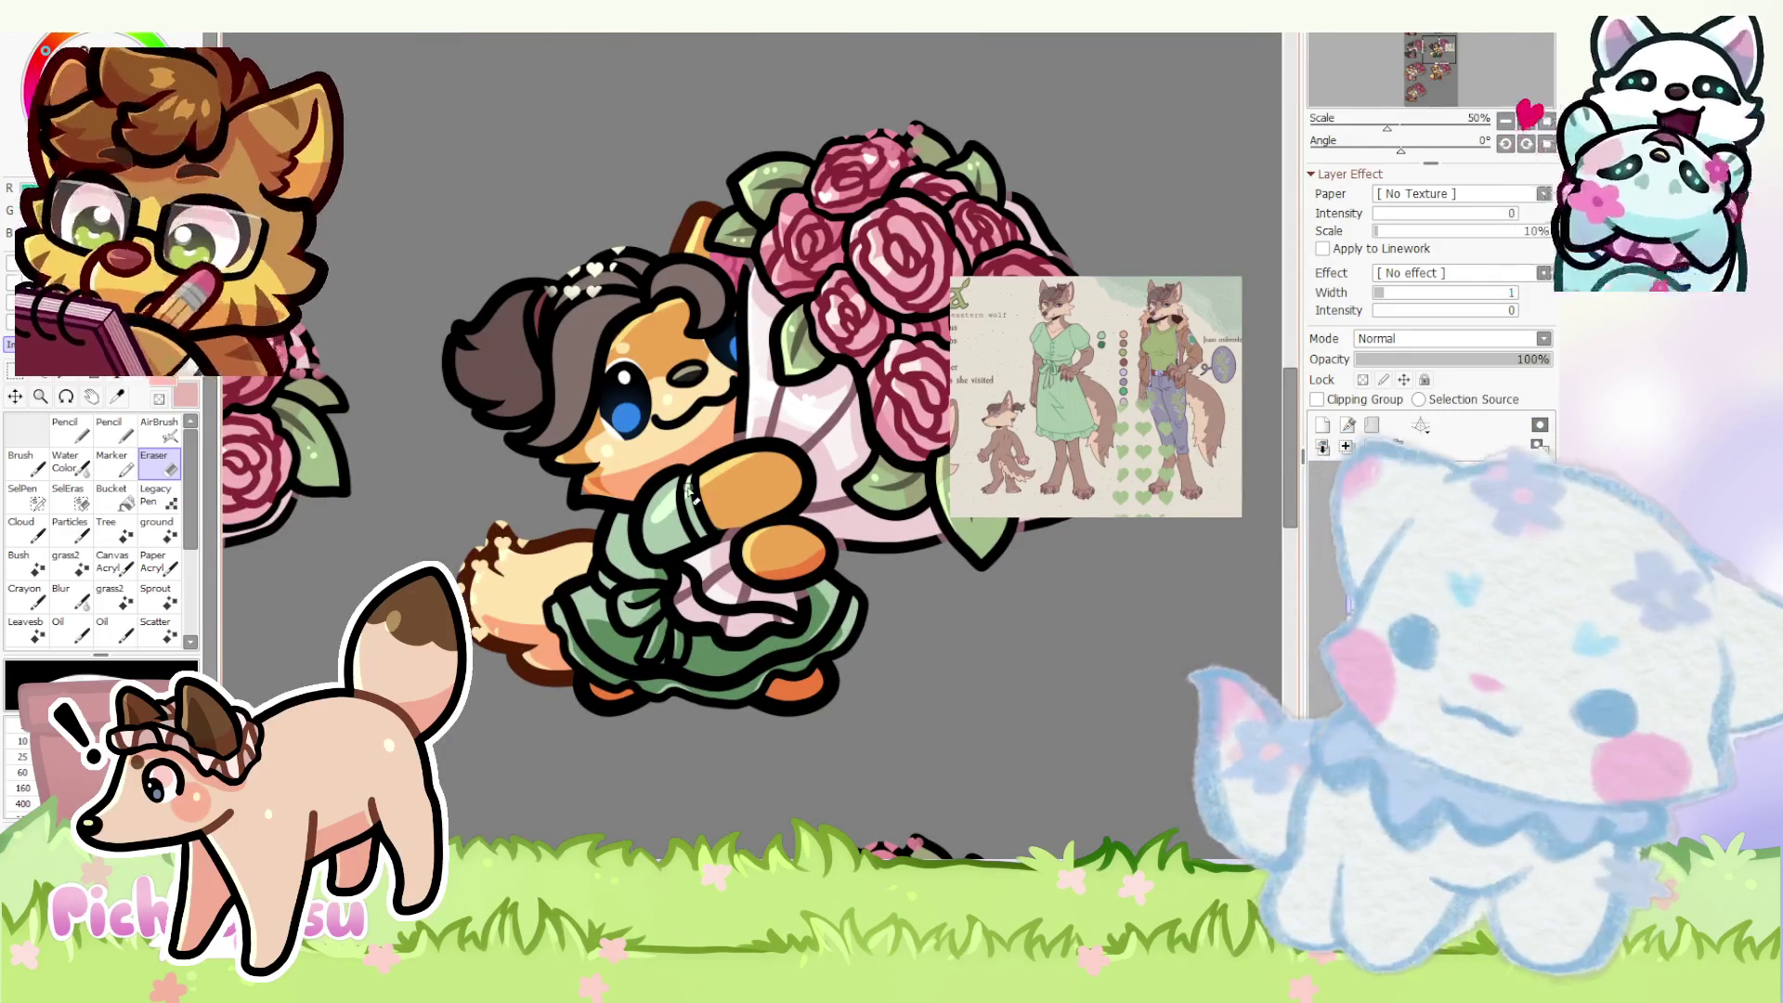
{"action": "scroll", "coordinate": [698, 660], "scroll_direction": "down", "scroll_amount": 1}
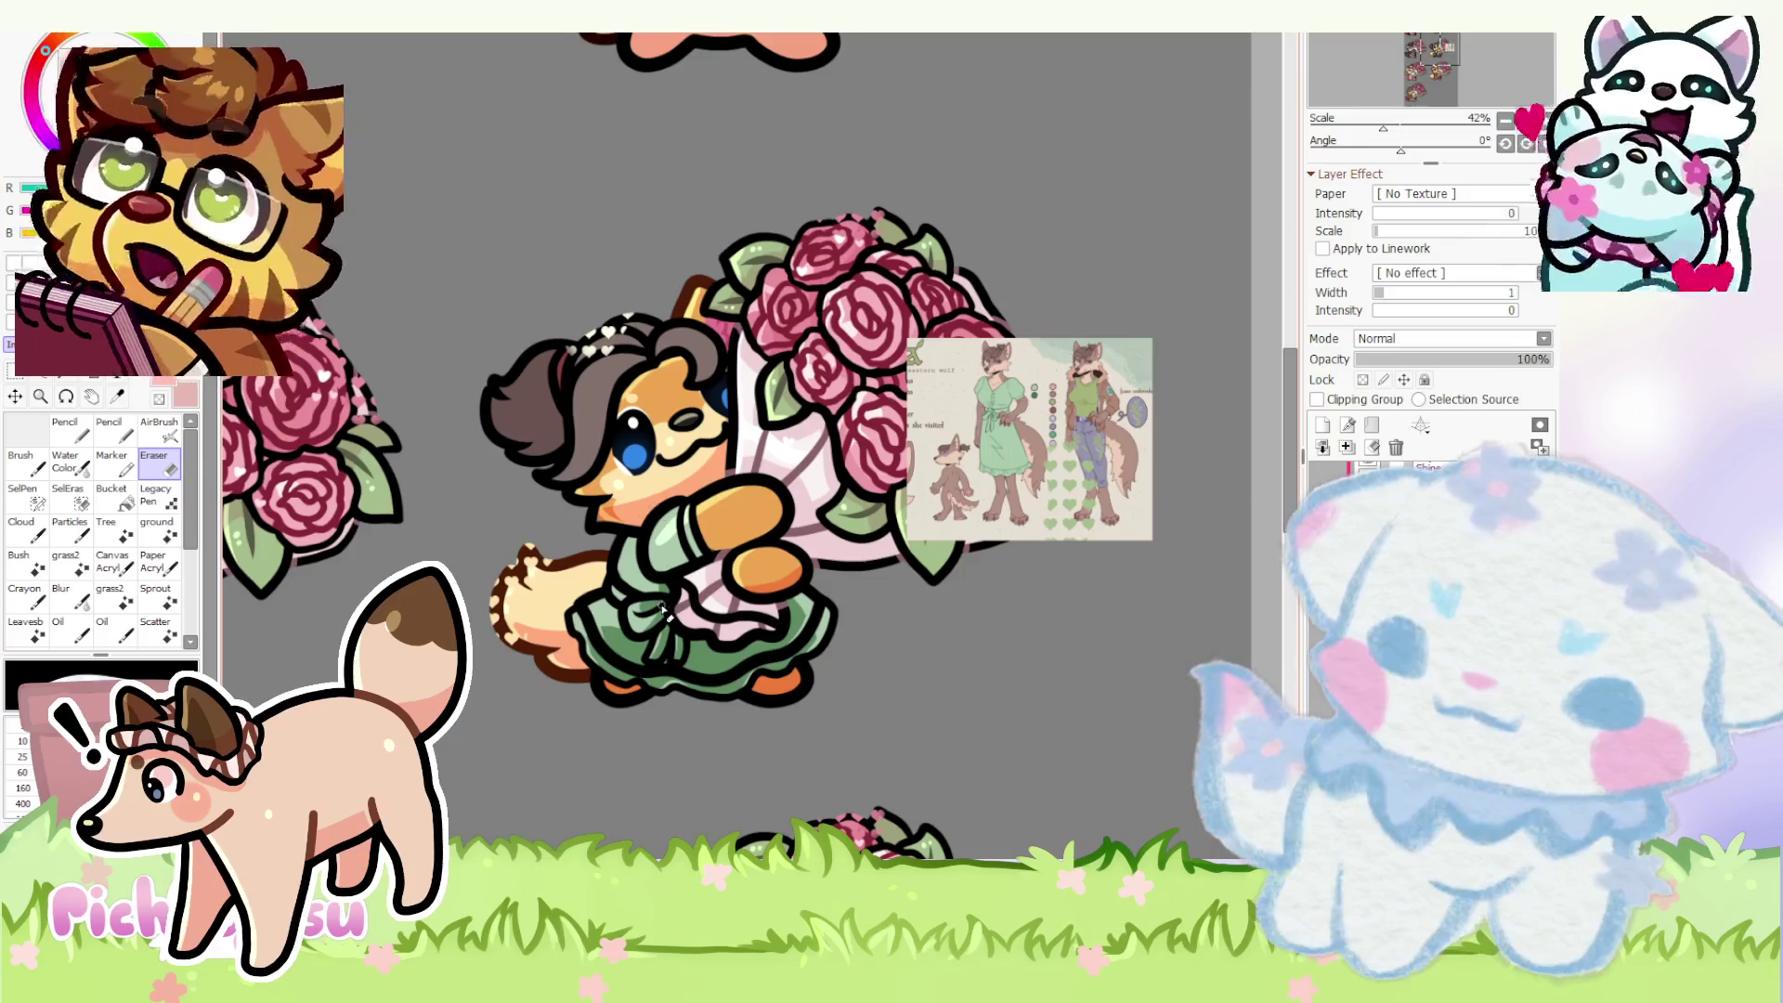
{"action": "scroll", "coordinate": [620, 475], "scroll_direction": "up", "scroll_amount": 6}
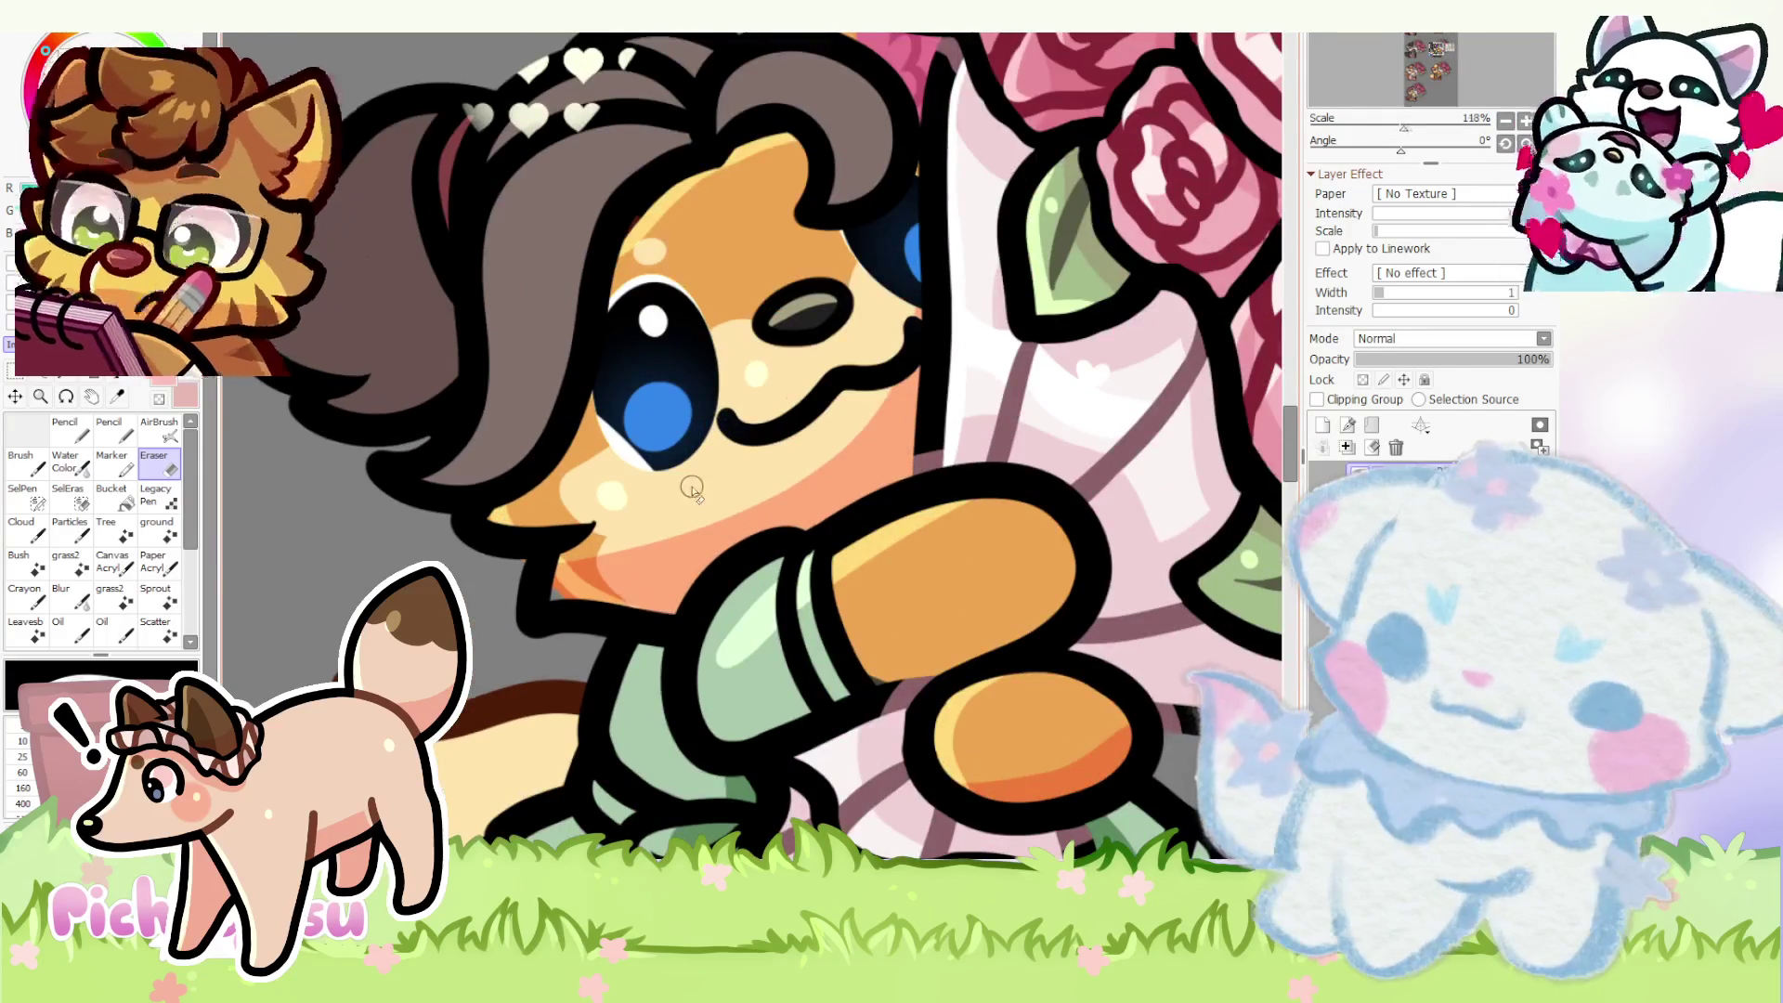
{"action": "scroll", "coordinate": [686, 493], "scroll_direction": "up", "scroll_amount": 2}
- Reveal the pink ear fill layer and start covering the eye's lower white rim with dark blue
{"action": "key", "text": "n"}
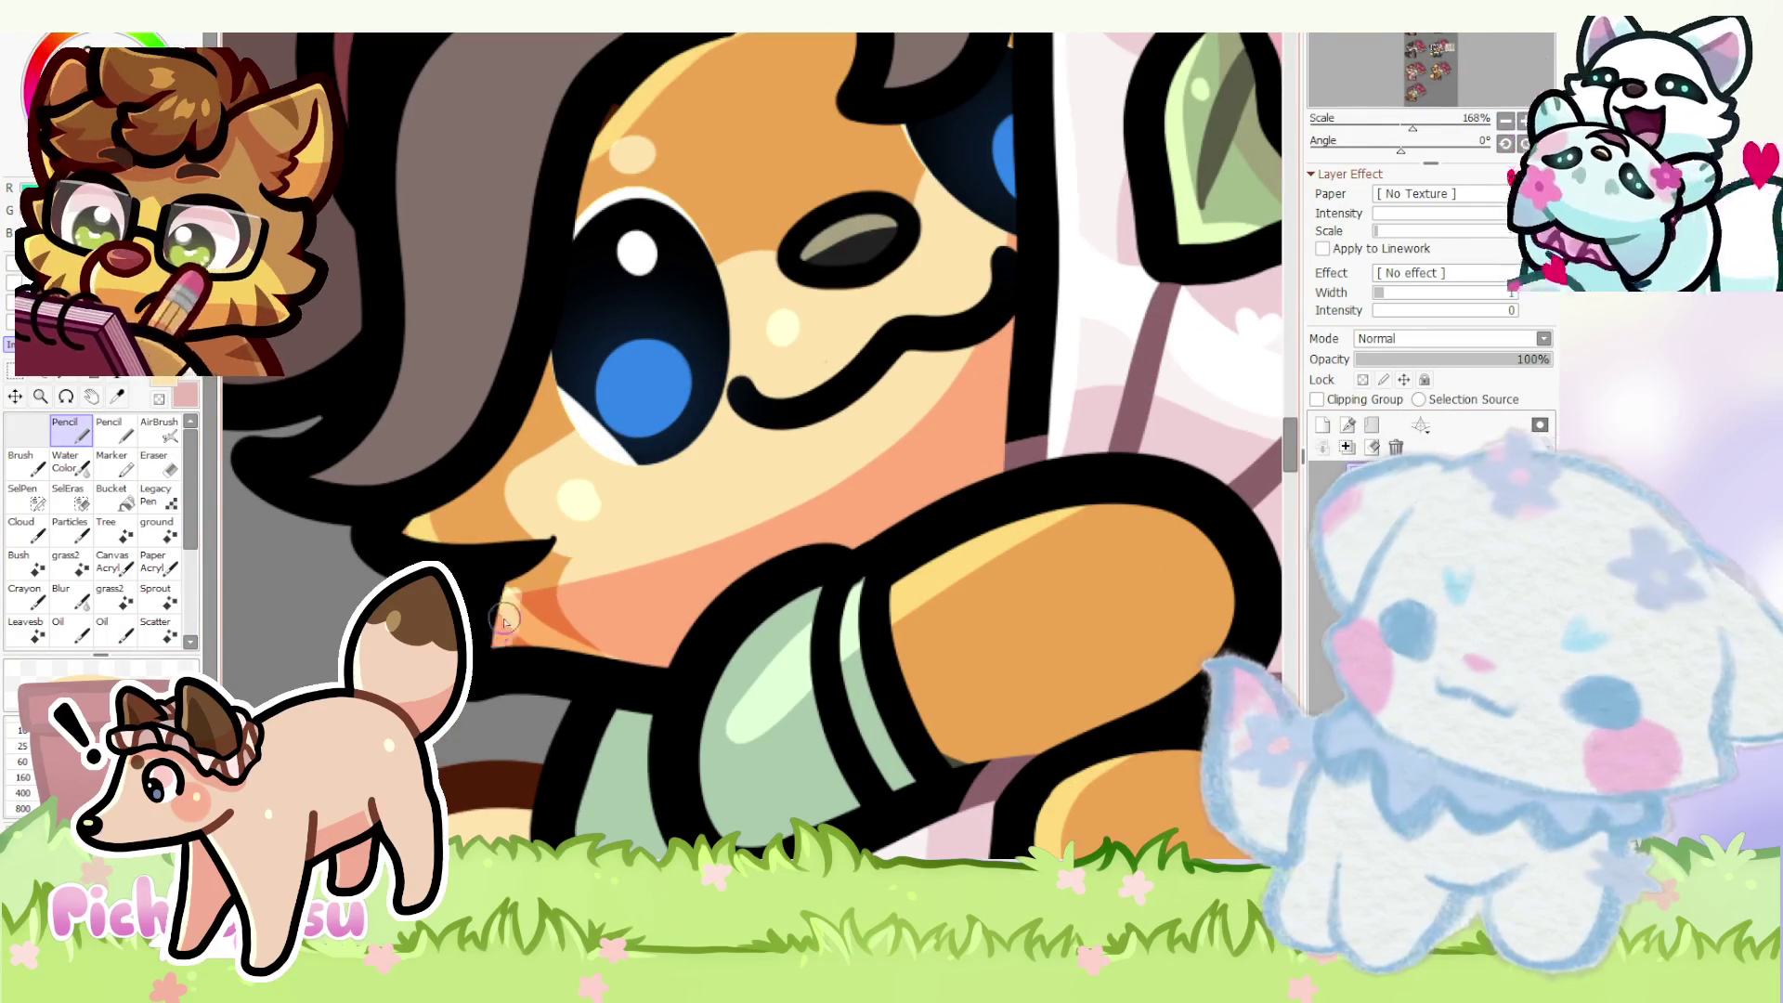
{"action": "key", "text": "e"}
{"action": "scroll", "coordinate": [675, 584], "scroll_direction": "up", "scroll_amount": 1}
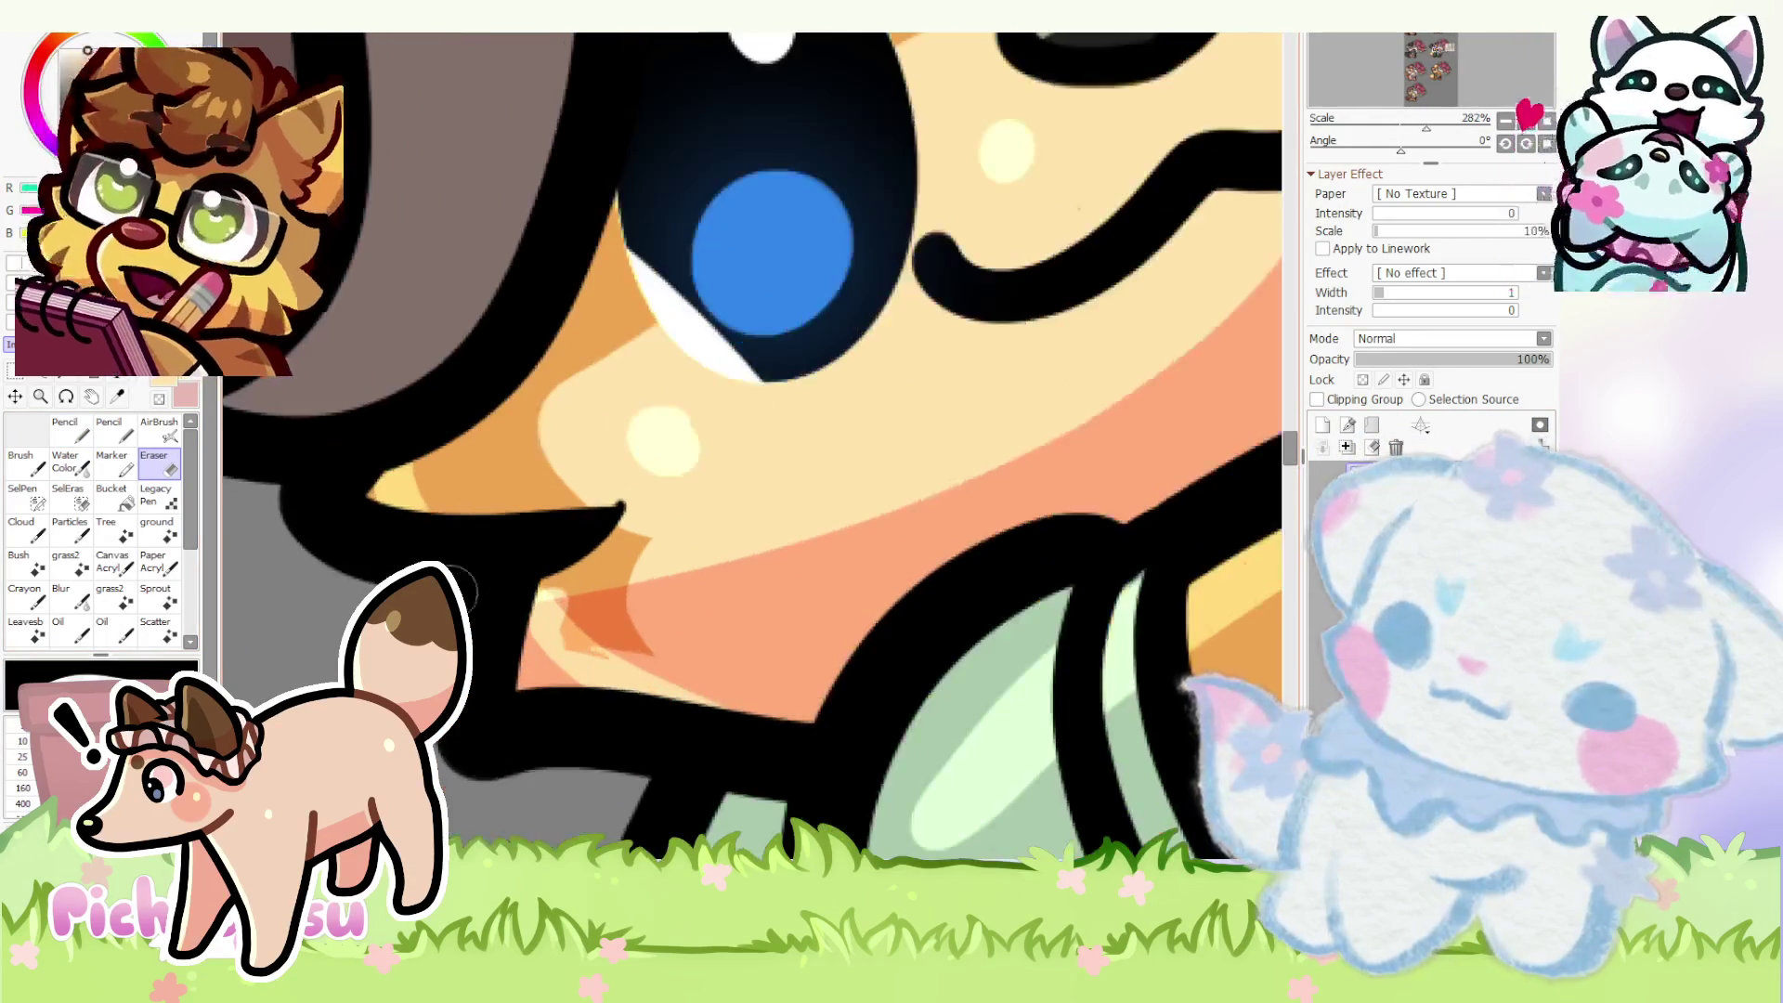
{"action": "scroll", "coordinate": [674, 583], "scroll_direction": "down", "scroll_amount": 7}
{"action": "scroll", "coordinate": [674, 584], "scroll_direction": "down", "scroll_amount": 3}
{"action": "scroll", "coordinate": [681, 586], "scroll_direction": "up", "scroll_amount": 2}
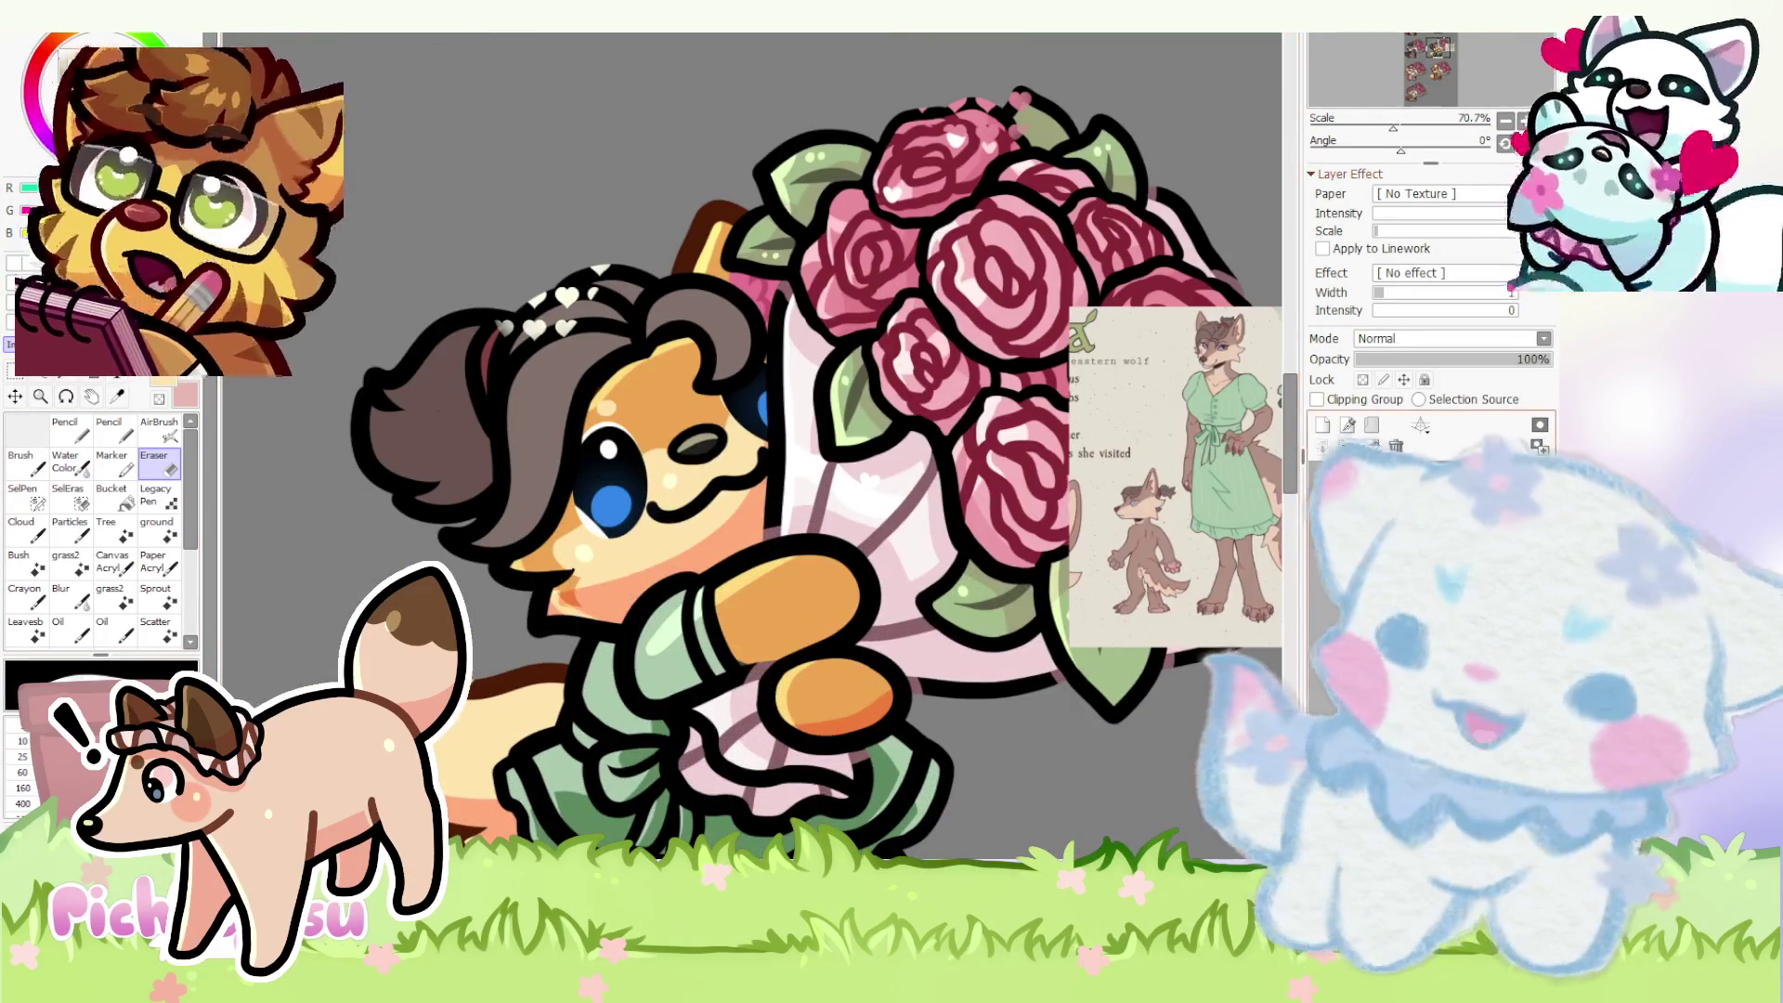
{"action": "scroll", "coordinate": [590, 588], "scroll_direction": "up", "scroll_amount": 2}
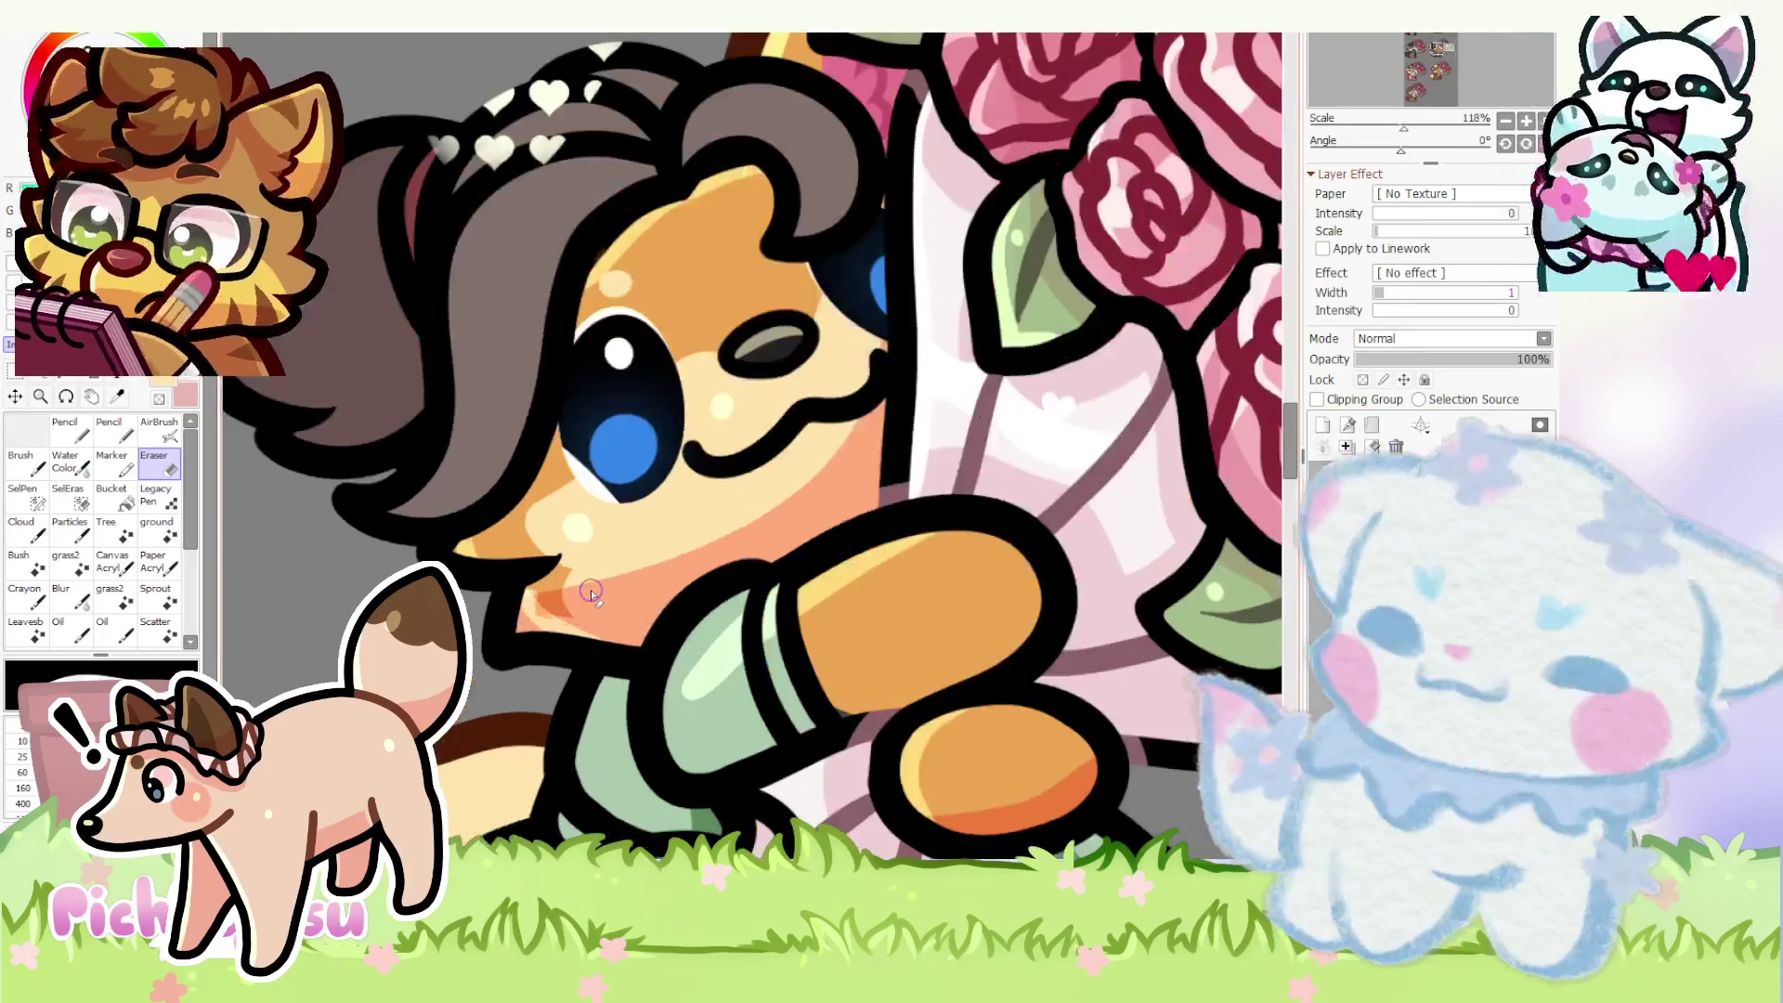
{"action": "scroll", "coordinate": [478, 538], "scroll_direction": "up", "scroll_amount": 2}
{"action": "scroll", "coordinate": [490, 548], "scroll_direction": "up", "scroll_amount": 1}
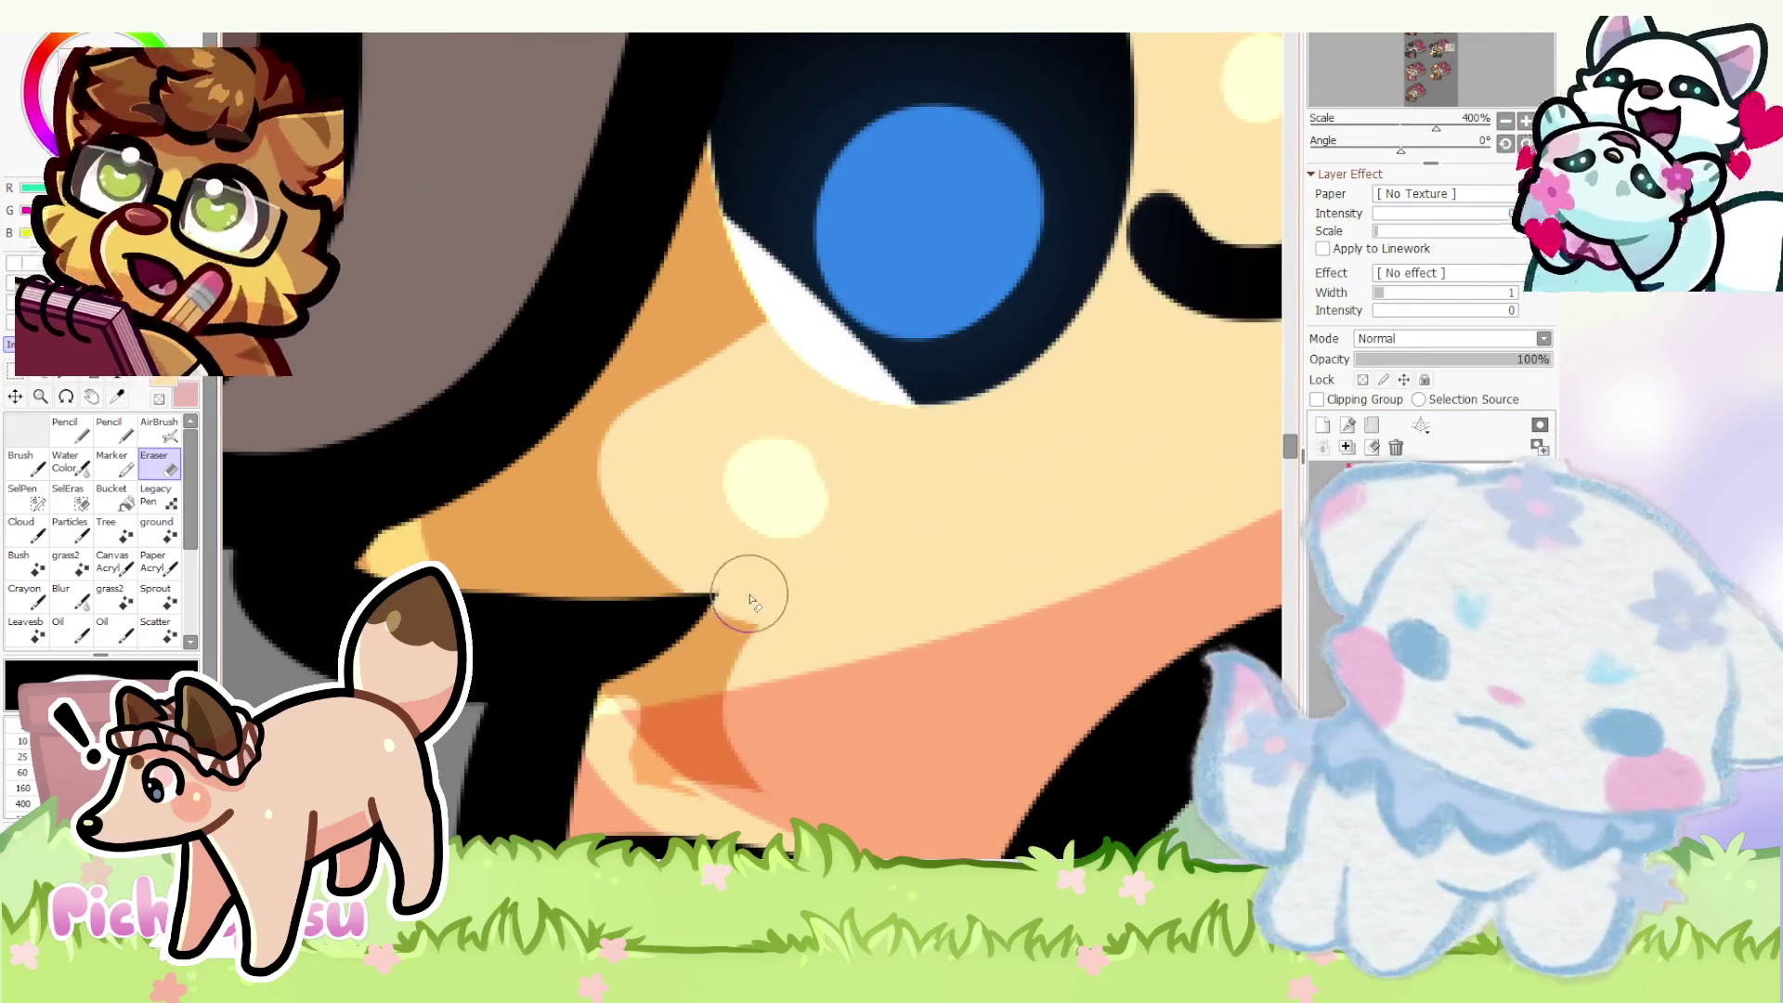
{"action": "scroll", "coordinate": [744, 590], "scroll_direction": "down", "scroll_amount": 4}
{"action": "scroll", "coordinate": [599, 599], "scroll_direction": "down", "scroll_amount": 3}
{"action": "scroll", "coordinate": [736, 577], "scroll_direction": "down", "scroll_amount": 1}
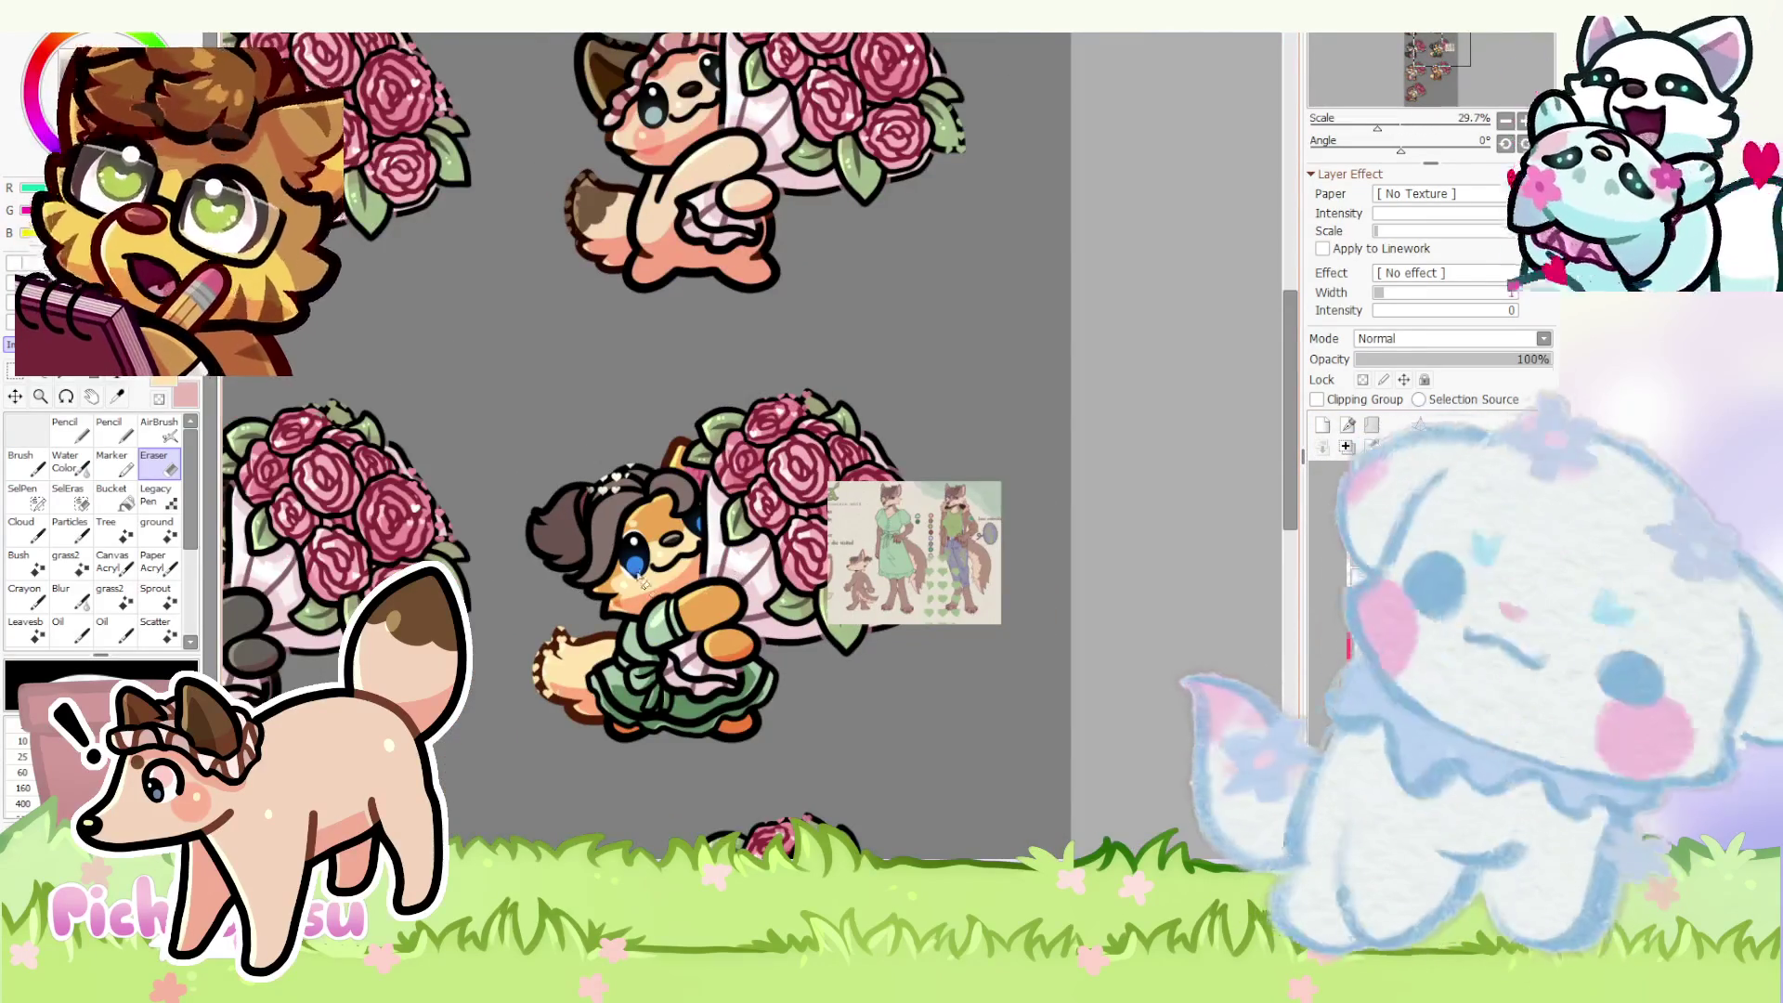
{"action": "scroll", "coordinate": [669, 565], "scroll_direction": "up", "scroll_amount": 1}
{"action": "scroll", "coordinate": [528, 540], "scroll_direction": "up", "scroll_amount": 2}
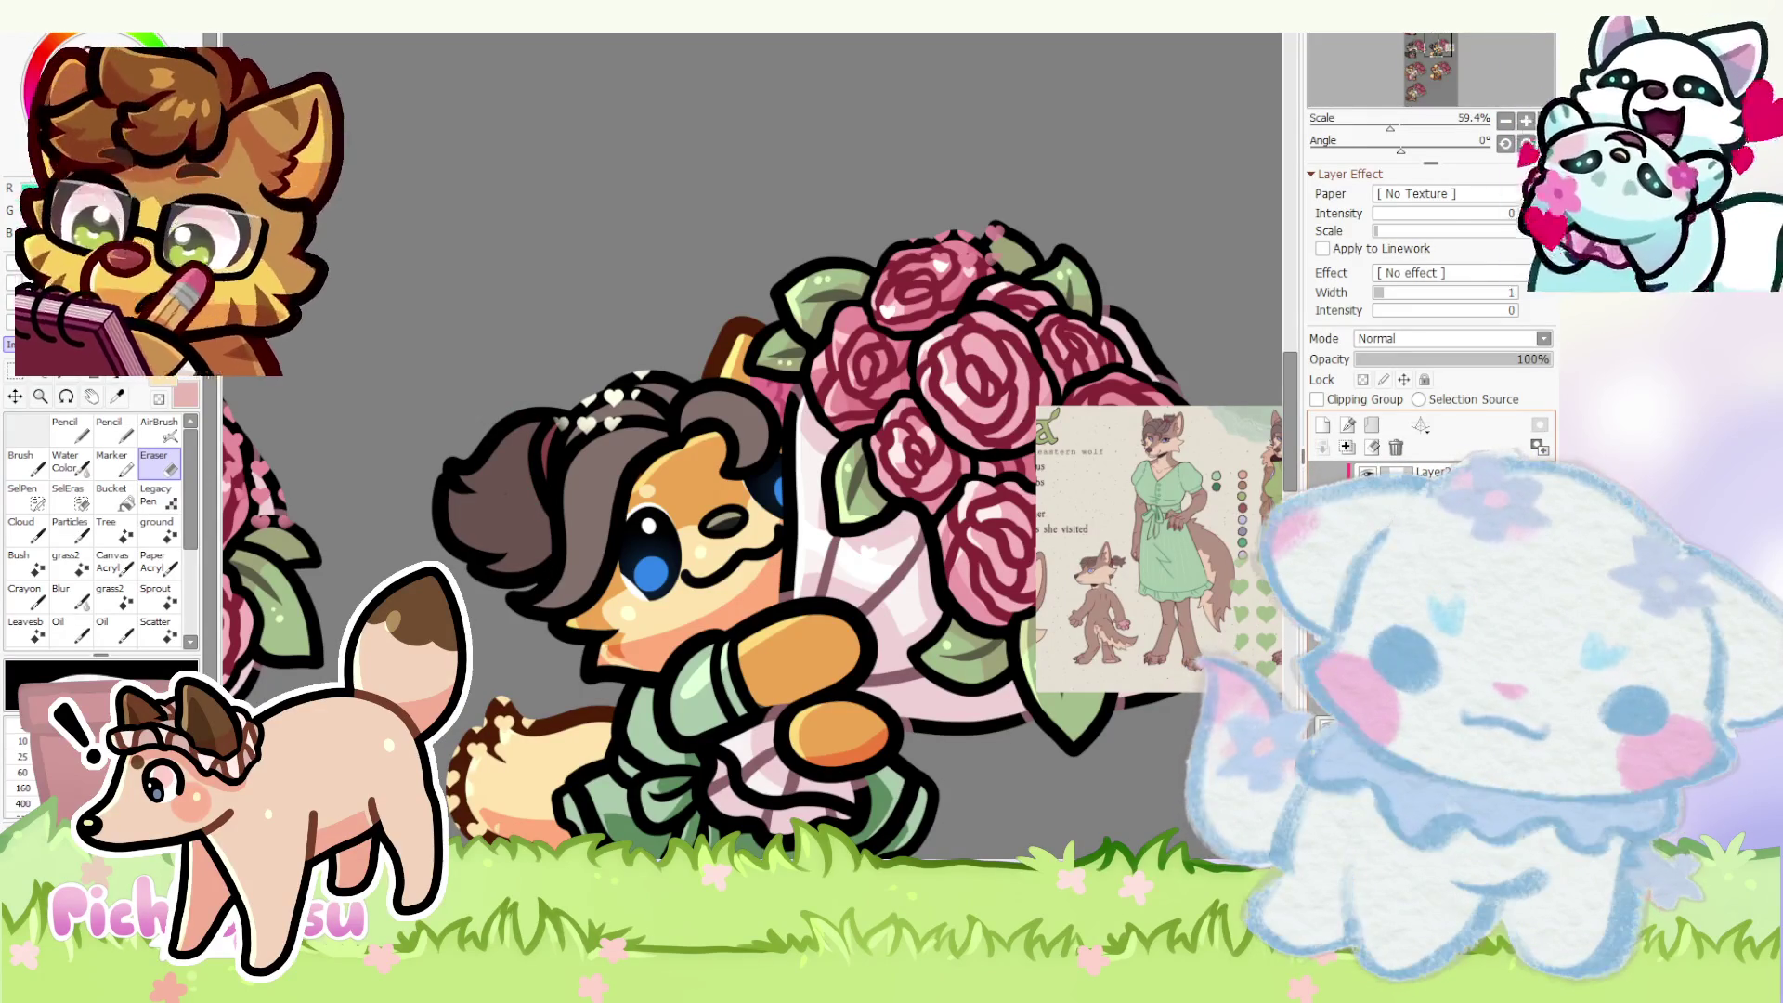
{"action": "key", "text": "ctrl+v"}
{"action": "scroll", "coordinate": [765, 537], "scroll_direction": "down", "scroll_amount": 2}
{"action": "scroll", "coordinate": [698, 487], "scroll_direction": "up", "scroll_amount": 1}
{"action": "scroll", "coordinate": [663, 435], "scroll_direction": "up", "scroll_amount": 2}
{"action": "scroll", "coordinate": [663, 443], "scroll_direction": "down", "scroll_amount": 4}
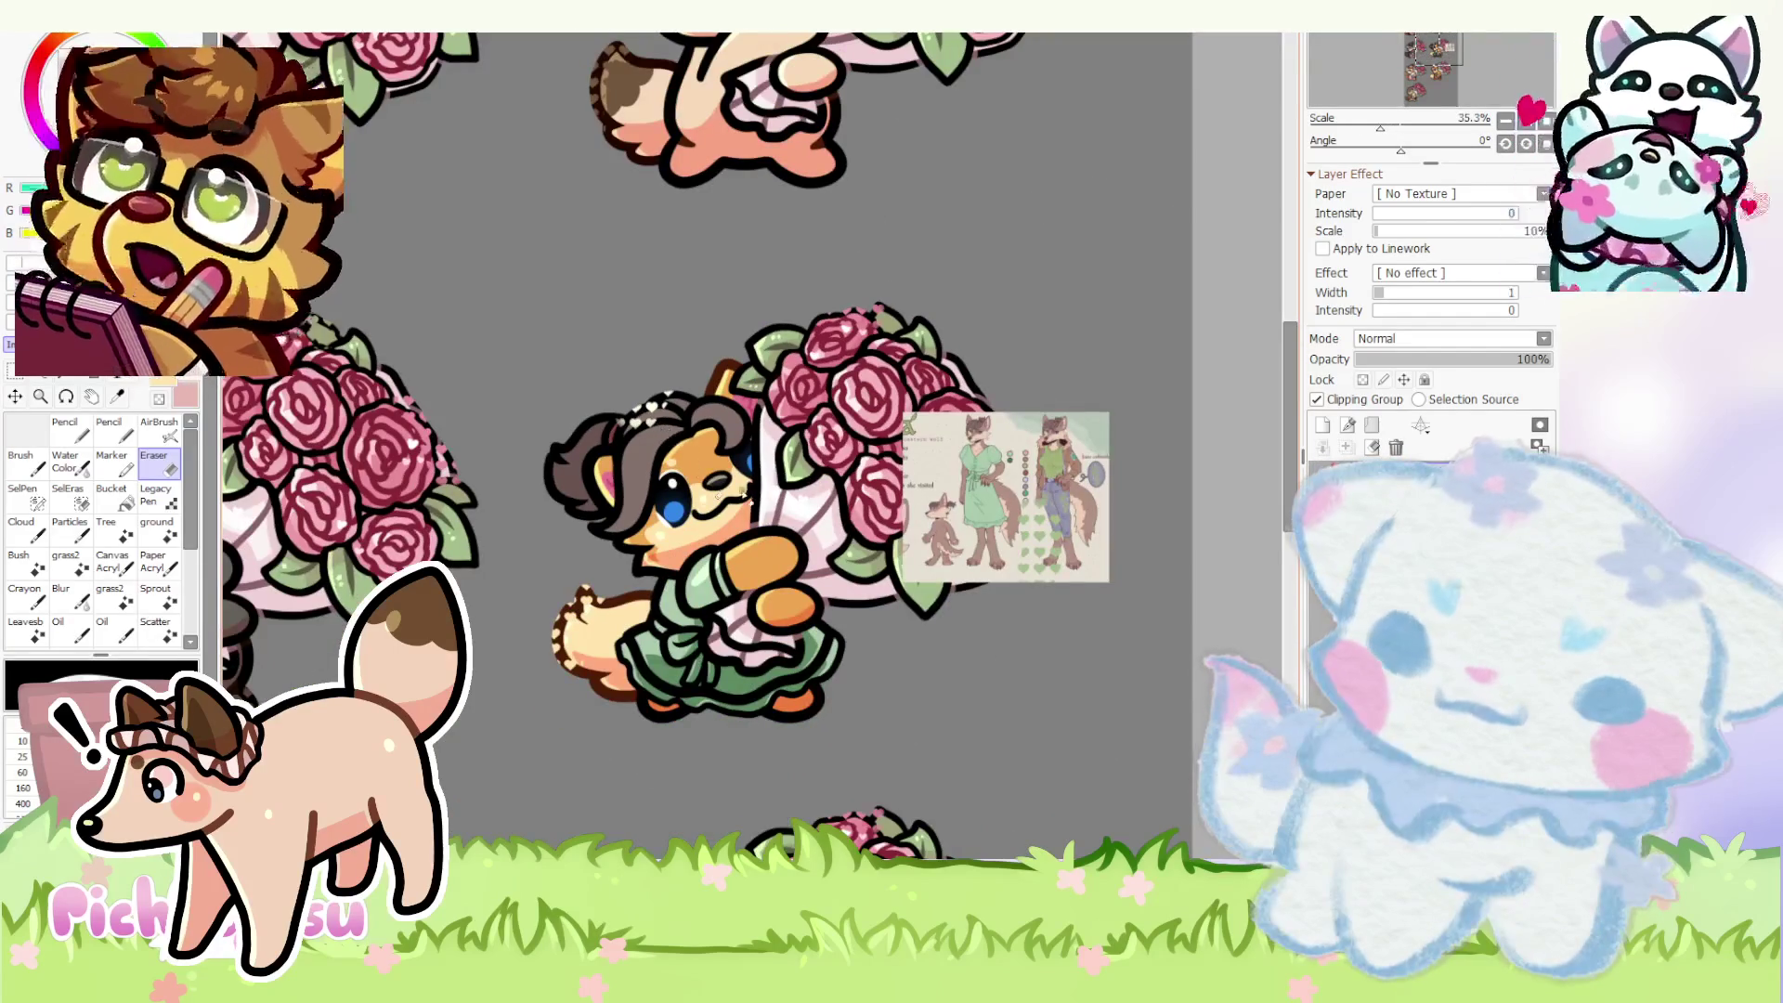
{"action": "scroll", "coordinate": [711, 483], "scroll_direction": "up", "scroll_amount": 3}
{"action": "scroll", "coordinate": [655, 544], "scroll_direction": "up", "scroll_amount": 1}
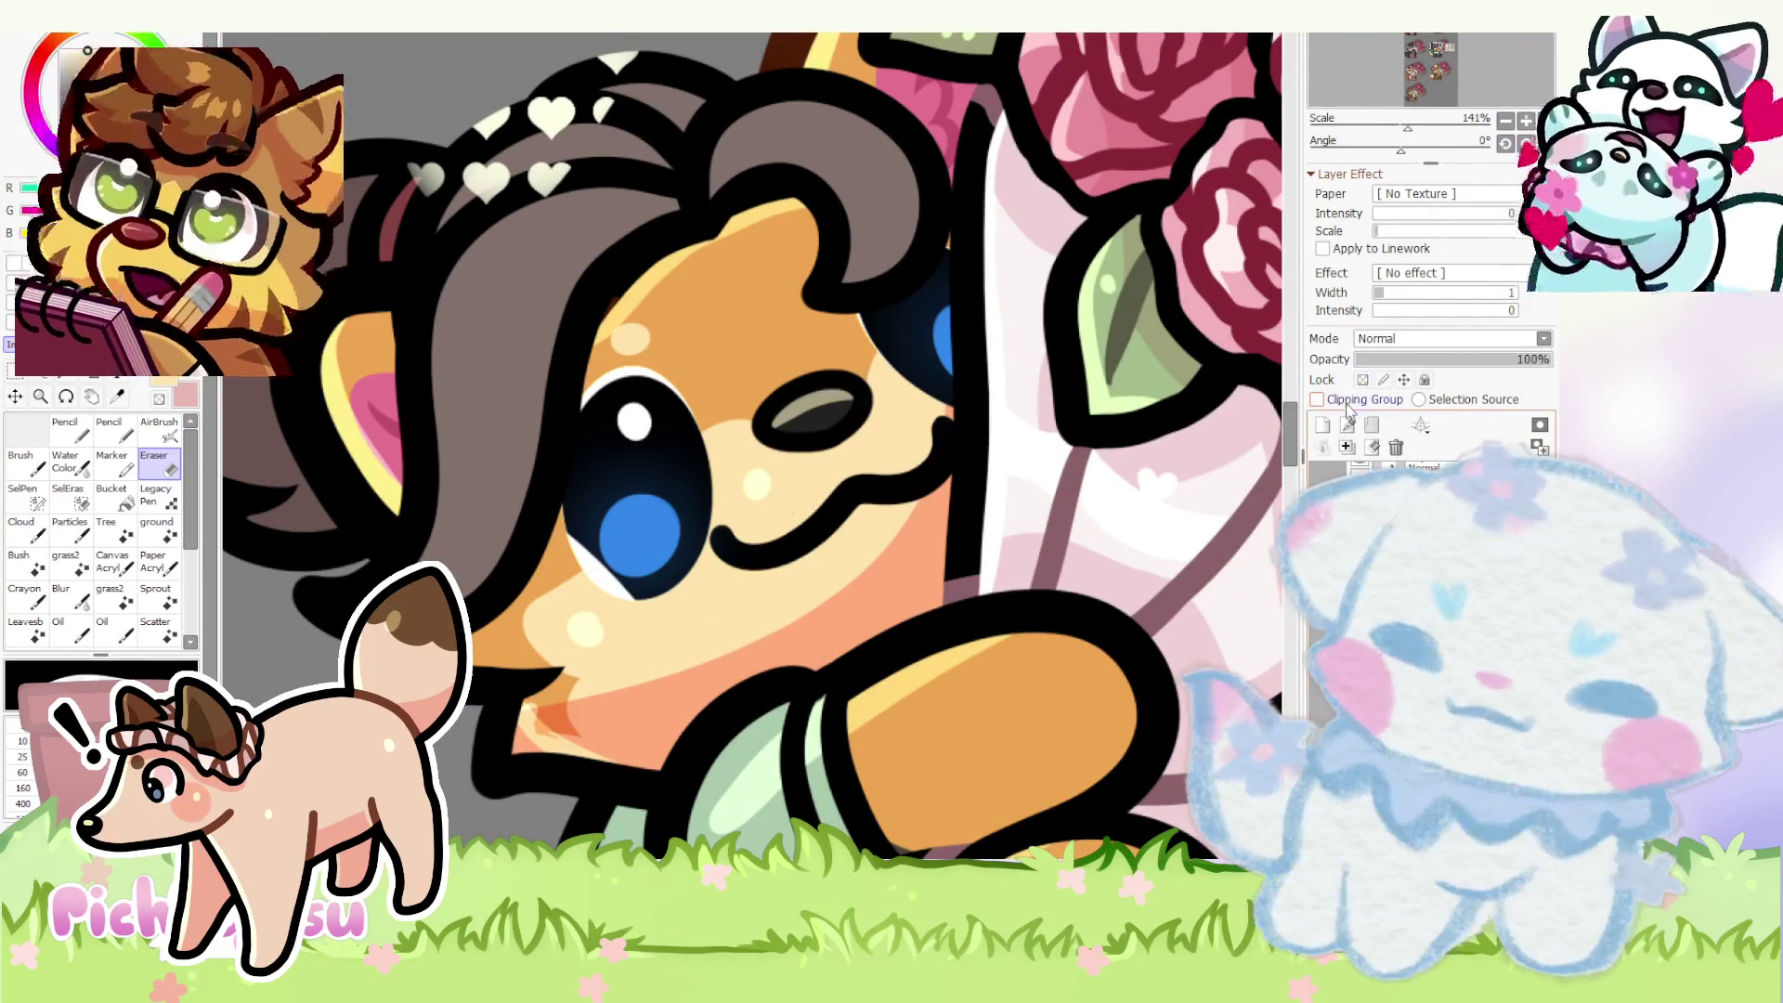
{"action": "scroll", "coordinate": [599, 477], "scroll_direction": "up", "scroll_amount": 2}
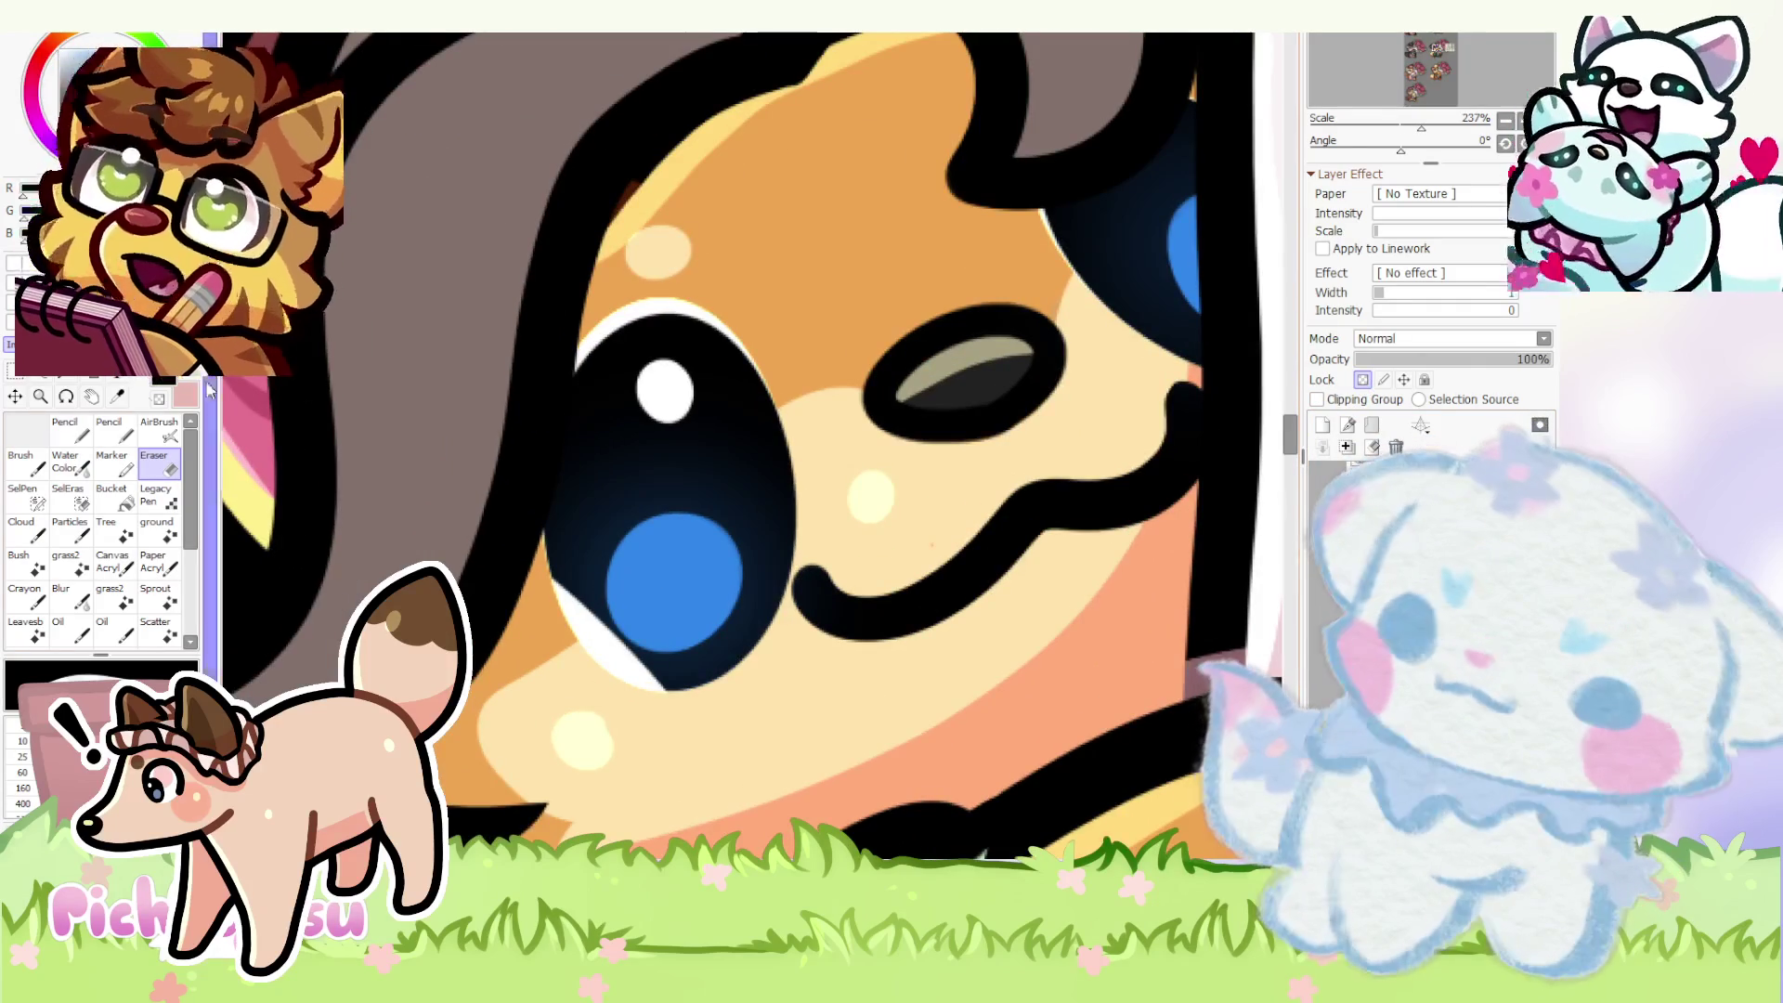
{"action": "key", "text": "n"}
{"action": "scroll", "coordinate": [588, 559], "scroll_direction": "up", "scroll_amount": 2}
{"action": "scroll", "coordinate": [567, 576], "scroll_direction": "up", "scroll_amount": 1}
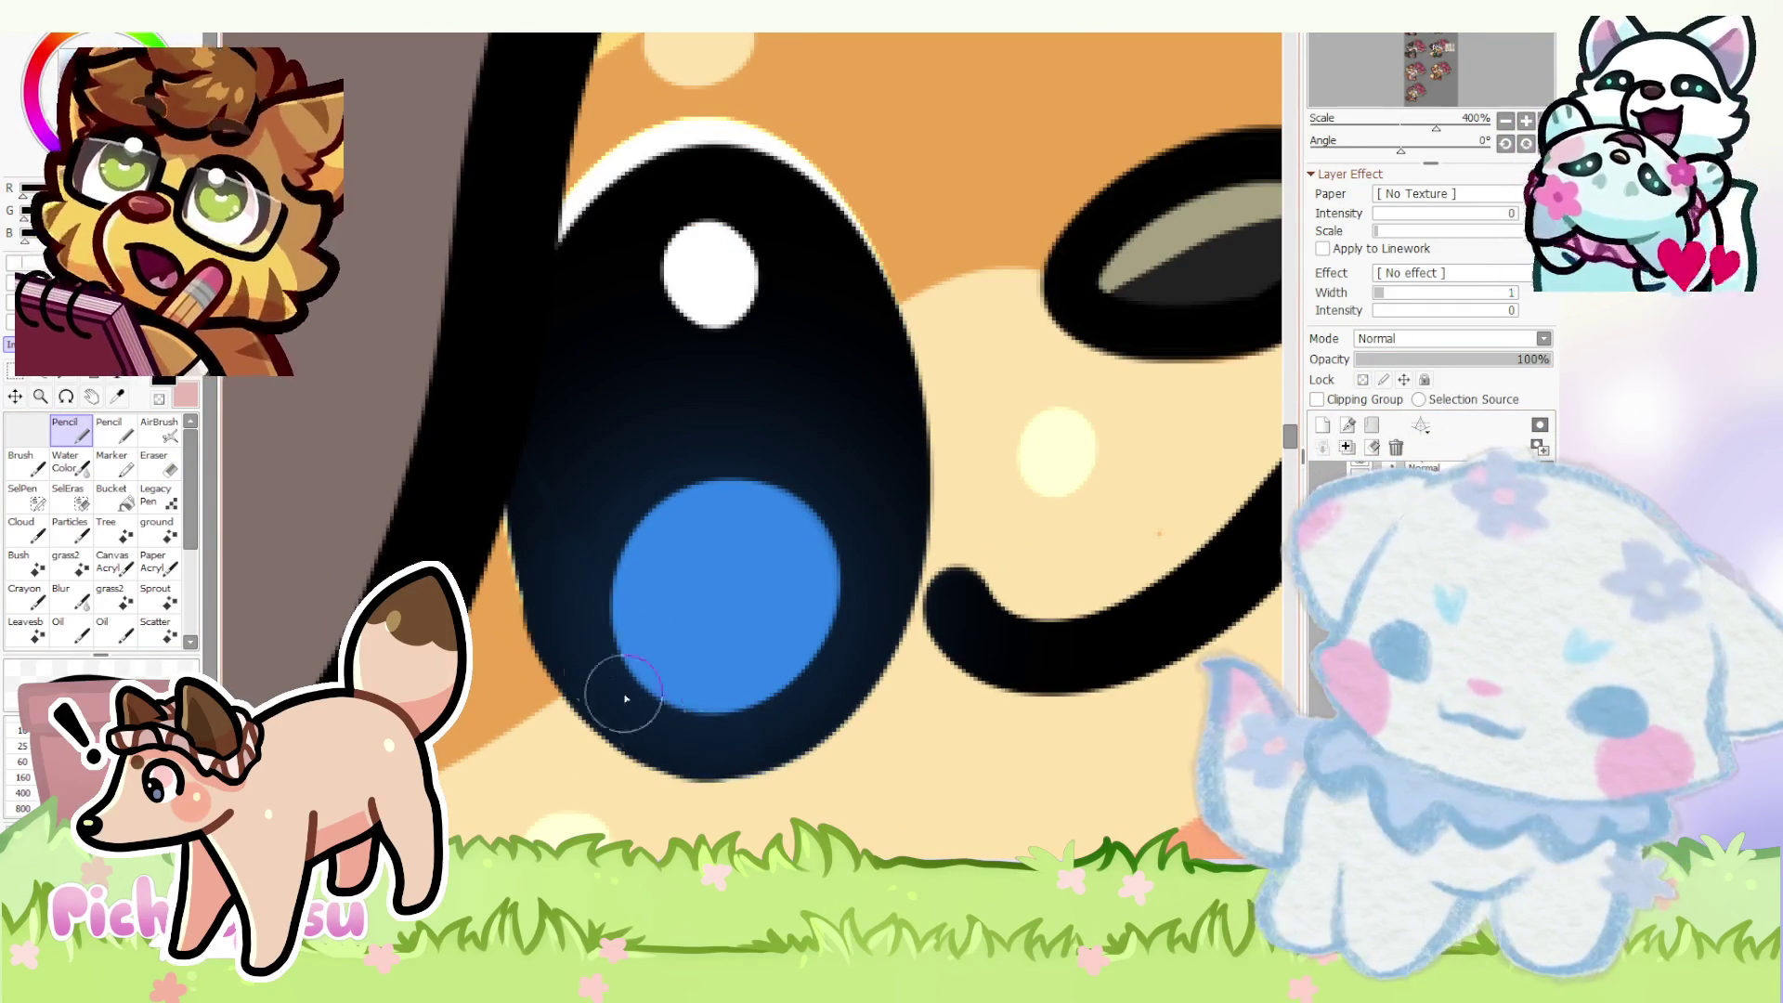
{"action": "scroll", "coordinate": [709, 712], "scroll_direction": "up", "scroll_amount": 1}
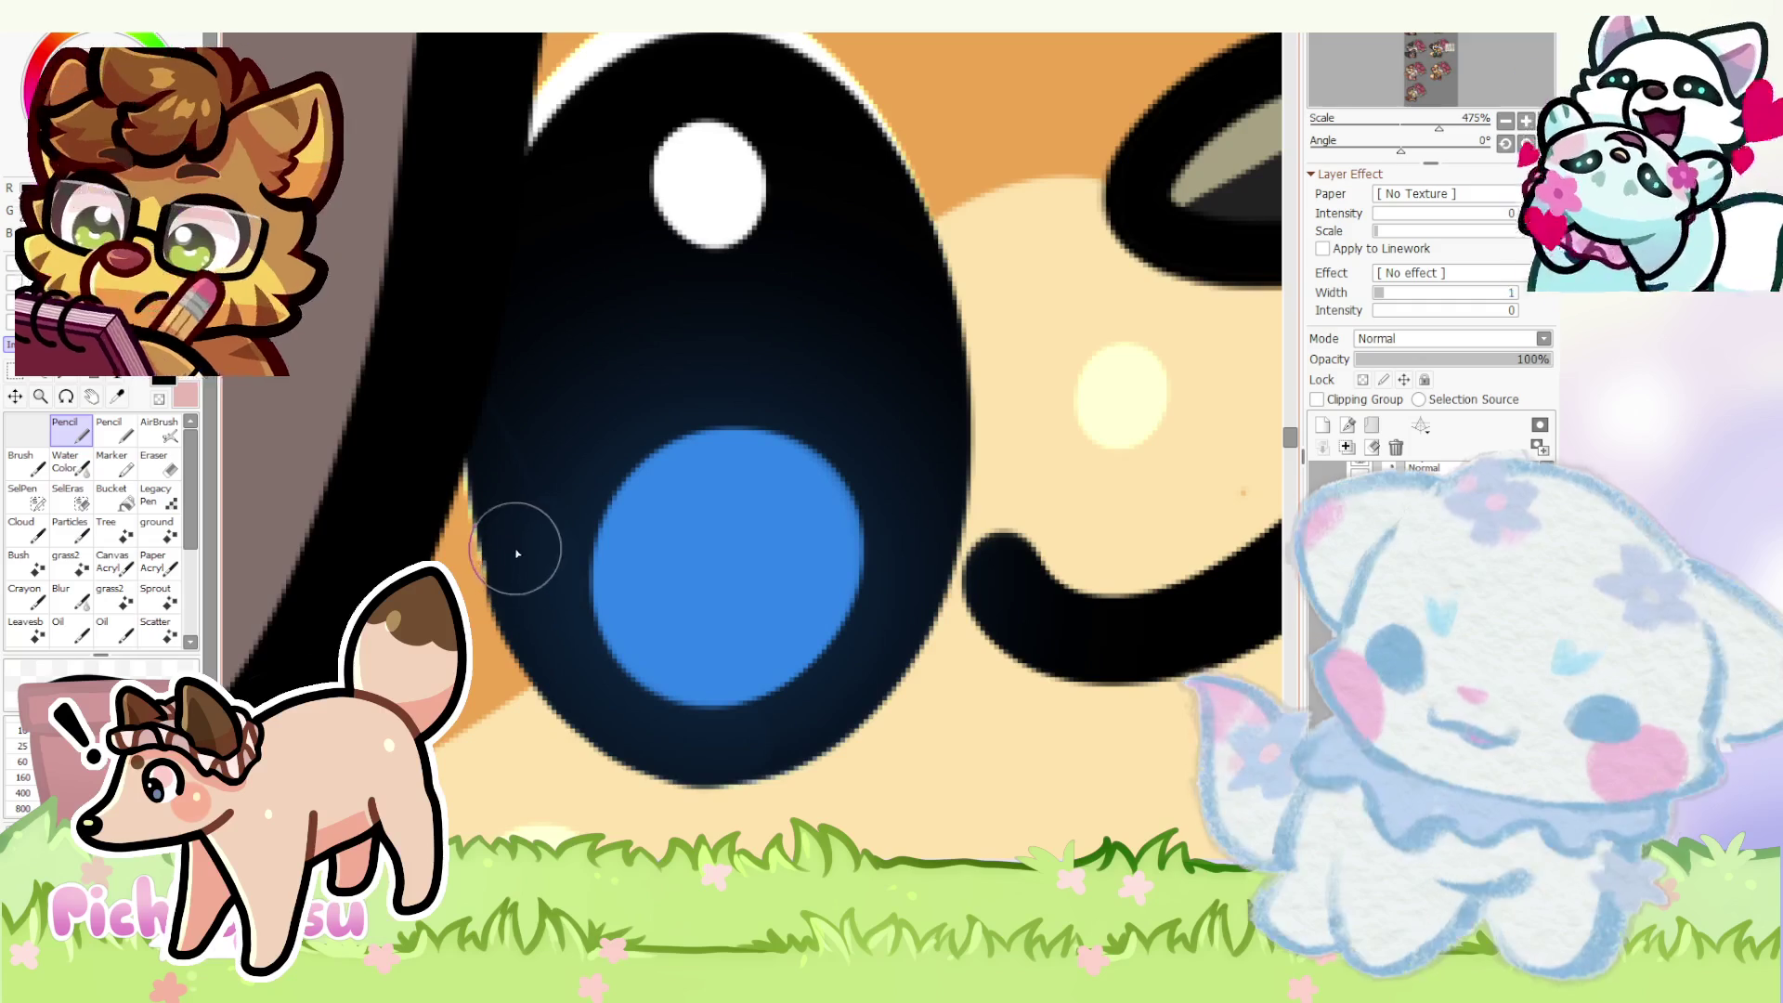
- Recolour the eye spot lavender-blue on a clipped layer and erase around the eye with the canvas rotated, then reset upright
{"action": "left_click", "coordinate": [154, 460]}
{"action": "scroll", "coordinate": [466, 600], "scroll_direction": "up", "scroll_amount": 1}
{"action": "scroll", "coordinate": [478, 697], "scroll_direction": "up", "scroll_amount": 1}
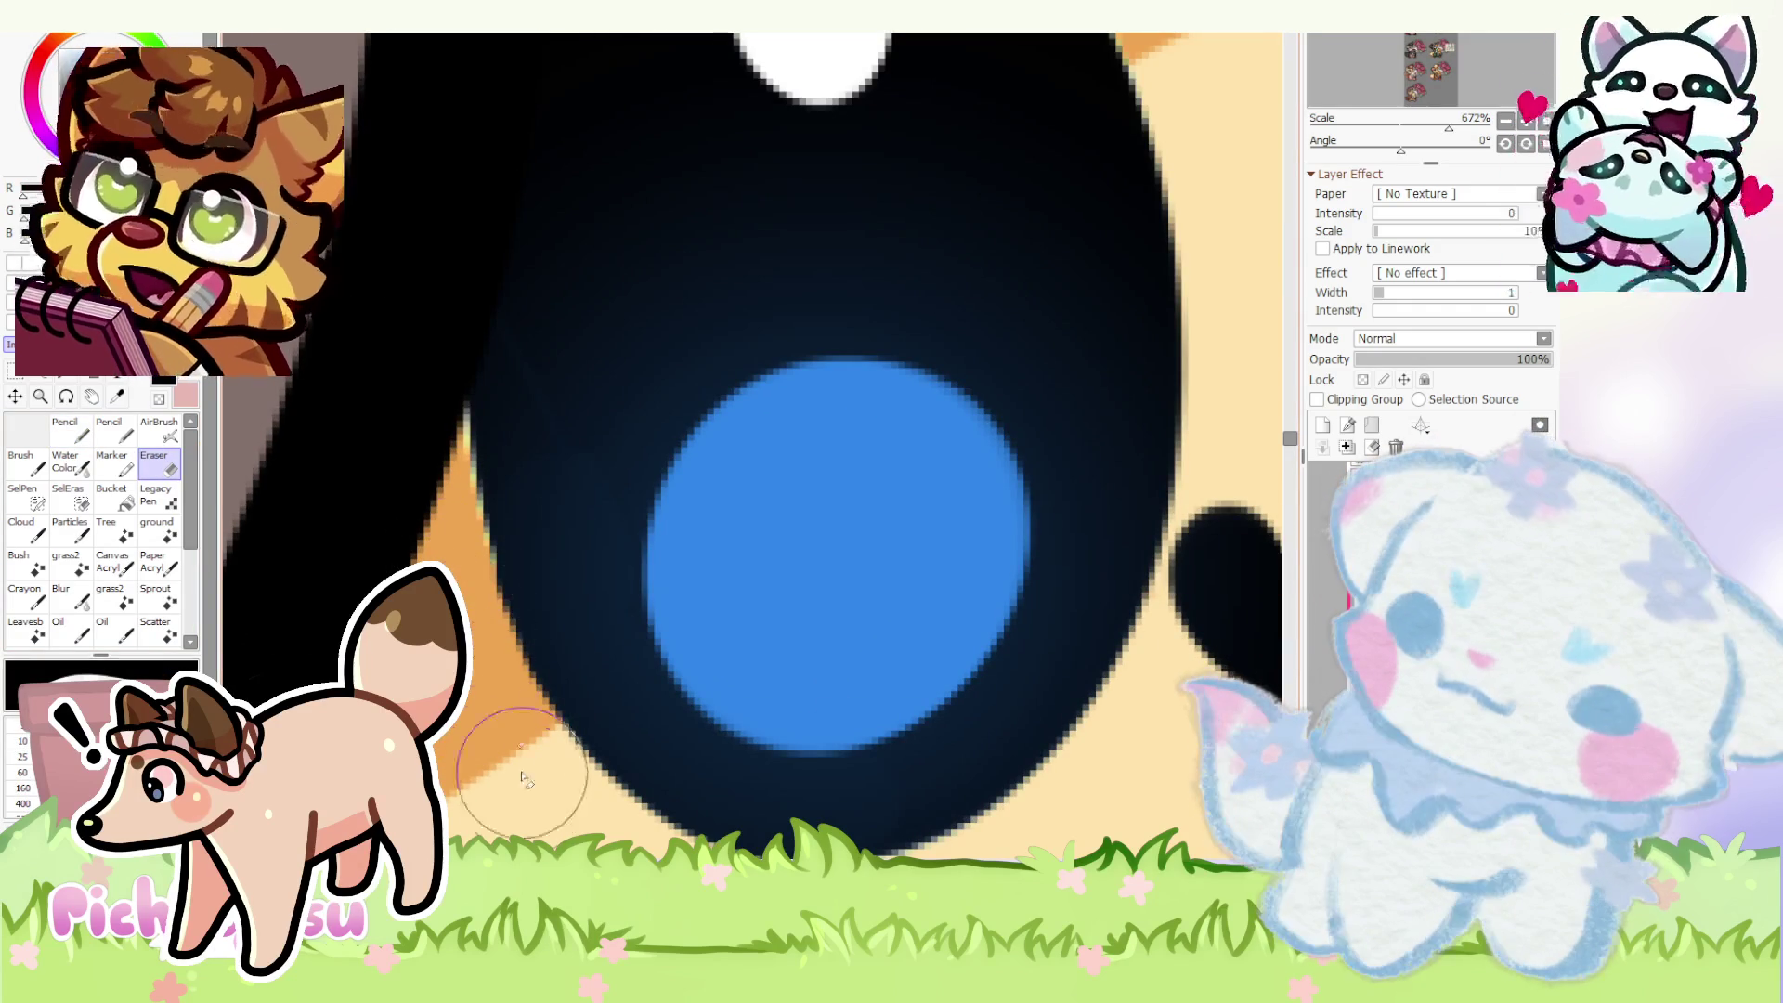
{"action": "scroll", "coordinate": [522, 789], "scroll_direction": "down", "scroll_amount": 3}
{"action": "scroll", "coordinate": [511, 569], "scroll_direction": "down", "scroll_amount": 3}
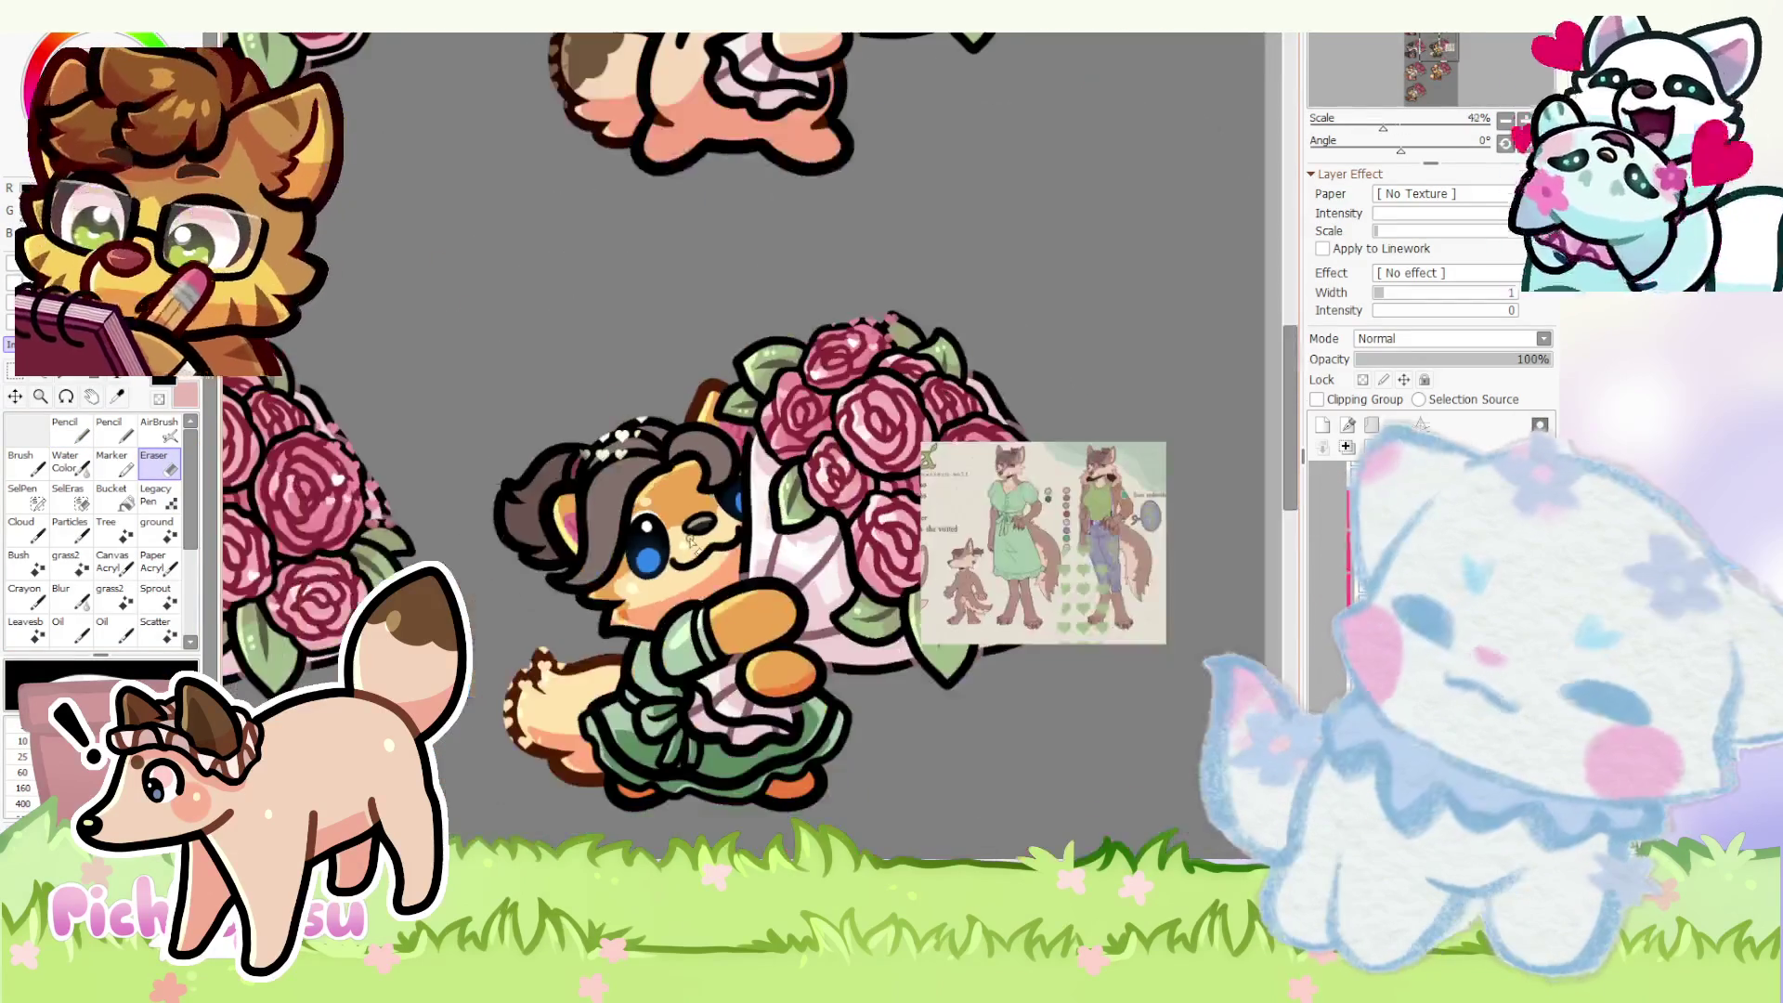
{"action": "scroll", "coordinate": [694, 545], "scroll_direction": "up", "scroll_amount": 1}
{"action": "scroll", "coordinate": [693, 544], "scroll_direction": "up", "scroll_amount": 2}
{"action": "scroll", "coordinate": [951, 483], "scroll_direction": "up", "scroll_amount": 3}
{"action": "scroll", "coordinate": [952, 482], "scroll_direction": "up", "scroll_amount": 1}
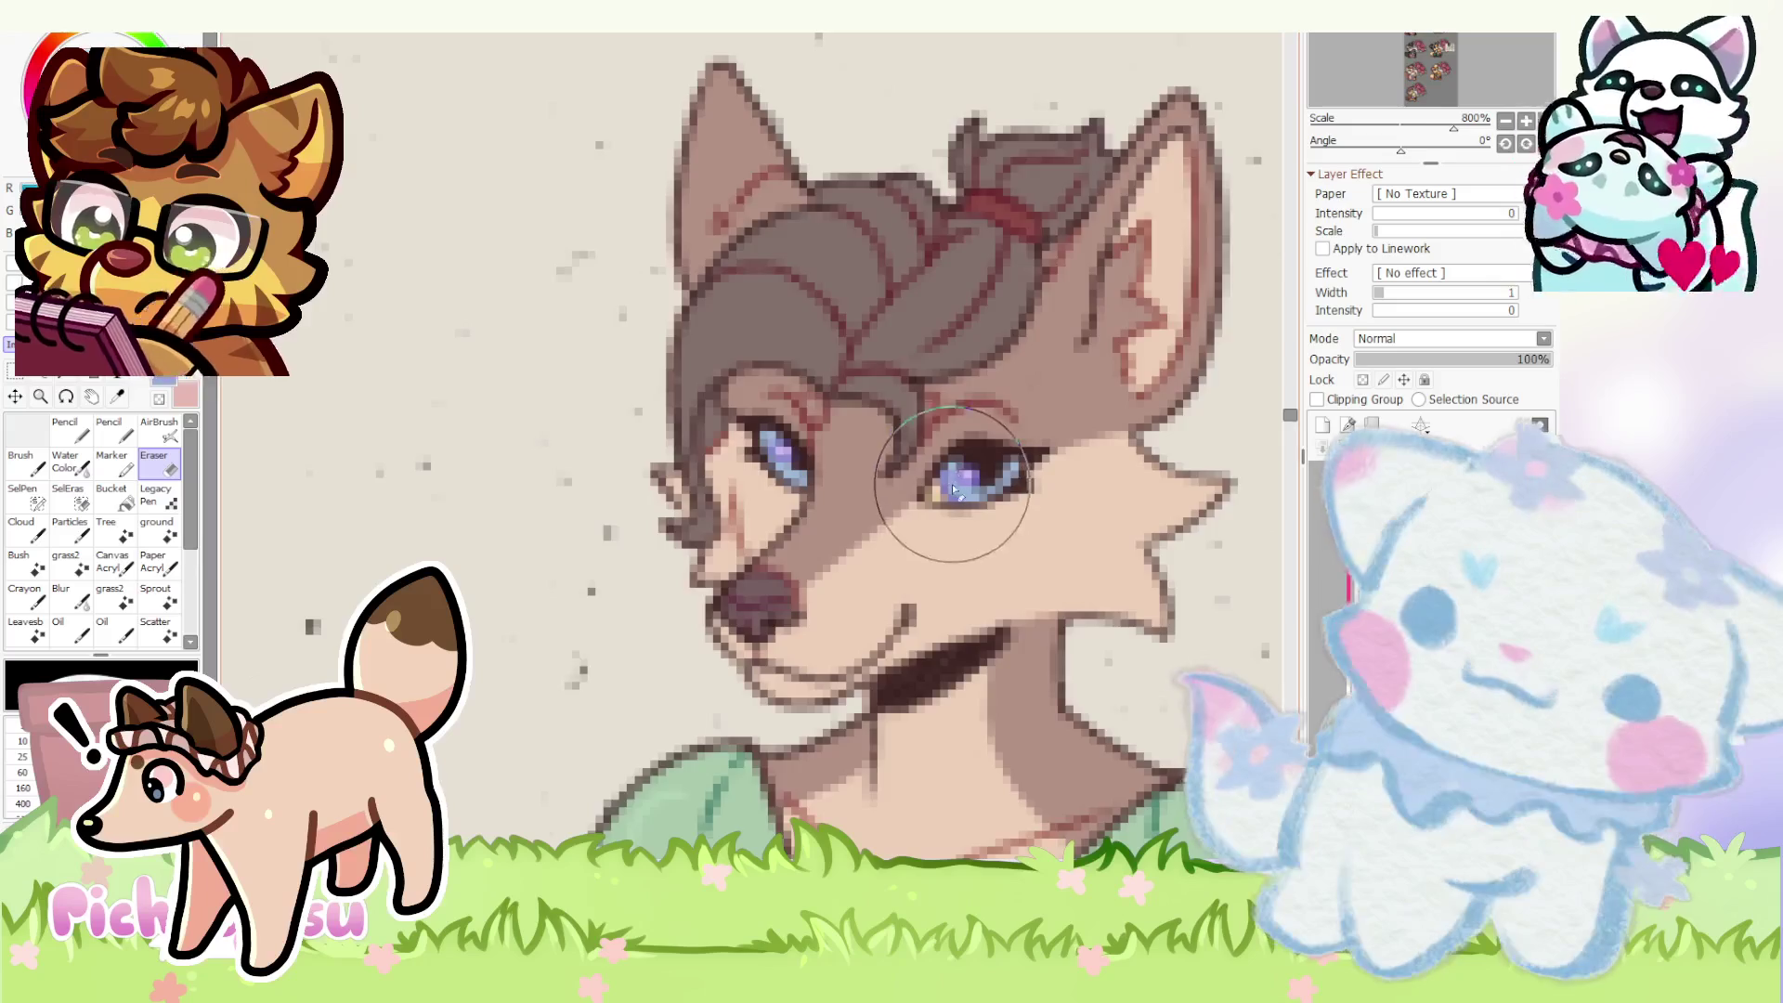
{"action": "scroll", "coordinate": [952, 482], "scroll_direction": "down", "scroll_amount": 4}
{"action": "scroll", "coordinate": [951, 483], "scroll_direction": "down", "scroll_amount": 2}
{"action": "scroll", "coordinate": [550, 605], "scroll_direction": "up", "scroll_amount": 8}
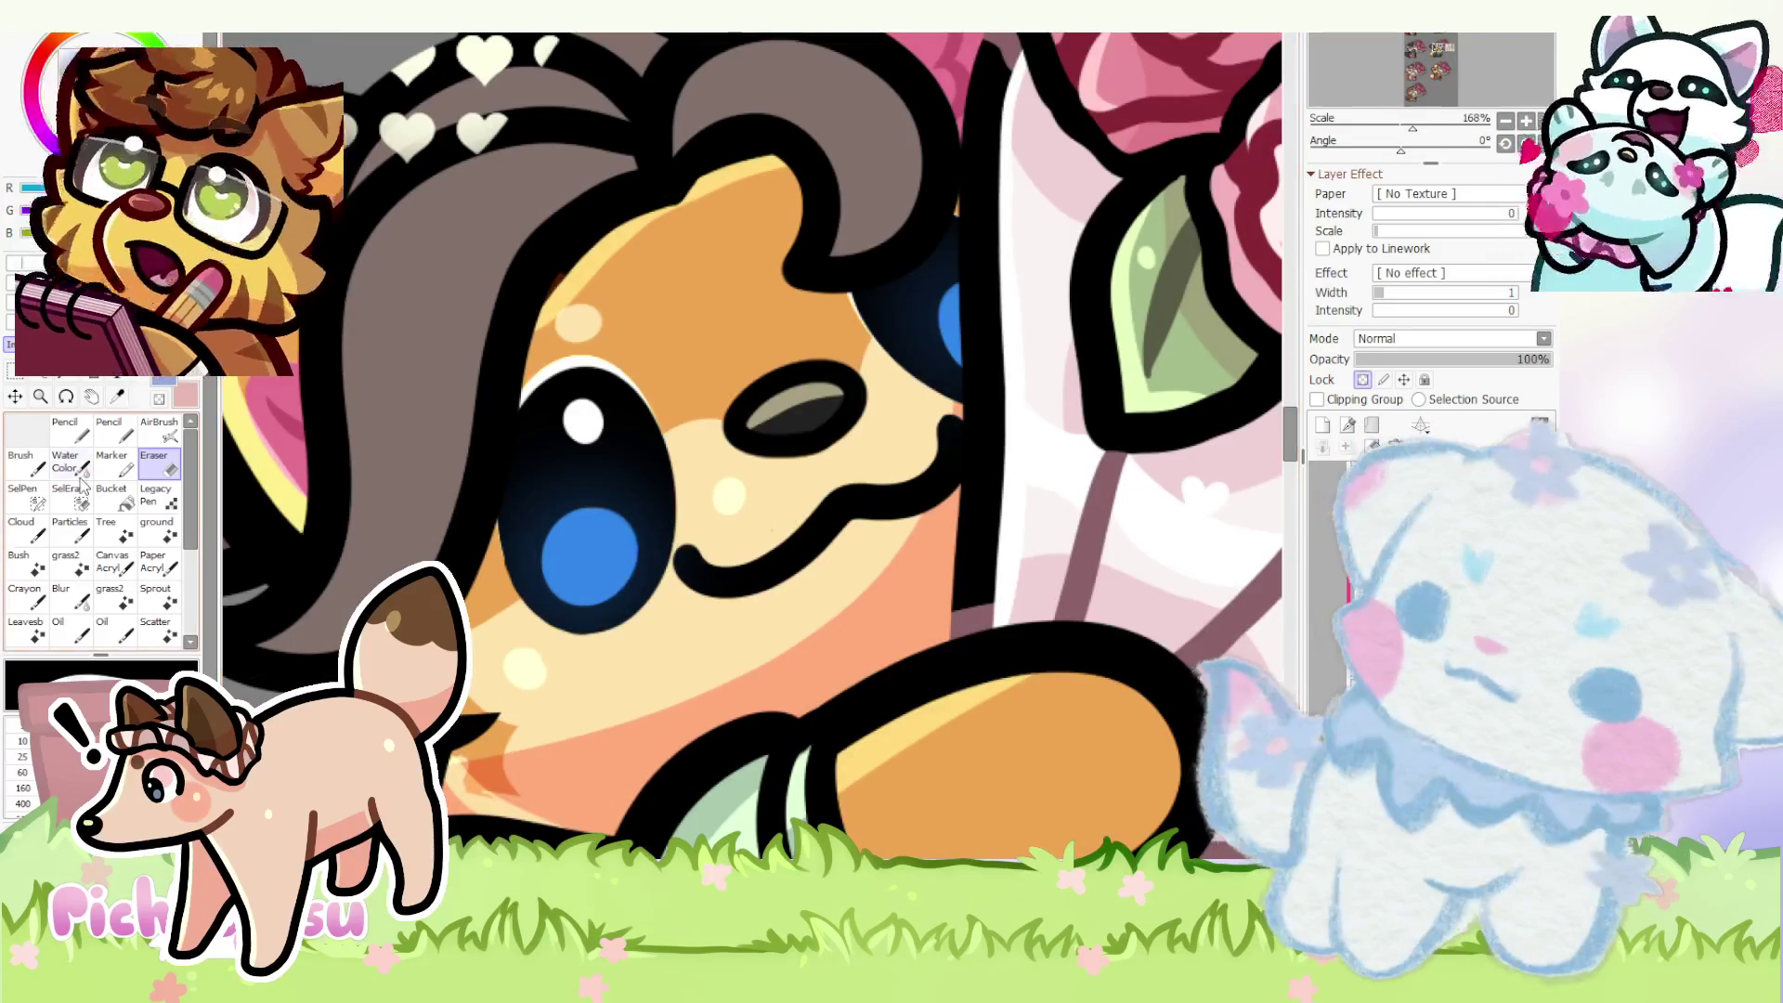
{"action": "left_click", "coordinate": [73, 432]}
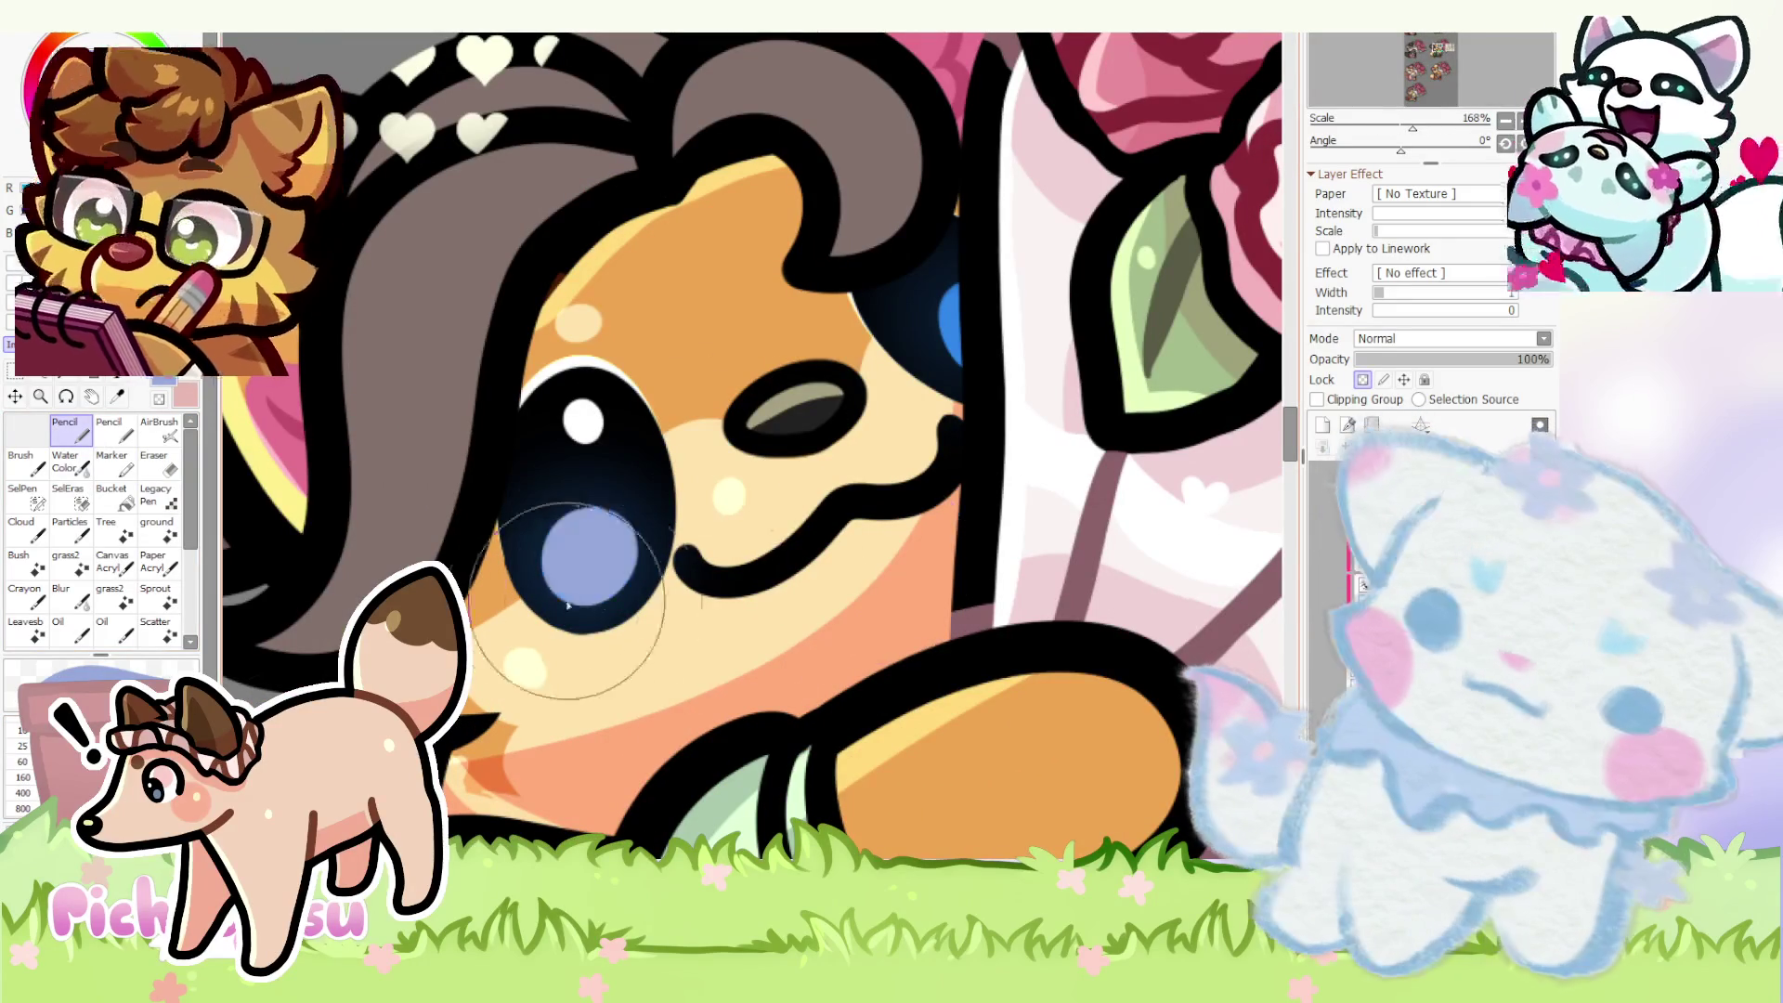
{"action": "left_click", "coordinate": [1380, 558]}
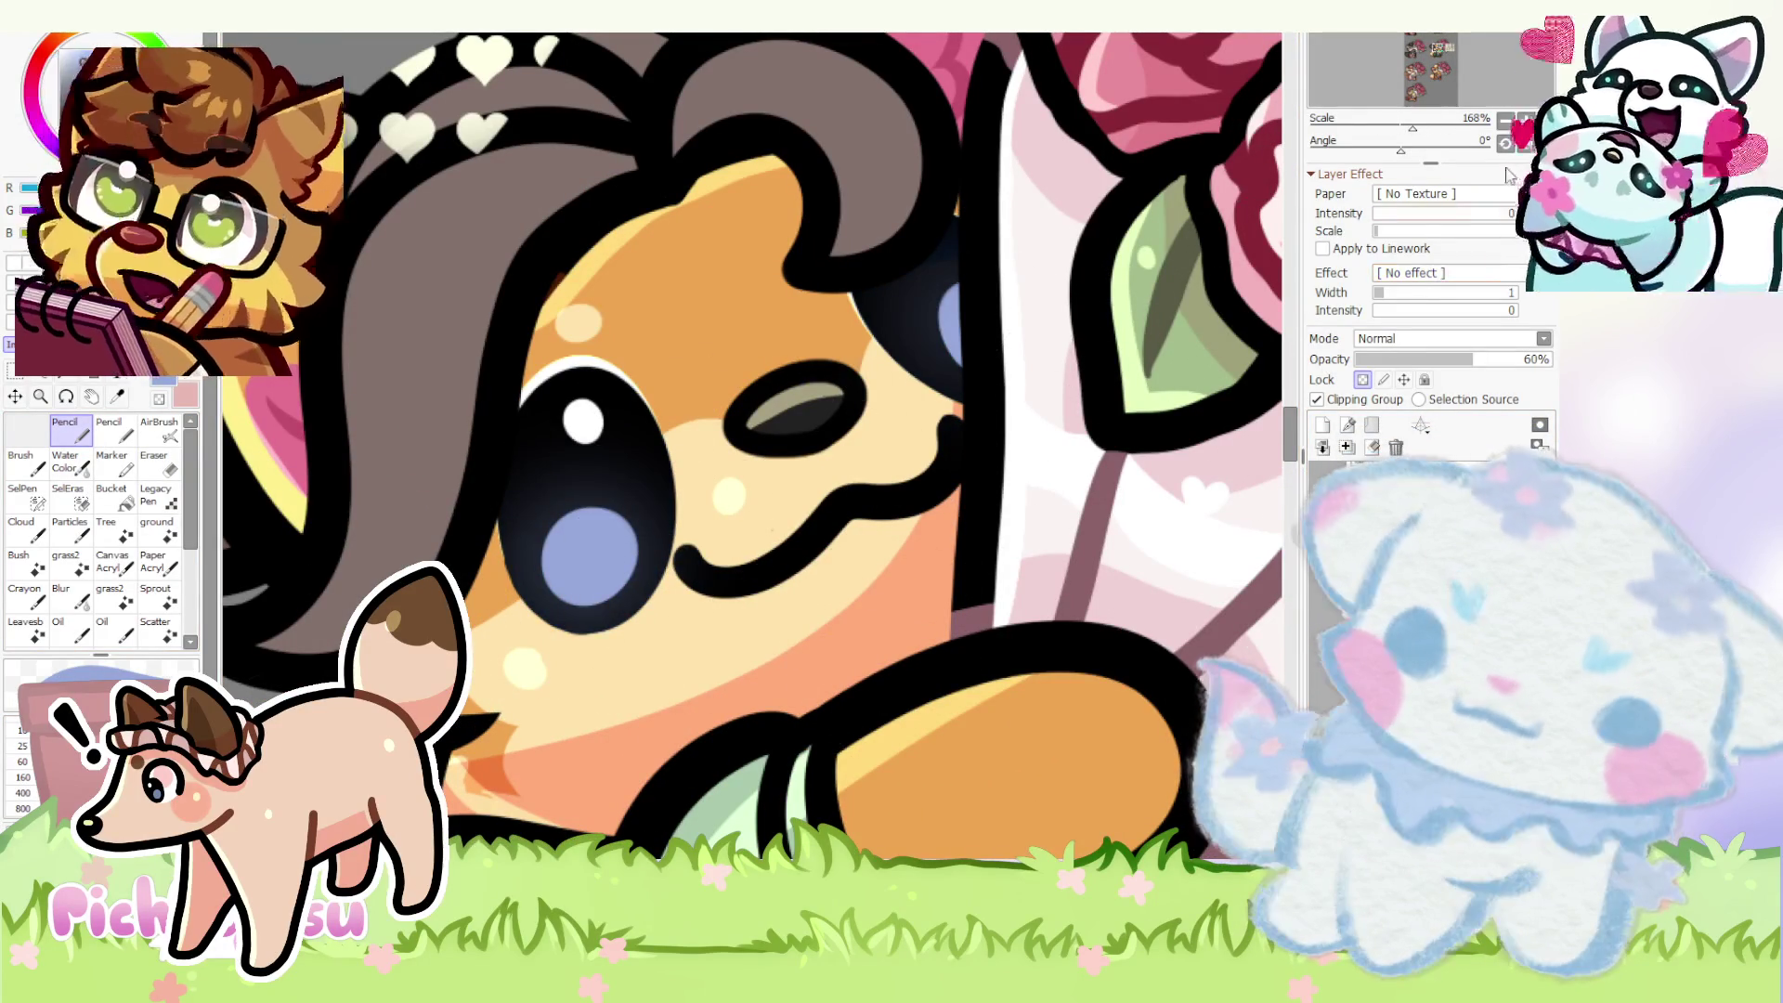
{"action": "key", "text": "Delete"}
{"action": "key", "text": "Delete"}
{"action": "key", "text": "Delete"}
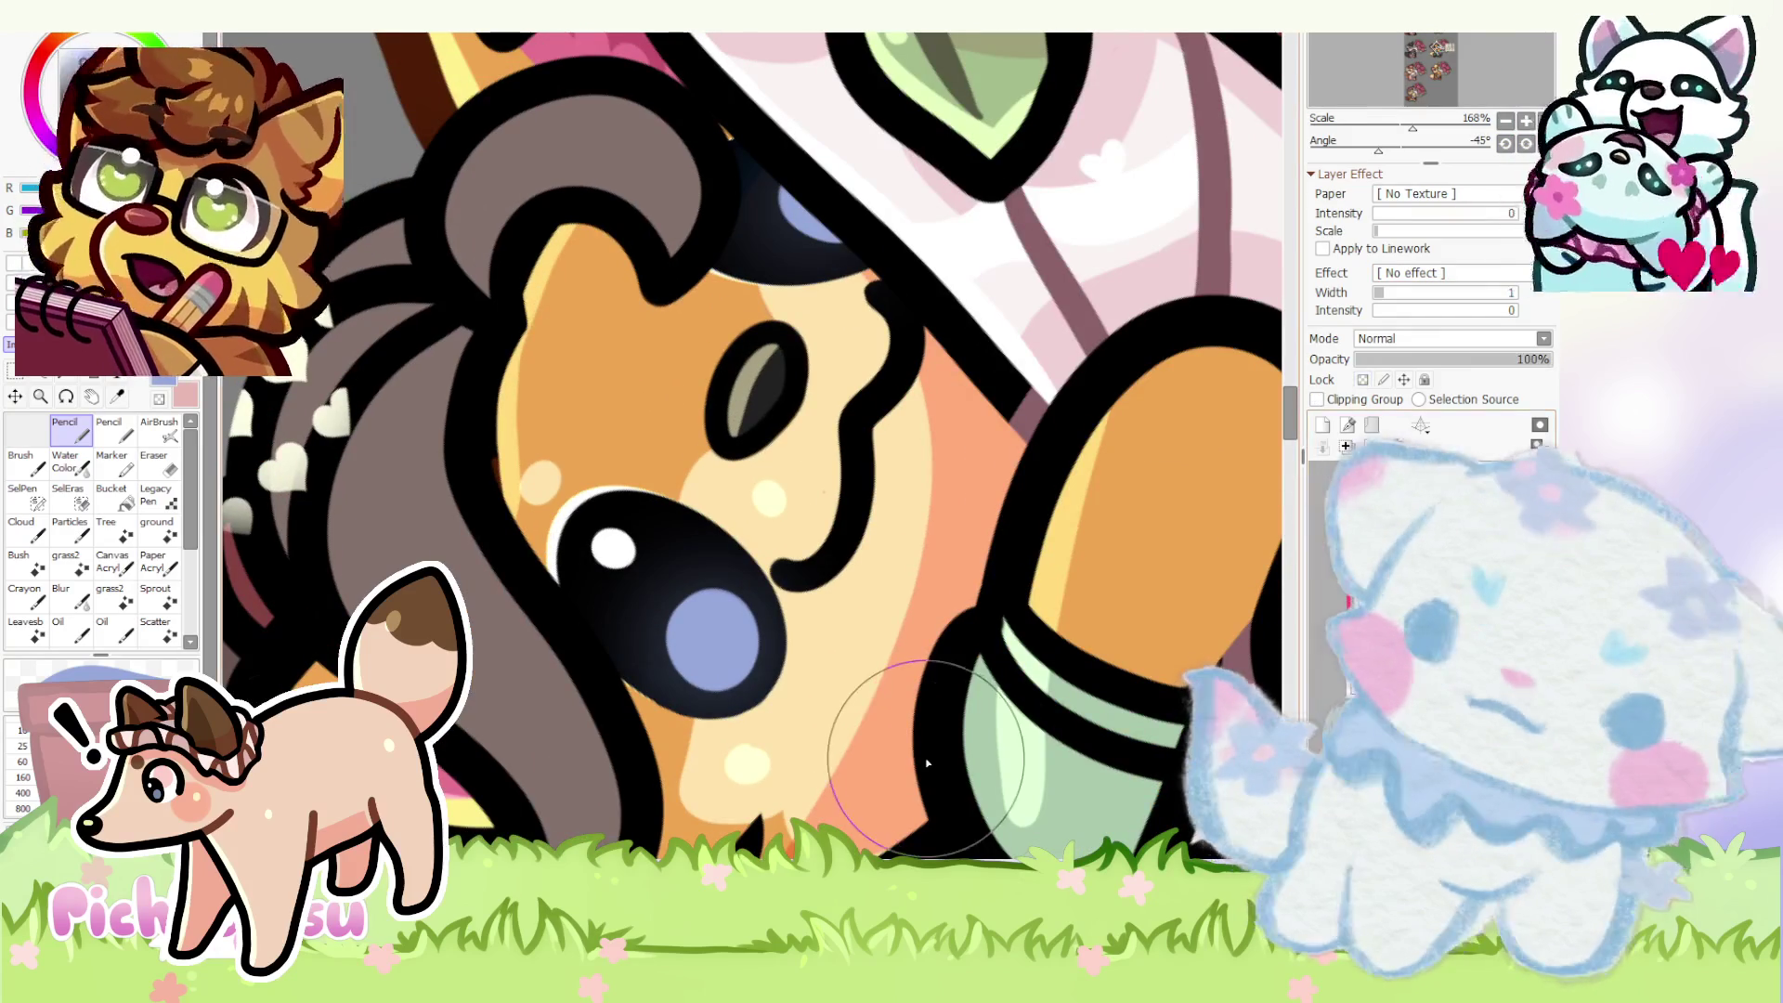
{"action": "left_click", "coordinate": [153, 462]}
{"action": "scroll", "coordinate": [780, 687], "scroll_direction": "up", "scroll_amount": 2}
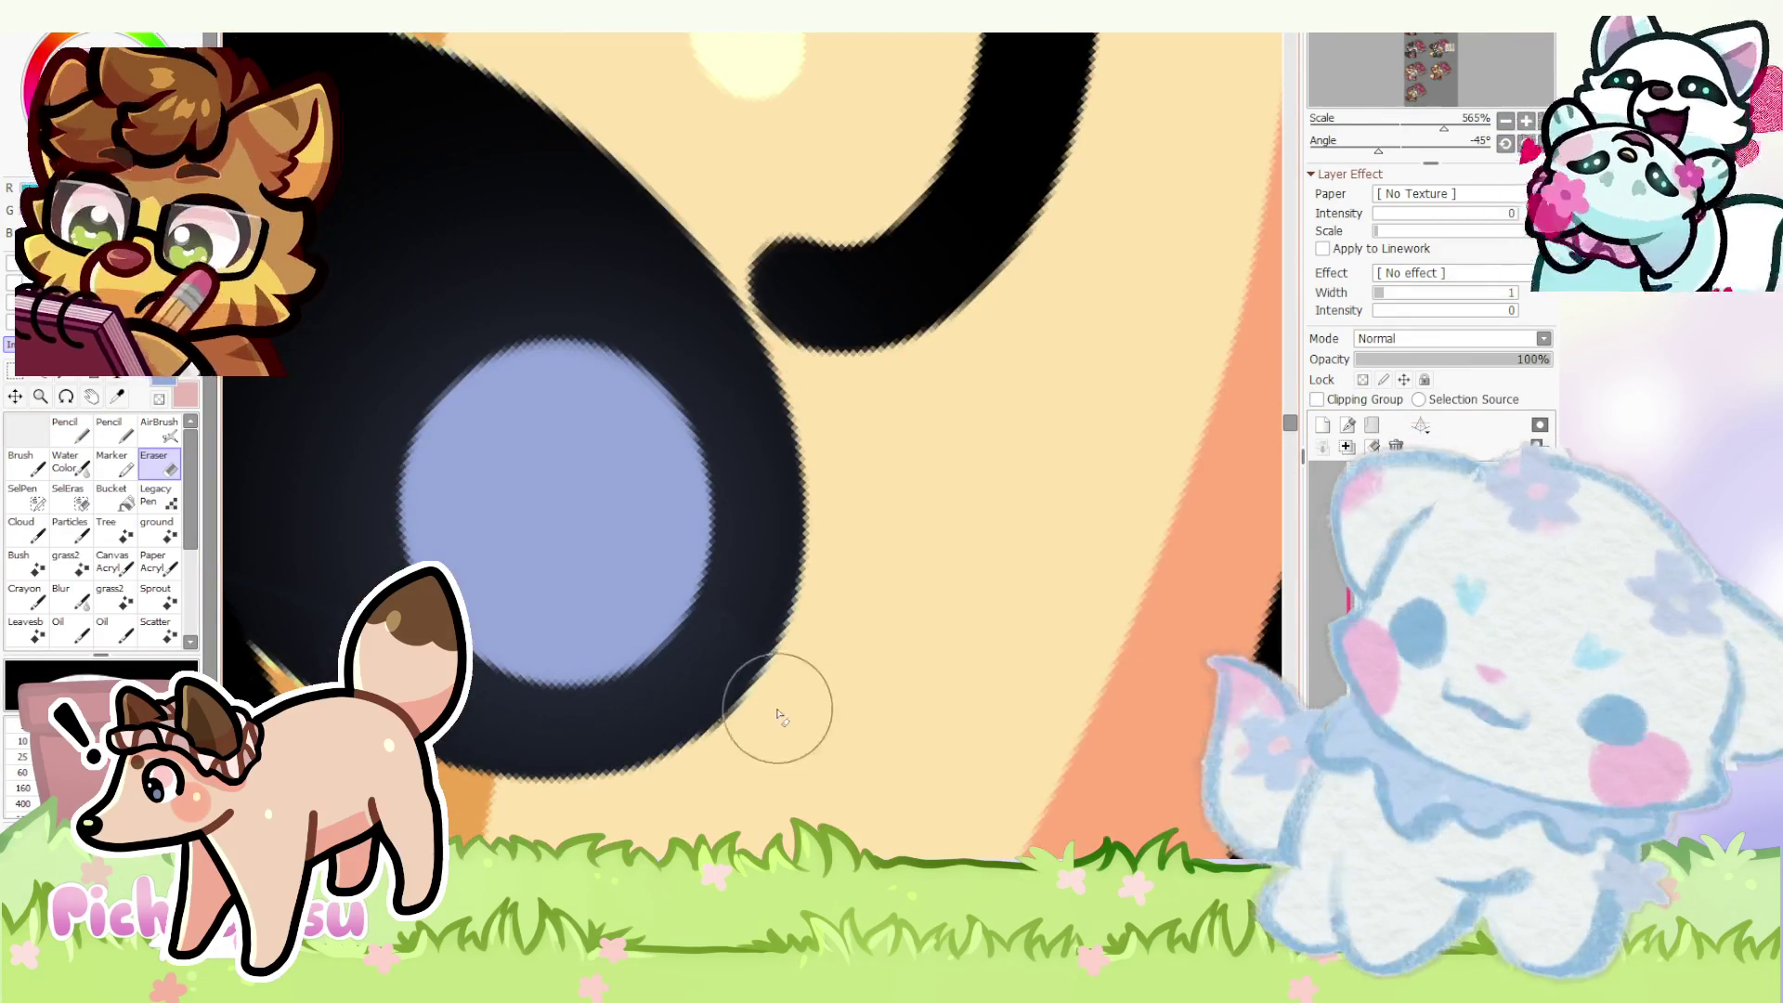
{"action": "scroll", "coordinate": [785, 709], "scroll_direction": "down", "scroll_amount": 3}
{"action": "scroll", "coordinate": [785, 709], "scroll_direction": "down", "scroll_amount": 2}
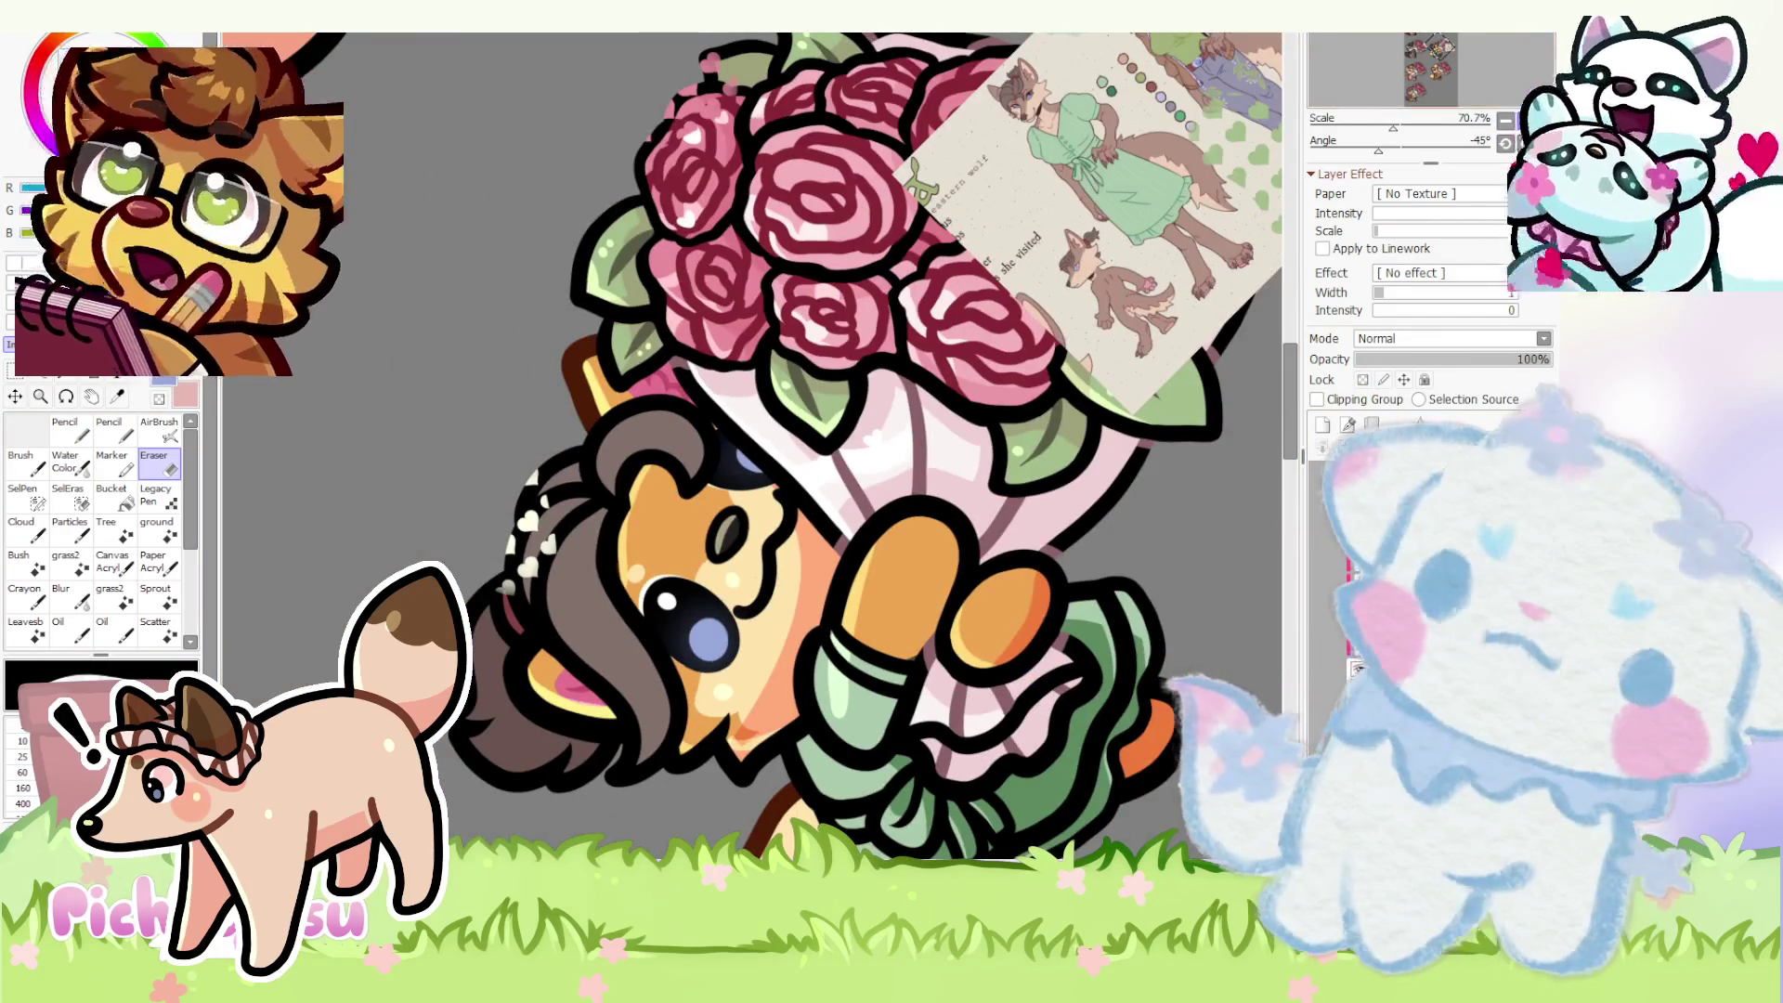
{"action": "key", "text": "Home"}
{"action": "scroll", "coordinate": [814, 425], "scroll_direction": "down", "scroll_amount": 3}
{"action": "scroll", "coordinate": [813, 424], "scroll_direction": "up", "scroll_amount": 3}
{"action": "scroll", "coordinate": [814, 424], "scroll_direction": "up", "scroll_amount": 2}
{"action": "scroll", "coordinate": [814, 426], "scroll_direction": "up", "scroll_amount": 1}
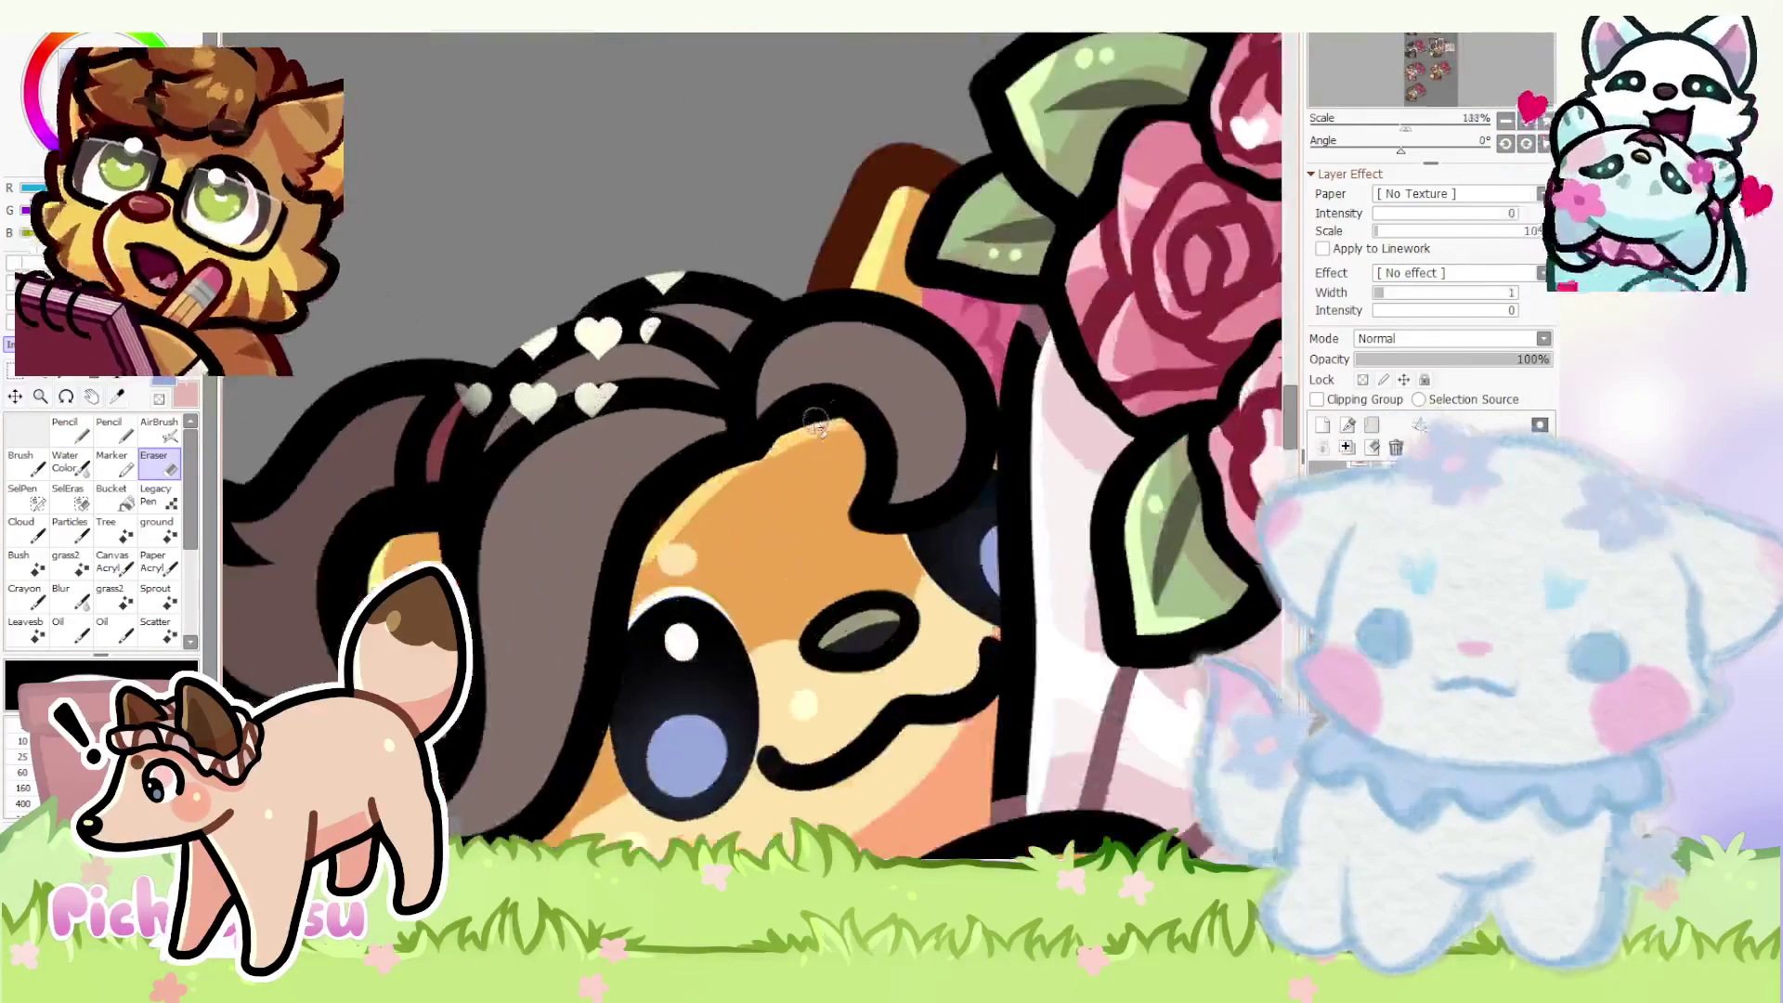
- Lasso the head and hair section, nudge it slightly into place and apply the transform
{"action": "left_click", "coordinate": [42, 377]}
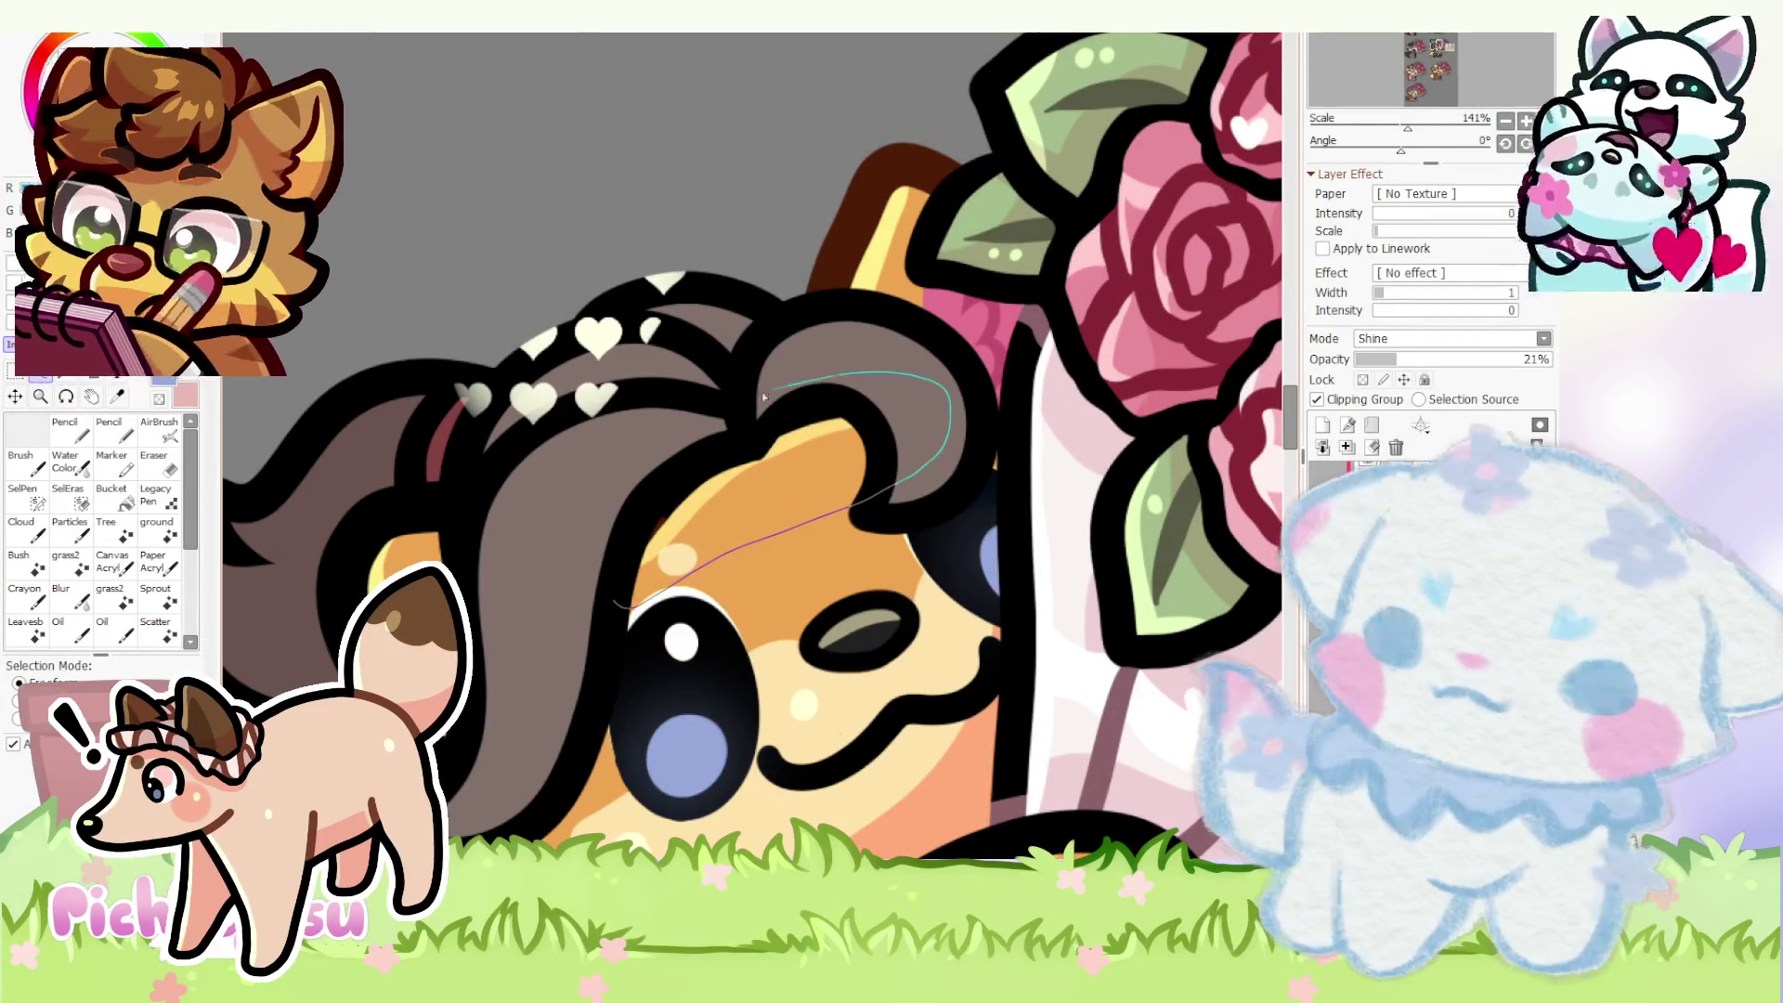
{"action": "key", "text": "ctrl+d"}
{"action": "scroll", "coordinate": [655, 559], "scroll_direction": "up", "scroll_amount": 2}
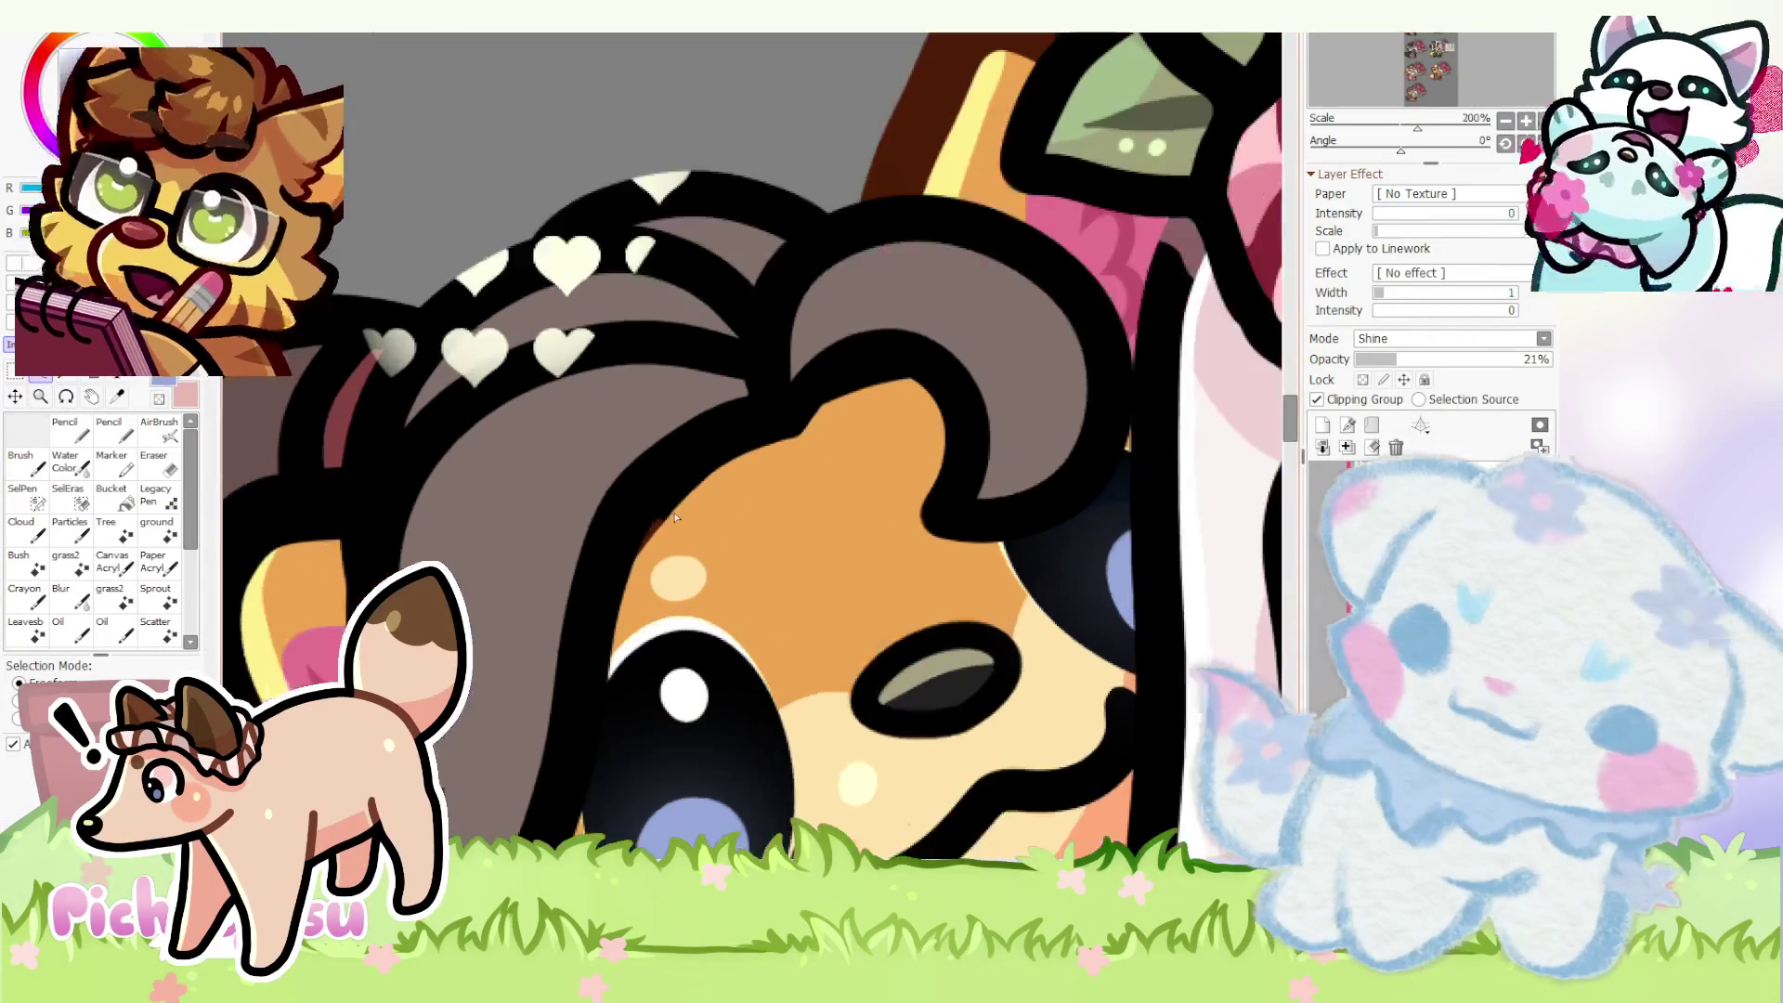
{"action": "scroll", "coordinate": [690, 540], "scroll_direction": "down", "scroll_amount": 5}
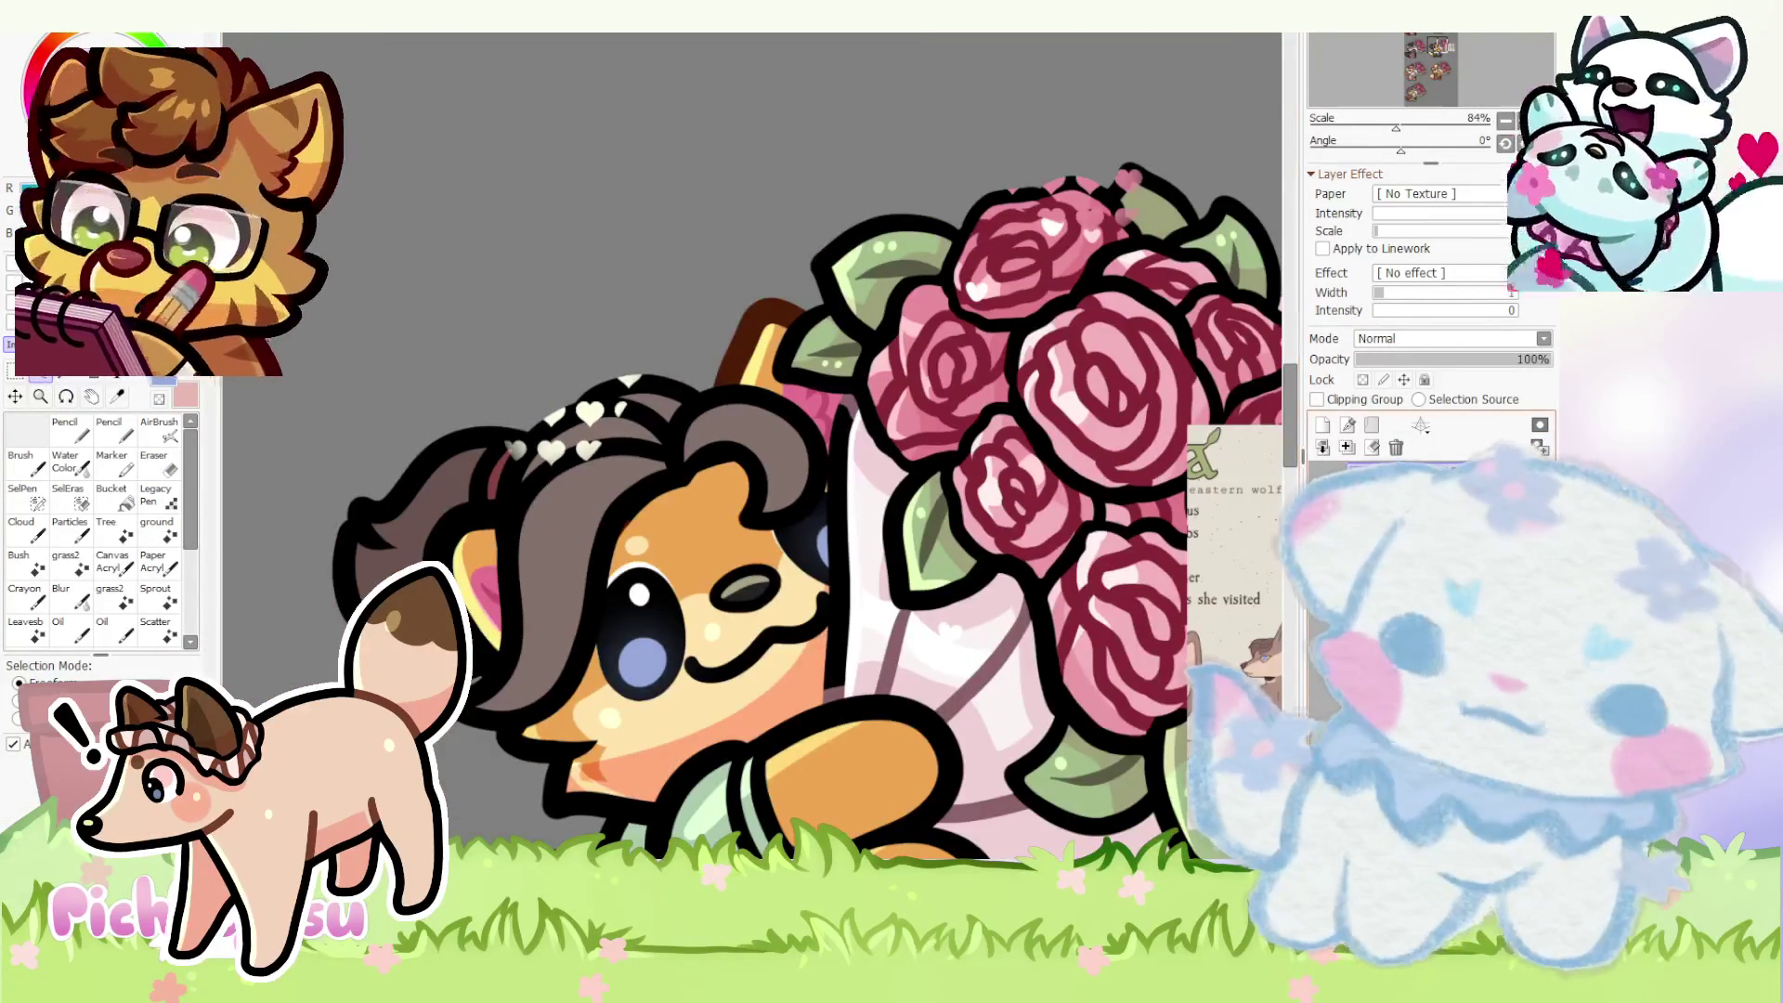
{"action": "left_click_drag", "start_coordinate": [709, 520], "coordinate": [718, 508]}
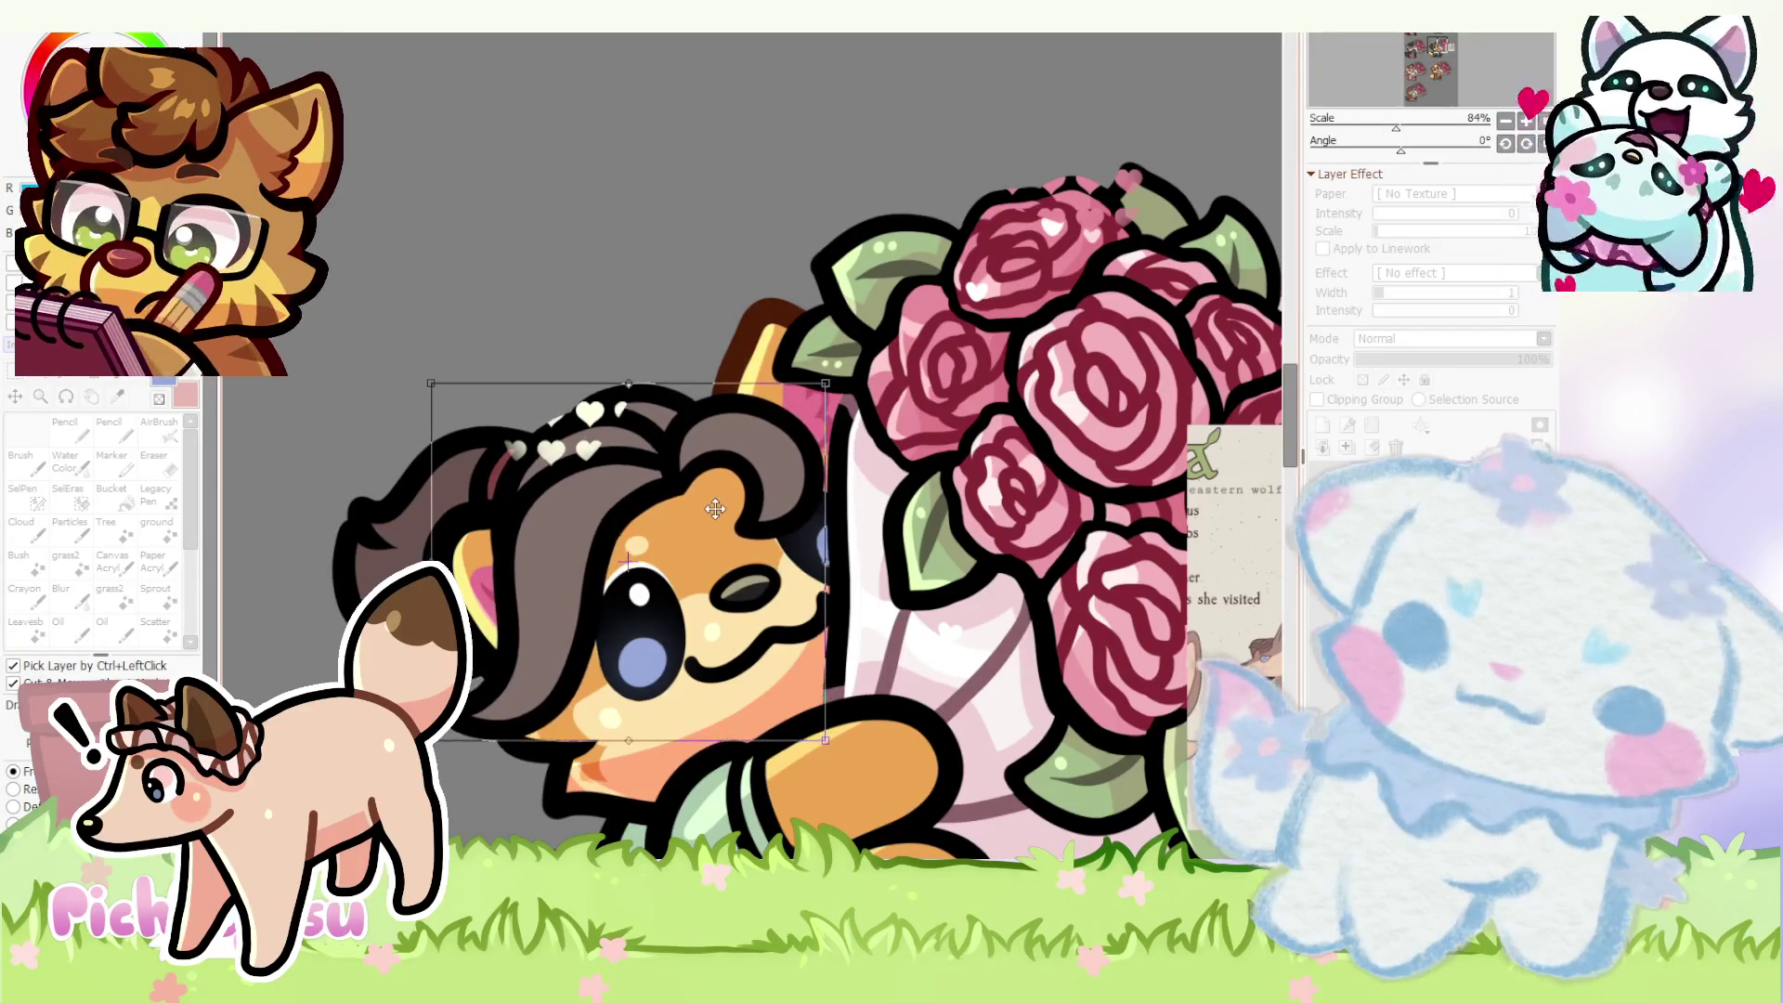
{"action": "scroll", "coordinate": [718, 508], "scroll_direction": "down", "scroll_amount": 3}
{"action": "key", "text": "Return"}
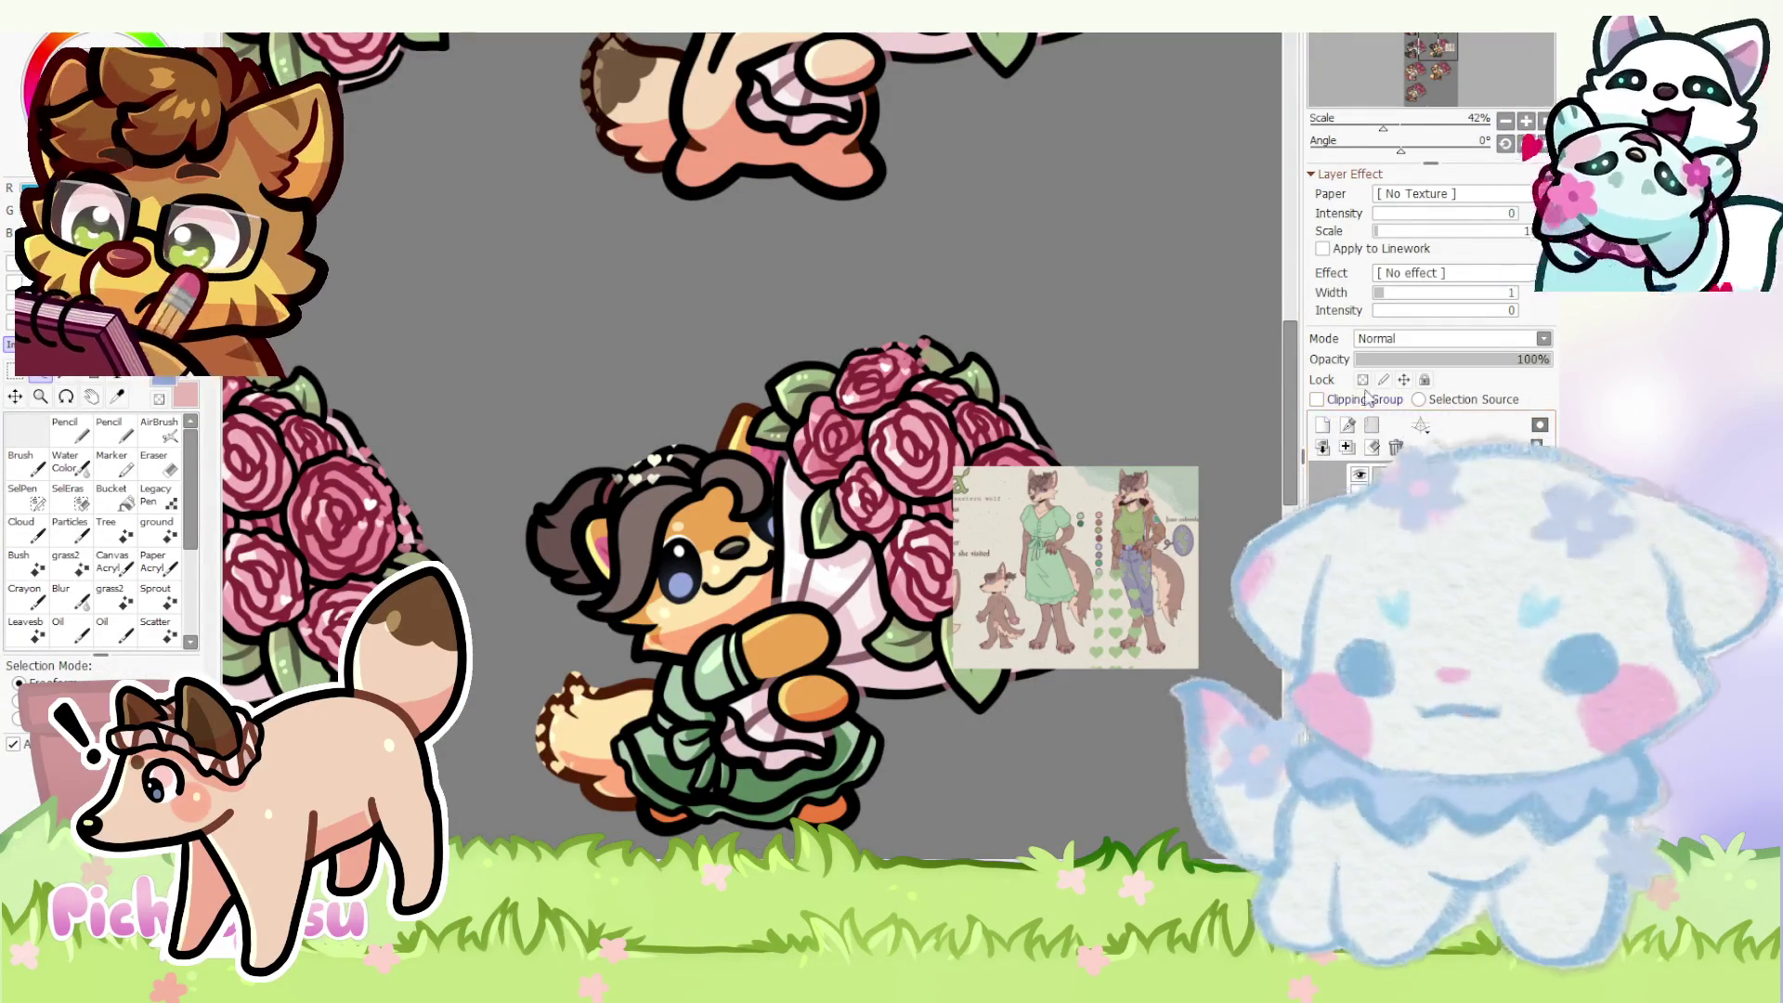
{"action": "scroll", "coordinate": [682, 583], "scroll_direction": "up", "scroll_amount": 3}
{"action": "scroll", "coordinate": [683, 582], "scroll_direction": "down", "scroll_amount": 3}
{"action": "scroll", "coordinate": [682, 583], "scroll_direction": "up", "scroll_amount": 4}
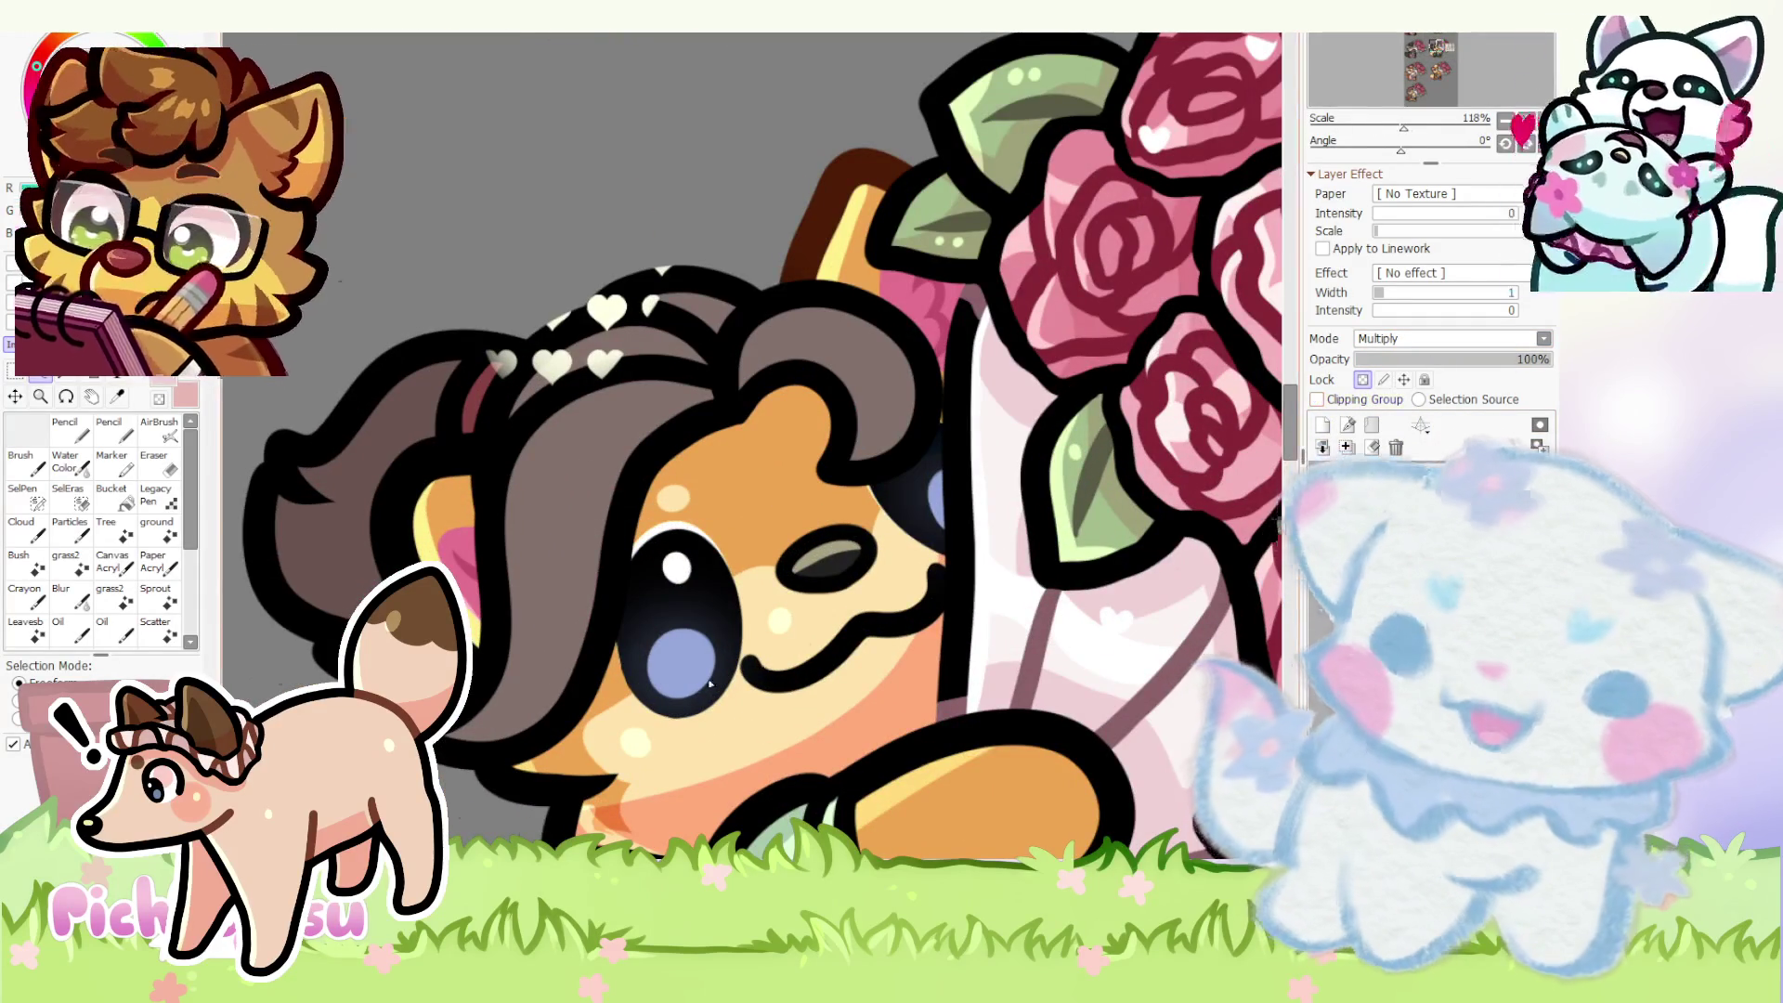
{"action": "scroll", "coordinate": [757, 667], "scroll_direction": "up", "scroll_amount": 1}
- Paint darker shadow across the hair on a layer clipped to it, erasing stray shading at the edges
{"action": "key", "text": "n"}
{"action": "scroll", "coordinate": [756, 655], "scroll_direction": "up", "scroll_amount": 1}
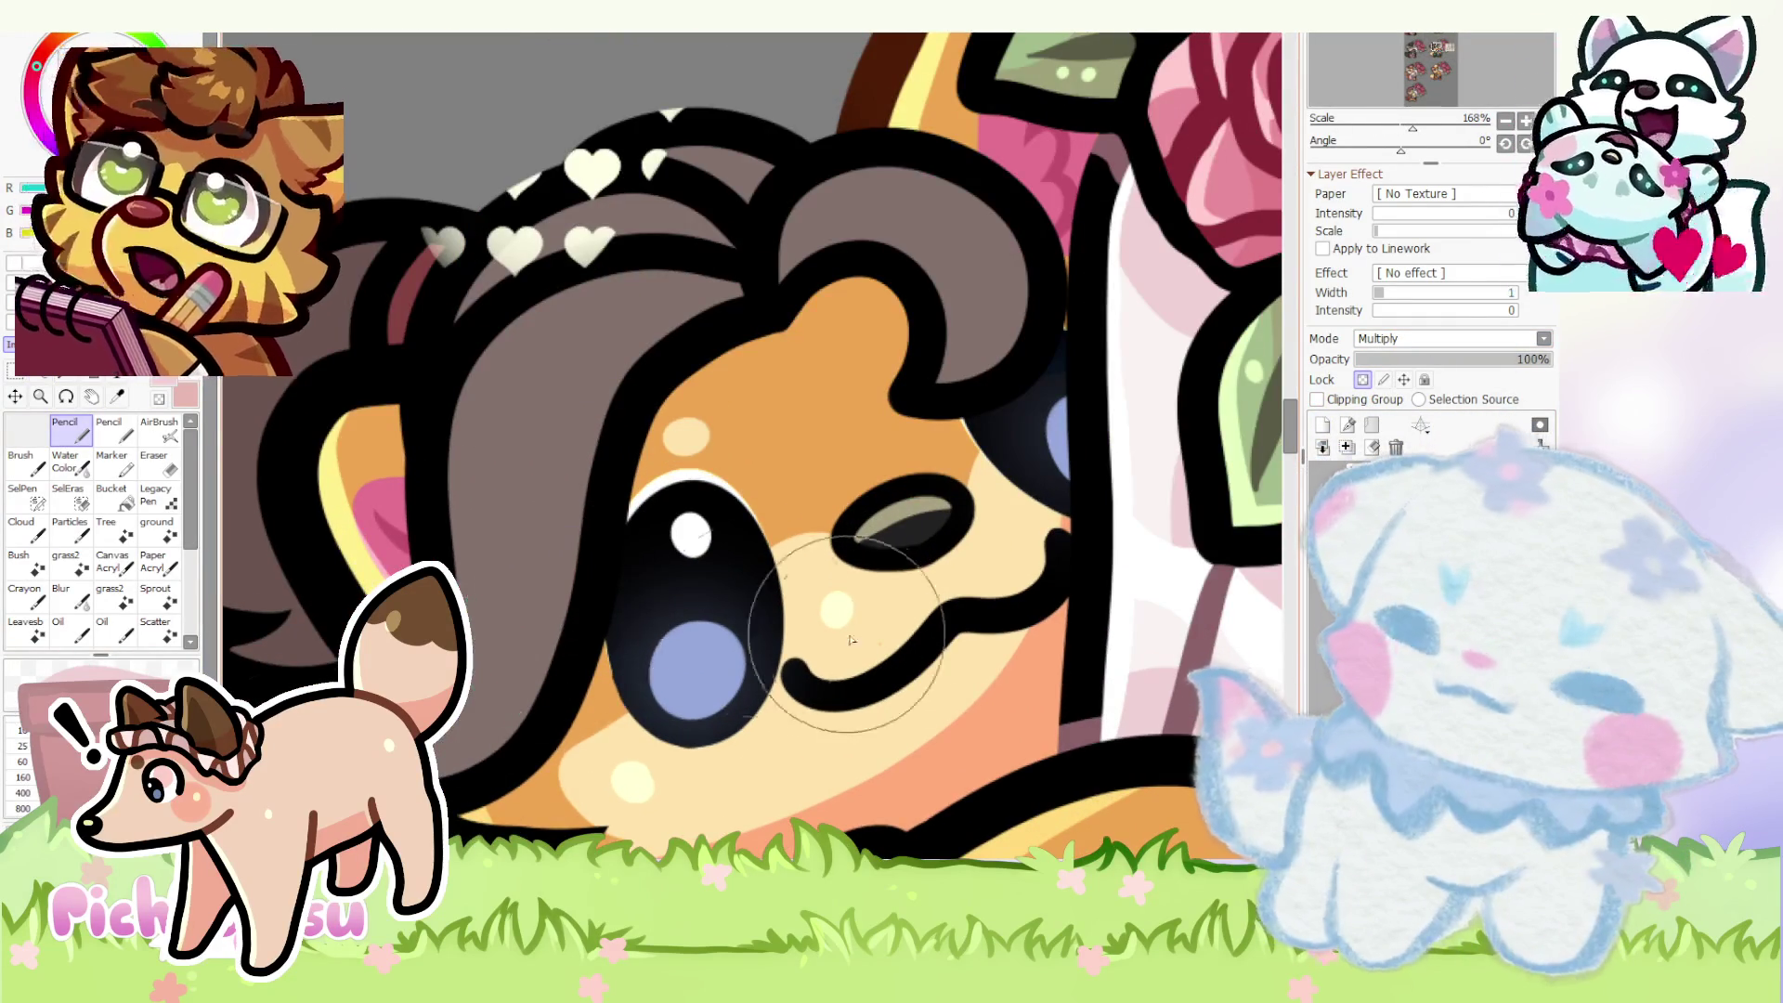
{"action": "scroll", "coordinate": [756, 624], "scroll_direction": "down", "scroll_amount": 1}
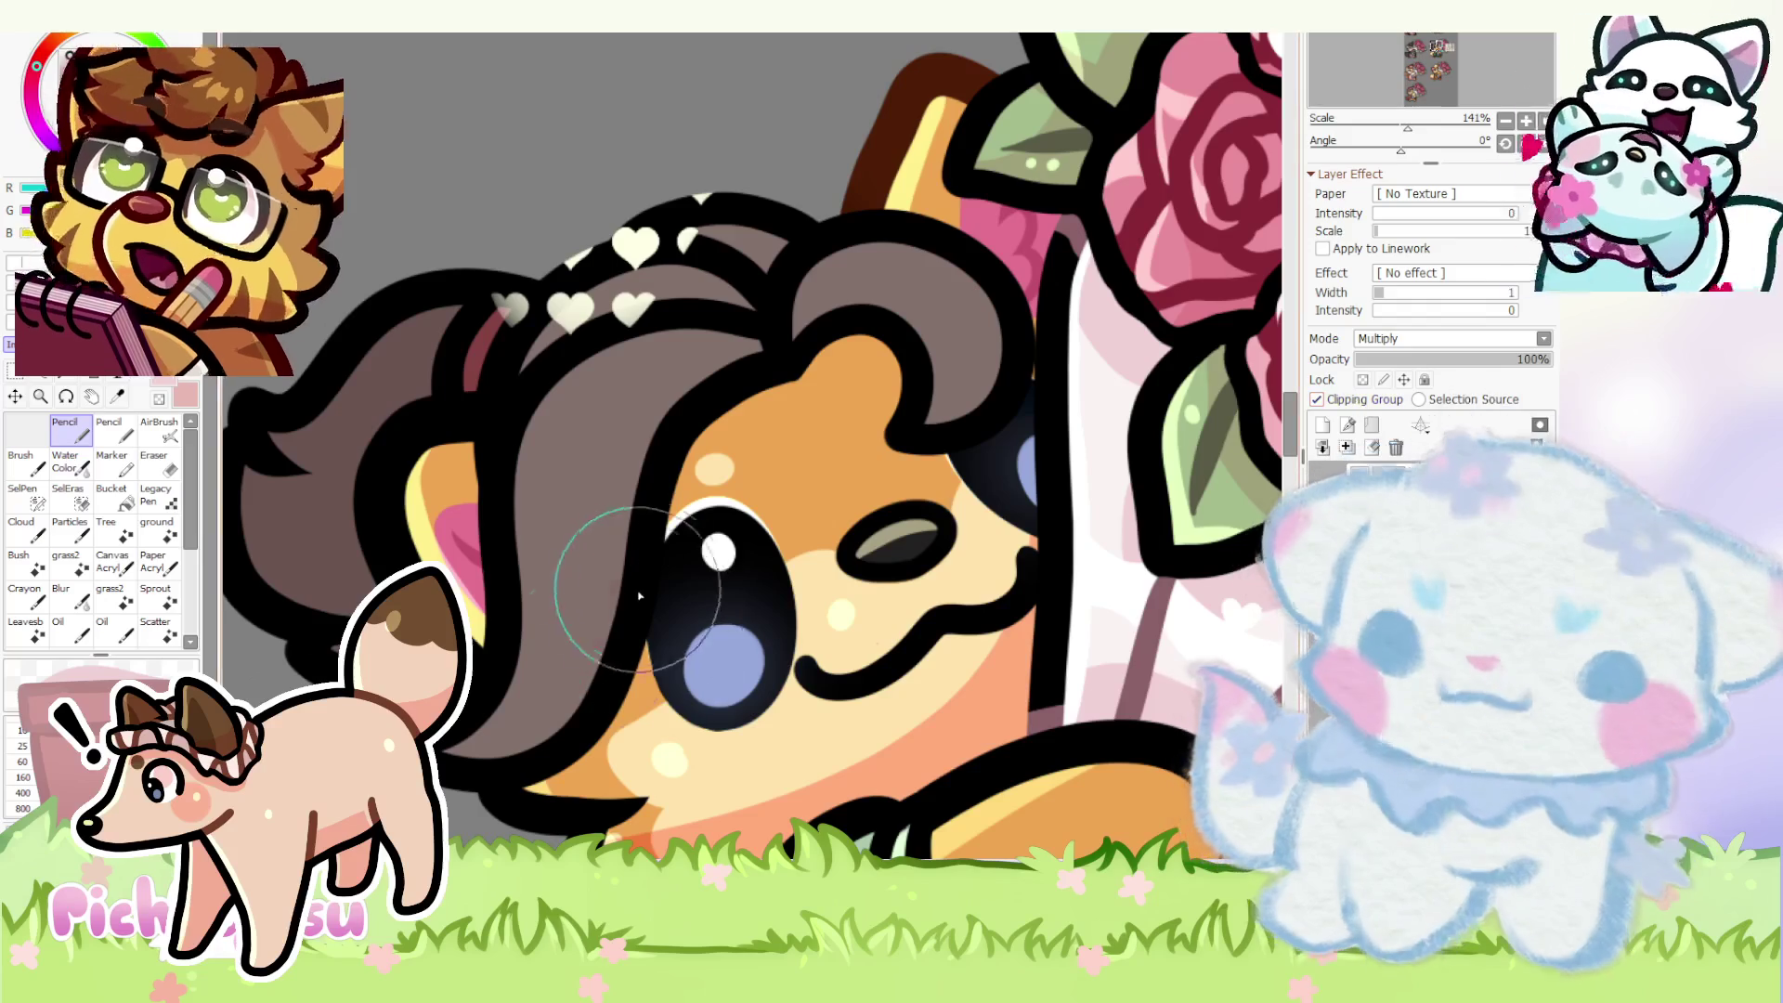
{"action": "key", "text": "e"}
{"action": "scroll", "coordinate": [631, 541], "scroll_direction": "down", "scroll_amount": 1}
{"action": "scroll", "coordinate": [631, 542], "scroll_direction": "down", "scroll_amount": 1}
{"action": "key", "text": "n"}
{"action": "scroll", "coordinate": [594, 480], "scroll_direction": "up", "scroll_amount": 2}
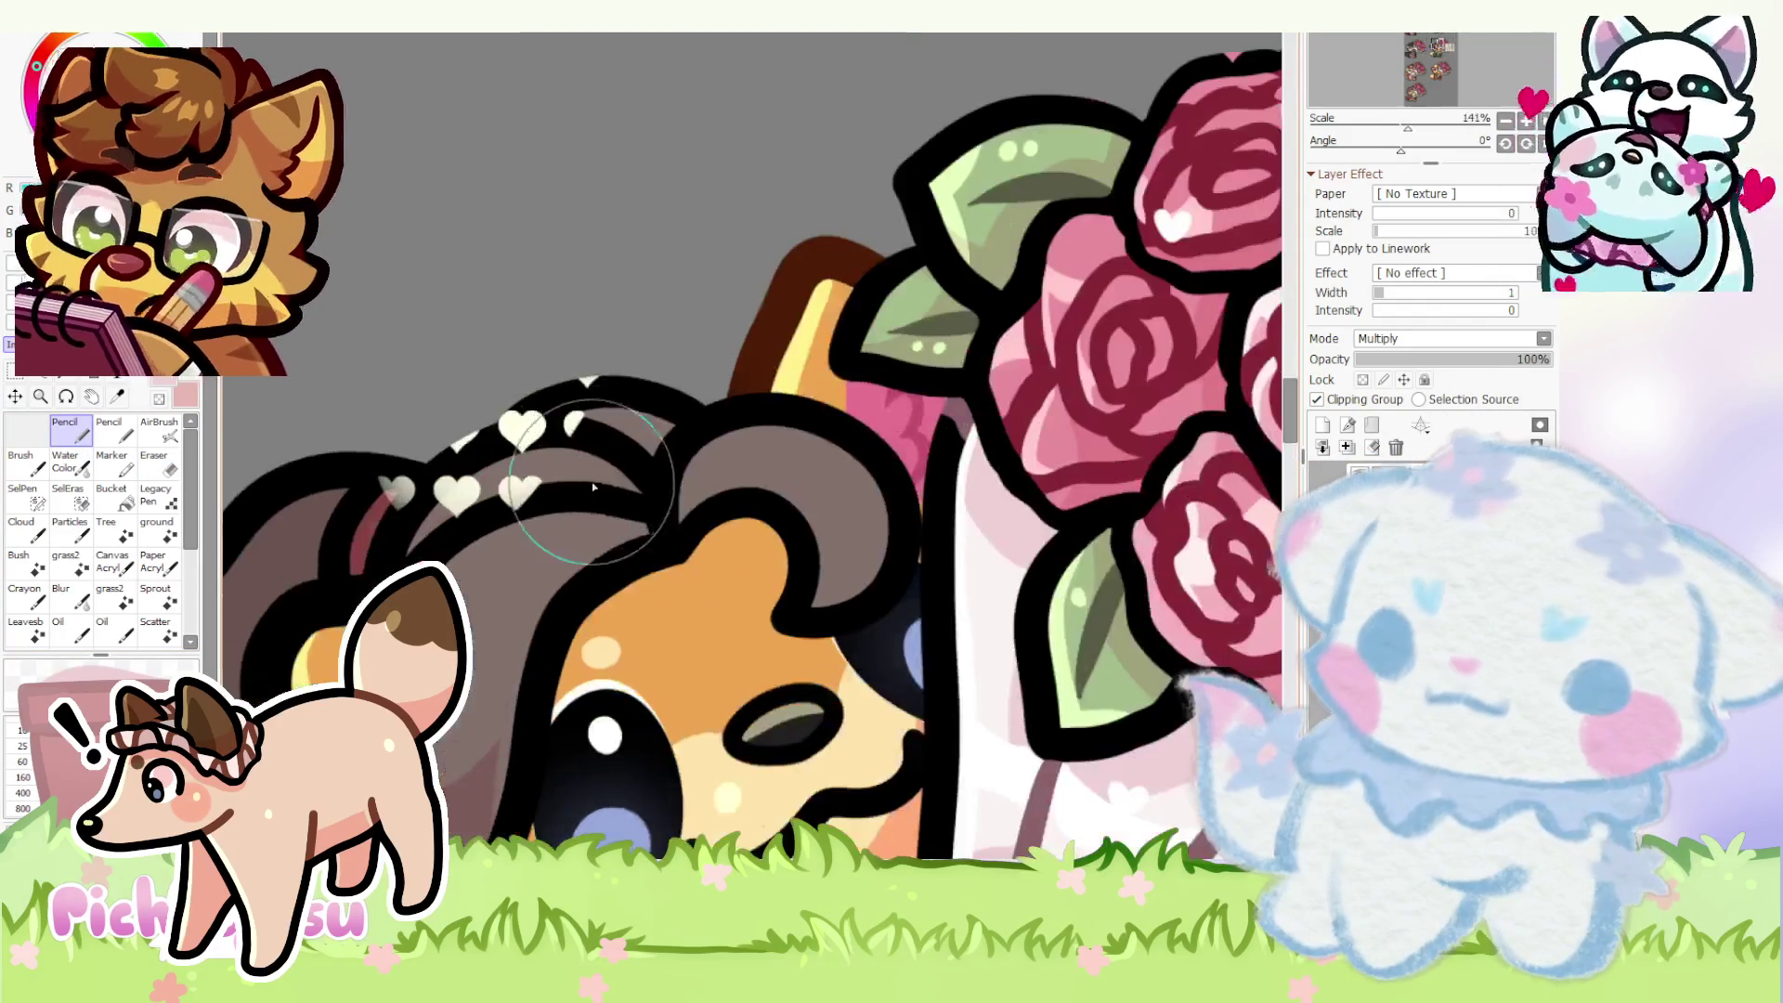
{"action": "scroll", "coordinate": [594, 480], "scroll_direction": "down", "scroll_amount": 1}
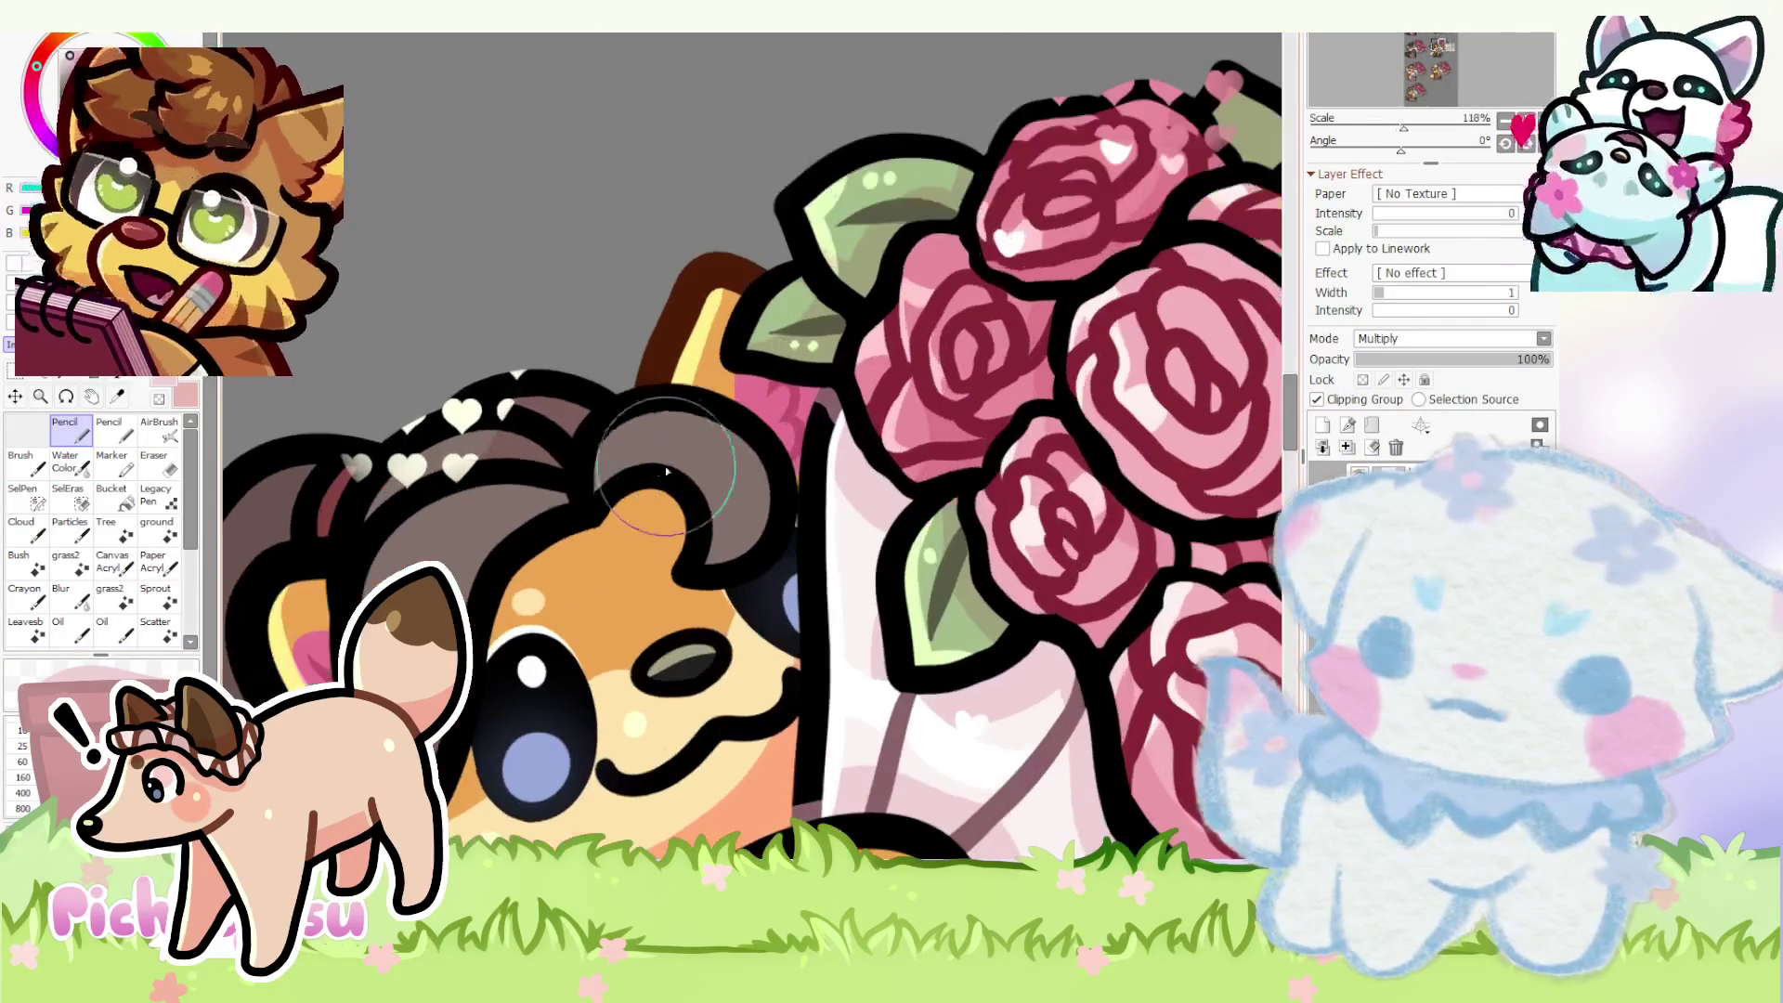
{"action": "left_click", "coordinate": [154, 459]}
{"action": "scroll", "coordinate": [749, 429], "scroll_direction": "up", "scroll_amount": 2}
{"action": "scroll", "coordinate": [748, 430], "scroll_direction": "down", "scroll_amount": 2}
{"action": "scroll", "coordinate": [748, 429], "scroll_direction": "down", "scroll_amount": 1}
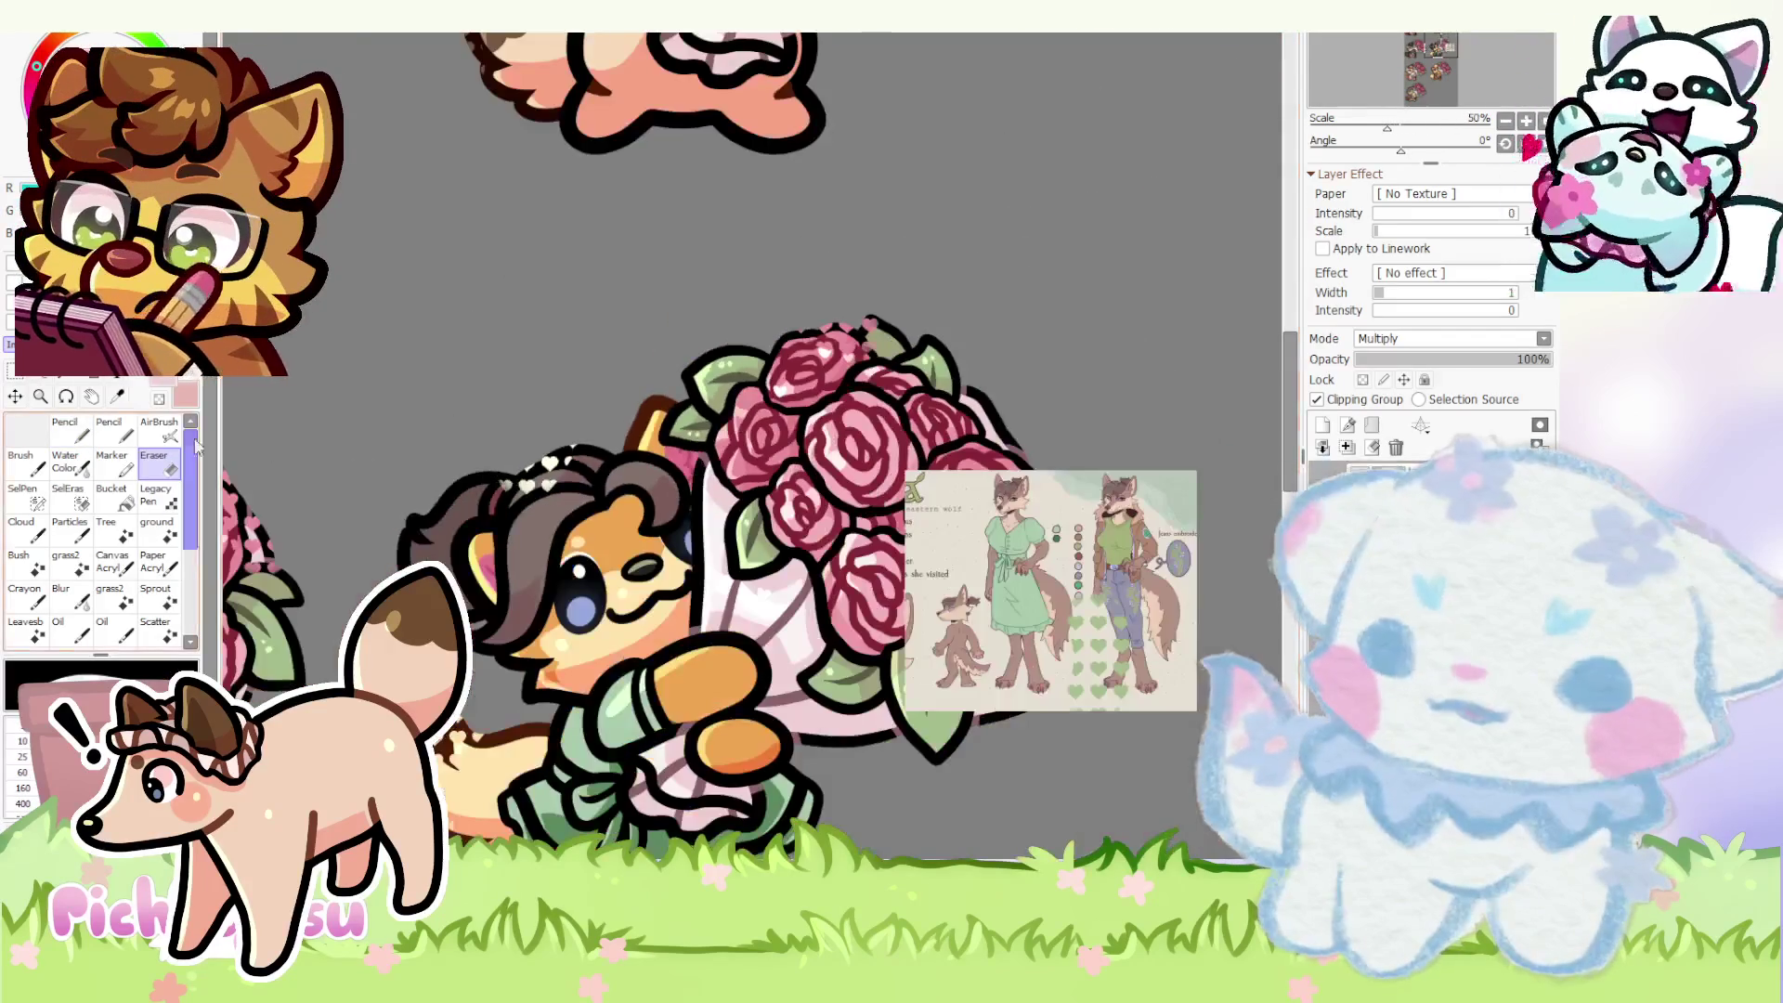
{"action": "key", "text": "n"}
{"action": "scroll", "coordinate": [602, 515], "scroll_direction": "up", "scroll_amount": 6}
{"action": "scroll", "coordinate": [602, 516], "scroll_direction": "down", "scroll_amount": 1}
{"action": "scroll", "coordinate": [602, 530], "scroll_direction": "up", "scroll_amount": 1}
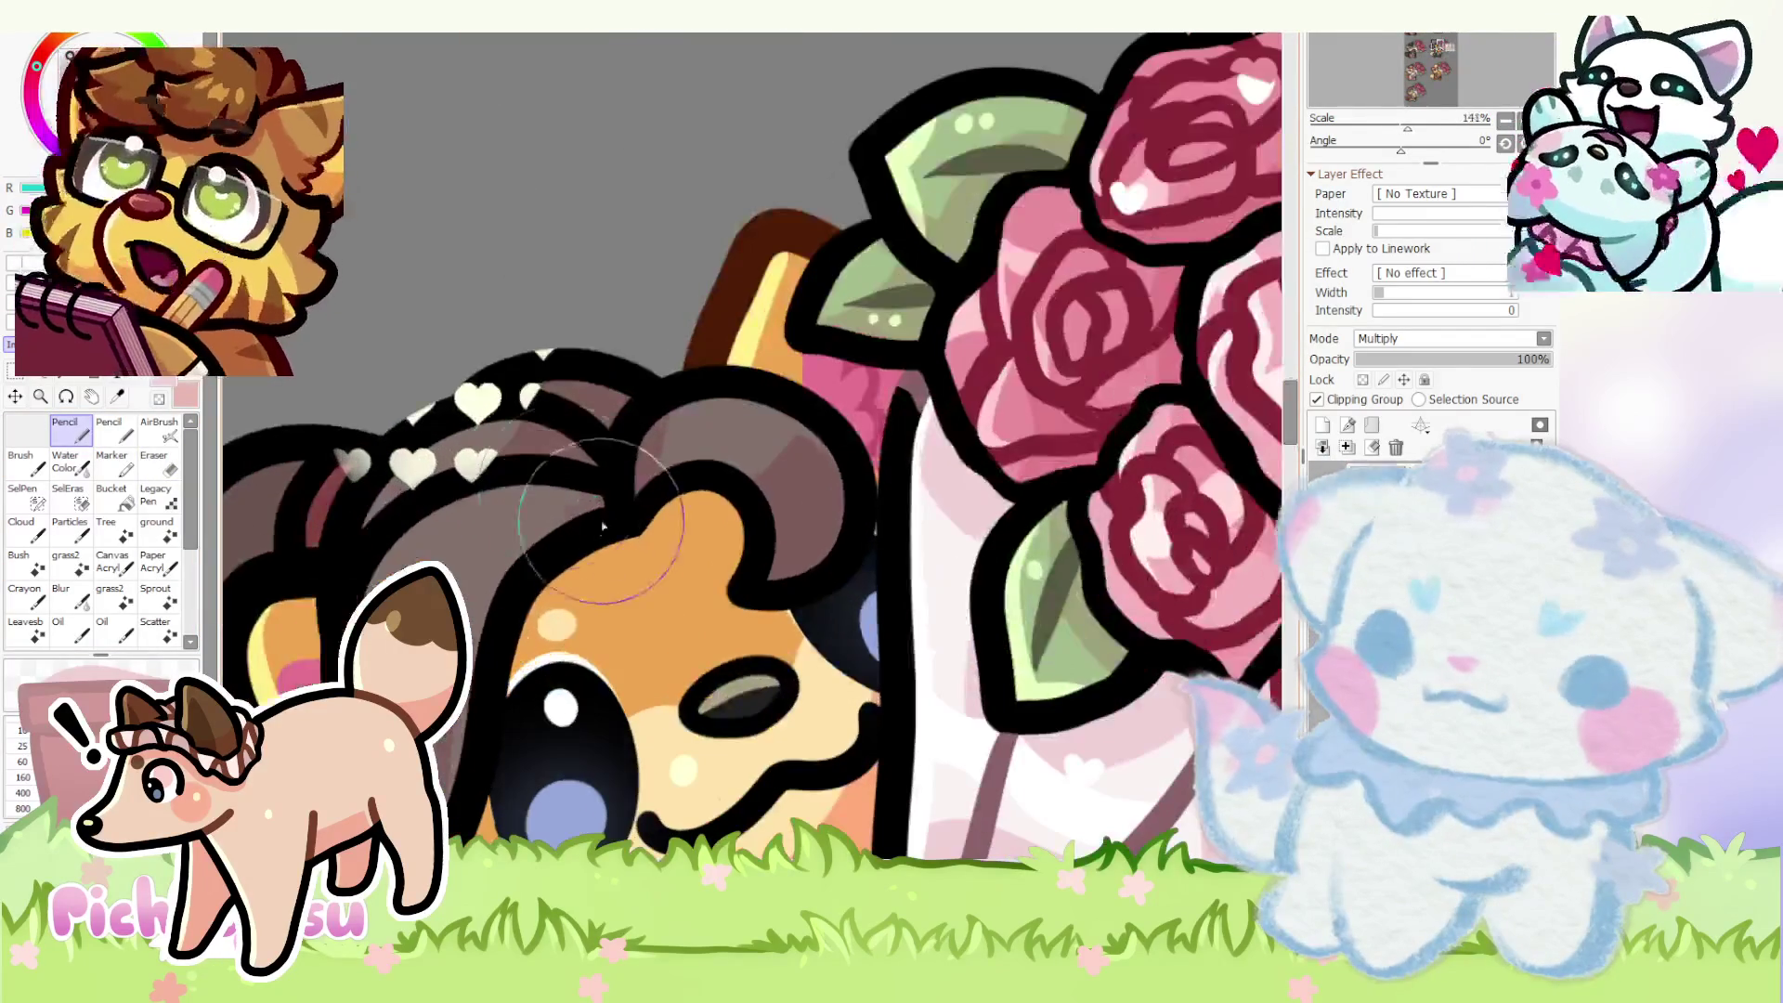
{"action": "scroll", "coordinate": [418, 481], "scroll_direction": "down", "scroll_amount": 4}
{"action": "scroll", "coordinate": [401, 481], "scroll_direction": "up", "scroll_amount": 2}
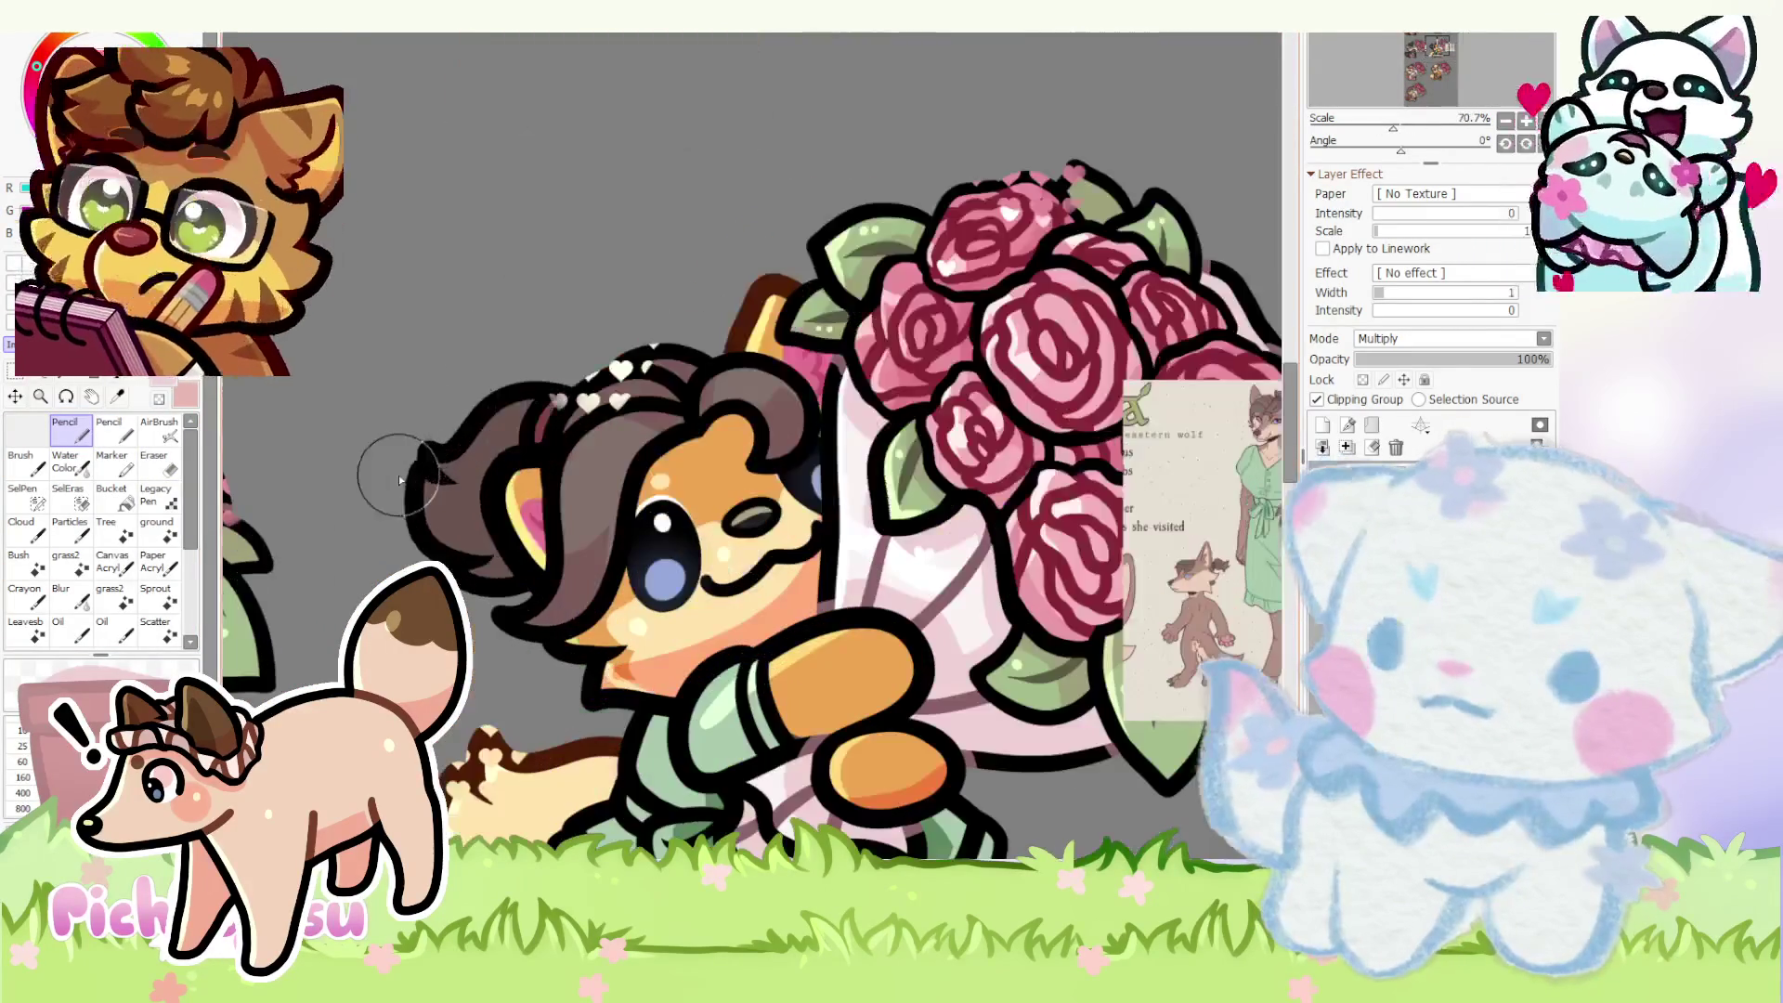
{"action": "scroll", "coordinate": [488, 443], "scroll_direction": "up", "scroll_amount": 1}
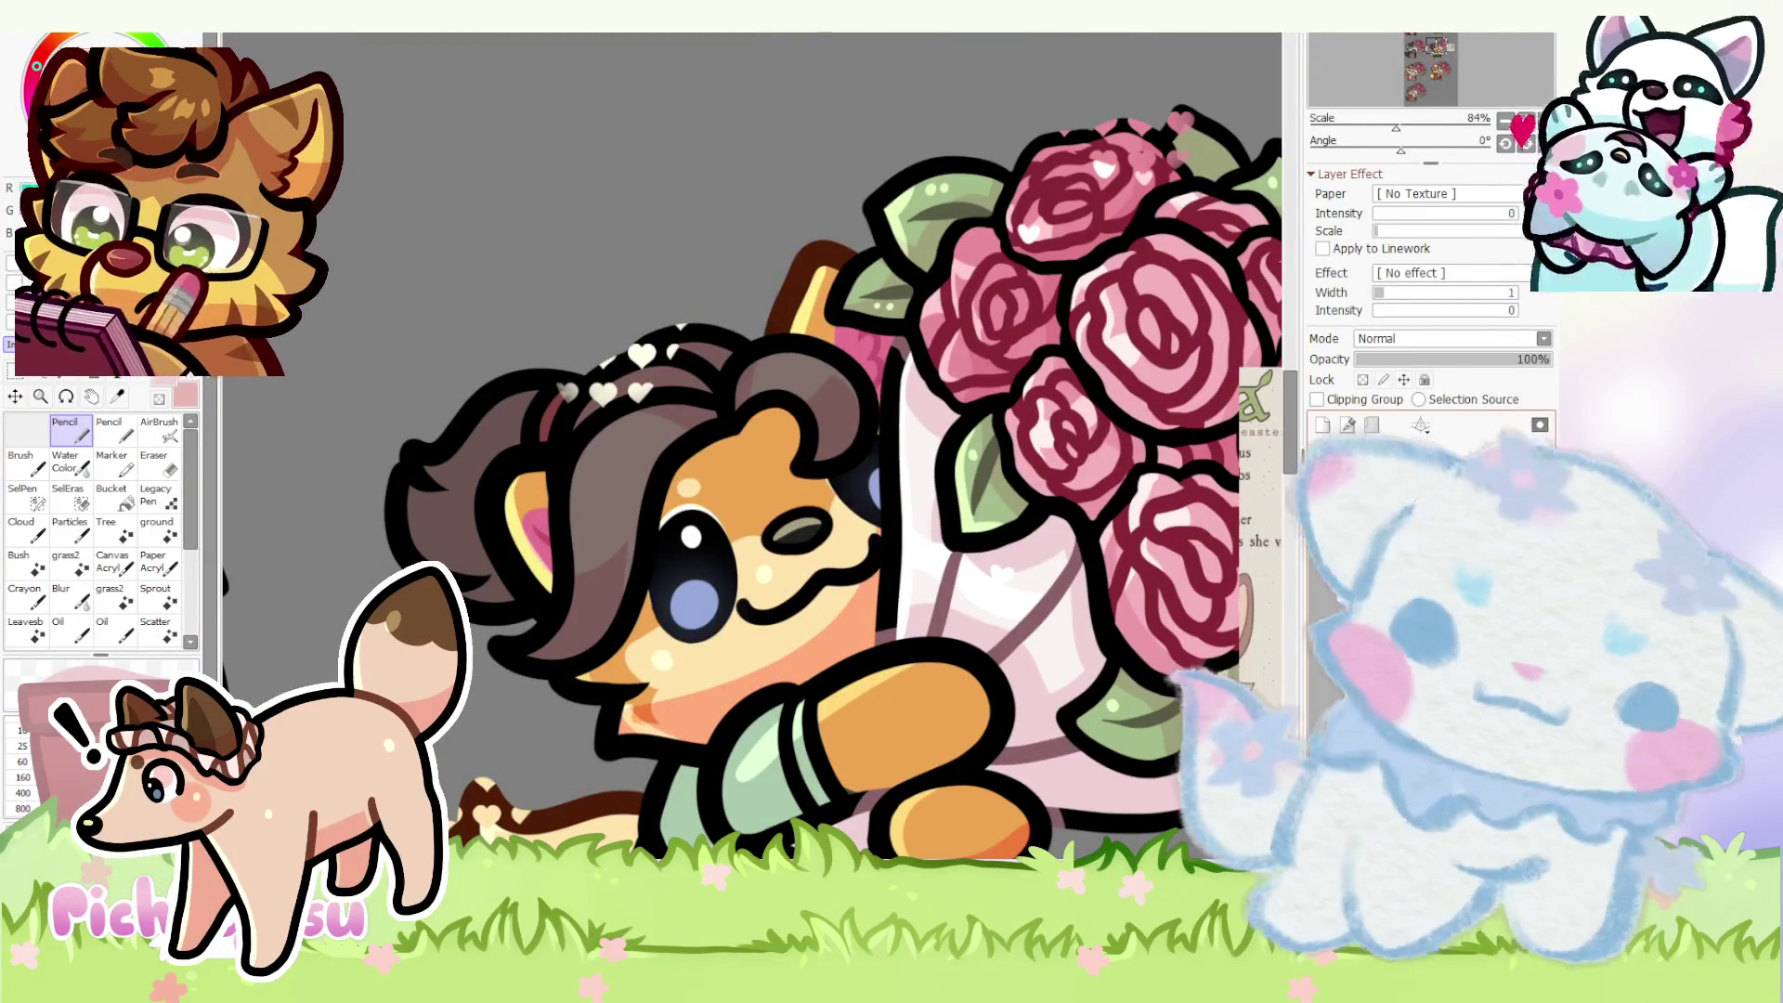
{"action": "left_click", "coordinate": [1317, 399]}
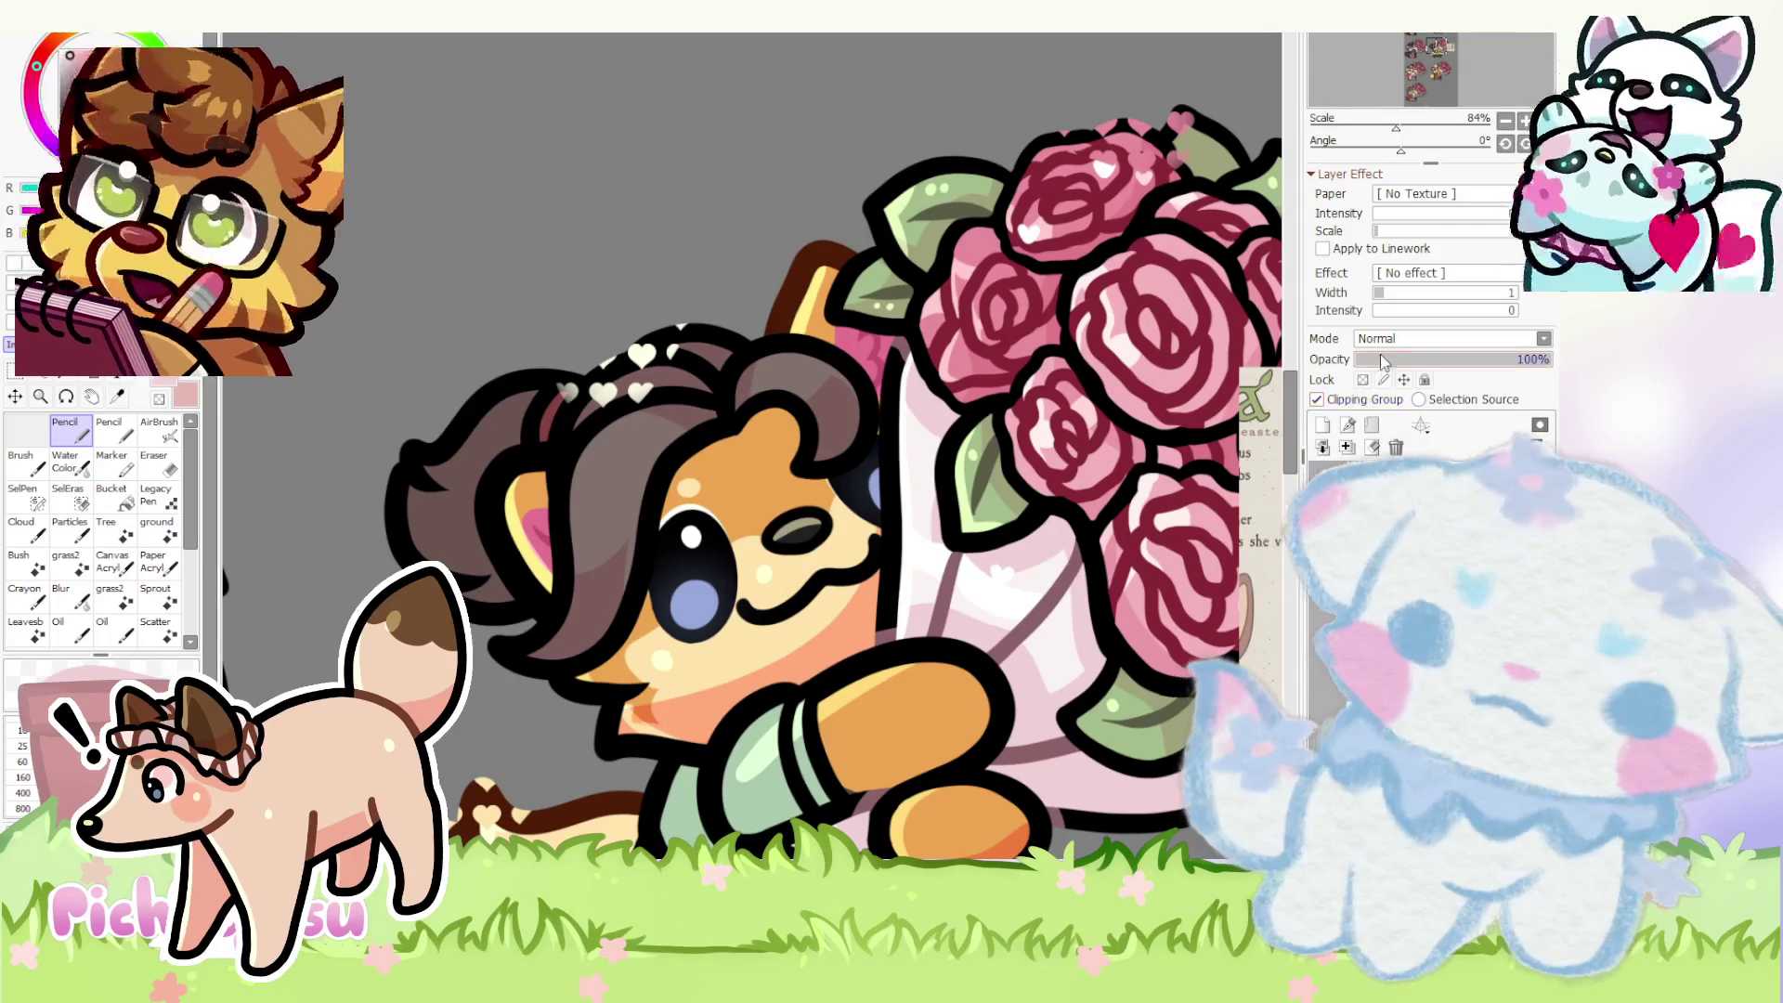
{"action": "scroll", "coordinate": [1379, 341], "scroll_direction": "down", "scroll_amount": 1}
{"action": "scroll", "coordinate": [488, 543], "scroll_direction": "up", "scroll_amount": 2}
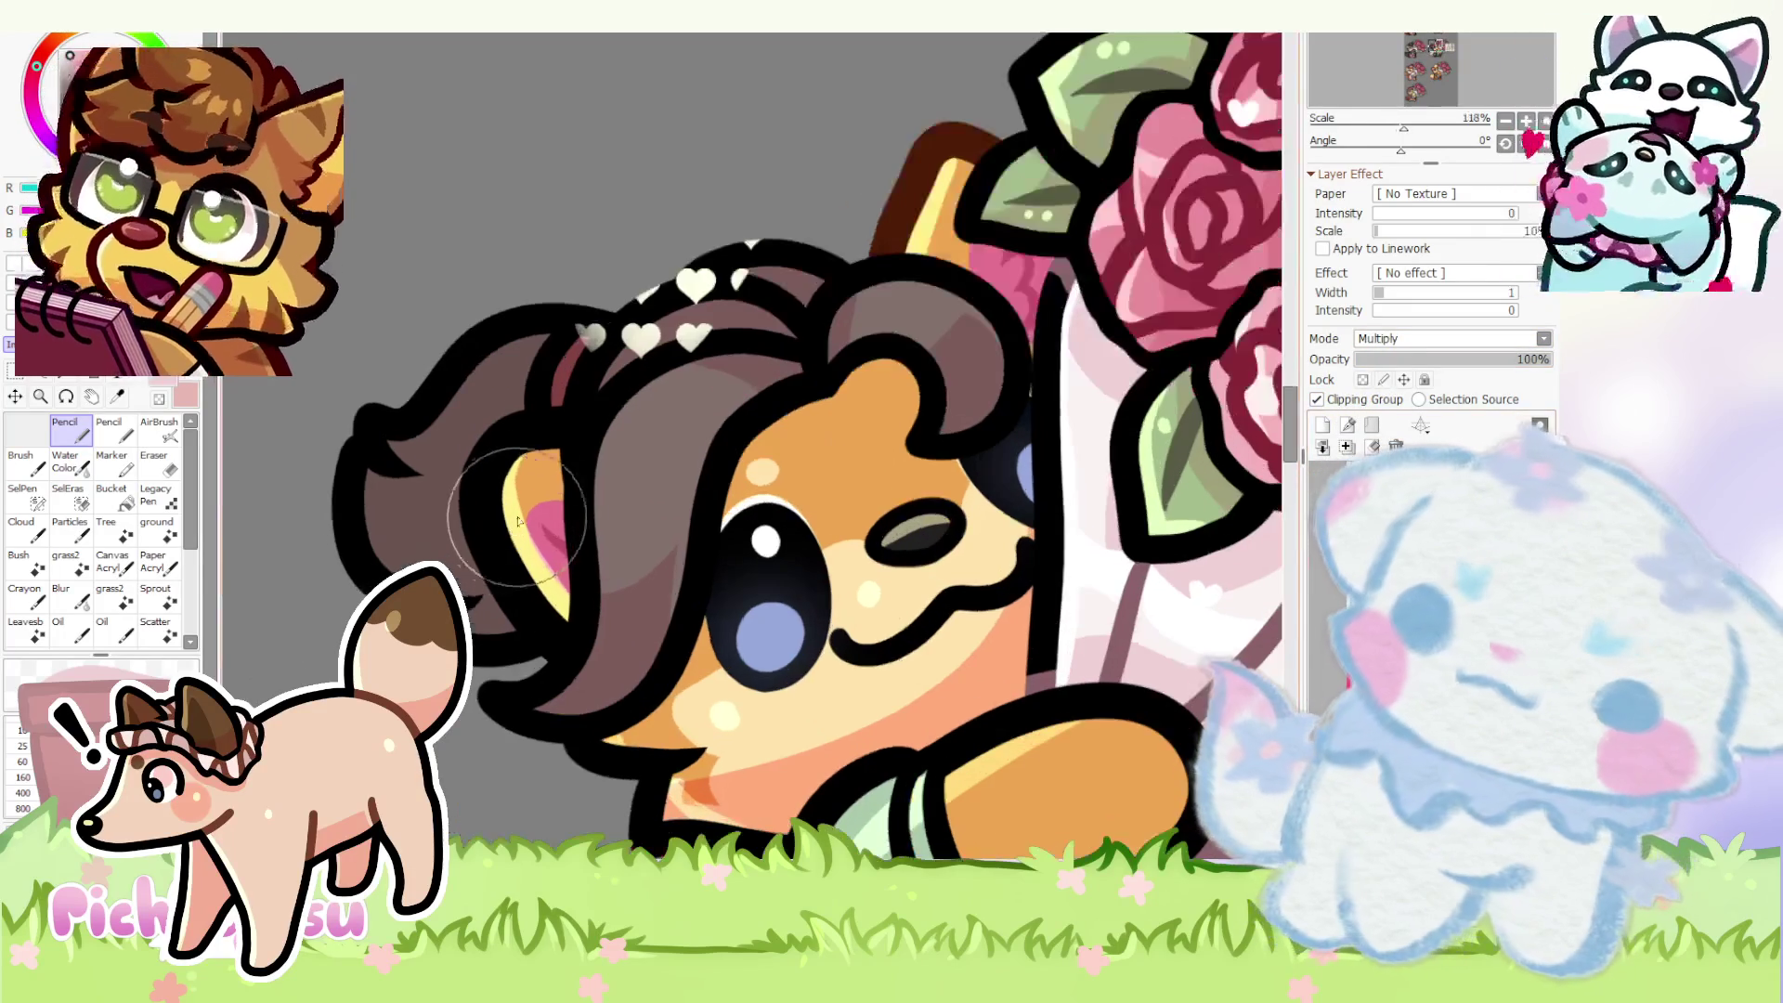
{"action": "key", "text": "e"}
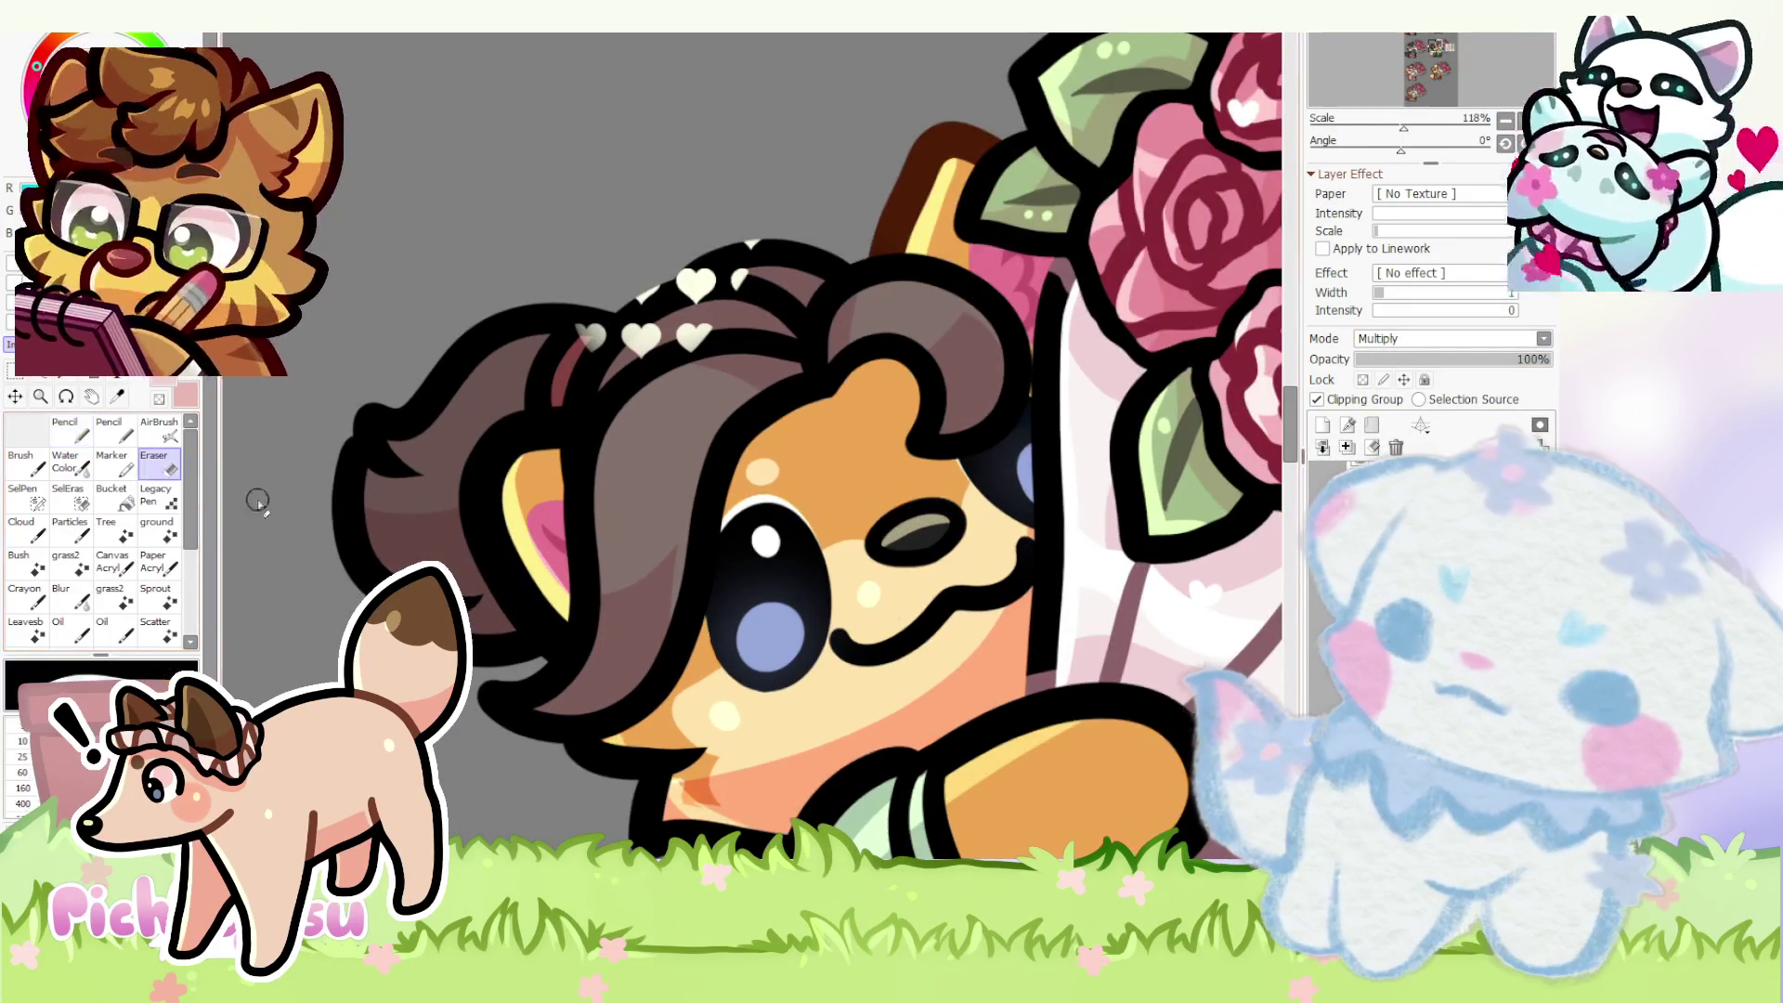
{"action": "scroll", "coordinate": [378, 467], "scroll_direction": "up", "scroll_amount": 2}
{"action": "scroll", "coordinate": [377, 467], "scroll_direction": "down", "scroll_amount": 2}
{"action": "scroll", "coordinate": [488, 529], "scroll_direction": "down", "scroll_amount": 1}
{"action": "scroll", "coordinate": [572, 589], "scroll_direction": "down", "scroll_amount": 1}
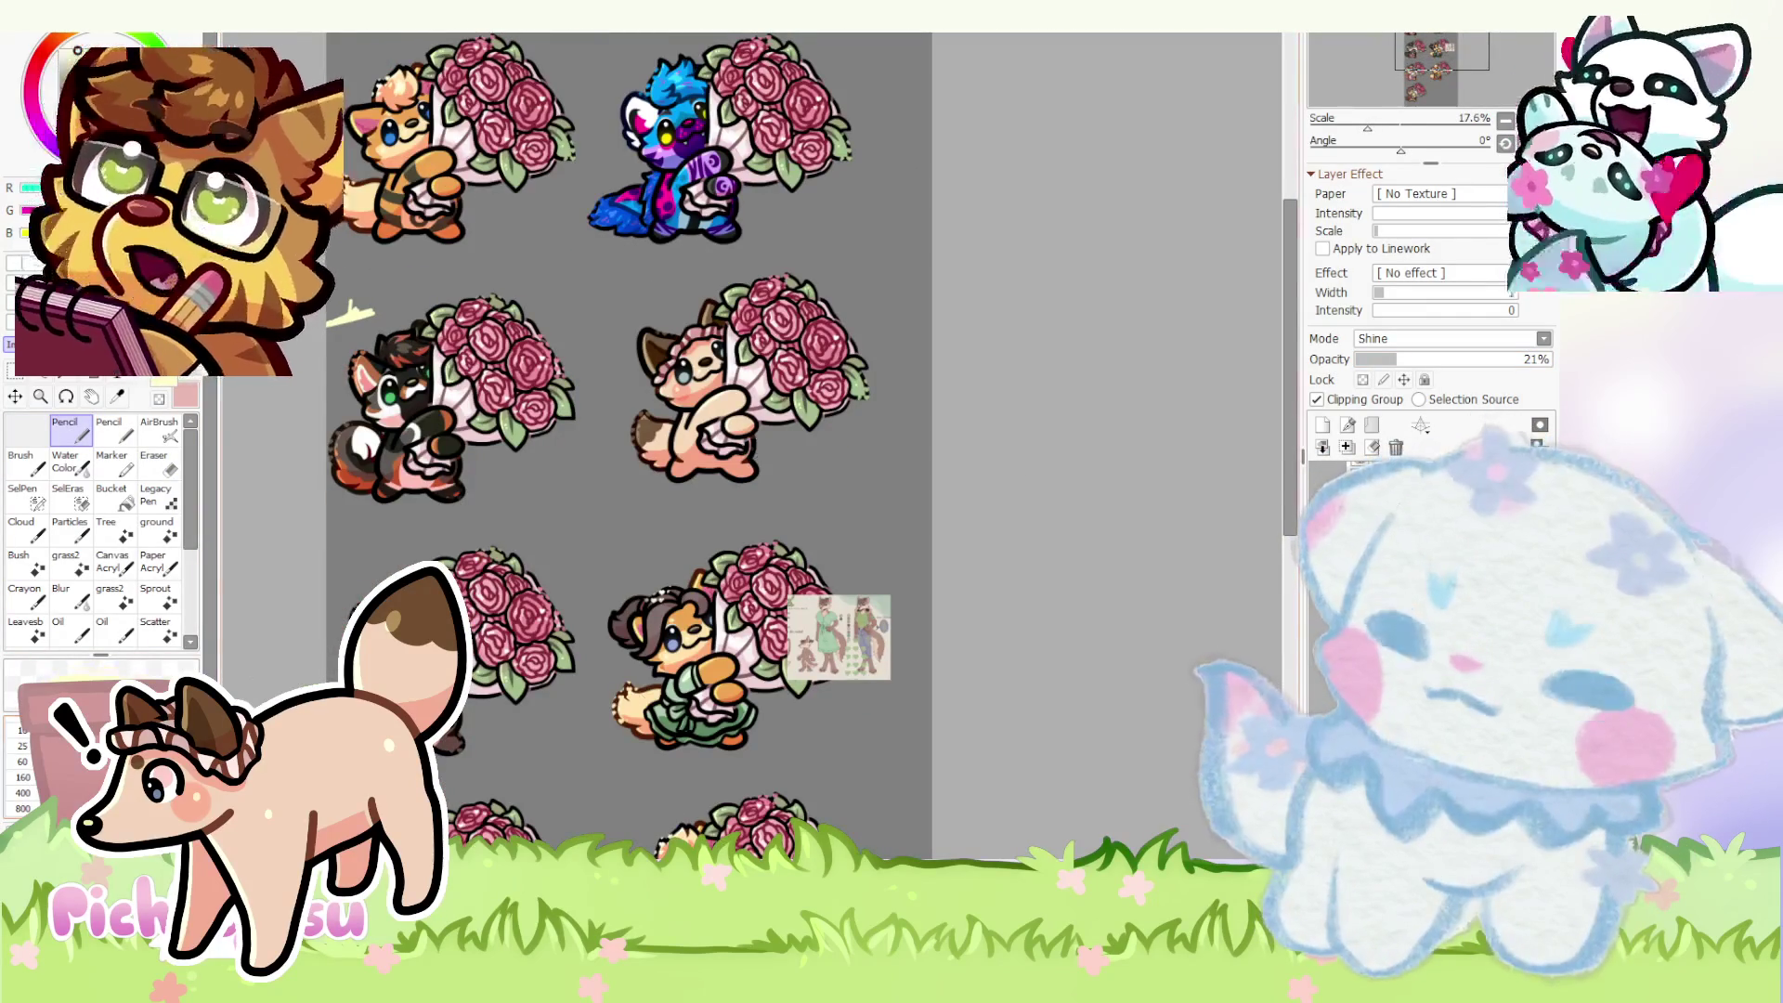
{"action": "scroll", "coordinate": [791, 544], "scroll_direction": "up", "scroll_amount": 3}
{"action": "scroll", "coordinate": [789, 543], "scroll_direction": "up", "scroll_amount": 3}
{"action": "scroll", "coordinate": [790, 544], "scroll_direction": "up", "scroll_amount": 3}
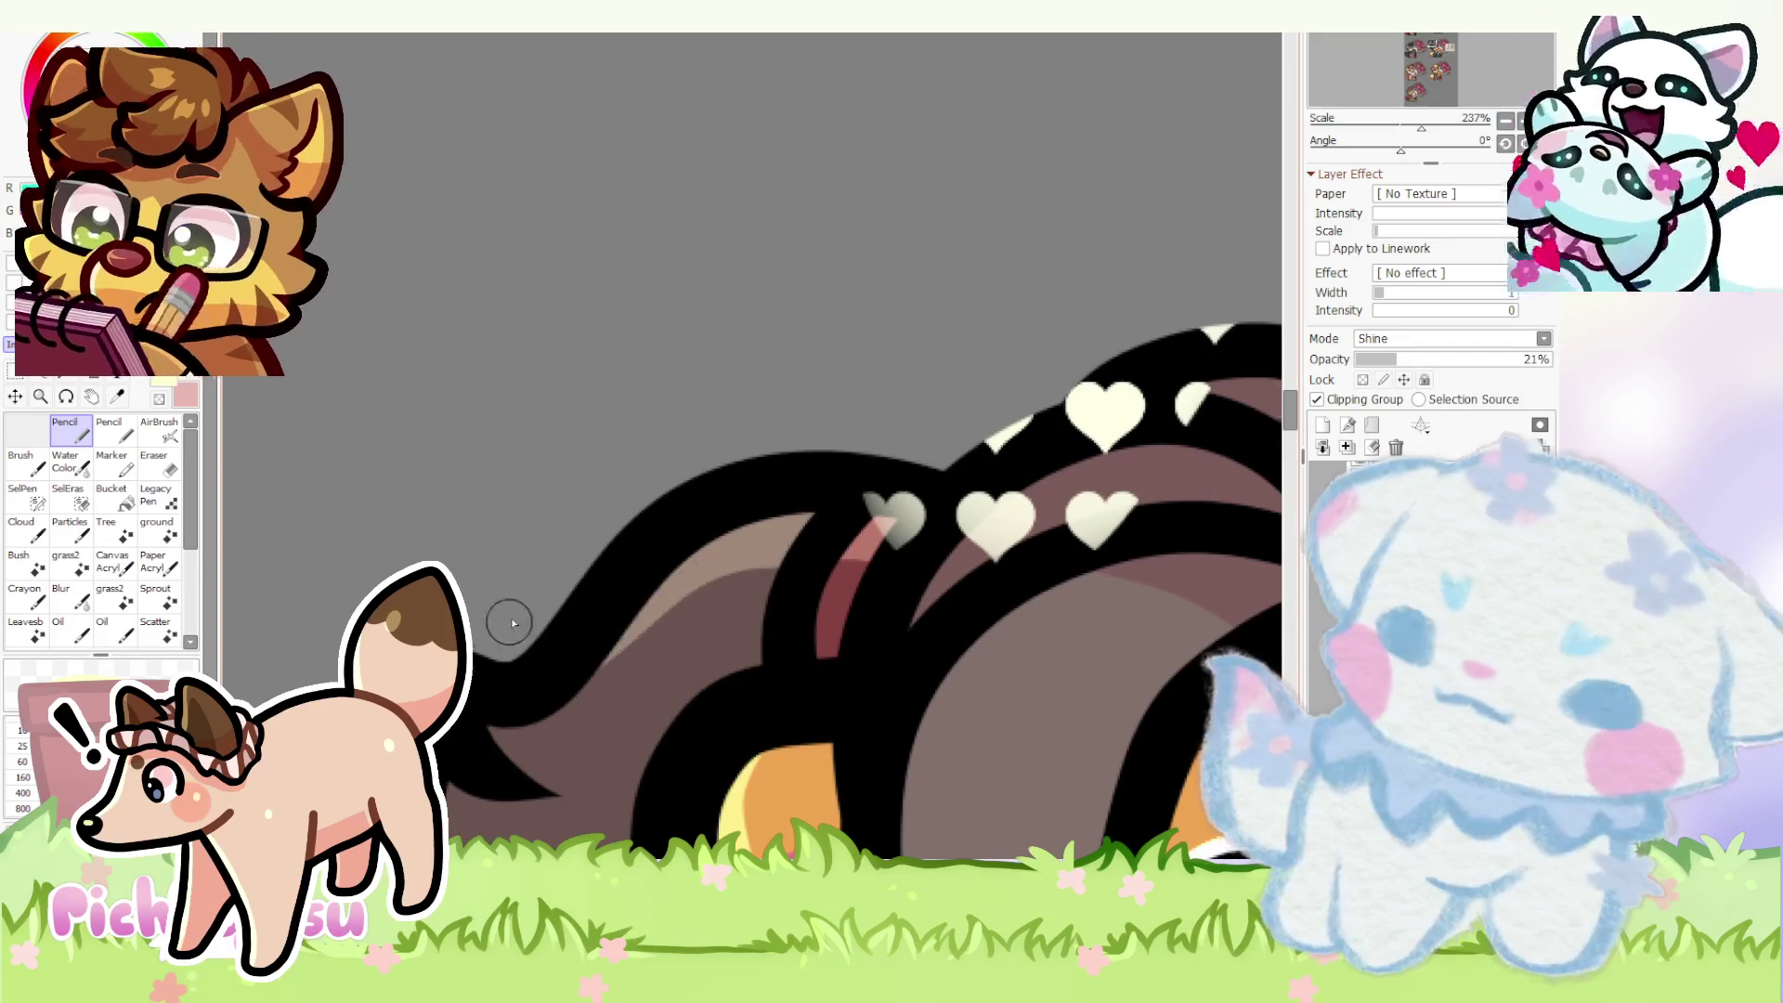
{"action": "scroll", "coordinate": [481, 645], "scroll_direction": "down", "scroll_amount": 3}
{"action": "scroll", "coordinate": [431, 530], "scroll_direction": "up", "scroll_amount": 1}
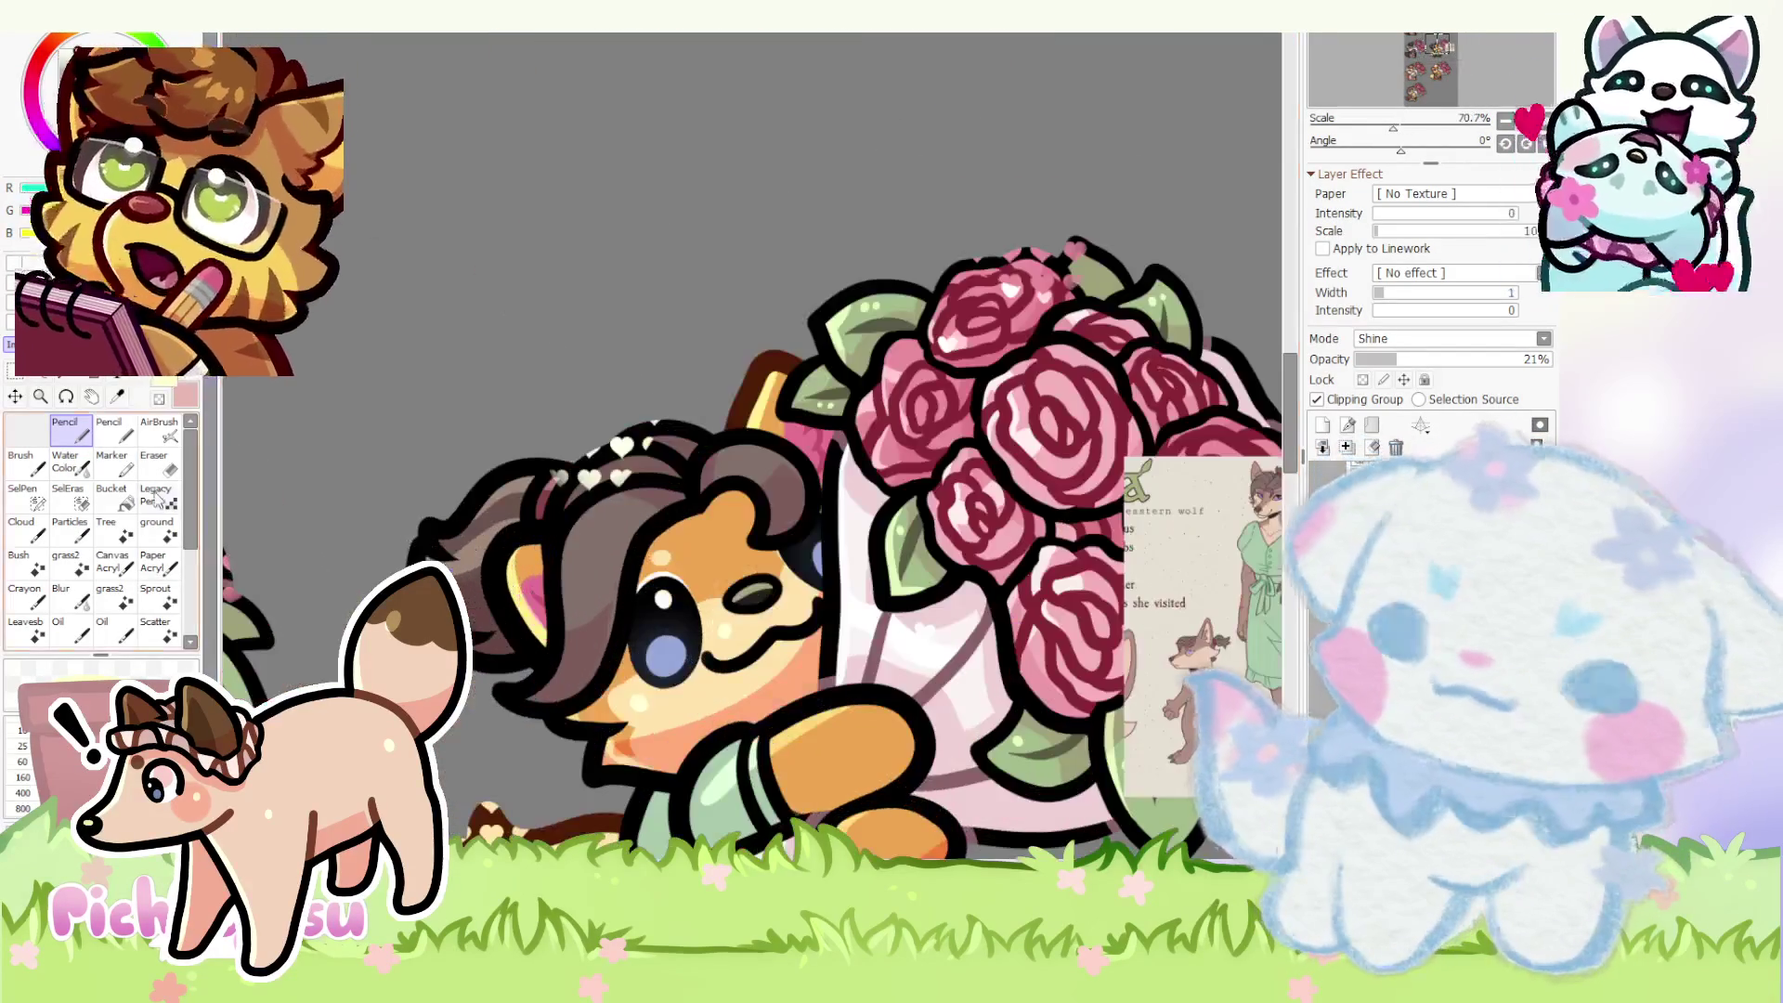
{"action": "scroll", "coordinate": [450, 566], "scroll_direction": "up", "scroll_amount": 2}
- Clean up the hair edges near the wolf's ear with alternating eraser and pencil strokes
{"action": "key", "text": "e"}
{"action": "scroll", "coordinate": [449, 567], "scroll_direction": "up", "scroll_amount": 3}
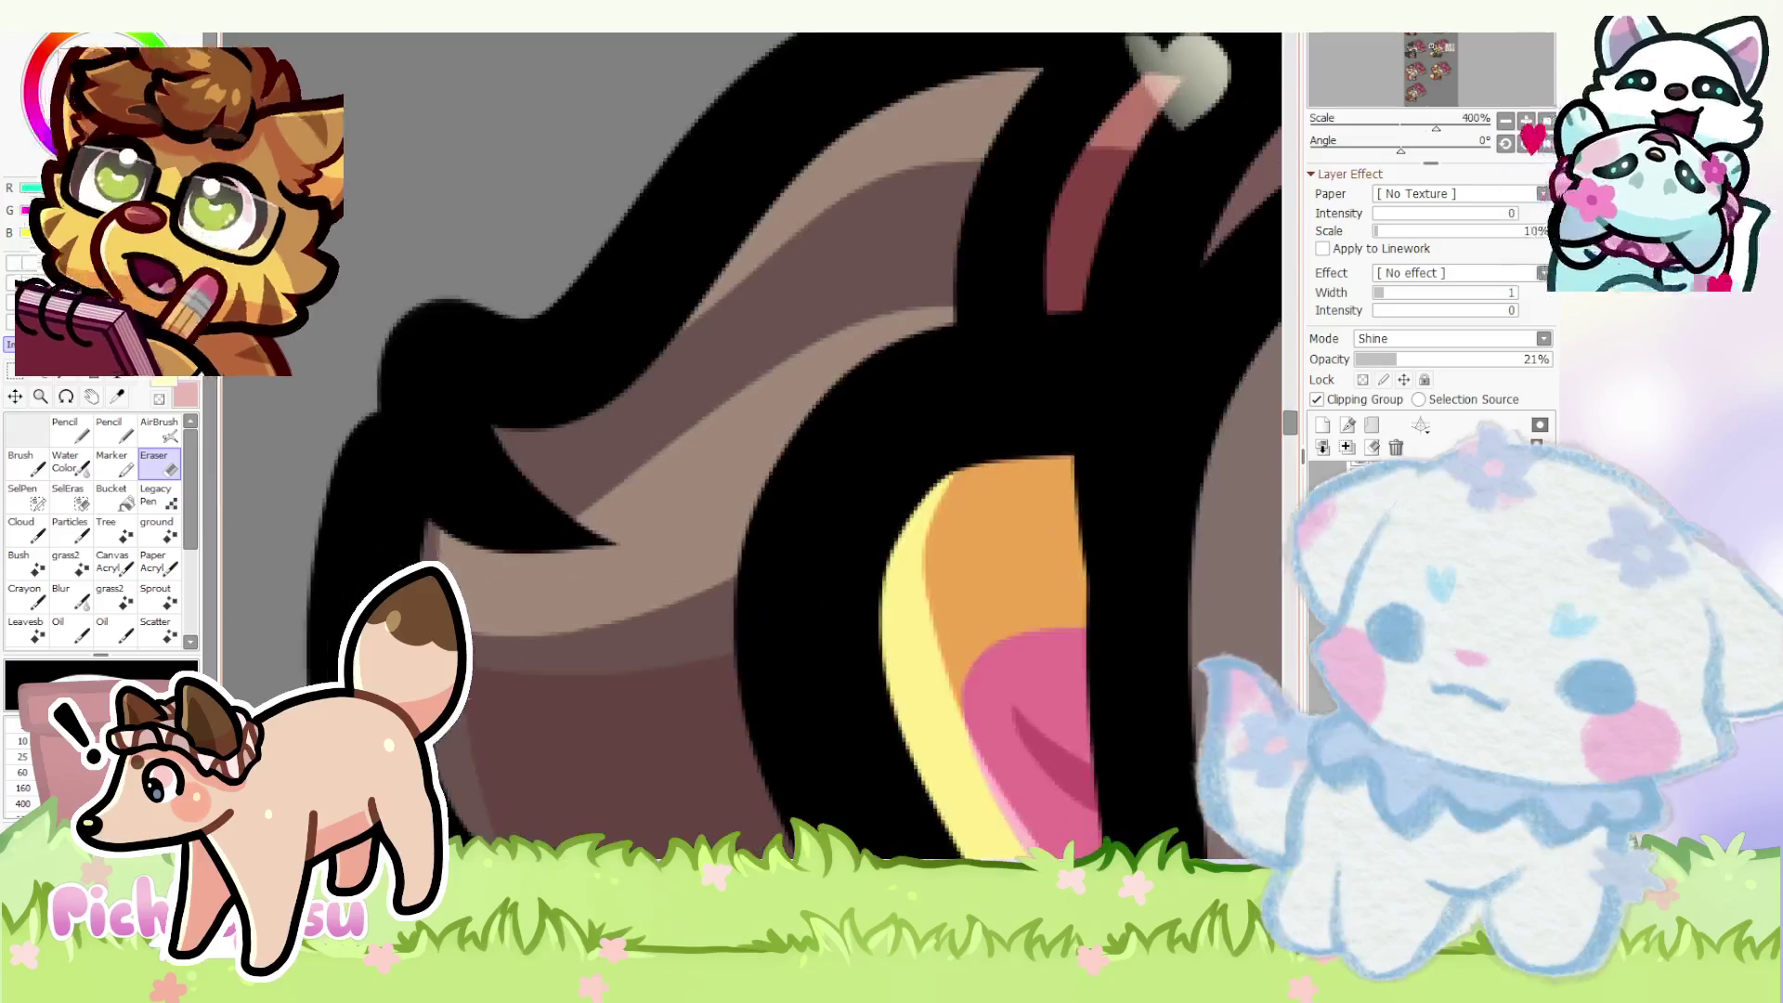
{"action": "scroll", "coordinate": [757, 609], "scroll_direction": "down", "scroll_amount": 6}
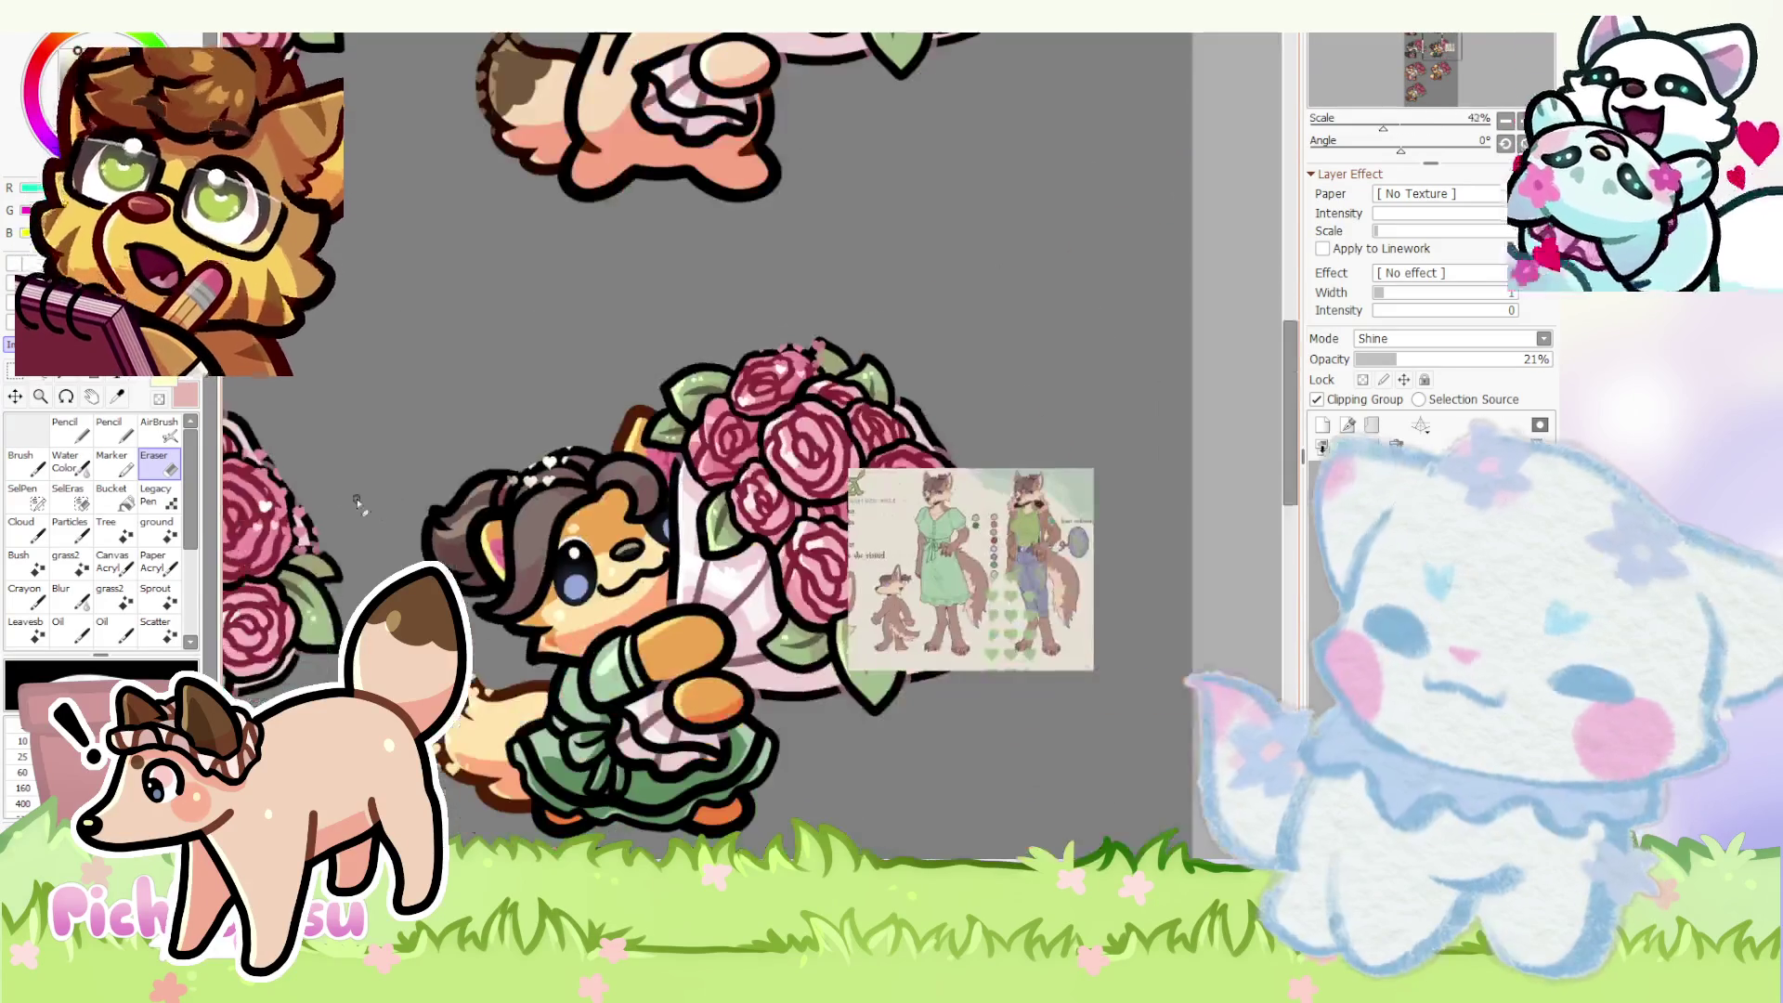
{"action": "key", "text": "n"}
{"action": "scroll", "coordinate": [398, 481], "scroll_direction": "up", "scroll_amount": 4}
{"action": "scroll", "coordinate": [398, 481], "scroll_direction": "up", "scroll_amount": 1}
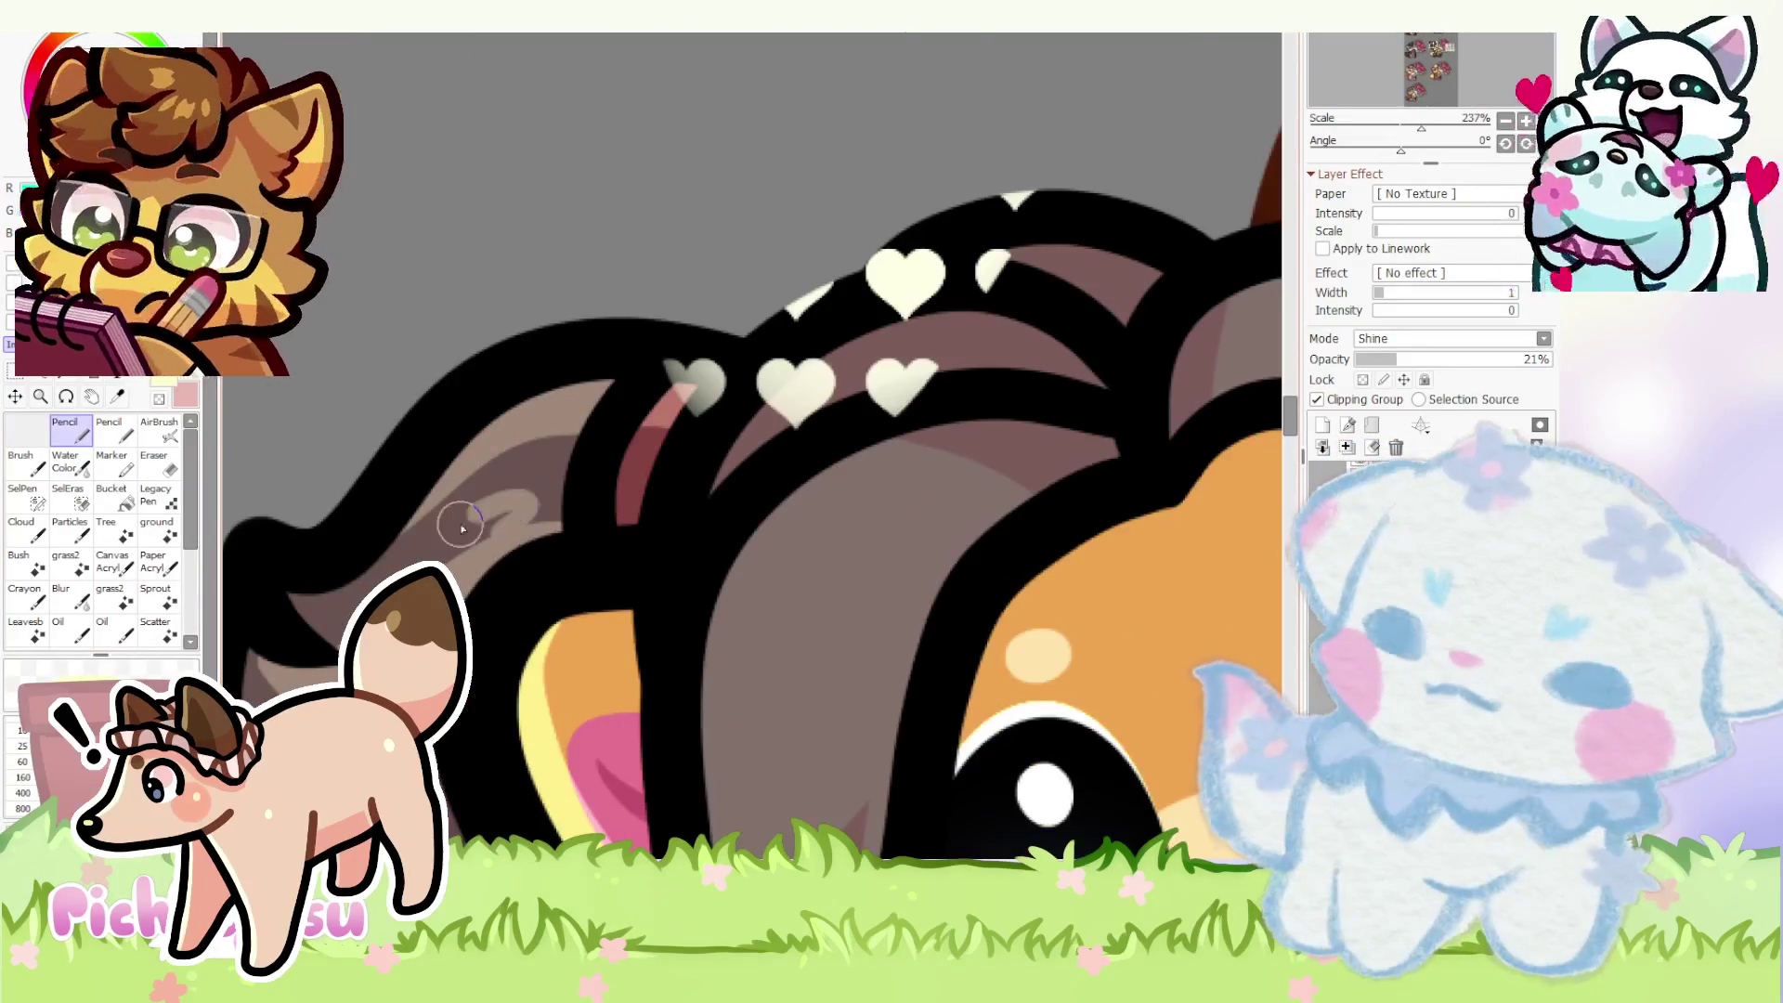
{"action": "scroll", "coordinate": [396, 450], "scroll_direction": "down", "scroll_amount": 6}
{"action": "scroll", "coordinate": [396, 460], "scroll_direction": "up", "scroll_amount": 5}
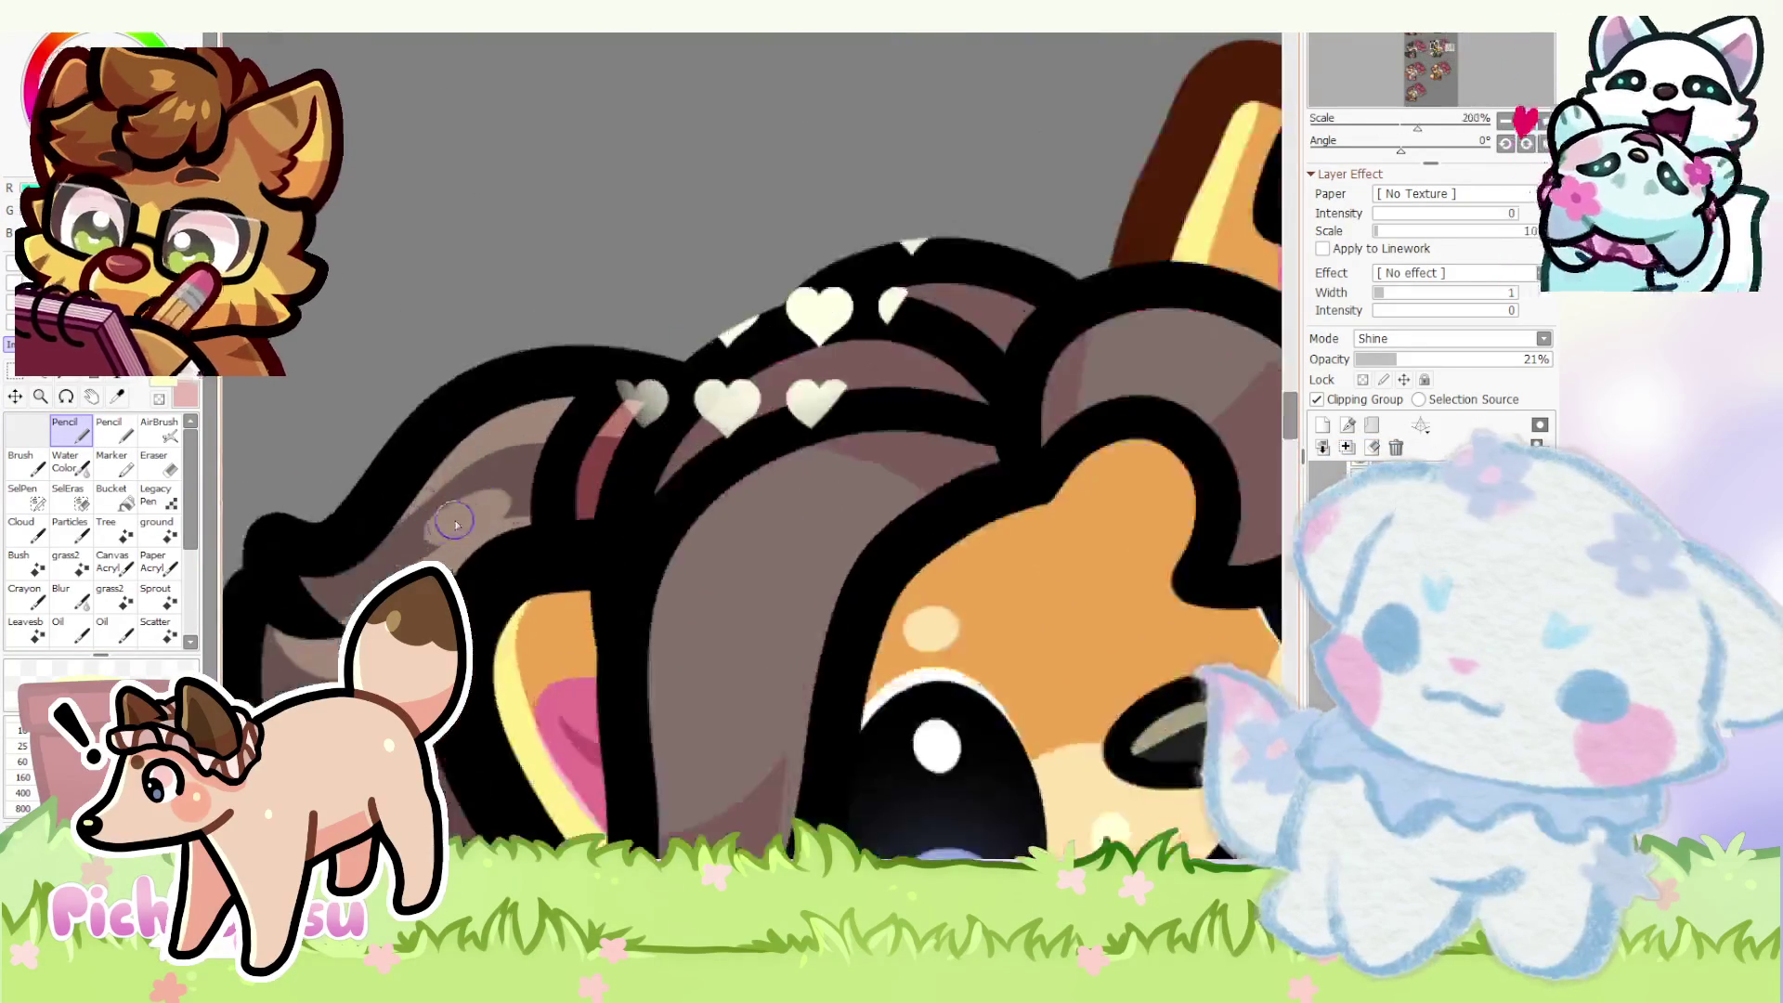
{"action": "scroll", "coordinate": [397, 537], "scroll_direction": "up", "scroll_amount": 2}
{"action": "scroll", "coordinate": [577, 479], "scroll_direction": "down", "scroll_amount": 1}
{"action": "scroll", "coordinate": [385, 445], "scroll_direction": "down", "scroll_amount": 2}
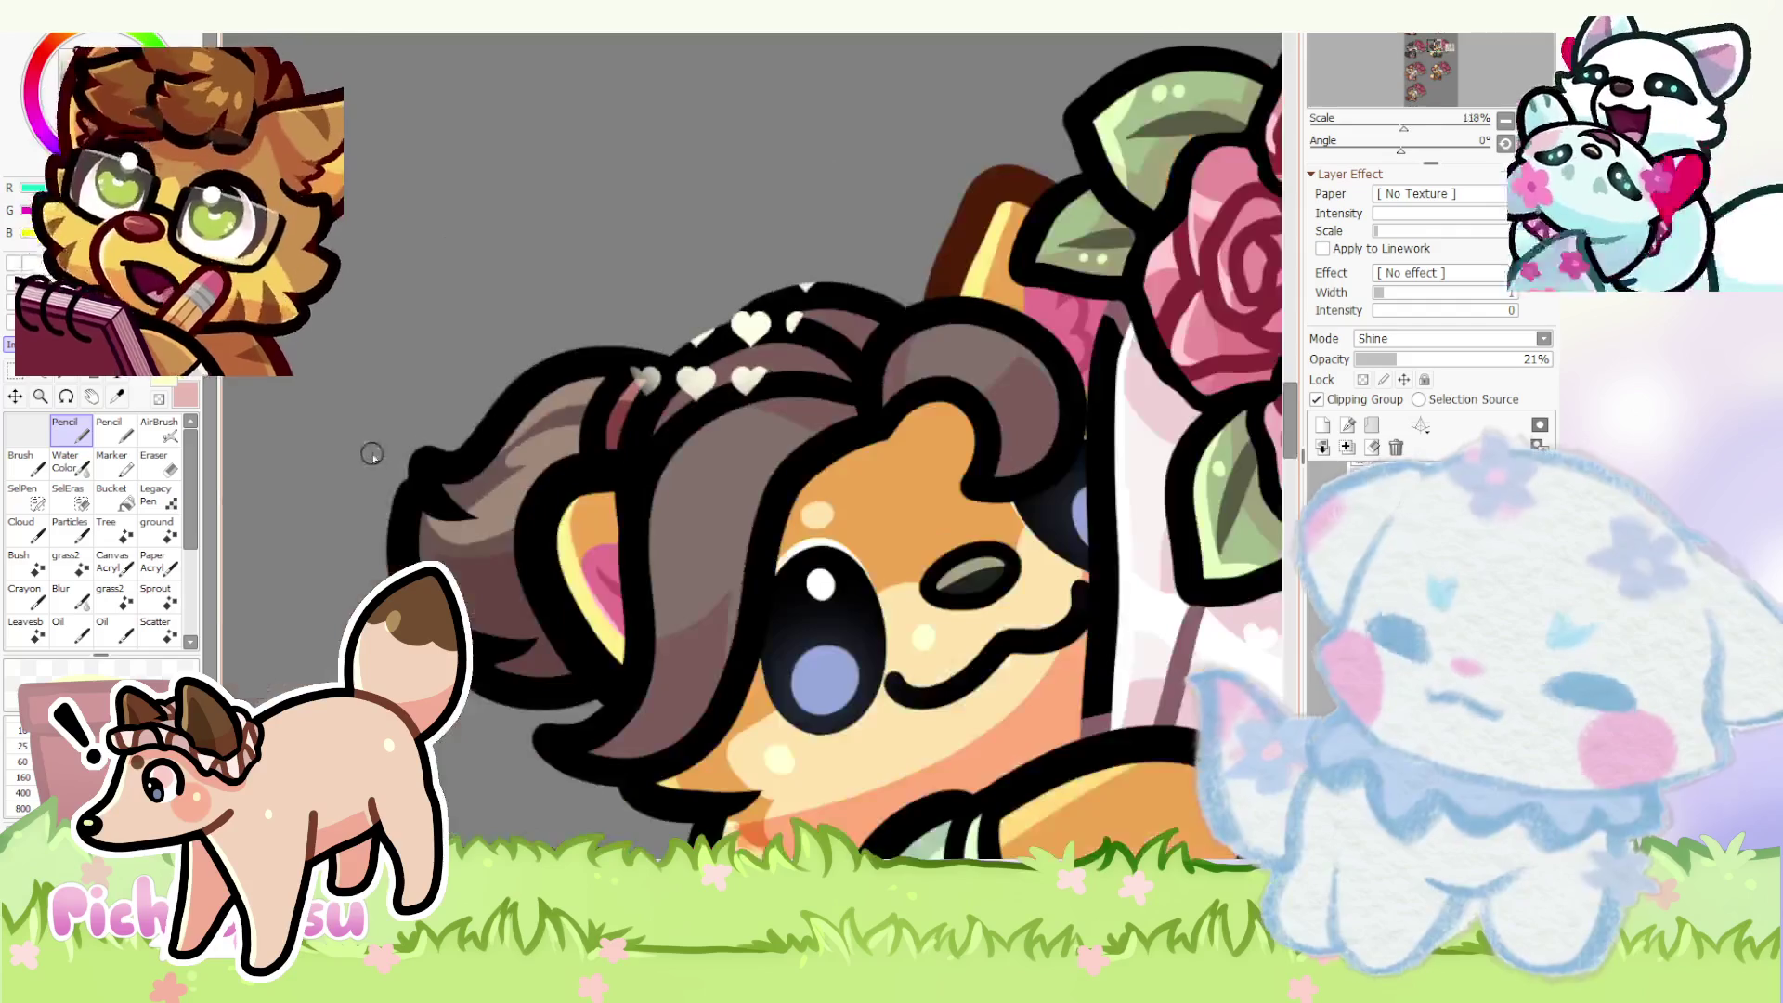
{"action": "scroll", "coordinate": [386, 445], "scroll_direction": "up", "scroll_amount": 2}
{"action": "key", "text": "e"}
{"action": "scroll", "coordinate": [361, 495], "scroll_direction": "up", "scroll_amount": 2}
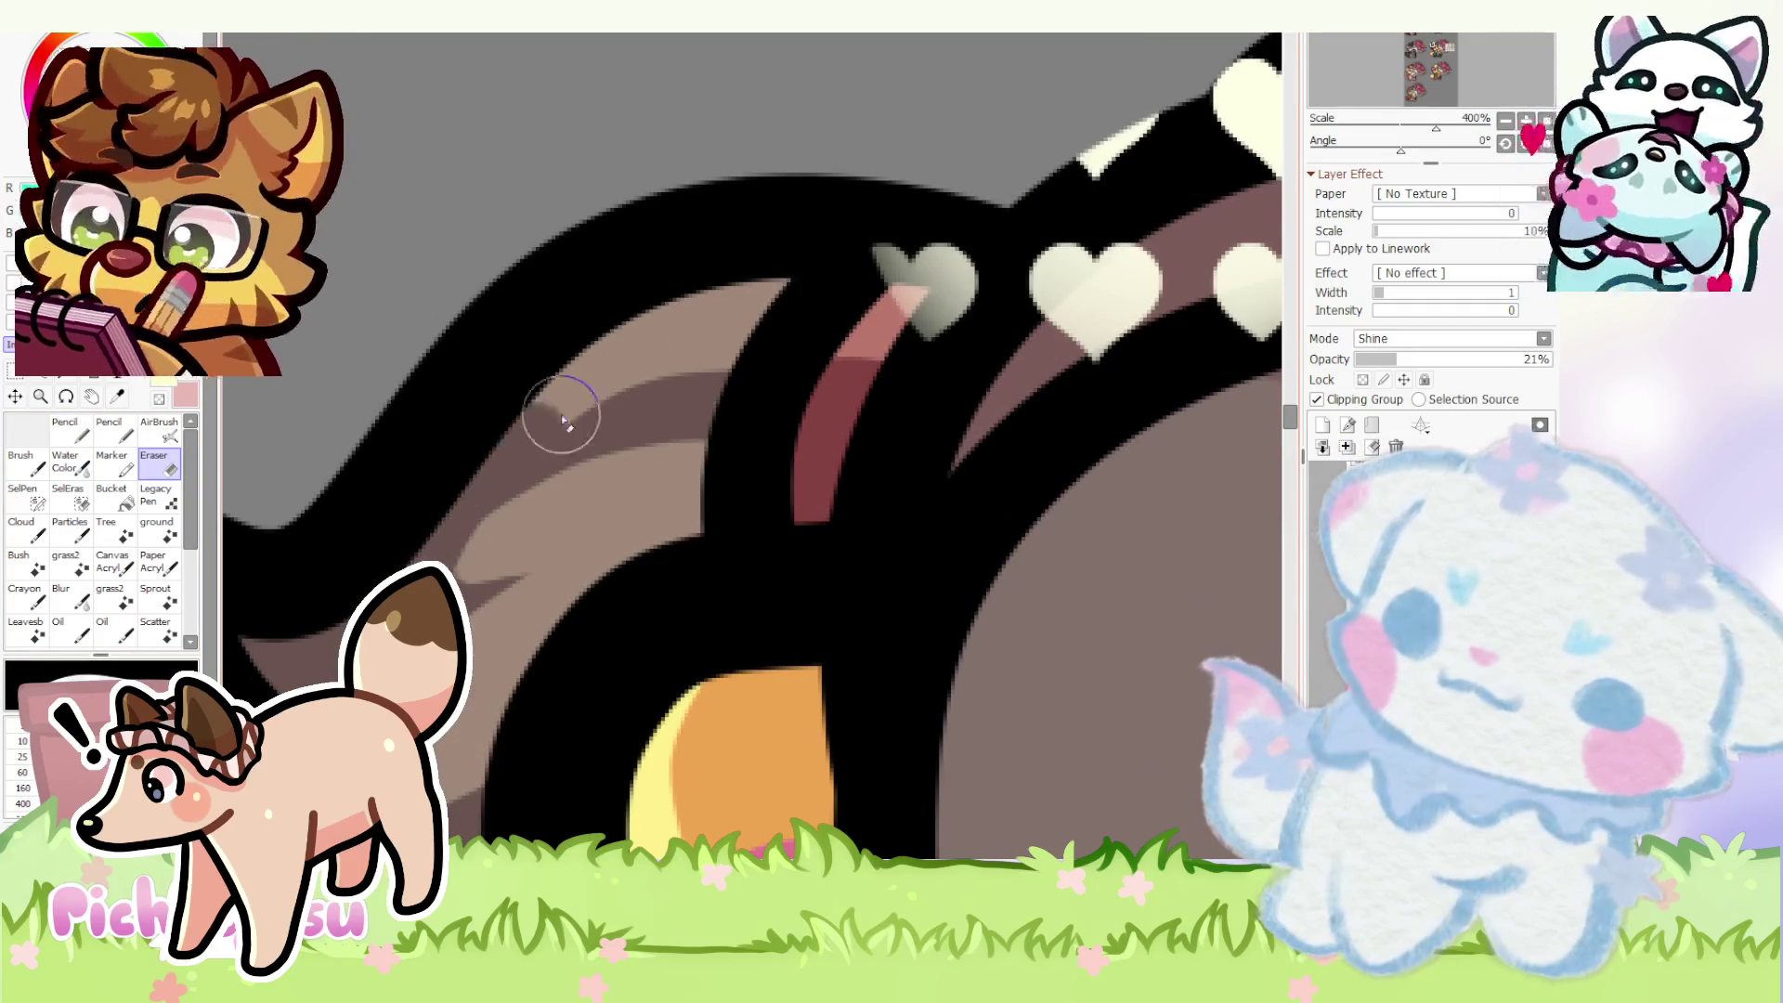
{"action": "scroll", "coordinate": [491, 511], "scroll_direction": "down", "scroll_amount": 4}
{"action": "scroll", "coordinate": [491, 512], "scroll_direction": "down", "scroll_amount": 3}
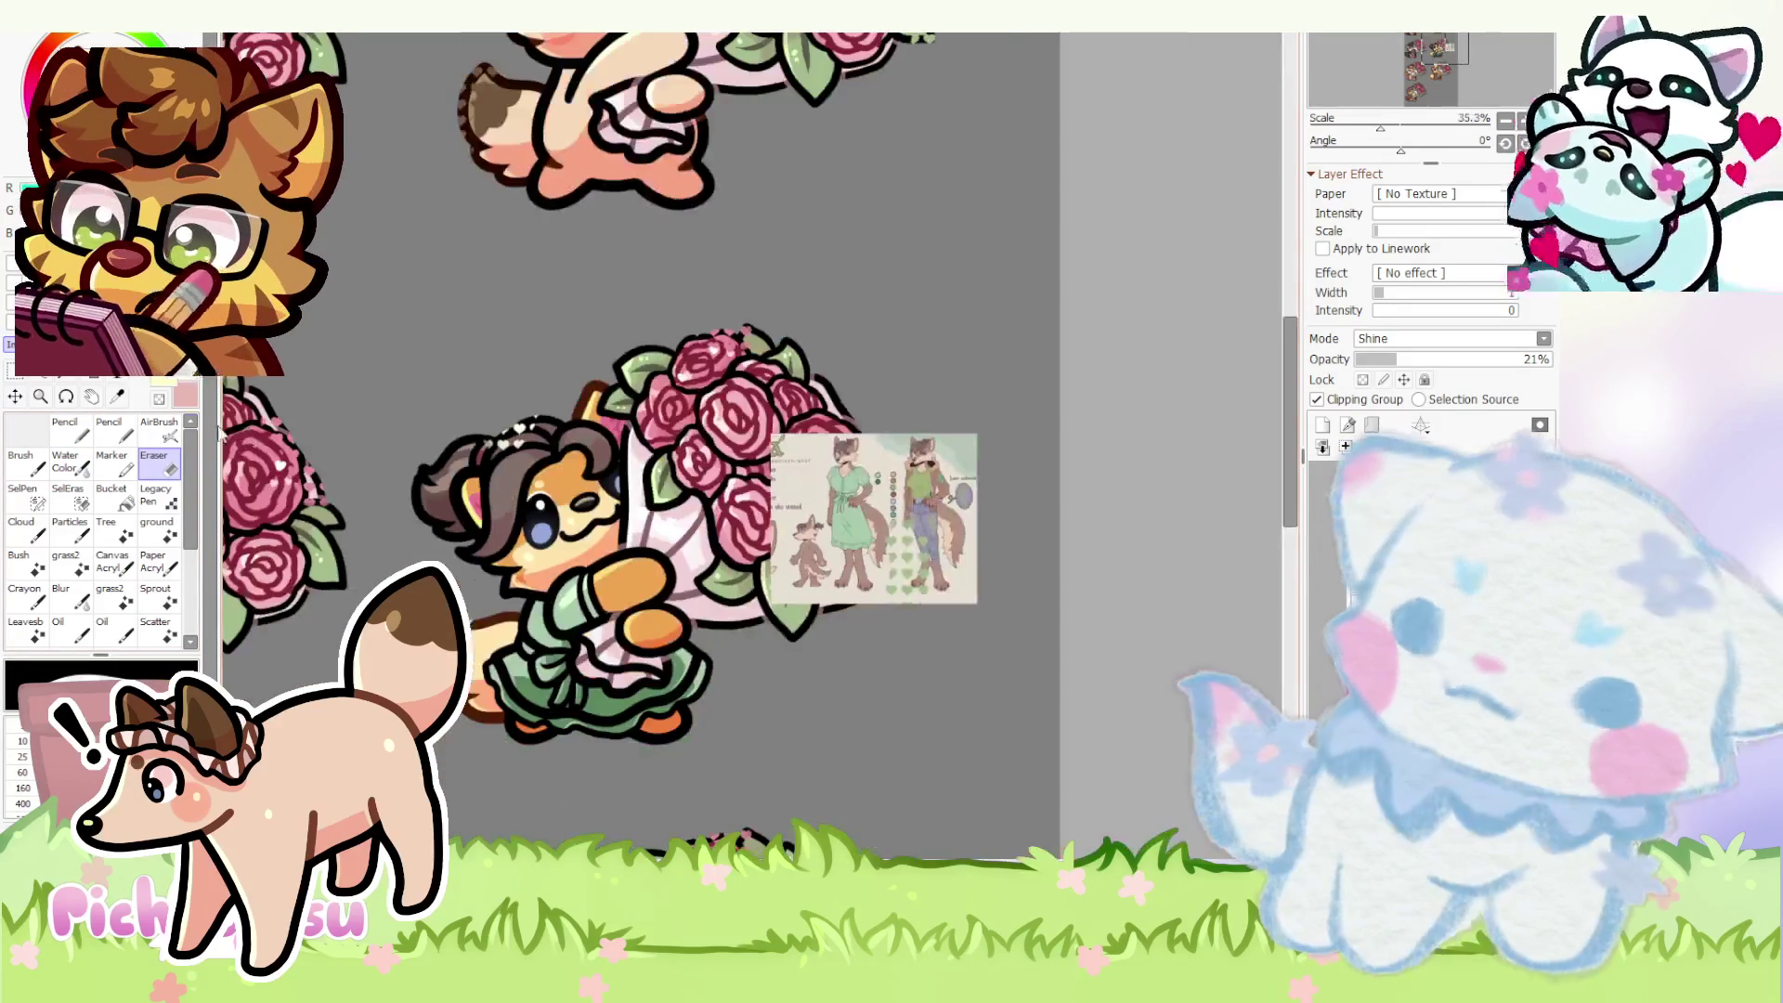
{"action": "key", "text": "n"}
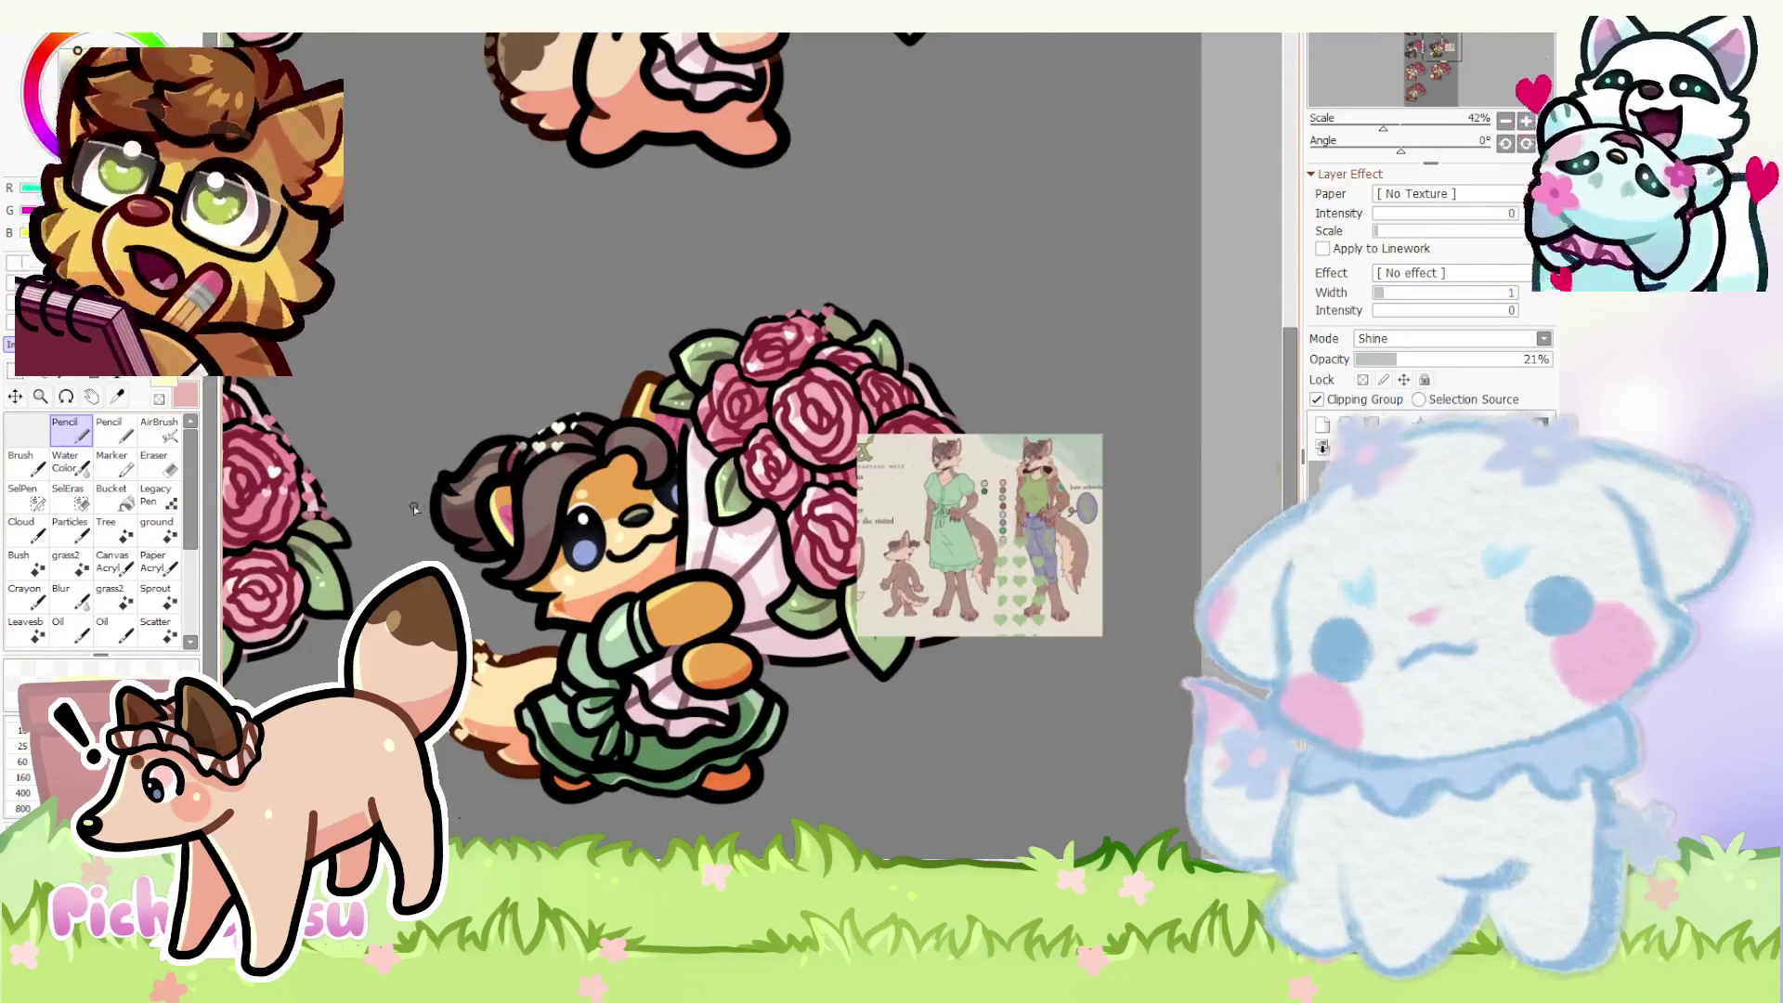
{"action": "scroll", "coordinate": [541, 441], "scroll_direction": "up", "scroll_amount": 3}
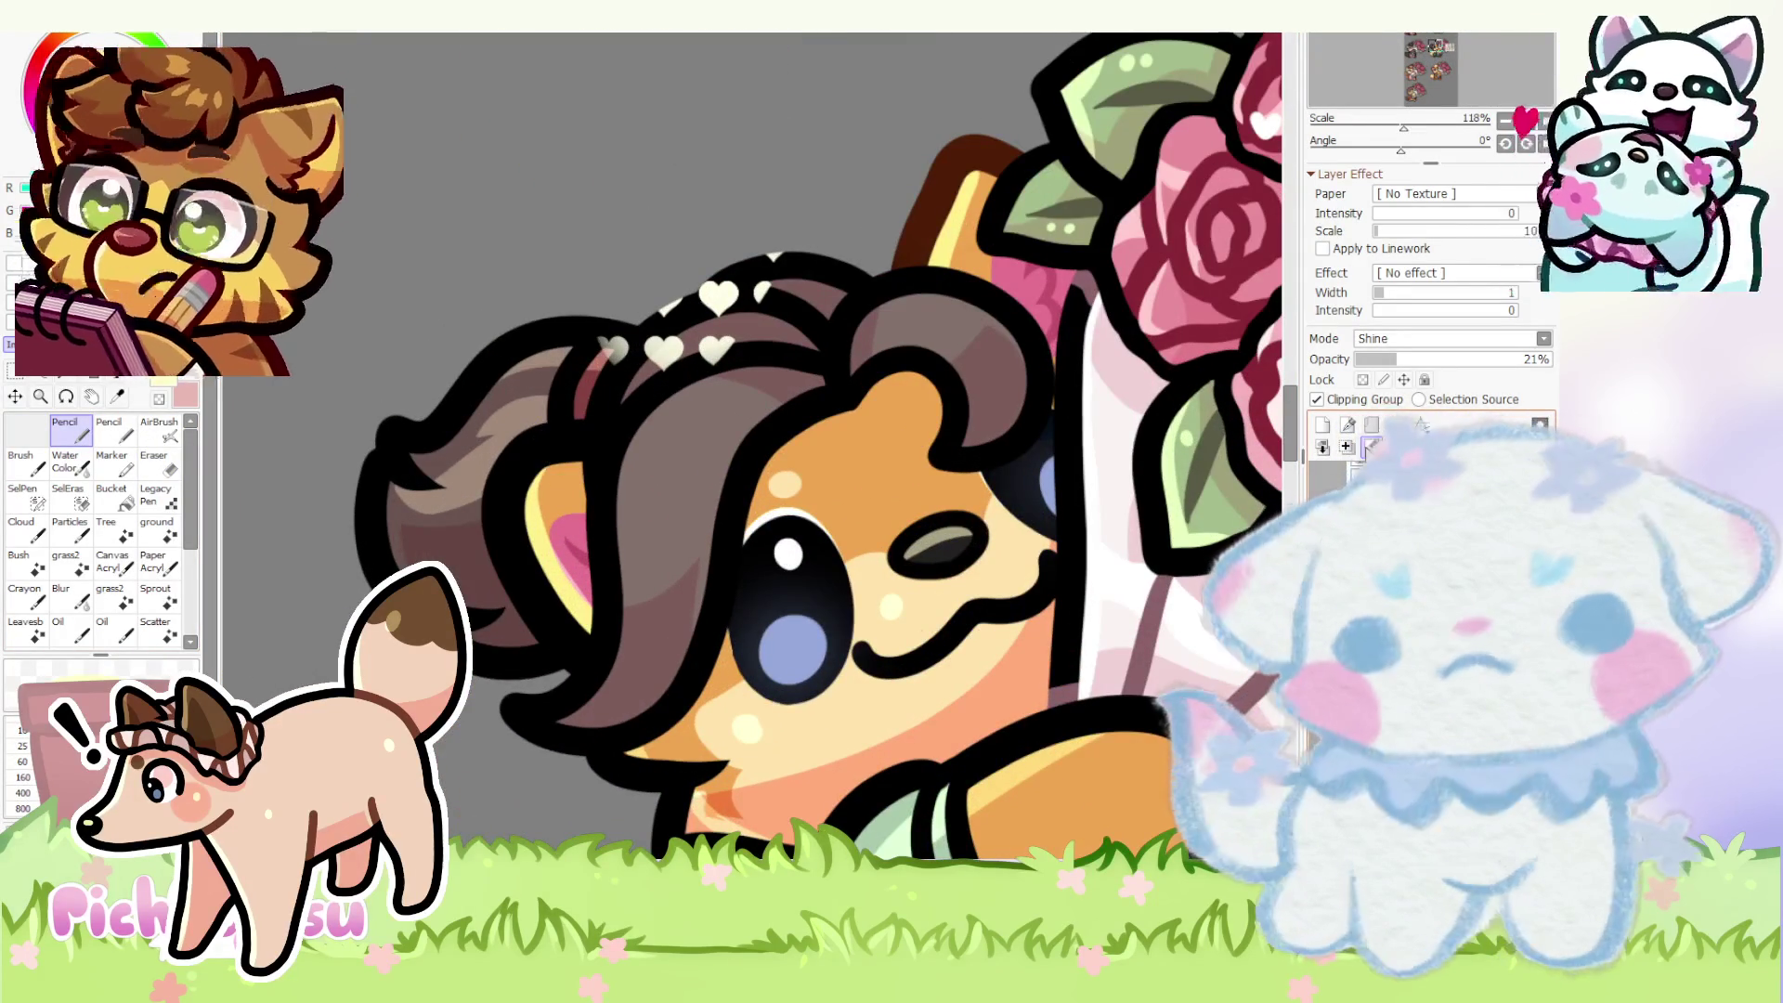
{"action": "scroll", "coordinate": [602, 343], "scroll_direction": "up", "scroll_amount": 2}
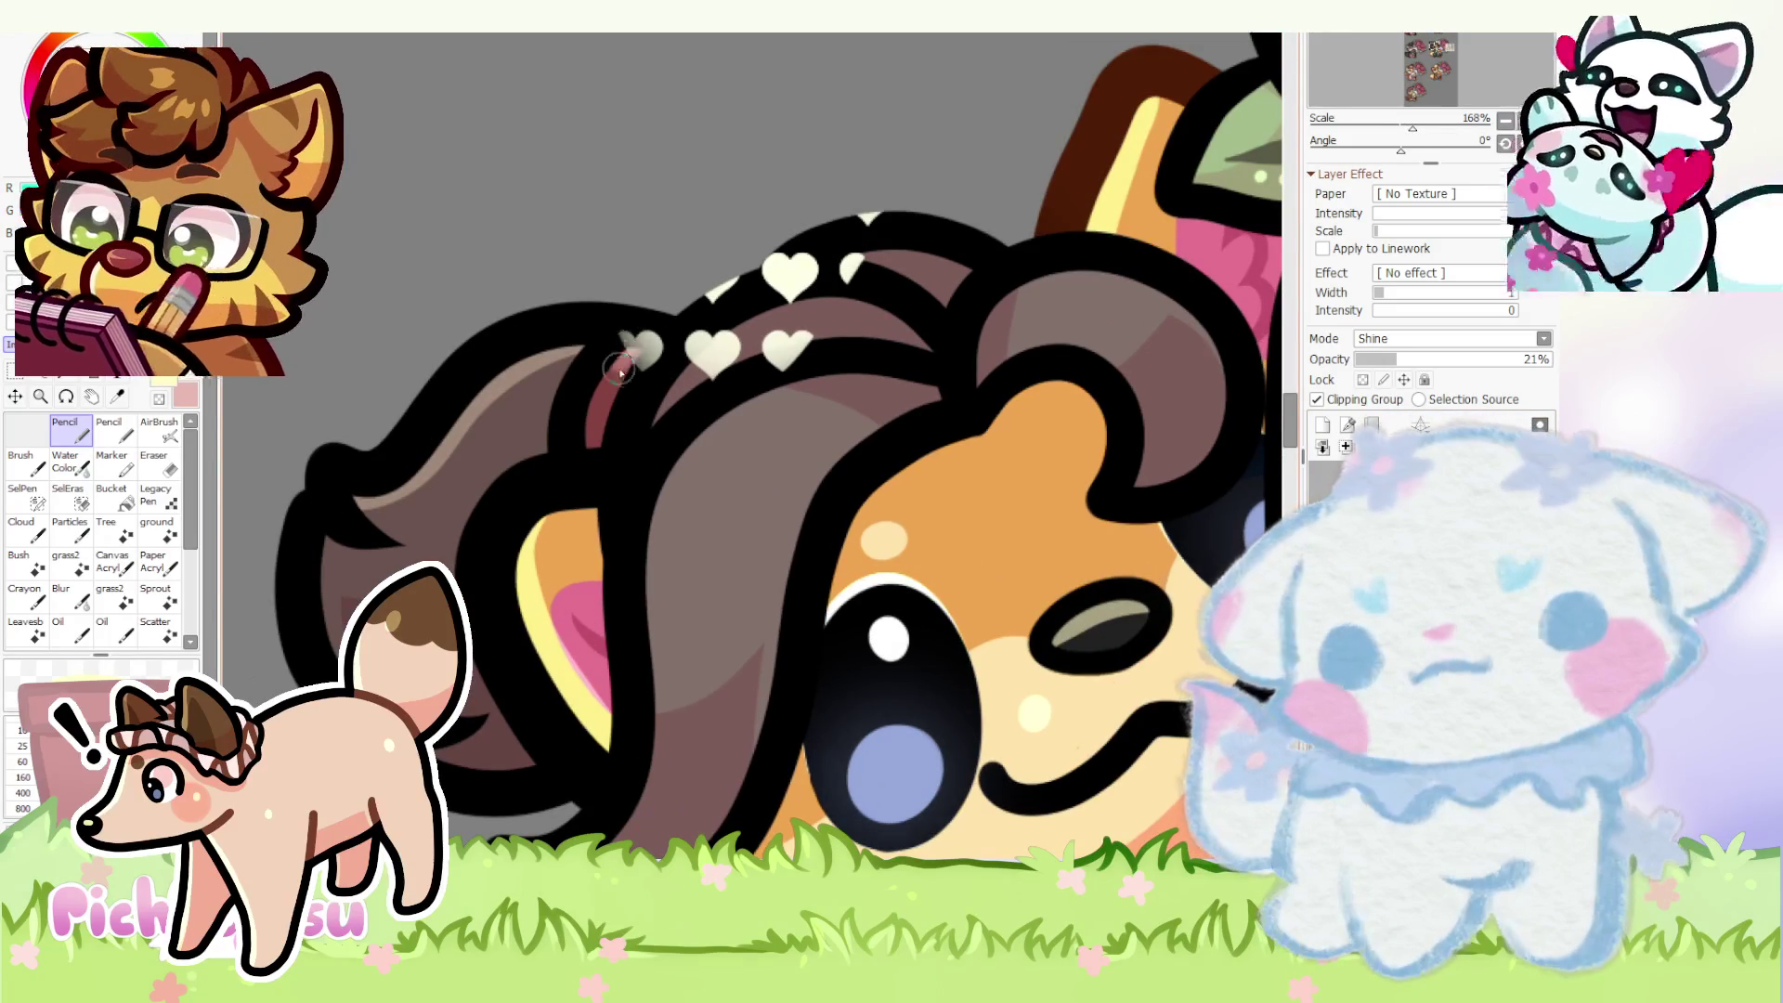
{"action": "scroll", "coordinate": [462, 446], "scroll_direction": "up", "scroll_amount": 1}
{"action": "scroll", "coordinate": [463, 446], "scroll_direction": "down", "scroll_amount": 1}
{"action": "scroll", "coordinate": [463, 446], "scroll_direction": "down", "scroll_amount": 1}
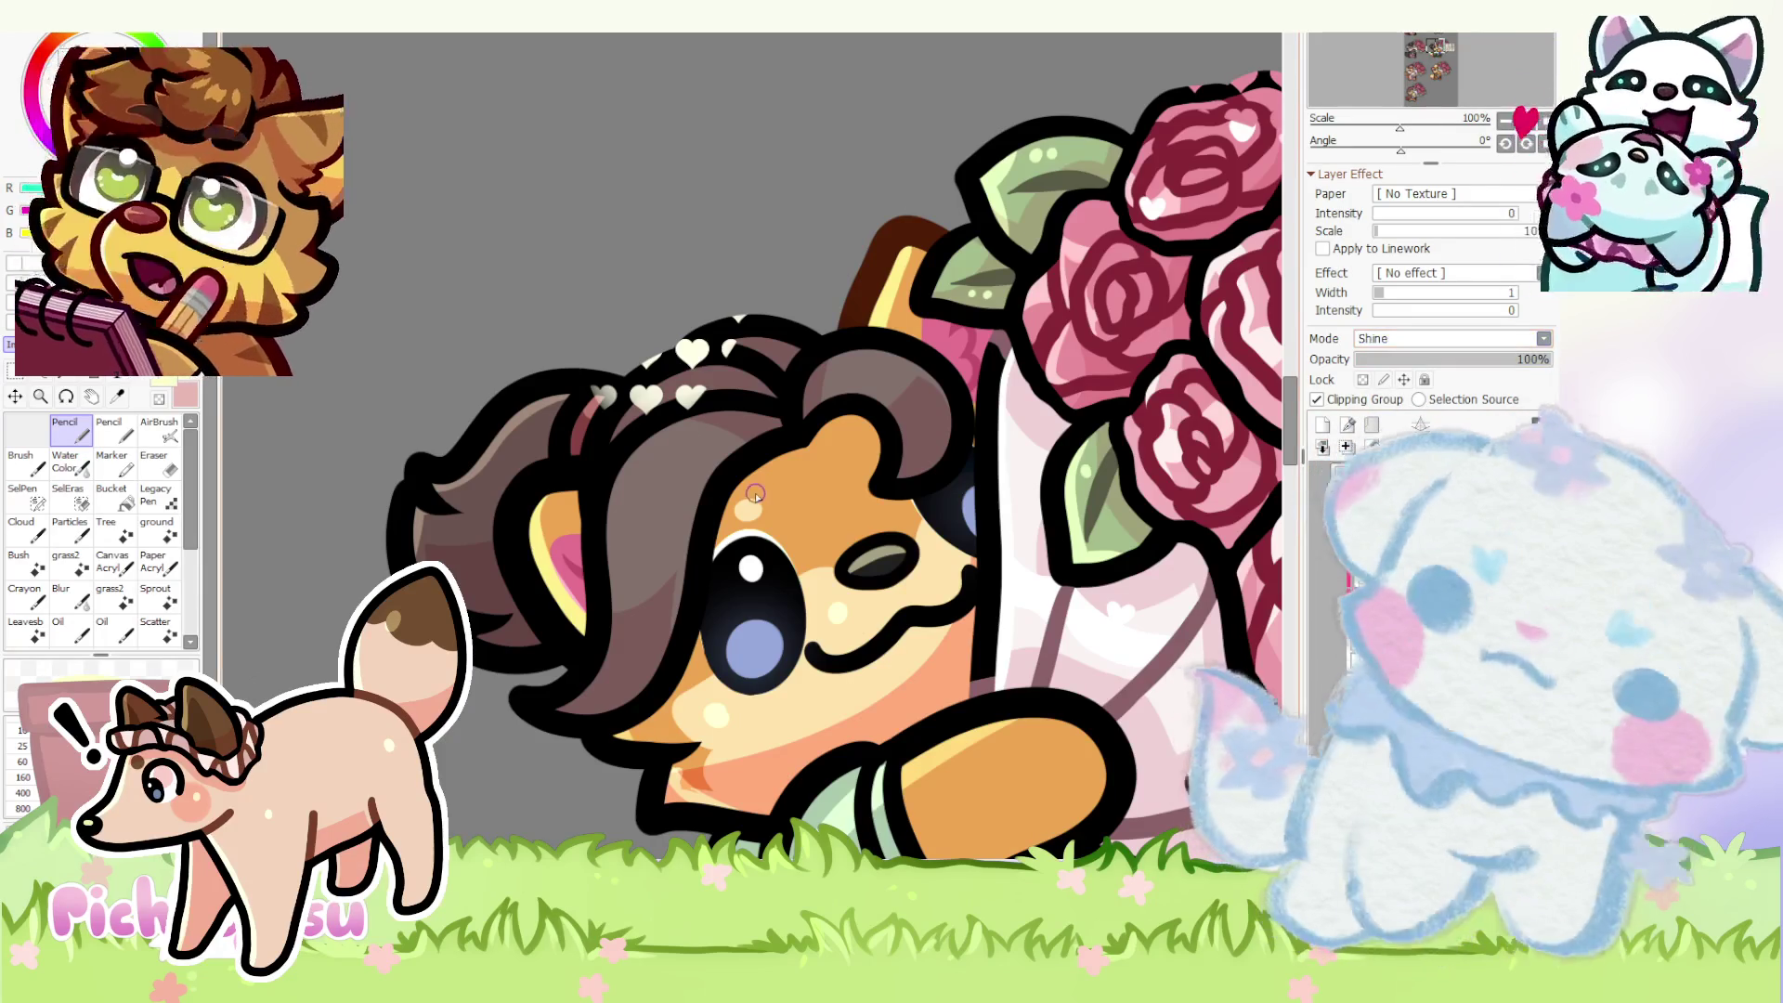
{"action": "scroll", "coordinate": [754, 494], "scroll_direction": "up", "scroll_amount": 1}
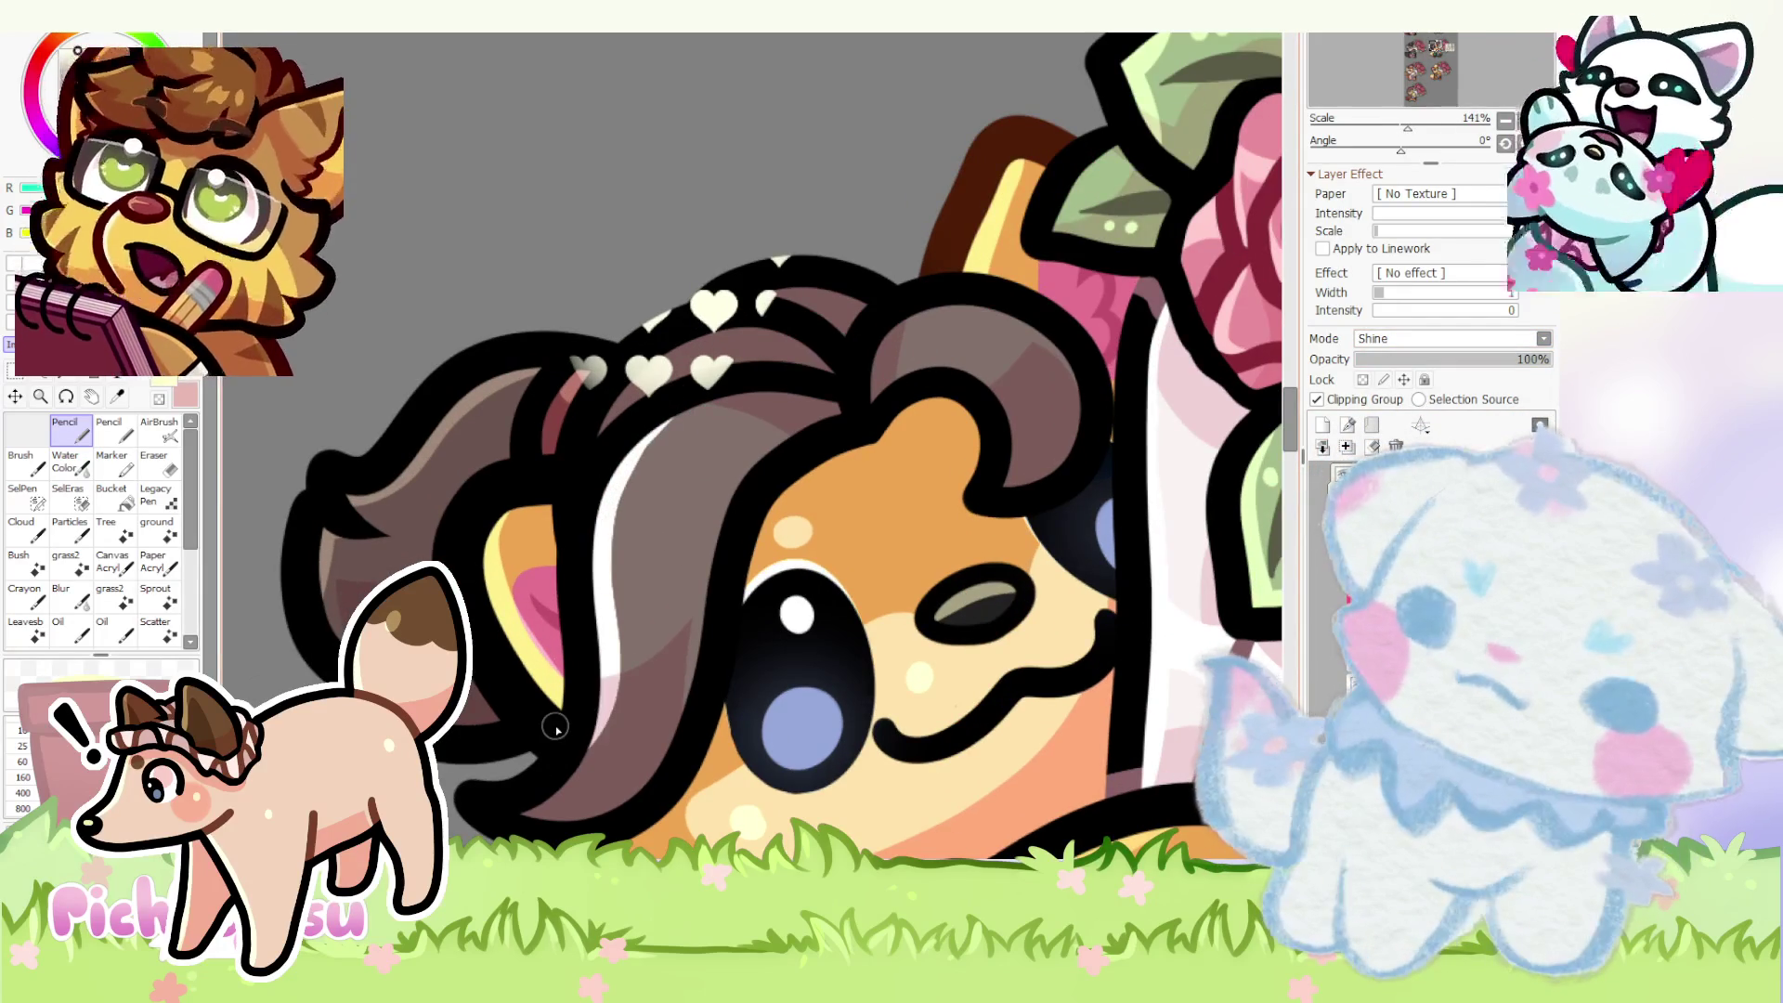
- Lower the Shine layer to about 17% opacity and paint a light curved highlight across the hair
{"action": "left_click", "coordinate": [1392, 365]}
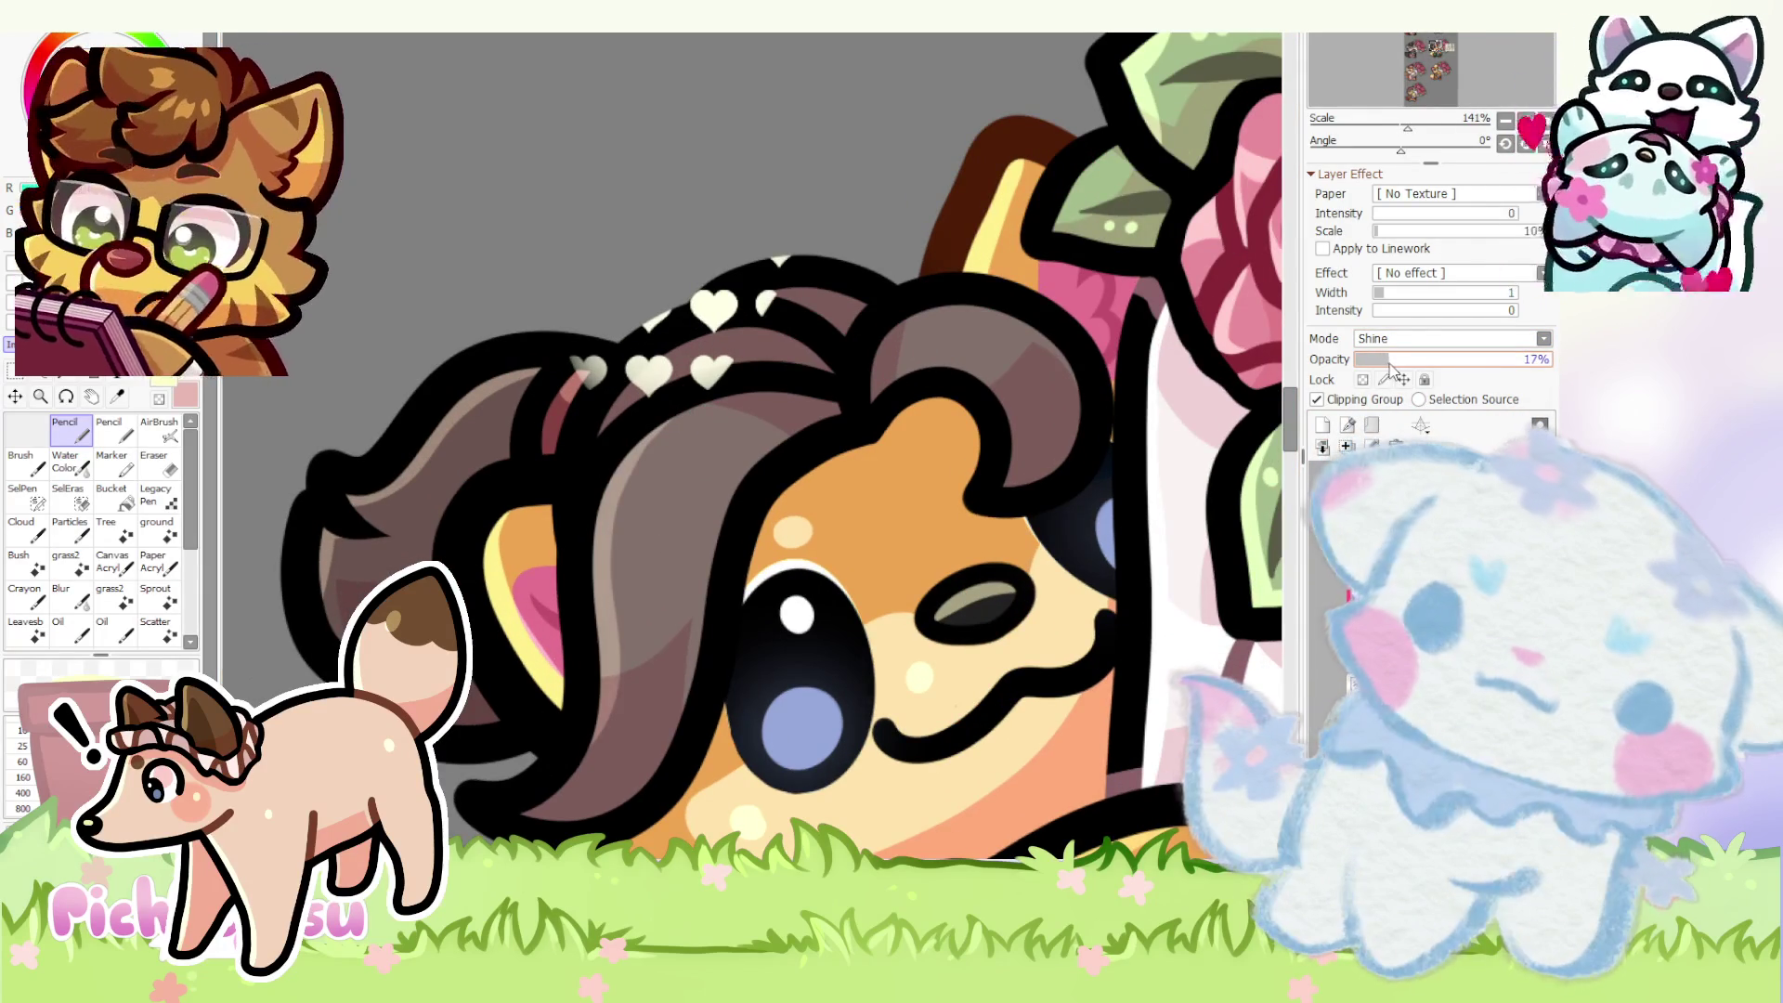
{"action": "scroll", "coordinate": [619, 478], "scroll_direction": "up", "scroll_amount": 2}
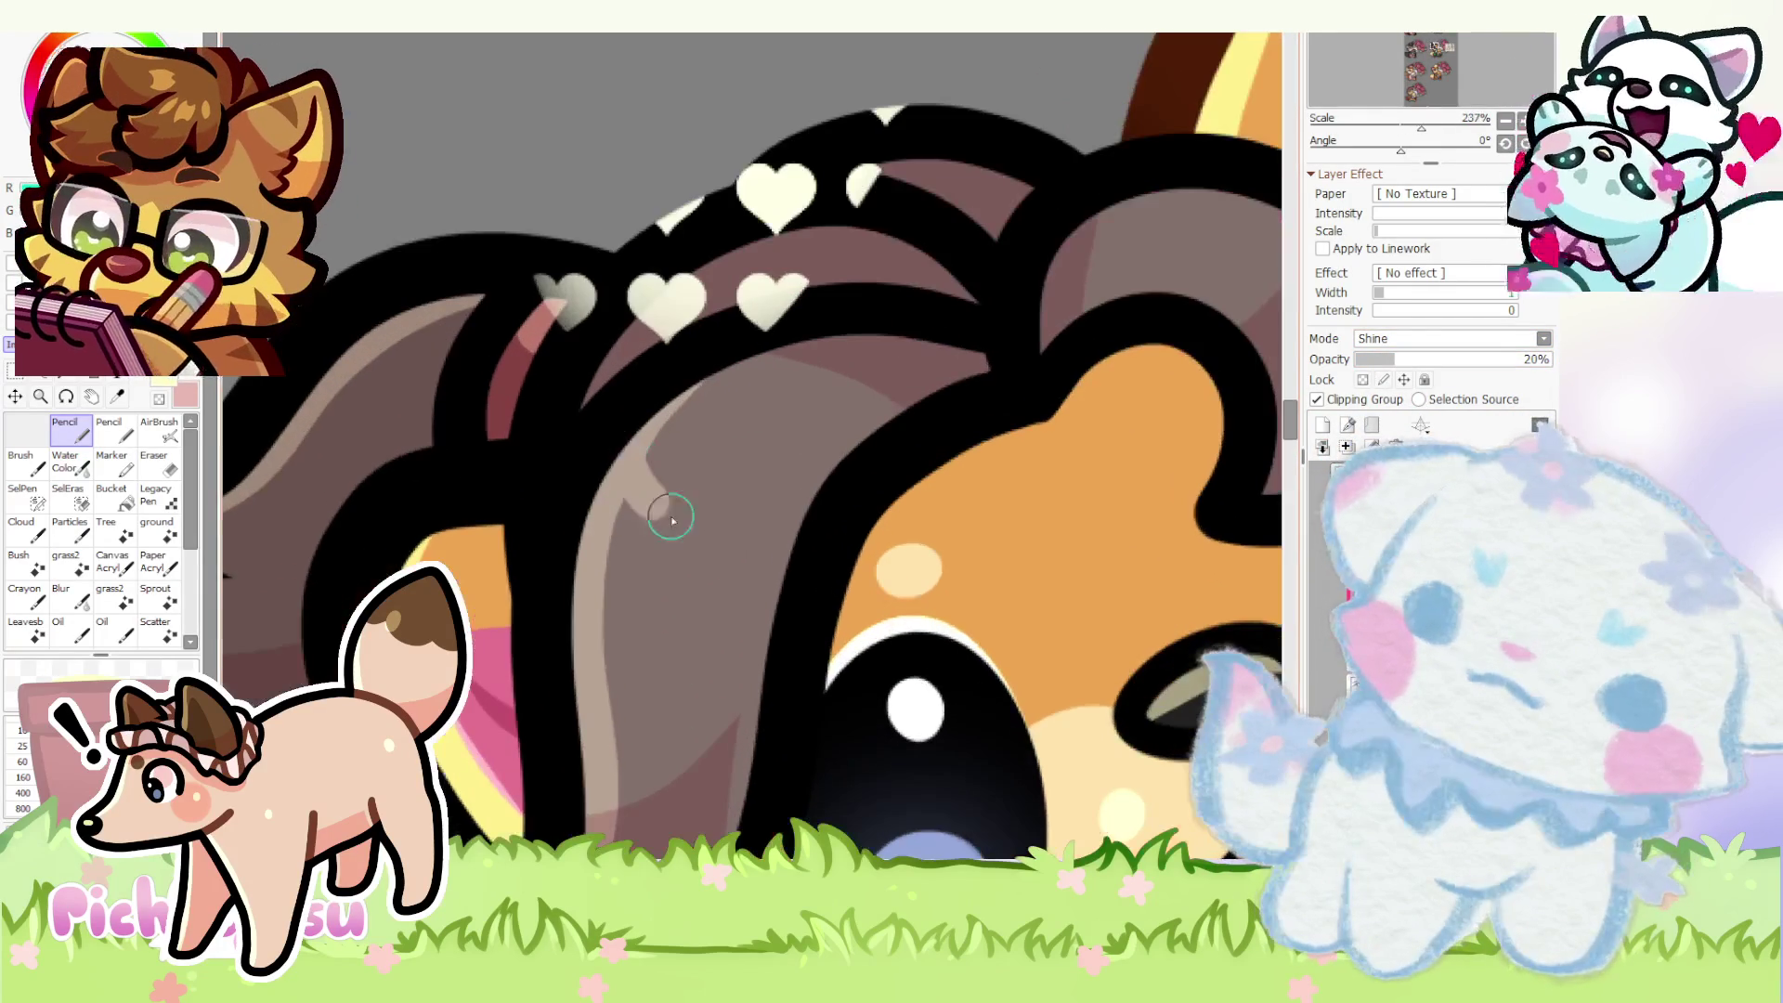
{"action": "left_click_drag", "start_coordinate": [752, 523], "coordinate": [606, 513]}
{"action": "scroll", "coordinate": [645, 565], "scroll_direction": "down", "scroll_amount": 5}
{"action": "scroll", "coordinate": [662, 502], "scroll_direction": "down", "scroll_amount": 2}
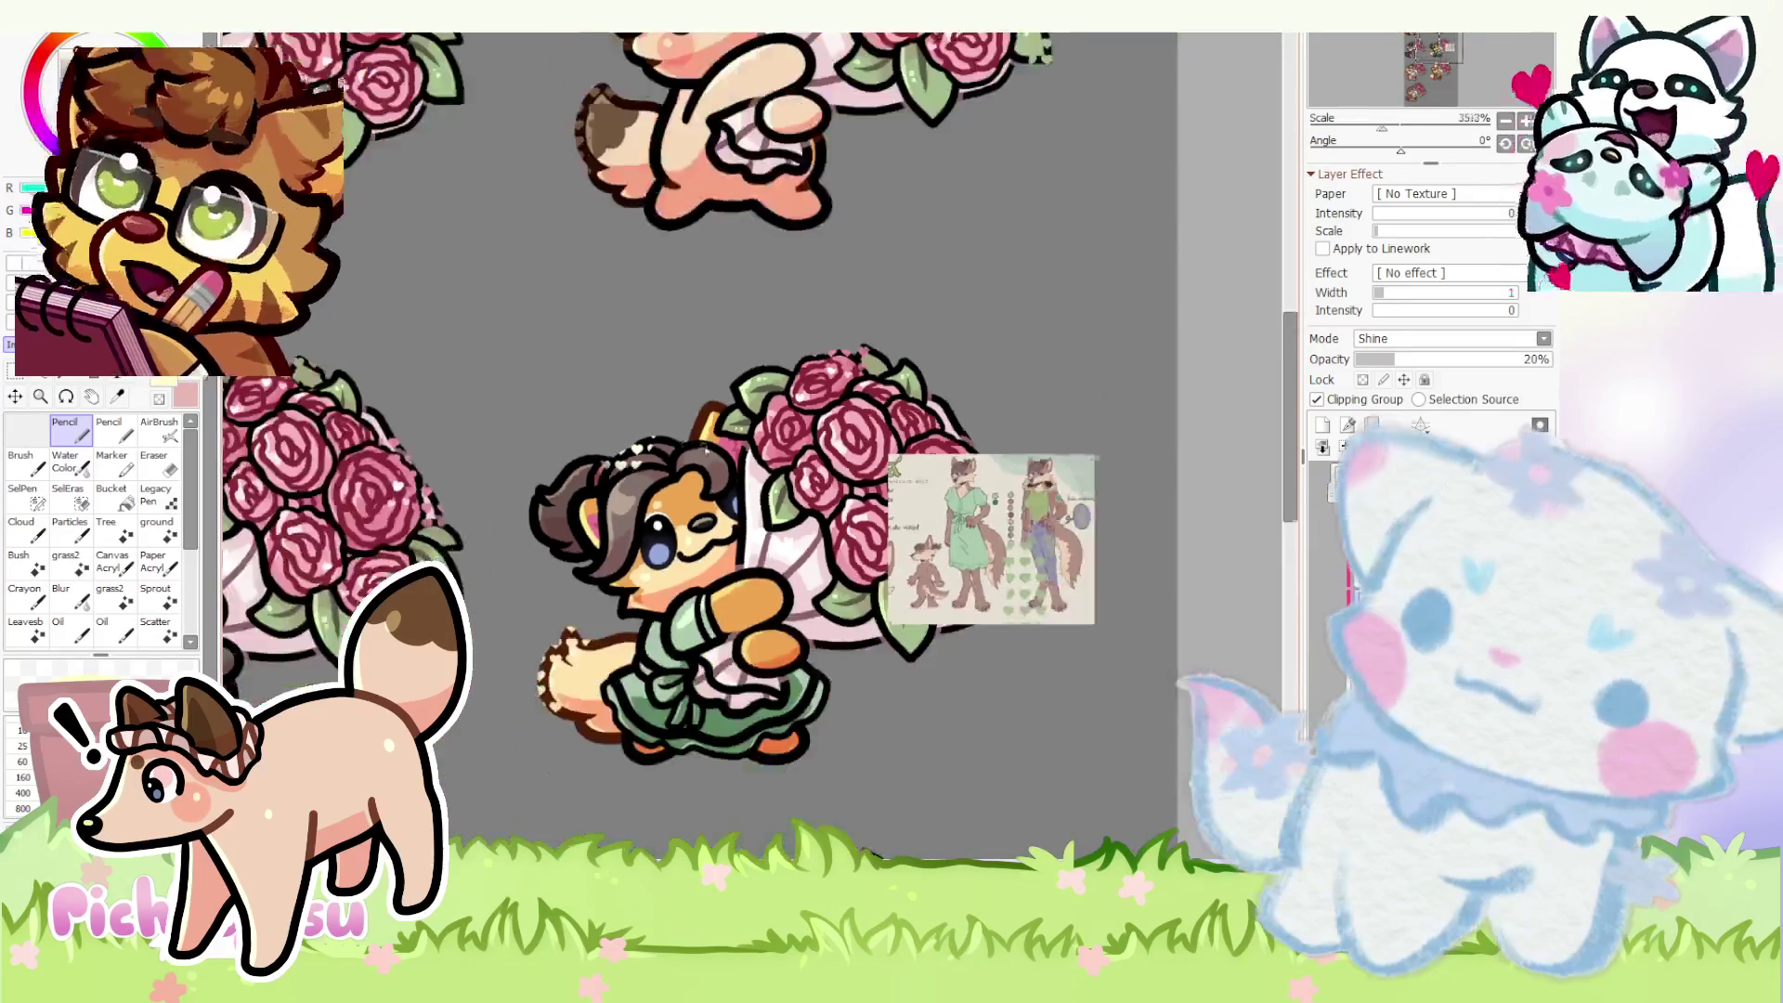
{"action": "scroll", "coordinate": [677, 448], "scroll_direction": "up", "scroll_amount": 6}
{"action": "scroll", "coordinate": [618, 512], "scroll_direction": "down", "scroll_amount": 3}
{"action": "scroll", "coordinate": [620, 512], "scroll_direction": "down", "scroll_amount": 2}
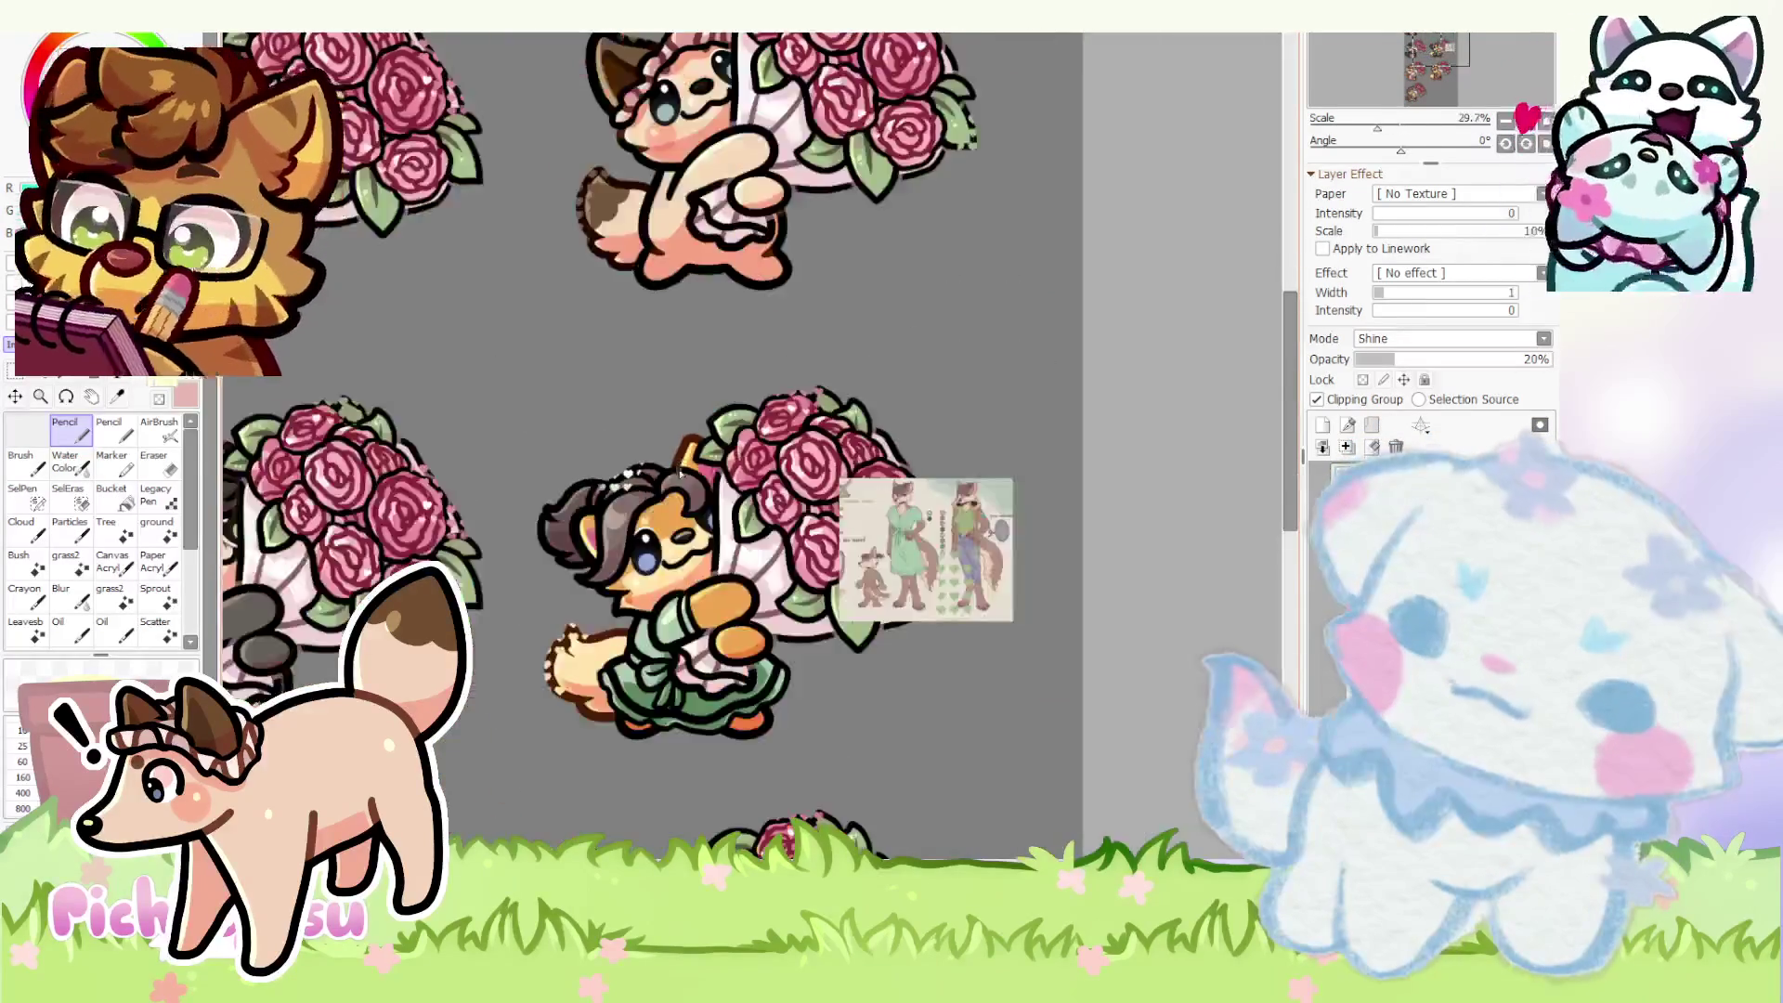
{"action": "scroll", "coordinate": [574, 545], "scroll_direction": "up", "scroll_amount": 4}
{"action": "scroll", "coordinate": [574, 544], "scroll_direction": "up", "scroll_amount": 2}
{"action": "scroll", "coordinate": [802, 626], "scroll_direction": "down", "scroll_amount": 5}
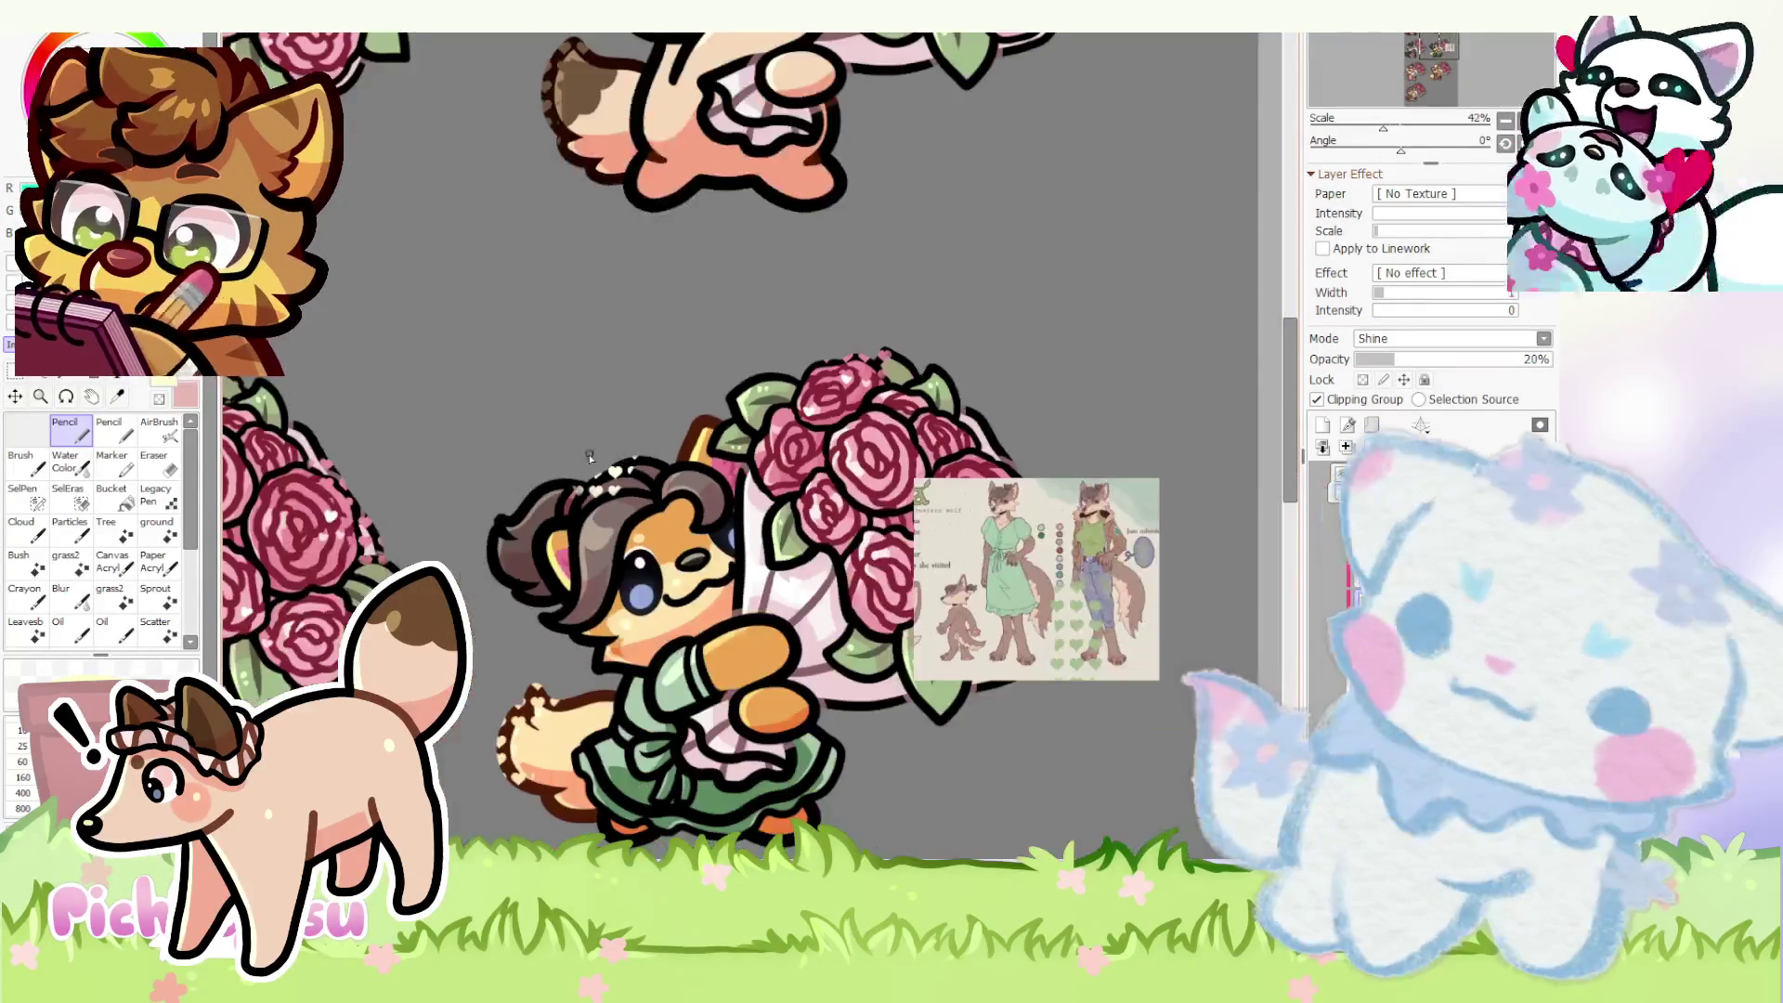
{"action": "scroll", "coordinate": [711, 429], "scroll_direction": "up", "scroll_amount": 2}
{"action": "scroll", "coordinate": [708, 434], "scroll_direction": "up", "scroll_amount": 1}
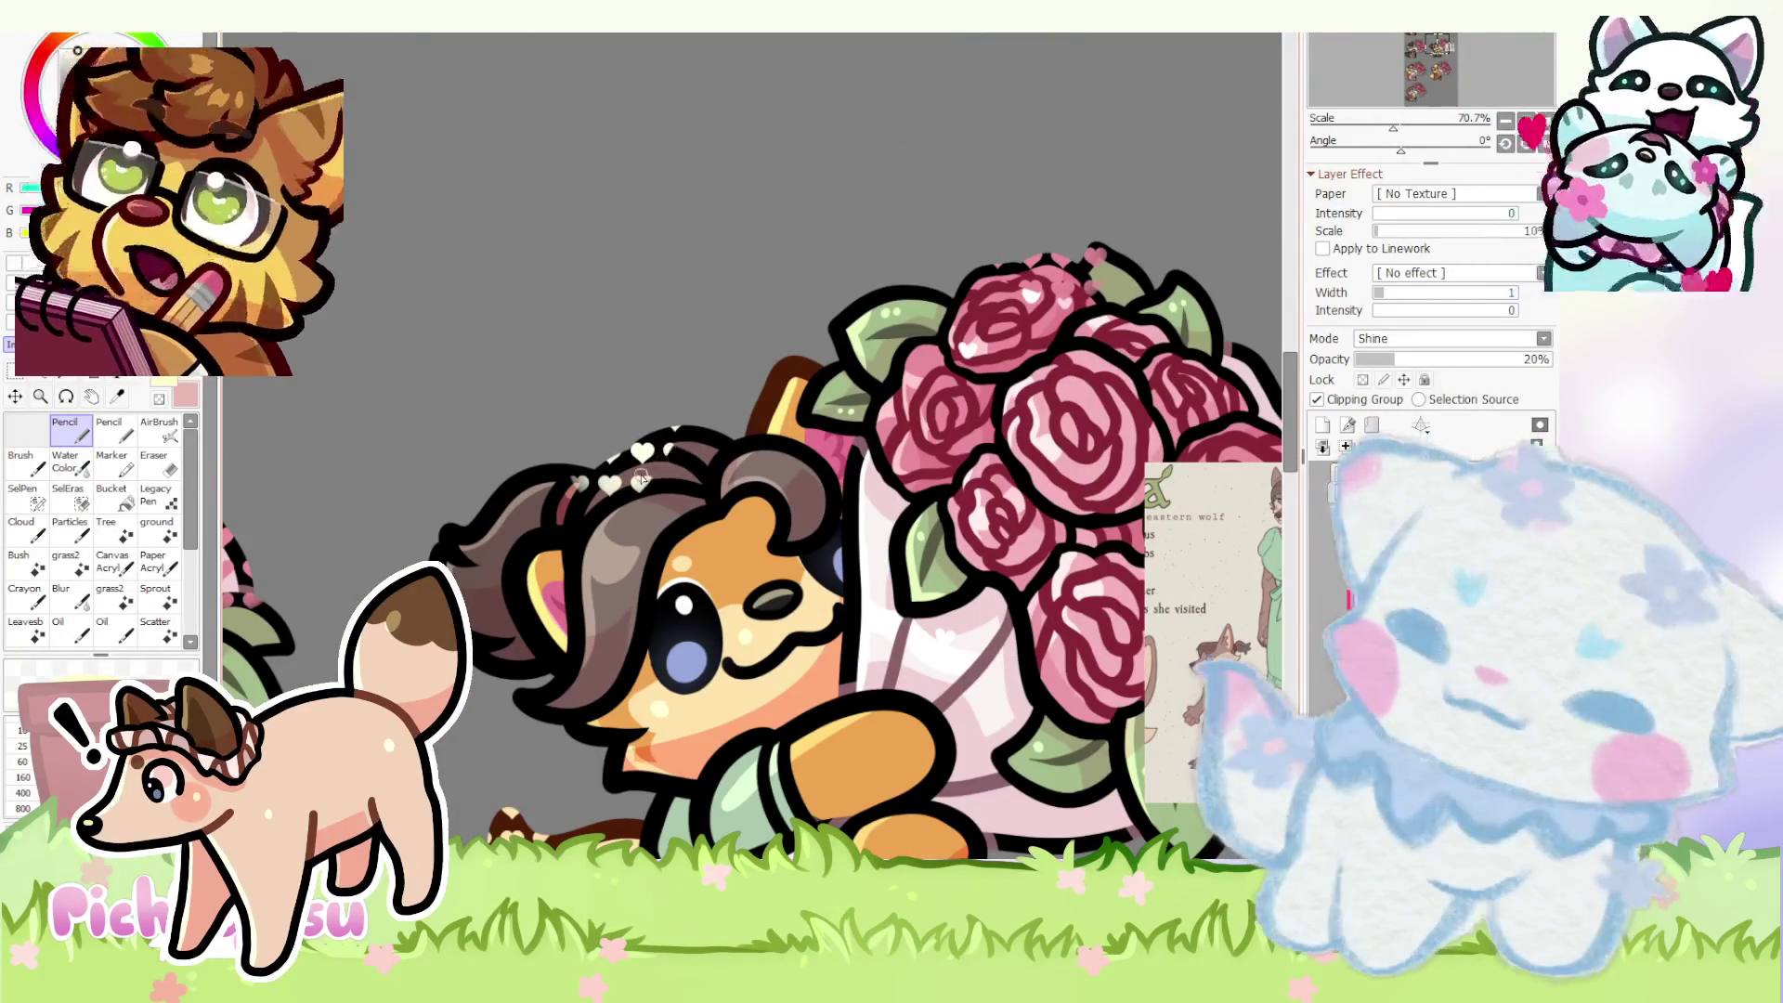
{"action": "scroll", "coordinate": [803, 511], "scroll_direction": "down", "scroll_amount": 5}
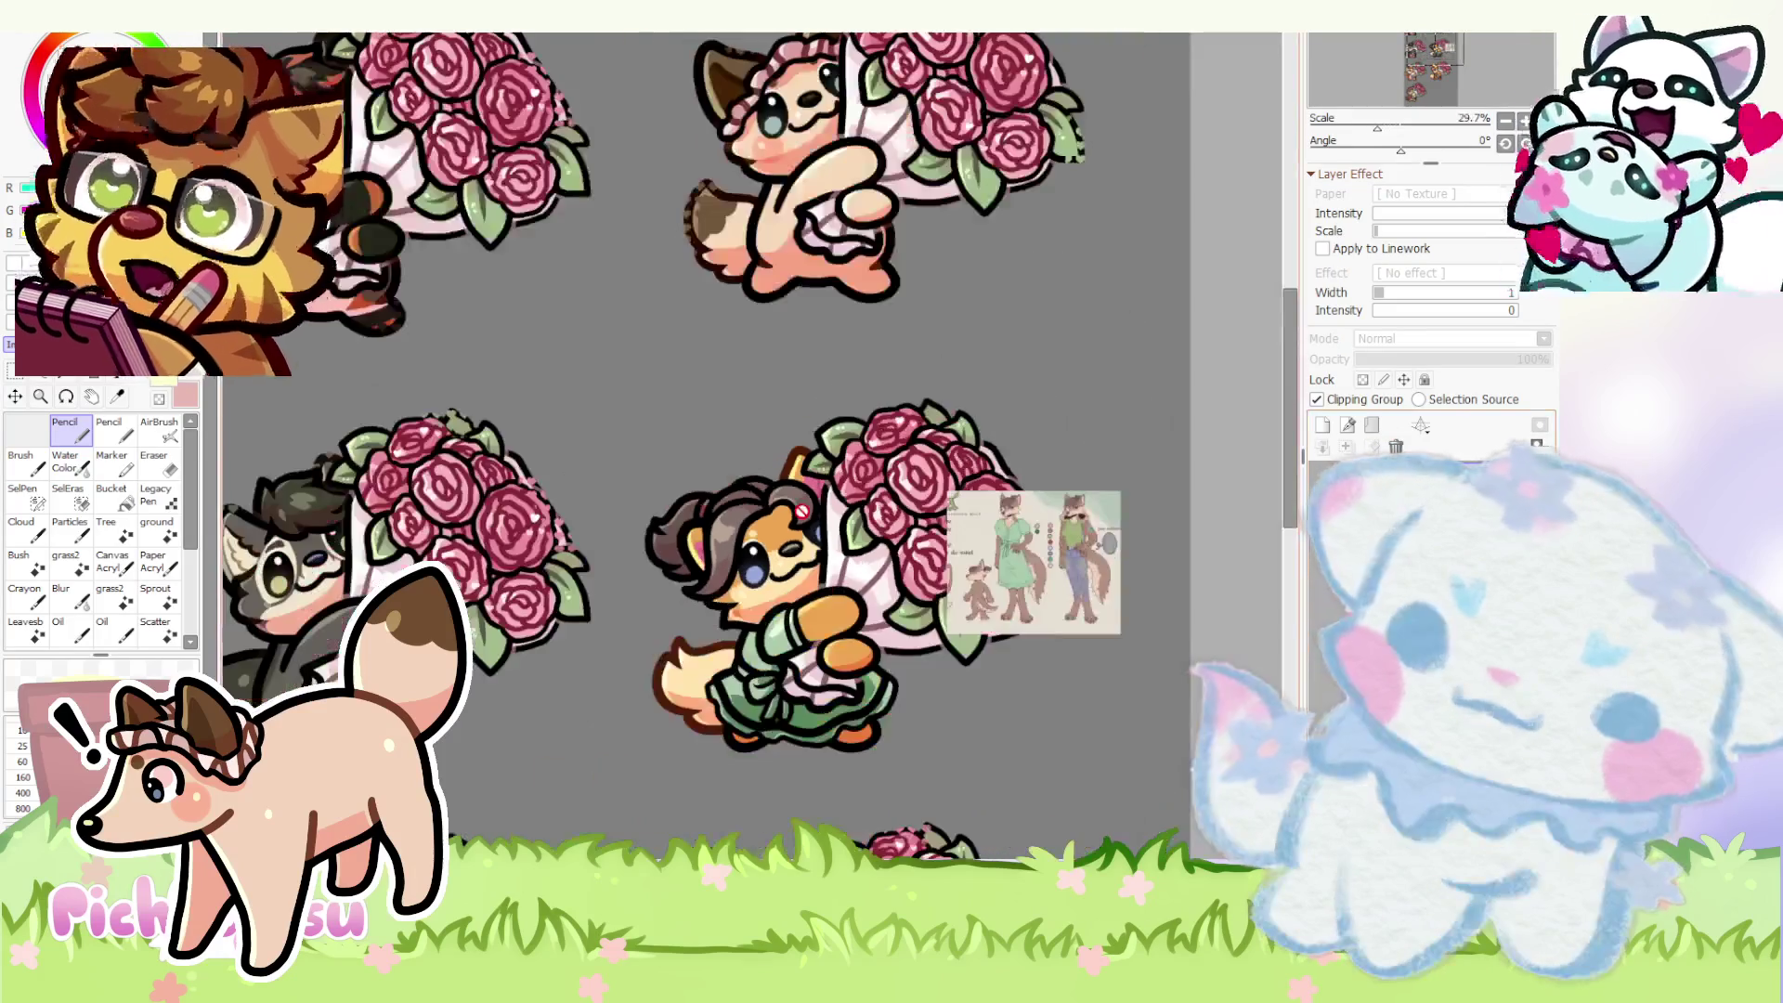
{"action": "scroll", "coordinate": [814, 543], "scroll_direction": "up", "scroll_amount": 2}
{"action": "scroll", "coordinate": [806, 449], "scroll_direction": "up", "scroll_amount": 1}
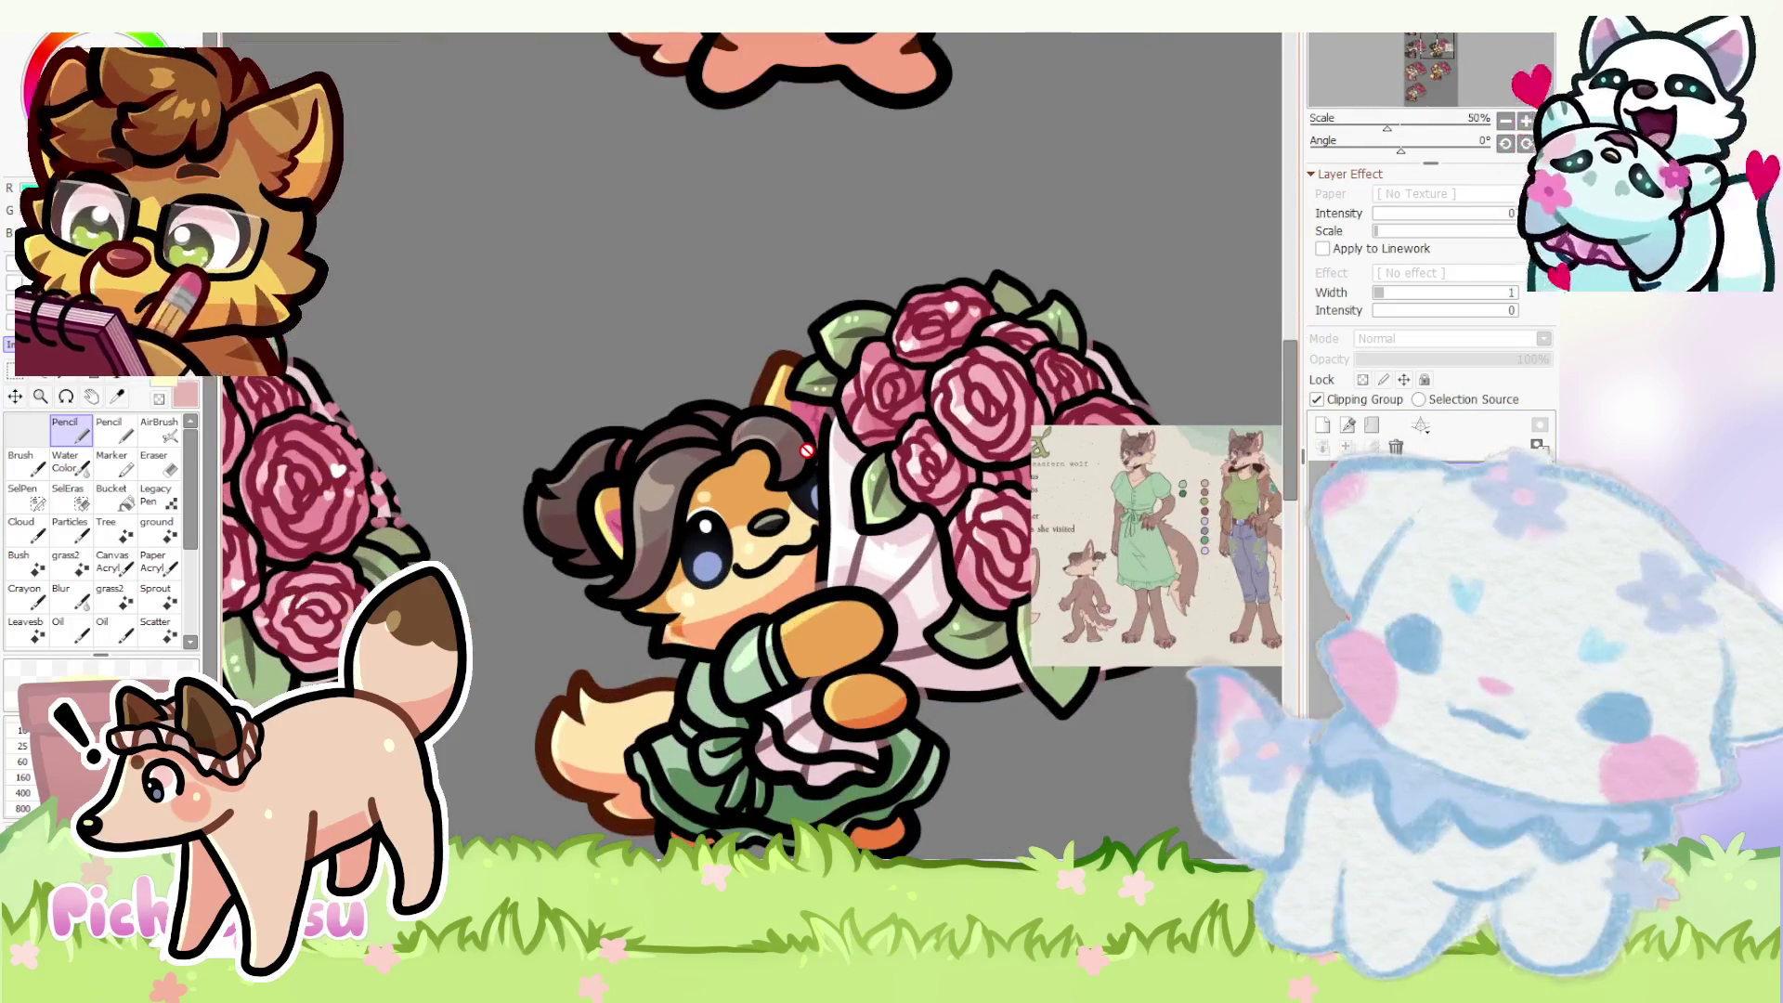
{"action": "scroll", "coordinate": [808, 473], "scroll_direction": "up", "scroll_amount": 4}
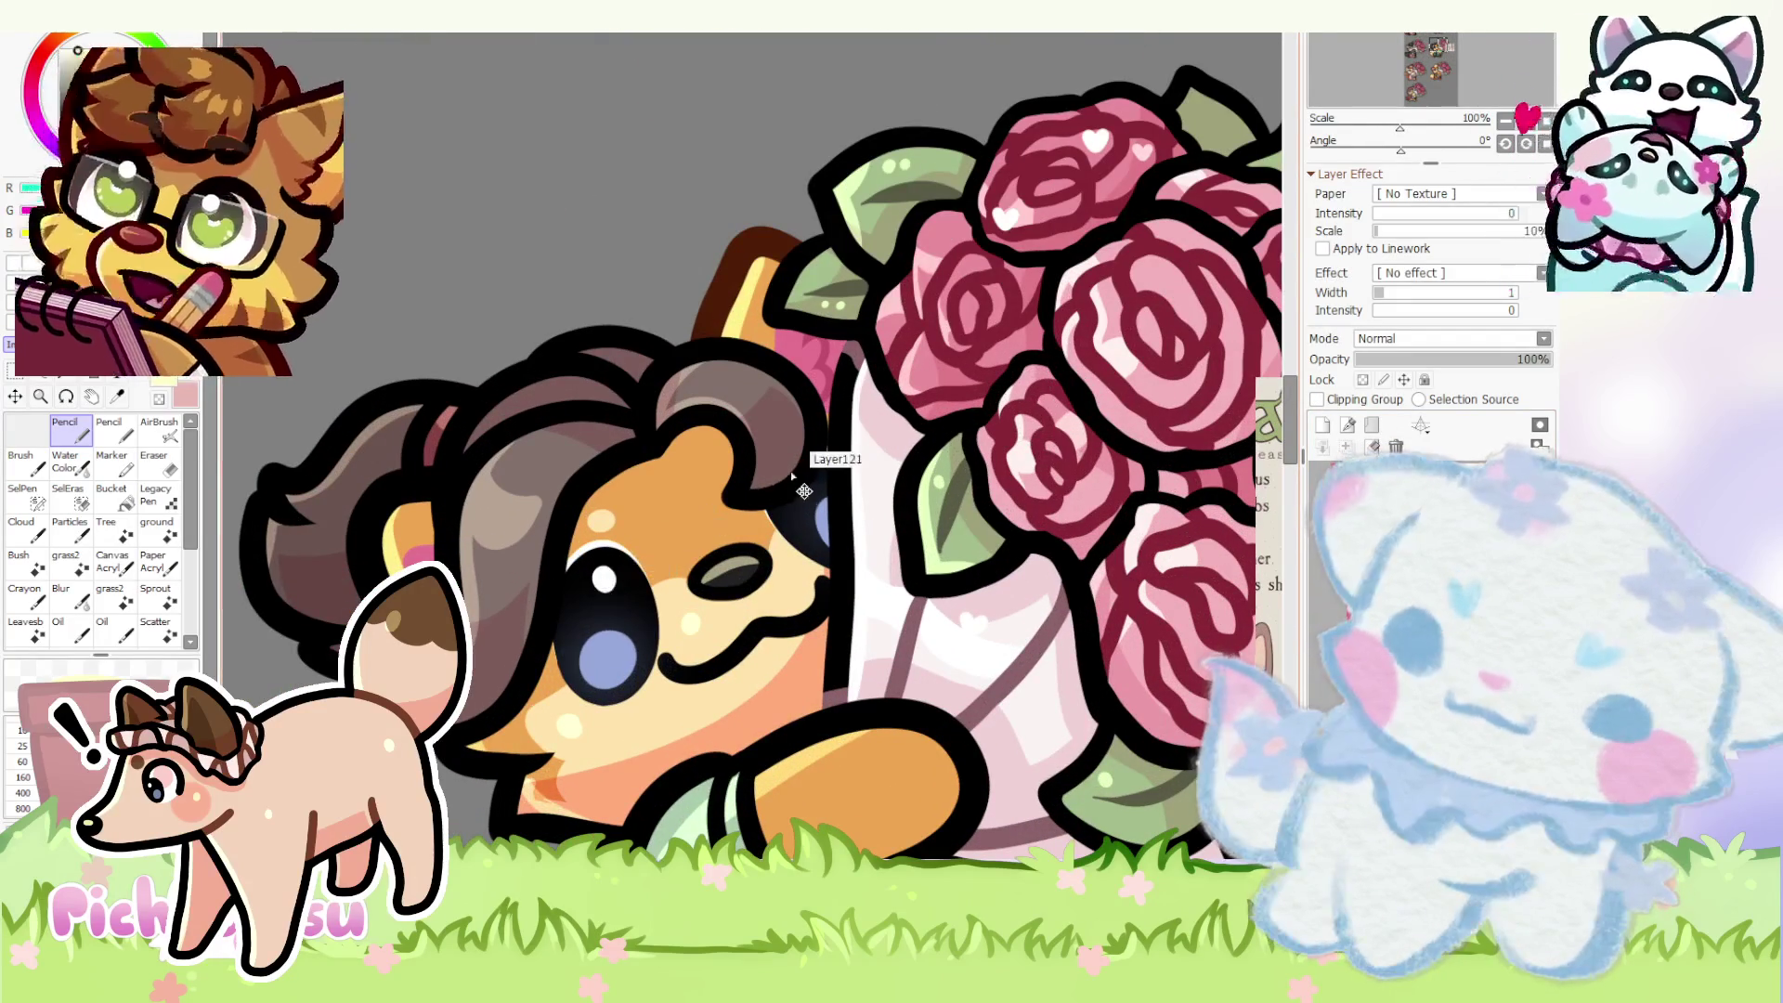
{"action": "scroll", "coordinate": [956, 515], "scroll_direction": "up", "scroll_amount": 1}
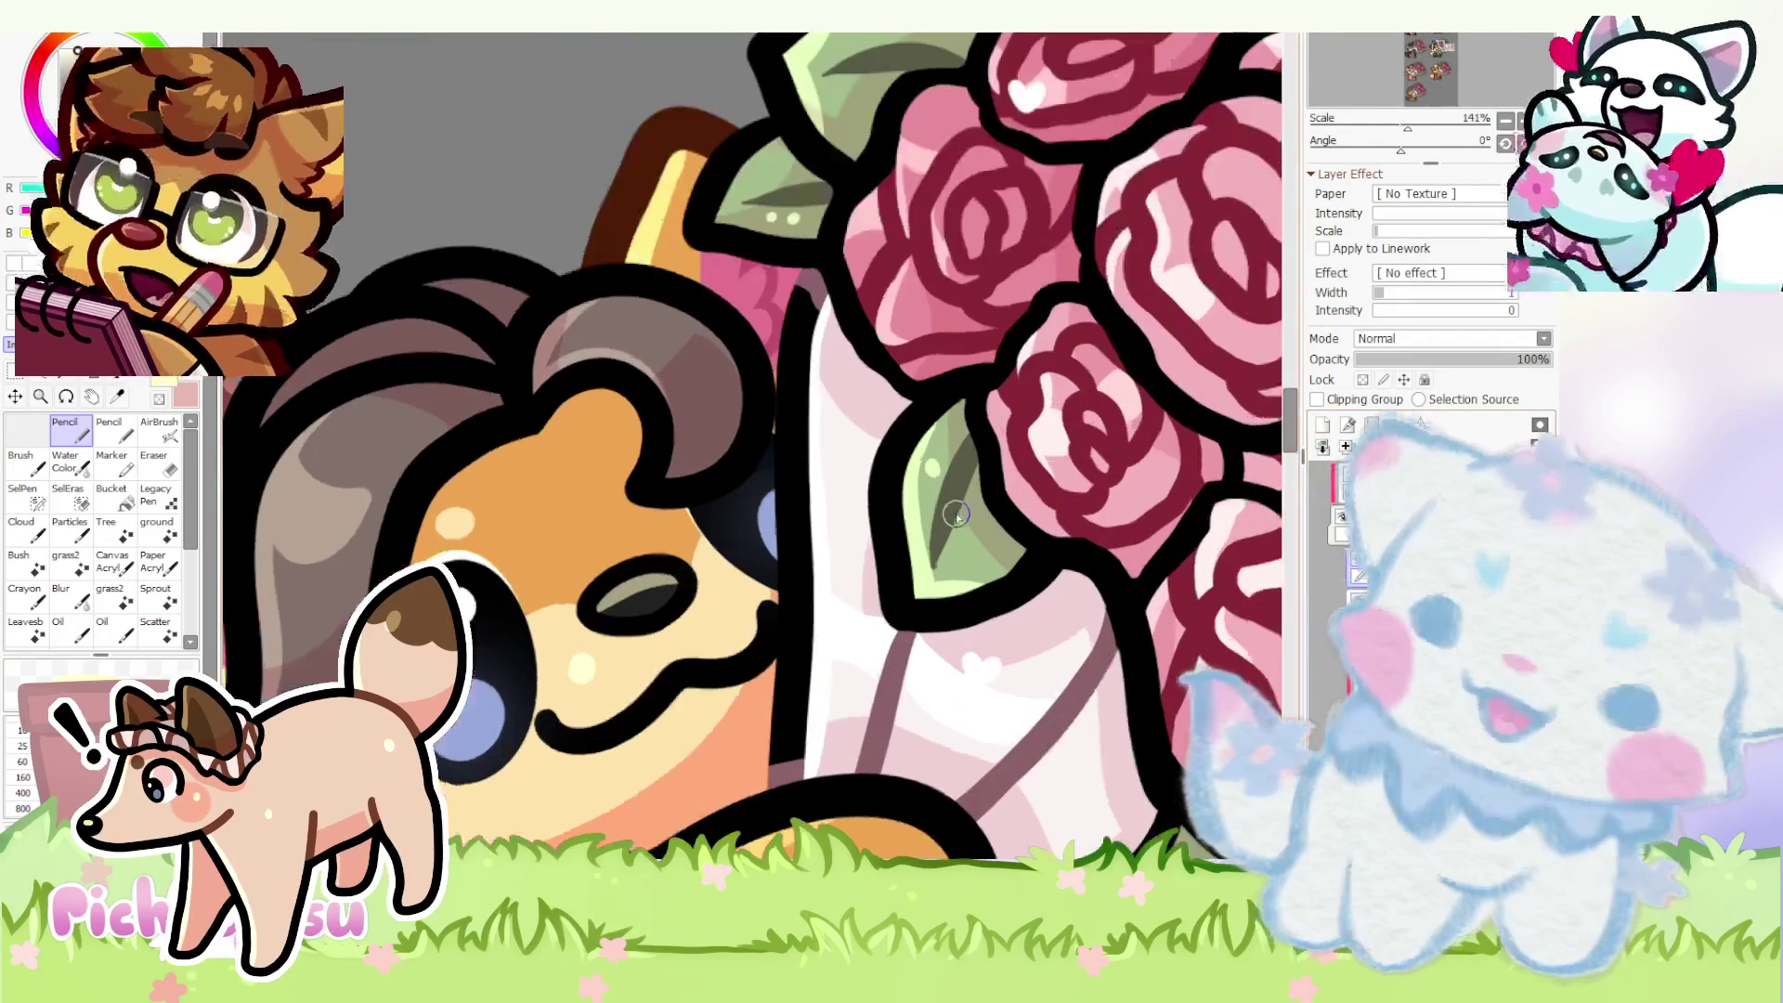
{"action": "scroll", "coordinate": [727, 459], "scroll_direction": "up", "scroll_amount": 1}
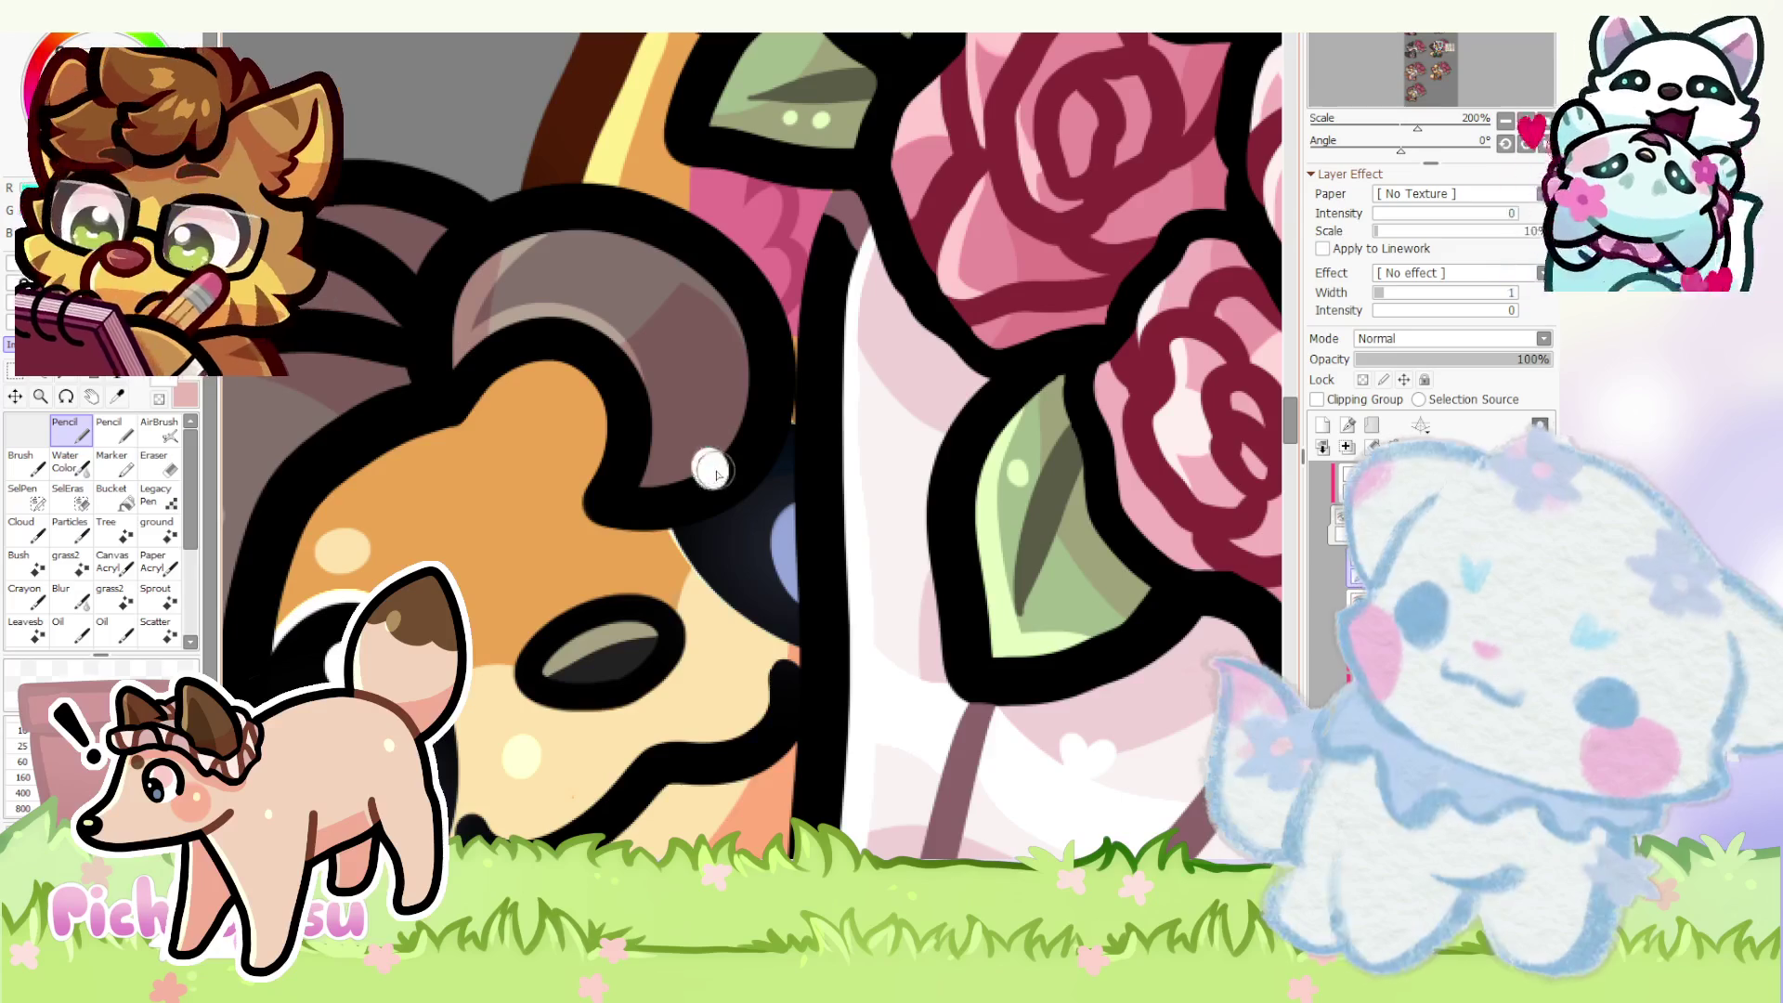
{"action": "scroll", "coordinate": [696, 462], "scroll_direction": "down", "scroll_amount": 4}
{"action": "scroll", "coordinate": [708, 437], "scroll_direction": "down", "scroll_amount": 3}
{"action": "scroll", "coordinate": [702, 431], "scroll_direction": "up", "scroll_amount": 2}
{"action": "scroll", "coordinate": [701, 431], "scroll_direction": "up", "scroll_amount": 1}
{"action": "scroll", "coordinate": [701, 430], "scroll_direction": "up", "scroll_amount": 1}
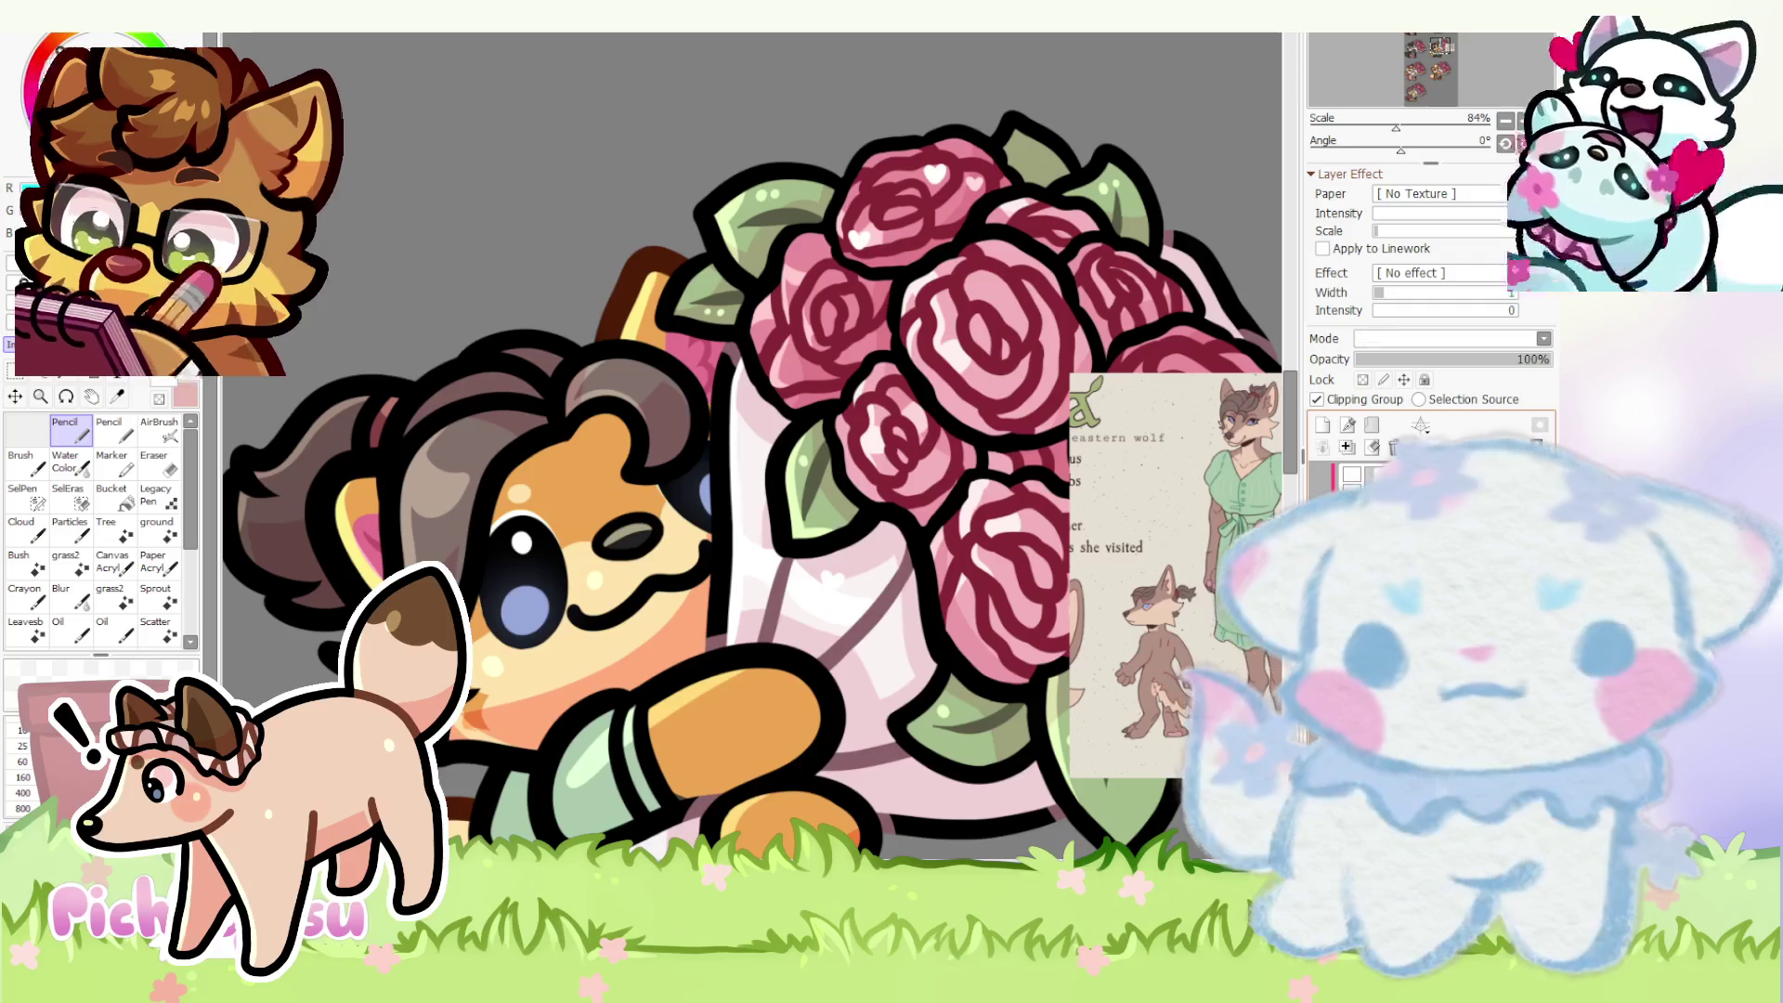
{"action": "key", "text": "ctrl+t"}
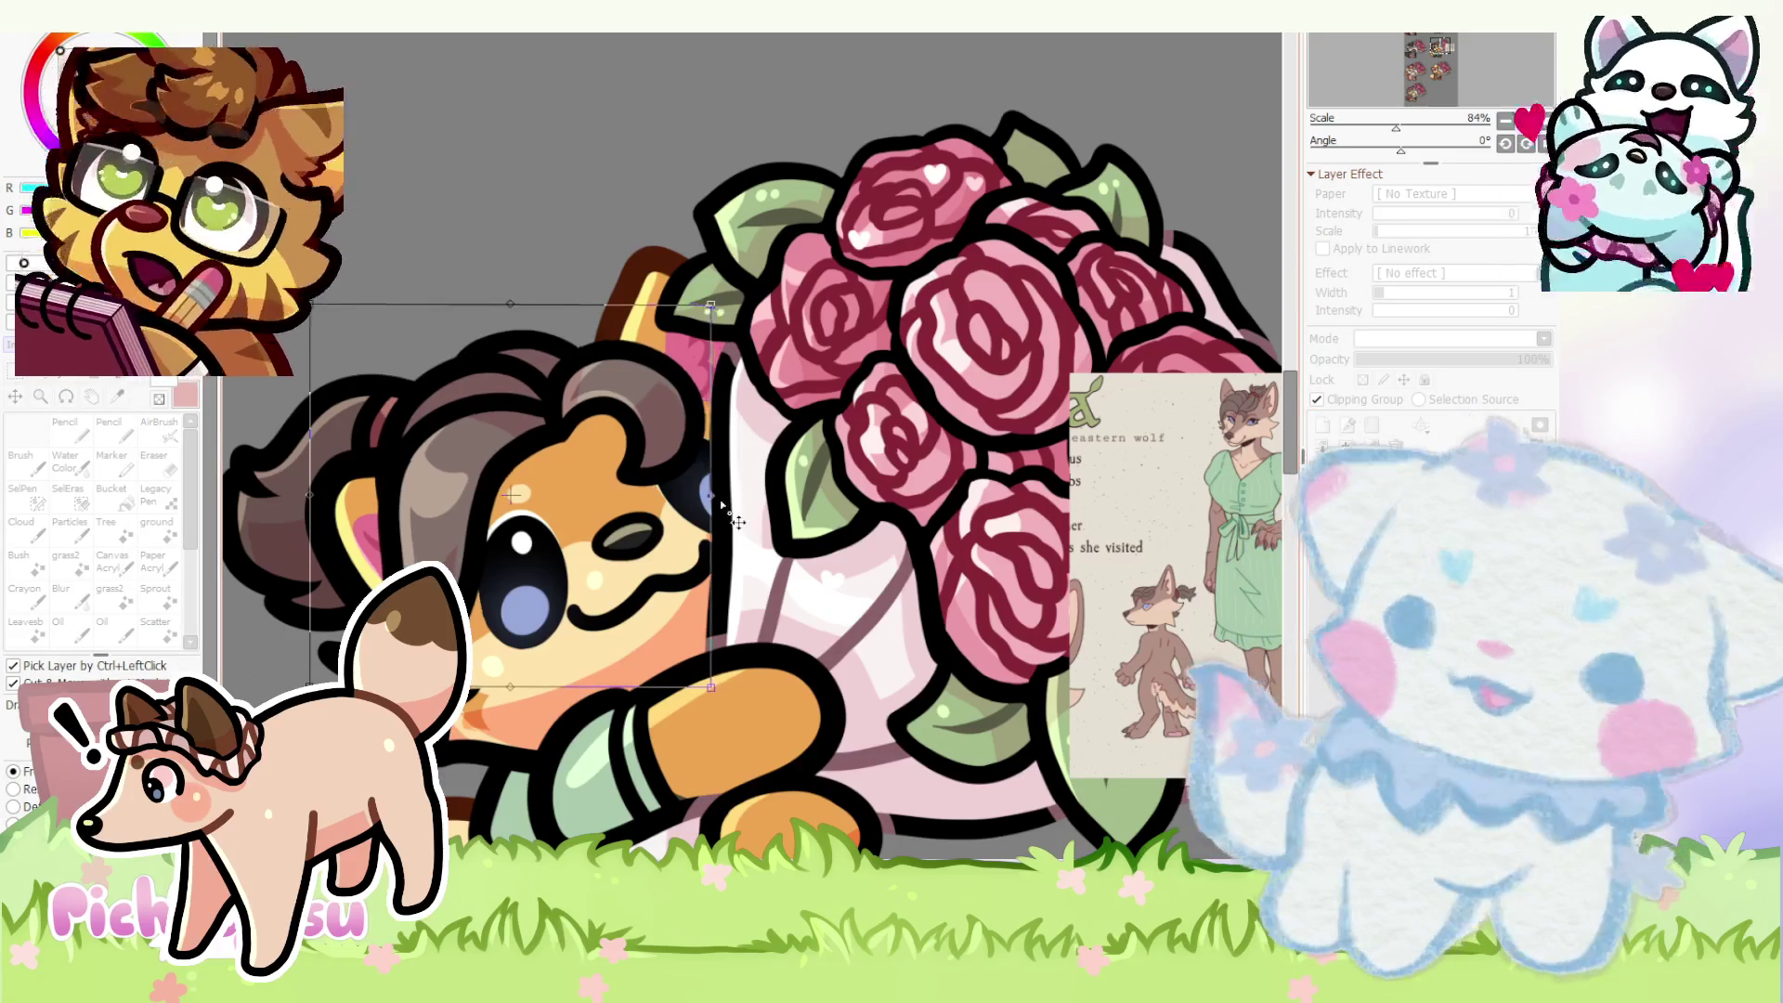
{"action": "left_click_drag", "start_coordinate": [619, 499], "coordinate": [612, 506]}
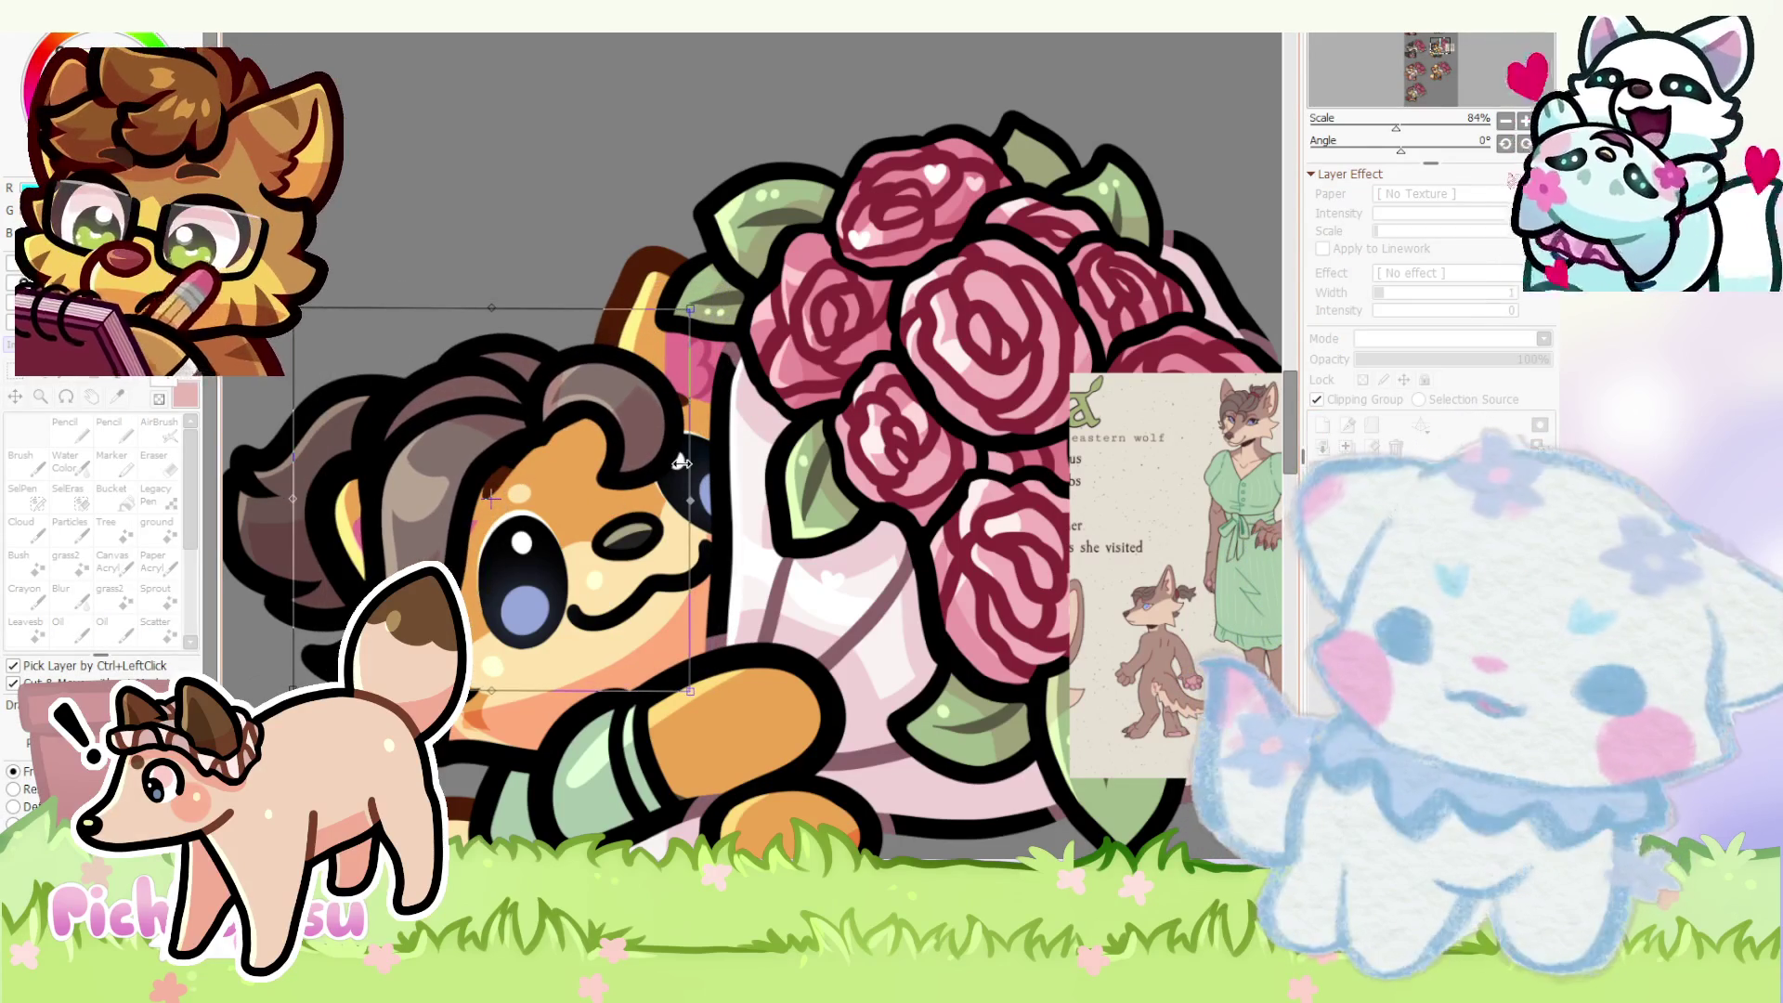
{"action": "key", "text": "Return"}
{"action": "scroll", "coordinate": [684, 464], "scroll_direction": "down", "scroll_amount": 1}
{"action": "scroll", "coordinate": [696, 452], "scroll_direction": "down", "scroll_amount": 2}
{"action": "scroll", "coordinate": [711, 443], "scroll_direction": "down", "scroll_amount": 1}
{"action": "scroll", "coordinate": [727, 434], "scroll_direction": "up", "scroll_amount": 1}
{"action": "scroll", "coordinate": [727, 434], "scroll_direction": "up", "scroll_amount": 2}
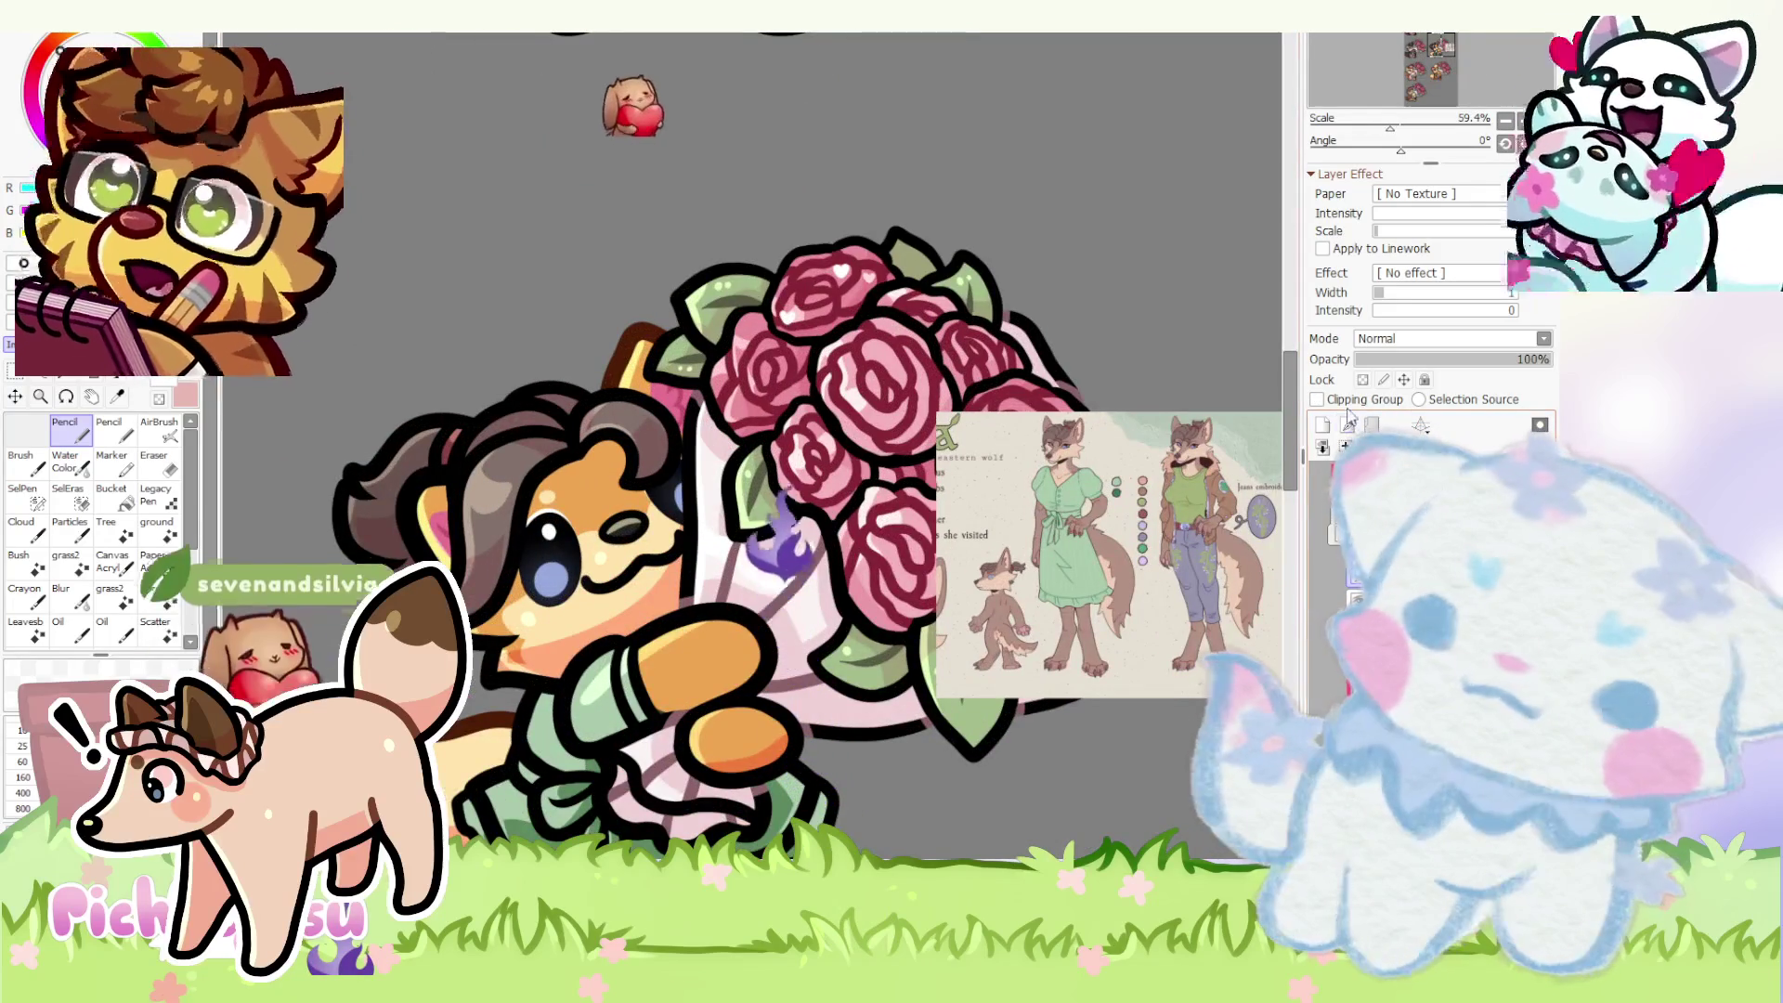
{"action": "scroll", "coordinate": [599, 474], "scroll_direction": "up", "scroll_amount": 2}
{"action": "scroll", "coordinate": [588, 478], "scroll_direction": "up", "scroll_amount": 2}
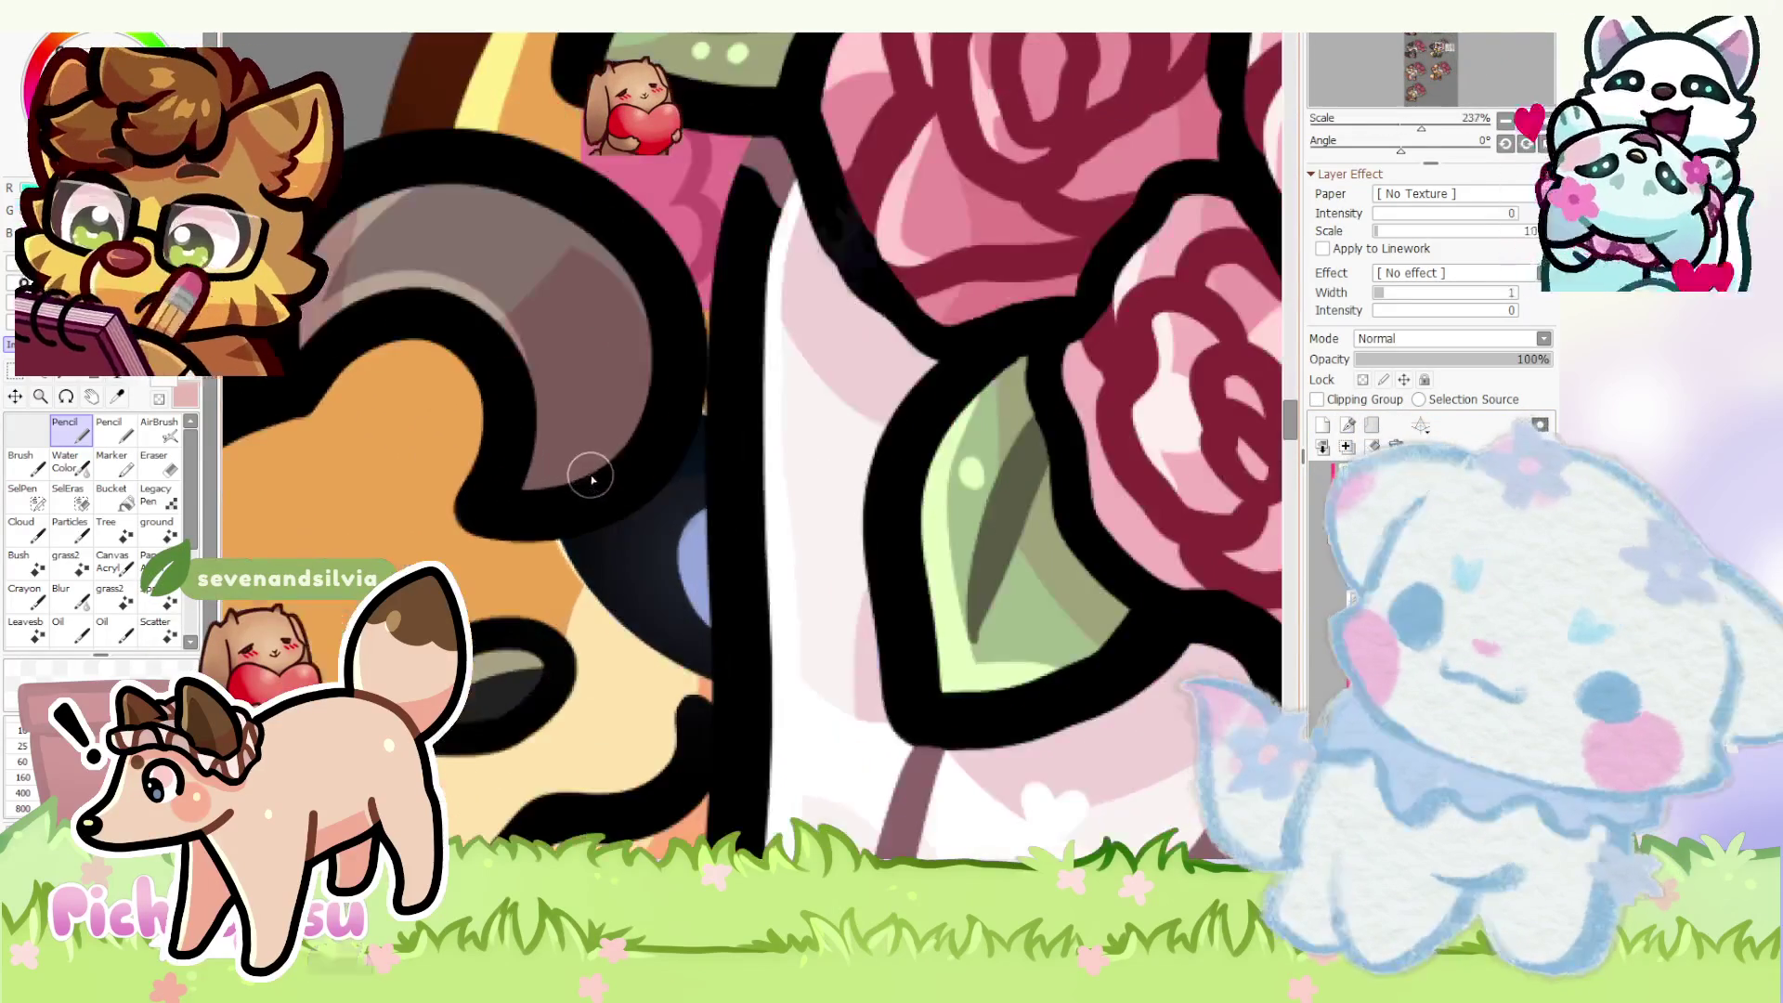
{"action": "scroll", "coordinate": [597, 477], "scroll_direction": "down", "scroll_amount": 3}
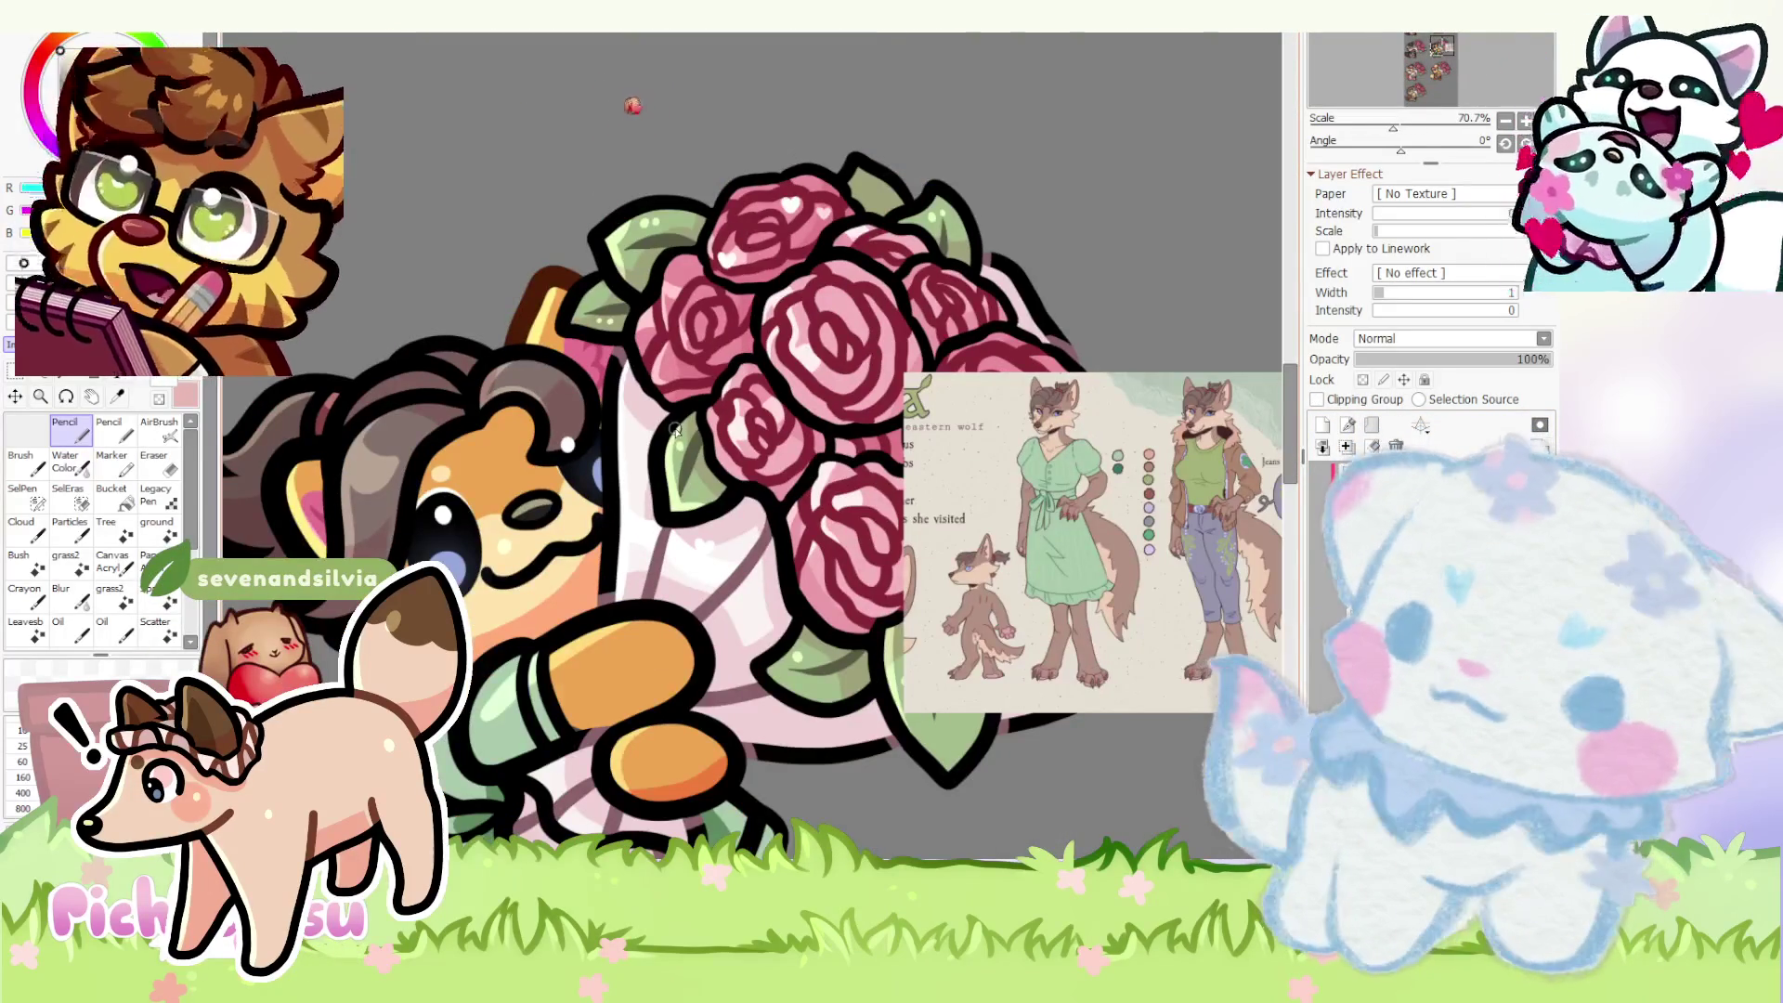
{"action": "scroll", "coordinate": [639, 428], "scroll_direction": "up", "scroll_amount": 5}
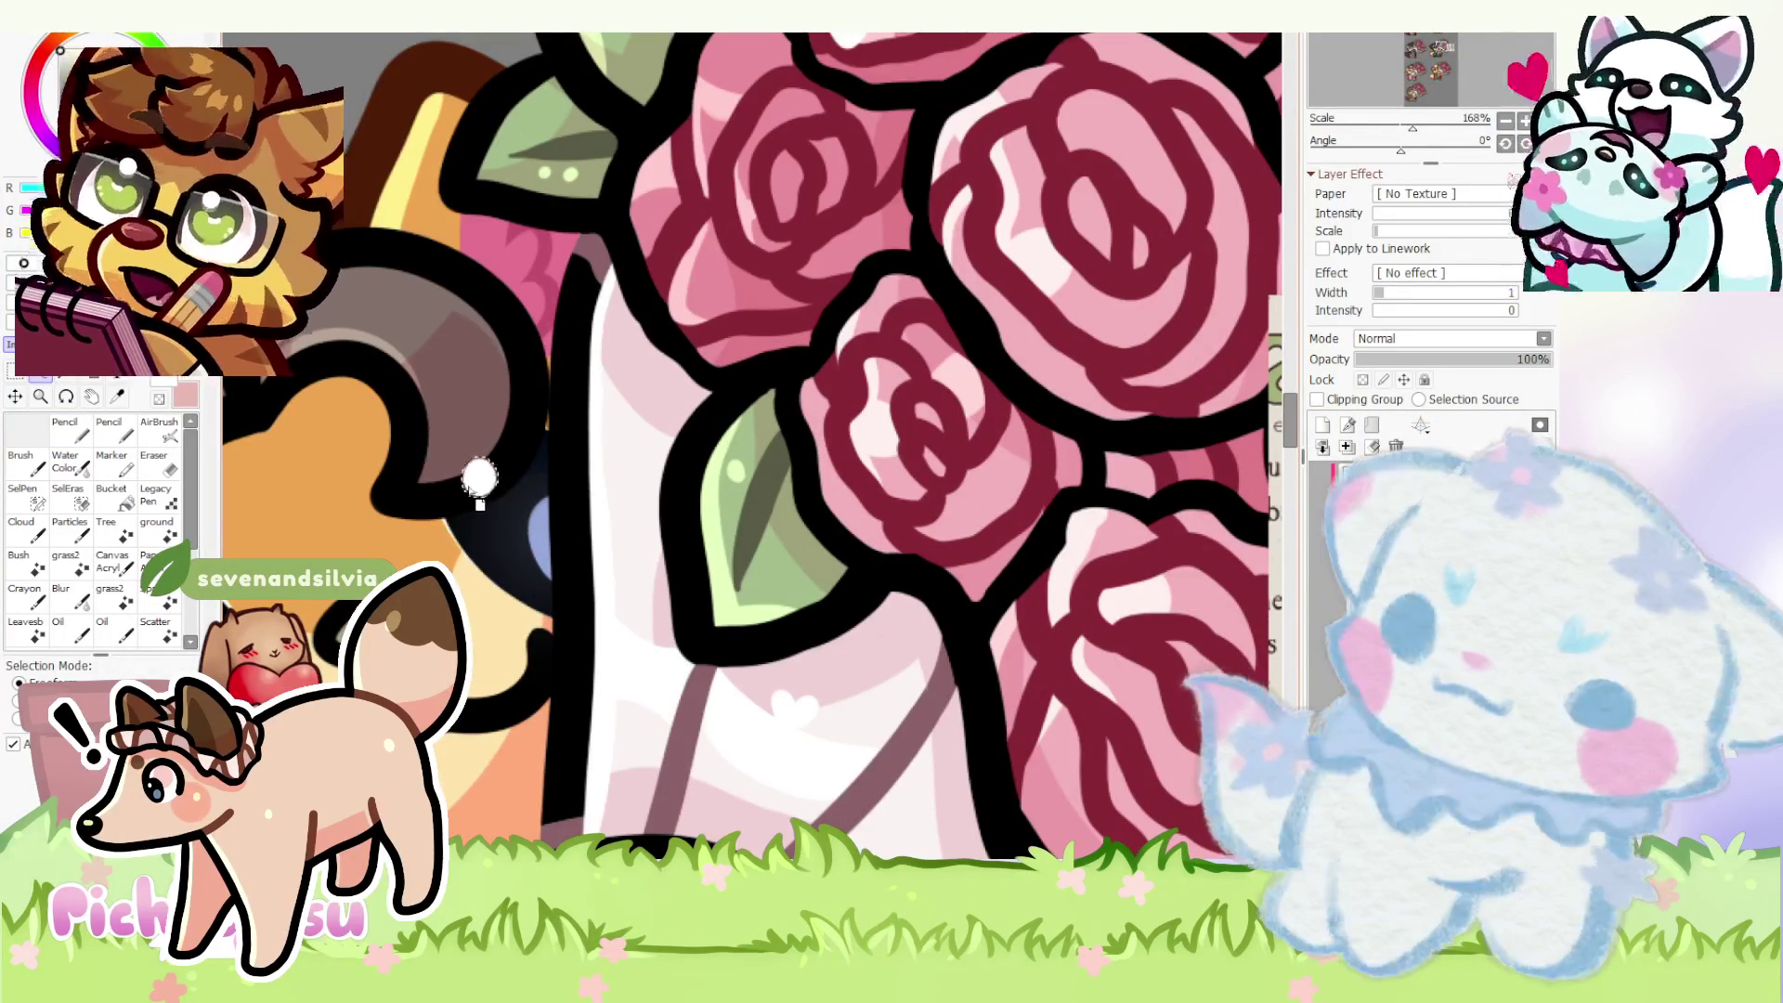
{"action": "scroll", "coordinate": [473, 479], "scroll_direction": "down", "scroll_amount": 5}
{"action": "scroll", "coordinate": [826, 540], "scroll_direction": "down", "scroll_amount": 2}
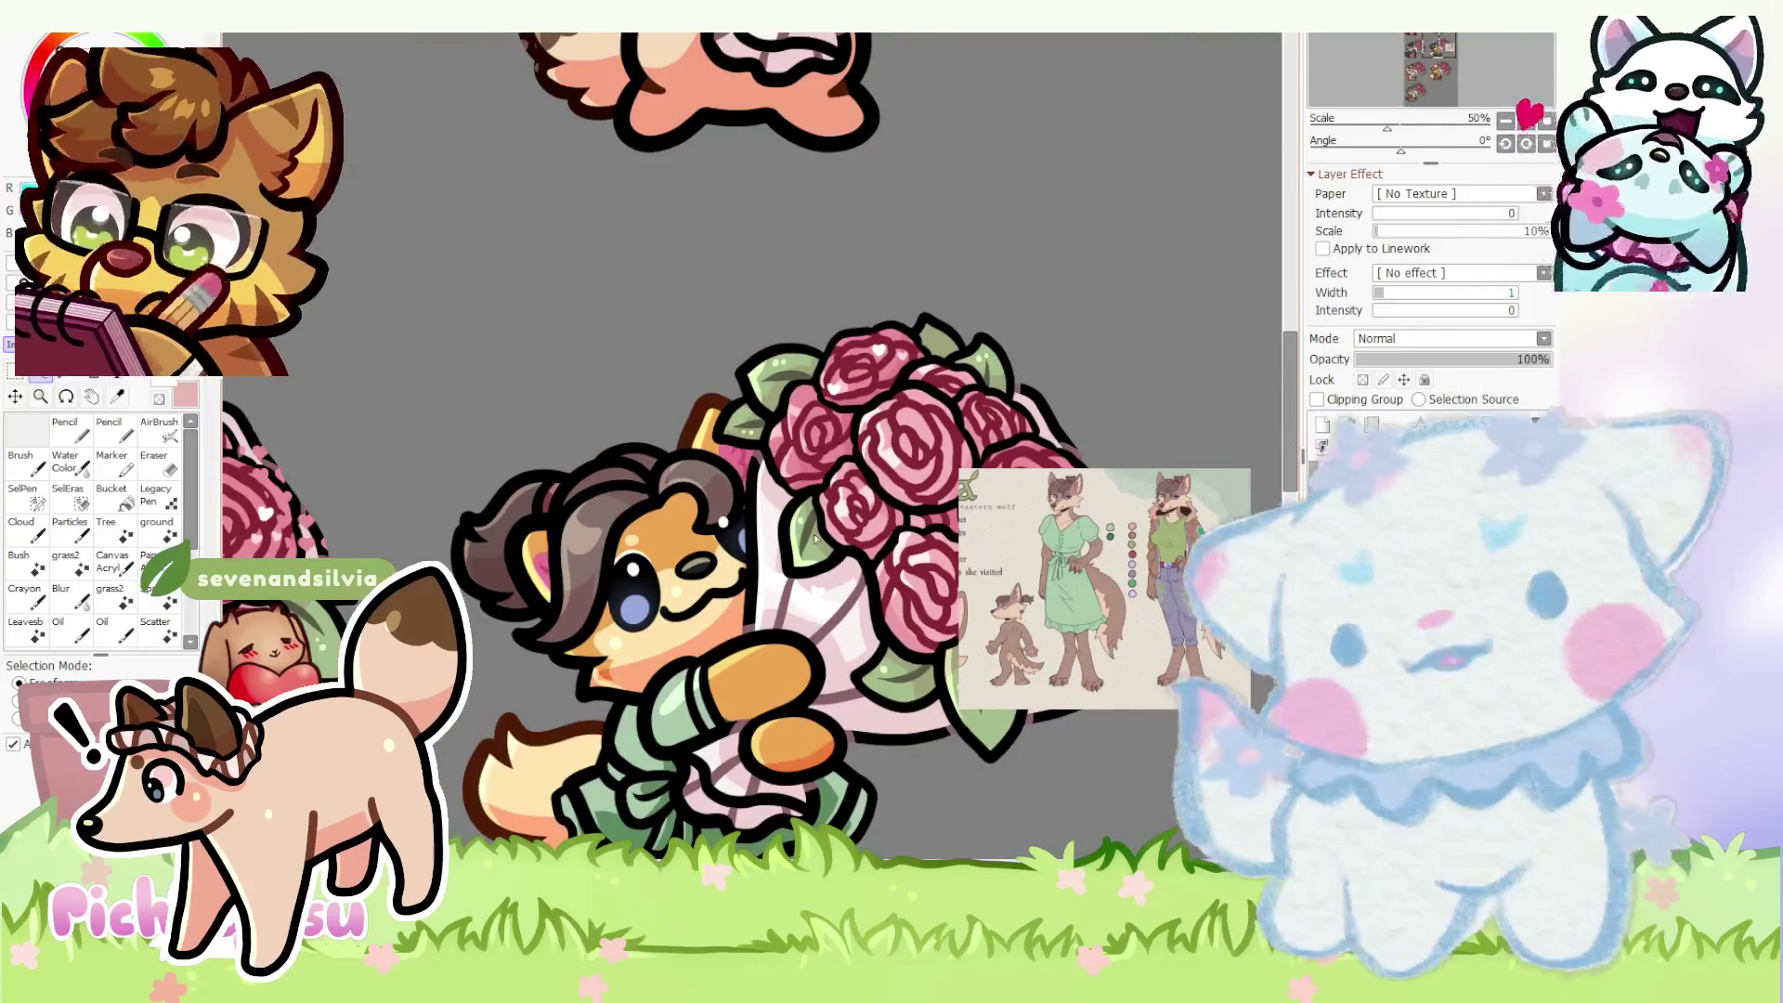
{"action": "scroll", "coordinate": [891, 474], "scroll_direction": "down", "scroll_amount": 2}
{"action": "scroll", "coordinate": [892, 474], "scroll_direction": "down", "scroll_amount": 1}
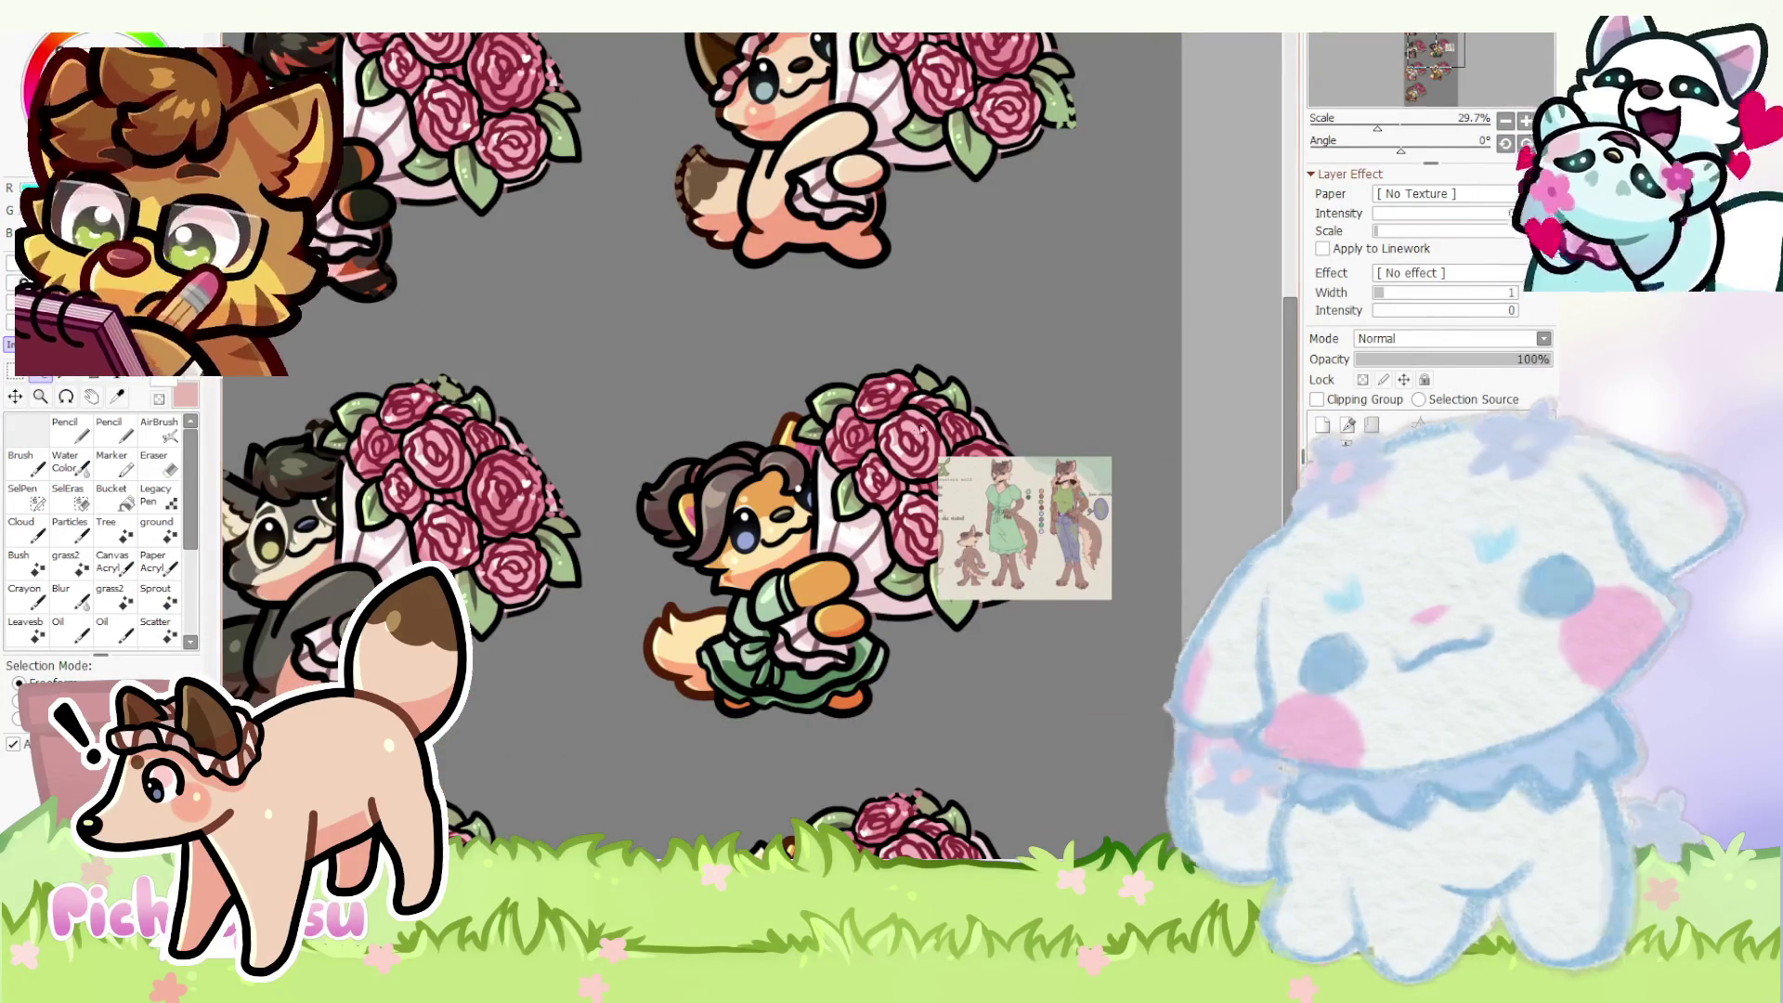
{"action": "left_click_drag", "start_coordinate": [1401, 146], "coordinate": [1540, 151]}
{"action": "scroll", "coordinate": [449, 429], "scroll_direction": "up", "scroll_amount": 3}
{"action": "scroll", "coordinate": [449, 429], "scroll_direction": "up", "scroll_amount": 4}
{"action": "scroll", "coordinate": [449, 431], "scroll_direction": "up", "scroll_amount": 3}
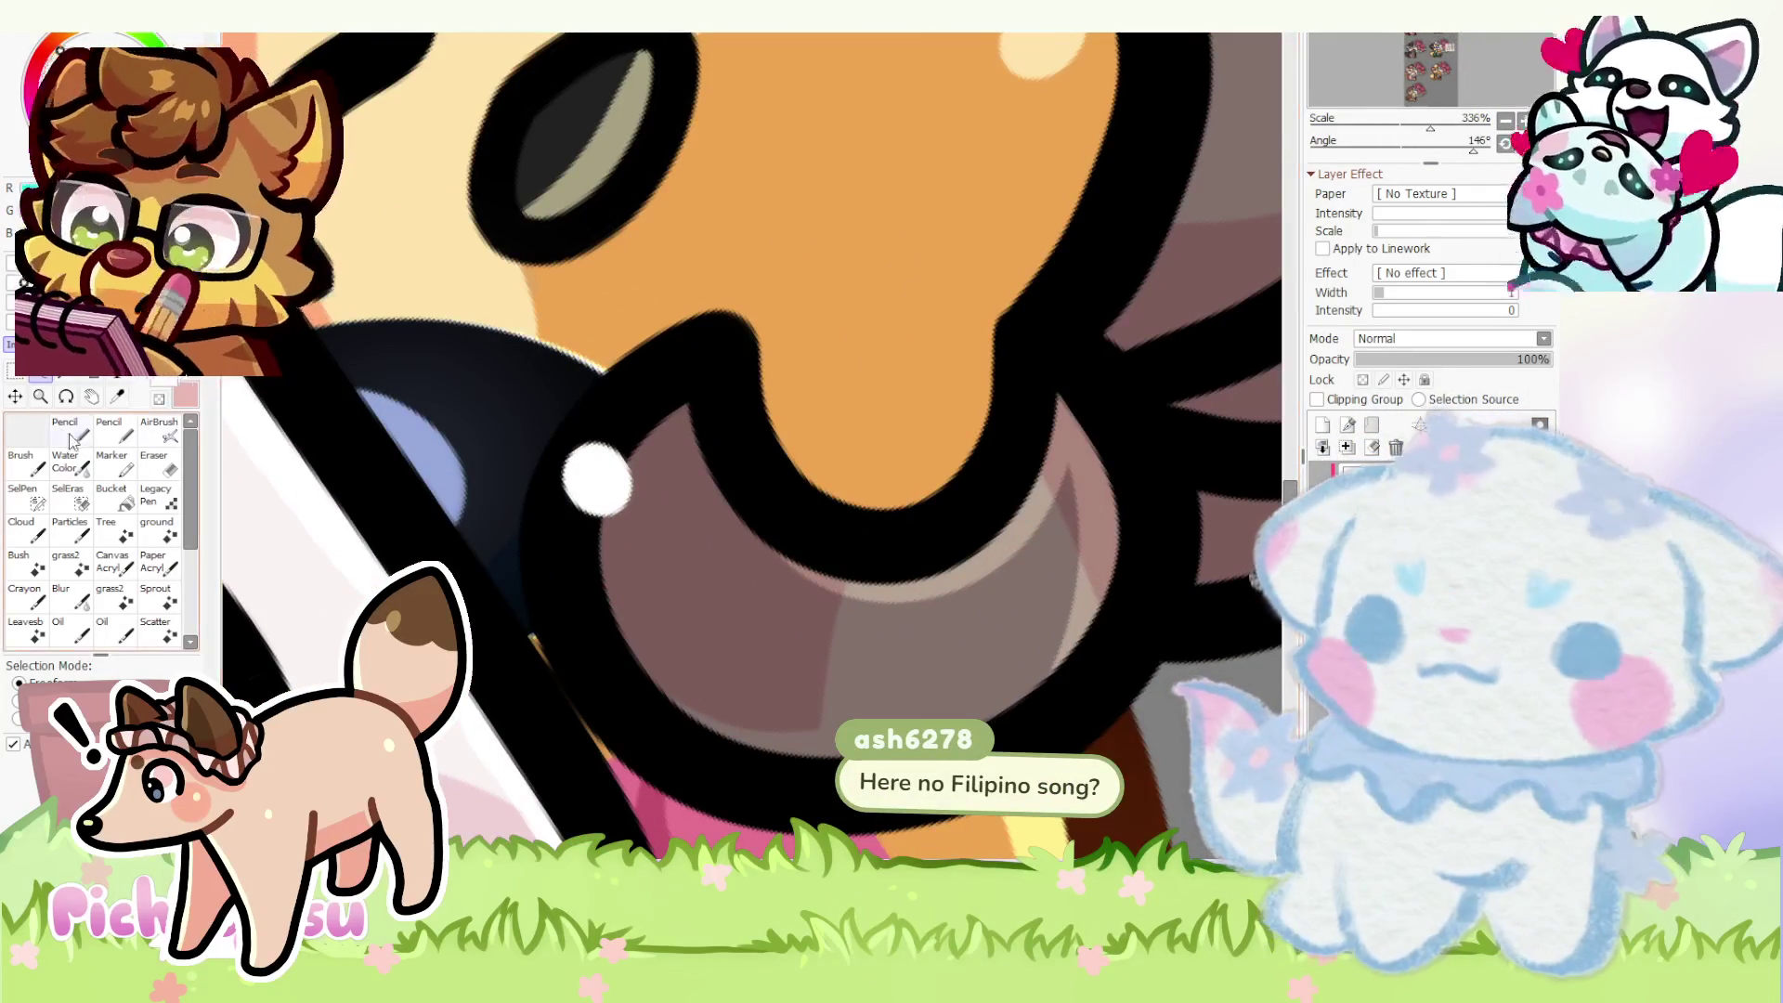
{"action": "key", "text": "n"}
{"action": "scroll", "coordinate": [736, 489], "scroll_direction": "down", "scroll_amount": 2}
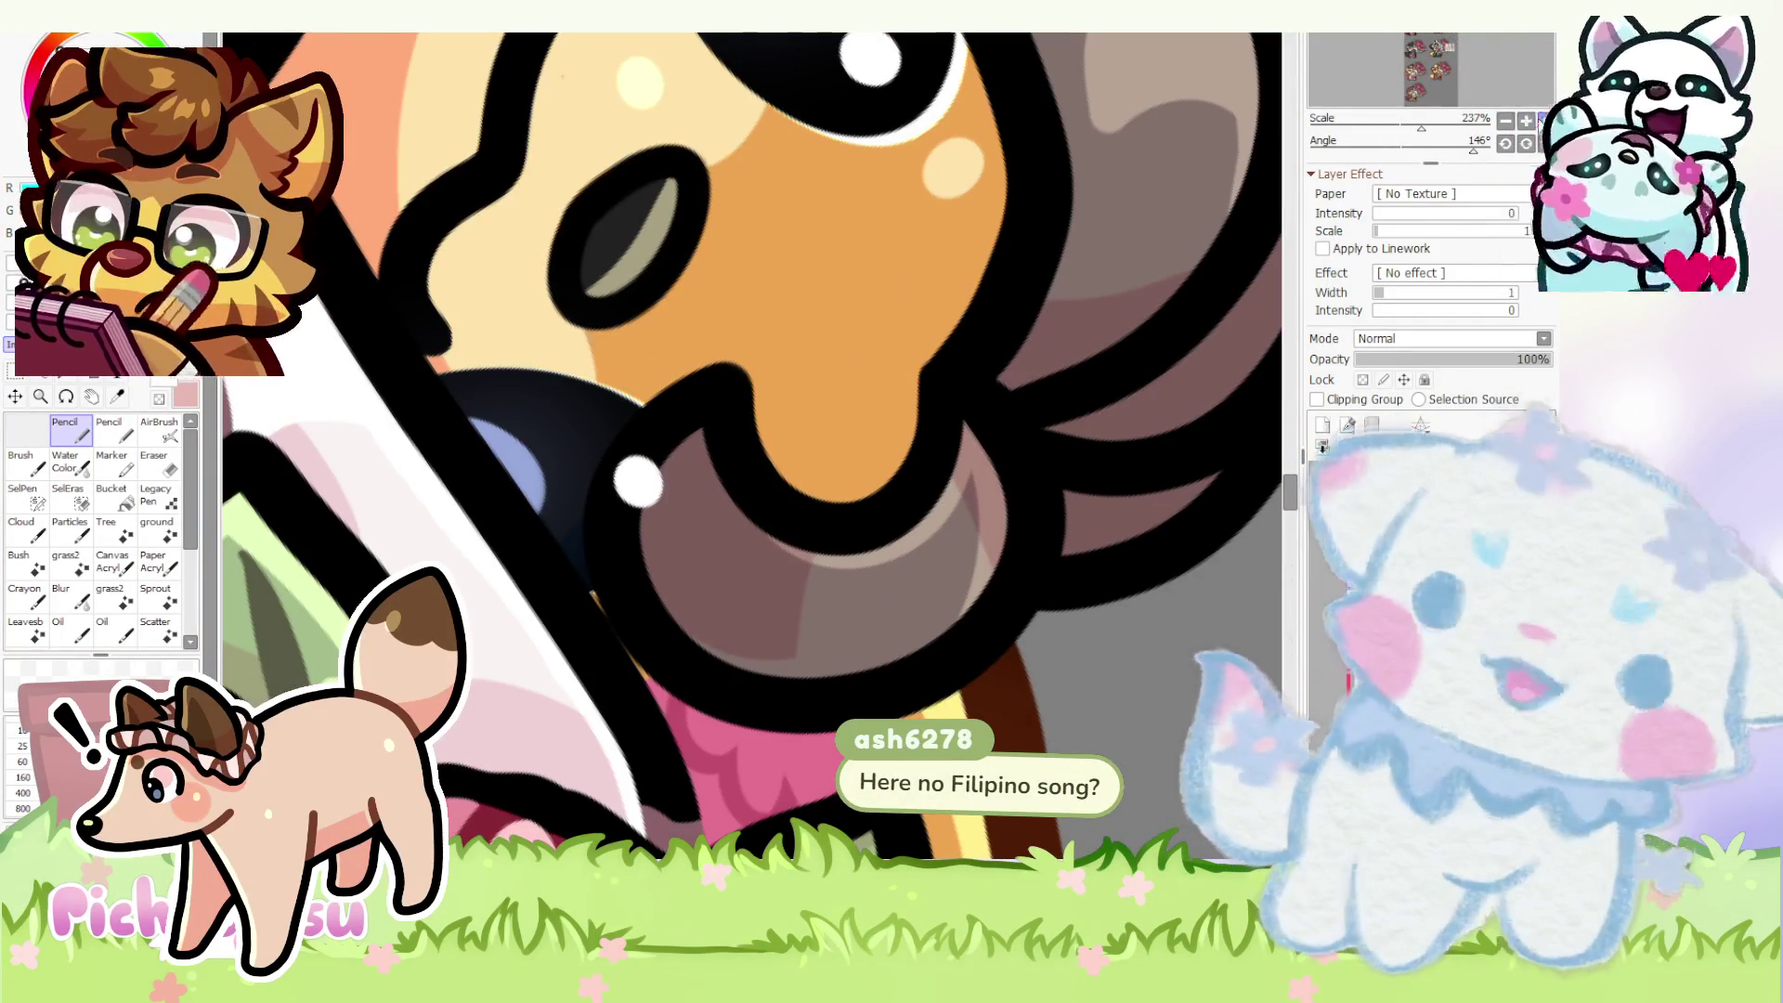
{"action": "key", "text": "ctrl+0"}
{"action": "scroll", "coordinate": [892, 408], "scroll_direction": "up", "scroll_amount": 3}
{"action": "scroll", "coordinate": [892, 409], "scroll_direction": "up", "scroll_amount": 3}
{"action": "scroll", "coordinate": [892, 408], "scroll_direction": "up", "scroll_amount": 2}
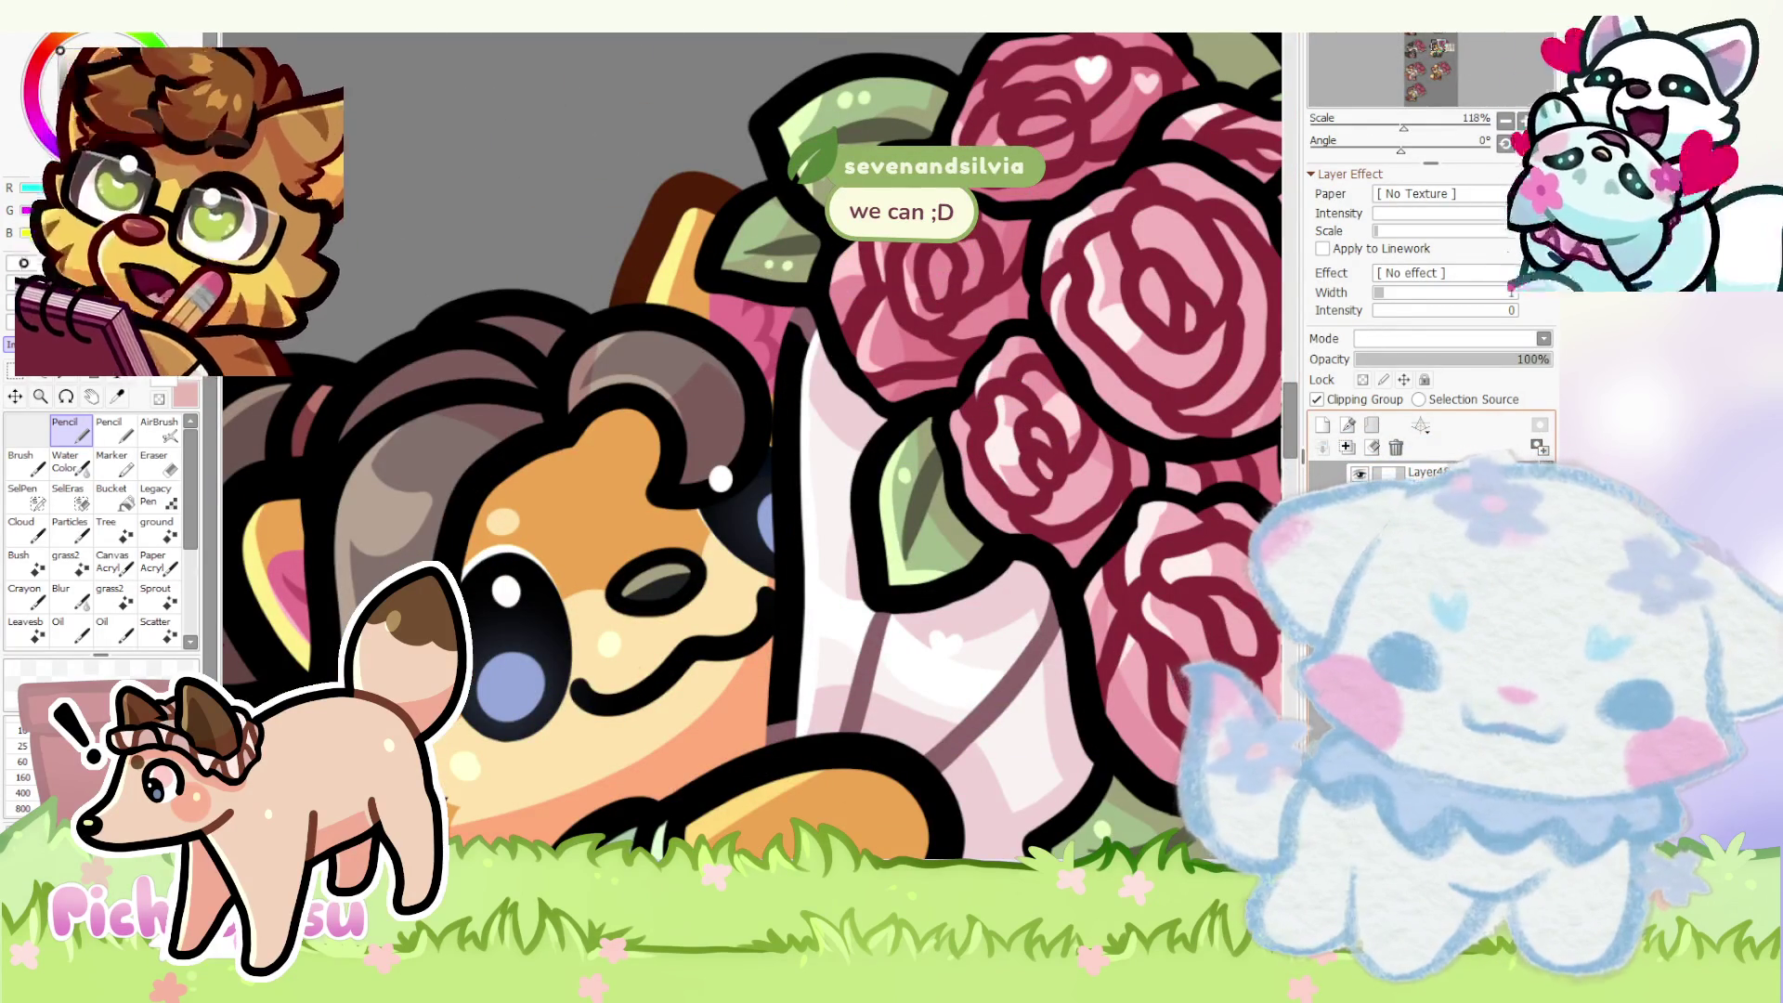
{"action": "left_click_drag", "start_coordinate": [600, 459], "coordinate": [613, 264]}
{"action": "key", "text": "ctrl+z"}
{"action": "left_click", "coordinate": [1048, 506], "text": "ctrl"}
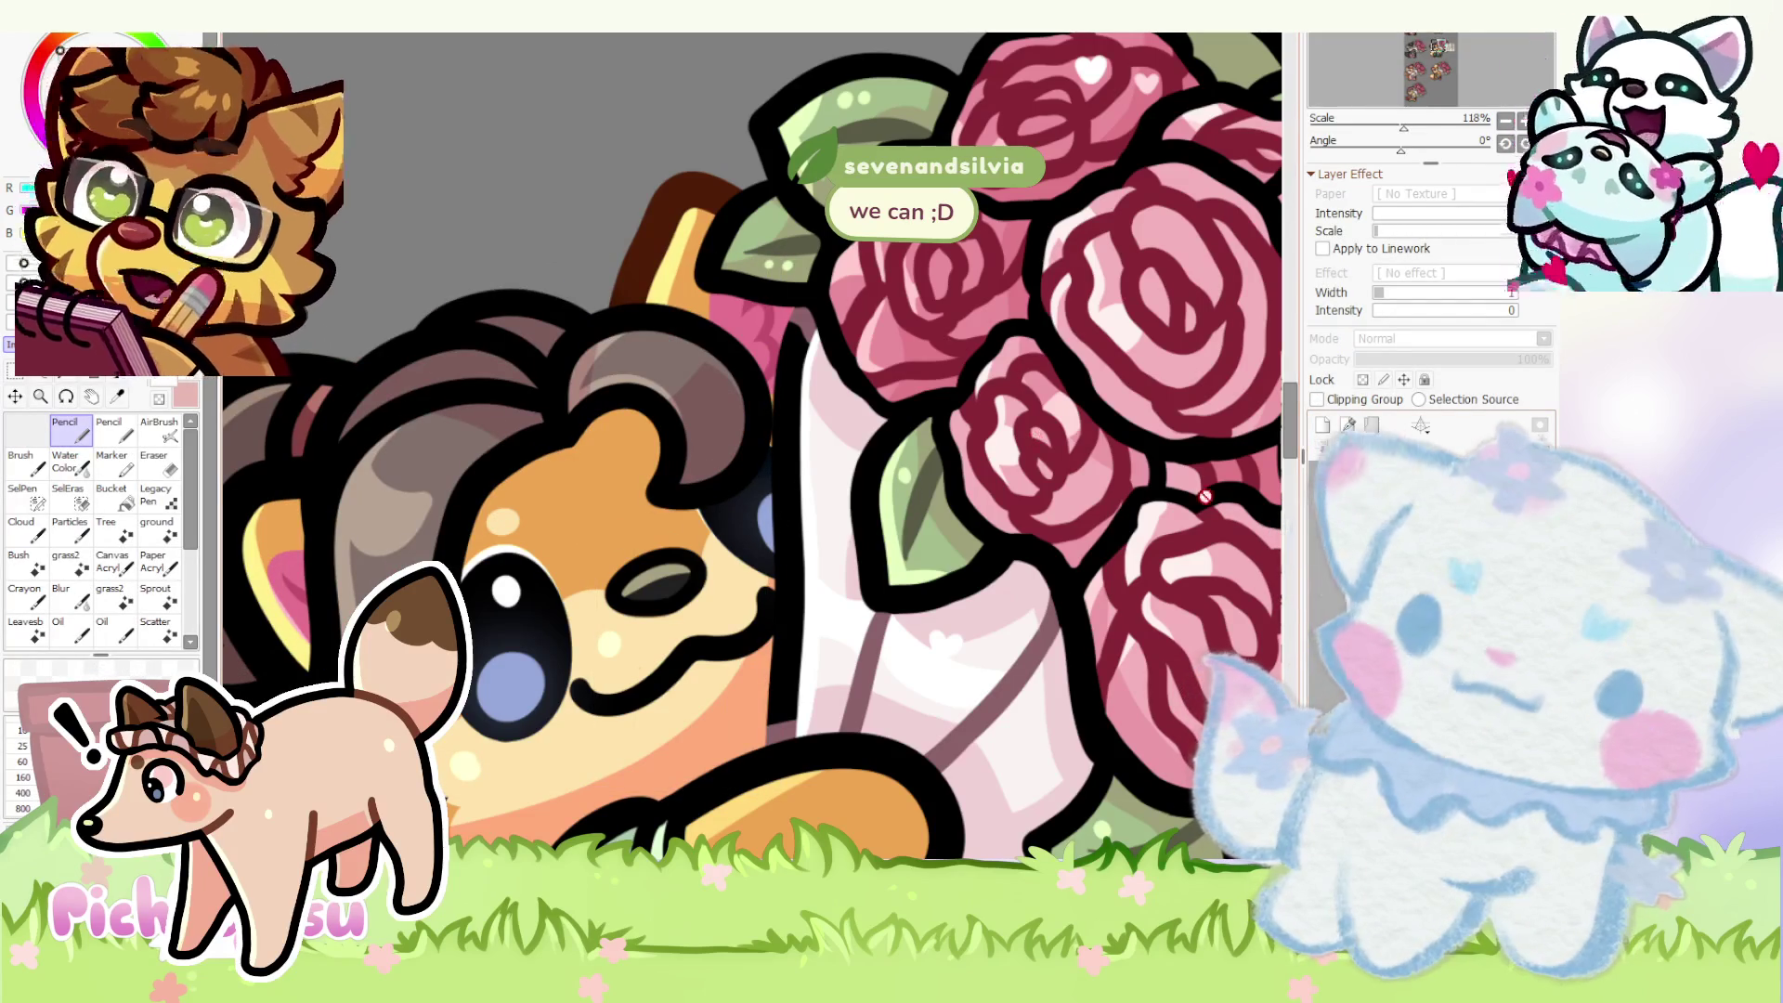
{"action": "left_click", "coordinate": [635, 404], "text": "ctrl"}
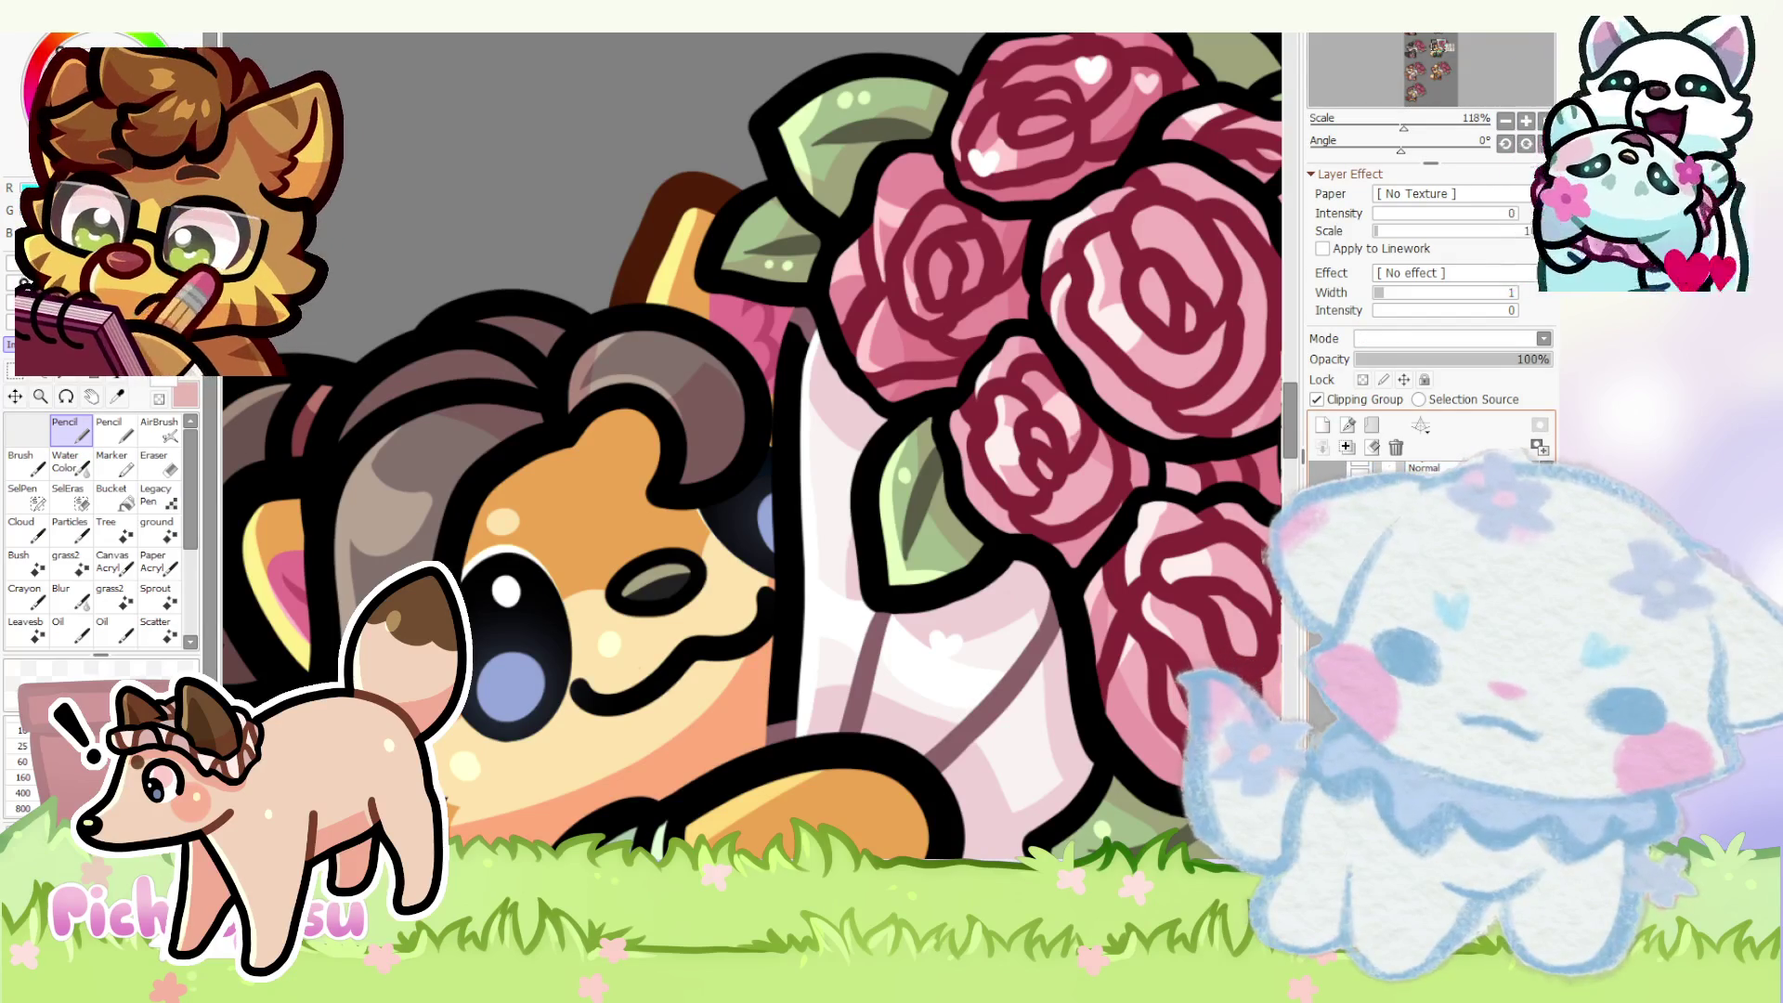
{"action": "left_click", "coordinate": [758, 526], "text": "ctrl"}
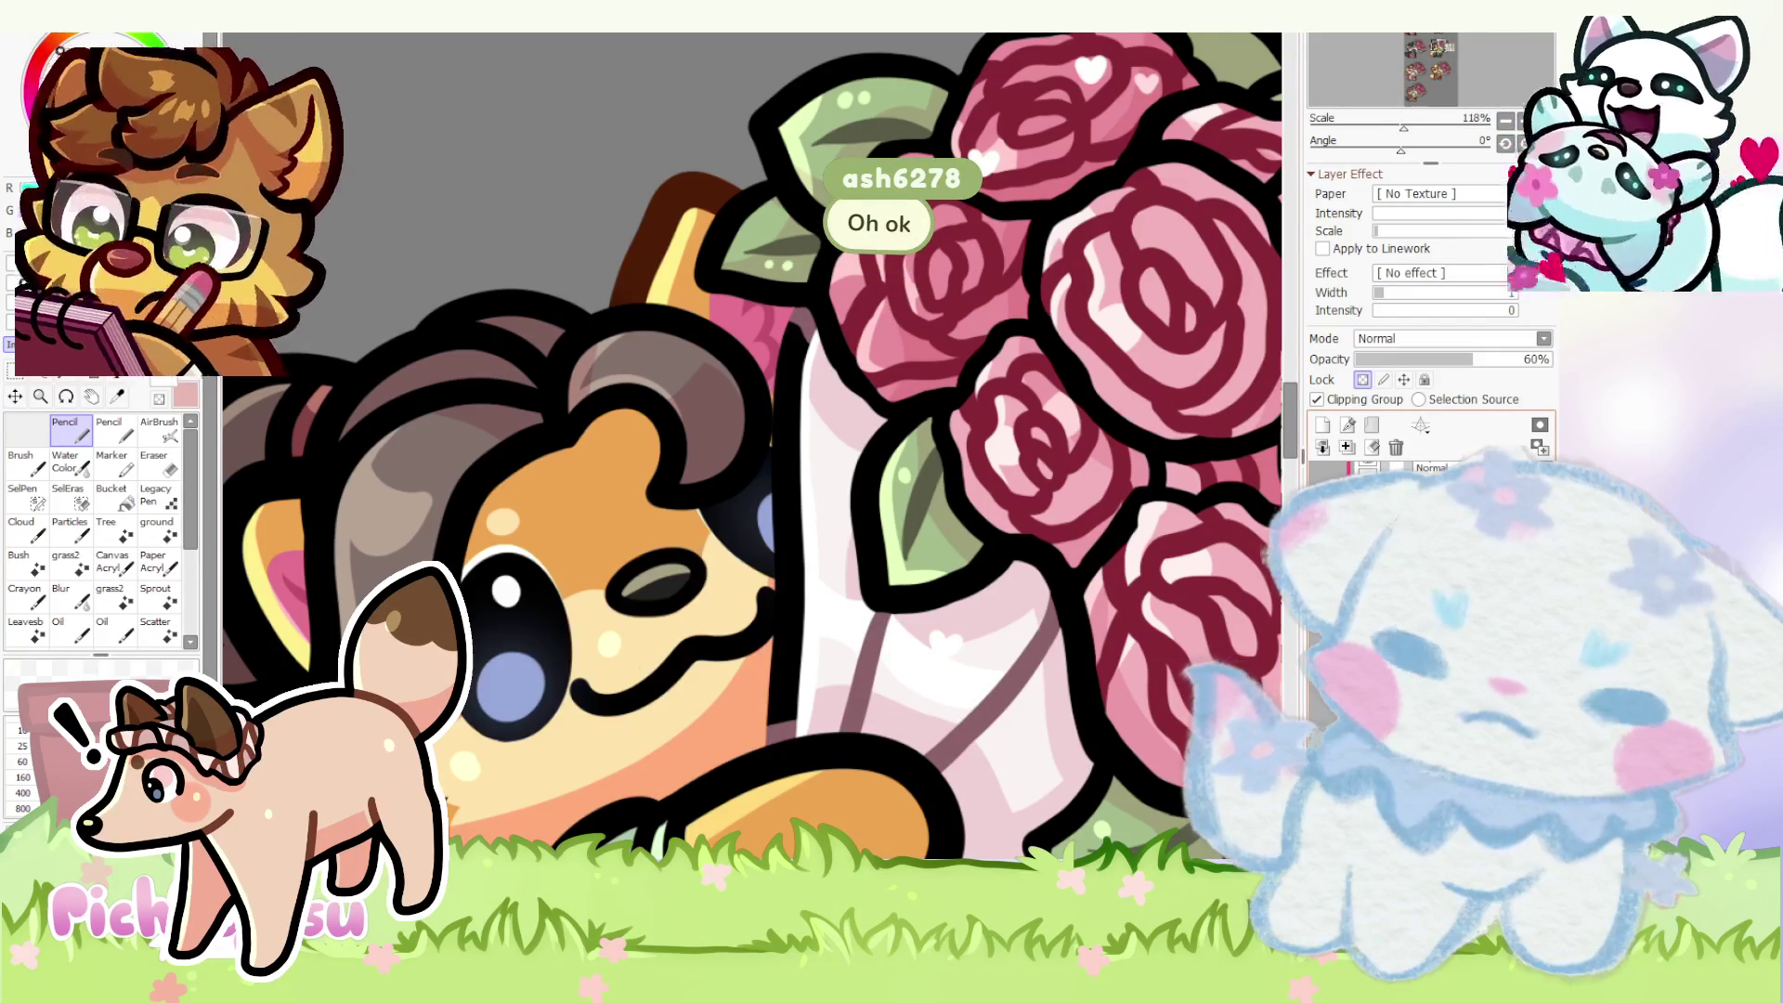
{"action": "scroll", "coordinate": [659, 533], "scroll_direction": "down", "scroll_amount": 2}
{"action": "scroll", "coordinate": [659, 532], "scroll_direction": "down", "scroll_amount": 2}
{"action": "scroll", "coordinate": [657, 534], "scroll_direction": "up", "scroll_amount": 2}
{"action": "left_click", "coordinate": [761, 498], "text": "ctrl"}
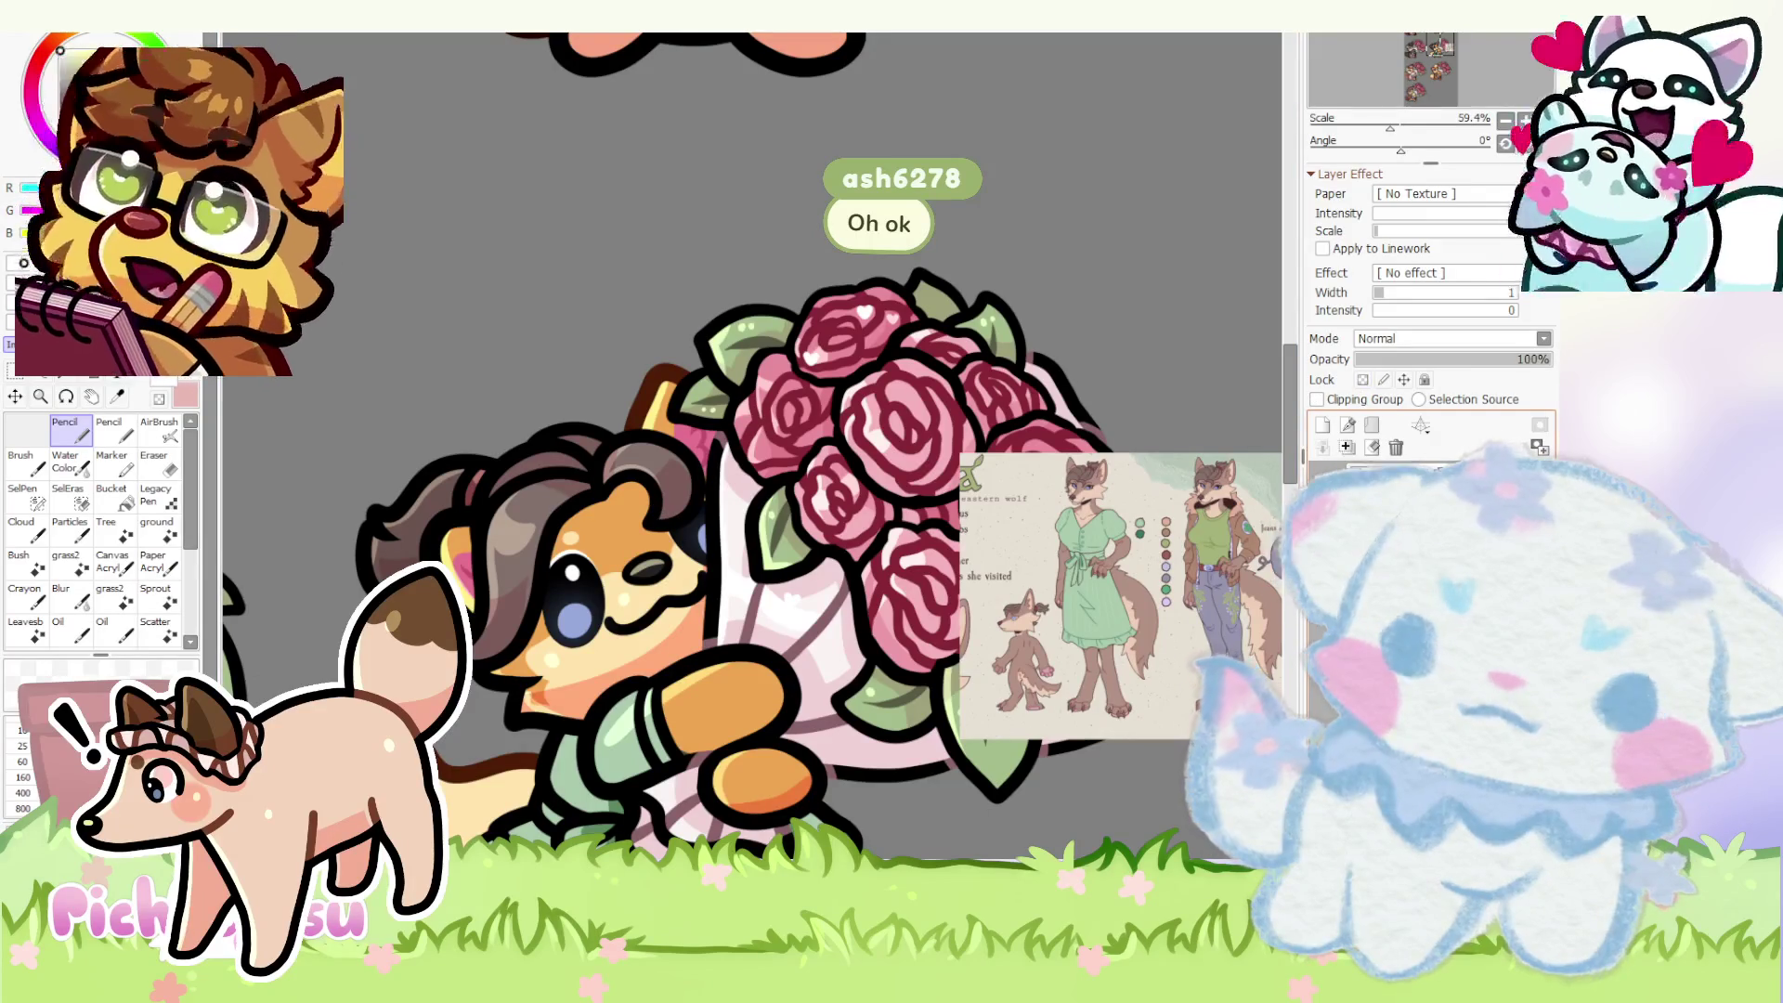
{"action": "scroll", "coordinate": [672, 479], "scroll_direction": "up", "scroll_amount": 1}
{"action": "scroll", "coordinate": [673, 478], "scroll_direction": "up", "scroll_amount": 1}
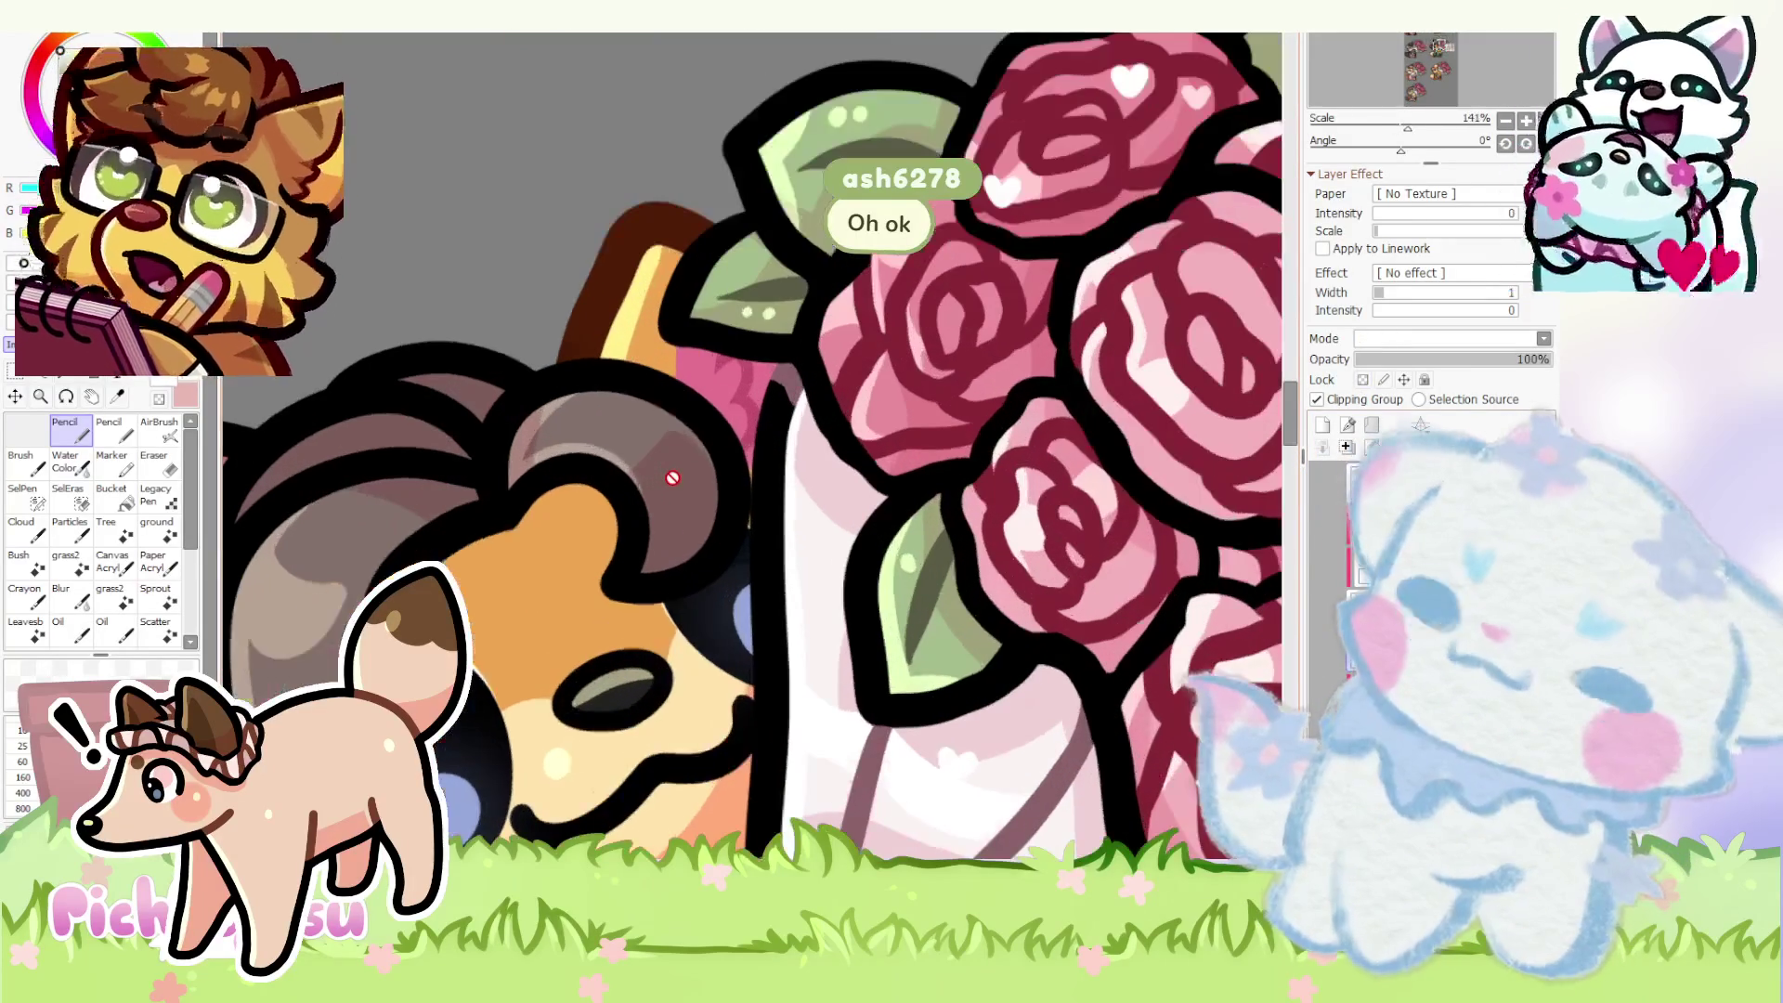
{"action": "key", "text": "ctrl"}
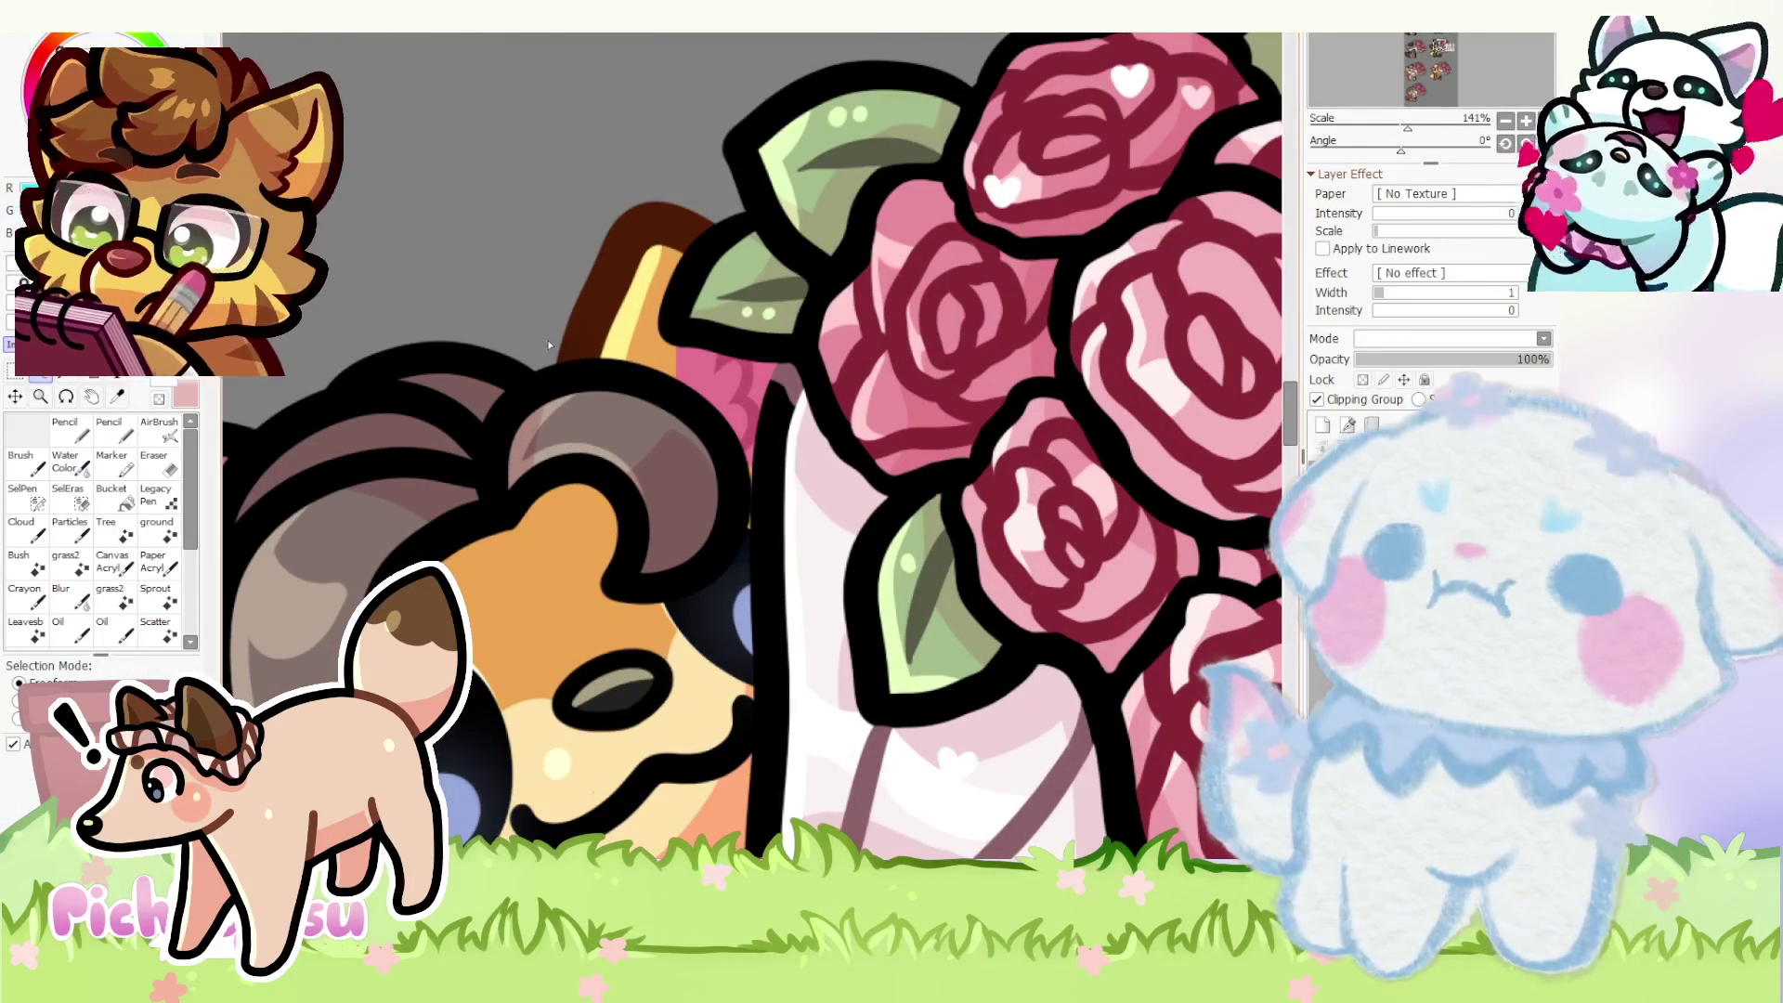
- Rotate the lassoed front hair curl above the wolf's eye to a new angle and commit it
{"action": "left_click_drag", "start_coordinate": [551, 336], "coordinate": [511, 356]}
{"action": "key", "text": "ctrl+t"}
{"action": "mouse_move", "coordinate": [753, 349]}
{"action": "left_mouse_down"}
{"action": "mouse_move", "coordinate": [595, 559]}
{"action": "mouse_move", "coordinate": [563, 484]}
{"action": "mouse_move", "coordinate": [603, 449]}
{"action": "left_mouse_up"}
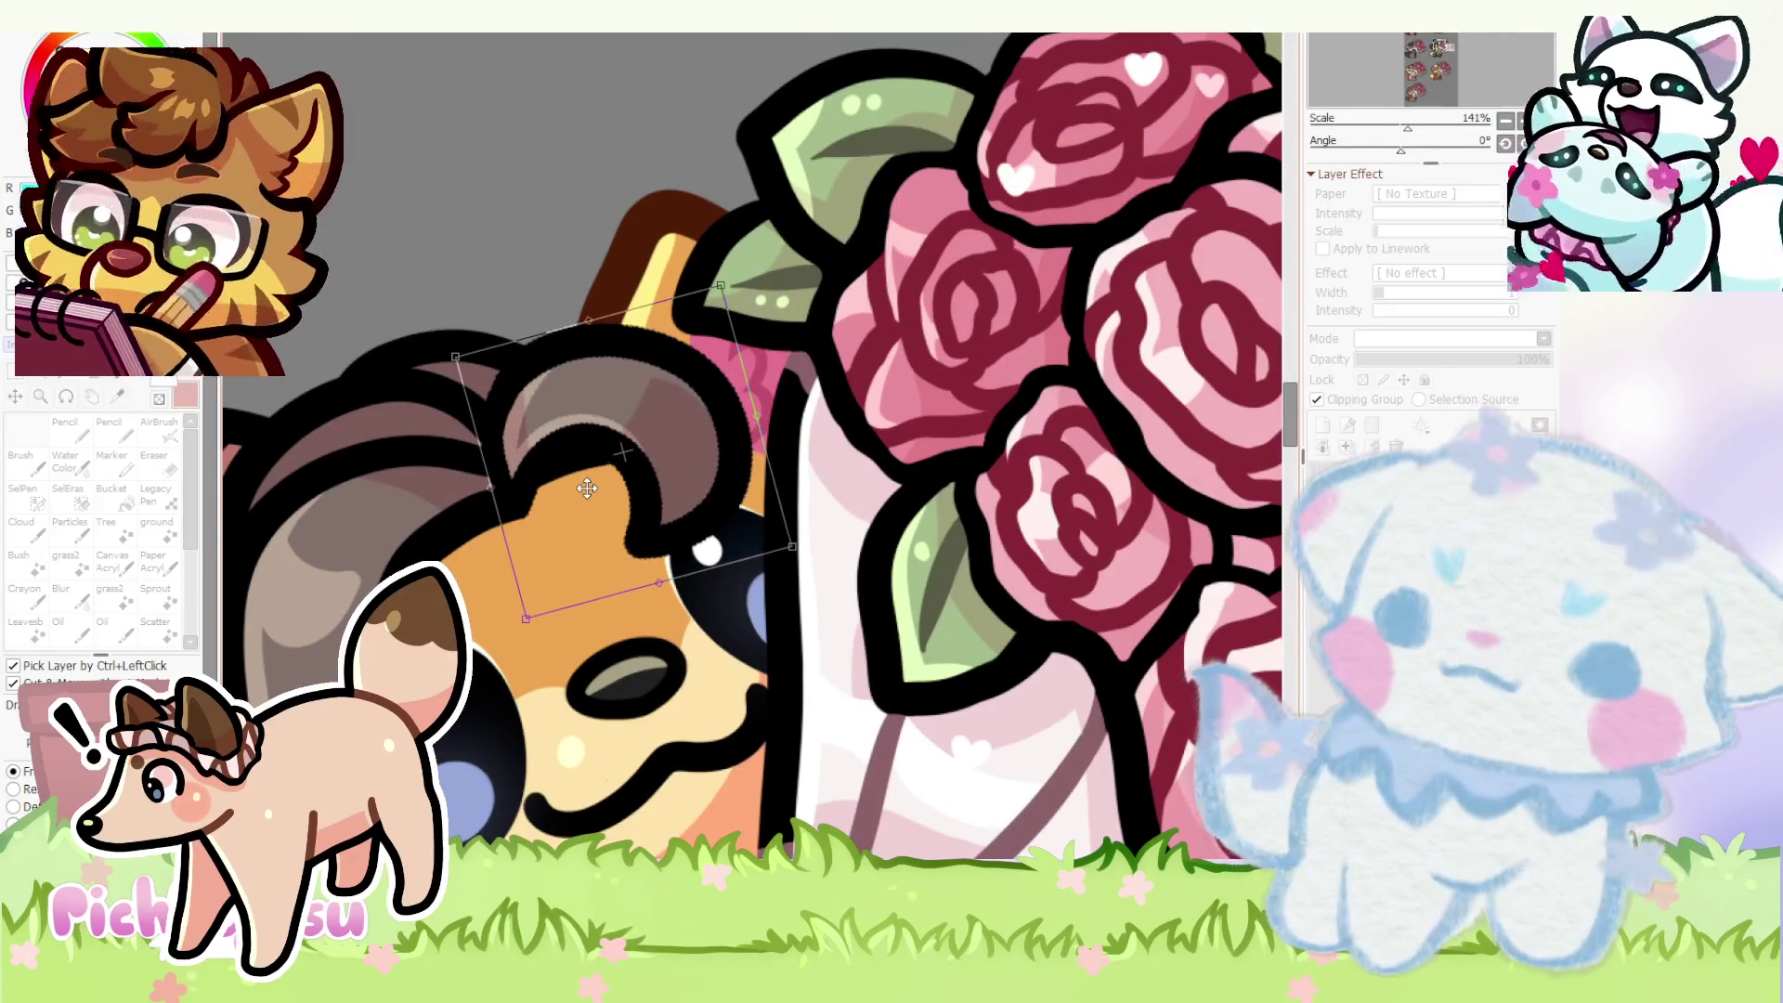
{"action": "key", "text": "Return"}
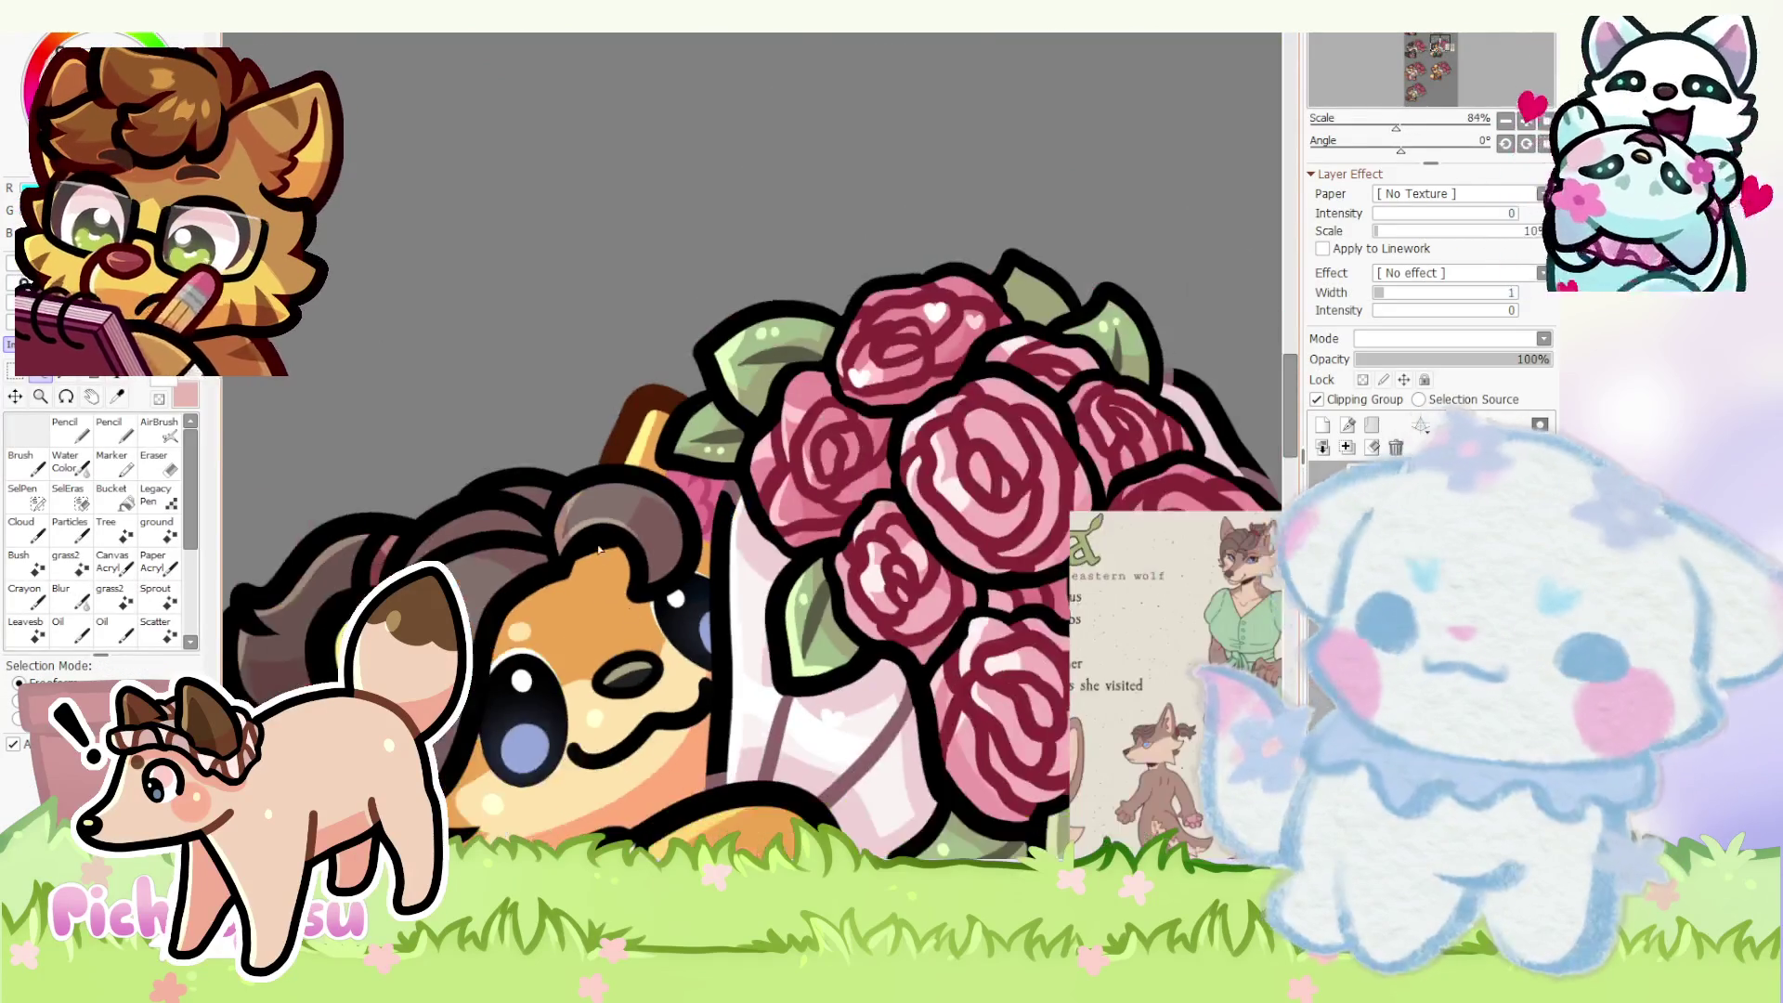
{"action": "scroll", "coordinate": [599, 550], "scroll_direction": "up", "scroll_amount": 3}
{"action": "key", "text": "n"}
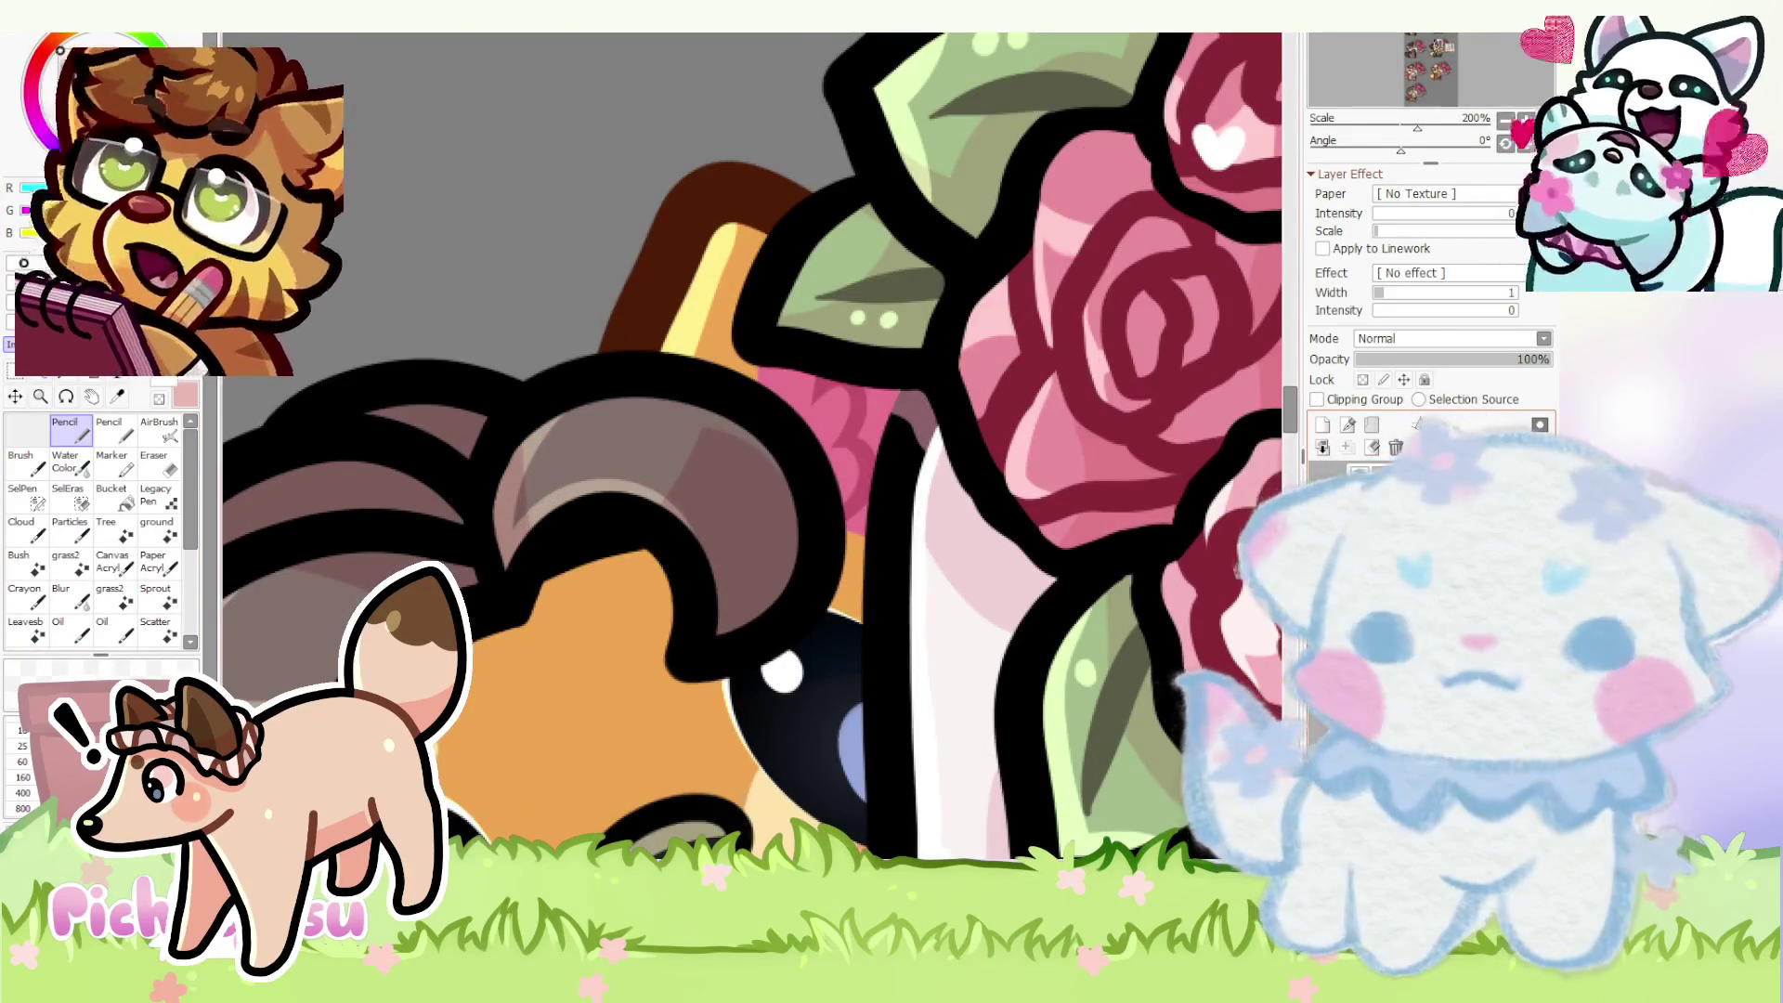
{"action": "scroll", "coordinate": [479, 537], "scroll_direction": "up", "scroll_amount": 3}
{"action": "key", "text": "e"}
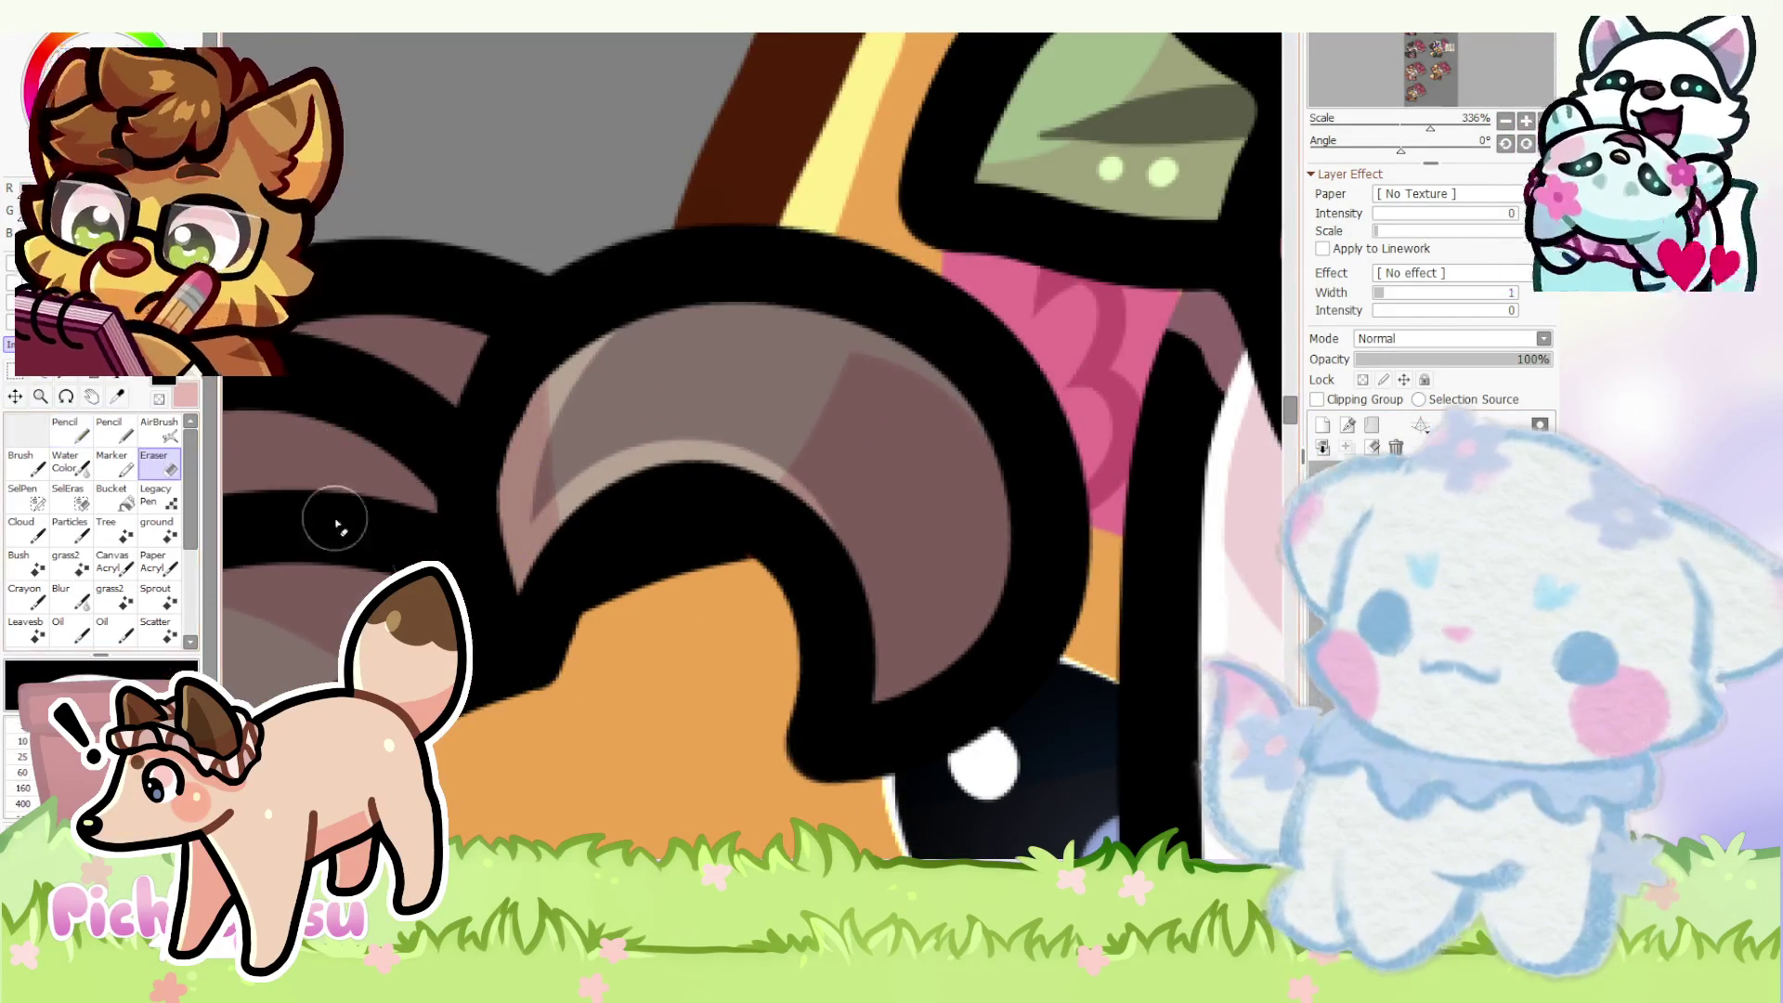
{"action": "scroll", "coordinate": [418, 599], "scroll_direction": "up", "scroll_amount": 2}
{"action": "scroll", "coordinate": [853, 587], "scroll_direction": "down", "scroll_amount": 4}
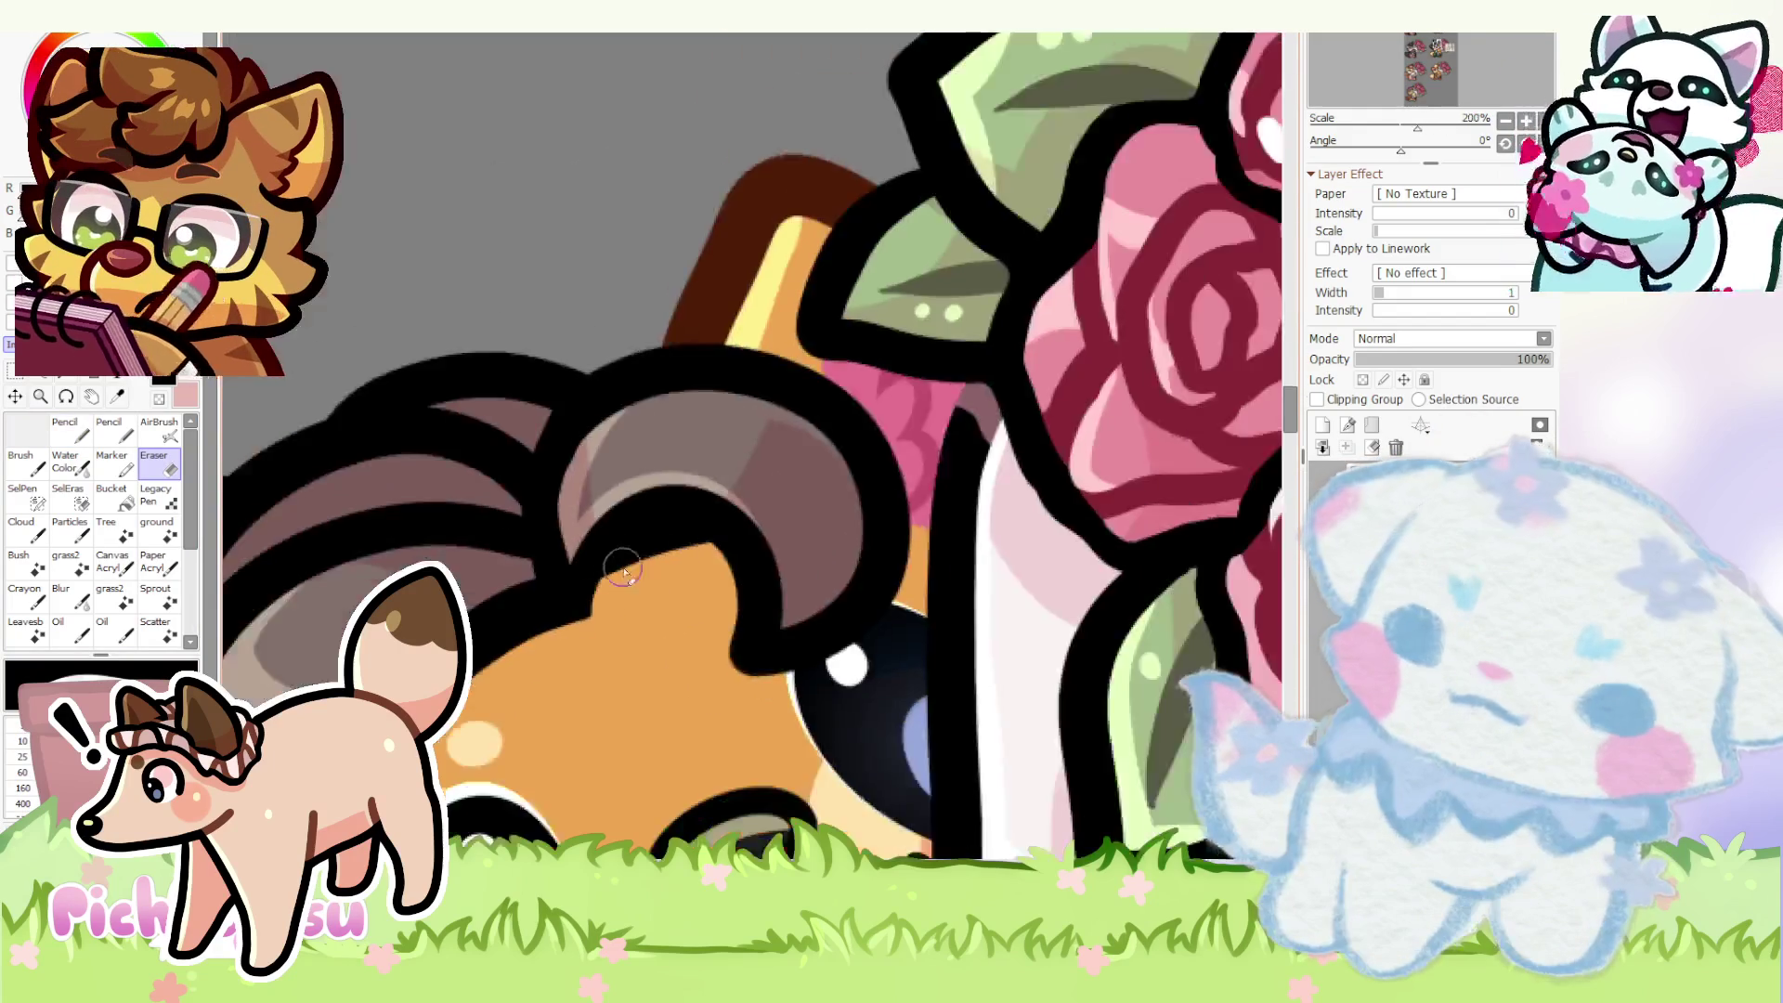
{"action": "scroll", "coordinate": [608, 602], "scroll_direction": "up", "scroll_amount": 3}
{"action": "scroll", "coordinate": [553, 673], "scroll_direction": "down", "scroll_amount": 4}
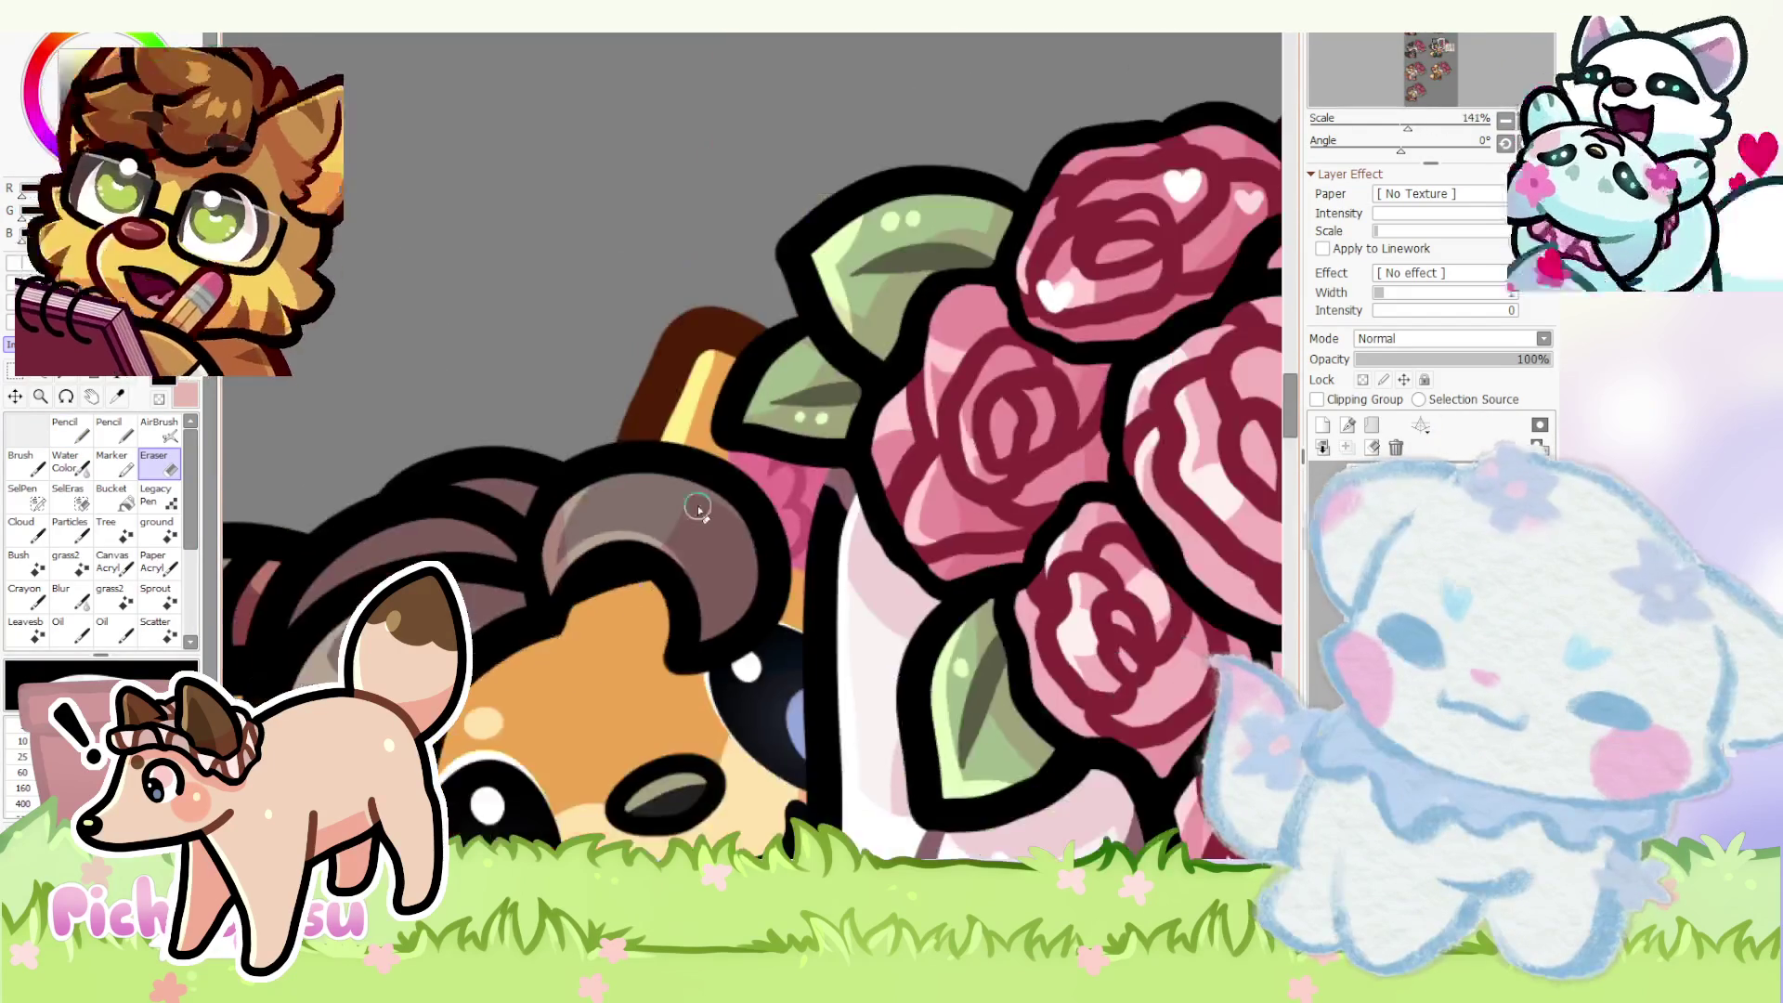
{"action": "scroll", "coordinate": [693, 510], "scroll_direction": "down", "scroll_amount": 1}
{"action": "scroll", "coordinate": [692, 511], "scroll_direction": "down", "scroll_amount": 1}
{"action": "scroll", "coordinate": [693, 510], "scroll_direction": "up", "scroll_amount": 1}
{"action": "scroll", "coordinate": [694, 515], "scroll_direction": "up", "scroll_amount": 3}
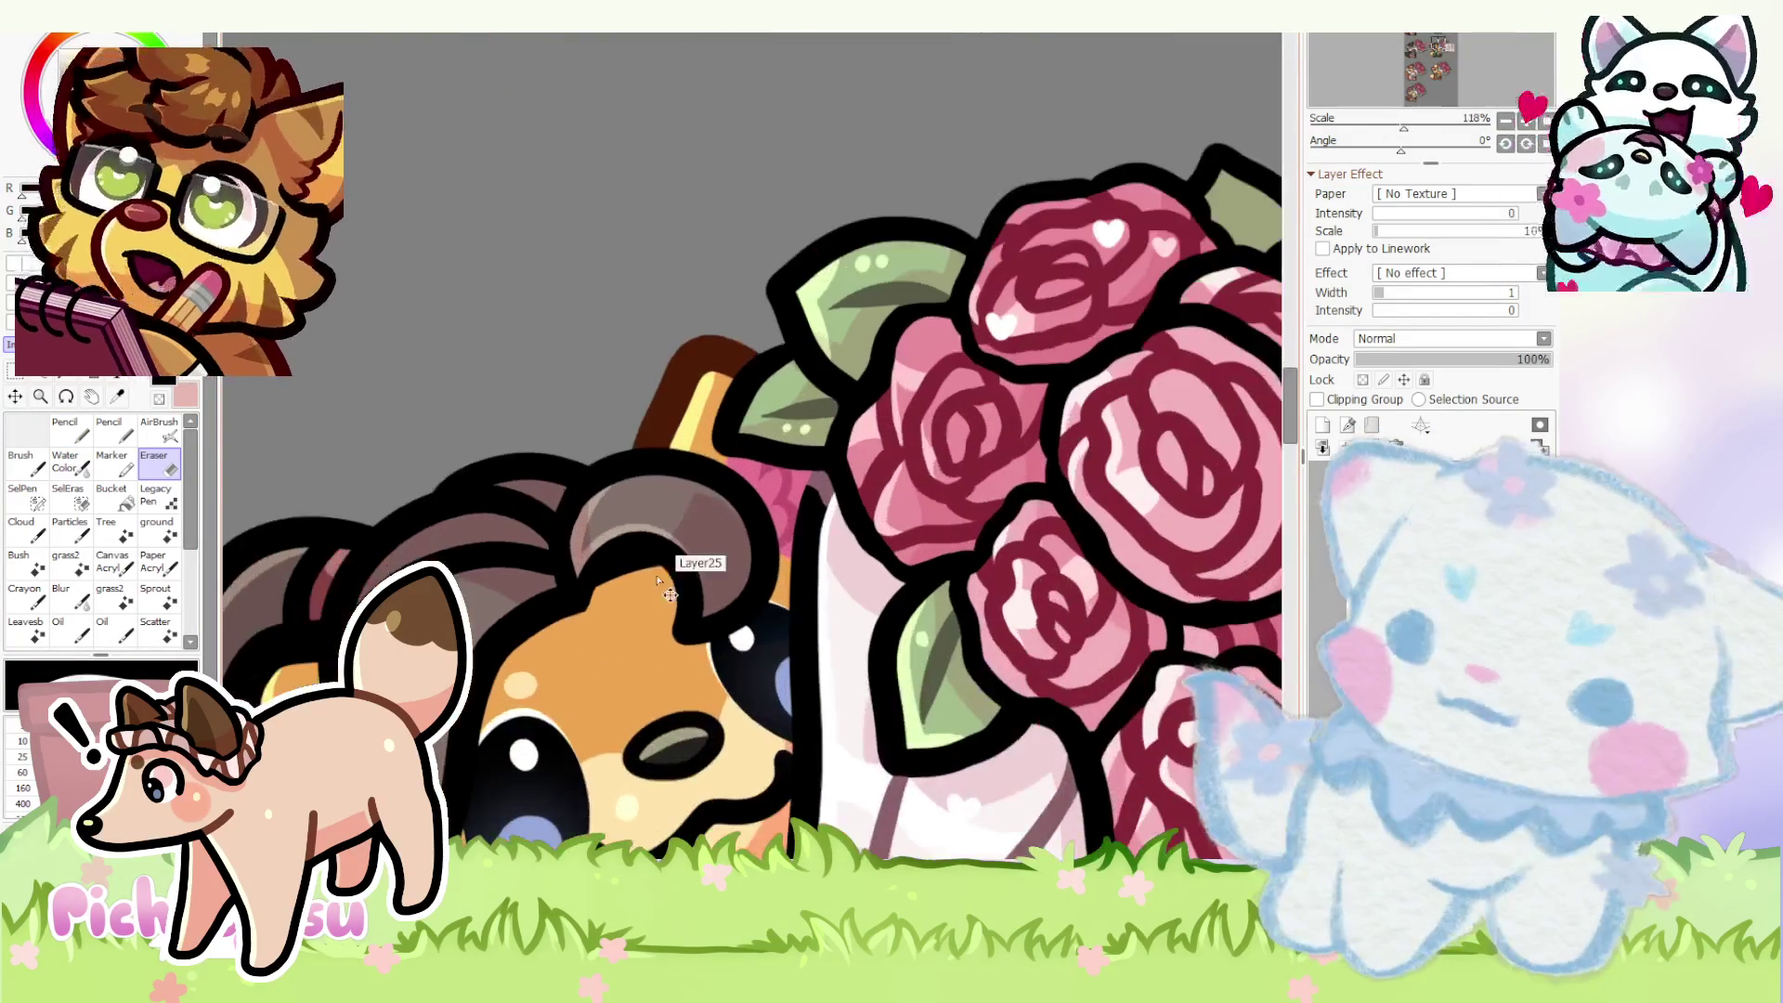
{"action": "scroll", "coordinate": [625, 595], "scroll_direction": "up", "scroll_amount": 1}
{"action": "scroll", "coordinate": [614, 585], "scroll_direction": "up", "scroll_amount": 1}
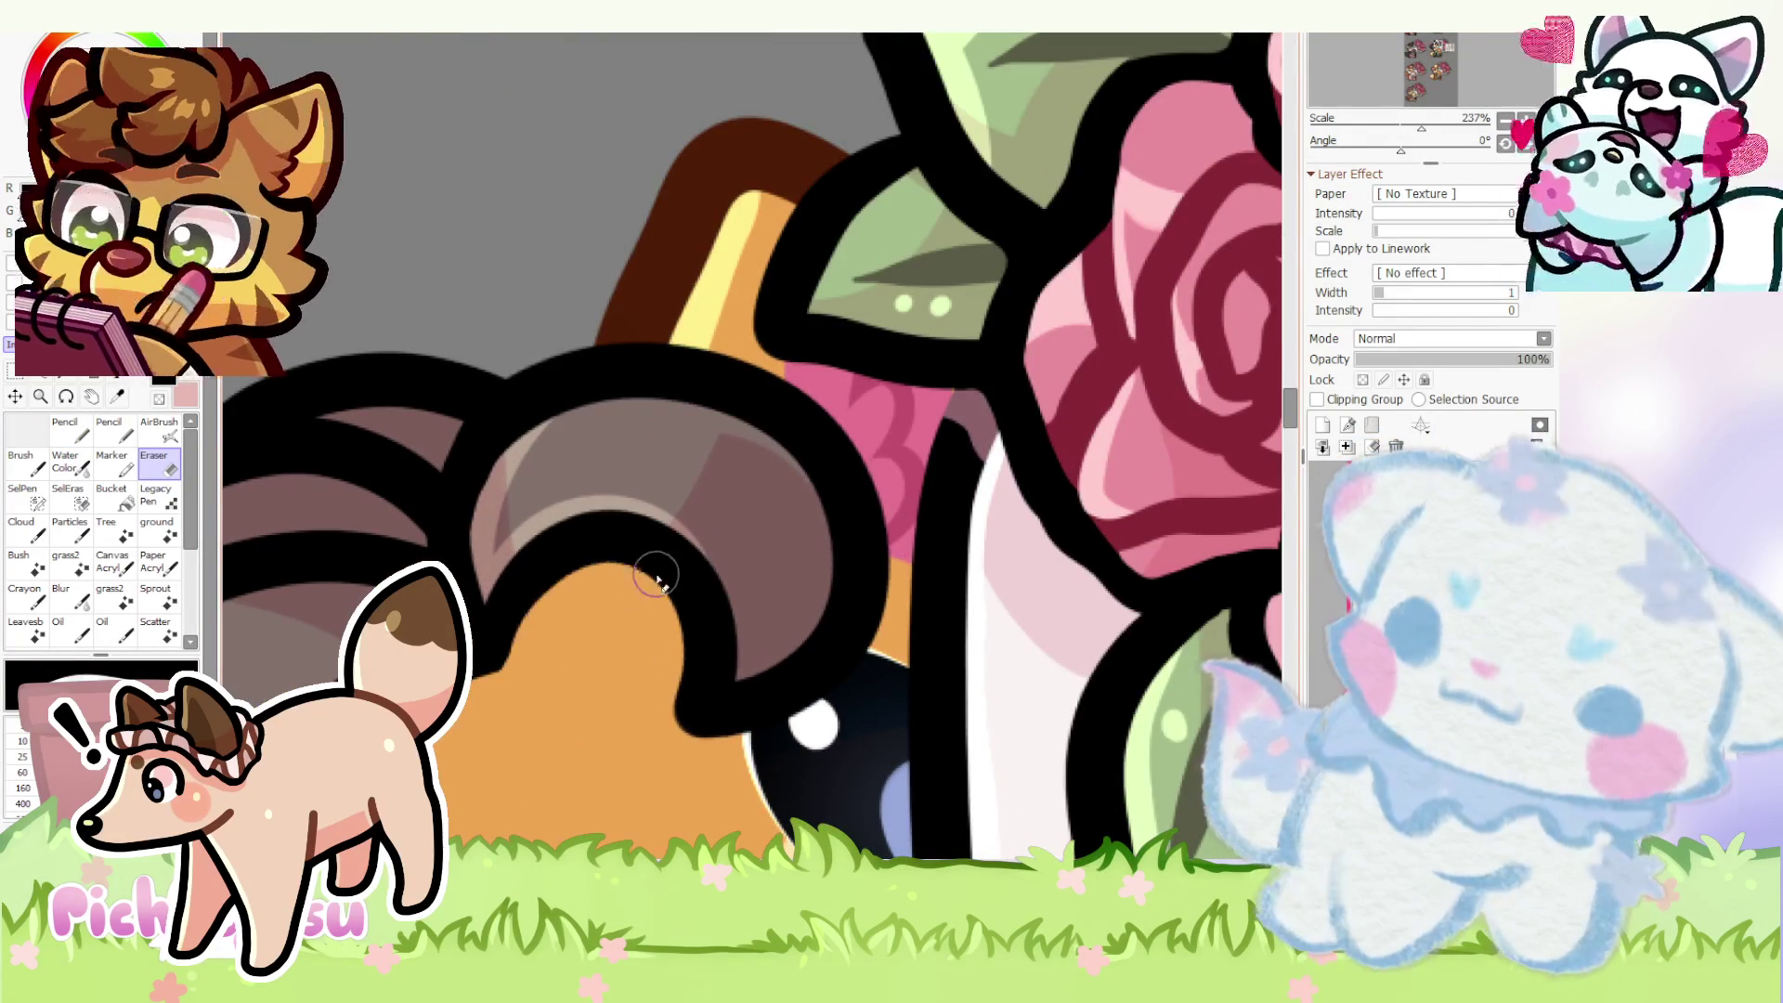
{"action": "scroll", "coordinate": [554, 546], "scroll_direction": "up", "scroll_amount": 1}
{"action": "scroll", "coordinate": [553, 546], "scroll_direction": "down", "scroll_amount": 4}
{"action": "scroll", "coordinate": [515, 516], "scroll_direction": "down", "scroll_amount": 1}
{"action": "scroll", "coordinate": [485, 485], "scroll_direction": "up", "scroll_amount": 1}
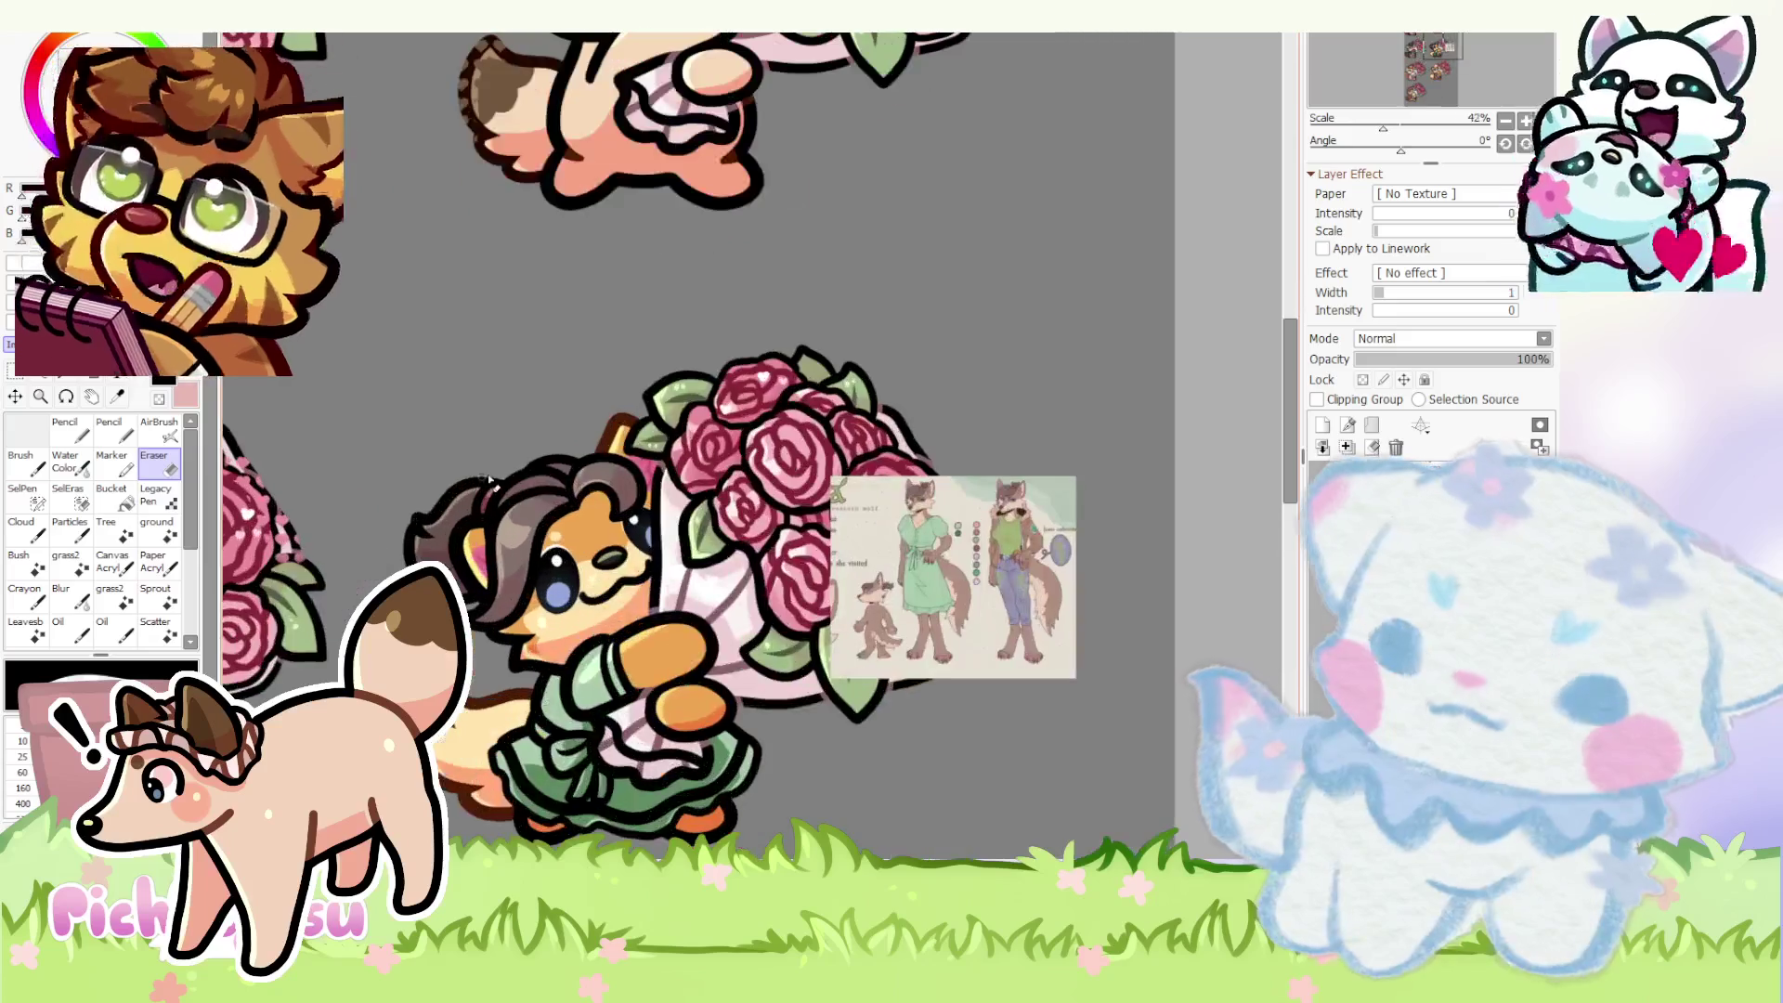
{"action": "scroll", "coordinate": [619, 598], "scroll_direction": "up", "scroll_amount": 1}
{"action": "scroll", "coordinate": [693, 701], "scroll_direction": "up", "scroll_amount": 1}
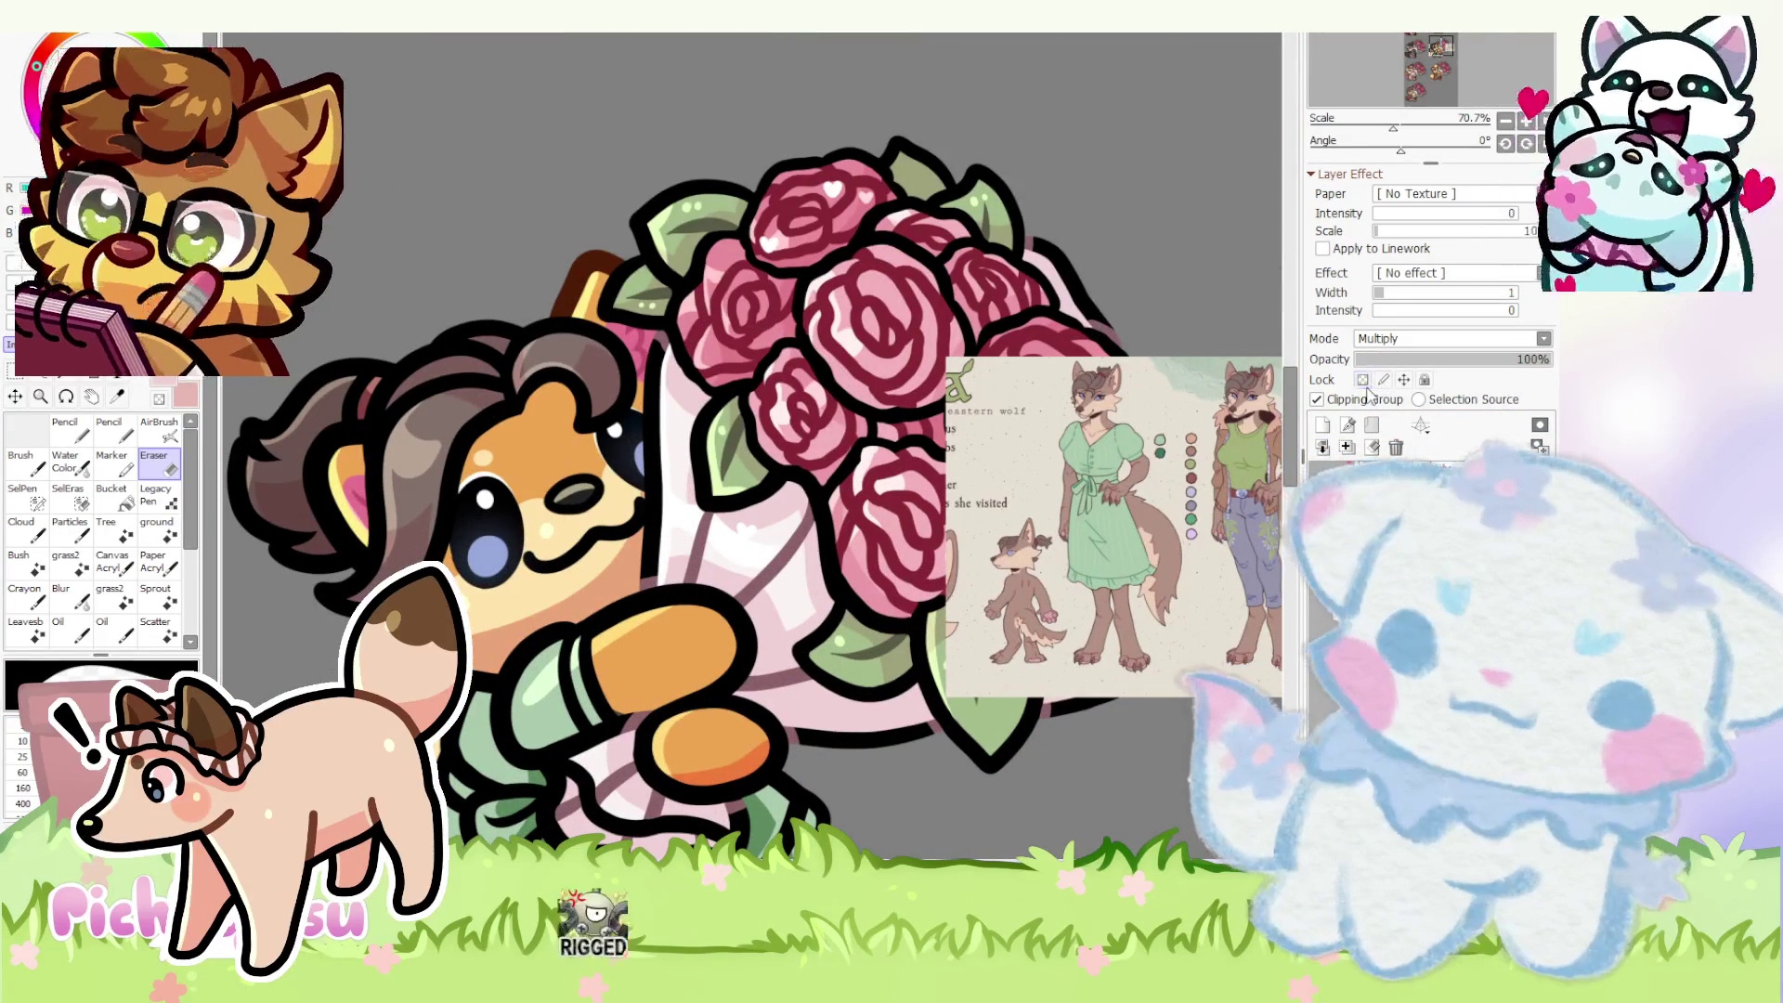
{"action": "scroll", "coordinate": [697, 335], "scroll_direction": "up", "scroll_amount": 6}
{"action": "key", "text": "n"}
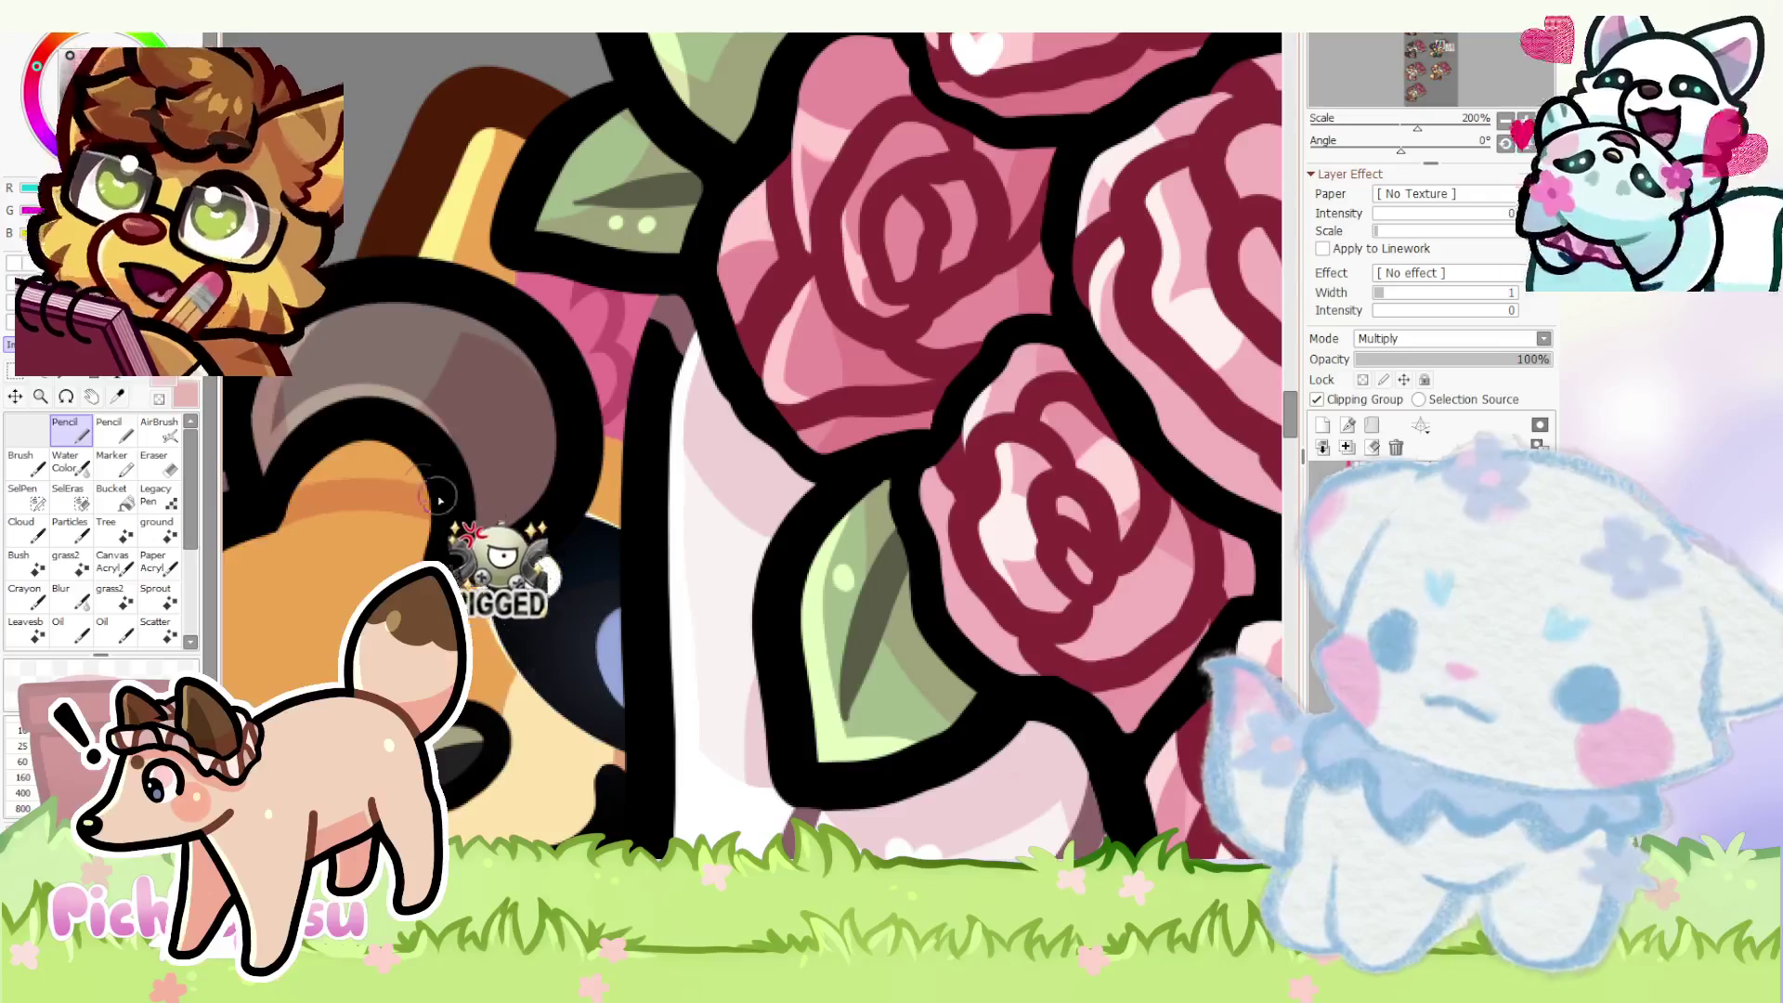
{"action": "scroll", "coordinate": [752, 446], "scroll_direction": "down", "scroll_amount": 4}
{"action": "scroll", "coordinate": [446, 293], "scroll_direction": "up", "scroll_amount": 2}
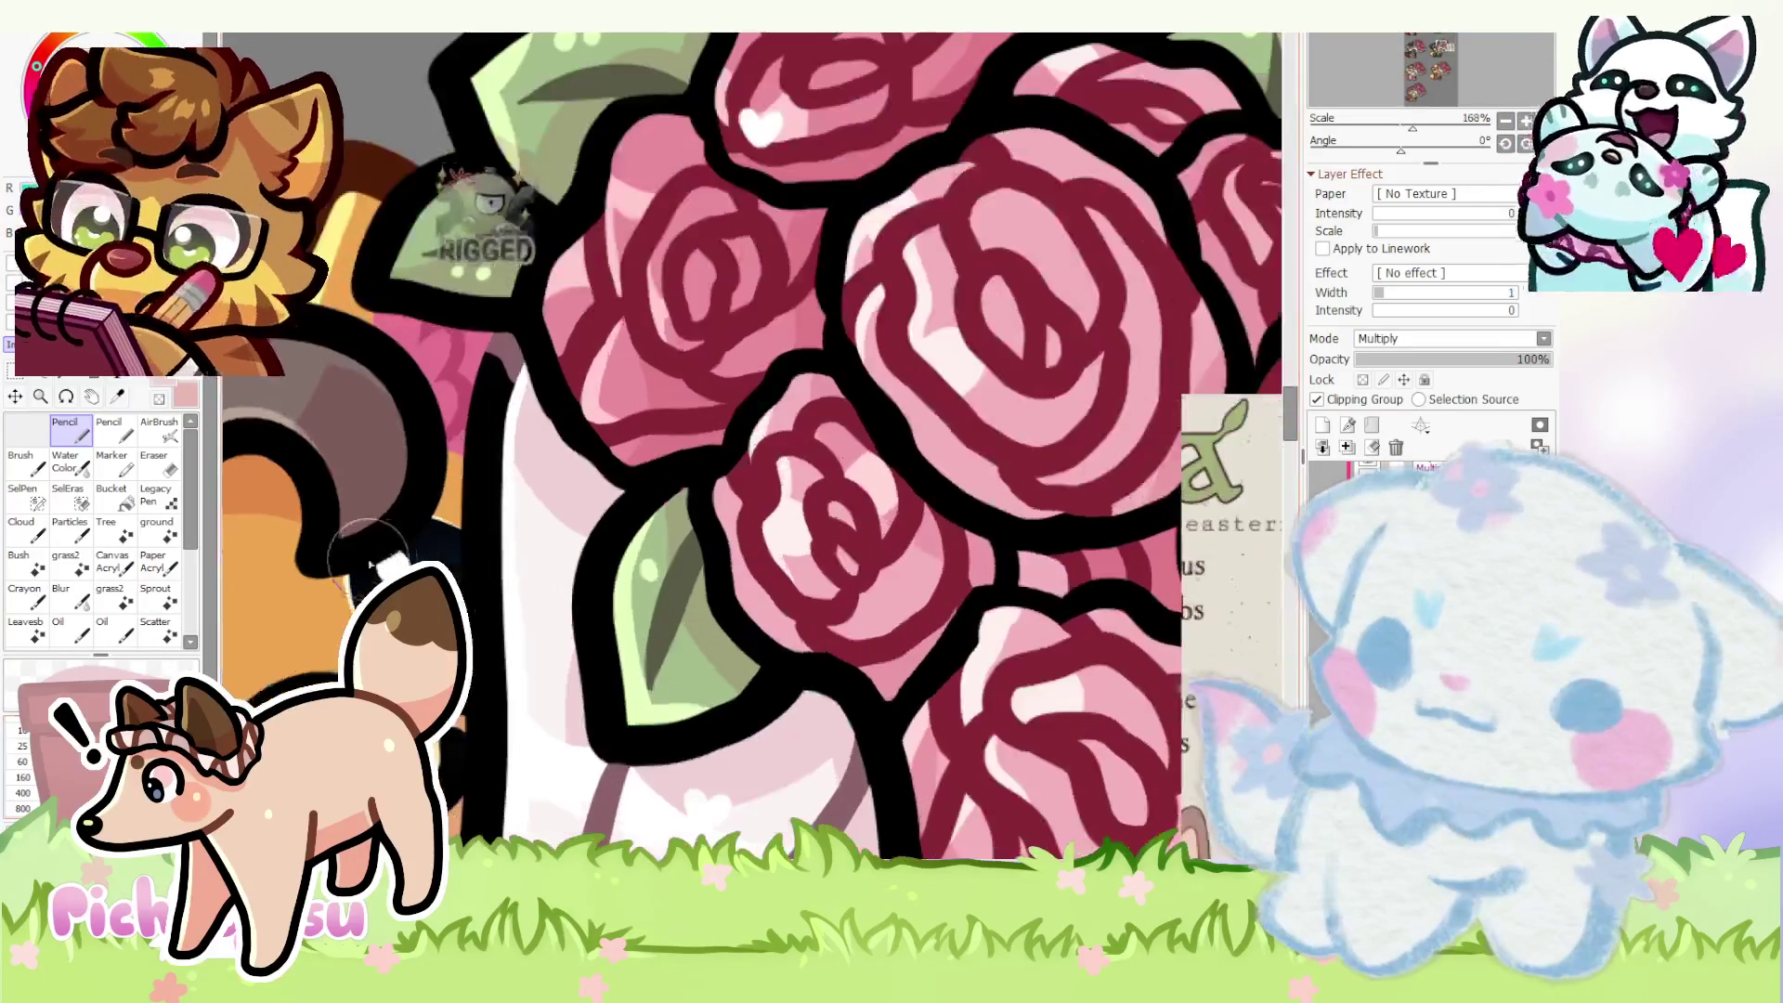
{"action": "scroll", "coordinate": [419, 467], "scroll_direction": "down", "scroll_amount": 5}
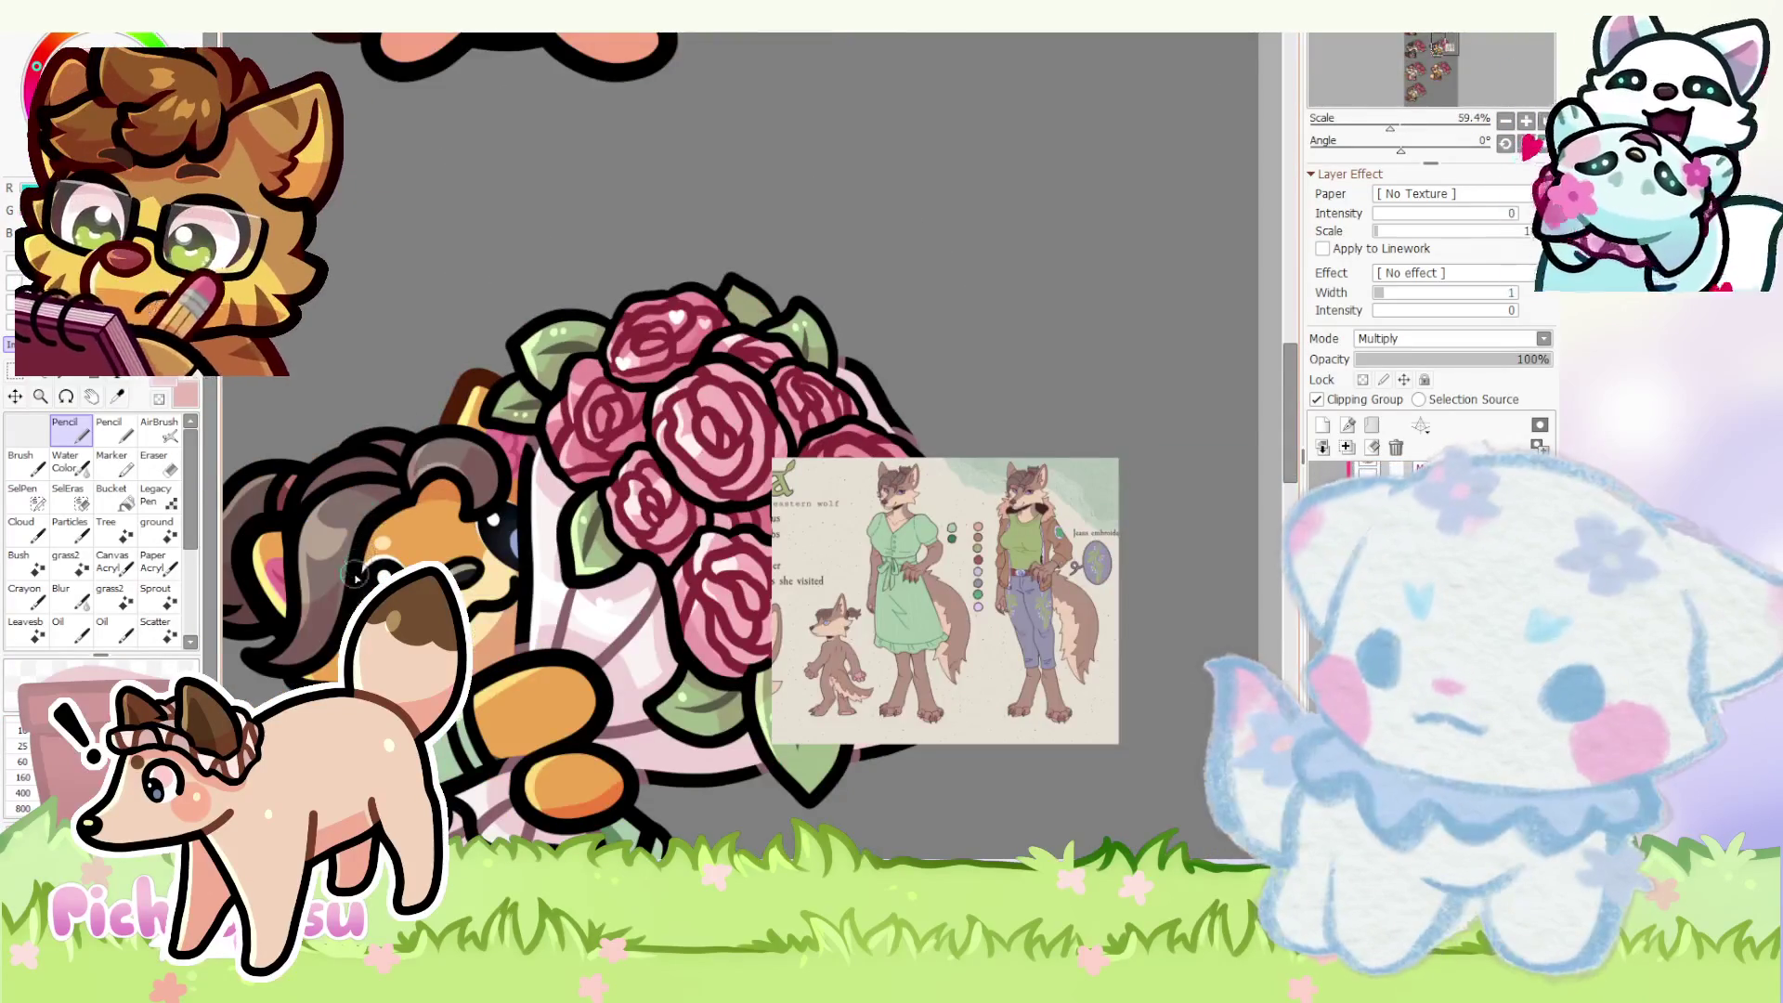
{"action": "scroll", "coordinate": [372, 522], "scroll_direction": "up", "scroll_amount": 3}
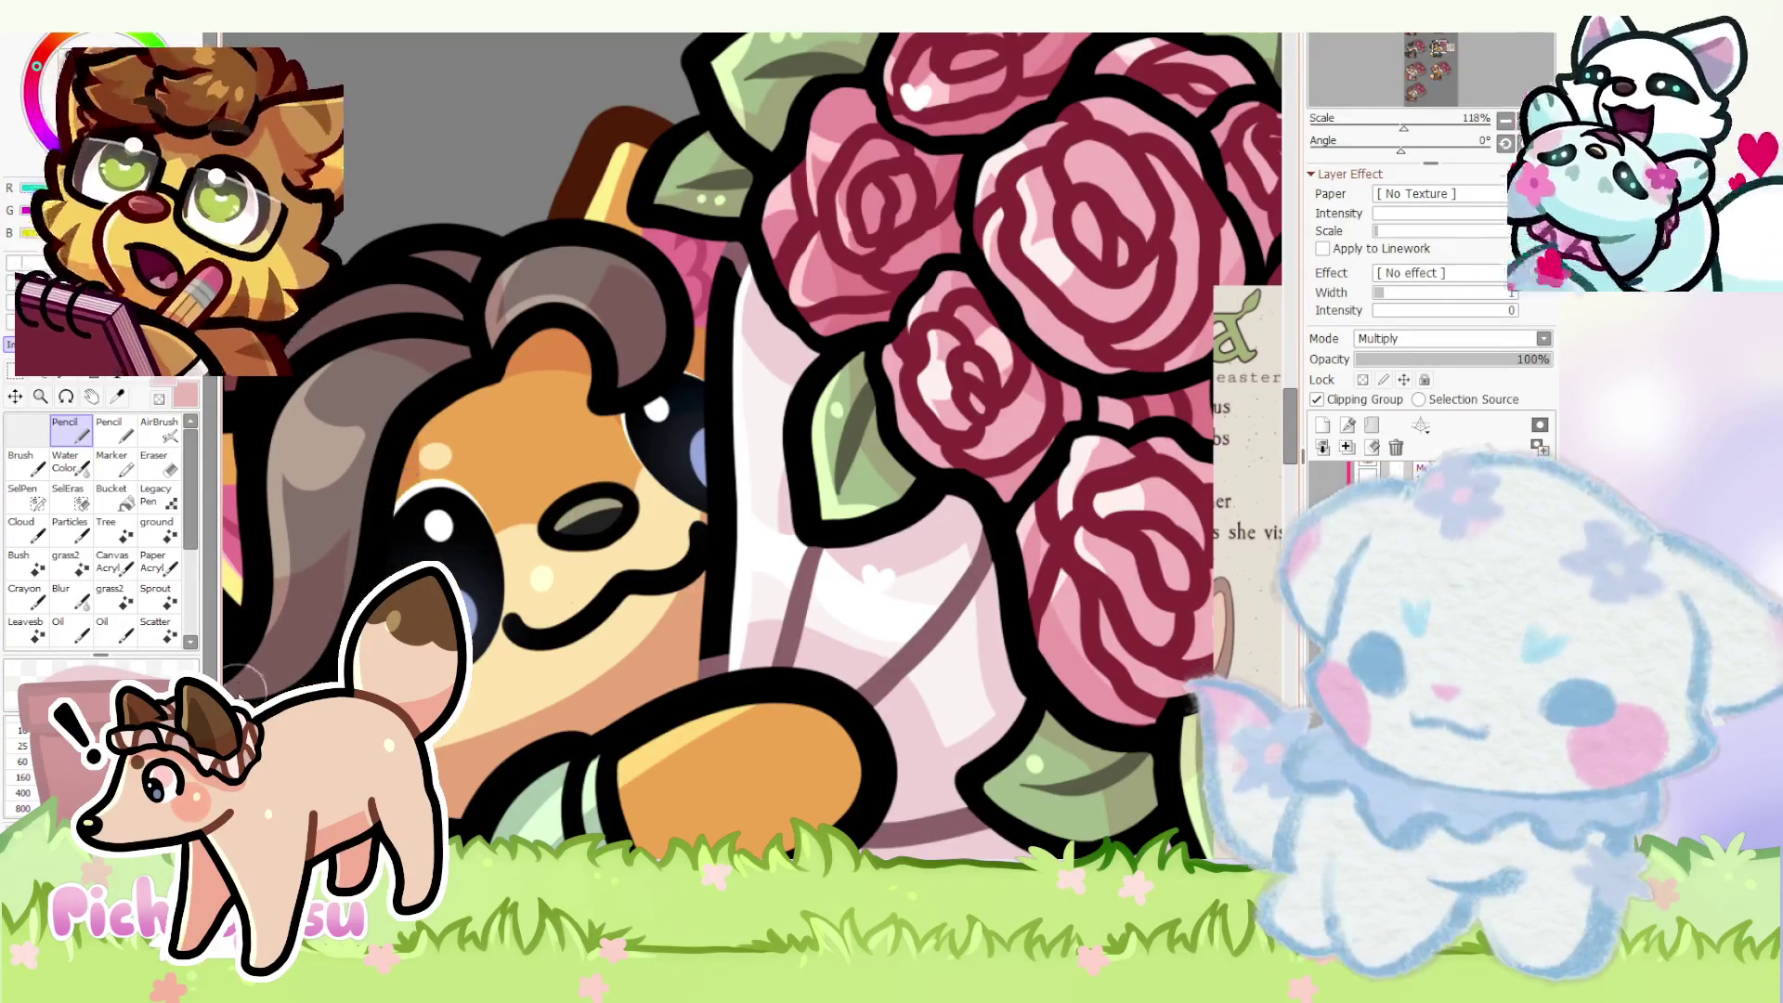
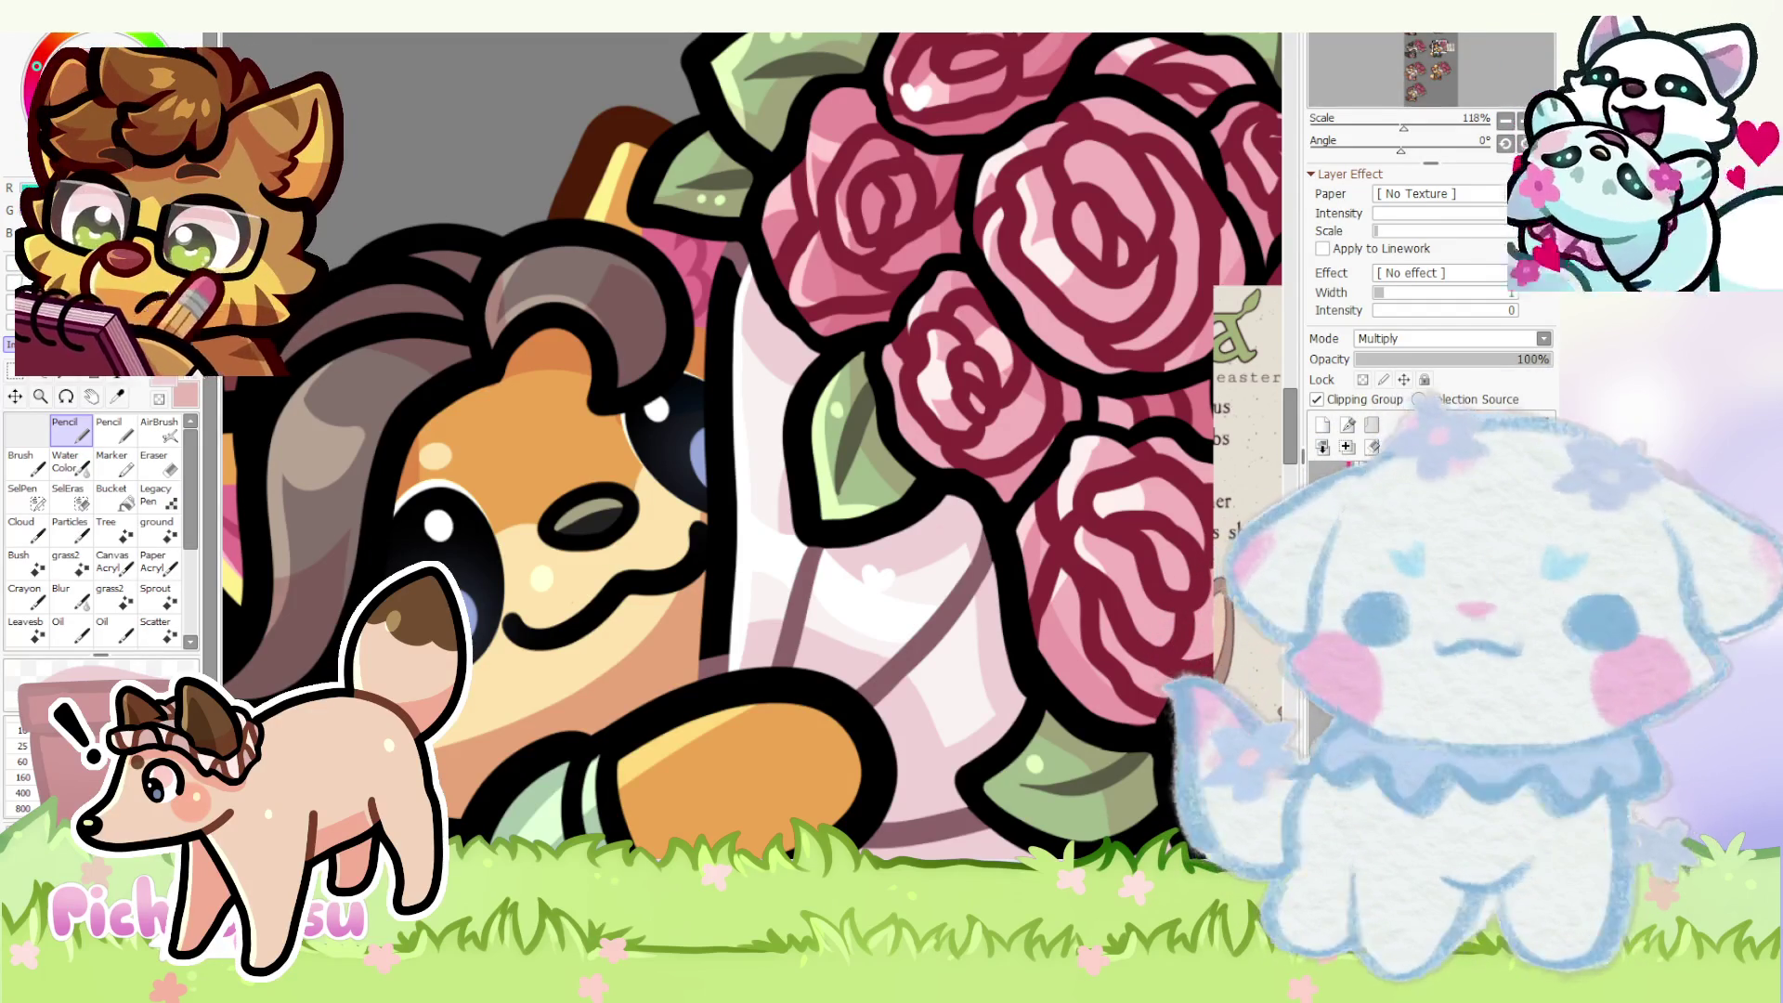
{"action": "scroll", "coordinate": [752, 447], "scroll_direction": "down", "scroll_amount": 3}
{"action": "scroll", "coordinate": [752, 445], "scroll_direction": "down", "scroll_amount": 3}
{"action": "scroll", "coordinate": [754, 446], "scroll_direction": "up", "scroll_amount": 2}
{"action": "scroll", "coordinate": [752, 446], "scroll_direction": "up", "scroll_amount": 3}
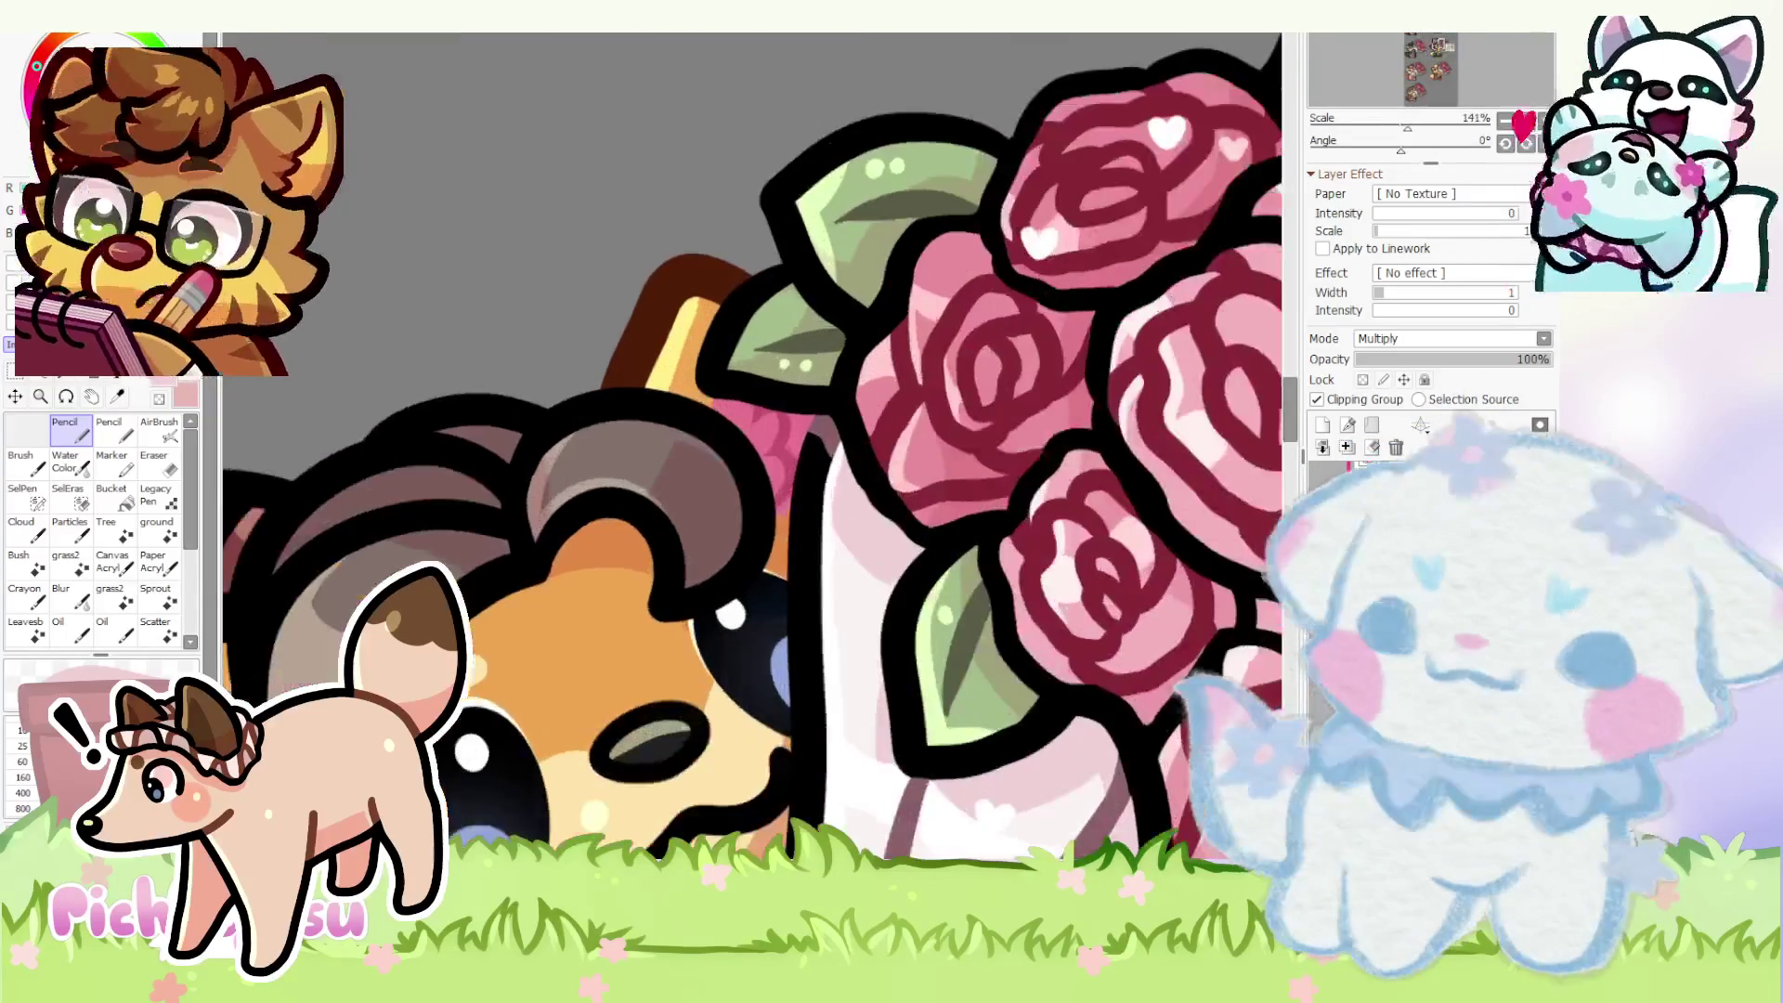
{"action": "scroll", "coordinate": [731, 611], "scroll_direction": "up", "scroll_amount": 2}
{"action": "scroll", "coordinate": [783, 546], "scroll_direction": "down", "scroll_amount": 1}
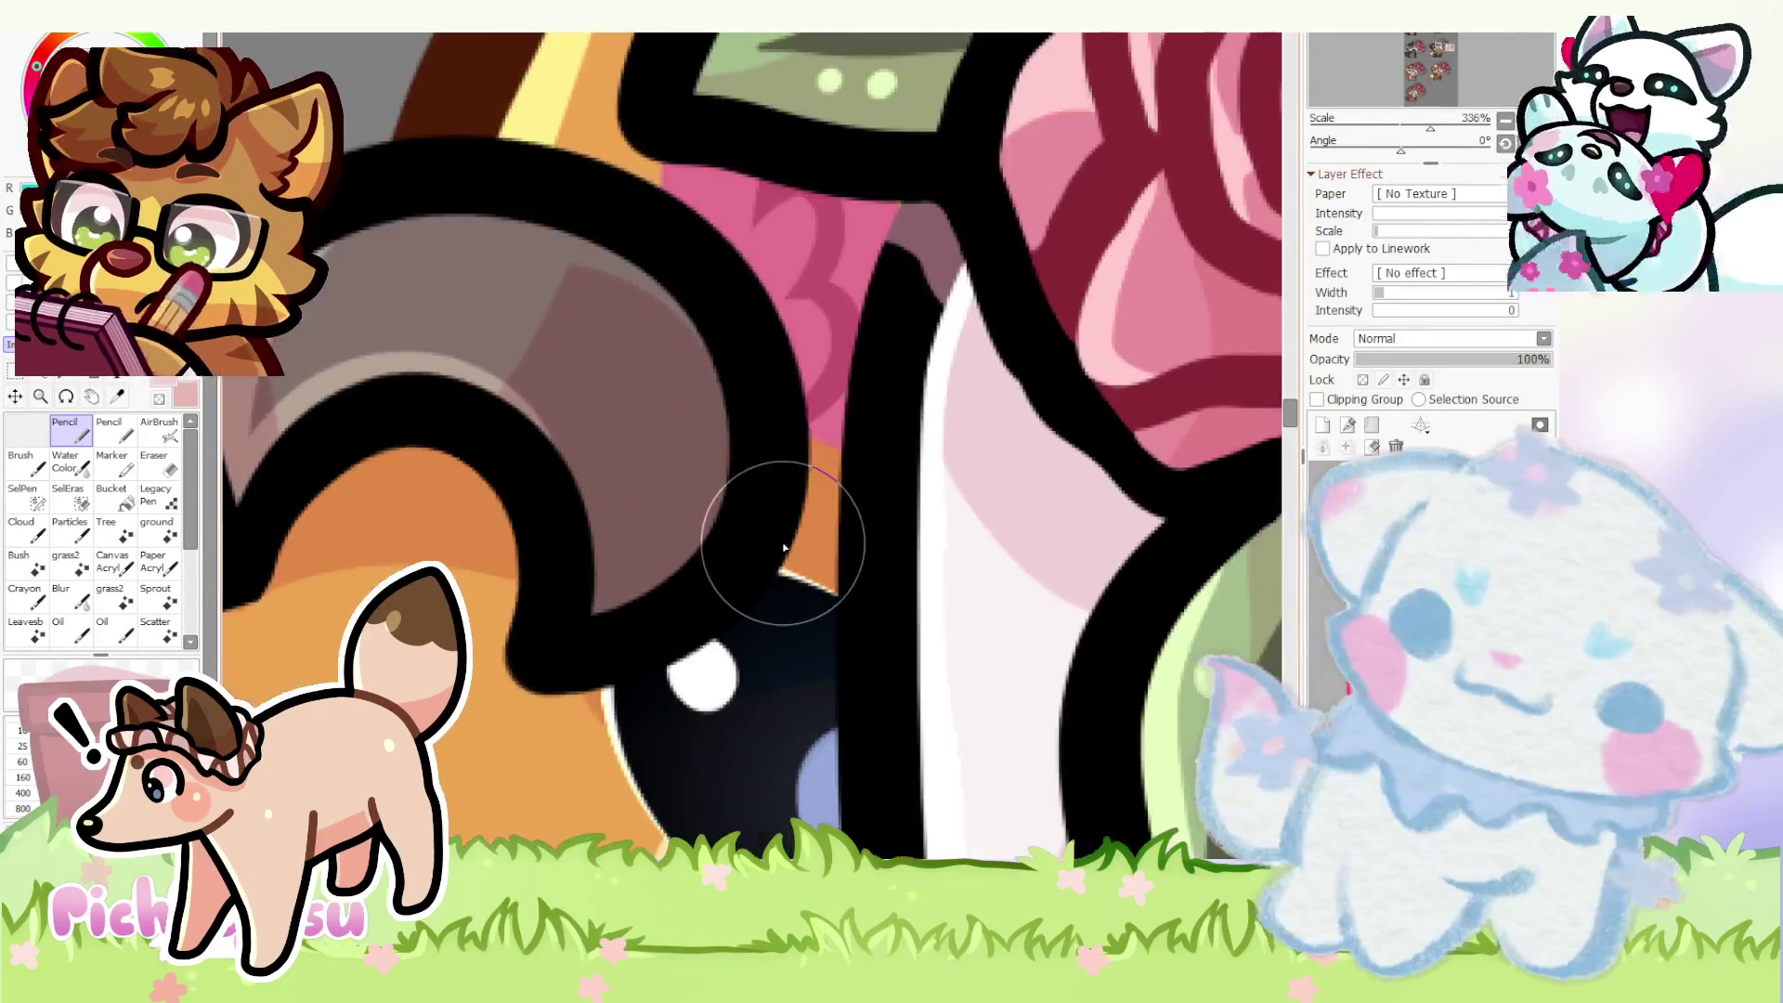
{"action": "scroll", "coordinate": [697, 510], "scroll_direction": "down", "scroll_amount": 1}
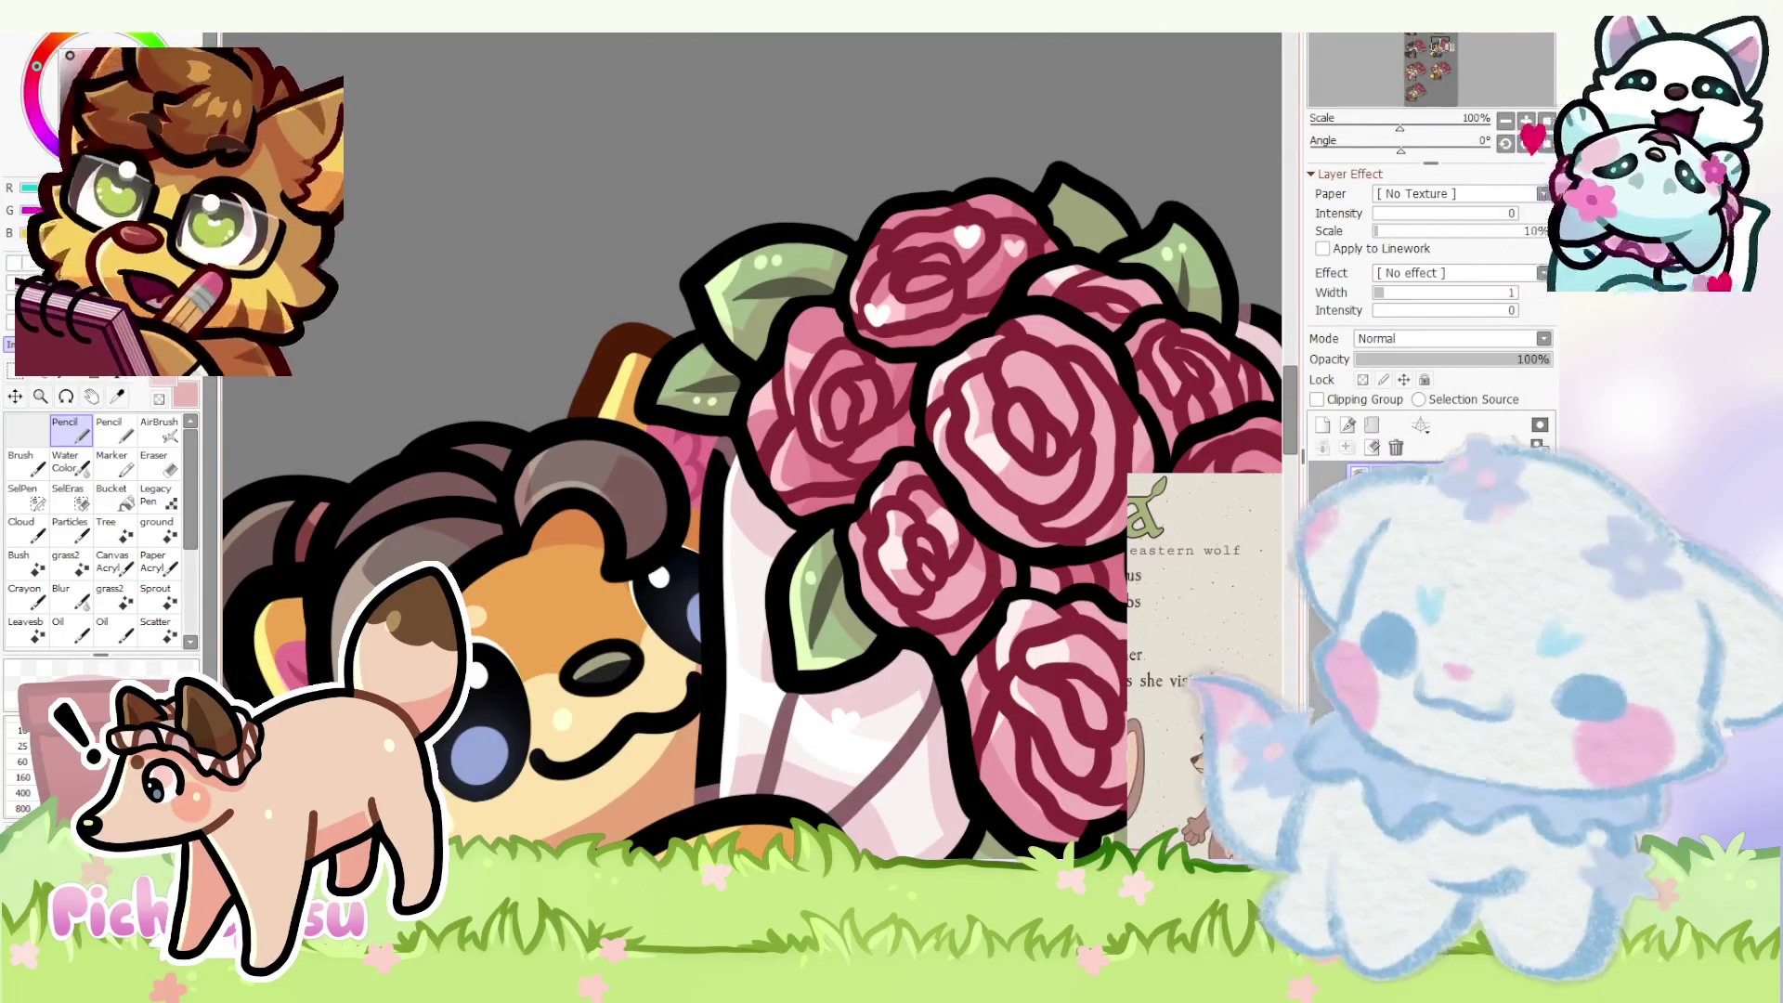
{"action": "scroll", "coordinate": [607, 711], "scroll_direction": "up", "scroll_amount": 1}
{"action": "scroll", "coordinate": [665, 427], "scroll_direction": "up", "scroll_amount": 2}
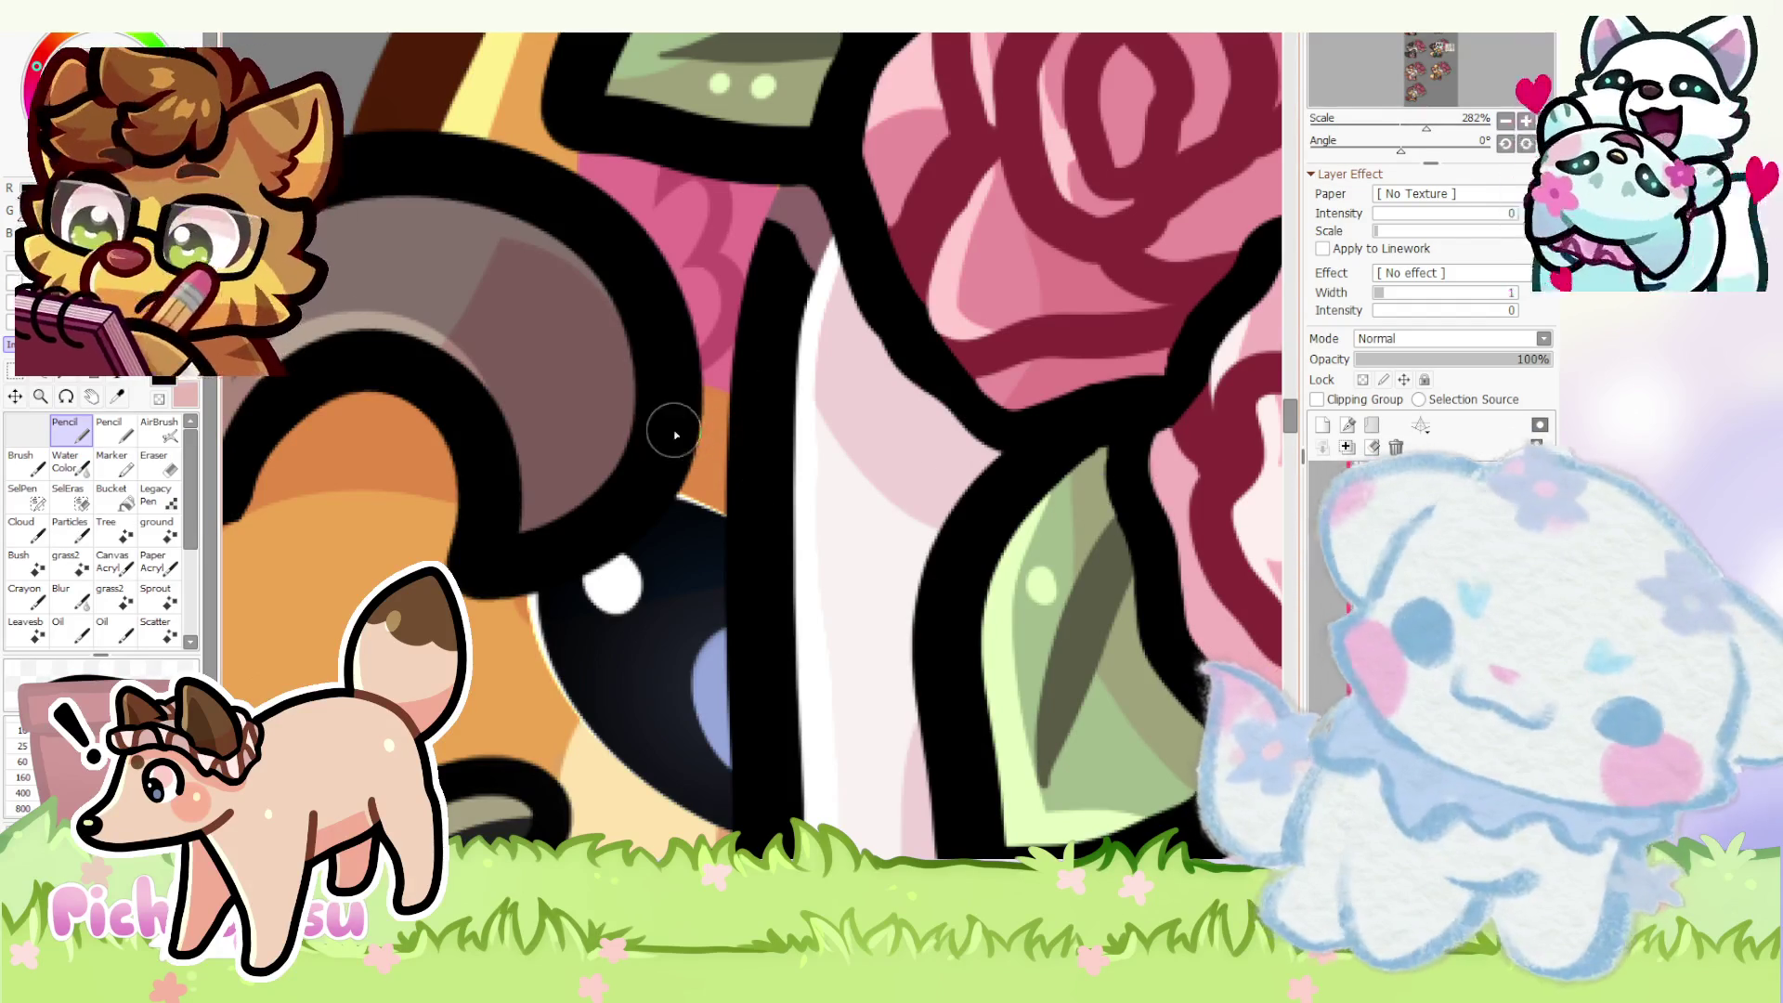
{"action": "scroll", "coordinate": [693, 418], "scroll_direction": "down", "scroll_amount": 3}
{"action": "scroll", "coordinate": [758, 420], "scroll_direction": "down", "scroll_amount": 1}
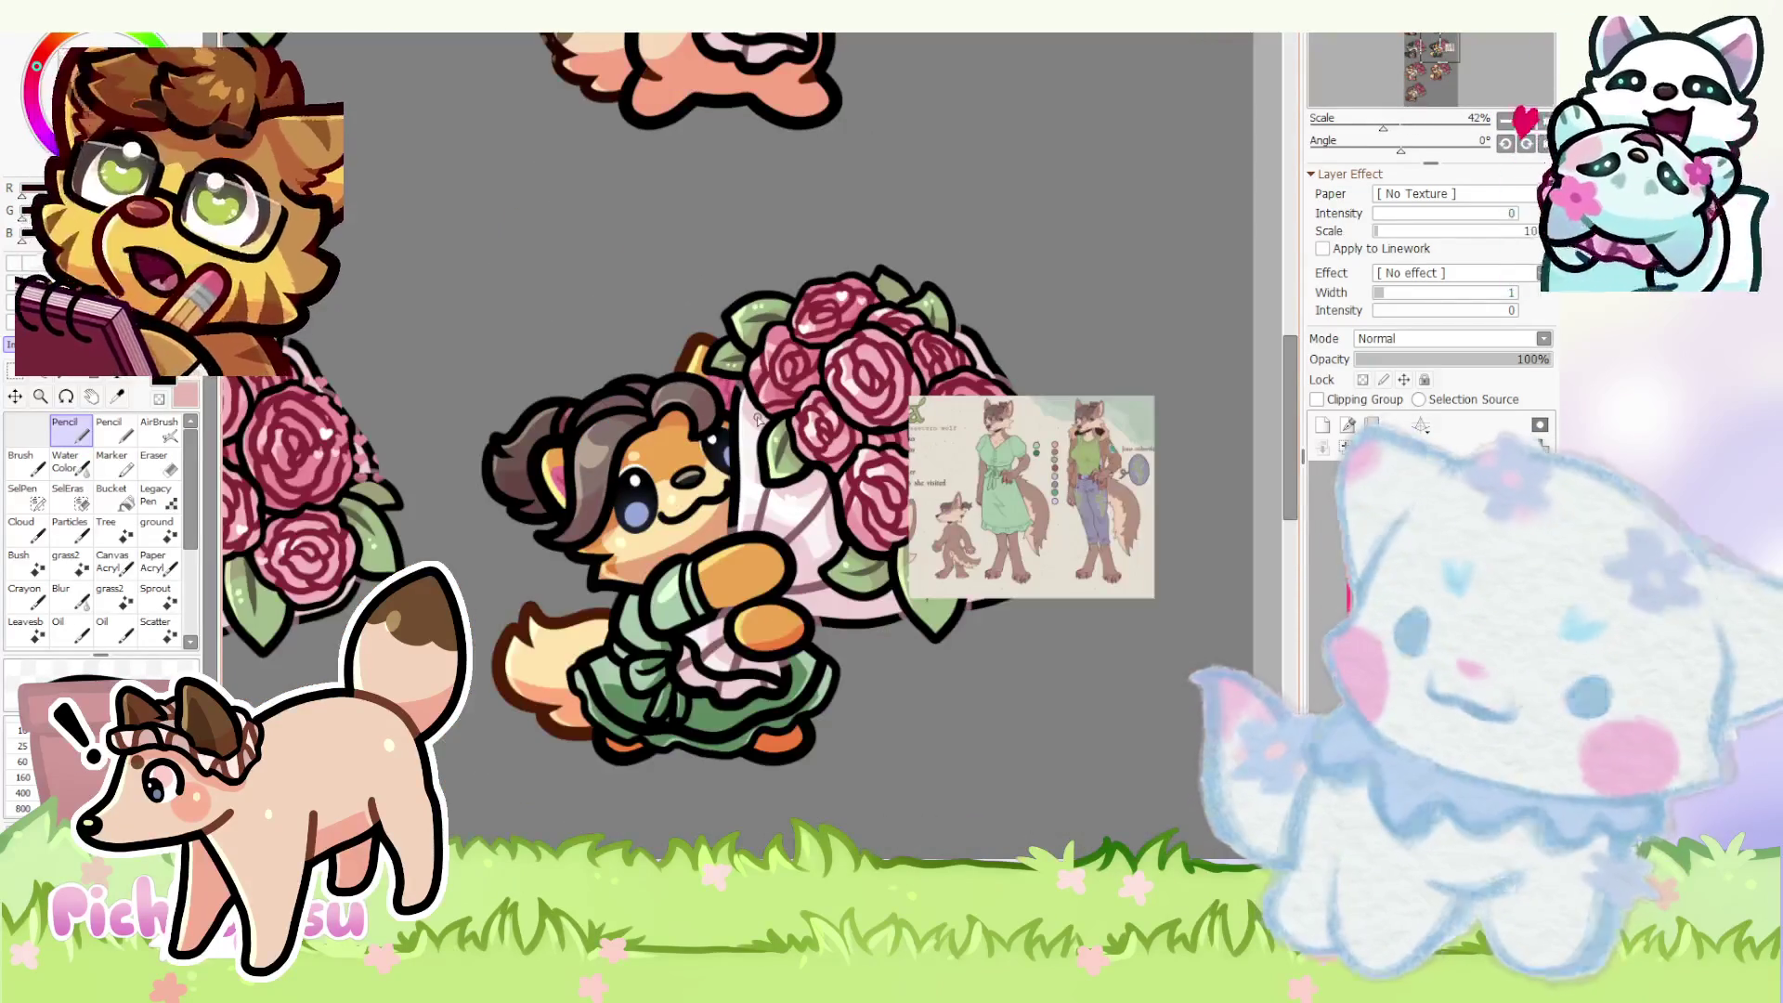
{"action": "scroll", "coordinate": [835, 471], "scroll_direction": "up", "scroll_amount": 3}
{"action": "scroll", "coordinate": [931, 473], "scroll_direction": "up", "scroll_amount": 3}
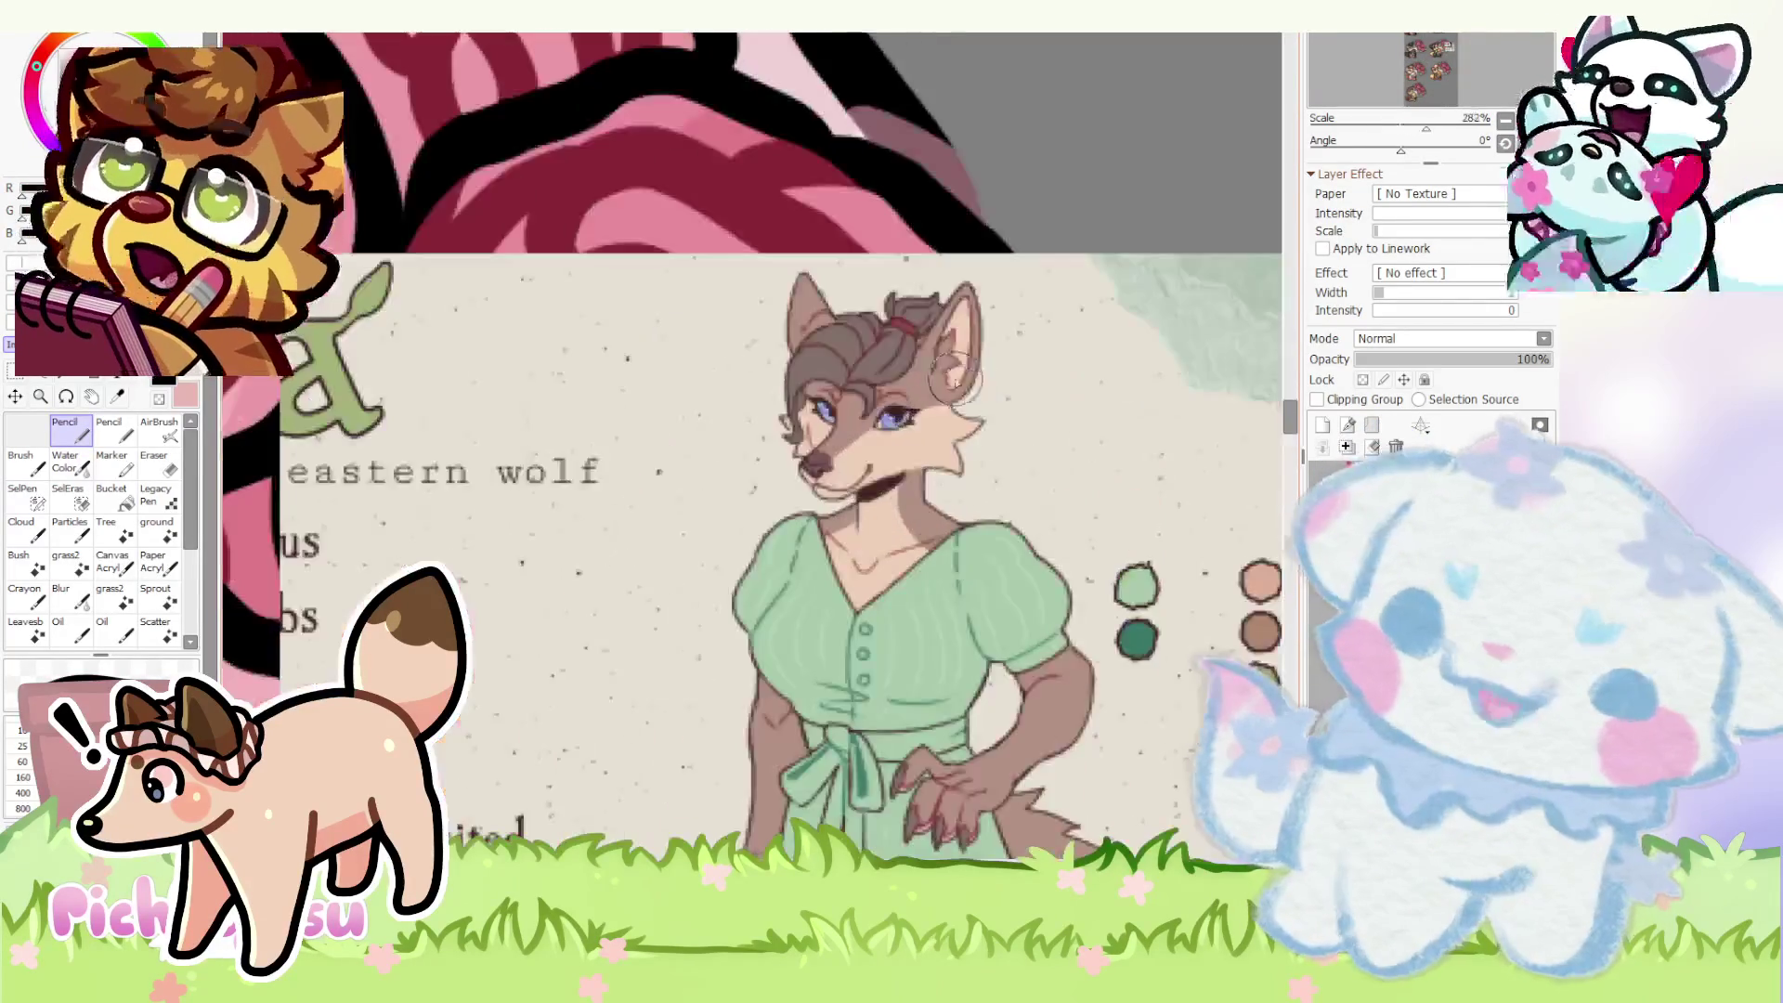
{"action": "scroll", "coordinate": [931, 473], "scroll_direction": "up", "scroll_amount": 1}
{"action": "scroll", "coordinate": [931, 475], "scroll_direction": "down", "scroll_amount": 3}
{"action": "scroll", "coordinate": [713, 444], "scroll_direction": "down", "scroll_amount": 2}
{"action": "scroll", "coordinate": [714, 444], "scroll_direction": "up", "scroll_amount": 3}
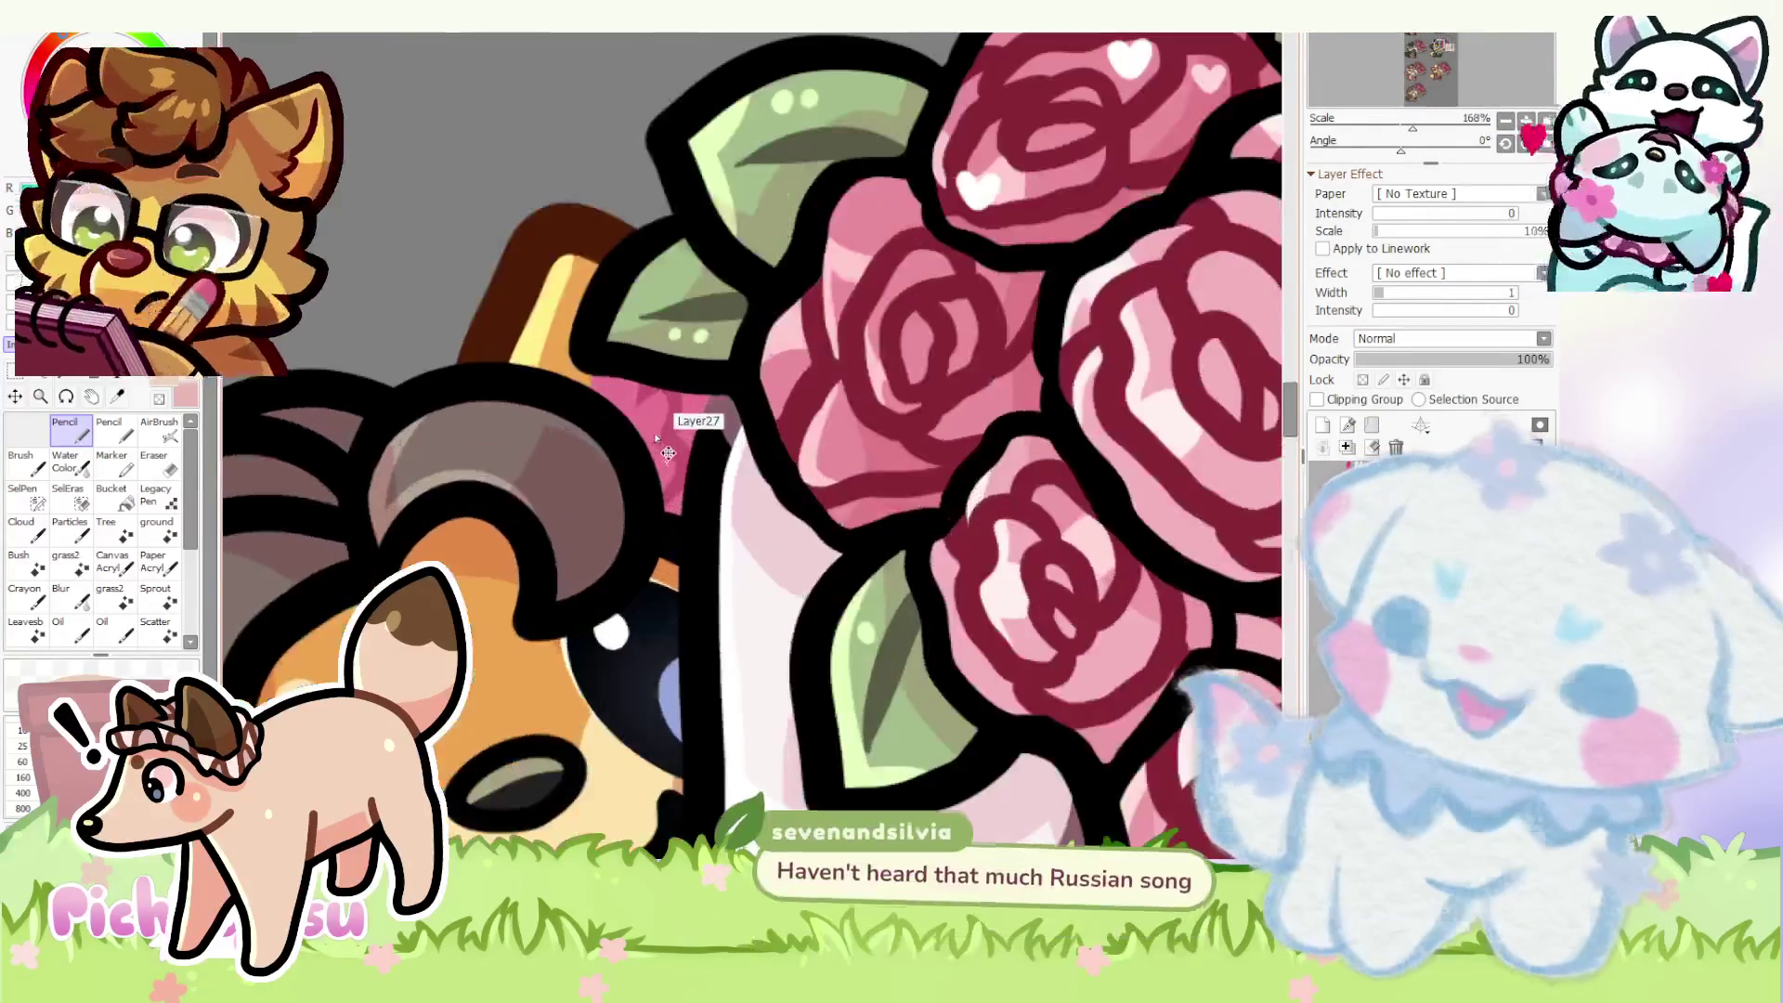
{"action": "scroll", "coordinate": [780, 467], "scroll_direction": "down", "scroll_amount": 5}
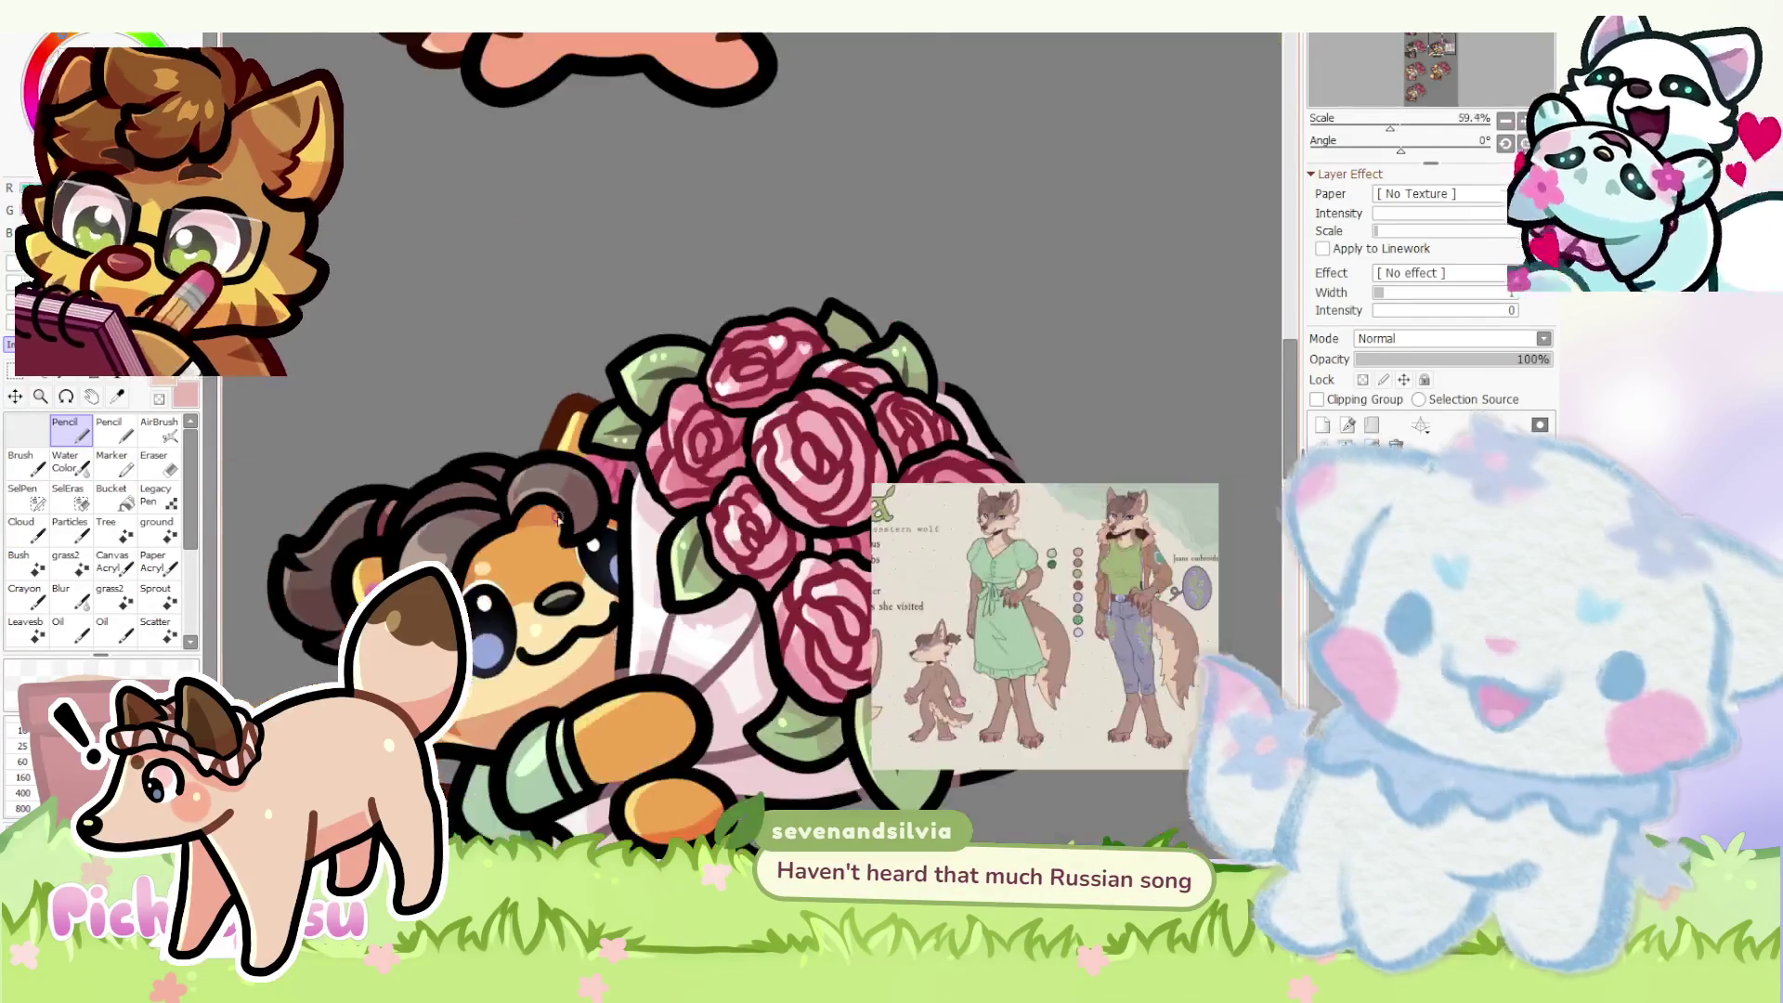
{"action": "scroll", "coordinate": [906, 501], "scroll_direction": "up", "scroll_amount": 3}
{"action": "scroll", "coordinate": [1003, 537], "scroll_direction": "up", "scroll_amount": 4}
{"action": "scroll", "coordinate": [1006, 540], "scroll_direction": "down", "scroll_amount": 3}
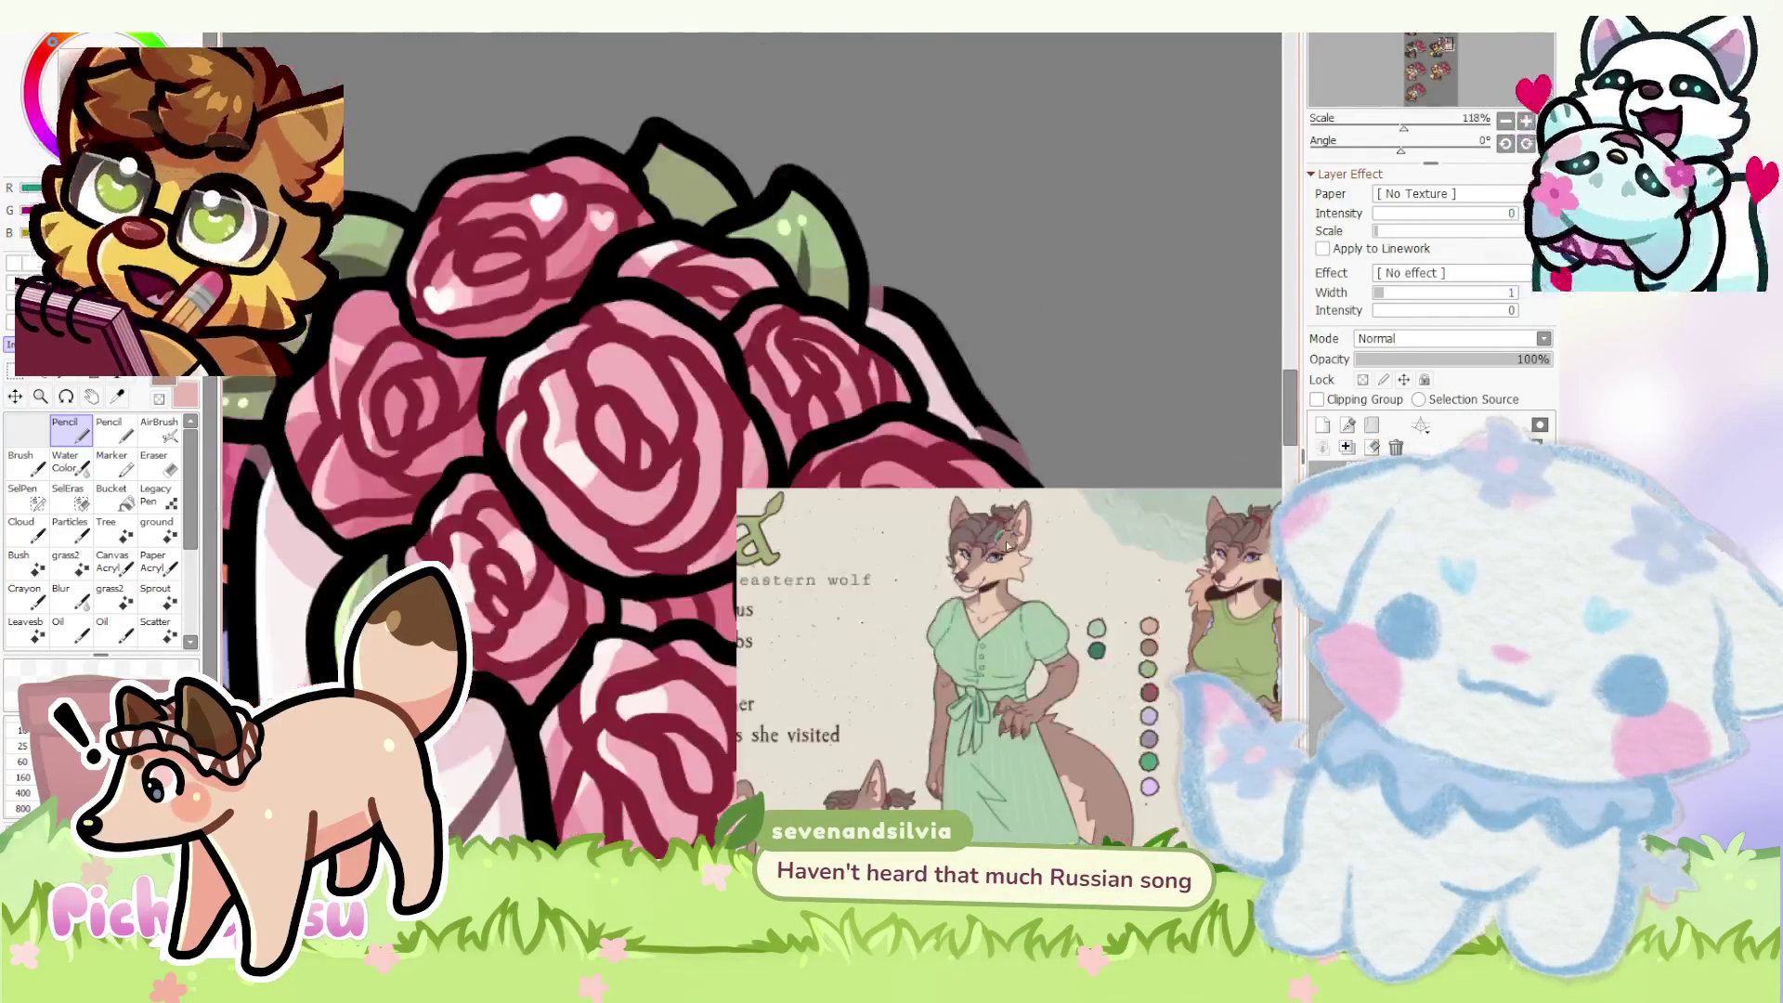
{"action": "scroll", "coordinate": [975, 543], "scroll_direction": "down", "scroll_amount": 1}
{"action": "scroll", "coordinate": [723, 491], "scroll_direction": "up", "scroll_amount": 3}
{"action": "scroll", "coordinate": [760, 386], "scroll_direction": "down", "scroll_amount": 2}
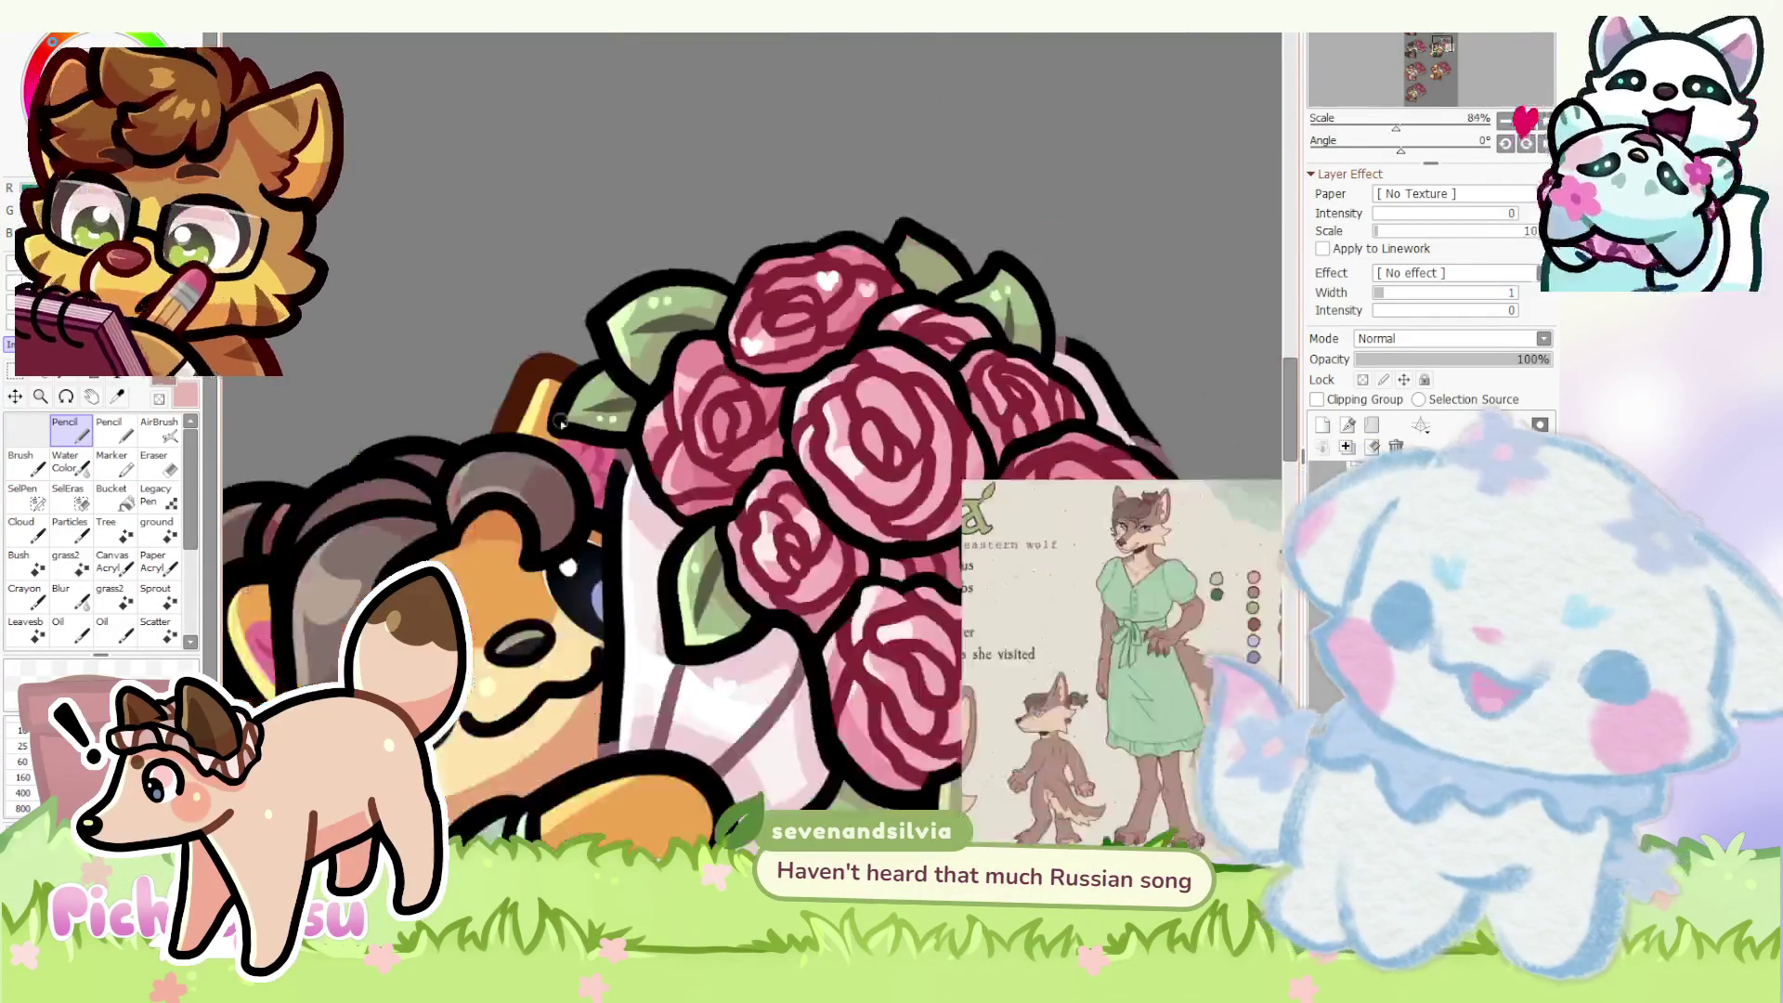
{"action": "scroll", "coordinate": [589, 399], "scroll_direction": "up", "scroll_amount": 3}
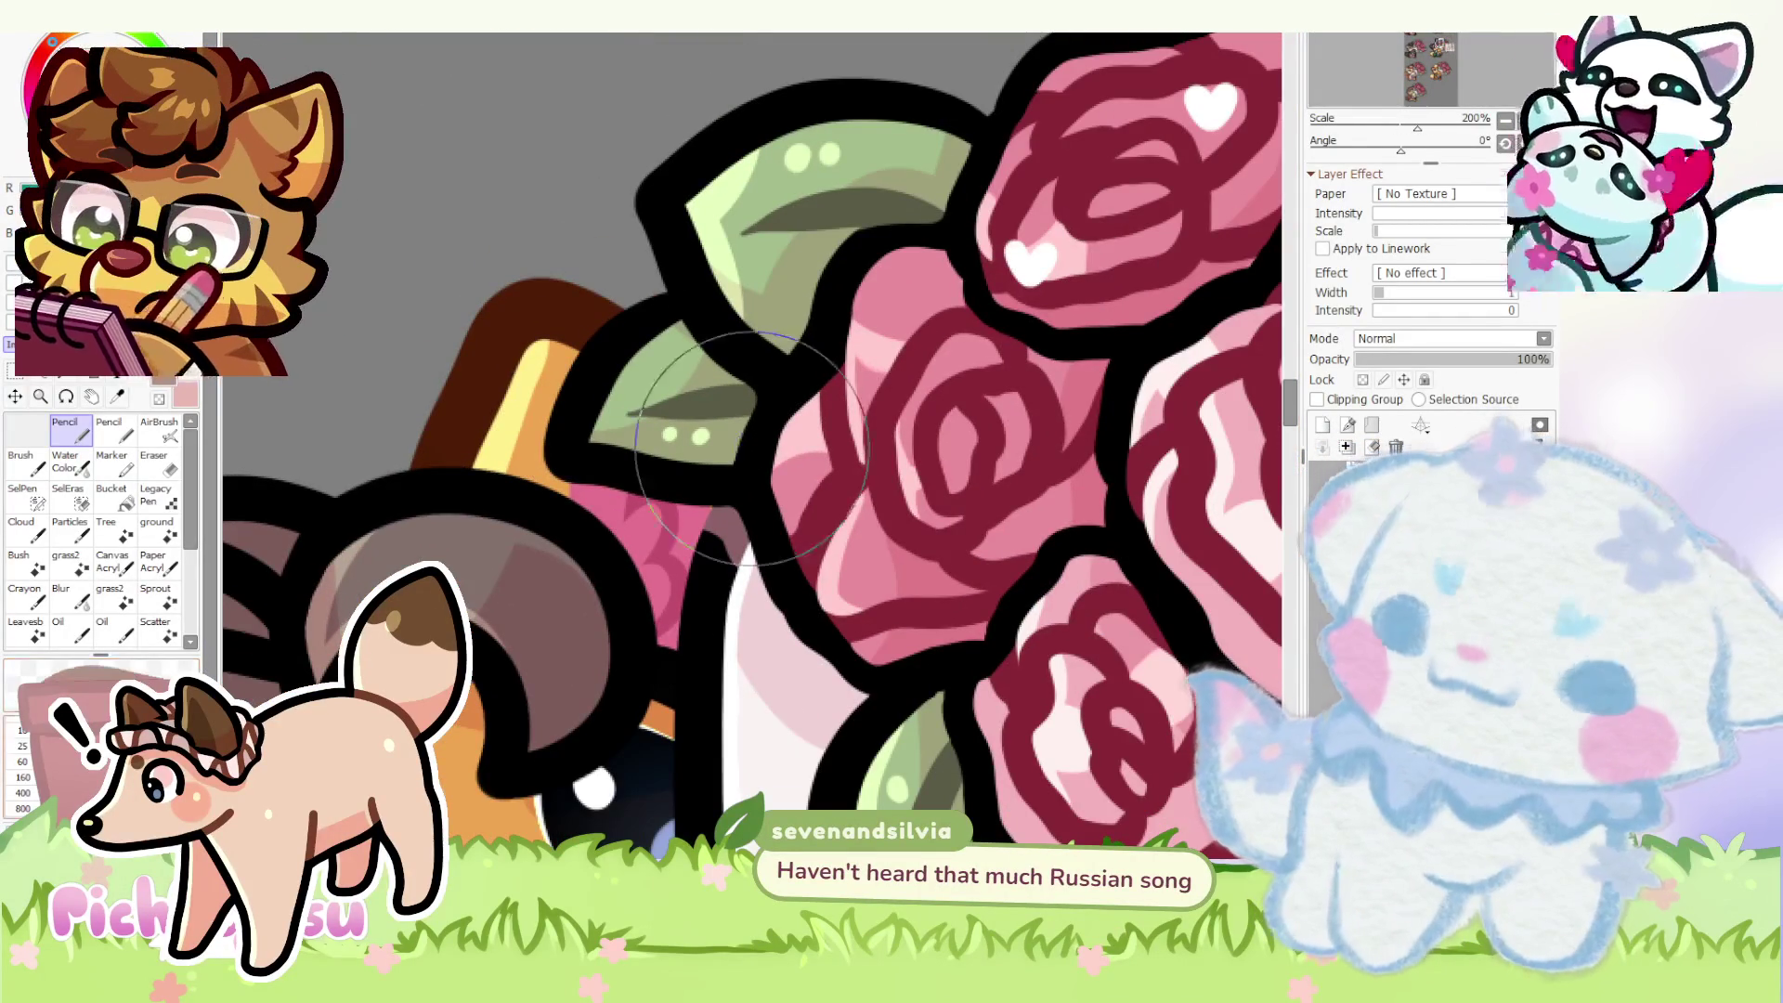
- Enable Preserve Opacity on the current layer so shading stays inside existing paint
{"action": "left_click", "coordinate": [1363, 379]}
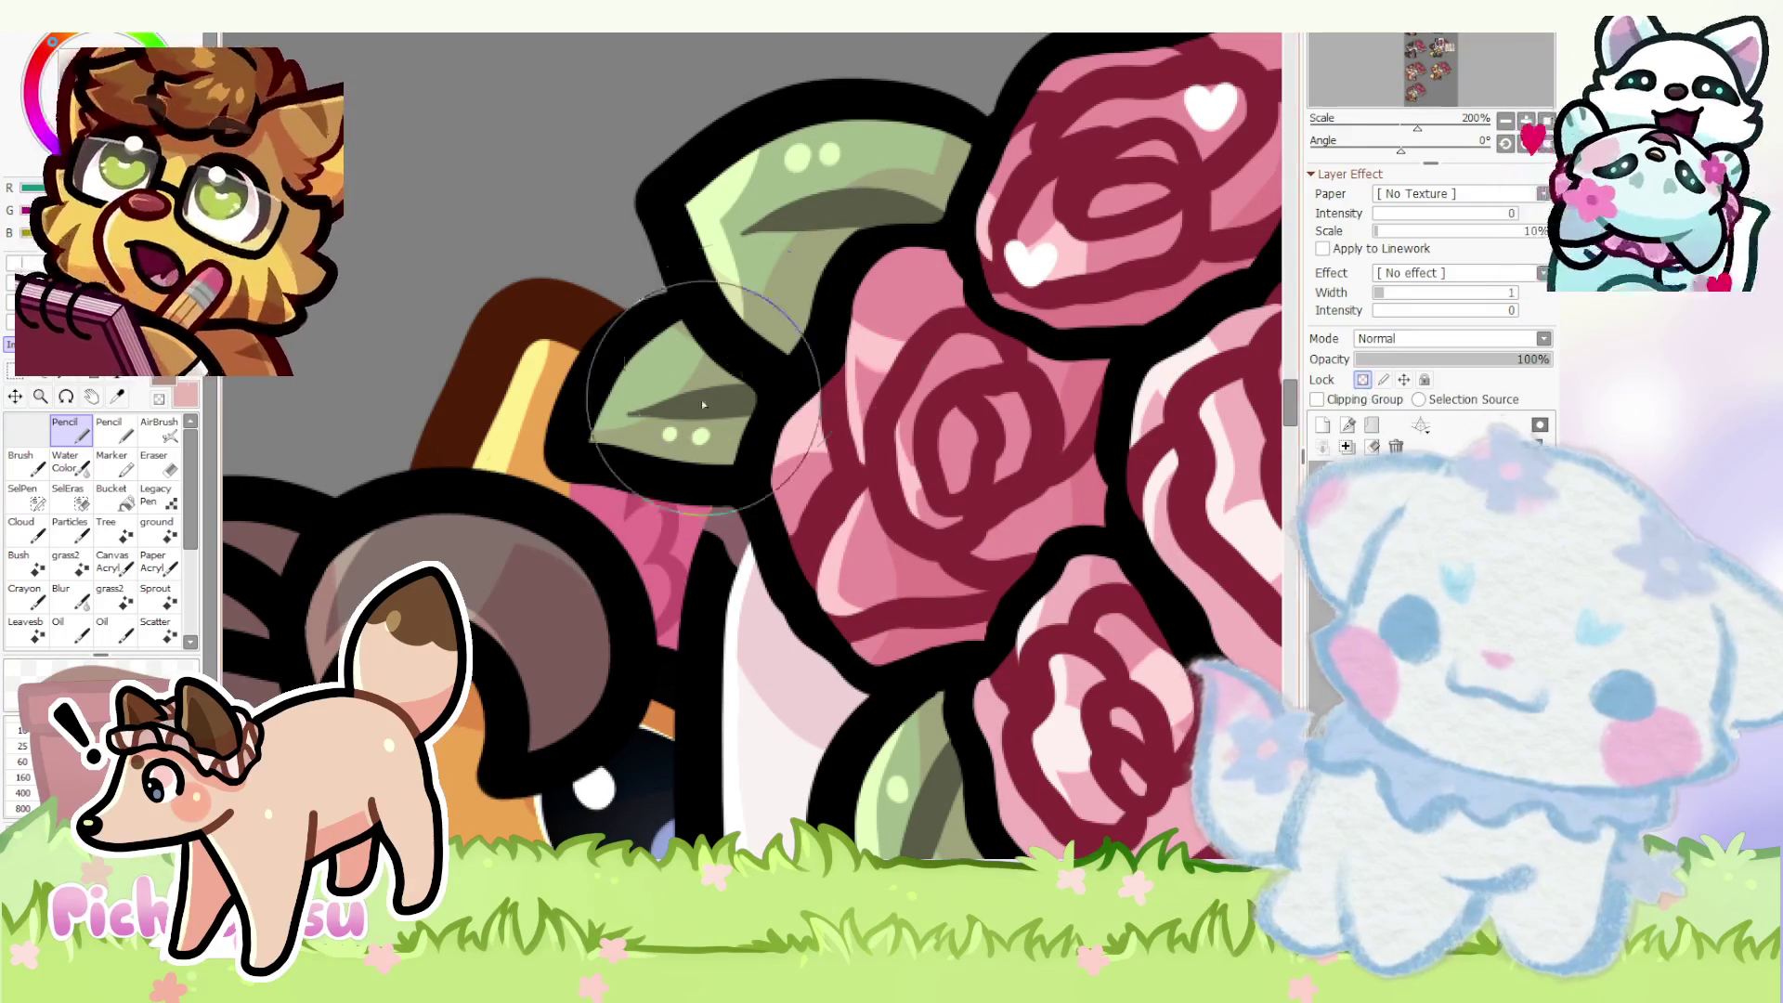
{"action": "scroll", "coordinate": [478, 299], "scroll_direction": "down", "scroll_amount": 3}
{"action": "scroll", "coordinate": [499, 504], "scroll_direction": "up", "scroll_amount": 5}
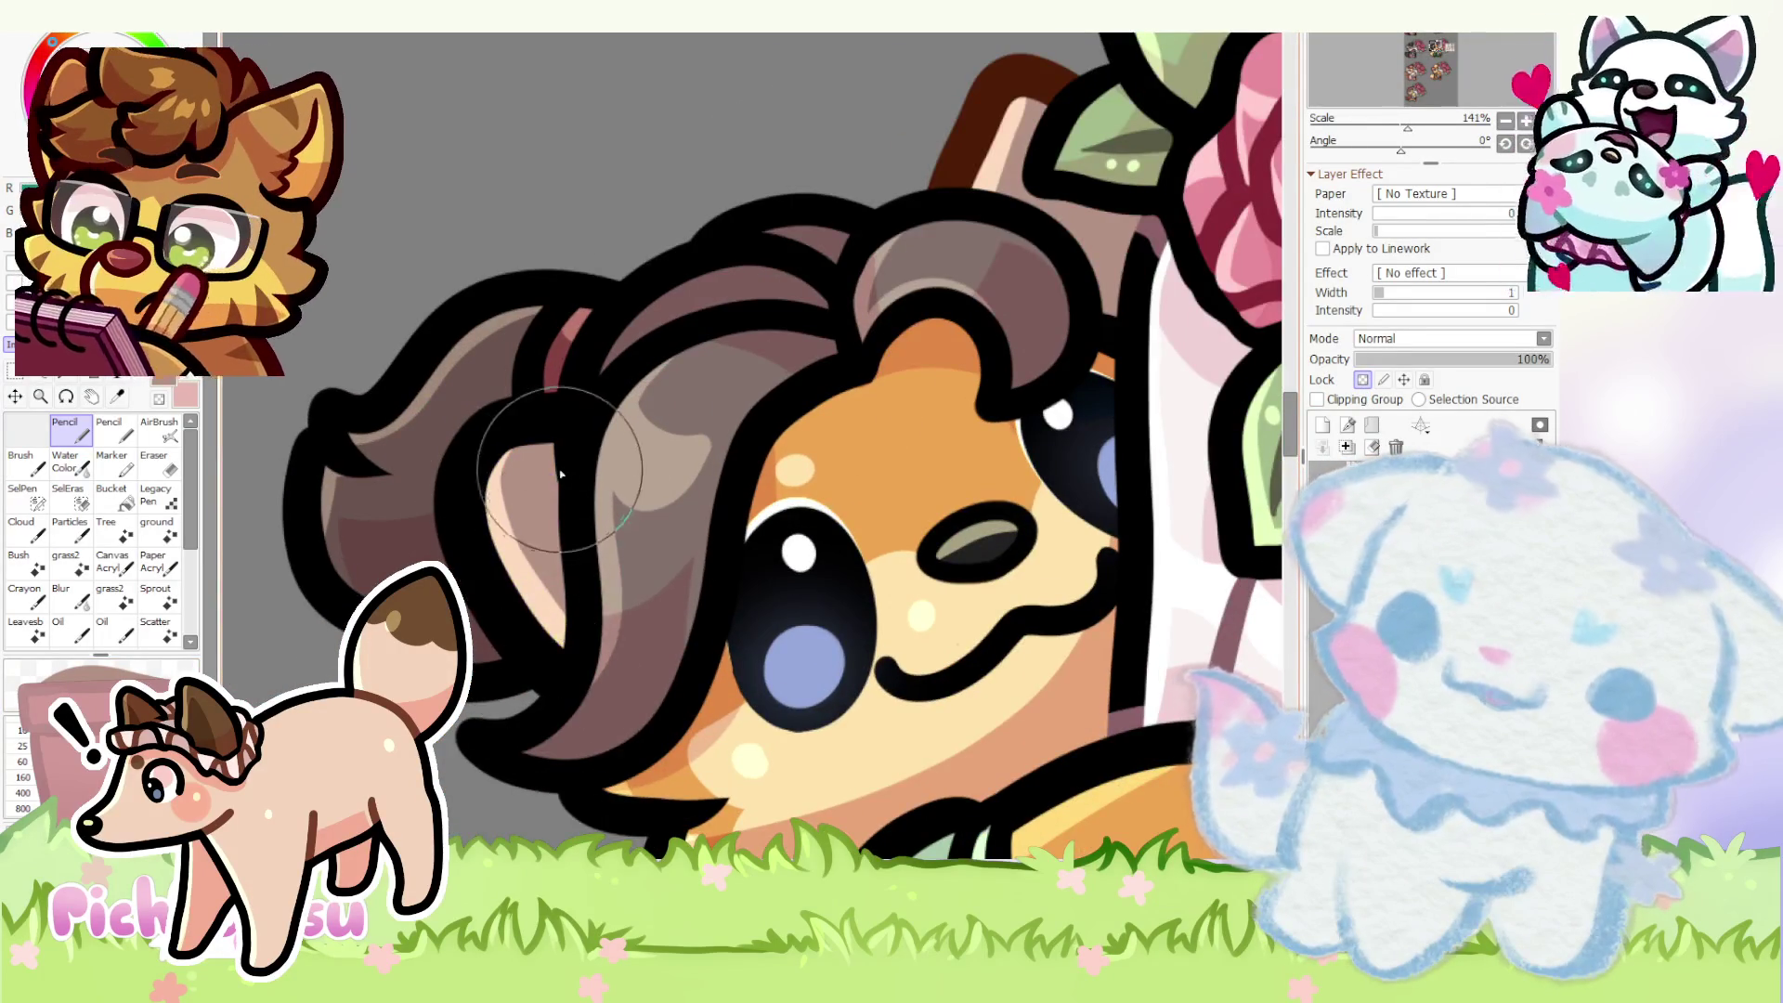
{"action": "scroll", "coordinate": [592, 431], "scroll_direction": "down", "scroll_amount": 4}
{"action": "scroll", "coordinate": [593, 431], "scroll_direction": "up", "scroll_amount": 3}
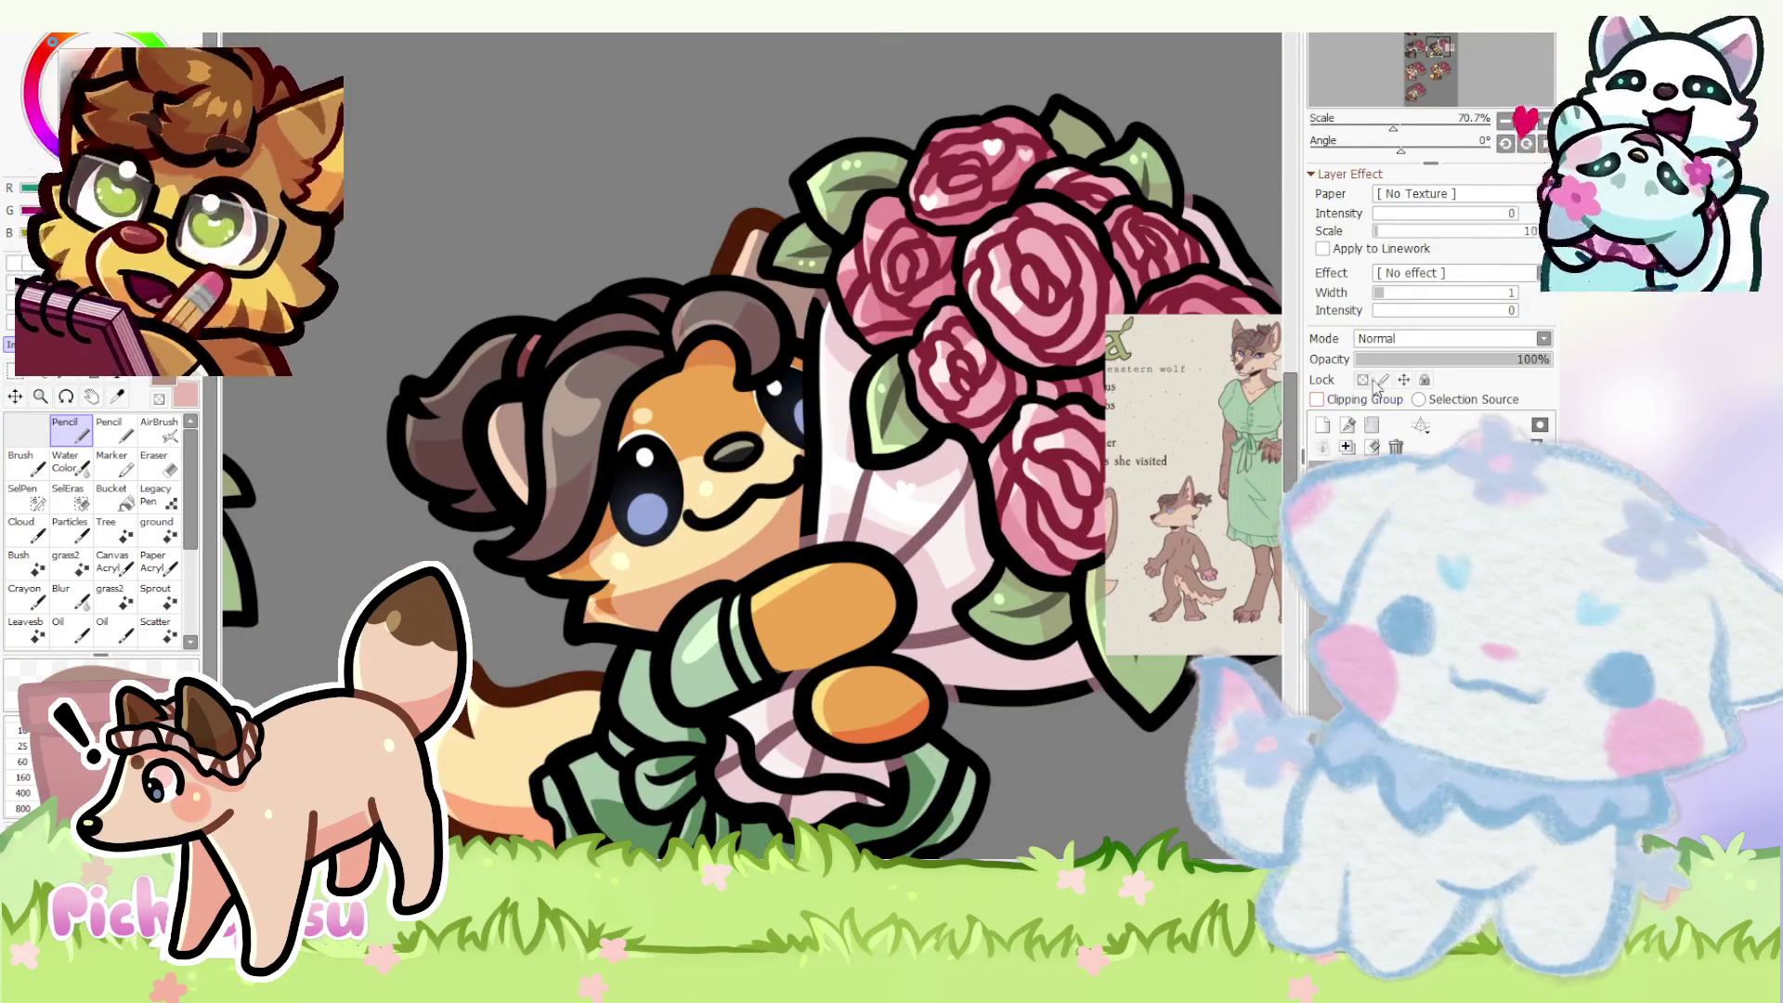
{"action": "scroll", "coordinate": [786, 511], "scroll_direction": "down", "scroll_amount": 2}
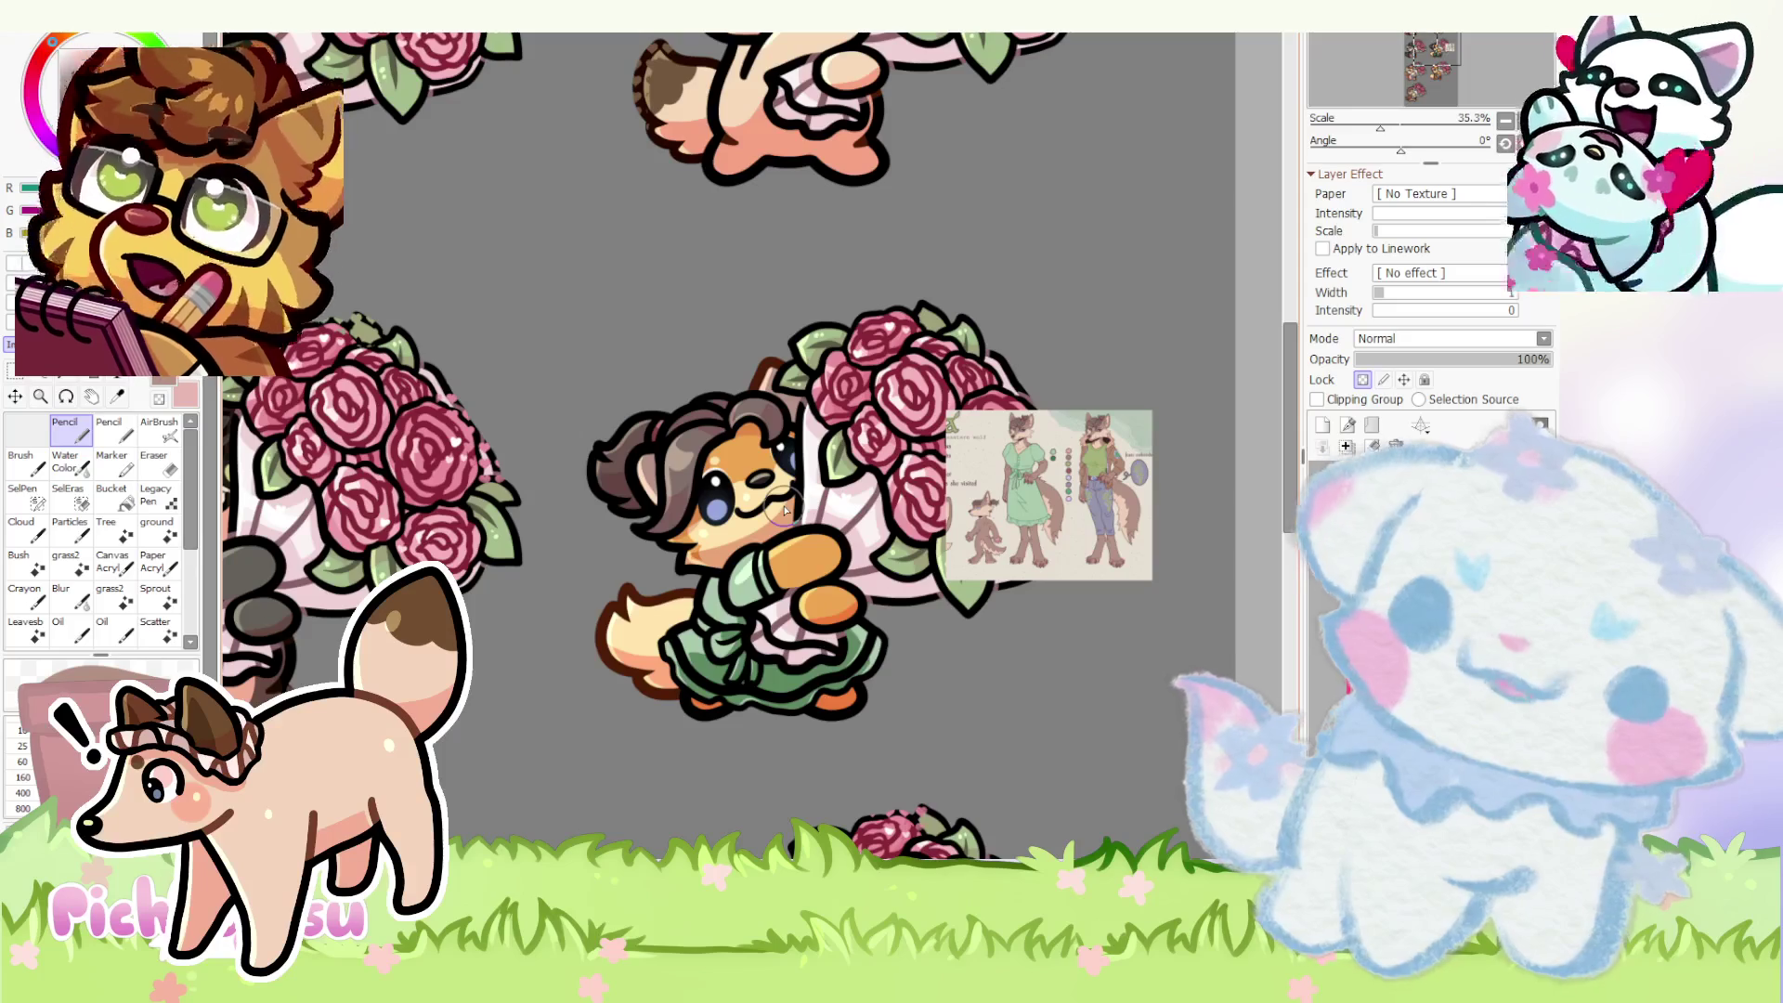
{"action": "left_click_drag", "start_coordinate": [785, 510], "coordinate": [776, 504]}
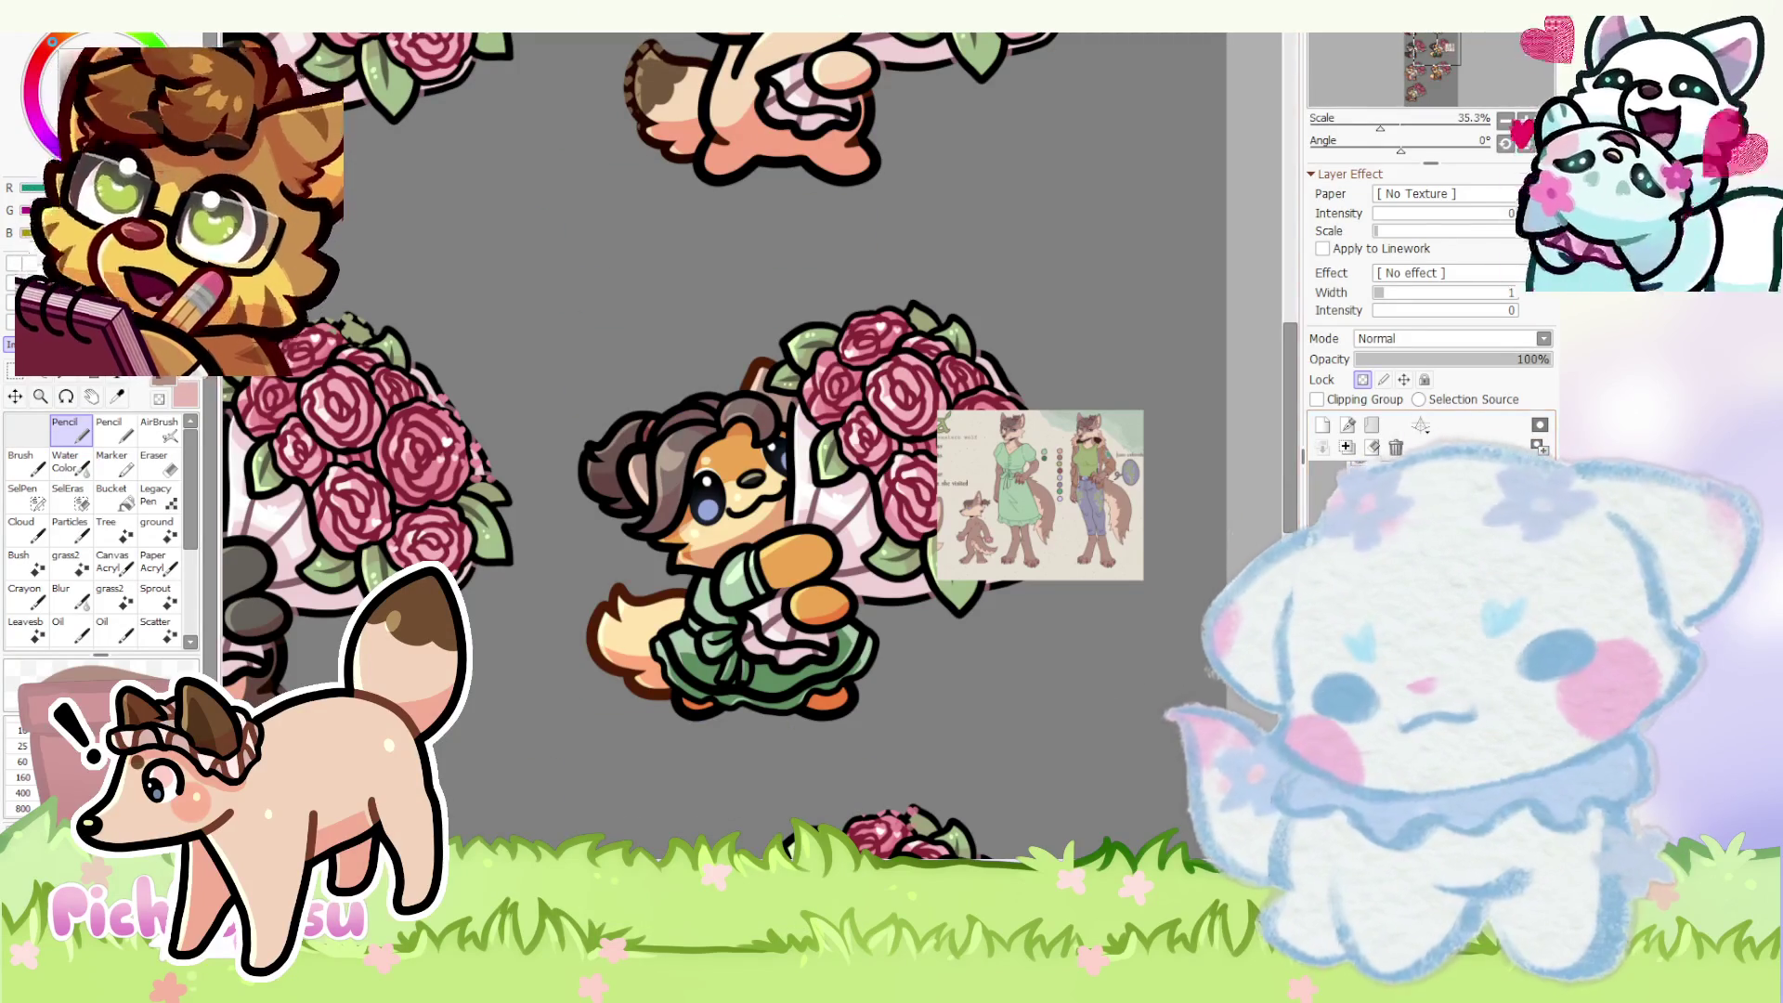
{"action": "scroll", "coordinate": [703, 483], "scroll_direction": "up", "scroll_amount": 3}
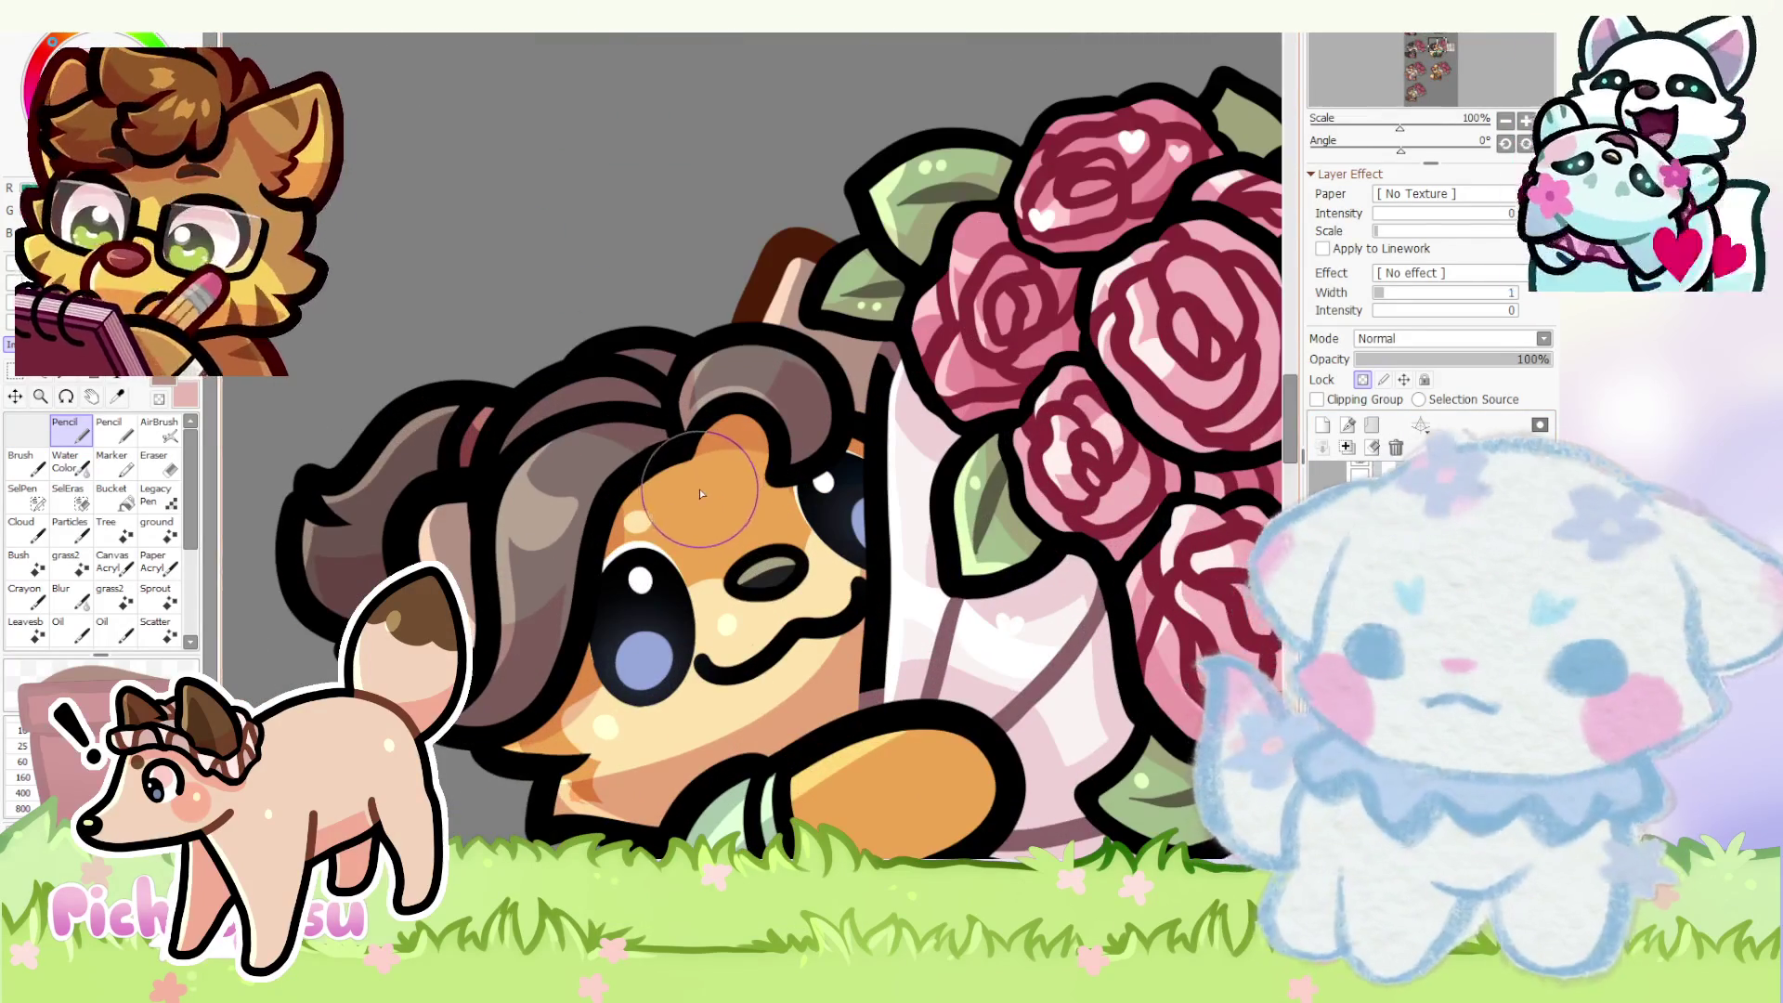
{"action": "scroll", "coordinate": [685, 485], "scroll_direction": "up", "scroll_amount": 3}
{"action": "scroll", "coordinate": [596, 400], "scroll_direction": "up", "scroll_amount": 4}
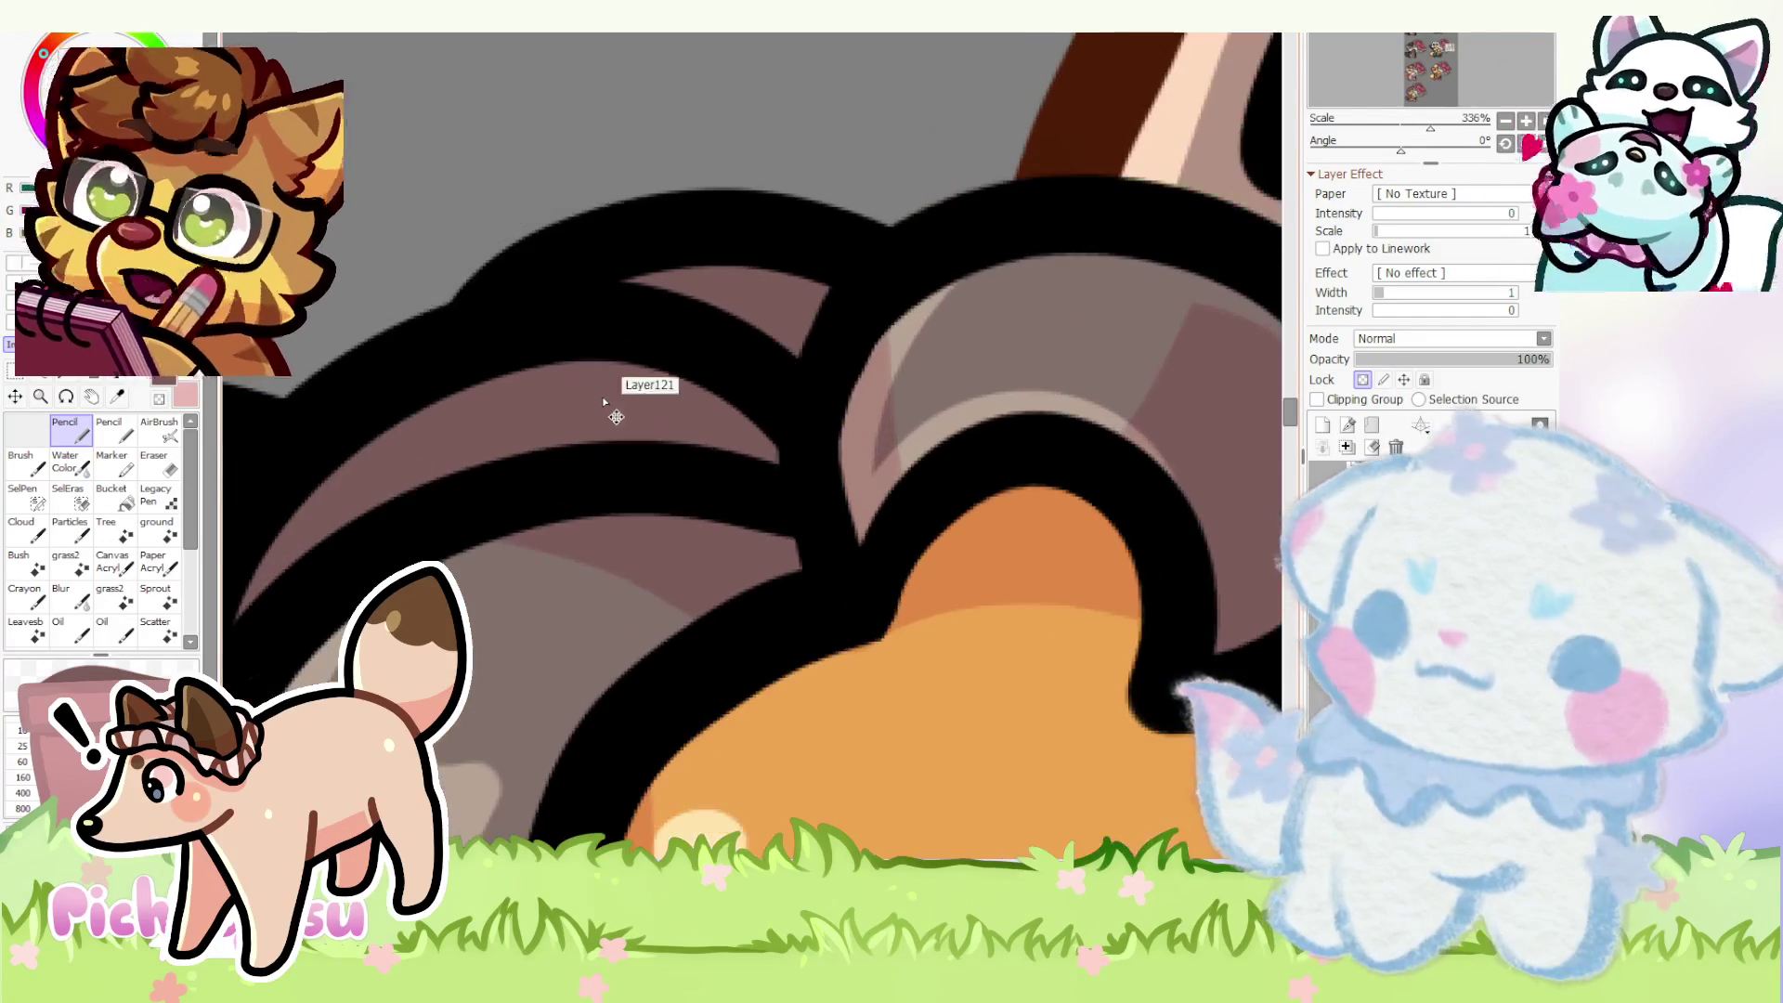
{"action": "scroll", "coordinate": [610, 380], "scroll_direction": "down", "scroll_amount": 1}
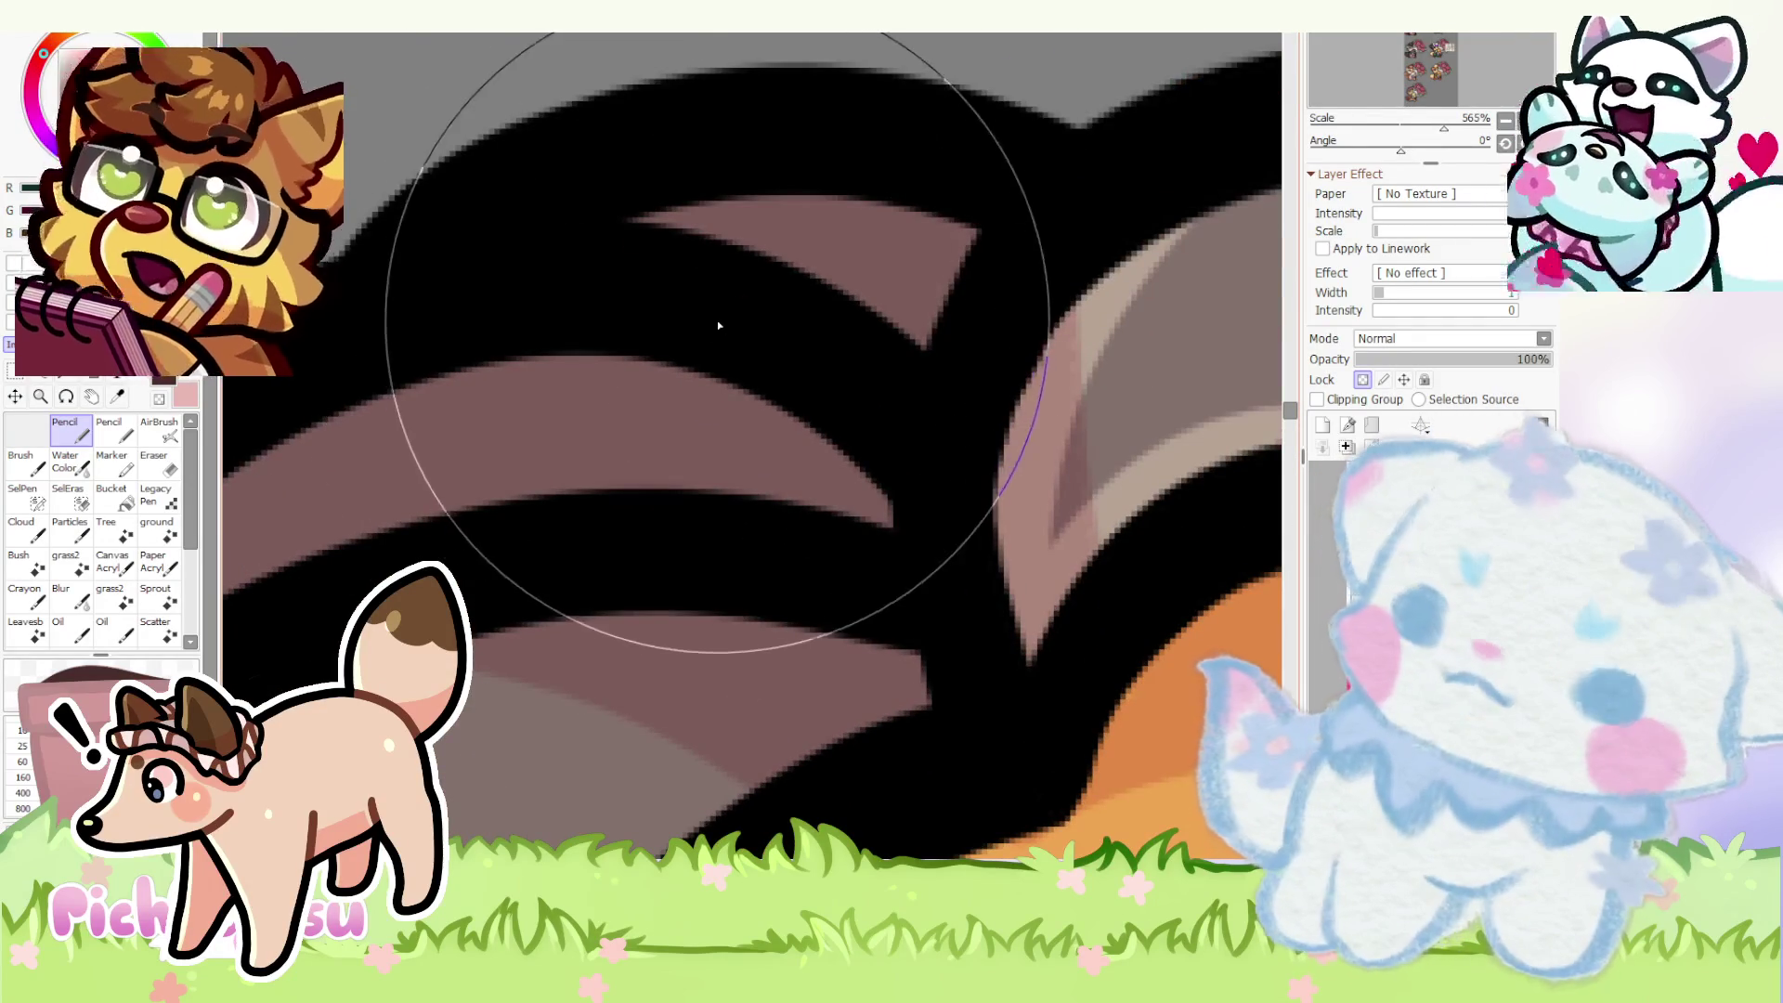
{"action": "scroll", "coordinate": [775, 273], "scroll_direction": "down", "scroll_amount": 1}
{"action": "scroll", "coordinate": [775, 273], "scroll_direction": "up", "scroll_amount": 2}
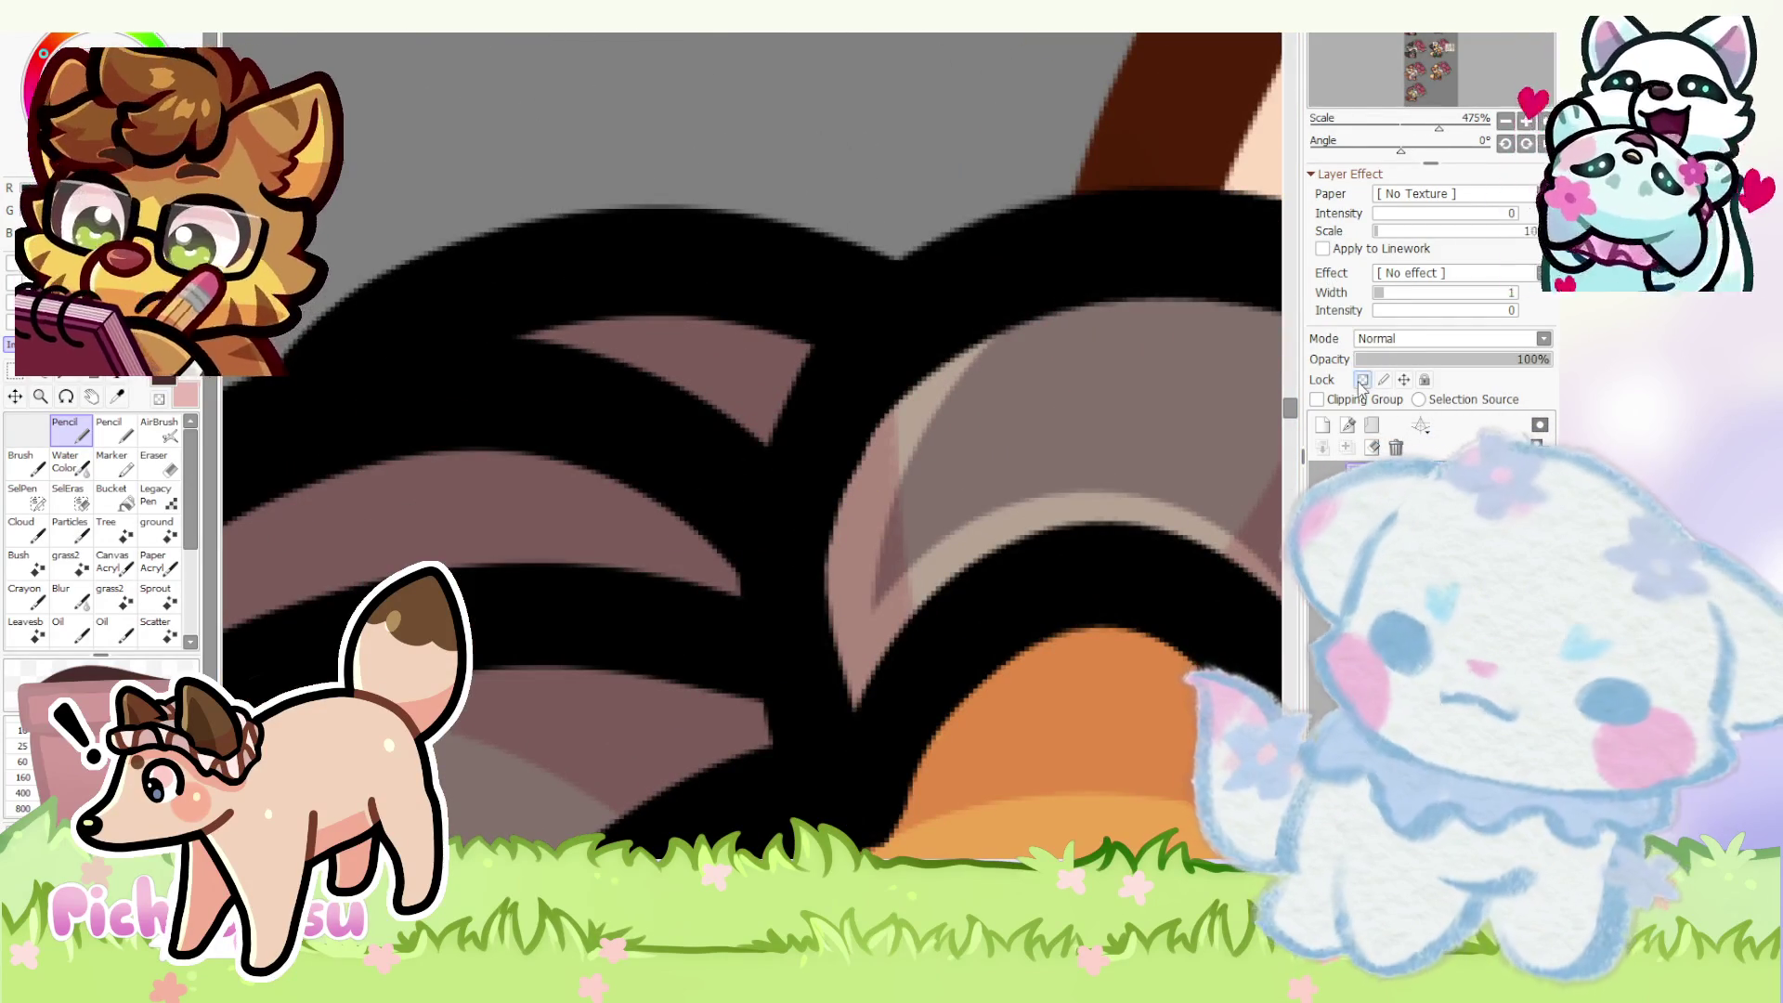
- Paint dark red shading strokes along three strands of the wolf's brown hair
{"action": "left_click_drag", "start_coordinate": [489, 399], "coordinate": [577, 349]}
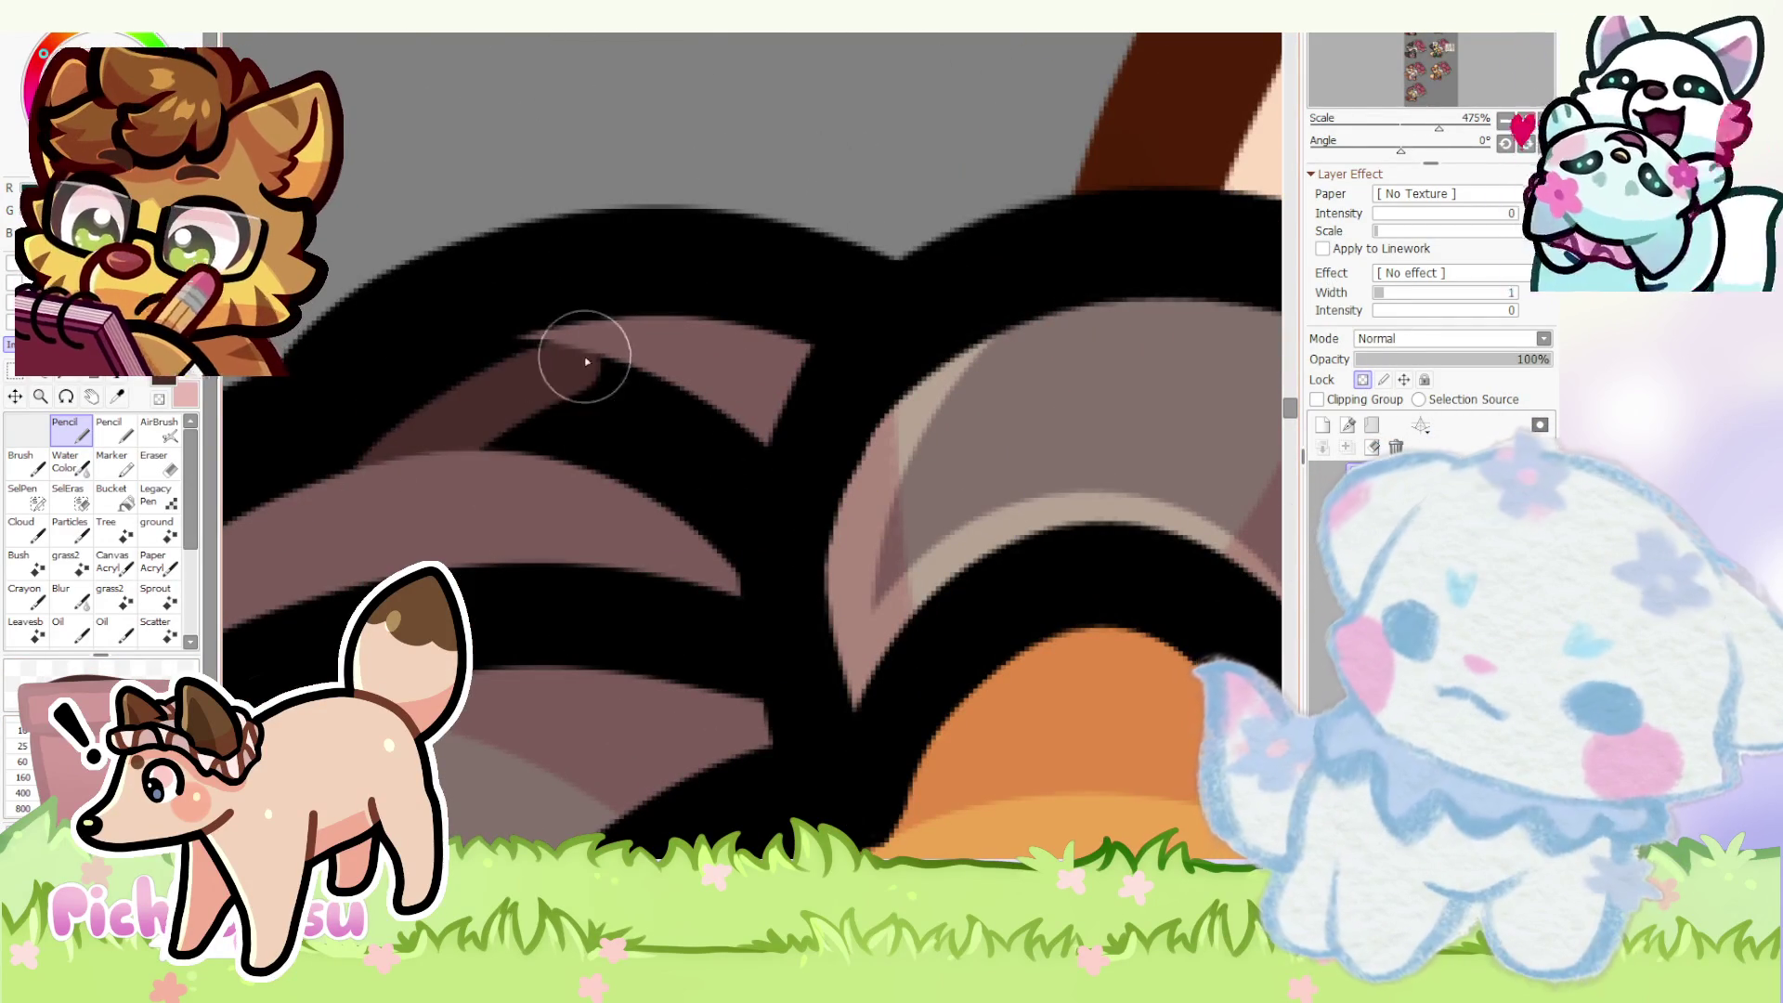
{"action": "mouse_move", "coordinate": [370, 287]}
{"action": "left_mouse_down"}
{"action": "mouse_move", "coordinate": [358, 477]}
{"action": "mouse_move", "coordinate": [597, 367]}
{"action": "mouse_move", "coordinate": [708, 531]}
{"action": "mouse_move", "coordinate": [695, 492]}
{"action": "left_mouse_up"}
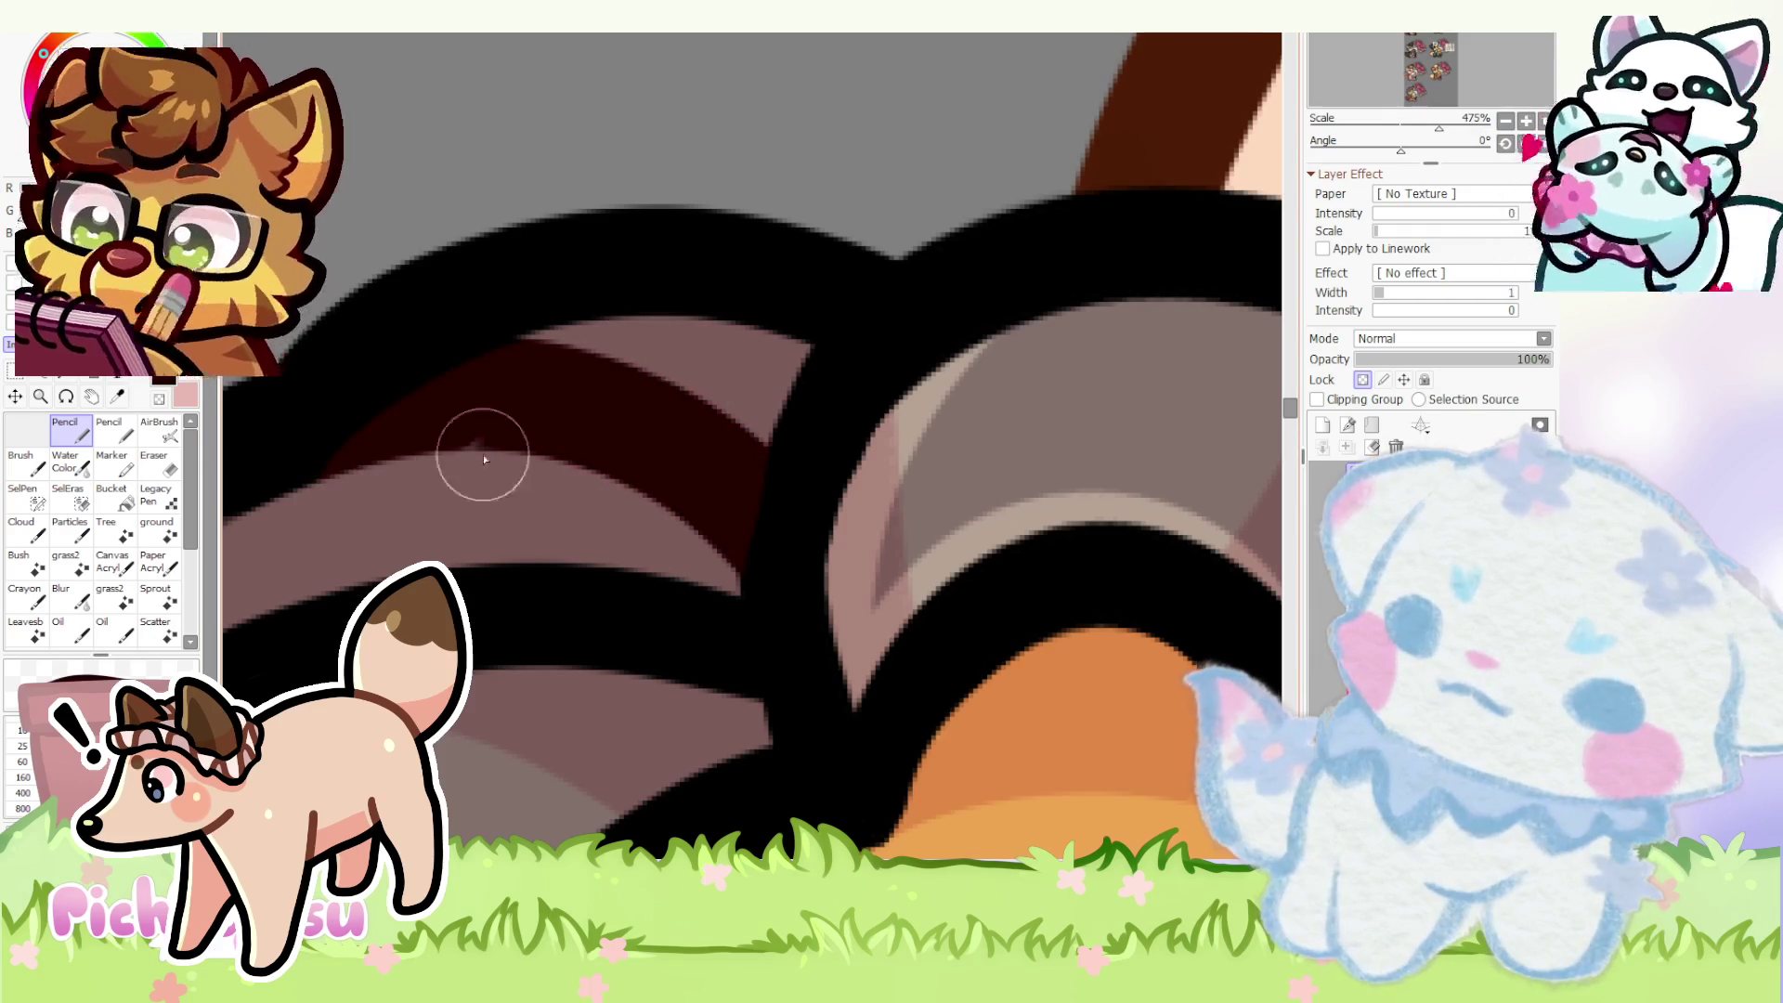
{"action": "scroll", "coordinate": [517, 447], "scroll_direction": "down", "scroll_amount": 3}
{"action": "scroll", "coordinate": [558, 461], "scroll_direction": "down", "scroll_amount": 2}
{"action": "scroll", "coordinate": [616, 497], "scroll_direction": "up", "scroll_amount": 3}
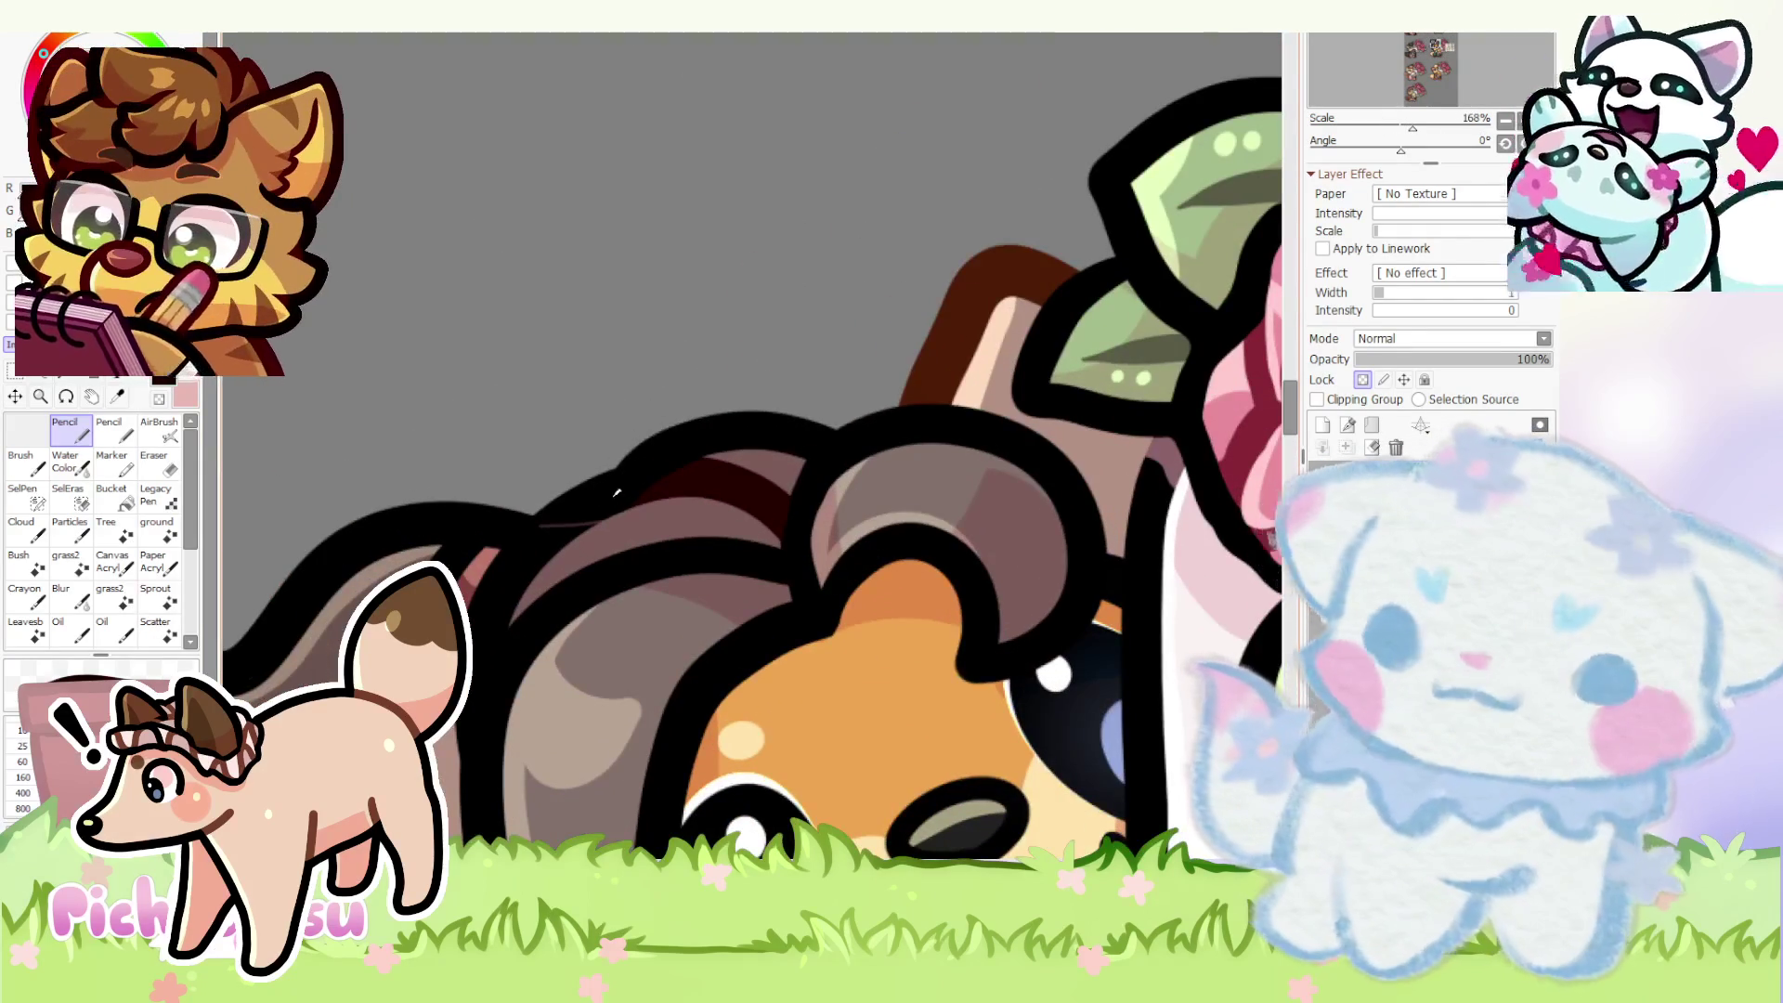
{"action": "scroll", "coordinate": [665, 476], "scroll_direction": "down", "scroll_amount": 1}
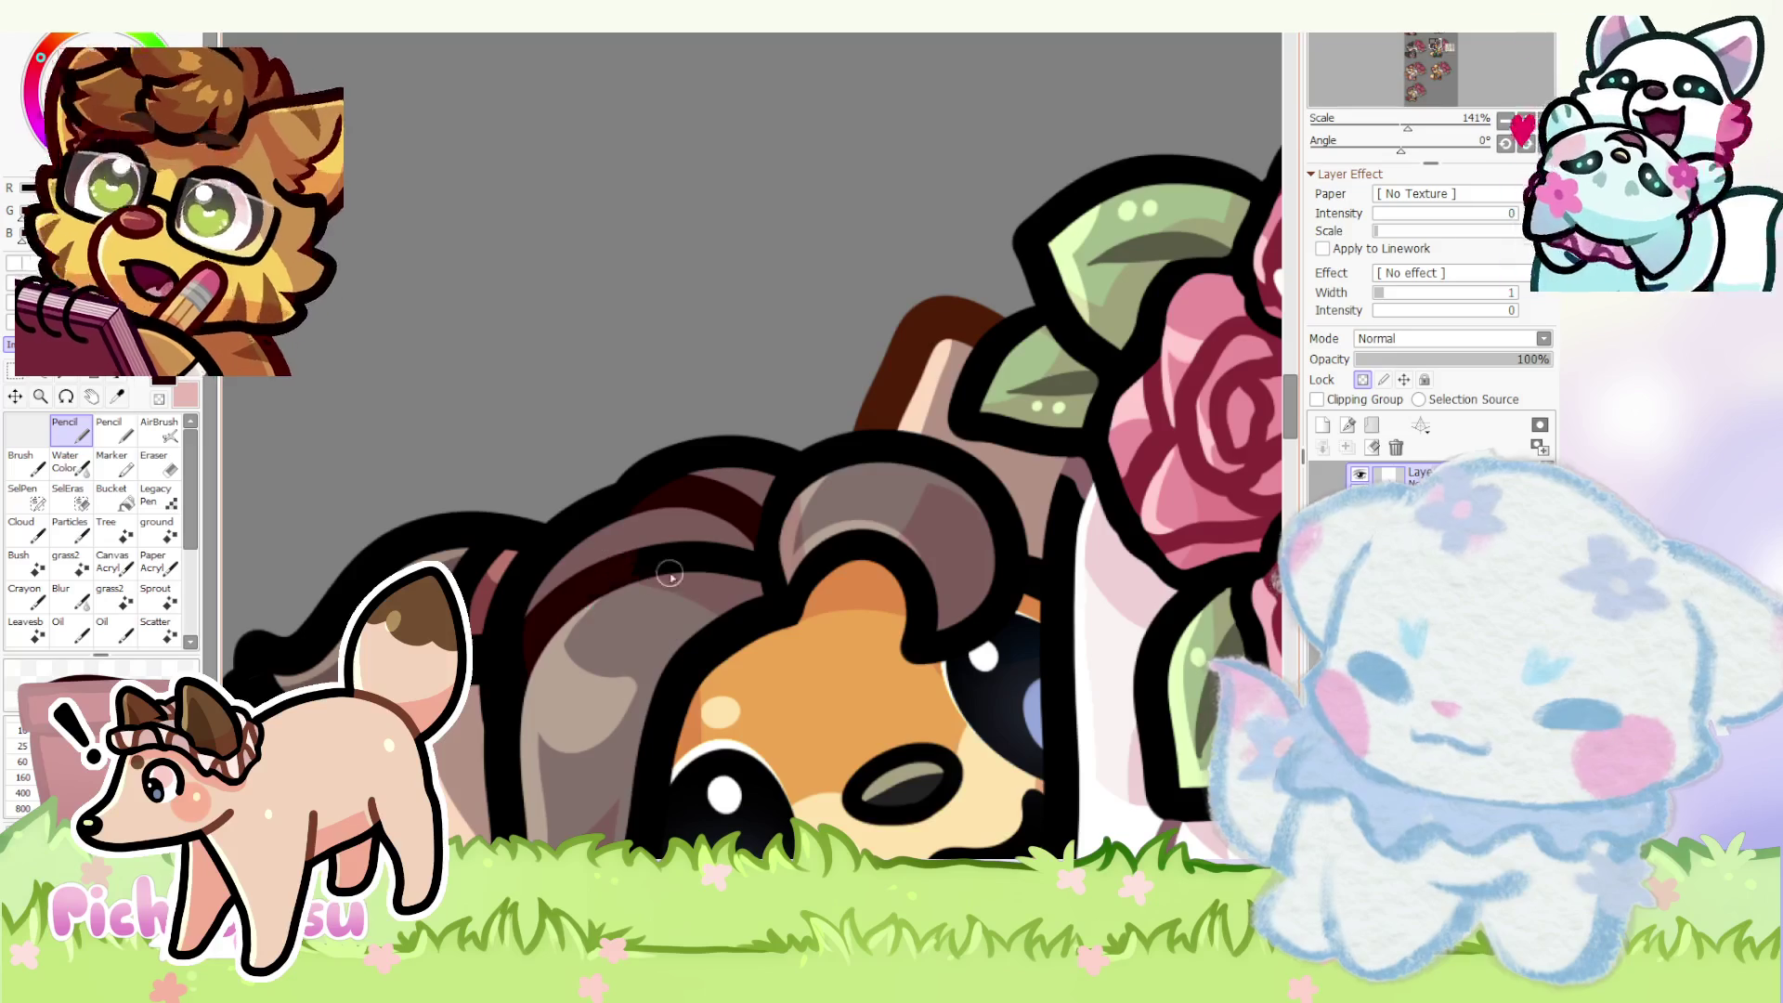
{"action": "scroll", "coordinate": [642, 581], "scroll_direction": "up", "scroll_amount": 3}
{"action": "left_click_drag", "start_coordinate": [756, 592], "coordinate": [575, 555]}
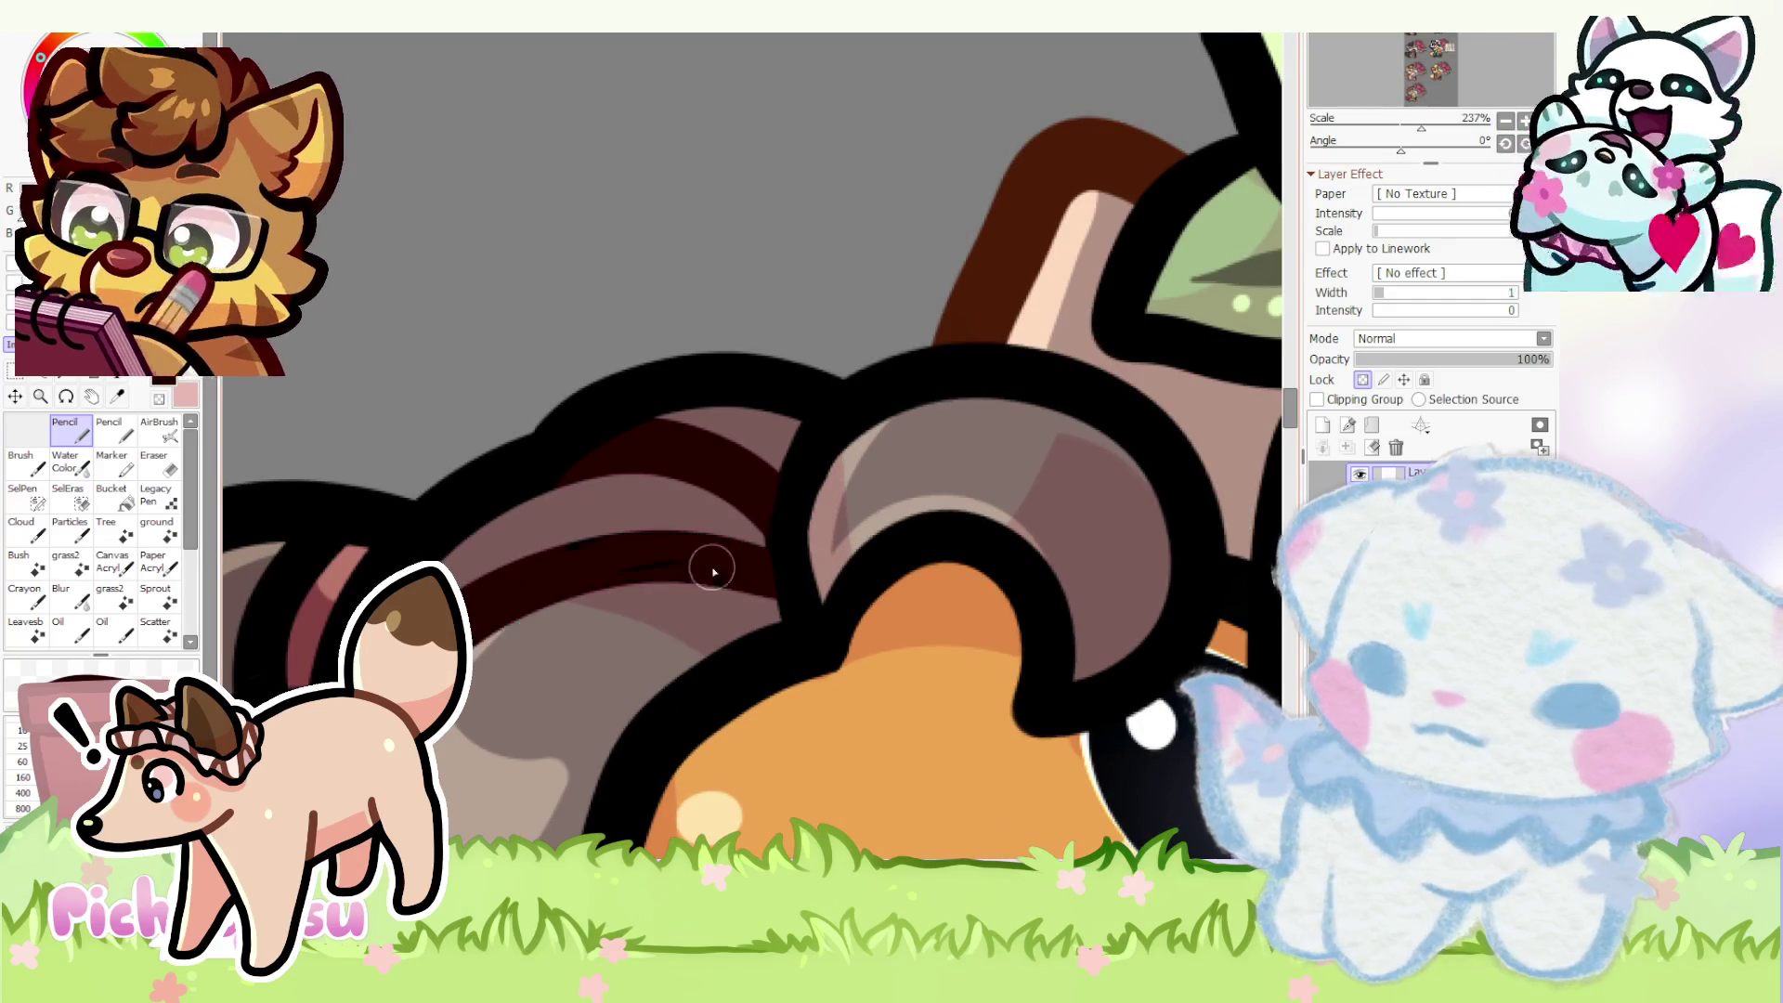
{"action": "scroll", "coordinate": [741, 578], "scroll_direction": "down", "scroll_amount": 3}
{"action": "scroll", "coordinate": [476, 537], "scroll_direction": "up", "scroll_amount": 2}
{"action": "scroll", "coordinate": [476, 558], "scroll_direction": "up", "scroll_amount": 2}
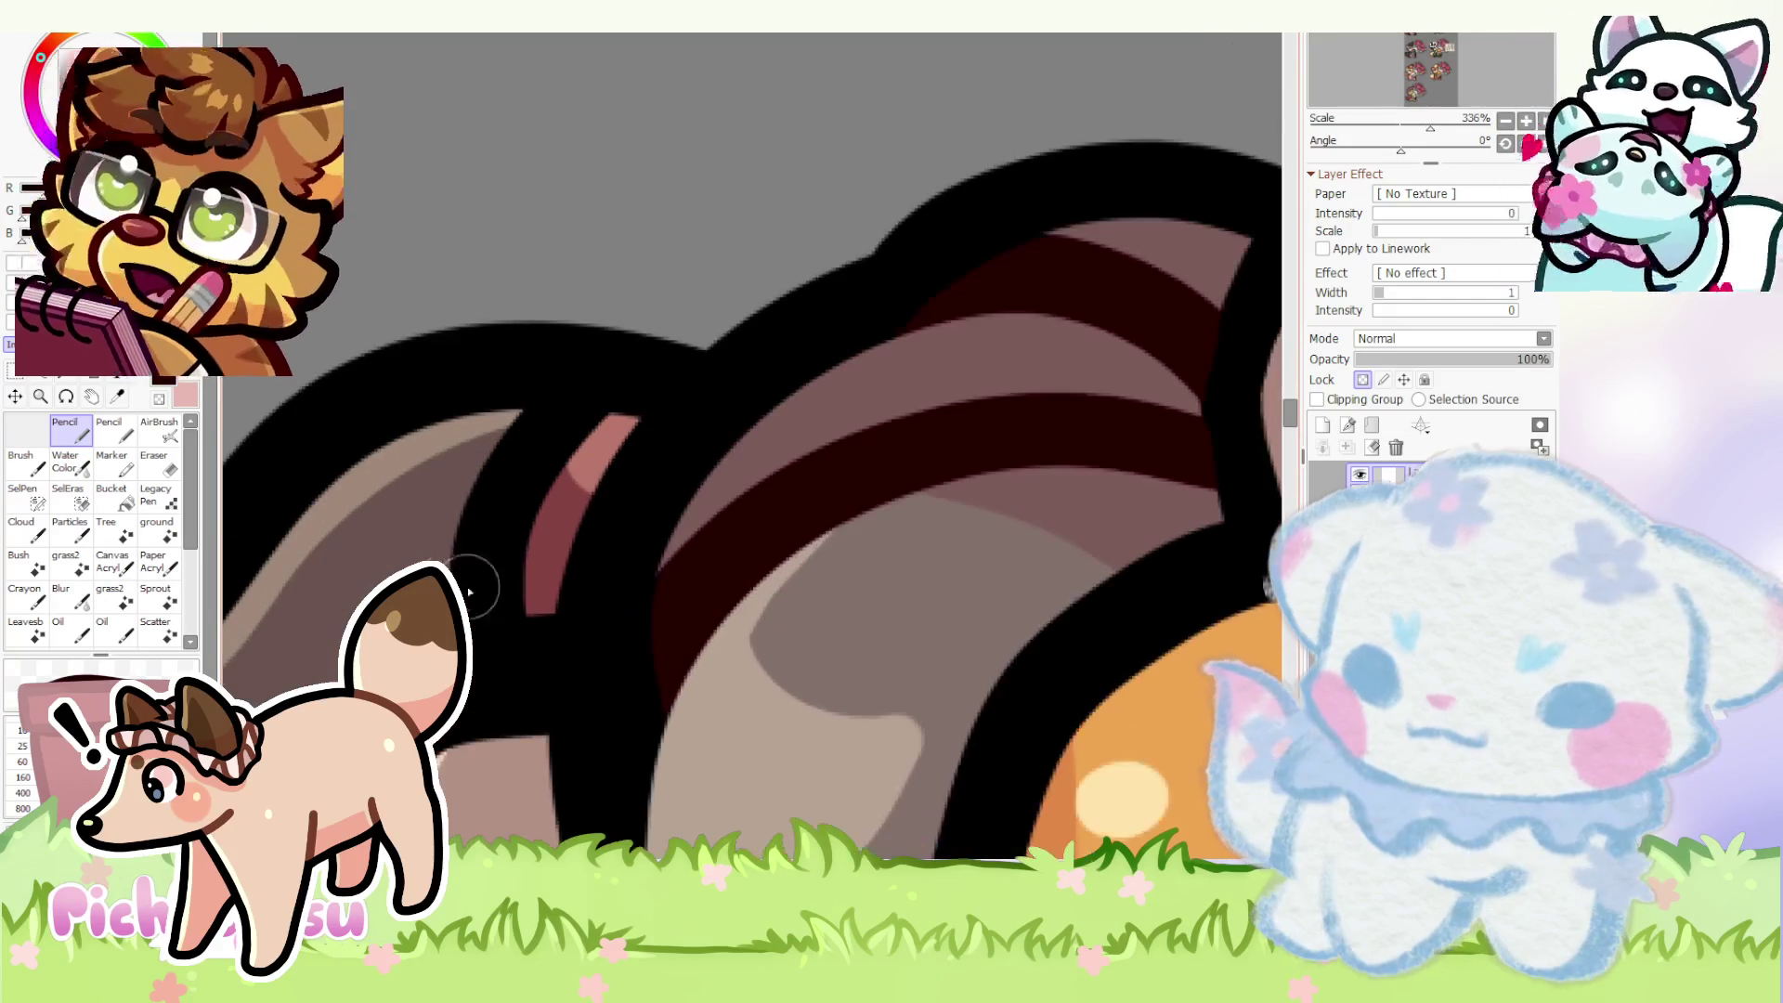
{"action": "scroll", "coordinate": [504, 505], "scroll_direction": "down", "scroll_amount": 3}
{"action": "scroll", "coordinate": [529, 515], "scroll_direction": "up", "scroll_amount": 2}
{"action": "scroll", "coordinate": [536, 504], "scroll_direction": "down", "scroll_amount": 3}
{"action": "scroll", "coordinate": [544, 494], "scroll_direction": "up", "scroll_amount": 1}
{"action": "scroll", "coordinate": [557, 483], "scroll_direction": "up", "scroll_amount": 3}
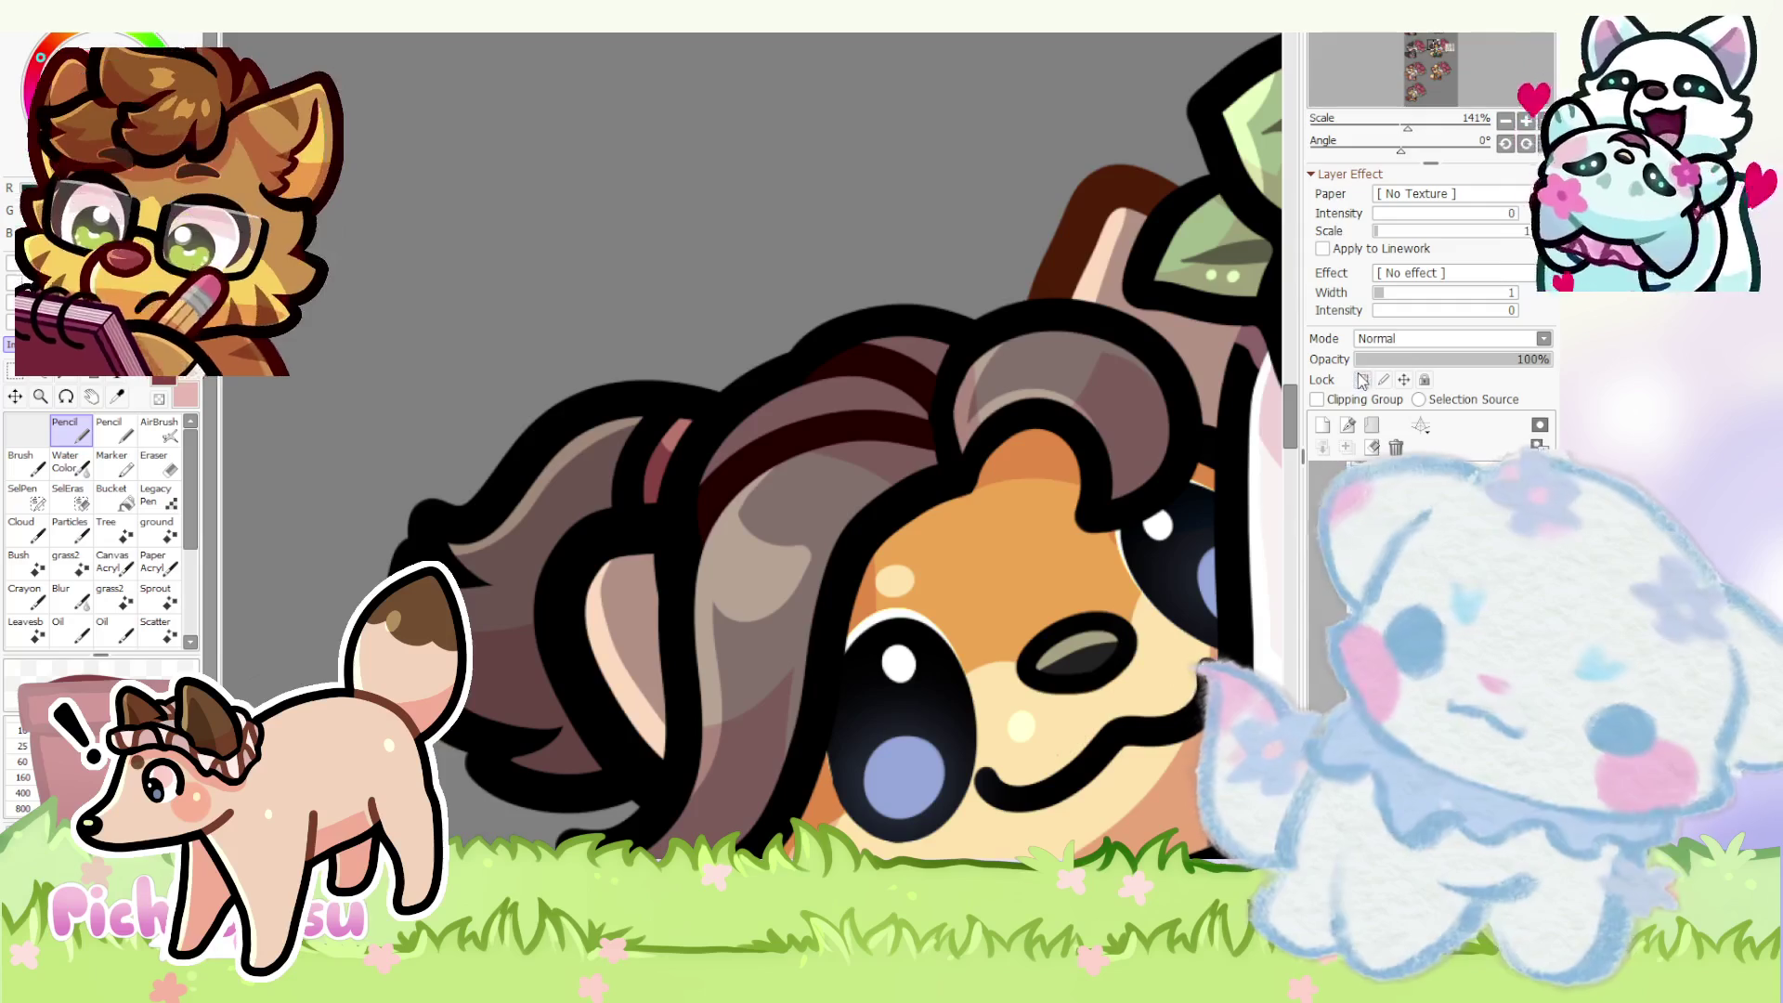
{"action": "scroll", "coordinate": [466, 588], "scroll_direction": "up", "scroll_amount": 2}
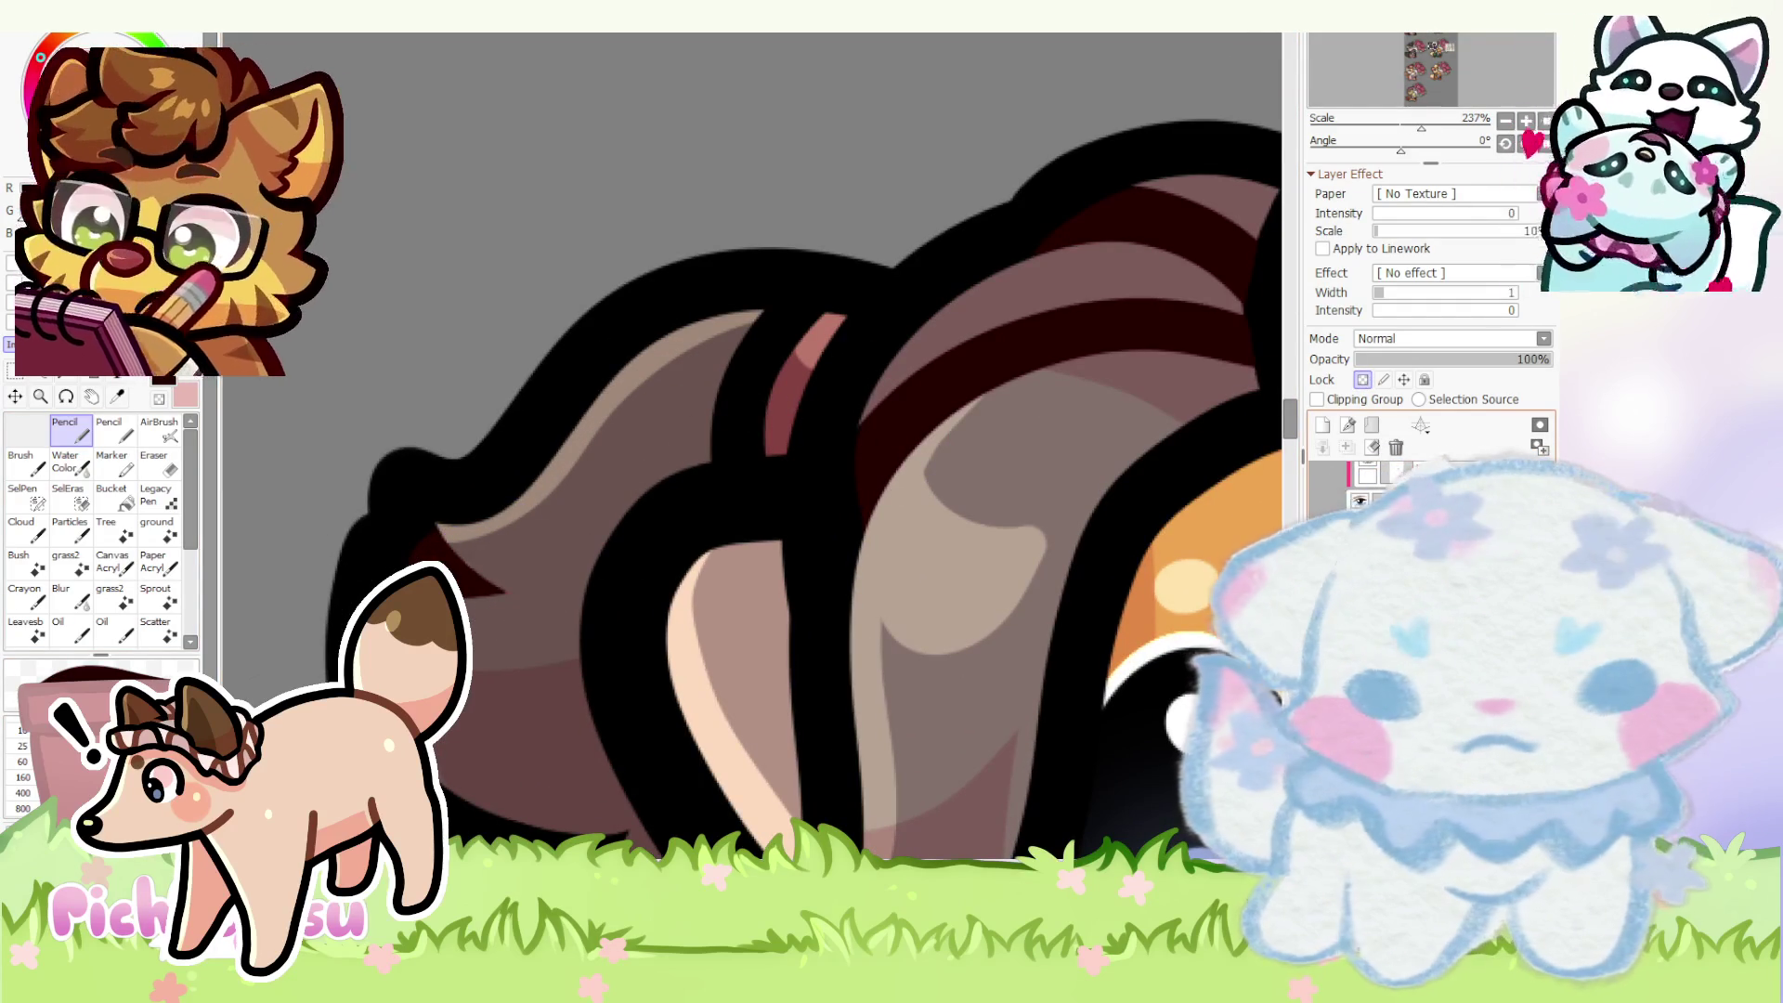
{"action": "key", "text": "e"}
{"action": "scroll", "coordinate": [467, 585], "scroll_direction": "up", "scroll_amount": 2}
{"action": "scroll", "coordinate": [491, 558], "scroll_direction": "up", "scroll_amount": 1}
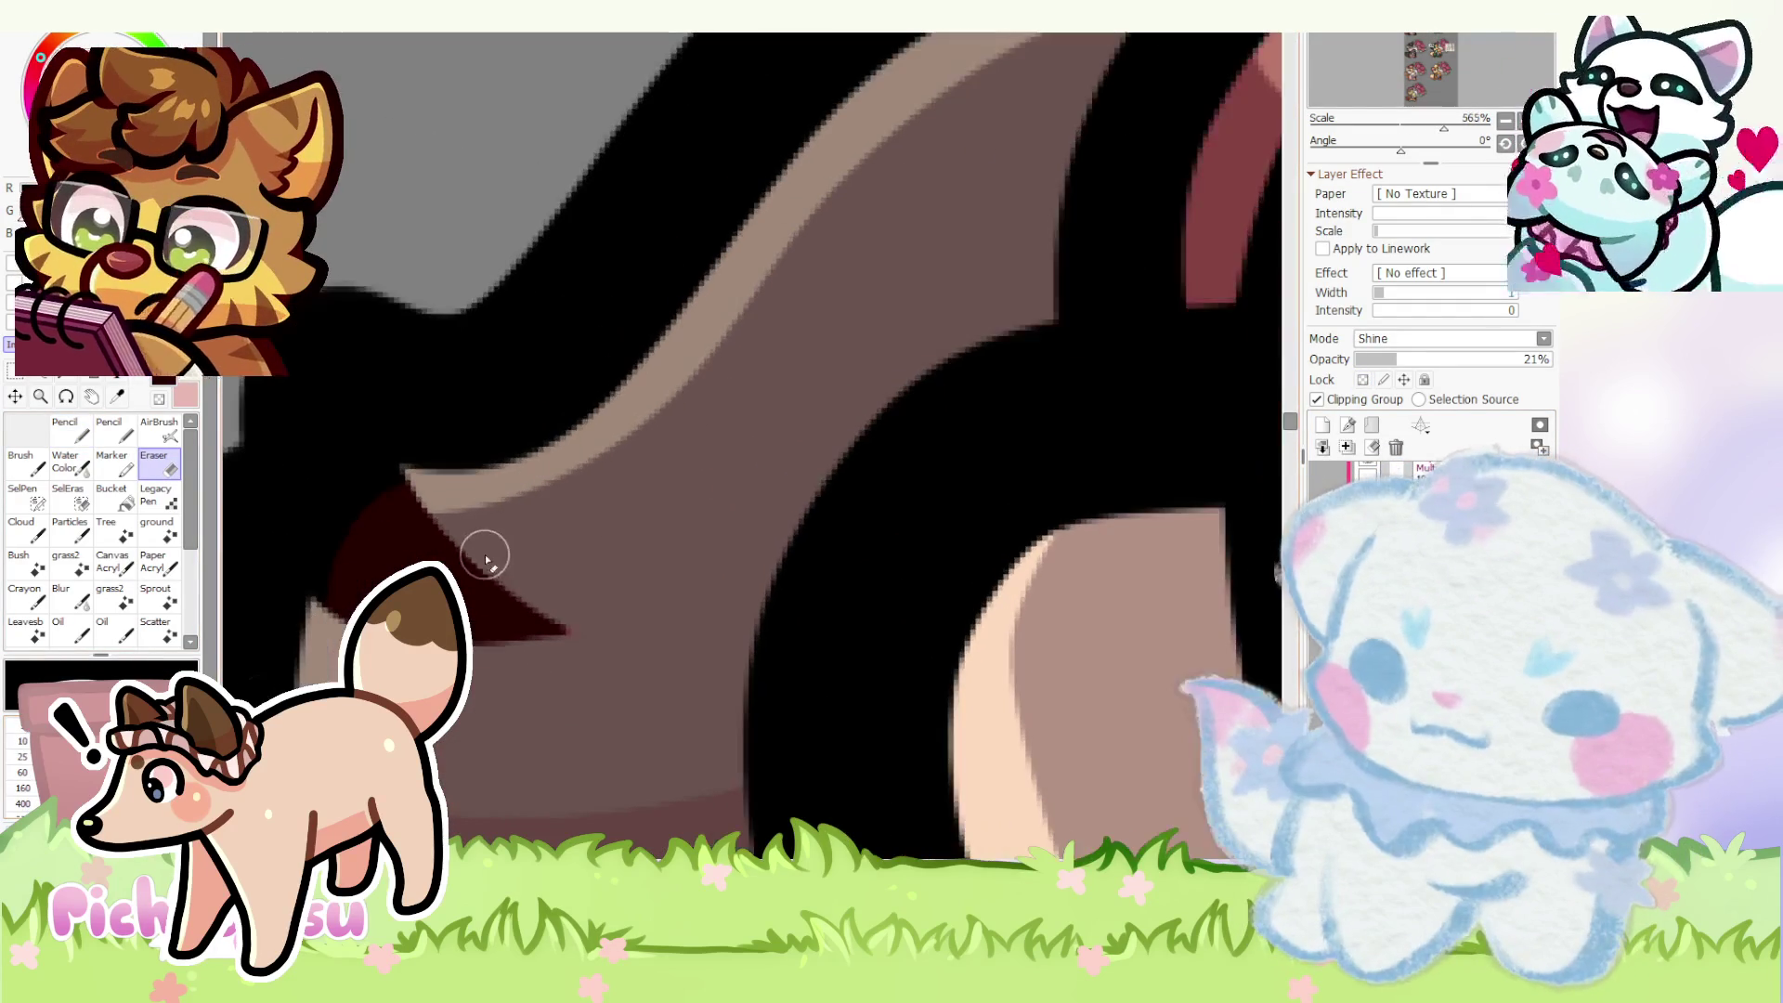
{"action": "scroll", "coordinate": [554, 641], "scroll_direction": "down", "scroll_amount": 2}
- Extend dark maroon shading across the ponytail, cancel a transform, and tilt the canvas view
{"action": "left_click", "coordinate": [68, 432]}
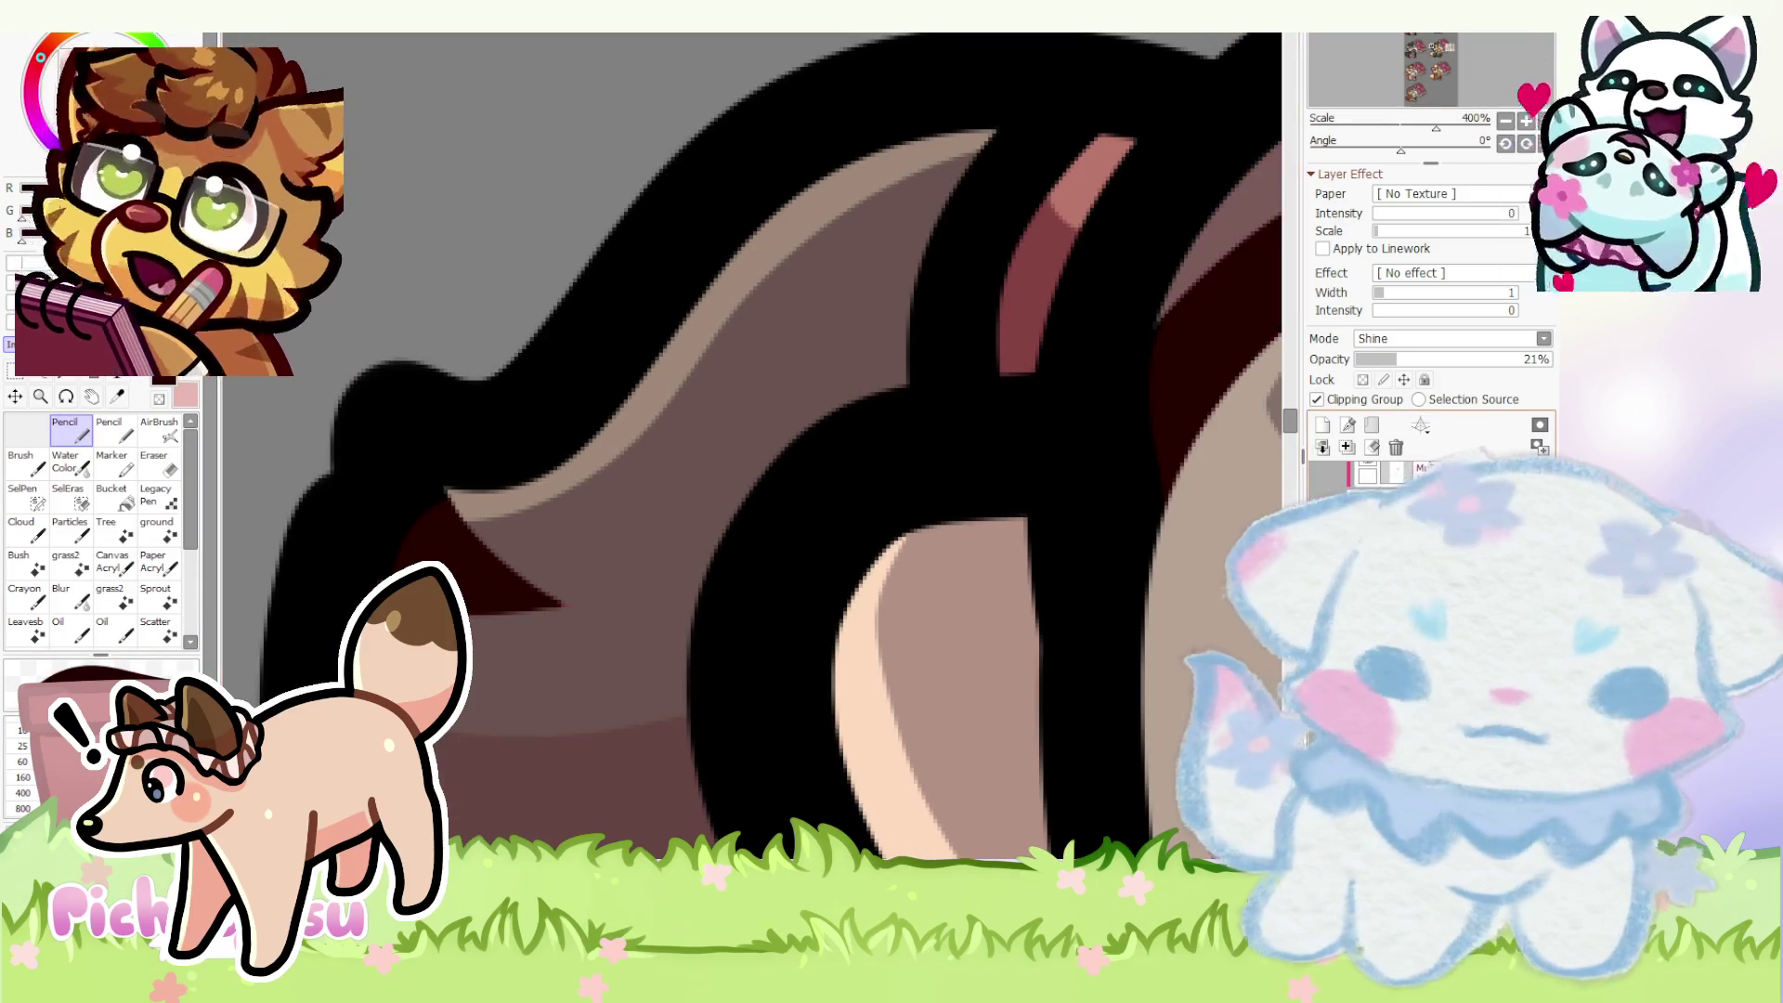
{"action": "scroll", "coordinate": [565, 597], "scroll_direction": "down", "scroll_amount": 4}
{"action": "scroll", "coordinate": [541, 614], "scroll_direction": "up", "scroll_amount": 1}
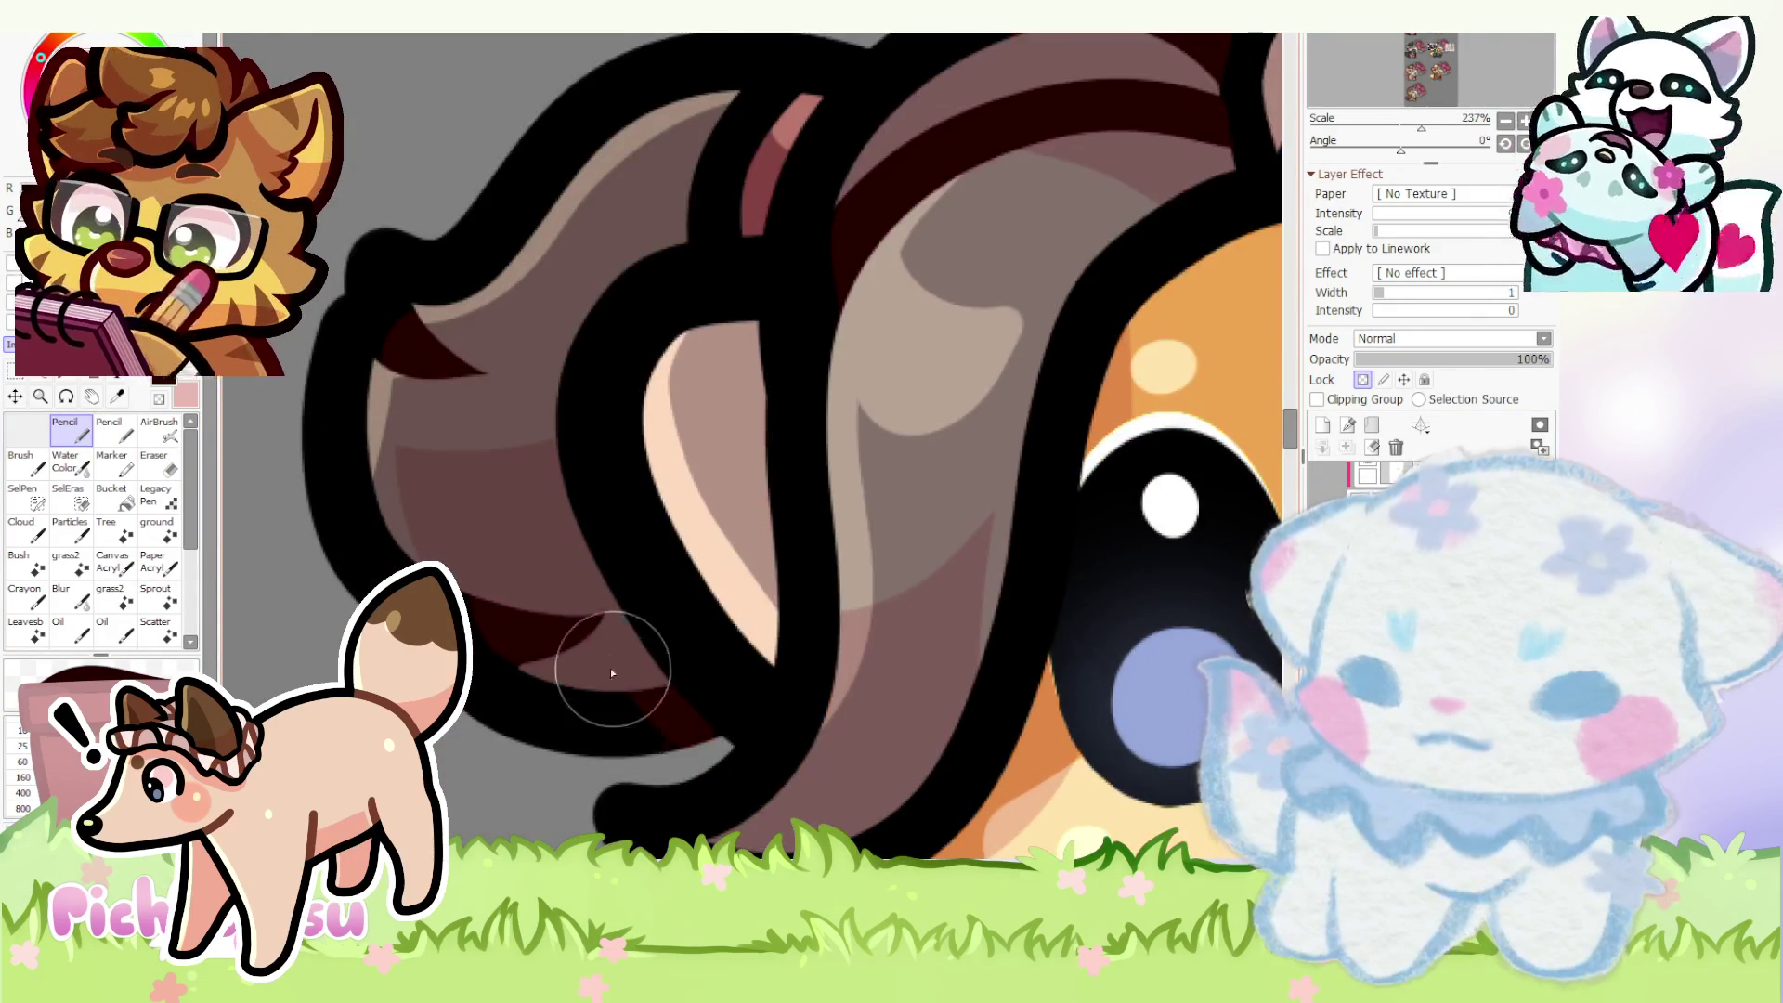
{"action": "scroll", "coordinate": [637, 668], "scroll_direction": "down", "scroll_amount": 2}
{"action": "scroll", "coordinate": [628, 488], "scroll_direction": "up", "scroll_amount": 1}
{"action": "scroll", "coordinate": [628, 489], "scroll_direction": "up", "scroll_amount": 3}
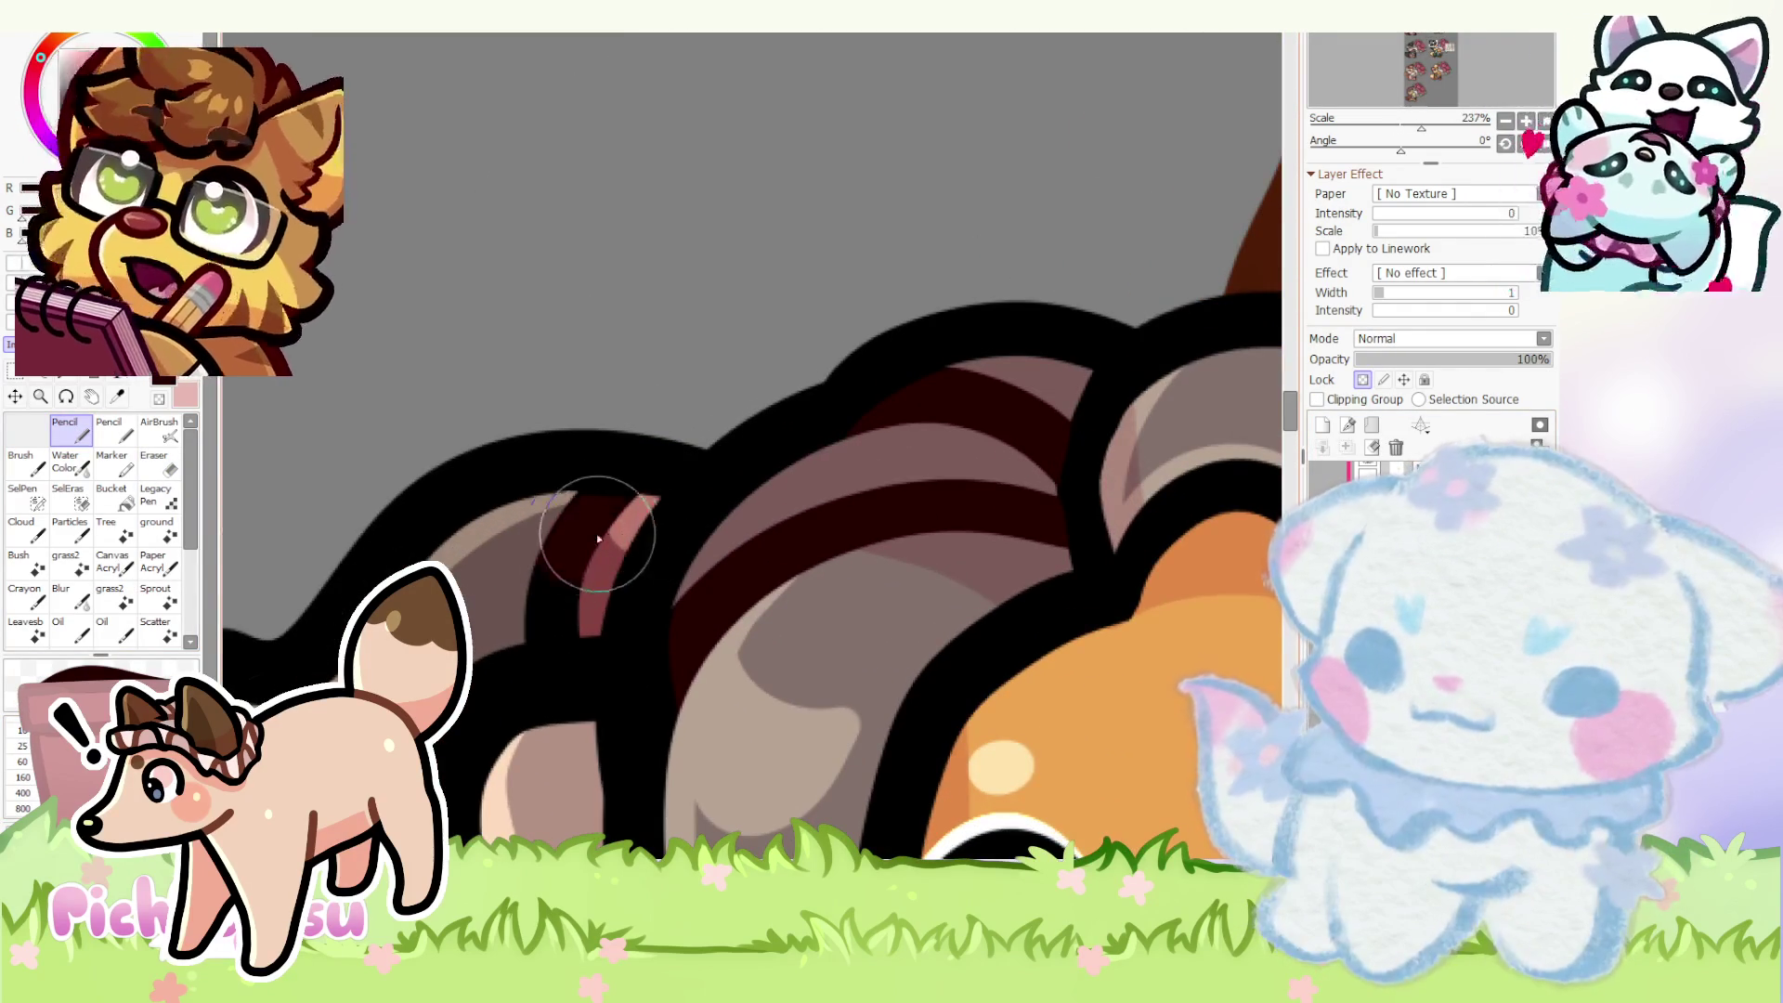
{"action": "left_click_drag", "start_coordinate": [593, 563], "coordinate": [586, 538]}
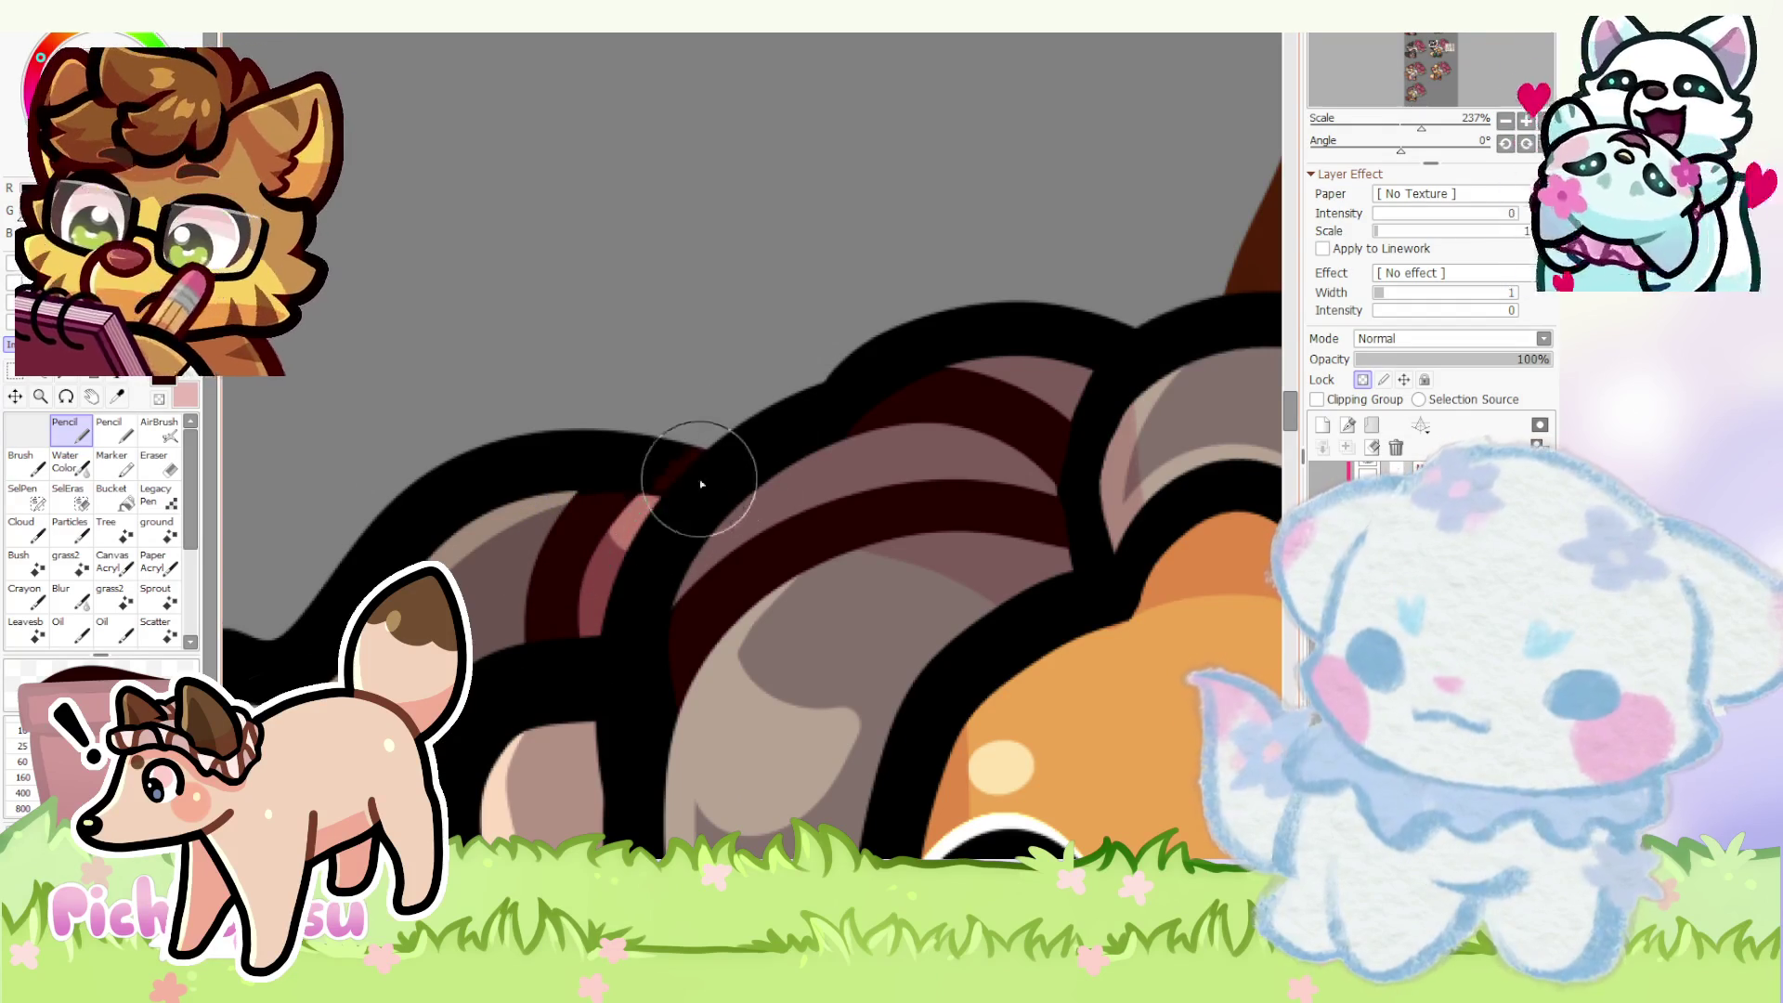
{"action": "scroll", "coordinate": [585, 390], "scroll_direction": "down", "scroll_amount": 7}
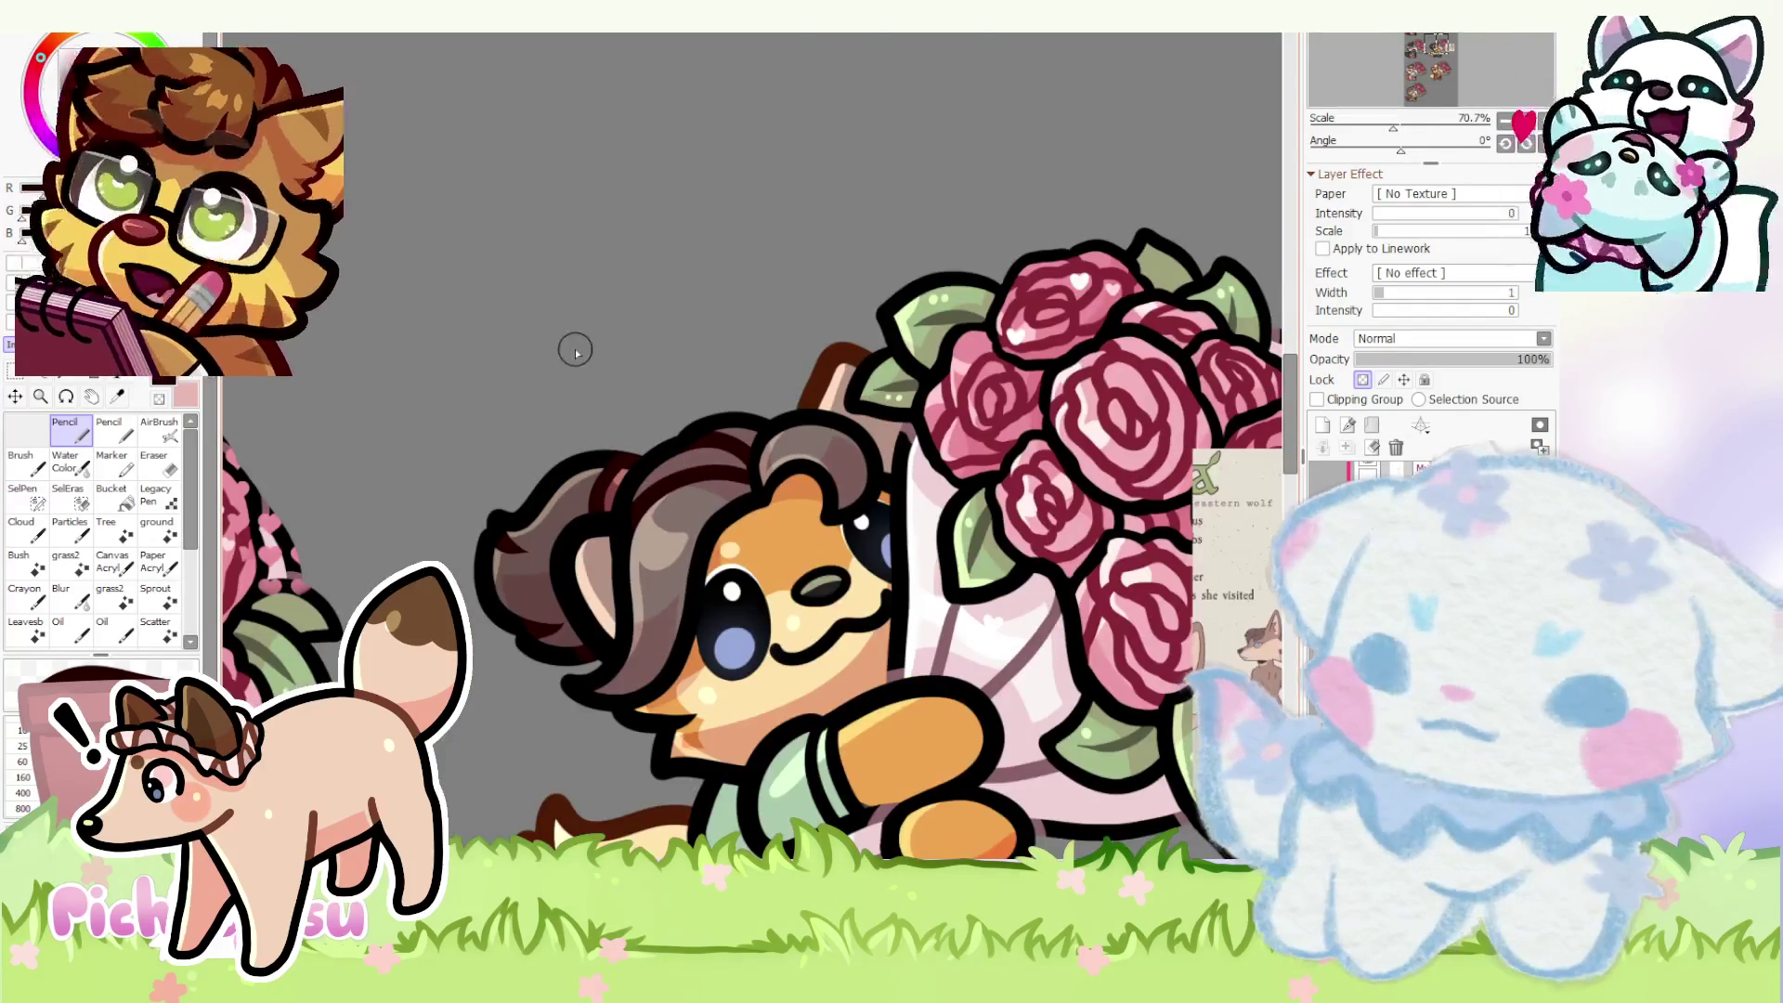
{"action": "scroll", "coordinate": [576, 351], "scroll_direction": "down", "scroll_amount": 1}
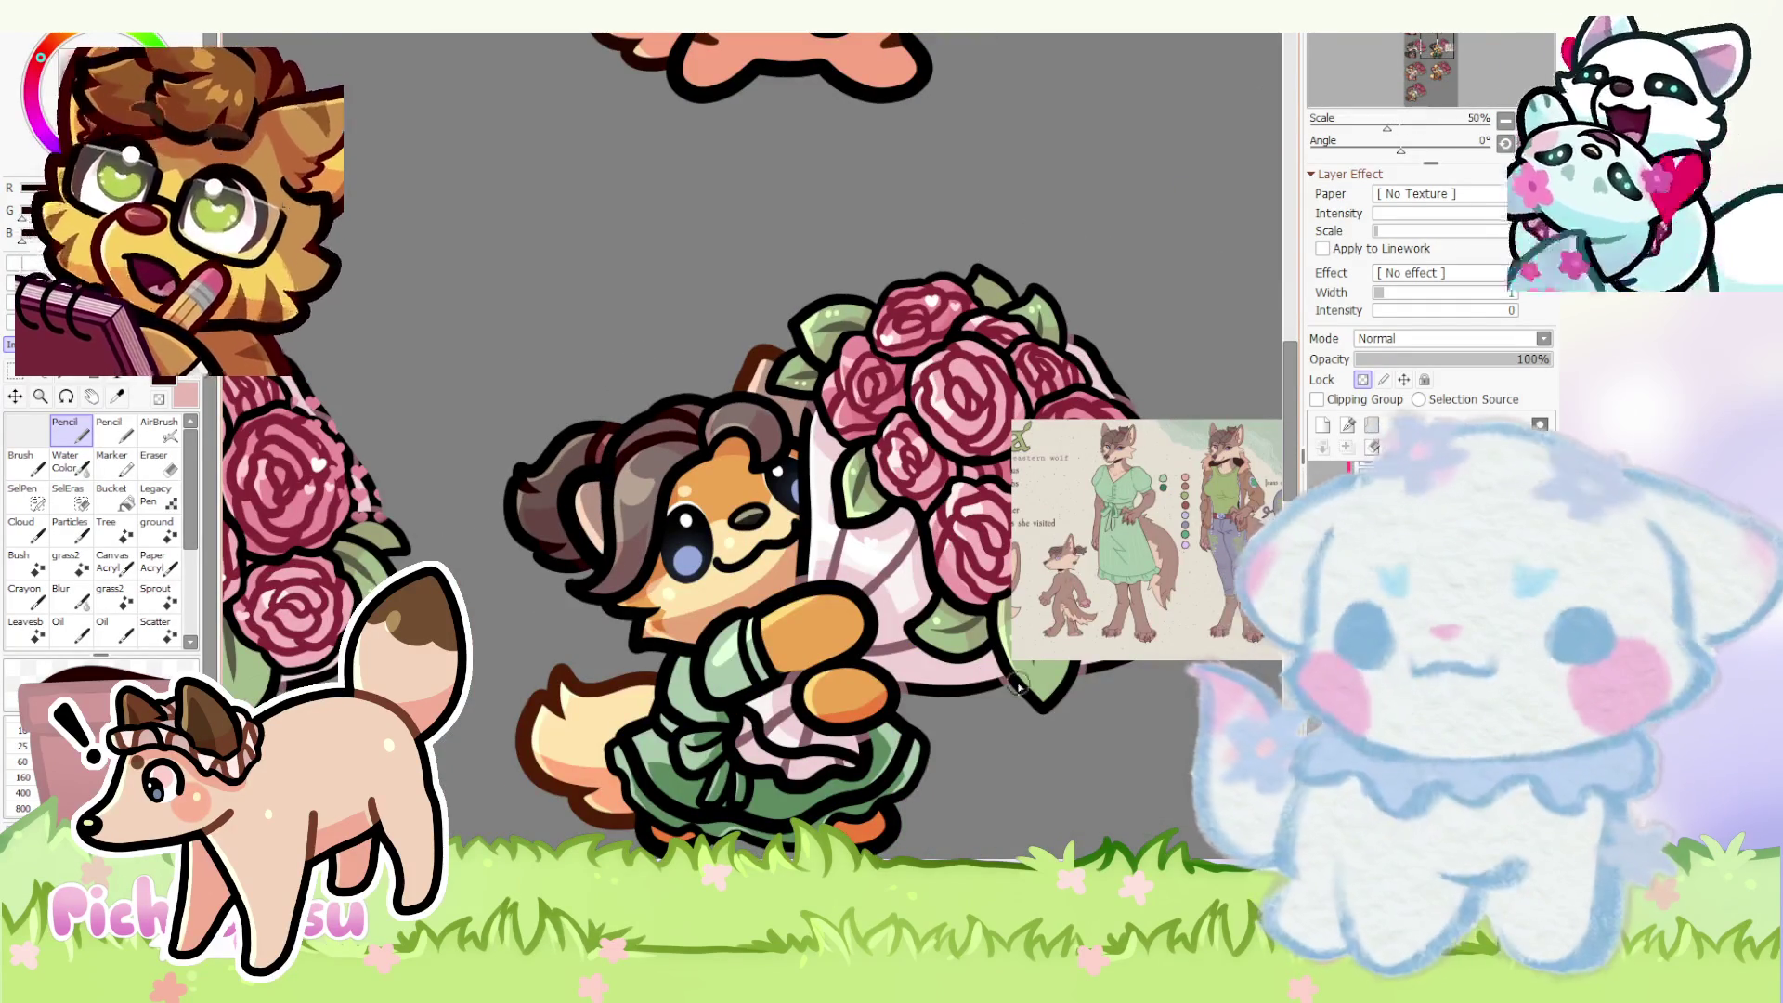
{"action": "scroll", "coordinate": [1148, 435], "scroll_direction": "up", "scroll_amount": 8}
{"action": "scroll", "coordinate": [1148, 436], "scroll_direction": "up", "scroll_amount": 1}
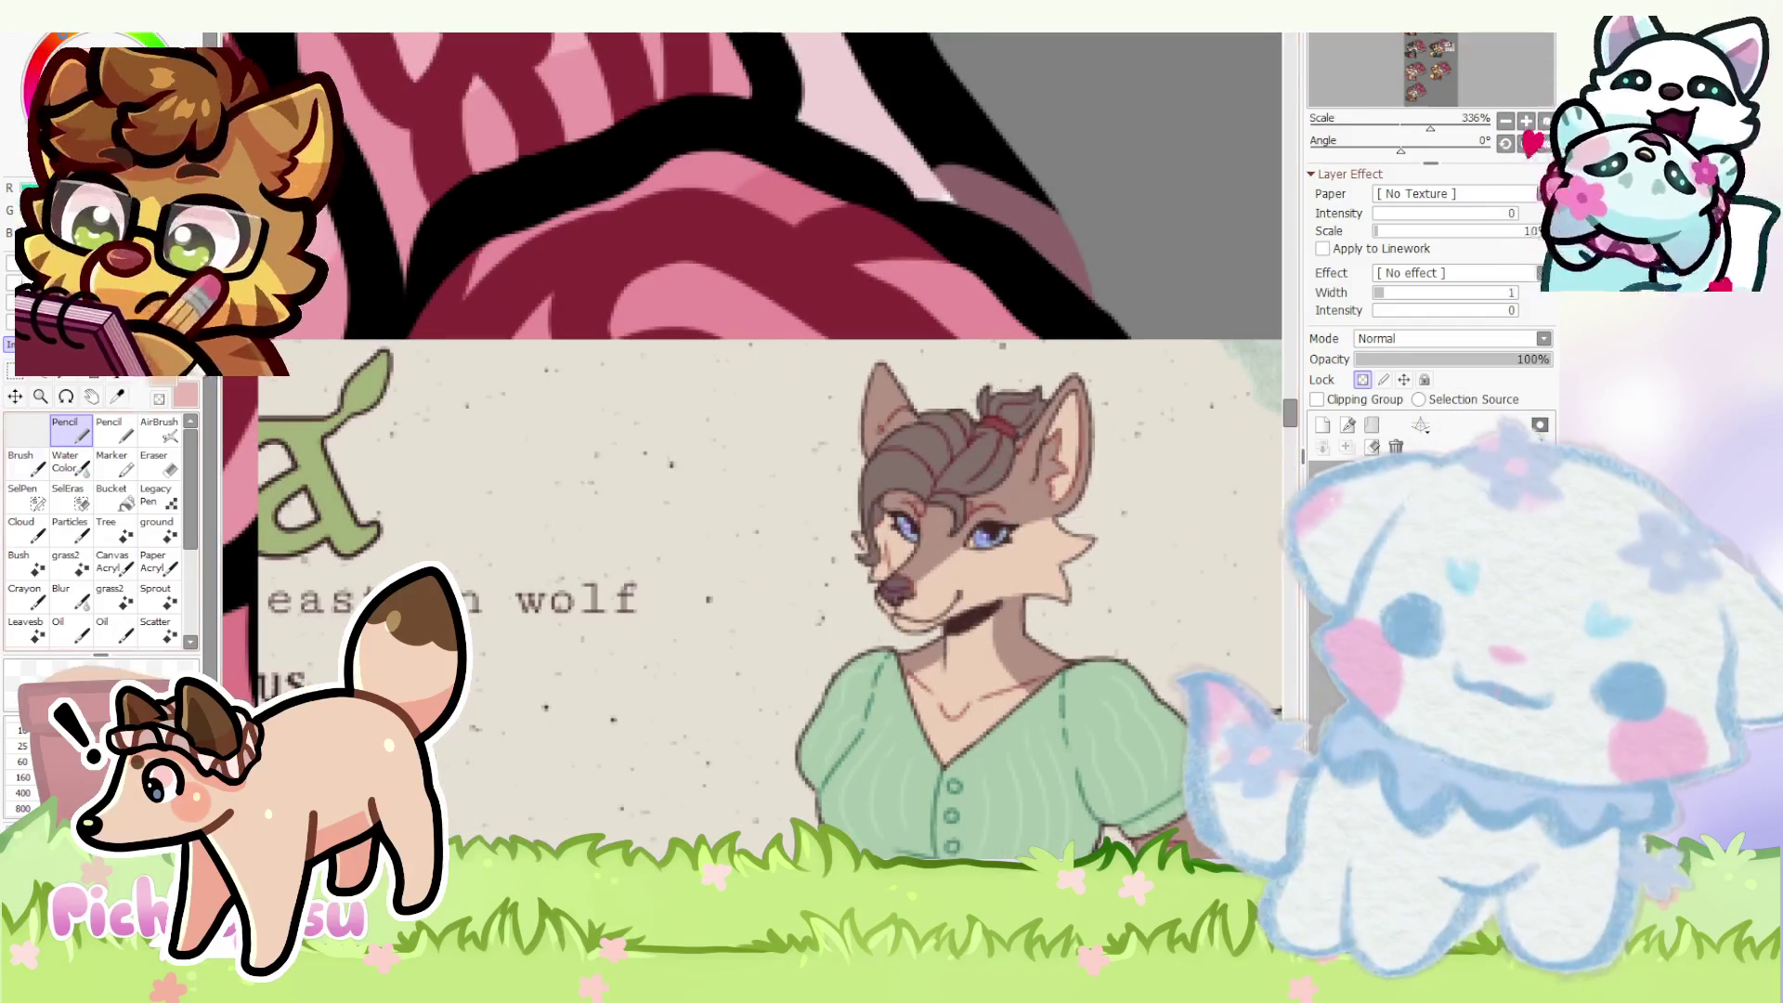
{"action": "scroll", "coordinate": [453, 467], "scroll_direction": "down", "scroll_amount": 8}
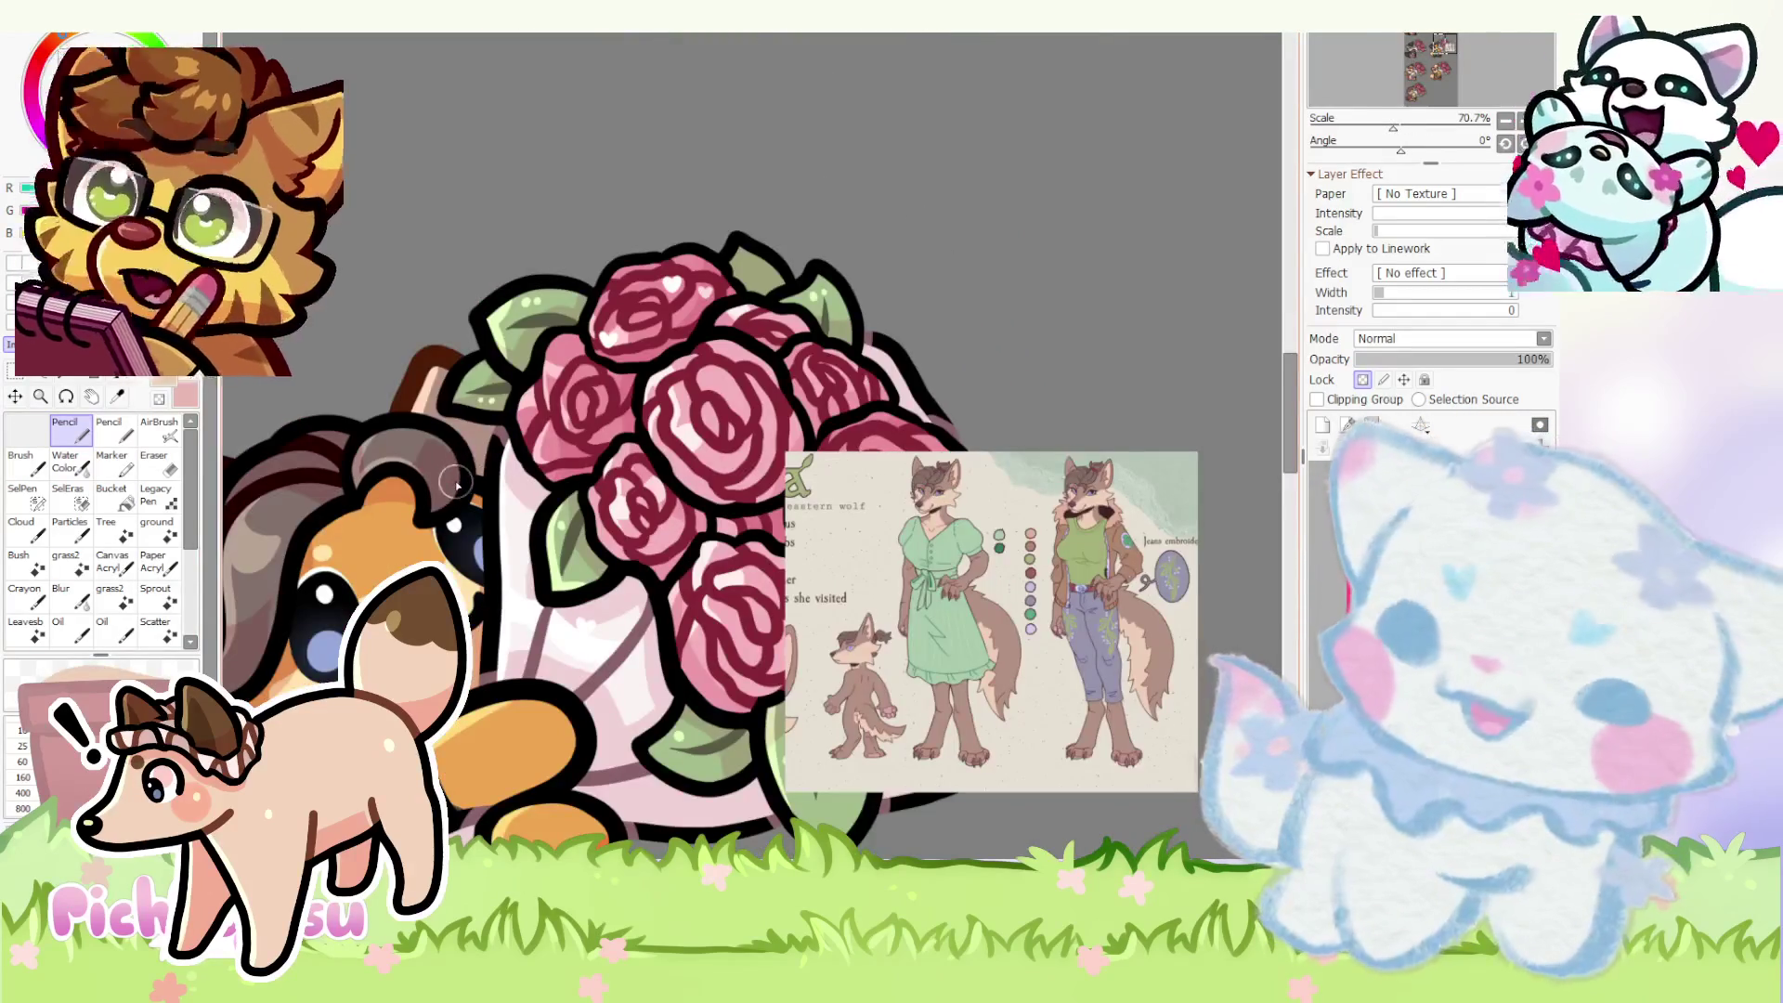
{"action": "scroll", "coordinate": [446, 433], "scroll_direction": "up", "scroll_amount": 4}
{"action": "scroll", "coordinate": [491, 409], "scroll_direction": "up", "scroll_amount": 2}
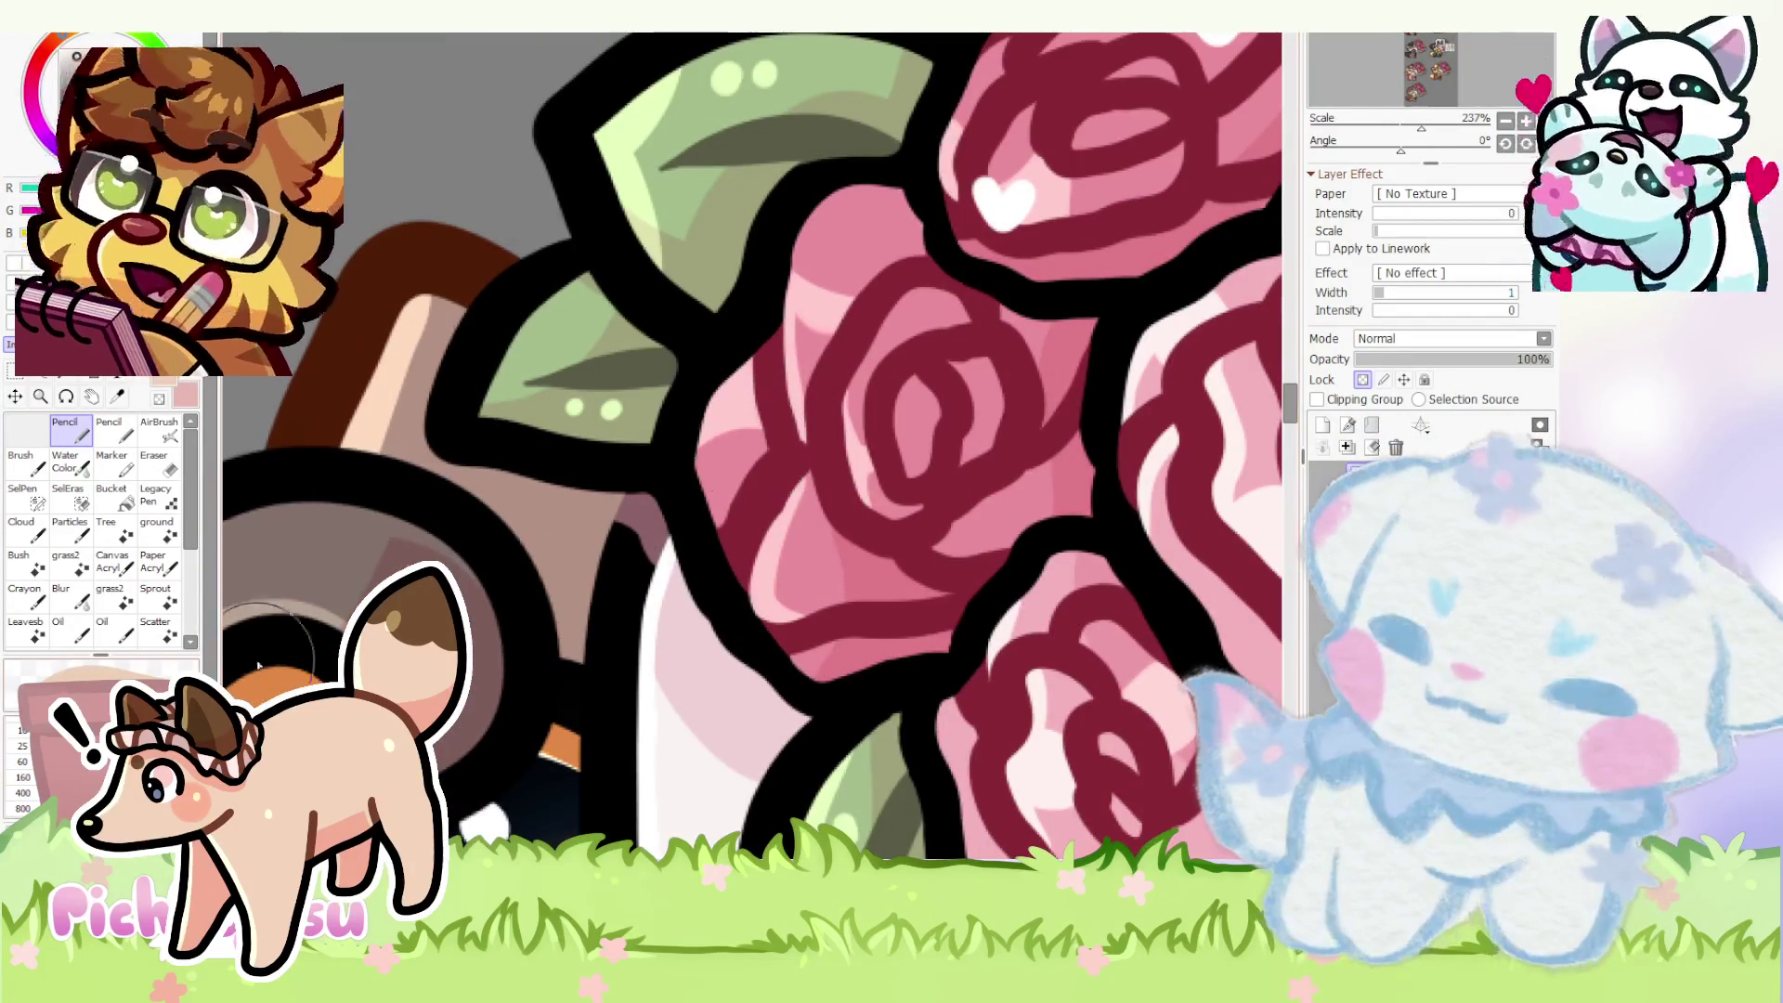
{"action": "scroll", "coordinate": [527, 424], "scroll_direction": "up", "scroll_amount": 2}
{"action": "scroll", "coordinate": [502, 599], "scroll_direction": "down", "scroll_amount": 5}
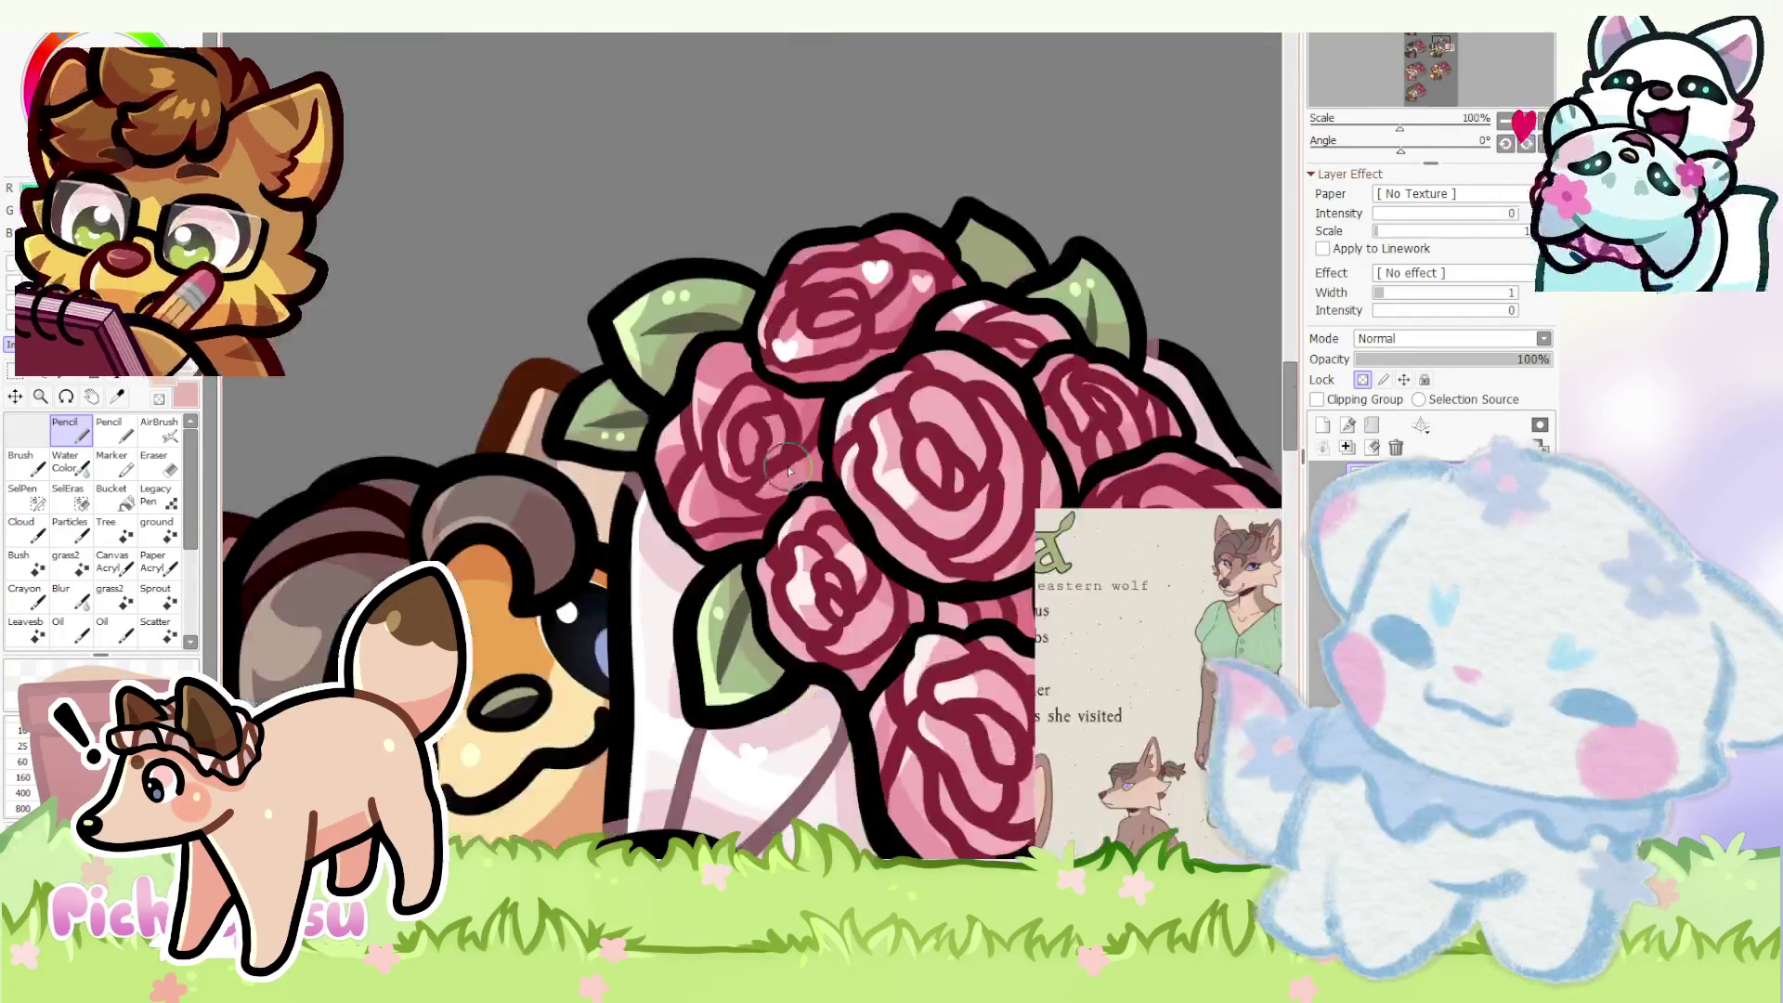
{"action": "scroll", "coordinate": [484, 608], "scroll_direction": "up", "scroll_amount": 1}
{"action": "scroll", "coordinate": [483, 612], "scroll_direction": "up", "scroll_amount": 1}
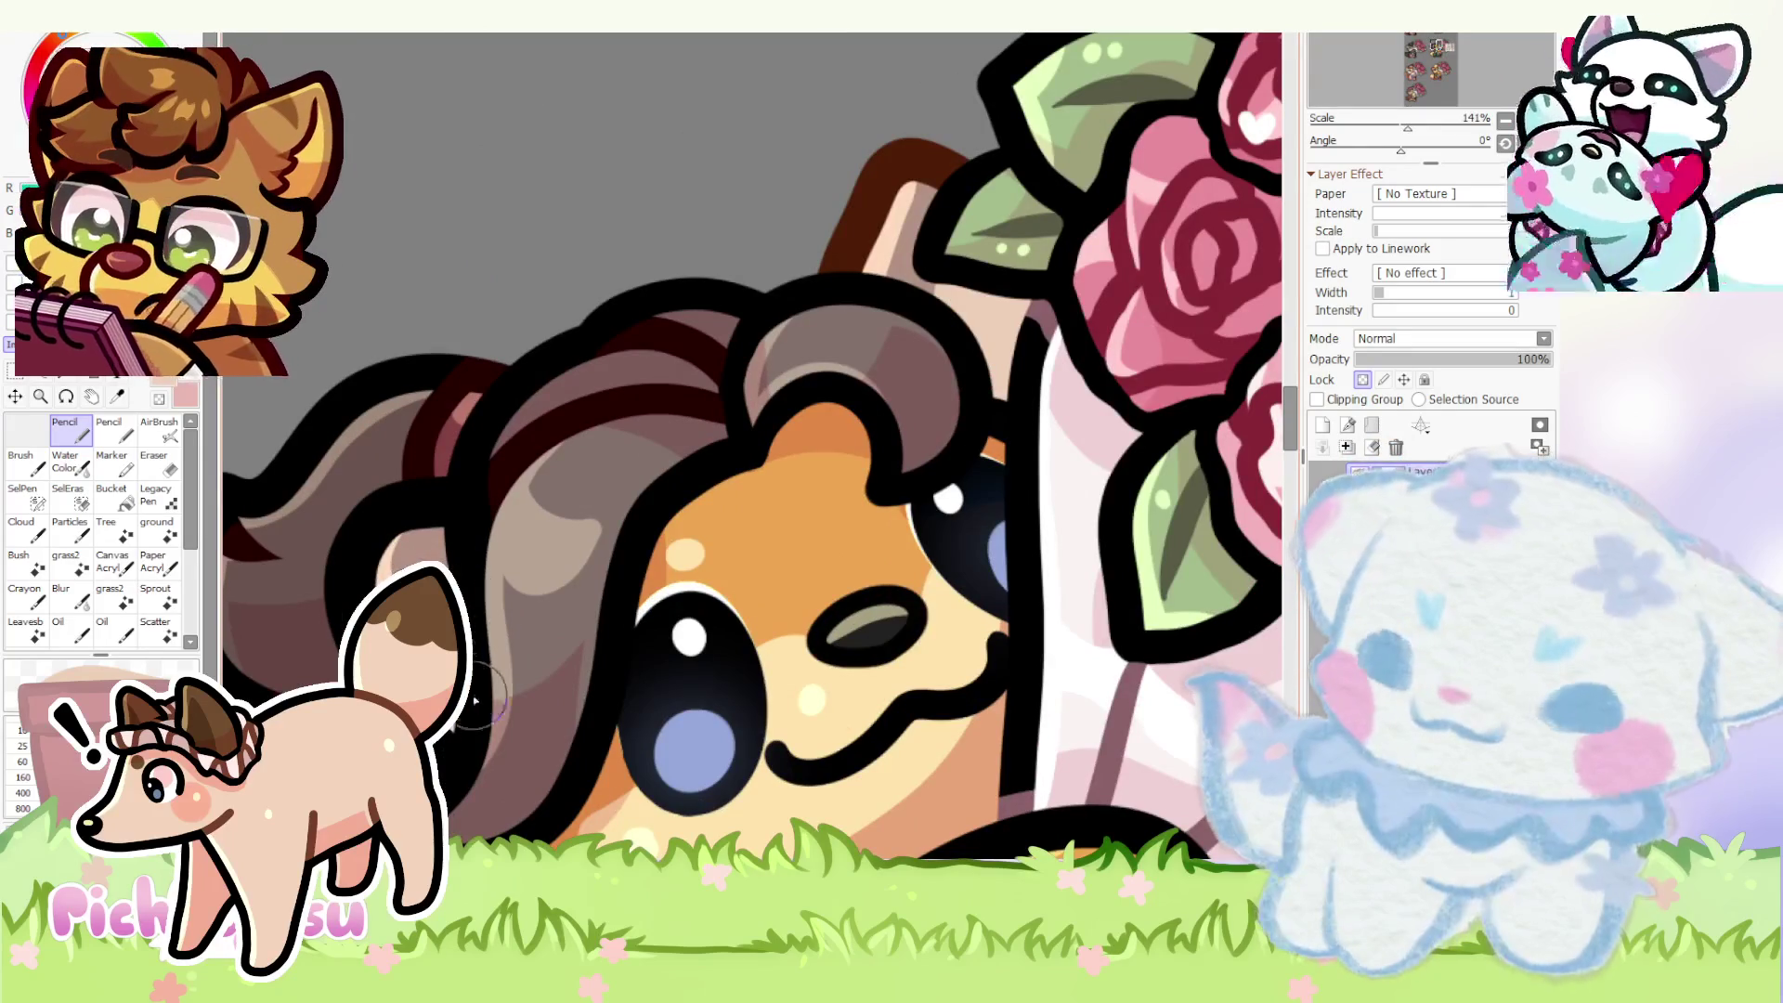
{"action": "scroll", "coordinate": [397, 556], "scroll_direction": "down", "scroll_amount": 3}
{"action": "scroll", "coordinate": [398, 555], "scroll_direction": "down", "scroll_amount": 1}
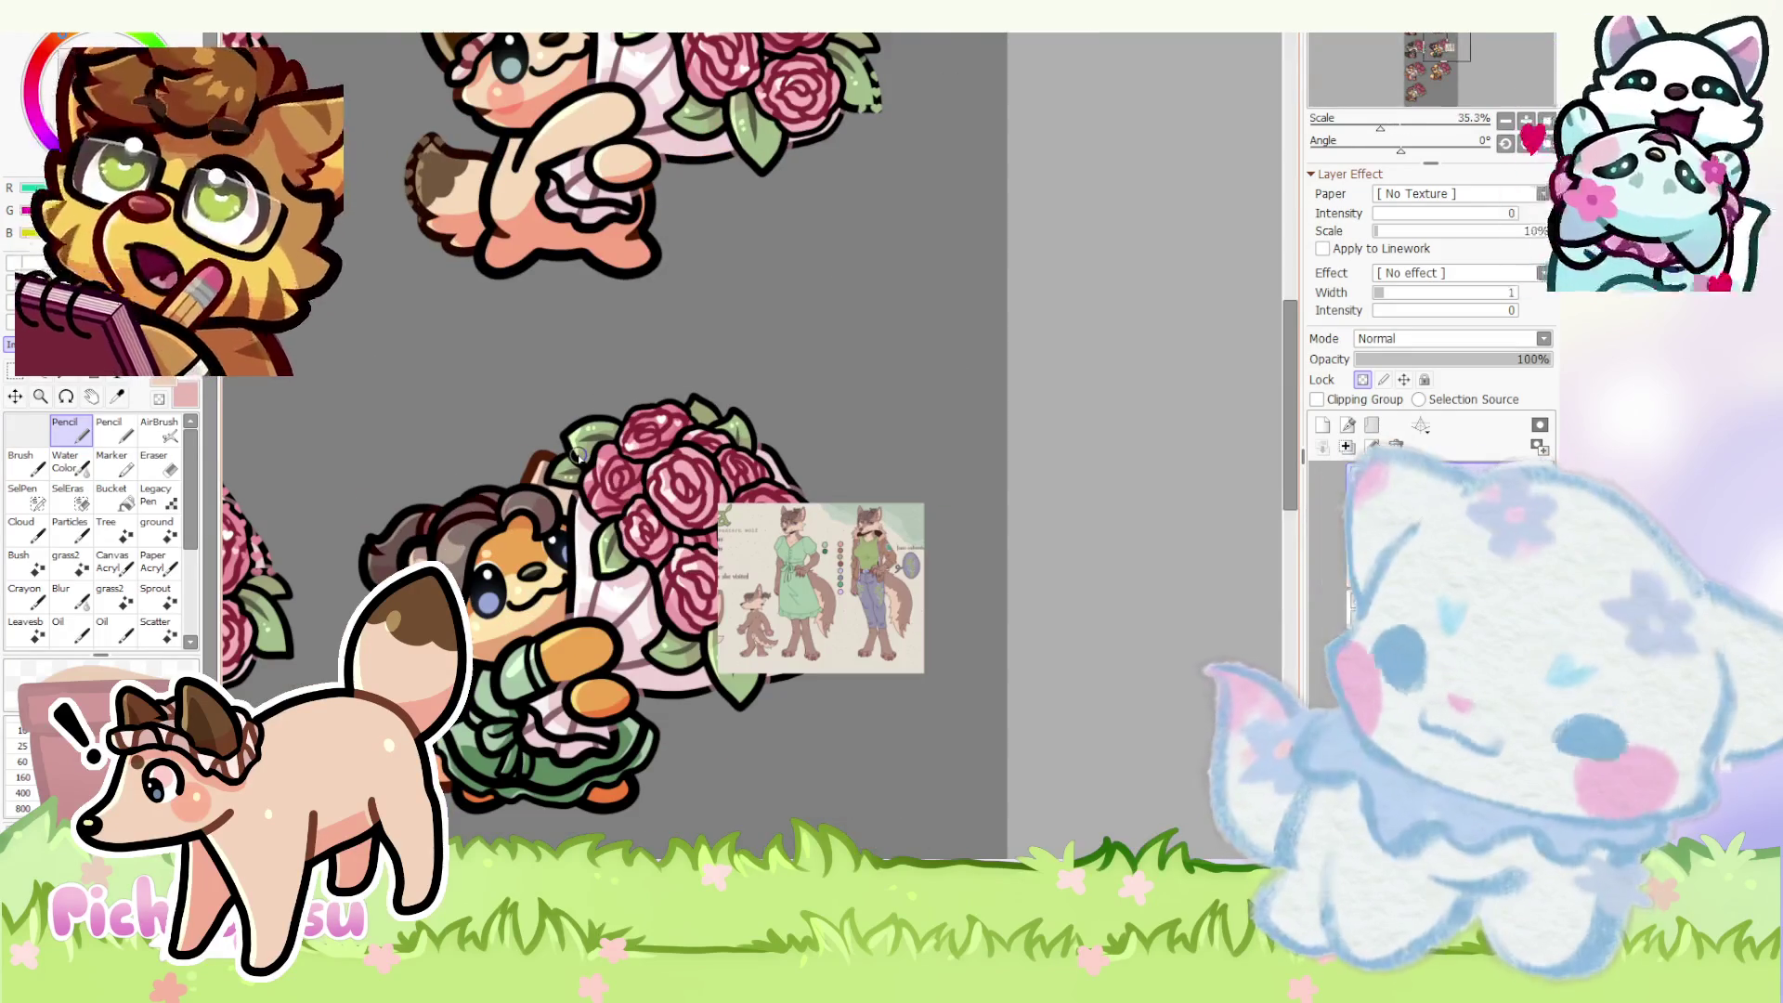
{"action": "scroll", "coordinate": [397, 555], "scroll_direction": "up", "scroll_amount": 1}
{"action": "scroll", "coordinate": [398, 554], "scroll_direction": "up", "scroll_amount": 1}
{"action": "scroll", "coordinate": [398, 554], "scroll_direction": "up", "scroll_amount": 3}
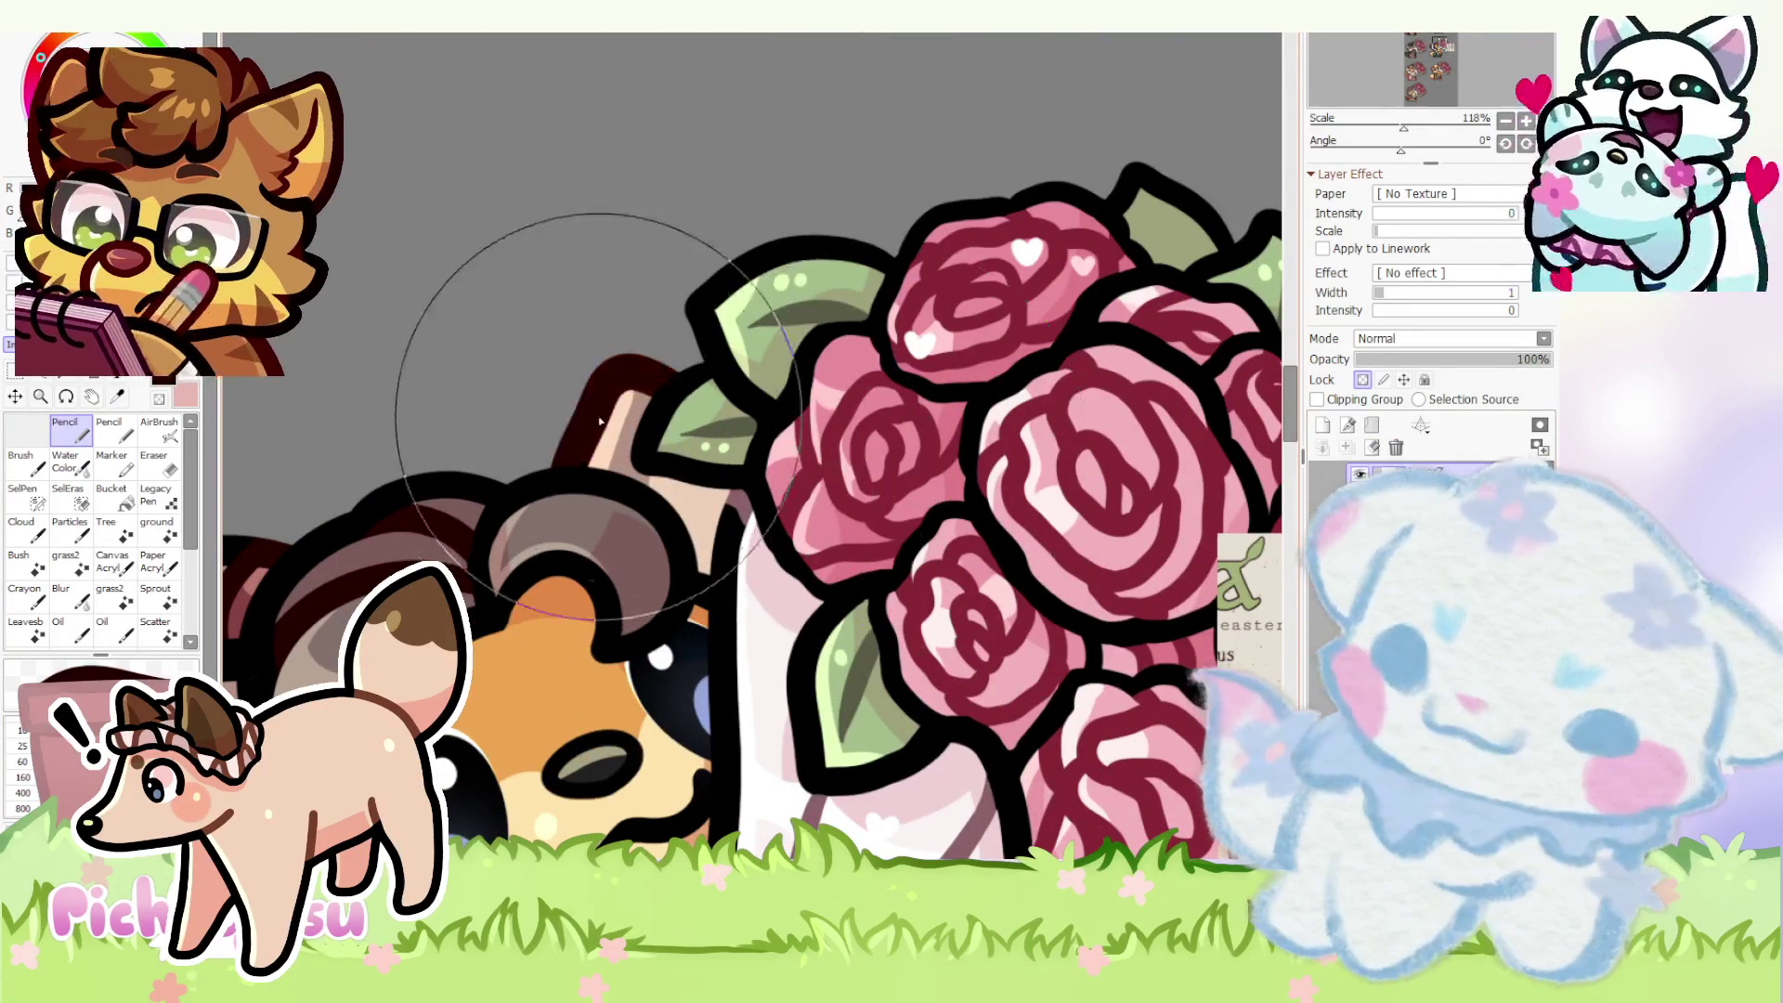
{"action": "scroll", "coordinate": [678, 385], "scroll_direction": "down", "scroll_amount": 5}
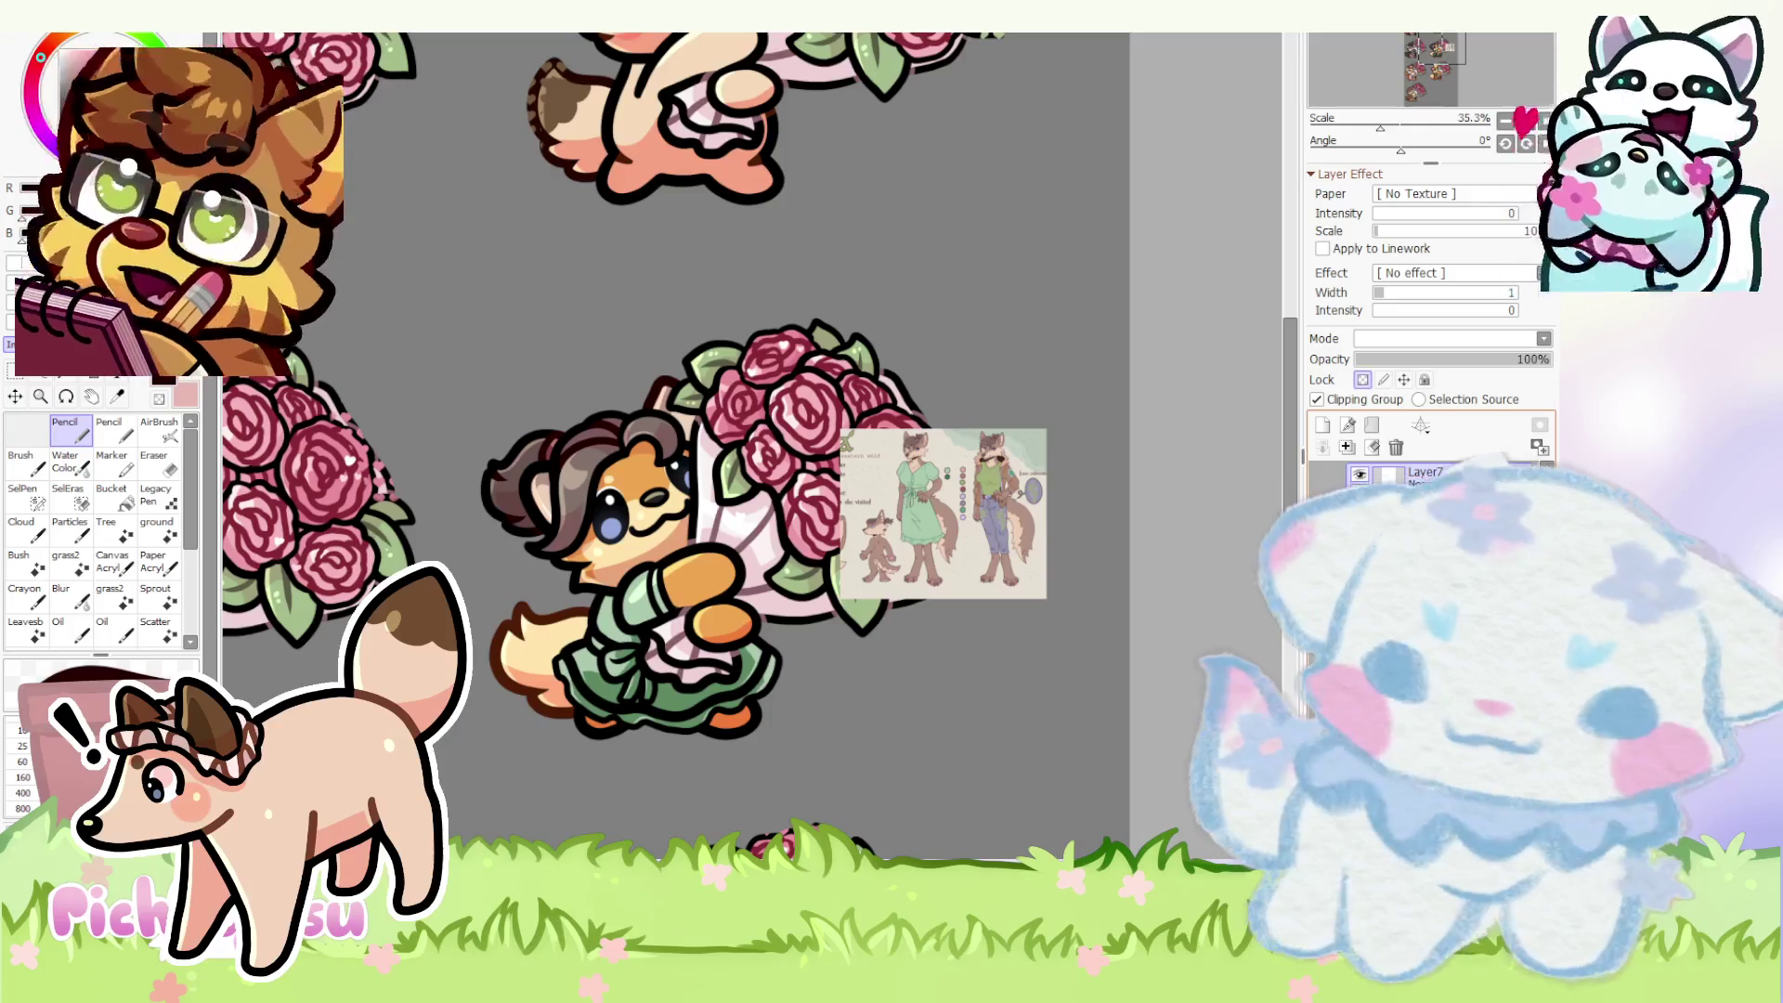
{"action": "scroll", "coordinate": [667, 425], "scroll_direction": "up", "scroll_amount": 2}
{"action": "scroll", "coordinate": [668, 425], "scroll_direction": "up", "scroll_amount": 3}
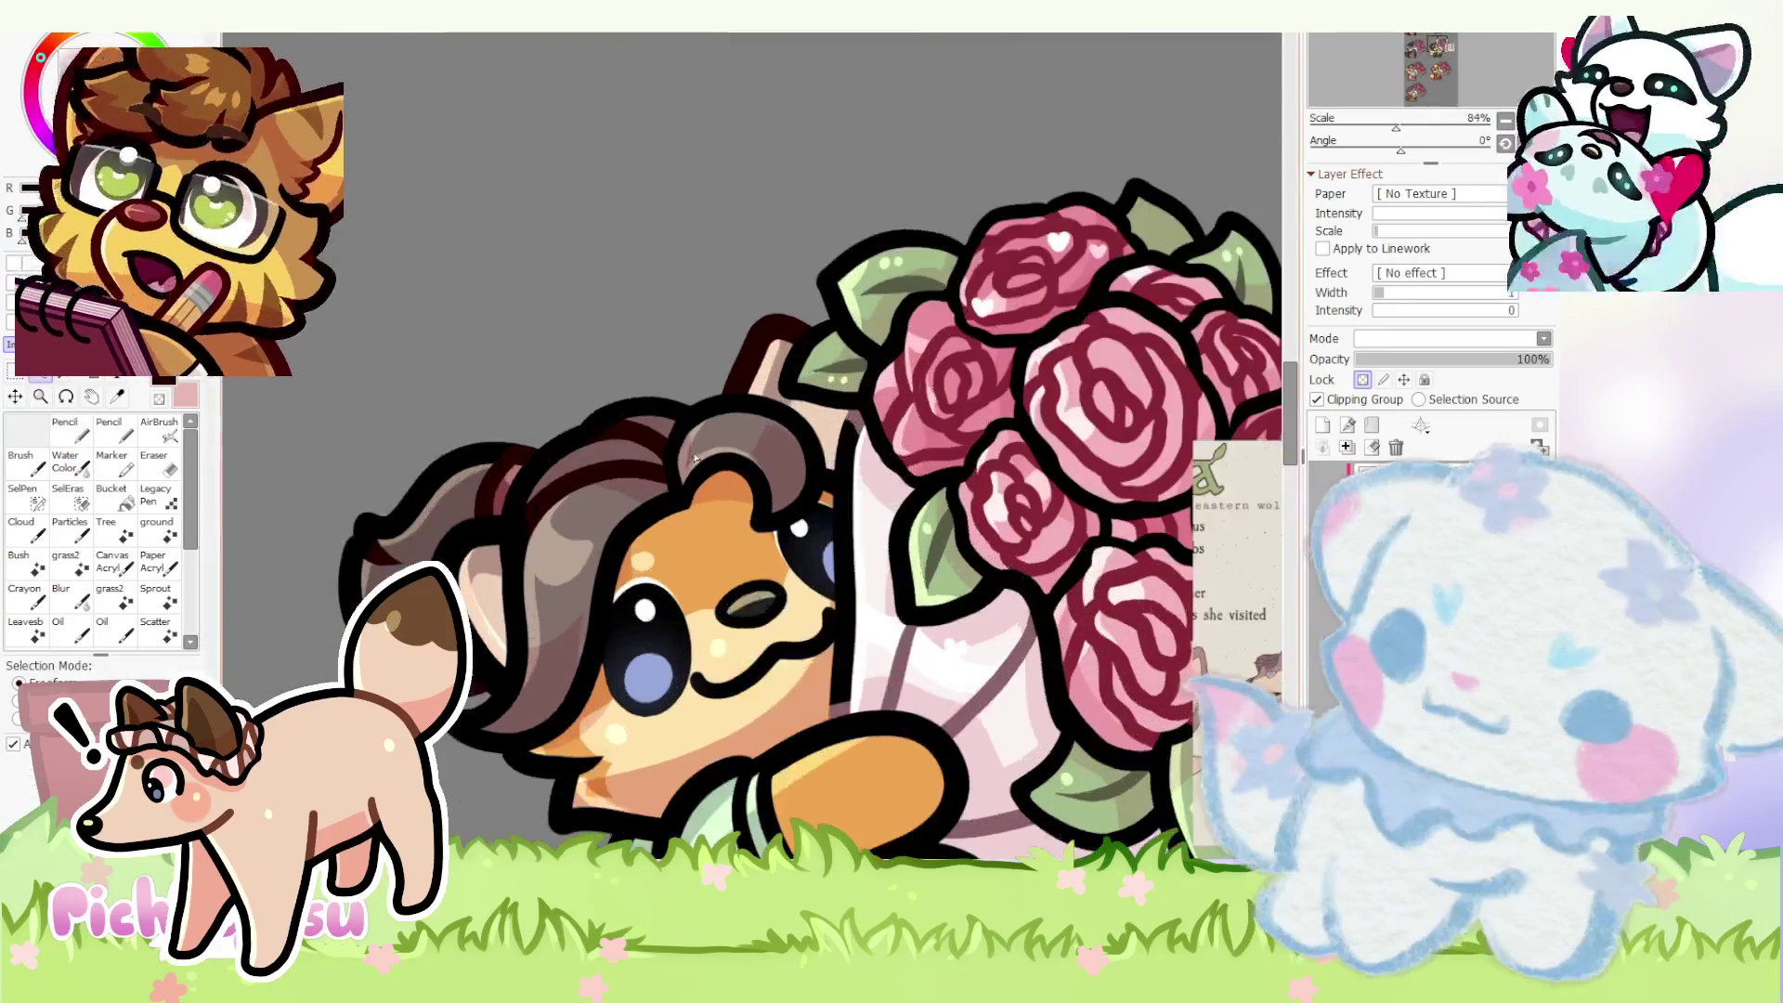
{"action": "key", "text": "ctrl+t"}
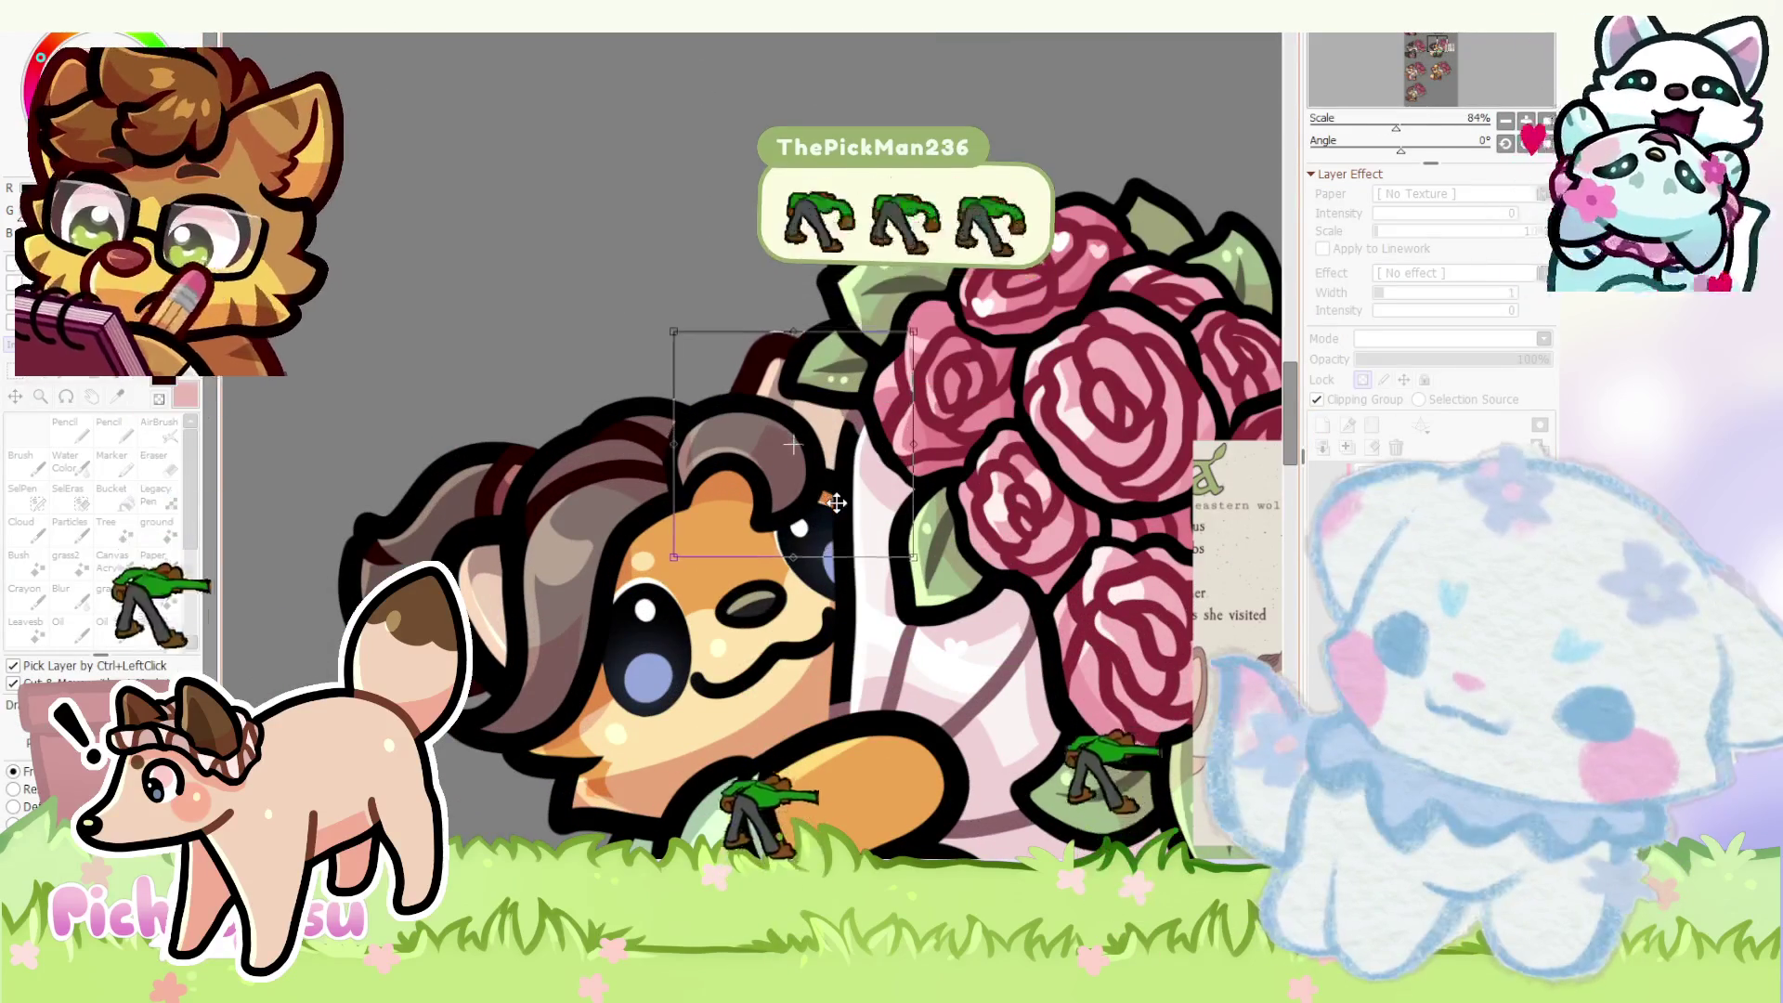
{"action": "key", "text": "Return"}
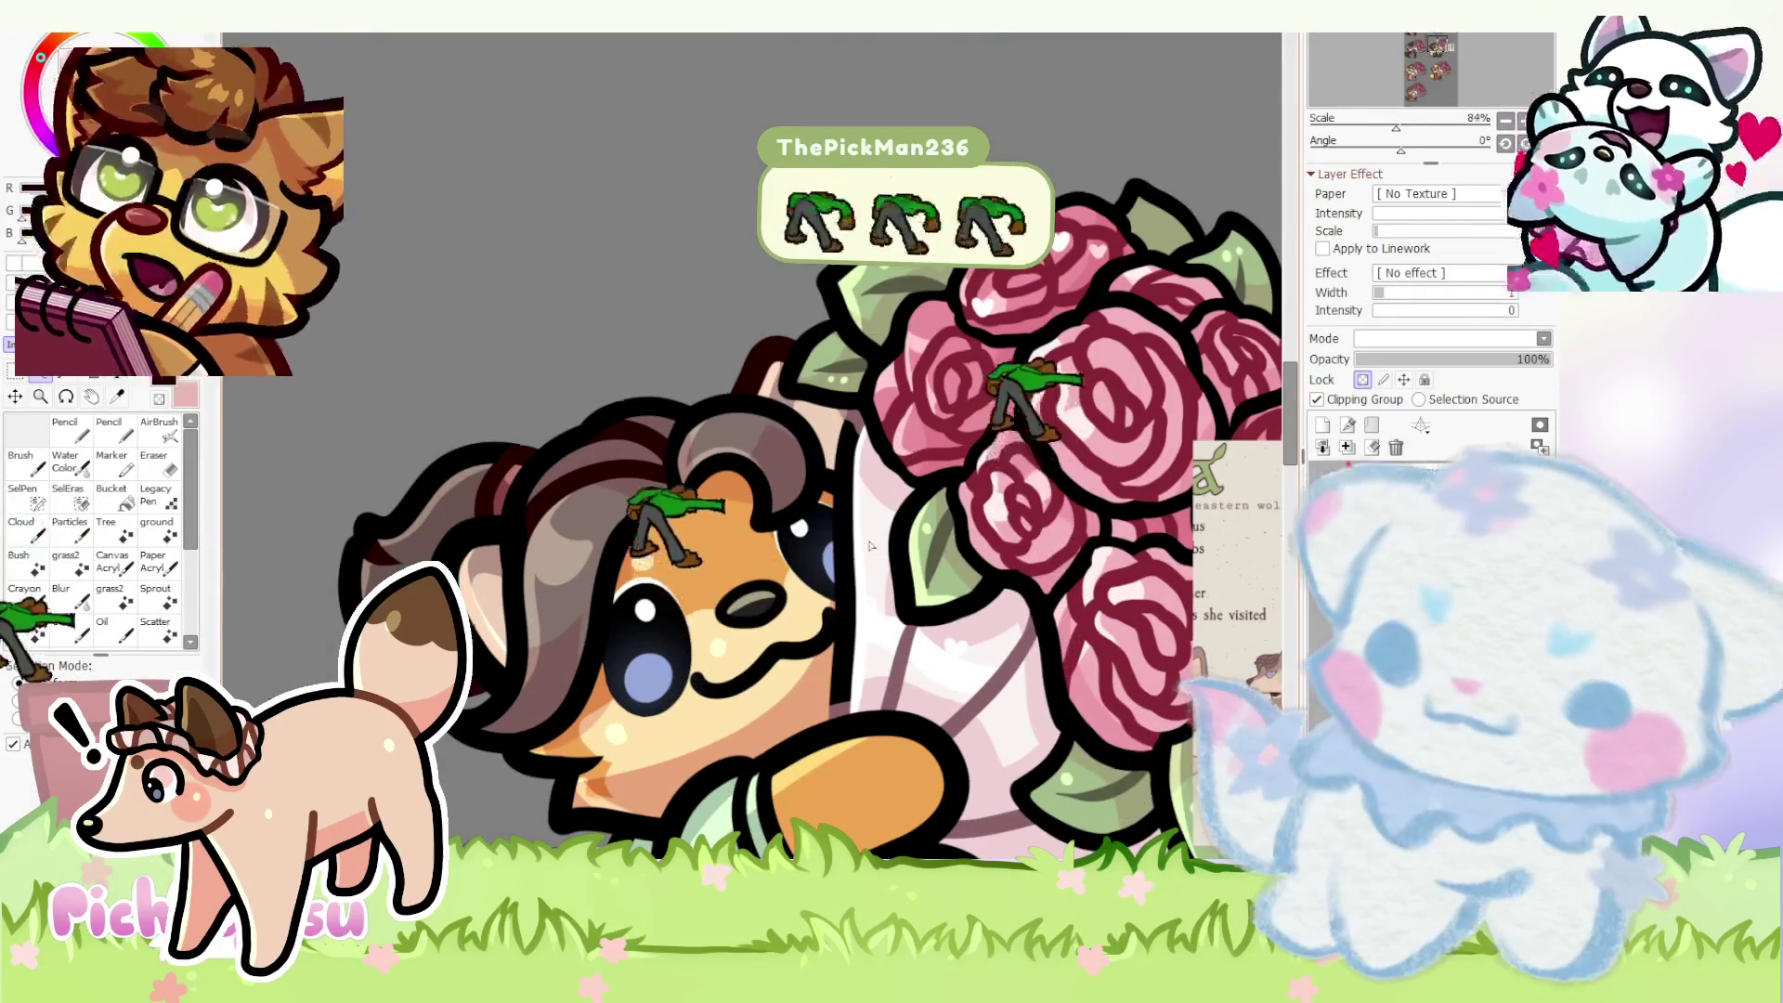
{"action": "scroll", "coordinate": [837, 506], "scroll_direction": "down", "scroll_amount": 3}
{"action": "left_click_drag", "start_coordinate": [865, 488], "coordinate": [721, 567]}
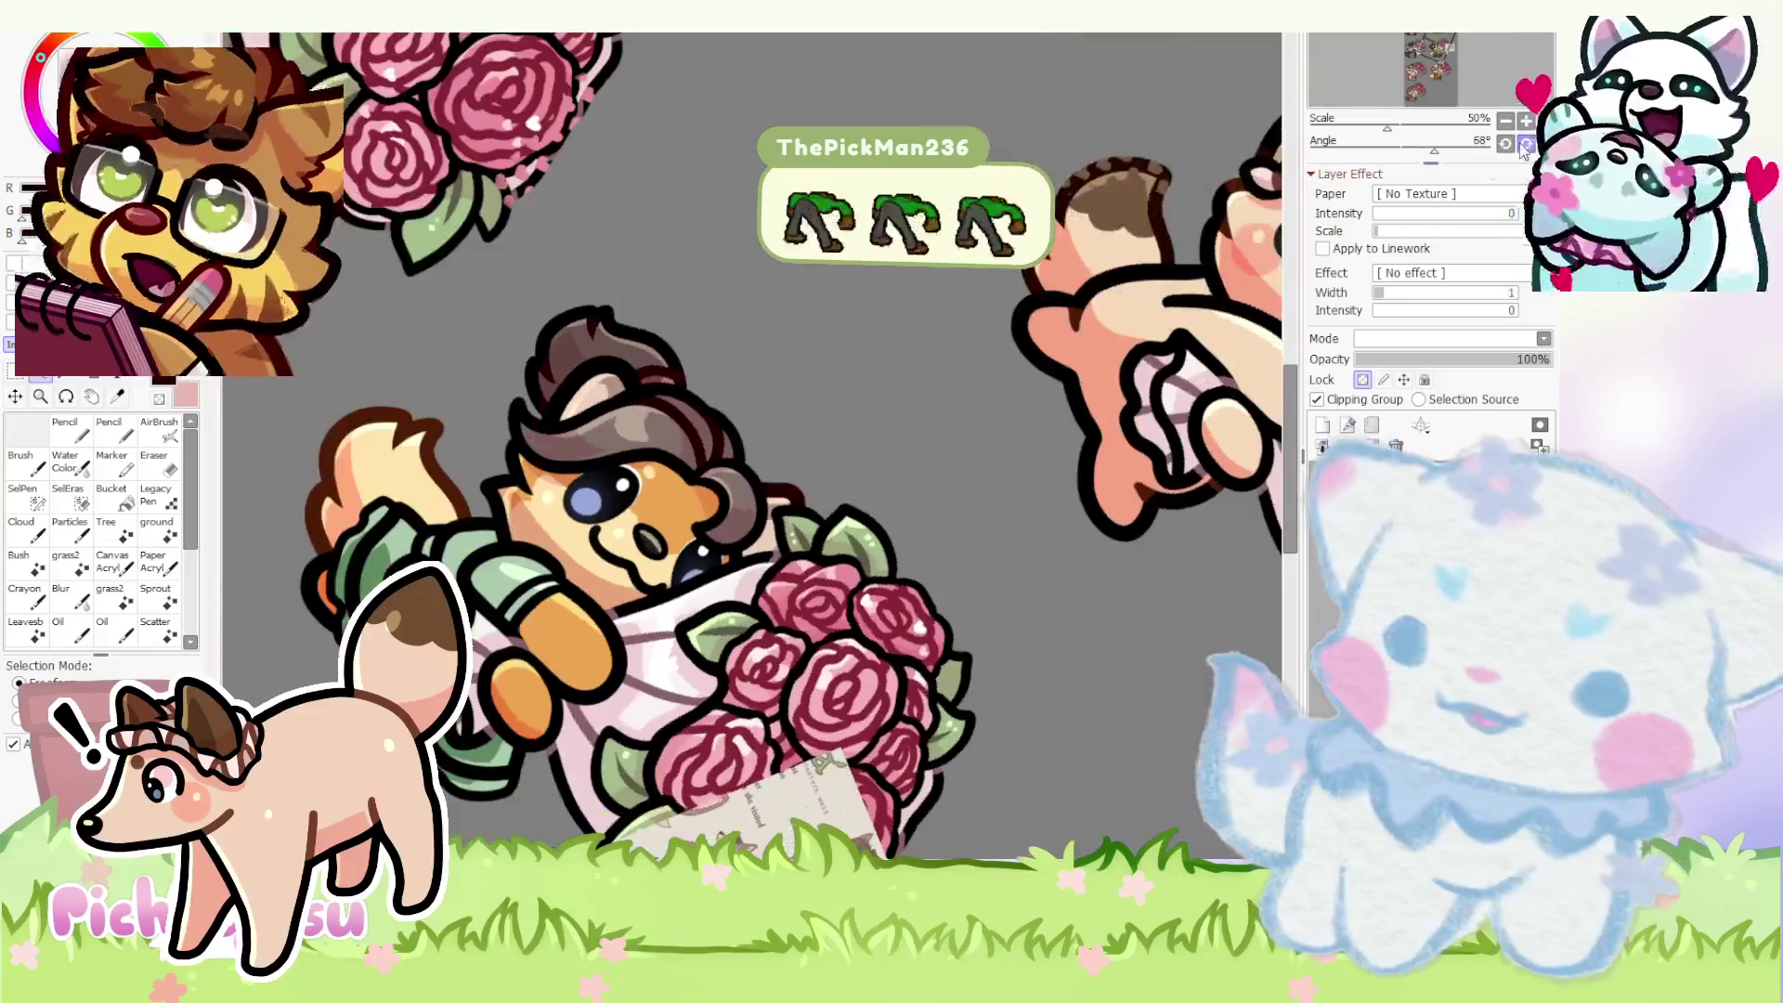
{"action": "scroll", "coordinate": [723, 568], "scroll_direction": "up", "scroll_amount": 1}
{"action": "scroll", "coordinate": [719, 567], "scroll_direction": "up", "scroll_amount": 2}
{"action": "scroll", "coordinate": [719, 567], "scroll_direction": "down", "scroll_amount": 4}
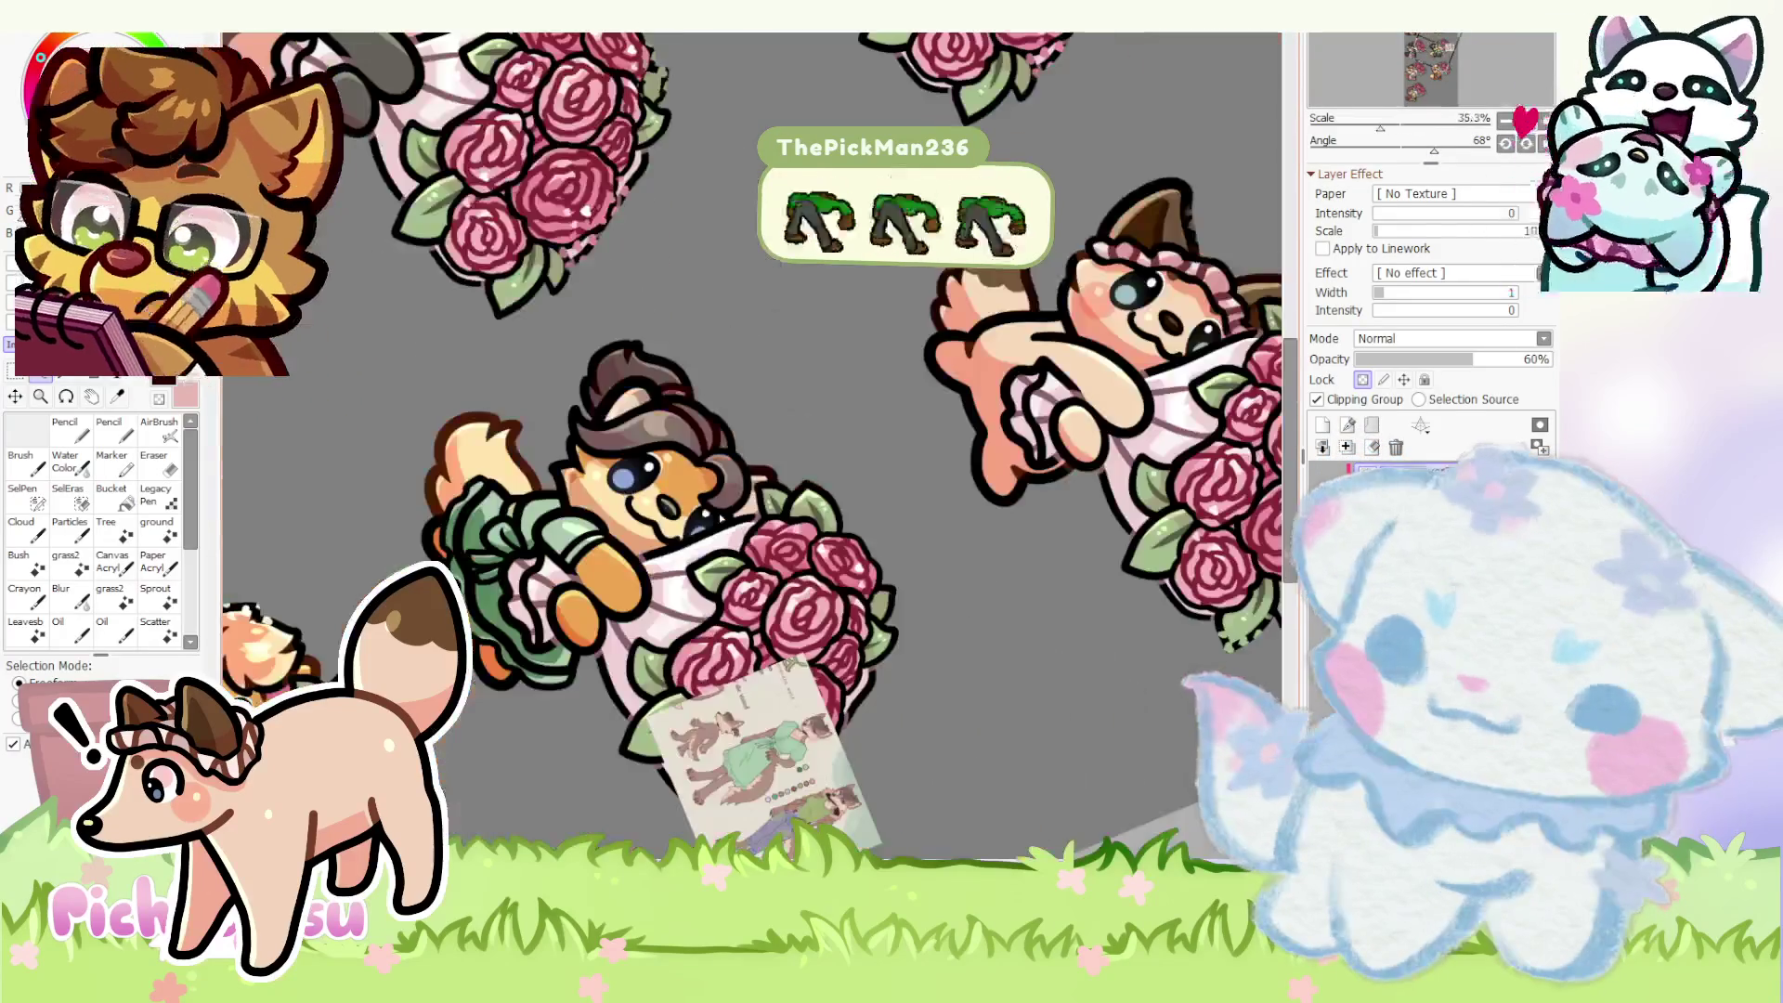
{"action": "scroll", "coordinate": [718, 567], "scroll_direction": "down", "scroll_amount": 3}
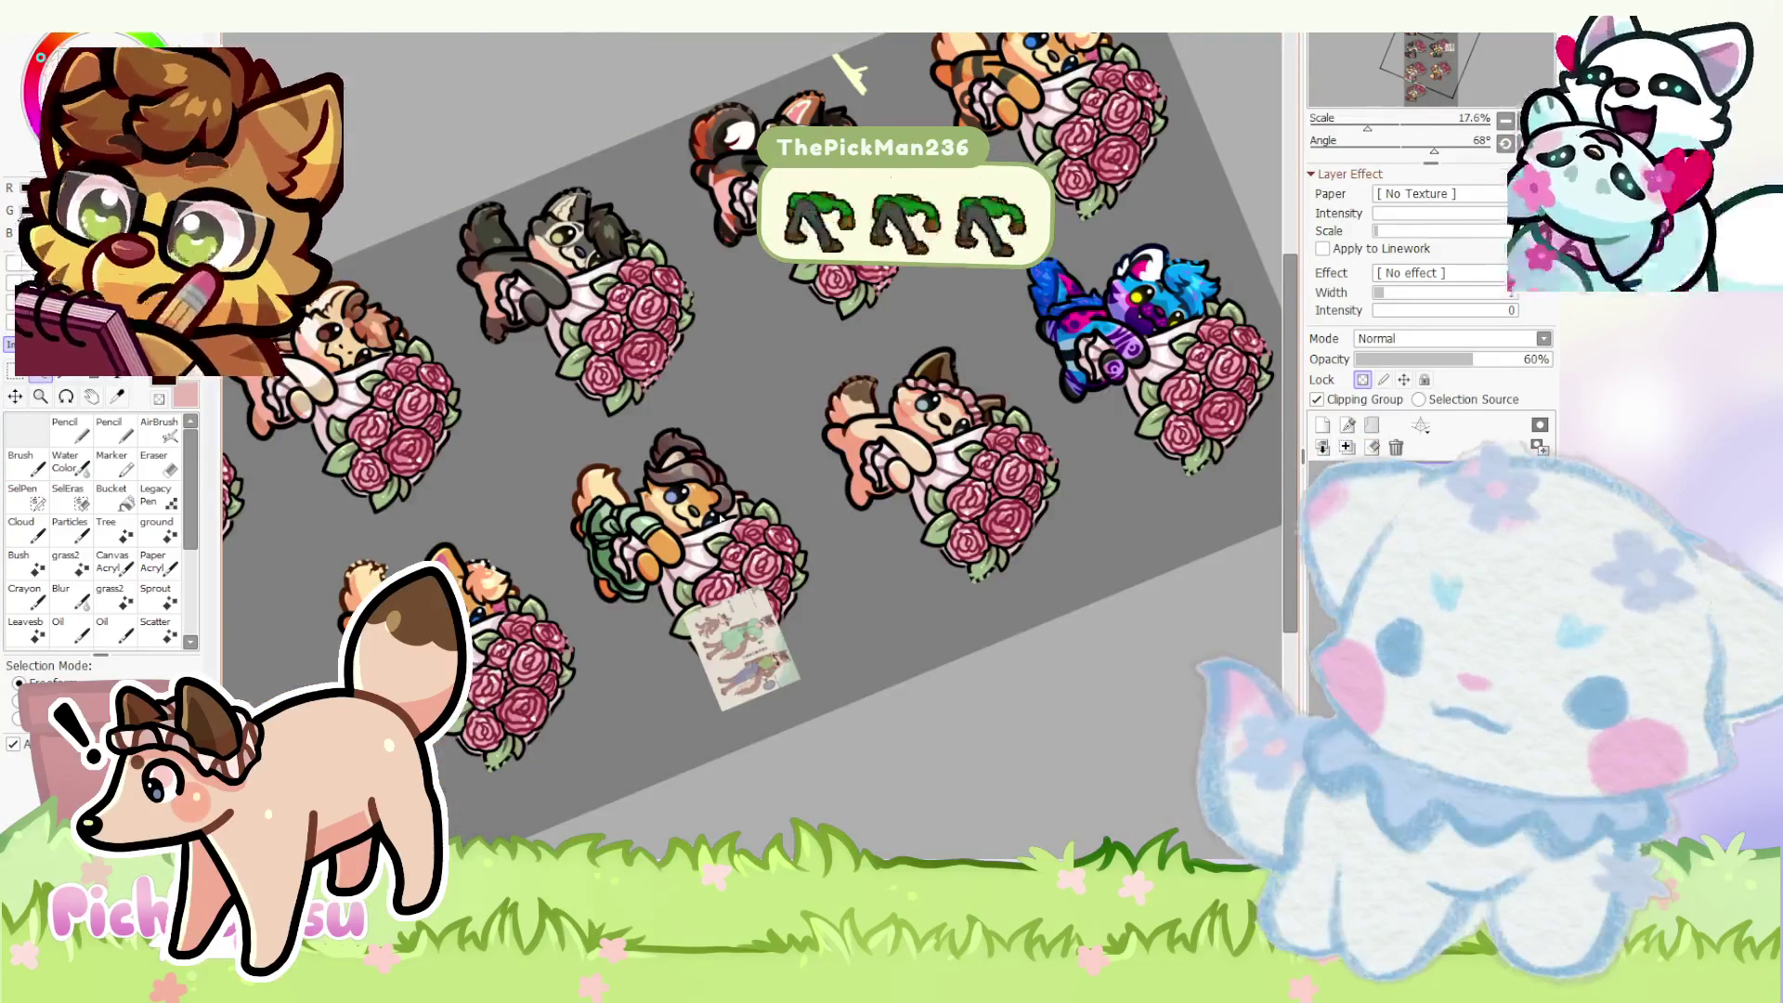
{"action": "scroll", "coordinate": [529, 599], "scroll_direction": "up", "scroll_amount": 2}
{"action": "scroll", "coordinate": [529, 599], "scroll_direction": "up", "scroll_amount": 3}
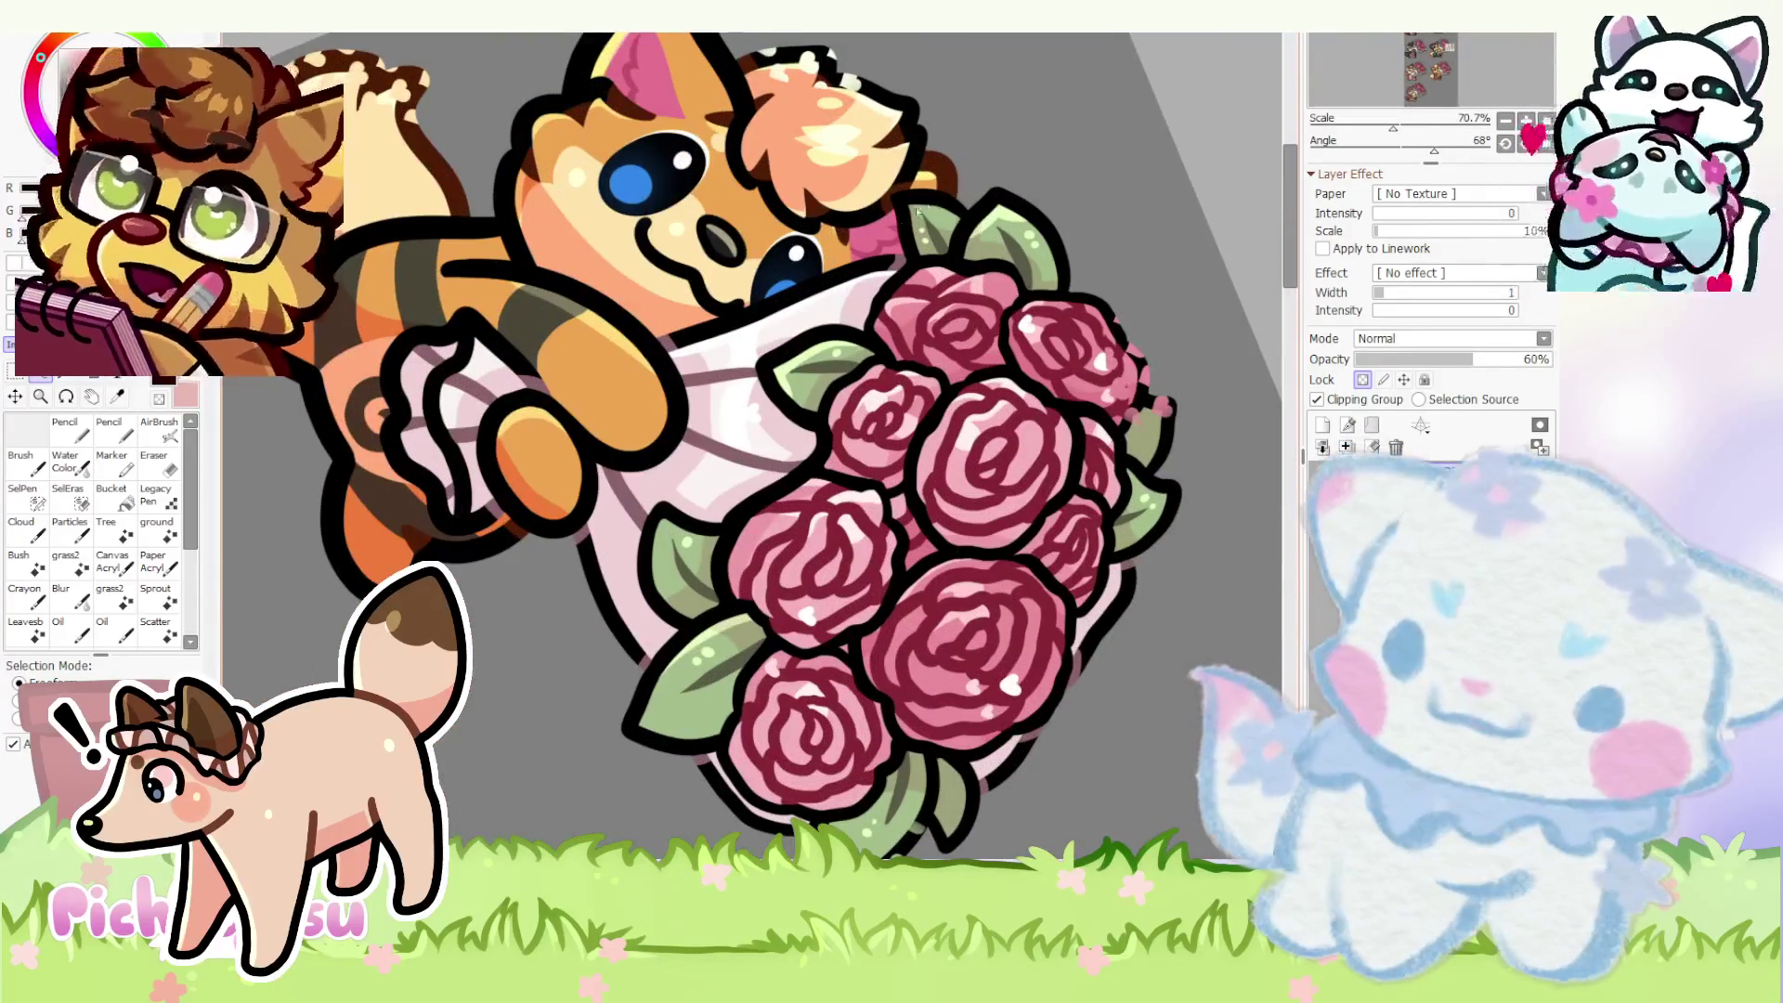
{"action": "scroll", "coordinate": [398, 259], "scroll_direction": "down", "scroll_amount": 3}
{"action": "scroll", "coordinate": [589, 227], "scroll_direction": "down", "scroll_amount": 2}
{"action": "scroll", "coordinate": [683, 238], "scroll_direction": "down", "scroll_amount": 1}
{"action": "scroll", "coordinate": [597, 618], "scroll_direction": "up", "scroll_amount": 5}
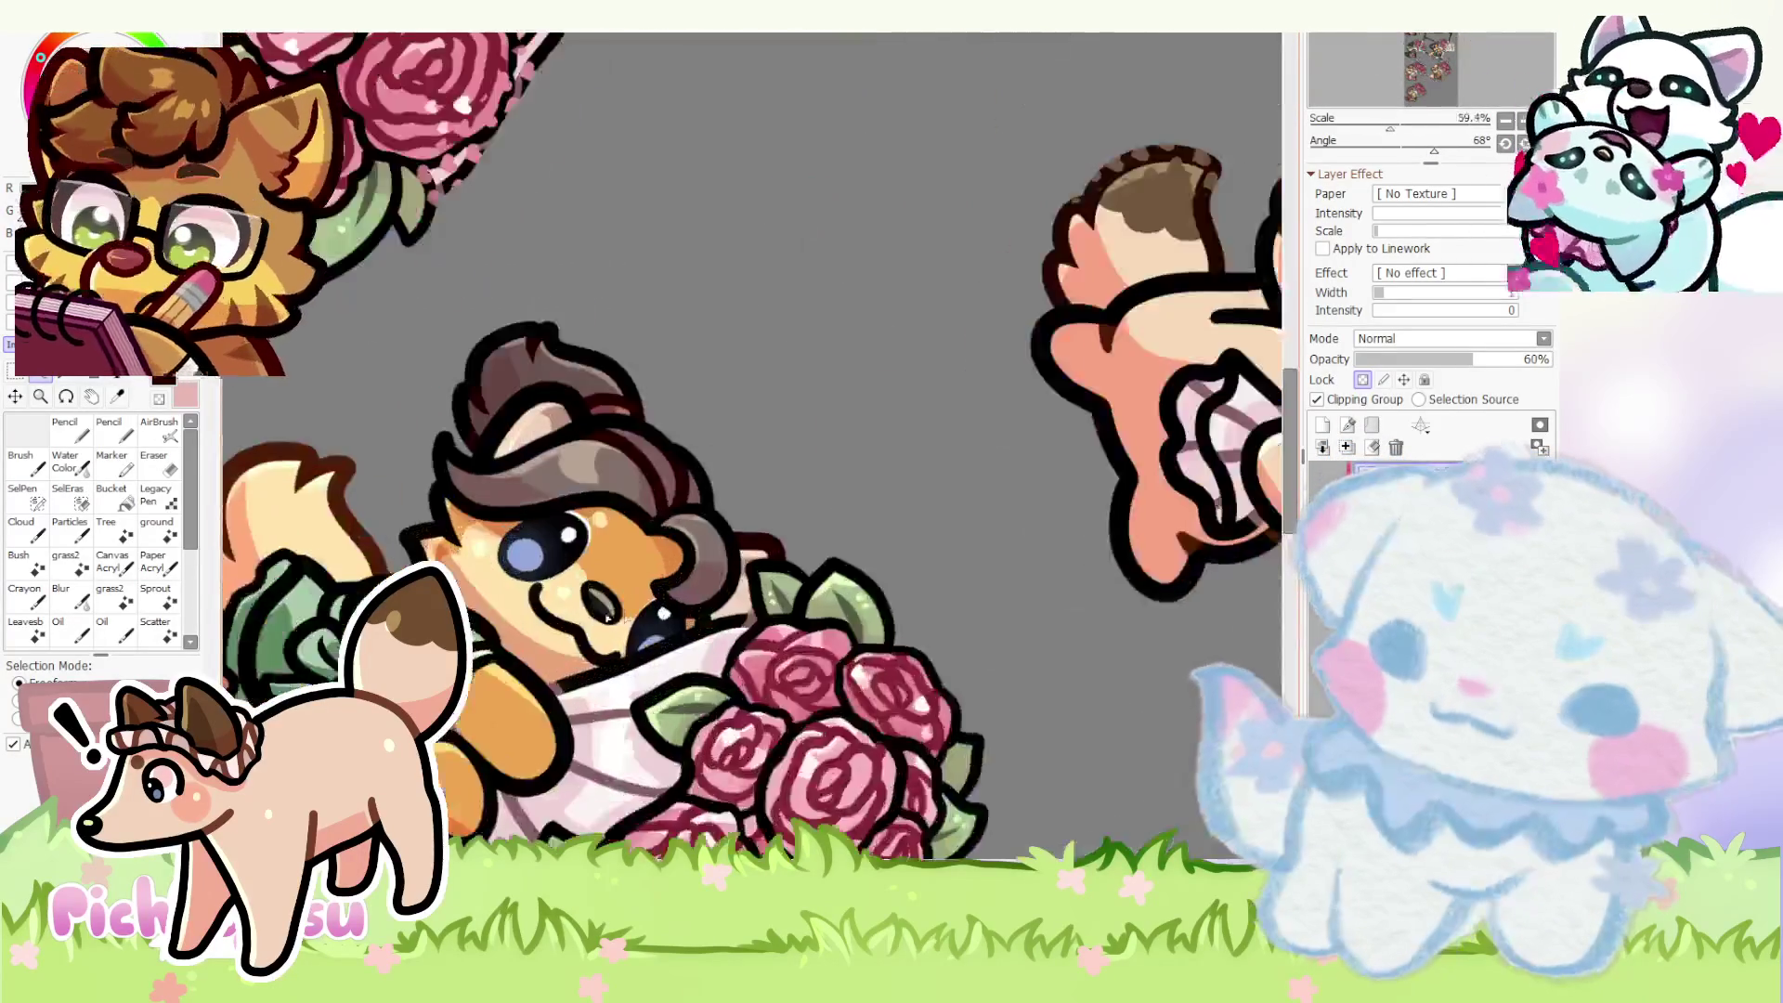
{"action": "scroll", "coordinate": [600, 616], "scroll_direction": "up", "scroll_amount": 2}
{"action": "scroll", "coordinate": [661, 630], "scroll_direction": "down", "scroll_amount": 5}
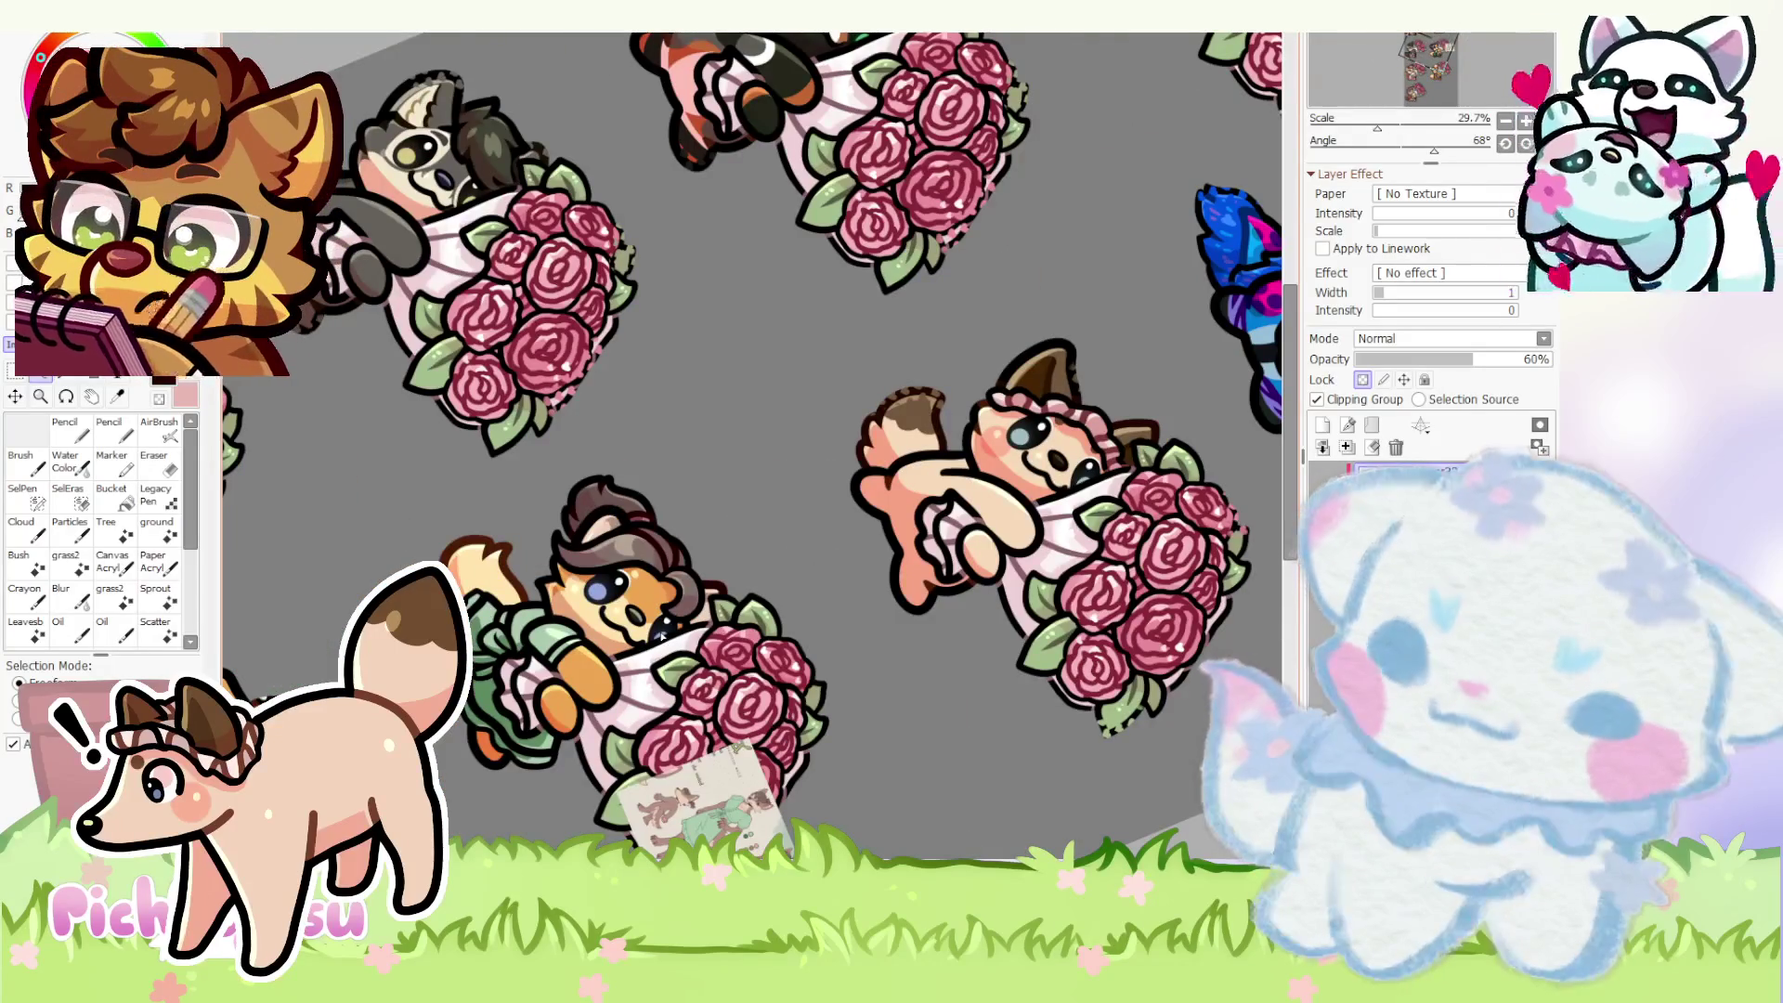
{"action": "scroll", "coordinate": [662, 635], "scroll_direction": "up", "scroll_amount": 2}
{"action": "scroll", "coordinate": [682, 634], "scroll_direction": "up", "scroll_amount": 2}
{"action": "scroll", "coordinate": [703, 634], "scroll_direction": "up", "scroll_amount": 2}
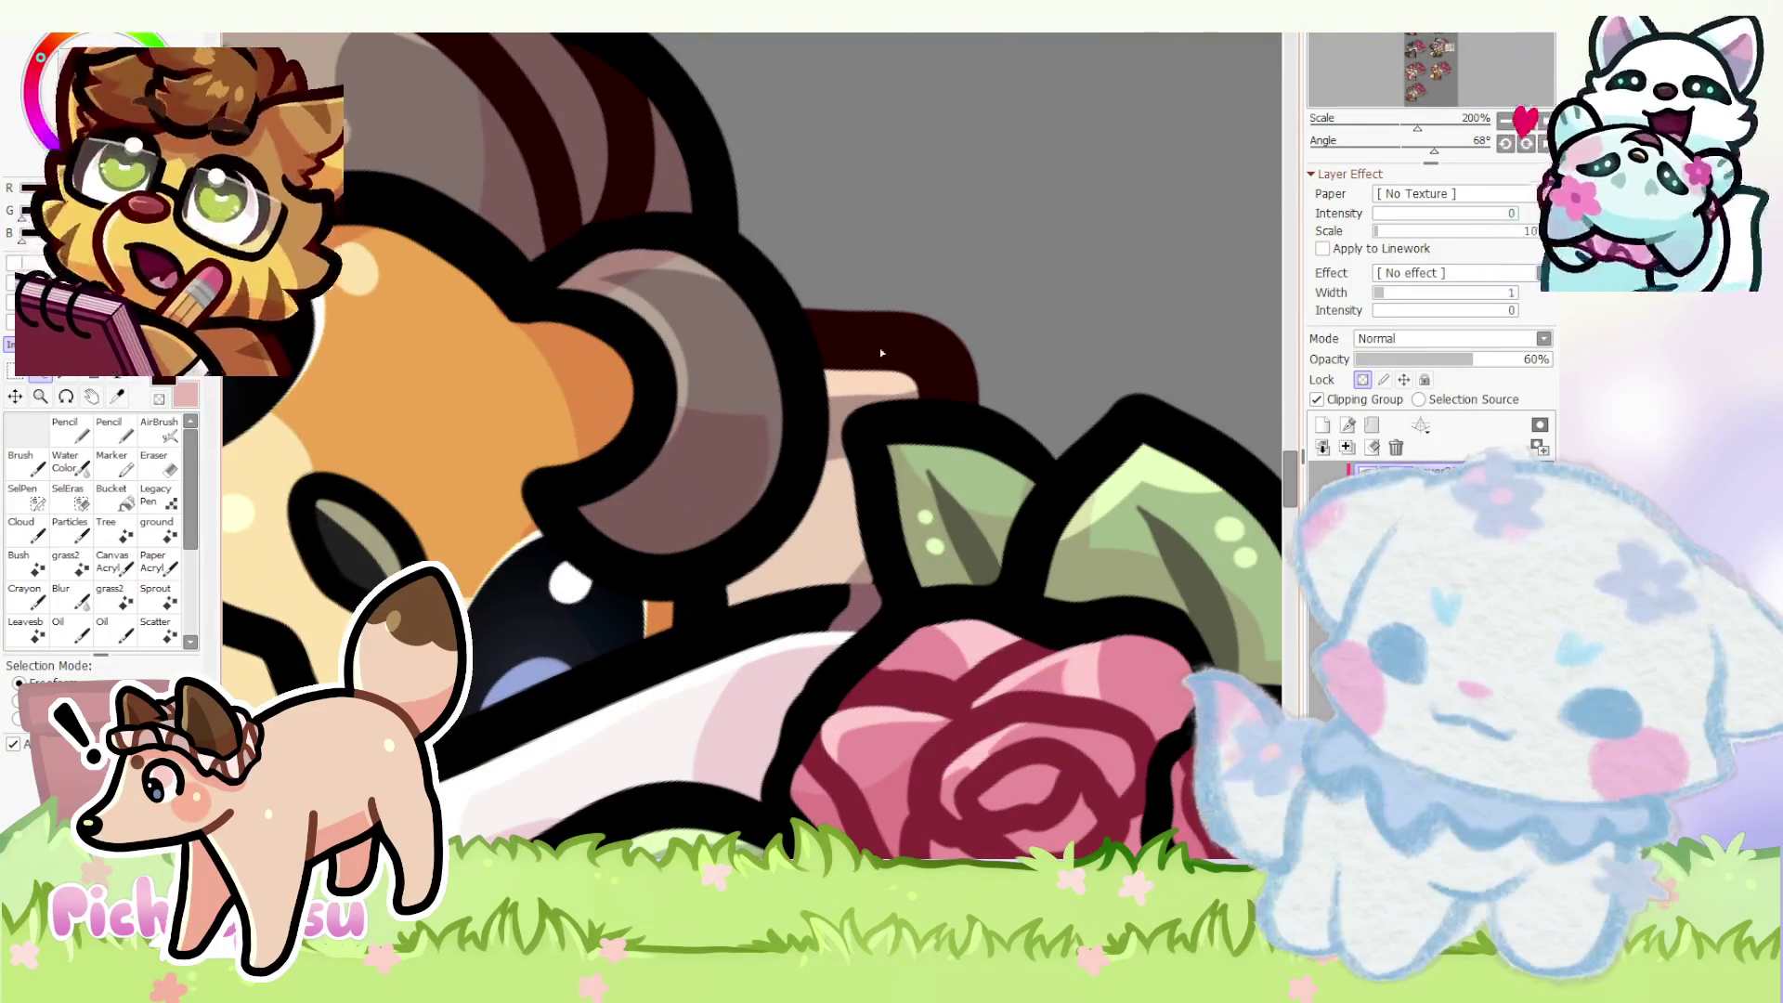
{"action": "scroll", "coordinate": [701, 614], "scroll_direction": "up", "scroll_amount": 3}
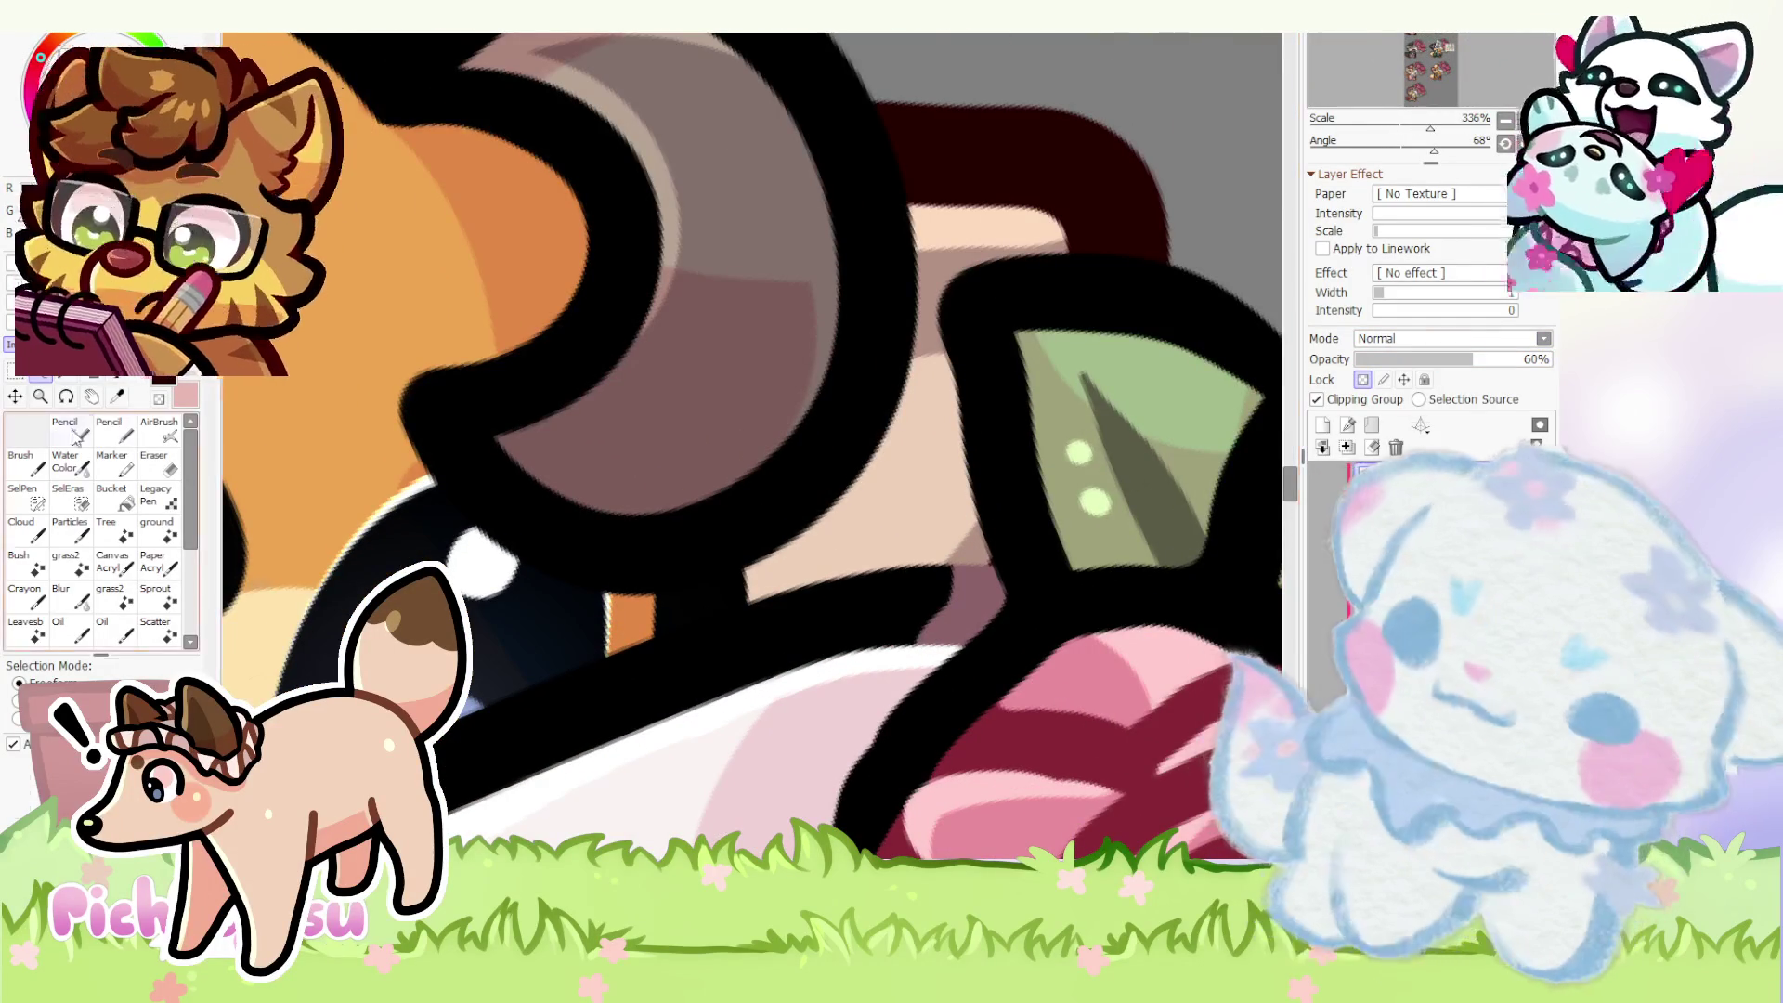
- Undo a stroke, return to the Pencil, and reset rotation to show the whole sheet
{"action": "key", "text": "n"}
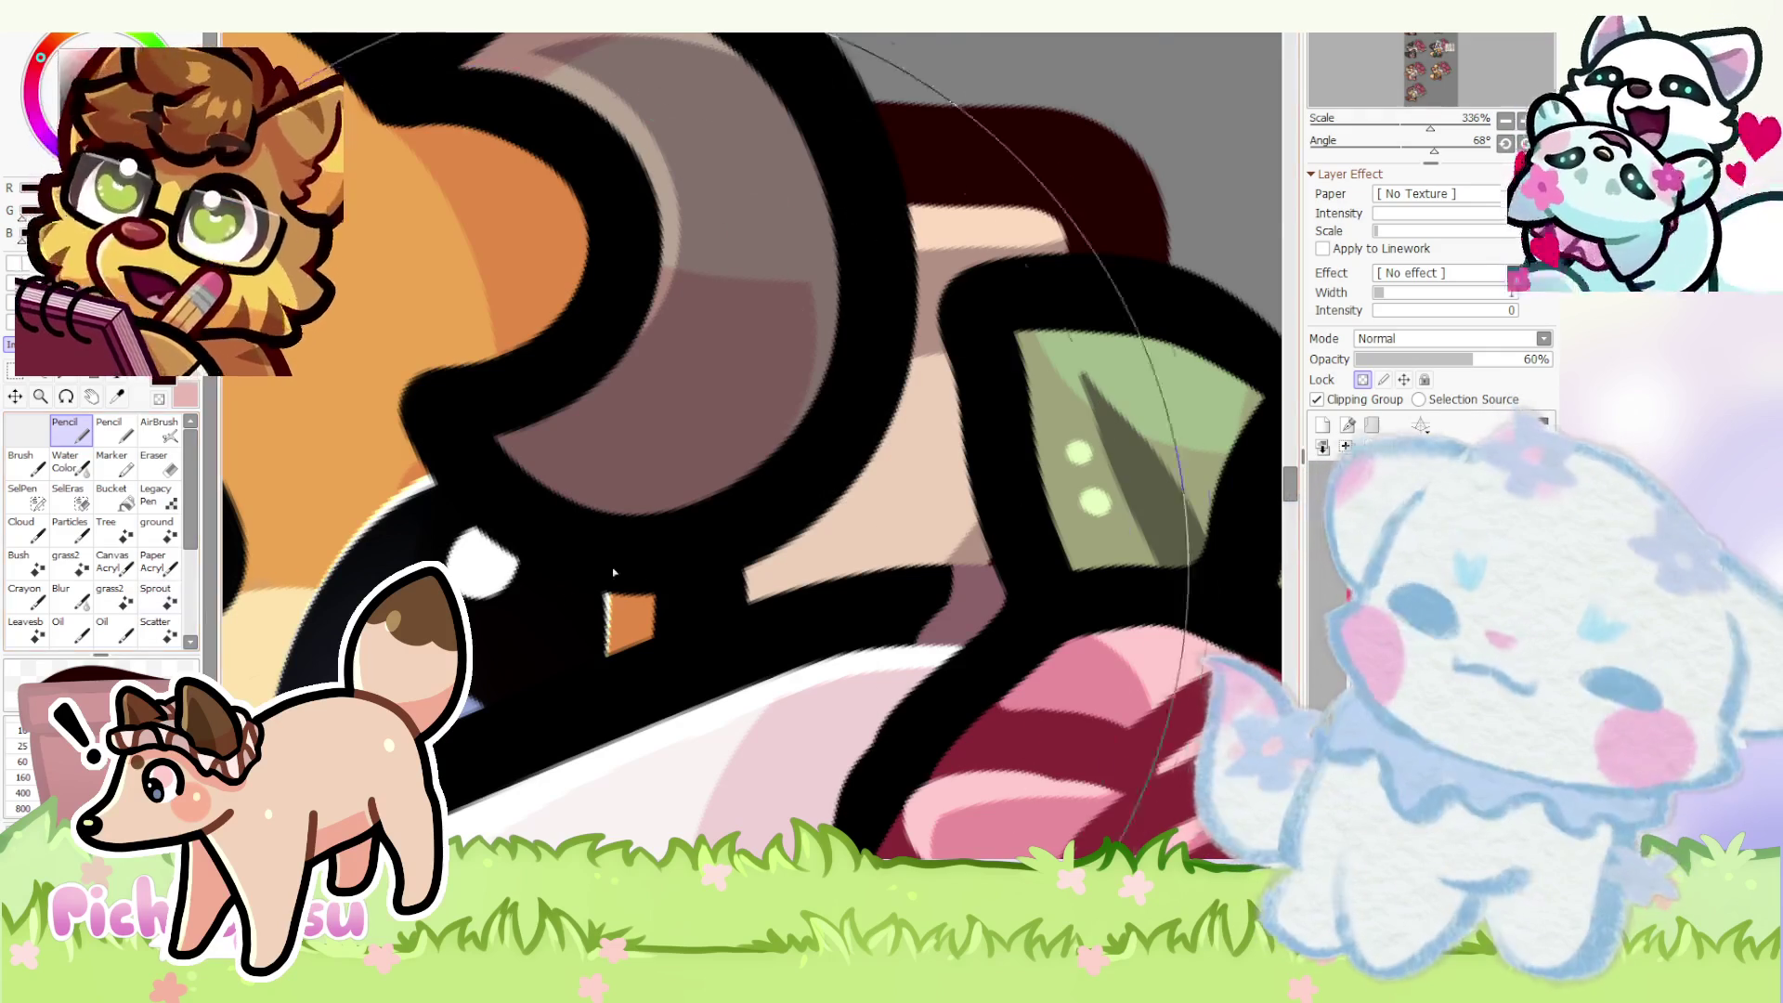
{"action": "scroll", "coordinate": [848, 529], "scroll_direction": "up", "scroll_amount": 2}
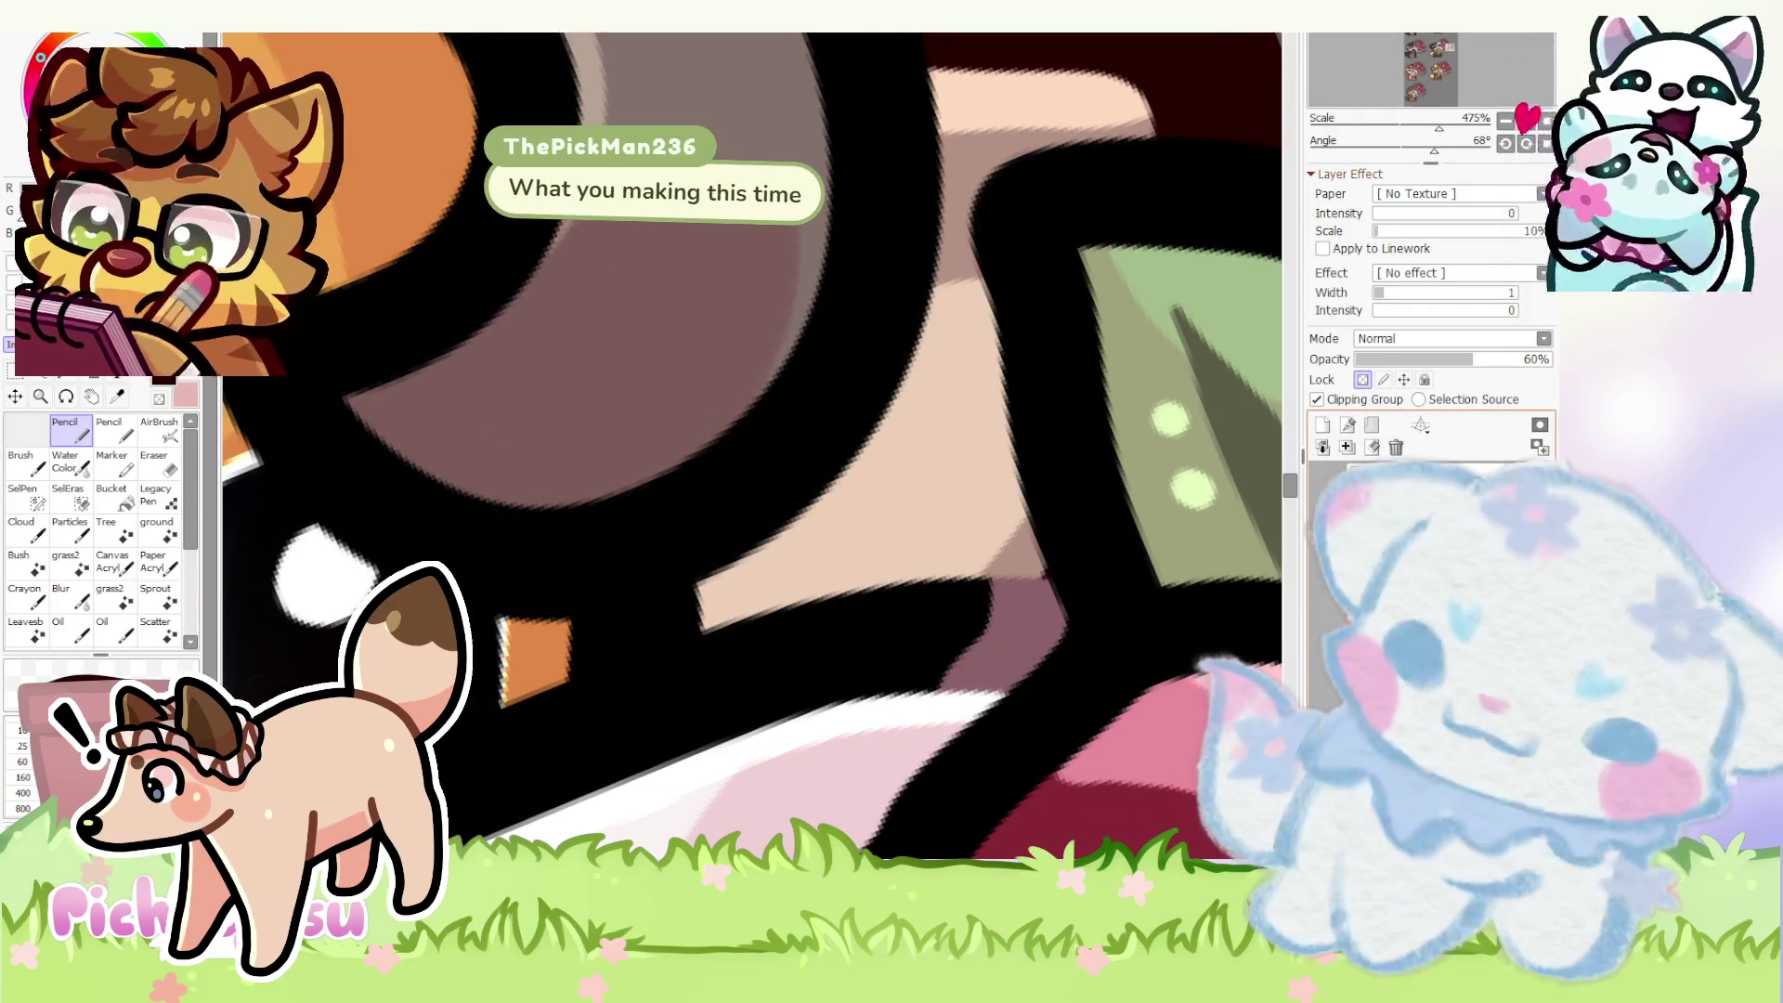
{"action": "key", "text": "ctrl+z"}
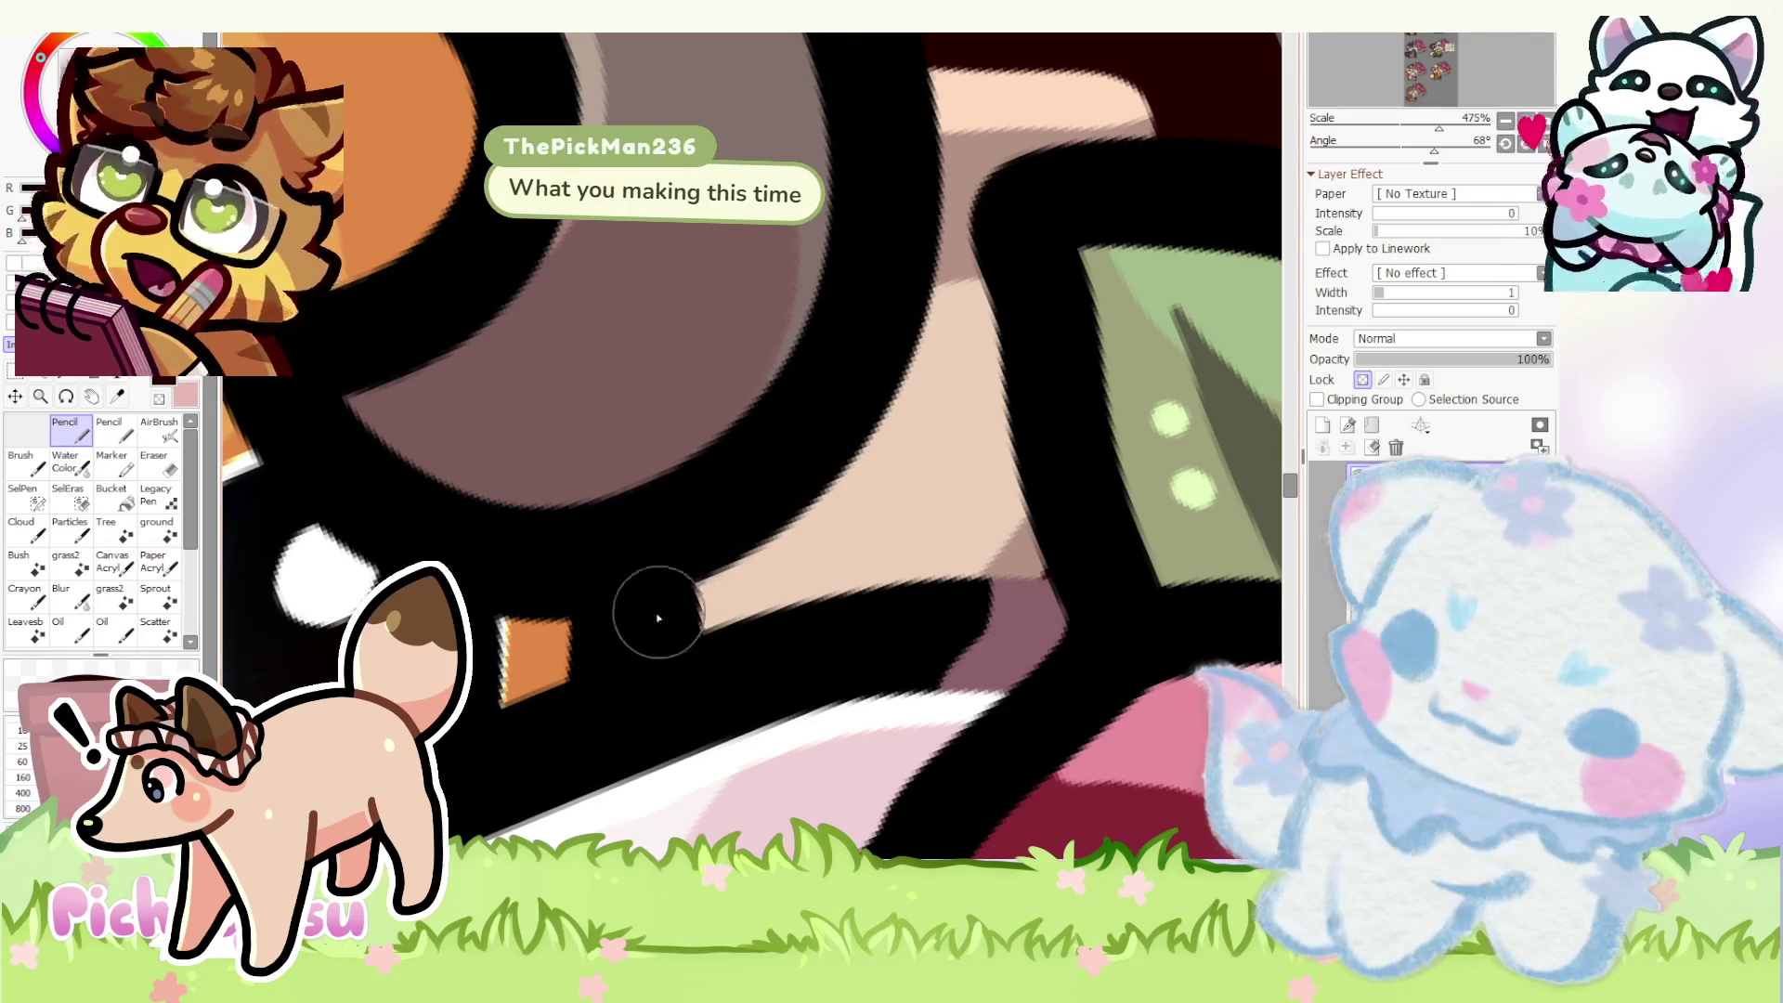
{"action": "scroll", "coordinate": [672, 631], "scroll_direction": "down", "scroll_amount": 3}
{"action": "scroll", "coordinate": [860, 405], "scroll_direction": "down", "scroll_amount": 3}
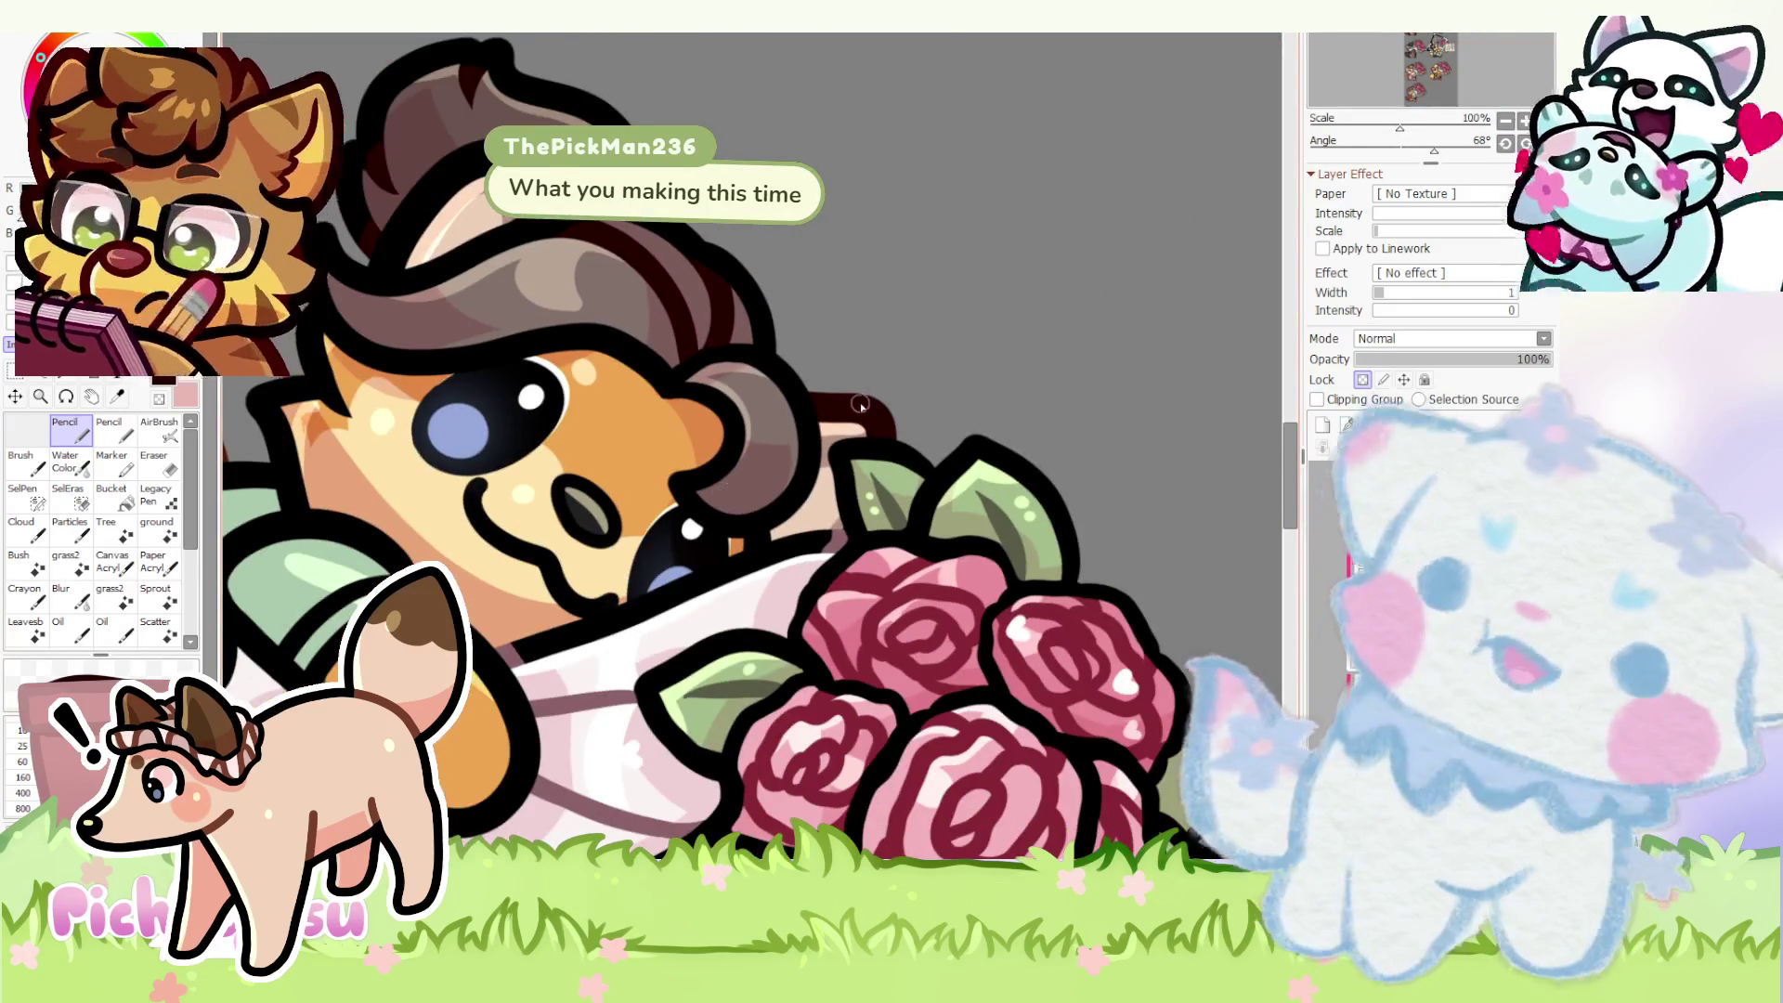
{"action": "scroll", "coordinate": [752, 585], "scroll_direction": "up", "scroll_amount": 3}
{"action": "scroll", "coordinate": [600, 662], "scroll_direction": "down", "scroll_amount": 1}
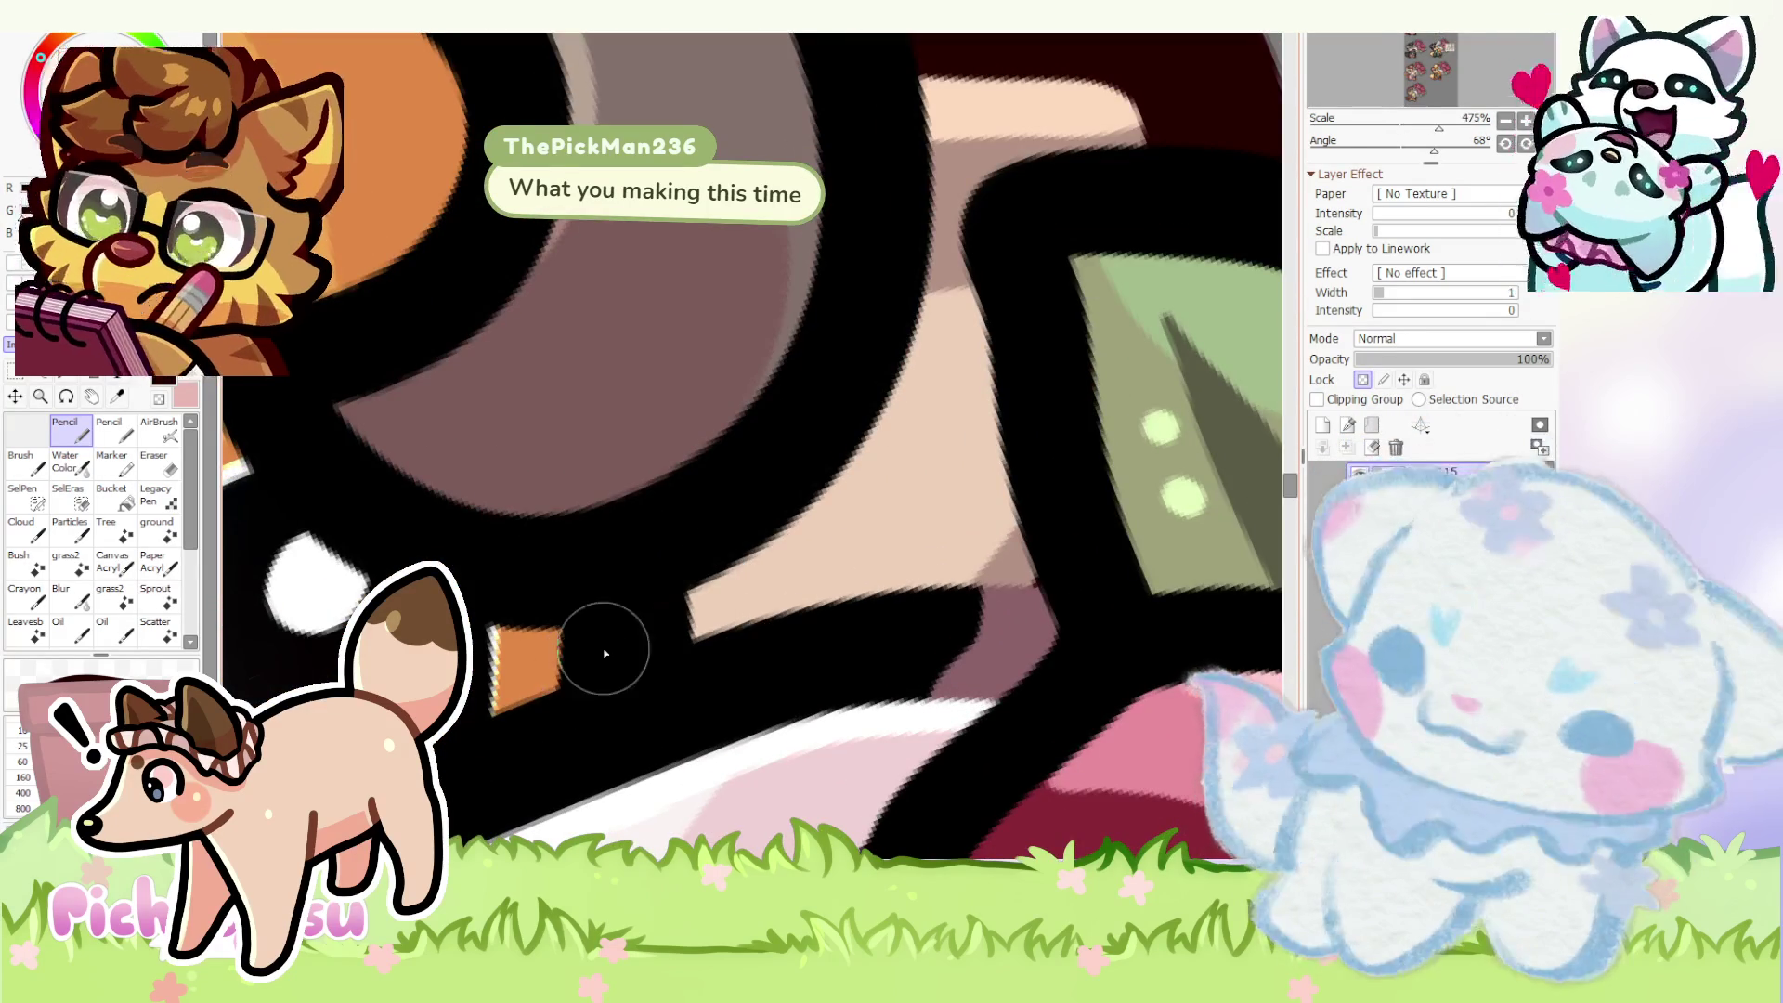
{"action": "scroll", "coordinate": [698, 627], "scroll_direction": "down", "scroll_amount": 2}
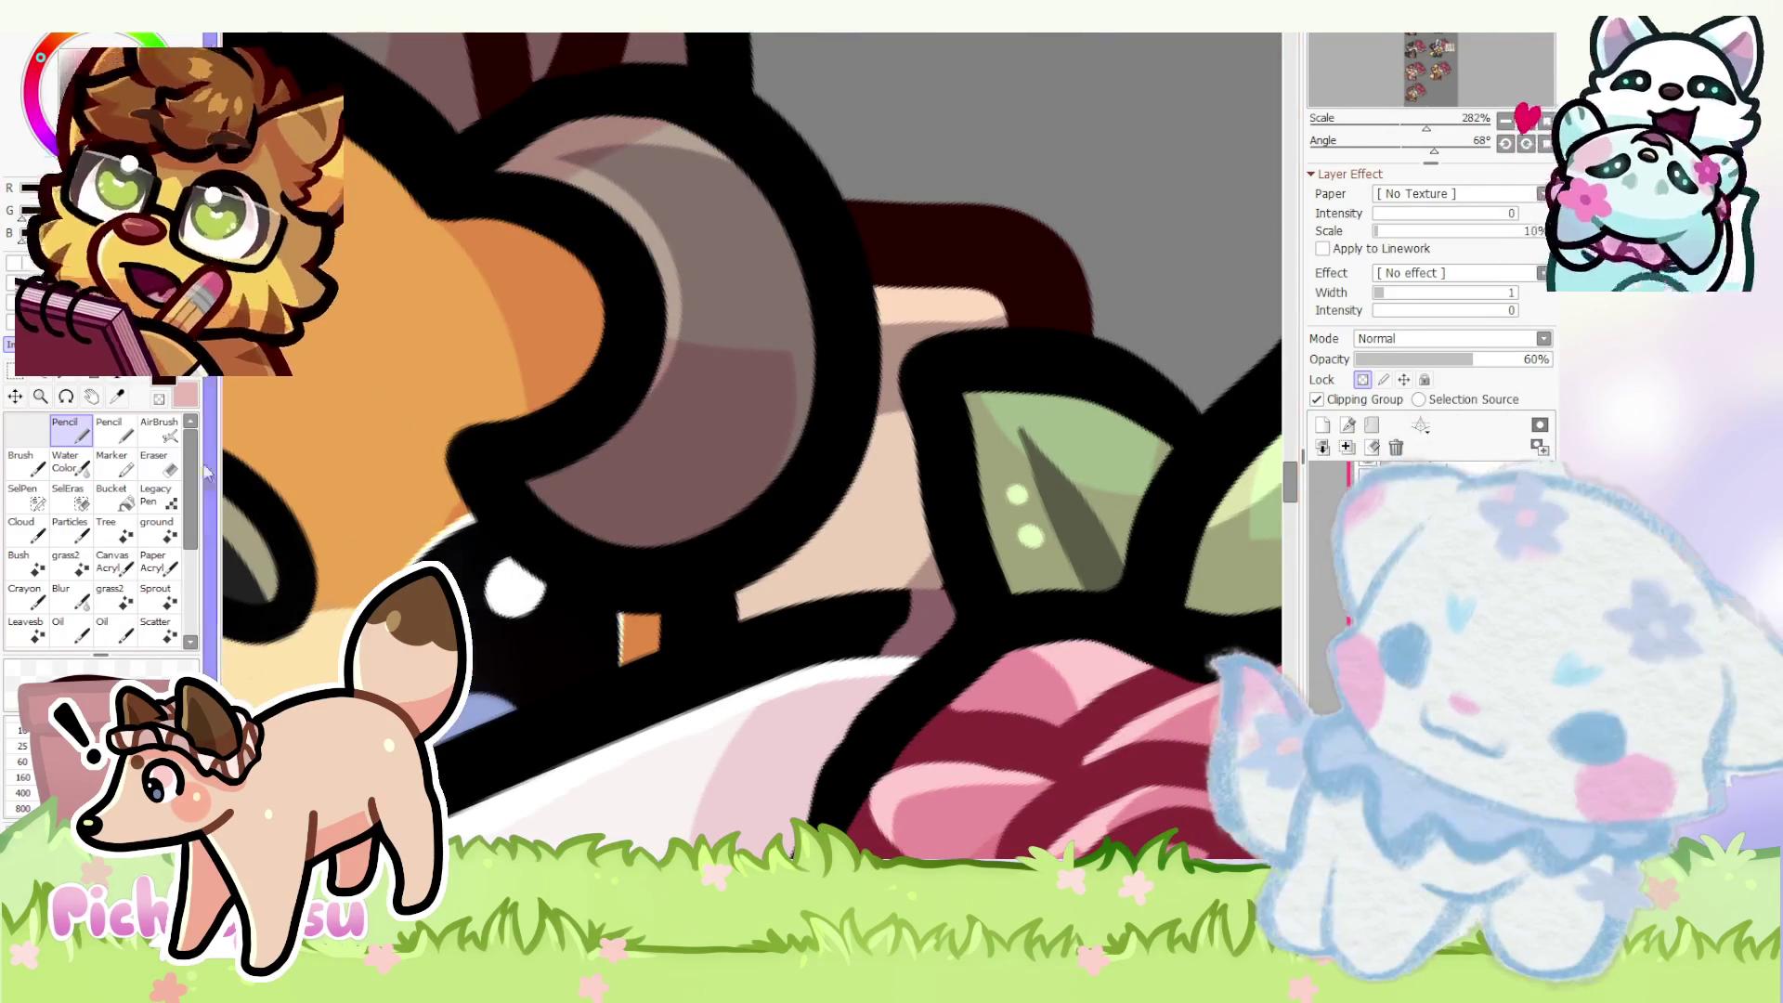
{"action": "left_click", "coordinate": [17, 394]}
{"action": "scroll", "coordinate": [759, 497], "scroll_direction": "down", "scroll_amount": 4}
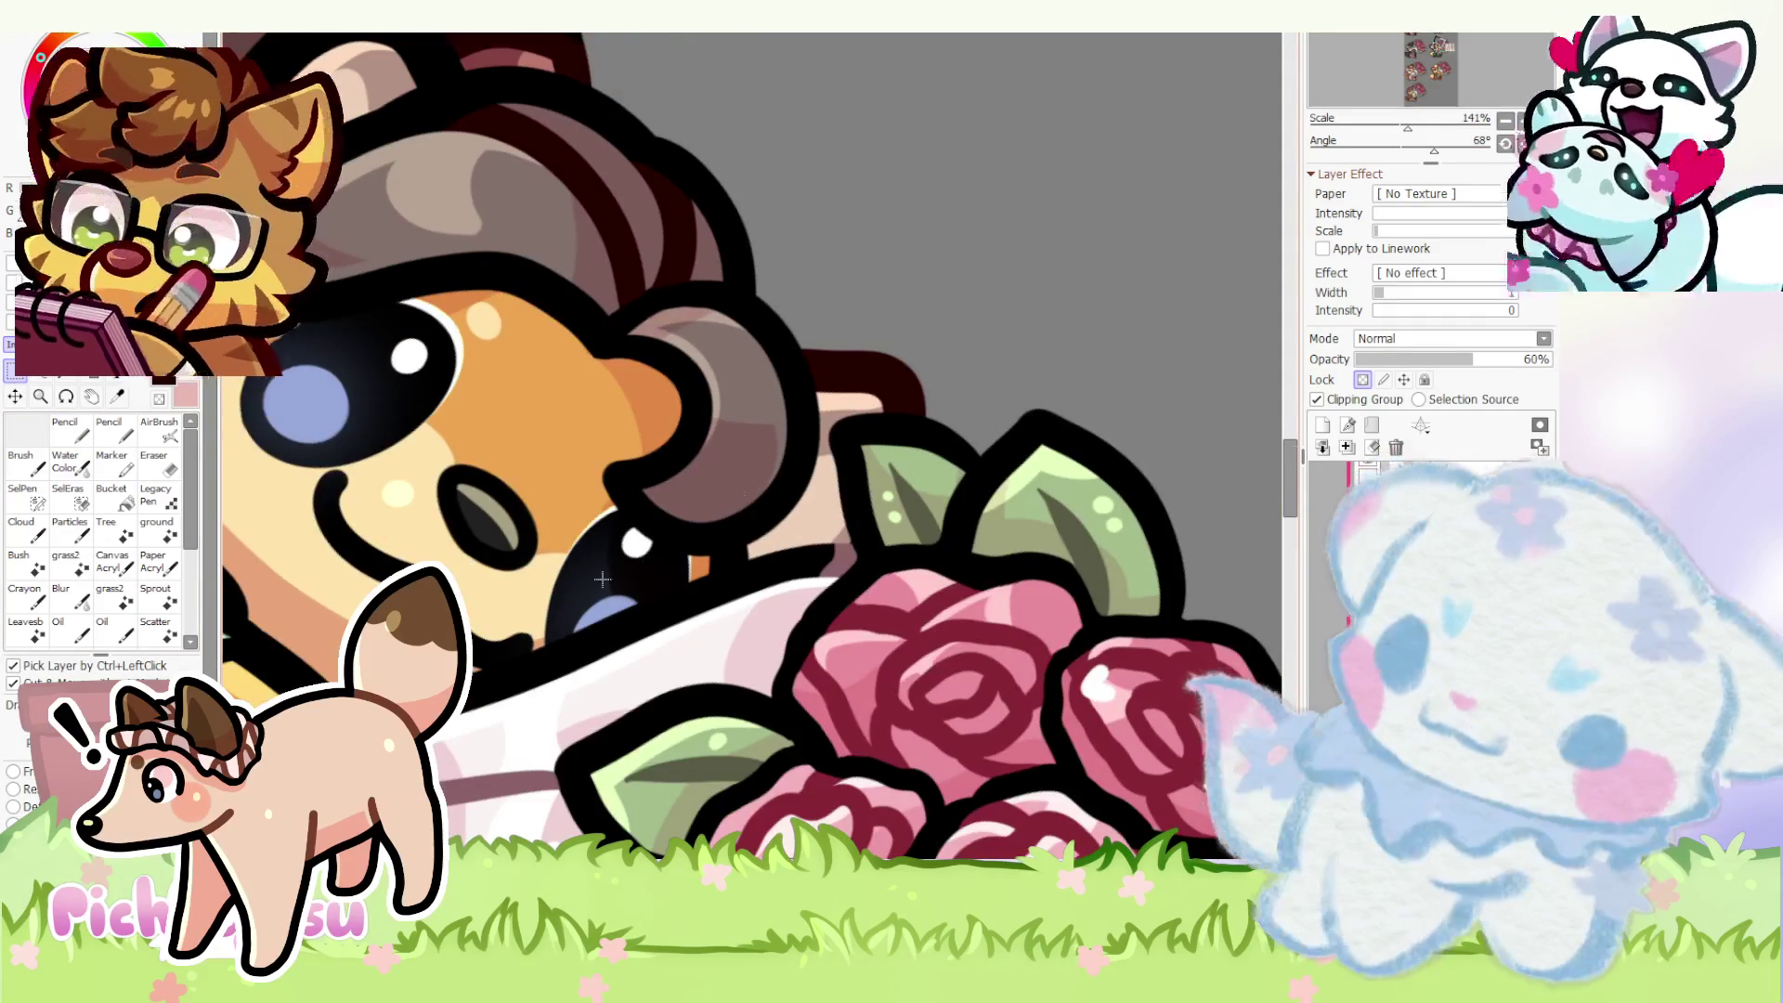
{"action": "scroll", "coordinate": [623, 564], "scroll_direction": "up", "scroll_amount": 1}
{"action": "key", "text": "a"}
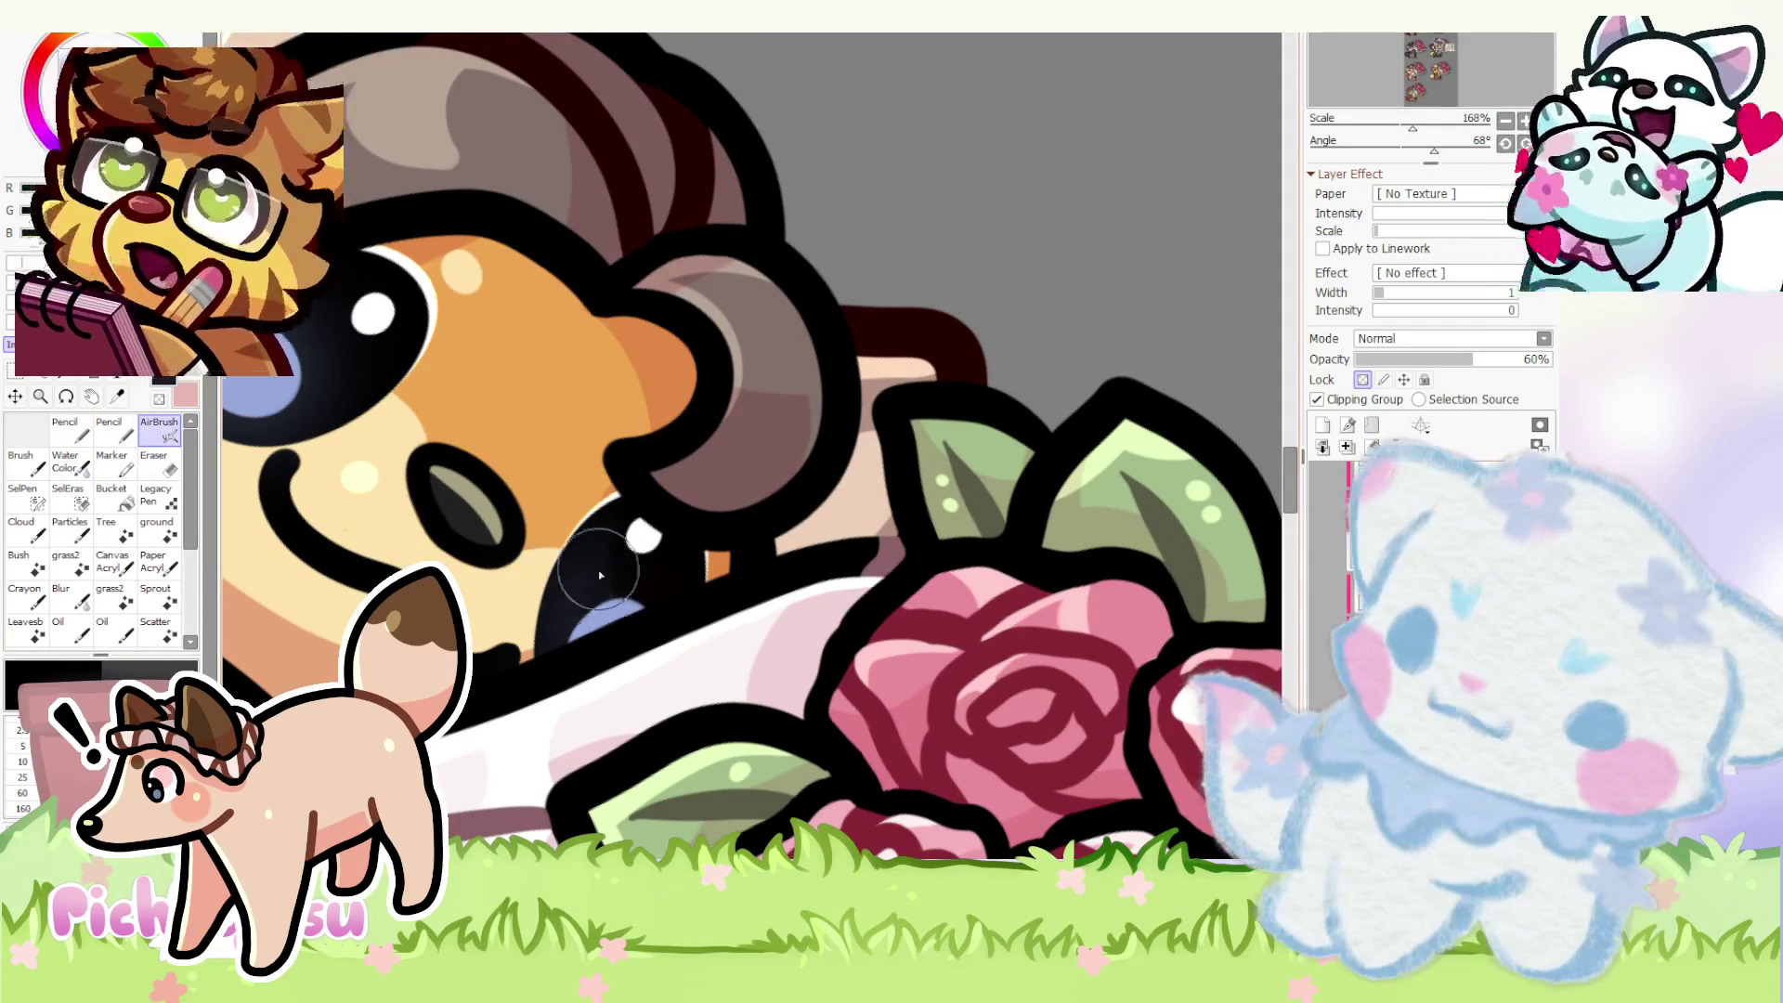
{"action": "scroll", "coordinate": [562, 573], "scroll_direction": "down", "scroll_amount": 3}
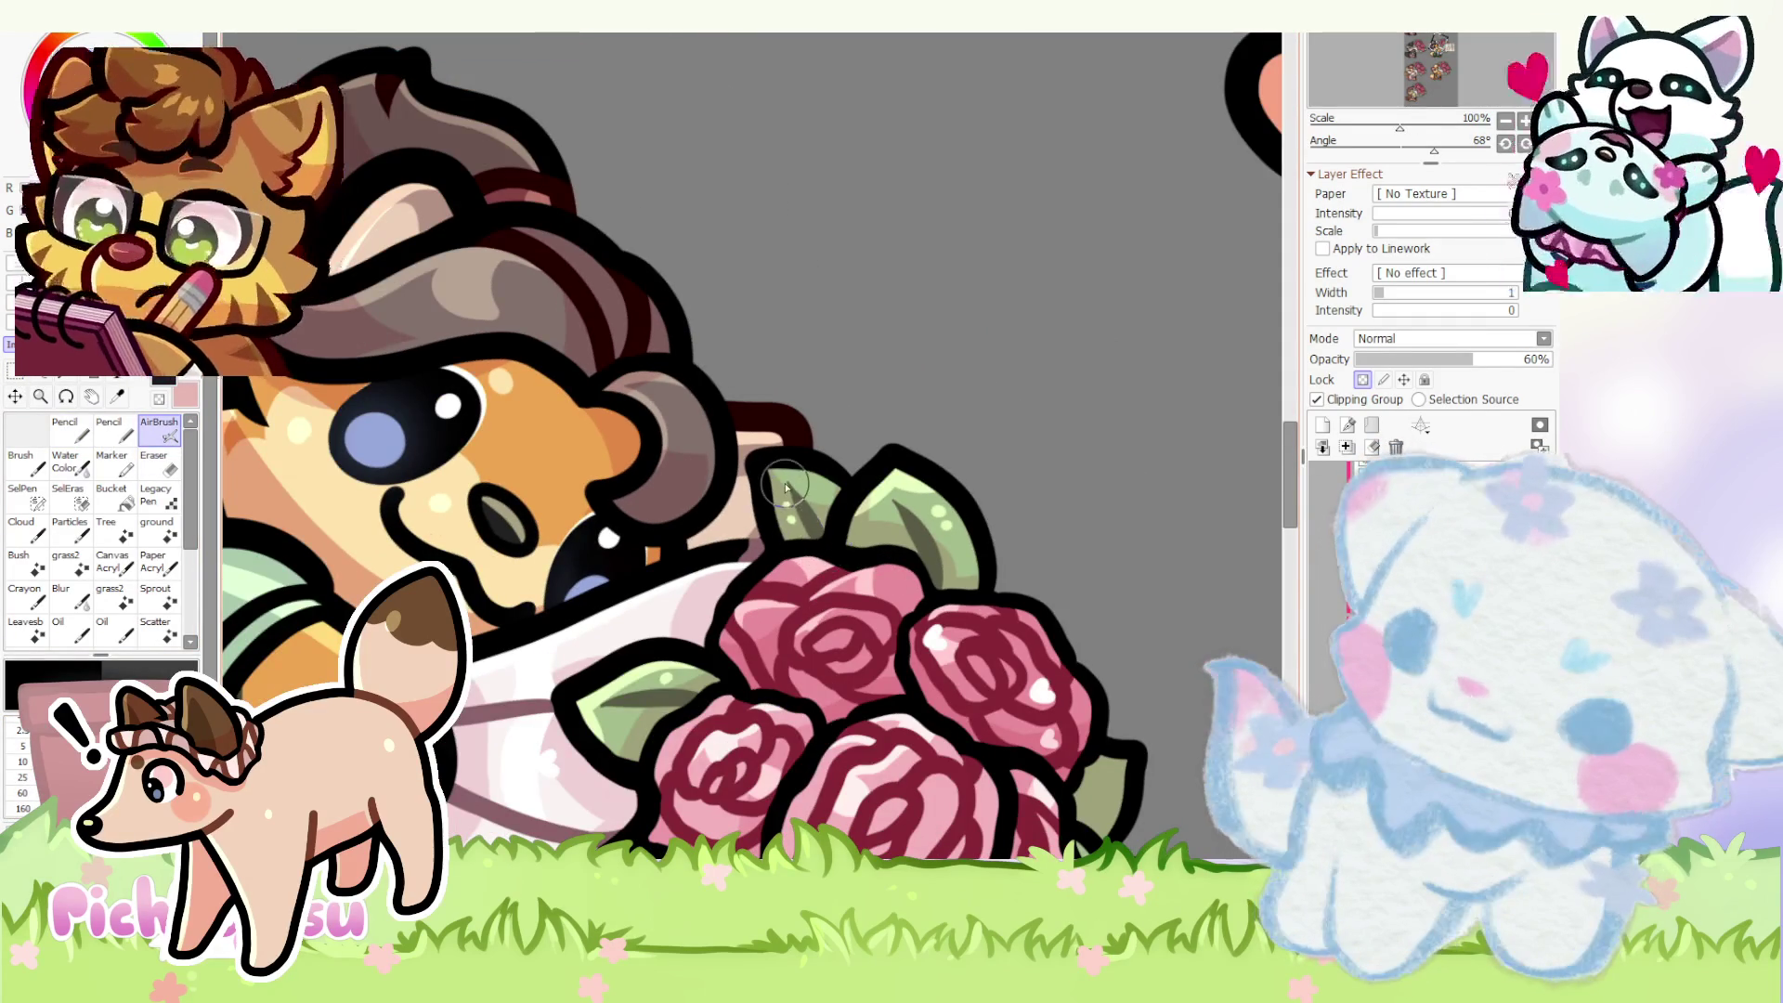
{"action": "scroll", "coordinate": [754, 545], "scroll_direction": "up", "scroll_amount": 1}
{"action": "scroll", "coordinate": [752, 544], "scroll_direction": "down", "scroll_amount": 1}
{"action": "scroll", "coordinate": [746, 515], "scroll_direction": "down", "scroll_amount": 1}
{"action": "scroll", "coordinate": [741, 481], "scroll_direction": "up", "scroll_amount": 1}
{"action": "scroll", "coordinate": [738, 484], "scroll_direction": "up", "scroll_amount": 3}
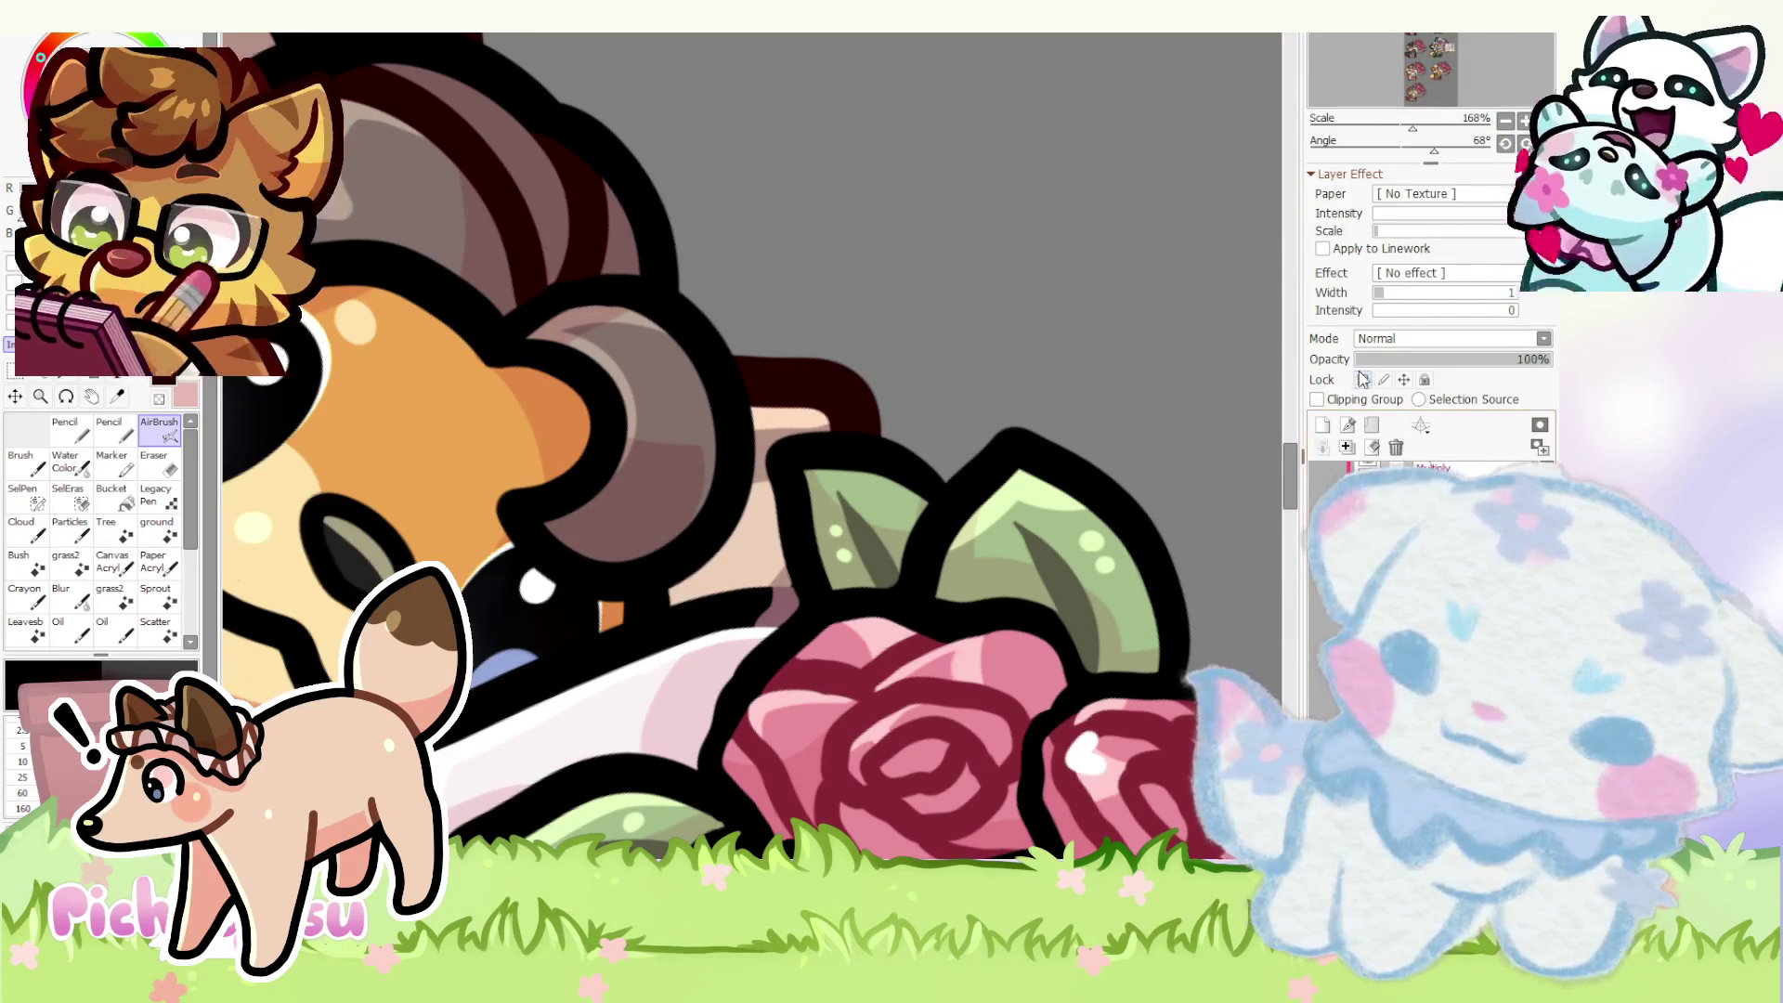
{"action": "scroll", "coordinate": [710, 585], "scroll_direction": "up", "scroll_amount": 2}
{"action": "key", "text": "n"}
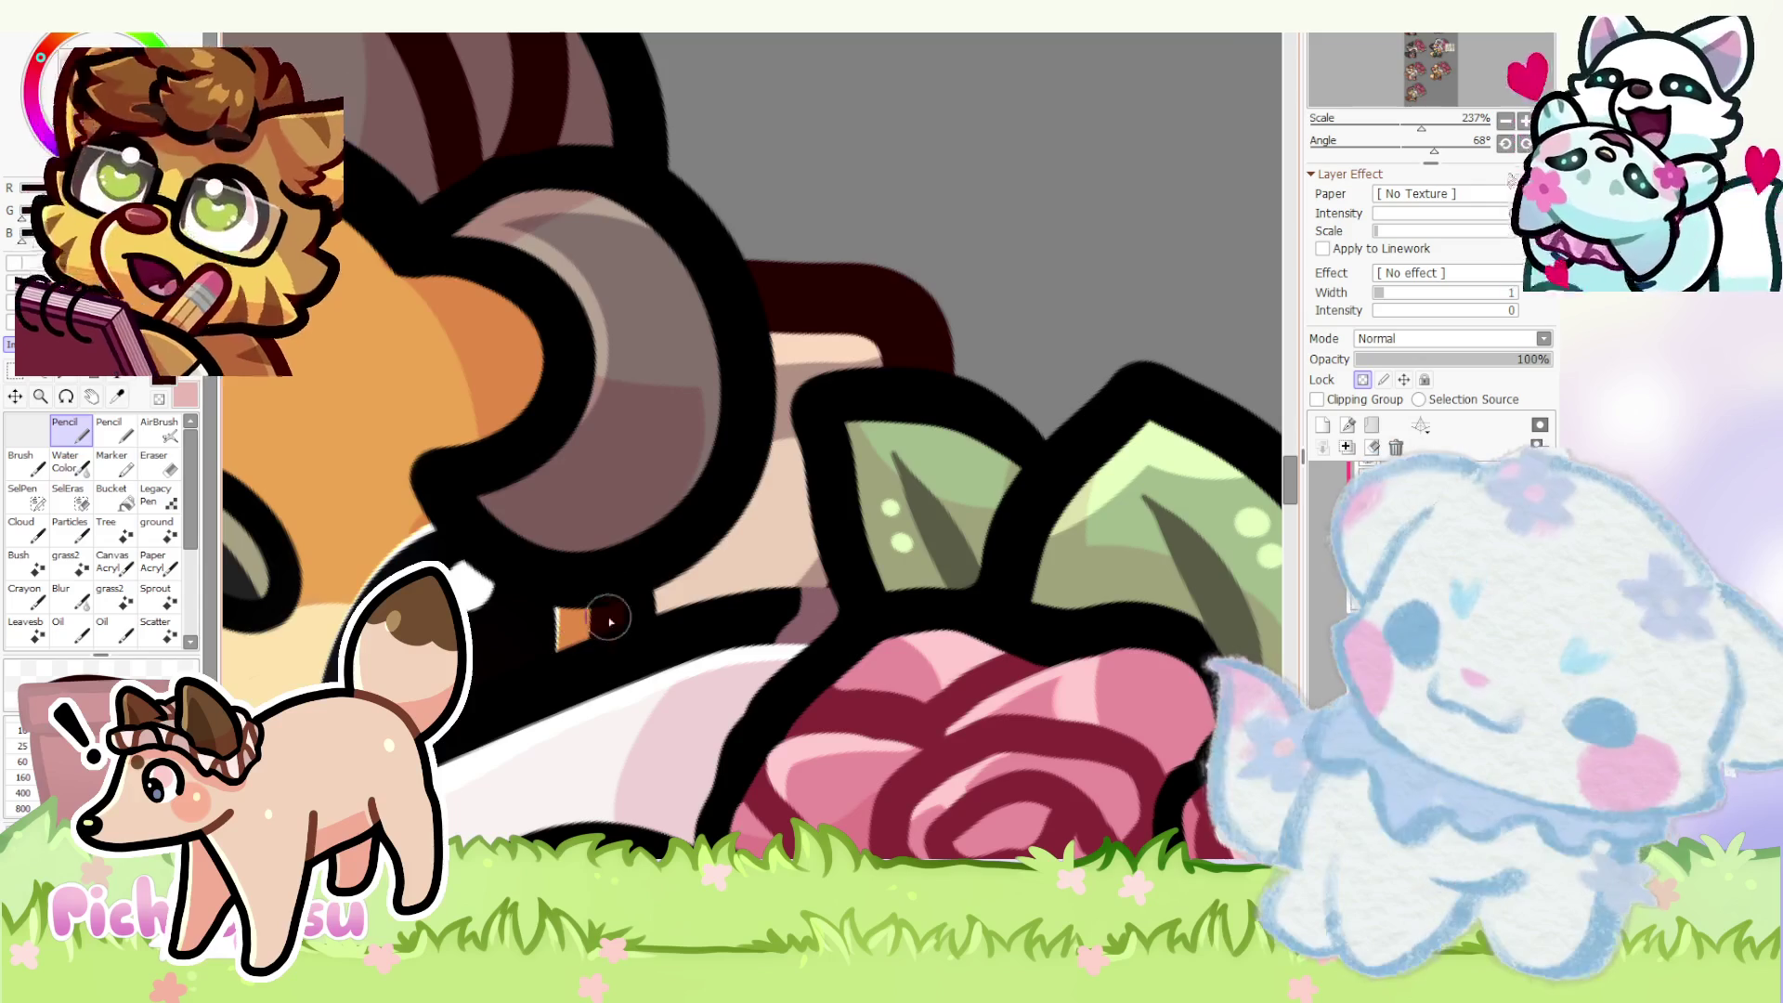
{"action": "key", "text": "End"}
{"action": "scroll", "coordinate": [671, 648], "scroll_direction": "down", "scroll_amount": 3}
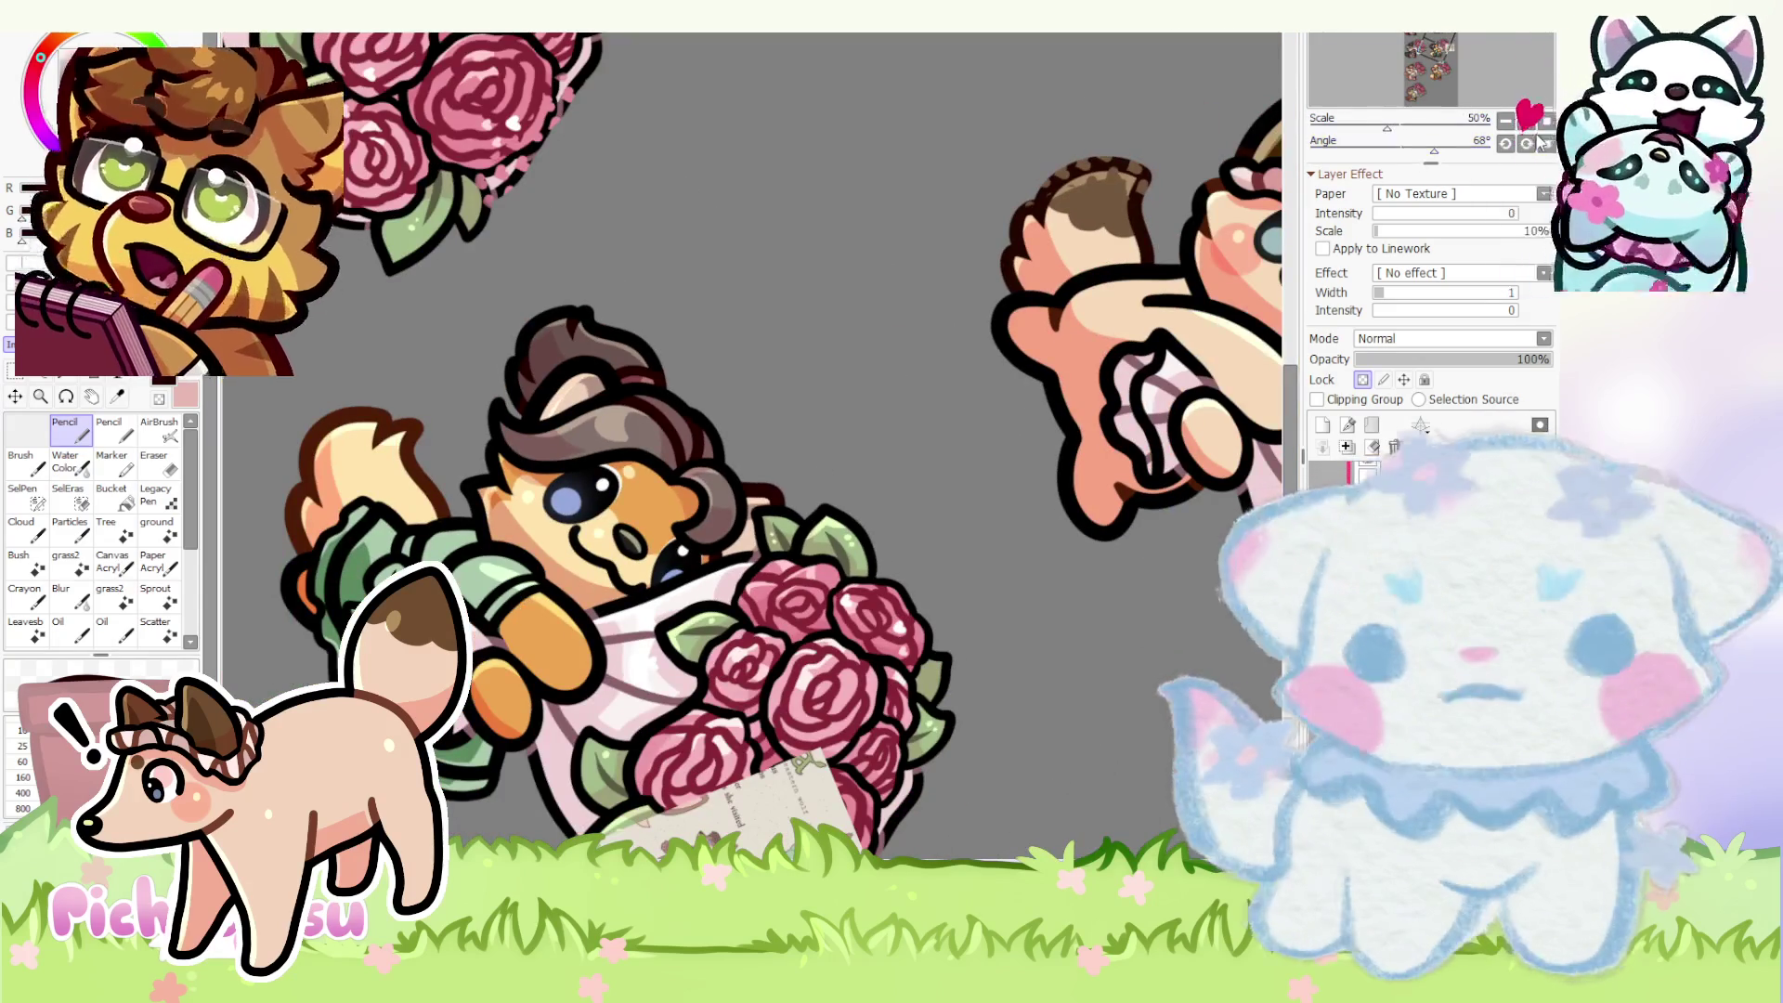
{"action": "scroll", "coordinate": [620, 288], "scroll_direction": "down", "scroll_amount": 3}
{"action": "scroll", "coordinate": [879, 368], "scroll_direction": "up", "scroll_amount": 3}
{"action": "scroll", "coordinate": [890, 527], "scroll_direction": "up", "scroll_amount": 2}
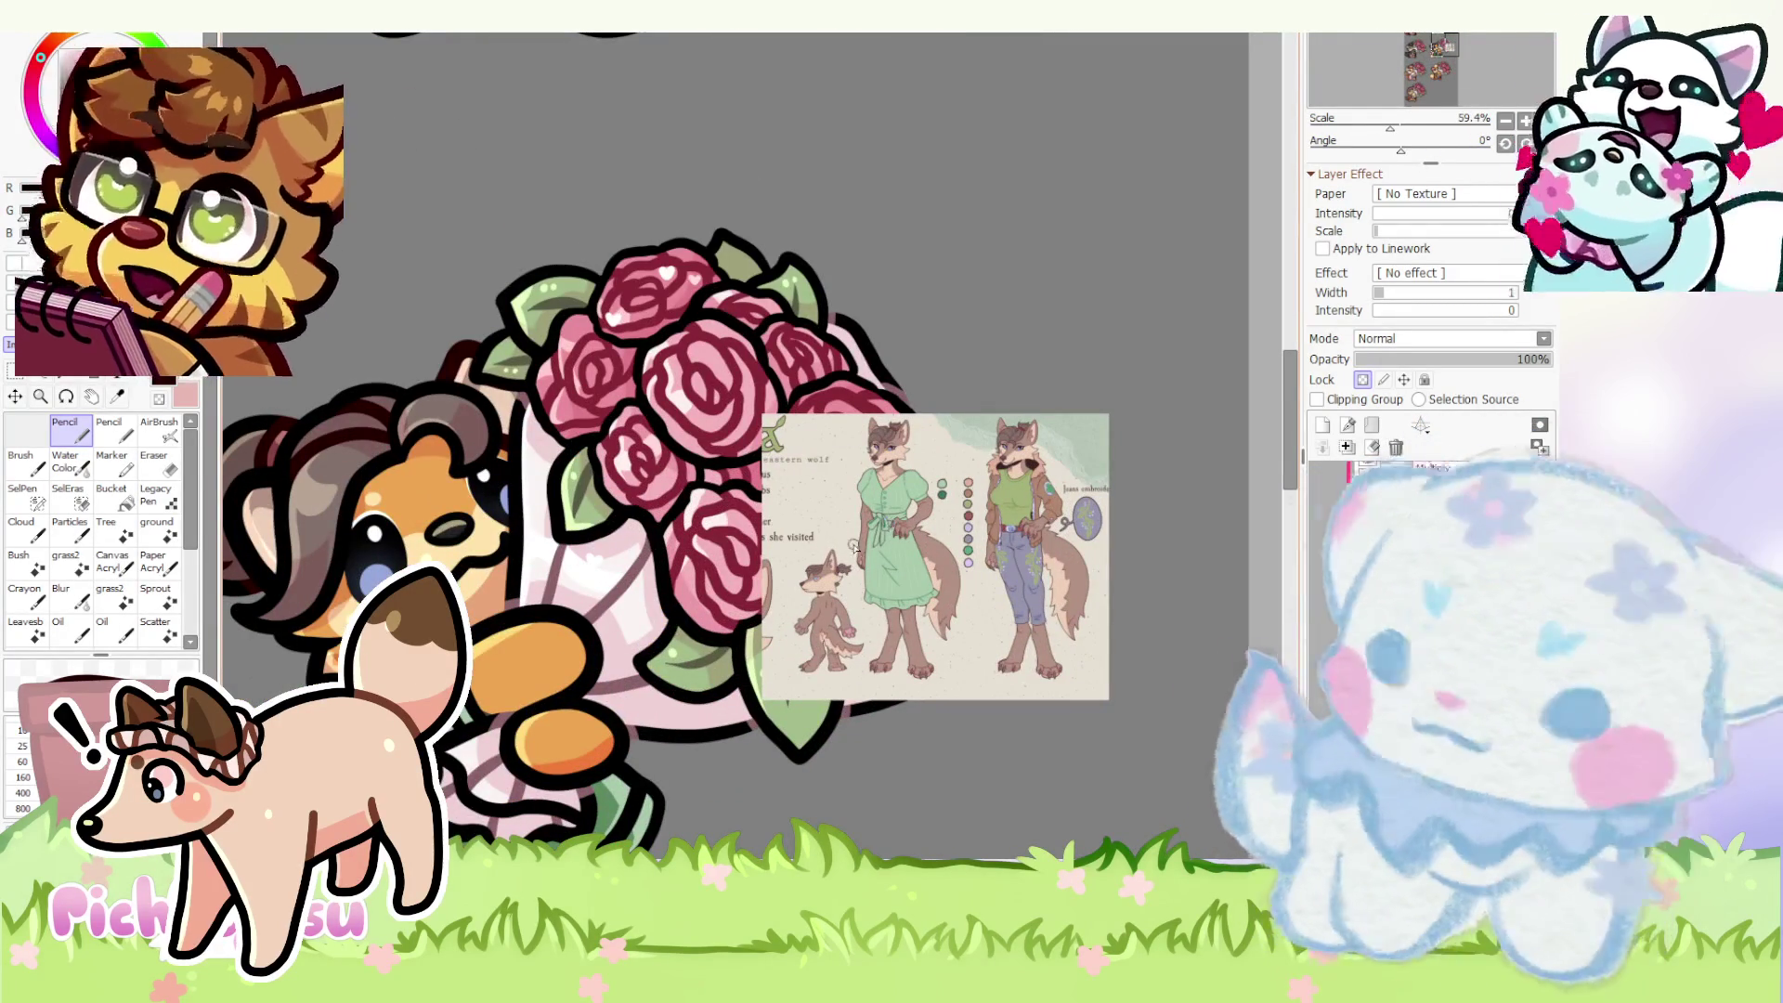
{"action": "scroll", "coordinate": [888, 527], "scroll_direction": "up", "scroll_amount": 2}
{"action": "scroll", "coordinate": [892, 518], "scroll_direction": "up", "scroll_amount": 2}
{"action": "scroll", "coordinate": [900, 512], "scroll_direction": "down", "scroll_amount": 2}
{"action": "scroll", "coordinate": [902, 511], "scroll_direction": "down", "scroll_amount": 3}
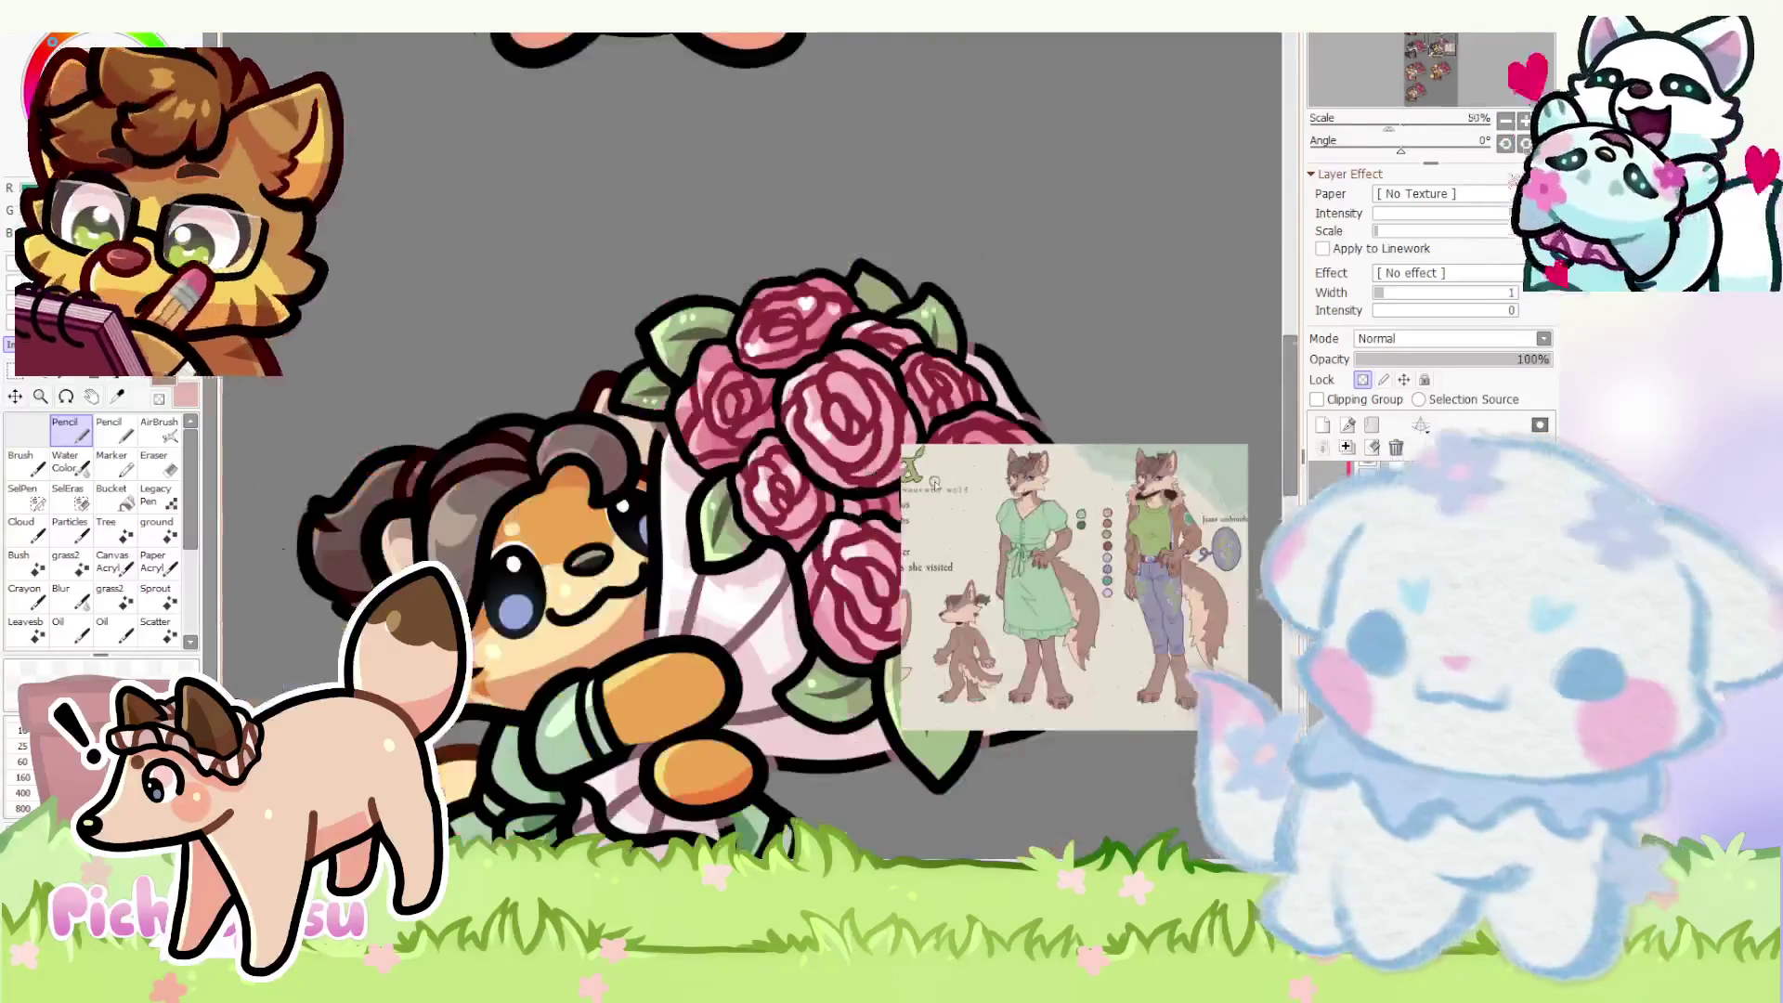
{"action": "scroll", "coordinate": [626, 630], "scroll_direction": "up", "scroll_amount": 2}
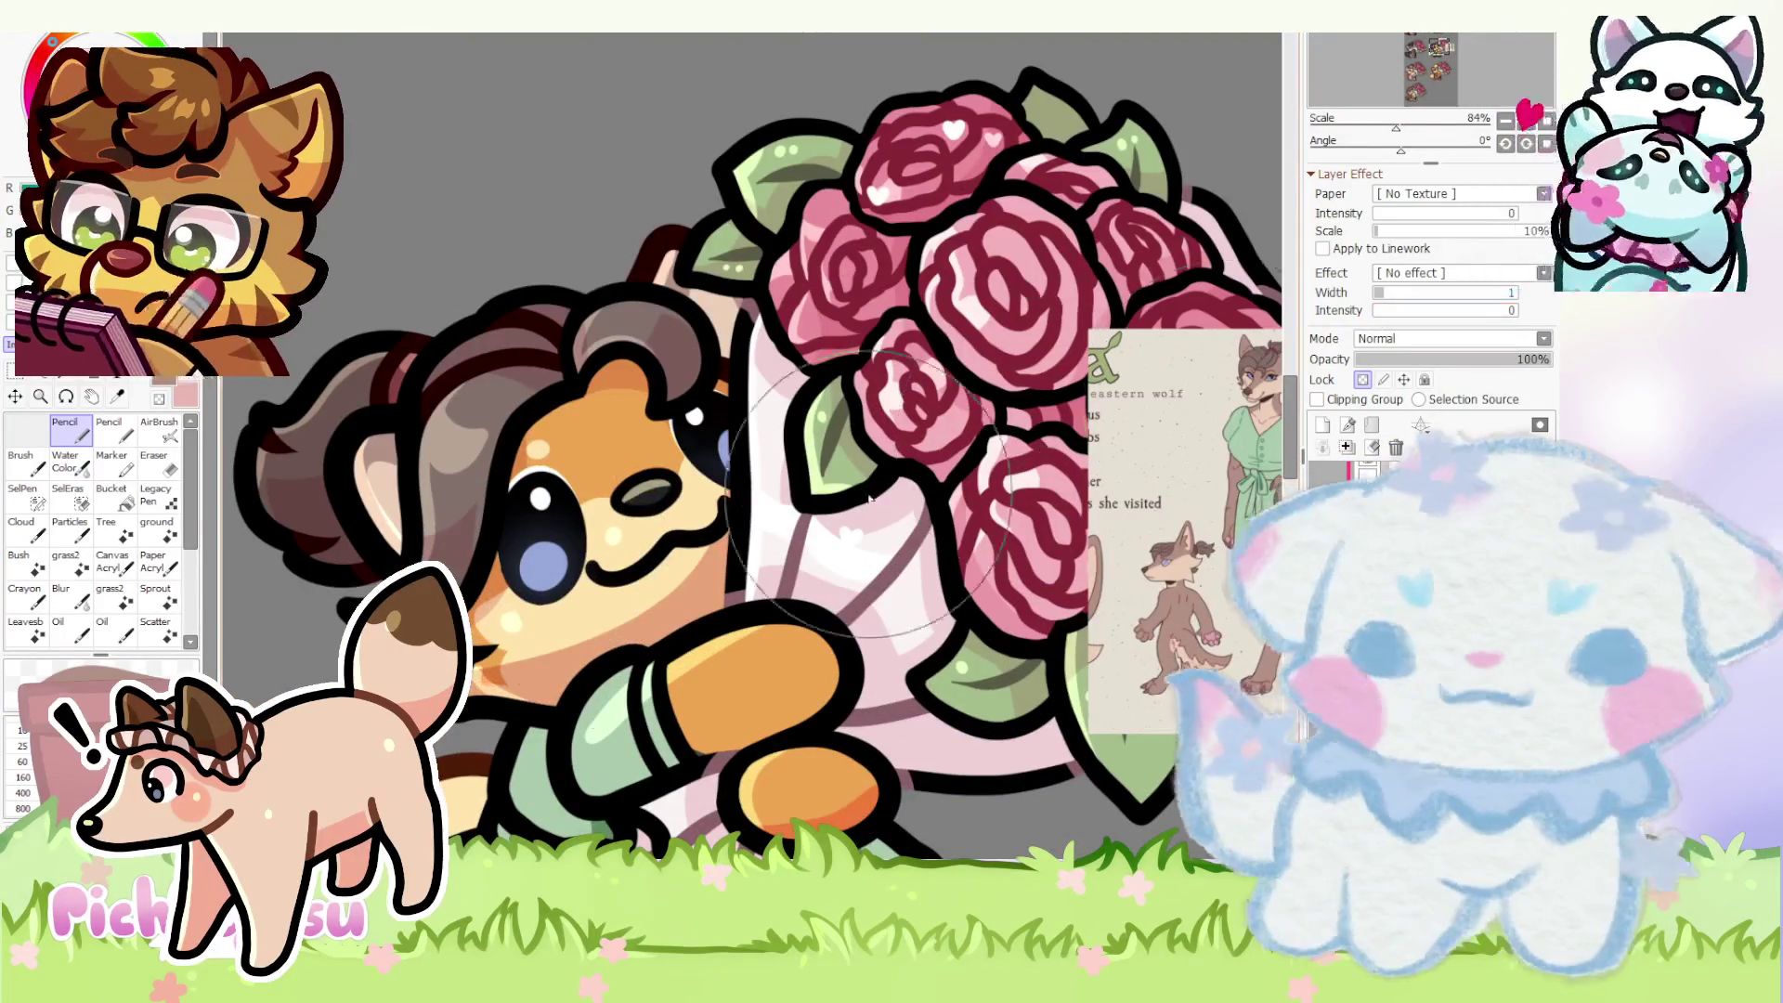
{"action": "scroll", "coordinate": [1115, 418], "scroll_direction": "up", "scroll_amount": 2}
{"action": "scroll", "coordinate": [1101, 419], "scroll_direction": "up", "scroll_amount": 2}
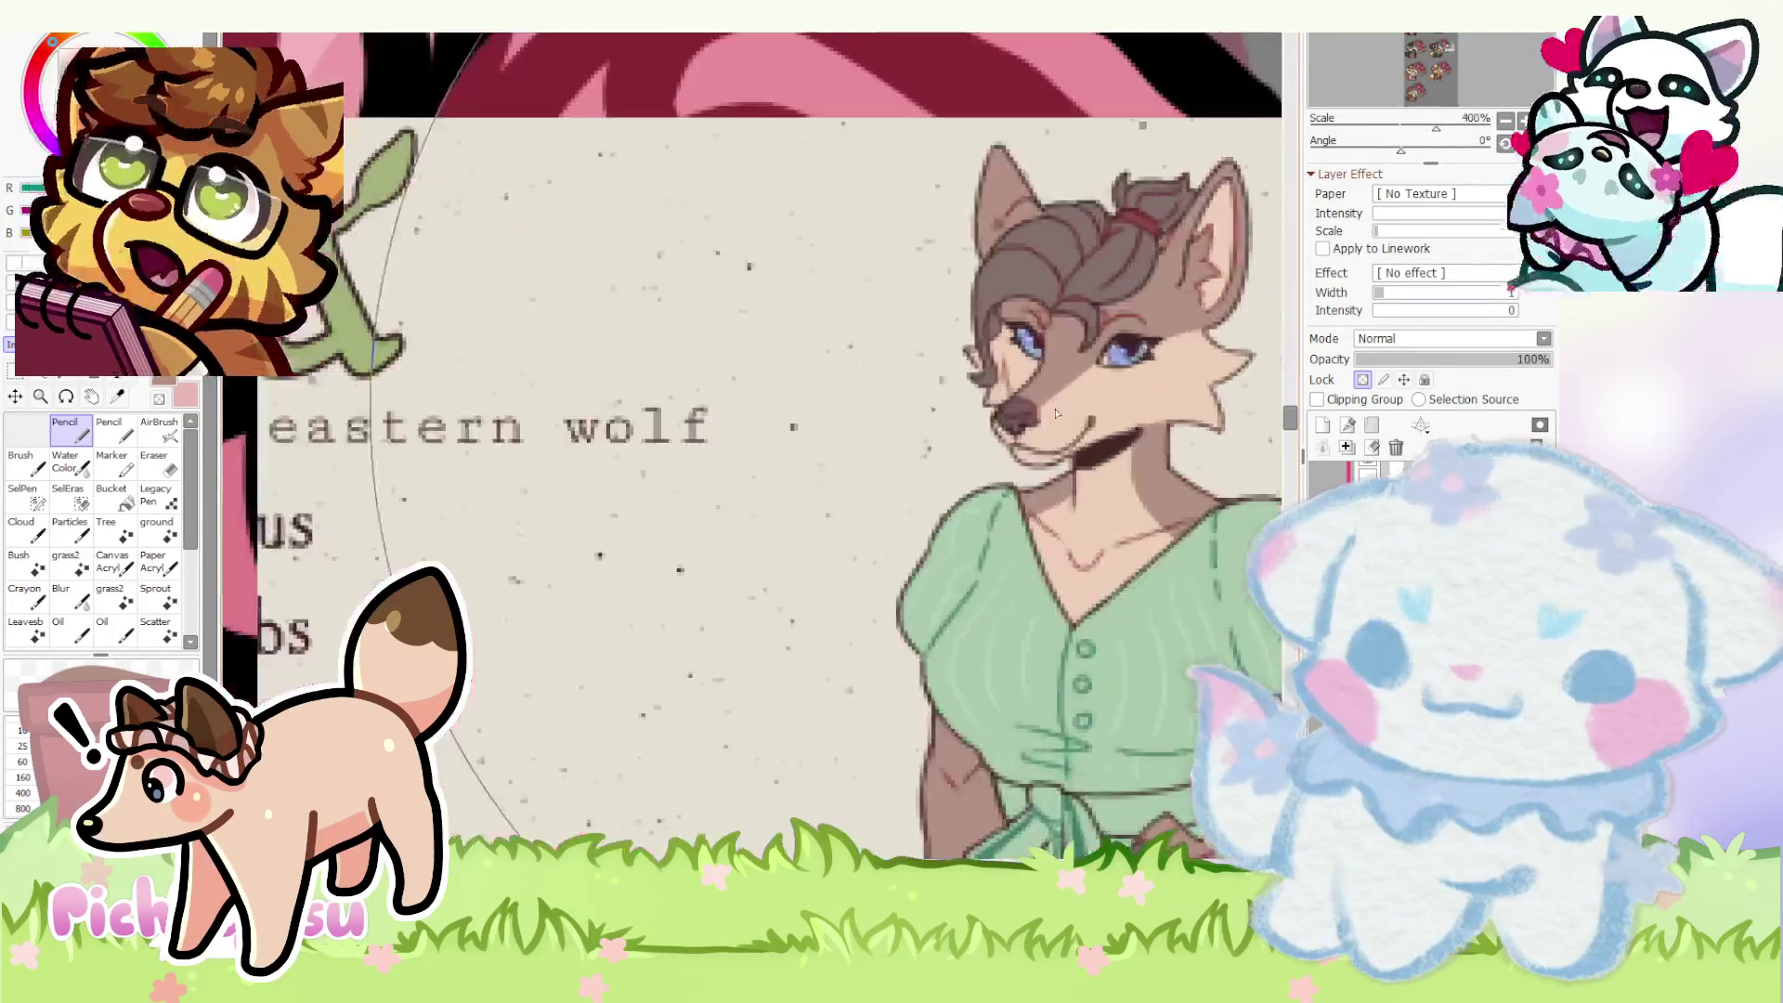
{"action": "scroll", "coordinate": [768, 444], "scroll_direction": "down", "scroll_amount": 3}
{"action": "scroll", "coordinate": [768, 445], "scroll_direction": "down", "scroll_amount": 1}
{"action": "scroll", "coordinate": [425, 508], "scroll_direction": "up", "scroll_amount": 7}
- Darken the inside of the wolf's mouth with a darker brown stroke
{"action": "left_click_drag", "start_coordinate": [365, 517], "coordinate": [375, 538]}
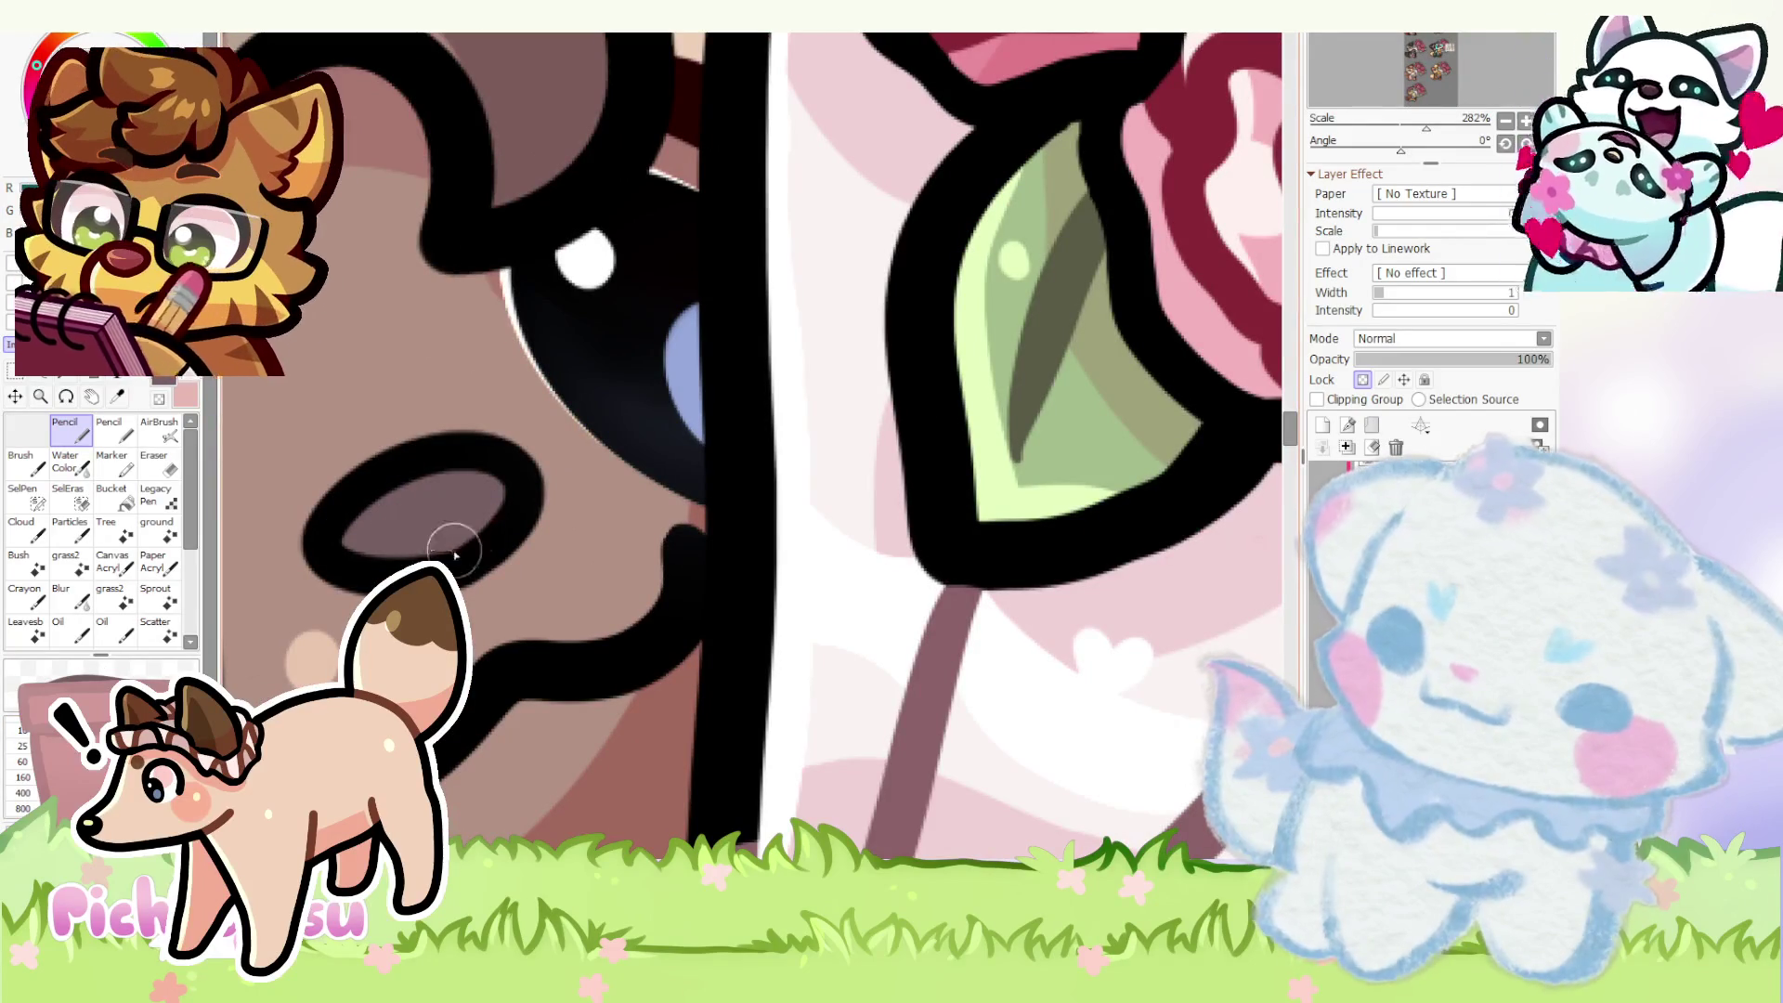
{"action": "scroll", "coordinate": [460, 479], "scroll_direction": "down", "scroll_amount": 7}
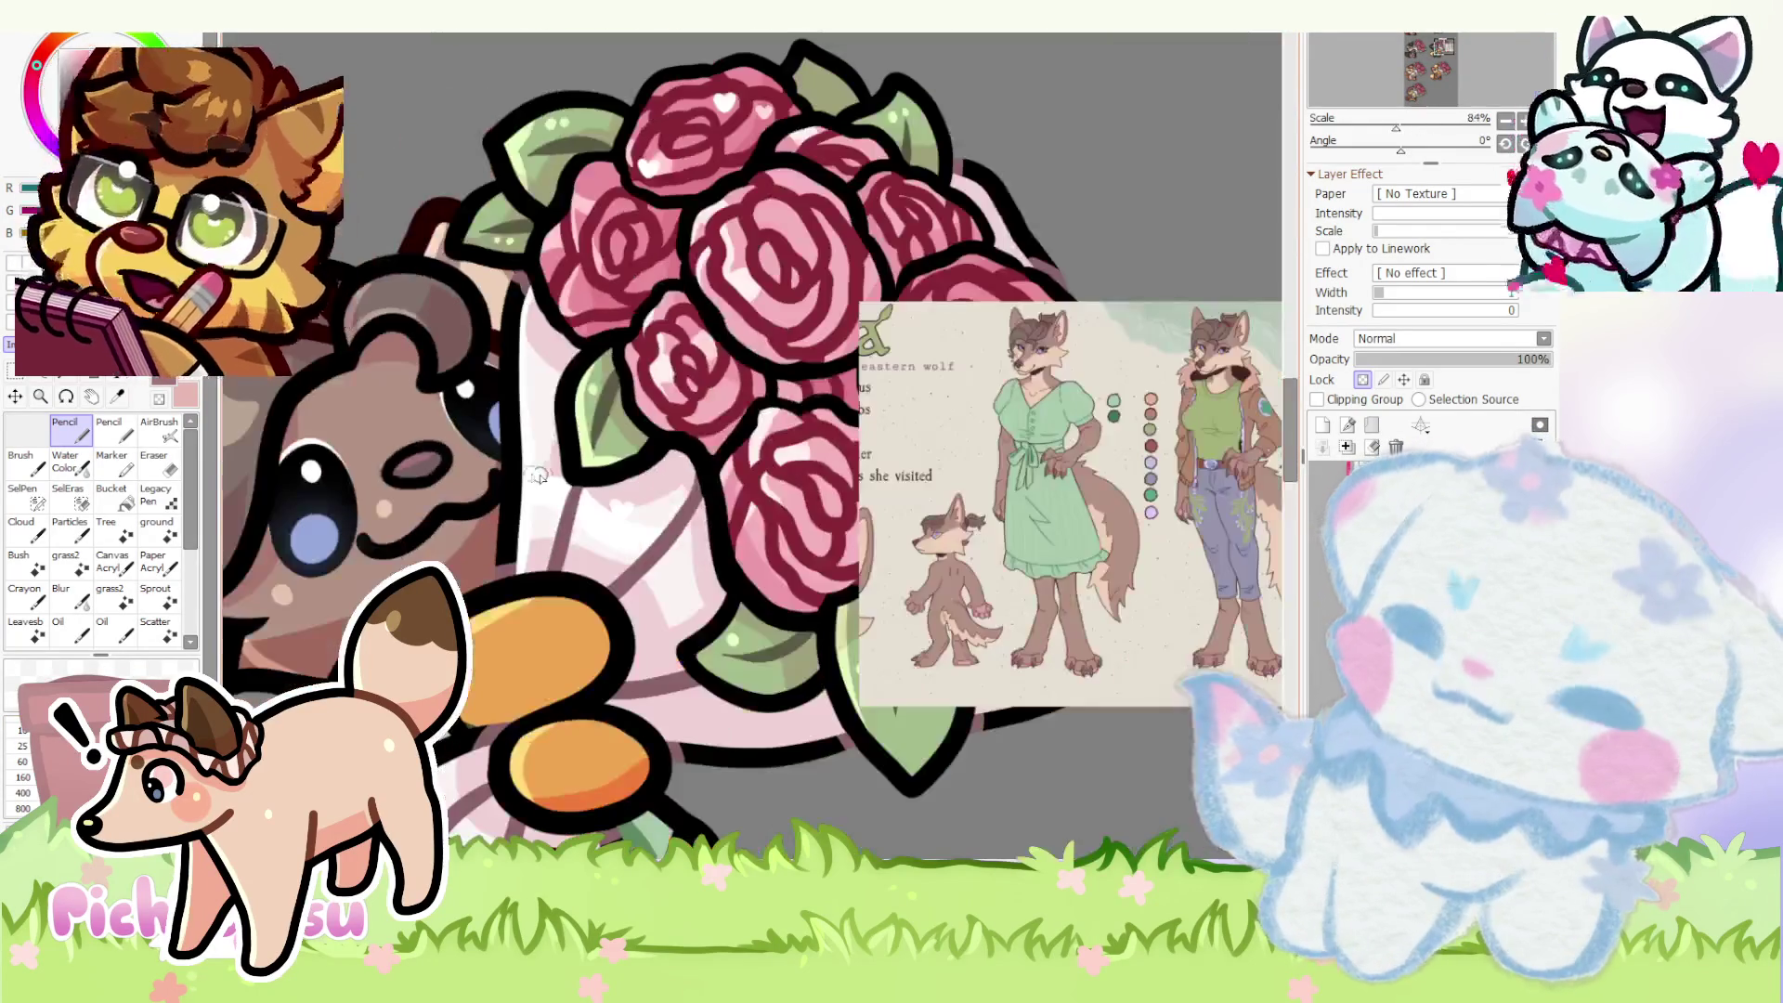
{"action": "scroll", "coordinate": [547, 476], "scroll_direction": "up", "scroll_amount": 3}
{"action": "scroll", "coordinate": [546, 476], "scroll_direction": "up", "scroll_amount": 2}
{"action": "scroll", "coordinate": [558, 477], "scroll_direction": "down", "scroll_amount": 7}
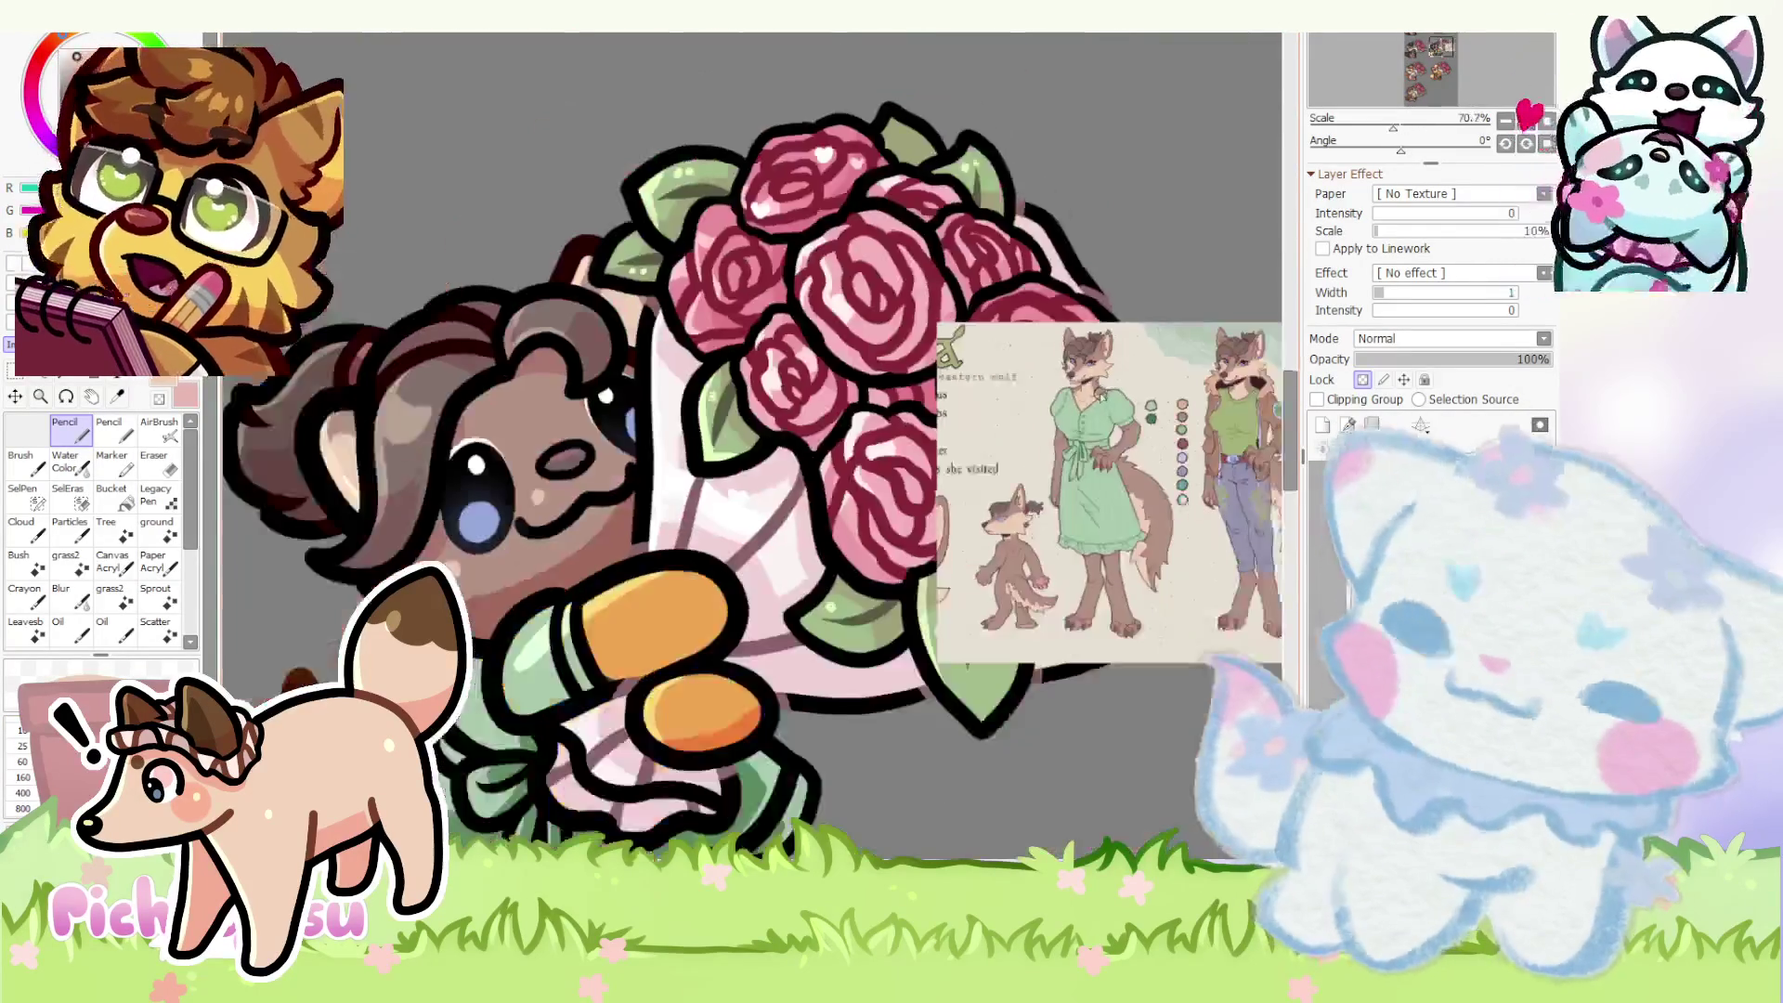
{"action": "scroll", "coordinate": [574, 480], "scroll_direction": "up", "scroll_amount": 3}
{"action": "scroll", "coordinate": [519, 536], "scroll_direction": "down", "scroll_amount": 3}
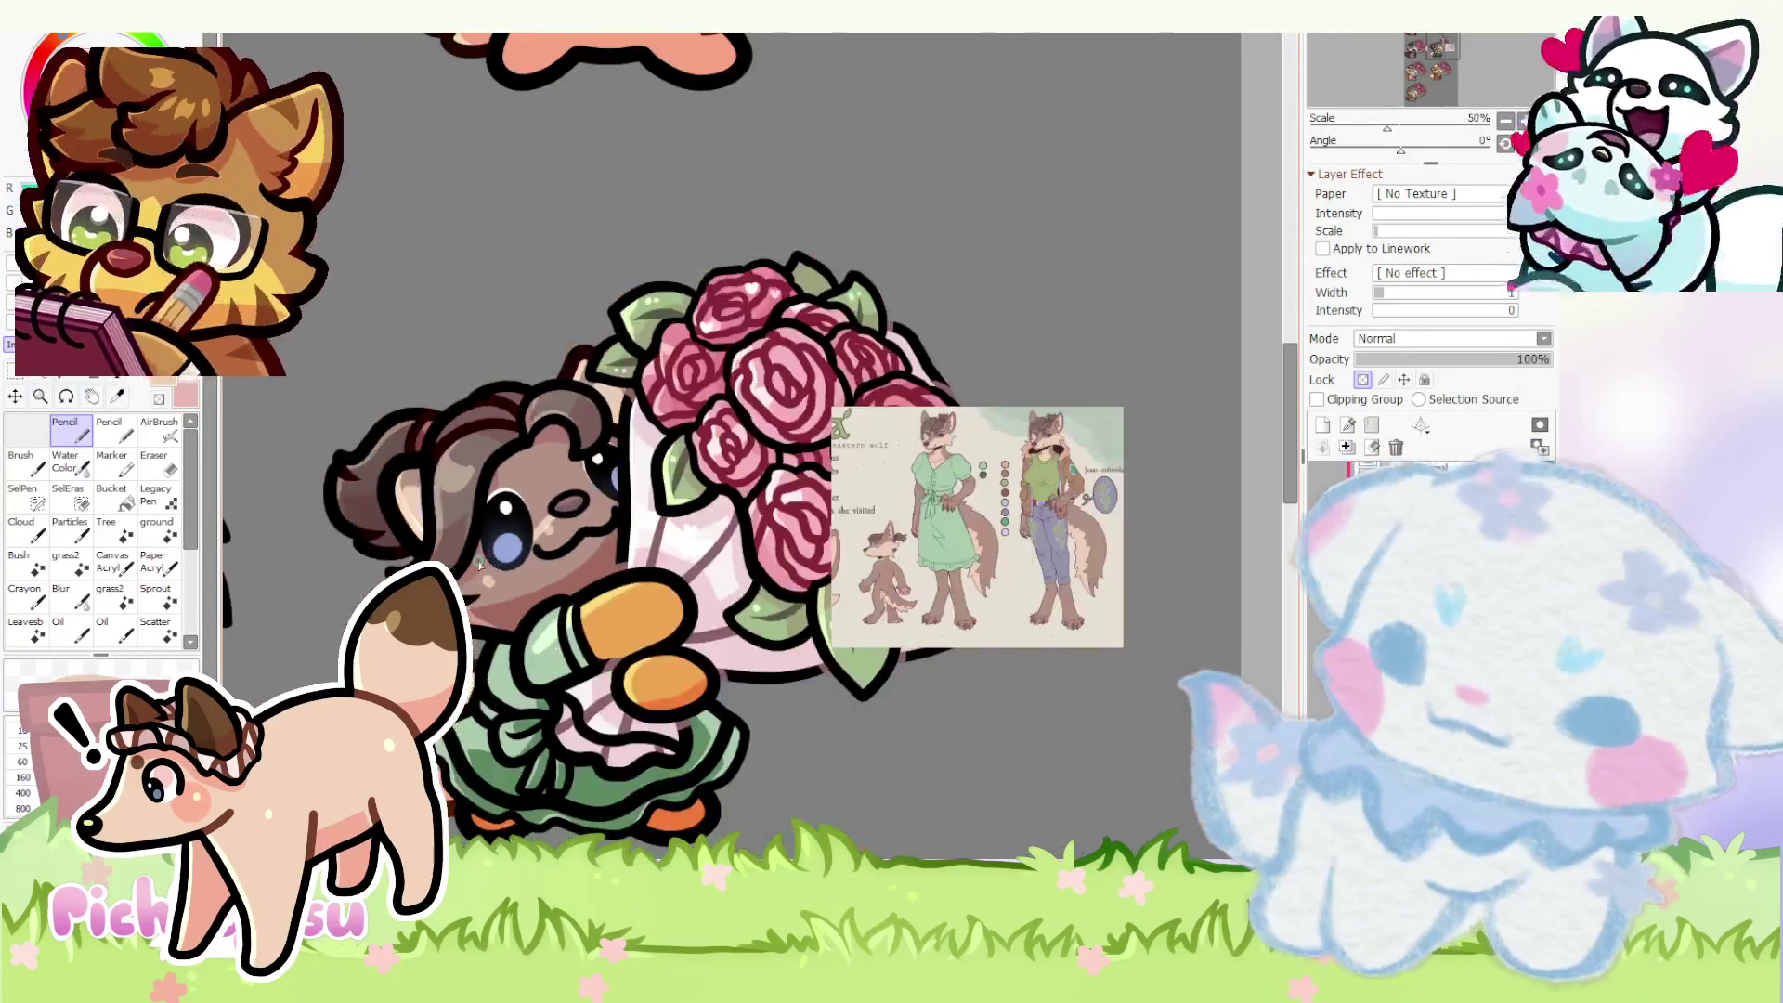
{"action": "scroll", "coordinate": [474, 557], "scroll_direction": "up", "scroll_amount": 2}
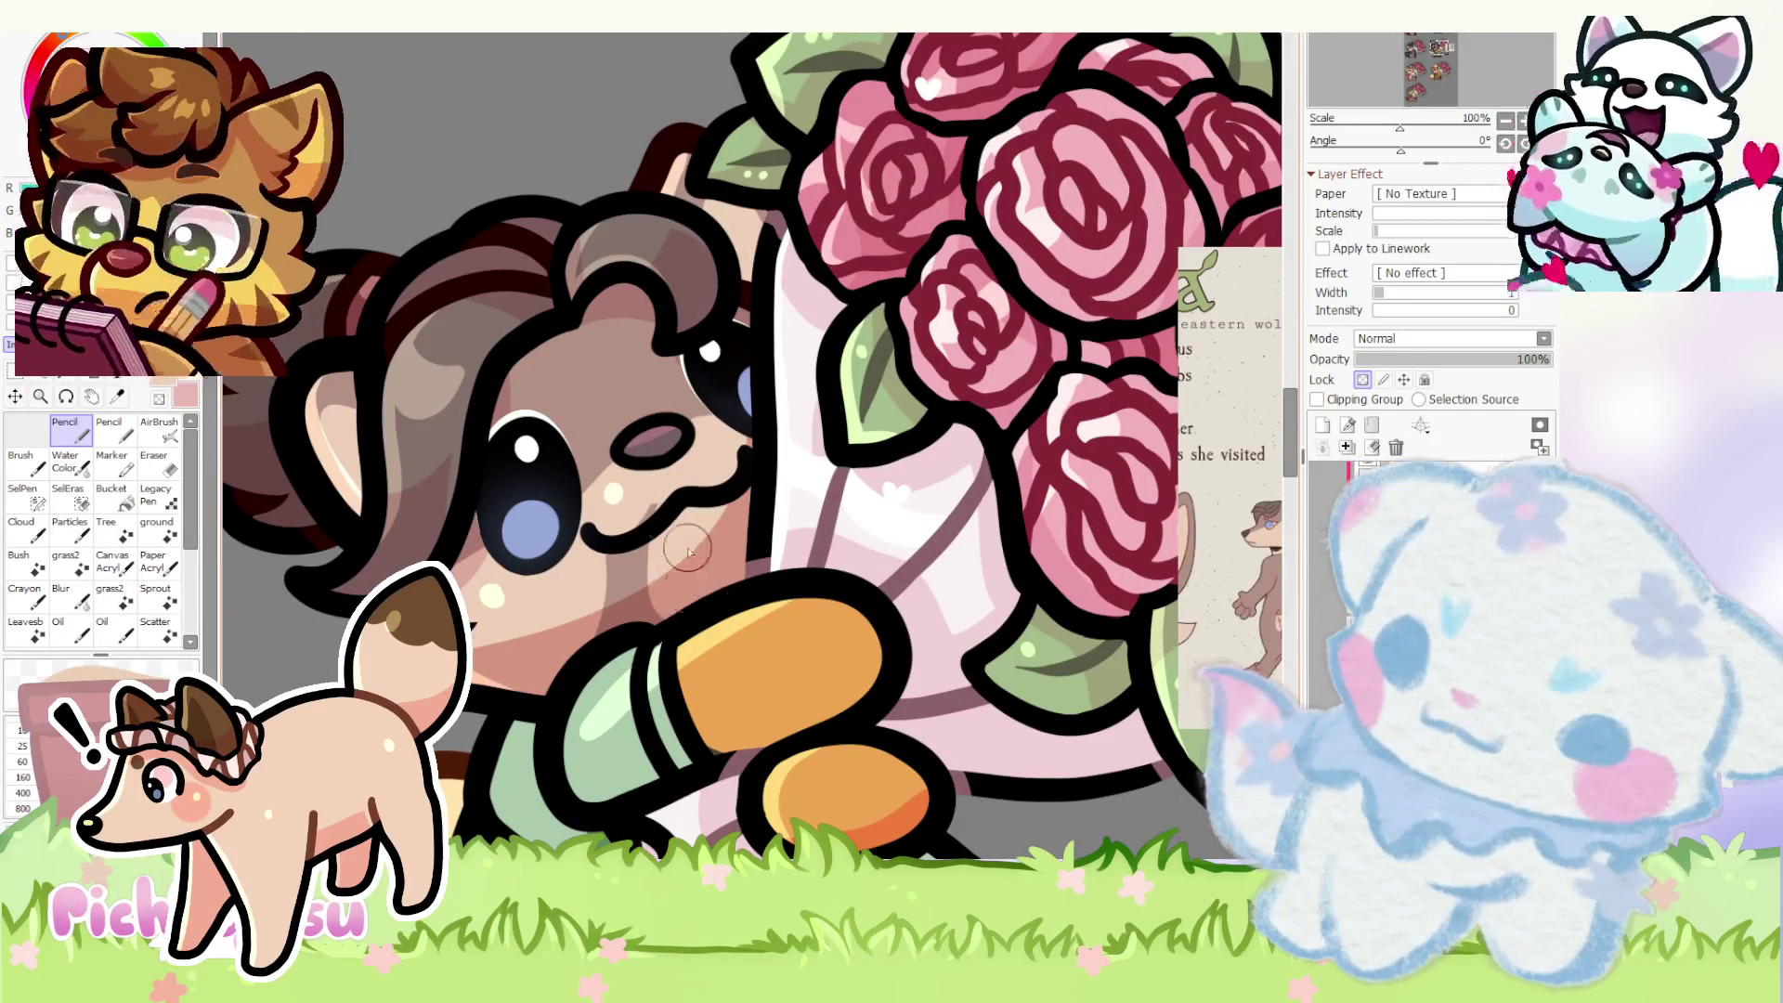
{"action": "scroll", "coordinate": [564, 635], "scroll_direction": "down", "scroll_amount": 2}
{"action": "scroll", "coordinate": [564, 633], "scroll_direction": "down", "scroll_amount": 1}
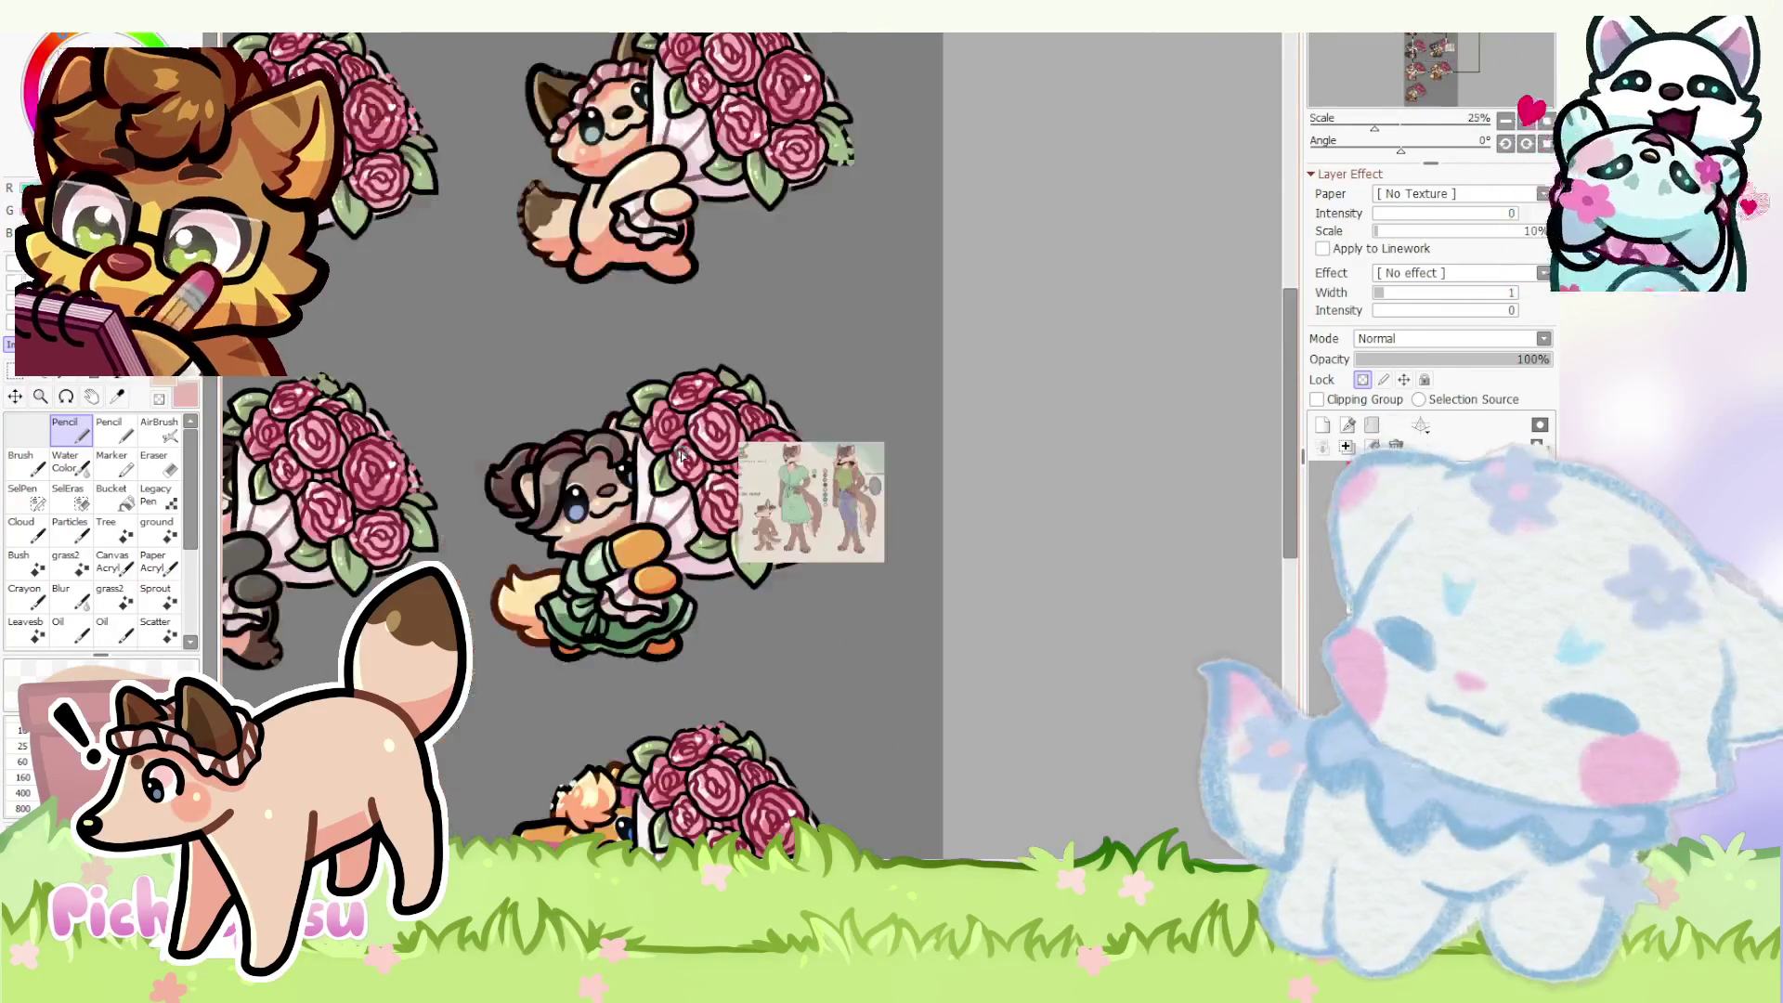
{"action": "scroll", "coordinate": [1065, 475], "scroll_direction": "up", "scroll_amount": 3}
{"action": "scroll", "coordinate": [1066, 474], "scroll_direction": "up", "scroll_amount": 2}
{"action": "scroll", "coordinate": [1073, 475], "scroll_direction": "up", "scroll_amount": 3}
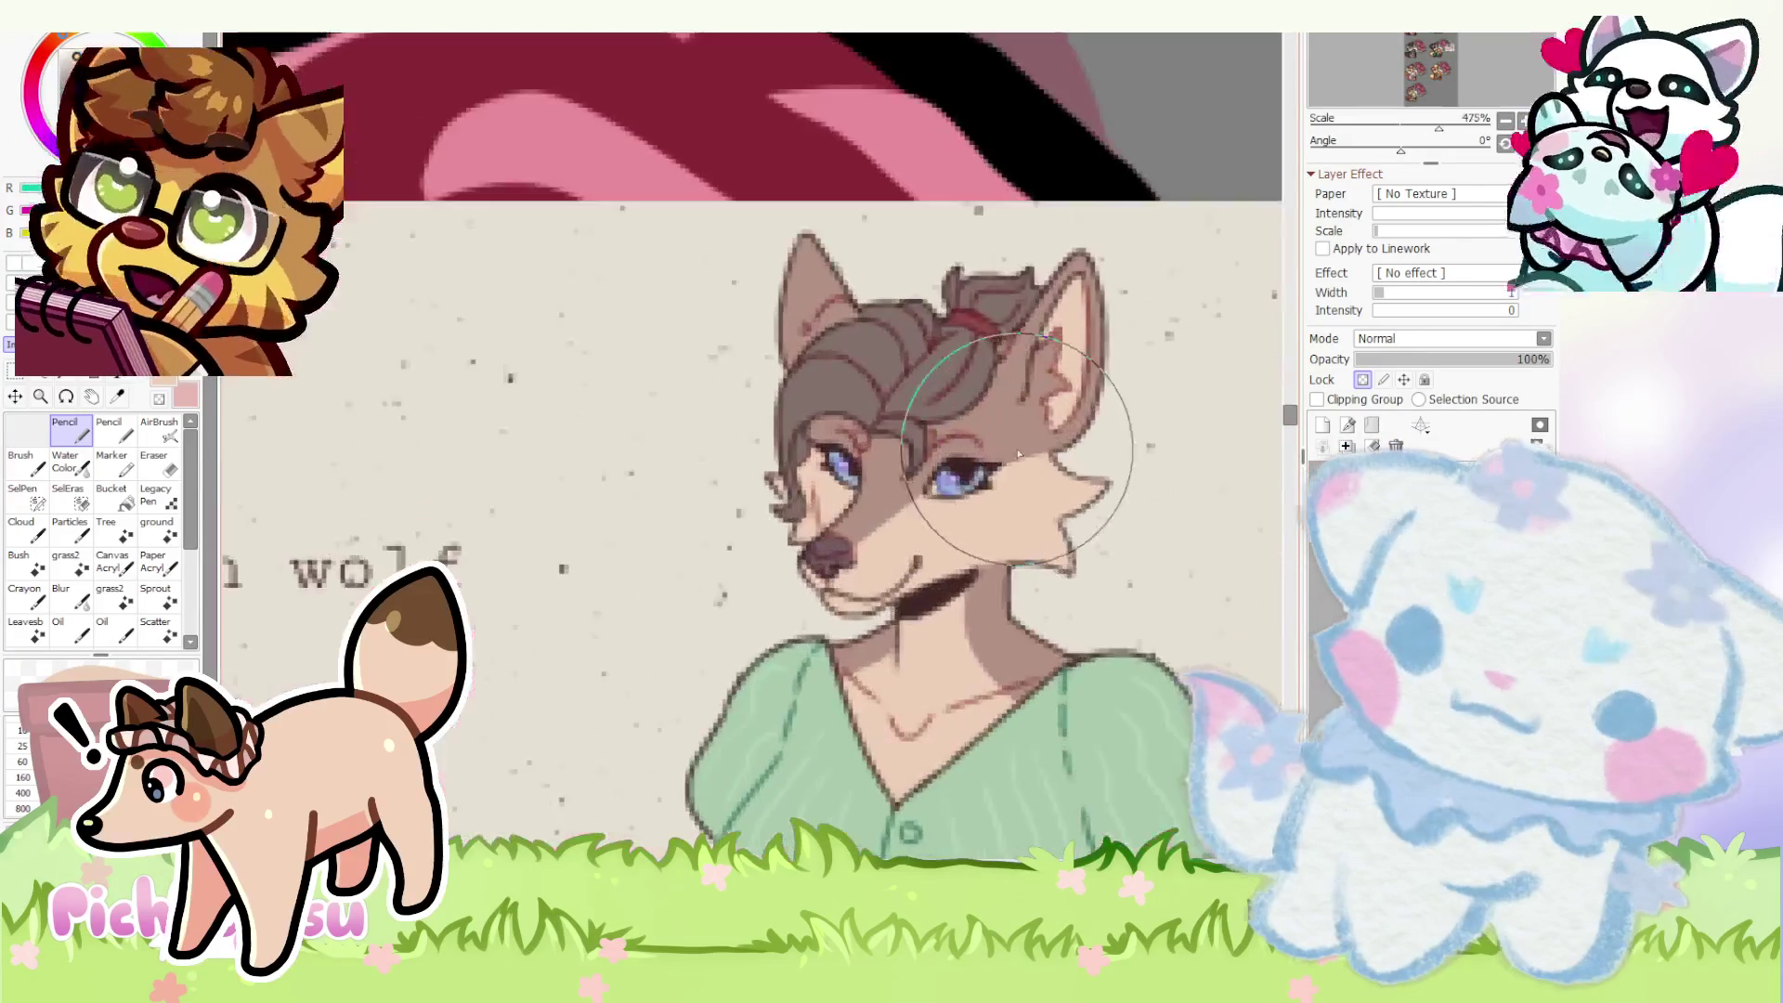
{"action": "scroll", "coordinate": [1072, 474], "scroll_direction": "down", "scroll_amount": 1}
{"action": "scroll", "coordinate": [1074, 473], "scroll_direction": "down", "scroll_amount": 7}
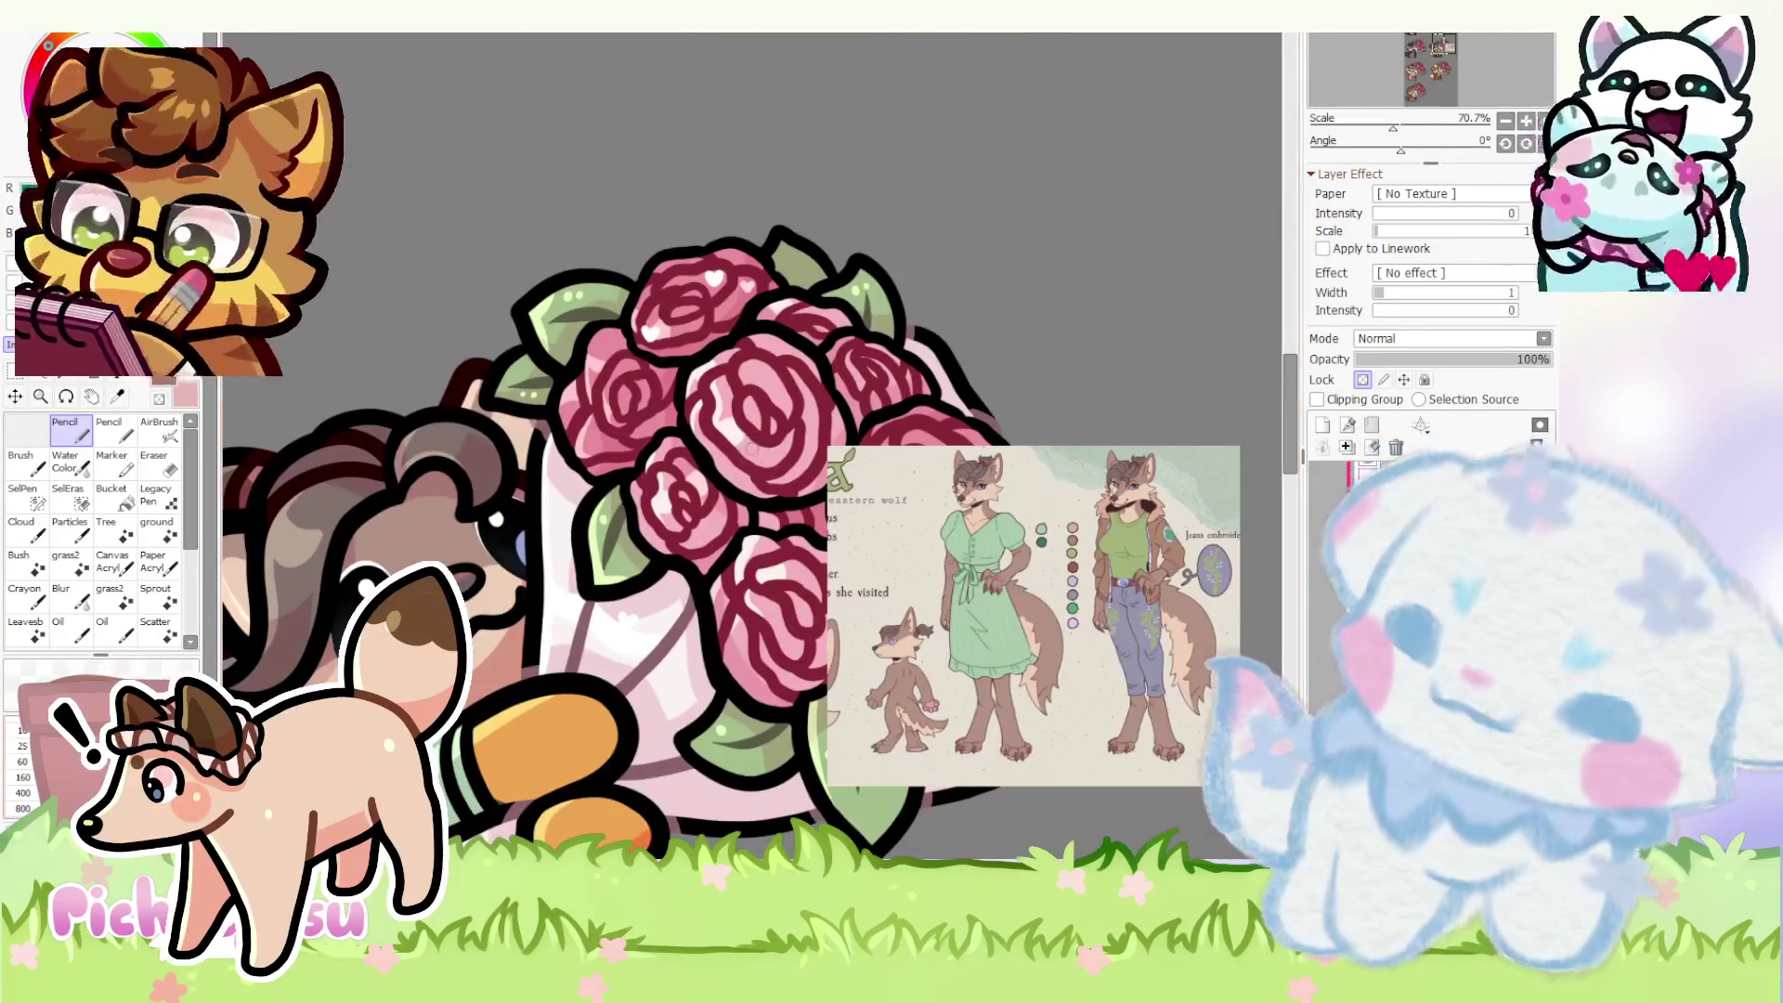
{"action": "scroll", "coordinate": [359, 530], "scroll_direction": "up", "scroll_amount": 3}
{"action": "scroll", "coordinate": [360, 530], "scroll_direction": "up", "scroll_amount": 2}
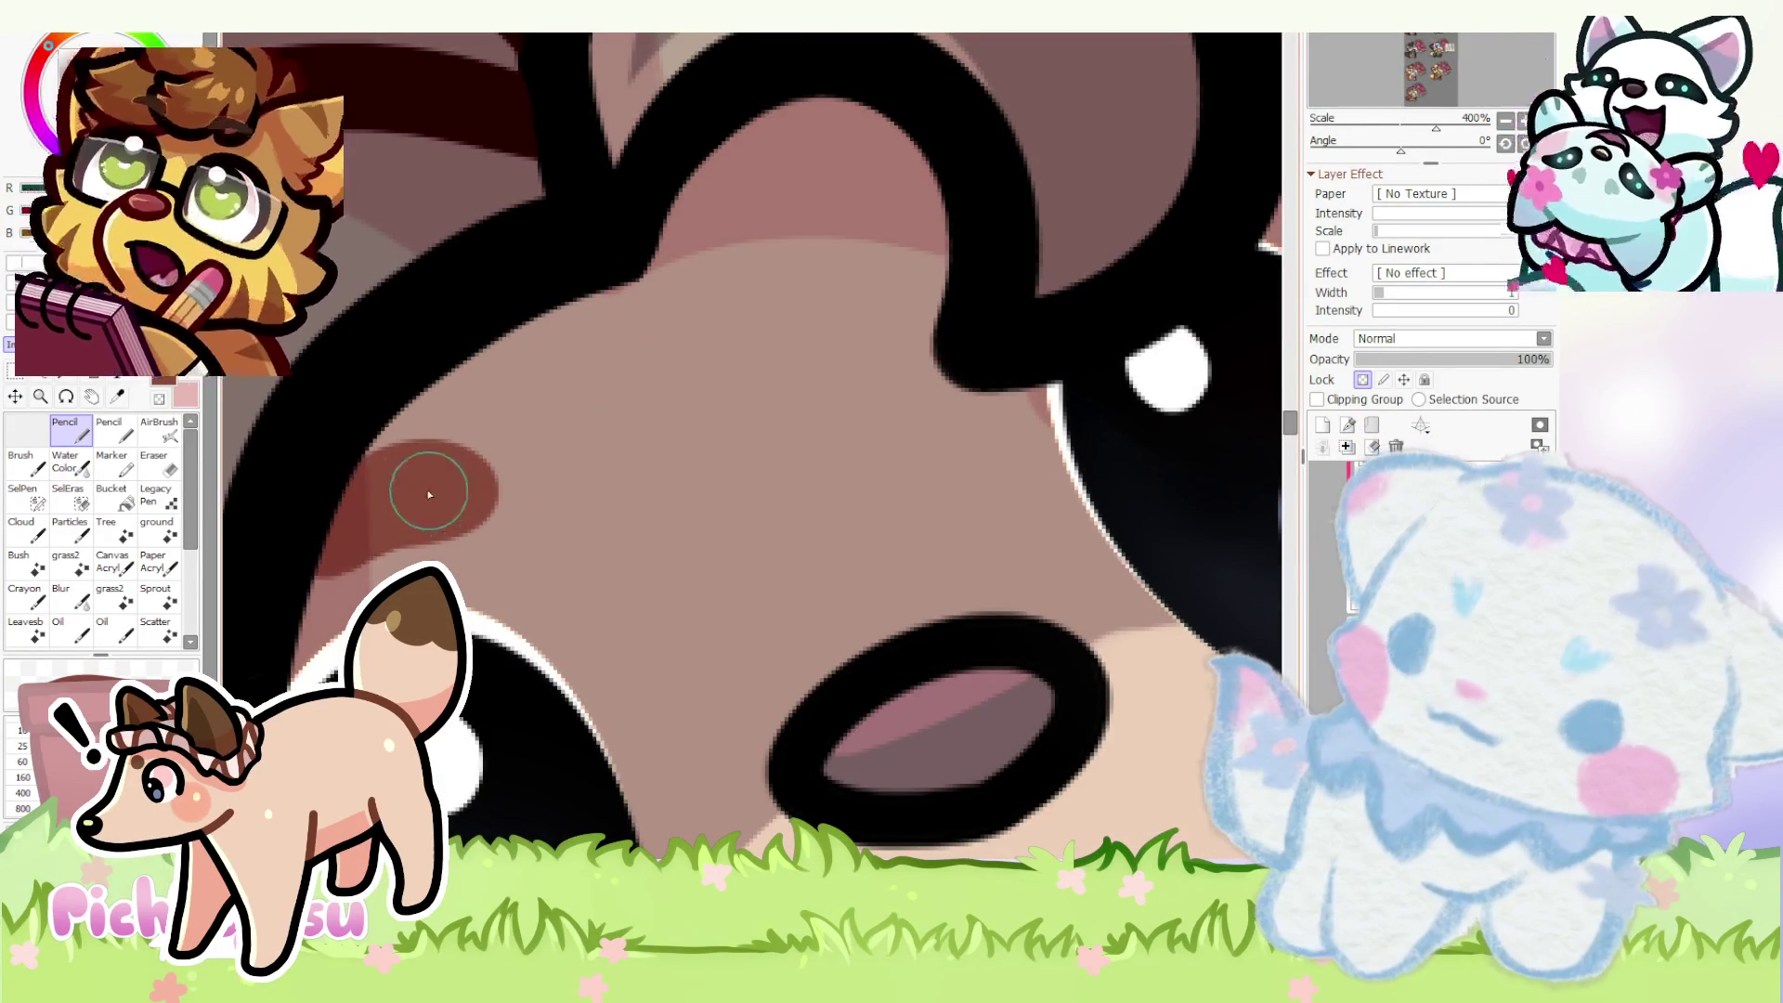
{"action": "scroll", "coordinate": [645, 354], "scroll_direction": "down", "scroll_amount": 5}
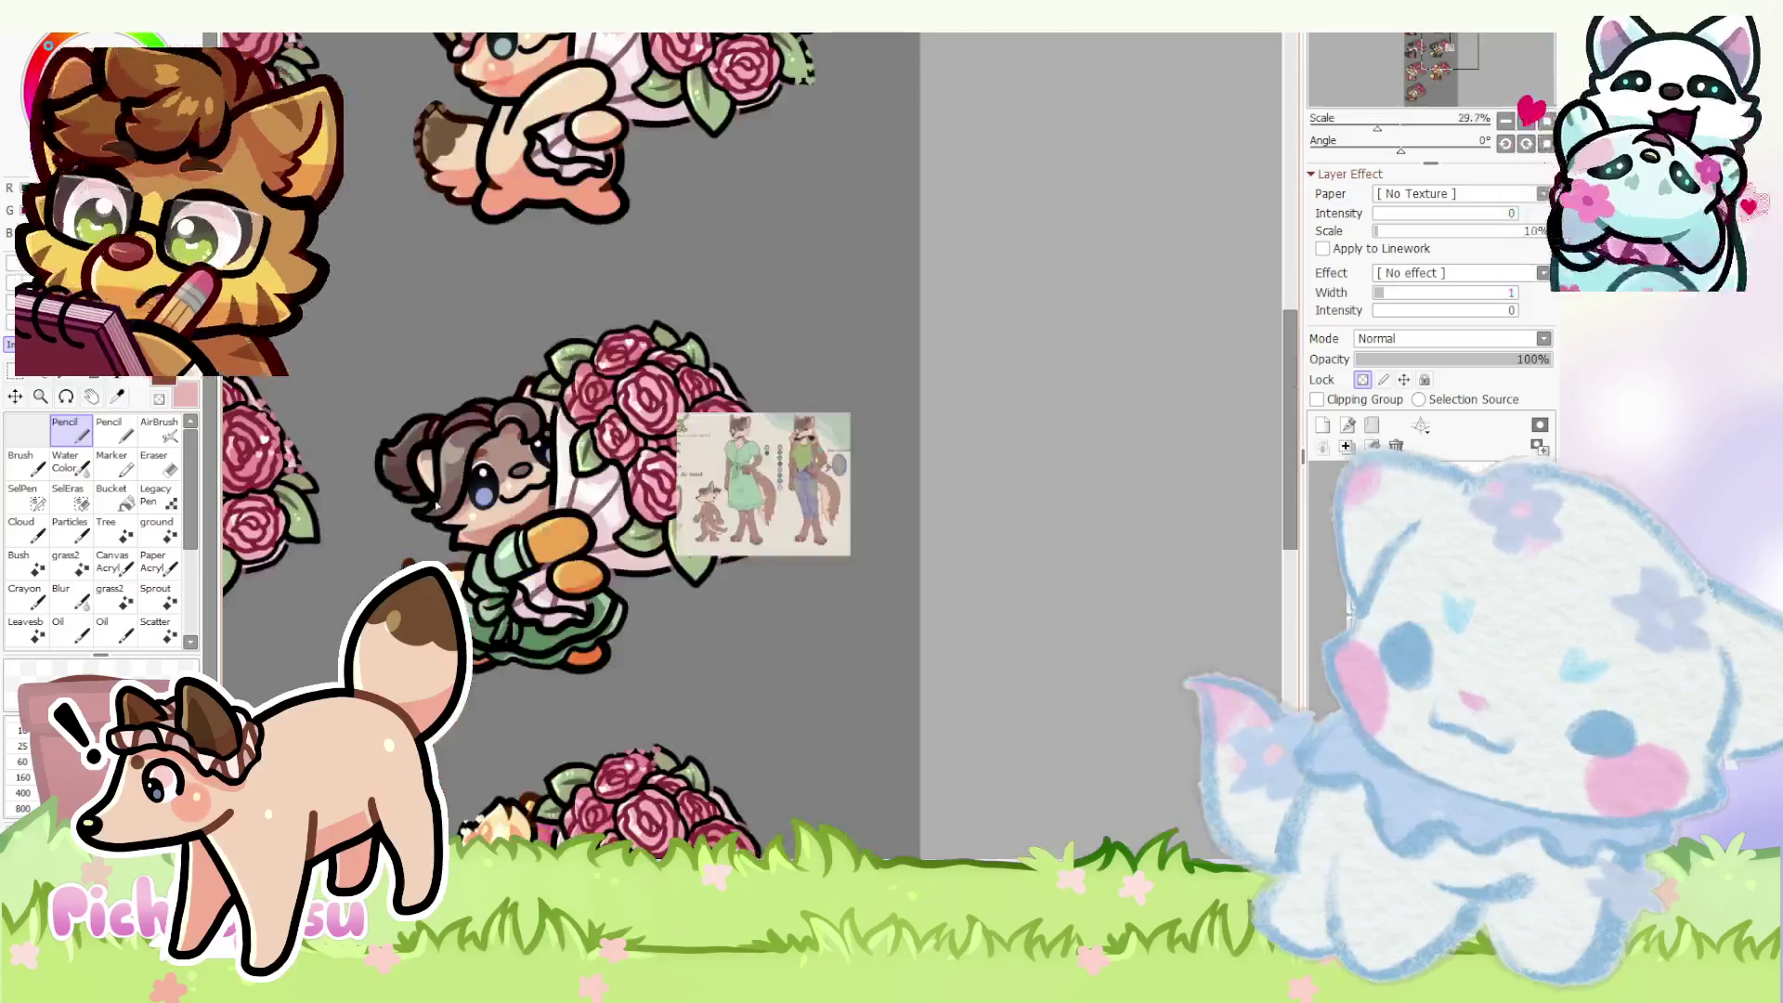
{"action": "scroll", "coordinate": [480, 389], "scroll_direction": "up", "scroll_amount": 1}
{"action": "scroll", "coordinate": [481, 389], "scroll_direction": "up", "scroll_amount": 1}
{"action": "scroll", "coordinate": [479, 389], "scroll_direction": "up", "scroll_amount": 1}
{"action": "scroll", "coordinate": [480, 388], "scroll_direction": "up", "scroll_amount": 2}
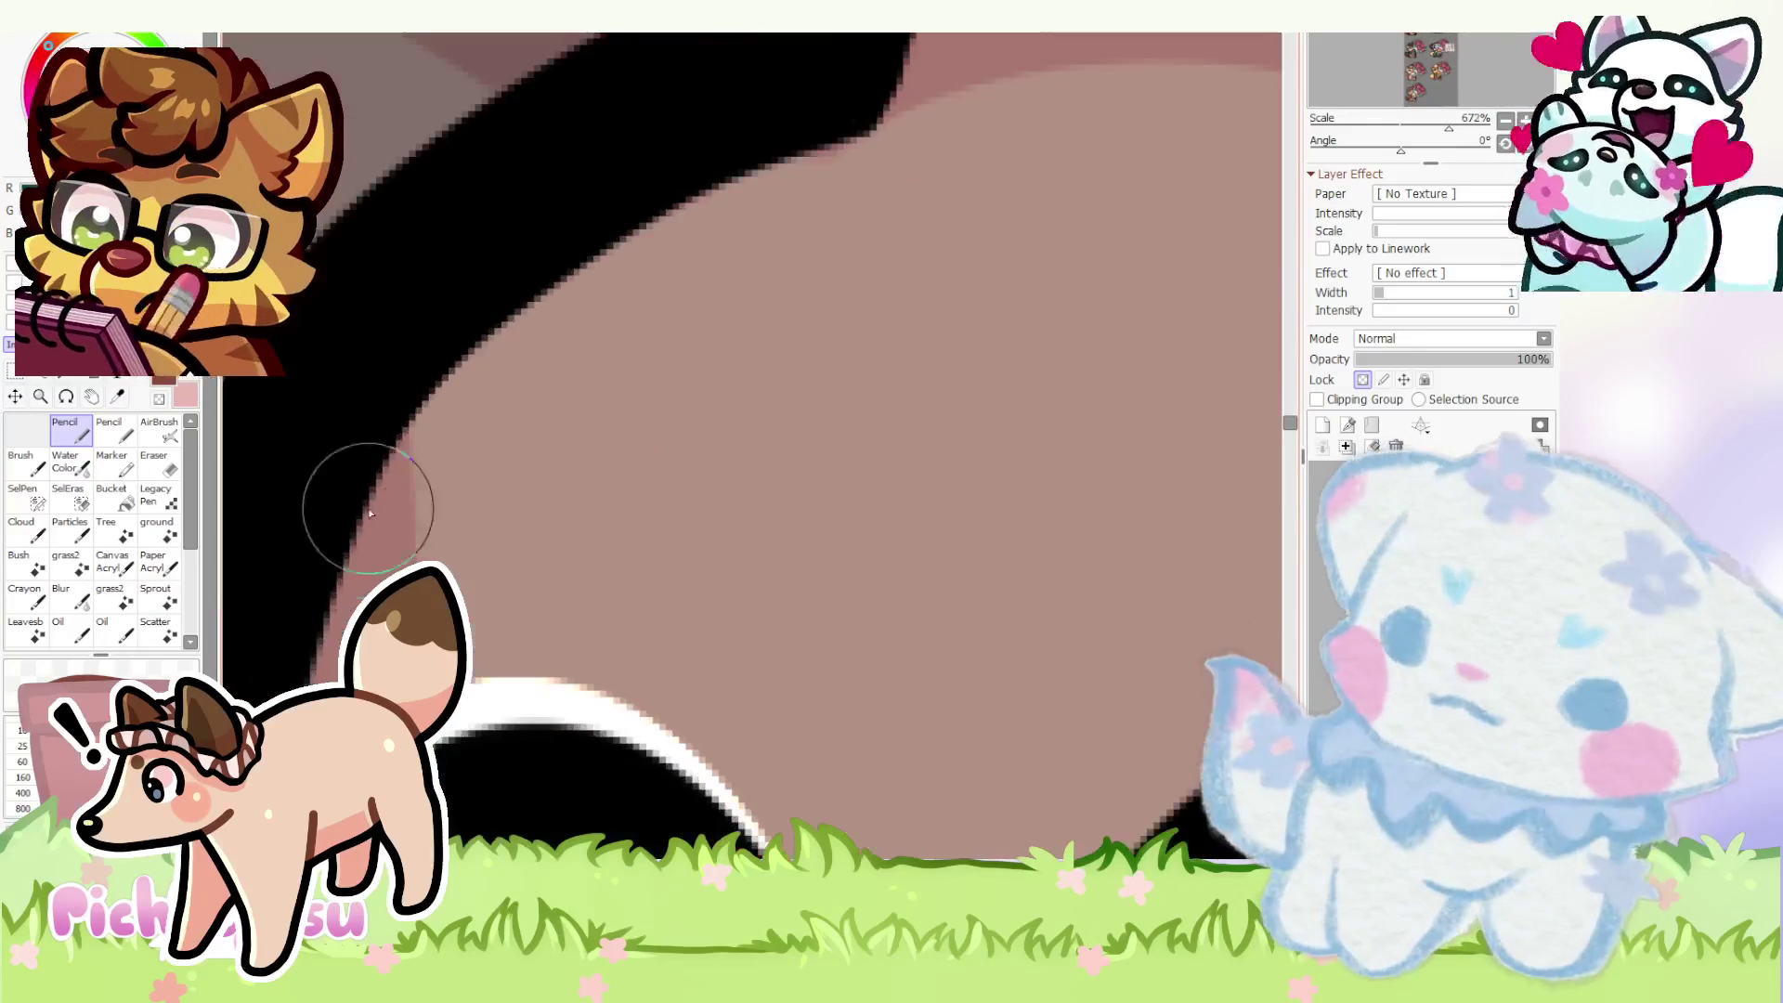
- Paint a dark red shading patch on the wolf's face, then ready the Eraser
{"action": "left_click_drag", "start_coordinate": [378, 477], "coordinate": [558, 438]}
{"action": "scroll", "coordinate": [412, 502], "scroll_direction": "up", "scroll_amount": 1}
{"action": "scroll", "coordinate": [488, 513], "scroll_direction": "up", "scroll_amount": 1}
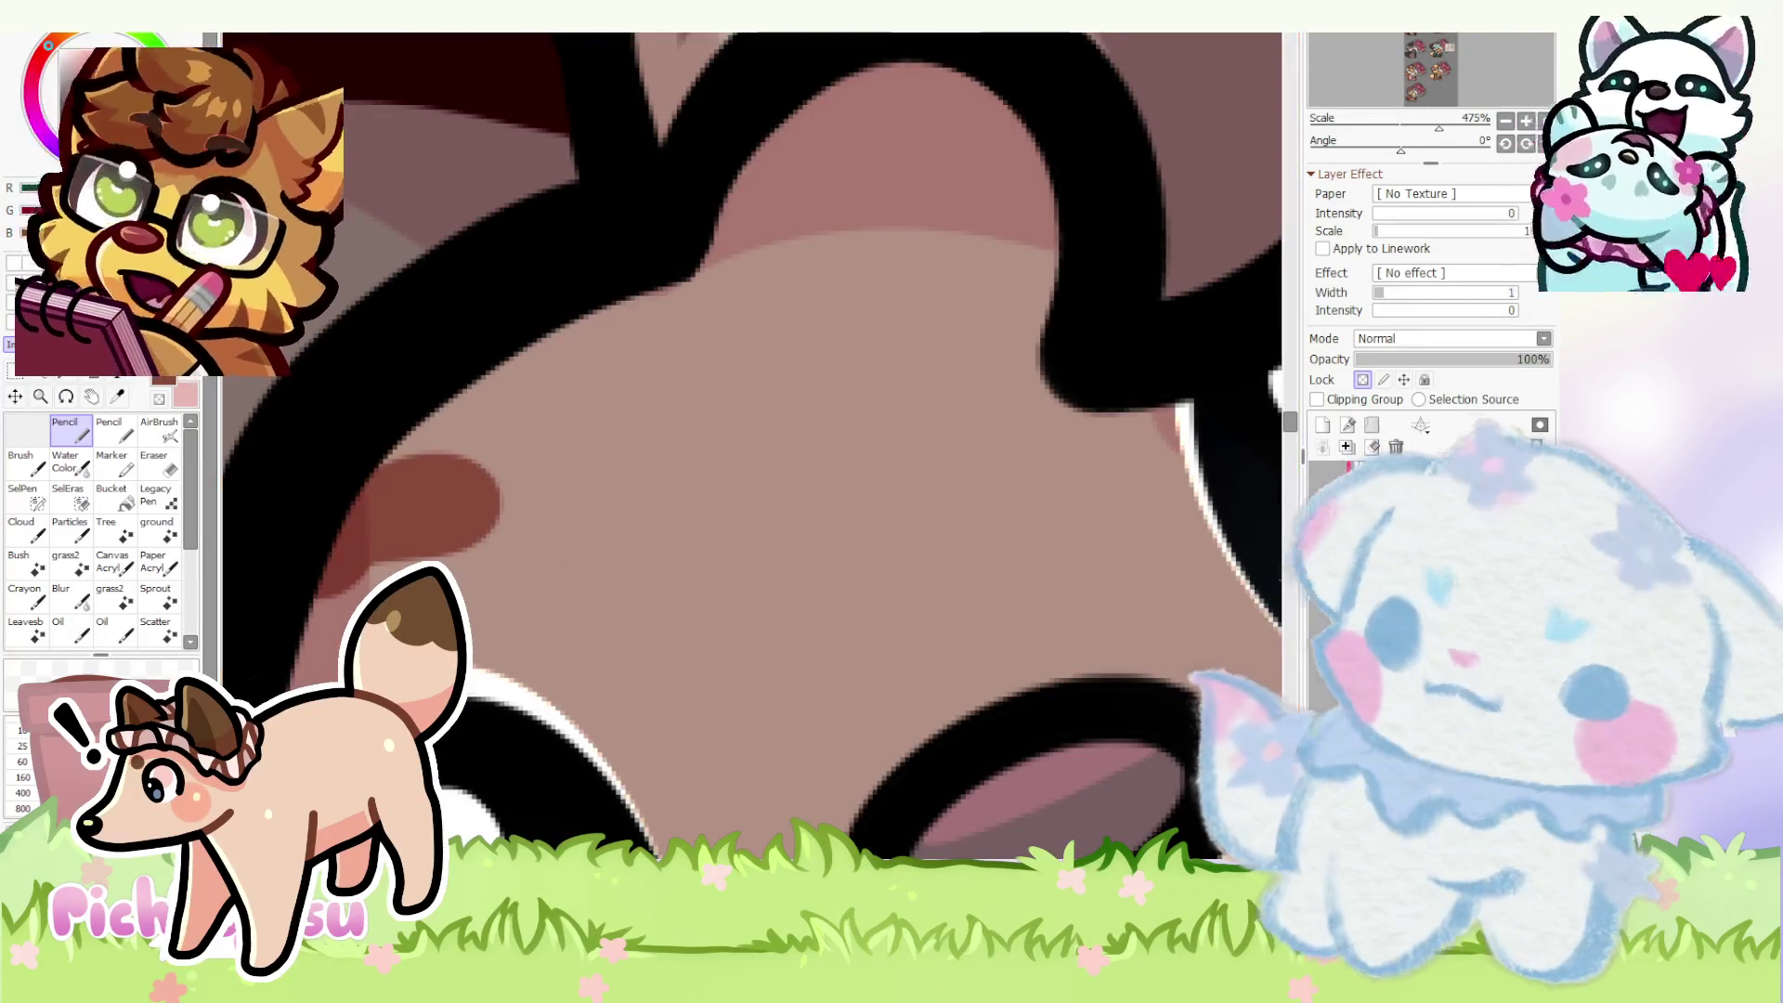
{"action": "scroll", "coordinate": [485, 560], "scroll_direction": "down", "scroll_amount": 5}
{"action": "scroll", "coordinate": [485, 561], "scroll_direction": "down", "scroll_amount": 1}
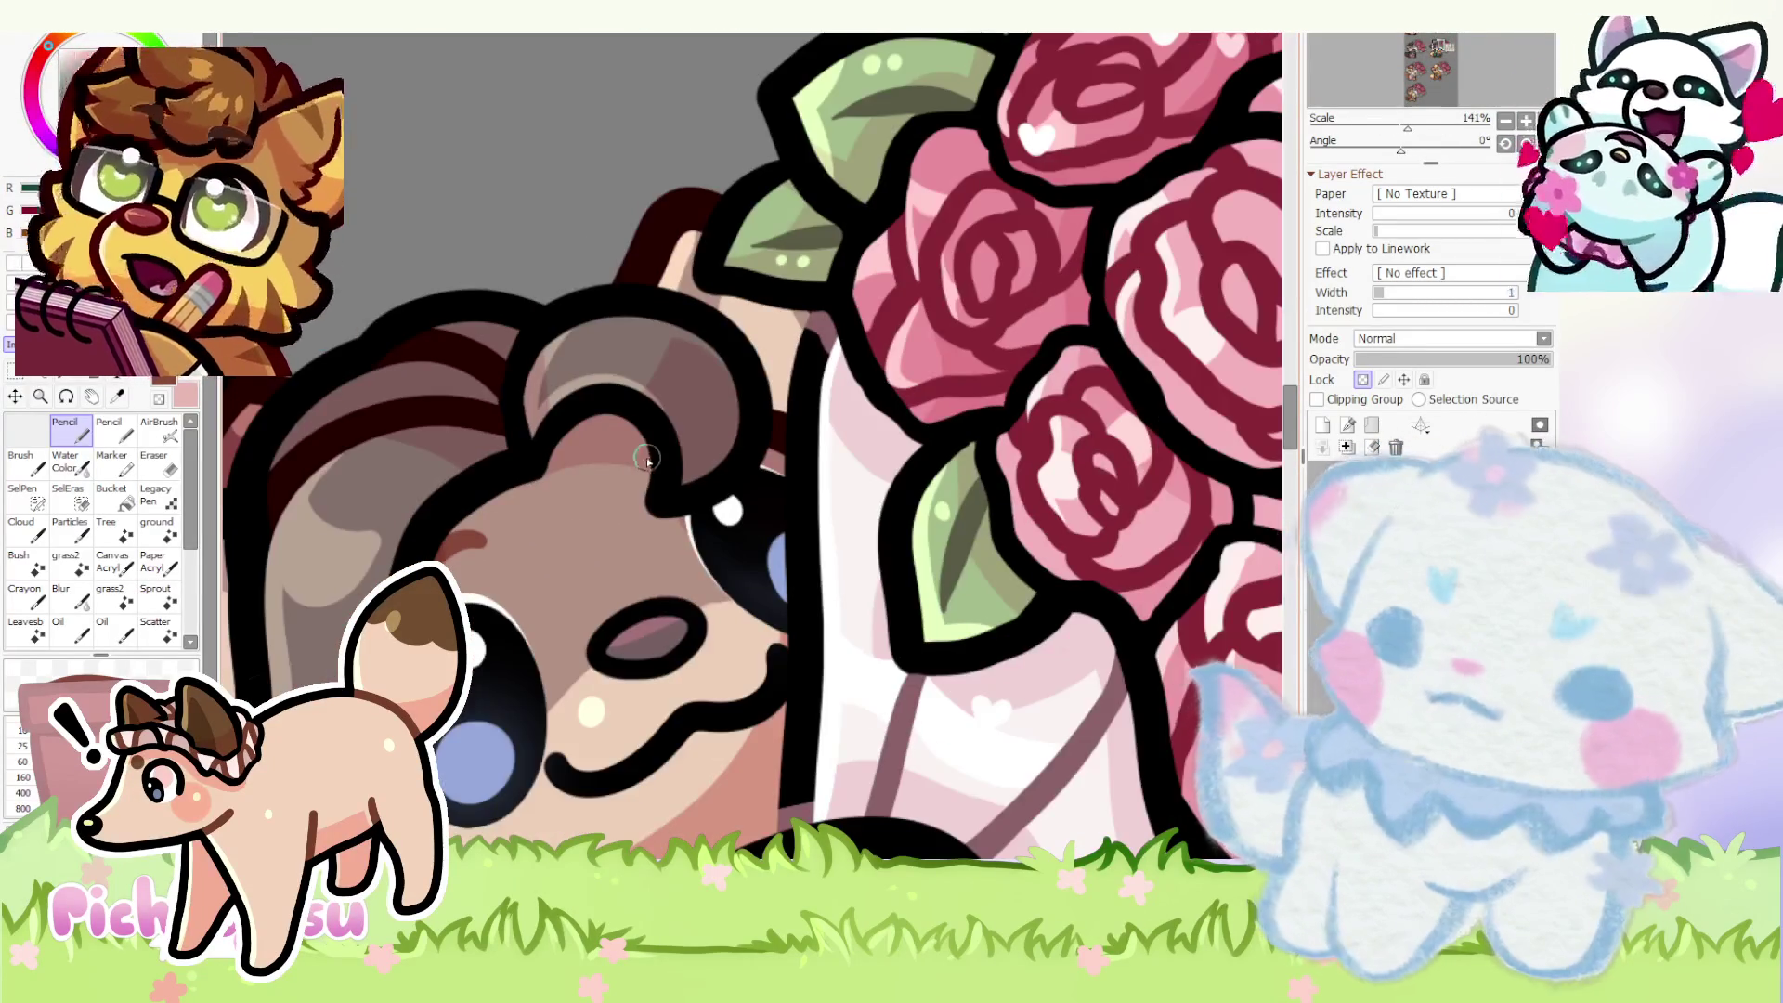
{"action": "scroll", "coordinate": [485, 561], "scroll_direction": "up", "scroll_amount": 3}
{"action": "scroll", "coordinate": [577, 429], "scroll_direction": "down", "scroll_amount": 3}
{"action": "scroll", "coordinate": [577, 430], "scroll_direction": "up", "scroll_amount": 2}
{"action": "scroll", "coordinate": [578, 430], "scroll_direction": "up", "scroll_amount": 2}
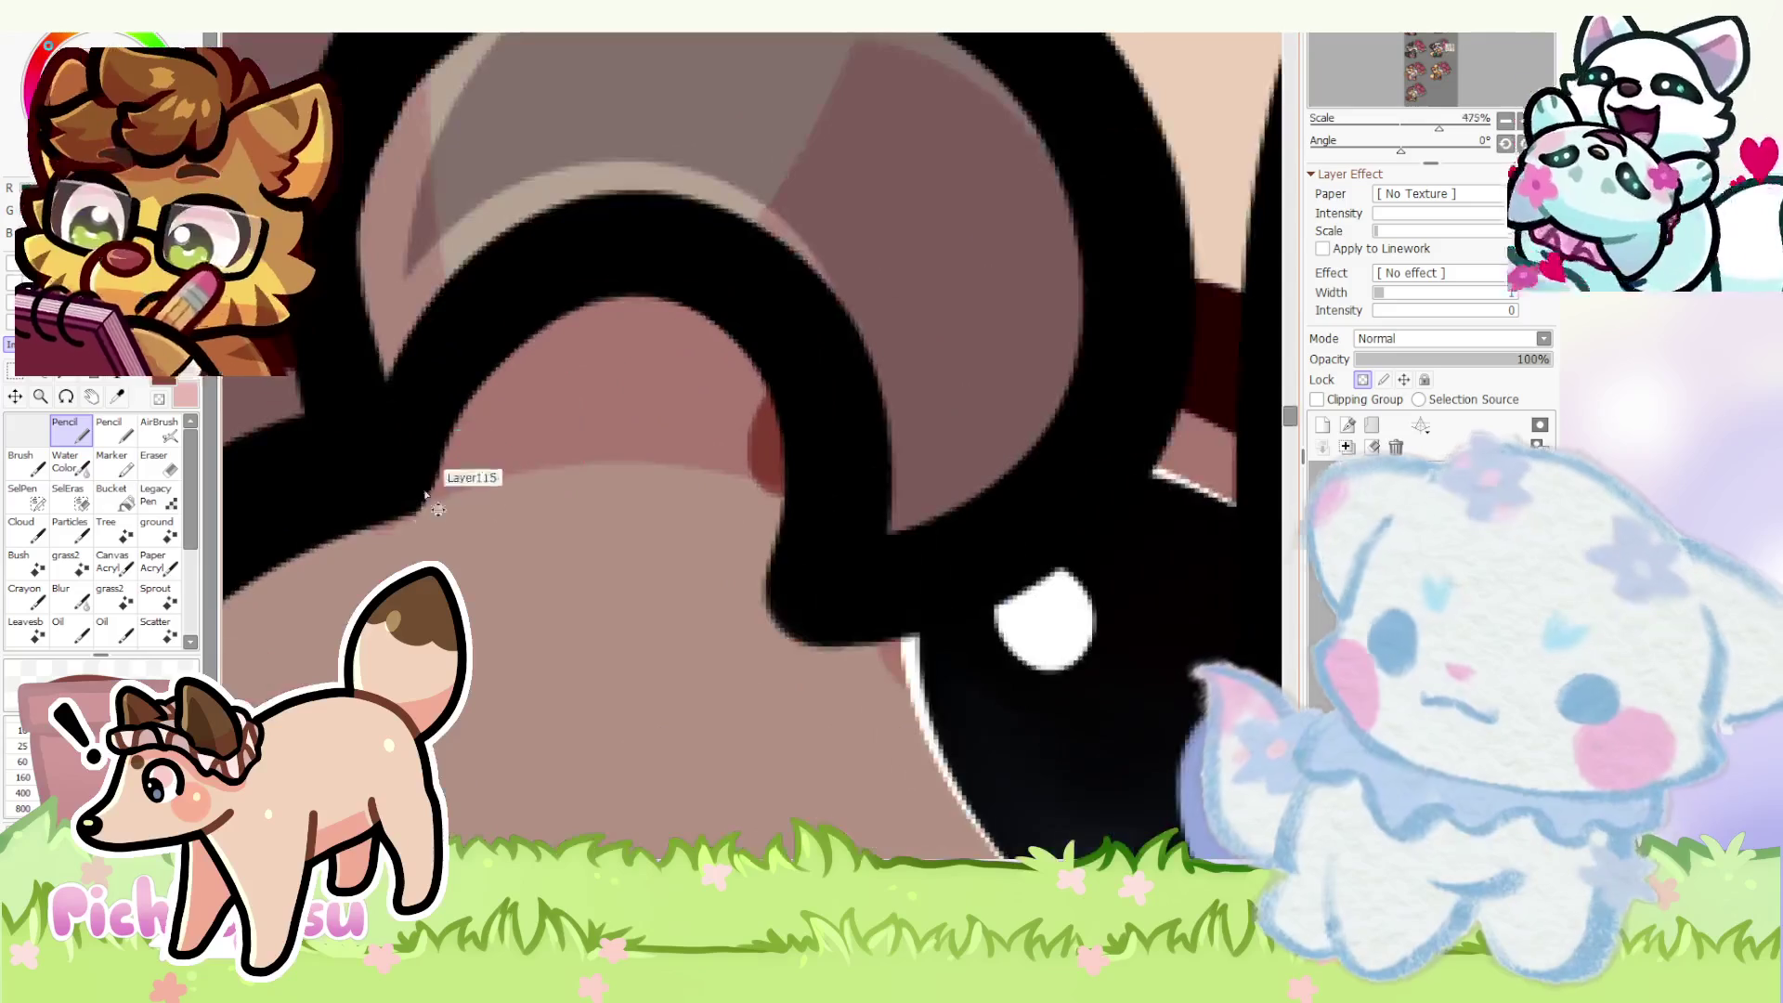
{"action": "key", "text": "e"}
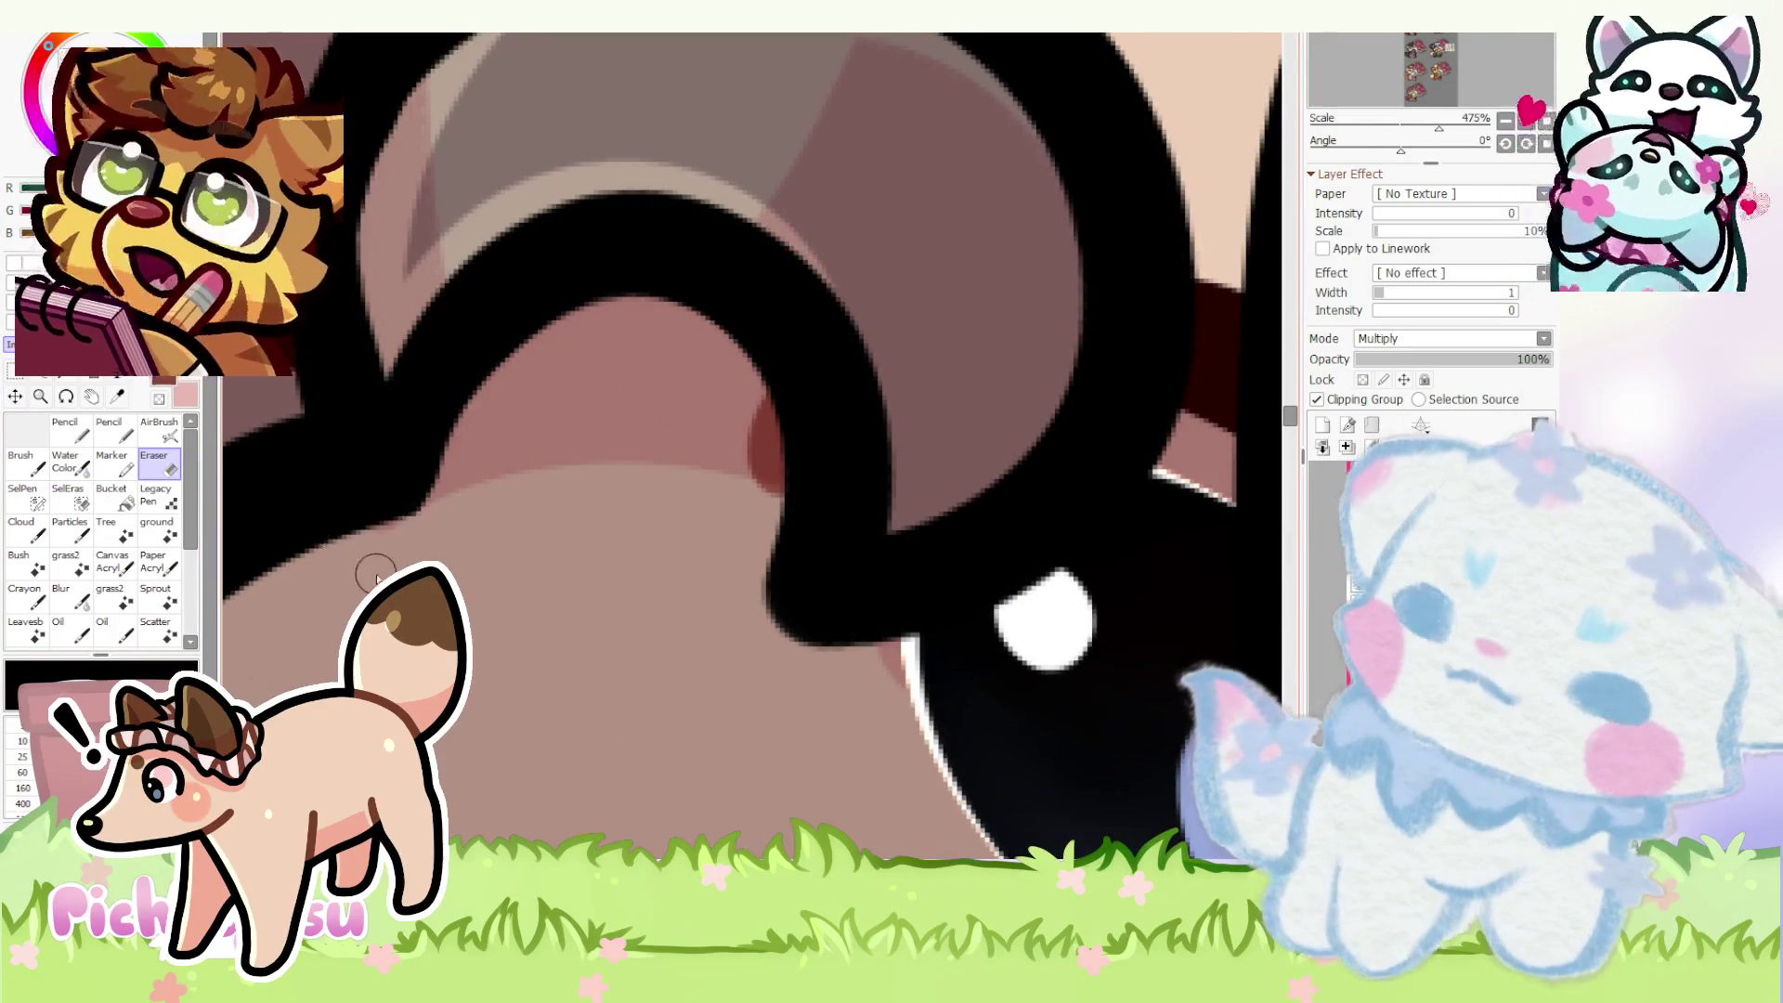
{"action": "scroll", "coordinate": [411, 516], "scroll_direction": "down", "scroll_amount": 2}
{"action": "scroll", "coordinate": [651, 452], "scroll_direction": "down", "scroll_amount": 6}
{"action": "scroll", "coordinate": [658, 427], "scroll_direction": "up", "scroll_amount": 1}
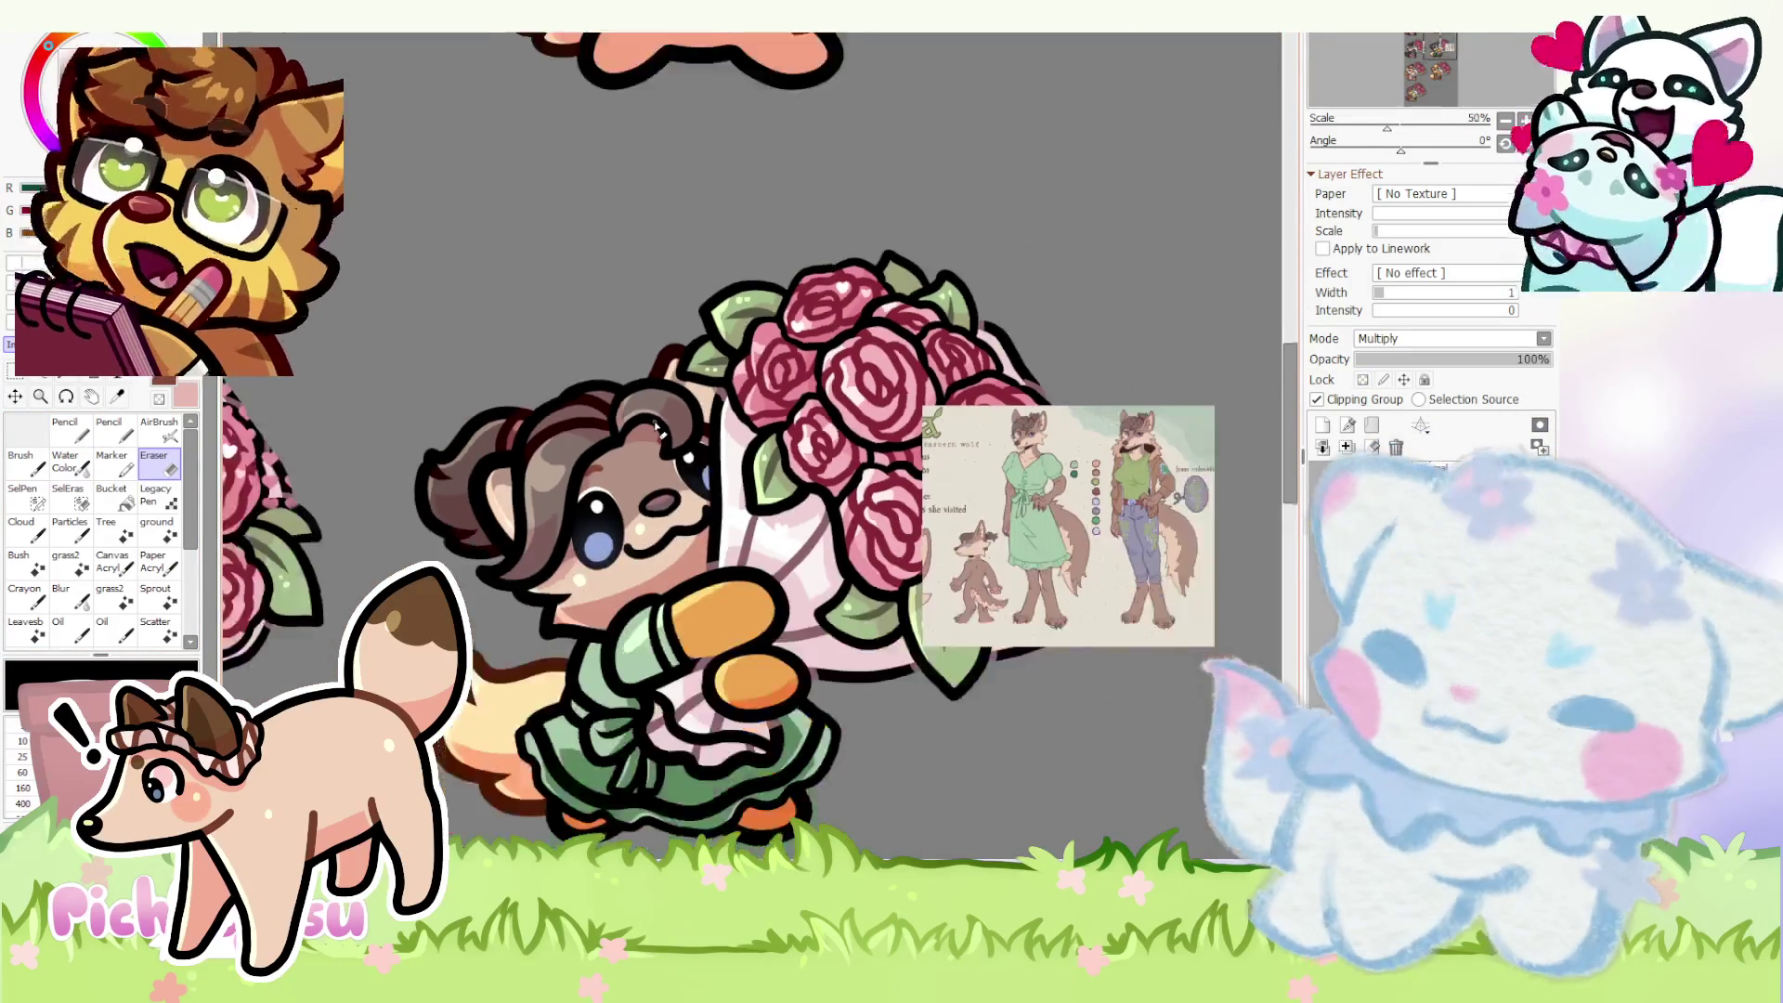
{"action": "scroll", "coordinate": [780, 418], "scroll_direction": "up", "scroll_amount": 1}
{"action": "scroll", "coordinate": [906, 426], "scroll_direction": "up", "scroll_amount": 2}
{"action": "scroll", "coordinate": [893, 444], "scroll_direction": "down", "scroll_amount": 5}
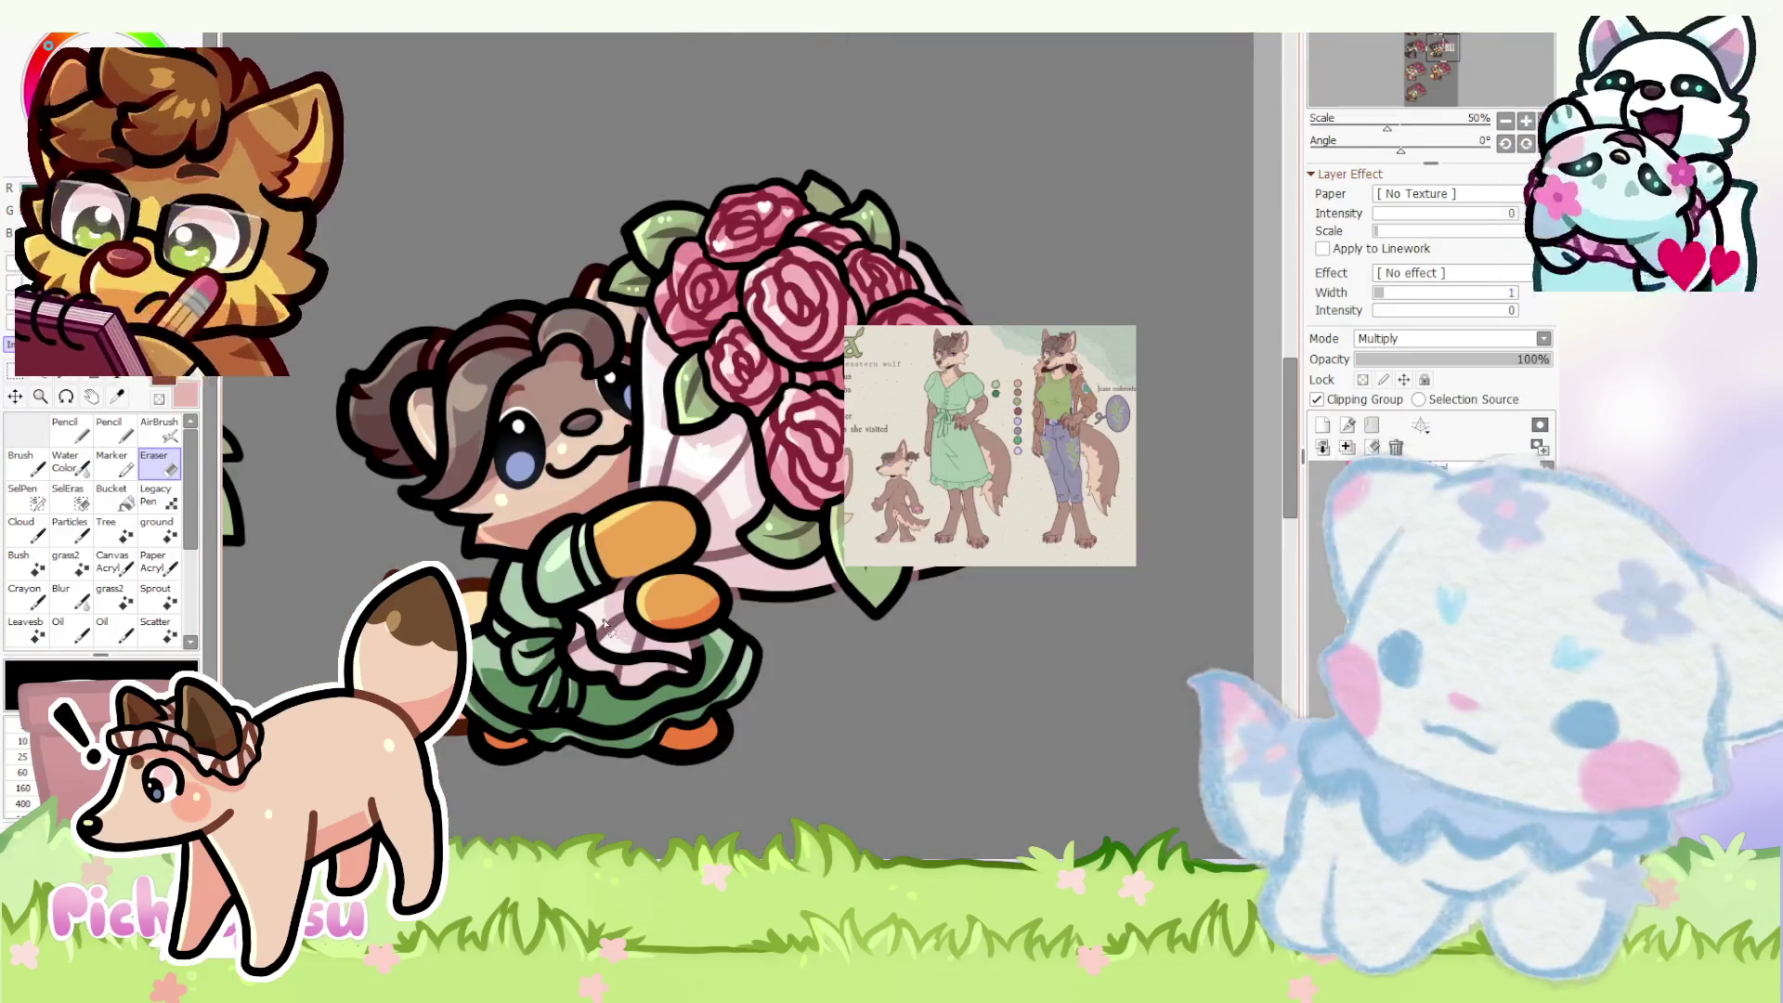
{"action": "scroll", "coordinate": [578, 488], "scroll_direction": "up", "scroll_amount": 1}
{"action": "scroll", "coordinate": [611, 530], "scroll_direction": "up", "scroll_amount": 2}
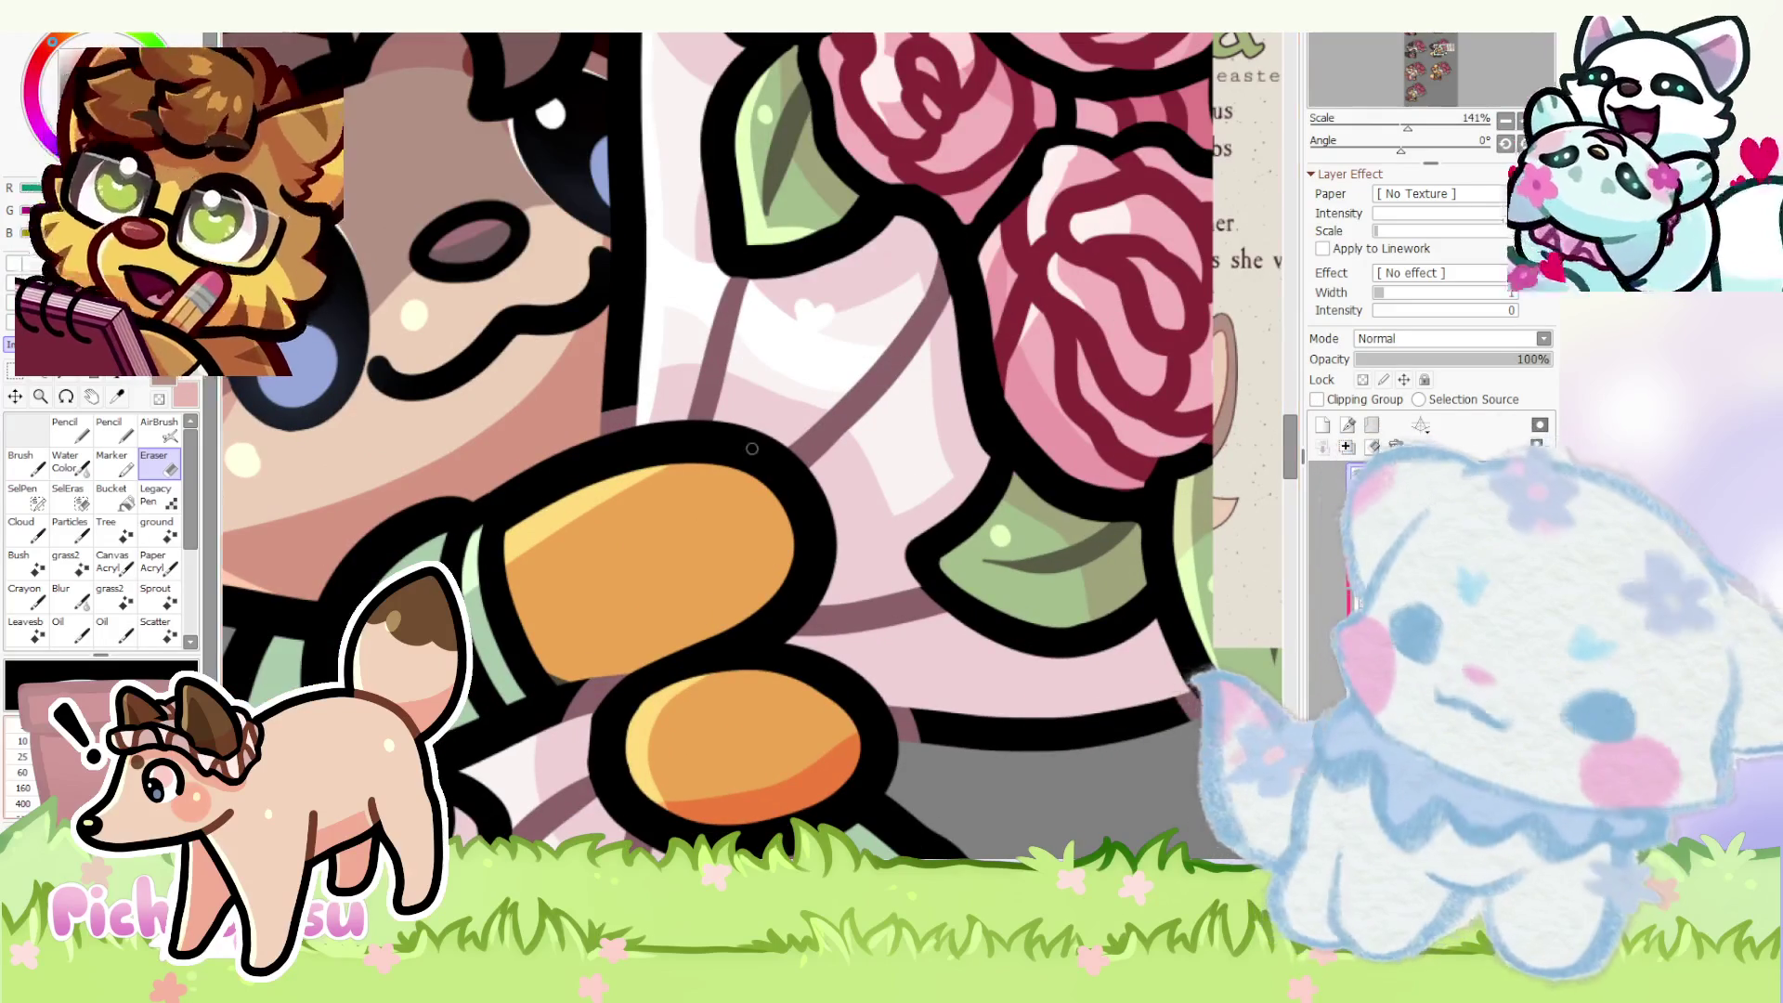
- Erase the orange on the upper paw and paint both paws brown to match the face
{"action": "mouse_move", "coordinate": [536, 530]}
{"action": "left_mouse_down"}
{"action": "mouse_move", "coordinate": [752, 572]}
{"action": "mouse_move", "coordinate": [530, 585]}
{"action": "mouse_move", "coordinate": [550, 572]}
{"action": "left_mouse_up"}
{"action": "key", "text": "n"}
{"action": "mouse_move", "coordinate": [632, 635]}
{"action": "left_mouse_down"}
{"action": "mouse_move", "coordinate": [776, 531]}
{"action": "mouse_move", "coordinate": [598, 478]}
{"action": "mouse_move", "coordinate": [613, 488]}
{"action": "left_mouse_up"}
{"action": "mouse_move", "coordinate": [691, 696]}
{"action": "left_mouse_down"}
{"action": "mouse_move", "coordinate": [754, 752]}
{"action": "mouse_move", "coordinate": [787, 715]}
{"action": "mouse_move", "coordinate": [637, 669]}
{"action": "left_mouse_up"}
{"action": "scroll", "coordinate": [716, 562], "scroll_direction": "down", "scroll_amount": 4}
{"action": "scroll", "coordinate": [716, 564], "scroll_direction": "up", "scroll_amount": 2}
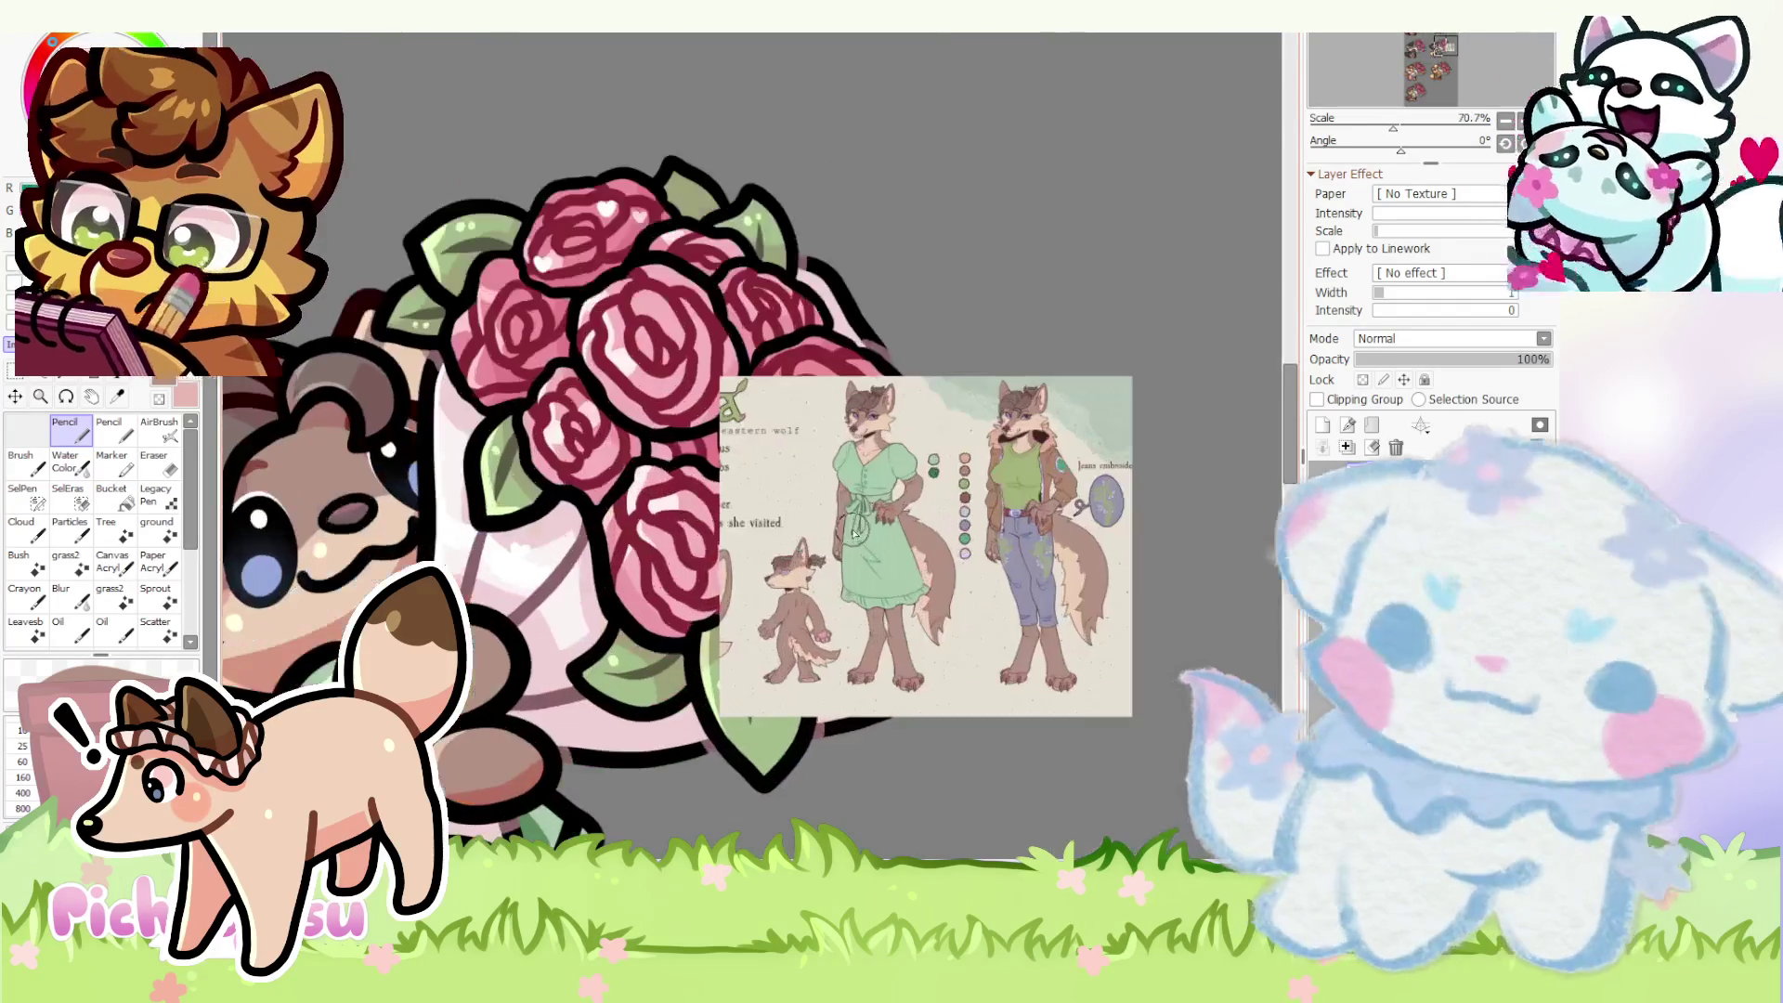
{"action": "scroll", "coordinate": [836, 531], "scroll_direction": "up", "scroll_amount": 2}
{"action": "scroll", "coordinate": [935, 485], "scroll_direction": "down", "scroll_amount": 3}
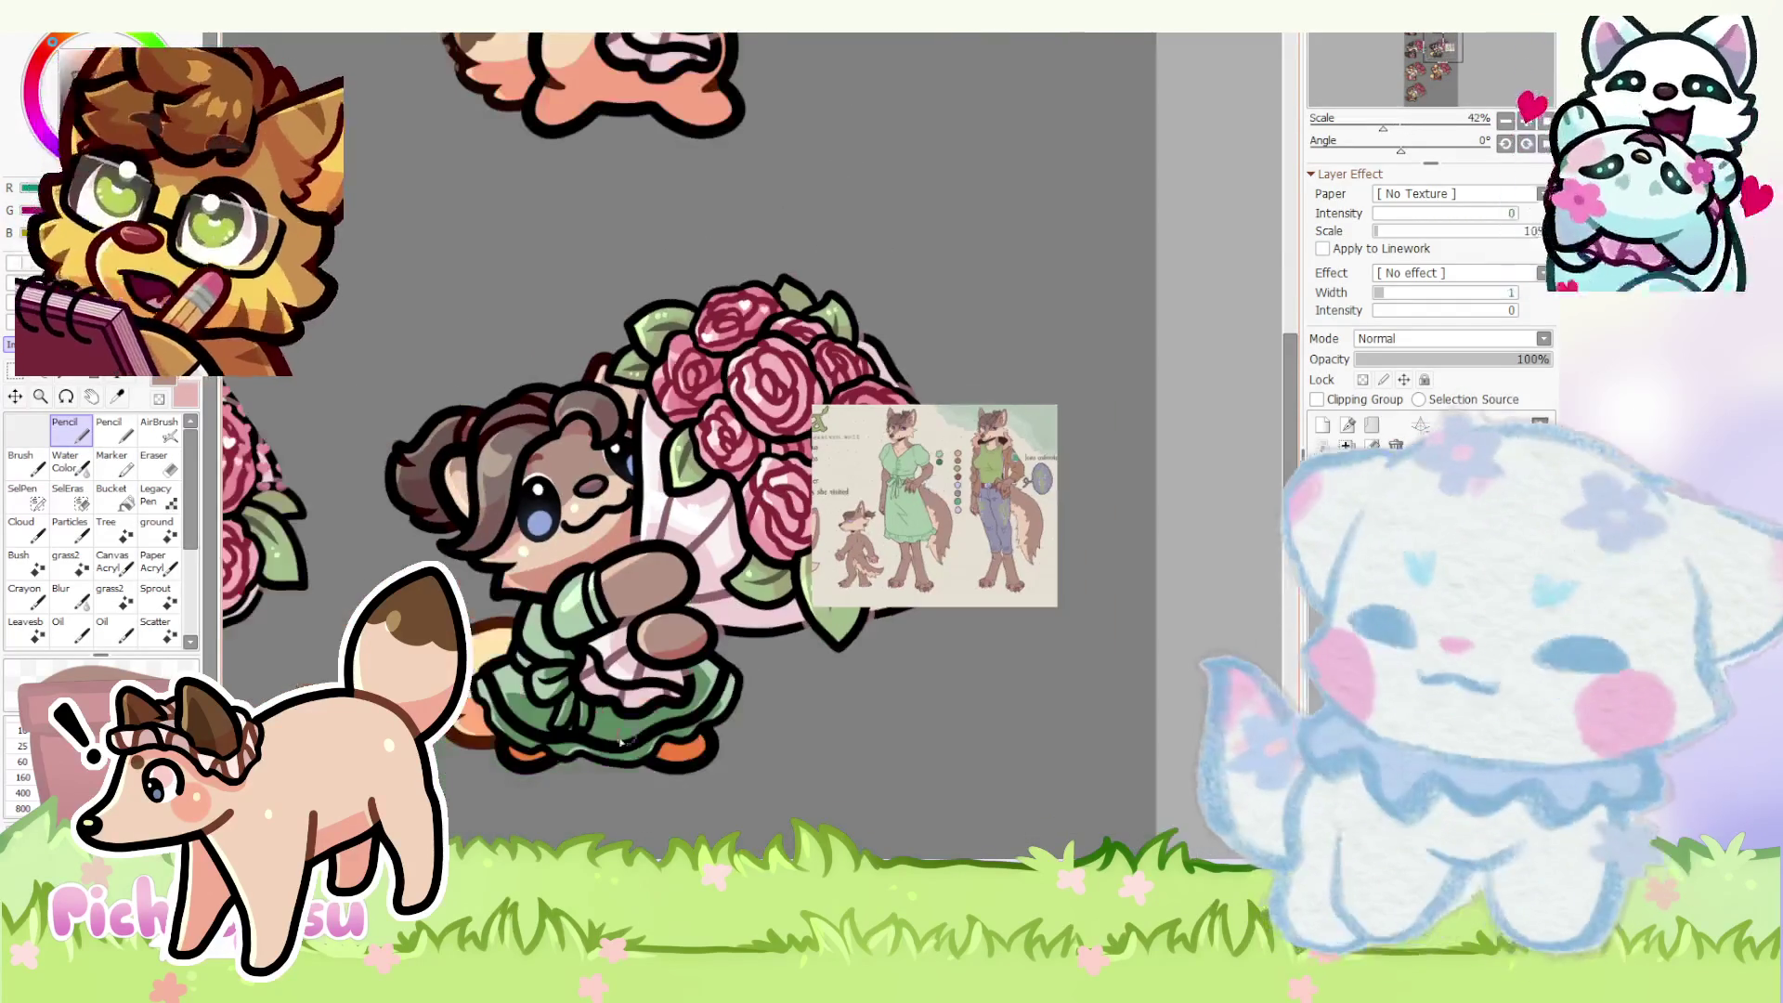
{"action": "scroll", "coordinate": [937, 487], "scroll_direction": "up", "scroll_amount": 1}
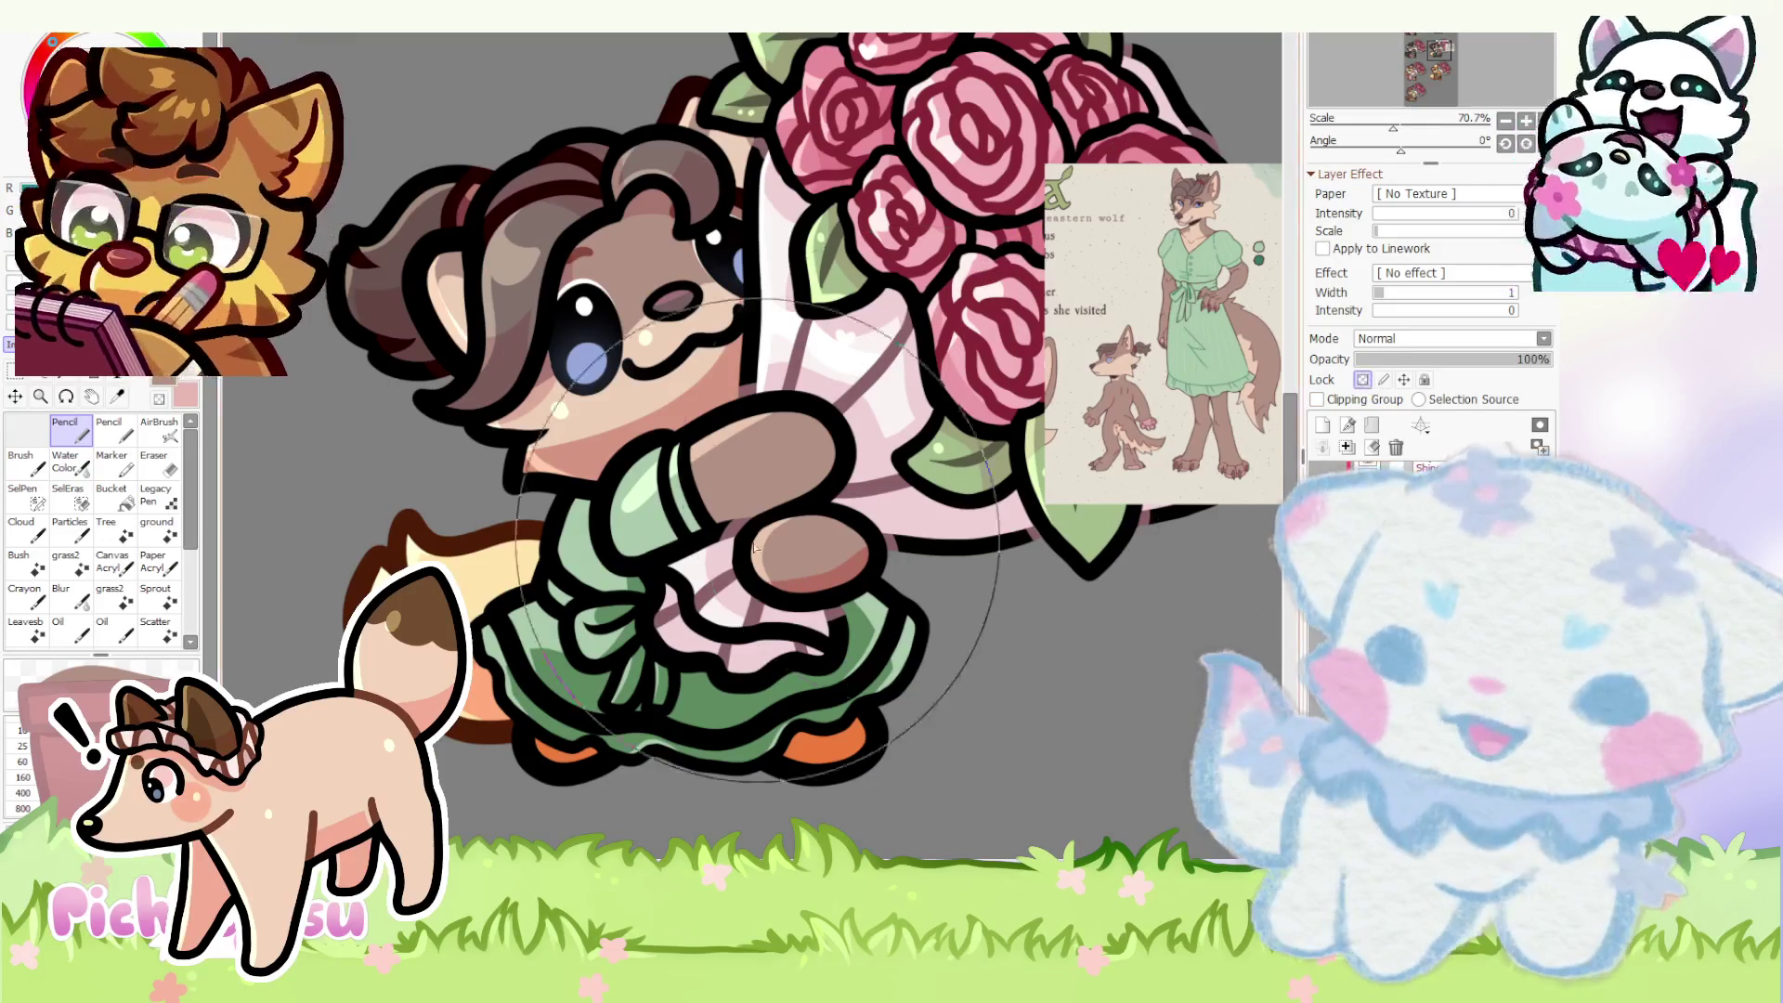
{"action": "scroll", "coordinate": [1234, 348], "scroll_direction": "up", "scroll_amount": 1}
{"action": "scroll", "coordinate": [445, 503], "scroll_direction": "down", "scroll_amount": 2}
{"action": "scroll", "coordinate": [446, 501], "scroll_direction": "up", "scroll_amount": 1}
{"action": "scroll", "coordinate": [446, 501], "scroll_direction": "up", "scroll_amount": 1}
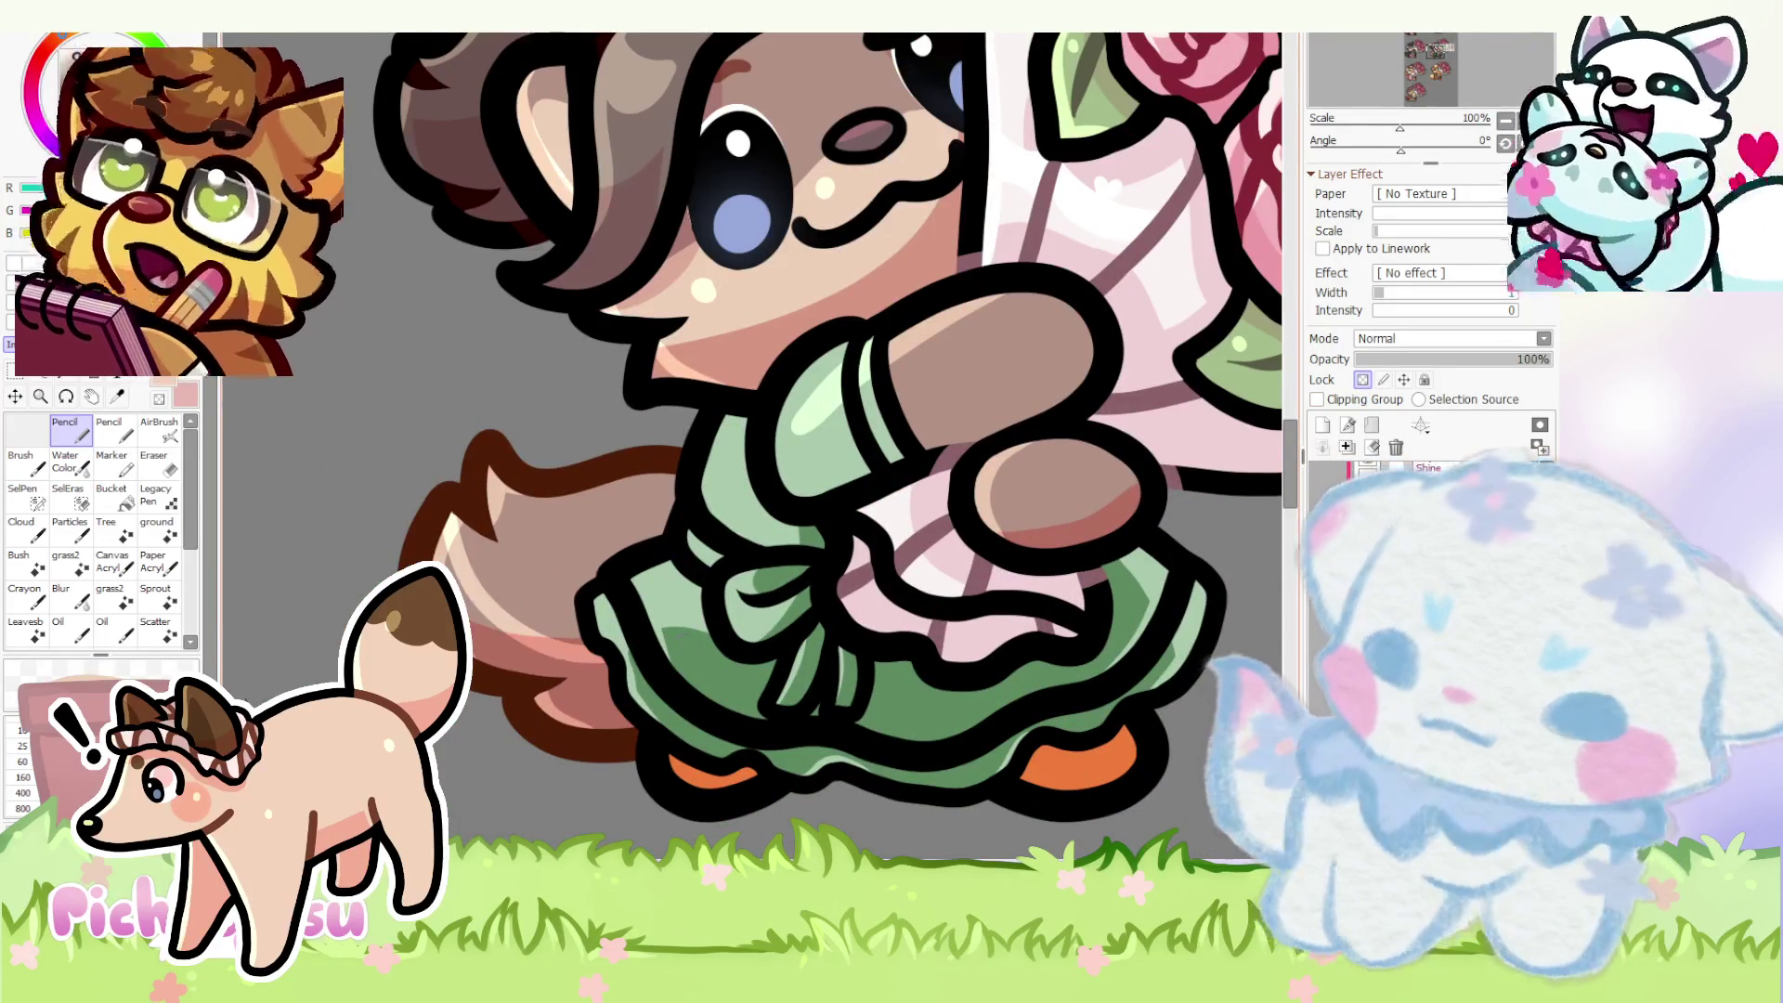
{"action": "scroll", "coordinate": [416, 631], "scroll_direction": "up", "scroll_amount": 1}
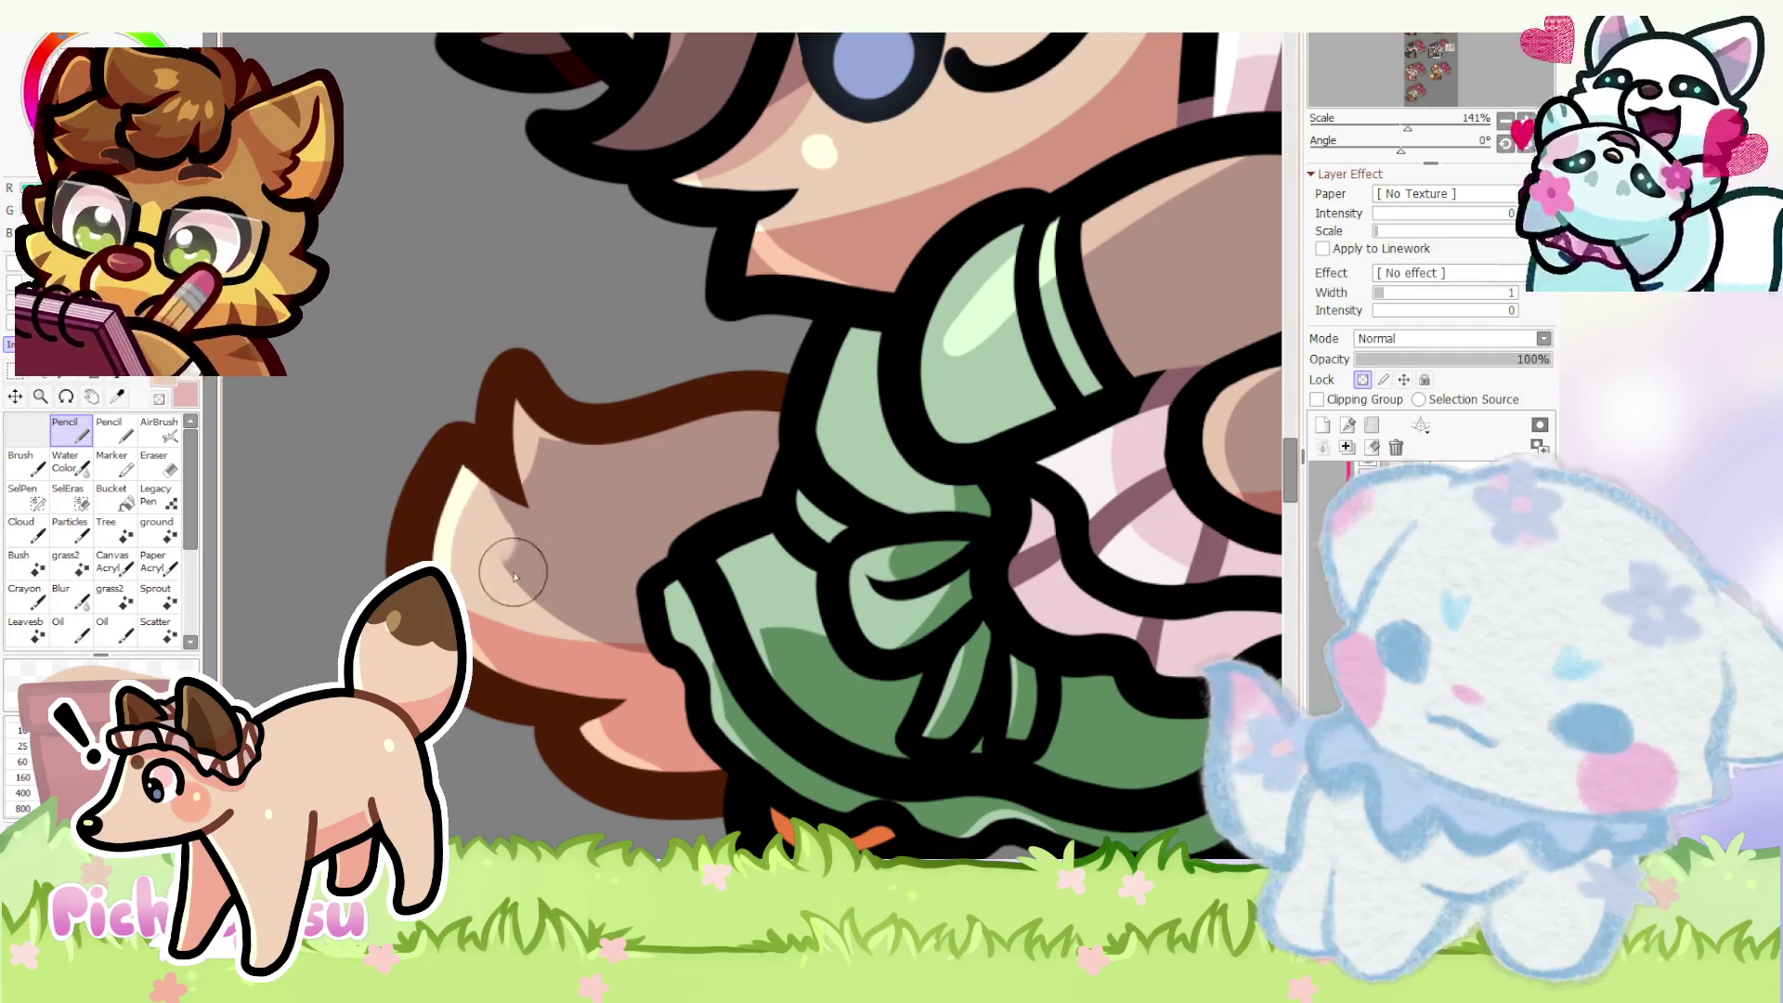
{"action": "scroll", "coordinate": [489, 532], "scroll_direction": "down", "scroll_amount": 3}
{"action": "scroll", "coordinate": [534, 620], "scroll_direction": "up", "scroll_amount": 3}
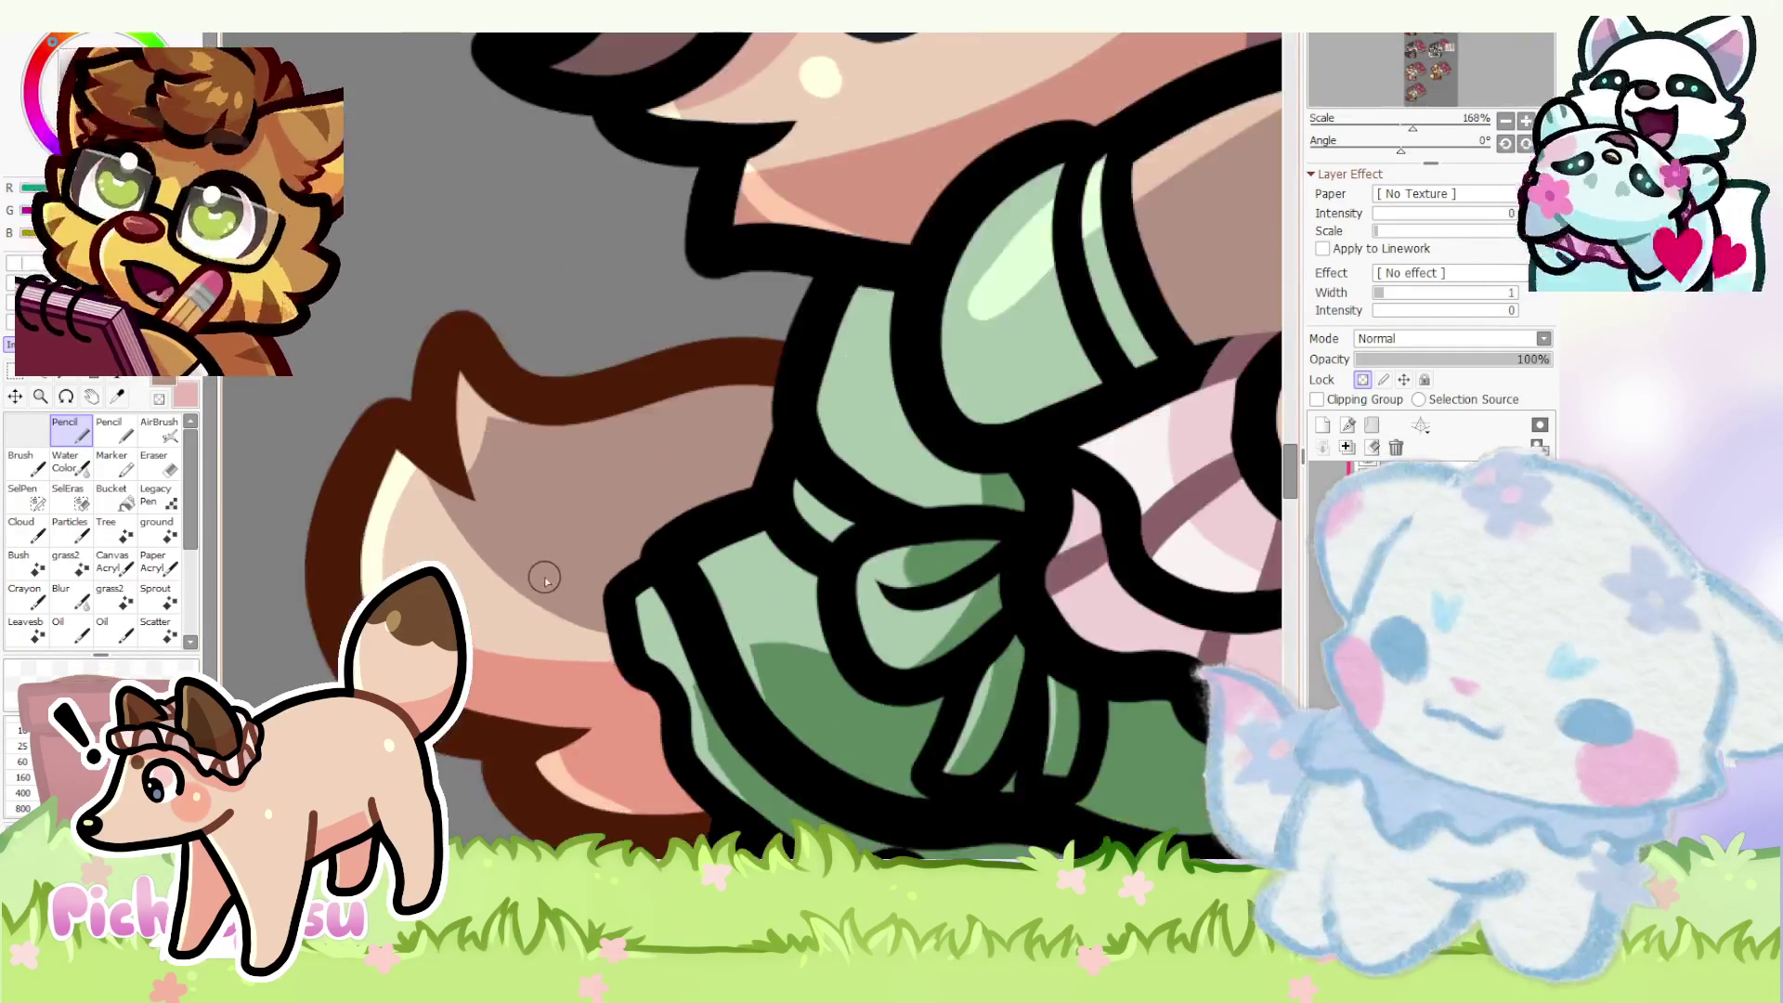
{"action": "scroll", "coordinate": [505, 598], "scroll_direction": "up", "scroll_amount": 1}
{"action": "scroll", "coordinate": [529, 578], "scroll_direction": "up", "scroll_amount": 1}
- Stroke darker pink shading along the lower tail near the skirt, adjusting brush size
{"action": "left_click_drag", "start_coordinate": [716, 720], "coordinate": [796, 808]}
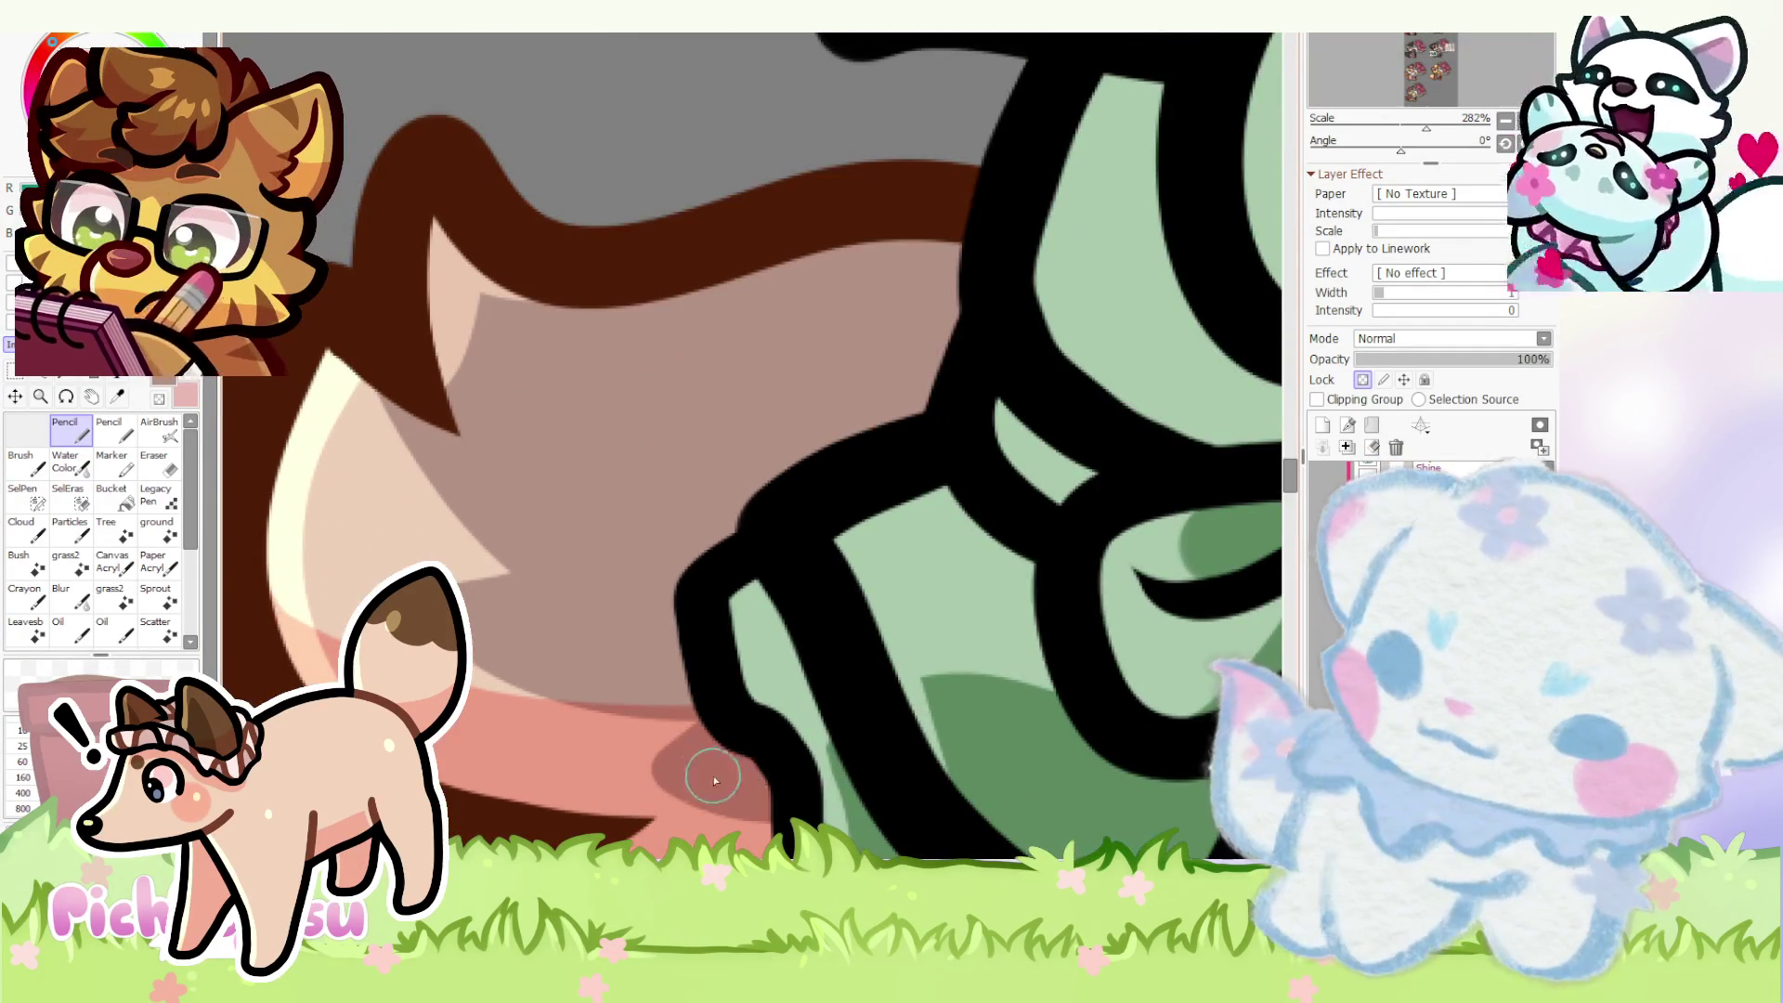
{"action": "scroll", "coordinate": [706, 775], "scroll_direction": "down", "scroll_amount": 3}
{"action": "scroll", "coordinate": [706, 776], "scroll_direction": "down", "scroll_amount": 1}
{"action": "scroll", "coordinate": [707, 777], "scroll_direction": "up", "scroll_amount": 1}
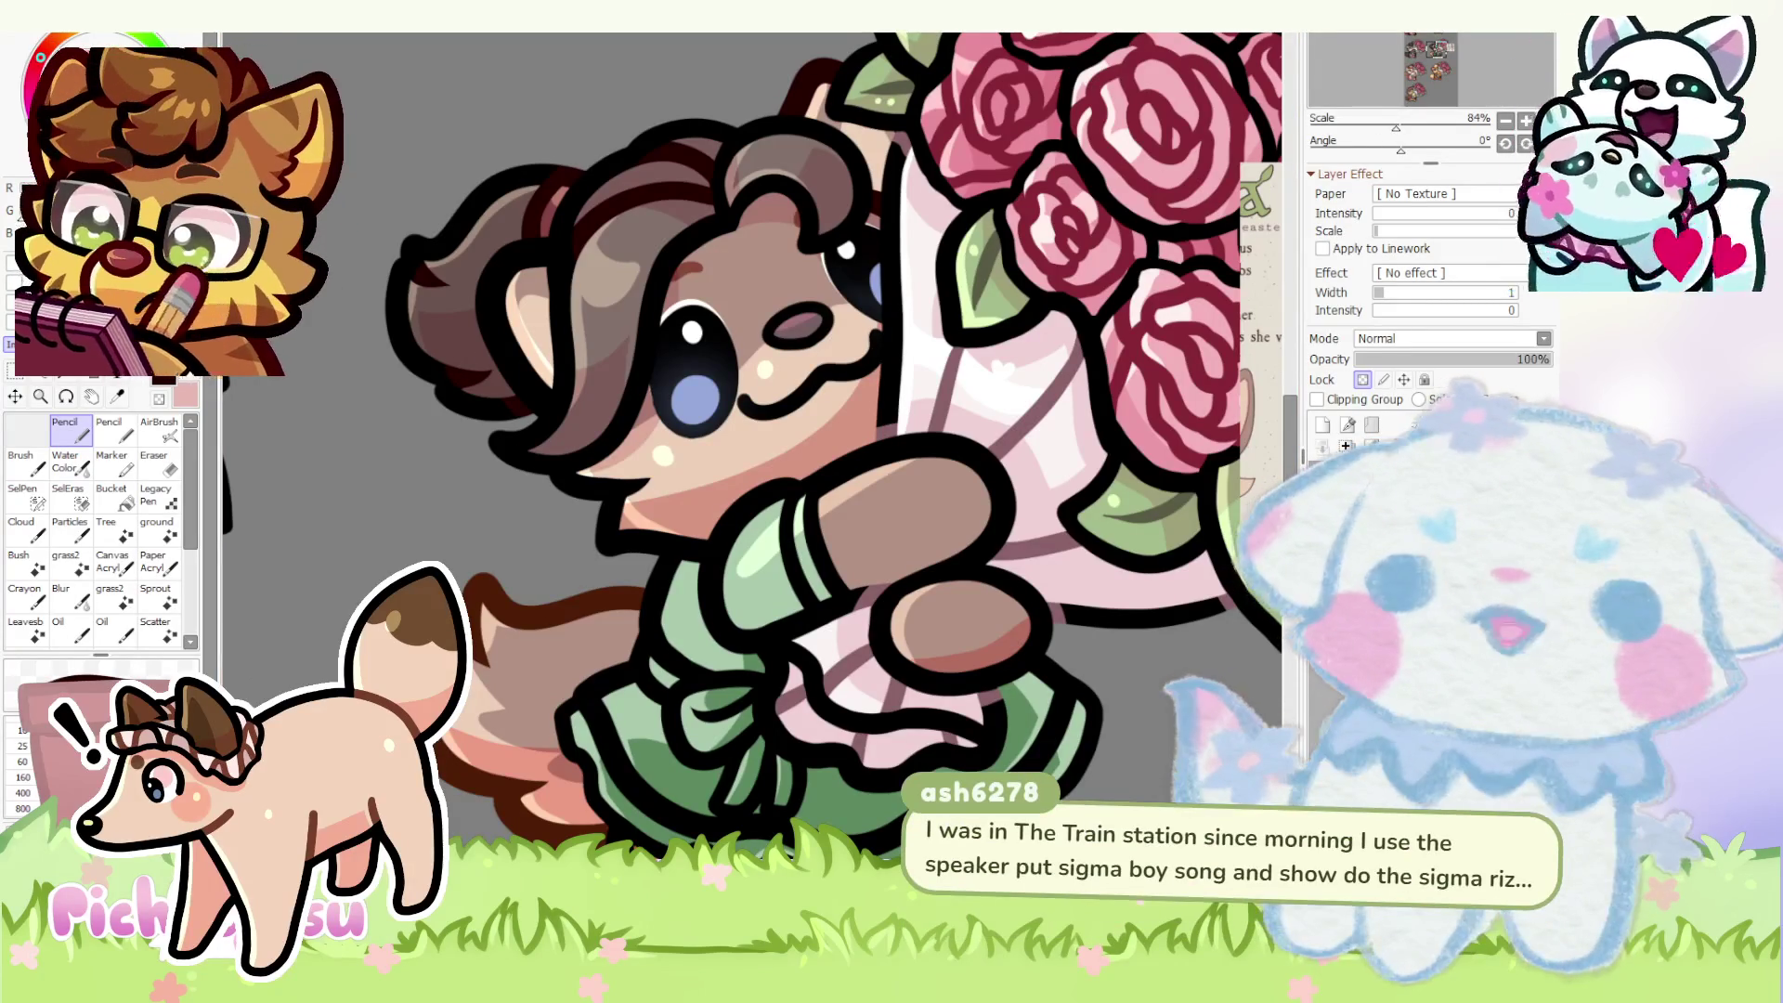
{"action": "scroll", "coordinate": [752, 446], "scroll_direction": "down", "scroll_amount": 2}
{"action": "scroll", "coordinate": [697, 684], "scroll_direction": "up", "scroll_amount": 1}
{"action": "scroll", "coordinate": [697, 683], "scroll_direction": "up", "scroll_amount": 1}
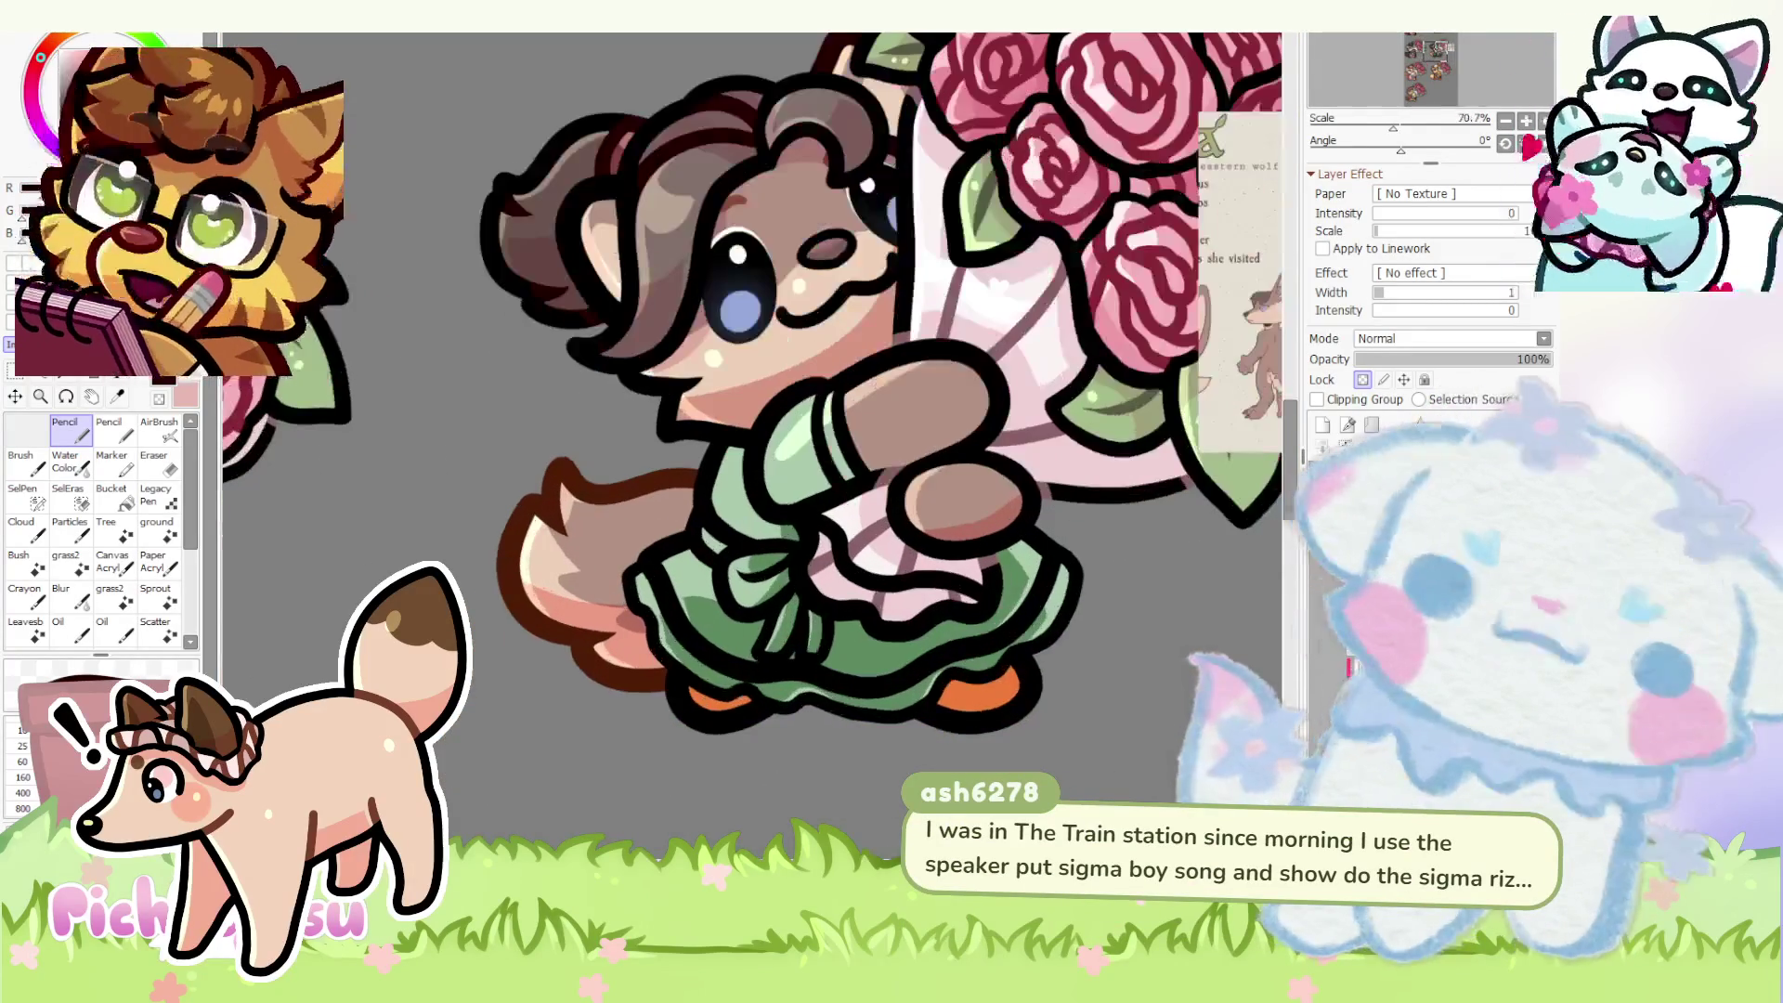
{"action": "scroll", "coordinate": [697, 683], "scroll_direction": "up", "scroll_amount": 1}
{"action": "scroll", "coordinate": [808, 447], "scroll_direction": "up", "scroll_amount": 3}
{"action": "scroll", "coordinate": [808, 446], "scroll_direction": "up", "scroll_amount": 1}
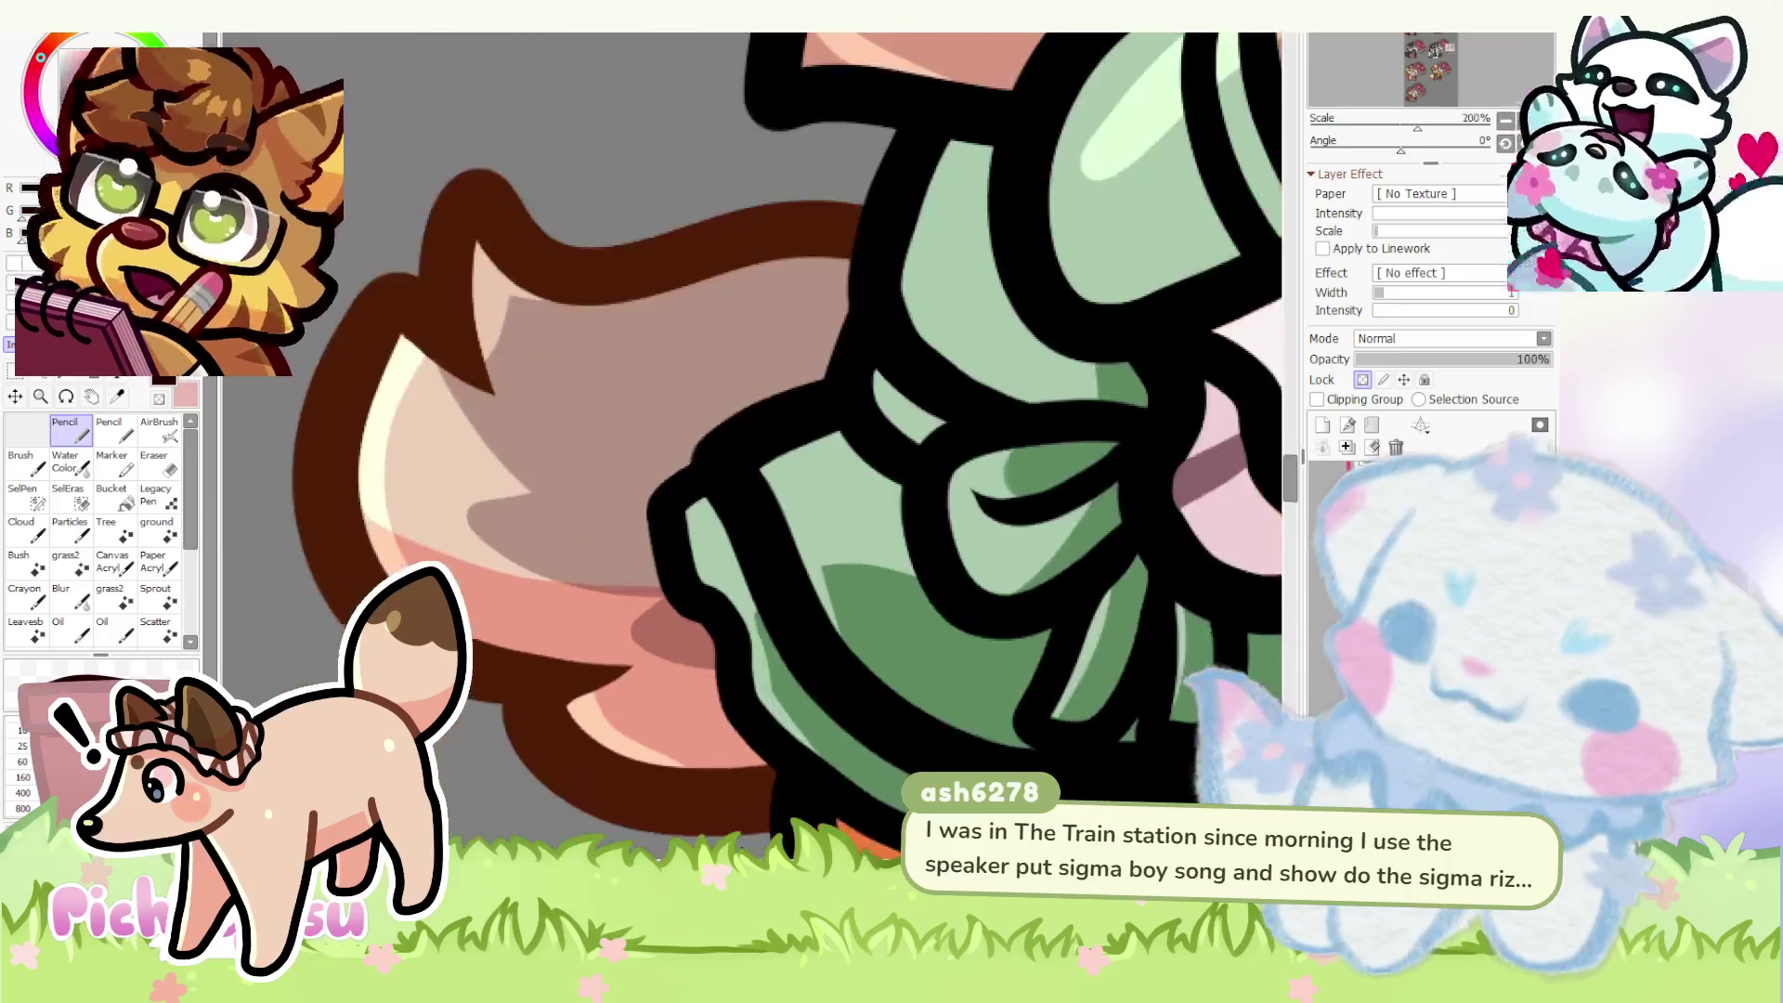
{"action": "scroll", "coordinate": [491, 693], "scroll_direction": "down", "scroll_amount": 2}
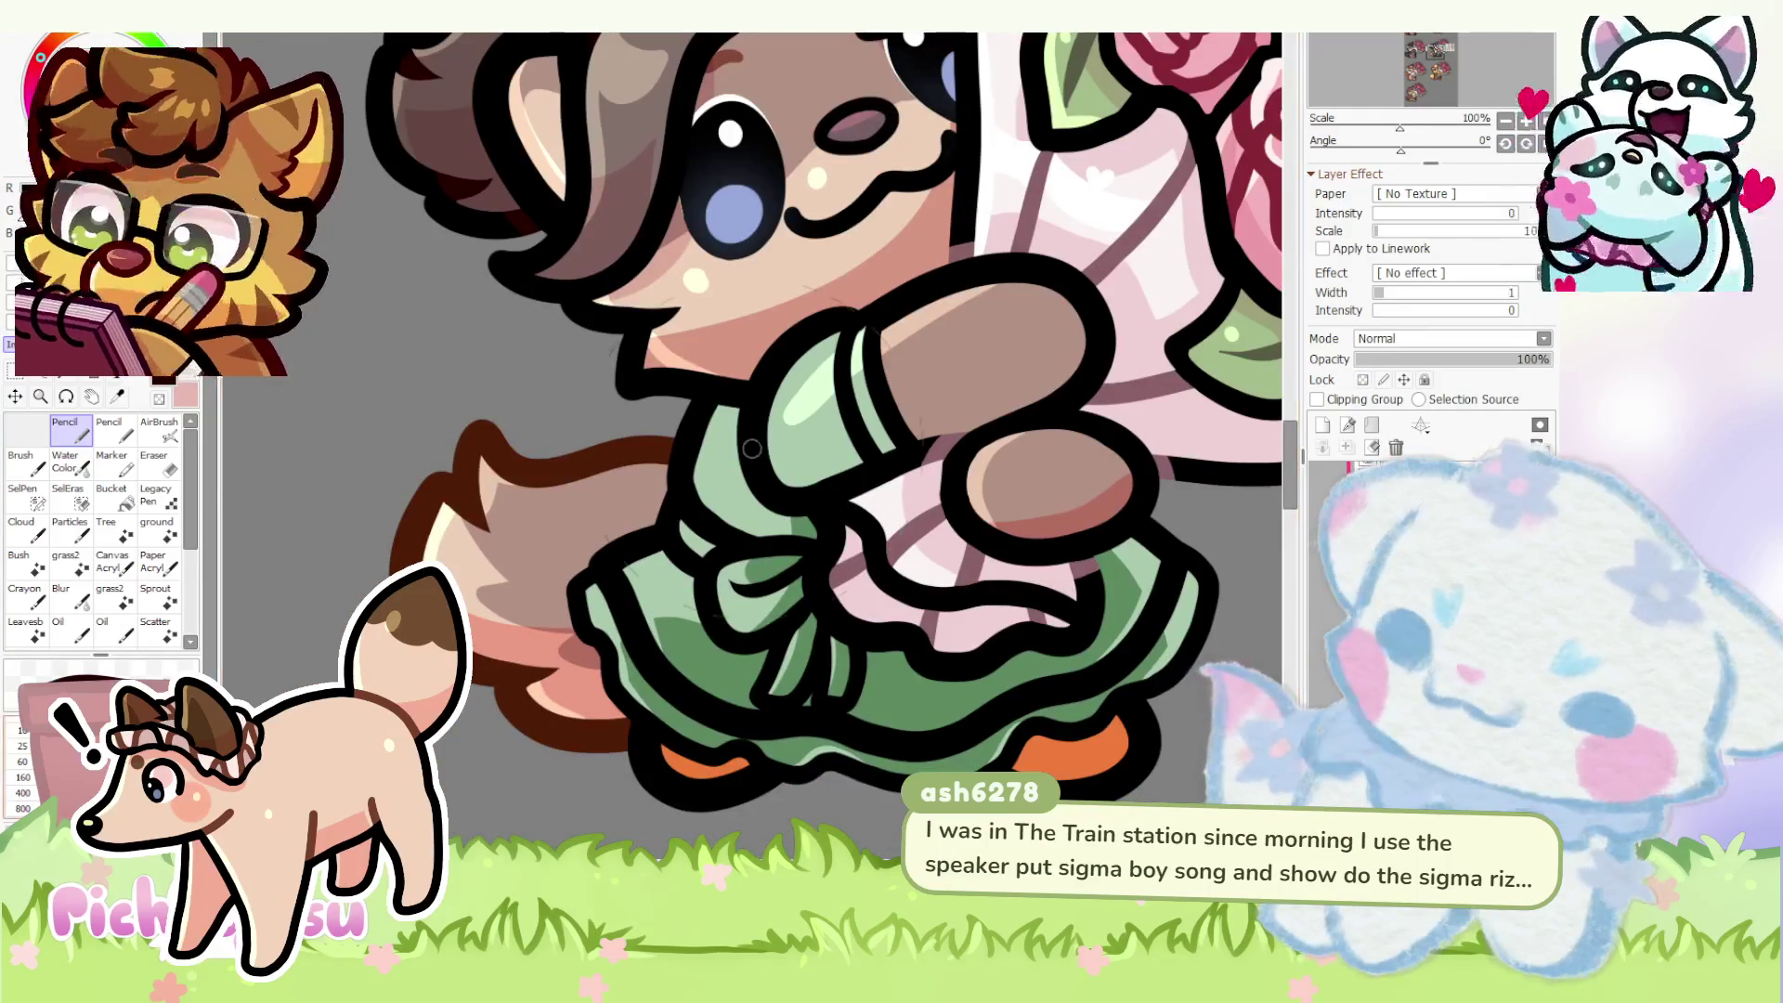
{"action": "key", "text": "bracketright"}
{"action": "key", "text": "bracketright"}
{"action": "key", "text": "bracketright"}
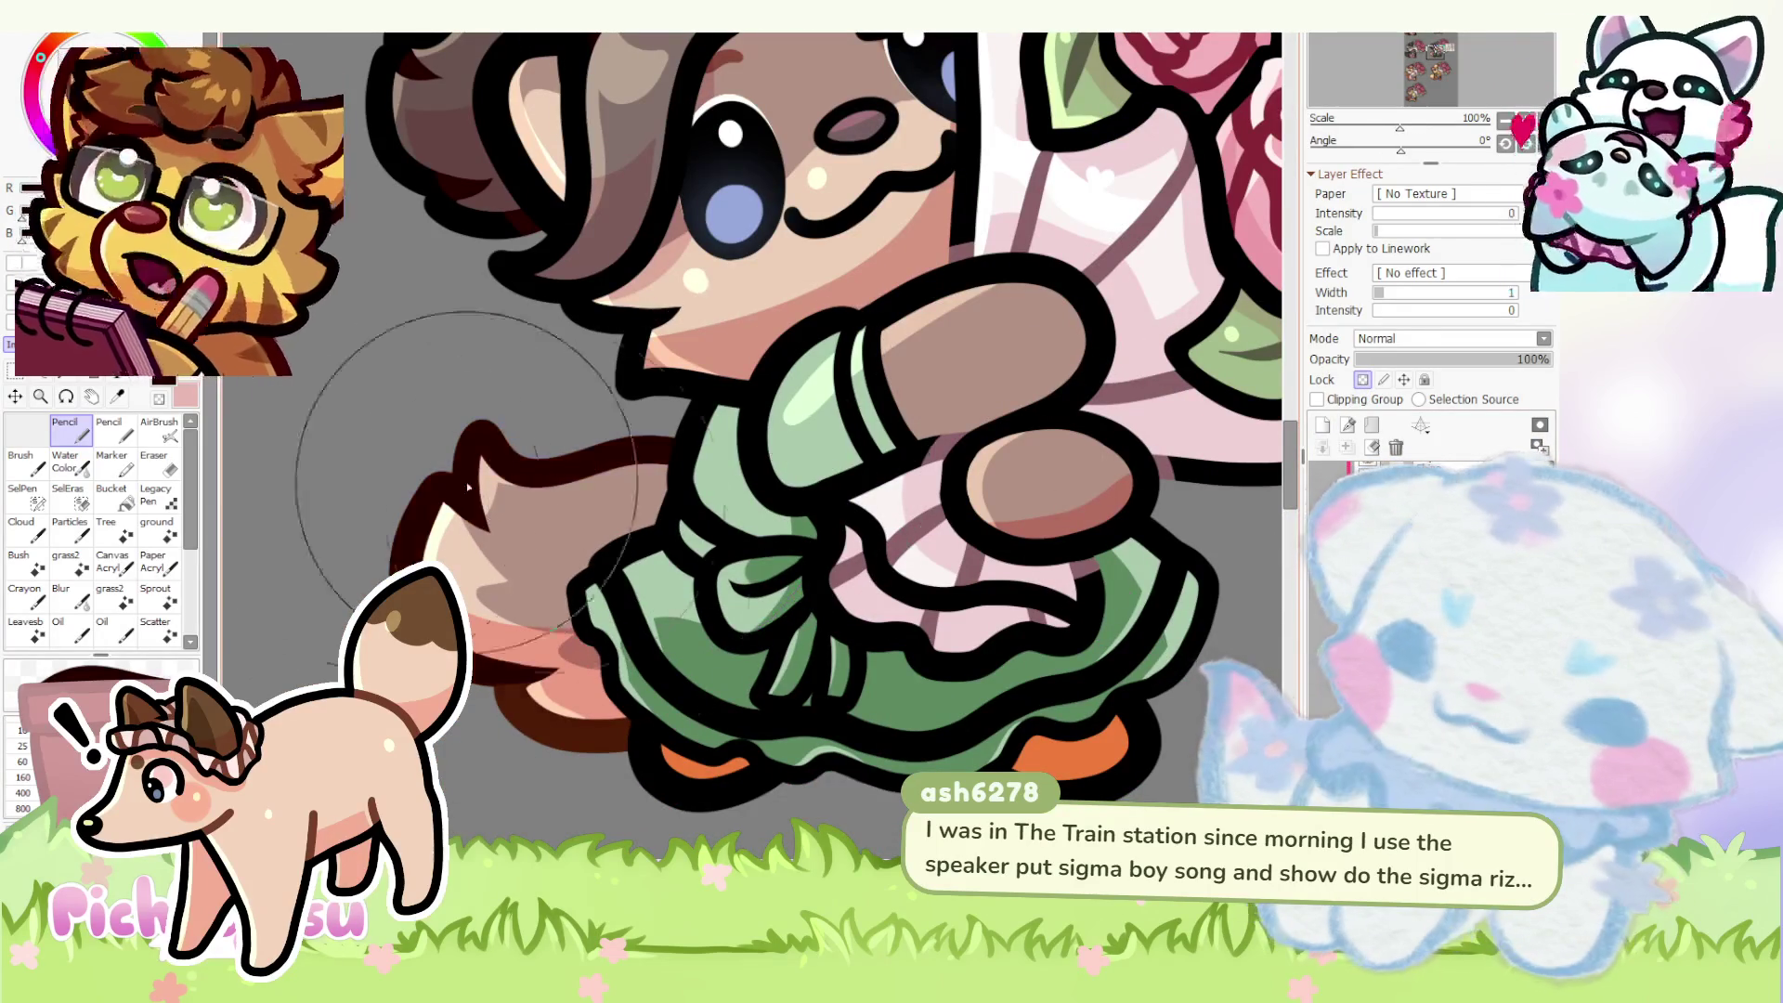
{"action": "scroll", "coordinate": [511, 514], "scroll_direction": "up", "scroll_amount": 2}
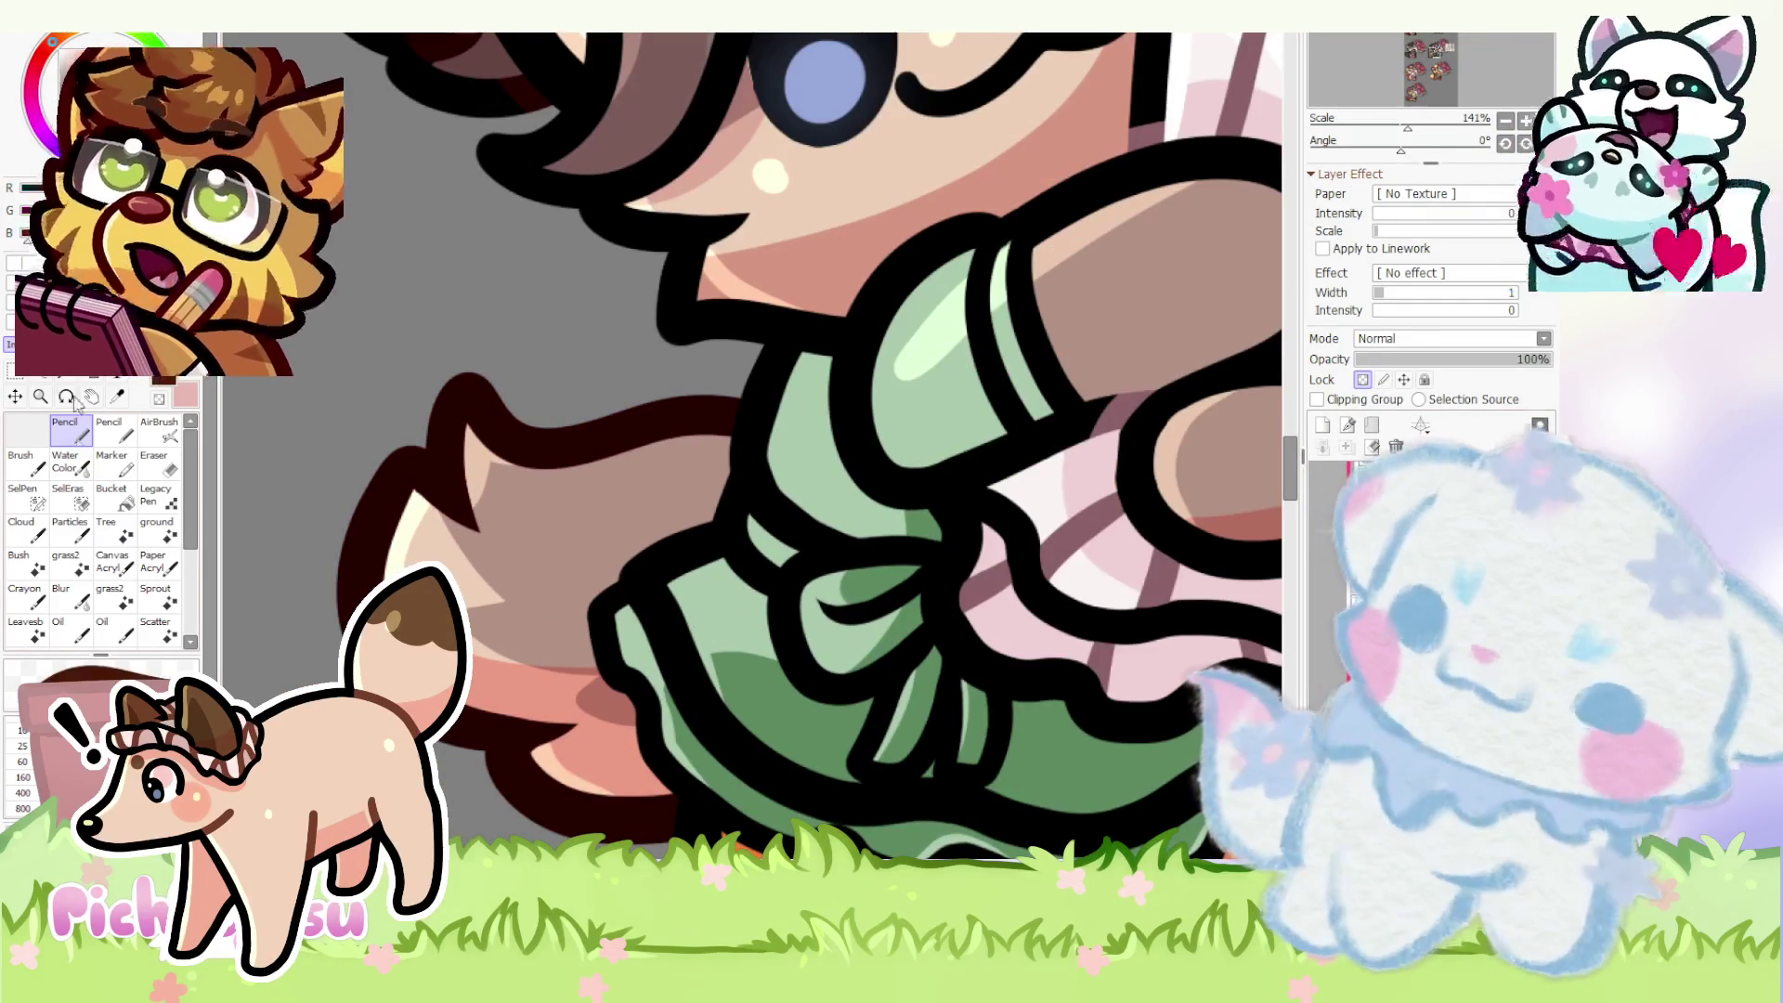
{"action": "key", "text": "bracketleft"}
{"action": "key", "text": "bracketleft"}
{"action": "key", "text": "bracketleft"}
{"action": "scroll", "coordinate": [484, 501], "scroll_direction": "up", "scroll_amount": 1}
{"action": "scroll", "coordinate": [483, 501], "scroll_direction": "down", "scroll_amount": 2}
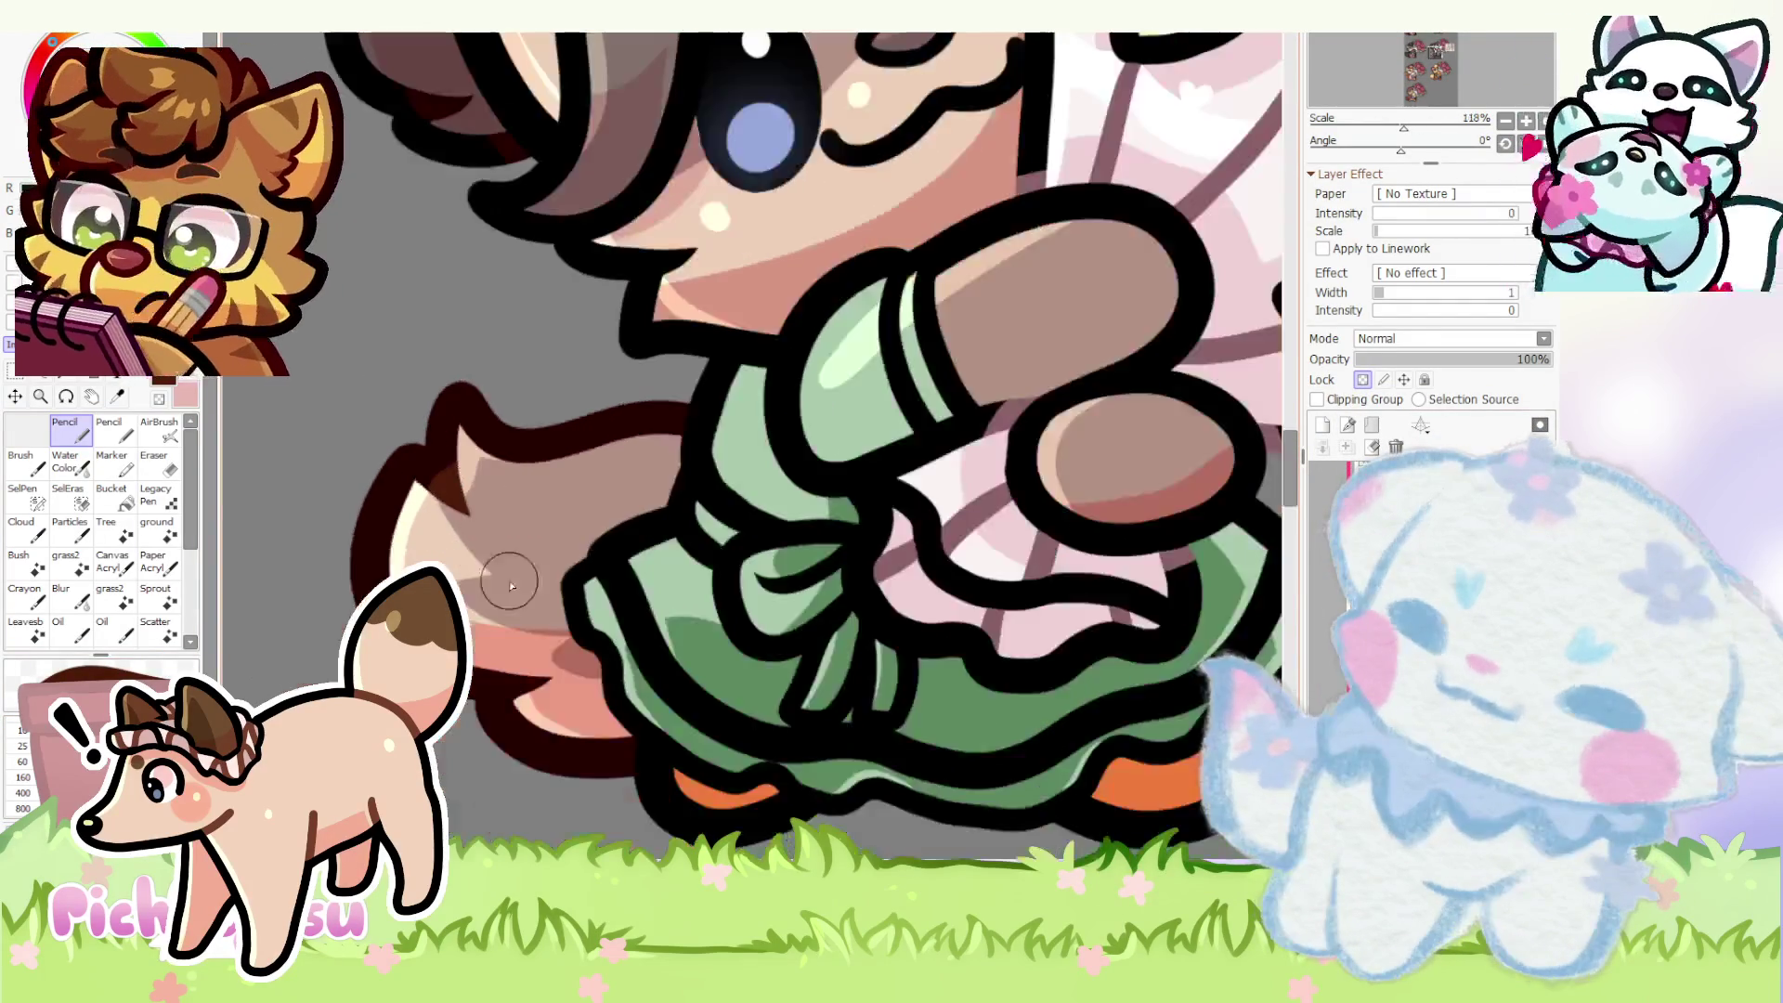
{"action": "scroll", "coordinate": [543, 671], "scroll_direction": "up", "scroll_amount": 2}
{"action": "scroll", "coordinate": [544, 697], "scroll_direction": "down", "scroll_amount": 1}
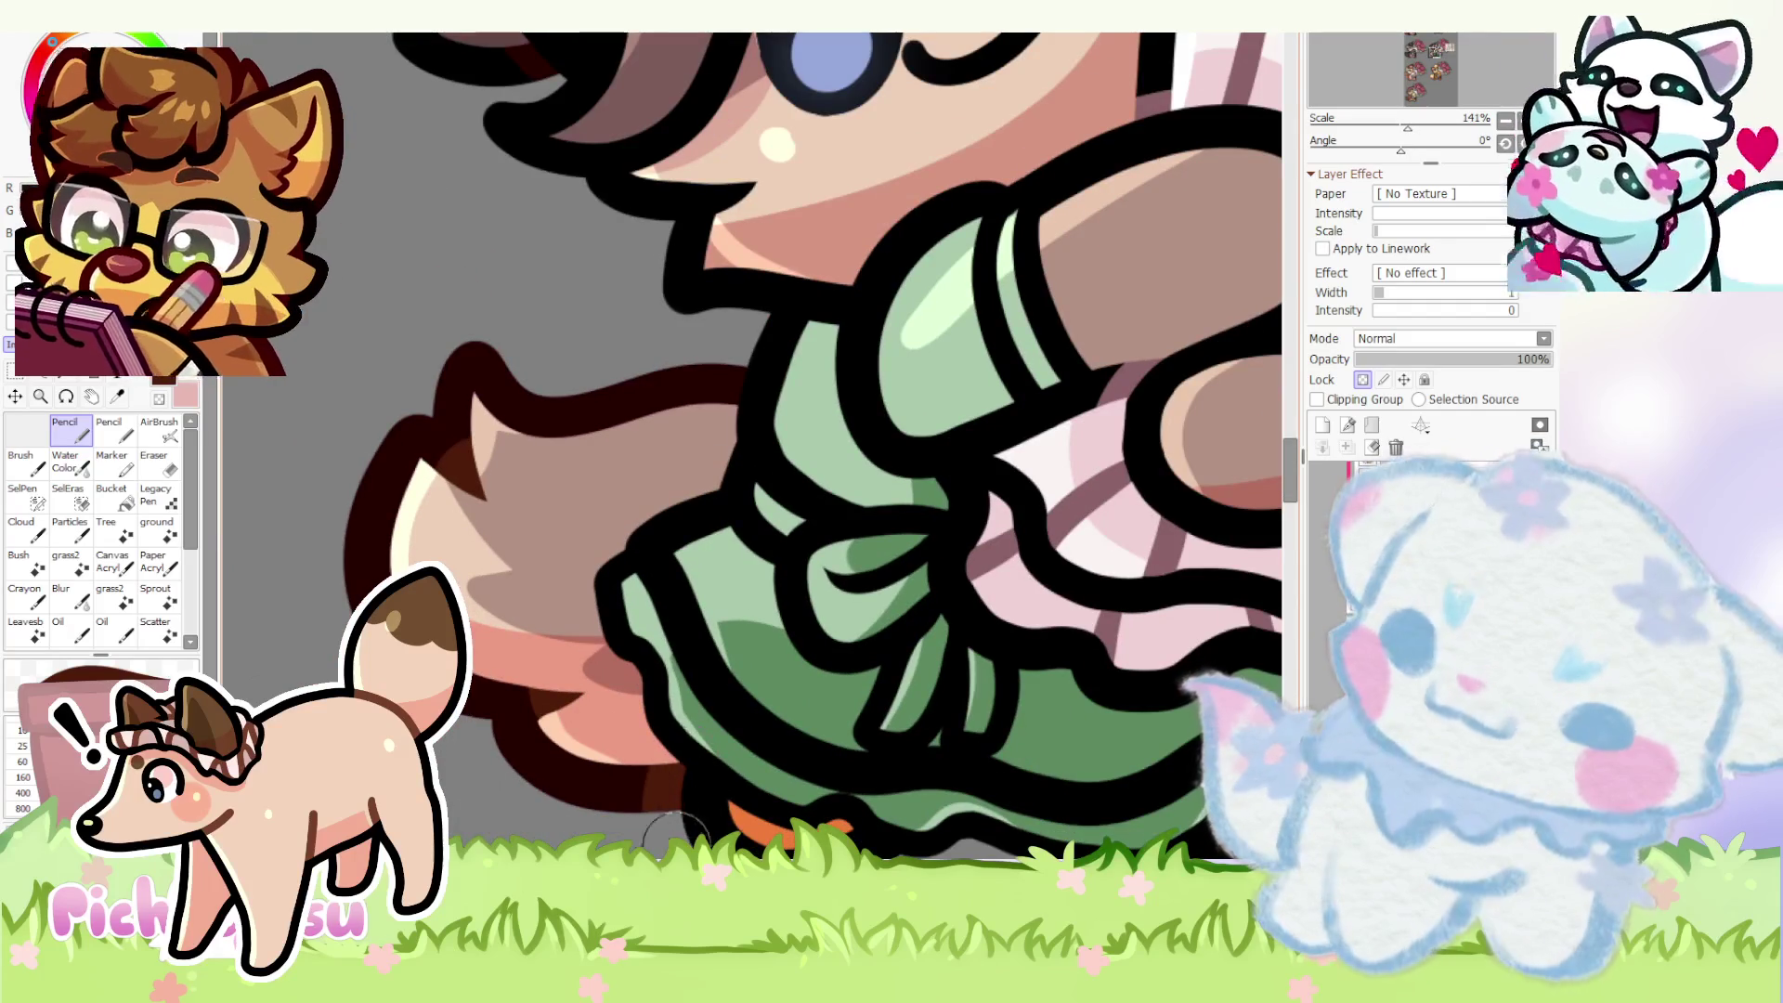
{"action": "scroll", "coordinate": [666, 538], "scroll_direction": "down", "scroll_amount": 3}
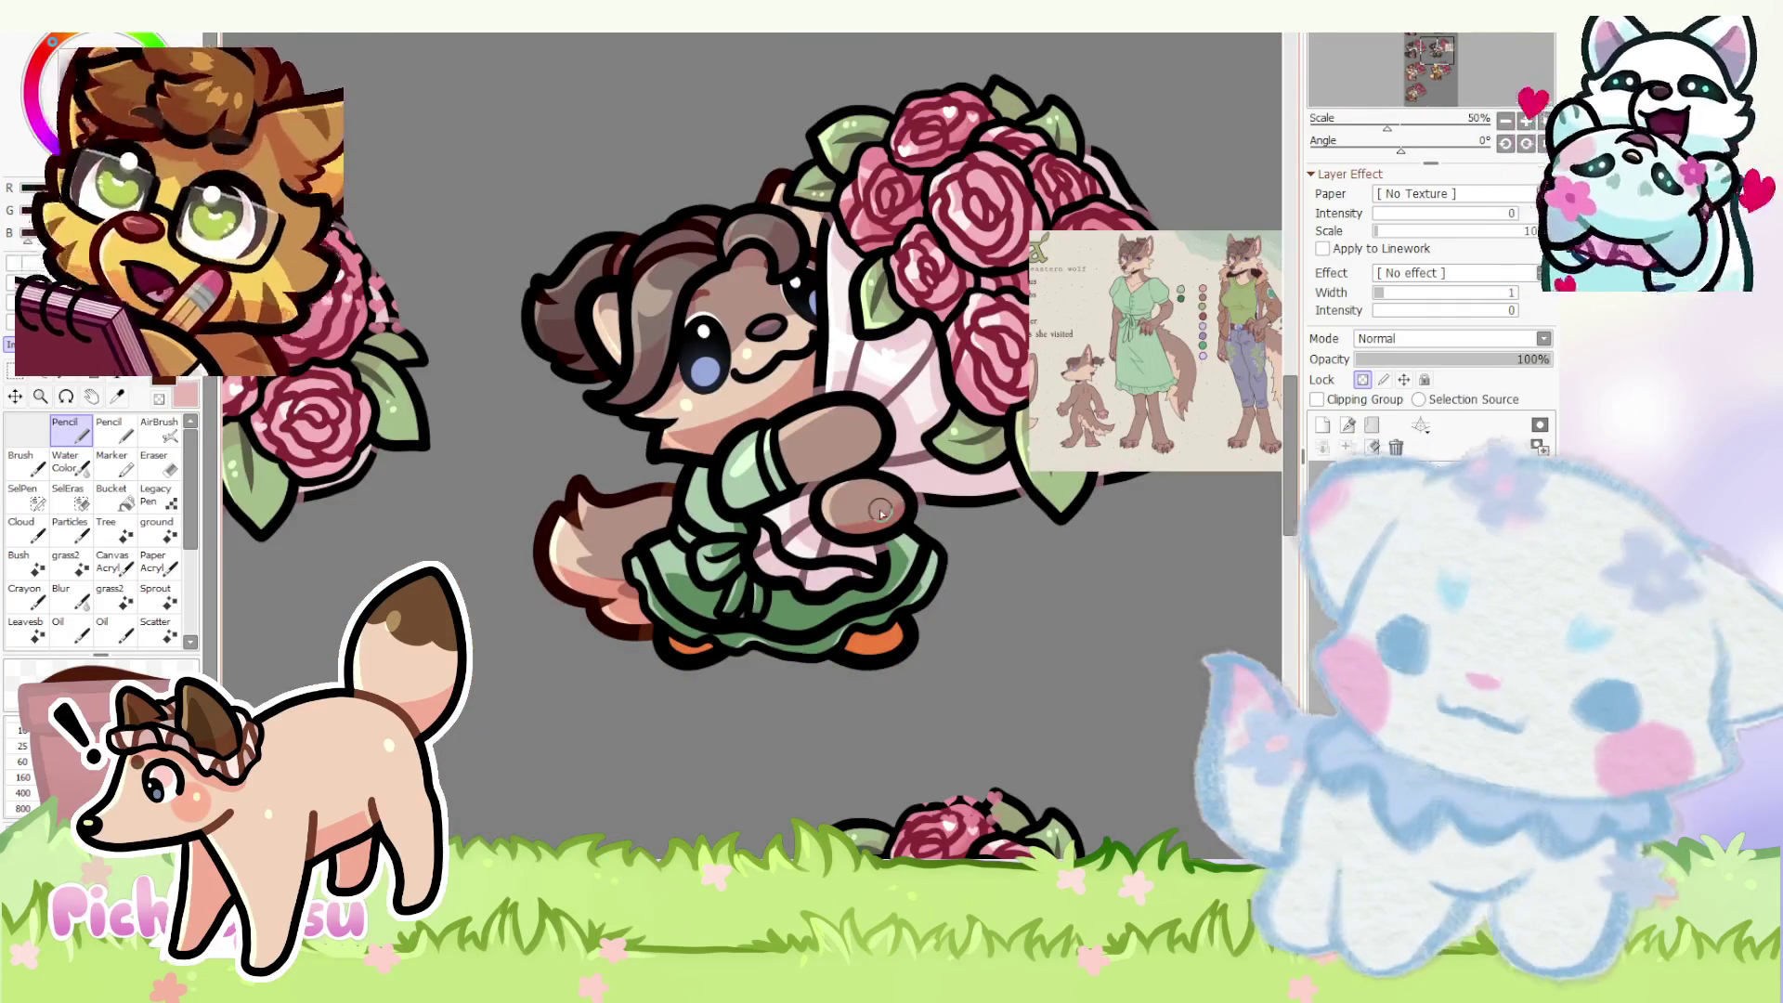
{"action": "scroll", "coordinate": [880, 513], "scroll_direction": "up", "scroll_amount": 3}
{"action": "scroll", "coordinate": [737, 517], "scroll_direction": "up", "scroll_amount": 2}
- Touch up the face edge, alternating Pencil and a smaller Eraser on the Shine layer
{"action": "key", "text": "e"}
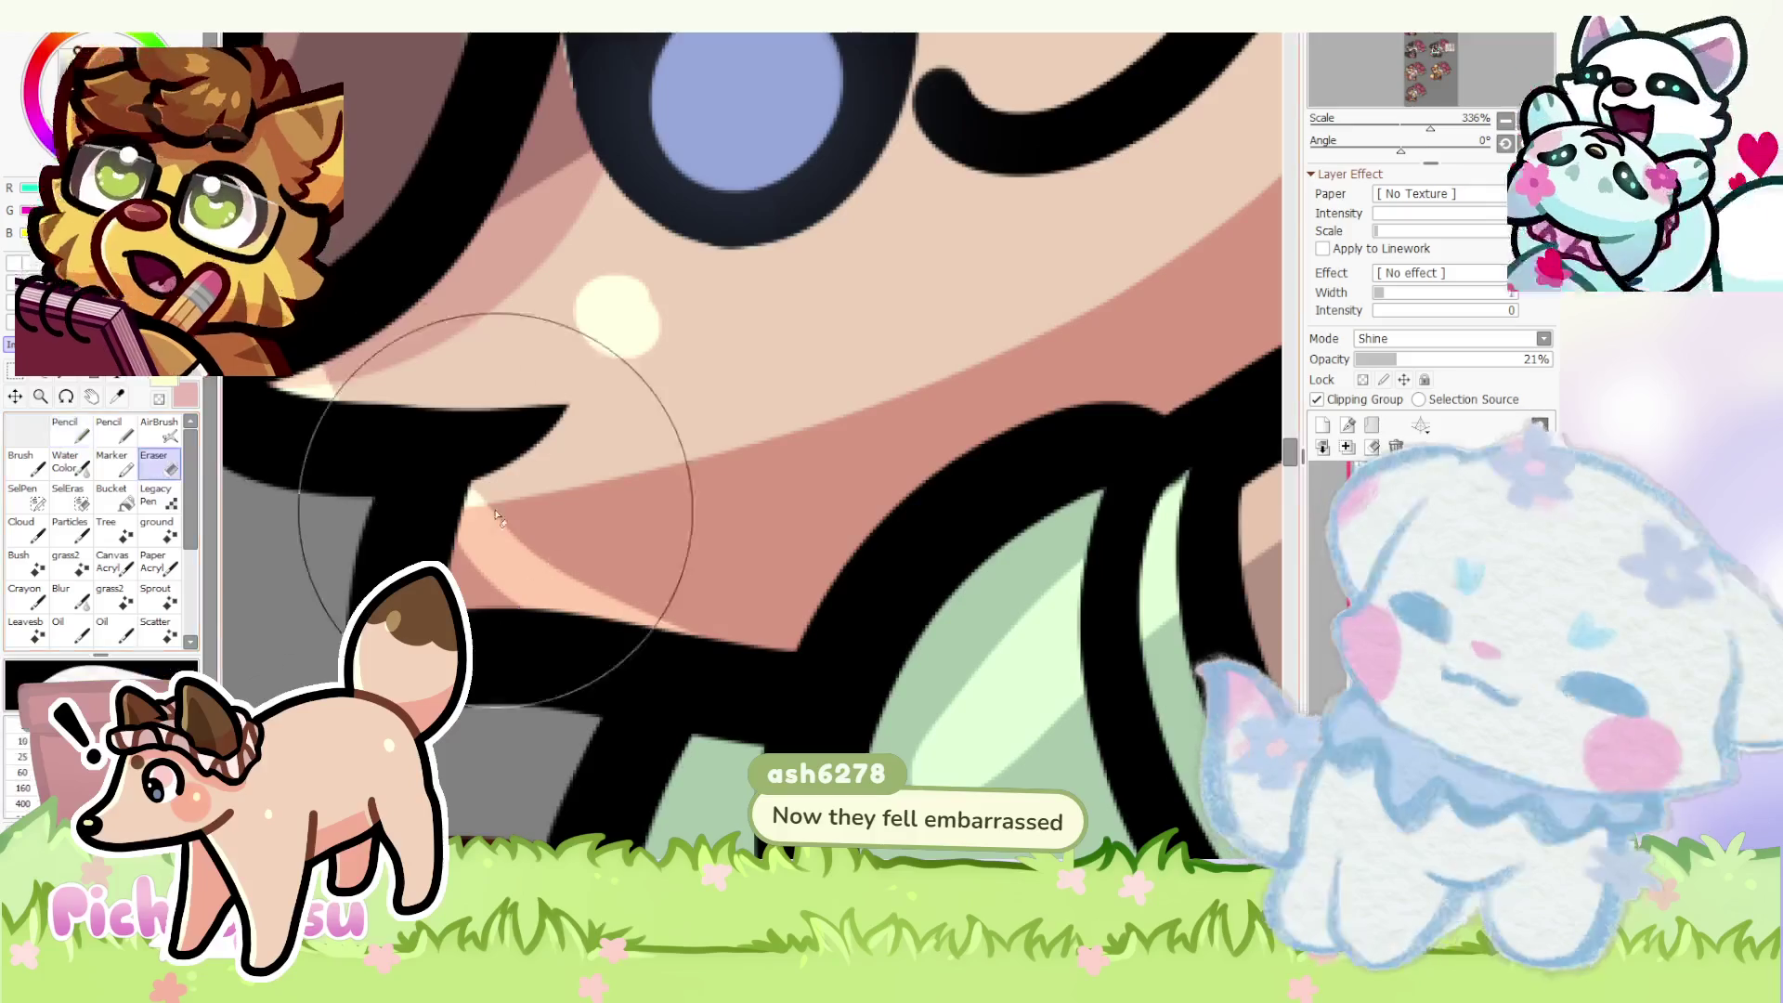
{"action": "key", "text": "n"}
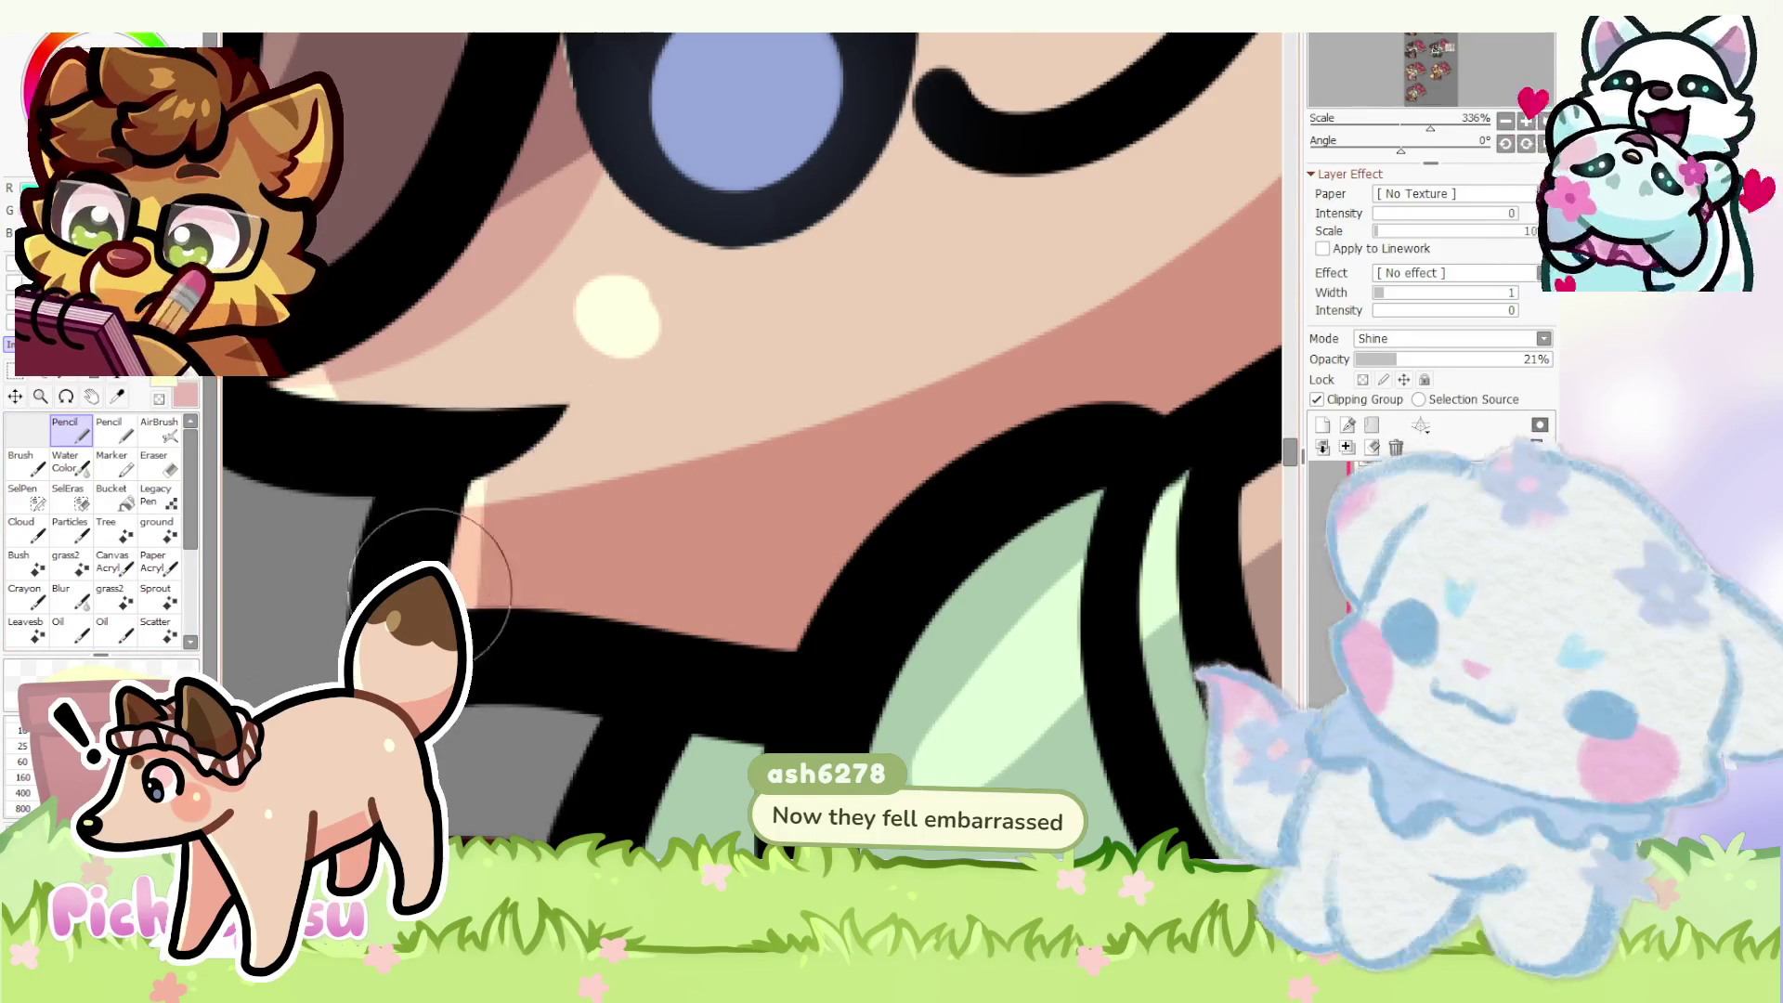
{"action": "scroll", "coordinate": [432, 558], "scroll_direction": "down", "scroll_amount": 2}
{"action": "scroll", "coordinate": [377, 426], "scroll_direction": "down", "scroll_amount": 1}
{"action": "scroll", "coordinate": [349, 404], "scroll_direction": "down", "scroll_amount": 2}
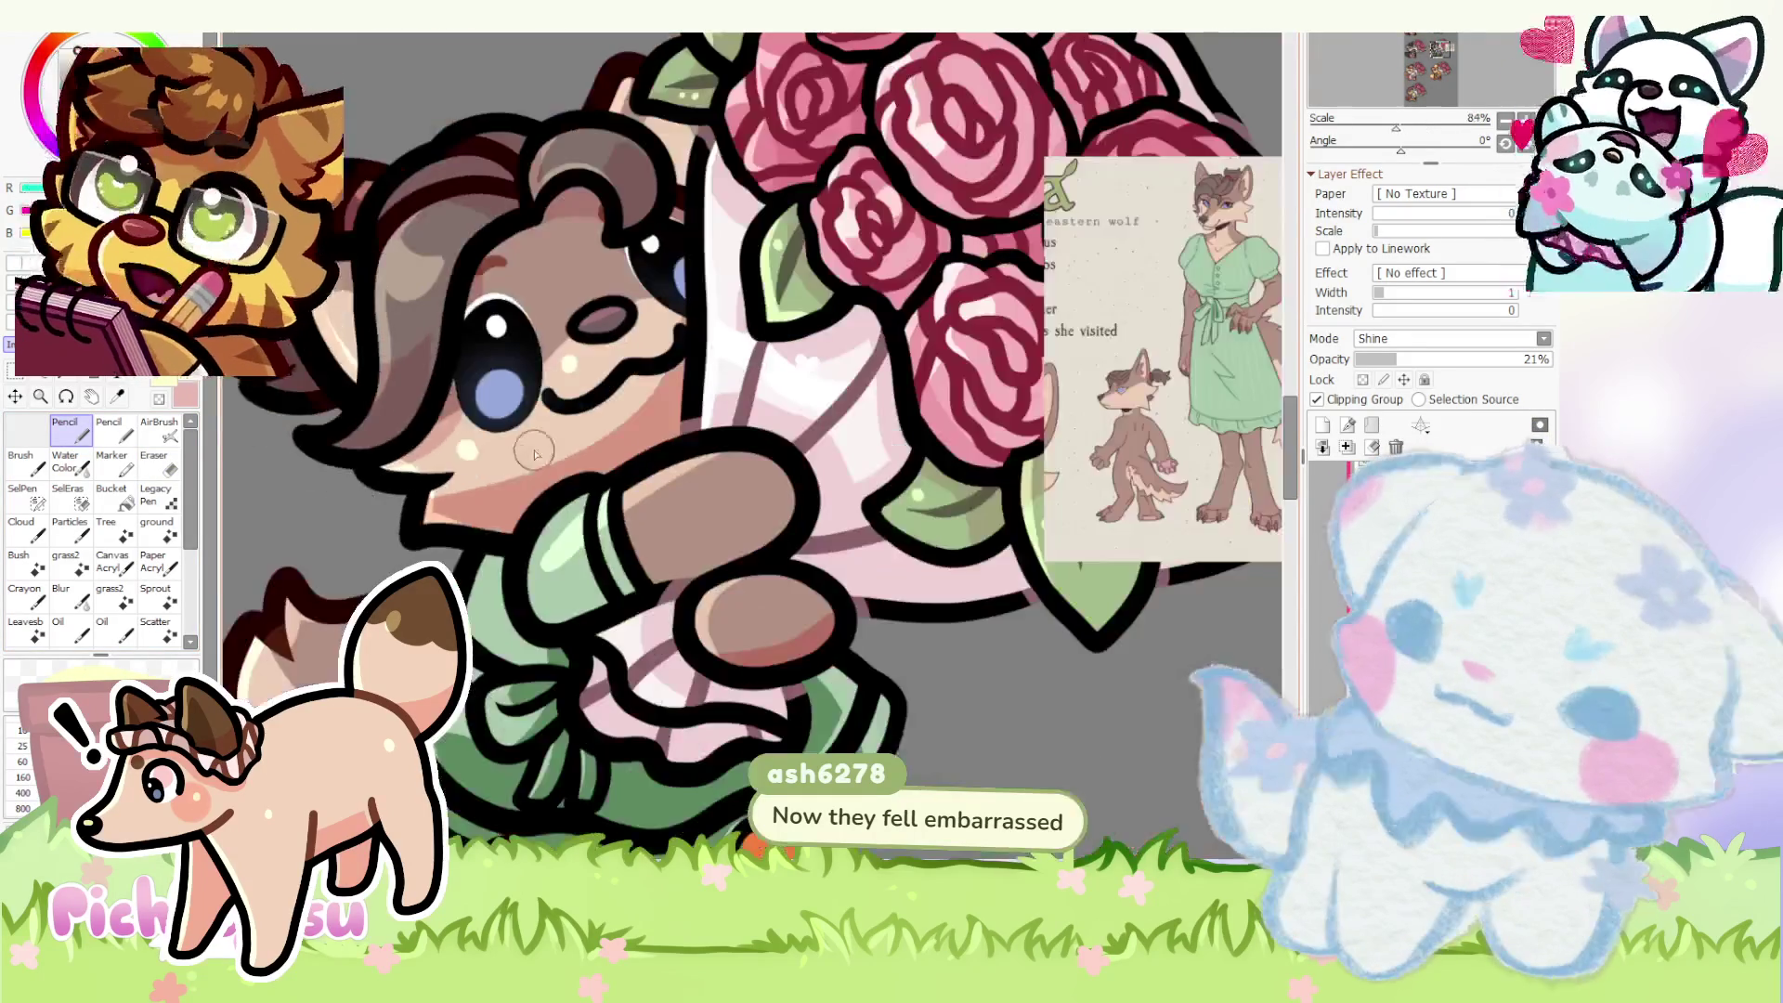
{"action": "scroll", "coordinate": [536, 450], "scroll_direction": "up", "scroll_amount": 1}
{"action": "scroll", "coordinate": [418, 481], "scroll_direction": "up", "scroll_amount": 1}
{"action": "scroll", "coordinate": [378, 497], "scroll_direction": "down", "scroll_amount": 2}
{"action": "scroll", "coordinate": [658, 583], "scroll_direction": "down", "scroll_amount": 2}
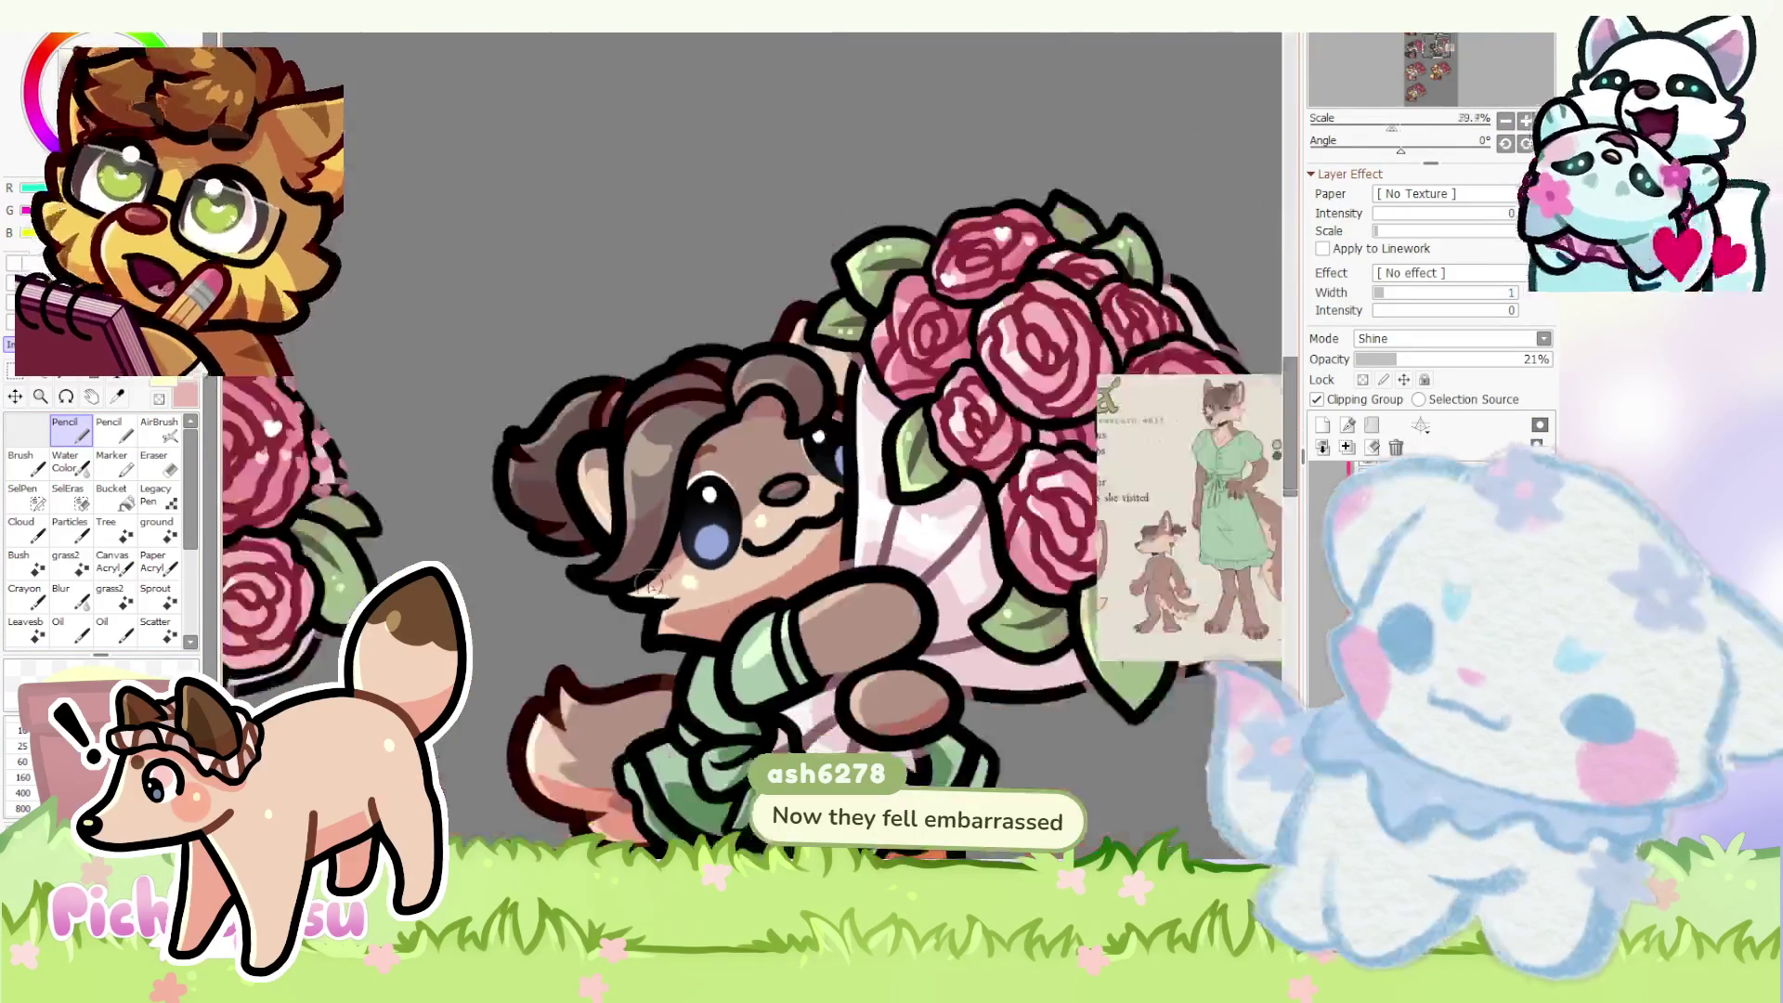
{"action": "scroll", "coordinate": [658, 584], "scroll_direction": "up", "scroll_amount": 3}
{"action": "scroll", "coordinate": [682, 578], "scroll_direction": "up", "scroll_amount": 4}
{"action": "key", "text": "e"}
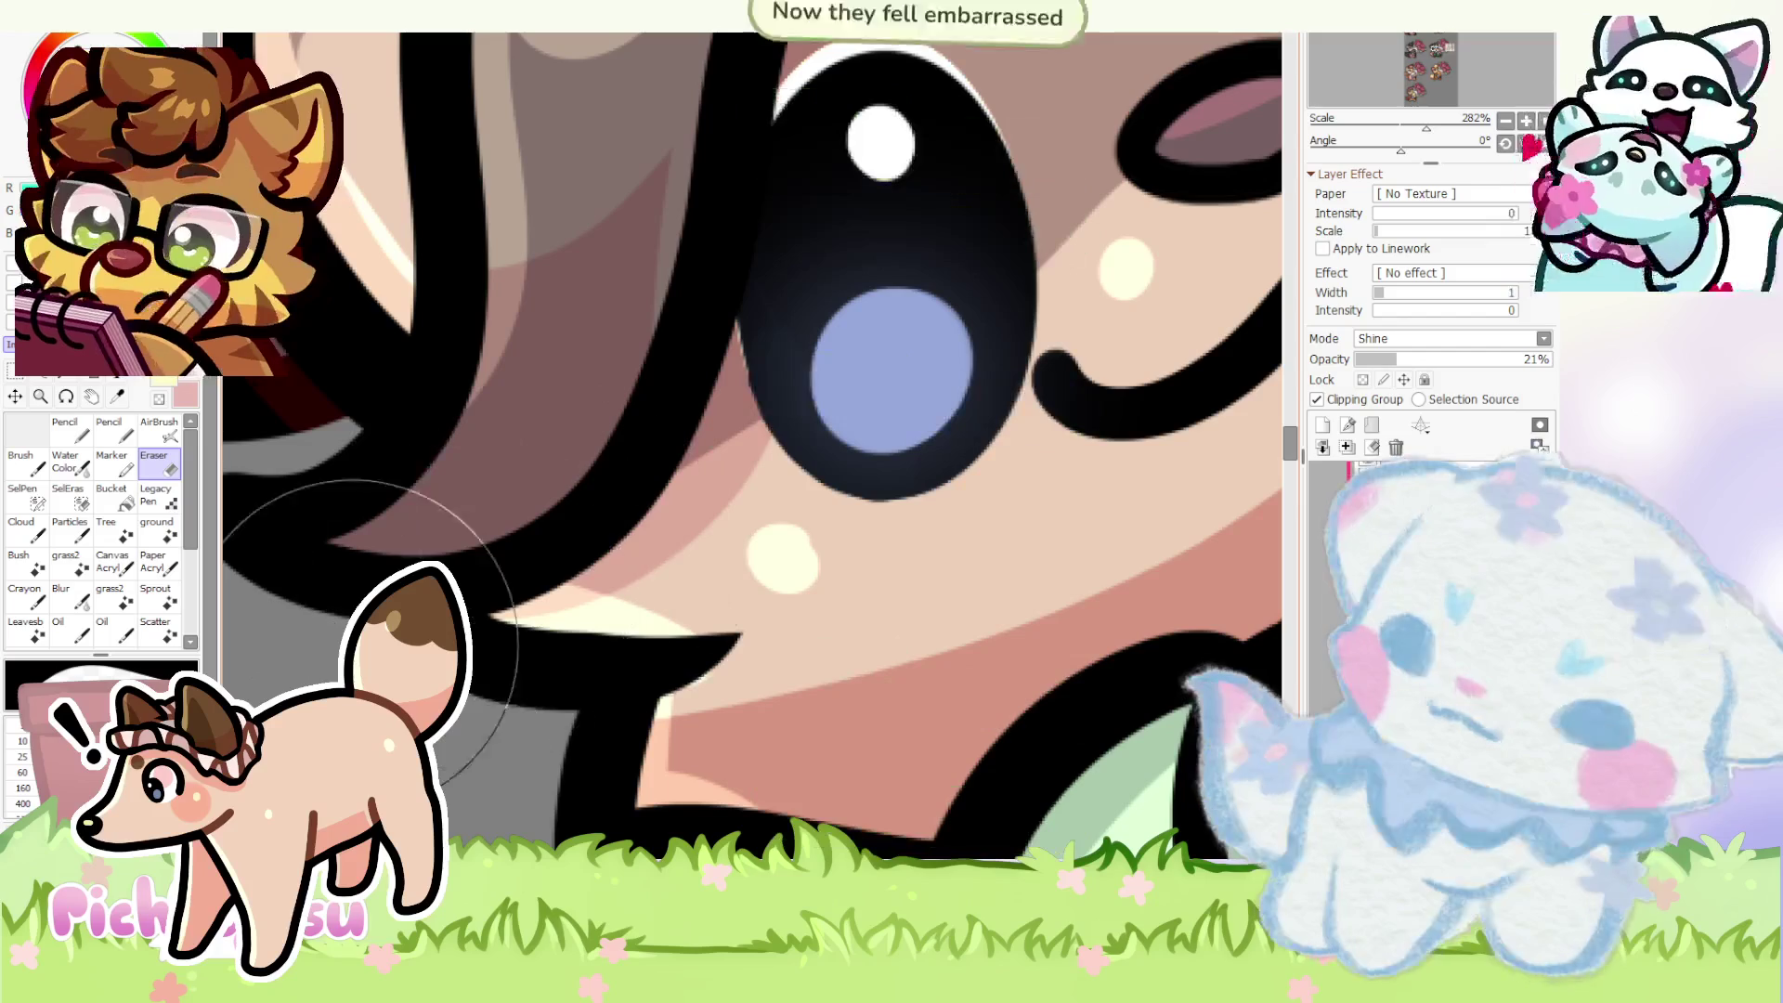
{"action": "key", "text": "bracketleft"}
{"action": "key", "text": "bracketleft"}
{"action": "key", "text": "bracketleft"}
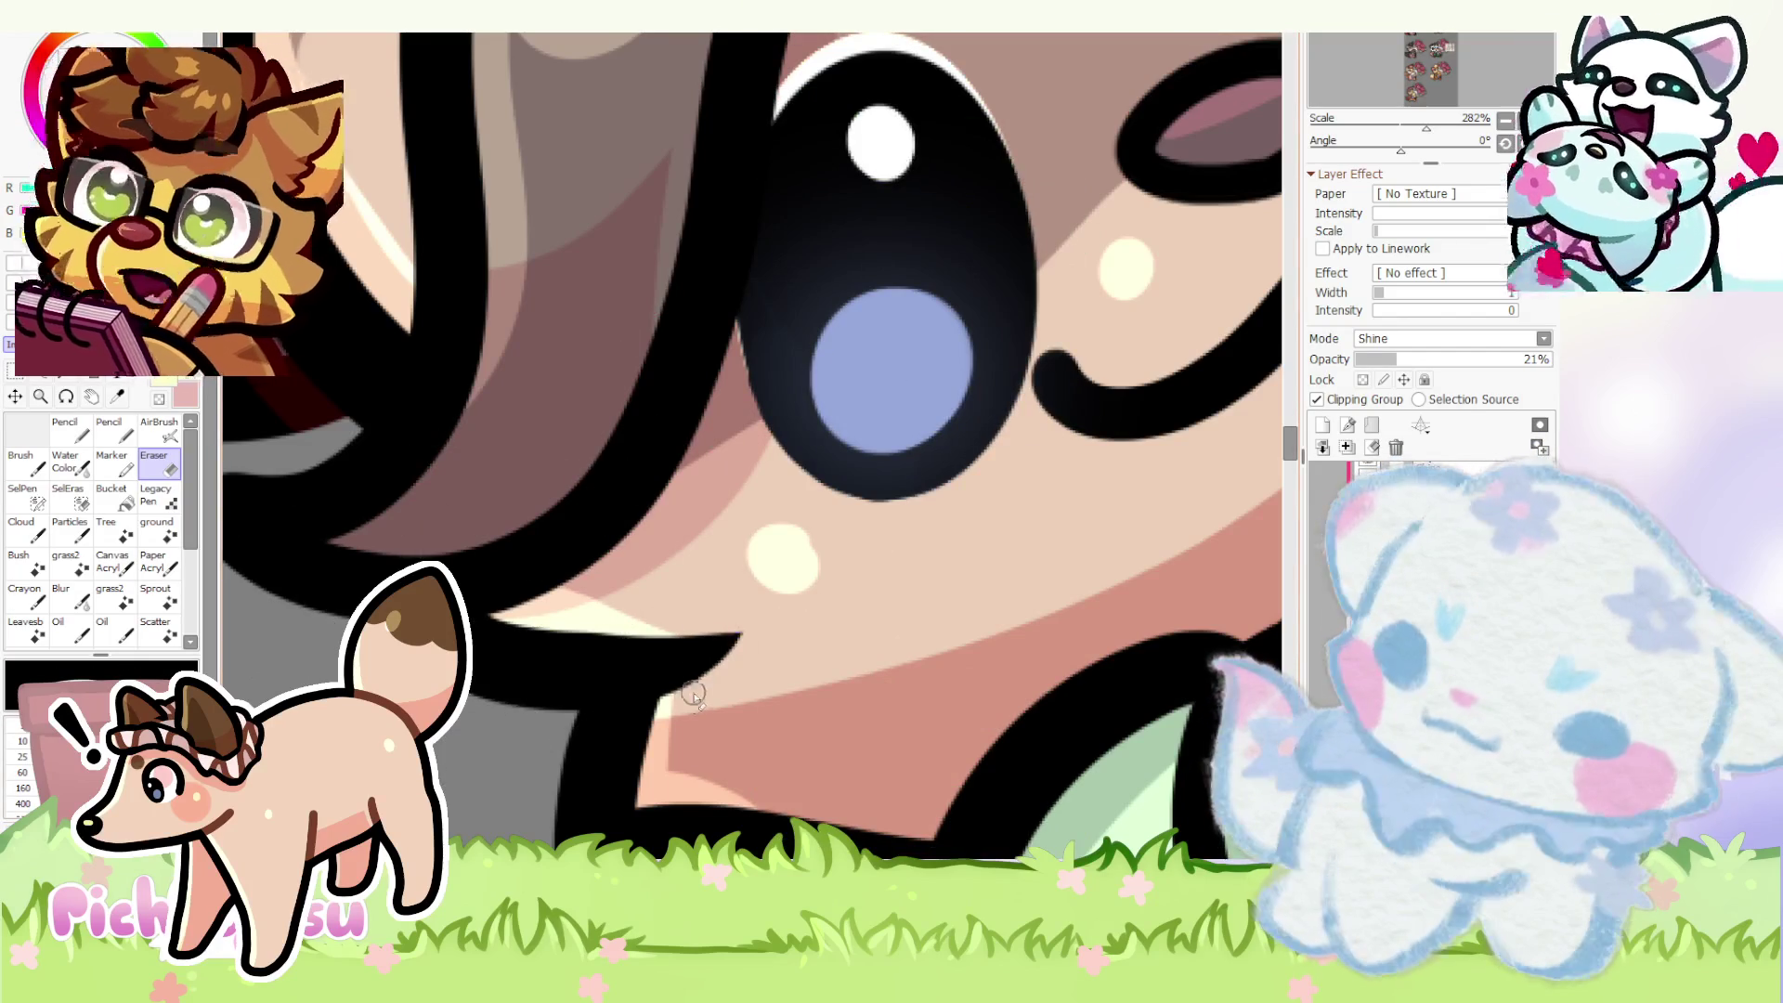
{"action": "scroll", "coordinate": [686, 697], "scroll_direction": "down", "scroll_amount": 5}
{"action": "scroll", "coordinate": [555, 527], "scroll_direction": "up", "scroll_amount": 2}
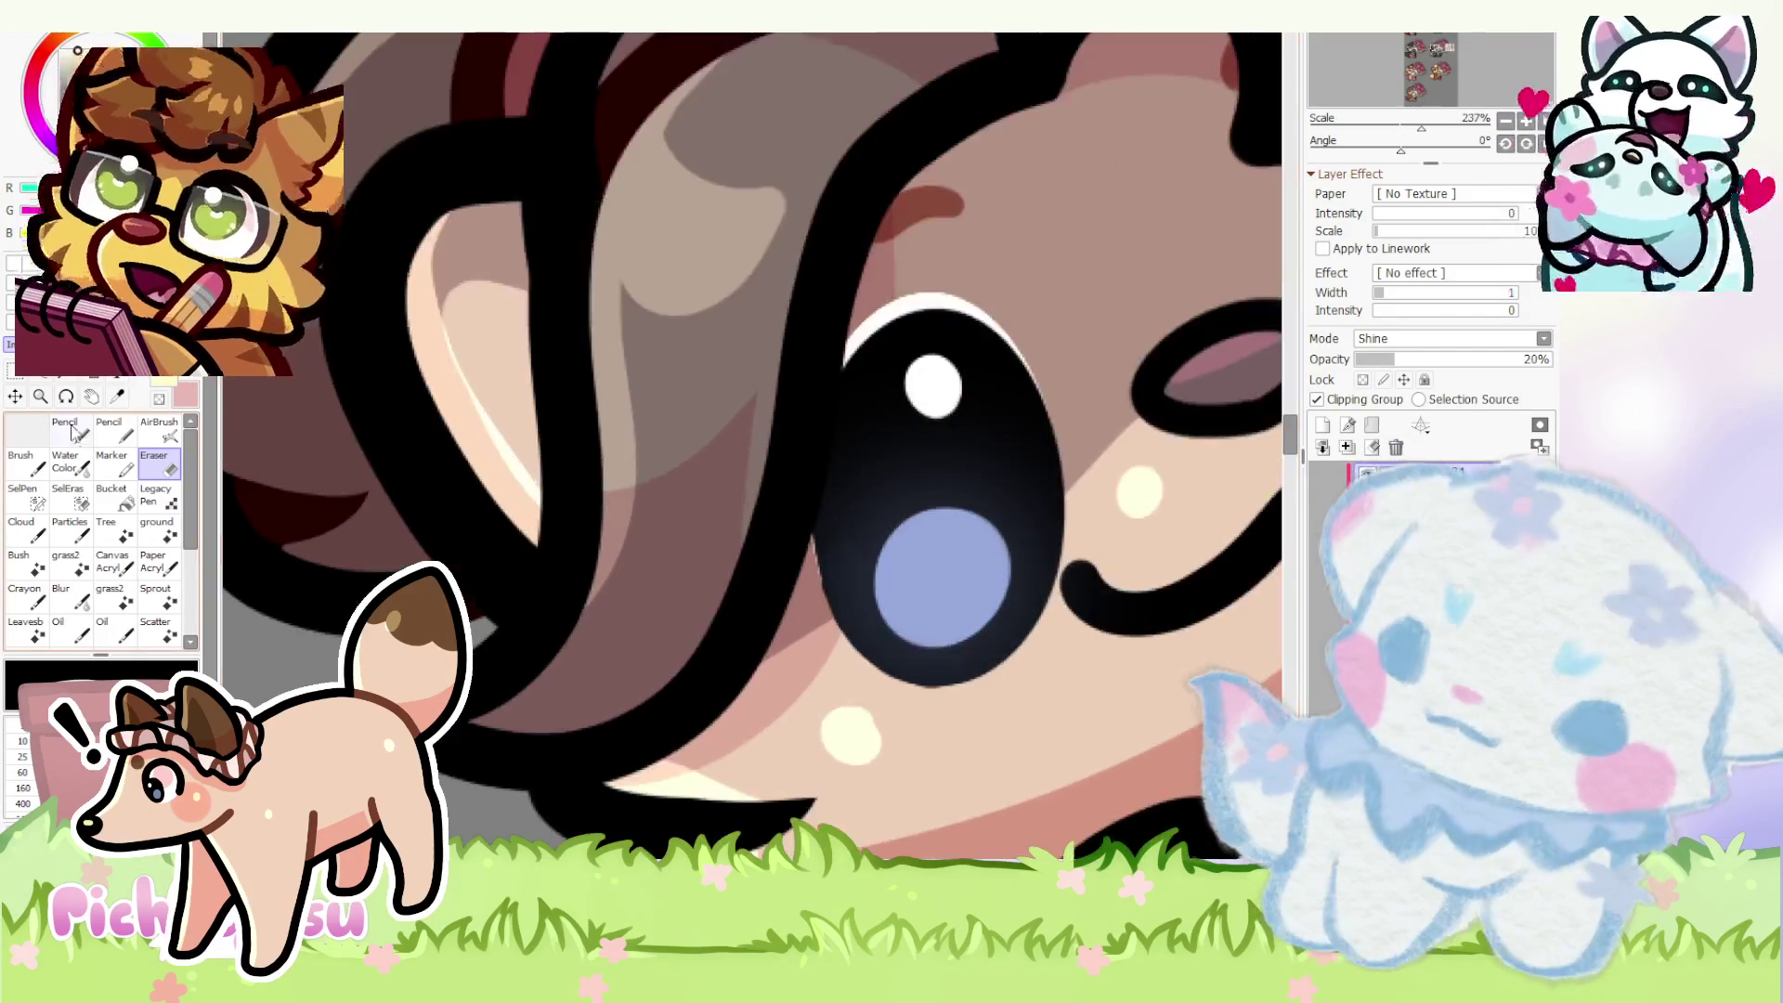
{"action": "key", "text": "n"}
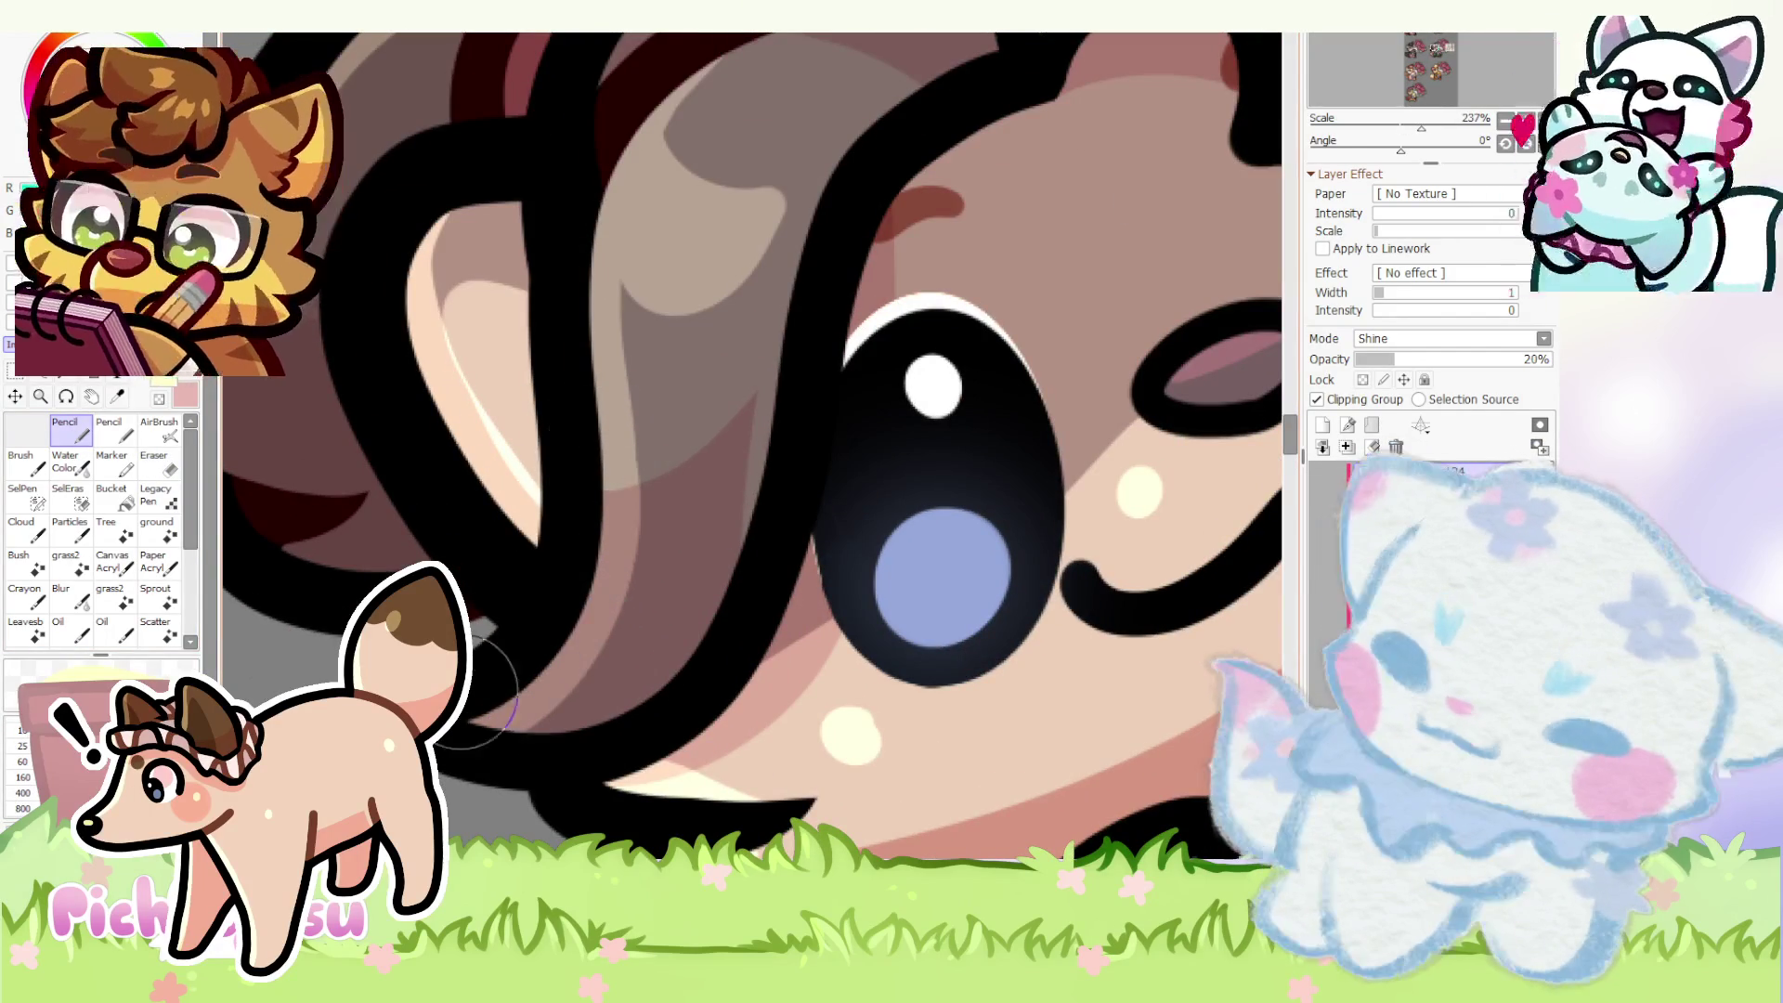
{"action": "left_click", "coordinate": [172, 461]}
{"action": "scroll", "coordinate": [617, 648], "scroll_direction": "down", "scroll_amount": 5}
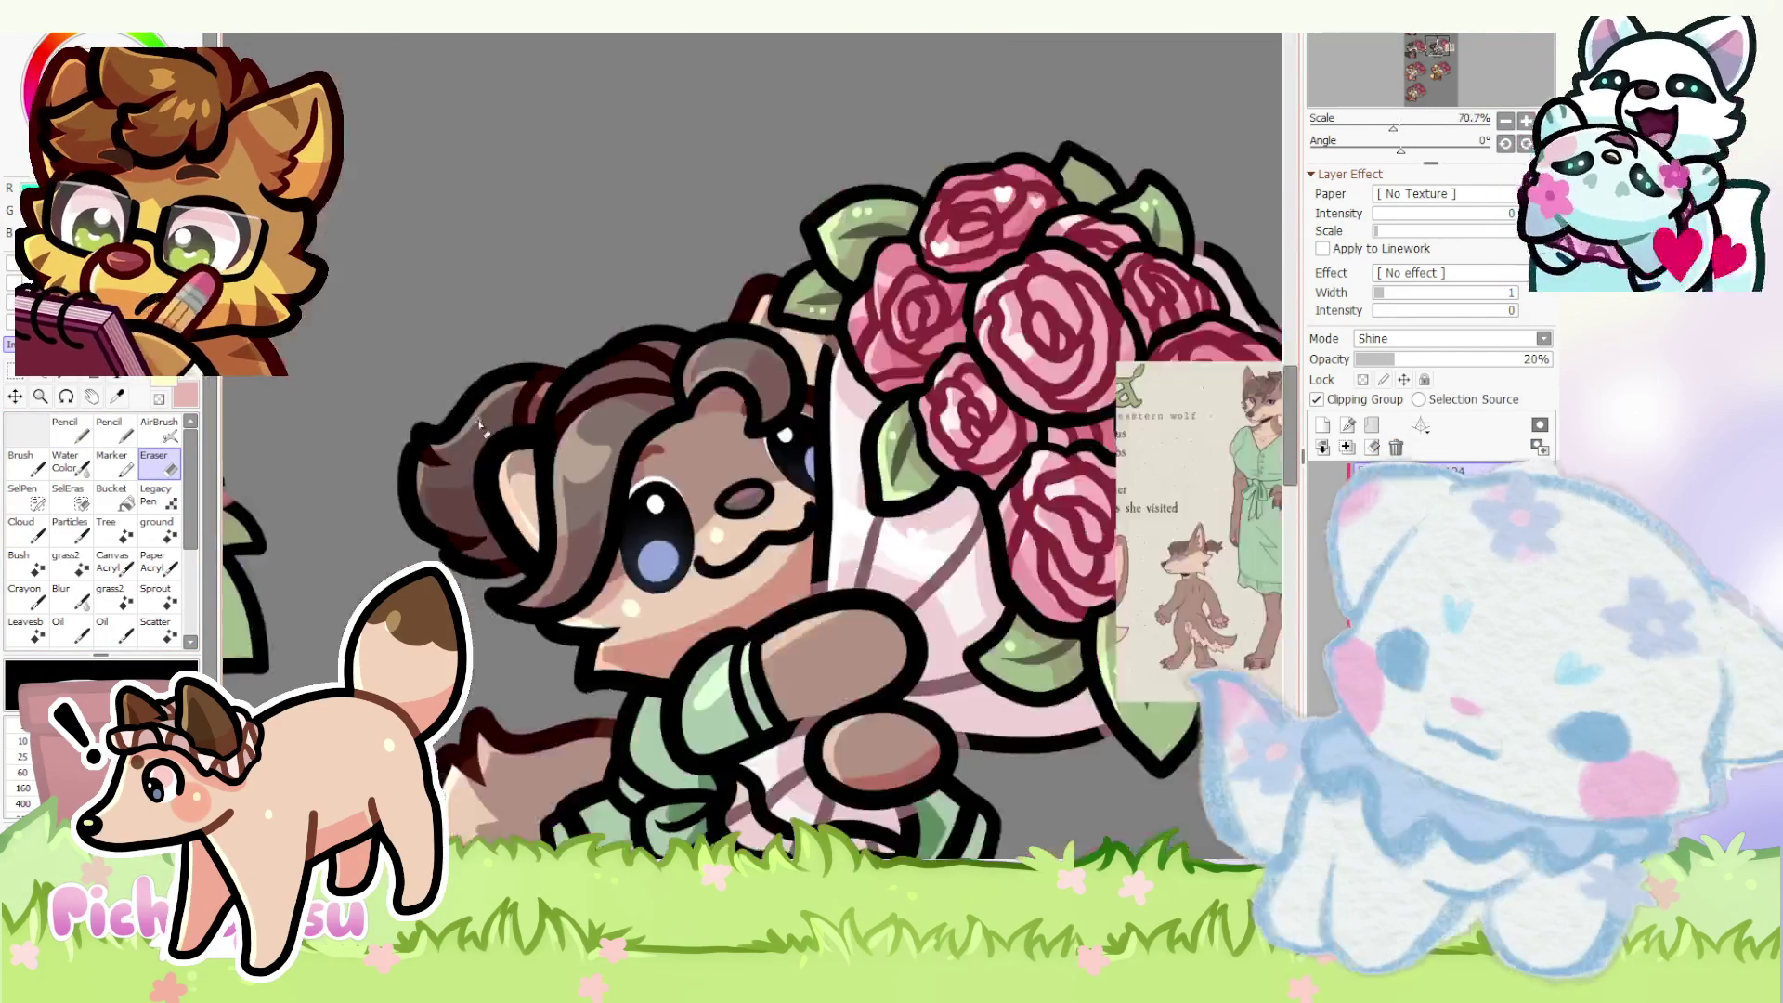
{"action": "scroll", "coordinate": [618, 647], "scroll_direction": "down", "scroll_amount": 2}
{"action": "left_click", "coordinate": [79, 436]}
{"action": "scroll", "coordinate": [635, 503], "scroll_direction": "up", "scroll_amount": 2}
{"action": "scroll", "coordinate": [635, 502], "scroll_direction": "up", "scroll_amount": 2}
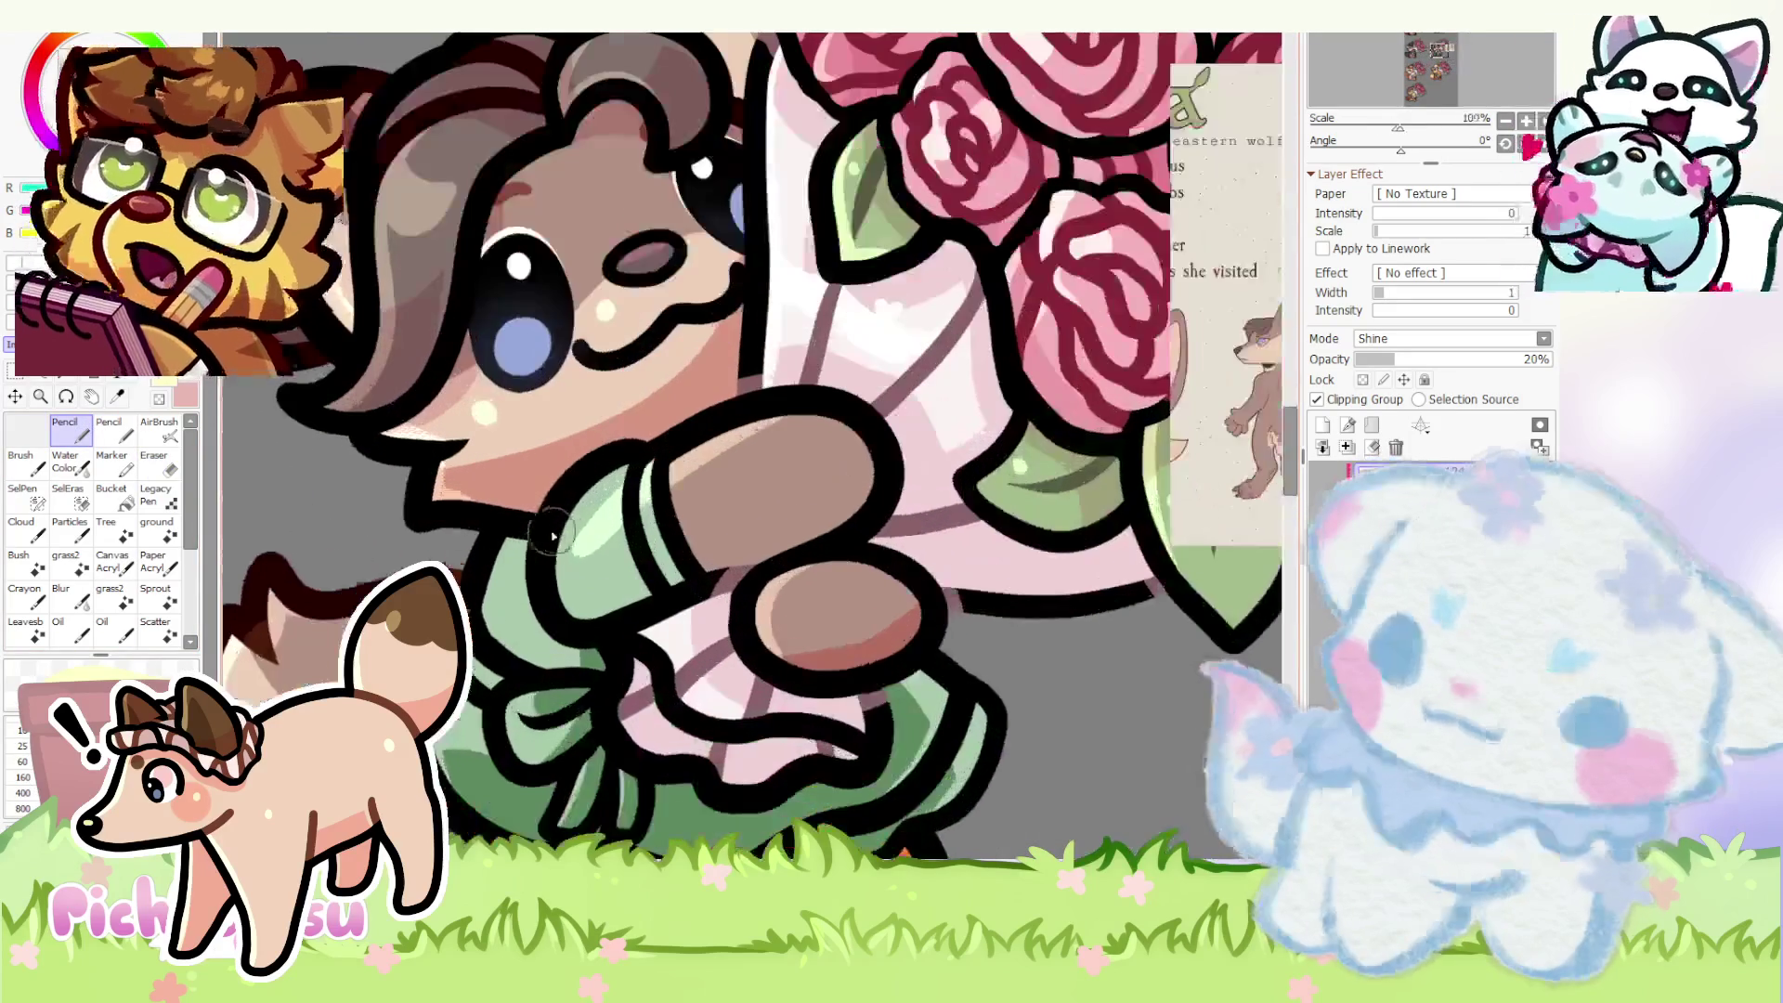
{"action": "scroll", "coordinate": [641, 488], "scroll_direction": "up", "scroll_amount": 1}
{"action": "scroll", "coordinate": [642, 488], "scroll_direction": "up", "scroll_amount": 1}
- Paint a pale green highlight on the sleeve and erase its lower part
{"action": "left_click_drag", "start_coordinate": [451, 628], "coordinate": [555, 458]}
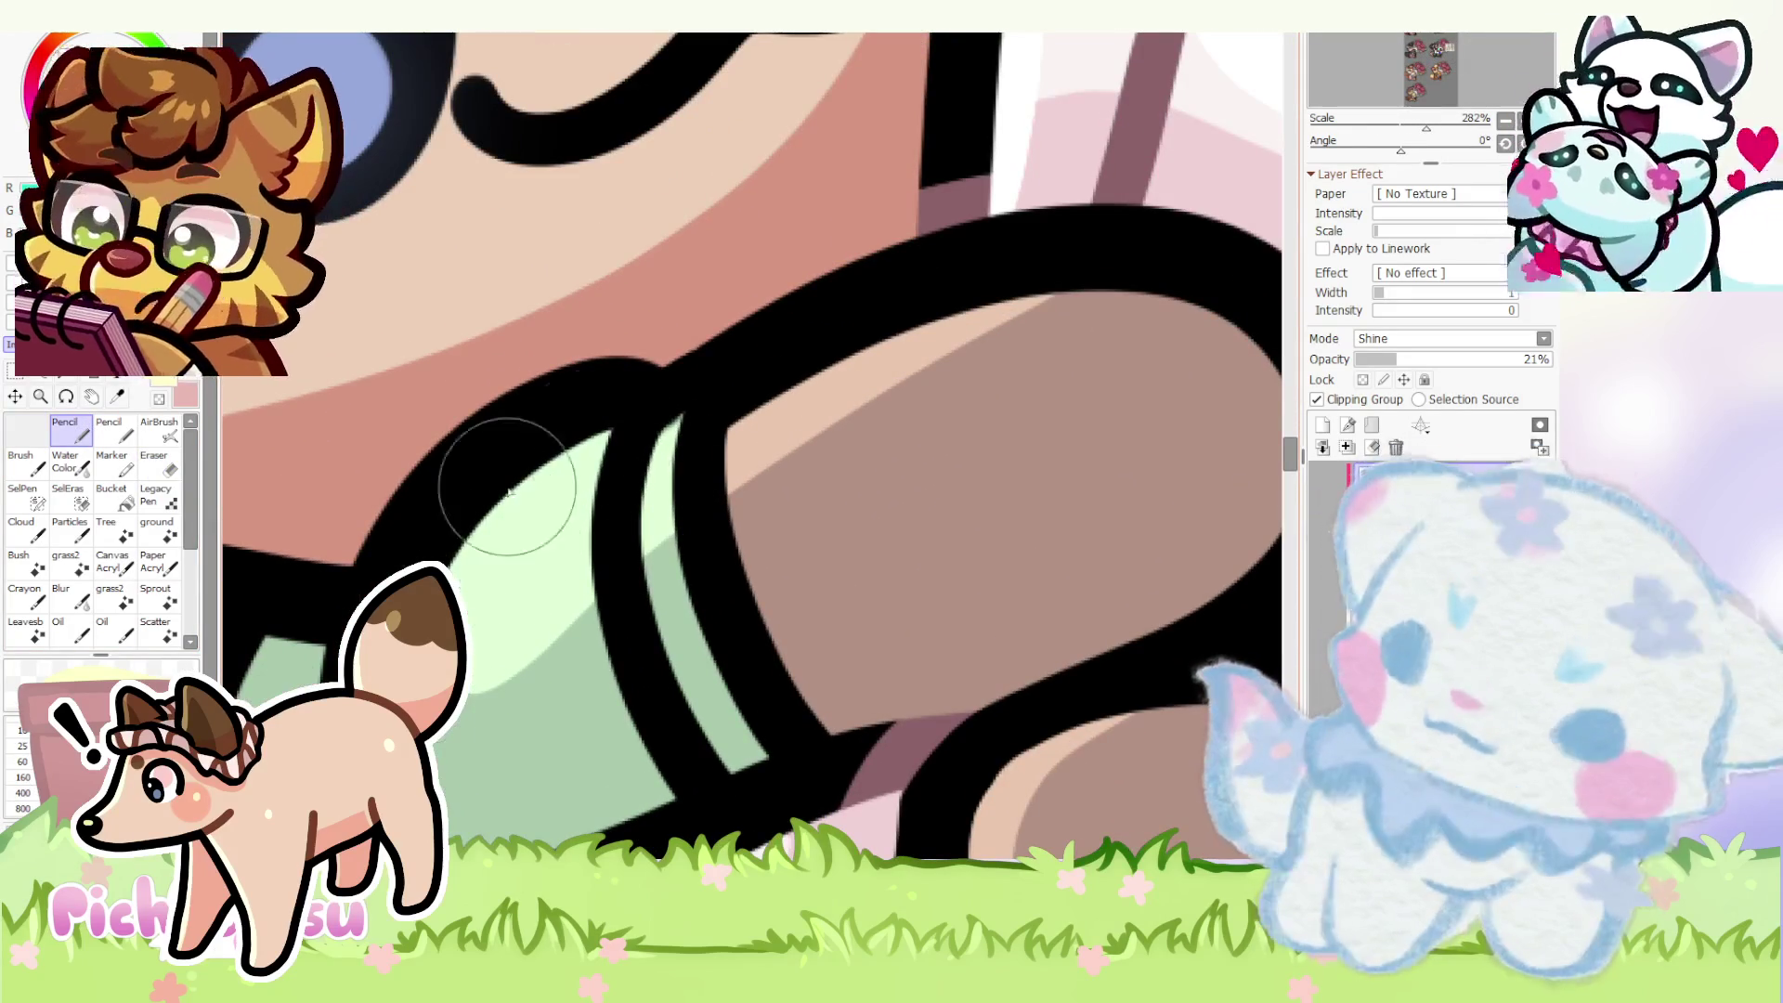
{"action": "left_click", "coordinate": [160, 467]}
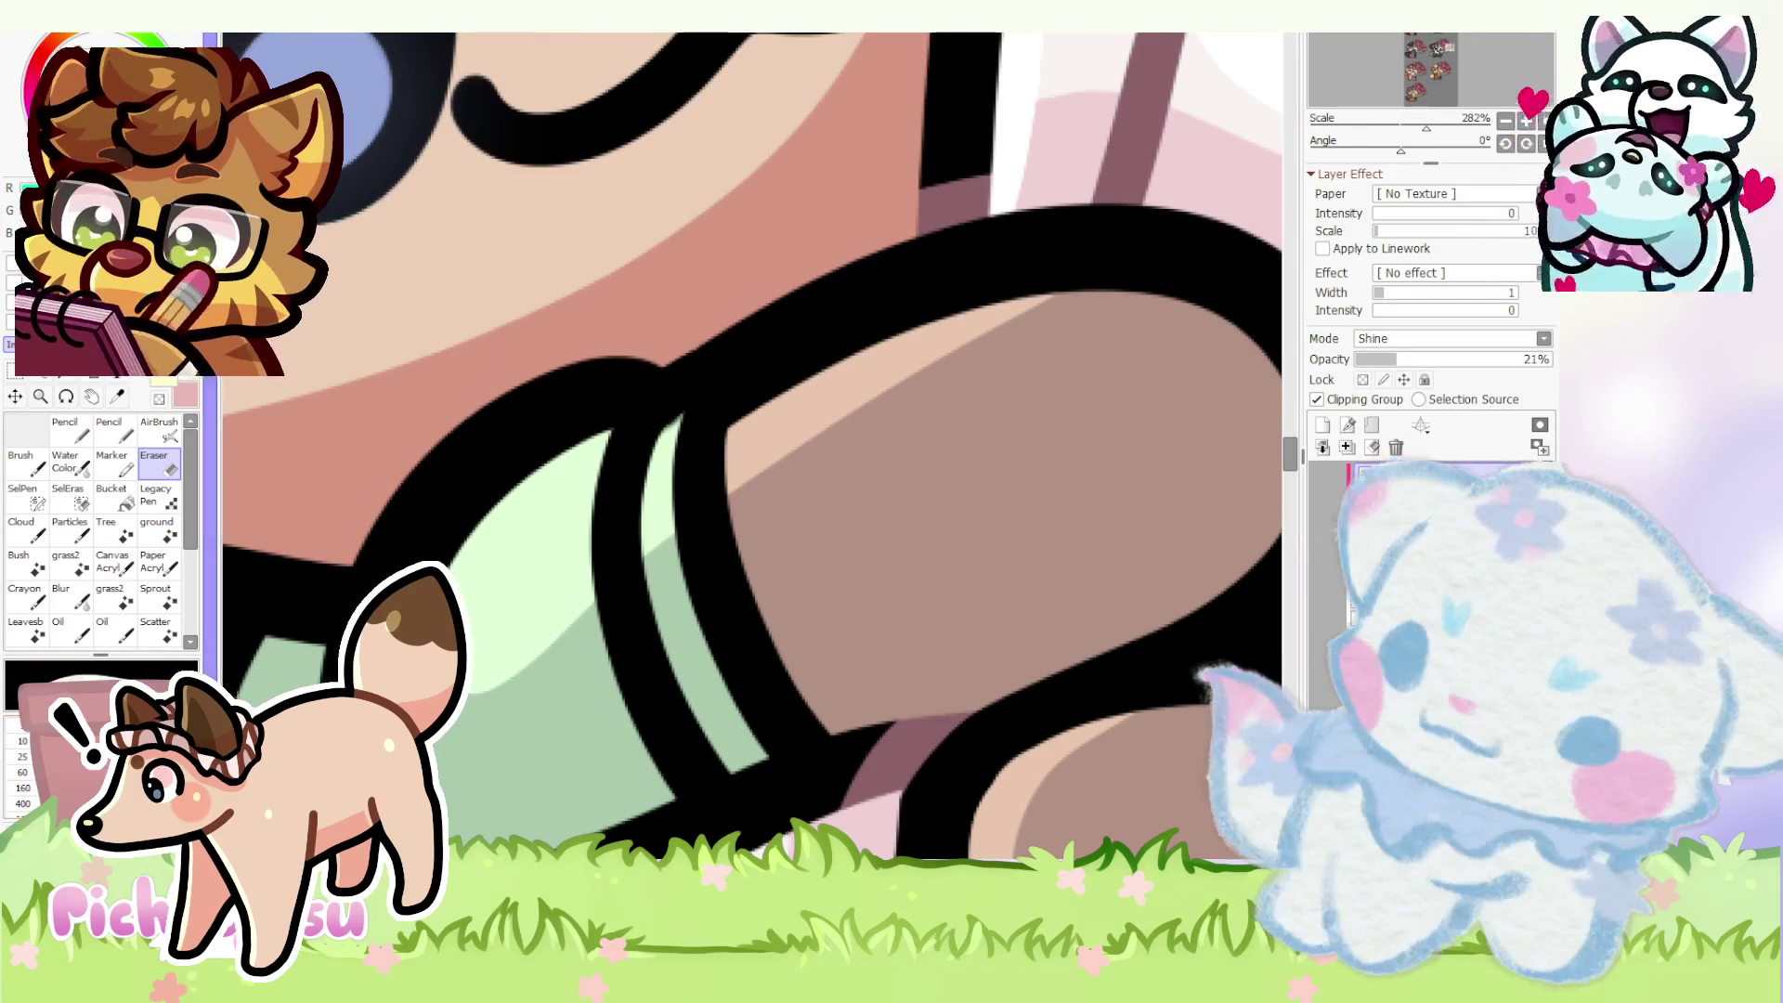
{"action": "mouse_move", "coordinate": [692, 519]}
{"action": "left_mouse_down"}
{"action": "mouse_move", "coordinate": [557, 613]}
{"action": "mouse_move", "coordinate": [453, 725]}
{"action": "left_mouse_up"}
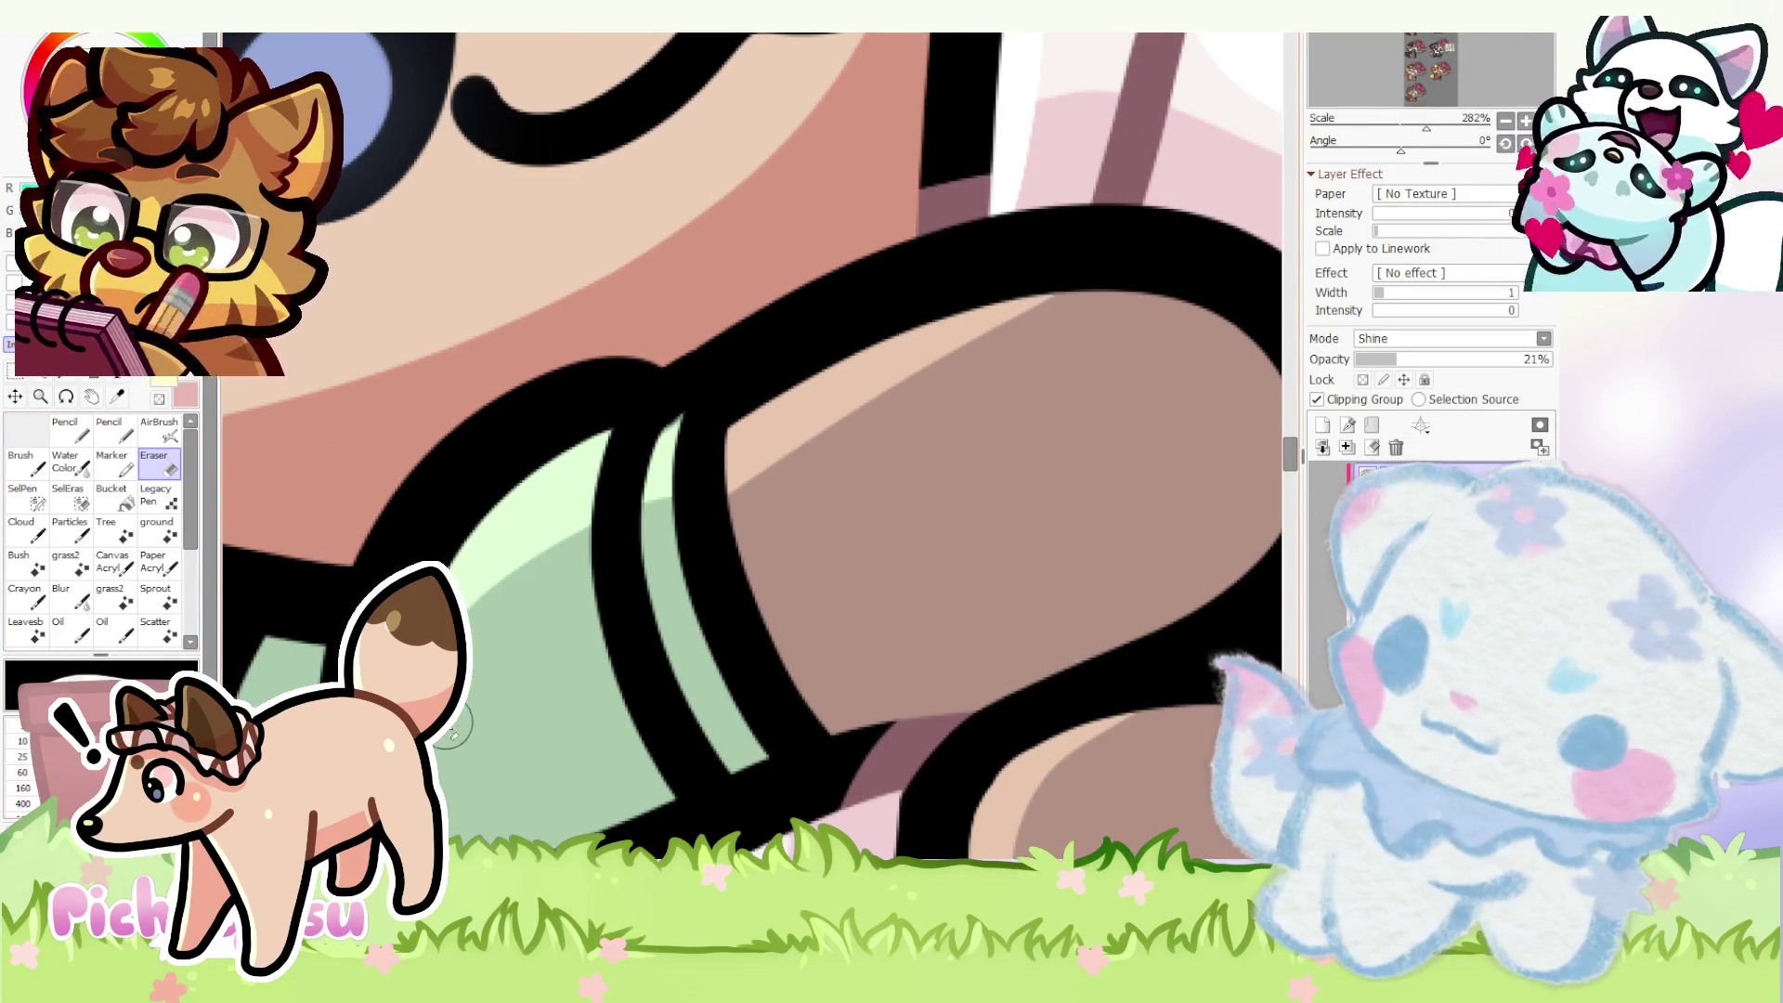
{"action": "left_click", "coordinate": [66, 429]}
{"action": "scroll", "coordinate": [651, 399], "scroll_direction": "down", "scroll_amount": 3}
{"action": "scroll", "coordinate": [578, 516], "scroll_direction": "up", "scroll_amount": 1}
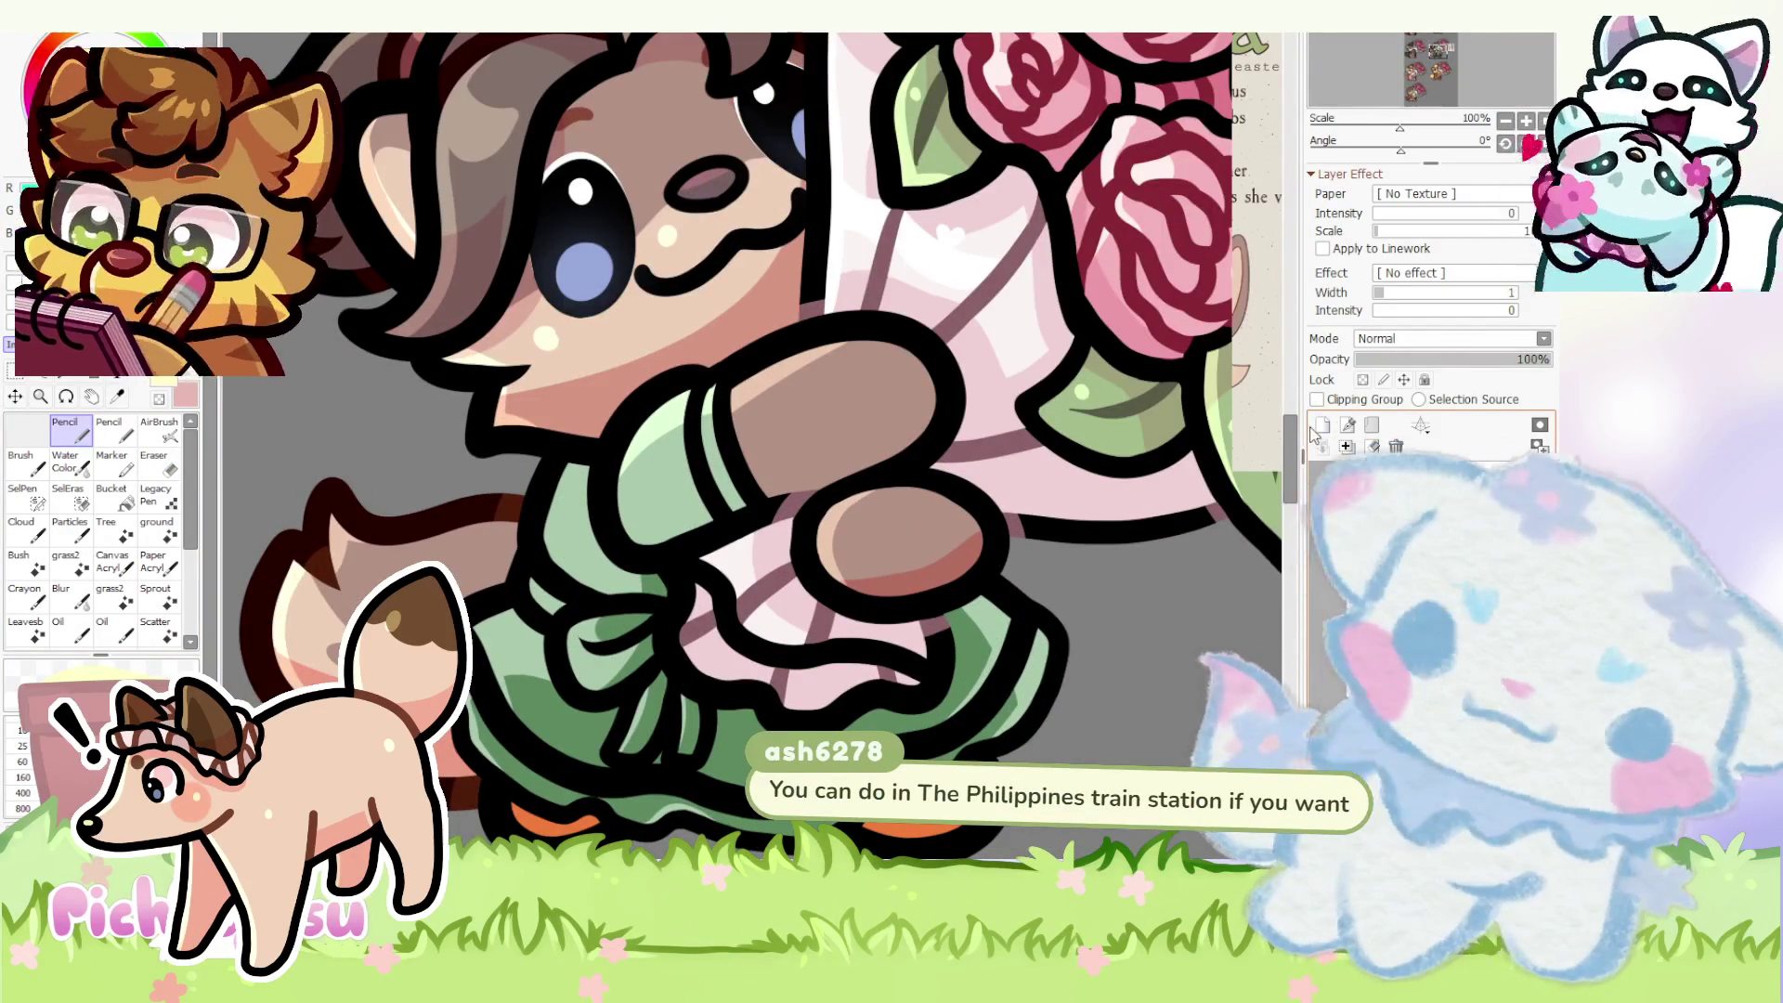
- Set a clipped layer to Shine at about 21% opacity and brighten the green dress
{"action": "left_click", "coordinate": [1317, 400]}
{"action": "left_click", "coordinate": [1449, 338]}
{"action": "left_click", "coordinate": [1449, 412]}
{"action": "left_click_drag", "start_coordinate": [1533, 359], "coordinate": [1399, 360]}
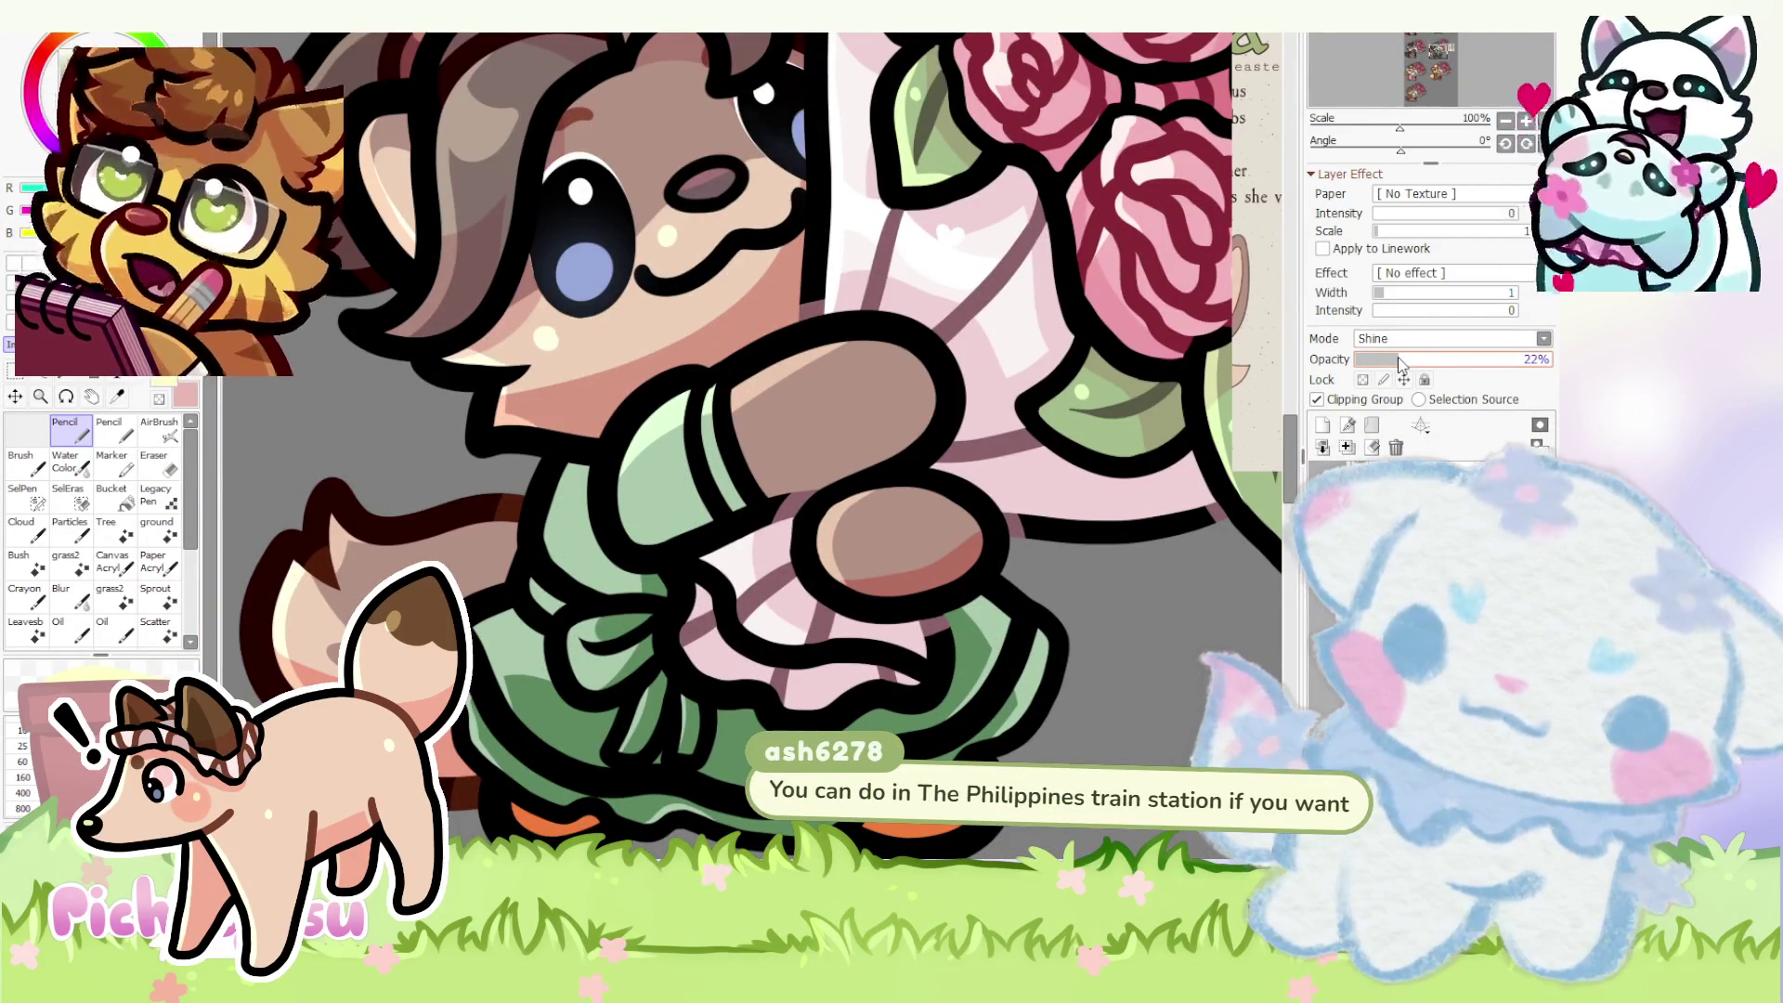
{"action": "scroll", "coordinate": [558, 502], "scroll_direction": "up", "scroll_amount": 1}
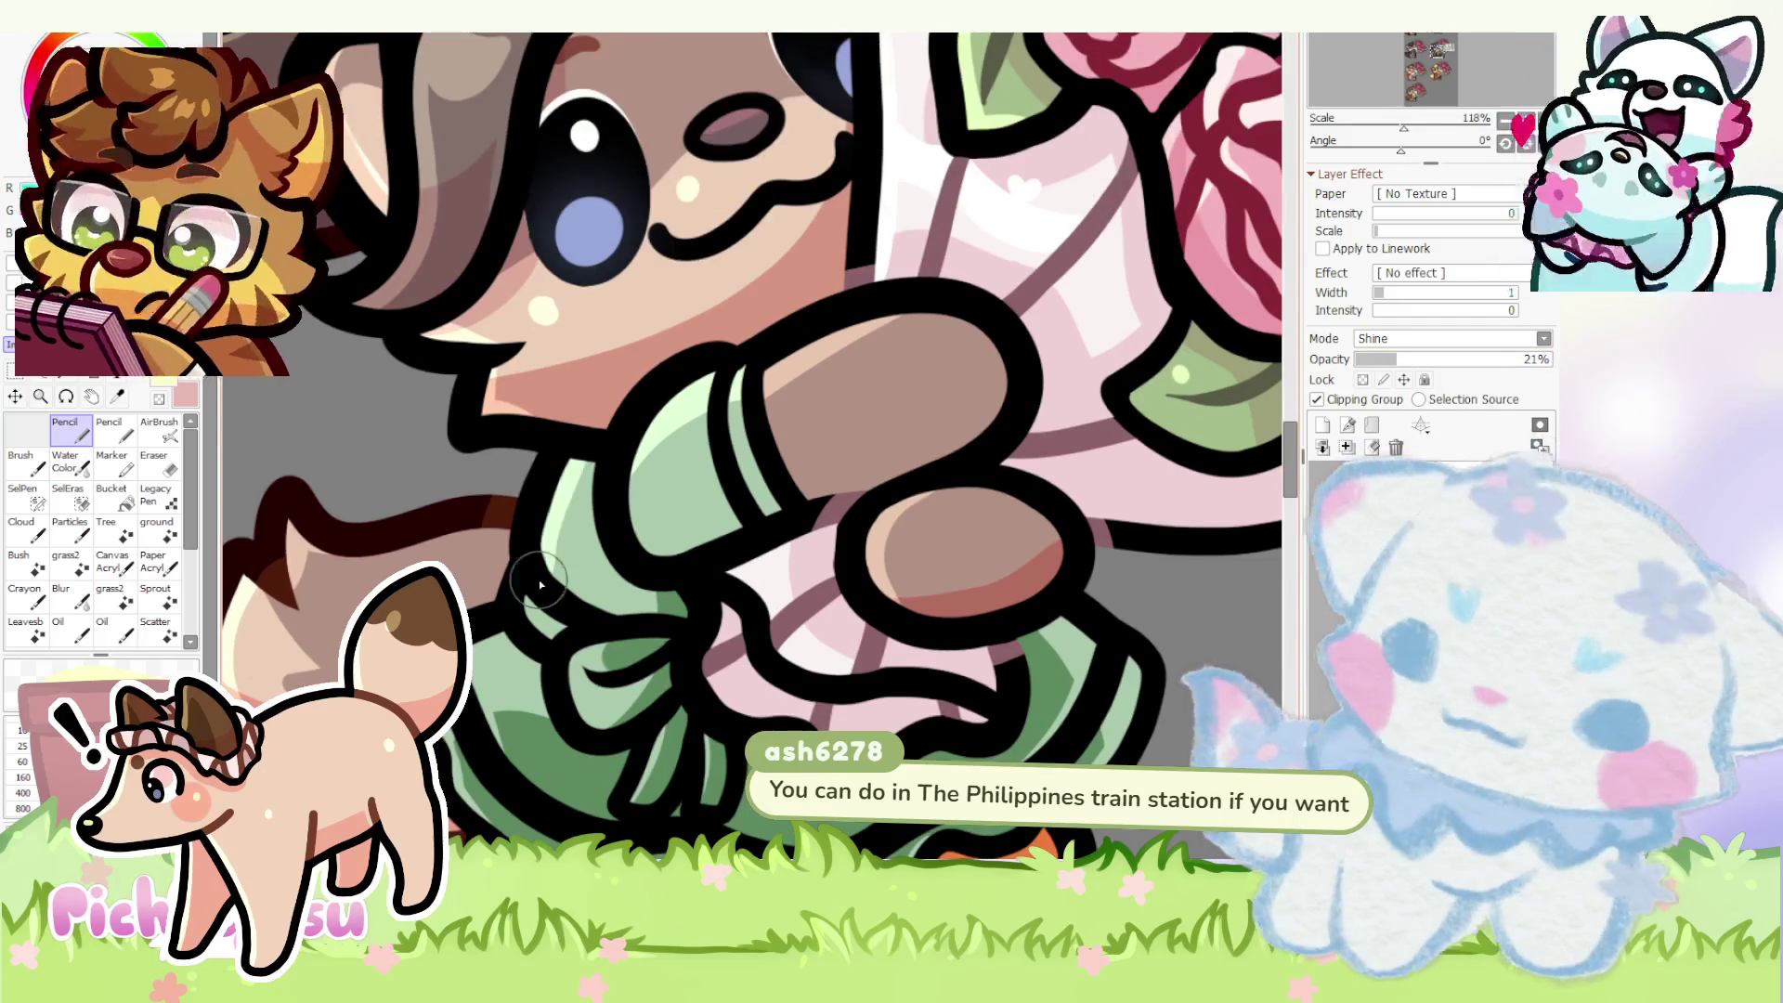
{"action": "scroll", "coordinate": [529, 586], "scroll_direction": "up", "scroll_amount": 1}
{"action": "left_click_drag", "start_coordinate": [621, 676], "coordinate": [606, 774]}
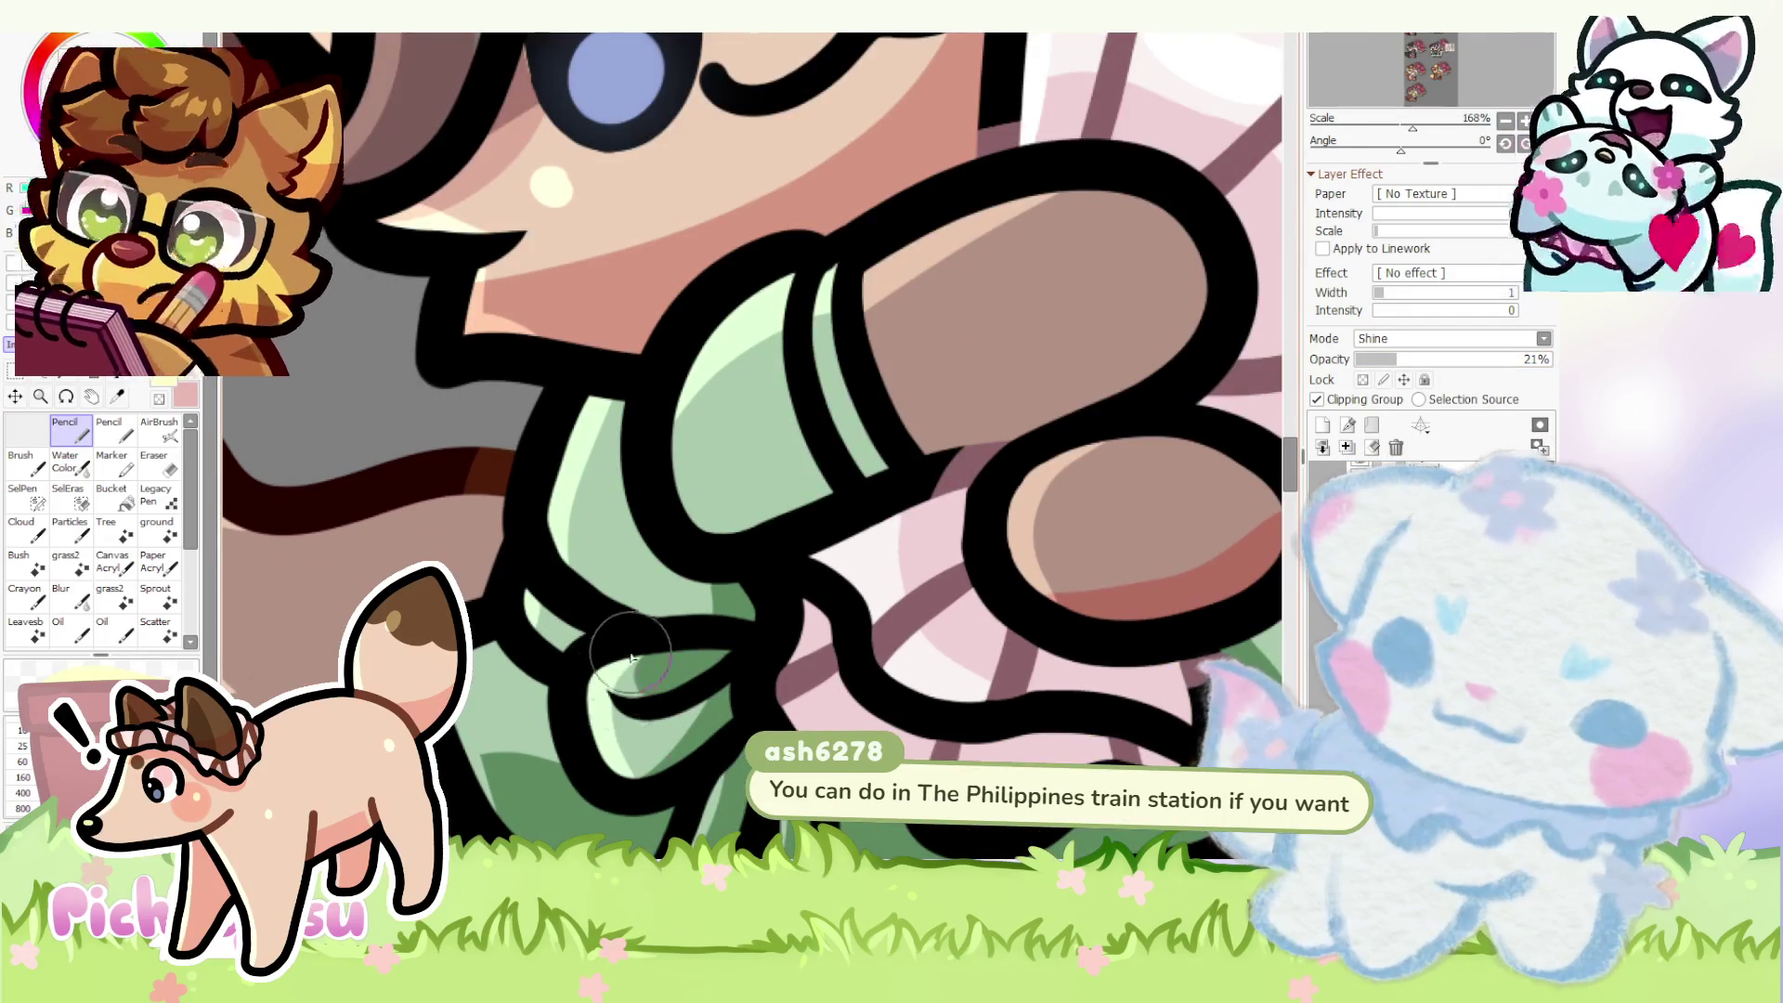
{"action": "scroll", "coordinate": [634, 655], "scroll_direction": "down", "scroll_amount": 1}
{"action": "scroll", "coordinate": [635, 662], "scroll_direction": "down", "scroll_amount": 1}
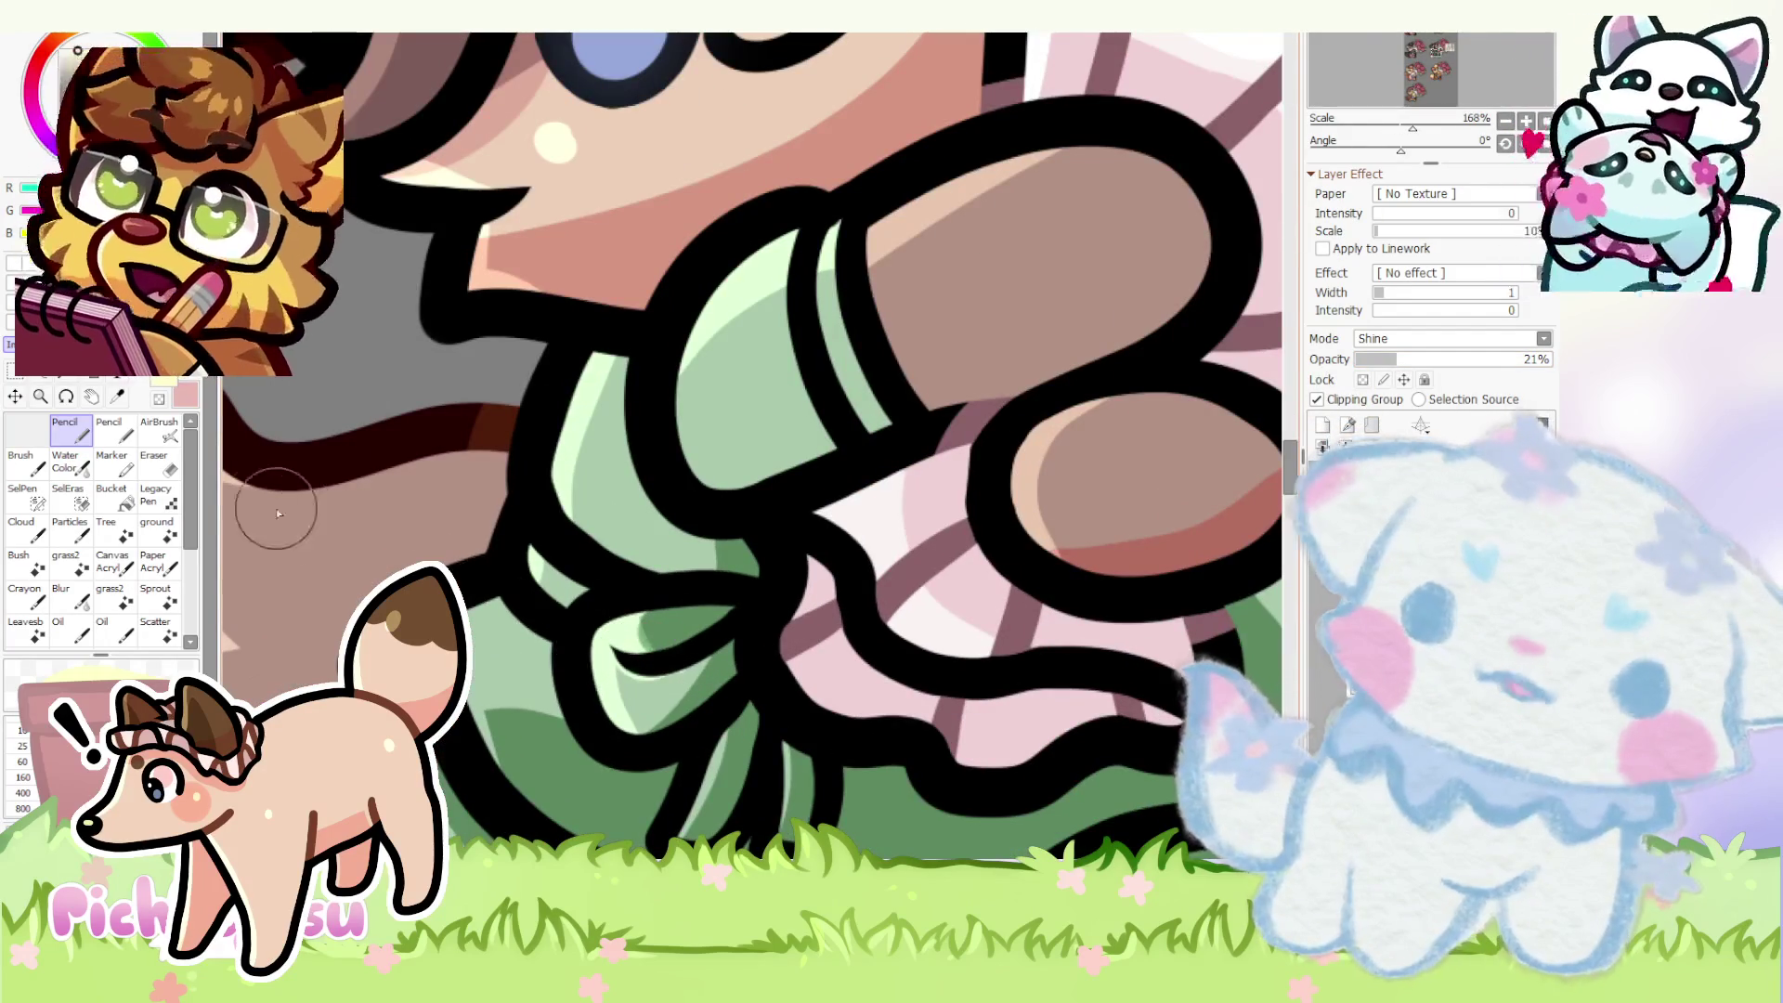
- Tidy the shine stroke, then move to a Normal 100% opacity layer for the dress stripes
{"action": "left_click", "coordinate": [157, 460]}
{"action": "scroll", "coordinate": [669, 669], "scroll_direction": "up", "scroll_amount": 3}
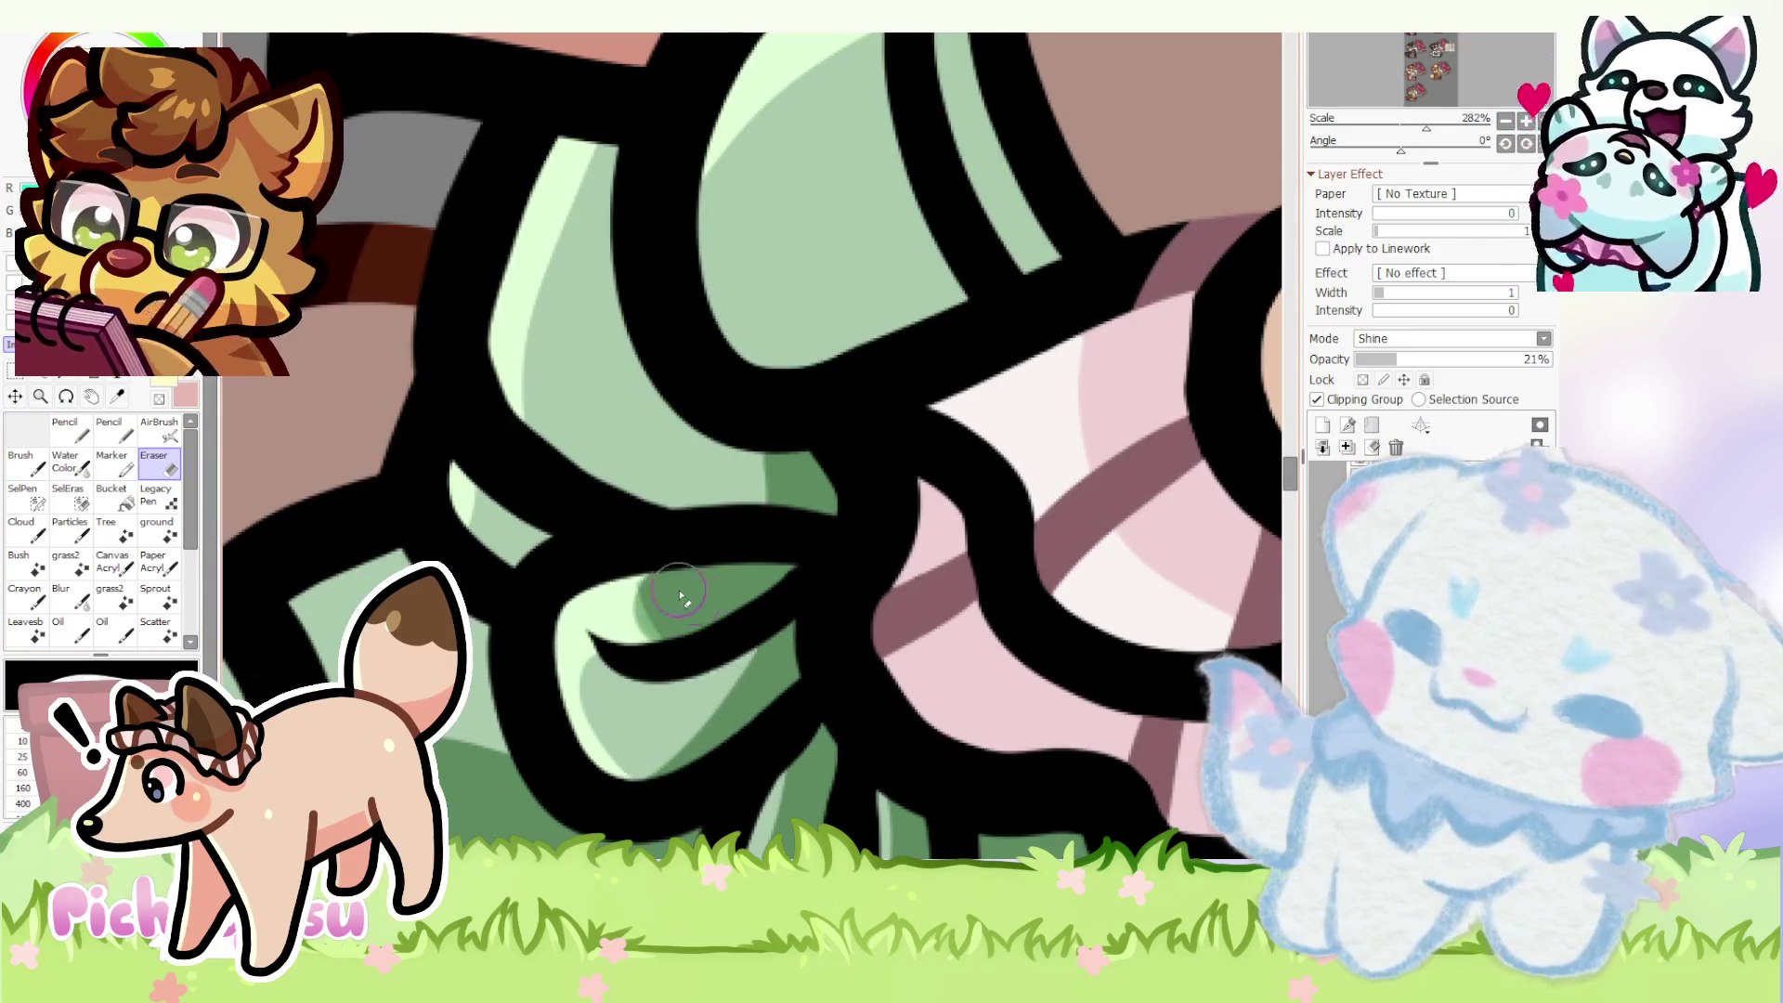
{"action": "scroll", "coordinate": [697, 603], "scroll_direction": "down", "scroll_amount": 2}
{"action": "scroll", "coordinate": [696, 557], "scroll_direction": "down", "scroll_amount": 2}
{"action": "left_click", "coordinate": [65, 427]}
{"action": "scroll", "coordinate": [646, 572], "scroll_direction": "up", "scroll_amount": 4}
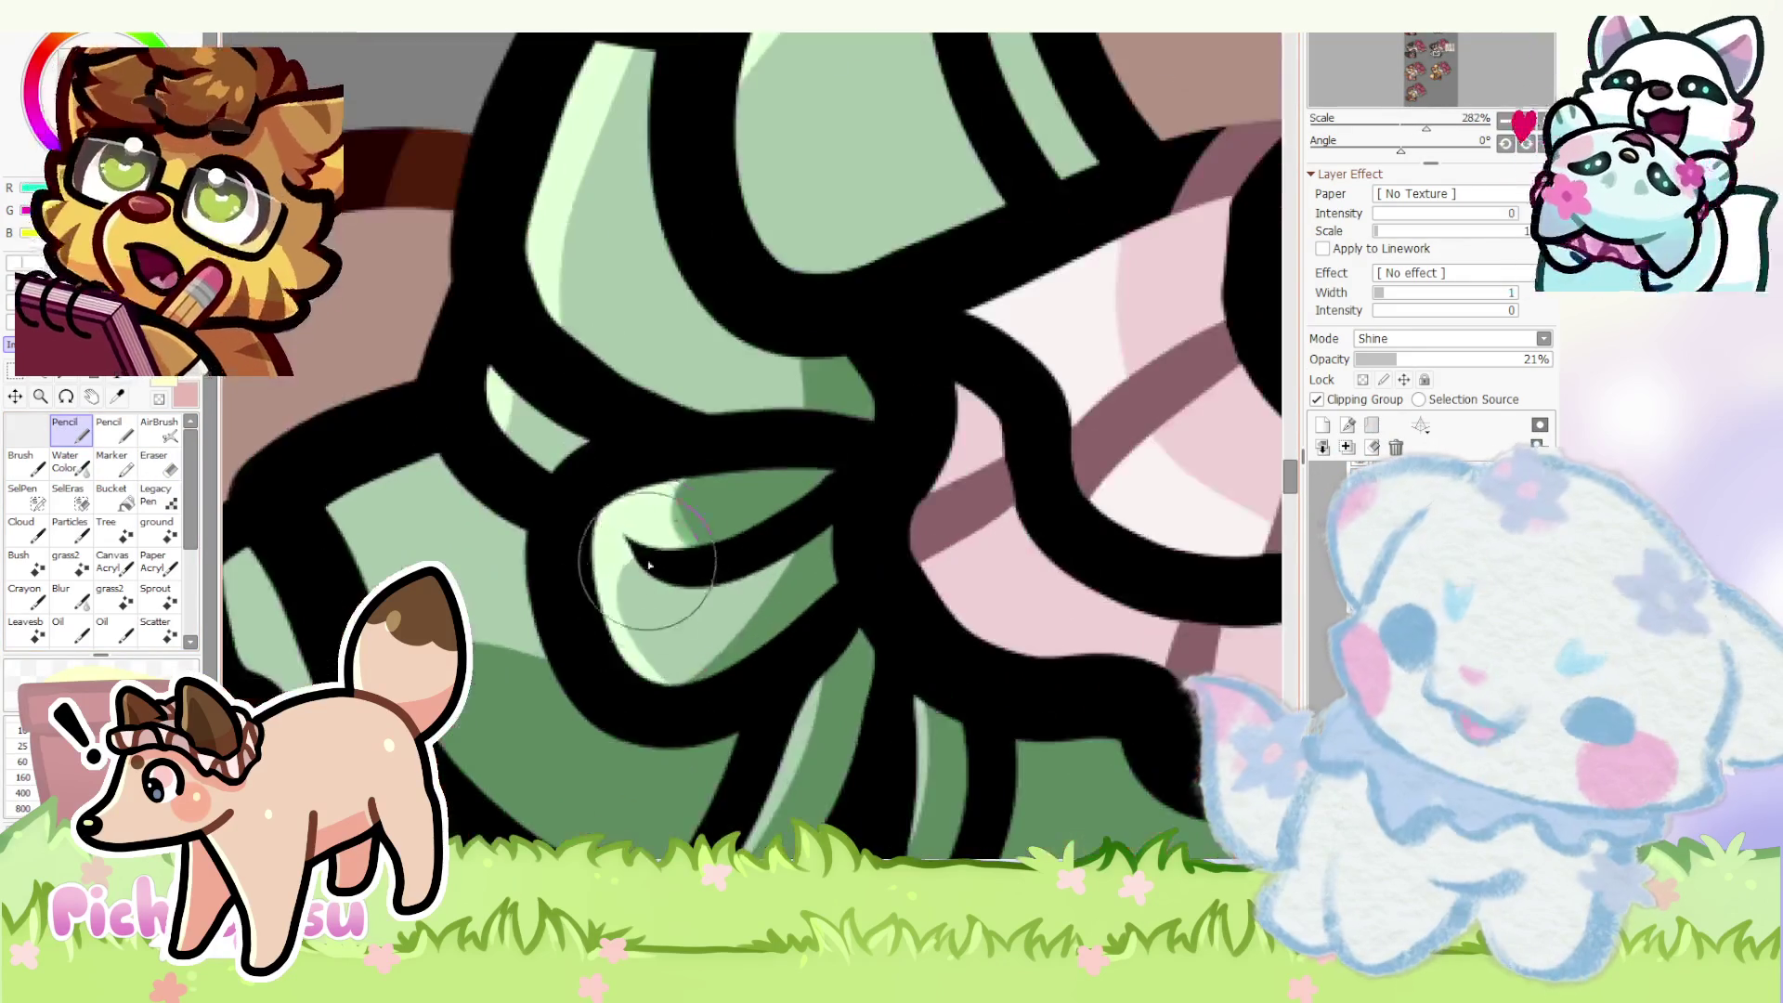
{"action": "scroll", "coordinate": [614, 585], "scroll_direction": "down", "scroll_amount": 2}
{"action": "scroll", "coordinate": [571, 530], "scroll_direction": "down", "scroll_amount": 1}
{"action": "scroll", "coordinate": [419, 572], "scroll_direction": "up", "scroll_amount": 1}
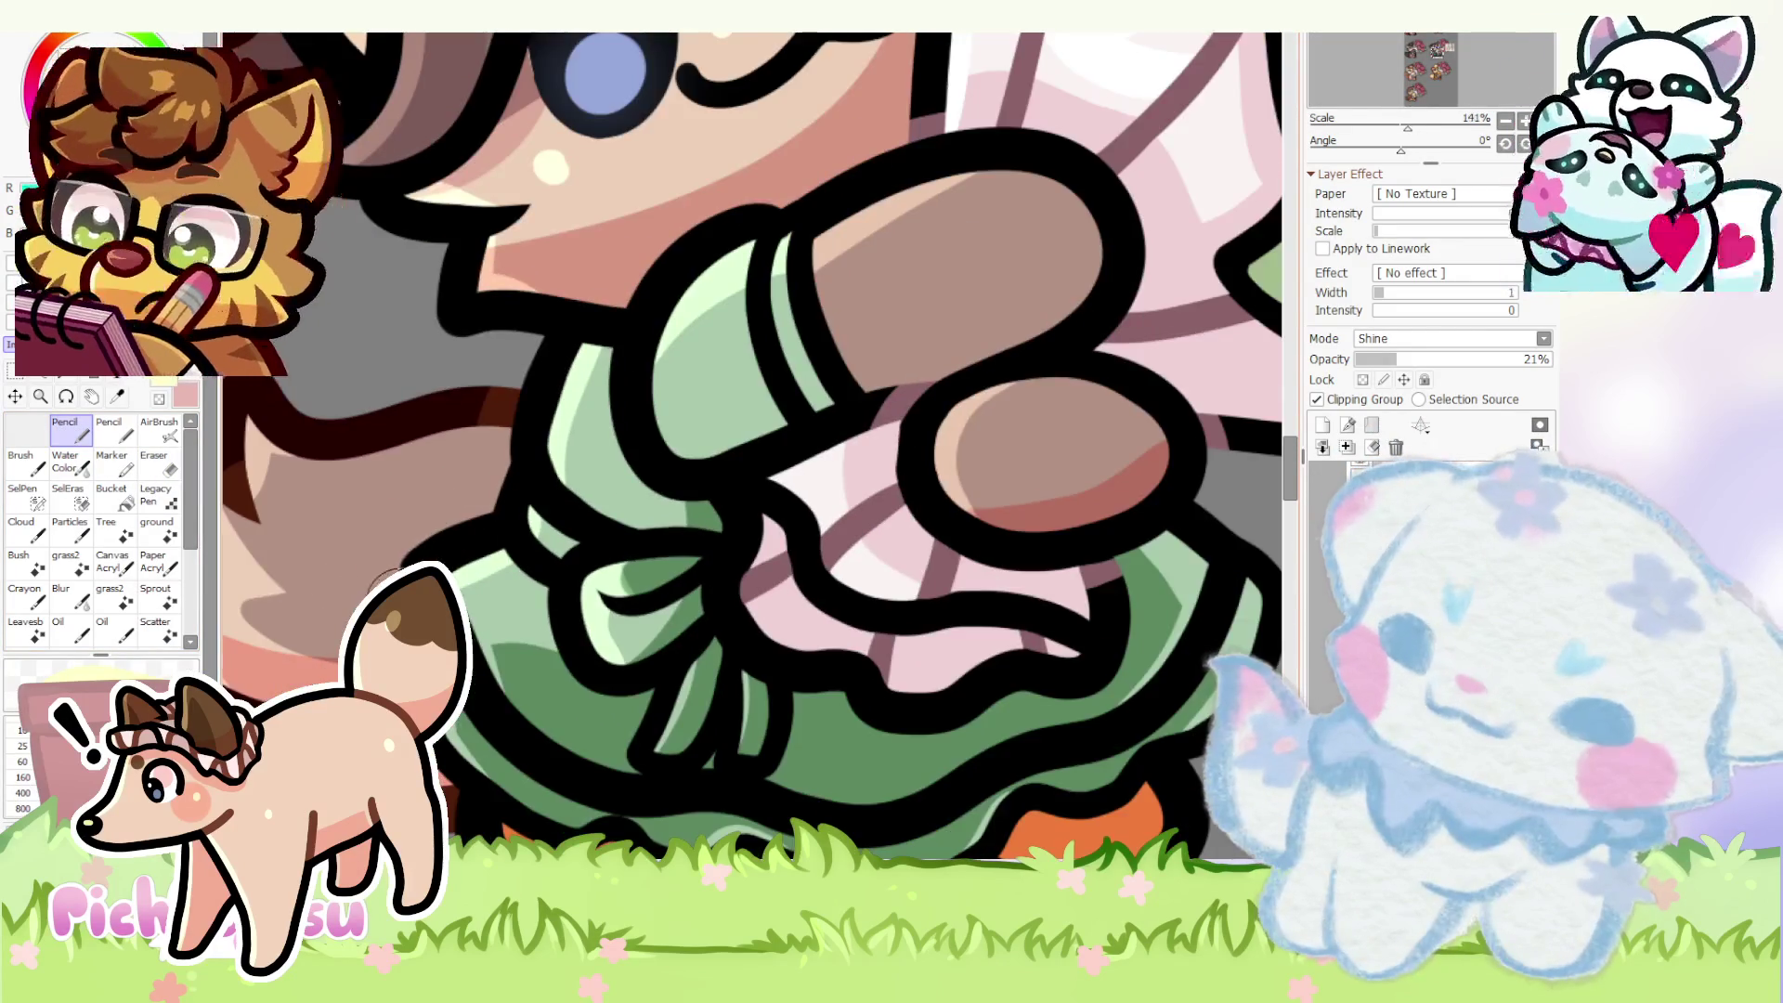
{"action": "scroll", "coordinate": [493, 603], "scroll_direction": "down", "scroll_amount": 3}
{"action": "scroll", "coordinate": [475, 624], "scroll_direction": "up", "scroll_amount": 4}
{"action": "scroll", "coordinate": [618, 788], "scroll_direction": "down", "scroll_amount": 2}
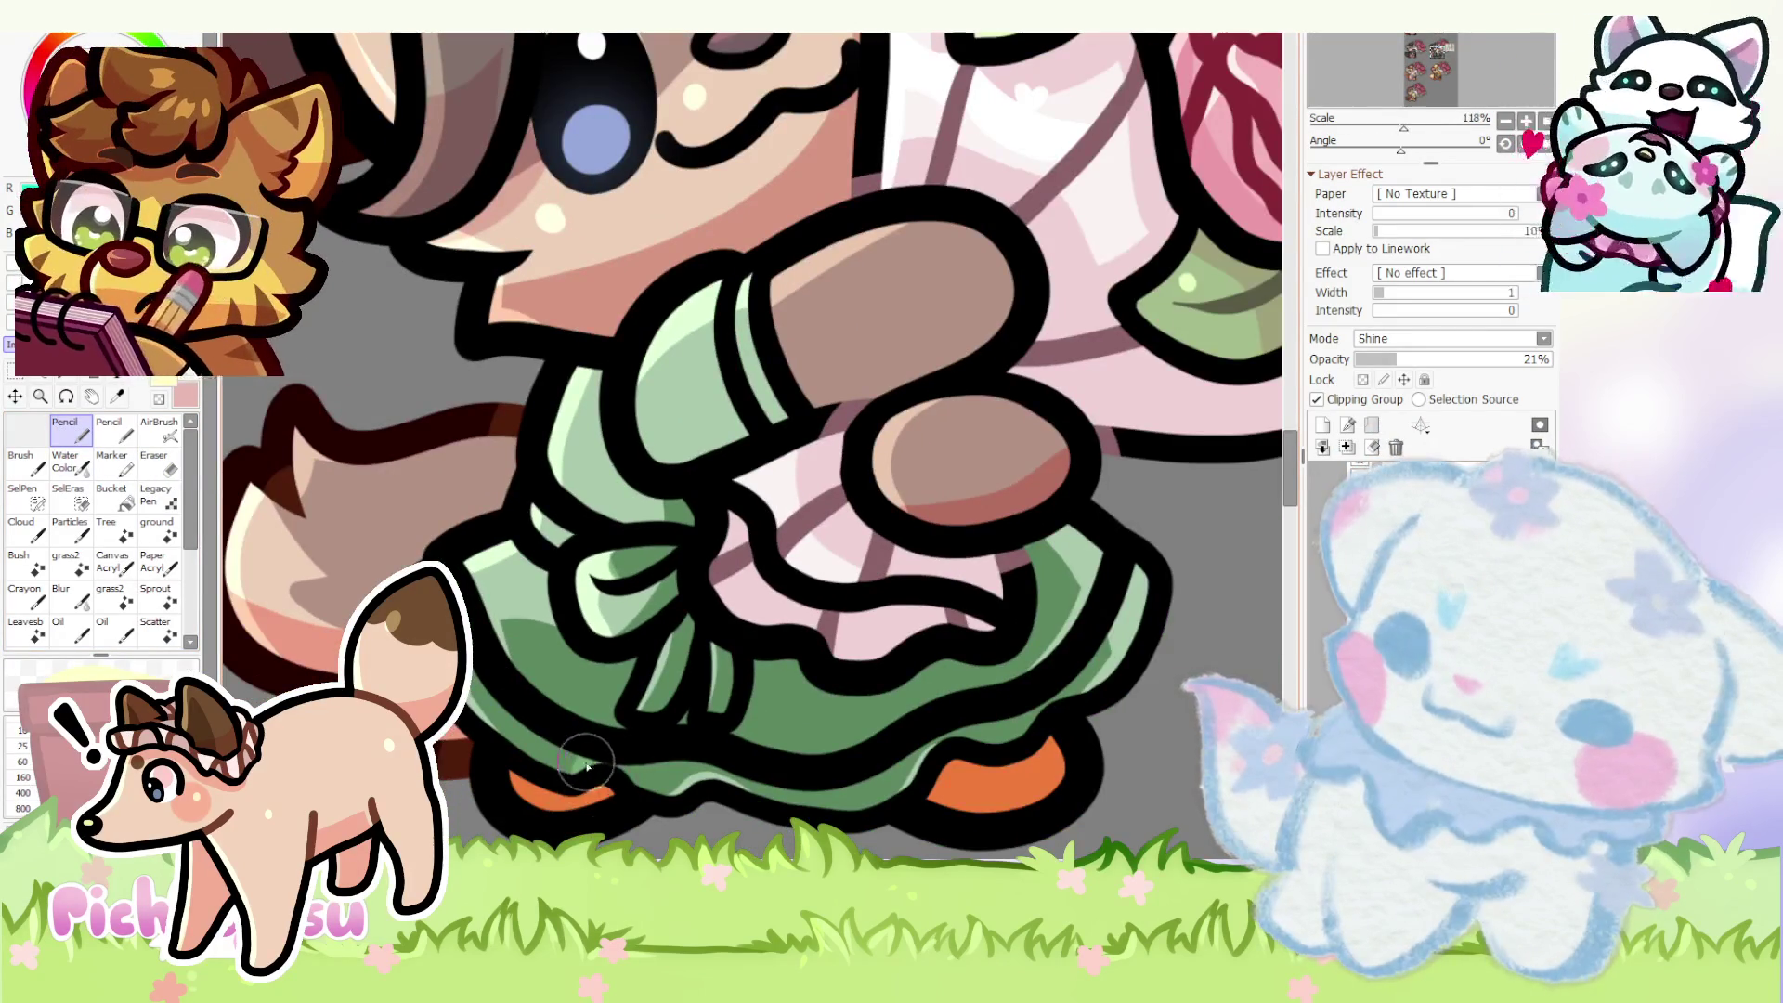
{"action": "scroll", "coordinate": [582, 777], "scroll_direction": "down", "scroll_amount": 3}
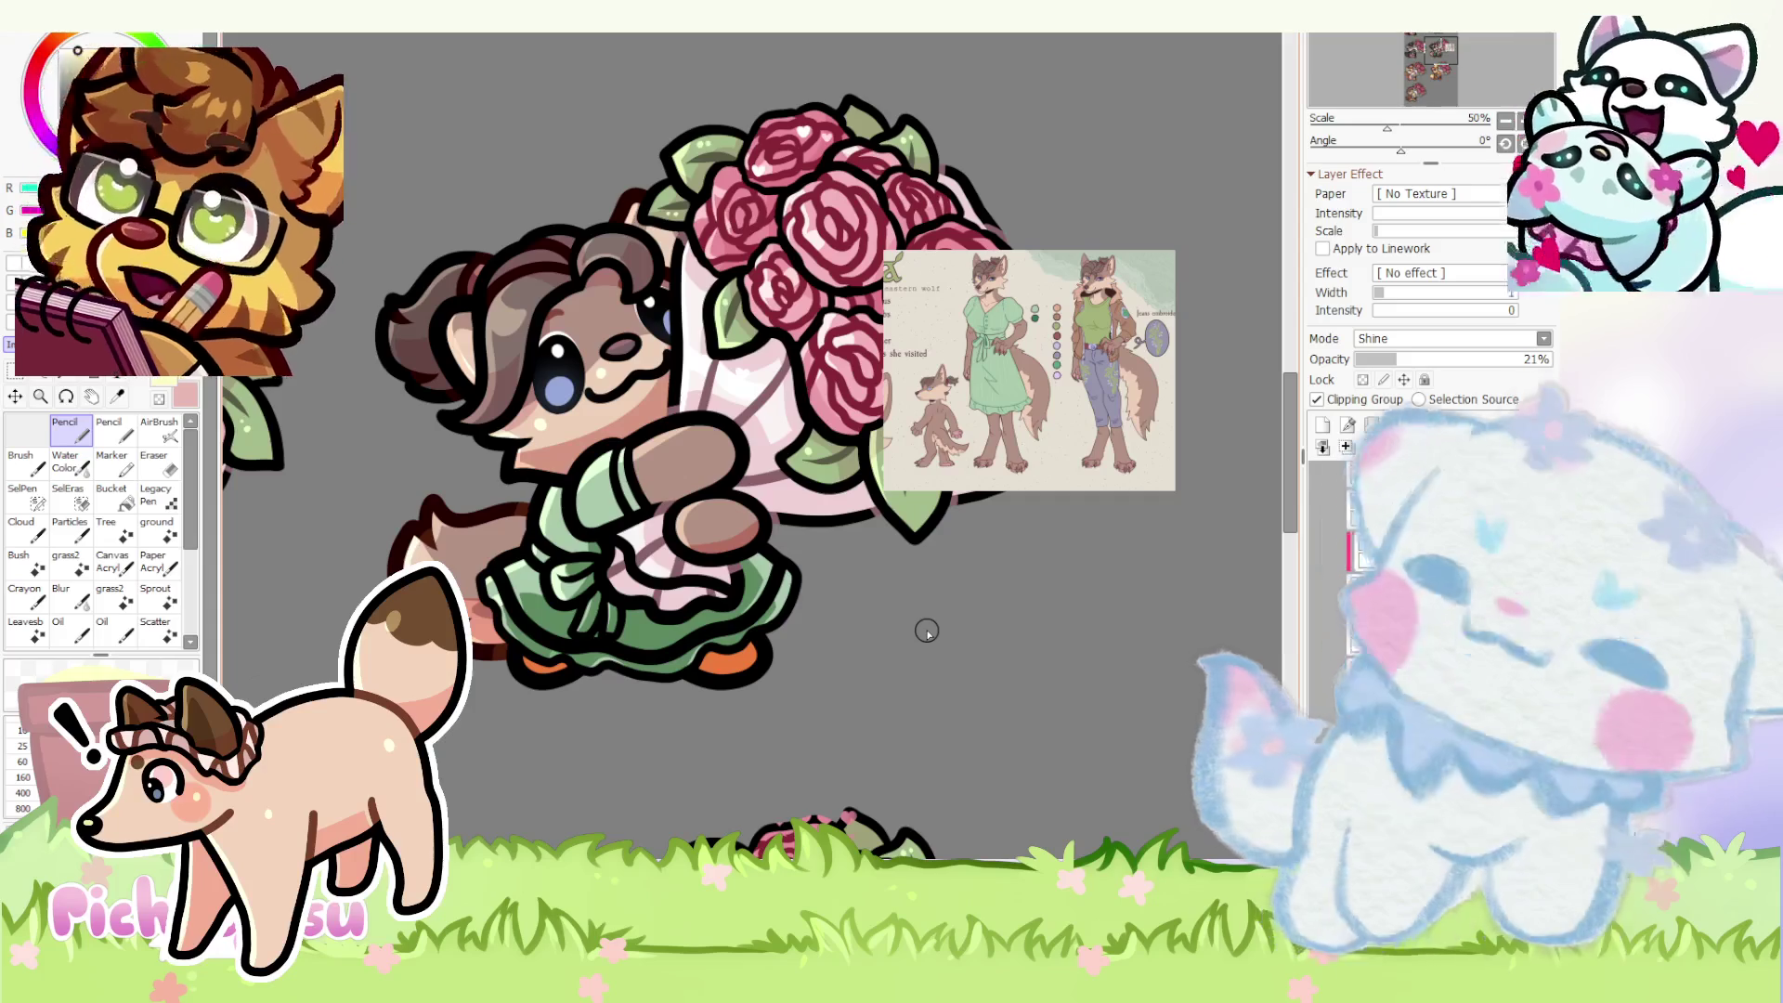
{"action": "scroll", "coordinate": [629, 568], "scroll_direction": "up", "scroll_amount": 7}
{"action": "scroll", "coordinate": [630, 570], "scroll_direction": "up", "scroll_amount": 1}
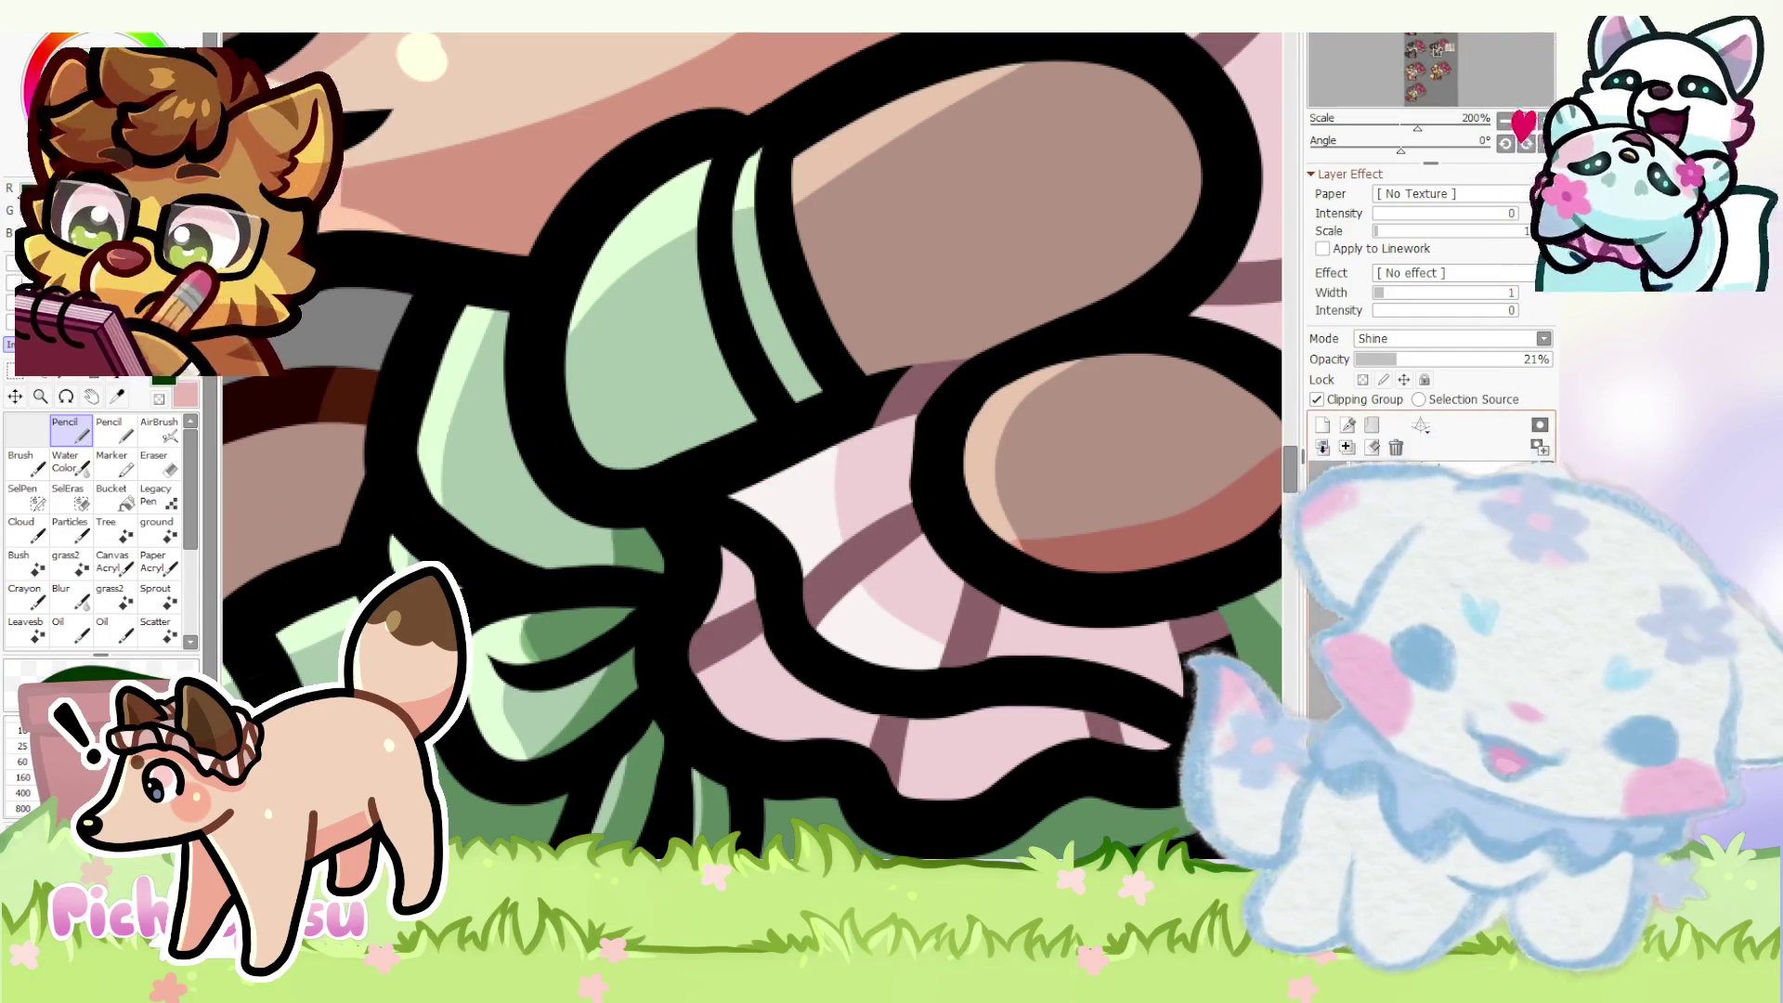
{"action": "left_click", "coordinate": [1322, 426]}
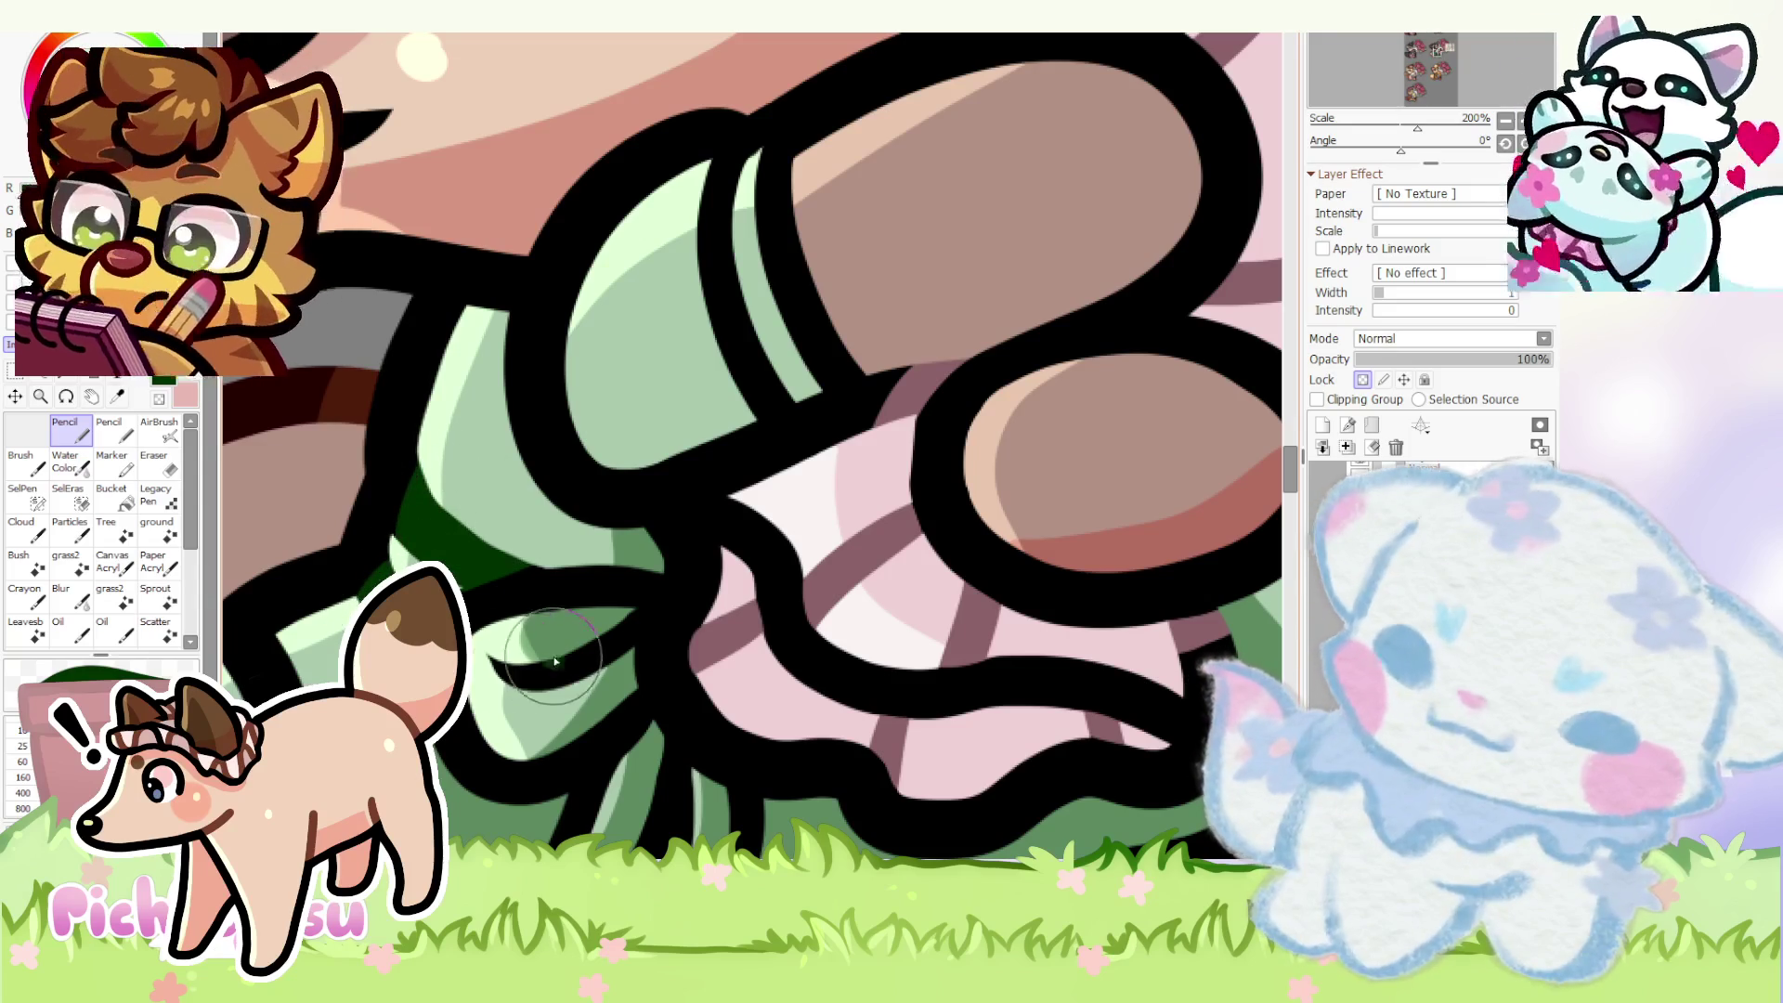
{"action": "scroll", "coordinate": [626, 646], "scroll_direction": "down", "scroll_amount": 2}
{"action": "scroll", "coordinate": [614, 697], "scroll_direction": "up", "scroll_amount": 1}
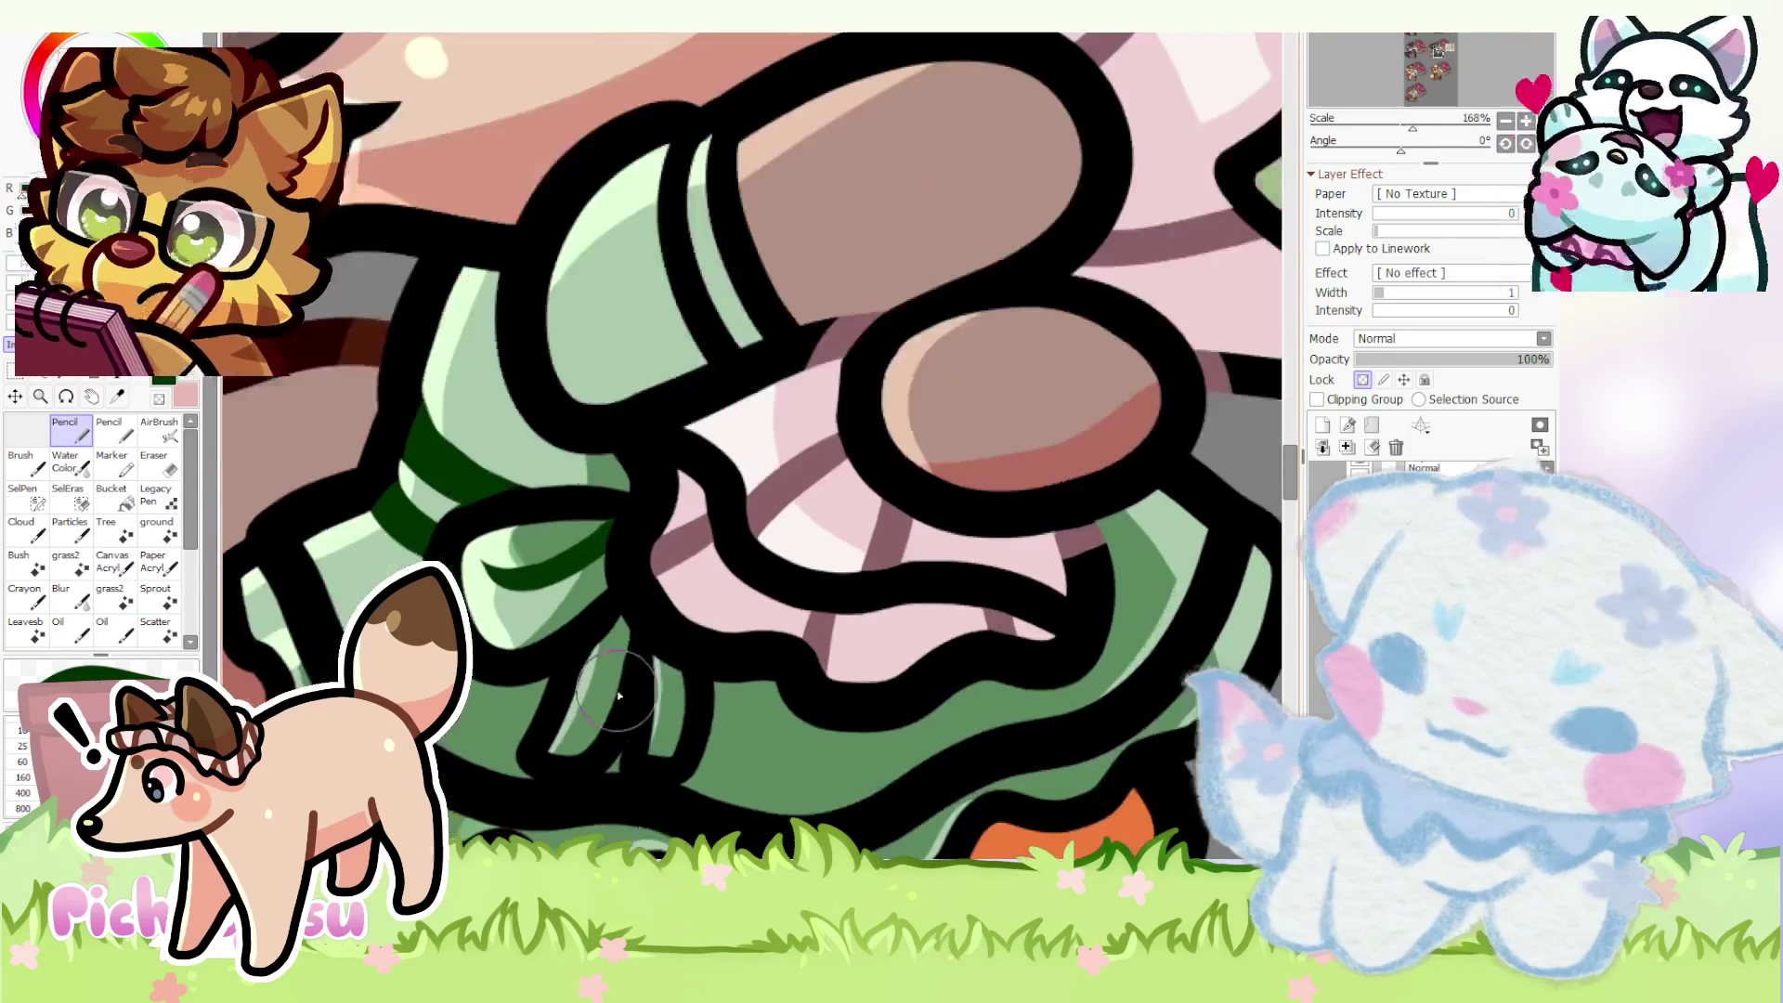
{"action": "scroll", "coordinate": [643, 675], "scroll_direction": "down", "scroll_amount": 5}
{"action": "scroll", "coordinate": [643, 676], "scroll_direction": "down", "scroll_amount": 5}
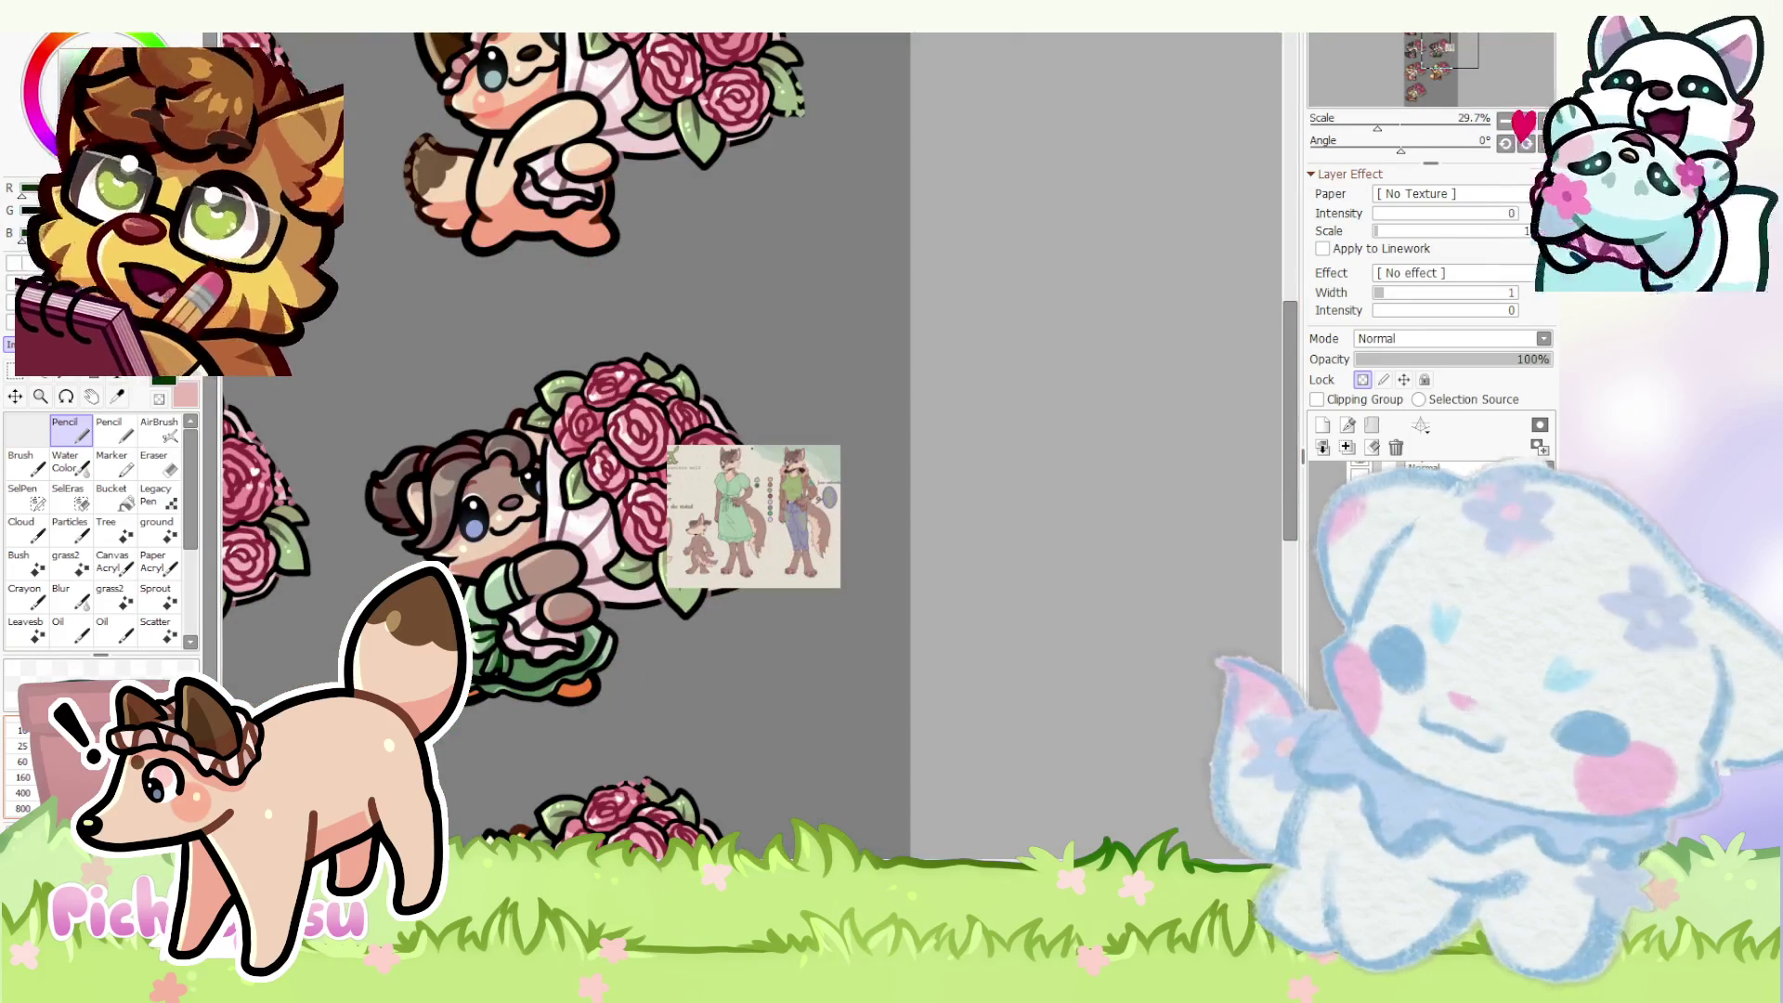
{"action": "scroll", "coordinate": [470, 592], "scroll_direction": "up", "scroll_amount": 5}
{"action": "scroll", "coordinate": [469, 591], "scroll_direction": "up", "scroll_amount": 5}
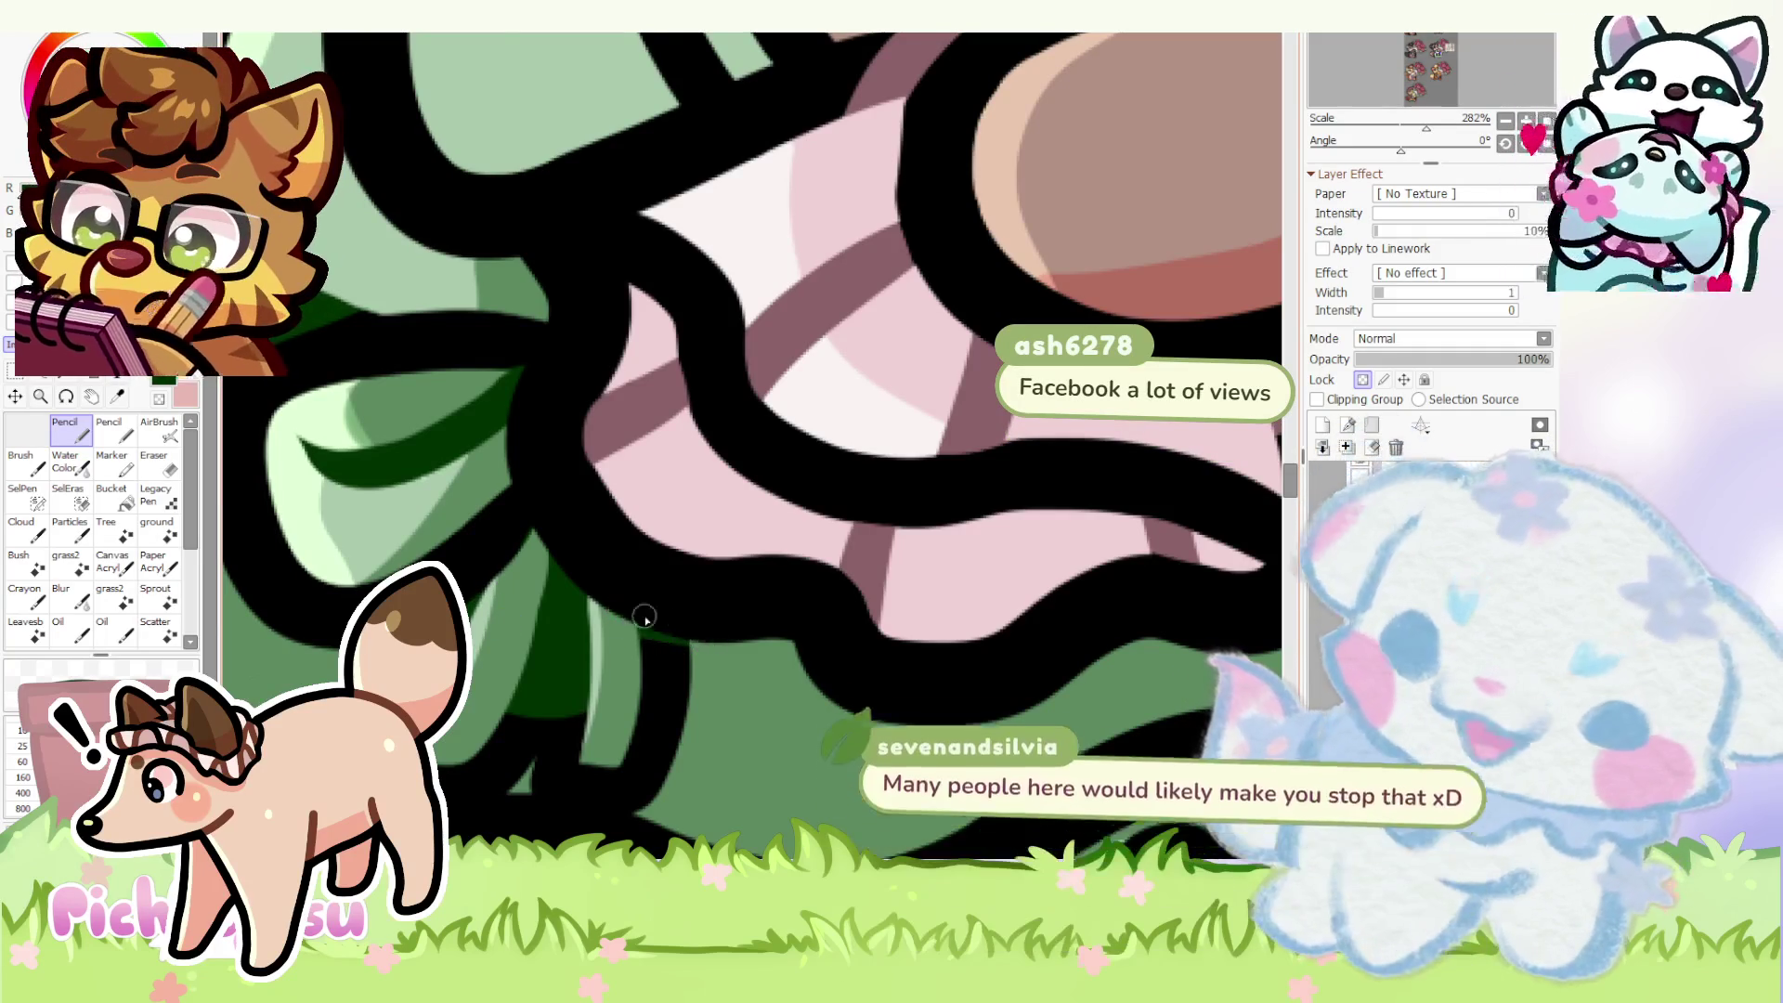
{"action": "scroll", "coordinate": [642, 631], "scroll_direction": "down", "scroll_amount": 5}
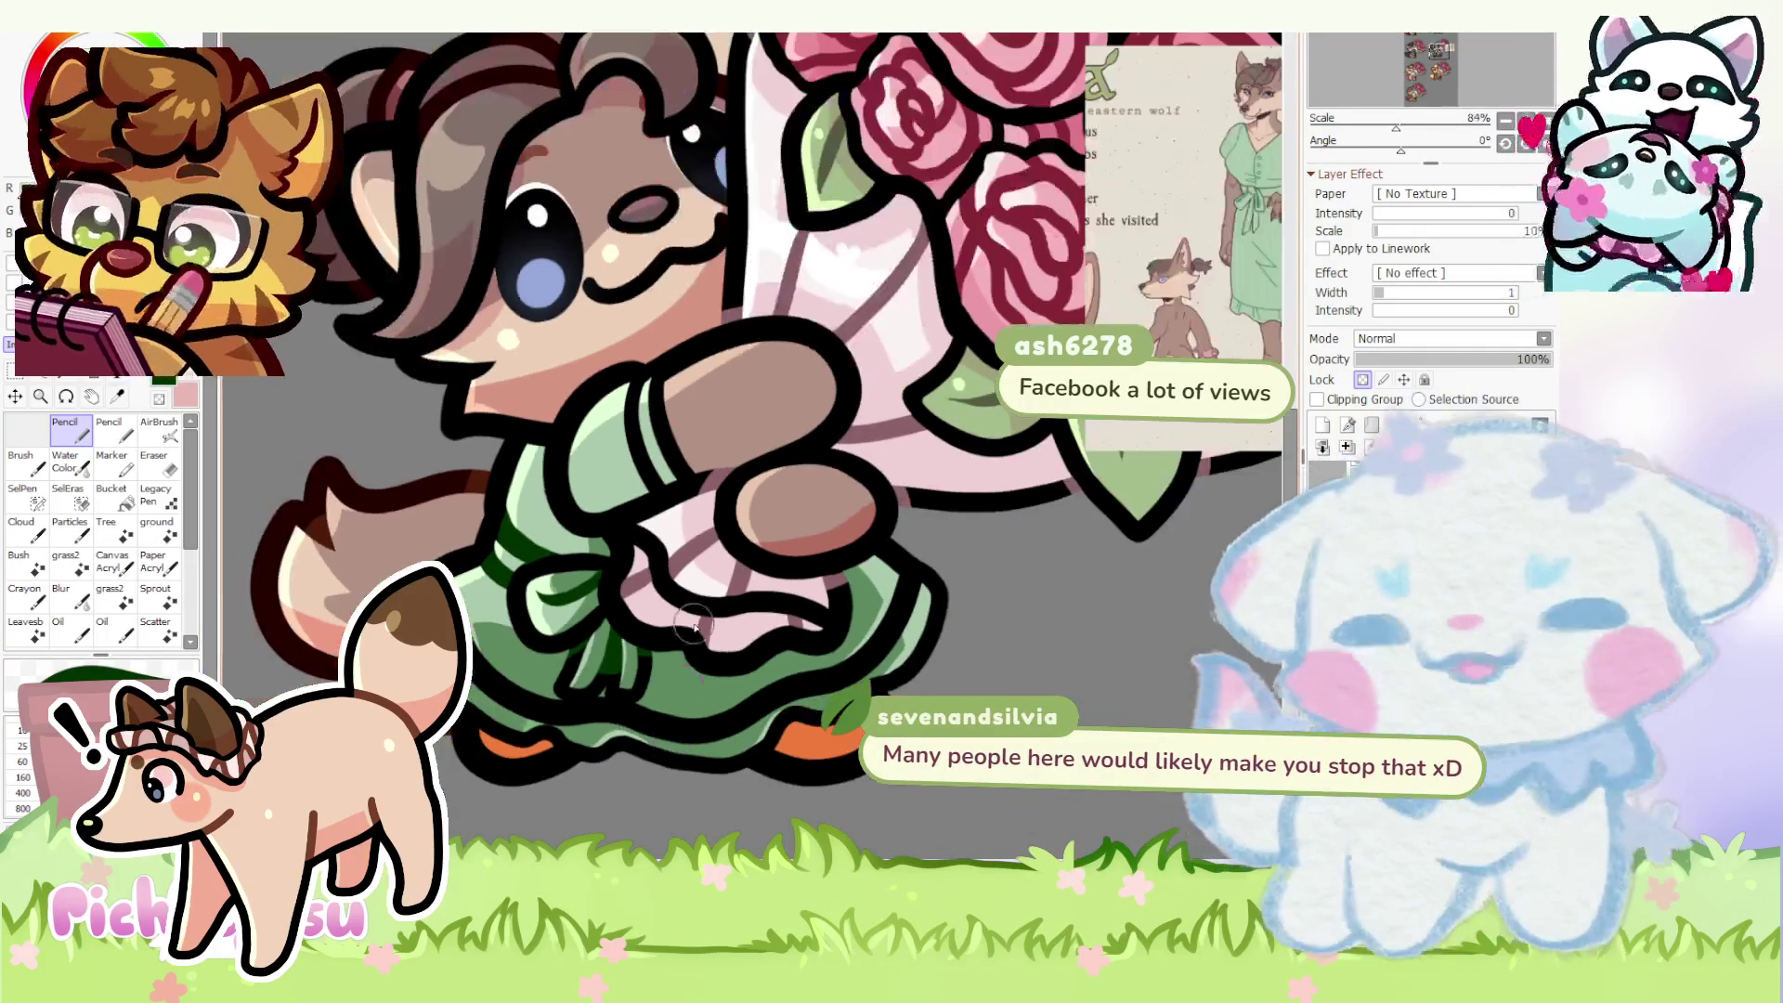
{"action": "scroll", "coordinate": [714, 433], "scroll_direction": "up", "scroll_amount": 2}
{"action": "scroll", "coordinate": [637, 459], "scroll_direction": "up", "scroll_amount": 2}
{"action": "scroll", "coordinate": [637, 459], "scroll_direction": "up", "scroll_amount": 2}
- With Lock Transparency on, paint a dark-green stripe across the sleeve cuff
{"action": "left_click", "coordinate": [1364, 379]}
{"action": "mouse_move", "coordinate": [558, 543]}
{"action": "left_mouse_down"}
{"action": "mouse_move", "coordinate": [501, 613]}
{"action": "mouse_move", "coordinate": [566, 575]}
{"action": "mouse_move", "coordinate": [465, 310]}
{"action": "left_mouse_up"}
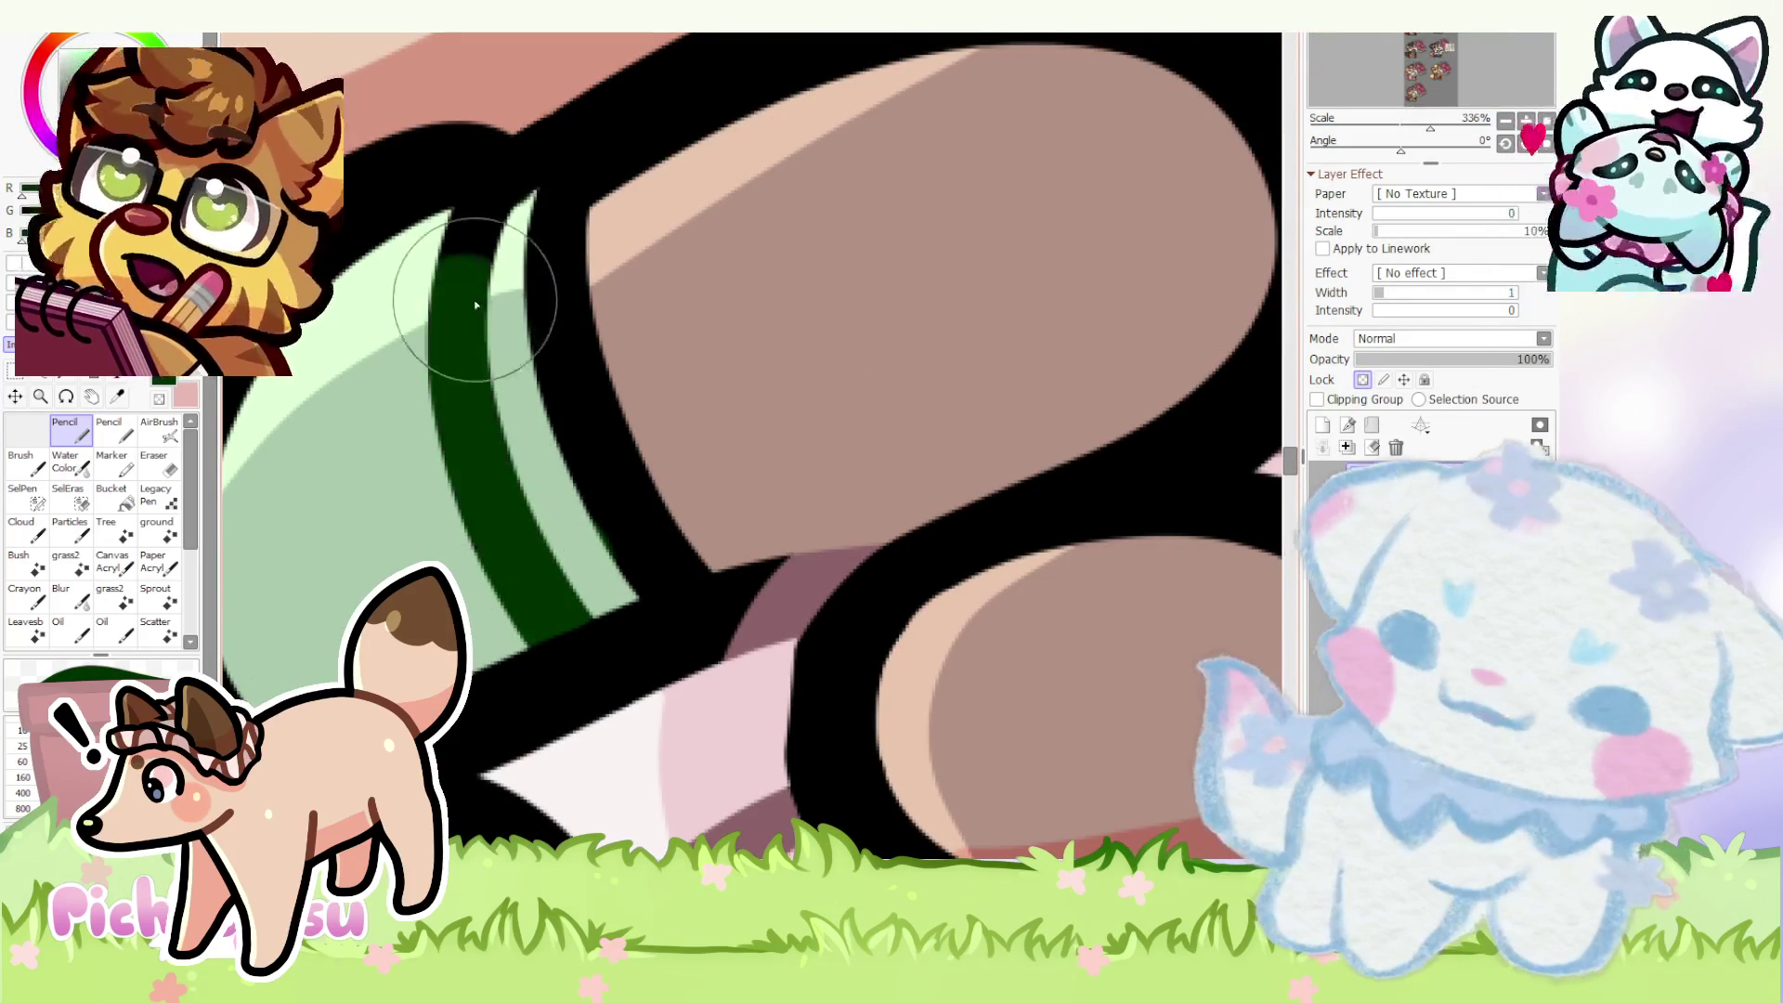
{"action": "scroll", "coordinate": [470, 255], "scroll_direction": "down", "scroll_amount": 3}
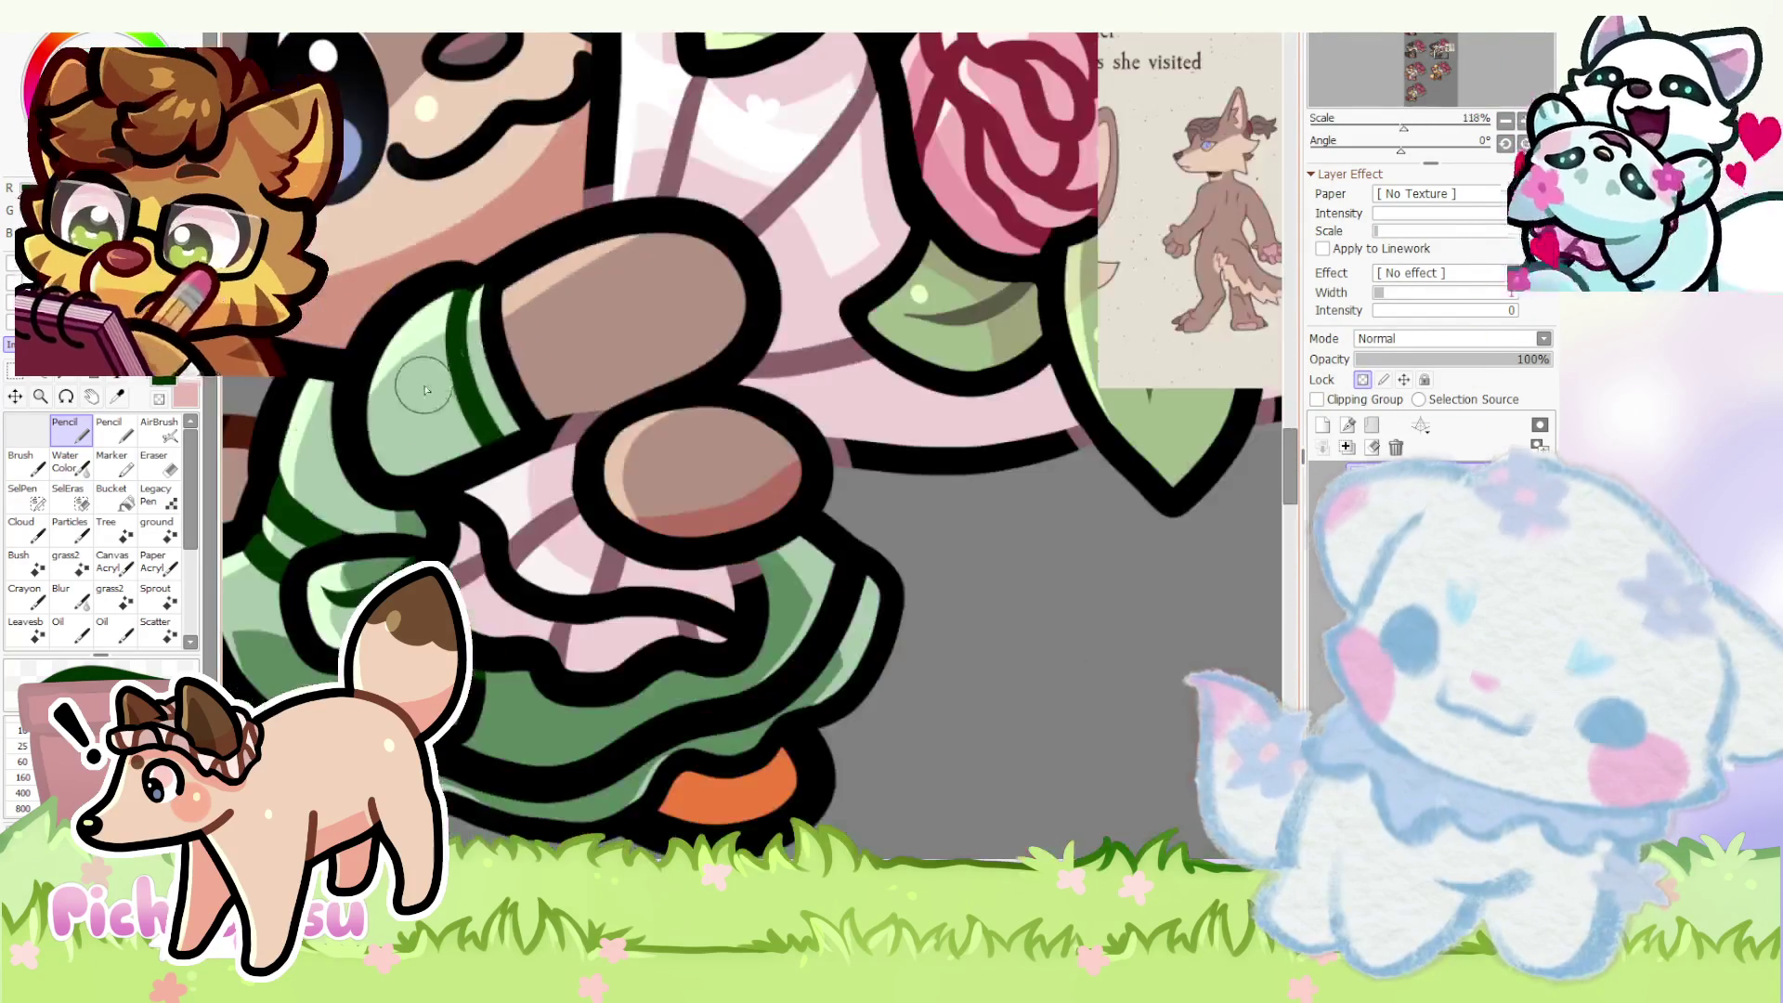
{"action": "scroll", "coordinate": [470, 254], "scroll_direction": "up", "scroll_amount": 4}
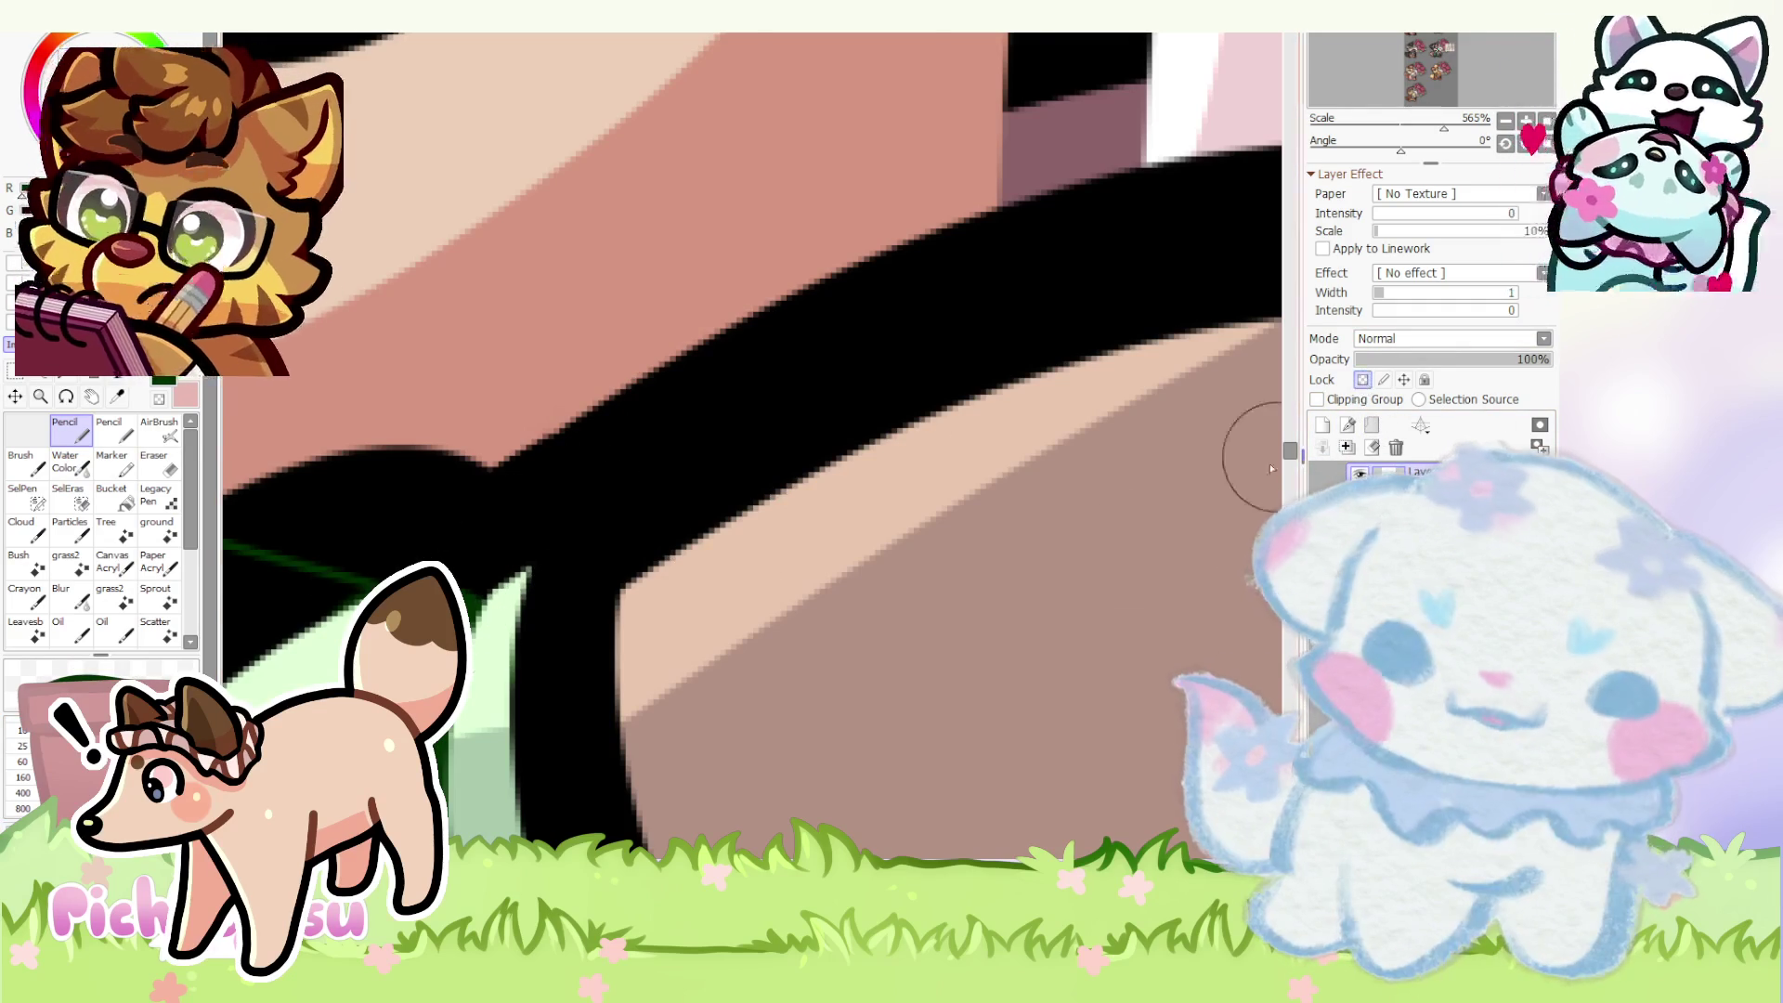
{"action": "scroll", "coordinate": [521, 597], "scroll_direction": "down", "scroll_amount": 3}
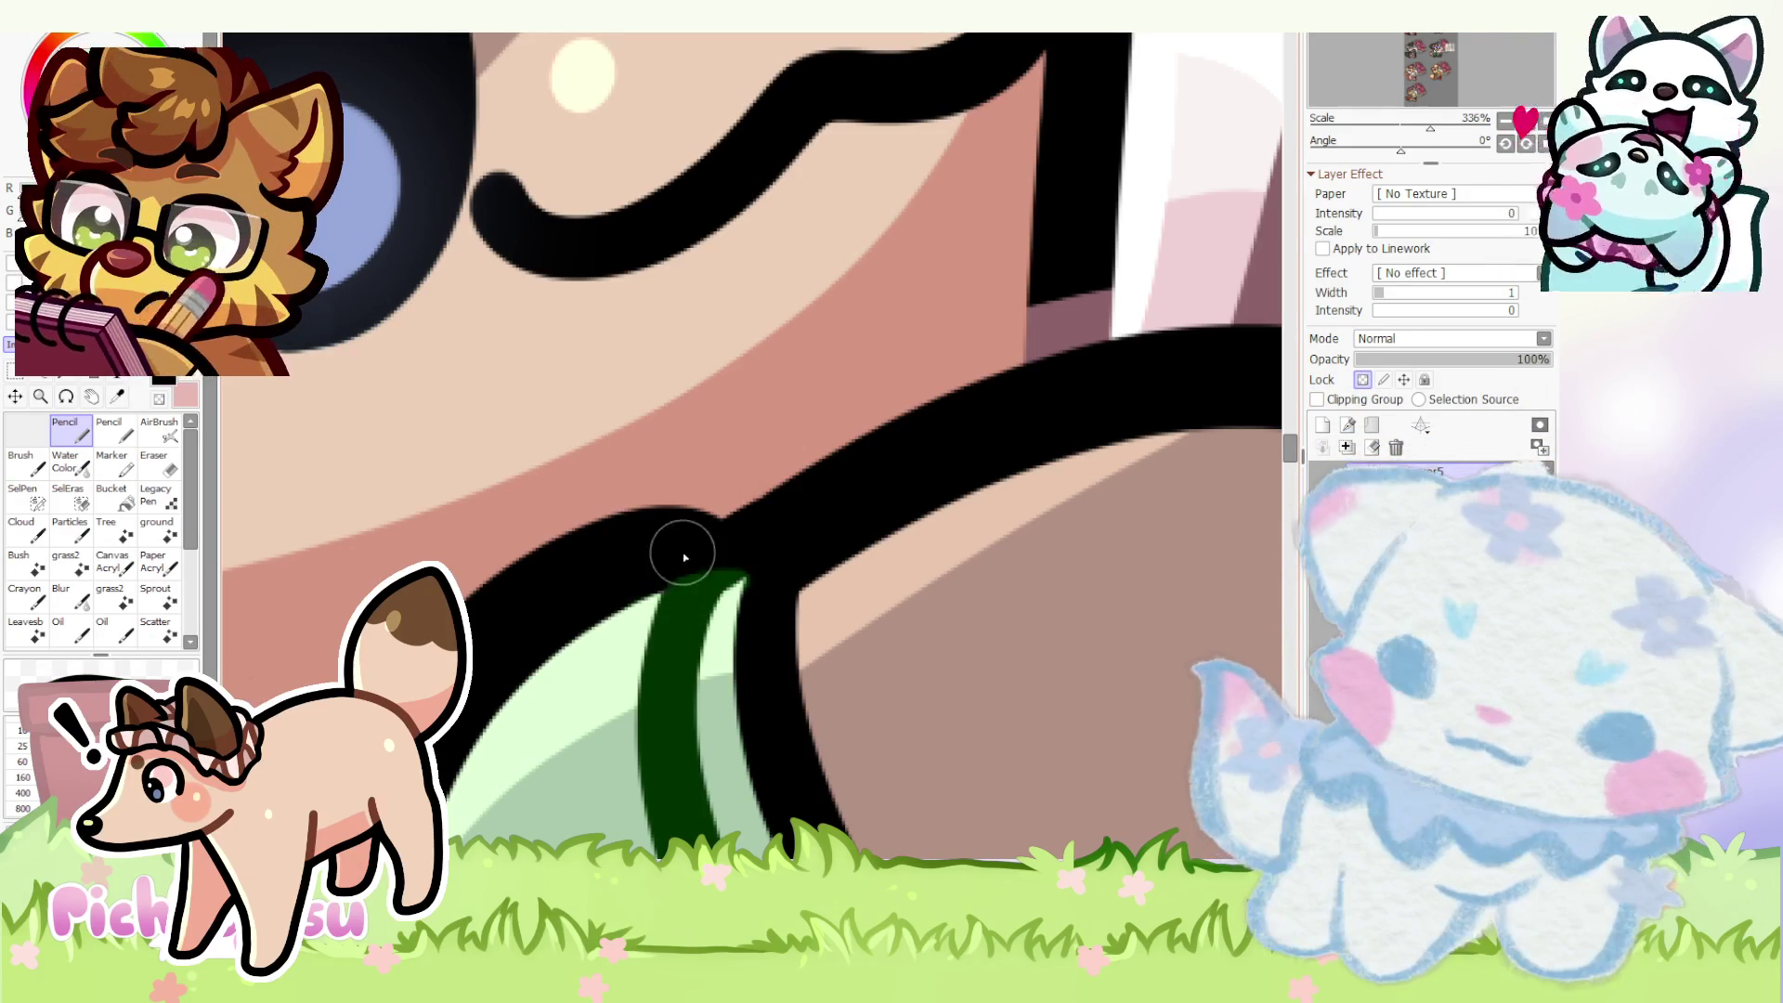
{"action": "scroll", "coordinate": [661, 526], "scroll_direction": "down", "scroll_amount": 5}
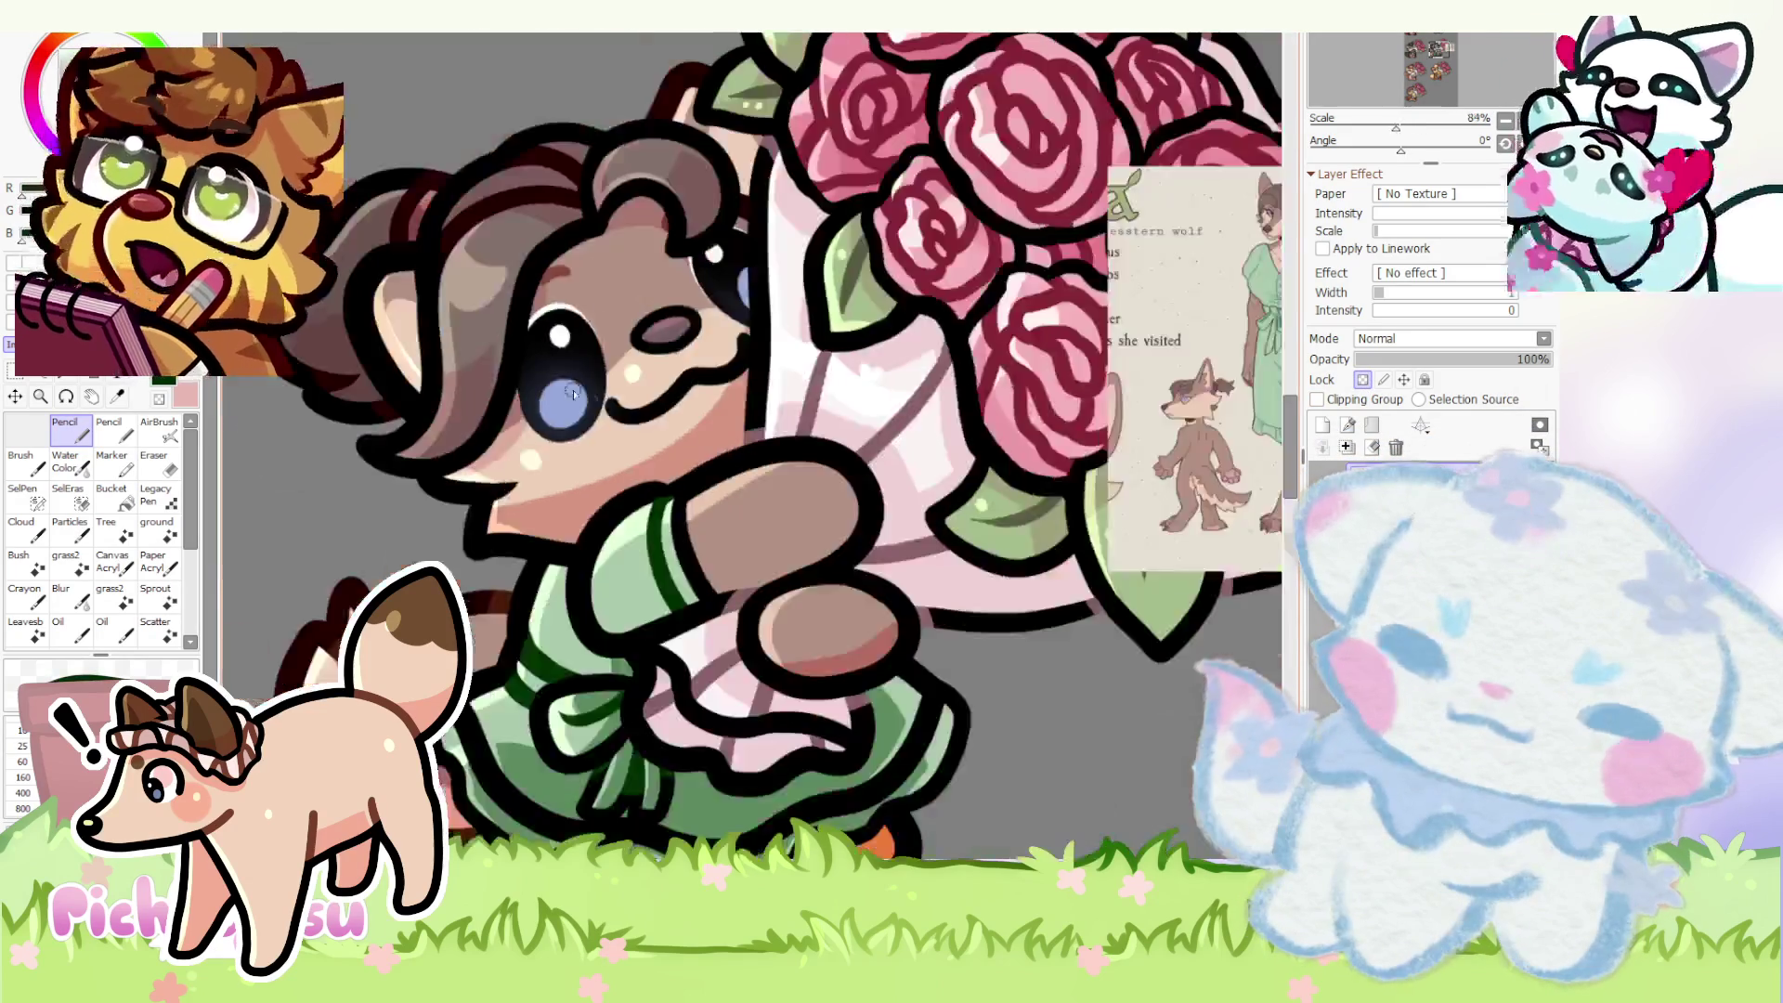
{"action": "scroll", "coordinate": [502, 600], "scroll_direction": "up", "scroll_amount": 2}
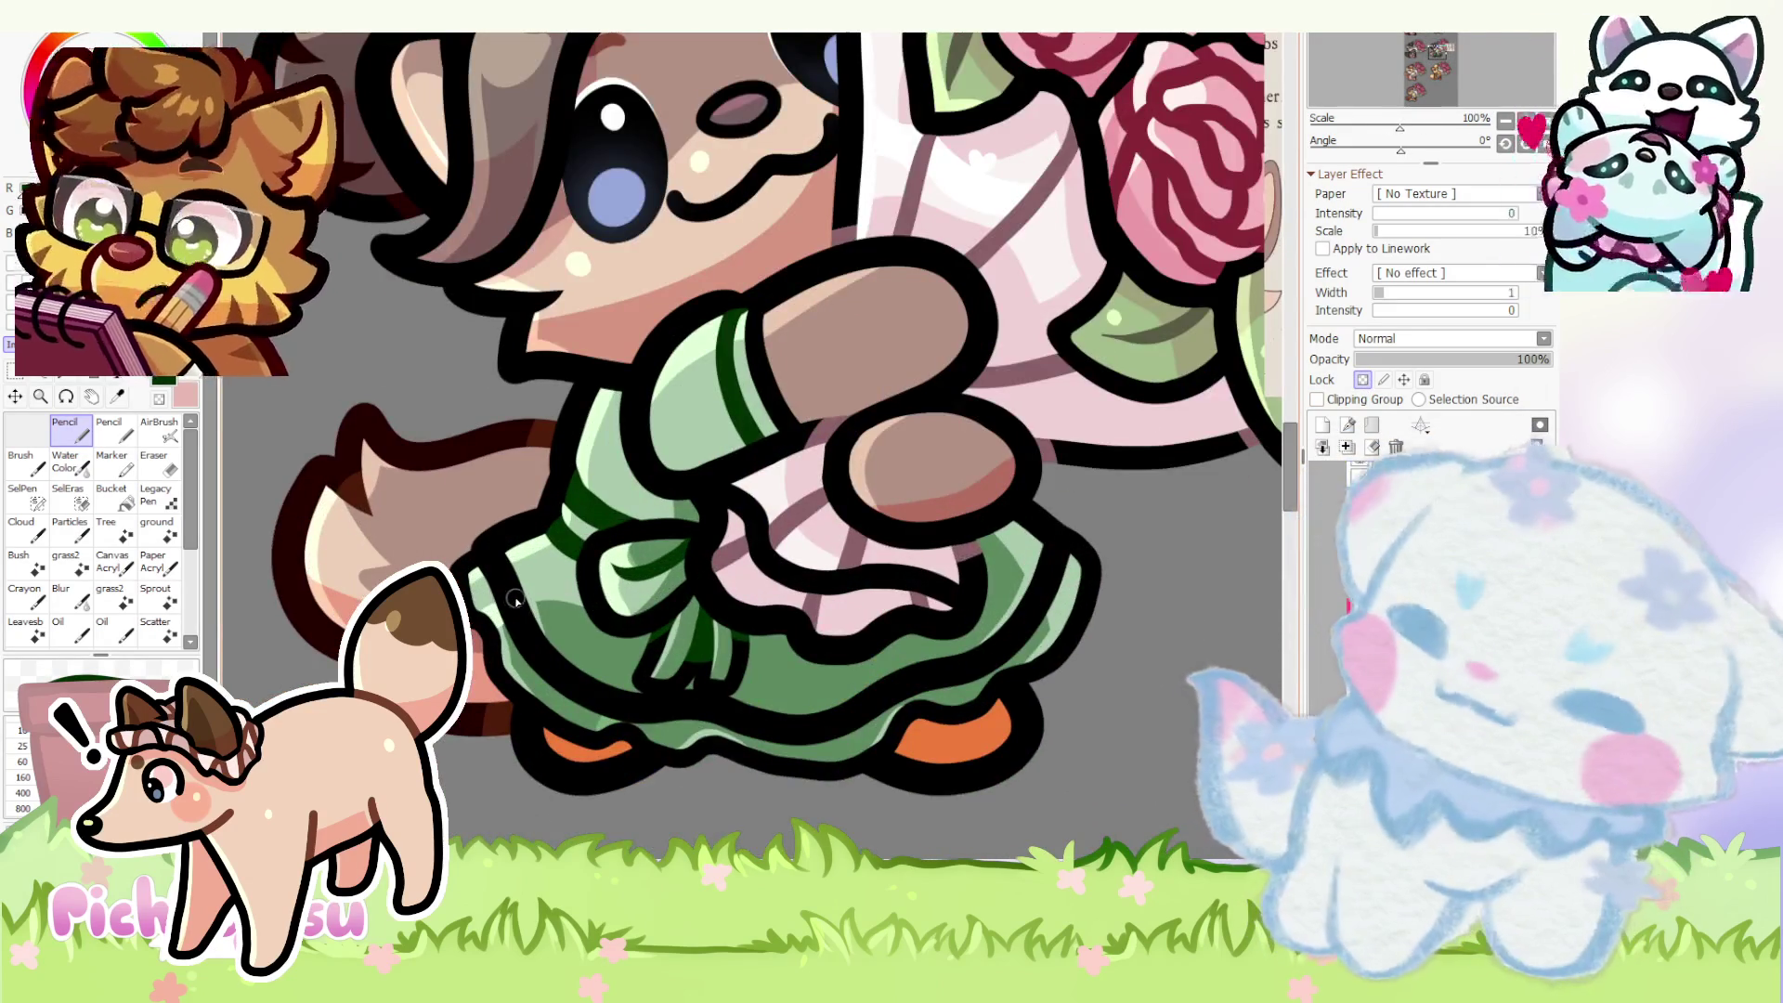
{"action": "scroll", "coordinate": [515, 599], "scroll_direction": "up", "scroll_amount": 1}
{"action": "scroll", "coordinate": [508, 585], "scroll_direction": "up", "scroll_amount": 1}
{"action": "scroll", "coordinate": [502, 564], "scroll_direction": "up", "scroll_amount": 1}
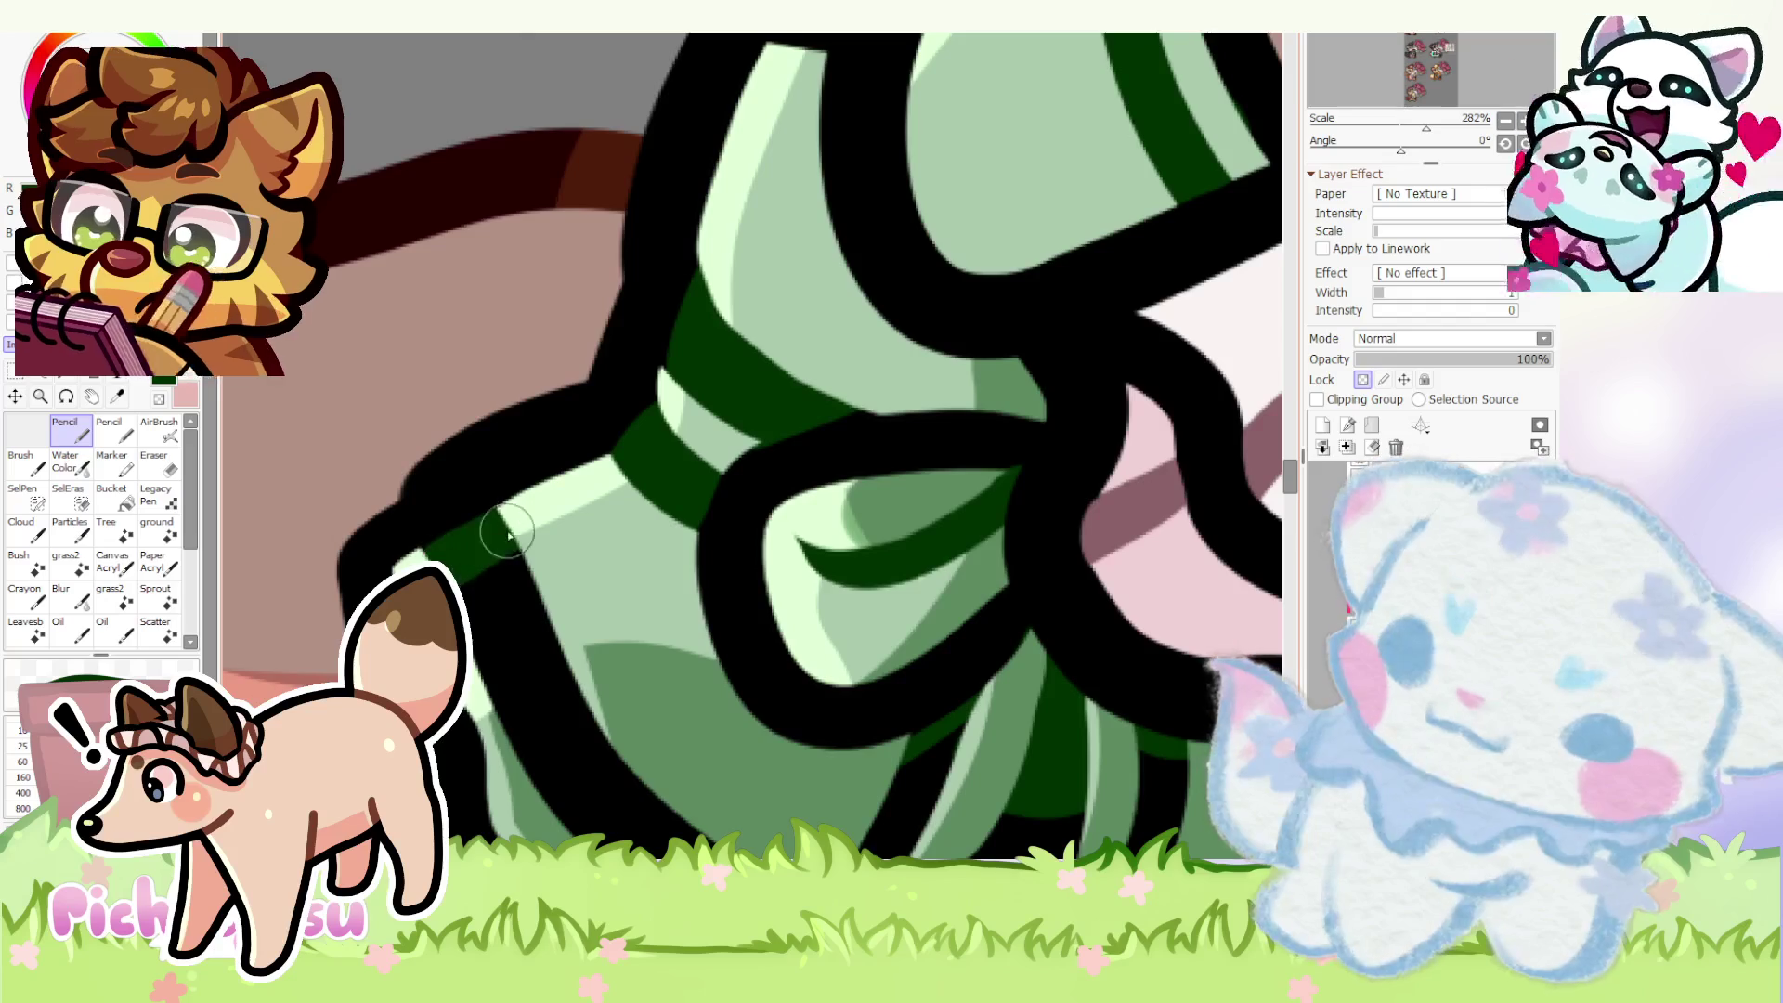
{"action": "scroll", "coordinate": [496, 543], "scroll_direction": "down", "scroll_amount": 3}
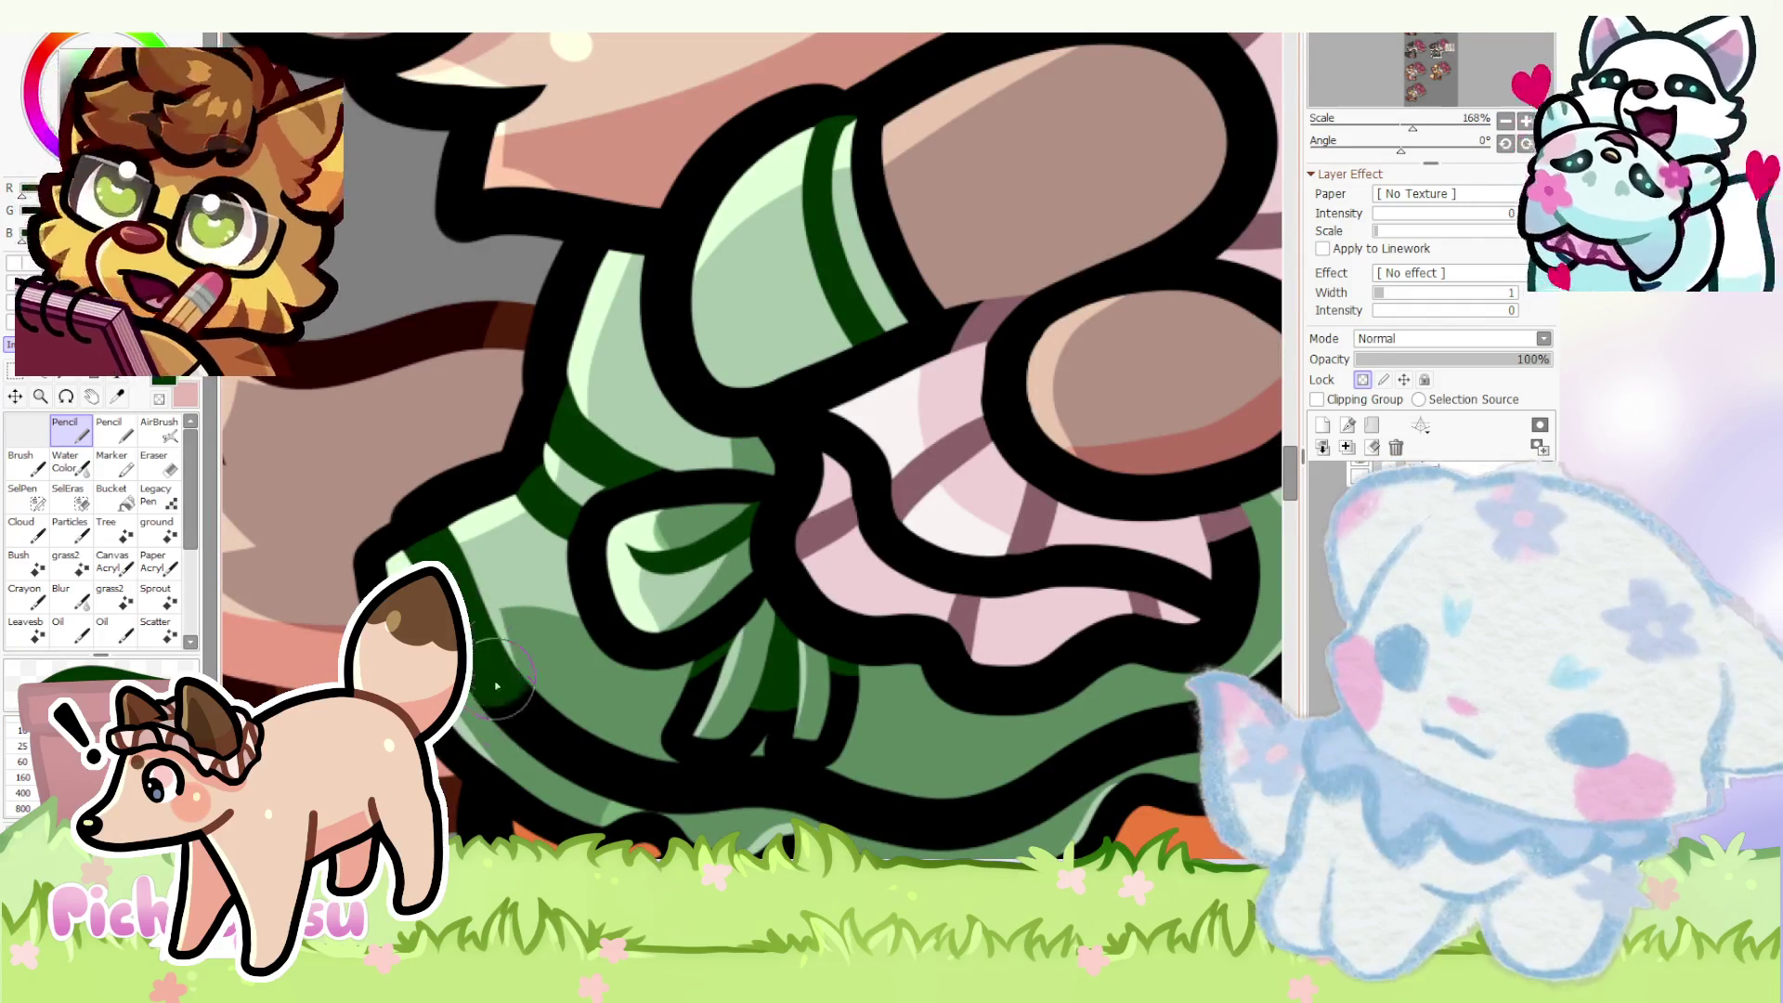
{"action": "scroll", "coordinate": [572, 760], "scroll_direction": "down", "scroll_amount": 5}
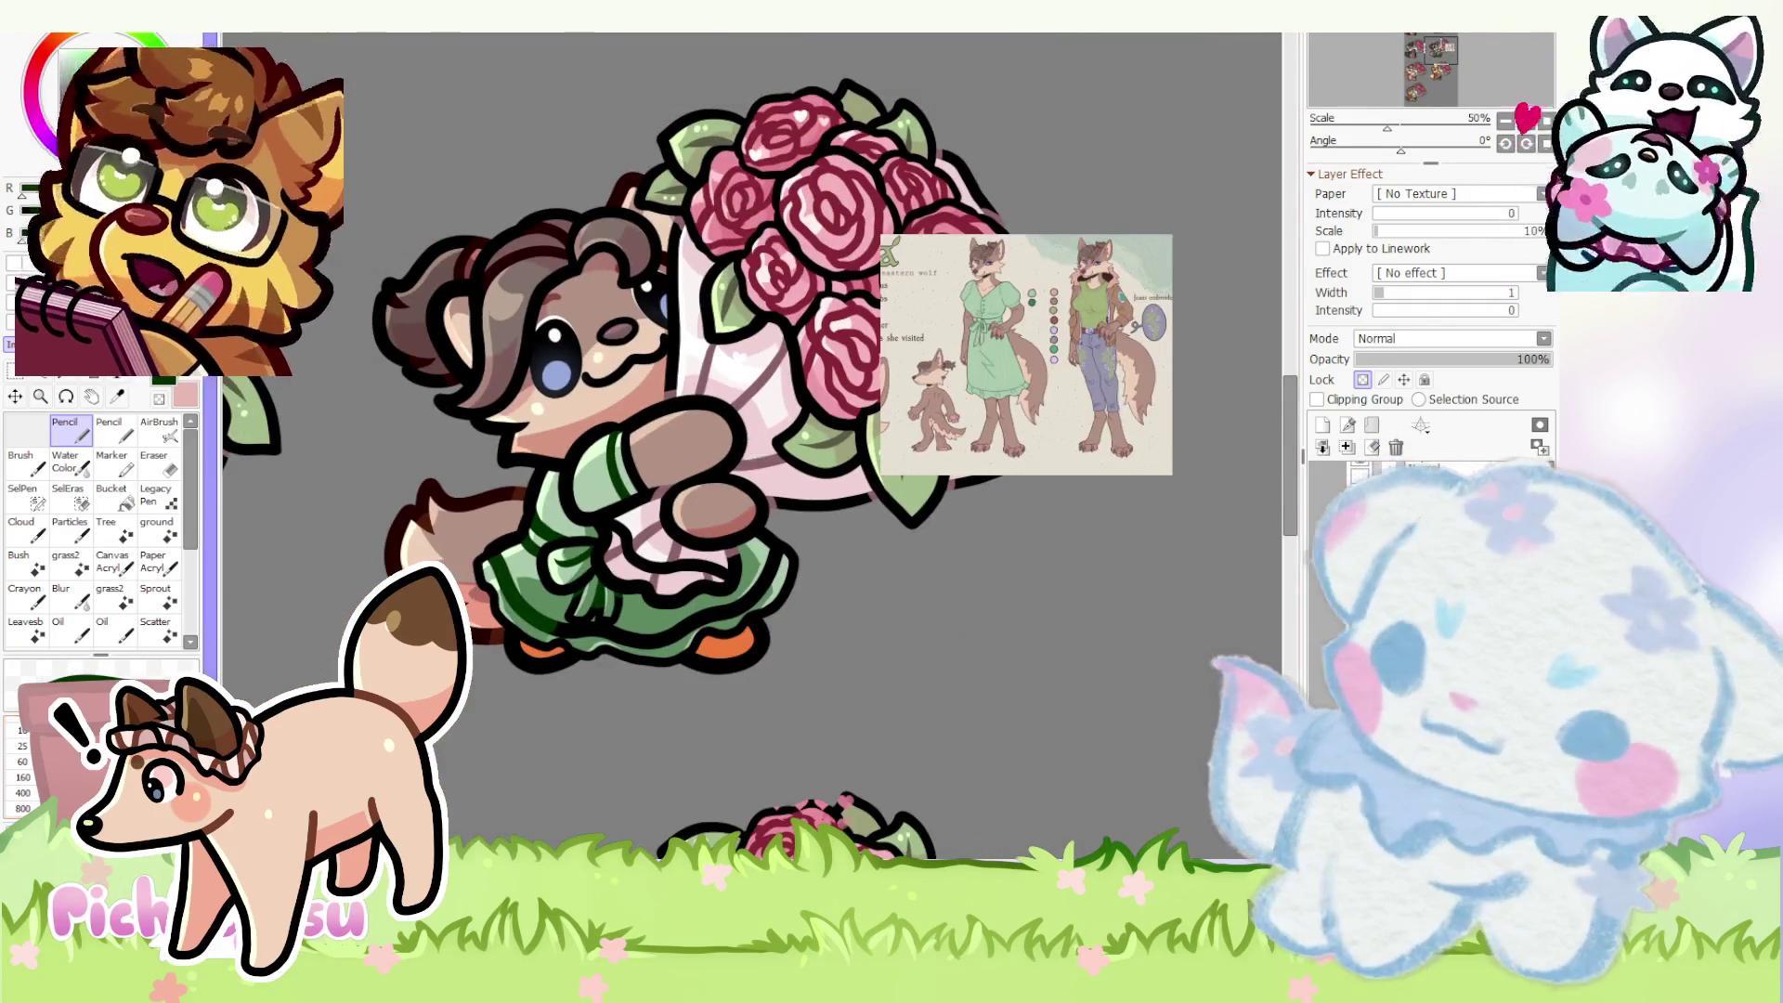
{"action": "scroll", "coordinate": [558, 632], "scroll_direction": "up", "scroll_amount": 5}
{"action": "scroll", "coordinate": [556, 630], "scroll_direction": "up", "scroll_amount": 4}
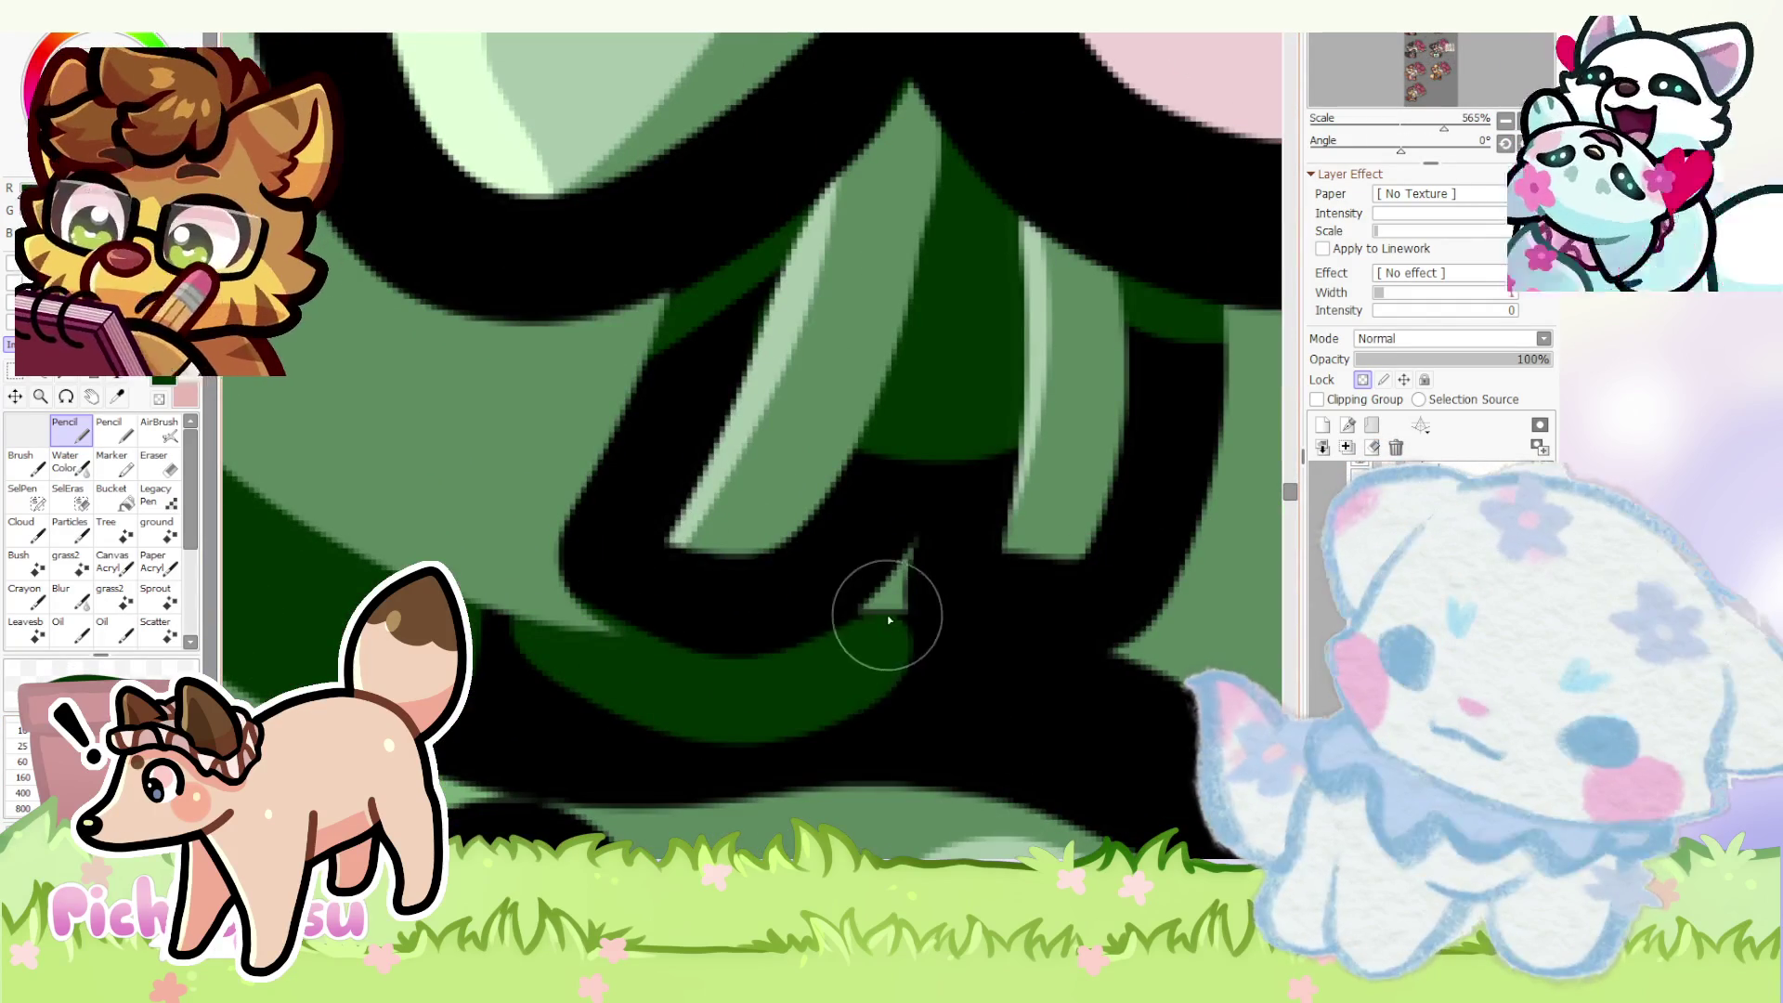
- Brush and fill dark-green stripes along the lower dress bands under the lineart
{"action": "left_click_drag", "start_coordinate": [869, 643], "coordinate": [561, 687]}
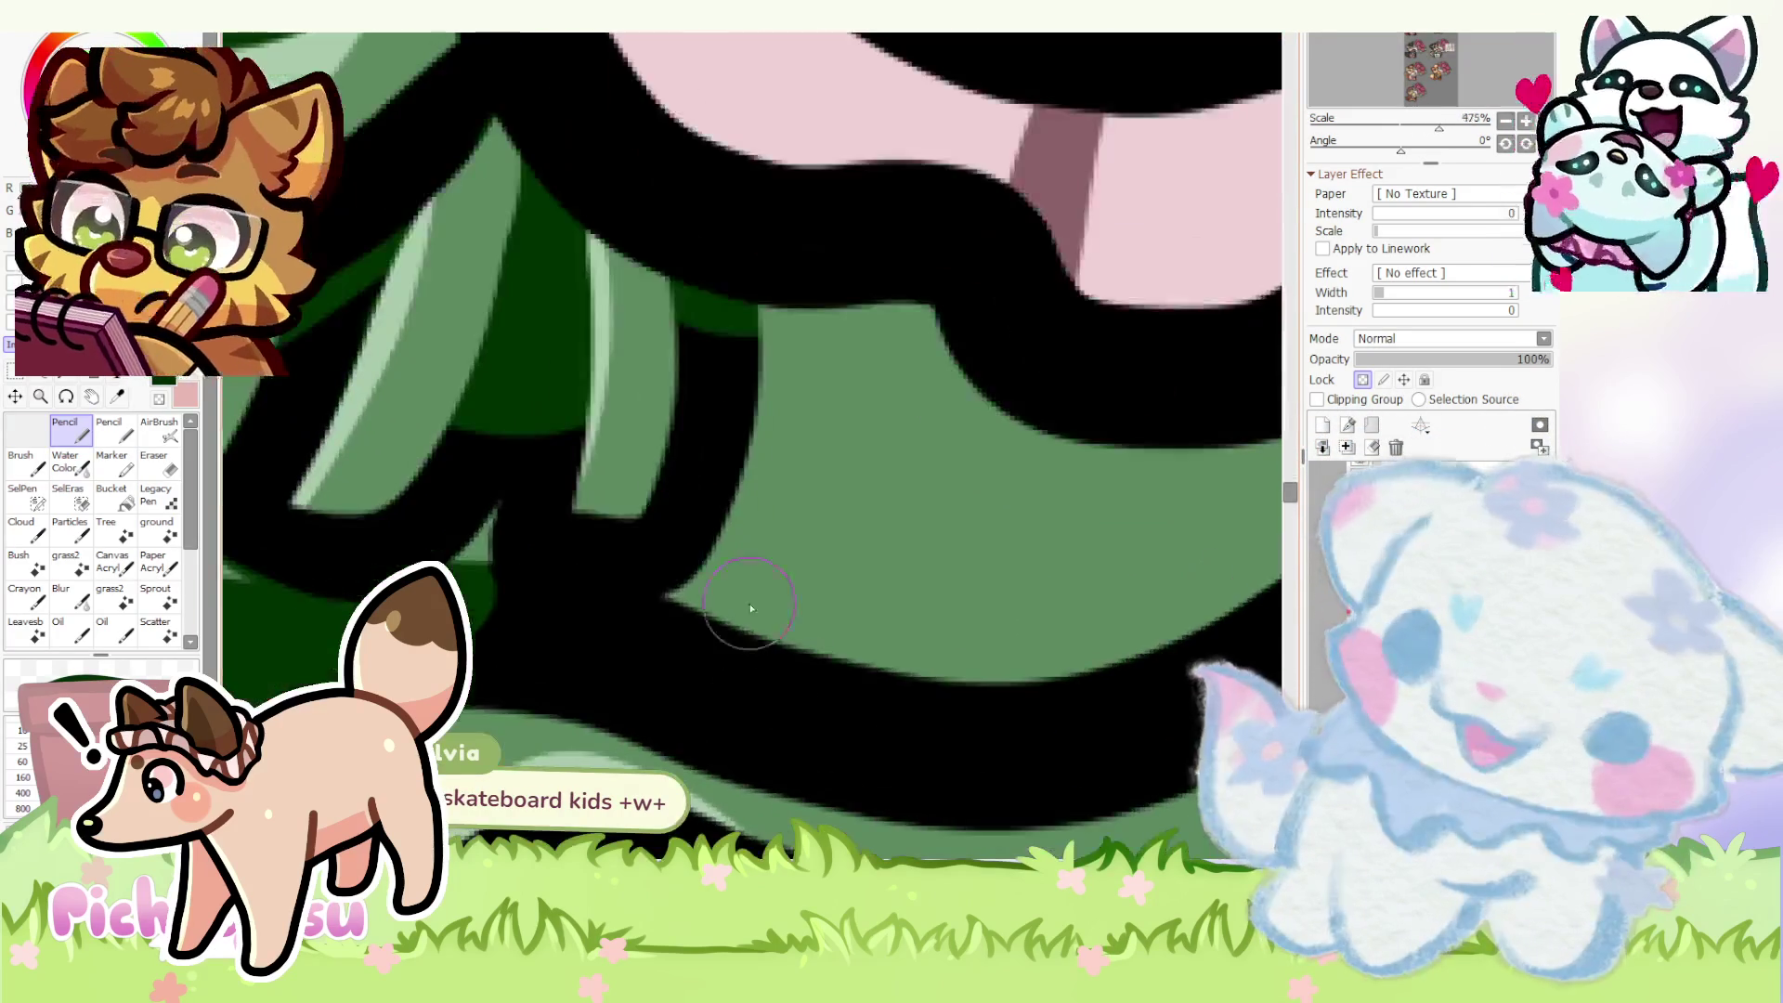
{"action": "mouse_move", "coordinate": [757, 597]}
{"action": "left_mouse_down"}
{"action": "mouse_move", "coordinate": [460, 576]}
{"action": "mouse_move", "coordinate": [498, 604]}
{"action": "mouse_move", "coordinate": [726, 608]}
{"action": "left_mouse_up"}
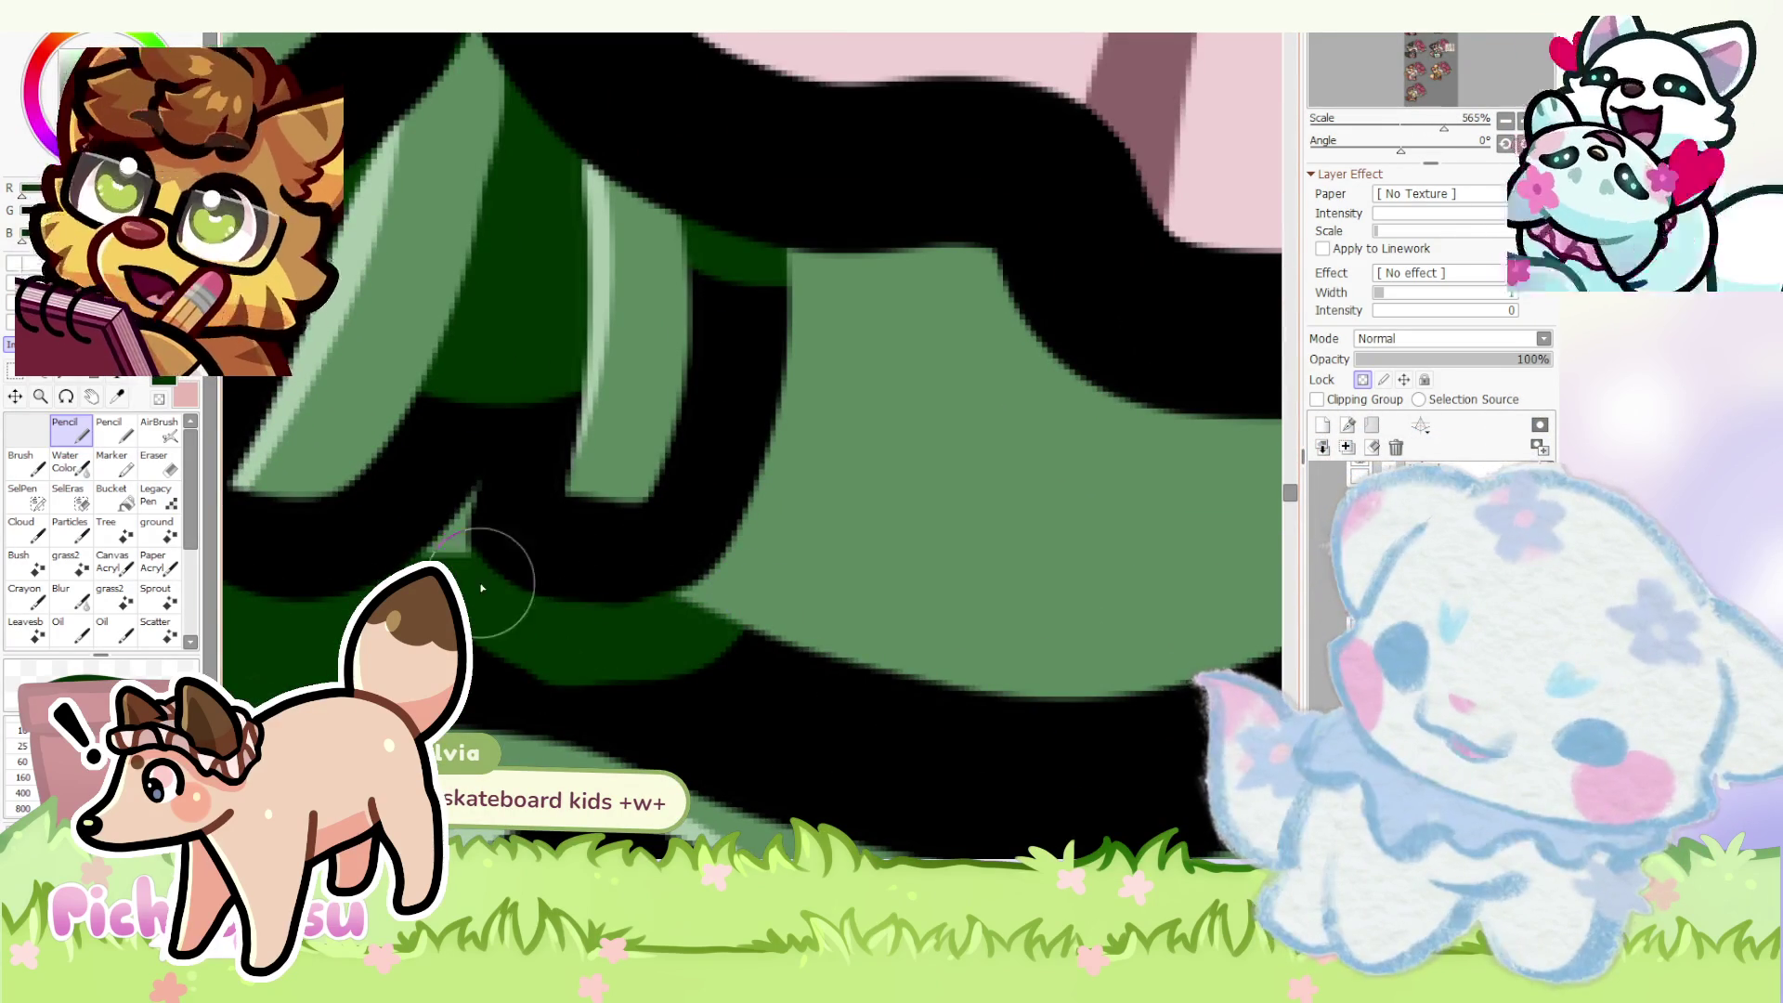
{"action": "scroll", "coordinate": [705, 626], "scroll_direction": "down", "scroll_amount": 6}
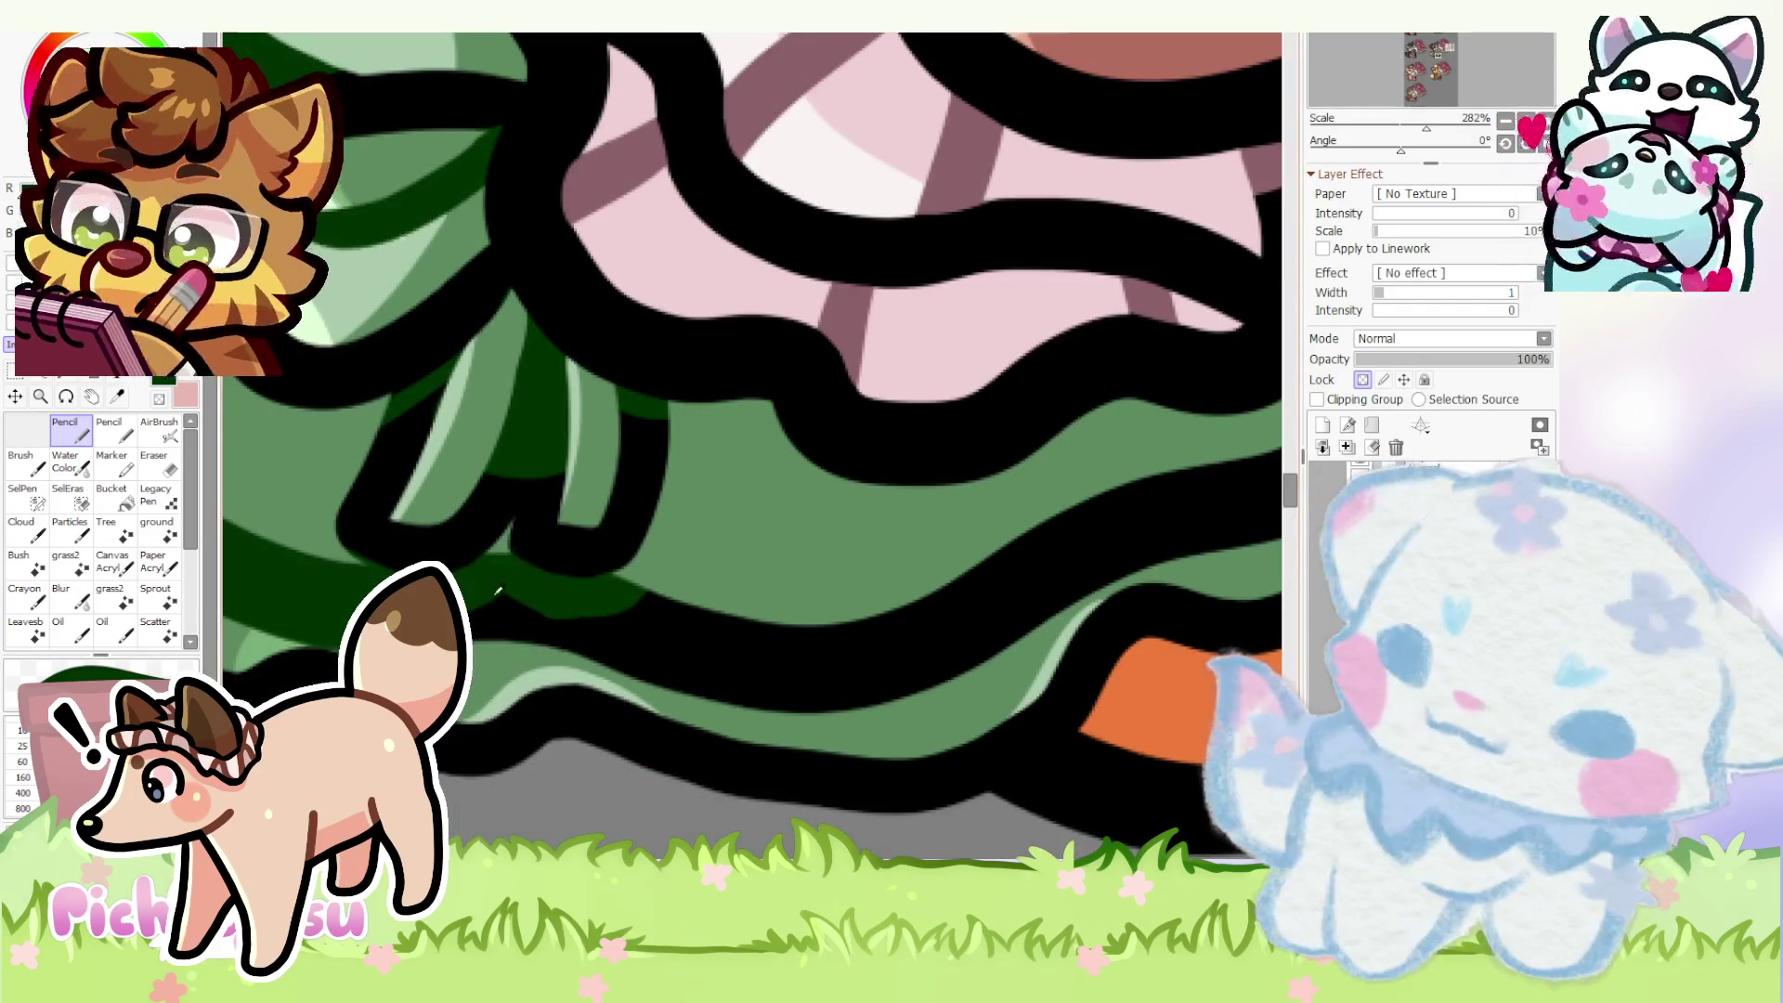
{"action": "left_click_drag", "start_coordinate": [497, 599], "coordinate": [657, 617]}
{"action": "scroll", "coordinate": [551, 623], "scroll_direction": "down", "scroll_amount": 5}
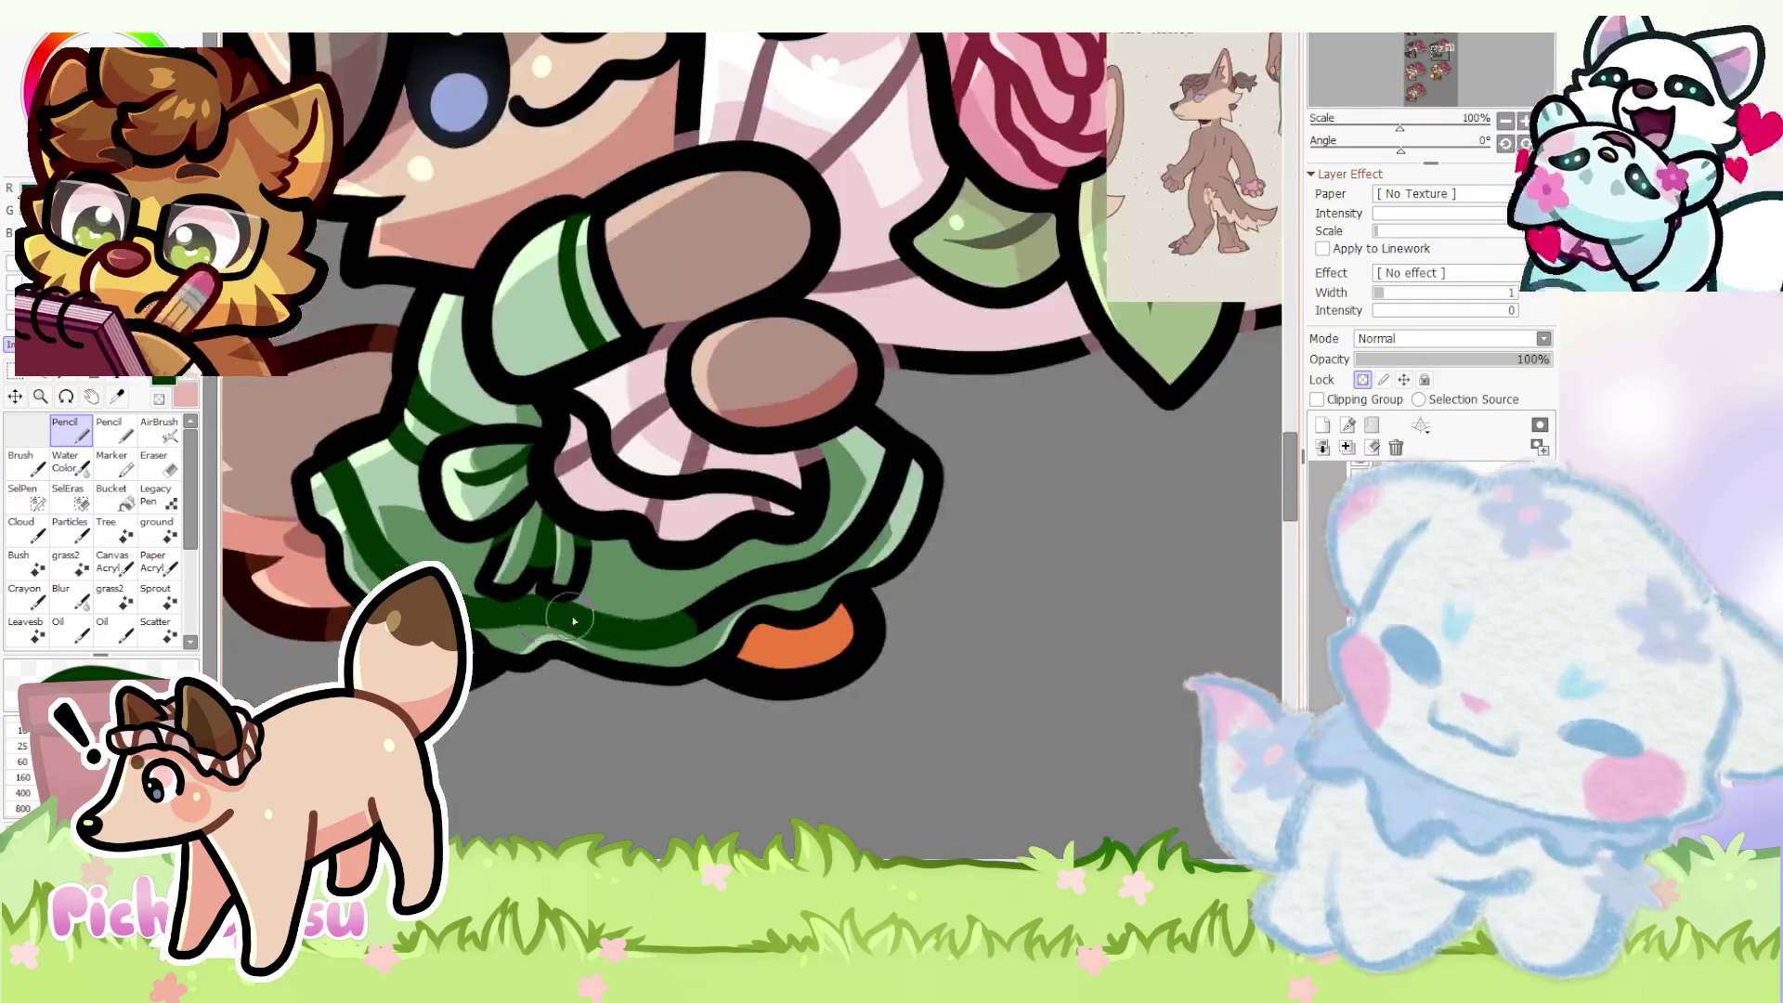
{"action": "scroll", "coordinate": [551, 623], "scroll_direction": "up", "scroll_amount": 3}
{"action": "scroll", "coordinate": [762, 589], "scroll_direction": "up", "scroll_amount": 3}
{"action": "mouse_move", "coordinate": [957, 399]}
{"action": "left_mouse_down"}
{"action": "mouse_move", "coordinate": [975, 399]}
{"action": "mouse_move", "coordinate": [944, 378]}
{"action": "mouse_move", "coordinate": [1024, 432]}
{"action": "mouse_move", "coordinate": [836, 636]}
{"action": "mouse_move", "coordinate": [733, 712]}
{"action": "left_mouse_up"}
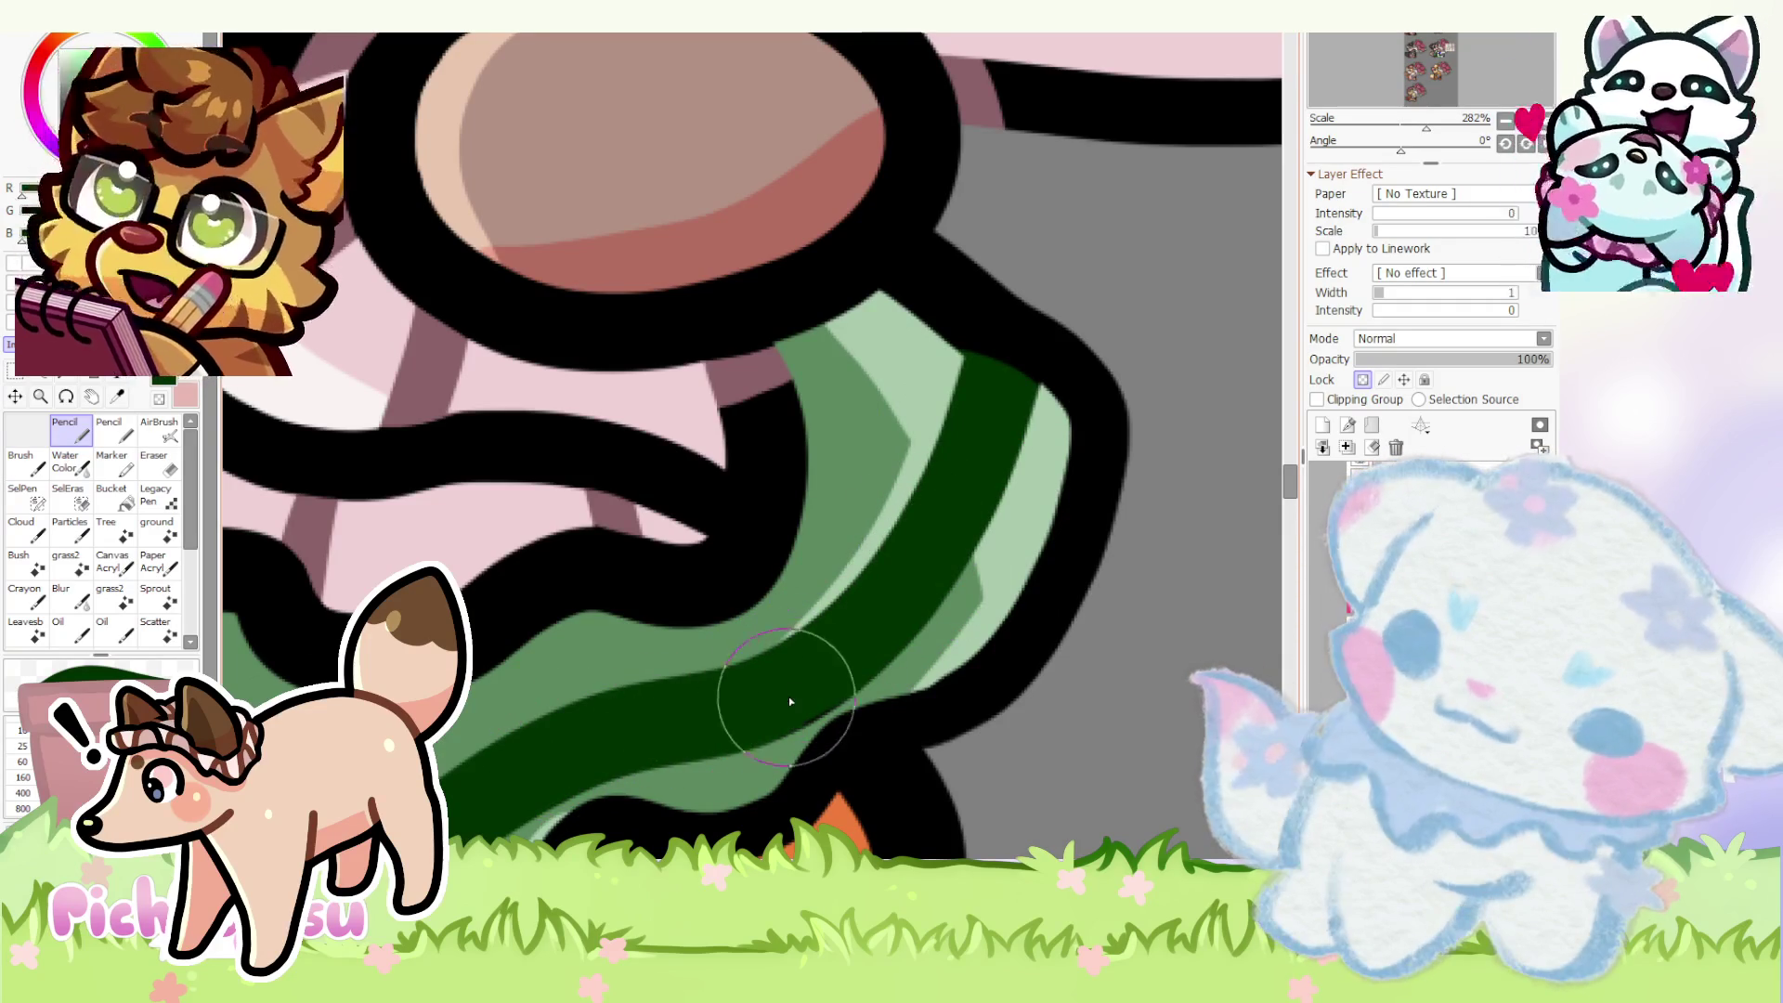
{"action": "scroll", "coordinate": [729, 652], "scroll_direction": "down", "scroll_amount": 4}
{"action": "scroll", "coordinate": [757, 514], "scroll_direction": "up", "scroll_amount": 8}
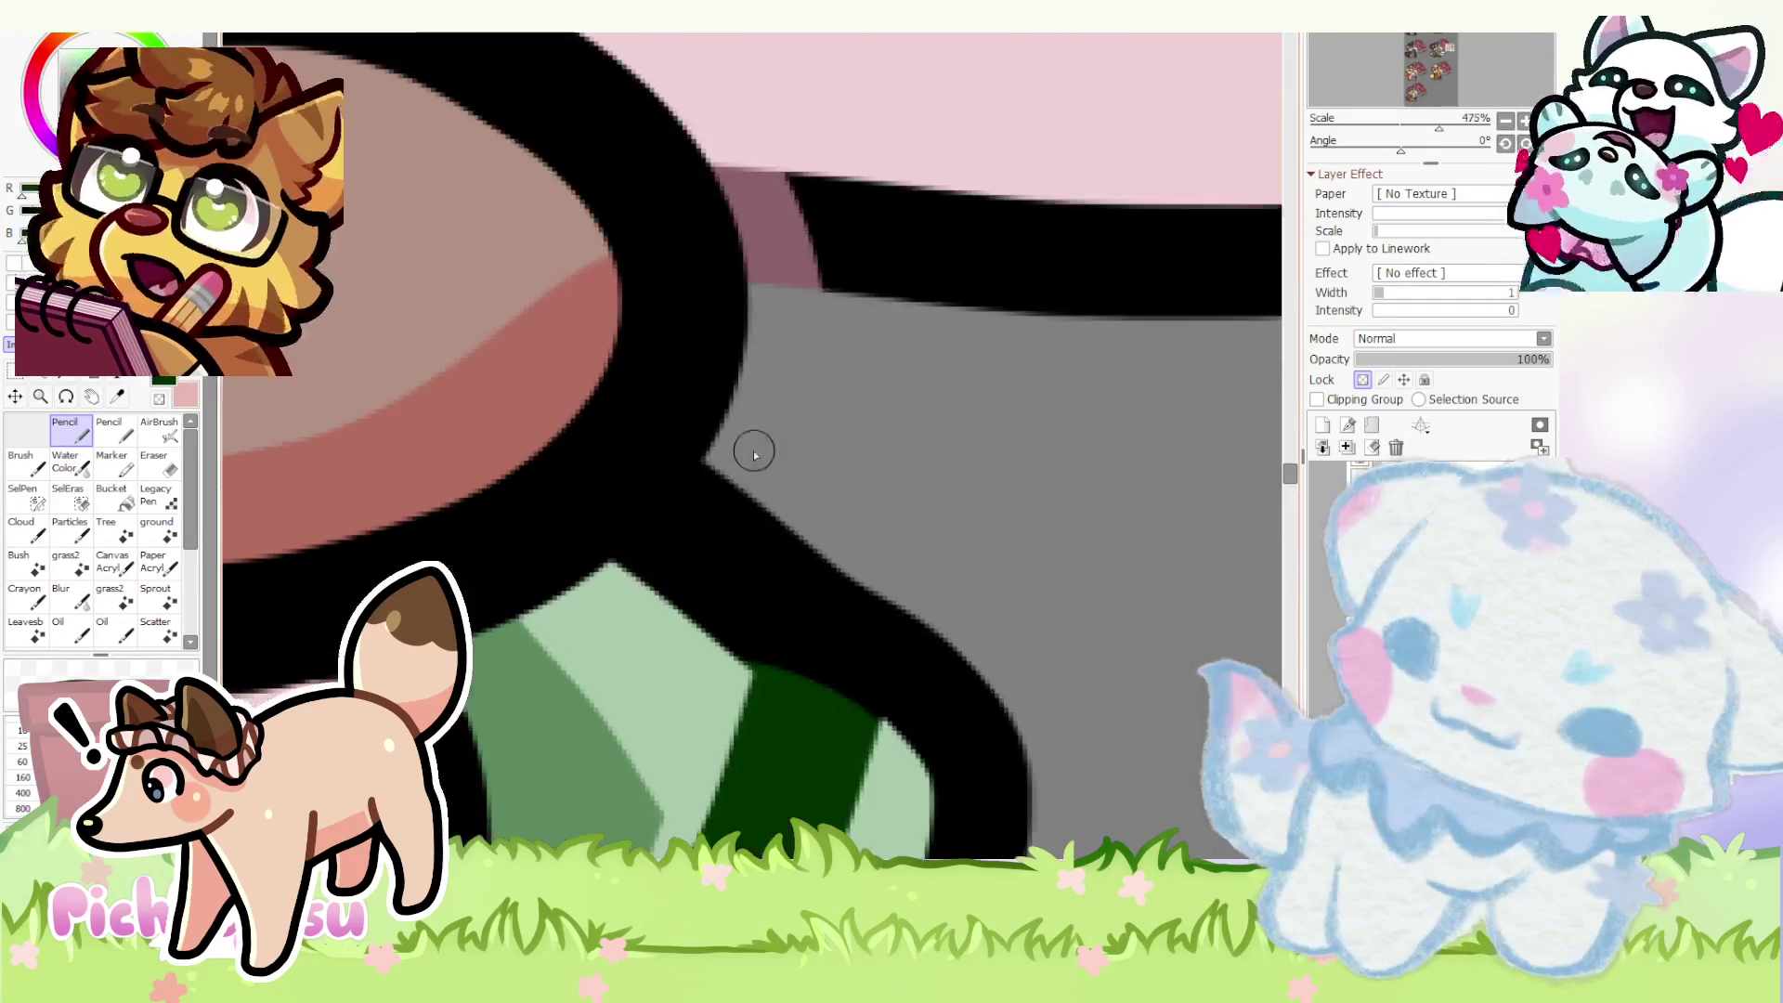
{"action": "scroll", "coordinate": [609, 586], "scroll_direction": "down", "scroll_amount": 5}
{"action": "scroll", "coordinate": [608, 585], "scroll_direction": "down", "scroll_amount": 5}
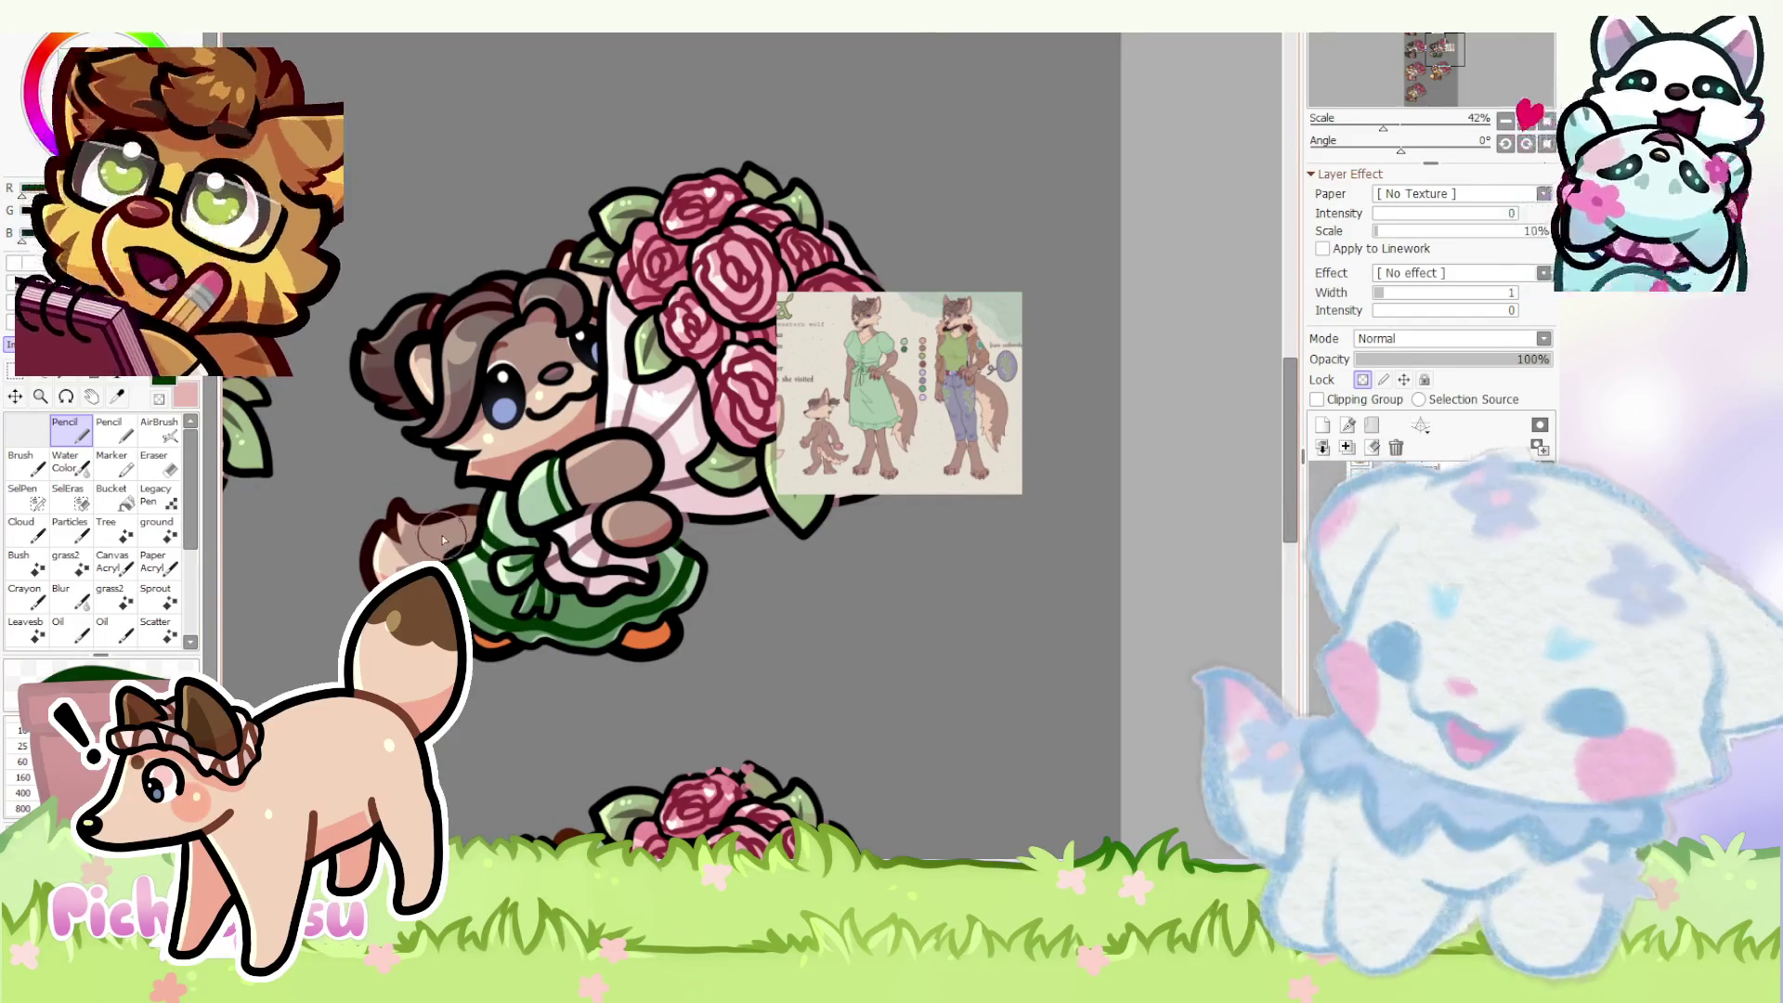
{"action": "scroll", "coordinate": [509, 662], "scroll_direction": "up", "scroll_amount": 5}
- Select the clipped Multiply shading layer and switch to the Eraser
{"action": "left_click", "coordinate": [509, 661], "text": "ctrl+alt"}
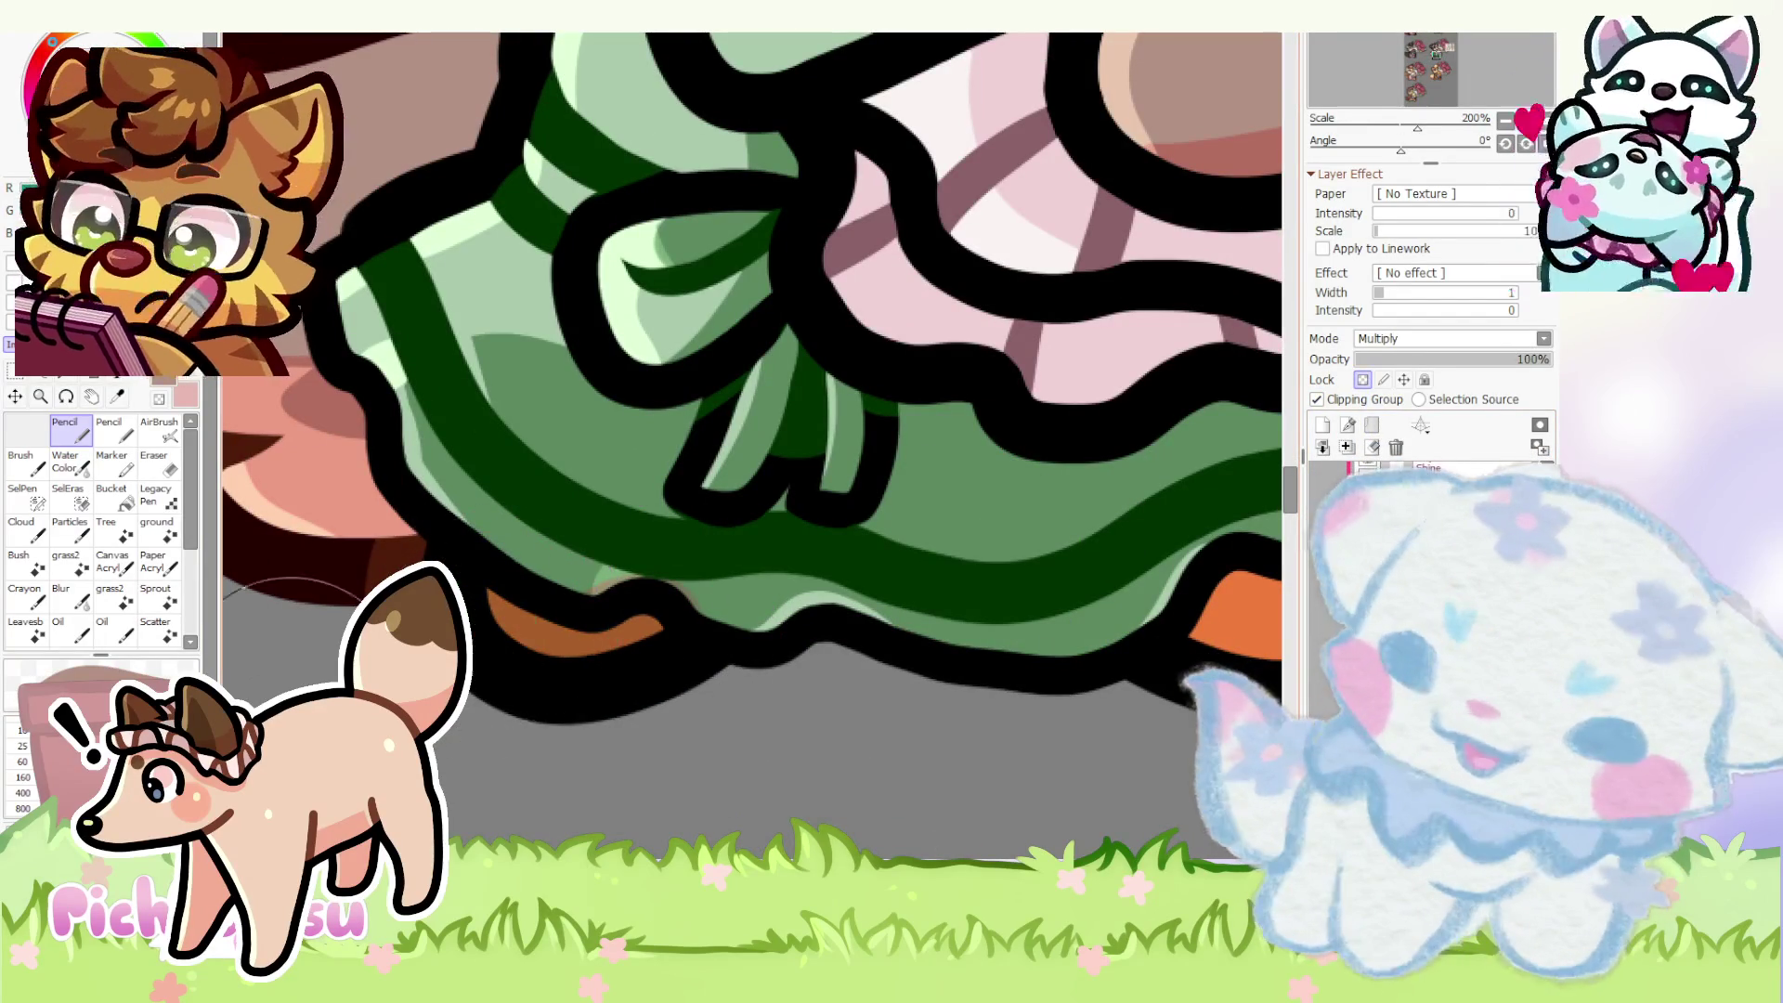
{"action": "scroll", "coordinate": [487, 598], "scroll_direction": "down", "scroll_amount": 4}
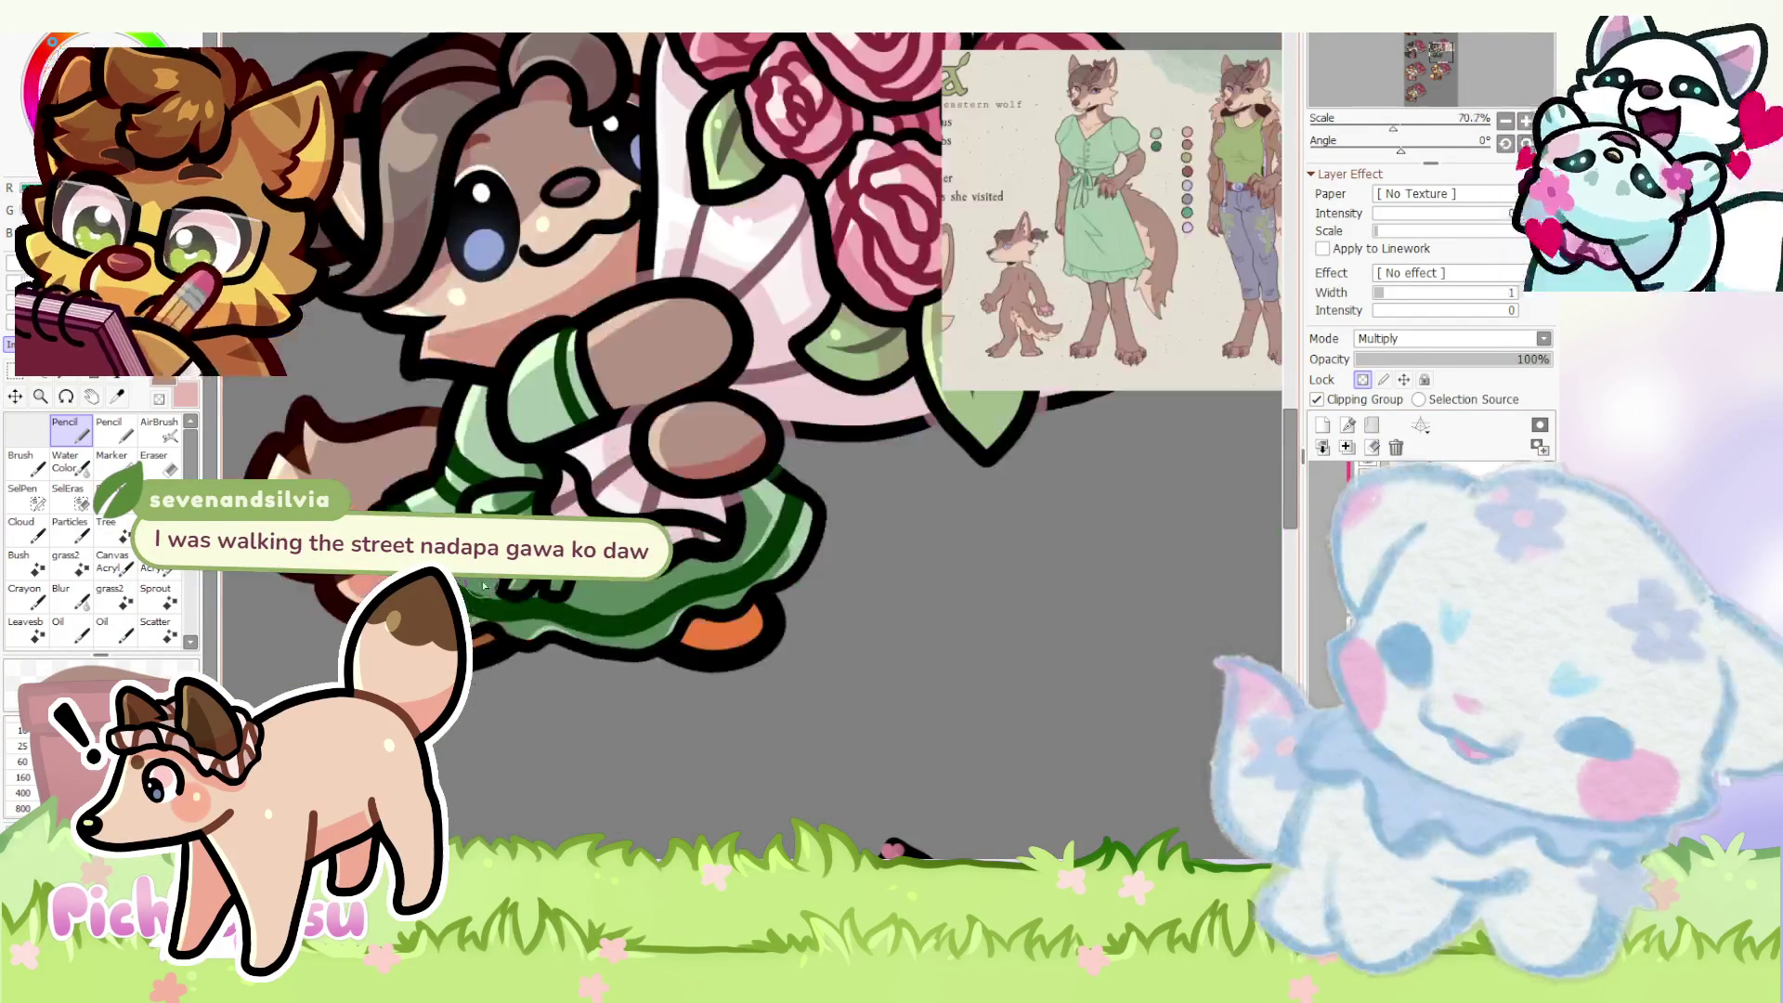
{"action": "scroll", "coordinate": [480, 644], "scroll_direction": "up", "scroll_amount": 4}
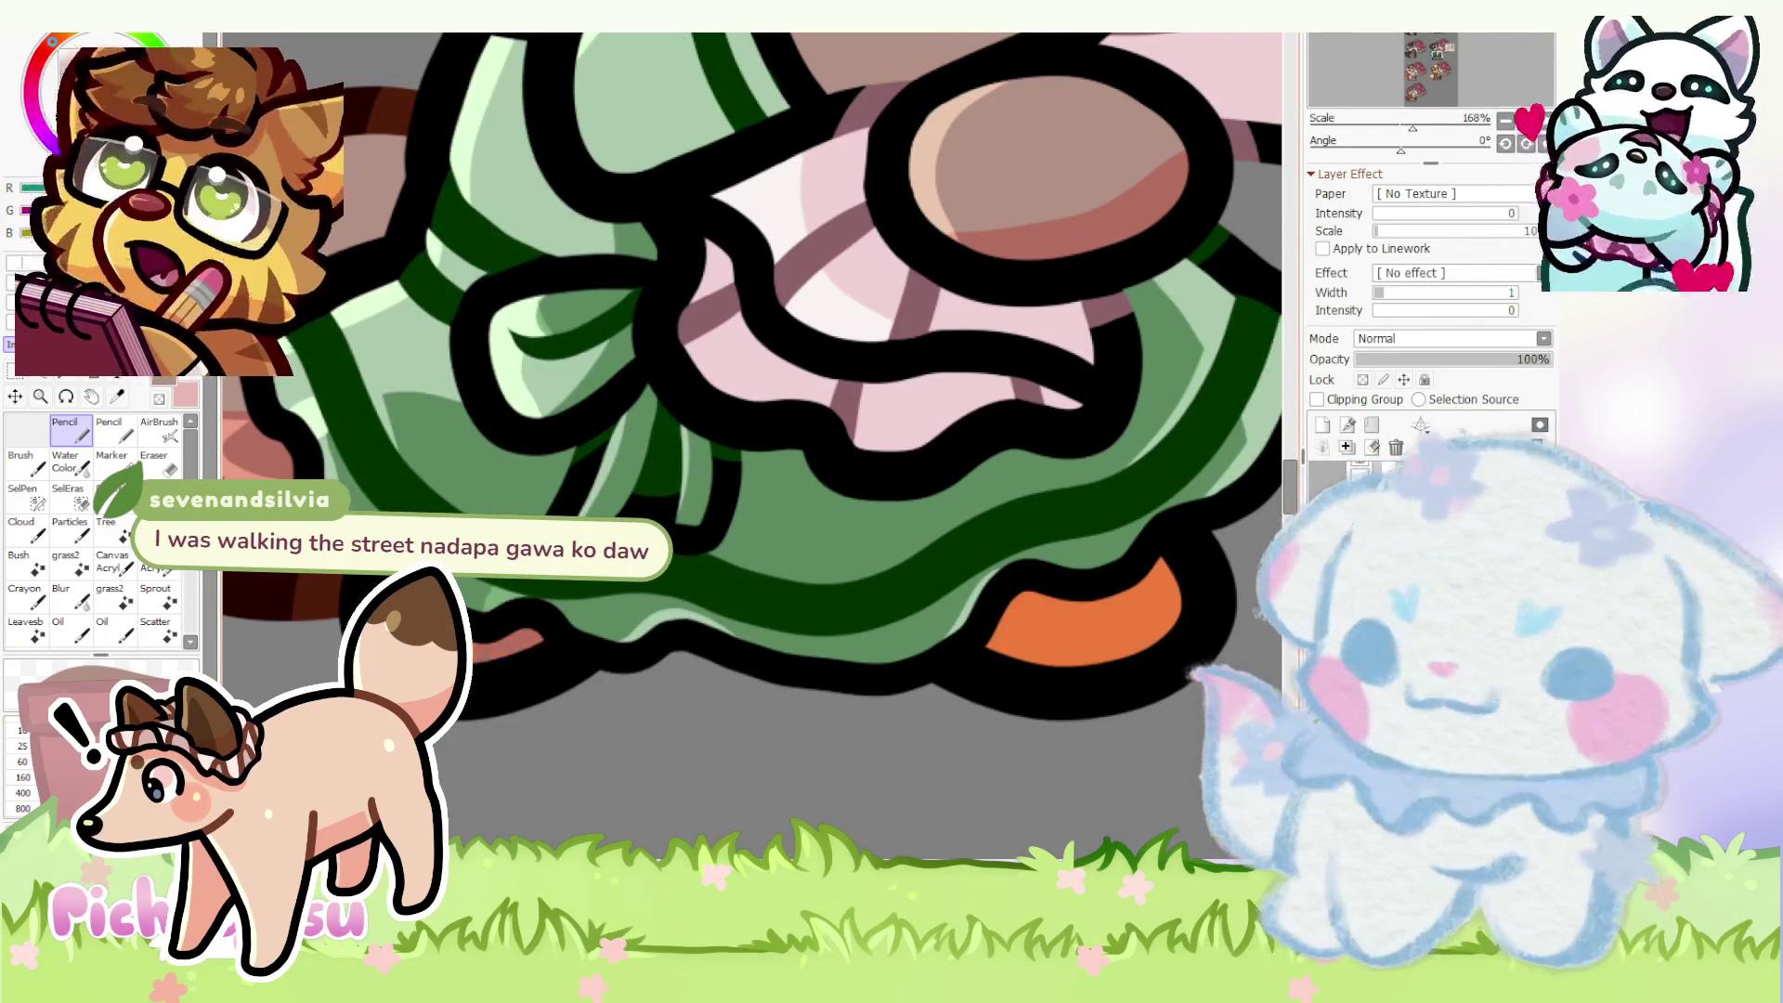
{"action": "scroll", "coordinate": [666, 650], "scroll_direction": "down", "scroll_amount": 3}
{"action": "scroll", "coordinate": [666, 650], "scroll_direction": "up", "scroll_amount": 2}
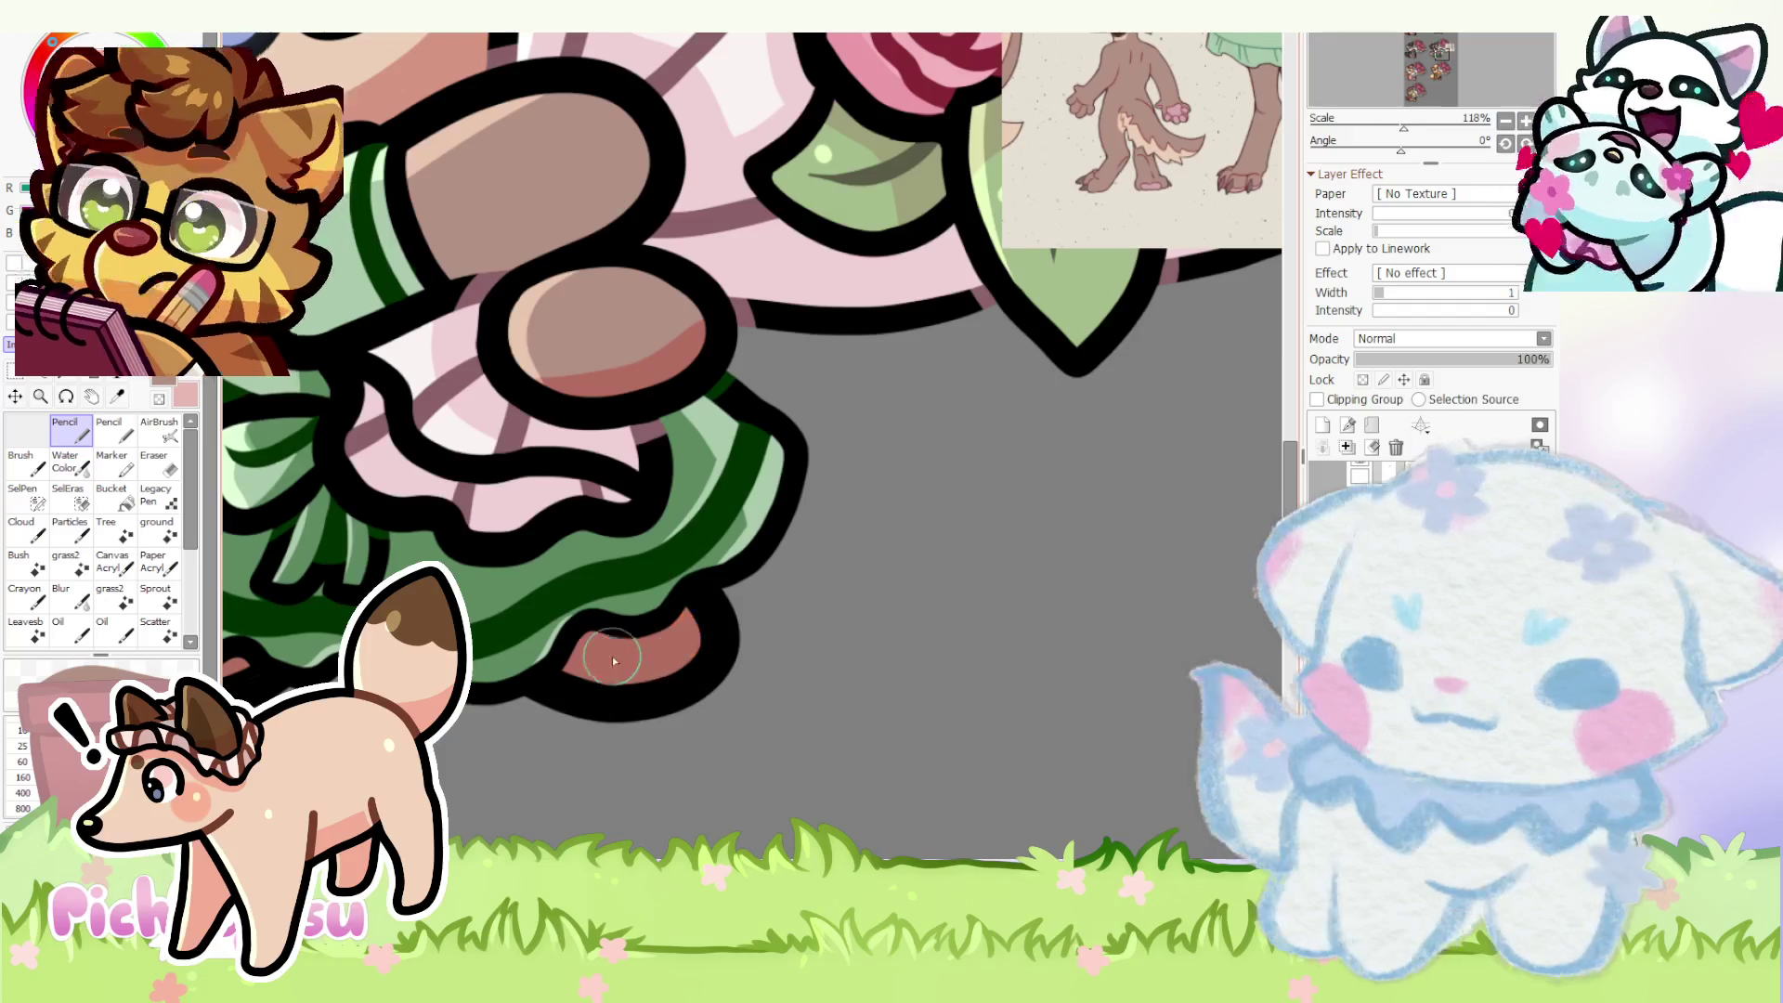
{"action": "scroll", "coordinate": [600, 654], "scroll_direction": "down", "scroll_amount": 3}
{"action": "scroll", "coordinate": [698, 636], "scroll_direction": "up", "scroll_amount": 3}
{"action": "scroll", "coordinate": [696, 638], "scroll_direction": "down", "scroll_amount": 3}
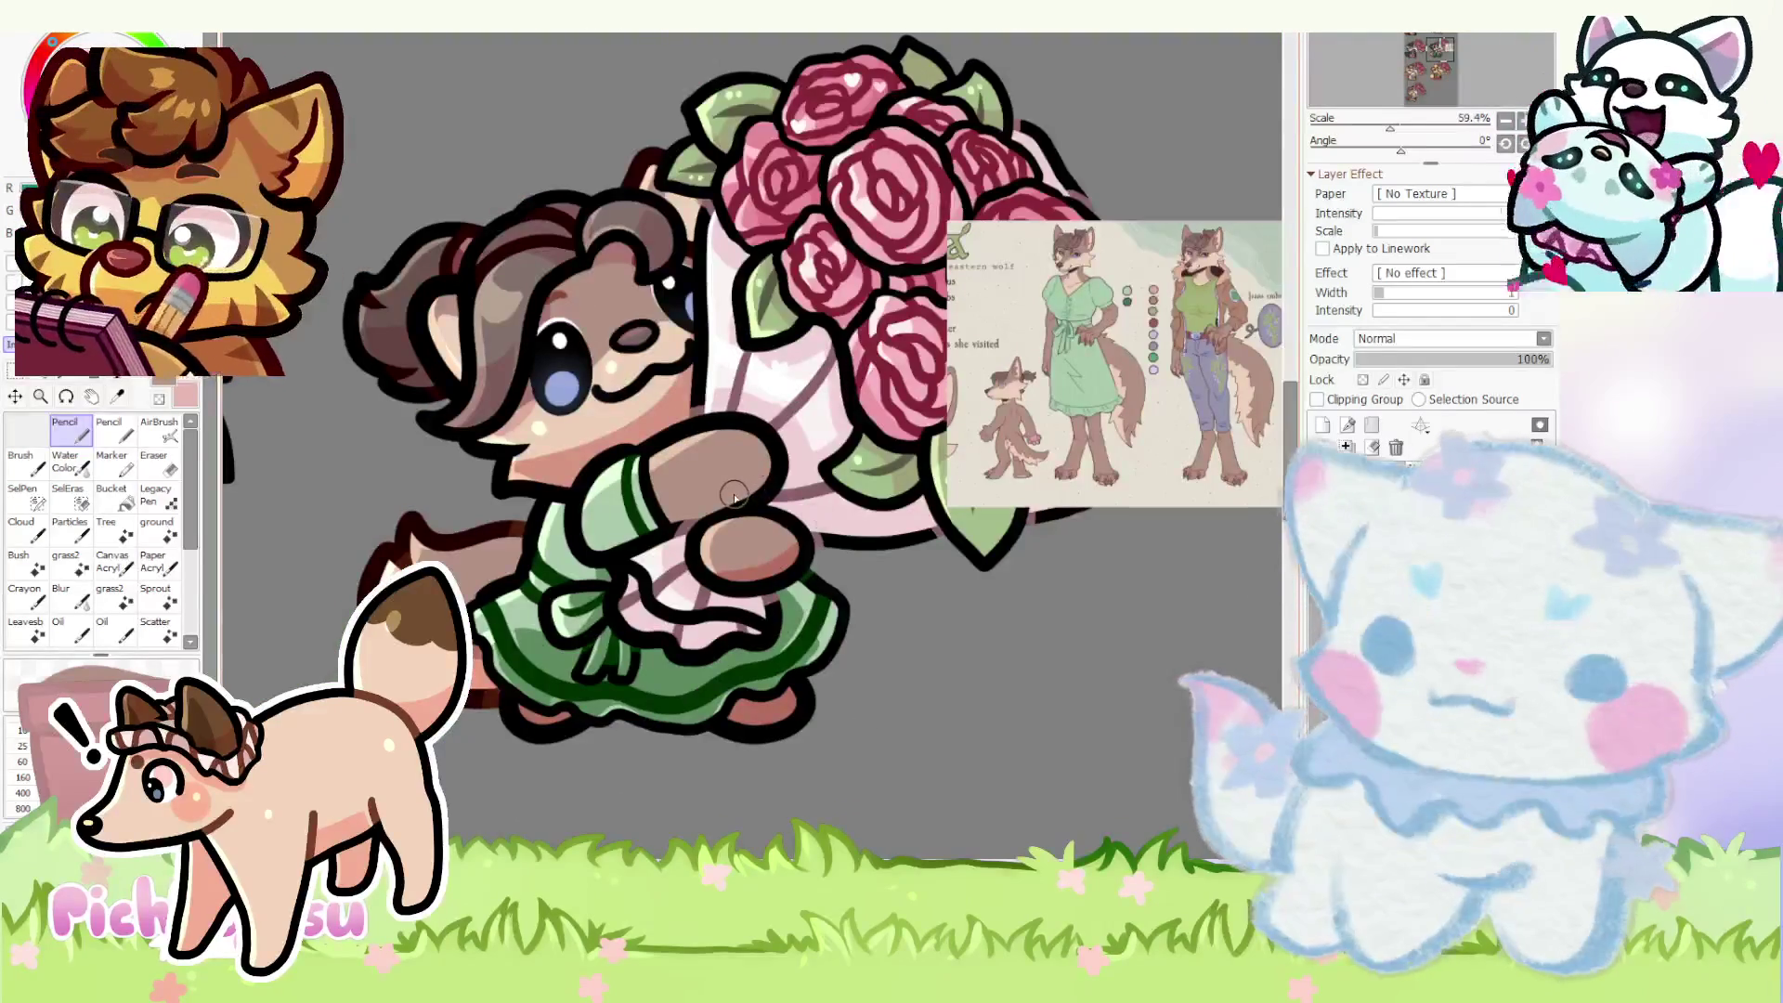
{"action": "scroll", "coordinate": [735, 495], "scroll_direction": "up", "scroll_amount": 1}
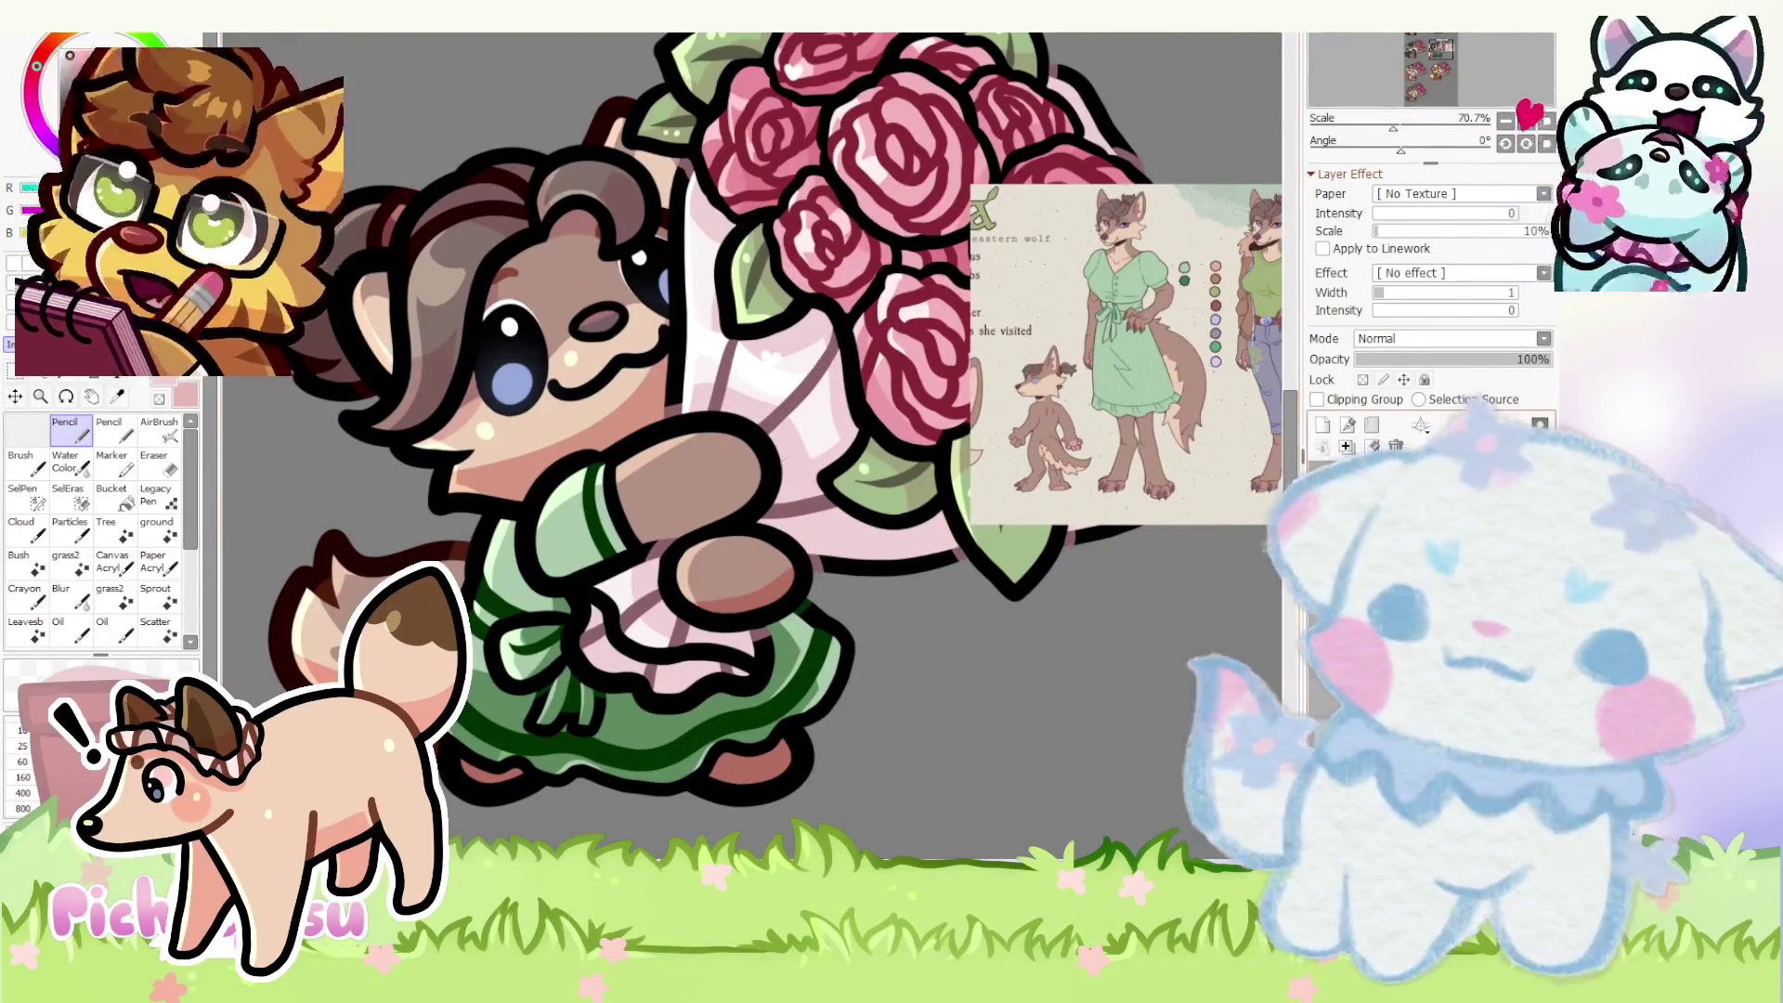
{"action": "left_click", "coordinate": [1394, 482]}
{"action": "scroll", "coordinate": [773, 759], "scroll_direction": "up", "scroll_amount": 2}
{"action": "scroll", "coordinate": [773, 760], "scroll_direction": "up", "scroll_amount": 1}
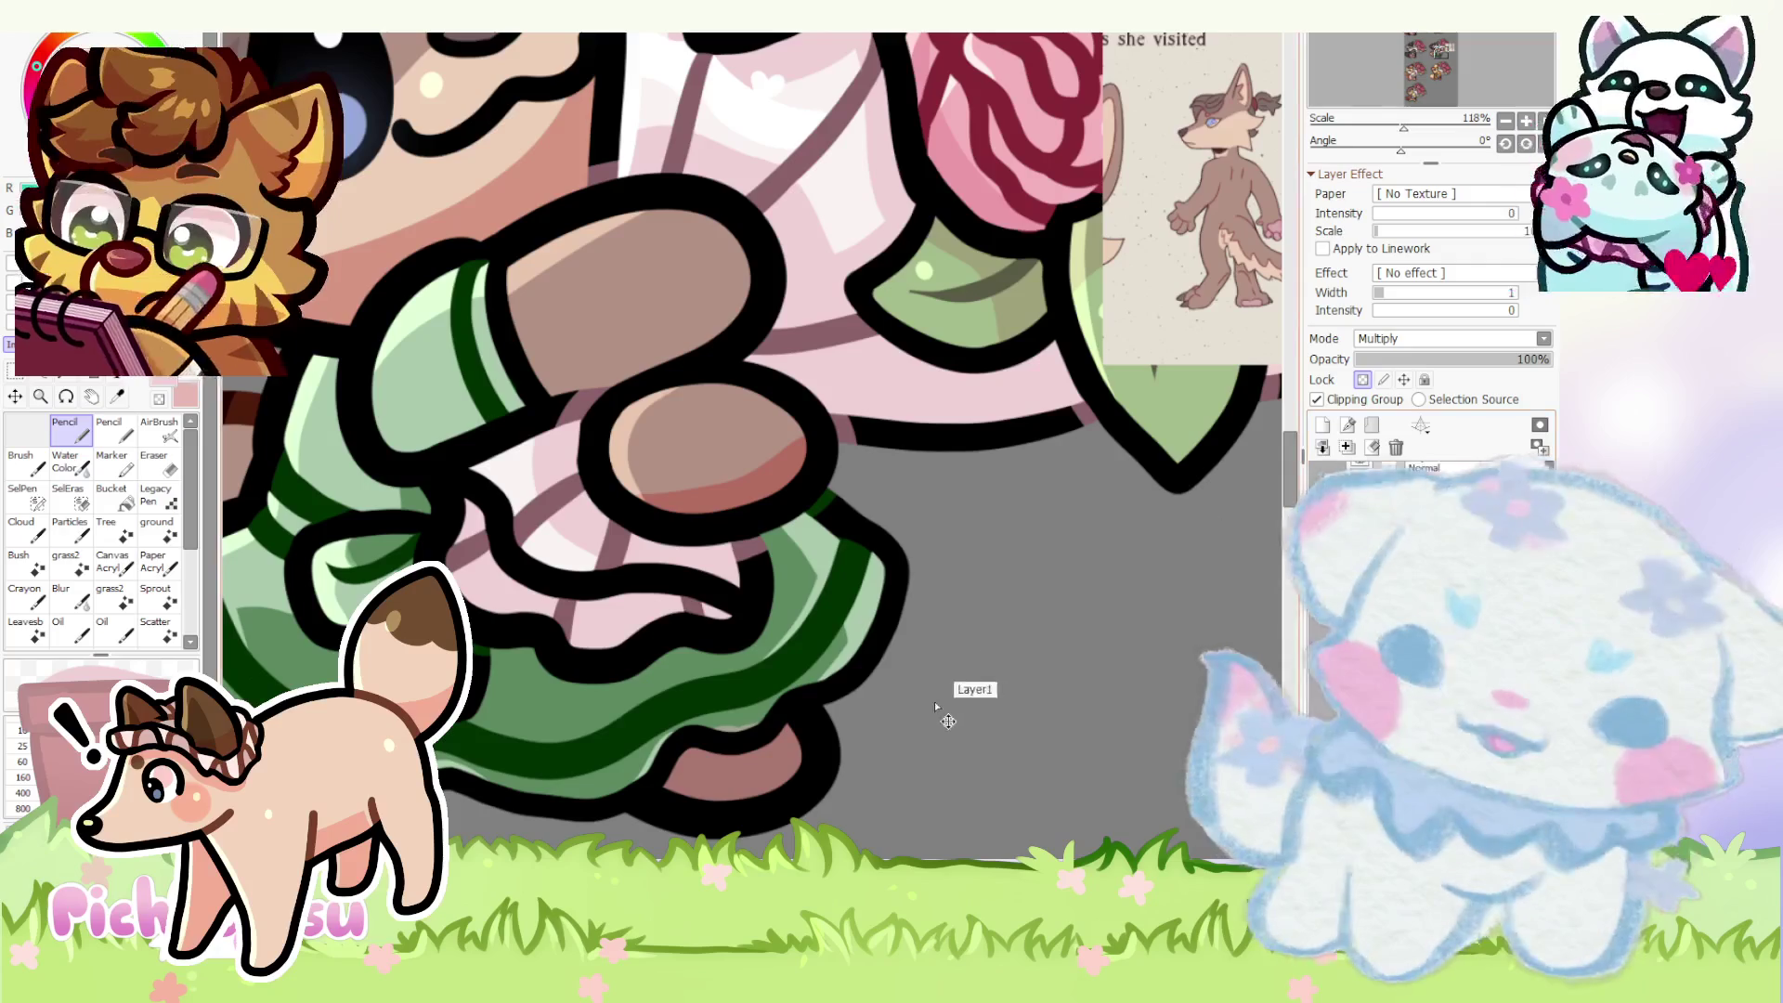
{"action": "scroll", "coordinate": [683, 765], "scroll_direction": "up", "scroll_amount": 3}
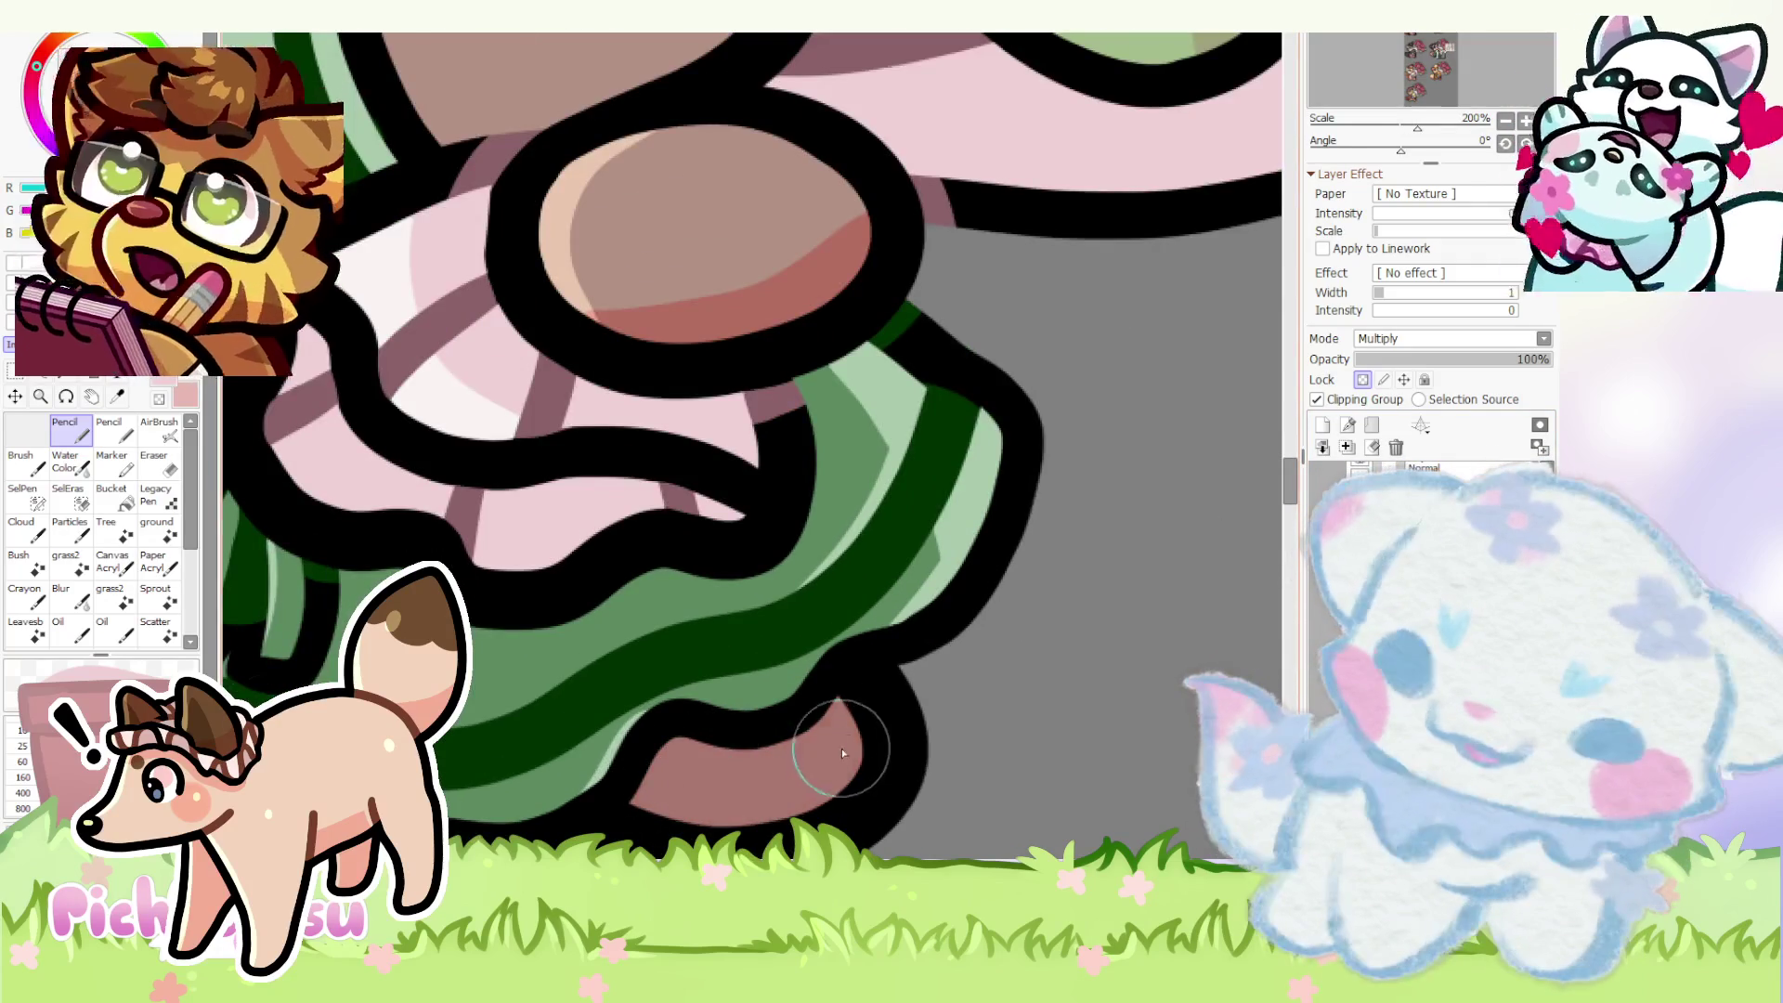
{"action": "scroll", "coordinate": [840, 752], "scroll_direction": "down", "scroll_amount": 3}
{"action": "scroll", "coordinate": [475, 731], "scroll_direction": "up", "scroll_amount": 2}
{"action": "scroll", "coordinate": [564, 721], "scroll_direction": "down", "scroll_amount": 4}
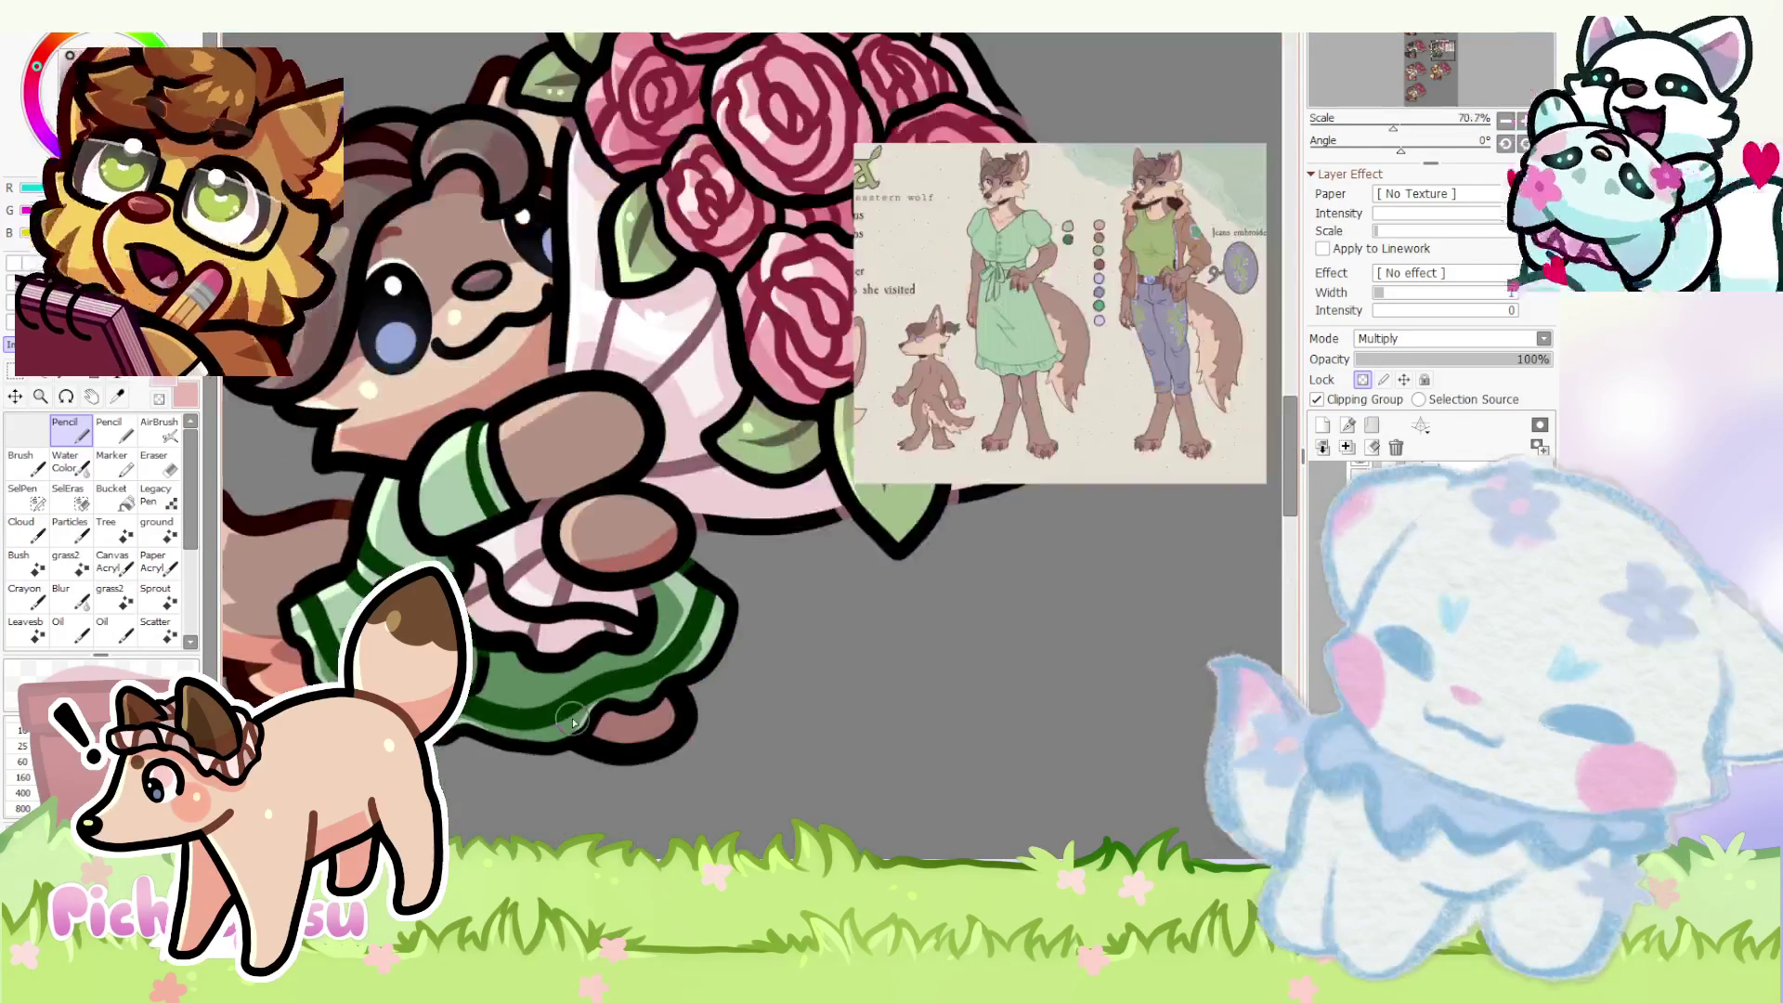
{"action": "scroll", "coordinate": [676, 493], "scroll_direction": "up", "scroll_amount": 4}
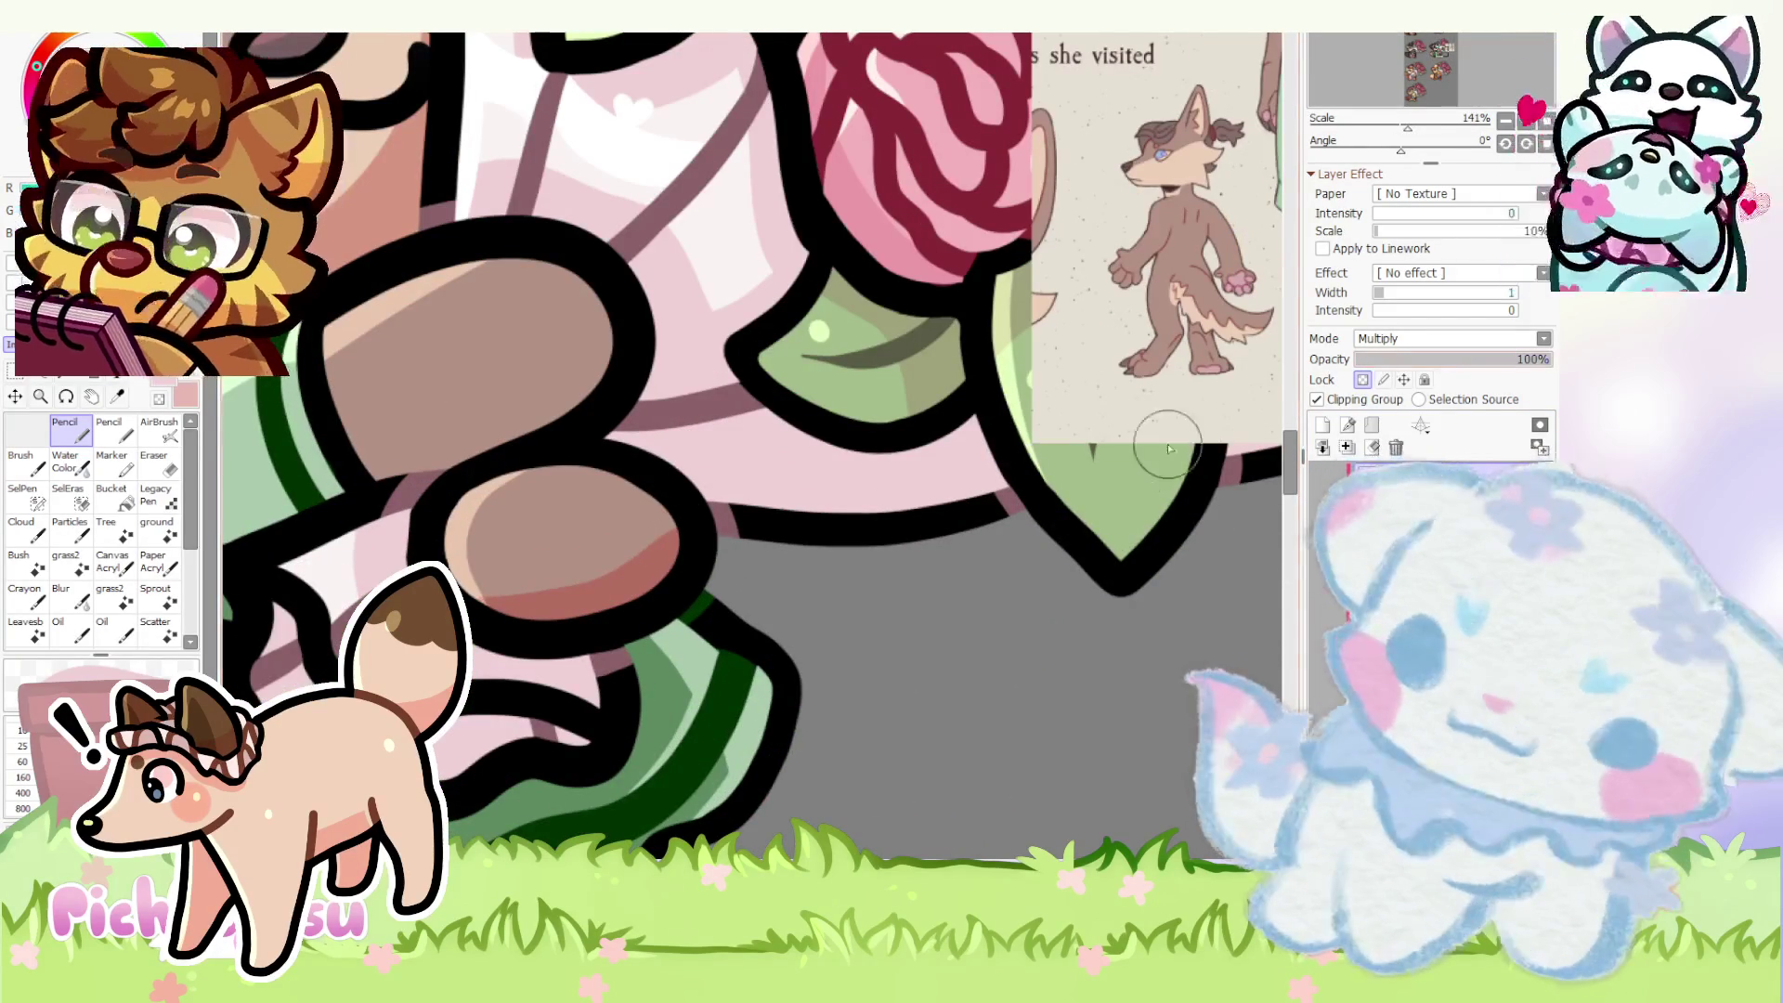
{"action": "left_click", "coordinate": [174, 464]}
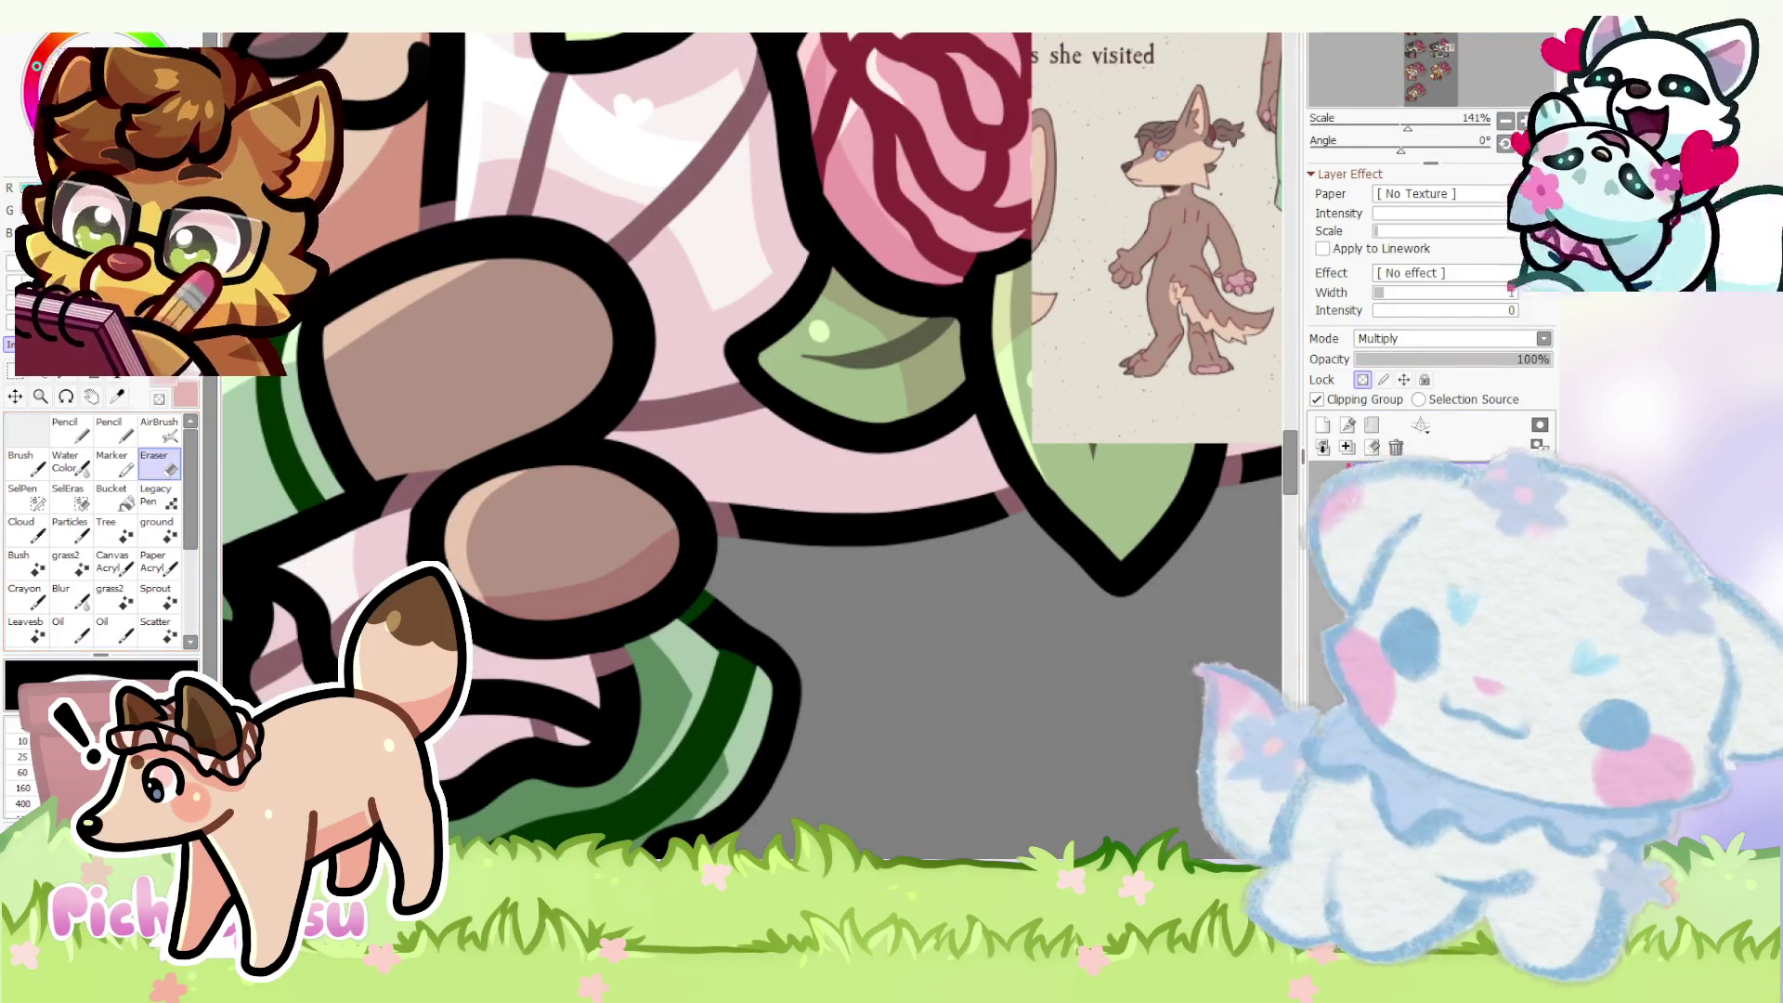
{"action": "scroll", "coordinate": [476, 589], "scroll_direction": "up", "scroll_amount": 2}
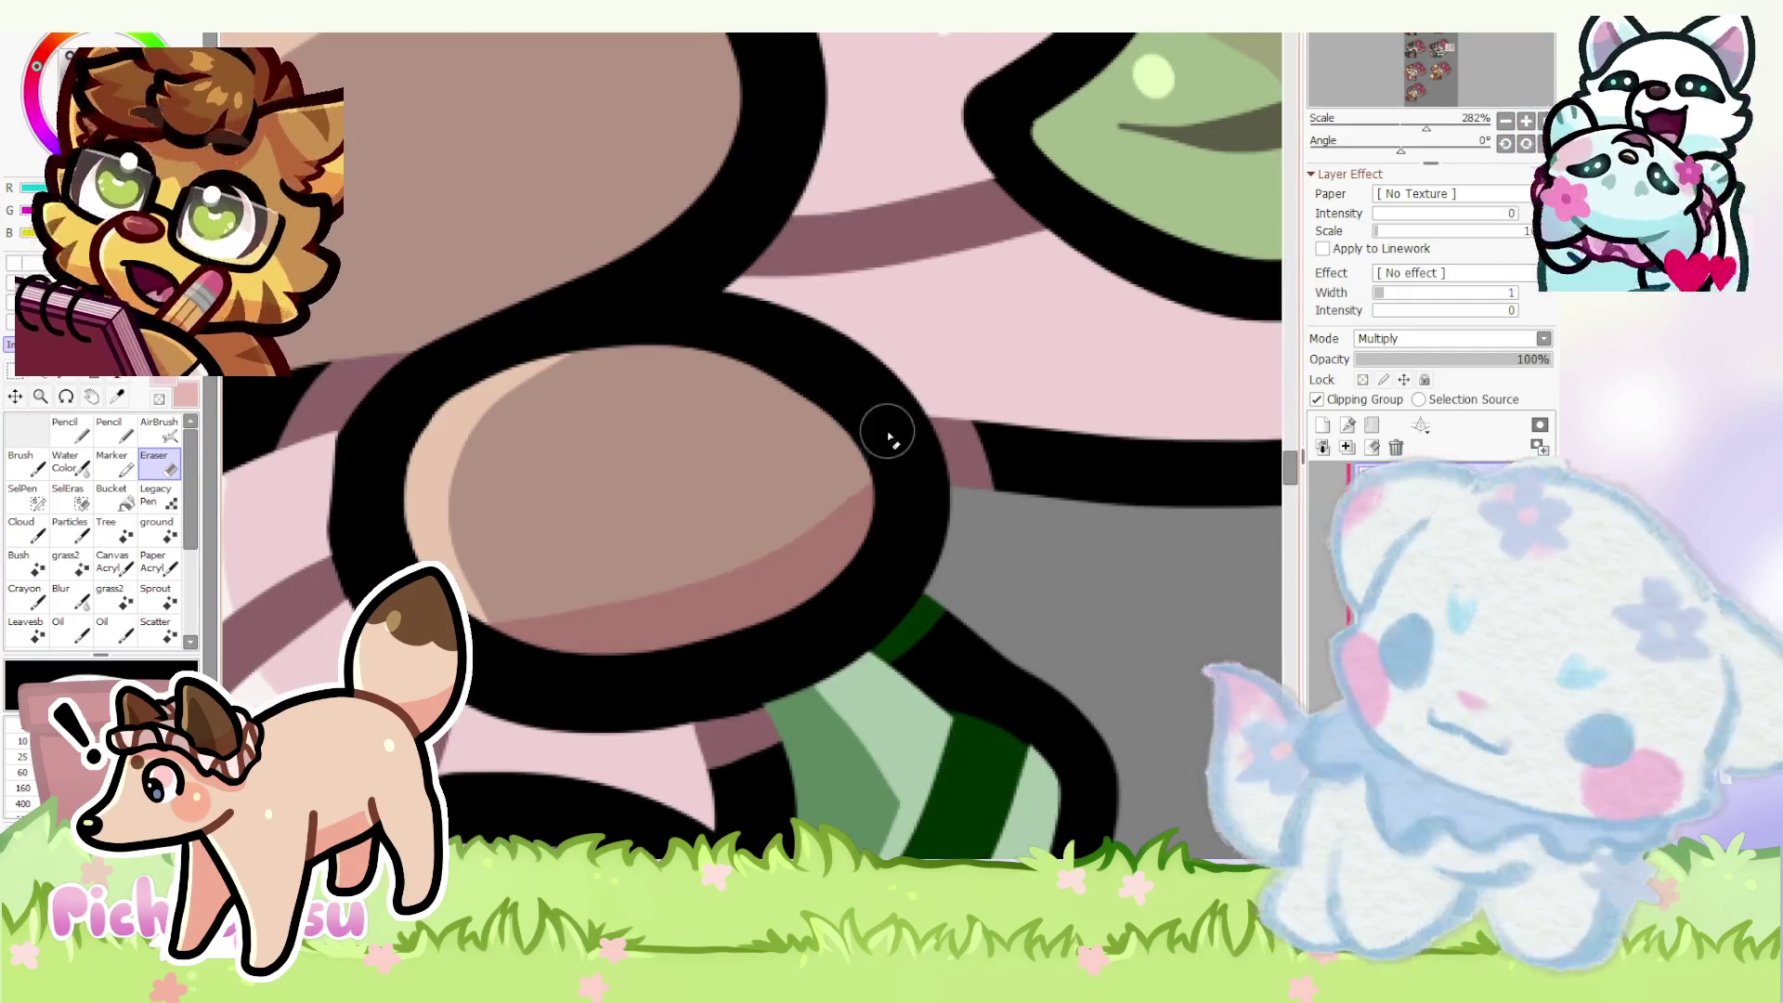
{"action": "scroll", "coordinate": [882, 450], "scroll_direction": "down", "scroll_amount": 4}
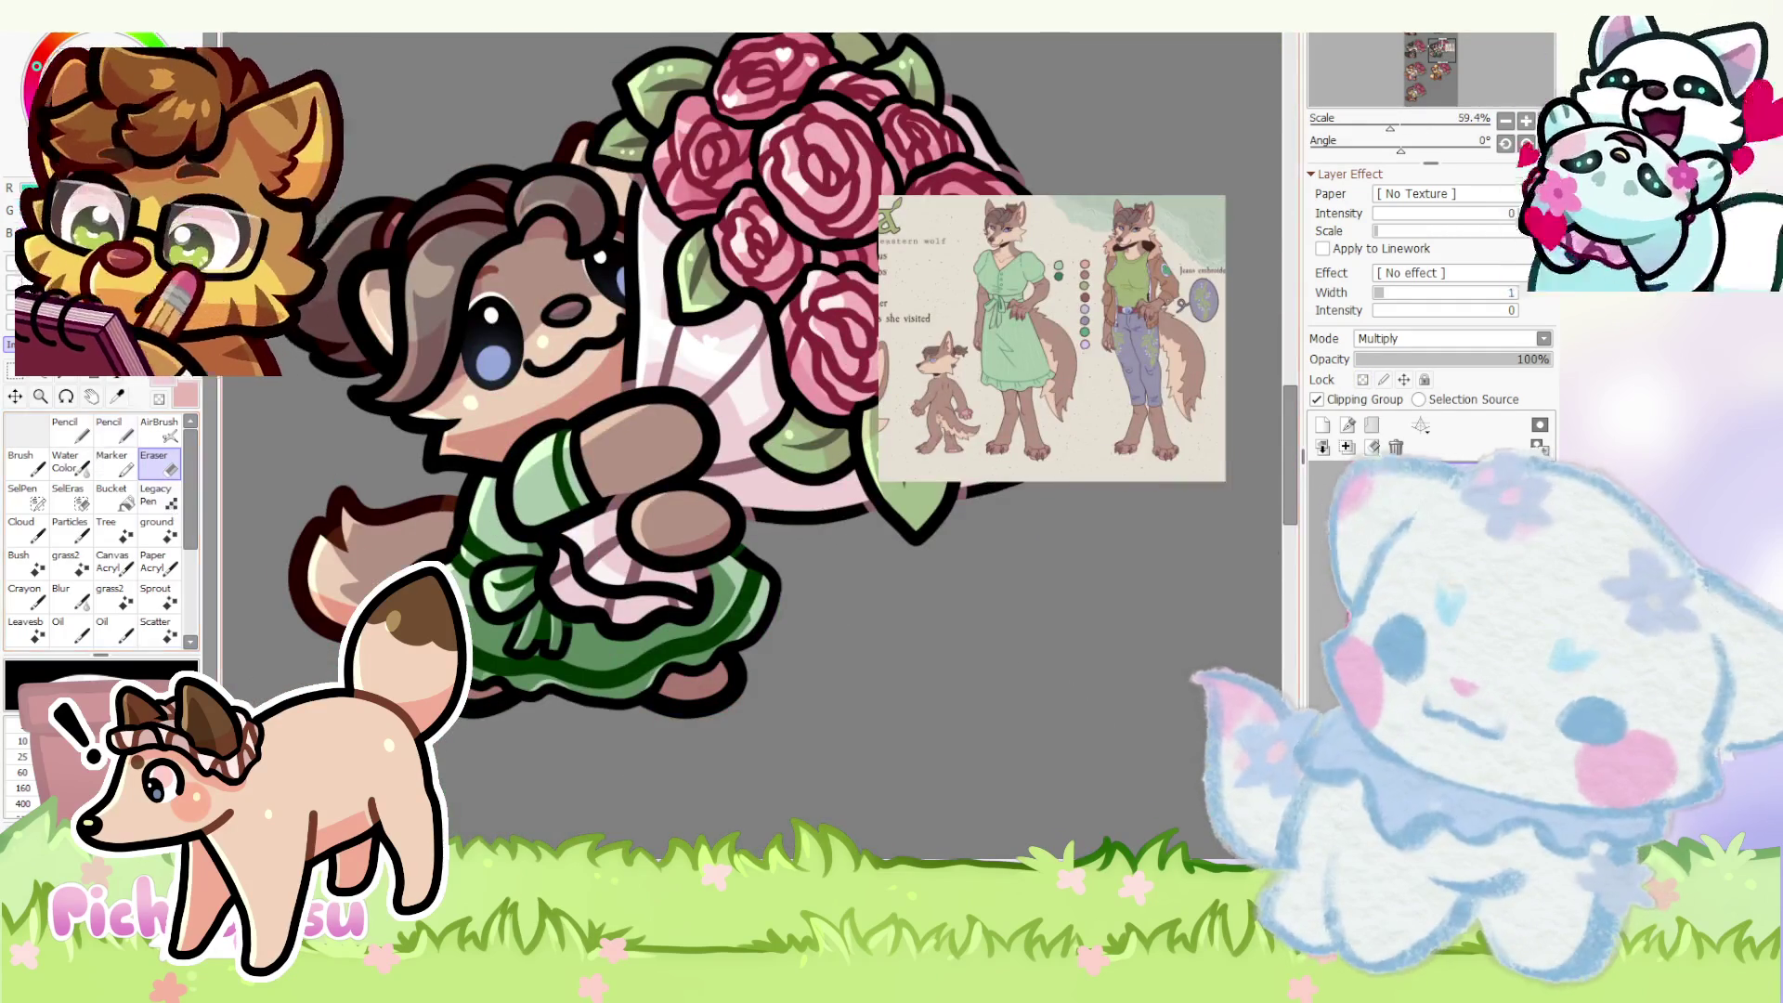
{"action": "scroll", "coordinate": [382, 645], "scroll_direction": "up", "scroll_amount": 3}
- Switch from the Eraser back to the Pencil with the N shortcut
{"action": "key", "text": "n"}
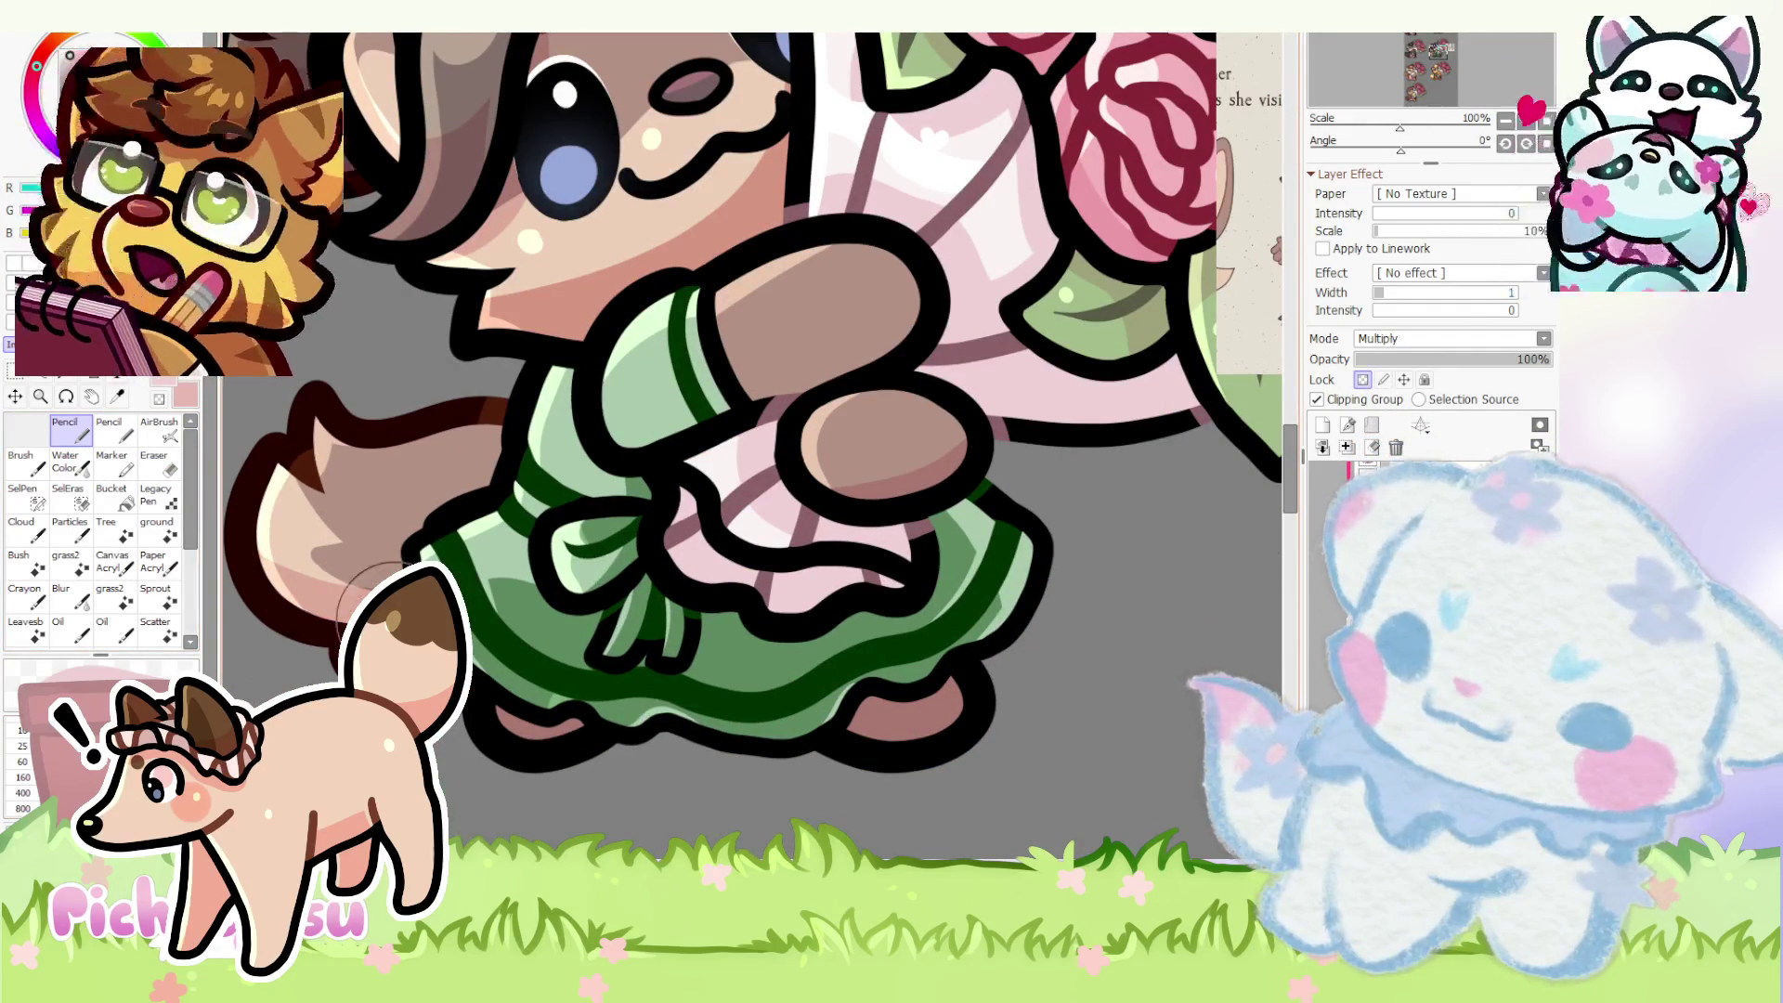
{"action": "scroll", "coordinate": [571, 723], "scroll_direction": "down", "scroll_amount": 2}
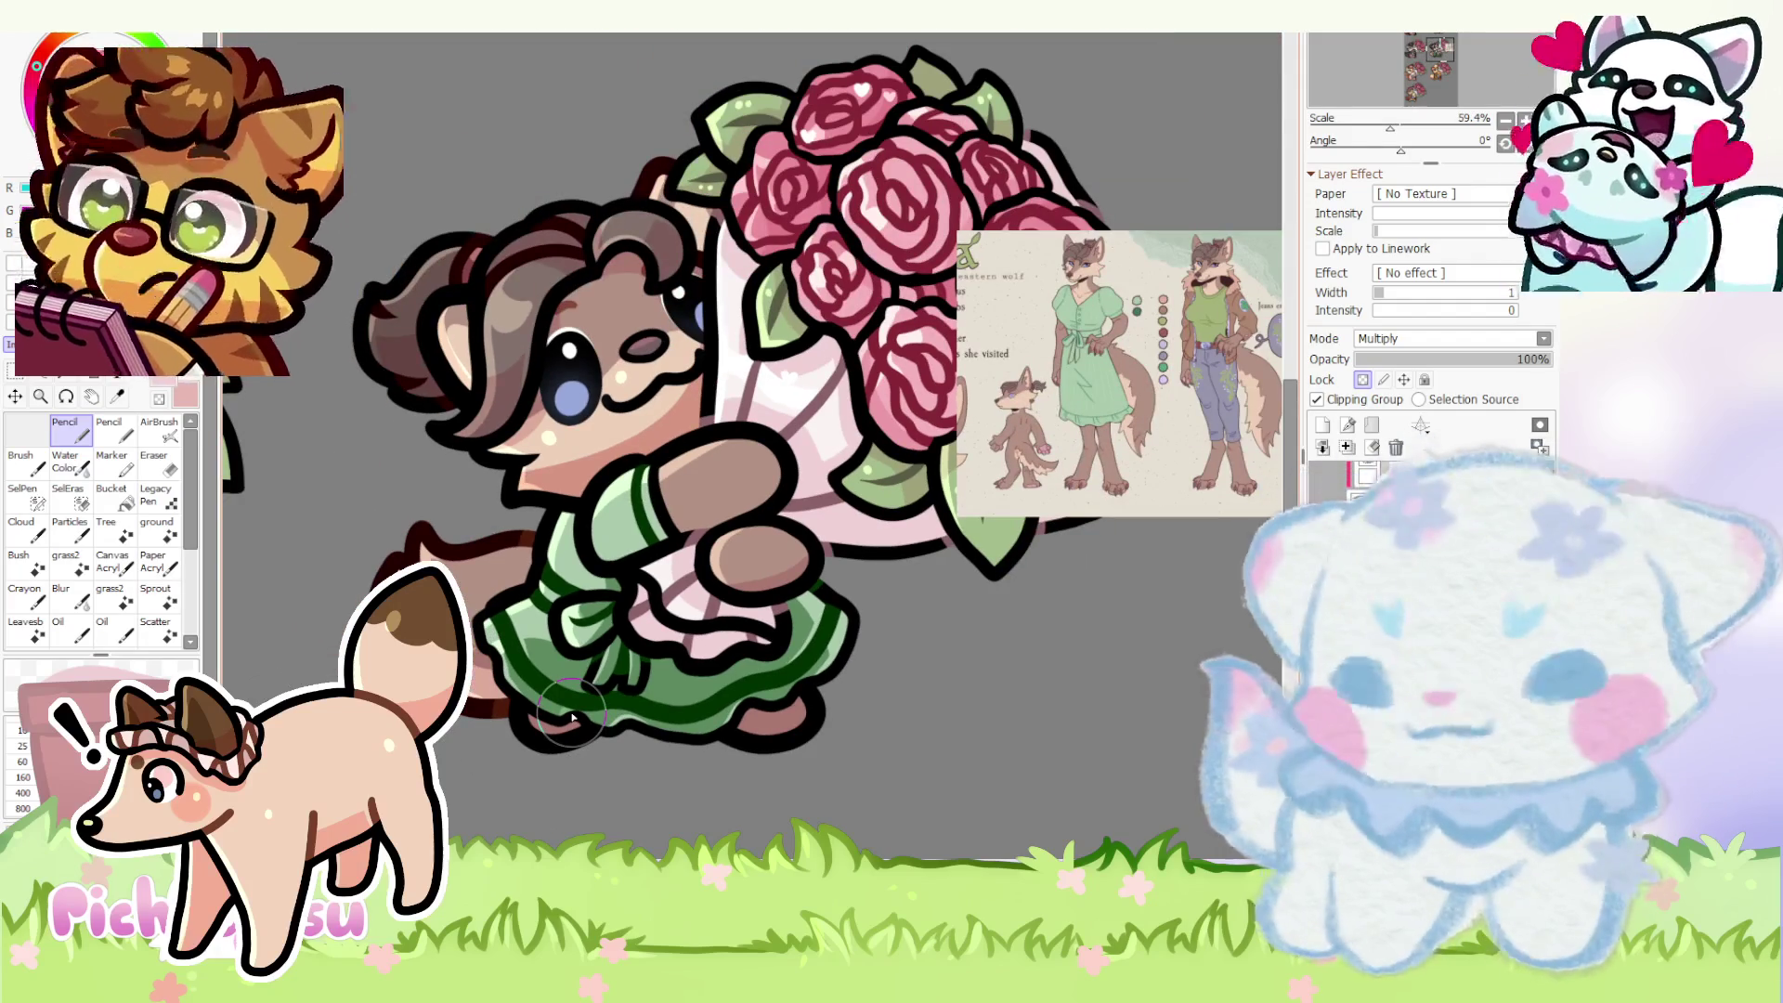
{"action": "scroll", "coordinate": [503, 721], "scroll_direction": "up", "scroll_amount": 1}
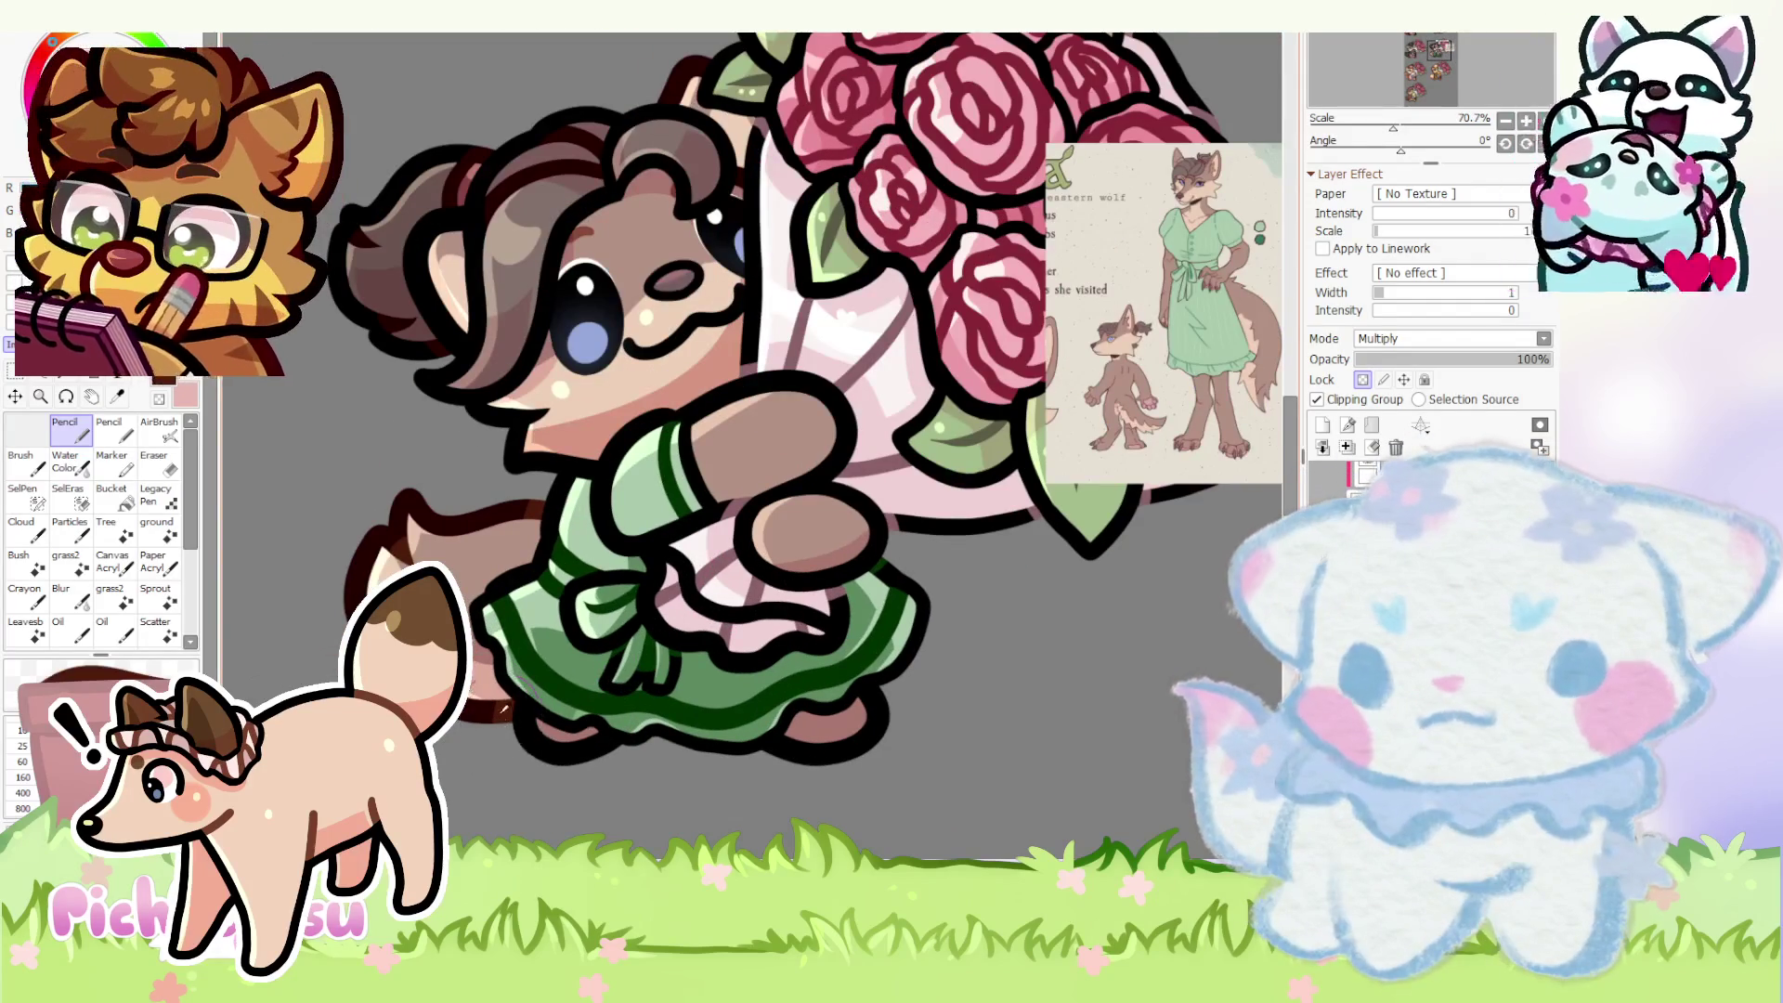
{"action": "scroll", "coordinate": [502, 722], "scroll_direction": "down", "scroll_amount": 2}
{"action": "scroll", "coordinate": [501, 718], "scroll_direction": "down", "scroll_amount": 1}
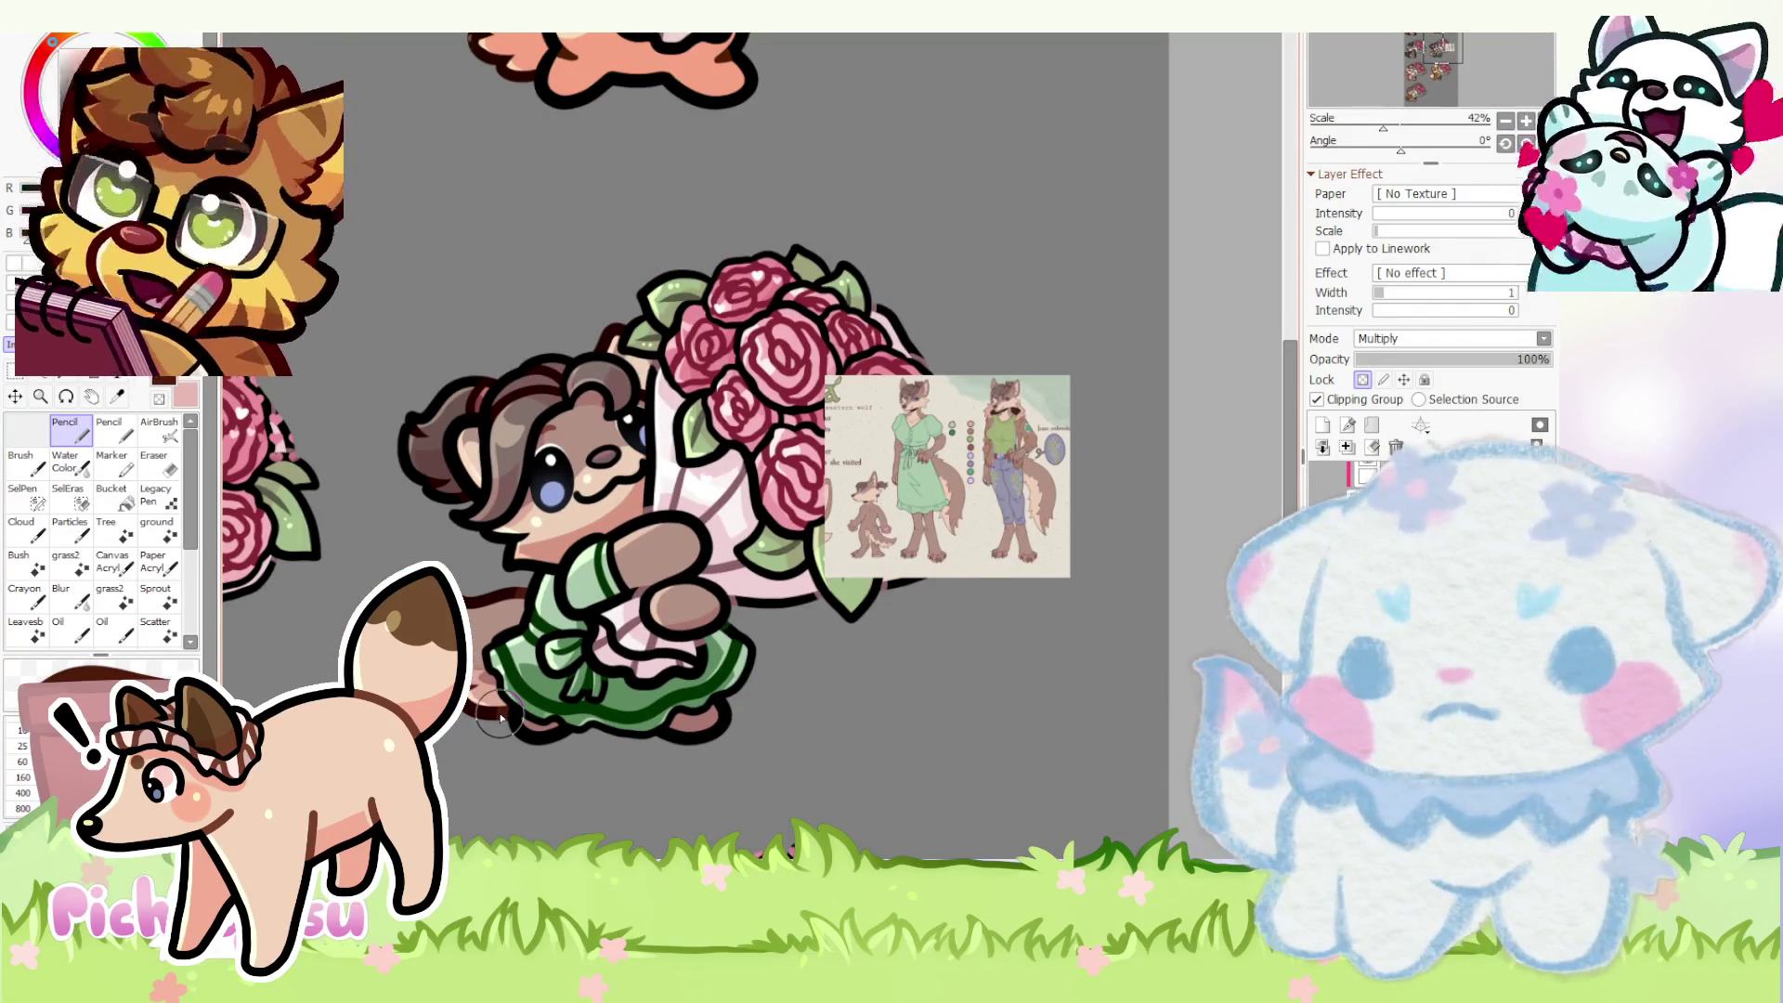
{"action": "scroll", "coordinate": [505, 477], "scroll_direction": "up", "scroll_amount": 3}
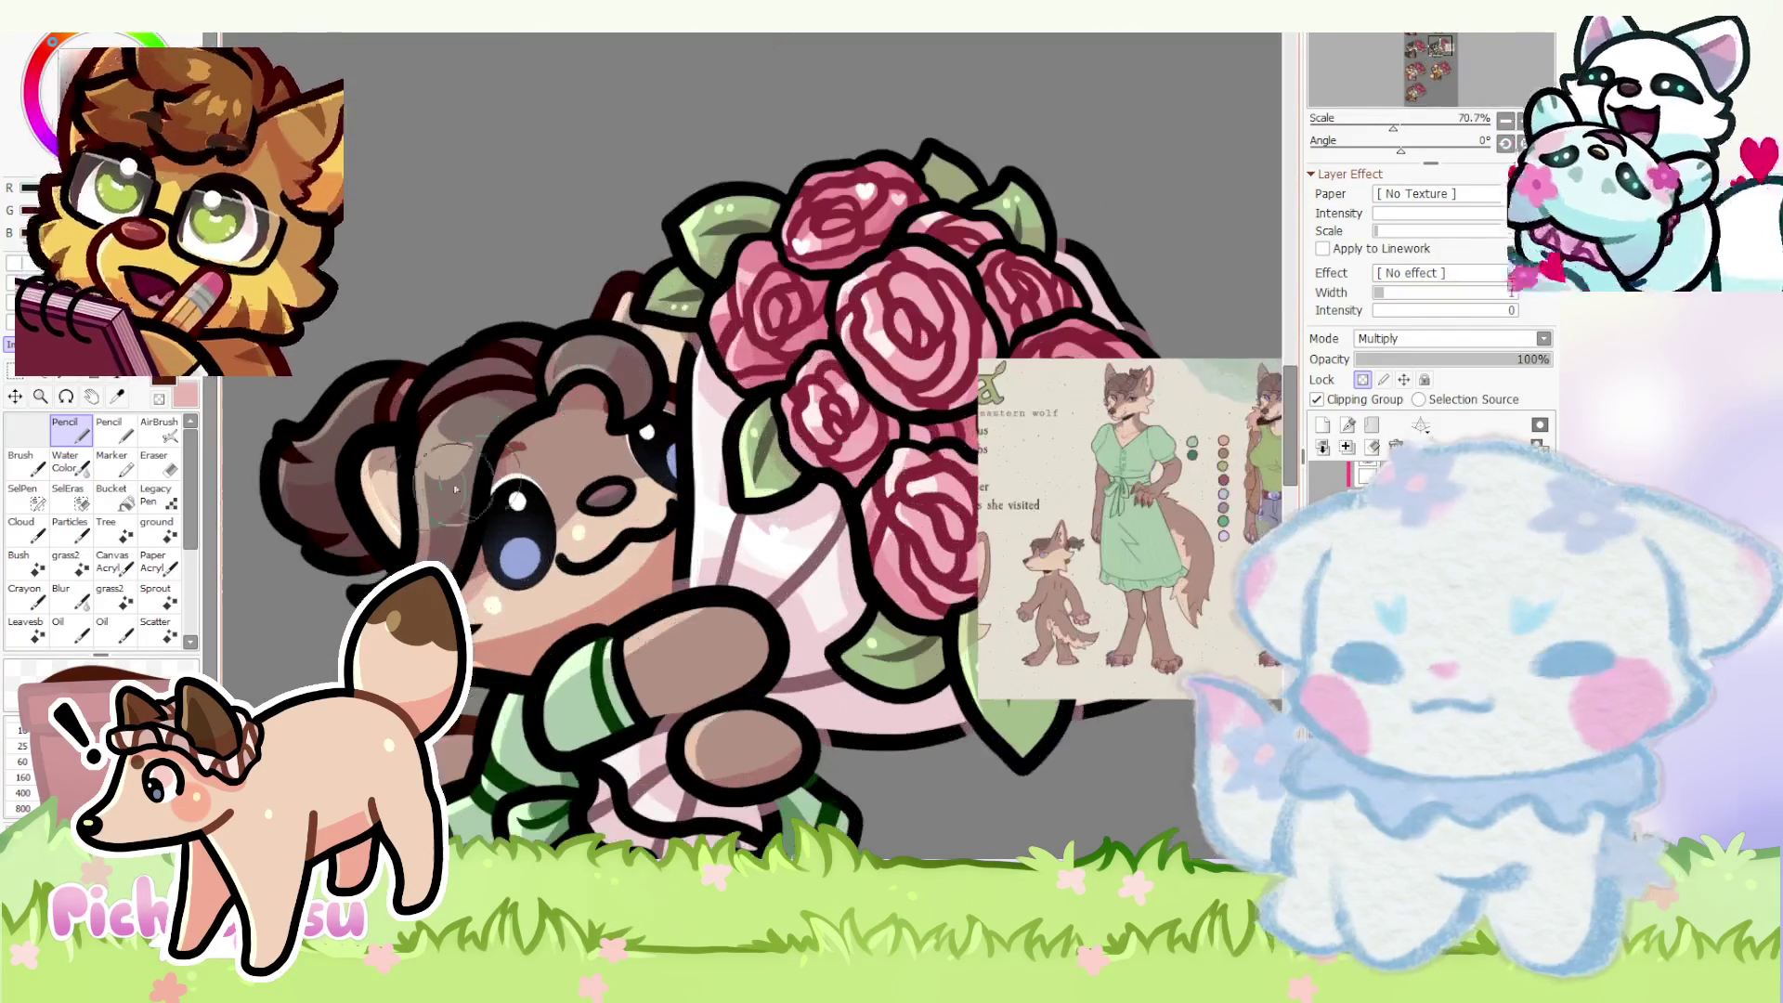
{"action": "scroll", "coordinate": [478, 477], "scroll_direction": "up", "scroll_amount": 2}
{"action": "scroll", "coordinate": [538, 436], "scroll_direction": "down", "scroll_amount": 2}
{"action": "scroll", "coordinate": [537, 436], "scroll_direction": "down", "scroll_amount": 1}
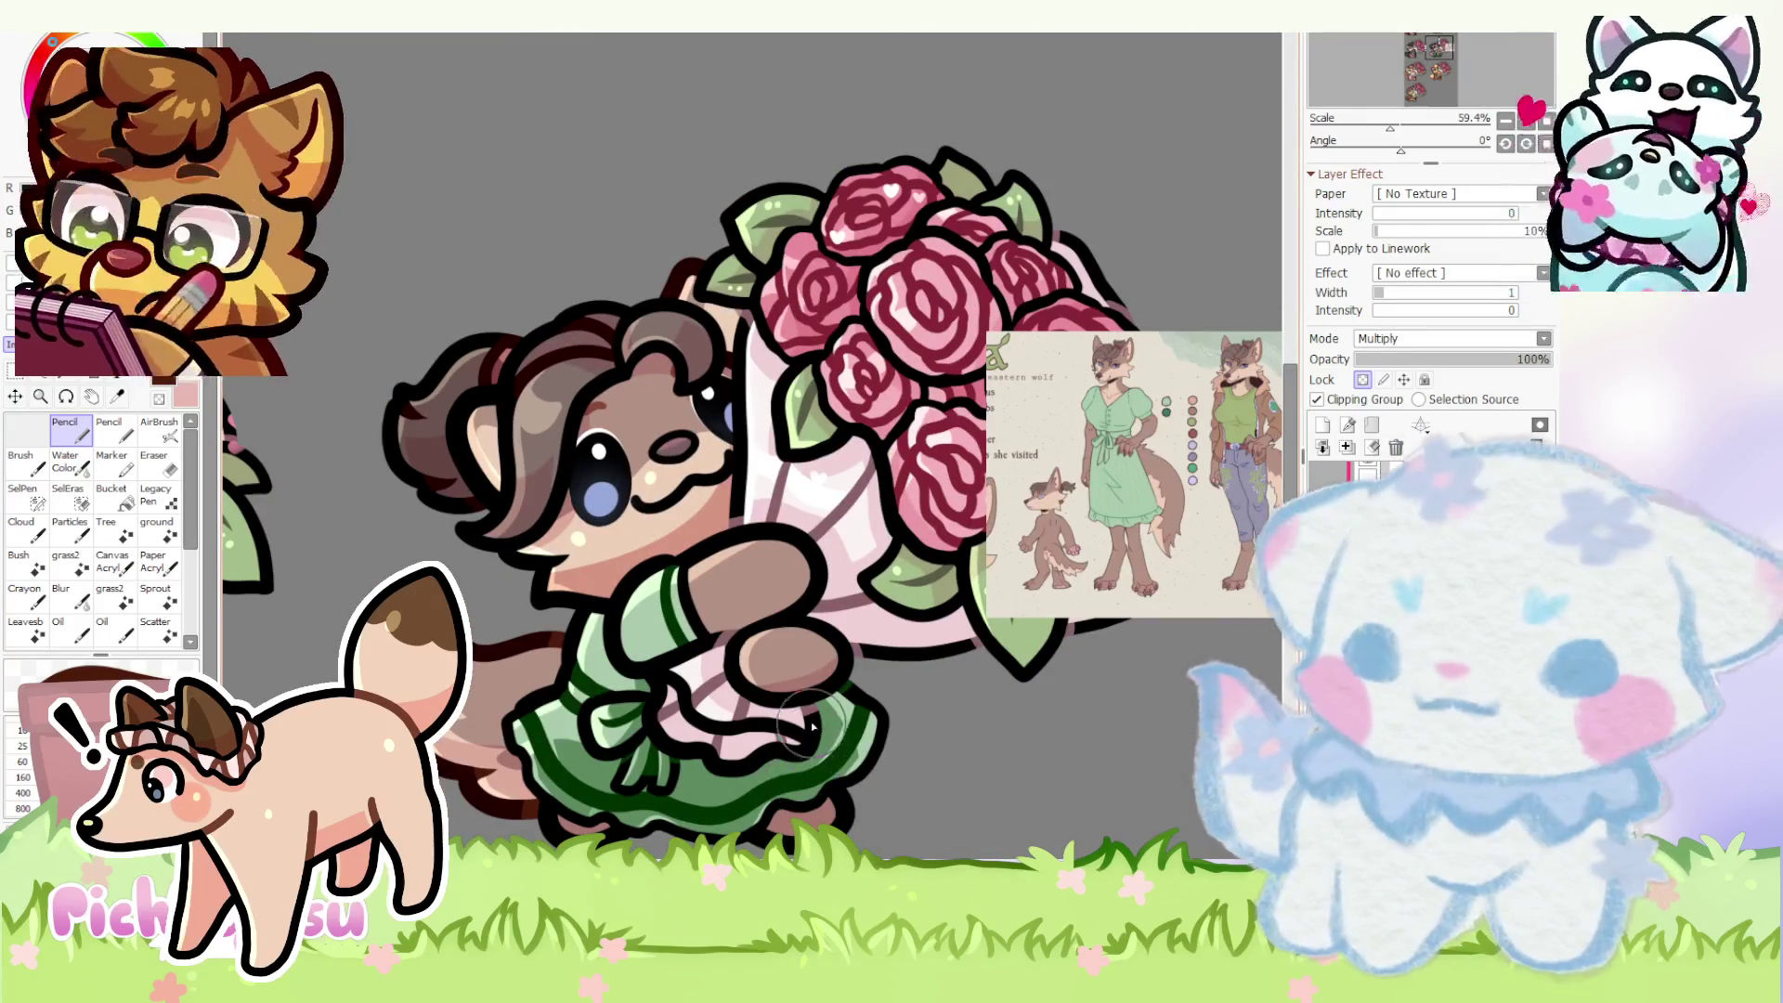
{"action": "scroll", "coordinate": [502, 794], "scroll_direction": "up", "scroll_amount": 2}
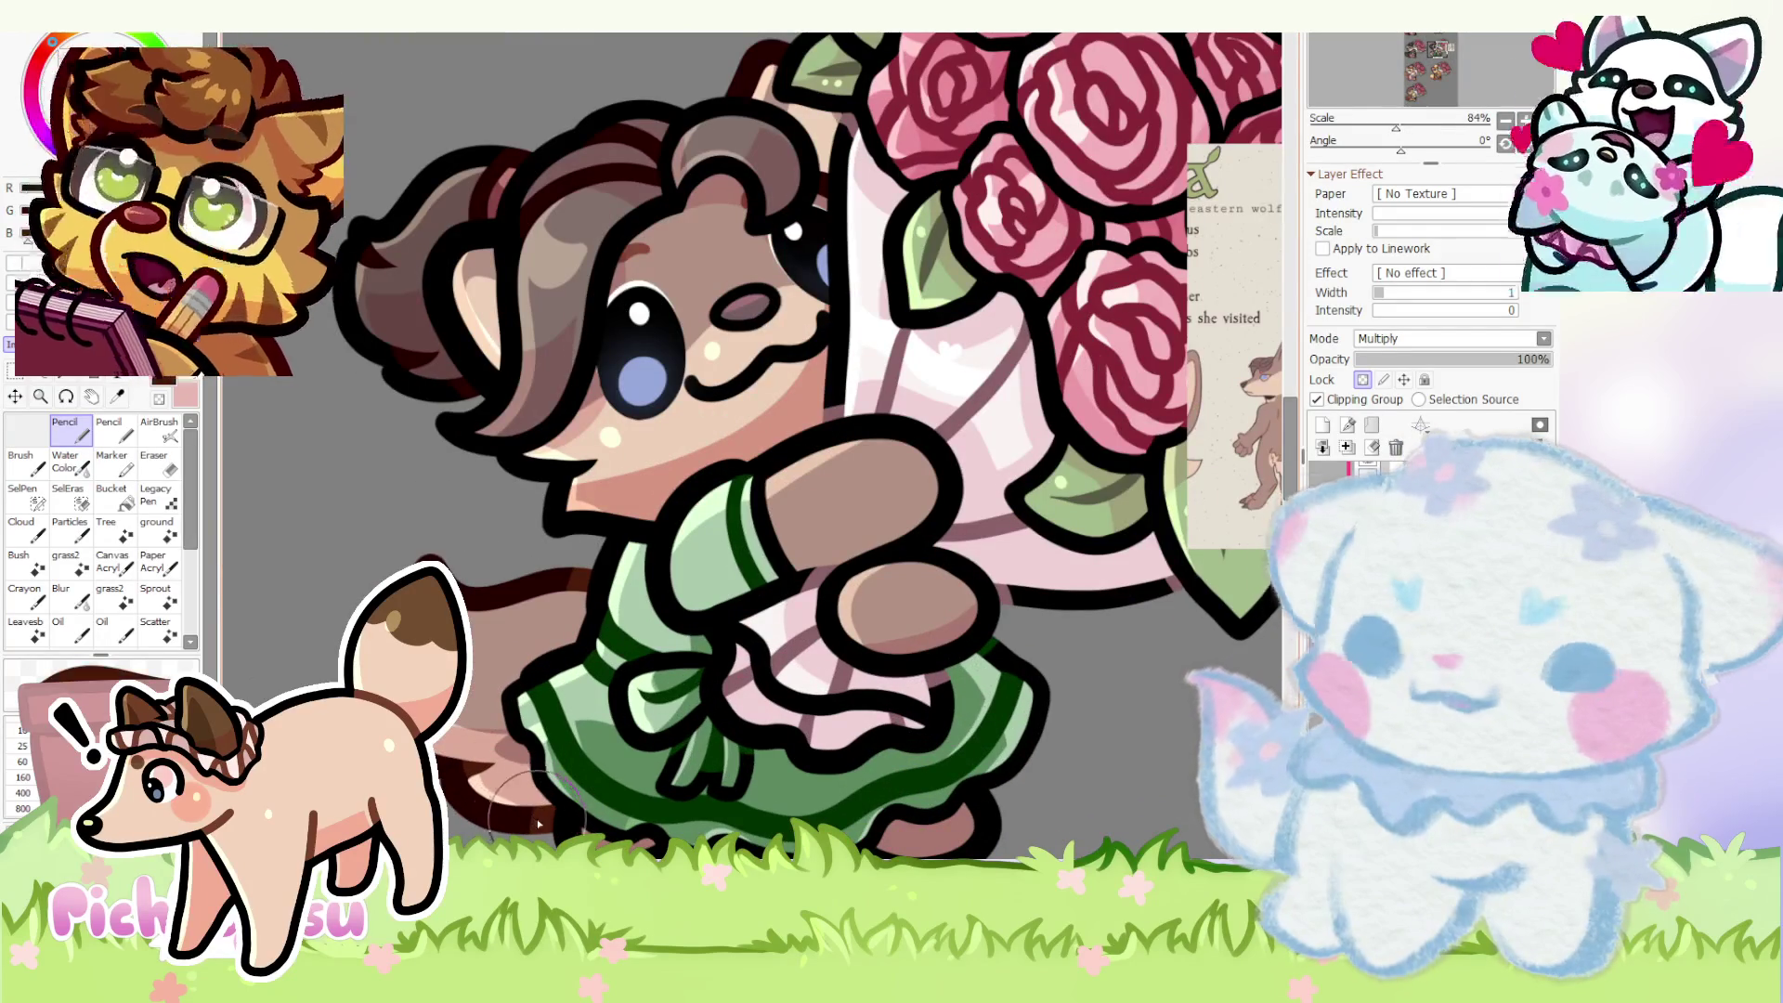
{"action": "scroll", "coordinate": [557, 669], "scroll_direction": "up", "scroll_amount": 2}
{"action": "scroll", "coordinate": [577, 510], "scroll_direction": "up", "scroll_amount": 2}
{"action": "scroll", "coordinate": [558, 459], "scroll_direction": "up", "scroll_amount": 3}
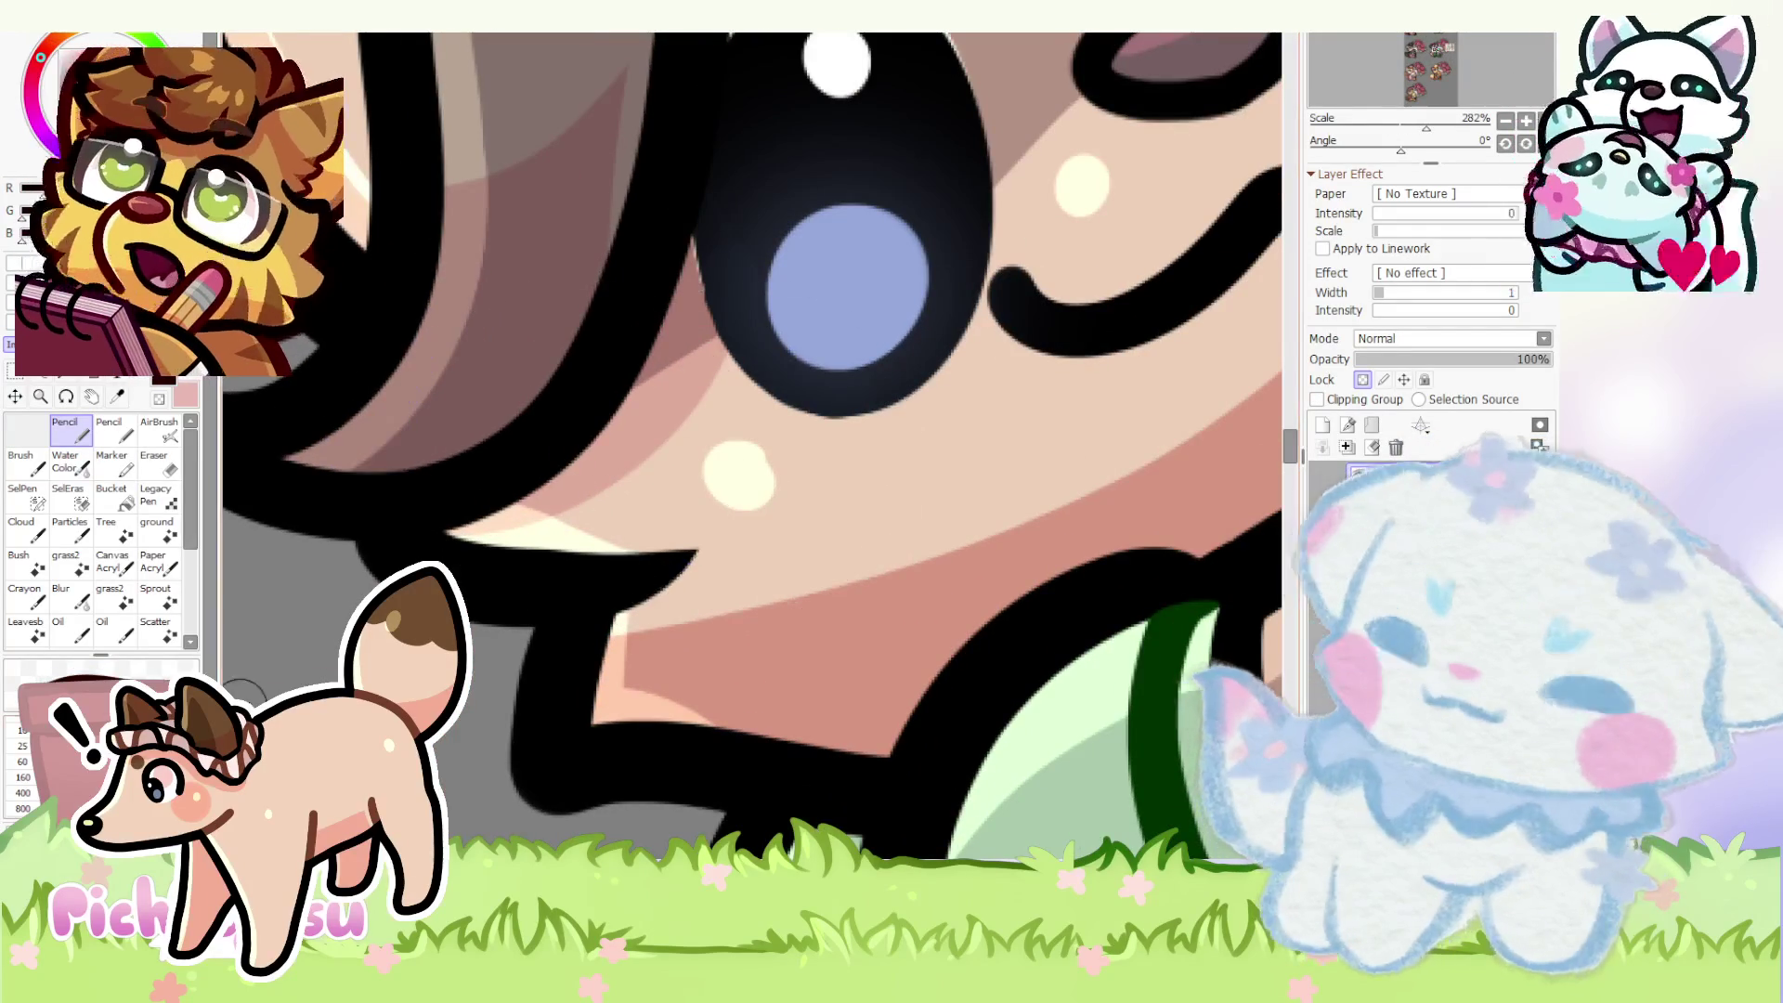
{"action": "scroll", "coordinate": [750, 449], "scroll_direction": "down", "scroll_amount": 2}
{"action": "scroll", "coordinate": [414, 545], "scroll_direction": "down", "scroll_amount": 2}
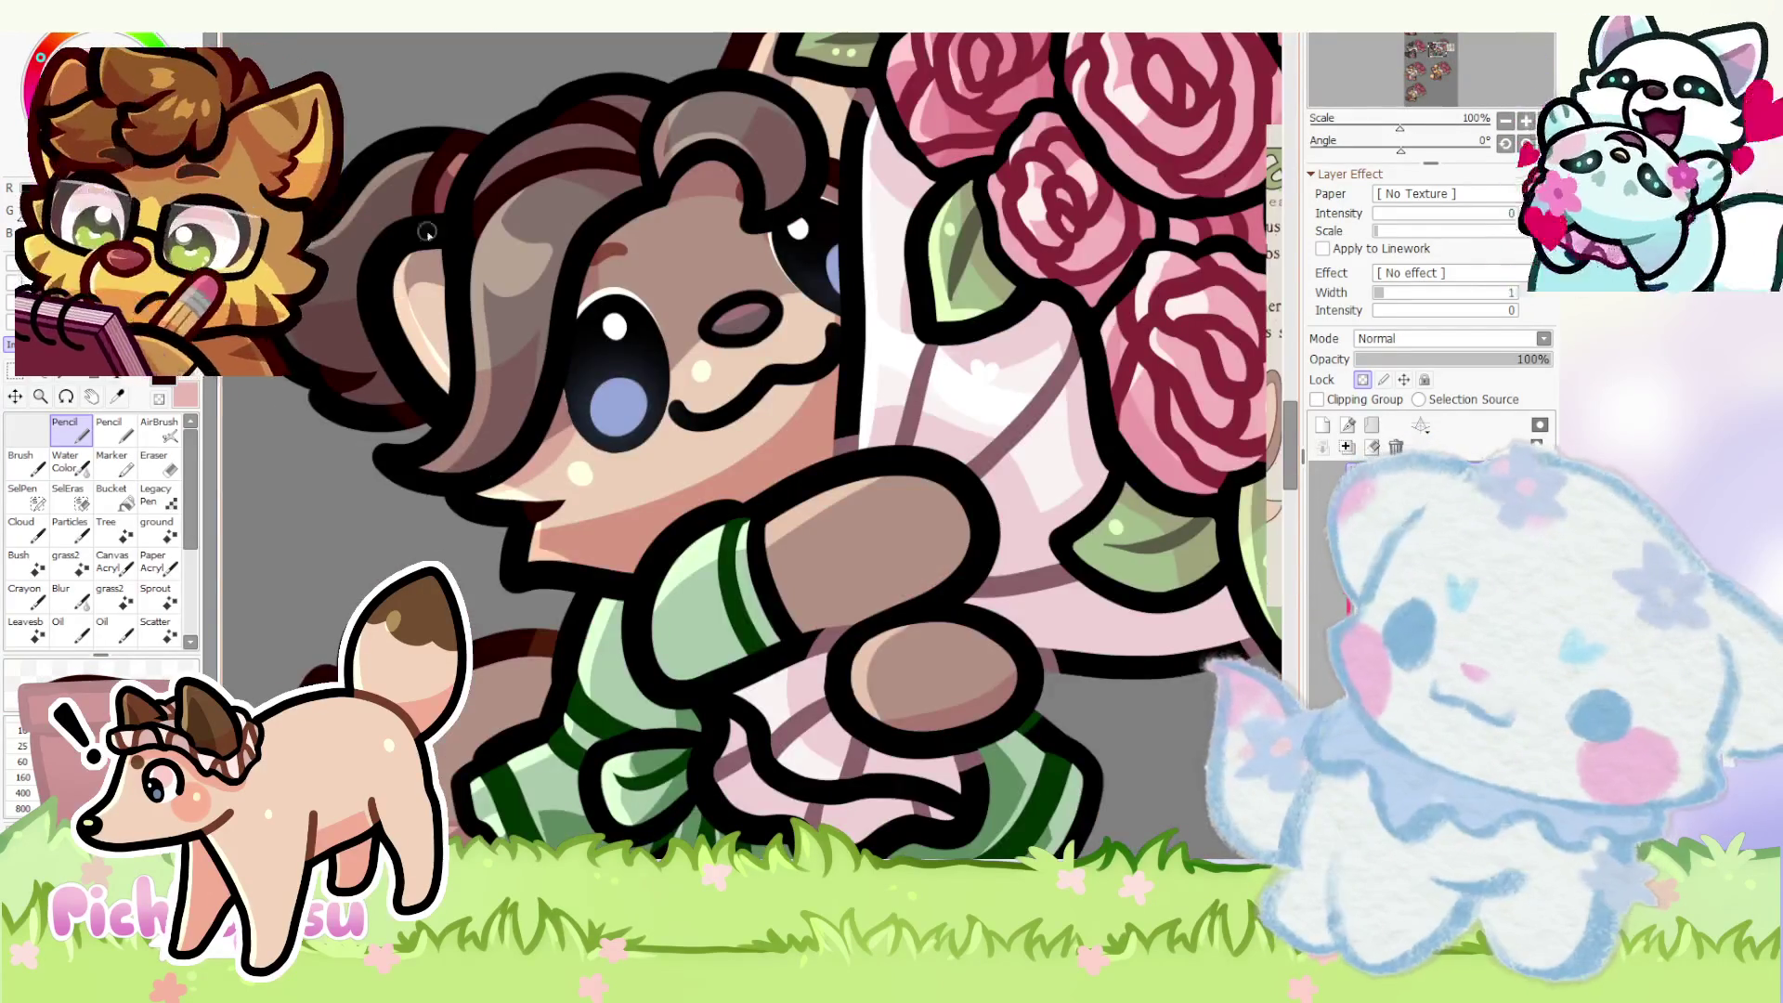
{"action": "scroll", "coordinate": [414, 244], "scroll_direction": "up", "scroll_amount": 1}
{"action": "scroll", "coordinate": [561, 708], "scroll_direction": "up", "scroll_amount": 1}
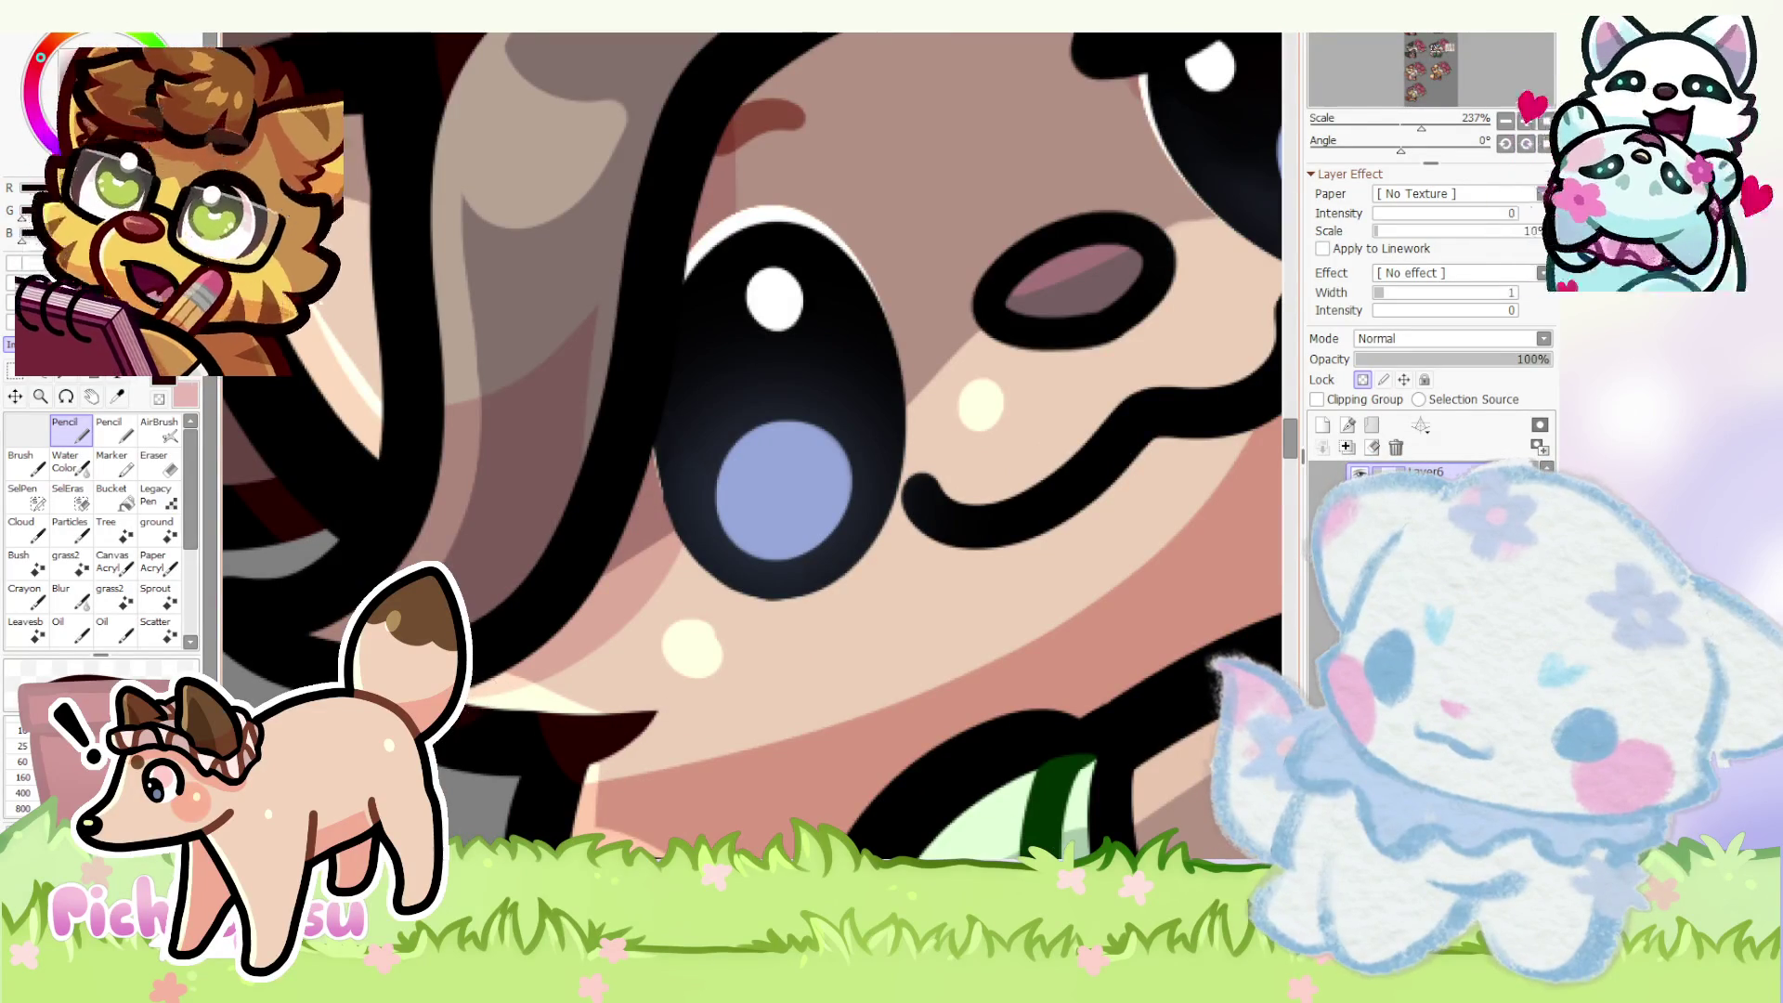
{"action": "scroll", "coordinate": [487, 678], "scroll_direction": "down", "scroll_amount": 2}
{"action": "scroll", "coordinate": [488, 679], "scroll_direction": "down", "scroll_amount": 1}
{"action": "scroll", "coordinate": [489, 678], "scroll_direction": "up", "scroll_amount": 2}
{"action": "scroll", "coordinate": [489, 679], "scroll_direction": "up", "scroll_amount": 2}
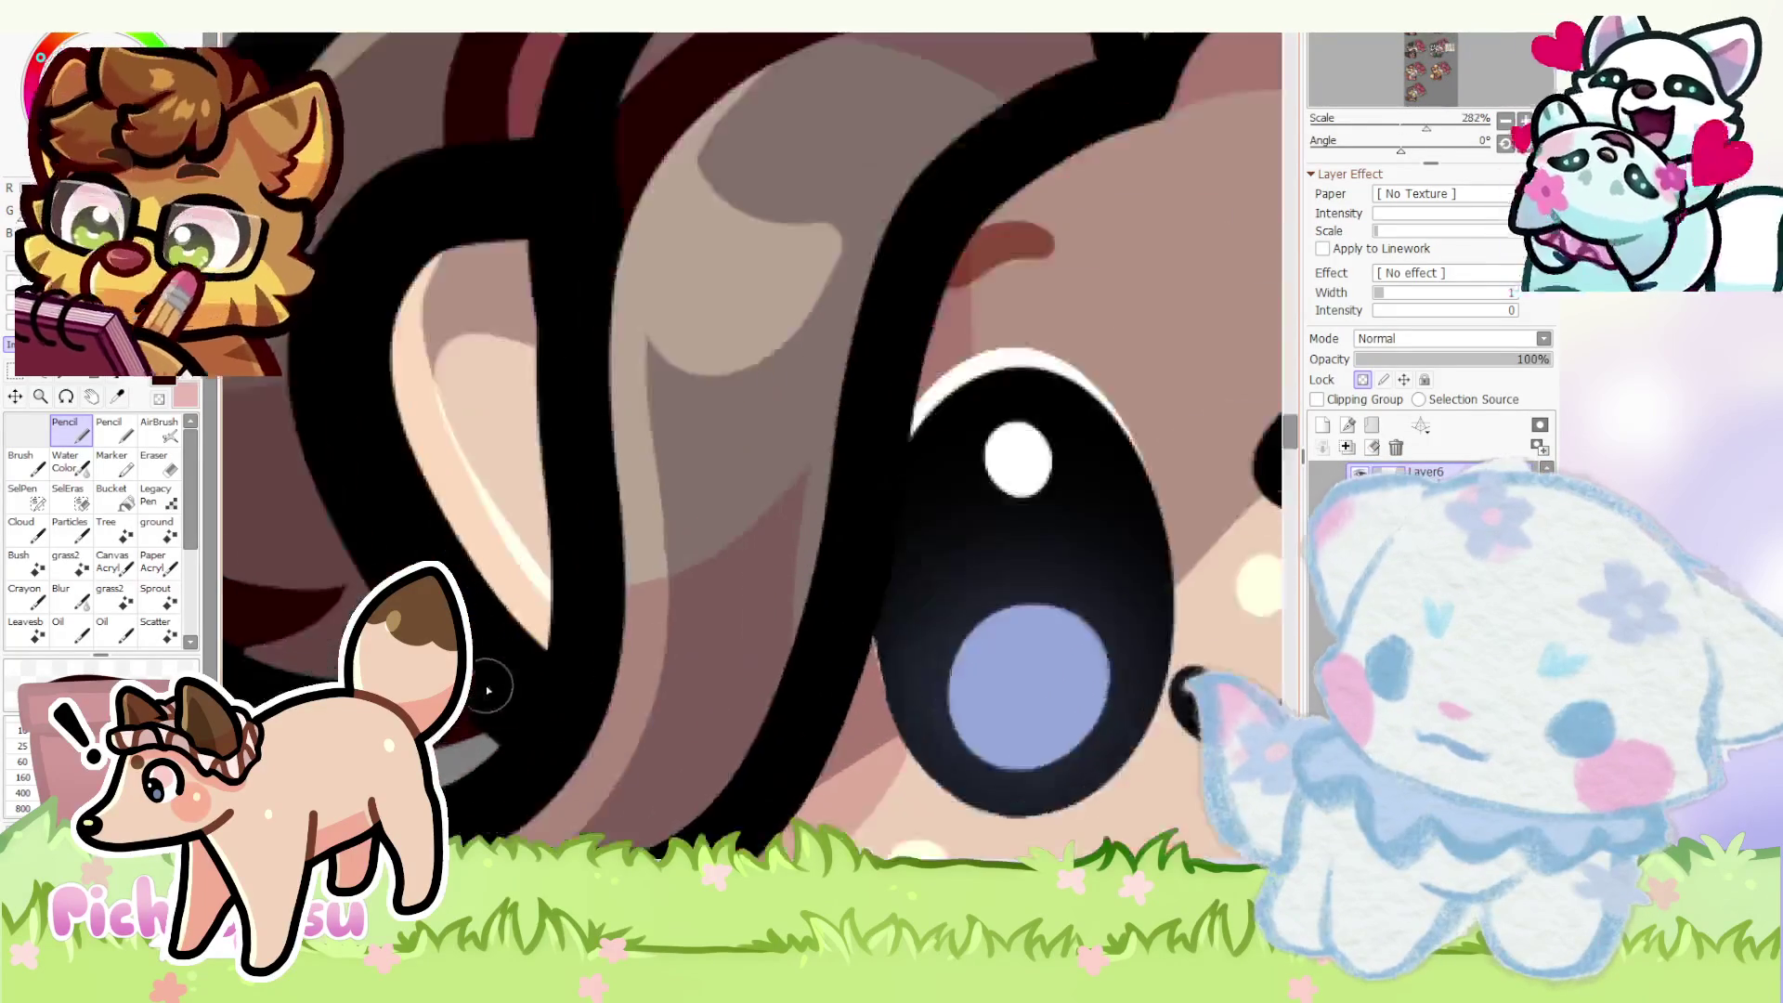
{"action": "scroll", "coordinate": [489, 679], "scroll_direction": "up", "scroll_amount": 2}
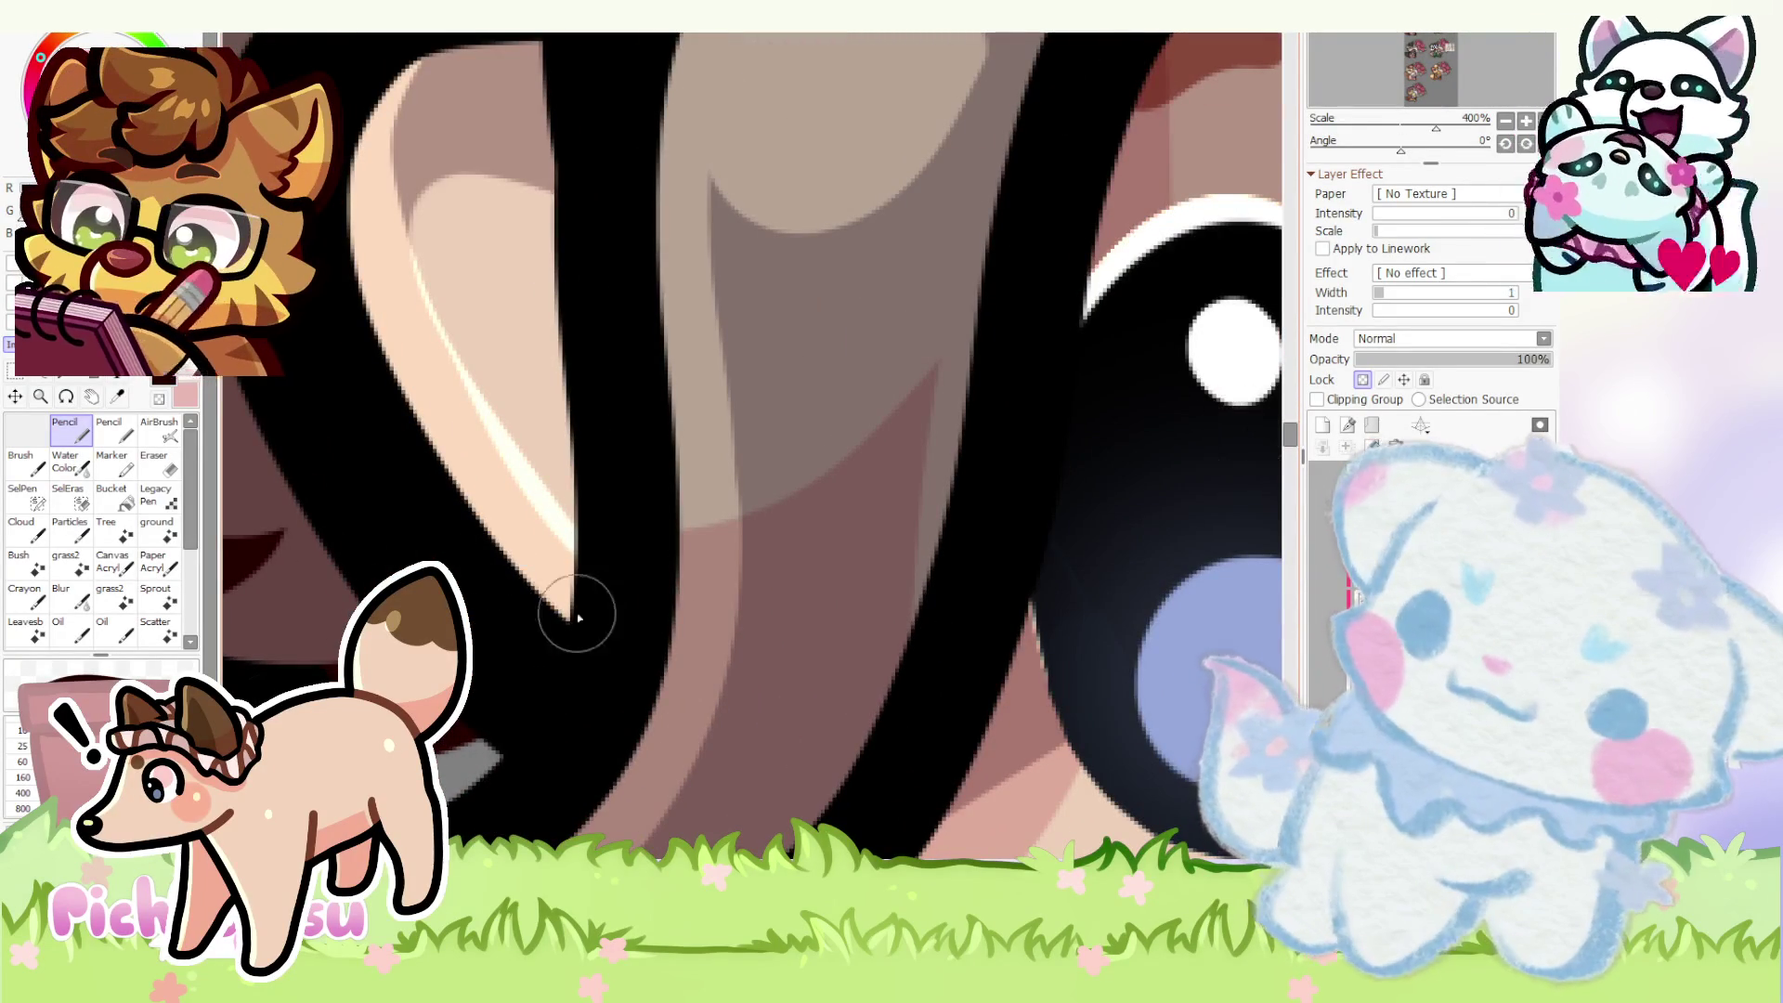
- Draw a short dark Pencil stroke at the pale ear tip beside the hair
{"action": "left_click_drag", "start_coordinate": [586, 606], "coordinate": [477, 770]}
{"action": "scroll", "coordinate": [468, 786], "scroll_direction": "down", "scroll_amount": 2}
{"action": "scroll", "coordinate": [486, 493], "scroll_direction": "up", "scroll_amount": 1}
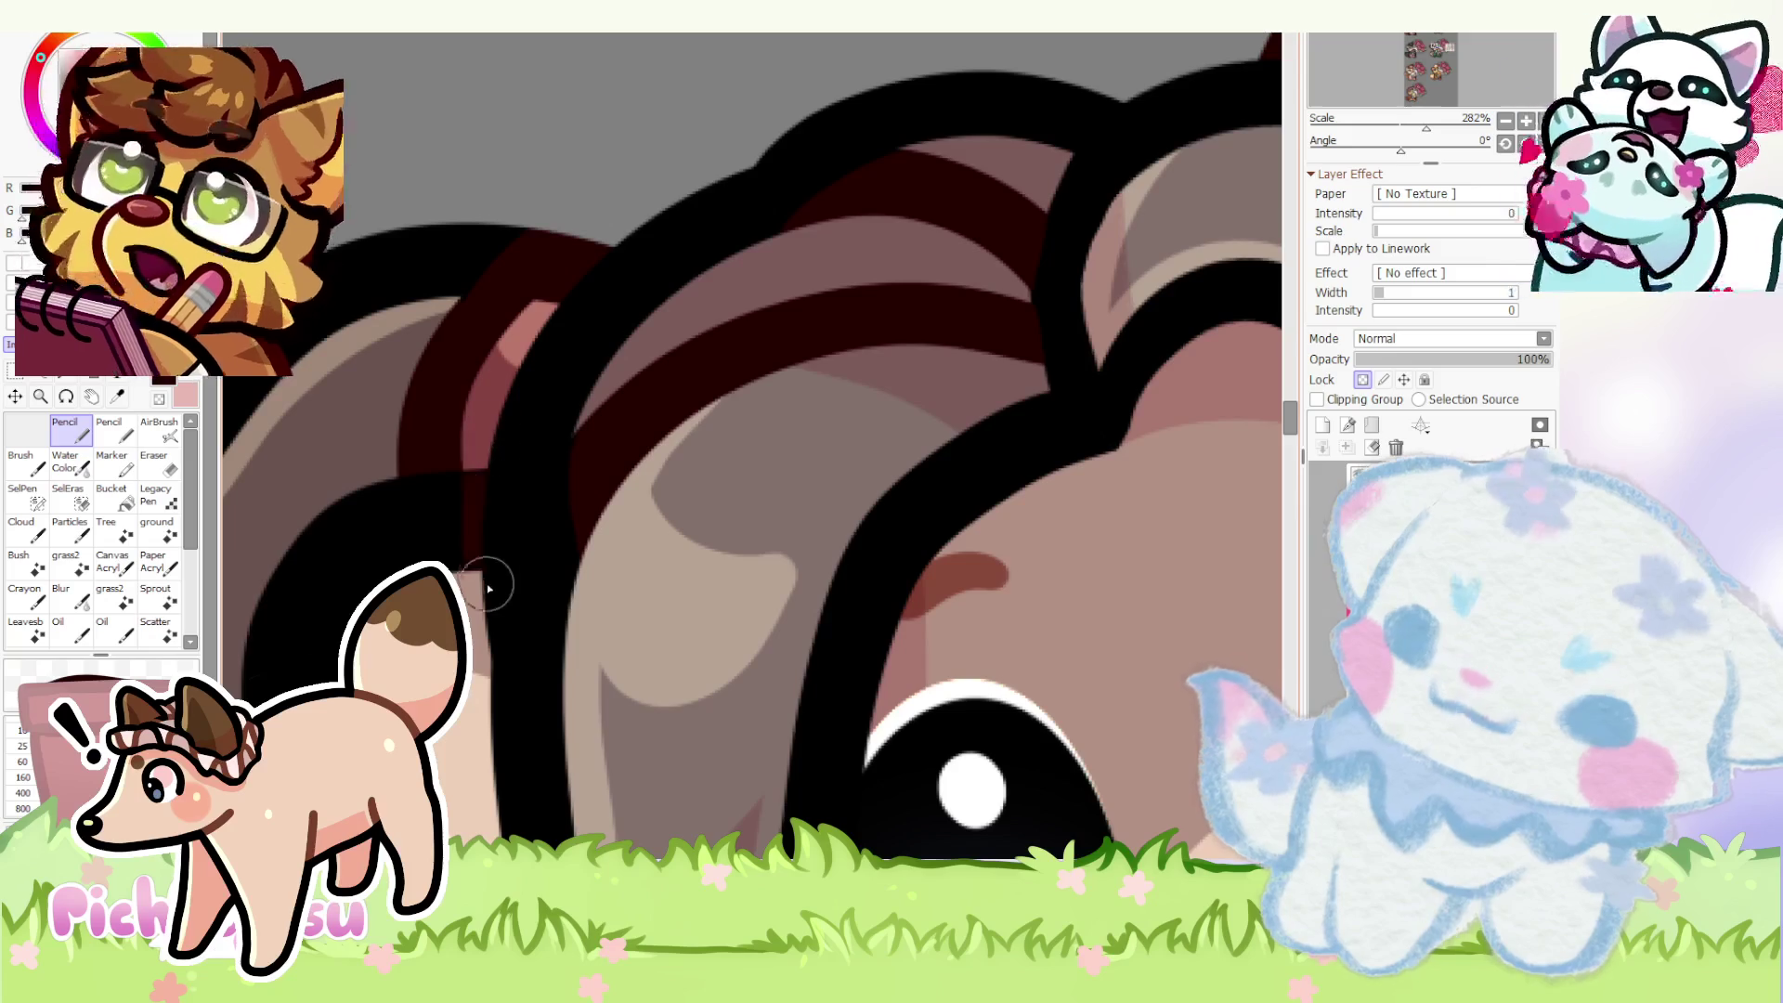
{"action": "scroll", "coordinate": [486, 494], "scroll_direction": "down", "scroll_amount": 1}
{"action": "scroll", "coordinate": [478, 383], "scroll_direction": "down", "scroll_amount": 3}
{"action": "scroll", "coordinate": [477, 382], "scroll_direction": "up", "scroll_amount": 2}
{"action": "scroll", "coordinate": [534, 738], "scroll_direction": "up", "scroll_amount": 2}
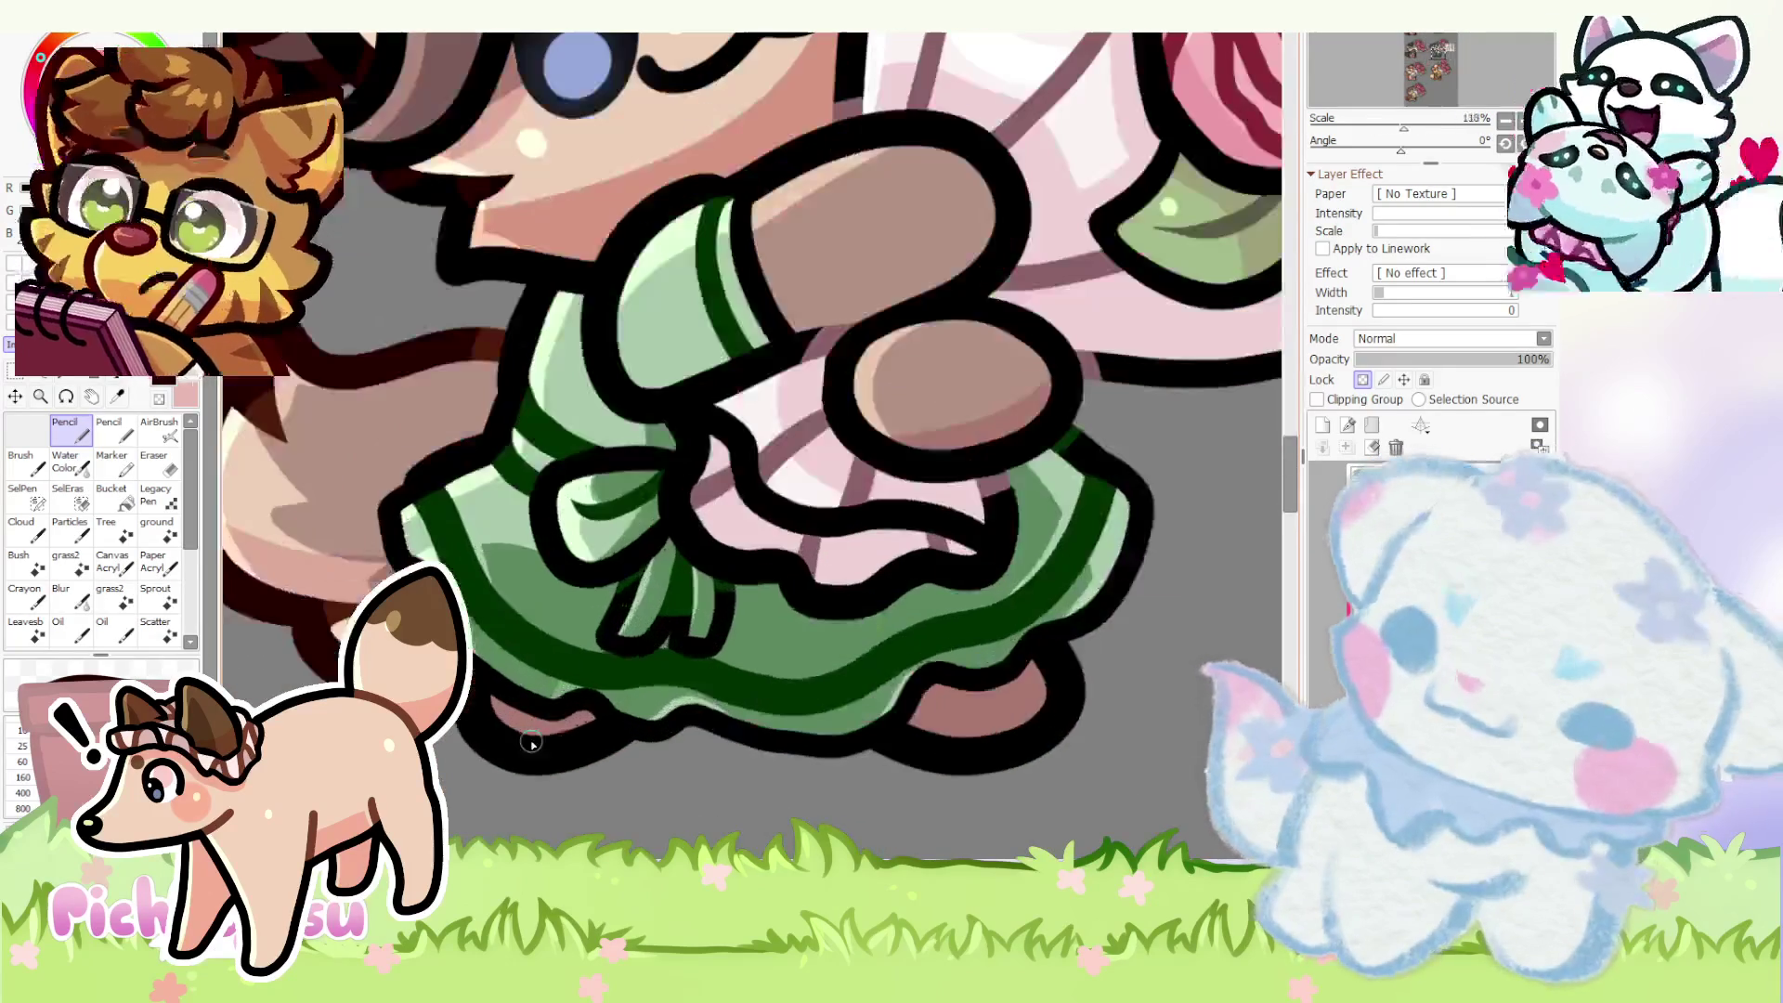
{"action": "scroll", "coordinate": [613, 764], "scroll_direction": "up", "scroll_amount": 4}
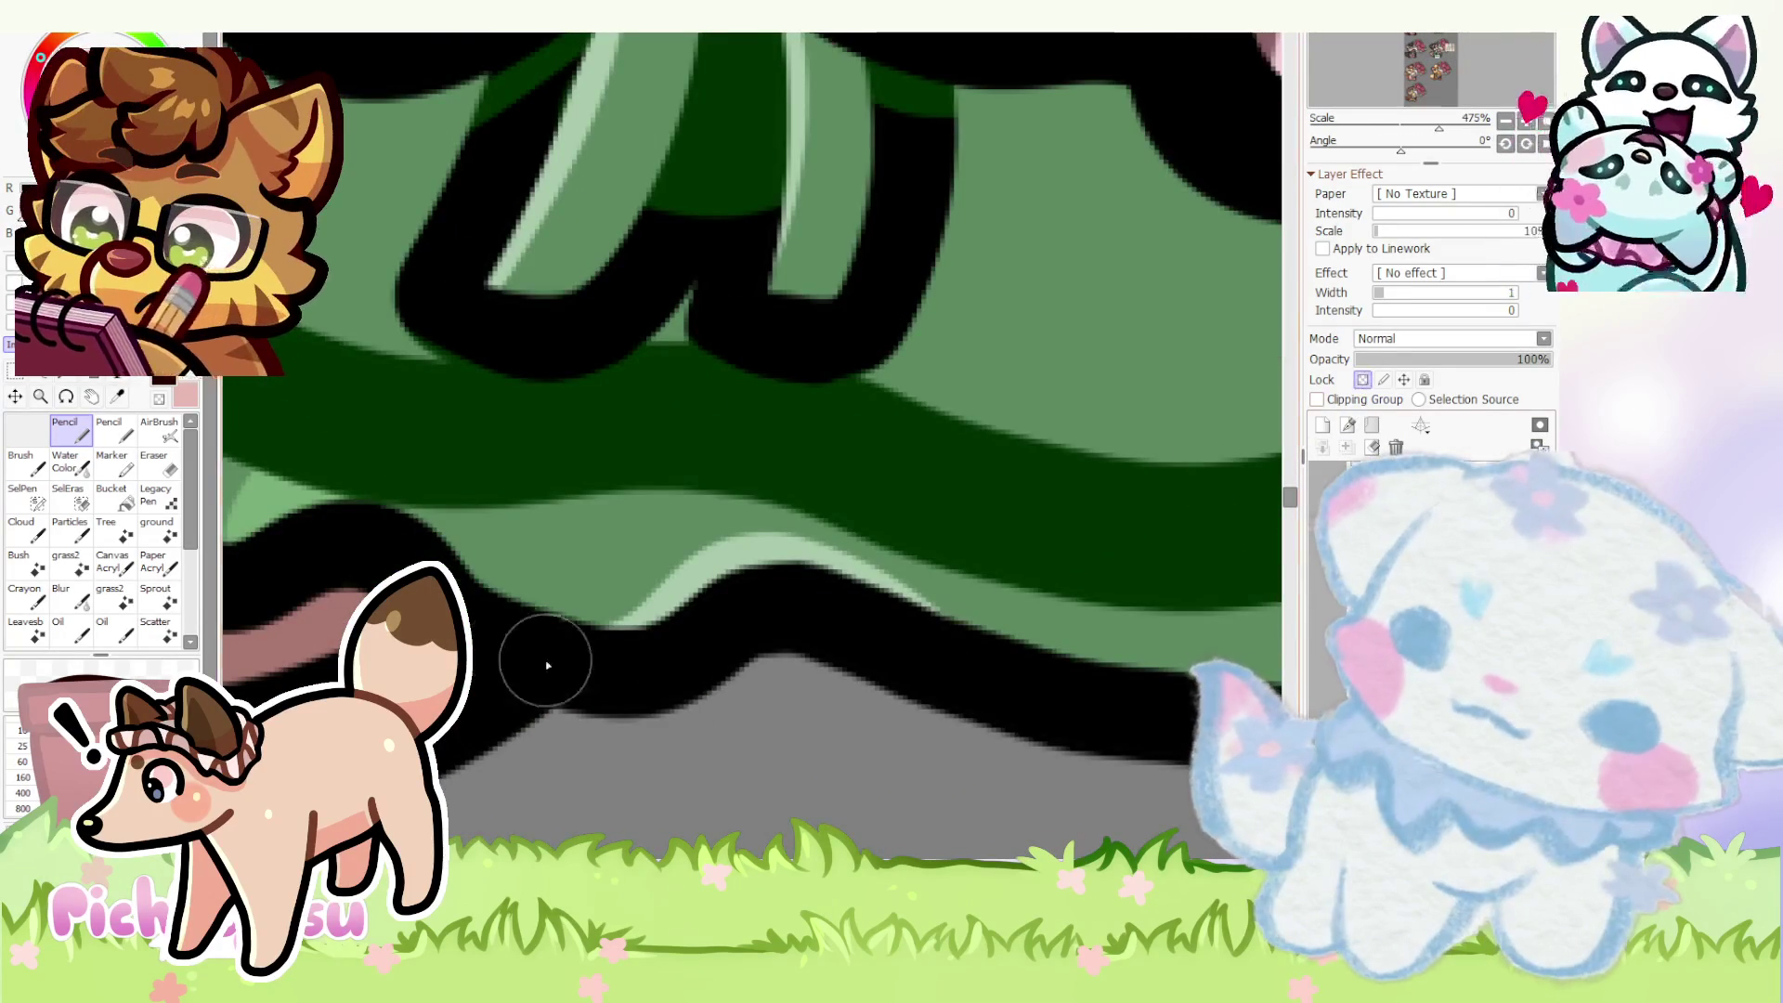
{"action": "scroll", "coordinate": [481, 686], "scroll_direction": "down", "scroll_amount": 3}
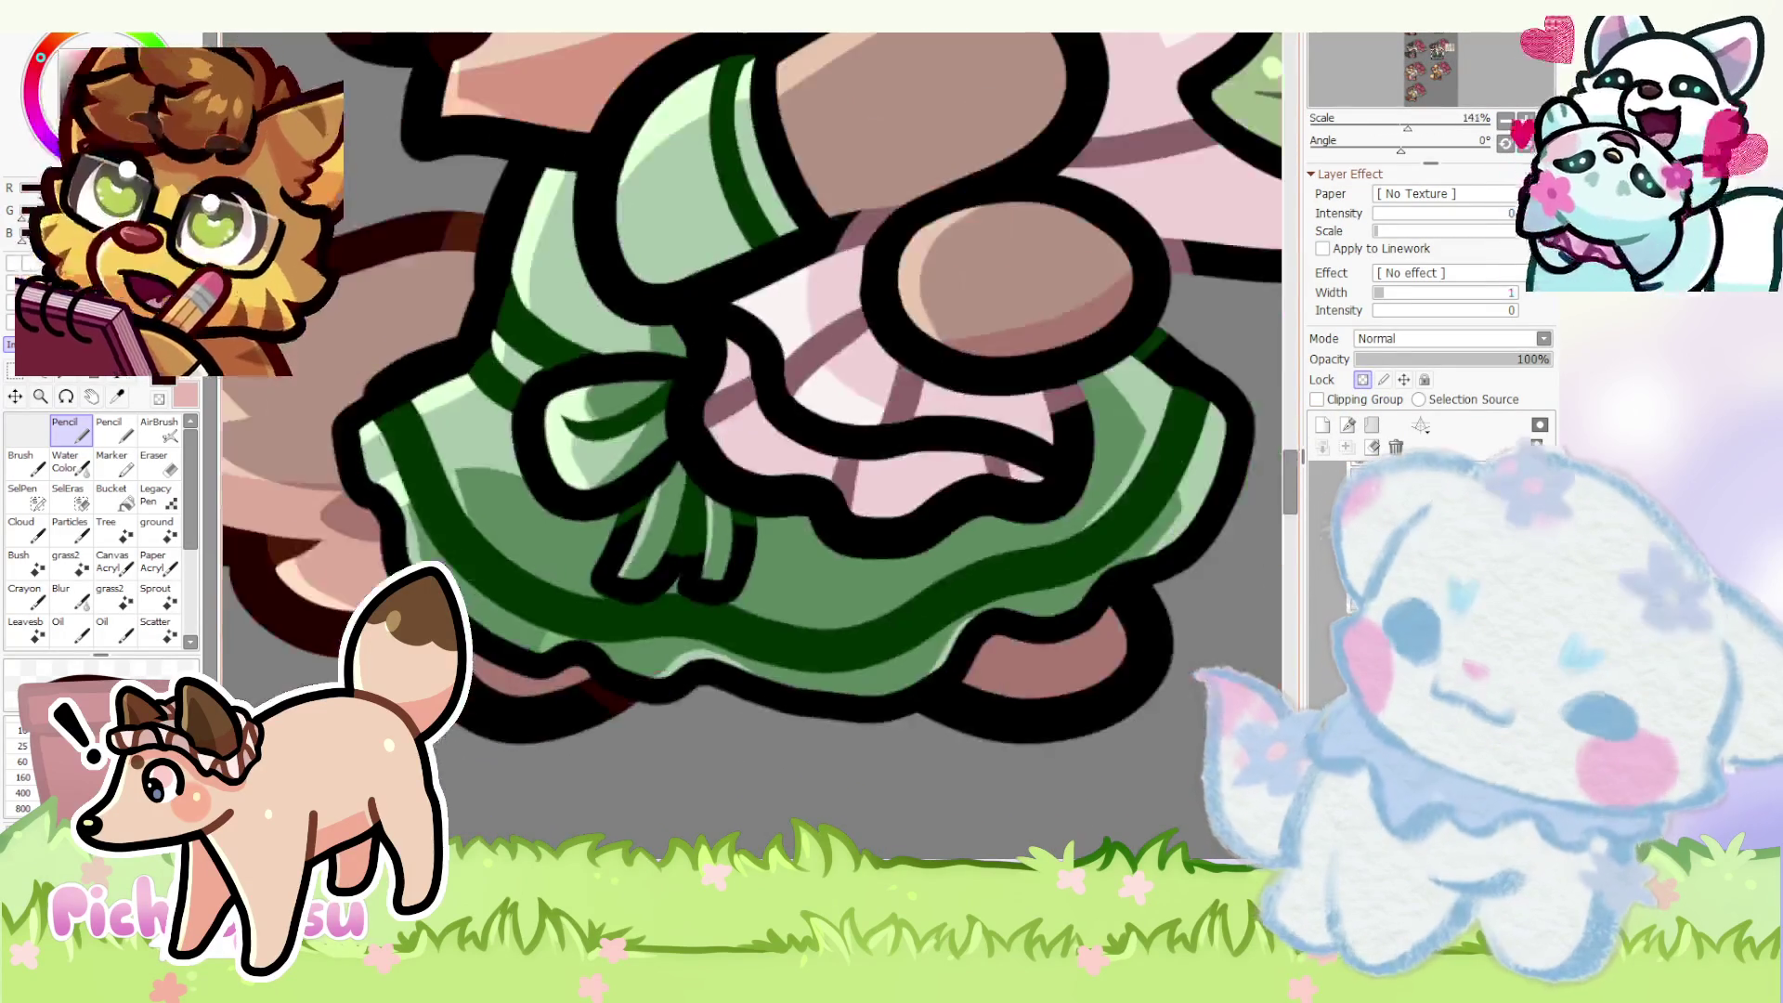
{"action": "scroll", "coordinate": [530, 704], "scroll_direction": "up", "scroll_amount": 2}
{"action": "scroll", "coordinate": [562, 721], "scroll_direction": "up", "scroll_amount": 1}
{"action": "scroll", "coordinate": [376, 569], "scroll_direction": "down", "scroll_amount": 4}
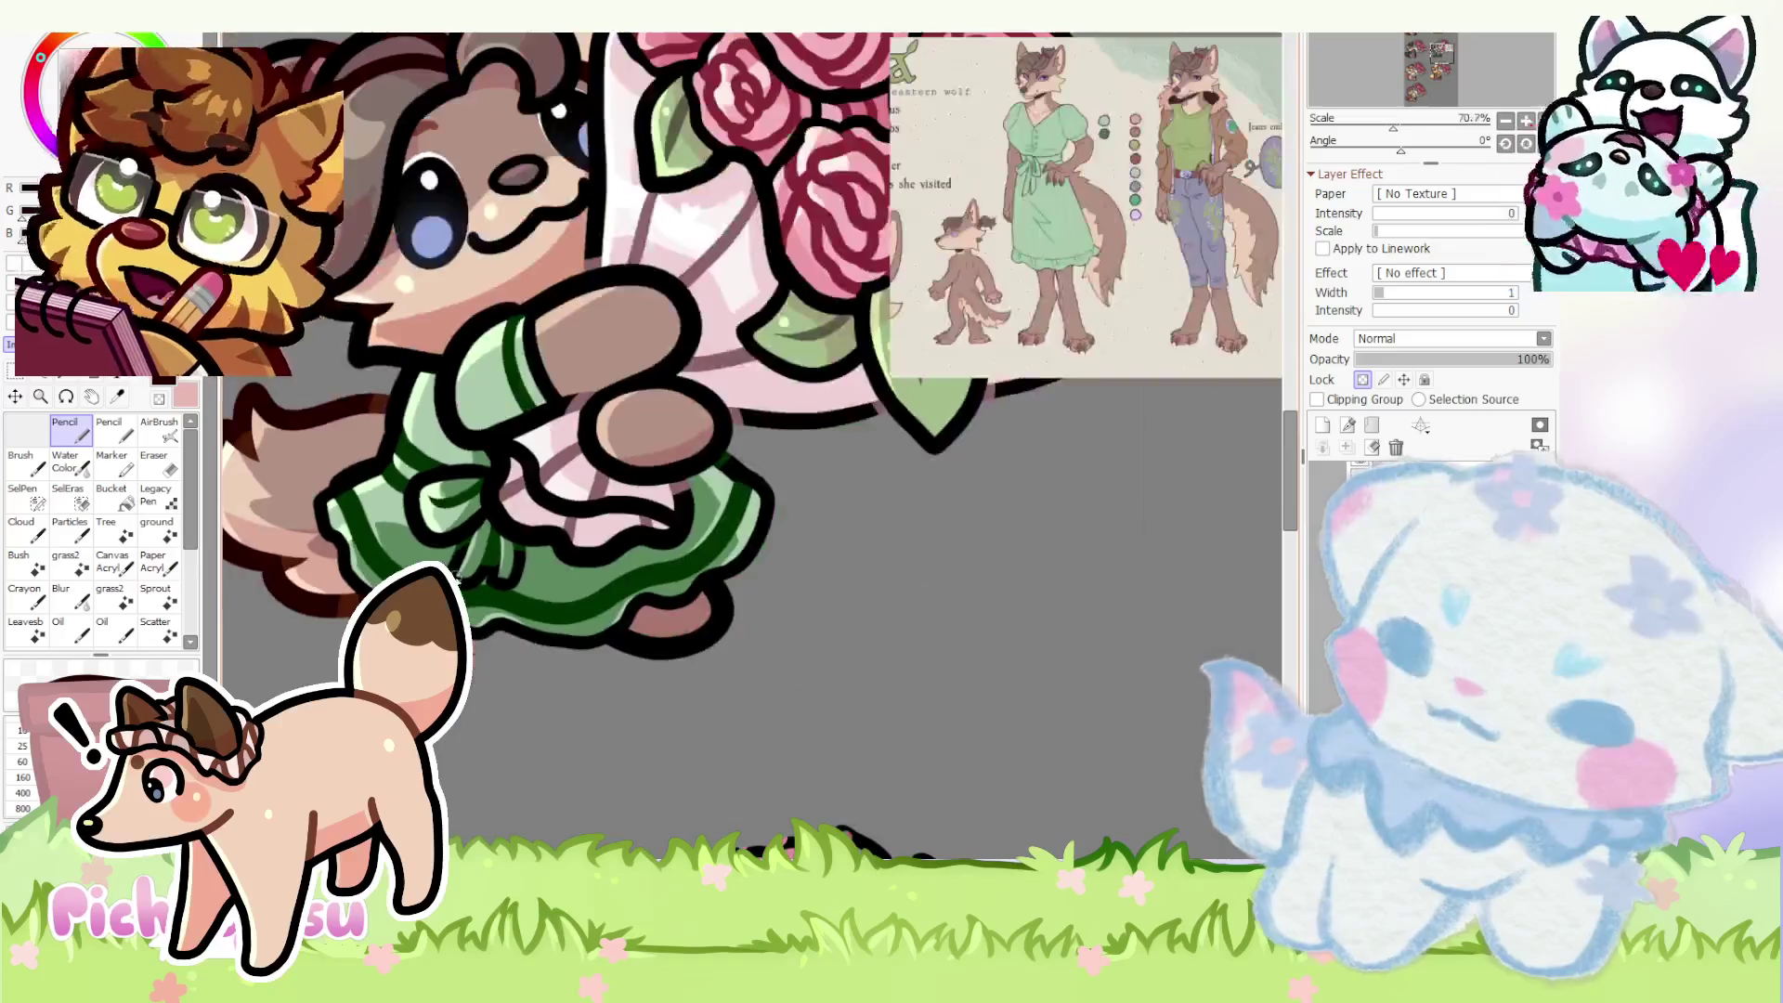
{"action": "scroll", "coordinate": [726, 590], "scroll_direction": "up", "scroll_amount": 2}
{"action": "scroll", "coordinate": [745, 593], "scroll_direction": "up", "scroll_amount": 1}
{"action": "scroll", "coordinate": [724, 599], "scroll_direction": "down", "scroll_amount": 2}
{"action": "scroll", "coordinate": [519, 707], "scroll_direction": "up", "scroll_amount": 2}
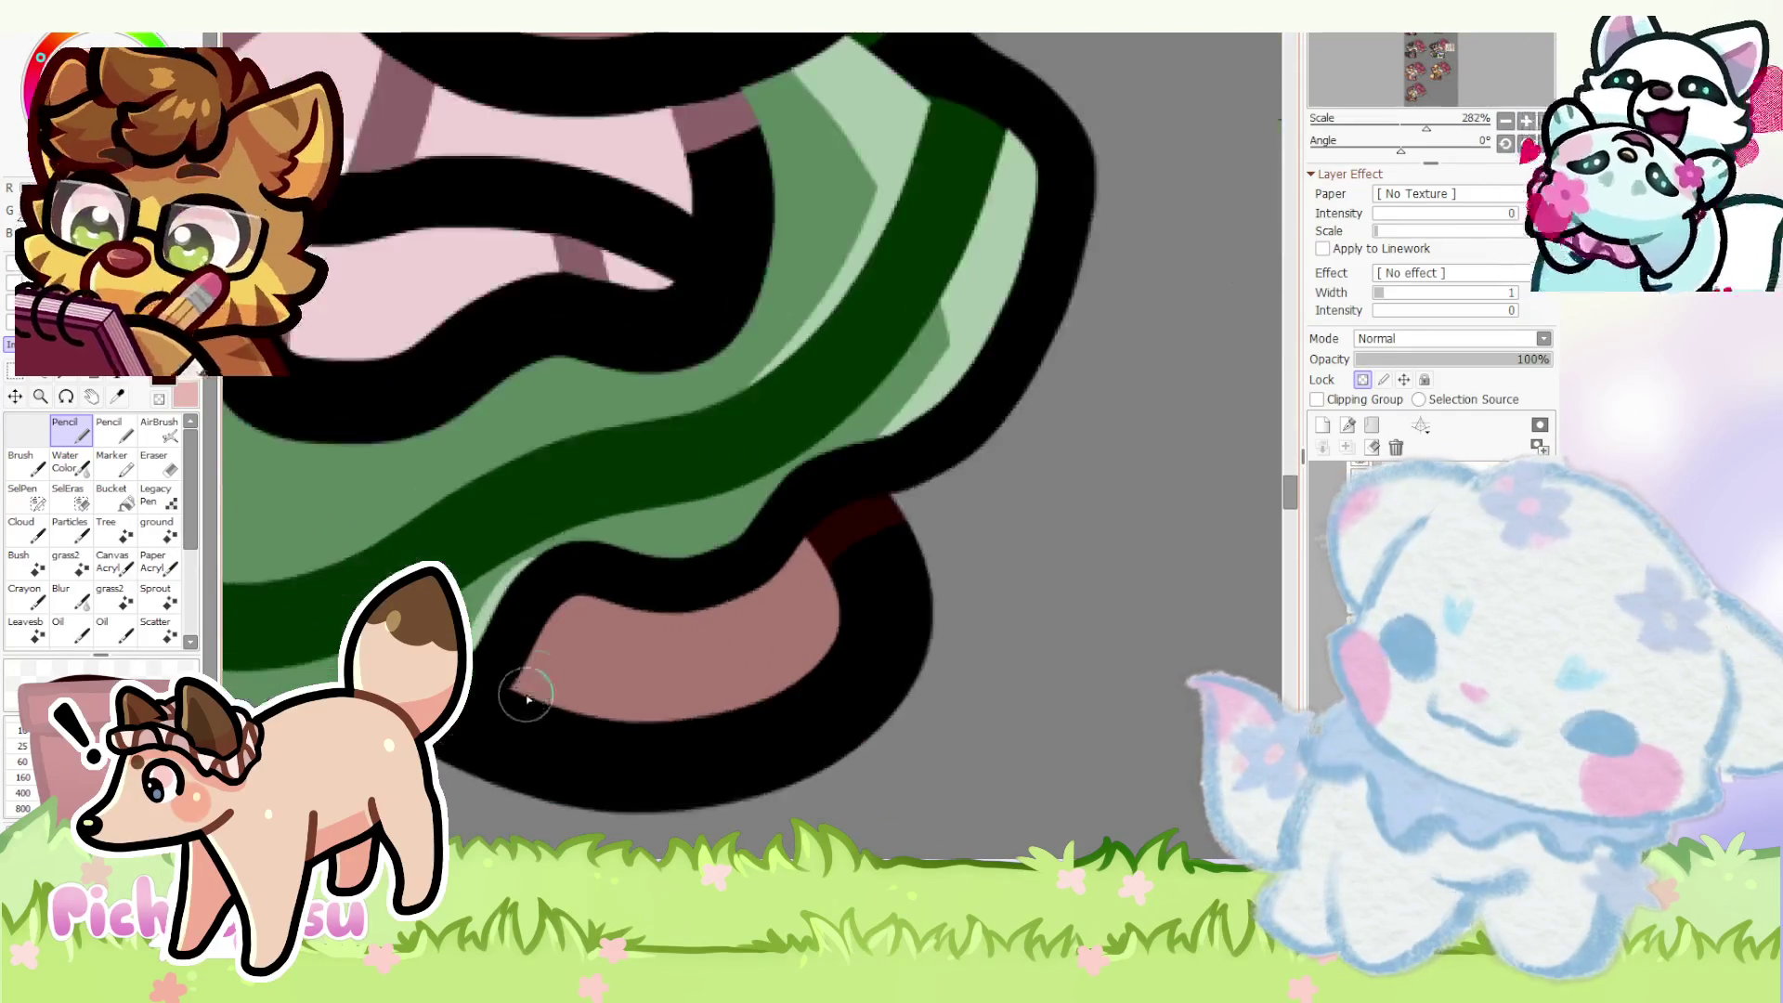
{"action": "scroll", "coordinate": [501, 724], "scroll_direction": "down", "scroll_amount": 1}
{"action": "scroll", "coordinate": [503, 724], "scroll_direction": "down", "scroll_amount": 1}
{"action": "scroll", "coordinate": [502, 723], "scroll_direction": "down", "scroll_amount": 1}
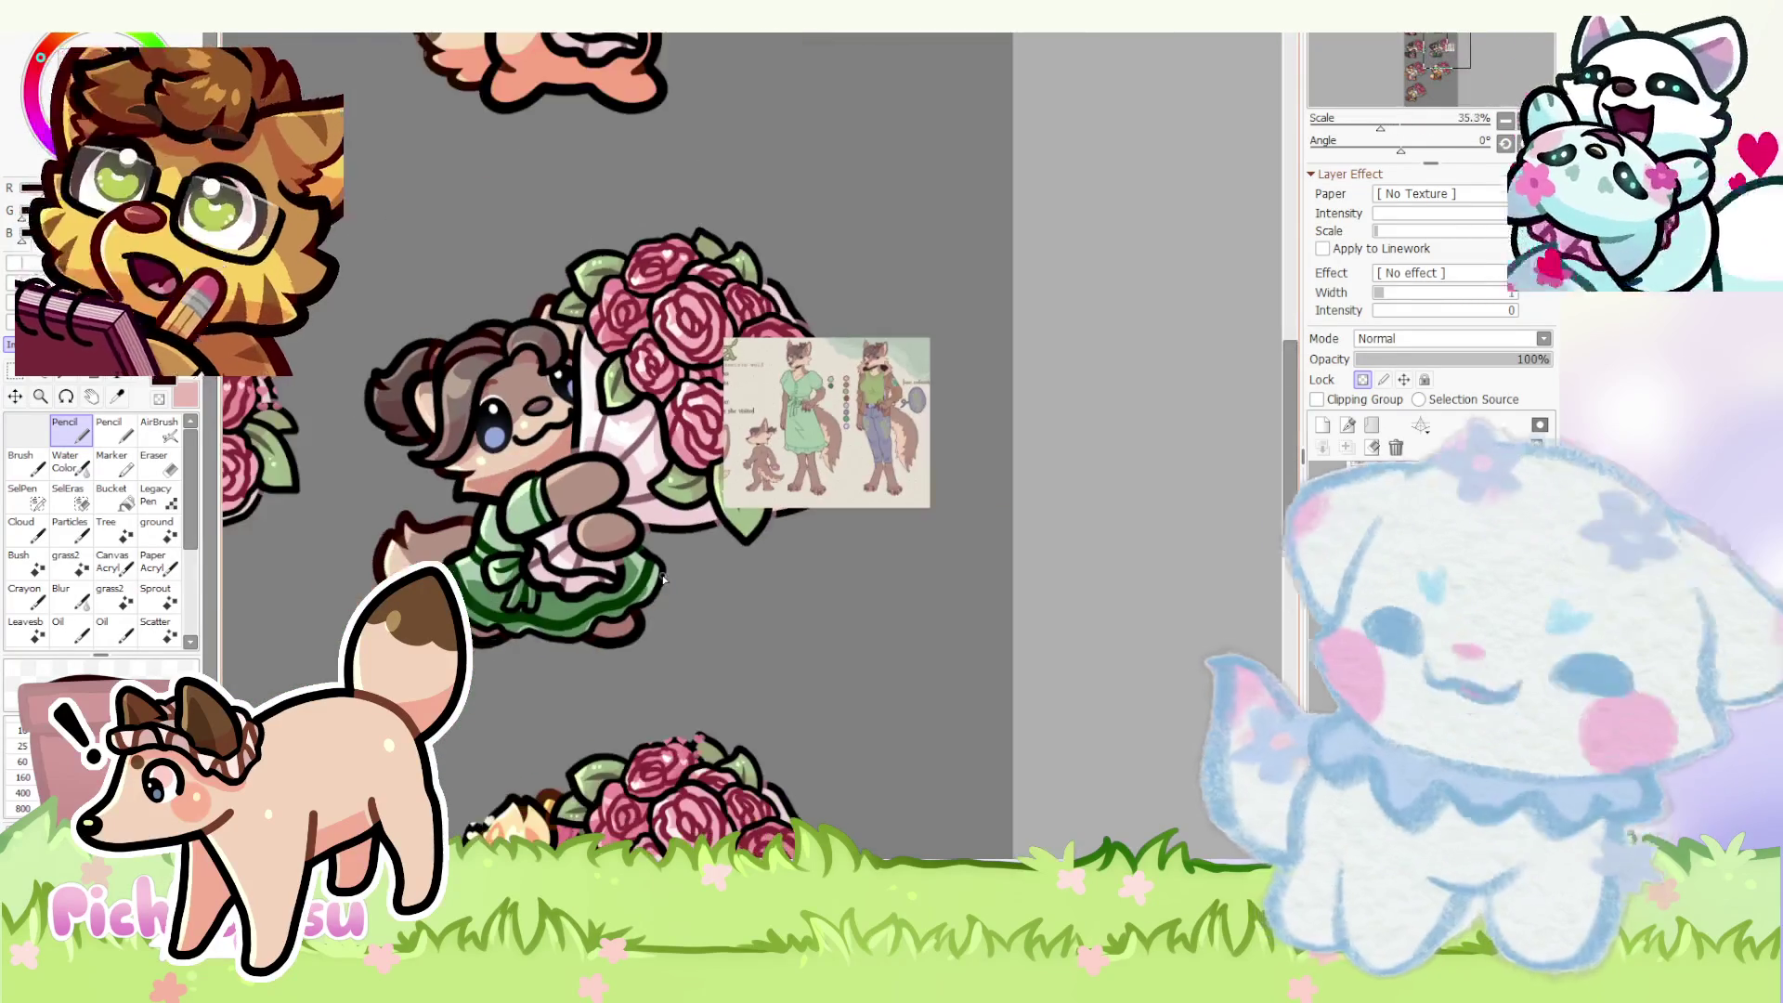
{"action": "scroll", "coordinate": [502, 723], "scroll_direction": "up", "scroll_amount": 1}
{"action": "scroll", "coordinate": [895, 289], "scroll_direction": "down", "scroll_amount": 1}
{"action": "scroll", "coordinate": [894, 289], "scroll_direction": "down", "scroll_amount": 1}
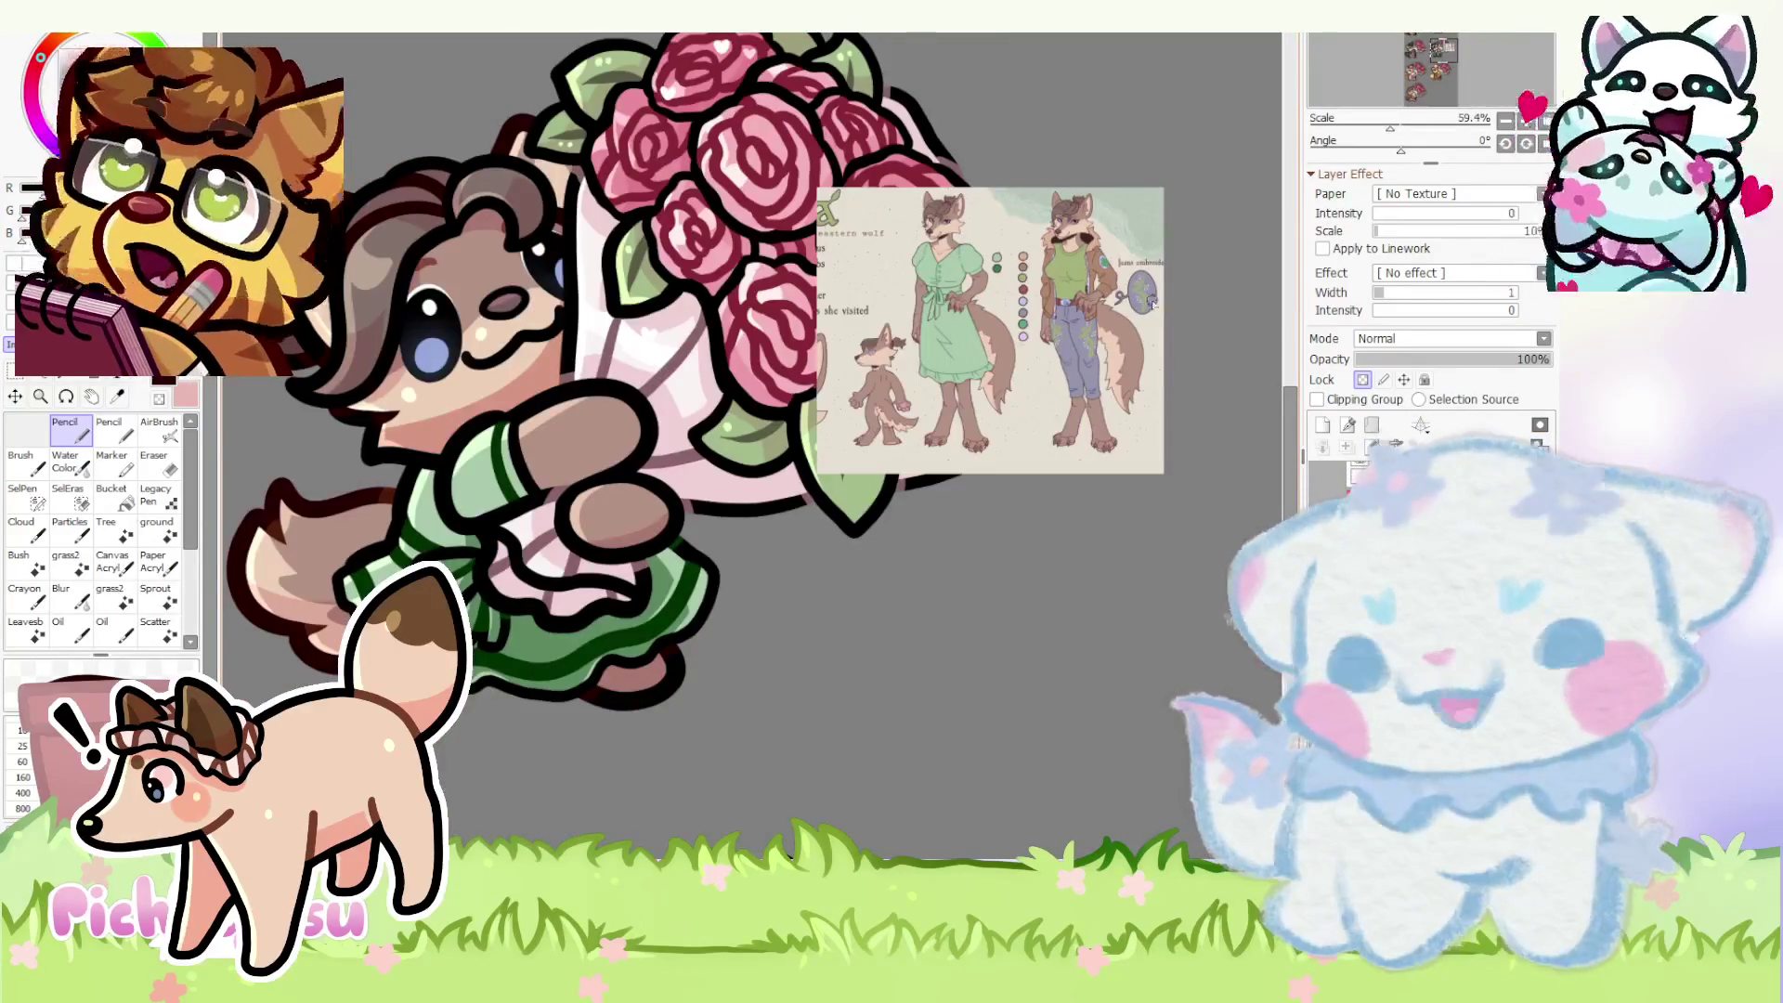
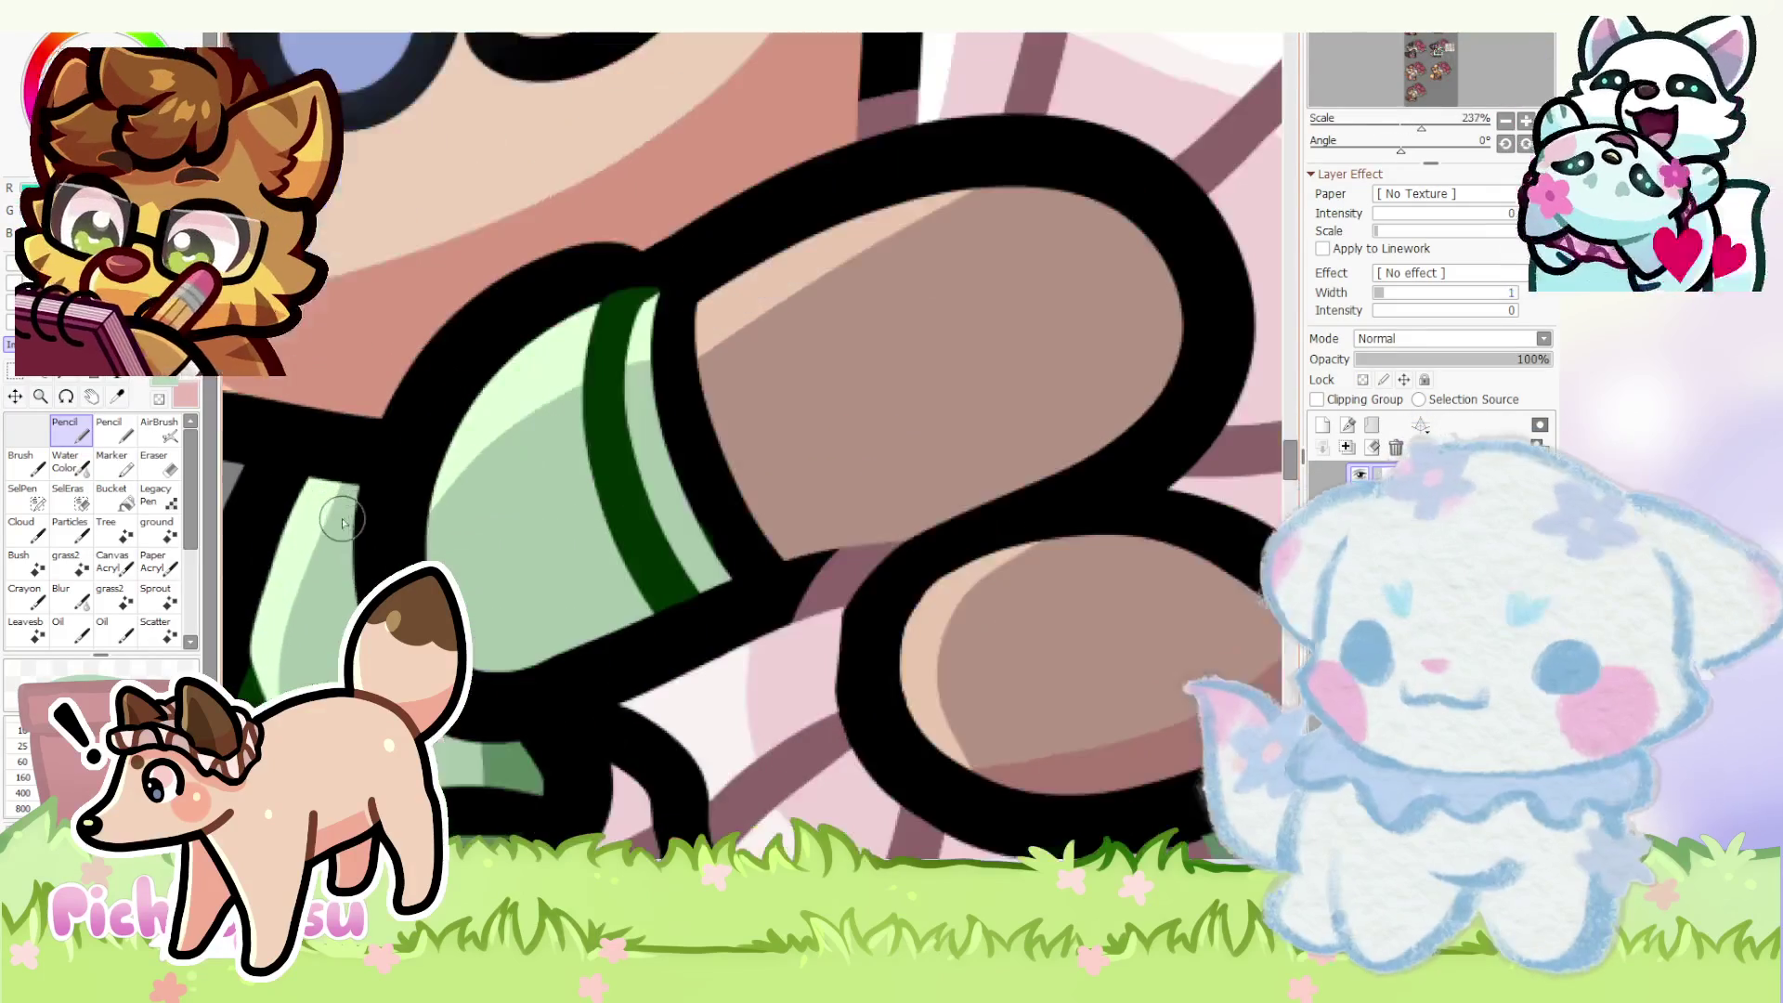
- Repaint the green sleeve's light-green shading and highlight with brighter Pencil strokes
{"action": "left_click_drag", "start_coordinate": [597, 399], "coordinate": [485, 561]}
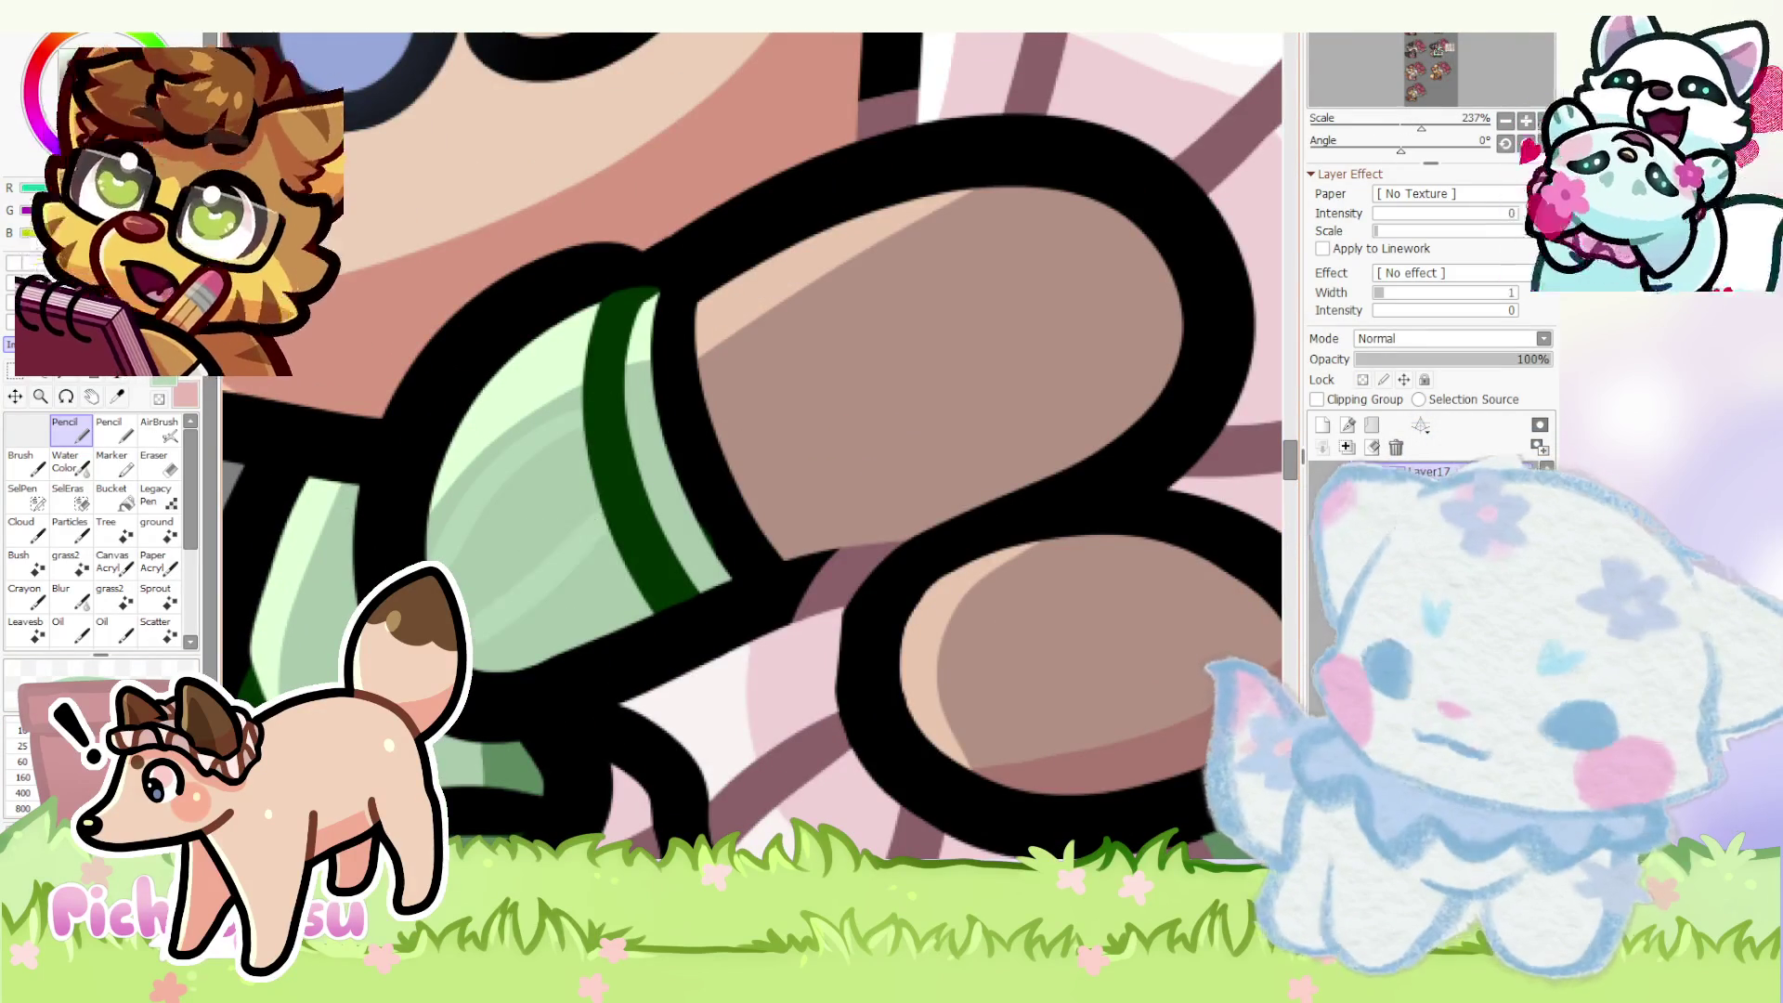
{"action": "mouse_move", "coordinate": [559, 401]}
{"action": "left_mouse_down"}
{"action": "mouse_move", "coordinate": [684, 347]}
{"action": "mouse_move", "coordinate": [597, 388]}
{"action": "left_mouse_up"}
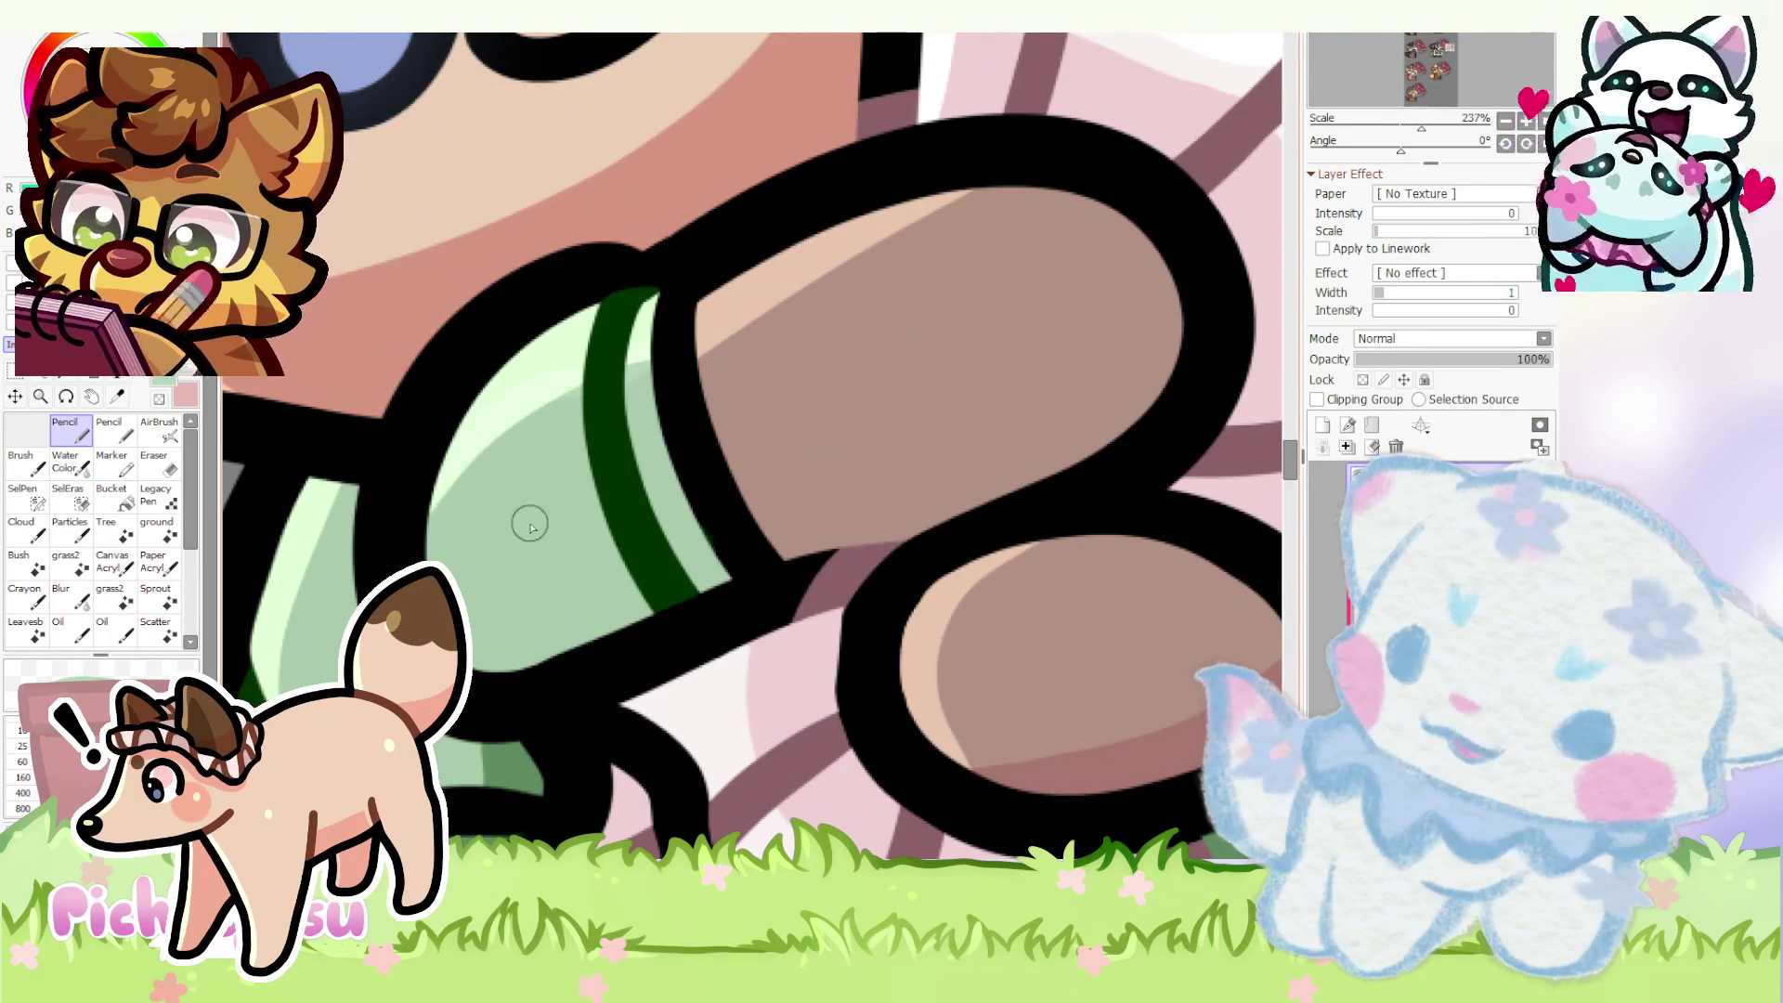
{"action": "left_click_drag", "start_coordinate": [601, 485], "coordinate": [580, 565]}
{"action": "scroll", "coordinate": [601, 587], "scroll_direction": "down", "scroll_amount": 2}
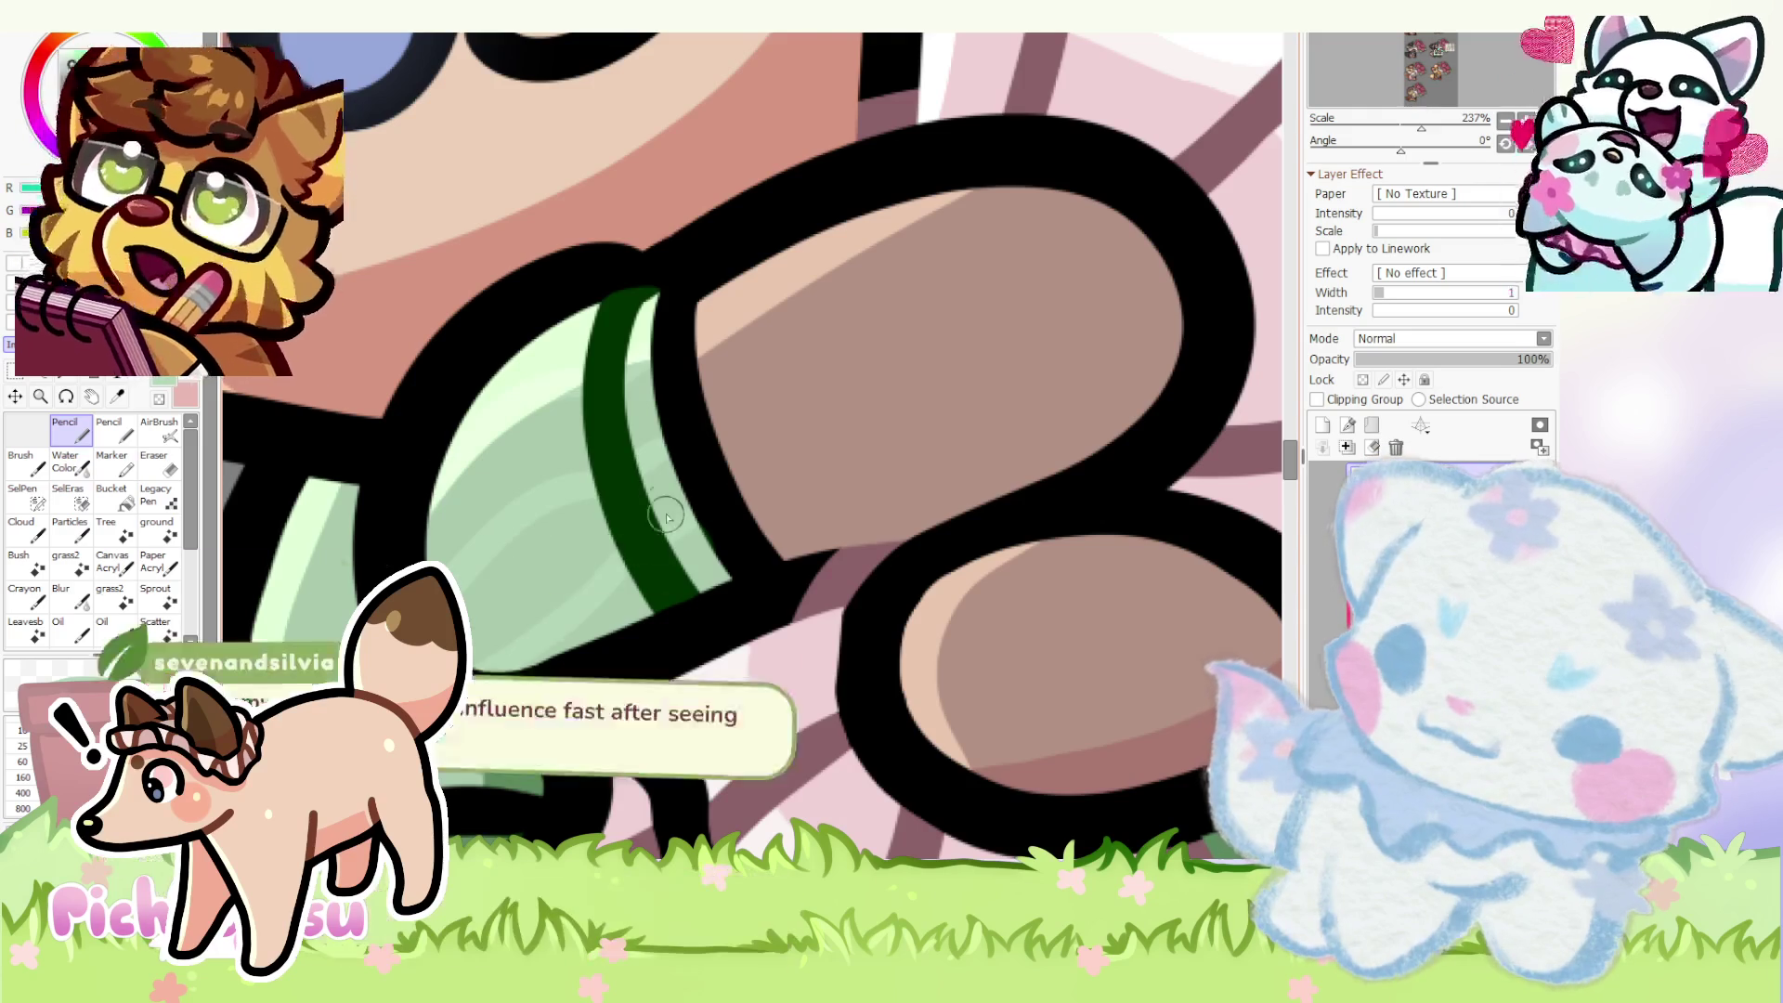
{"action": "scroll", "coordinate": [600, 587], "scroll_direction": "down", "scroll_amount": 2}
{"action": "scroll", "coordinate": [511, 493], "scroll_direction": "up", "scroll_amount": 2}
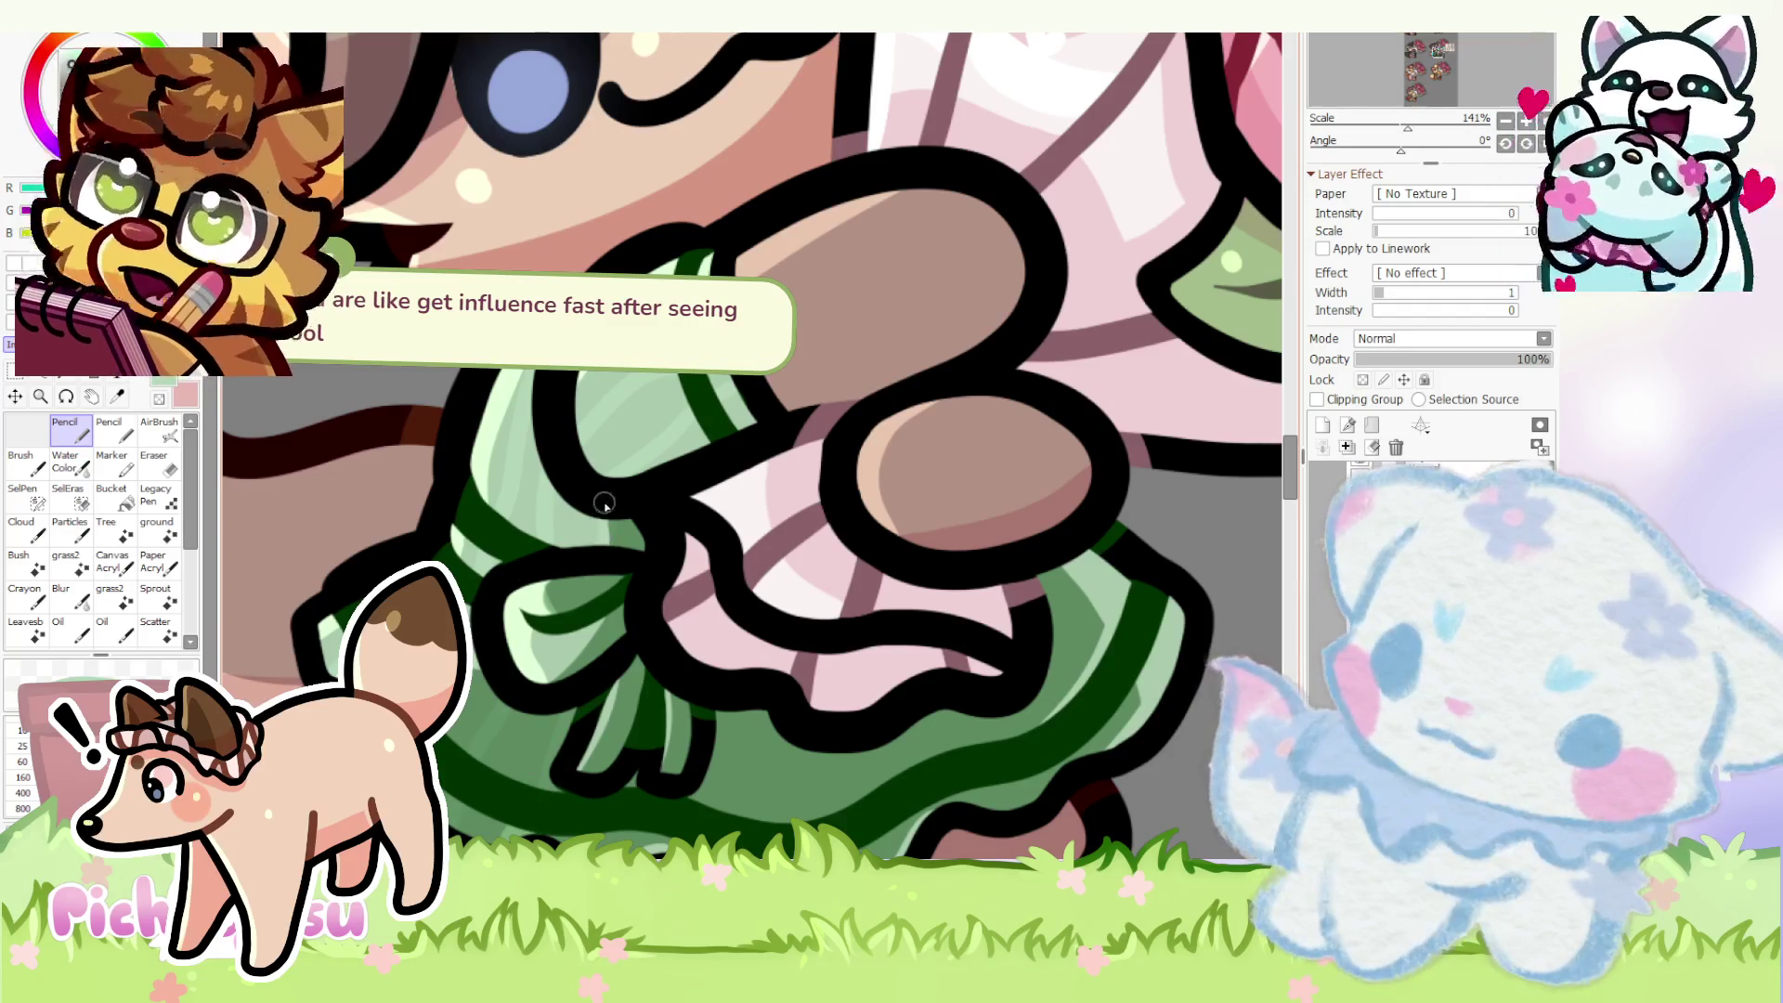
{"action": "scroll", "coordinate": [607, 521], "scroll_direction": "down", "scroll_amount": 2}
{"action": "scroll", "coordinate": [537, 730], "scroll_direction": "up", "scroll_amount": 2}
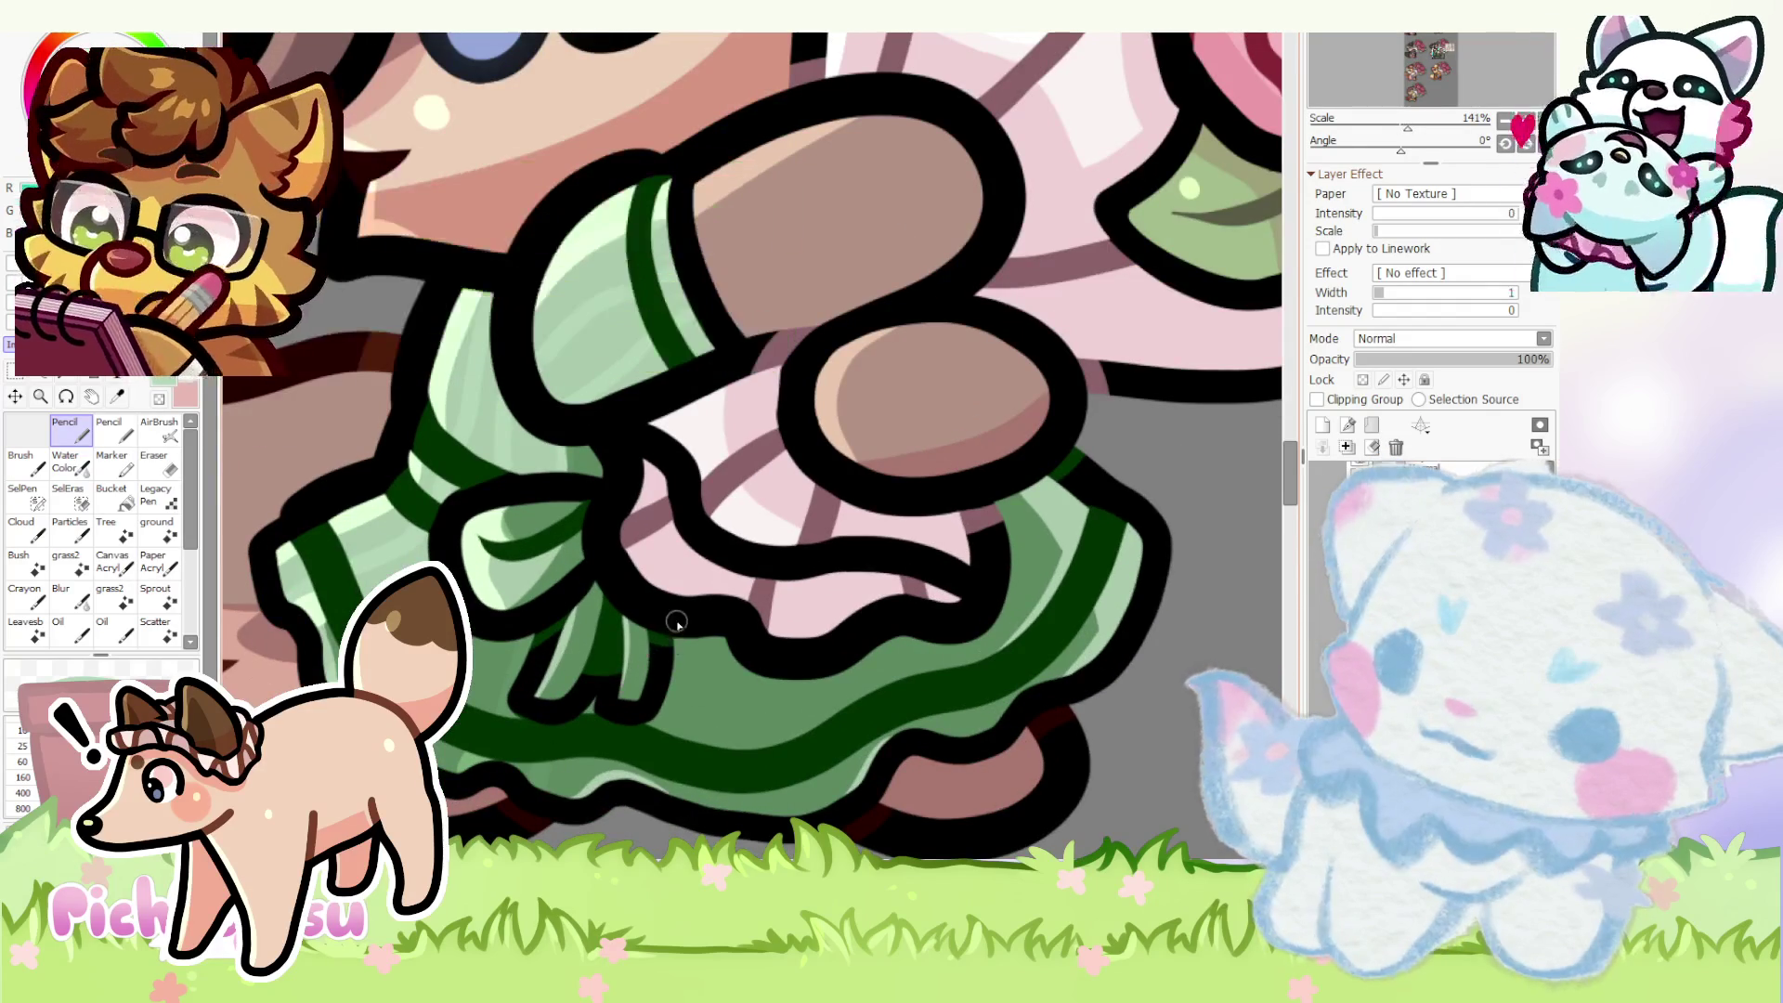
{"action": "scroll", "coordinate": [675, 734], "scroll_direction": "down", "scroll_amount": 2}
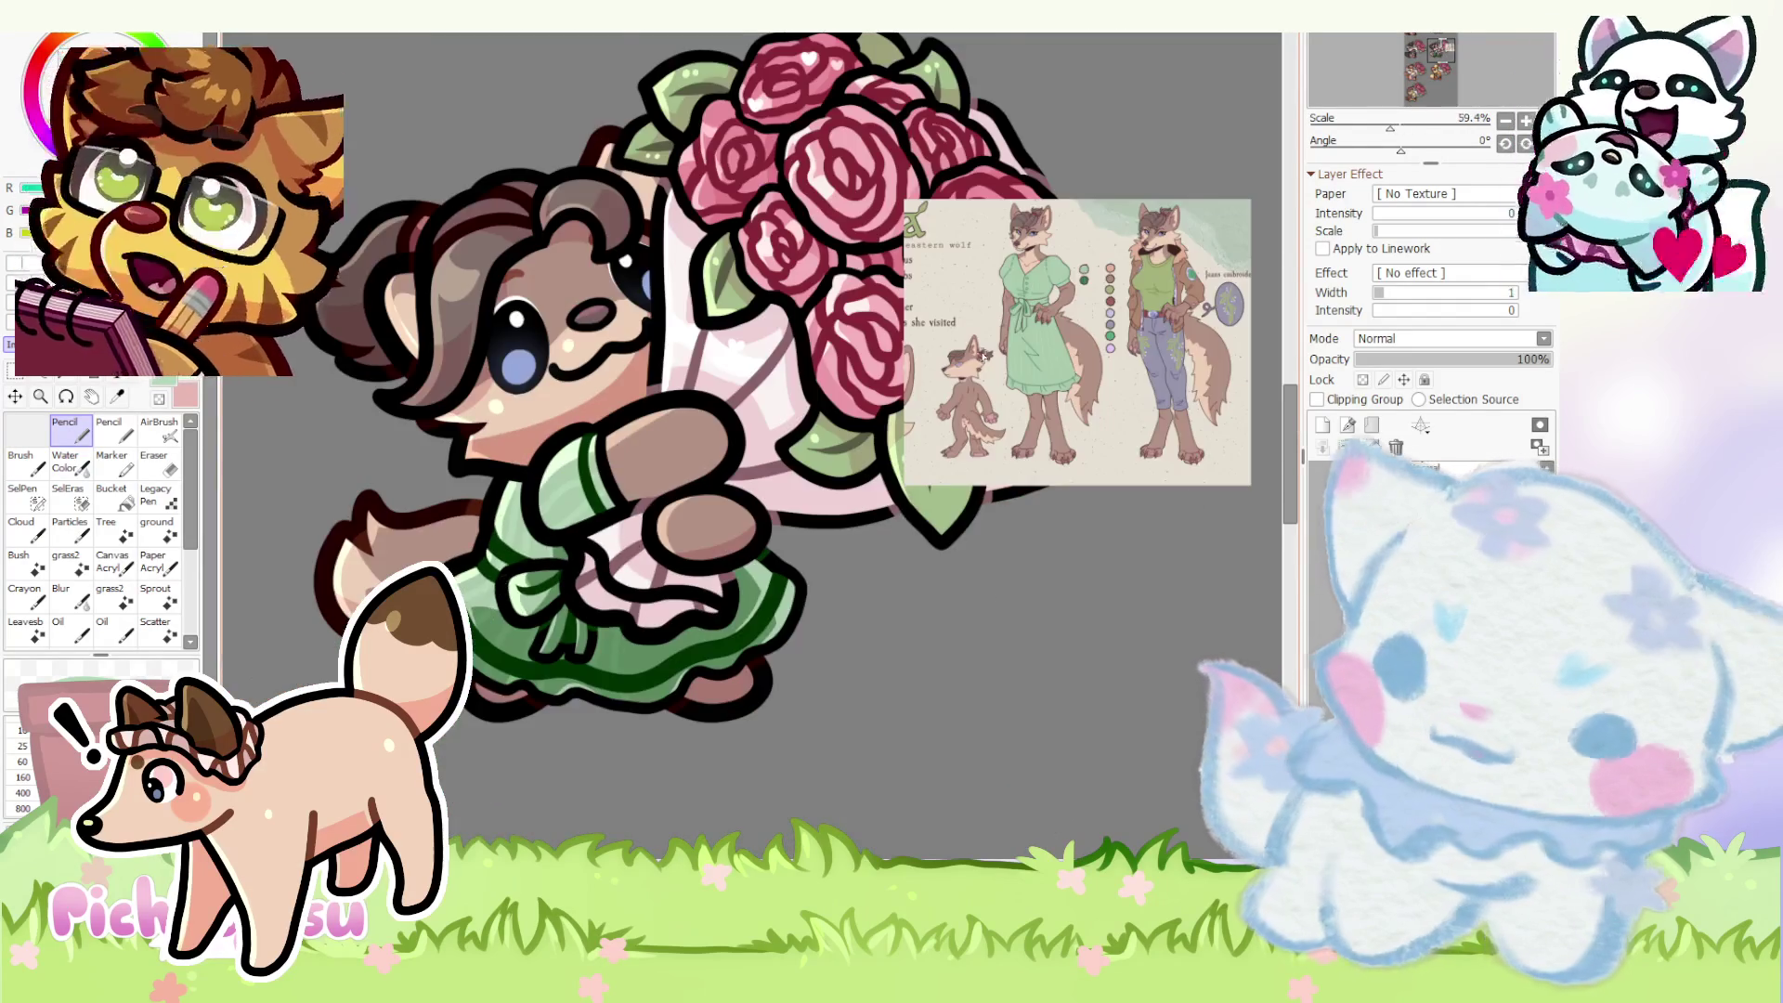
{"action": "scroll", "coordinate": [675, 735], "scroll_direction": "up", "scroll_amount": 1}
{"action": "scroll", "coordinate": [675, 735], "scroll_direction": "down", "scroll_amount": 1}
{"action": "scroll", "coordinate": [674, 734], "scroll_direction": "up", "scroll_amount": 2}
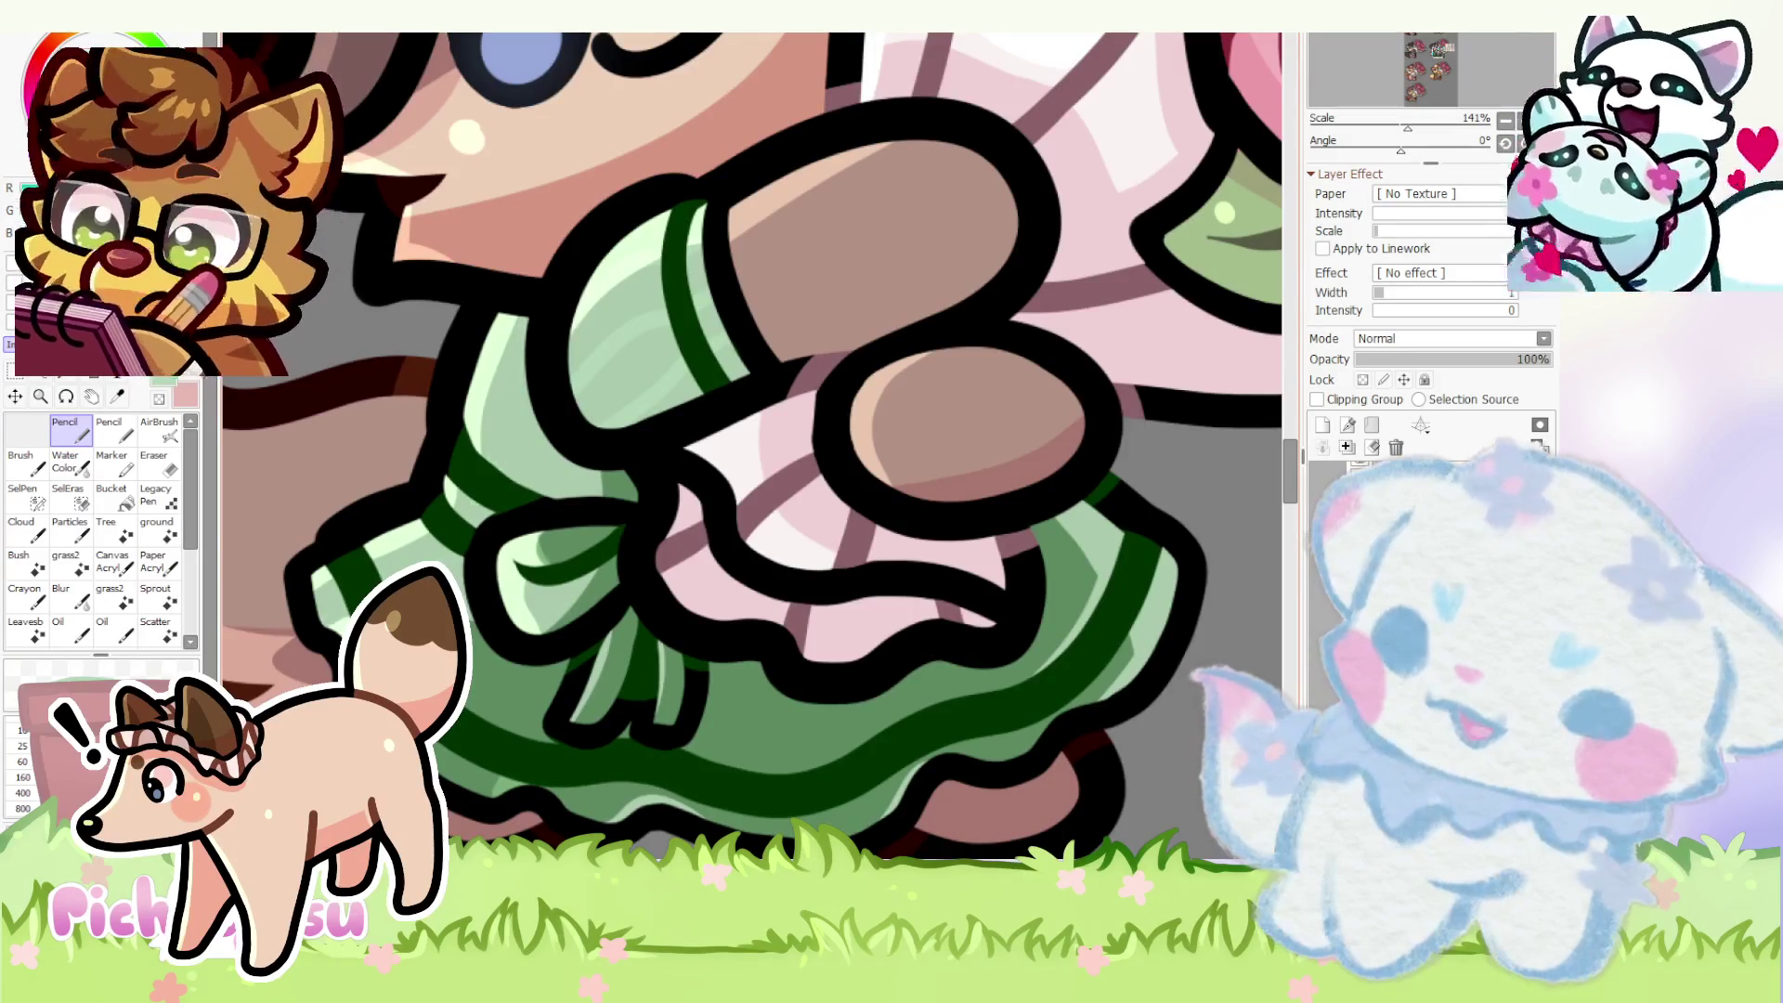
{"action": "scroll", "coordinate": [499, 381], "scroll_direction": "up", "scroll_amount": 1}
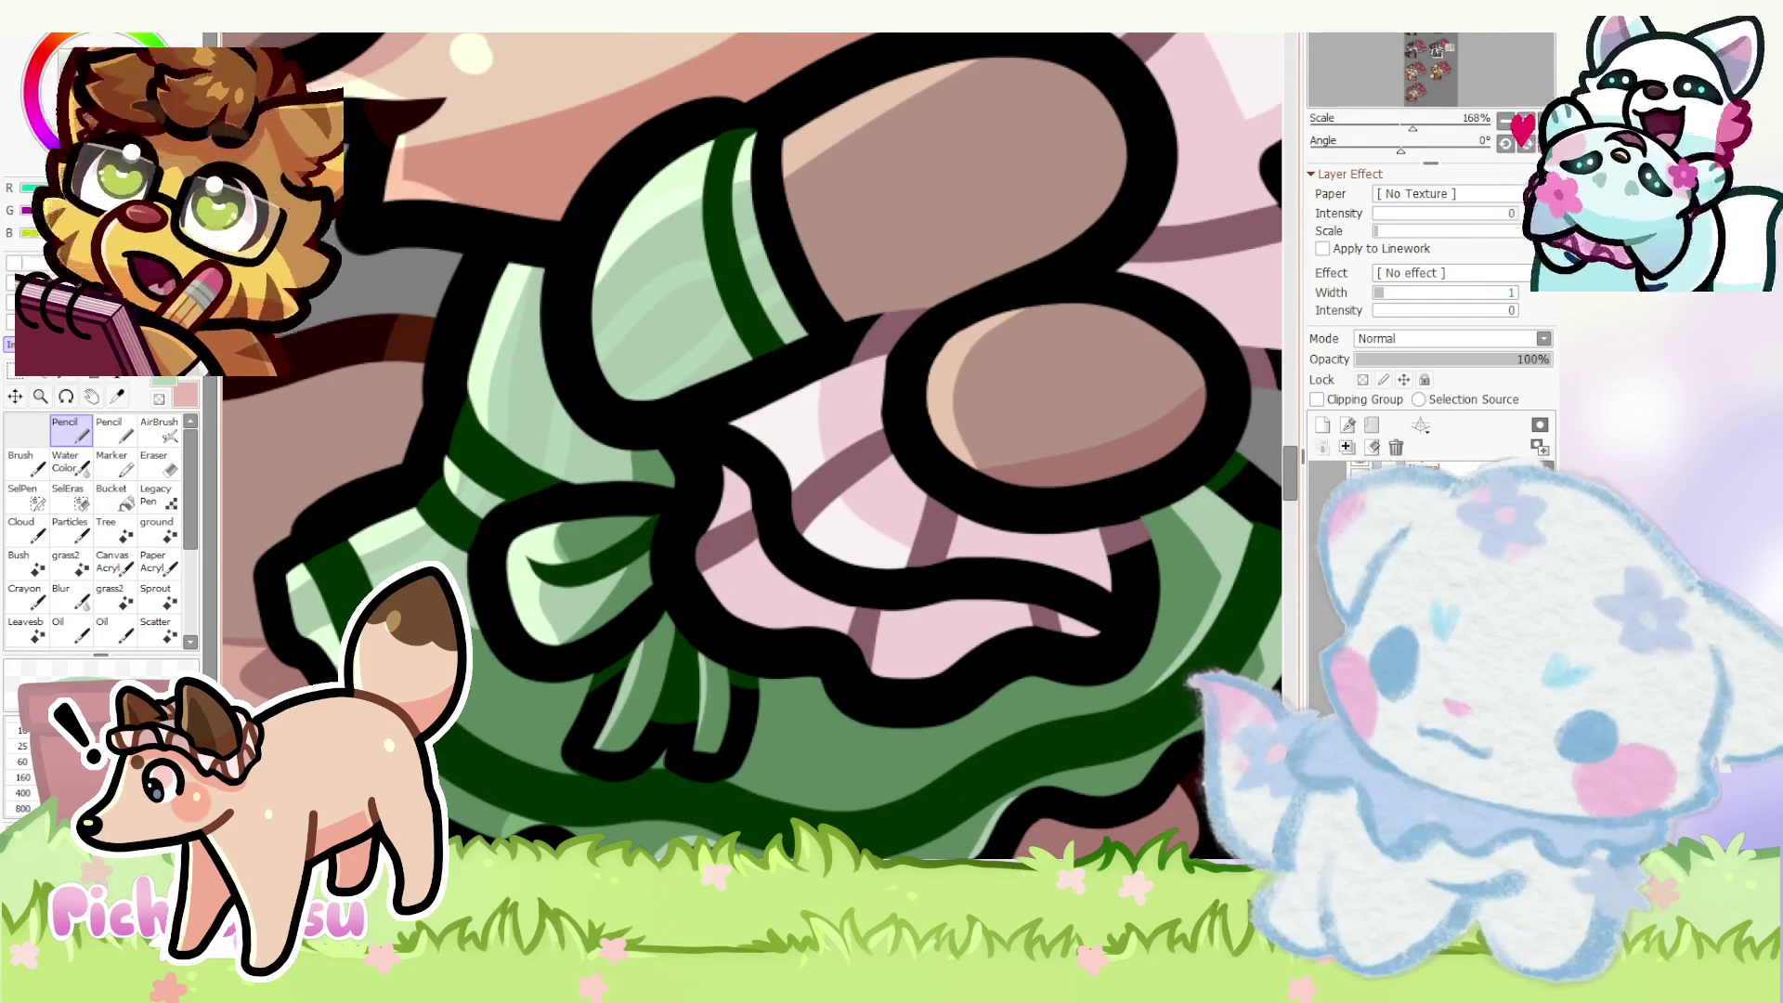
{"action": "scroll", "coordinate": [600, 660], "scroll_direction": "down", "scroll_amount": 2}
{"action": "scroll", "coordinate": [662, 636], "scroll_direction": "up", "scroll_amount": 2}
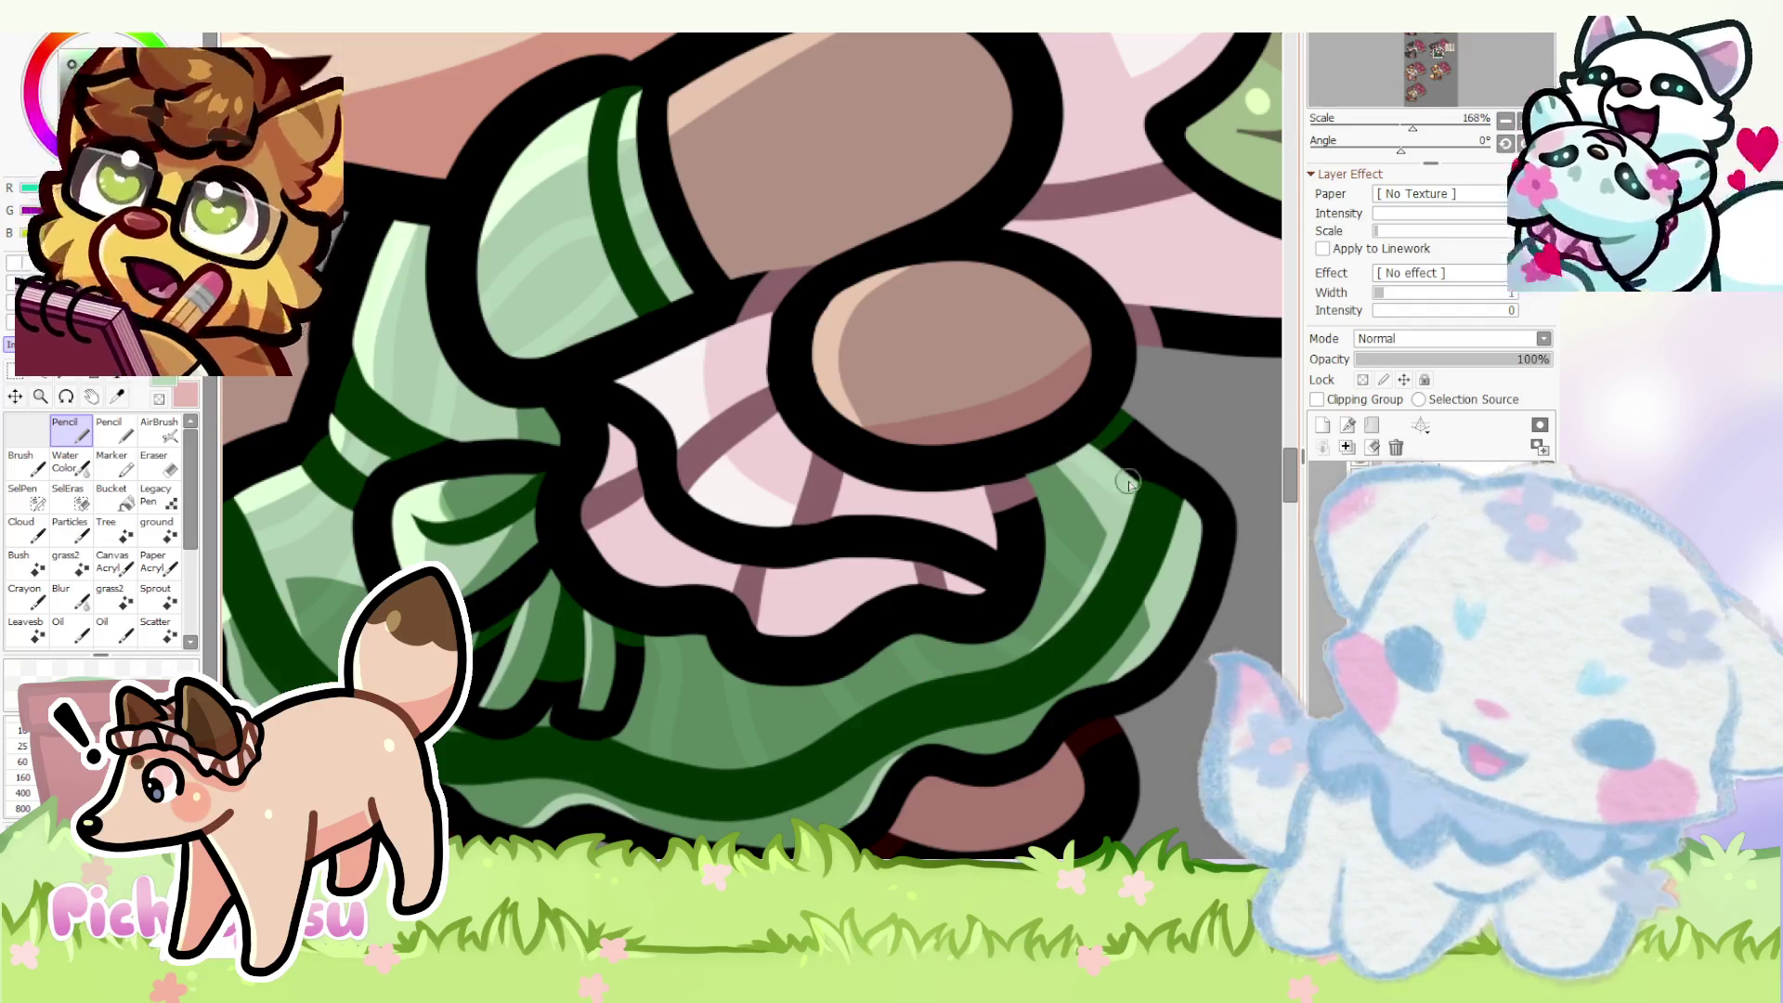
{"action": "scroll", "coordinate": [1143, 497], "scroll_direction": "down", "scroll_amount": 4}
{"action": "scroll", "coordinate": [1043, 430], "scroll_direction": "up", "scroll_amount": 3}
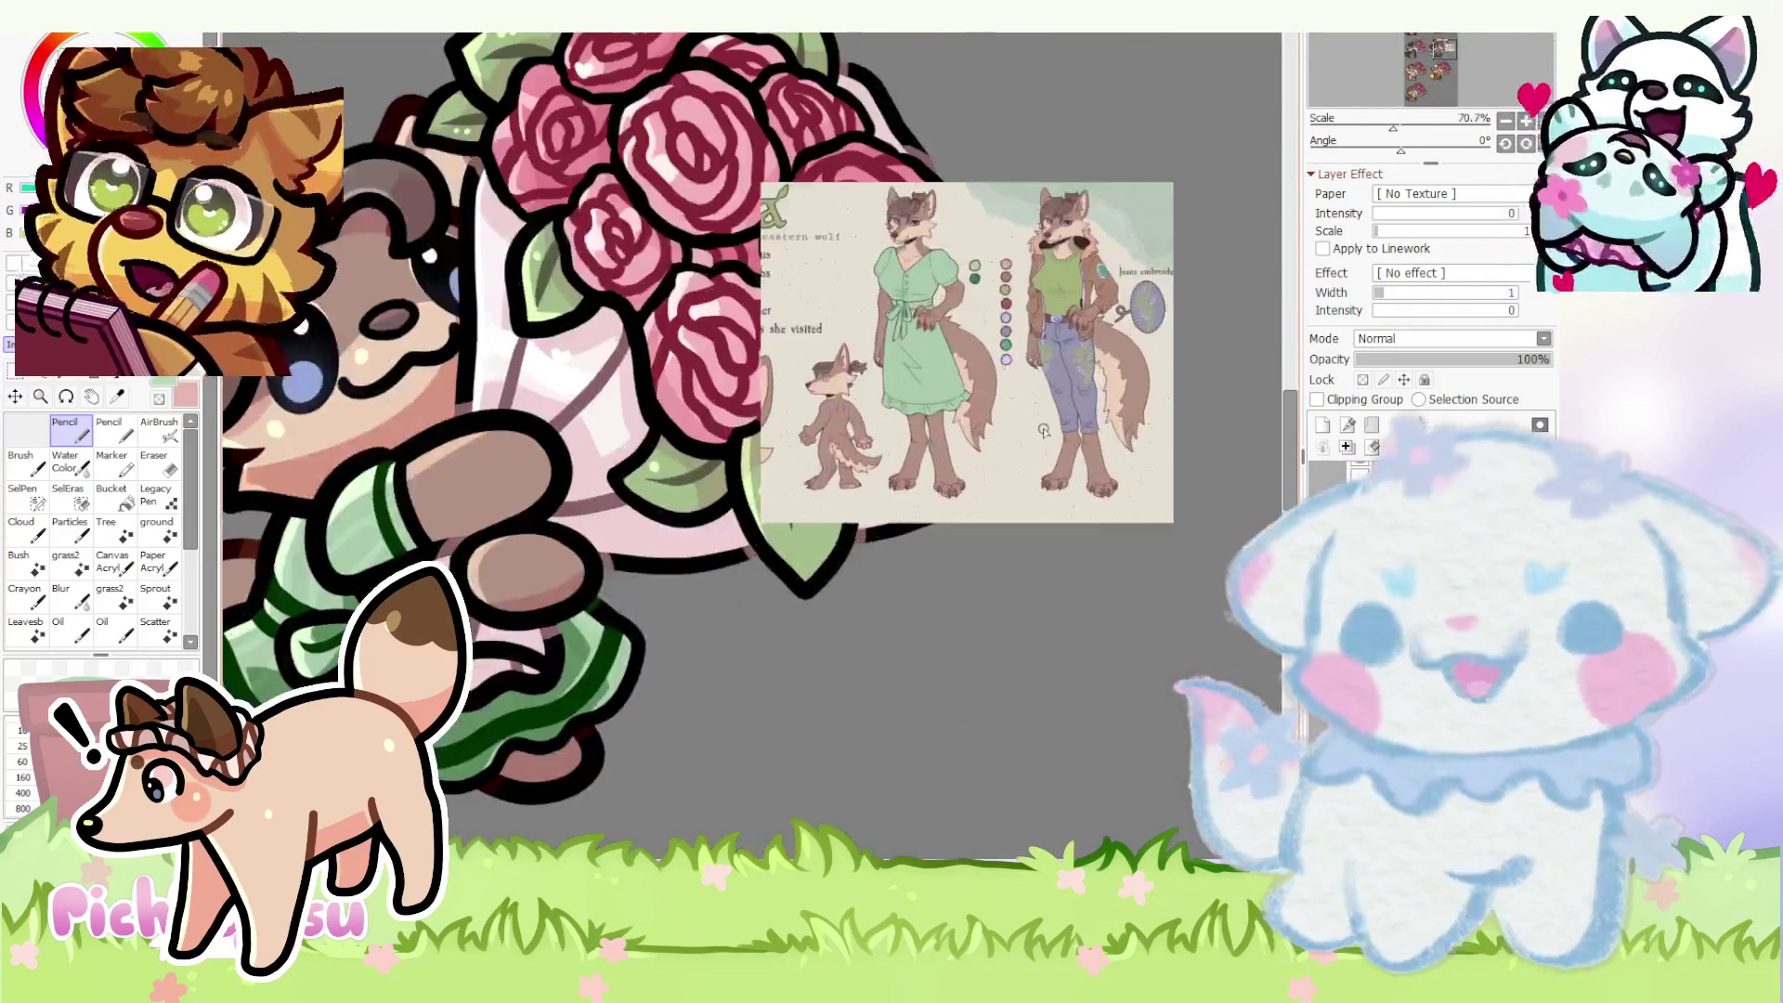
{"action": "scroll", "coordinate": [1042, 430], "scroll_direction": "down", "scroll_amount": 3}
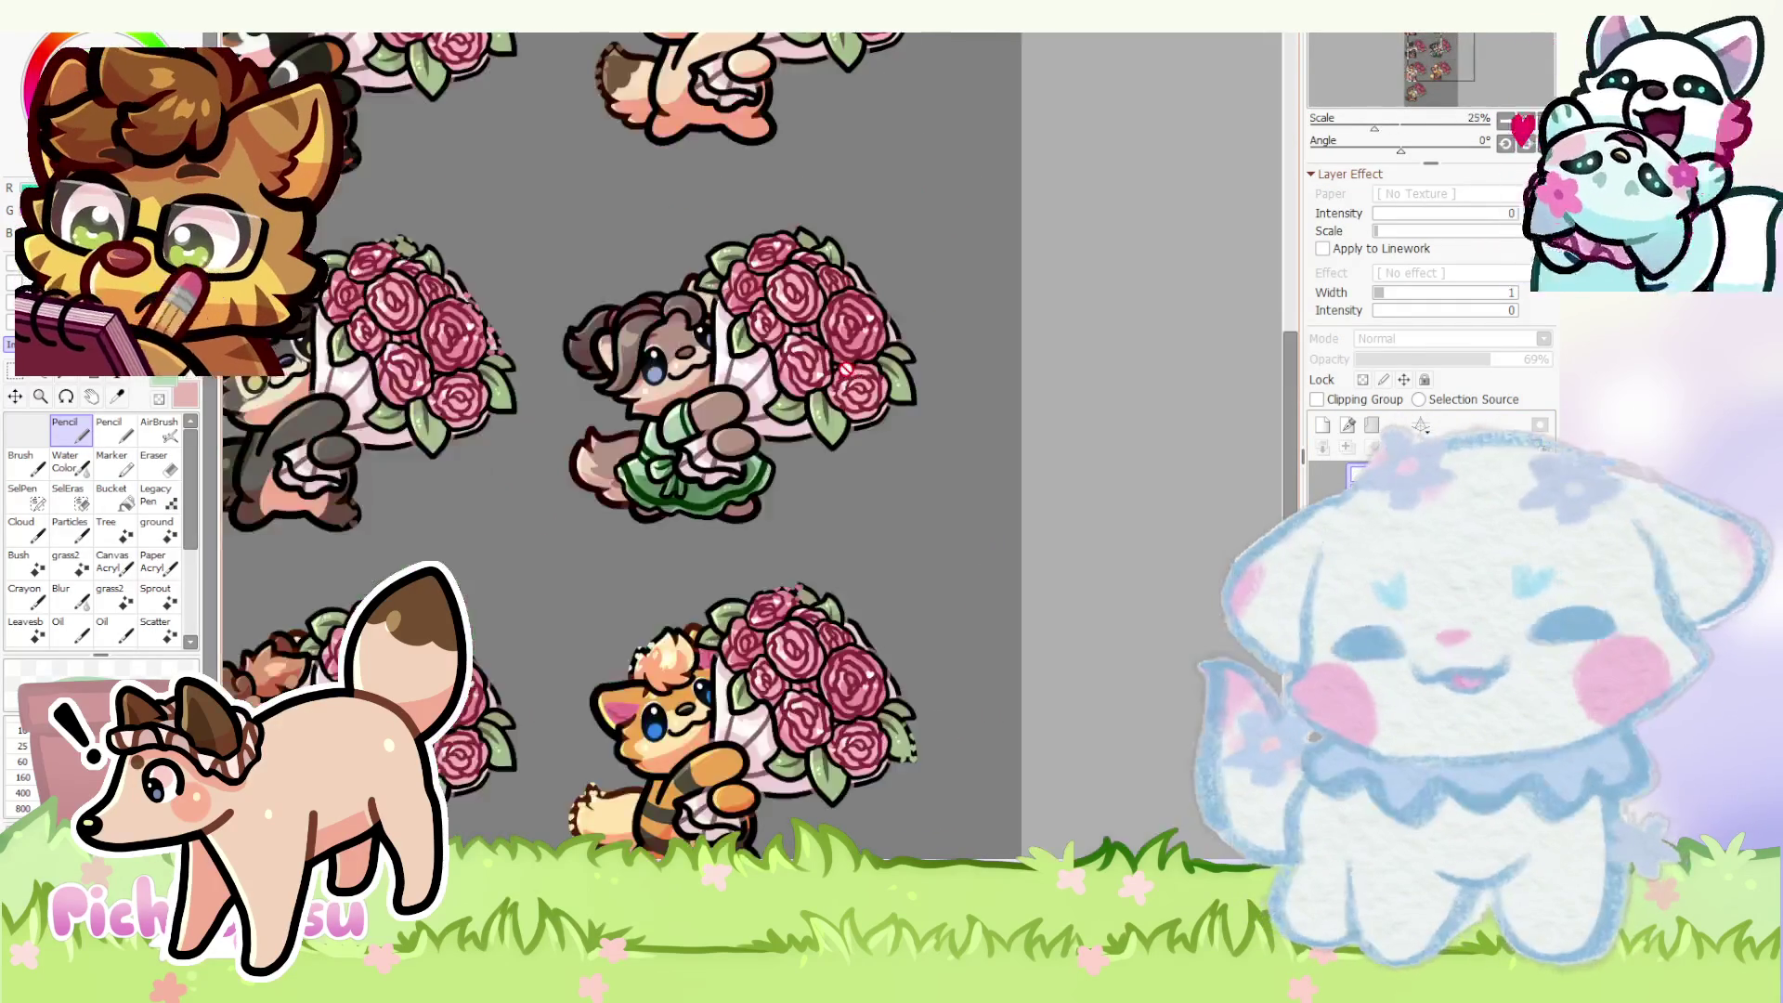
{"action": "scroll", "coordinate": [460, 95], "scroll_direction": "down", "scroll_amount": 2}
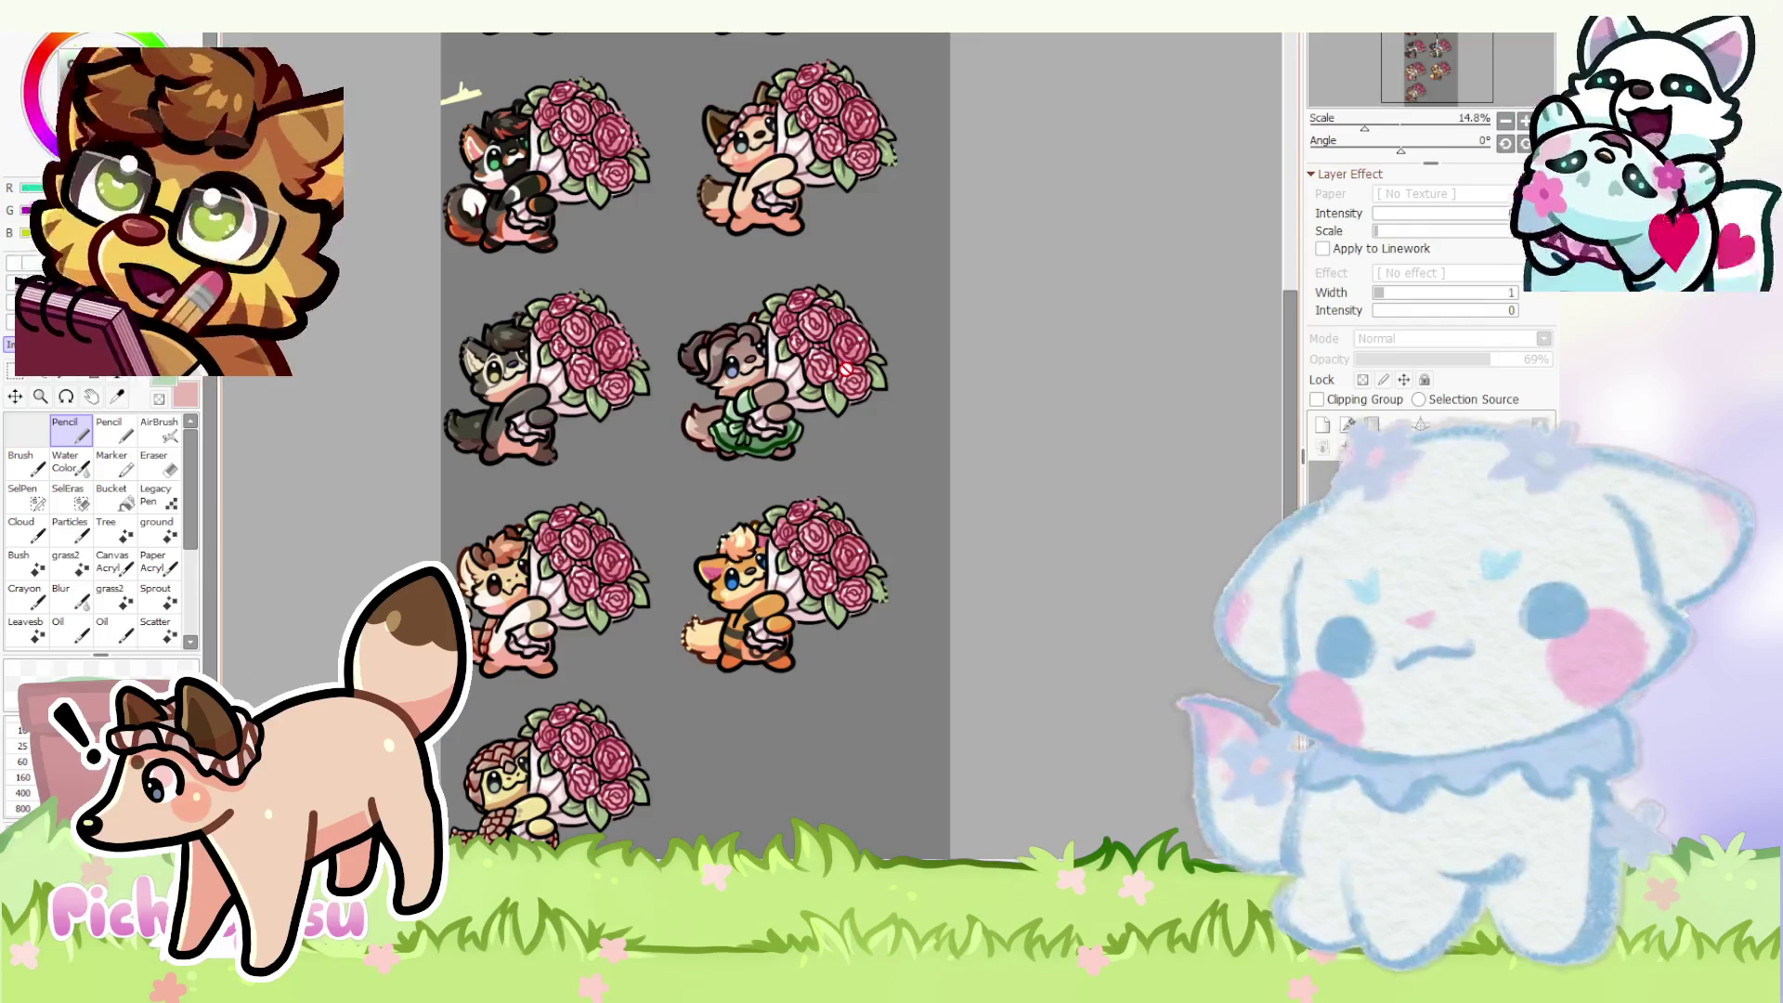
{"action": "scroll", "coordinate": [782, 377], "scroll_direction": "up", "scroll_amount": 3}
{"action": "scroll", "coordinate": [698, 432], "scroll_direction": "up", "scroll_amount": 3}
{"action": "scroll", "coordinate": [633, 474], "scroll_direction": "up", "scroll_amount": 2}
{"action": "left_click", "coordinate": [634, 474], "text": "ctrl+shift"}
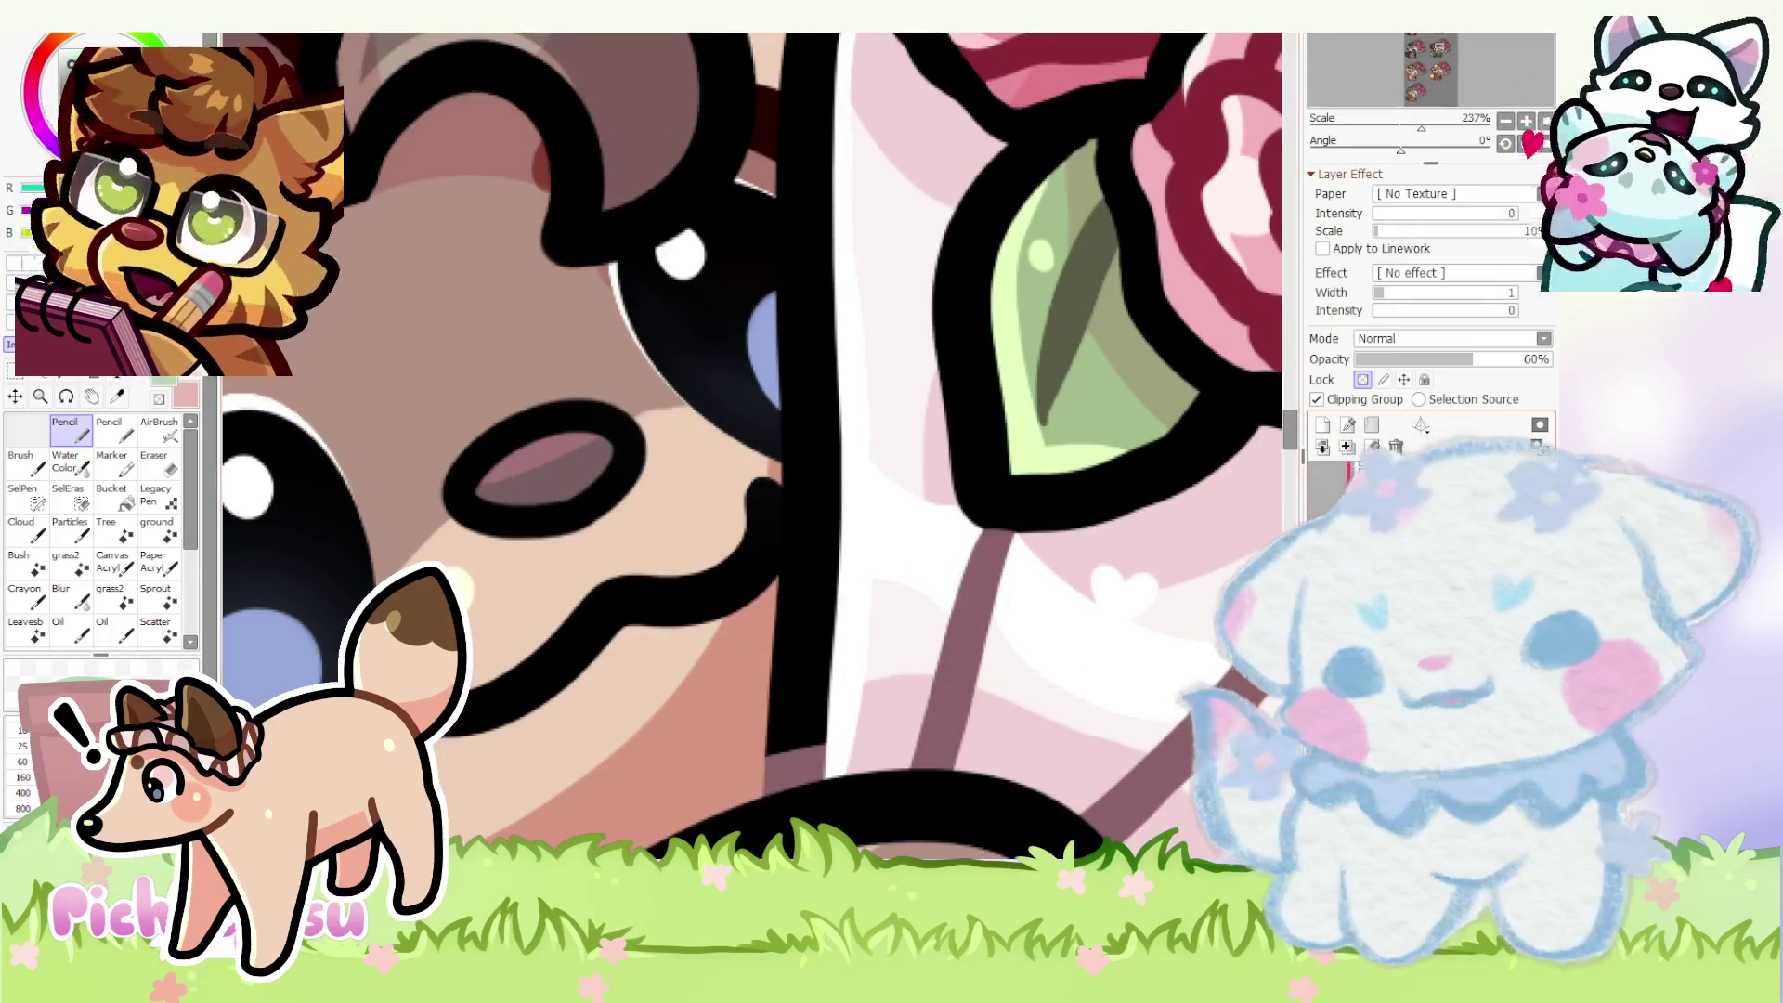
{"action": "scroll", "coordinate": [1038, 550], "scroll_direction": "down", "scroll_amount": 6}
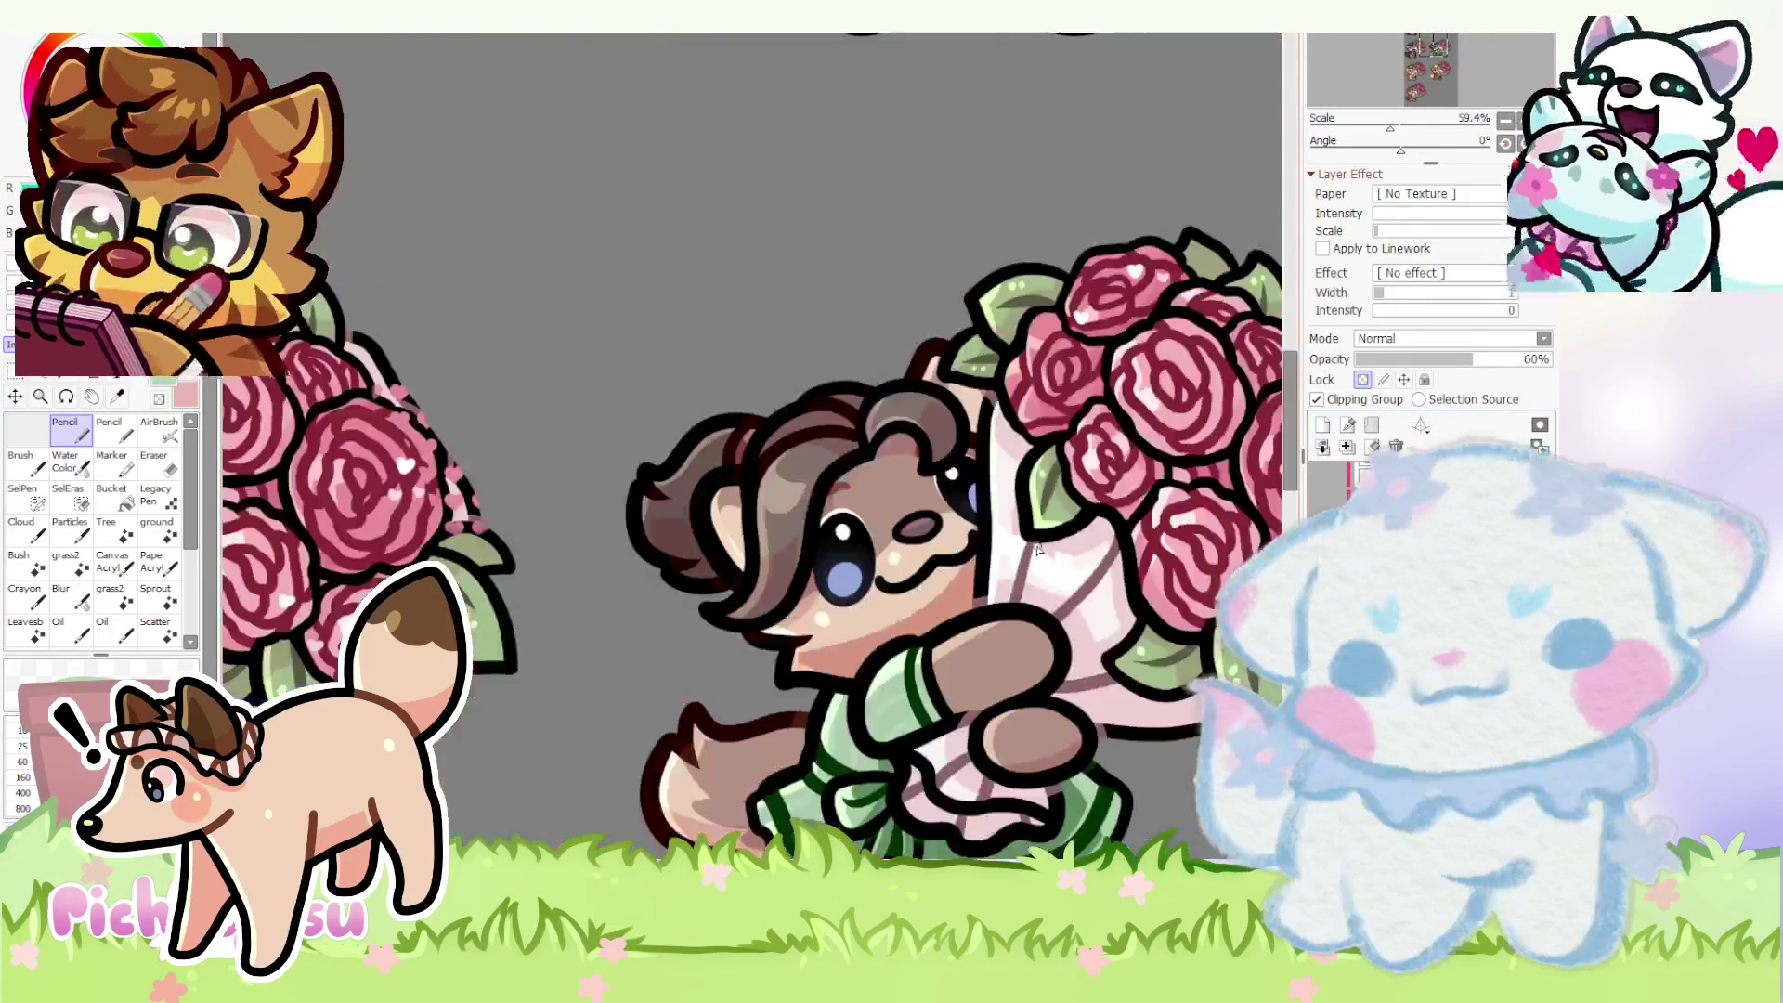
{"action": "scroll", "coordinate": [723, 379], "scroll_direction": "down", "scroll_amount": 2}
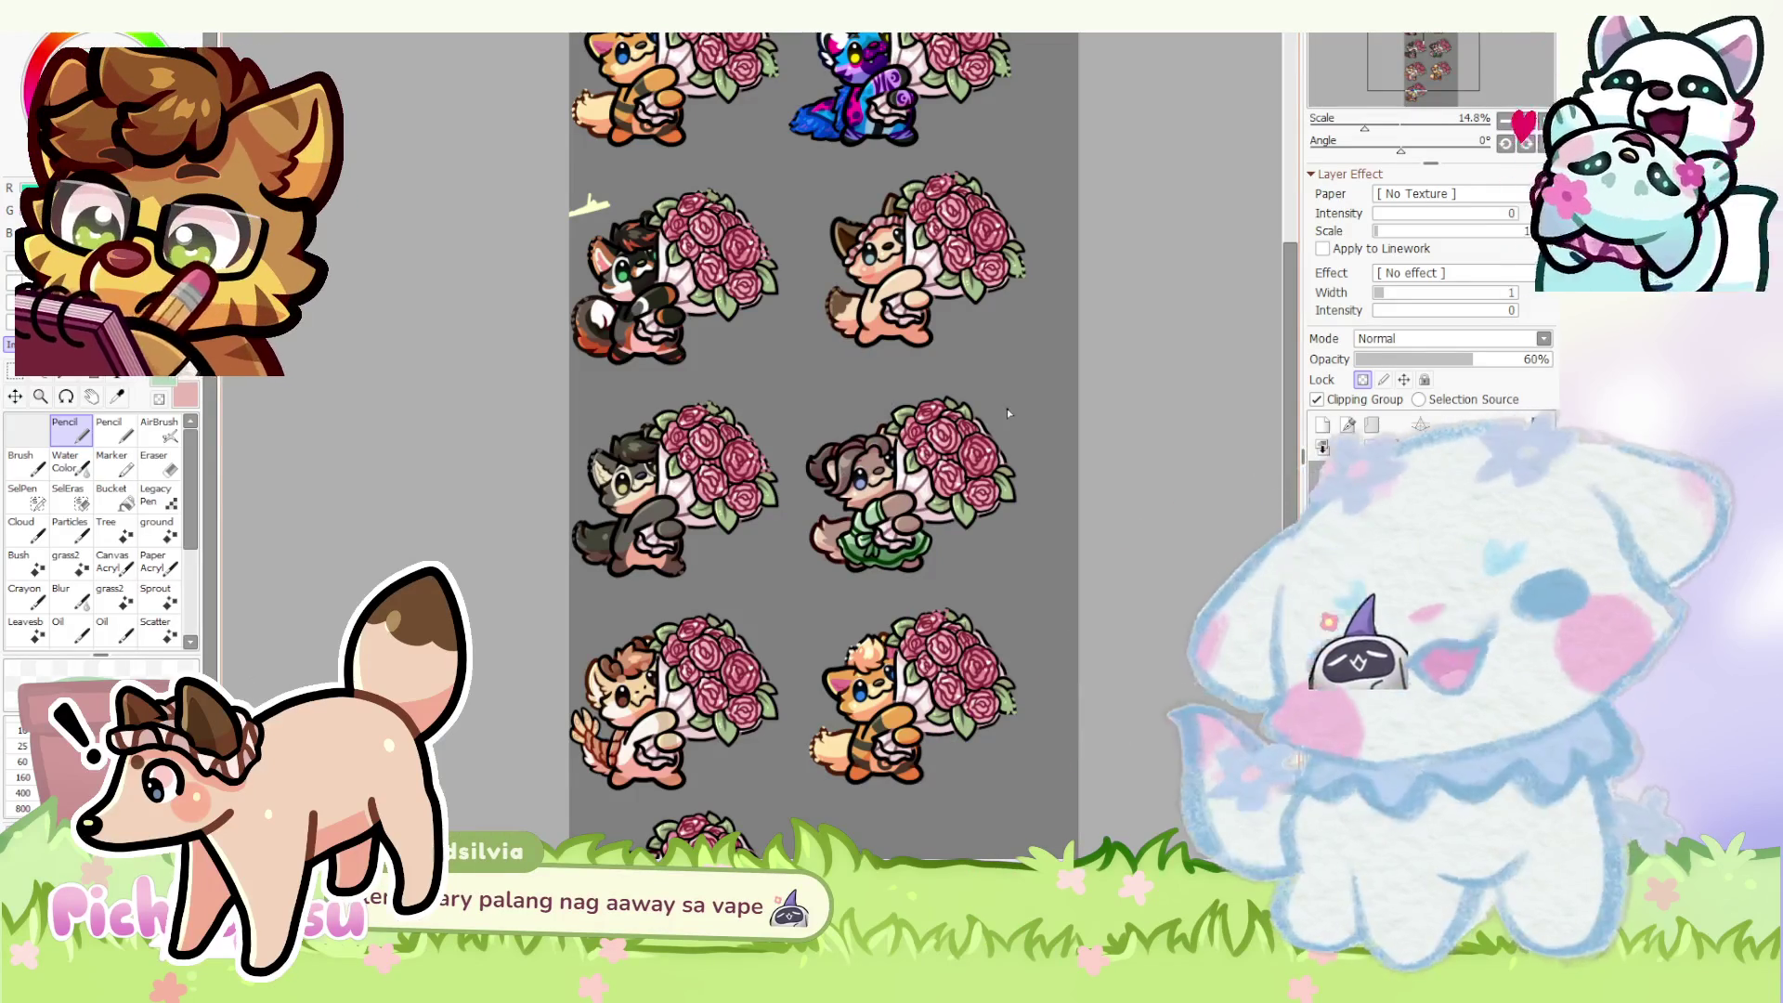
{"action": "scroll", "coordinate": [996, 400], "scroll_direction": "up", "scroll_amount": 3}
{"action": "scroll", "coordinate": [874, 449], "scroll_direction": "up", "scroll_amount": 5}
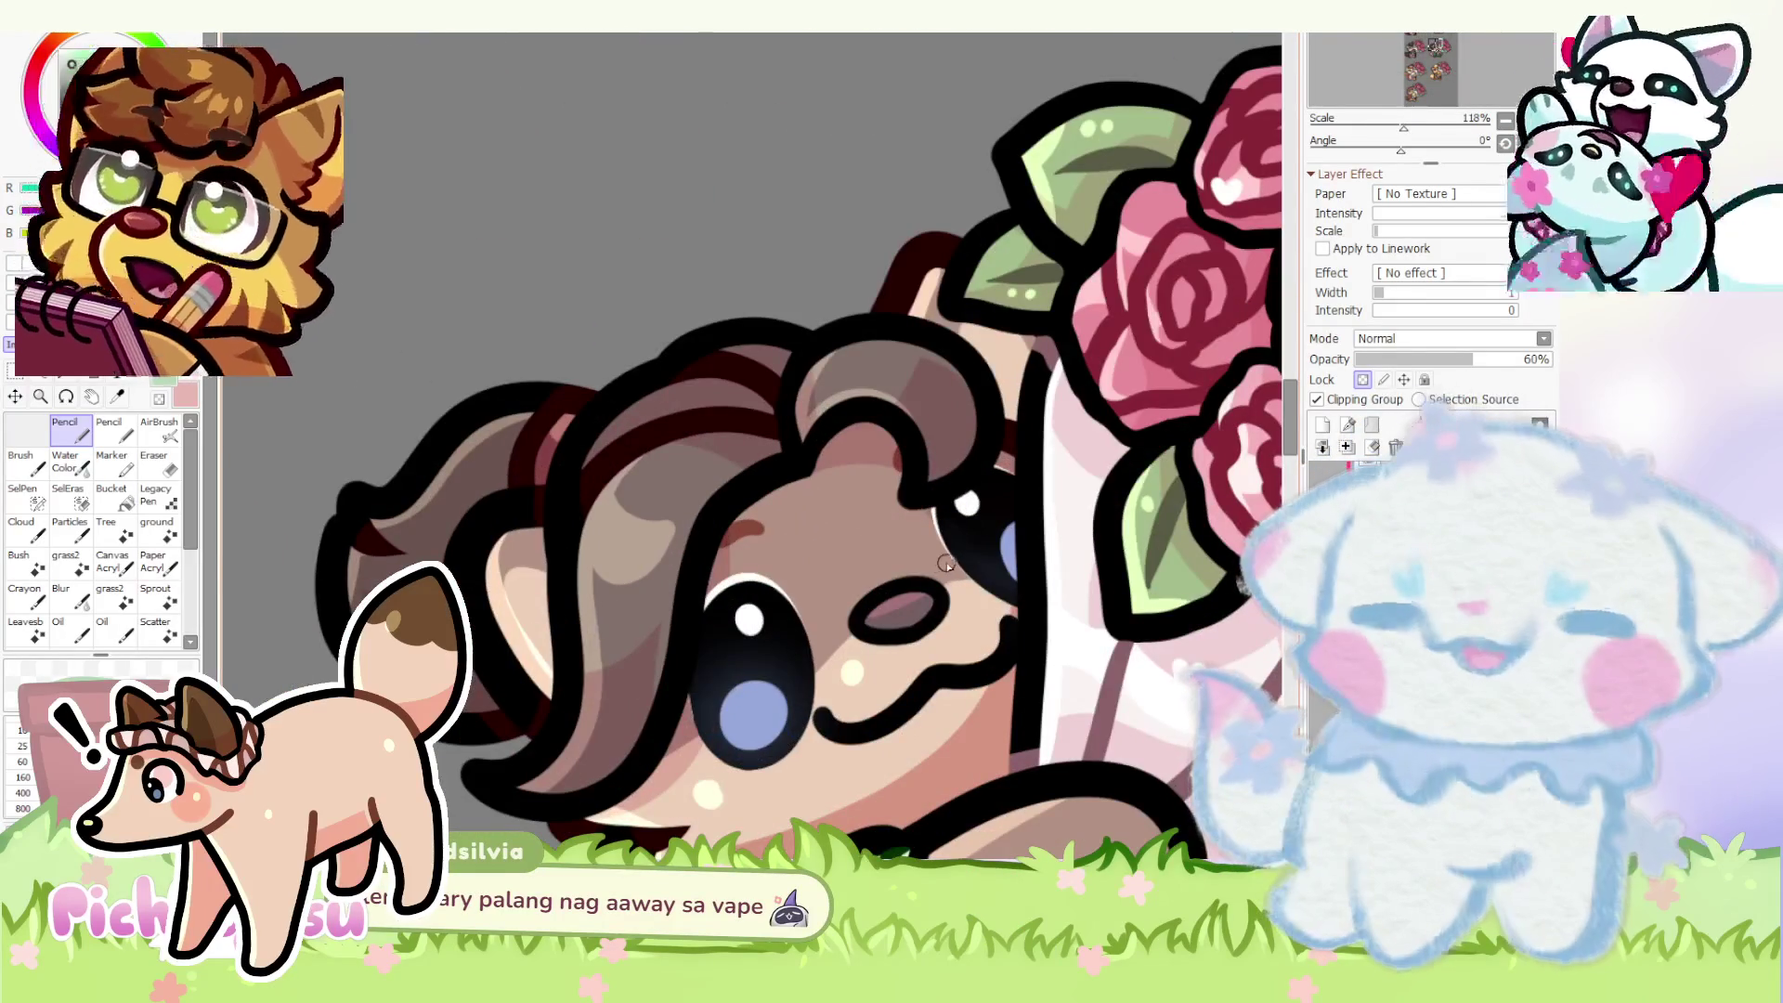
{"action": "scroll", "coordinate": [874, 449], "scroll_direction": "down", "scroll_amount": 4}
{"action": "scroll", "coordinate": [812, 427], "scroll_direction": "down", "scroll_amount": 2}
{"action": "scroll", "coordinate": [823, 446], "scroll_direction": "up", "scroll_amount": 5}
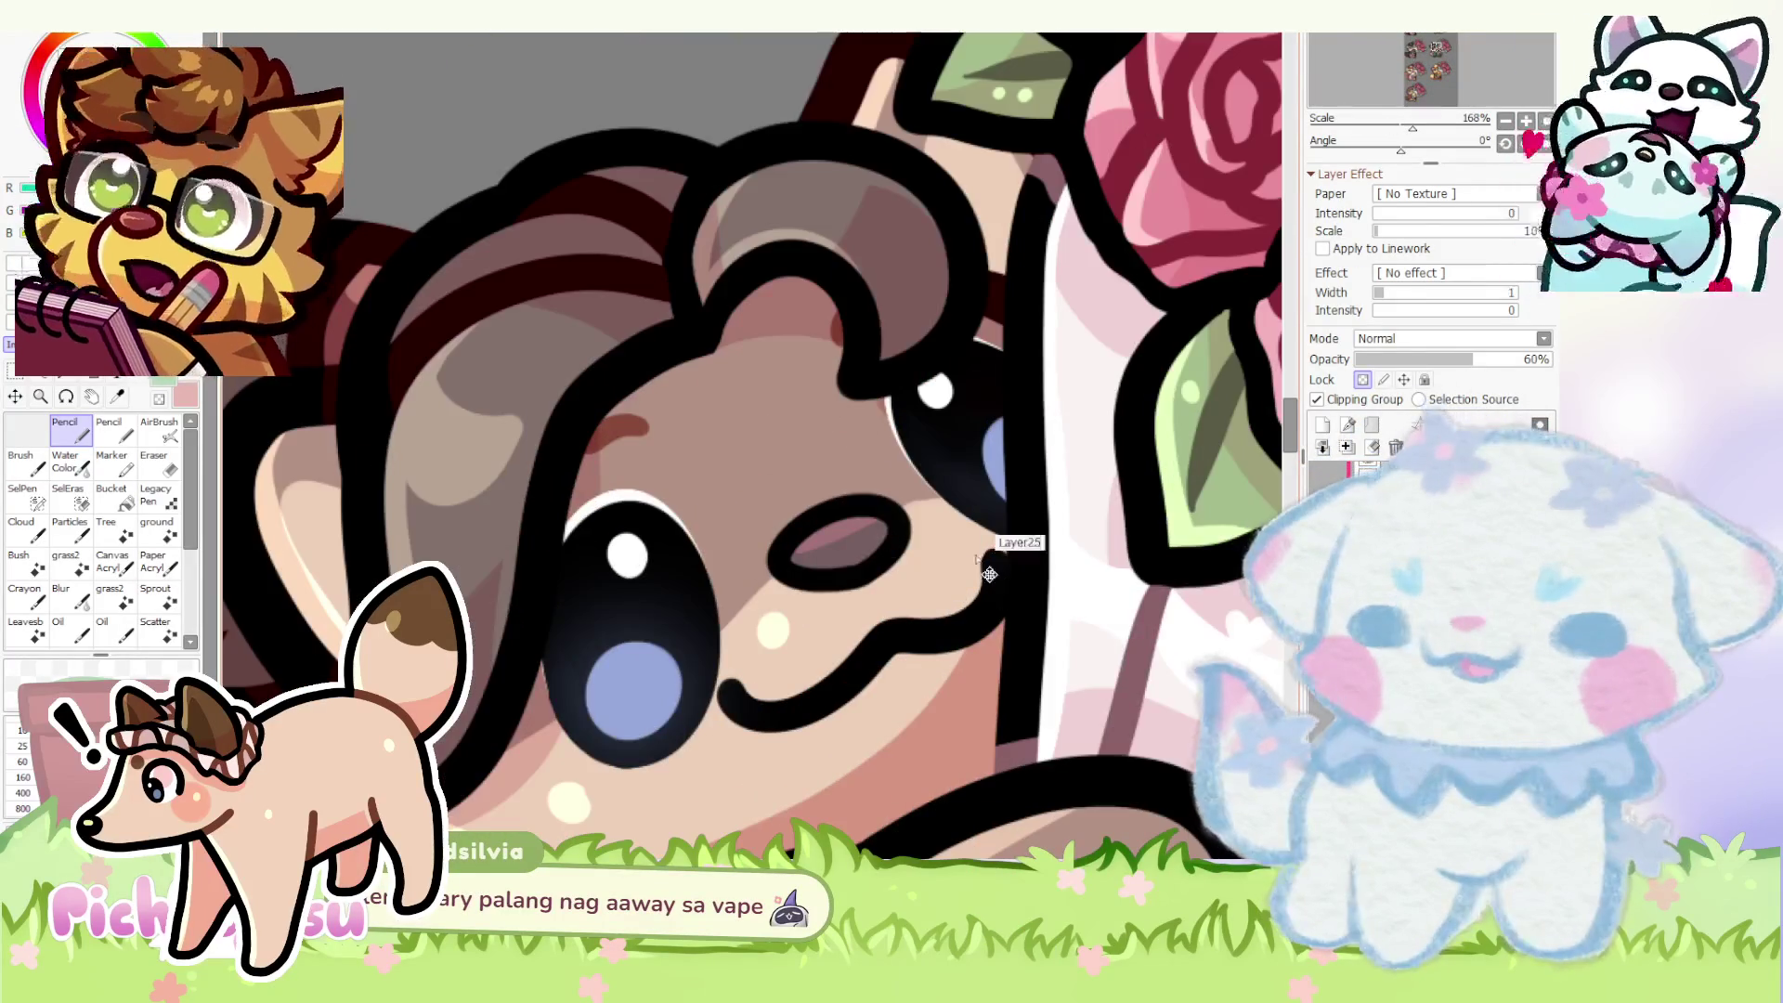
{"action": "scroll", "coordinate": [963, 517], "scroll_direction": "up", "scroll_amount": 4}
{"action": "scroll", "coordinate": [794, 420], "scroll_direction": "down", "scroll_amount": 4}
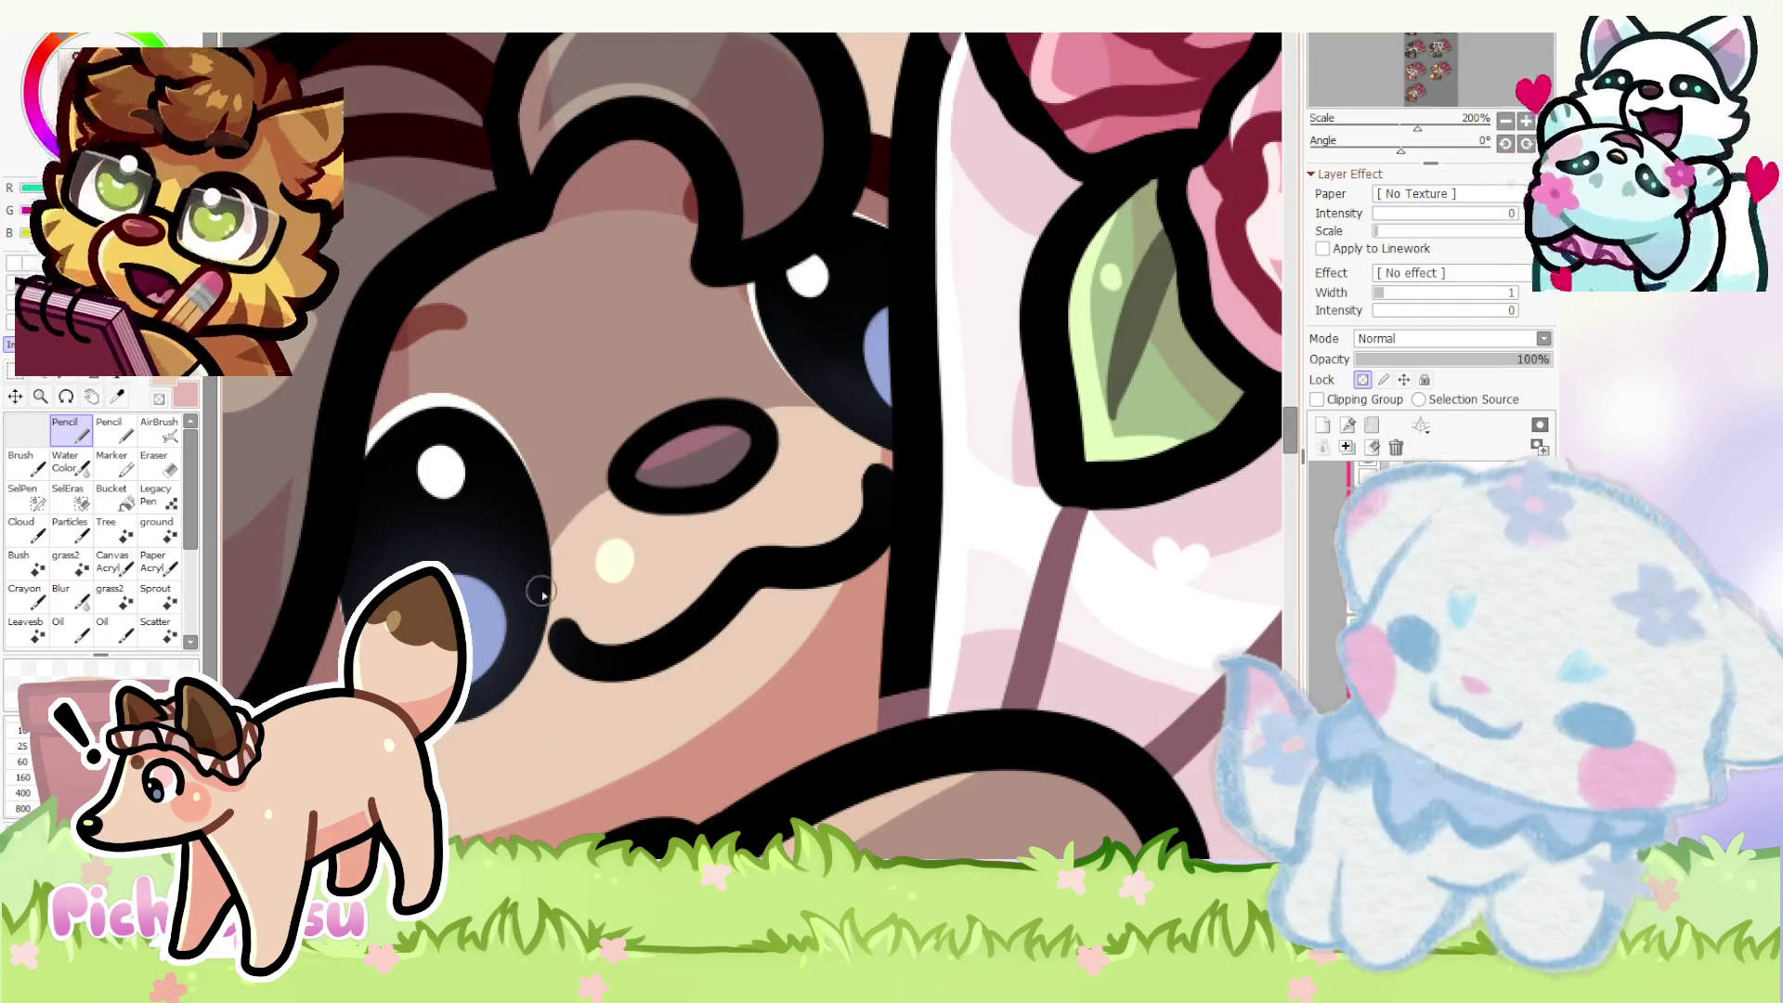
{"action": "scroll", "coordinate": [608, 415], "scroll_direction": "down", "scroll_amount": 5}
{"action": "scroll", "coordinate": [613, 411], "scroll_direction": "down", "scroll_amount": 2}
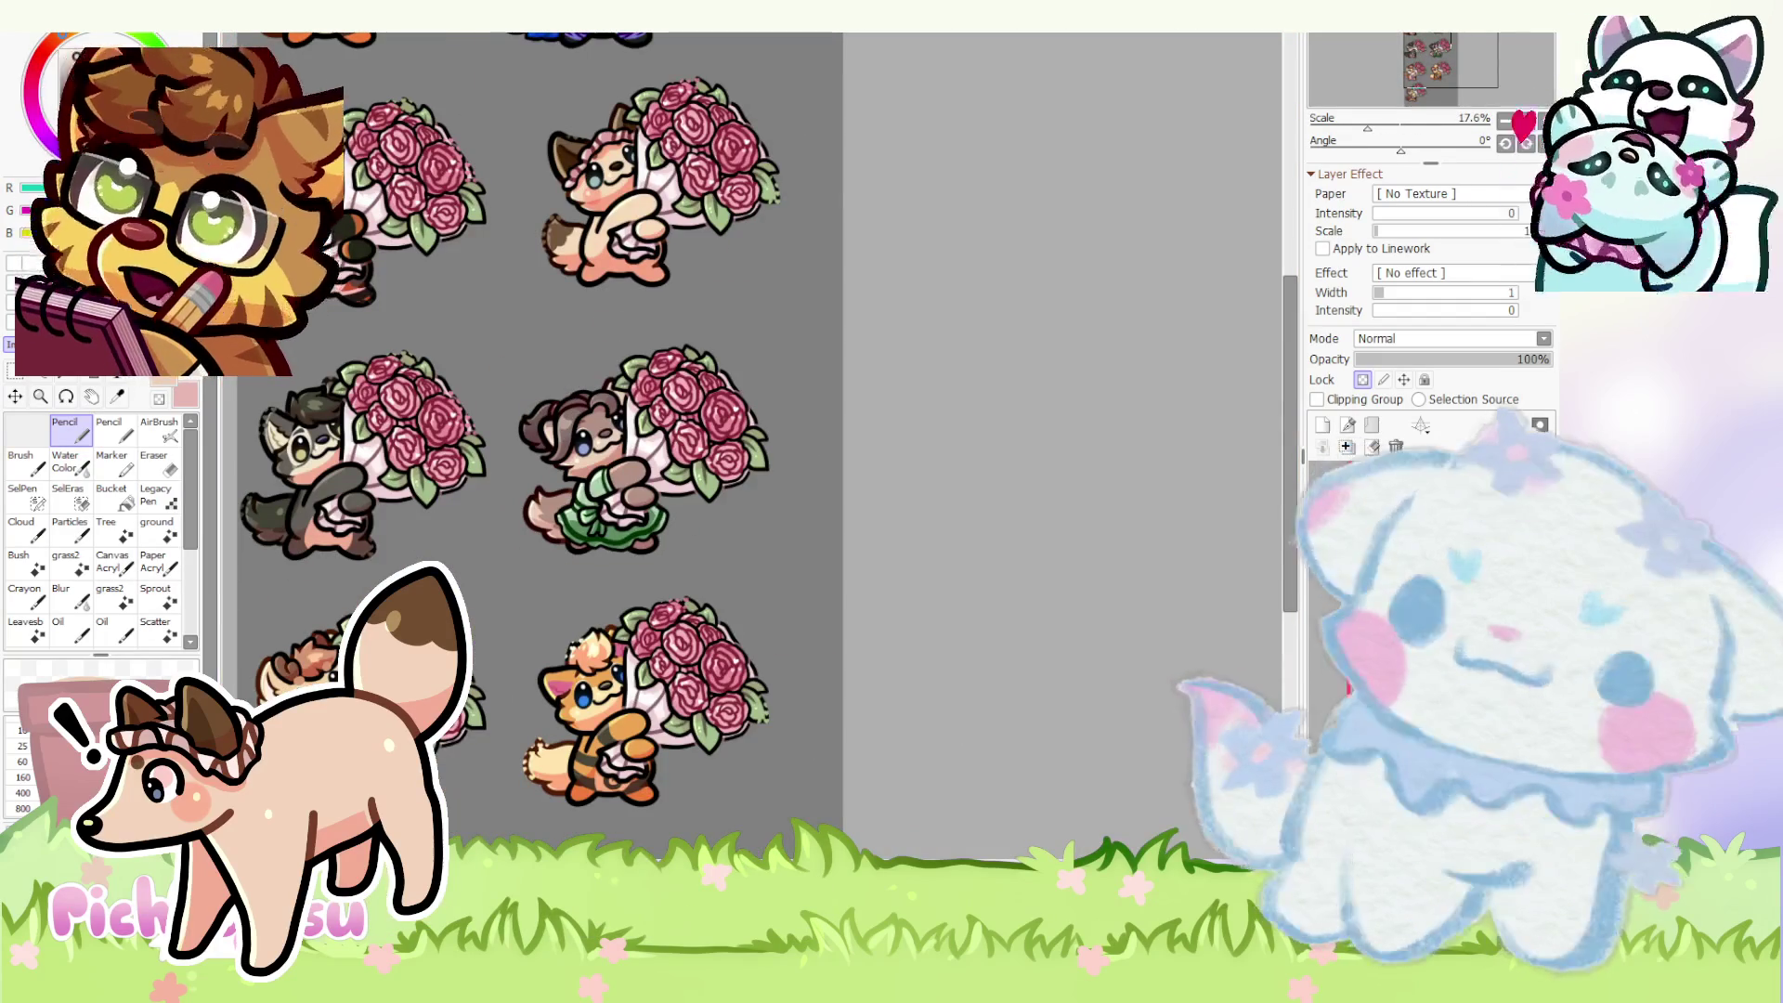
{"action": "scroll", "coordinate": [806, 672], "scroll_direction": "down", "scroll_amount": 3}
{"action": "scroll", "coordinate": [717, 680], "scroll_direction": "up", "scroll_amount": 2}
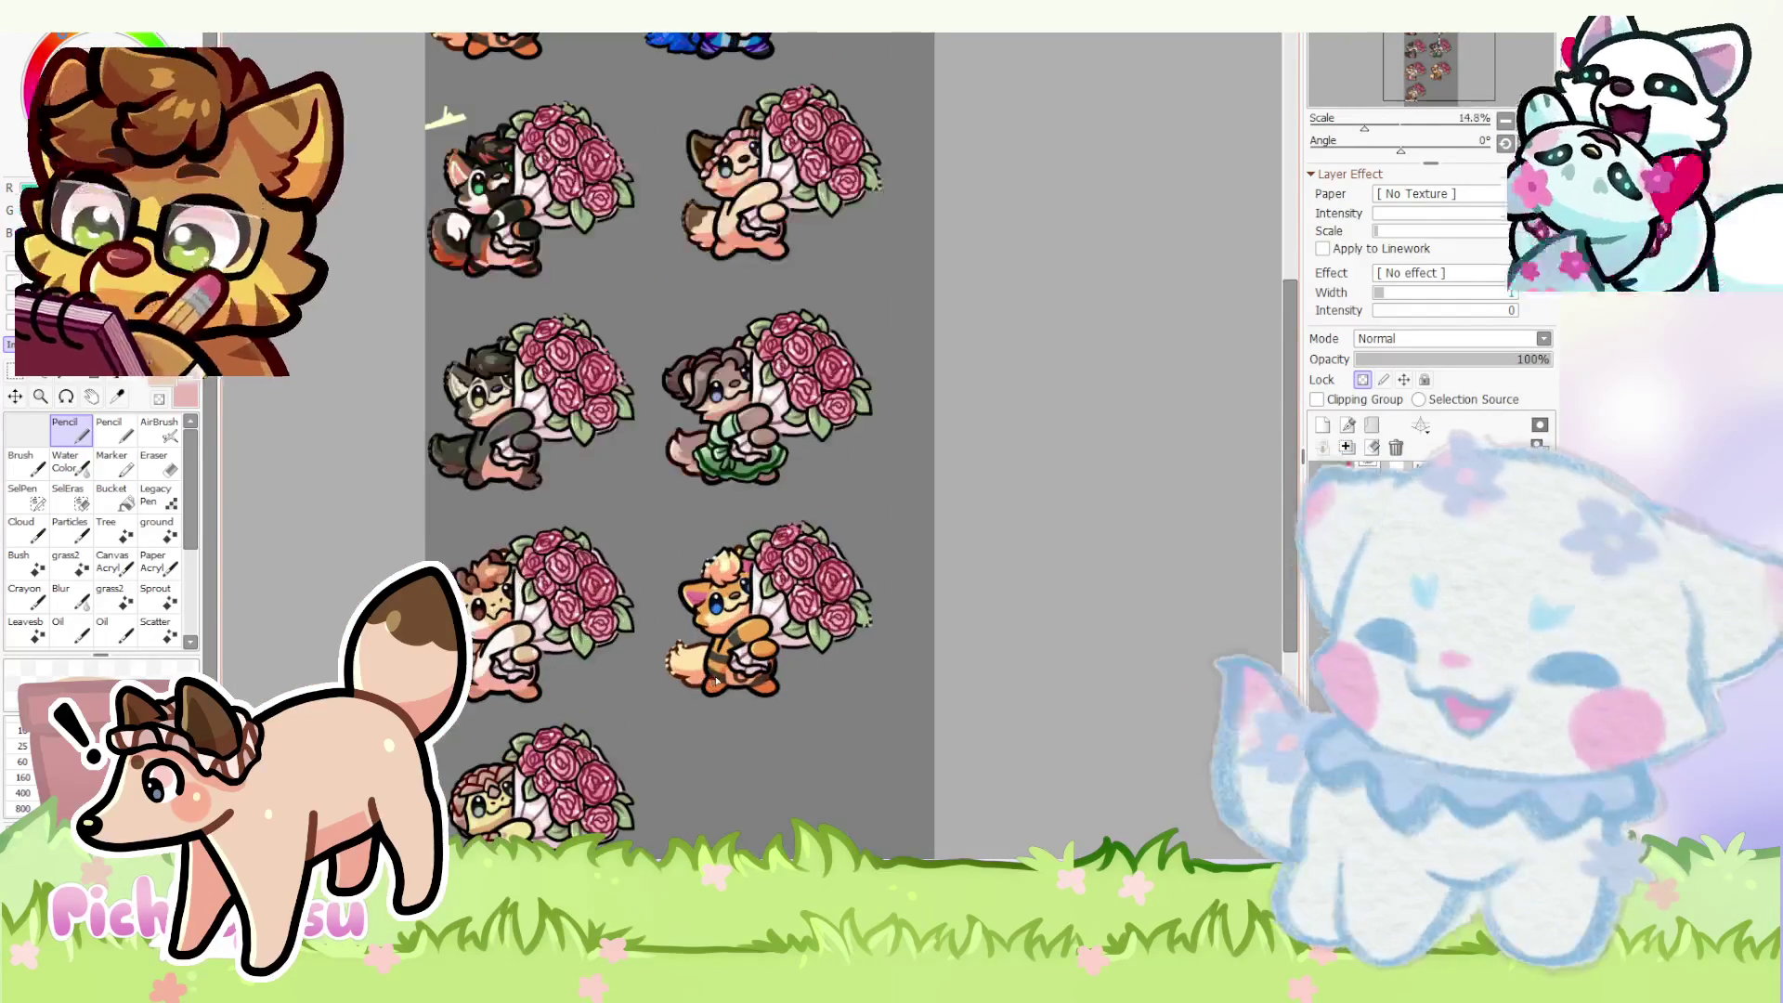
{"action": "scroll", "coordinate": [717, 680], "scroll_direction": "down", "scroll_amount": 1}
{"action": "scroll", "coordinate": [717, 680], "scroll_direction": "up", "scroll_amount": 1}
{"action": "scroll", "coordinate": [718, 680], "scroll_direction": "up", "scroll_amount": 1}
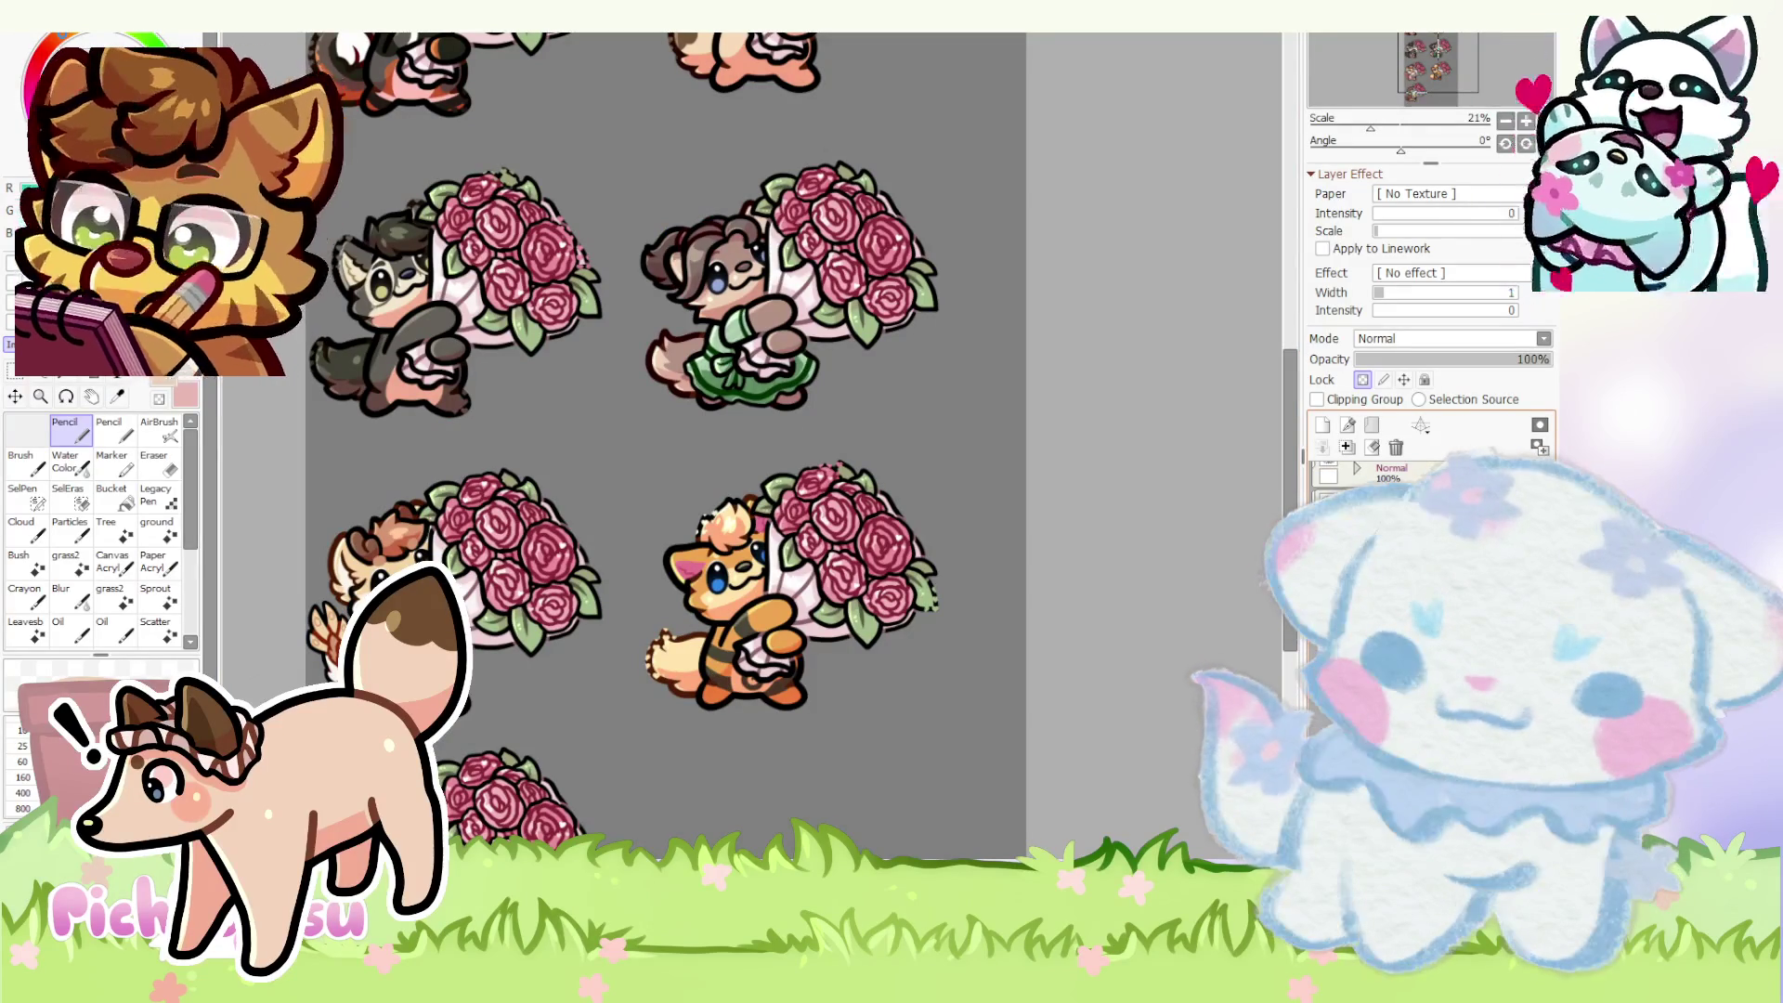
{"action": "scroll", "coordinate": [578, 387], "scroll_direction": "down", "scroll_amount": 2}
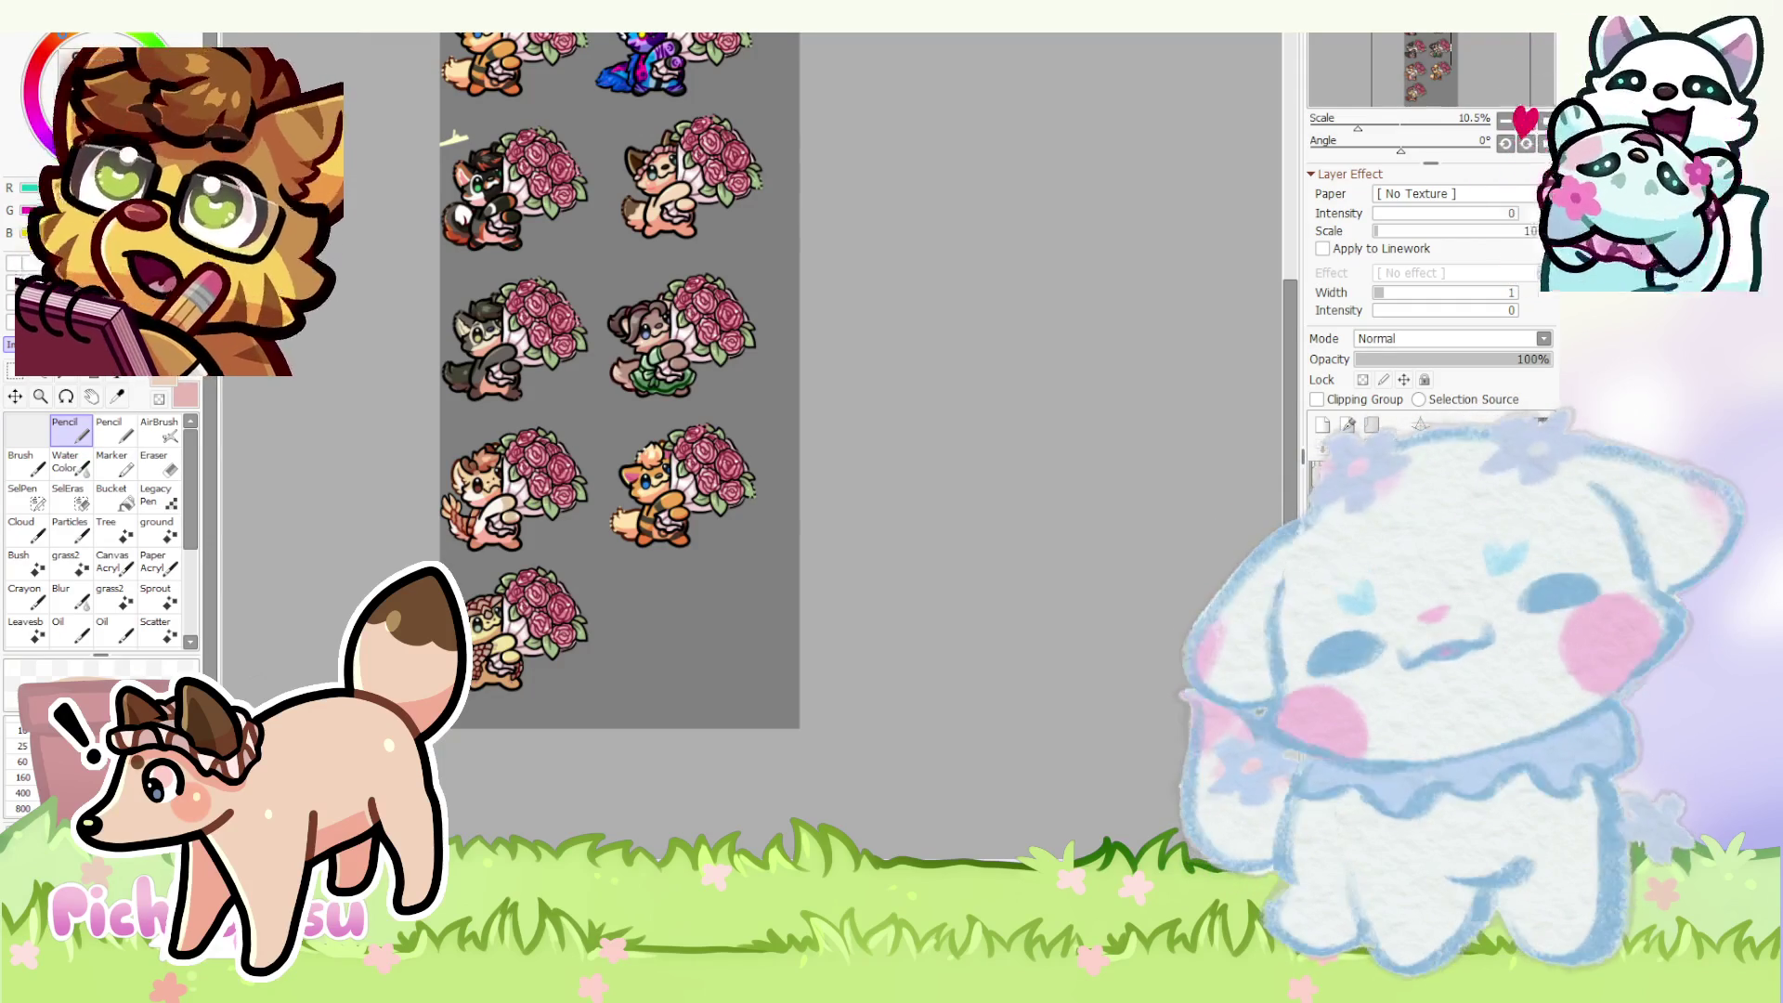
{"action": "scroll", "coordinate": [757, 521], "scroll_direction": "down", "scroll_amount": 1}
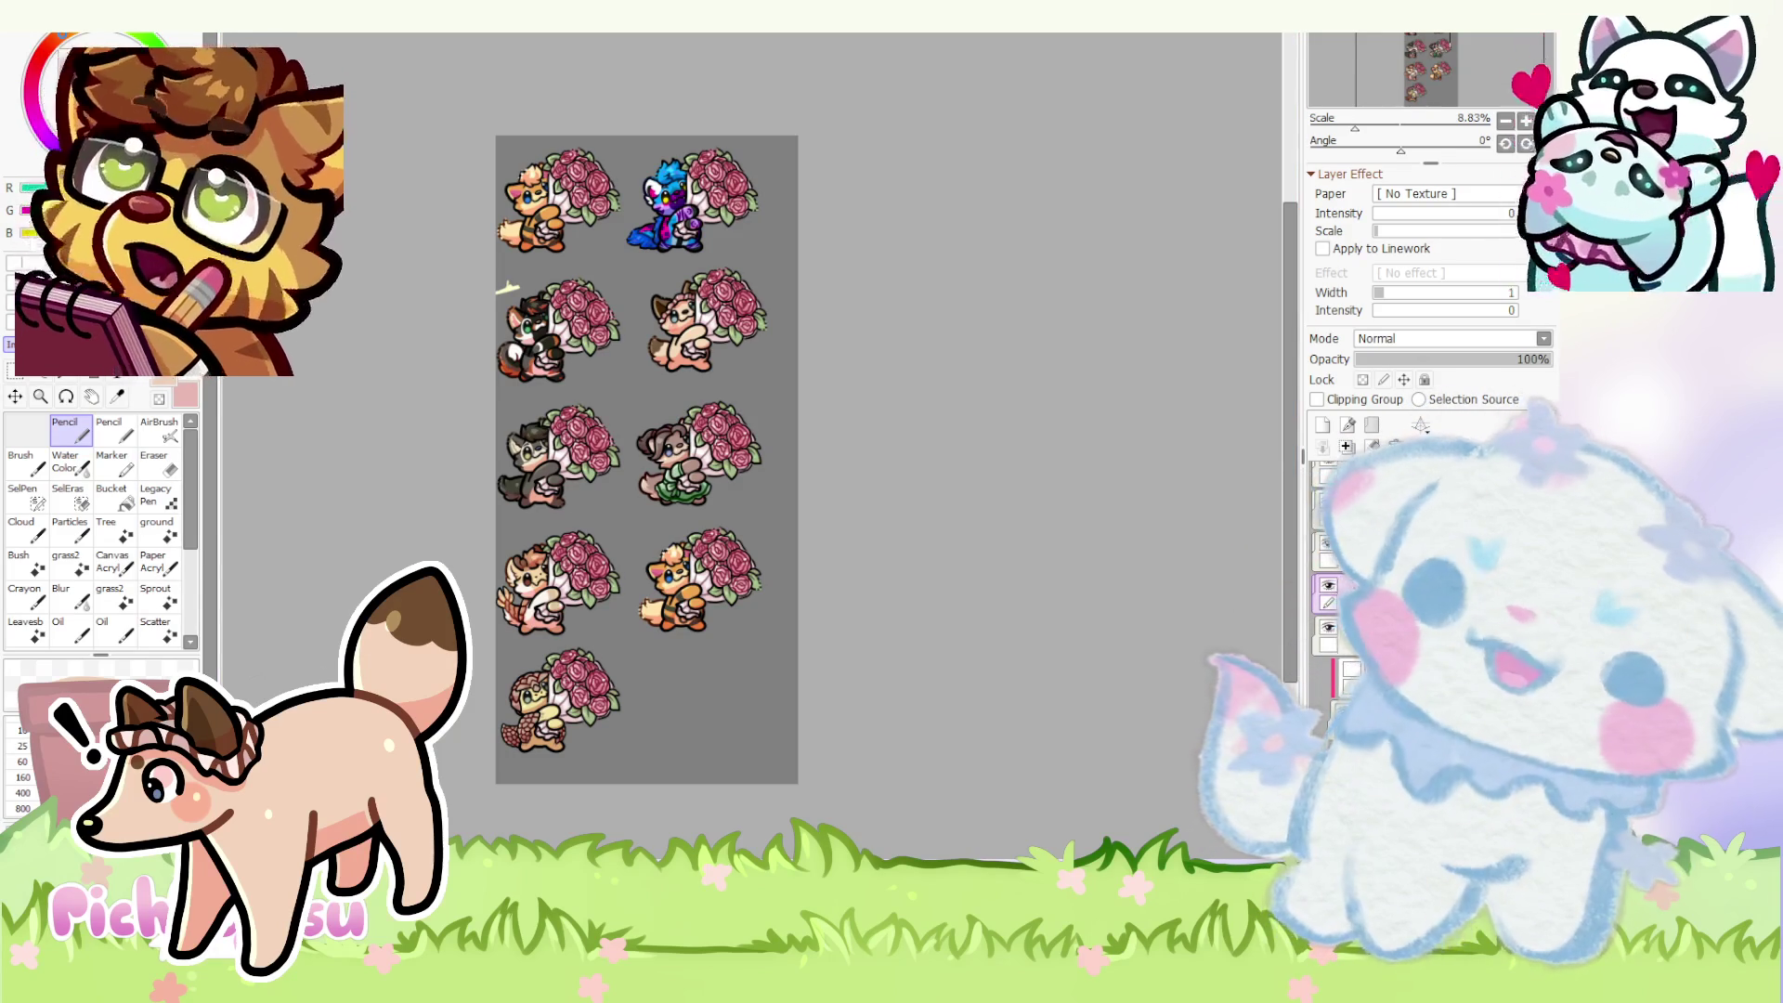
{"action": "scroll", "coordinate": [749, 708], "scroll_direction": "up", "scroll_amount": 2}
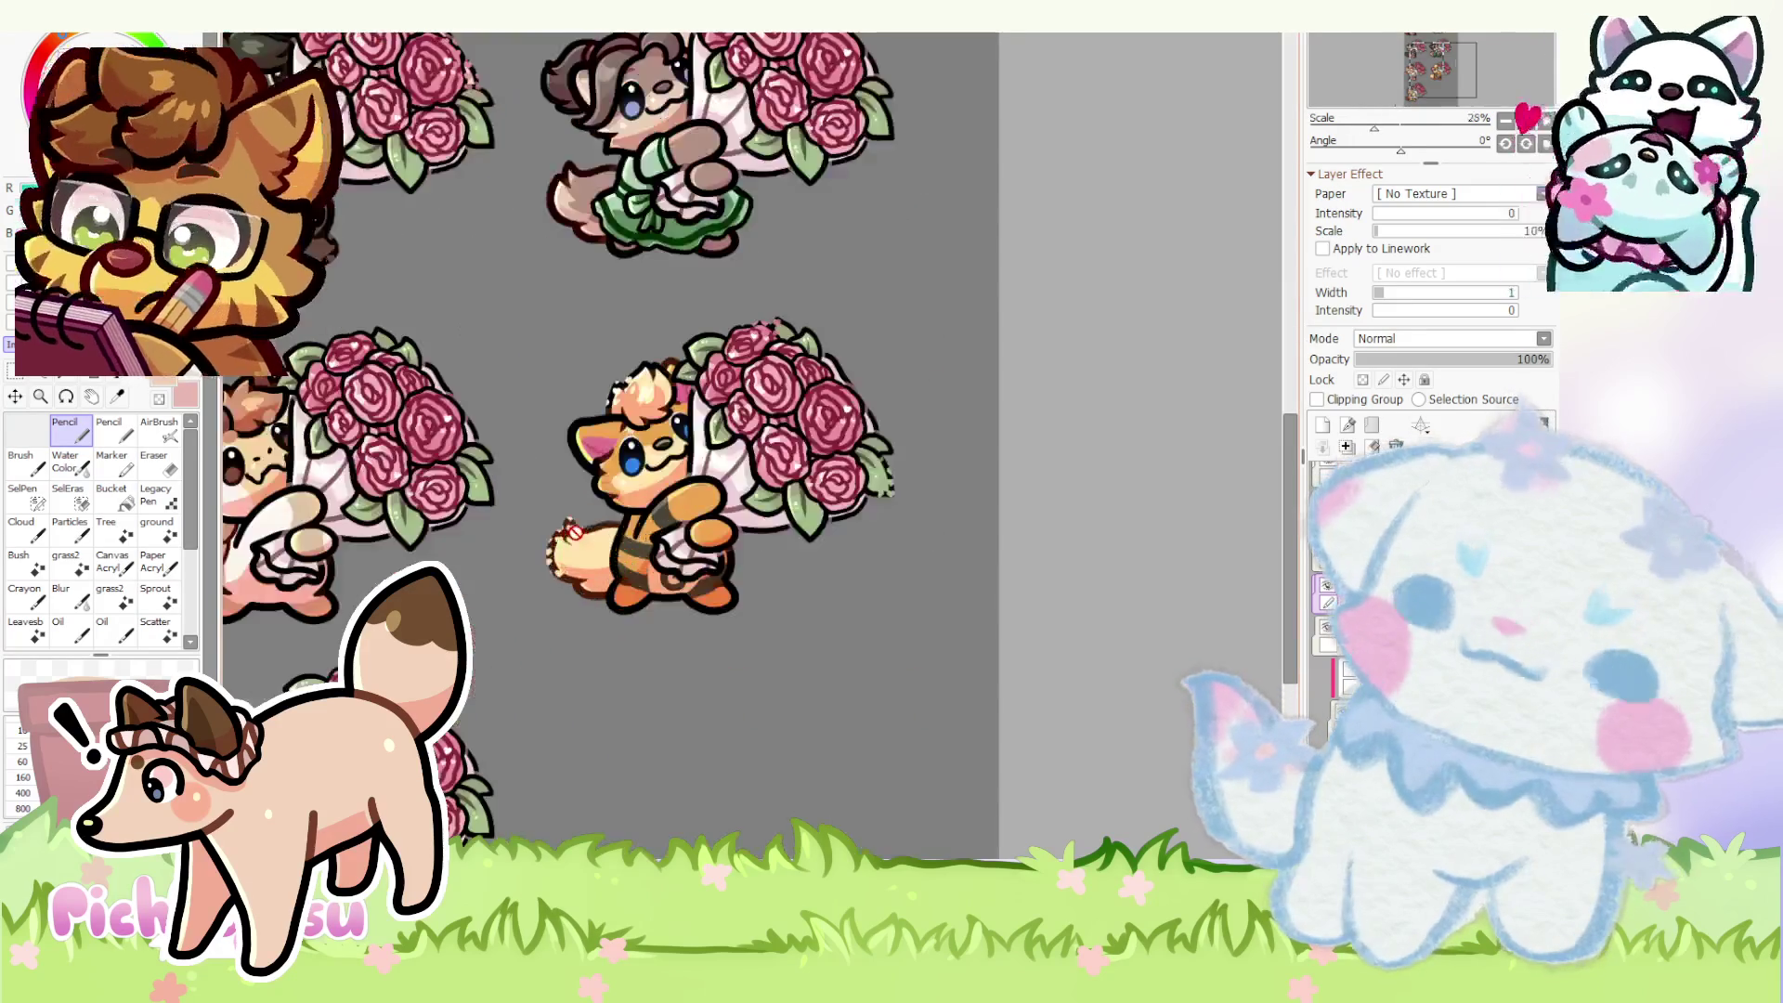
{"action": "scroll", "coordinate": [706, 778], "scroll_direction": "up", "scroll_amount": 1}
{"action": "scroll", "coordinate": [707, 777], "scroll_direction": "up", "scroll_amount": 1}
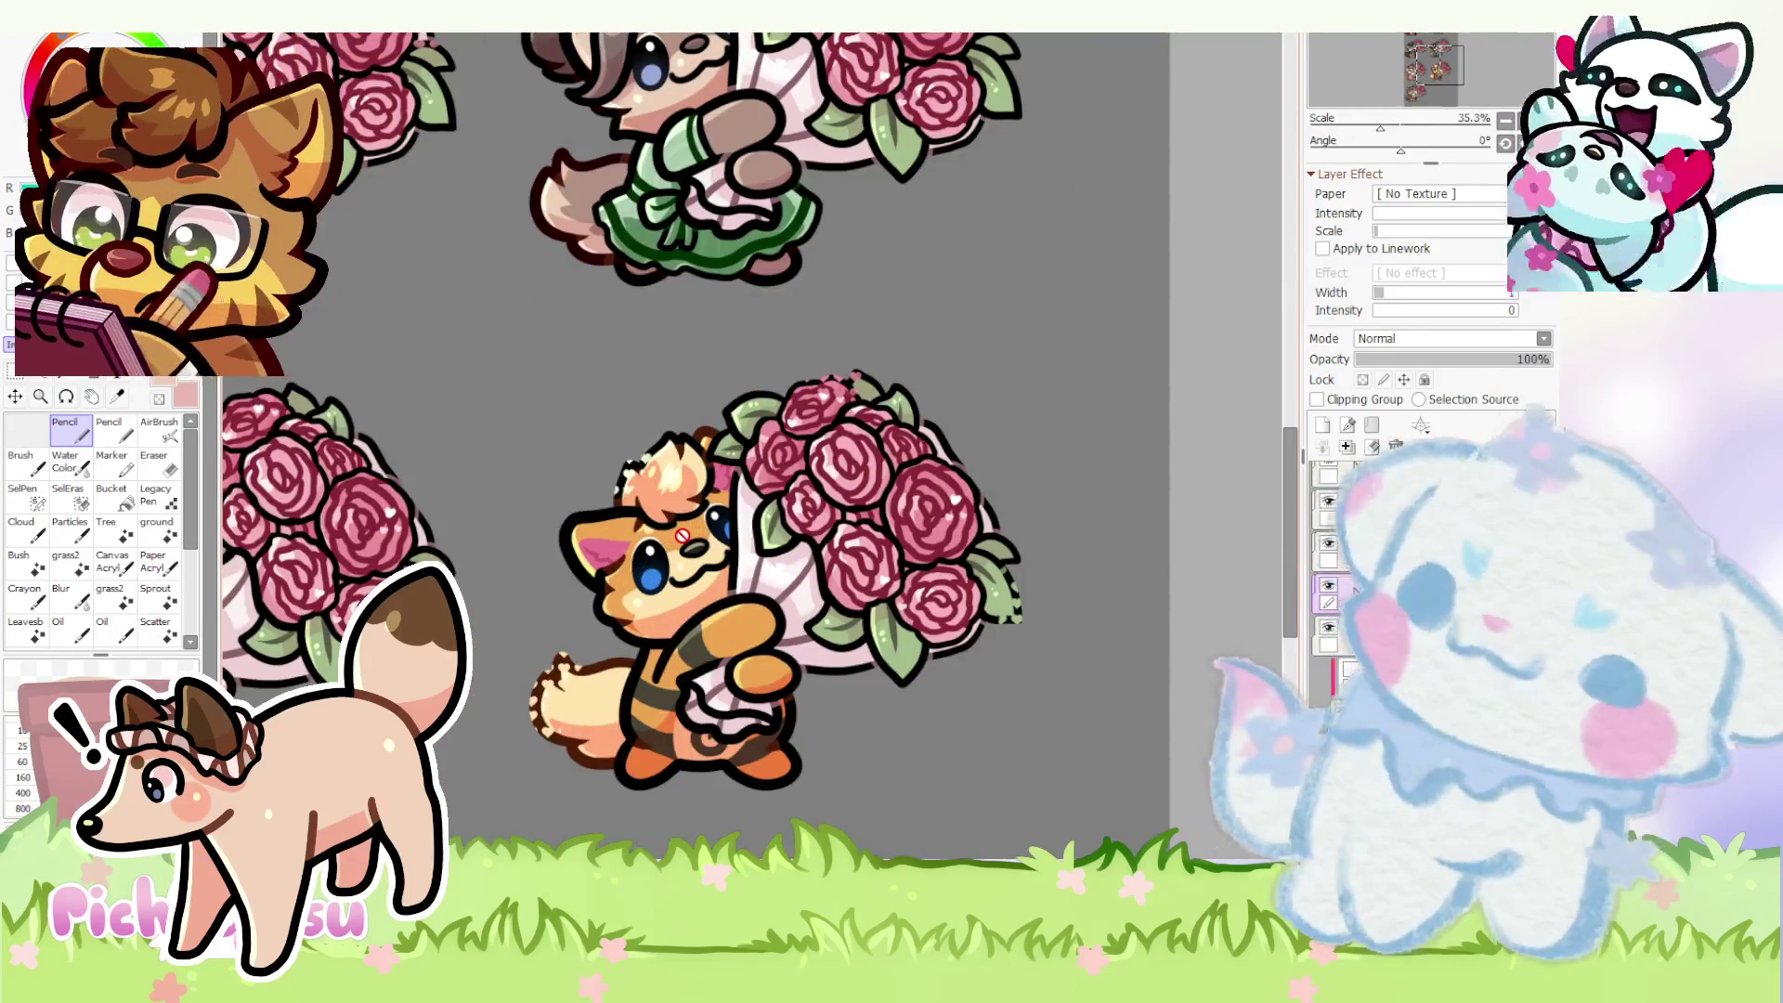
{"action": "scroll", "coordinate": [721, 474], "scroll_direction": "up", "scroll_amount": 2}
{"action": "scroll", "coordinate": [670, 530], "scroll_direction": "down", "scroll_amount": 3}
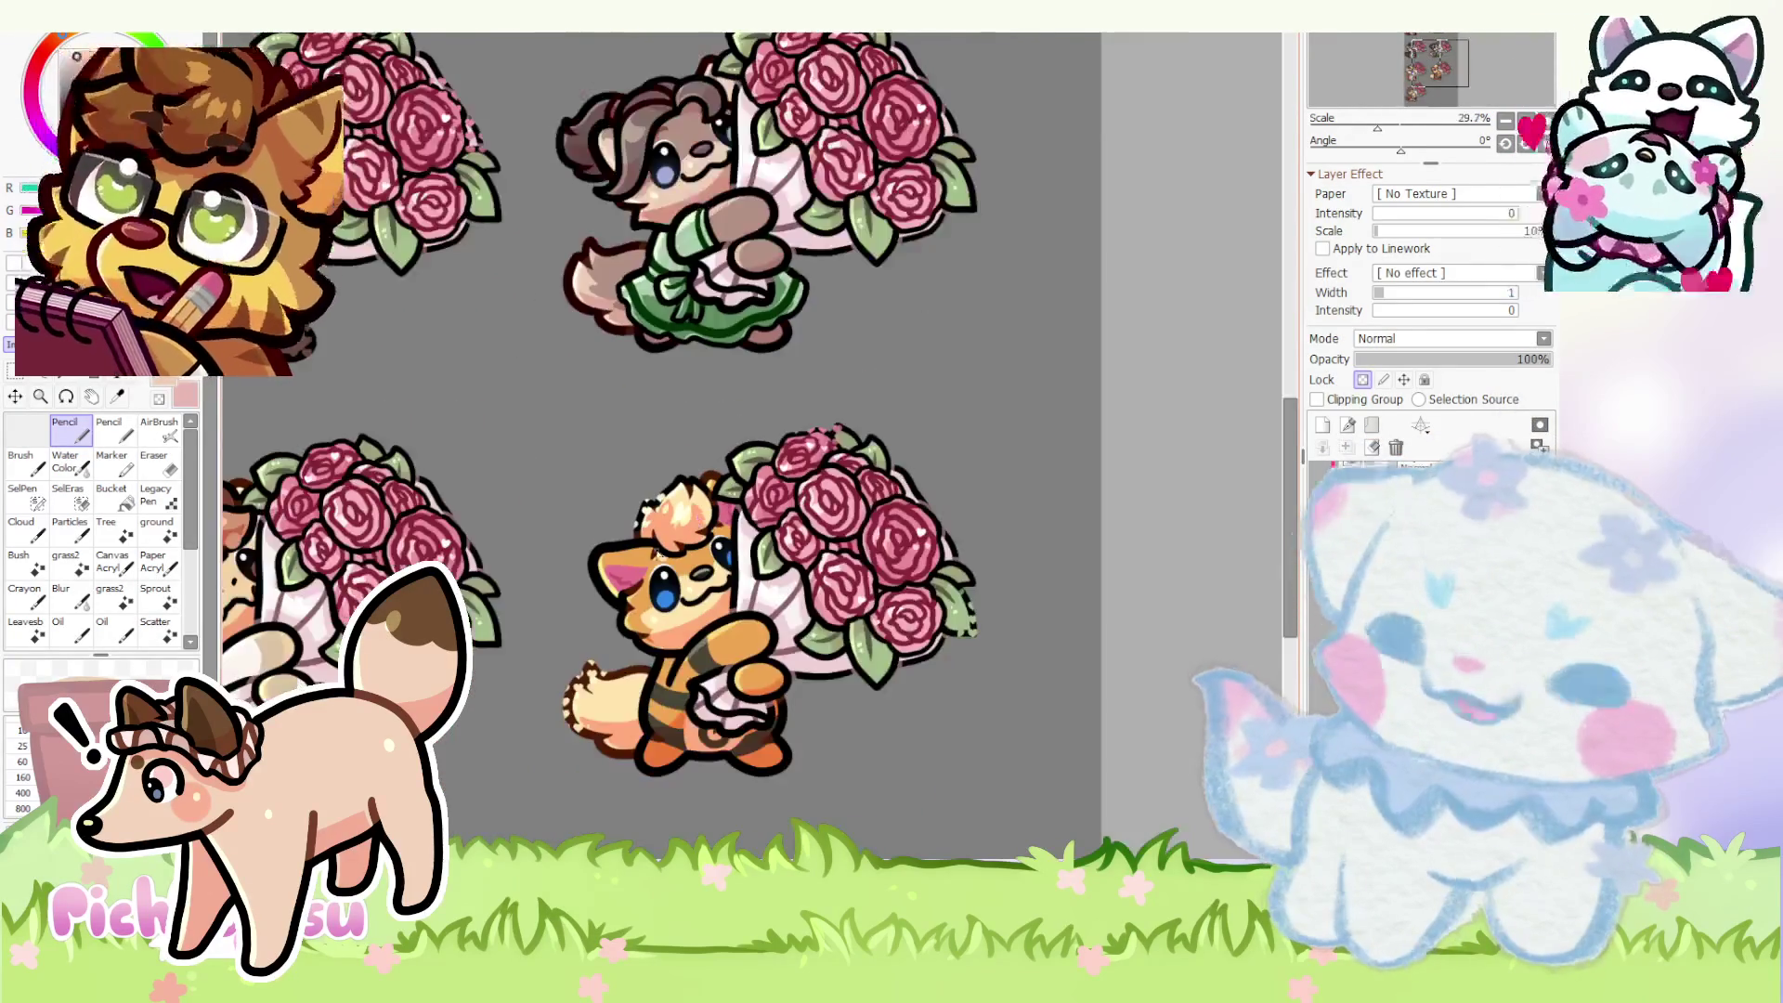
{"action": "scroll", "coordinate": [632, 556], "scroll_direction": "up", "scroll_amount": 2}
{"action": "scroll", "coordinate": [631, 554], "scroll_direction": "down", "scroll_amount": 1}
{"action": "scroll", "coordinate": [656, 571], "scroll_direction": "up", "scroll_amount": 1}
{"action": "scroll", "coordinate": [704, 603], "scroll_direction": "up", "scroll_amount": 2}
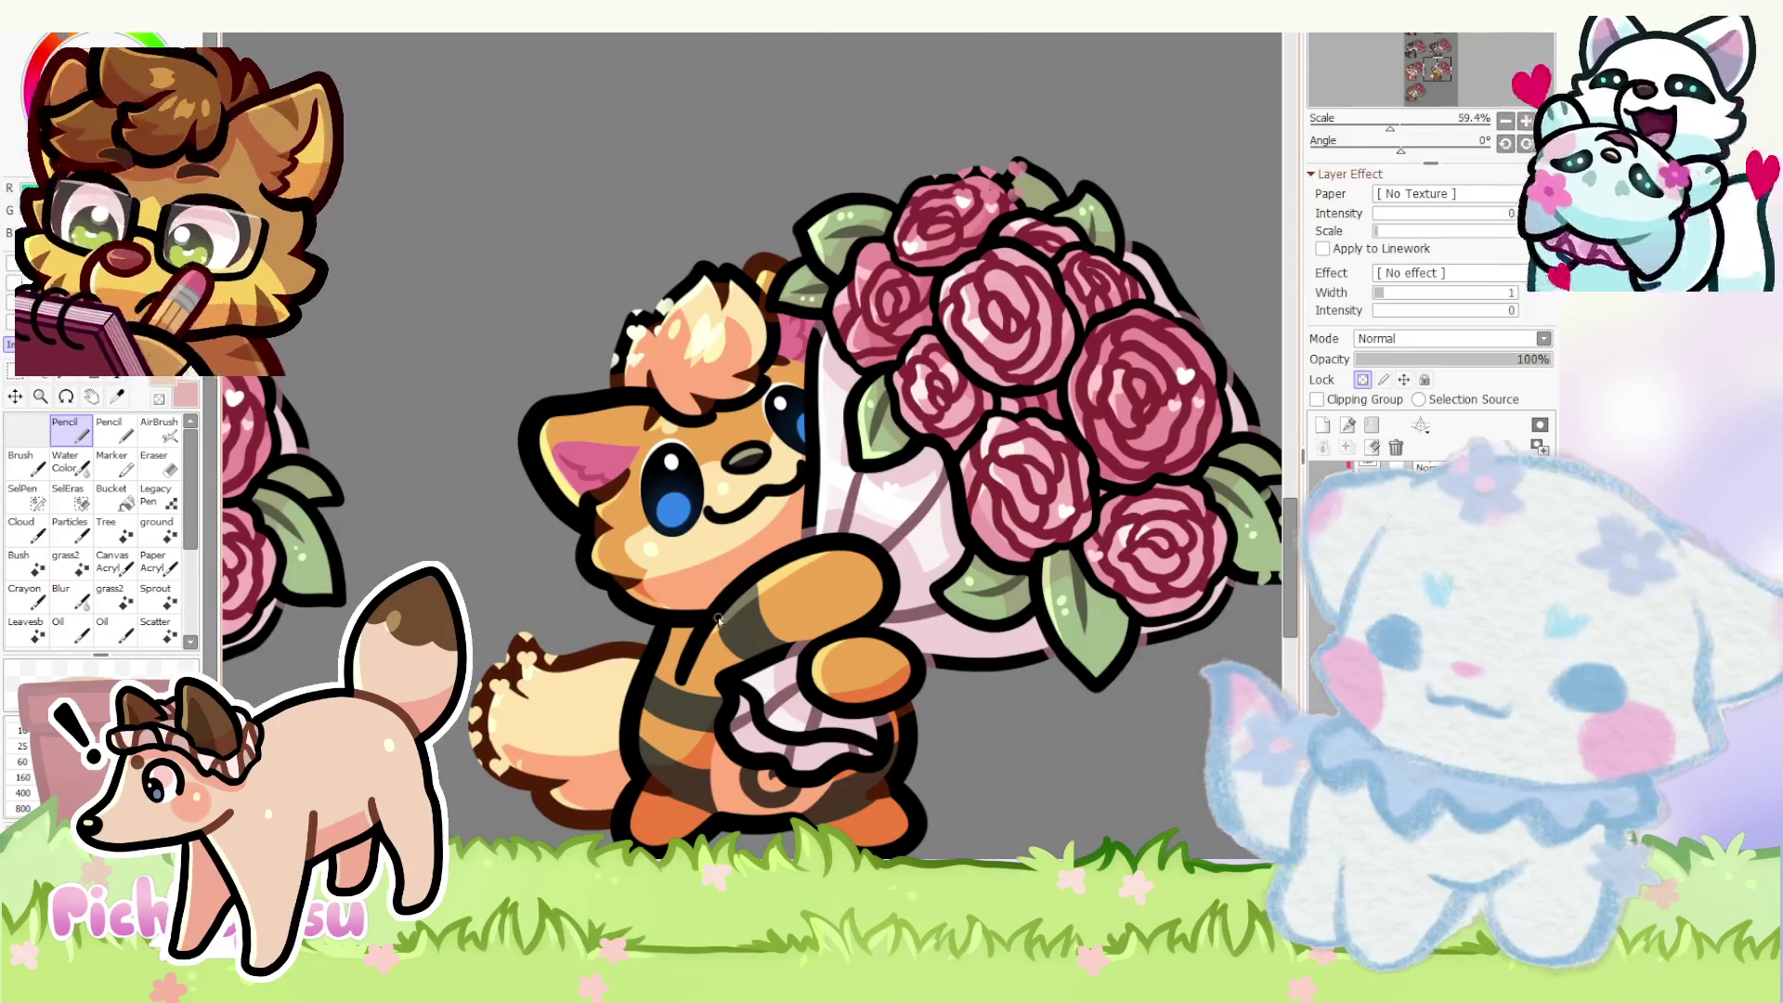
{"action": "scroll", "coordinate": [716, 619], "scroll_direction": "down", "scroll_amount": 2}
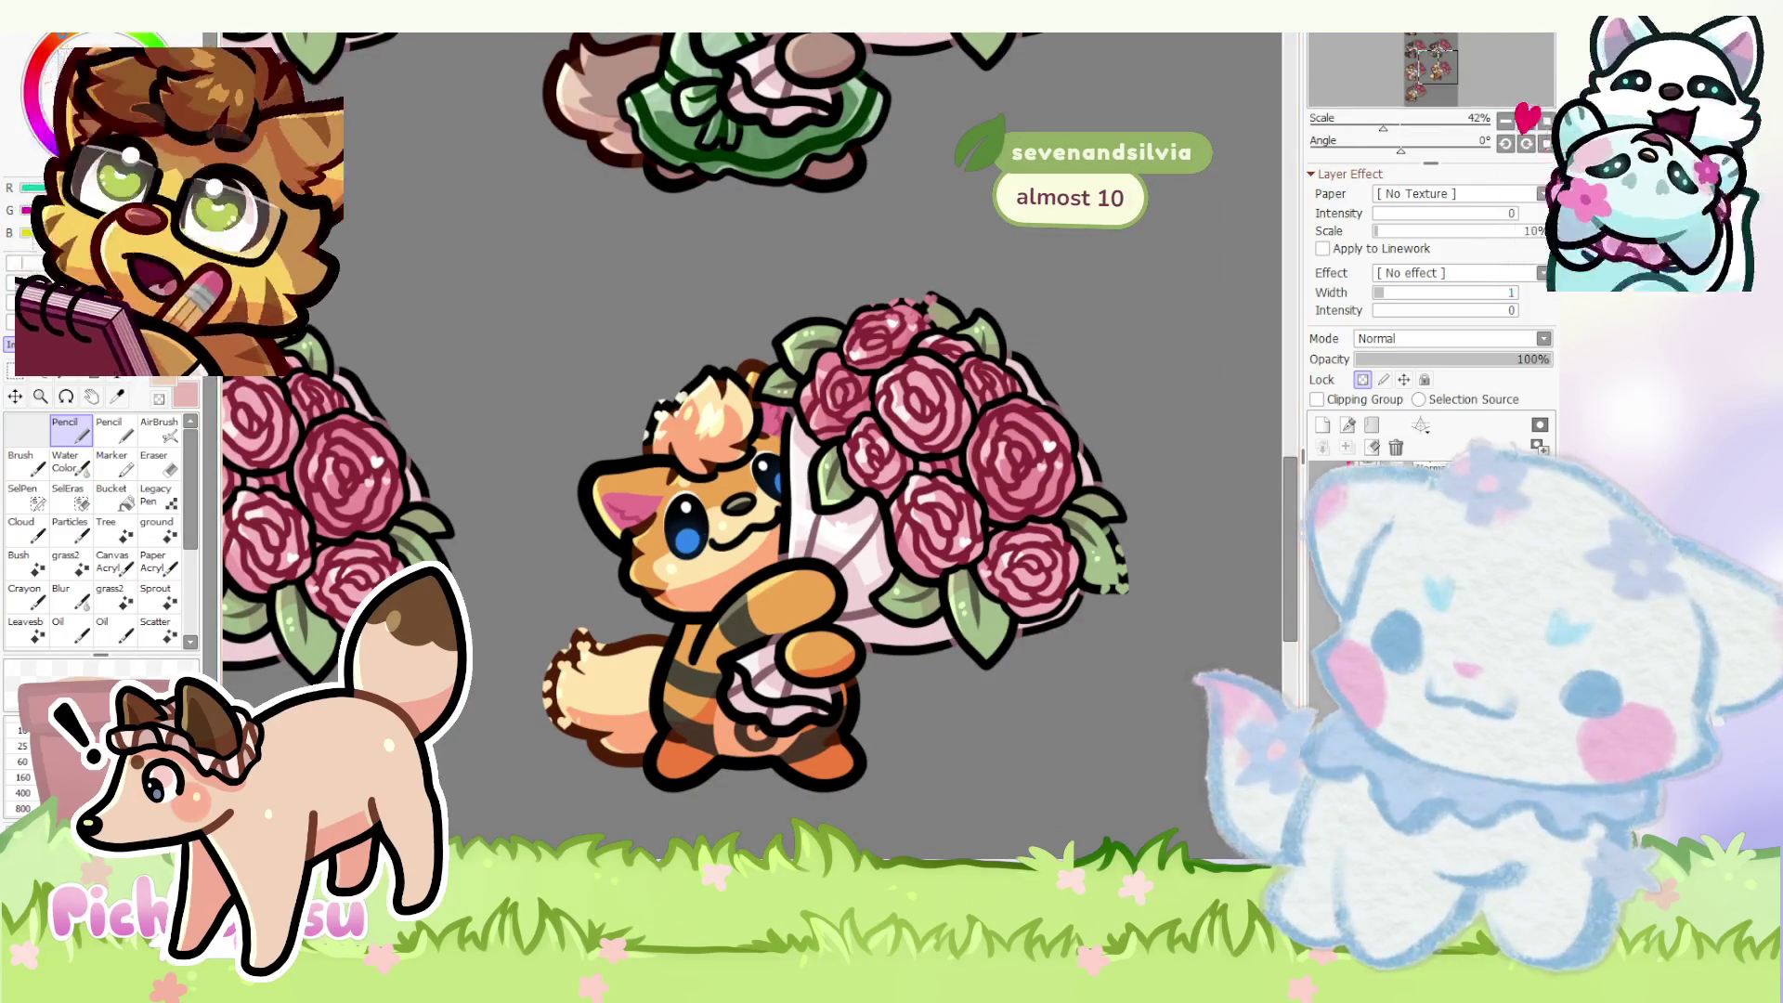
{"action": "scroll", "coordinate": [808, 543], "scroll_direction": "down", "scroll_amount": 3}
{"action": "scroll", "coordinate": [725, 460], "scroll_direction": "down", "scroll_amount": 3}
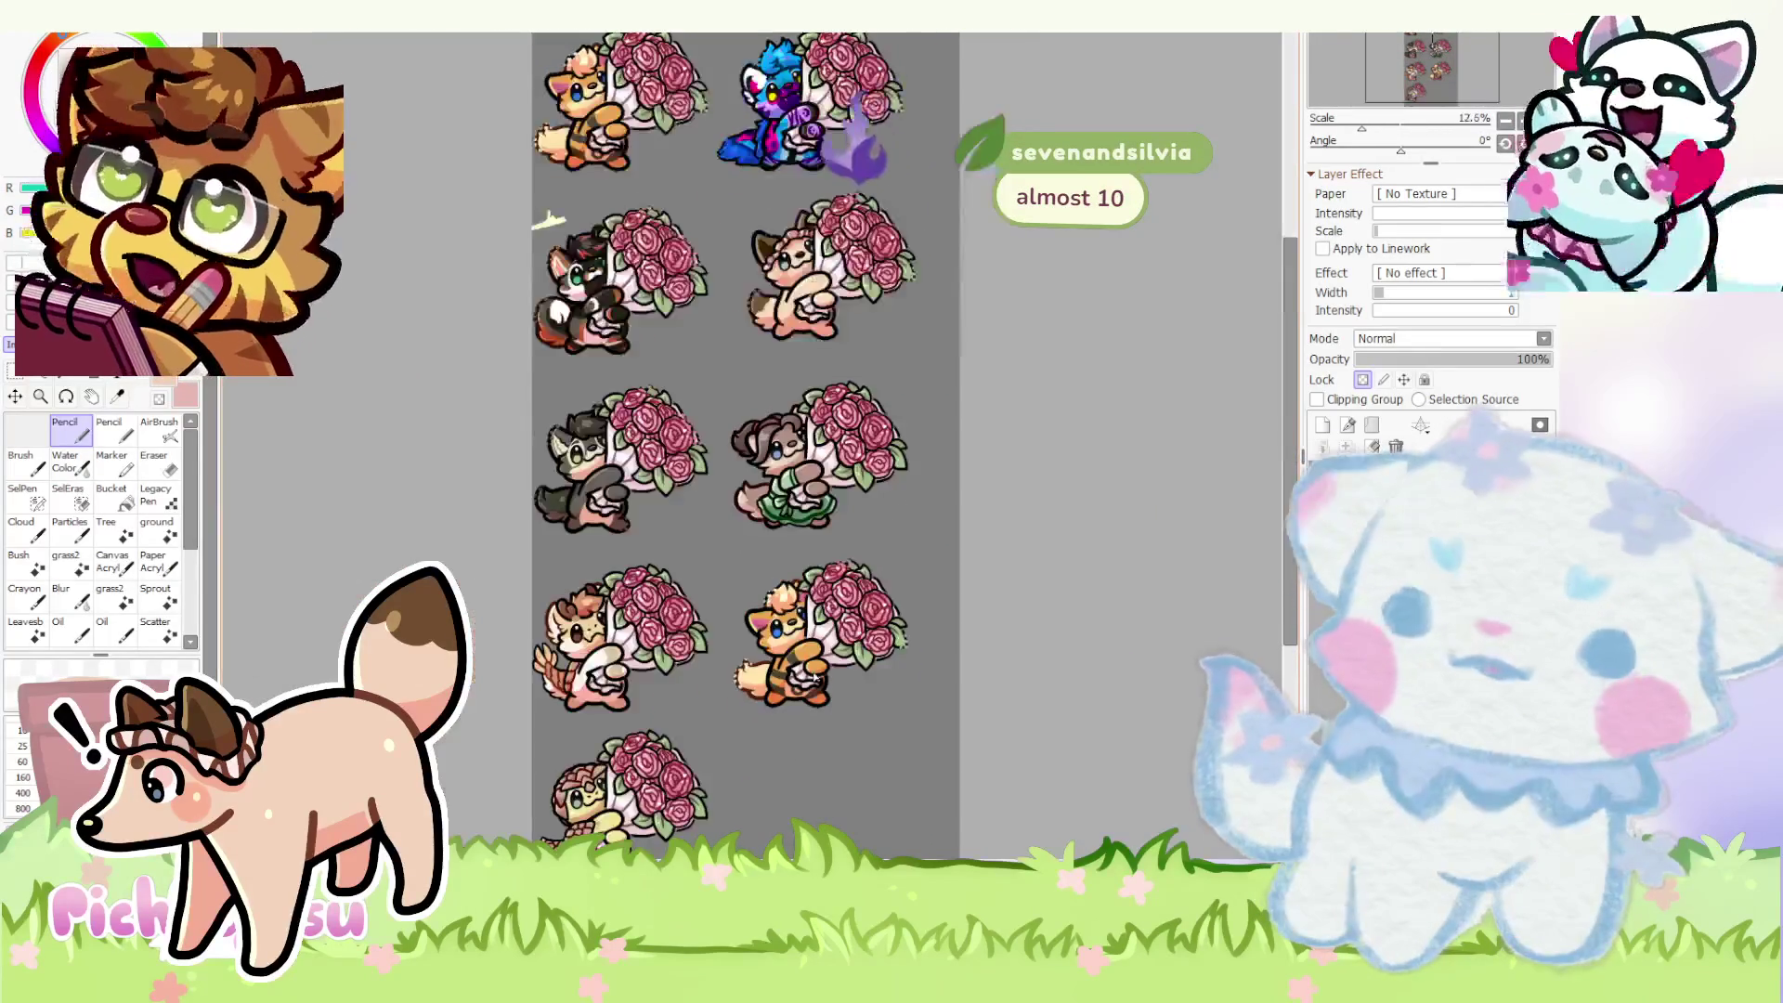
{"action": "scroll", "coordinate": [656, 390], "scroll_direction": "down", "scroll_amount": 3}
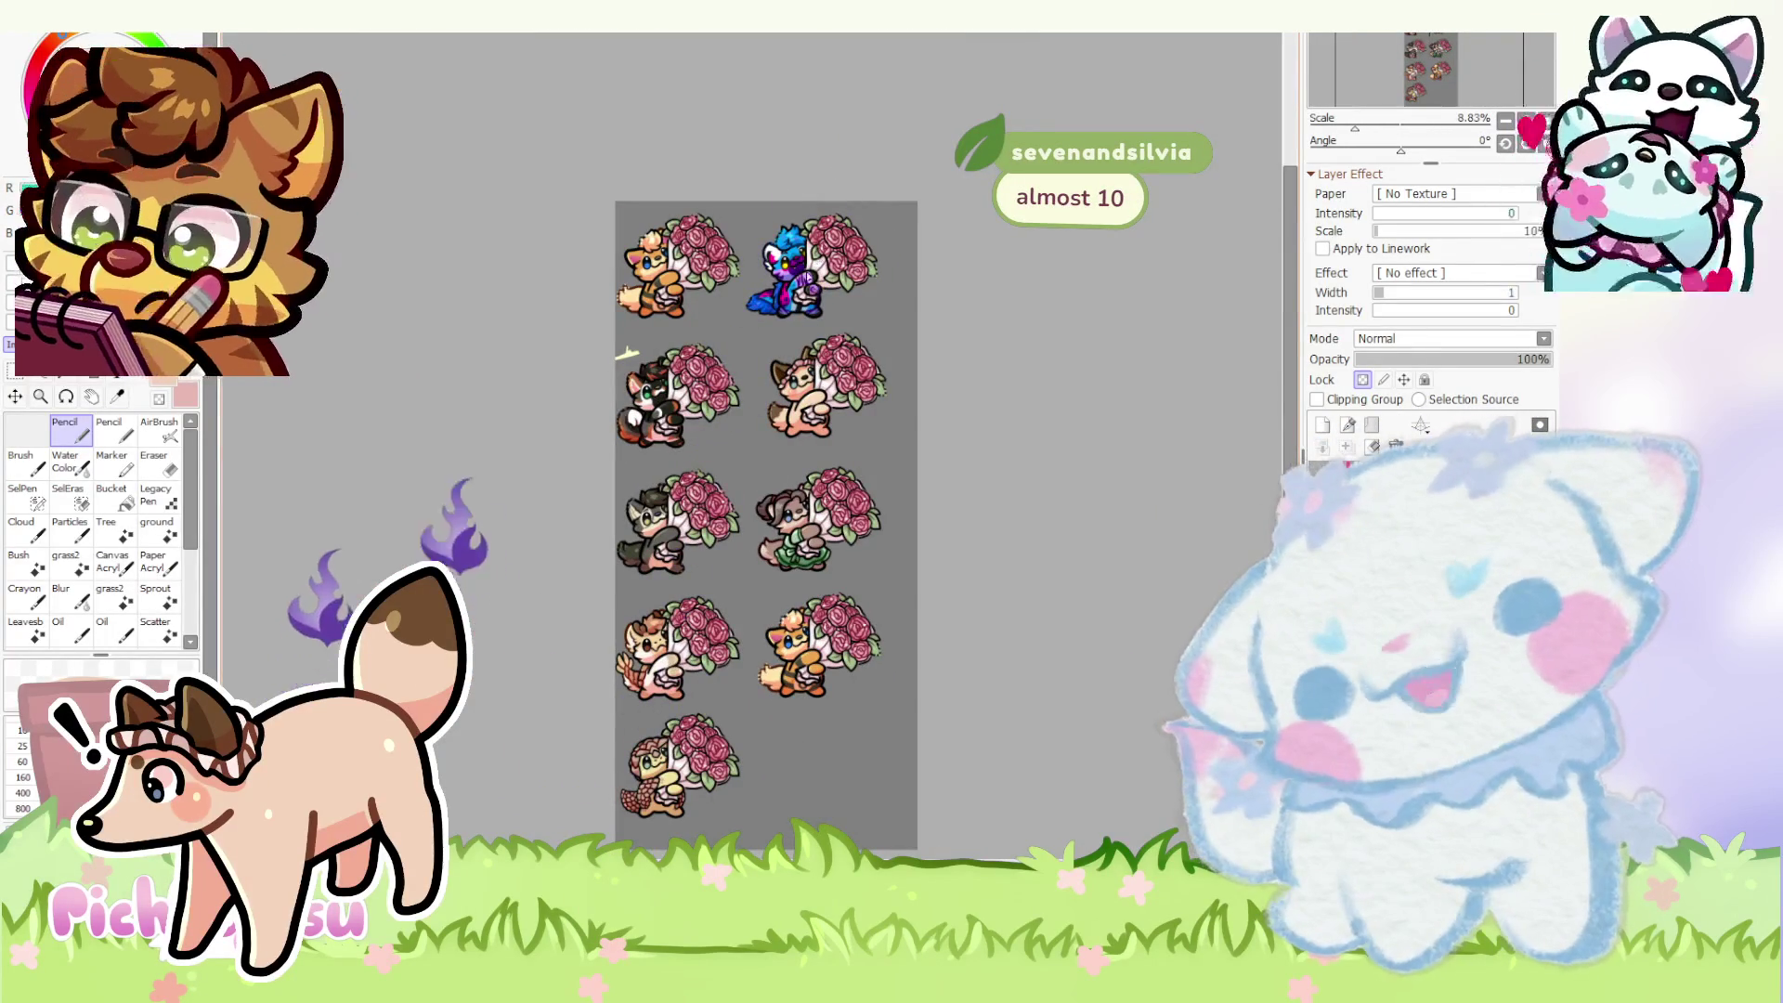
{"action": "scroll", "coordinate": [823, 762], "scroll_direction": "up", "scroll_amount": 1}
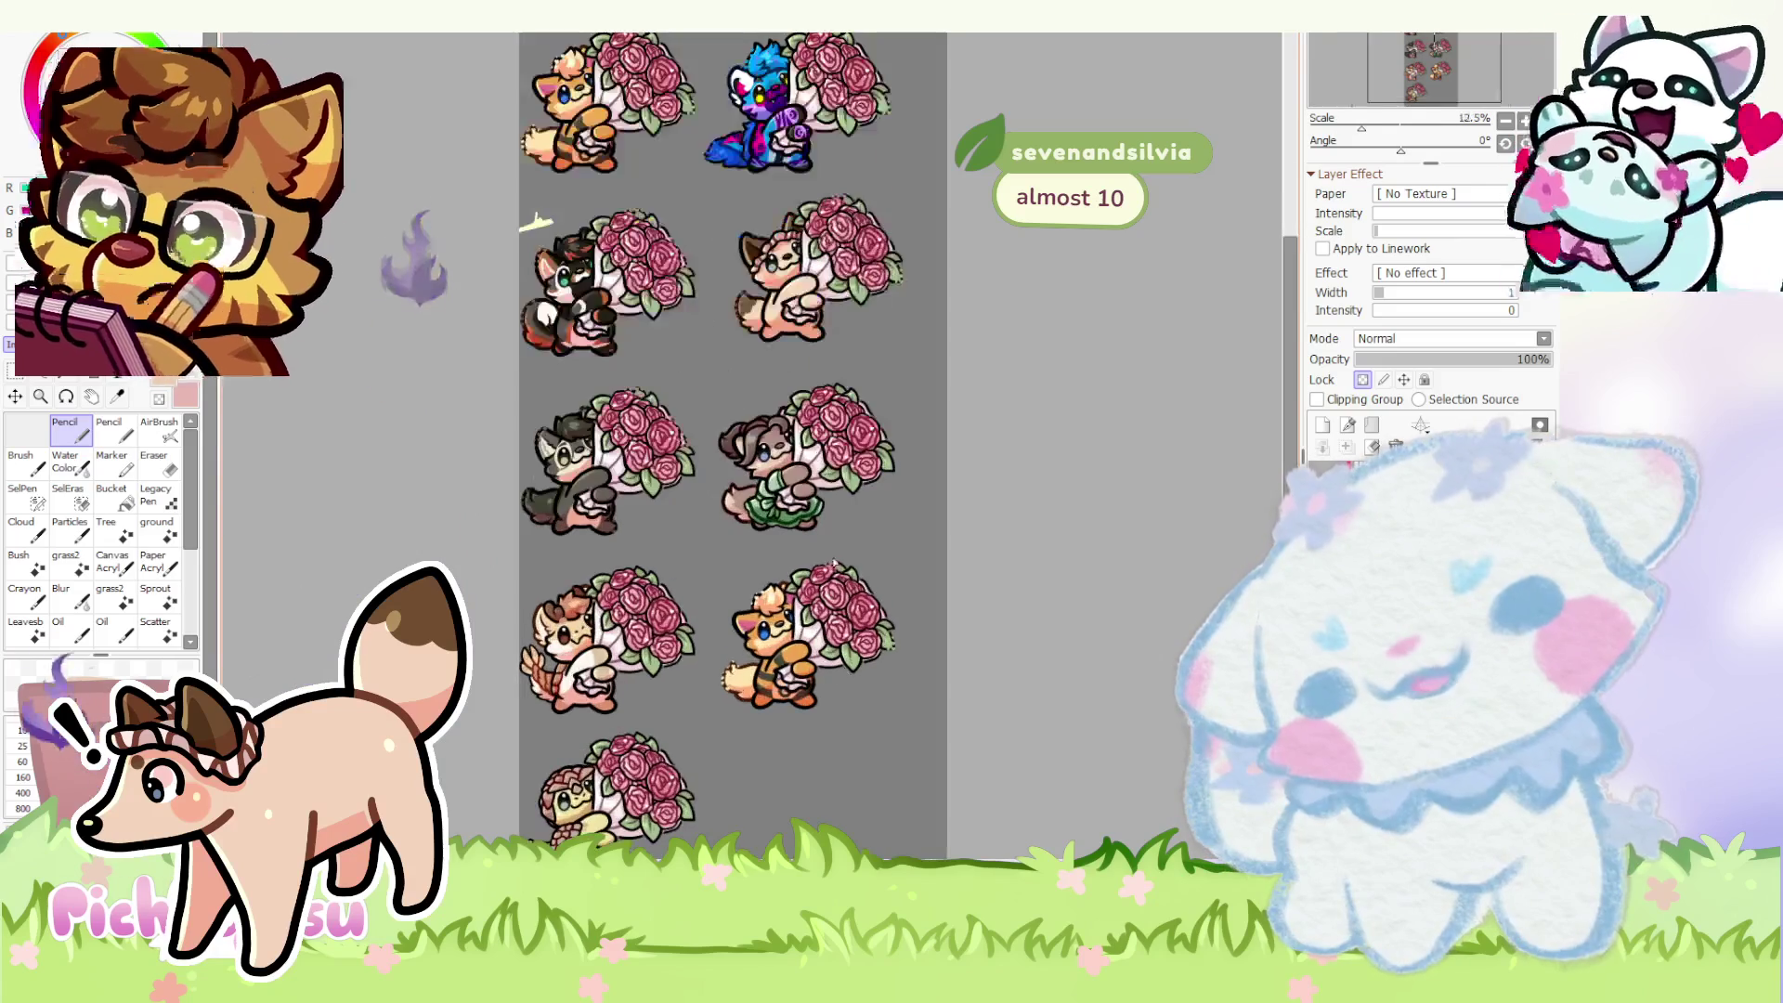
{"action": "scroll", "coordinate": [824, 763], "scroll_direction": "up", "scroll_amount": 1}
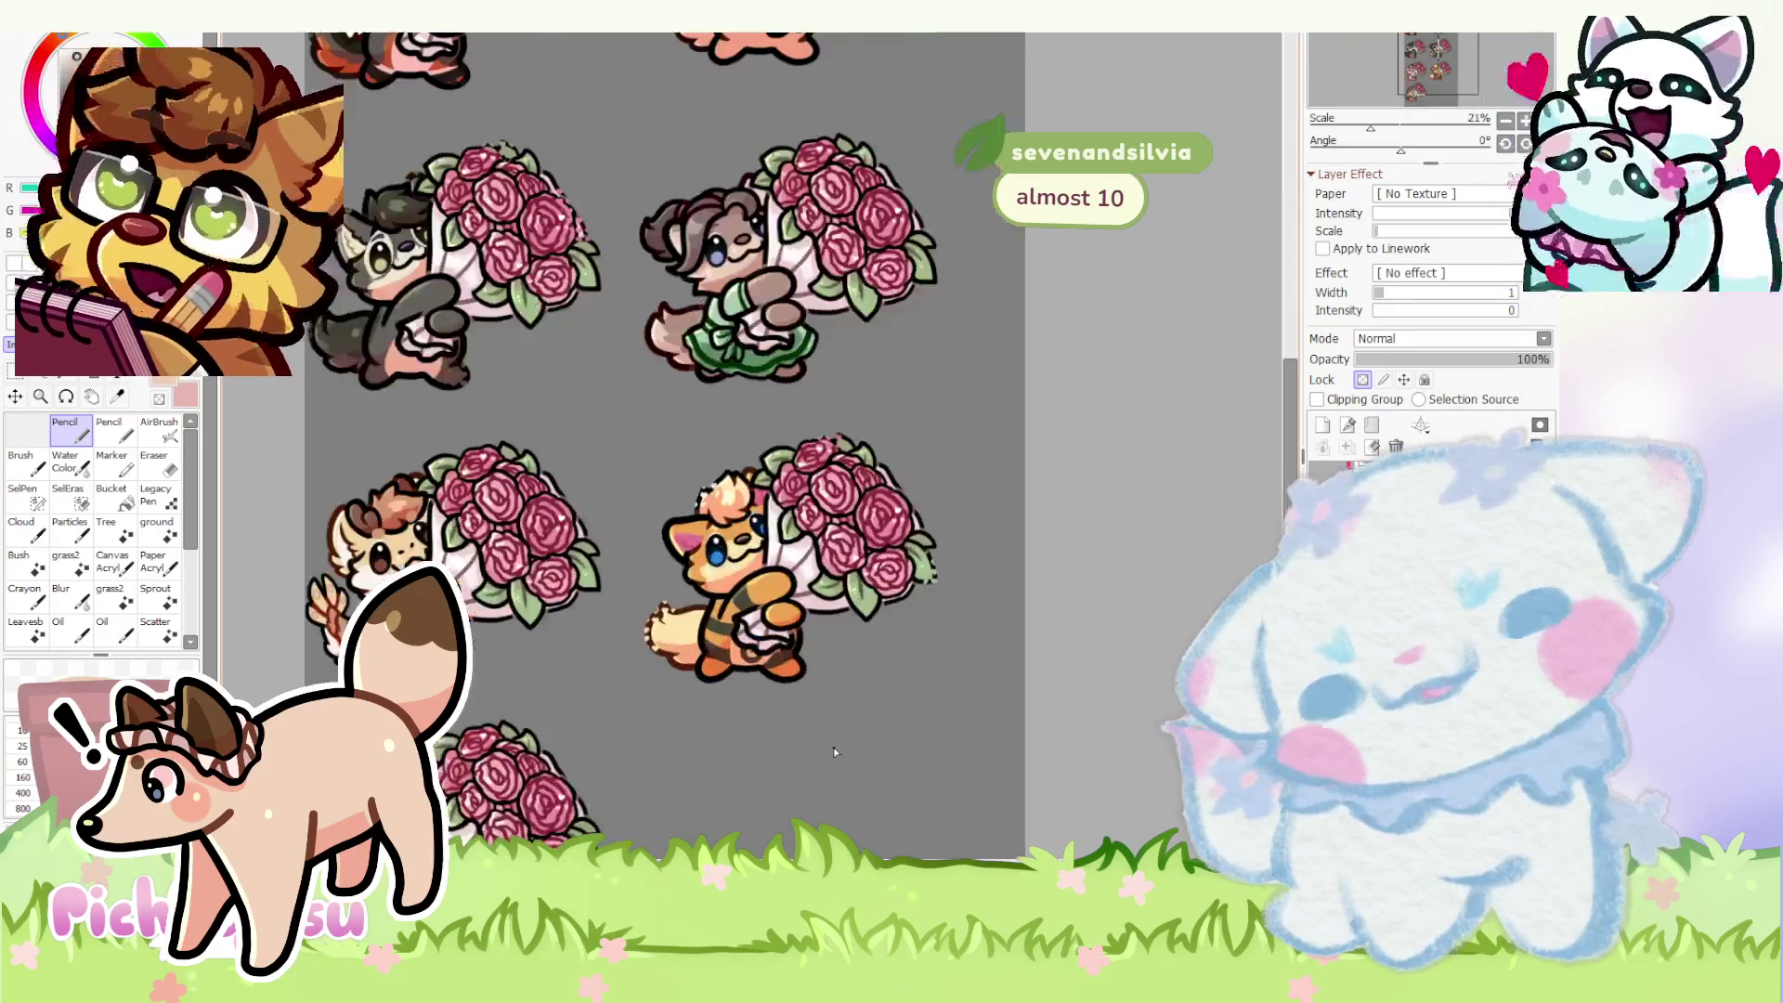
{"action": "scroll", "coordinate": [833, 747], "scroll_direction": "up", "scroll_amount": 2}
{"action": "scroll", "coordinate": [915, 193], "scroll_direction": "down", "scroll_amount": 3}
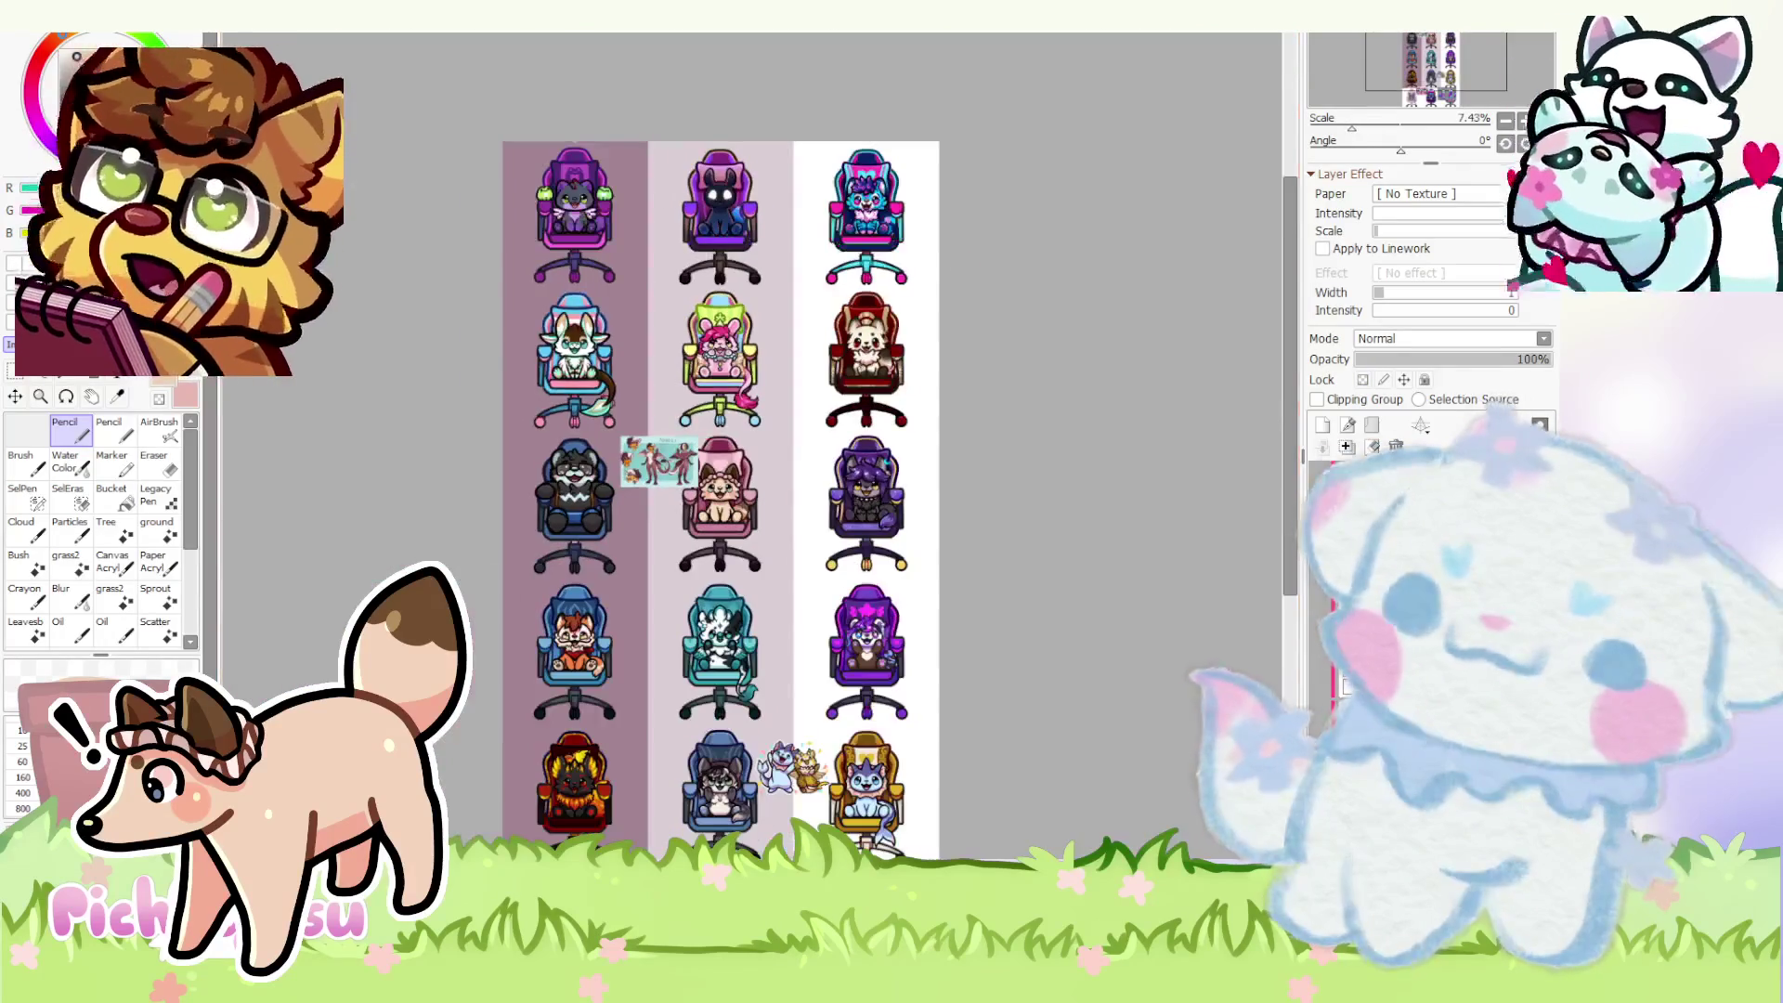
{"action": "scroll", "coordinate": [781, 488], "scroll_direction": "down", "scroll_amount": 3}
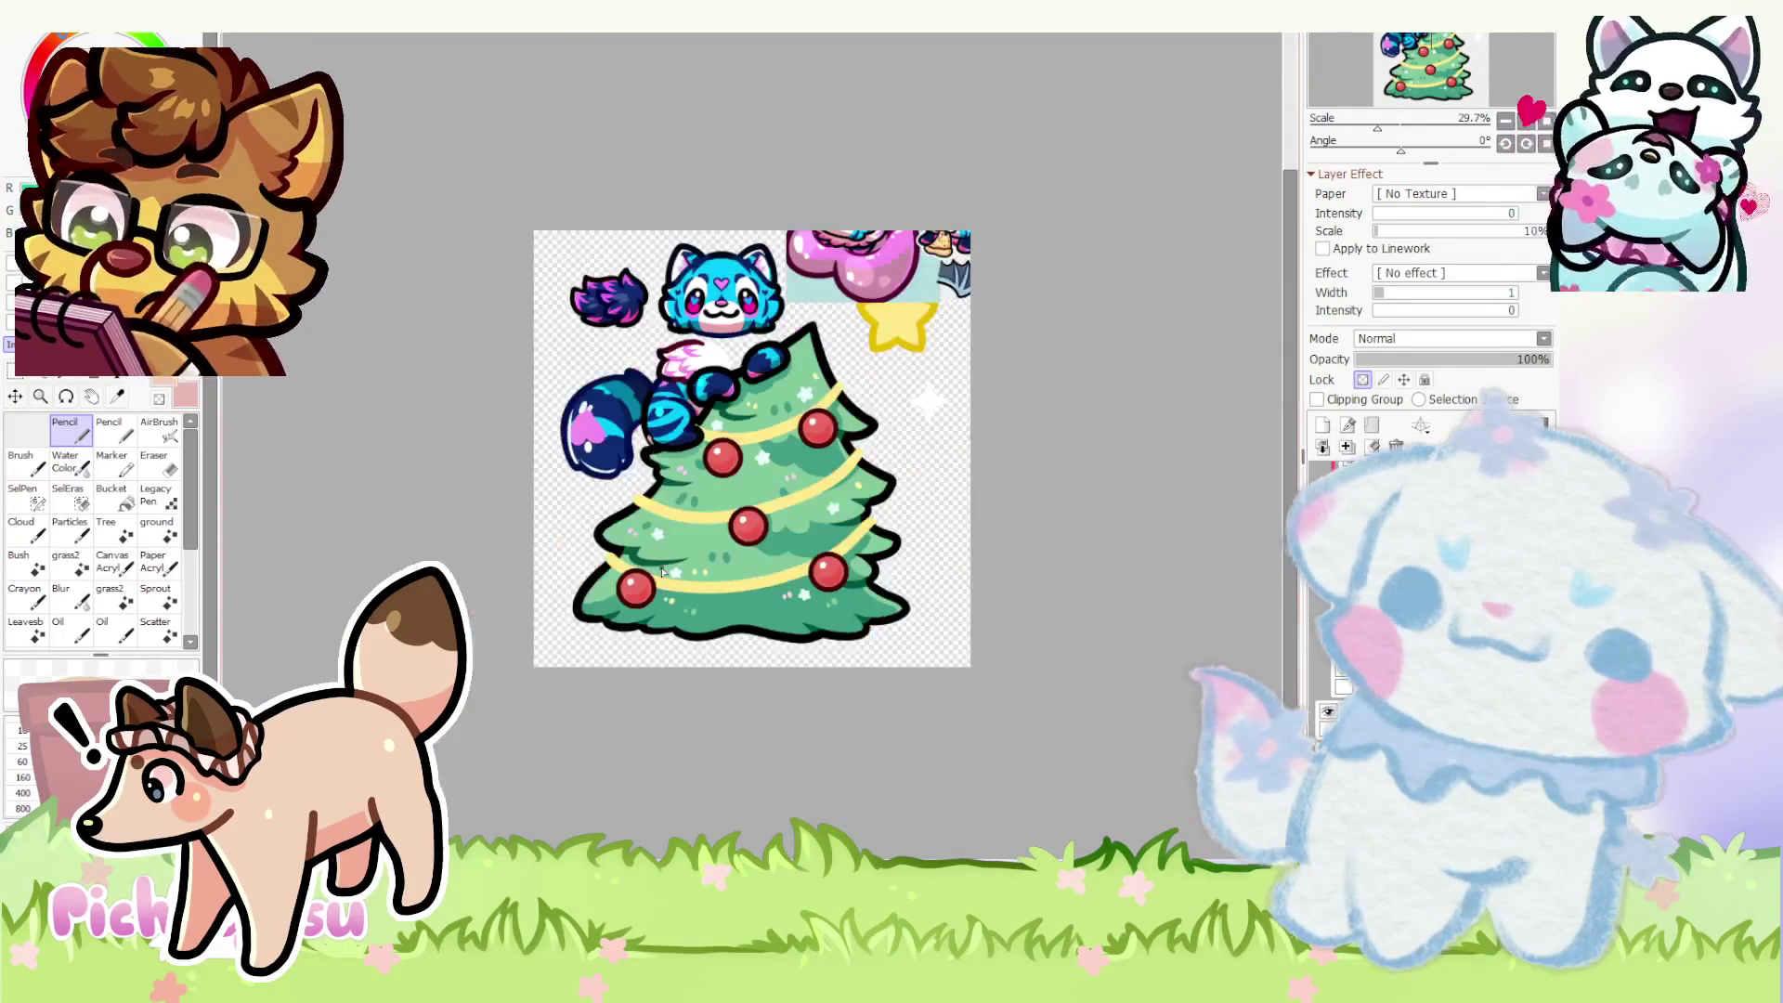
{"action": "scroll", "coordinate": [819, 626], "scroll_direction": "up", "scroll_amount": 3}
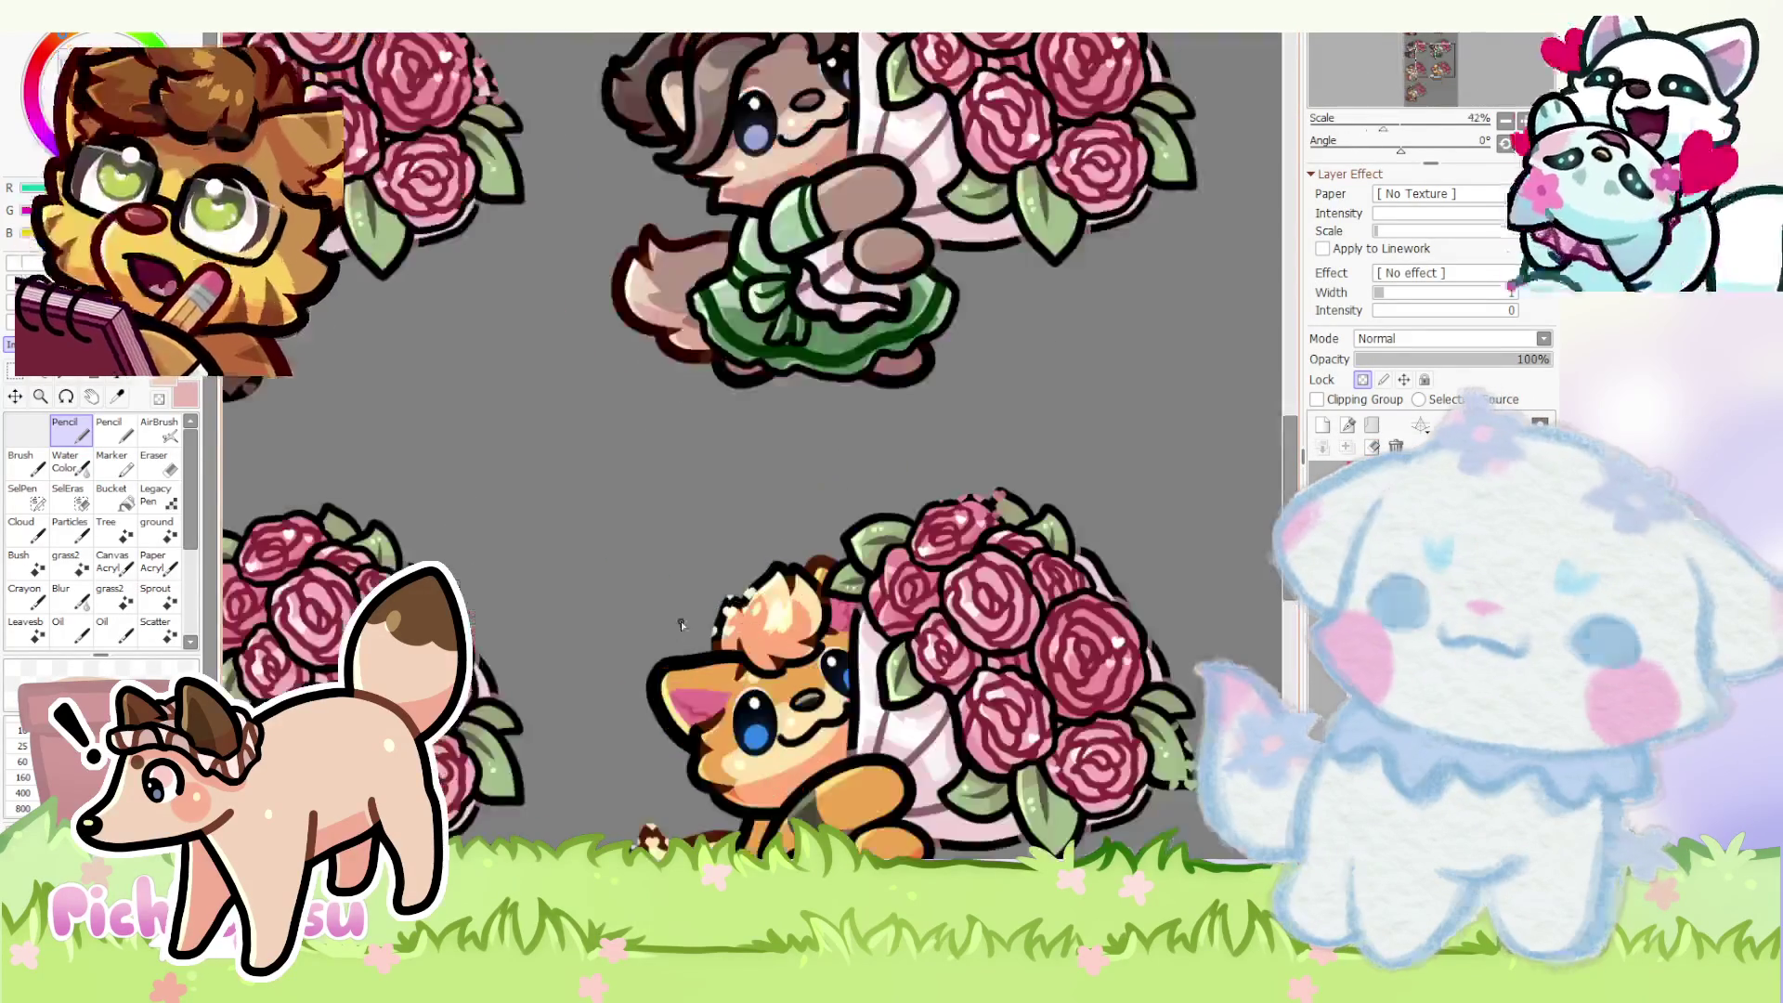
{"action": "scroll", "coordinate": [820, 625], "scroll_direction": "up", "scroll_amount": 2}
{"action": "scroll", "coordinate": [820, 628], "scroll_direction": "down", "scroll_amount": 3}
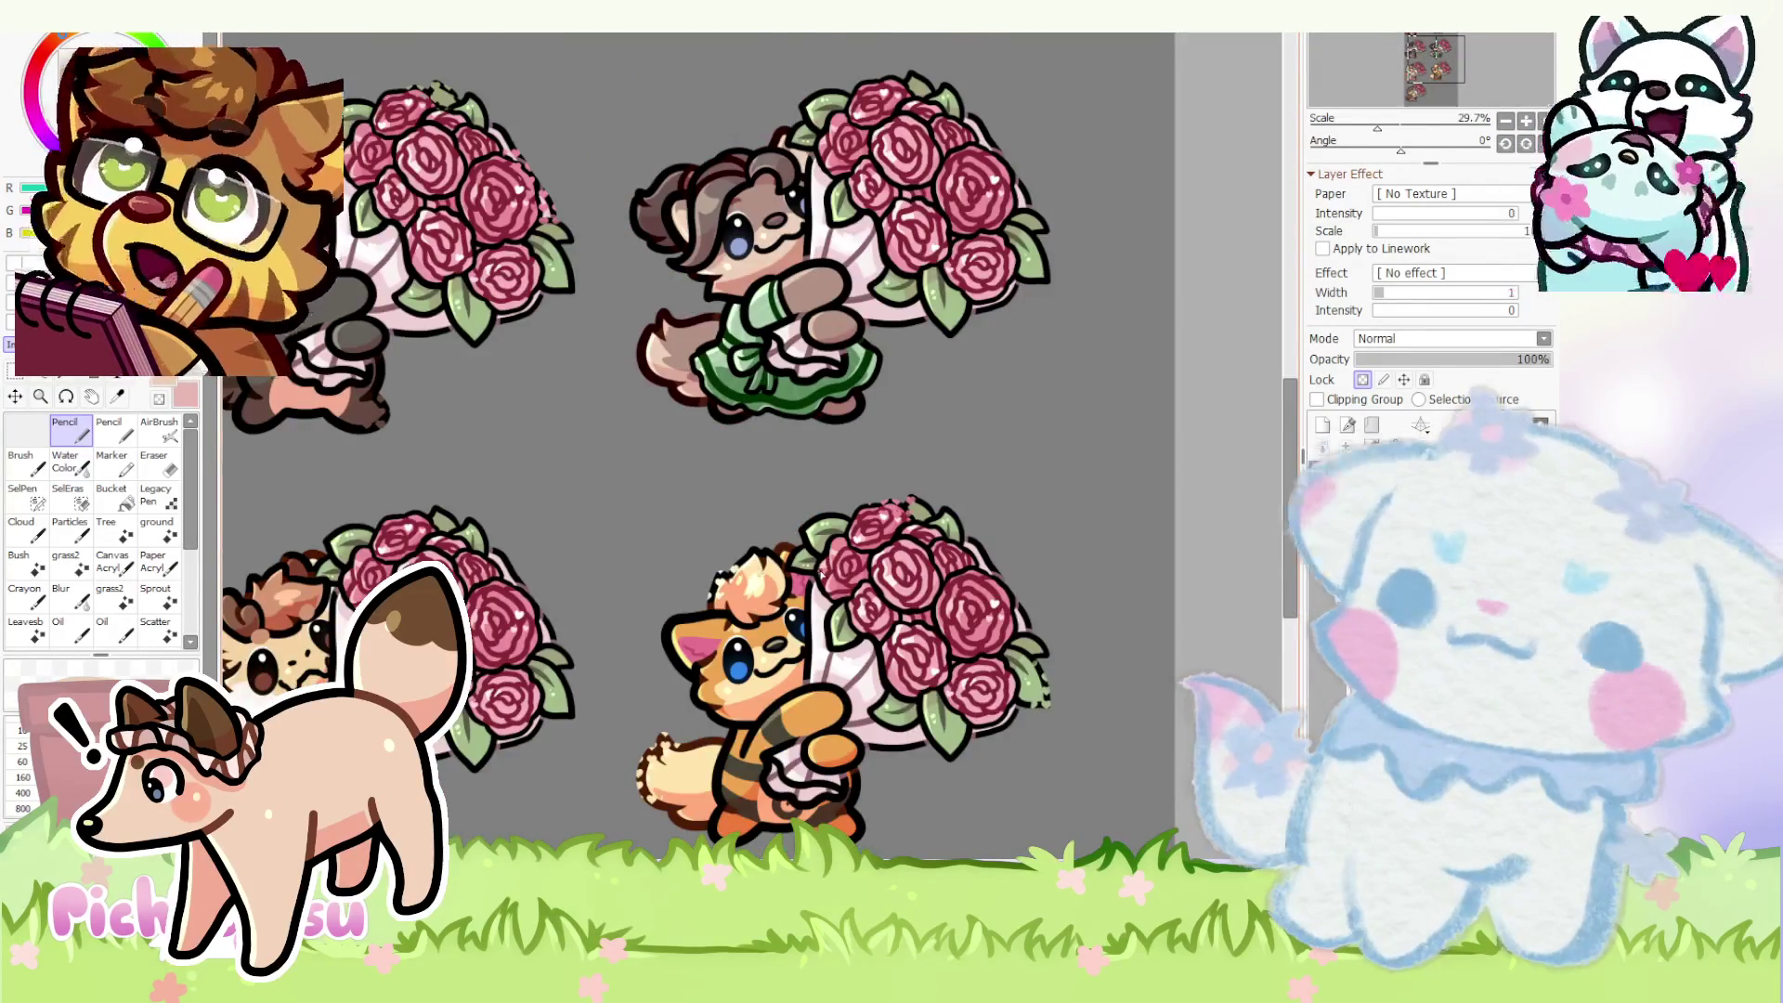
{"action": "scroll", "coordinate": [819, 628], "scroll_direction": "up", "scroll_amount": 3}
{"action": "scroll", "coordinate": [780, 599], "scroll_direction": "down", "scroll_amount": 5}
{"action": "scroll", "coordinate": [753, 690], "scroll_direction": "up", "scroll_amount": 3}
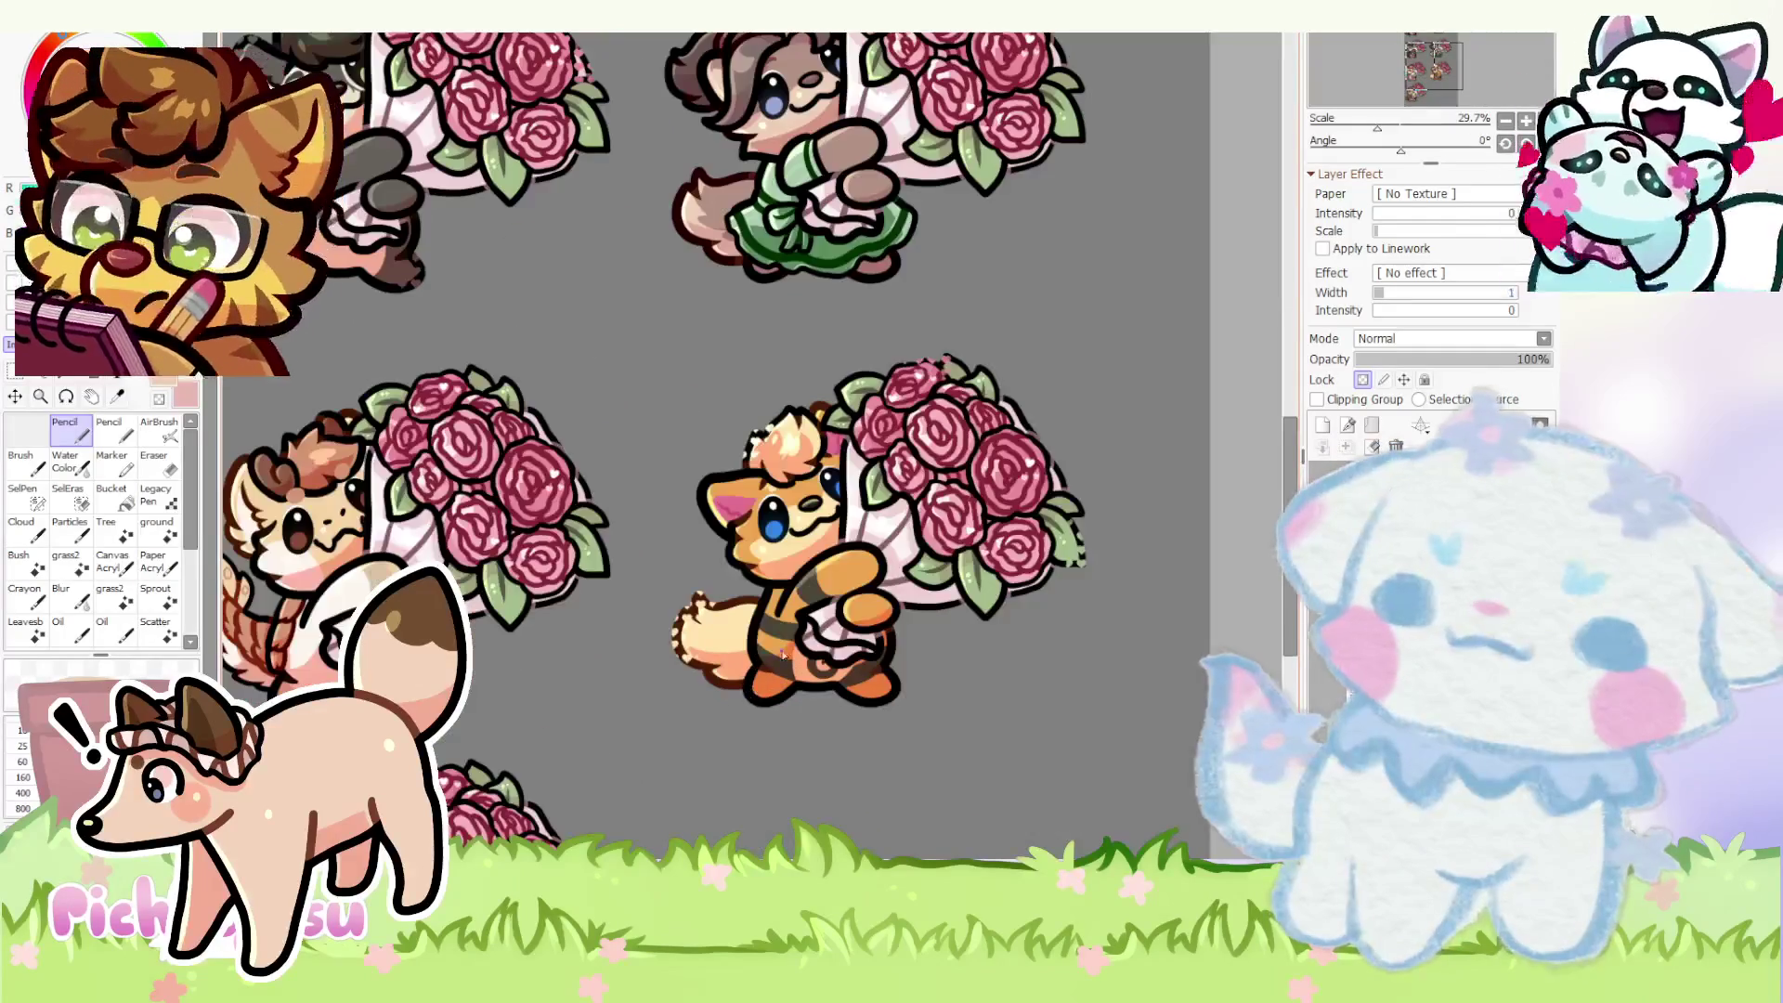
{"action": "scroll", "coordinate": [798, 639], "scroll_direction": "up", "scroll_amount": 2}
{"action": "scroll", "coordinate": [764, 607], "scroll_direction": "up", "scroll_amount": 2}
{"action": "scroll", "coordinate": [807, 549], "scroll_direction": "down", "scroll_amount": 5}
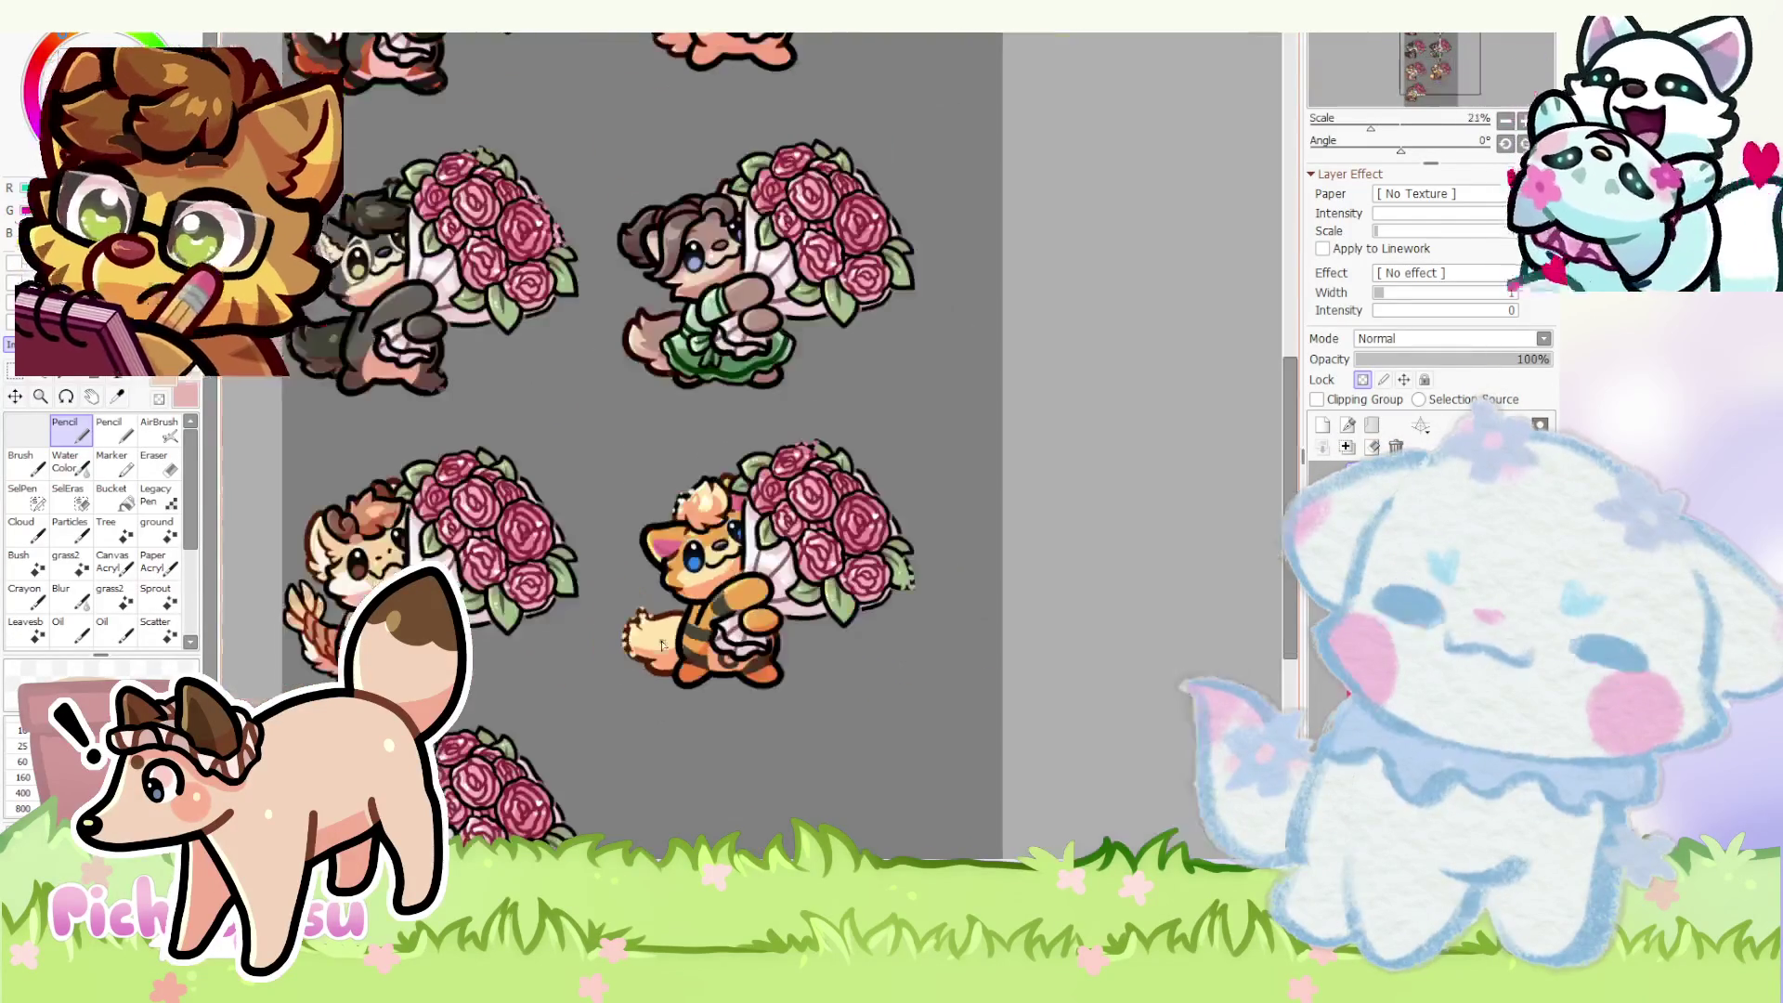
{"action": "scroll", "coordinate": [512, 248], "scroll_direction": "down", "scroll_amount": 5}
- Check the Christmas tree drawing, return to the bouquet sheet and select the pasted layer
{"action": "key", "text": "ctrl+Tab"}
{"action": "scroll", "coordinate": [697, 348], "scroll_direction": "up", "scroll_amount": 2}
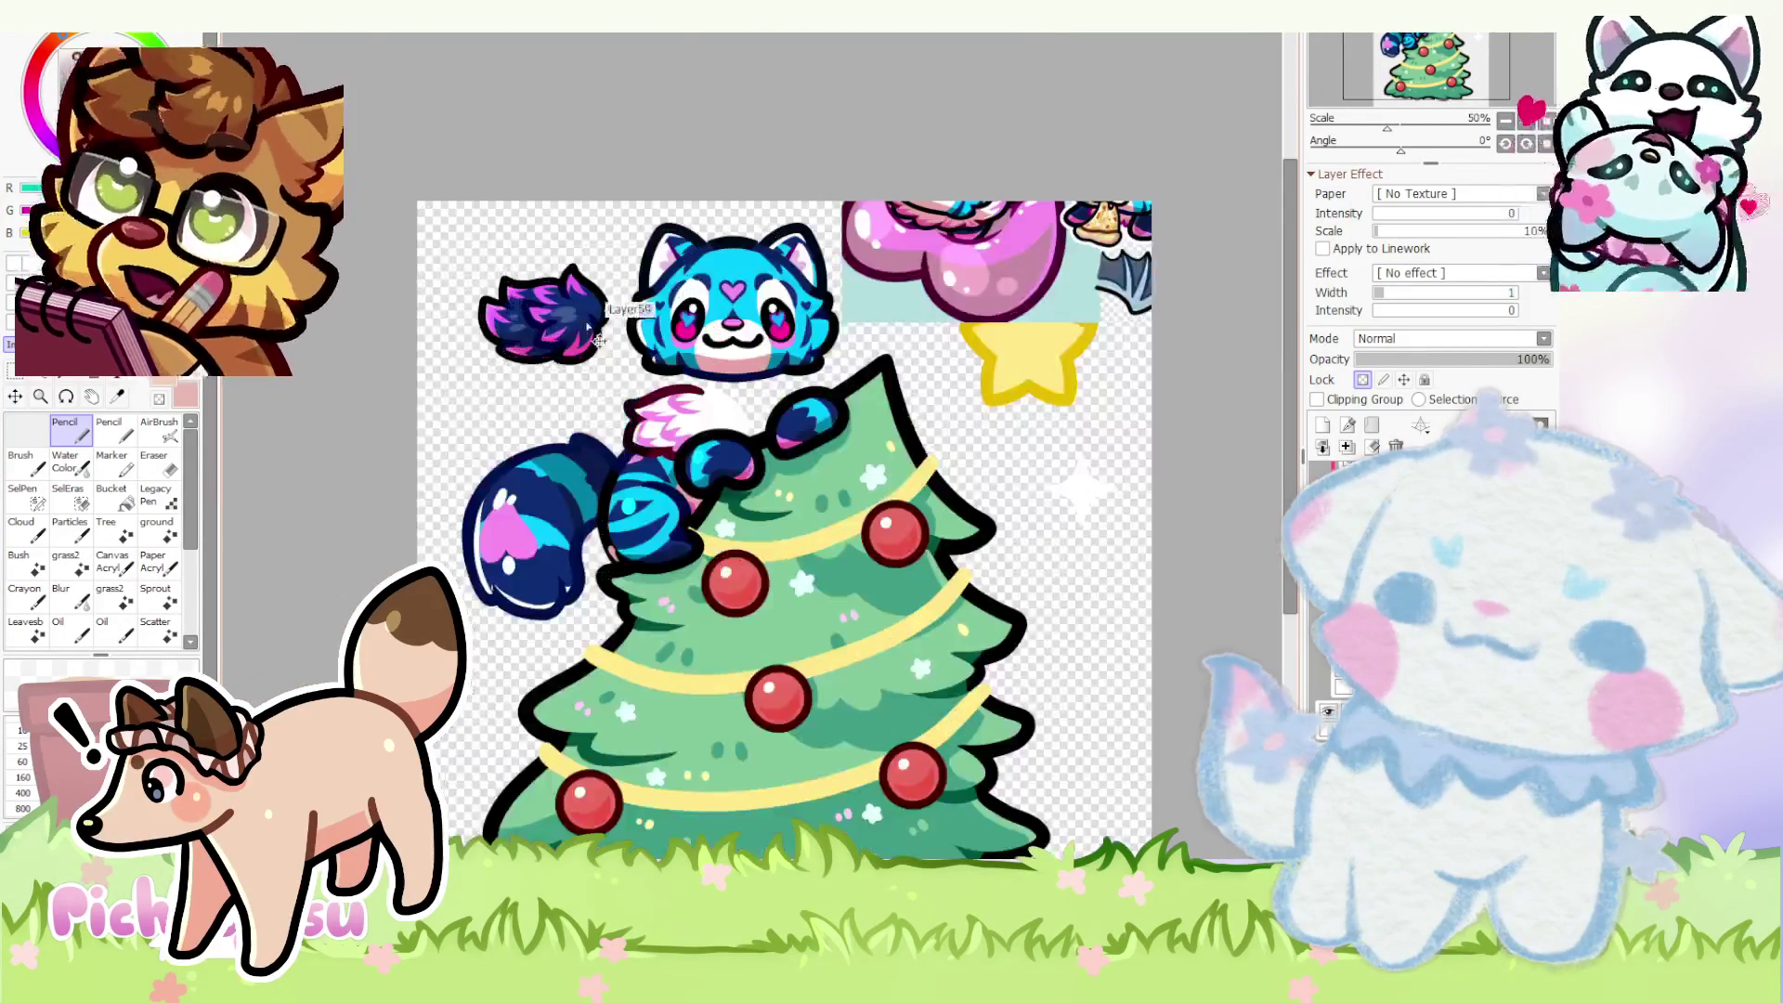
{"action": "left_click_drag", "start_coordinate": [749, 276], "coordinate": [582, 331]}
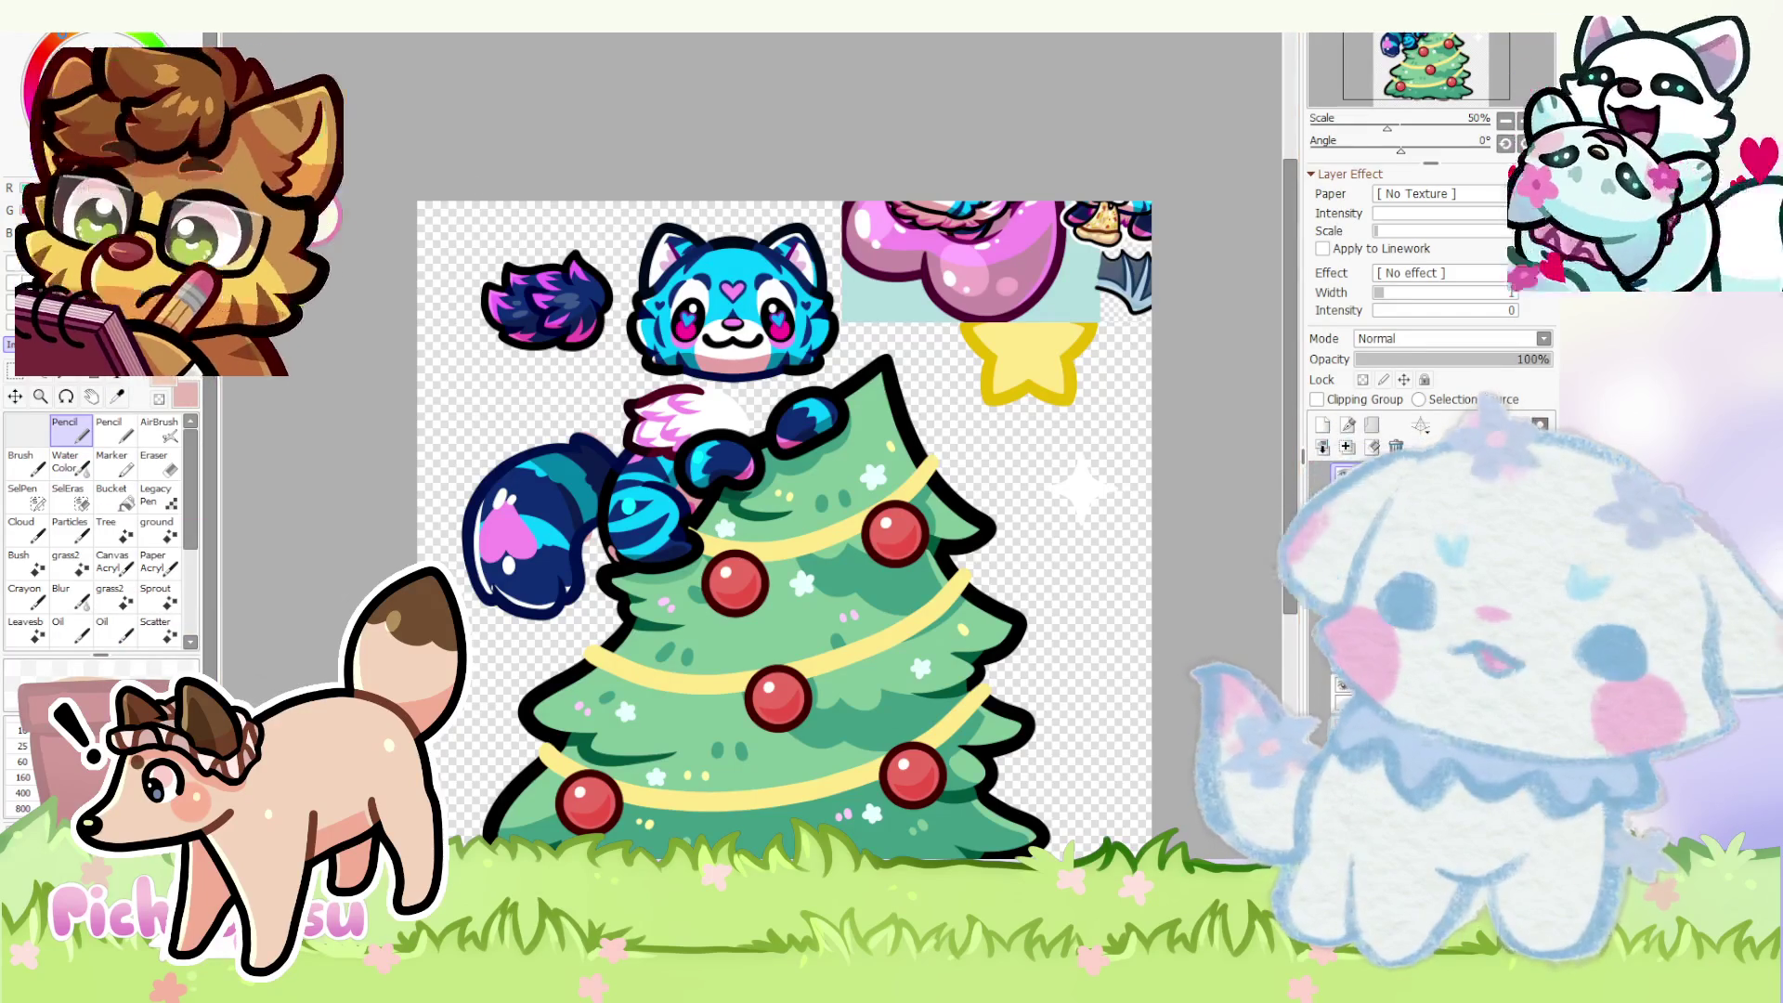
{"action": "key", "text": "ctrl+Tab"}
{"action": "scroll", "coordinate": [510, 250], "scroll_direction": "up", "scroll_amount": 3}
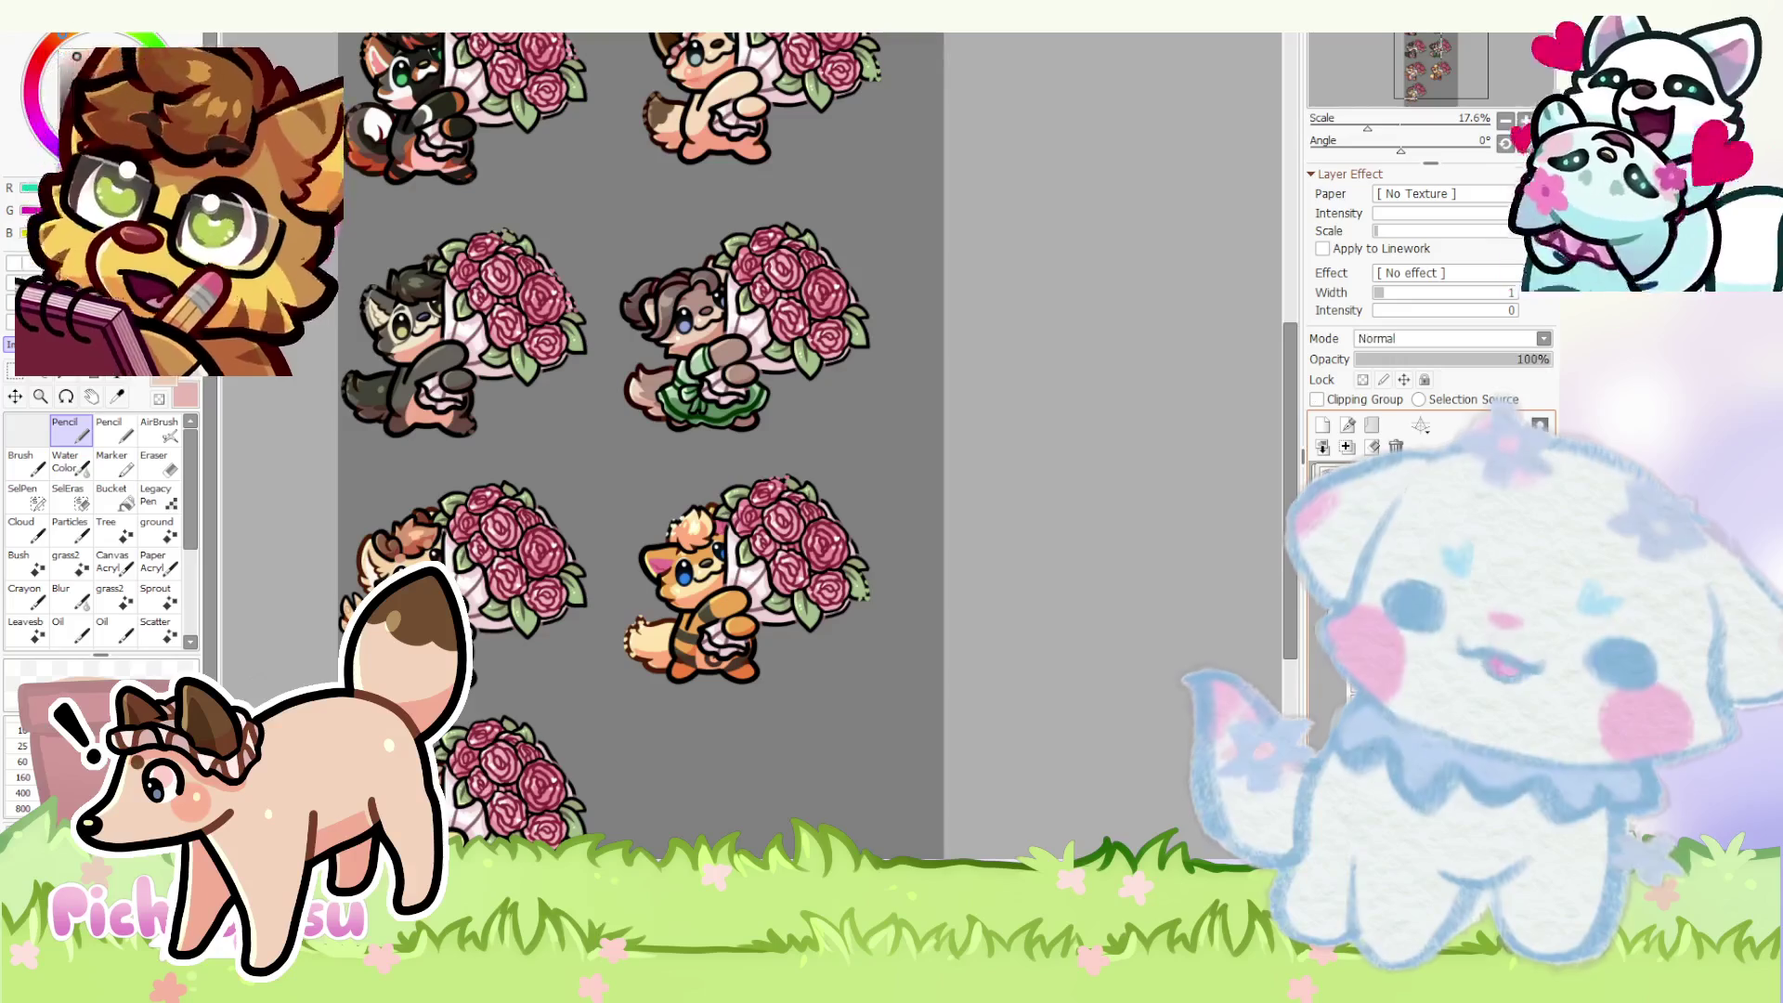
{"action": "scroll", "coordinate": [886, 619], "scroll_direction": "down", "scroll_amount": 1}
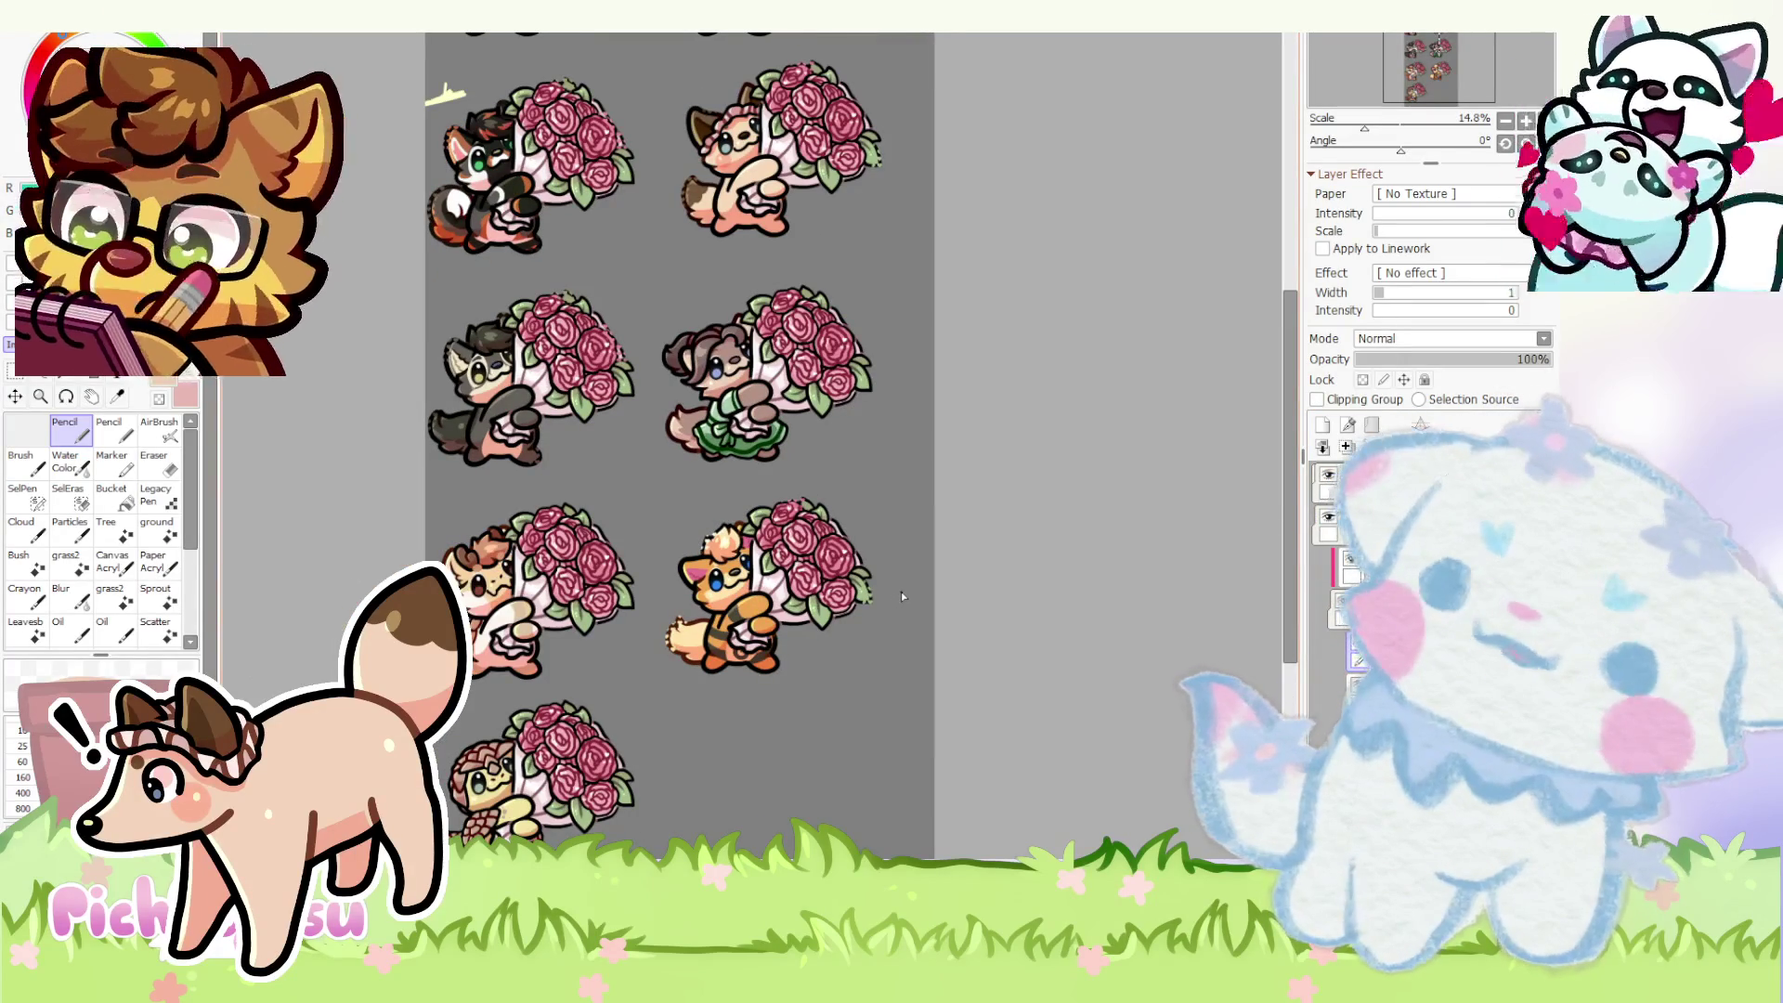
{"action": "left_click", "coordinate": [899, 602], "text": "ctrl"}
{"action": "scroll", "coordinate": [897, 602], "scroll_direction": "down", "scroll_amount": 2}
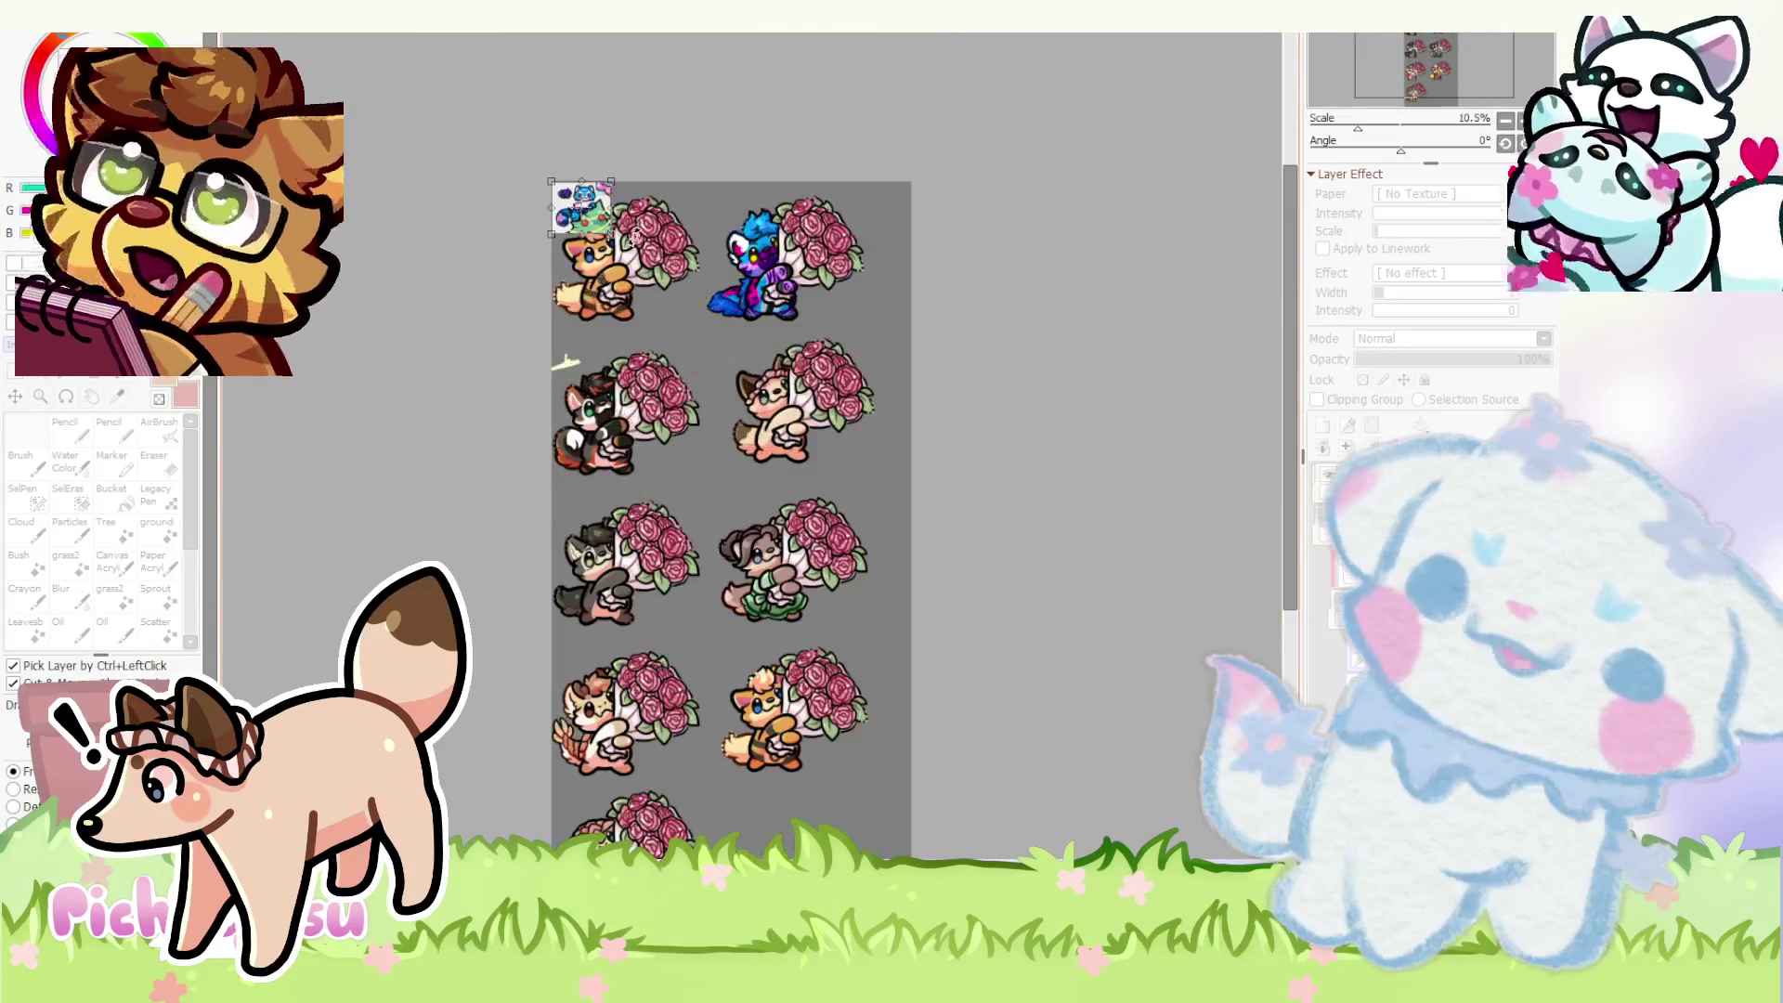
- Move the pasted reference image up beside the orange cat and confirm its placement
{"action": "left_click_drag", "start_coordinate": [833, 773], "coordinate": [896, 802]}
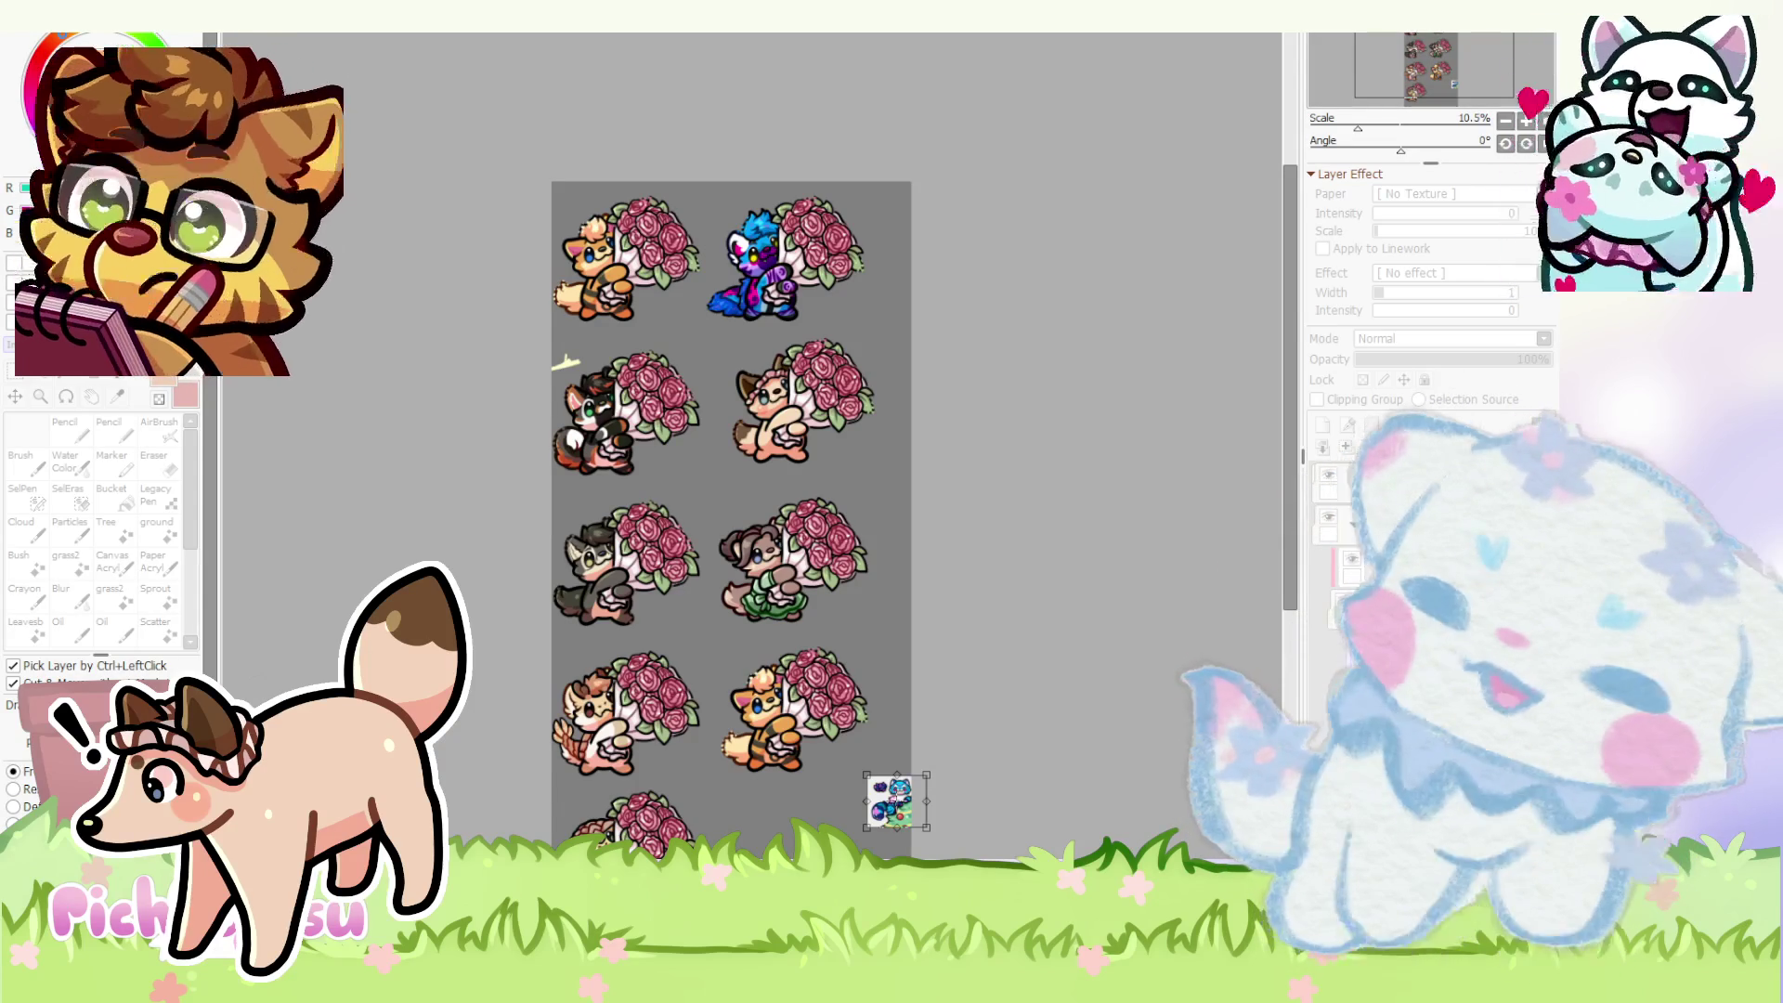
{"action": "scroll", "coordinate": [836, 567], "scroll_direction": "down", "scroll_amount": 2}
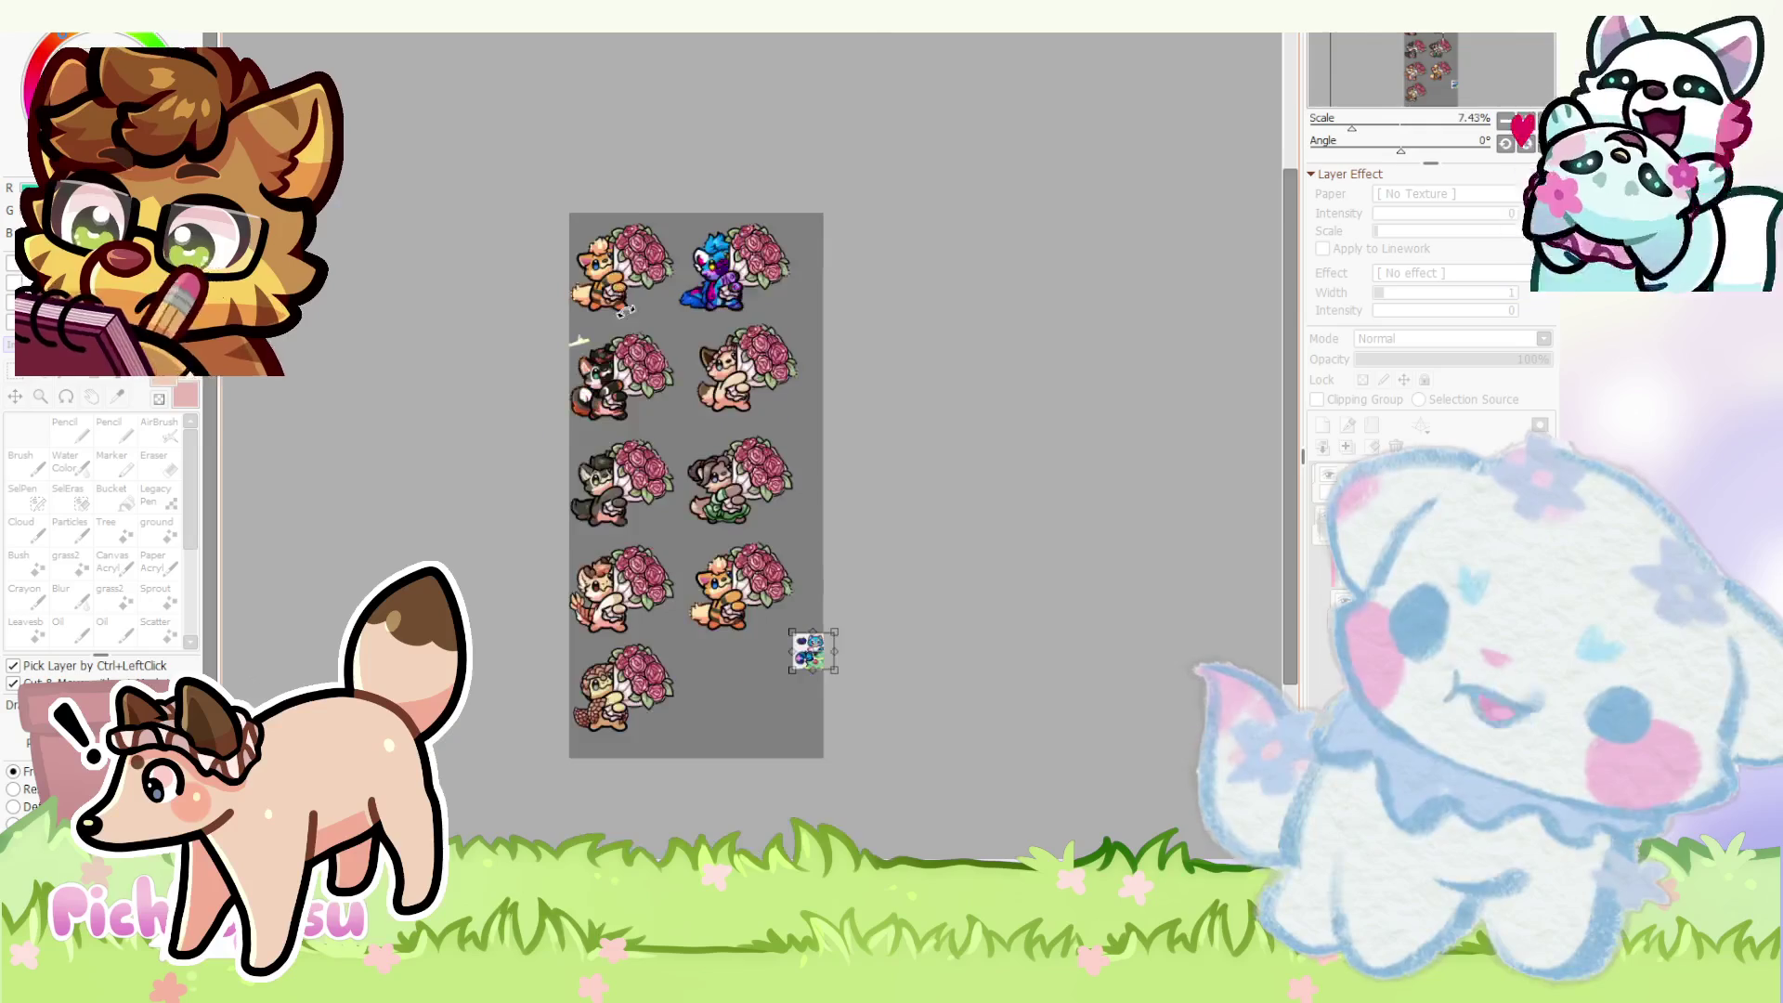
{"action": "scroll", "coordinate": [837, 567], "scroll_direction": "up", "scroll_amount": 2}
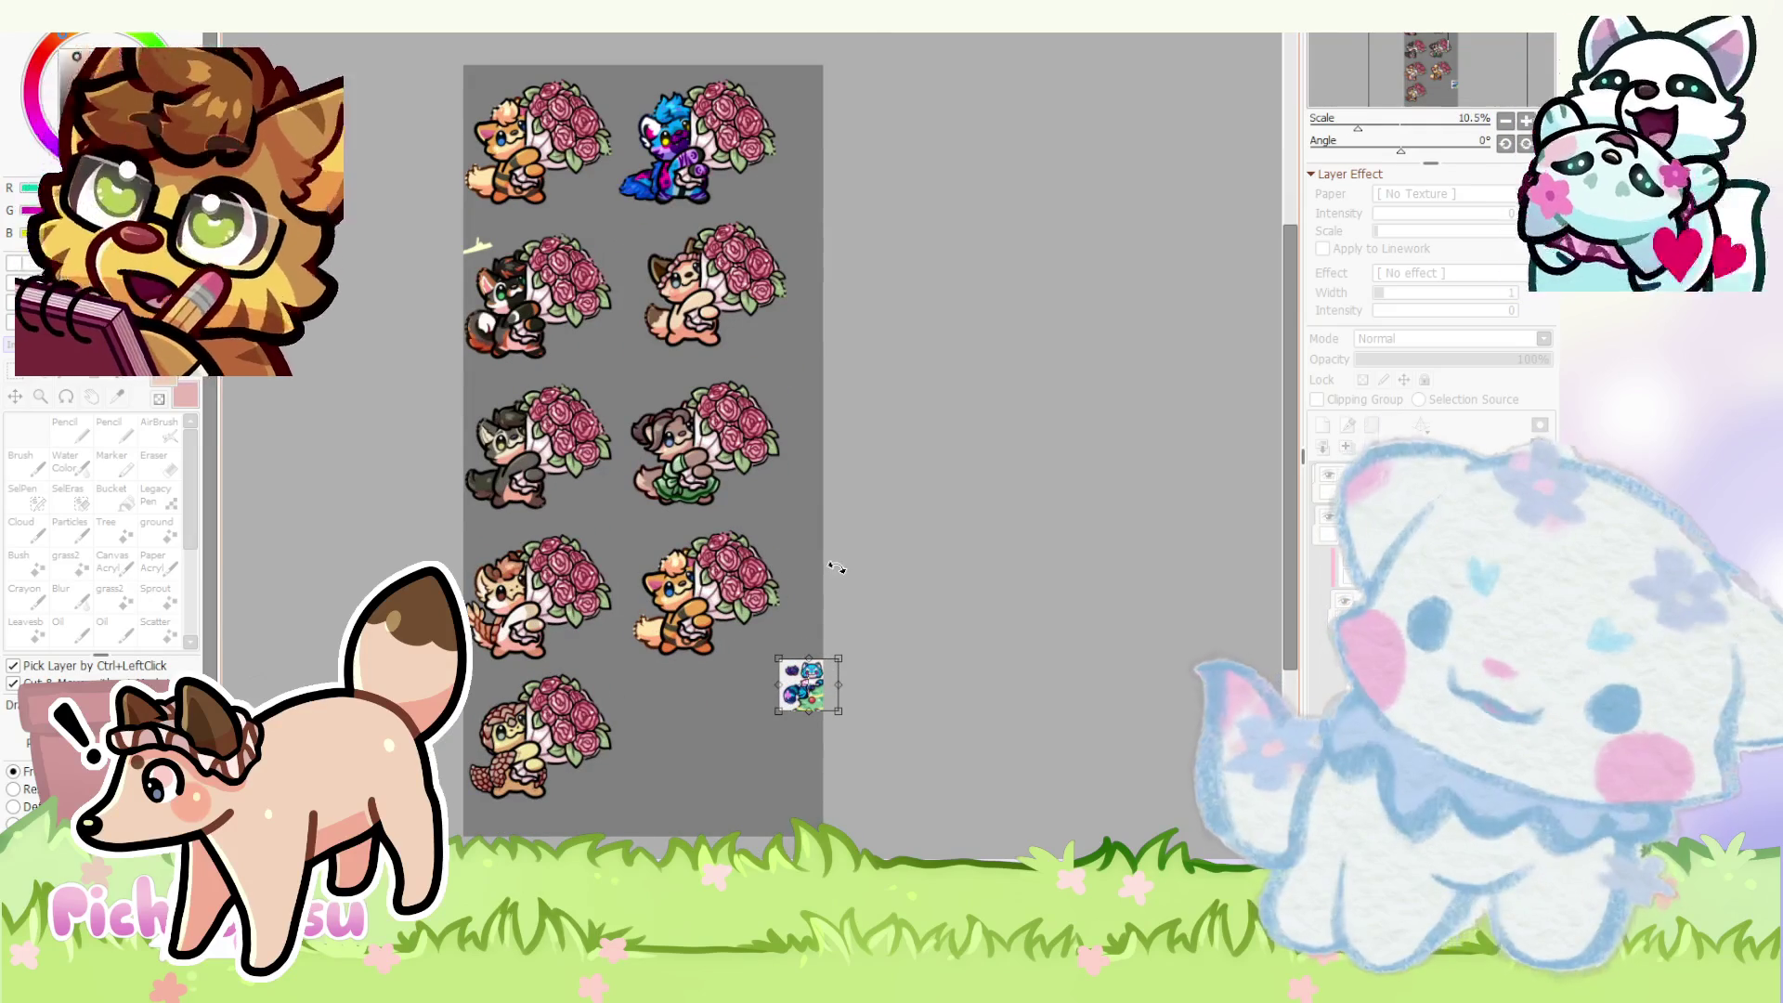
{"action": "key", "text": "Return"}
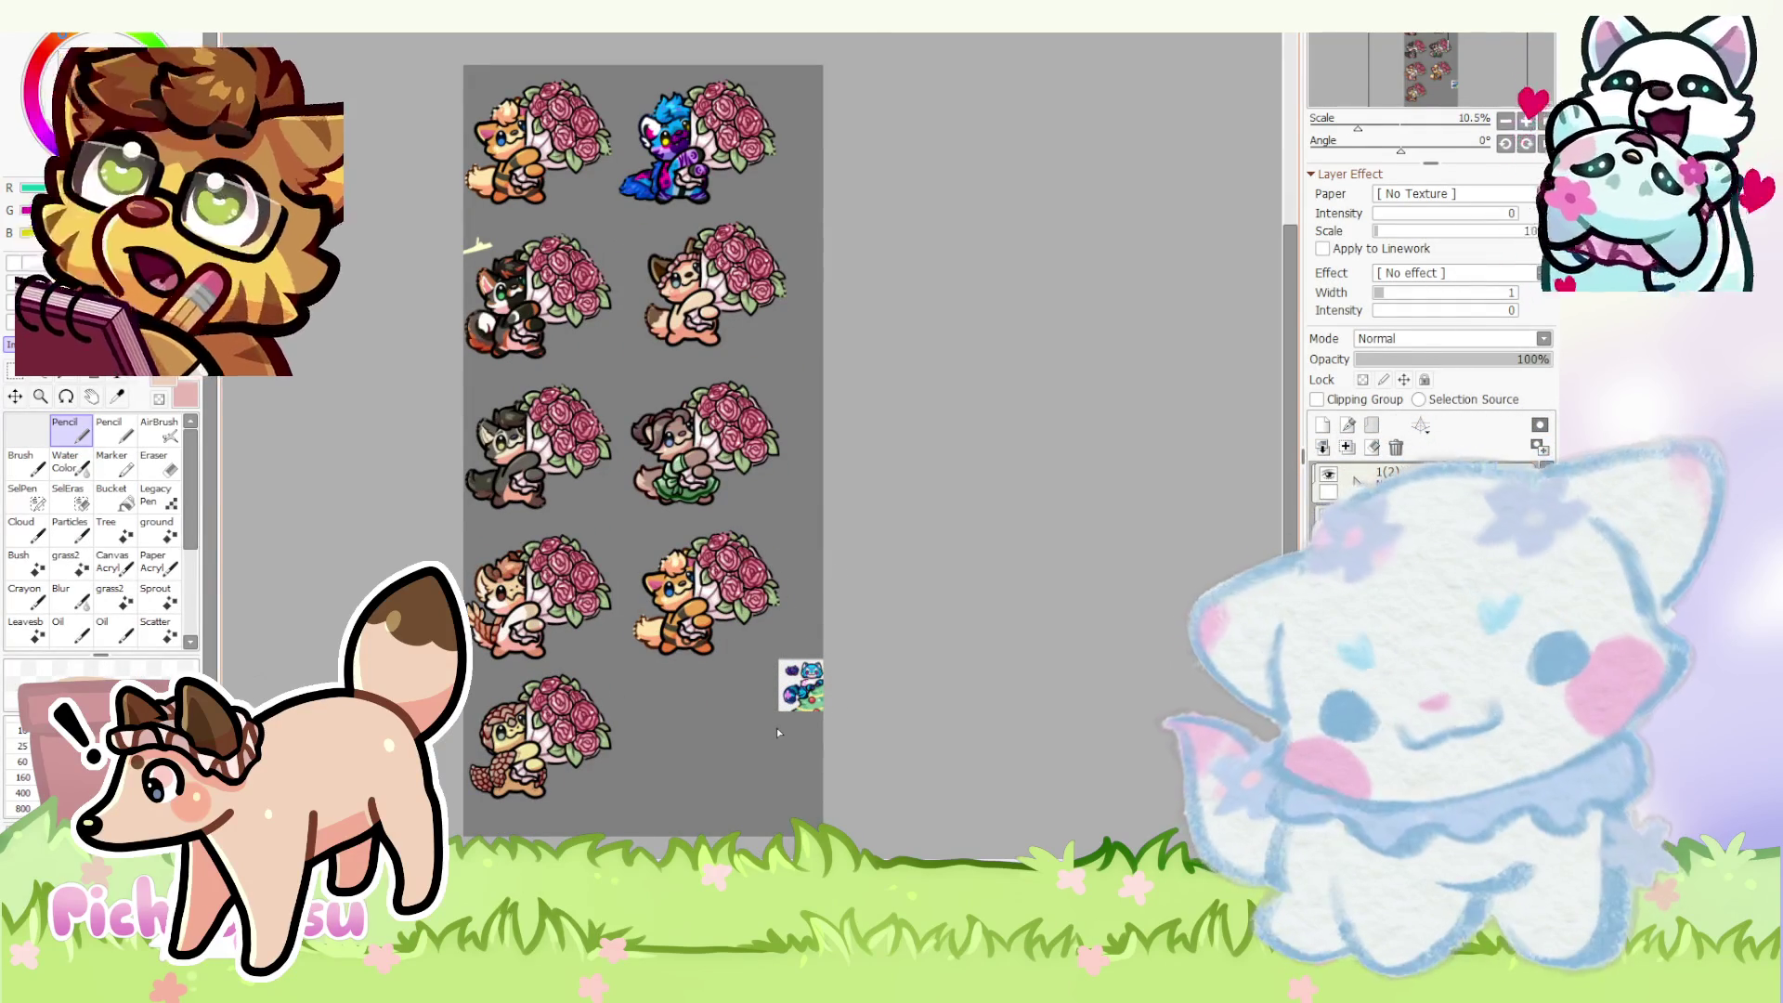
{"action": "scroll", "coordinate": [777, 728], "scroll_direction": "up", "scroll_amount": 1}
{"action": "left_click_drag", "start_coordinate": [791, 705], "coordinate": [727, 534]}
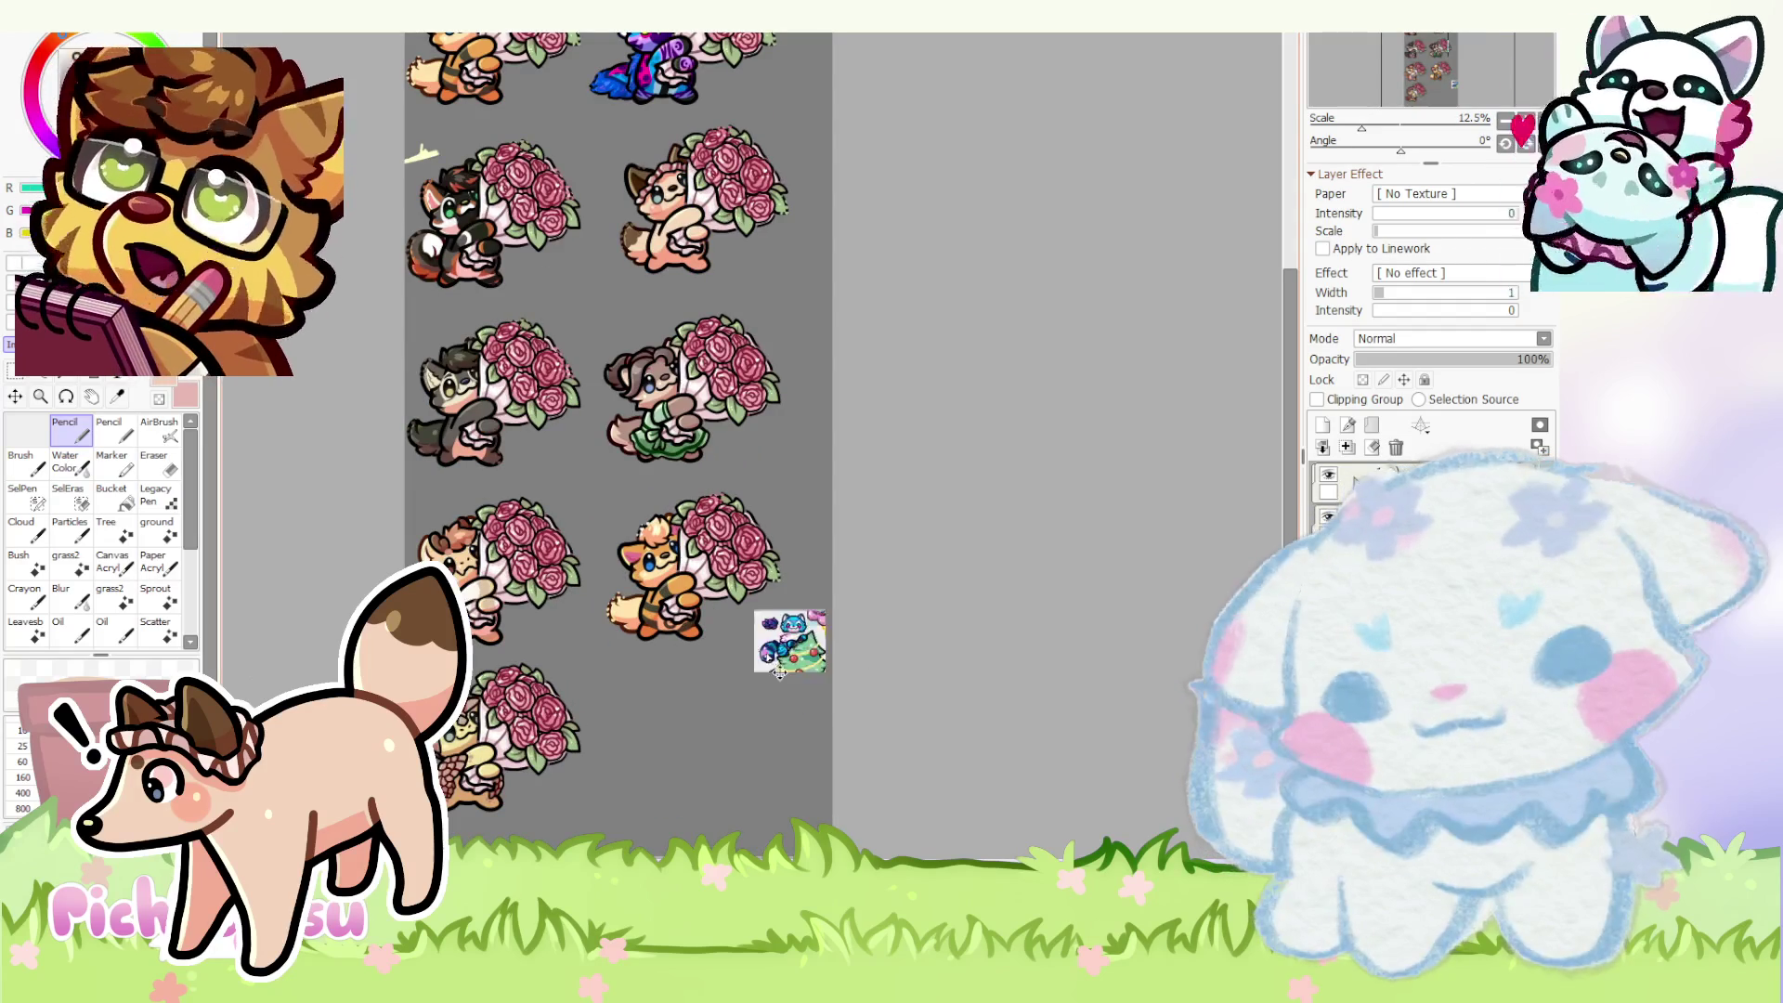
{"action": "scroll", "coordinate": [726, 535], "scroll_direction": "up", "scroll_amount": 2}
{"action": "scroll", "coordinate": [725, 533], "scroll_direction": "up", "scroll_amount": 2}
- Set the reference above the cat's roses and reduce the old tail to a faint outline
{"action": "left_click_drag", "start_coordinate": [726, 446], "coordinate": [804, 420]}
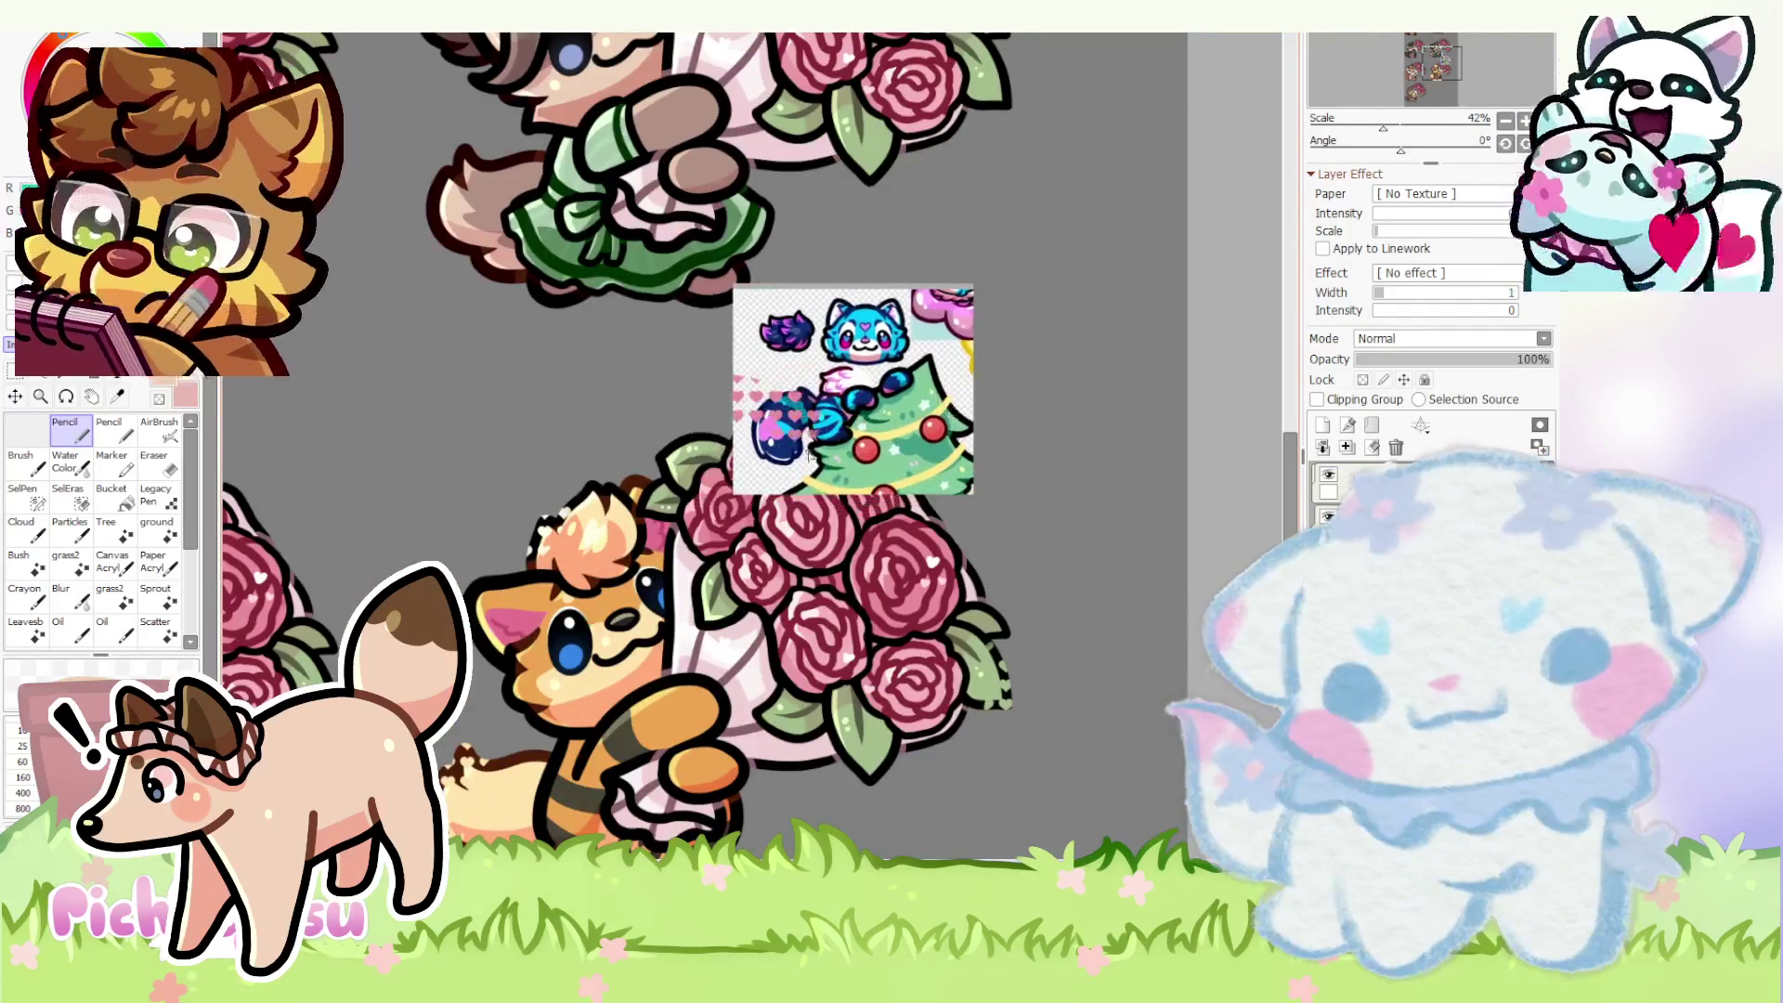
{"action": "scroll", "coordinate": [631, 553], "scroll_direction": "up", "scroll_amount": 1}
{"action": "scroll", "coordinate": [625, 585], "scroll_direction": "down", "scroll_amount": 1}
{"action": "scroll", "coordinate": [594, 414], "scroll_direction": "down", "scroll_amount": 1}
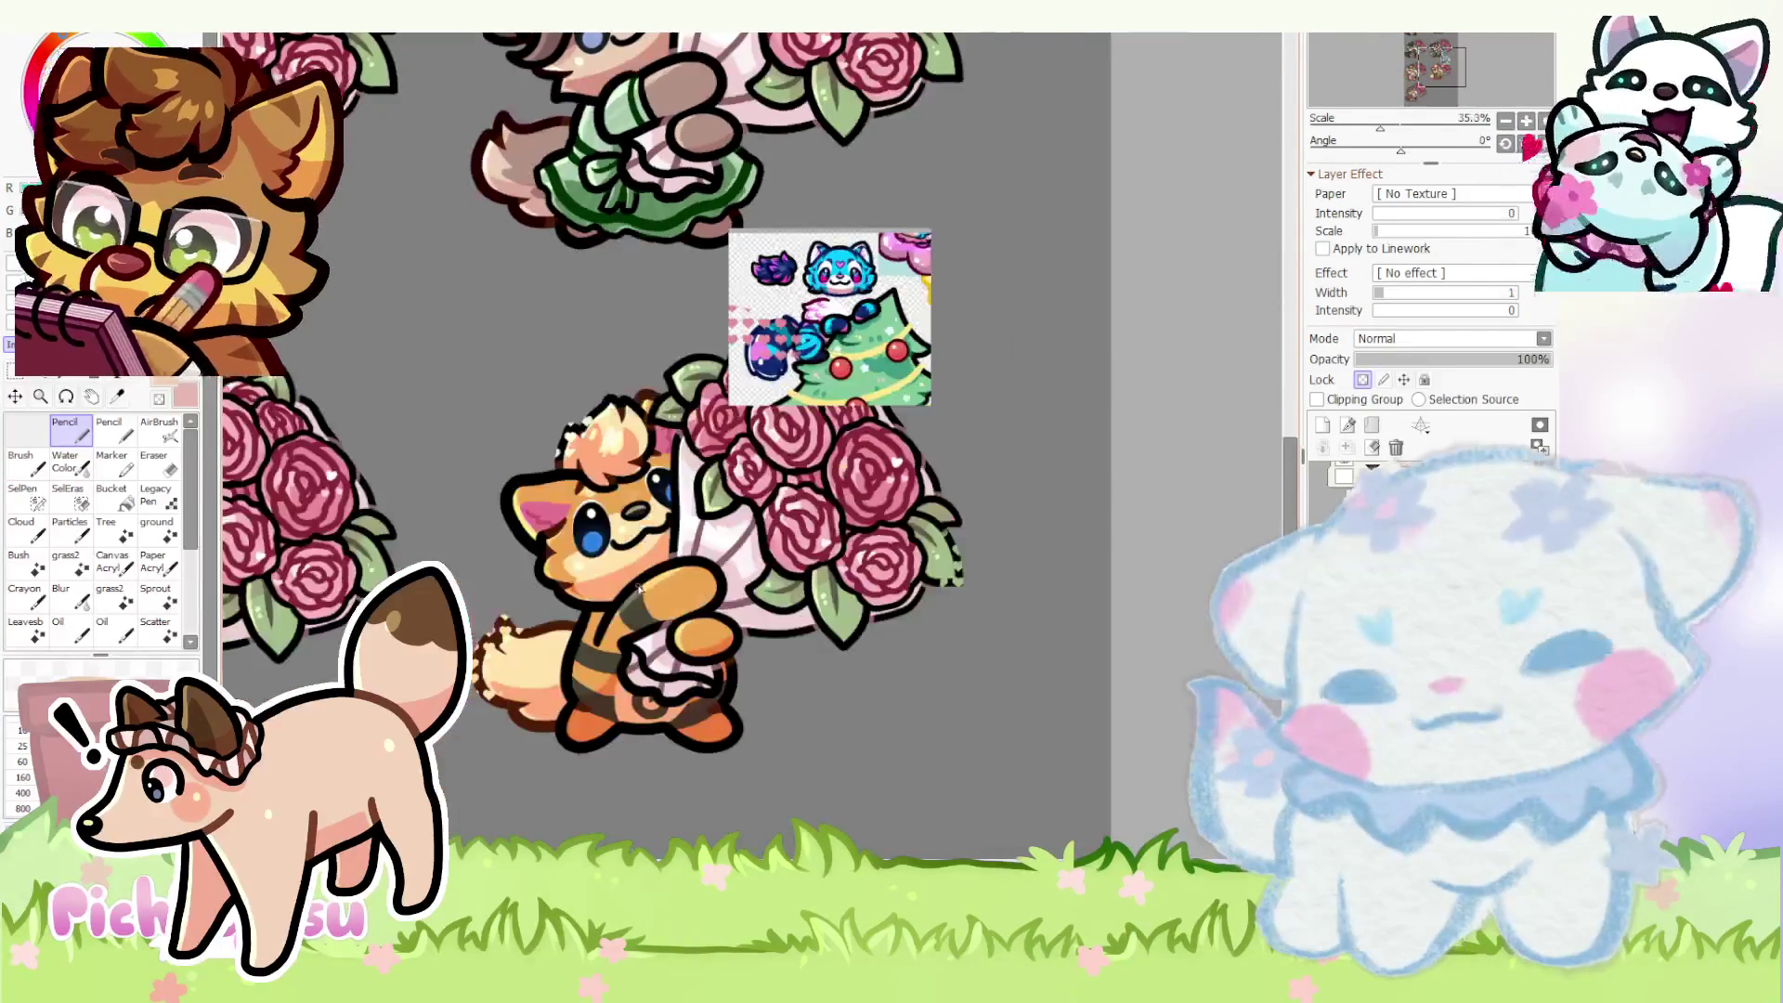
{"action": "scroll", "coordinate": [595, 414], "scroll_direction": "up", "scroll_amount": 1}
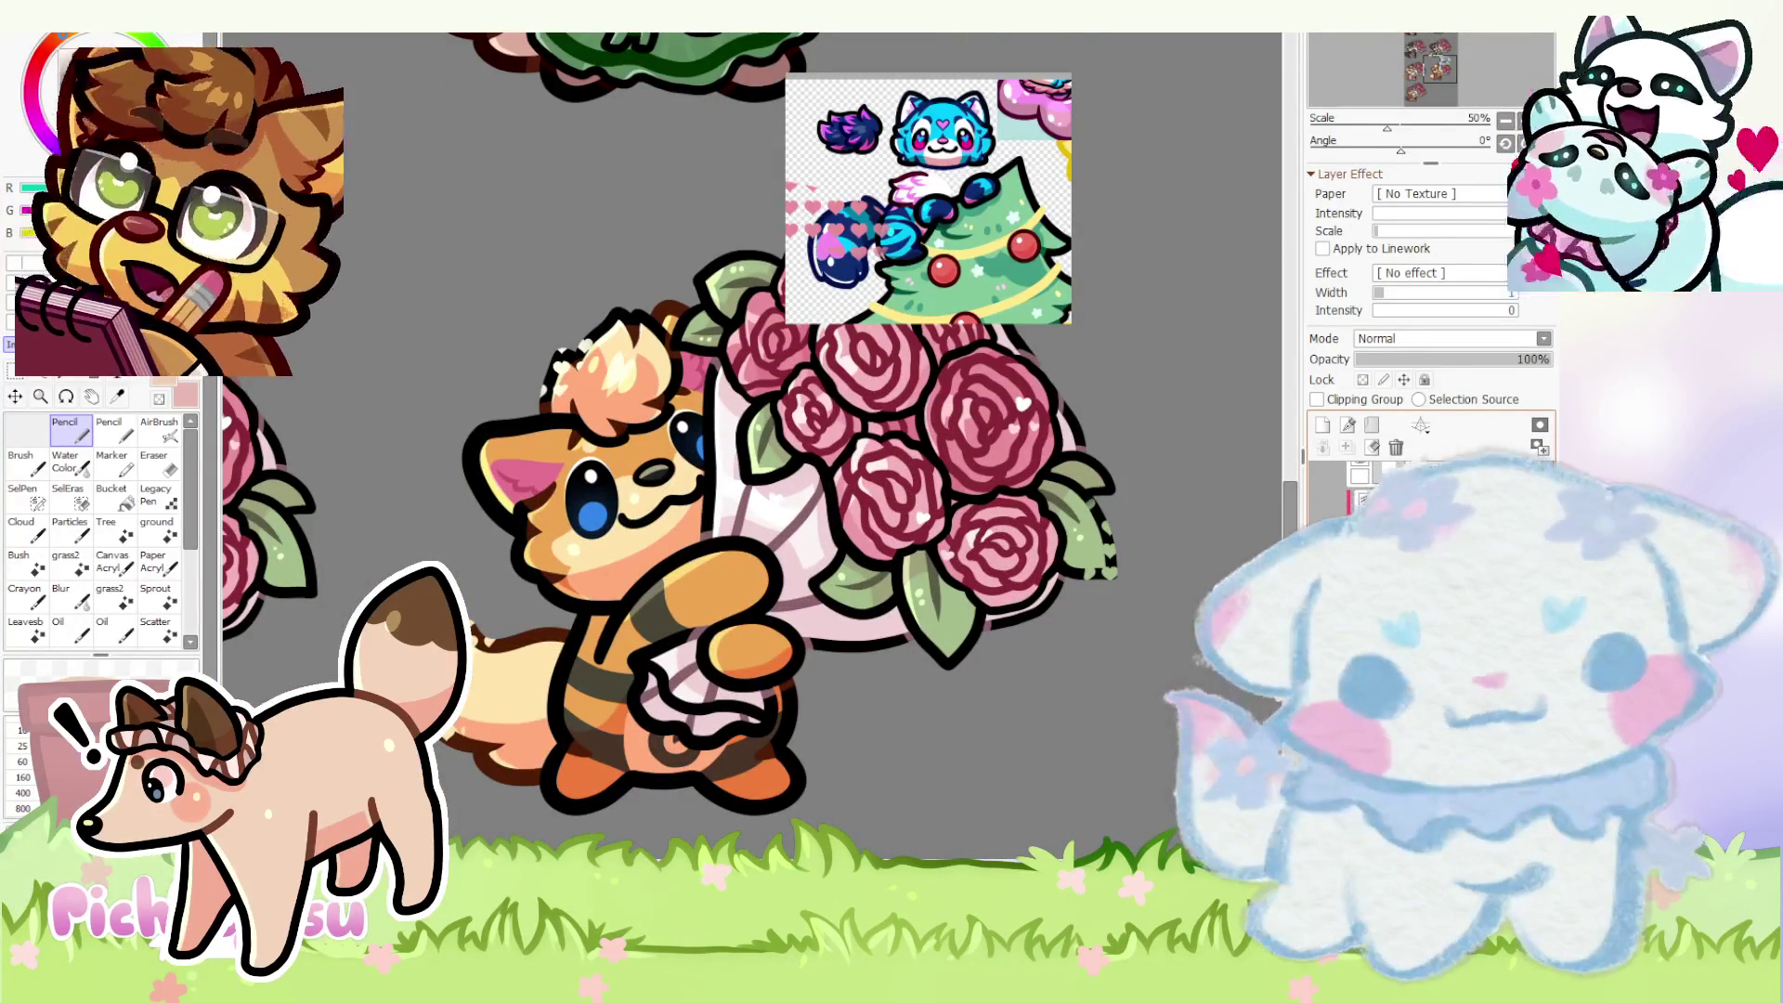
{"action": "key", "text": "ctrl+z"}
{"action": "scroll", "coordinate": [944, 488], "scroll_direction": "down", "scroll_amount": 2}
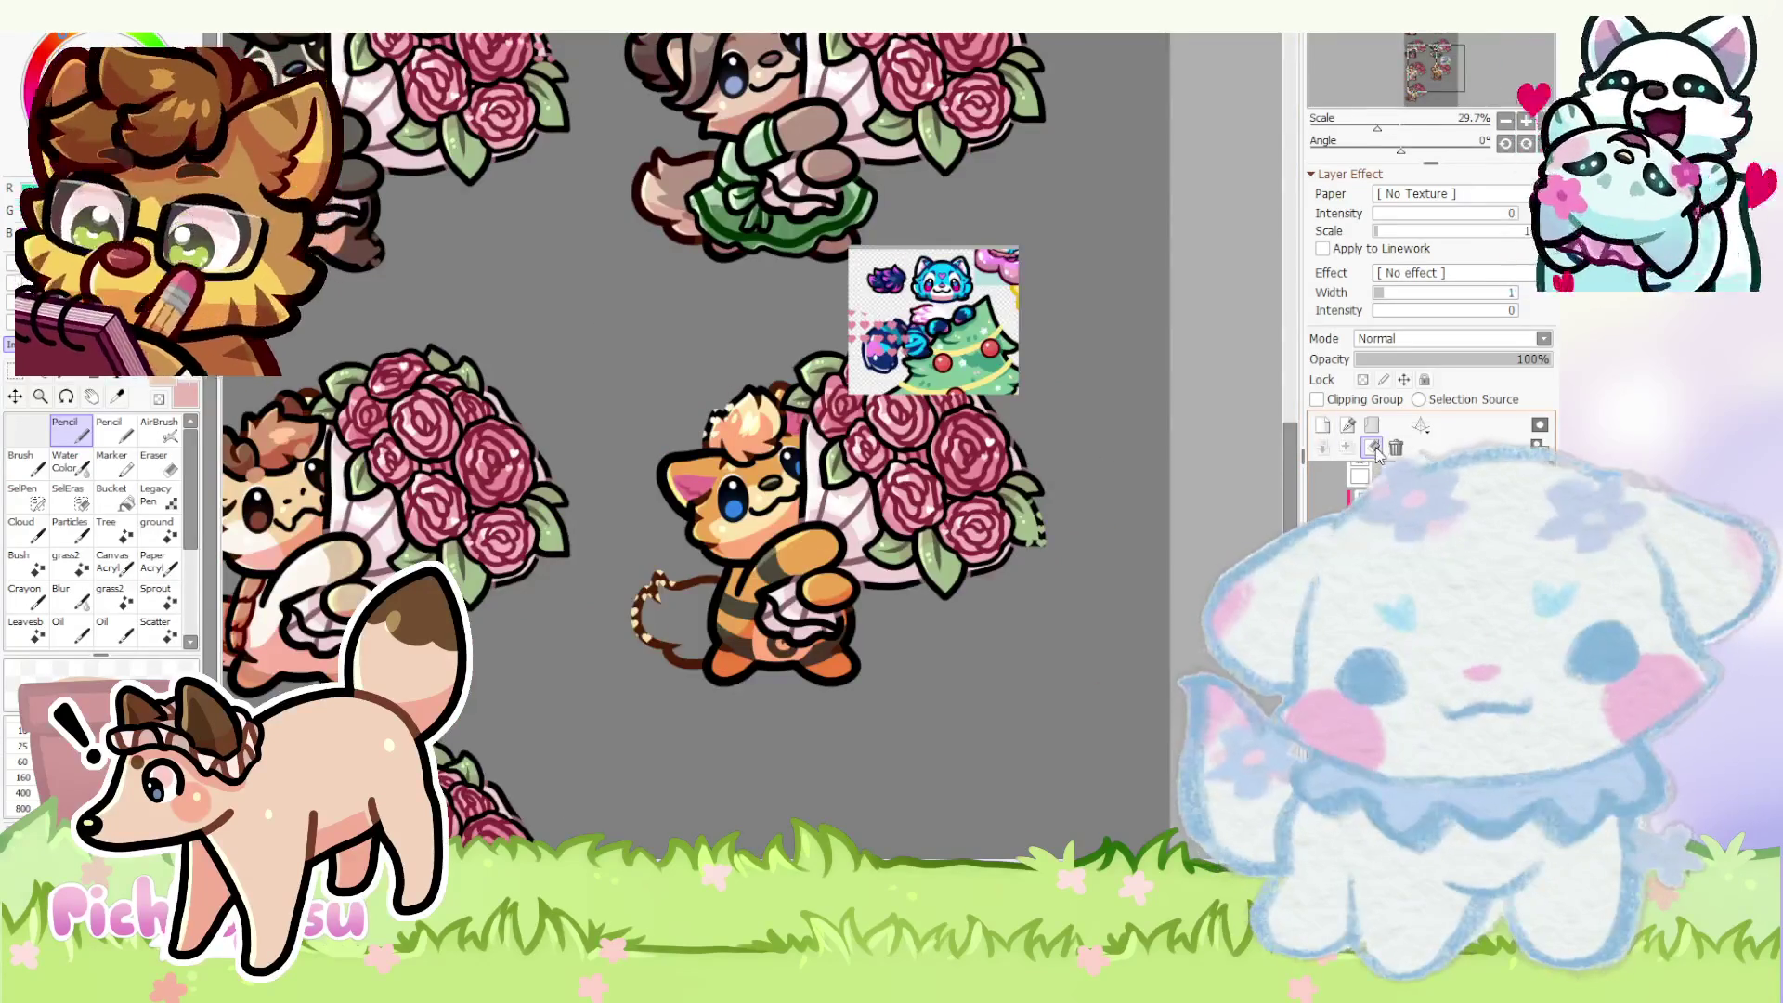
{"action": "scroll", "coordinate": [508, 557], "scroll_direction": "down", "scroll_amount": 1}
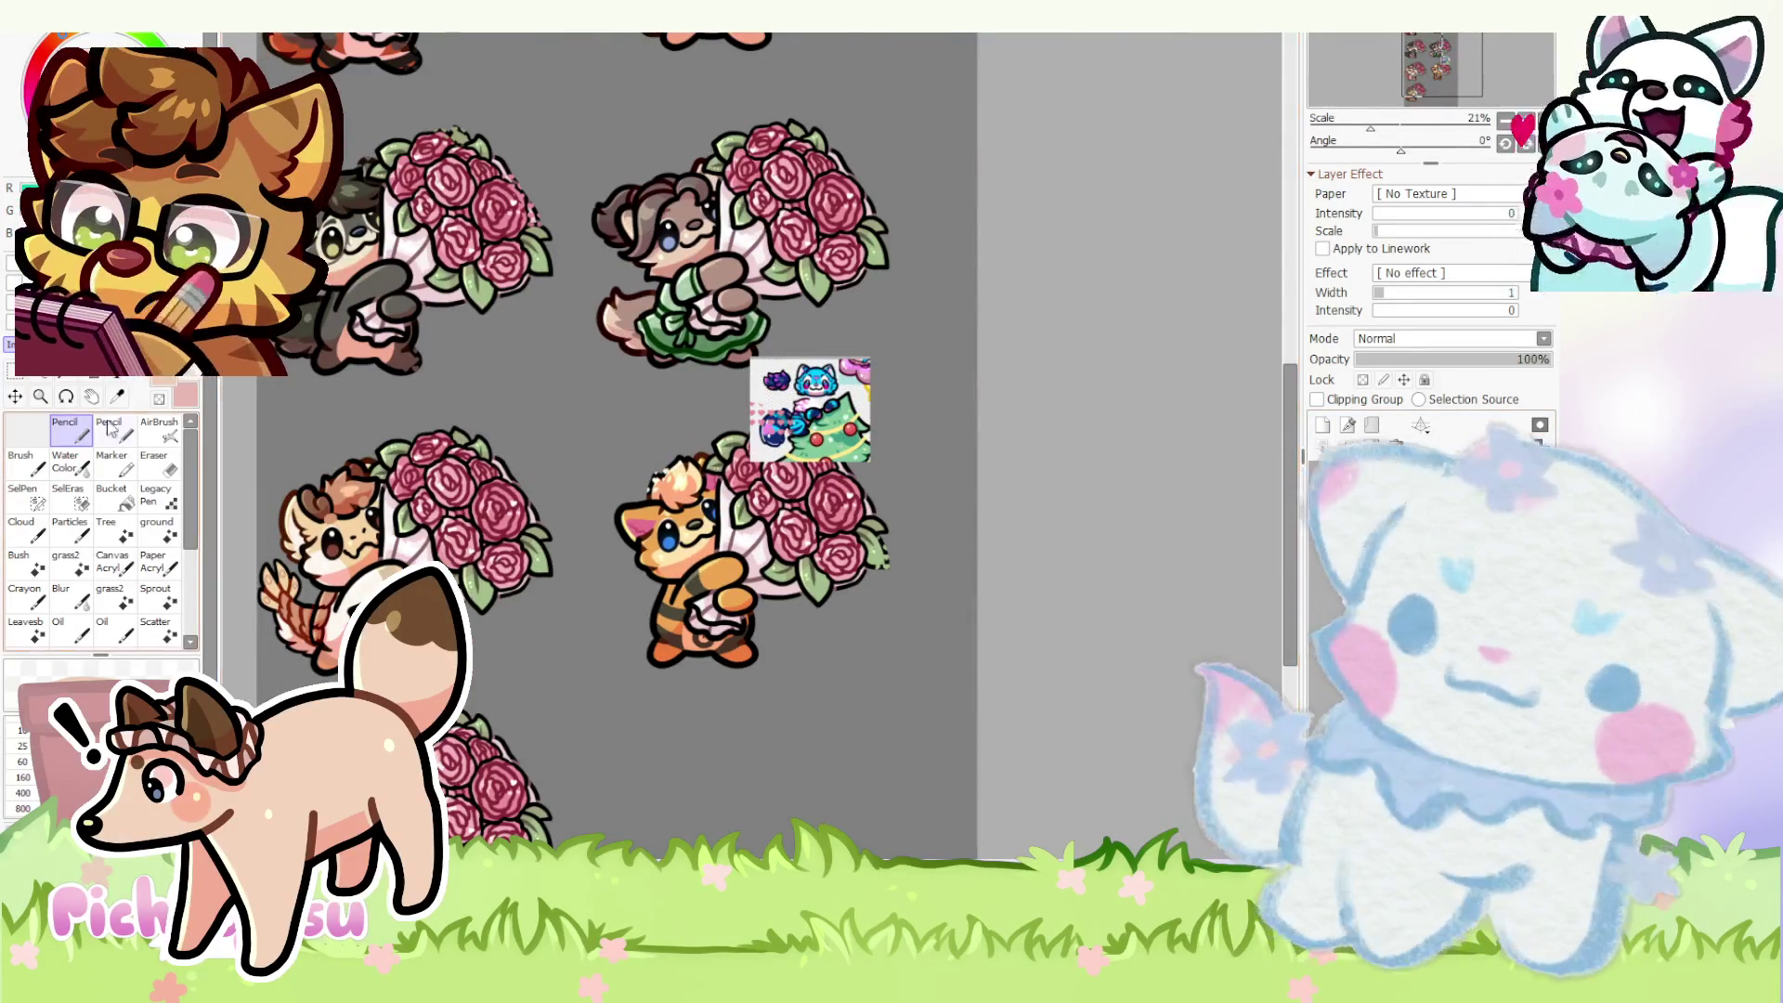
{"action": "scroll", "coordinate": [642, 588], "scroll_direction": "up", "scroll_amount": 4}
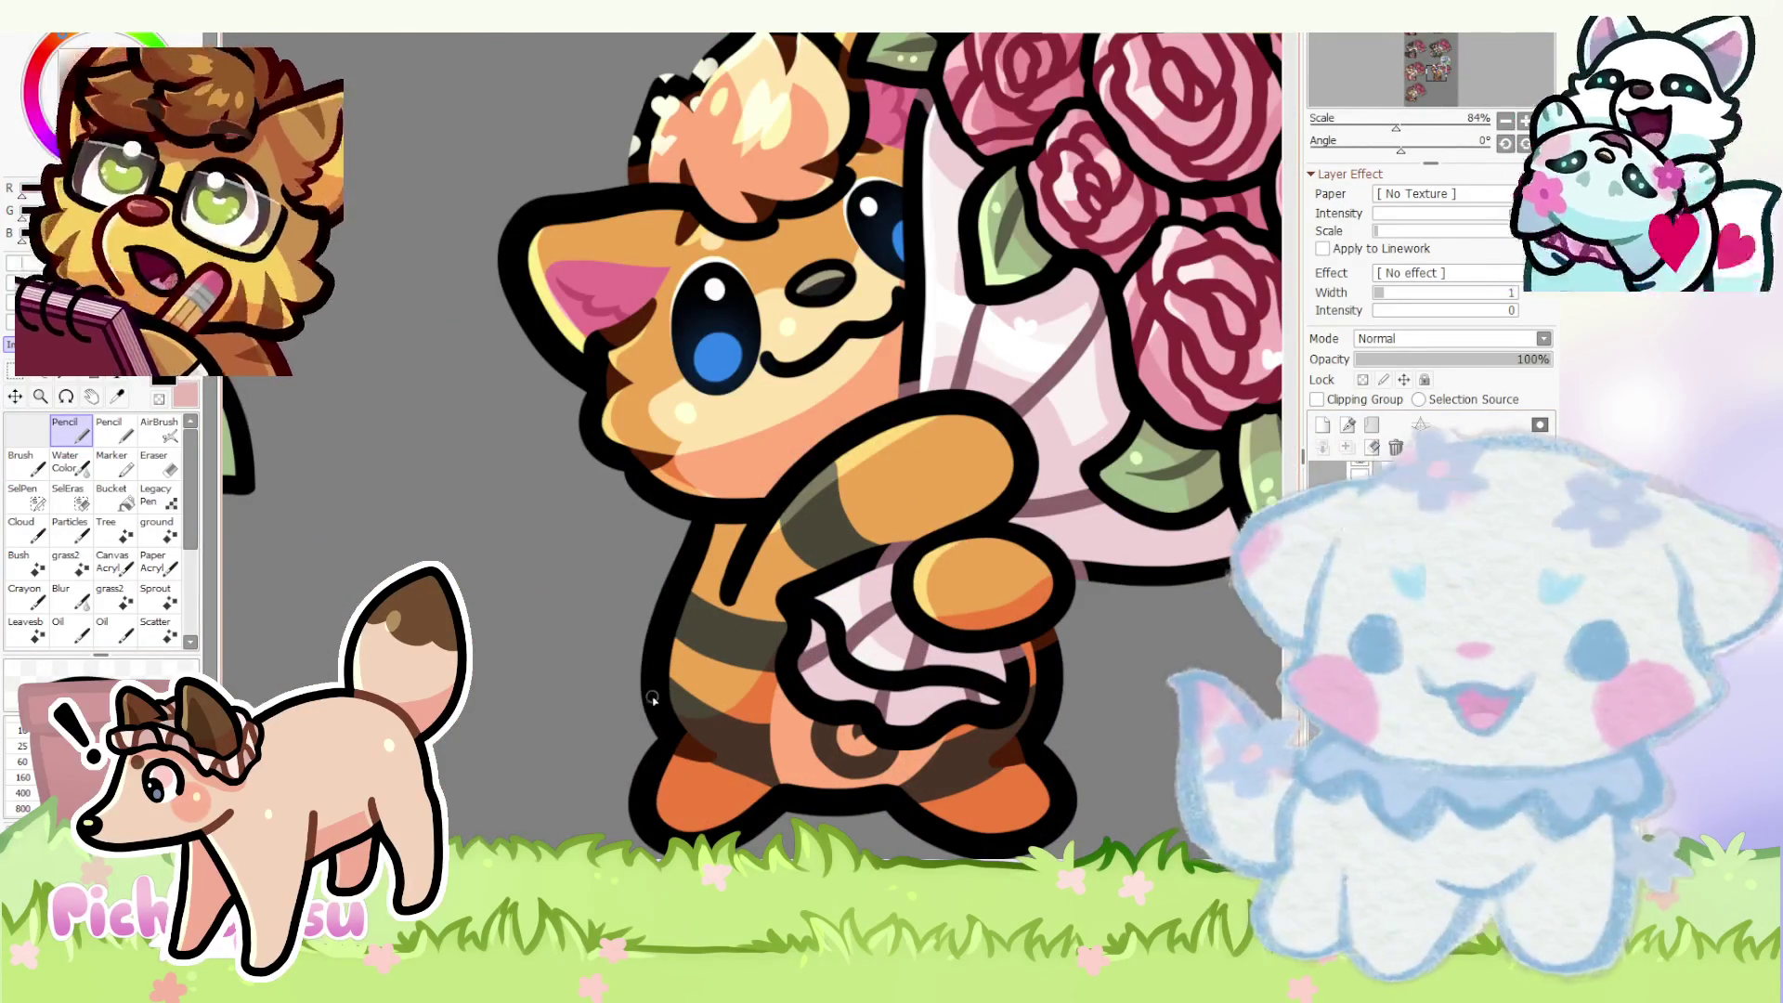
{"action": "scroll", "coordinate": [607, 731], "scroll_direction": "down", "scroll_amount": 2}
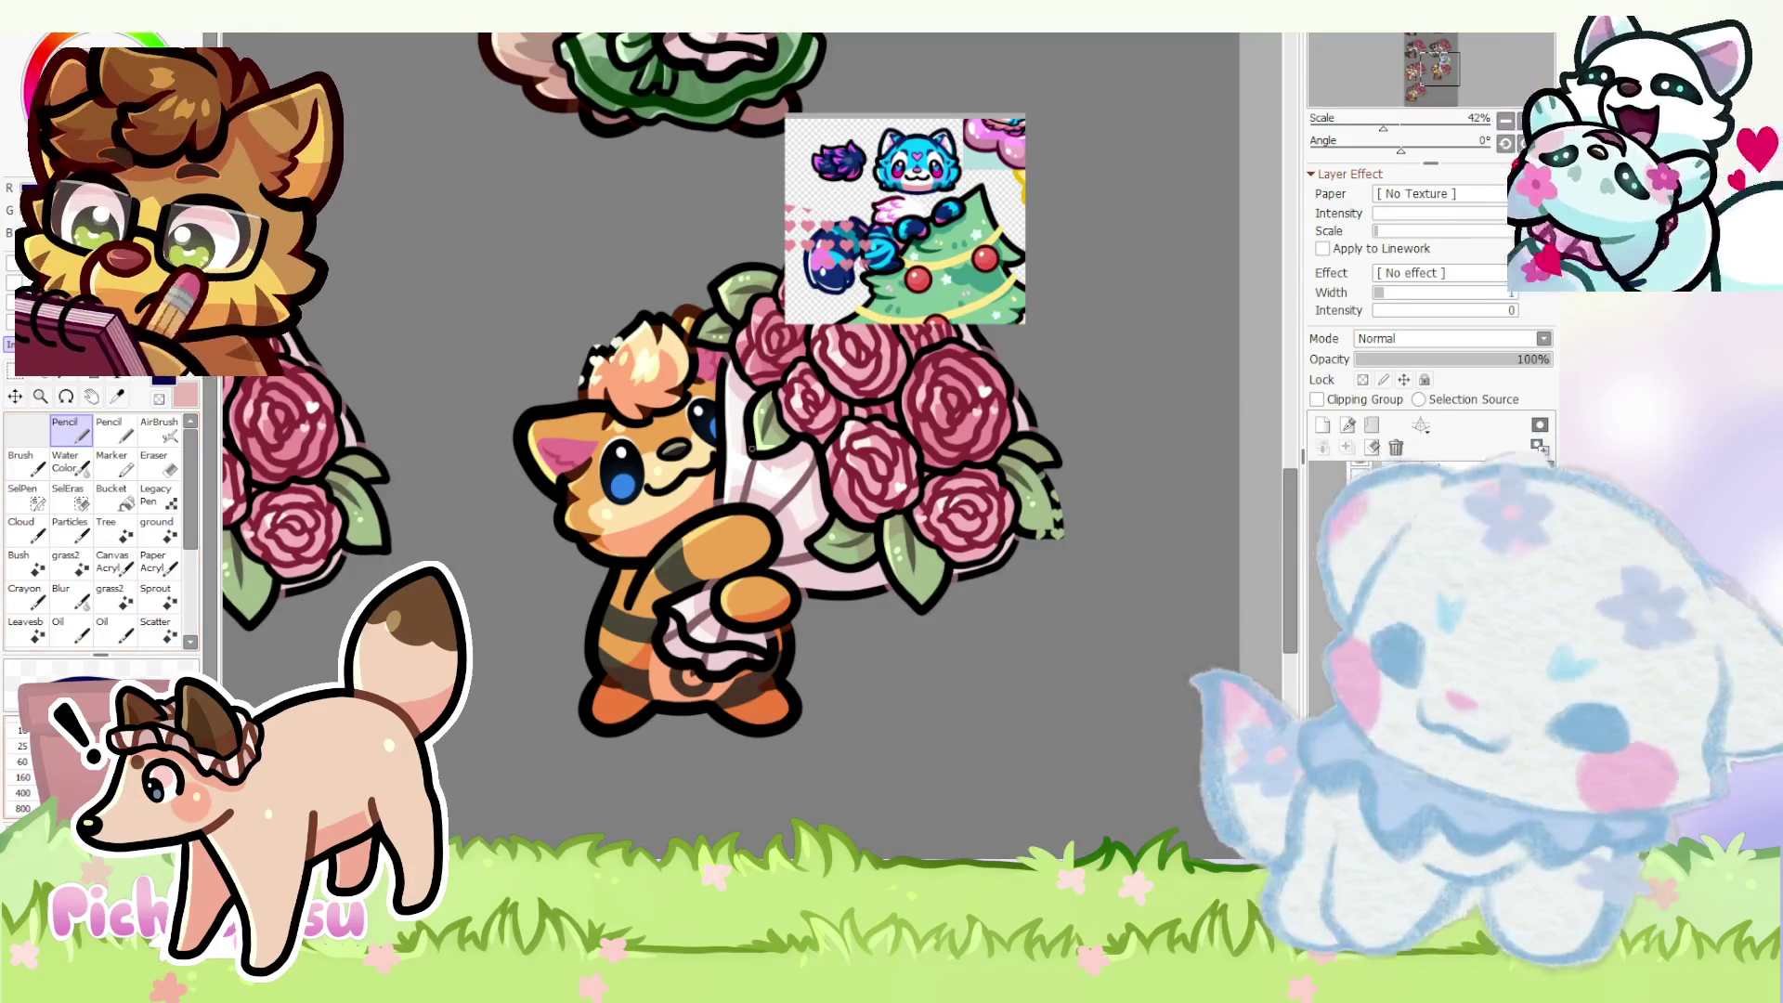
{"action": "scroll", "coordinate": [634, 628], "scroll_direction": "up", "scroll_amount": 2}
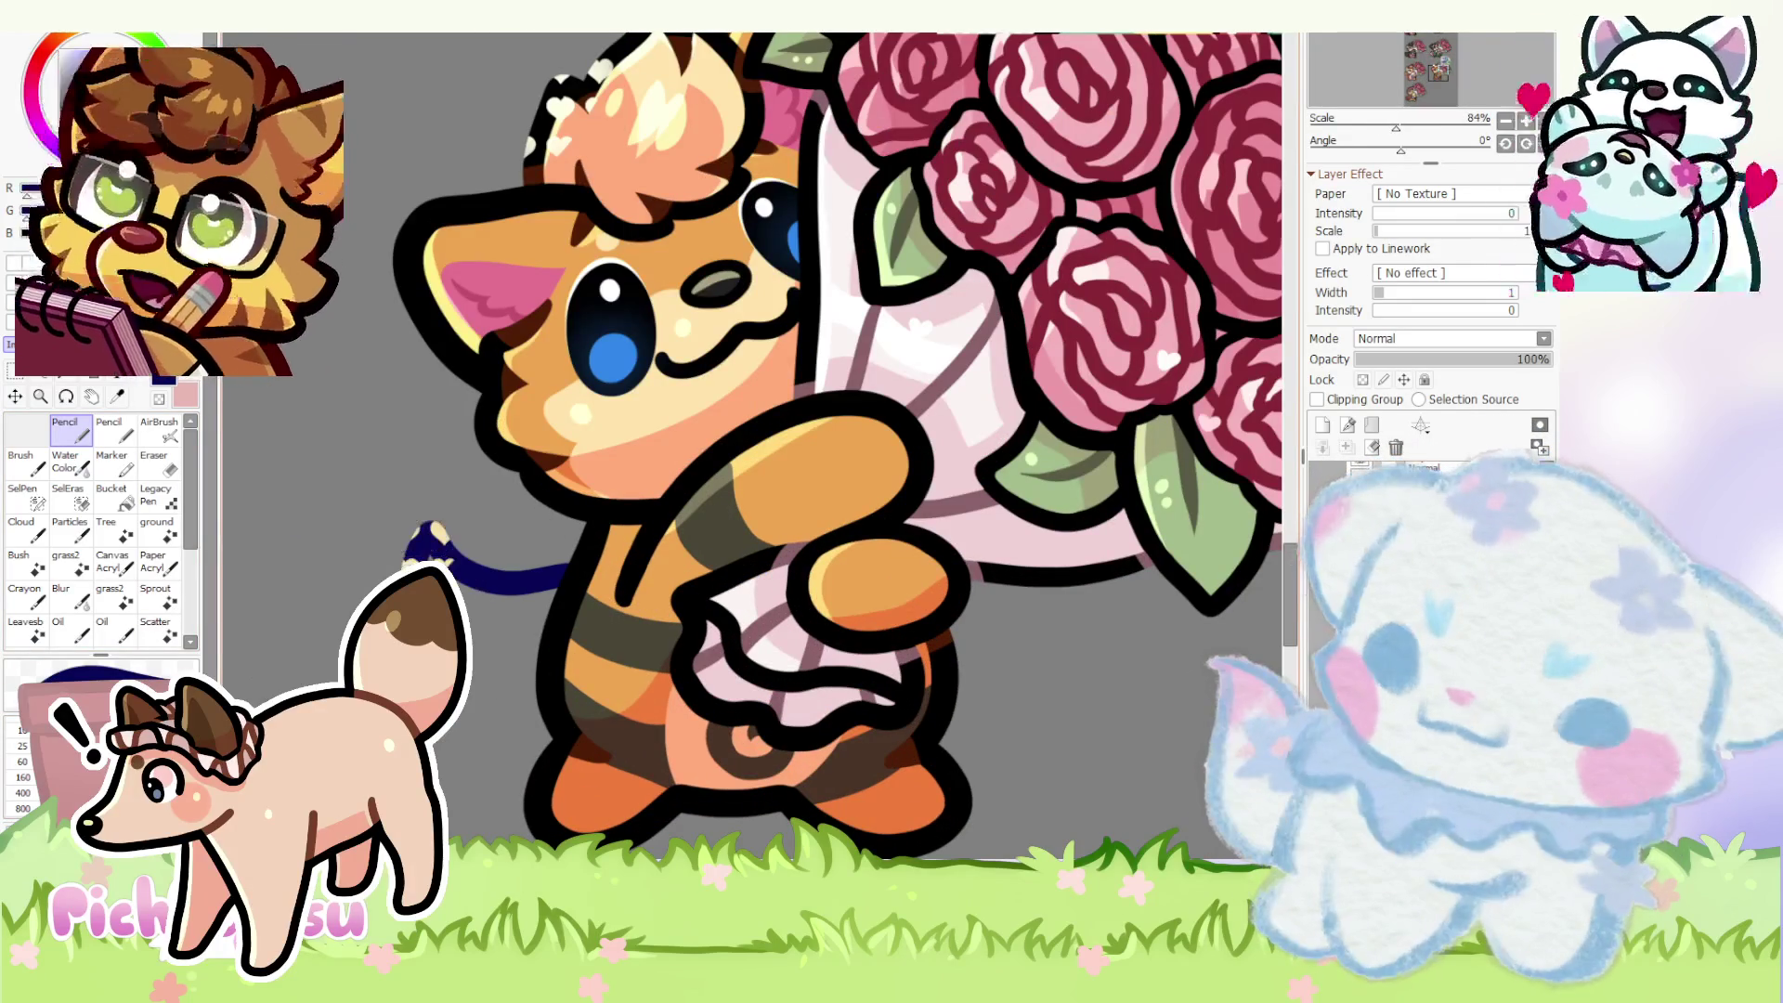
{"action": "scroll", "coordinate": [526, 515], "scroll_direction": "down", "scroll_amount": 3}
{"action": "scroll", "coordinate": [485, 568], "scroll_direction": "up", "scroll_amount": 1}
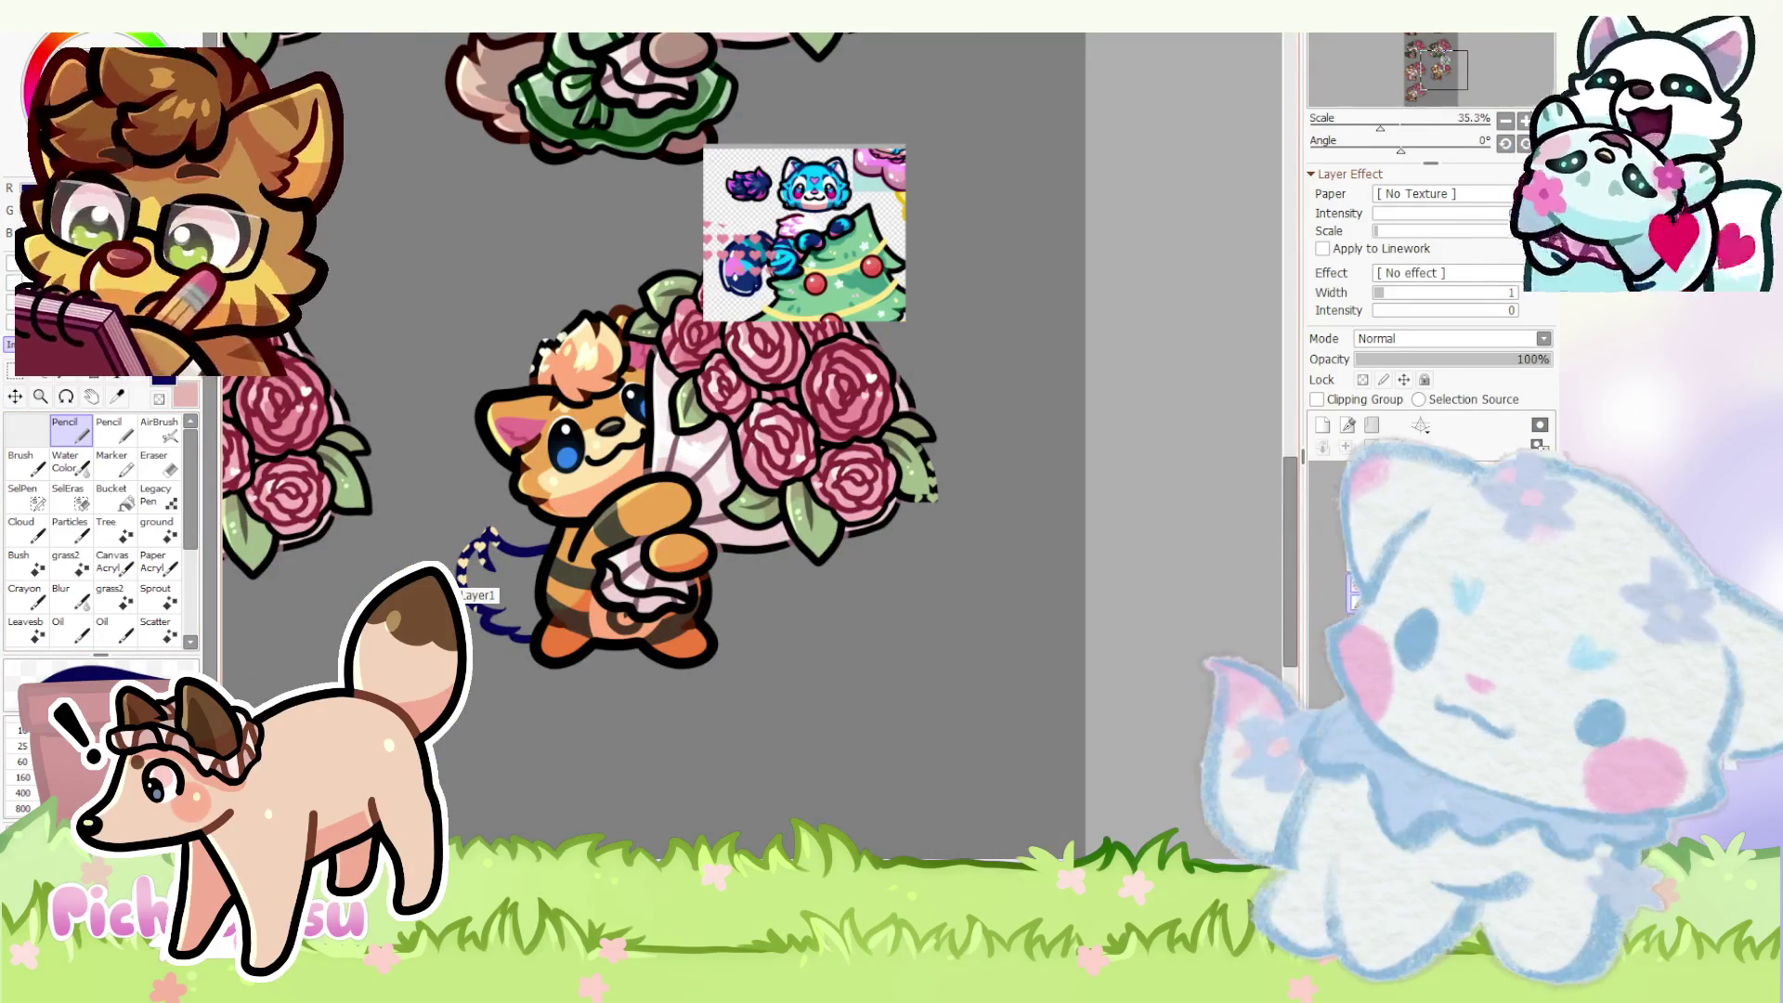
{"action": "scroll", "coordinate": [474, 565], "scroll_direction": "up", "scroll_amount": 3}
{"action": "scroll", "coordinate": [567, 462], "scroll_direction": "up", "scroll_amount": 3}
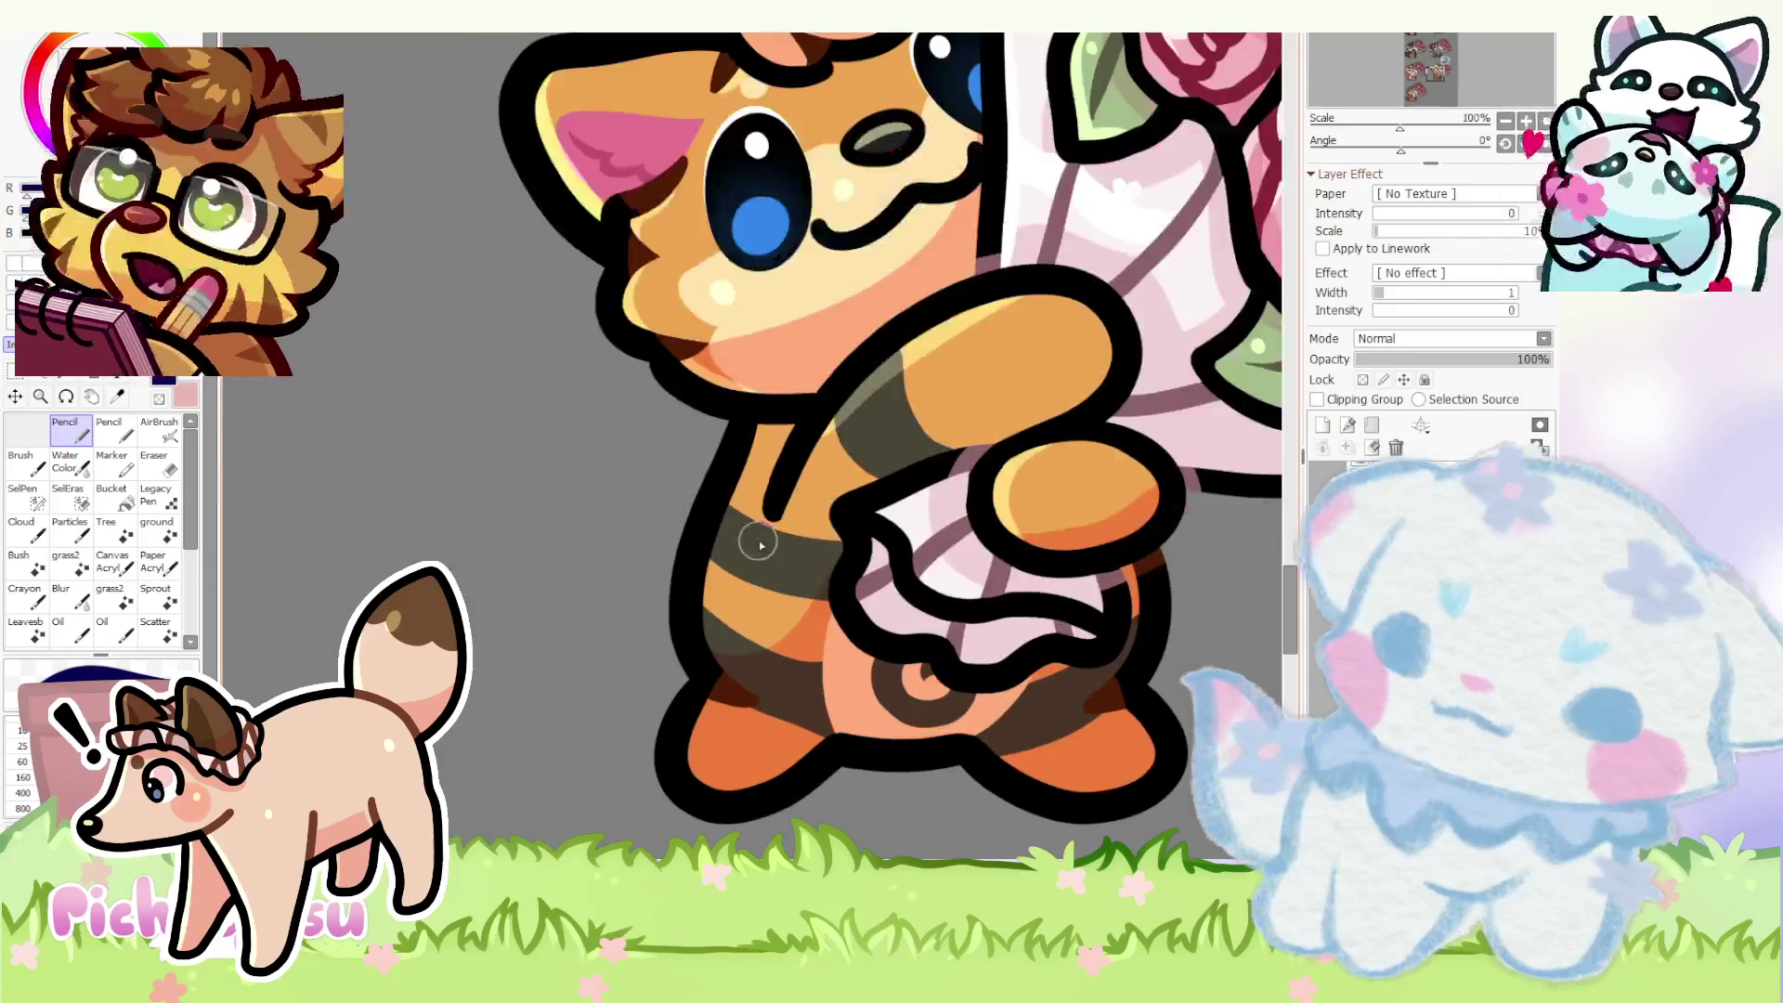
- Sketch a navy tail curving down from the cat's body and back toward it, discarding the heart-curl tries
{"action": "mouse_move", "coordinate": [566, 462]}
{"action": "left_mouse_down"}
{"action": "mouse_move", "coordinate": [481, 404]}
{"action": "mouse_move", "coordinate": [404, 523]}
{"action": "mouse_move", "coordinate": [537, 653]}
{"action": "mouse_move", "coordinate": [669, 718]}
{"action": "left_mouse_up"}
{"action": "scroll", "coordinate": [741, 656], "scroll_direction": "down", "scroll_amount": 3}
{"action": "scroll", "coordinate": [478, 474], "scroll_direction": "up", "scroll_amount": 4}
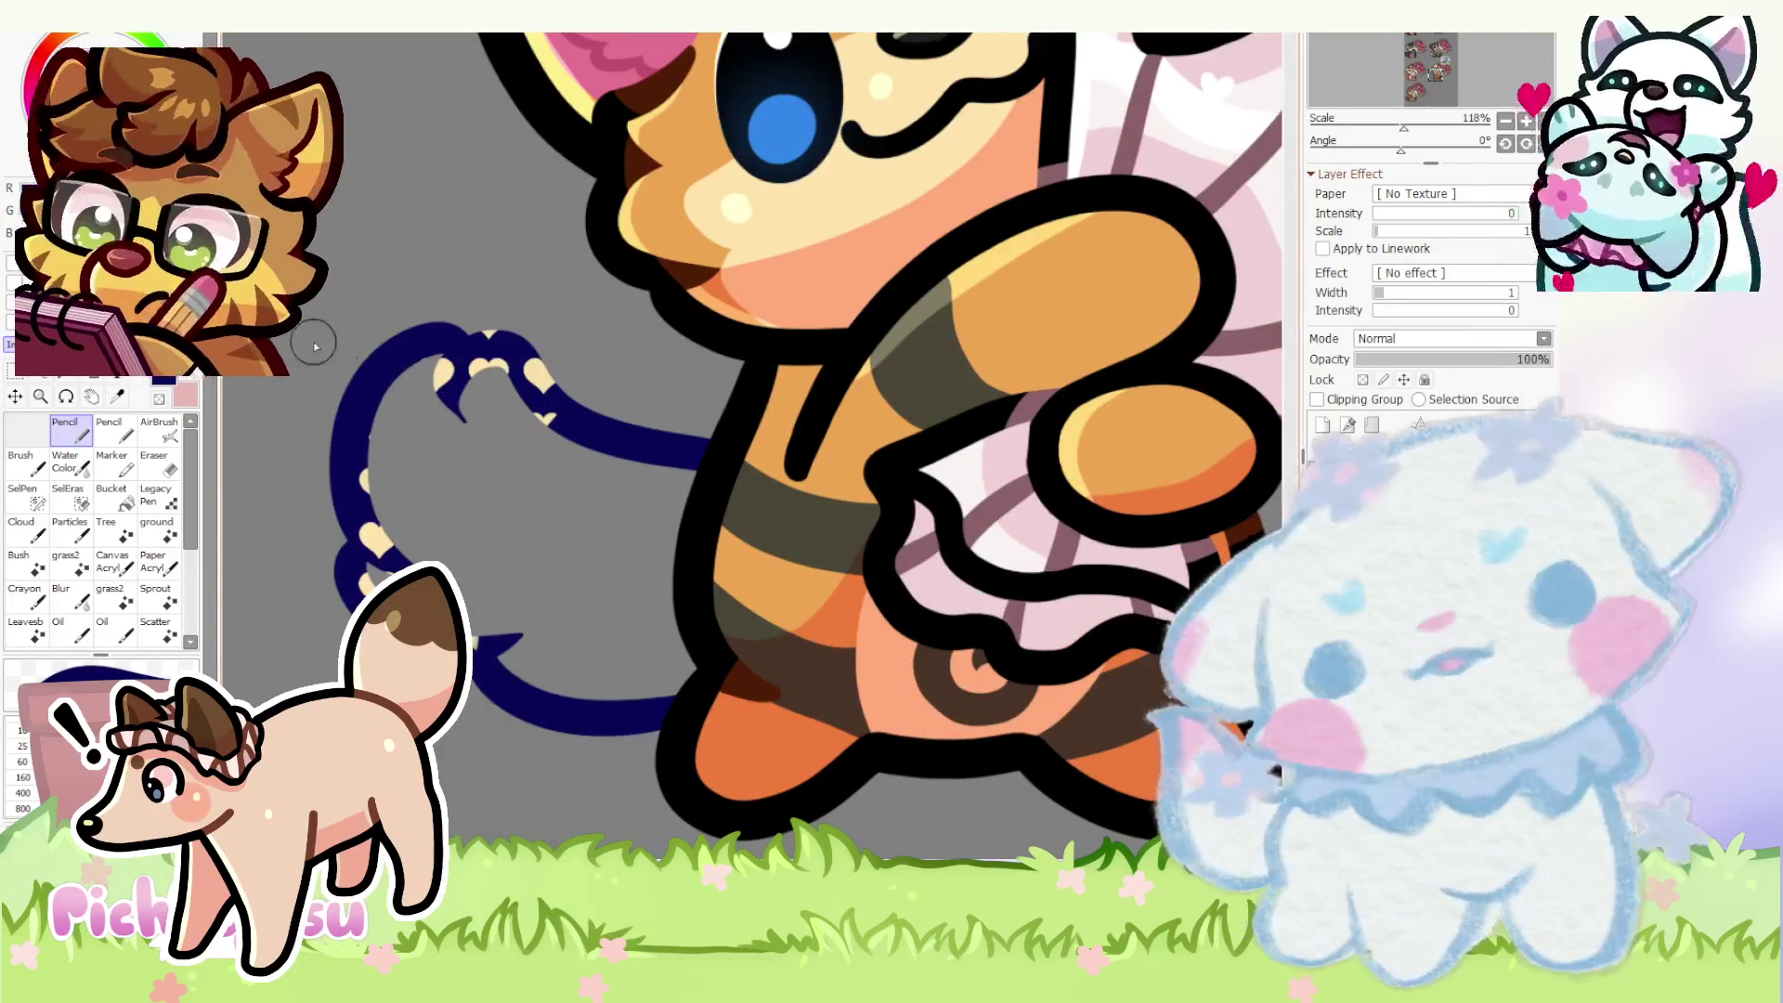
{"action": "key", "text": "ctrl+z"}
{"action": "key", "text": "ctrl+z"}
{"action": "mouse_move", "coordinate": [717, 418]}
{"action": "left_mouse_down"}
{"action": "mouse_move", "coordinate": [380, 504]}
{"action": "mouse_move", "coordinate": [334, 652]}
{"action": "left_mouse_up"}
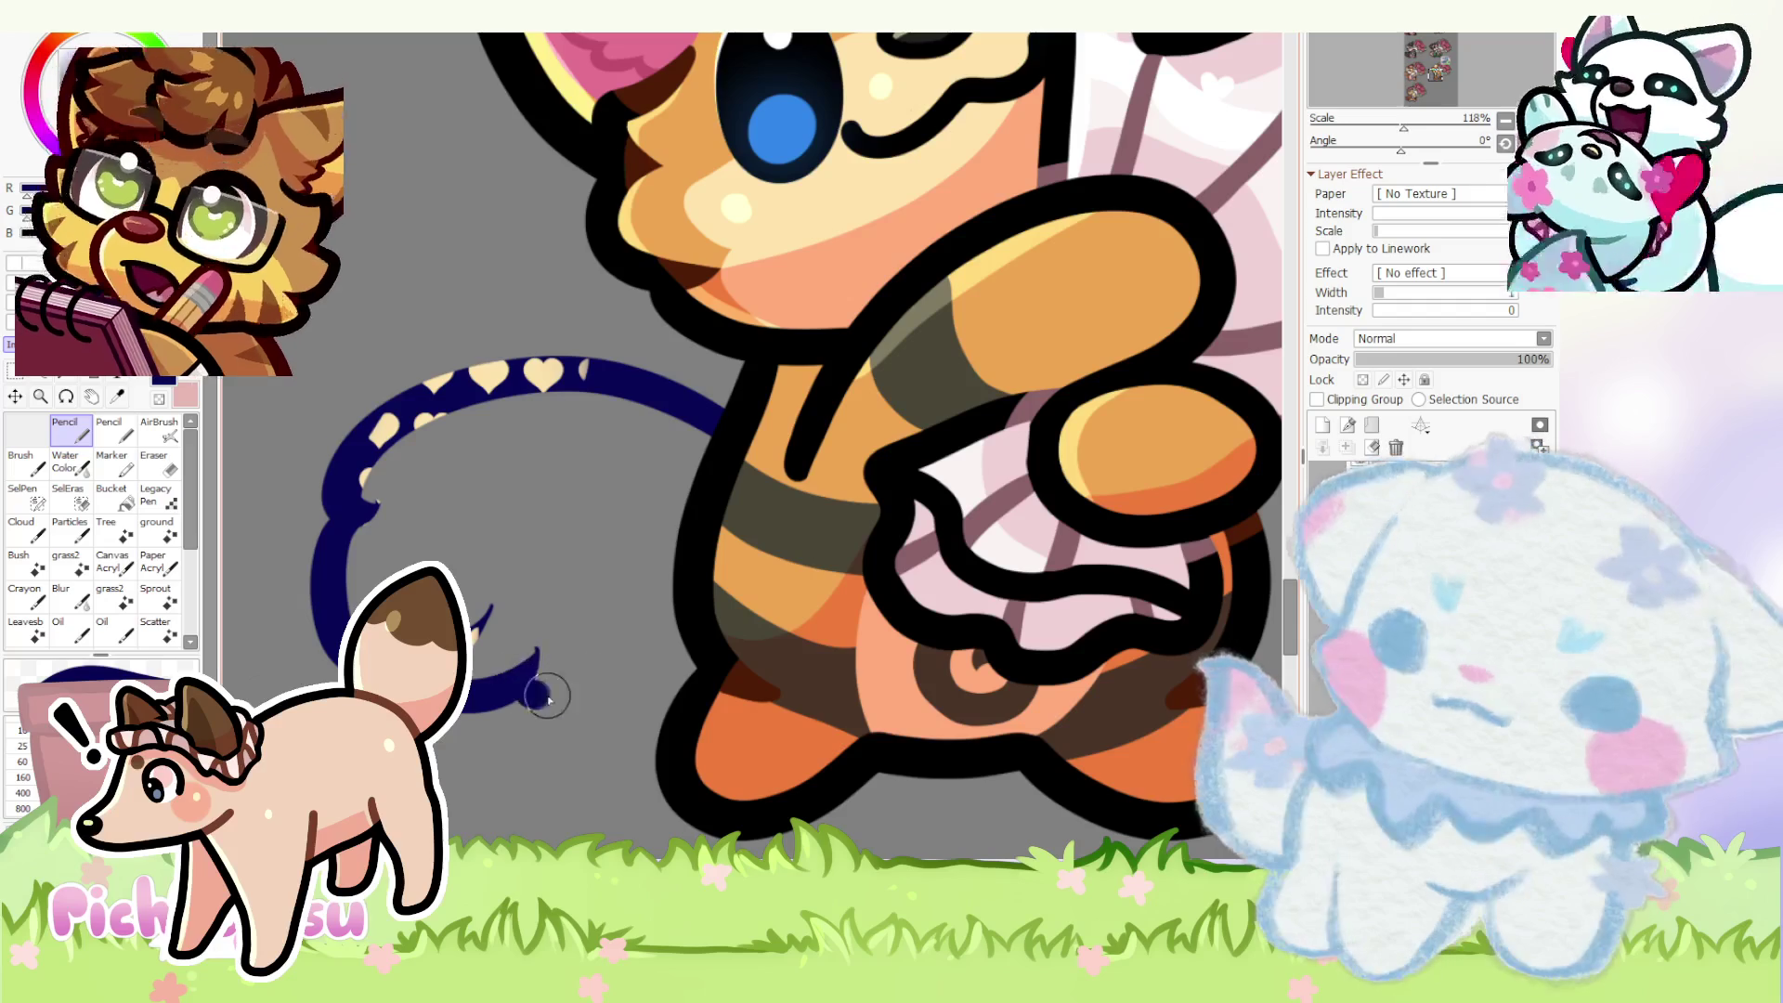
{"action": "key", "text": "ctrl+z"}
{"action": "key", "text": "ctrl+z"}
{"action": "mouse_move", "coordinate": [725, 405]}
{"action": "left_mouse_down"}
{"action": "mouse_move", "coordinate": [338, 510]}
{"action": "mouse_move", "coordinate": [319, 578]}
{"action": "mouse_move", "coordinate": [336, 654]}
{"action": "left_mouse_up"}
{"action": "key", "text": "ctrl+z"}
{"action": "mouse_move", "coordinate": [299, 541]}
{"action": "left_mouse_down"}
{"action": "mouse_move", "coordinate": [544, 697]}
{"action": "mouse_move", "coordinate": [618, 677]}
{"action": "mouse_move", "coordinate": [669, 628]}
{"action": "left_mouse_up"}
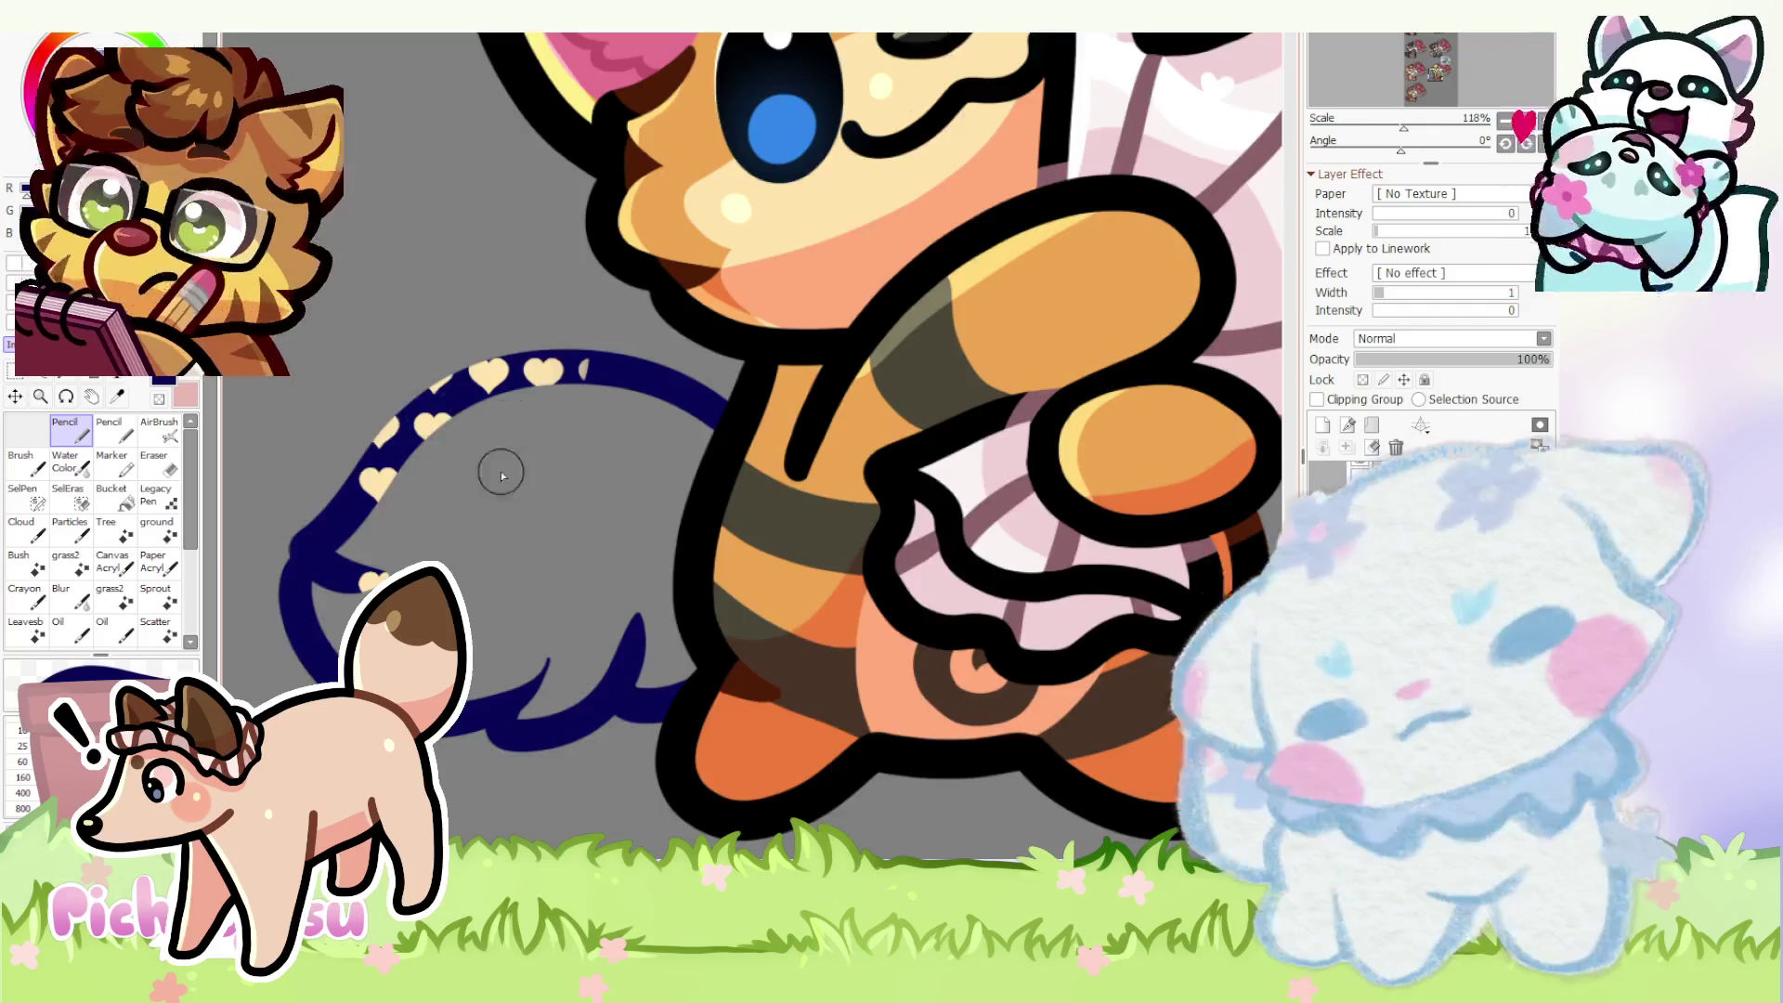
{"action": "scroll", "coordinate": [502, 425], "scroll_direction": "down", "scroll_amount": 8}
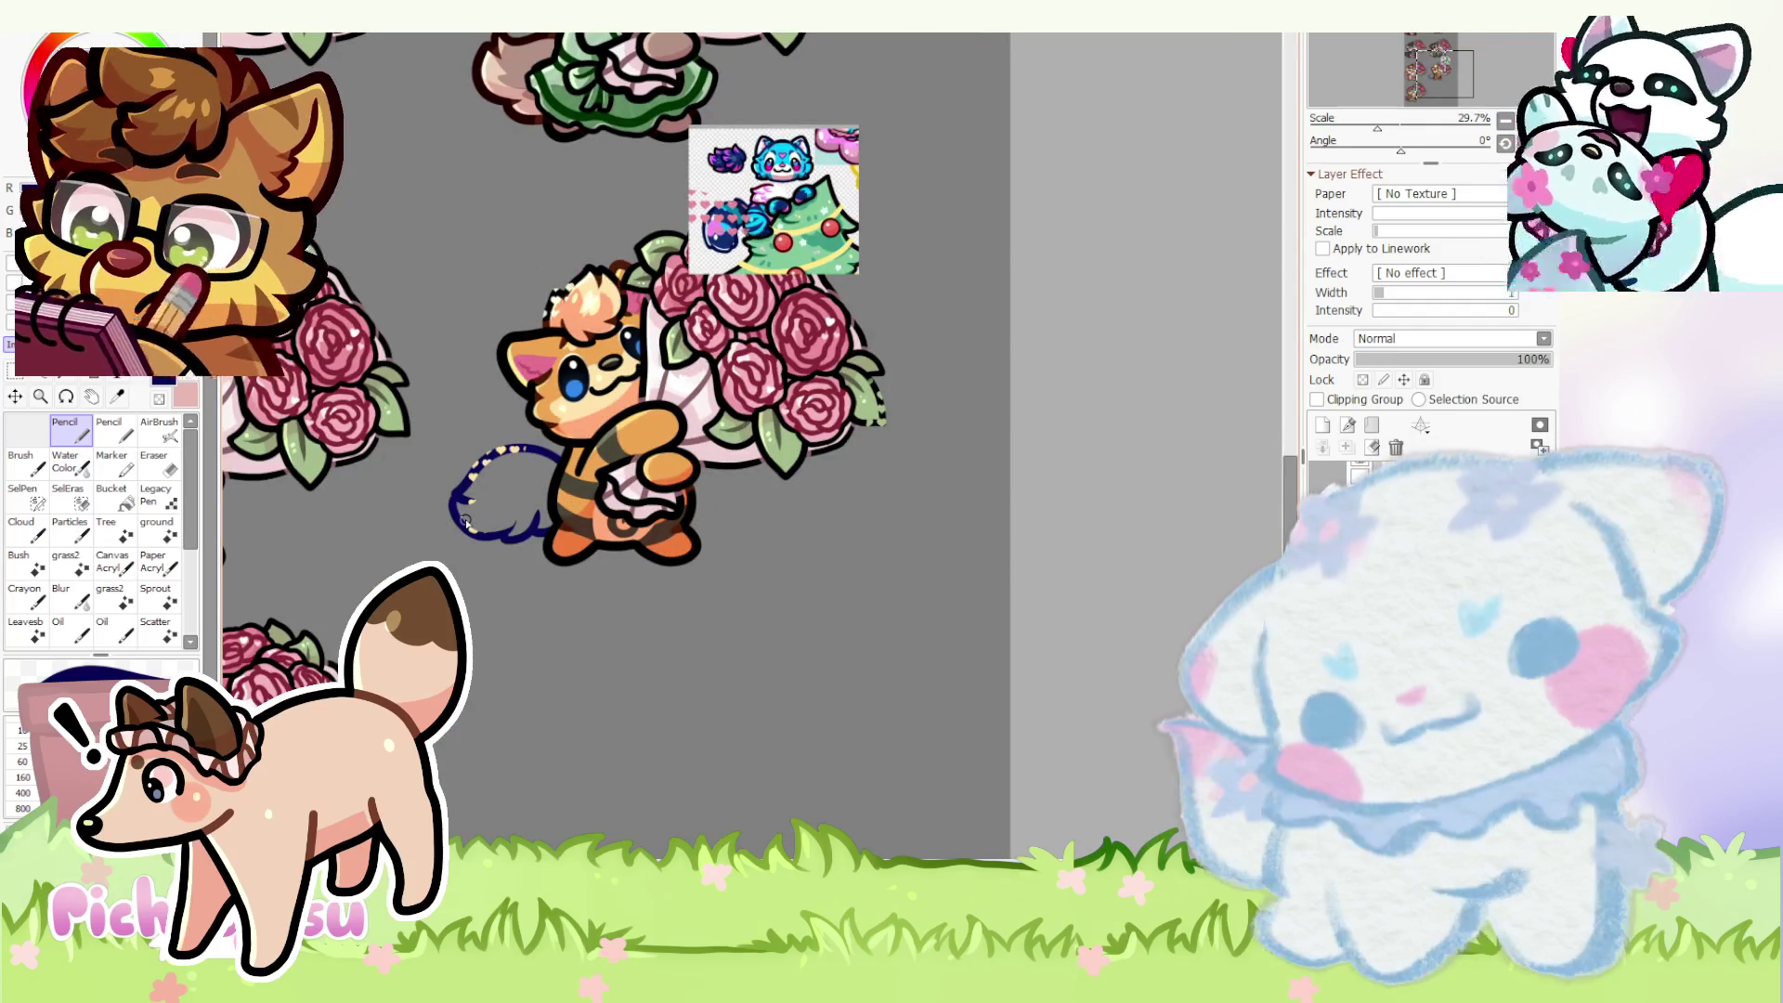
{"action": "scroll", "coordinate": [465, 519], "scroll_direction": "down", "scroll_amount": 1}
{"action": "scroll", "coordinate": [465, 518], "scroll_direction": "down", "scroll_amount": 1}
{"action": "scroll", "coordinate": [502, 495], "scroll_direction": "up", "scroll_amount": 3}
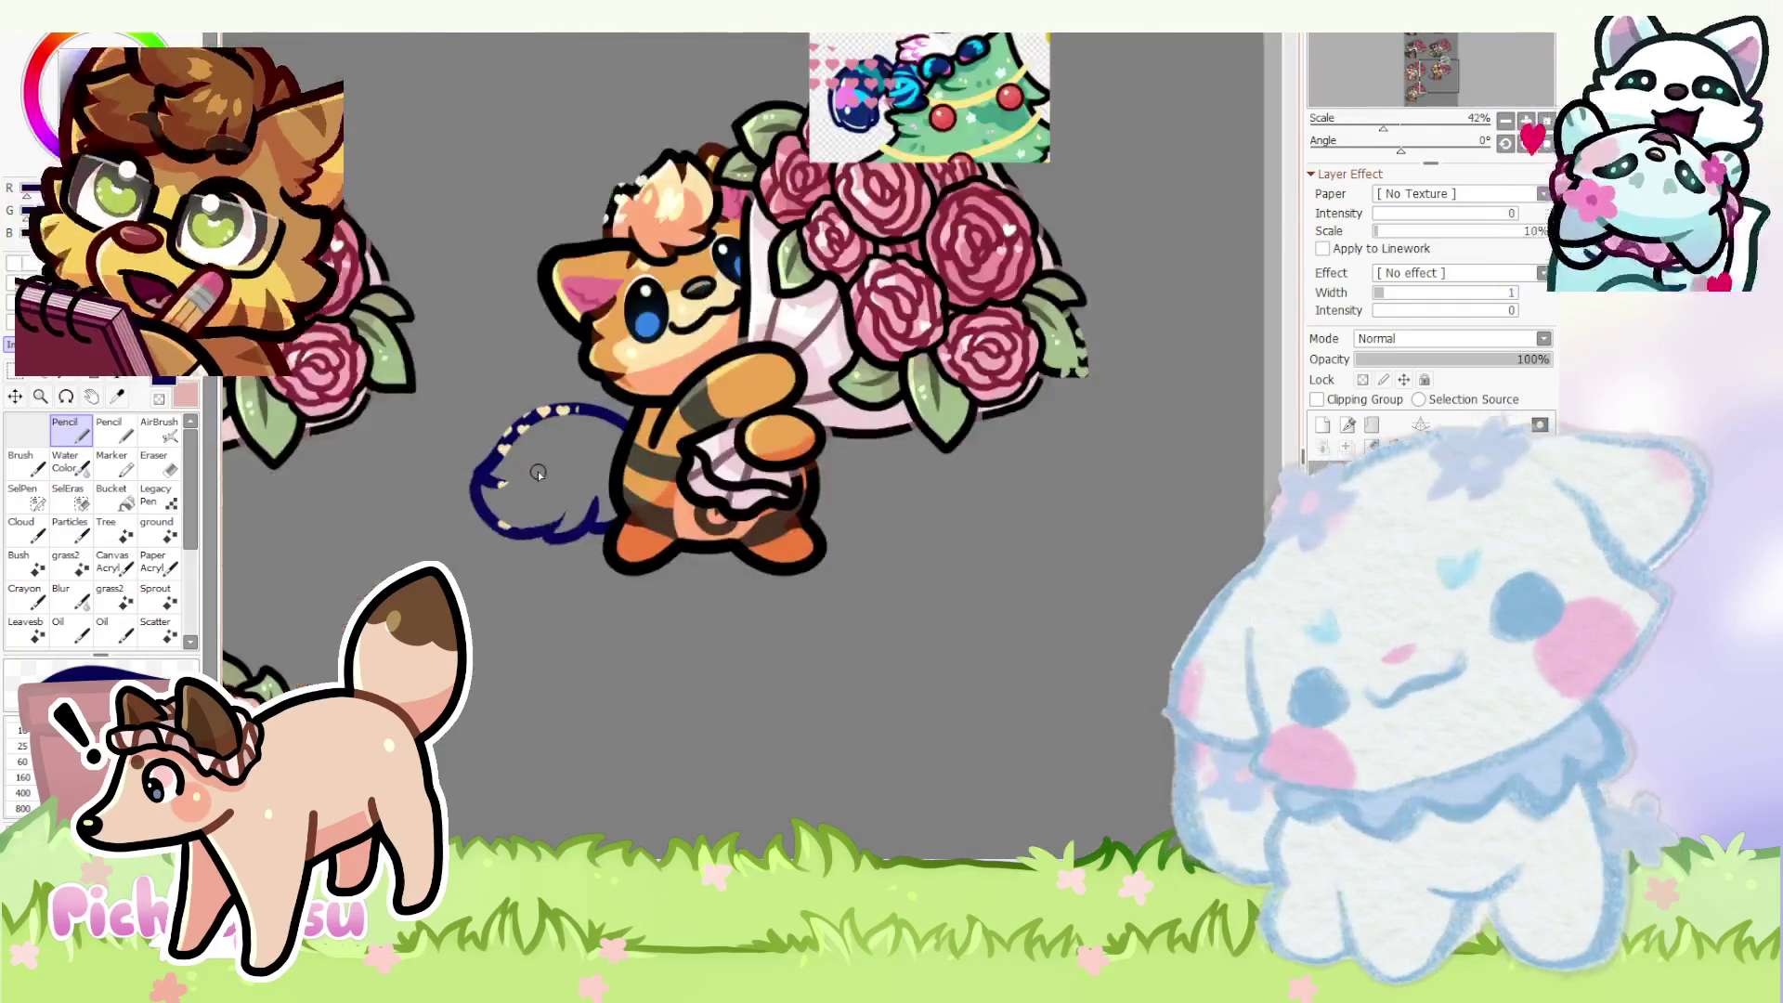
{"action": "scroll", "coordinate": [538, 475], "scroll_direction": "up", "scroll_amount": 2}
- Outline the tail as a larger fluffy shape, redoing its lower edge up toward the body
{"action": "key", "text": "Delete"}
{"action": "scroll", "coordinate": [678, 424], "scroll_direction": "up", "scroll_amount": 1}
{"action": "key", "text": "ctrl+z"}
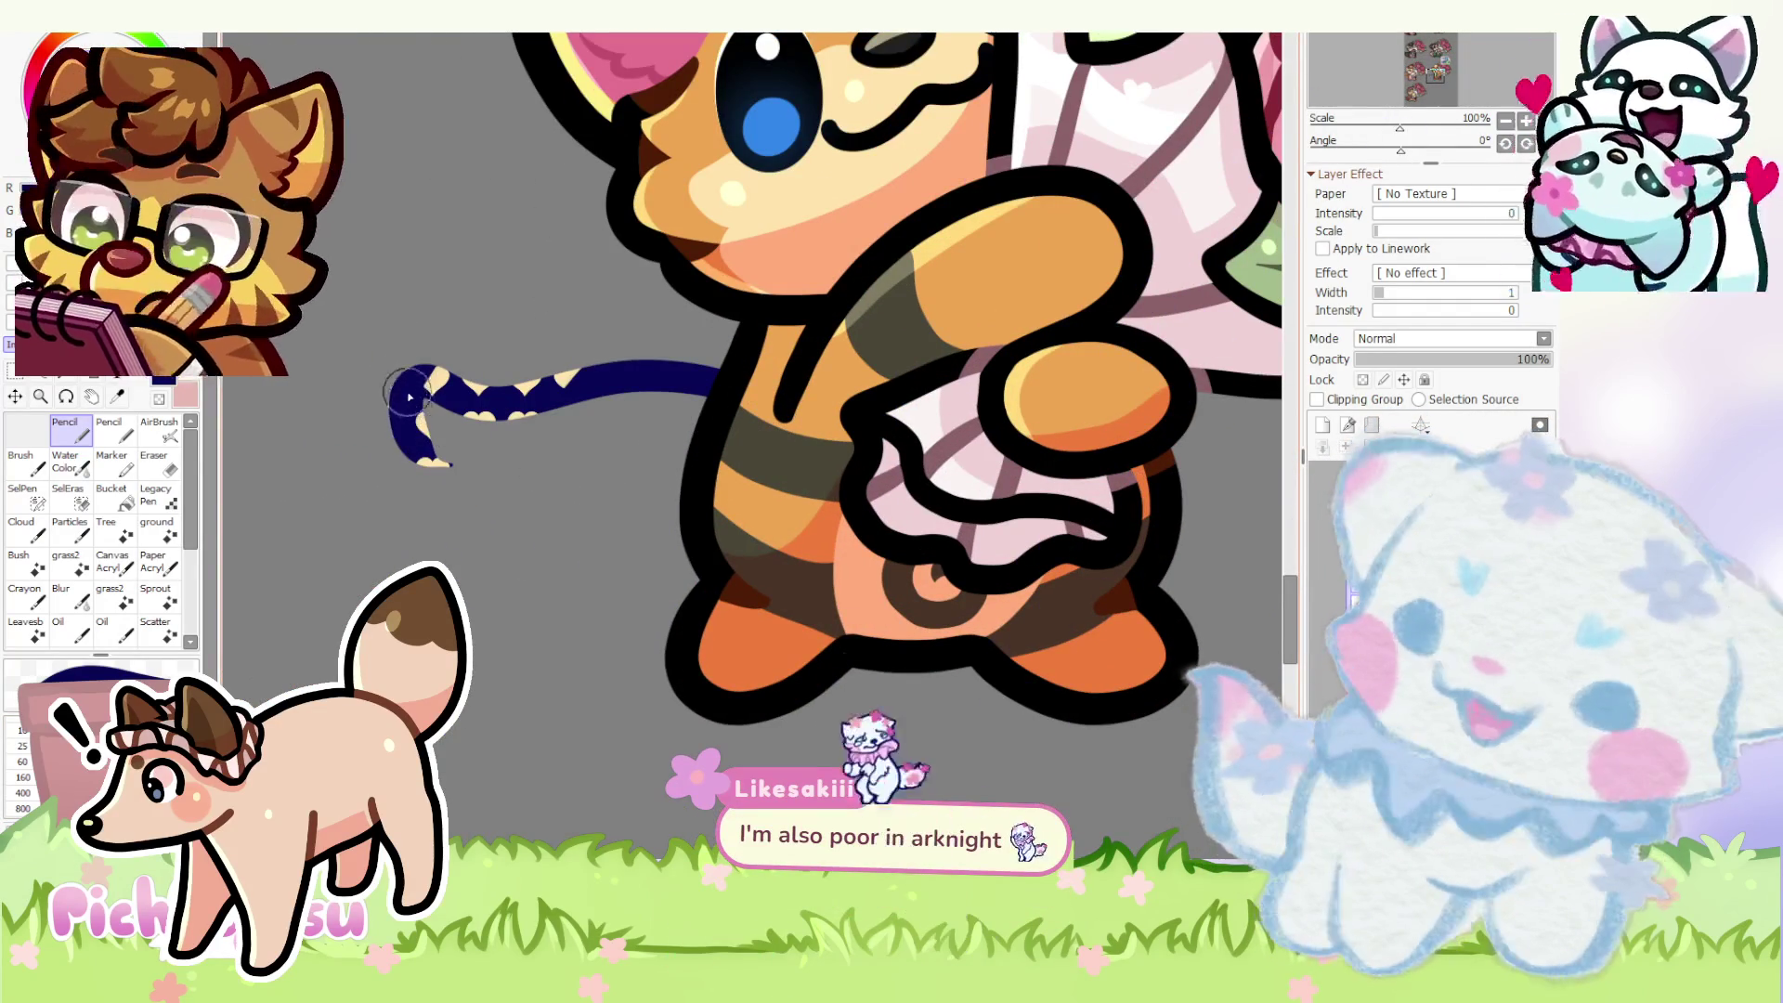
{"action": "left_click_drag", "start_coordinate": [418, 374], "coordinate": [369, 564]}
{"action": "left_click_drag", "start_coordinate": [473, 654], "coordinate": [589, 608]}
{"action": "scroll", "coordinate": [557, 654], "scroll_direction": "down", "scroll_amount": 3}
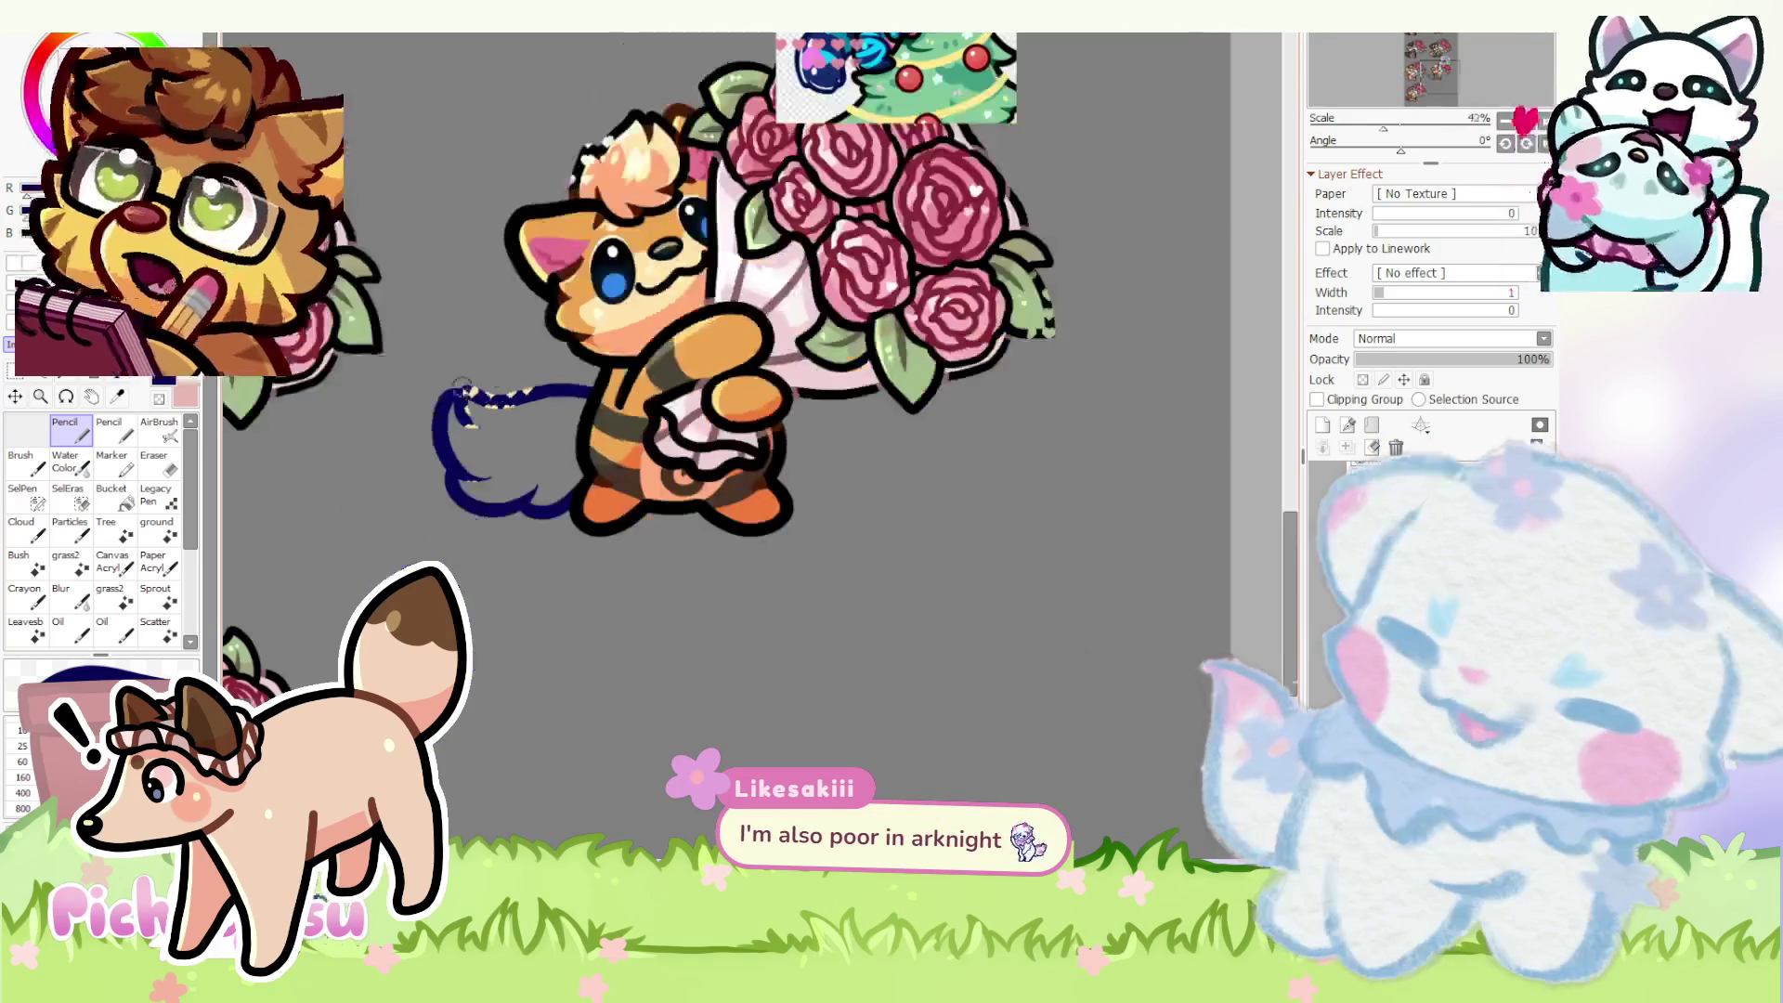
{"action": "scroll", "coordinate": [607, 506], "scroll_direction": "up", "scroll_amount": 3}
{"action": "key", "text": "ctrl+z"}
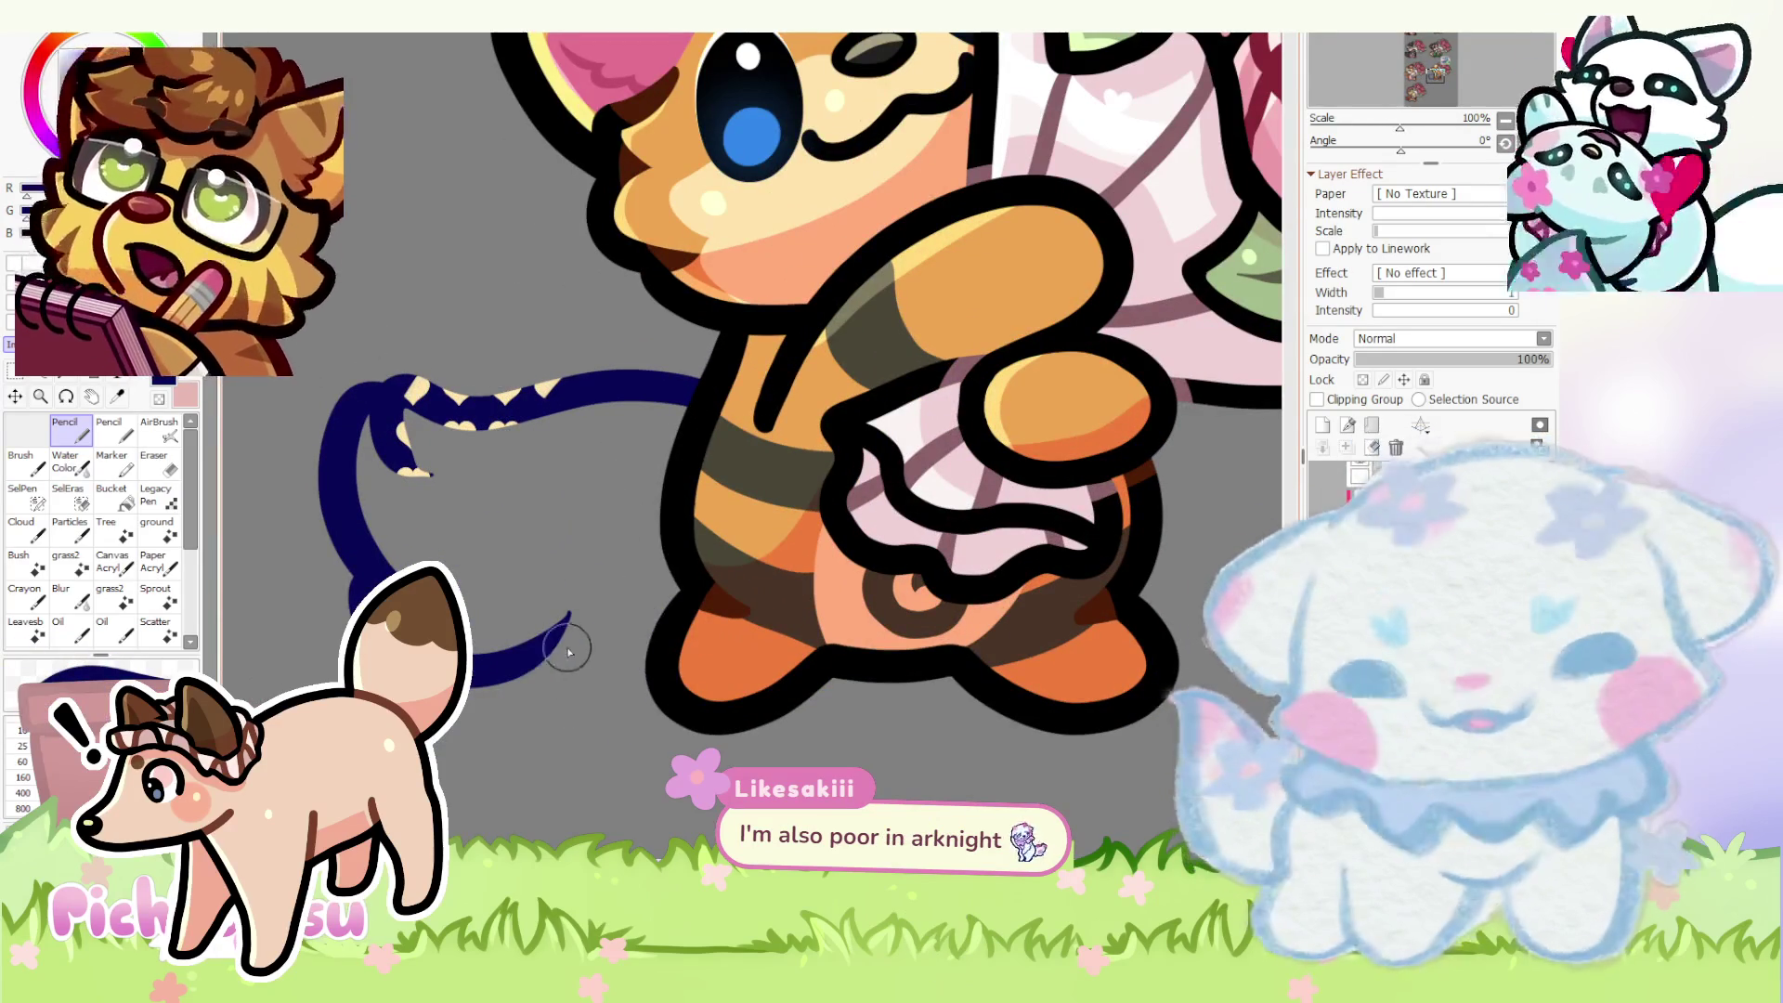
{"action": "left_click_drag", "start_coordinate": [553, 661], "coordinate": [643, 644]}
{"action": "scroll", "coordinate": [385, 408], "scroll_direction": "down", "scroll_amount": 3}
{"action": "scroll", "coordinate": [405, 431], "scroll_direction": "up", "scroll_amount": 2}
{"action": "scroll", "coordinate": [432, 425], "scroll_direction": "up", "scroll_amount": 2}
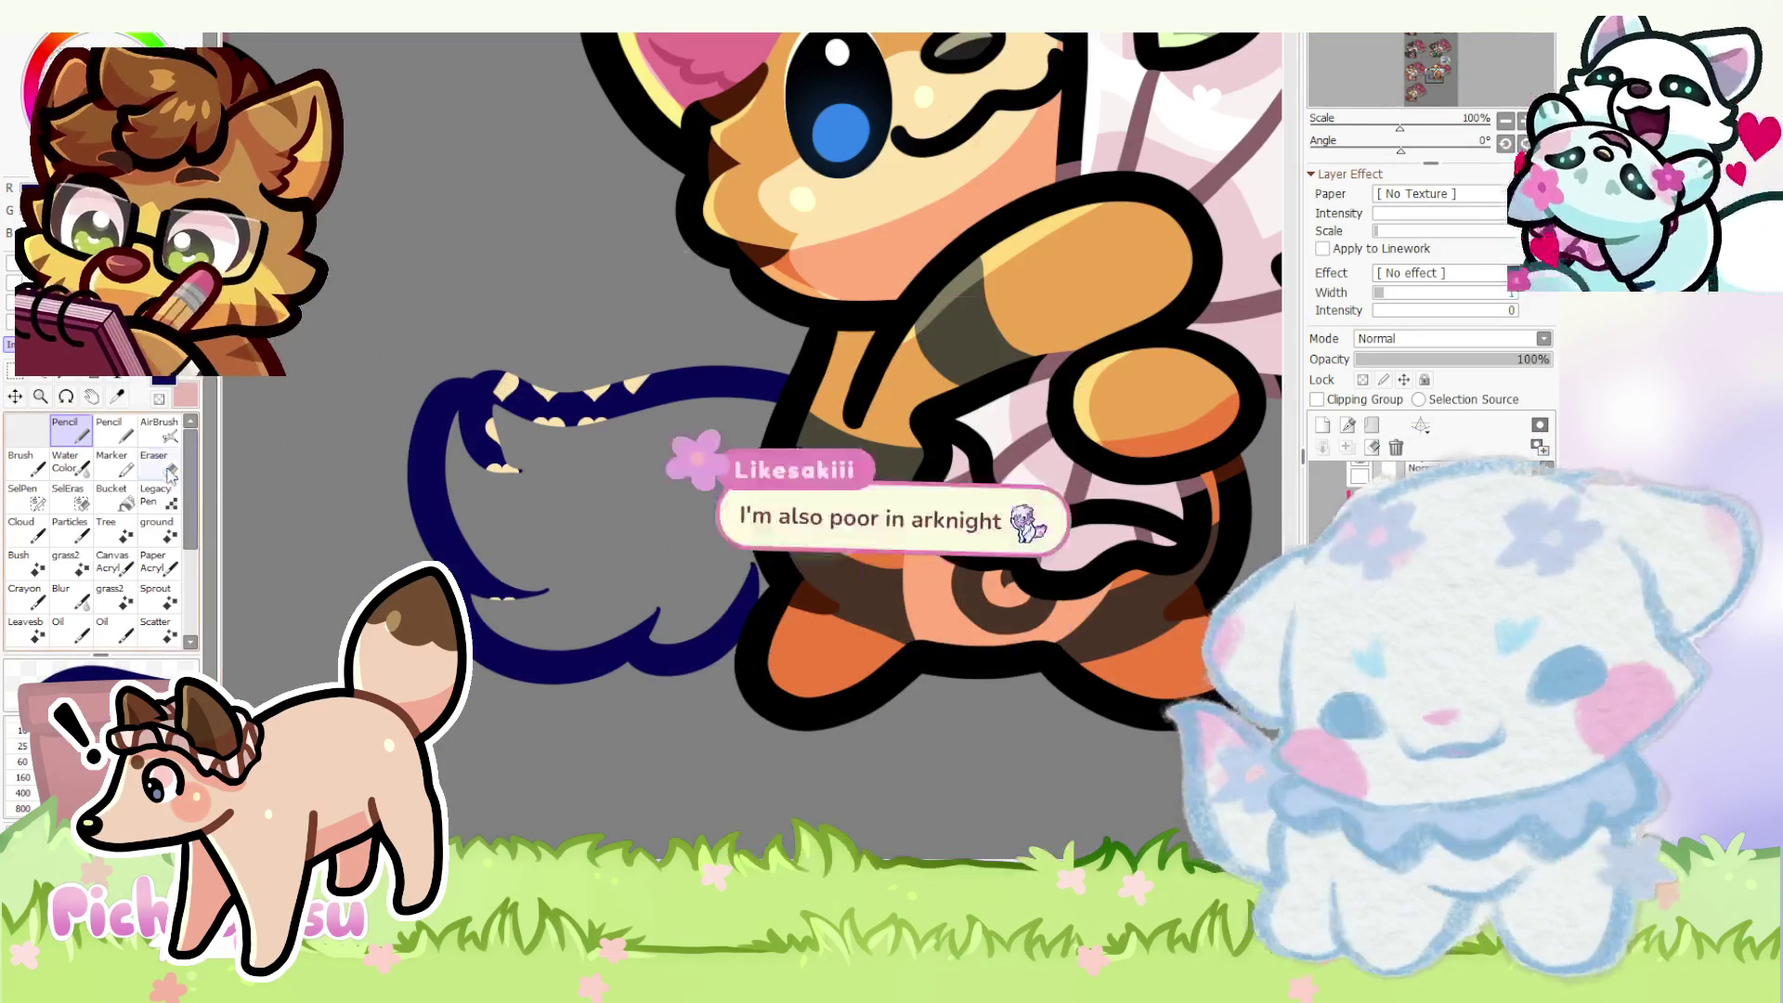
{"action": "scroll", "coordinate": [465, 418], "scroll_direction": "up", "scroll_amount": 2}
{"action": "key", "text": "e"}
{"action": "scroll", "coordinate": [539, 370], "scroll_direction": "up", "scroll_amount": 2}
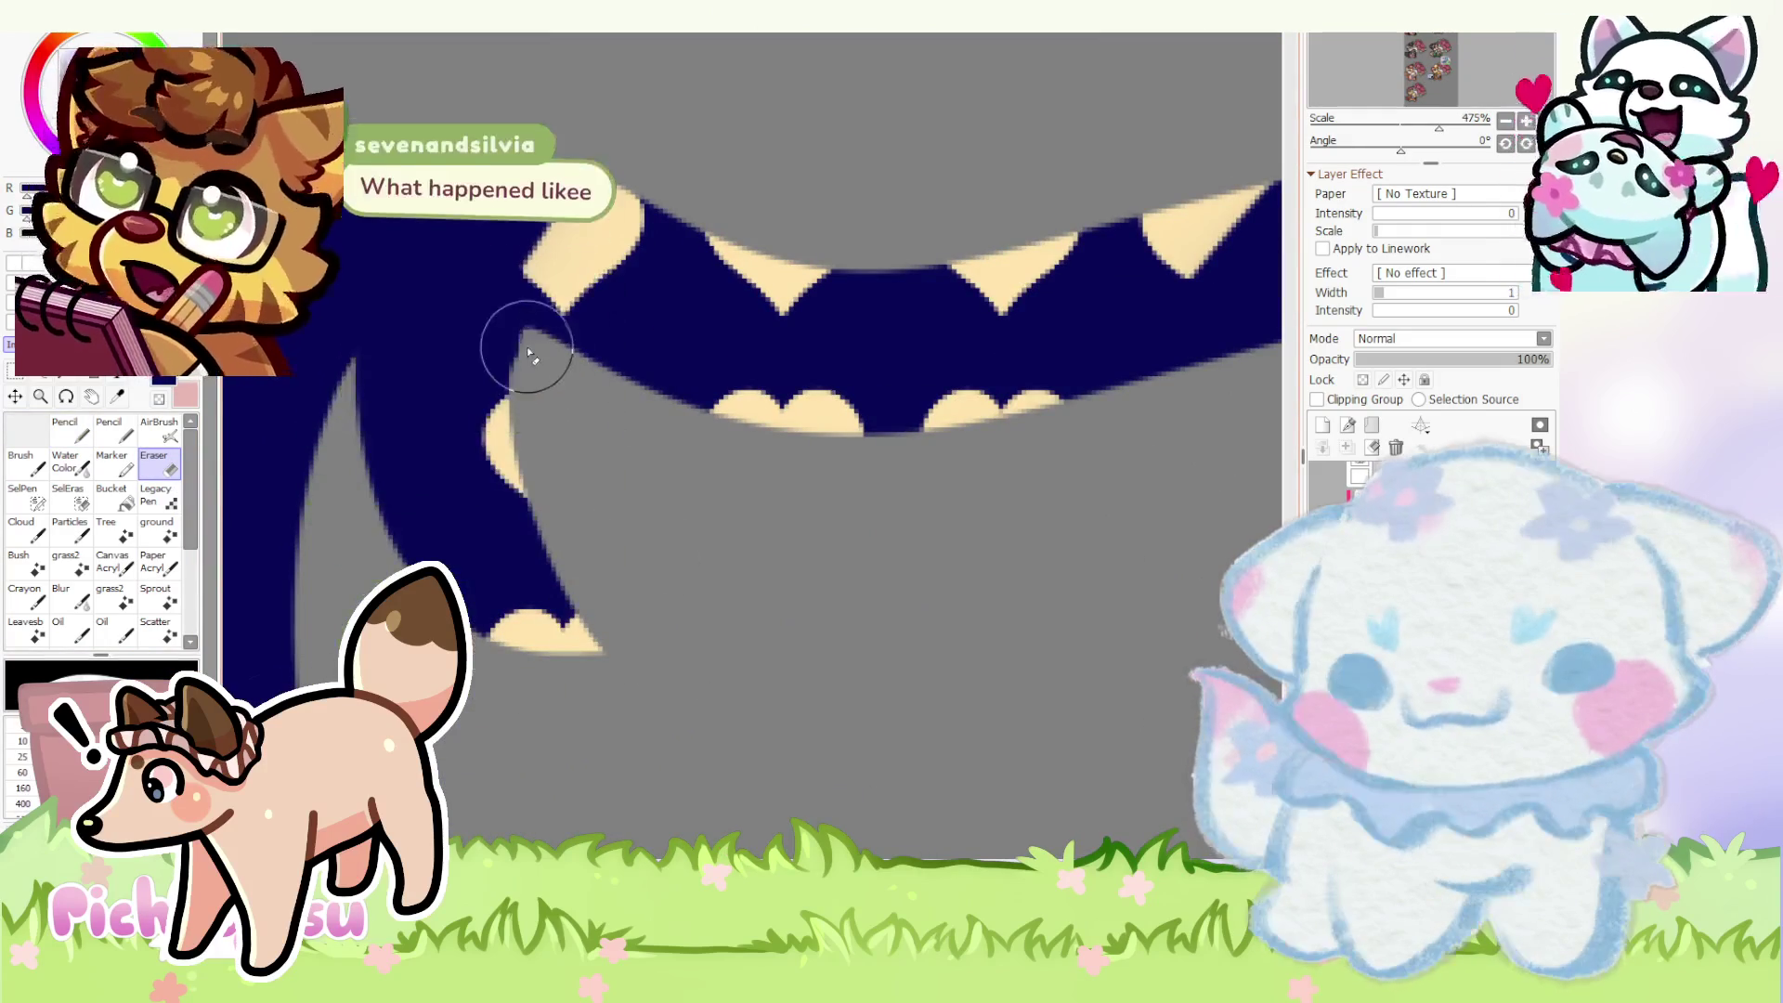
{"action": "scroll", "coordinate": [501, 413], "scroll_direction": "down", "scroll_amount": 10}
{"action": "scroll", "coordinate": [501, 414], "scroll_direction": "down", "scroll_amount": 1}
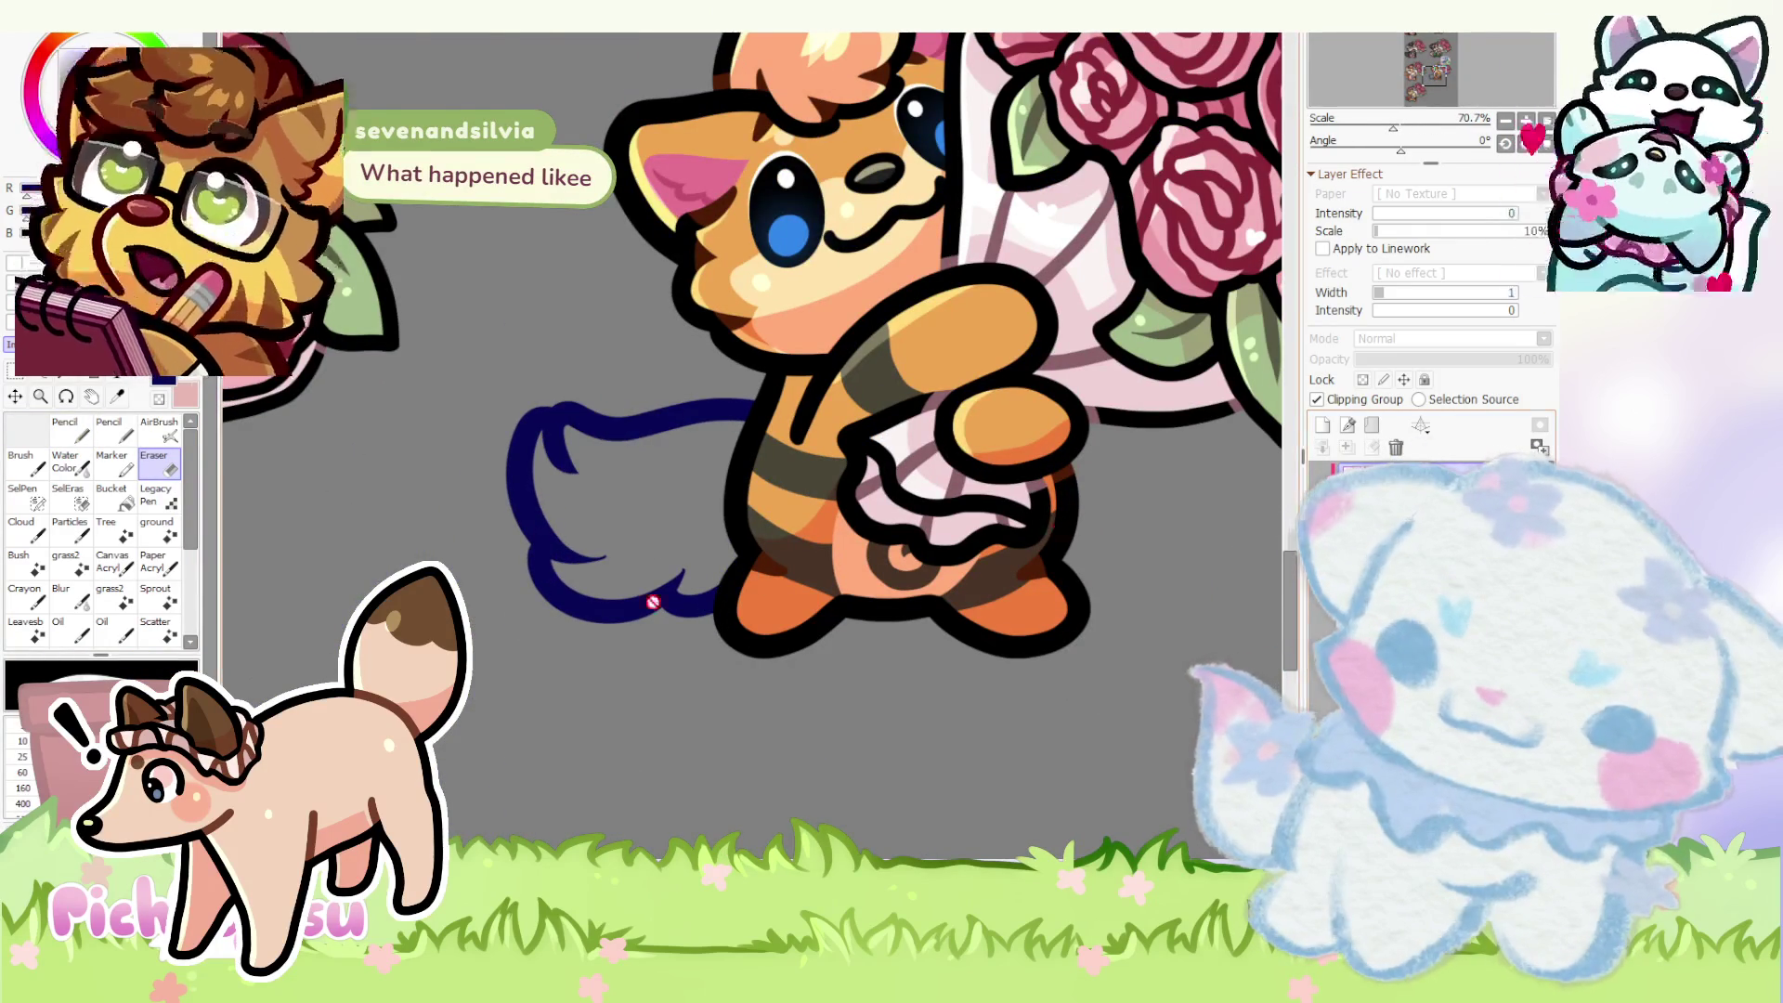
{"action": "scroll", "coordinate": [696, 599], "scroll_direction": "down", "scroll_amount": 3}
{"action": "scroll", "coordinate": [698, 600], "scroll_direction": "up", "scroll_amount": 2}
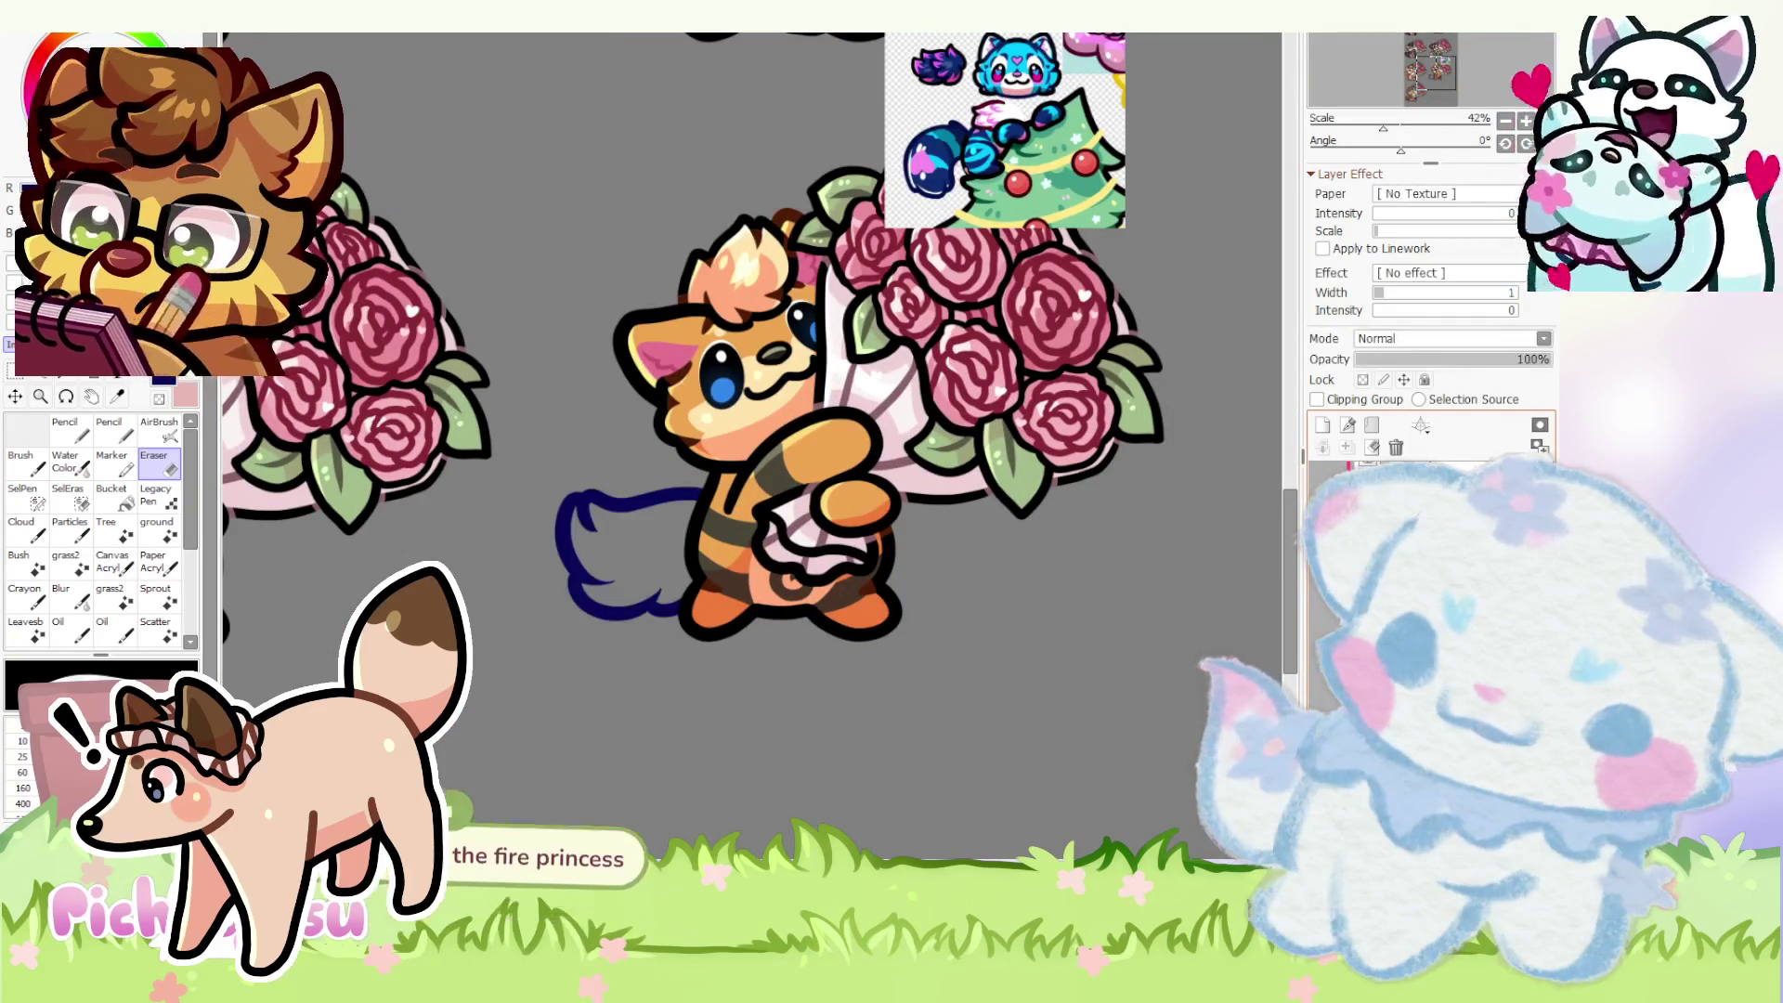
{"action": "scroll", "coordinate": [631, 568], "scroll_direction": "up", "scroll_amount": 2}
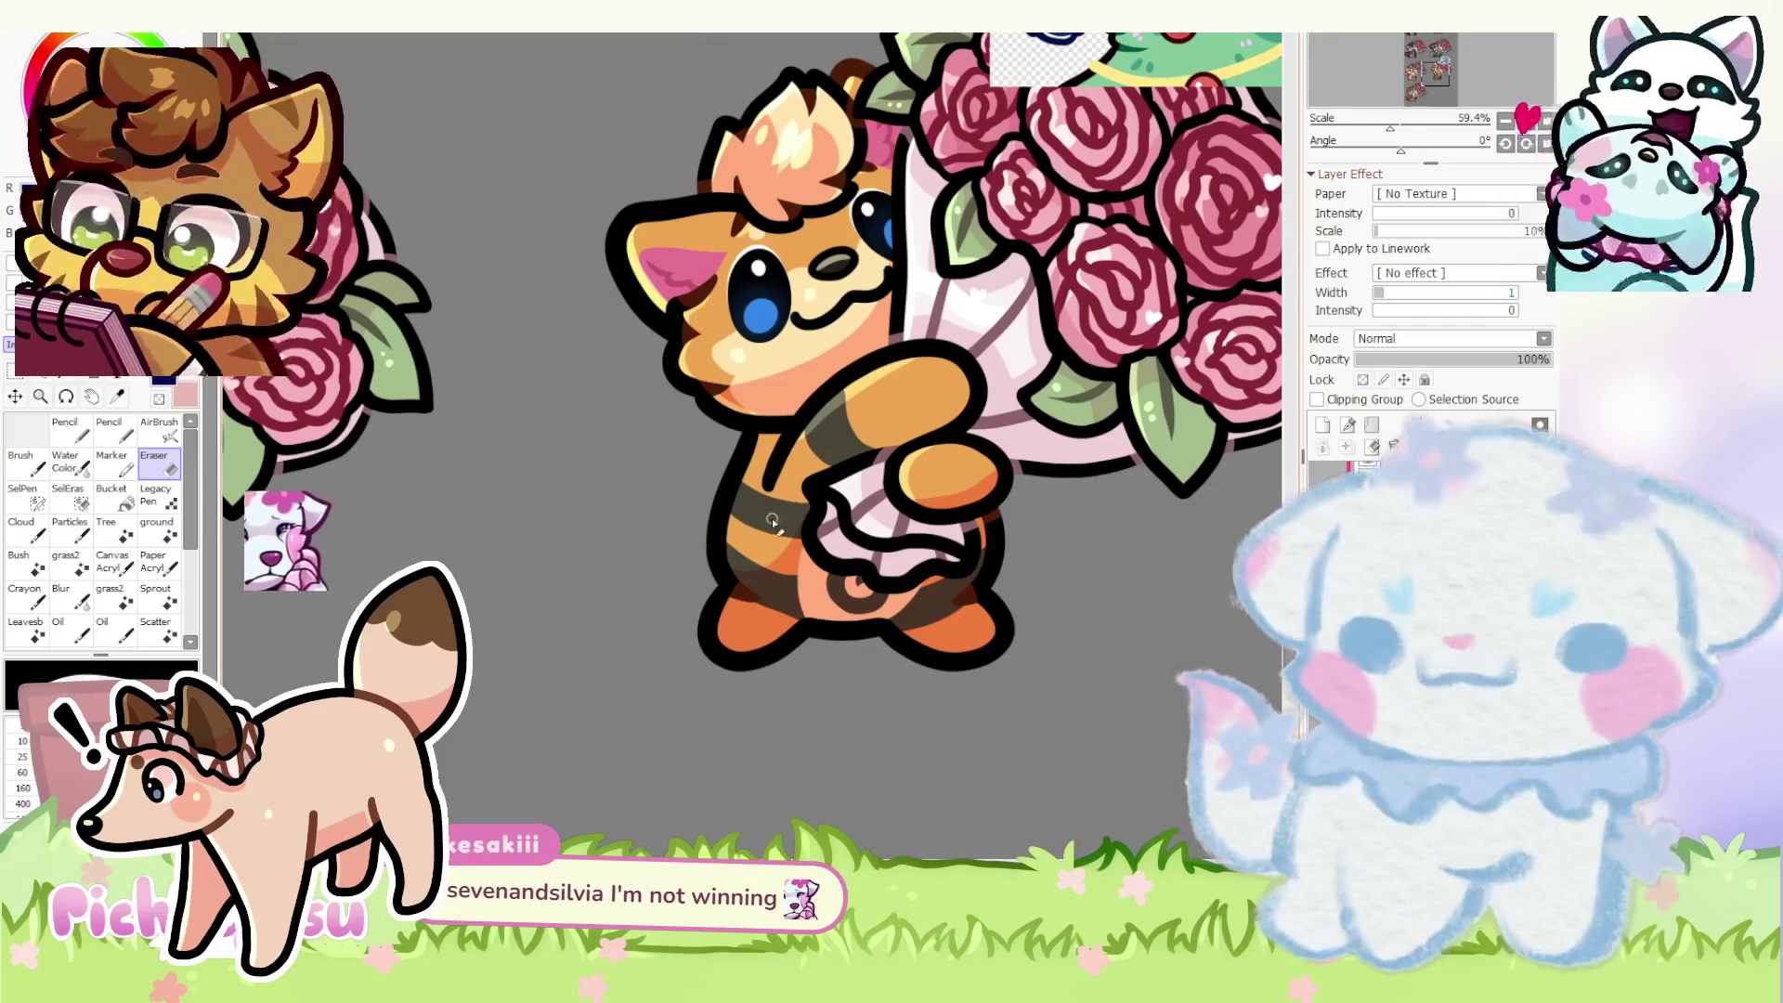
{"action": "scroll", "coordinate": [779, 516], "scroll_direction": "up", "scroll_amount": 6}
- Sketch a hooked tail stroke beside the body with a hooked lower curve
{"action": "left_click", "coordinate": [75, 432]}
{"action": "mouse_move", "coordinate": [727, 368]}
{"action": "left_mouse_down"}
{"action": "mouse_move", "coordinate": [430, 351]}
{"action": "mouse_move", "coordinate": [378, 238]}
{"action": "left_mouse_up"}
{"action": "mouse_move", "coordinate": [248, 390]}
{"action": "left_mouse_down"}
{"action": "mouse_move", "coordinate": [319, 477]}
{"action": "mouse_move", "coordinate": [295, 608]}
{"action": "left_mouse_up"}
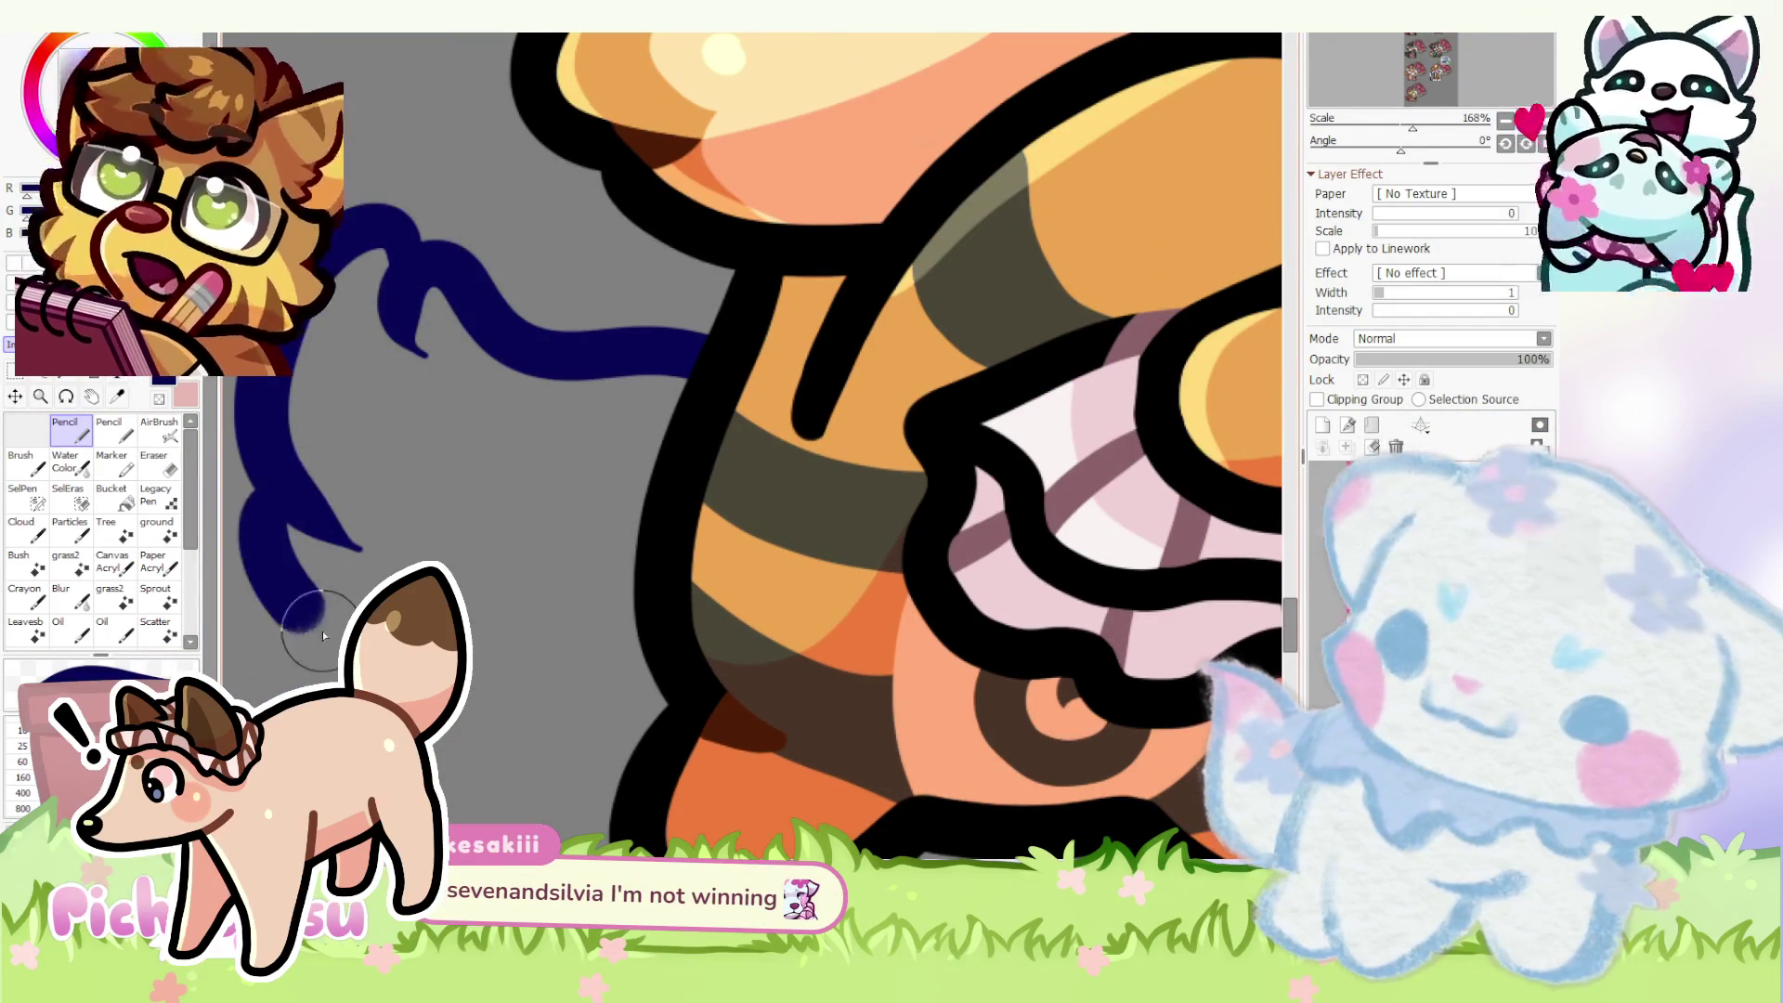
{"action": "scroll", "coordinate": [418, 418], "scroll_direction": "down", "scroll_amount": 4}
{"action": "scroll", "coordinate": [574, 506], "scroll_direction": "up", "scroll_amount": 2}
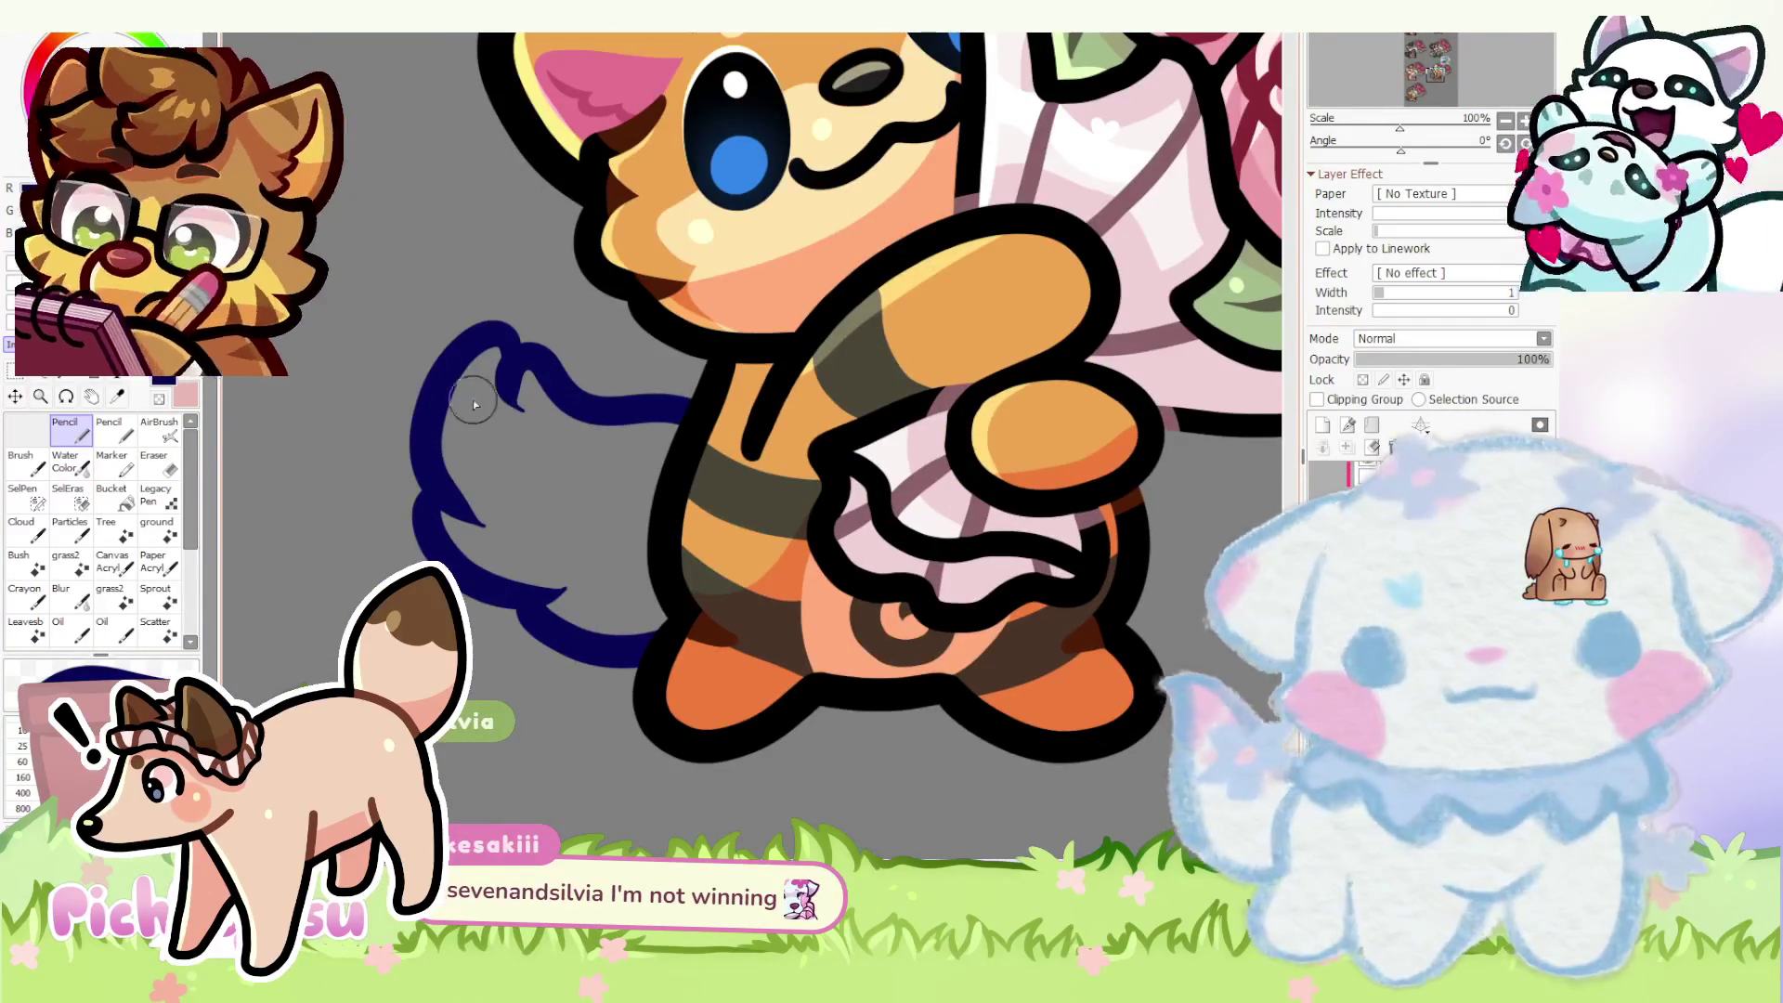
{"action": "key", "text": "ctrl+z"}
{"action": "key", "text": "ctrl+z"}
{"action": "left_click_drag", "start_coordinate": [418, 480], "coordinate": [593, 629]}
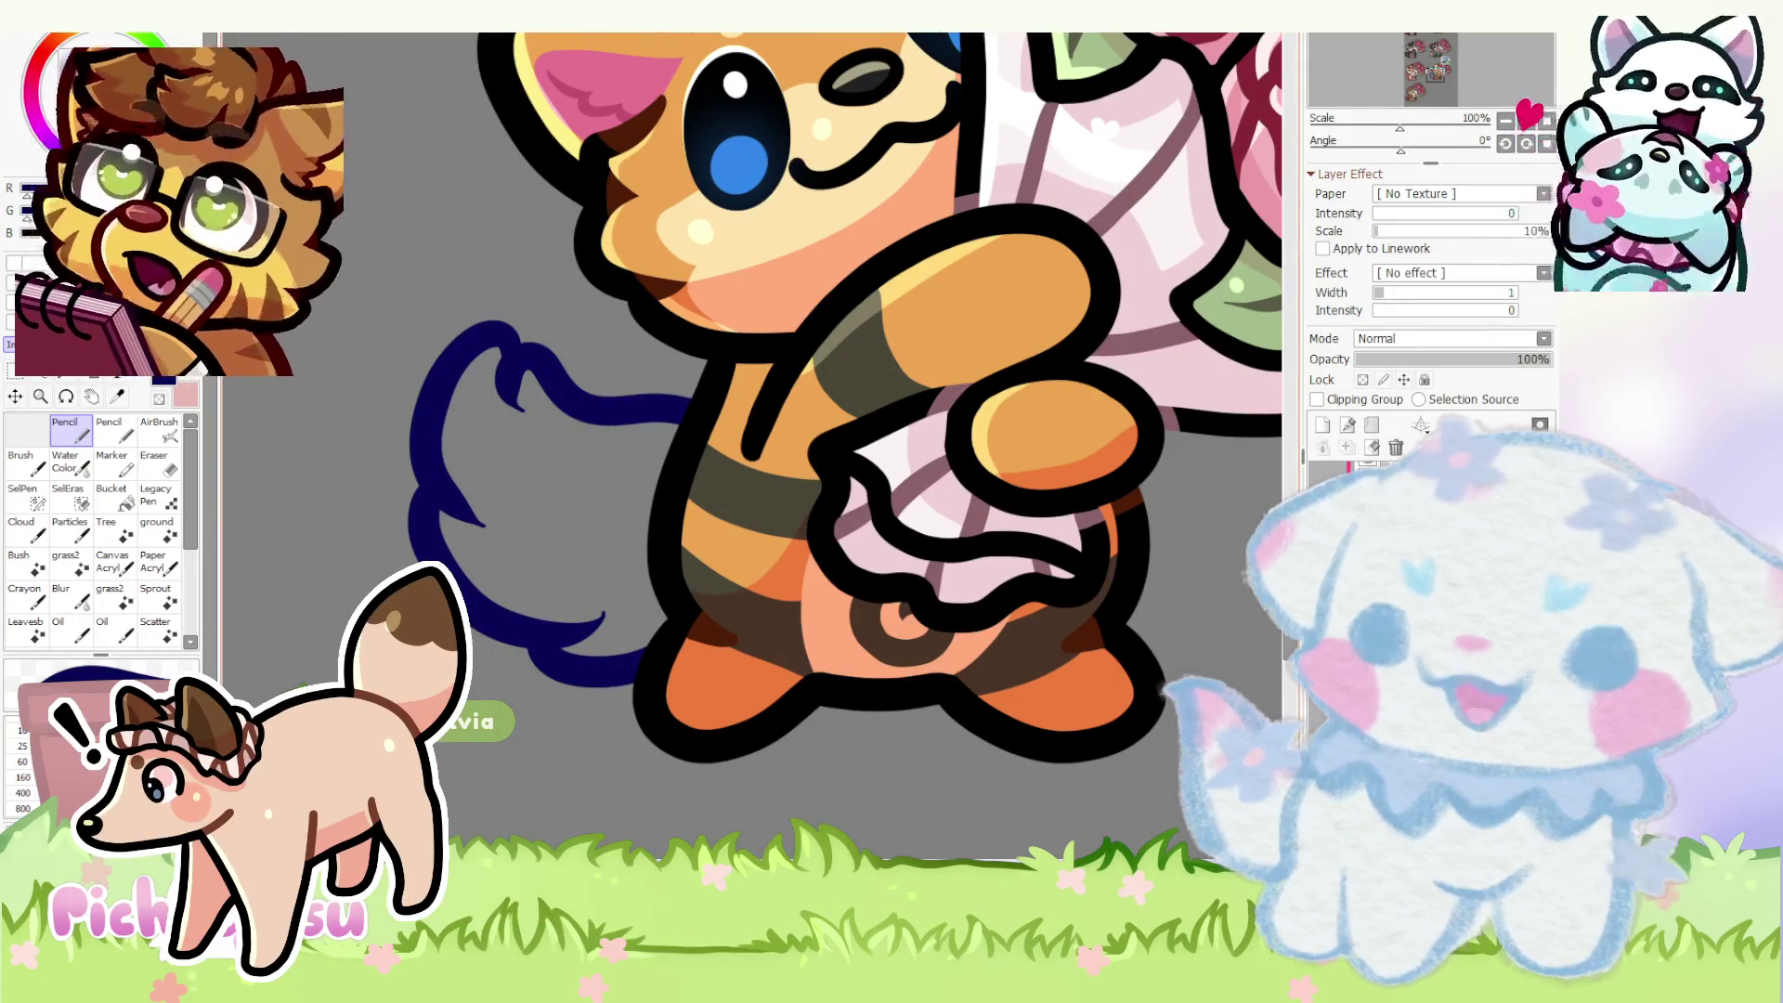
{"action": "left_click", "coordinate": [157, 457]}
{"action": "scroll", "coordinate": [524, 378], "scroll_direction": "up", "scroll_amount": 5}
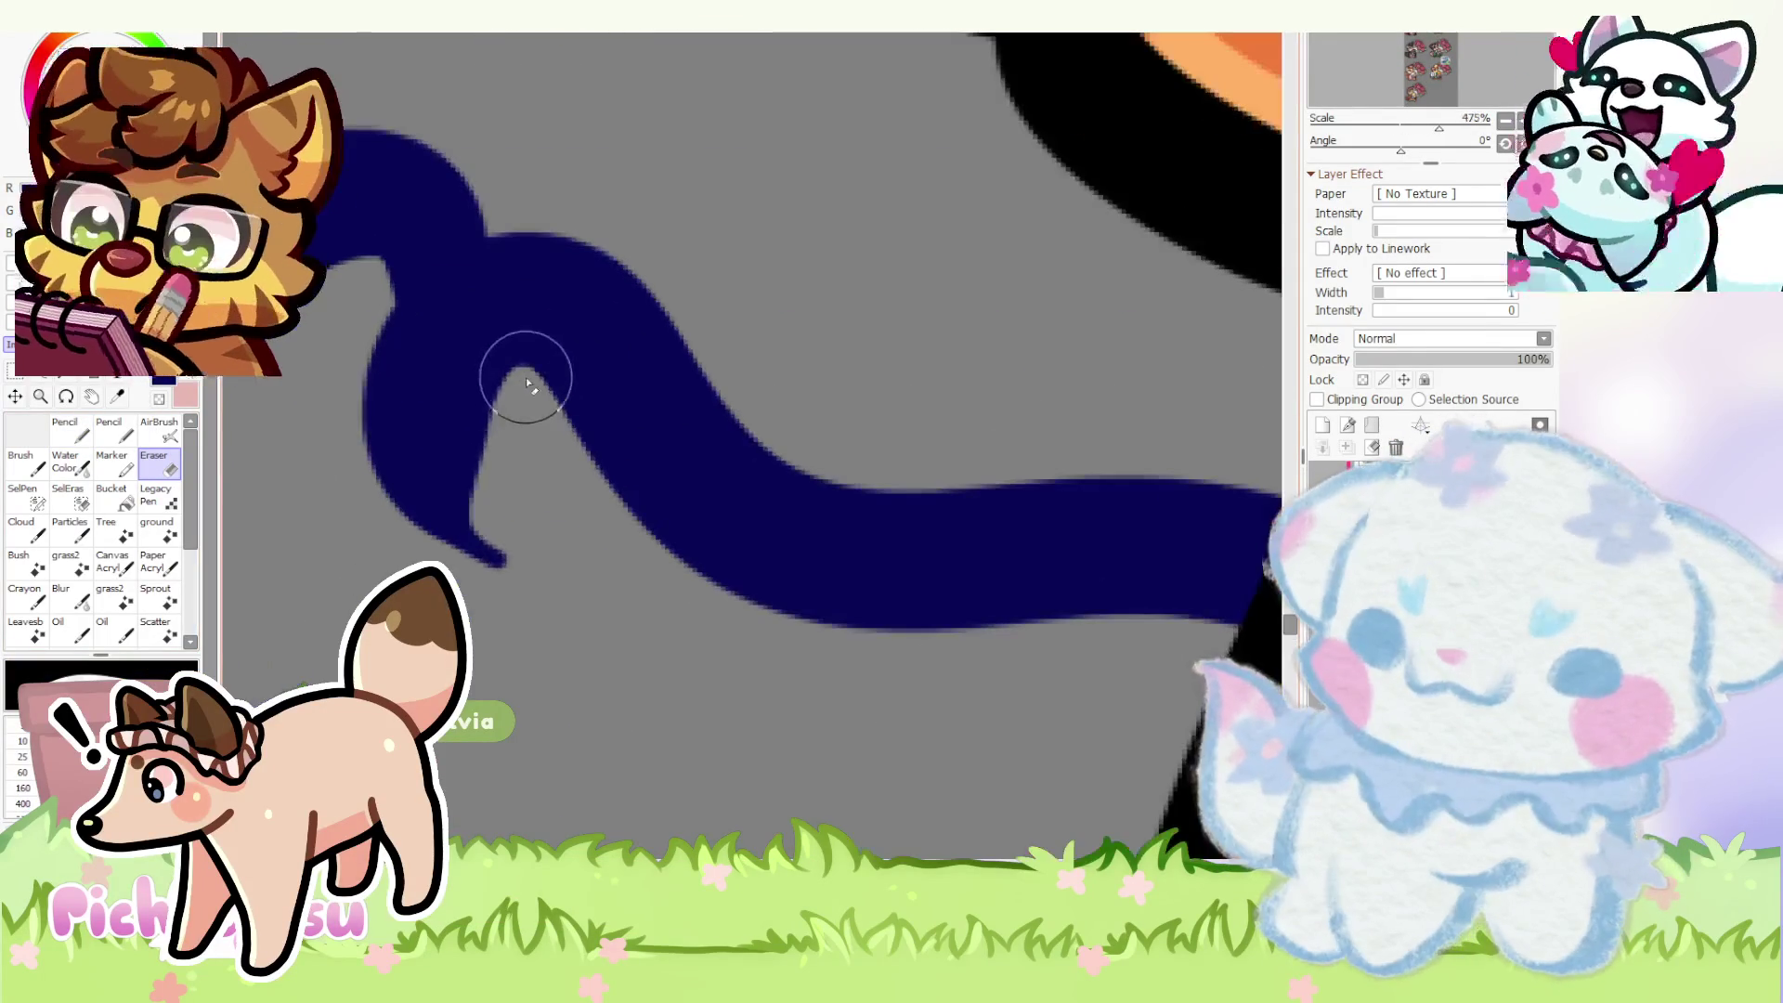
{"action": "scroll", "coordinate": [530, 583], "scroll_direction": "down", "scroll_amount": 5}
{"action": "scroll", "coordinate": [427, 411], "scroll_direction": "up", "scroll_amount": 4}
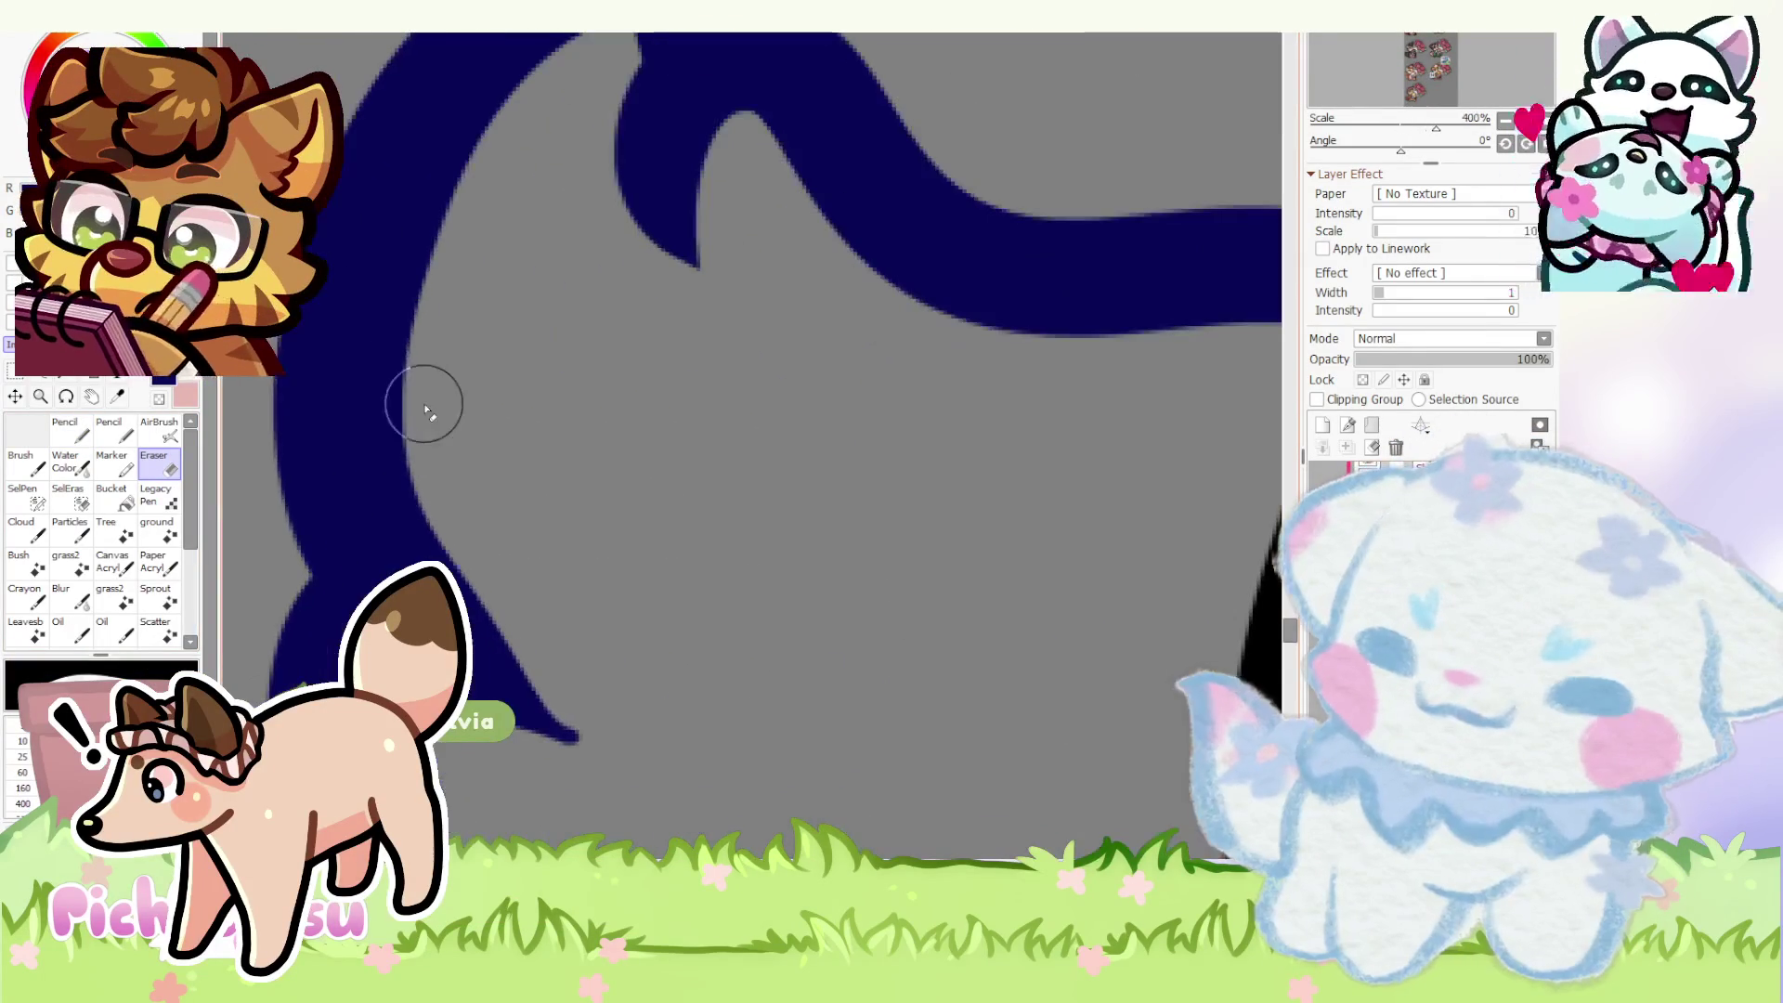
{"action": "scroll", "coordinate": [377, 373], "scroll_direction": "down", "scroll_amount": 4}
{"action": "scroll", "coordinate": [446, 494], "scroll_direction": "up", "scroll_amount": 5}
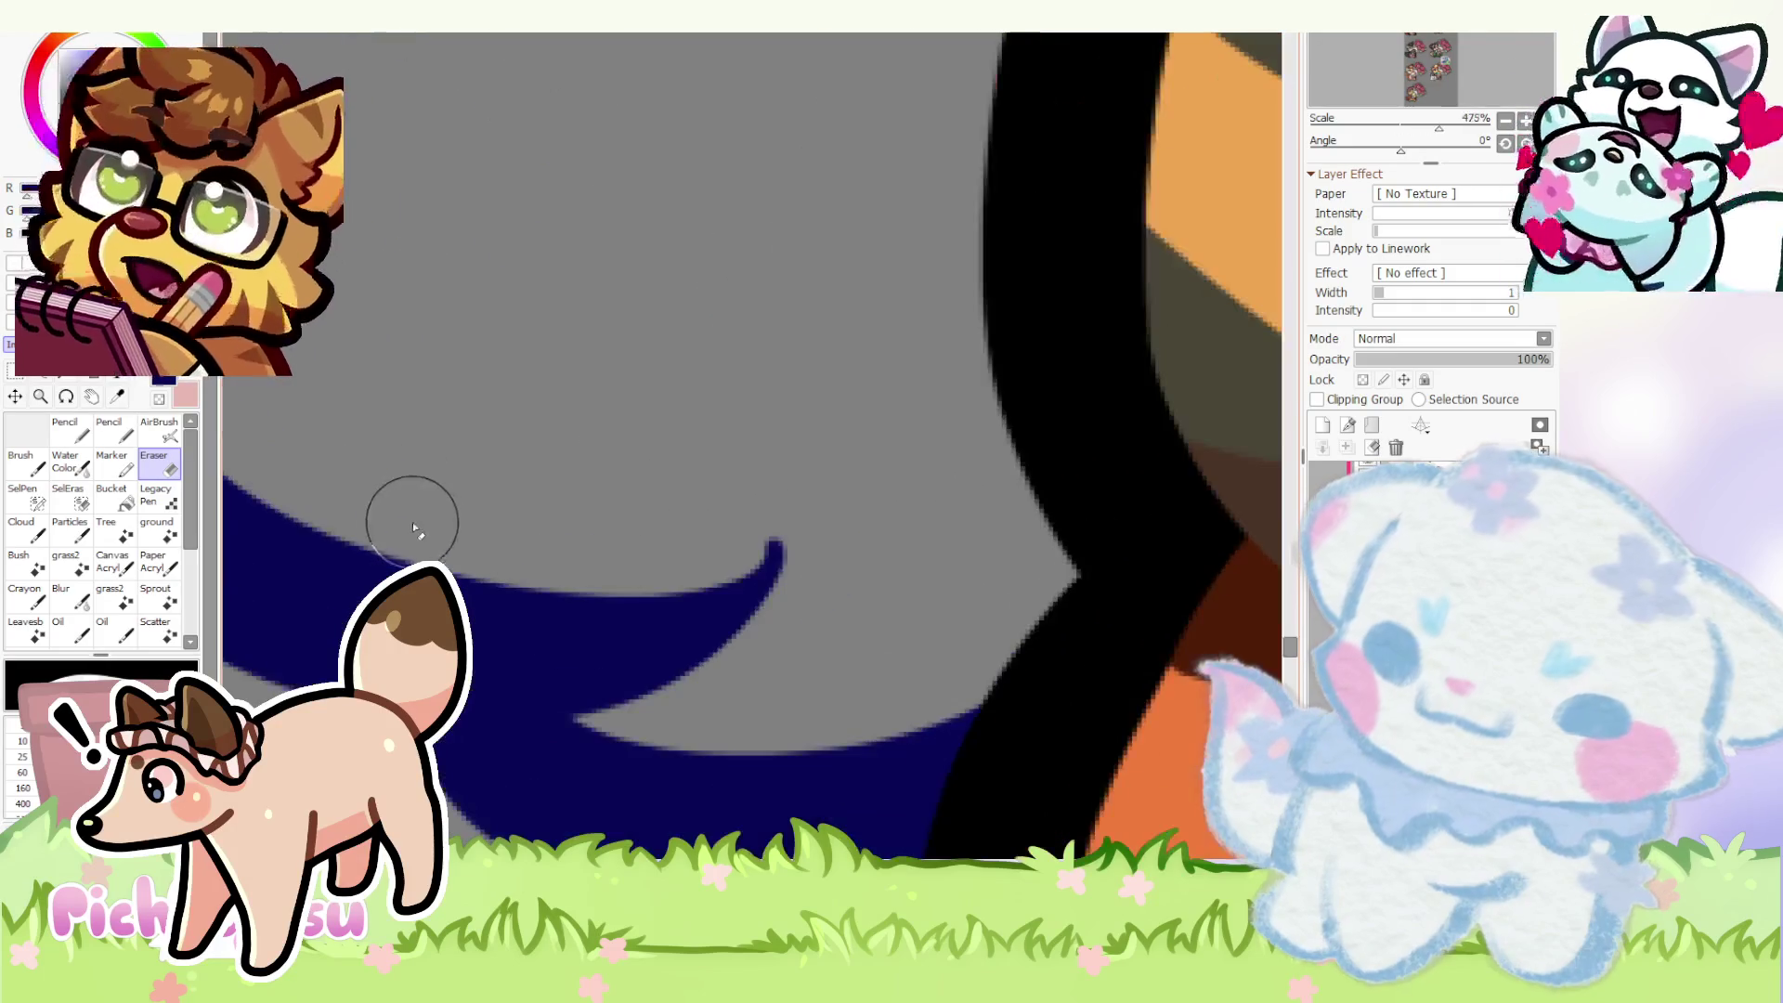
{"action": "scroll", "coordinate": [577, 518], "scroll_direction": "down", "scroll_amount": 5}
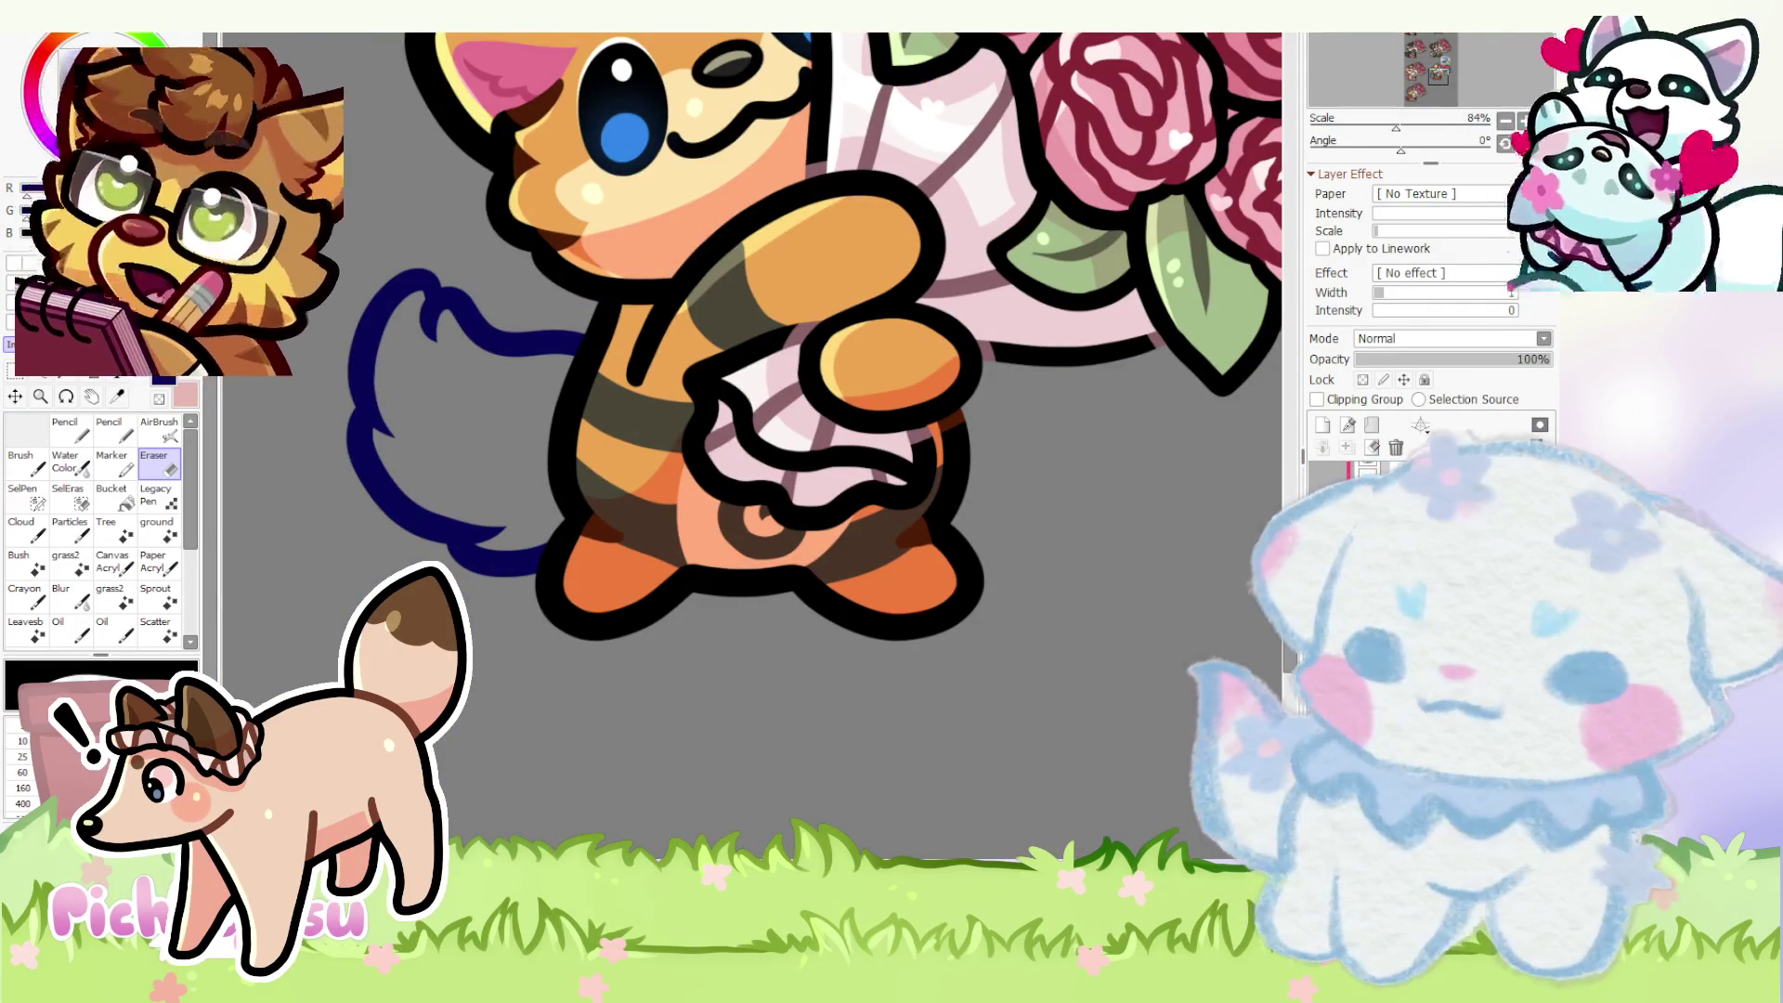
{"action": "scroll", "coordinate": [377, 487], "scroll_direction": "up", "scroll_amount": 2}
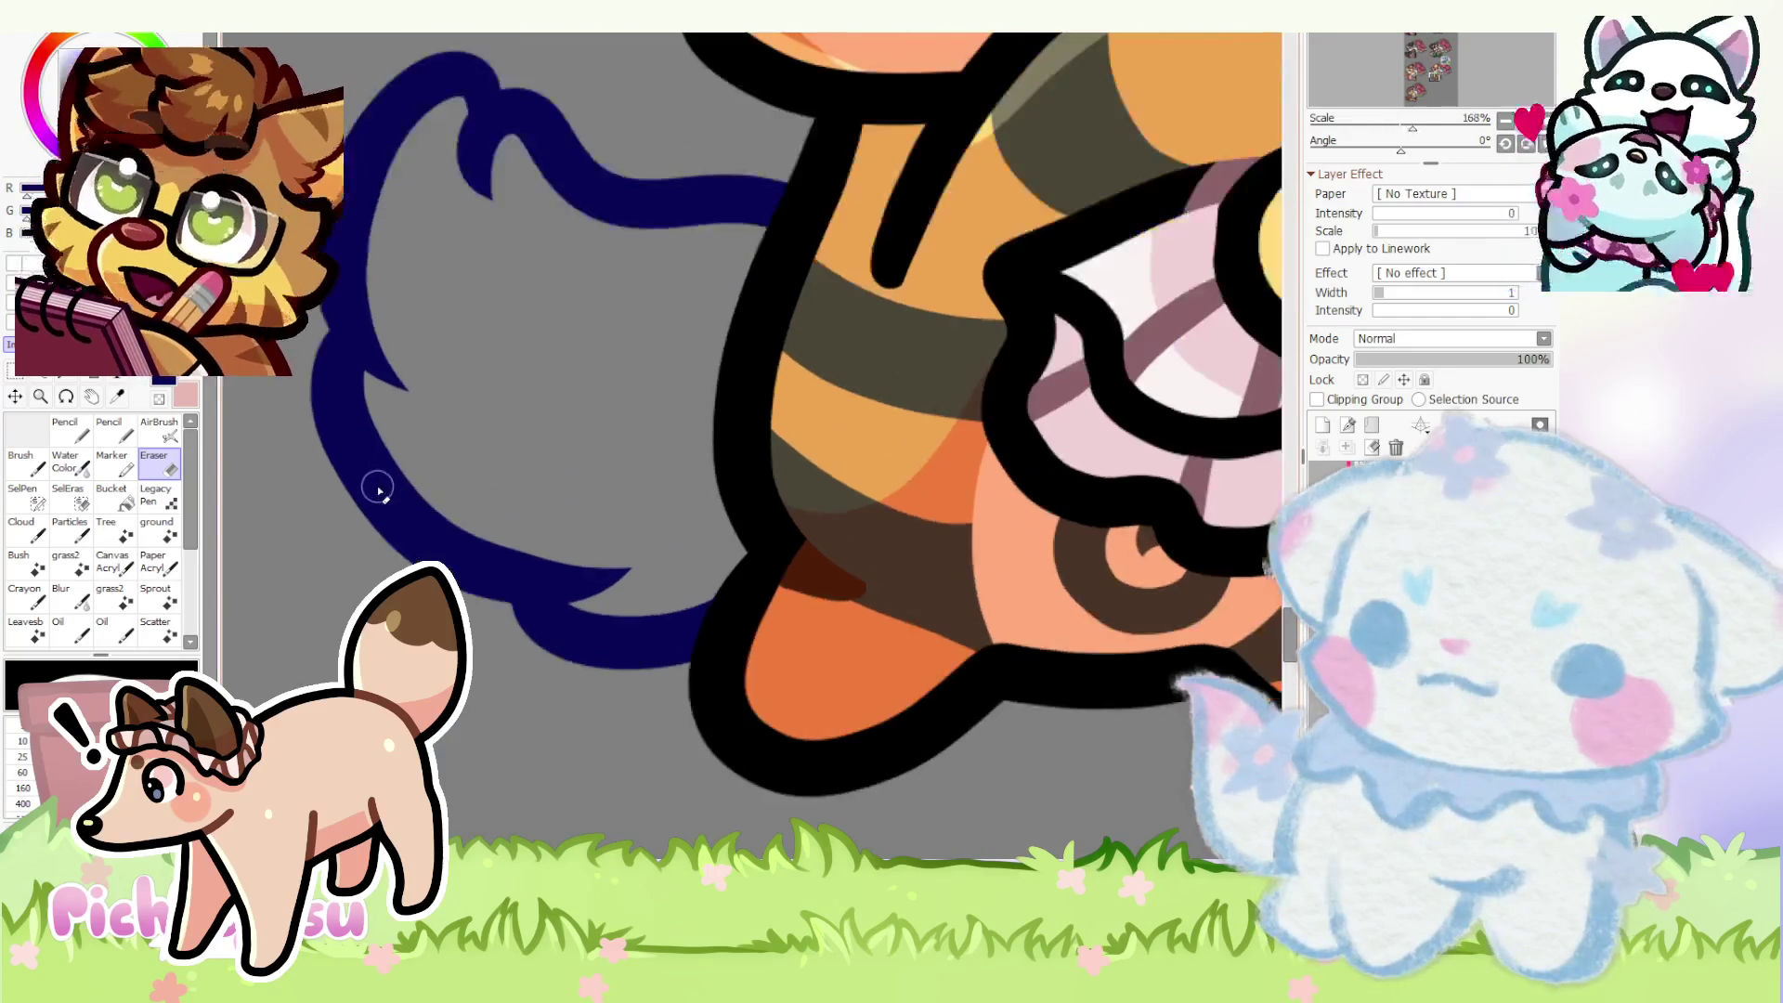
{"action": "scroll", "coordinate": [377, 487], "scroll_direction": "up", "scroll_amount": 1}
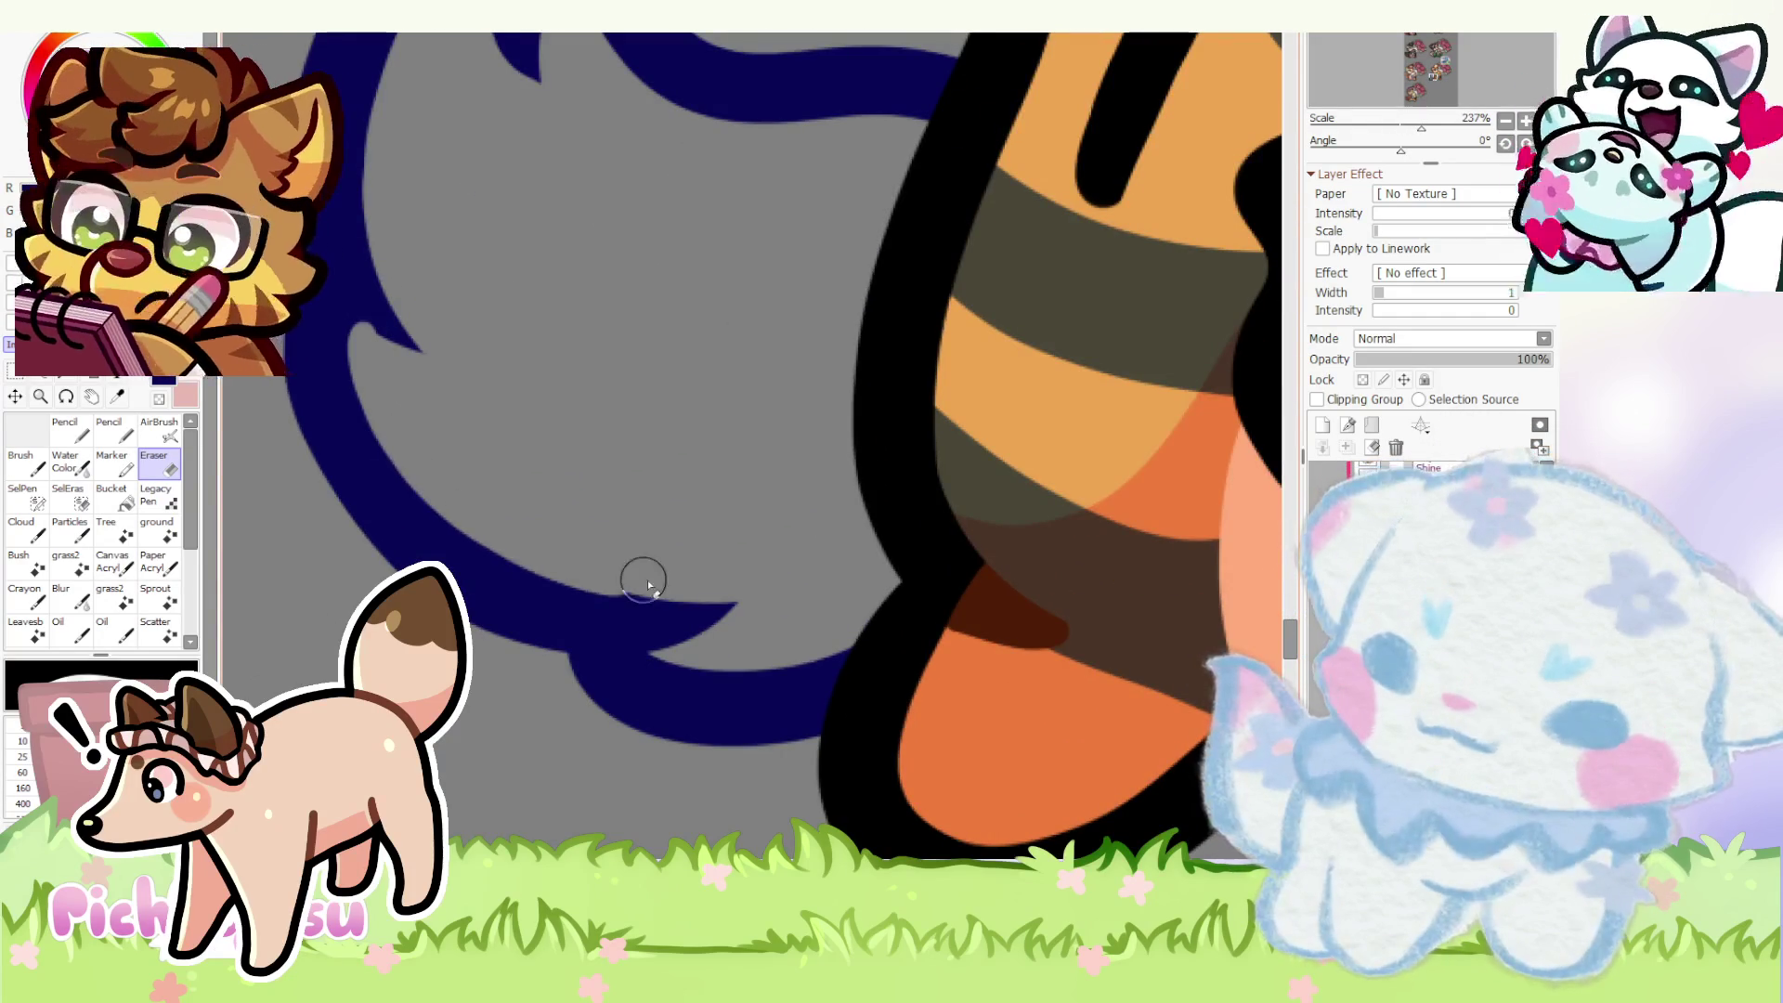
{"action": "scroll", "coordinate": [437, 420], "scroll_direction": "down", "scroll_amount": 1}
{"action": "scroll", "coordinate": [419, 363], "scroll_direction": "up", "scroll_amount": 2}
{"action": "scroll", "coordinate": [418, 364], "scroll_direction": "down", "scroll_amount": 2}
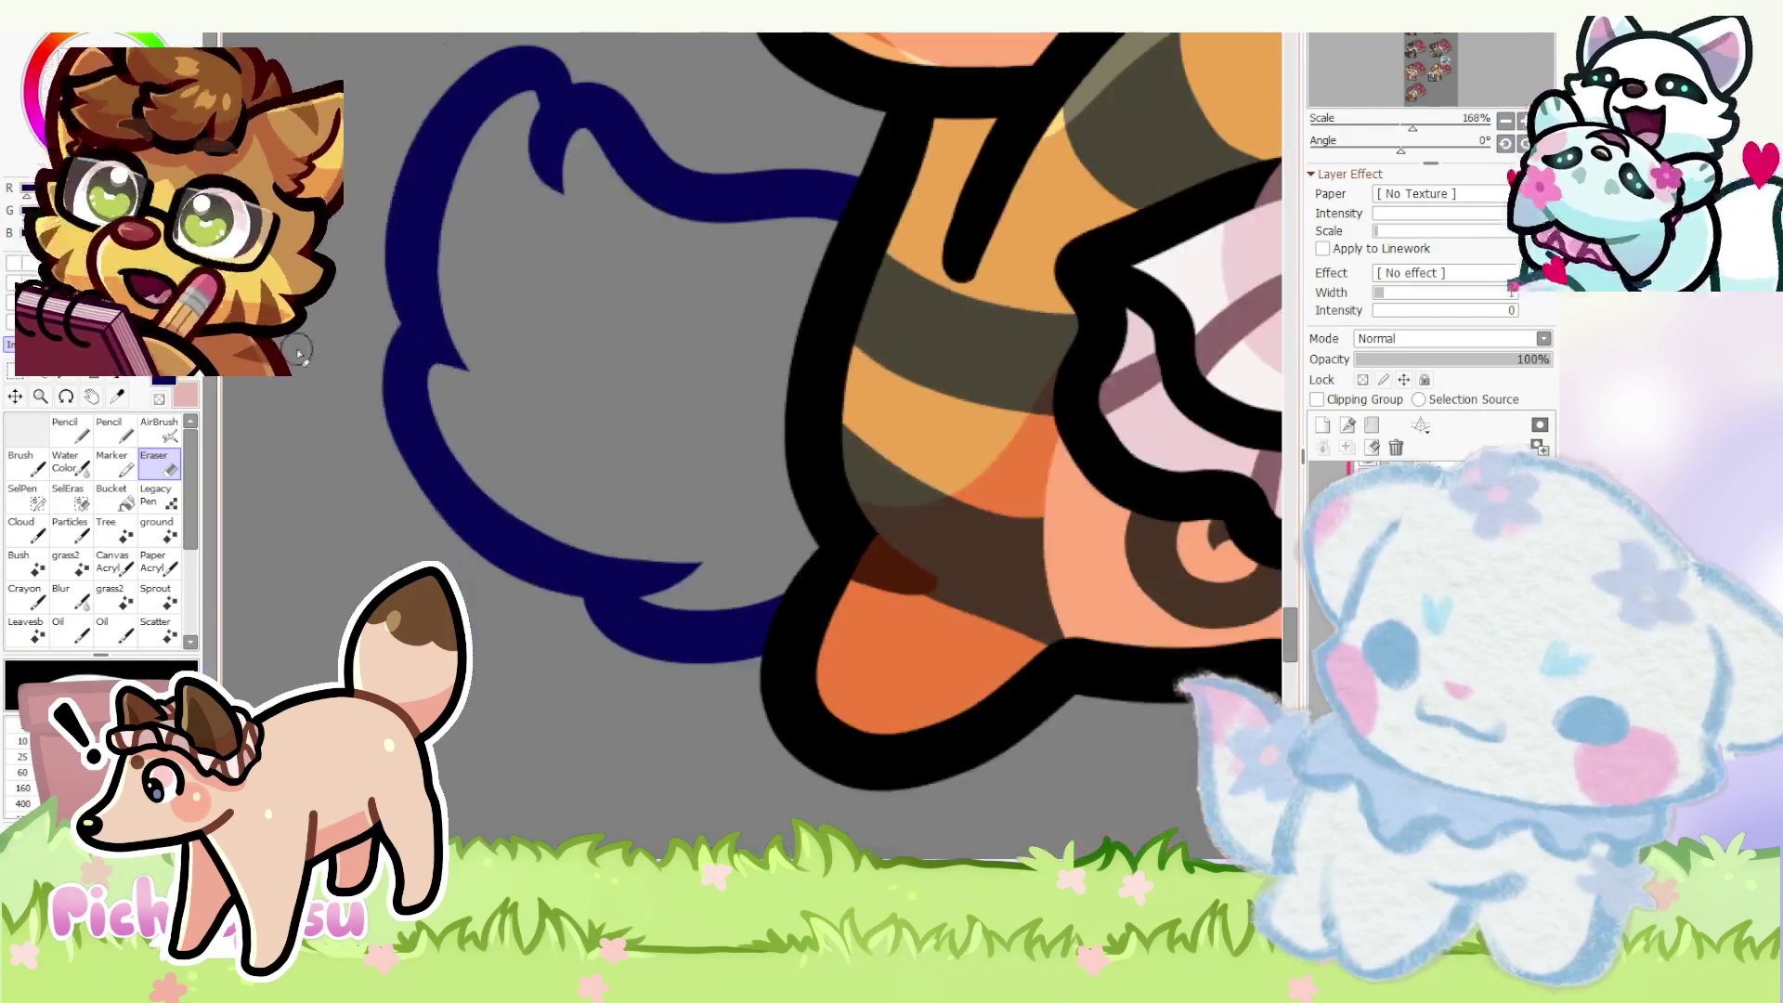
- Bulge the tail's left lobe further out and erase stray bits along the outline's inner edge
{"action": "key", "text": "n"}
{"action": "scroll", "coordinate": [414, 347], "scroll_direction": "up", "scroll_amount": 1}
{"action": "scroll", "coordinate": [413, 351], "scroll_direction": "down", "scroll_amount": 2}
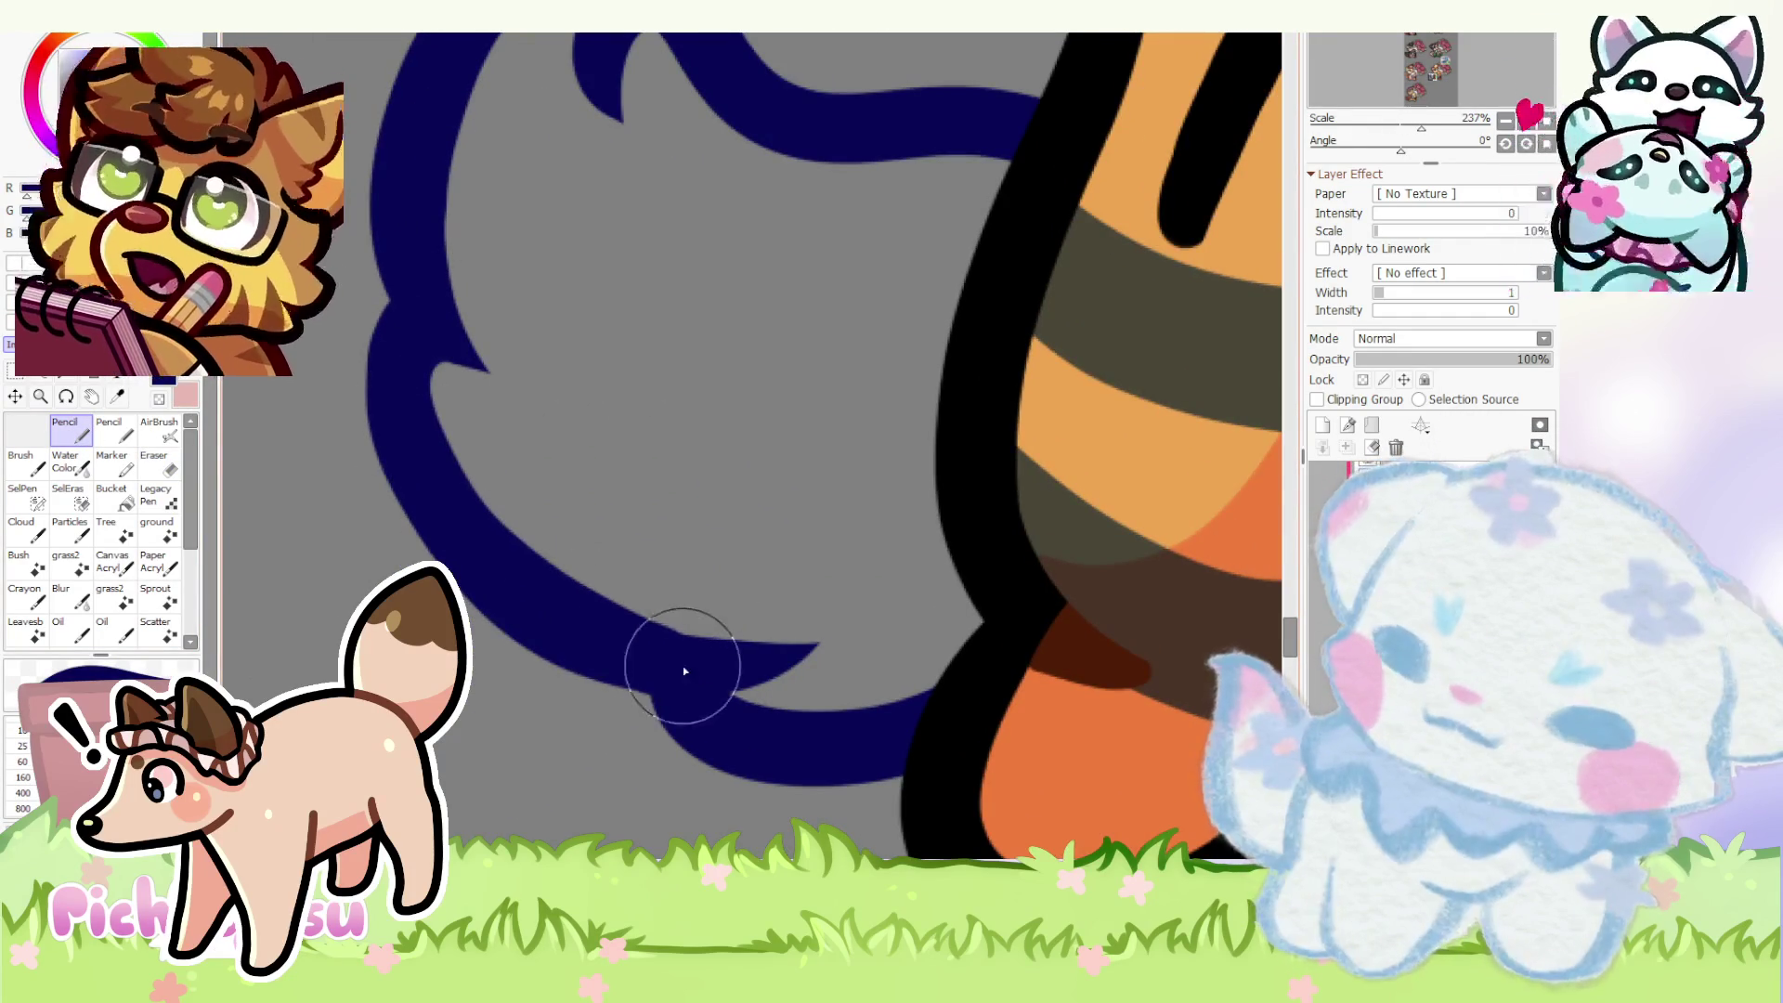
{"action": "scroll", "coordinate": [339, 399], "scroll_direction": "up", "scroll_amount": 1}
{"action": "scroll", "coordinate": [368, 395], "scroll_direction": "up", "scroll_amount": 1}
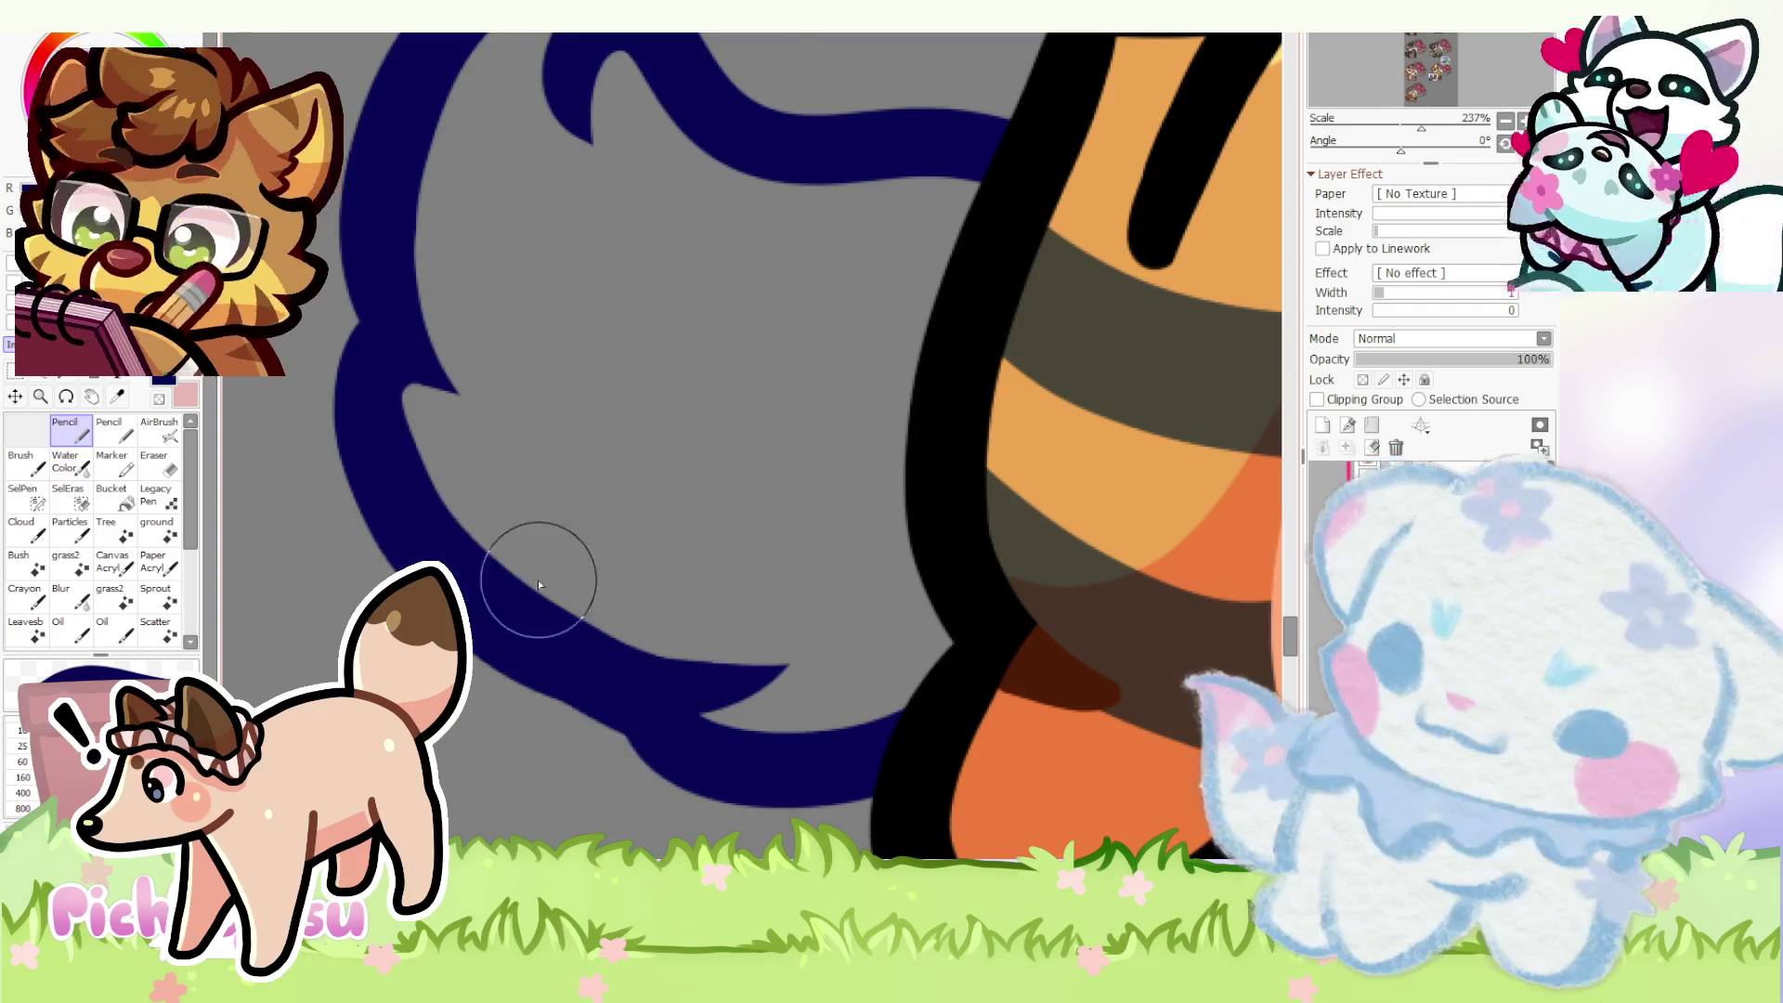
{"action": "scroll", "coordinate": [350, 437], "scroll_direction": "down", "scroll_amount": 3}
{"action": "scroll", "coordinate": [348, 443], "scroll_direction": "up", "scroll_amount": 2}
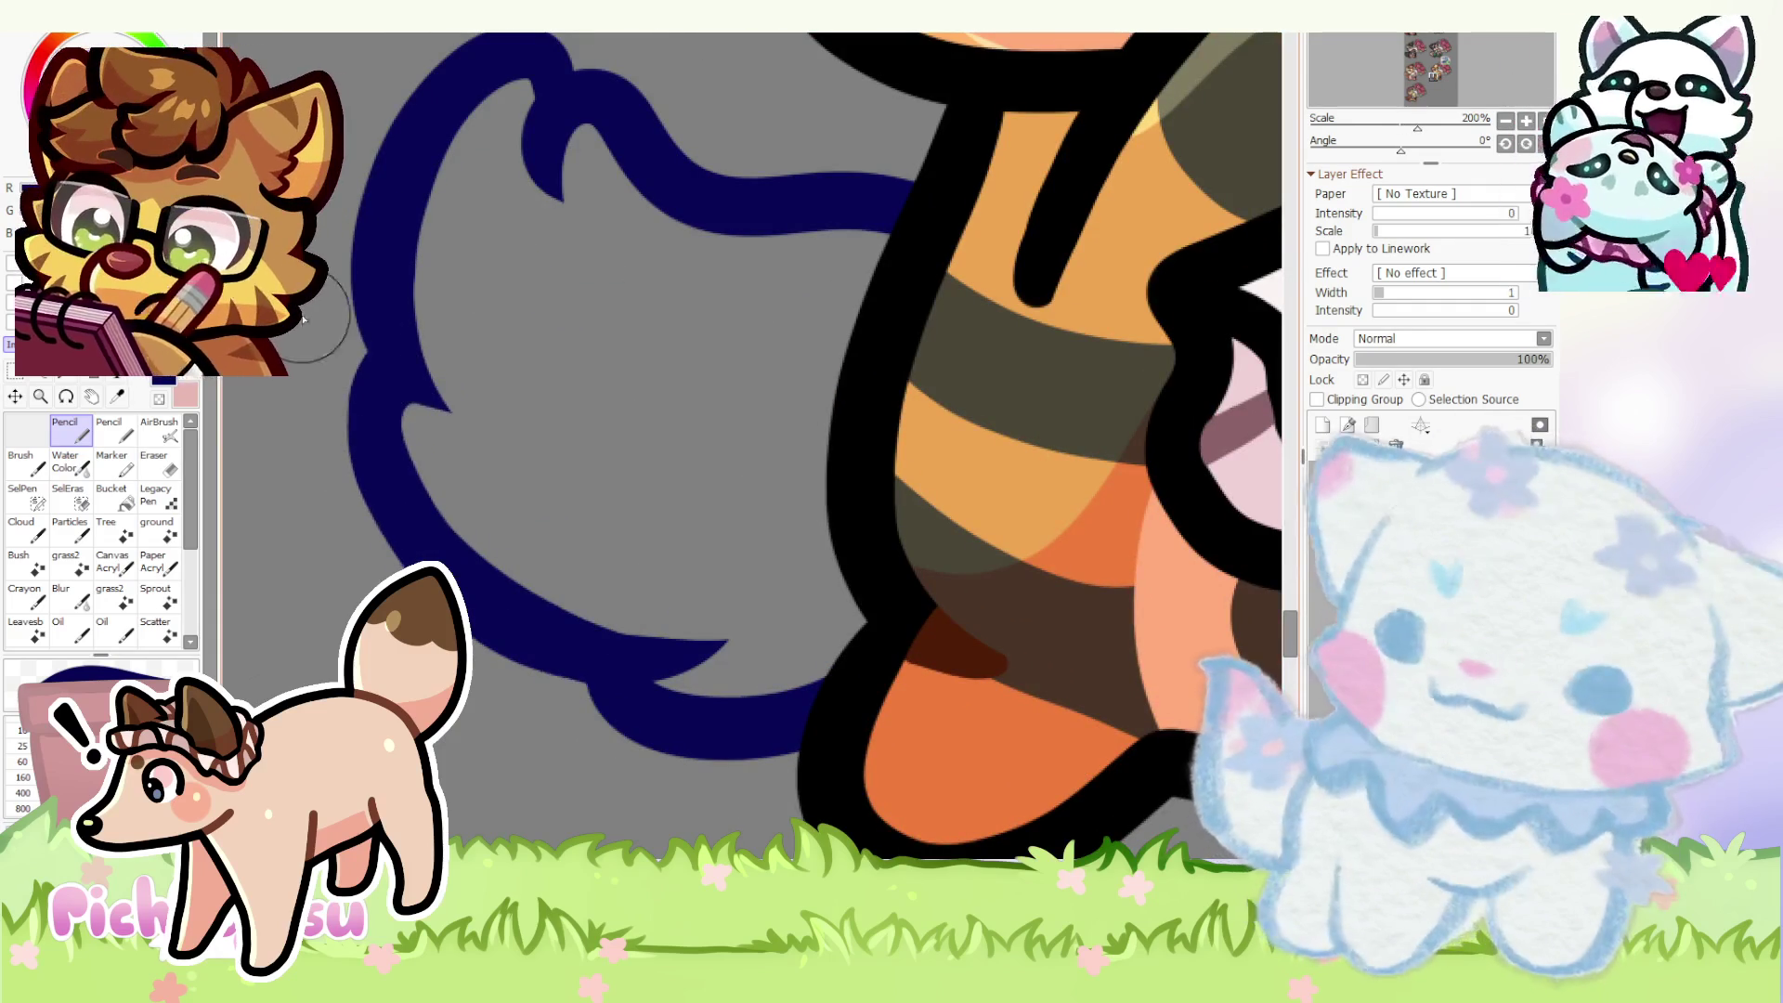
{"action": "left_click_drag", "start_coordinate": [378, 359], "coordinate": [484, 599]}
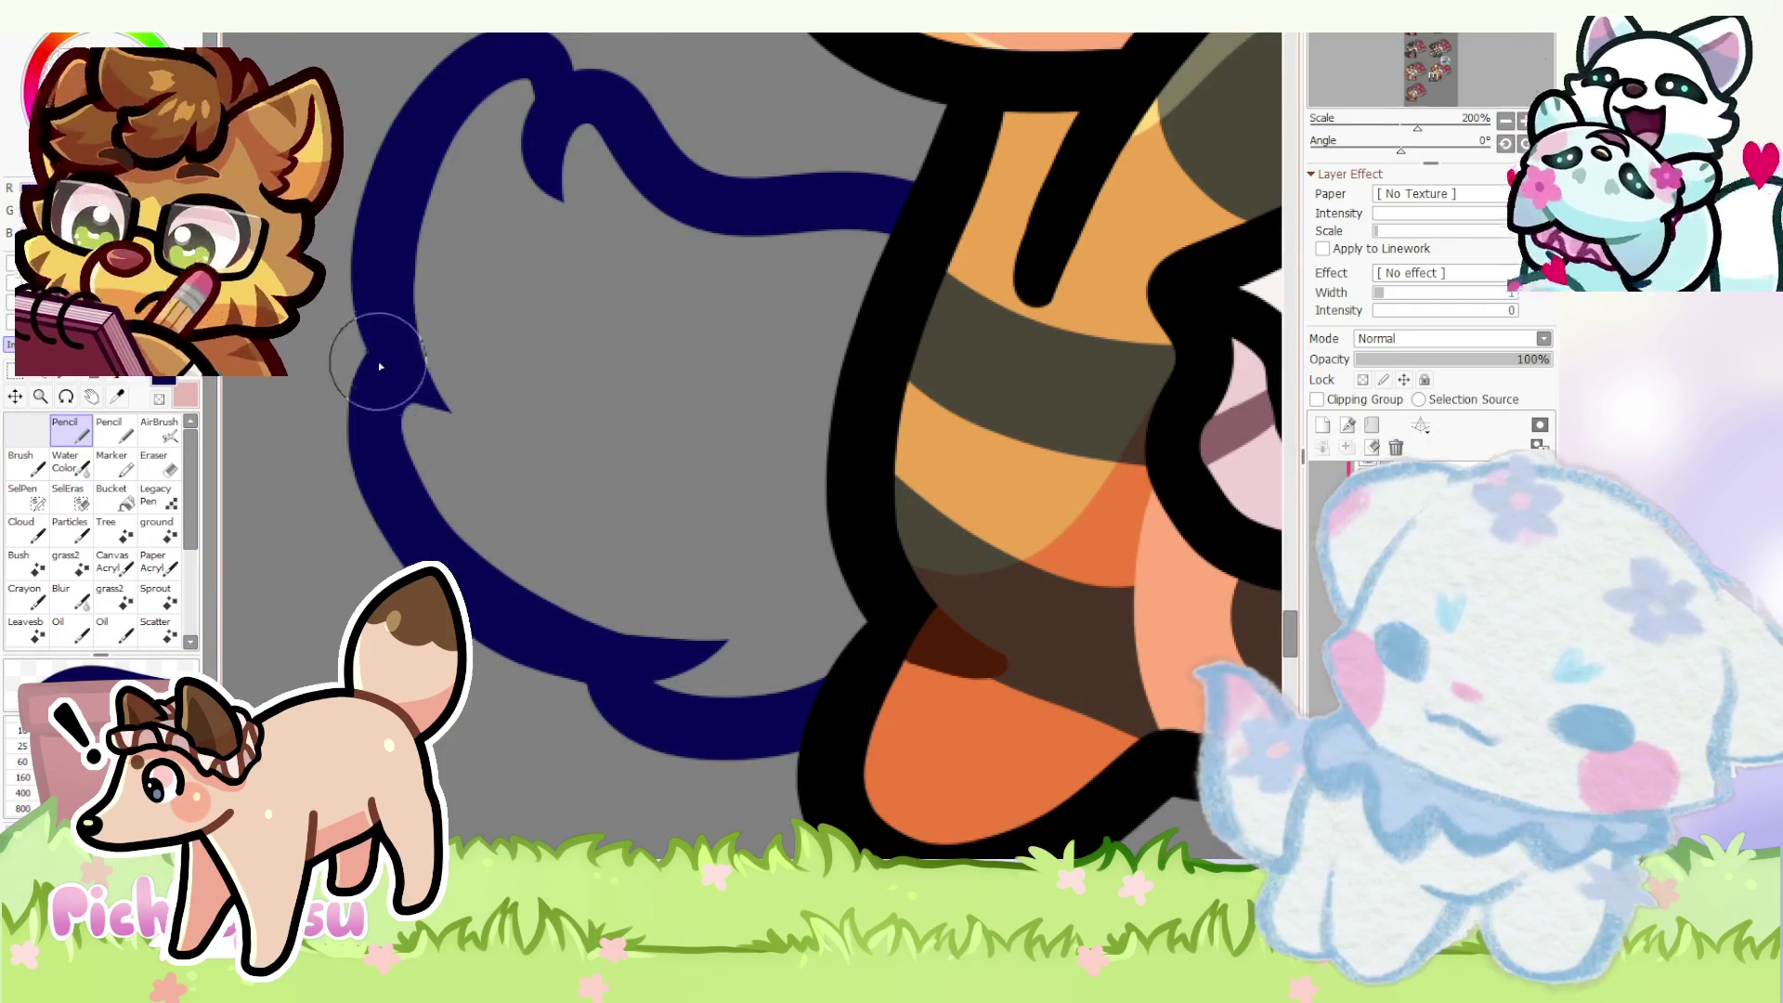
{"action": "left_click_drag", "start_coordinate": [378, 359], "coordinate": [460, 574]}
{"action": "left_click", "coordinate": [158, 460]}
{"action": "left_click_drag", "start_coordinate": [417, 417], "coordinate": [725, 647]}
{"action": "scroll", "coordinate": [371, 431], "scroll_direction": "down", "scroll_amount": 3}
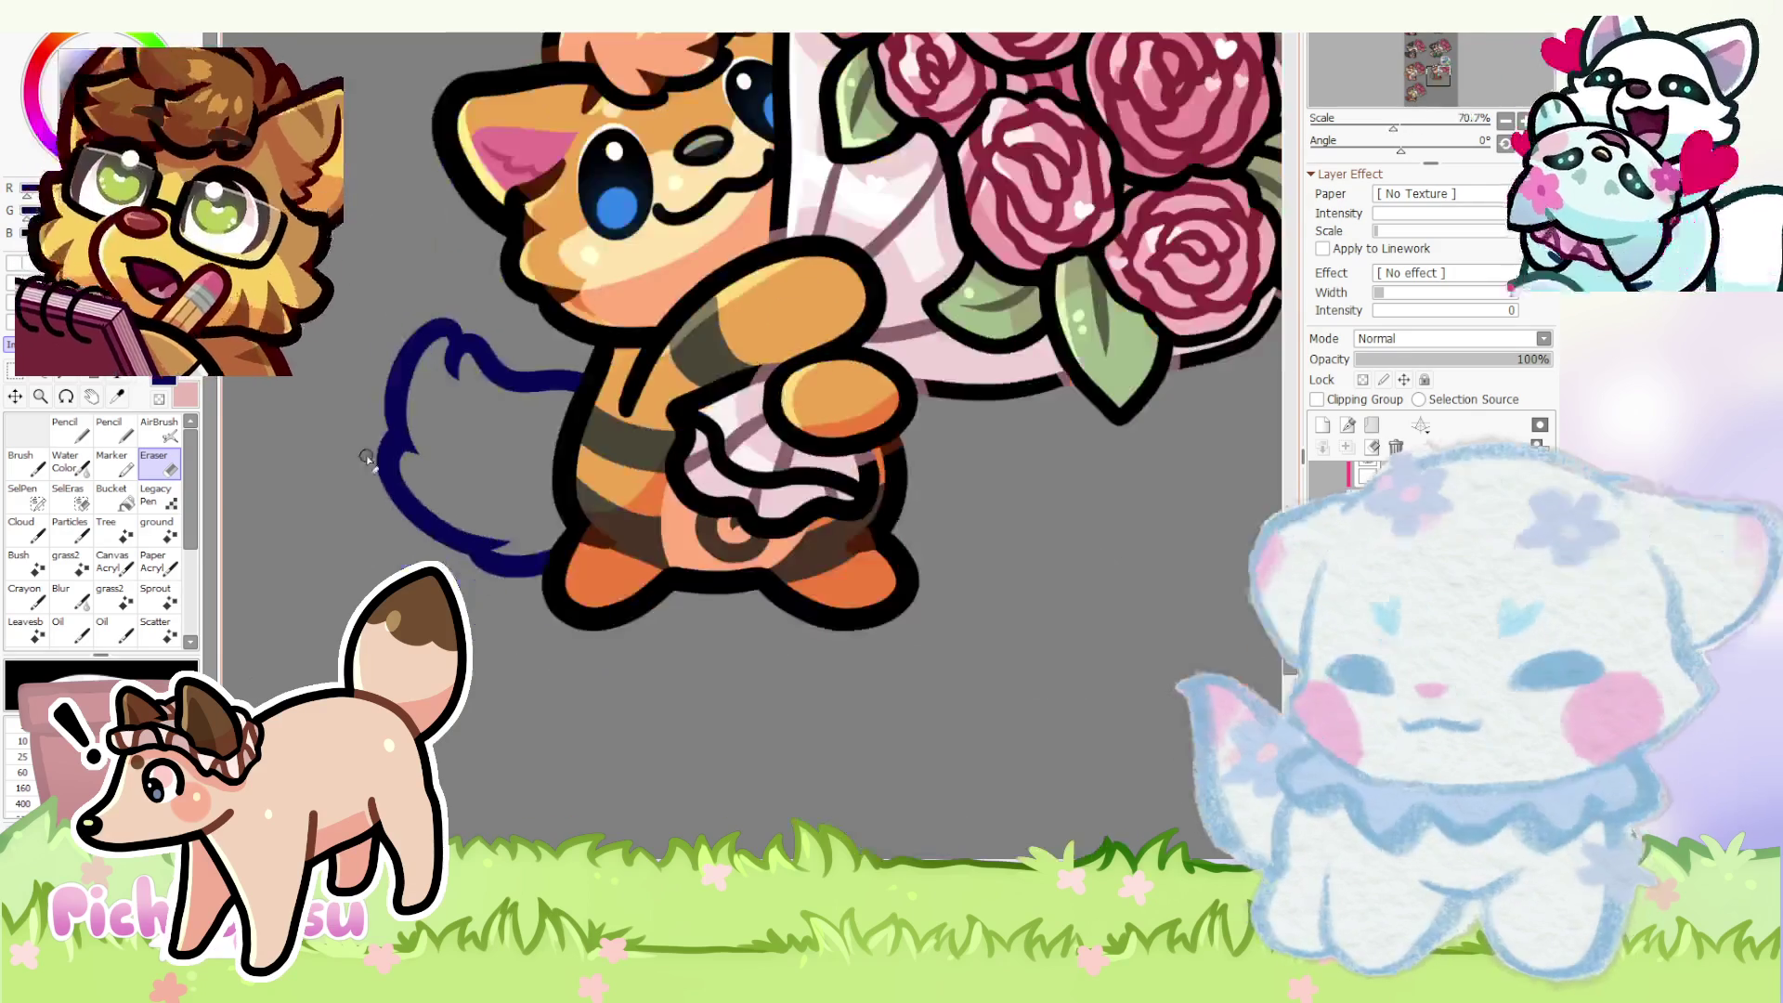
{"action": "scroll", "coordinate": [365, 404], "scroll_direction": "down", "scroll_amount": 2}
{"action": "scroll", "coordinate": [361, 391], "scroll_direction": "up", "scroll_amount": 2}
{"action": "scroll", "coordinate": [362, 390], "scroll_direction": "down", "scroll_amount": 1}
{"action": "scroll", "coordinate": [361, 390], "scroll_direction": "down", "scroll_amount": 1}
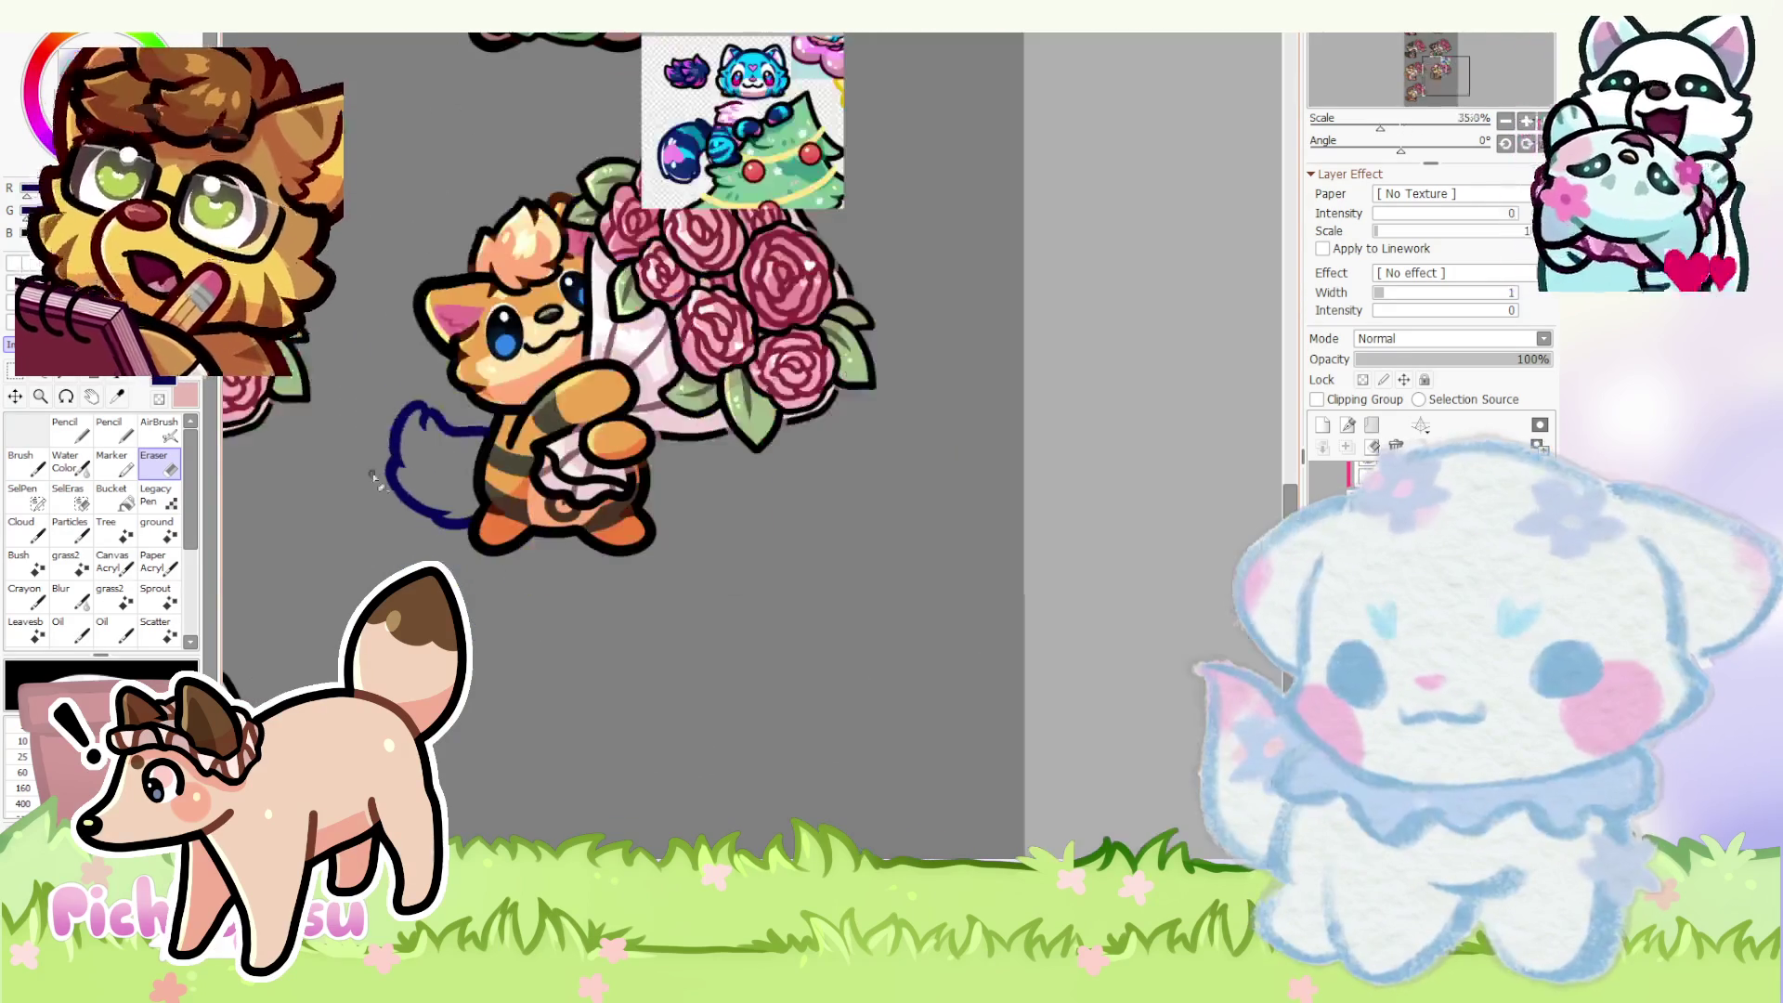
{"action": "left_click", "coordinate": [66, 424]}
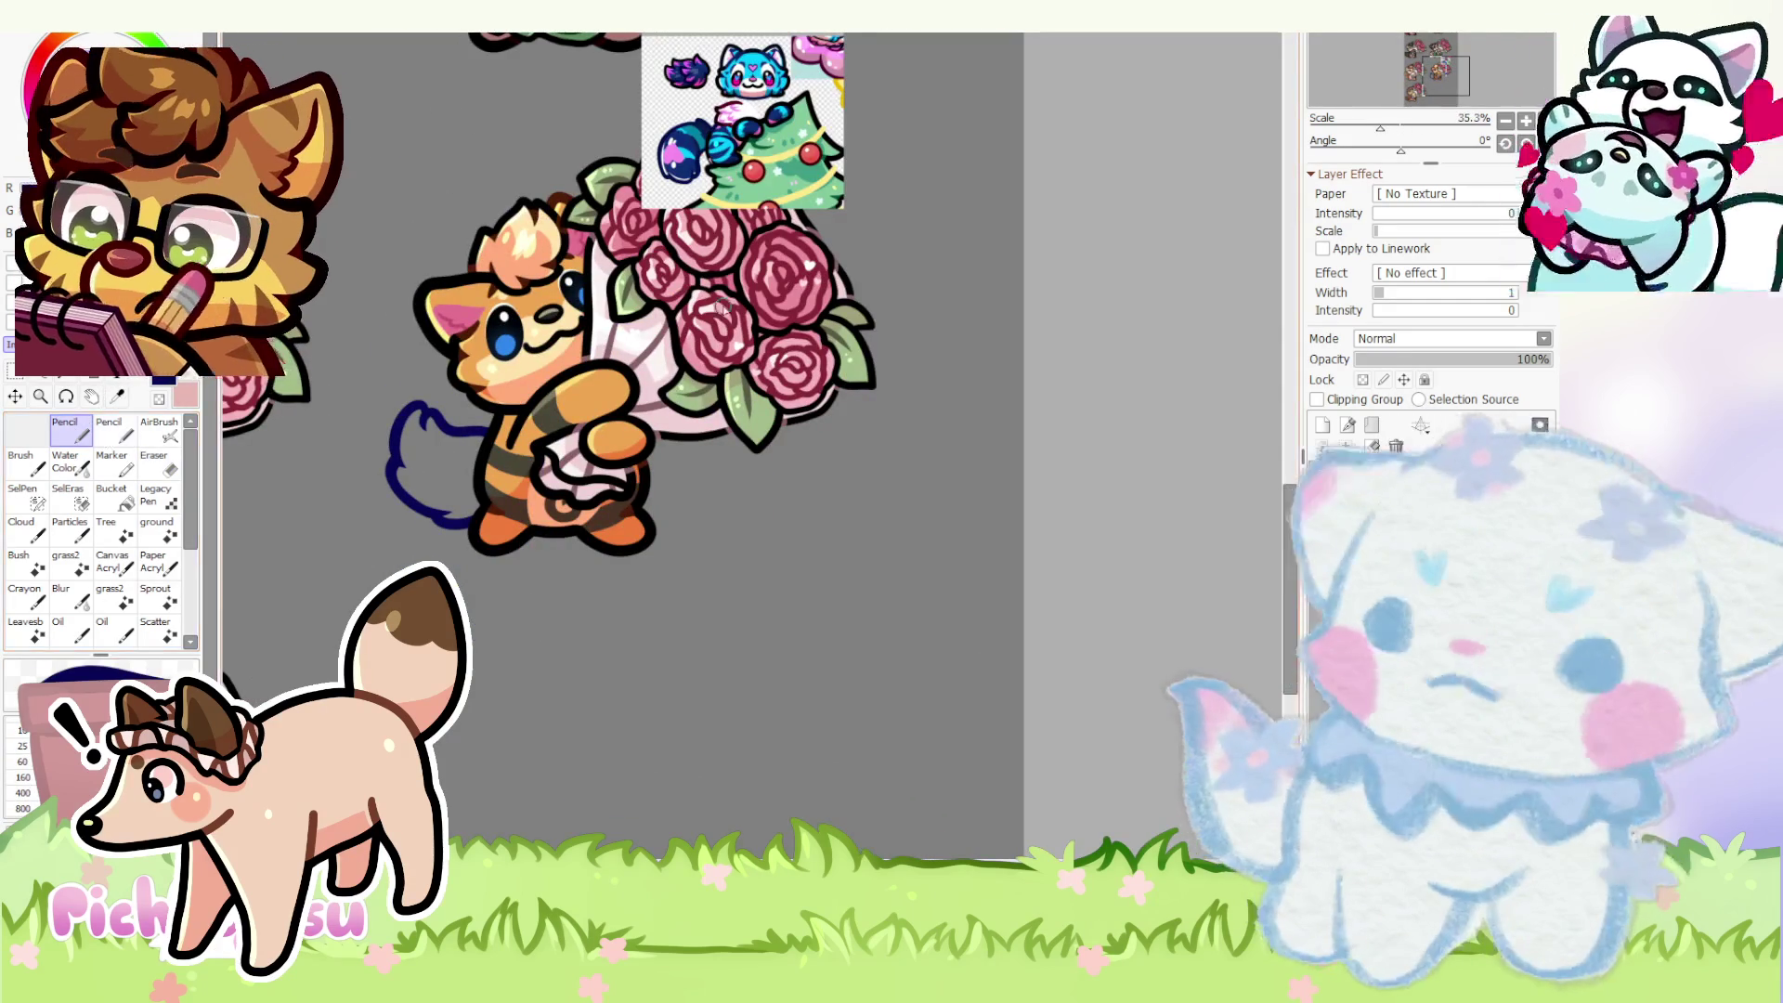
{"action": "scroll", "coordinate": [700, 115], "scroll_direction": "up", "scroll_amount": 2}
{"action": "scroll", "coordinate": [701, 115], "scroll_direction": "up", "scroll_amount": 5}
{"action": "scroll", "coordinate": [702, 116], "scroll_direction": "up", "scroll_amount": 1}
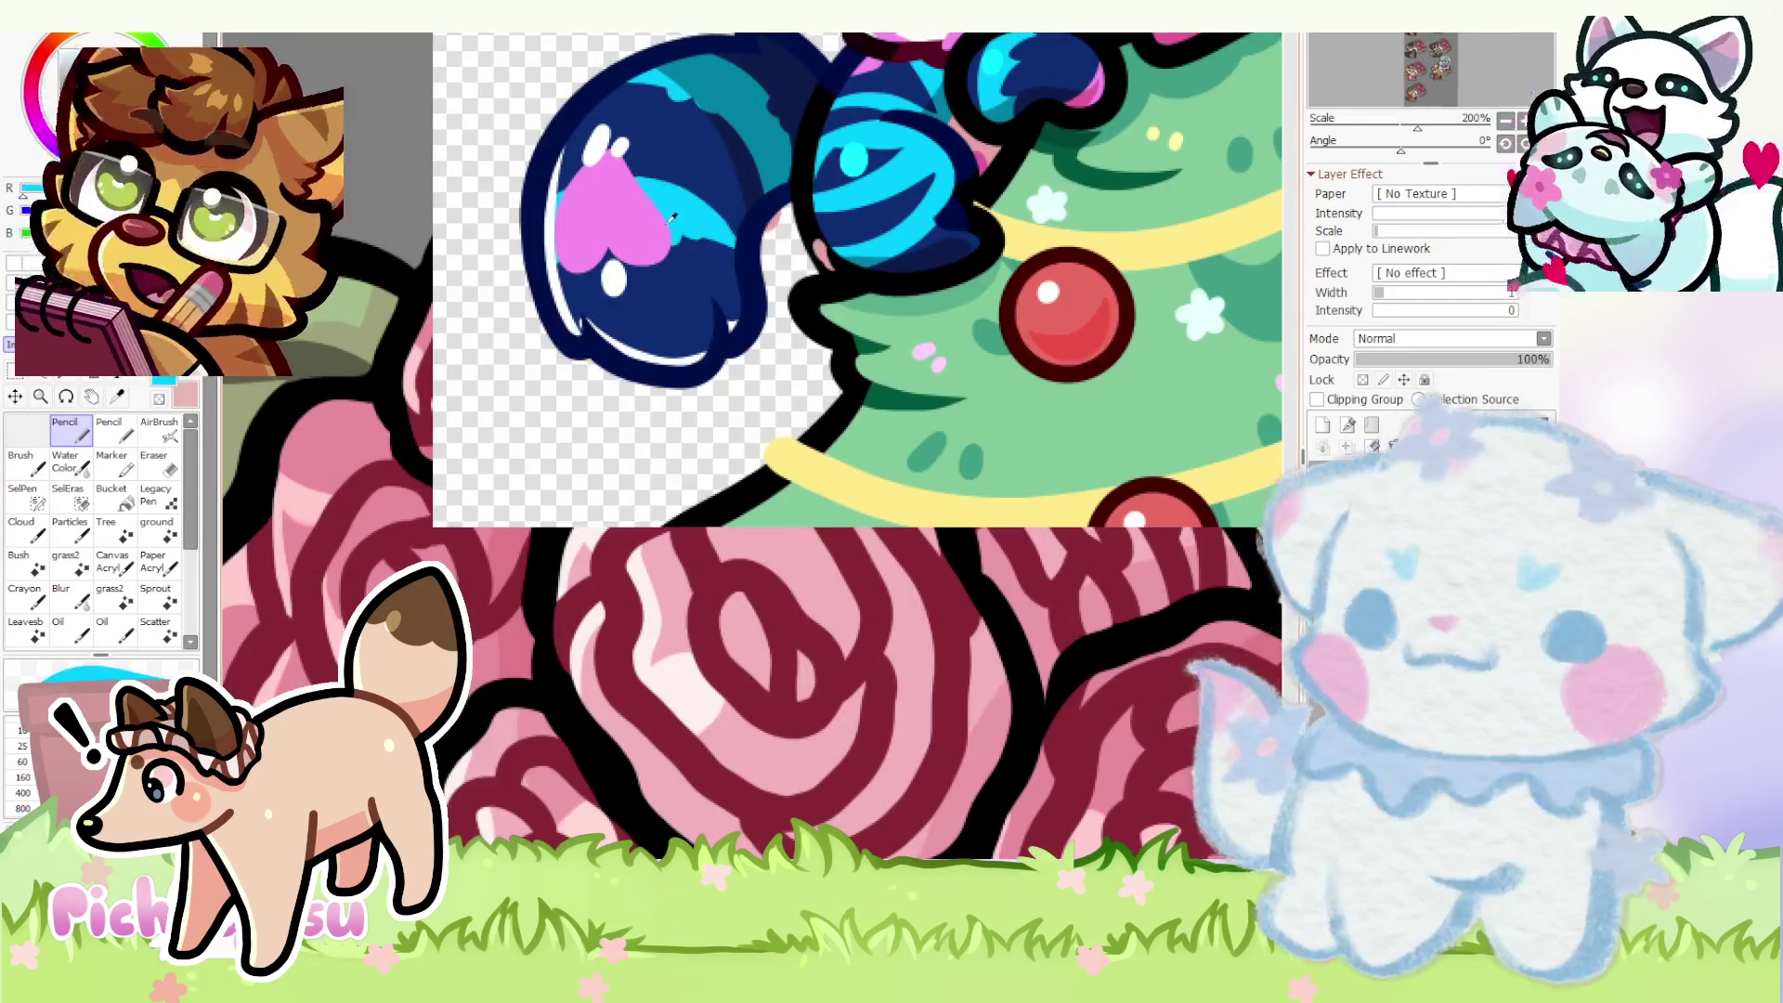
{"action": "scroll", "coordinate": [673, 182], "scroll_direction": "down", "scroll_amount": 3}
{"action": "scroll", "coordinate": [668, 195], "scroll_direction": "up", "scroll_amount": 1}
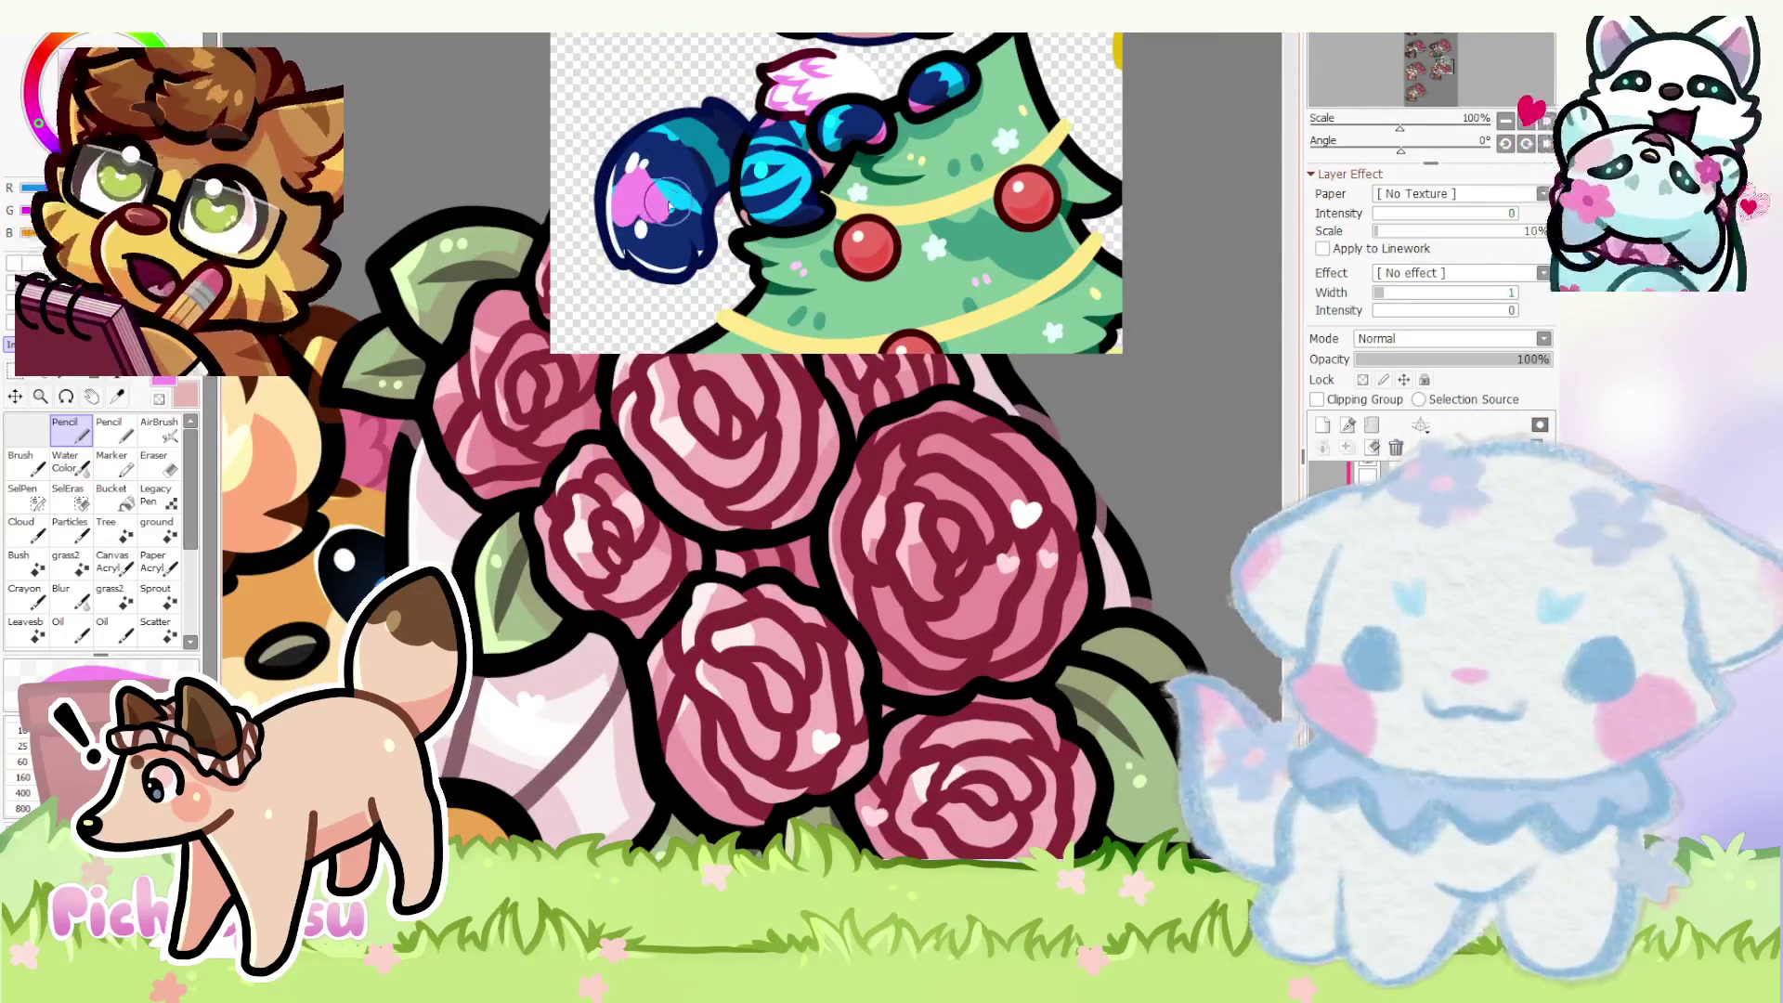
{"action": "scroll", "coordinate": [669, 195], "scroll_direction": "down", "scroll_amount": 3}
{"action": "scroll", "coordinate": [580, 435], "scroll_direction": "up", "scroll_amount": 2}
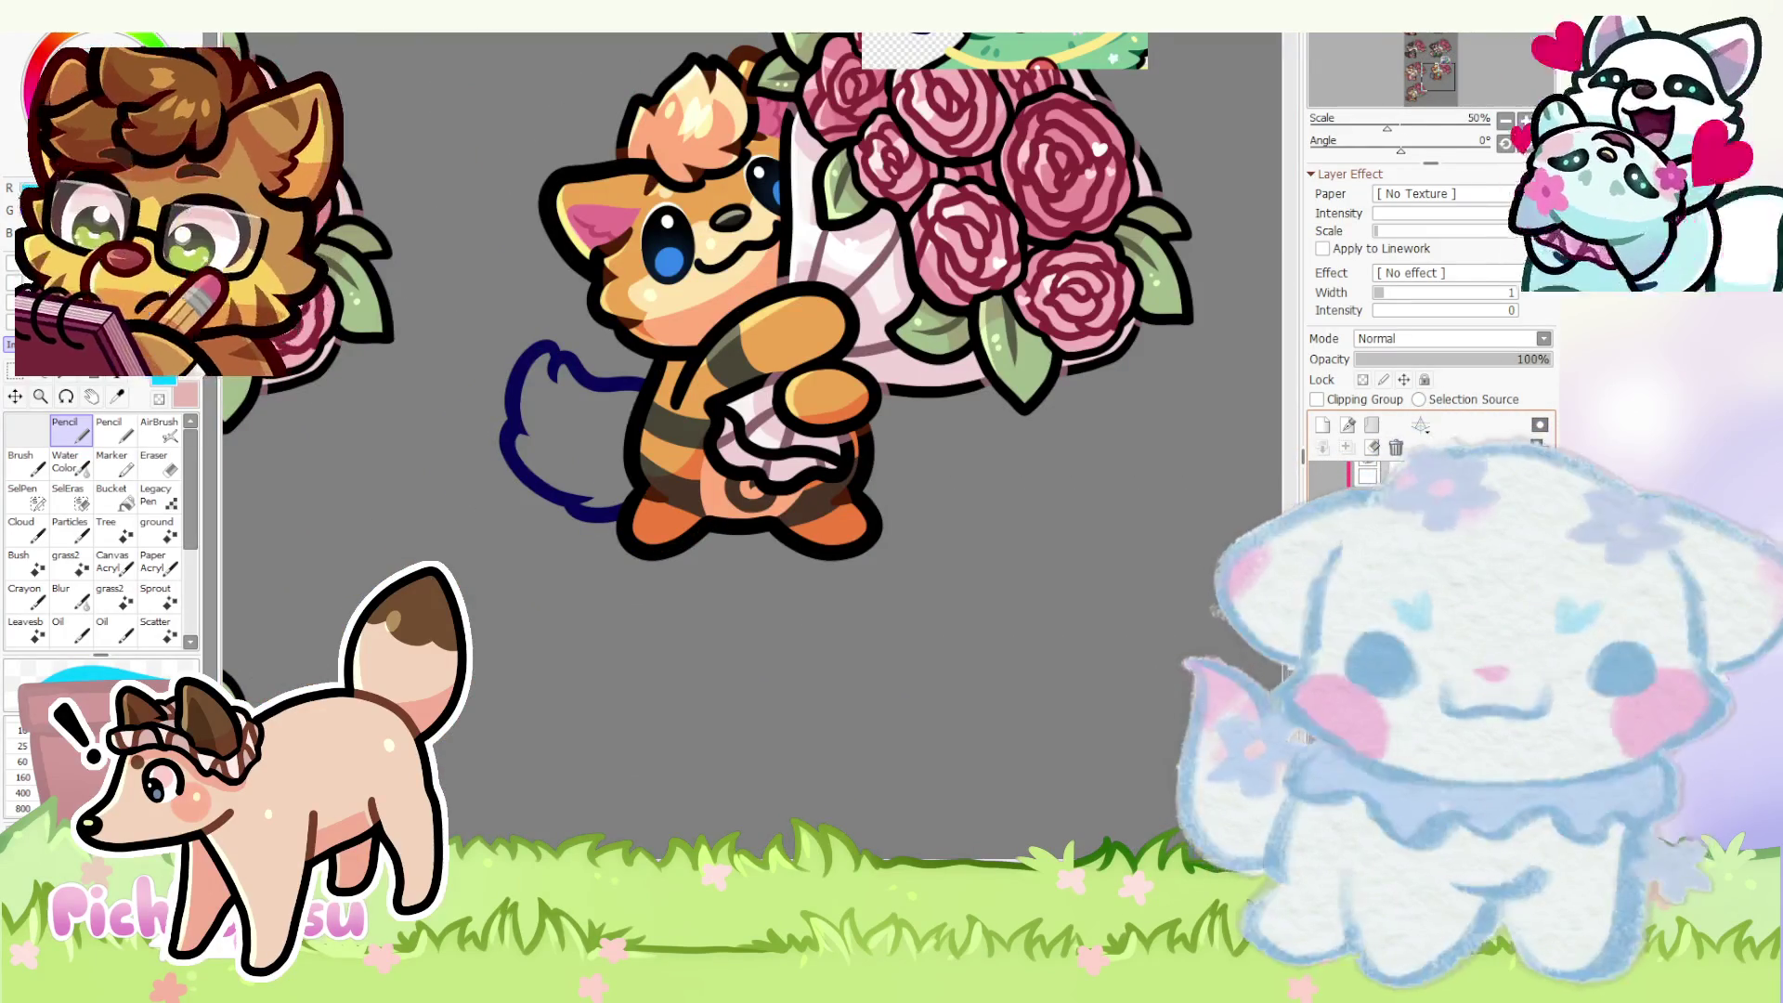
- Briefly show then hide the old cream tail fill, and start filling the outline with cyan
{"action": "key", "text": "ctrl+y"}
{"action": "key", "text": "ctrl+z"}
{"action": "scroll", "coordinate": [613, 491], "scroll_direction": "up", "scroll_amount": 3}
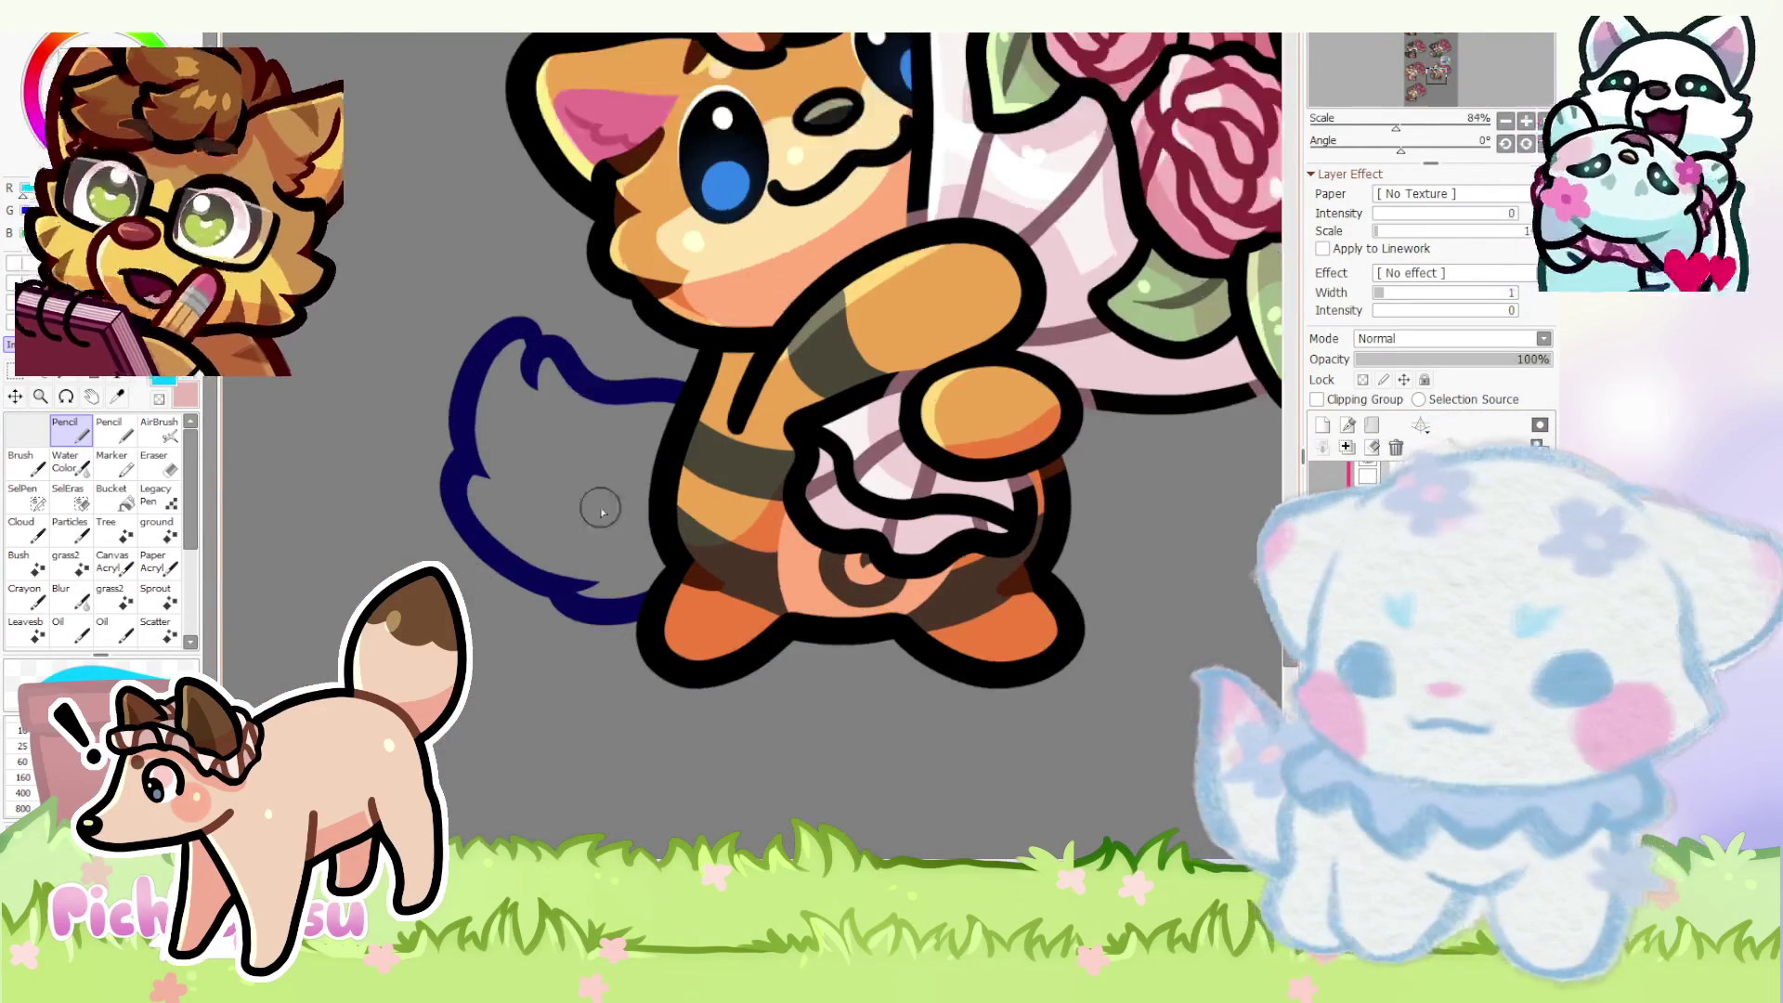
{"action": "mouse_move", "coordinate": [606, 466]}
{"action": "left_mouse_down"}
{"action": "mouse_move", "coordinate": [613, 404]}
{"action": "mouse_move", "coordinate": [557, 418]}
{"action": "mouse_move", "coordinate": [516, 376]}
{"action": "mouse_move", "coordinate": [502, 498]}
{"action": "left_mouse_up"}
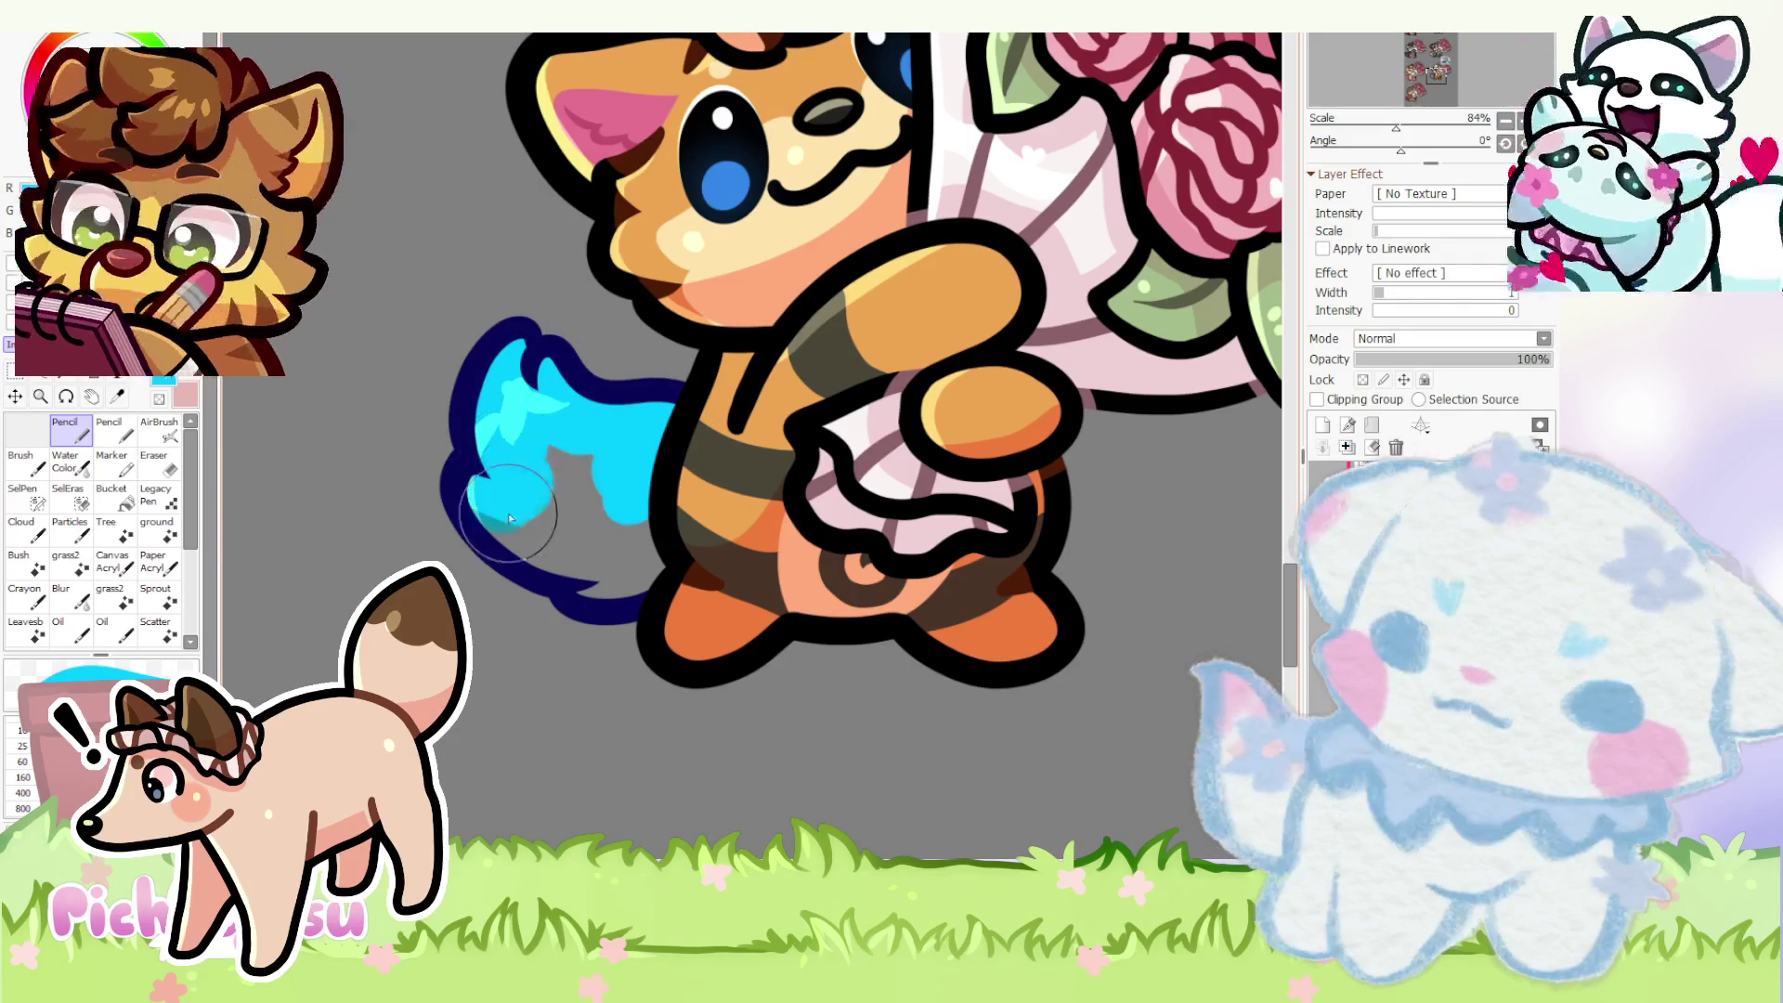
{"action": "scroll", "coordinate": [650, 543], "scroll_direction": "down", "scroll_amount": 5}
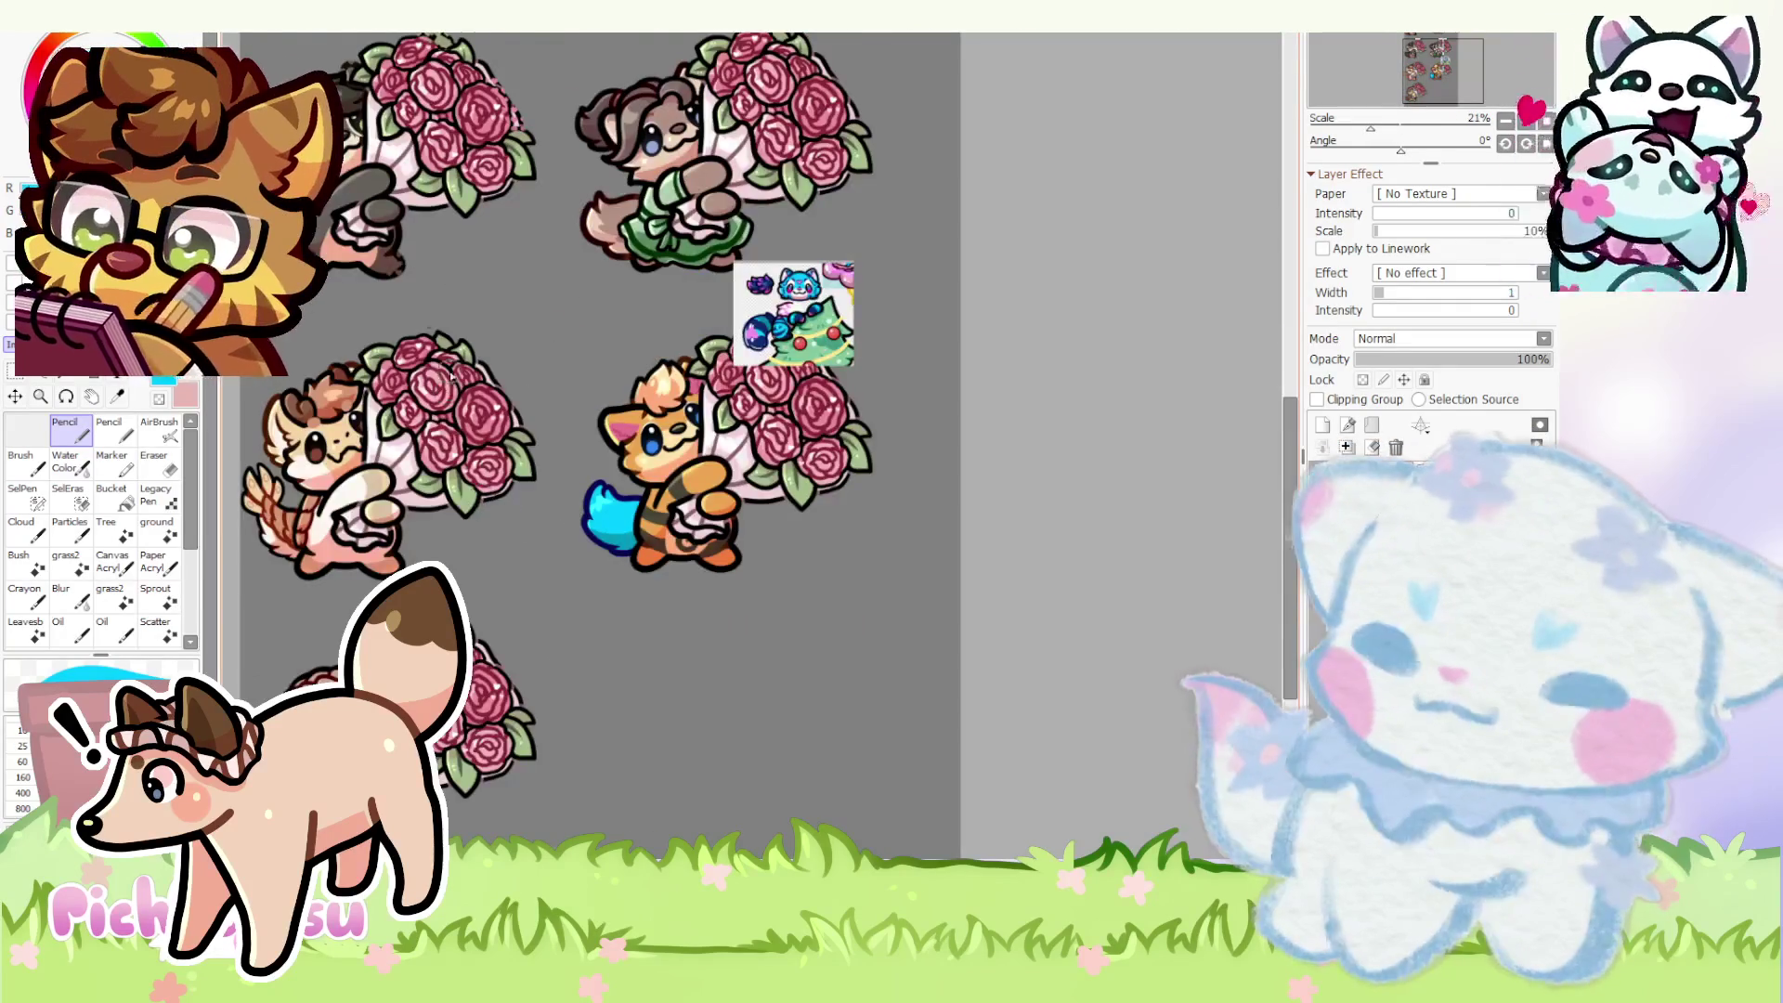
{"action": "scroll", "coordinate": [432, 319], "scroll_direction": "down", "scroll_amount": 2}
{"action": "scroll", "coordinate": [433, 317], "scroll_direction": "up", "scroll_amount": 3}
{"action": "scroll", "coordinate": [432, 317], "scroll_direction": "down", "scroll_amount": 2}
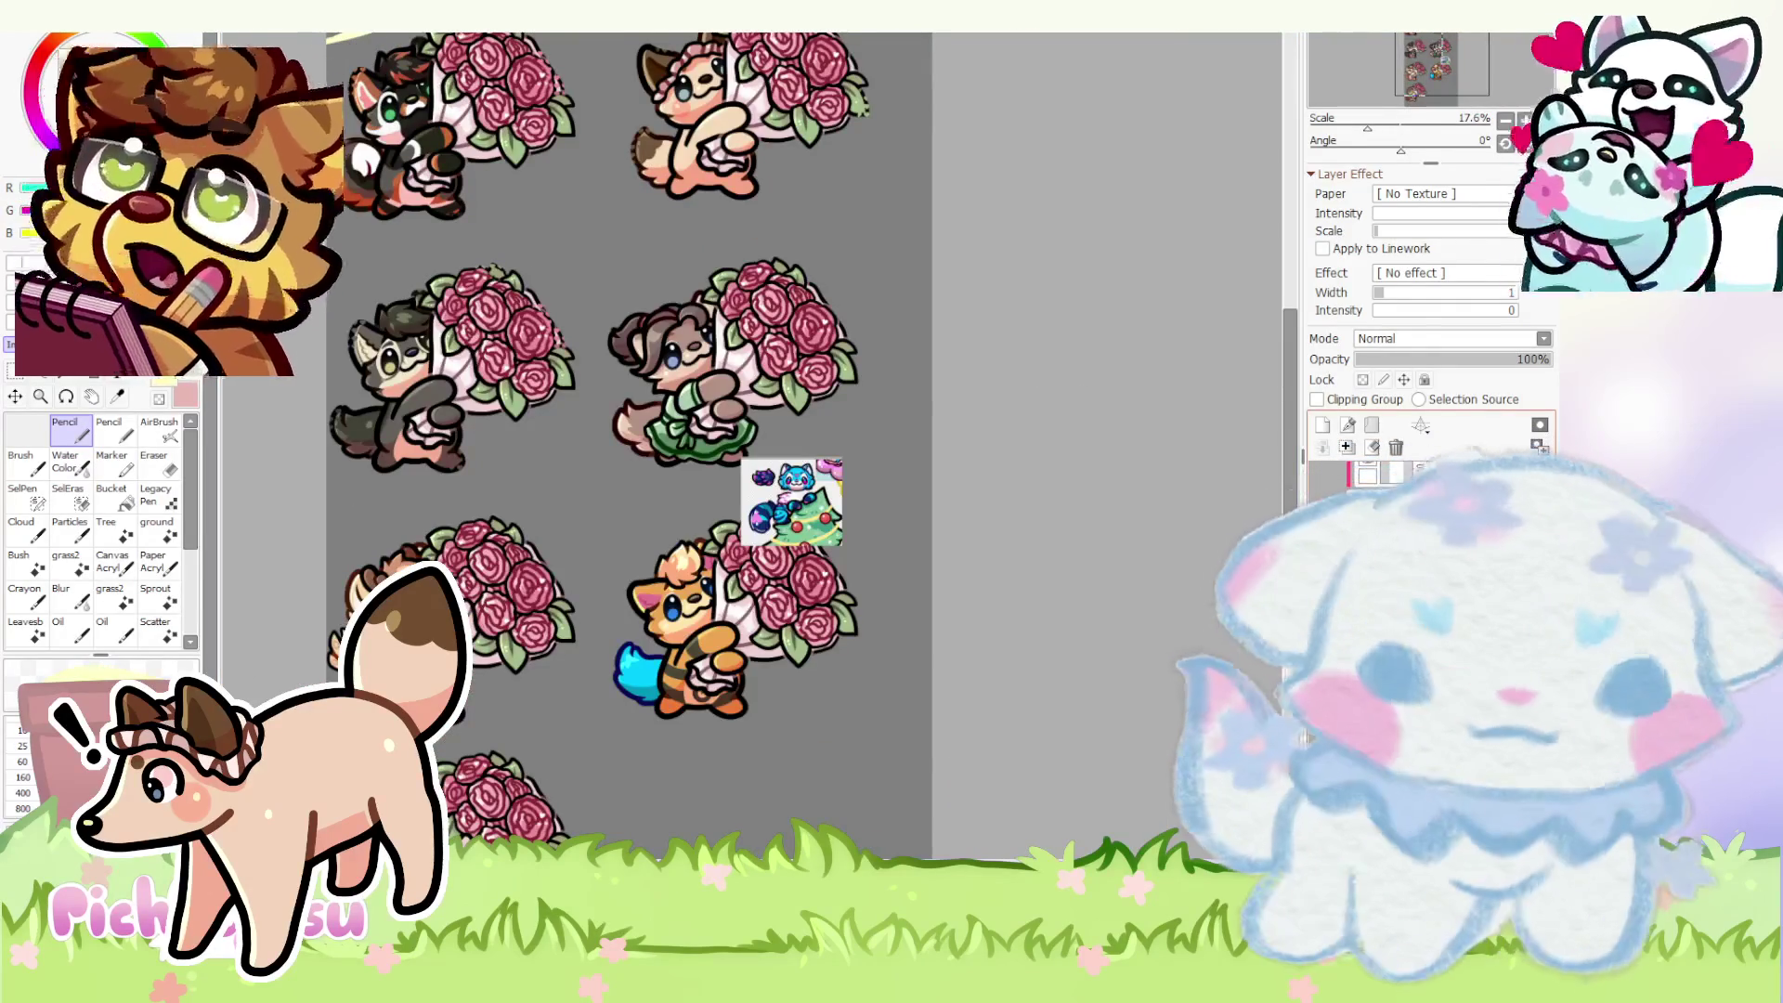
- Make the Shine layer active and toggle between erasing and drawing for the cyan tail fill
{"action": "left_click", "coordinate": [1428, 471]}
{"action": "scroll", "coordinate": [752, 655], "scroll_direction": "up", "scroll_amount": 2}
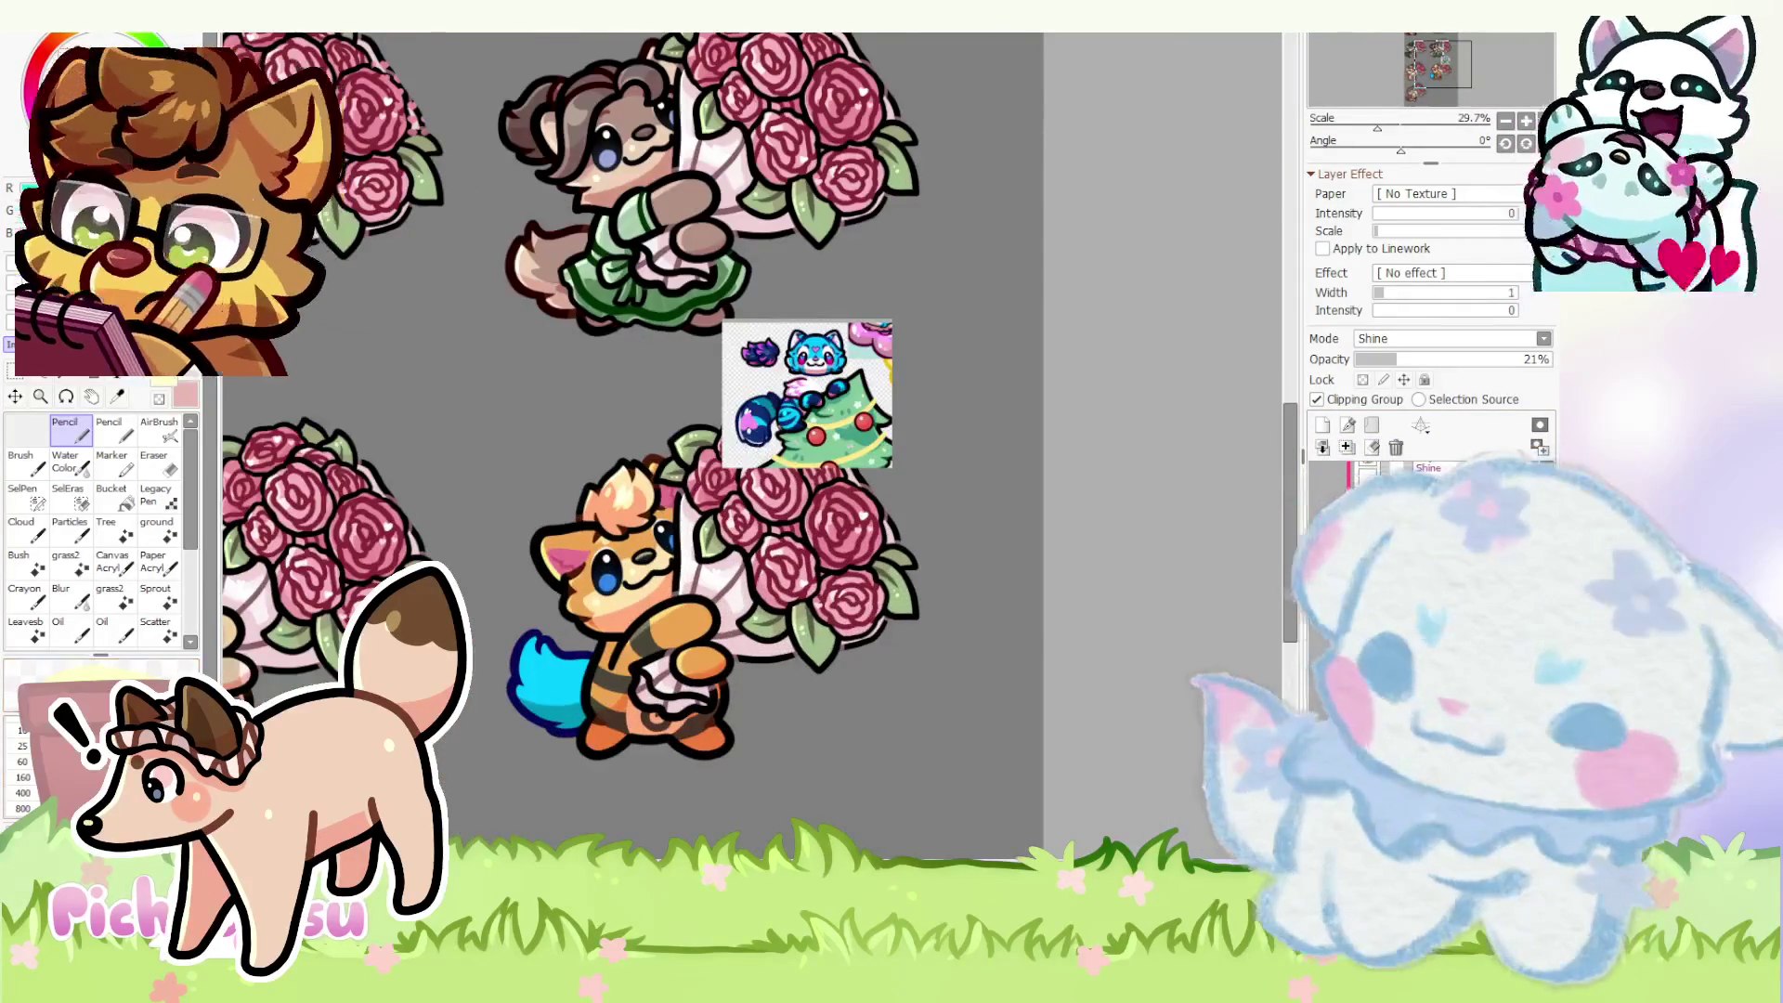
{"action": "scroll", "coordinate": [750, 448], "scroll_direction": "up", "scroll_amount": 3}
{"action": "scroll", "coordinate": [627, 557], "scroll_direction": "up", "scroll_amount": 3}
{"action": "scroll", "coordinate": [585, 586], "scroll_direction": "down", "scroll_amount": 4}
{"action": "scroll", "coordinate": [477, 597], "scroll_direction": "up", "scroll_amount": 7}
{"action": "scroll", "coordinate": [474, 597], "scroll_direction": "down", "scroll_amount": 1}
{"action": "scroll", "coordinate": [480, 572], "scroll_direction": "down", "scroll_amount": 2}
{"action": "scroll", "coordinate": [557, 530], "scroll_direction": "up", "scroll_amount": 1}
{"action": "scroll", "coordinate": [503, 461], "scroll_direction": "down", "scroll_amount": 1}
{"action": "scroll", "coordinate": [502, 461], "scroll_direction": "down", "scroll_amount": 1}
{"action": "scroll", "coordinate": [446, 459], "scroll_direction": "down", "scroll_amount": 3}
{"action": "scroll", "coordinate": [432, 460], "scroll_direction": "up", "scroll_amount": 3}
{"action": "scroll", "coordinate": [443, 488], "scroll_direction": "up", "scroll_amount": 2}
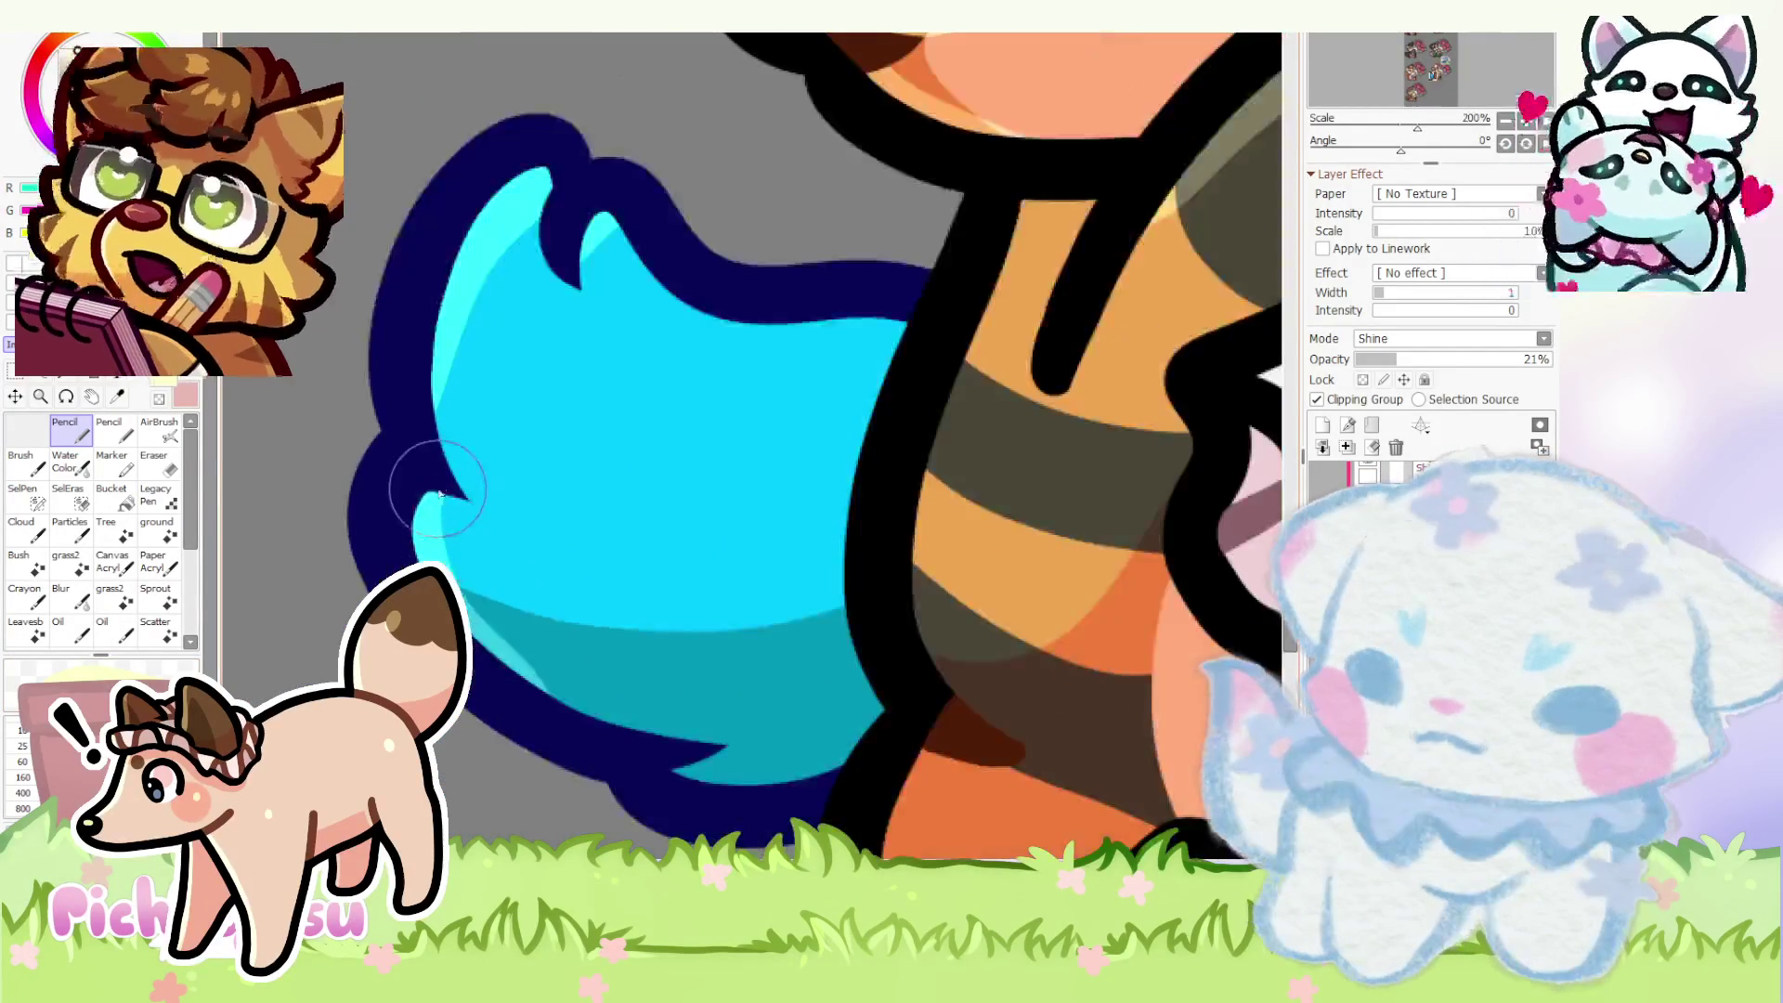
{"action": "key", "text": "e"}
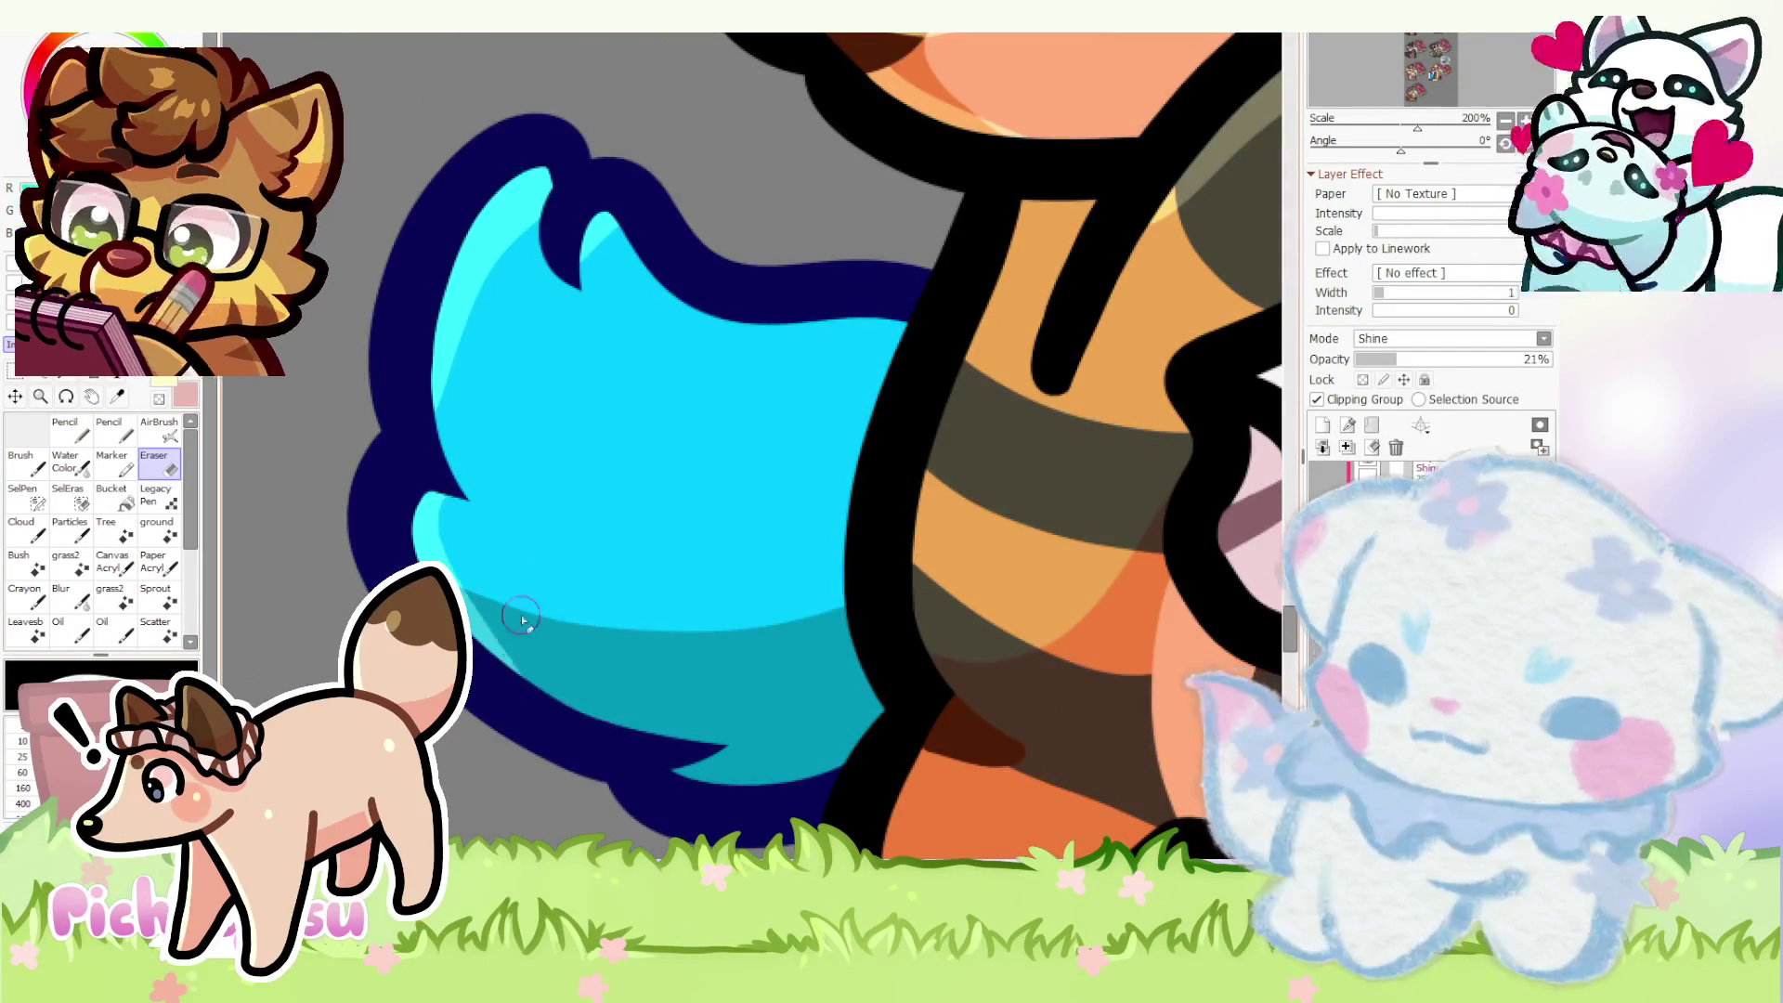
{"action": "scroll", "coordinate": [551, 665], "scroll_direction": "down", "scroll_amount": 3}
{"action": "scroll", "coordinate": [445, 460], "scroll_direction": "up", "scroll_amount": 3}
{"action": "scroll", "coordinate": [418, 400], "scroll_direction": "down", "scroll_amount": 1}
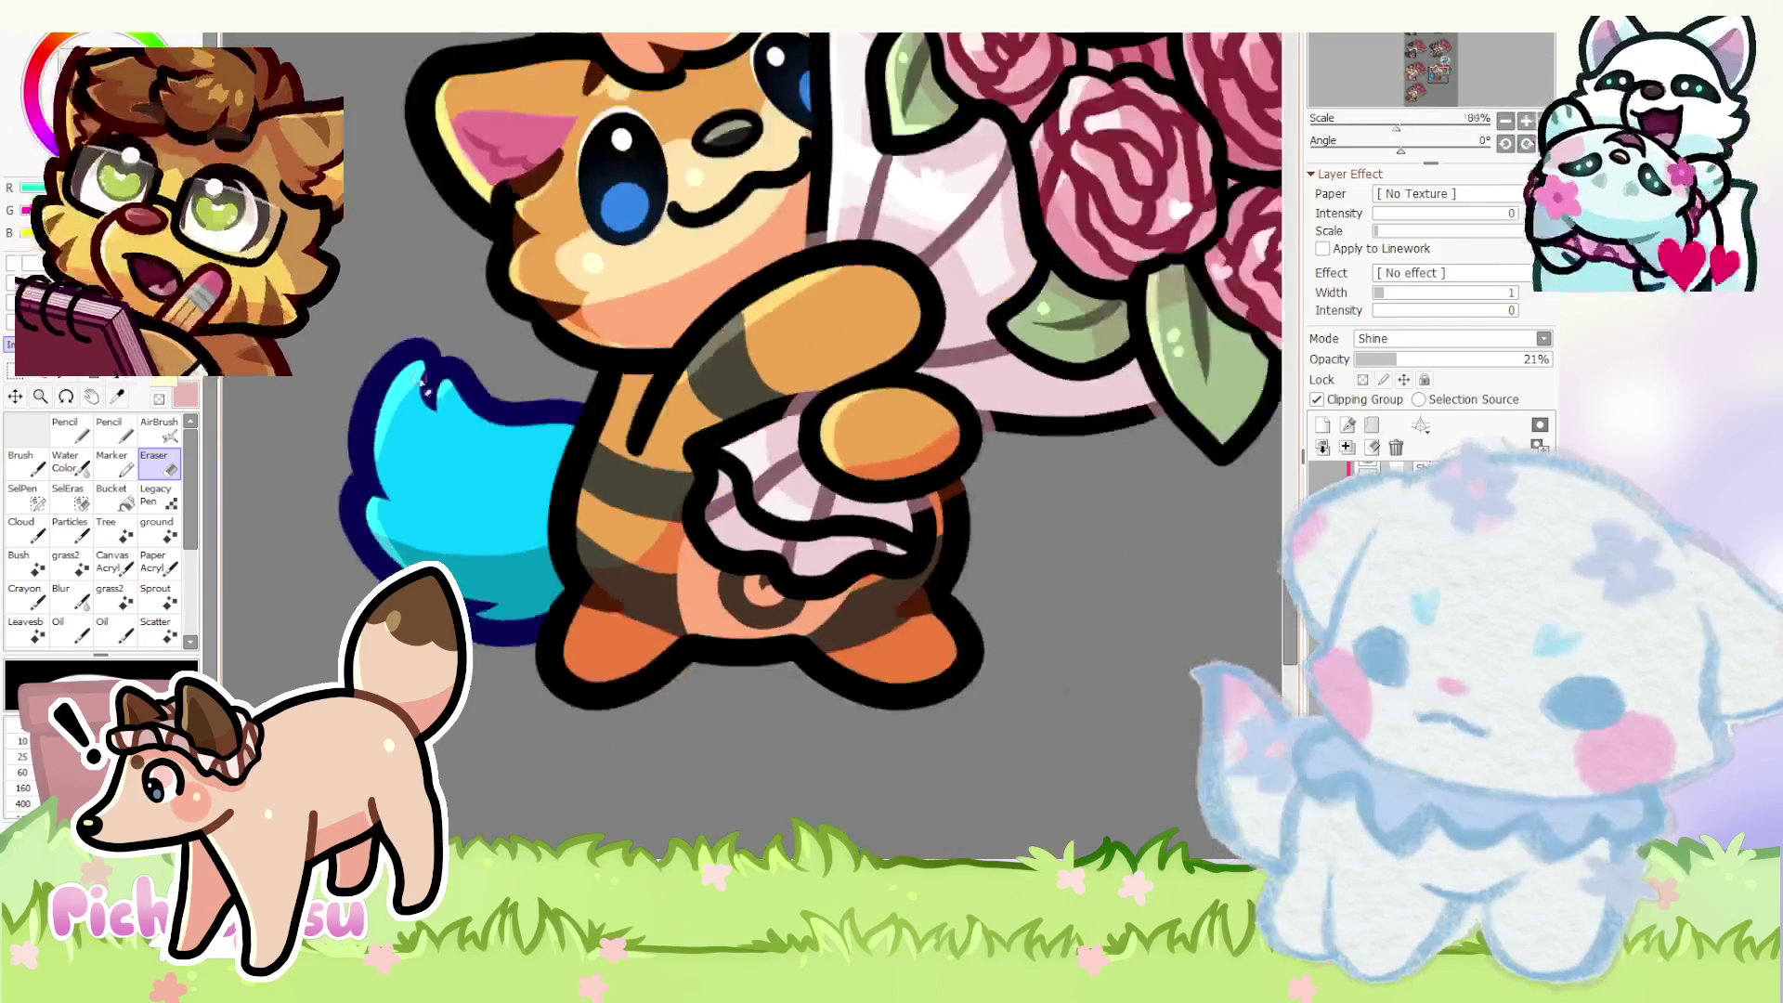
{"action": "scroll", "coordinate": [419, 399], "scroll_direction": "up", "scroll_amount": 1}
{"action": "scroll", "coordinate": [330, 390], "scroll_direction": "down", "scroll_amount": 3}
{"action": "scroll", "coordinate": [325, 389], "scroll_direction": "down", "scroll_amount": 1}
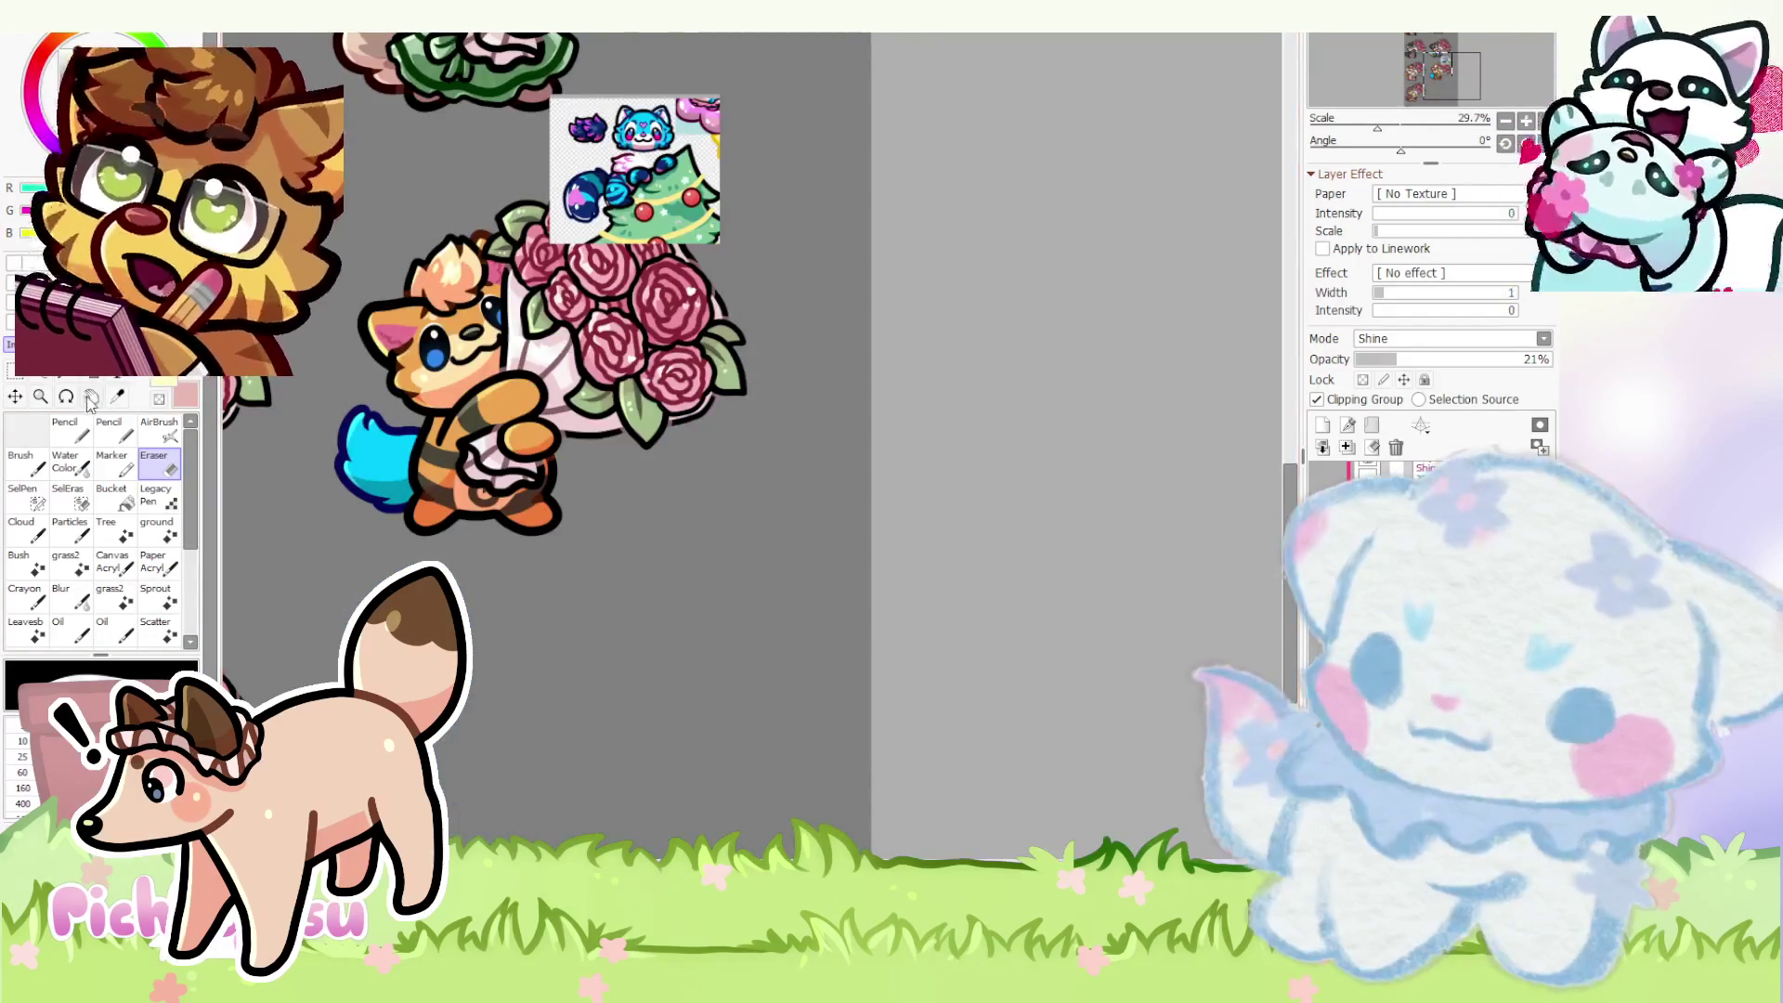
{"action": "left_click", "coordinate": [65, 425]}
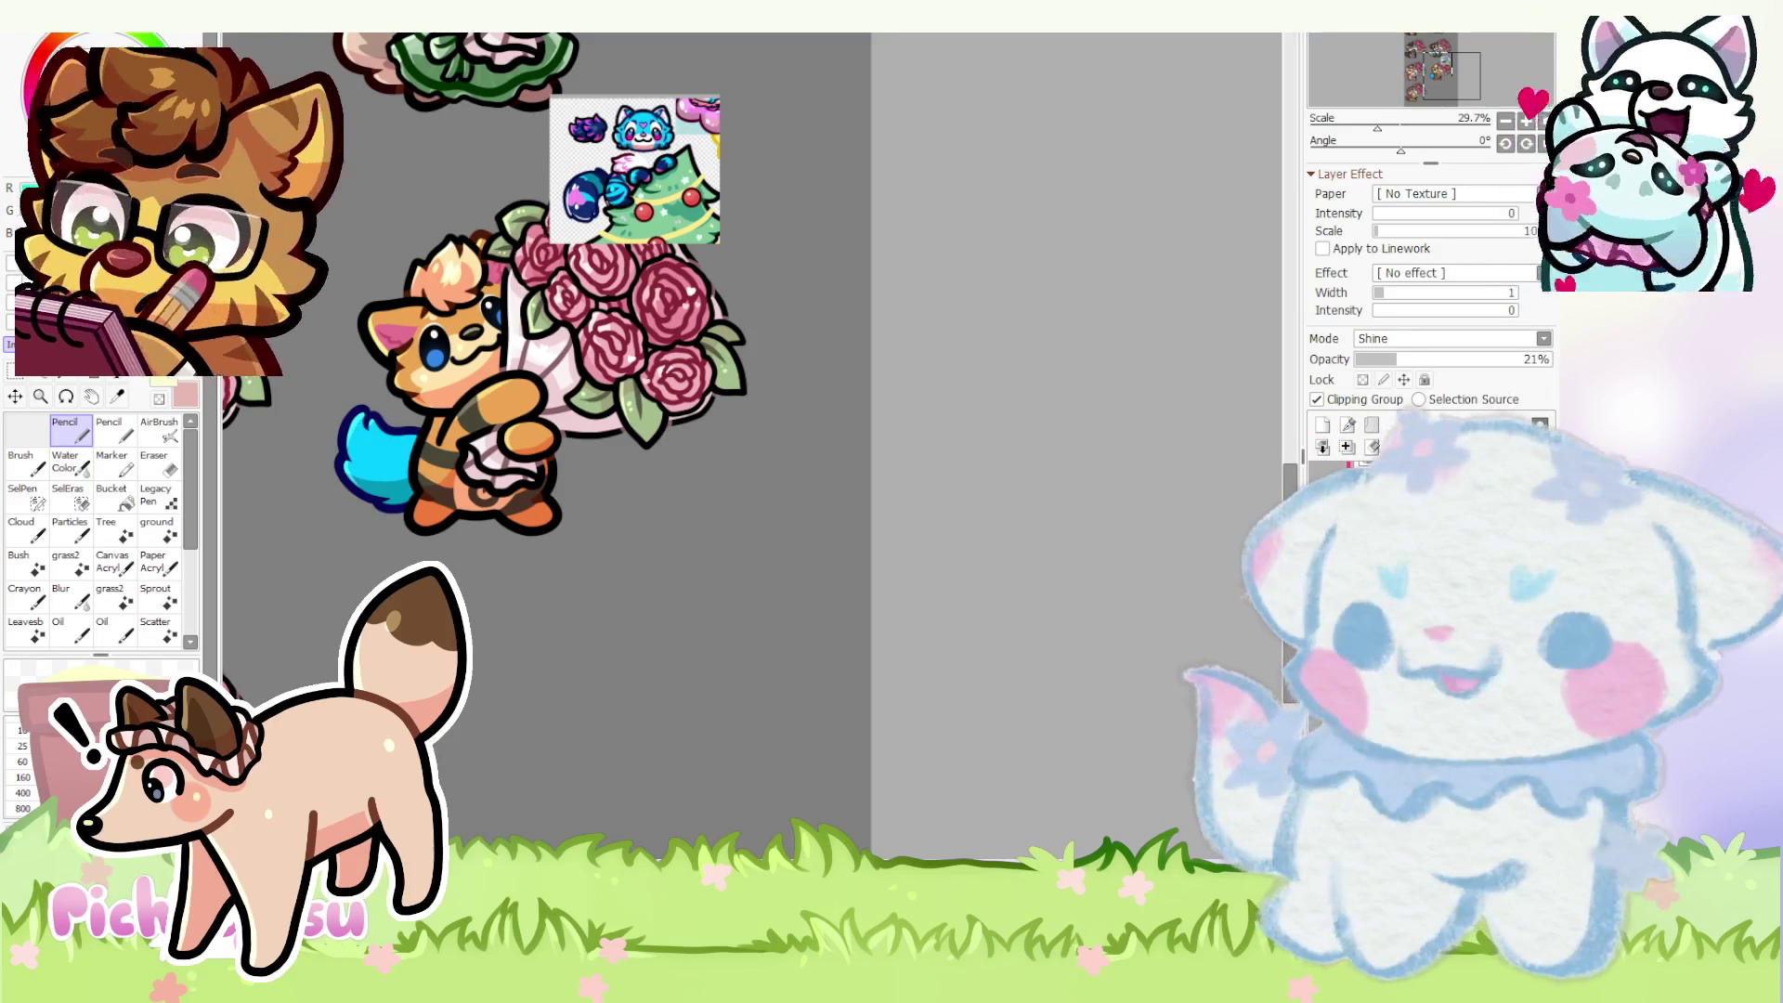
{"action": "scroll", "coordinate": [1044, 521], "scroll_direction": "down", "scroll_amount": 6}
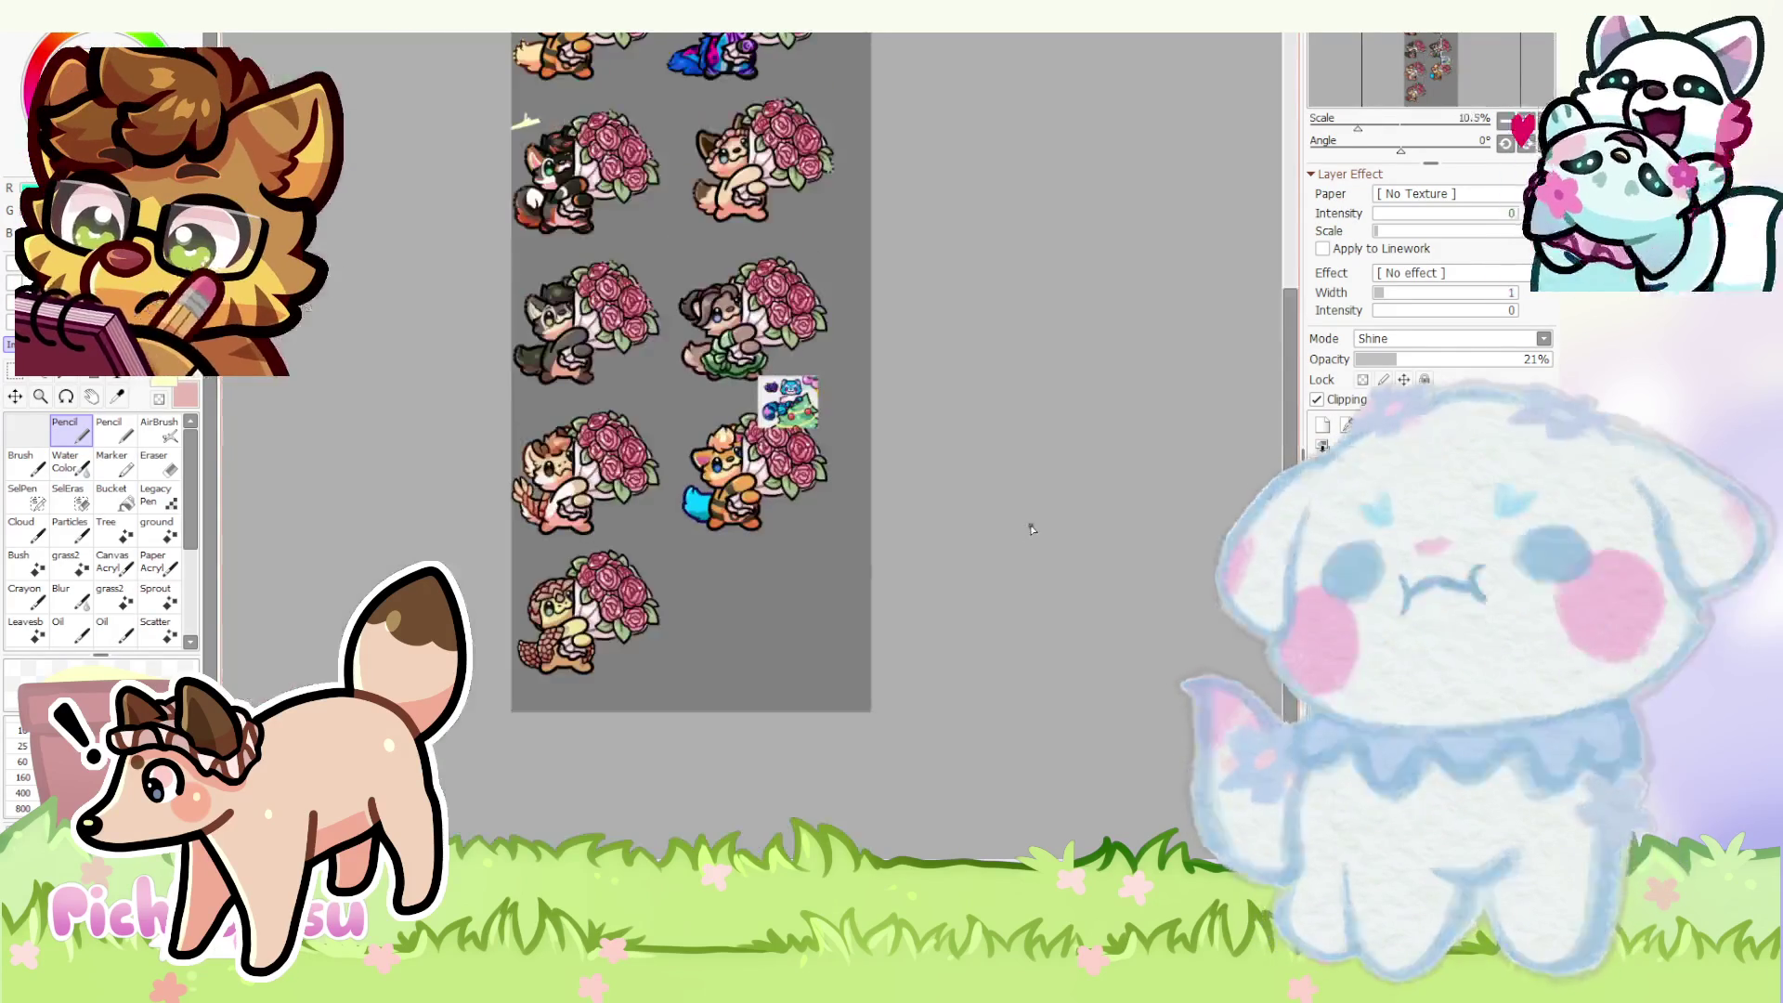
{"action": "scroll", "coordinate": [907, 418], "scroll_direction": "up", "scroll_amount": 2}
{"action": "scroll", "coordinate": [827, 289], "scroll_direction": "up", "scroll_amount": 3}
{"action": "scroll", "coordinate": [827, 289], "scroll_direction": "up", "scroll_amount": 3}
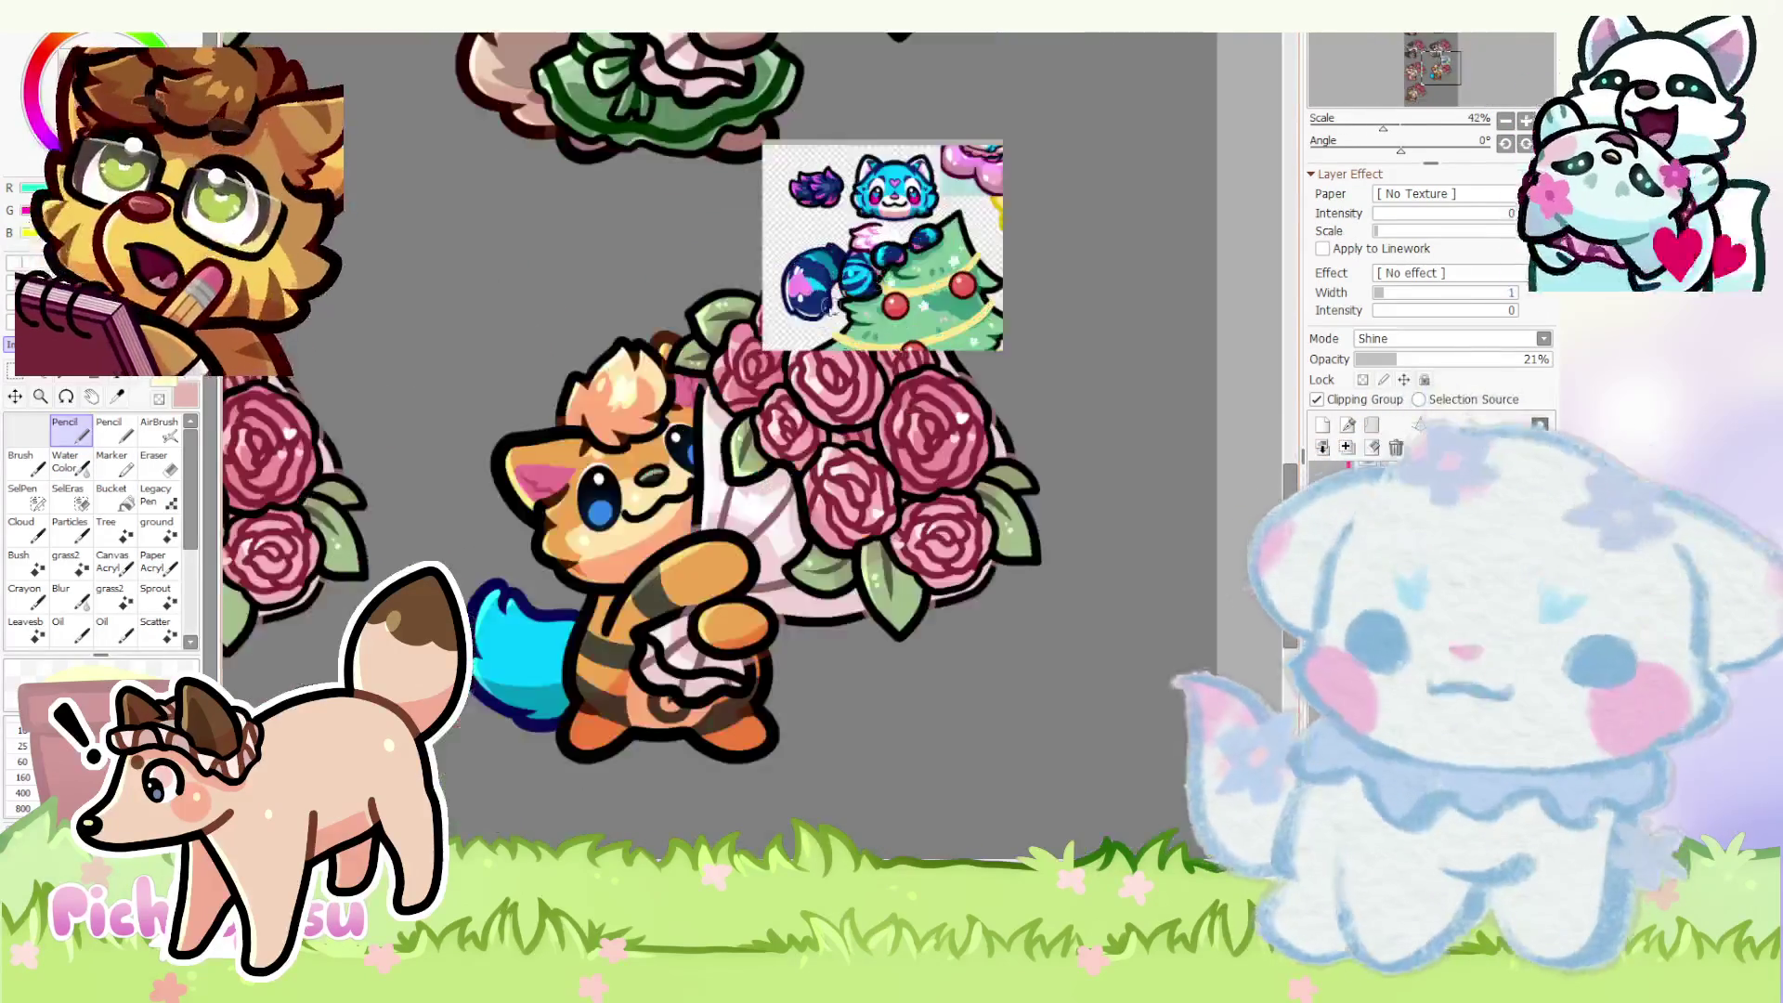
{"action": "scroll", "coordinate": [829, 291], "scroll_direction": "up", "scroll_amount": 3}
{"action": "scroll", "coordinate": [827, 290], "scroll_direction": "down", "scroll_amount": 3}
{"action": "scroll", "coordinate": [828, 290], "scroll_direction": "down", "scroll_amount": 2}
{"action": "scroll", "coordinate": [975, 350], "scroll_direction": "up", "scroll_amount": 2}
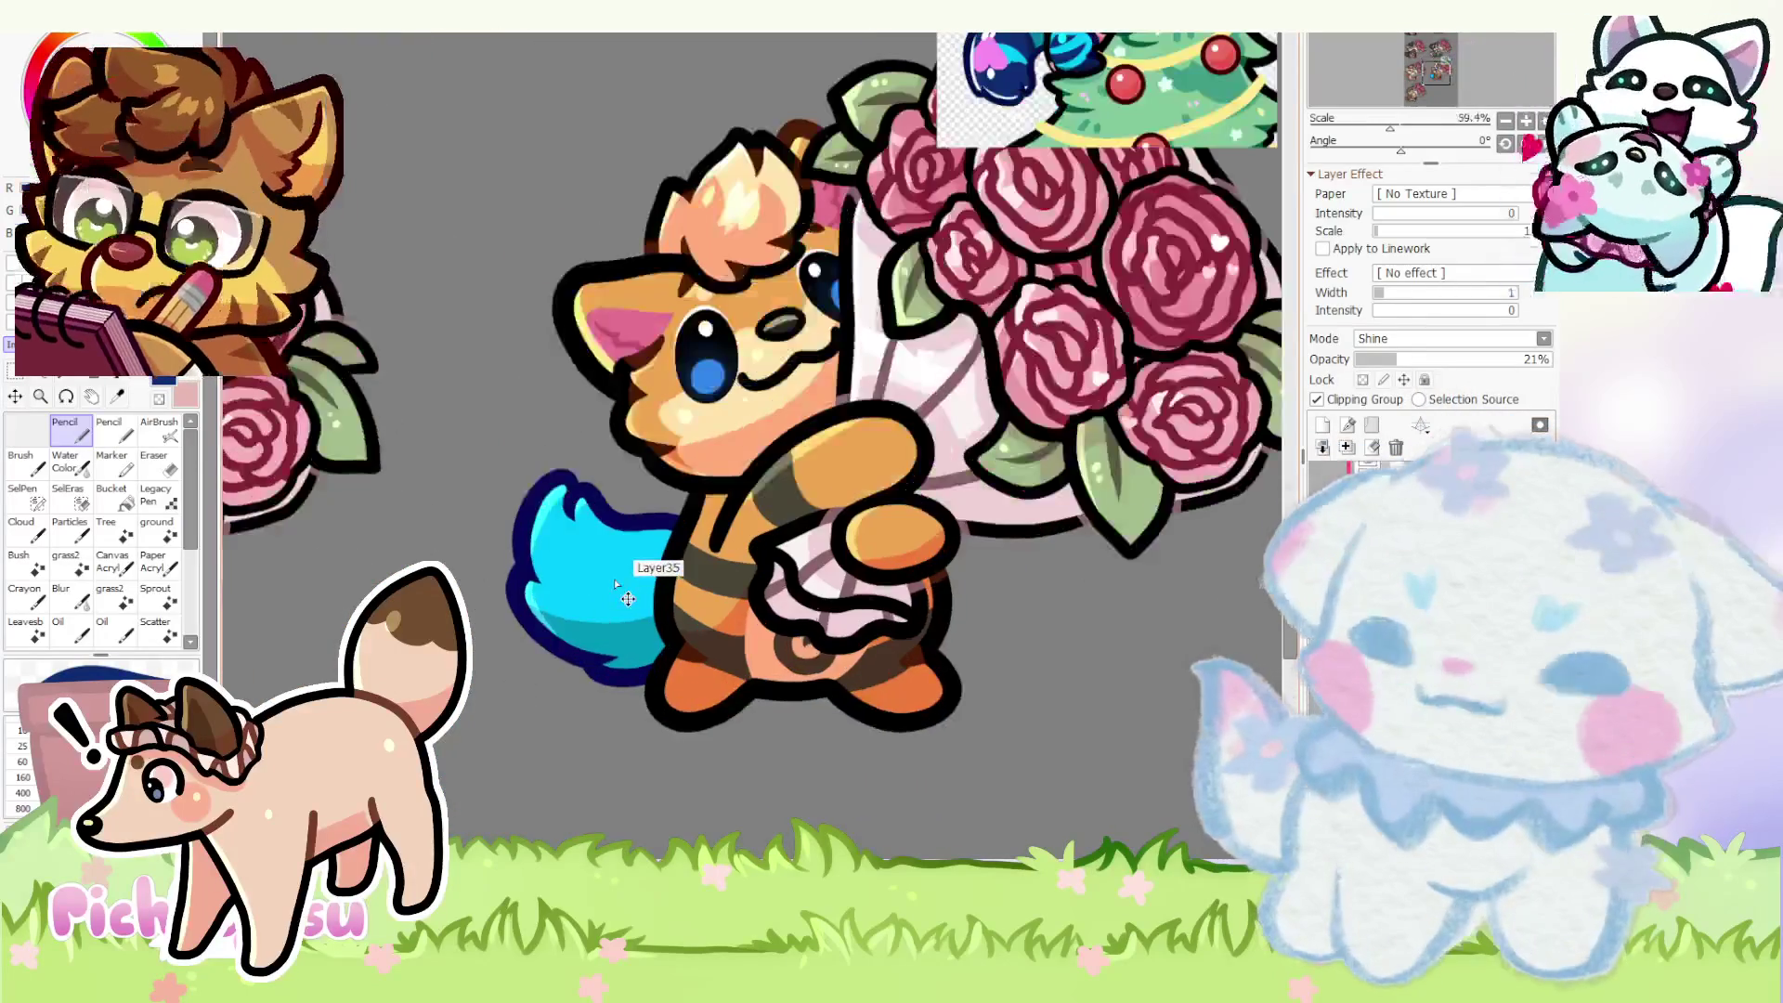
{"action": "scroll", "coordinate": [1143, 411], "scroll_direction": "up", "scroll_amount": 3}
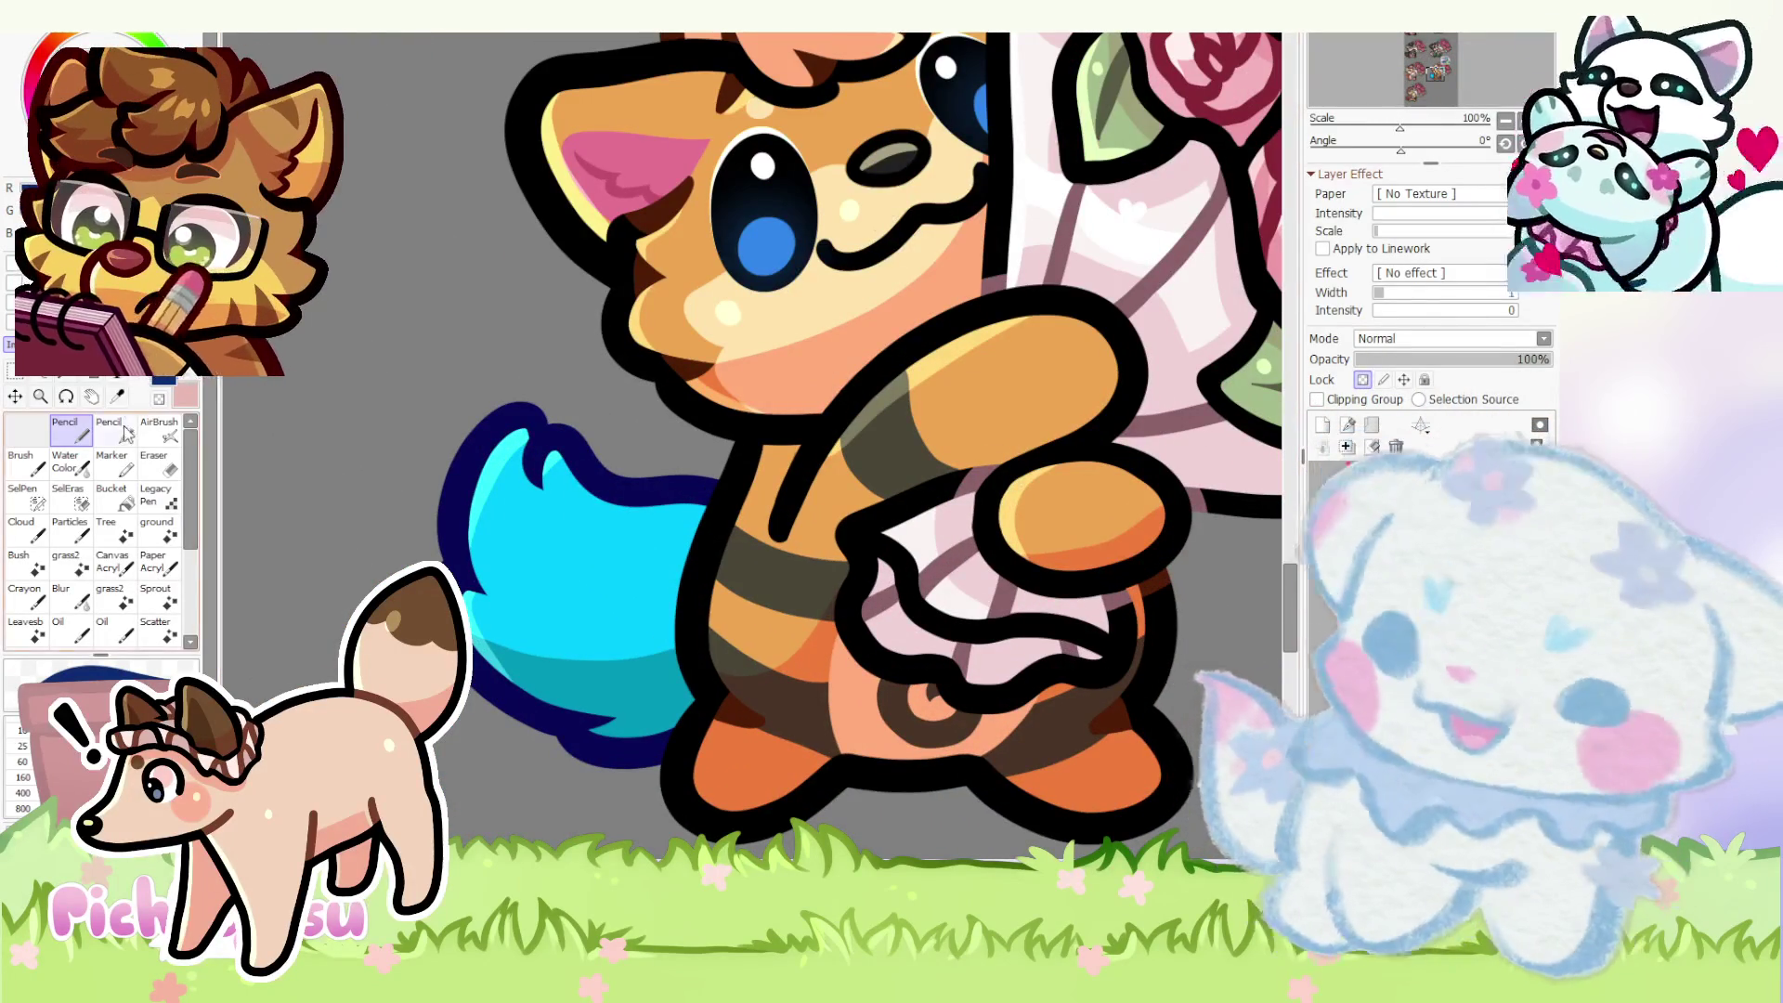
- Paint dark blue bands over the upper tail and a stripe across the lower tail, alternating with cyan
{"action": "left_click_drag", "start_coordinate": [612, 485], "coordinate": [461, 557]}
{"action": "mouse_move", "coordinate": [502, 418]}
{"action": "left_mouse_down"}
{"action": "mouse_move", "coordinate": [572, 473]}
{"action": "mouse_move", "coordinate": [494, 521]}
{"action": "left_mouse_up"}
{"action": "left_click", "coordinate": [559, 586], "text": "alt"}
{"action": "left_click", "coordinate": [494, 521], "text": "alt"}
{"action": "mouse_move", "coordinate": [658, 470]}
{"action": "left_mouse_down"}
{"action": "mouse_move", "coordinate": [483, 613]}
{"action": "mouse_move", "coordinate": [473, 642]}
{"action": "left_mouse_up"}
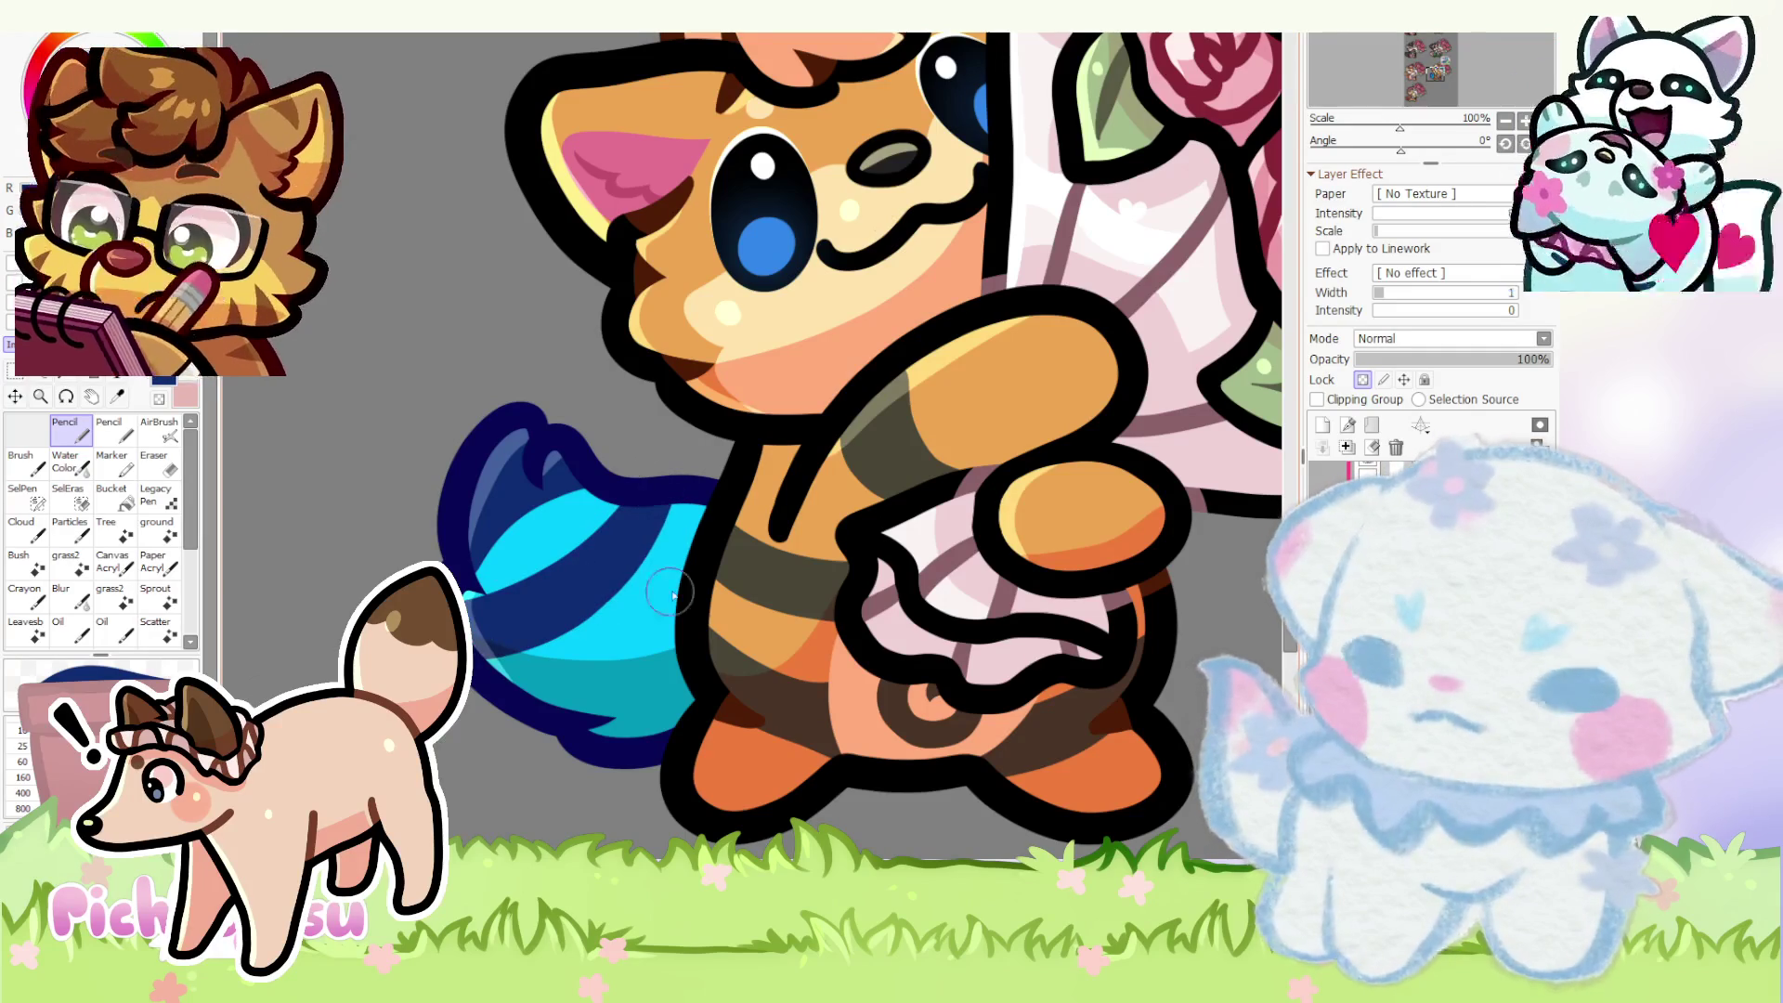
{"action": "left_click_drag", "start_coordinate": [676, 585], "coordinate": [551, 711]}
{"action": "scroll", "coordinate": [669, 676], "scroll_direction": "down", "scroll_amount": 6}
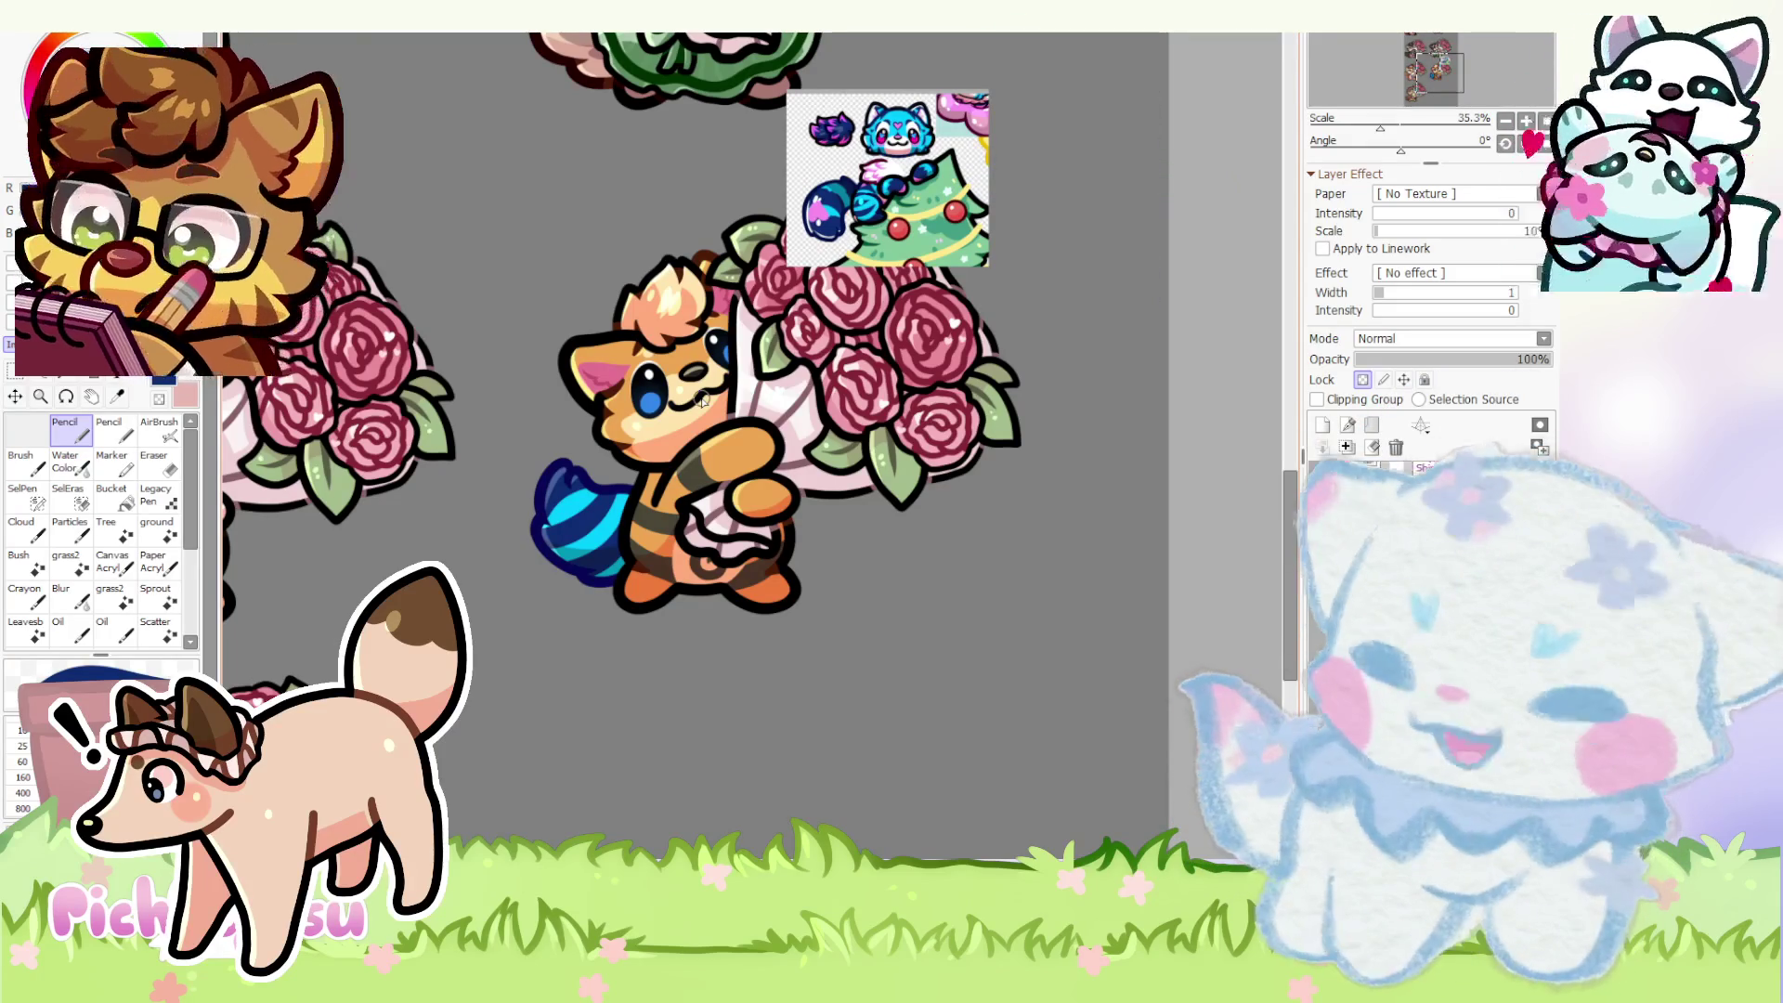
{"action": "scroll", "coordinate": [791, 263], "scroll_direction": "up", "scroll_amount": 2}
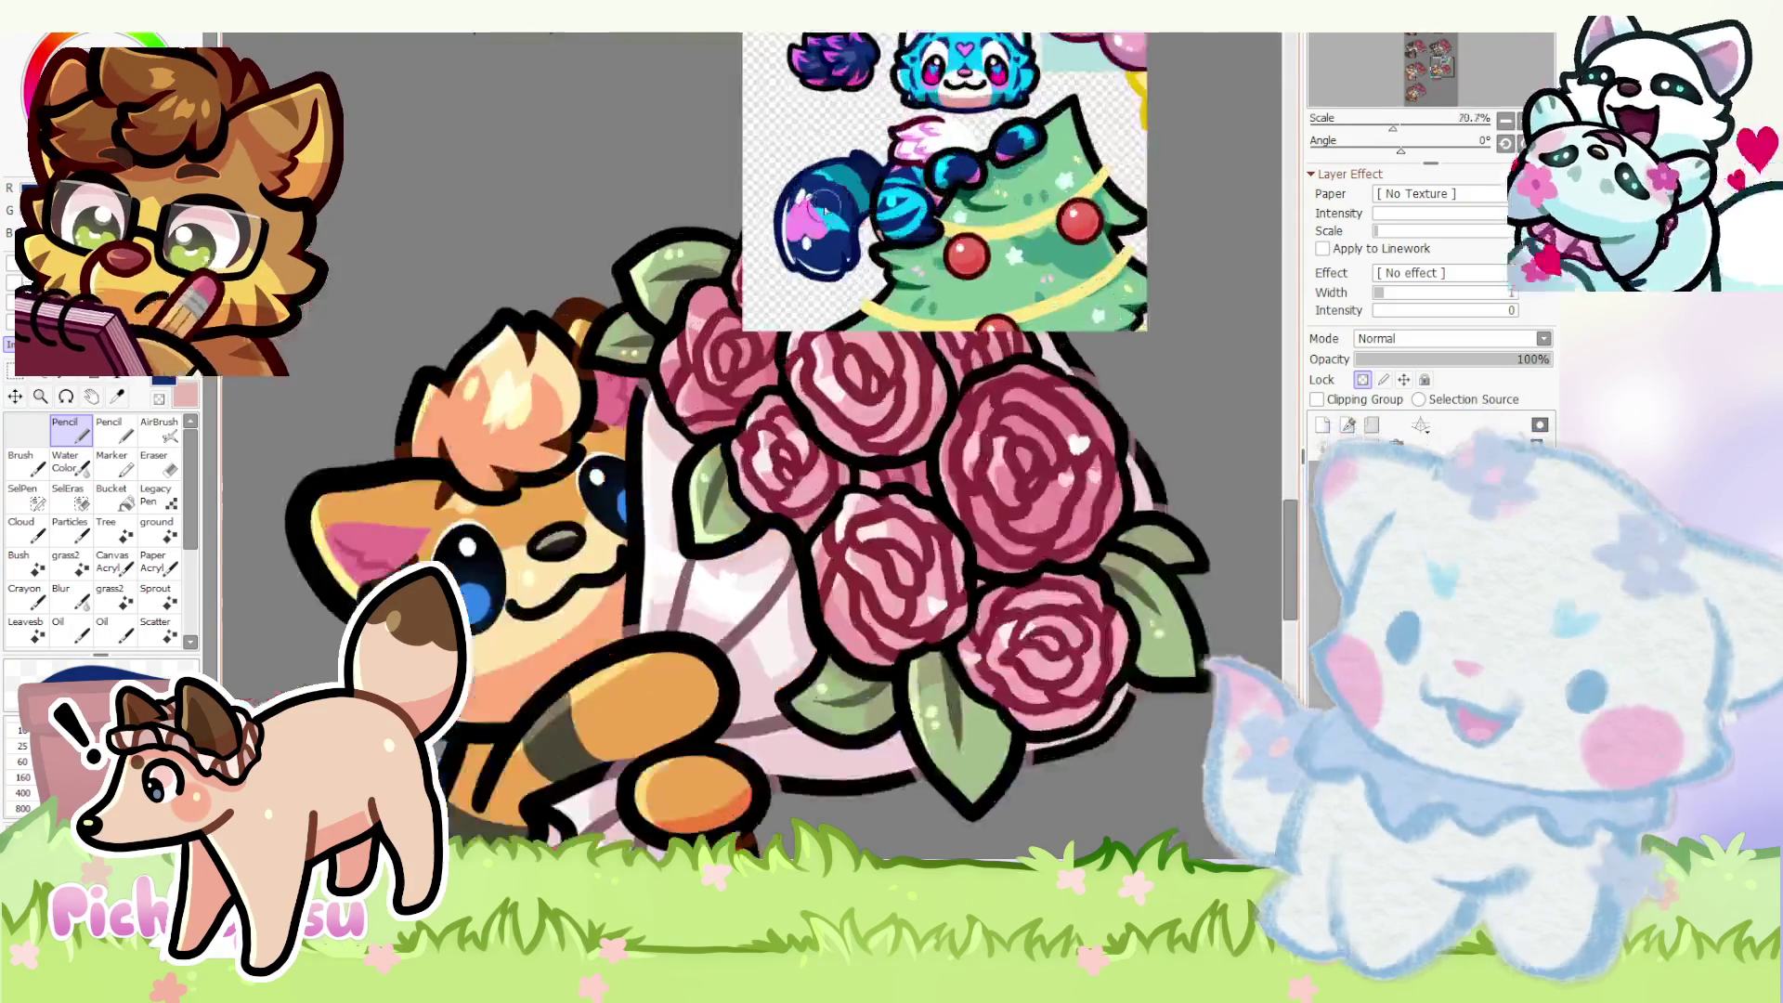
{"action": "scroll", "coordinate": [791, 264], "scroll_direction": "up", "scroll_amount": 2}
{"action": "scroll", "coordinate": [806, 239], "scroll_direction": "down", "scroll_amount": 5}
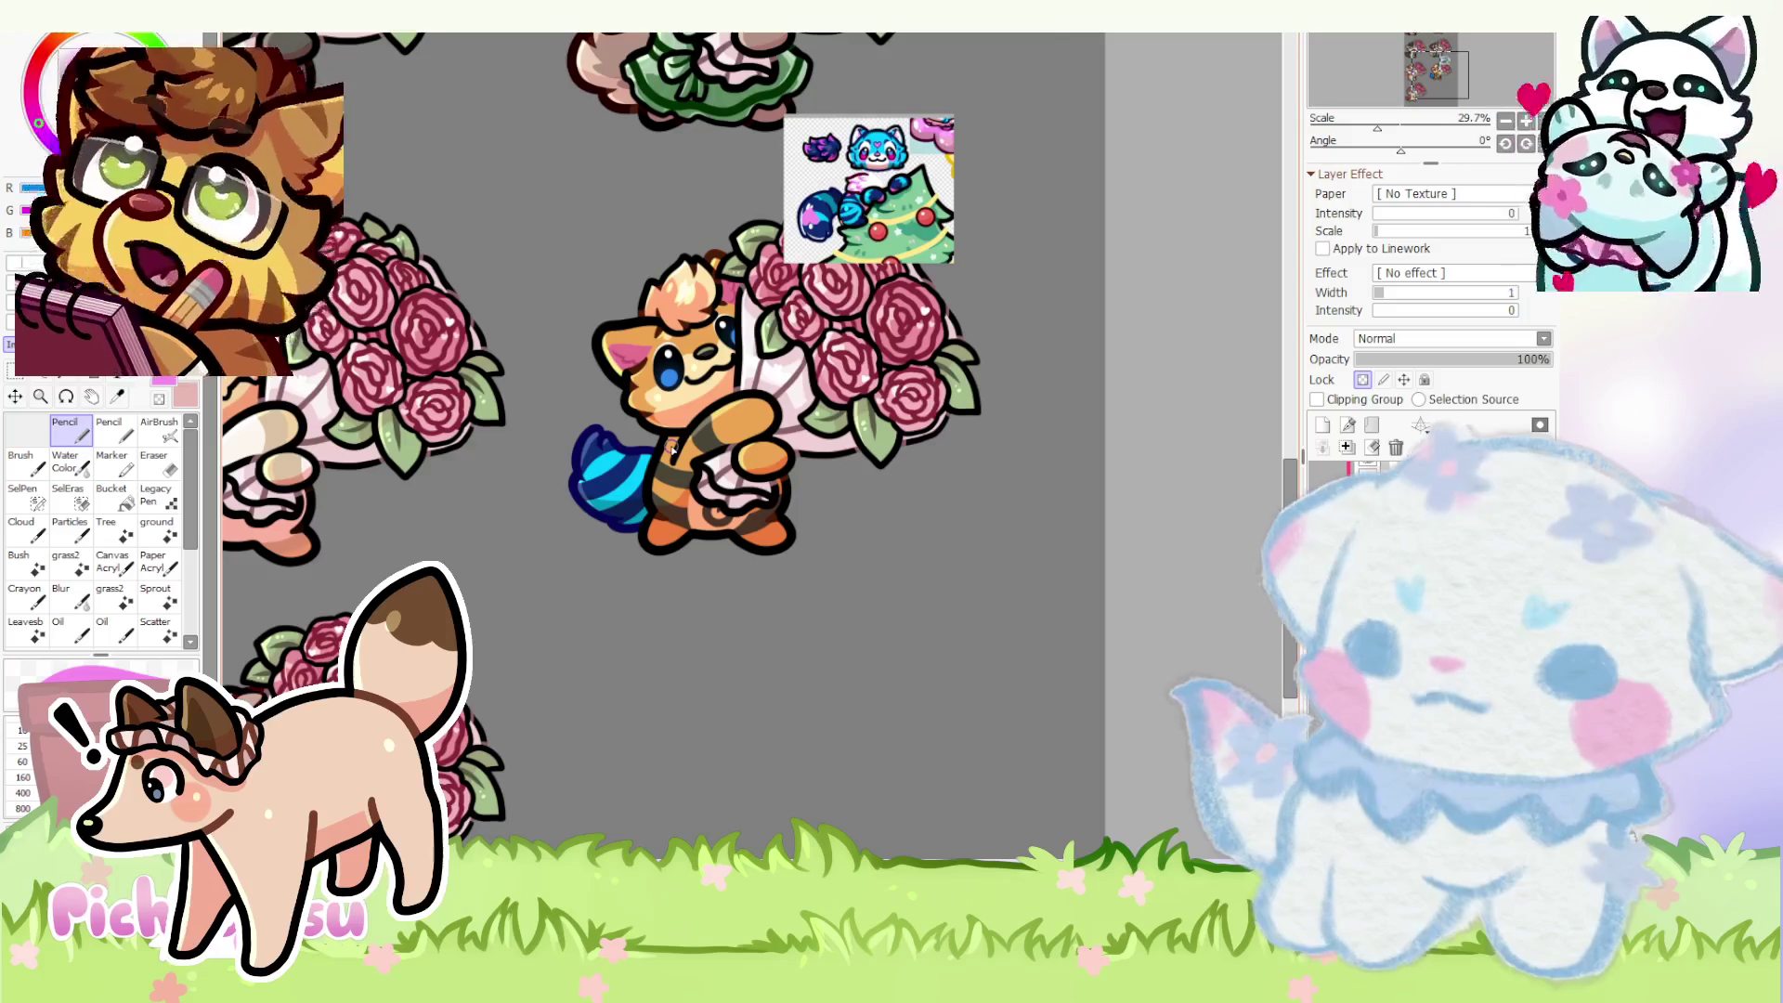
{"action": "scroll", "coordinate": [659, 452], "scroll_direction": "up", "scroll_amount": 2}
{"action": "scroll", "coordinate": [613, 467], "scroll_direction": "up", "scroll_amount": 2}
{"action": "scroll", "coordinate": [552, 490], "scroll_direction": "up", "scroll_amount": 1}
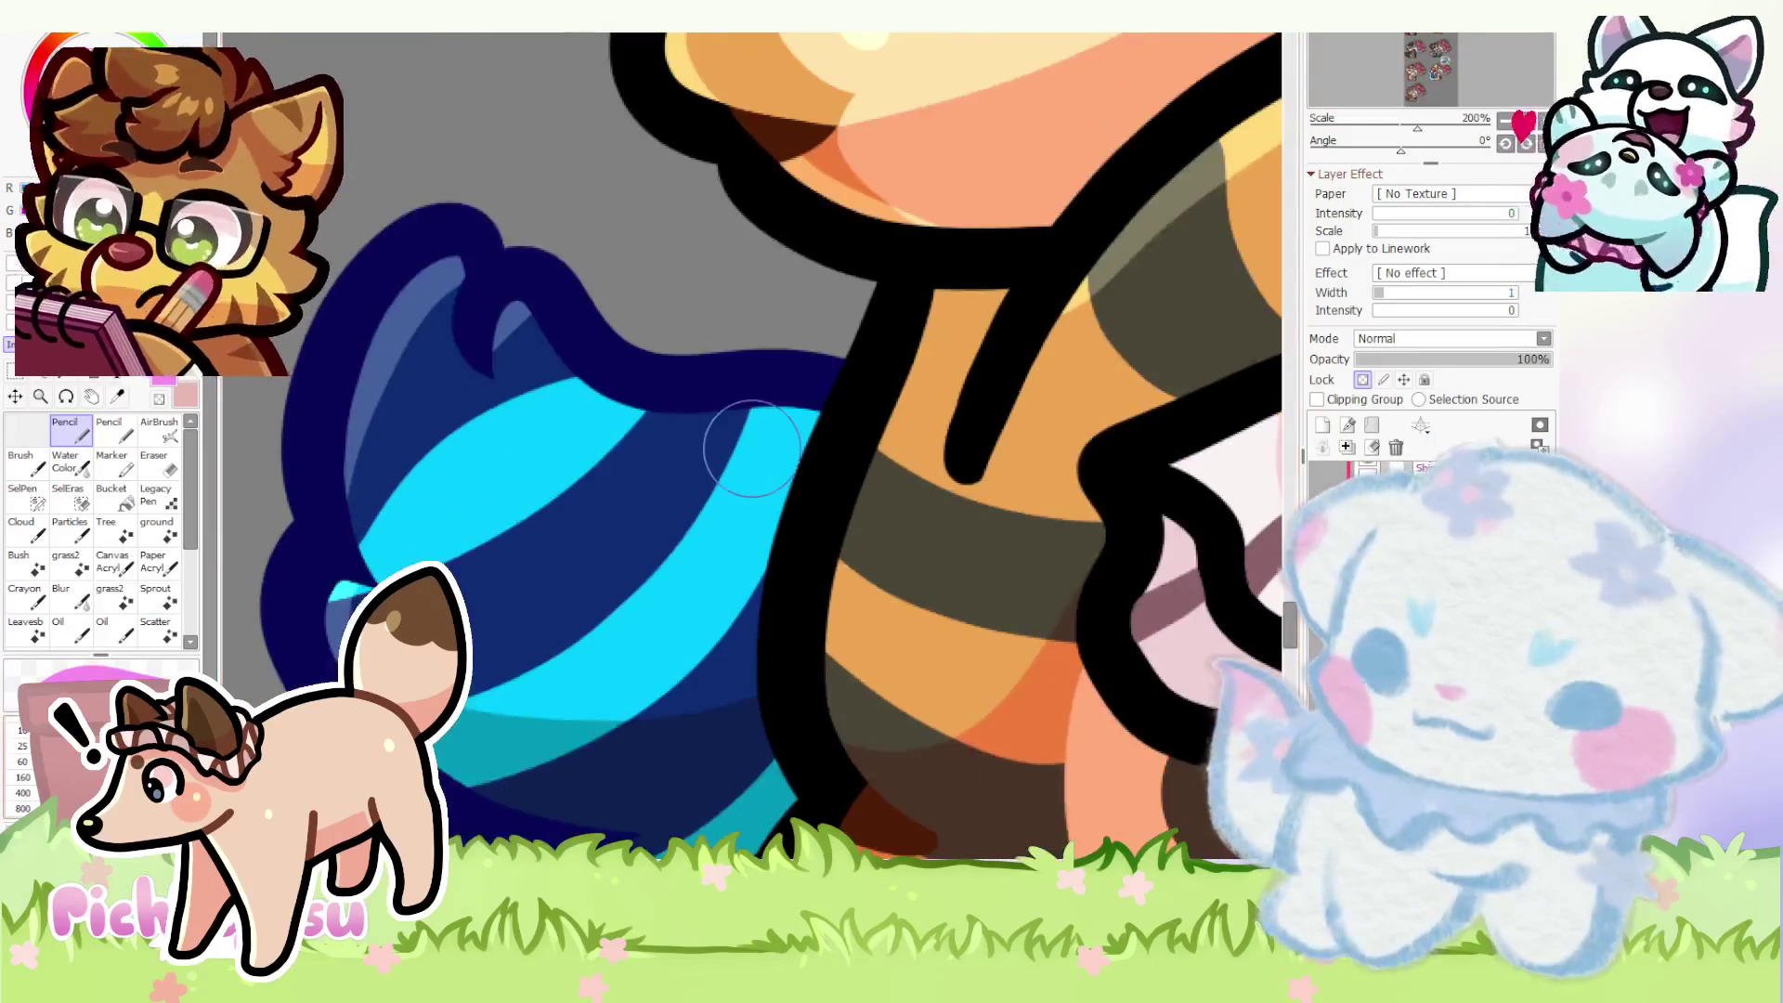
{"action": "scroll", "coordinate": [511, 470], "scroll_direction": "up", "scroll_amount": 1}
- Draw a filled pink heart on the tail, then switch to a clipped cat layer with dark navy selected
{"action": "mouse_move", "coordinate": [527, 464]}
{"action": "left_mouse_down"}
{"action": "mouse_move", "coordinate": [523, 599]}
{"action": "mouse_move", "coordinate": [538, 458]}
{"action": "left_mouse_up"}
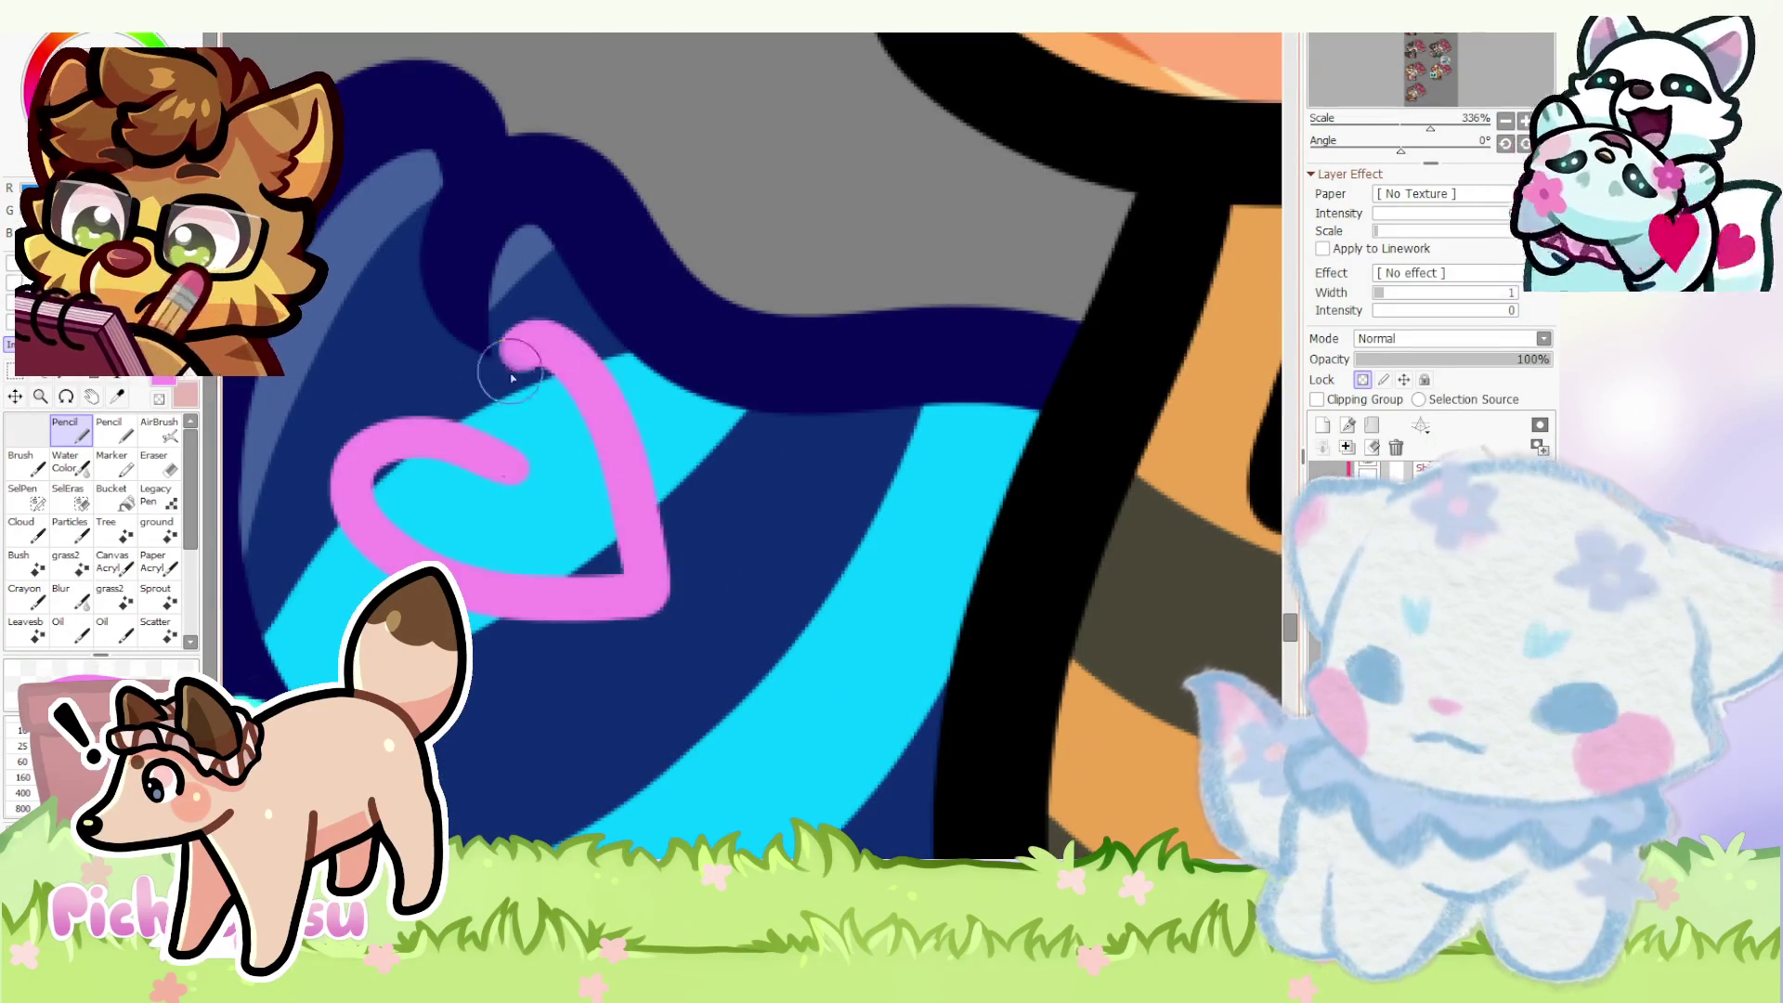
{"action": "mouse_move", "coordinate": [613, 558]}
{"action": "left_mouse_down"}
{"action": "mouse_move", "coordinate": [540, 433]}
{"action": "mouse_move", "coordinate": [338, 506]}
{"action": "mouse_move", "coordinate": [657, 590]}
{"action": "mouse_move", "coordinate": [539, 463]}
{"action": "mouse_move", "coordinate": [516, 399]}
{"action": "mouse_move", "coordinate": [656, 597]}
{"action": "left_mouse_up"}
{"action": "scroll", "coordinate": [656, 597], "scroll_direction": "down", "scroll_amount": 2}
{"action": "scroll", "coordinate": [546, 433], "scroll_direction": "up", "scroll_amount": 3}
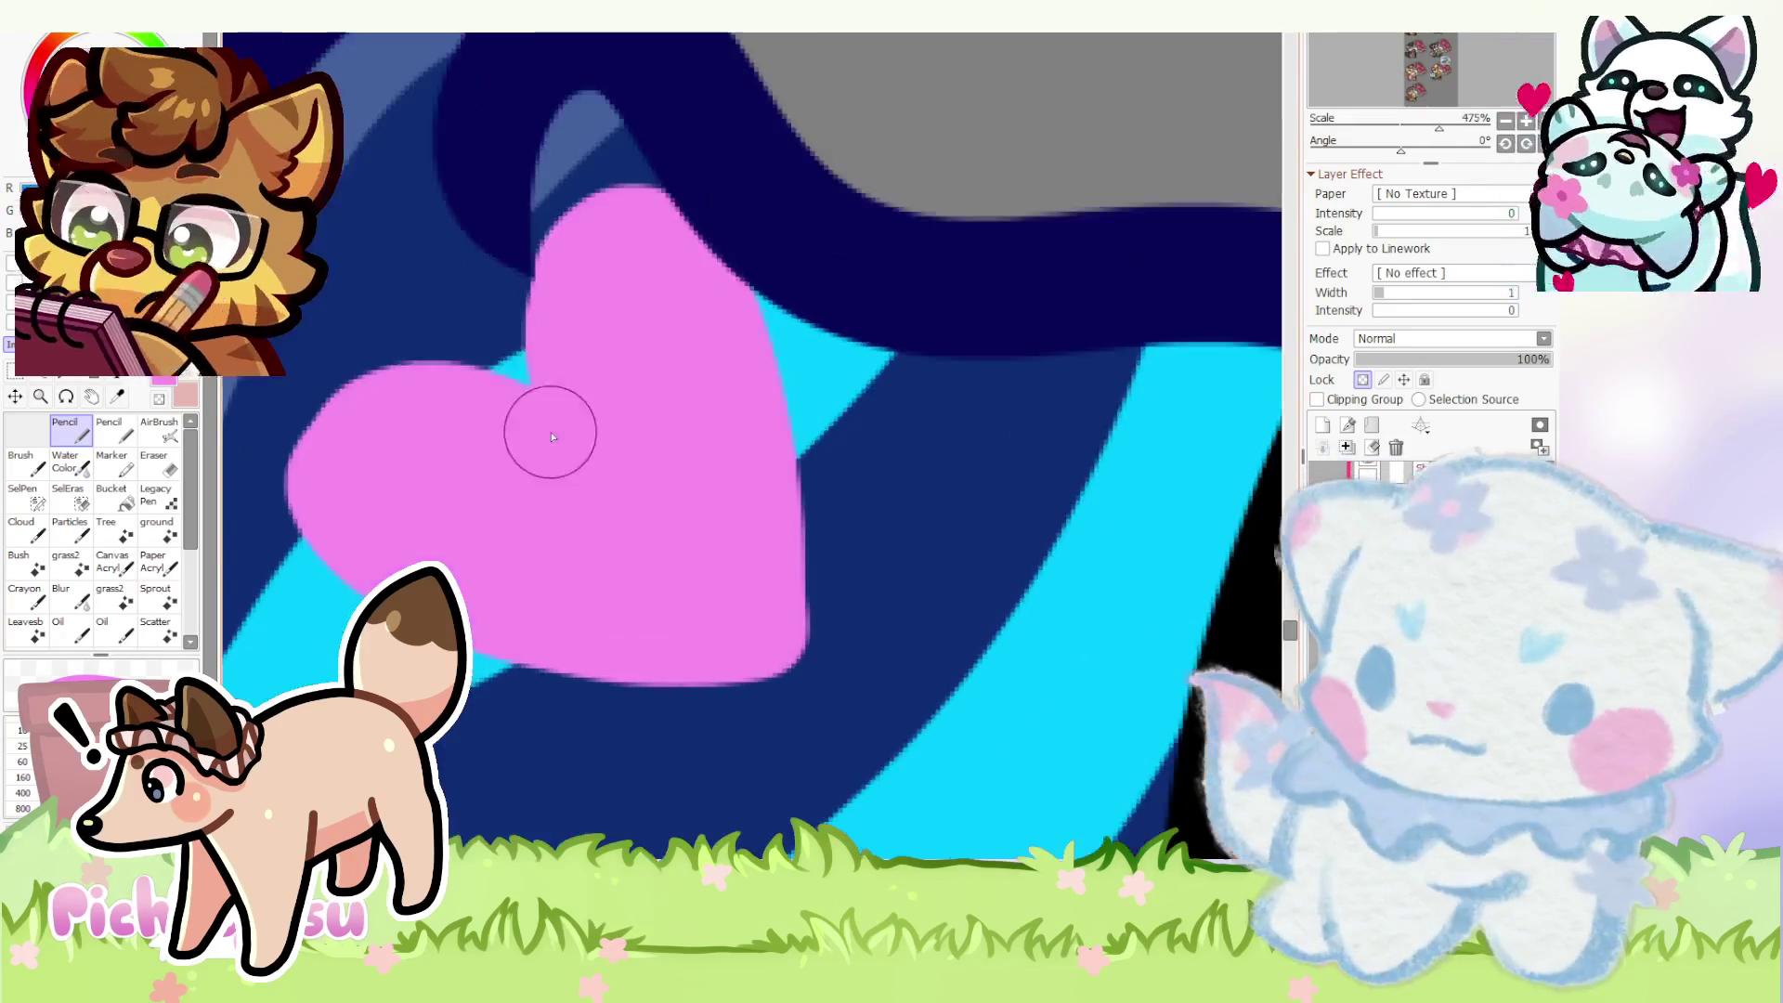
{"action": "scroll", "coordinate": [587, 404], "scroll_direction": "down", "scroll_amount": 3}
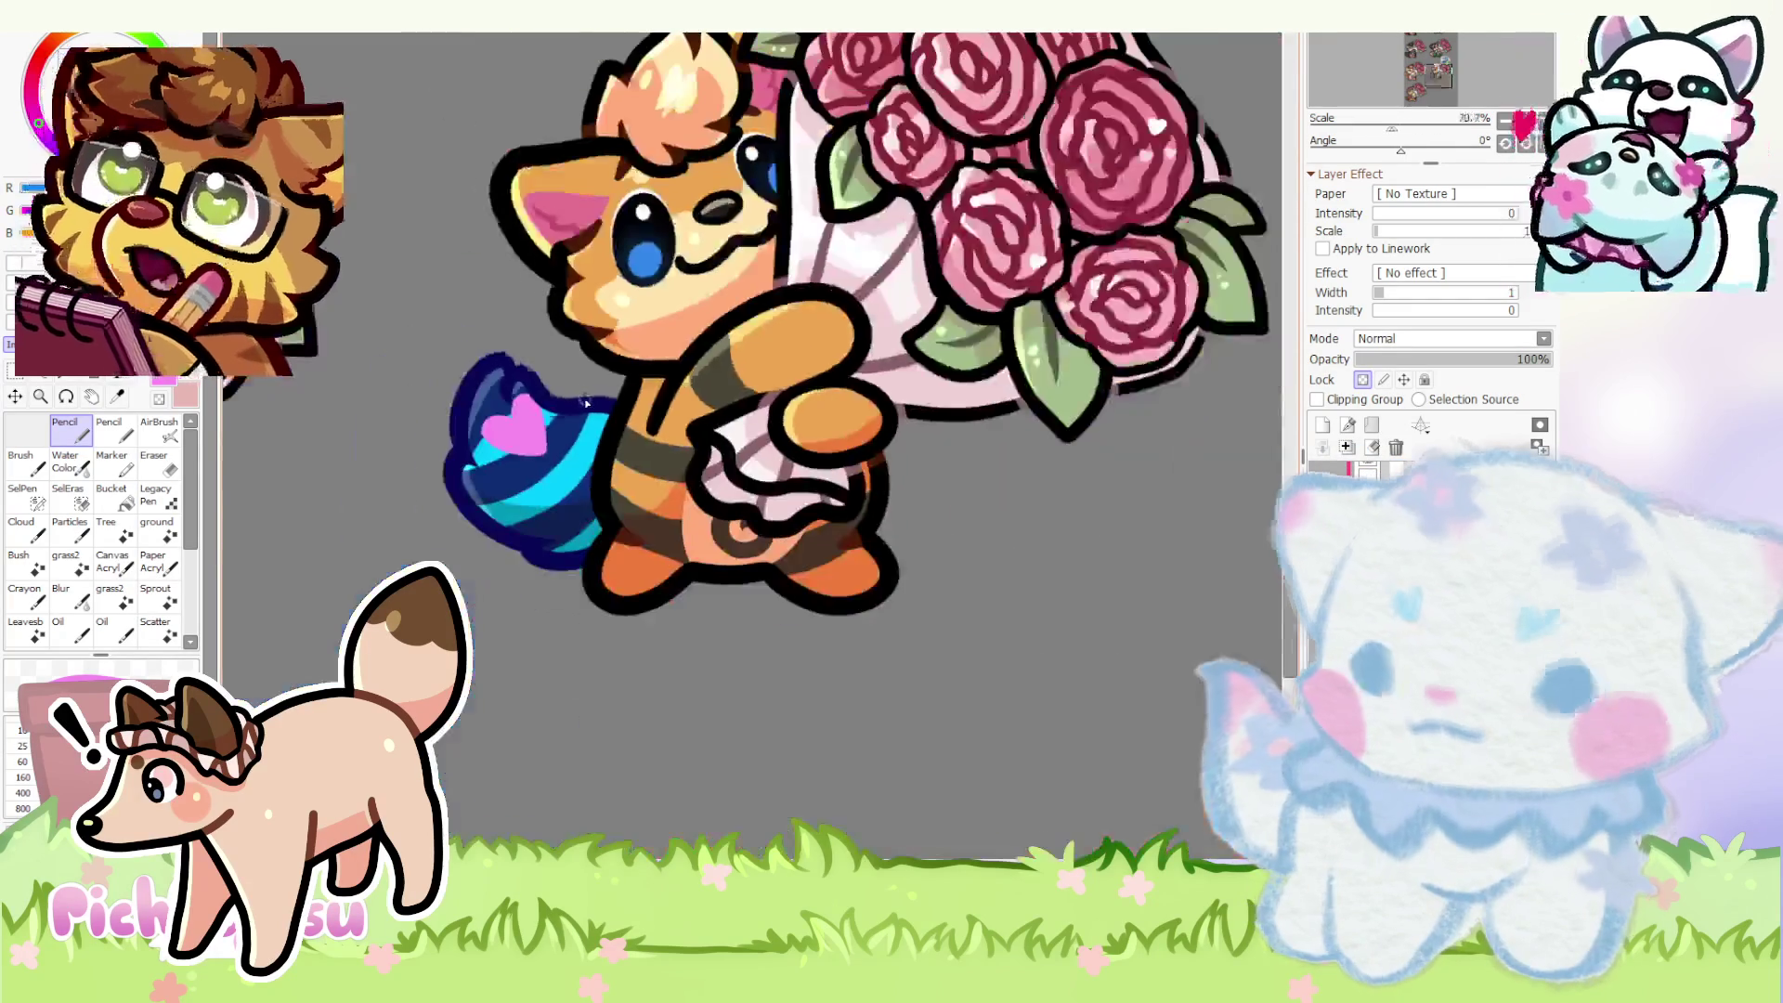
{"action": "scroll", "coordinate": [587, 402], "scroll_direction": "down", "scroll_amount": 1}
{"action": "scroll", "coordinate": [557, 418], "scroll_direction": "up", "scroll_amount": 3}
{"action": "scroll", "coordinate": [586, 418], "scroll_direction": "up", "scroll_amount": 1}
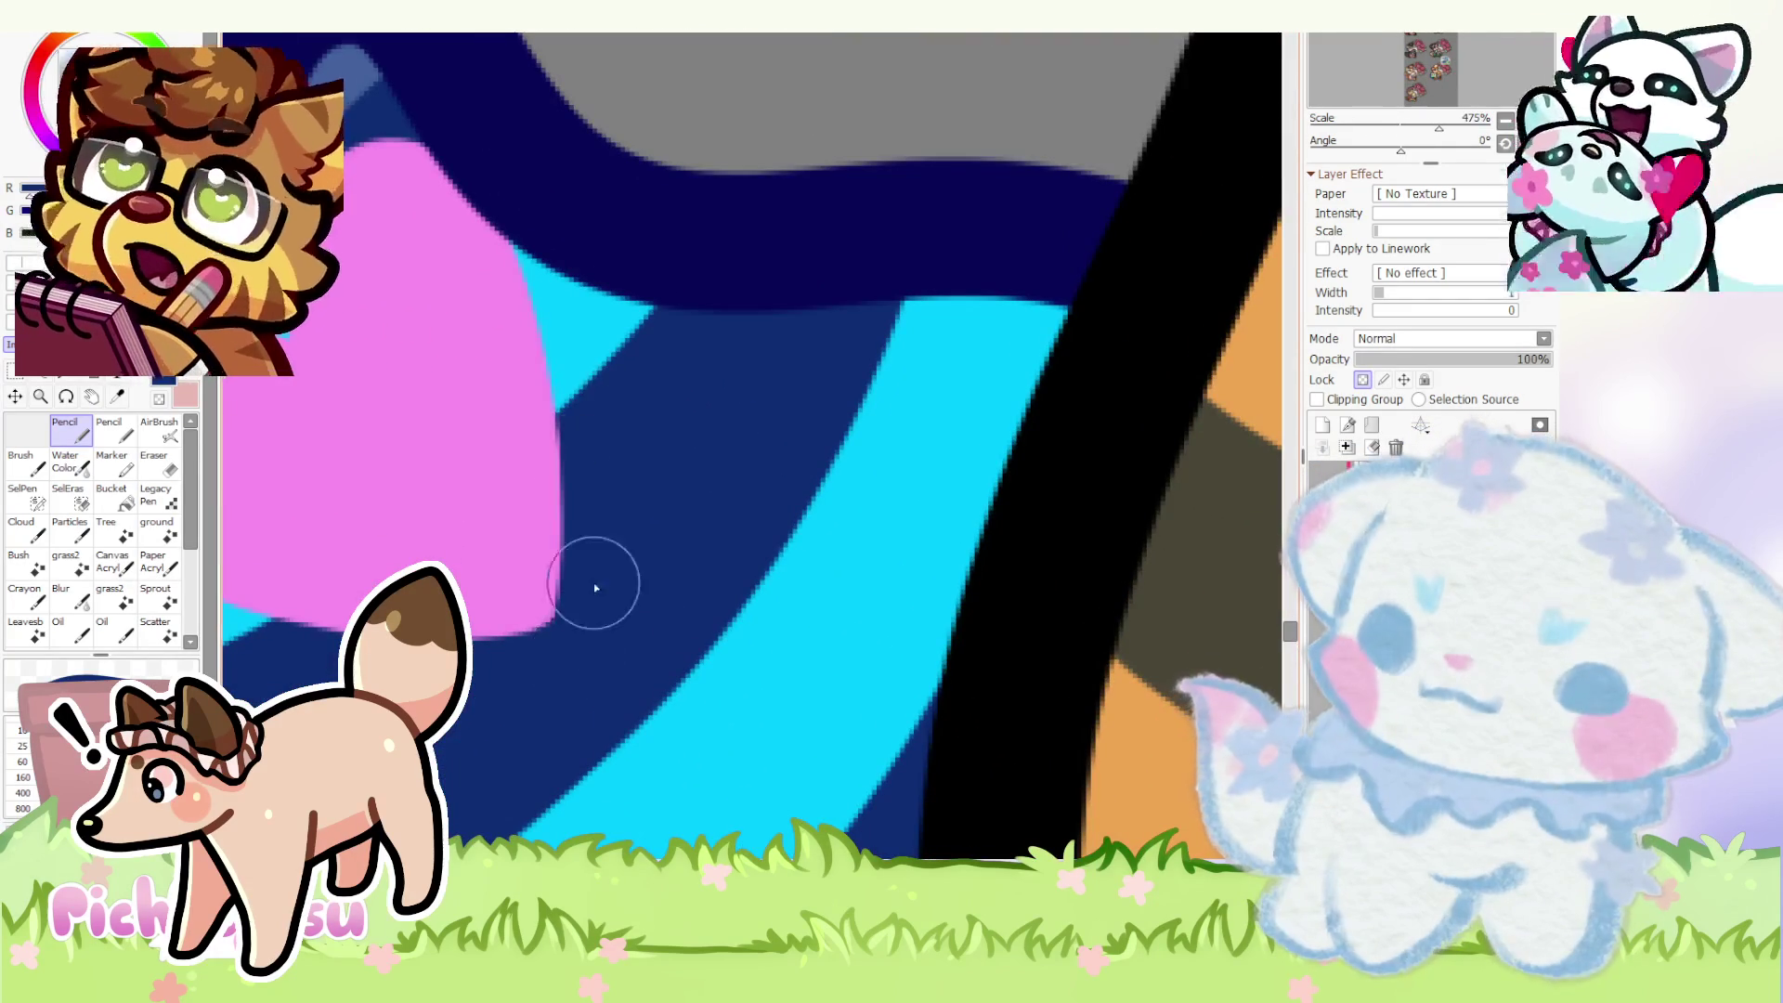
{"action": "scroll", "coordinate": [570, 419], "scroll_direction": "down", "scroll_amount": 2}
{"action": "scroll", "coordinate": [539, 470], "scroll_direction": "down", "scroll_amount": 1}
{"action": "scroll", "coordinate": [698, 530], "scroll_direction": "down", "scroll_amount": 1}
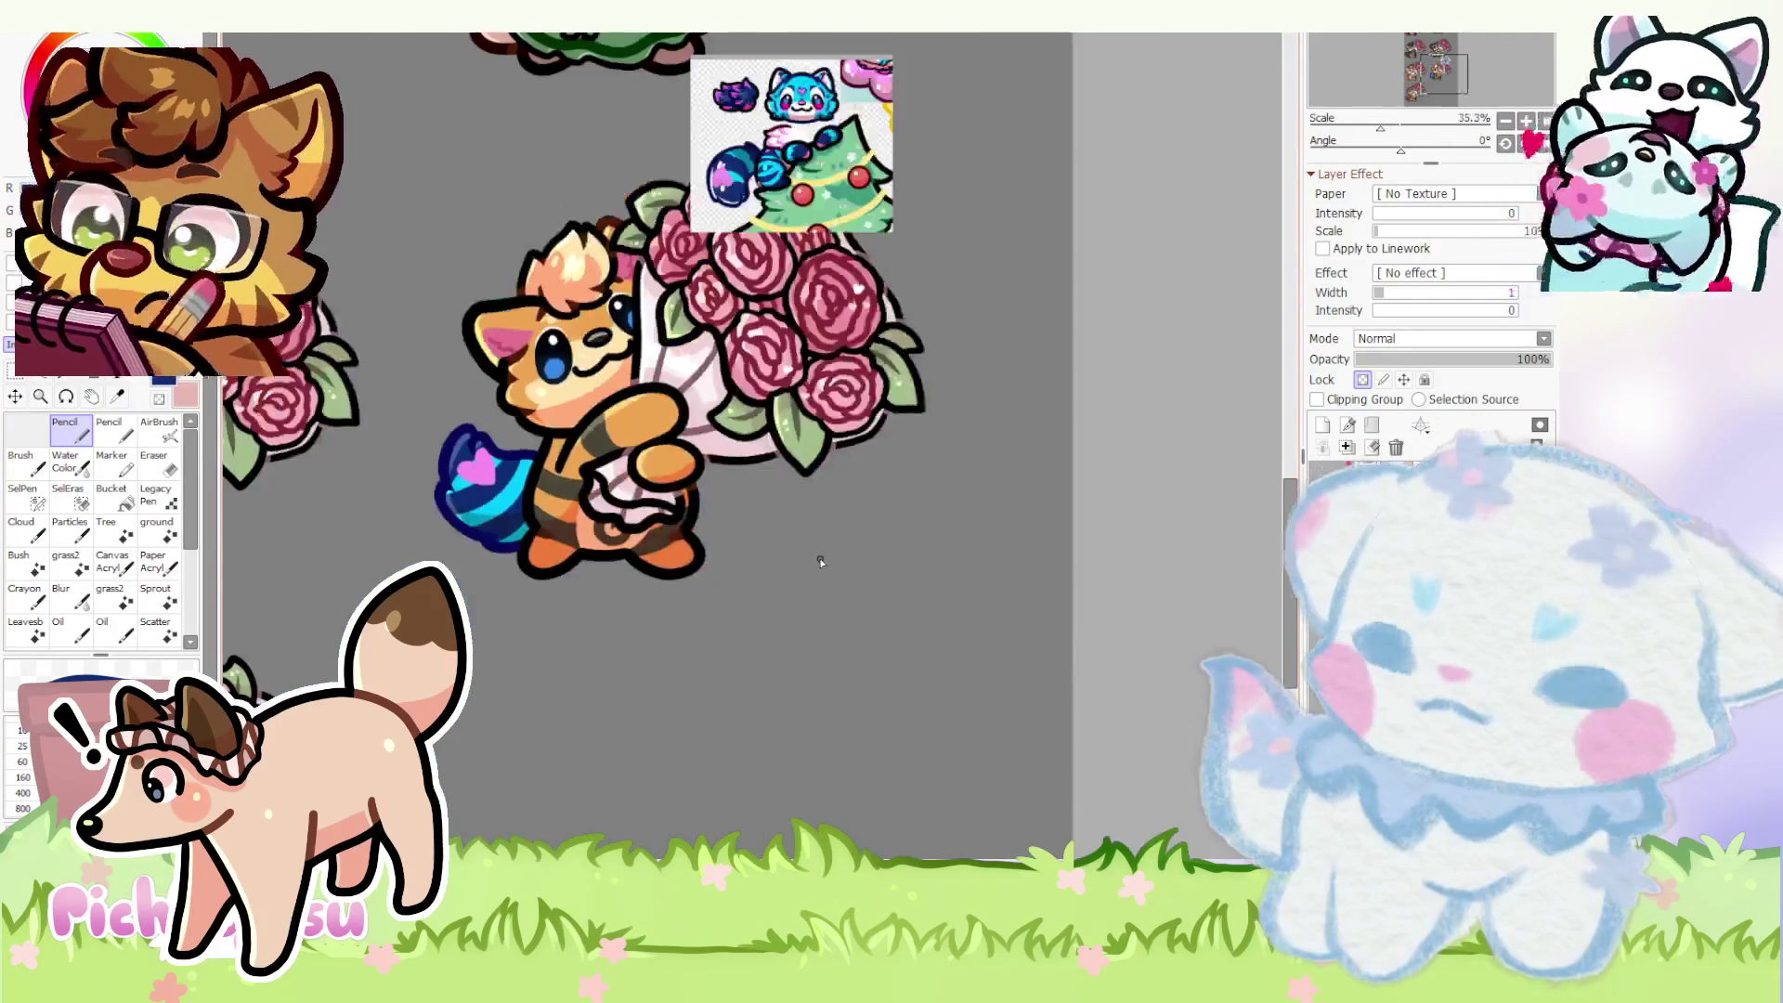
{"action": "scroll", "coordinate": [820, 562], "scroll_direction": "down", "scroll_amount": 1}
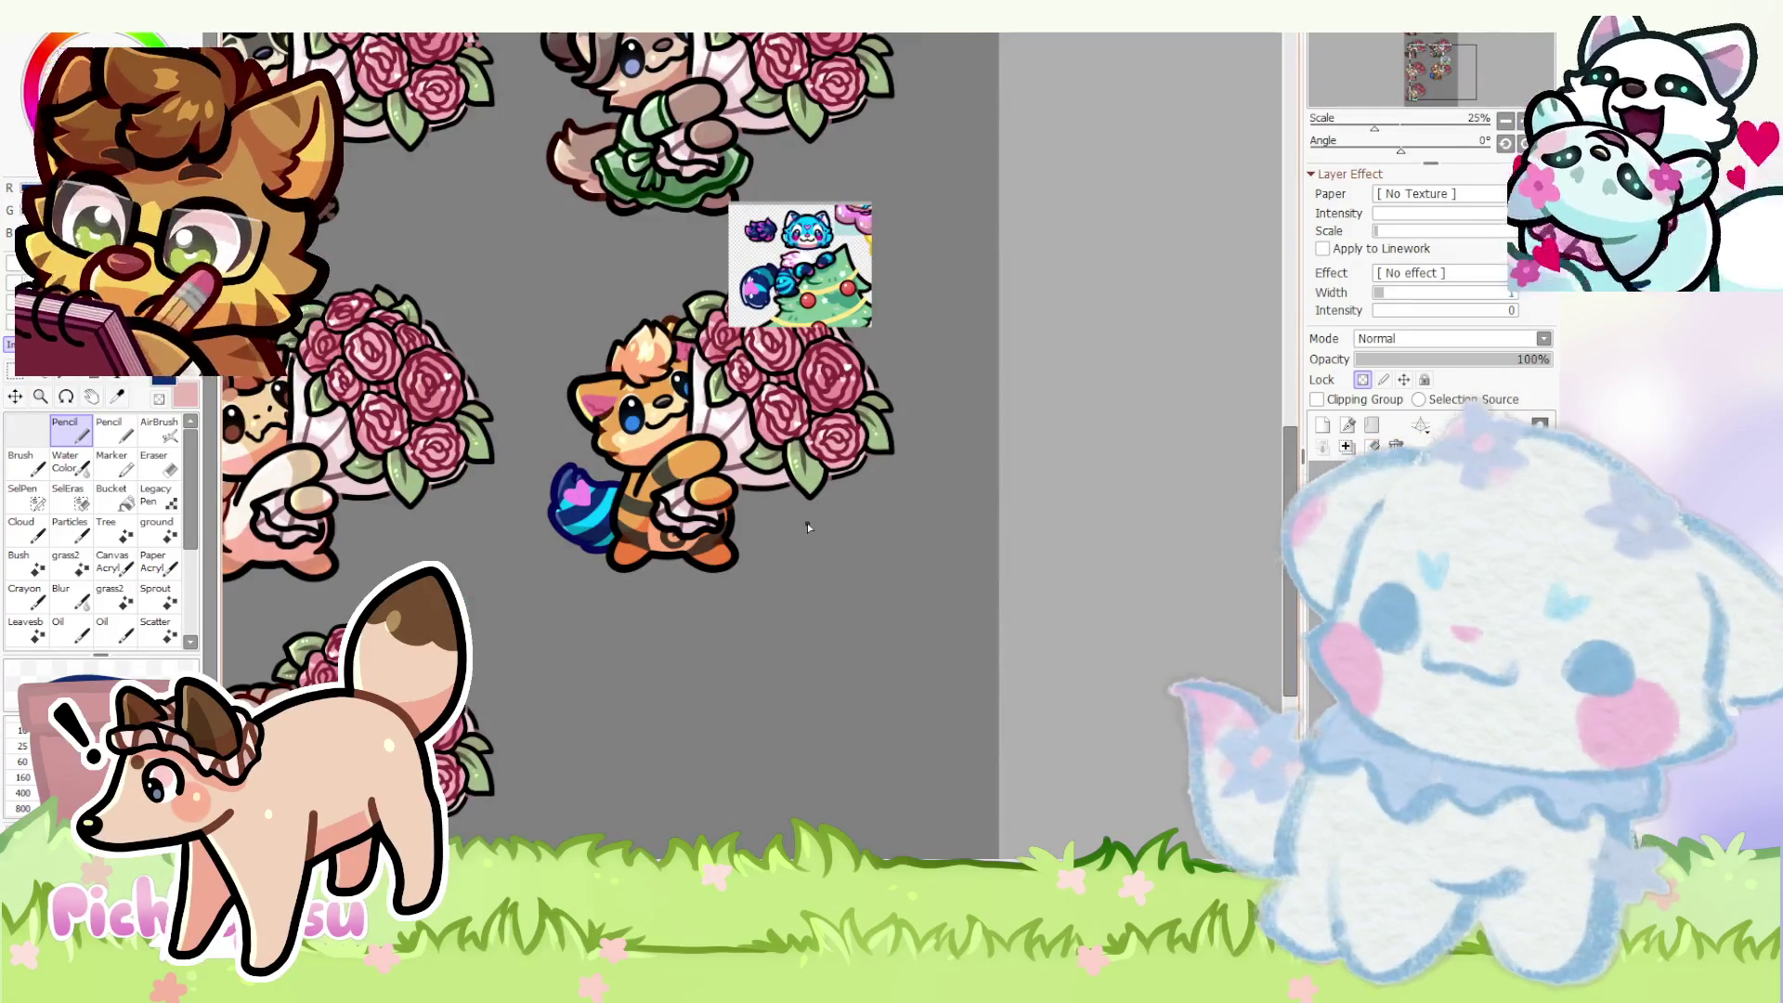
{"action": "scroll", "coordinate": [807, 523], "scroll_direction": "down", "scroll_amount": 1}
{"action": "scroll", "coordinate": [806, 523], "scroll_direction": "up", "scroll_amount": 1}
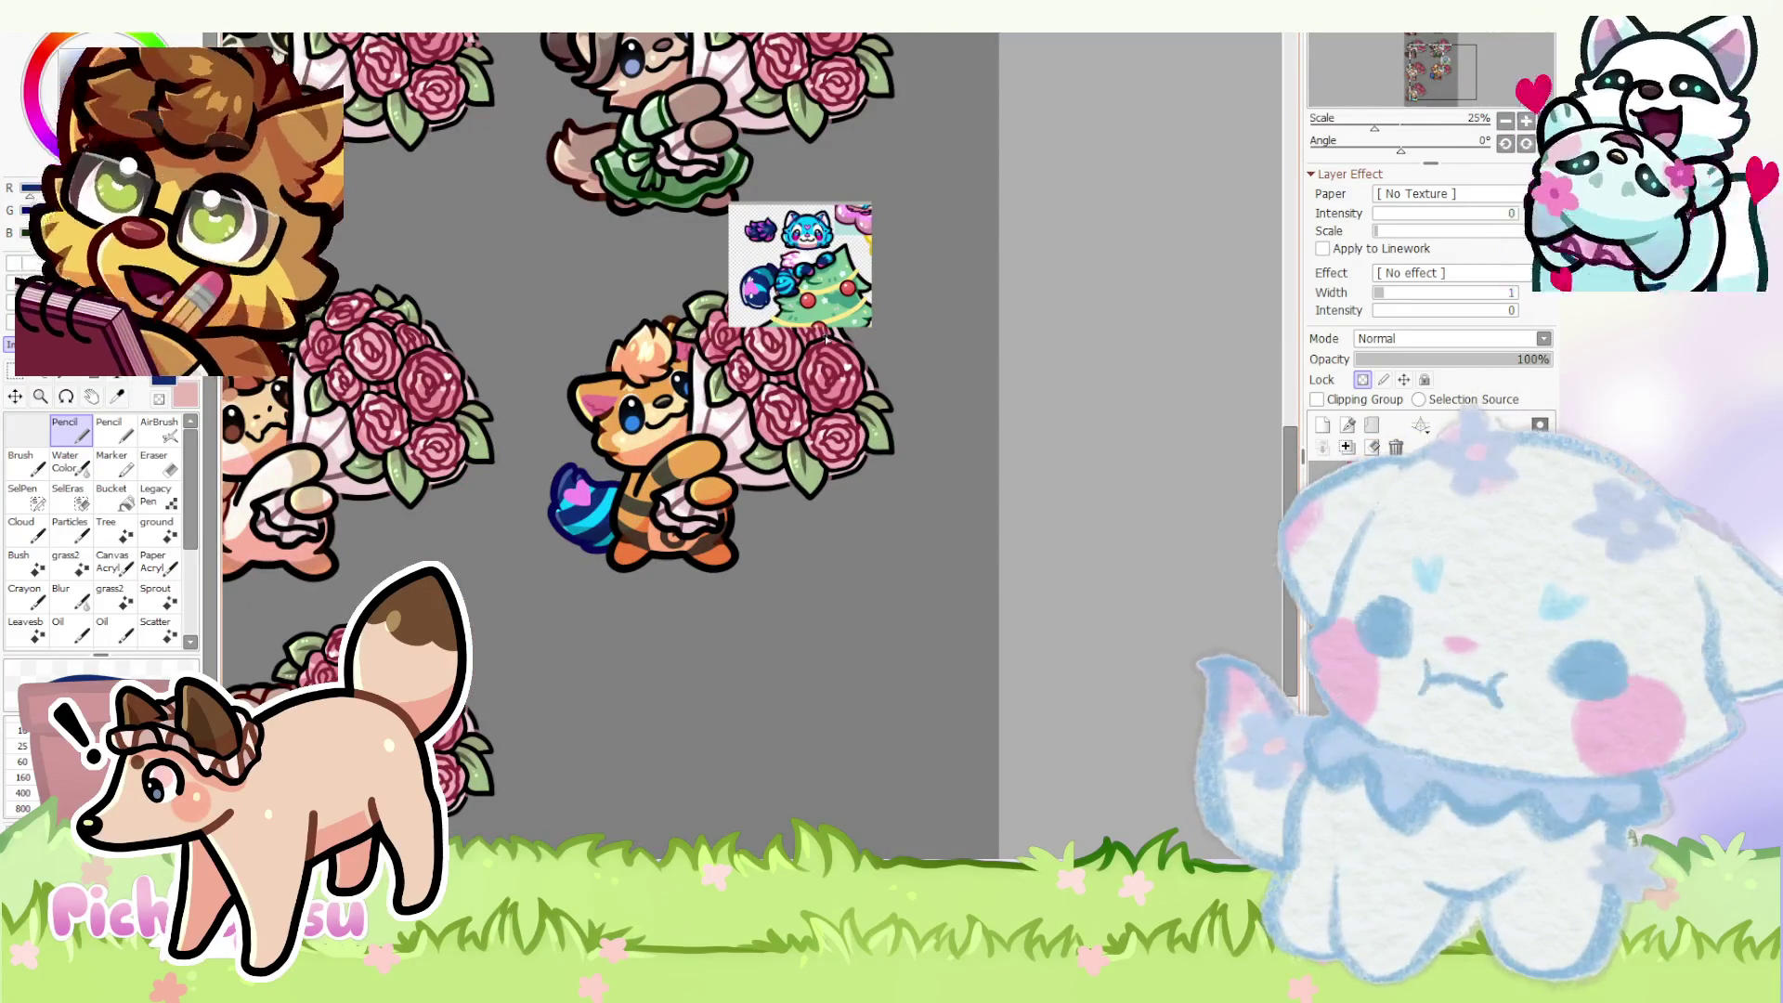
{"action": "scroll", "coordinate": [781, 393], "scroll_direction": "up", "scroll_amount": 1}
{"action": "scroll", "coordinate": [697, 446], "scroll_direction": "up", "scroll_amount": 2}
{"action": "scroll", "coordinate": [613, 488], "scroll_direction": "up", "scroll_amount": 1}
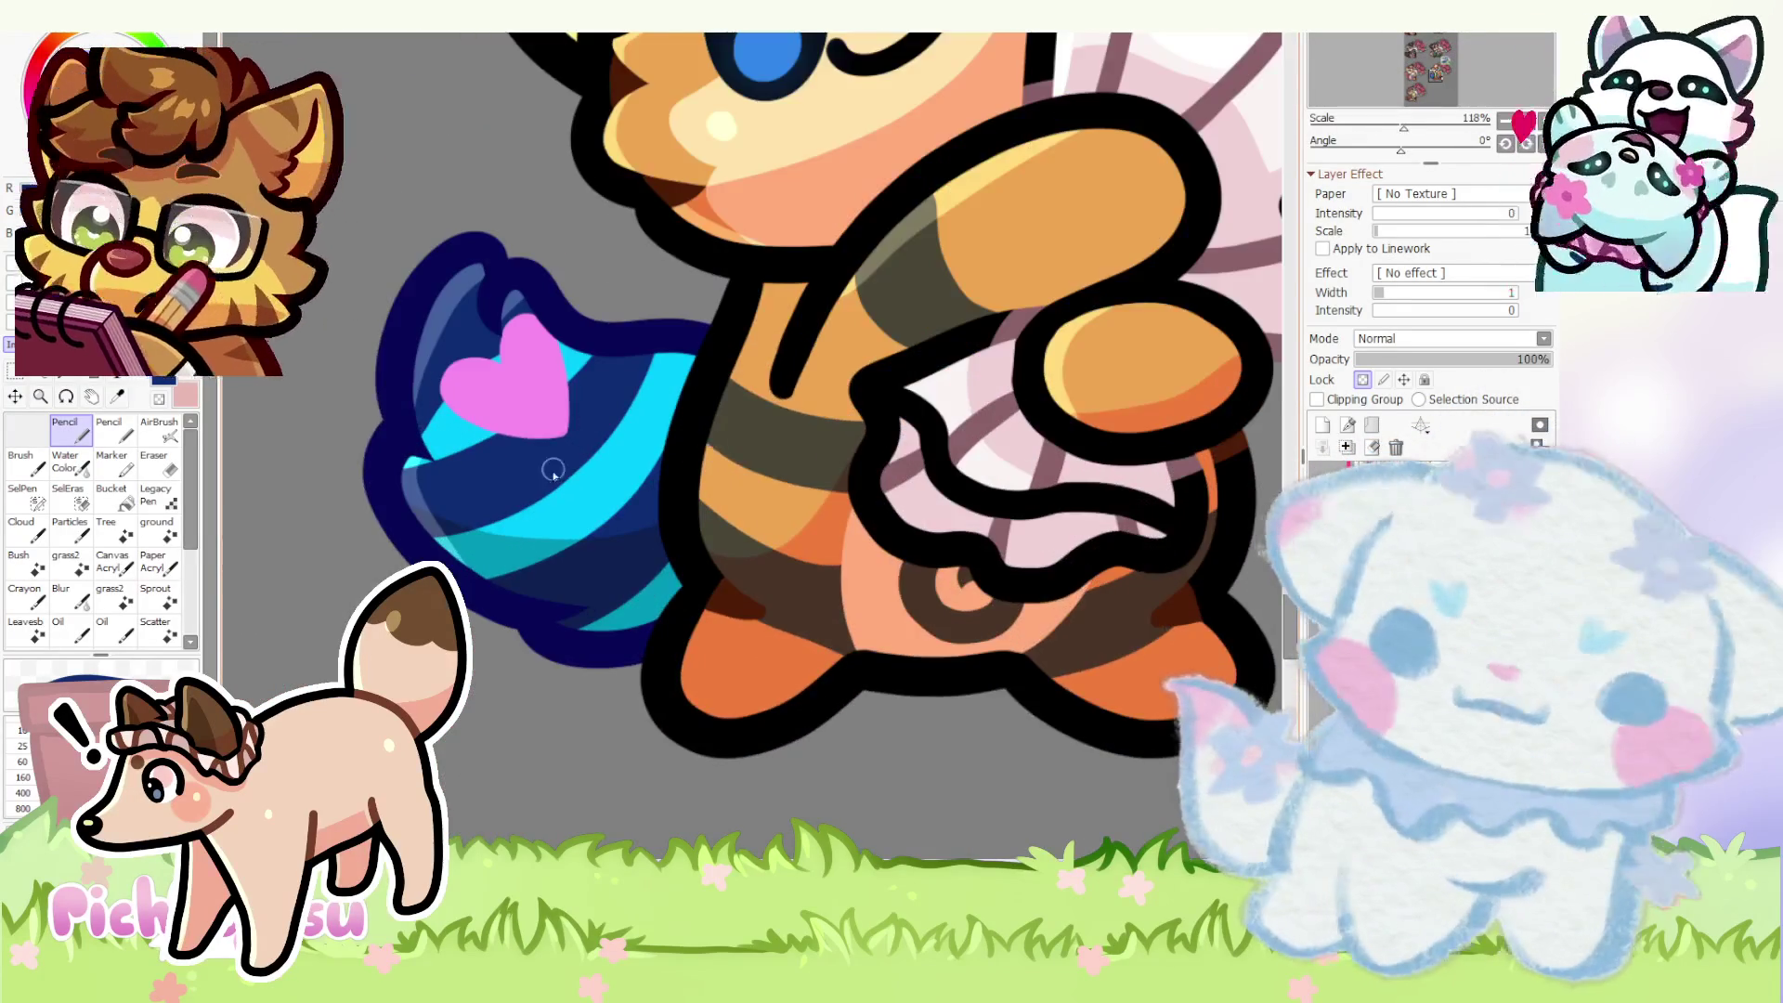
{"action": "scroll", "coordinate": [590, 505], "scroll_direction": "up", "scroll_amount": 1}
{"action": "scroll", "coordinate": [590, 504], "scroll_direction": "down", "scroll_amount": 1}
{"action": "scroll", "coordinate": [590, 506], "scroll_direction": "down", "scroll_amount": 1}
{"action": "scroll", "coordinate": [599, 530], "scroll_direction": "up", "scroll_amount": 2}
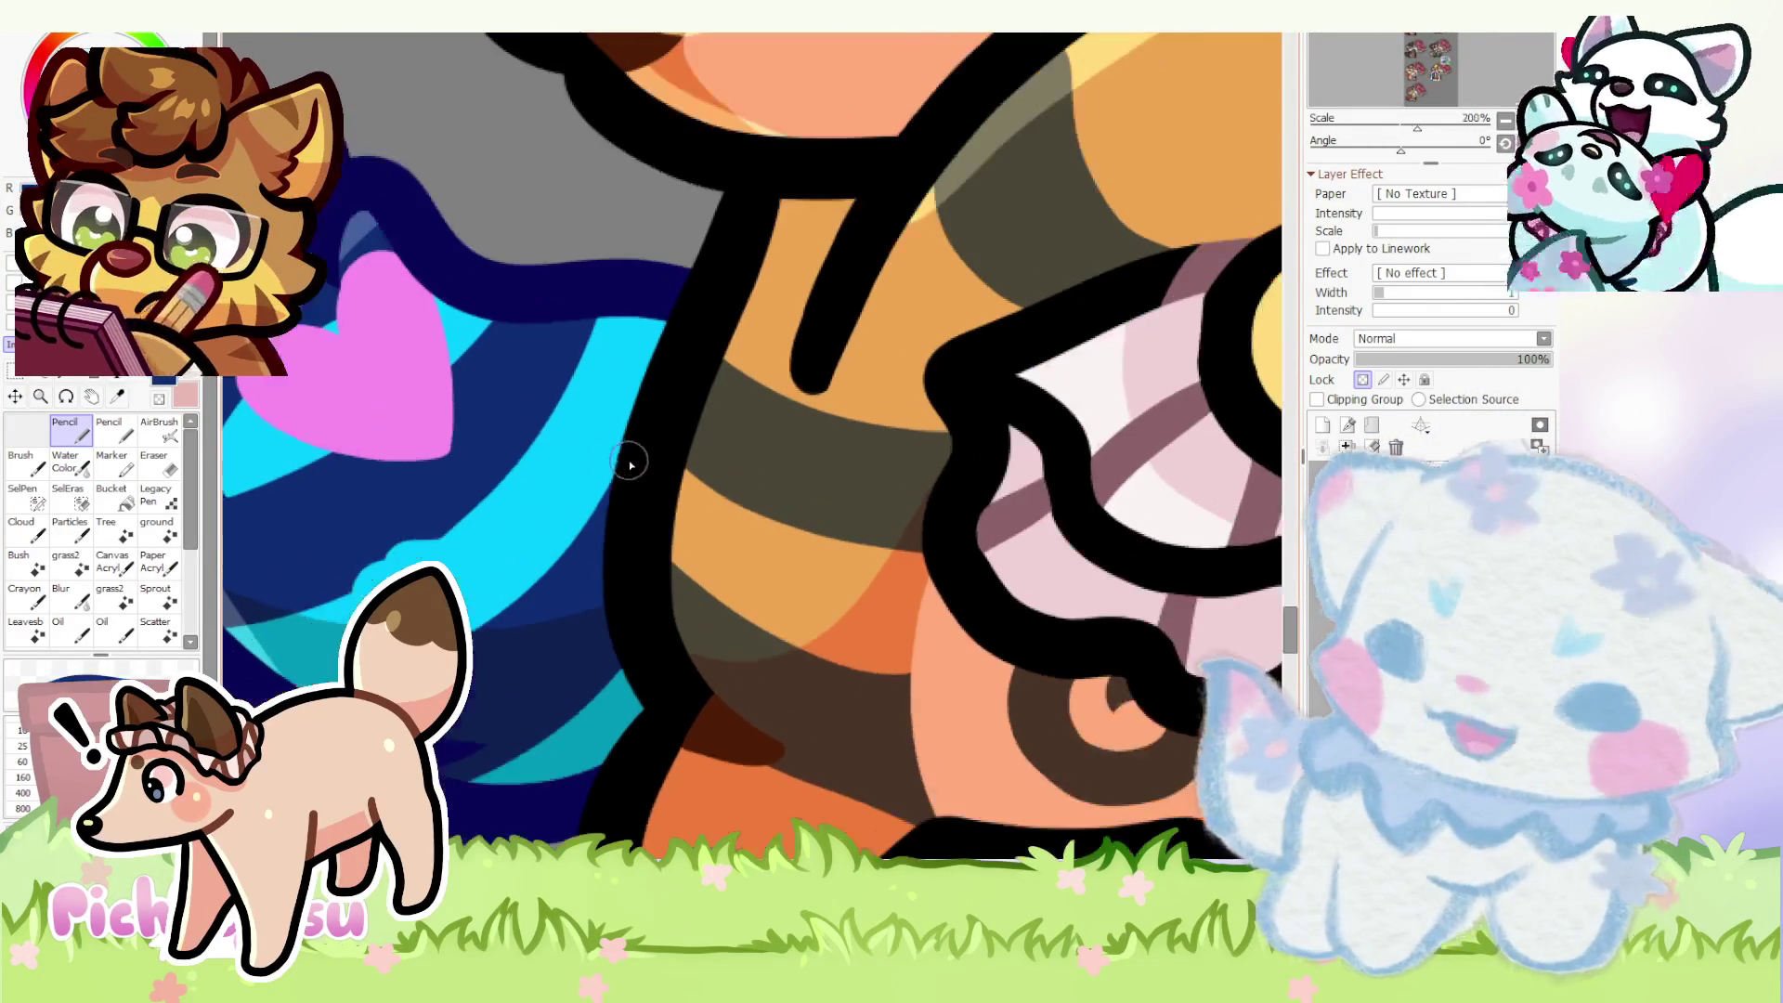
{"action": "scroll", "coordinate": [529, 419], "scroll_direction": "down", "scroll_amount": 2}
{"action": "scroll", "coordinate": [460, 460], "scroll_direction": "up", "scroll_amount": 1}
{"action": "scroll", "coordinate": [419, 475], "scroll_direction": "down", "scroll_amount": 1}
{"action": "scroll", "coordinate": [390, 473], "scroll_direction": "up", "scroll_amount": 1}
{"action": "scroll", "coordinate": [523, 525], "scroll_direction": "up", "scroll_amount": 2}
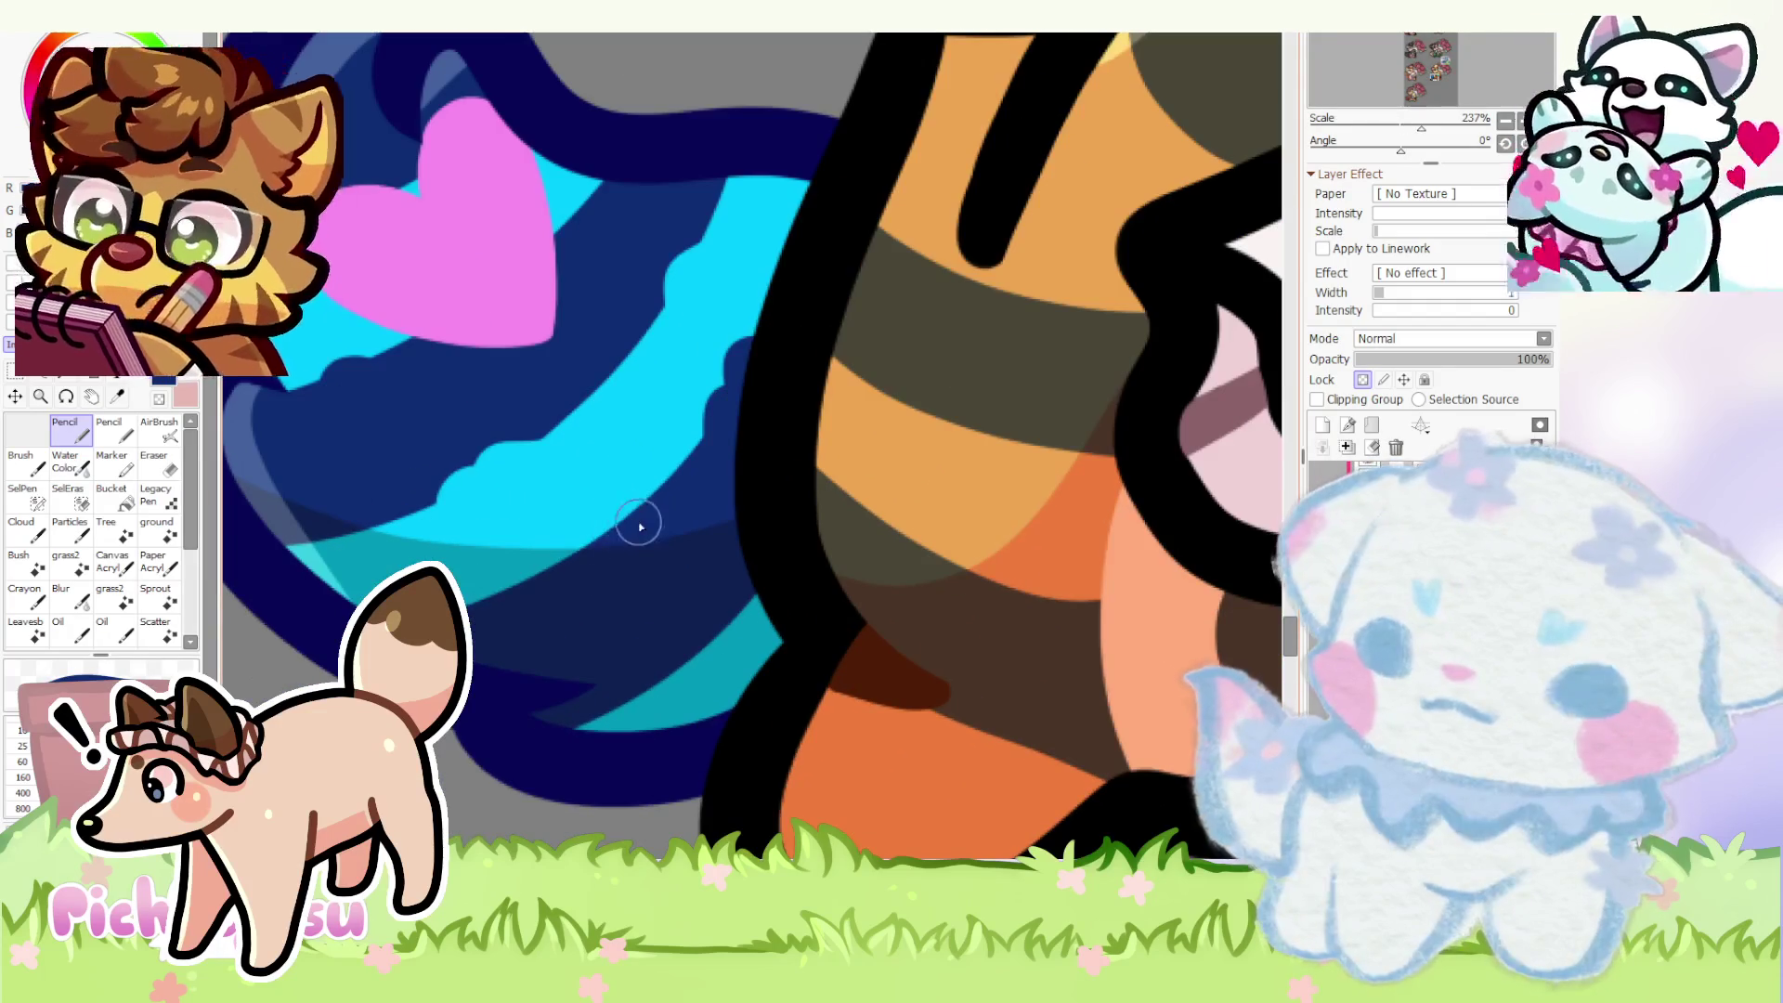
{"action": "scroll", "coordinate": [637, 629], "scroll_direction": "down", "scroll_amount": 2}
{"action": "scroll", "coordinate": [557, 417], "scroll_direction": "down", "scroll_amount": 1}
{"action": "scroll", "coordinate": [539, 418], "scroll_direction": "down", "scroll_amount": 1}
{"action": "scroll", "coordinate": [537, 424], "scroll_direction": "down", "scroll_amount": 1}
{"action": "scroll", "coordinate": [535, 422], "scroll_direction": "up", "scroll_amount": 1}
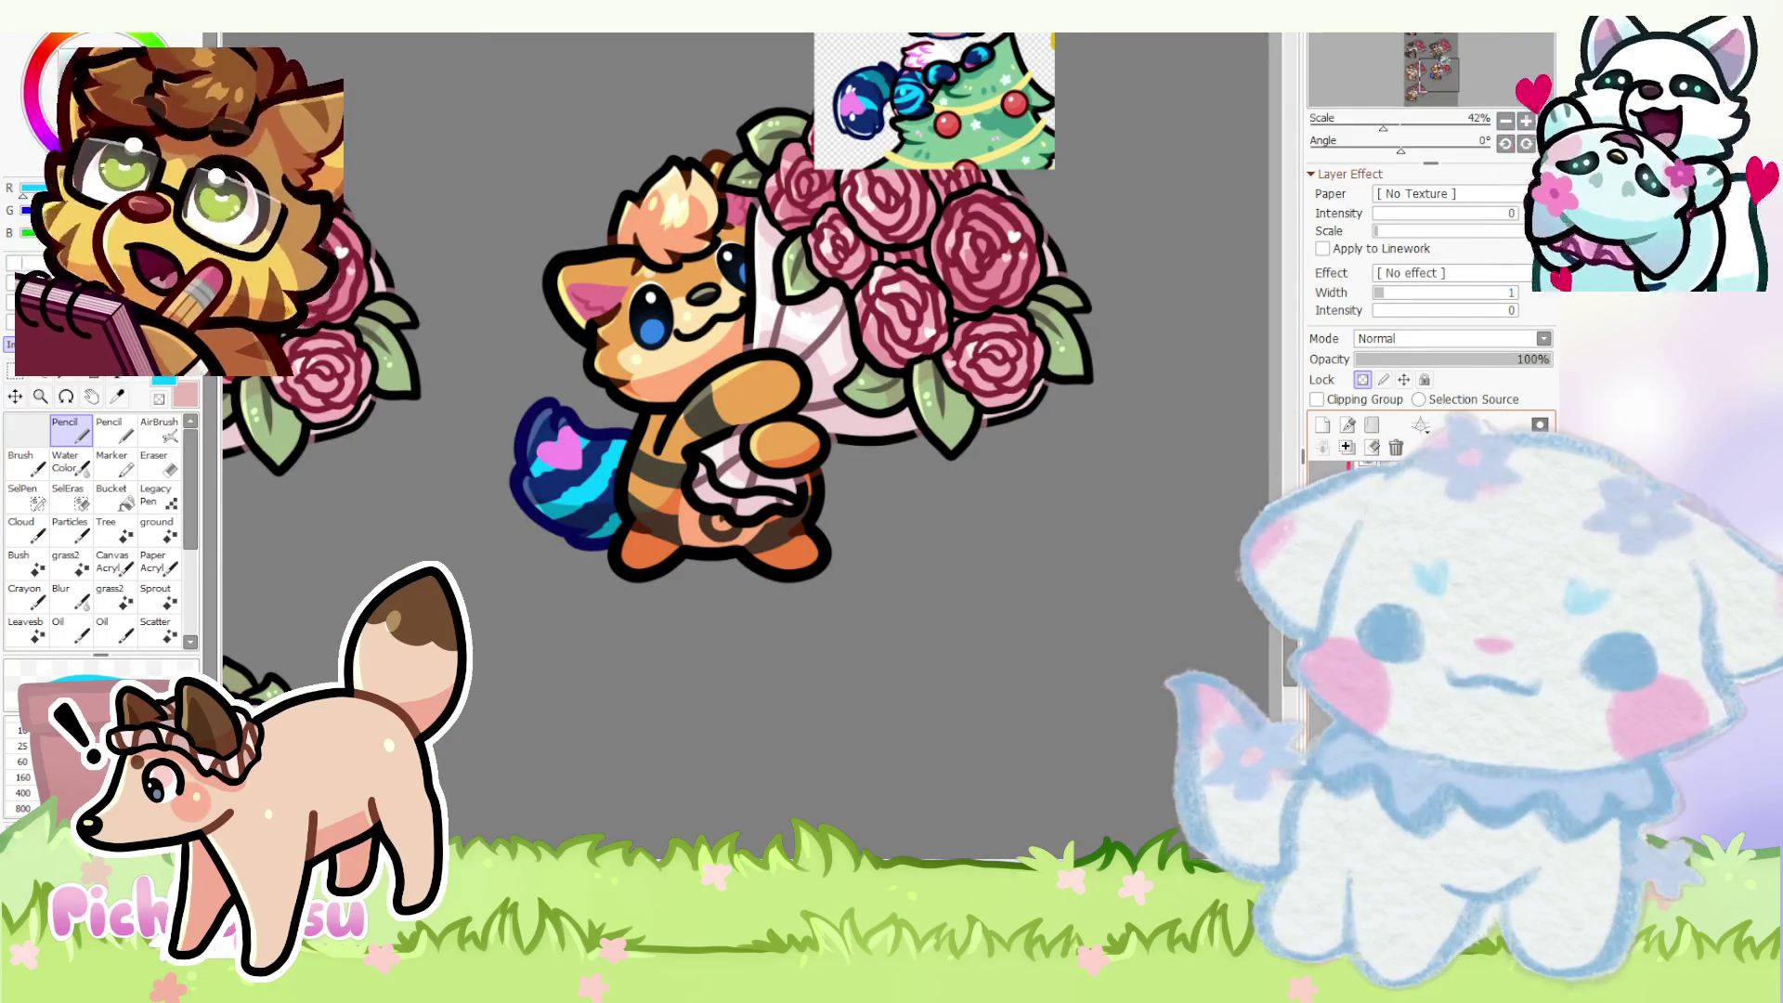
{"action": "scroll", "coordinate": [795, 418], "scroll_direction": "up", "scroll_amount": 2}
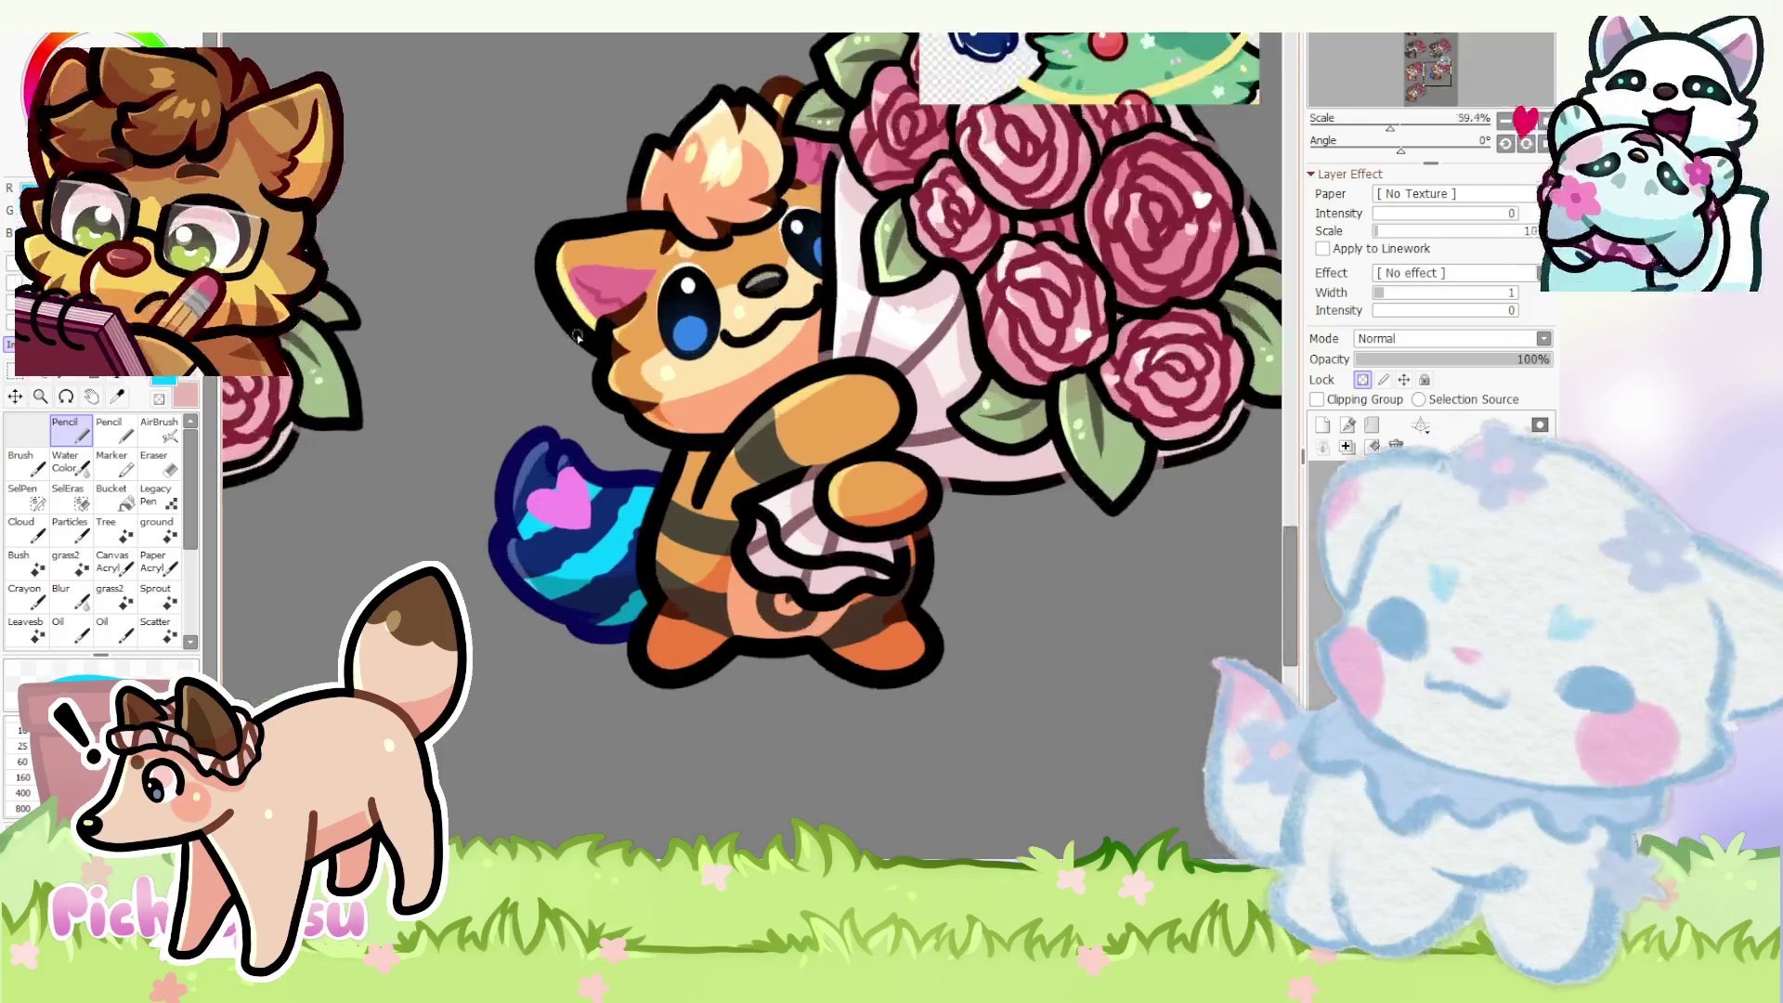
{"action": "scroll", "coordinate": [796, 417], "scroll_direction": "up", "scroll_amount": 1}
{"action": "left_click", "coordinate": [1422, 557]}
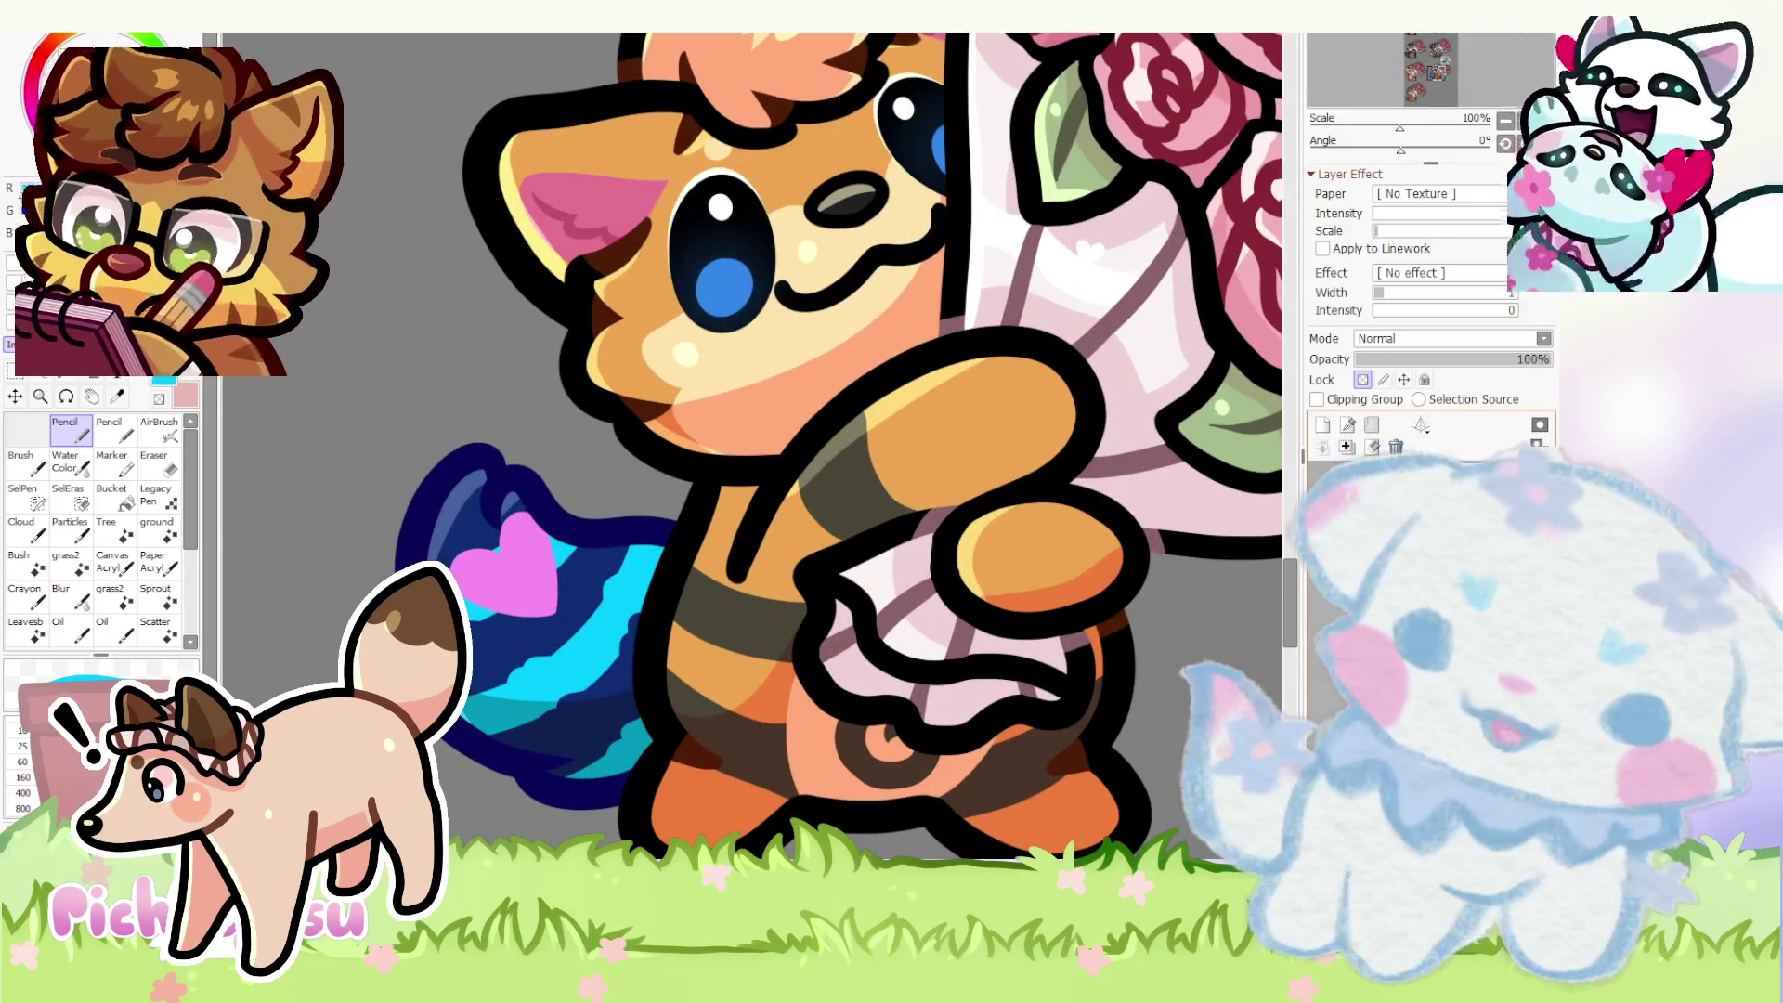
{"action": "scroll", "coordinate": [798, 505], "scroll_direction": "down", "scroll_amount": 2}
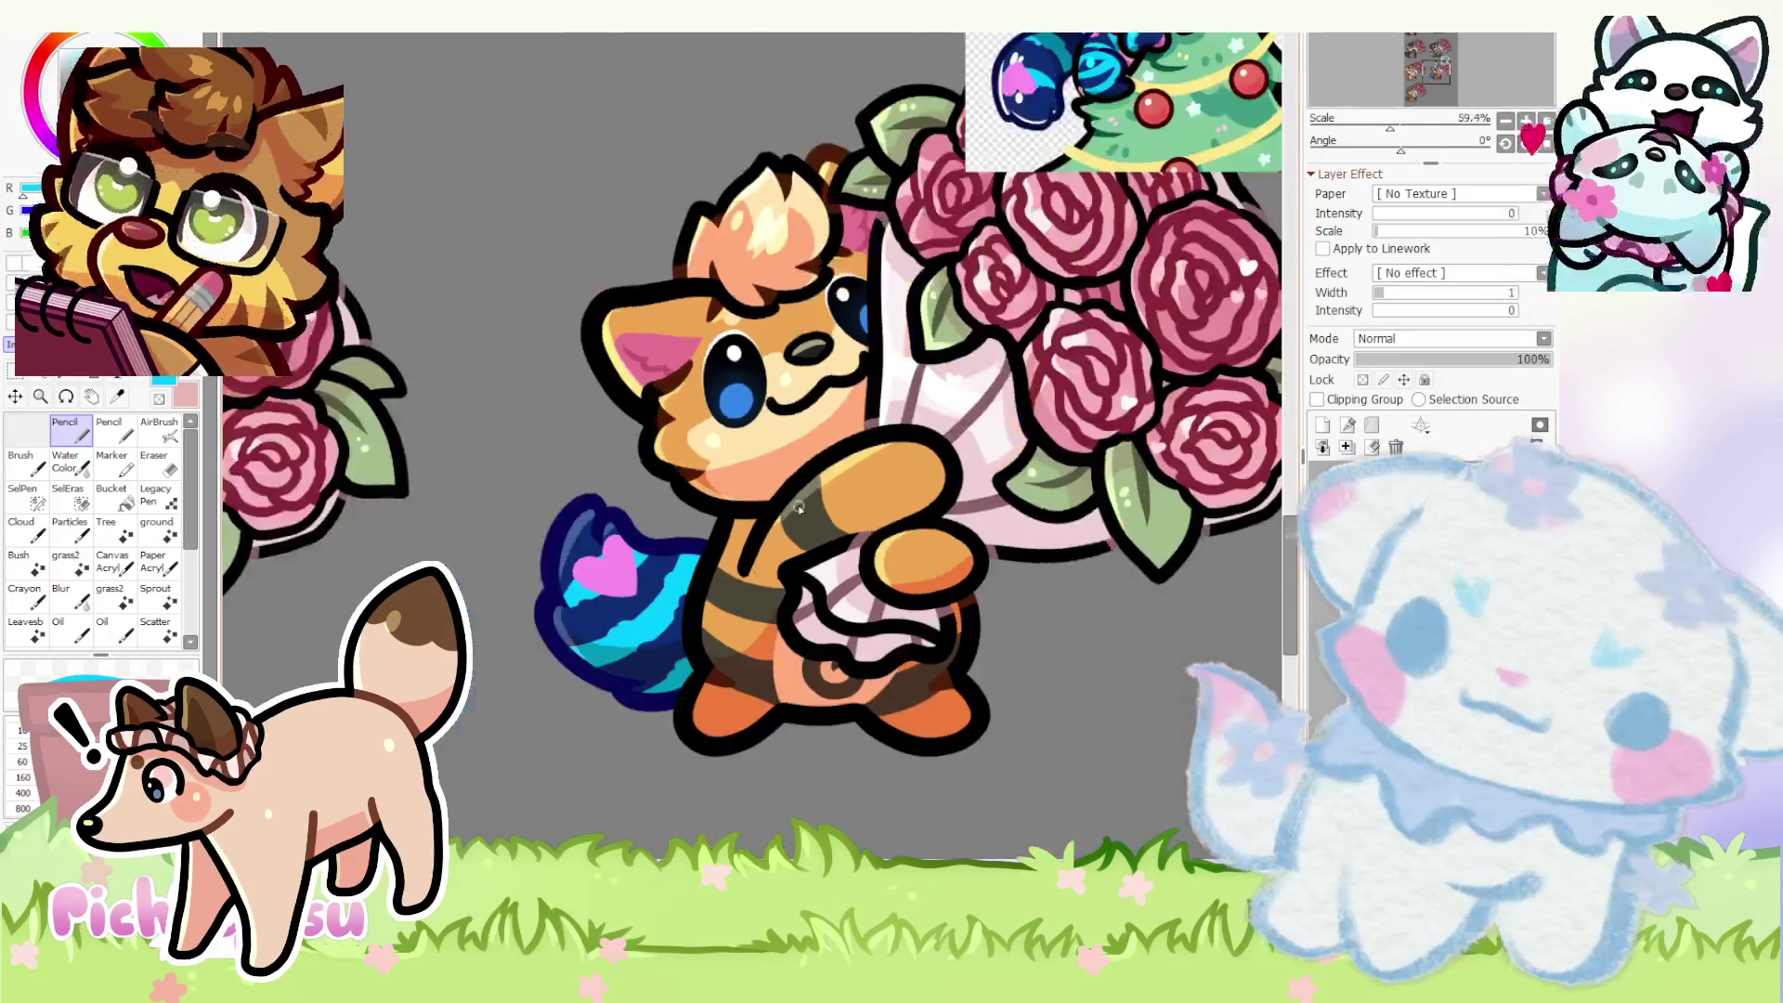
{"action": "scroll", "coordinate": [799, 506], "scroll_direction": "up", "scroll_amount": 2}
{"action": "left_click", "coordinate": [798, 506], "text": "alt"}
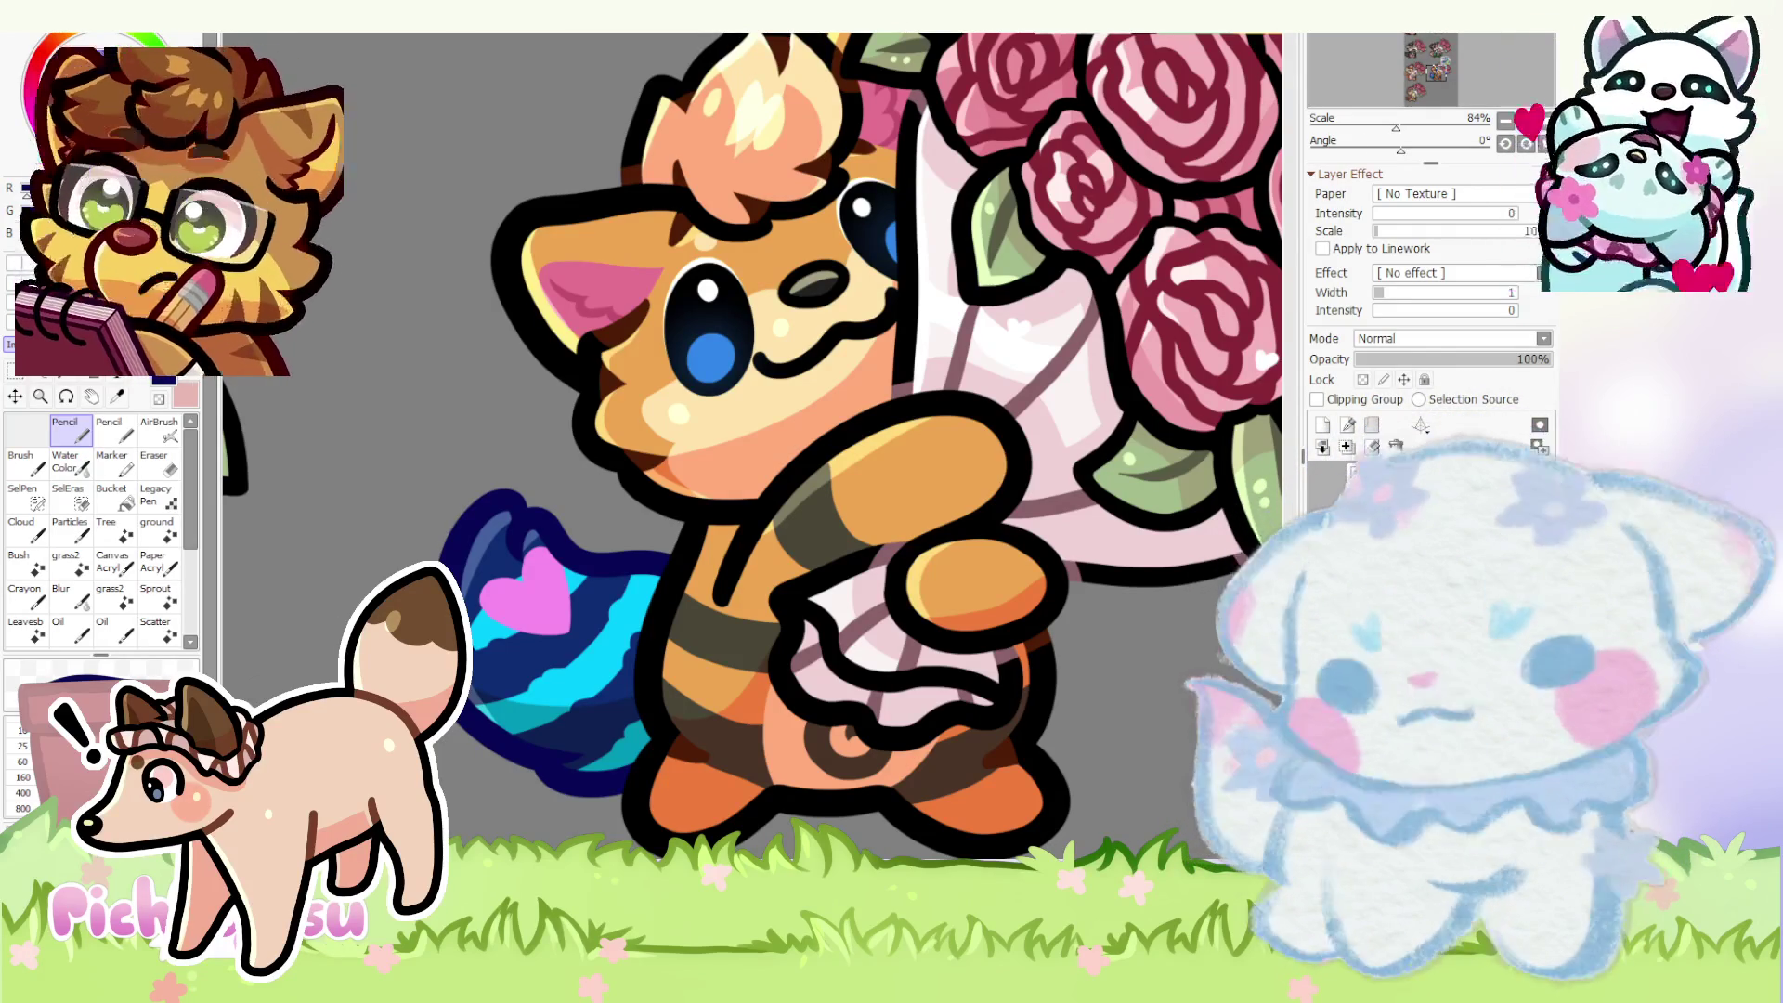
{"action": "scroll", "coordinate": [564, 469], "scroll_direction": "down", "scroll_amount": 4}
{"action": "scroll", "coordinate": [563, 470], "scroll_direction": "down", "scroll_amount": 2}
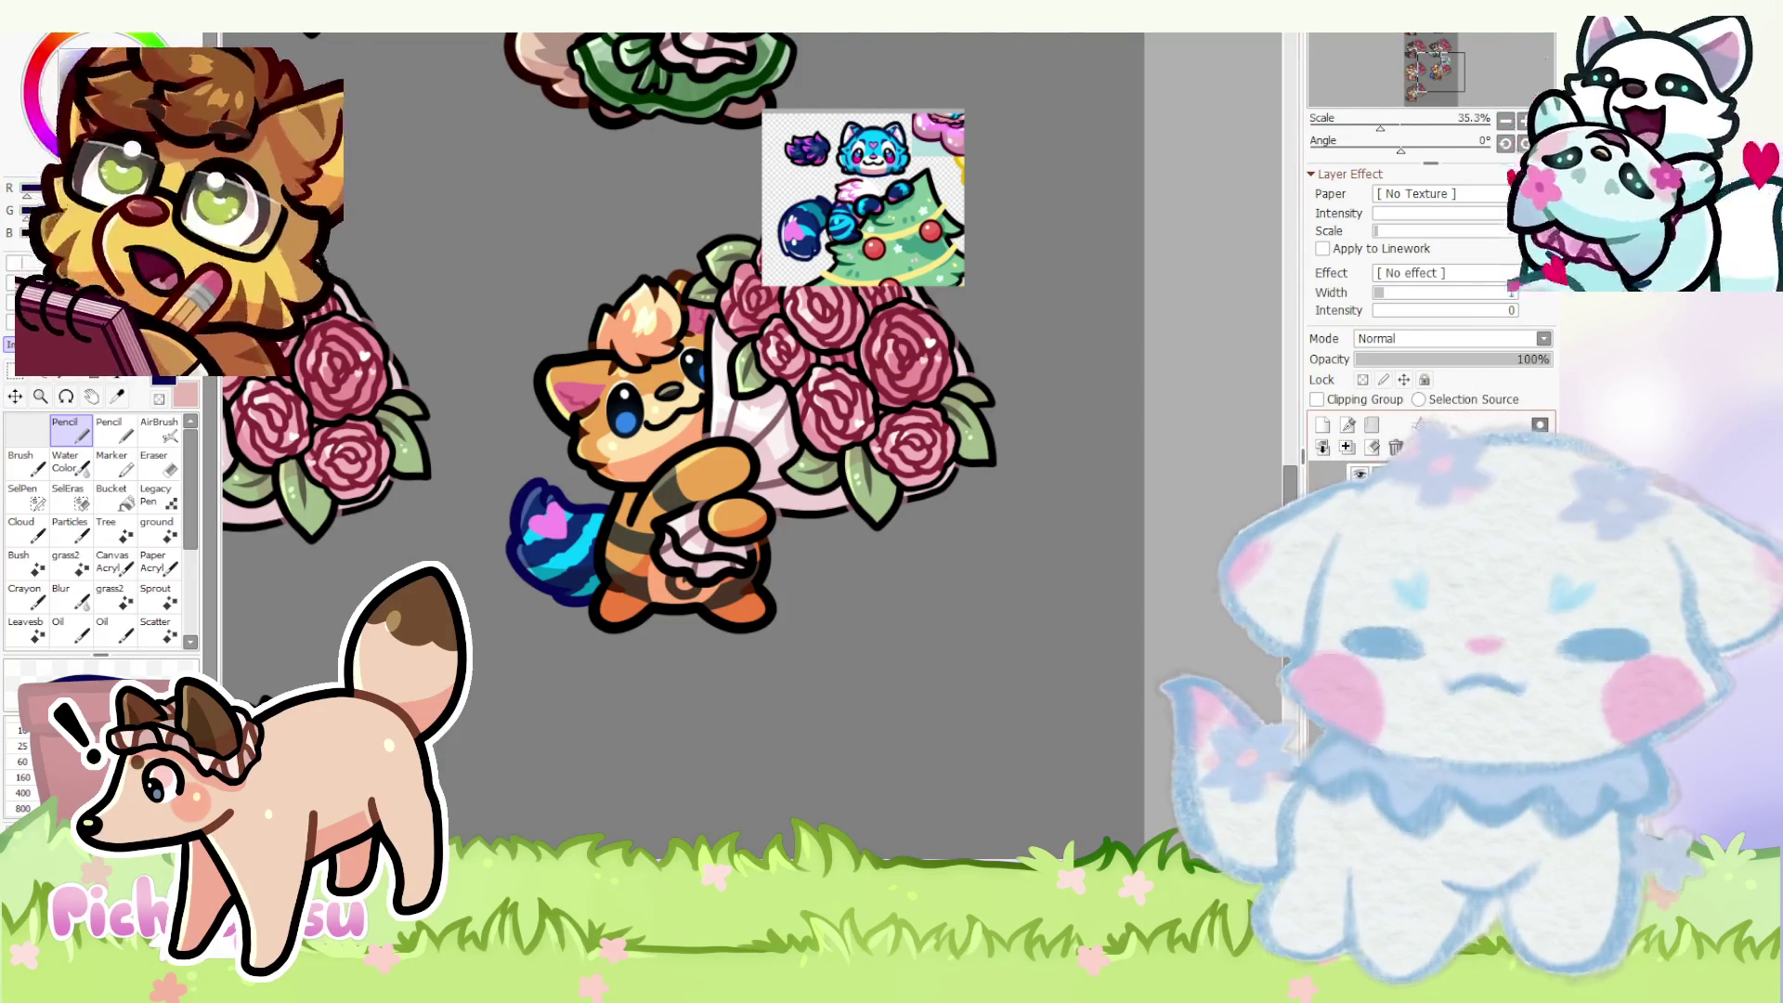
{"action": "scroll", "coordinate": [683, 446], "scroll_direction": "down", "scroll_amount": 3}
{"action": "scroll", "coordinate": [683, 446], "scroll_direction": "up", "scroll_amount": 1}
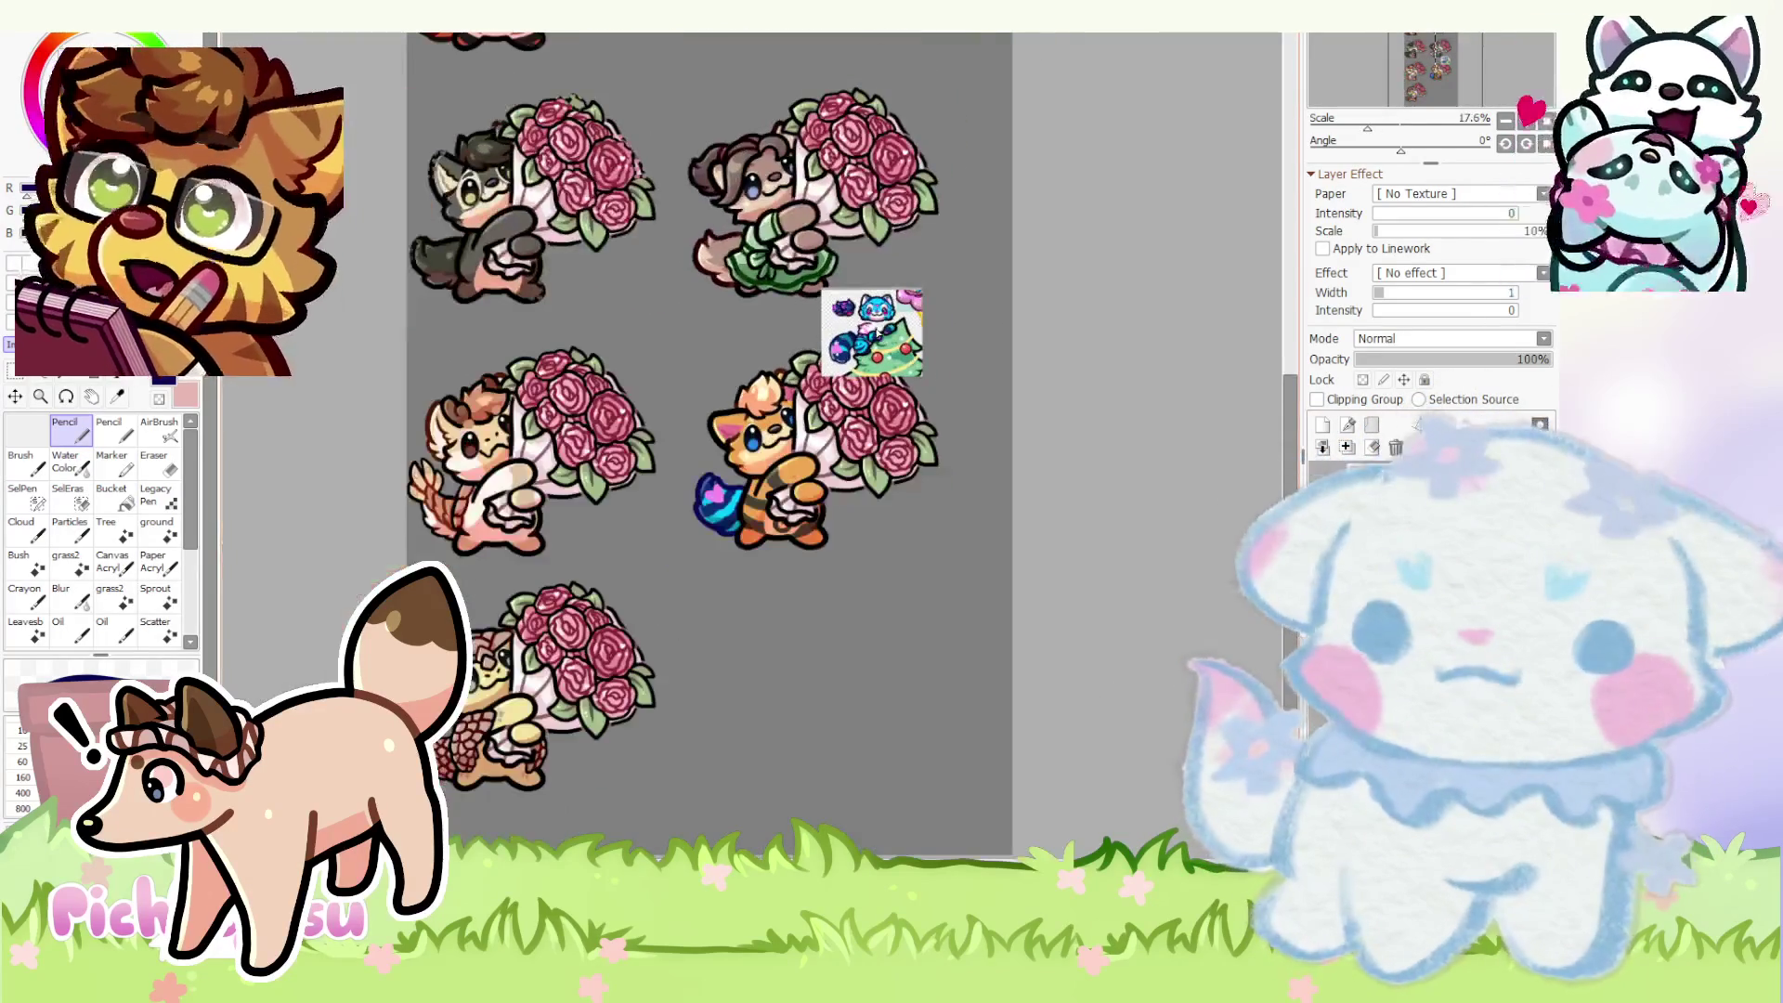
{"action": "scroll", "coordinate": [877, 341], "scroll_direction": "up", "scroll_amount": 3}
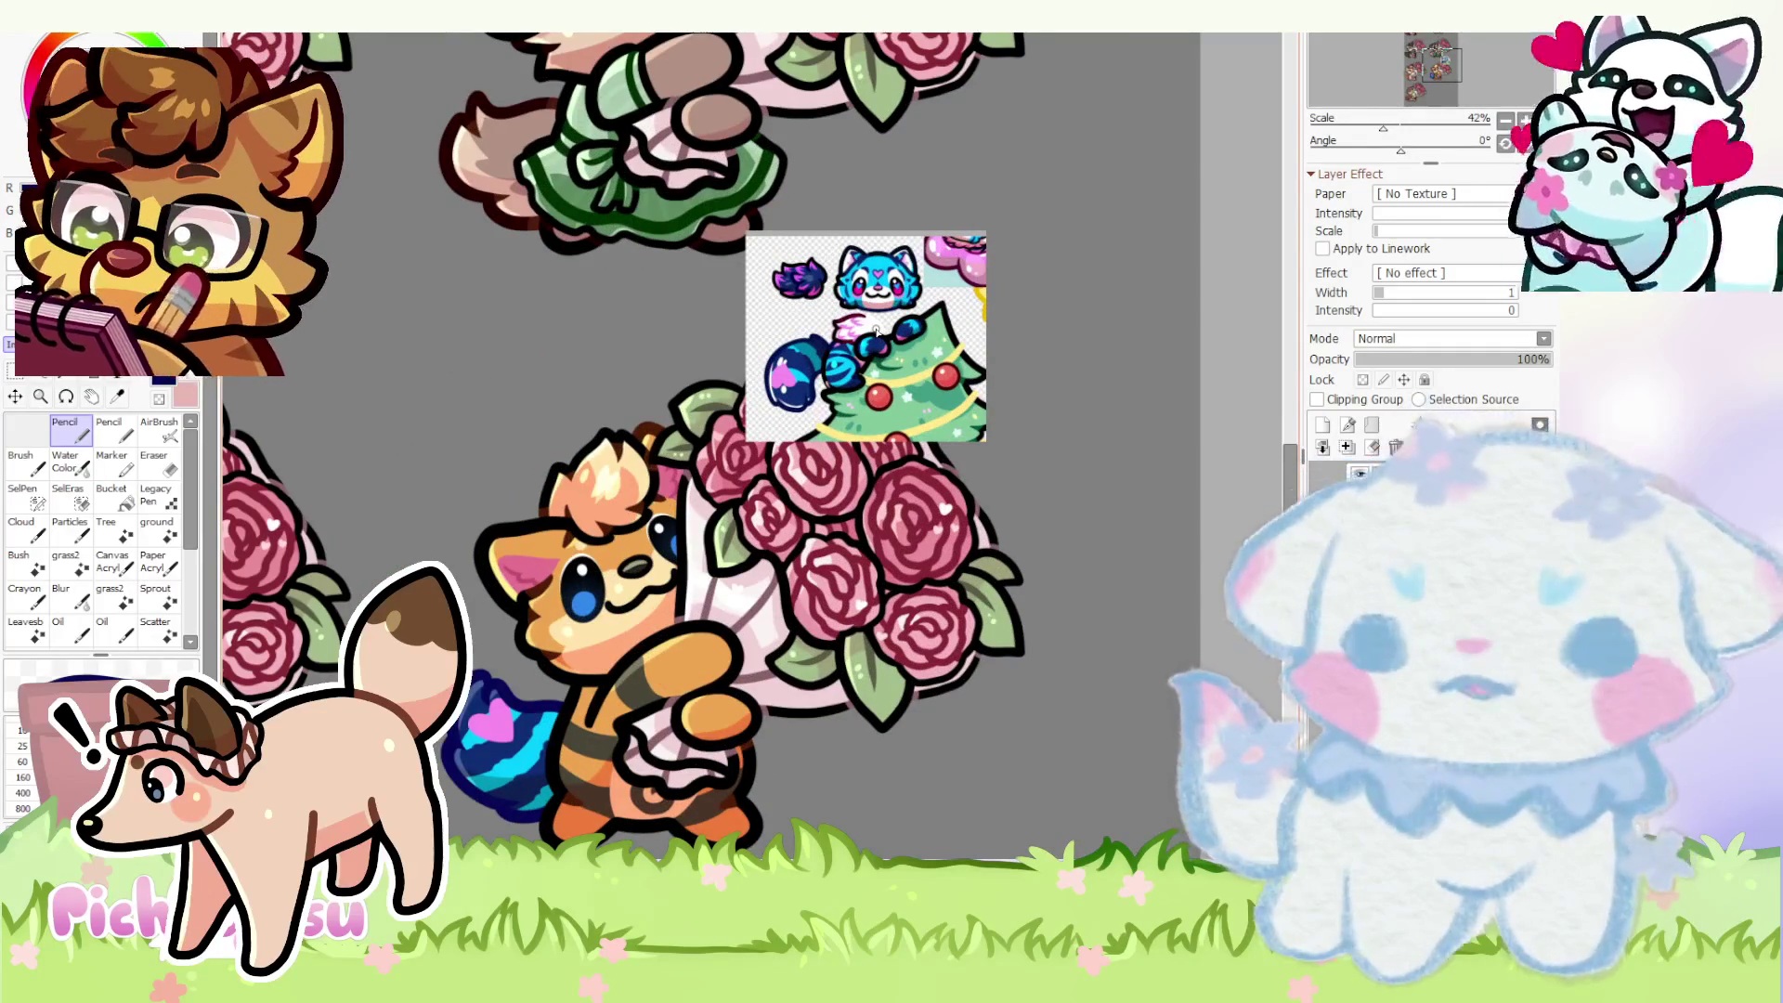
{"action": "scroll", "coordinate": [876, 331], "scroll_direction": "down", "scroll_amount": 1}
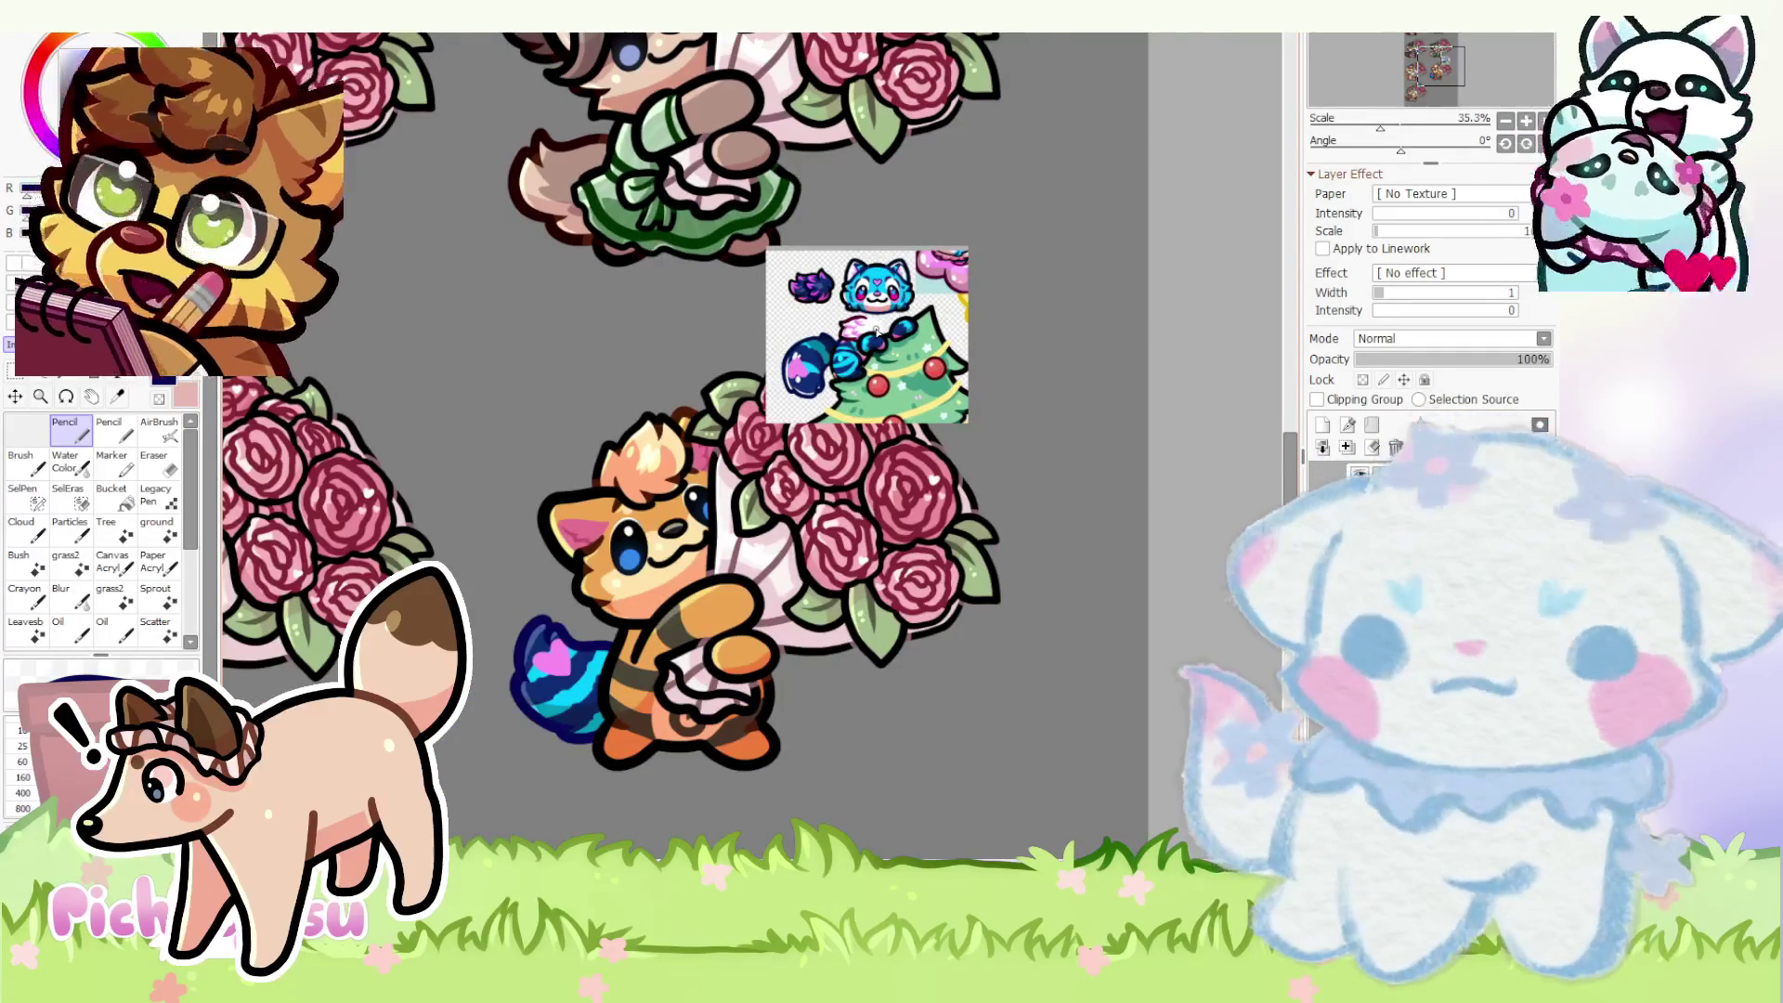
{"action": "scroll", "coordinate": [878, 348], "scroll_direction": "down", "scroll_amount": 2}
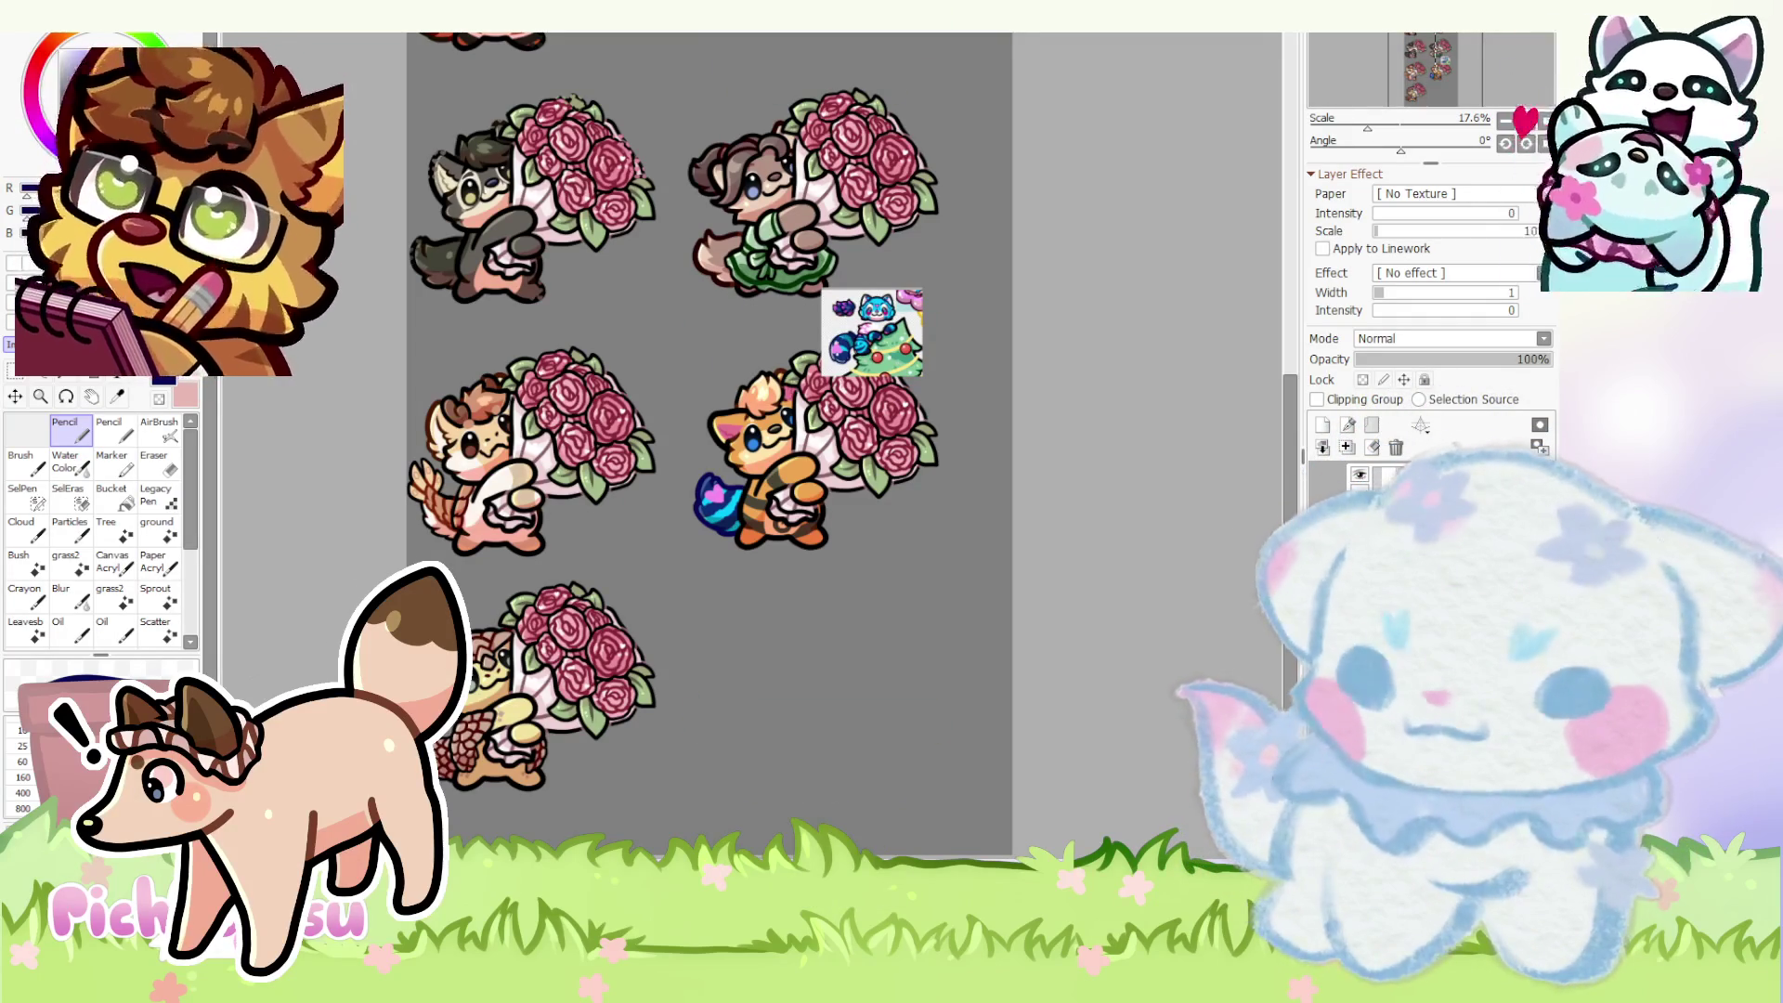
{"action": "scroll", "coordinate": [875, 367], "scroll_direction": "up", "scroll_amount": 3}
{"action": "scroll", "coordinate": [875, 366], "scroll_direction": "down", "scroll_amount": 1}
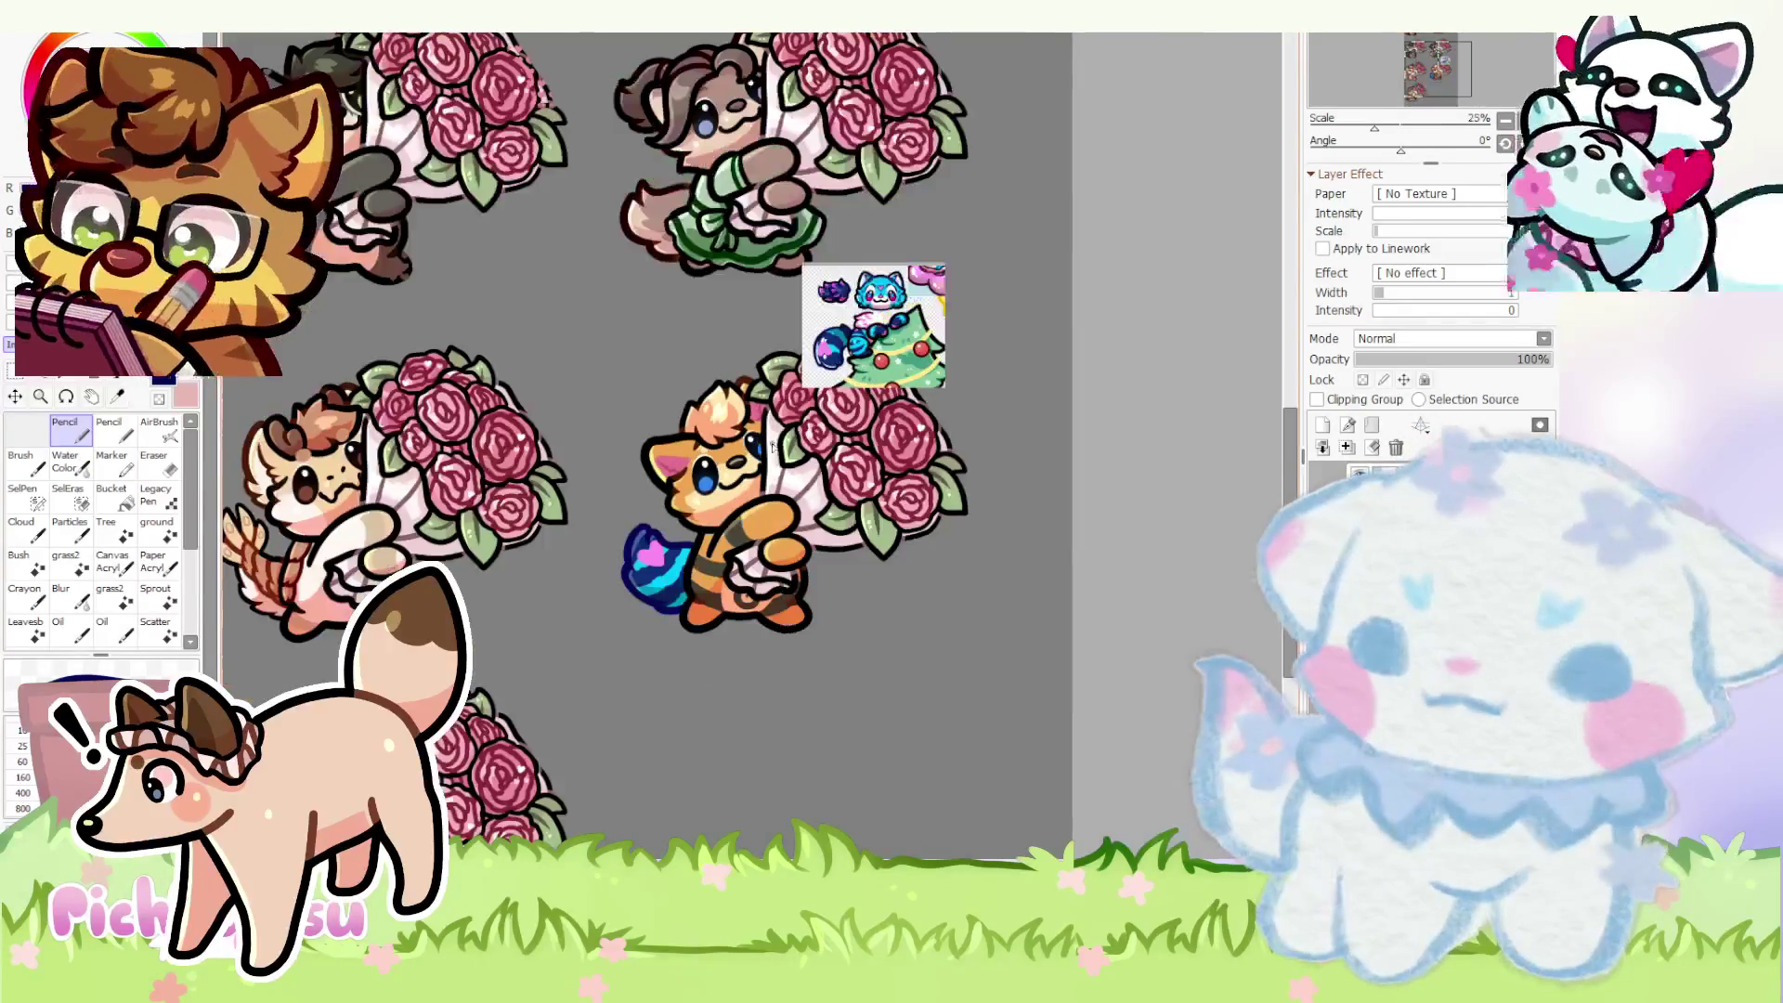
{"action": "scroll", "coordinate": [875, 366], "scroll_direction": "up", "scroll_amount": 2}
{"action": "scroll", "coordinate": [702, 533], "scroll_direction": "up", "scroll_amount": 2}
{"action": "scroll", "coordinate": [702, 532], "scroll_direction": "up", "scroll_amount": 2}
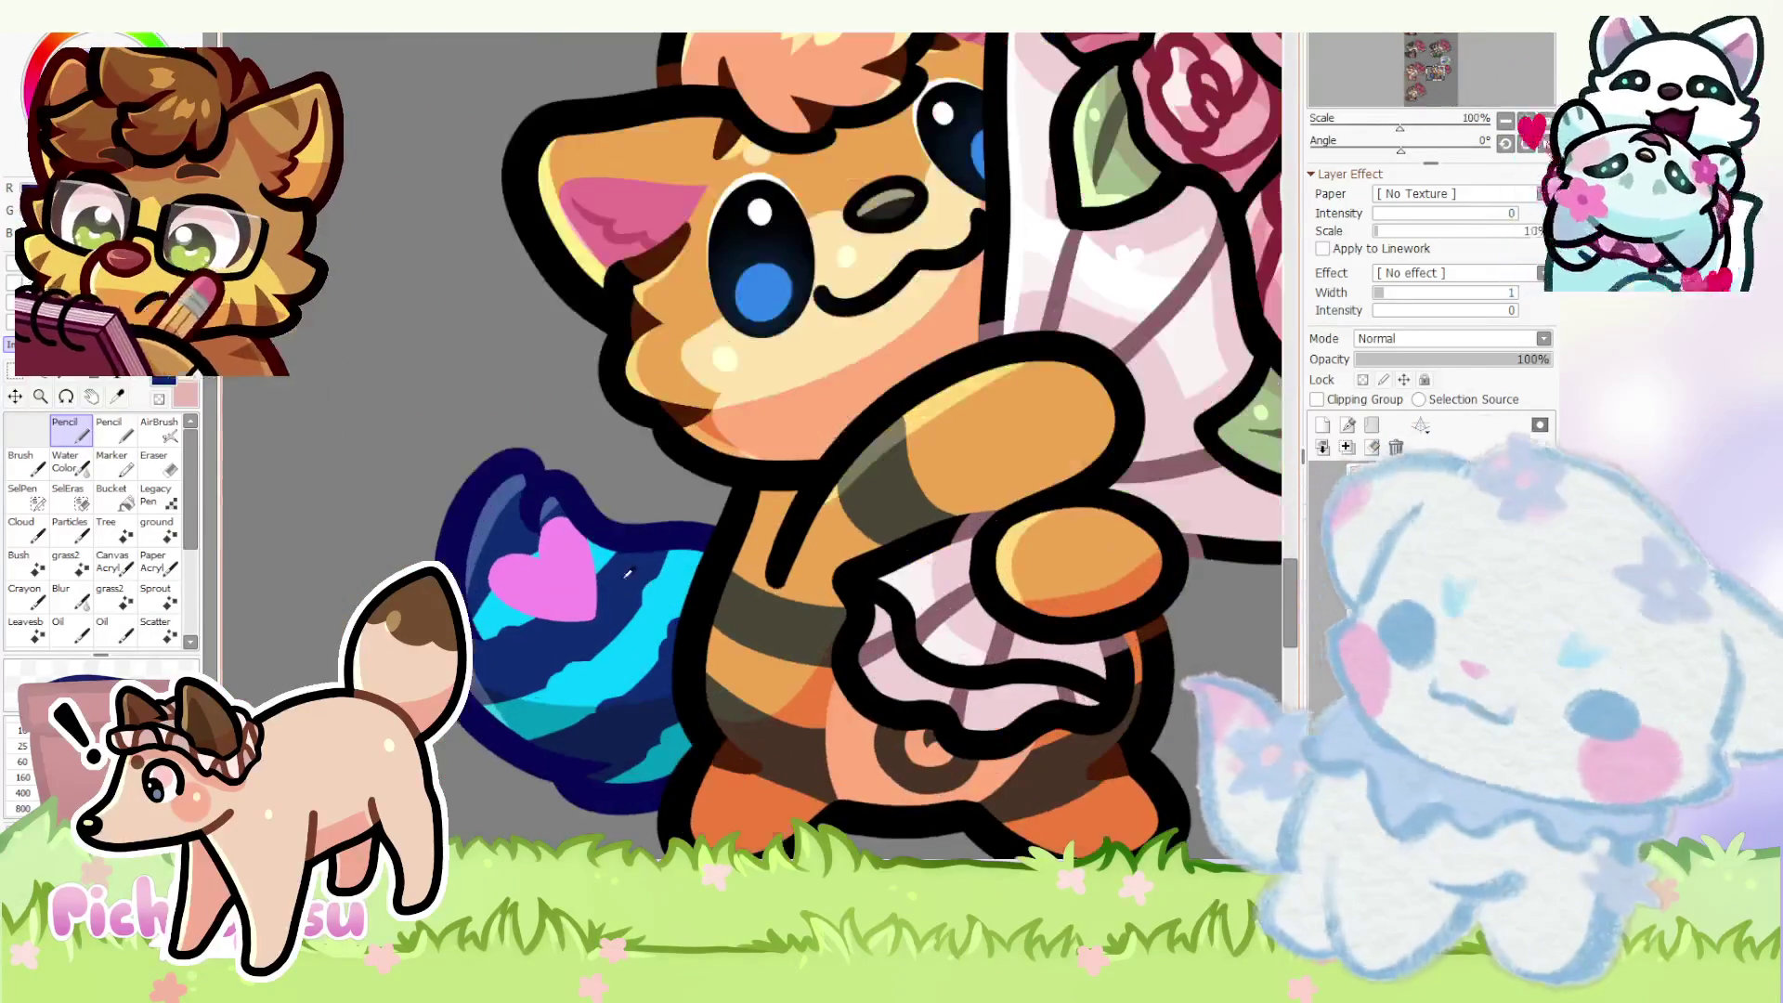
{"action": "scroll", "coordinate": [840, 511], "scroll_direction": "down", "scroll_amount": 3}
{"action": "scroll", "coordinate": [839, 512], "scroll_direction": "up", "scroll_amount": 1}
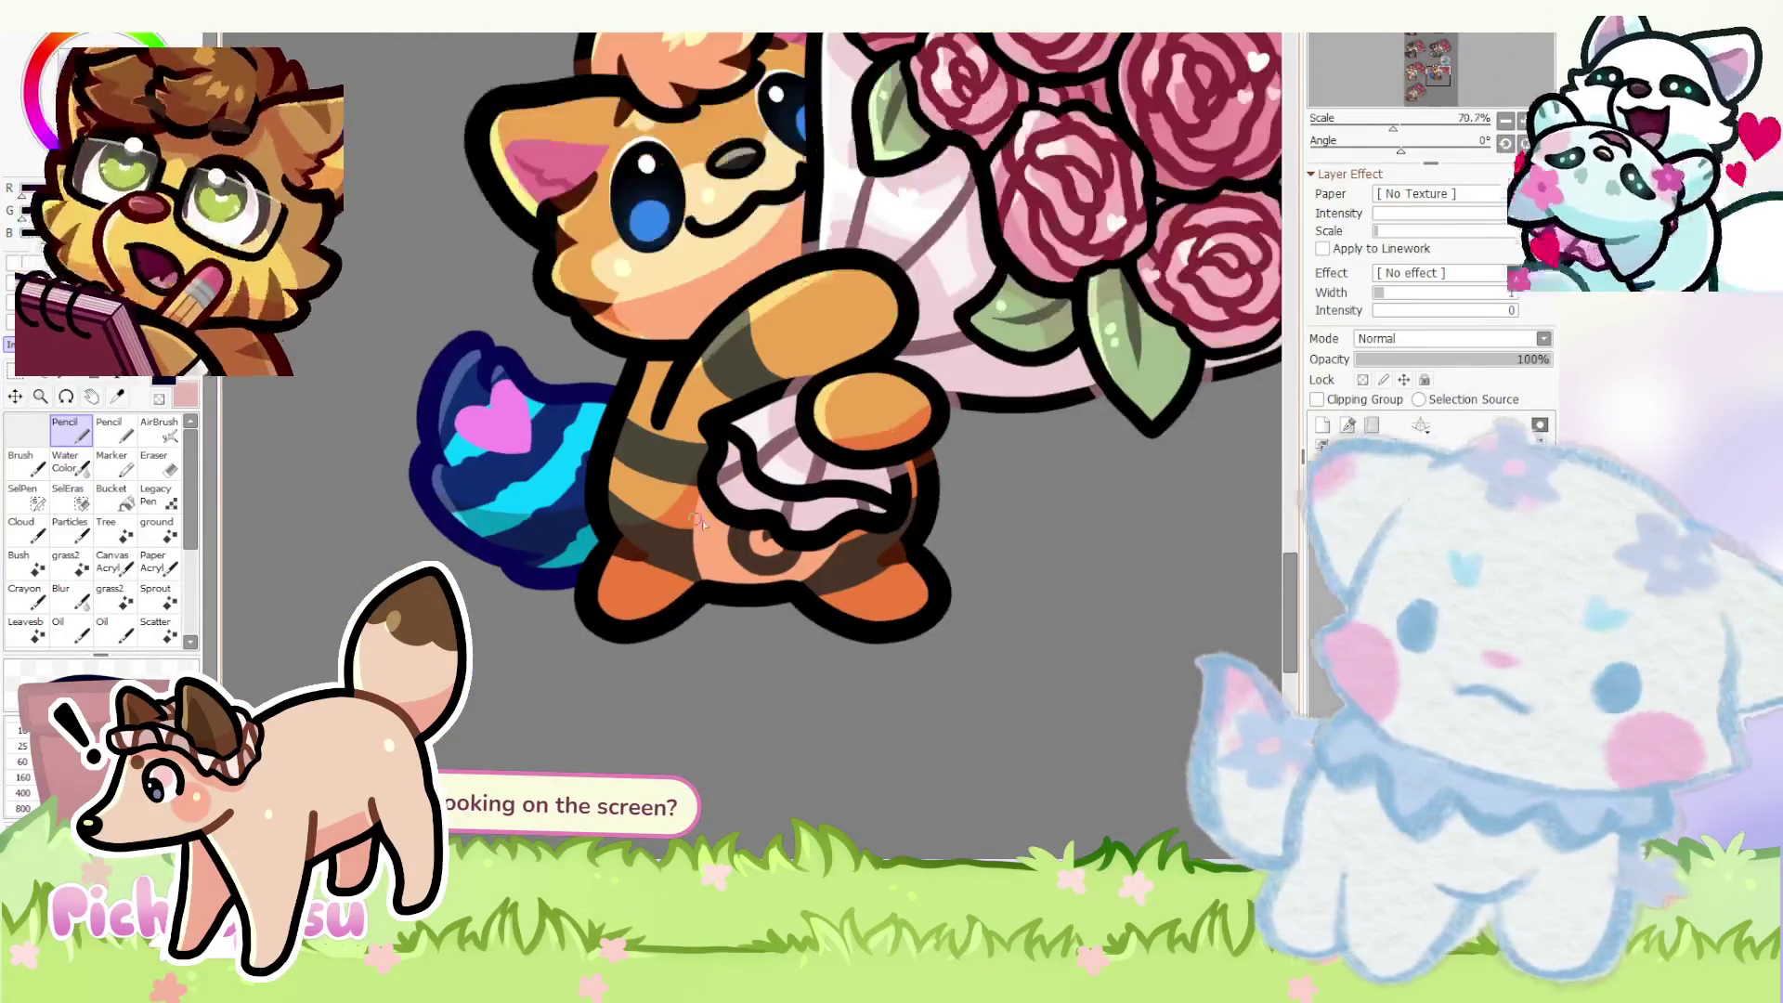
{"action": "scroll", "coordinate": [841, 512], "scroll_direction": "down", "scroll_amount": 1}
{"action": "scroll", "coordinate": [842, 510], "scroll_direction": "down", "scroll_amount": 1}
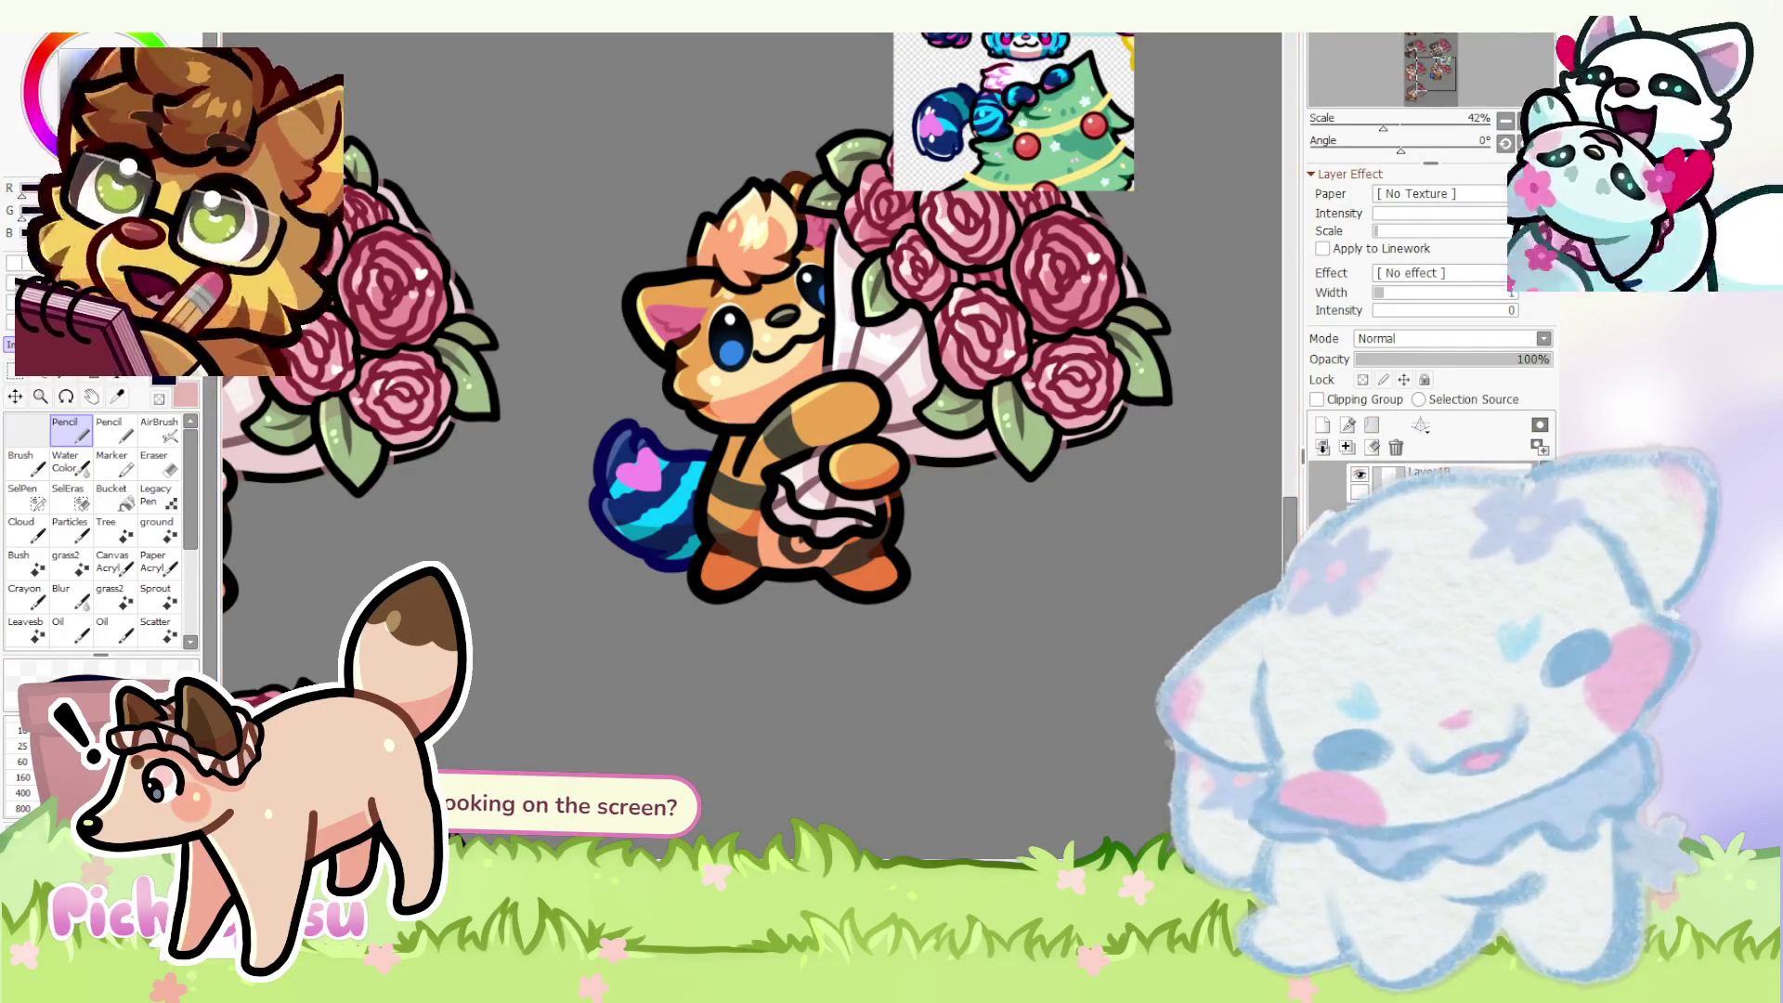
{"action": "key", "text": "ctrl+Tab"}
{"action": "key", "text": "ctrl+Tab"}
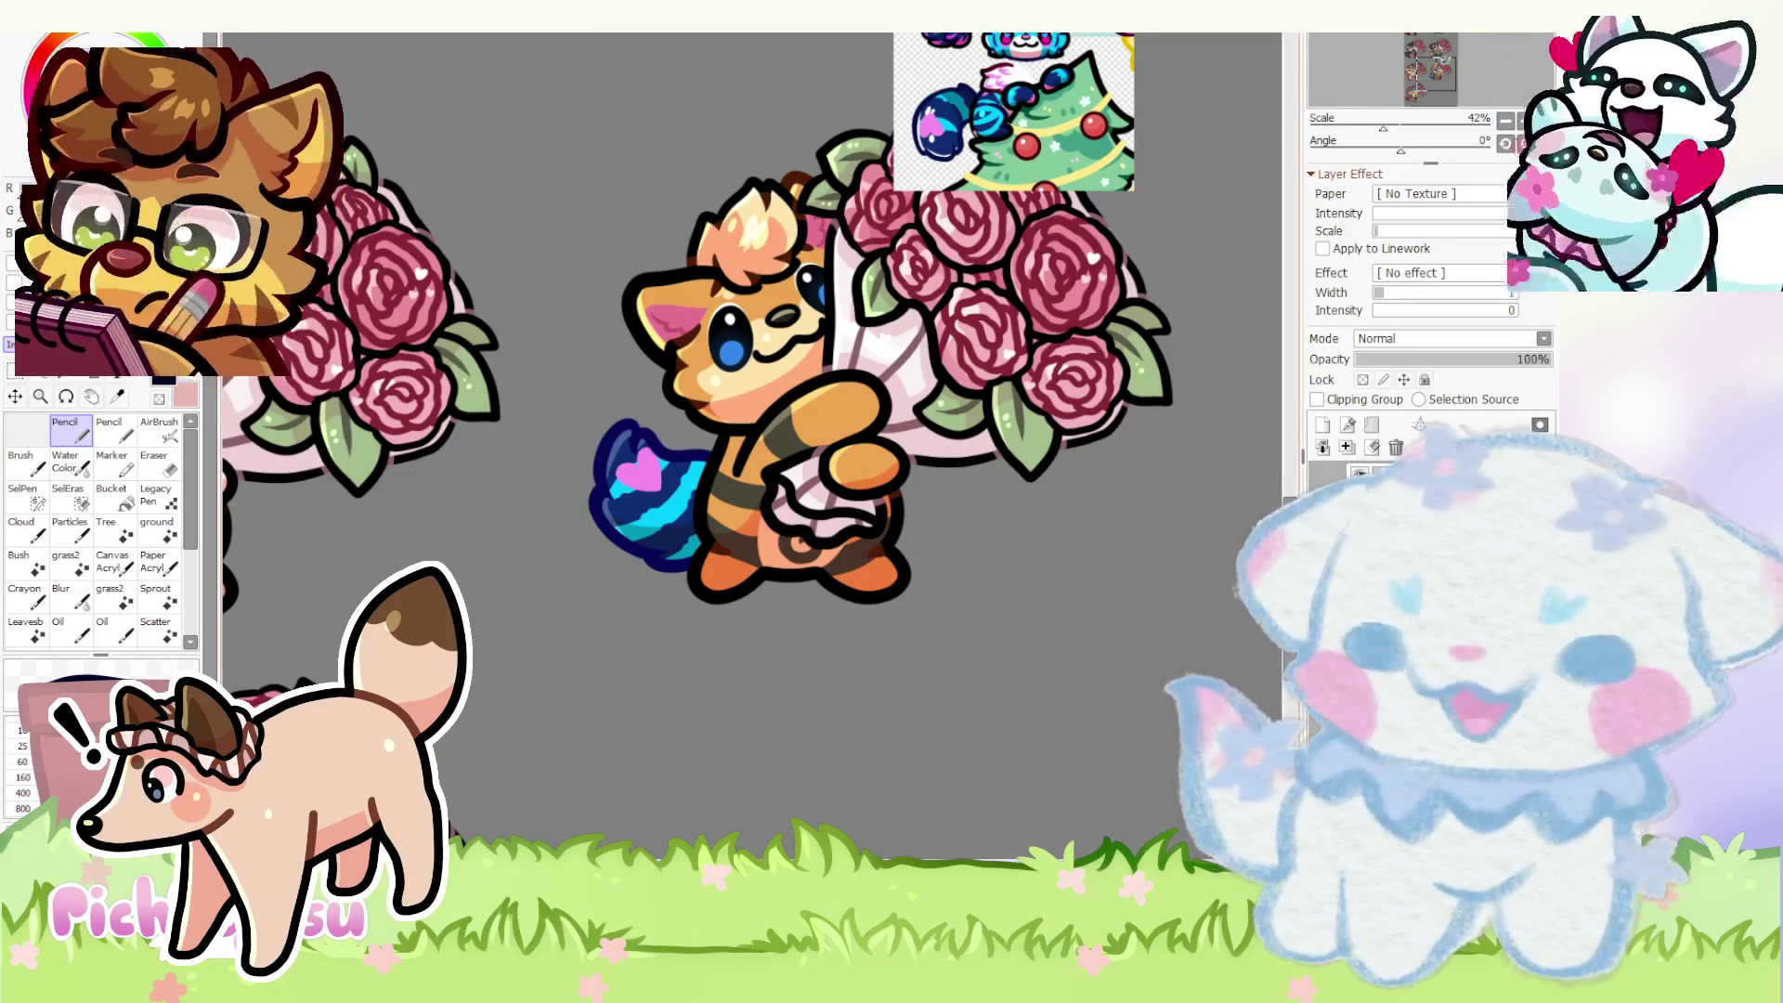
{"action": "scroll", "coordinate": [1241, 544], "scroll_direction": "down", "scroll_amount": 1}
{"action": "scroll", "coordinate": [1241, 544], "scroll_direction": "down", "scroll_amount": 1}
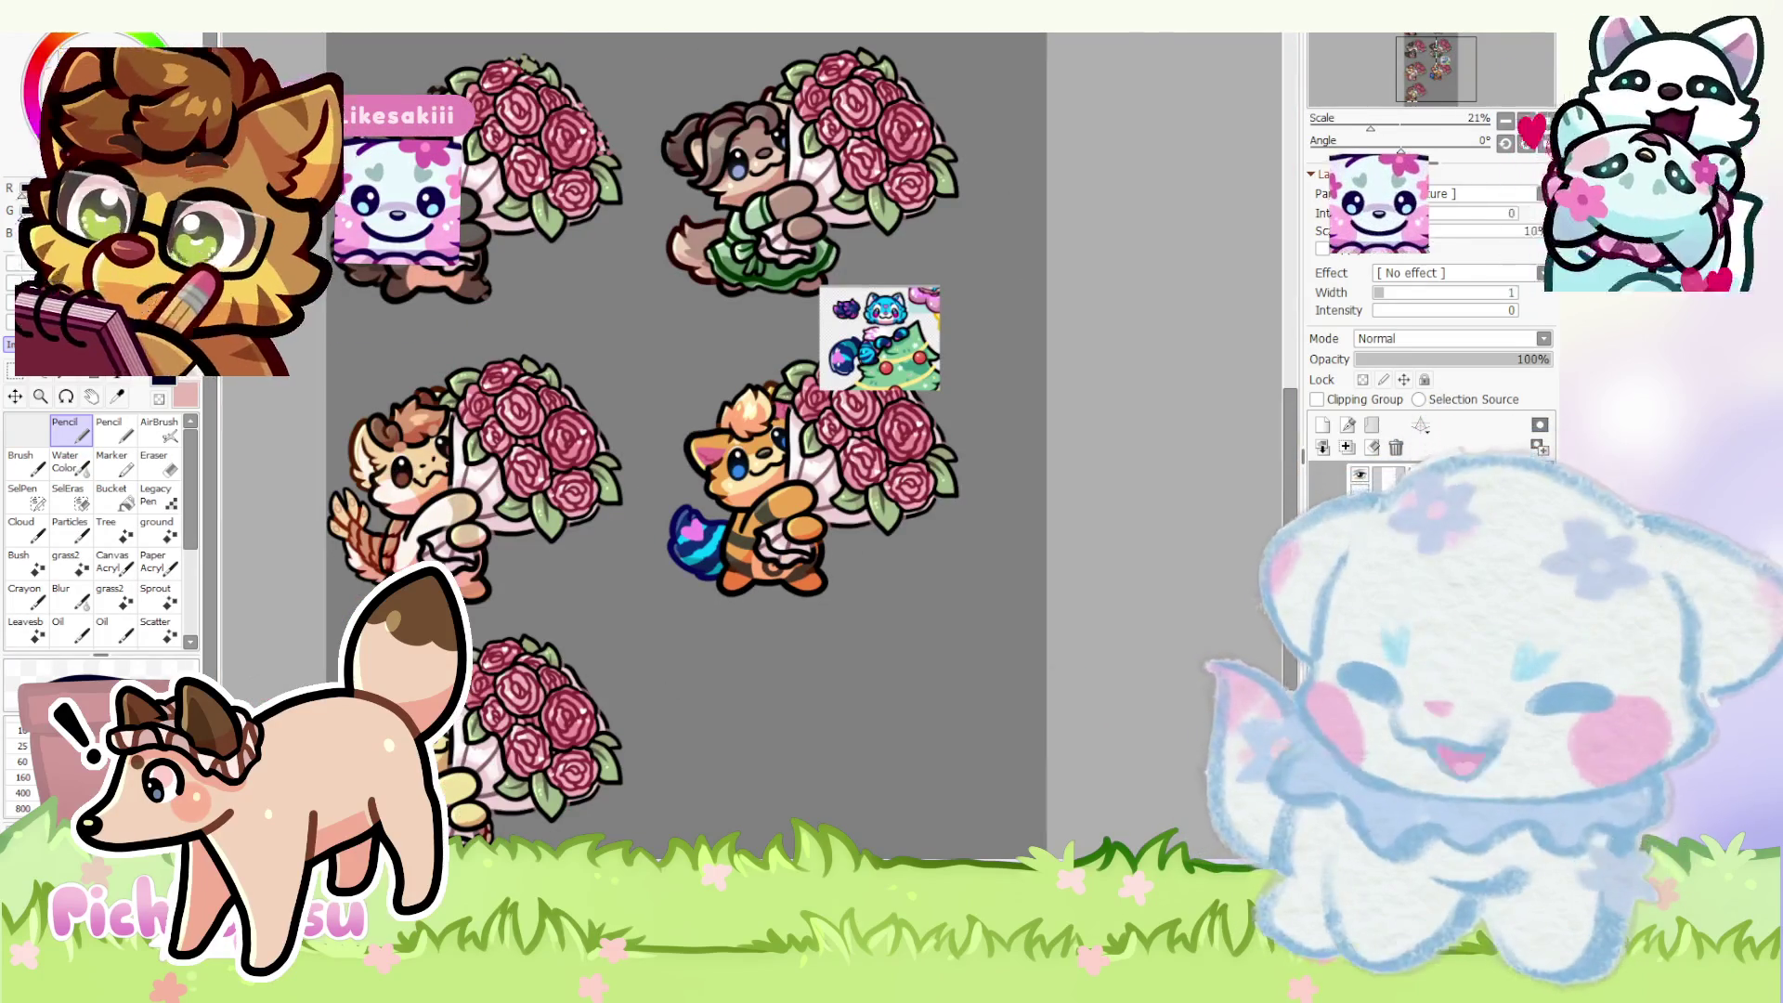
{"action": "scroll", "coordinate": [787, 698], "scroll_direction": "down", "scroll_amount": 1}
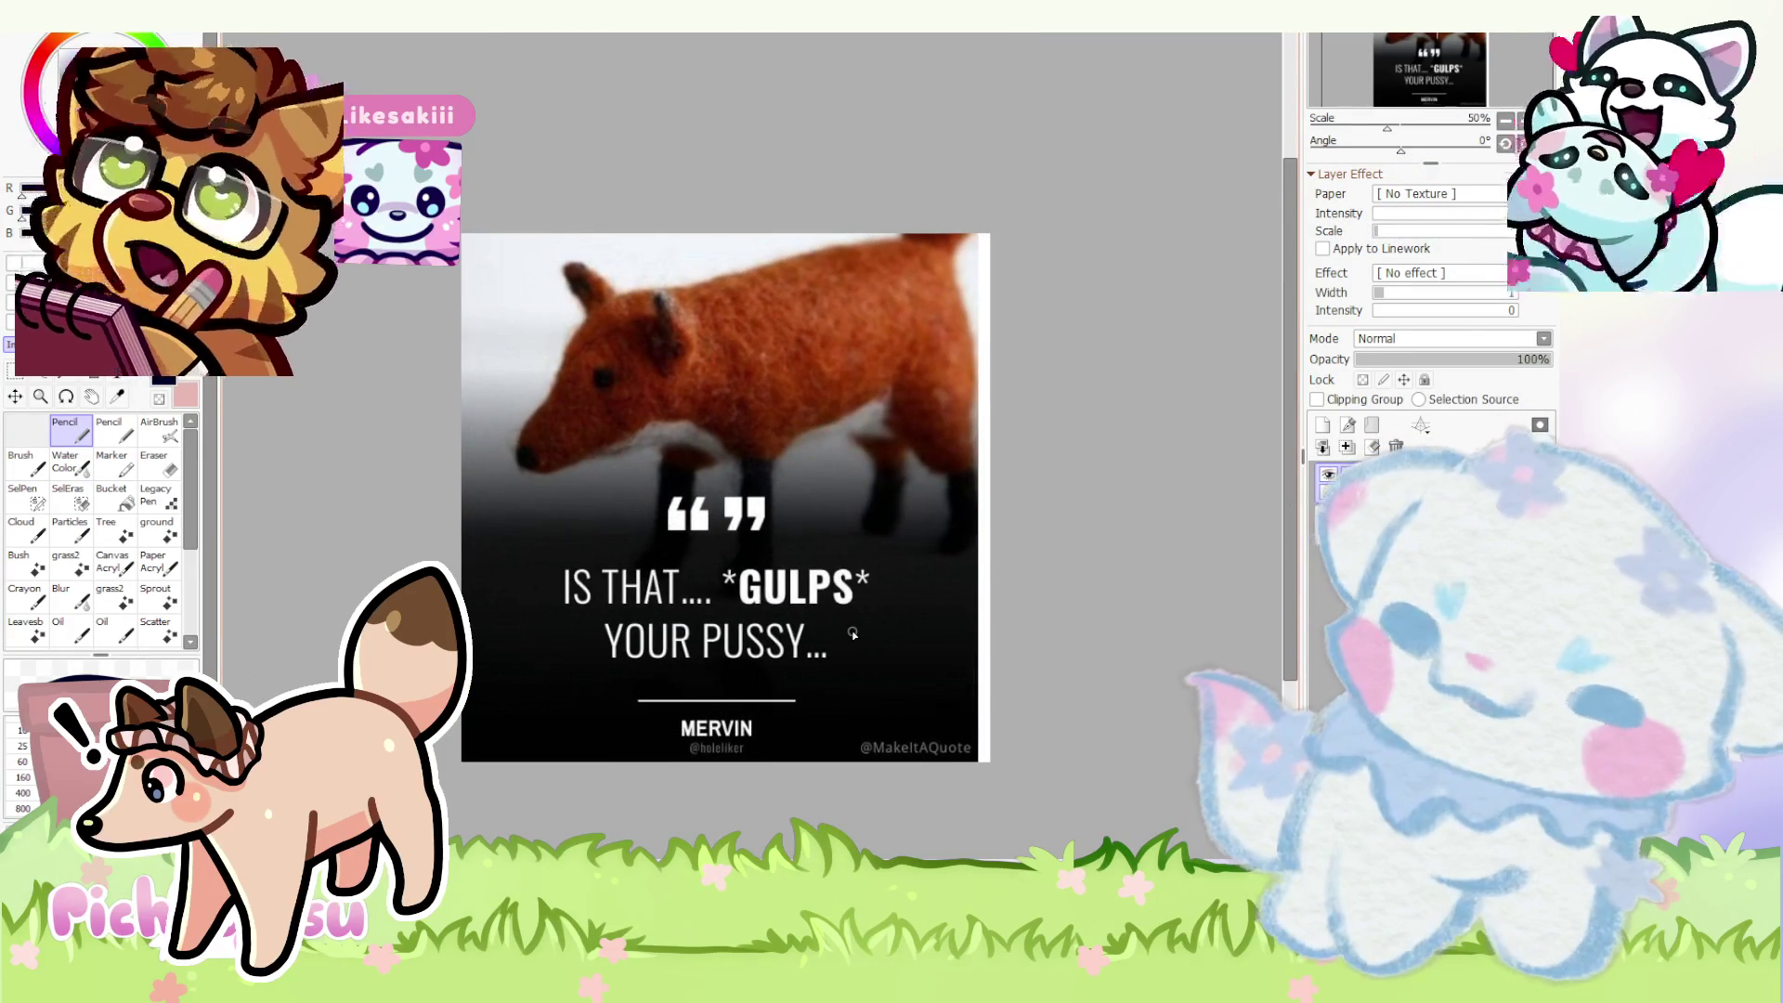
{"action": "scroll", "coordinate": [852, 633], "scroll_direction": "up", "scroll_amount": 1}
{"action": "scroll", "coordinate": [853, 633], "scroll_direction": "up", "scroll_amount": 1}
{"action": "scroll", "coordinate": [853, 635], "scroll_direction": "down", "scroll_amount": 1}
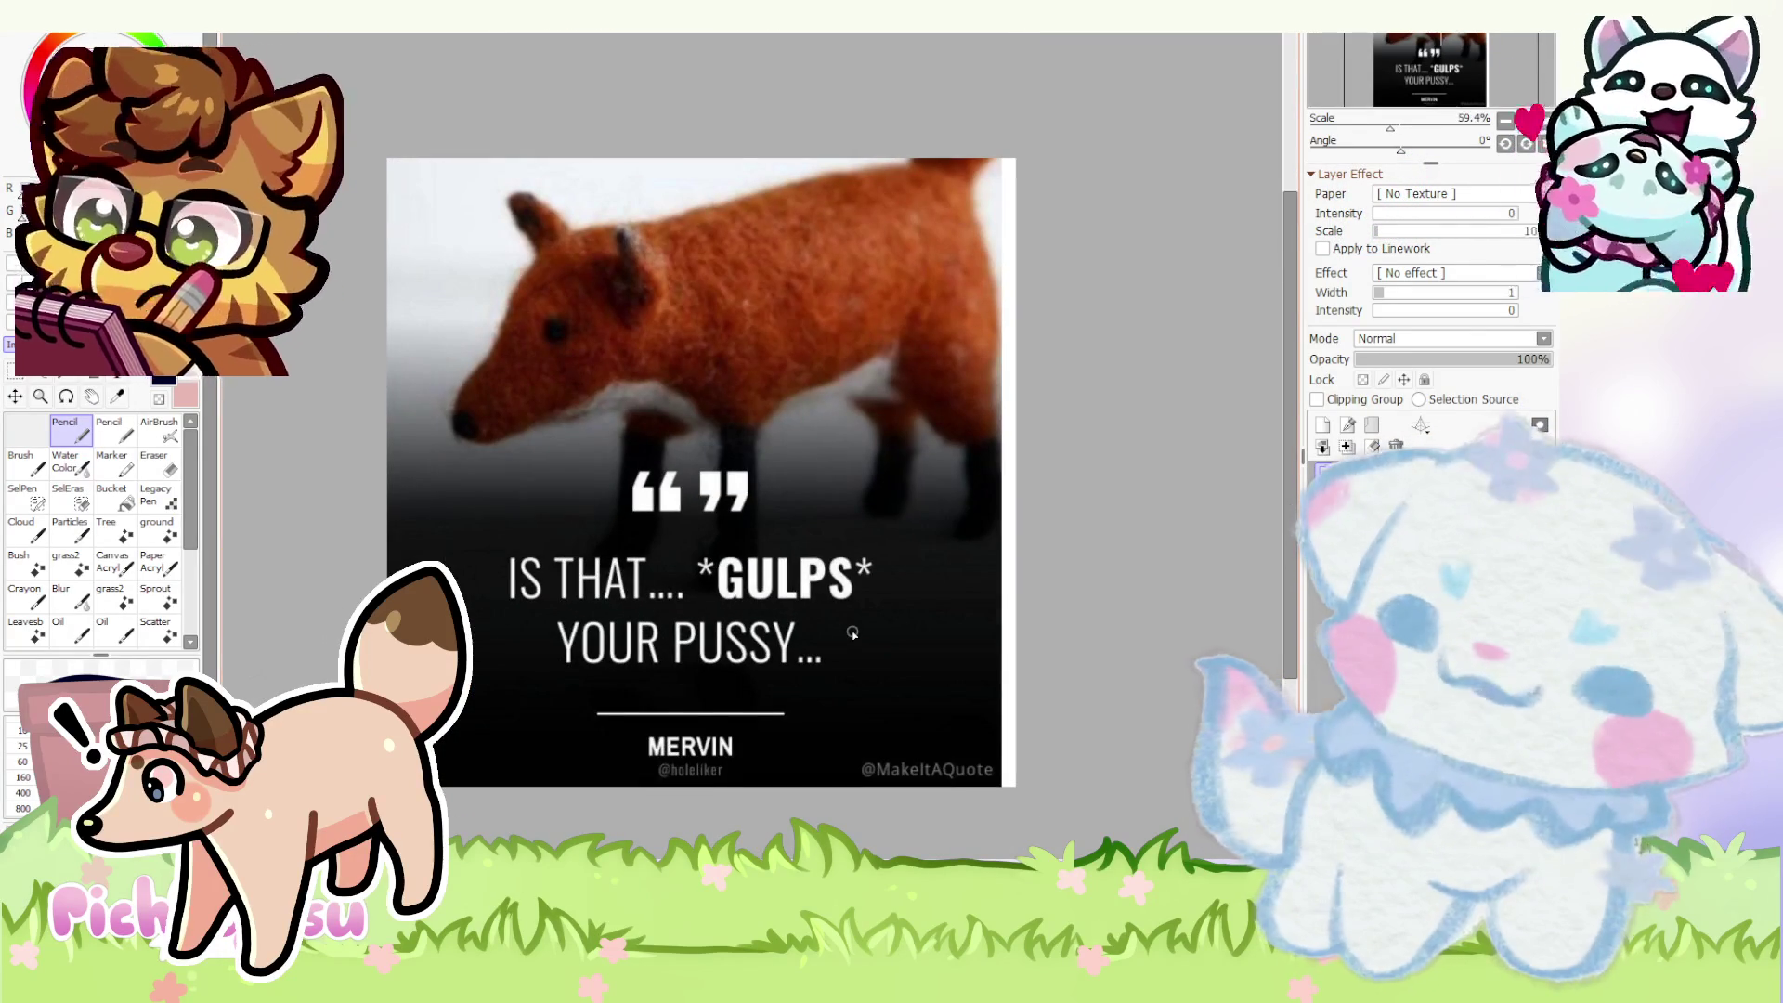
- Remove the fox quote image from the canvas and return to the sticker sheet document
{"action": "key", "text": "ctrl+z"}
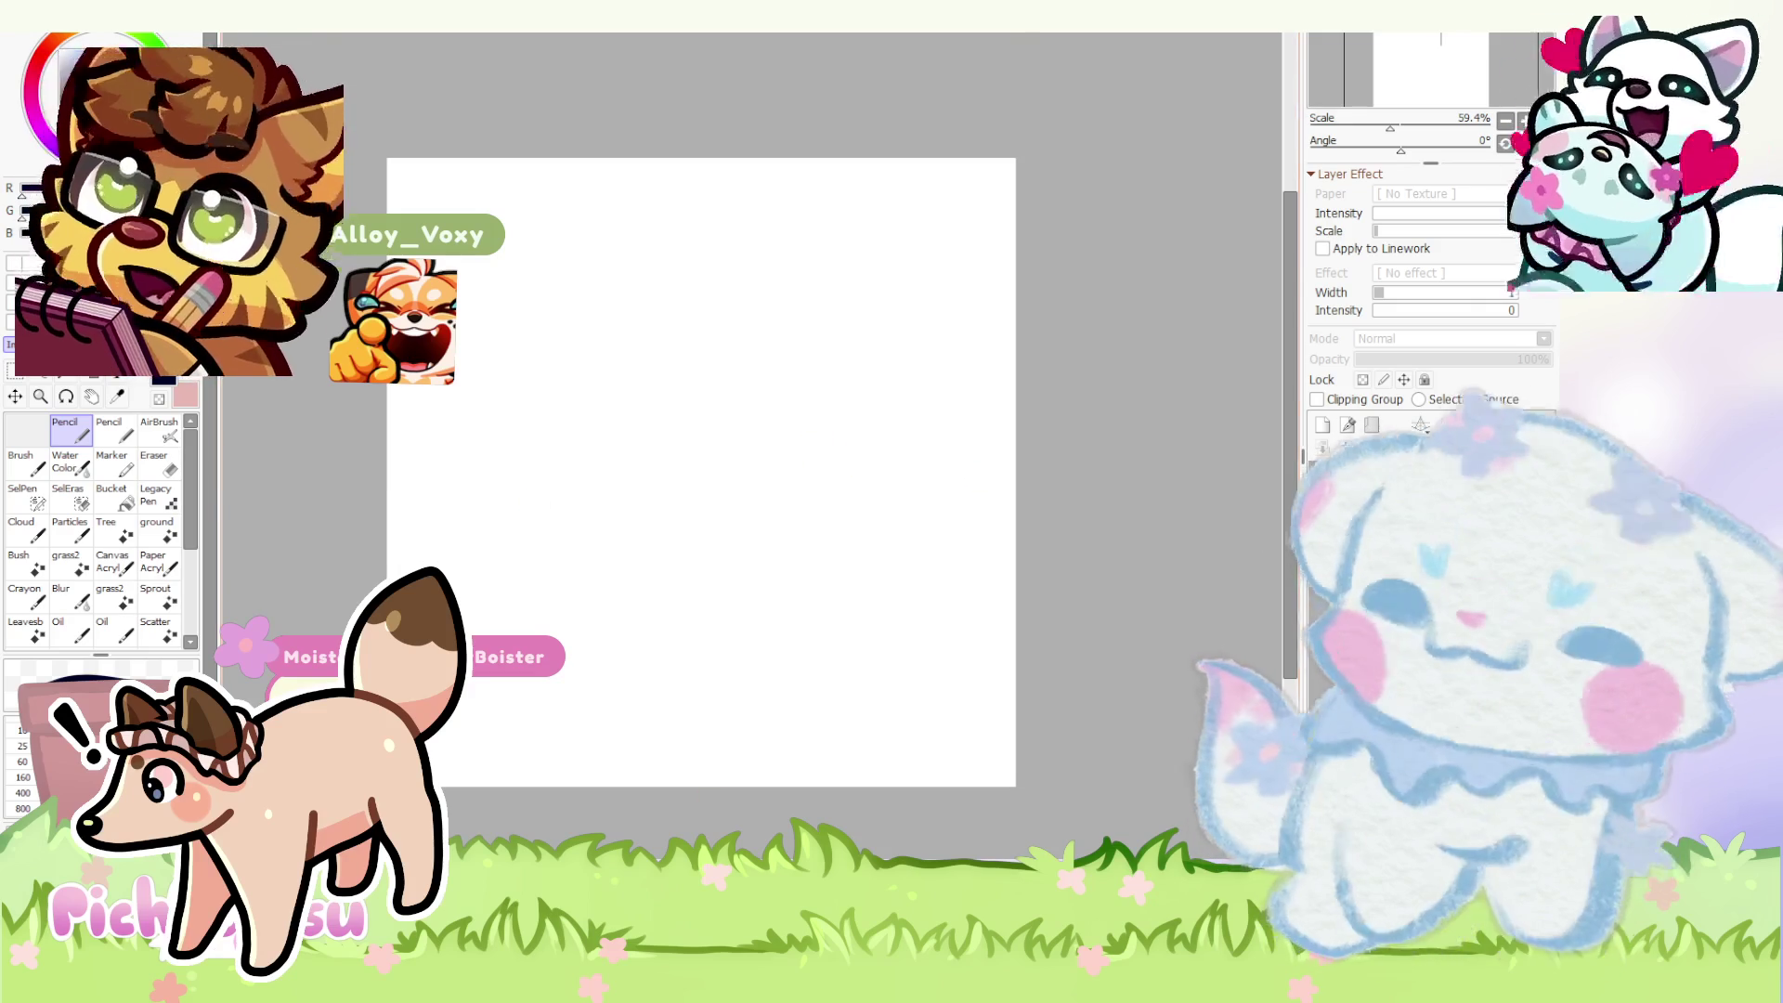
{"action": "key", "text": "ctrl+Tab"}
{"action": "key", "text": "ctrl+Tab"}
- Cycle between the sticker sheet and fox quote image, ending on the deer drawing
{"action": "key", "text": "ctrl+shift+Tab"}
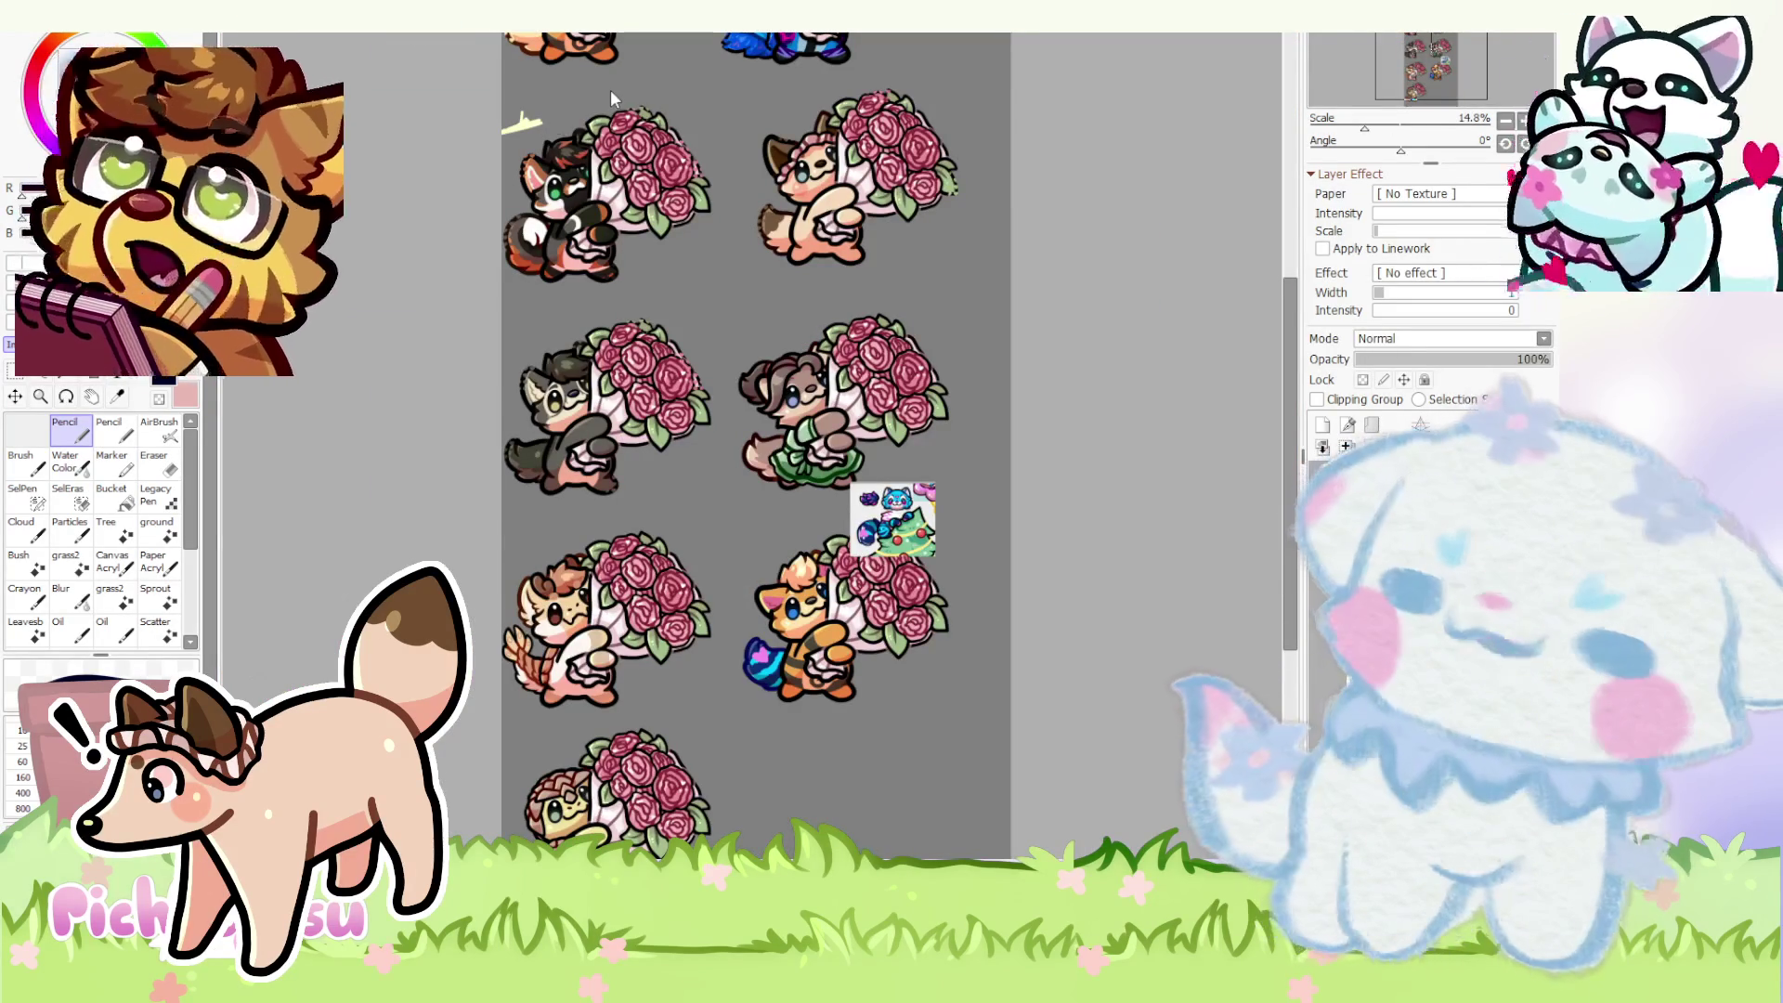
{"action": "key", "text": "ctrl+Tab"}
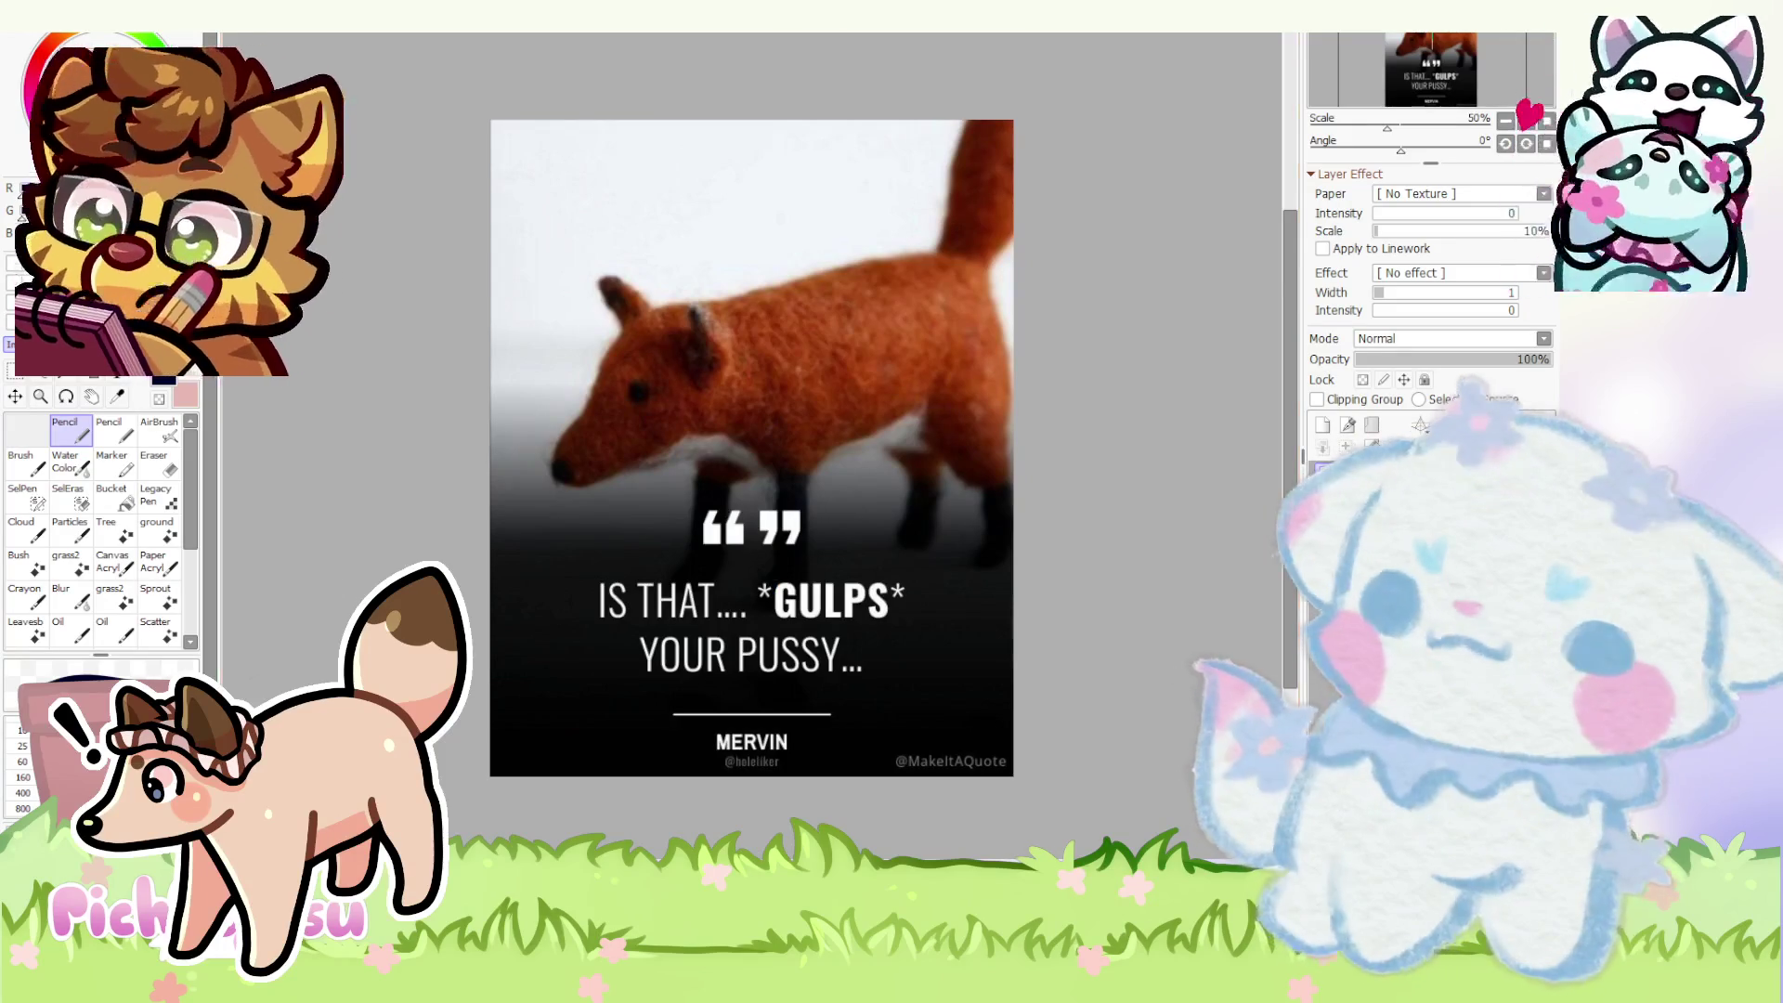
{"action": "key", "text": "ctrl+Tab"}
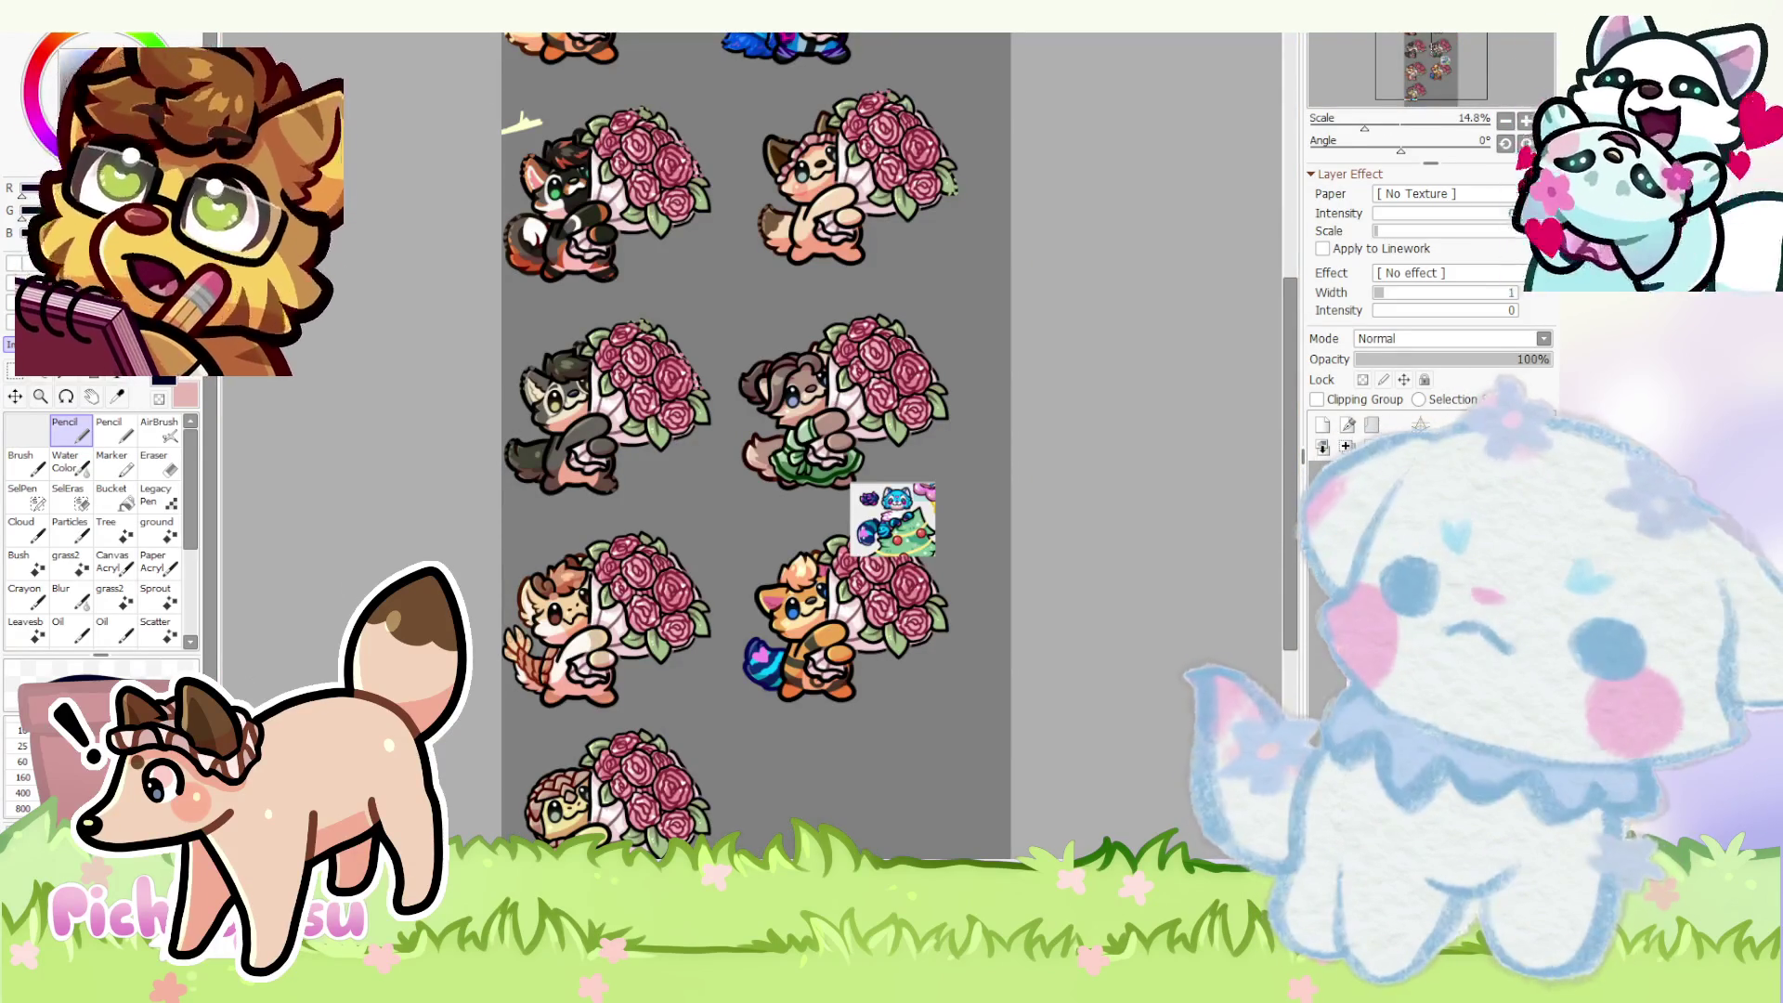
{"action": "key", "text": "ctrl+Tab"}
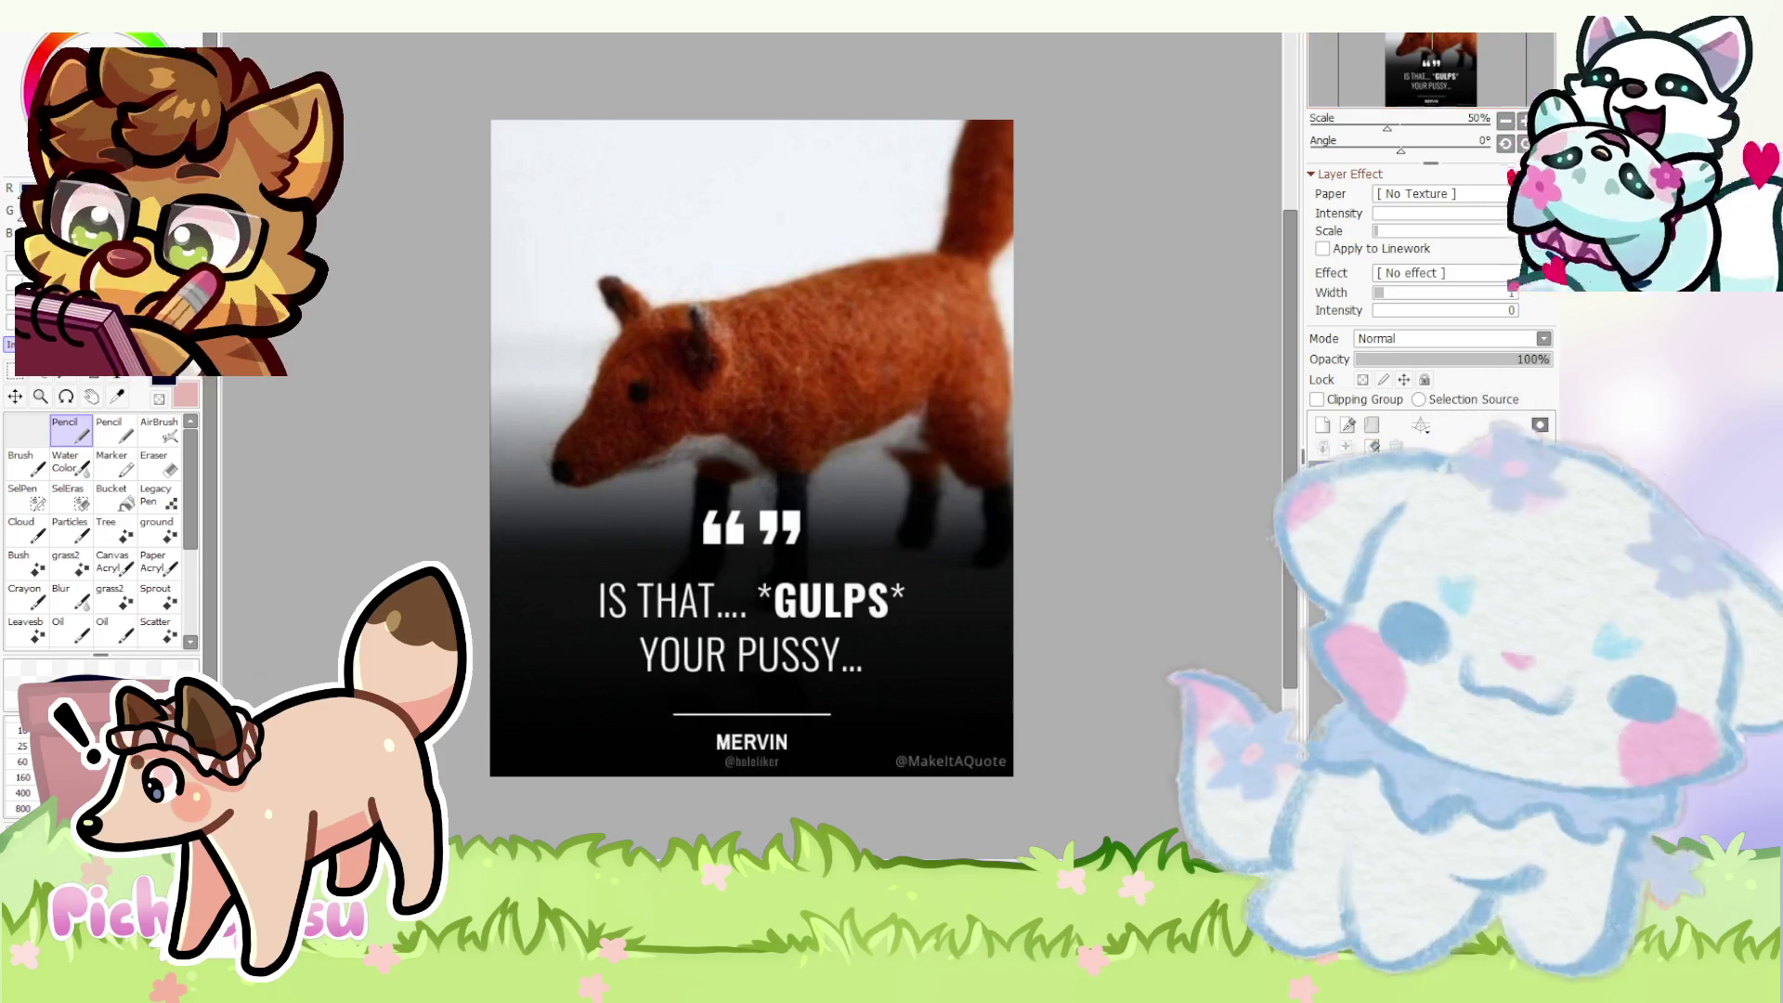
{"action": "key", "text": "ctrl+Tab"}
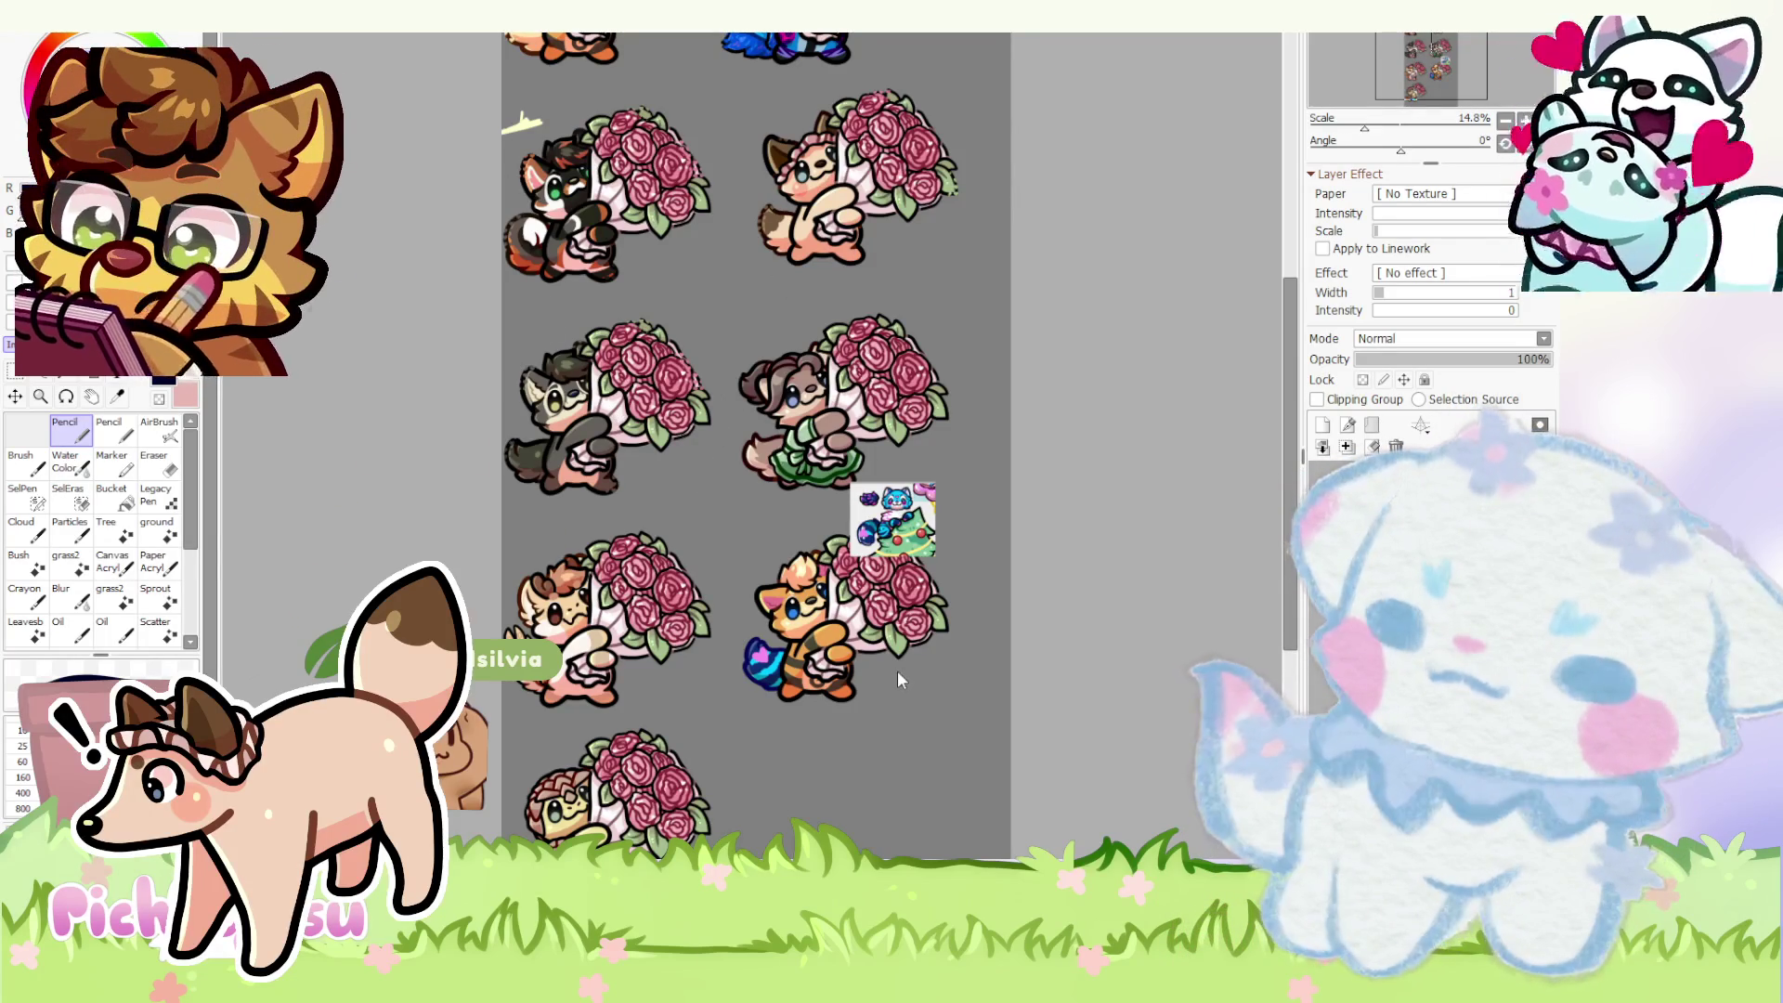
{"action": "key", "text": "ctrl+Tab"}
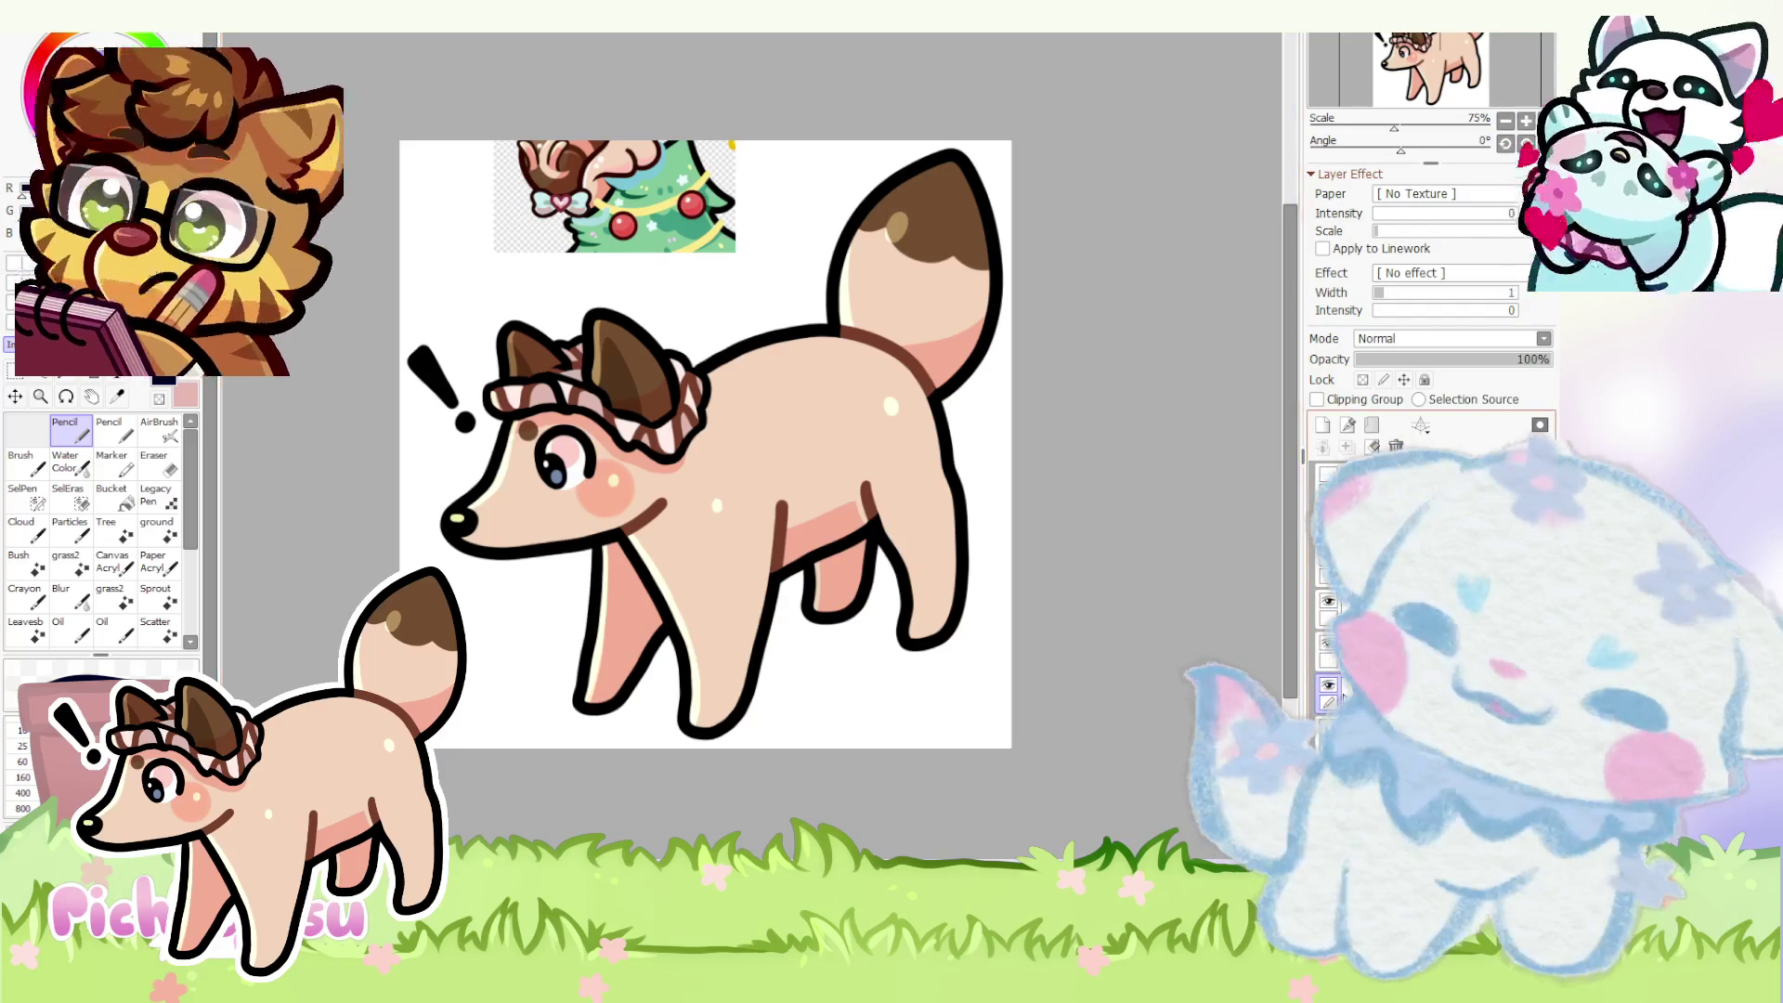
- Hide the Christmas tree reference layer and select a layer of the deer drawing
{"action": "left_click", "coordinate": [1330, 689]}
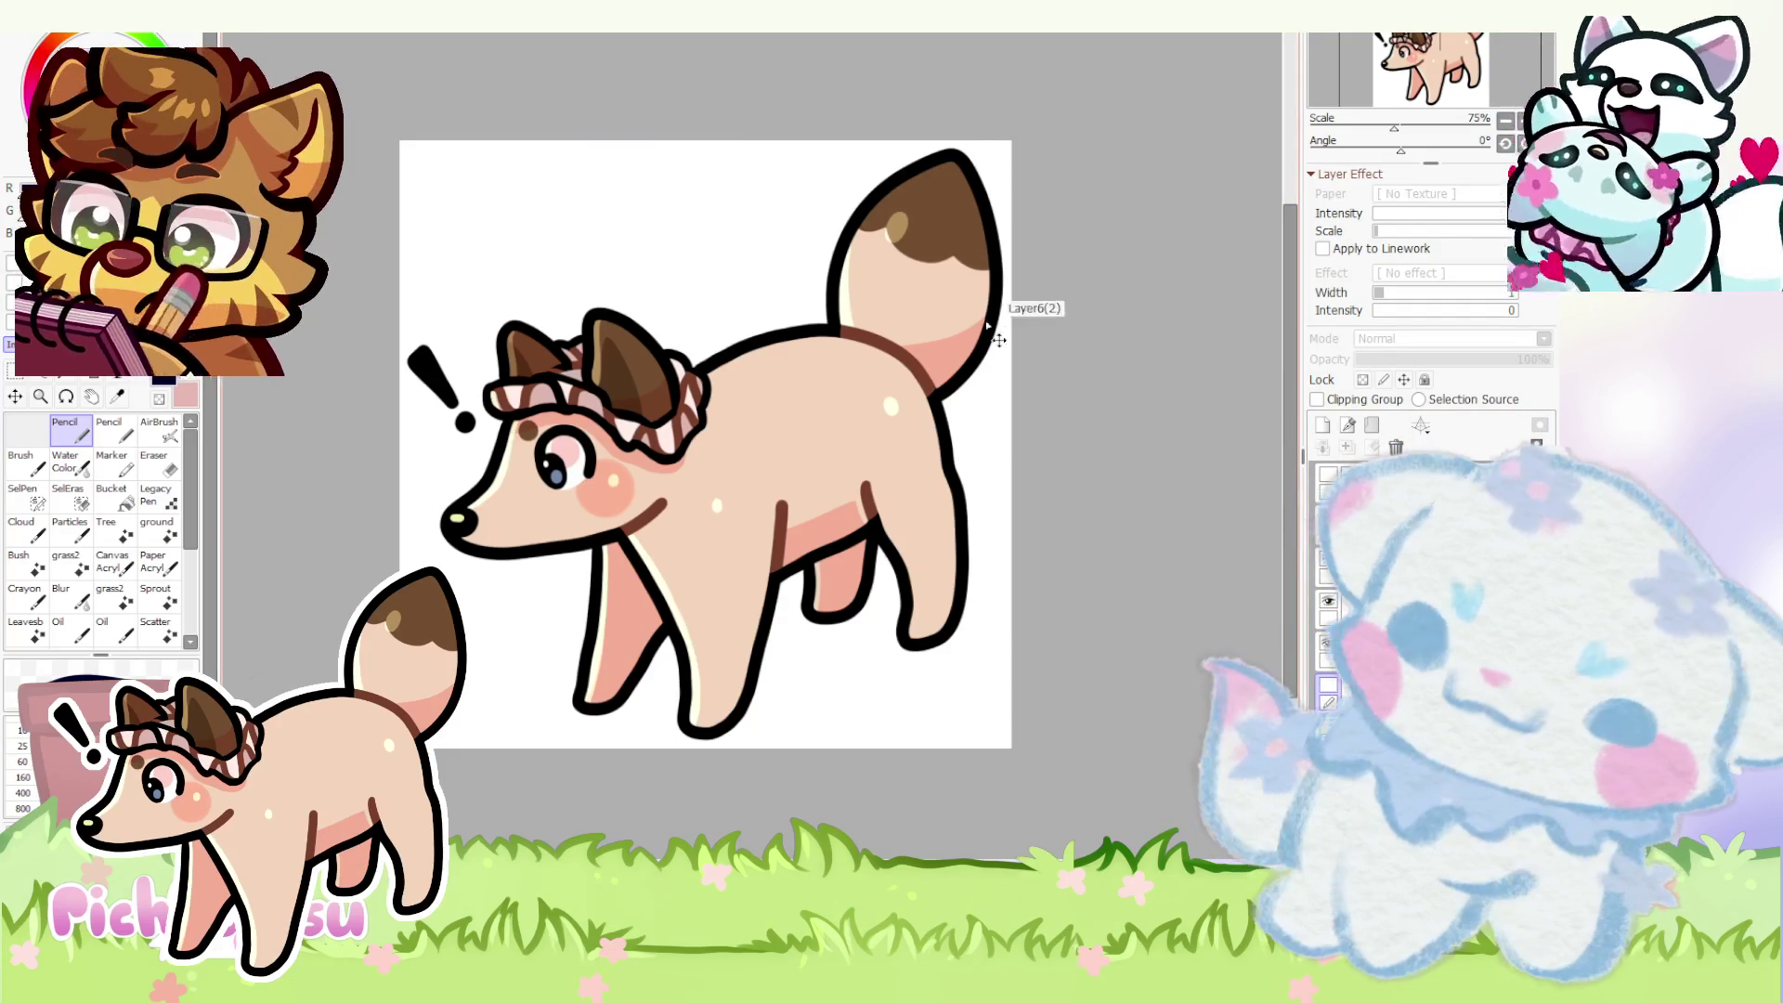
{"action": "left_click", "coordinate": [1379, 516]}
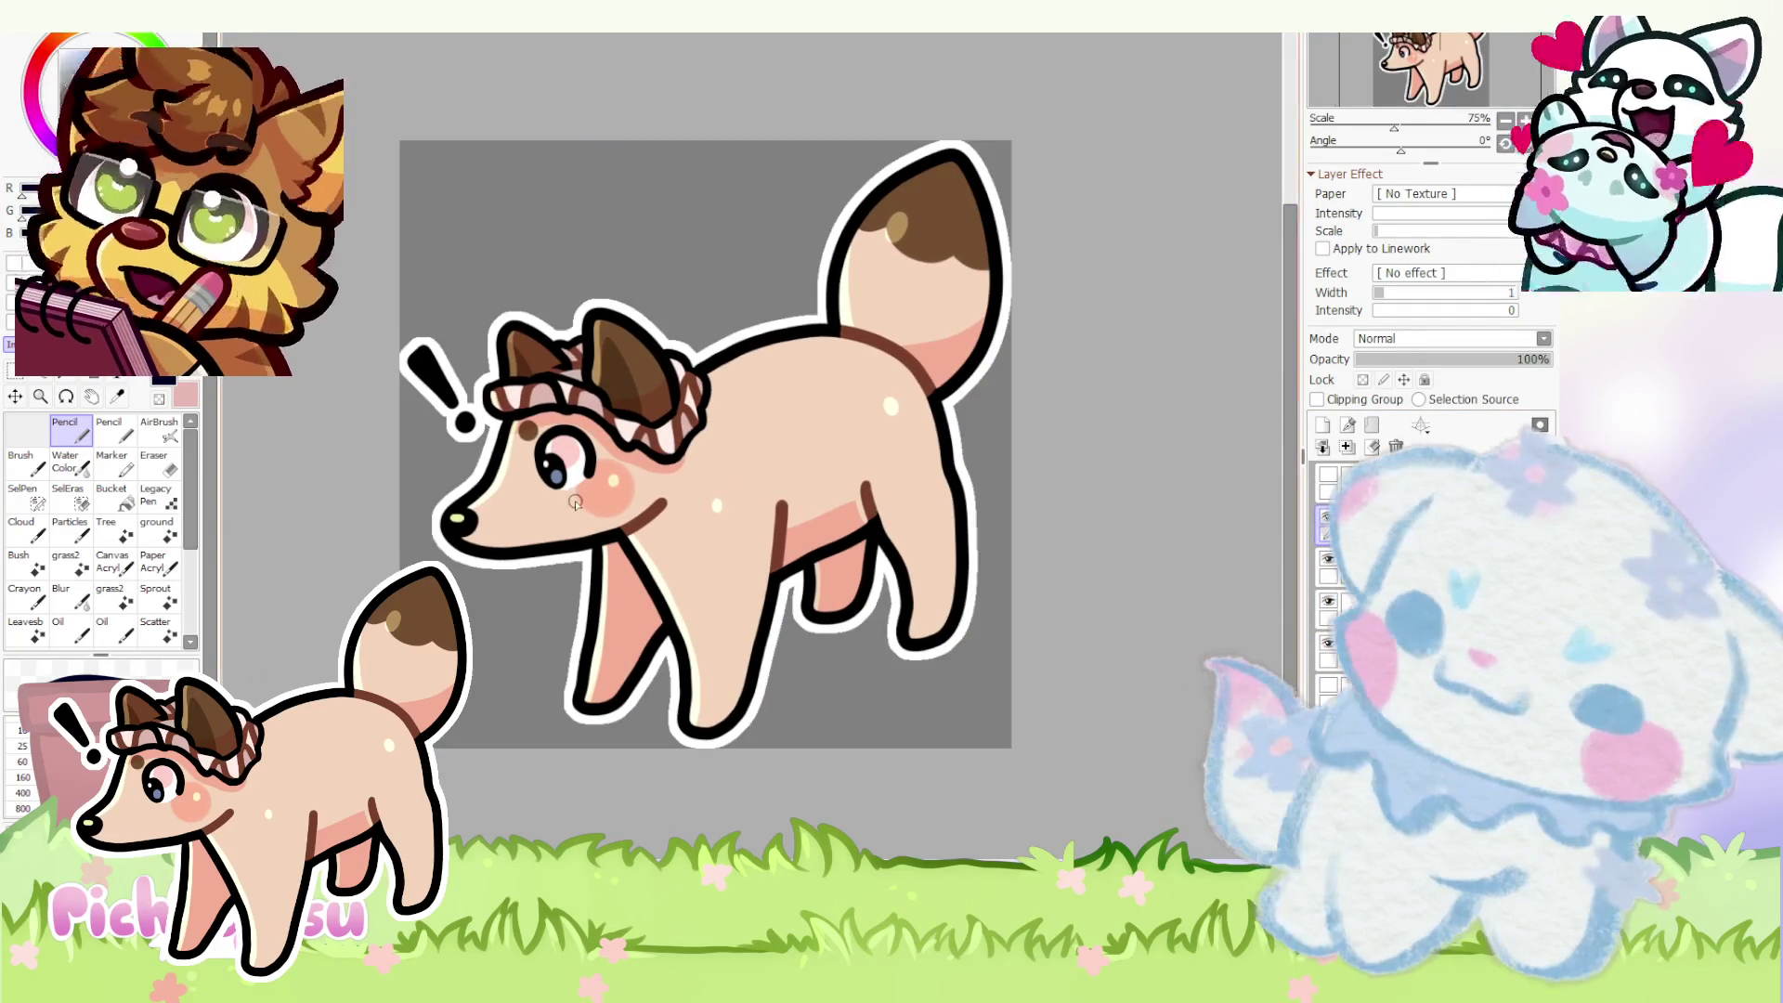
{"action": "scroll", "coordinate": [678, 456], "scroll_direction": "down", "scroll_amount": 2}
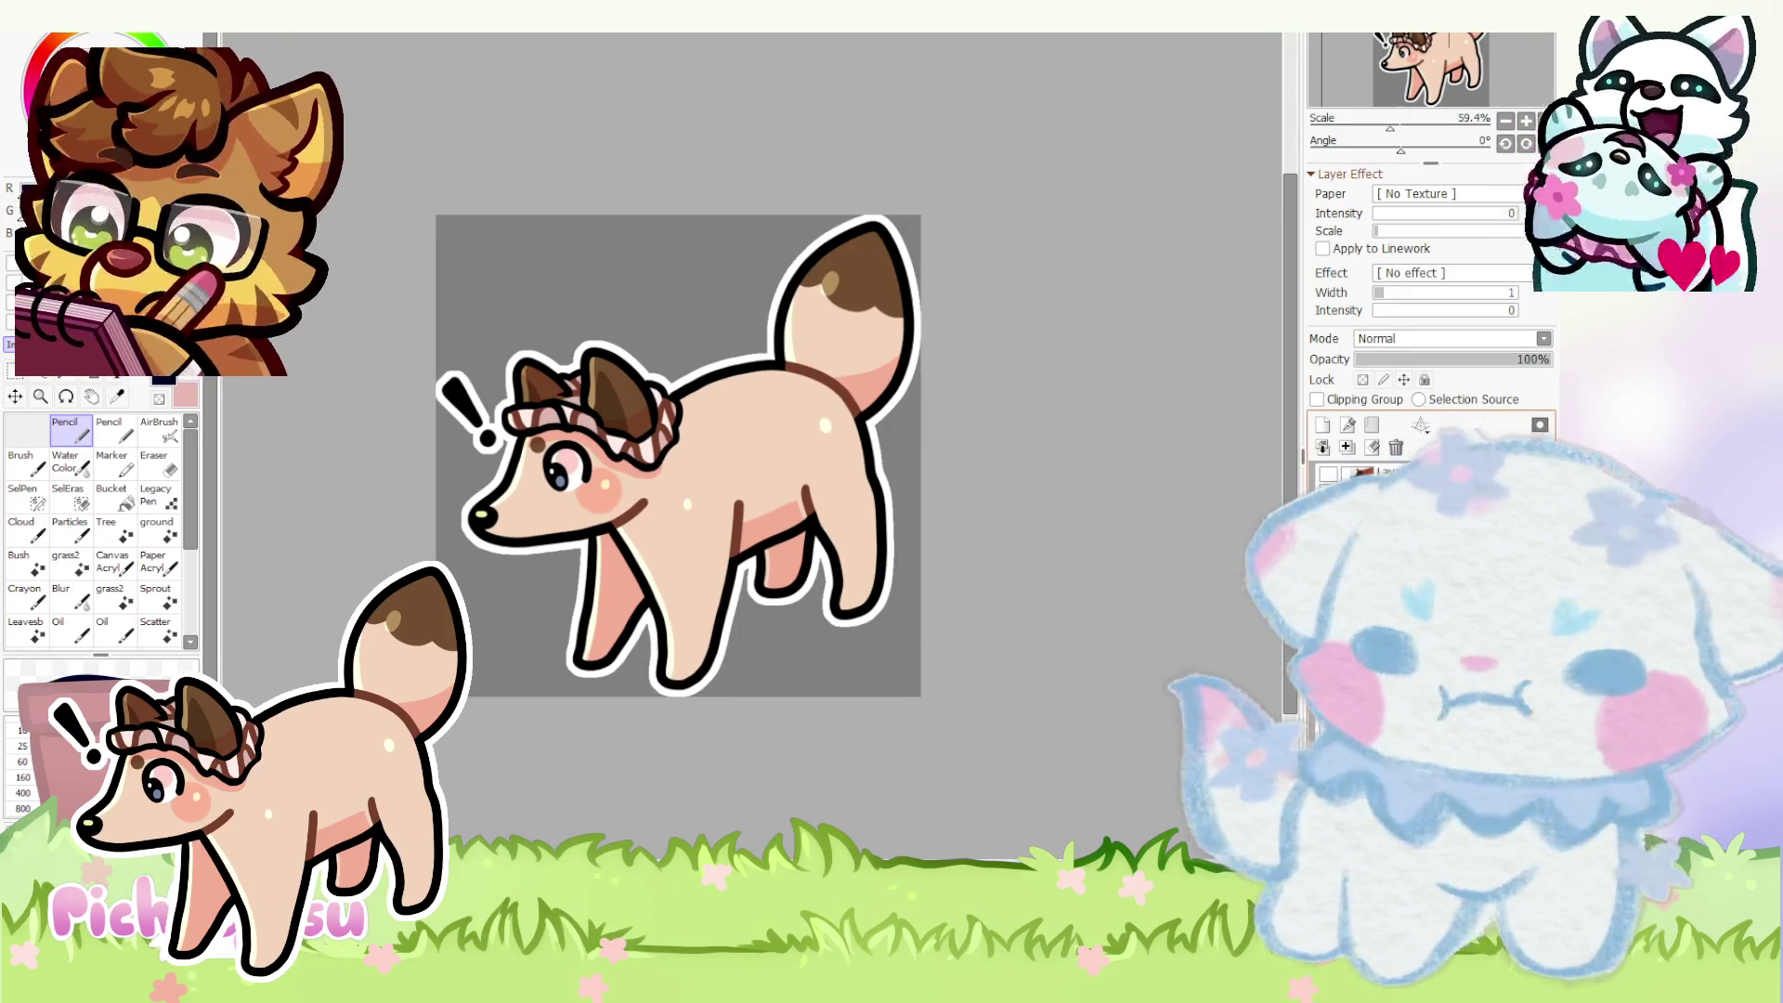